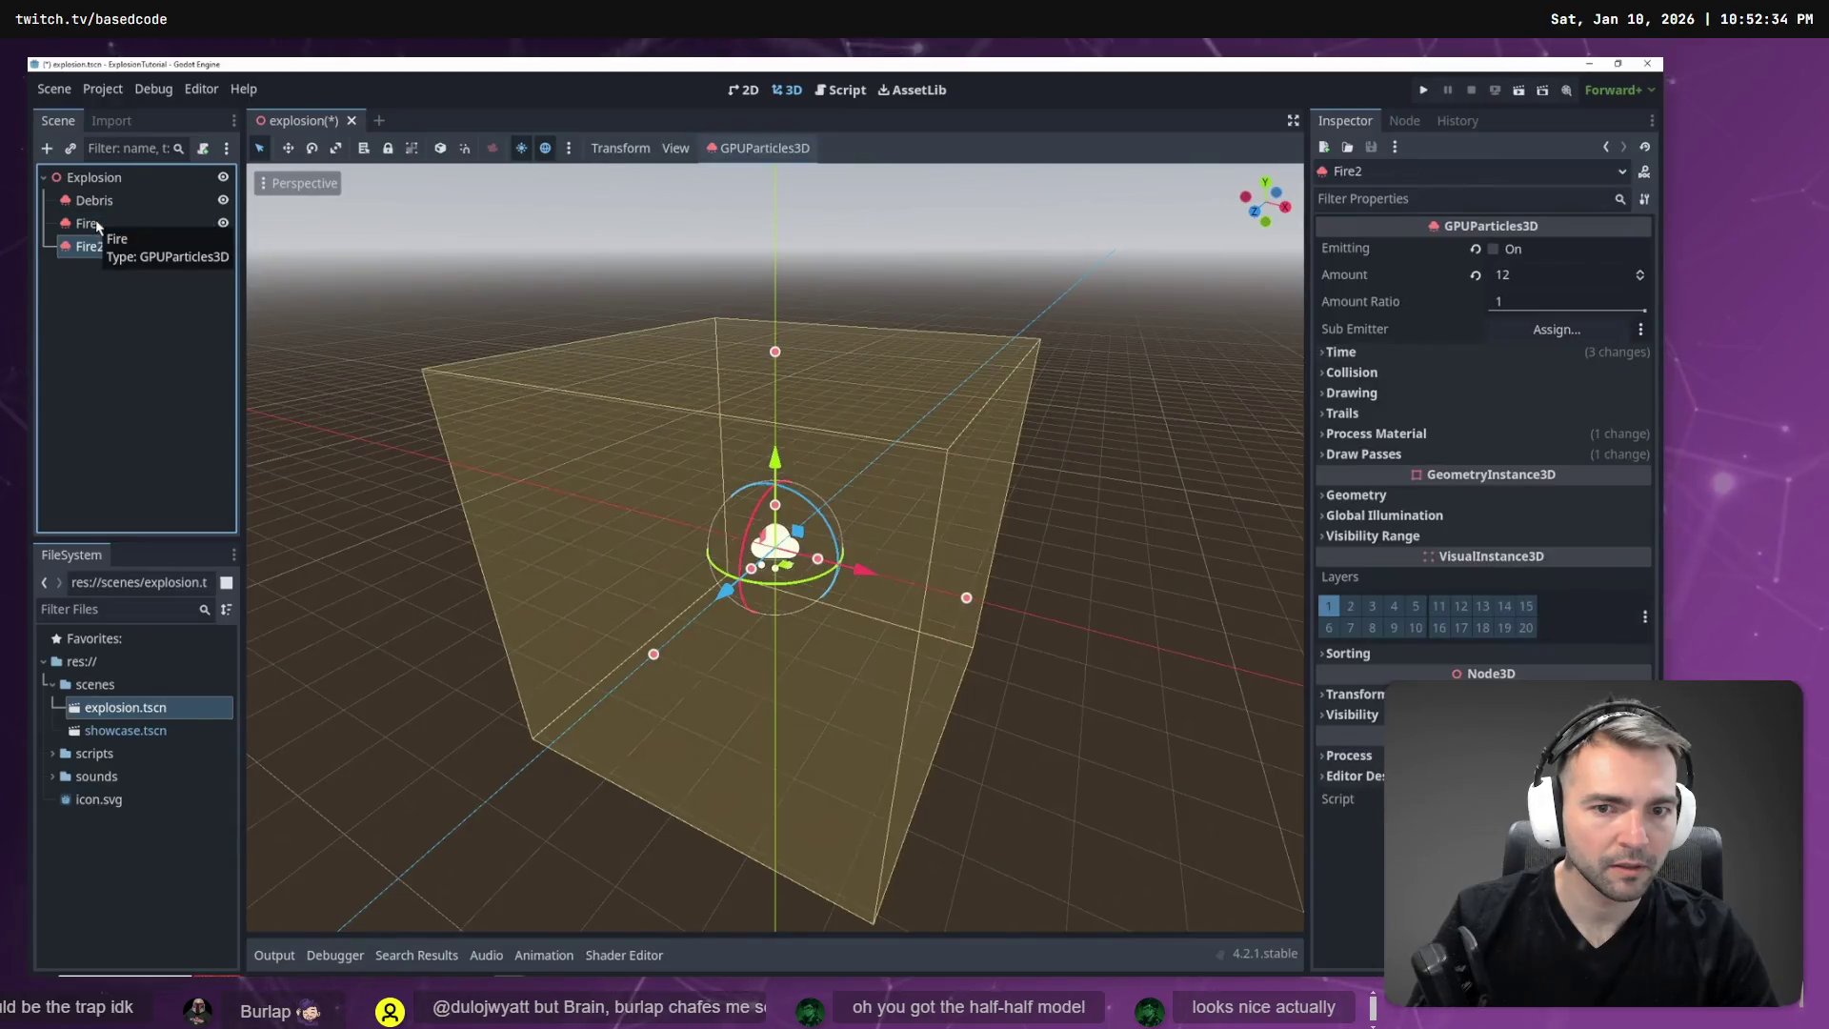
# Adjust the Smoke particle's Inspector values (entering 2), then pause the tutorial and return to the project
pyautogui.hotkey('ctrl', 'z')
pyautogui.click(1494, 429)
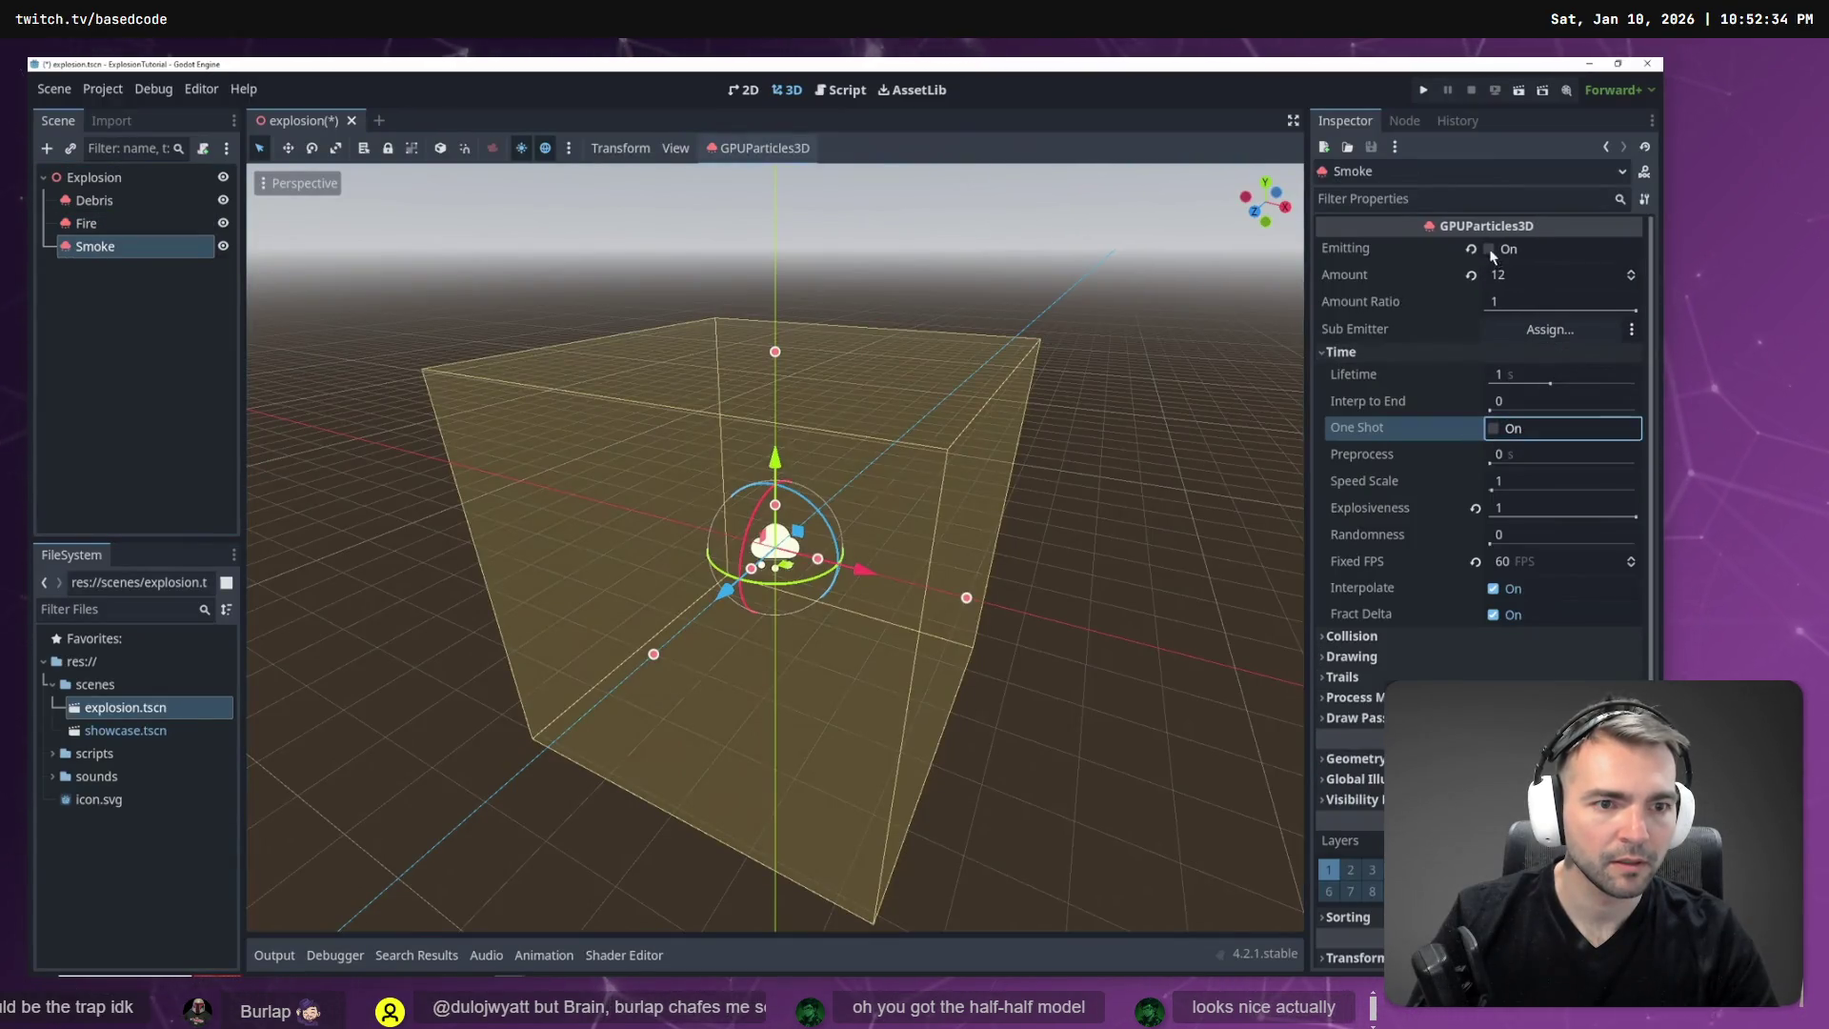
pyautogui.click(1489, 249)
pyautogui.click(1516, 375)
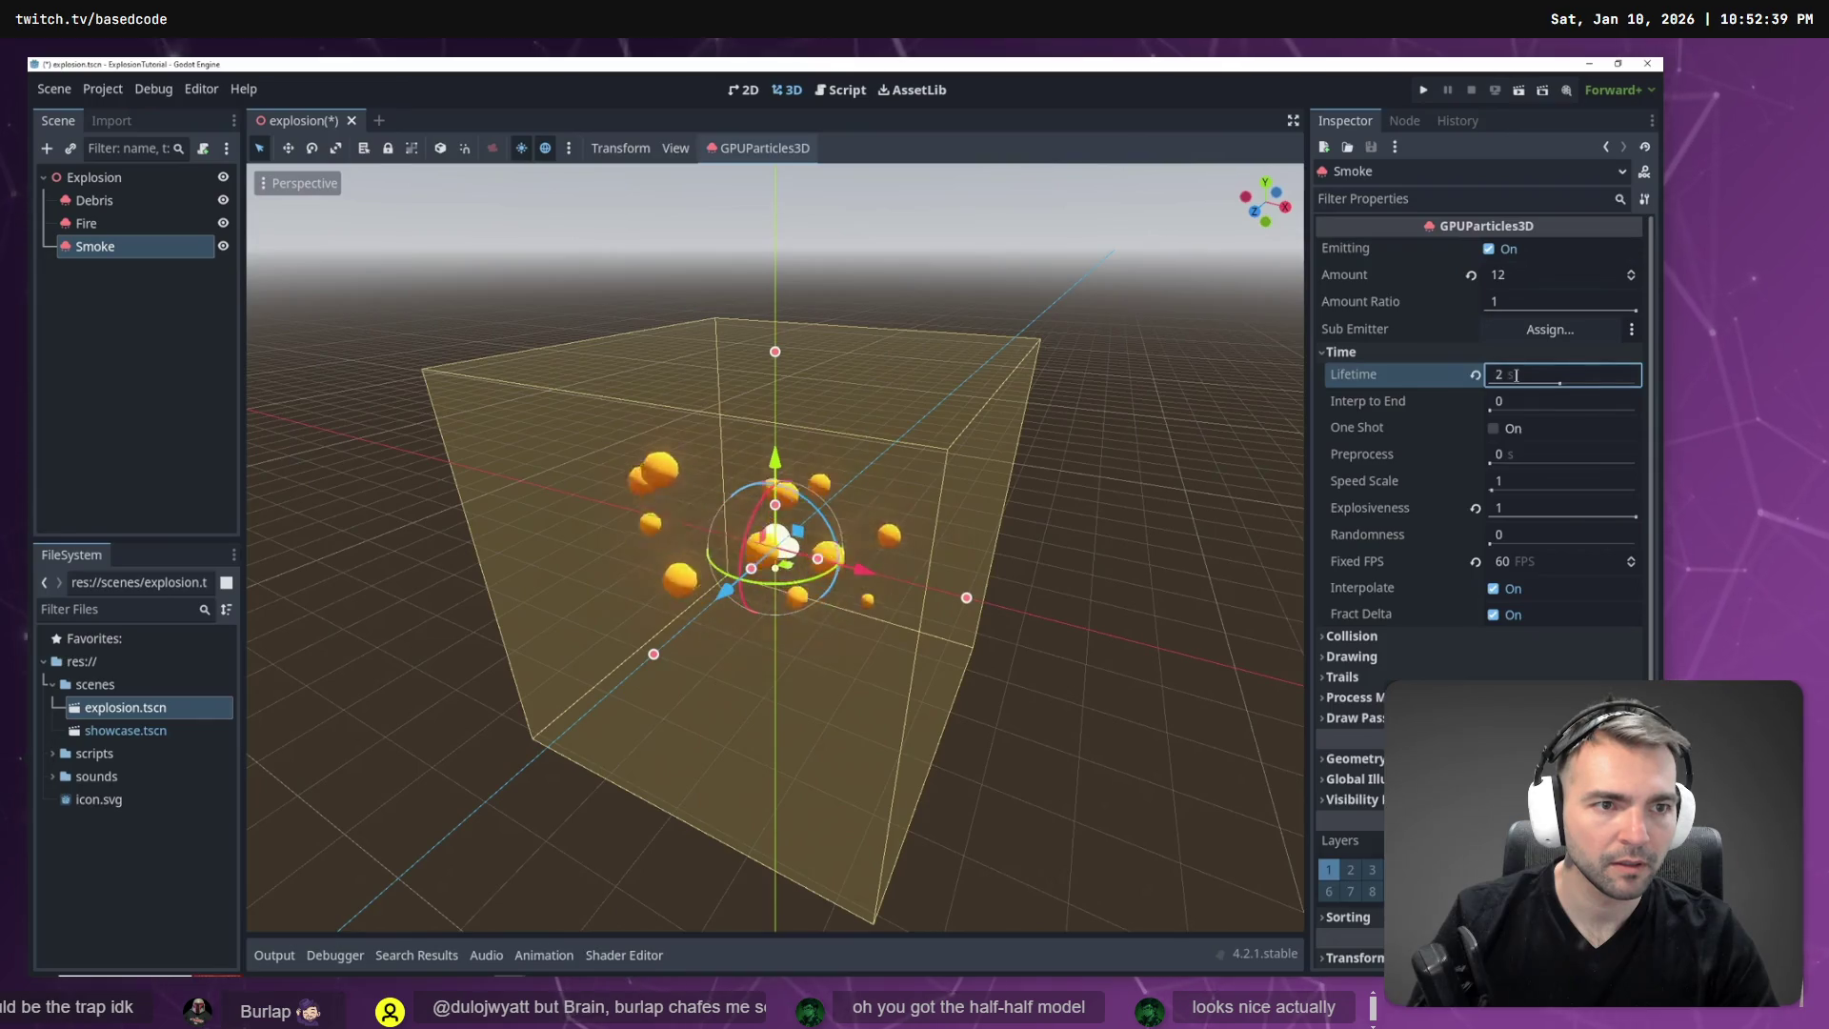
pyautogui.write('2')
pyautogui.press('Return')
pyautogui.click(1524, 352)
pyautogui.click(1572, 433)
pyautogui.click(995, 524)
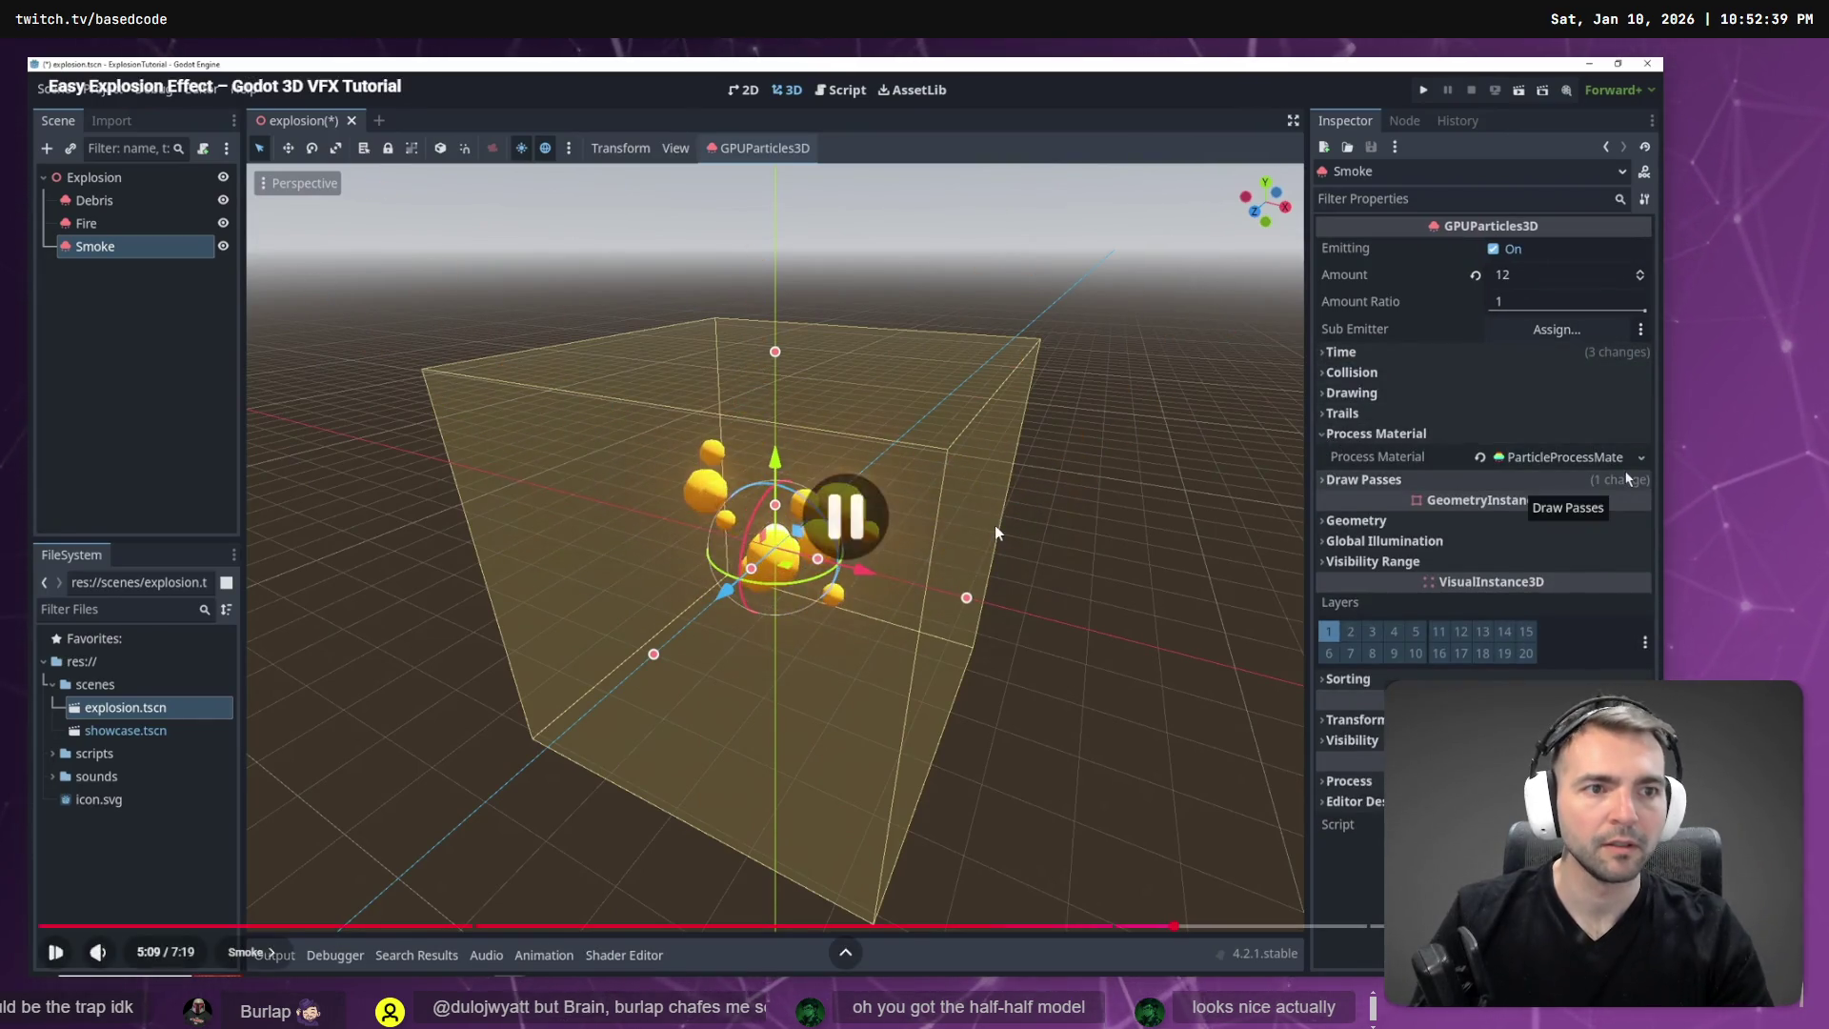
pyautogui.hotkey('alt', 'Tab')
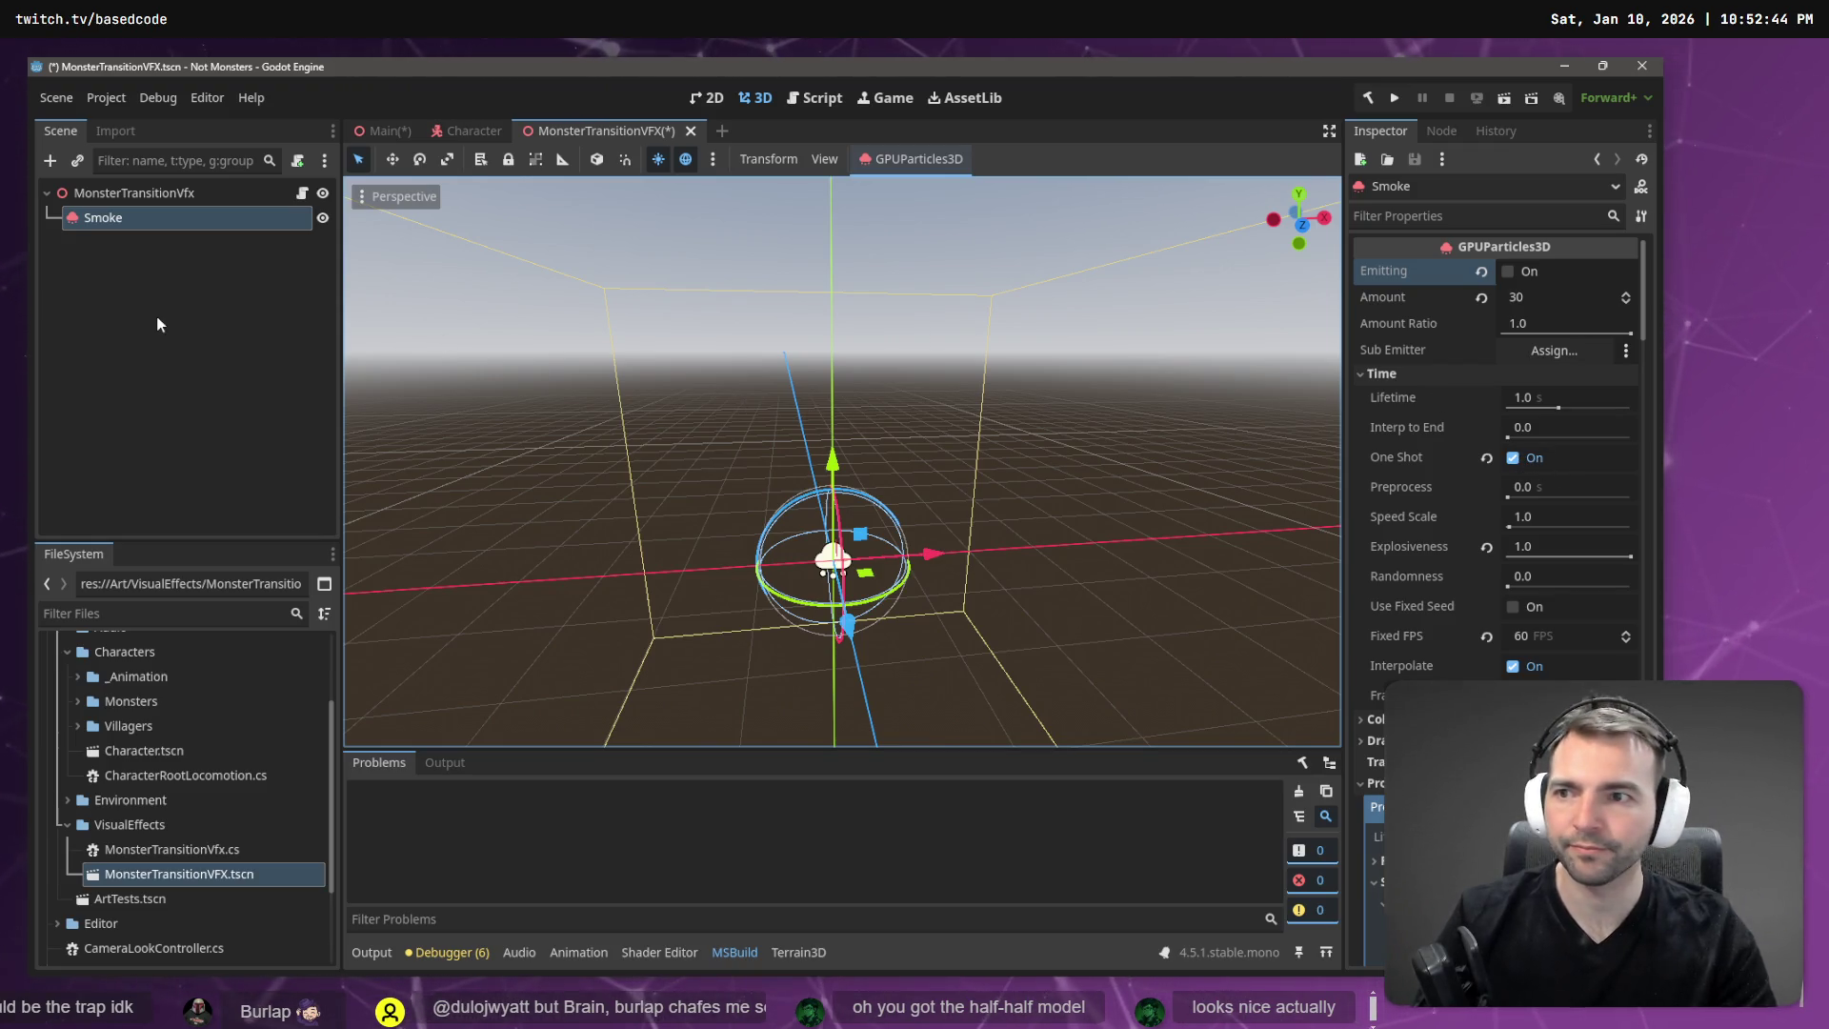
# Save the MonsterTransitionVFX scene, then open the CharacterSwapper node's script from the Main scene
pyautogui.click(1027, 441)
pyautogui.hotkey('ctrl', 's')
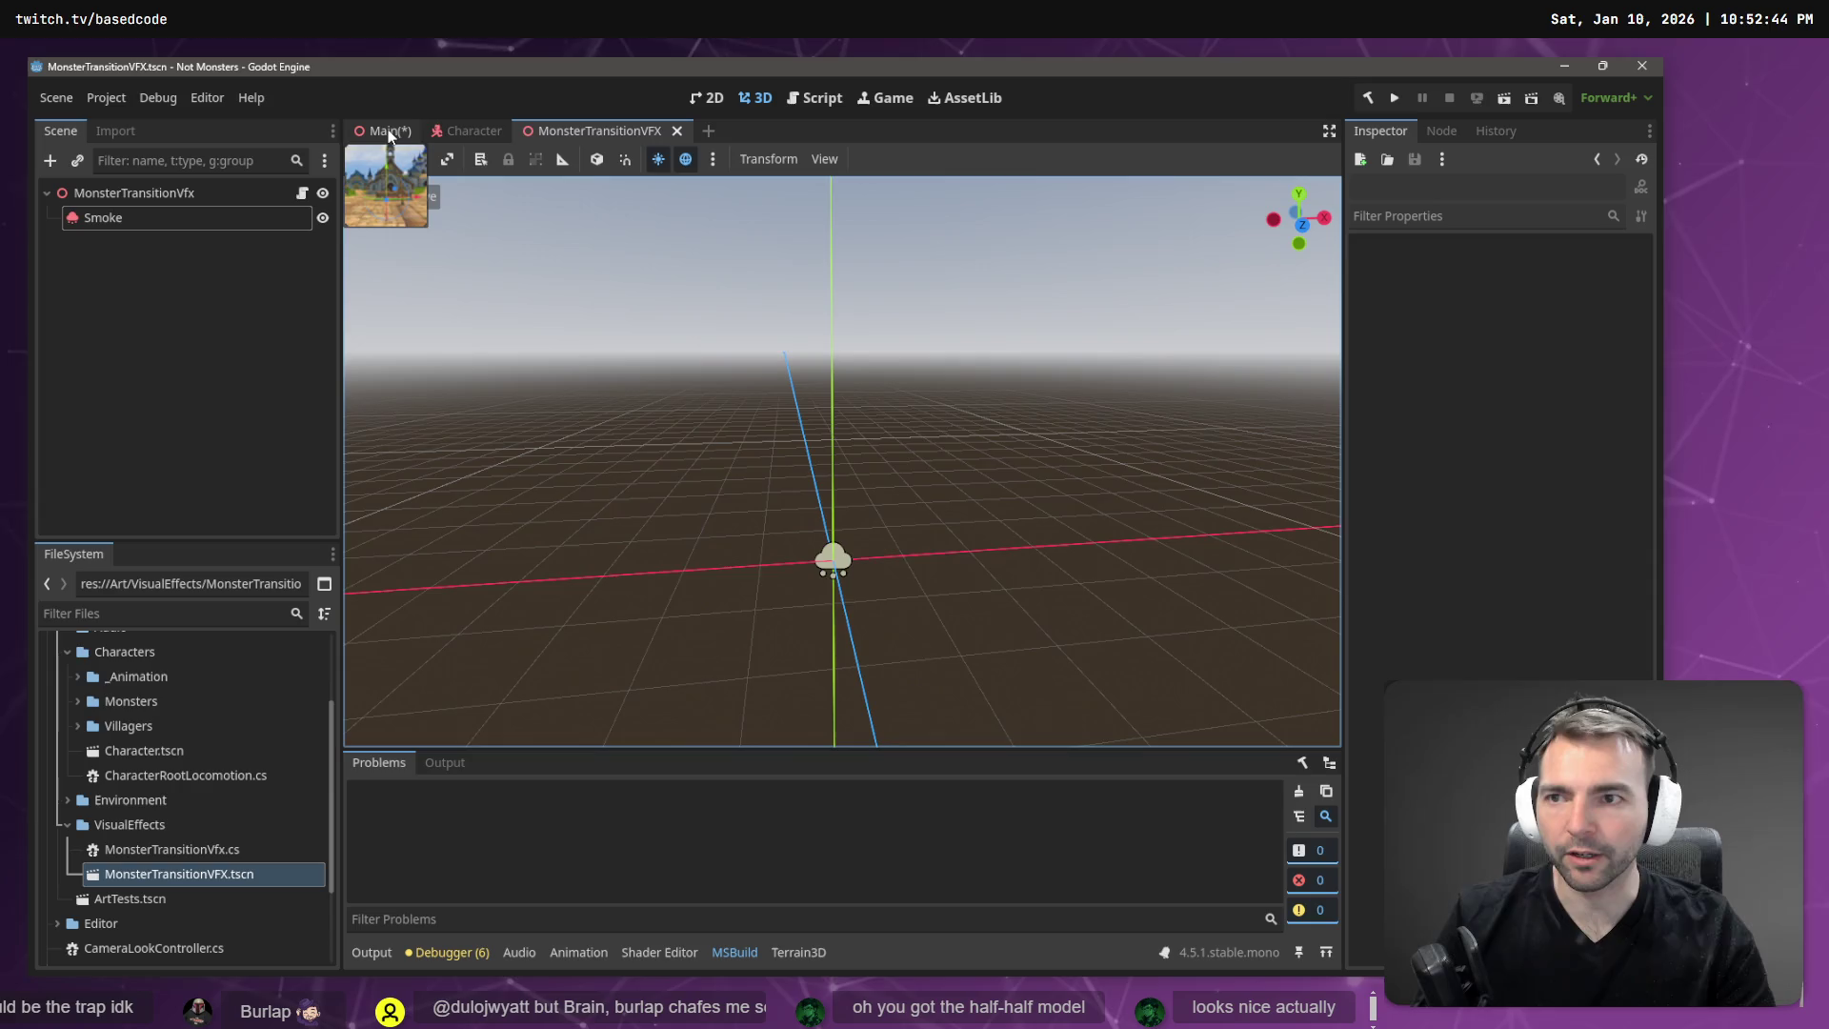
pyautogui.click(389, 133)
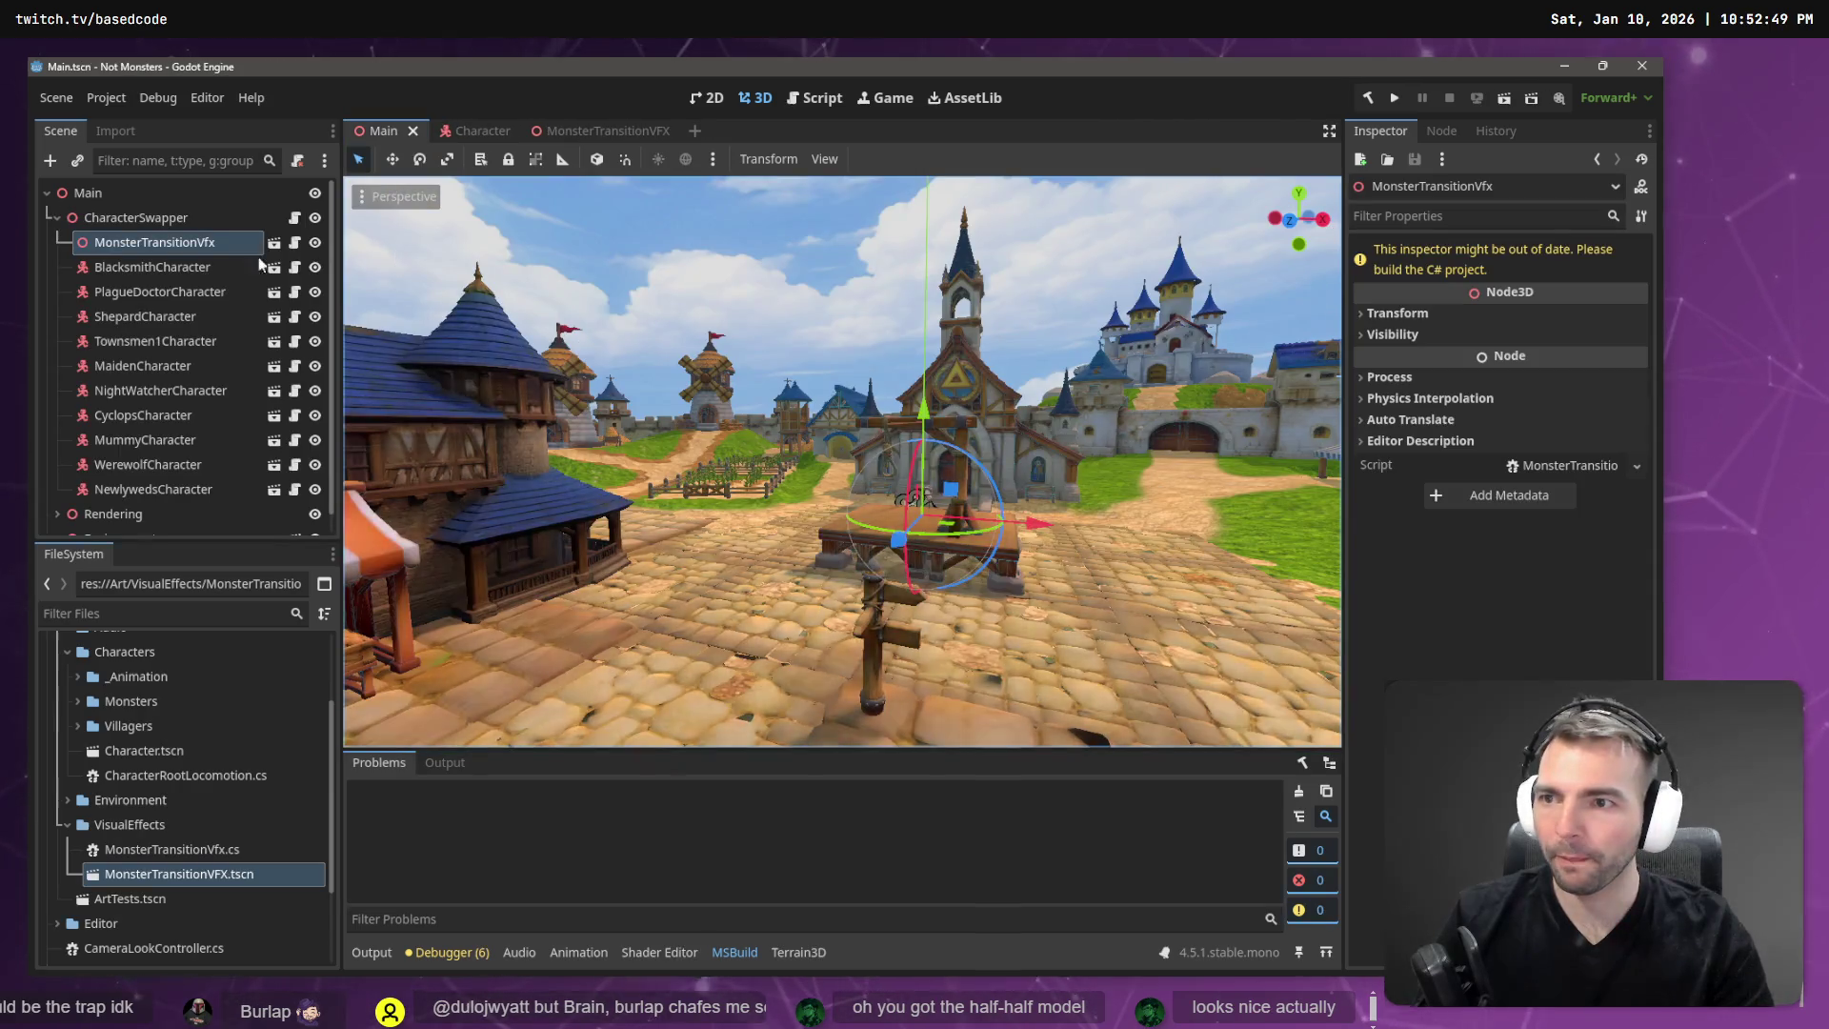
pyautogui.click(272, 222)
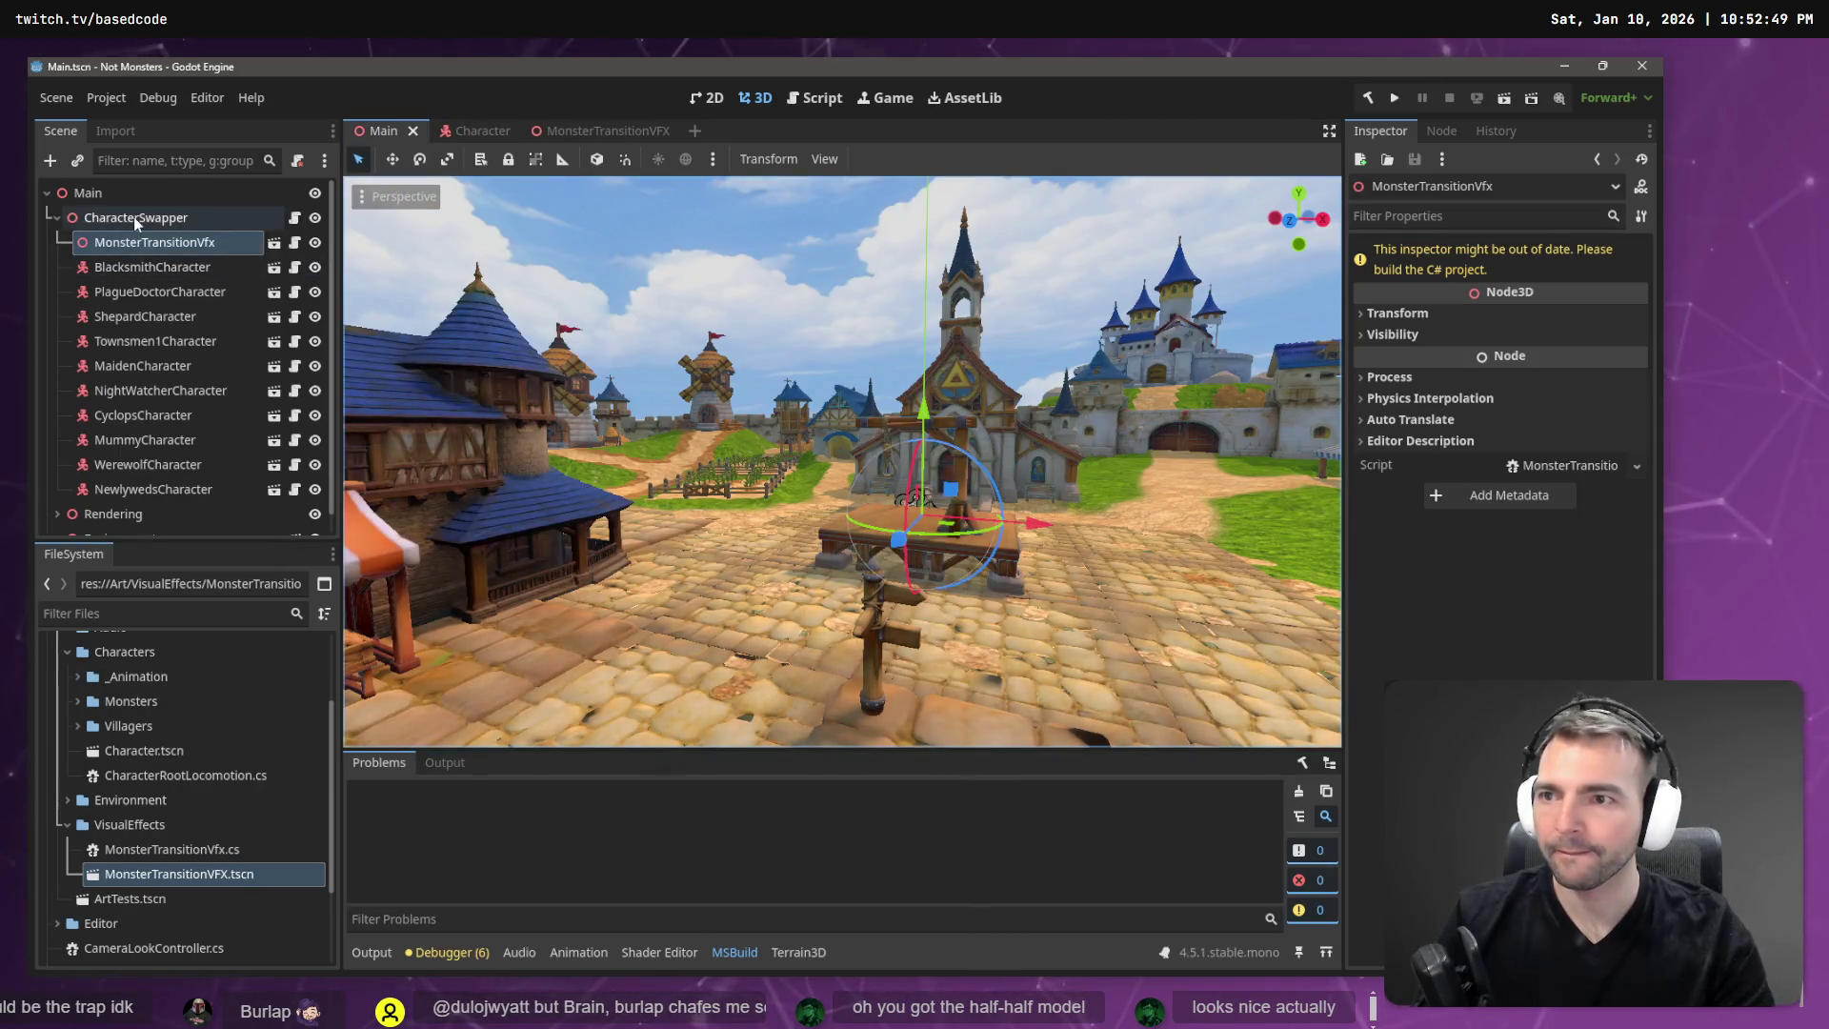
pyautogui.click(297, 225)
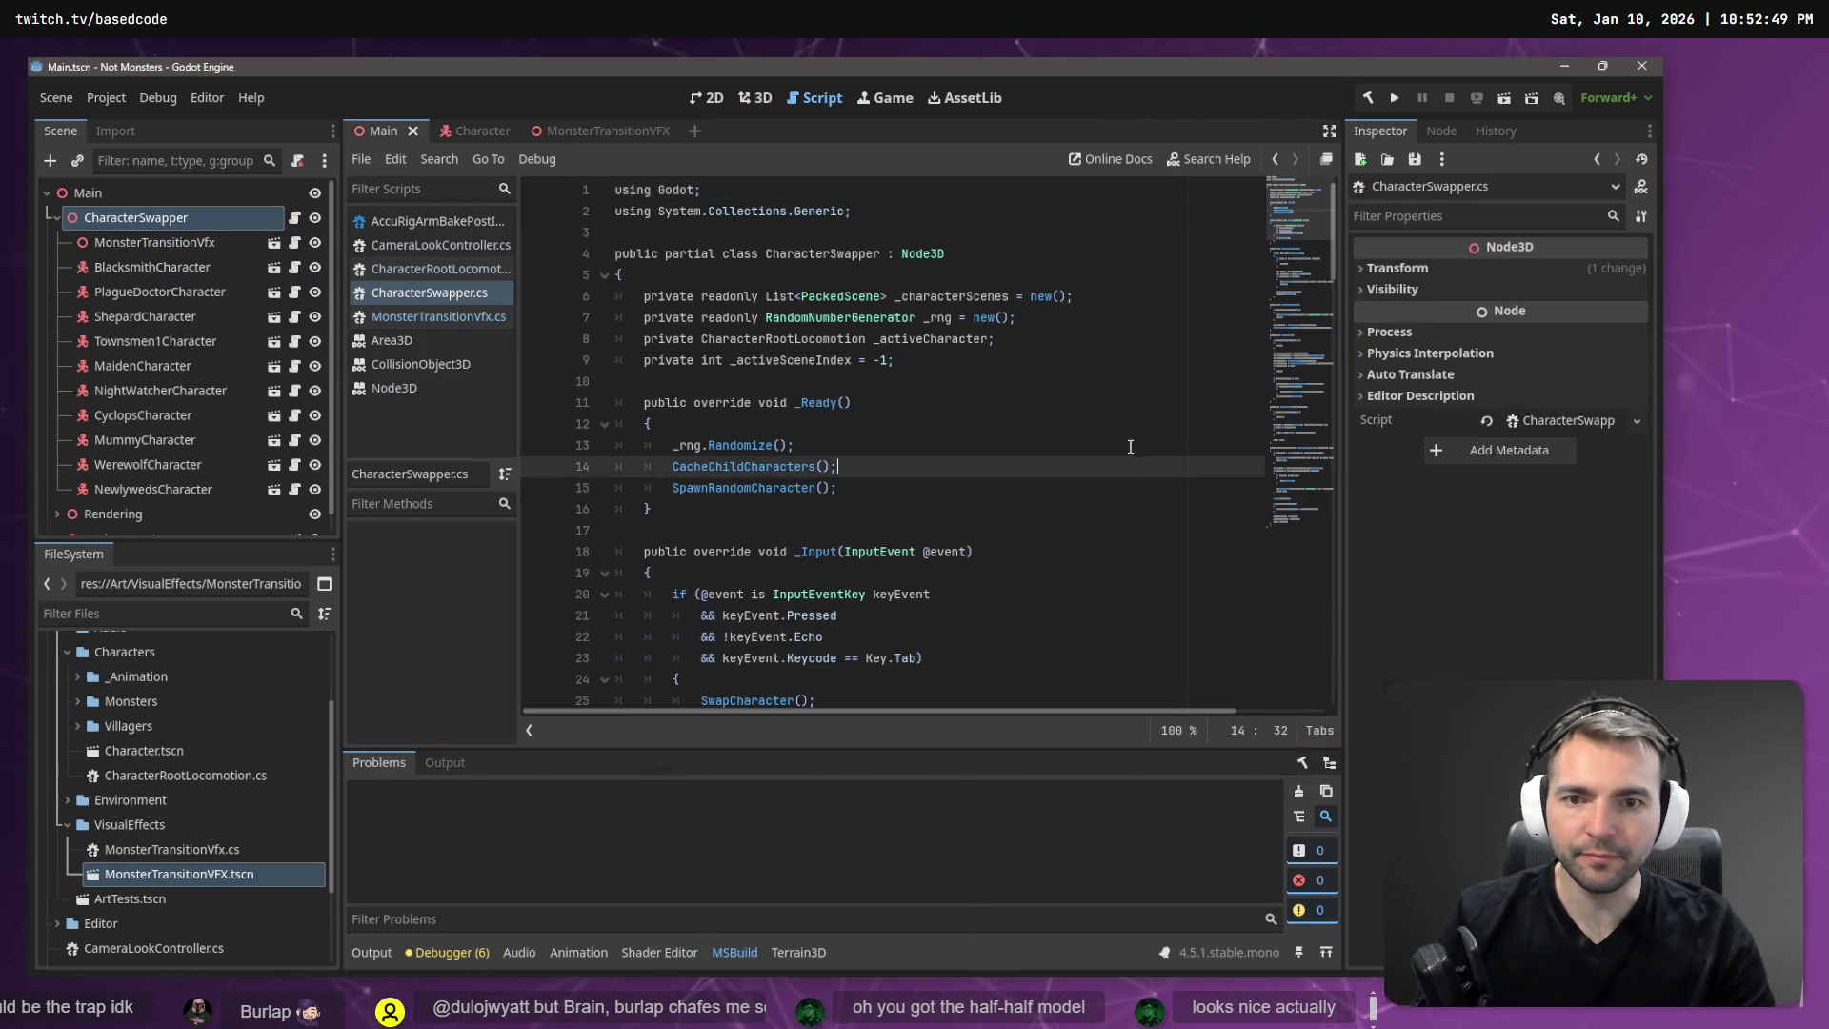
# Review the SwapCharacter call in _Input and place the cursor after the _activeSceneIndex field
pyautogui.scroll(2, 1088, 396)
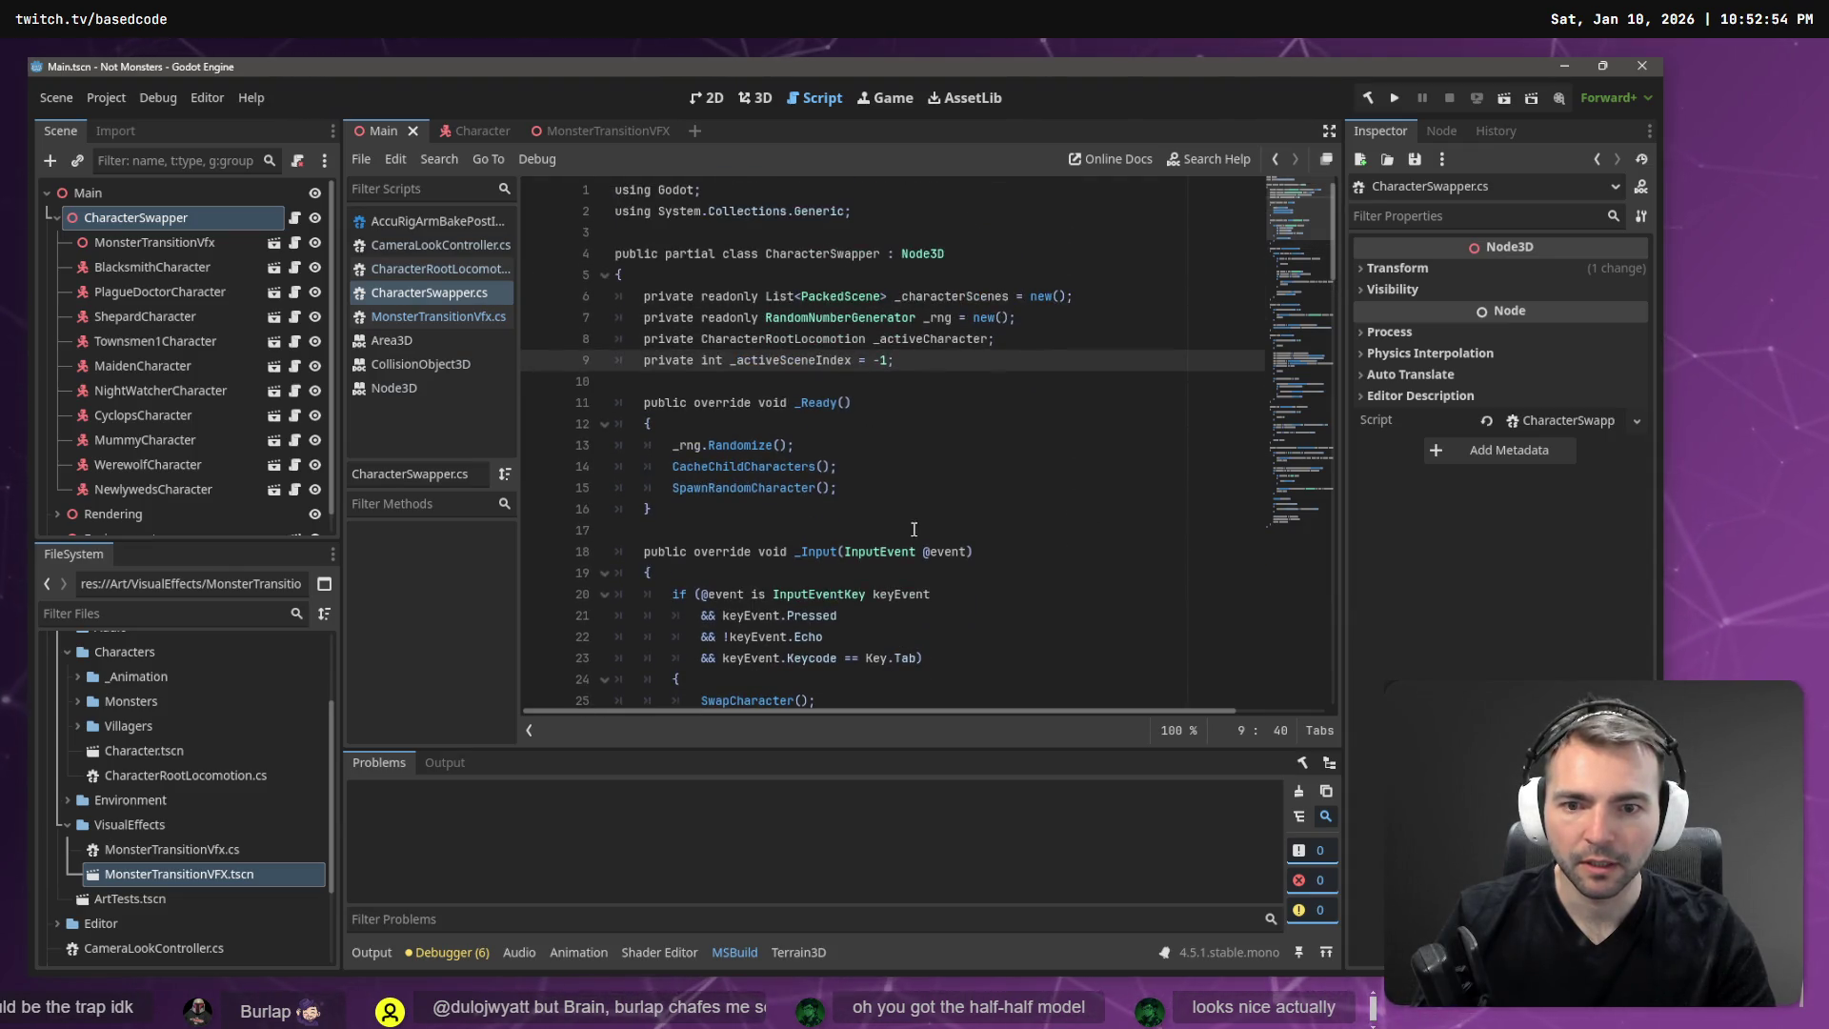
pyautogui.scroll(-2, 915, 508)
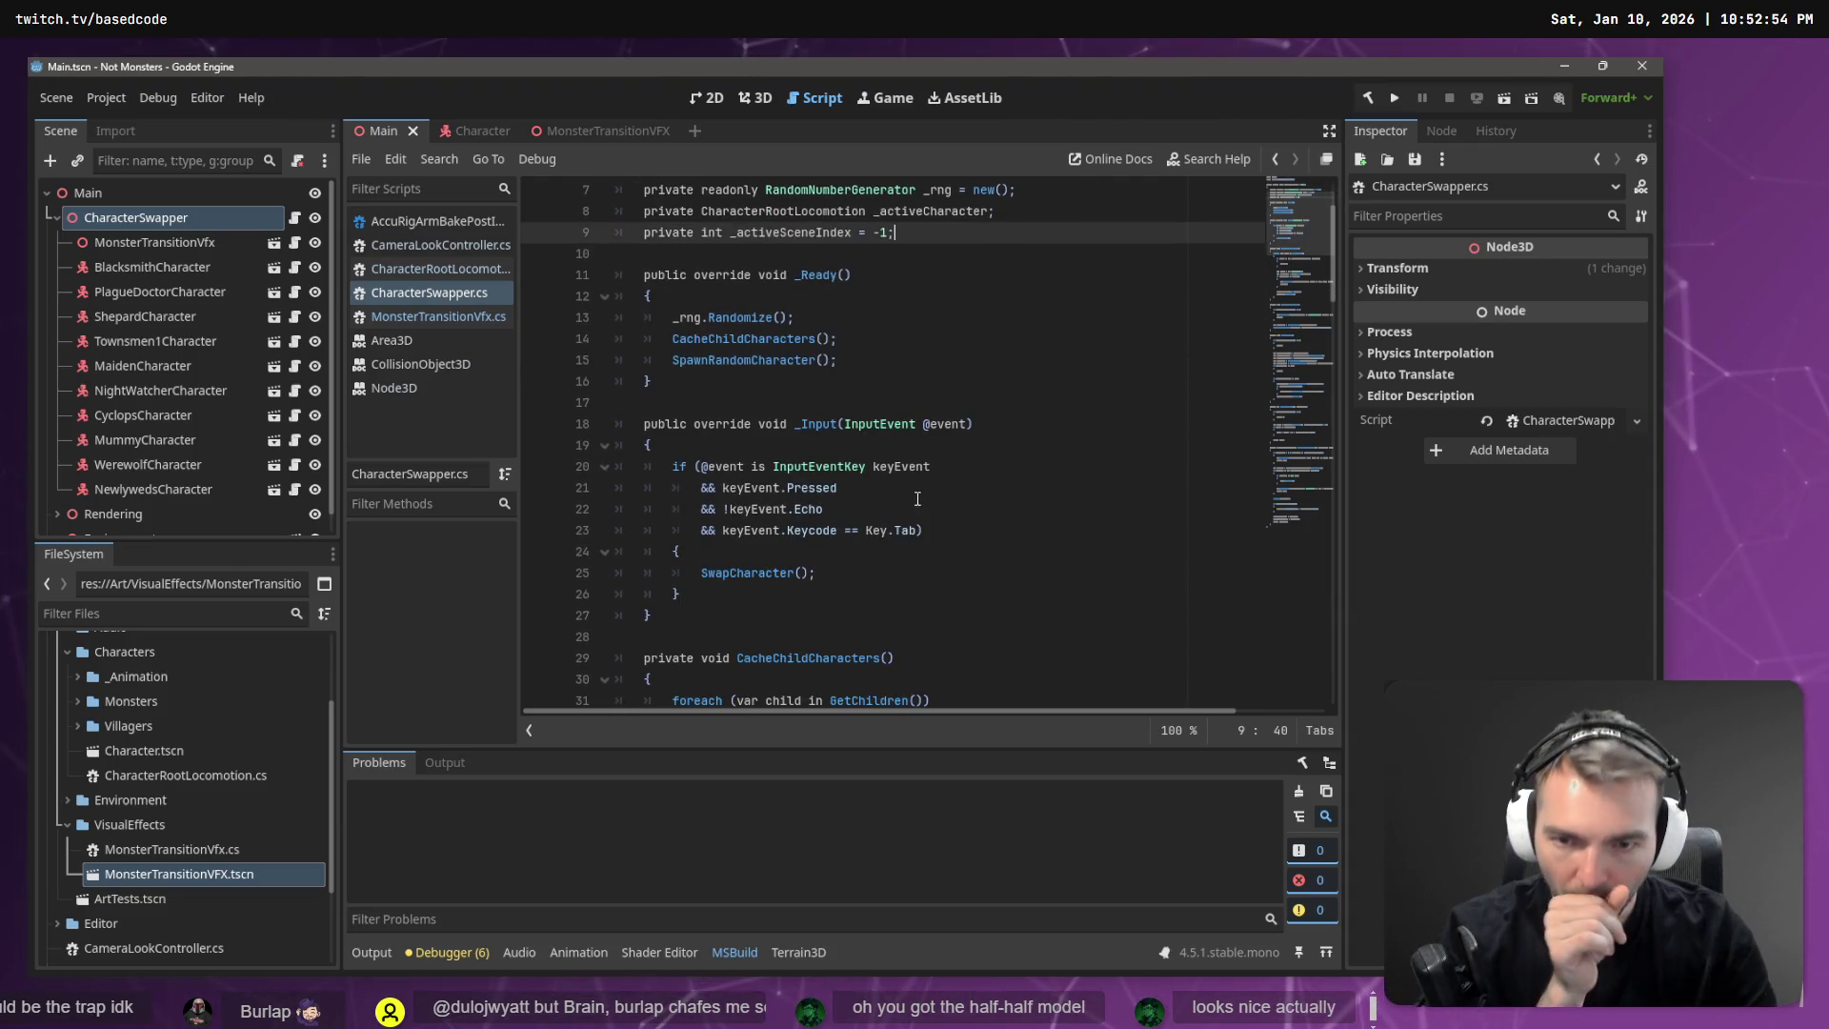
pyautogui.click(901, 570)
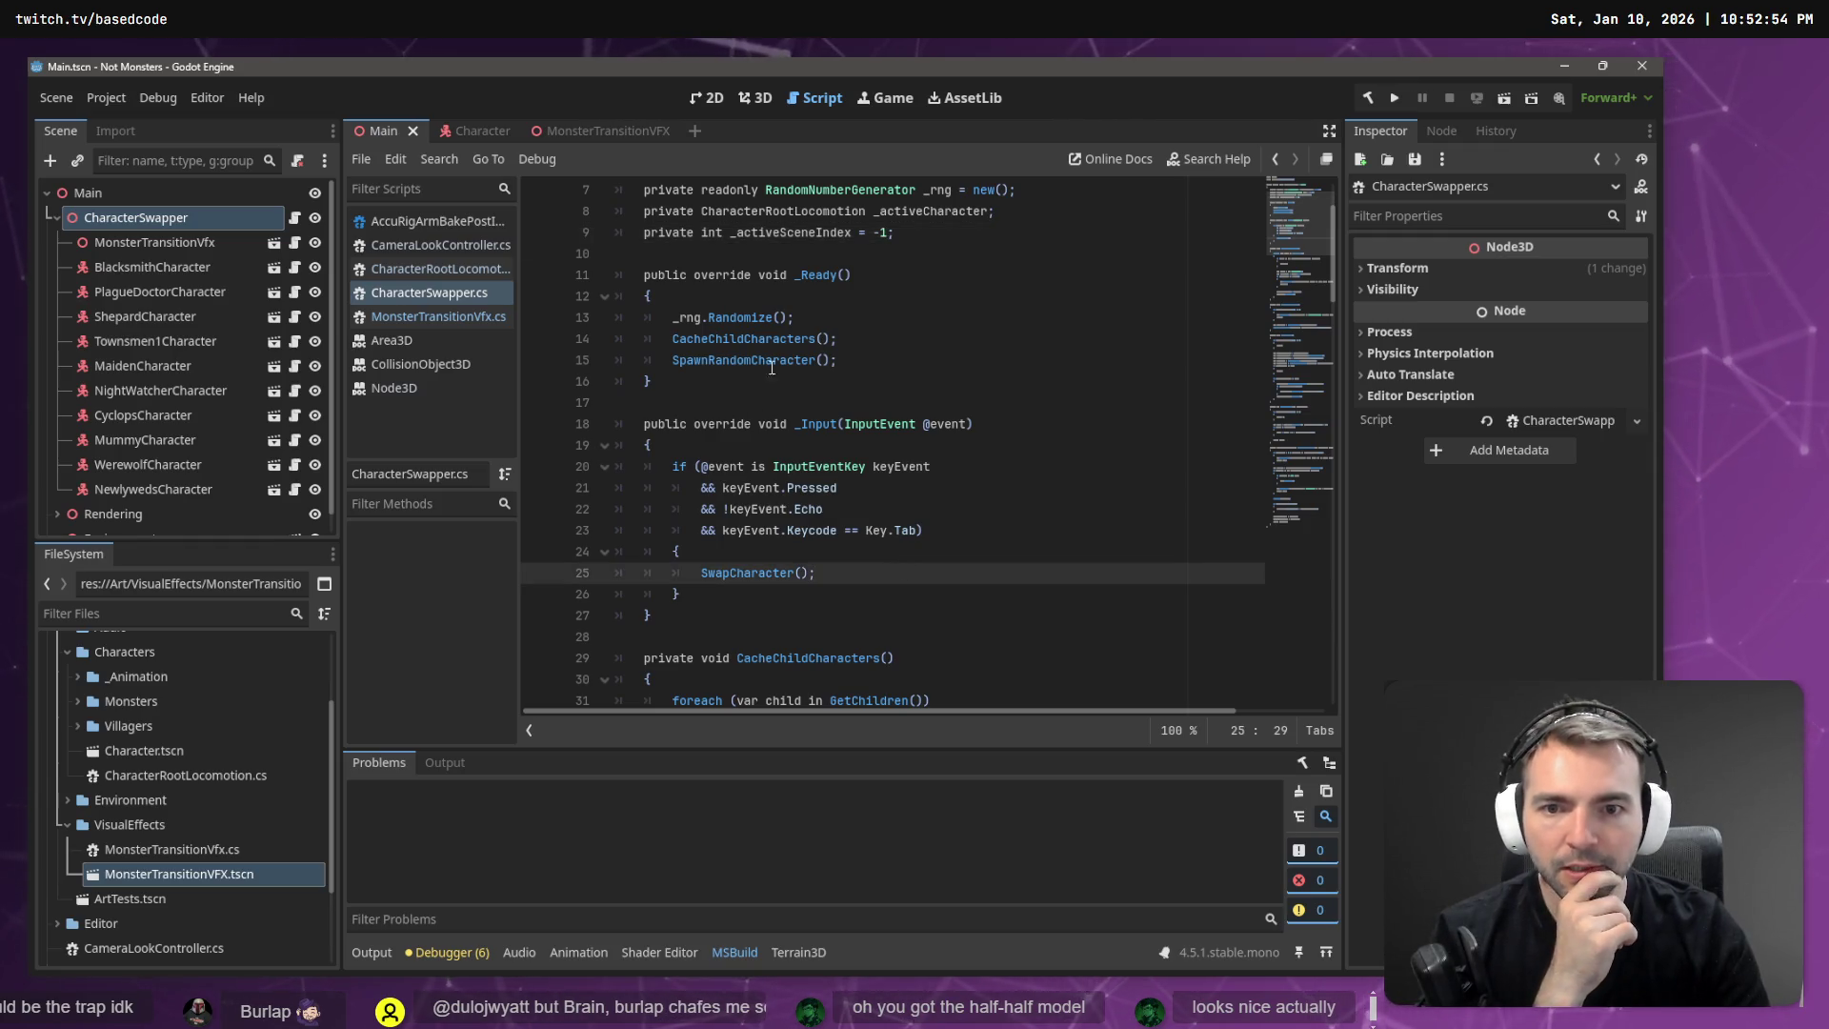
pyautogui.scroll(2, 951, 441)
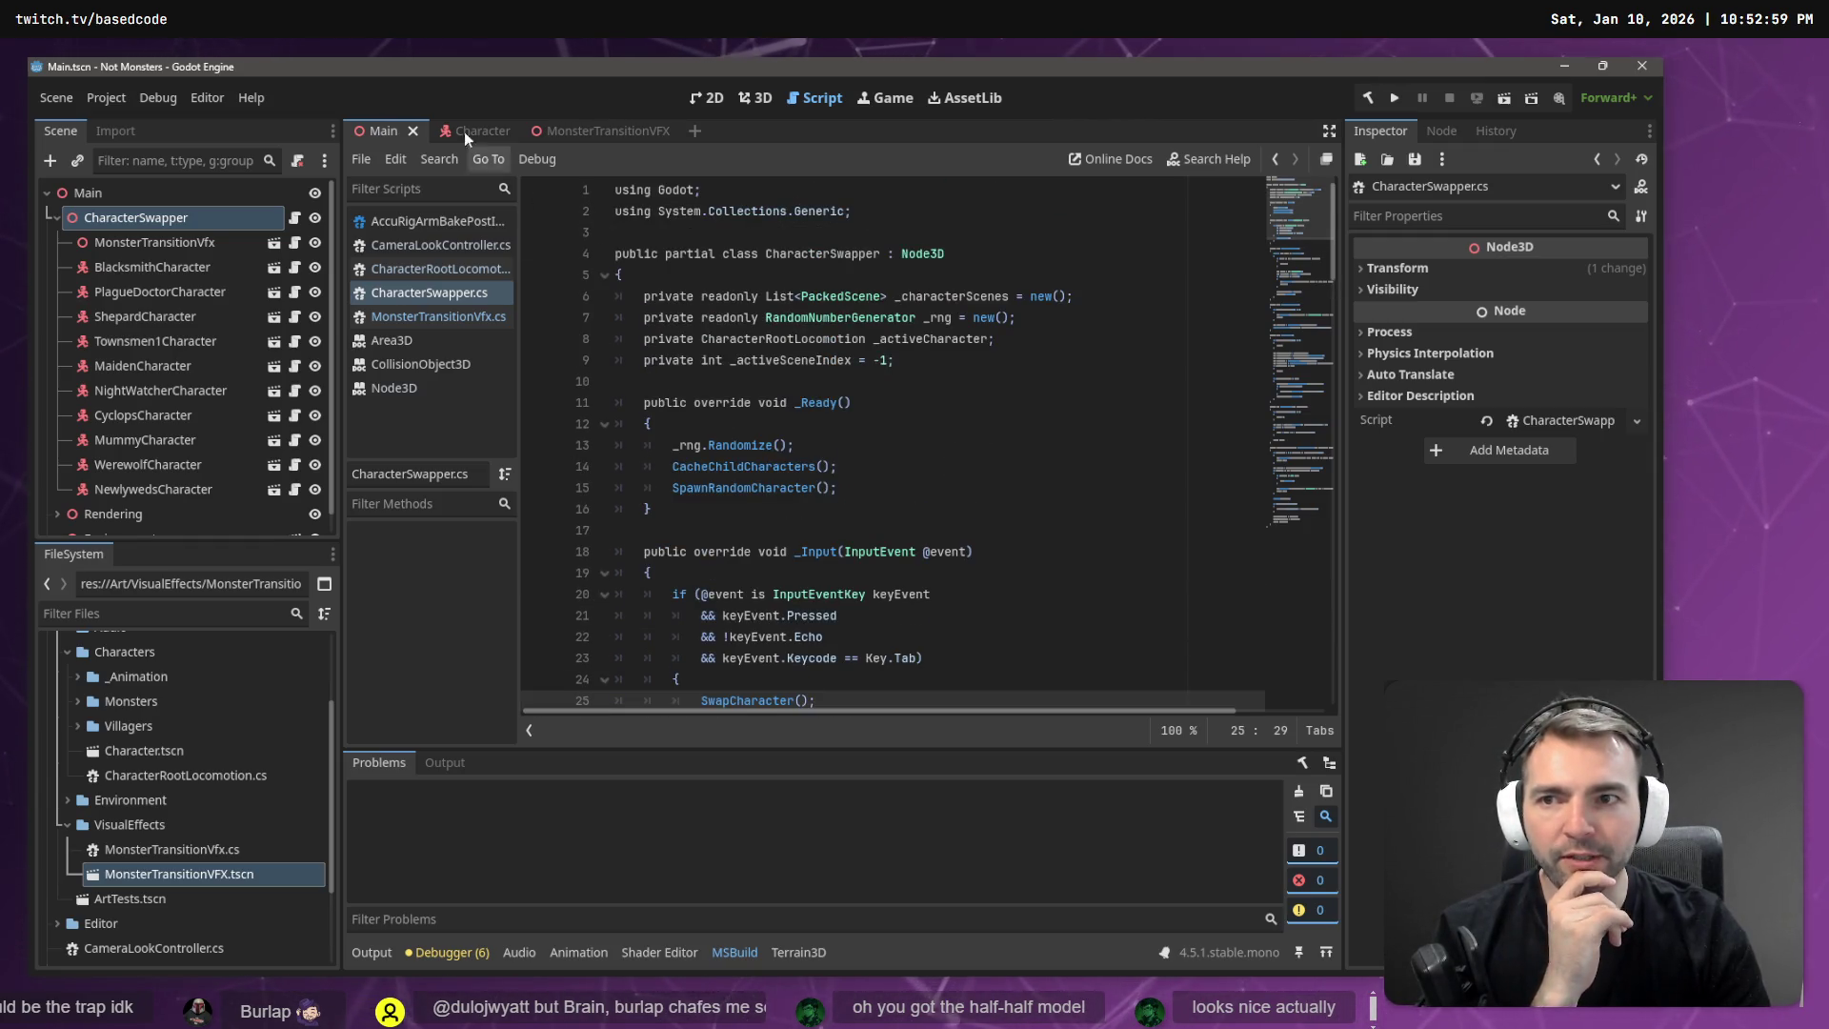
pyautogui.scroll(-4, 905, 343)
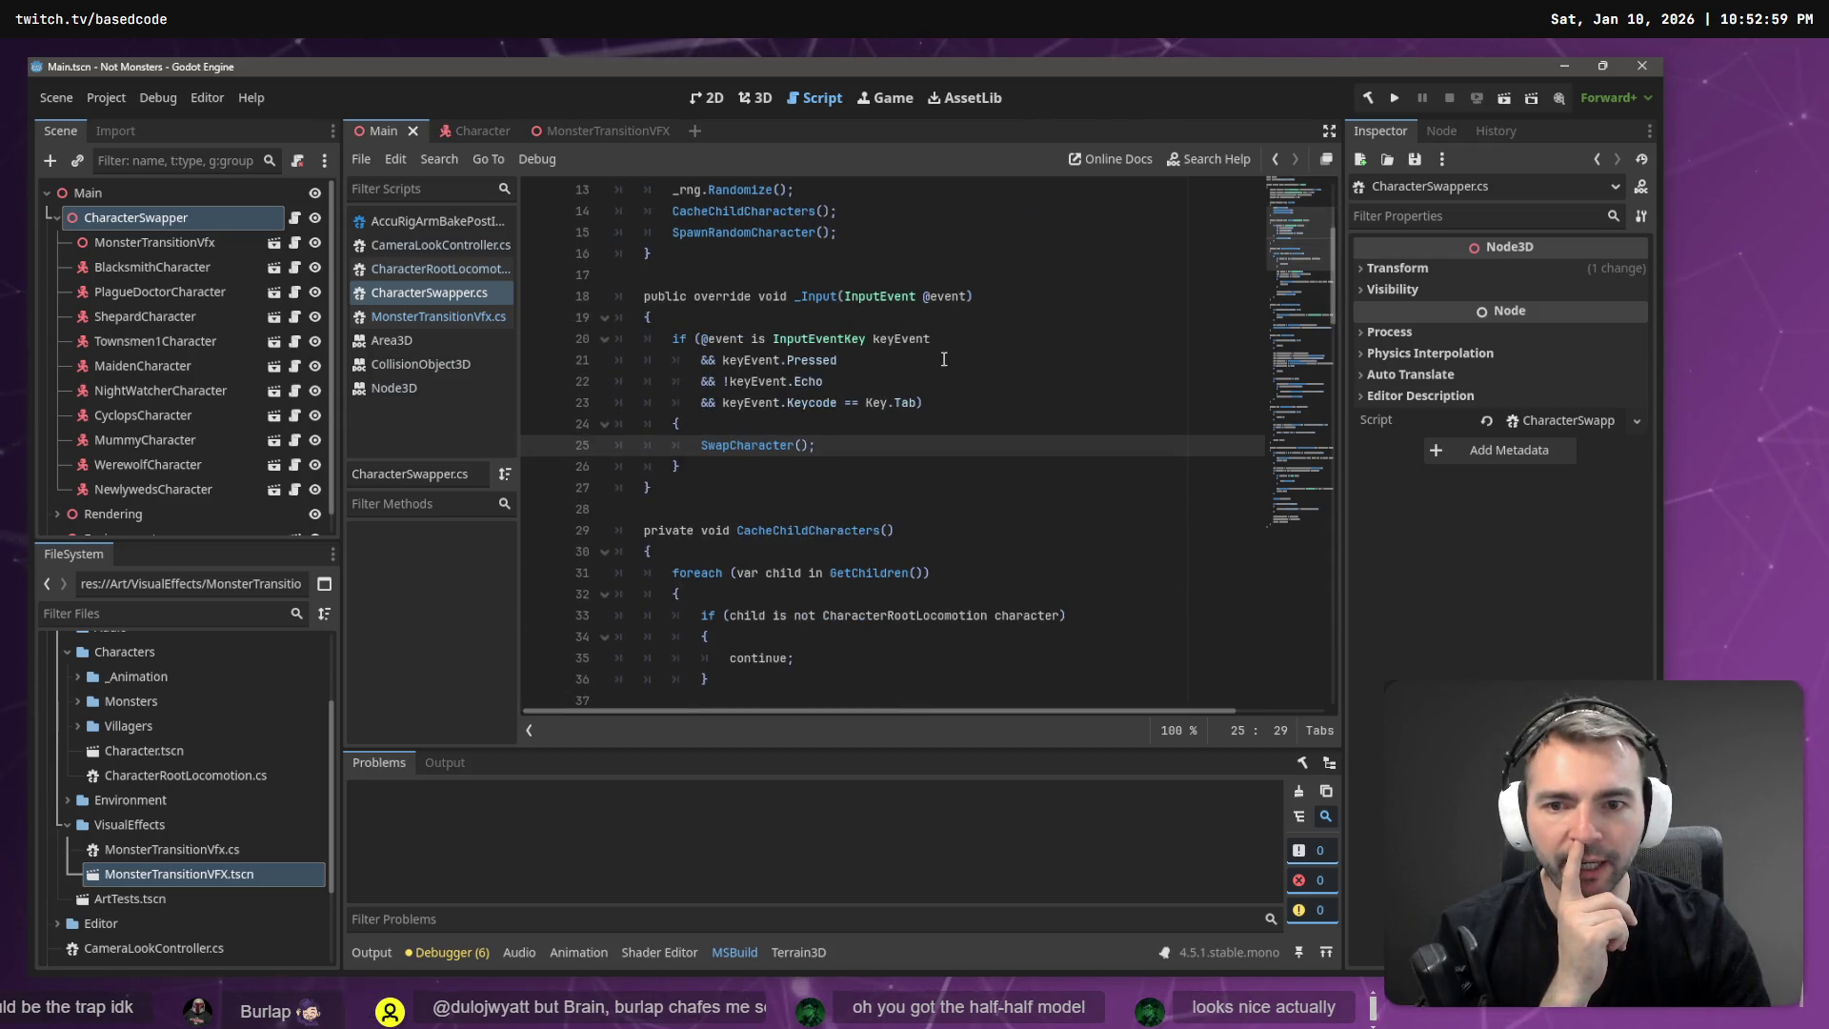
pyautogui.scroll(4, 933, 352)
pyautogui.click(971, 368)
# Add a 'MonsterTransitionVFX _transitionVFX;' declaration below the fields and open a new line above it
pyautogui.press('Return')
pyautogui.press('Return')
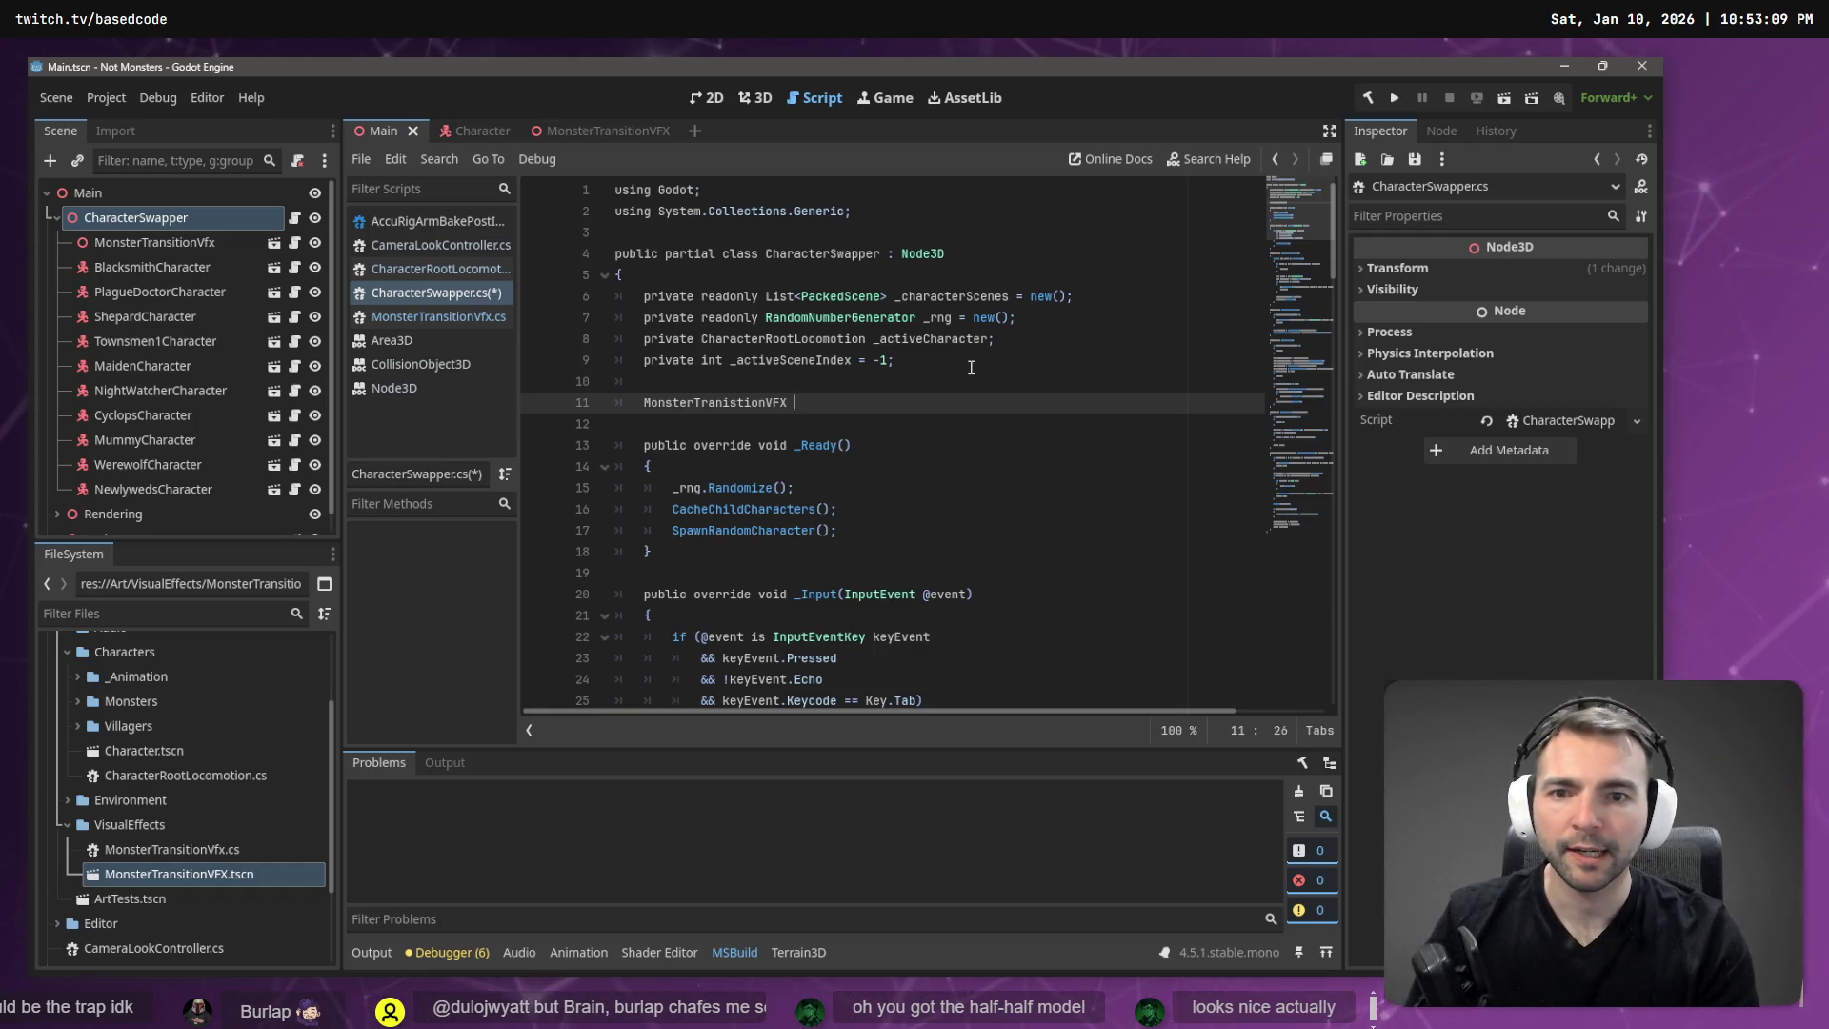
pyautogui.write('_transitionV')
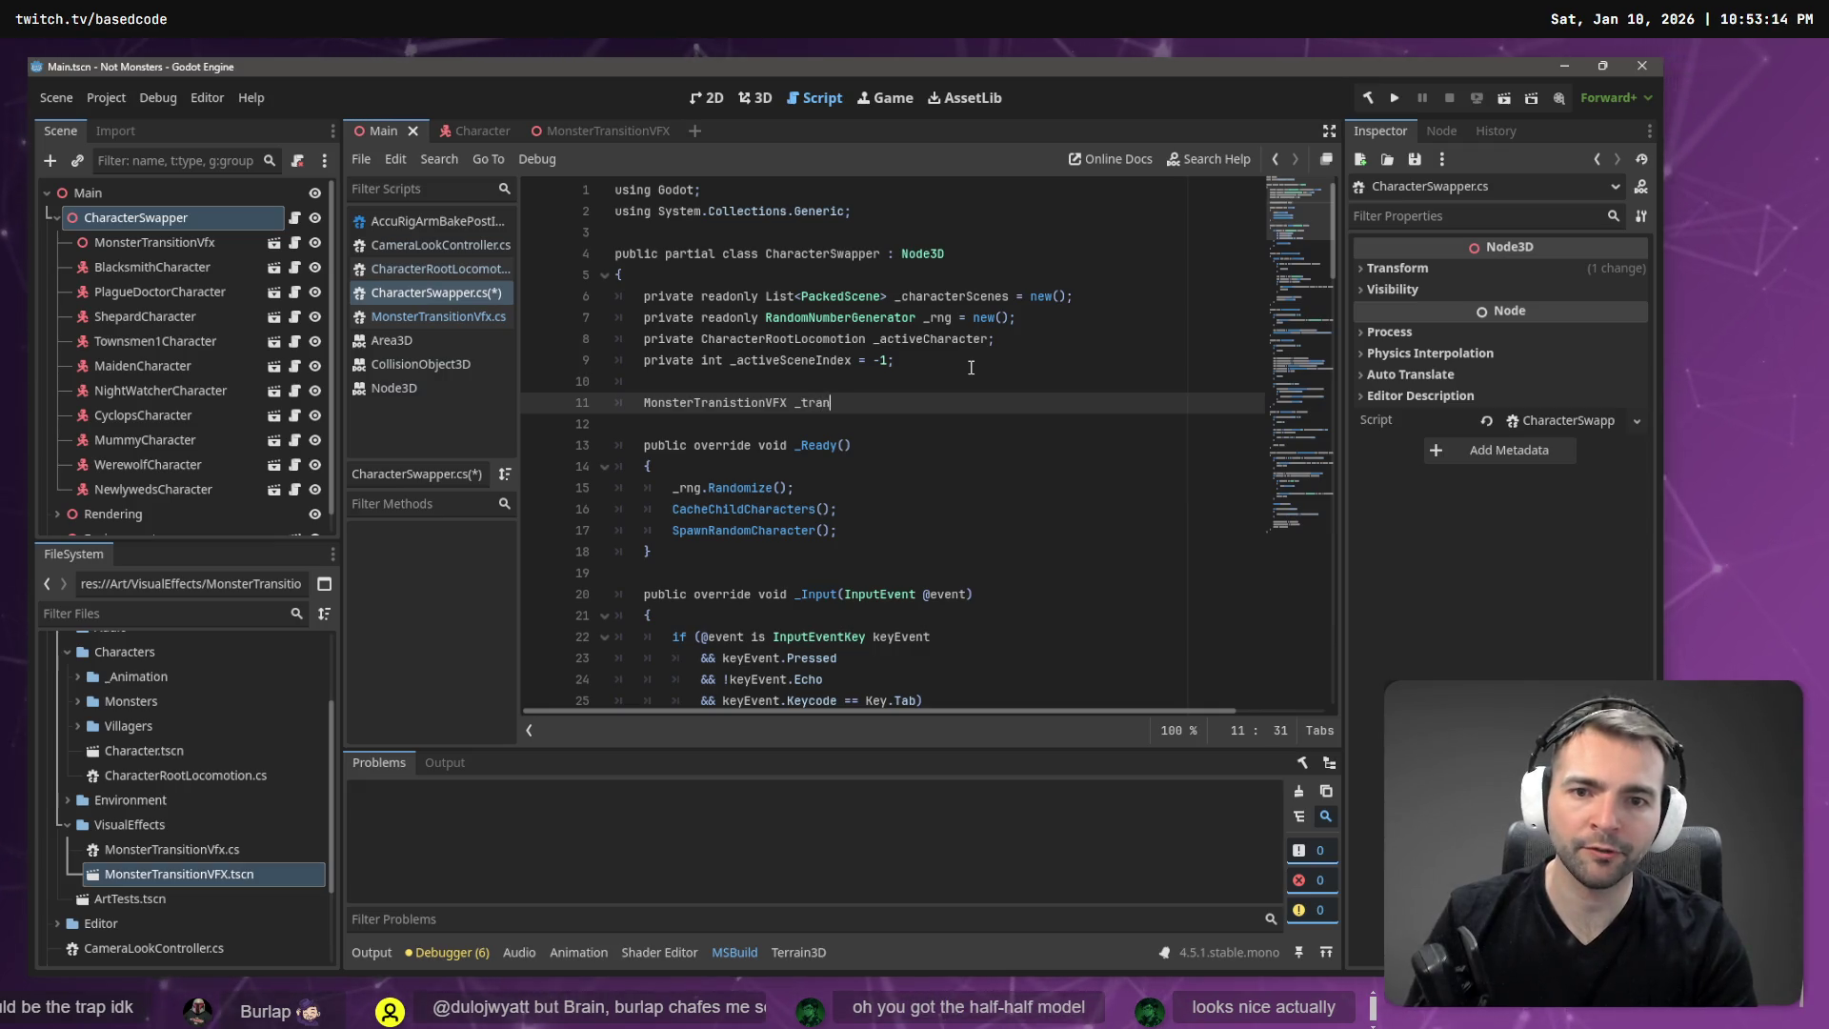
pyautogui.write('FX')
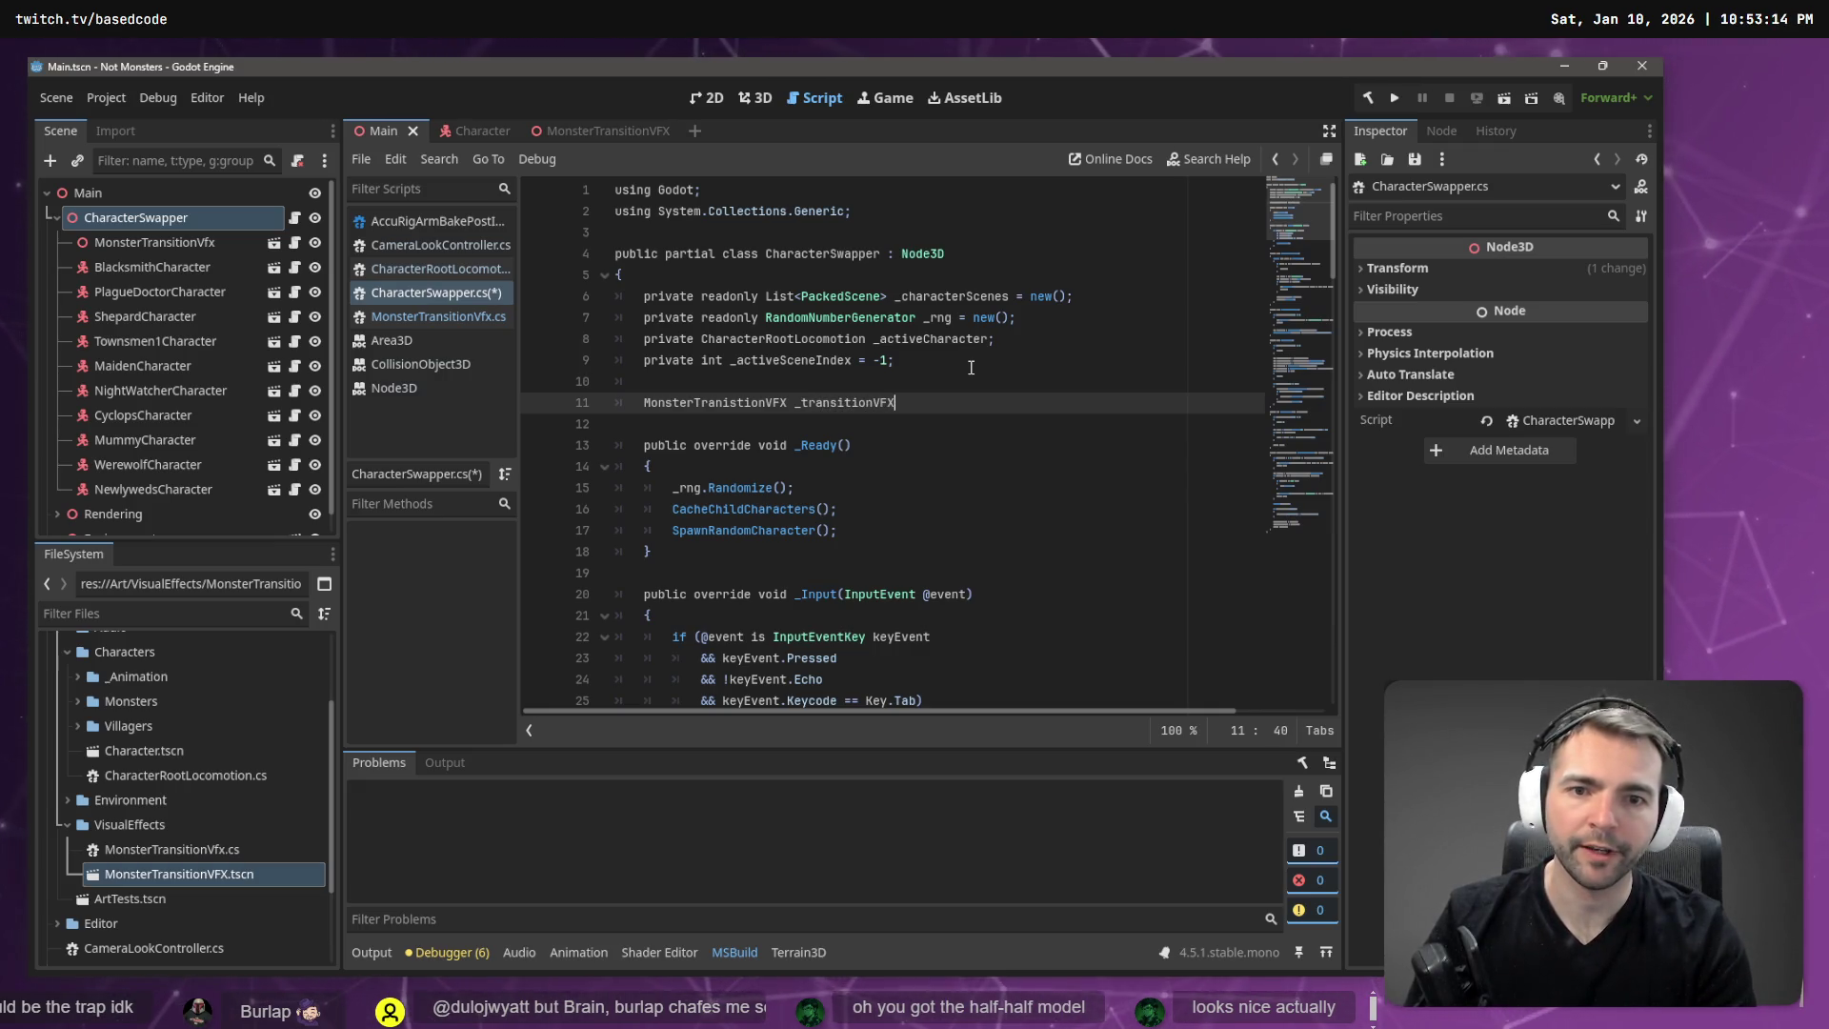
pyautogui.write(';')
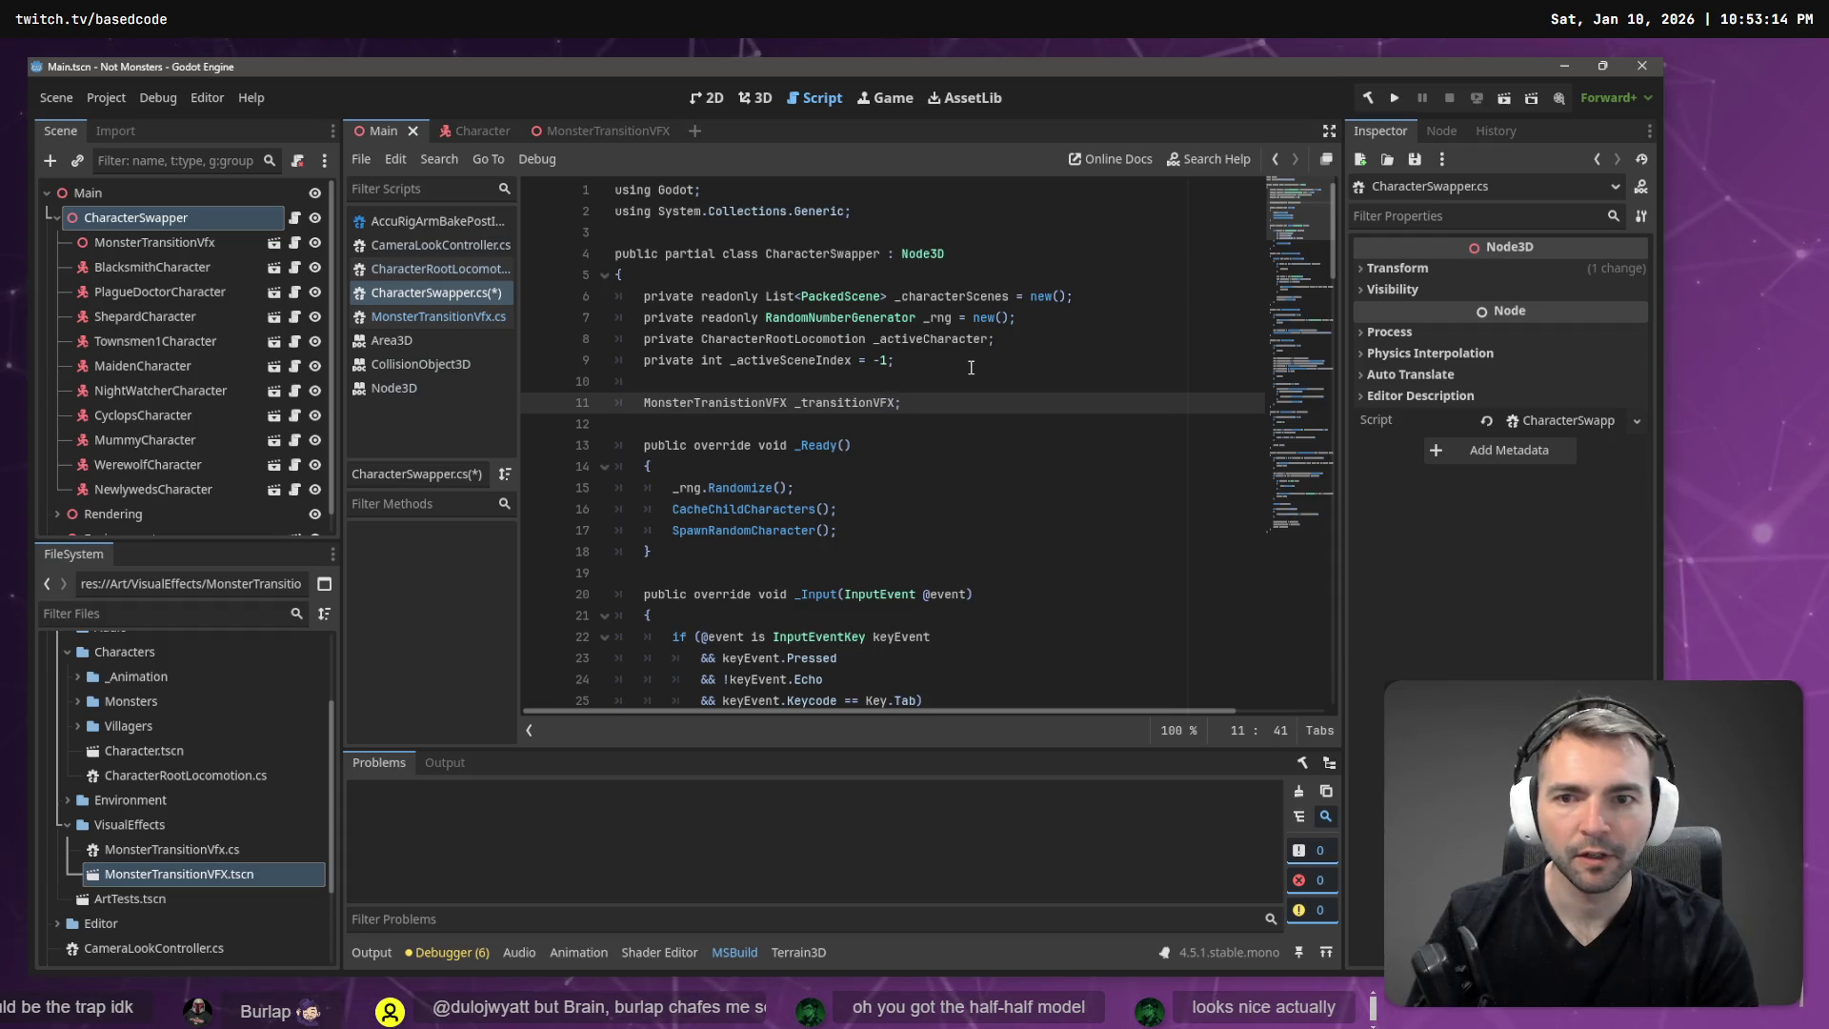
pyautogui.hotkey('ctrl', 'shift', 'Return')
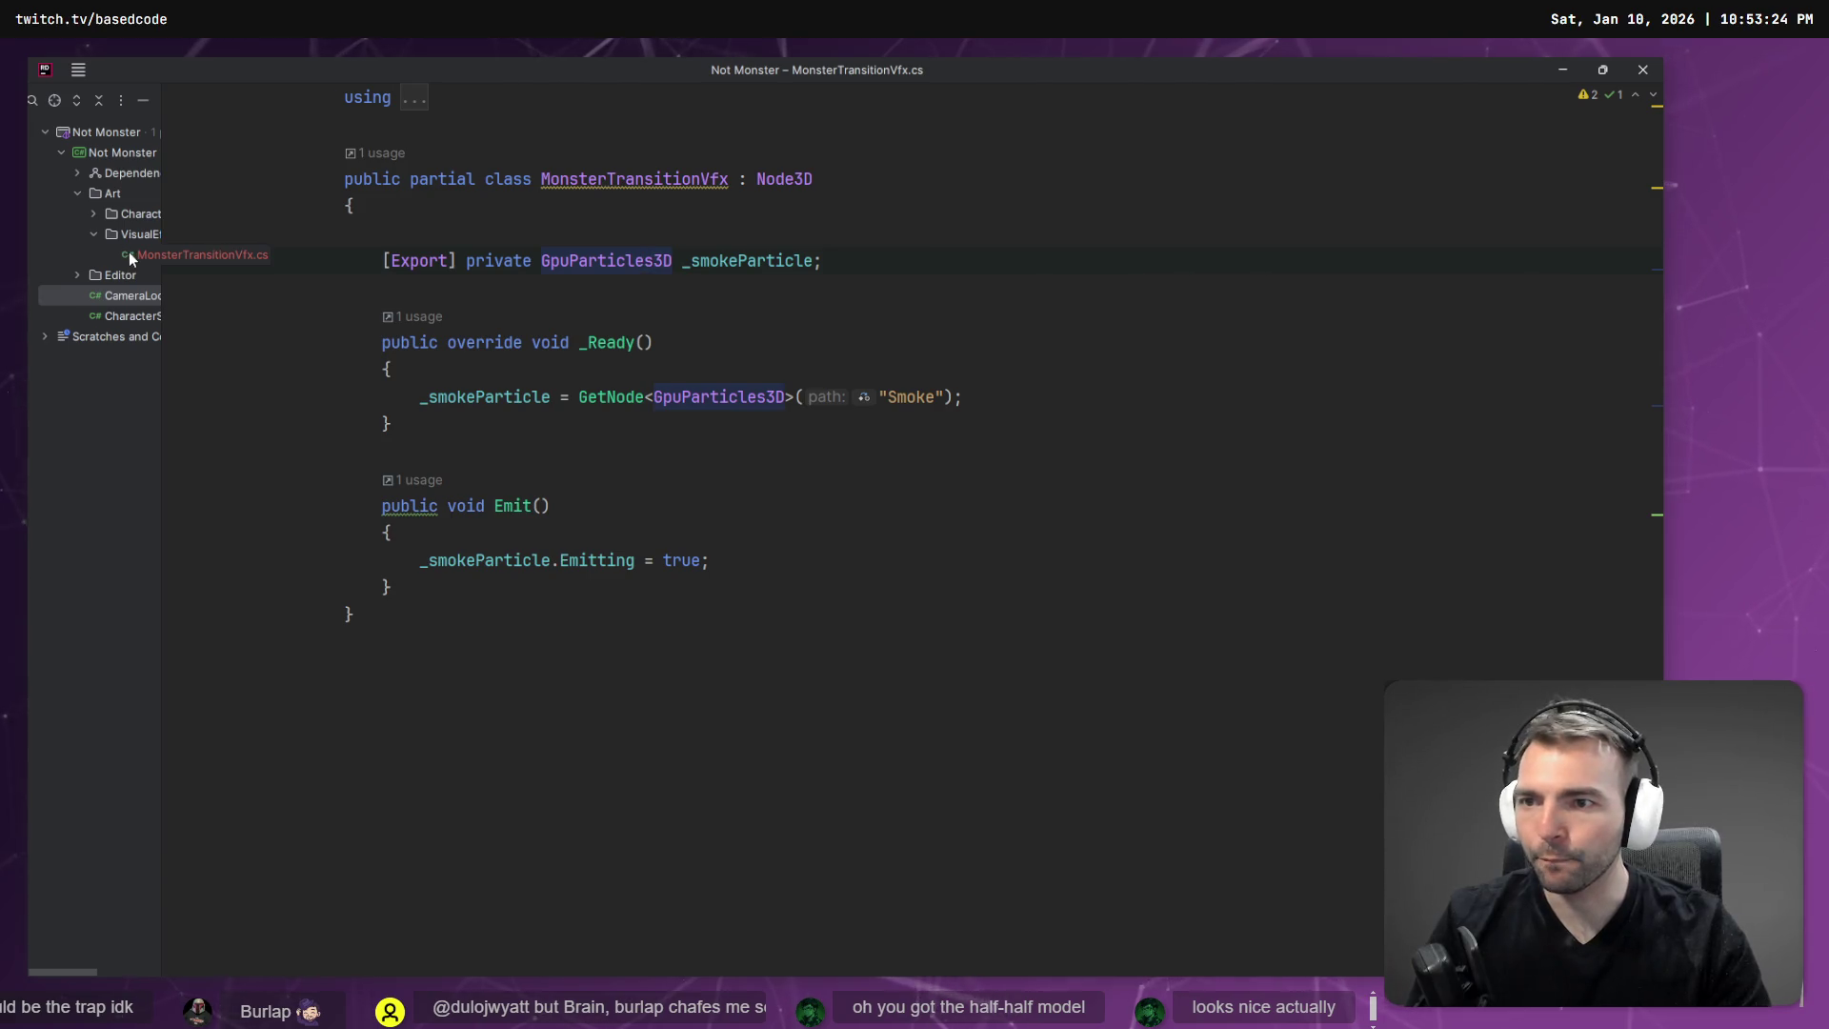
# Open MonsterTransitionVfx.cs in Rider, then search 'CharacterSw' to open CharacterSwapper.cs
pyautogui.hotkey('alt', 'Tab')
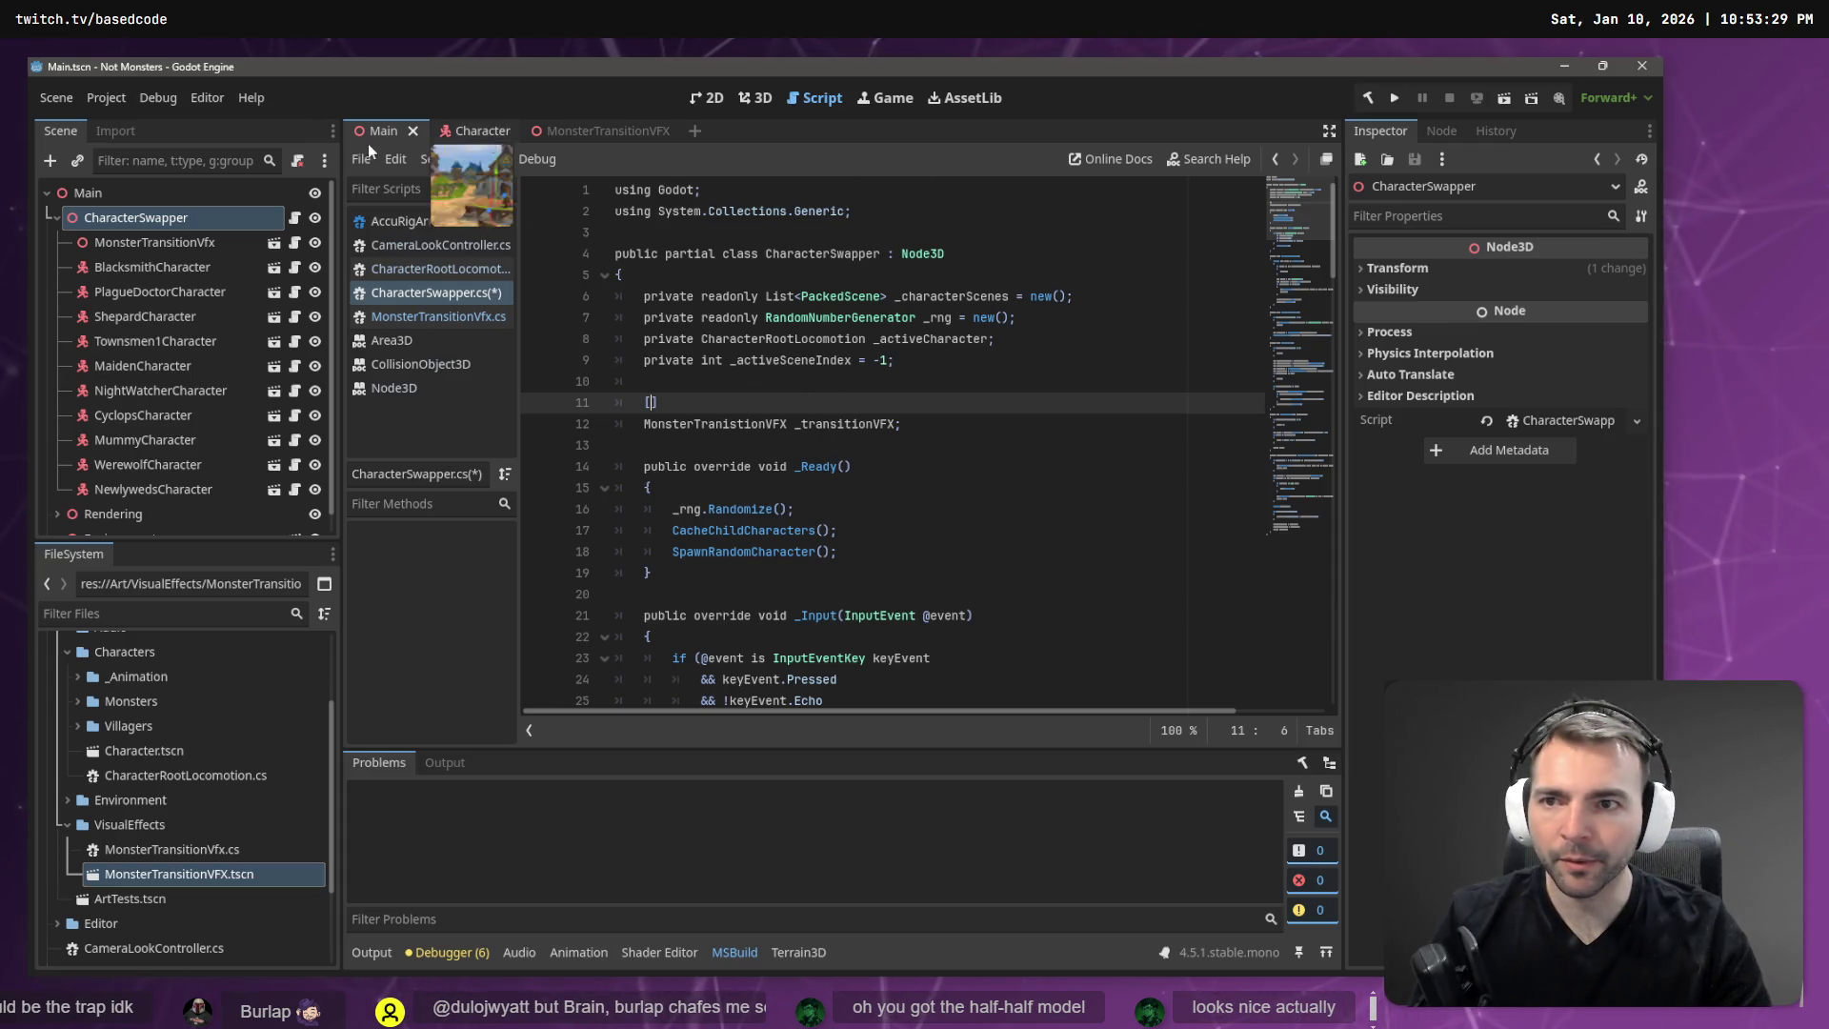
pyautogui.click(402, 315)
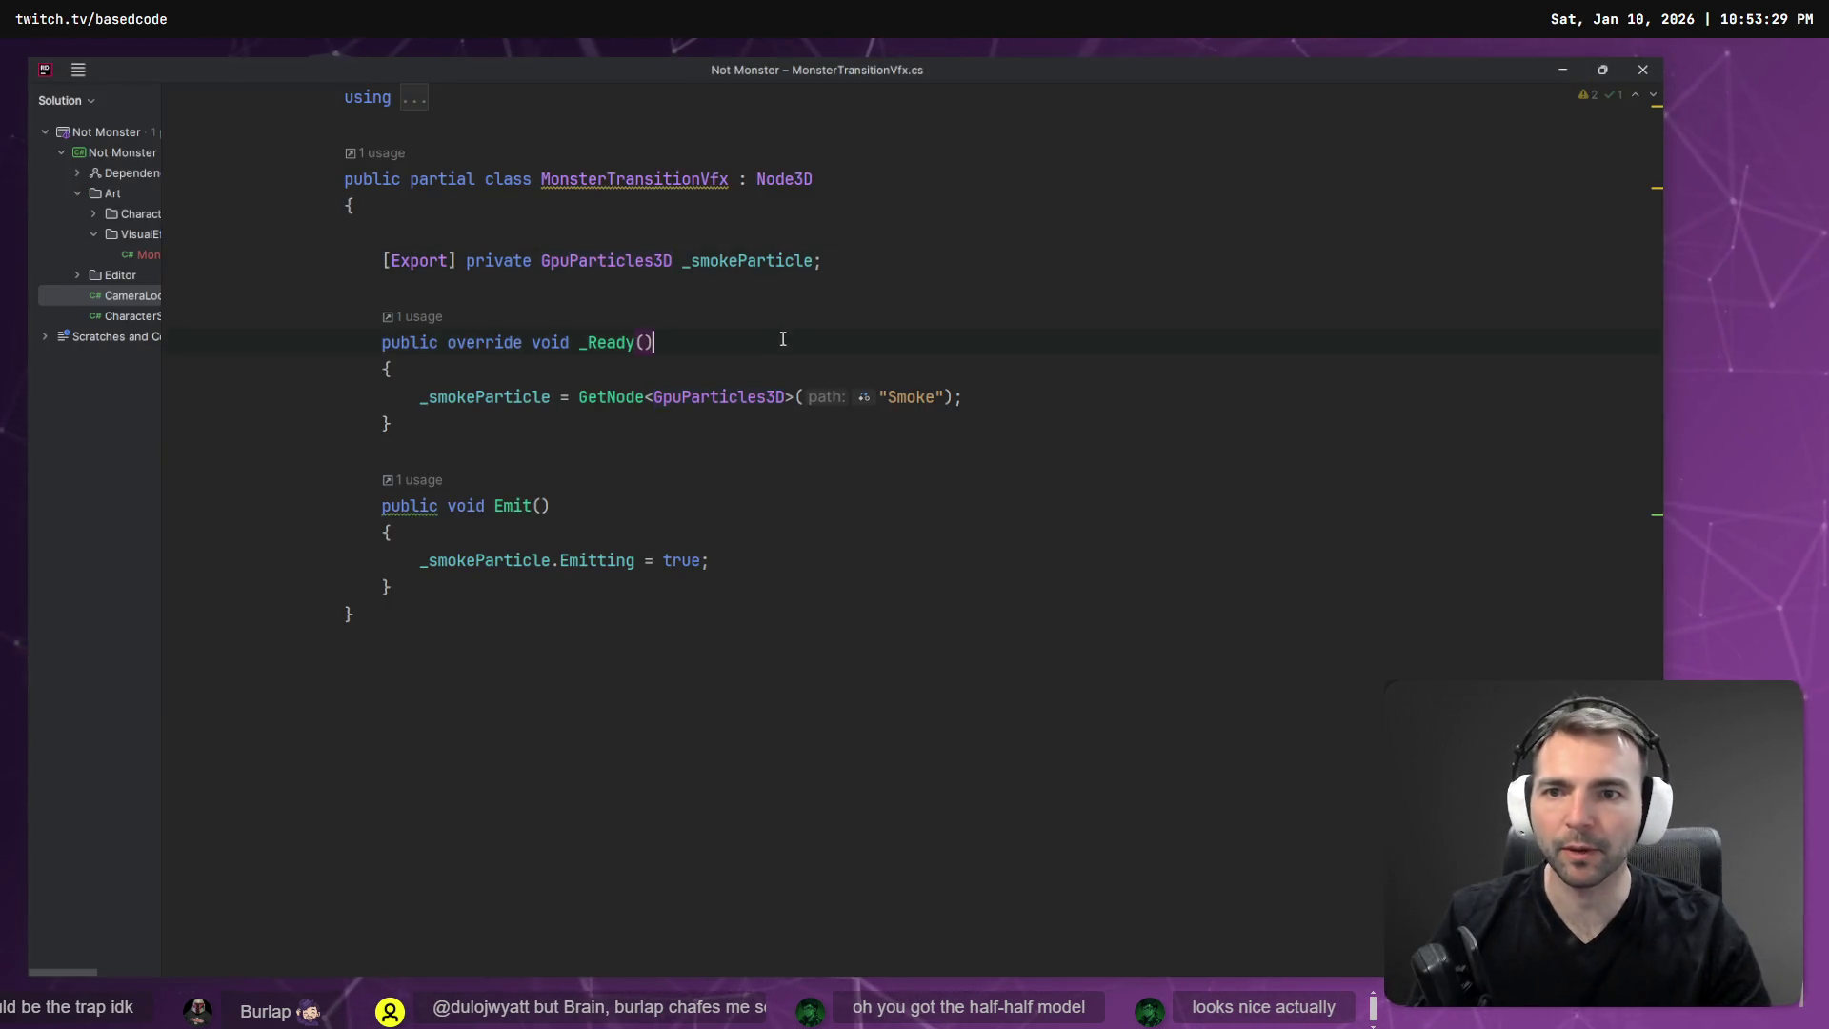
pyautogui.press('shift')
pyautogui.press('shift')
pyautogui.write('Characte')
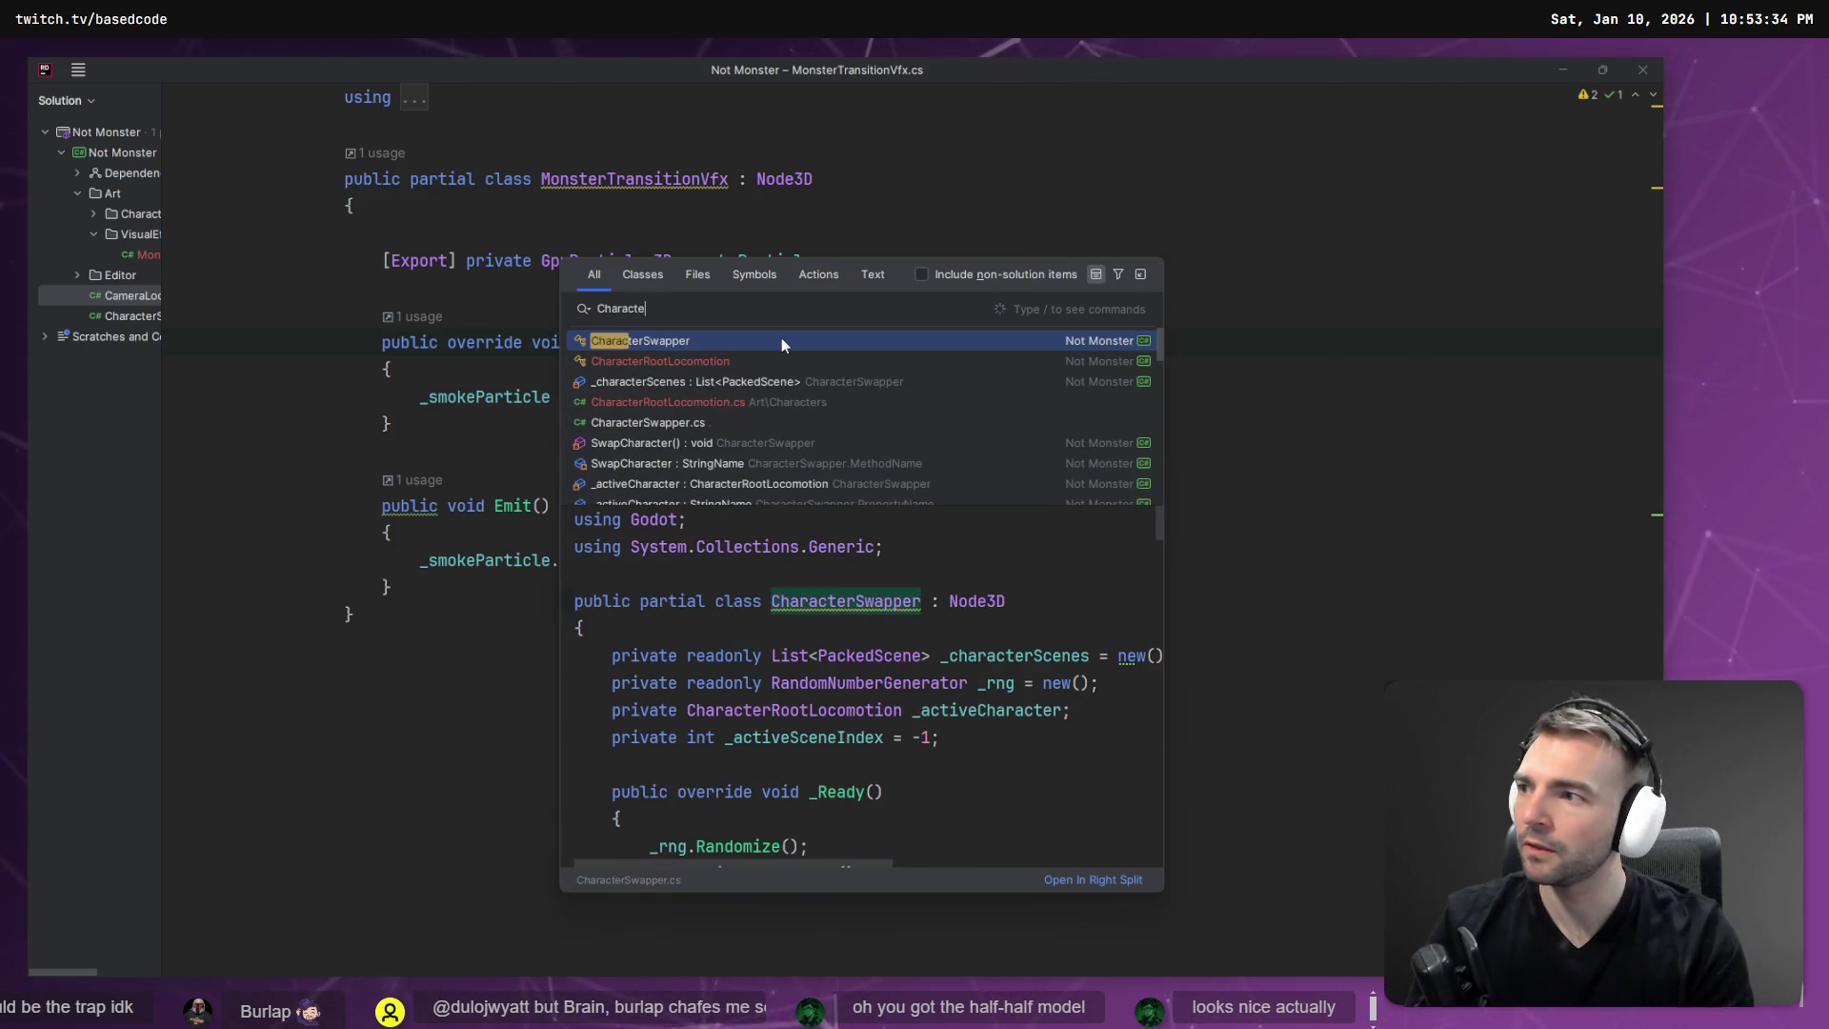
pyautogui.write('rSpaww')
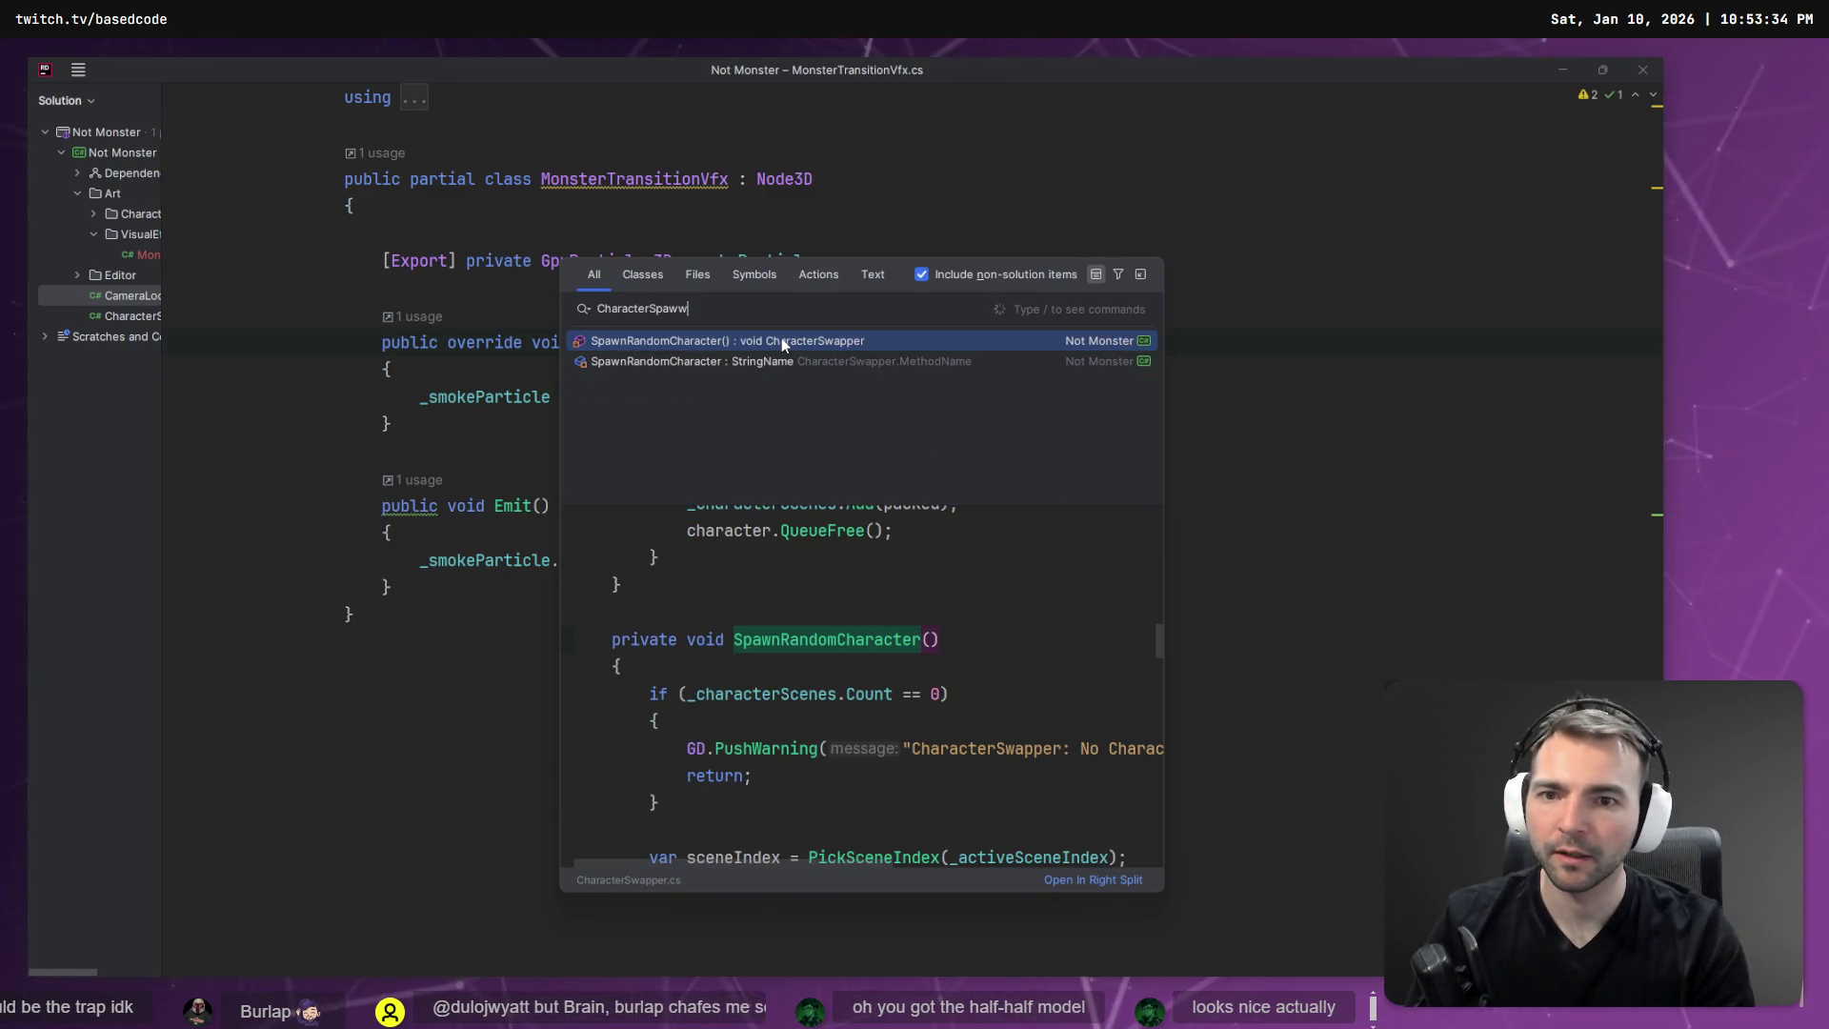
pyautogui.hotkey('ctrl', 'BackSpace')
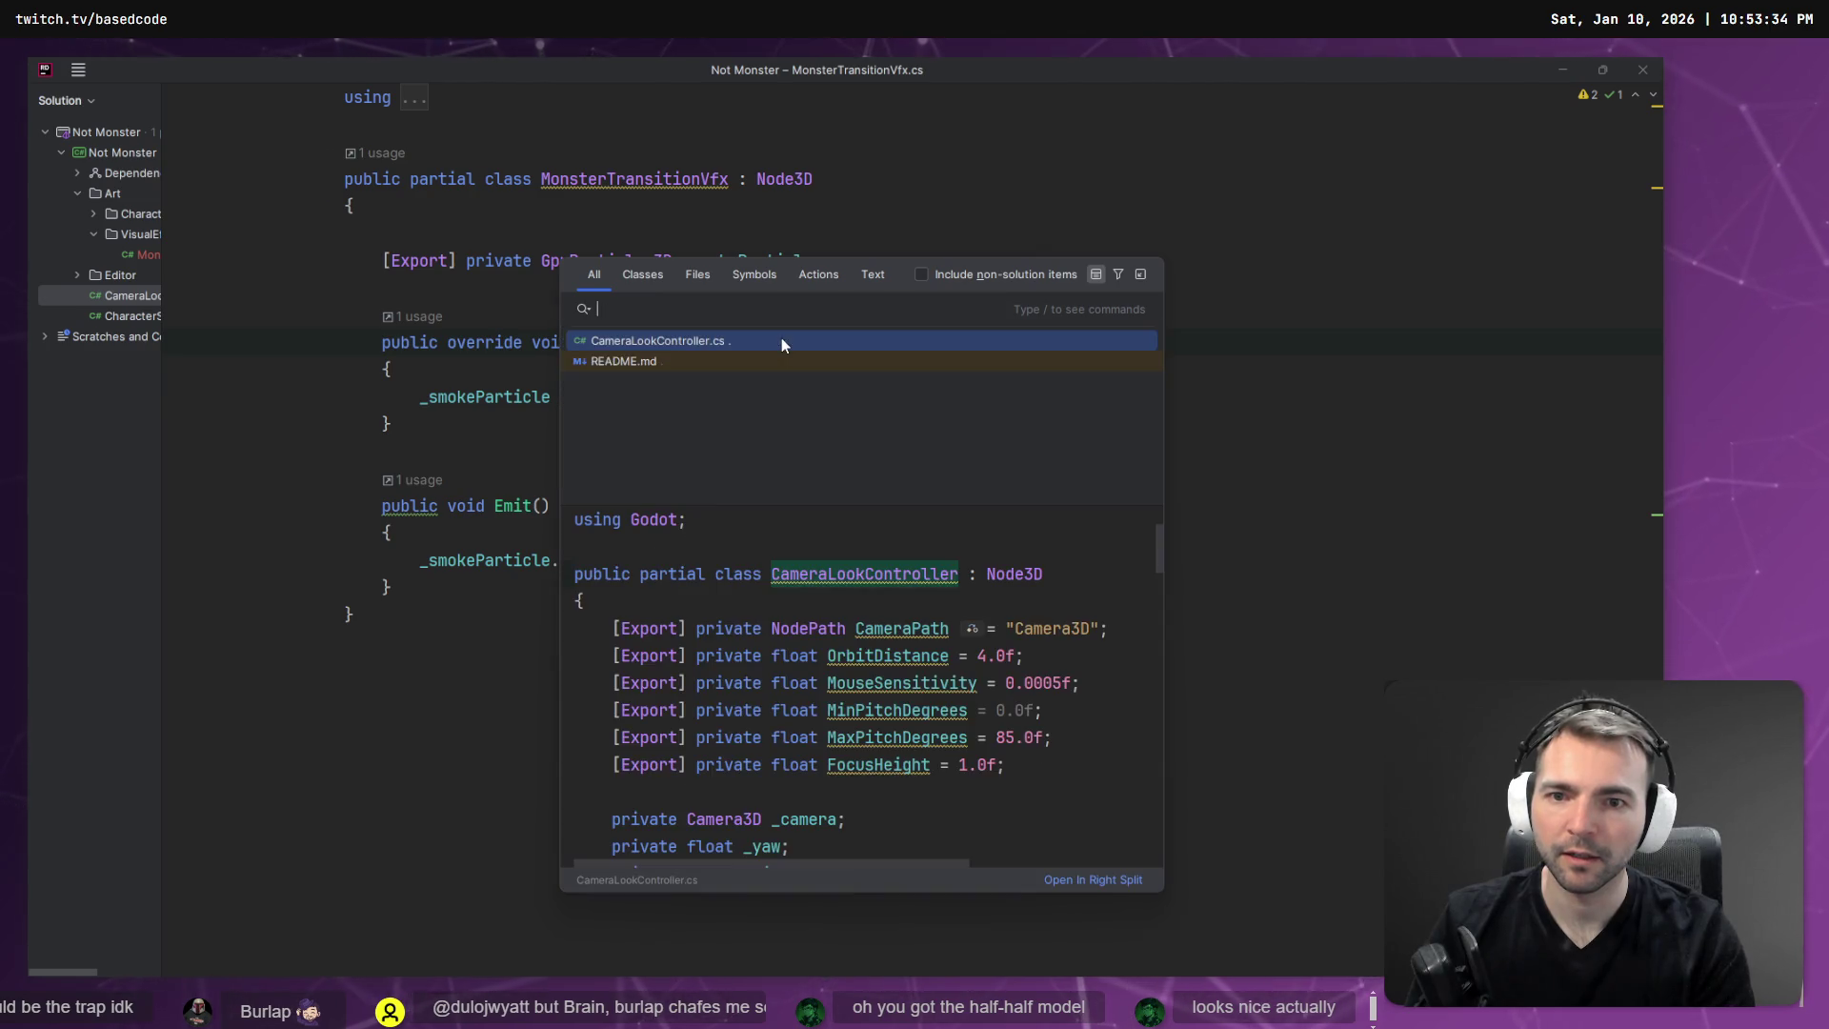
pyautogui.write('CharacterSw')
pyautogui.press('Return')
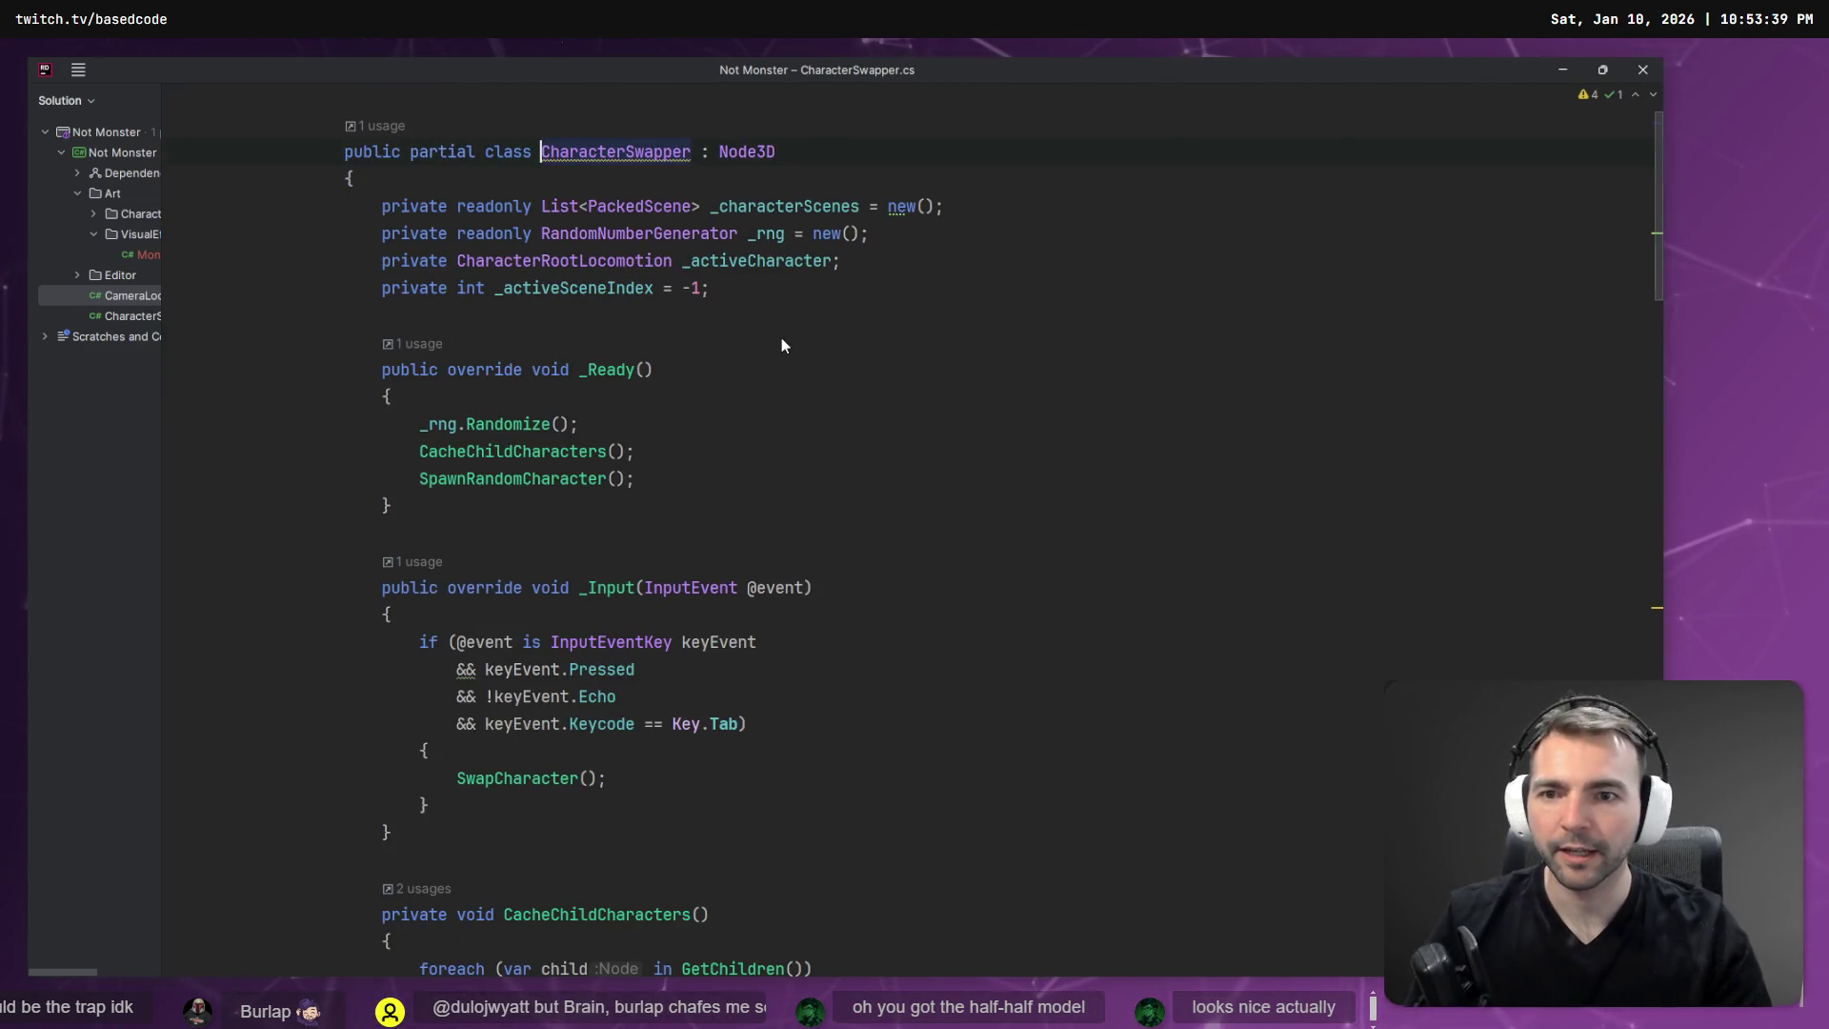
# Add a blank line after the _activeSceneIndex field at the end of the field list
pyautogui.click(796, 315)
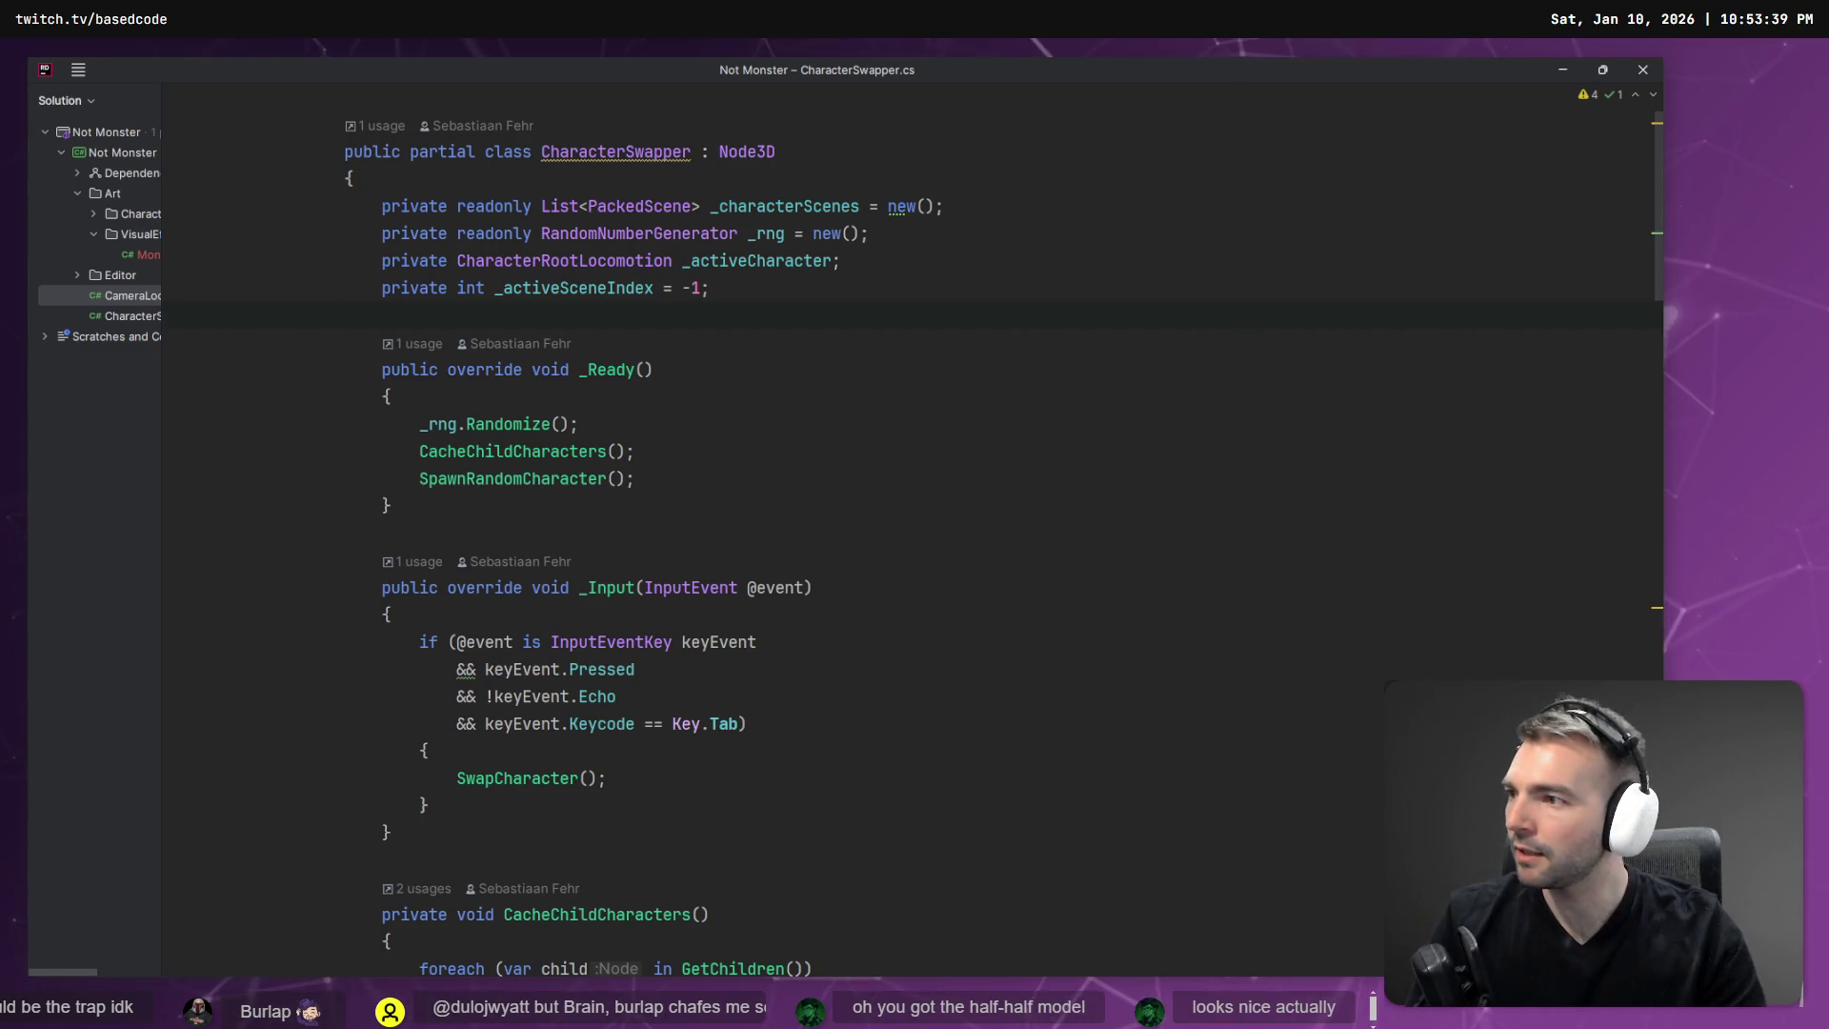
pyautogui.hotkey('alt', 'Tab')
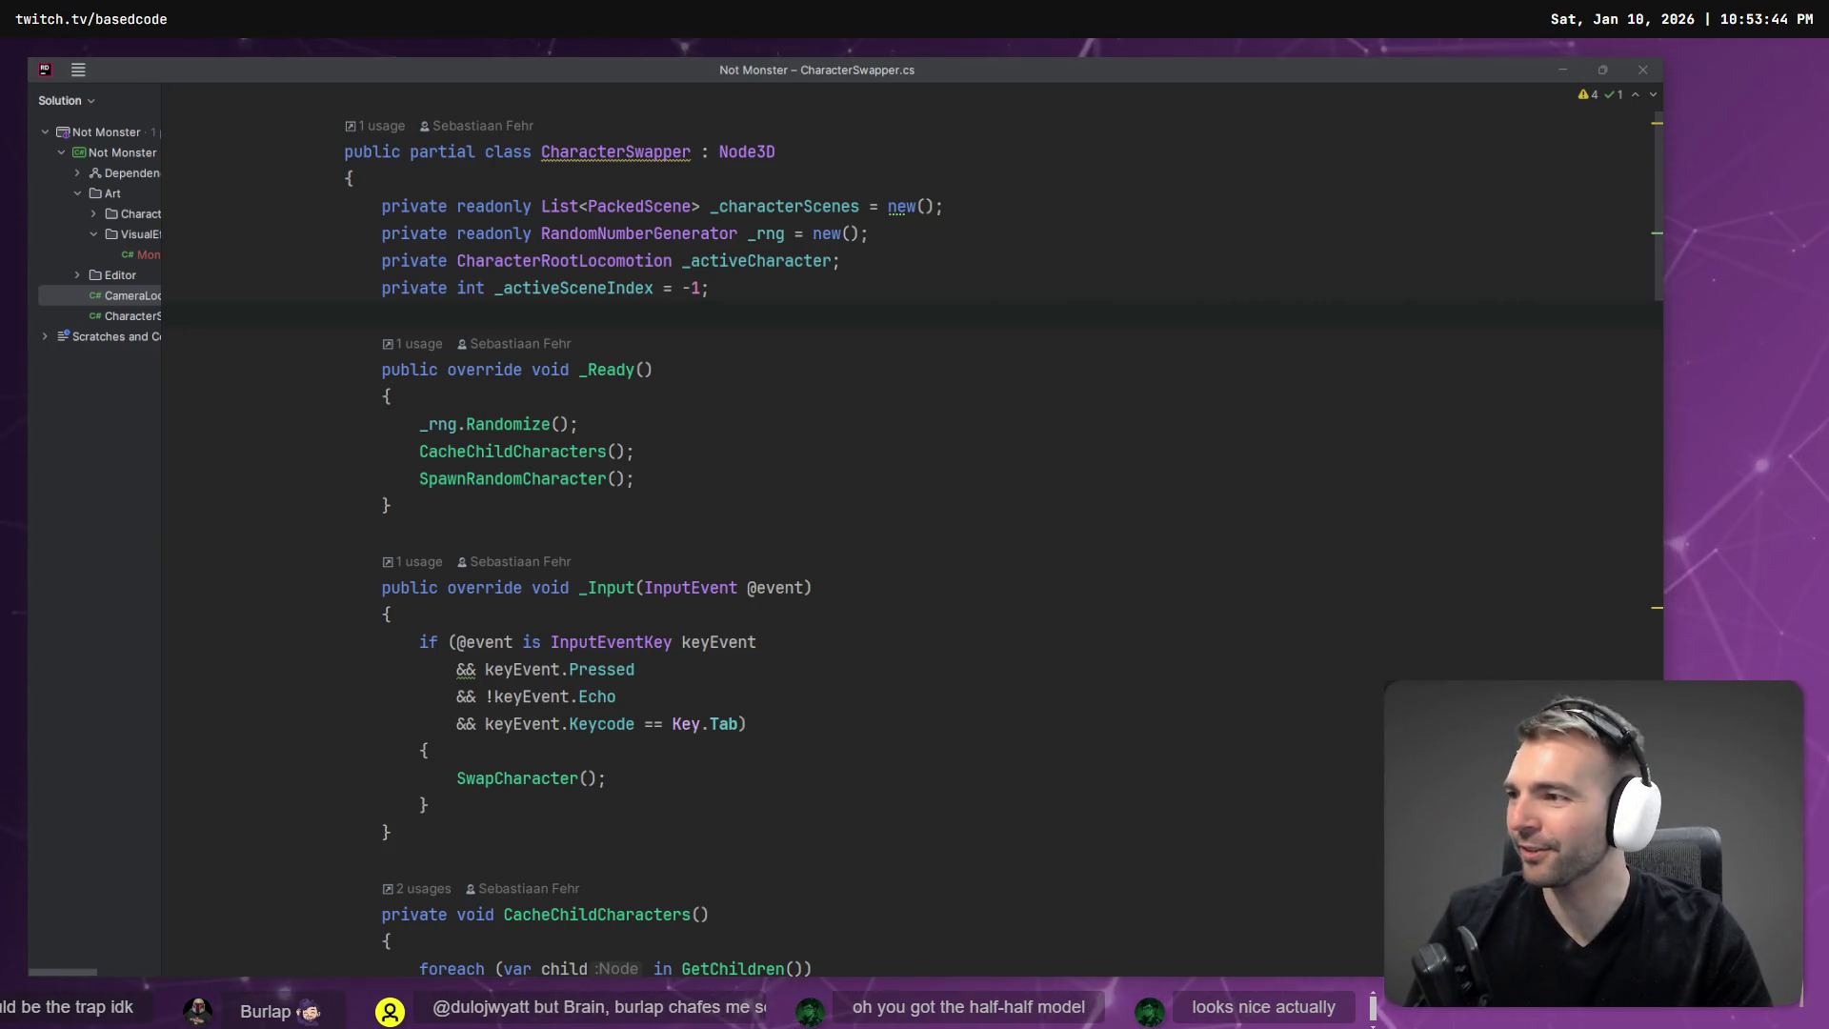
pyautogui.click(763, 396)
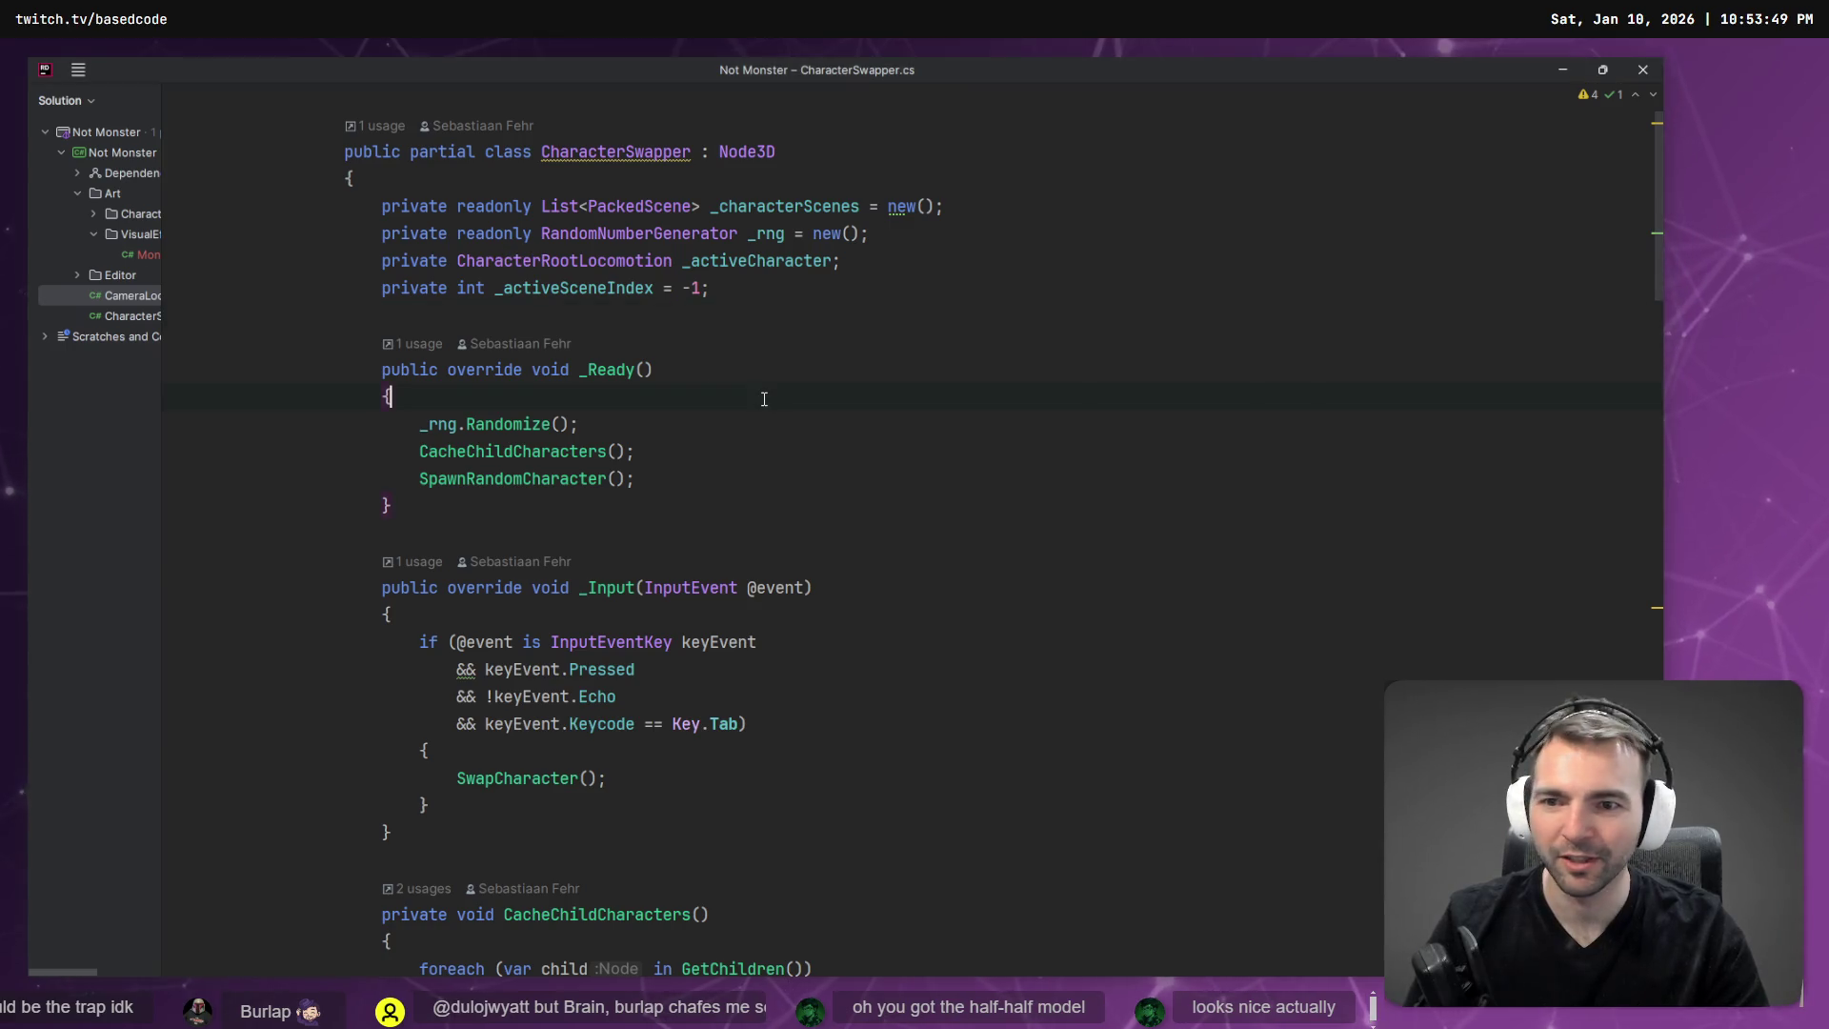
pyautogui.click(835, 296)
pyautogui.press('Up')
pyautogui.press('Up')
pyautogui.press('Up')
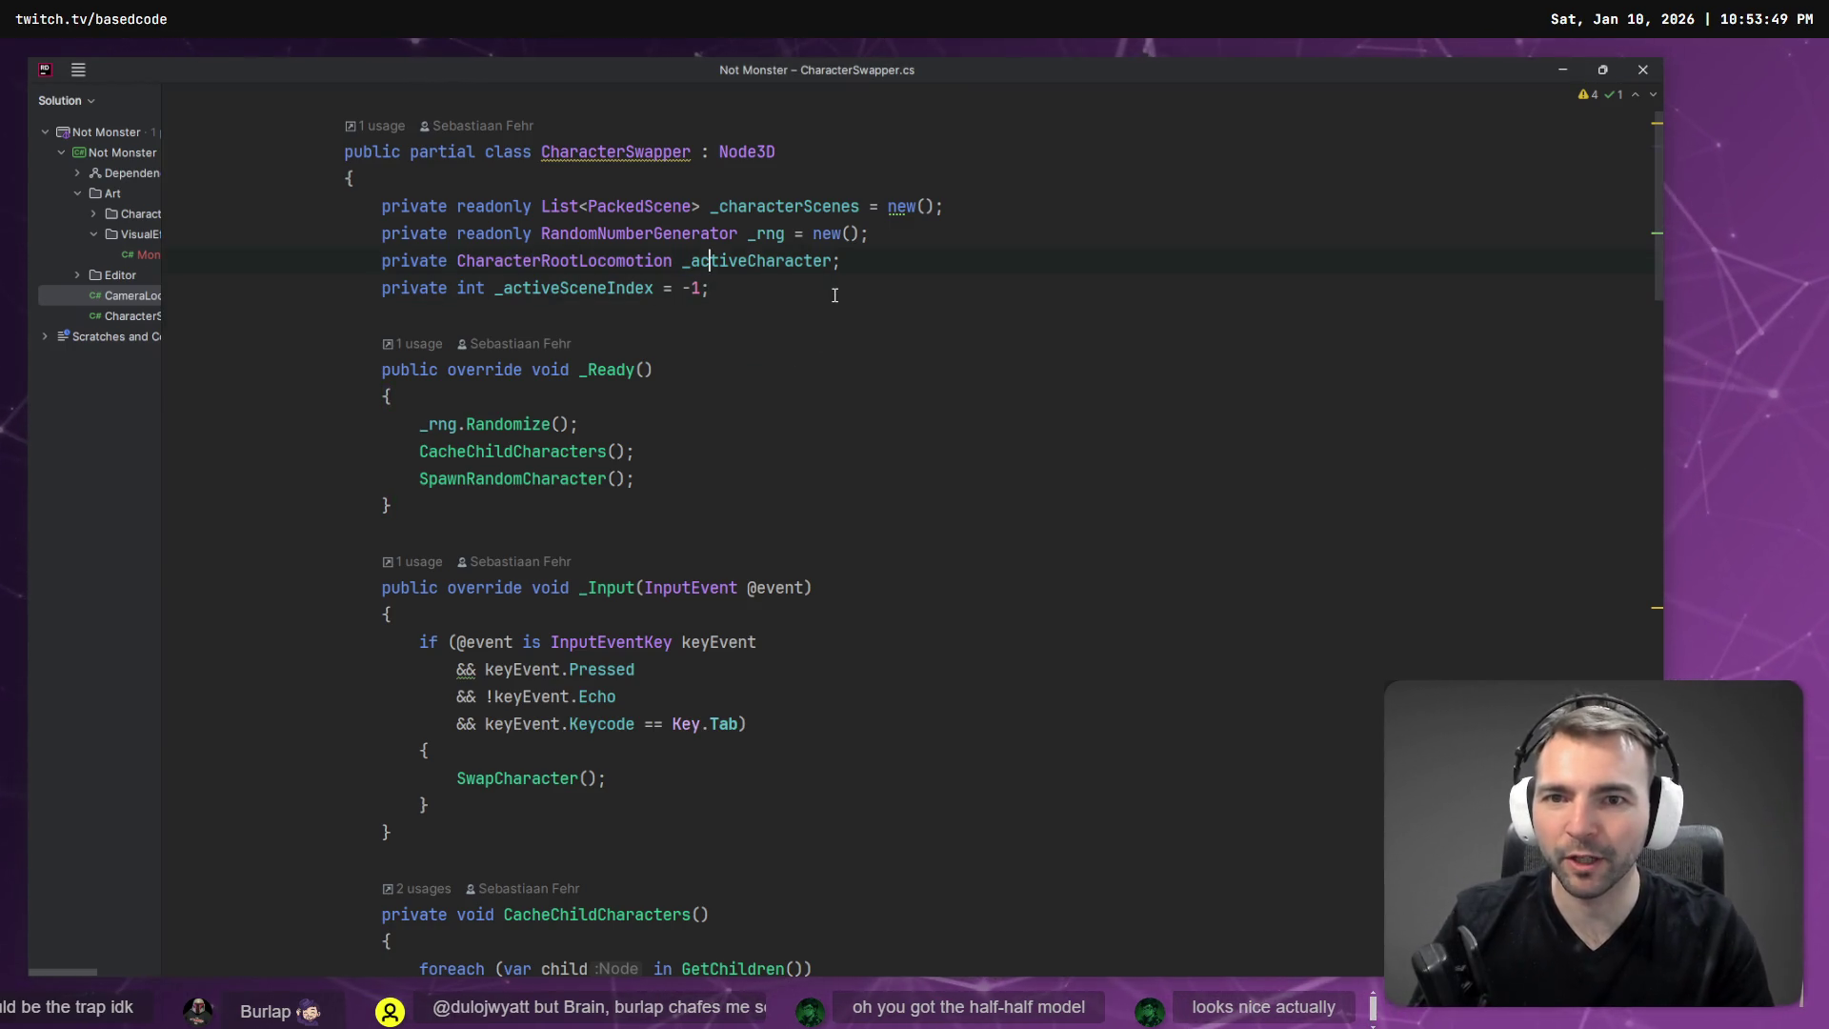
pyautogui.press('Down')
pyautogui.press('Up')
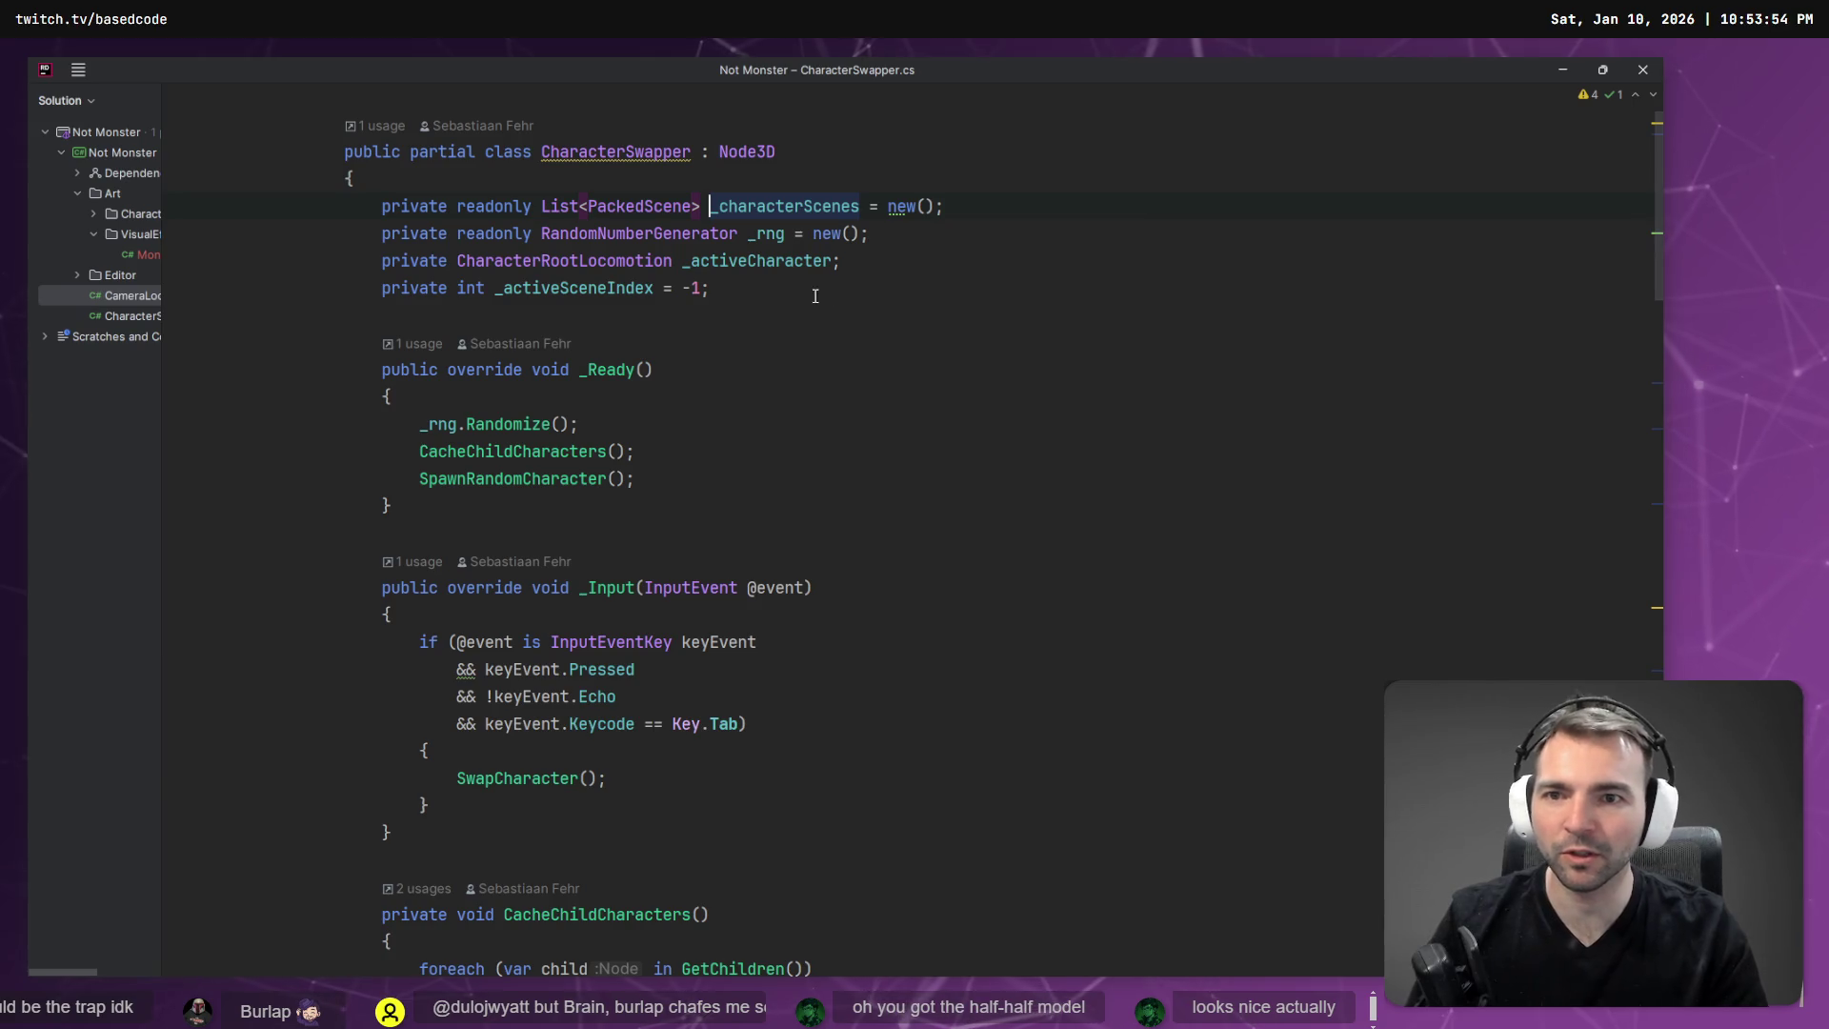
pyautogui.click(756, 261)
pyautogui.click(854, 282)
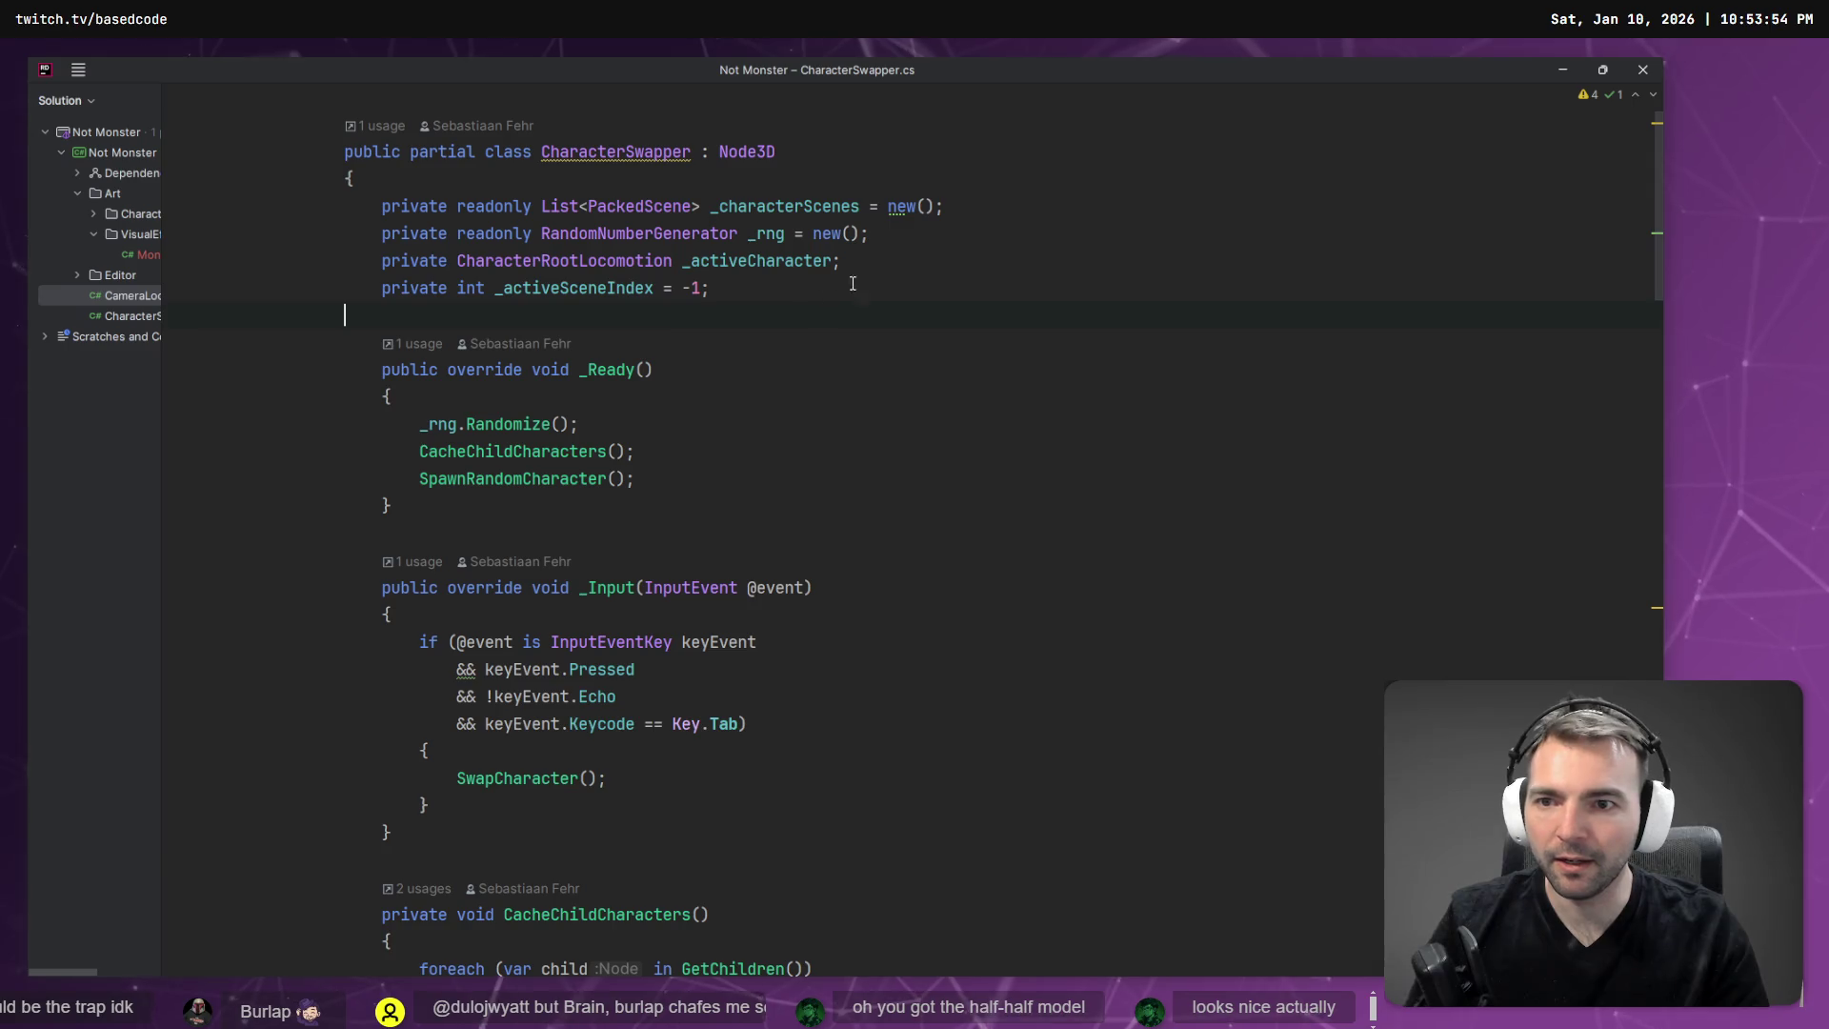
pyautogui.press('Return')
pyautogui.press('Return')
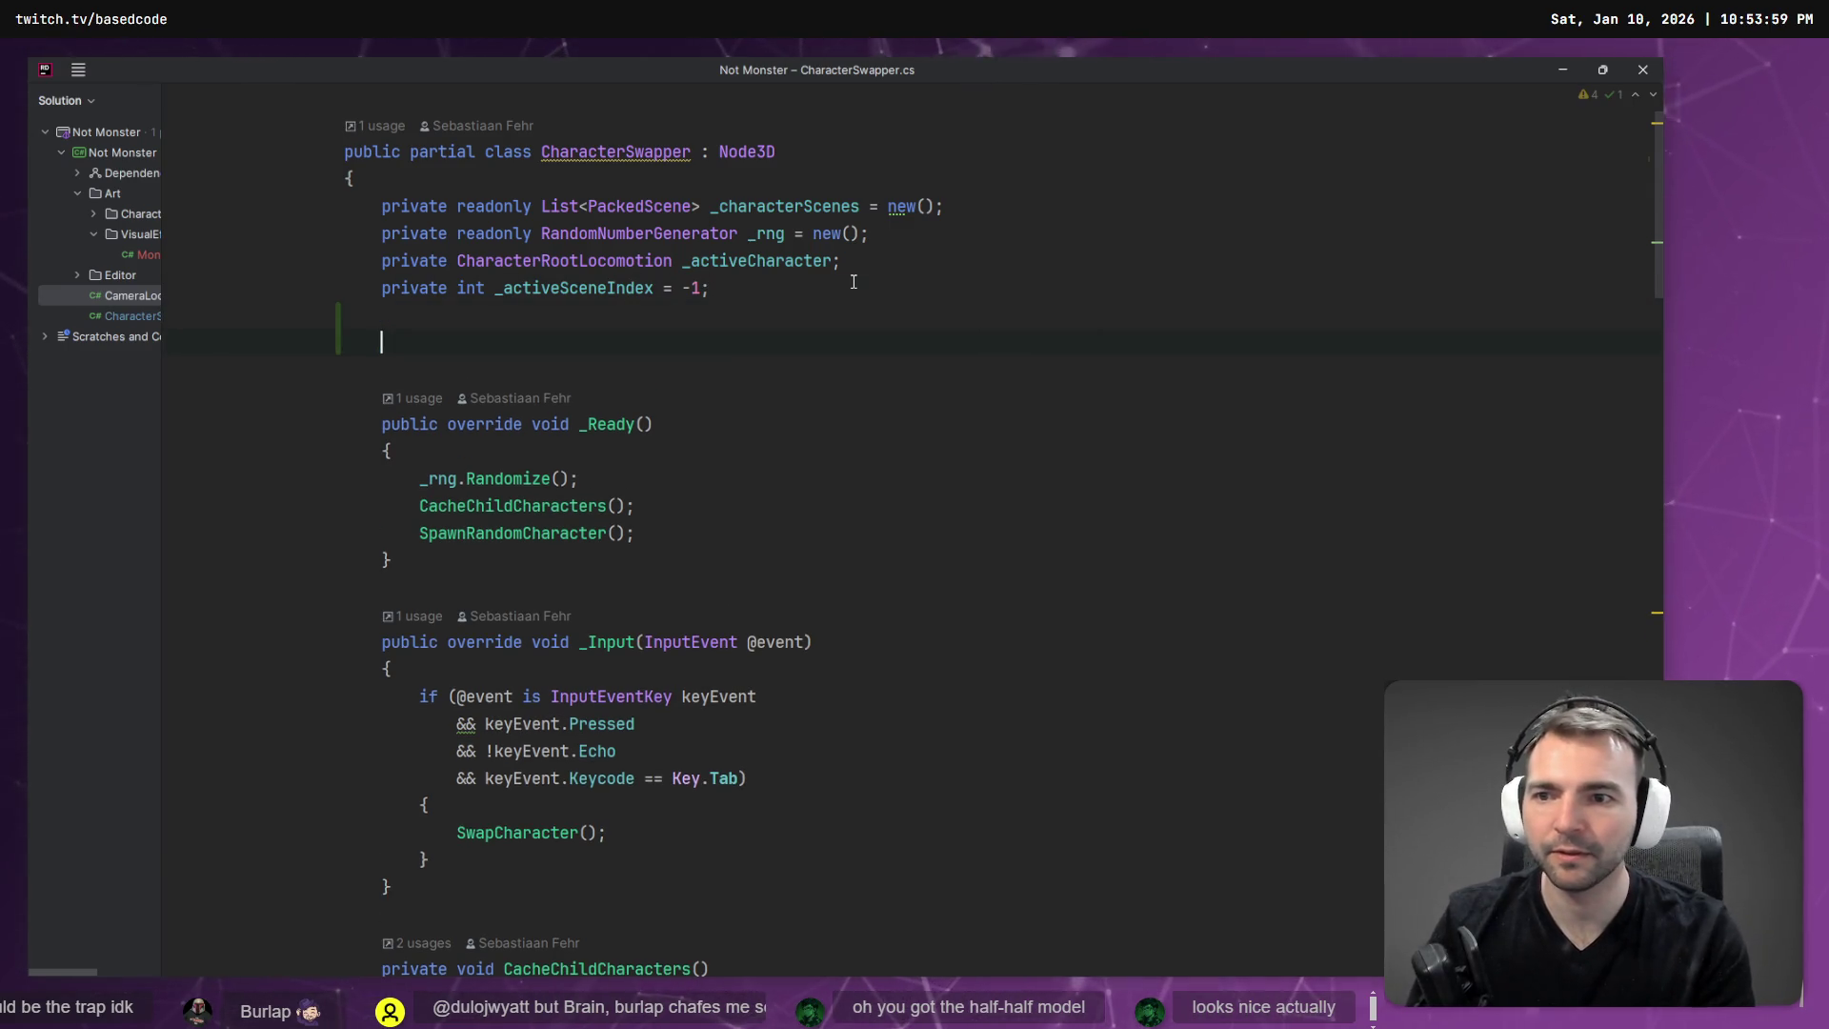
# Write an [Export] attribute on the new line using completion
pyautogui.hotkey('ctrl', 'Tab')
pyautogui.hotkey('ctrl', 'Tab')
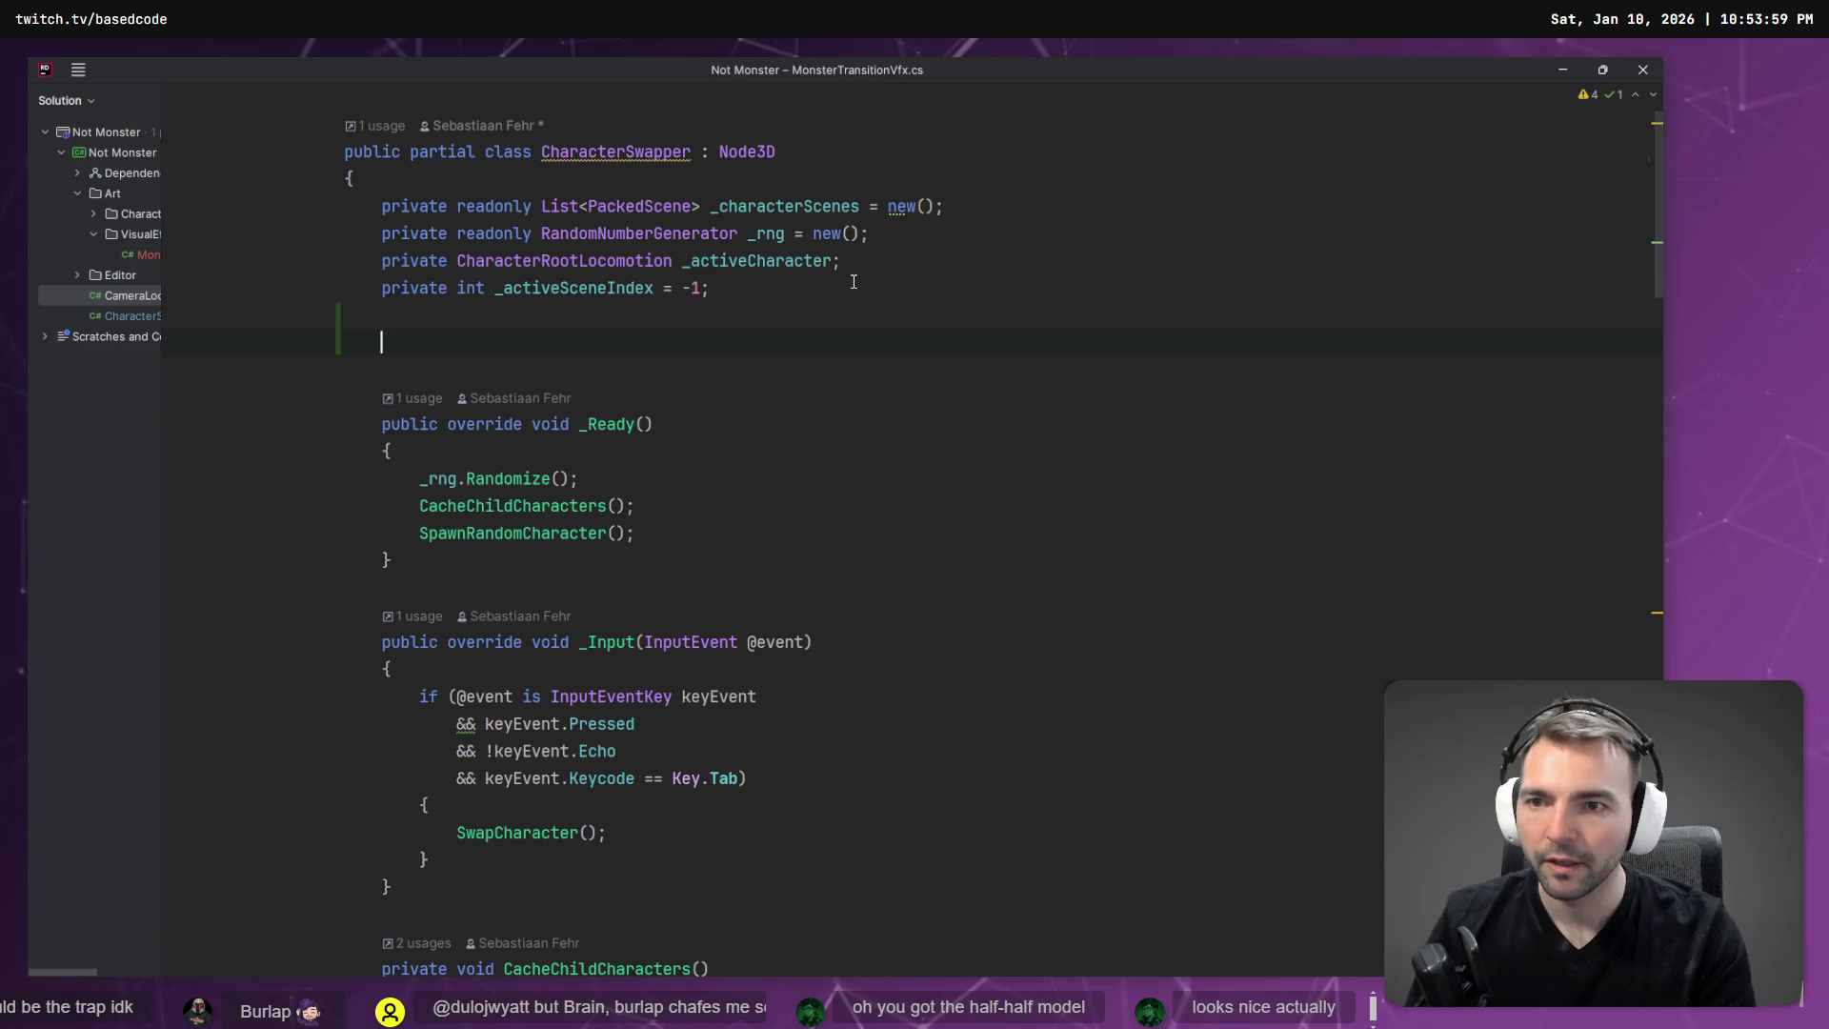
pyautogui.write('[S')
pyautogui.press('BackSpace')
pyautogui.write('Exp')
pyautogui.press('Return')
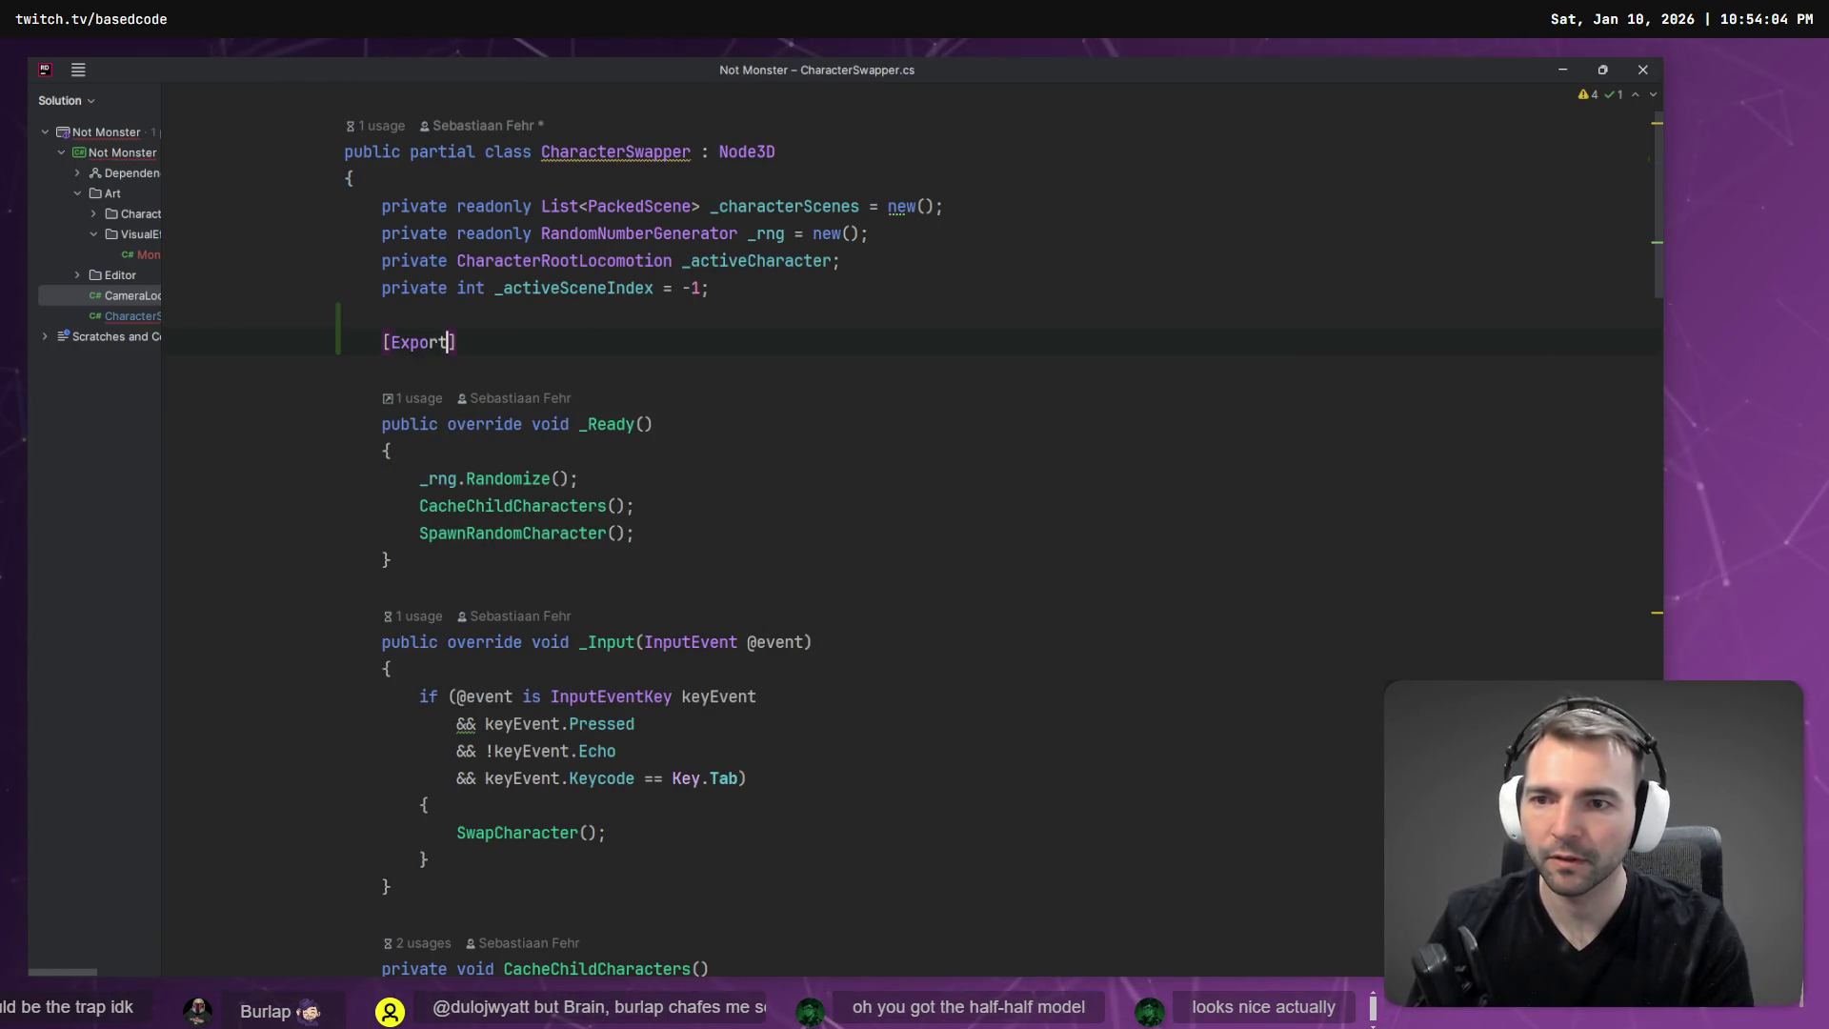
pyautogui.press('Return')
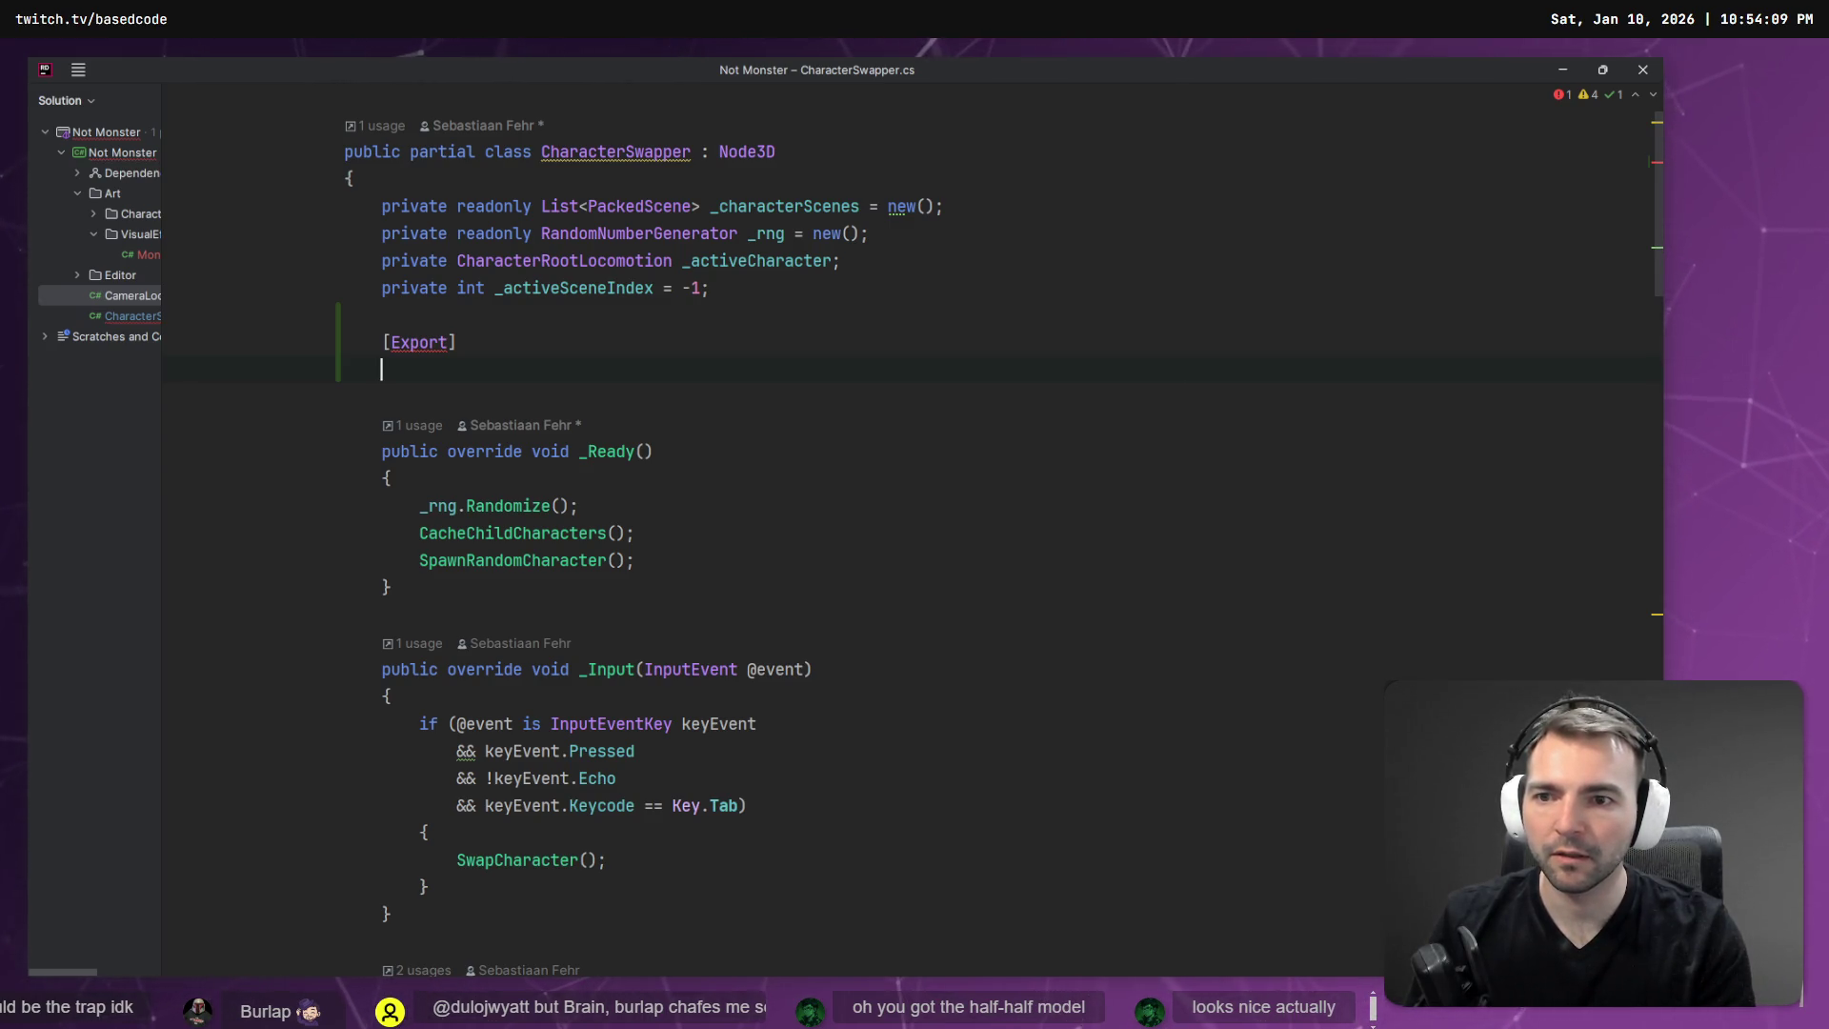
# Declare 'private MonsterTransitionVfx _transitionVfx;', pasting the type name from clipboard history
pyautogui.write('MonsterTransitionVfx')
pyautogui.press('Down')
pyautogui.press('Return')
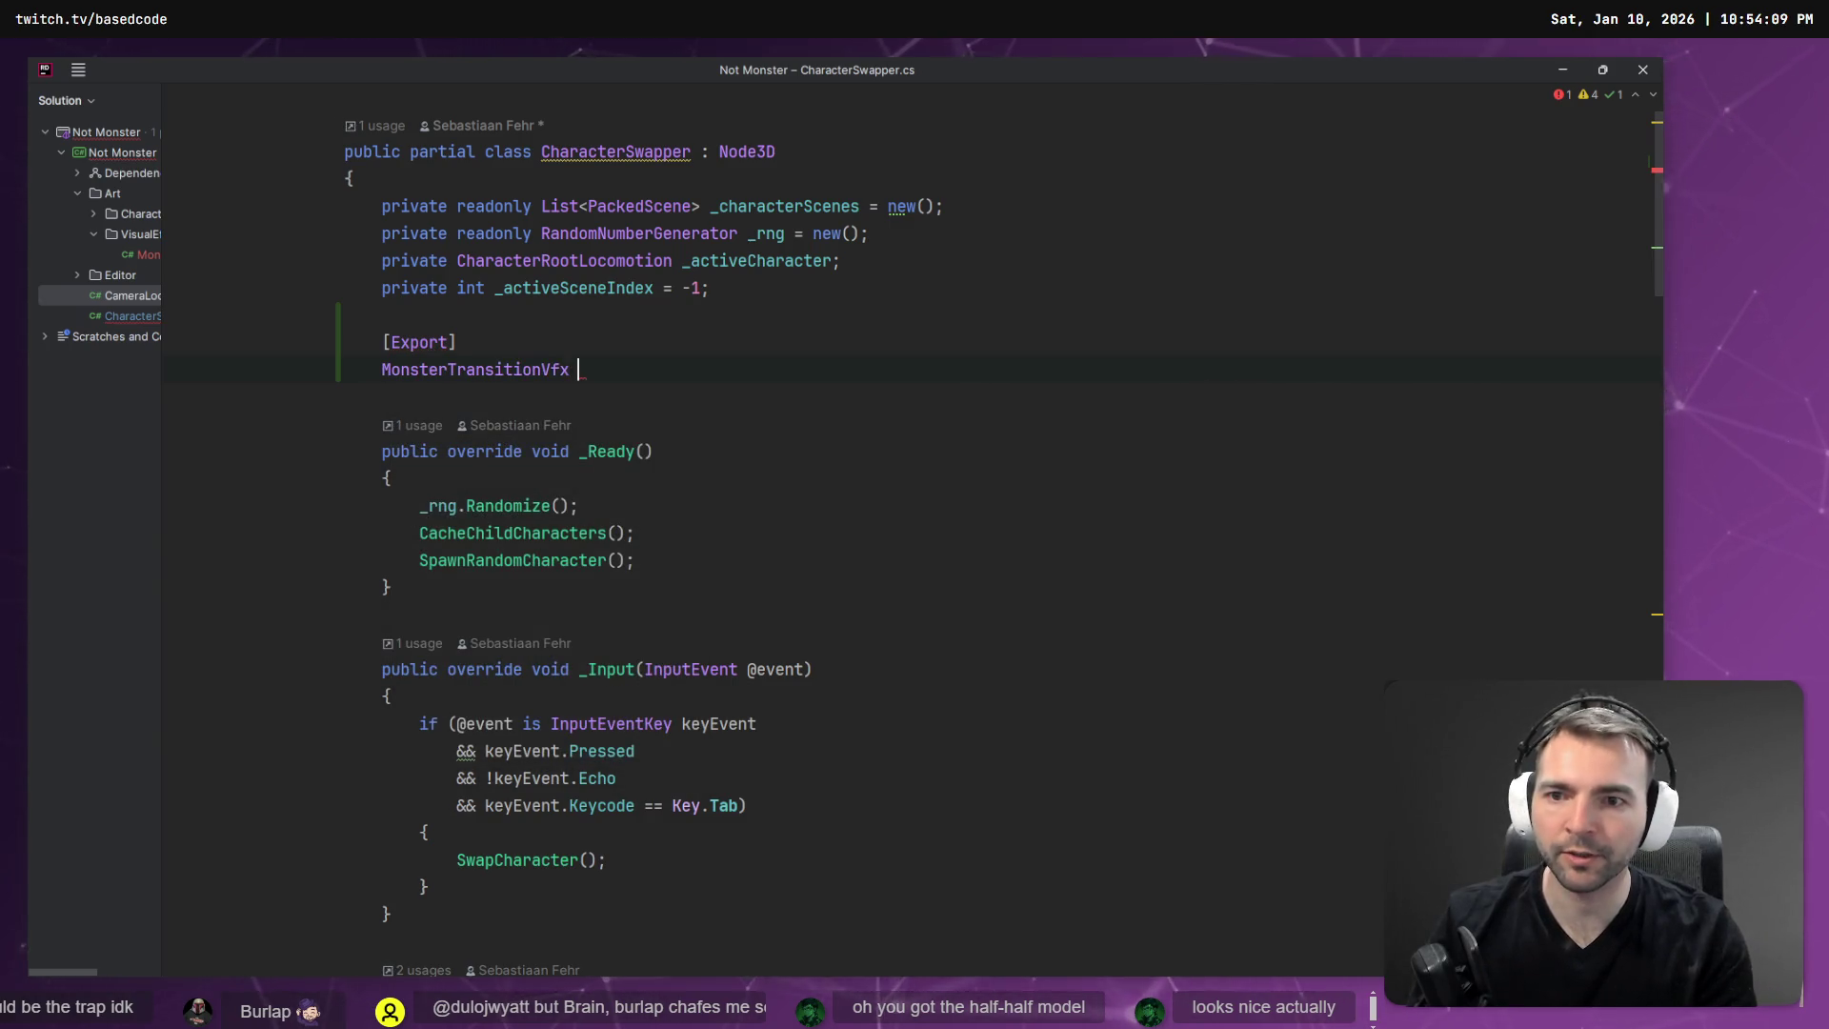
pyautogui.write('_')
pyautogui.press('Down')
pyautogui.press('Return')
pyautogui.press('Home')
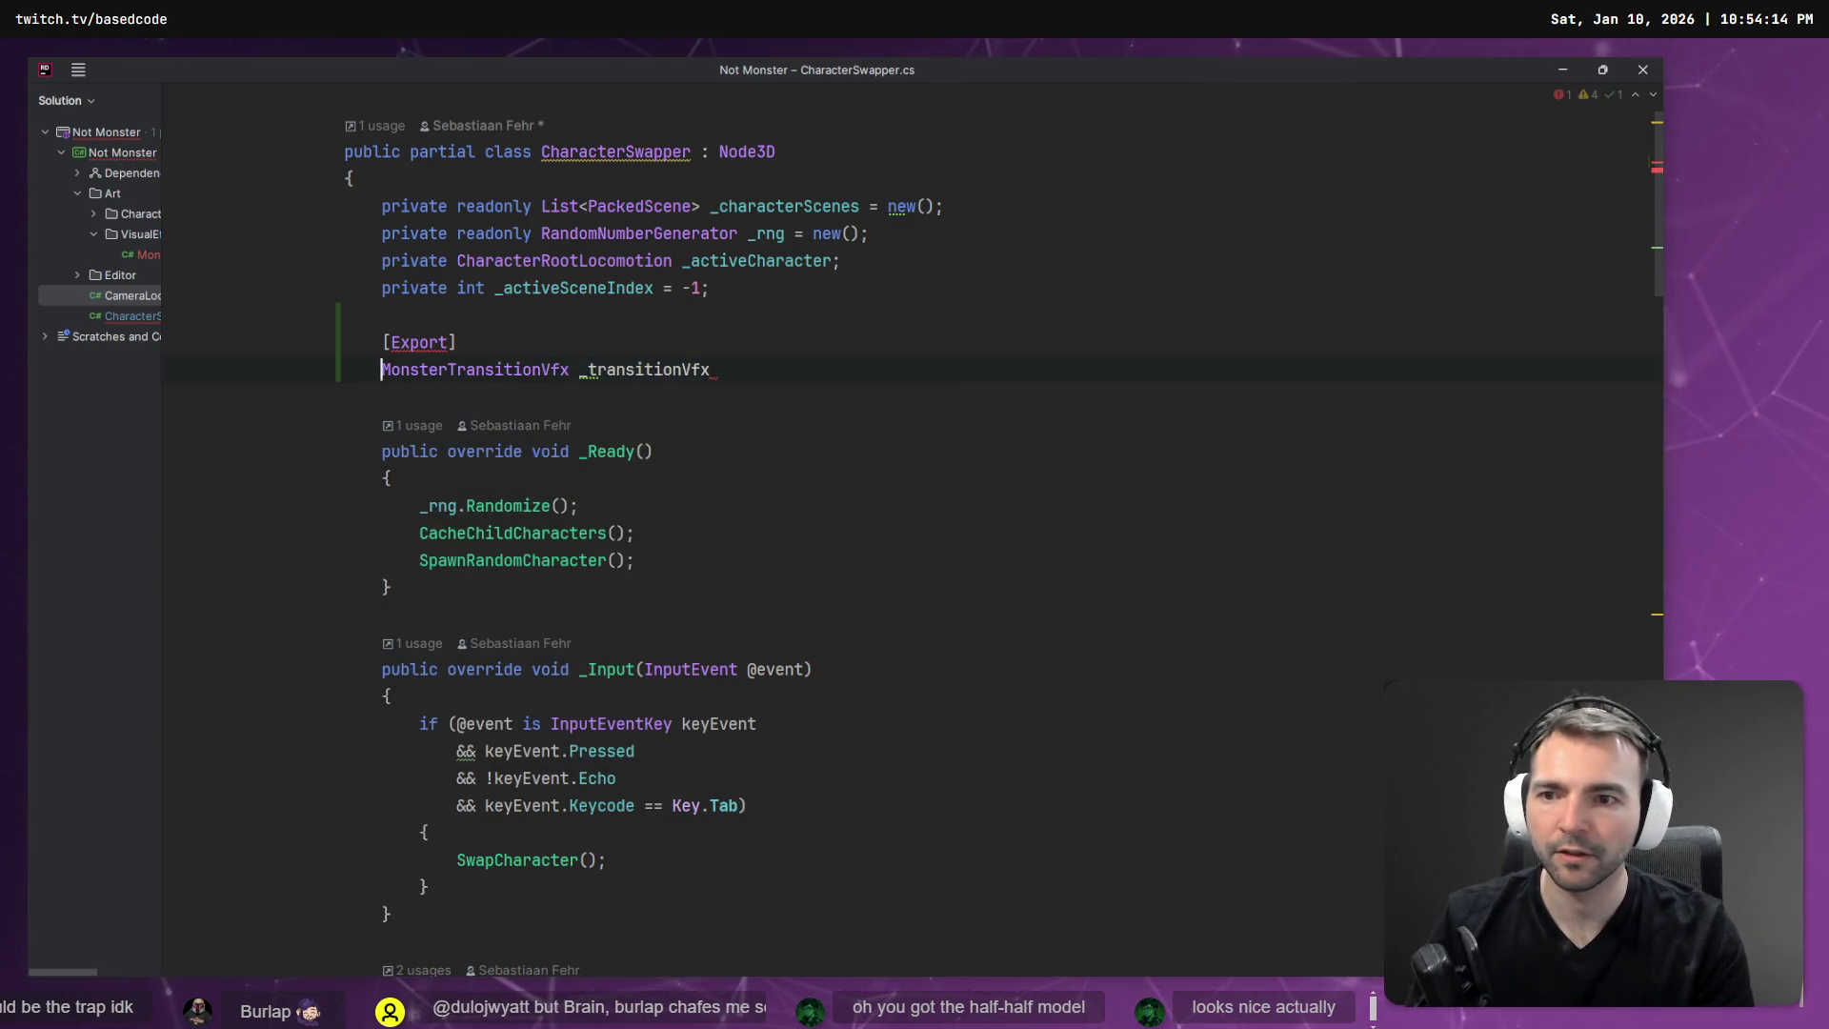
pyautogui.write('pri')
pyautogui.press('Return')
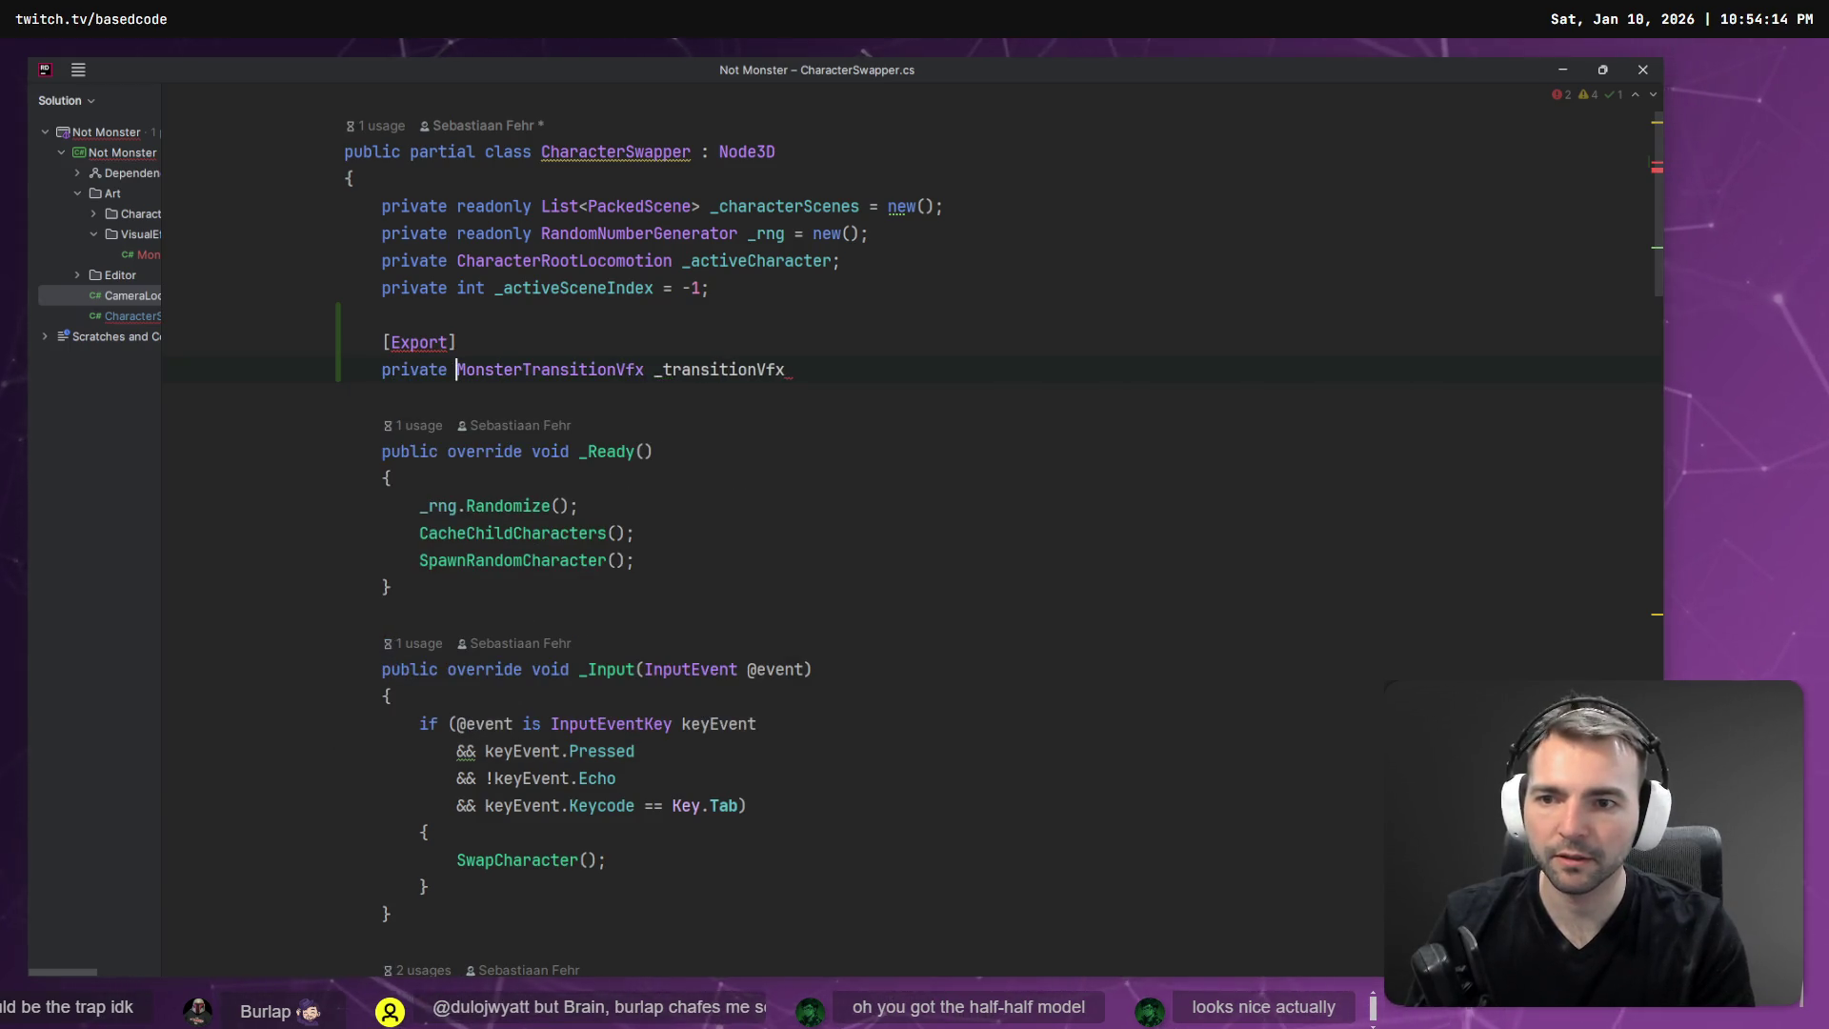
pyautogui.press('End')
pyautogui.write(';')
# Add an empty line in _Ready after the SpawnRandomCharacter call
pyautogui.click(869, 370)
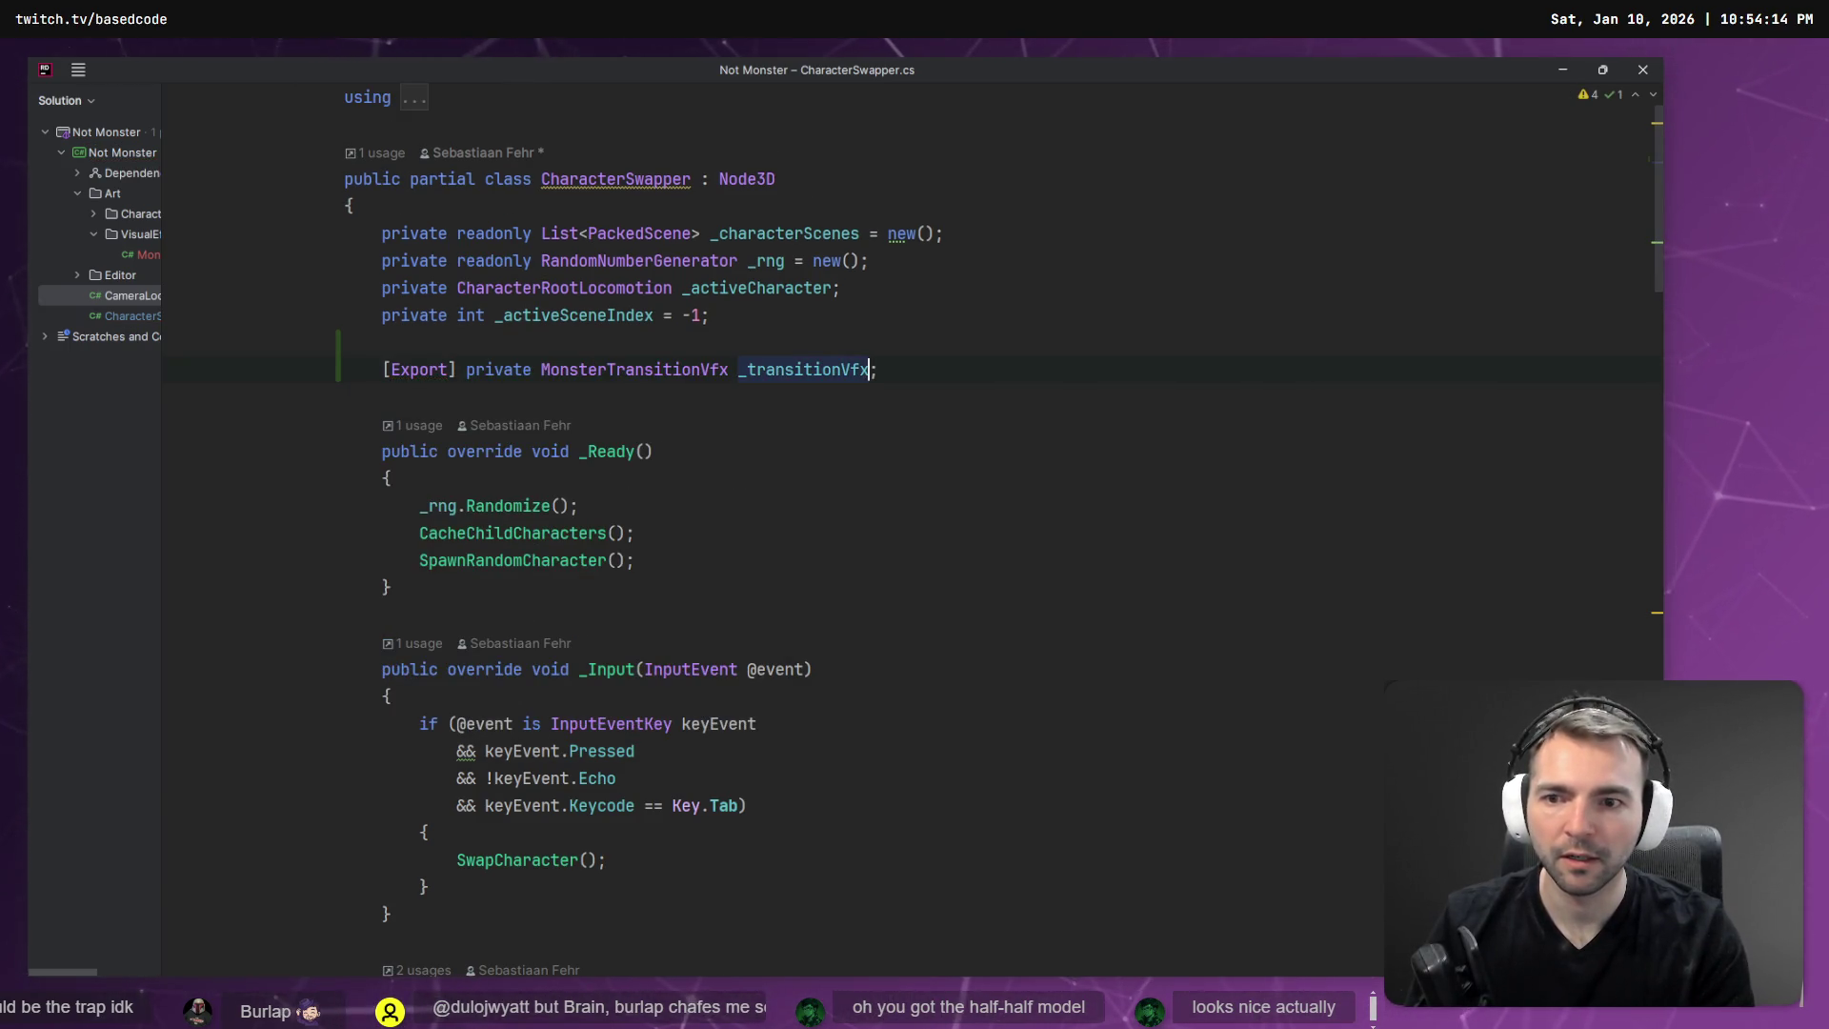
pyautogui.click(634, 533)
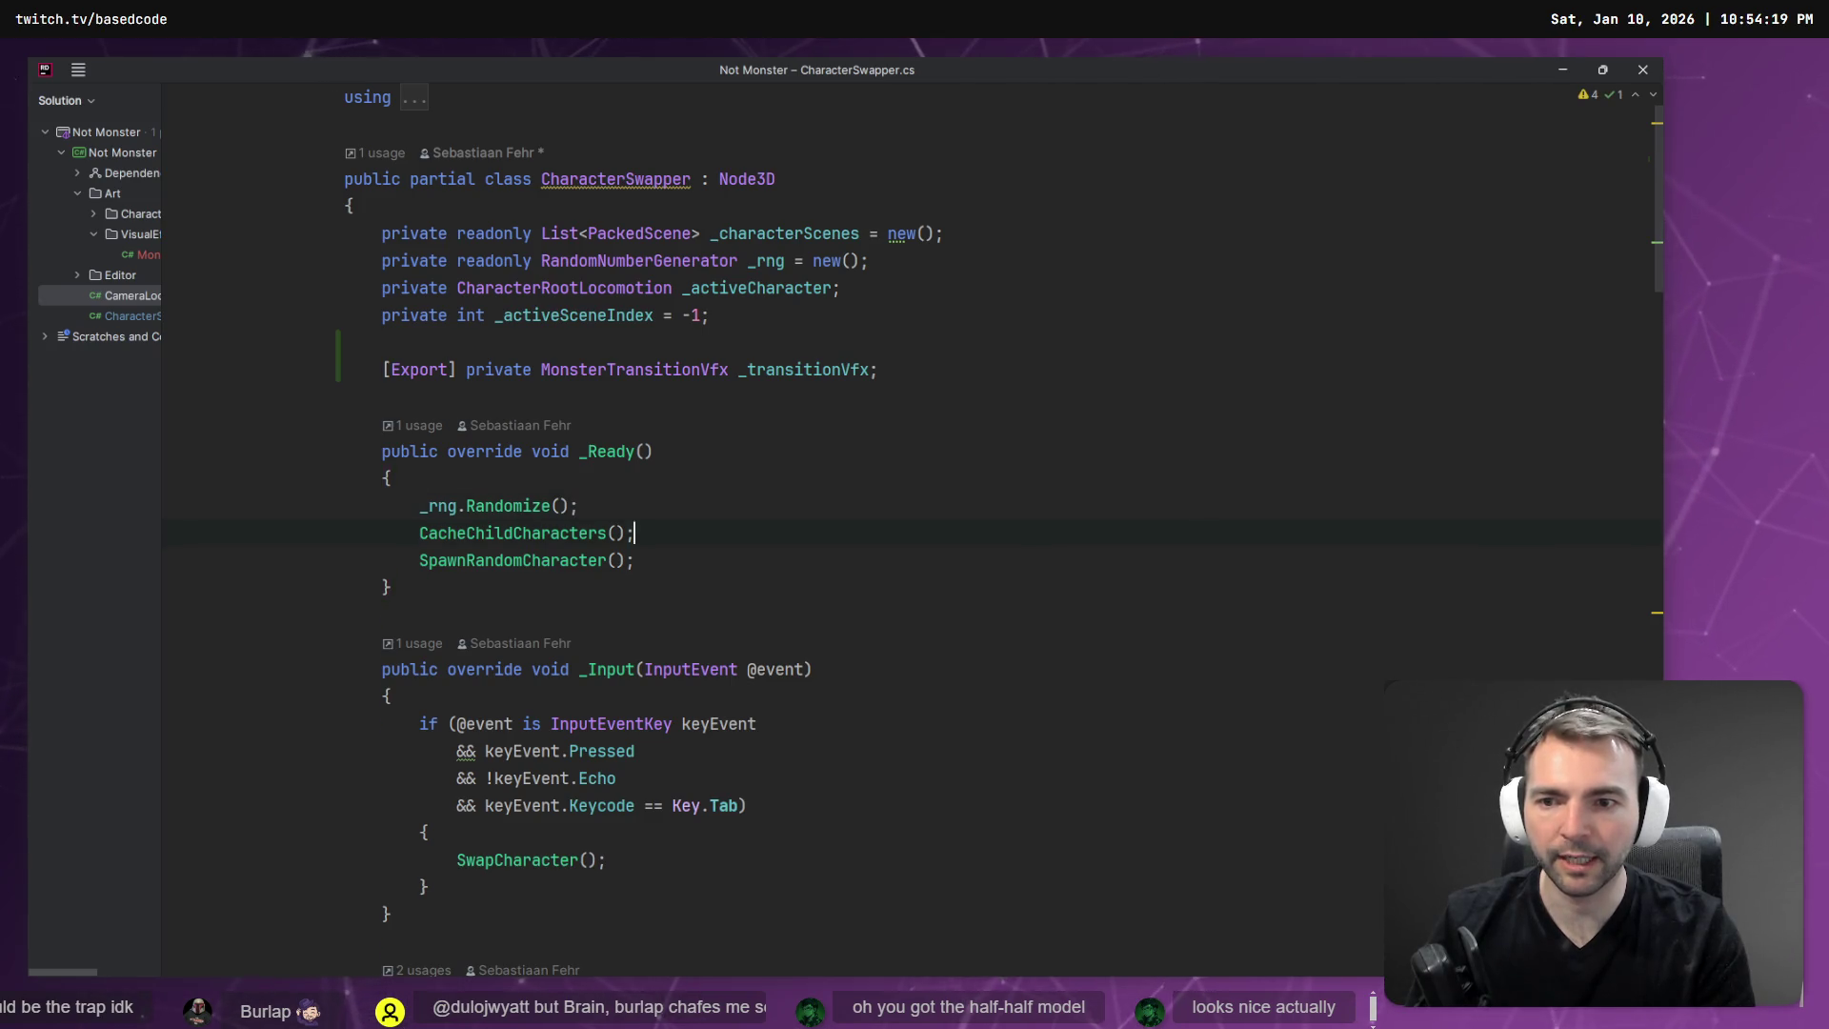
pyautogui.press('Down')
pyautogui.press('Return')
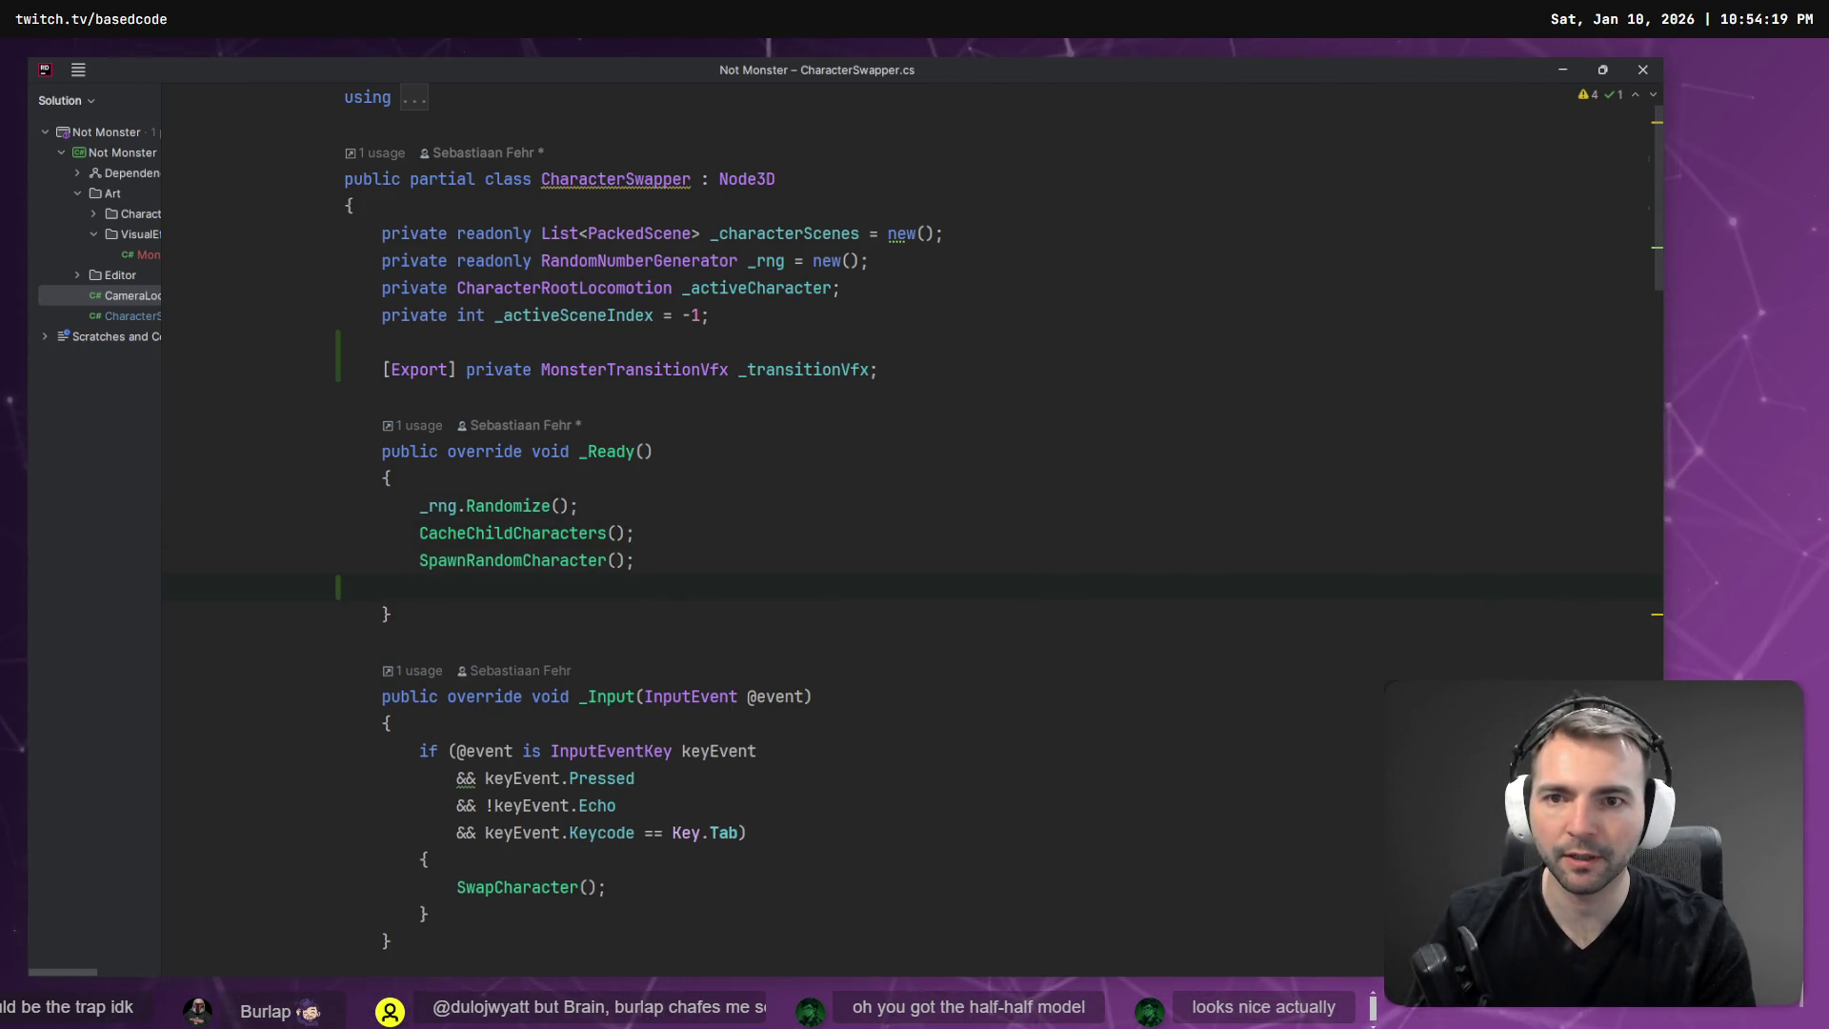
# Remove _Ready's blank line, reload the script, rebuild, and drag MonsterTransitionVfx onto Transition Vfx
pyautogui.press('BackSpace')
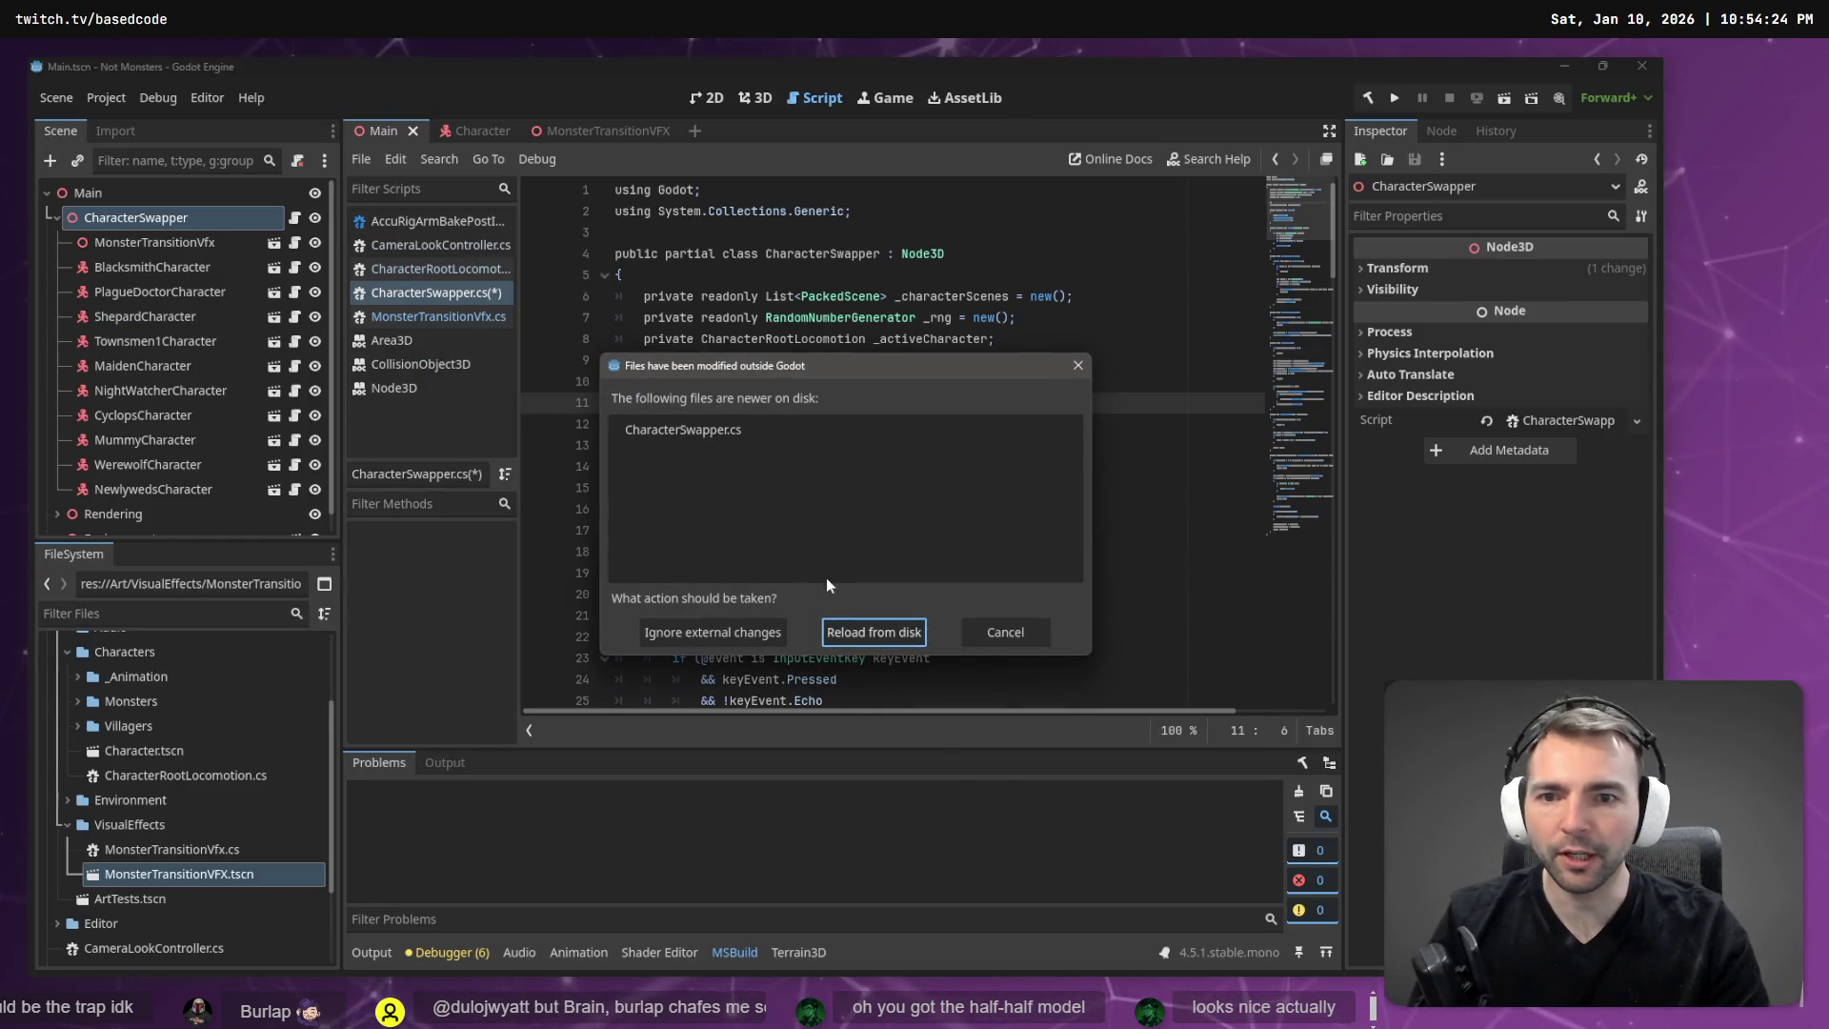
pyautogui.press('Return')
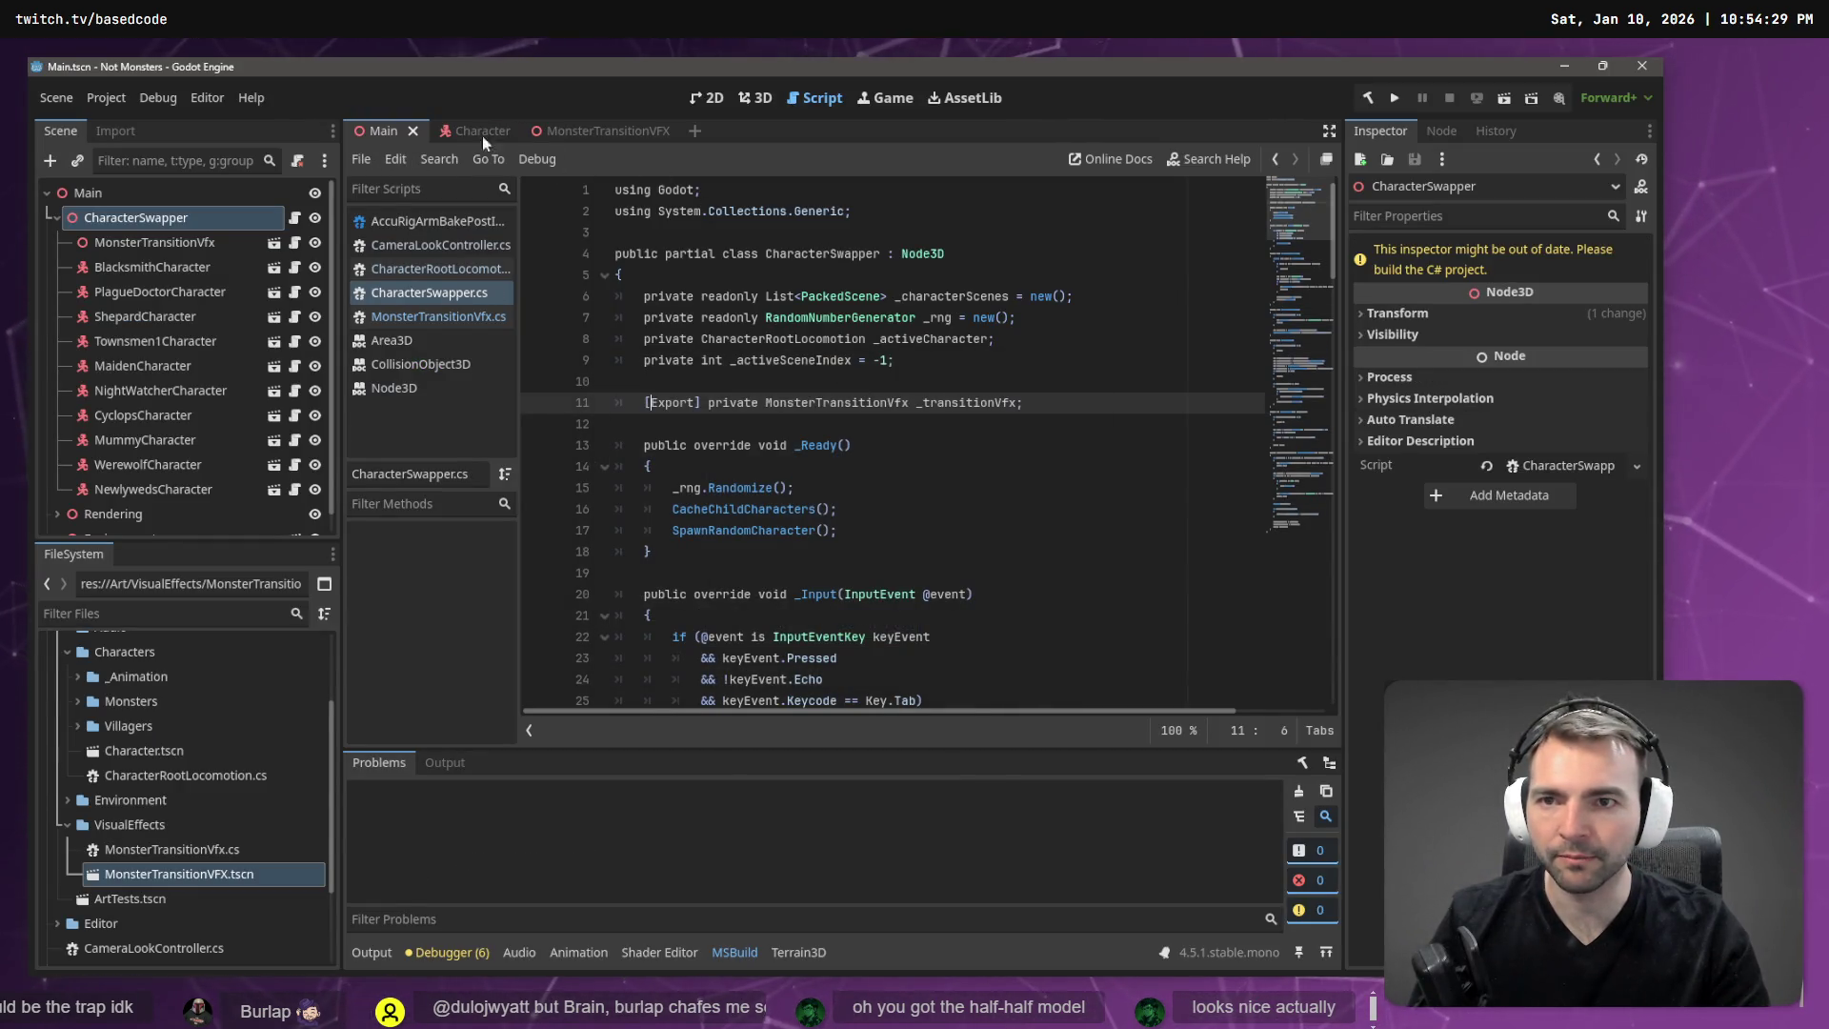
pyautogui.click(754, 97)
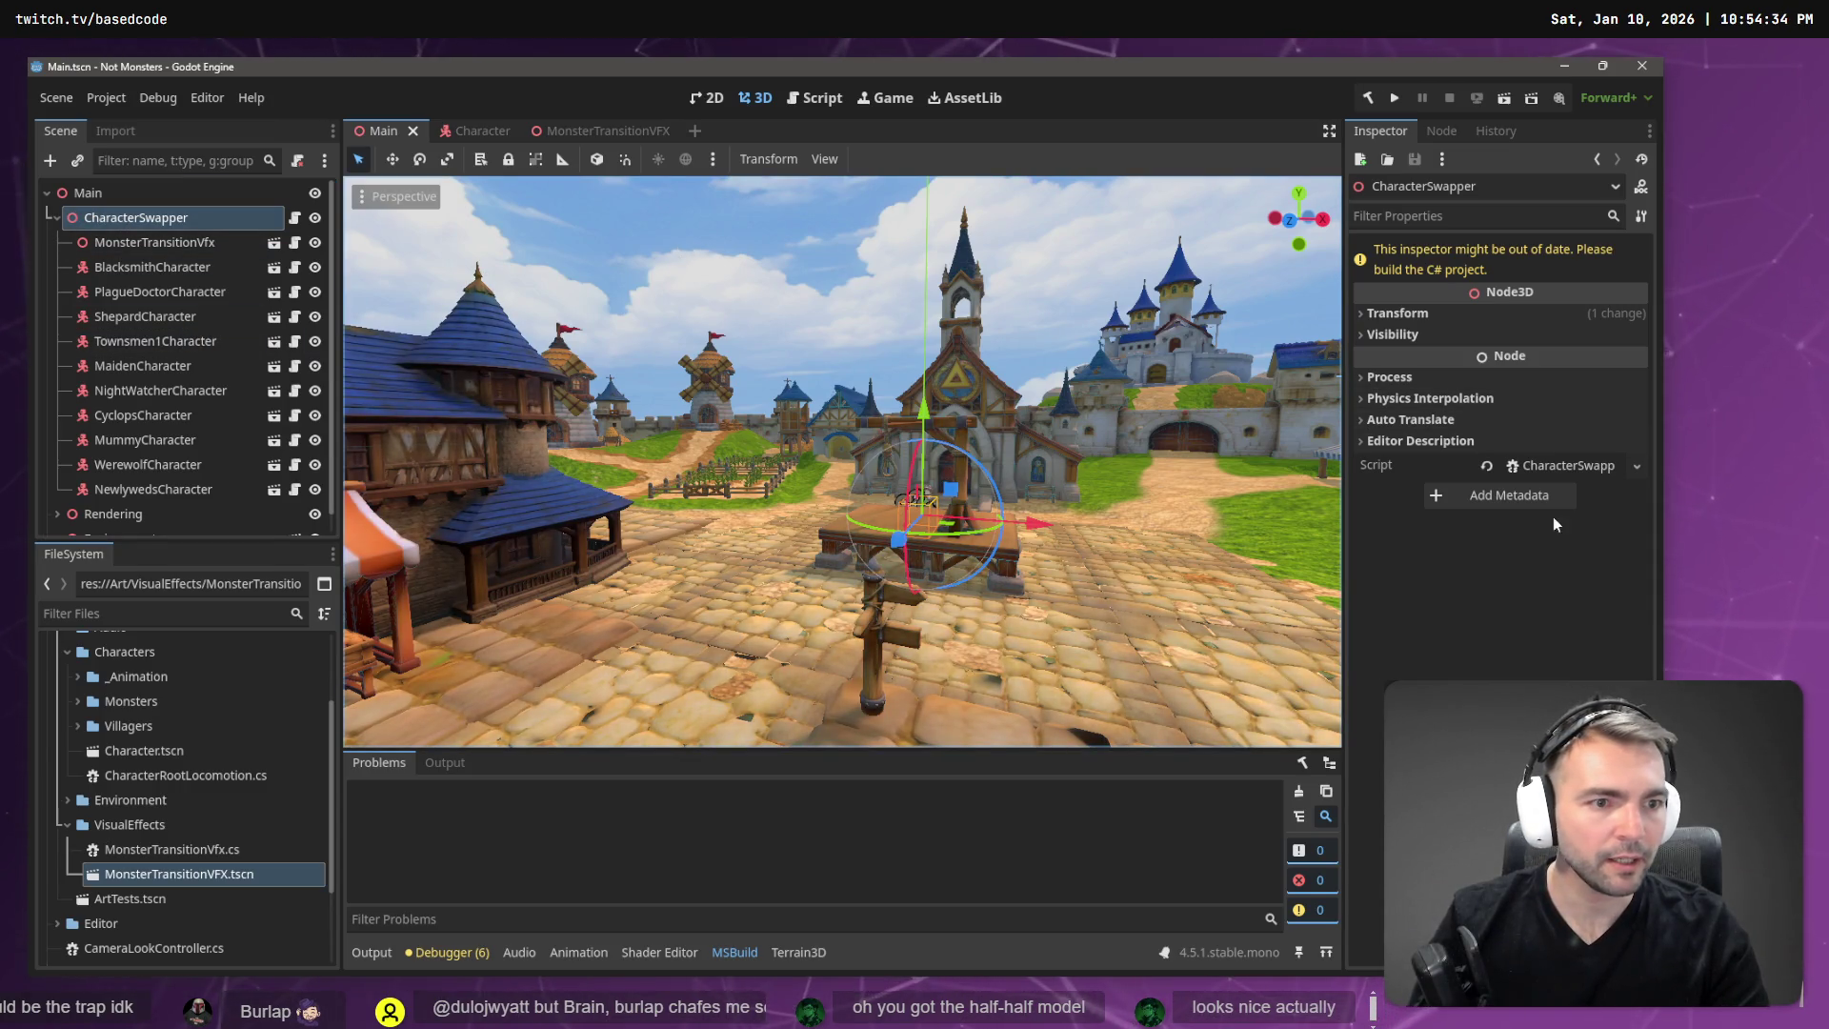
pyautogui.hotkey('alt', 'b')
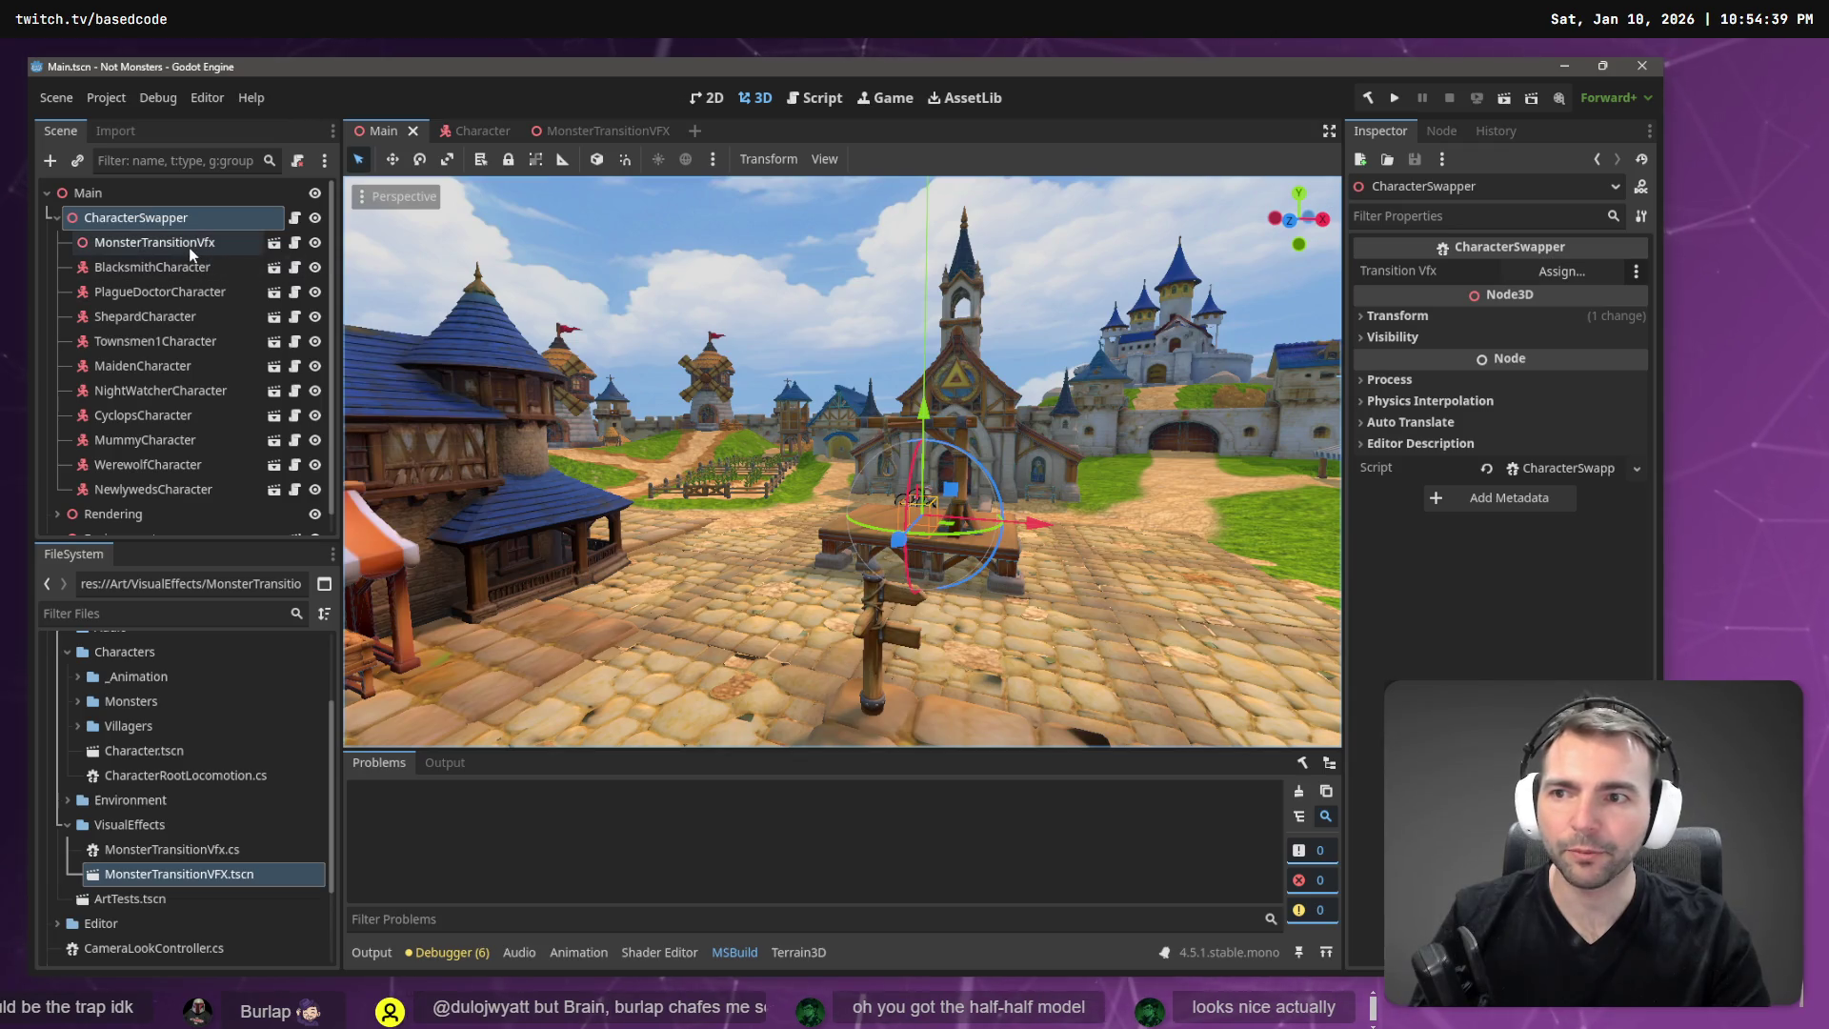
pyautogui.moveTo(179, 249); pyautogui.dragTo(1541, 277)
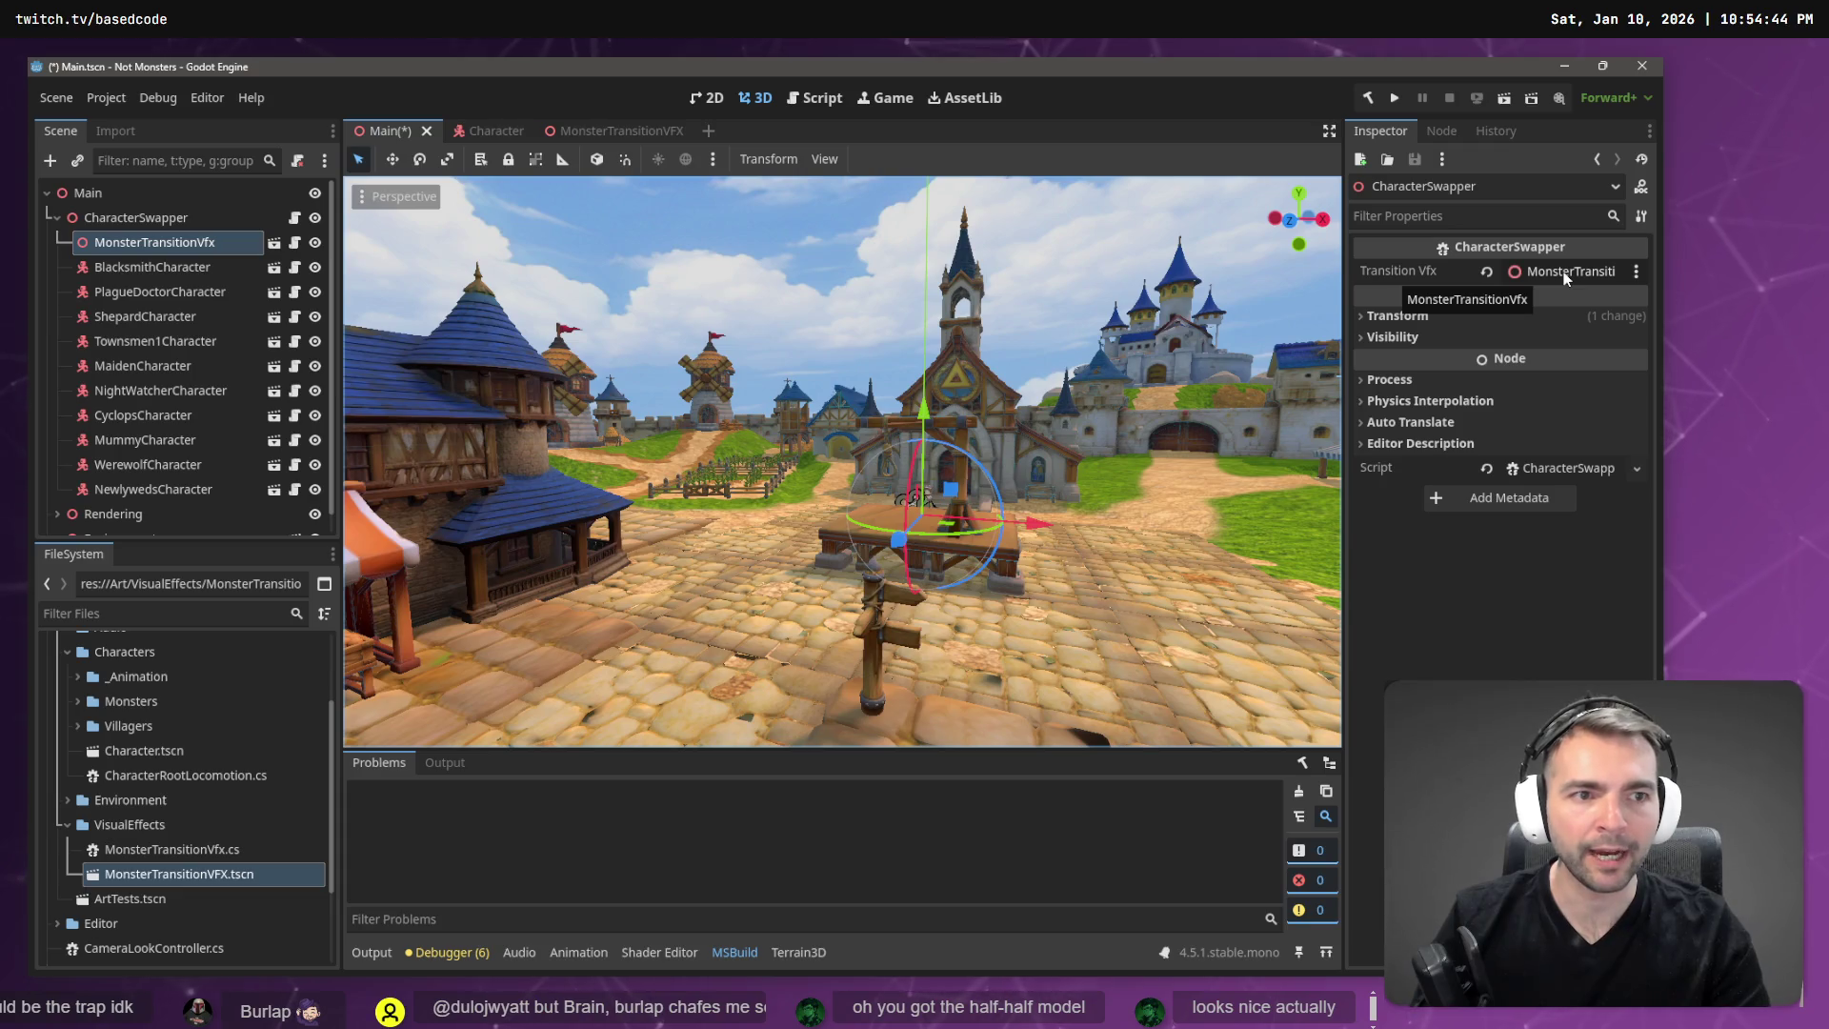
pyautogui.hotkey('alt', 'Tab')
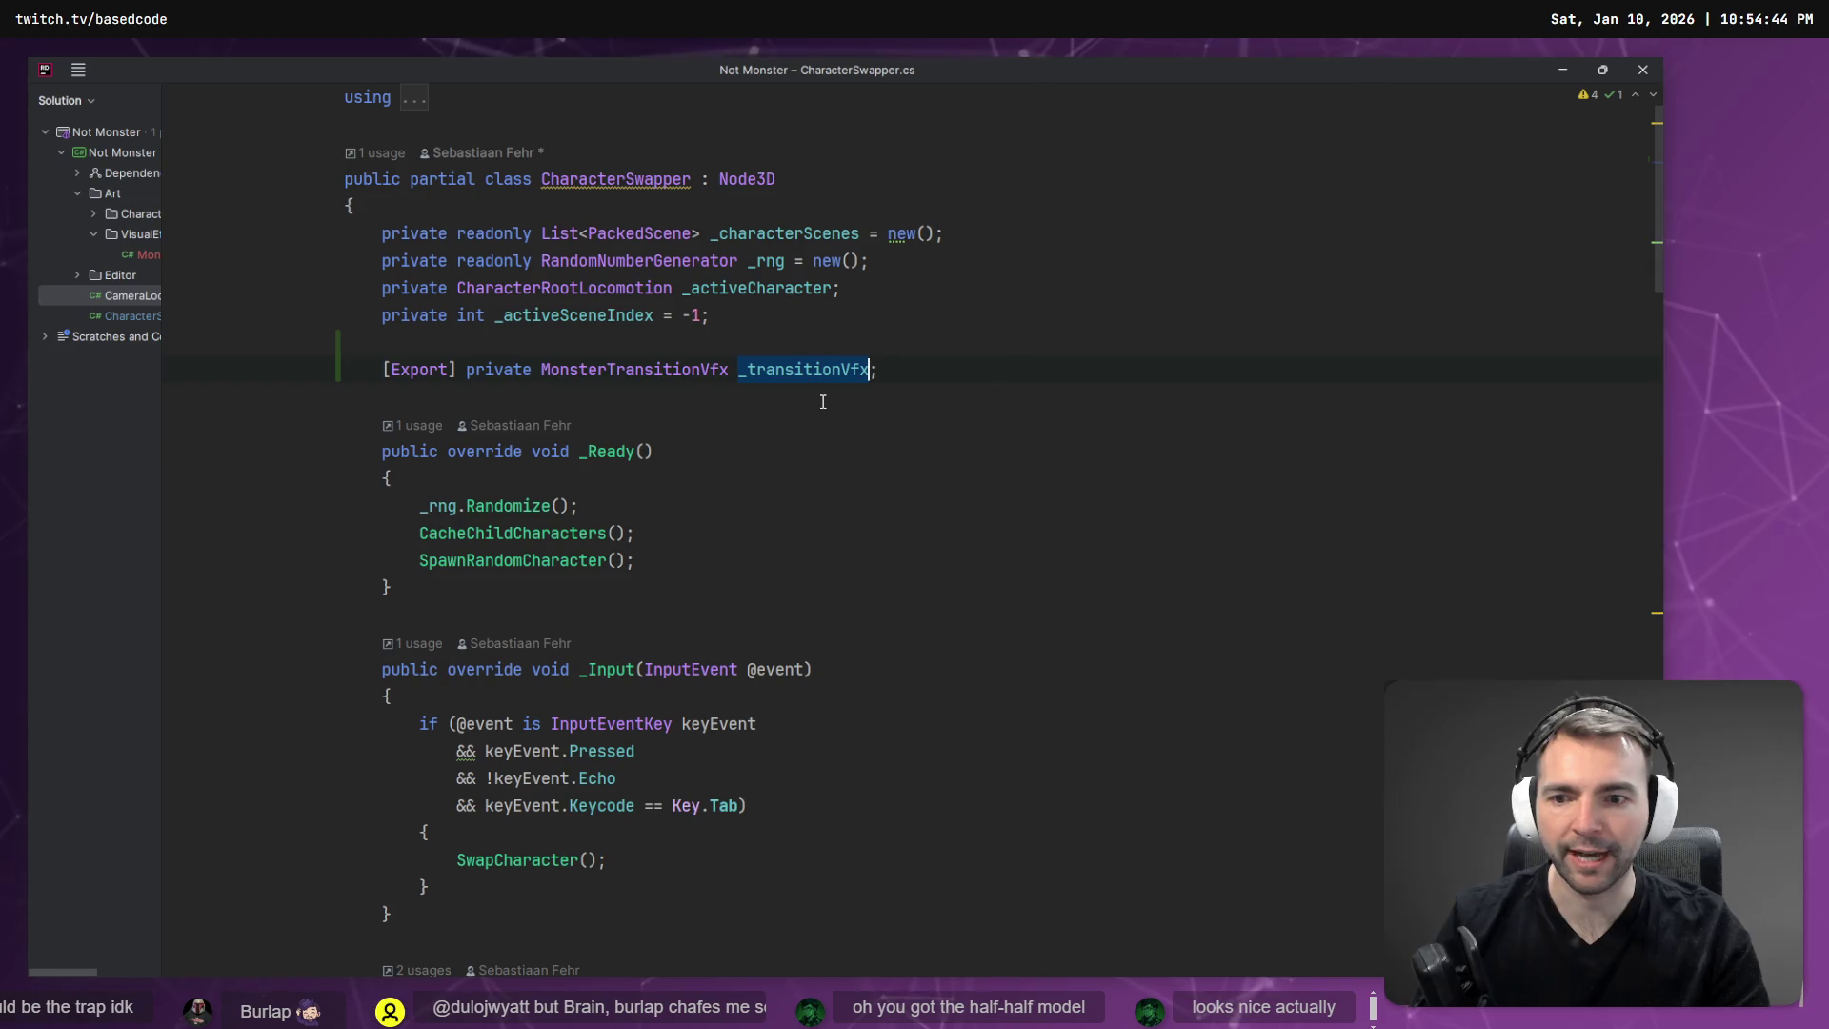
# Add '_transitionVfx.Emit();' on a new line right after SwapCharacter() in _Input
pyautogui.scroll(-1, 824, 402)
pyautogui.click(702, 779)
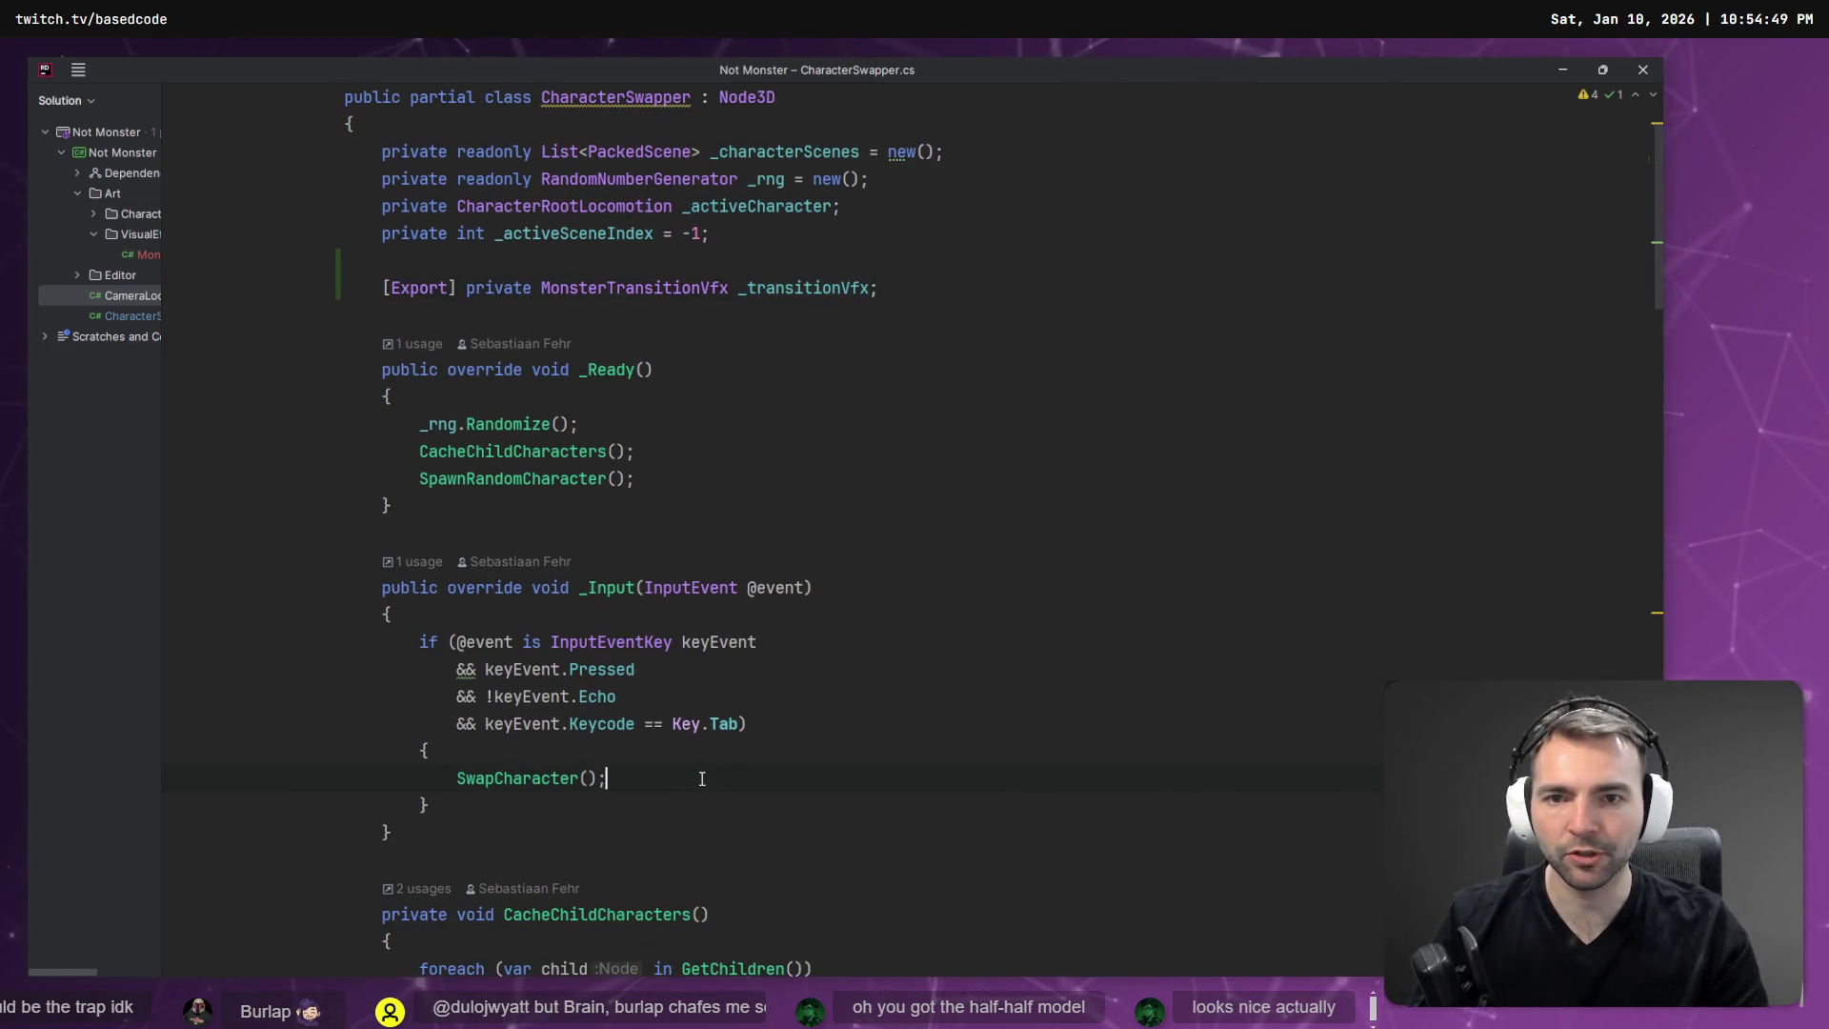
pyautogui.press('Return')
pyautogui.write('__transitionVfx')
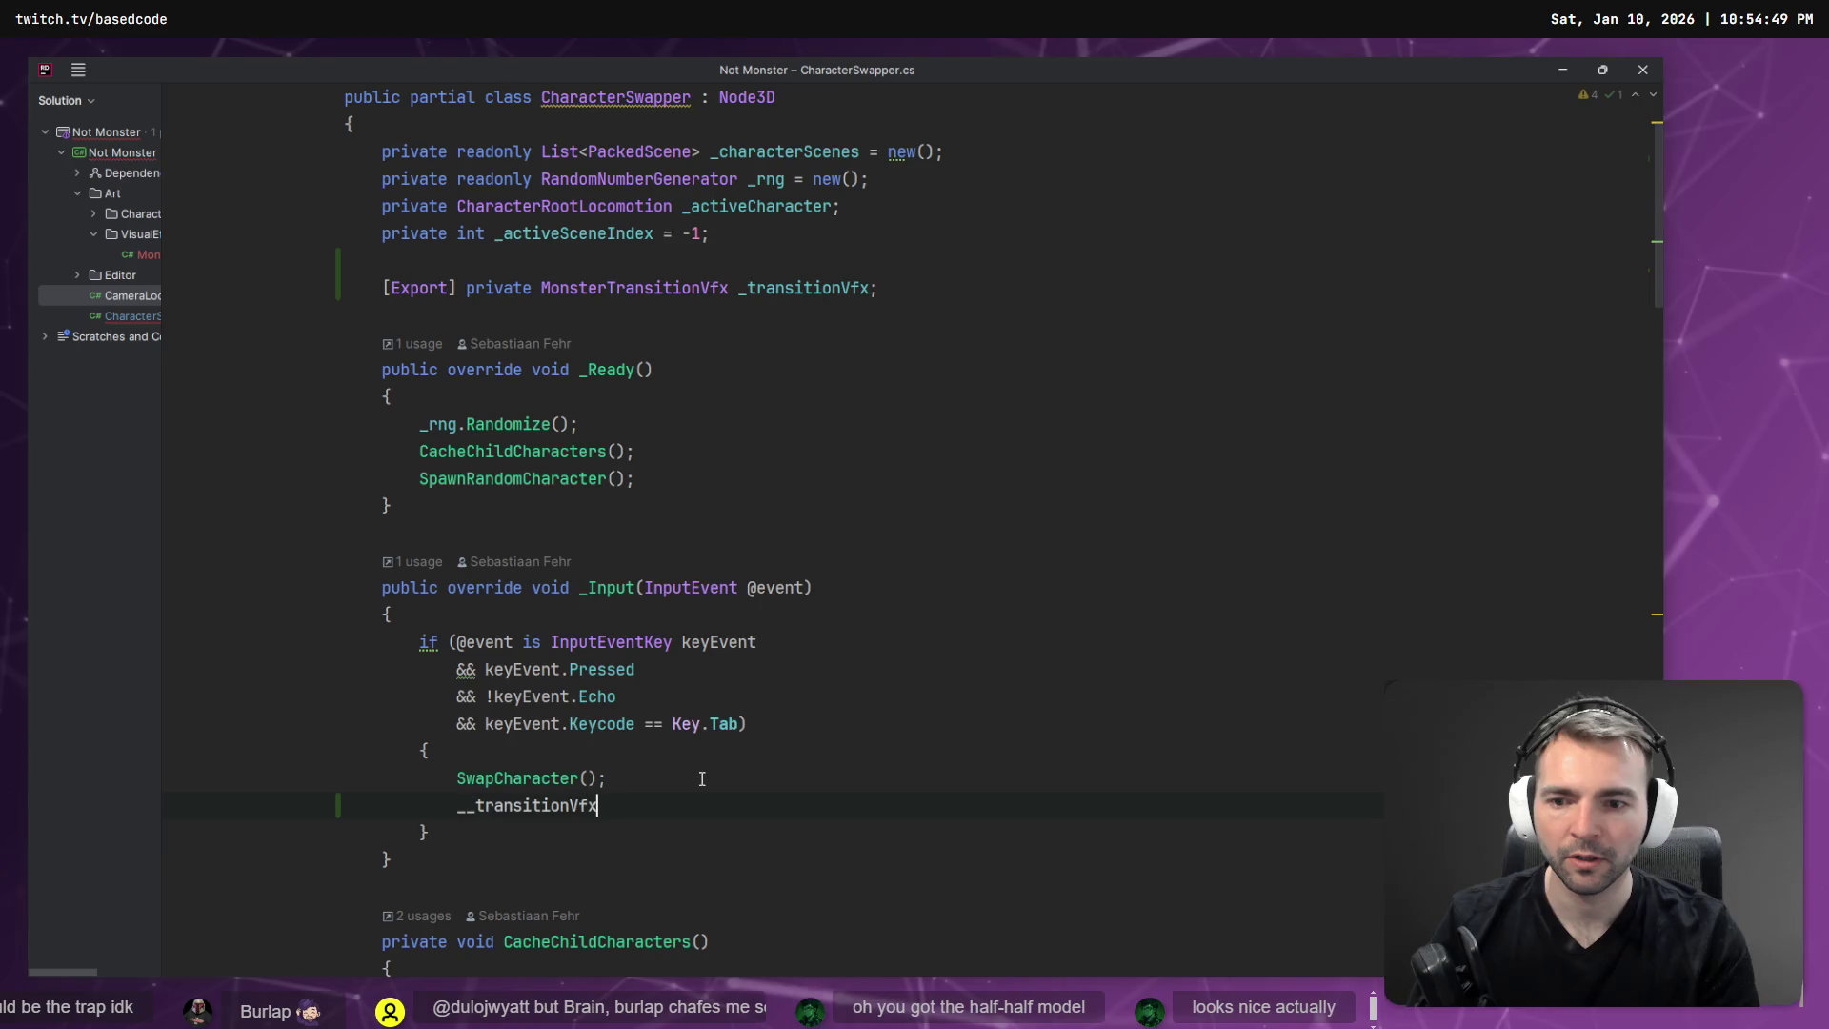
pyautogui.press('Home')
pyautogui.press('Delete')
pyautogui.press('End')
pyautogui.write('.')
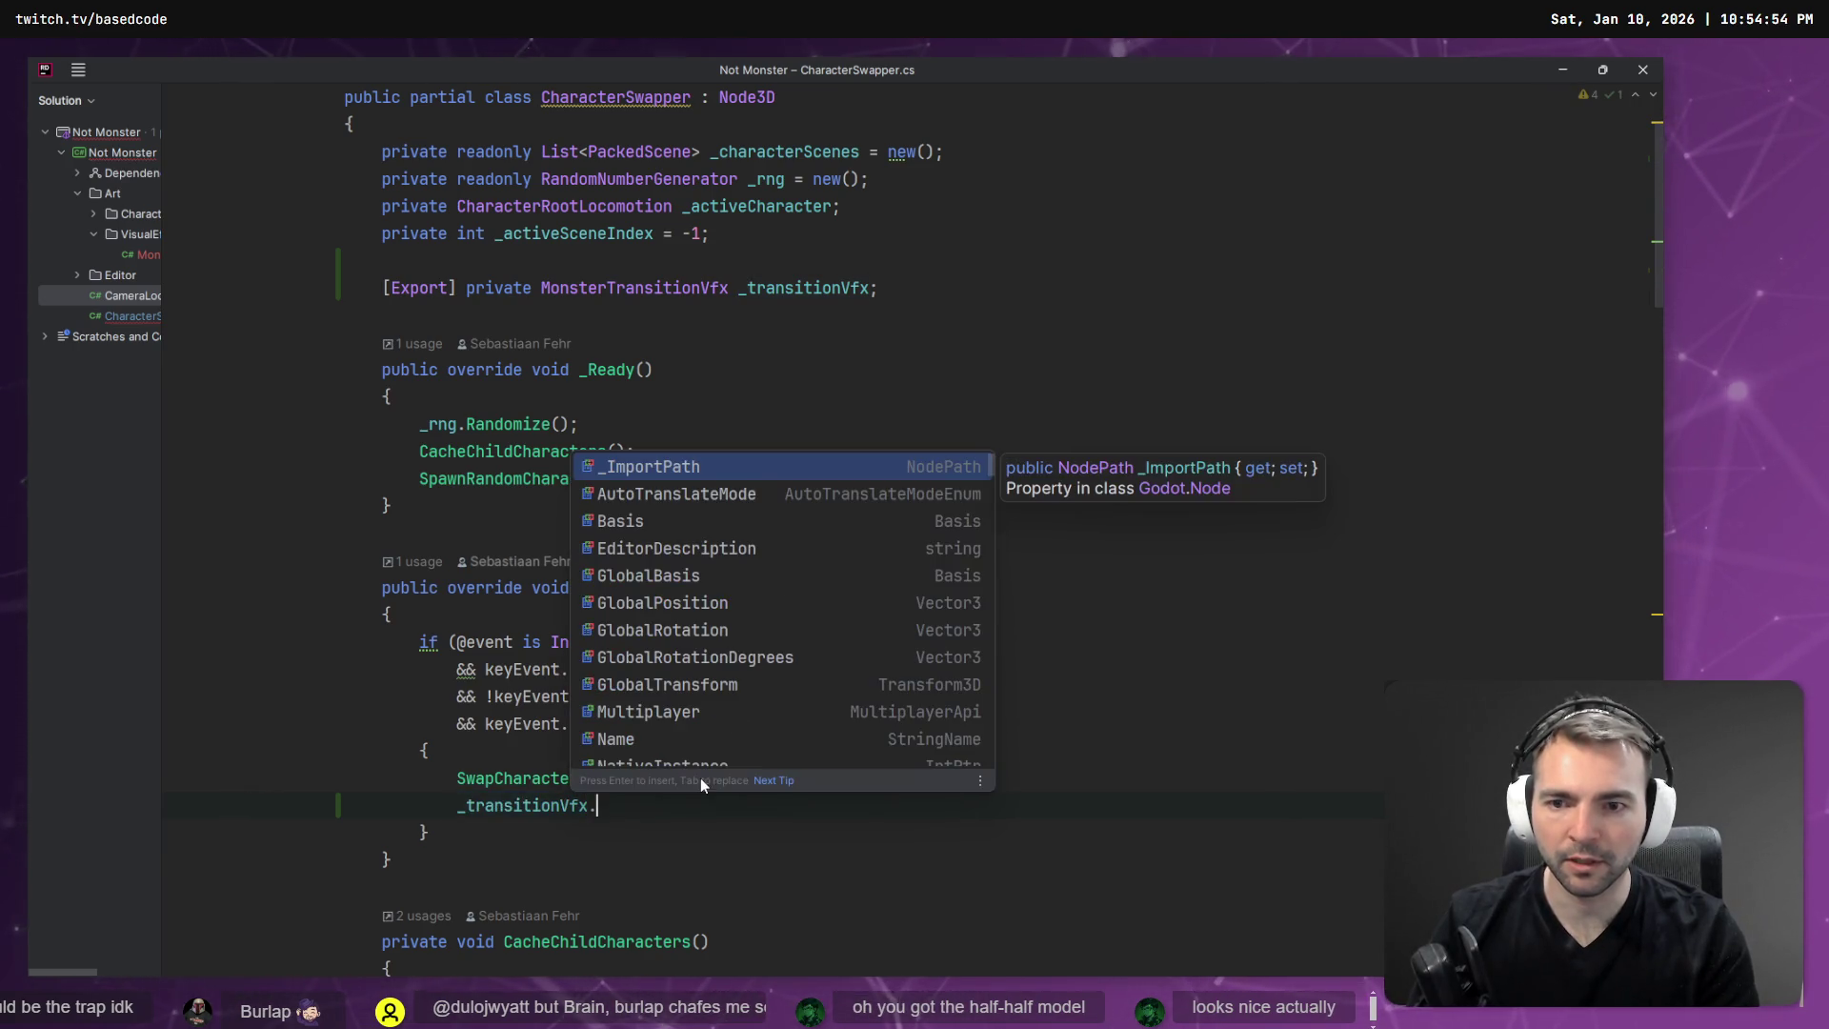
pyautogui.write('E')
pyautogui.press('Down')
pyautogui.press('Return')
pyautogui.write(';')
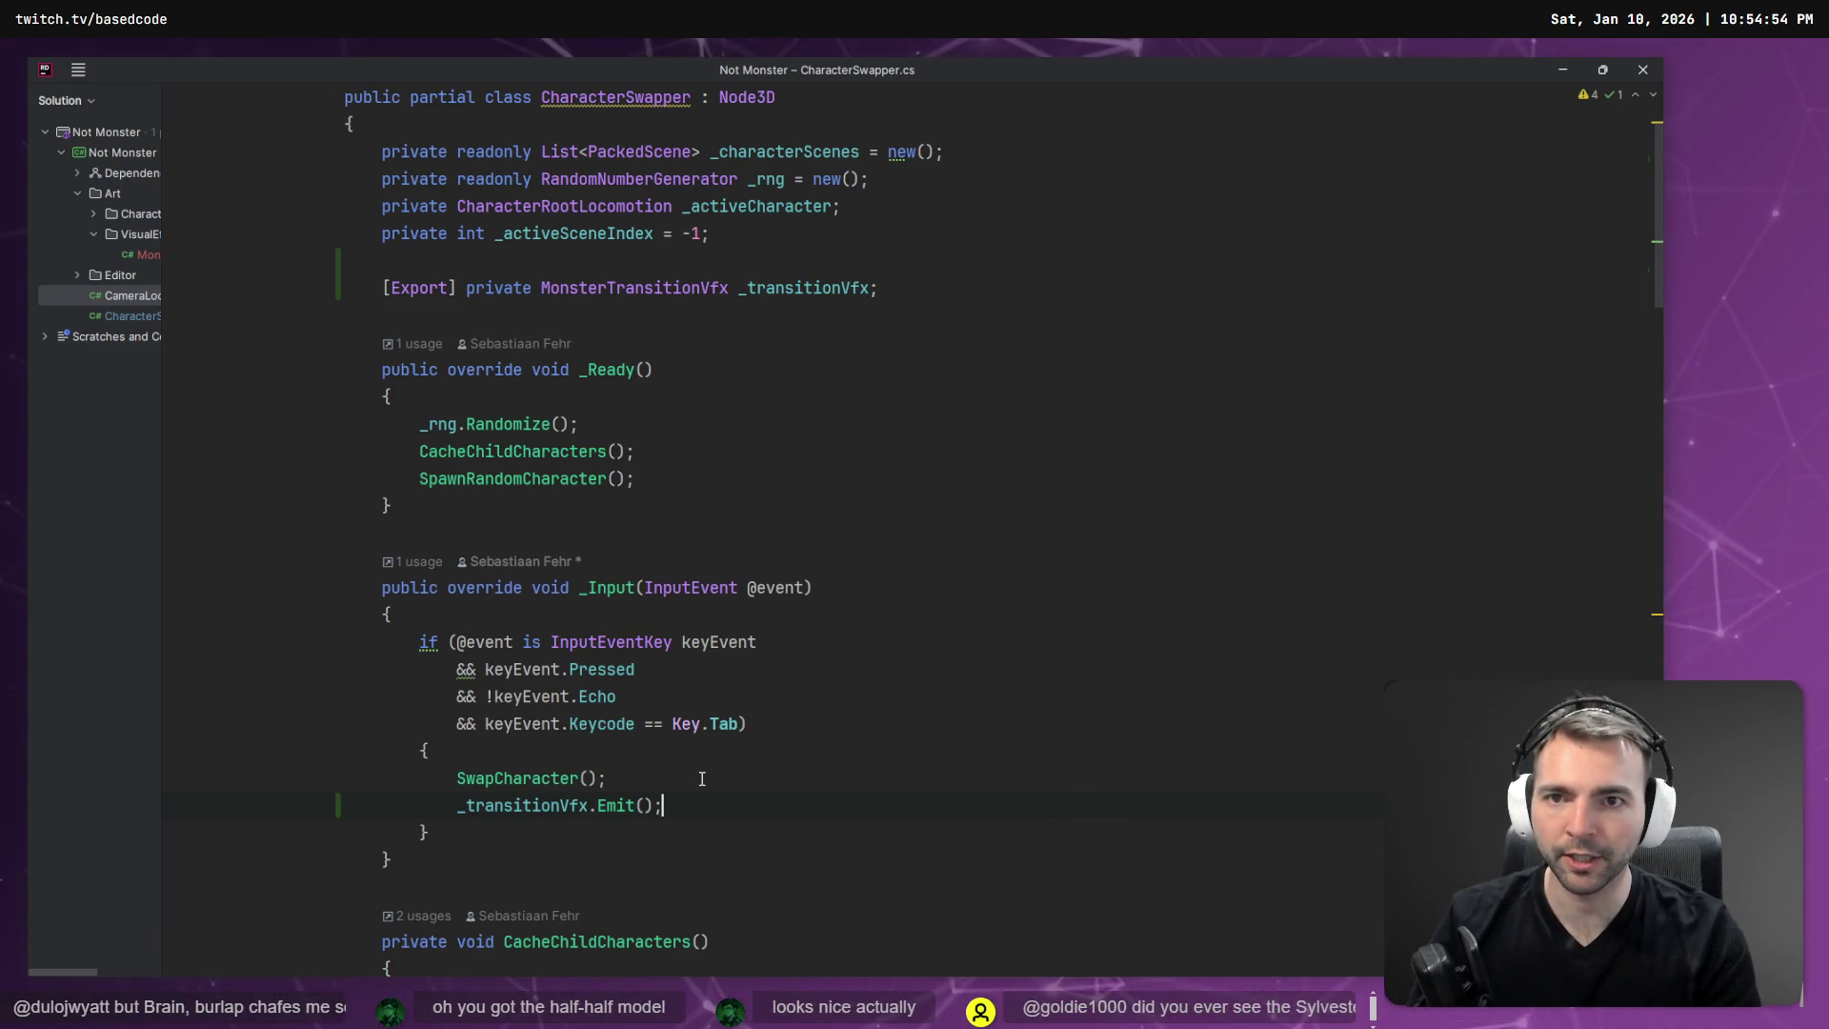
pyautogui.hotkey('alt', 'Tab')
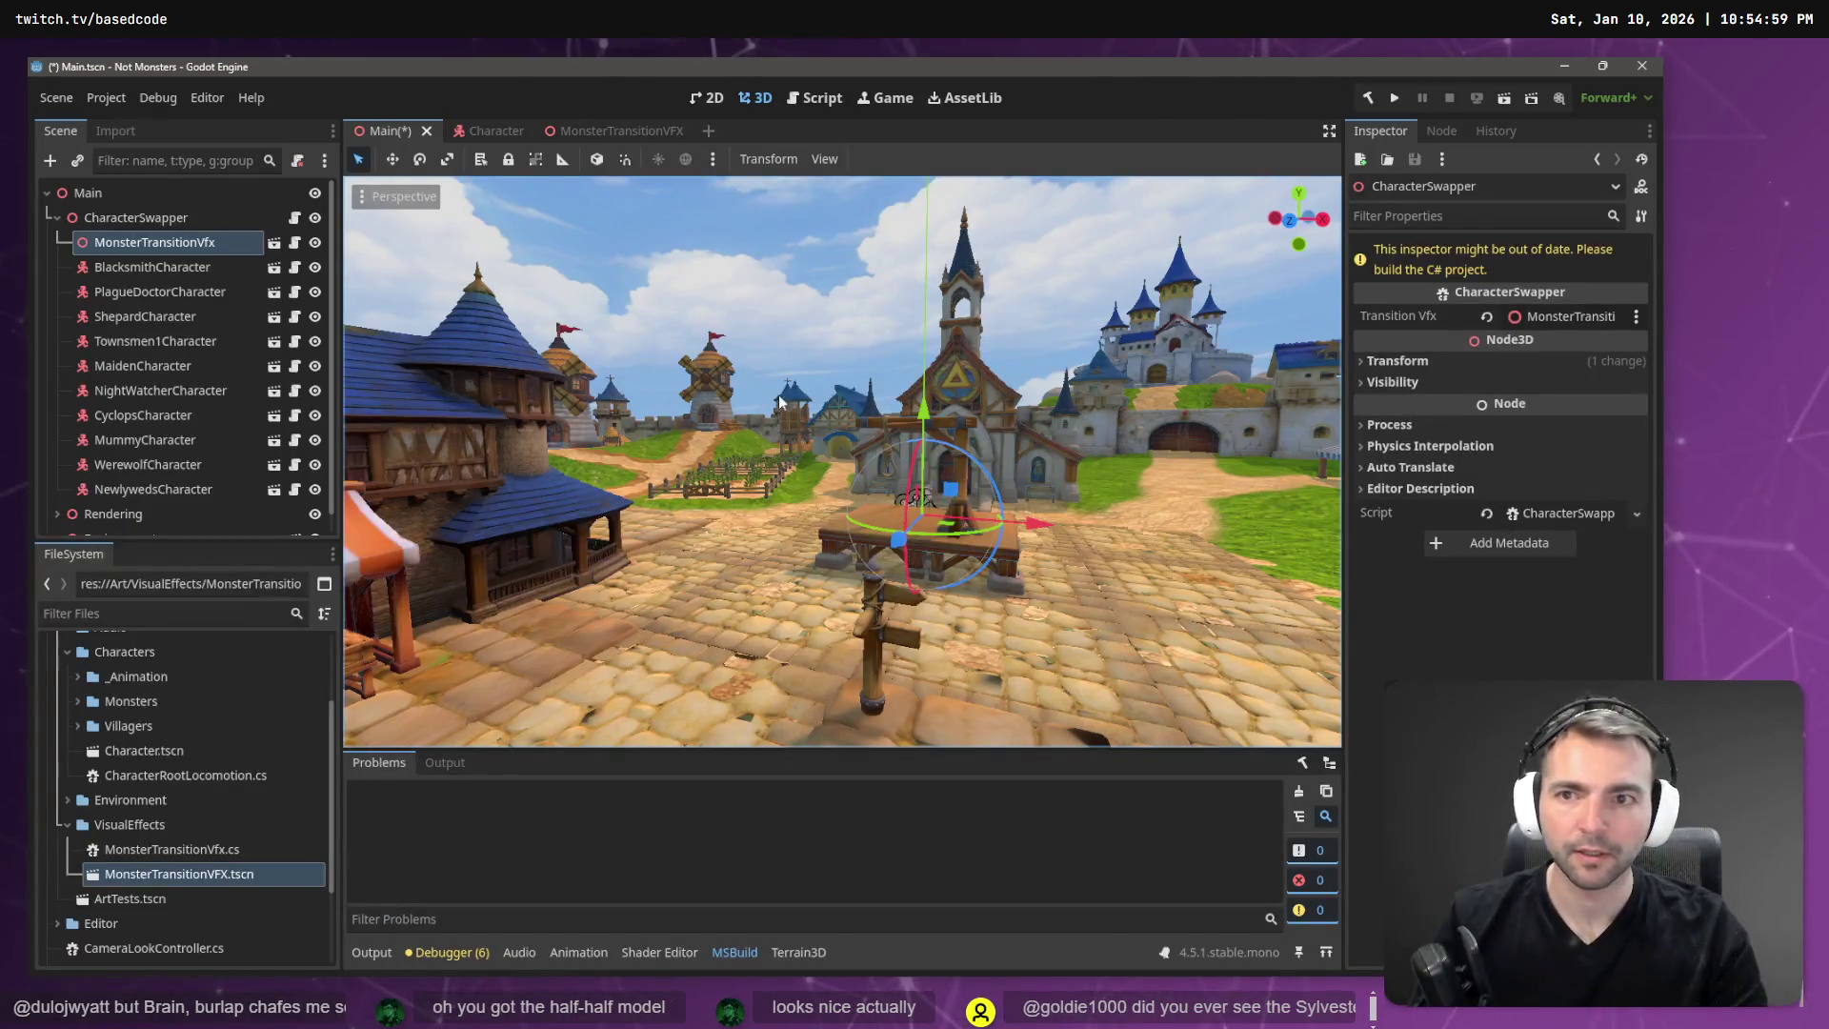
# Build and run the project with F5 to reach the Not Monsters splash screen
pyautogui.press('F5')
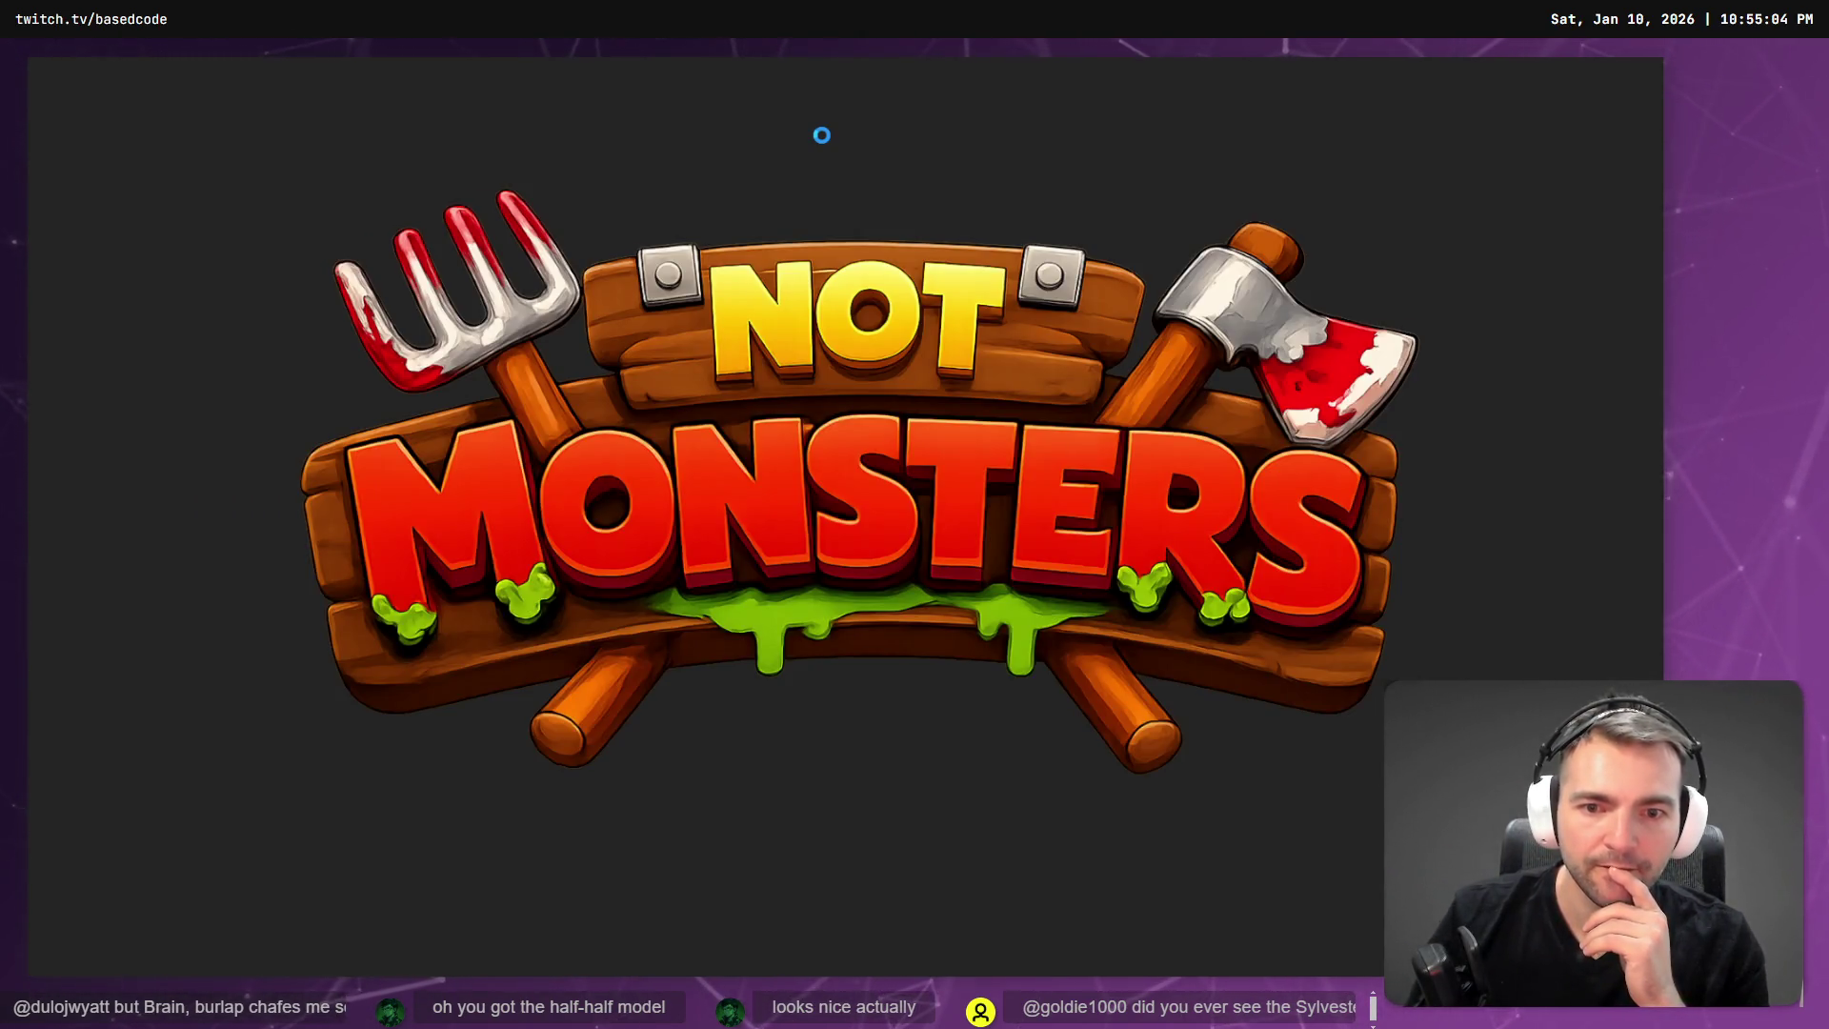
# Run the hooded character forward onto the wooden platform and back toward the town
pyautogui.press('w')
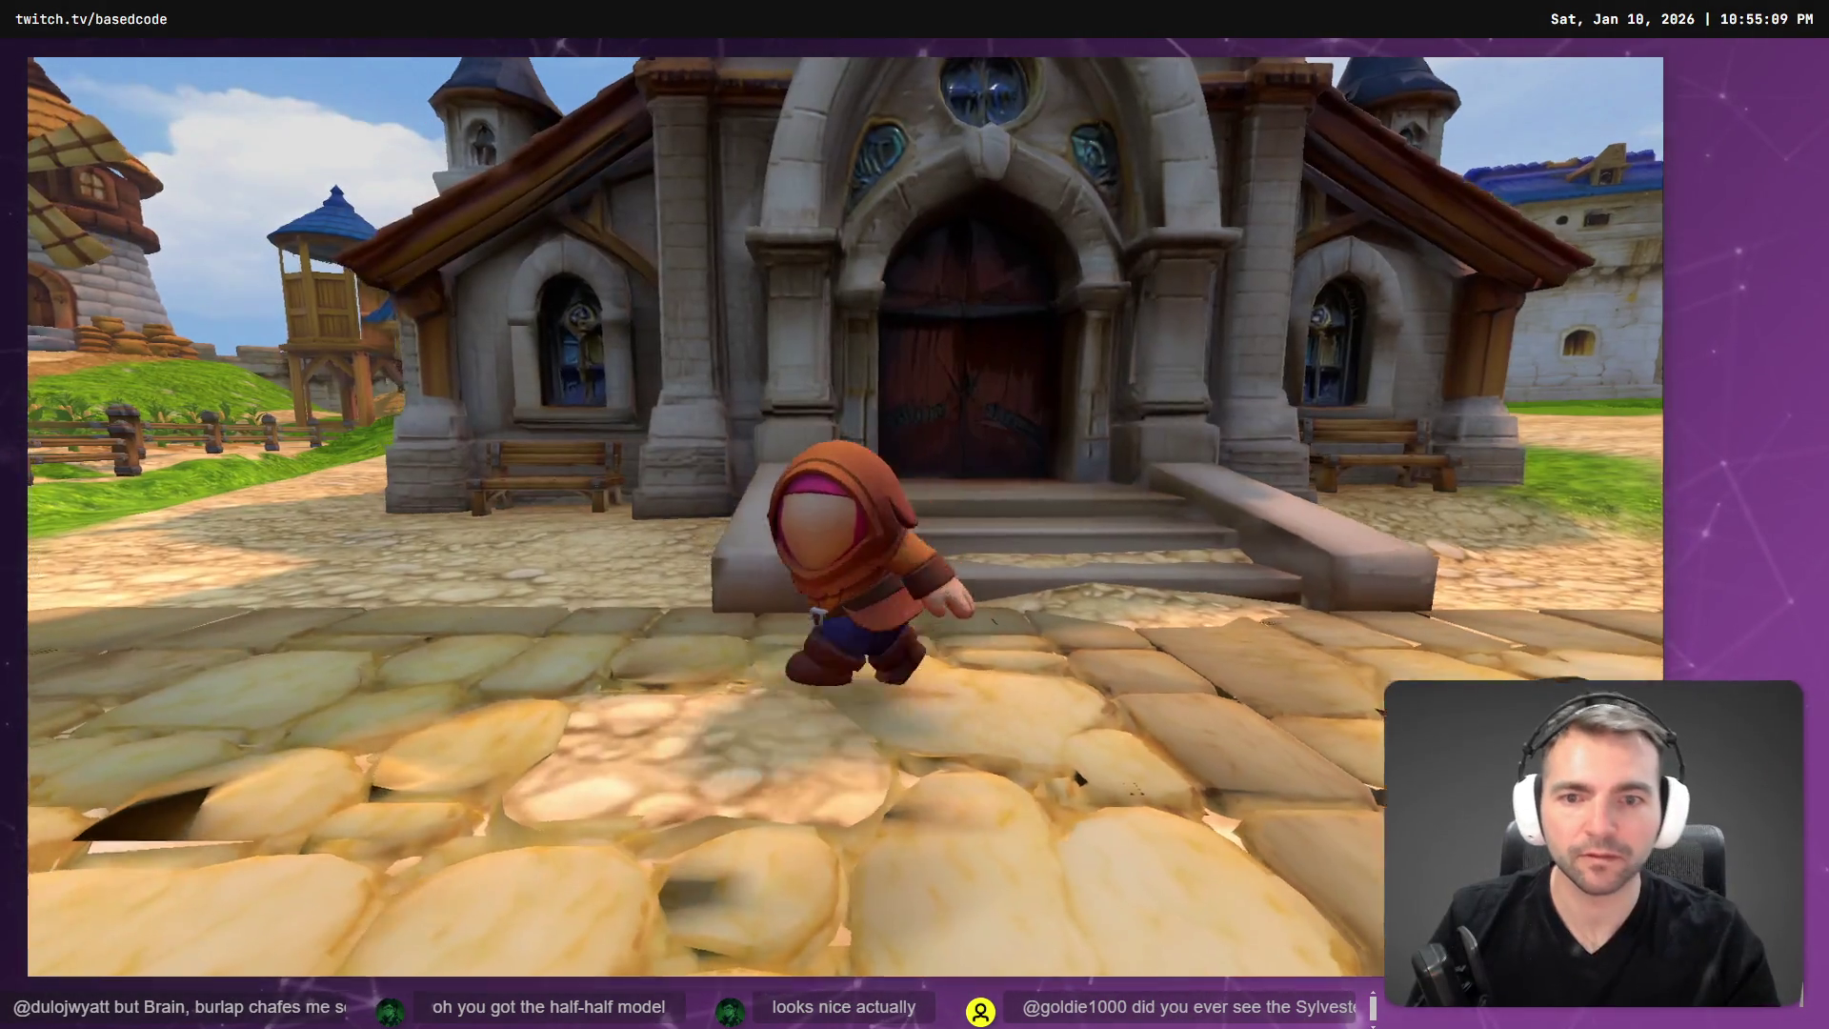
pyautogui.press('w')
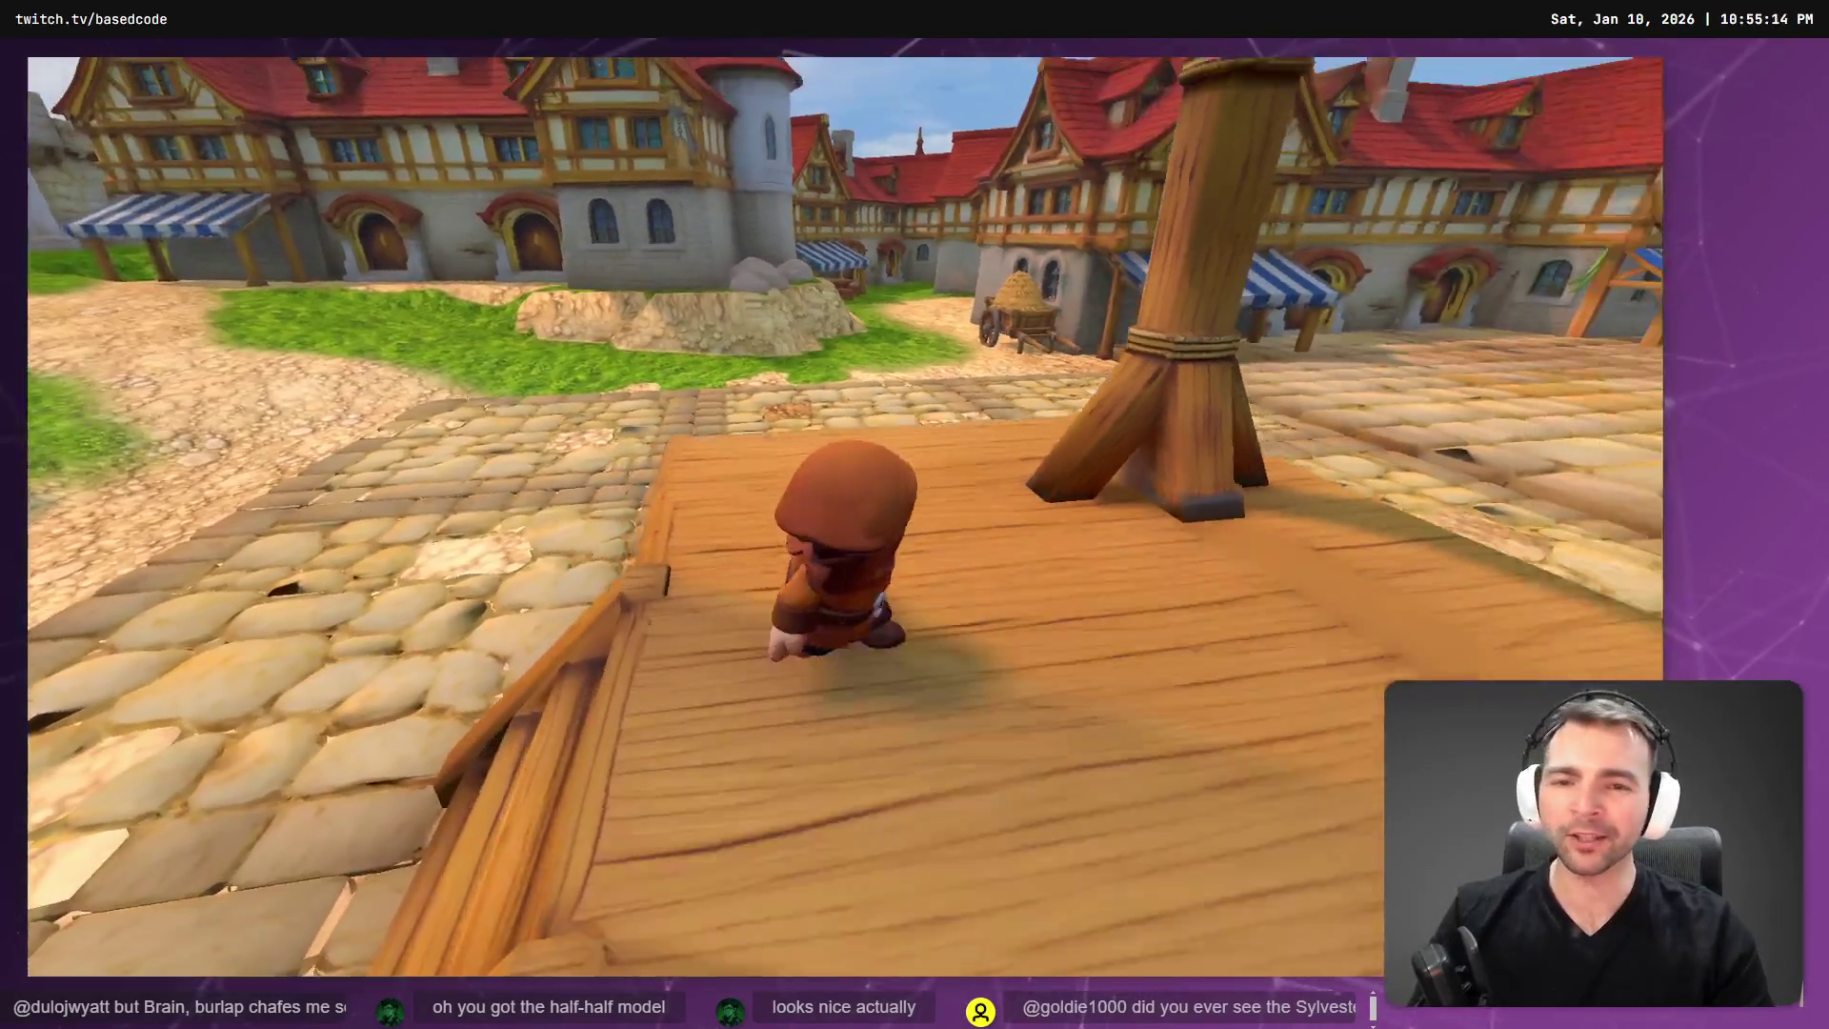
pyautogui.press('s')
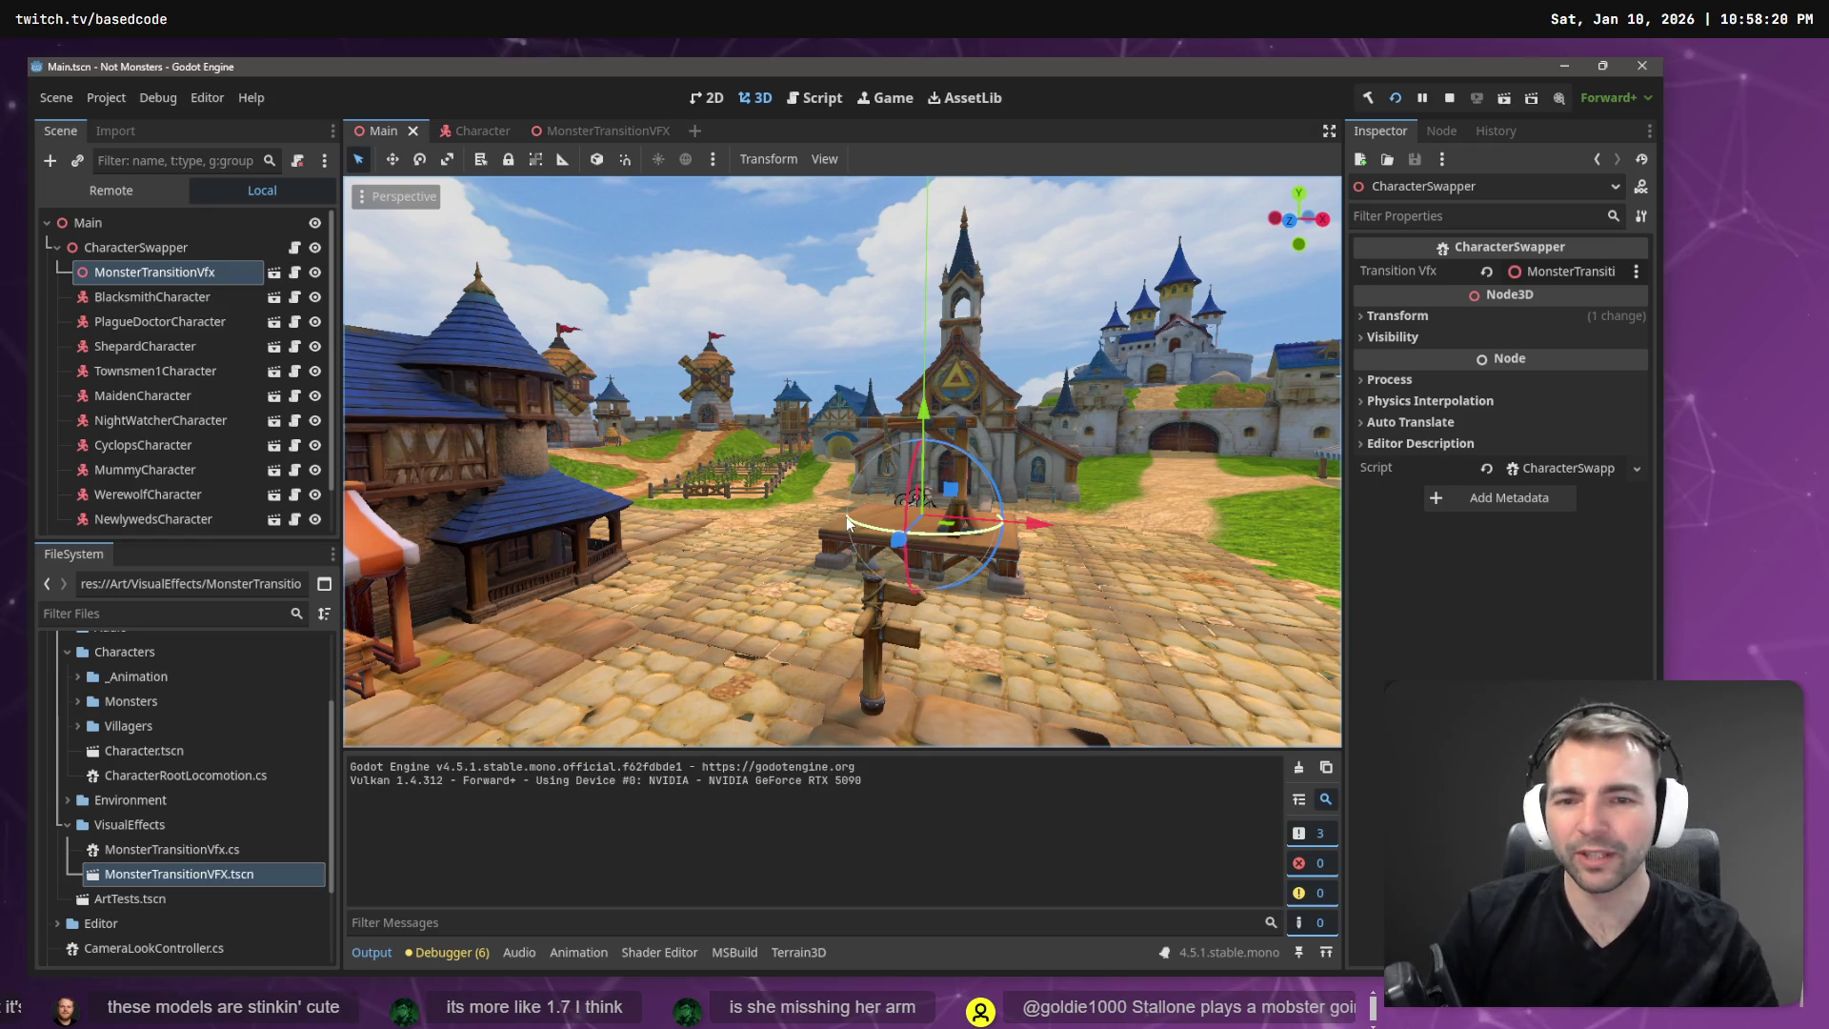
# Select the MonsterTransitionVfx node in the Scene tree to inspect it
pyautogui.click(165, 271)
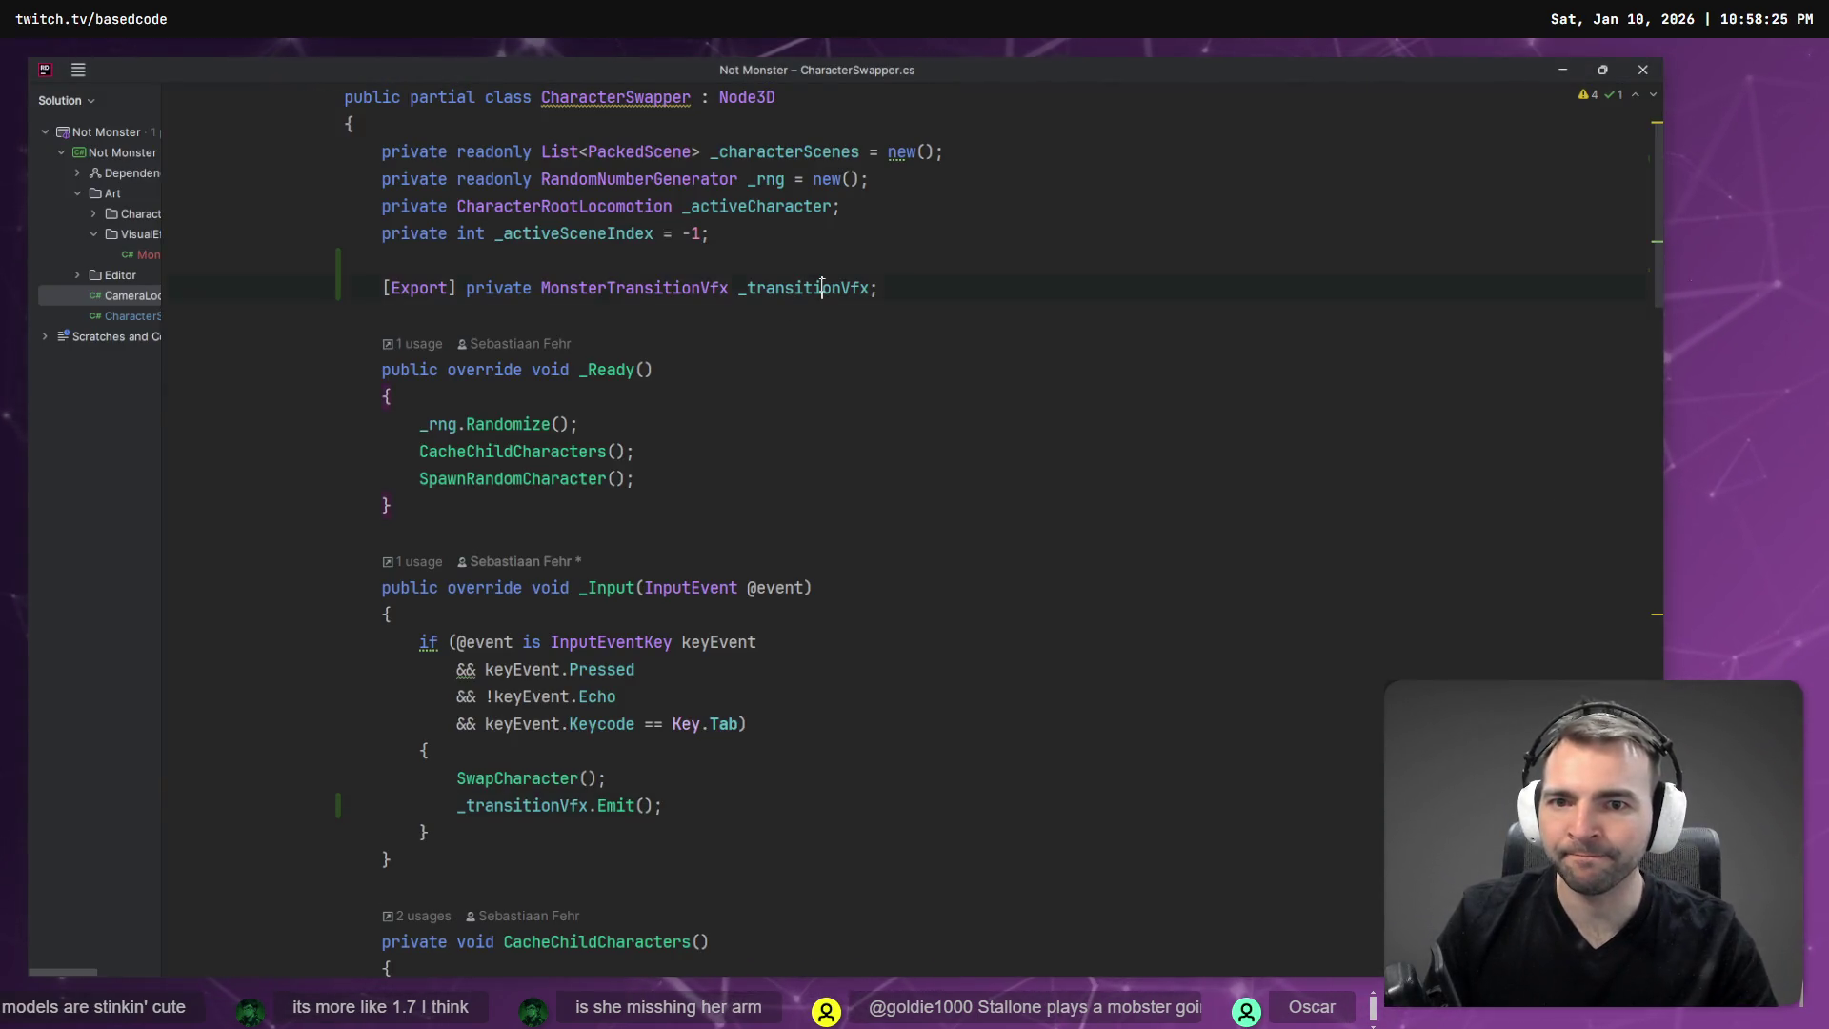
# Trace _transitionVfx usages through SwapCharacter to the InstantiateCharacter declaration
pyautogui.click(821, 288)
pyautogui.scroll(-3, 822, 287)
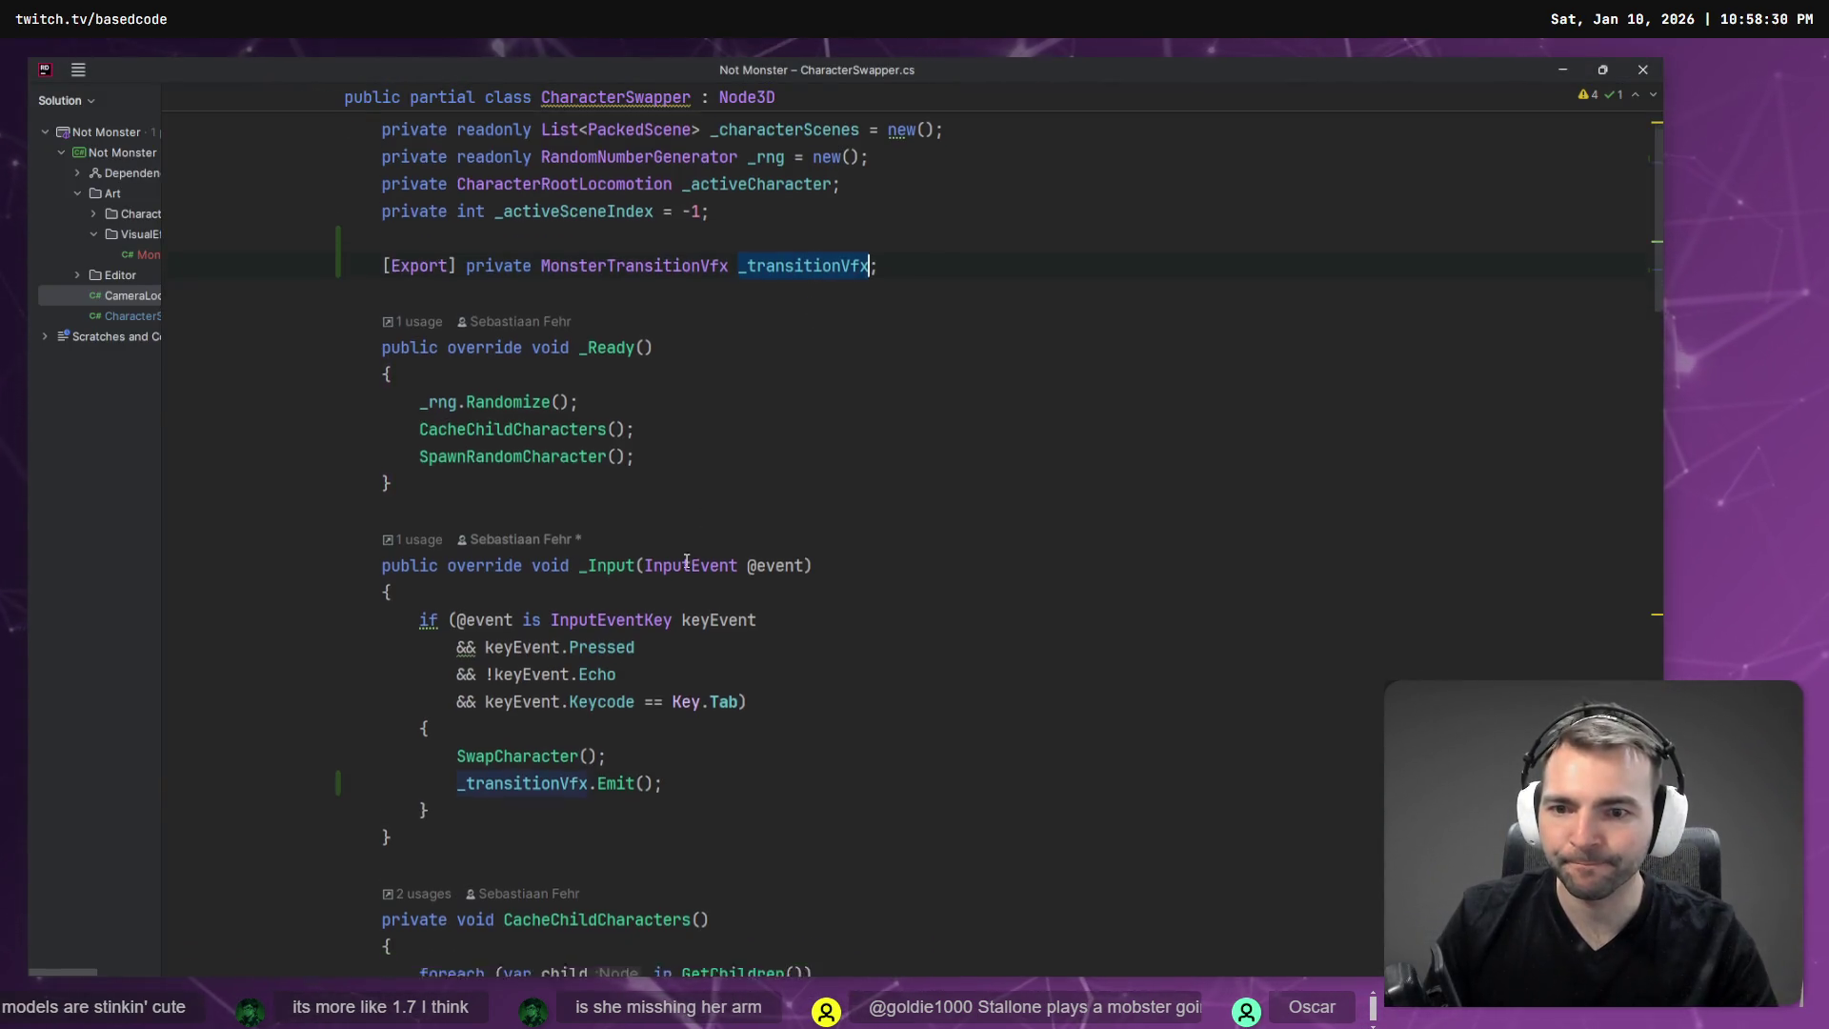
pyautogui.click(523, 532)
pyautogui.scroll(-3, 523, 533)
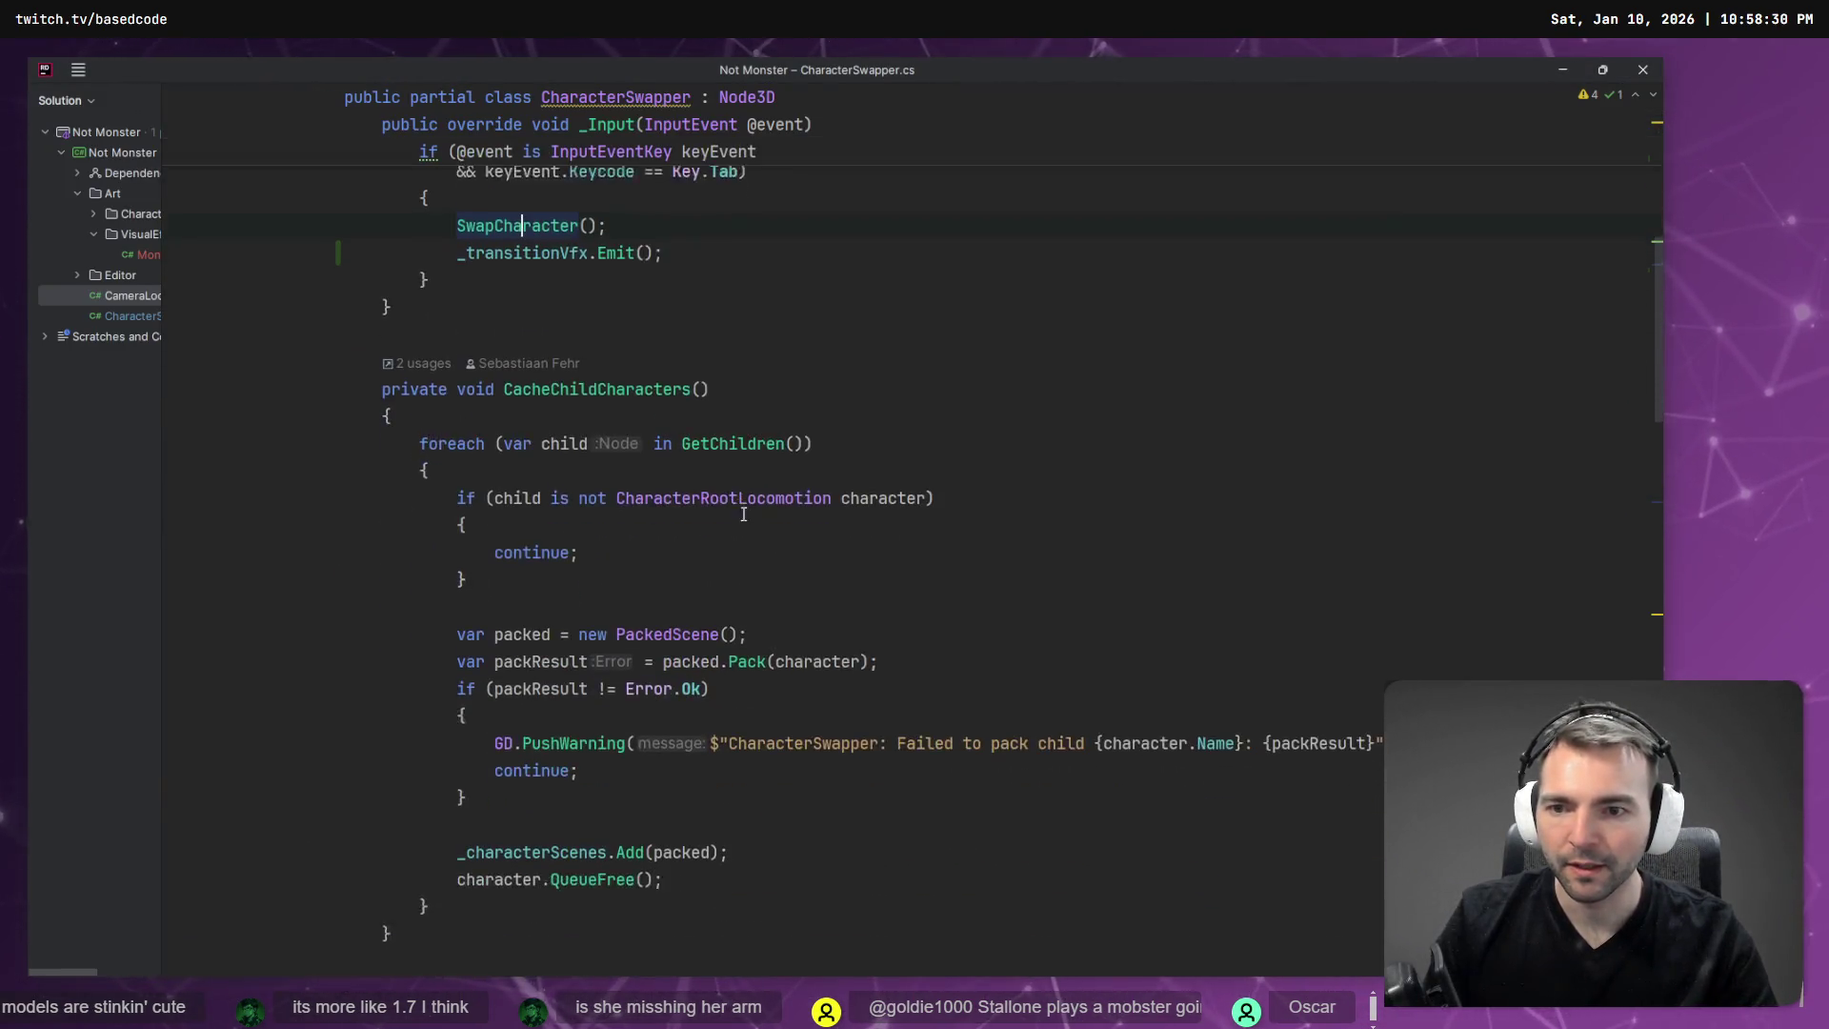
pyautogui.press('F12')
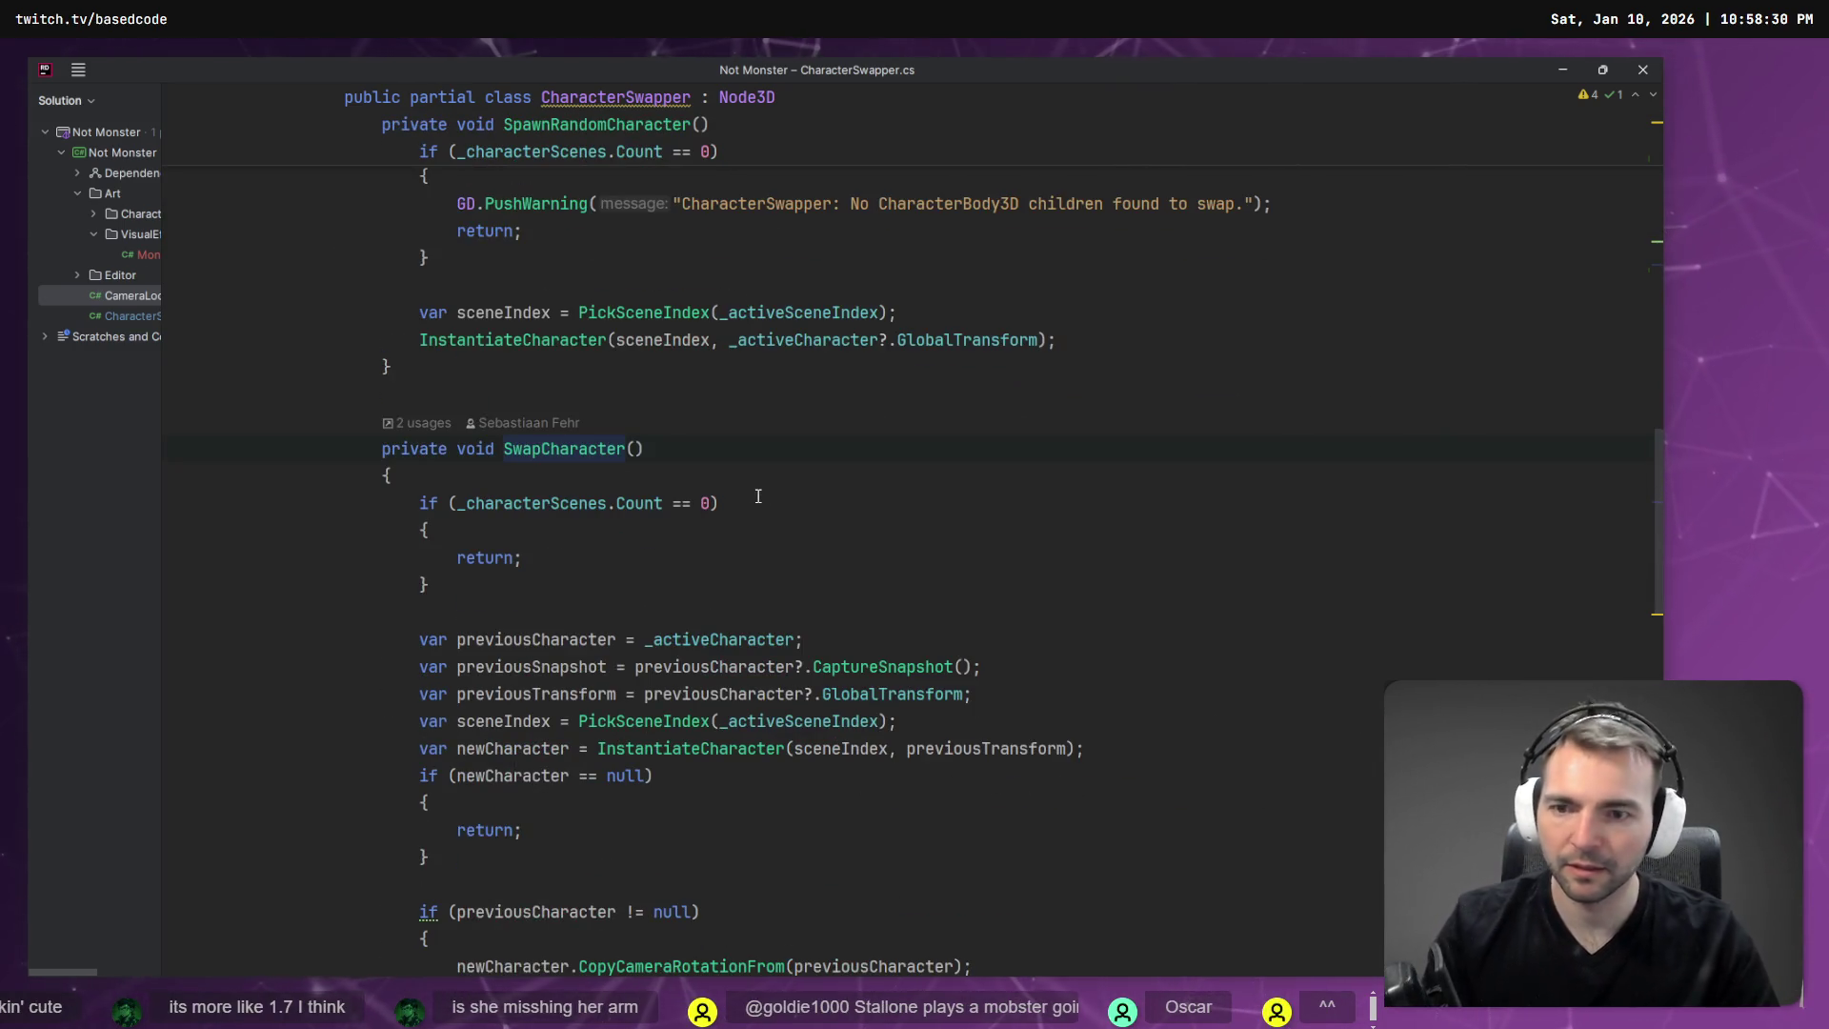
pyautogui.scroll(-2, 777, 553)
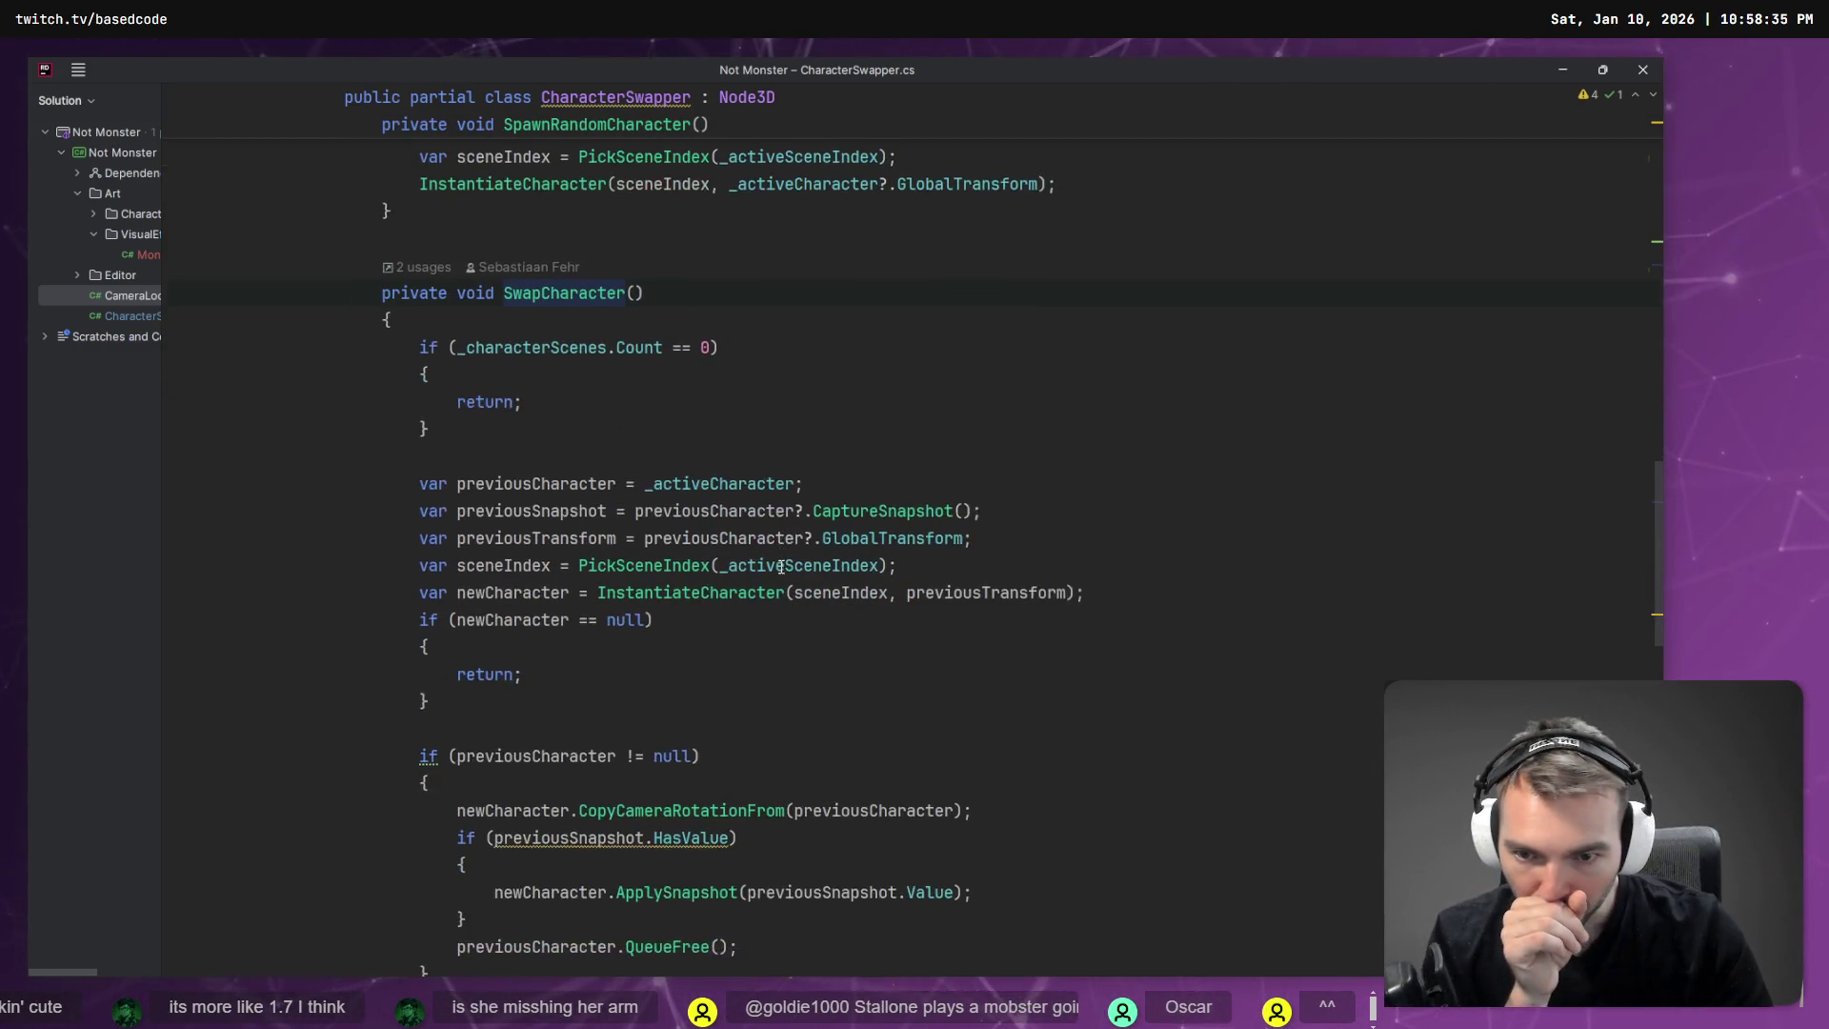
pyautogui.click(705, 584)
pyautogui.press('F12')
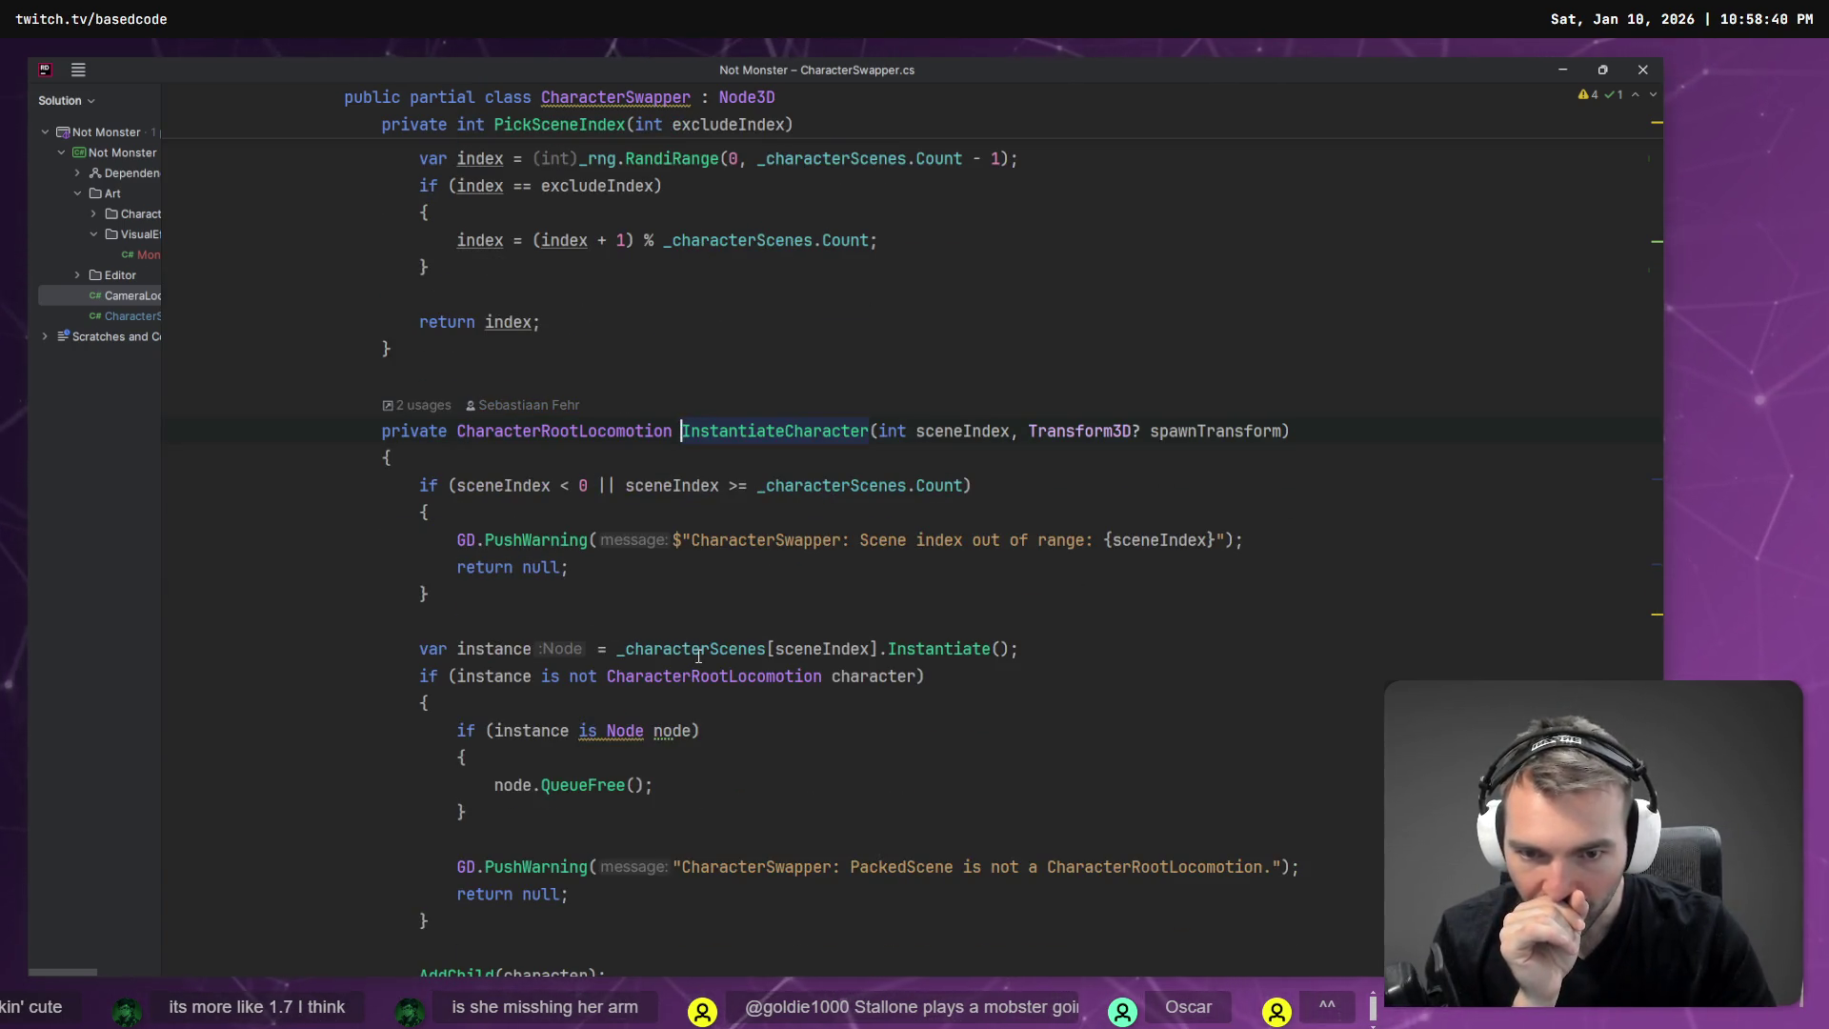
# Inspect how the instance and character variables are used in InstantiateCharacter's type checks
pyautogui.click(981, 653)
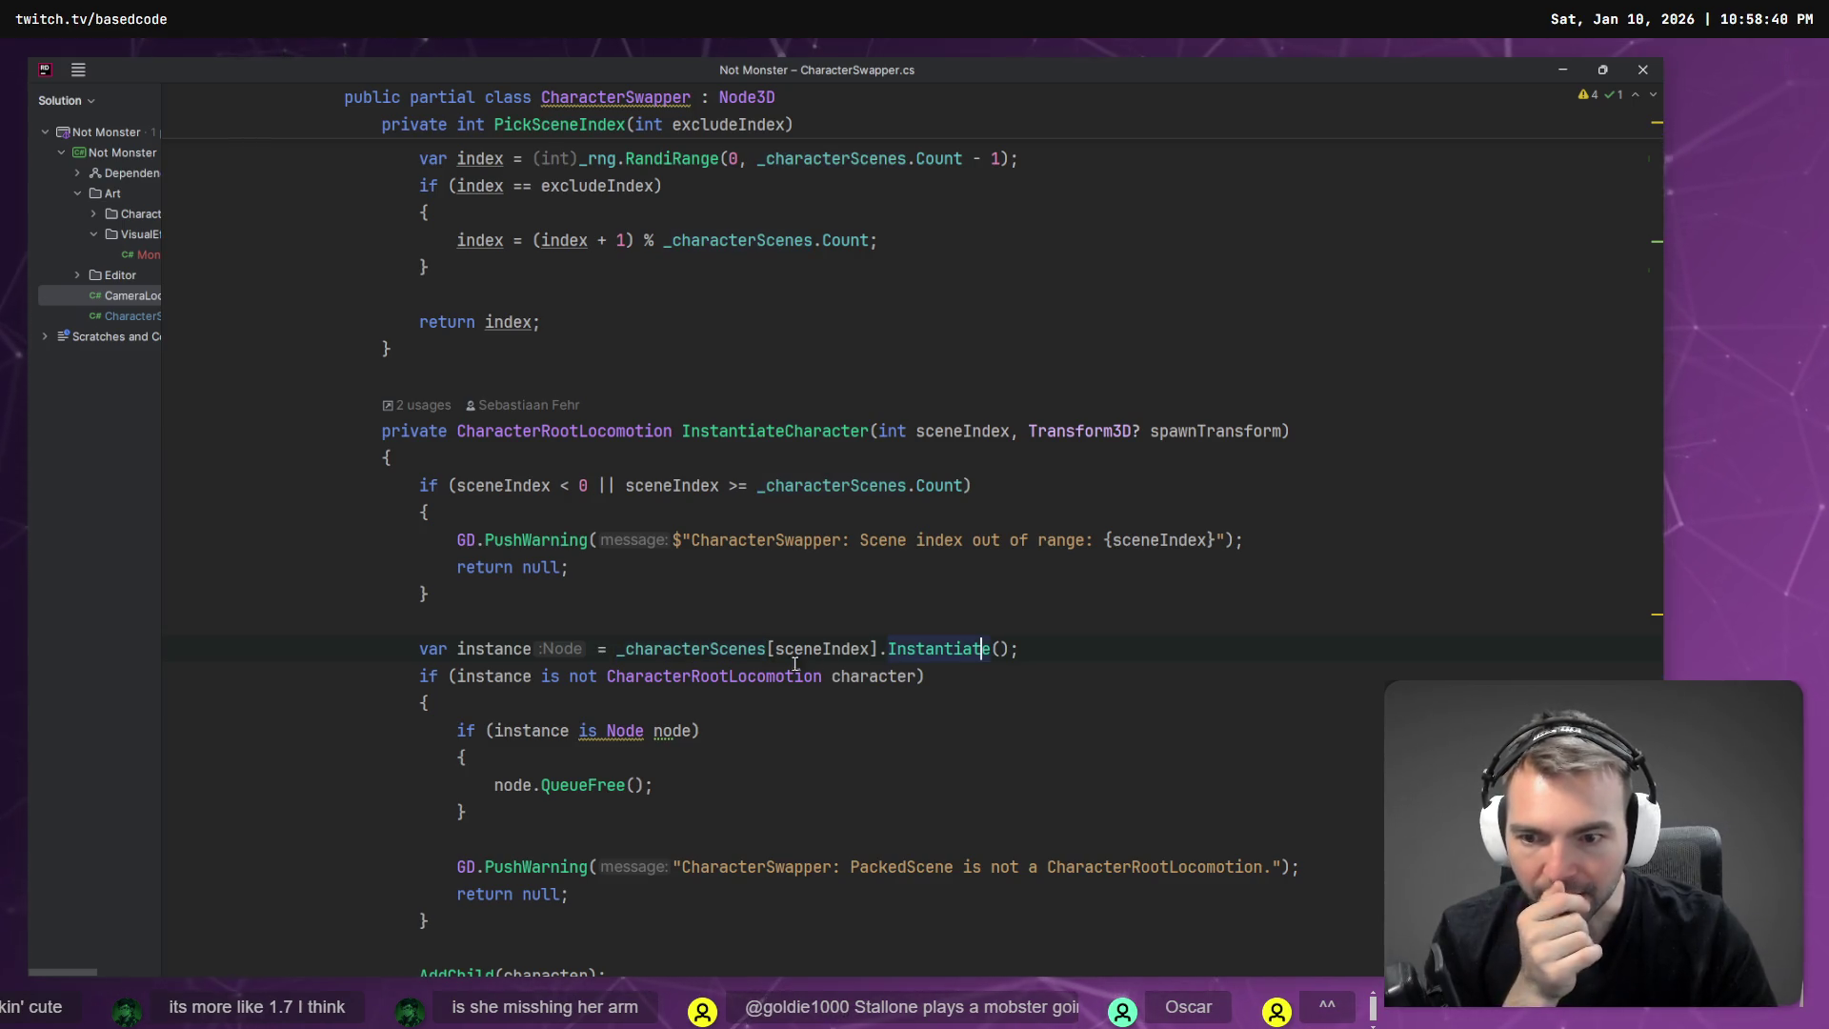
pyautogui.click(459, 648)
pyautogui.scroll(-3, 457, 572)
pyautogui.click(495, 430)
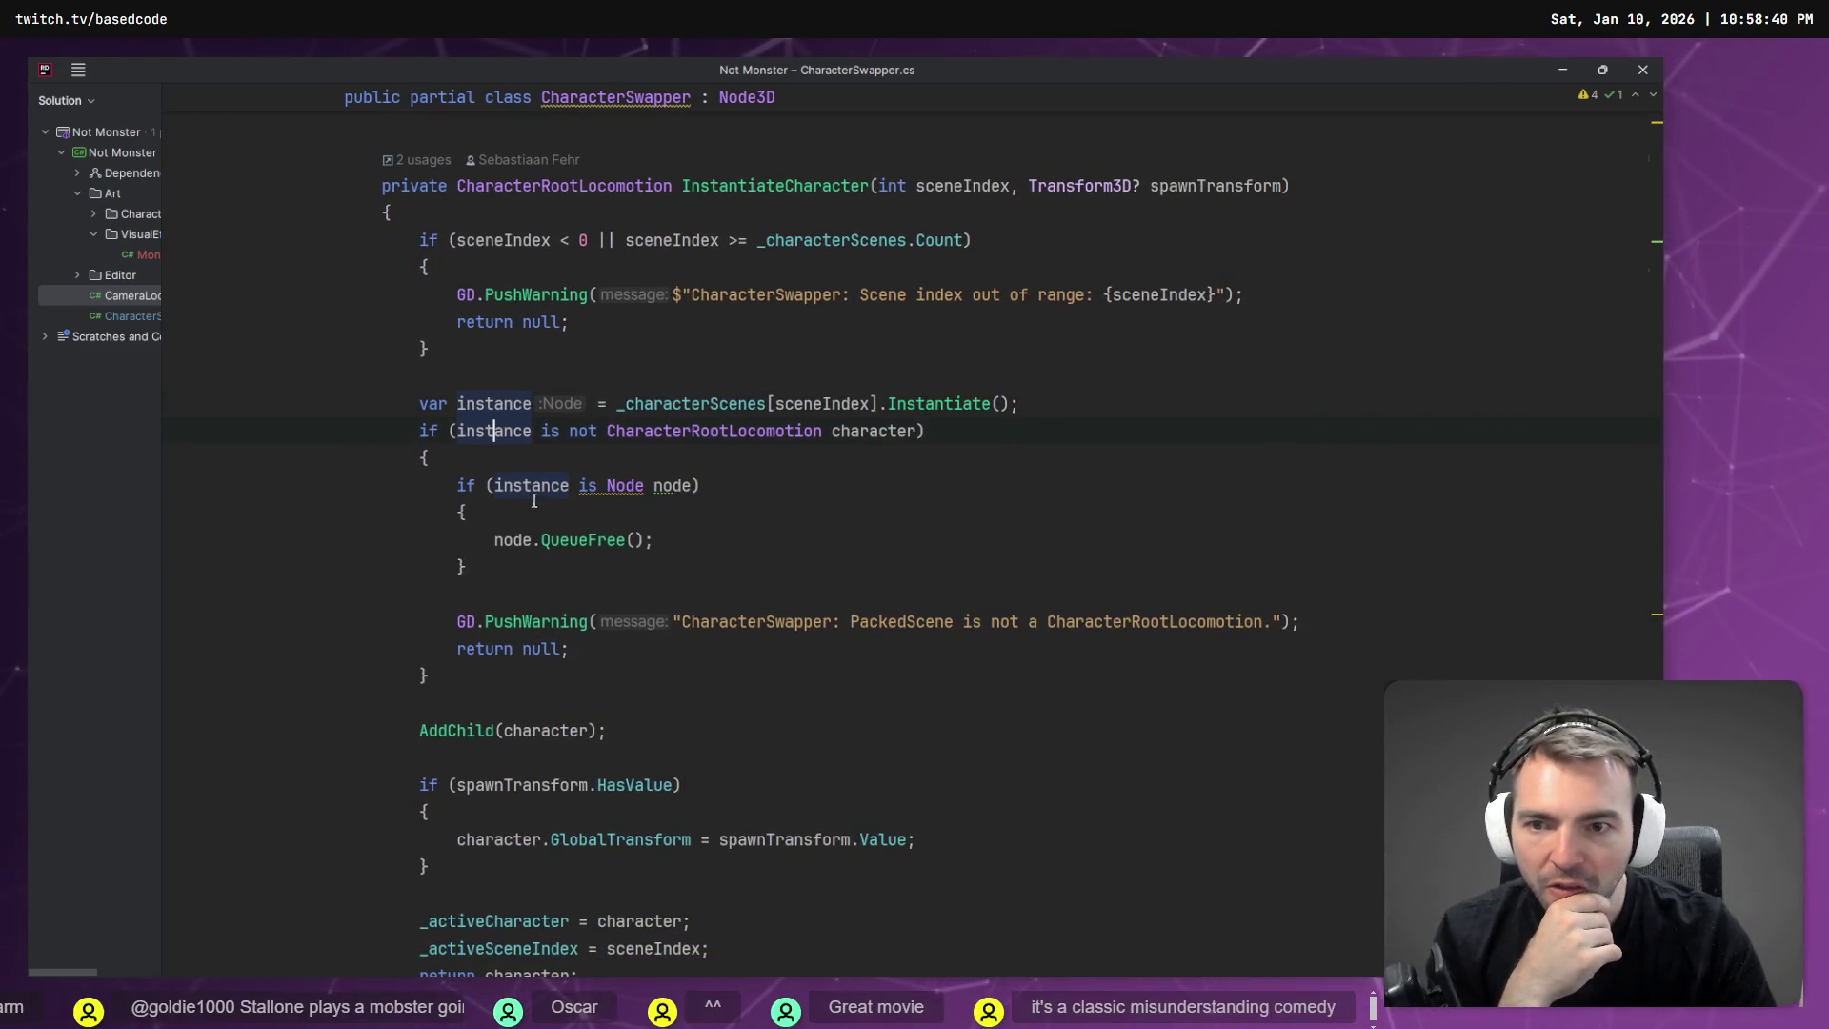
pyautogui.scroll(-1, 534, 501)
pyautogui.click(542, 649)
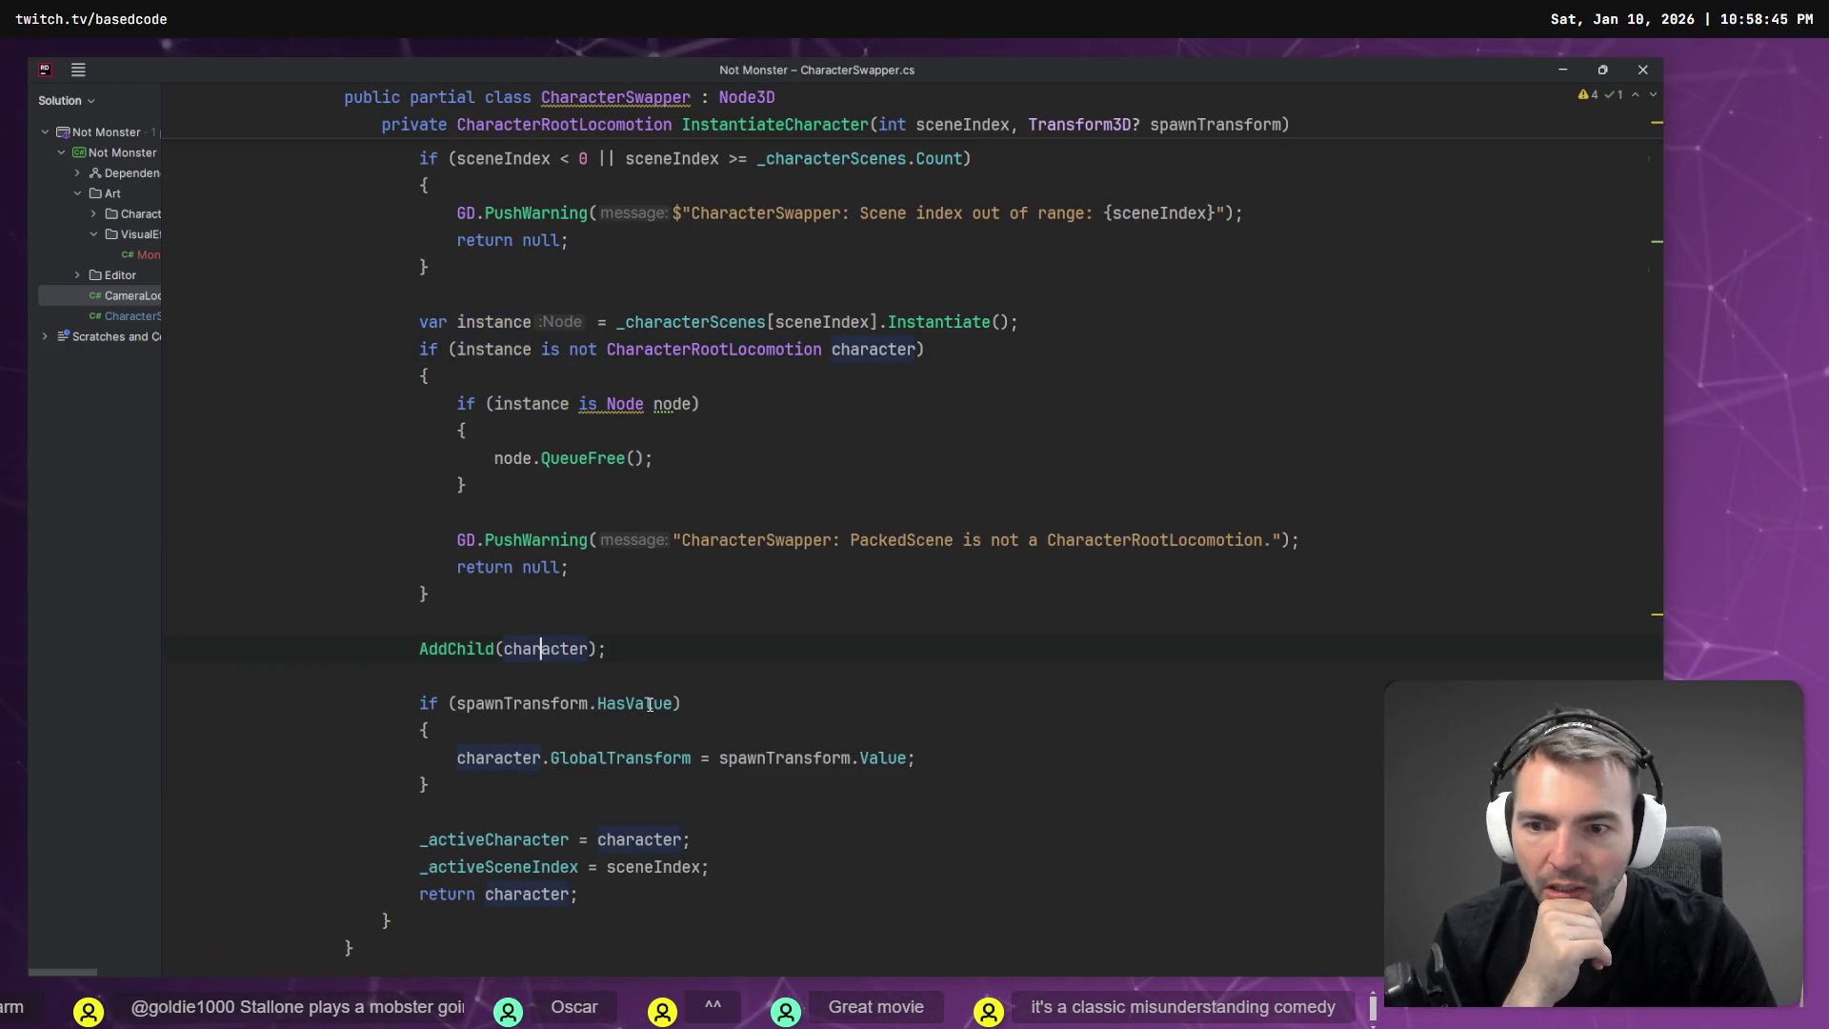
pyautogui.click(476, 350)
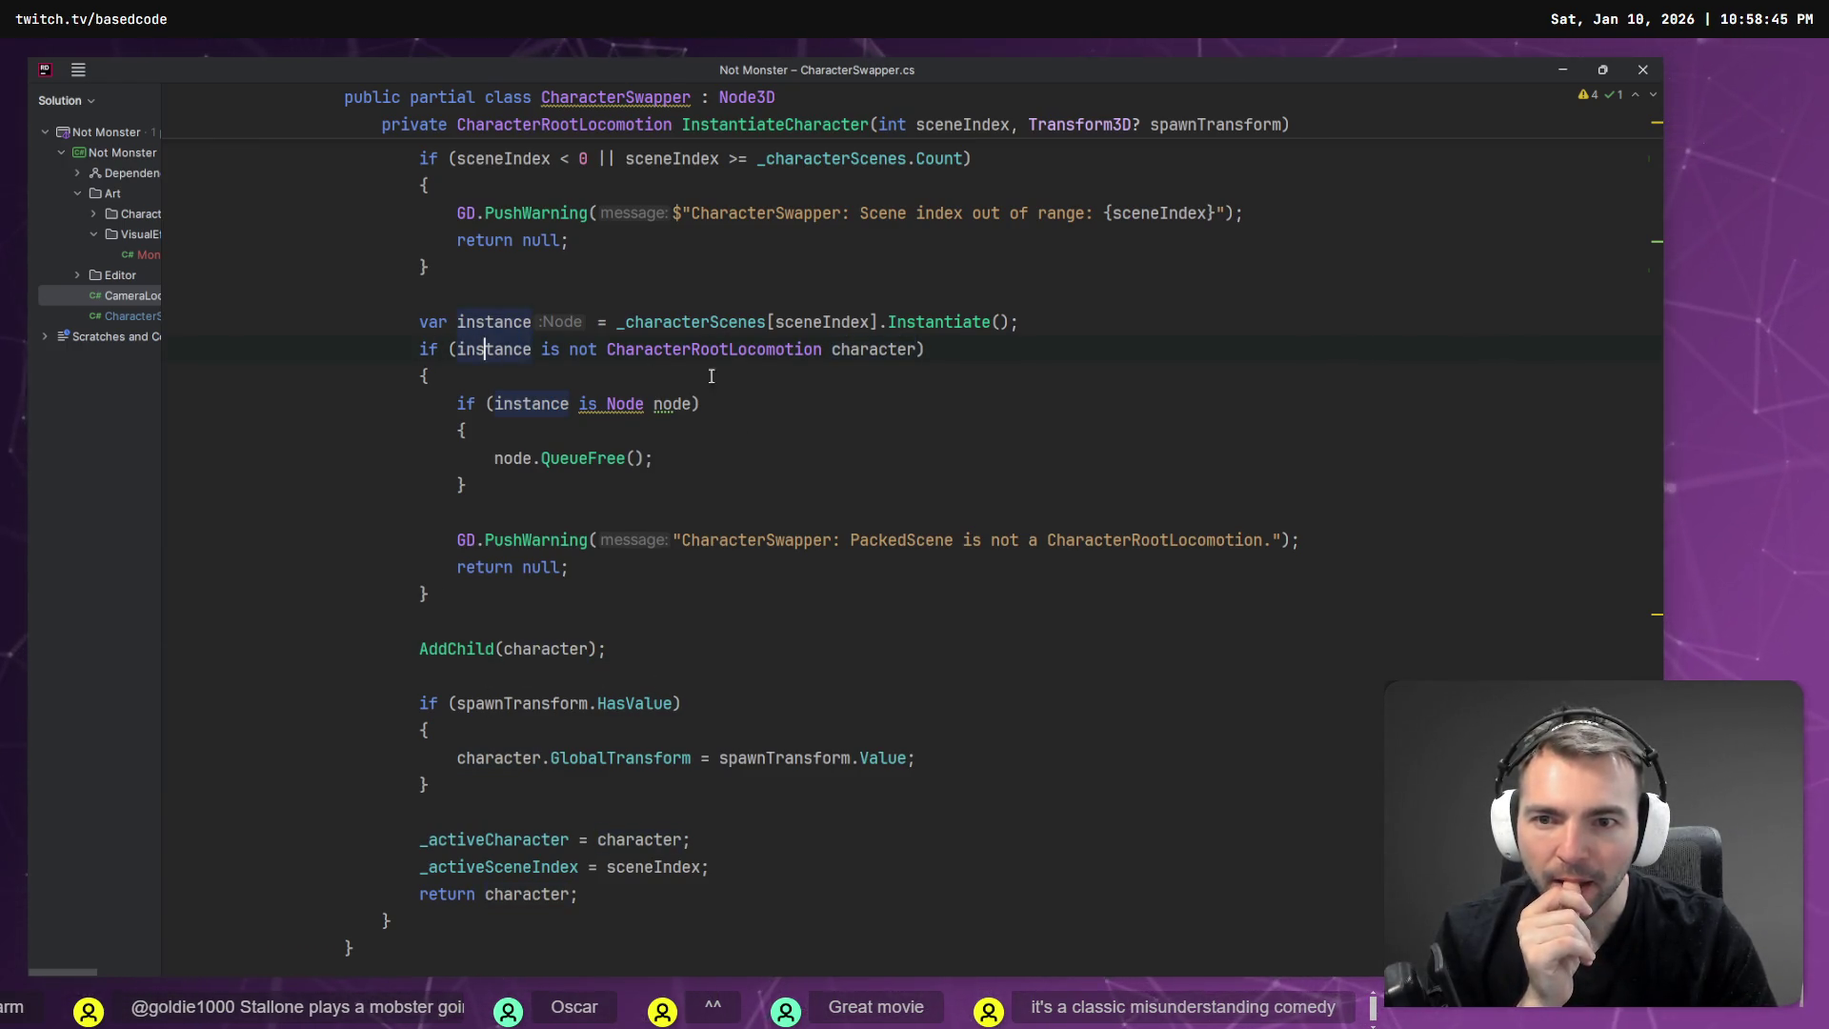
pyautogui.click(850, 349)
pyautogui.click(514, 404)
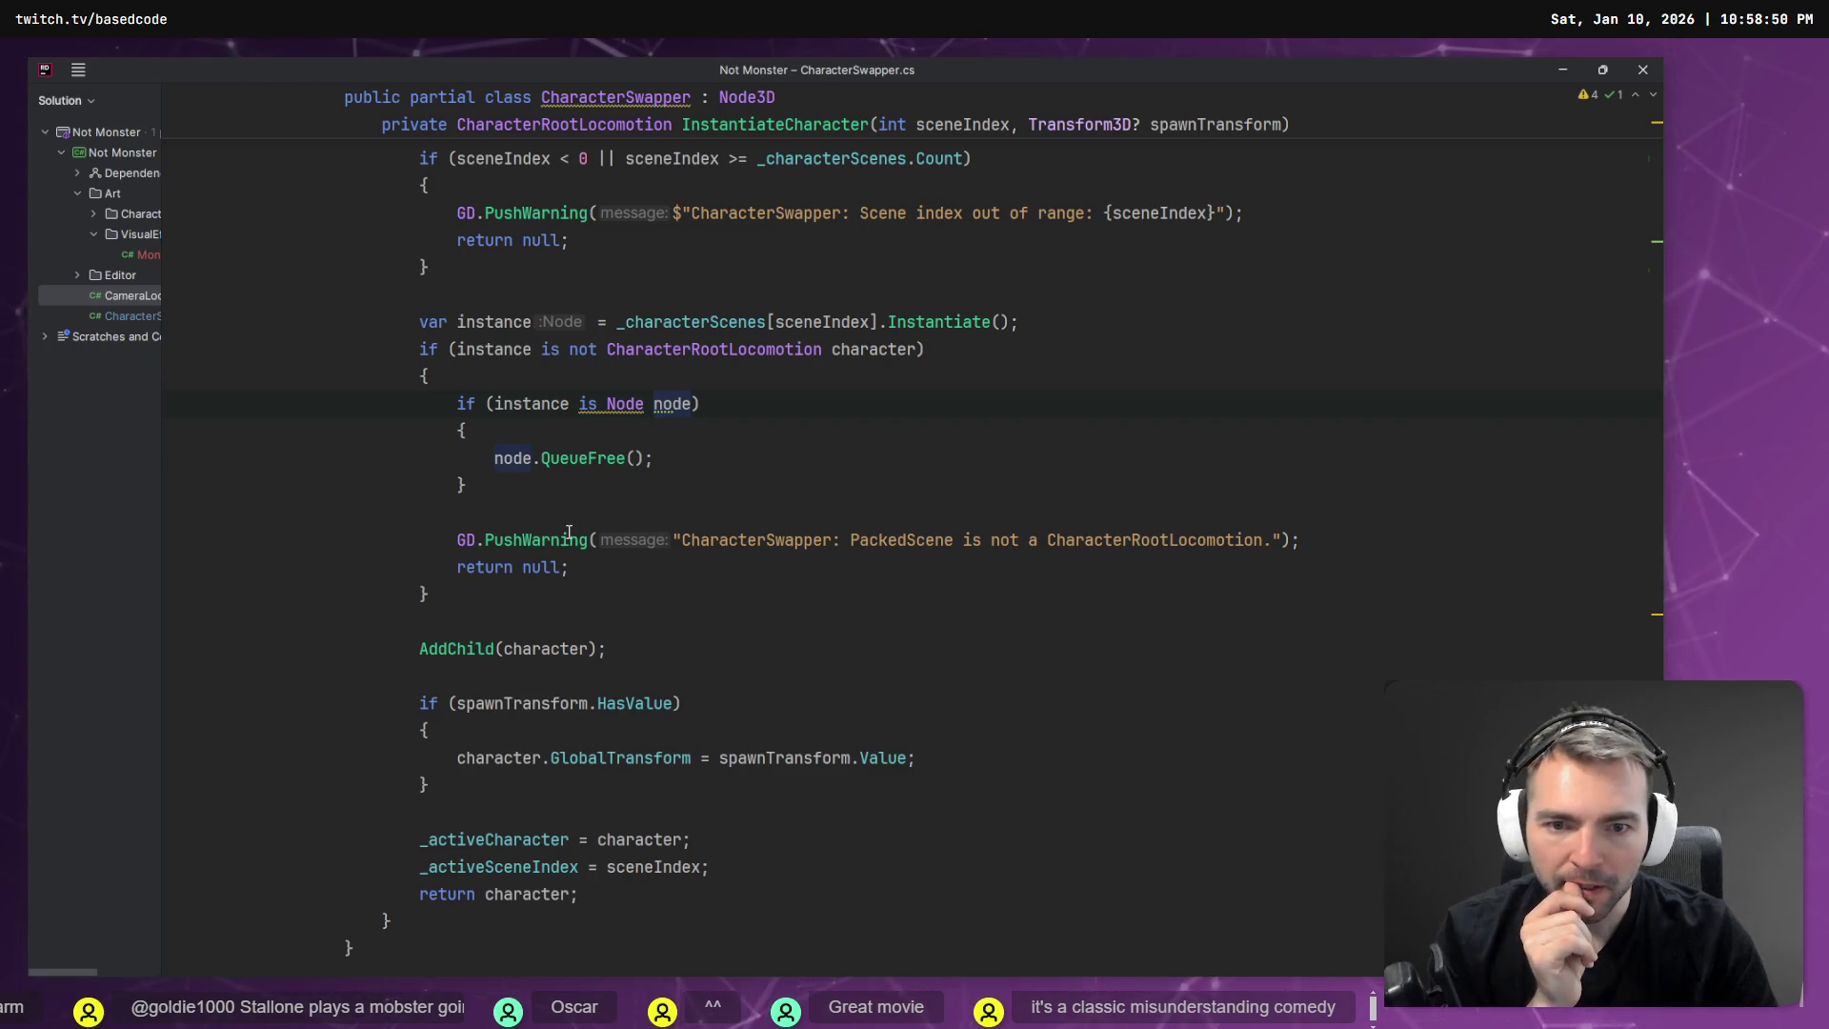
# Scroll through the rest of InstantiateCharacter, then switch back to the Godot editor
pyautogui.moveTo(567, 531)
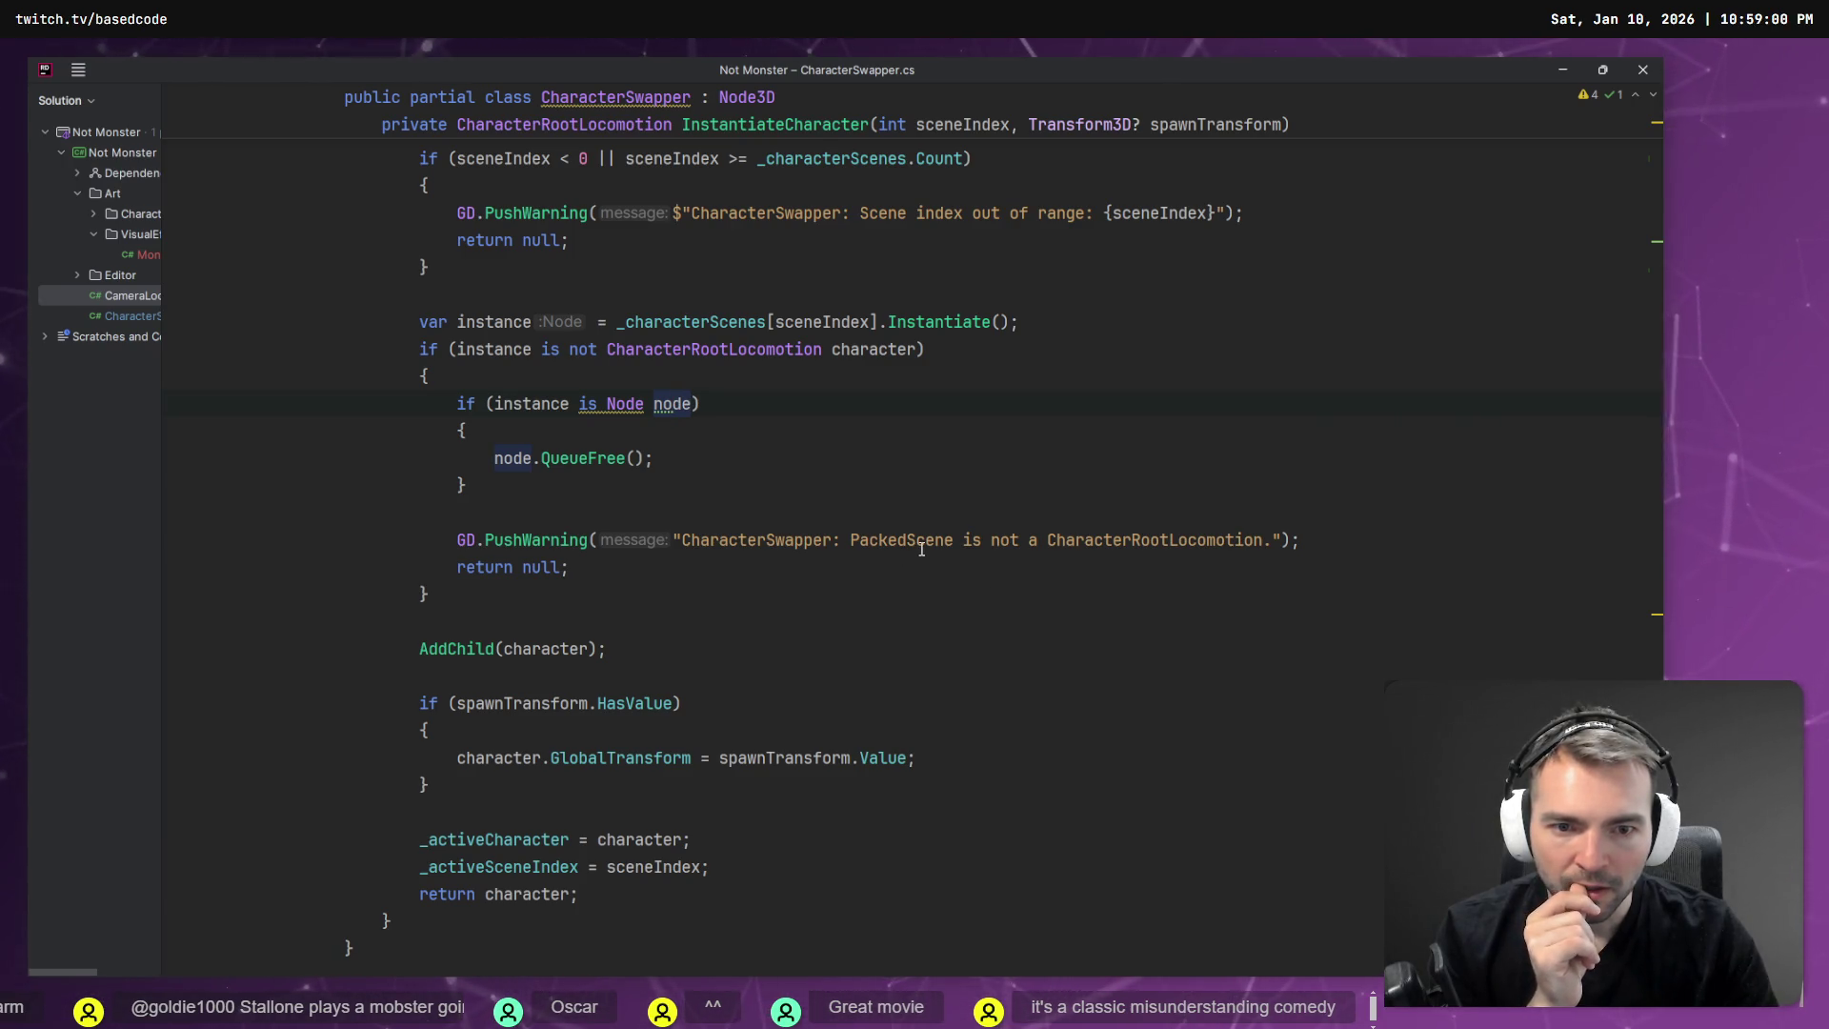
pyautogui.scroll(-2, 1199, 543)
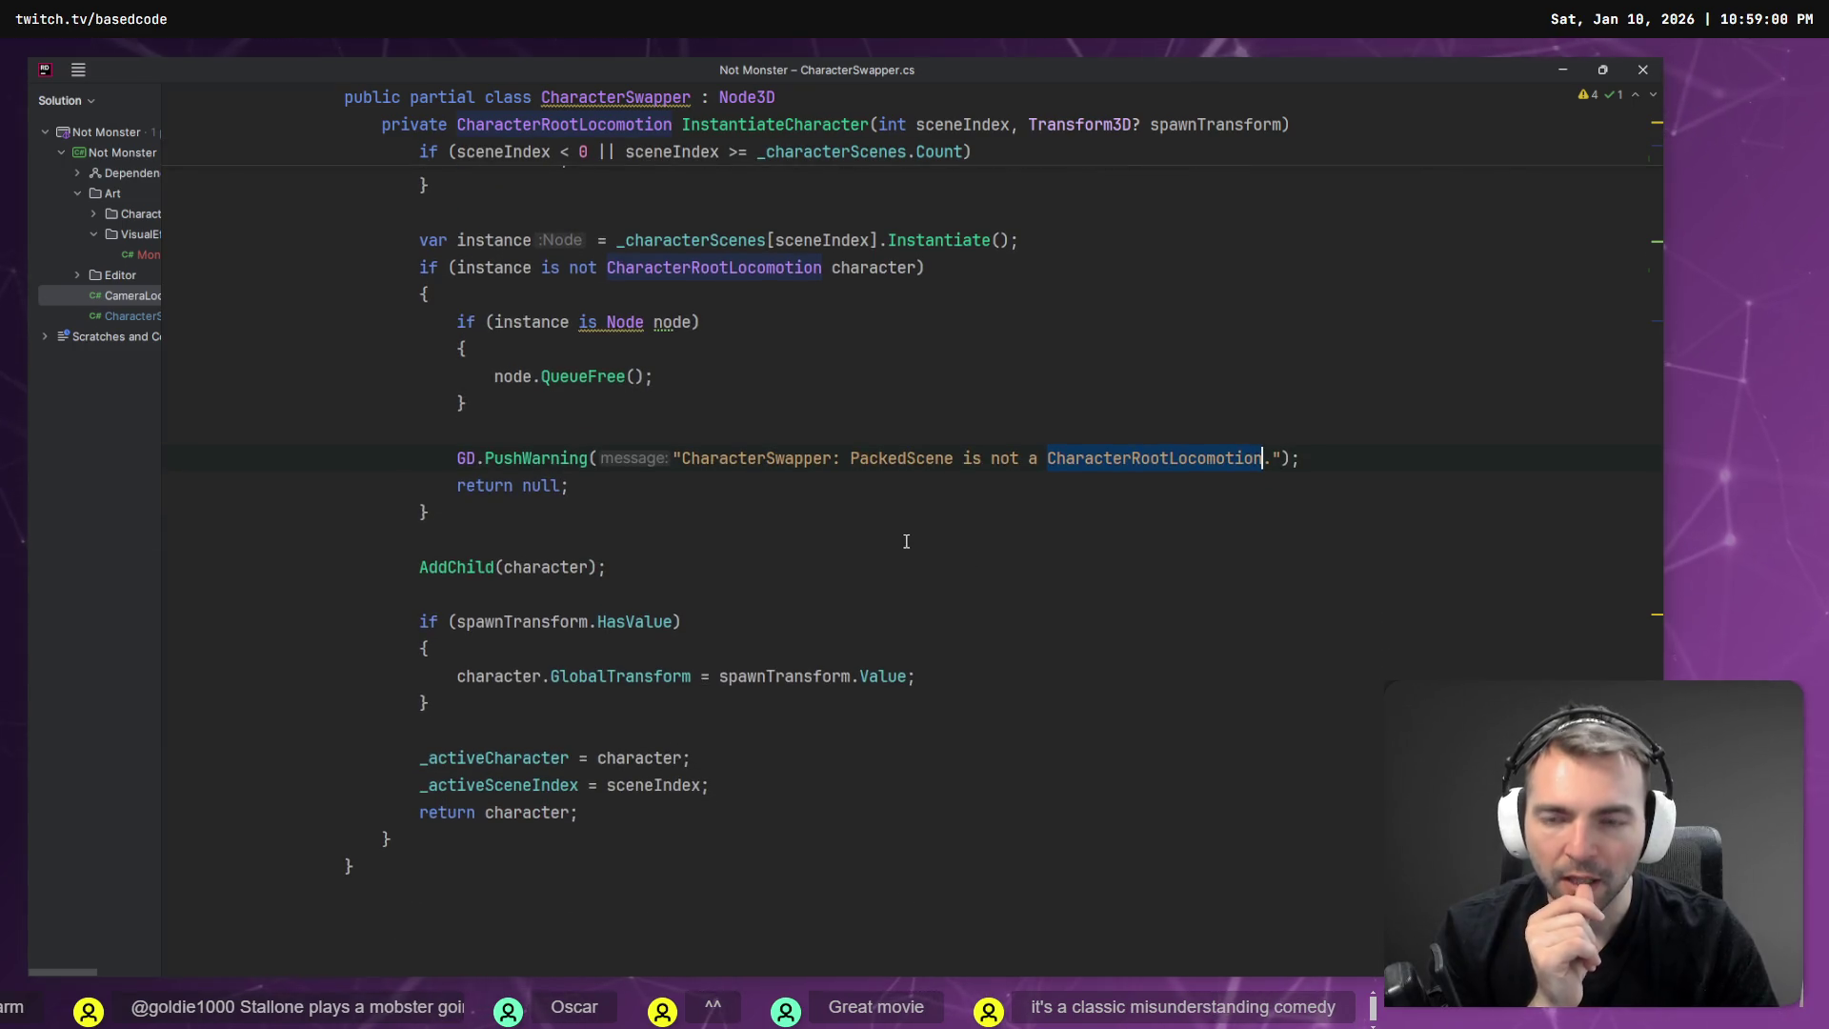
pyautogui.scroll(3, 1048, 545)
pyautogui.scroll(-1, 912, 547)
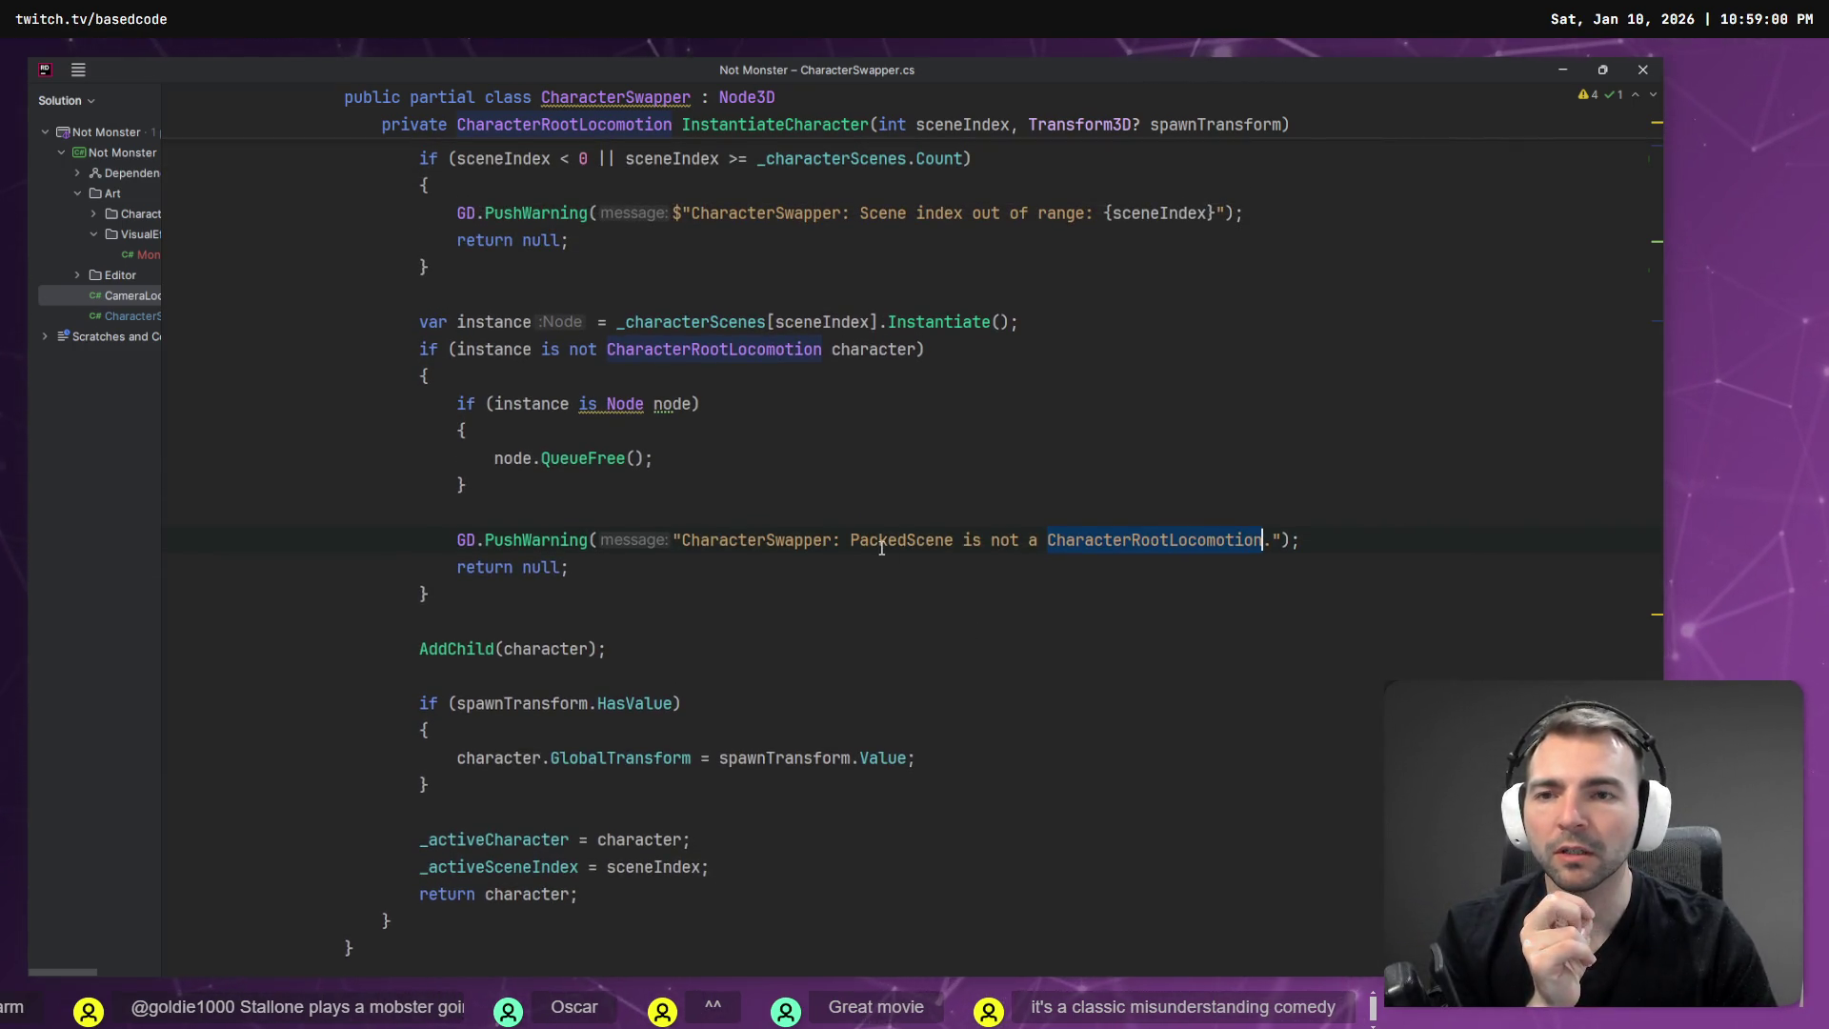
pyautogui.scroll(1, 881, 546)
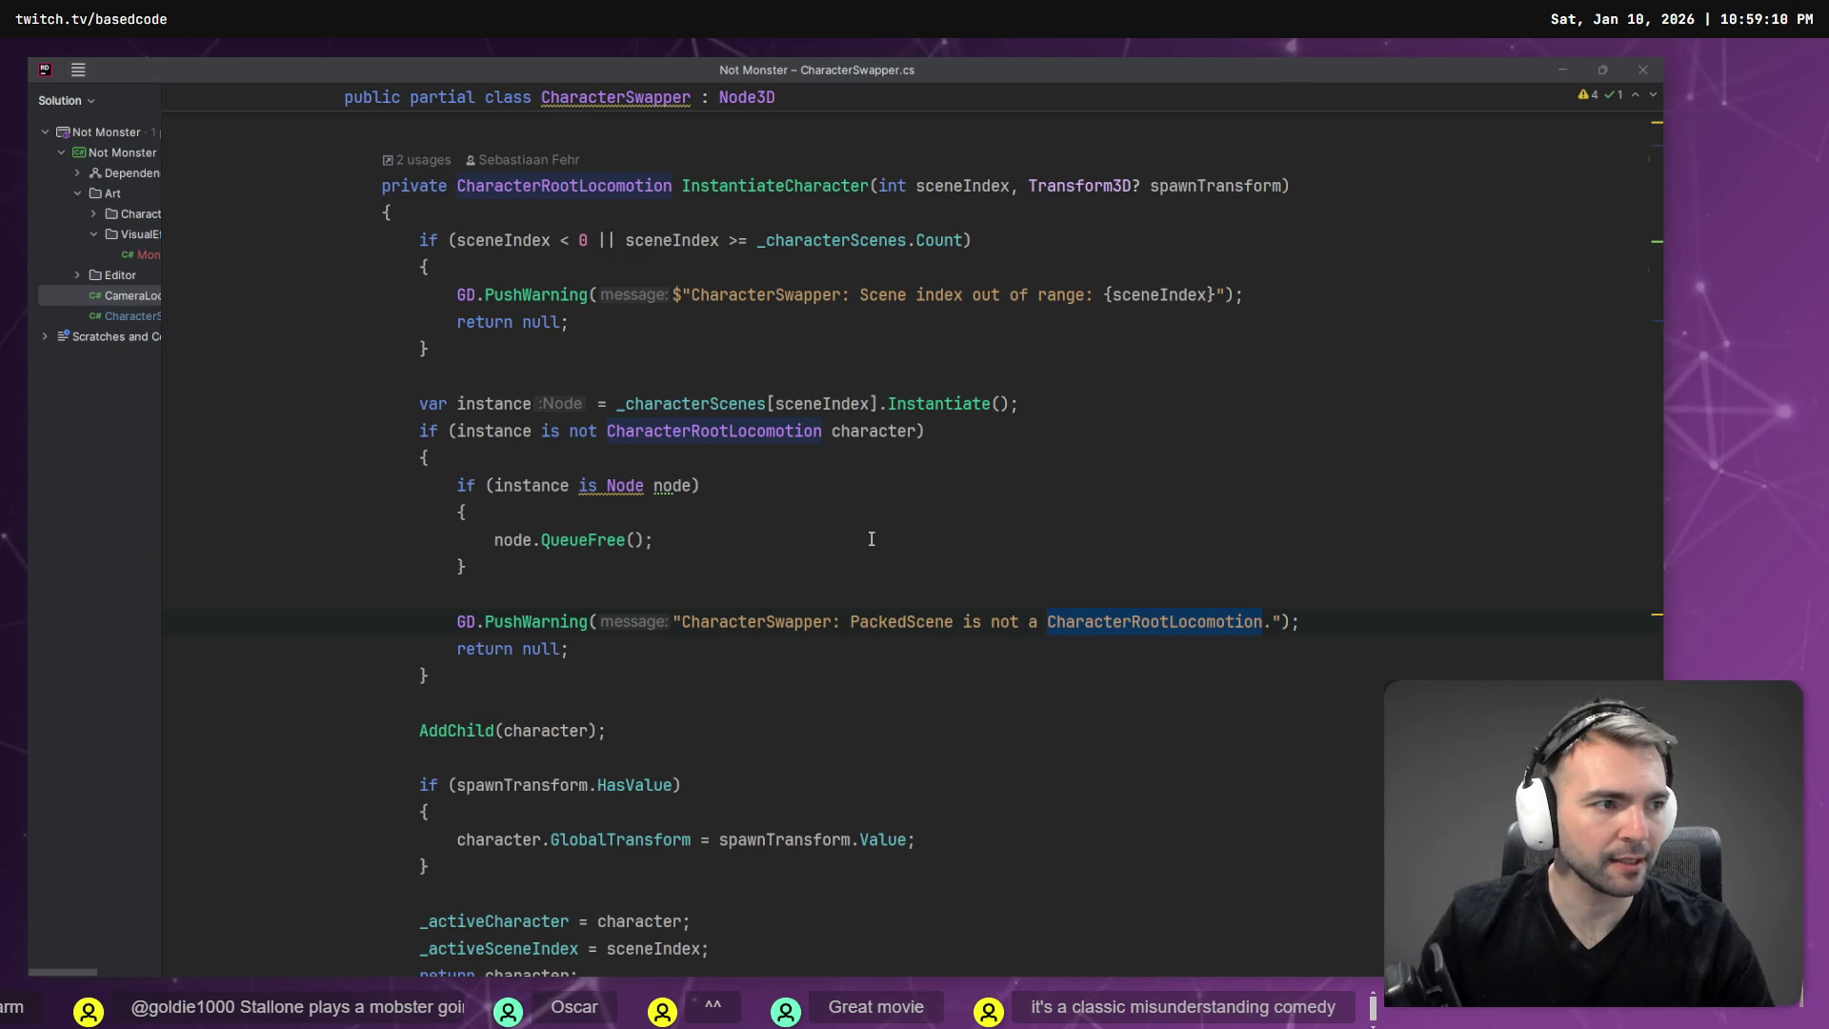
pyautogui.hotkey('alt', 'Tab')
# Clear the debugger's Errors list of warnings, then show the Output log
pyautogui.click(466, 953)
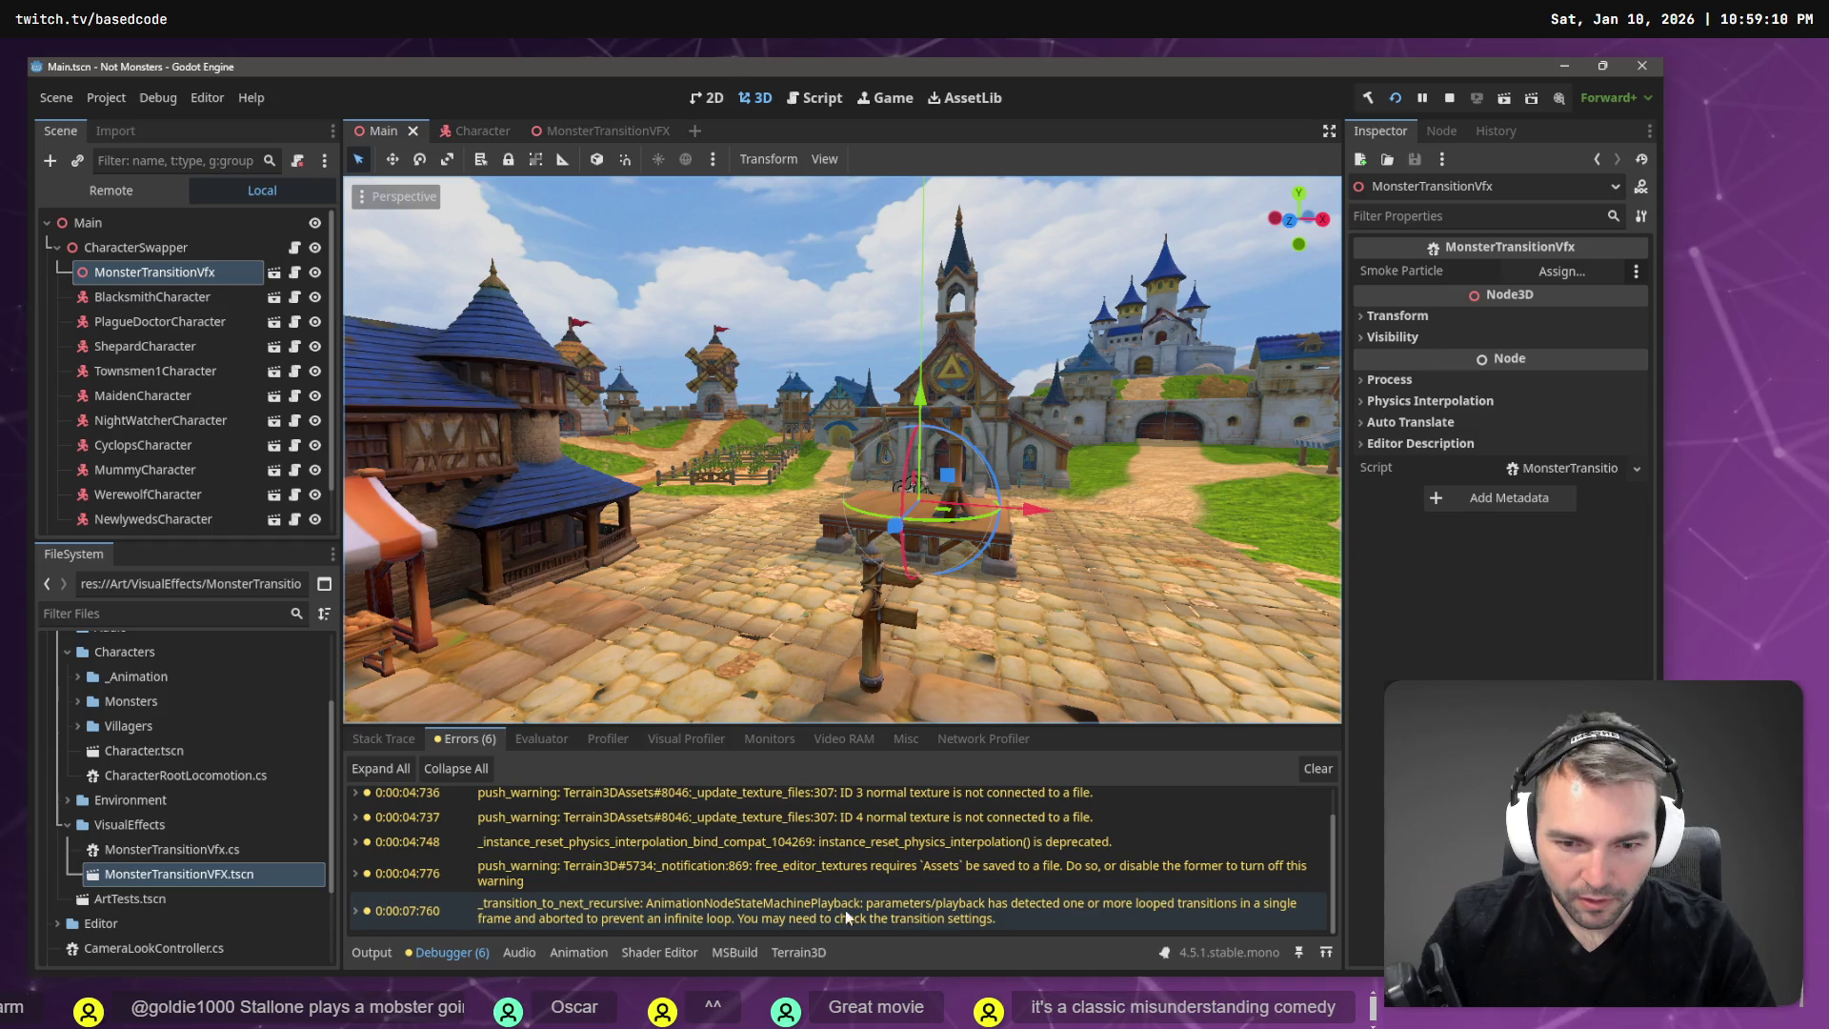
pyautogui.scroll(2, 857, 905)
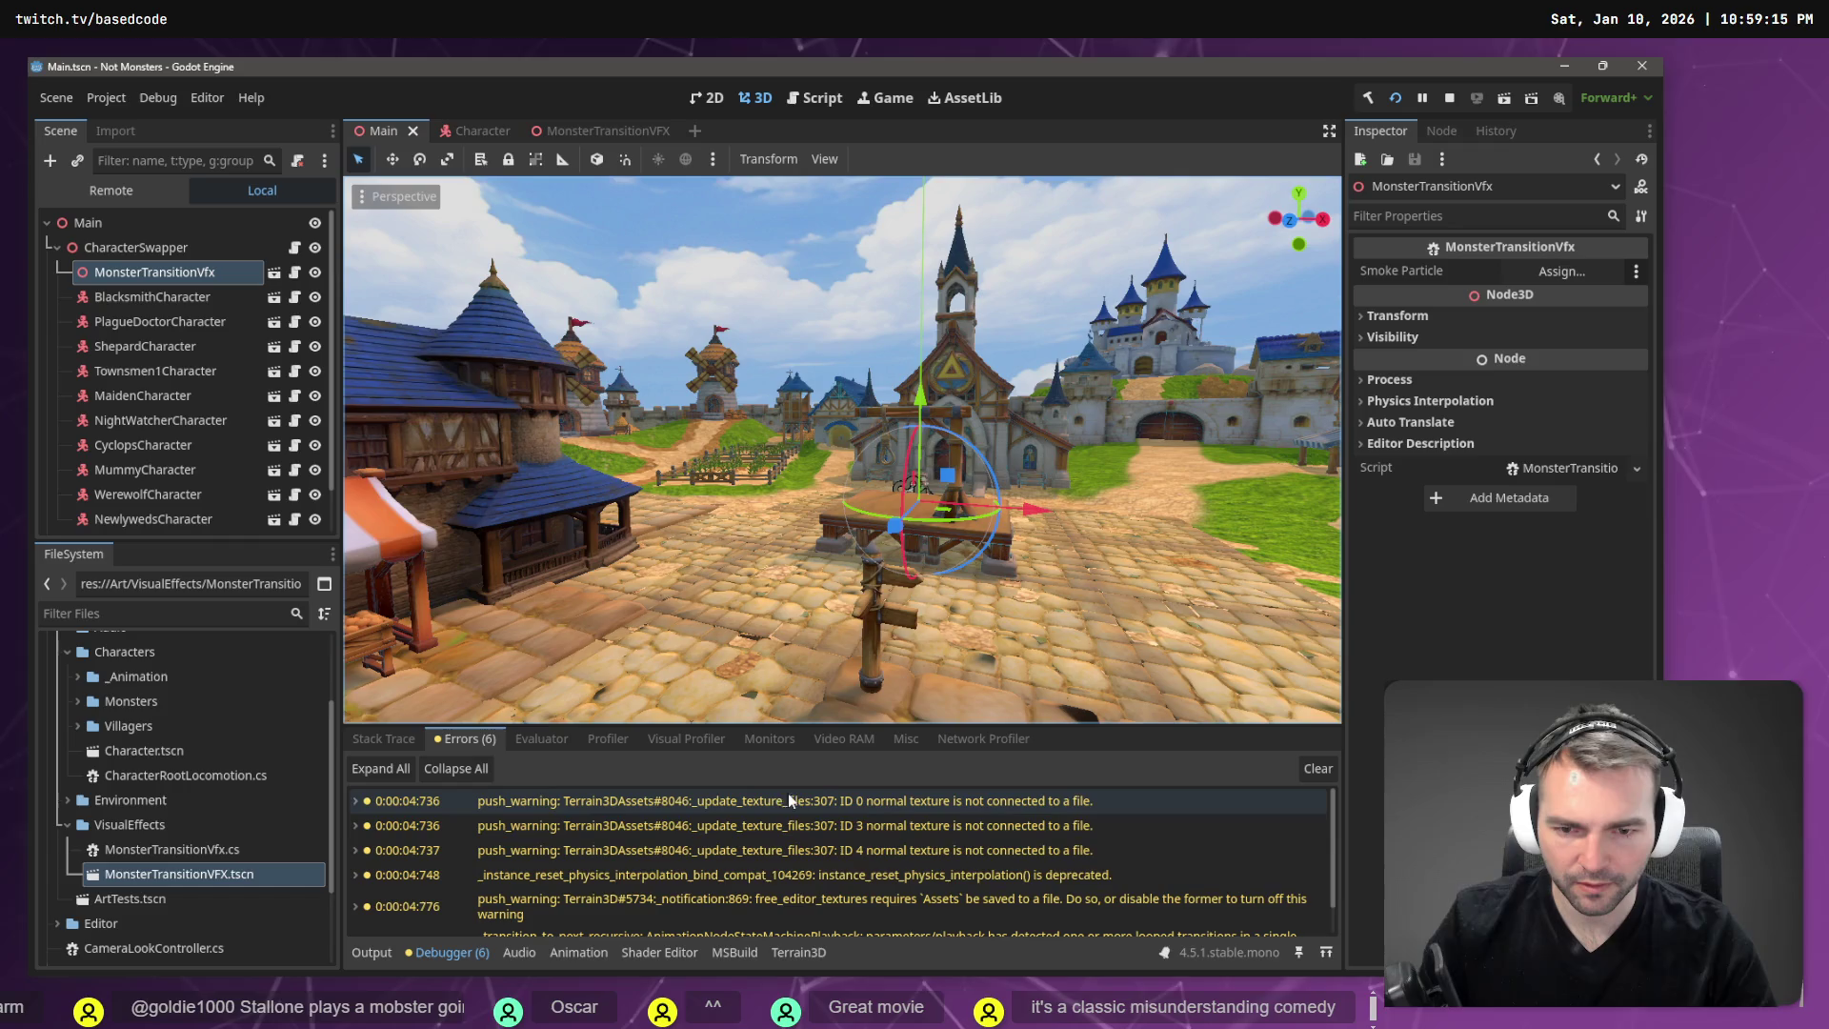
pyautogui.scroll(-4, 1086, 829)
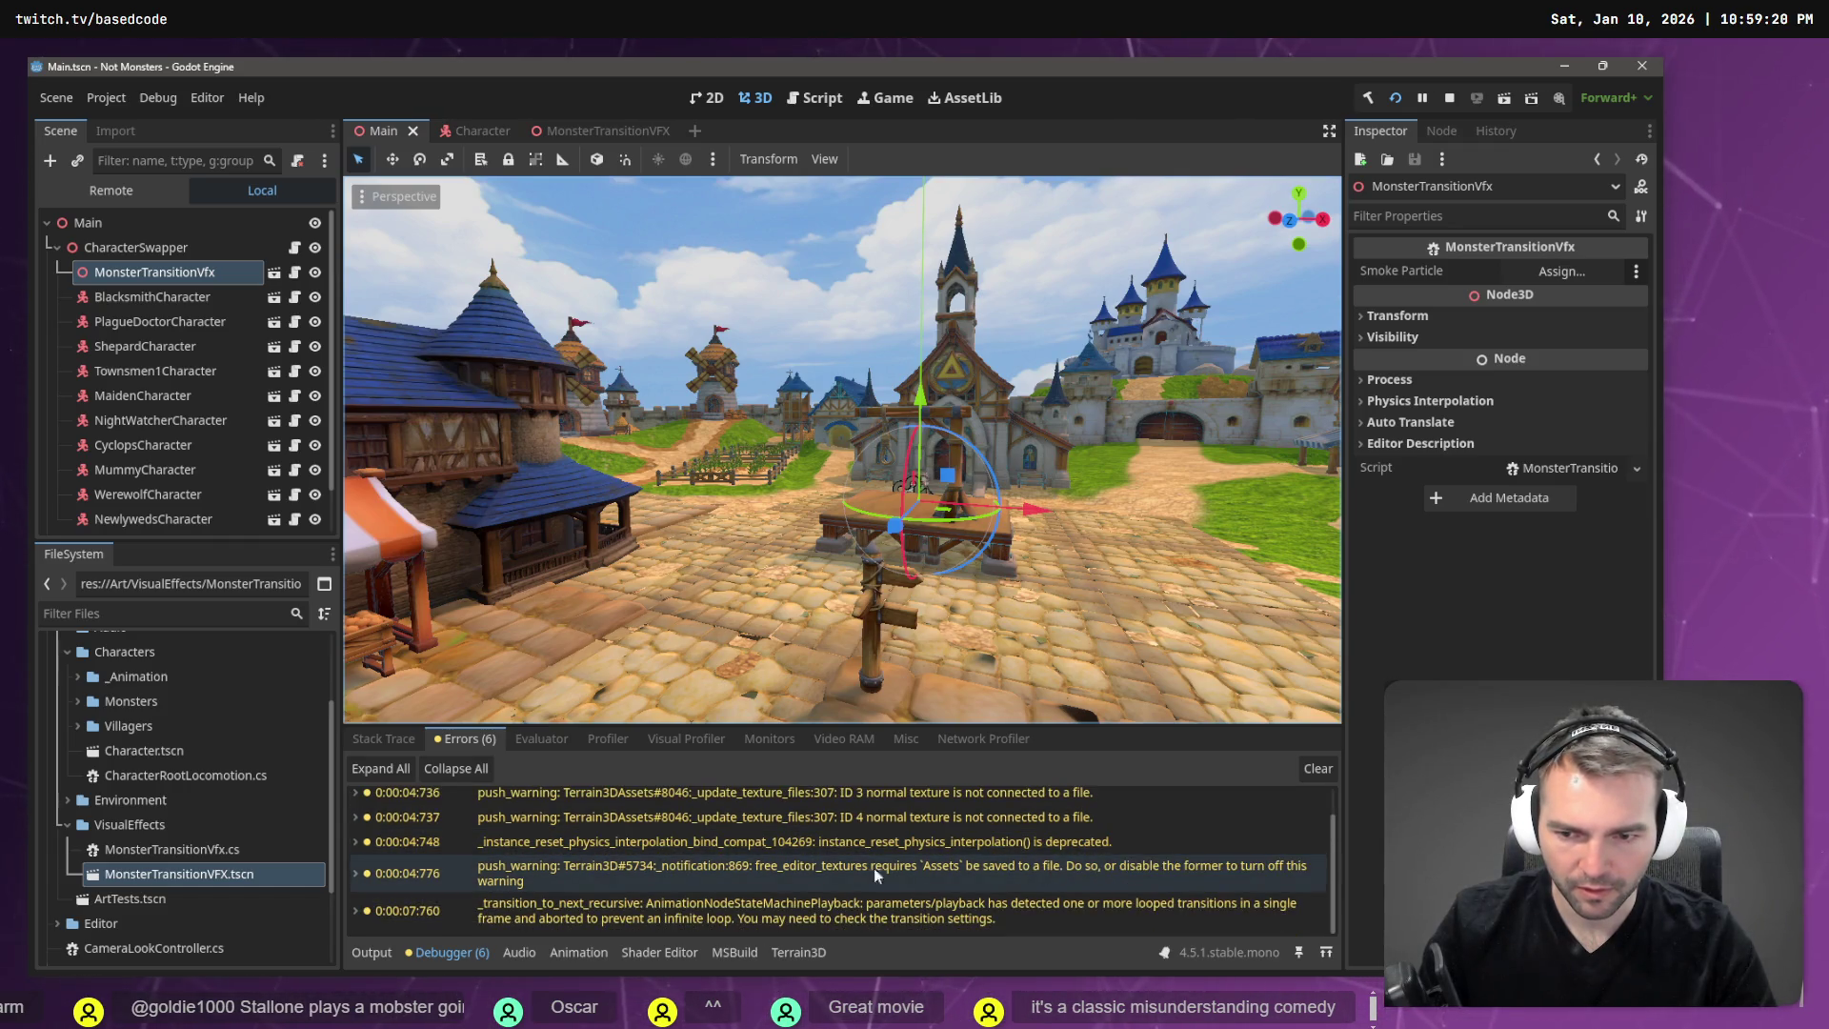
pyautogui.click(1318, 768)
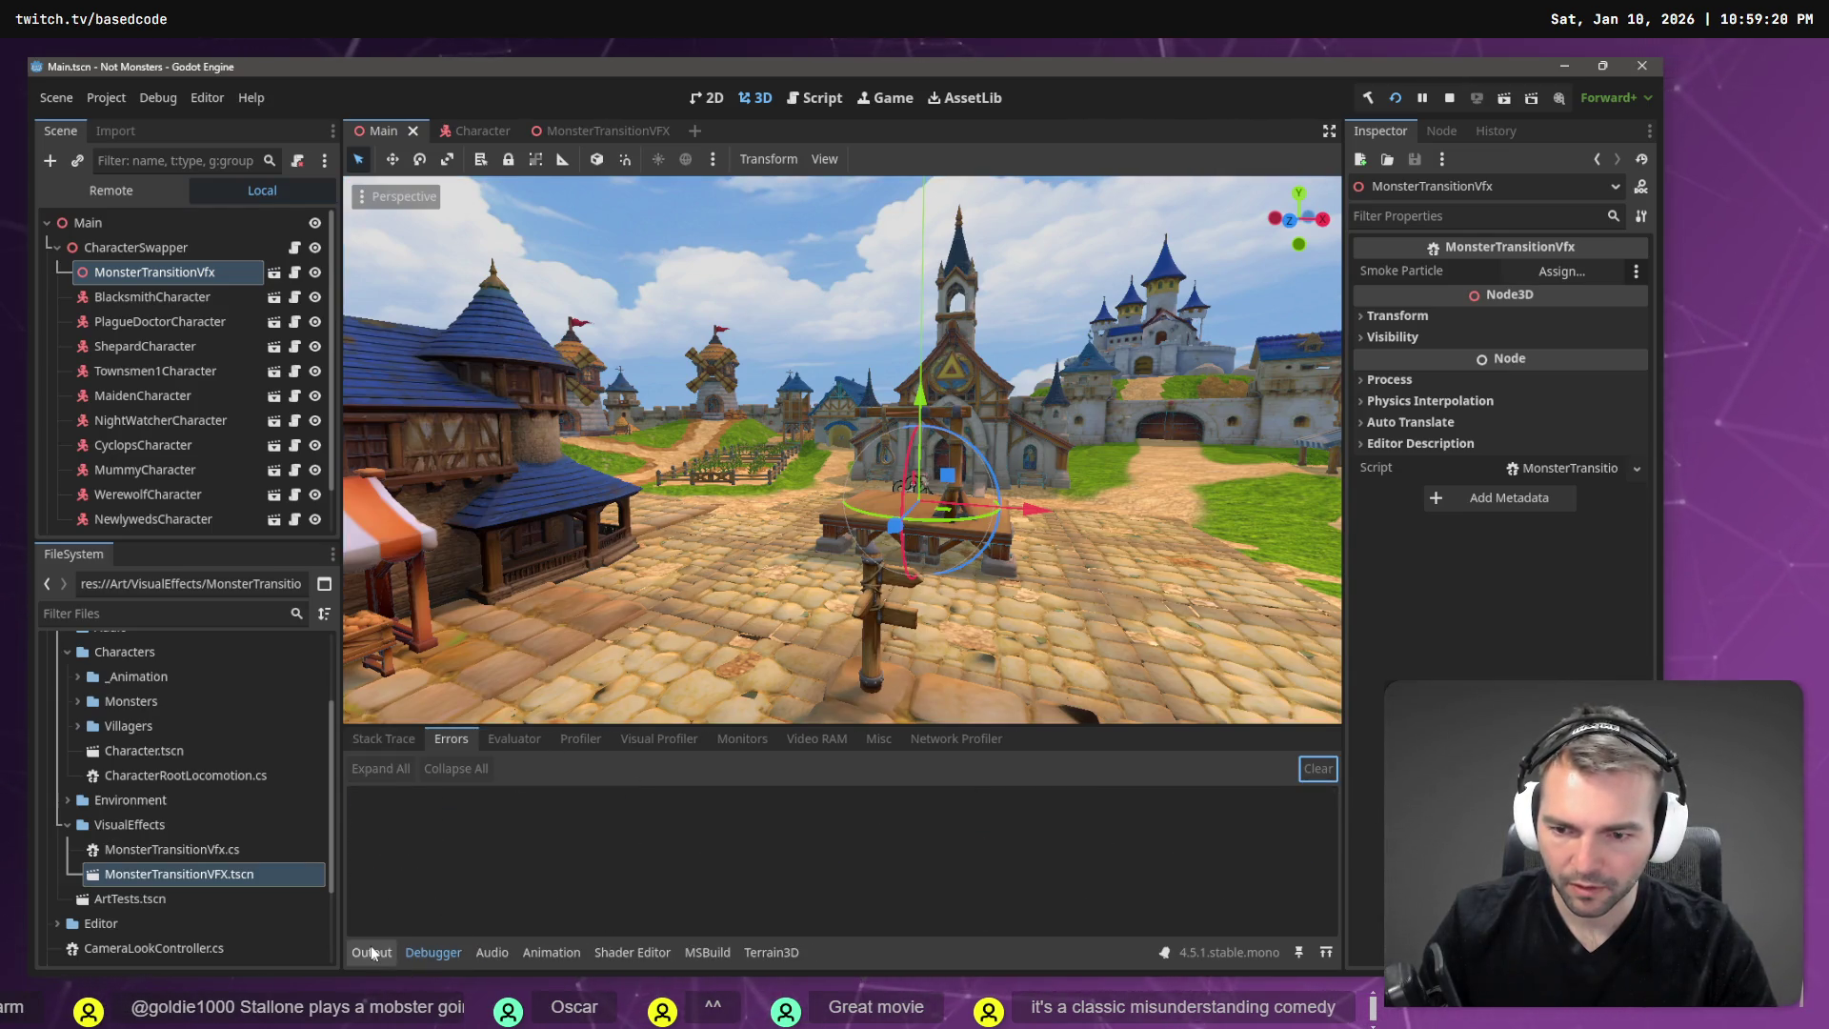
pyautogui.click(372, 953)
# Run the game with F5, play briefly as the werewolf, then stop it with F8
pyautogui.press('F5')
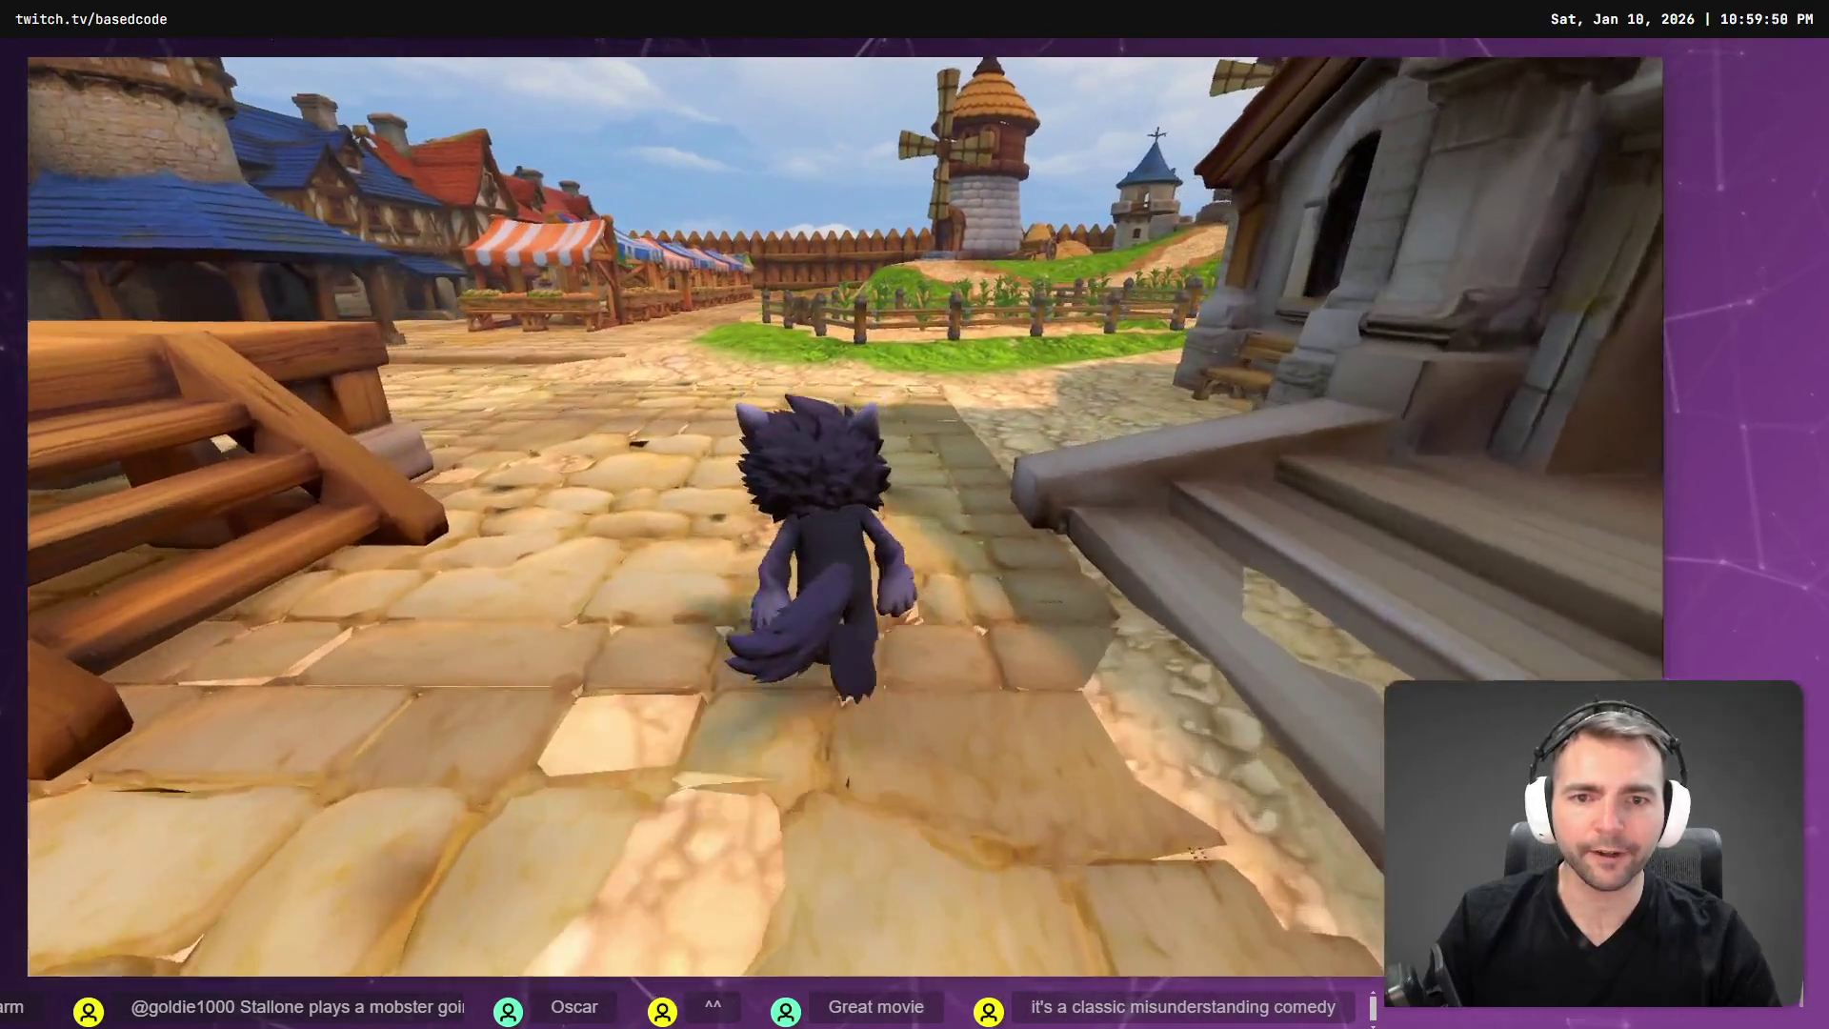
pyautogui.press('F8')
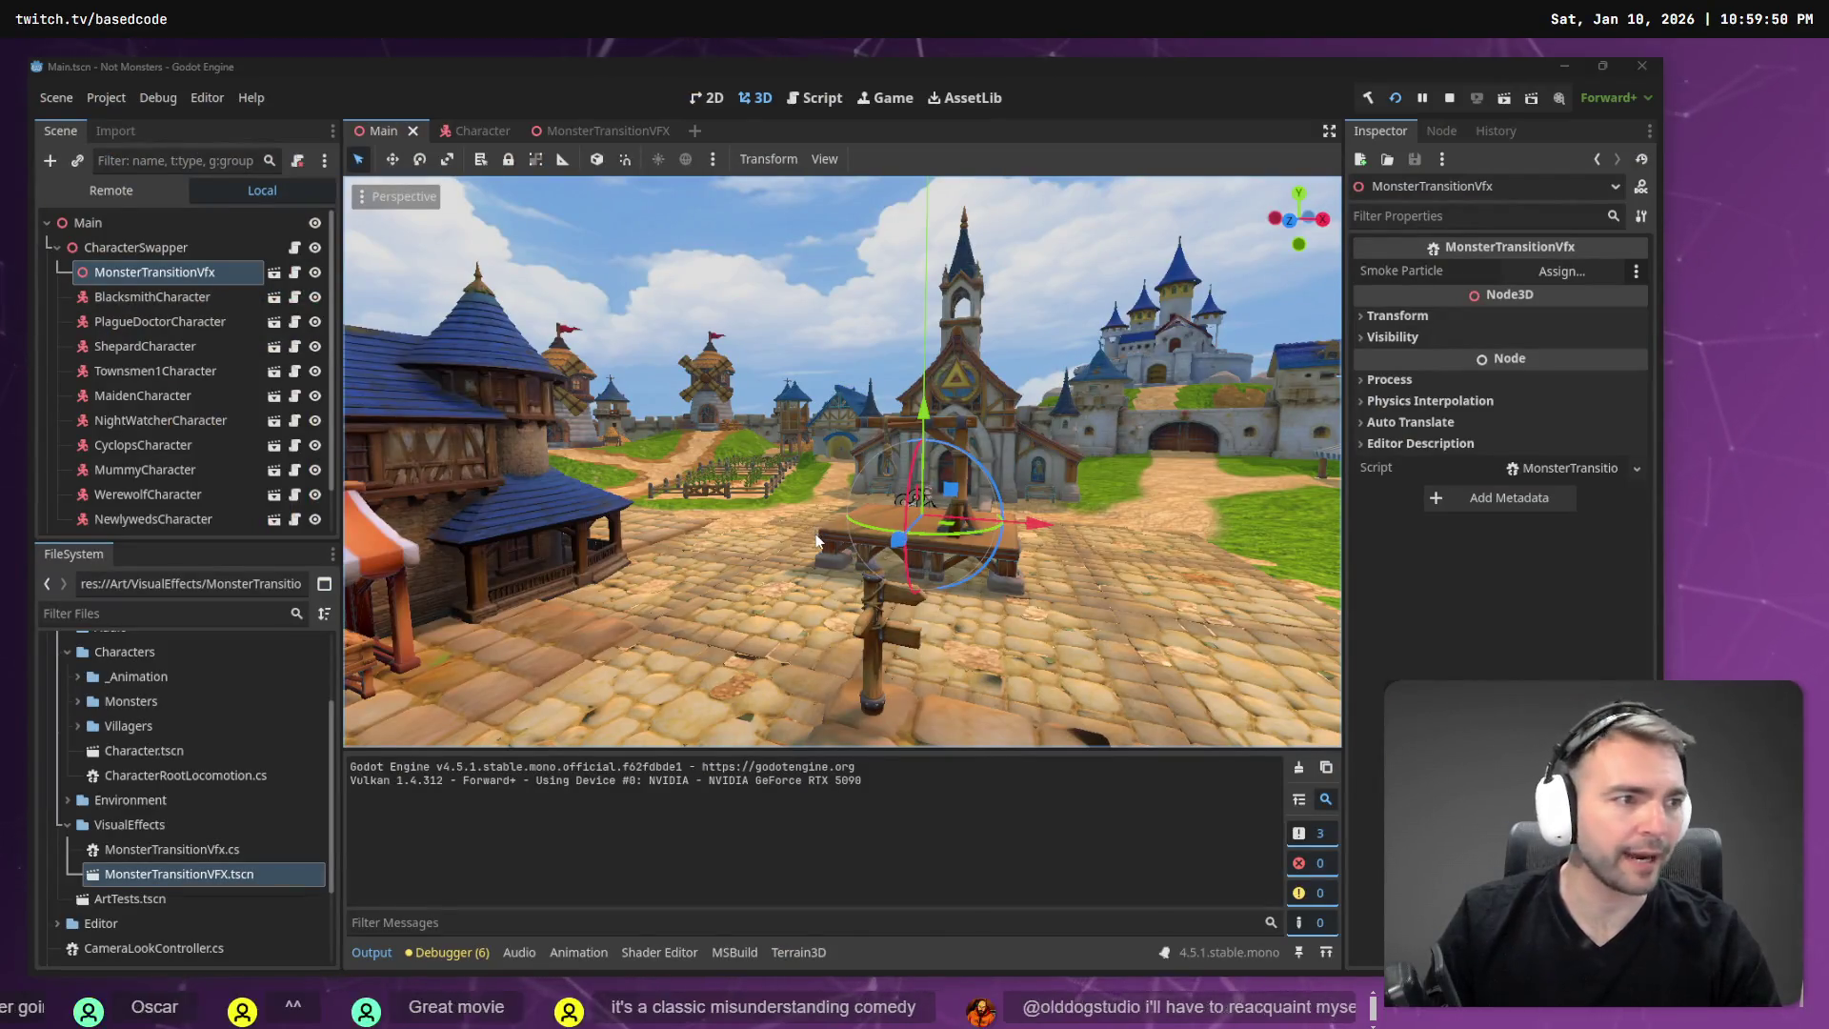
pyautogui.hotkey('alt', 'Tab')
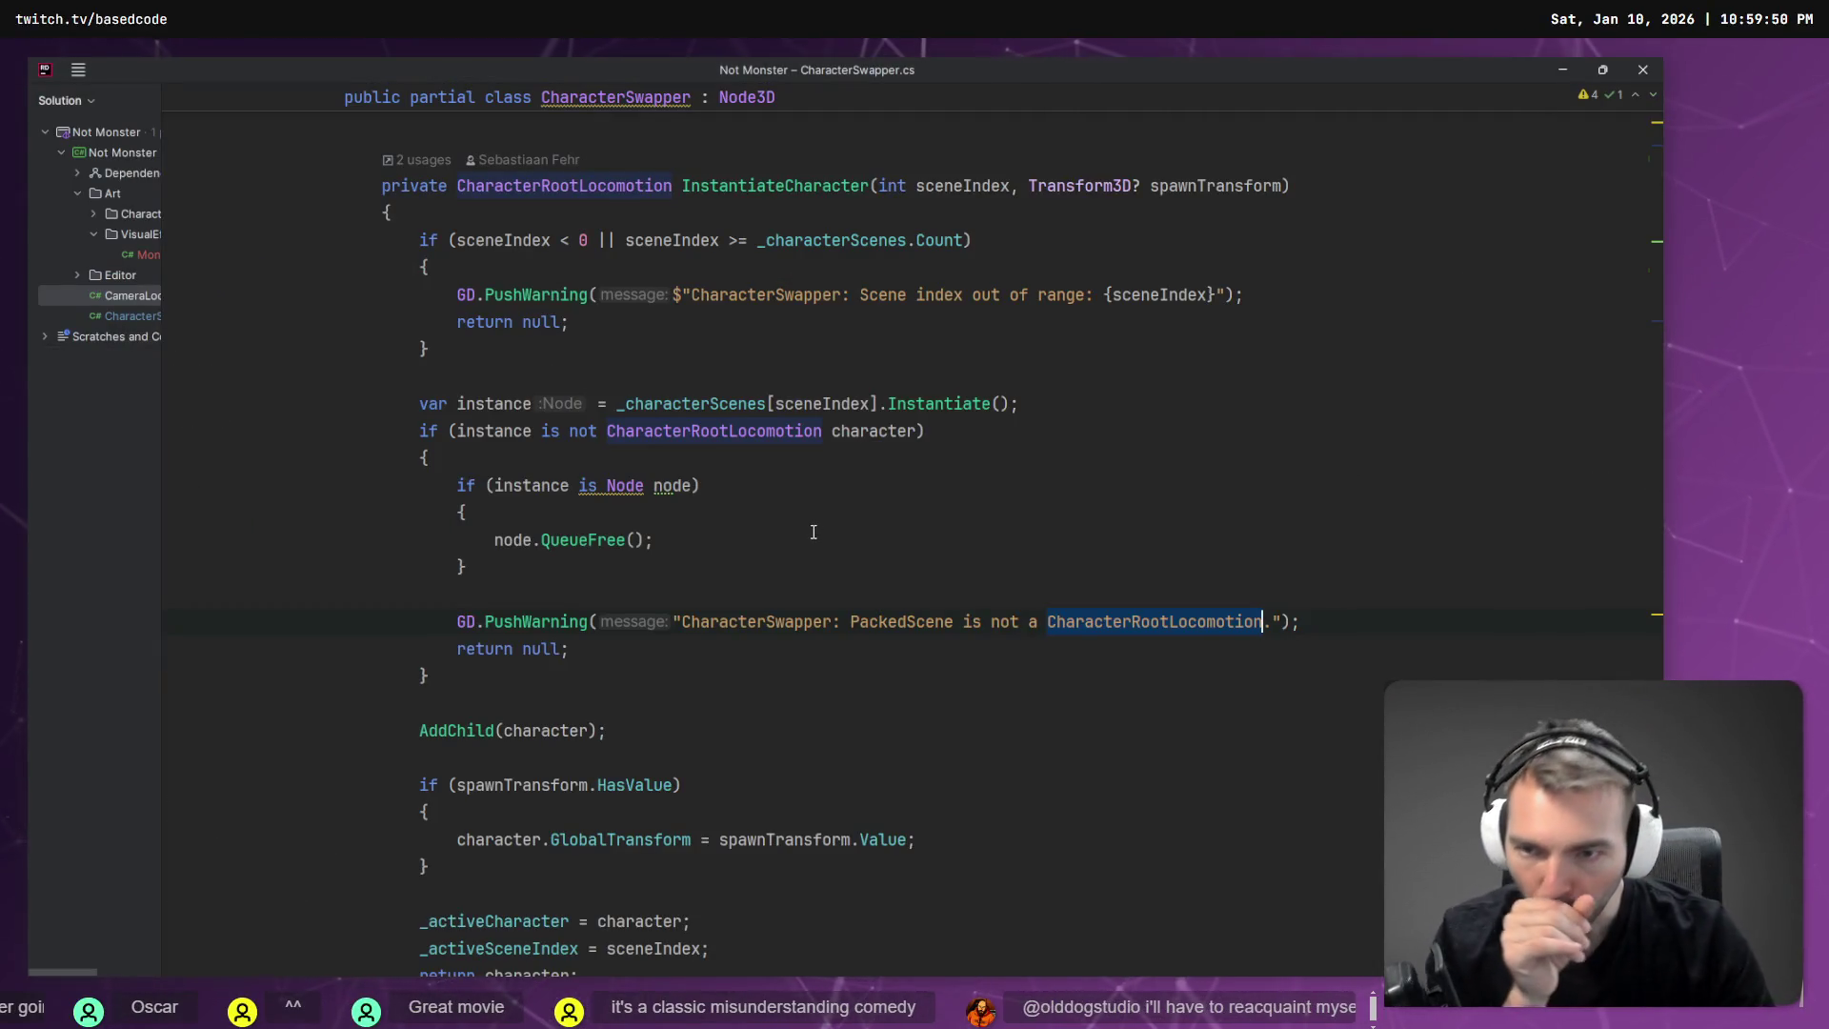
pyautogui.scroll(-3, 814, 532)
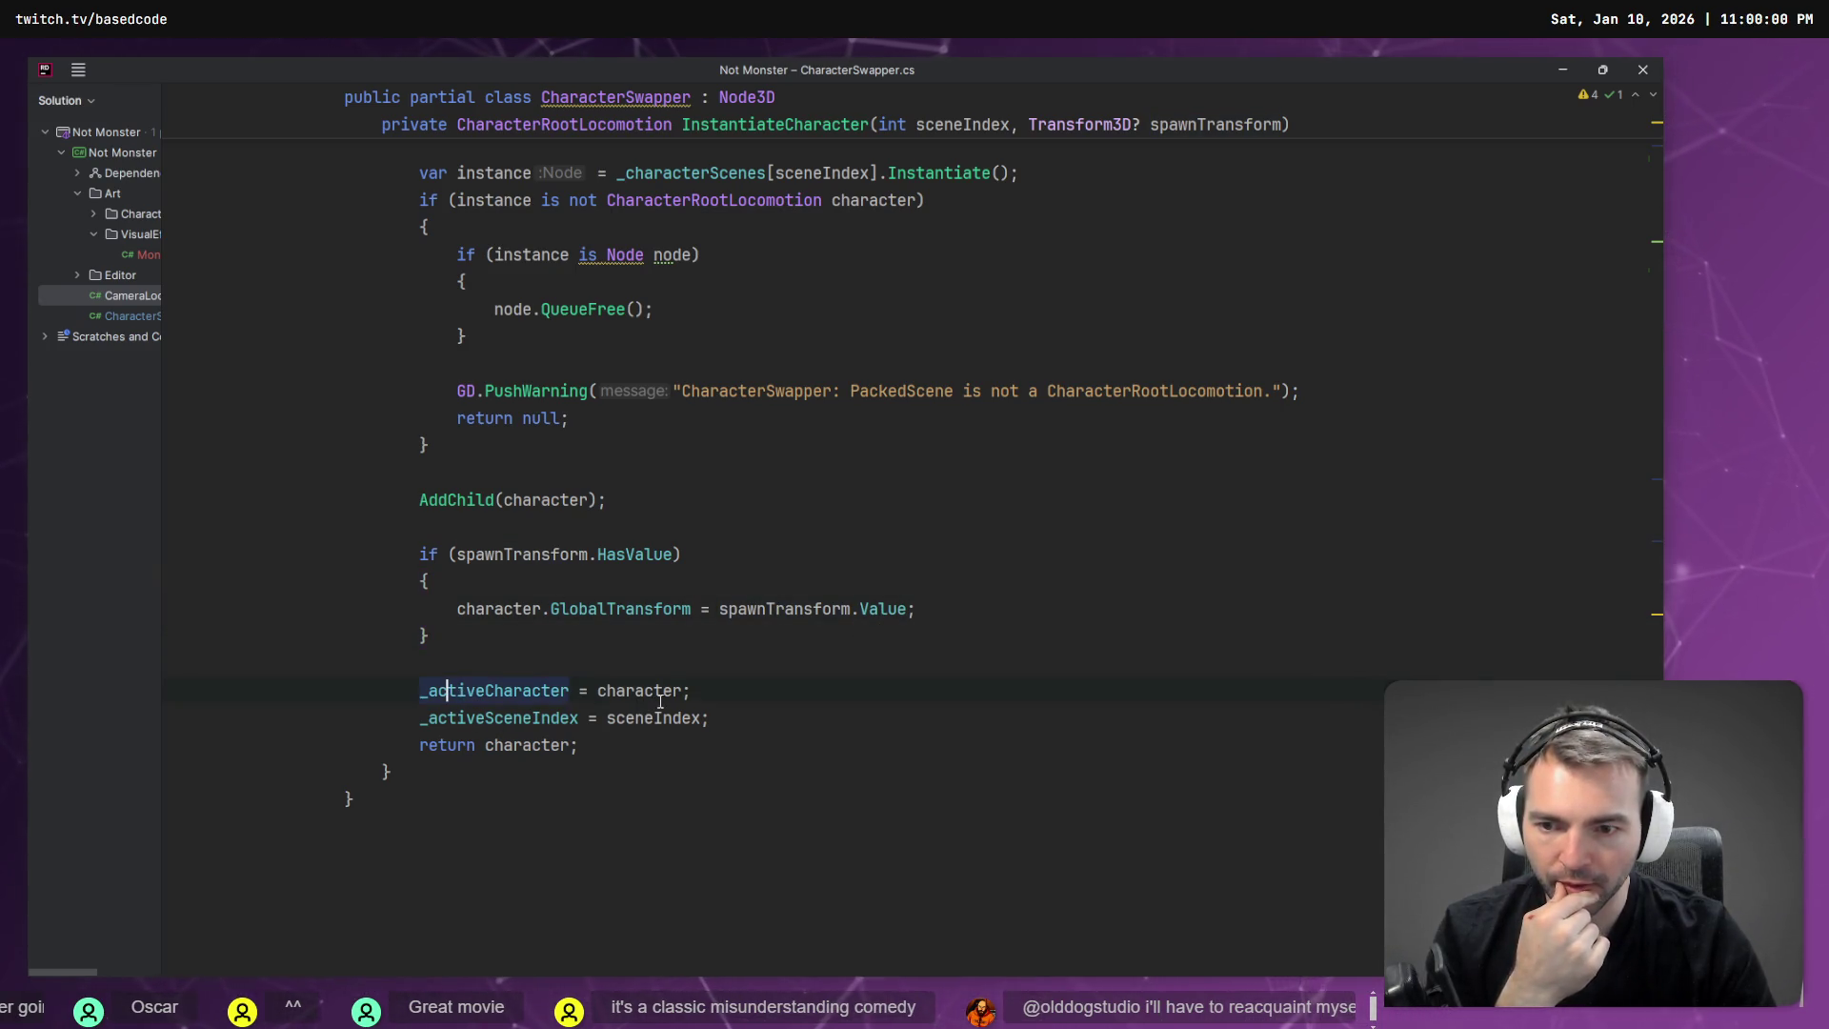
pyautogui.click(512, 745)
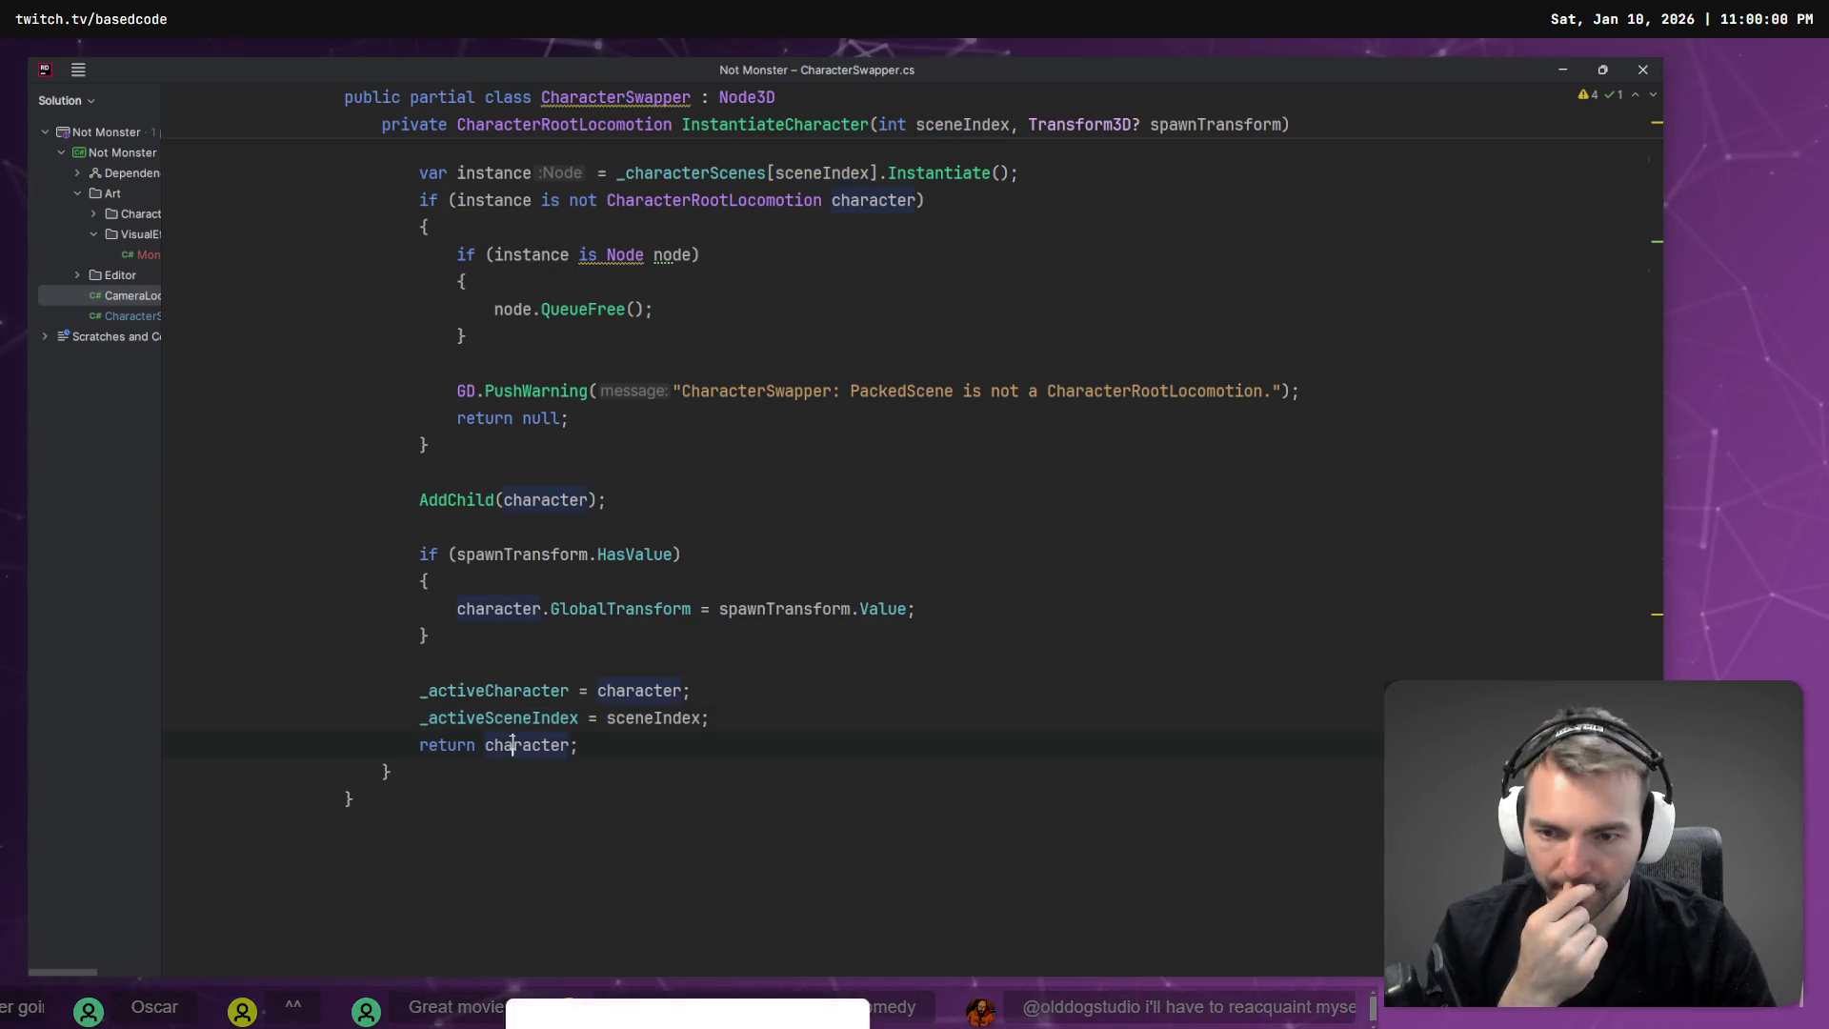
pyautogui.scroll(2, 697, 713)
pyautogui.scroll(10, 696, 714)
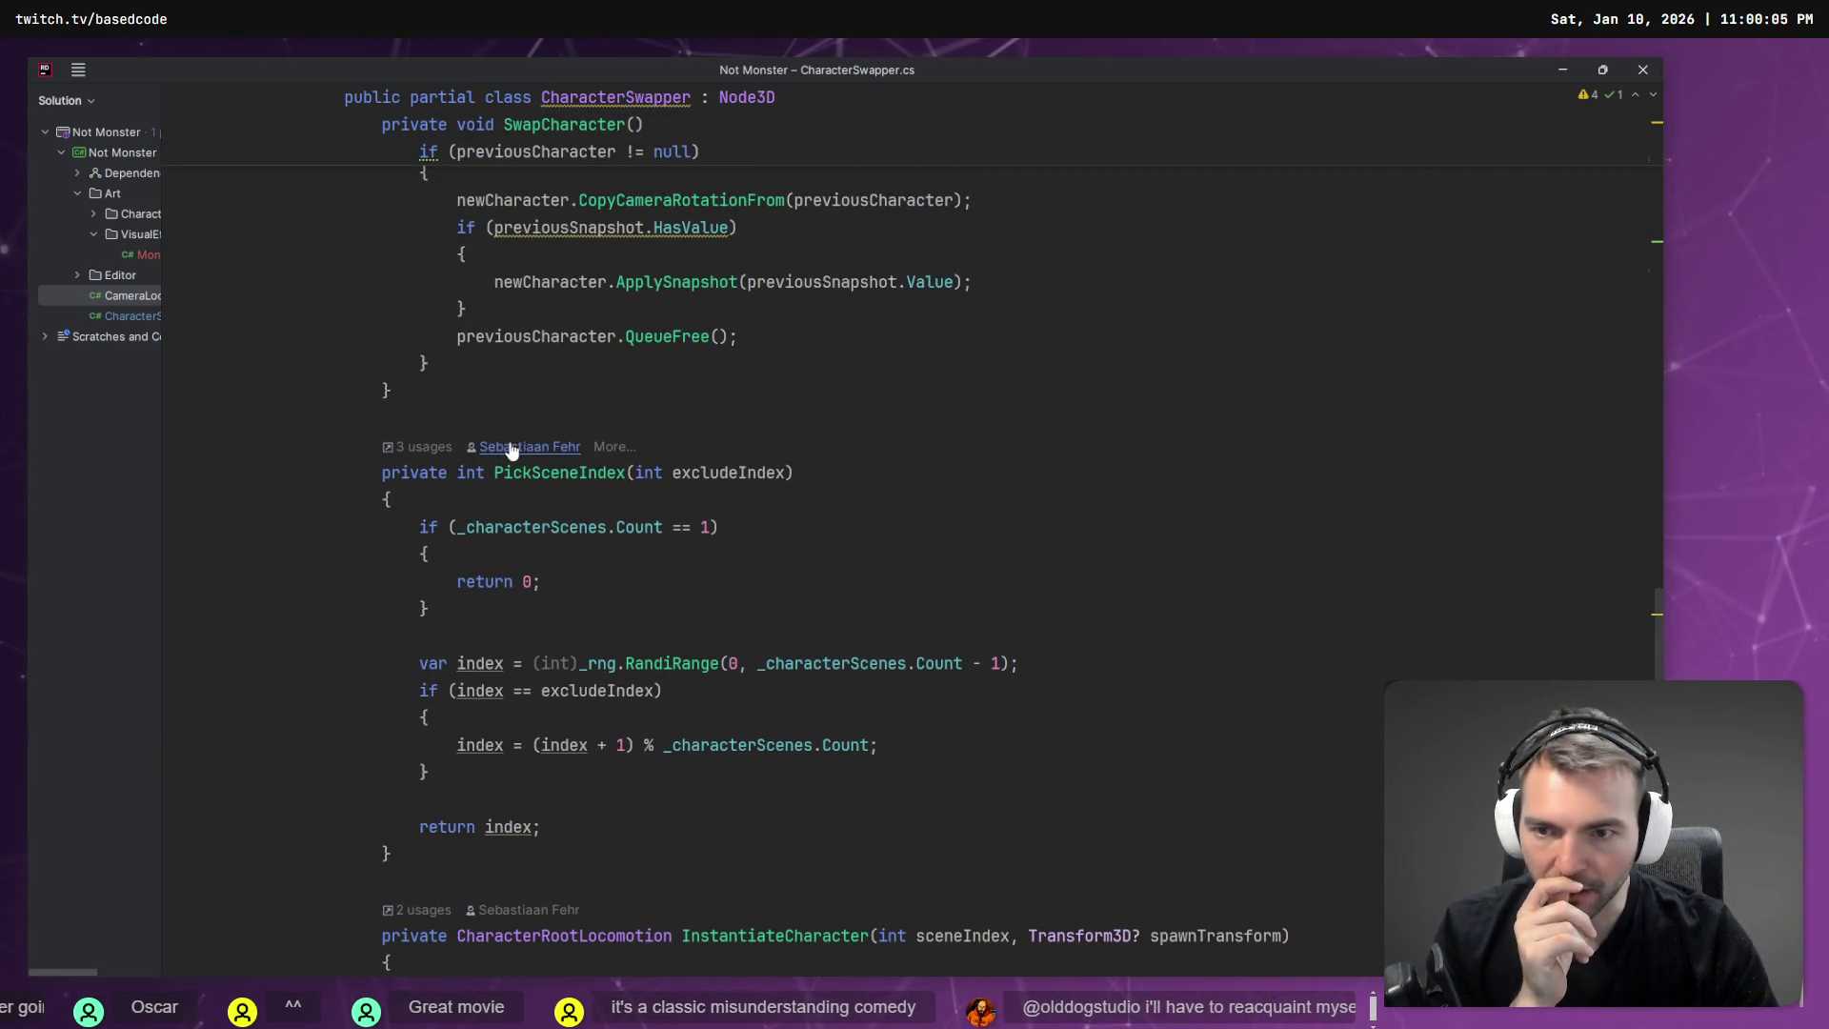
pyautogui.click(476, 528)
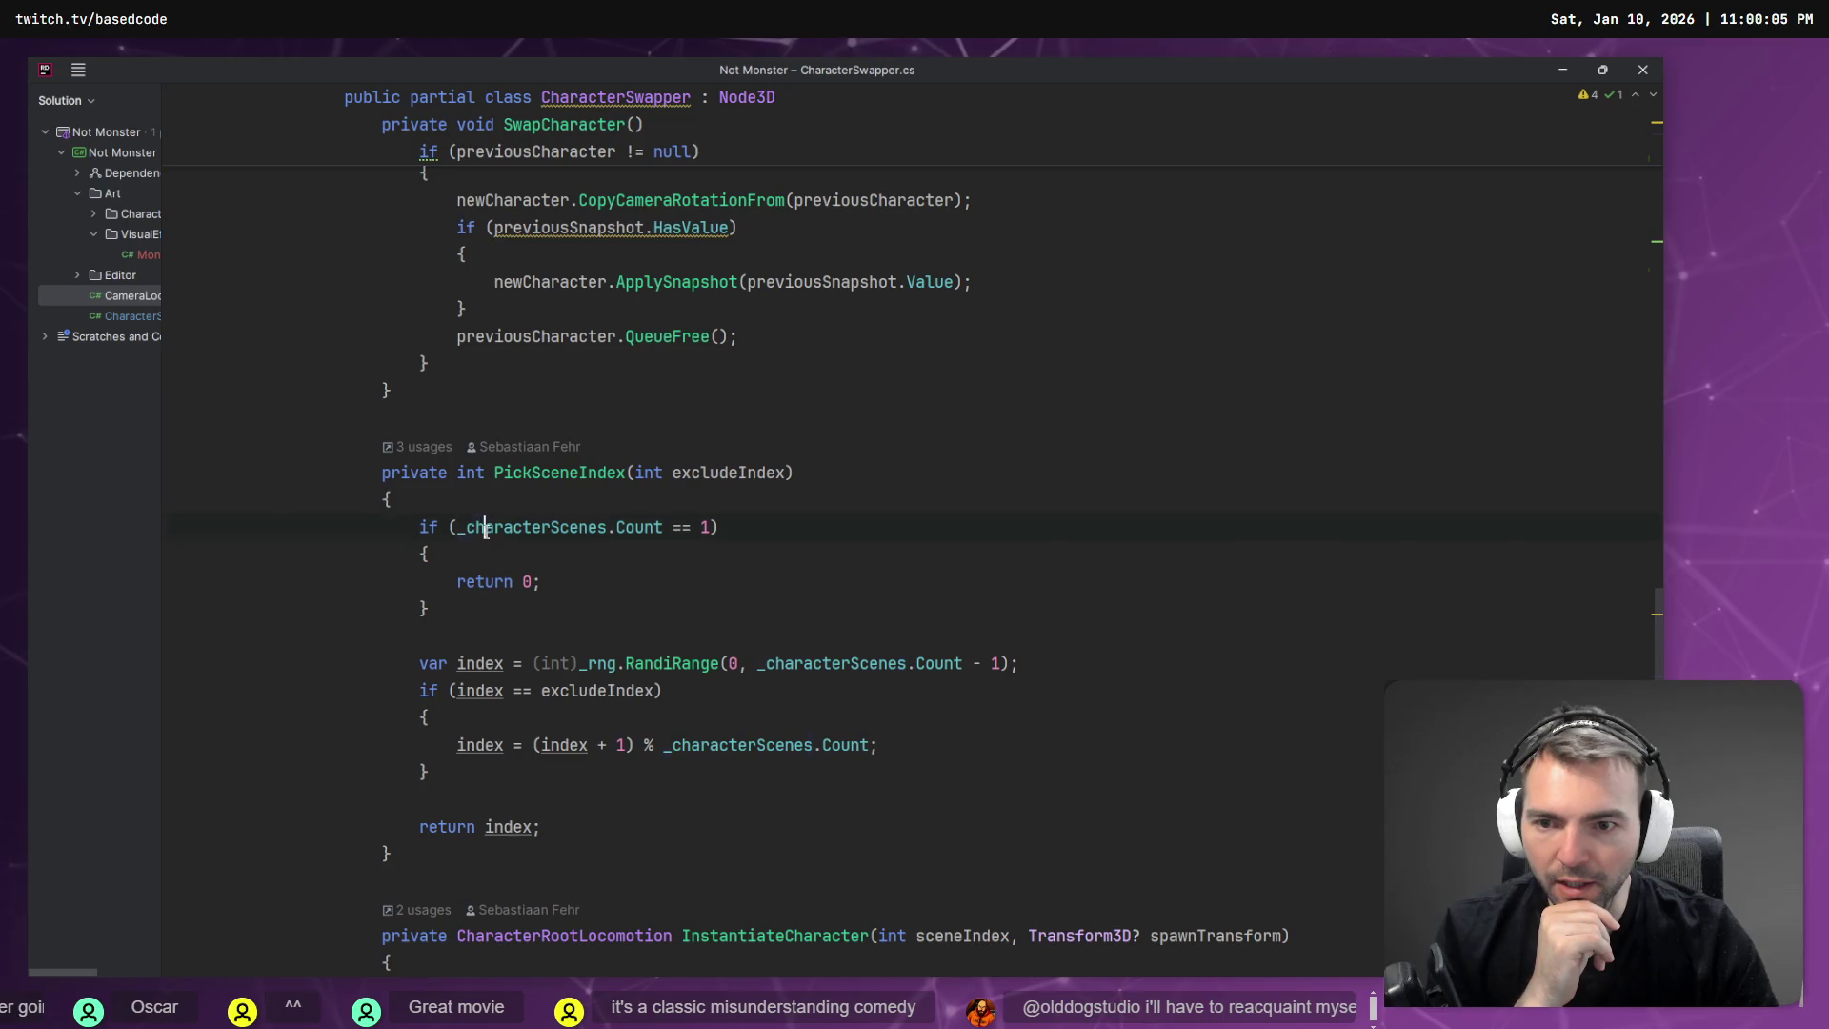
pyautogui.click(644, 527)
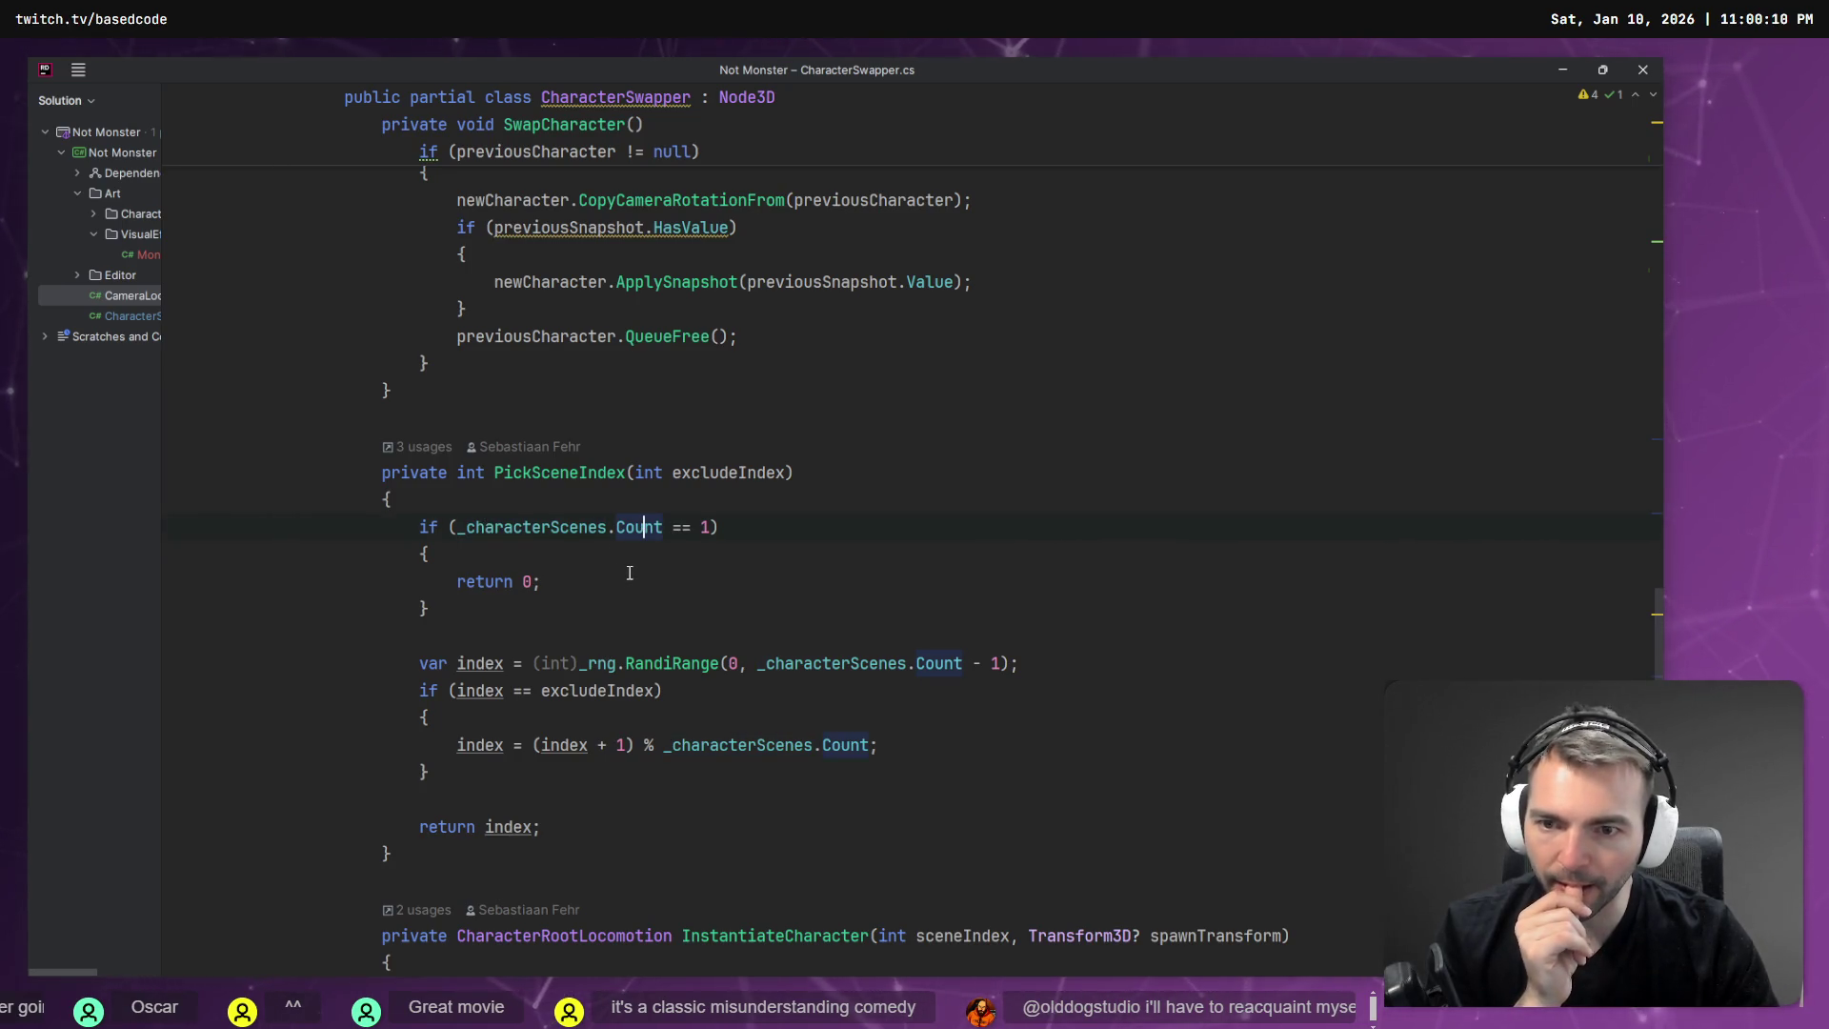
pyautogui.scroll(7, 652, 531)
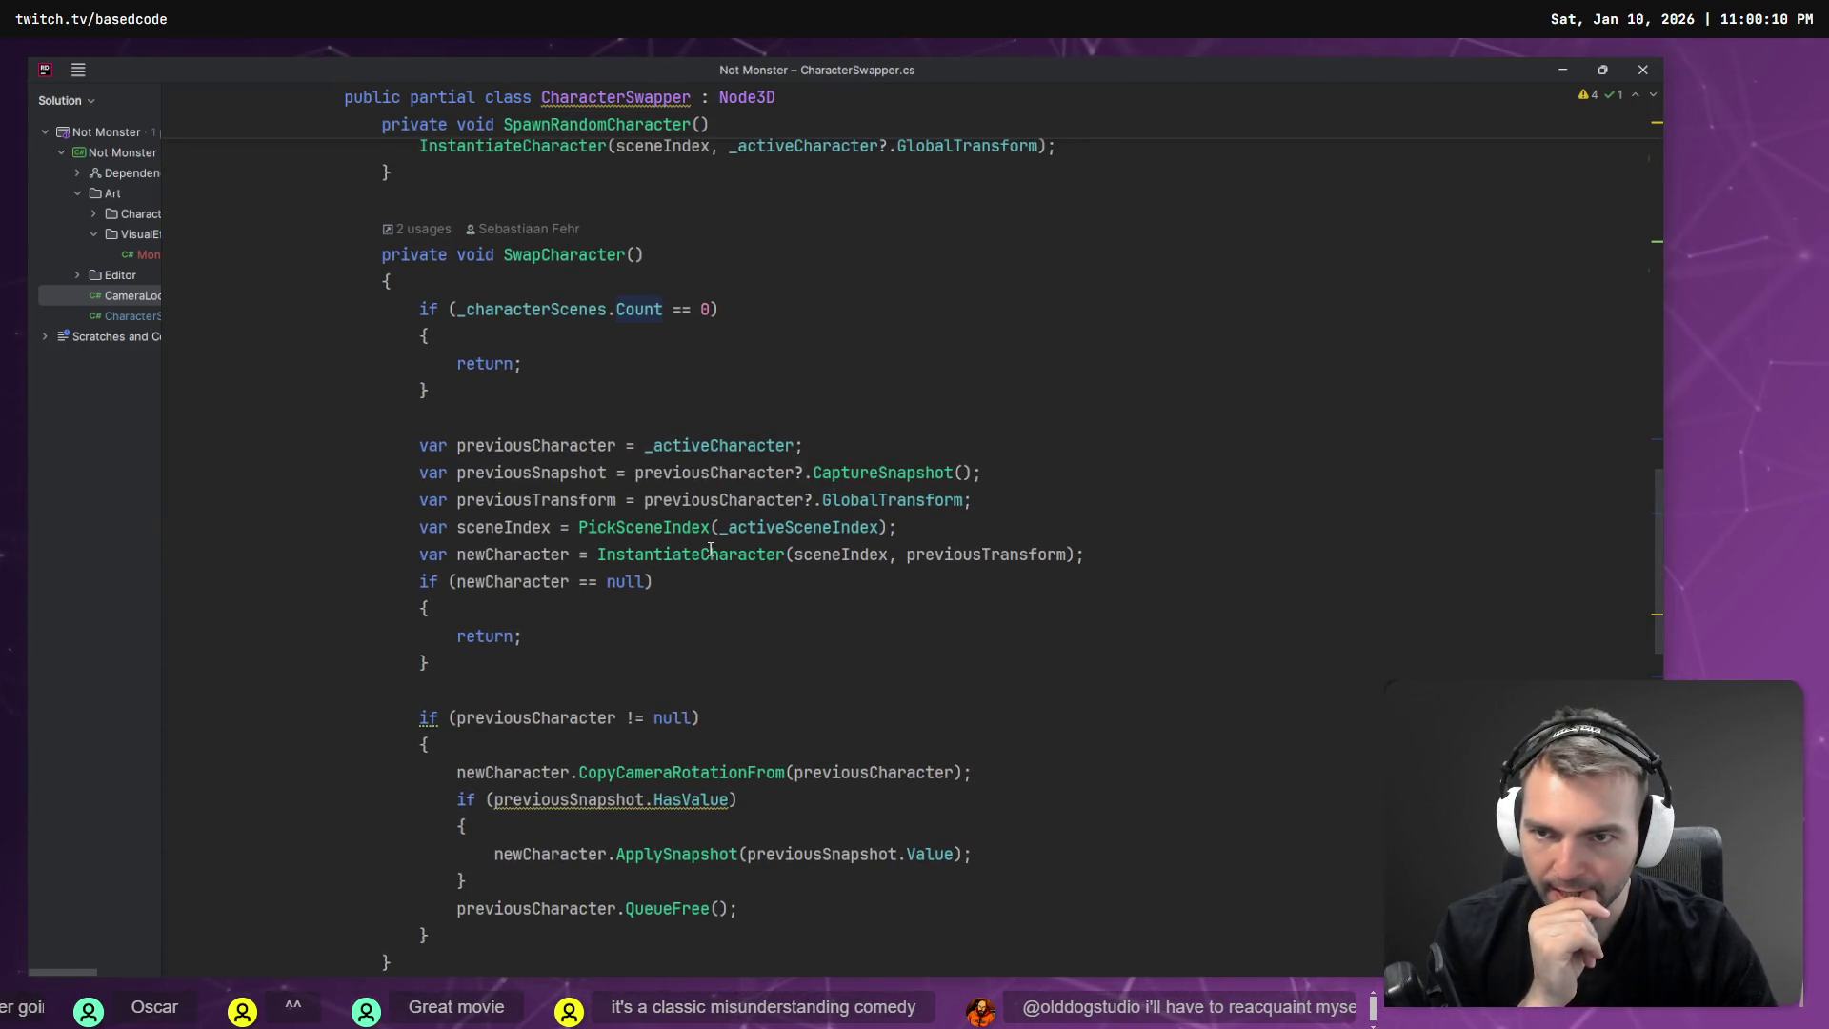
pyautogui.scroll(2, 710, 550)
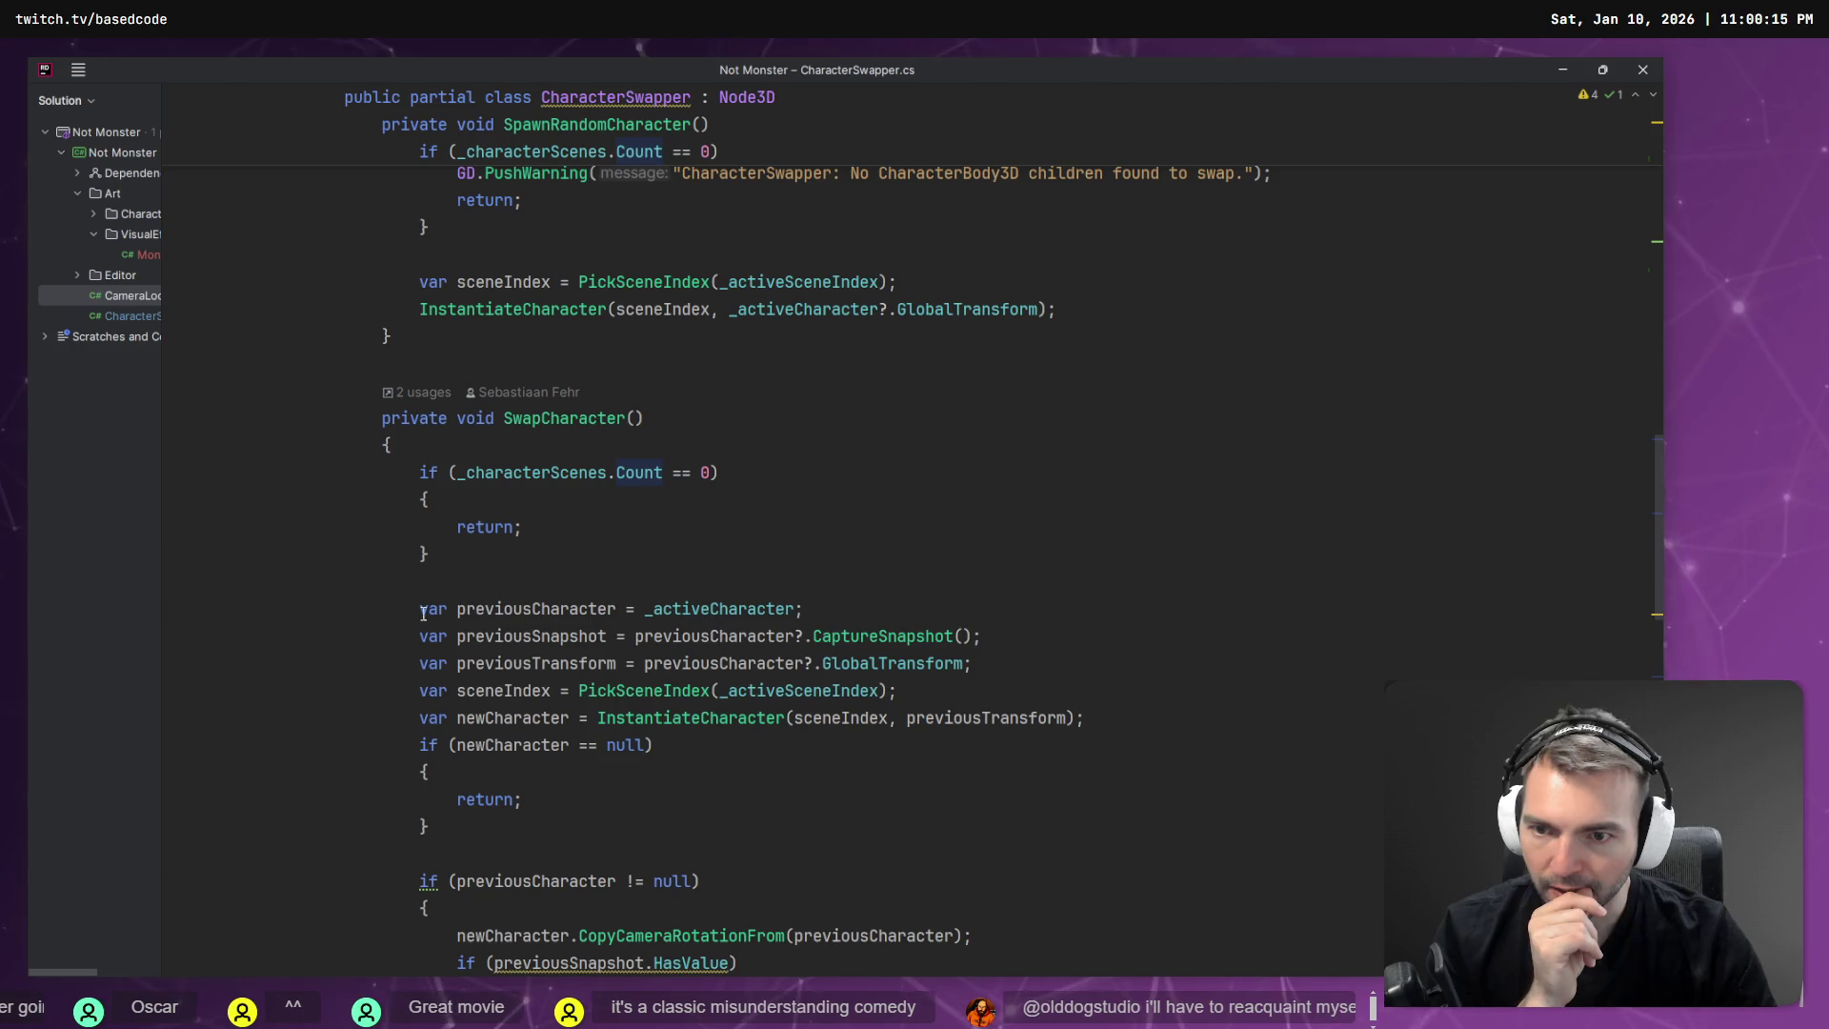
pyautogui.scroll(-3, 684, 562)
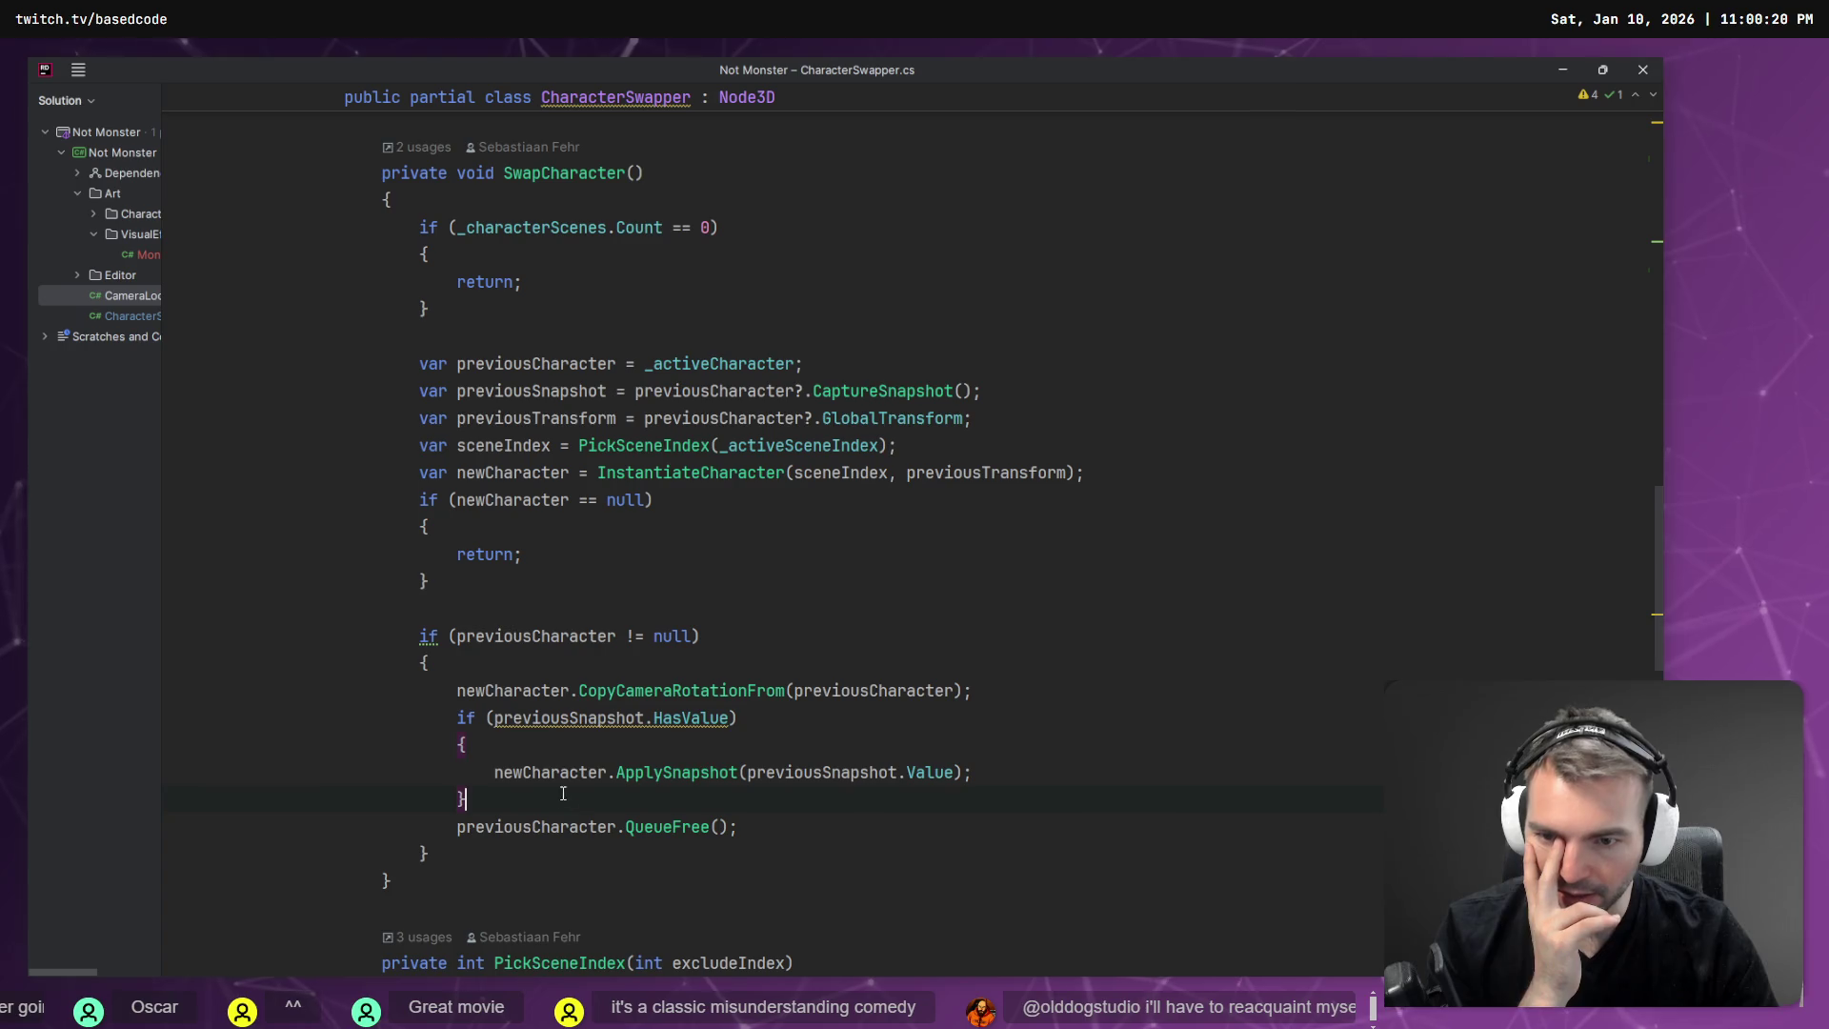
pyautogui.scroll(12, 694, 771)
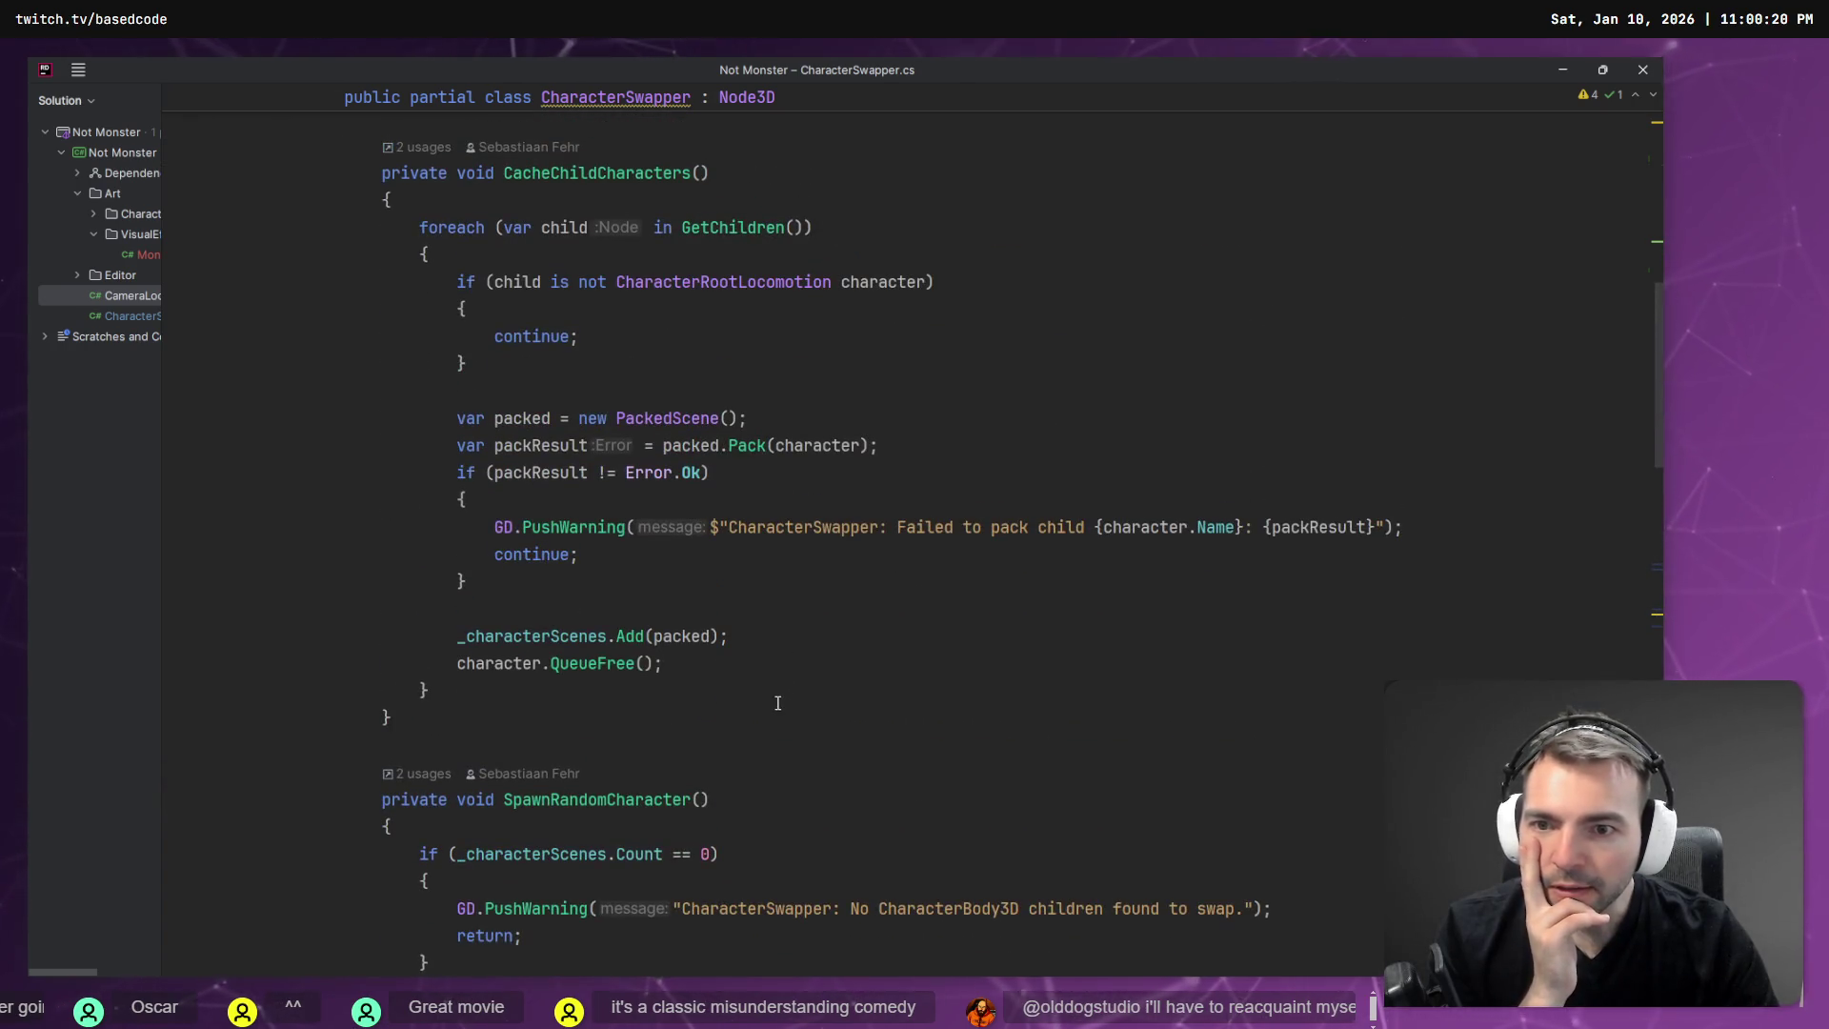
pyautogui.click(1012, 532)
pyautogui.scroll(5, 1009, 534)
pyautogui.hotkey('alt', 'Up')
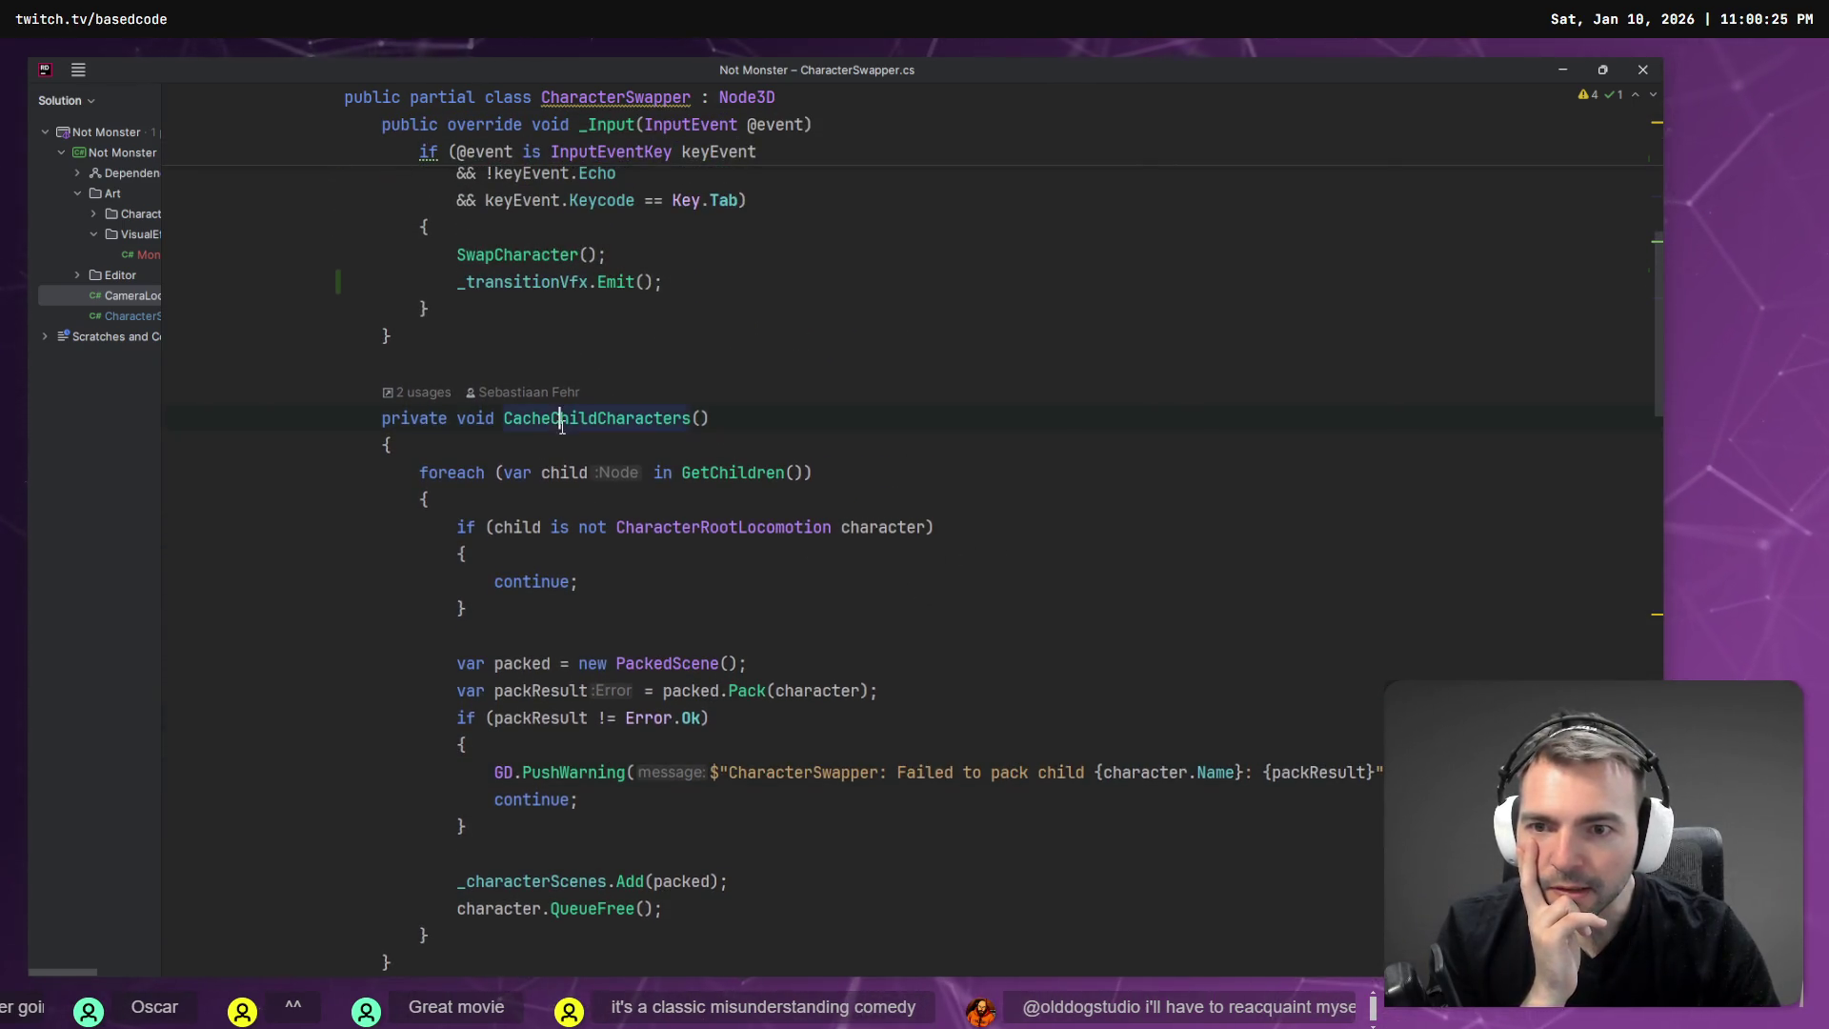
pyautogui.scroll(5, 984, 612)
pyautogui.scroll(-5, 505, 578)
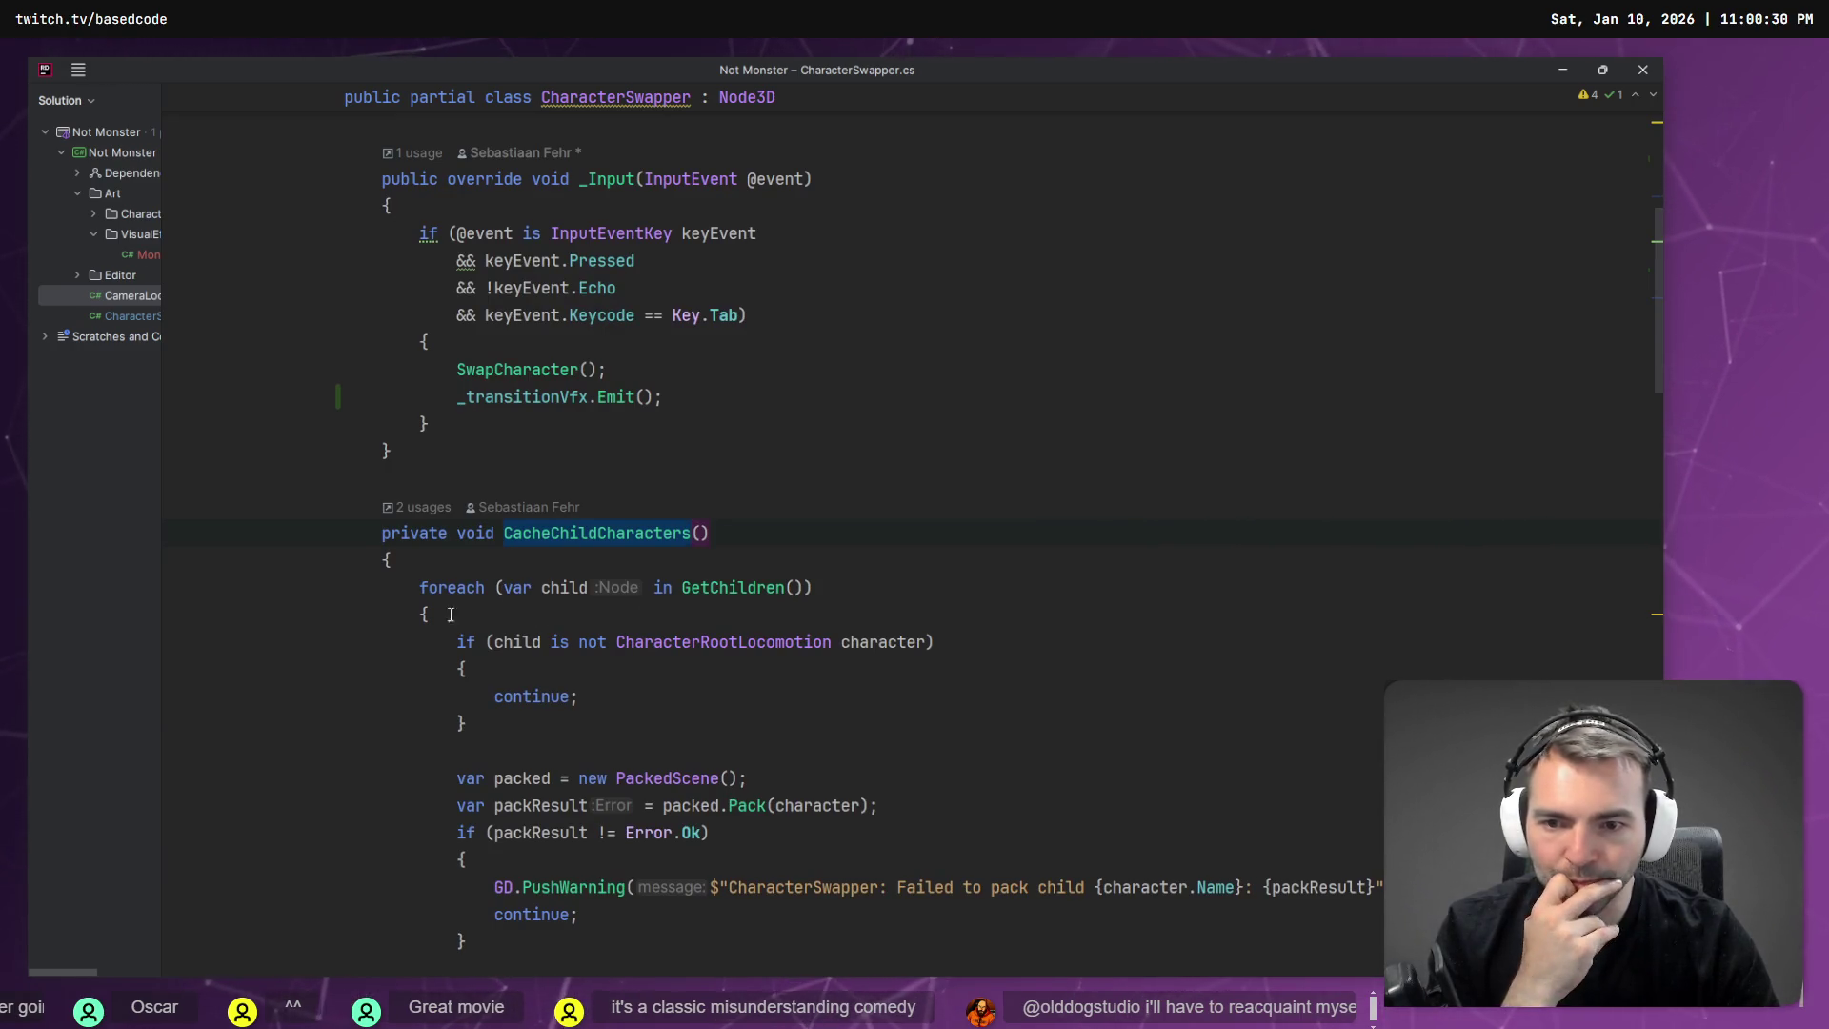
pyautogui.scroll(-1, 443, 591)
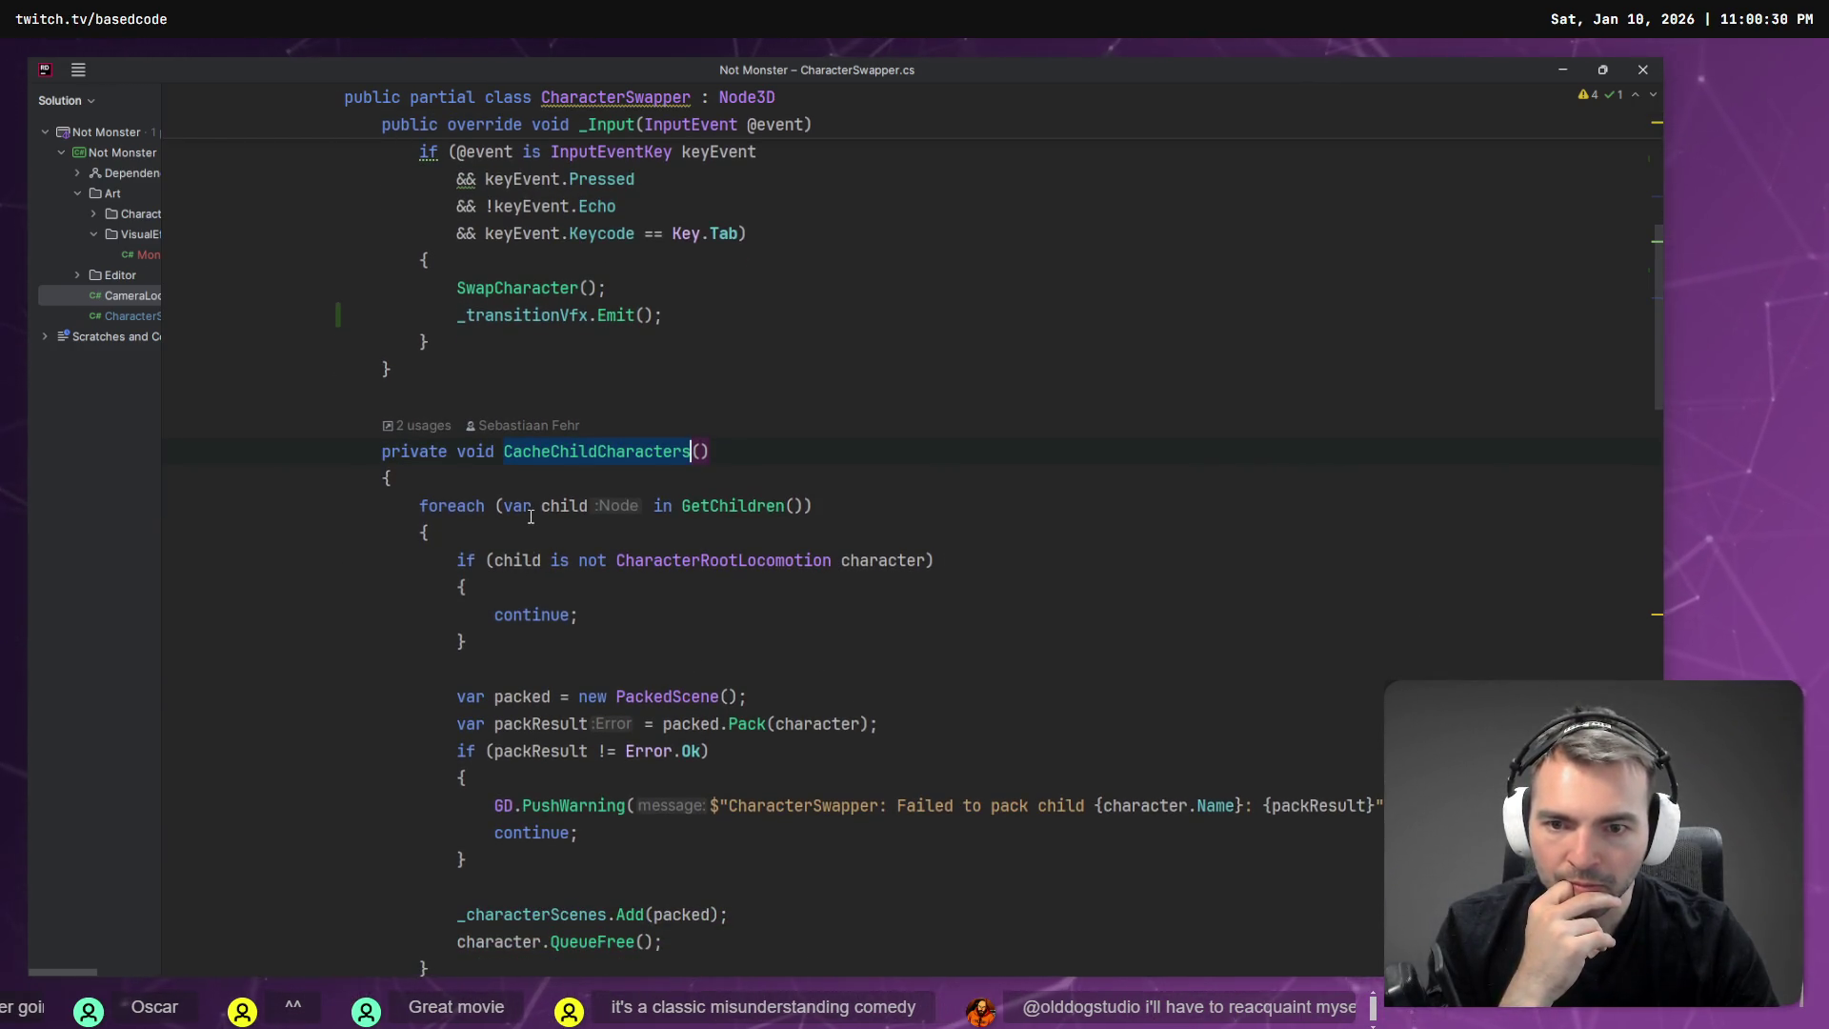
pyautogui.click(512, 560)
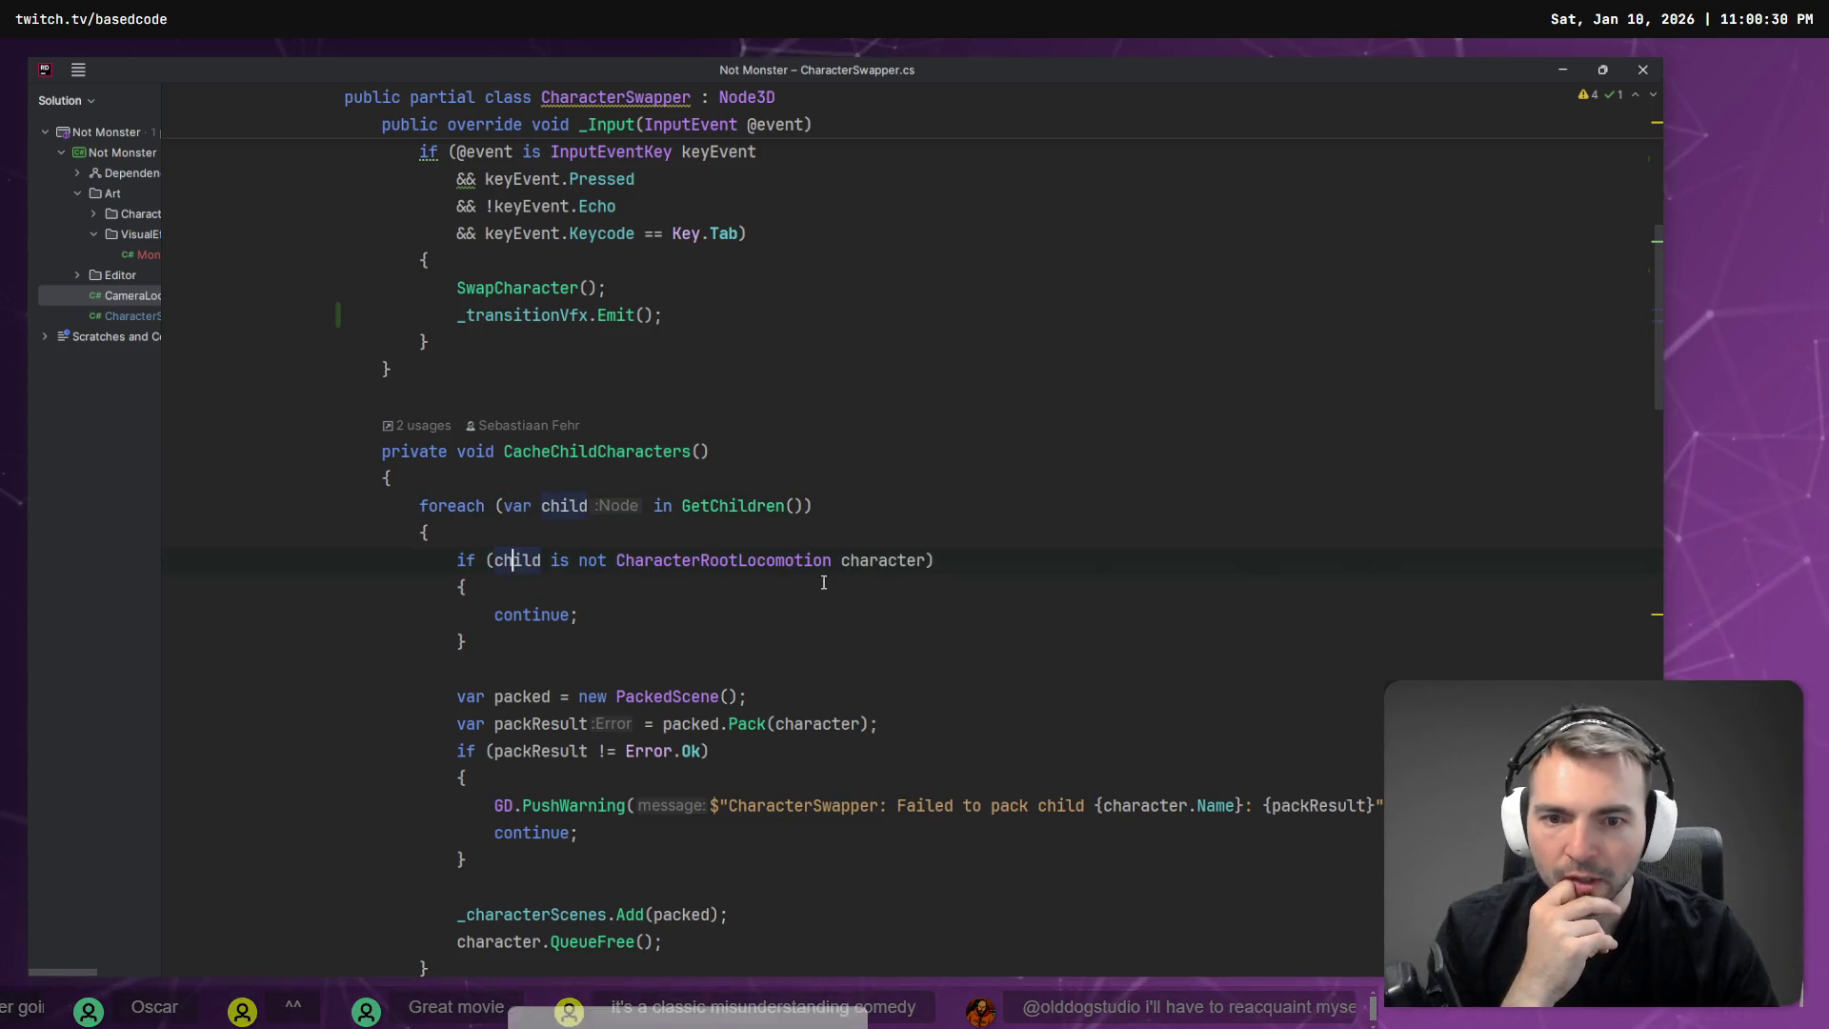
pyautogui.click(886, 560)
pyautogui.click(586, 505)
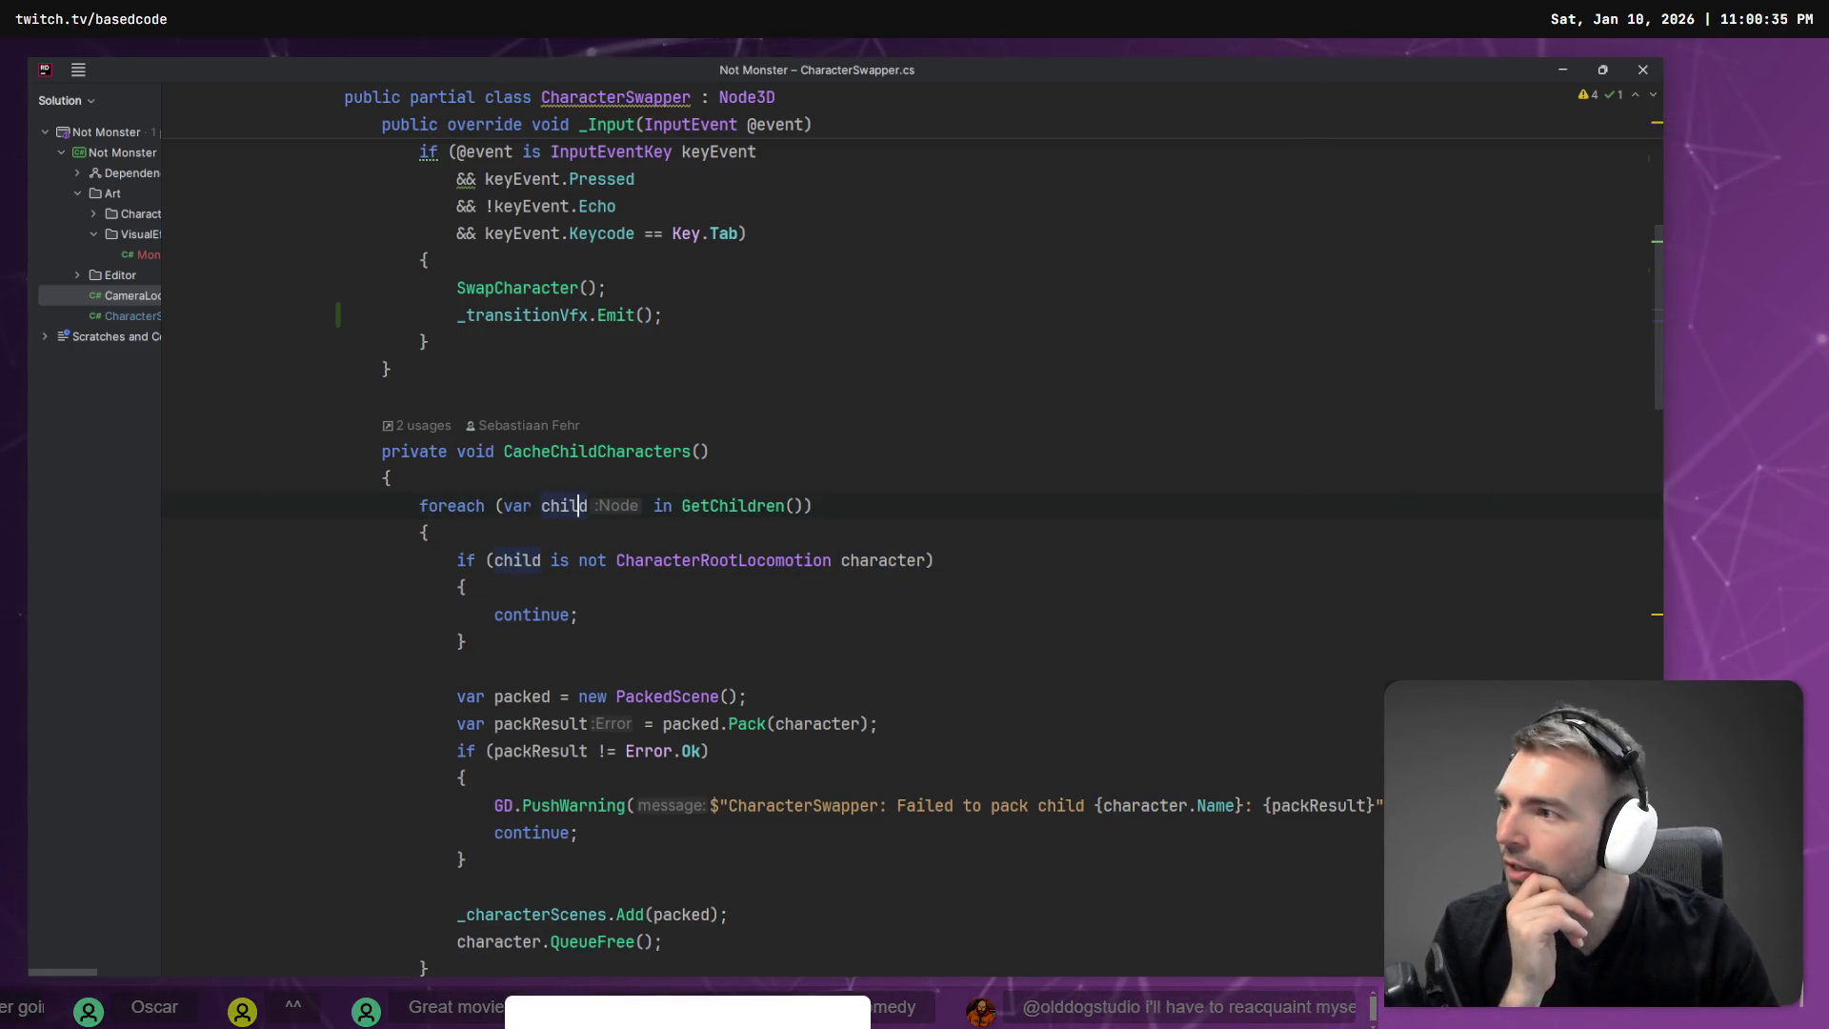
pyautogui.hotkey('alt', 'Tab')
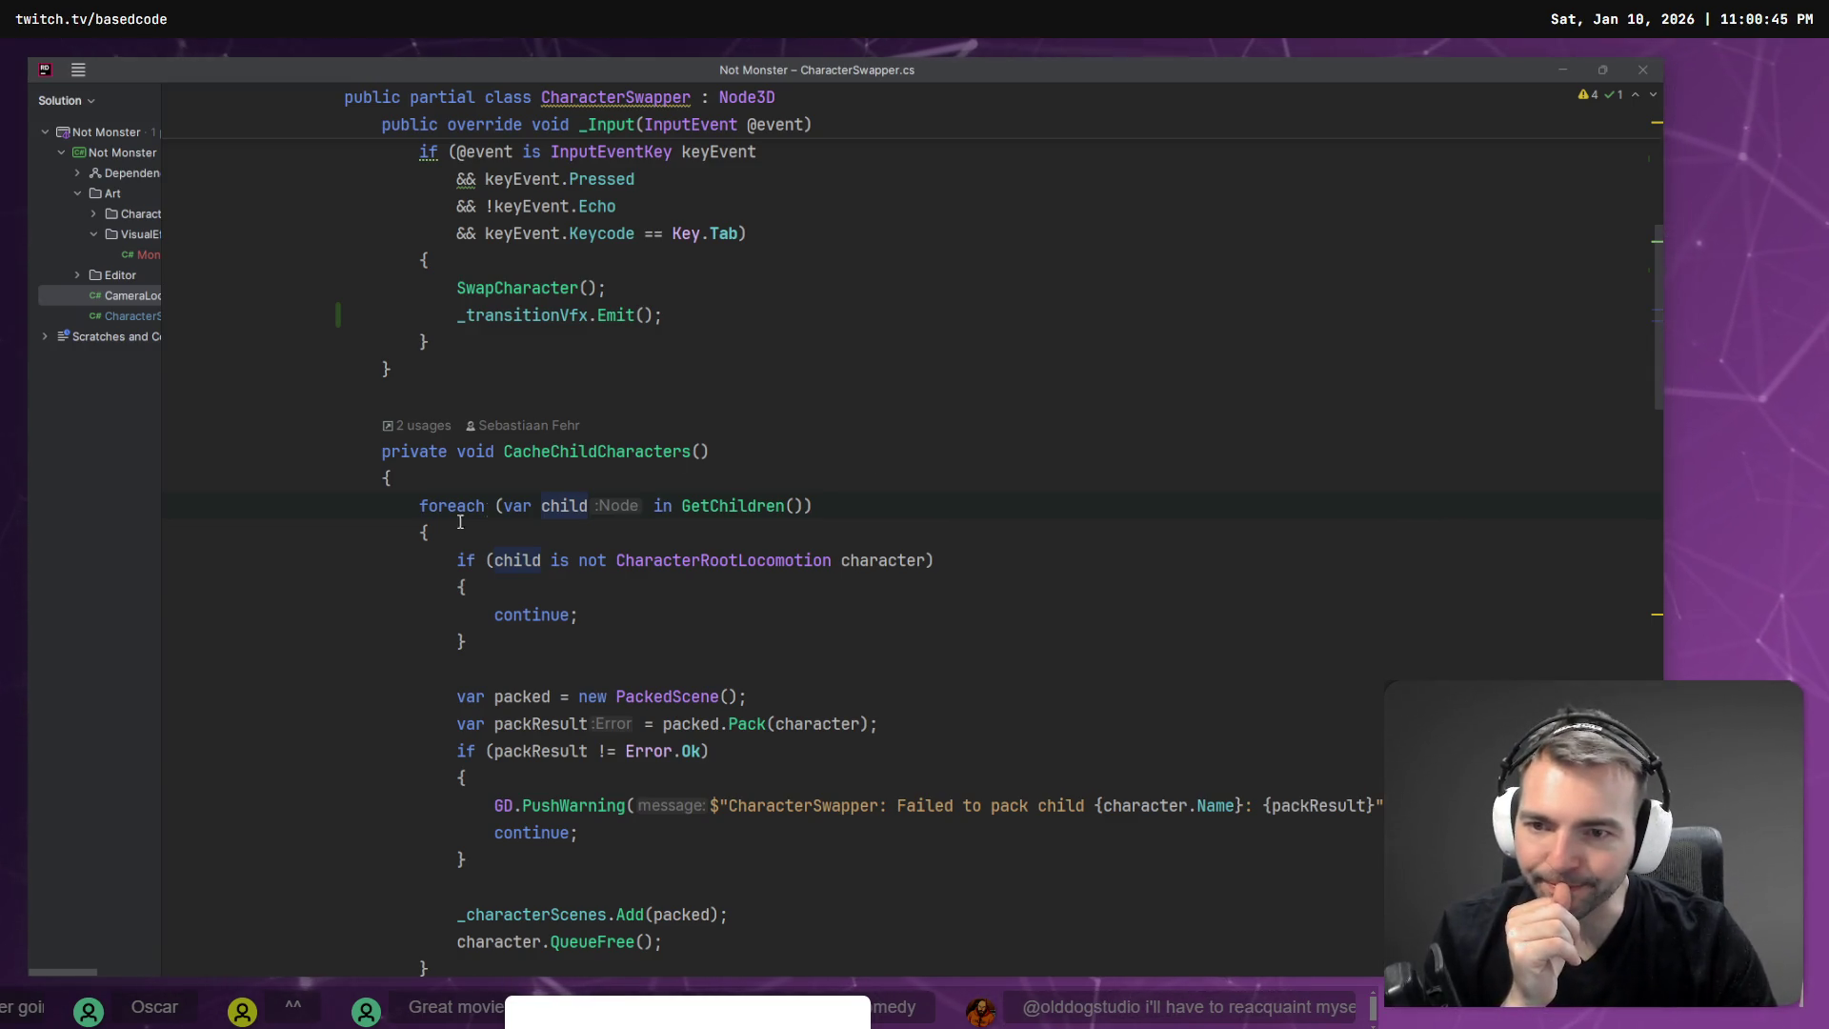
pyautogui.doubleClick(778, 510)
pyautogui.click(727, 561)
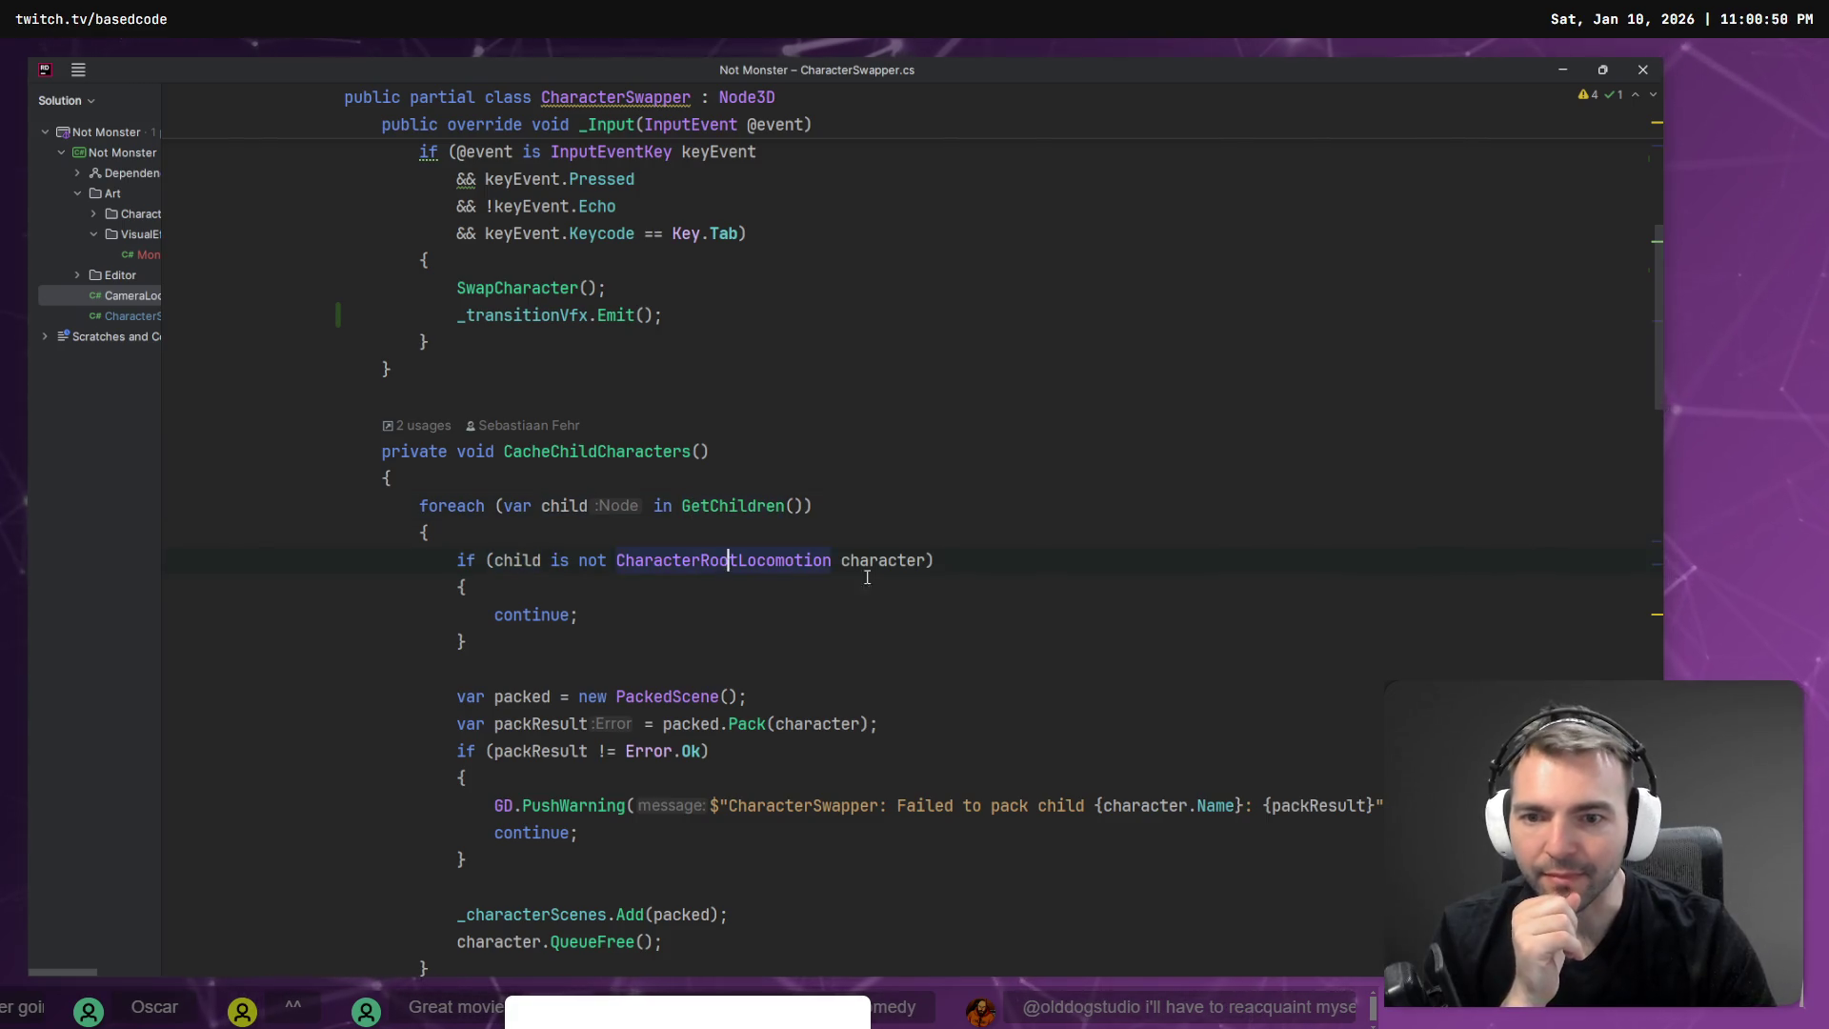
pyautogui.click(920, 560)
pyautogui.scroll(-2, 517, 548)
pyautogui.press('Down')
pyautogui.press('Down')
pyautogui.press('Down')
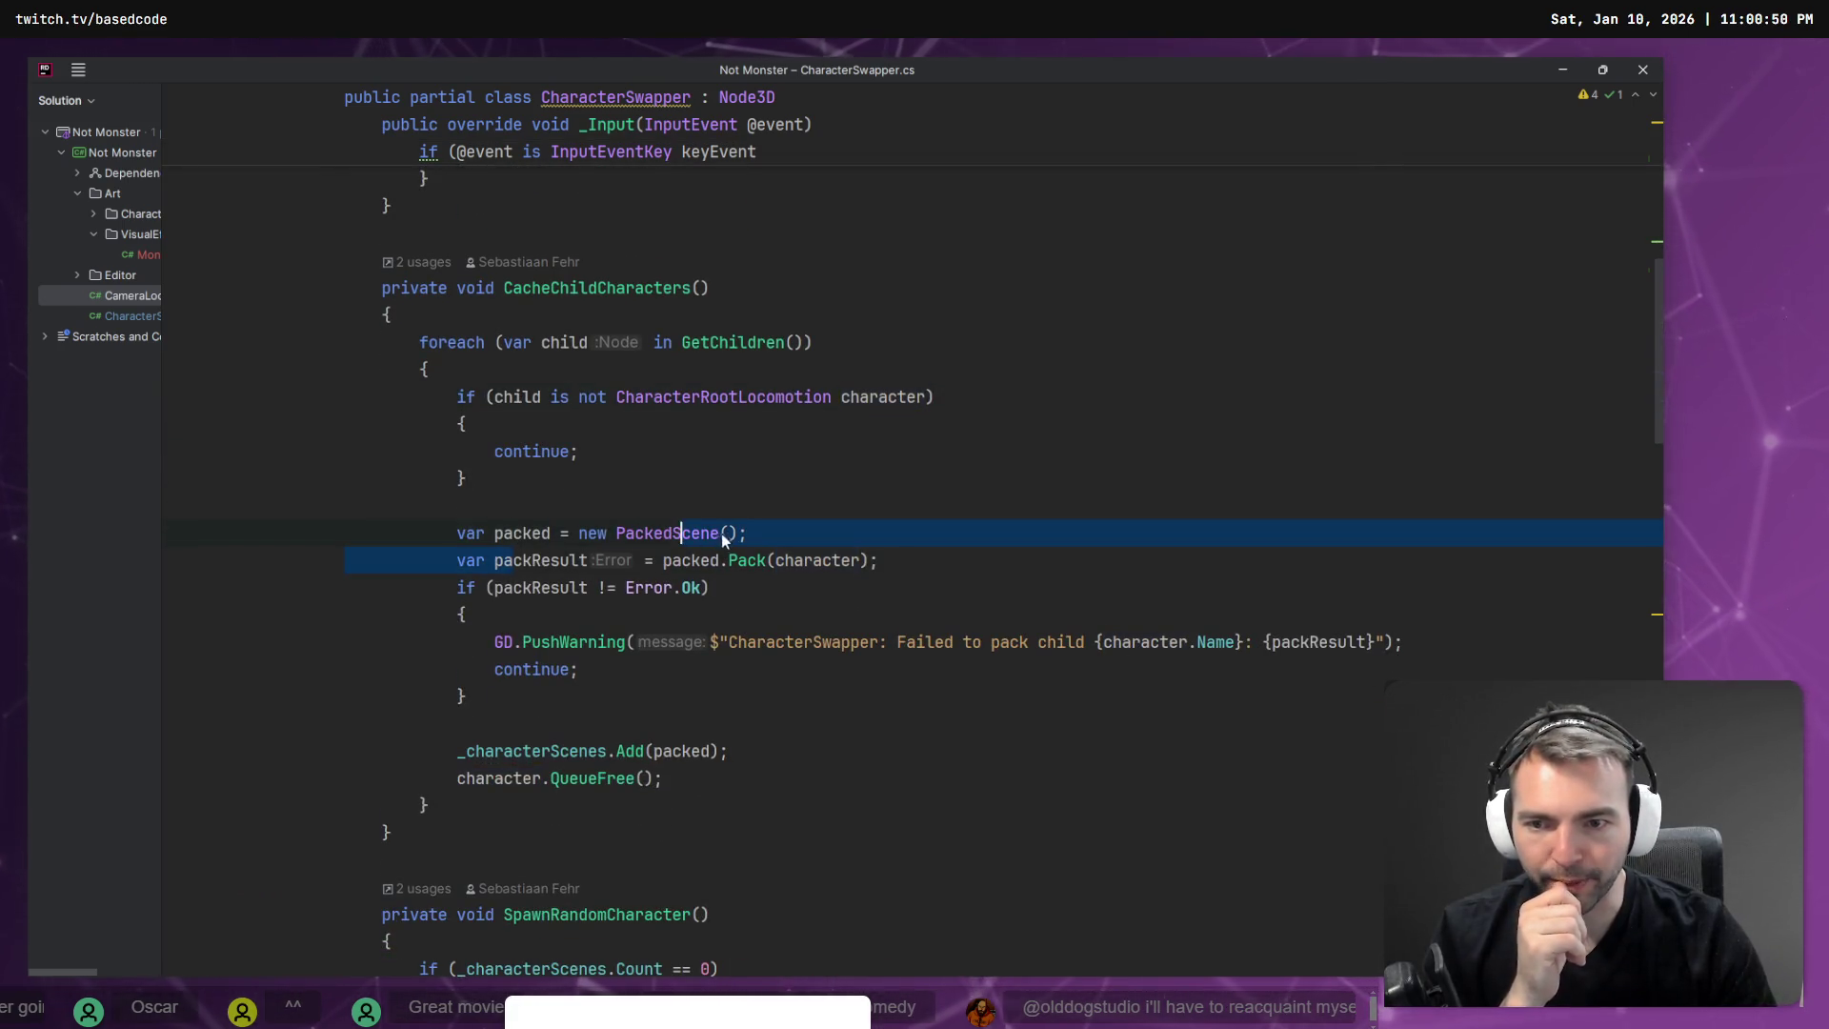
pyautogui.click(539, 562)
pyautogui.moveTo(698, 569)
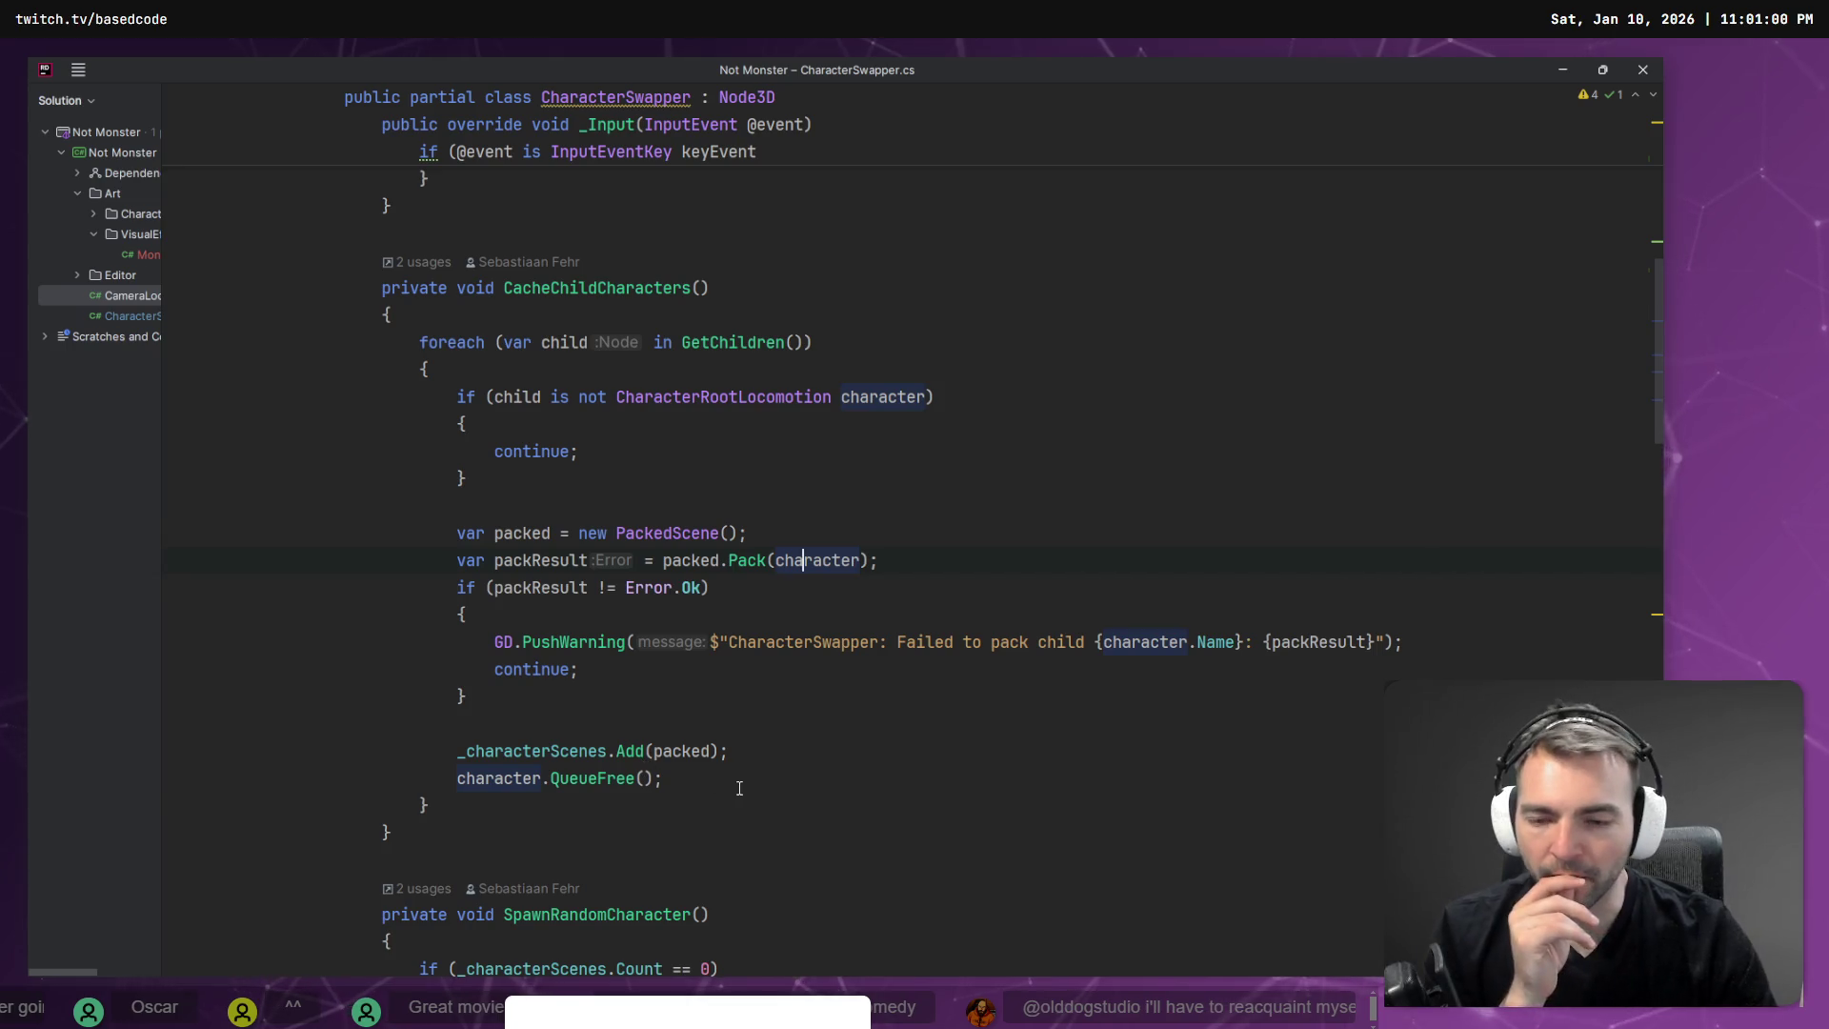
pyautogui.click(511, 751)
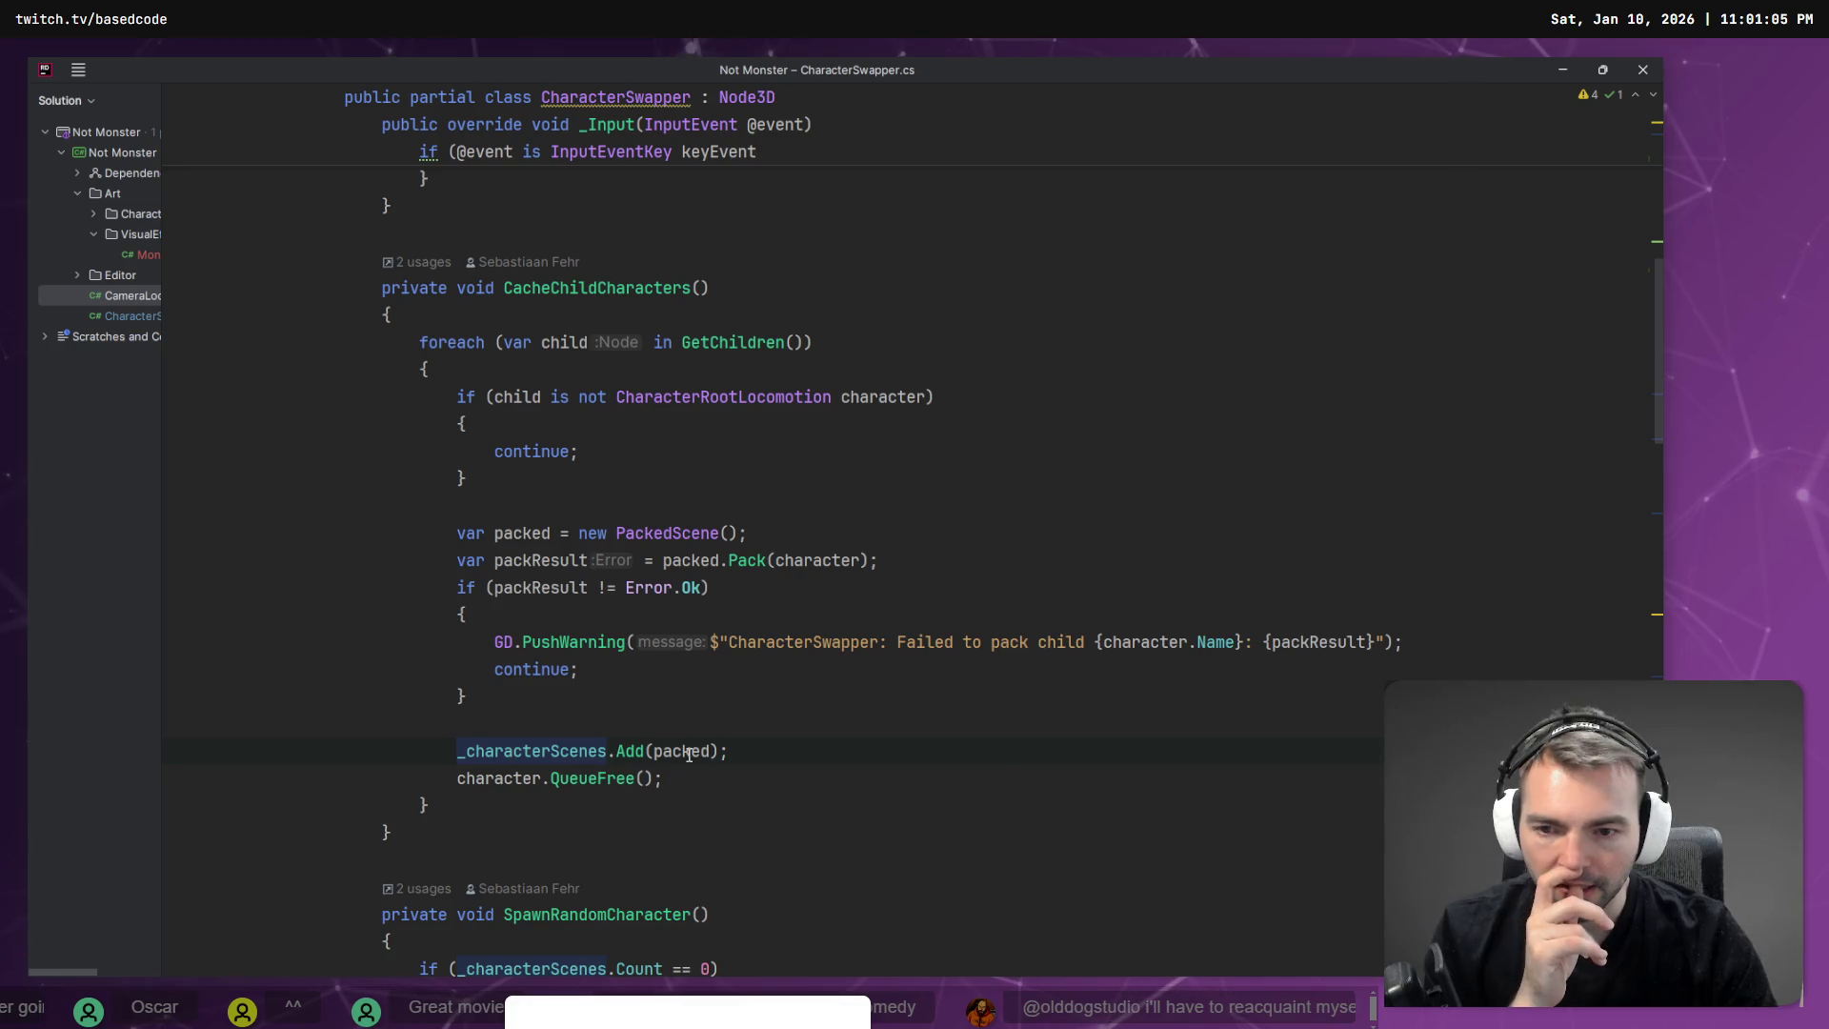
pyautogui.moveTo(688, 754)
pyautogui.scroll(10, 688, 754)
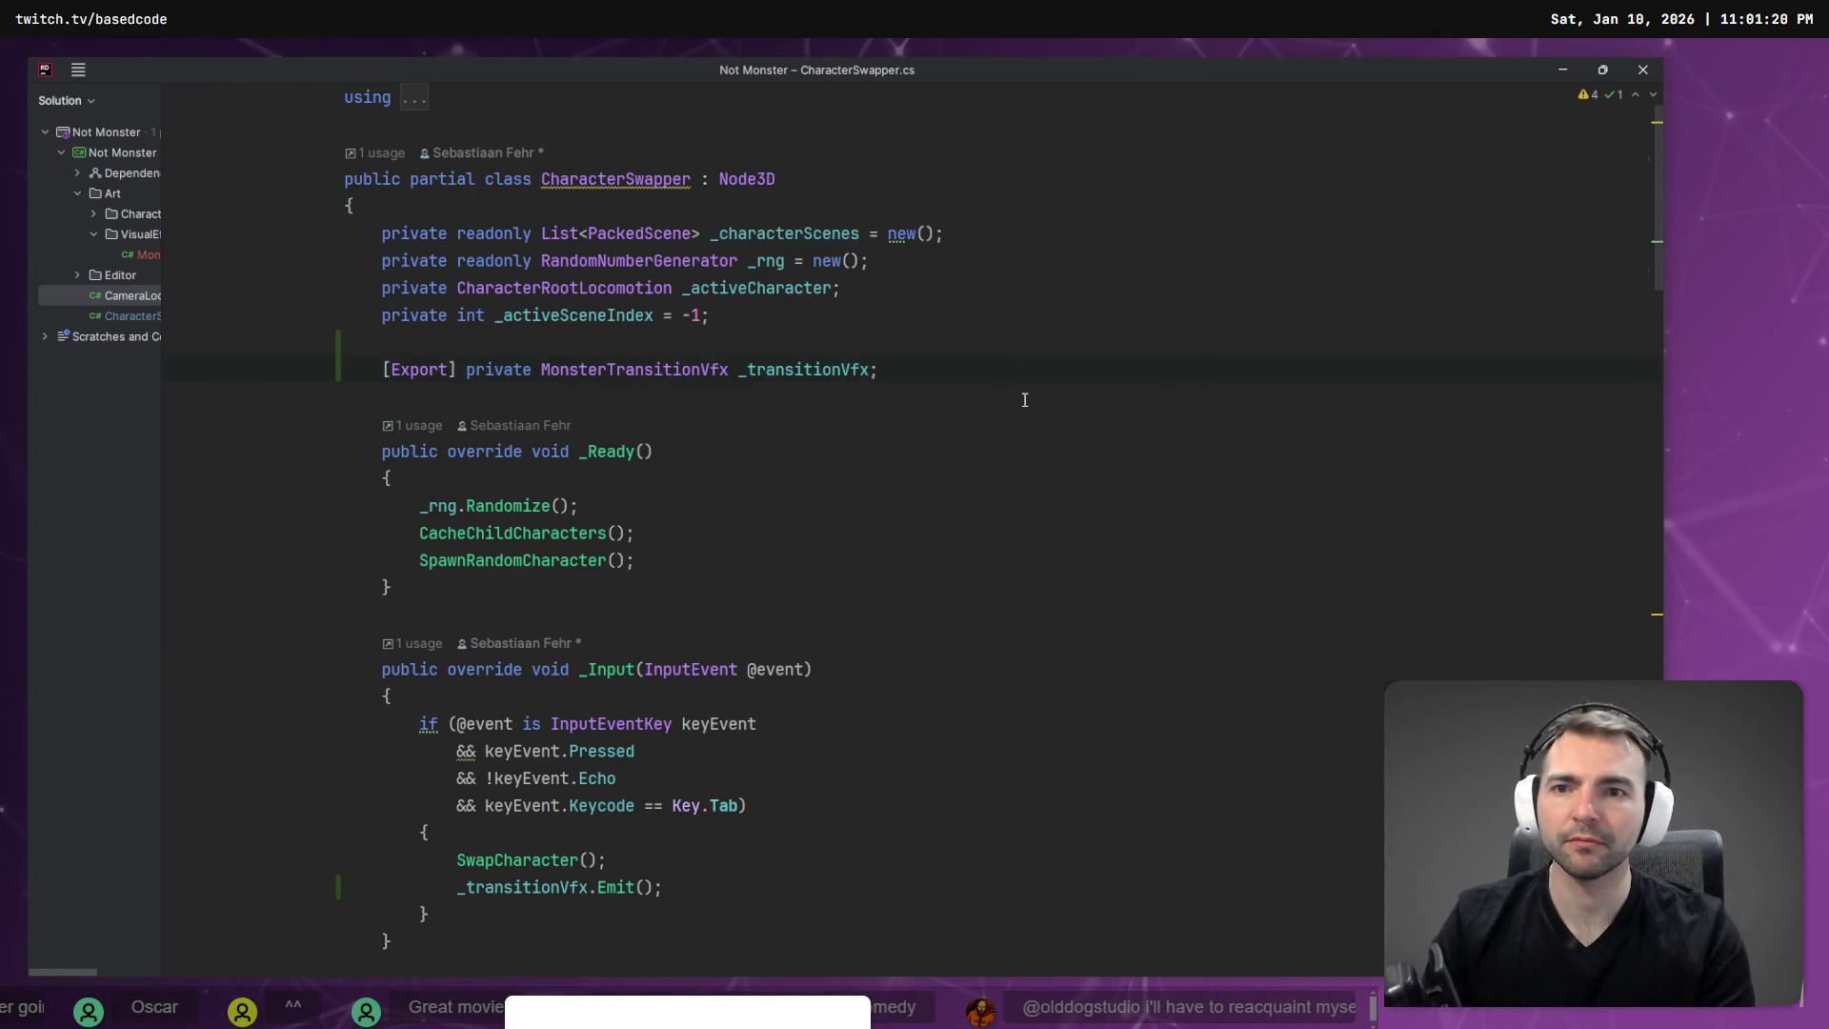
# Declare an exported Node3D[] field below _transitionVfx, initialised to an empty collection
pyautogui.press('Return')
pyautogui.write('[Expor')
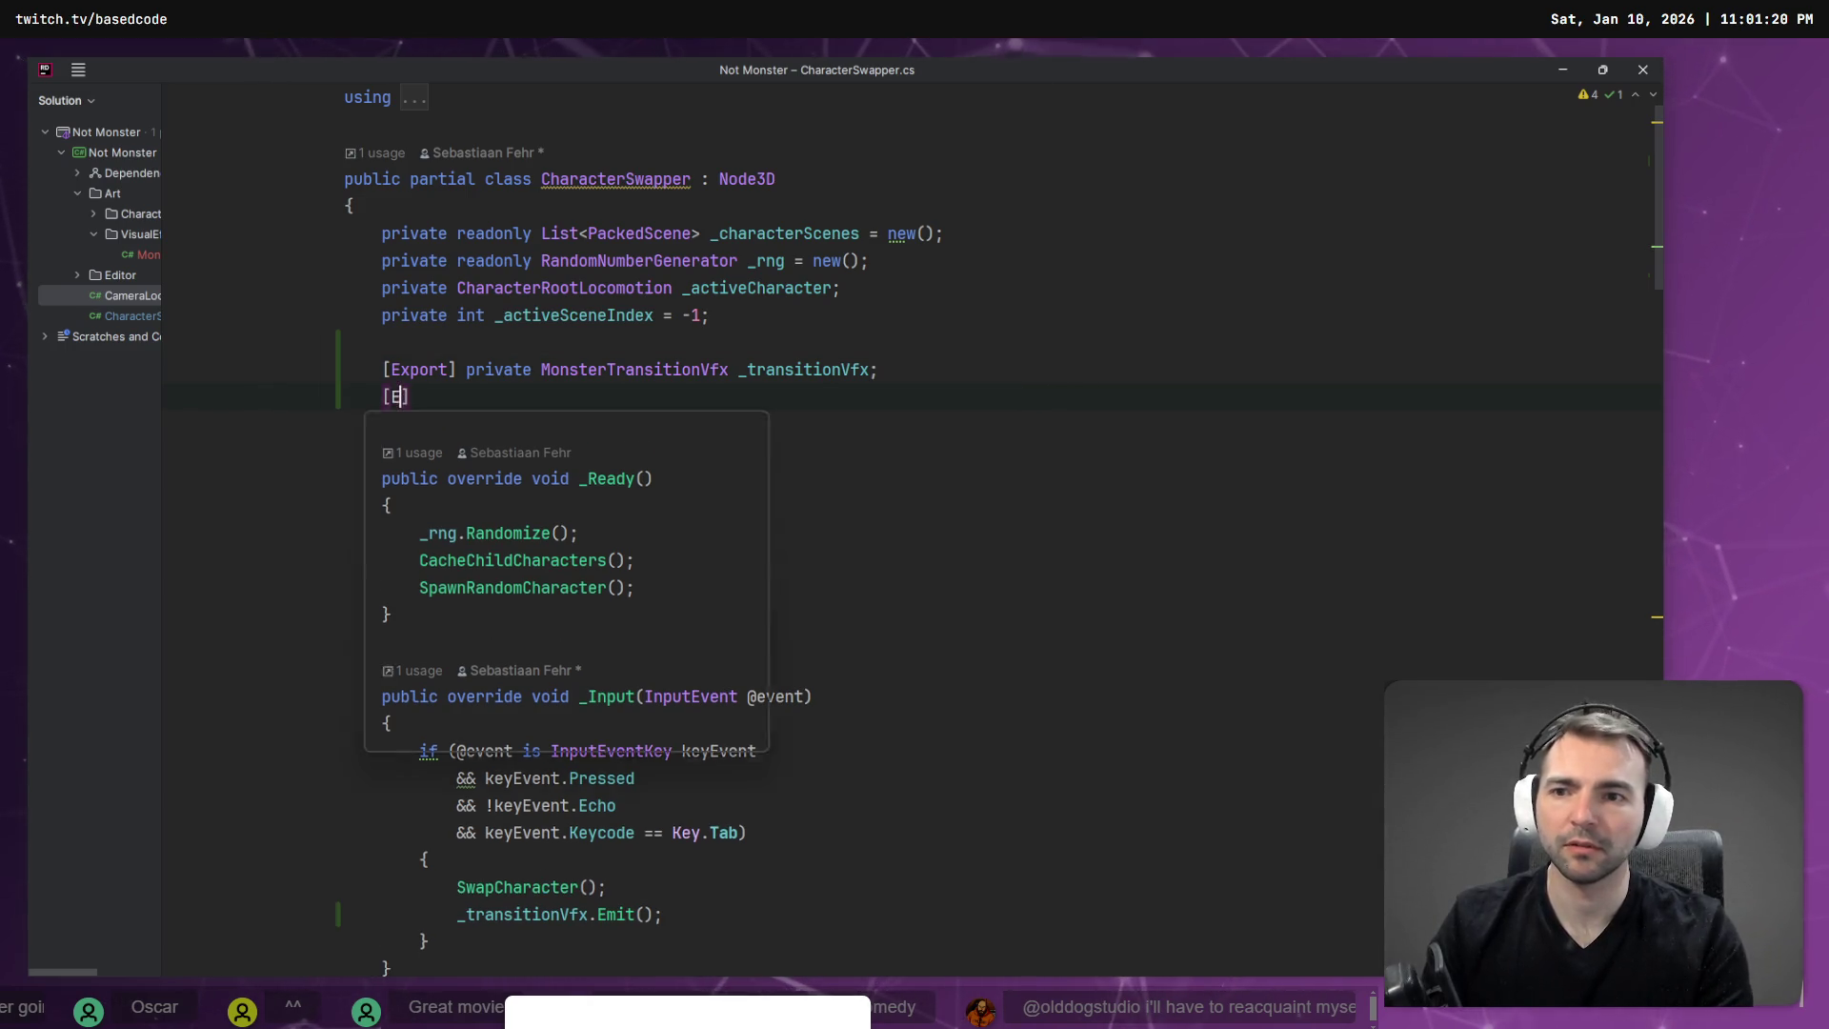
pyautogui.write('t] pricvate')
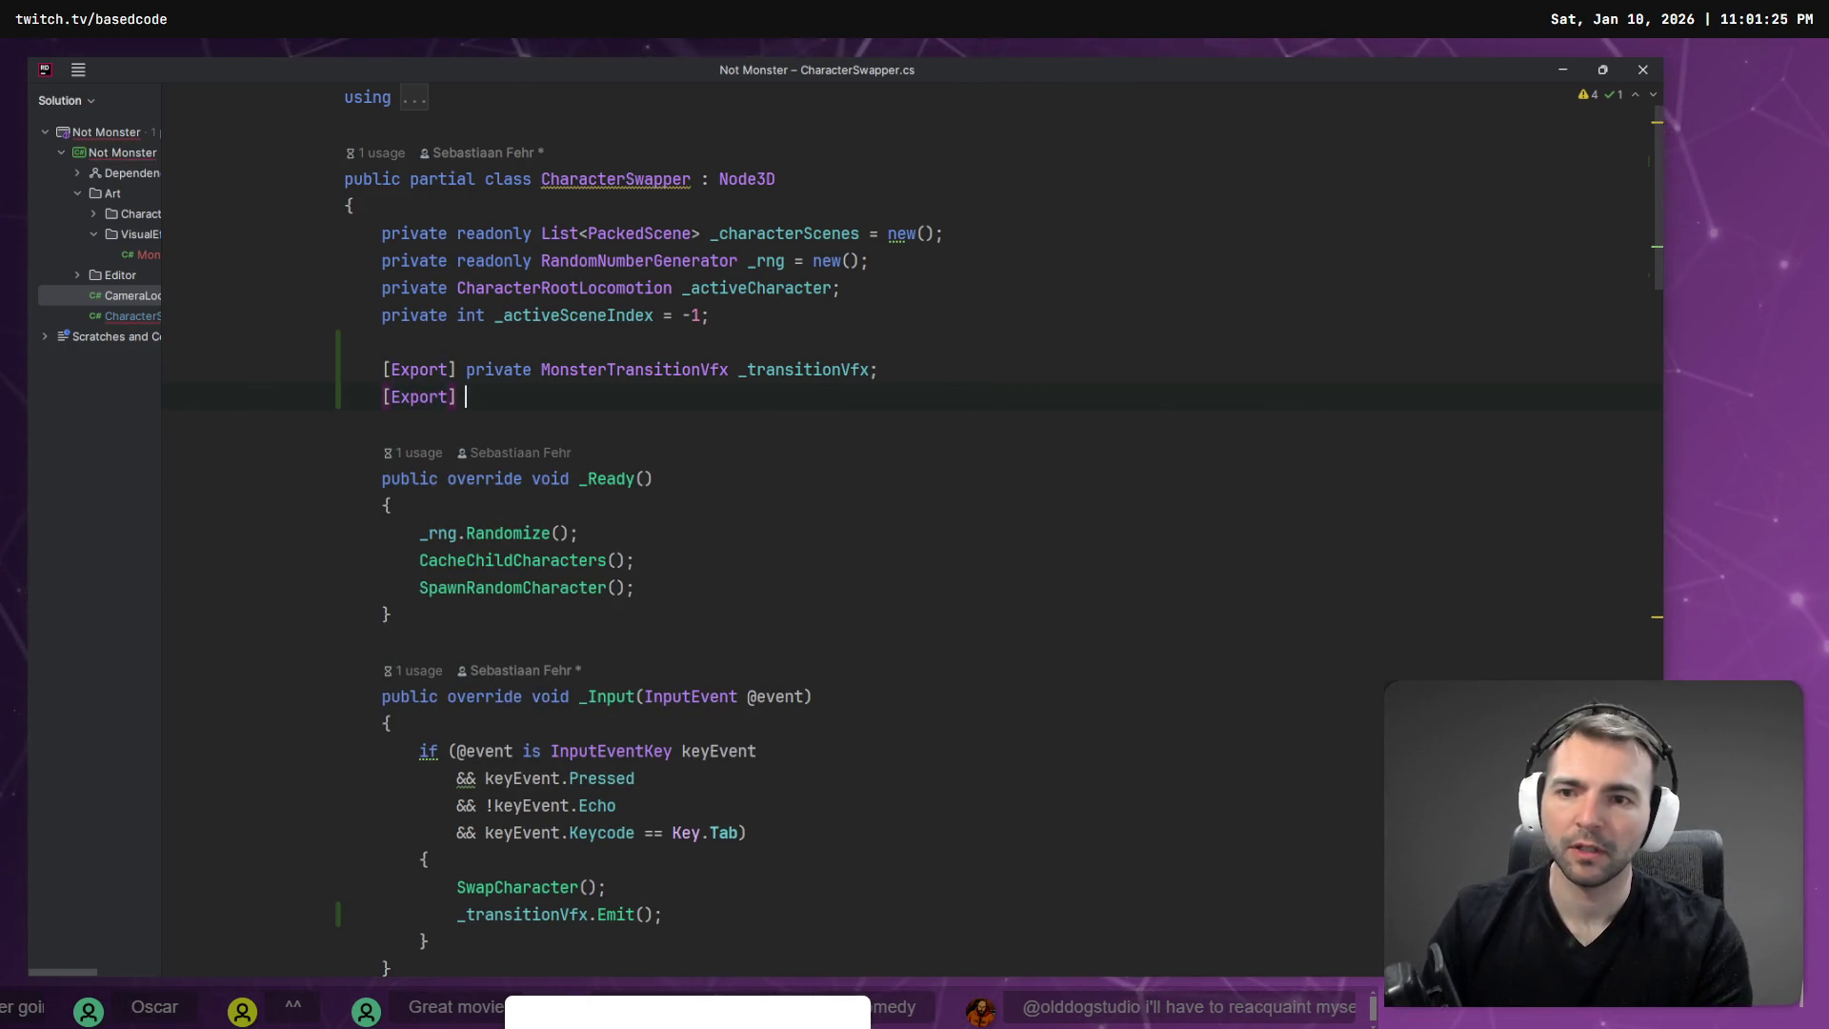
pyautogui.hotkey('ctrl', 'BackSpace')
pyautogui.write('private Sc')
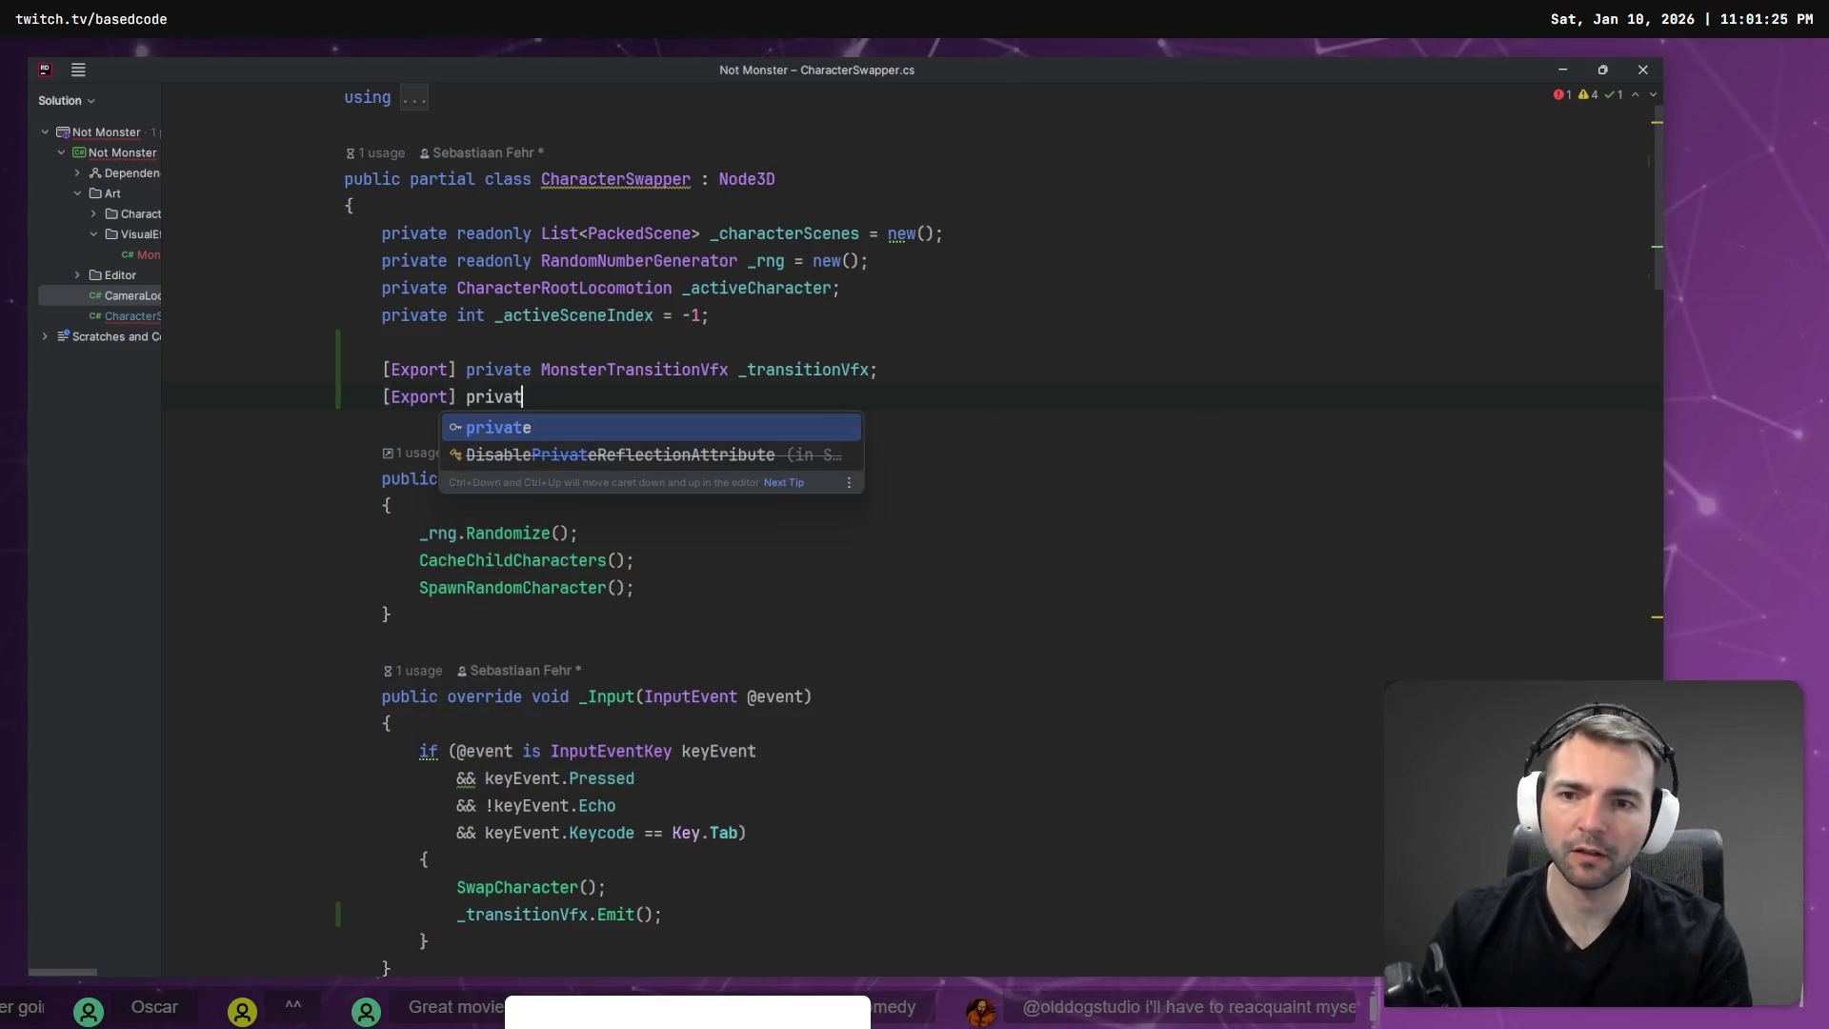
pyautogui.write('ene3d')
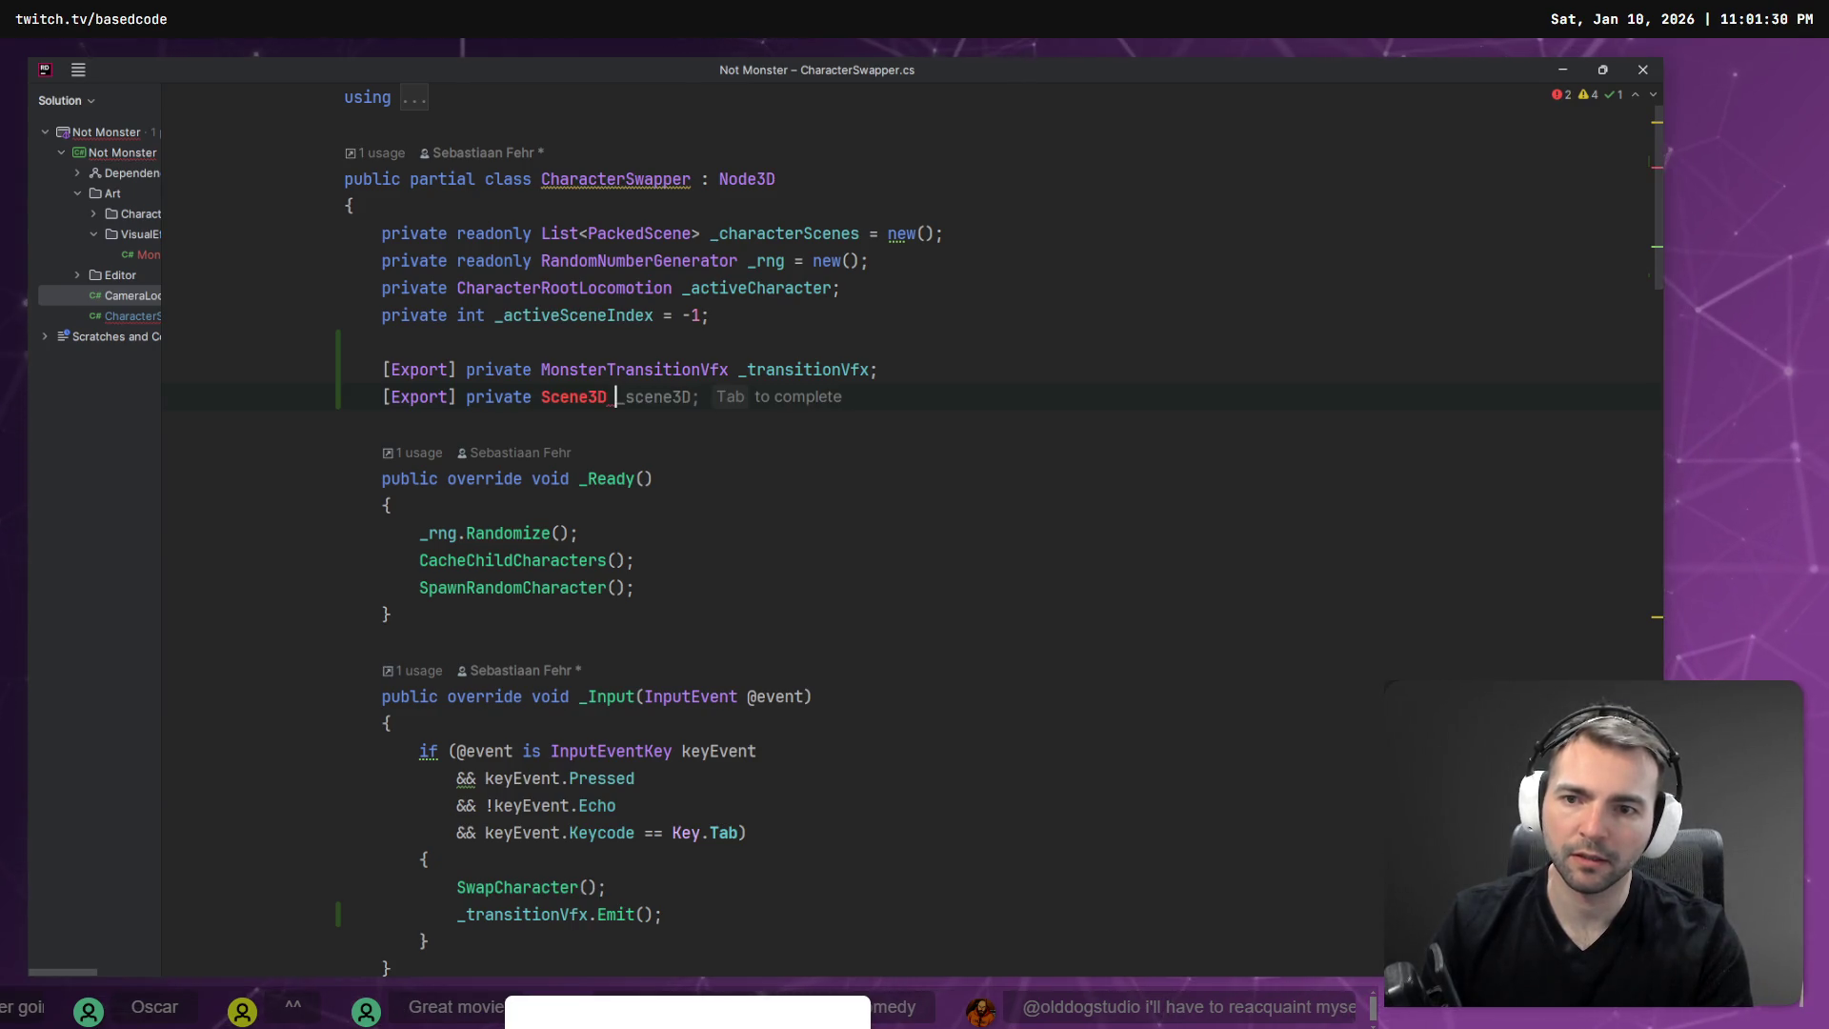
pyautogui.press('BackSpace')
pyautogui.write('[]')
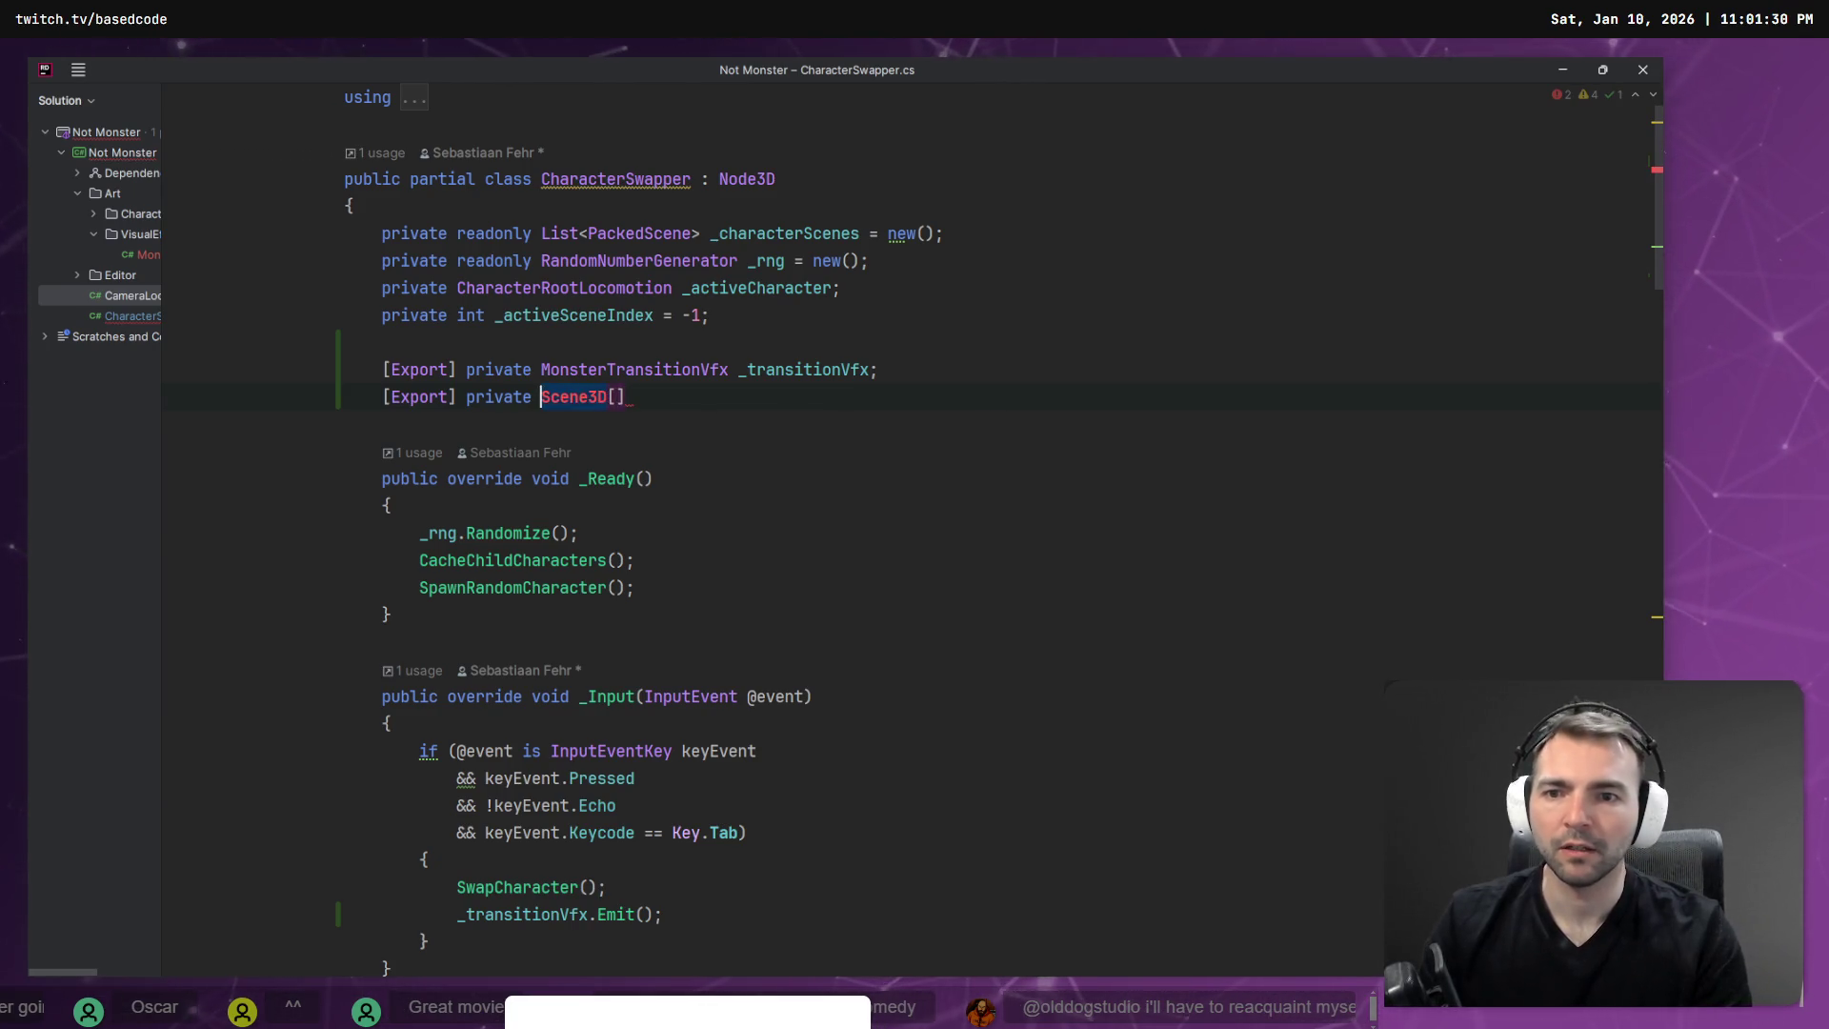
pyautogui.write('Node3D')
pyautogui.press('Escape')
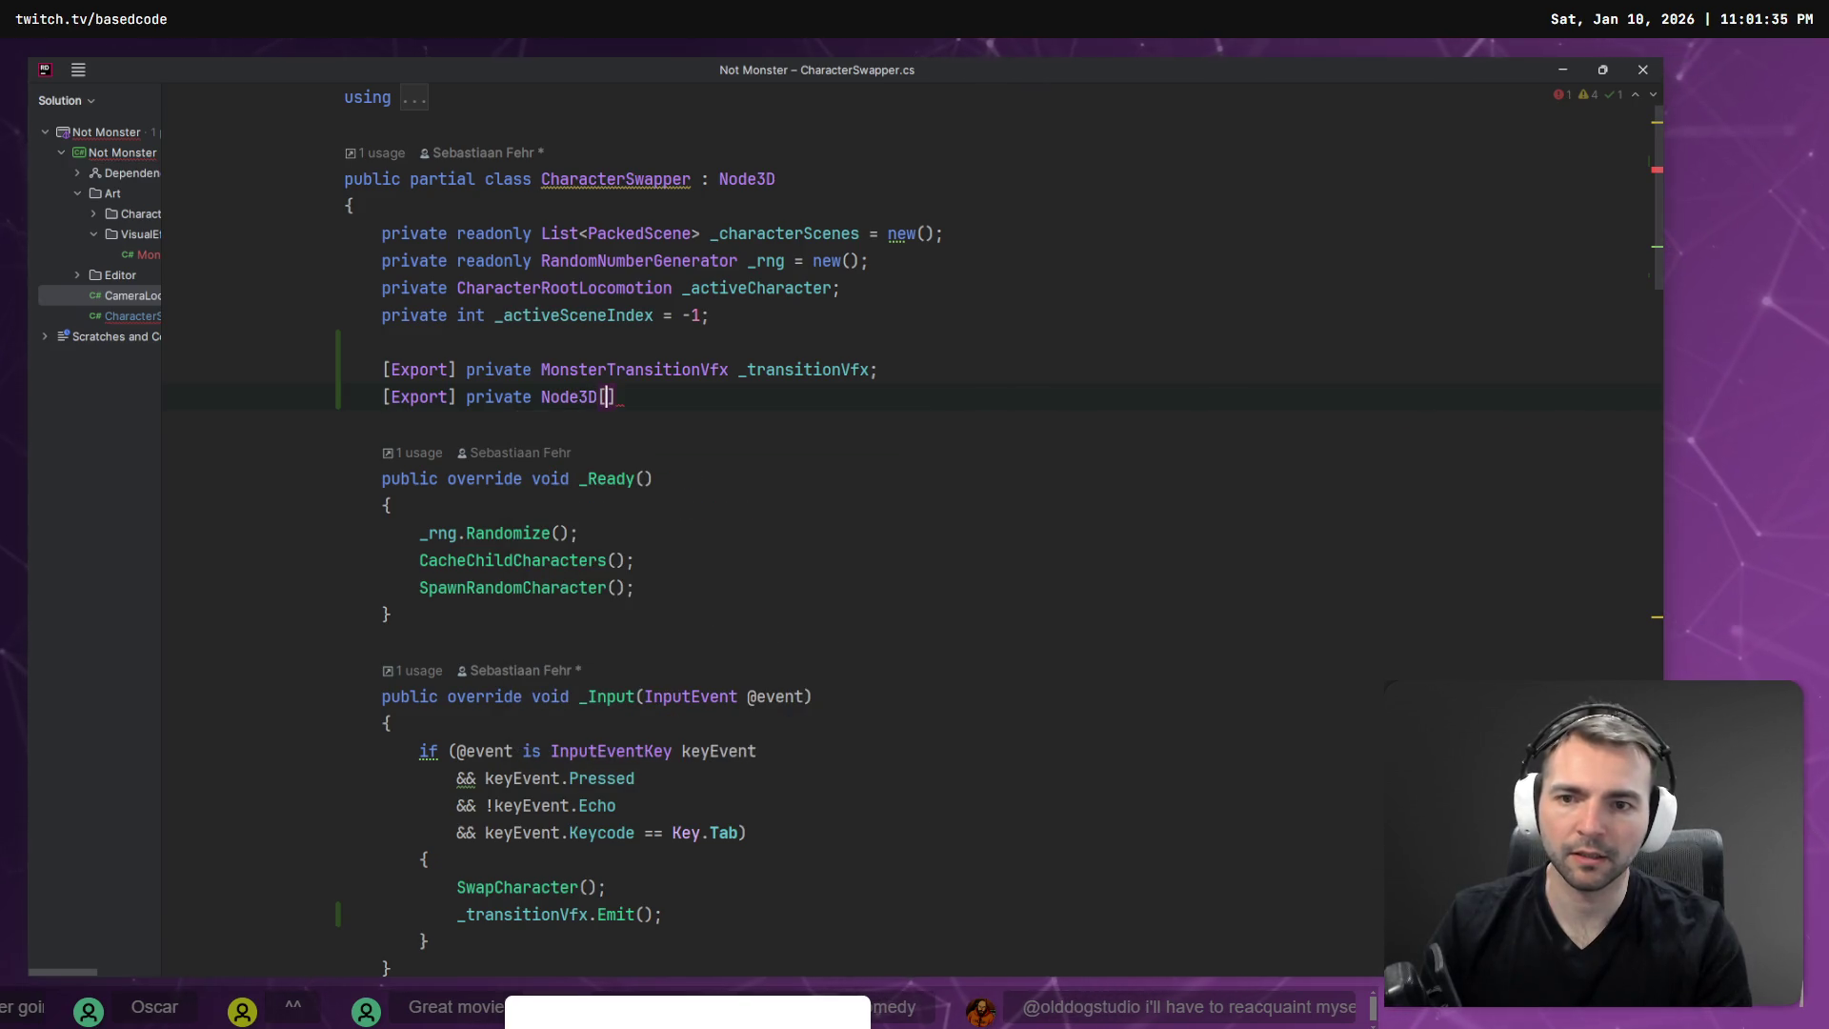
pyautogui.write('] Charac')
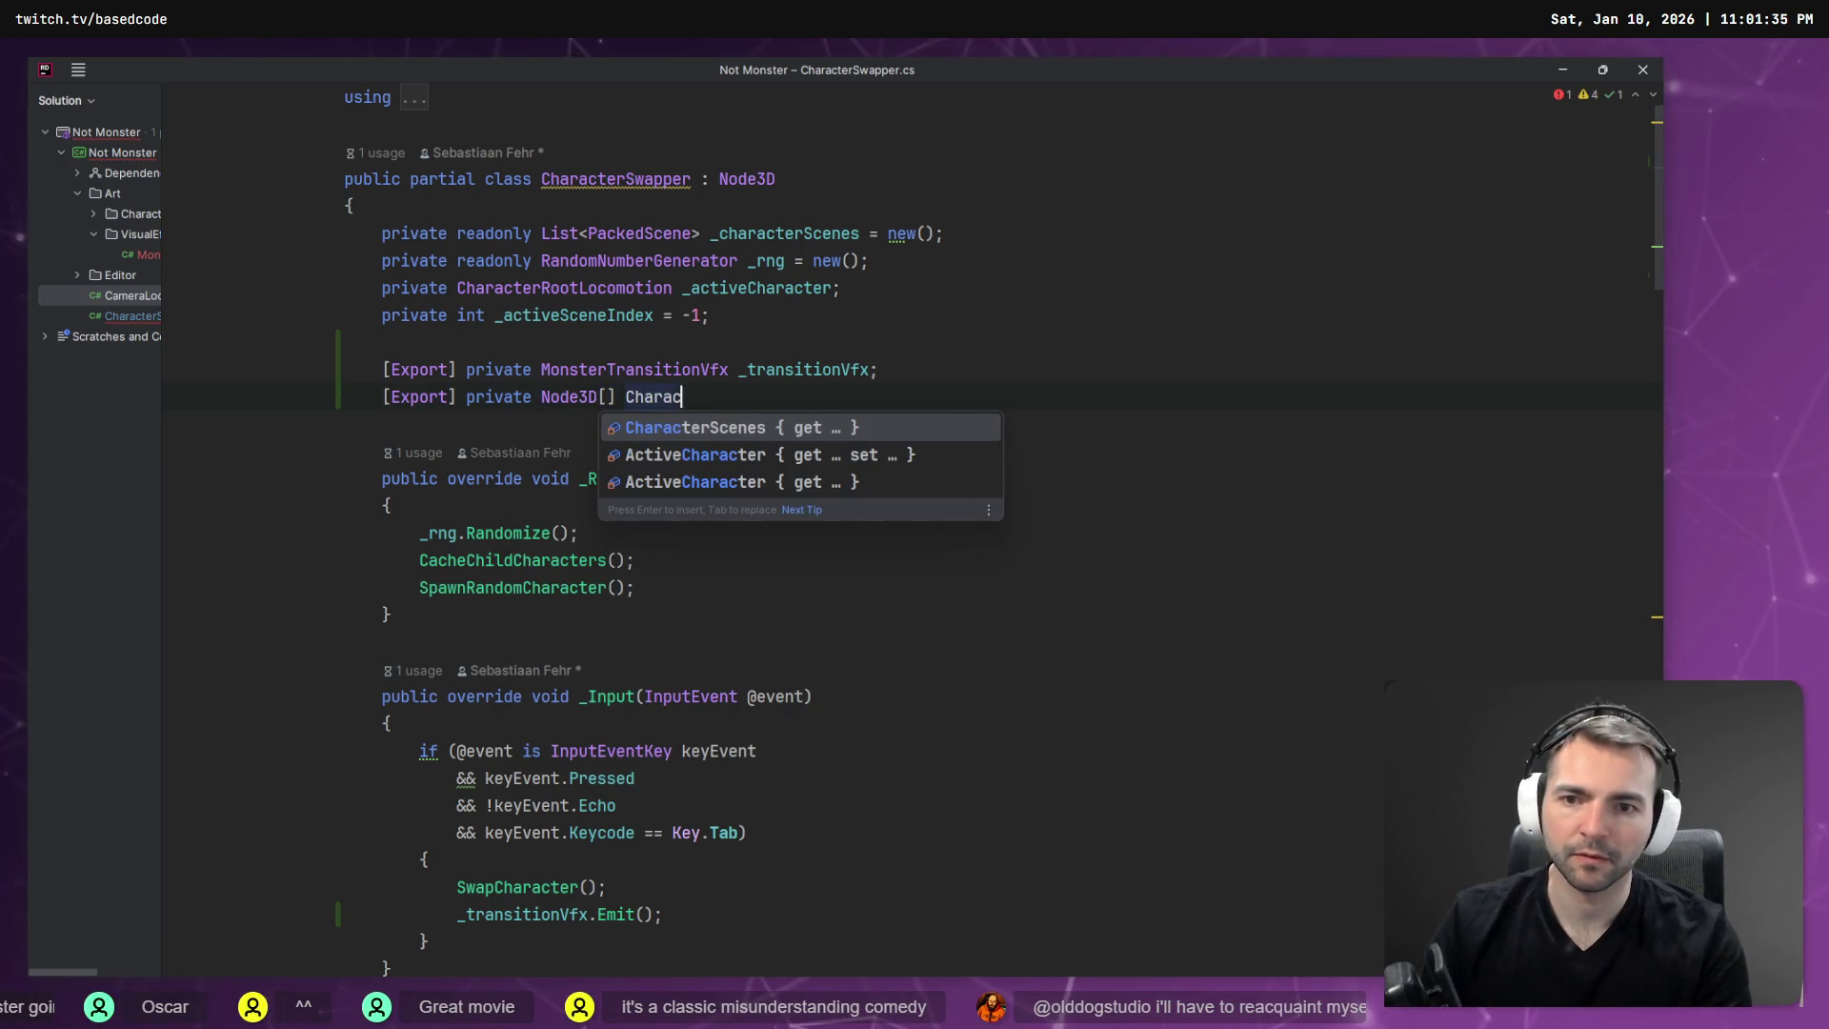
pyautogui.write('terScenes')
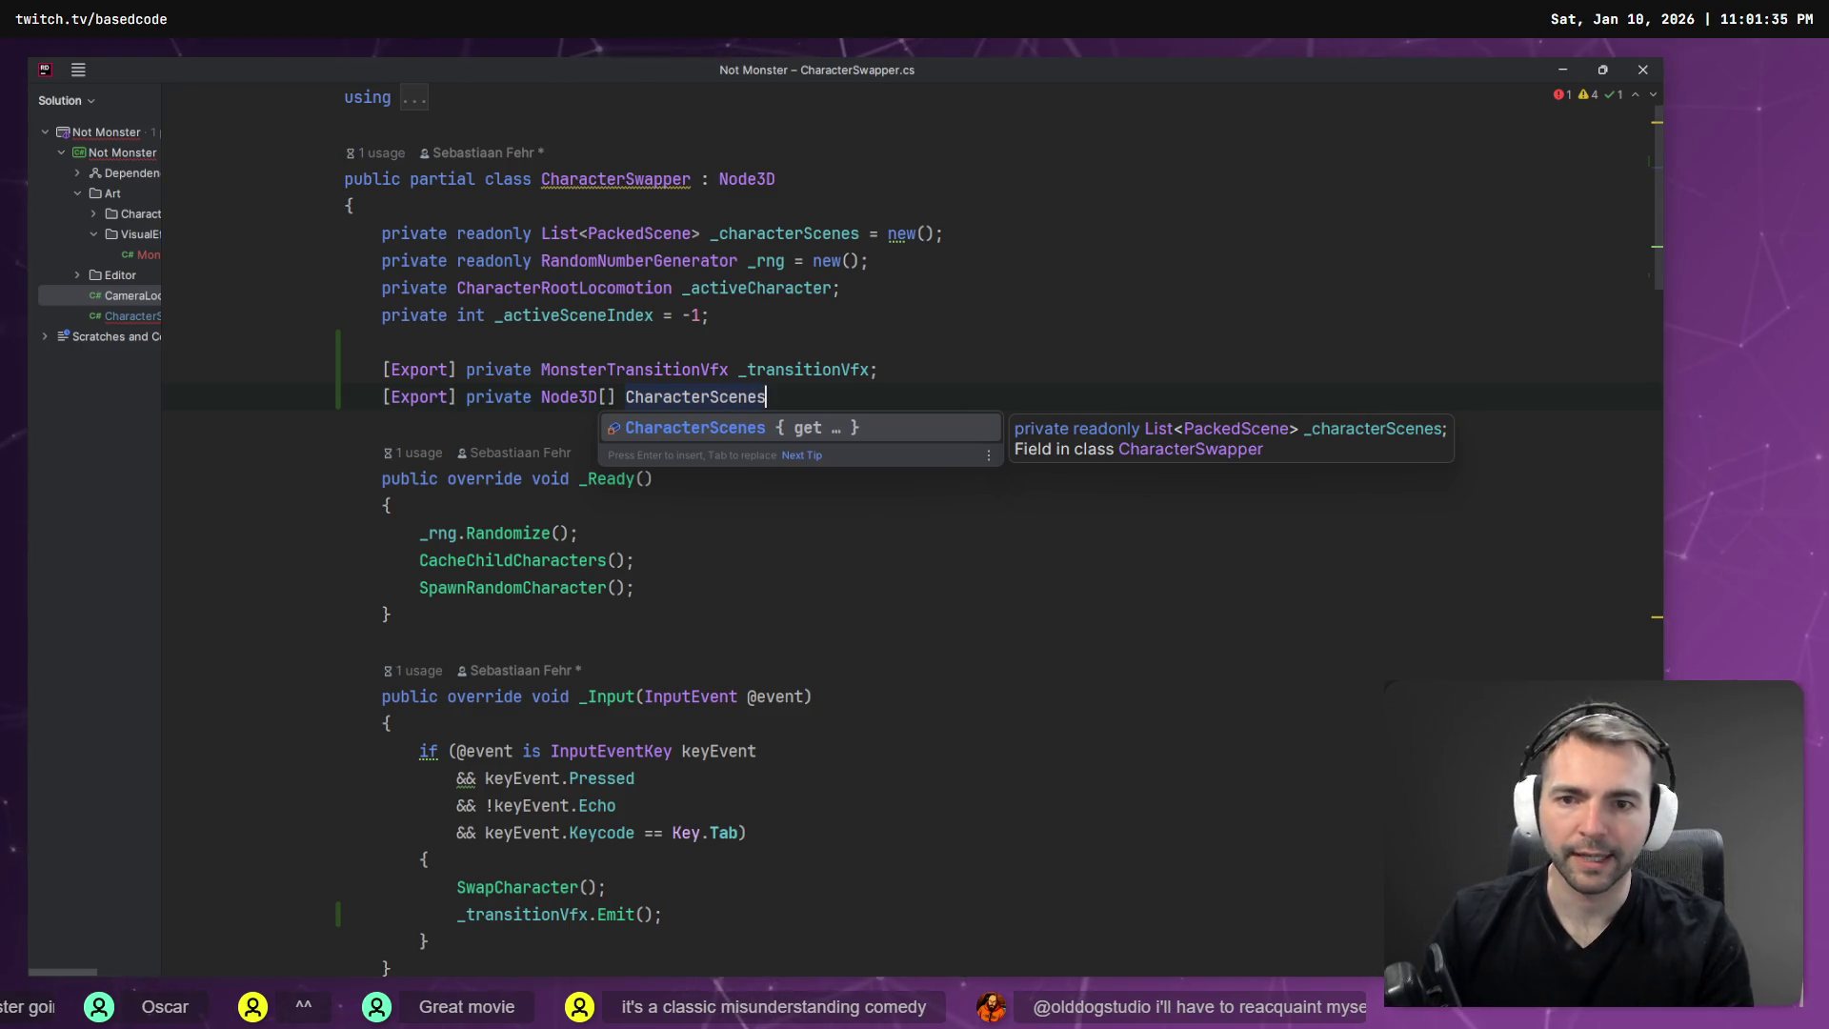
pyautogui.press('Escape')
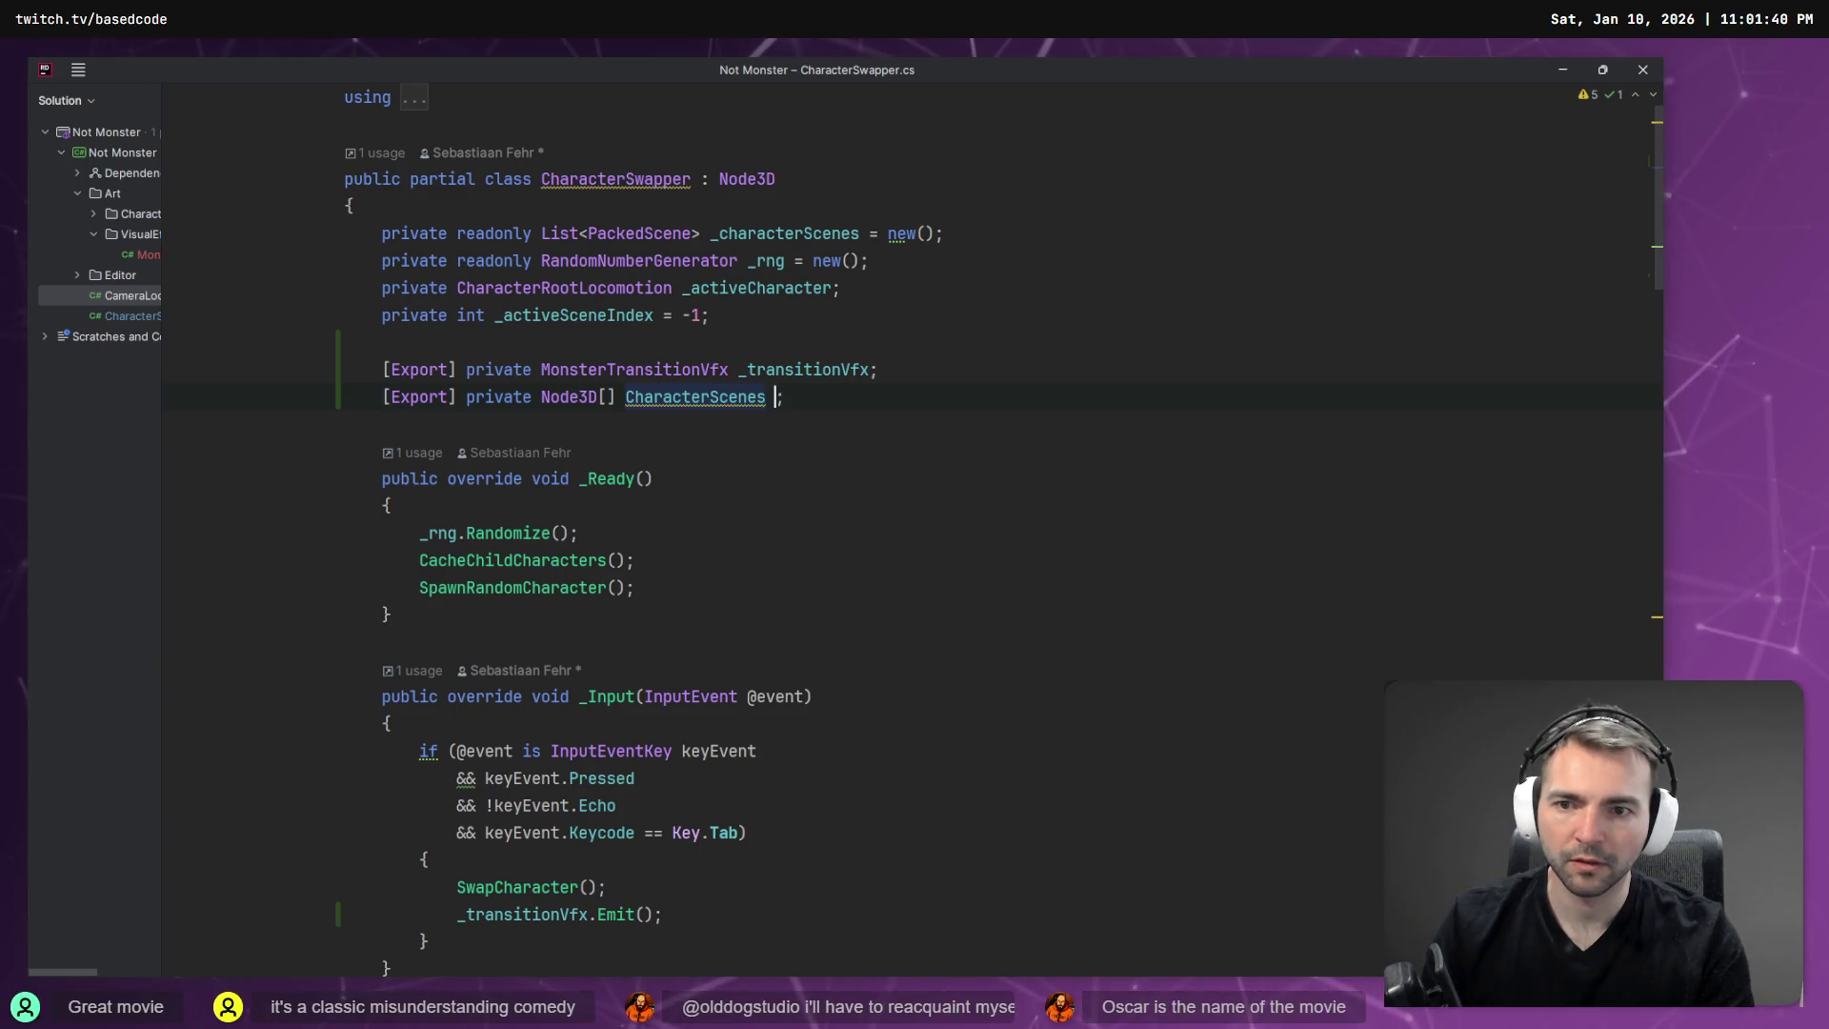
pyautogui.write('= new Node3D[0]')
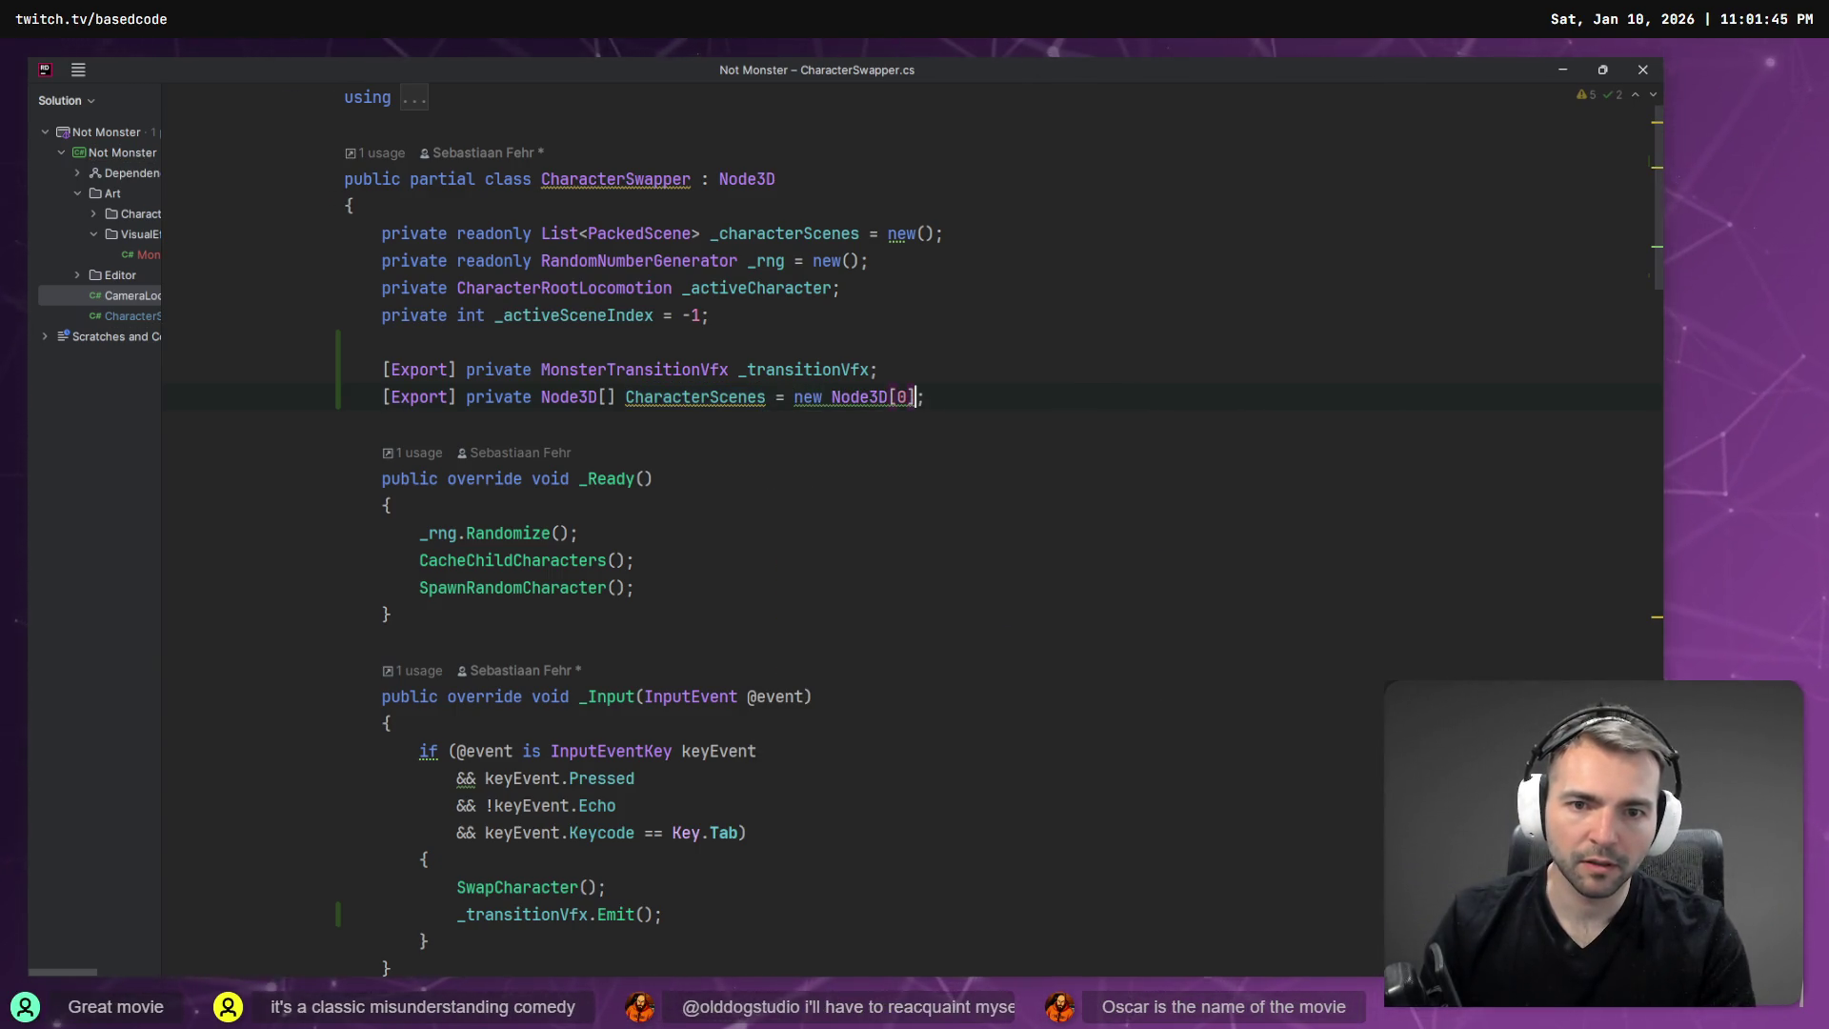
pyautogui.hotkey('alt', 'Return')
pyautogui.press('Return')
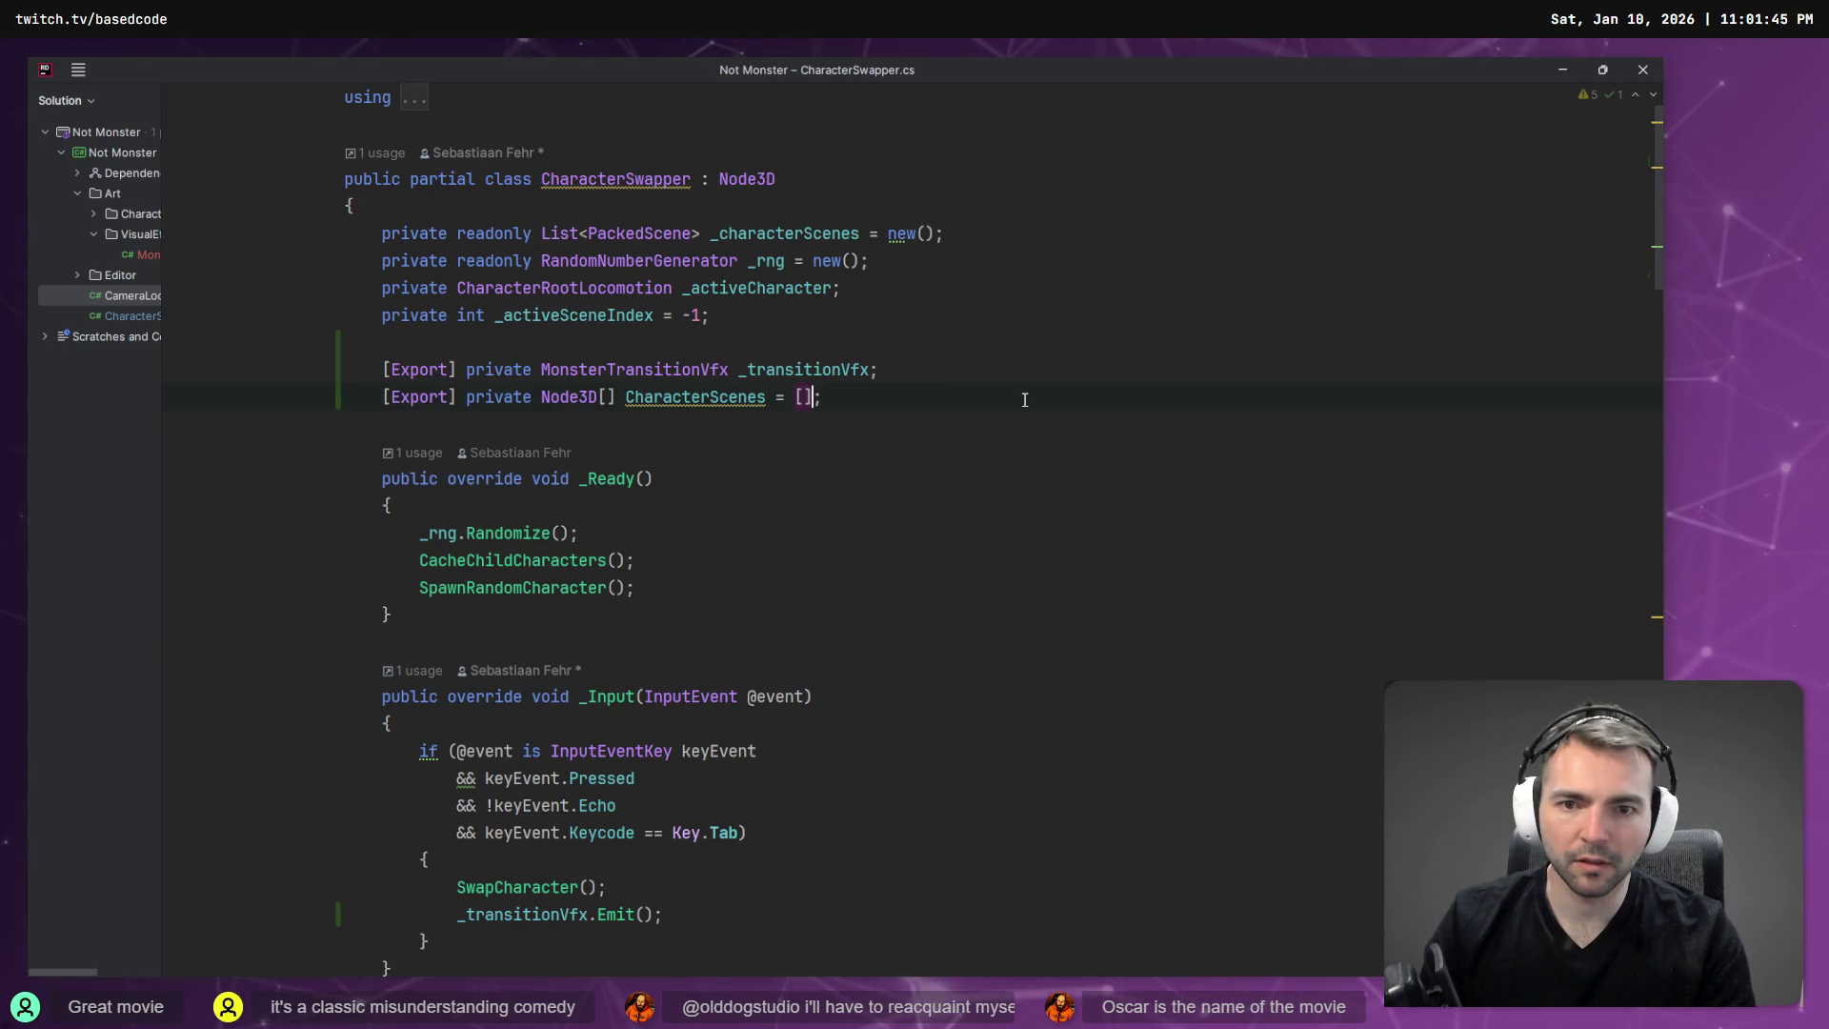
# Rename the new field to _characterSceneRefs and return to Godot
pyautogui.hotkey('alt', 'Tab')
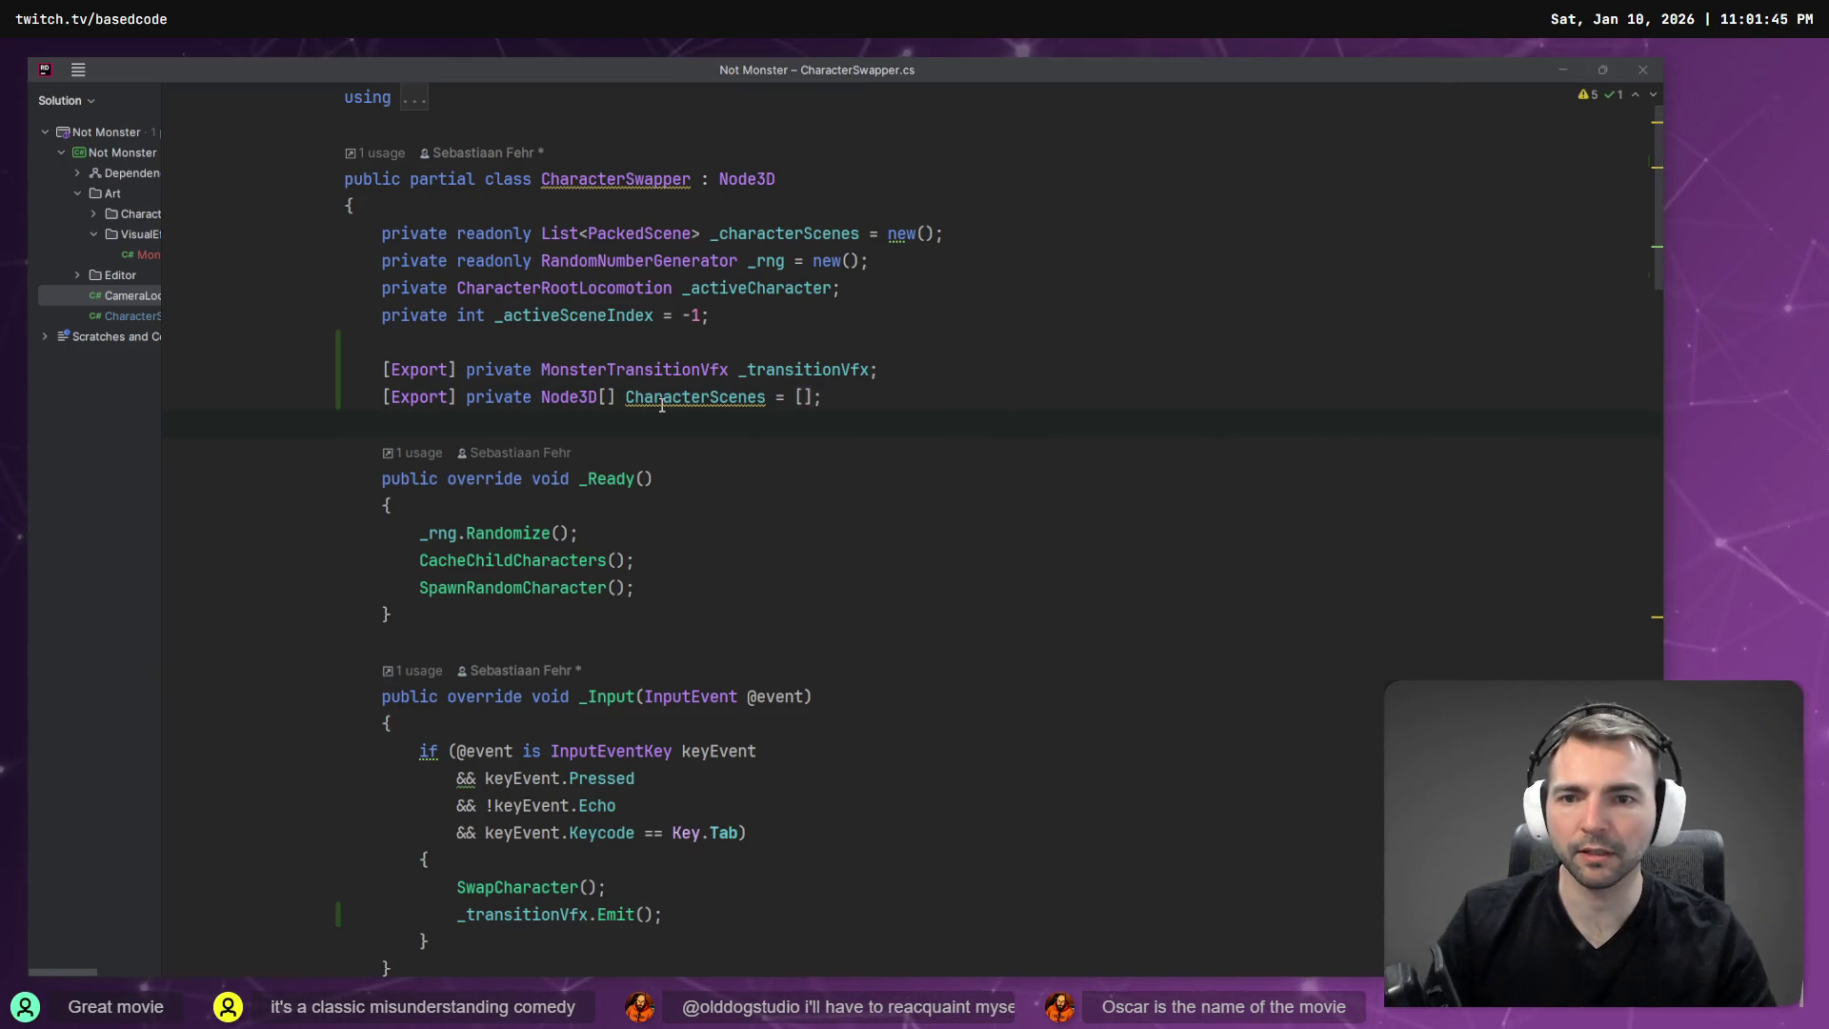
pyautogui.click(625, 398)
pyautogui.write('_')
pyautogui.press('Delete')
pyautogui.write('cenes')
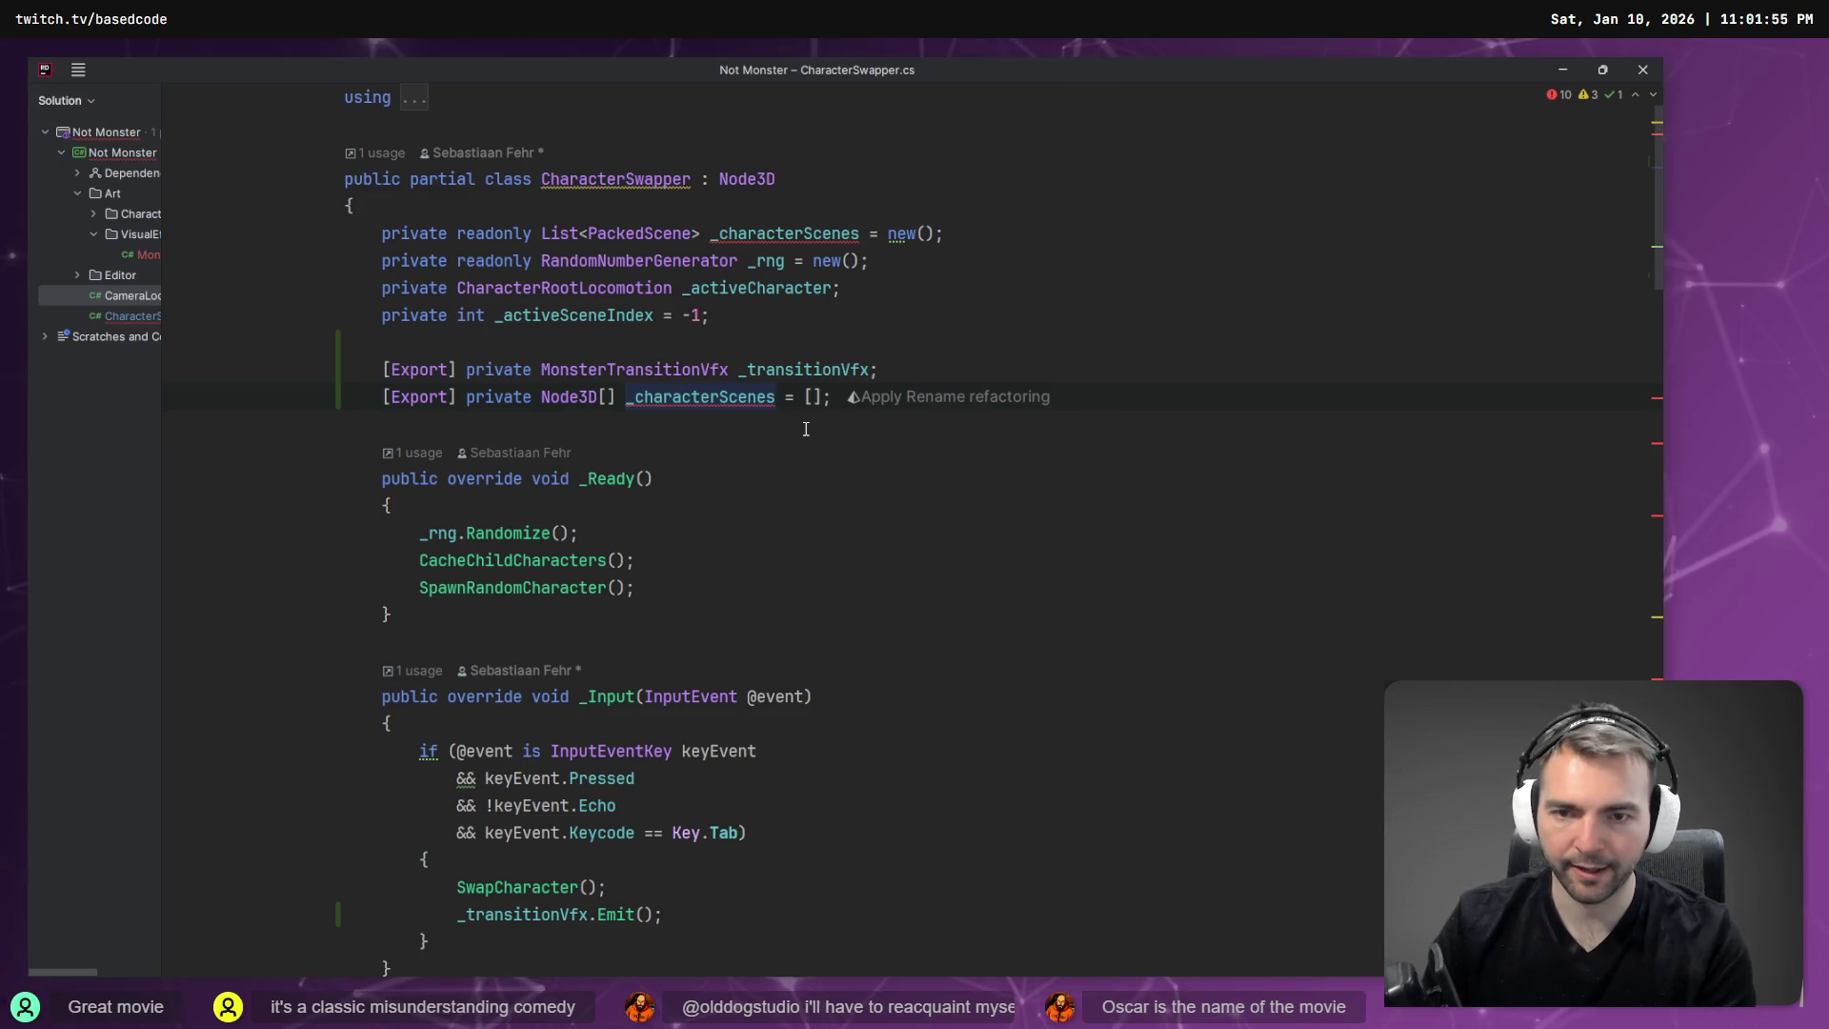
pyautogui.write('Ref')
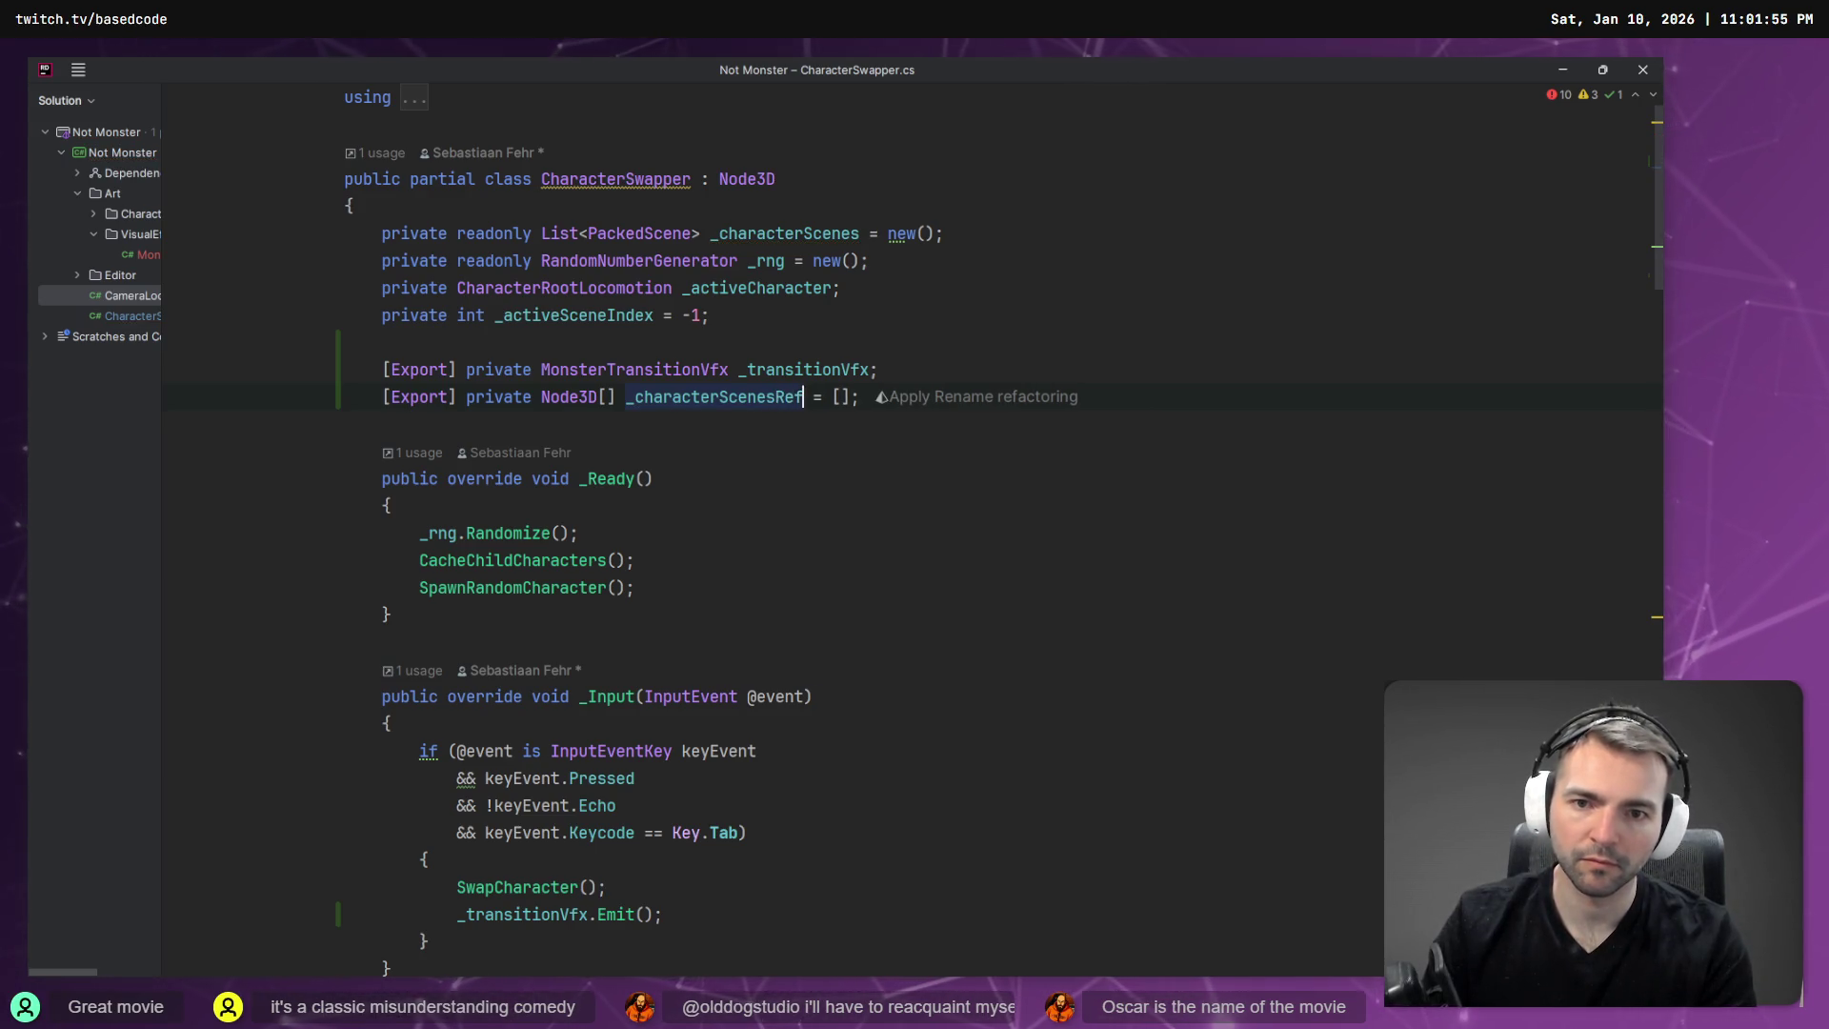
pyautogui.press('Left')
pyautogui.press('BackSpace')
pyautogui.press('Right')
pyautogui.write('efs')
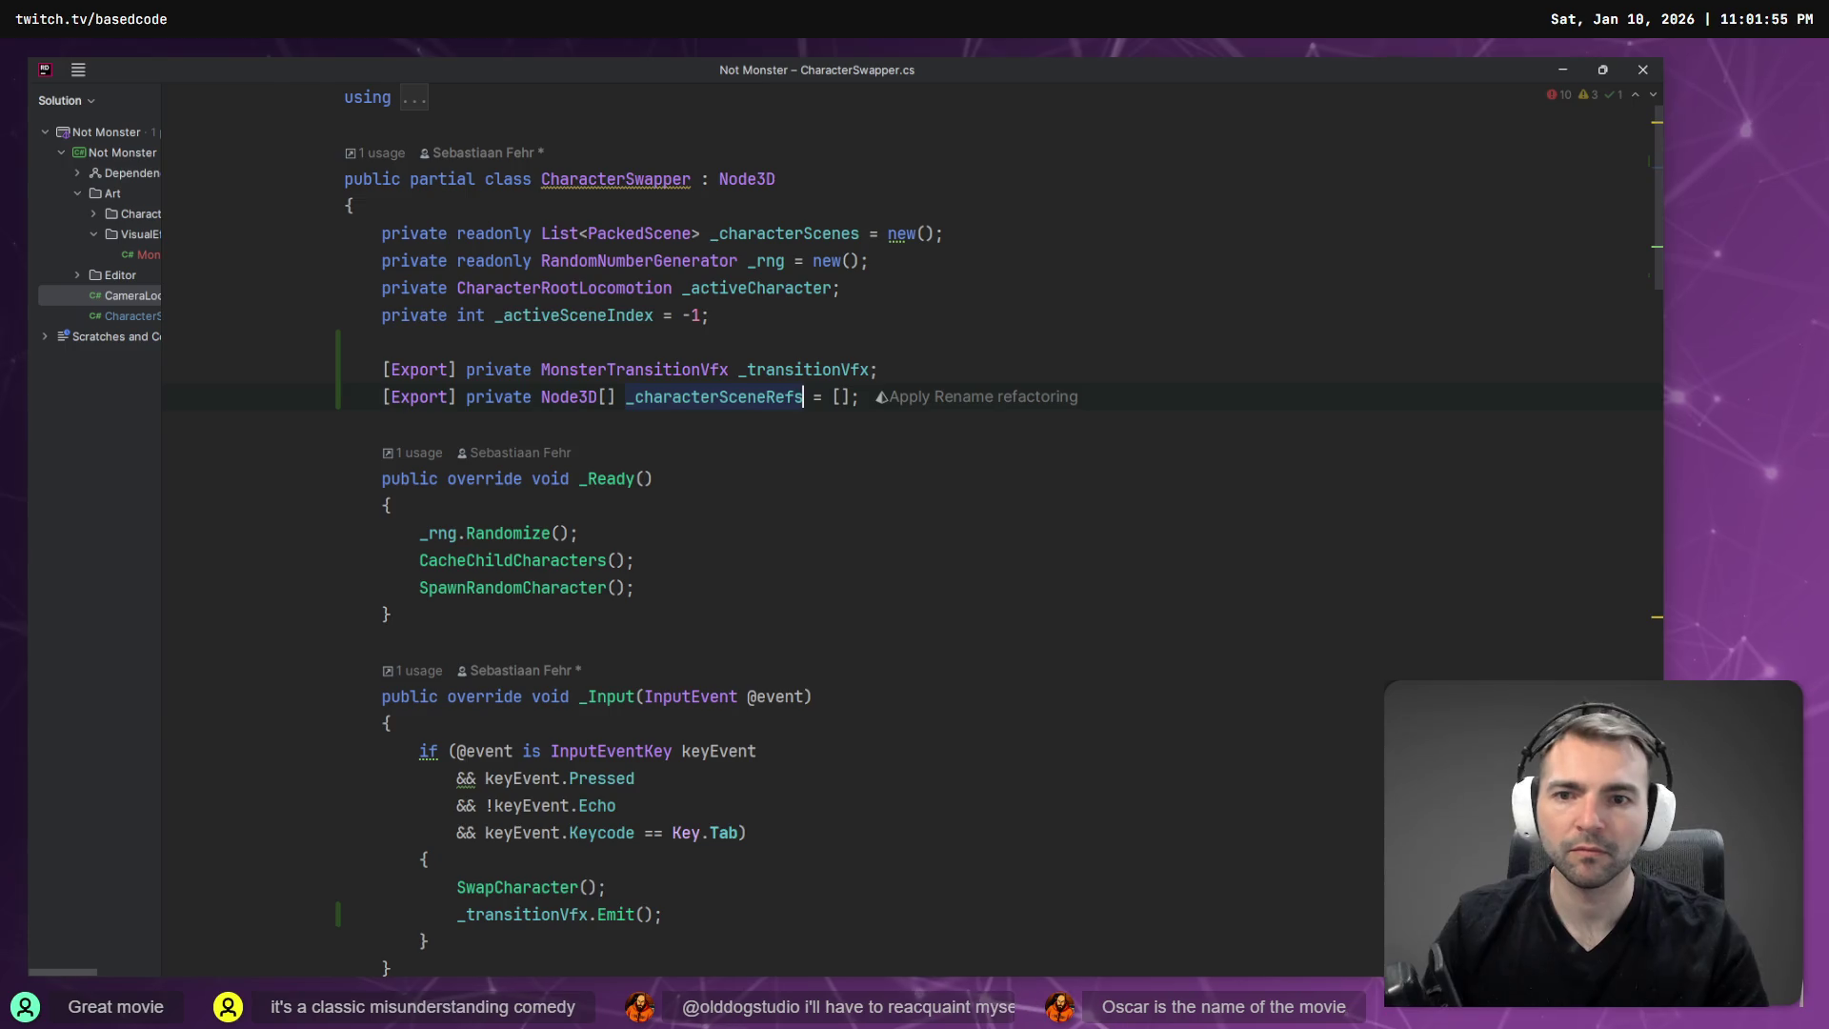
pyautogui.hotkey('alt', 'Tab')
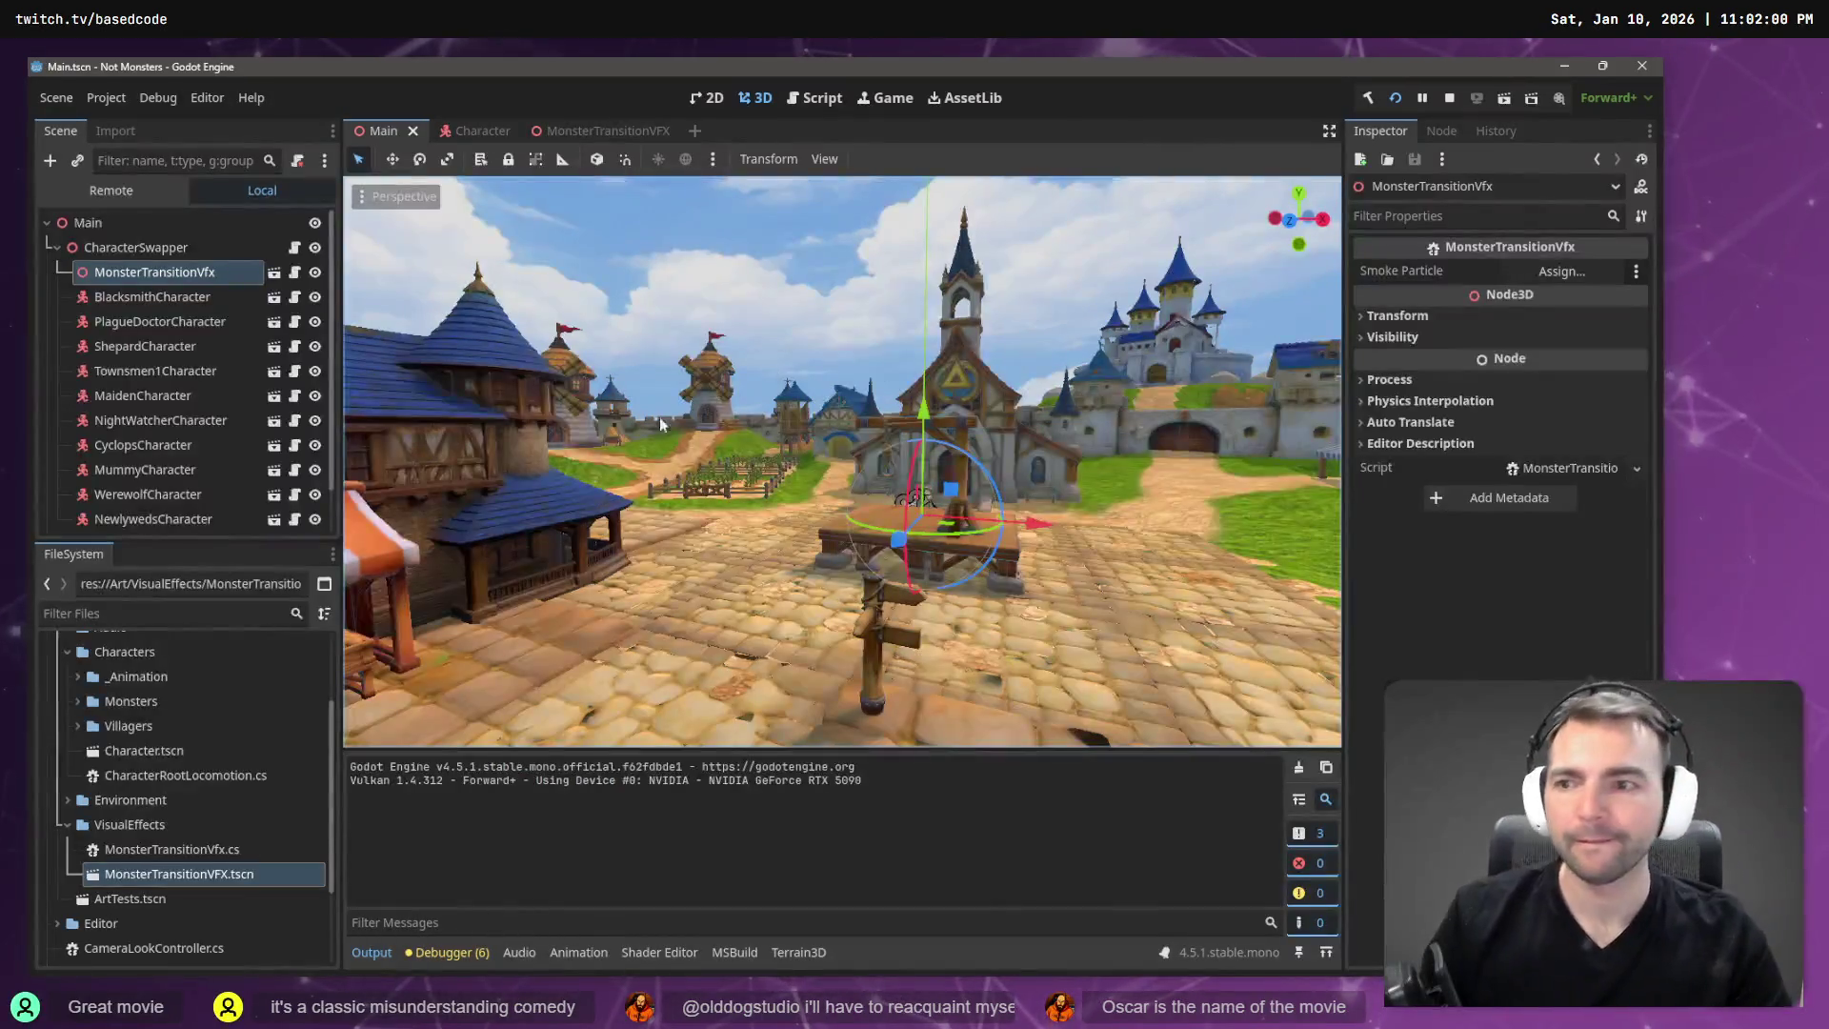
# Rebuild, then give CharacterSwapper's Character Scene Refs one element set to MonsterTransitionVfx
pyautogui.hotkey('alt', 'b')
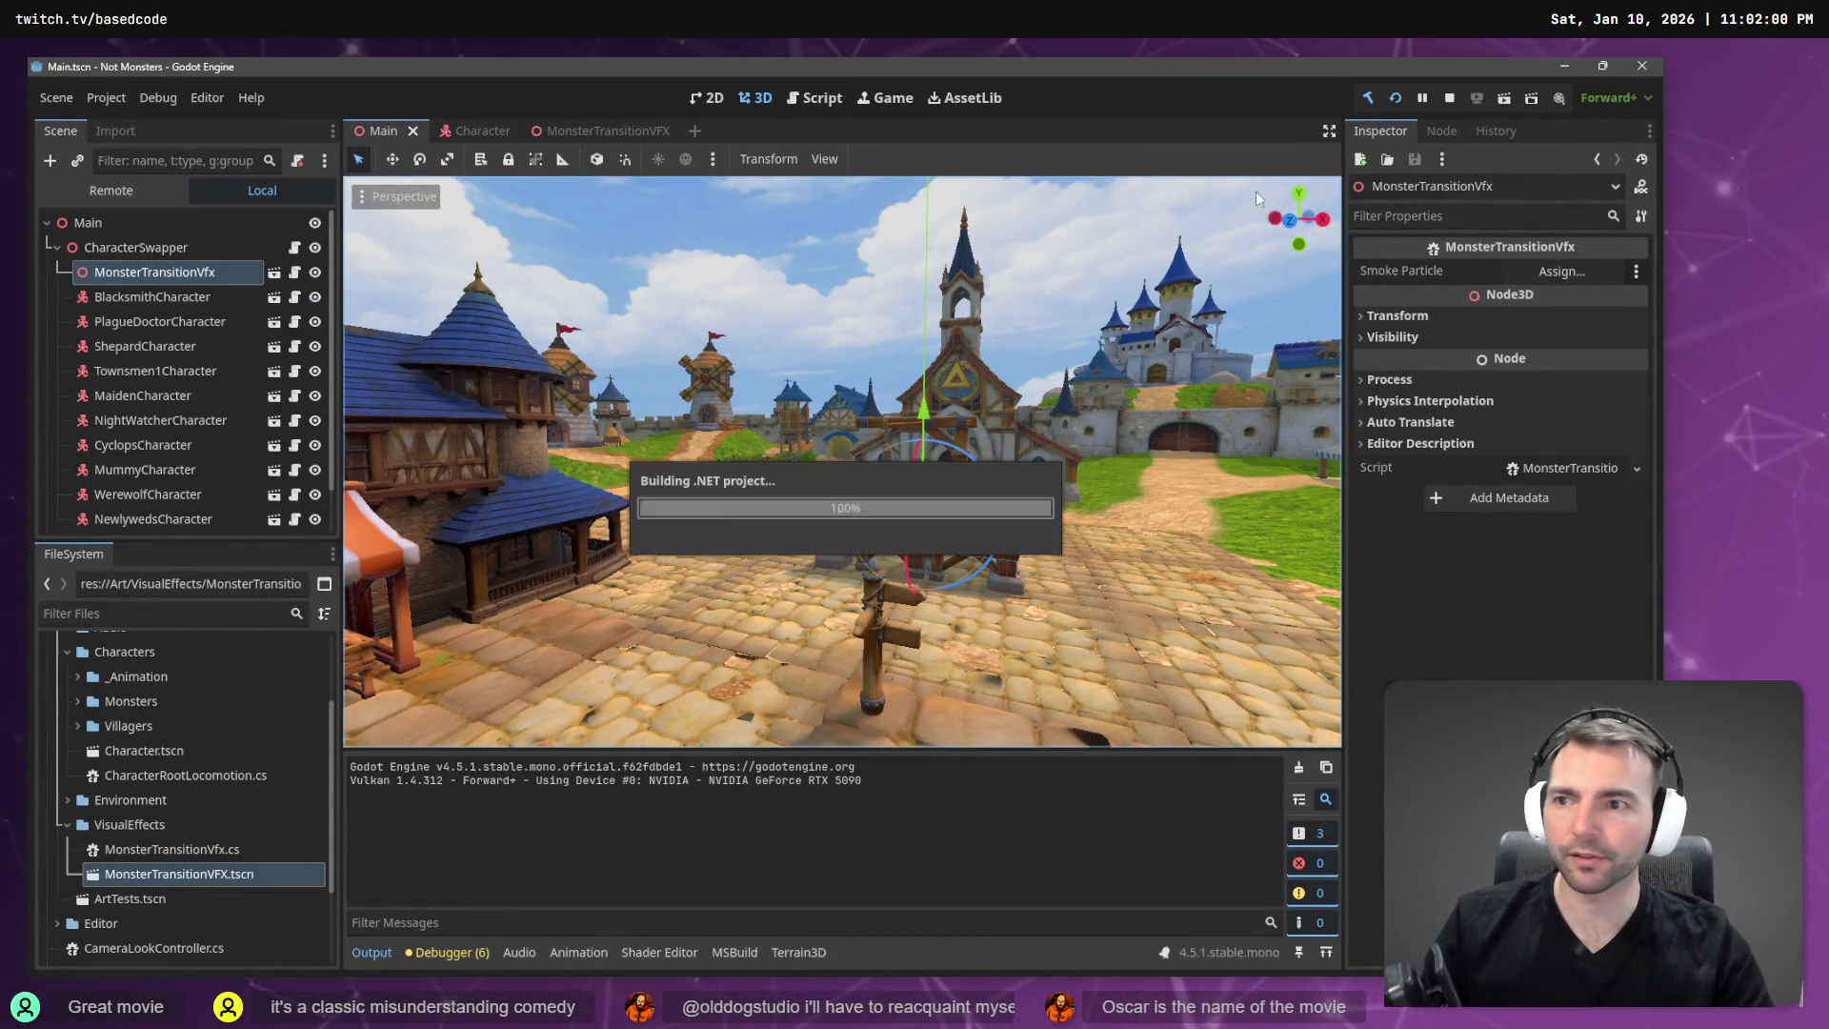
pyautogui.click(136, 247)
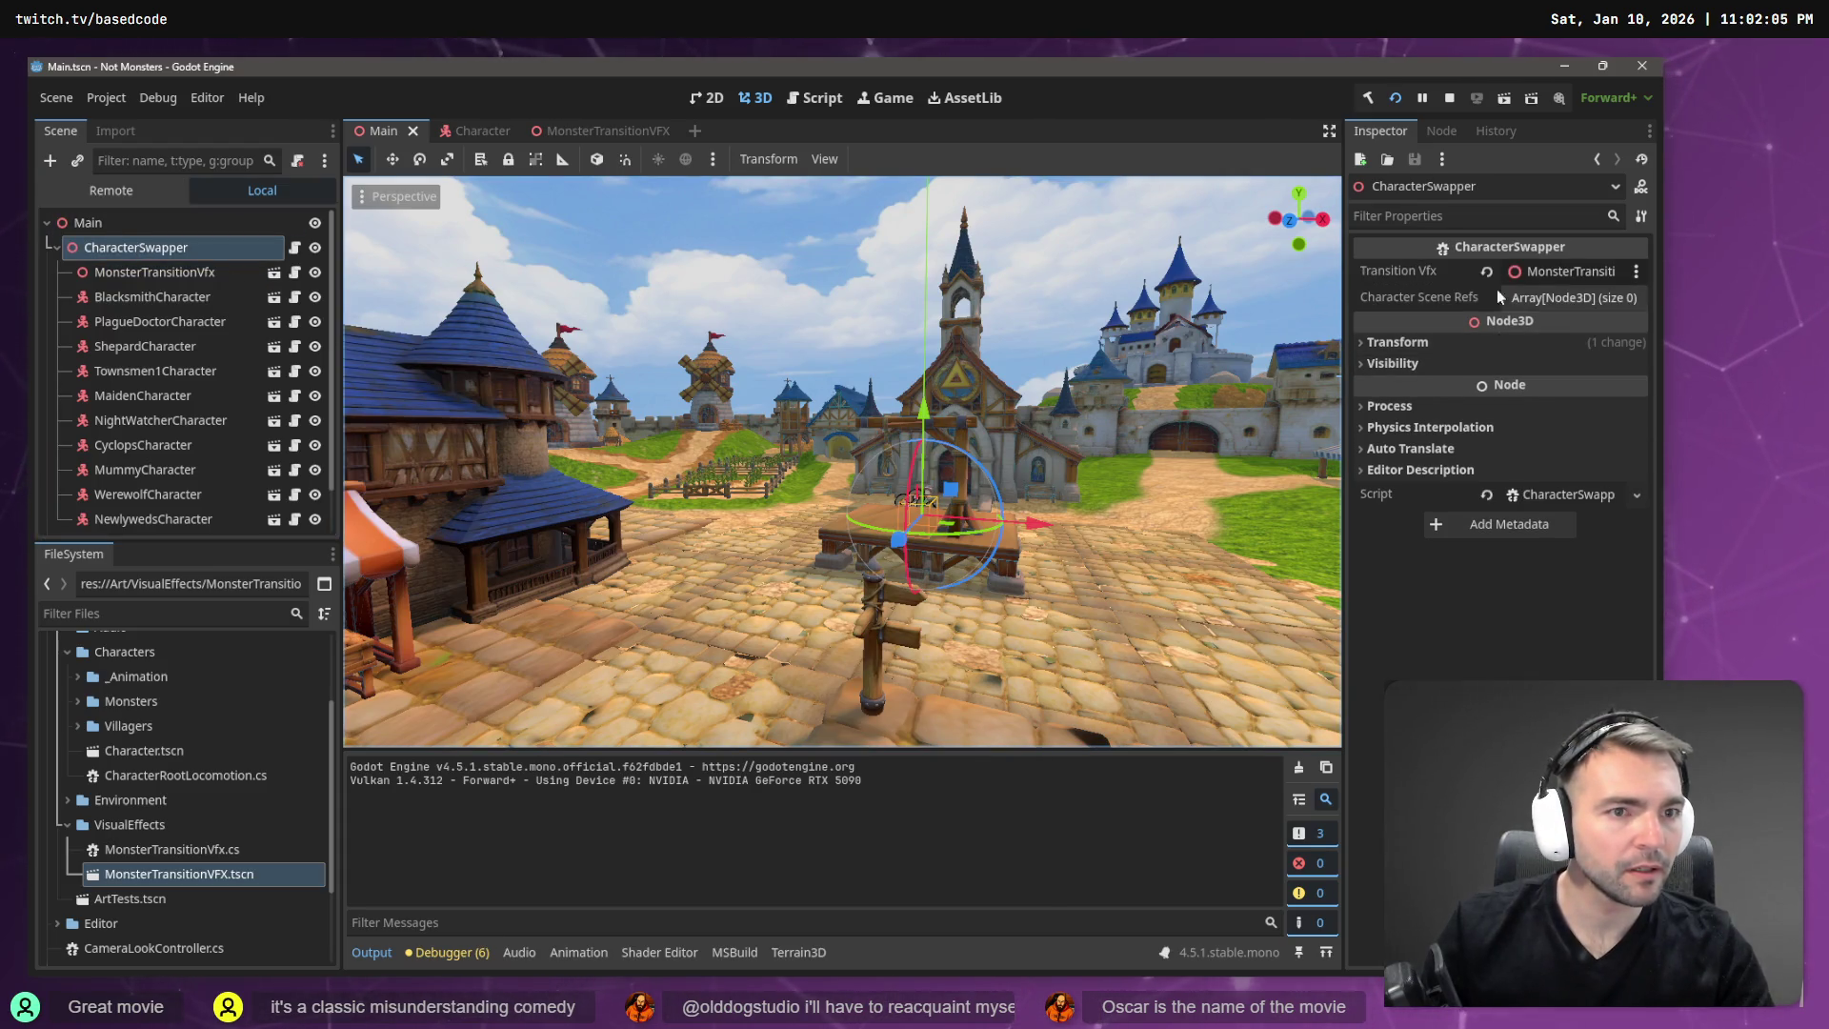
pyautogui.click(1558, 299)
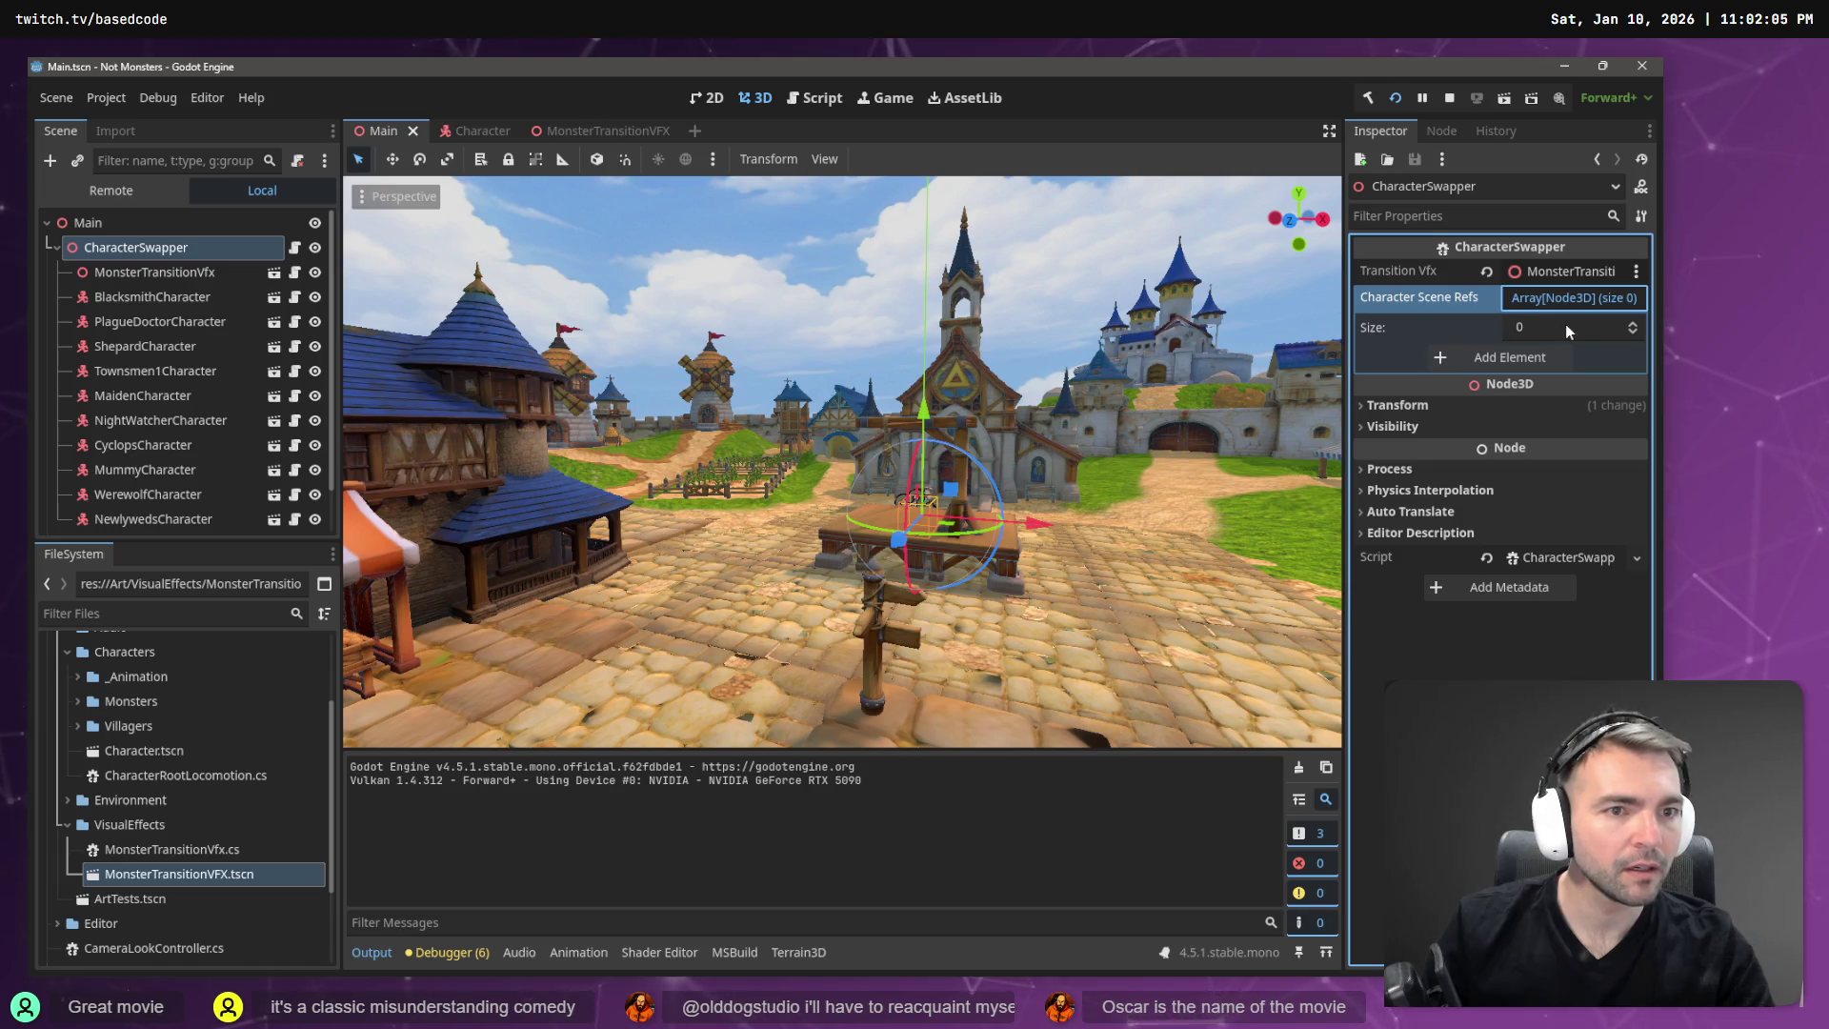
pyautogui.click(1457, 358)
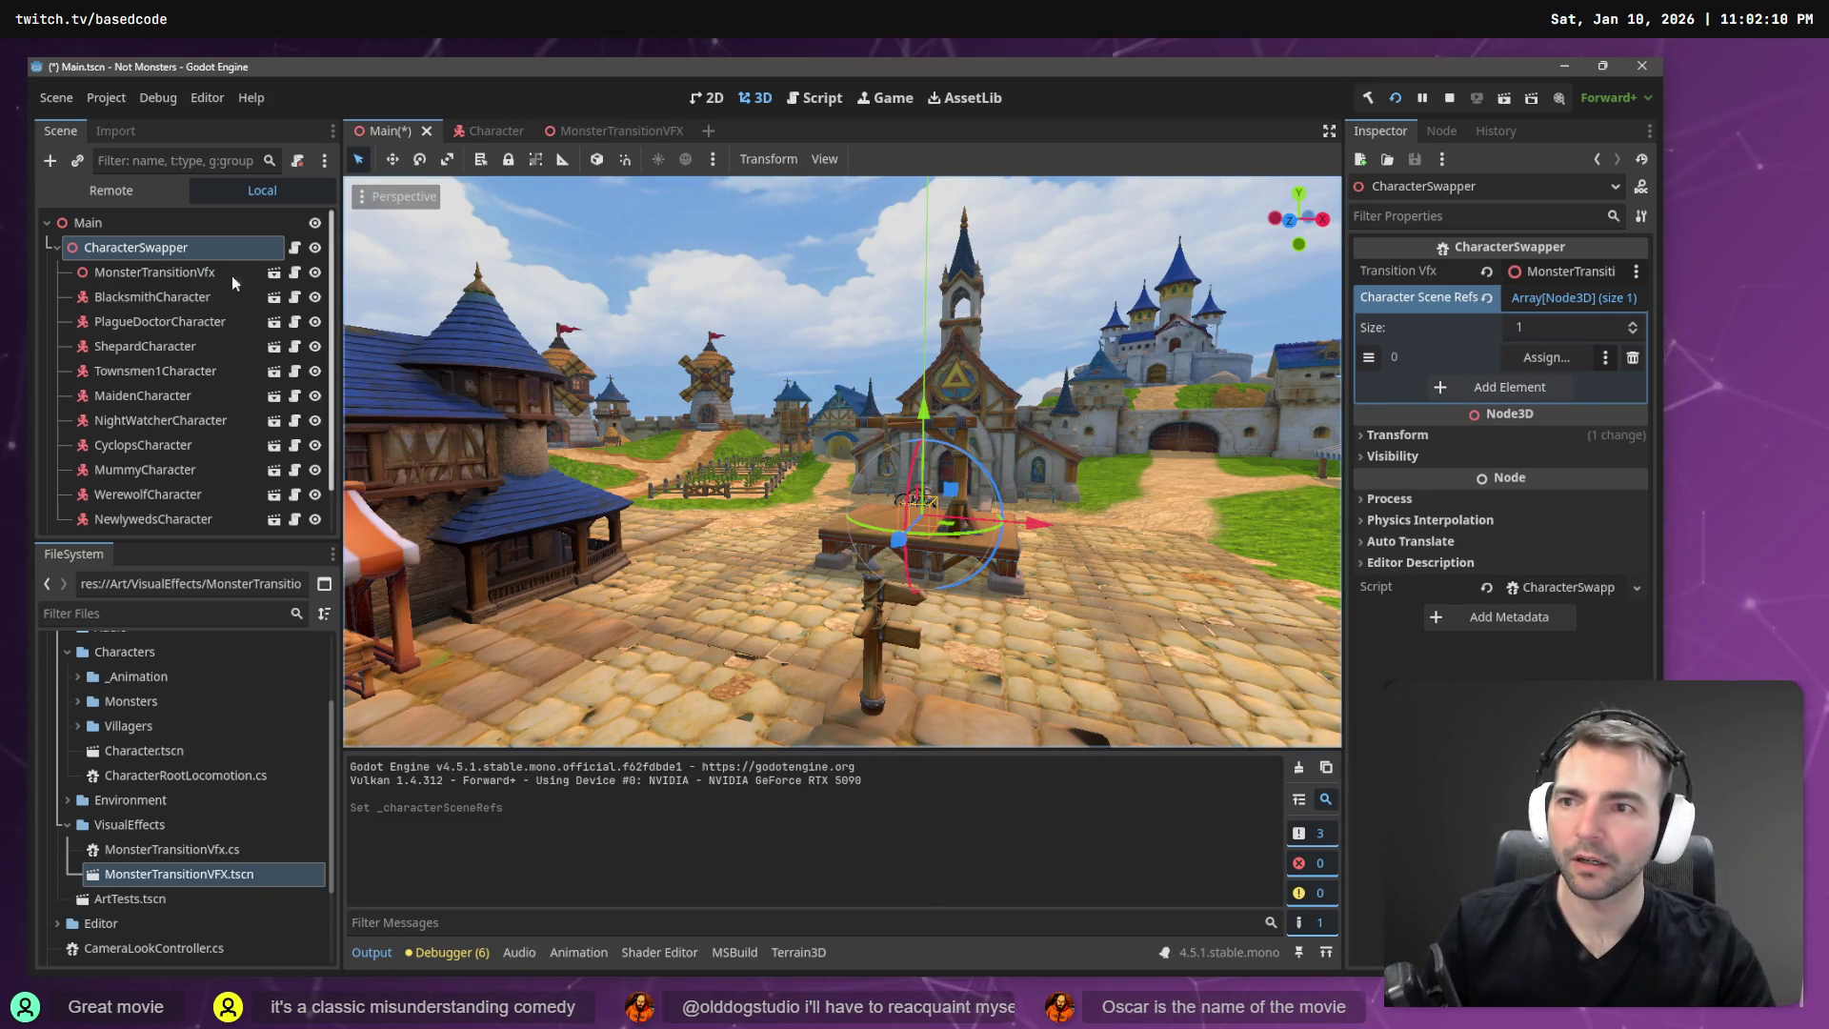
pyautogui.moveTo(152, 272); pyautogui.dragTo(1526, 362)
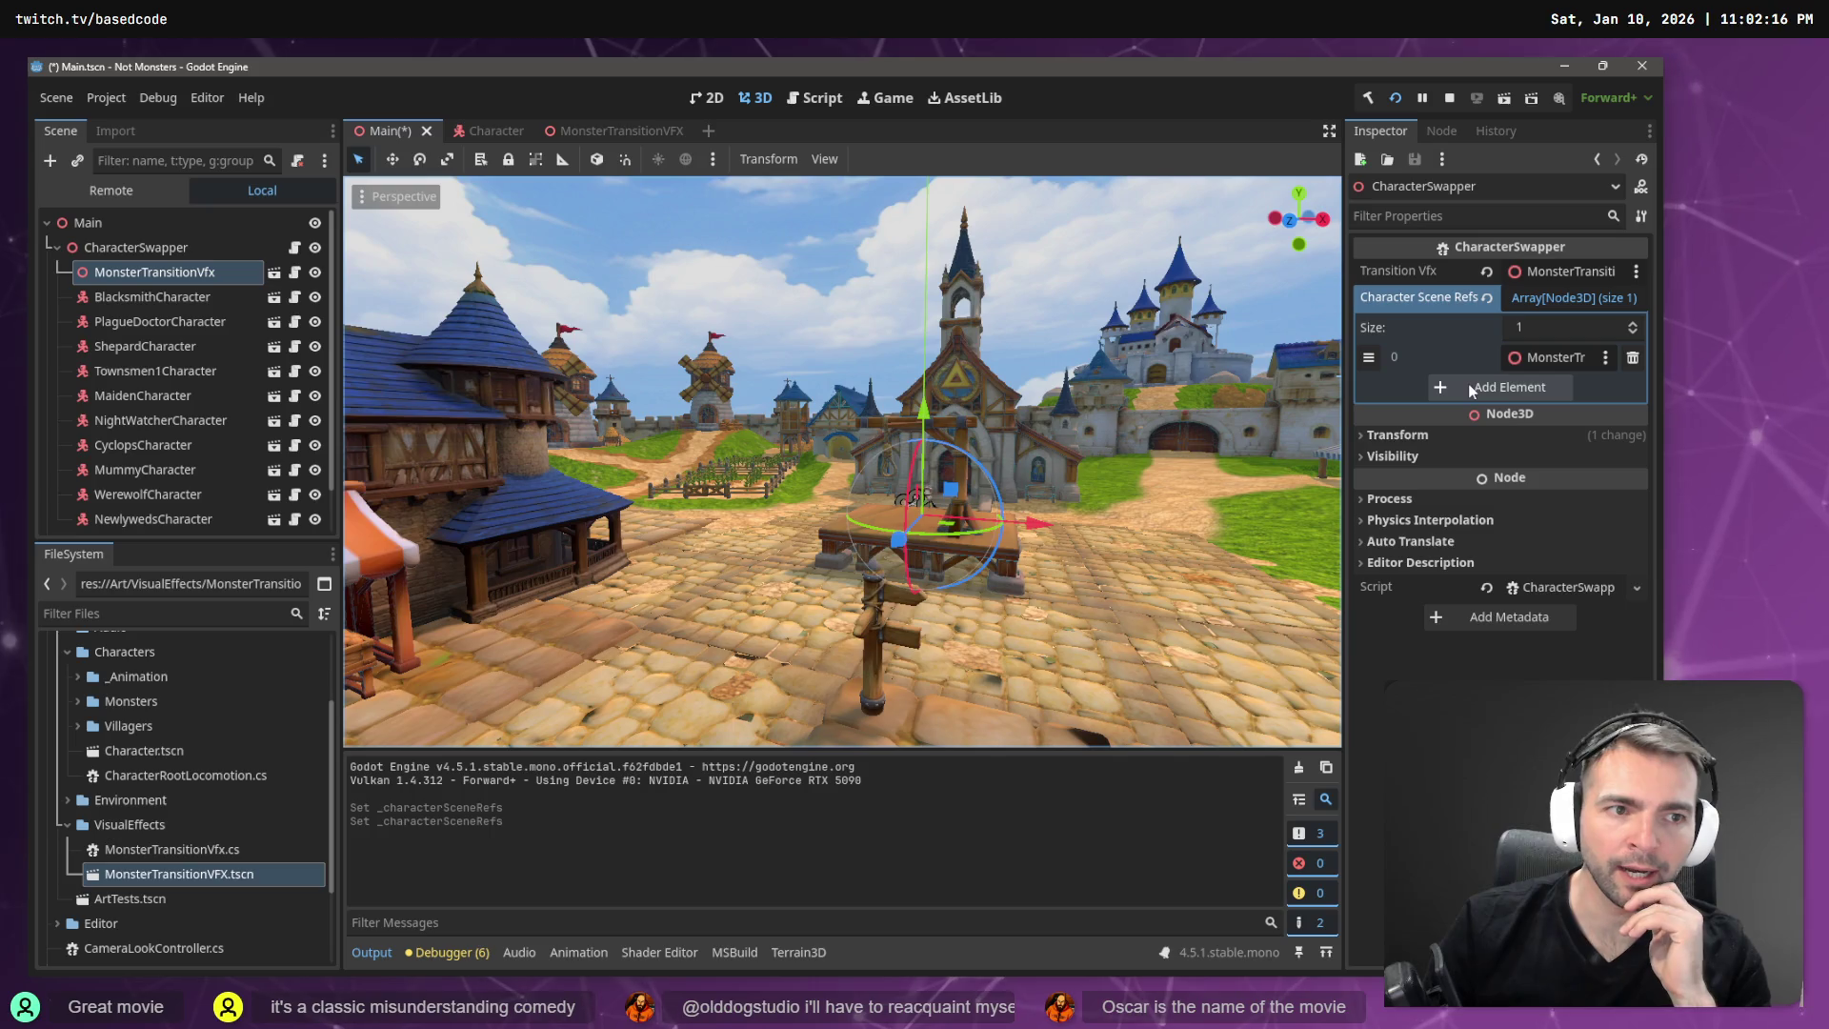
# Rename _characterSceneRefs to _monsters and duplicate it as a _villagers Node3D[] field
pyautogui.hotkey('alt', 'Tab')
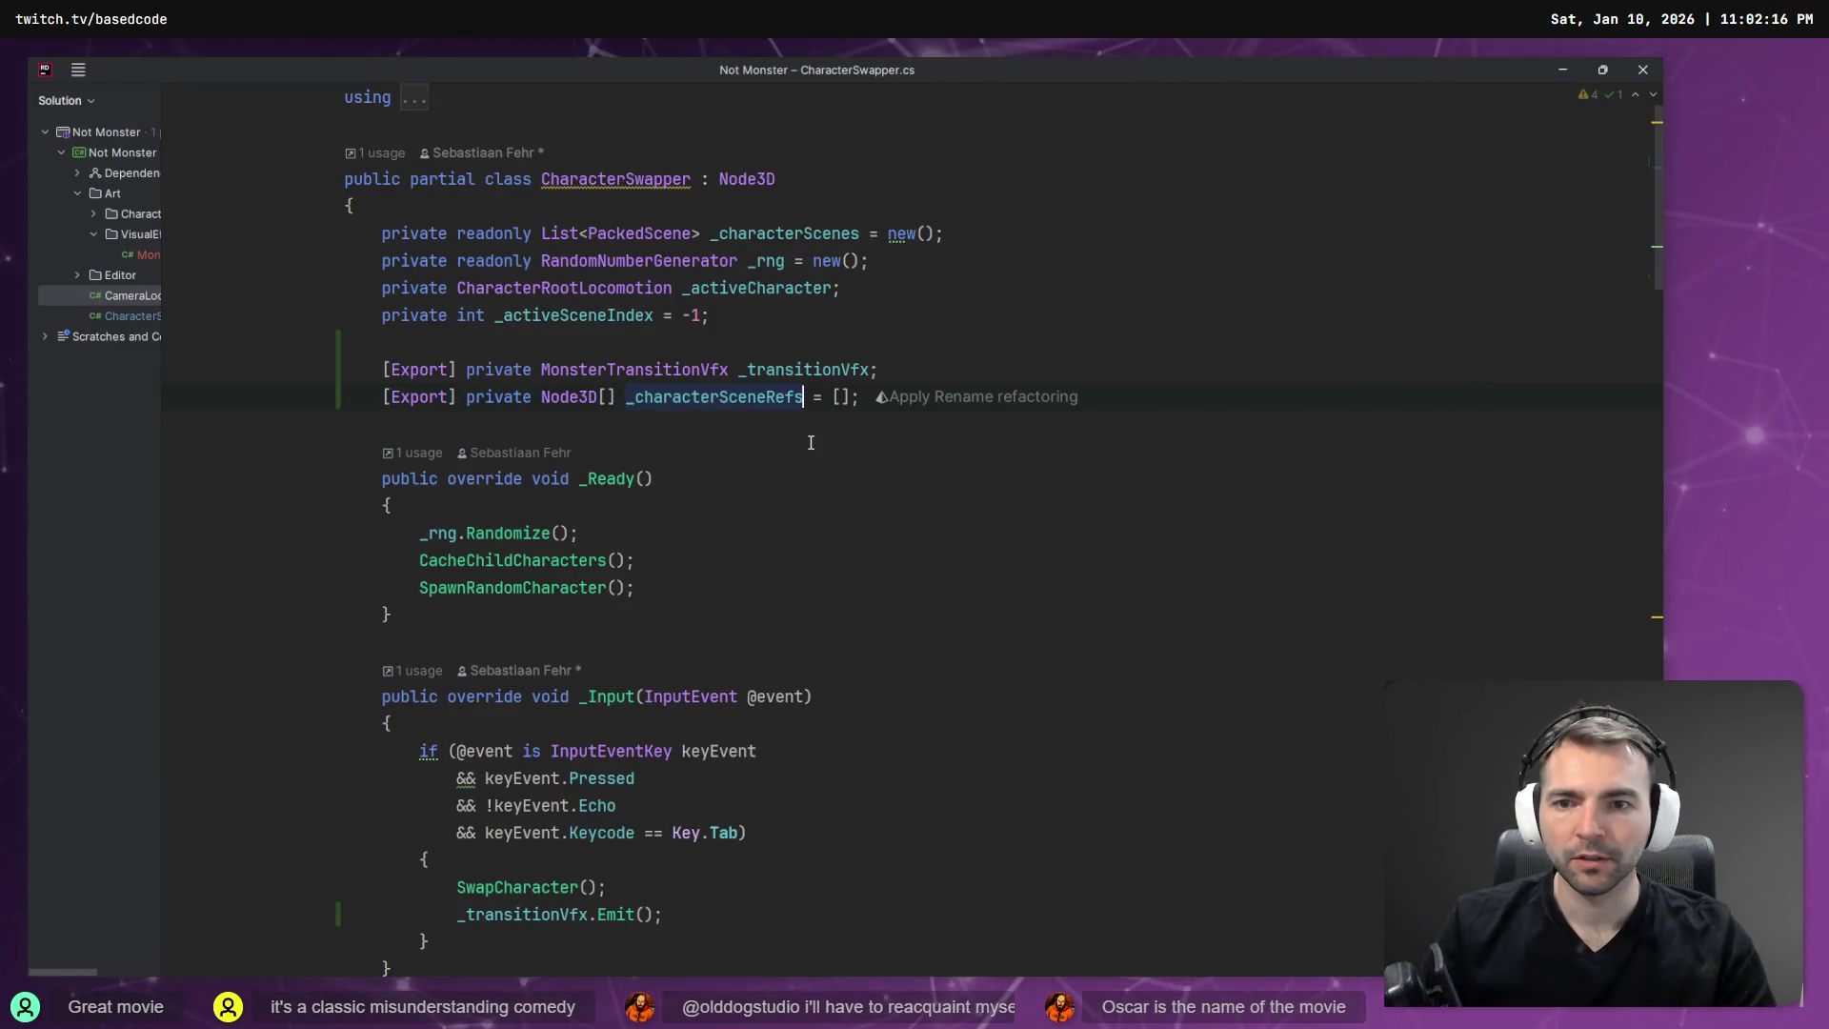
pyautogui.hotkey('ctrl', 'r')
pyautogui.write('r')
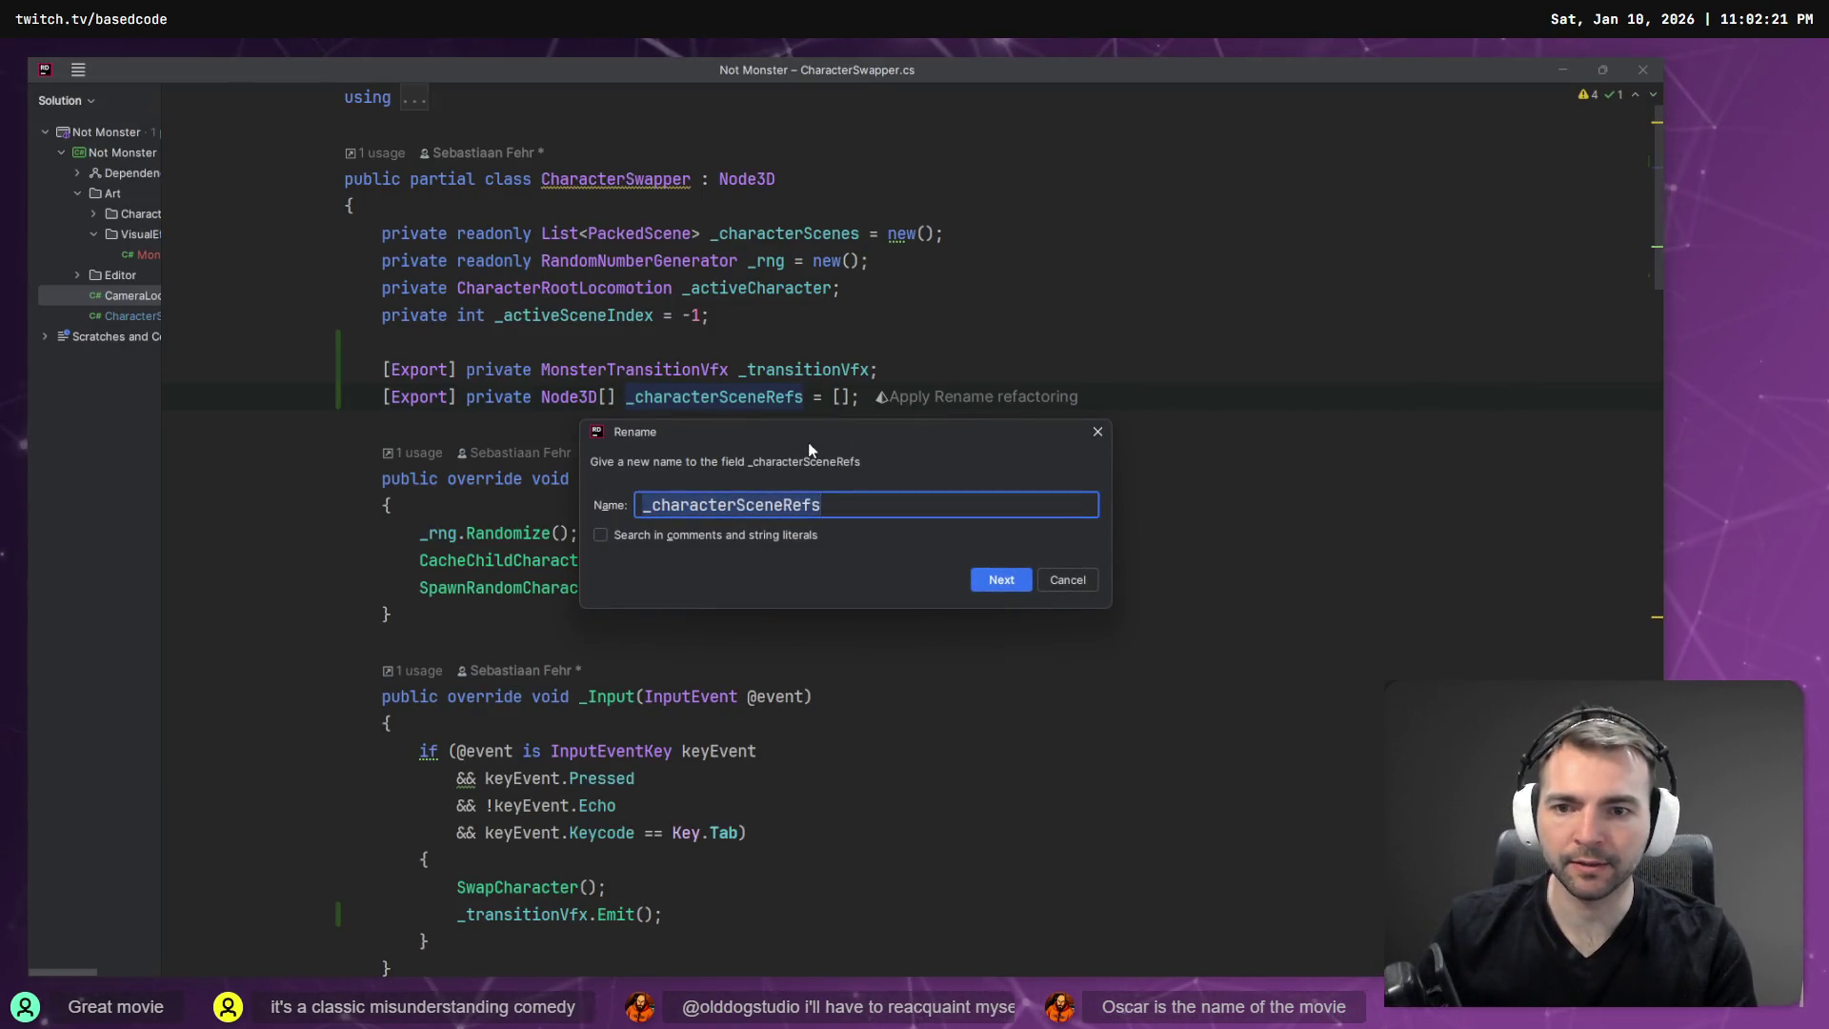
pyautogui.write('_monsters')
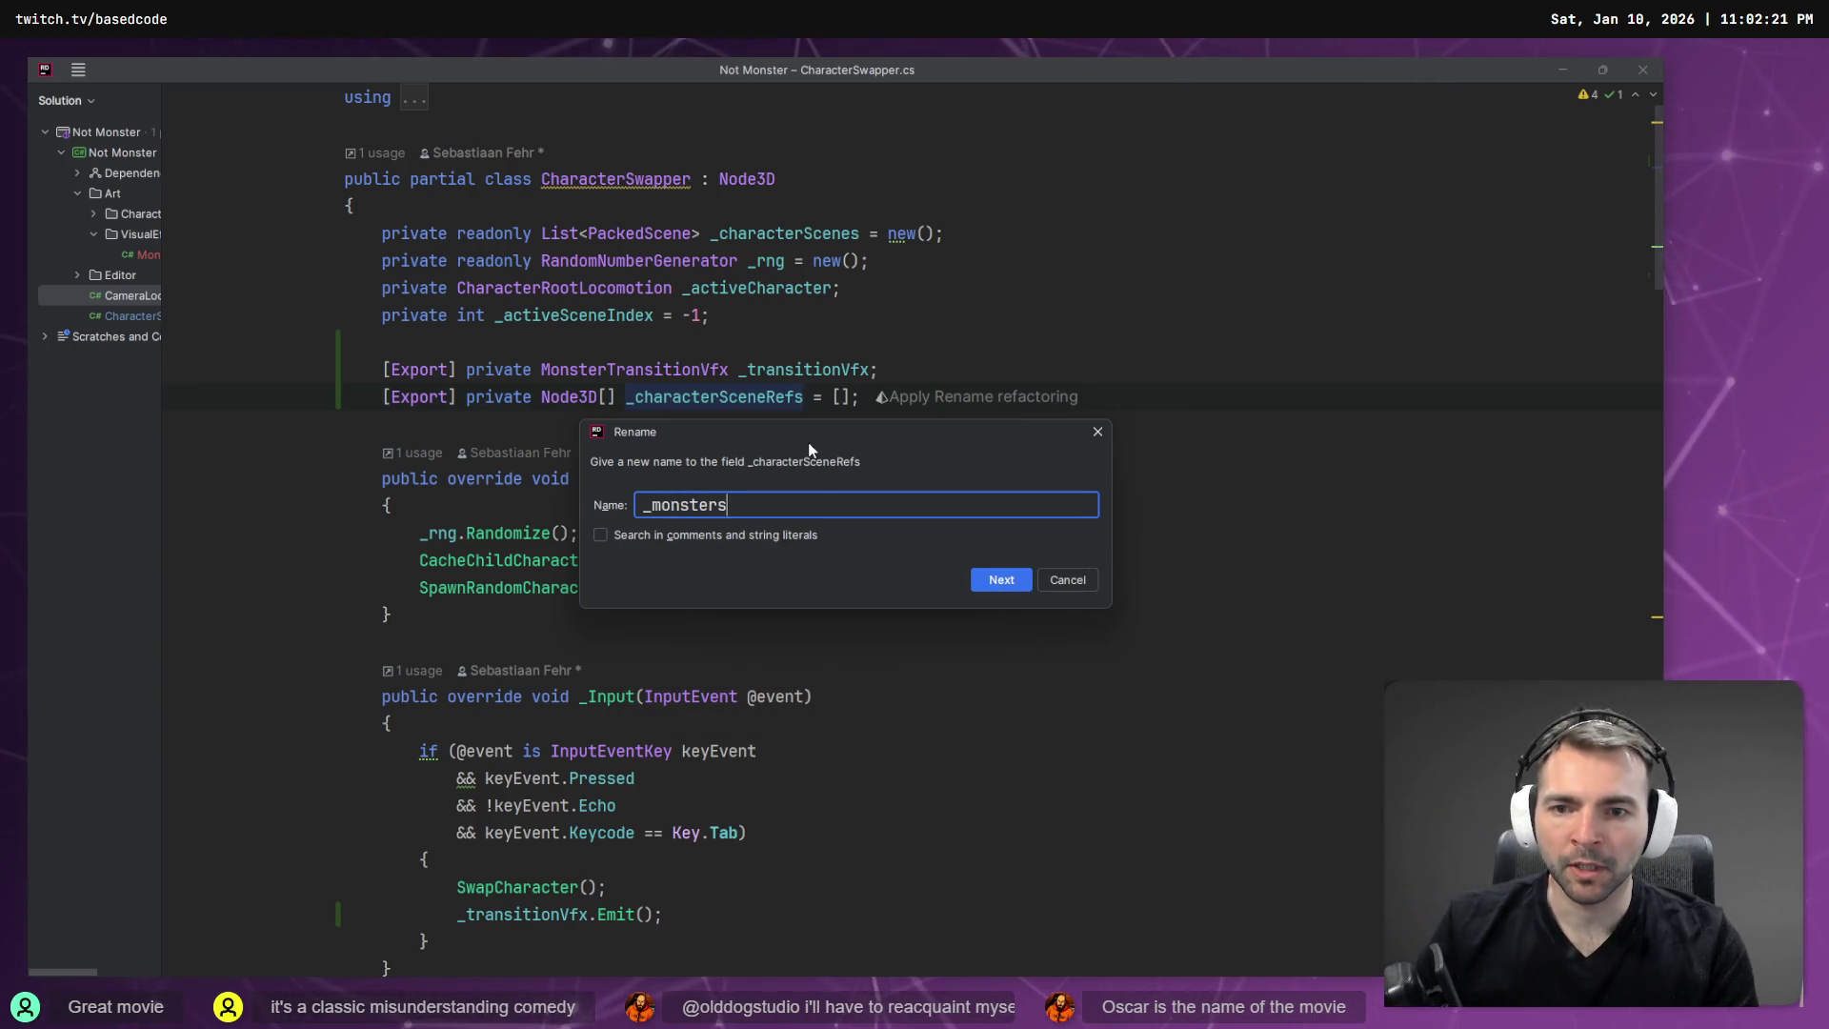
pyautogui.press('Return')
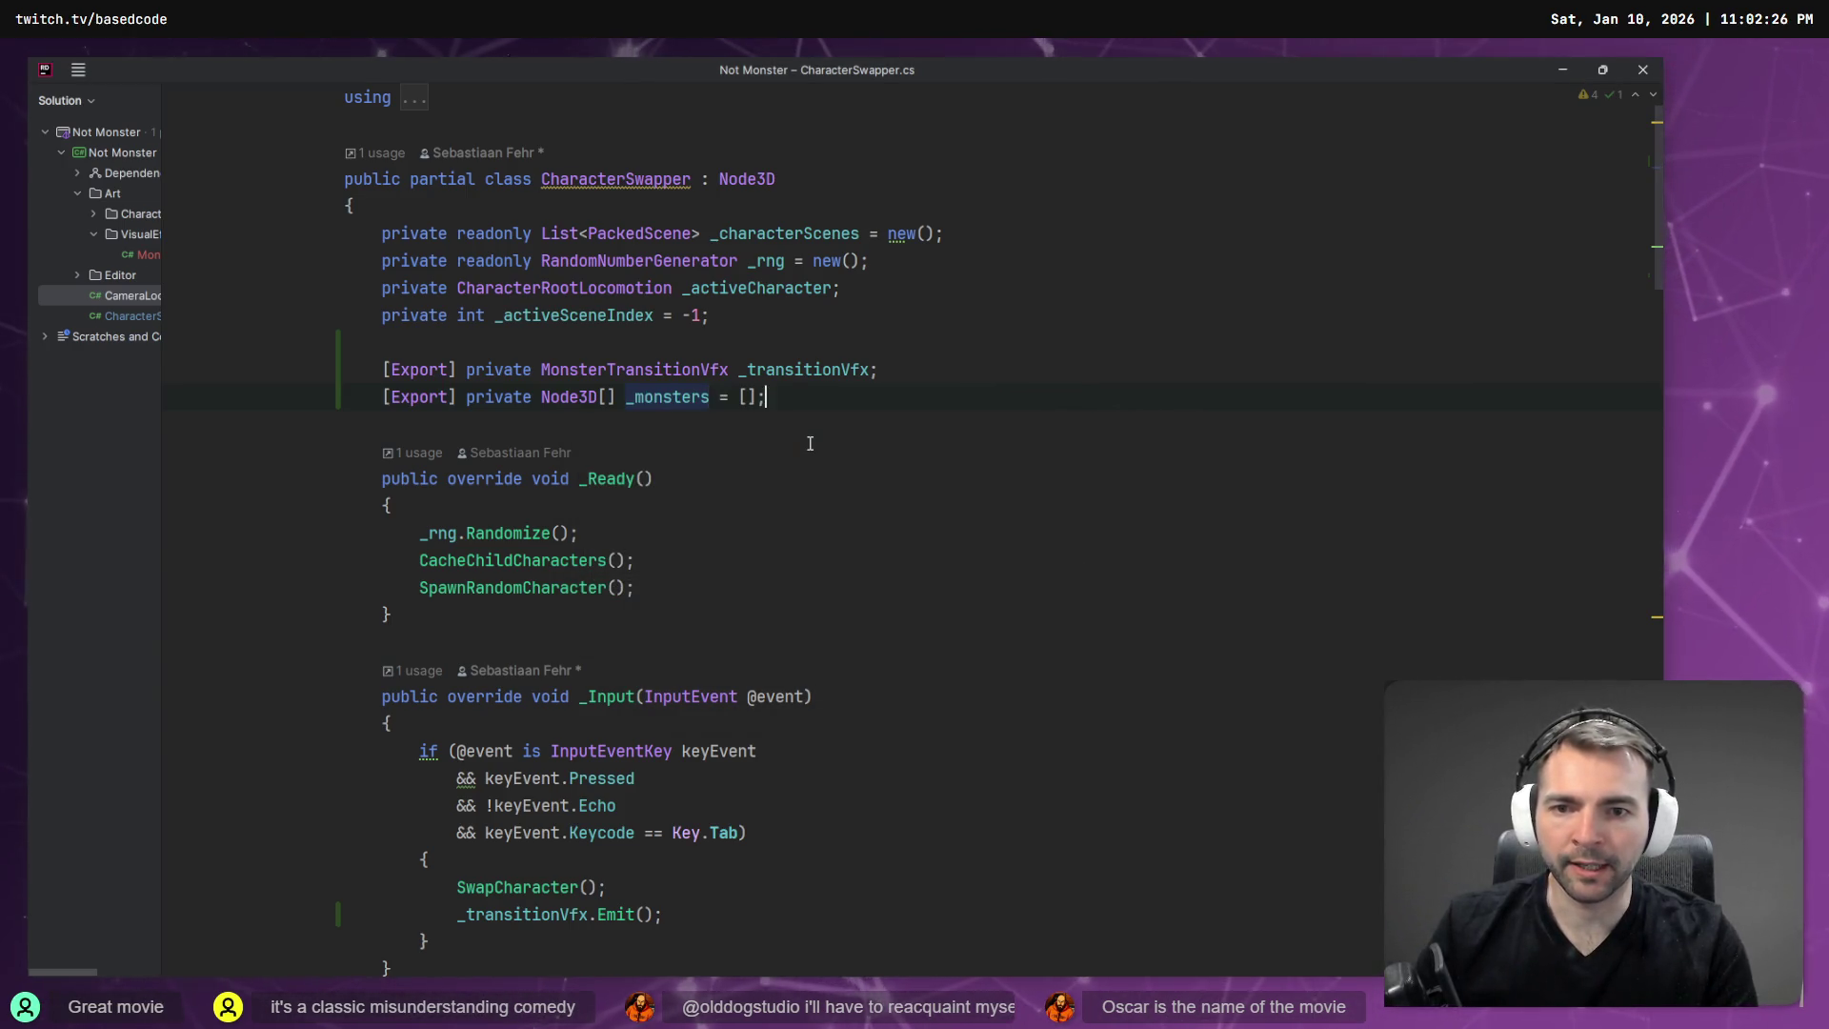
pyautogui.hotkey('ctrl', 'd')
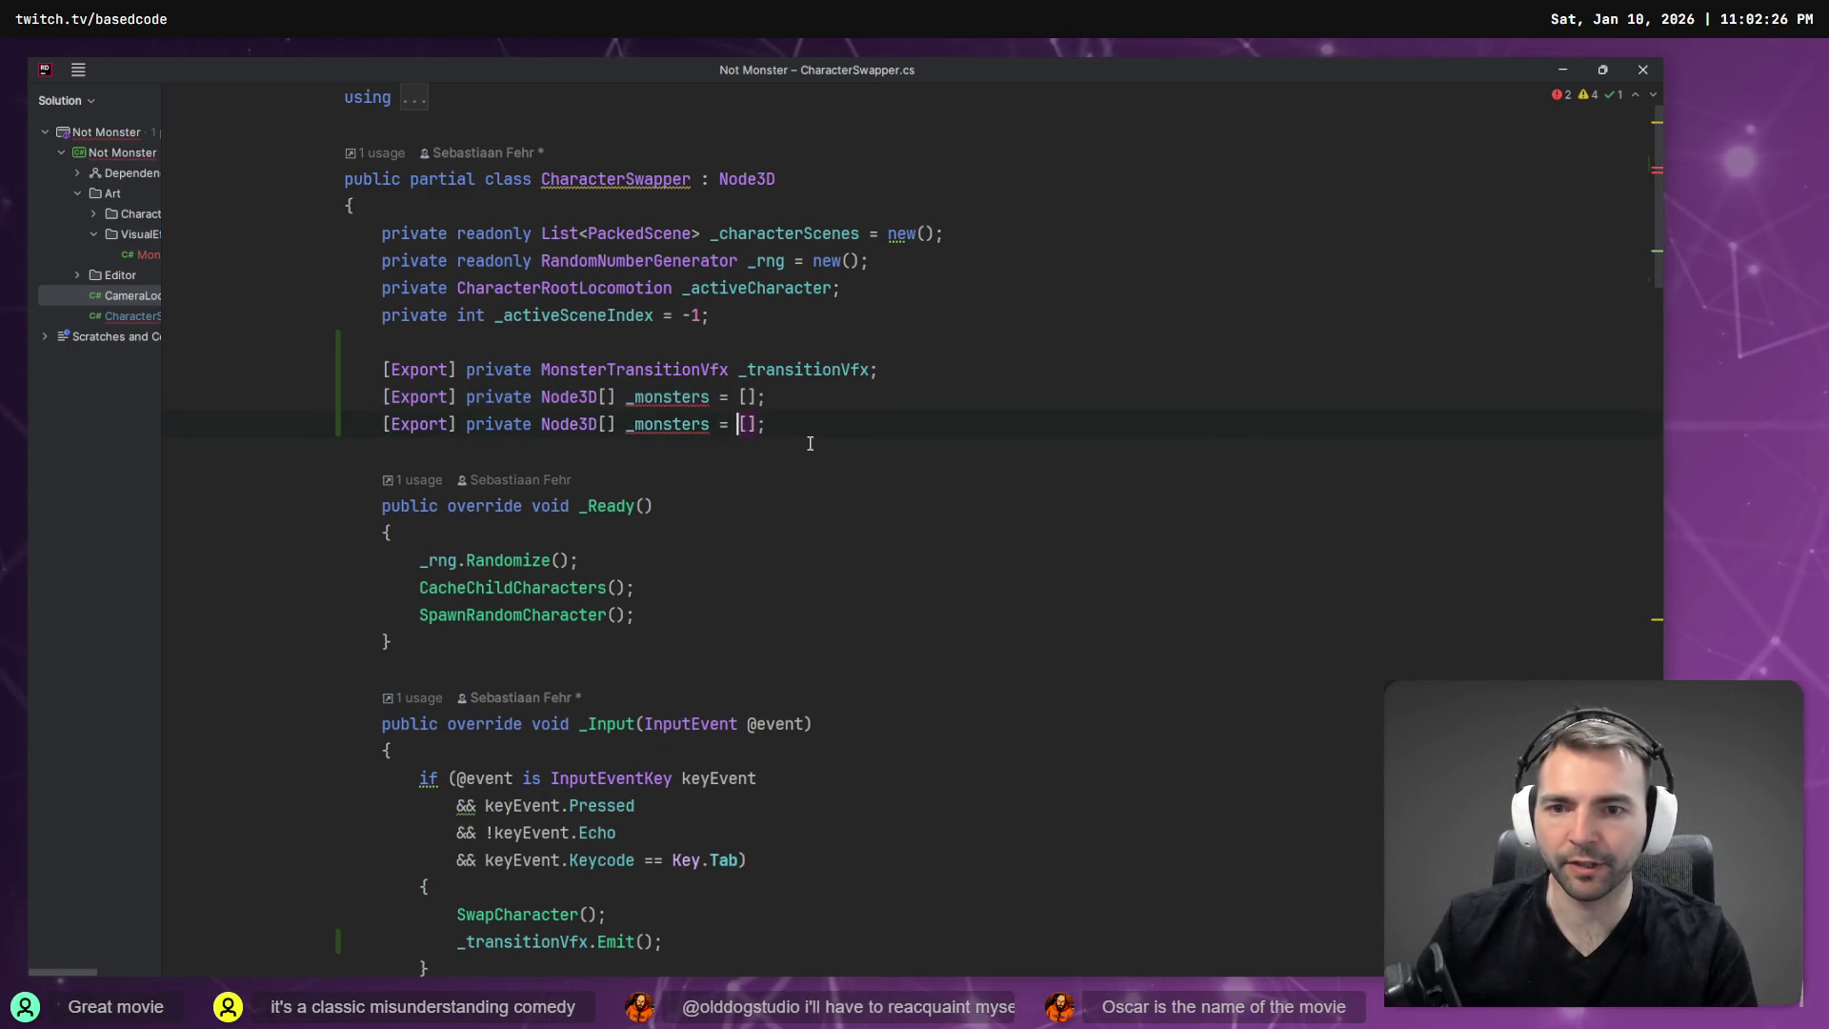
pyautogui.hotkey('ctrl', 'shift', 'Left')
pyautogui.hotkey('ctrl', 'shift', 'Left')
pyautogui.write('v')
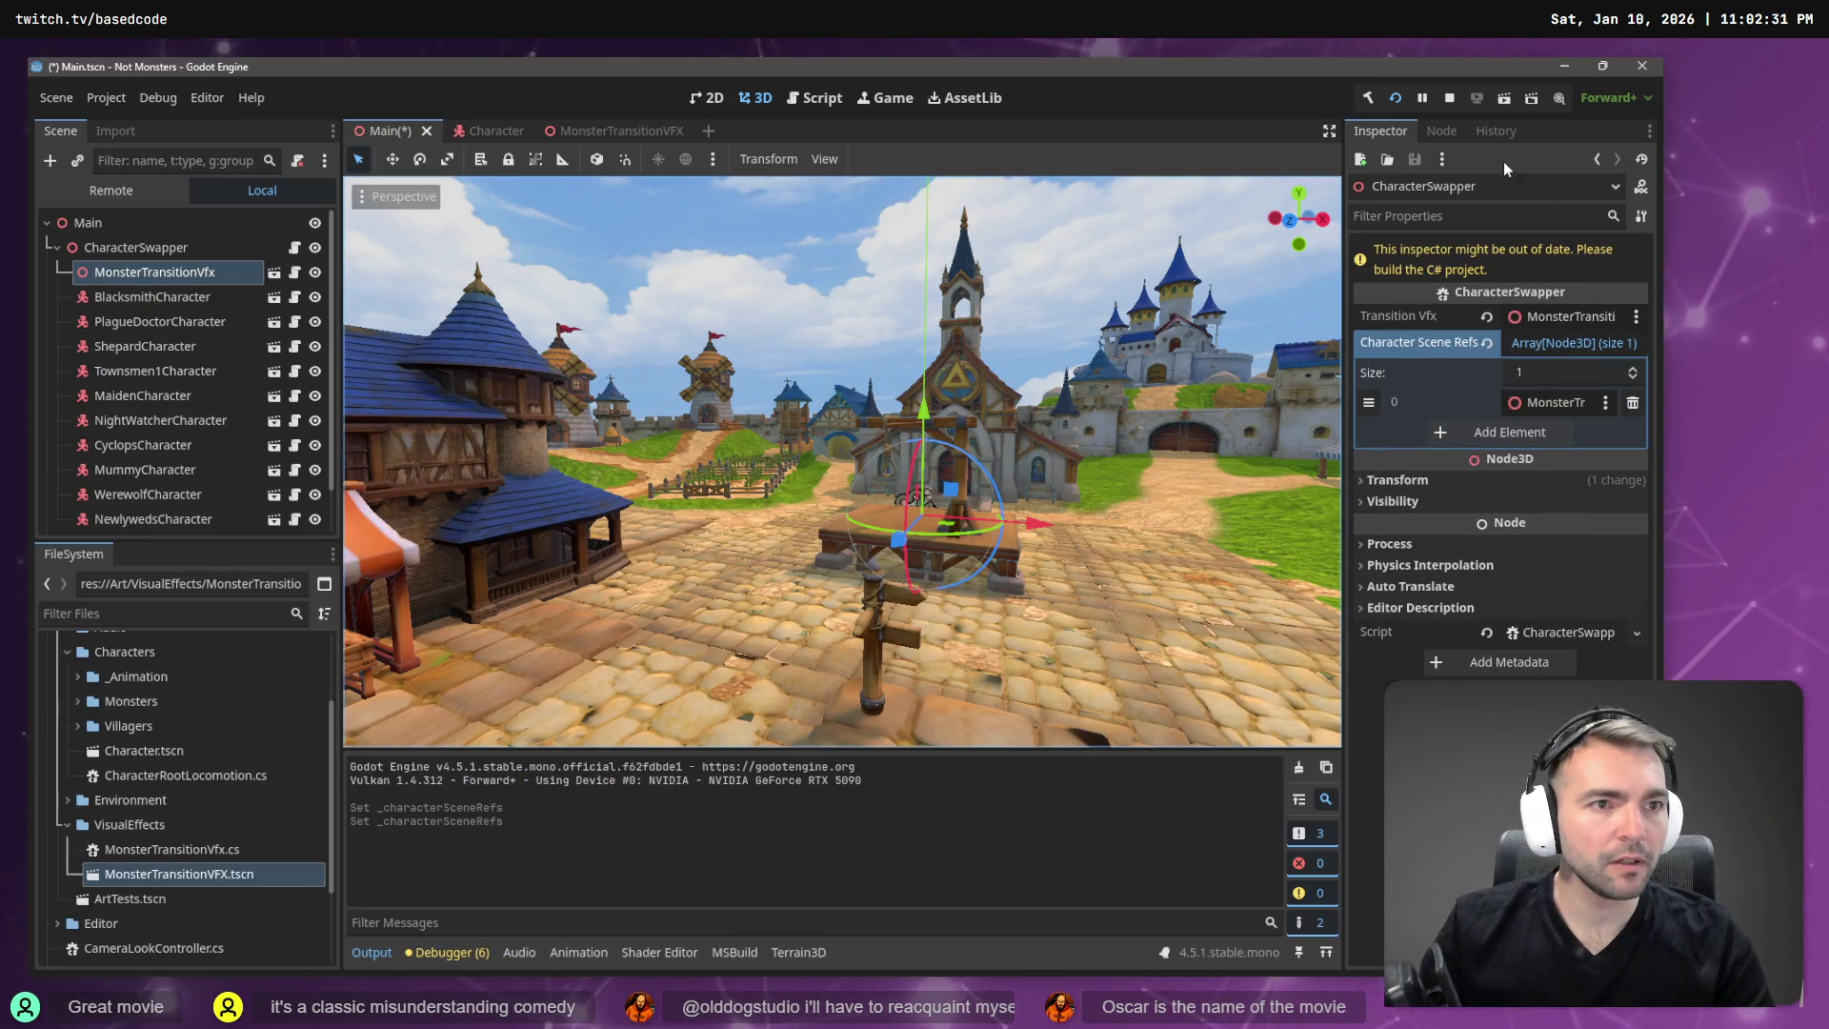
# Rebuild the project and add a Node3D child under CharacterSwapper
pyautogui.click(1366, 99)
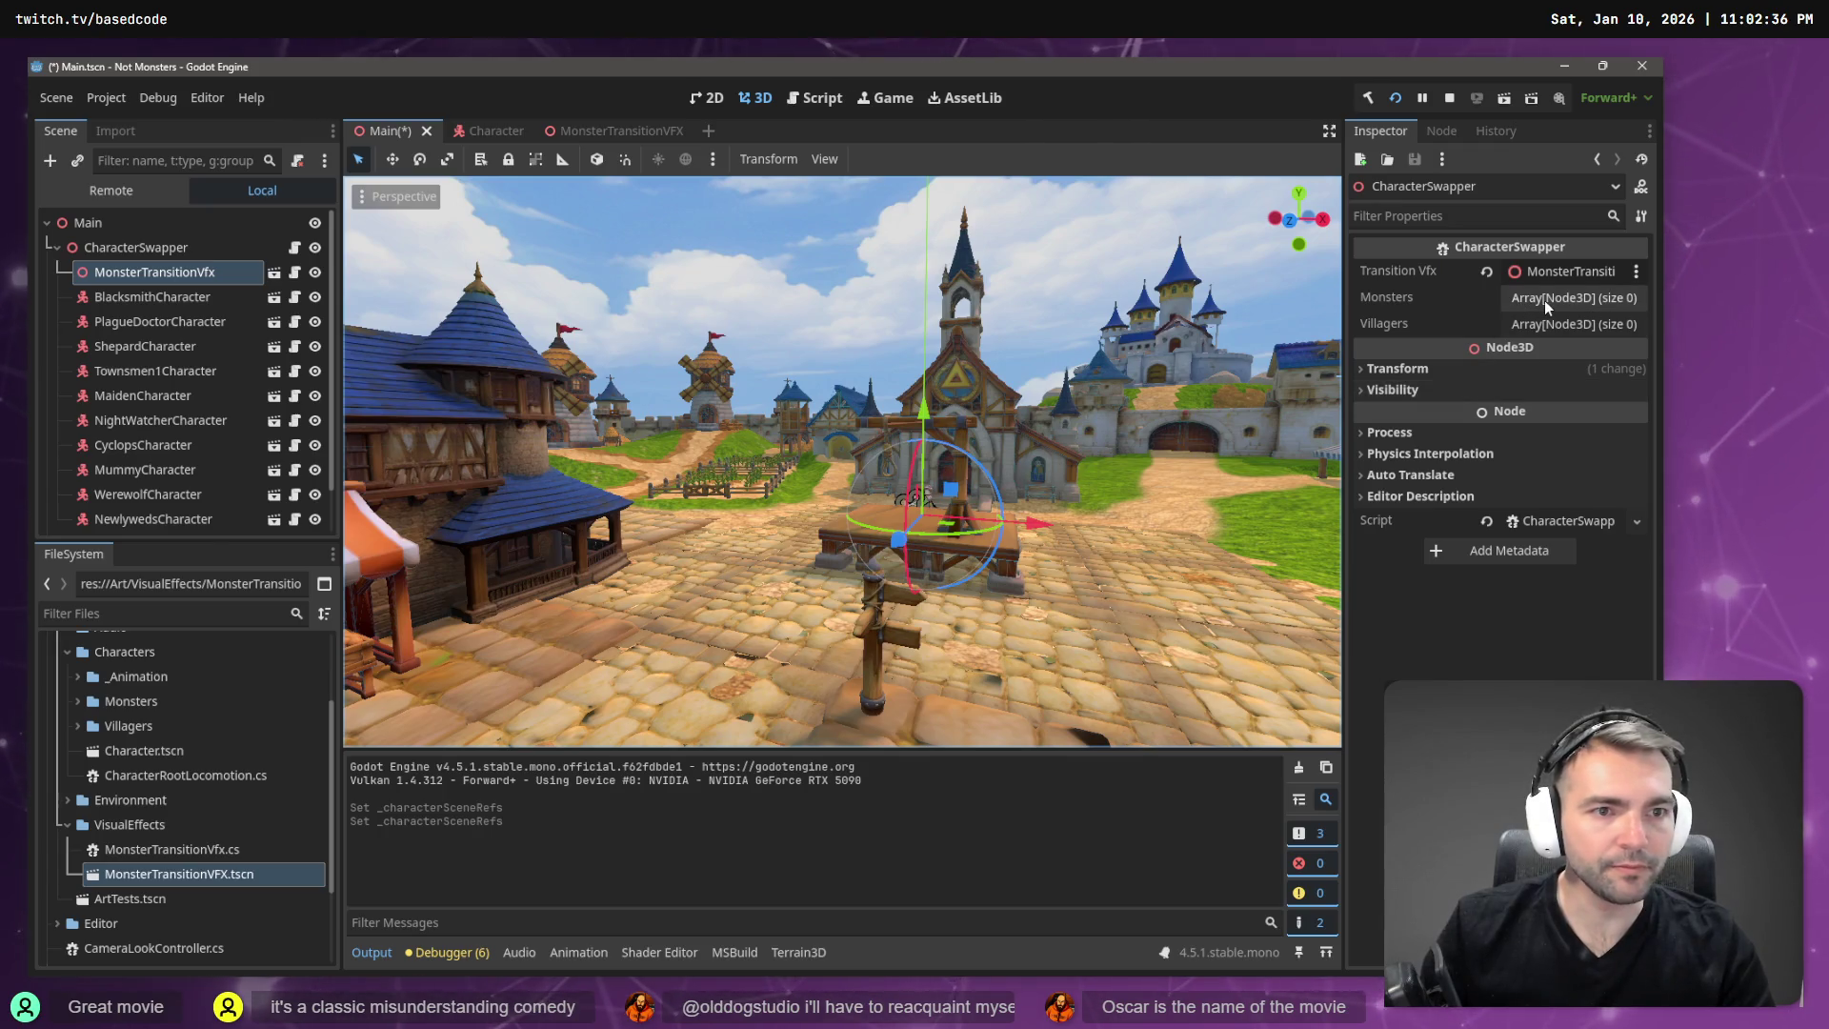
pyautogui.click(1563, 298)
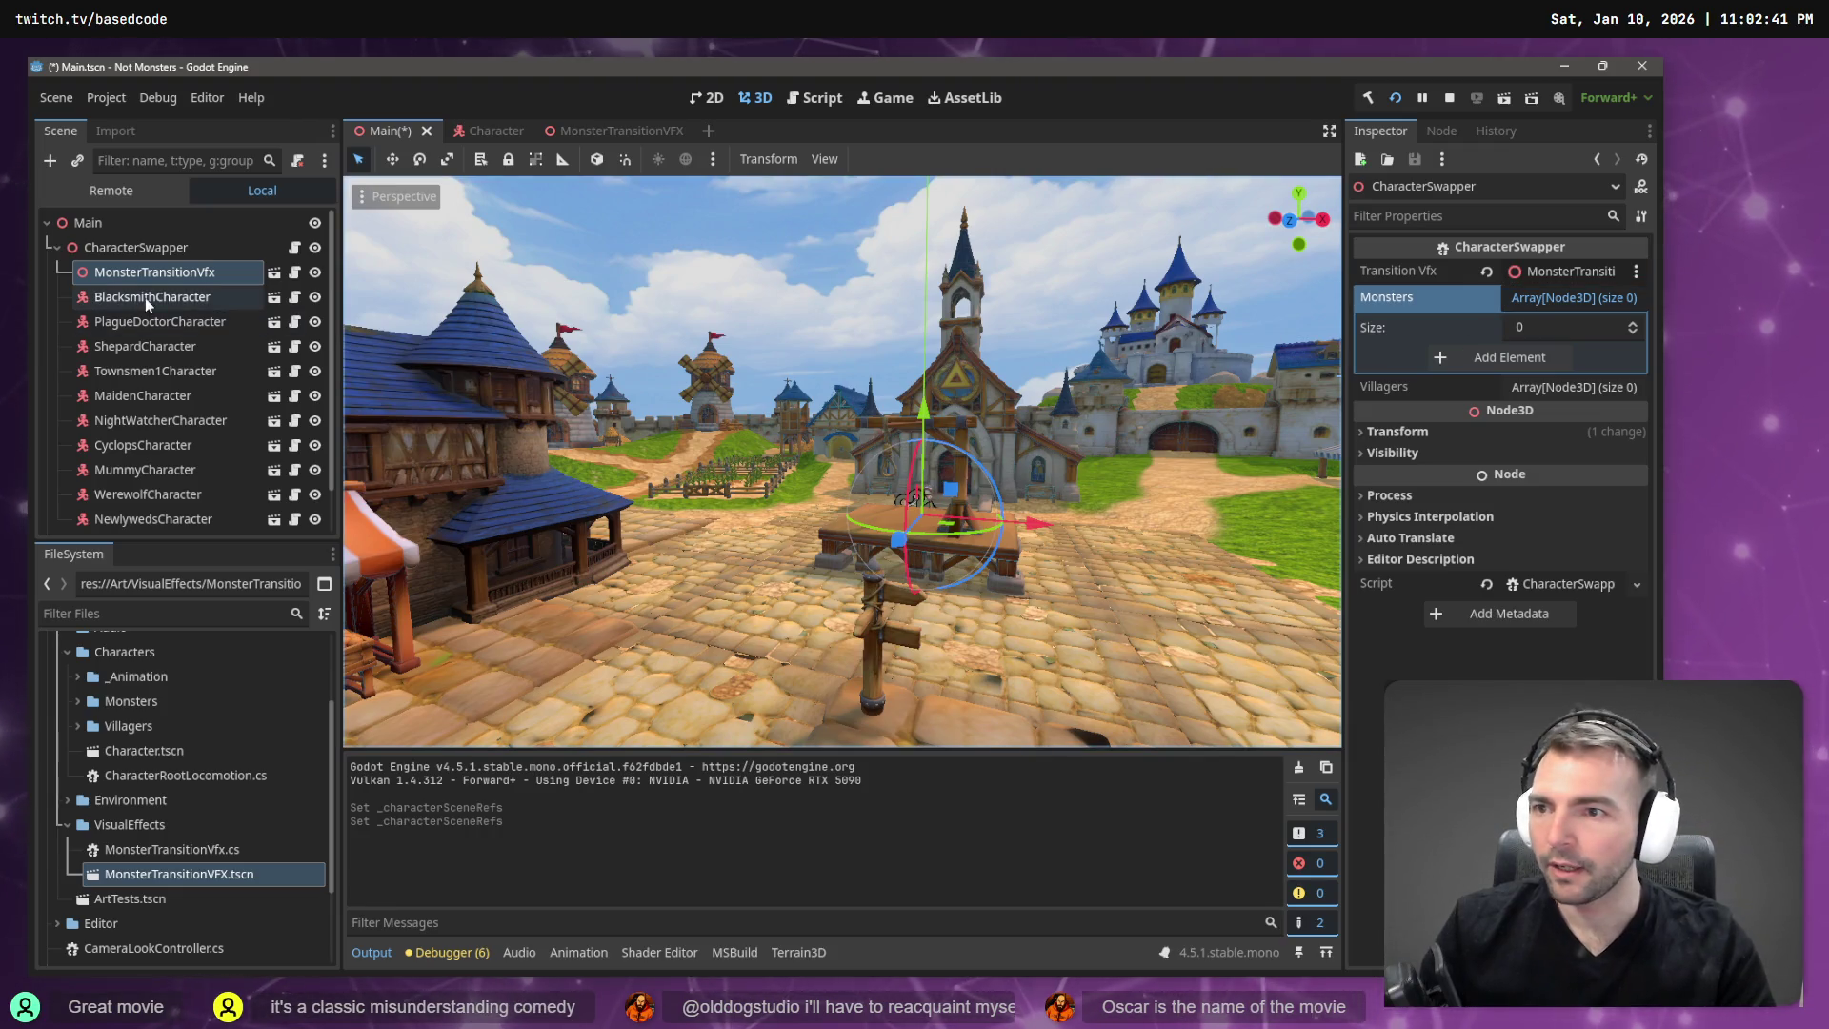
pyautogui.click(146, 248)
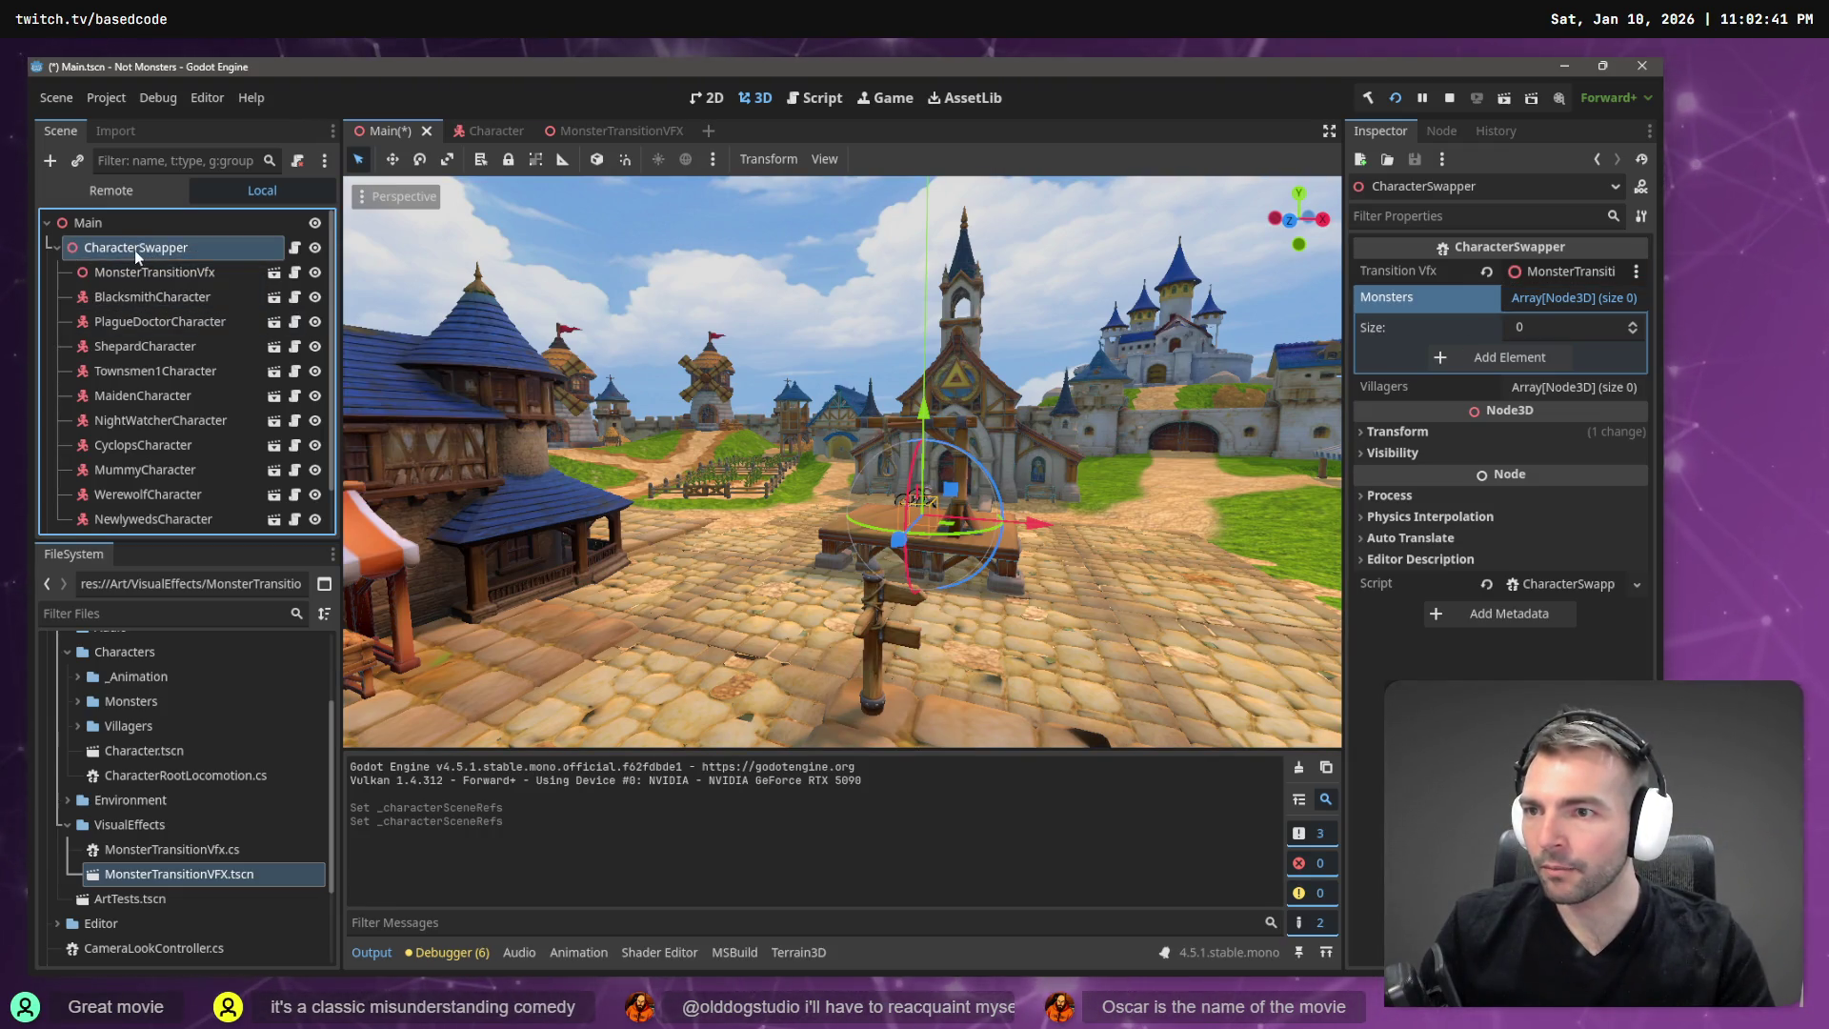
pyautogui.rightClick(136, 249)
pyautogui.click(220, 296)
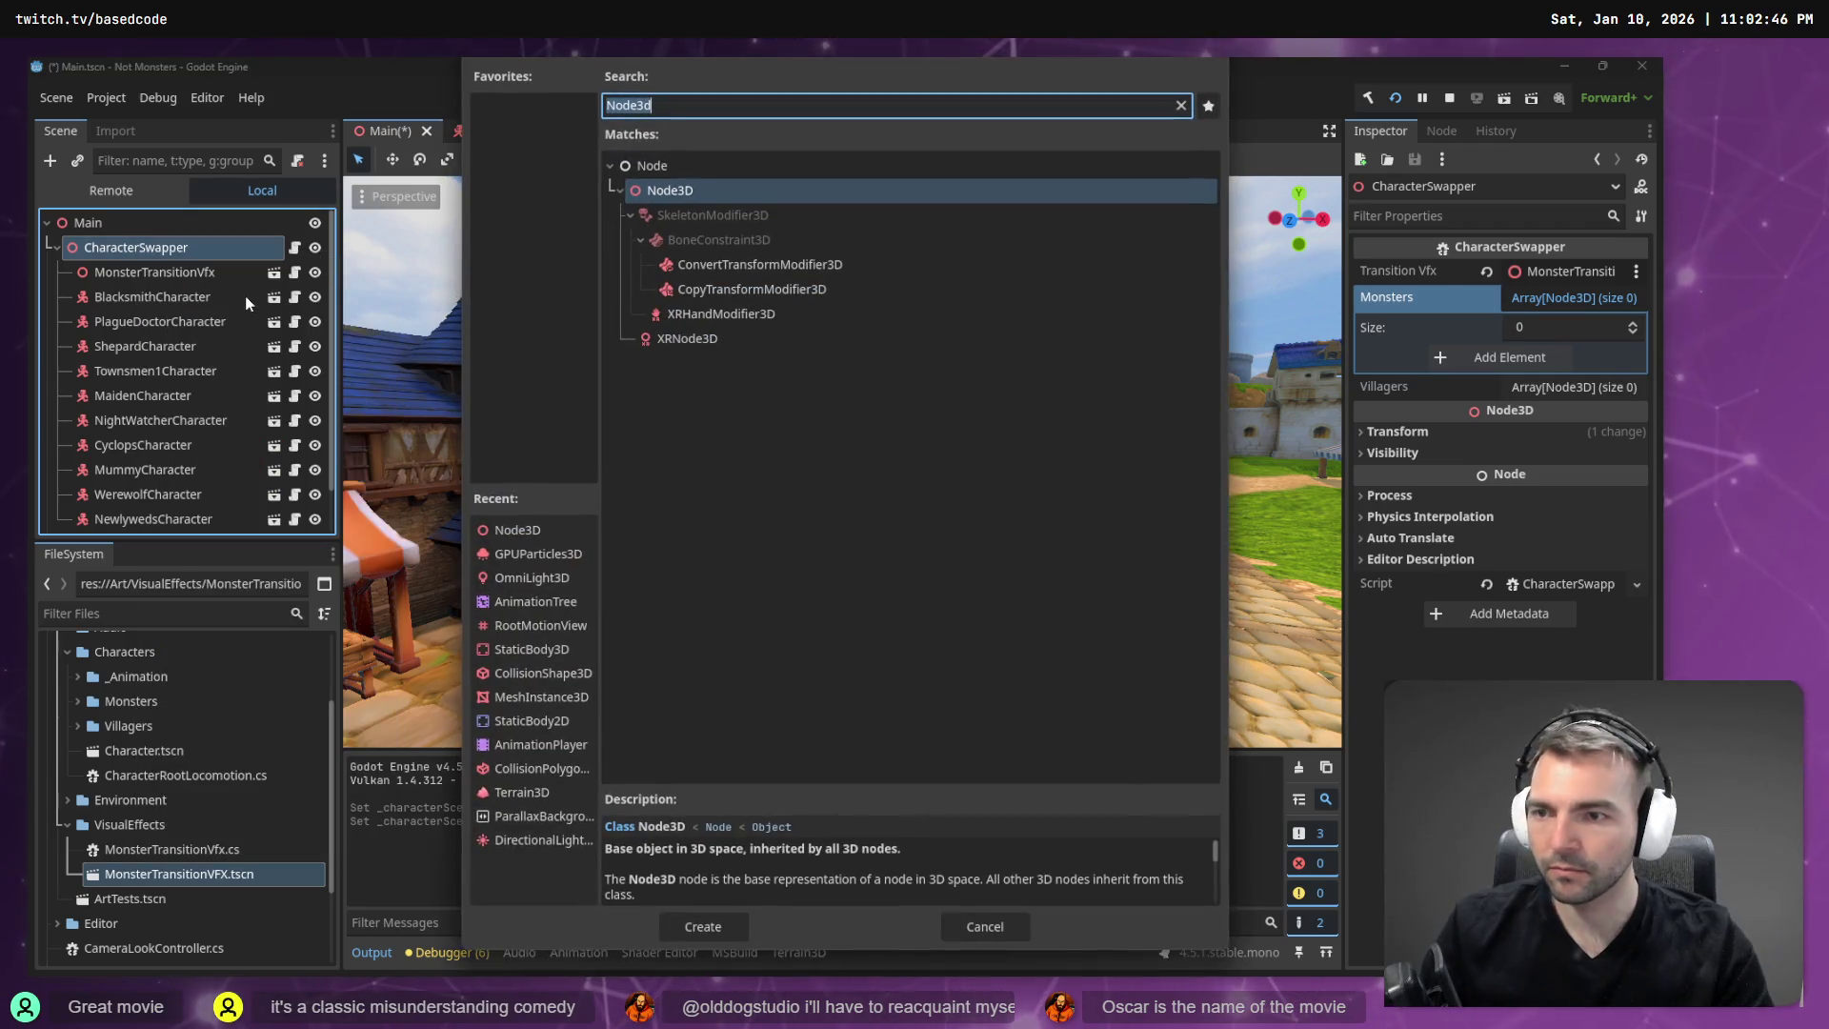
pyautogui.write('Remote')
pyautogui.press('Escape')
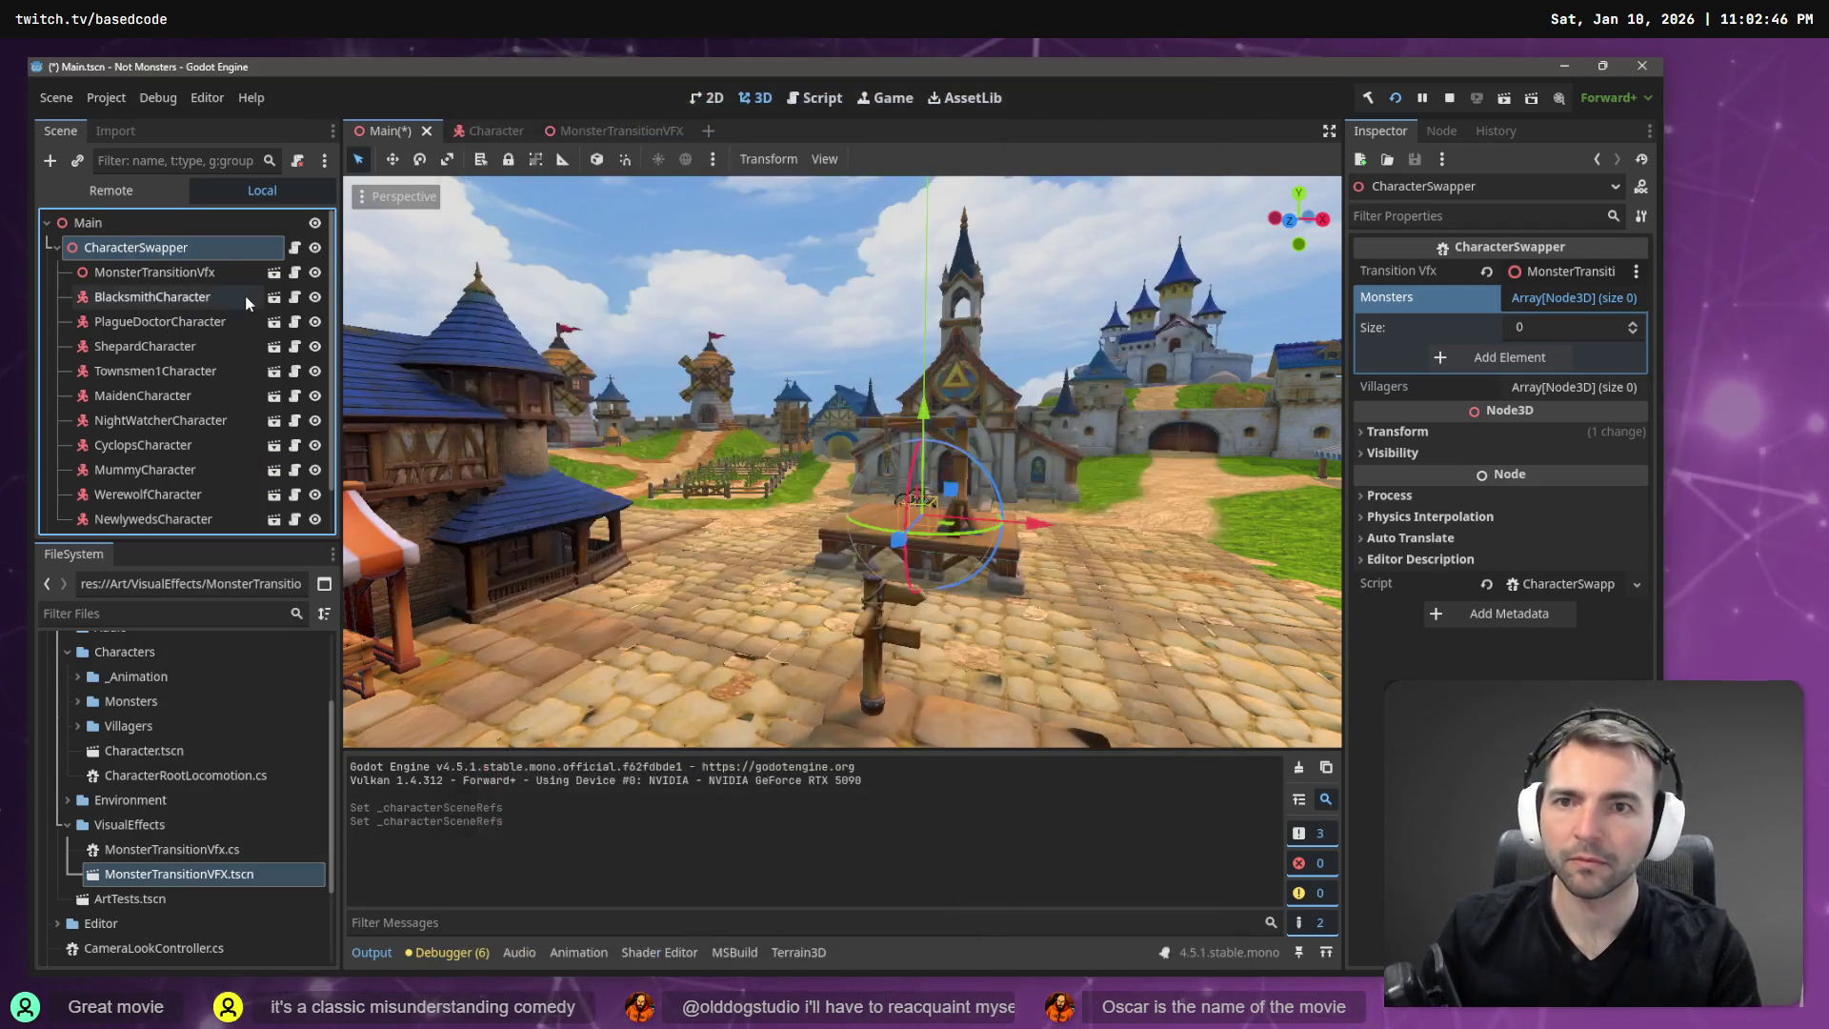
pyautogui.rightClick(231, 248)
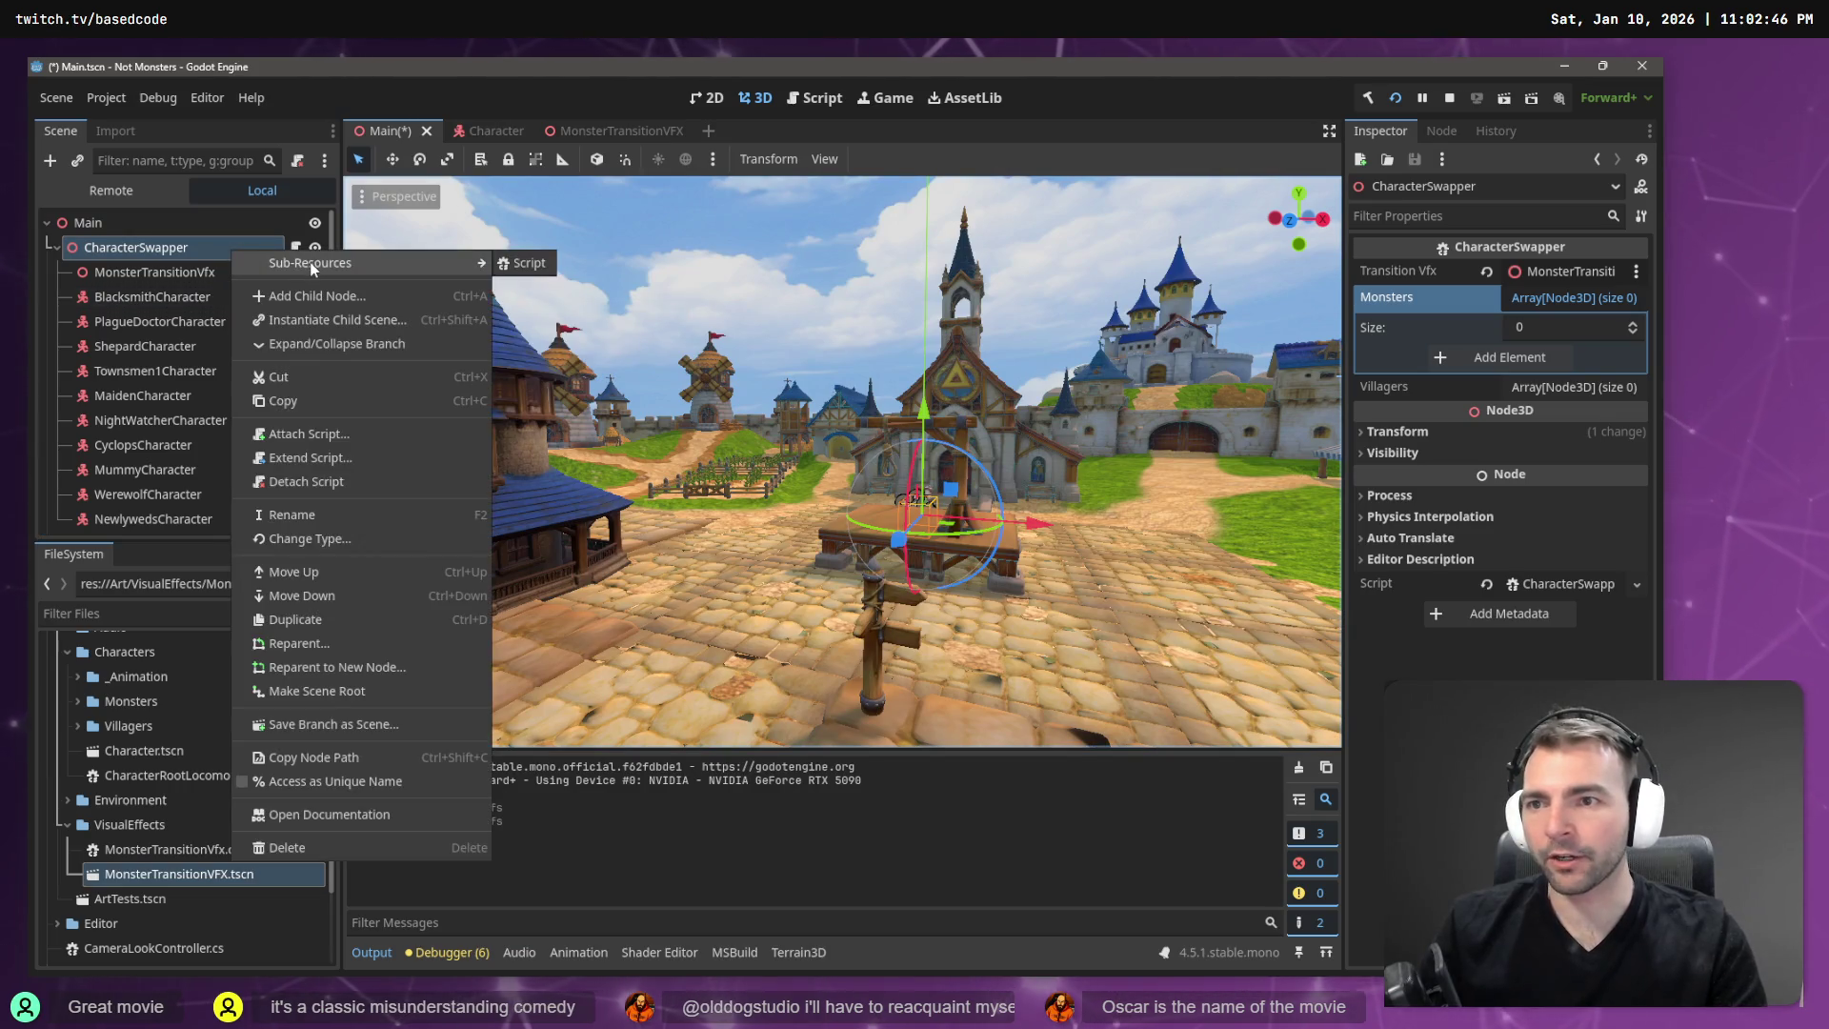
pyautogui.click(410, 295)
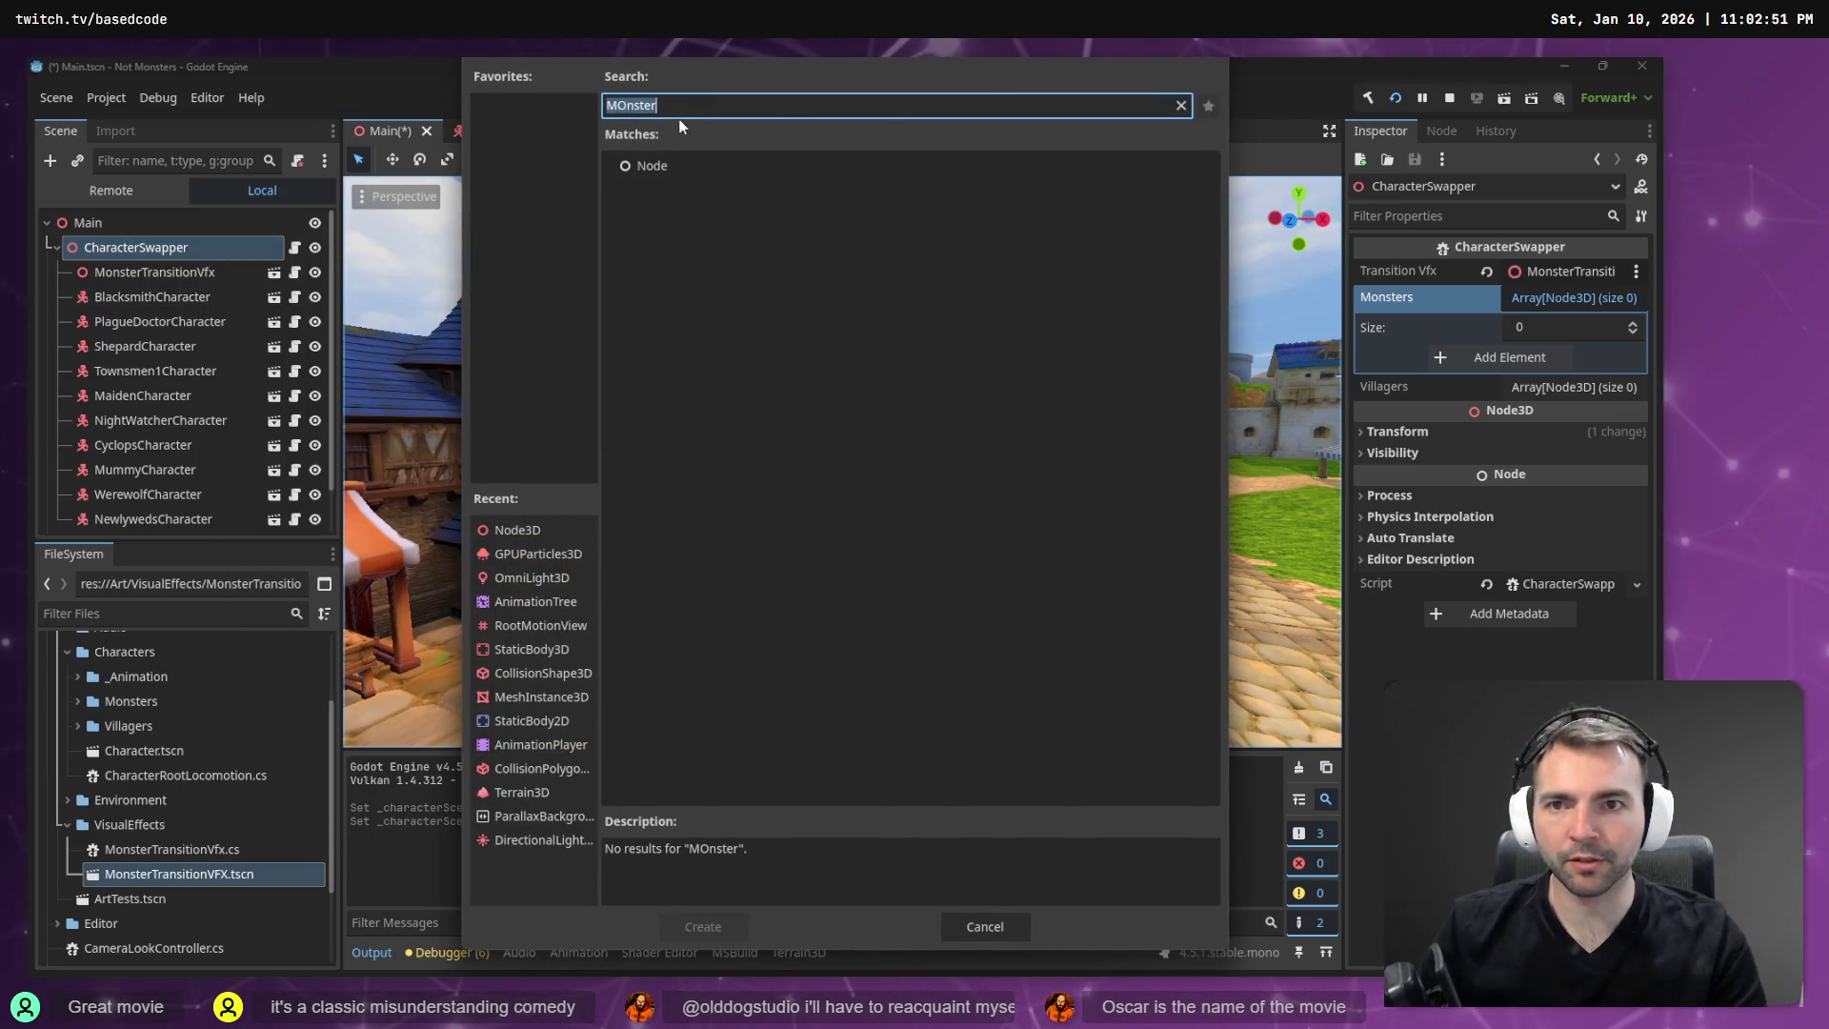
pyautogui.write('Node3D')
pyautogui.press('Return')
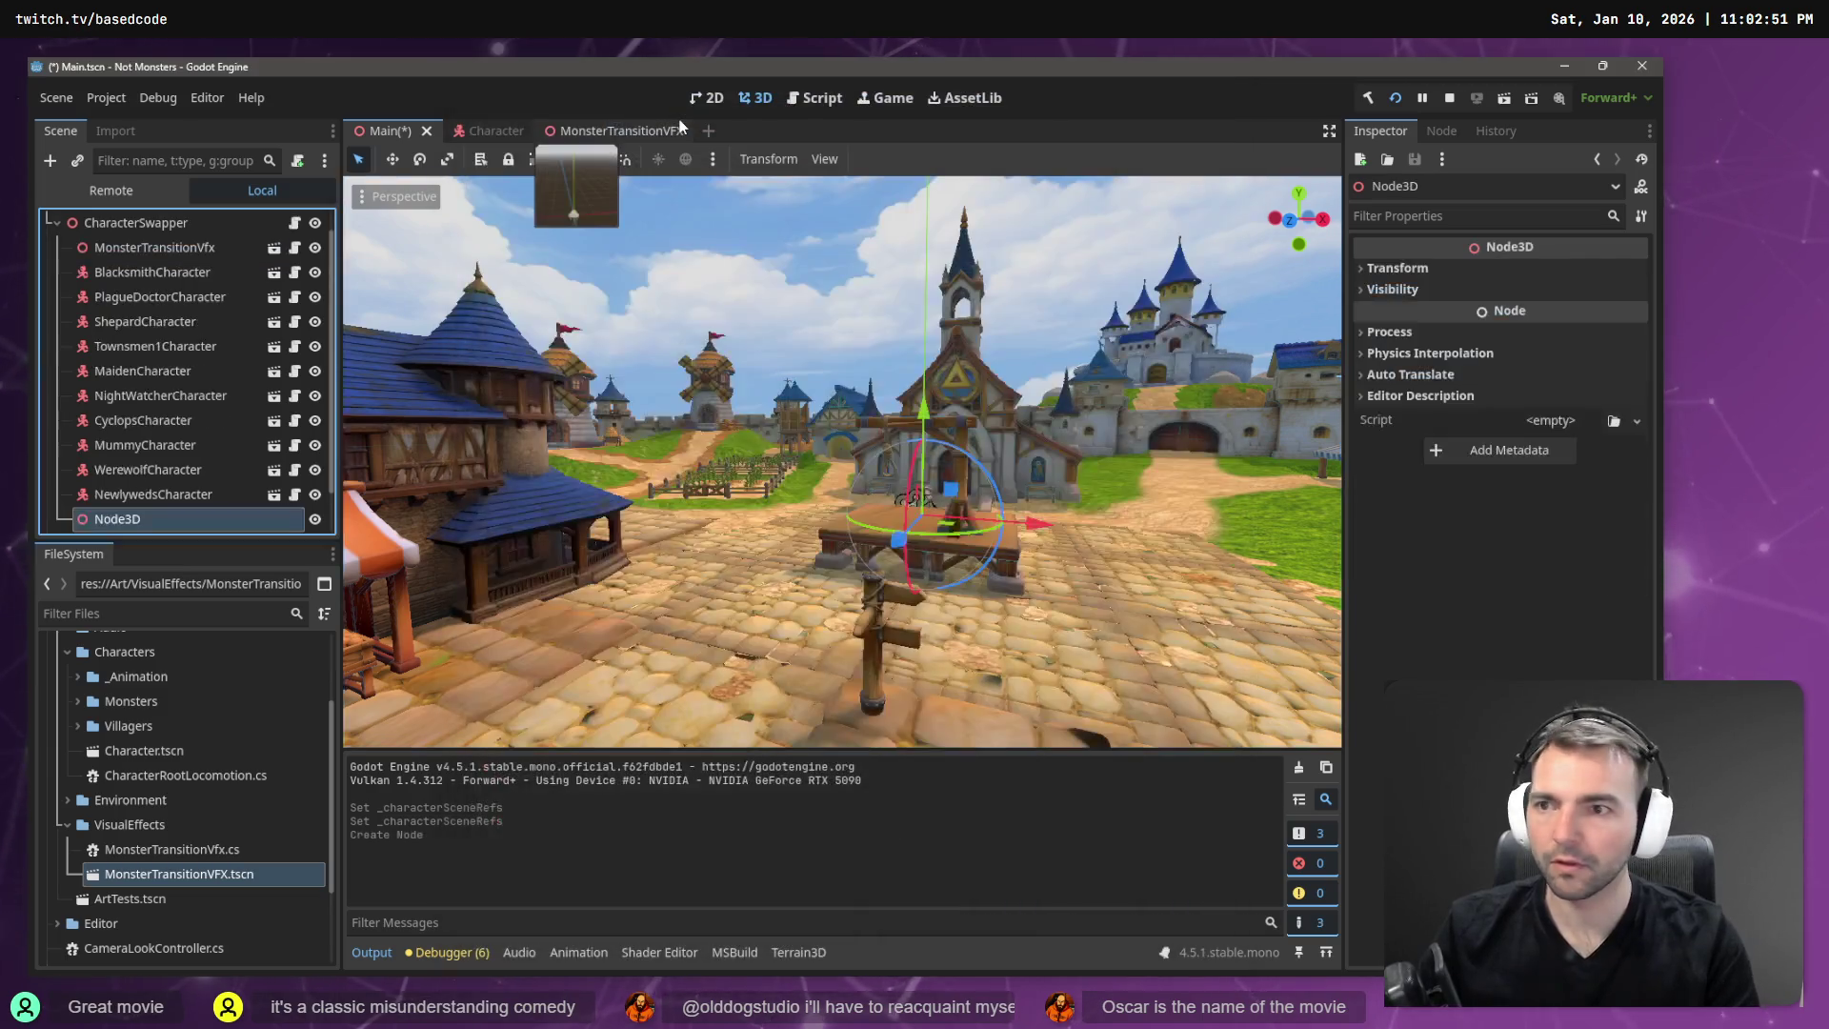
# Move the Cyclops, Mummy, Werewolf and Newlyweds characters into the new Node3D
pyautogui.moveTo(149, 516)
pyautogui.mouseDown()
pyautogui.moveTo(110, 227)
pyautogui.moveTo(120, 250)
pyautogui.mouseUp()
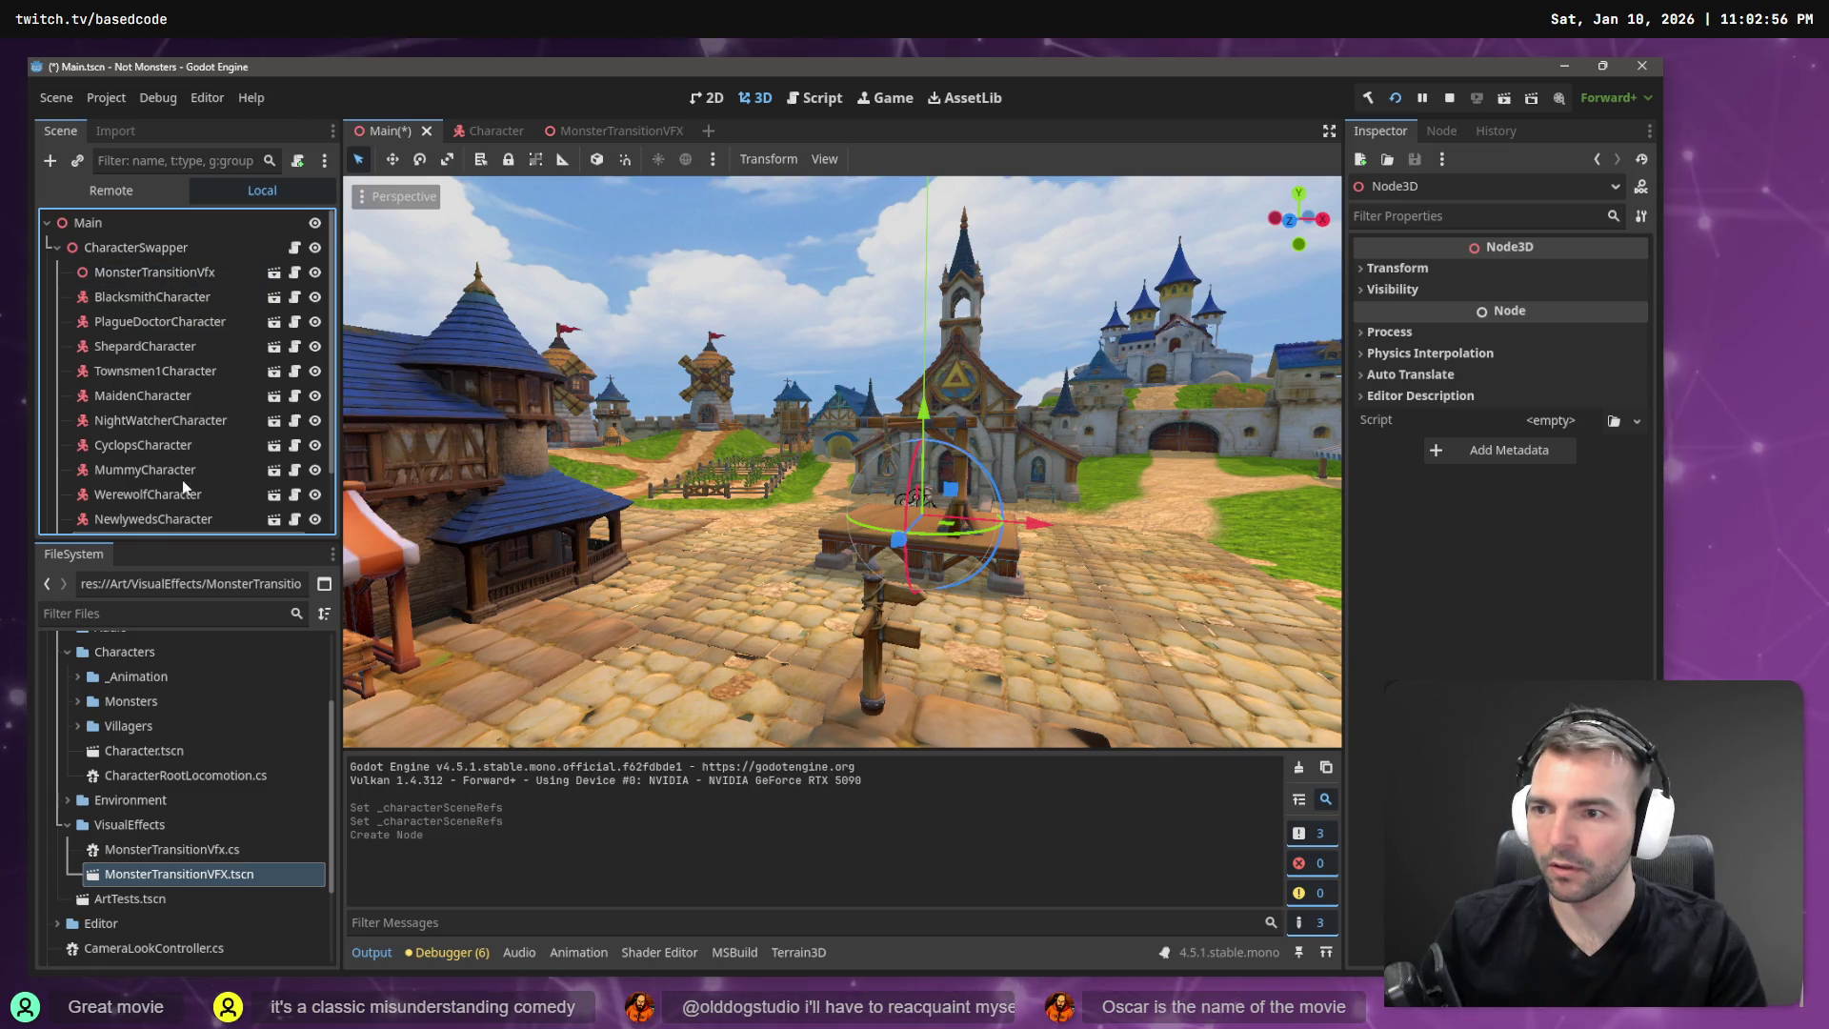
pyautogui.scroll(-2, 177, 467)
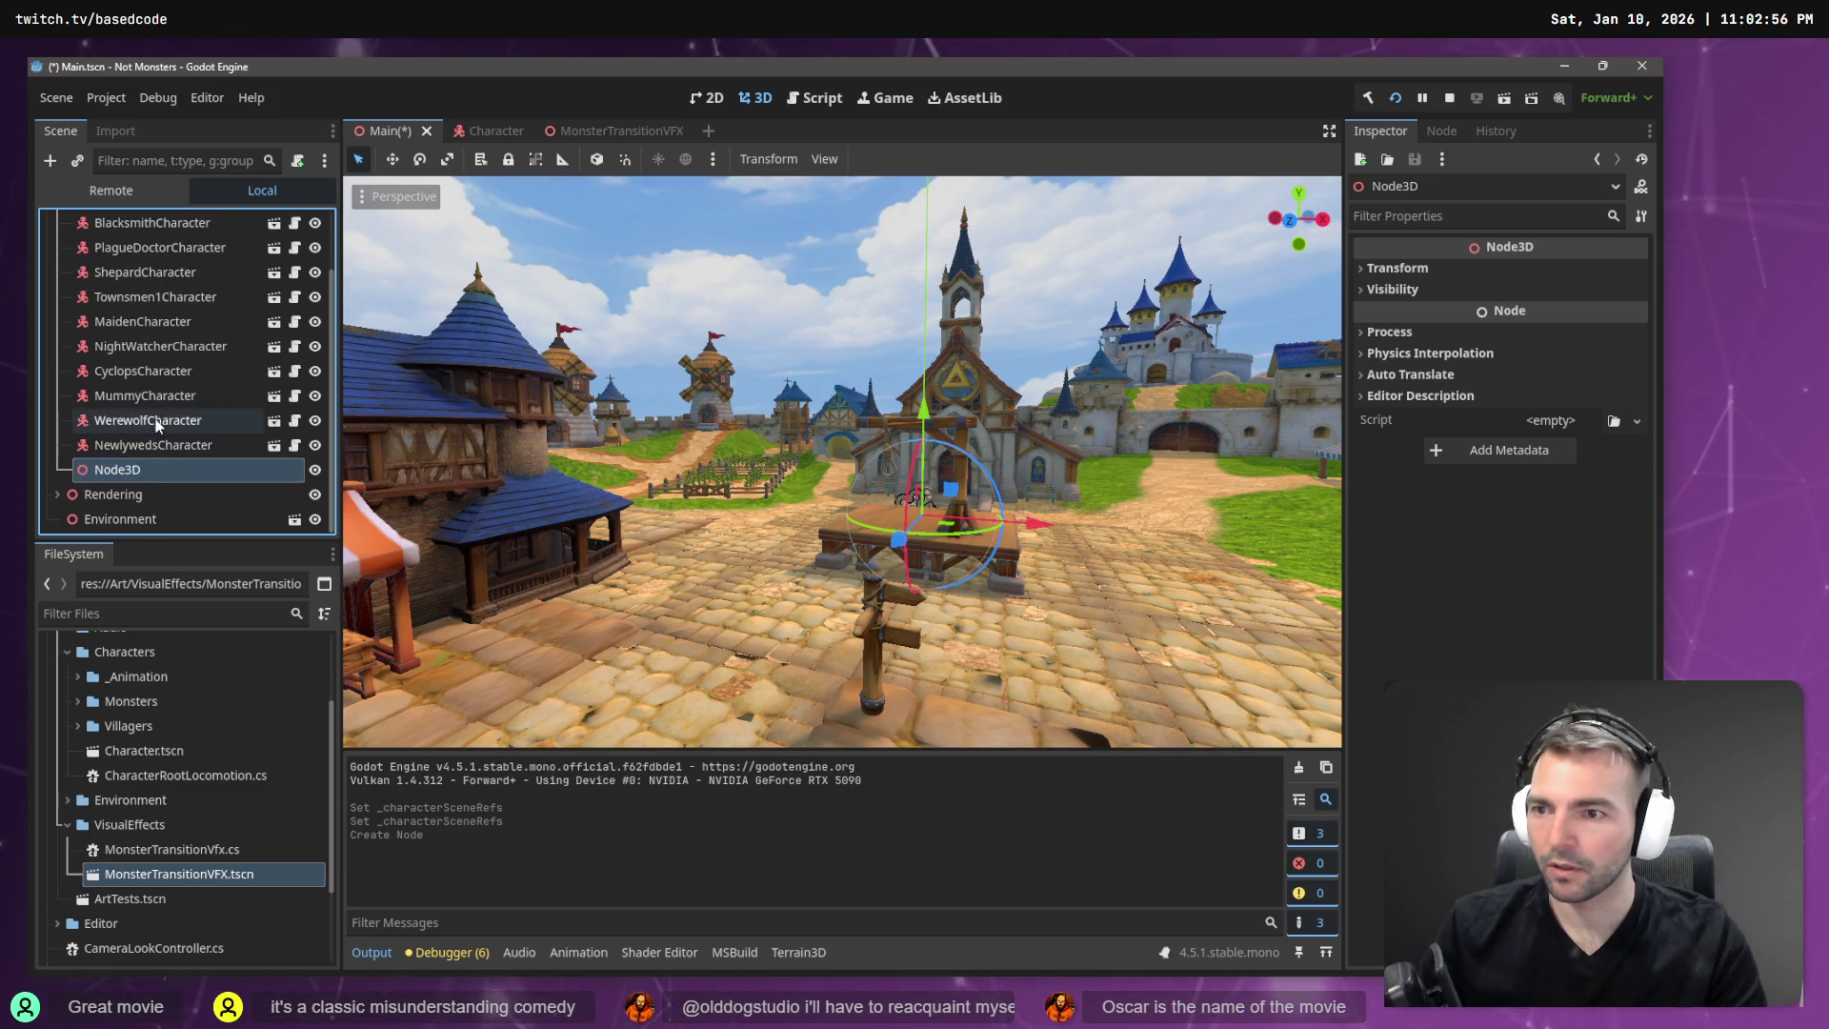
pyautogui.click(152, 442)
pyautogui.keyDown('shift'); pyautogui.click(158, 397); pyautogui.keyUp('shift')
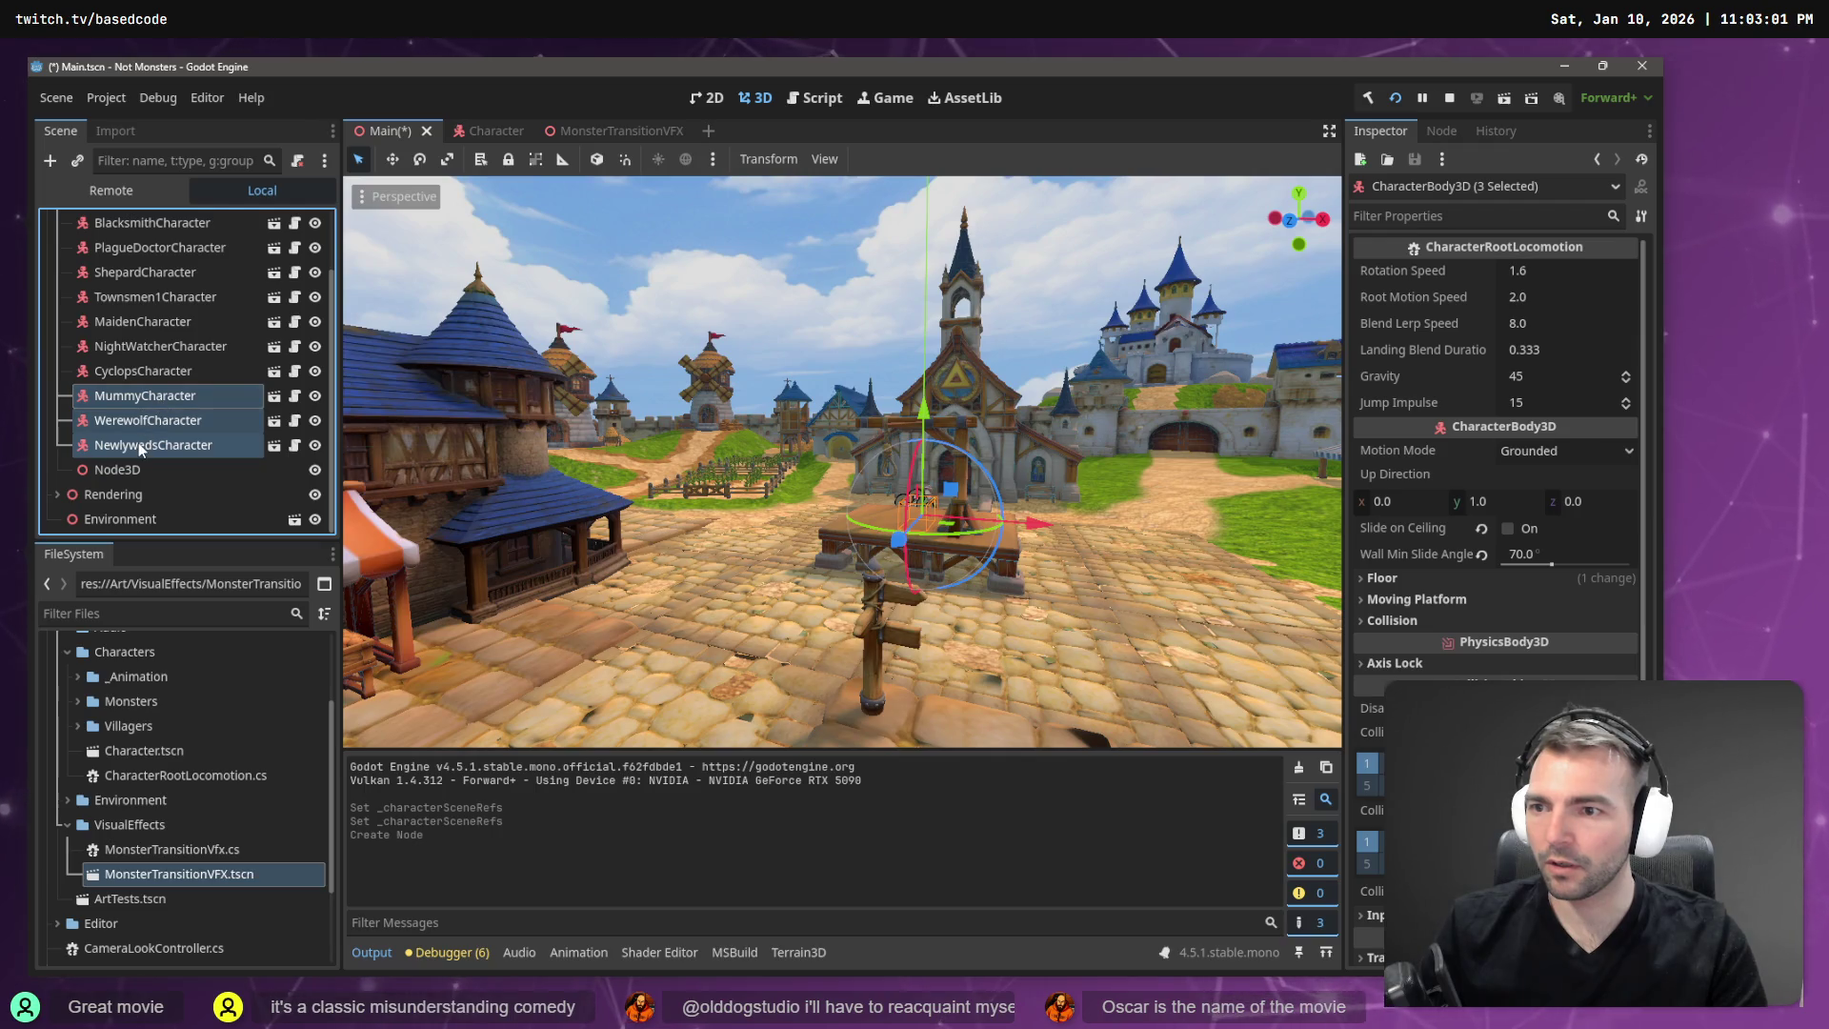
pyautogui.click(147, 475)
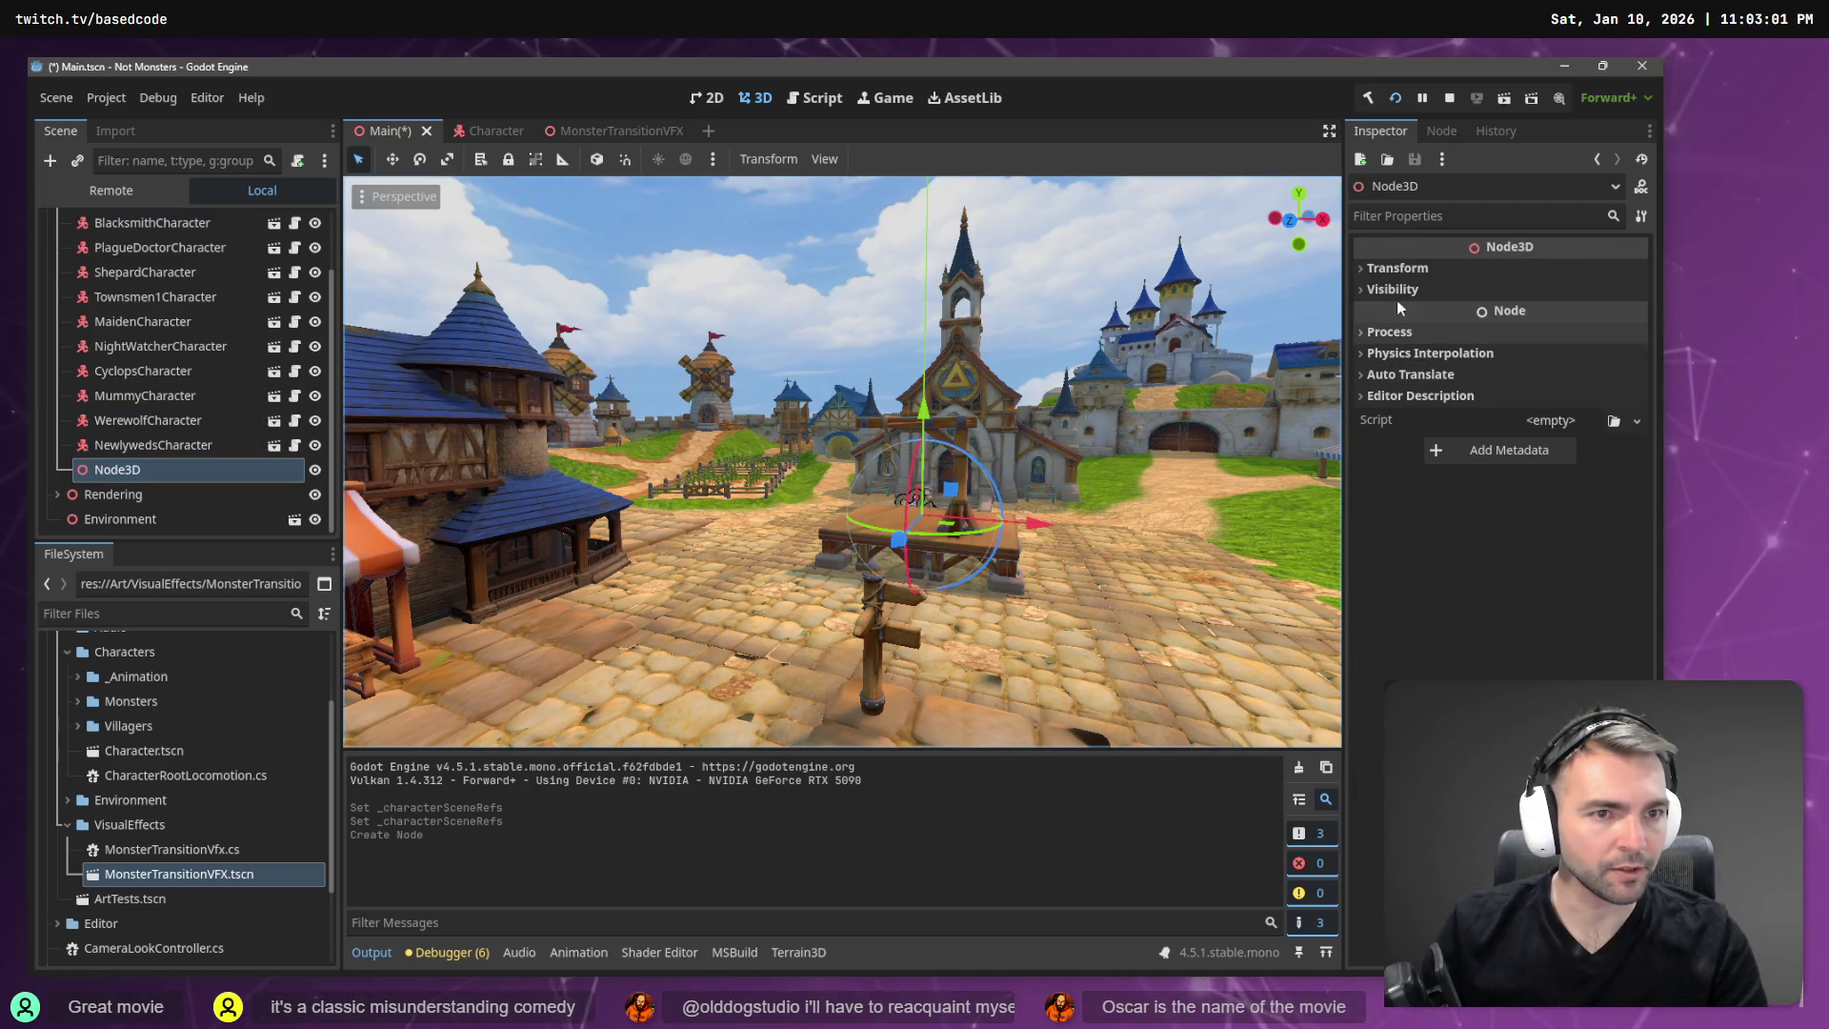
pyautogui.click(1397, 267)
pyautogui.click(137, 442)
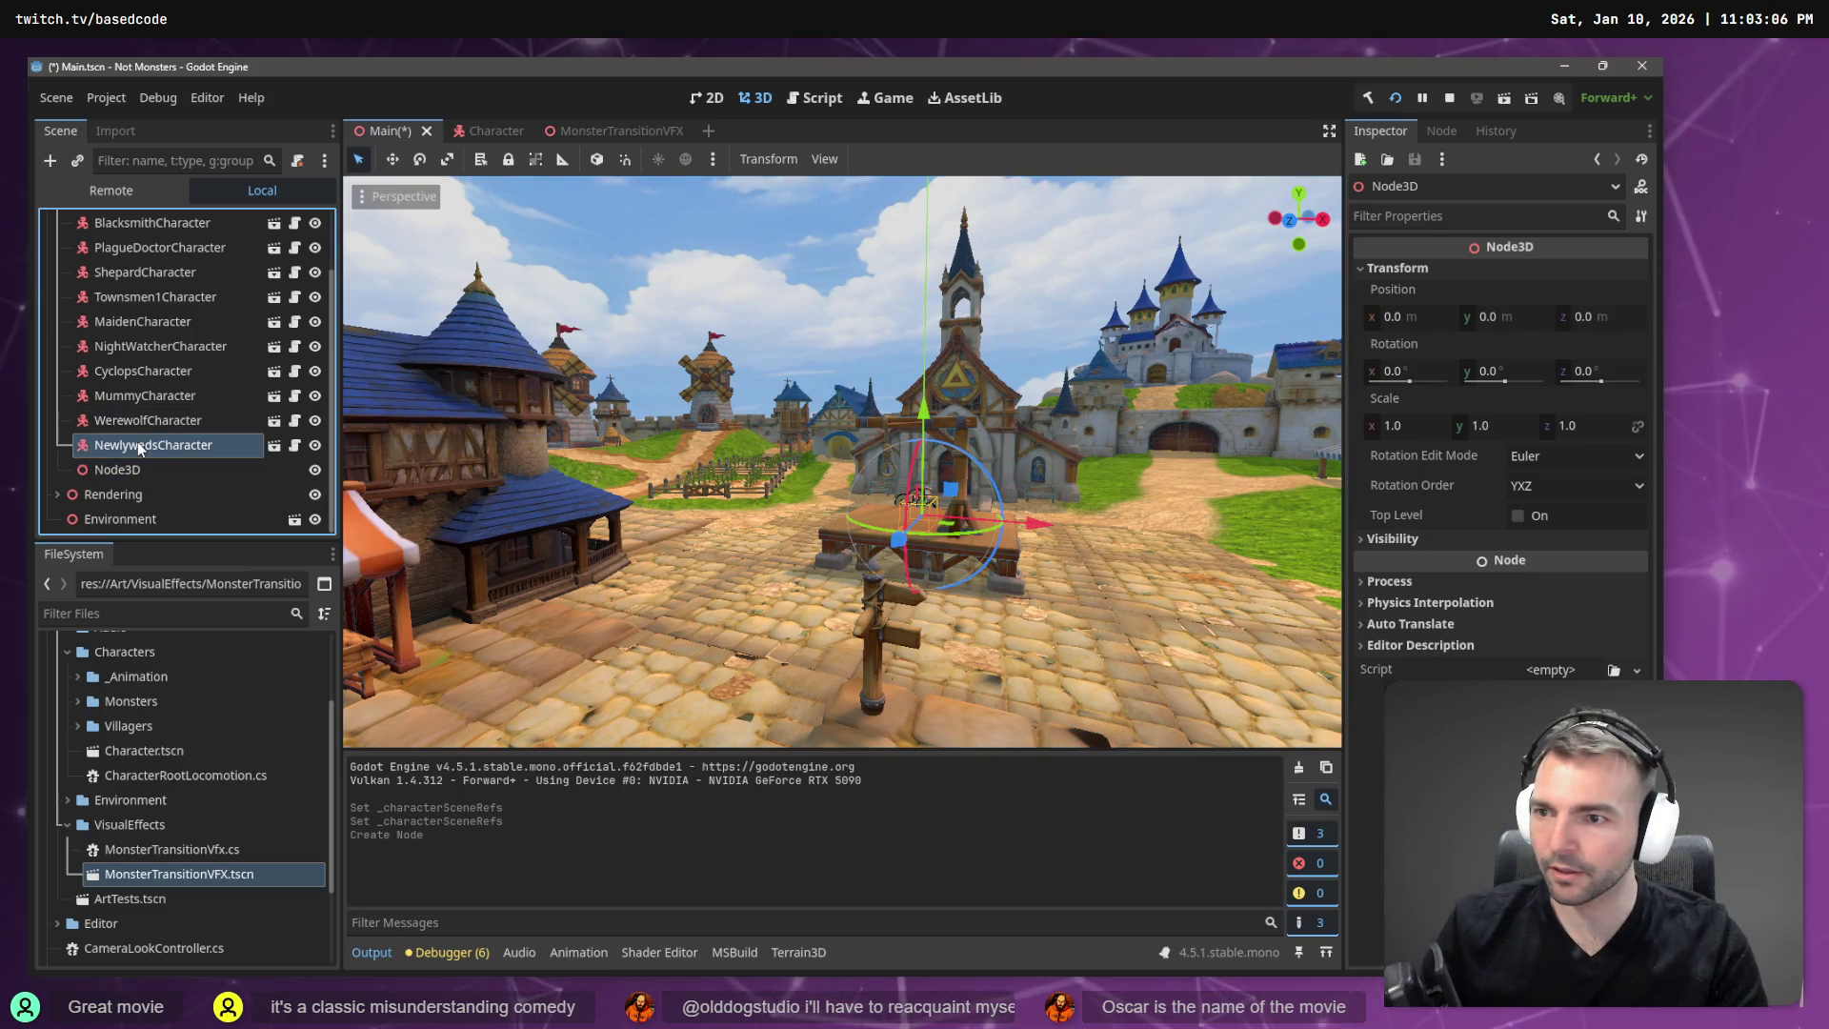
pyautogui.keyDown('shift'); pyautogui.click(153, 390); pyautogui.keyUp('shift')
pyautogui.keyDown('shift'); pyautogui.click(157, 372); pyautogui.keyUp('shift')
pyautogui.keyDown('shift'); pyautogui.click(162, 345); pyautogui.keyUp('shift')
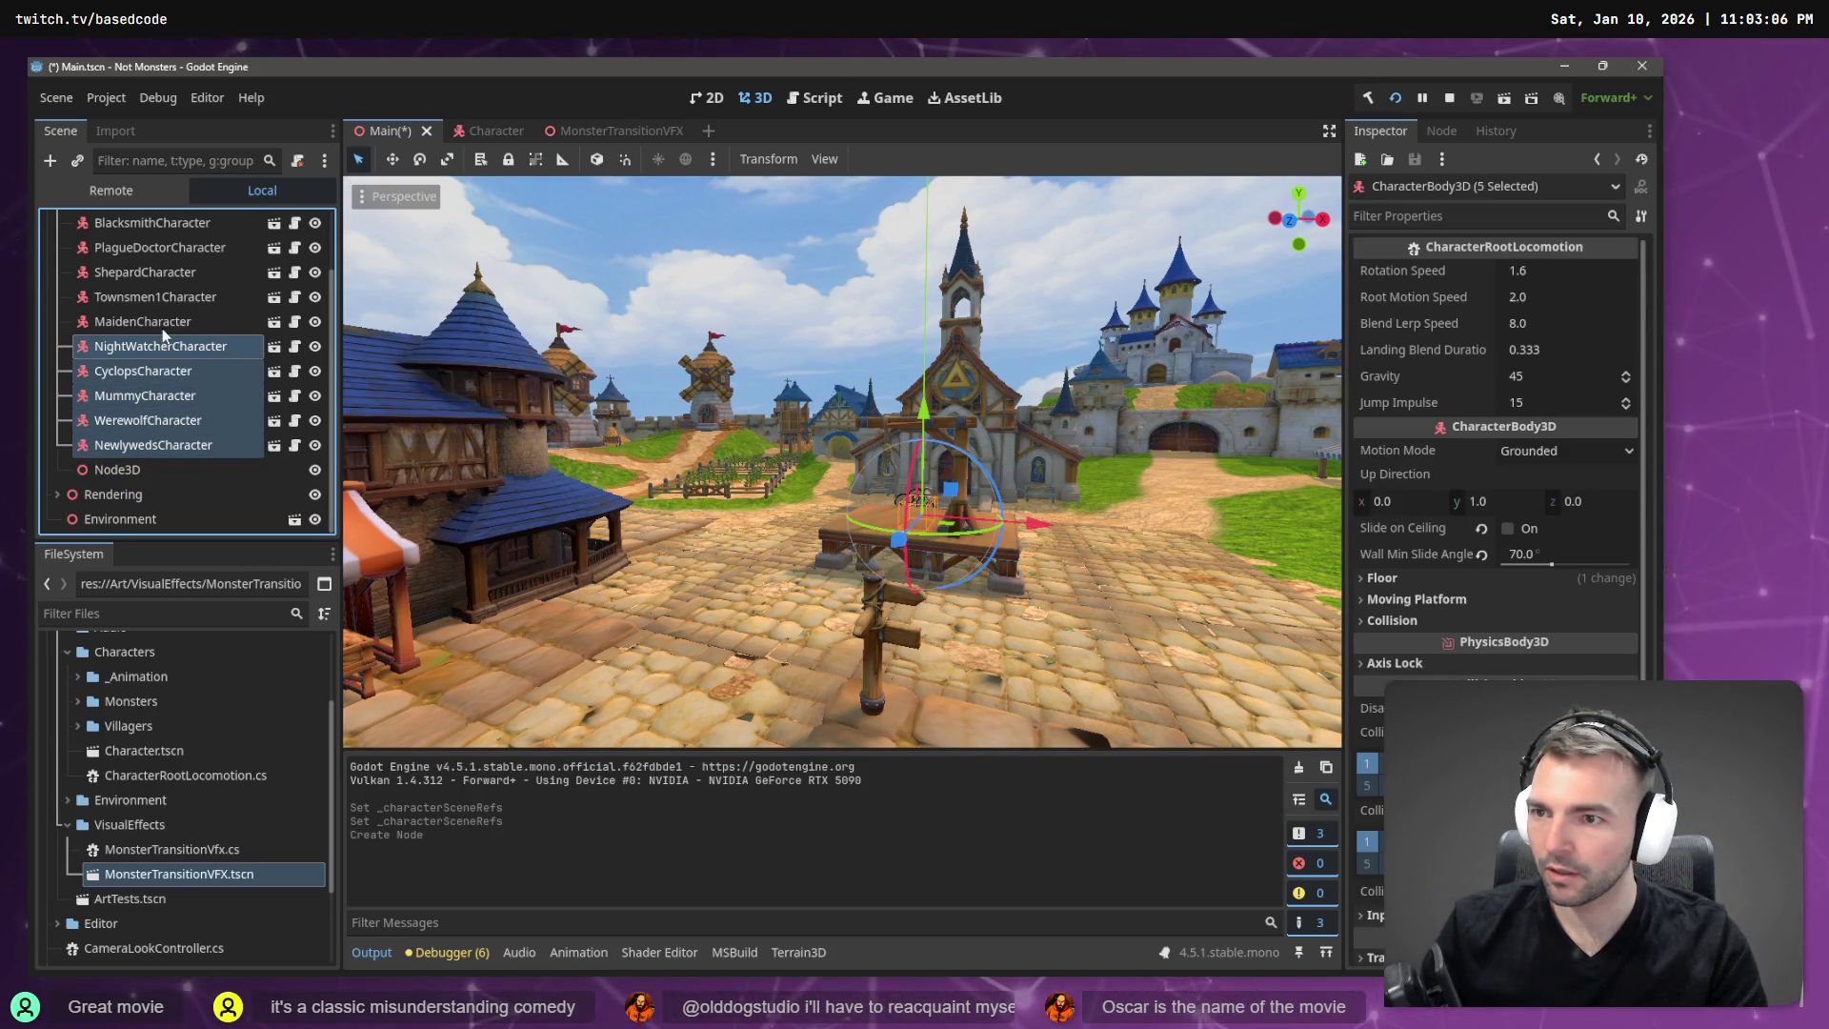
pyautogui.keyDown('shift'); pyautogui.click(152, 371); pyautogui.keyUp('shift')
pyautogui.moveTo(151, 425)
pyautogui.mouseDown()
pyautogui.moveTo(128, 473)
pyautogui.moveTo(148, 467)
pyautogui.mouseUp()
# Rename the Node3D to Monsters
pyautogui.doubleClick(133, 372)
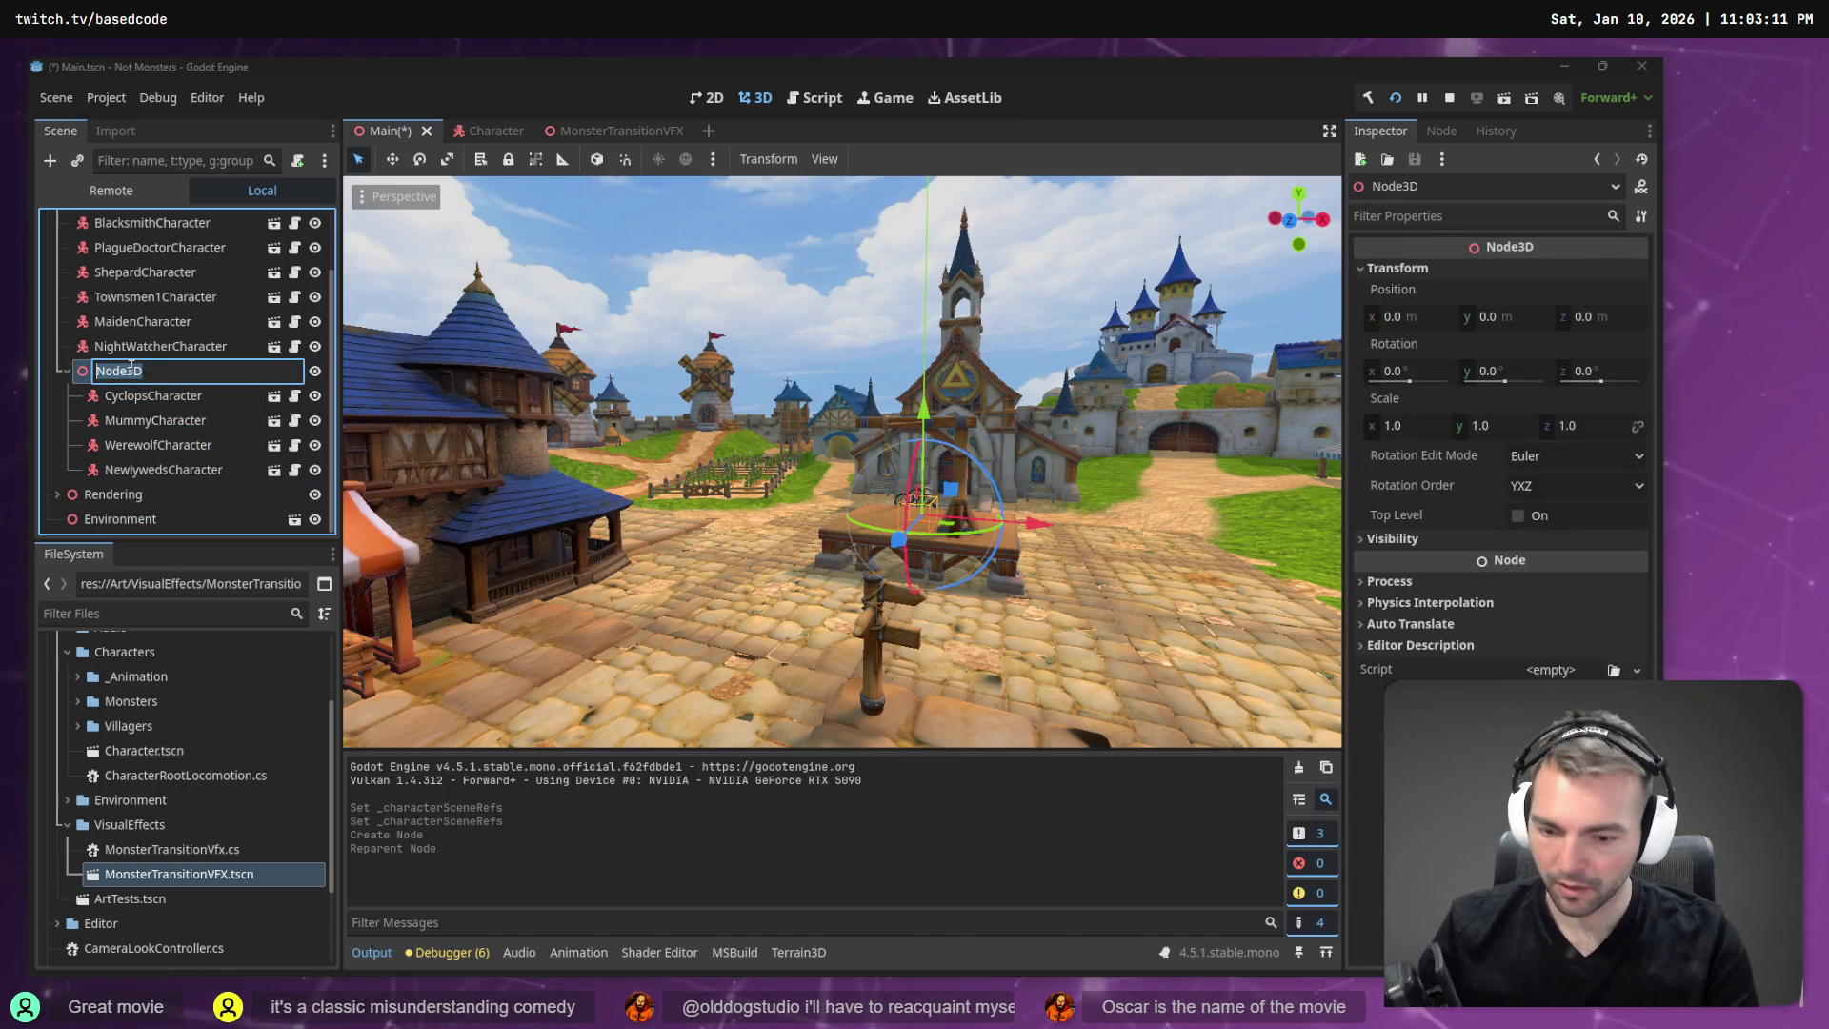
pyautogui.write('Monsters')
pyautogui.press('Return')
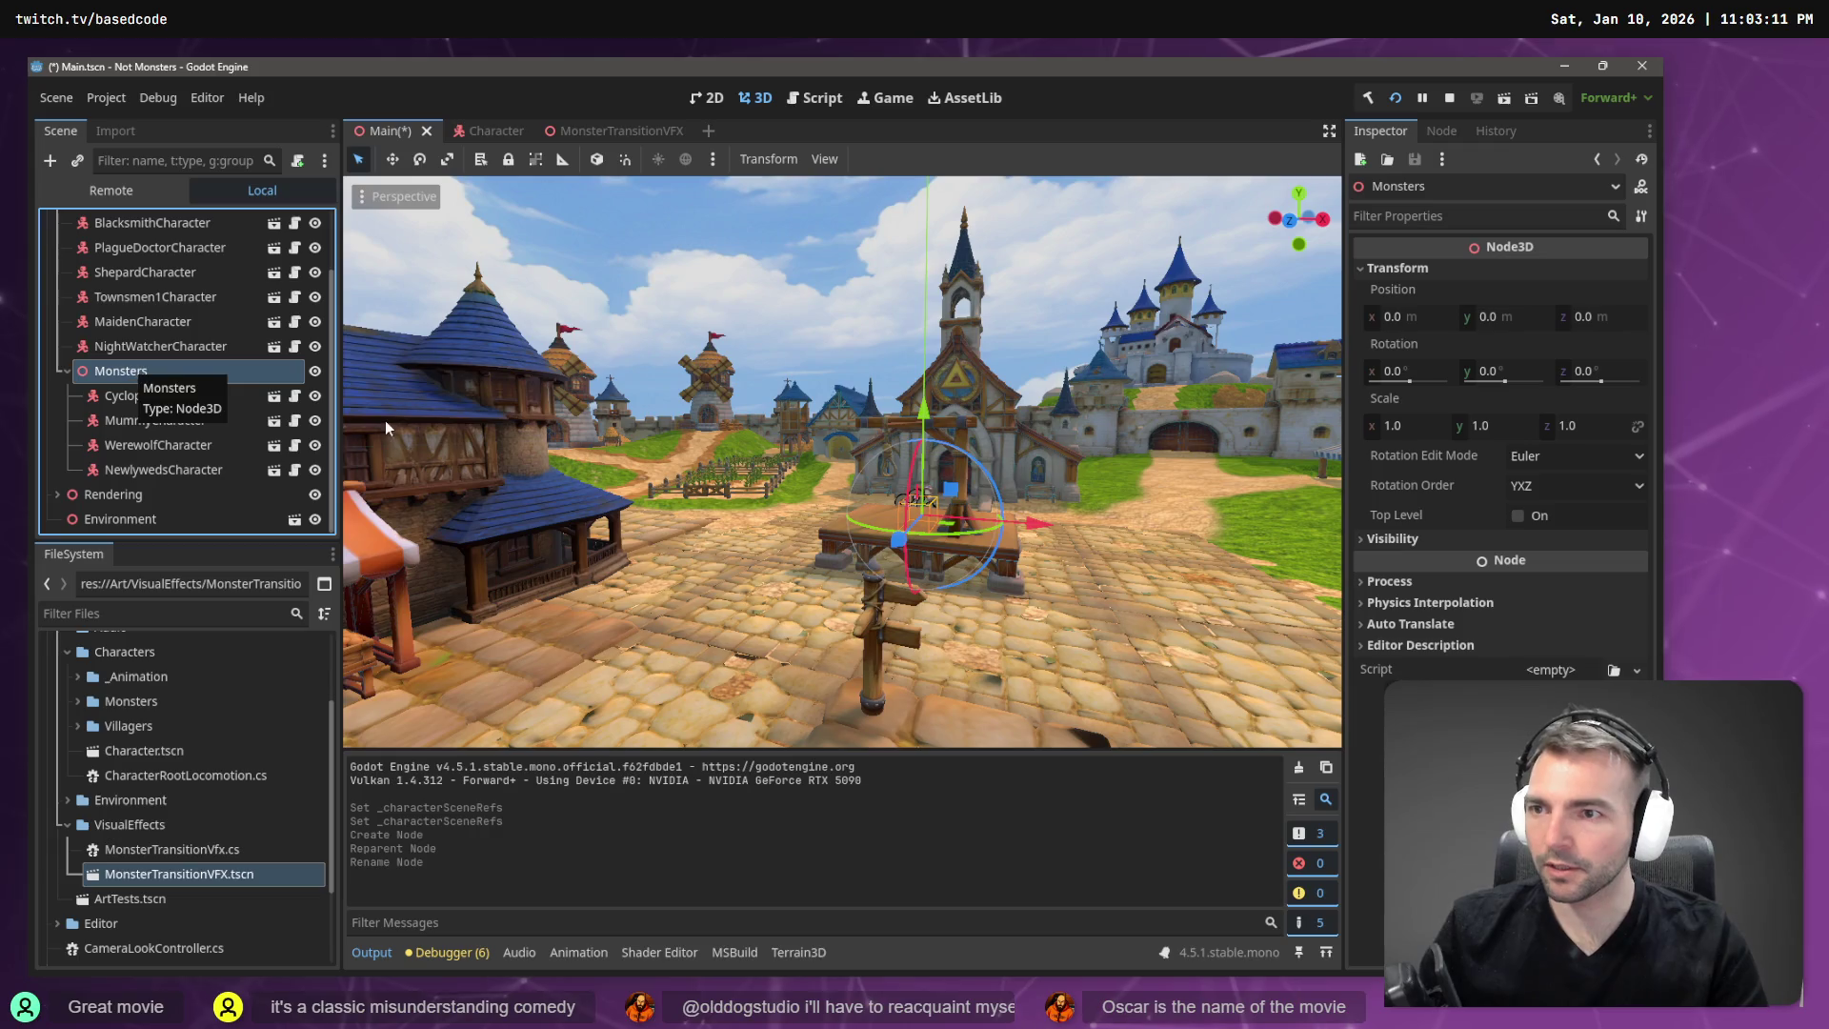
pyautogui.scroll(2, 175, 324)
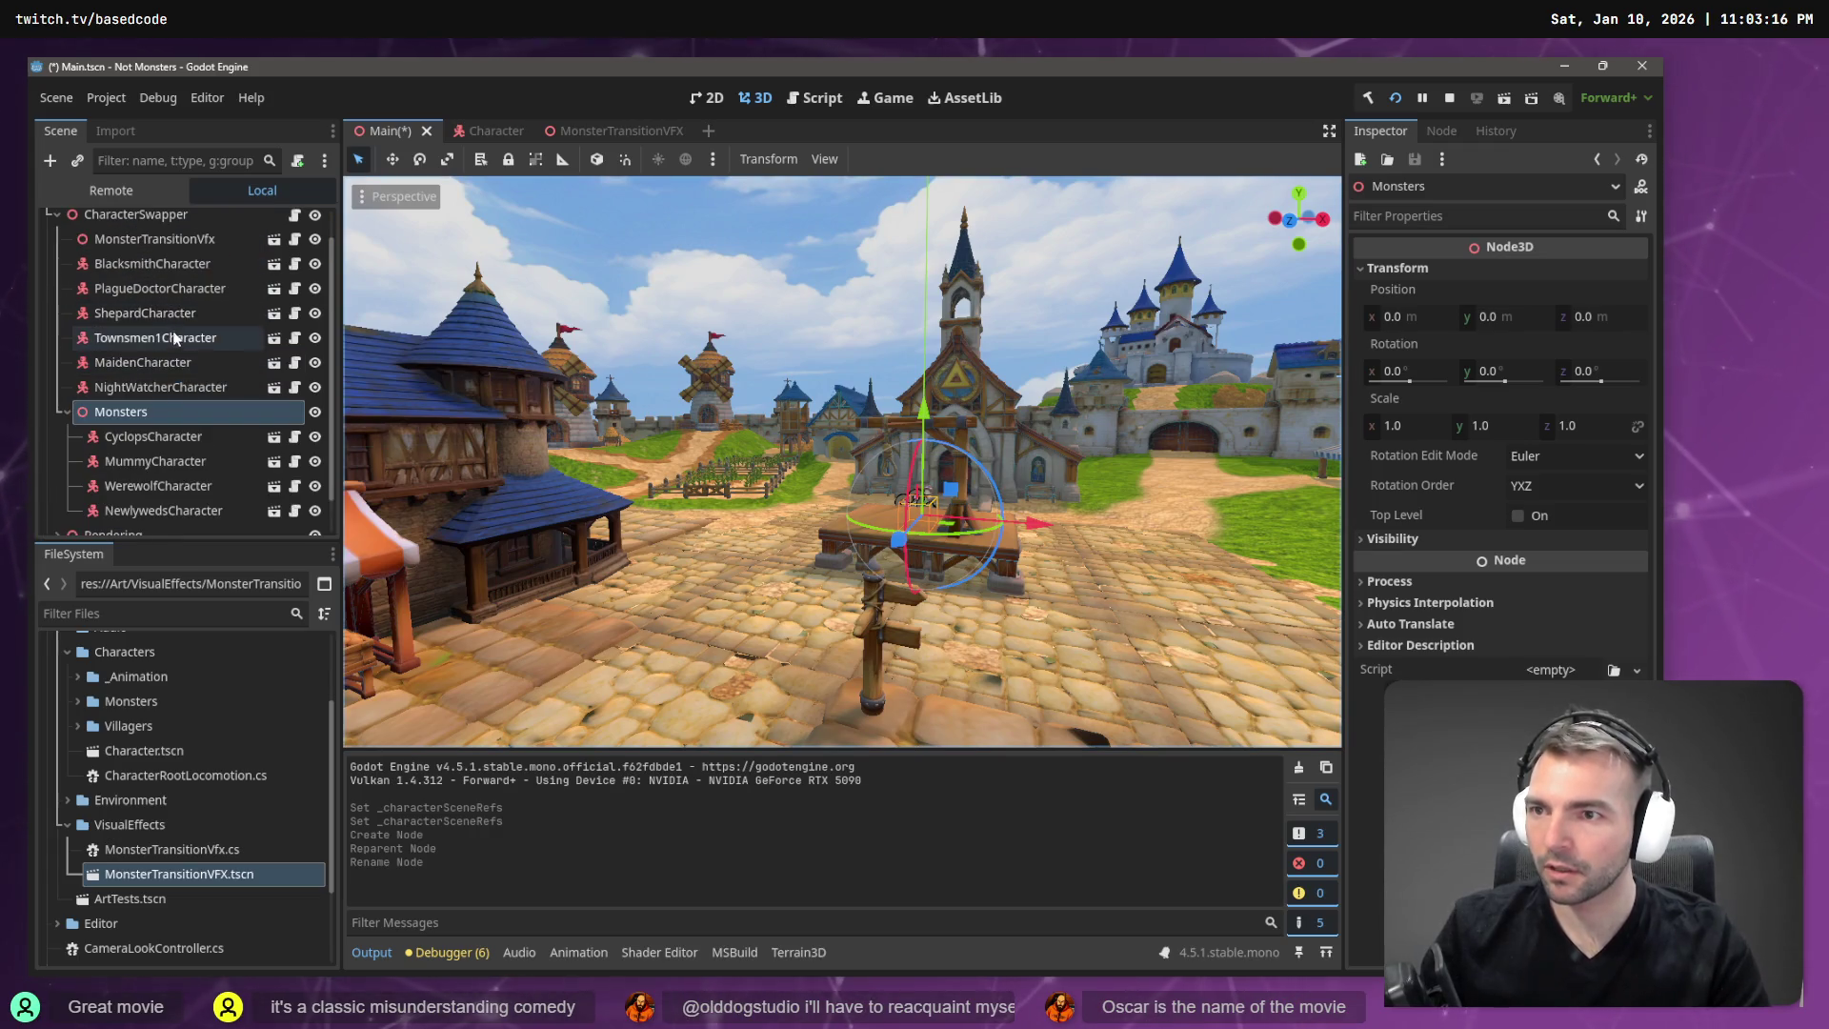
# Add a Node3D child under CharacterSwapper named Villagers
pyautogui.rightClick(181, 225)
pyautogui.click(243, 268)
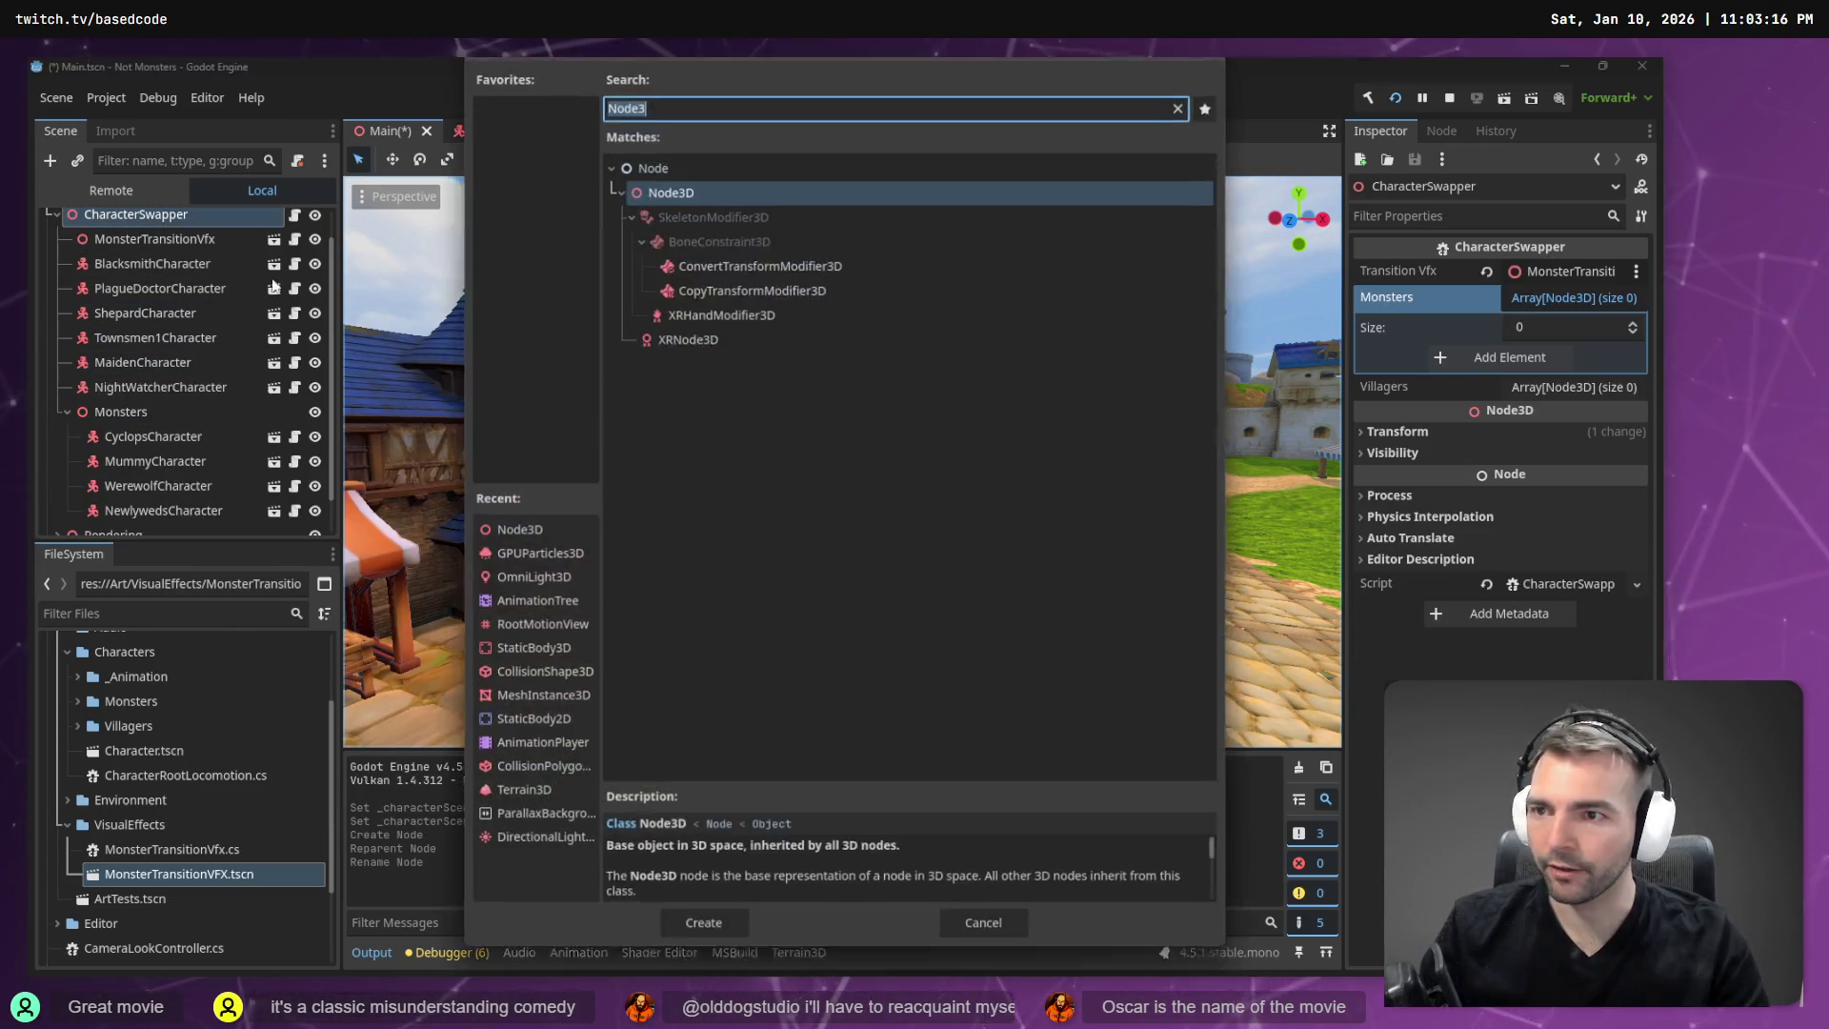
pyautogui.doubleClick(686, 192)
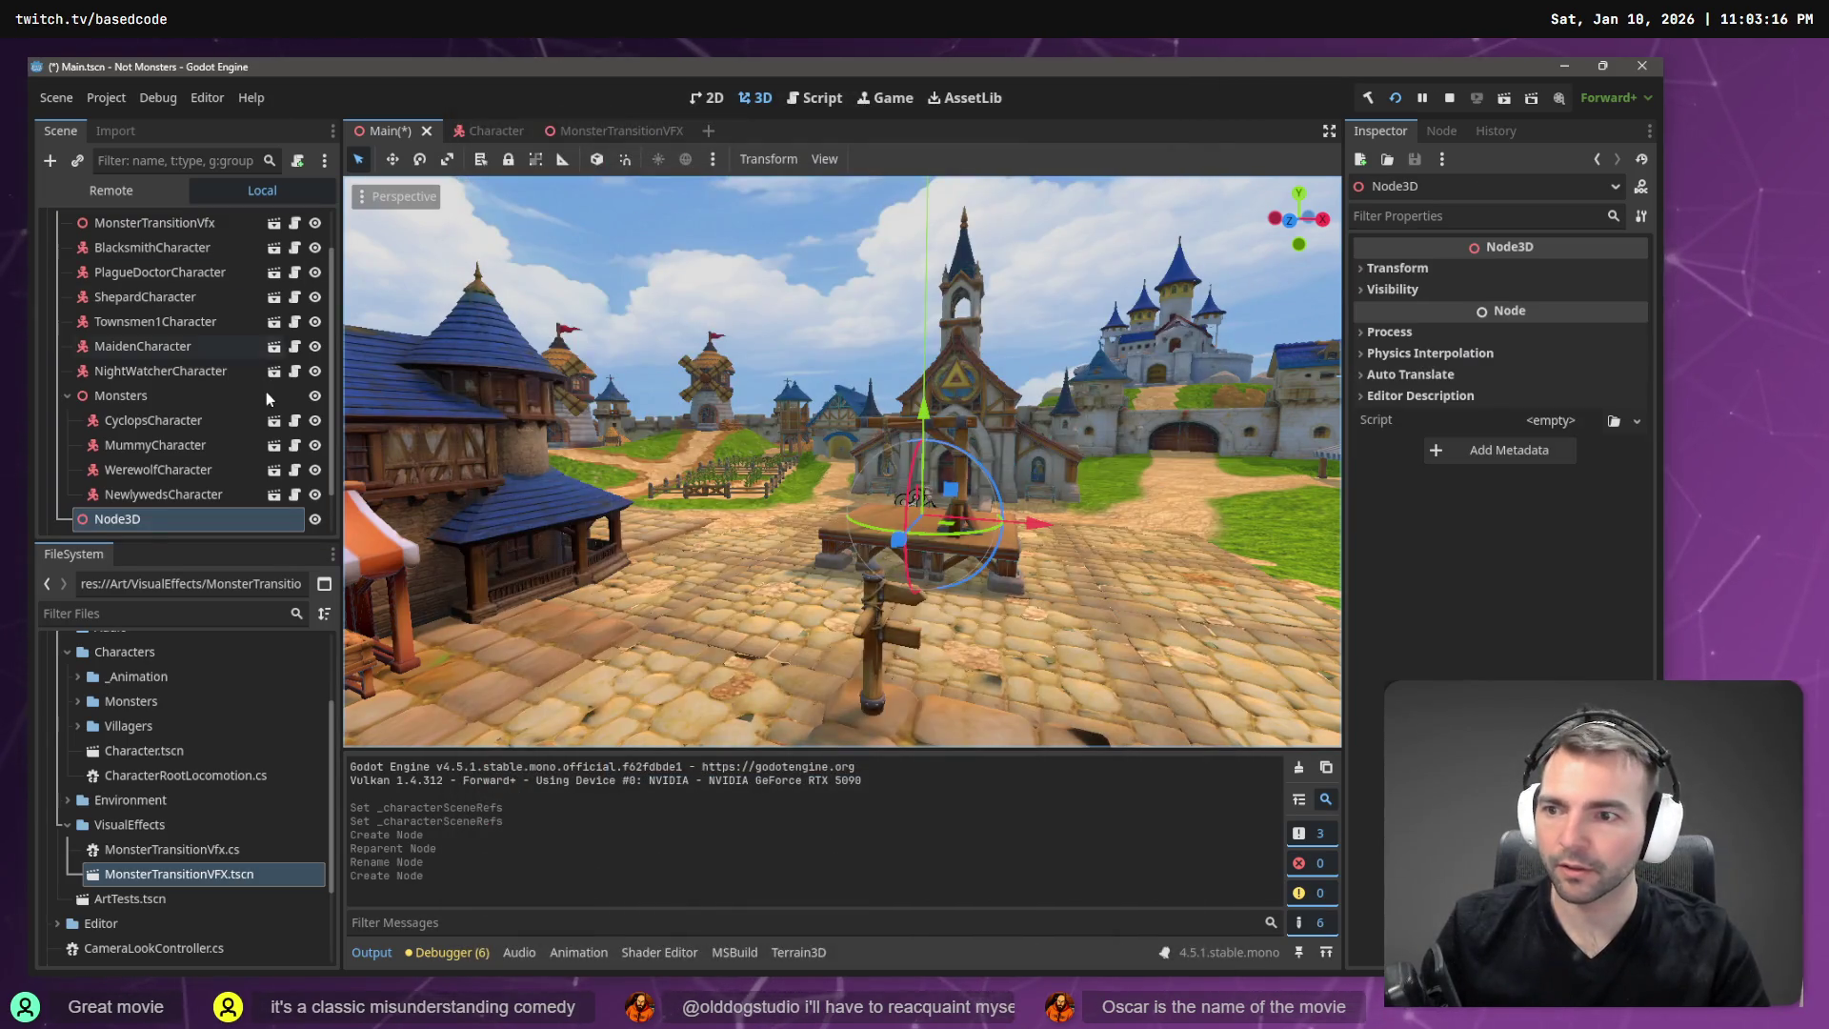
pyautogui.press('F2')
pyautogui.write('Villagers')
pyautogui.press('Return')
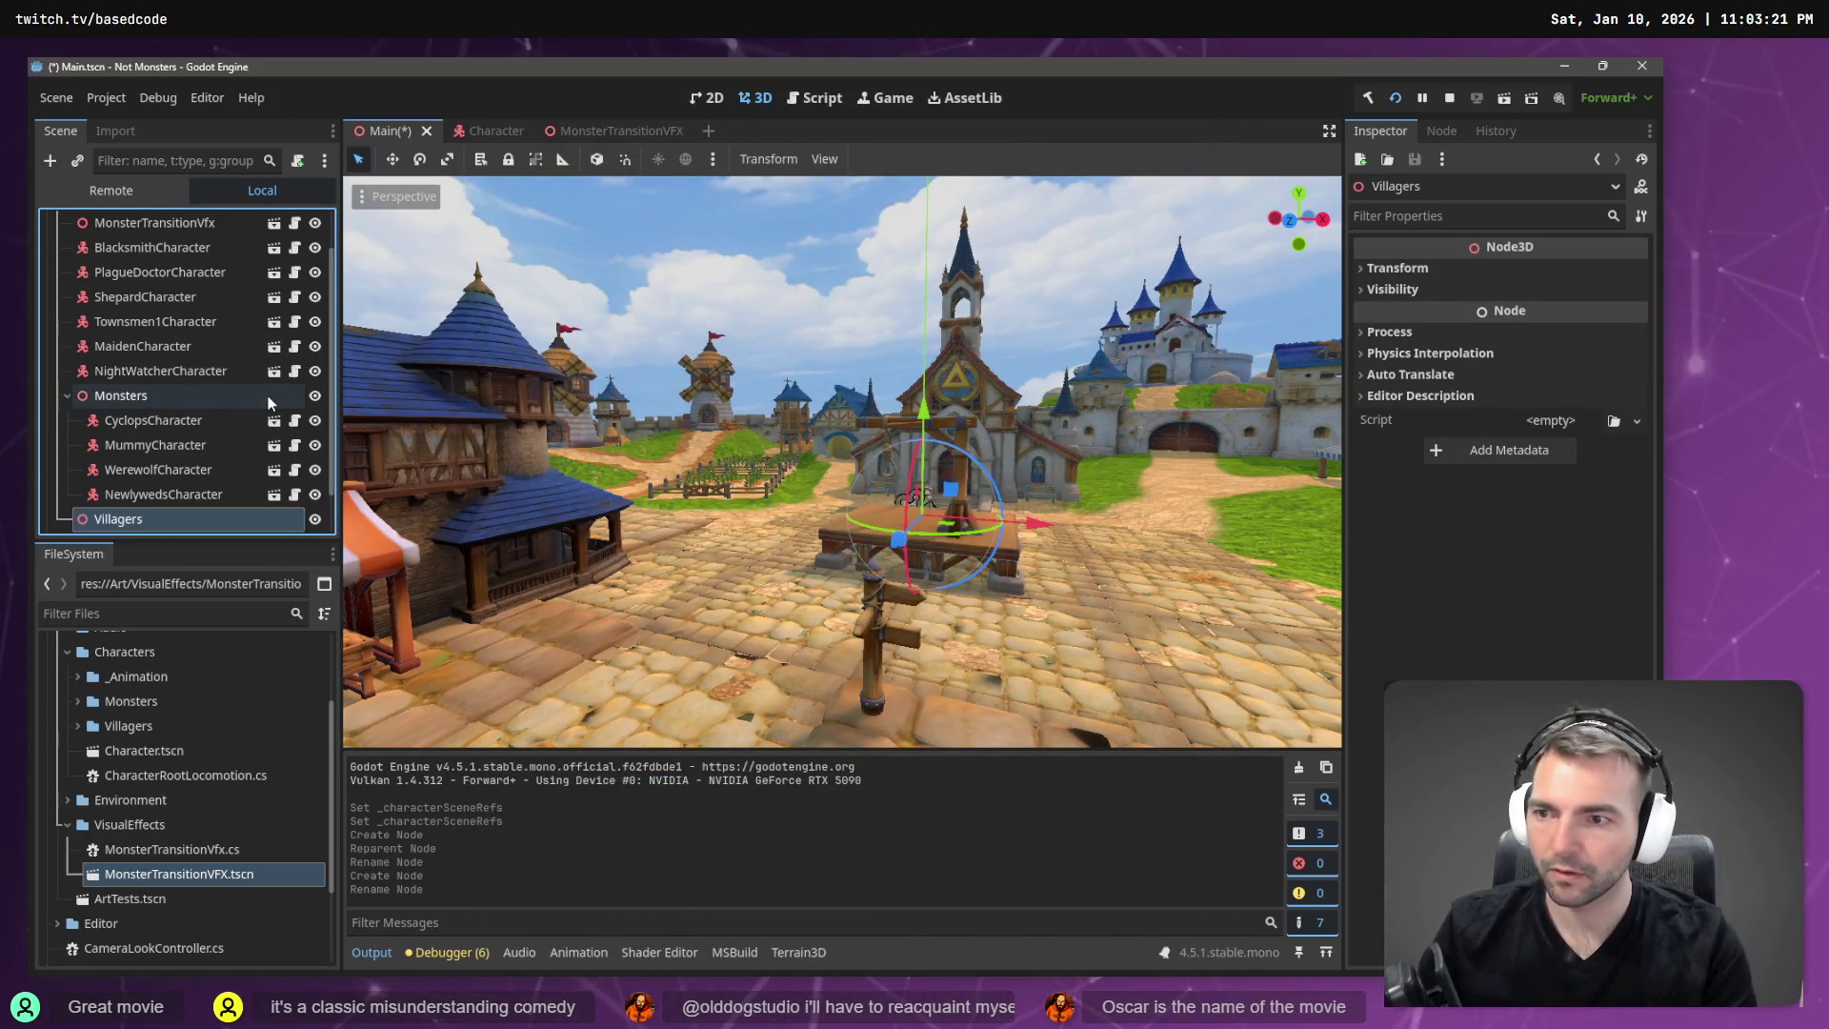
# Move NightWatcher, Maiden, Shepard, Townsmen1, PlagueDoctor and Blacksmith characters into Villagers
pyautogui.click(160, 371)
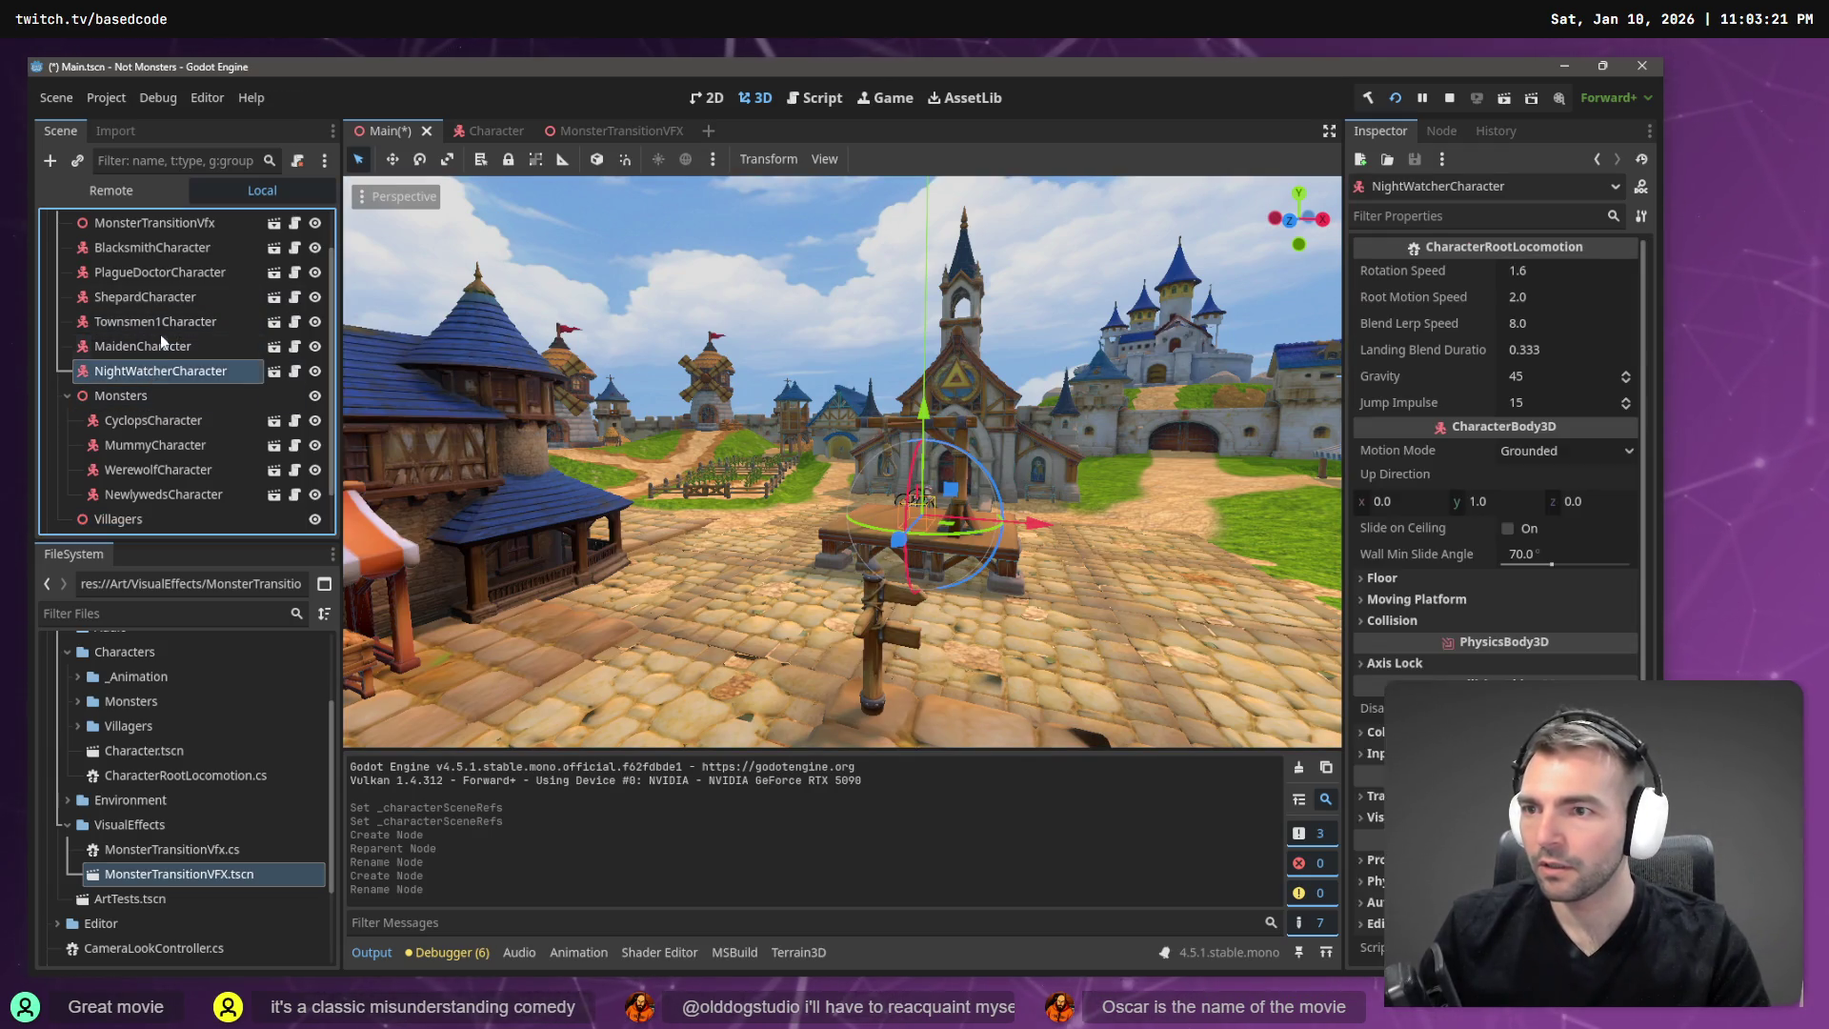
pyautogui.keyDown('shift'); pyautogui.click(160, 341); pyautogui.keyUp('shift')
pyautogui.keyDown('ctrl'); pyautogui.click(143, 296); pyautogui.keyUp('ctrl')
pyautogui.keyDown('ctrl'); pyautogui.click(142, 321); pyautogui.keyUp('ctrl')
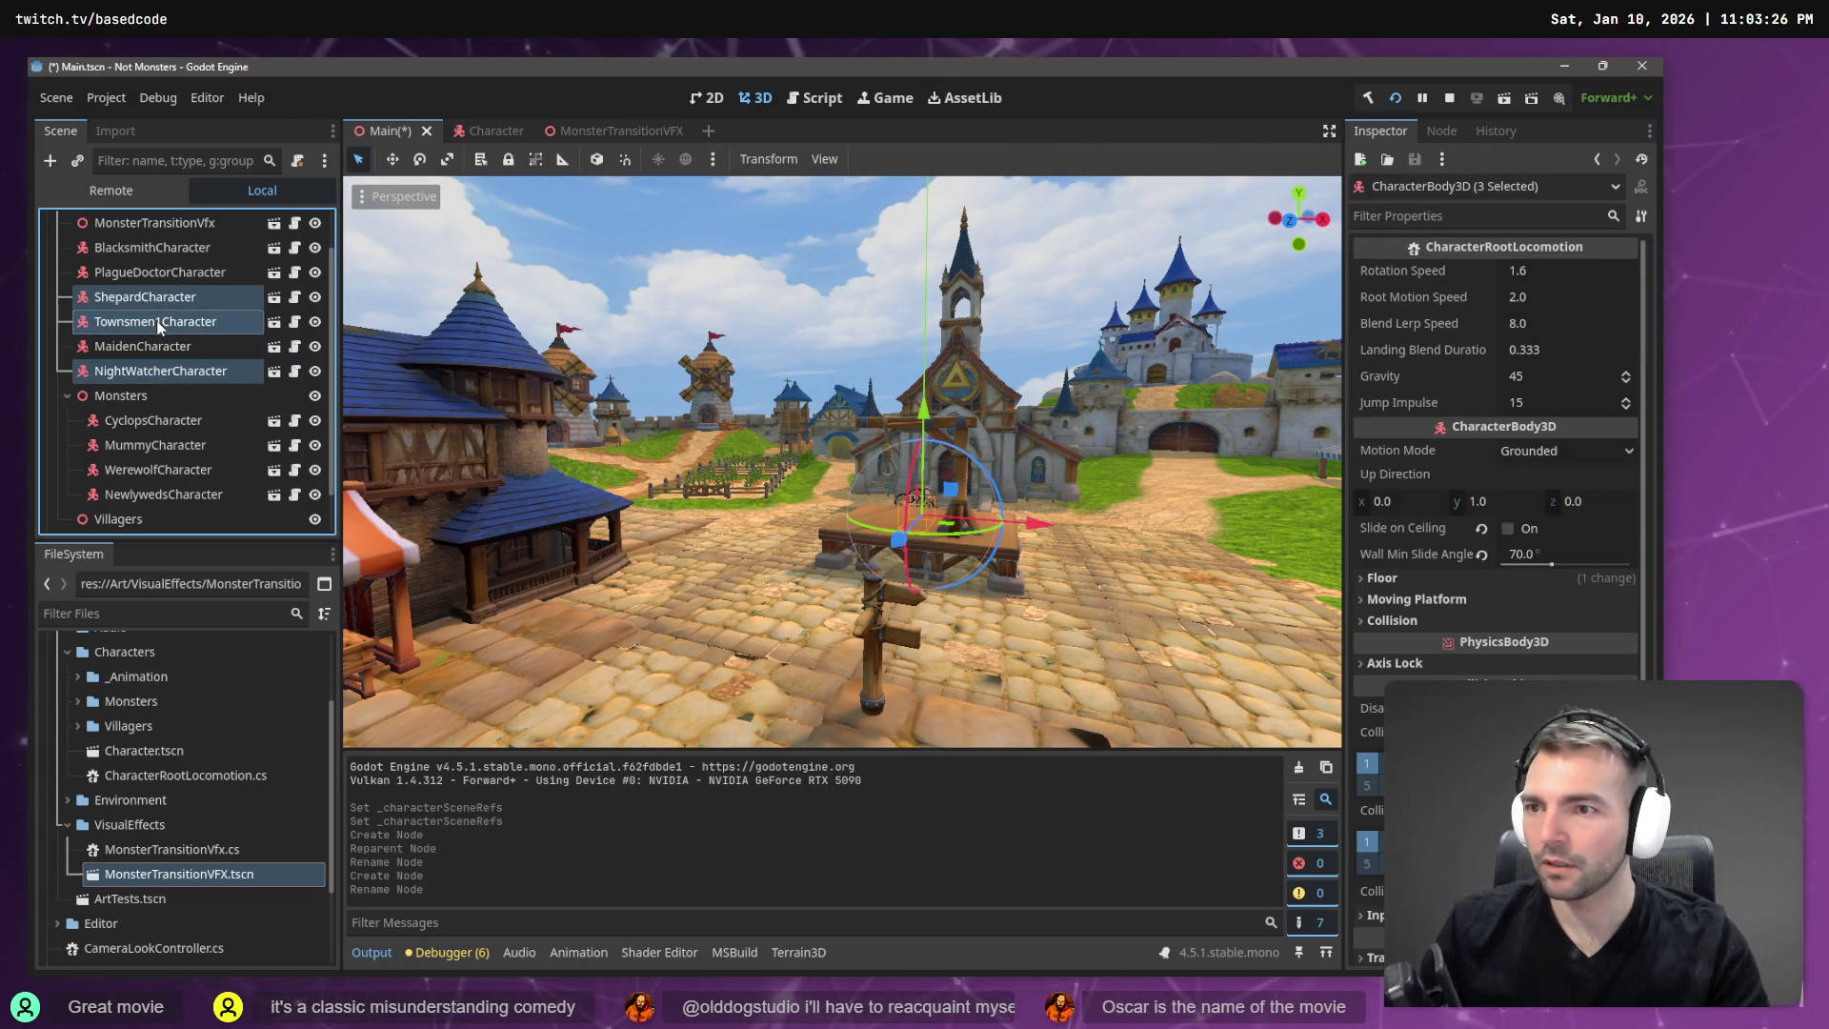
pyautogui.keyDown('ctrl'); pyautogui.click(149, 274); pyautogui.keyUp('ctrl')
pyautogui.keyDown('ctrl'); pyautogui.click(168, 248); pyautogui.keyUp('ctrl')
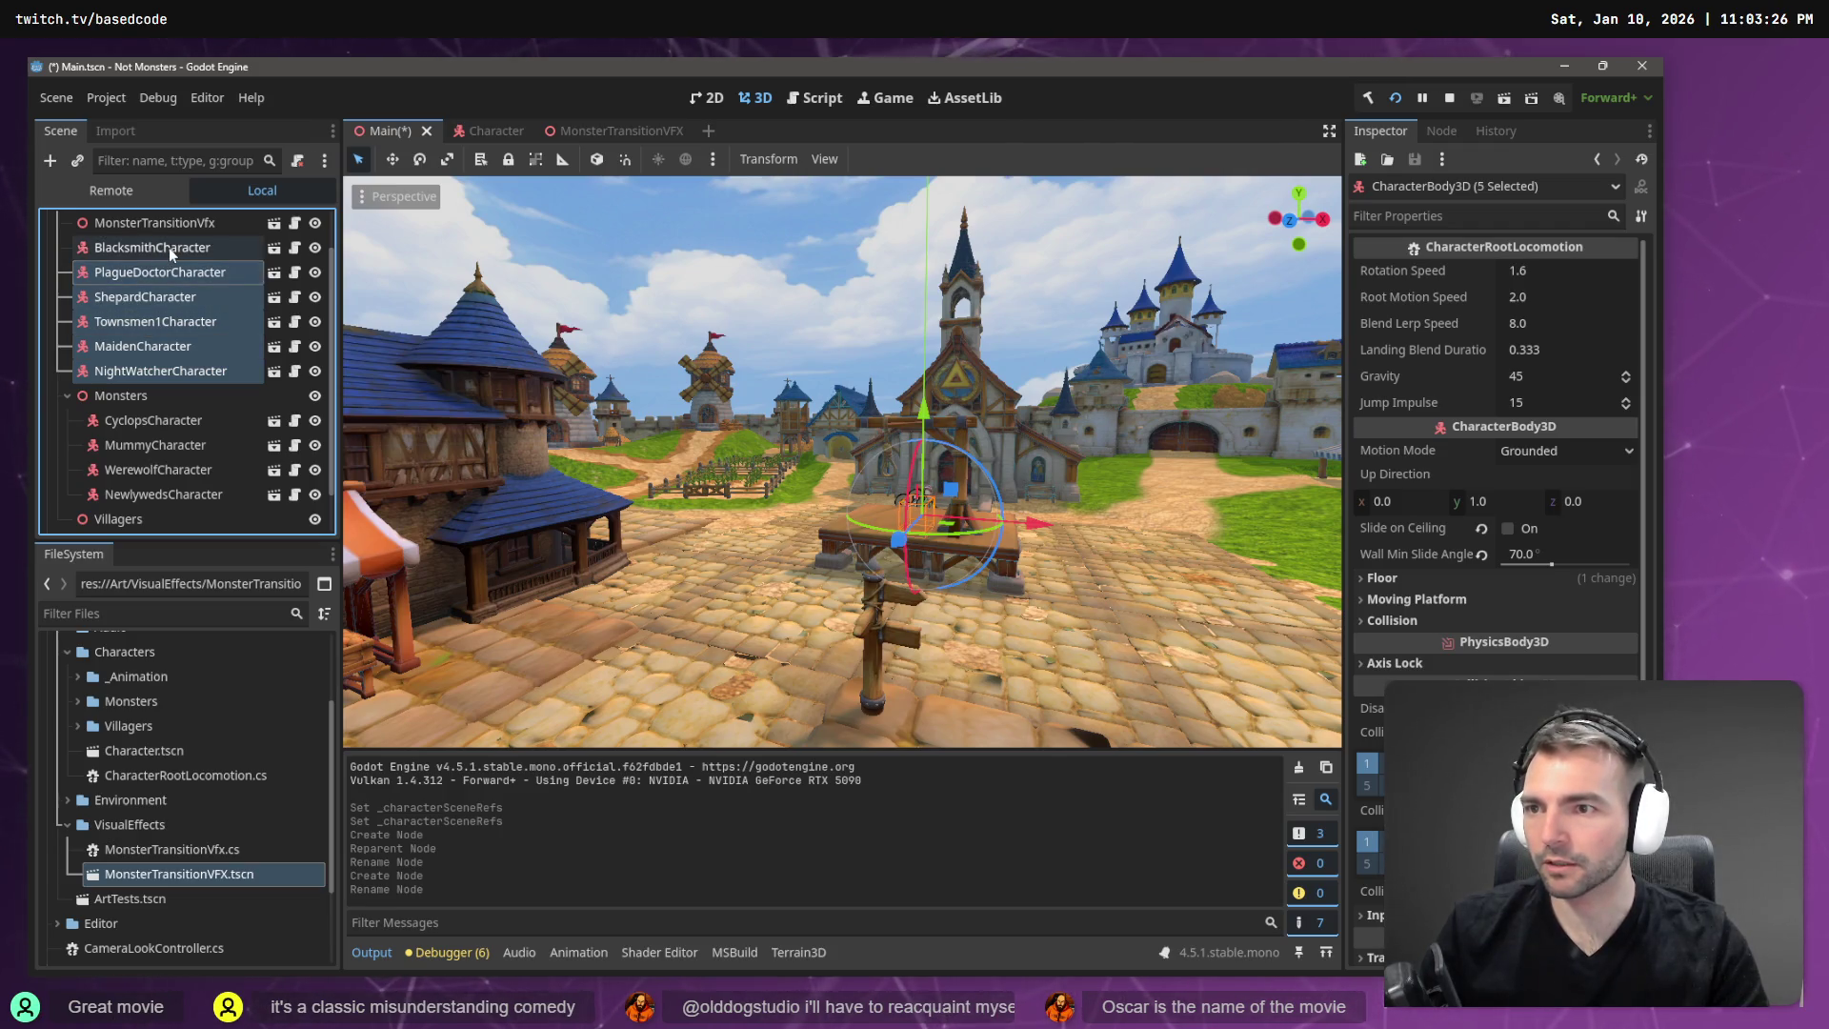
pyautogui.moveTo(181, 246); pyautogui.dragTo(133, 472)
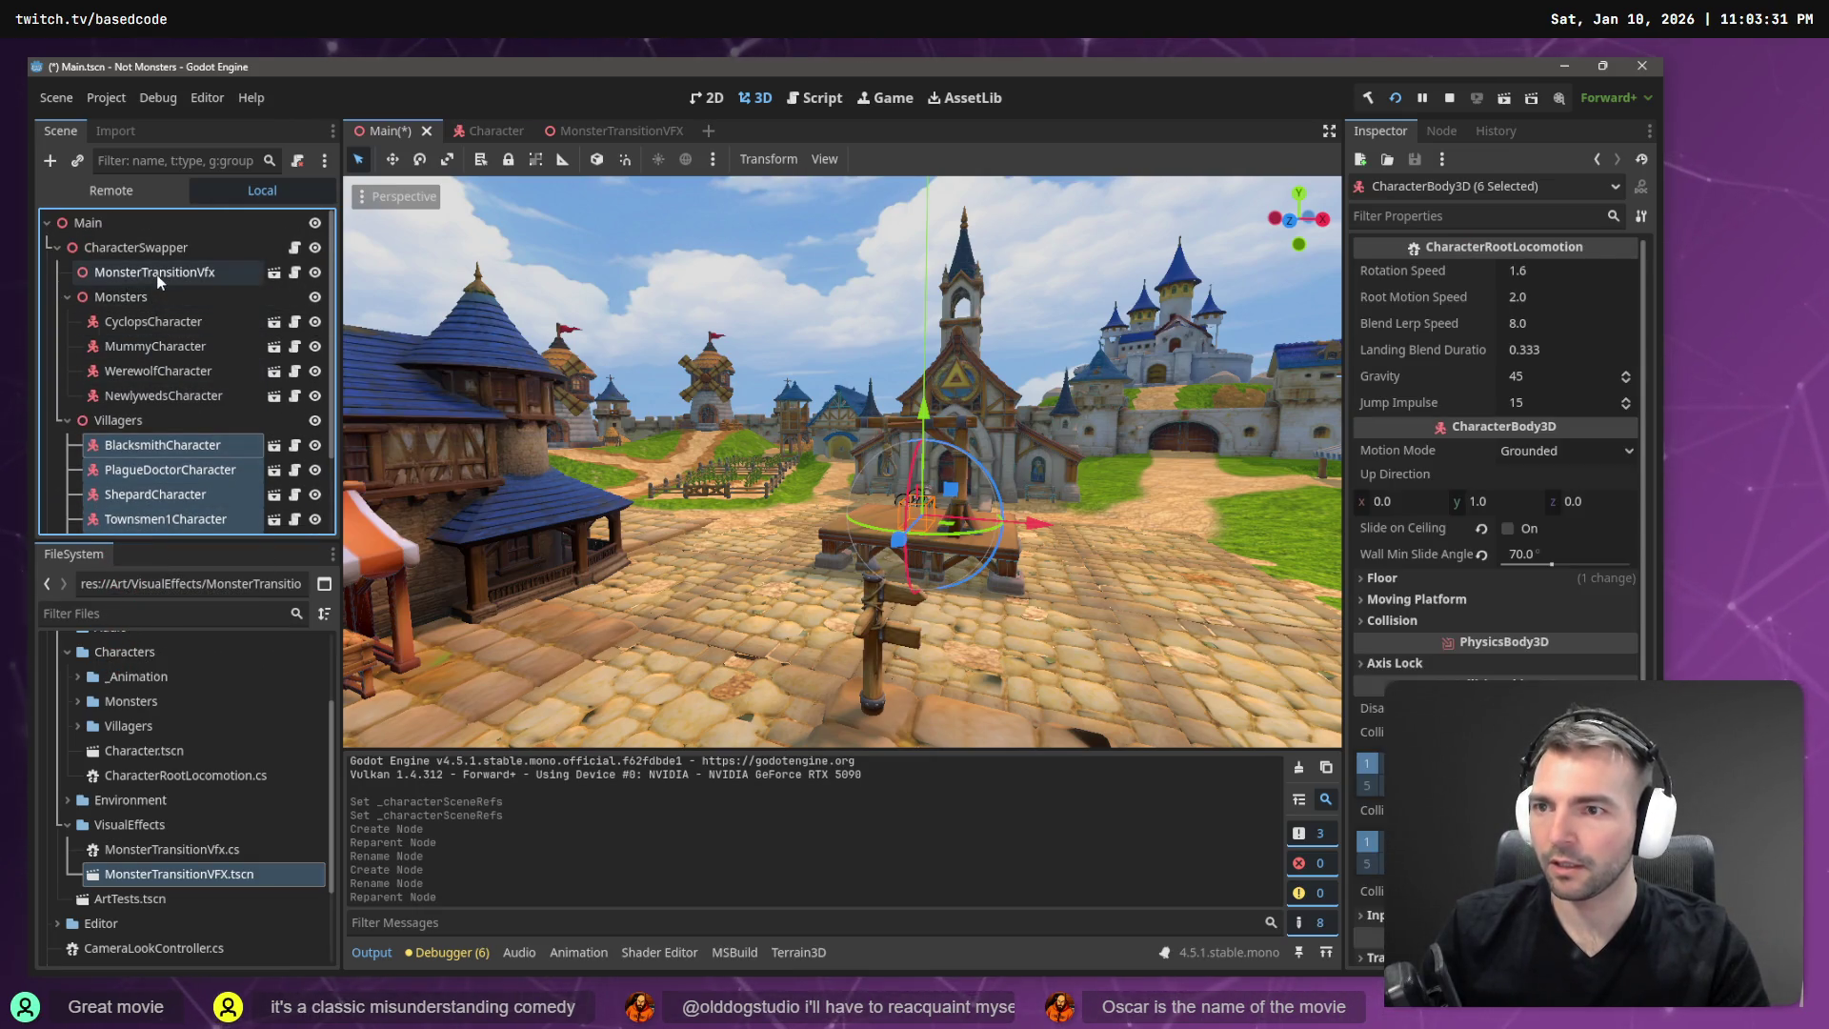
pyautogui.scroll(1, 158, 255)
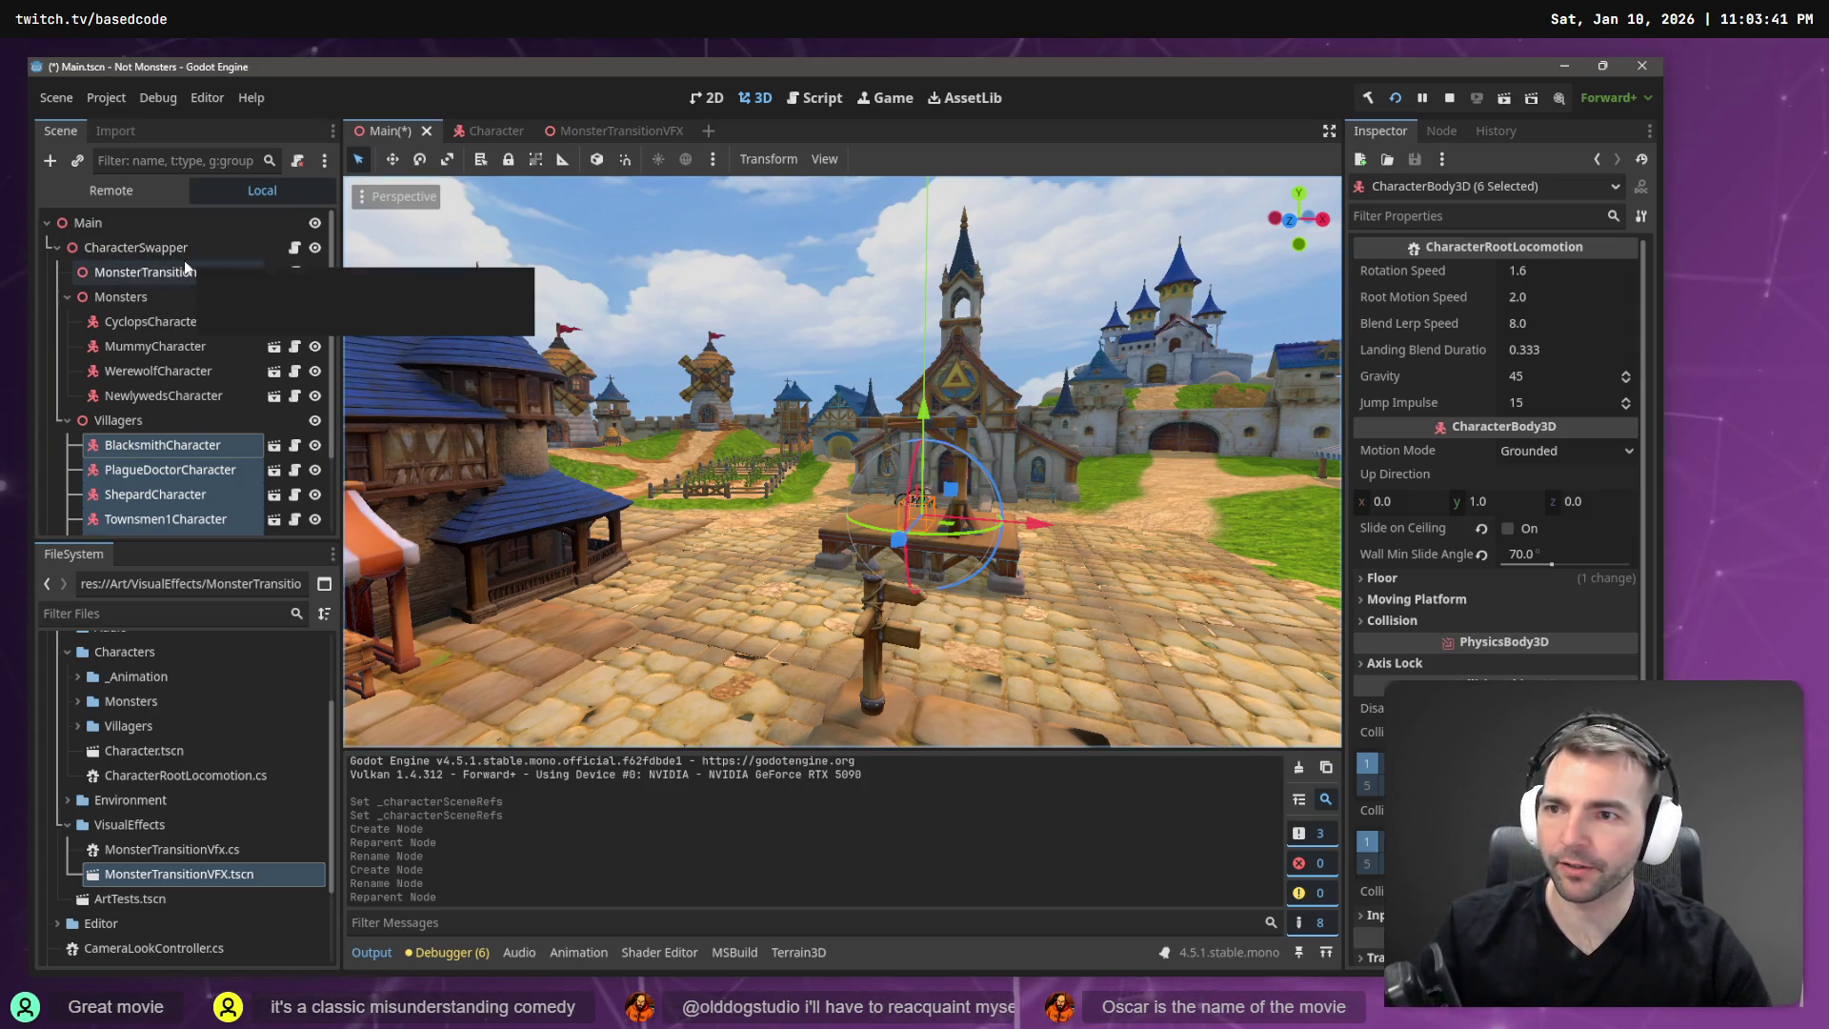
# Change the monsters field to a single Node3D _monstersParent with no initializer
pyautogui.click(295, 249)
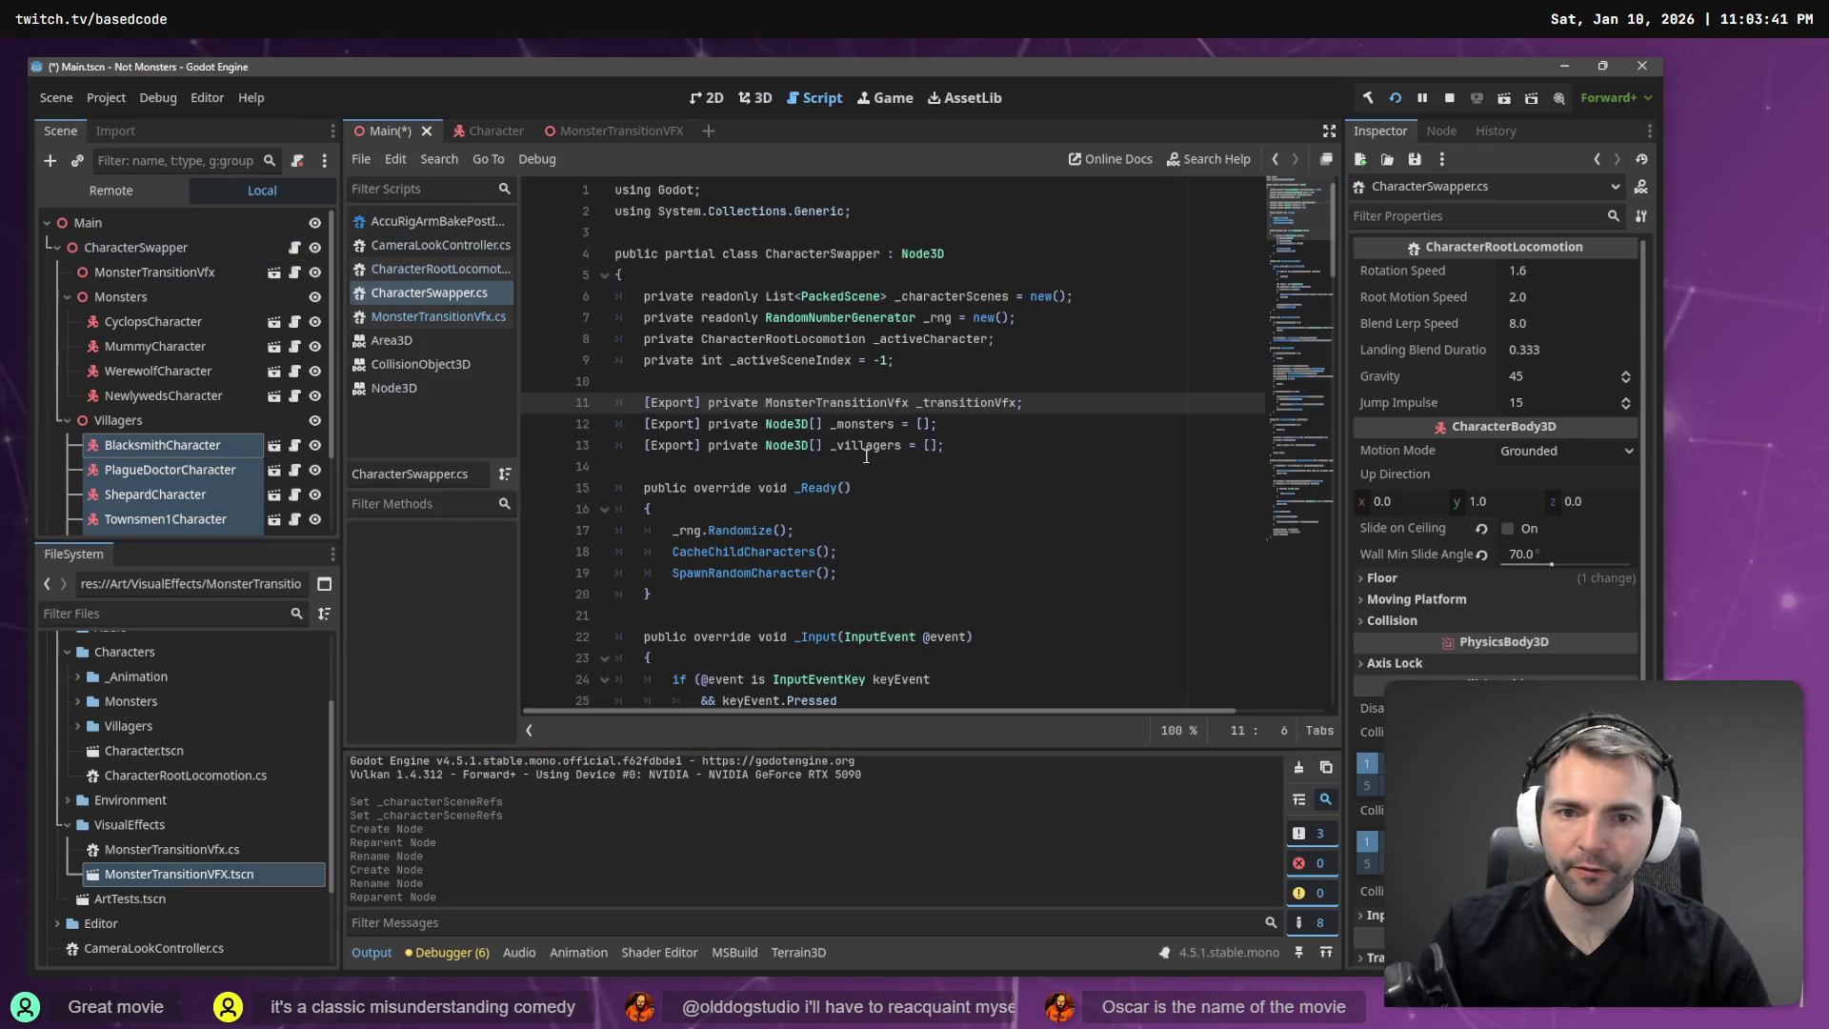
pyautogui.click(1005, 464)
pyautogui.moveTo(767, 423); pyautogui.dragTo(821, 424)
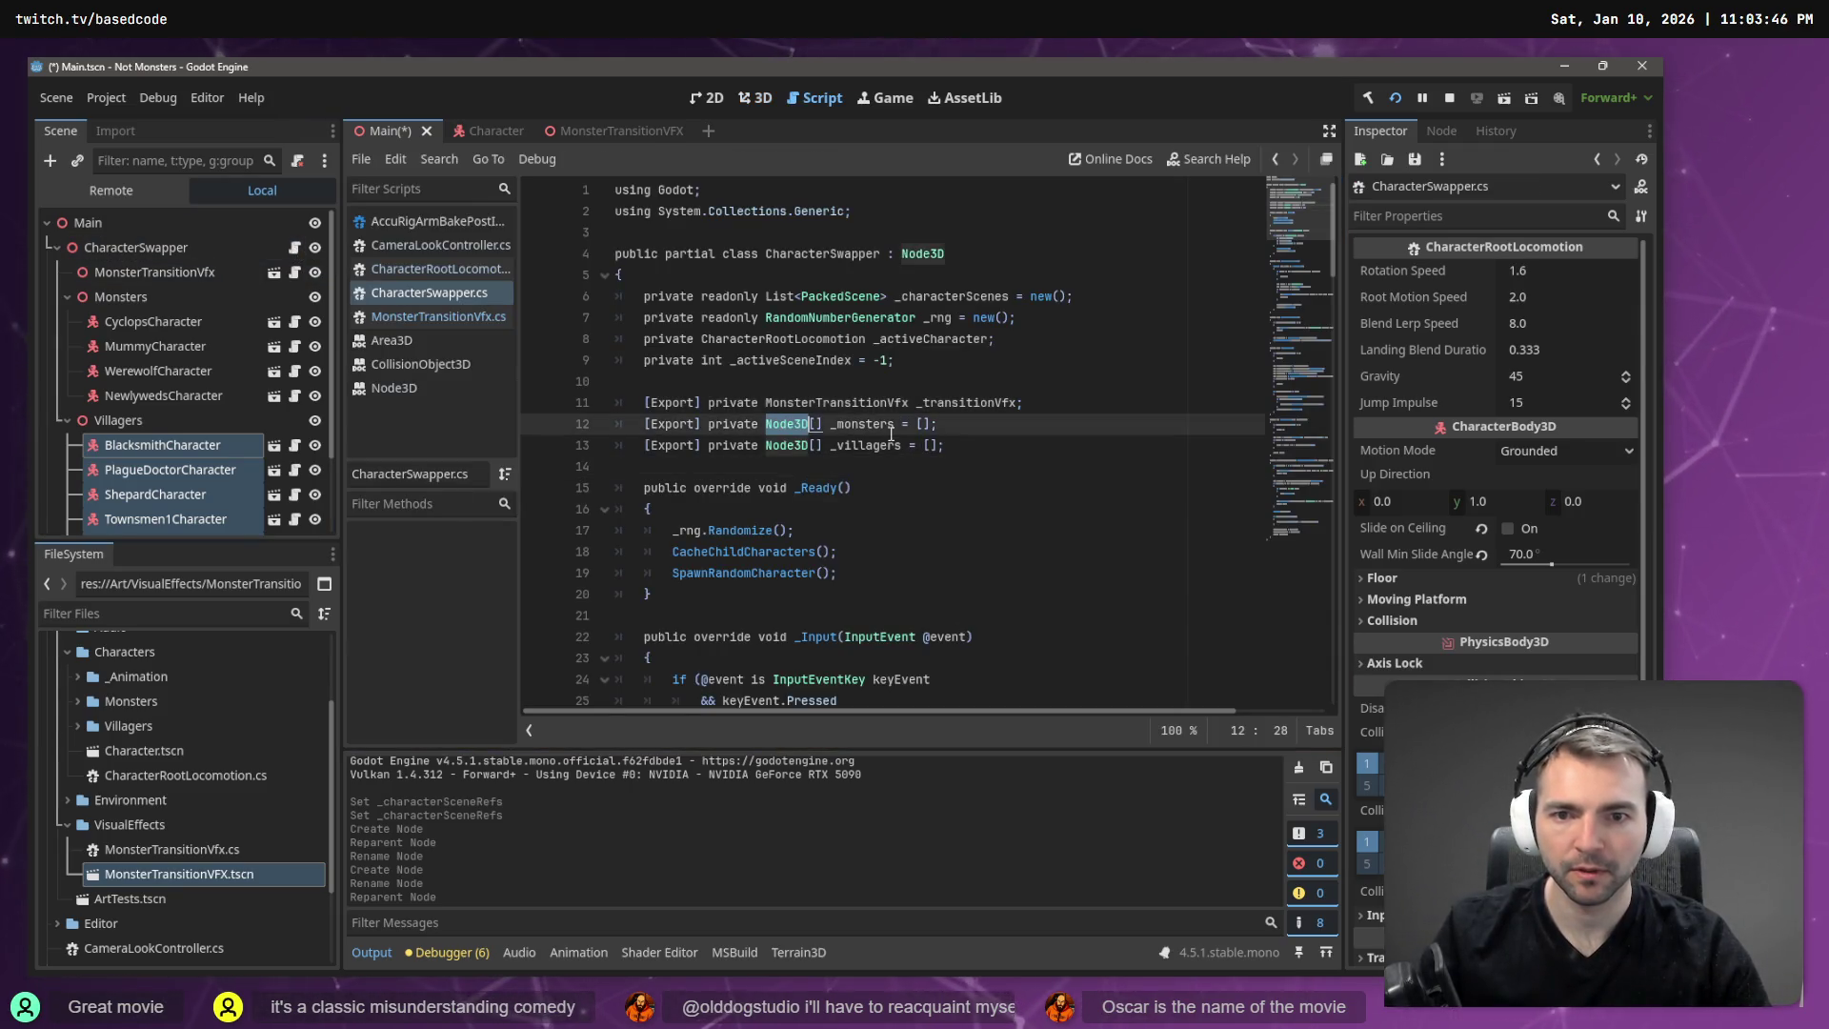
pyautogui.press('Right')
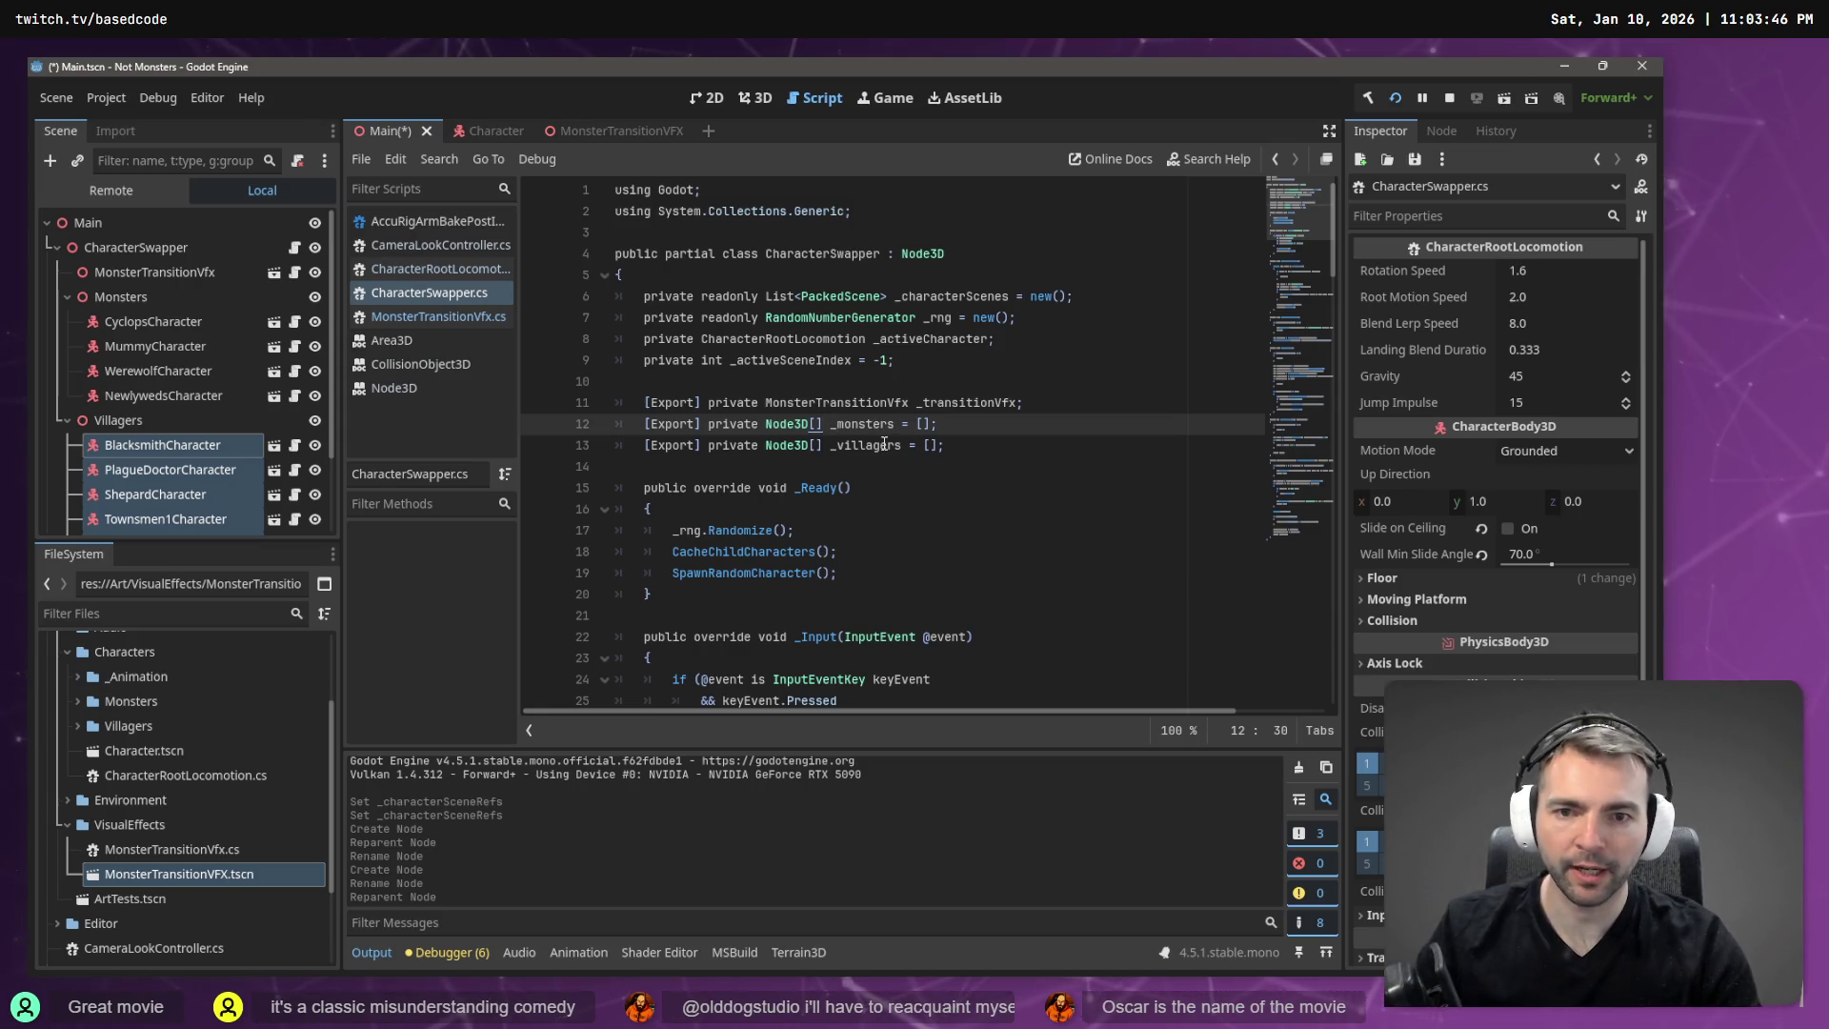
pyautogui.press('BackSpace')
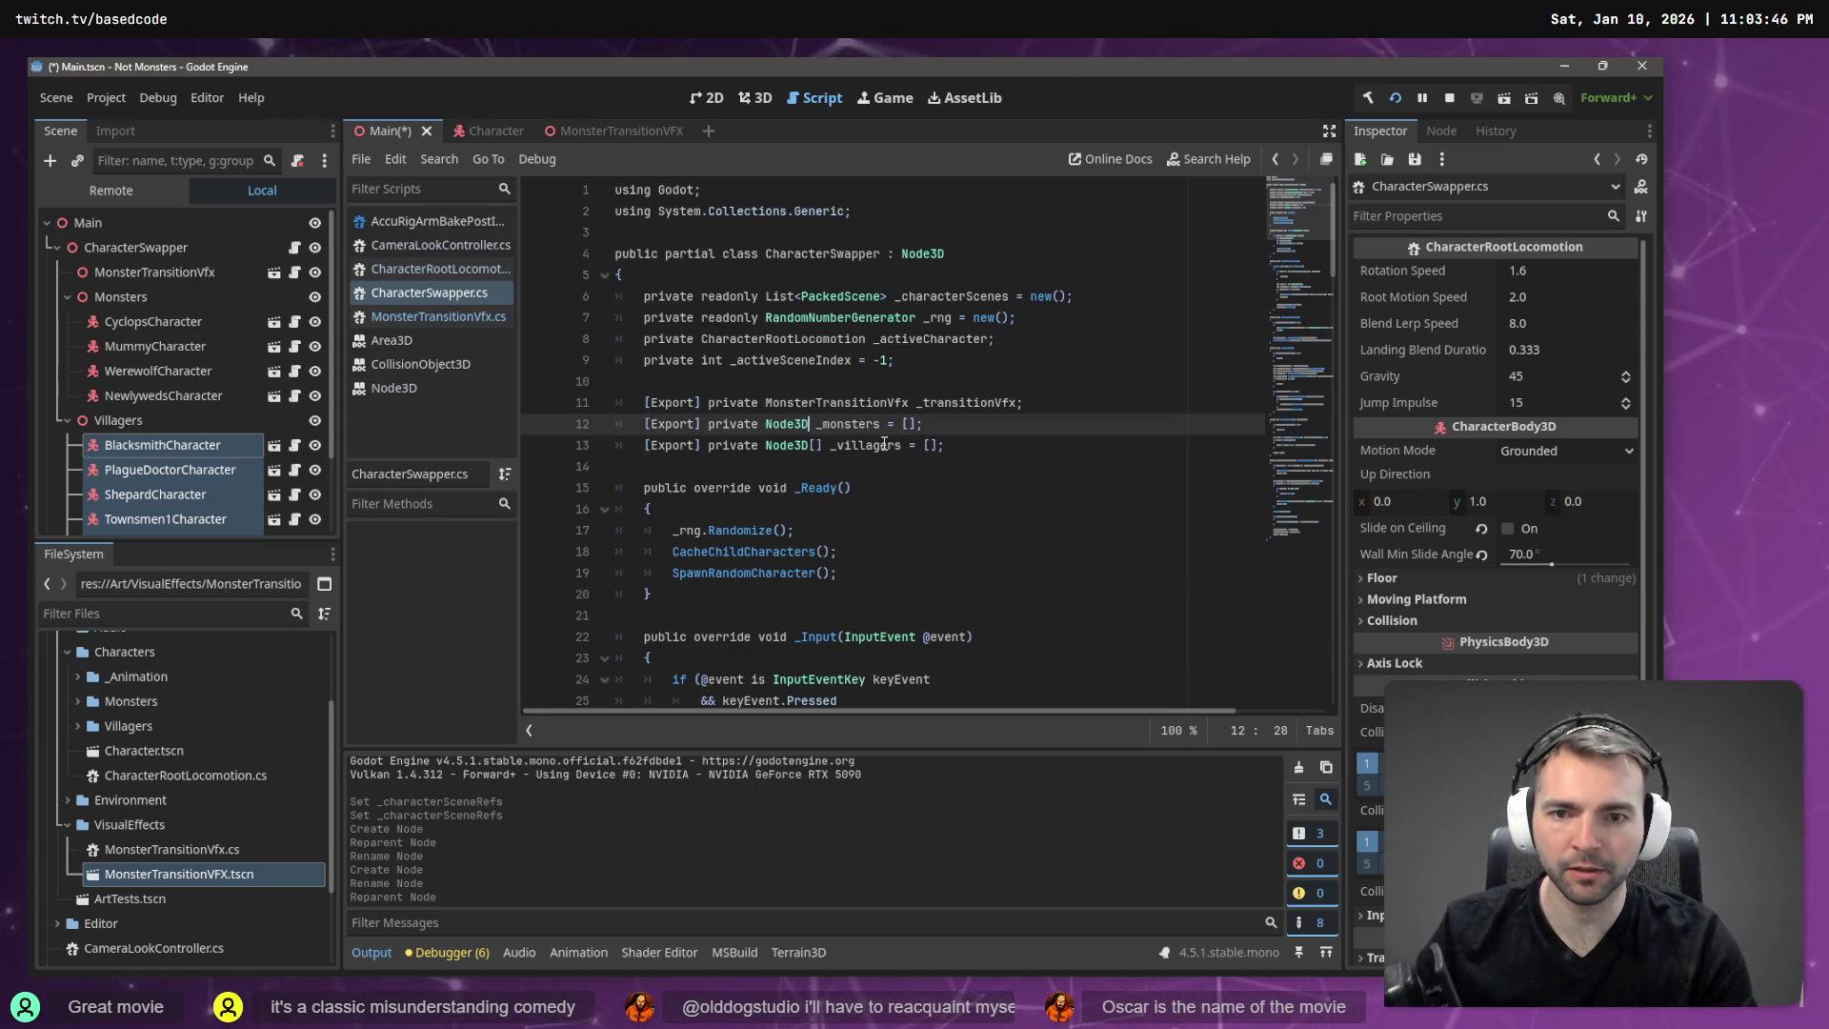
pyautogui.press('Right')
pyautogui.hotkey('ctrl', 'shift', 'Right')
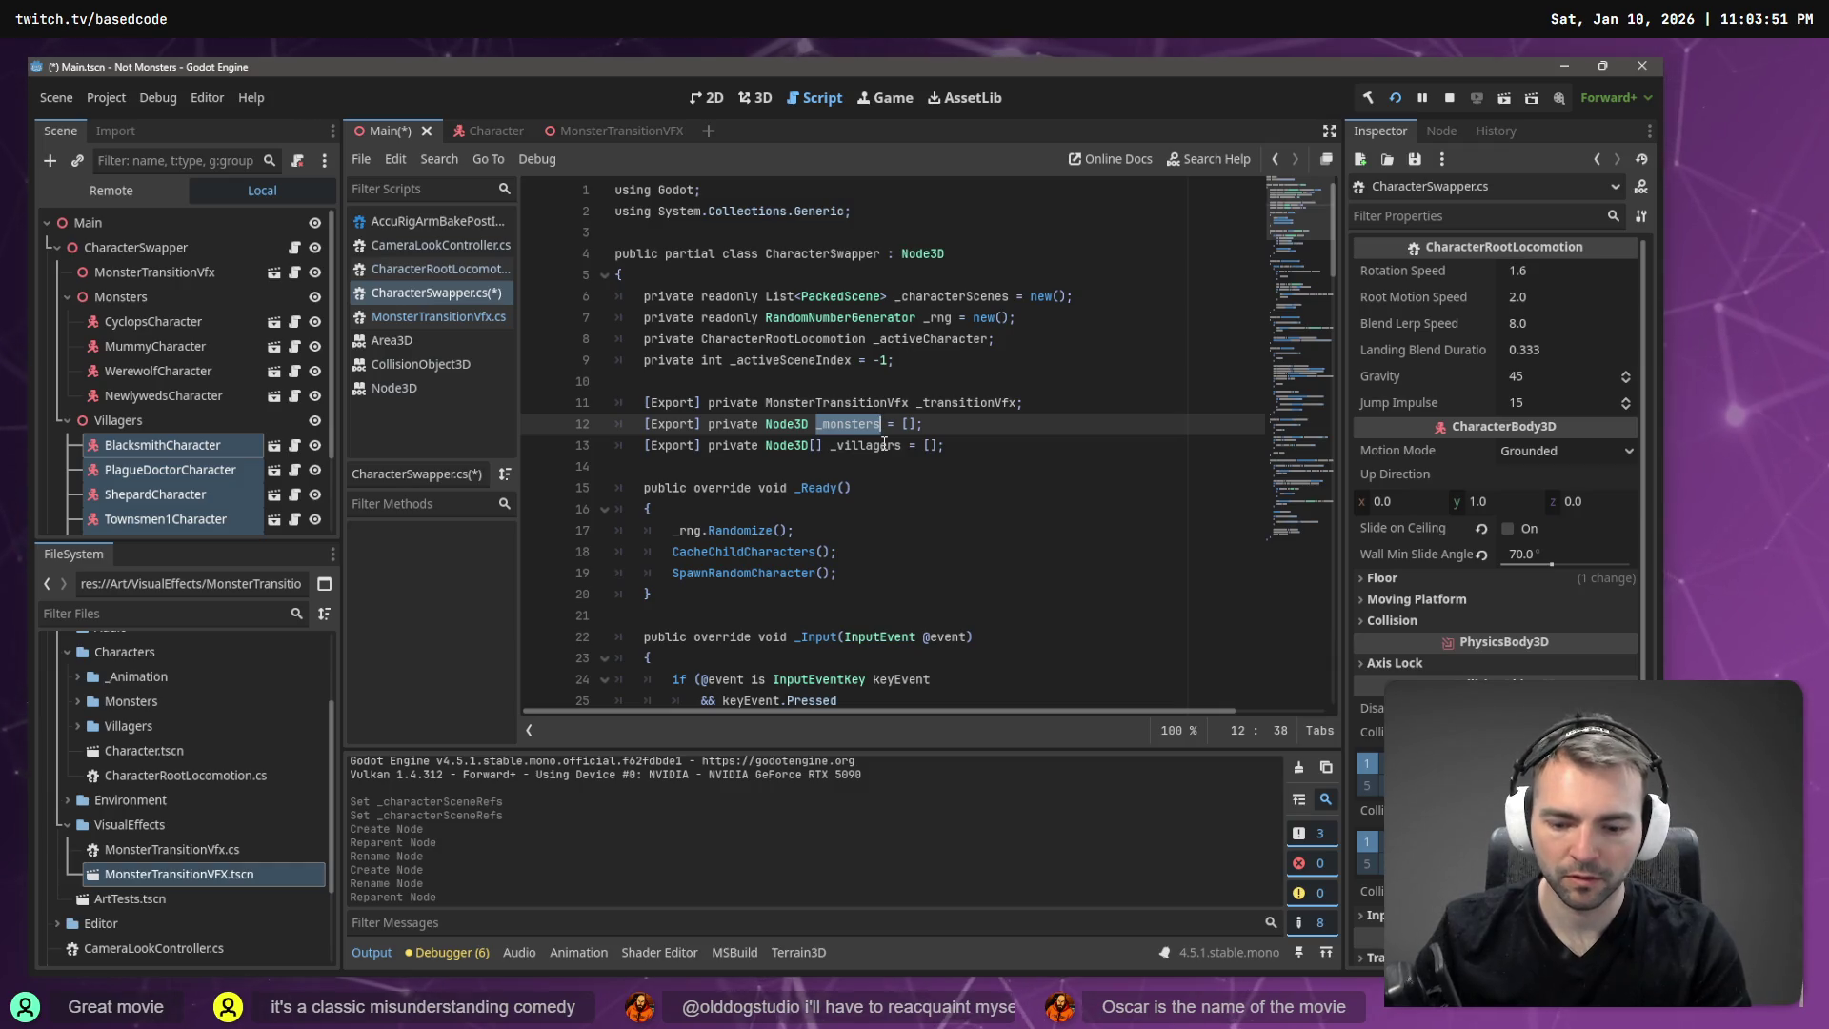
pyautogui.write('_')
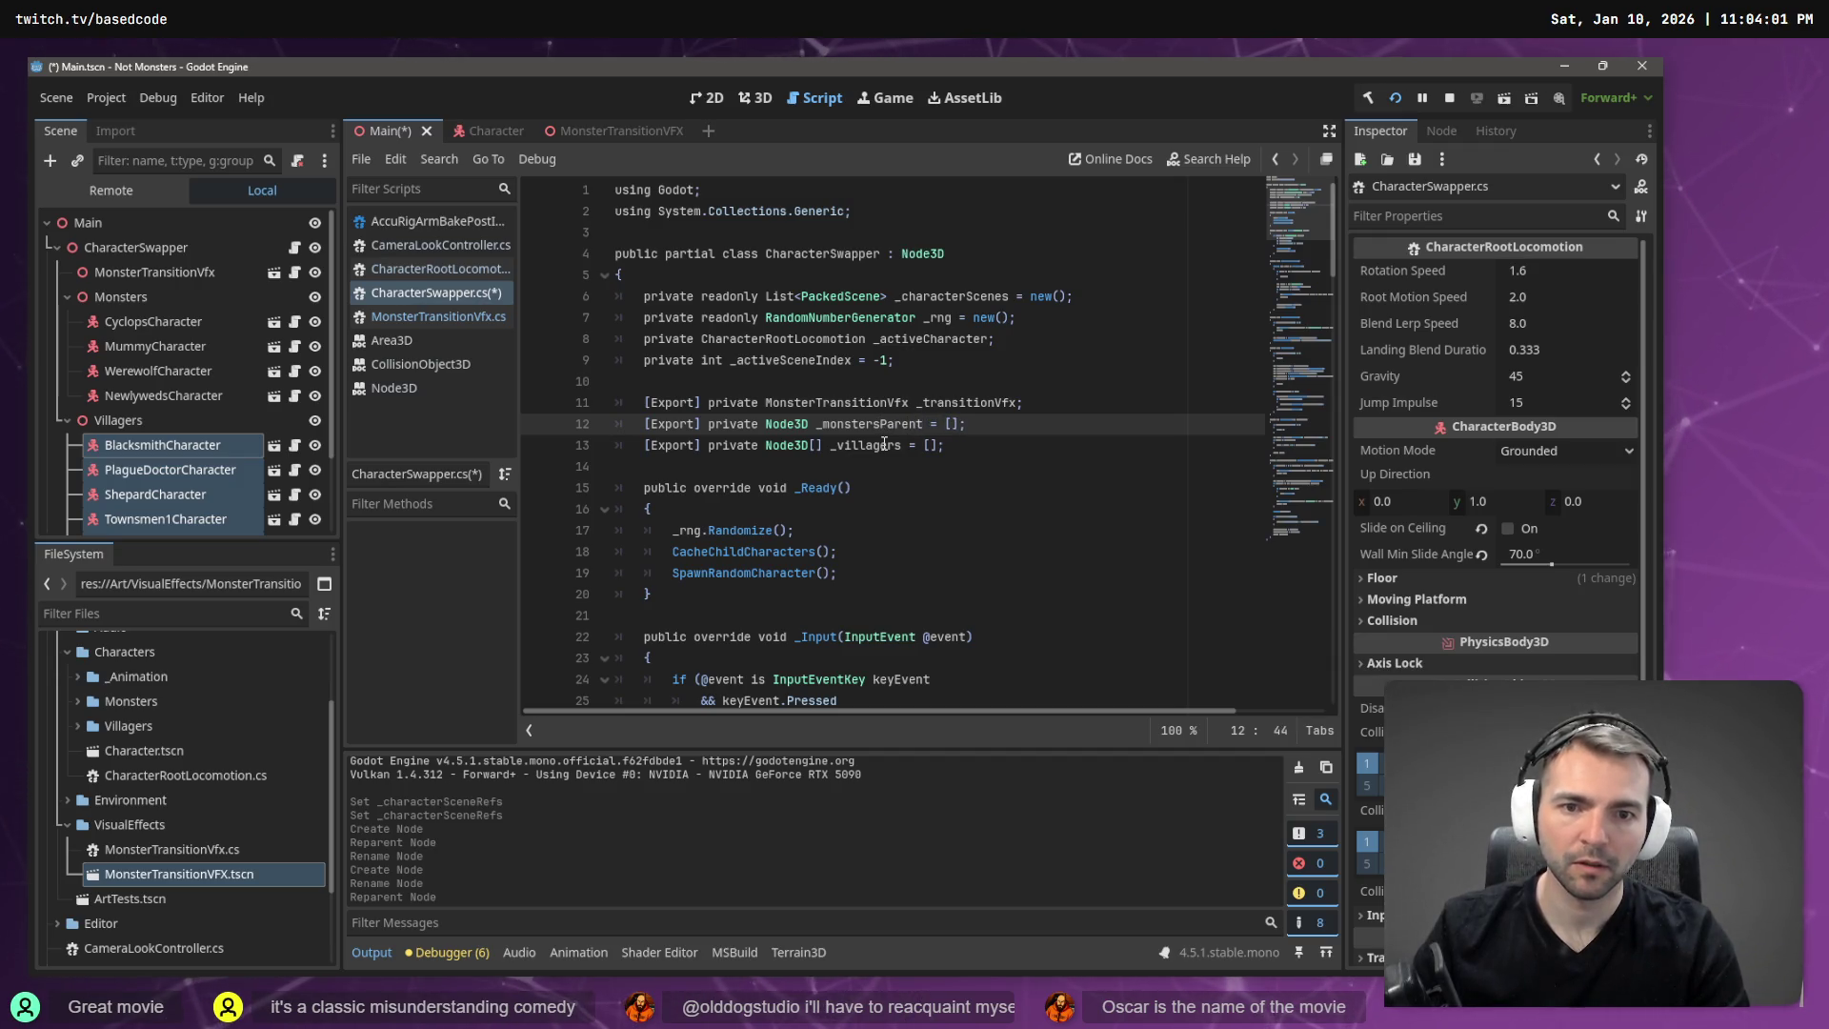
pyautogui.press('Delete')
pyautogui.press('Delete')
pyautogui.press('Delete')
pyautogui.press('Down')
pyautogui.press('Home')
pyautogui.press('Tab')
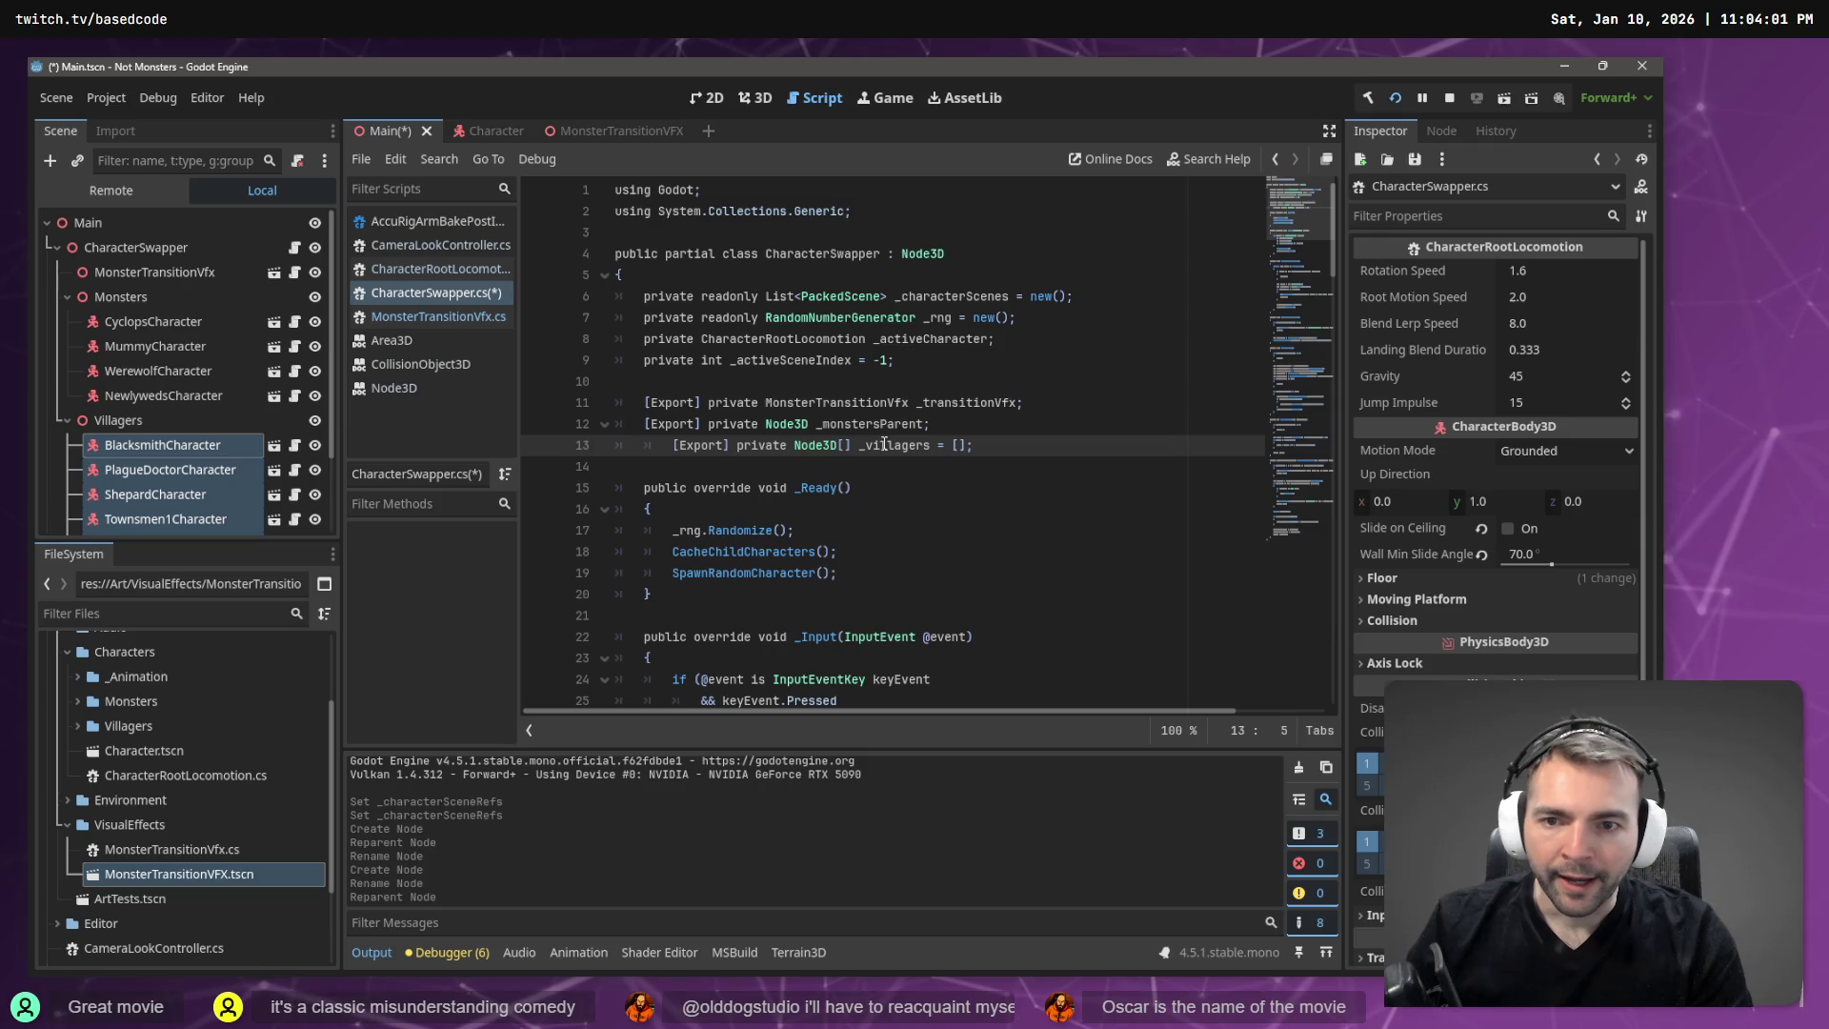
# Turn the villagers field into Node3D _villagersParent and add blank lines below
pyautogui.press('BackSpace')
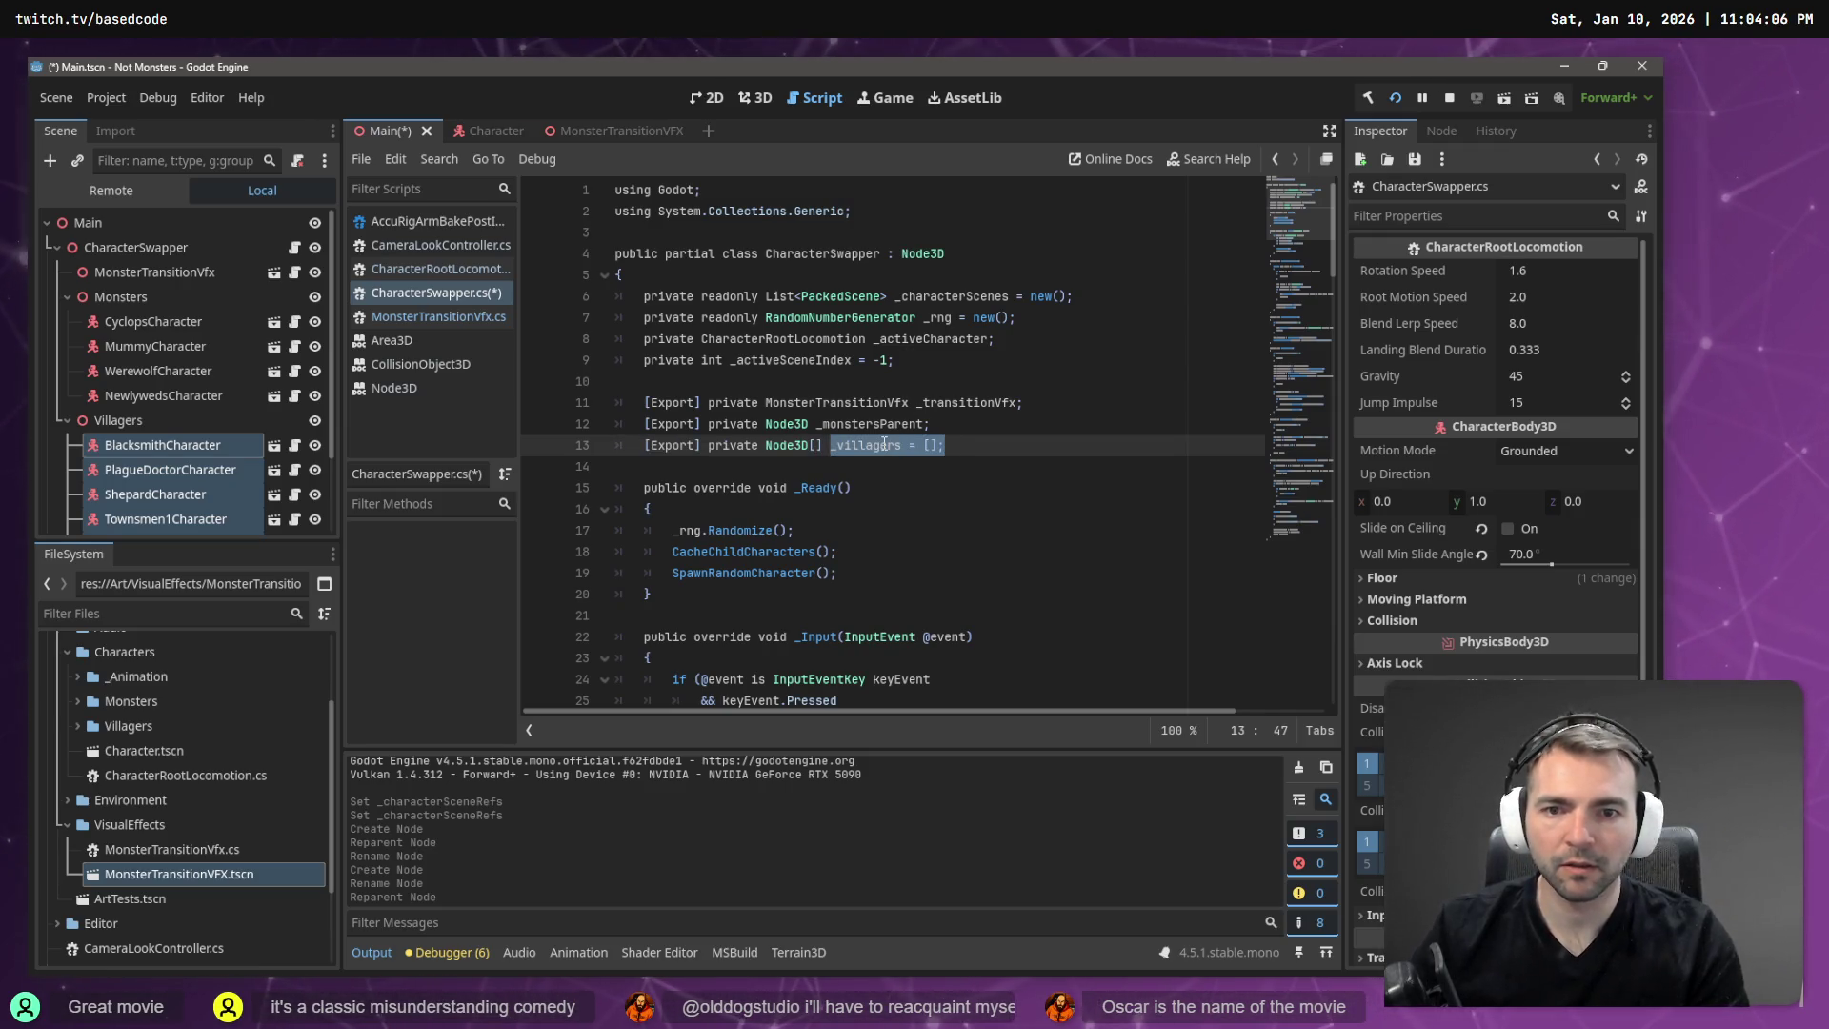
pyautogui.write('_villagers')
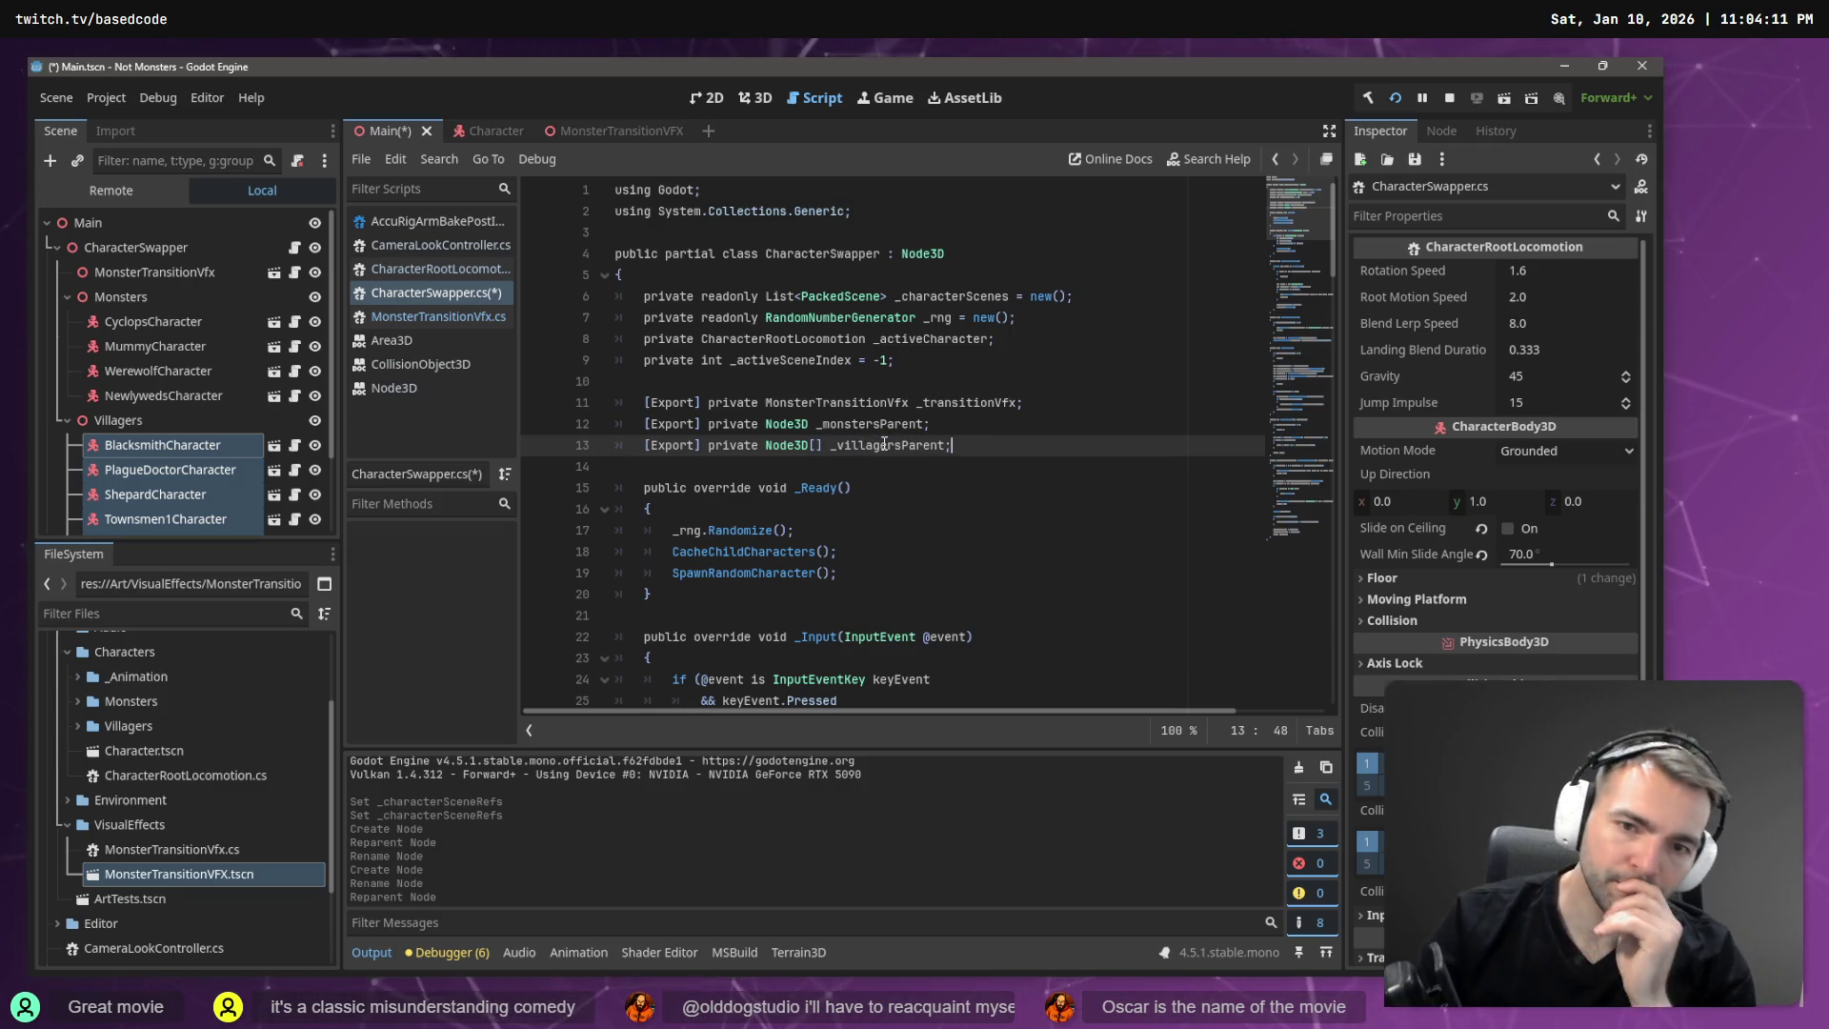
pyautogui.hotkey('ctrl', 'Left')
pyautogui.hotkey('ctrl', 'Left')
pyautogui.hotkey('ctrl', 'Left')
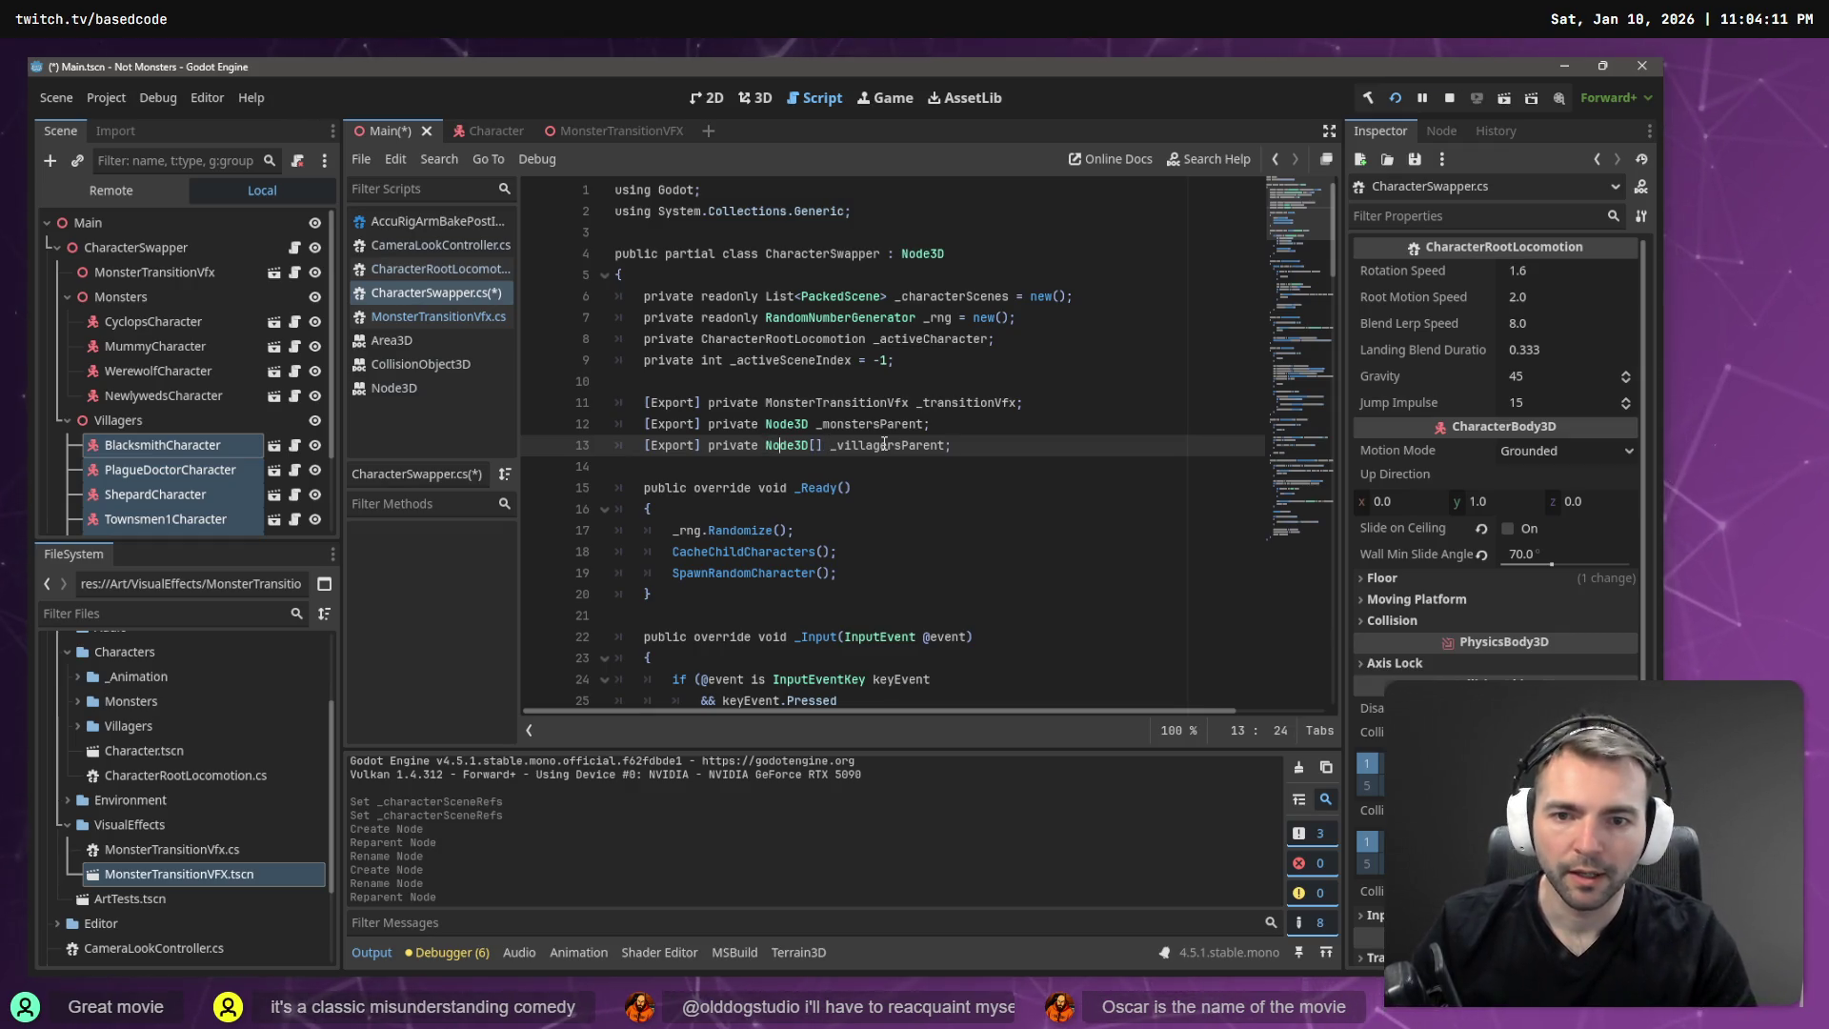
pyautogui.press('Left')
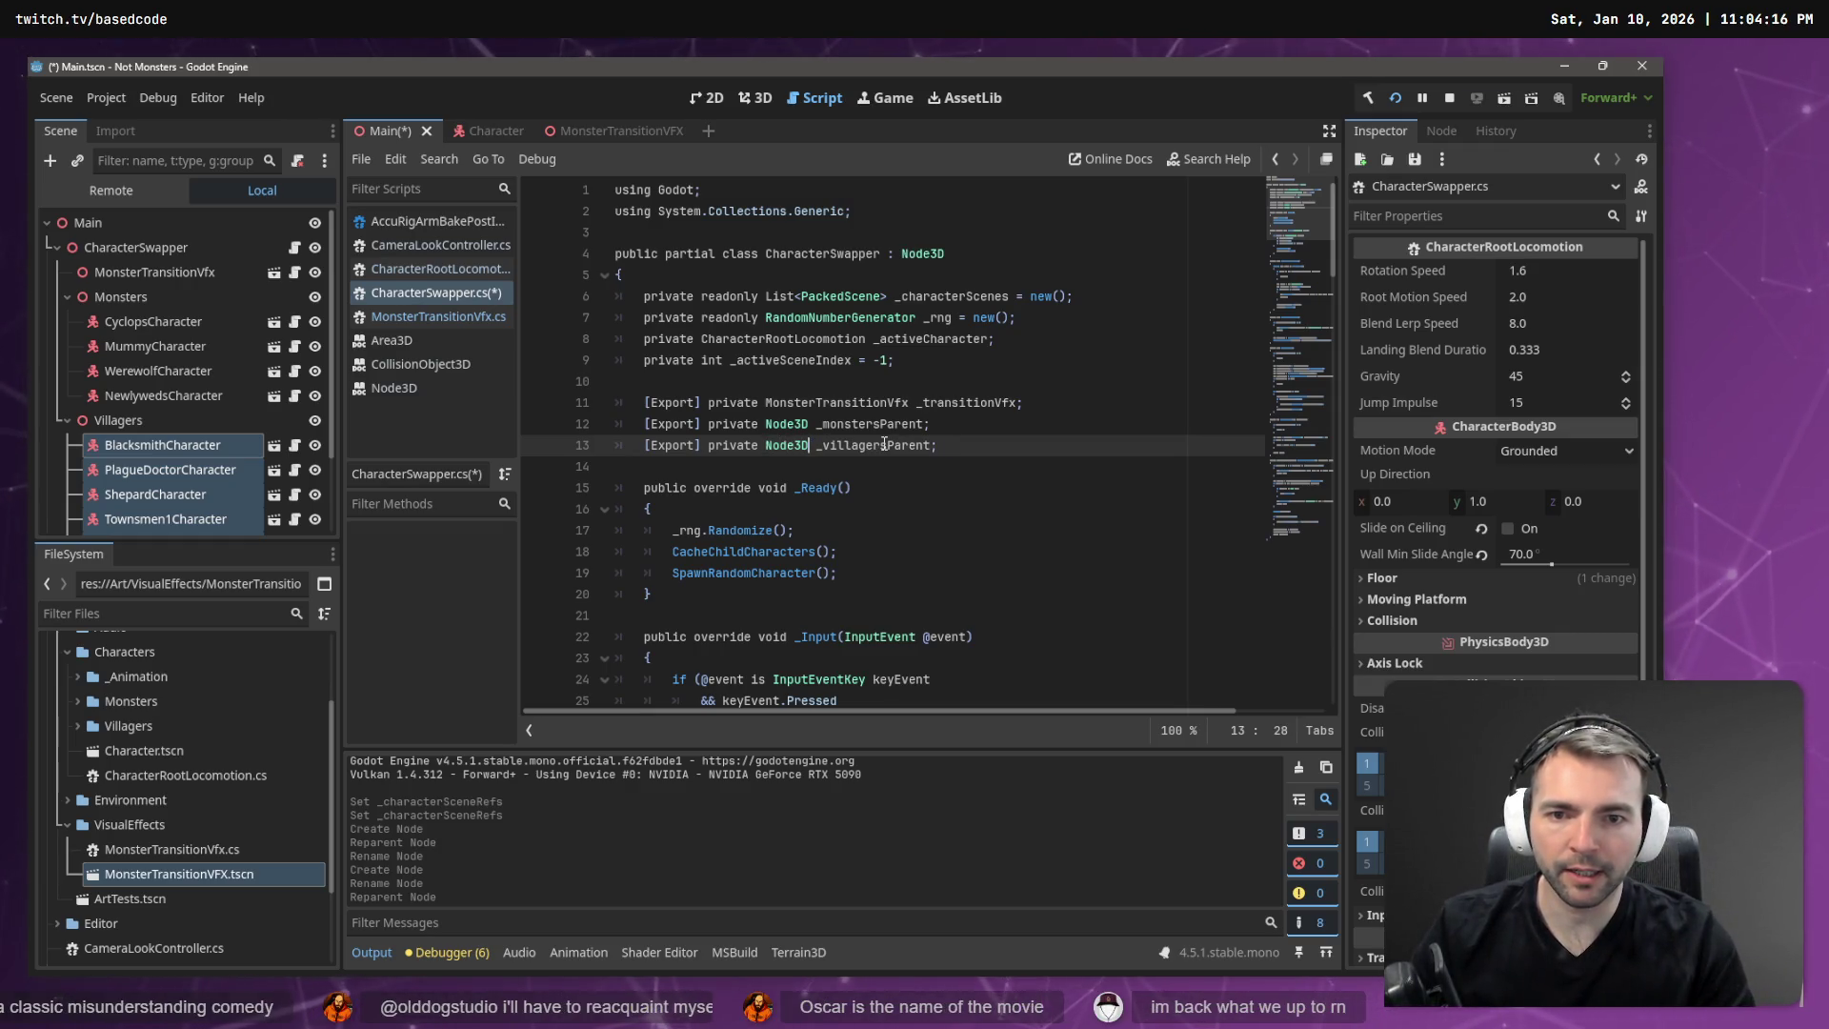
pyautogui.press('End')
pyautogui.press('Return')
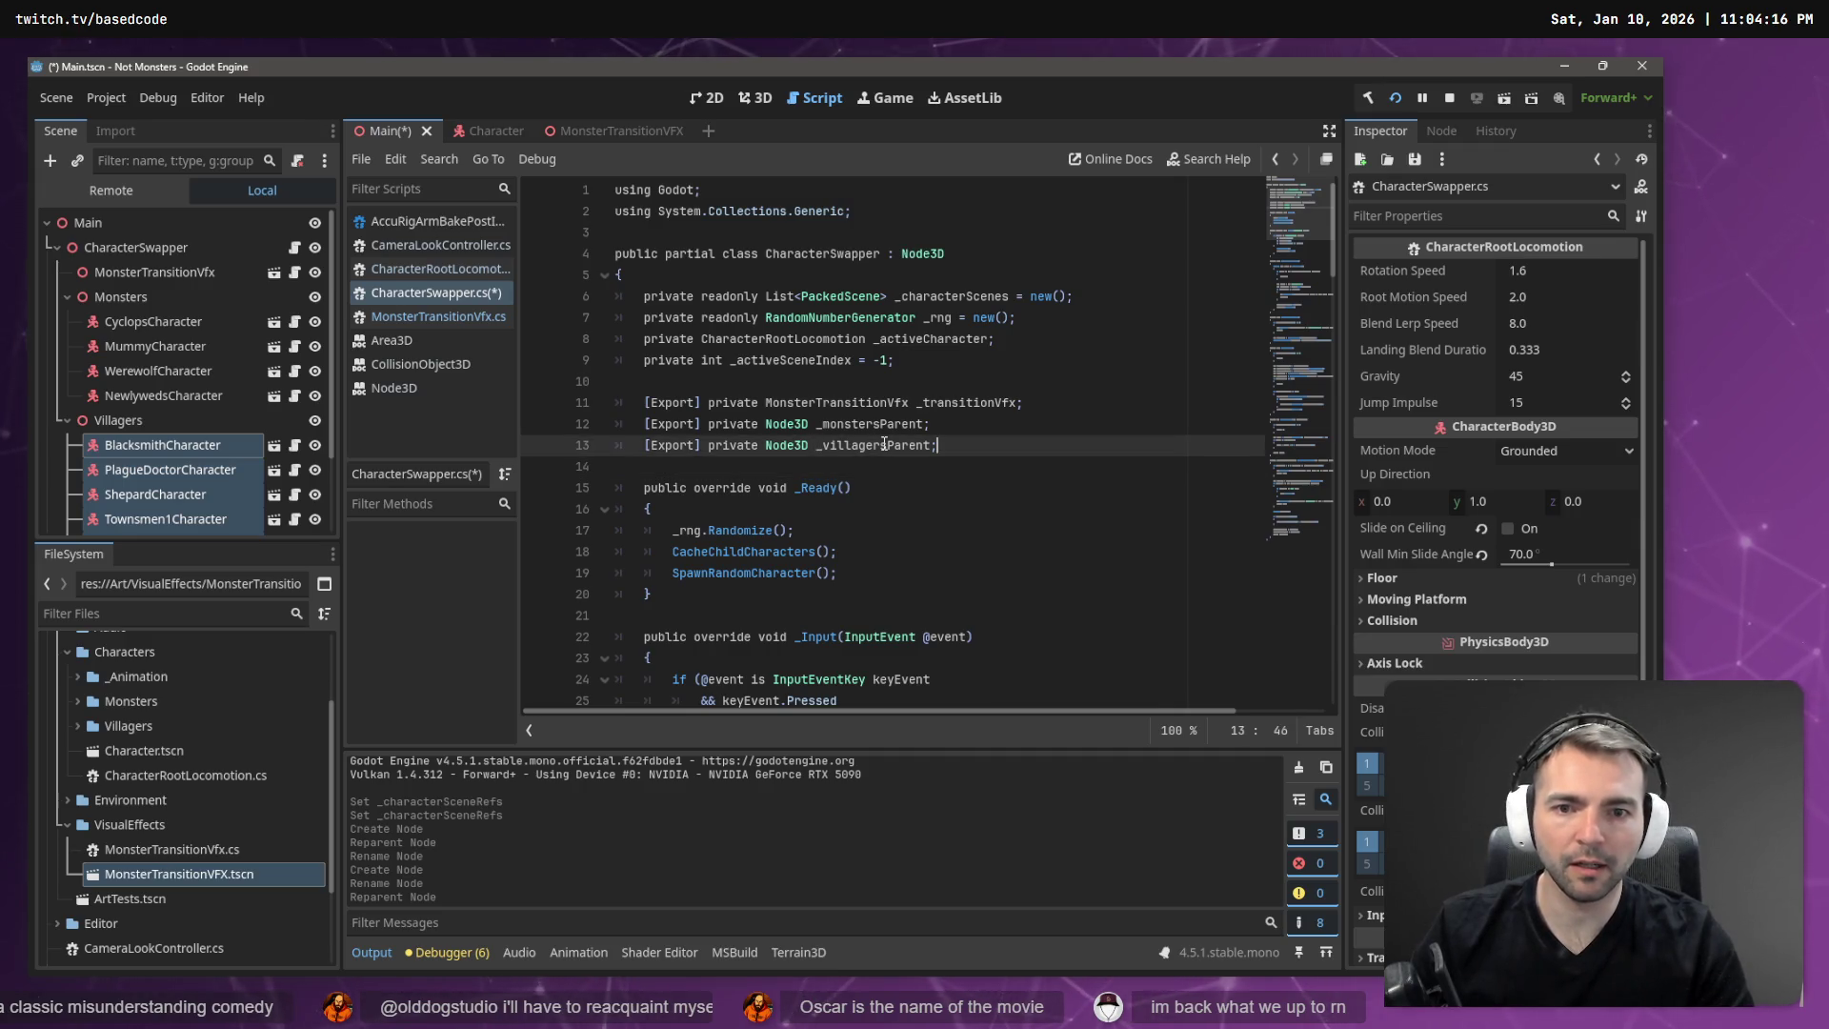
pyautogui.press('Return')
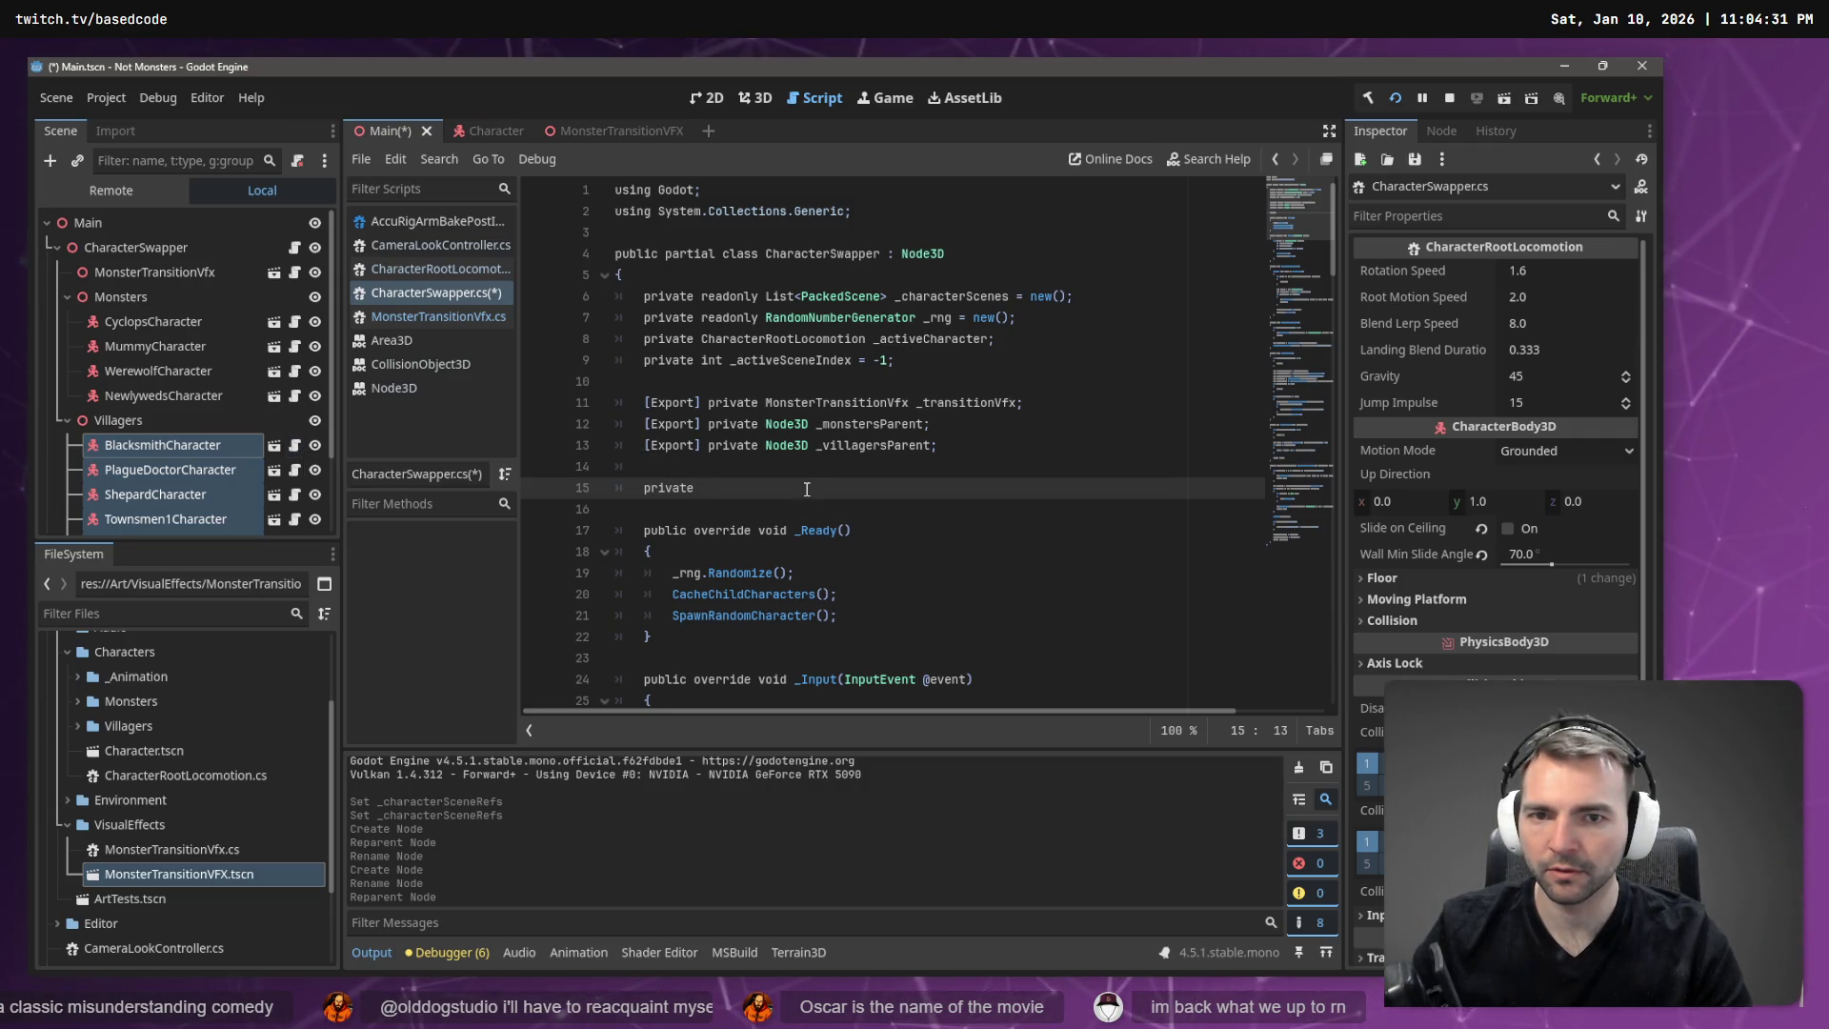
# Review the foreach loop code that references CharacterRootLocomotion
pyautogui.scroll(-8, 814, 505)
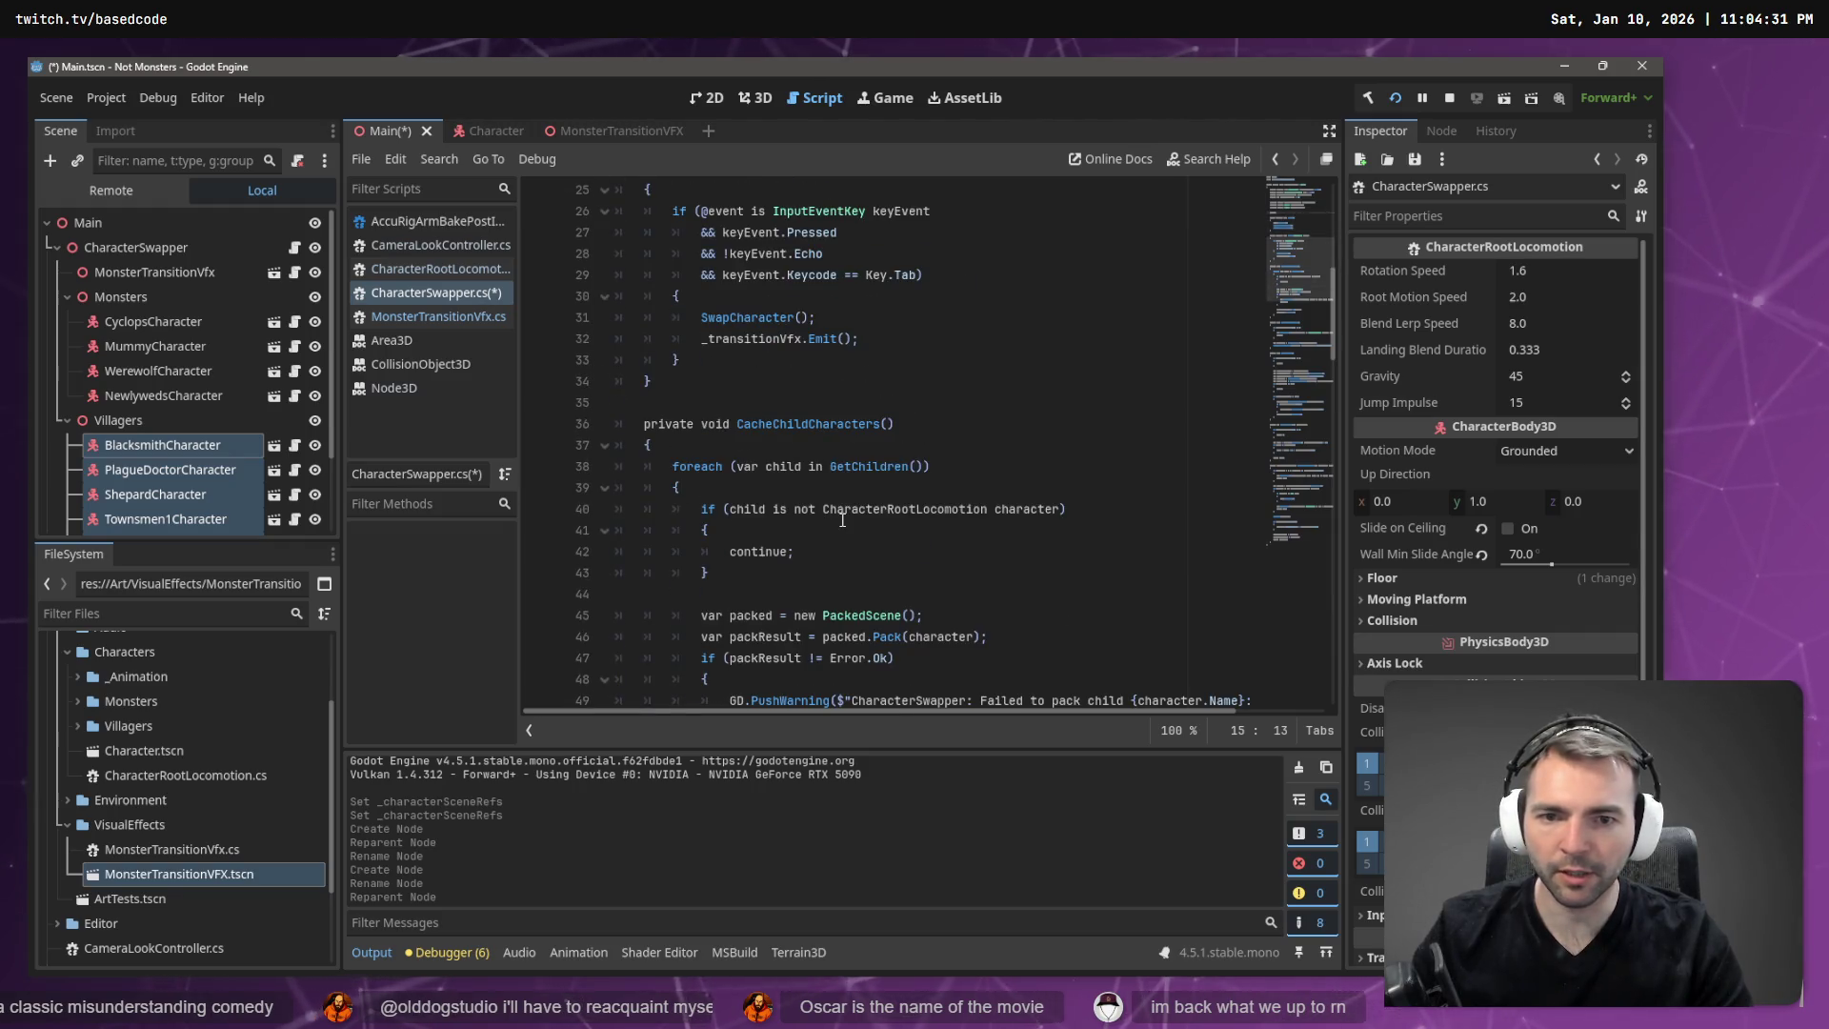
pyautogui.scroll(6, 838, 519)
pyautogui.scroll(-5, 895, 517)
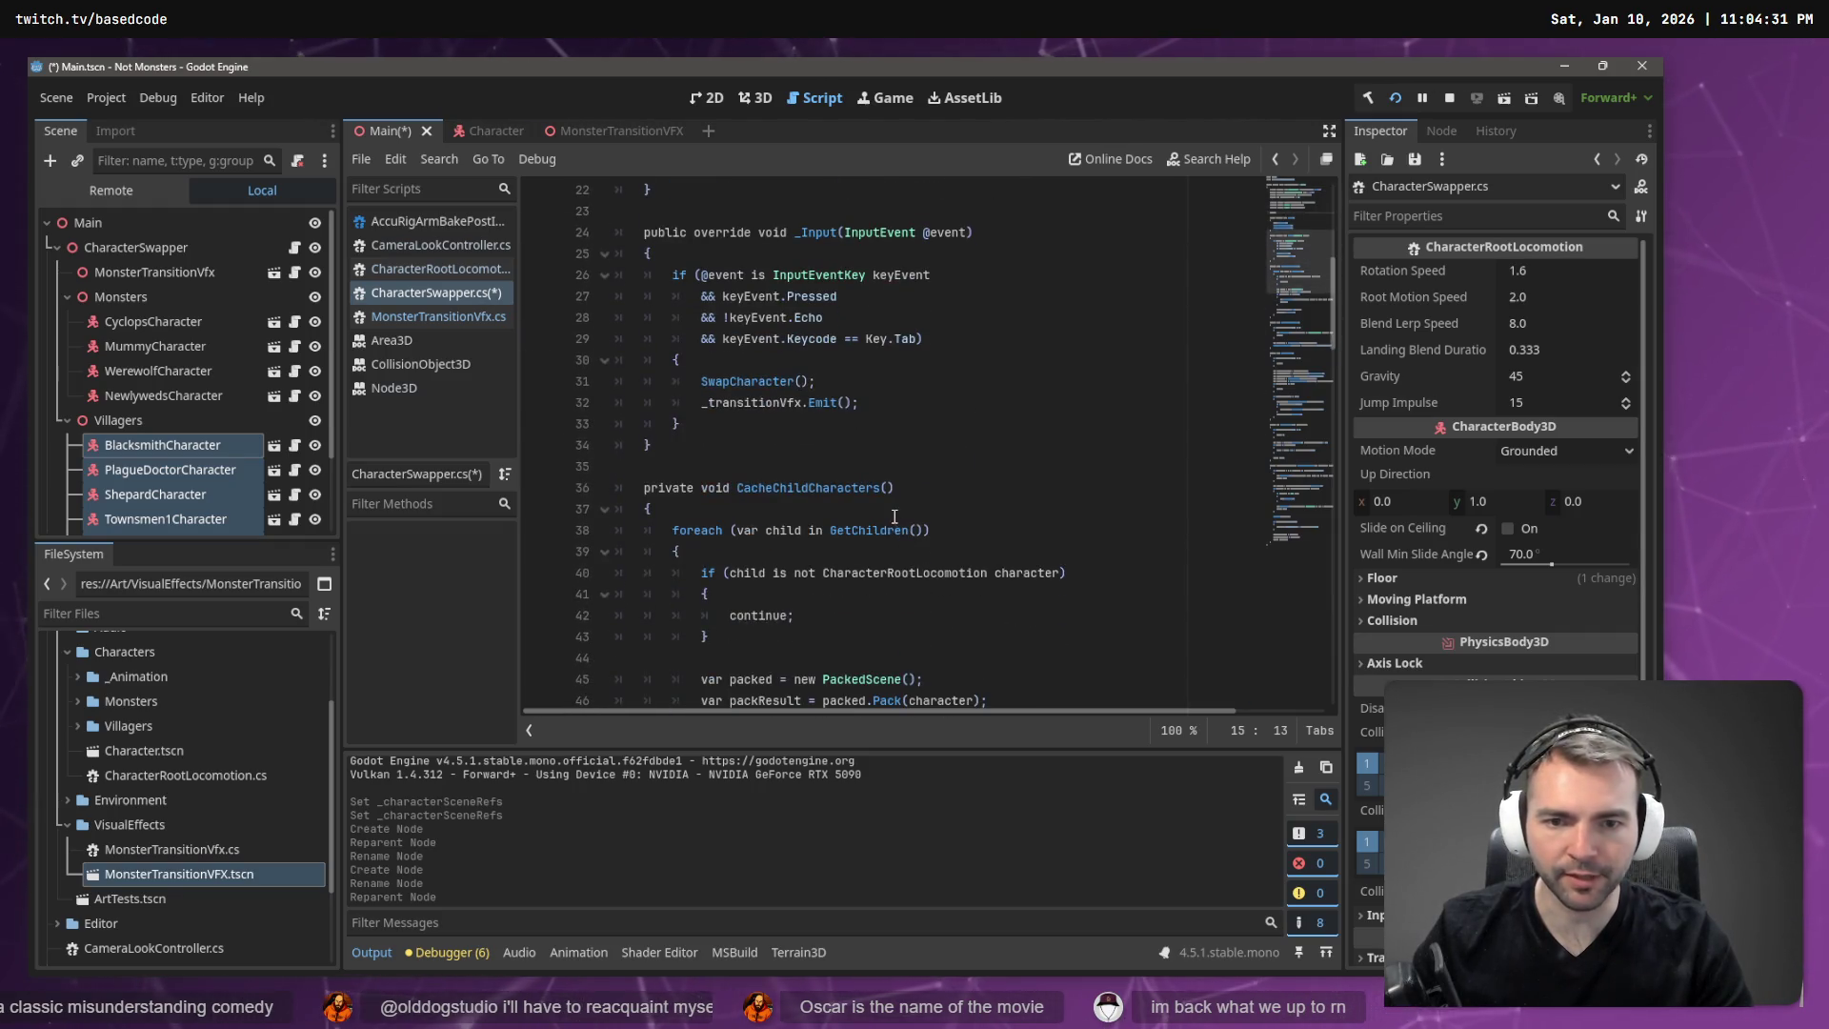
pyautogui.doubleClick(905, 573)
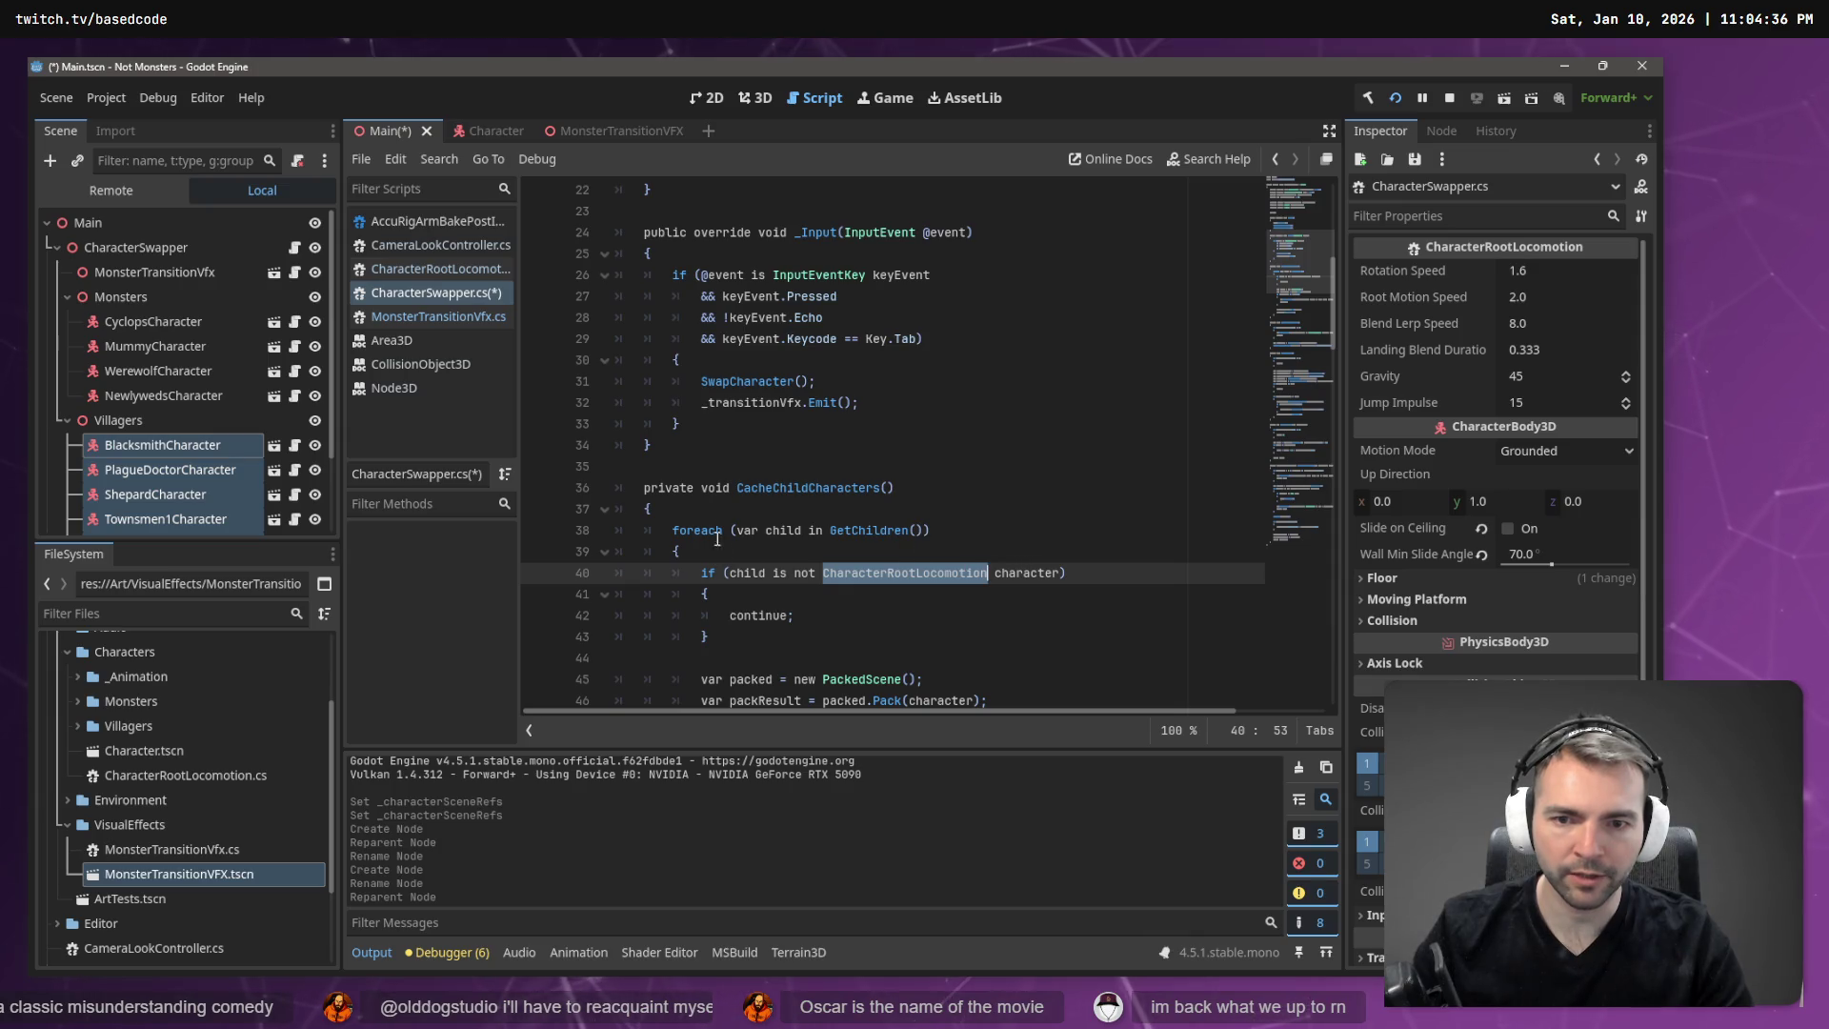
pyautogui.click(787, 532)
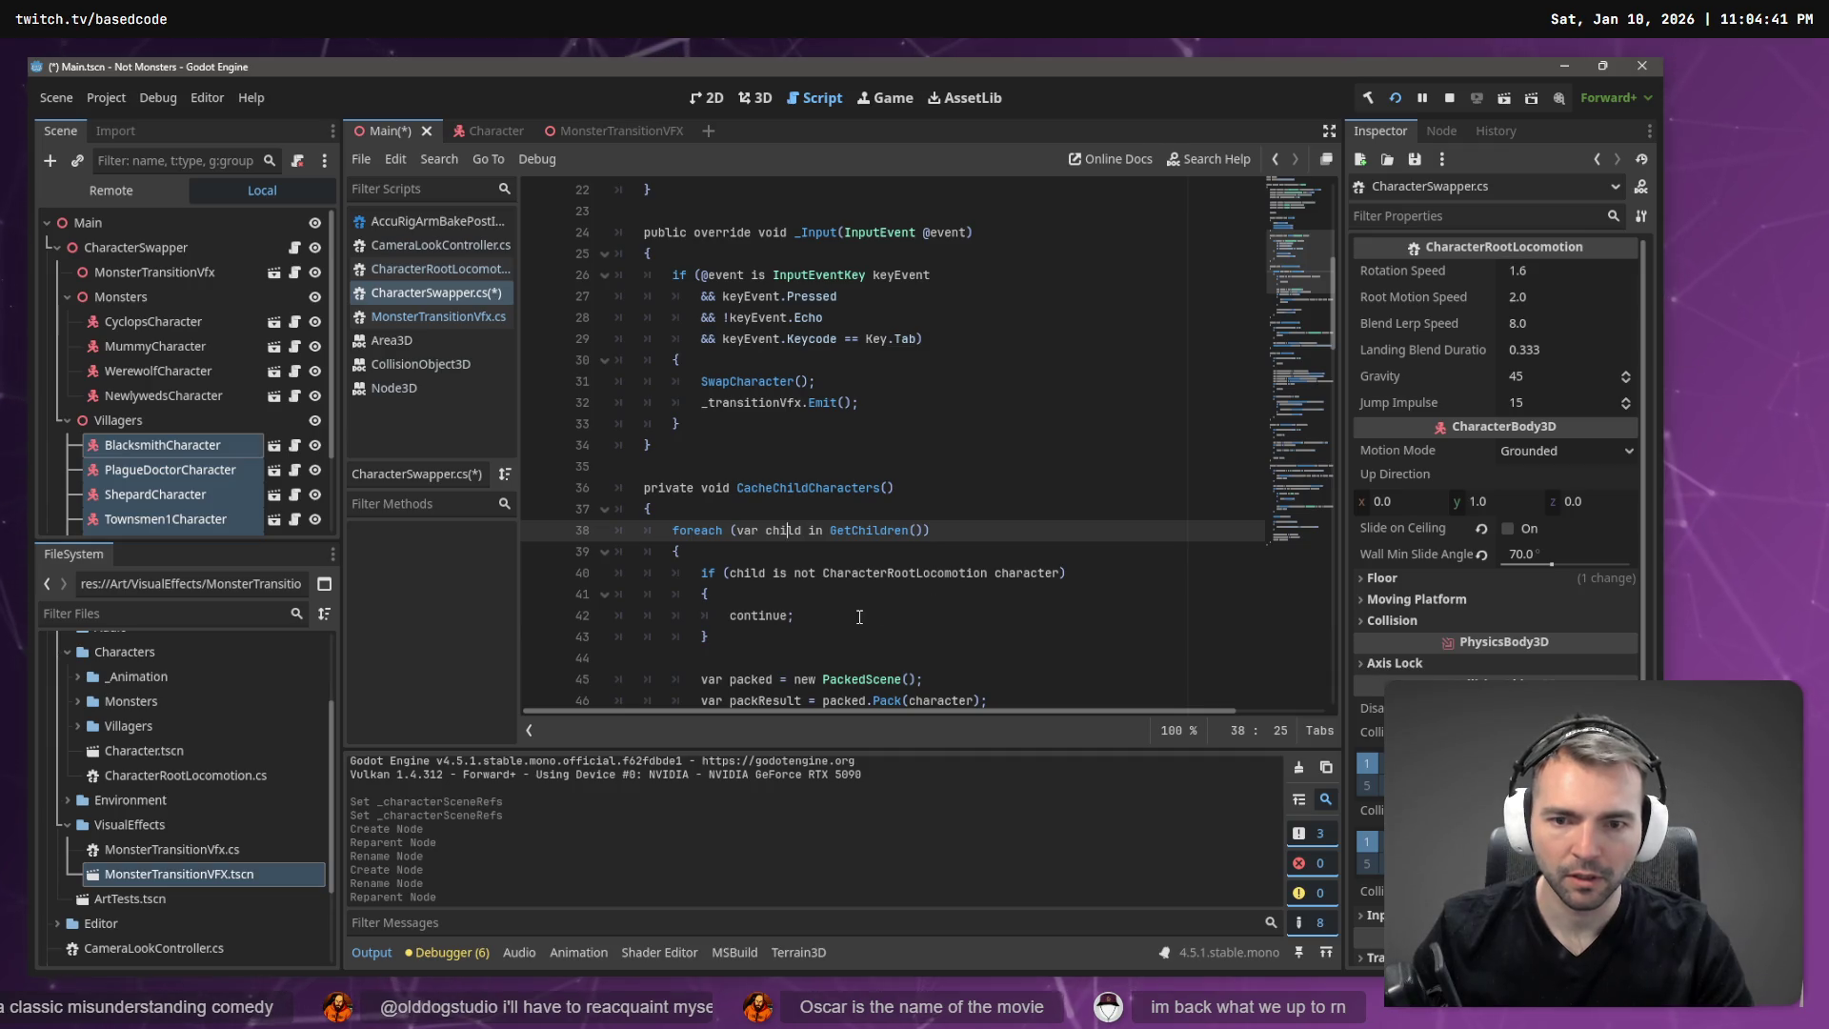
pyautogui.moveTo(931, 579); pyautogui.dragTo(939, 618)
pyautogui.scroll(3, 913, 493)
pyautogui.scroll(5, 913, 493)
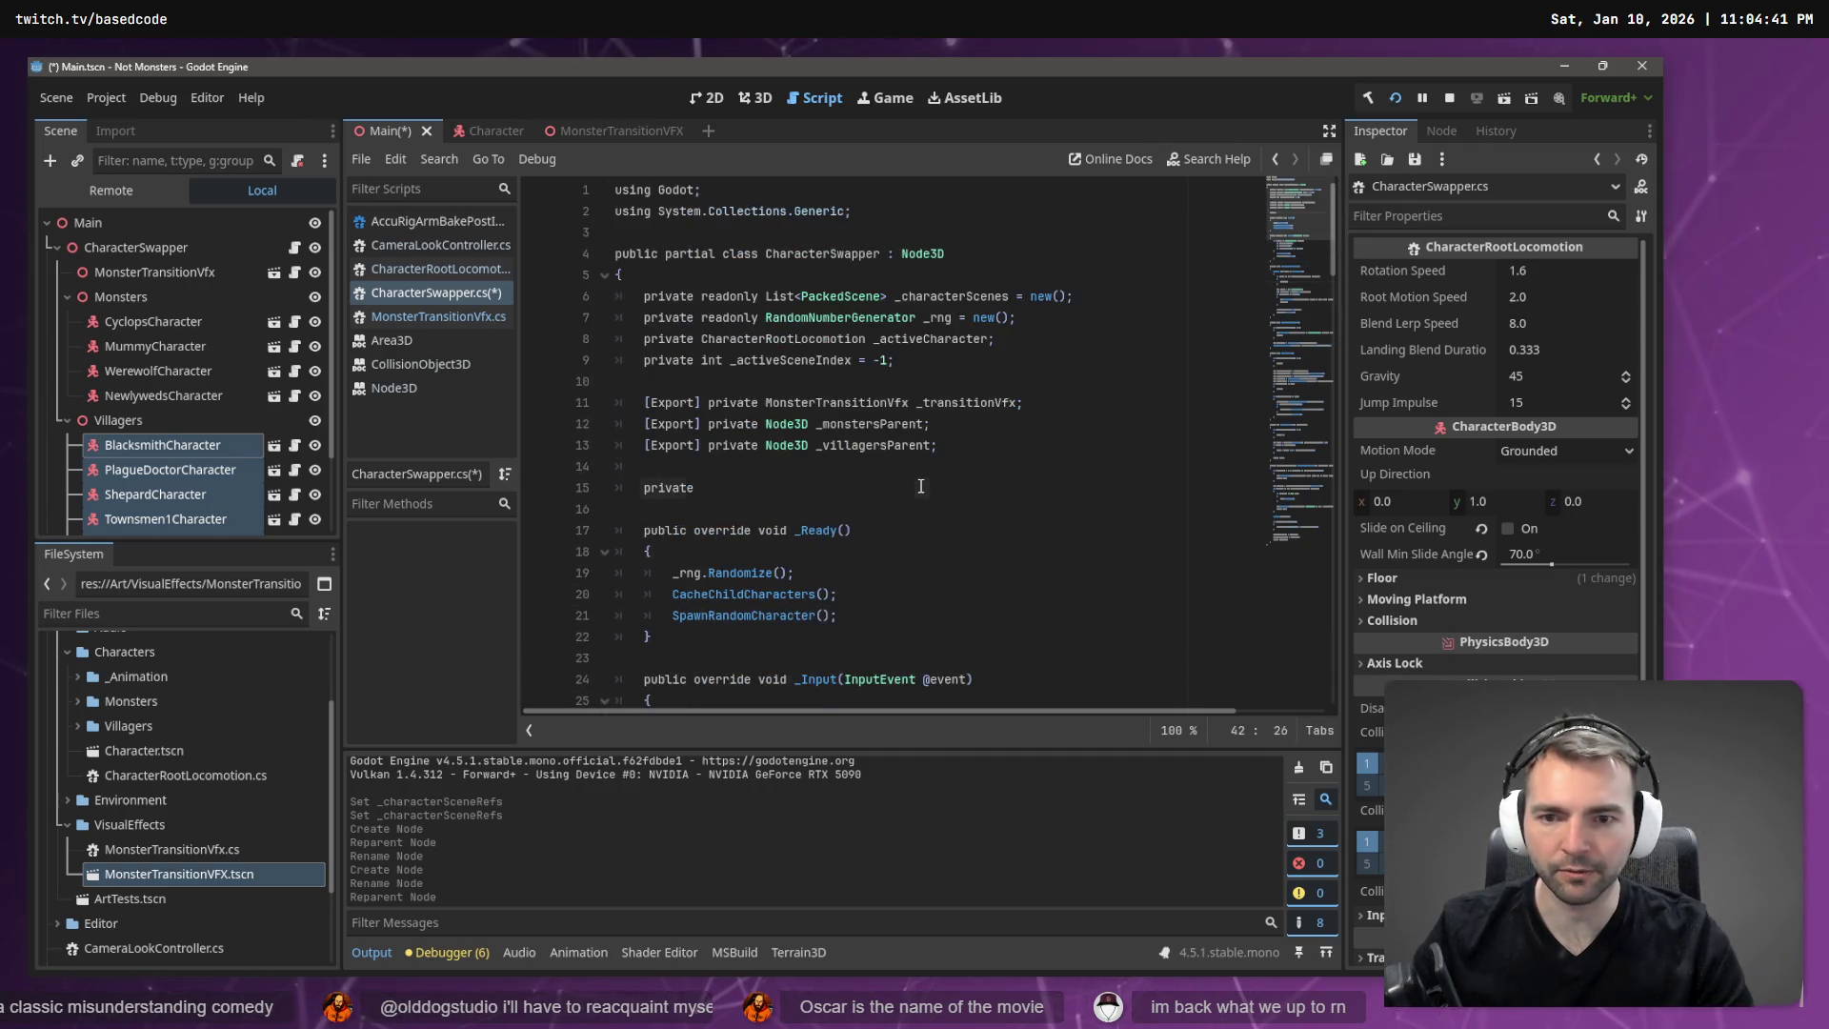
# Delete the unfinished private line, save the script and scene, and switch to Rider
pyautogui.click(920, 486)
pyautogui.hotkey('ctrl', 's')
pyautogui.hotkey('shift', 'Up')
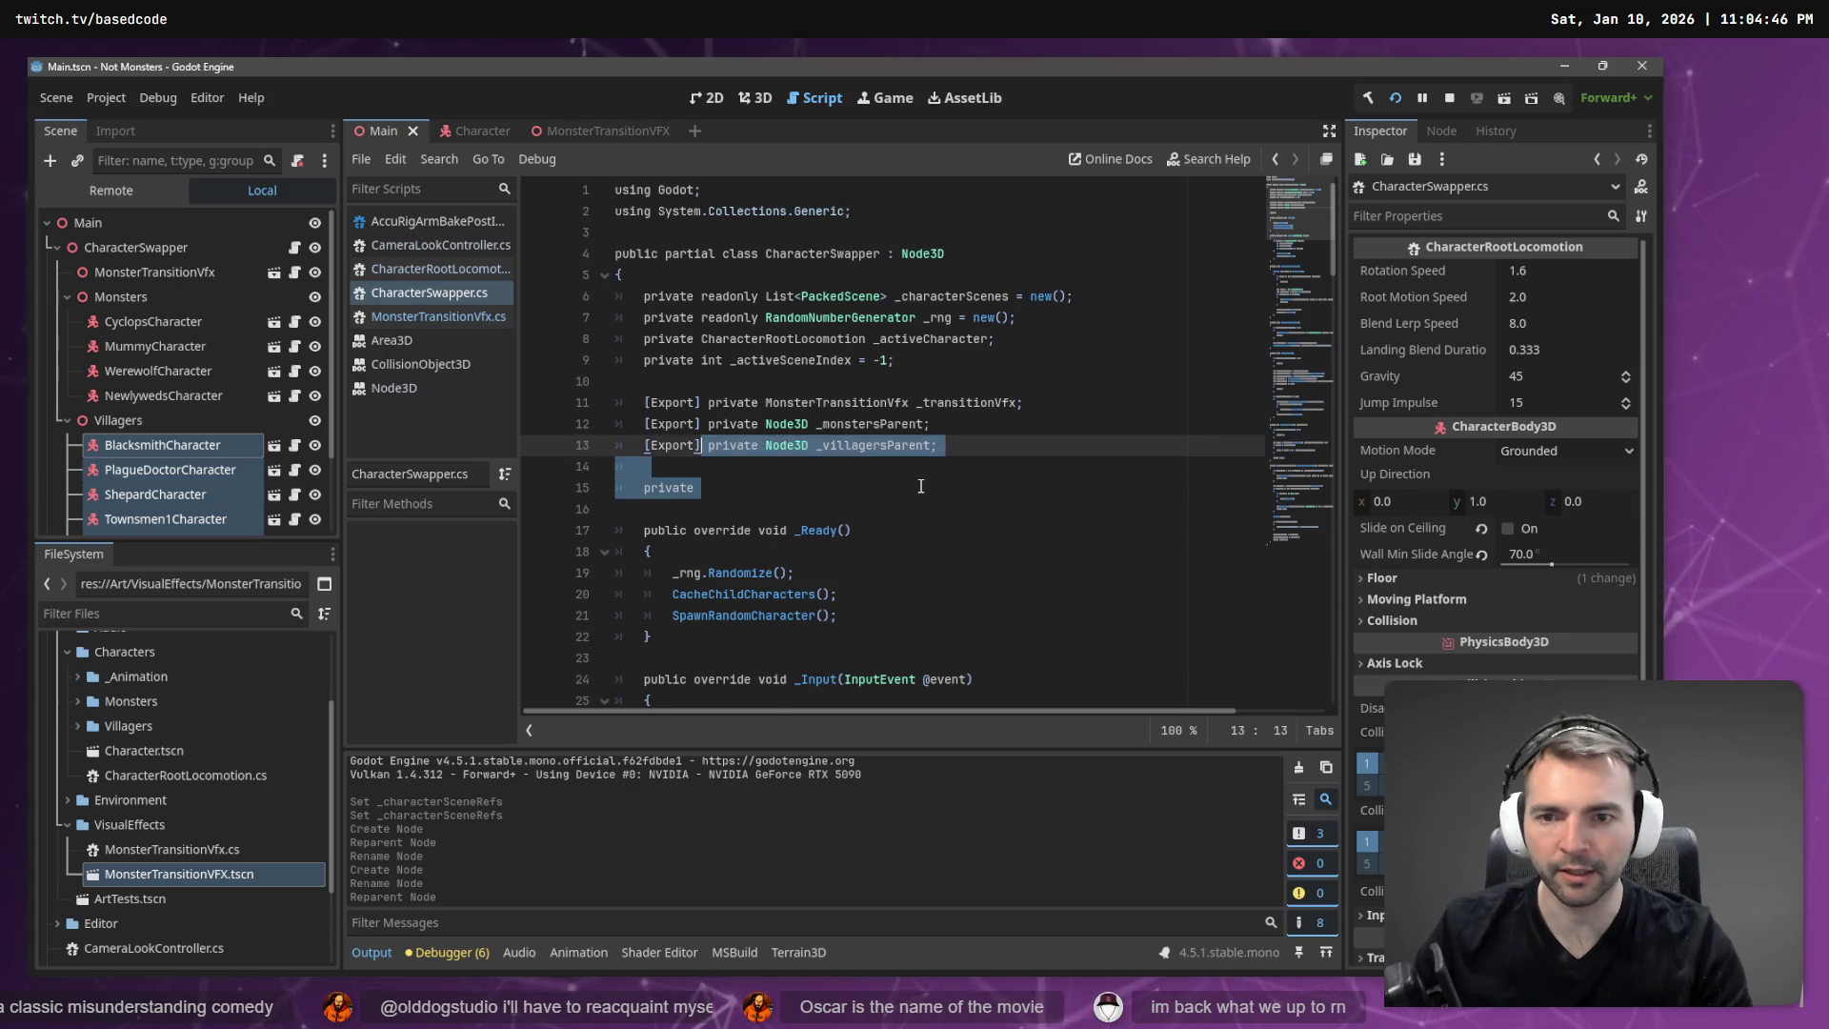
pyautogui.press('BackSpace')
pyautogui.press('BackSpace')
pyautogui.press('BackSpace')
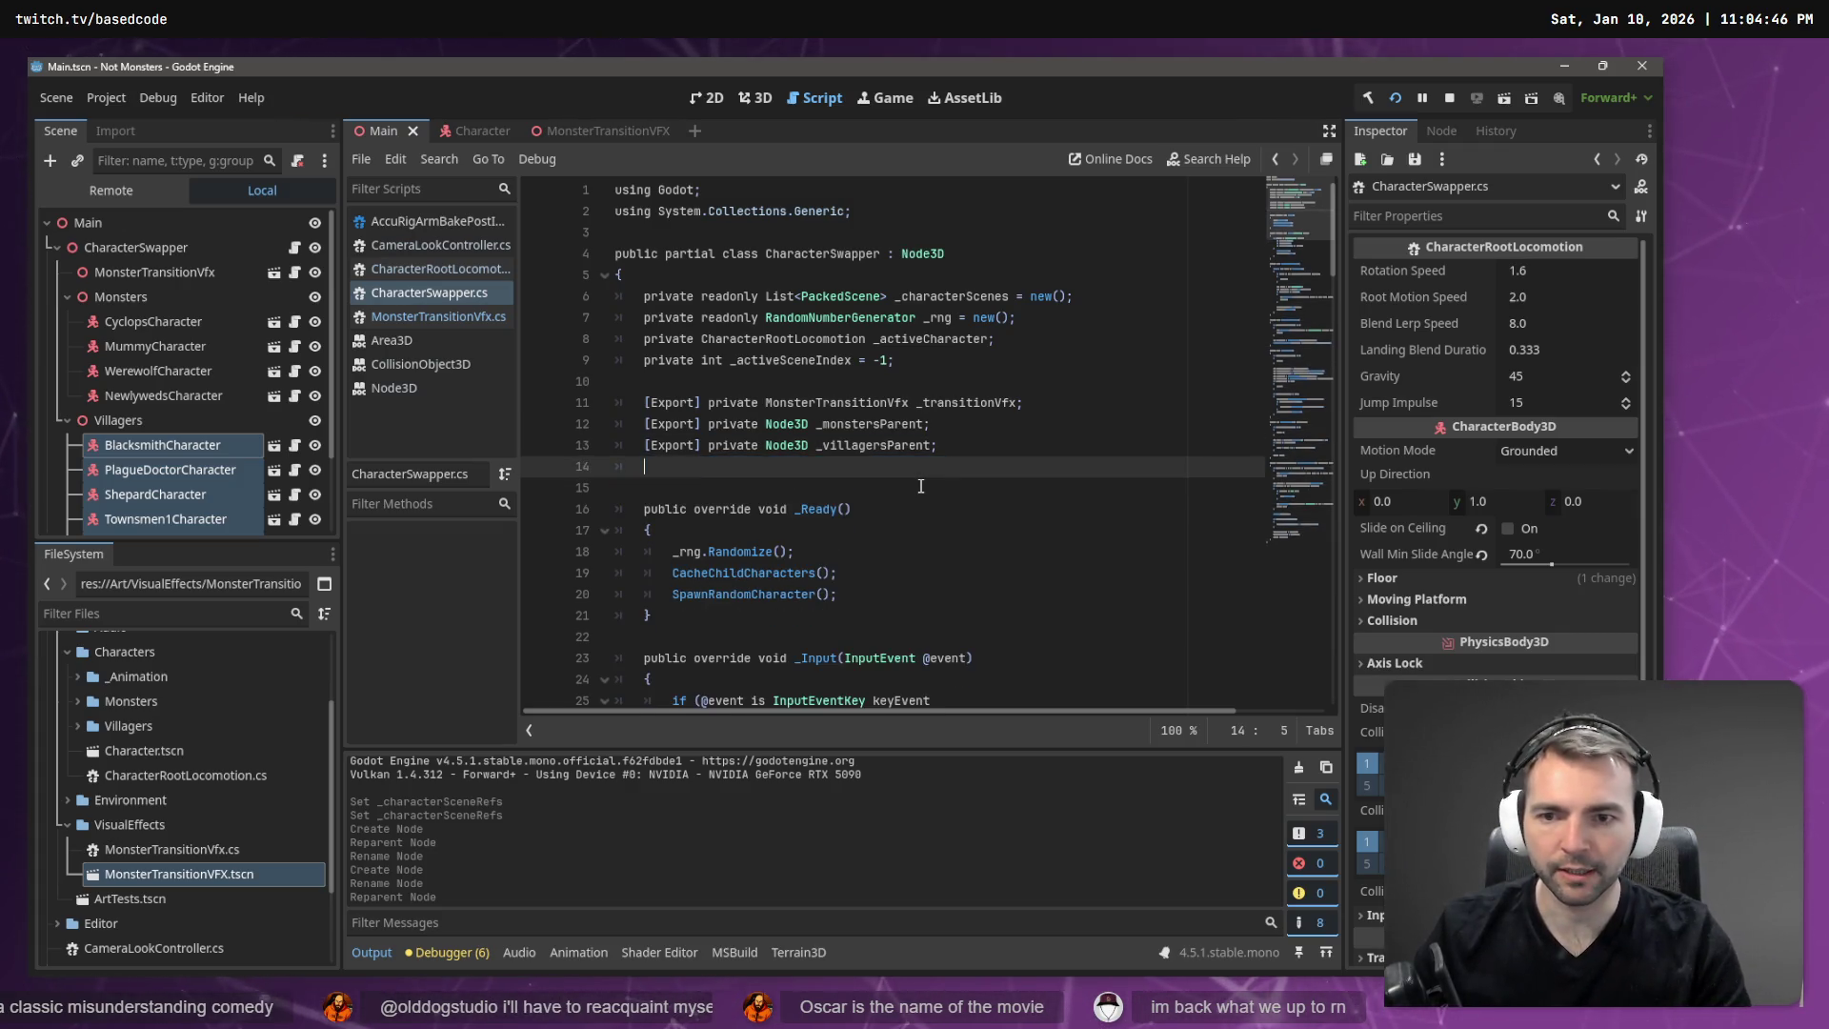
pyautogui.hotkey('ctrl', 's')
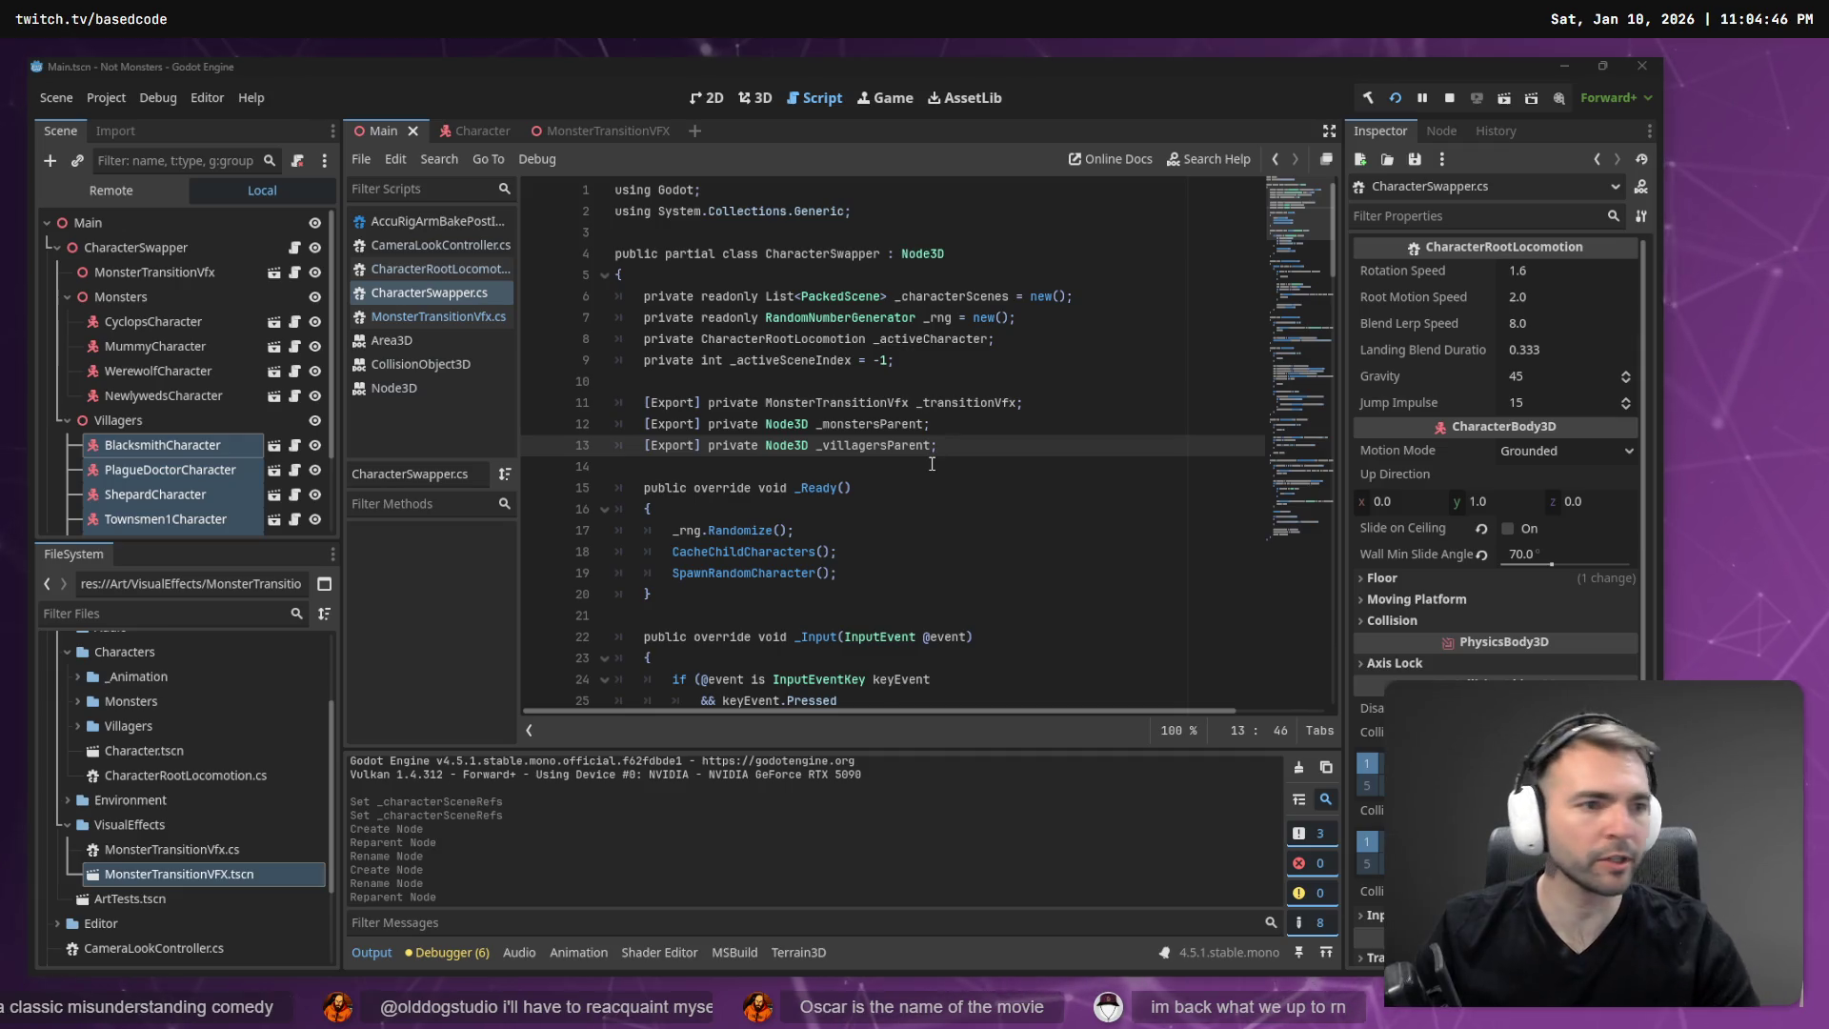
pyautogui.hotkey('alt', 'Tab')
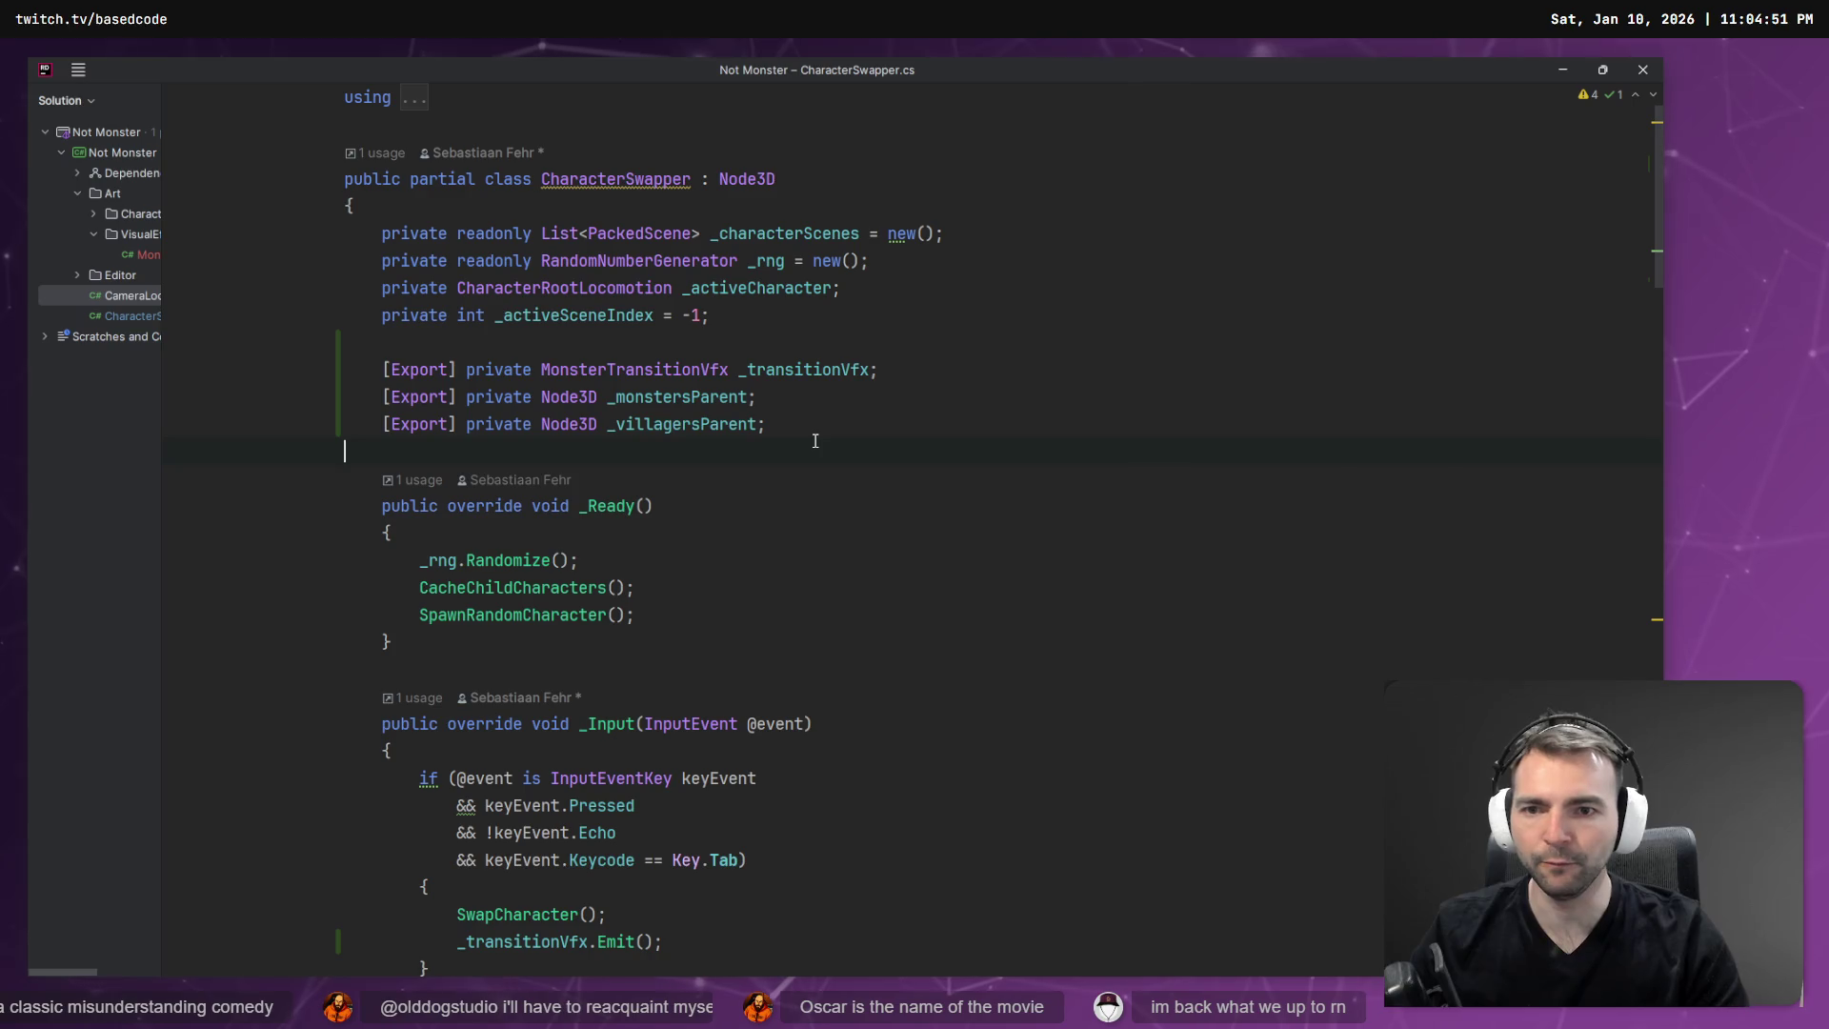
# Insert a blank line separating the _monstersParent field from _transitionVfx
pyautogui.press('Up')
pyautogui.press('Return')
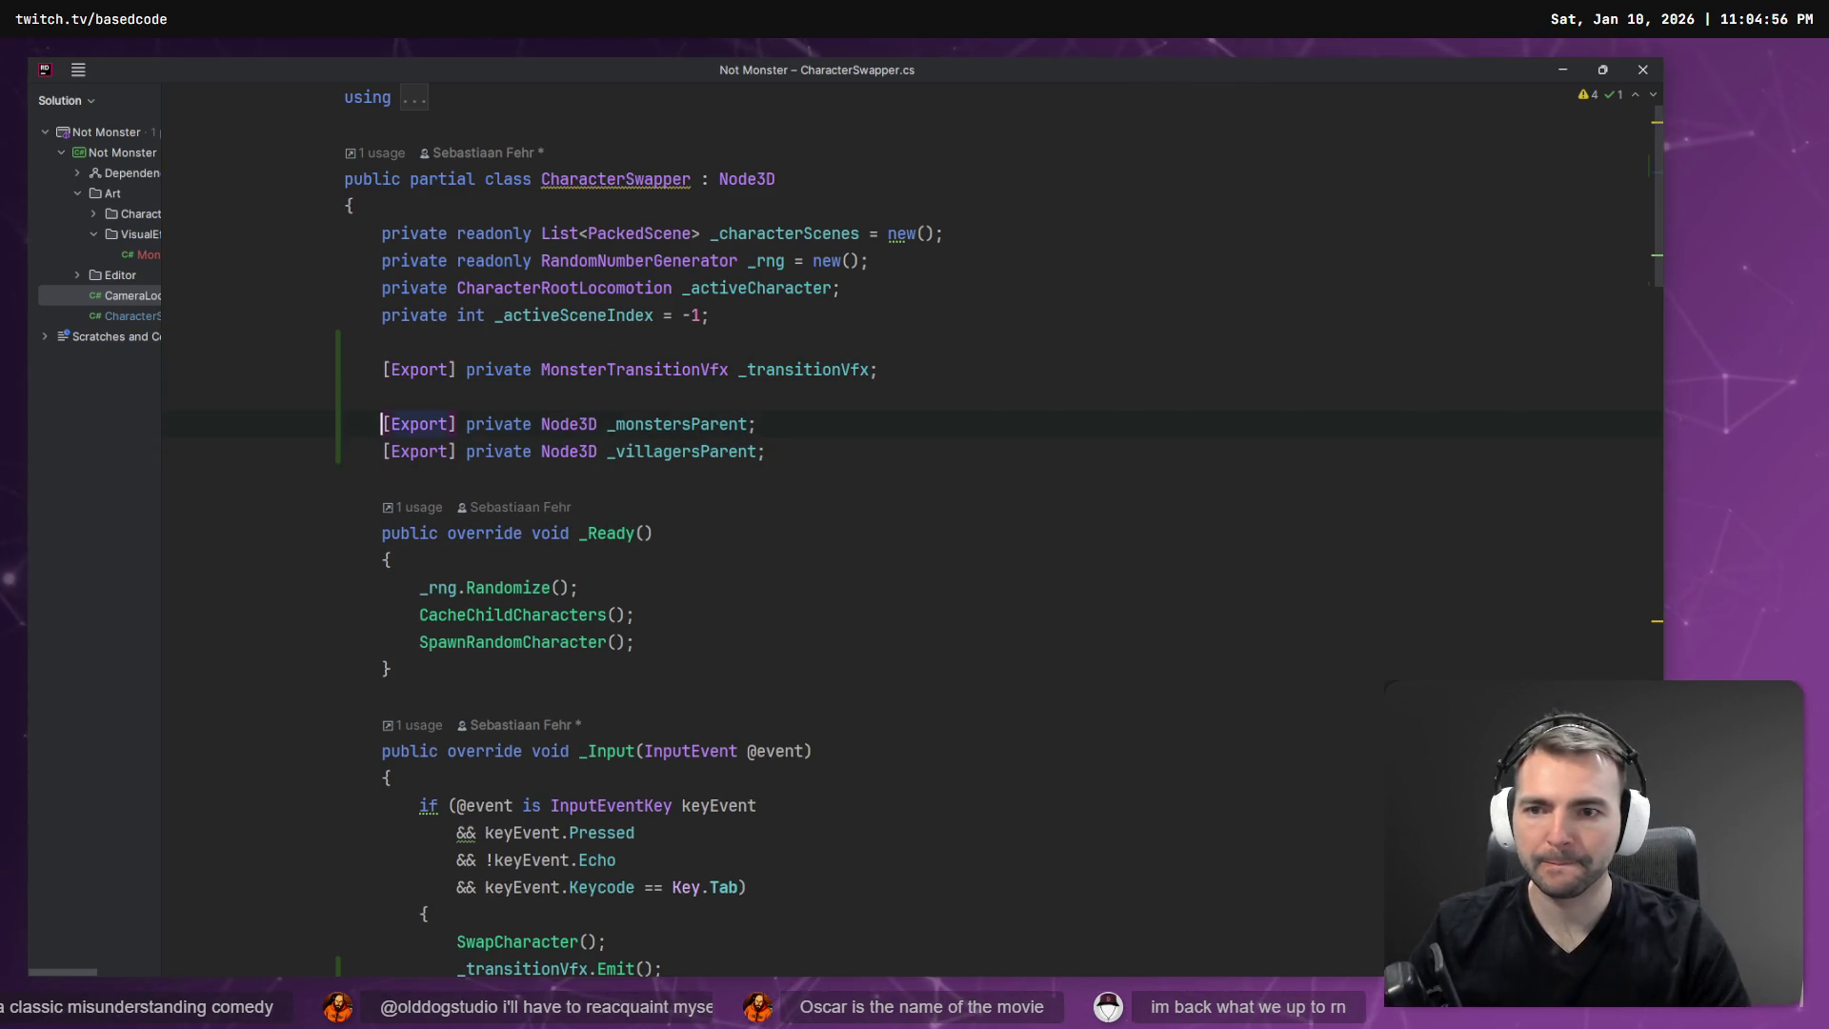
pyautogui.press('Down')
pyautogui.press('Down')
pyautogui.press('Down')
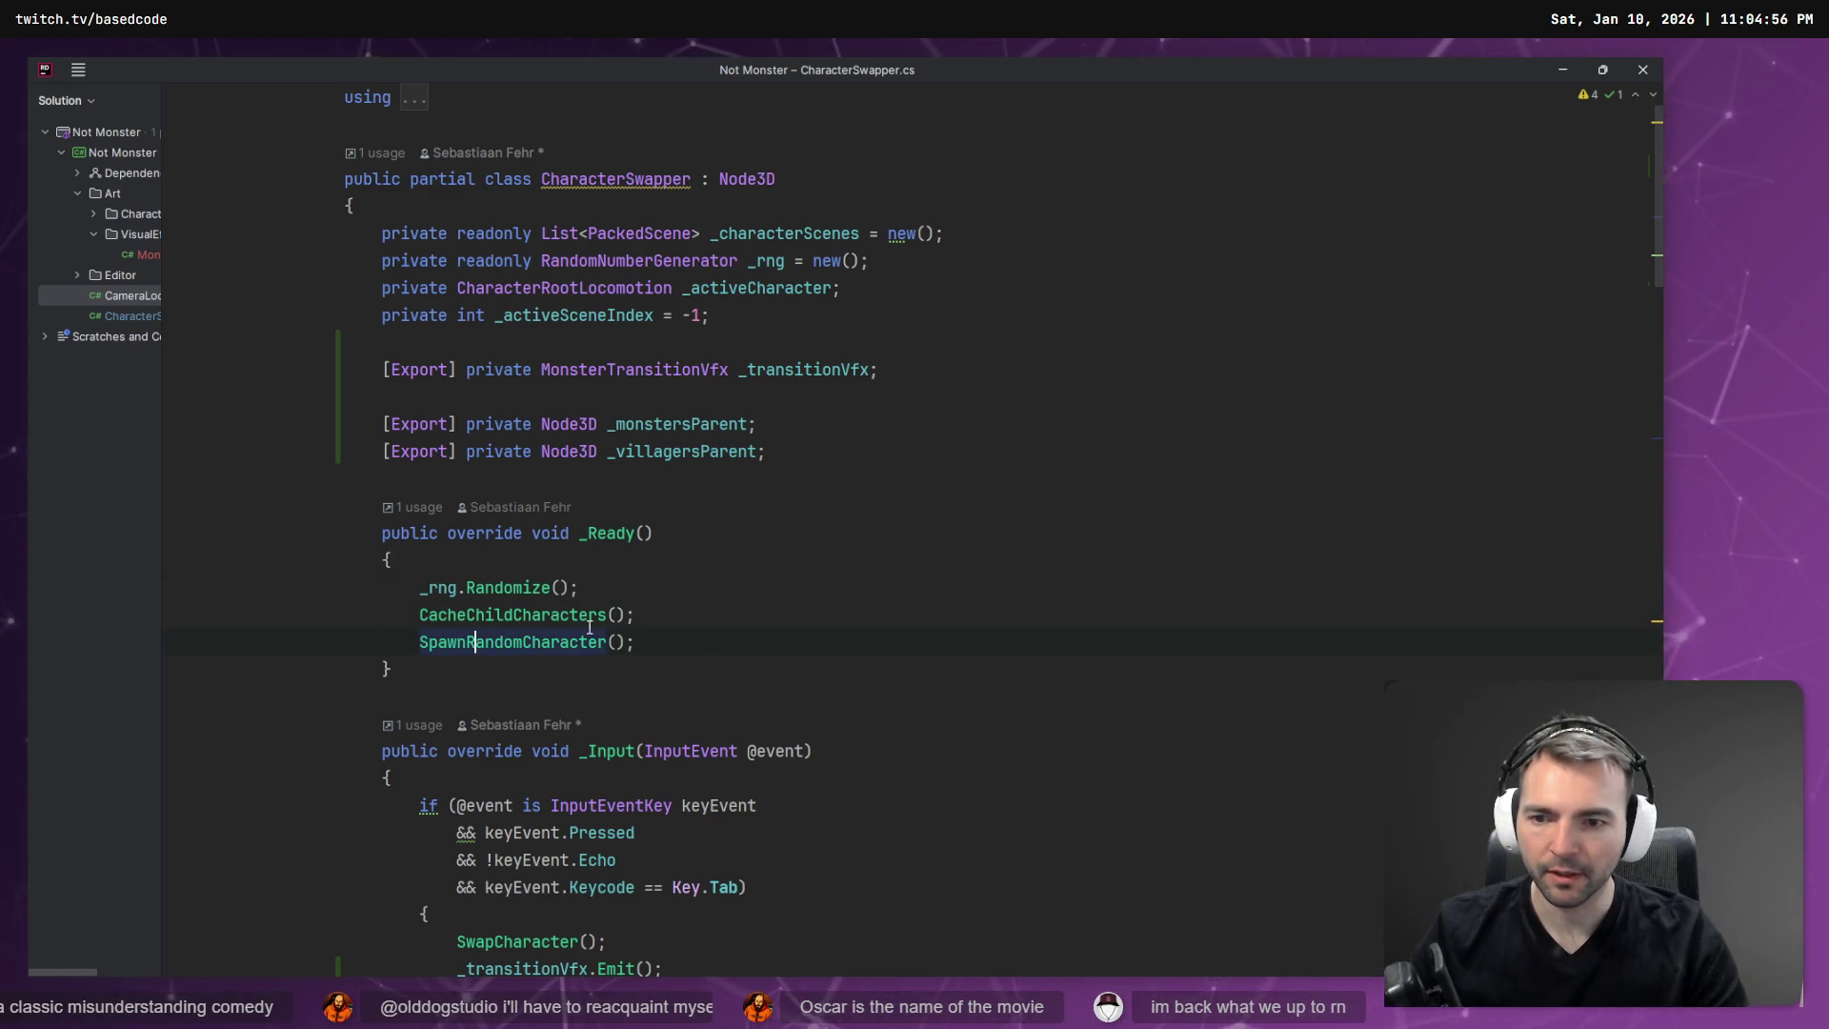
pyautogui.click(678, 559)
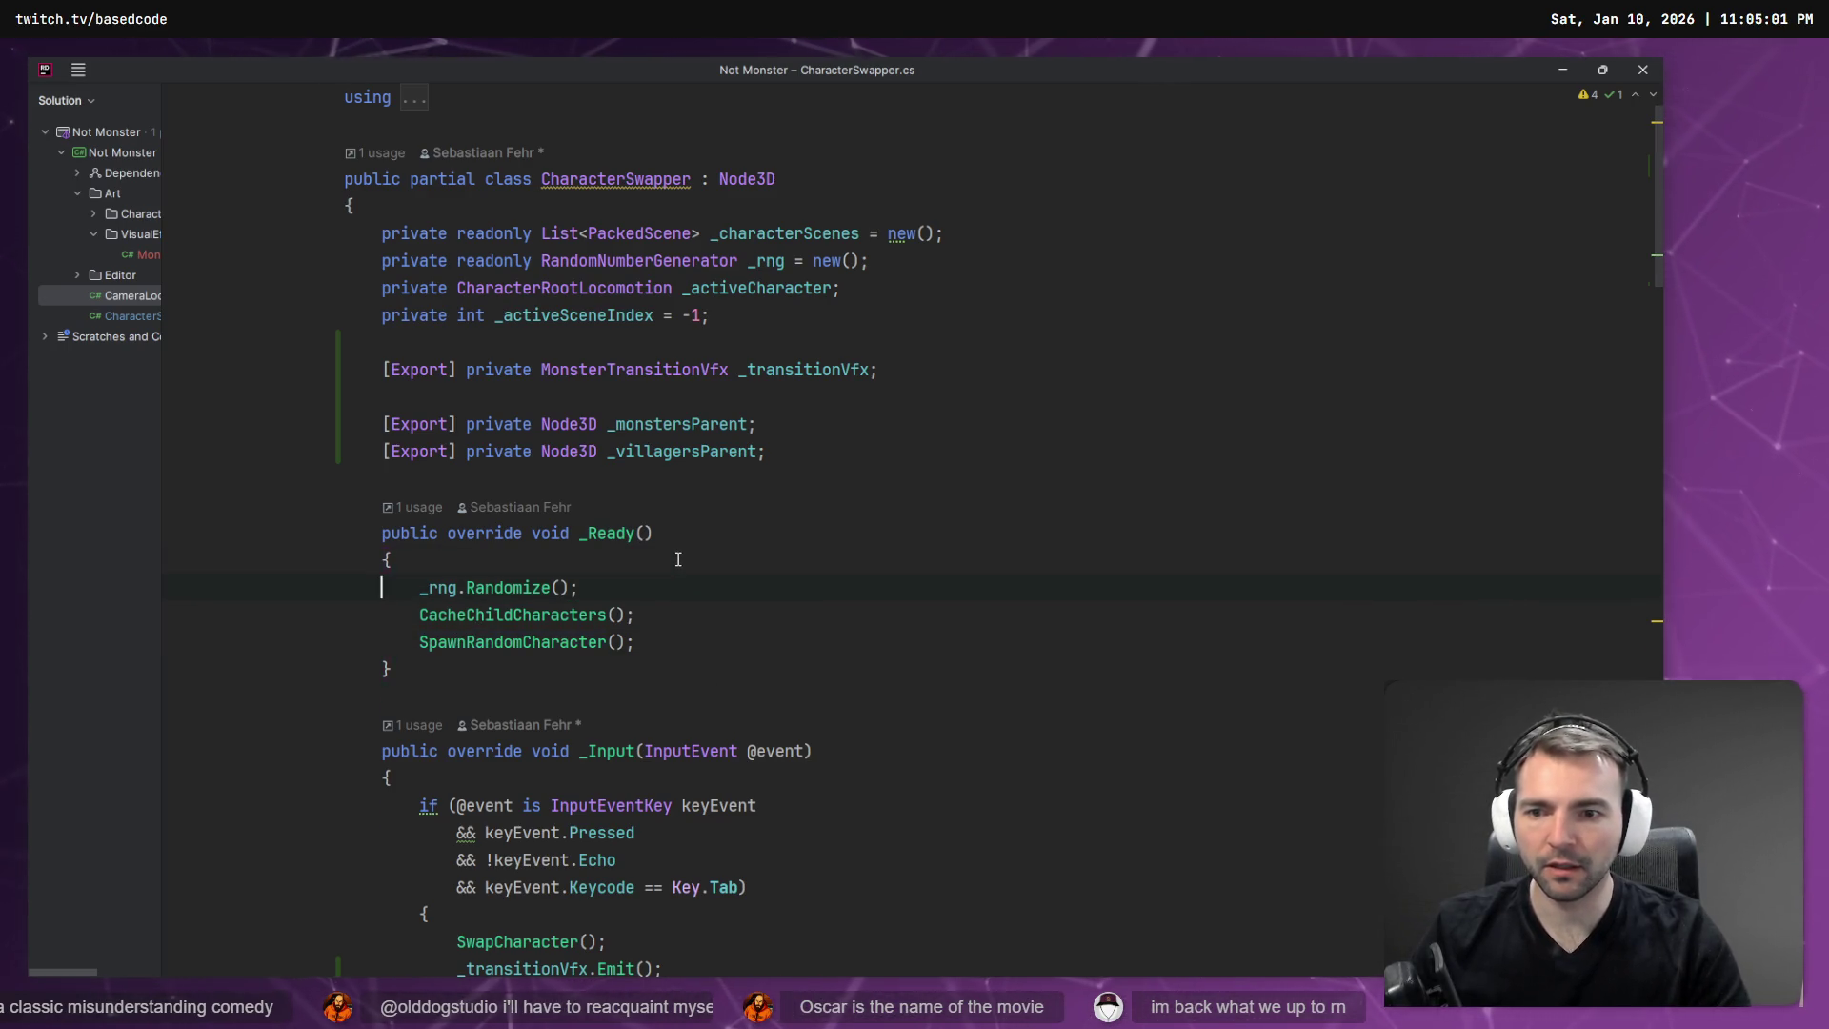
# Start a bare _monstersParent statement on a new line after _rng.Randomize()
pyautogui.press('Down')
pyautogui.press('End')
pyautogui.press('Return')
pyautogui.press('Return')
pyautogui.press('Return')
pyautogui.press('Up')
pyautogui.write('_monstersParent.AddChild(_villagersParent);')
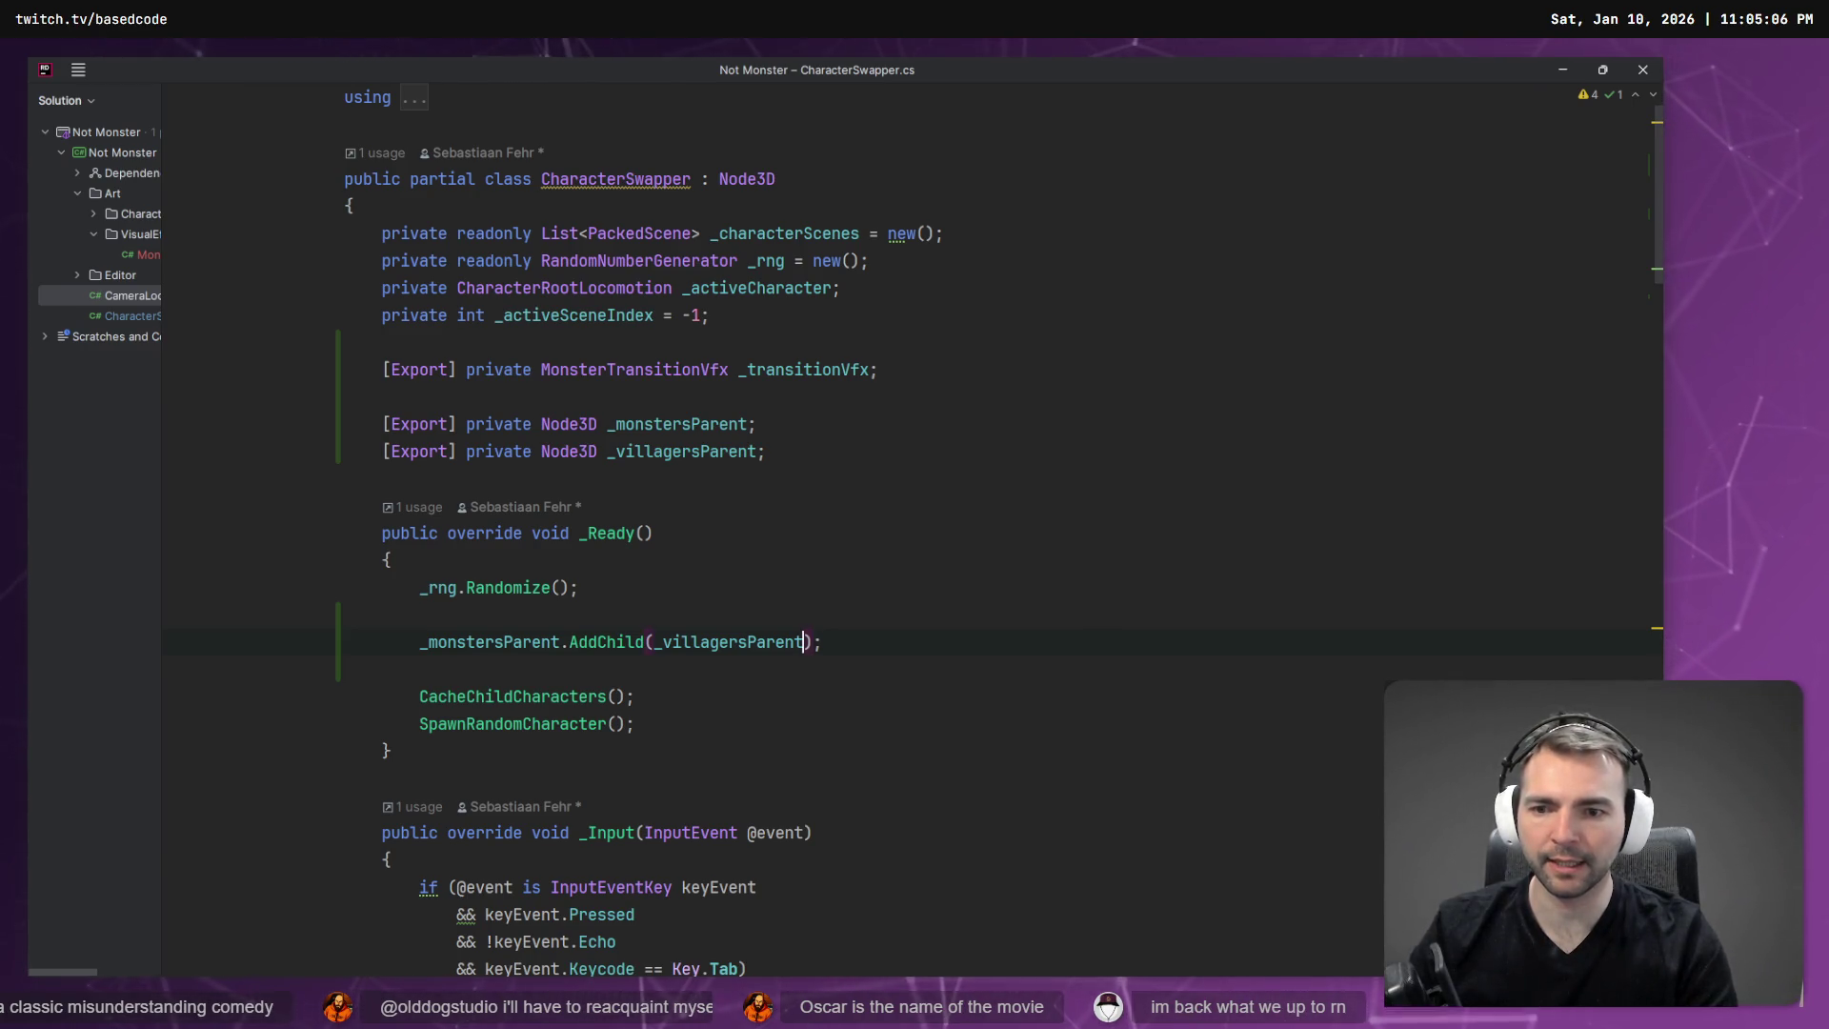
pyautogui.hotkey('ctrl', 'shift', 'Left')
pyautogui.hotkey('ctrl', 'shift', 'Left')
pyautogui.hotkey('ctrl', 'shift', 'Left')
pyautogui.press('BackSpace')
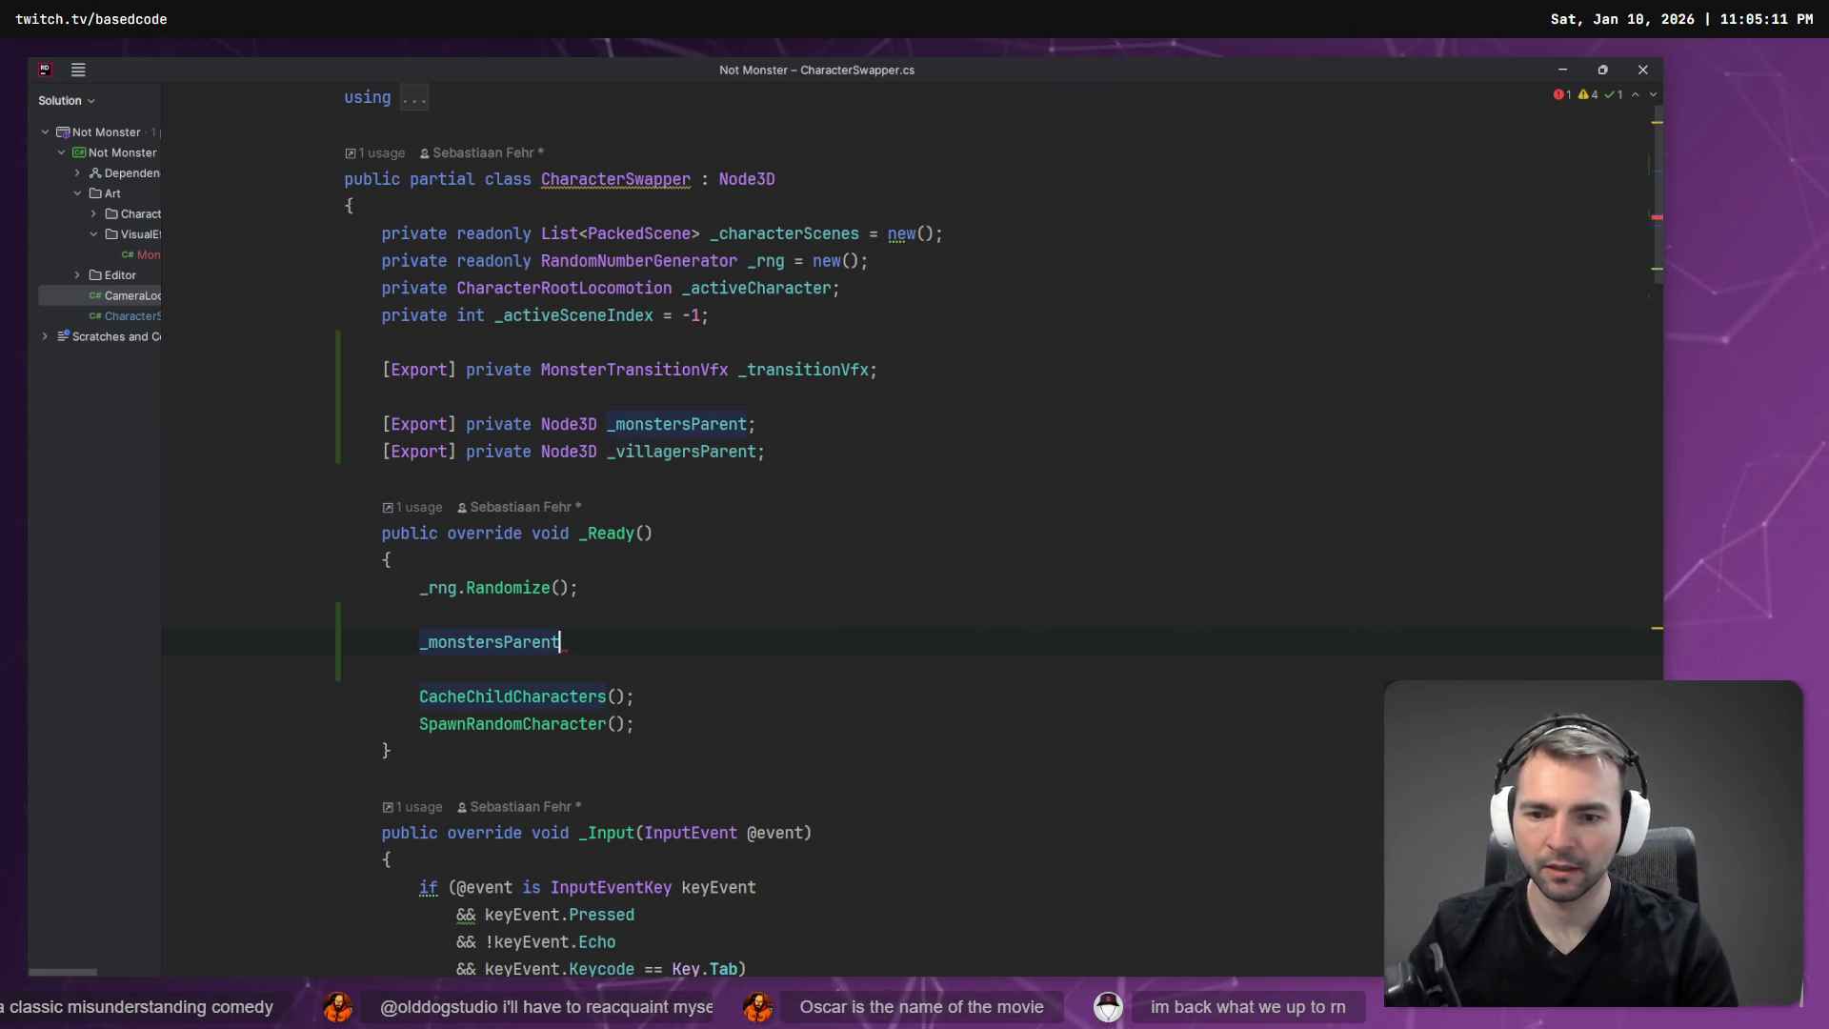
pyautogui.scroll(-7, 848, 568)
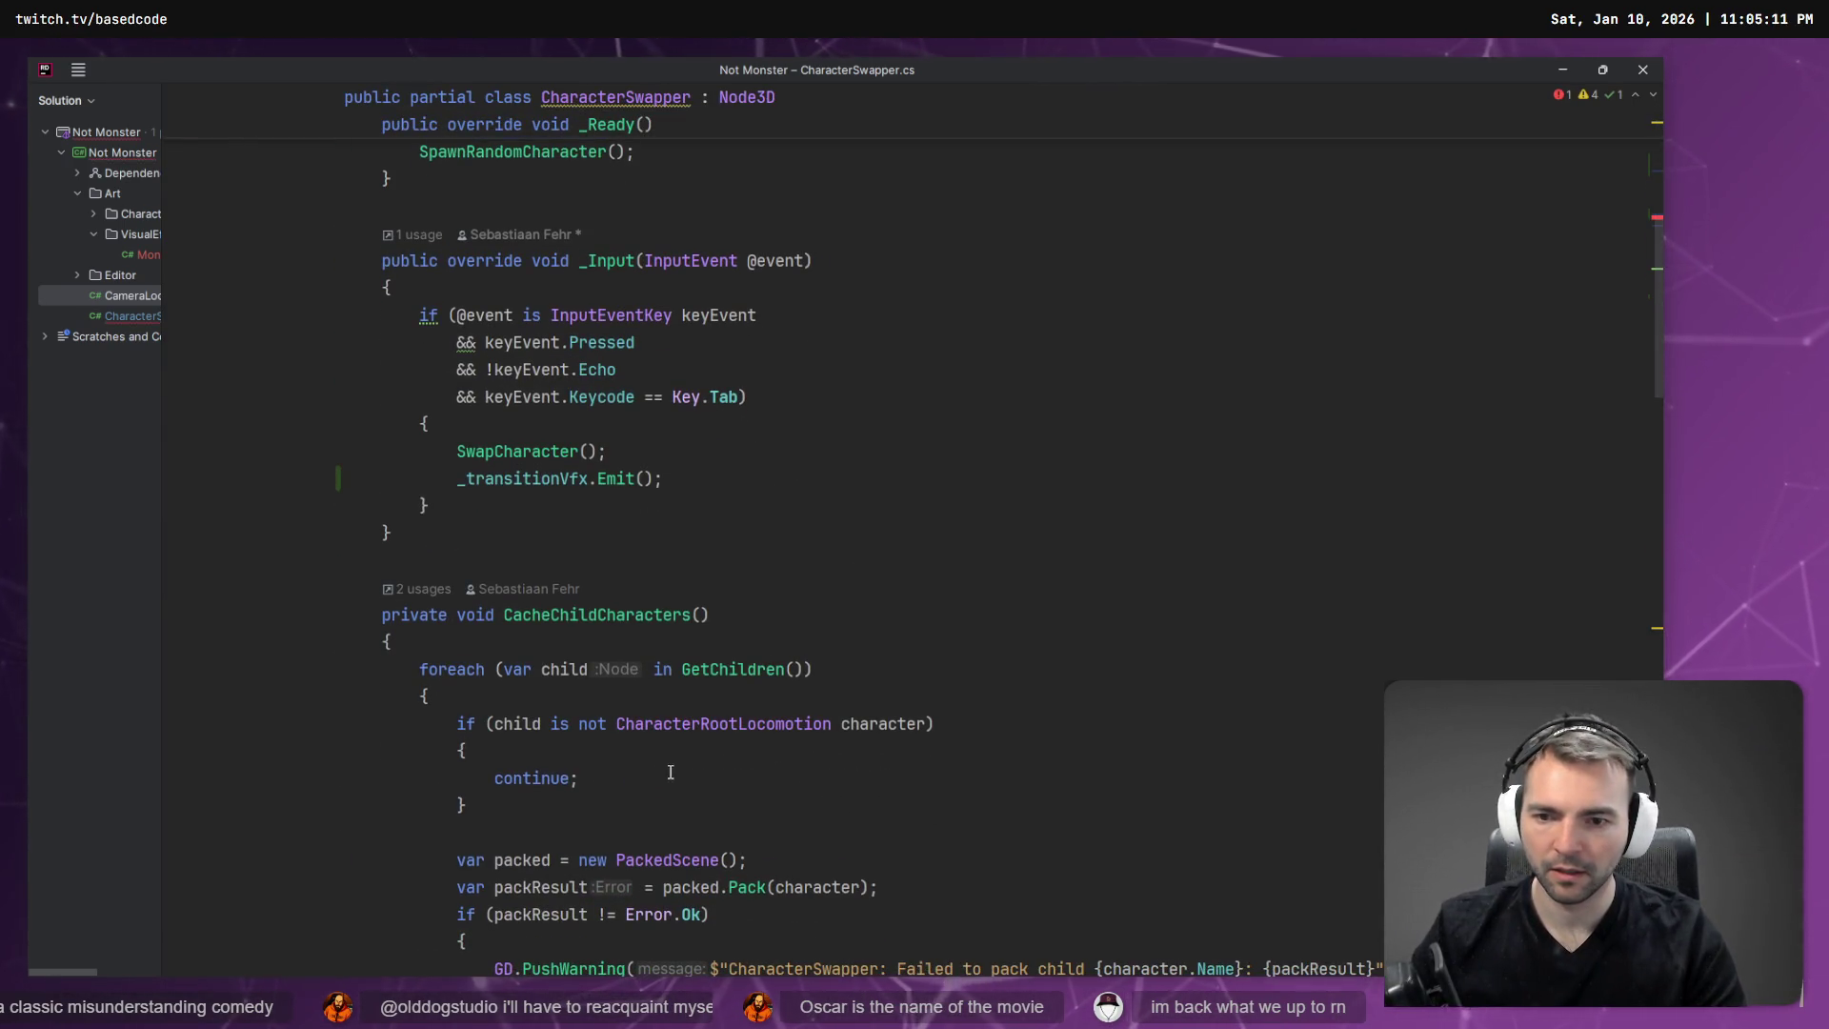
pyautogui.click(732, 669)
pyautogui.scroll(3, 756, 524)
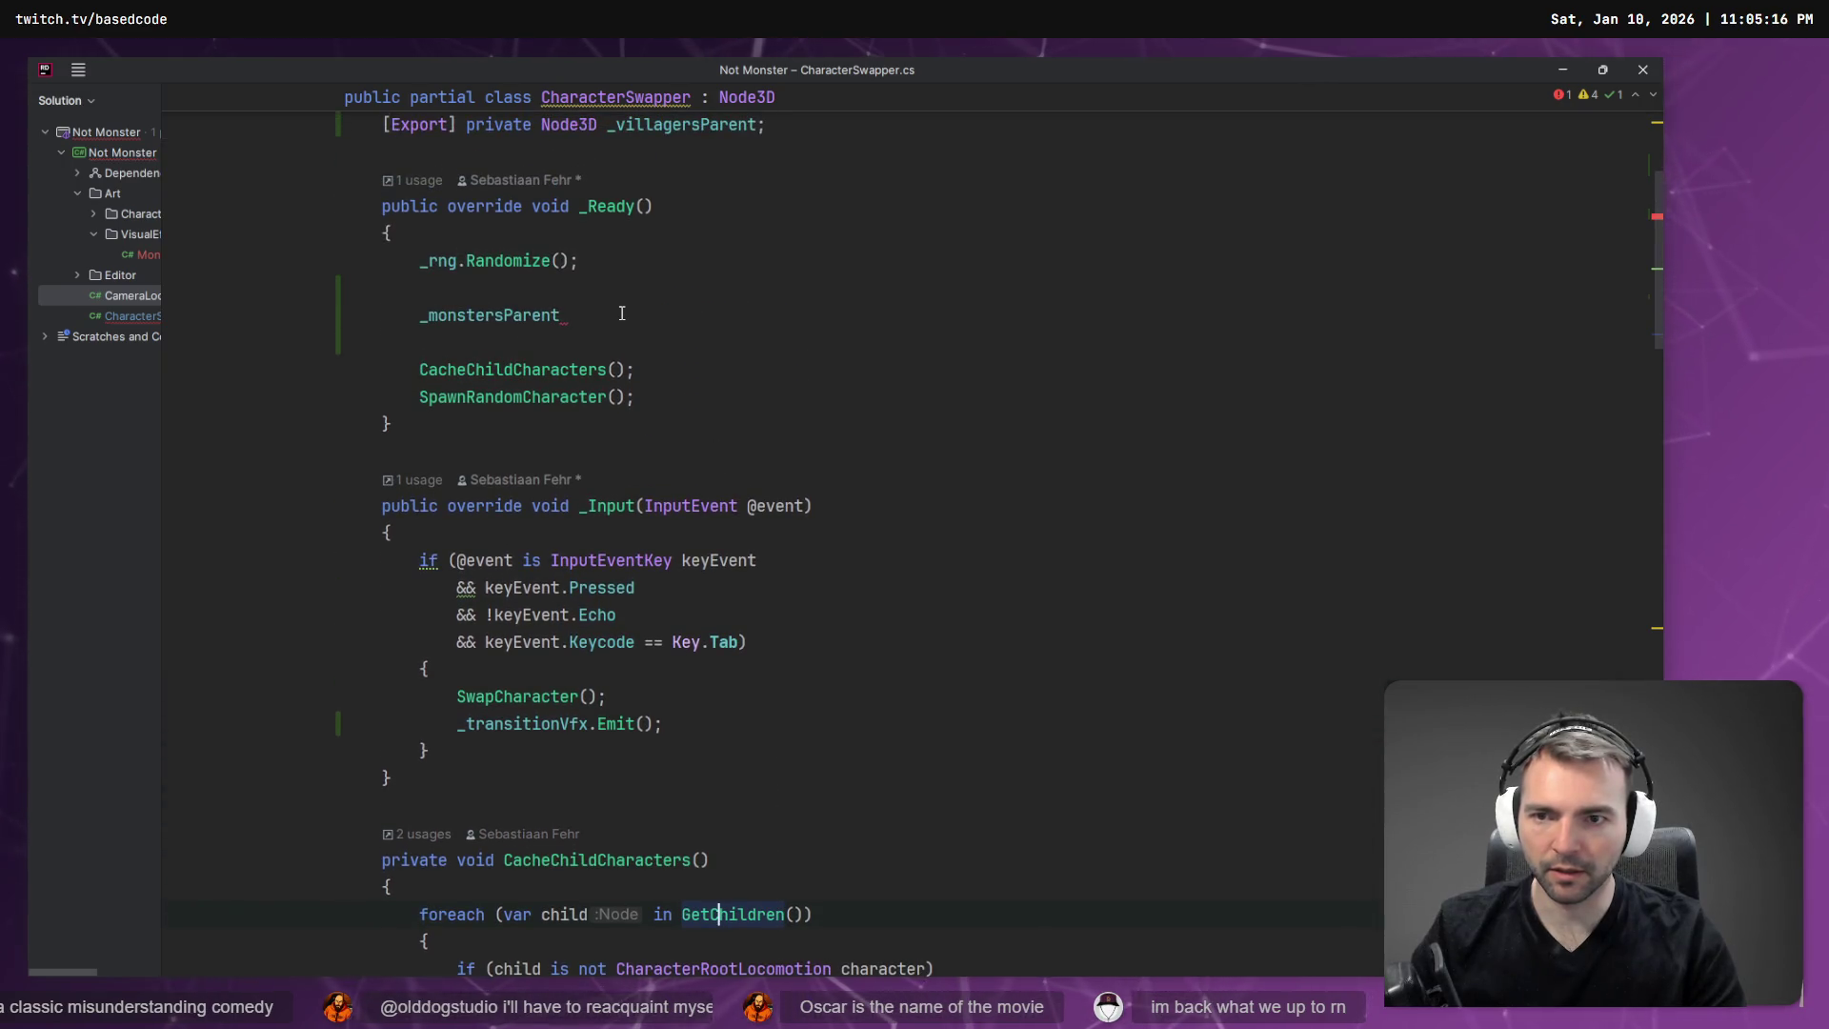
# Assign var monsers = _monstersParent.GetChildren() in _Ready
pyautogui.write('var mons')
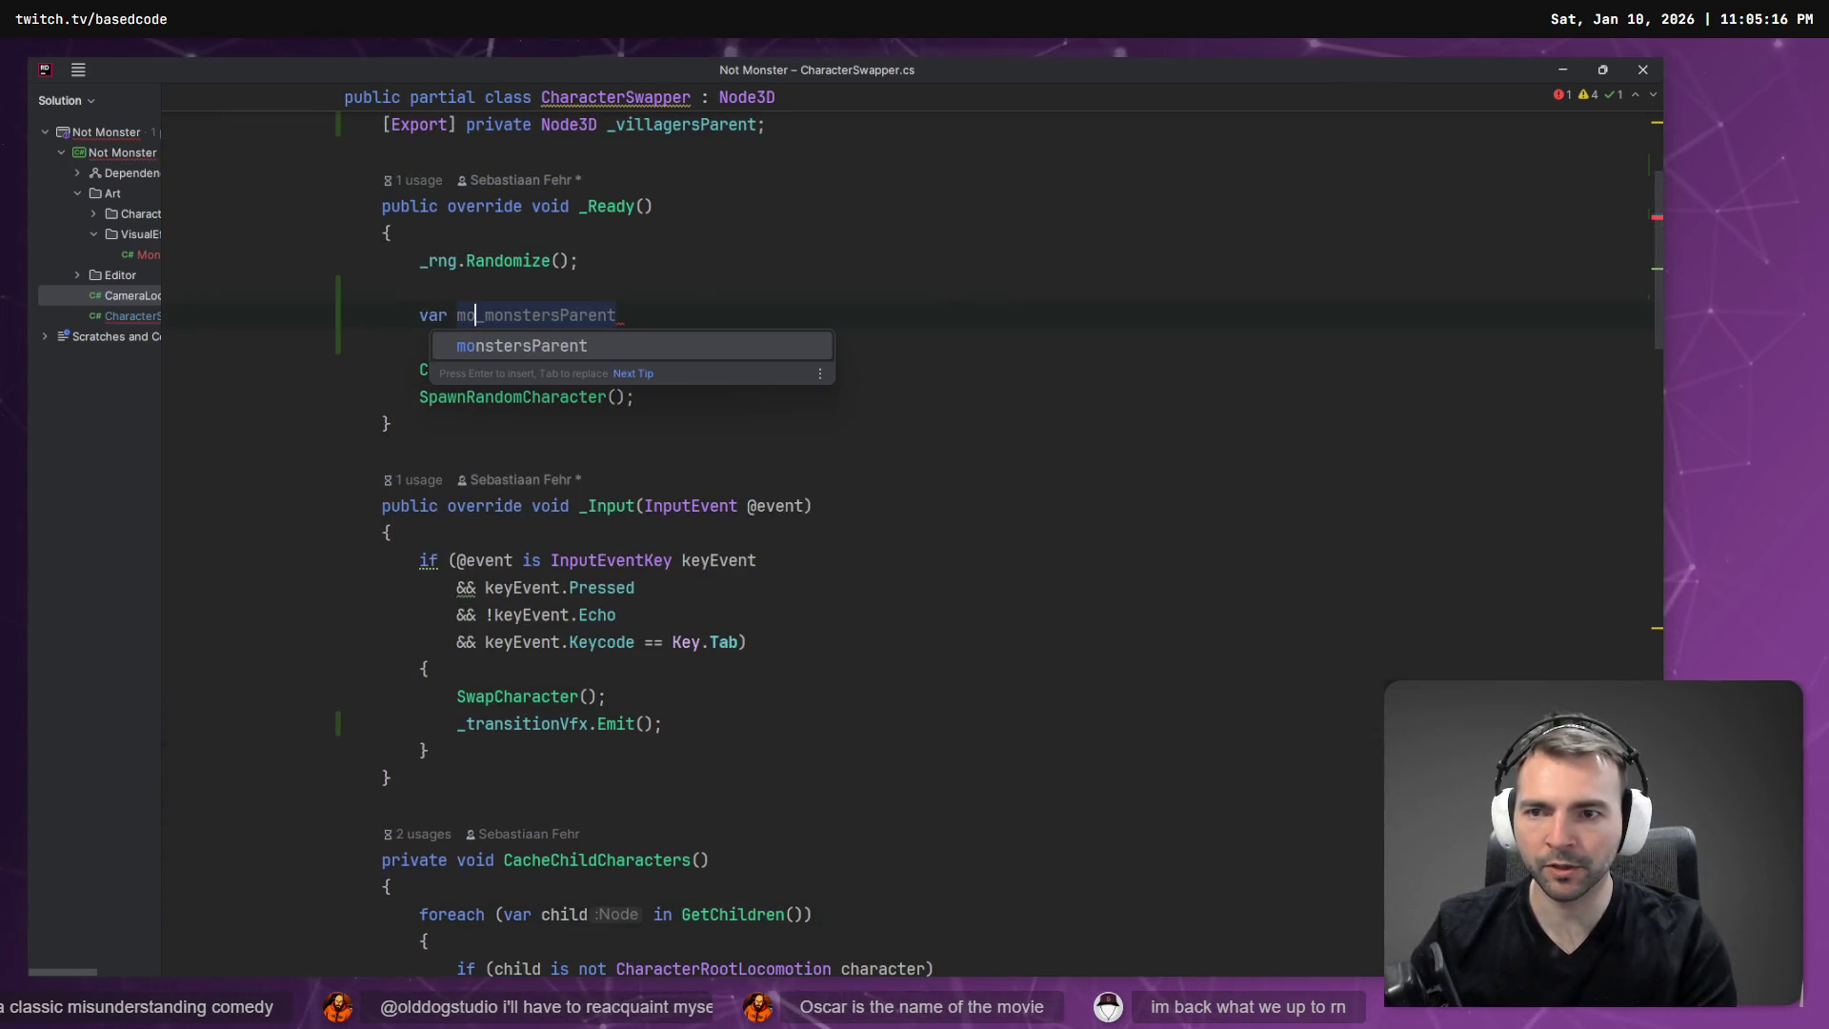
pyautogui.write('ers =')
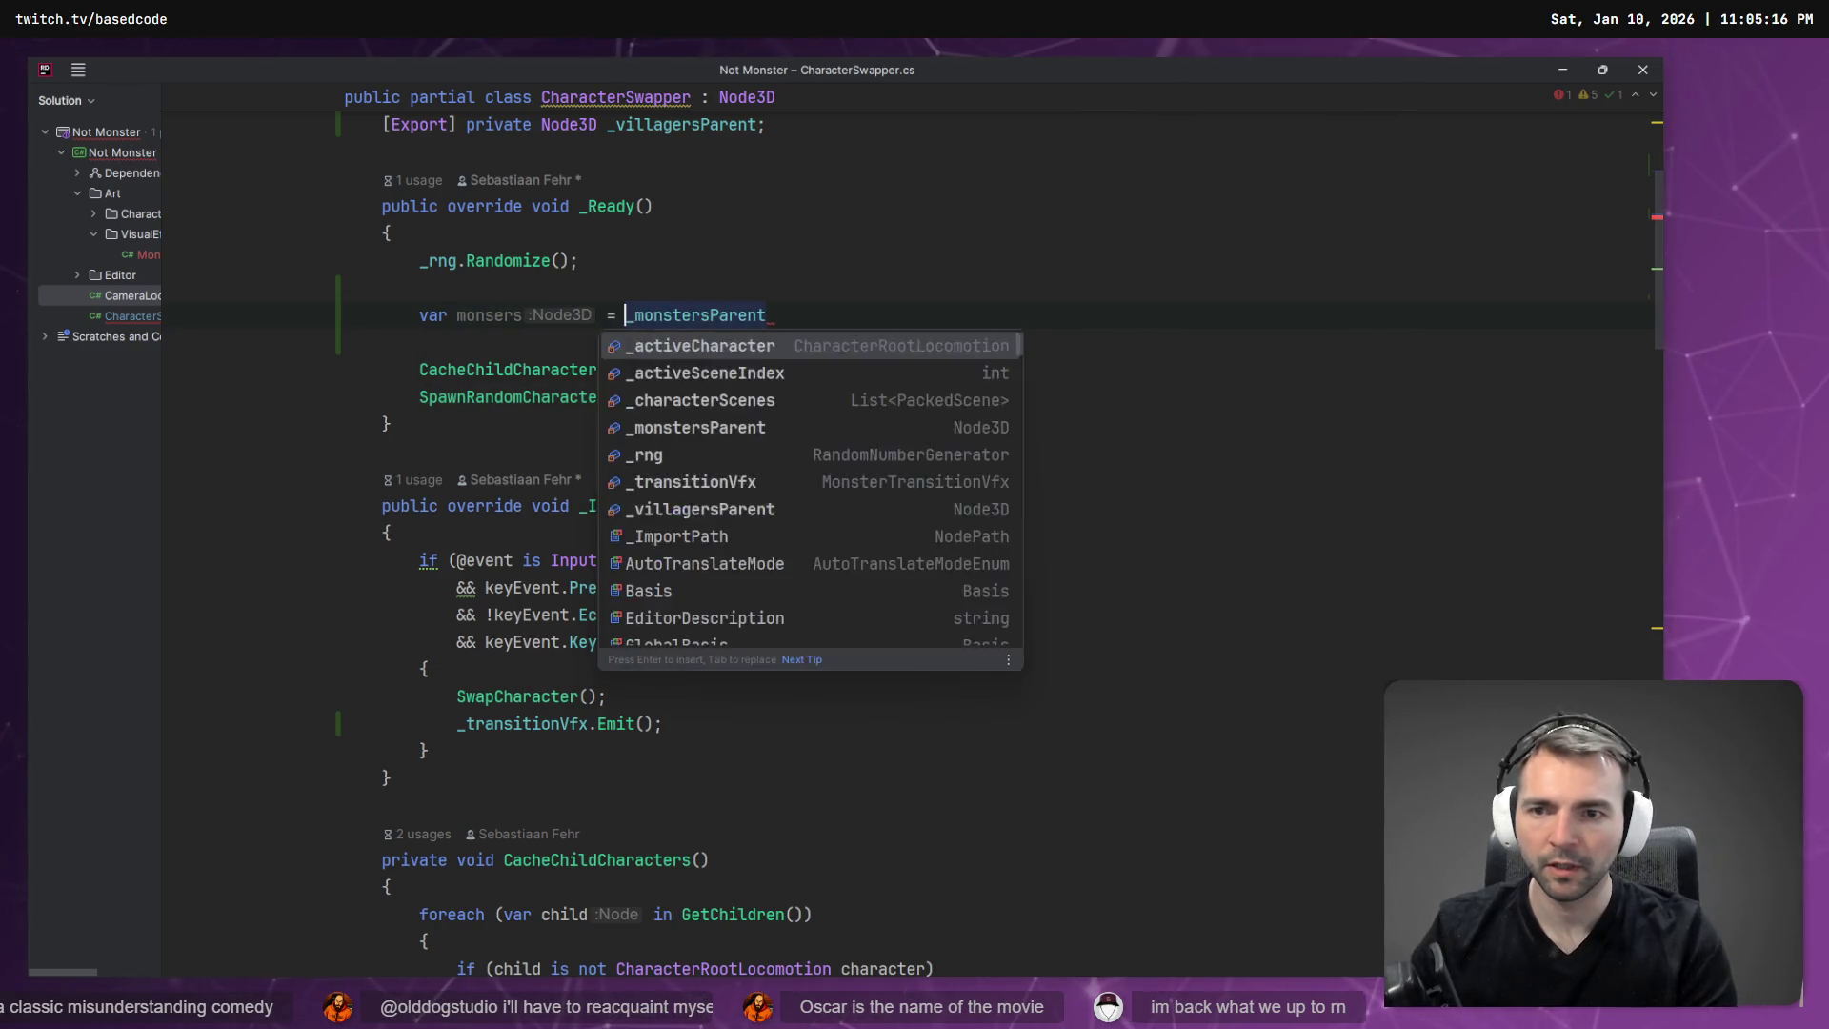
pyautogui.press('End')
pyautogui.write('.')
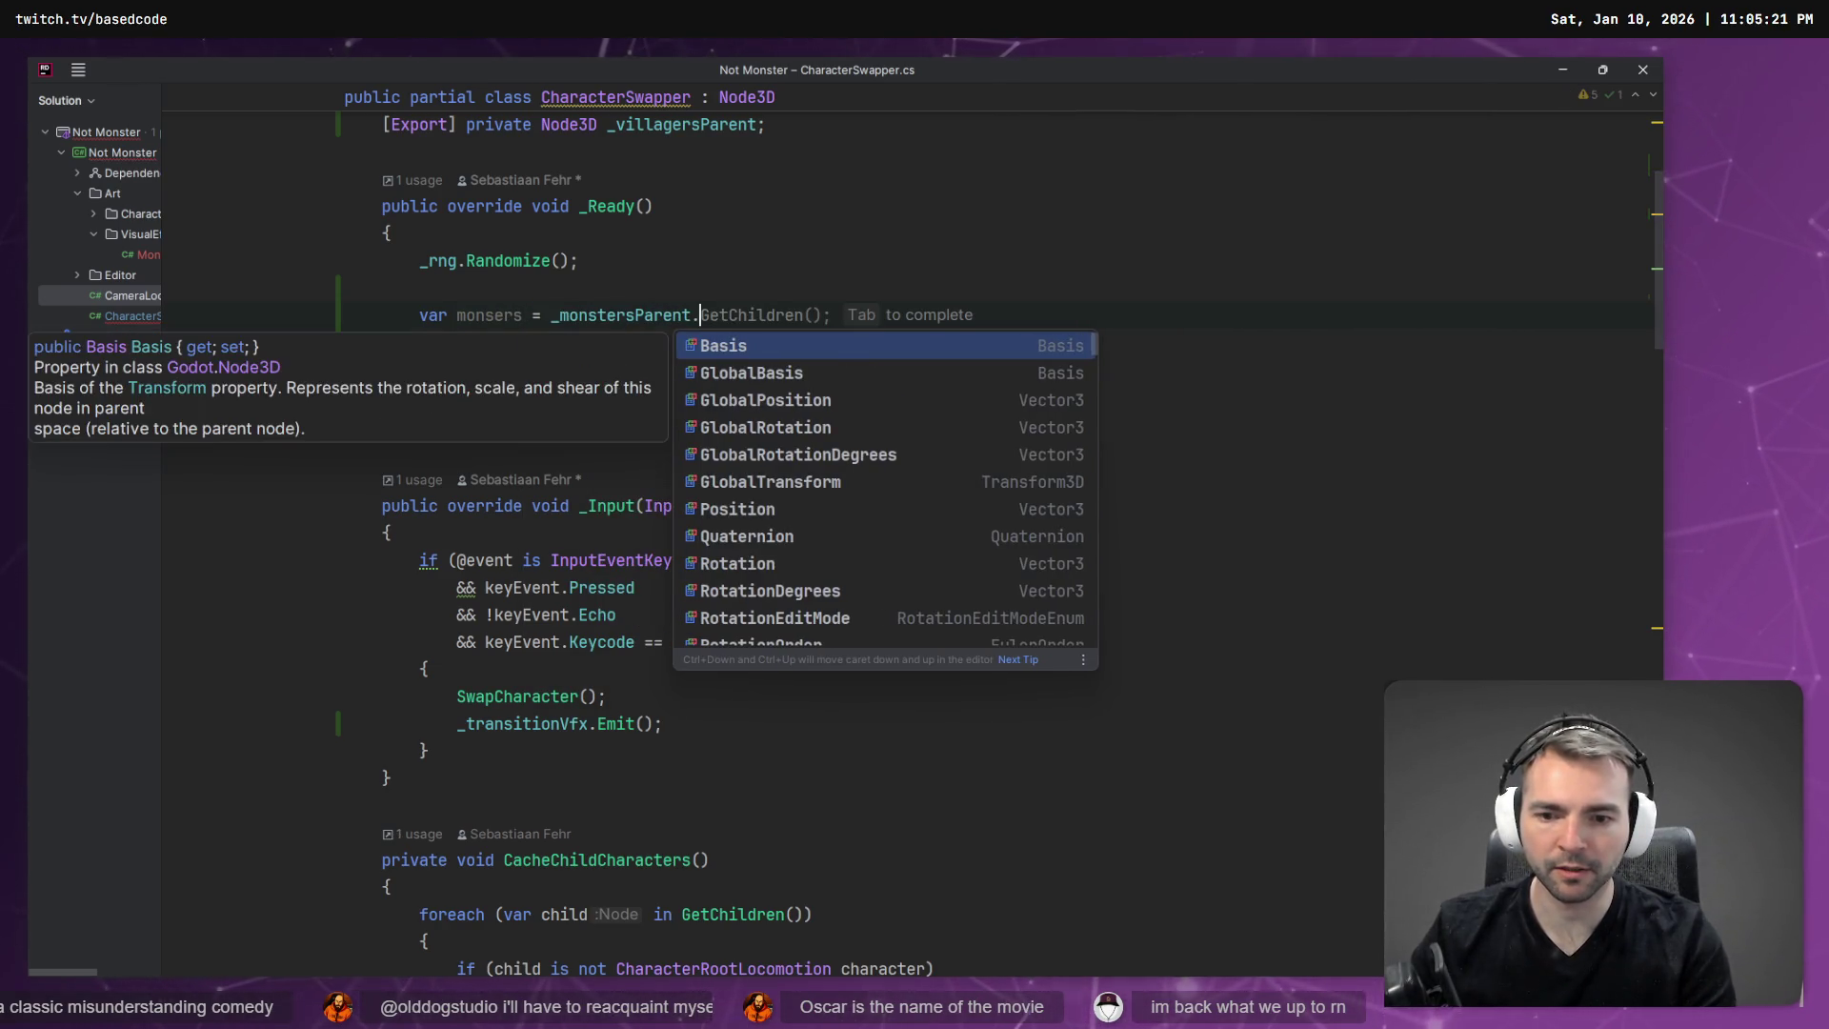
pyautogui.write('Get')
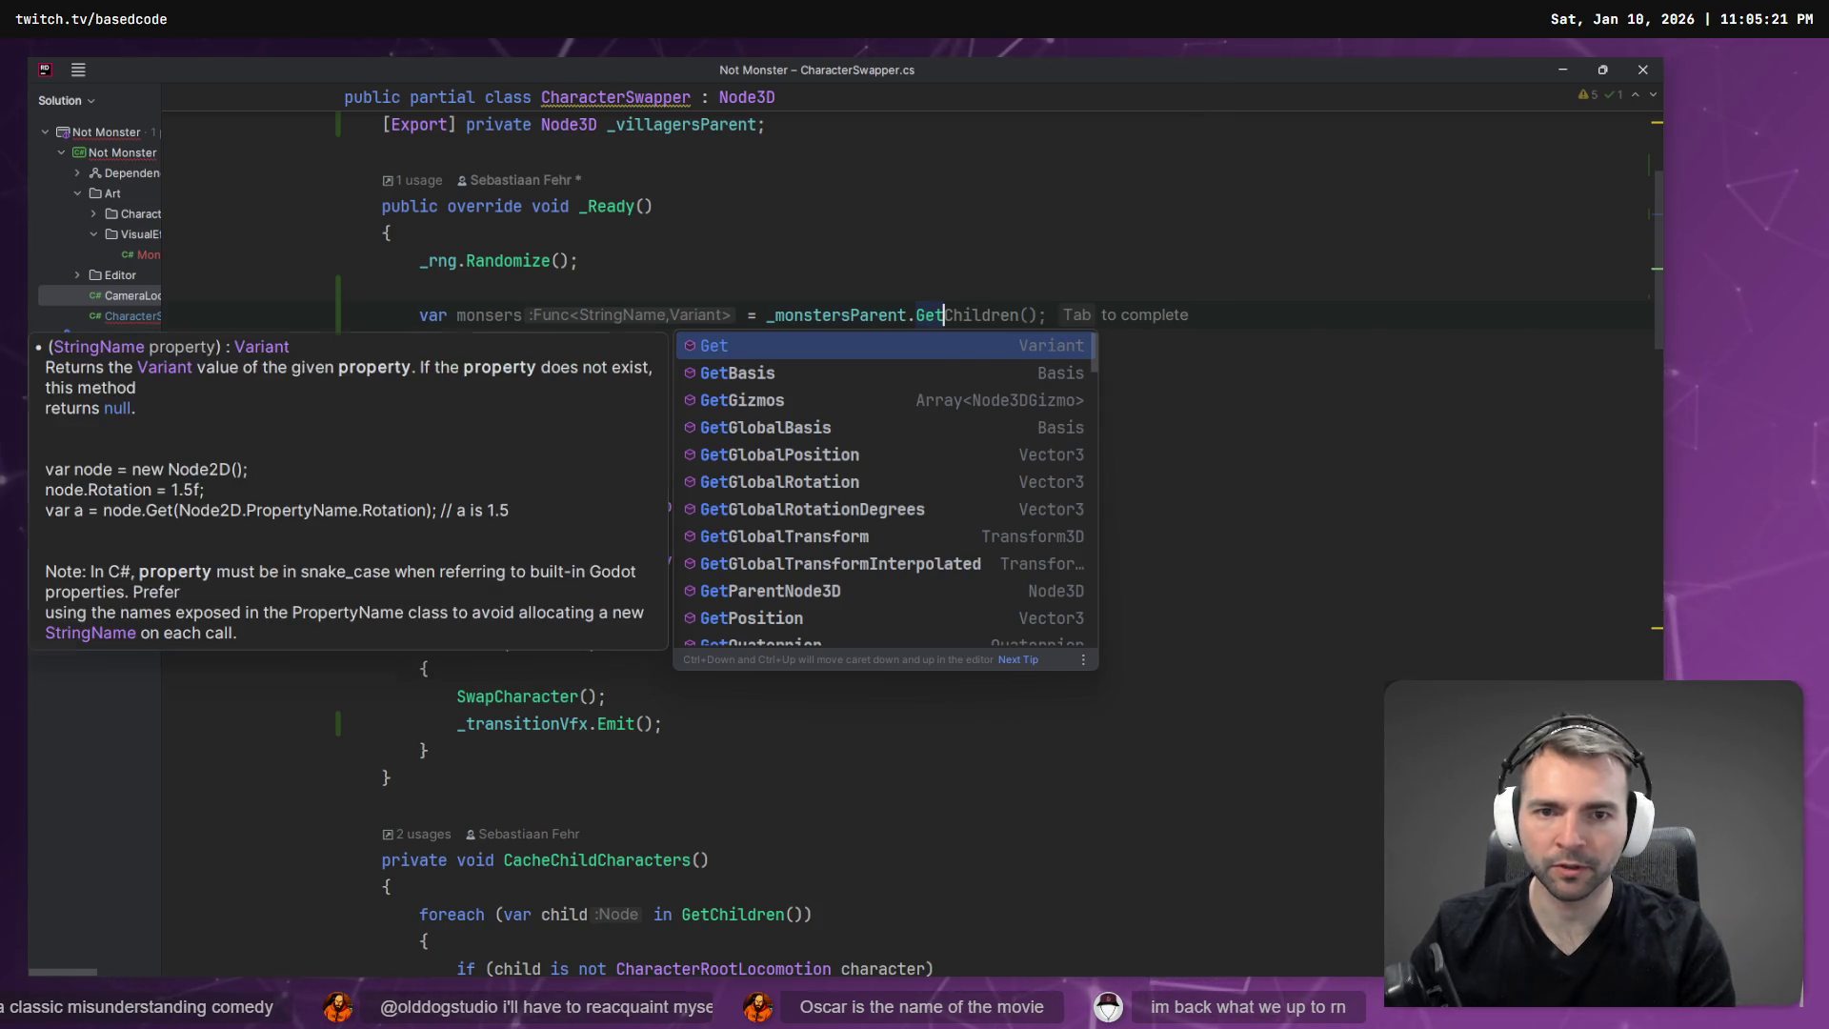
pyautogui.write('Children')
pyautogui.press('Return')
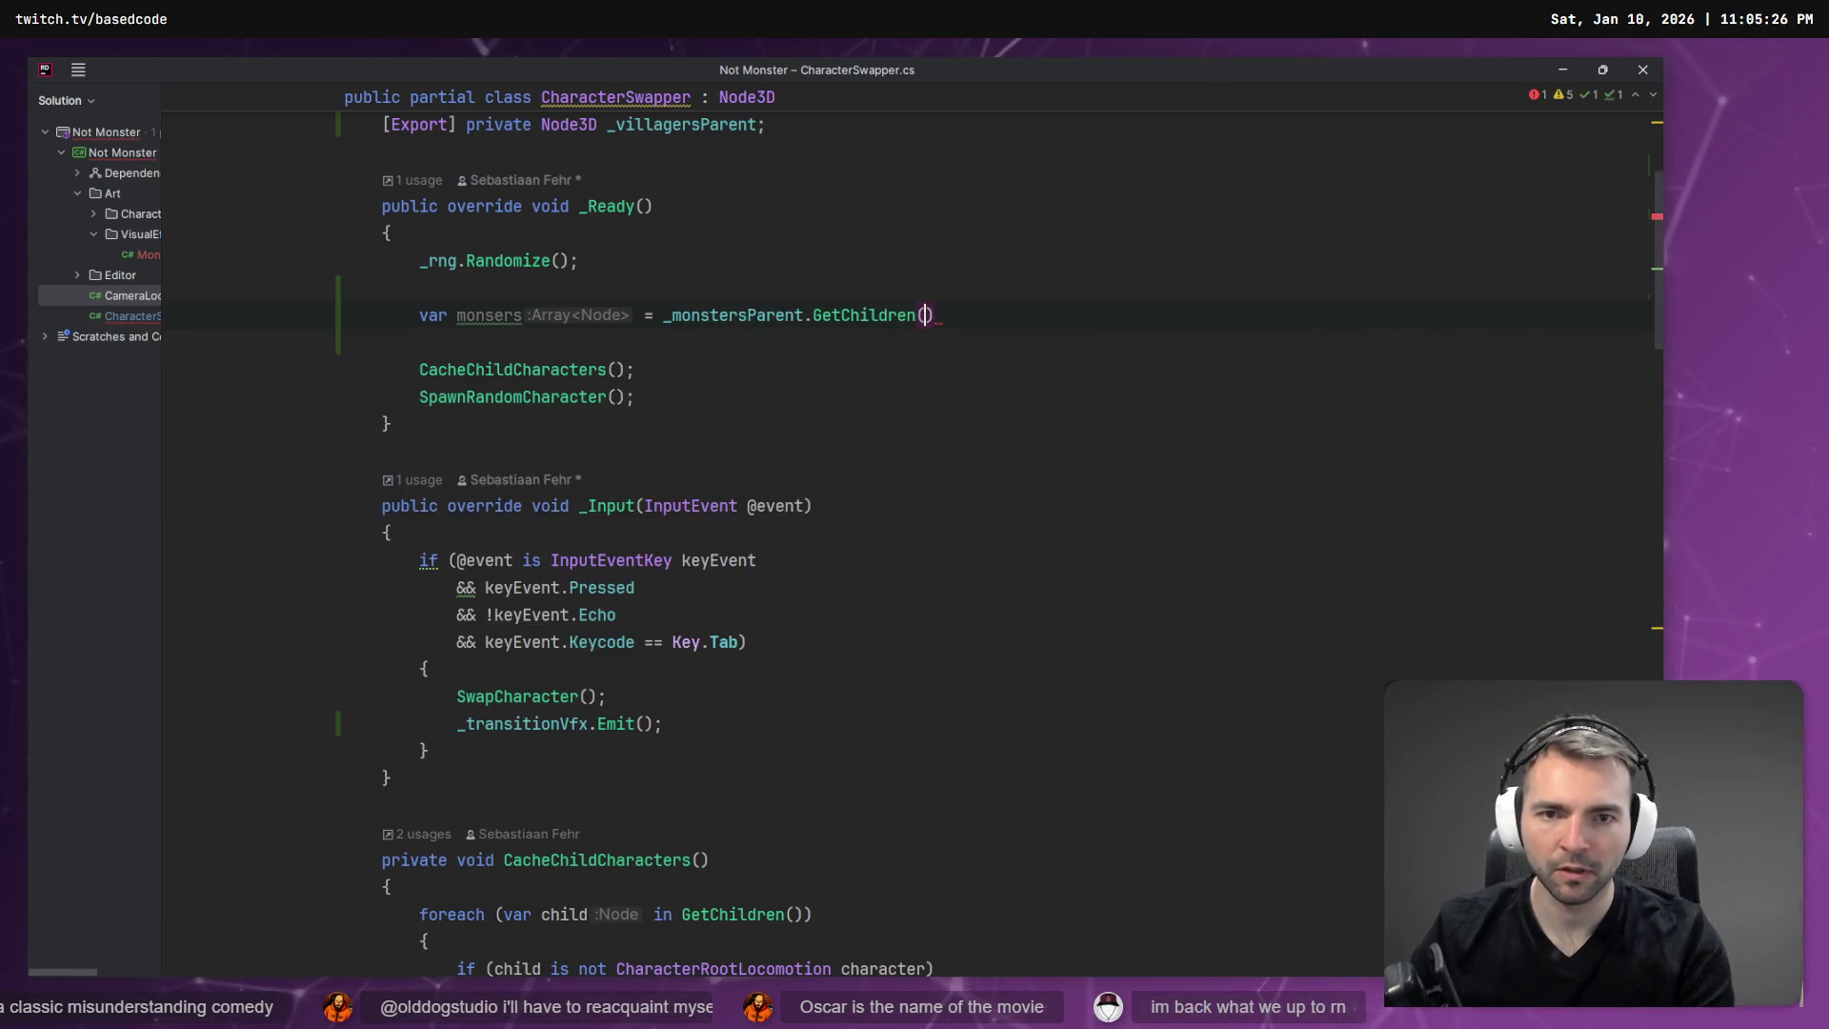
# Break the call chain so GetChildren sits on its own indented line
pyautogui.click(813, 314)
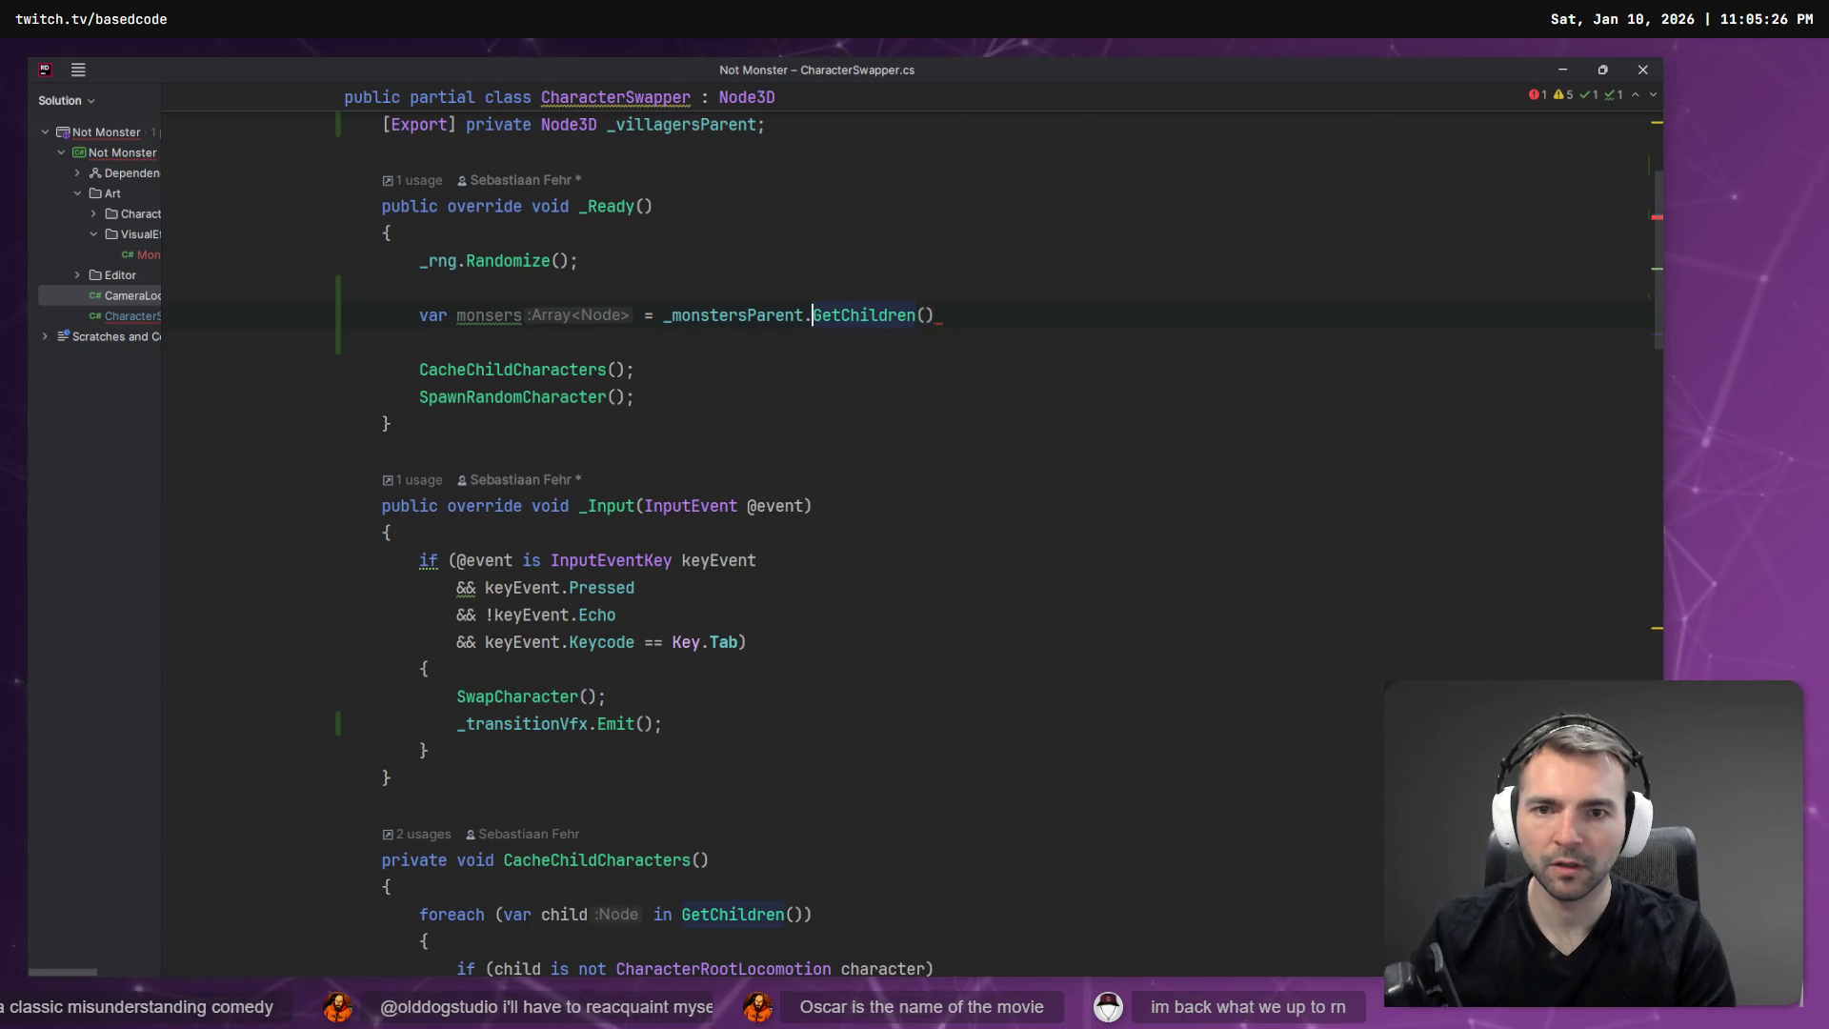
pyautogui.press('Return')
pyautogui.press('BackSpace')
pyautogui.press('Left')
pyautogui.press('Return')
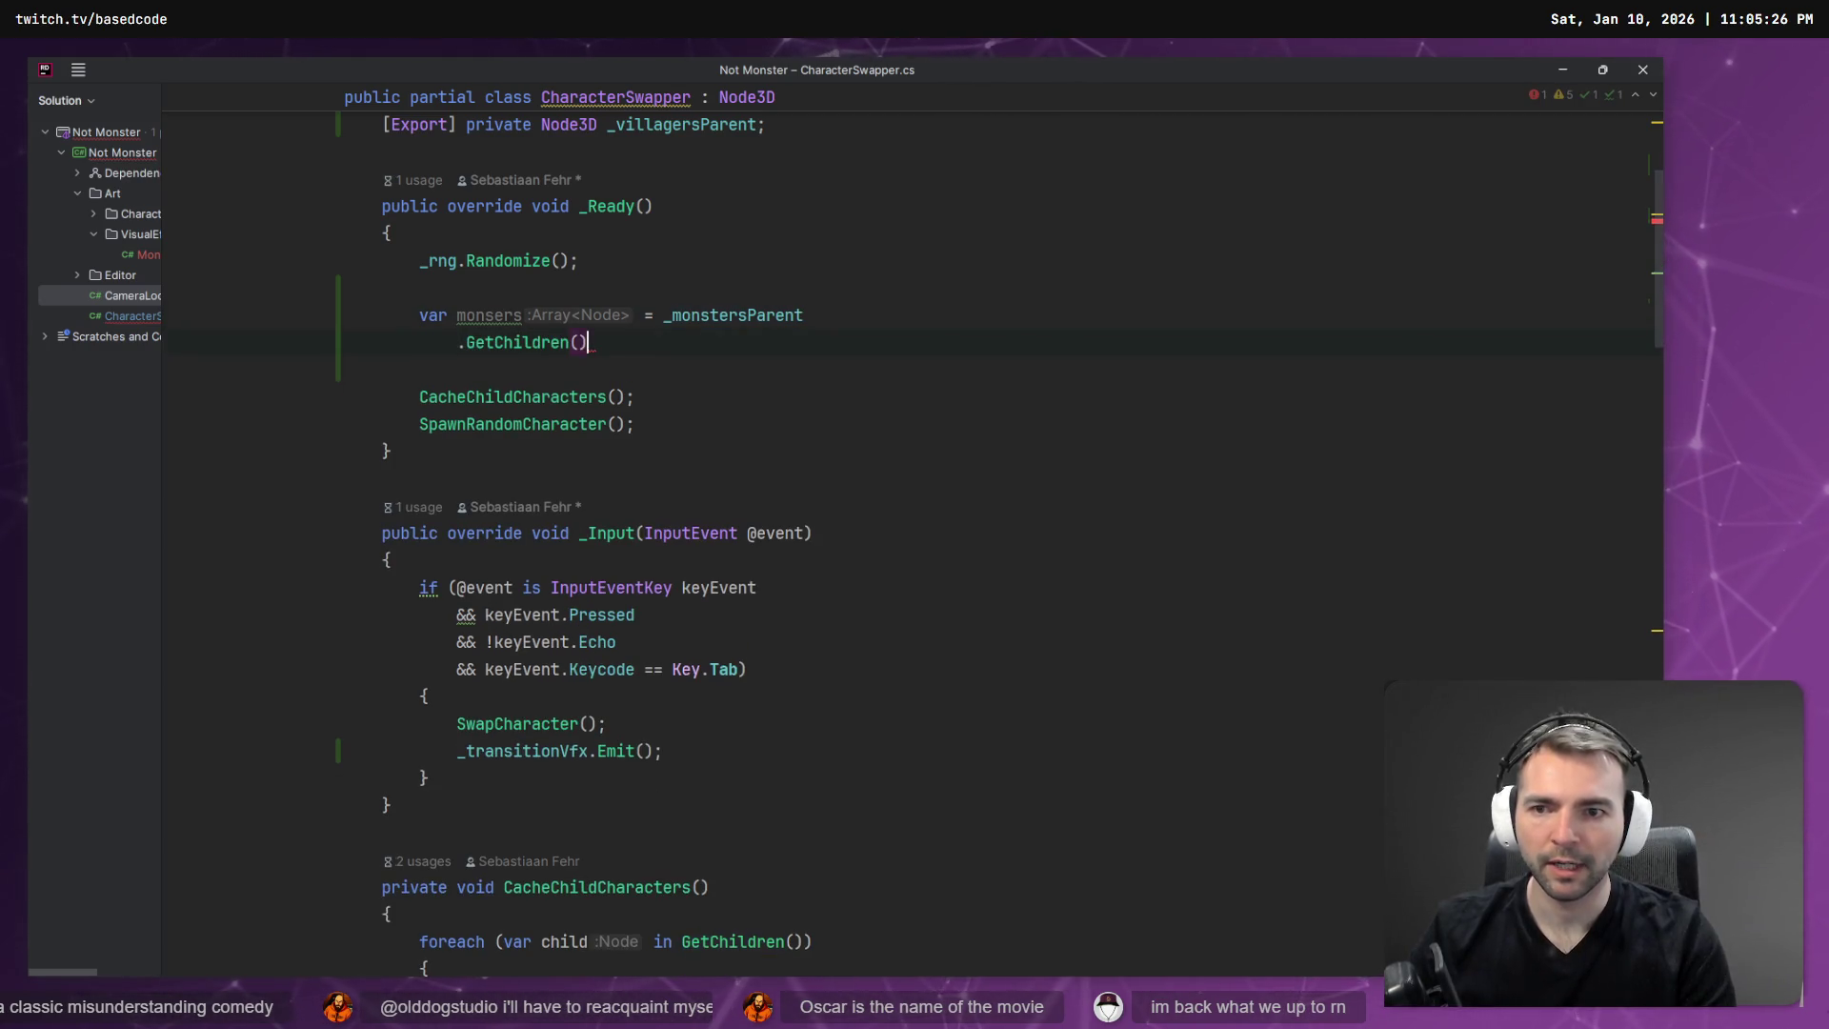
pyautogui.press('End')
pyautogui.press('Return')
# Add a .Where( line and begin a generic GetChildren< call
pyautogui.write('.Where')
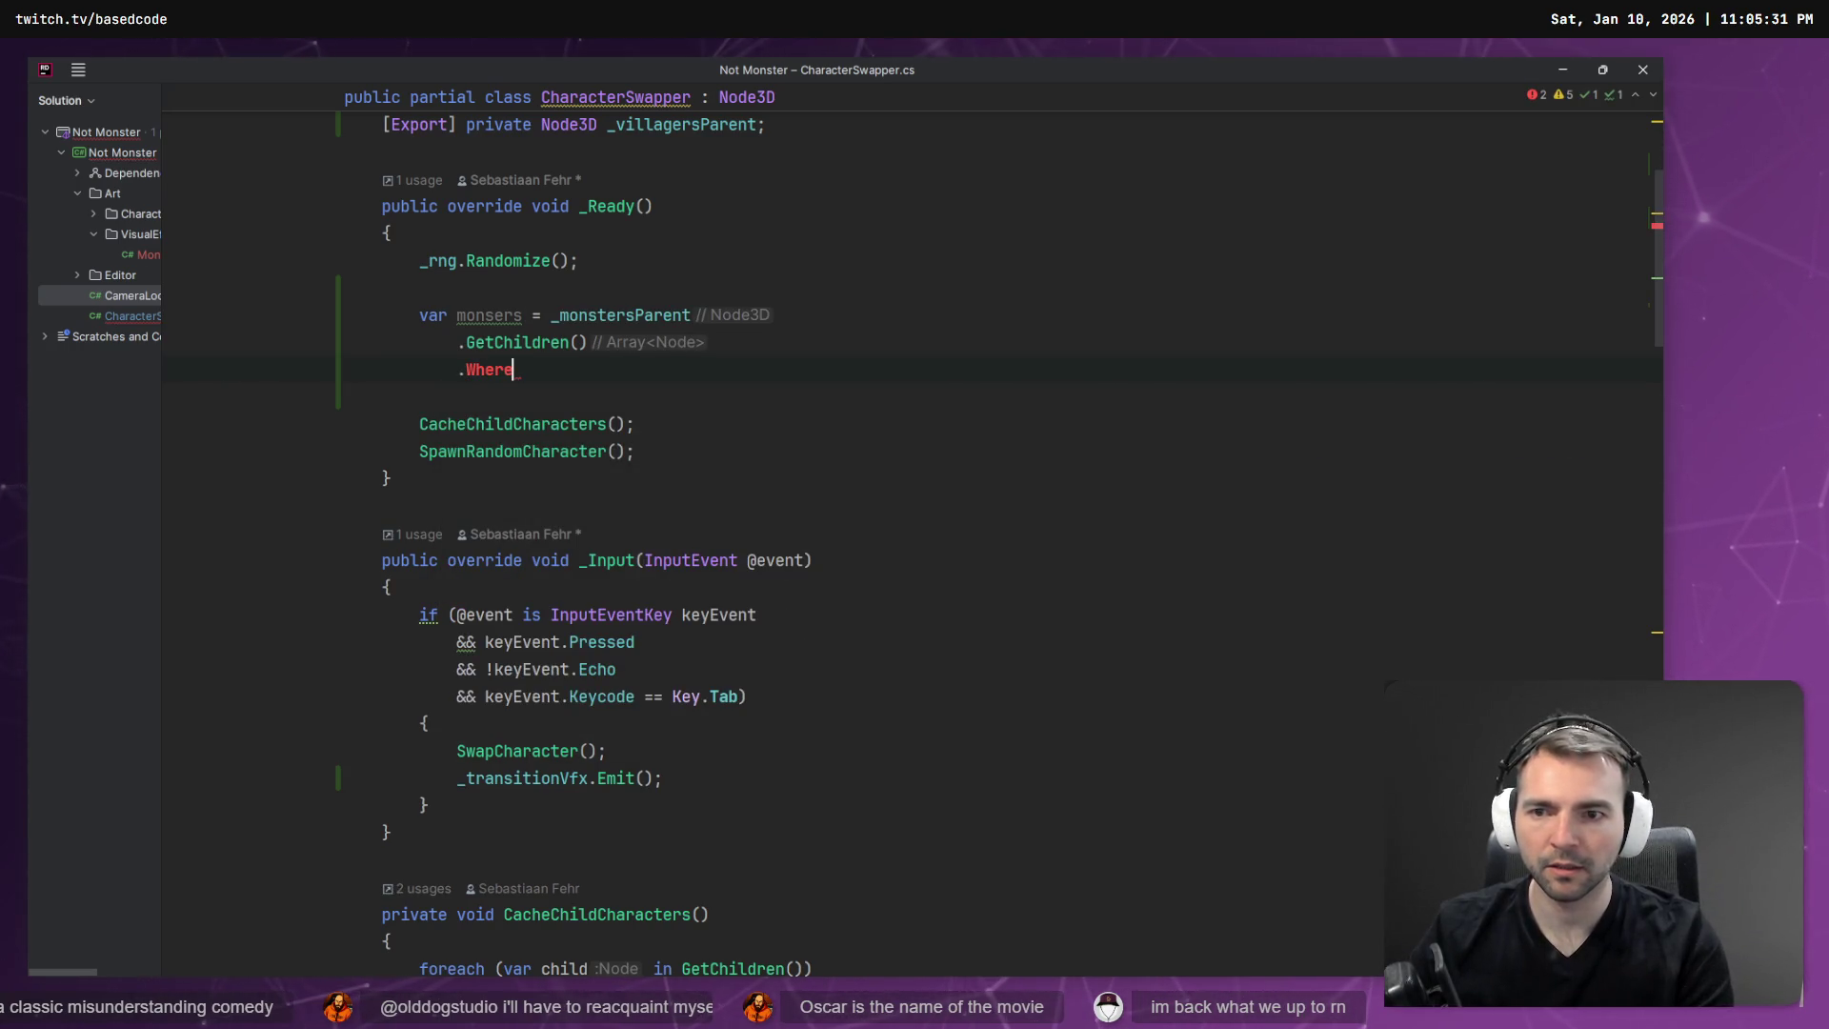
pyautogui.write(' (')
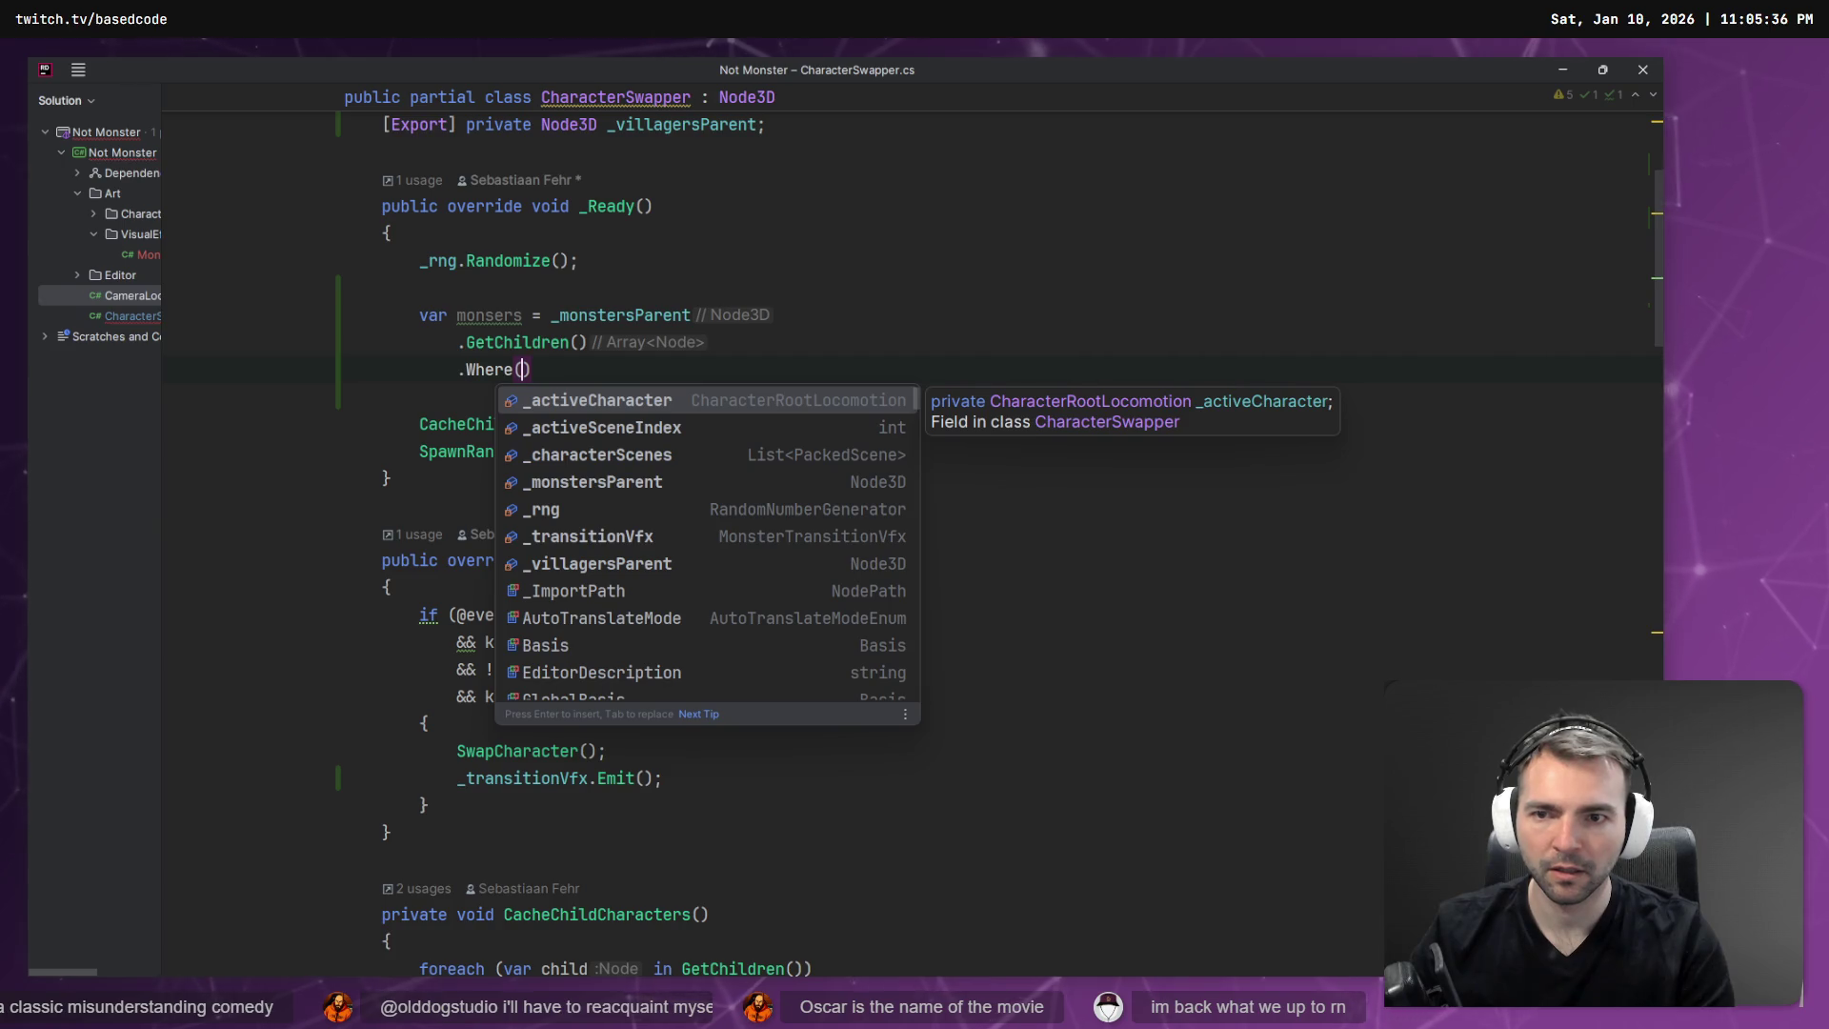
pyautogui.click(710, 342)
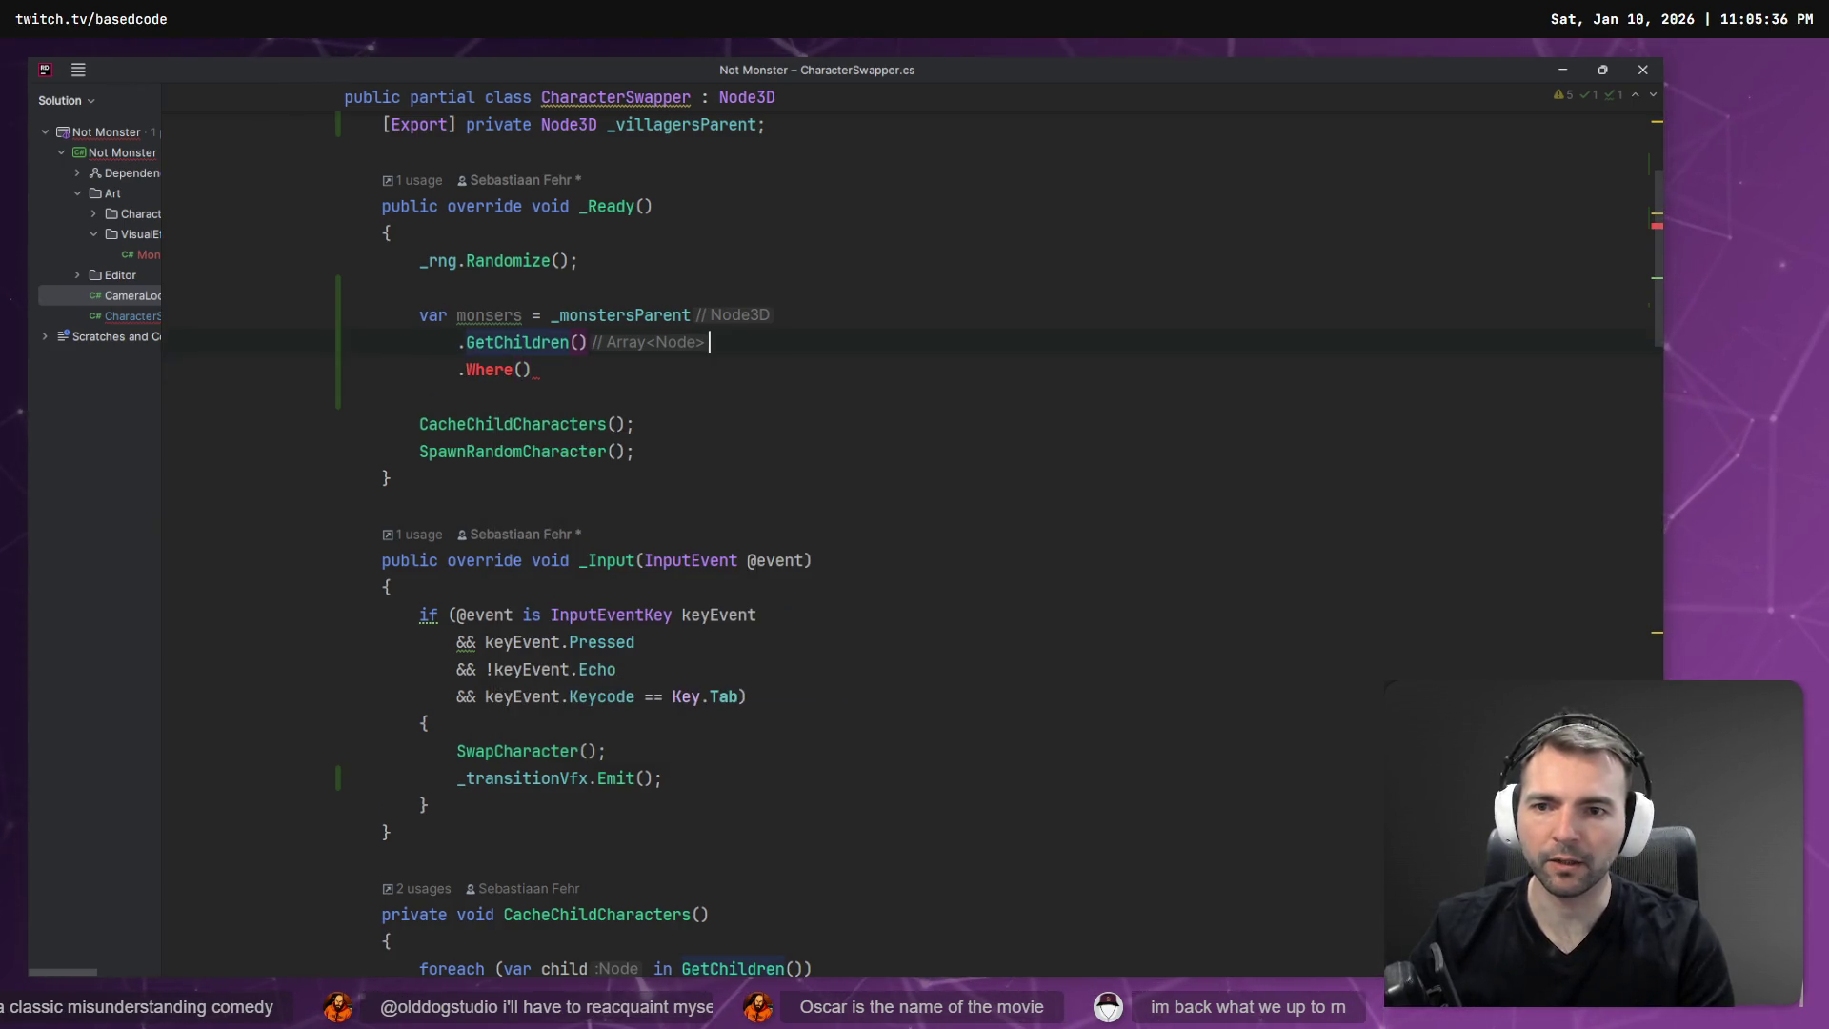
pyautogui.press('BackSpace')
pyautogui.press('BackSpace')
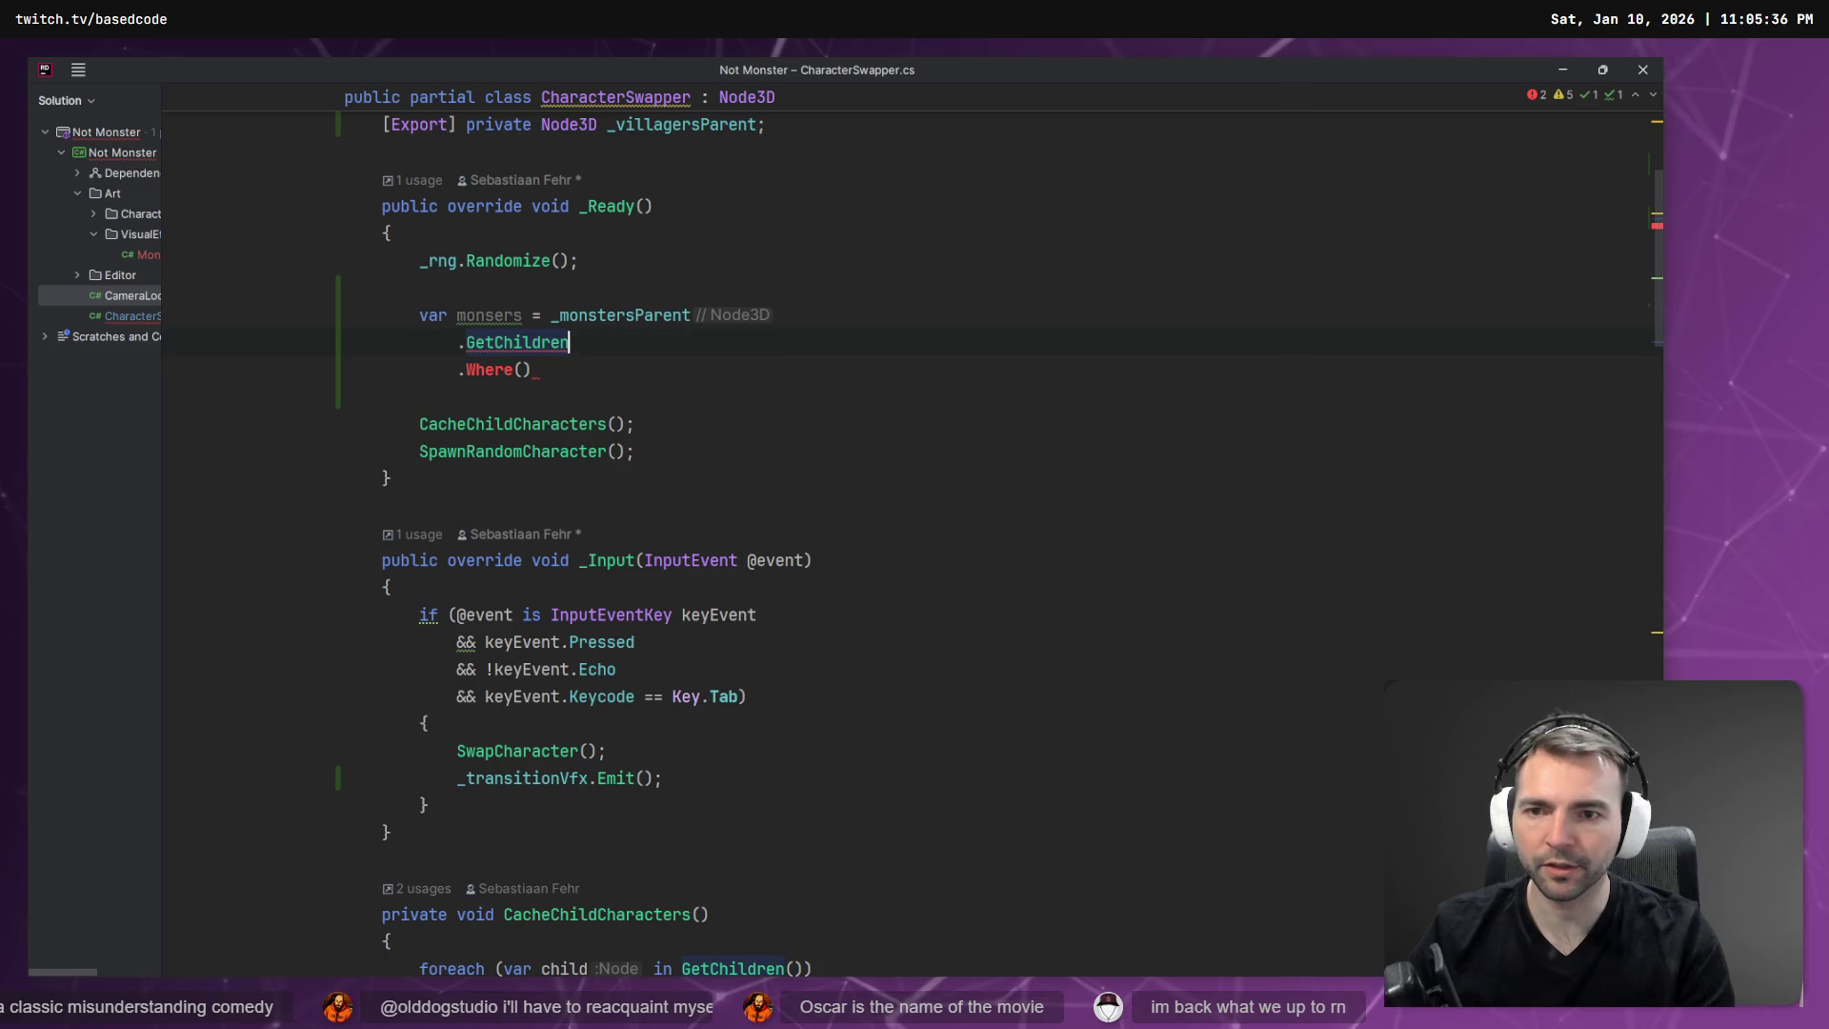
pyautogui.write('<')
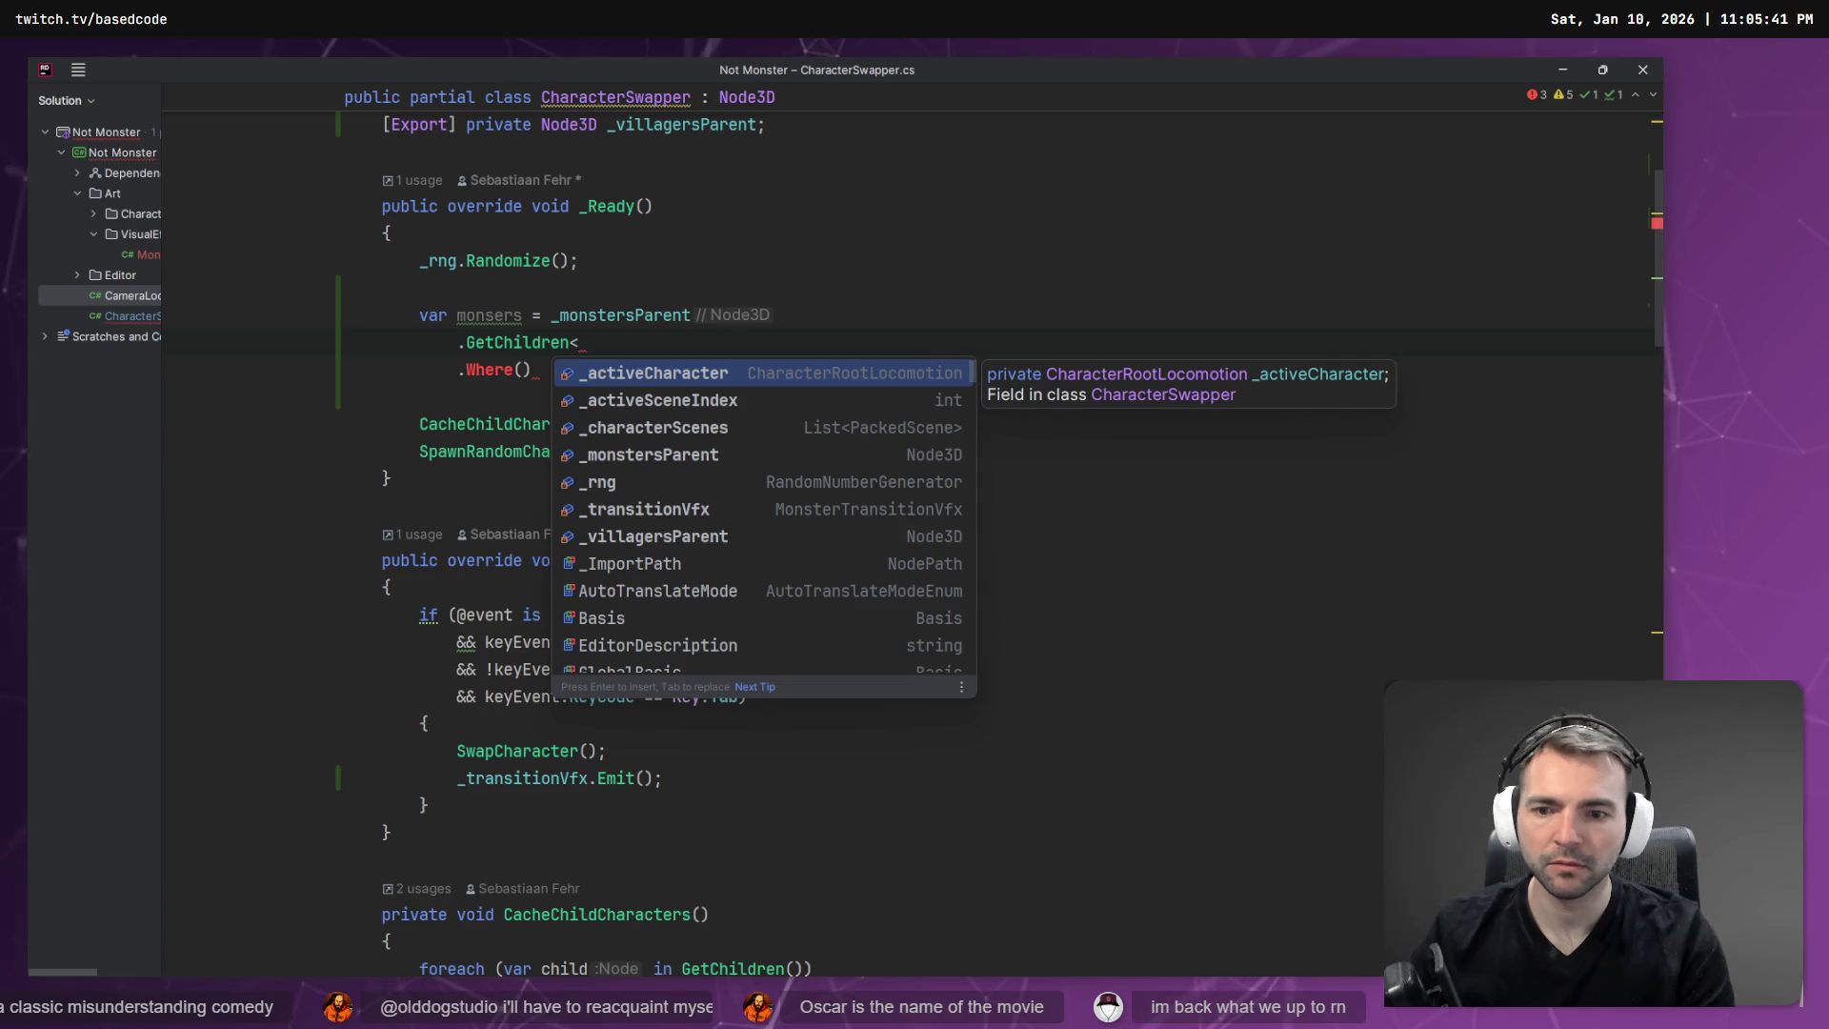
pyautogui.hotkey('alt', 'Tab')
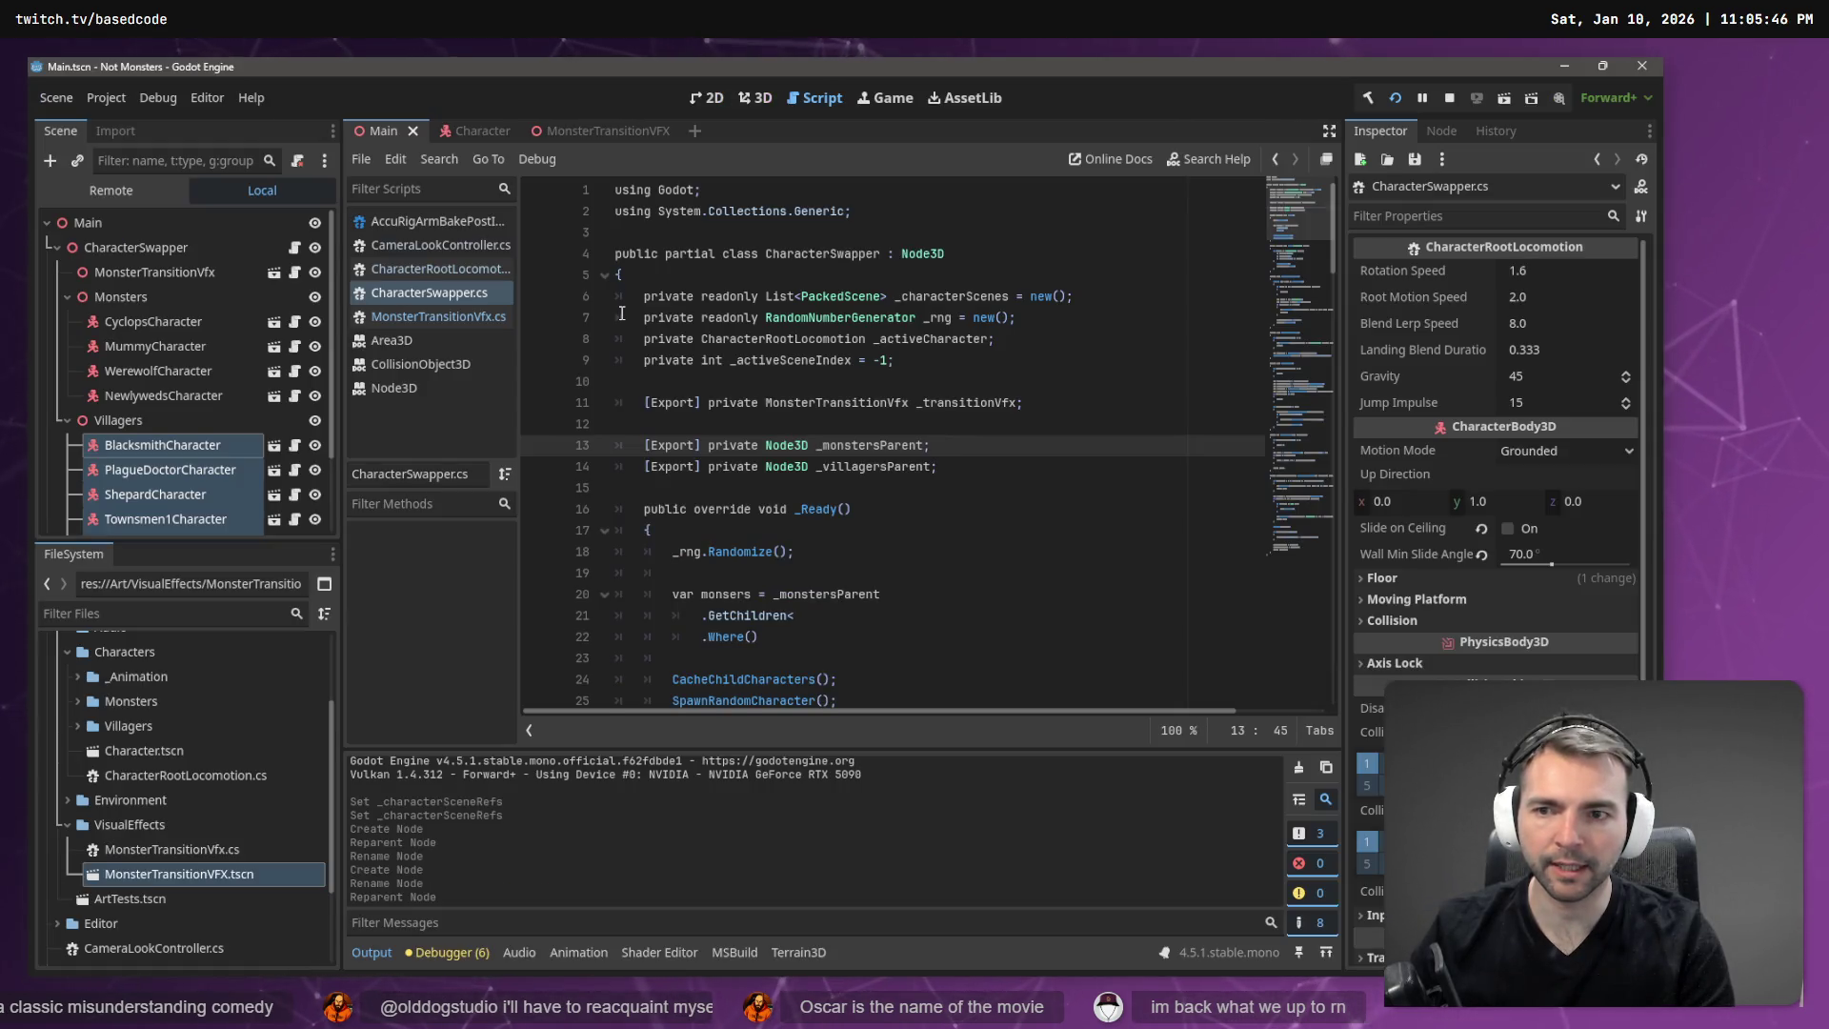
pyautogui.hotkey('alt', 'Tab')
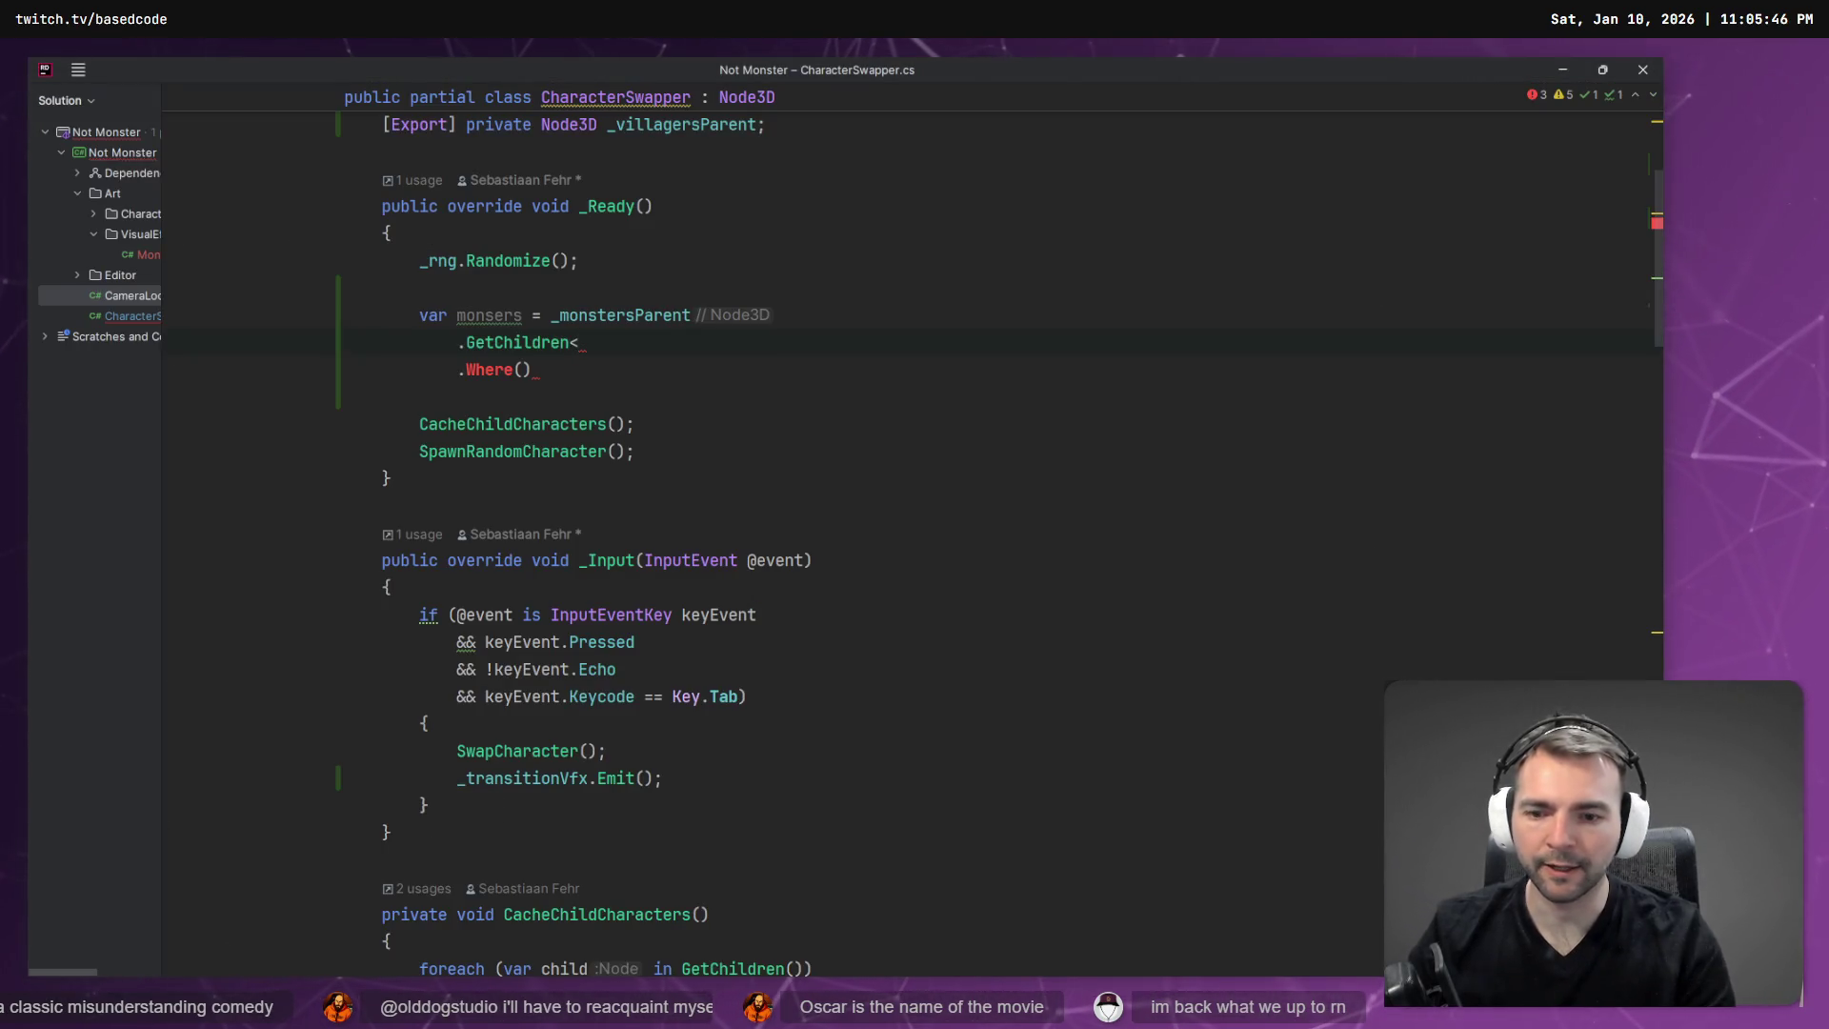
# Make the call GetChildren<CharacterRootLocomotion>() and remove the leftover Where line
pyautogui.scroll(-4, 688, 657)
pyautogui.scroll(5, 726, 699)
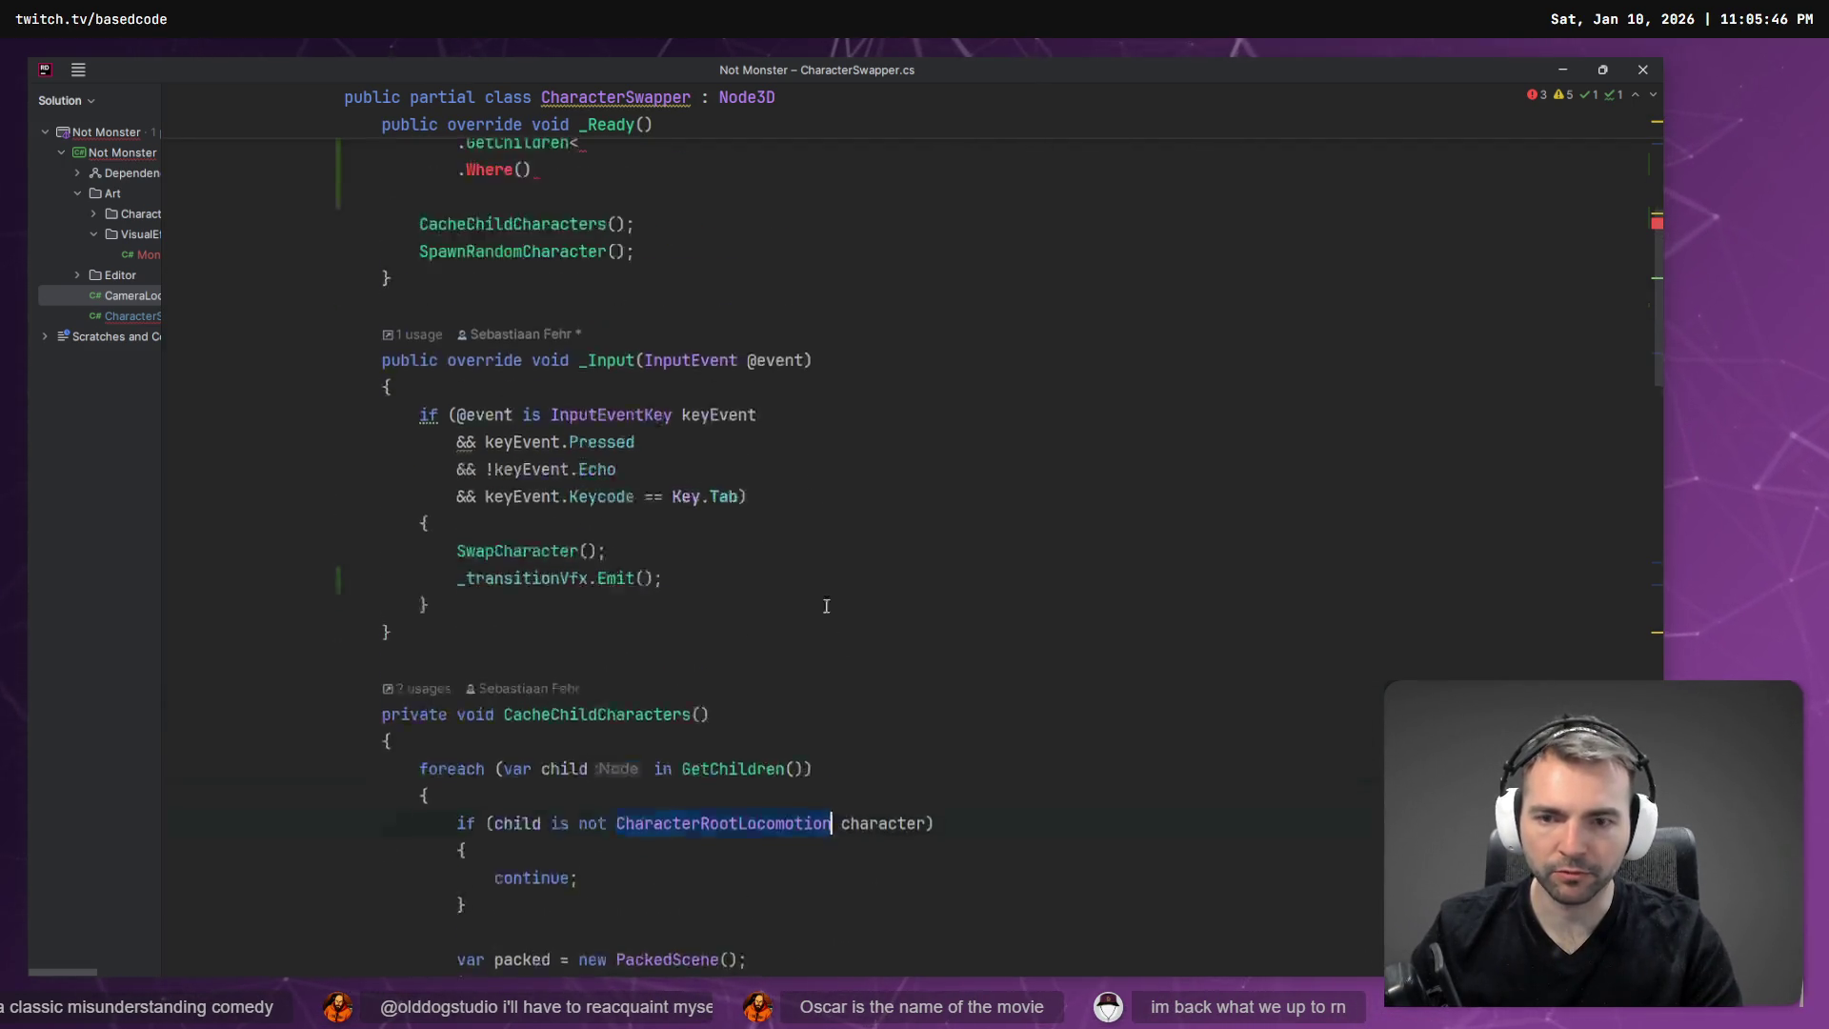
pyautogui.write('CharacterRootLocomotion')
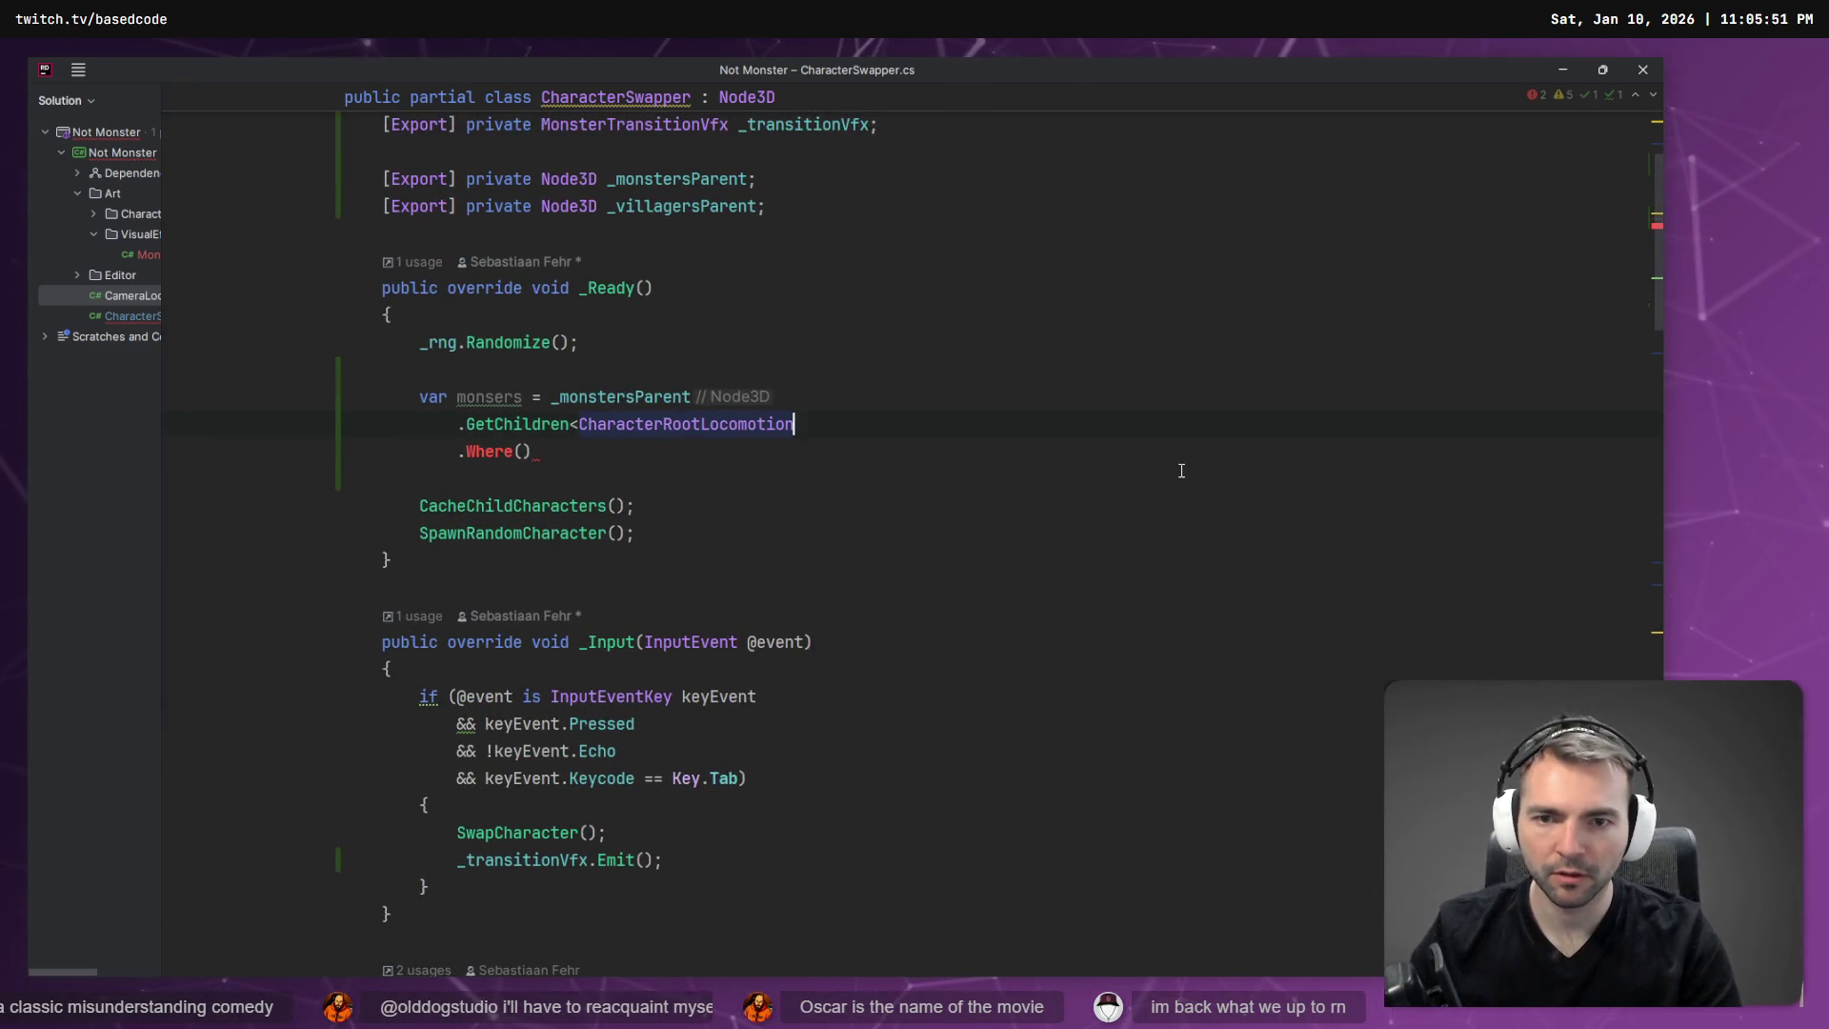
pyautogui.write('?')
pyautogui.press('BackSpace')
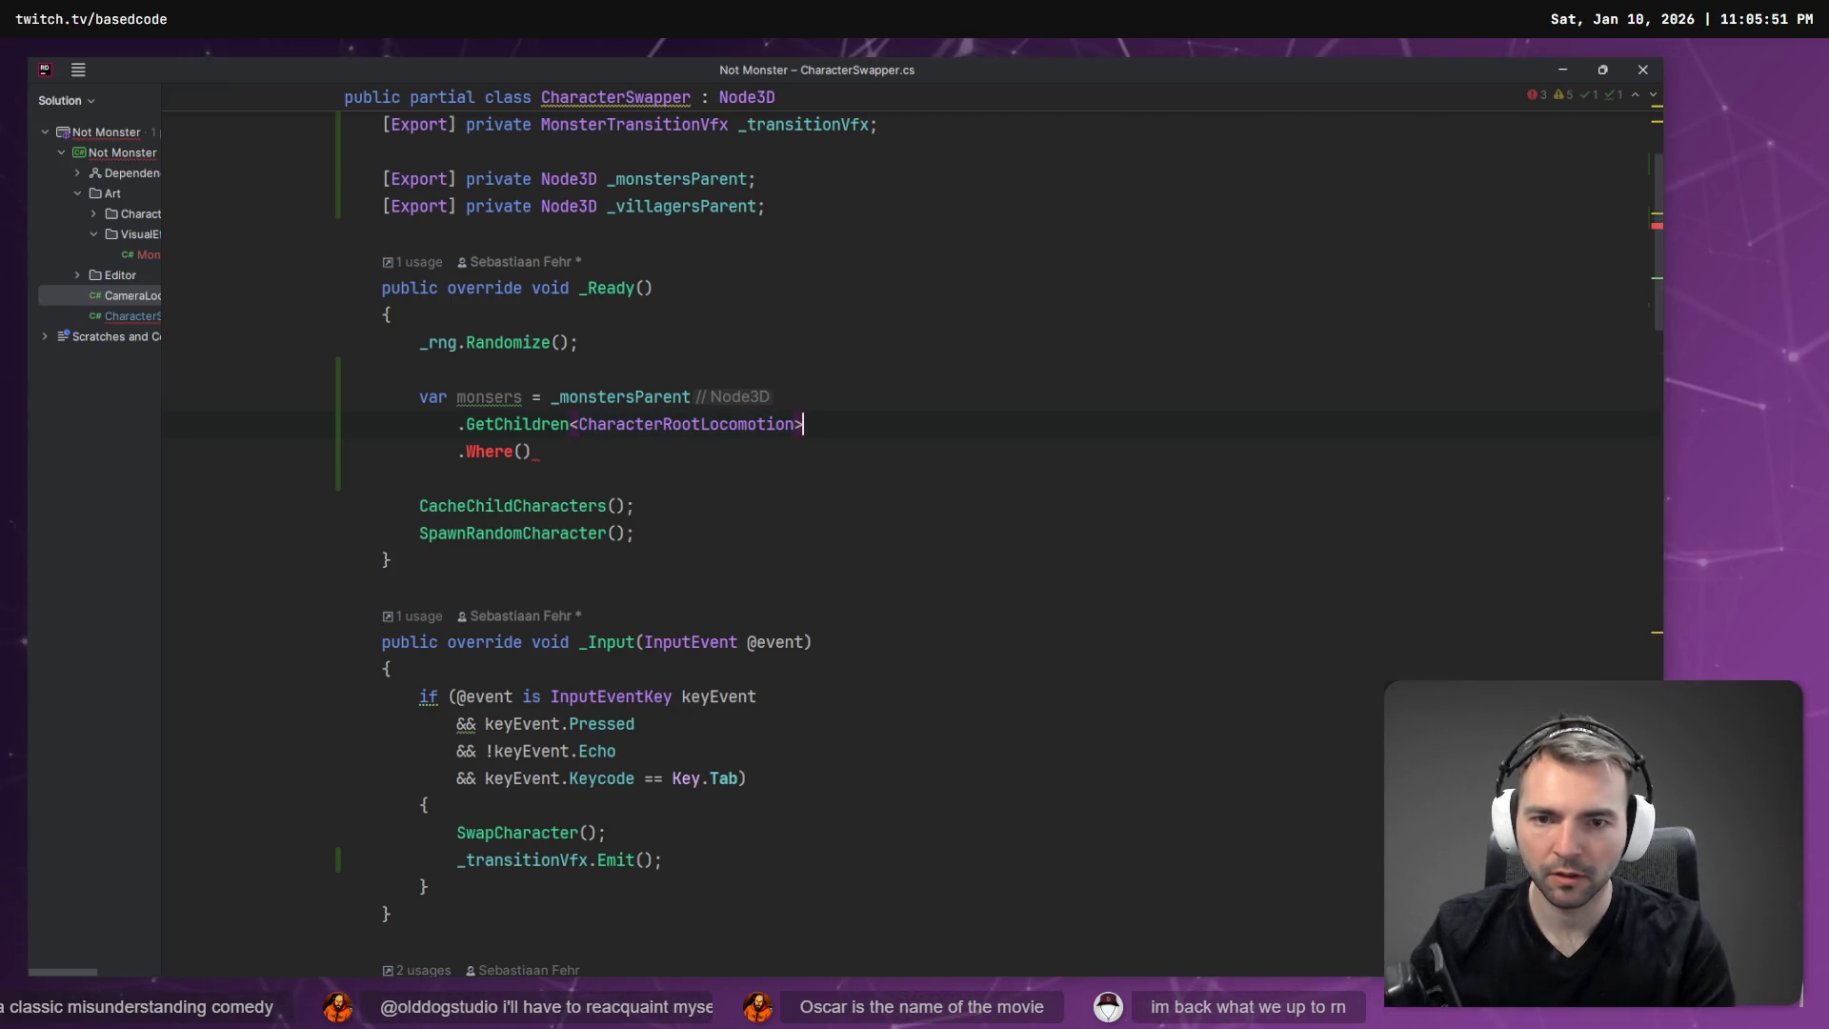
pyautogui.write('>()')
pyautogui.hotkey('shift', 'Down')
pyautogui.press('BackSpace')
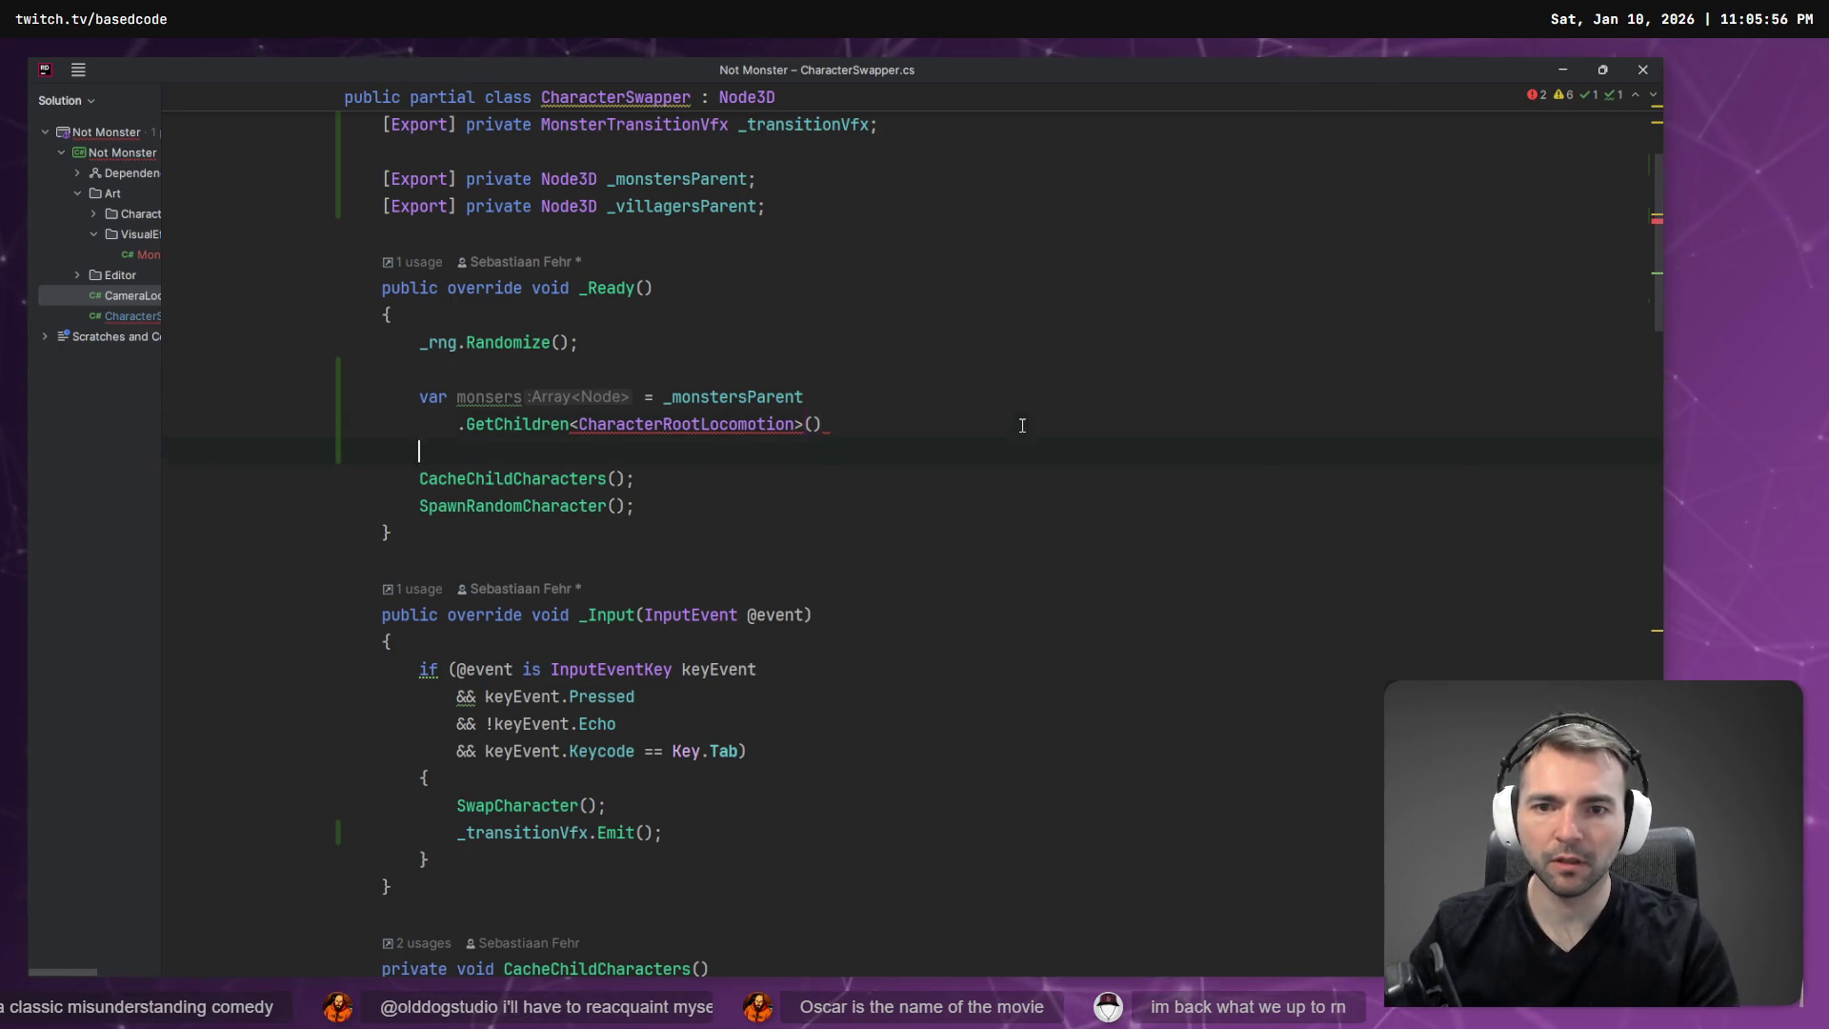
# Restore plain GetChildren() and chain .Where(c => c is CharacterRootLocomotion)
pyautogui.write('[')
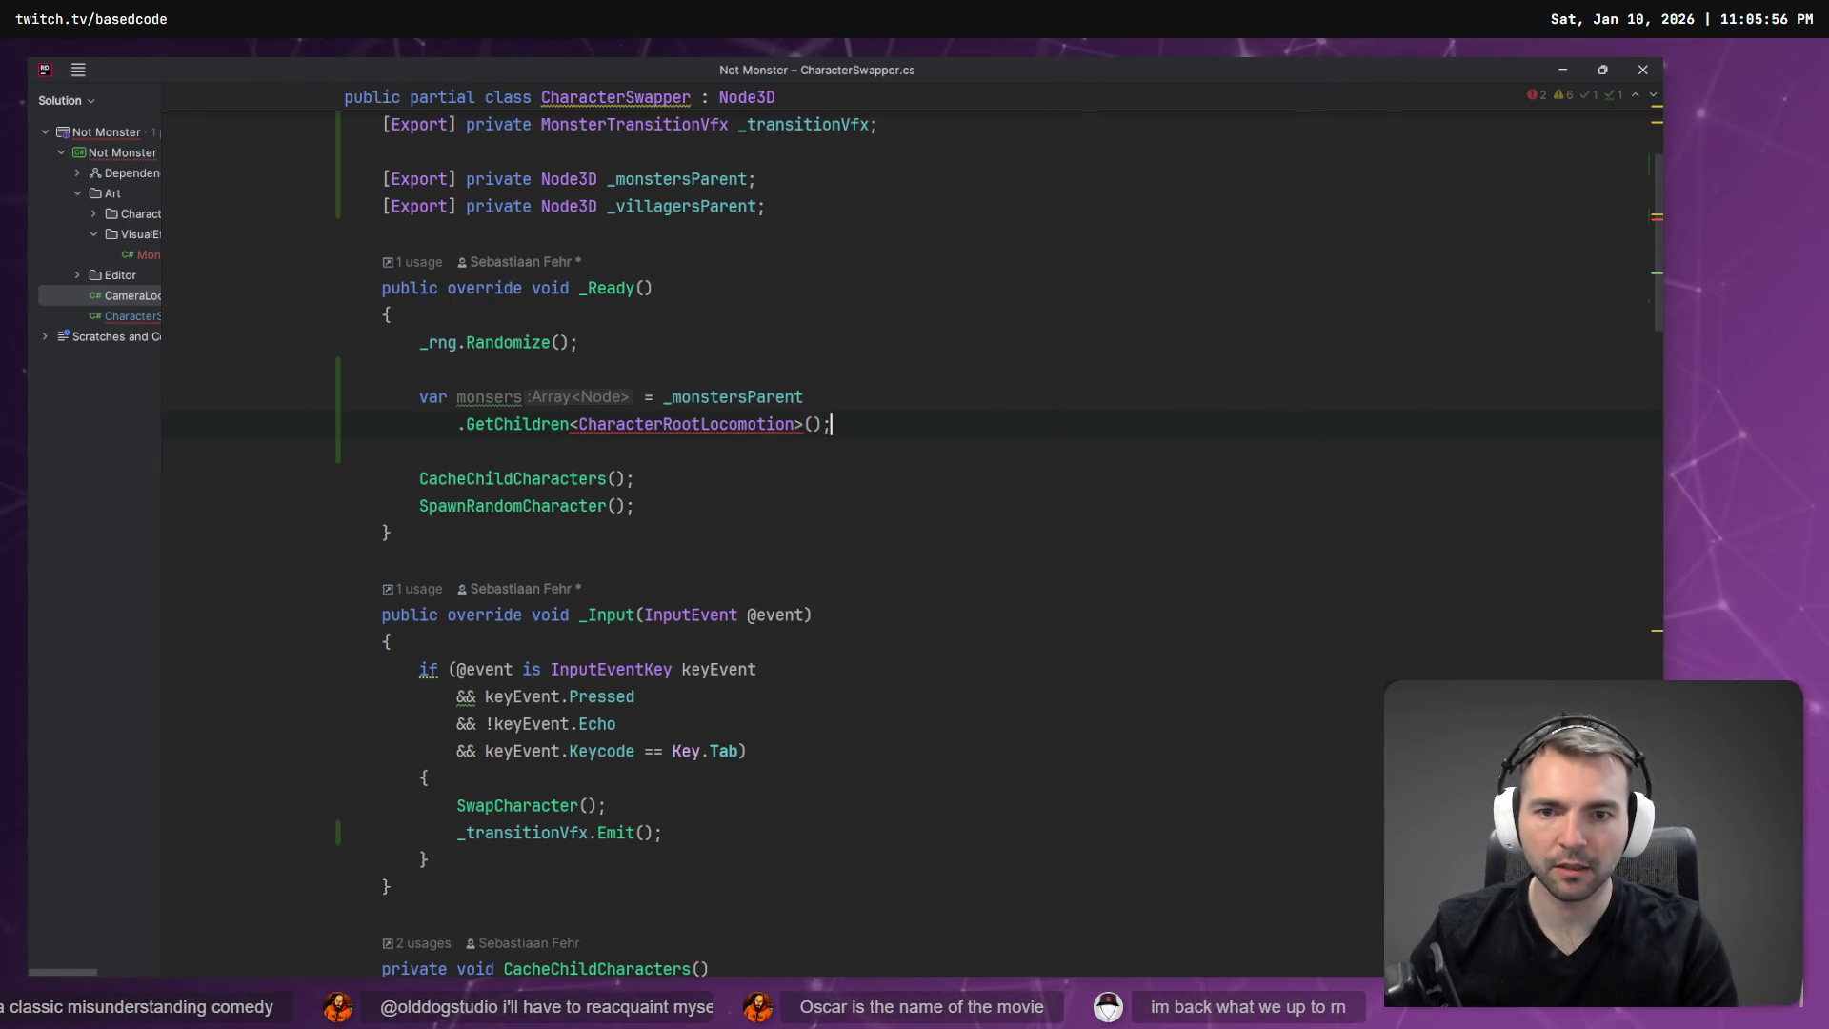
pyautogui.hotkey('ctrl', 'shift', 'Left')
pyautogui.press('BackSpace')
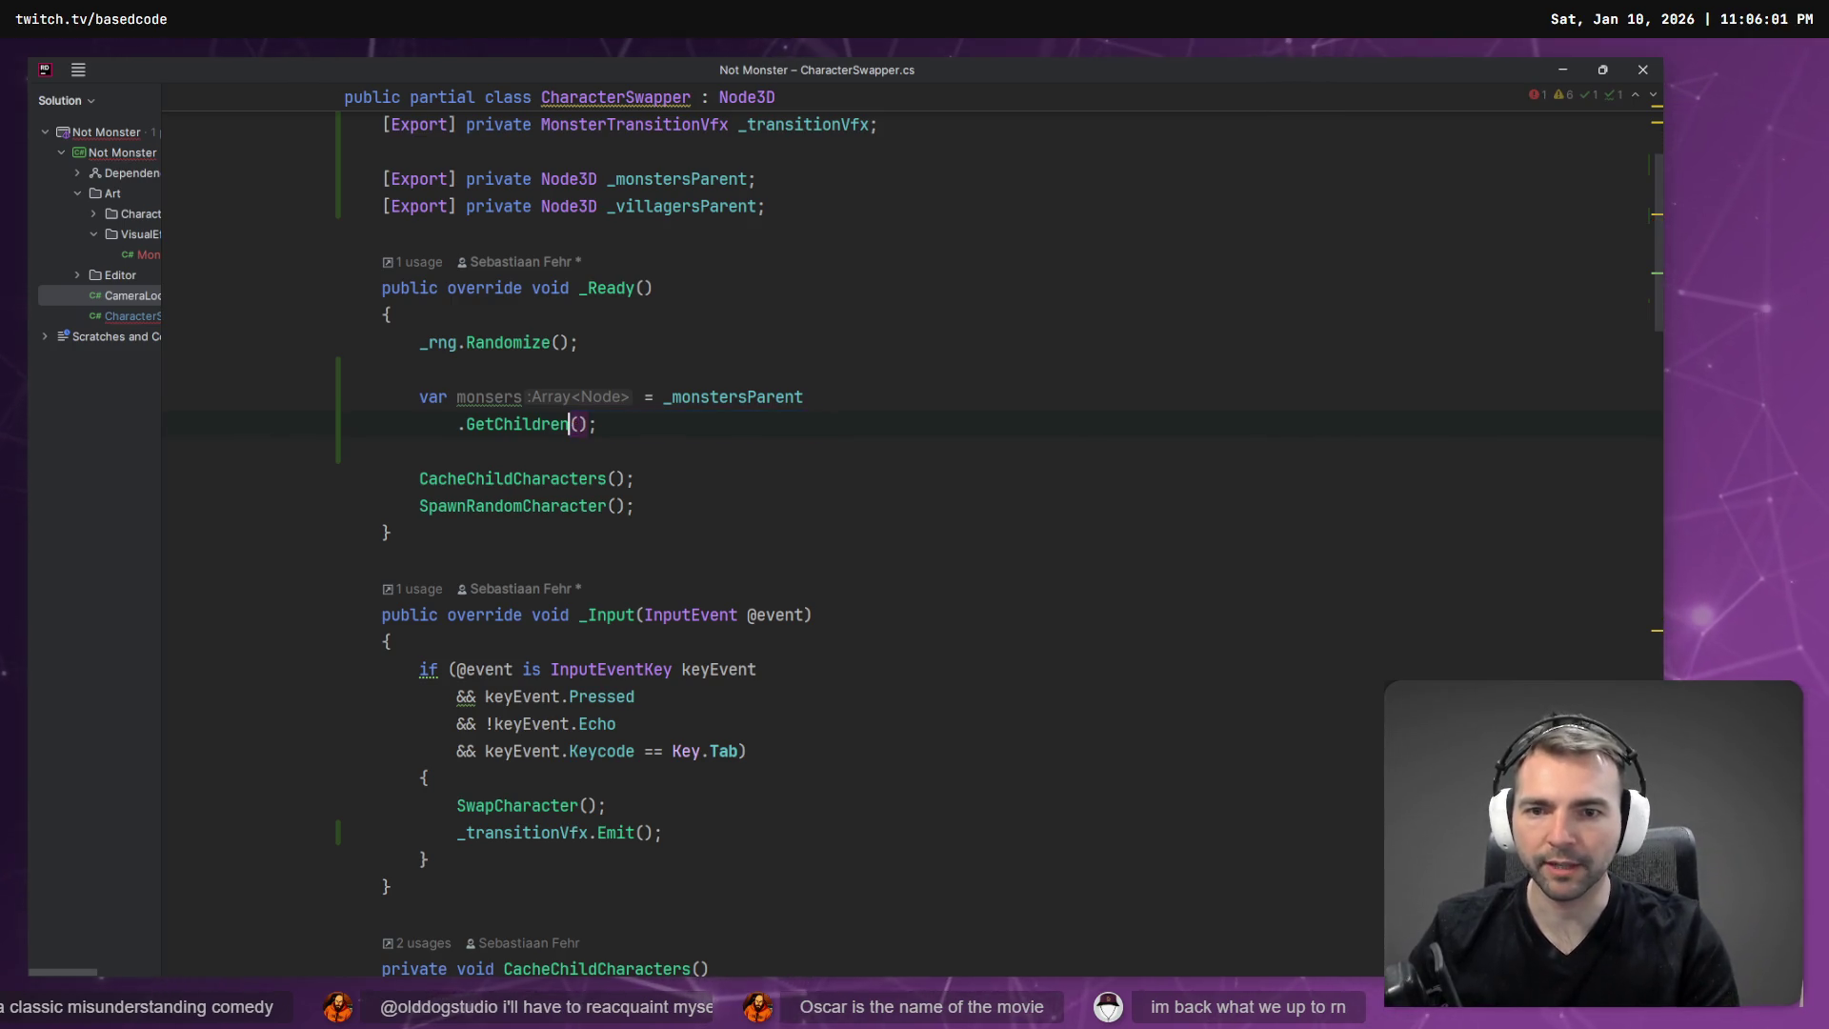
pyautogui.press('Right')
pyautogui.press('Right')
pyautogui.press('Return')
pyautogui.write('.Where(c =')
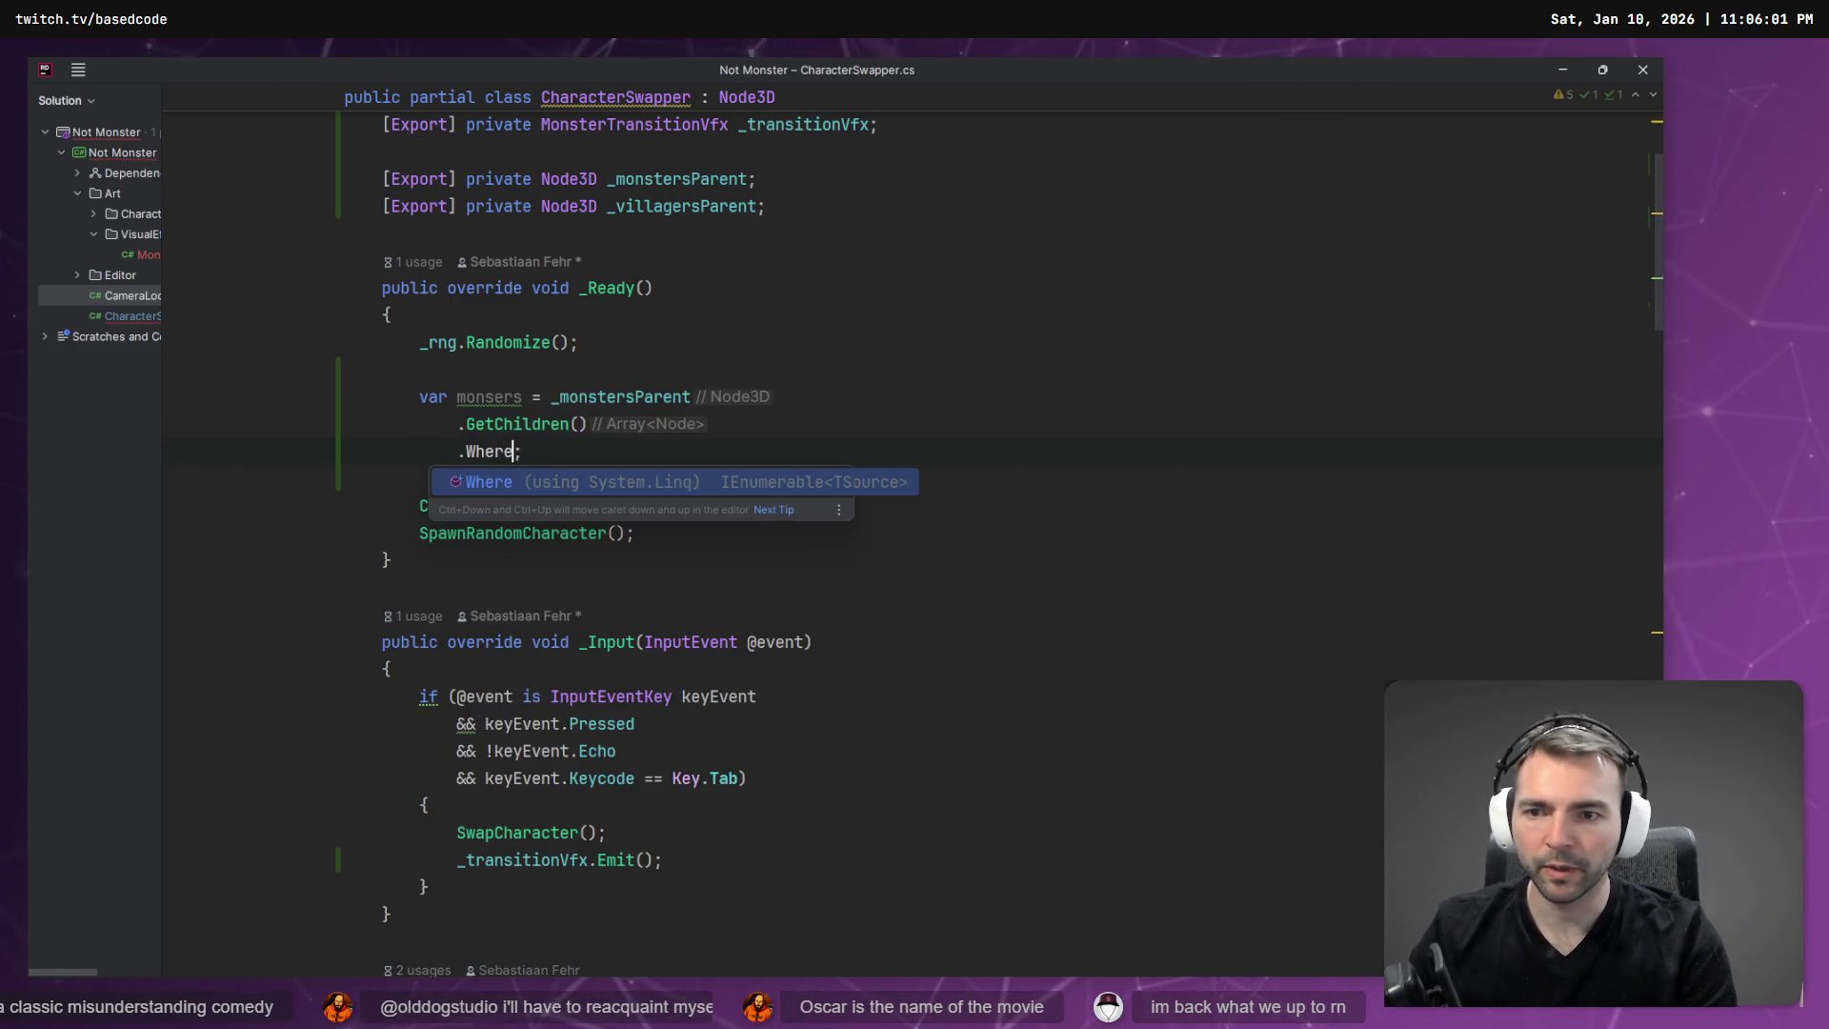
pyautogui.write('>')
pyautogui.press('Escape')
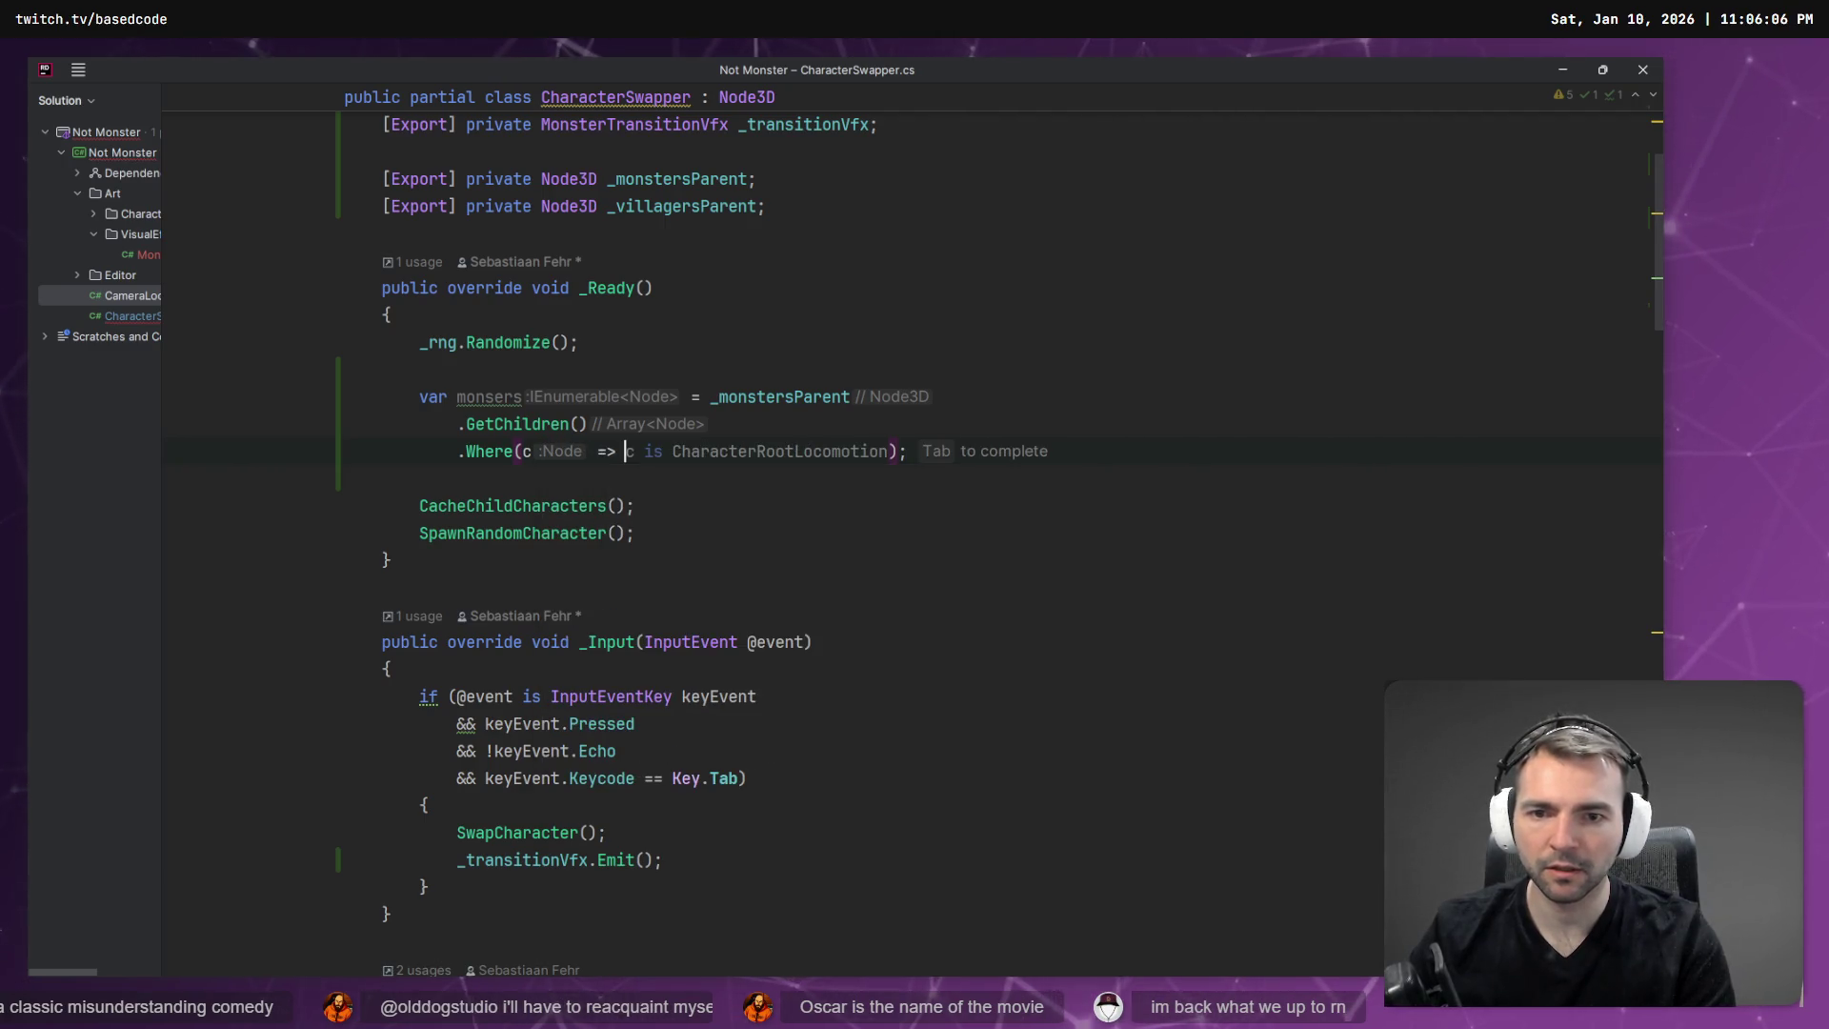
pyautogui.press('Tab')
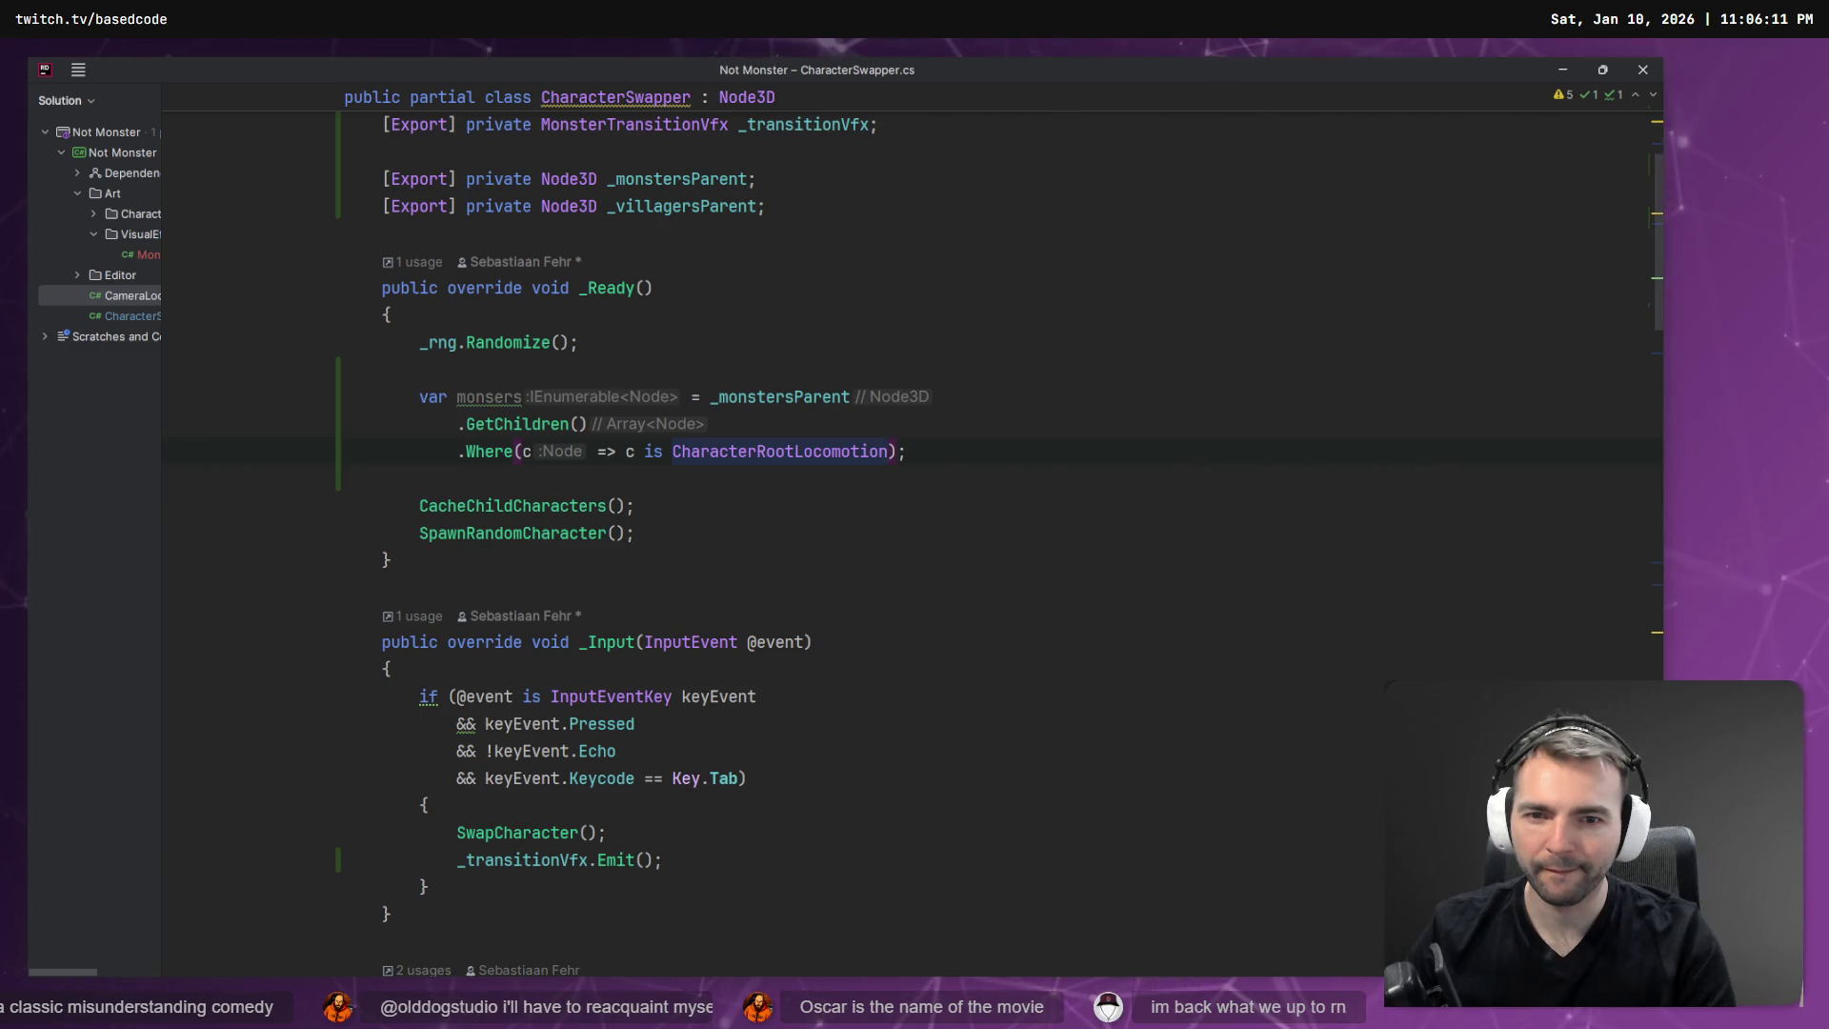
pyautogui.write(')')
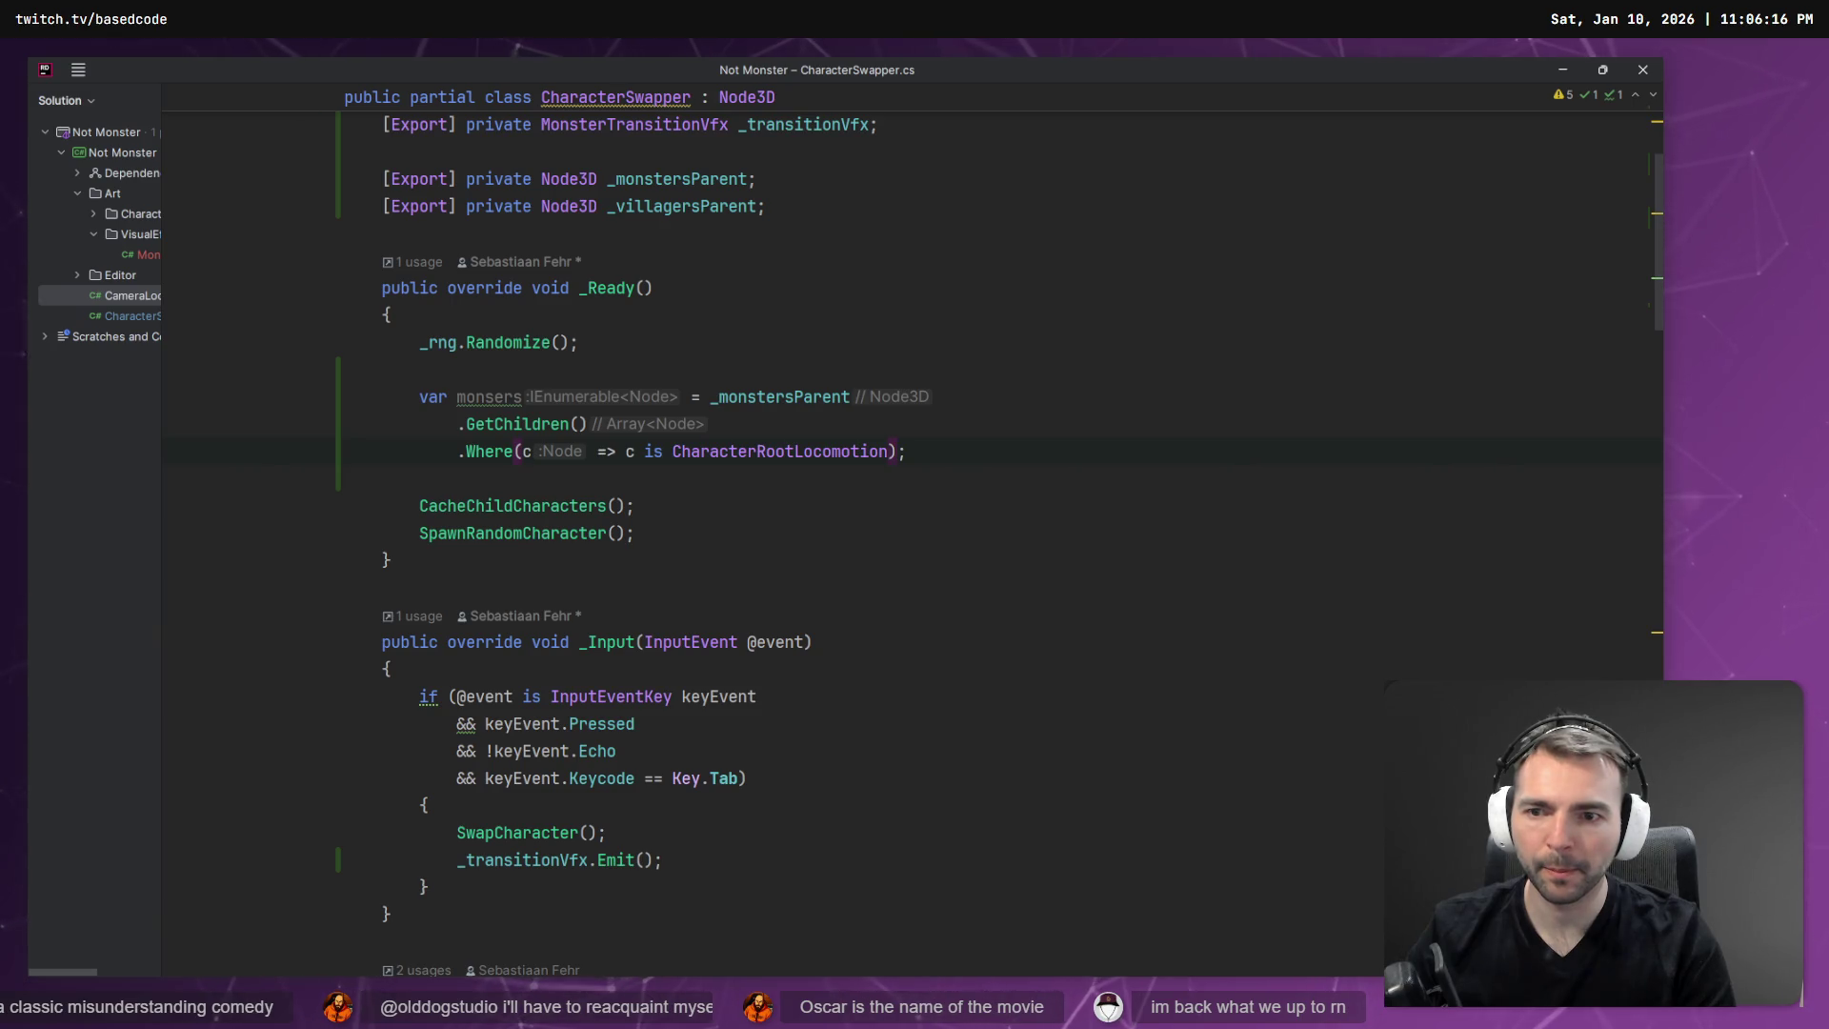
pyautogui.press('Return')
# Add a Select cast, then replace Where and Select with OfType<CharacterRootLocomotion>()
pyautogui.write('.Se')
pyautogui.press('Tab')
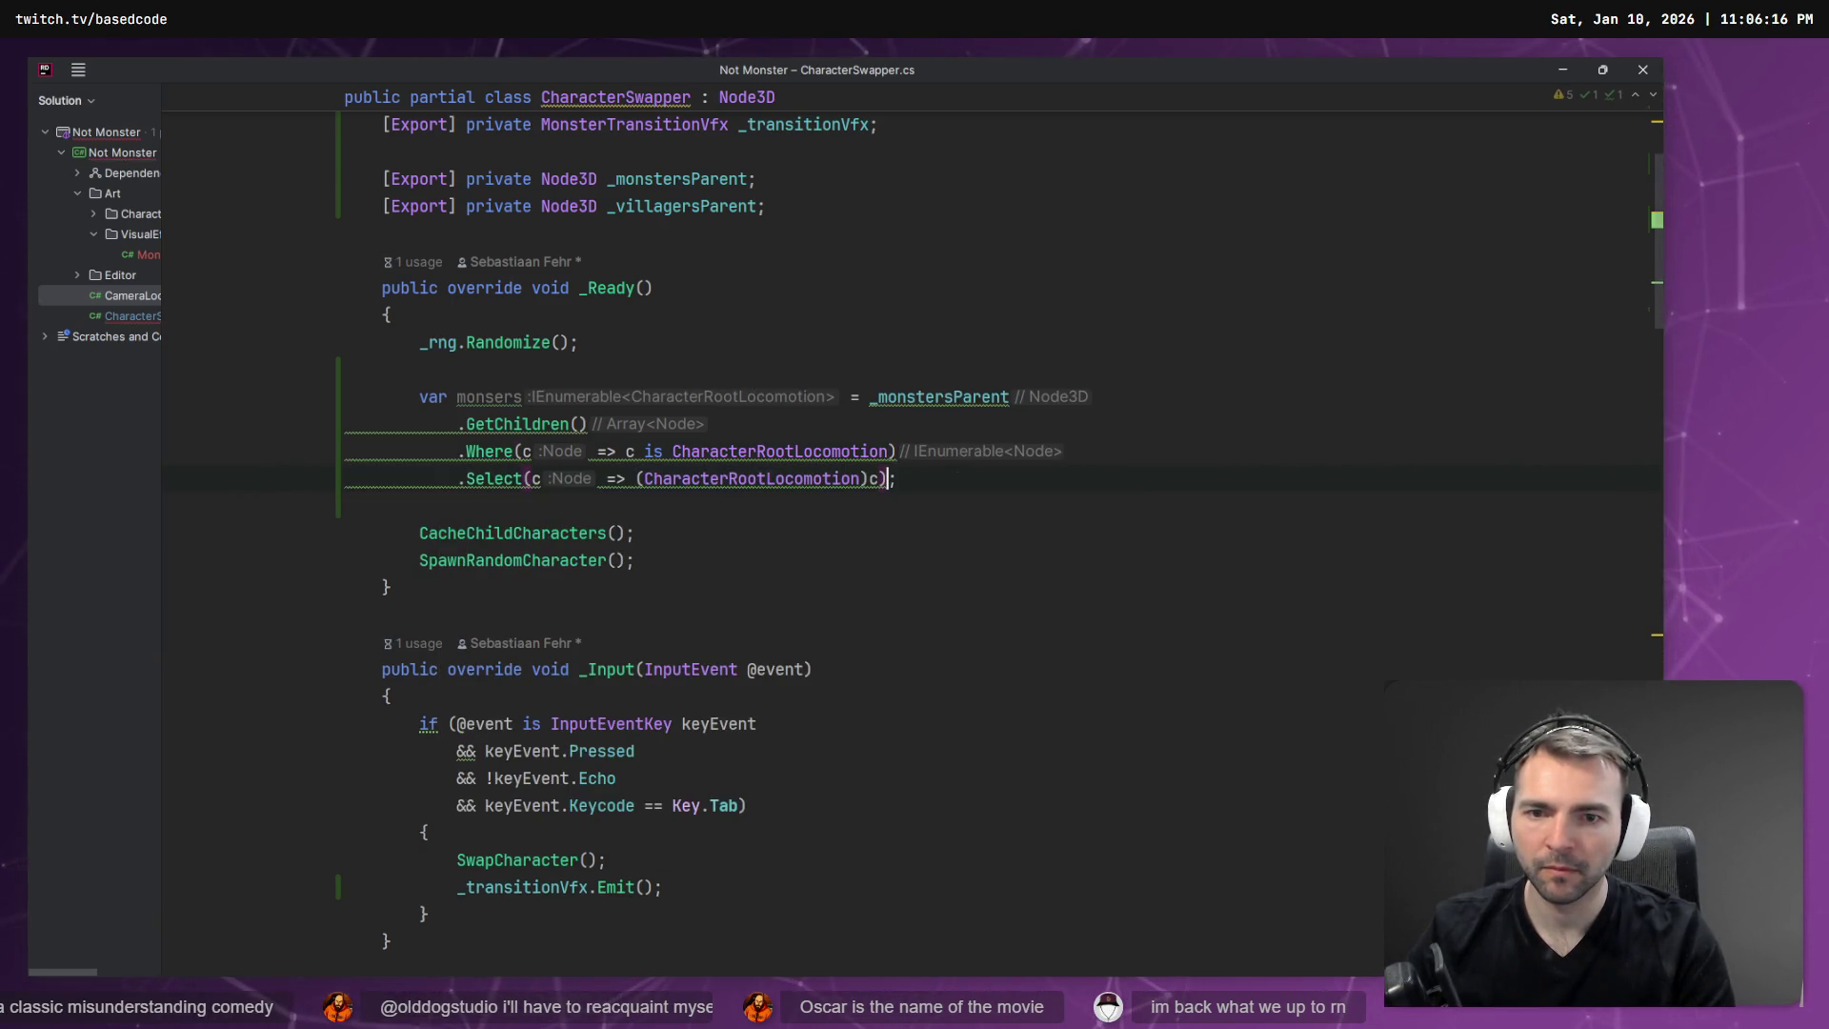
pyautogui.press('Left')
pyautogui.hotkey('alt', 'Return')
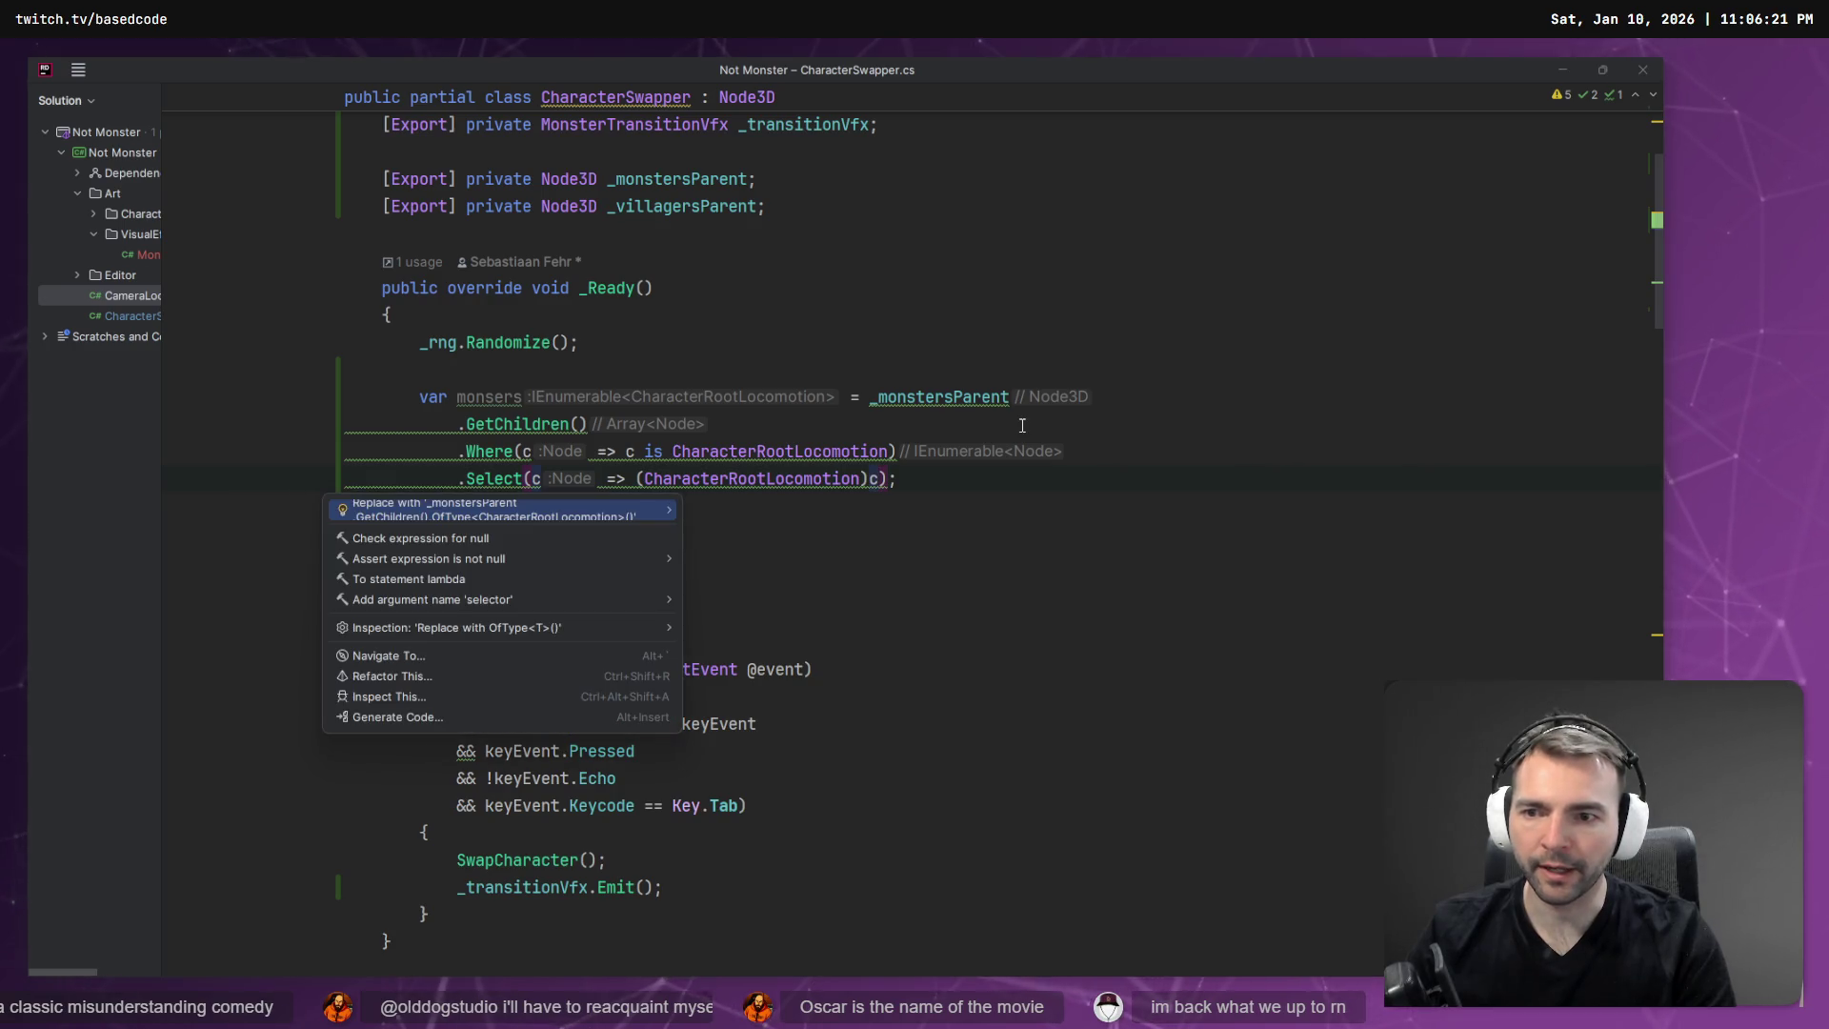
pyautogui.press('Return')
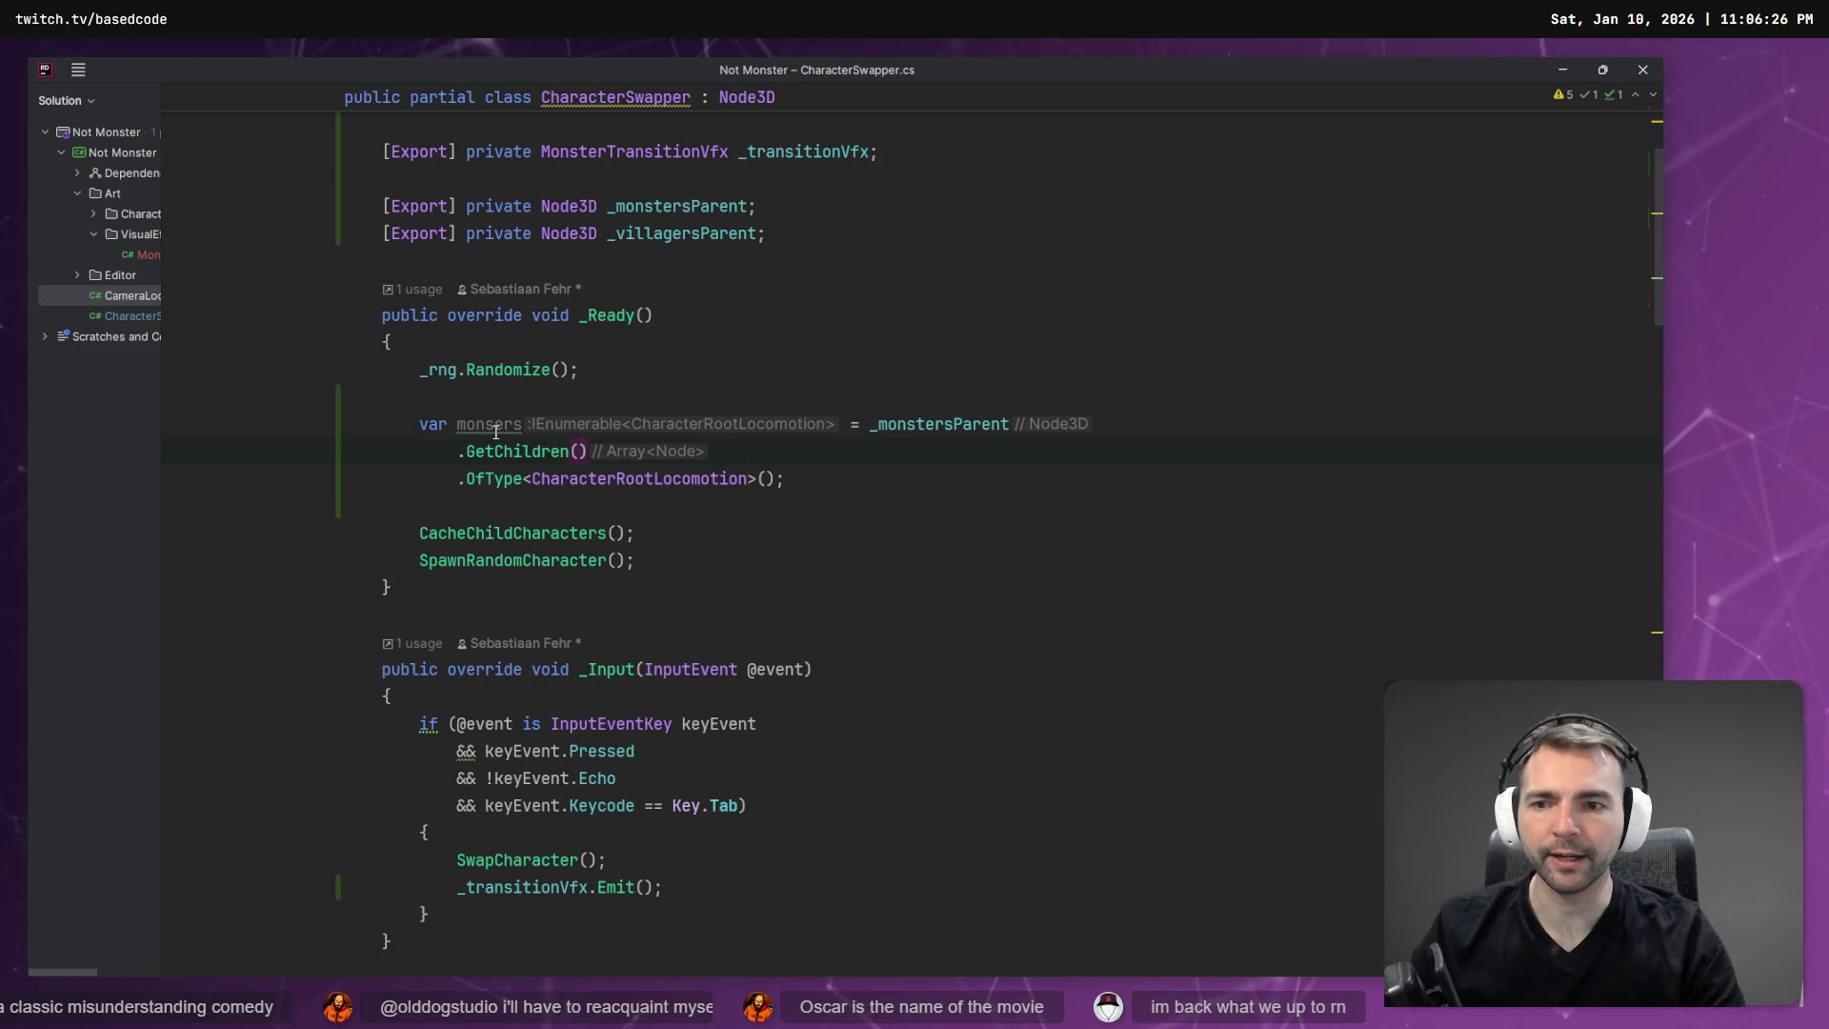
# Rename the variable monsers to monsters and switch to Godot
pyautogui.click(598, 479)
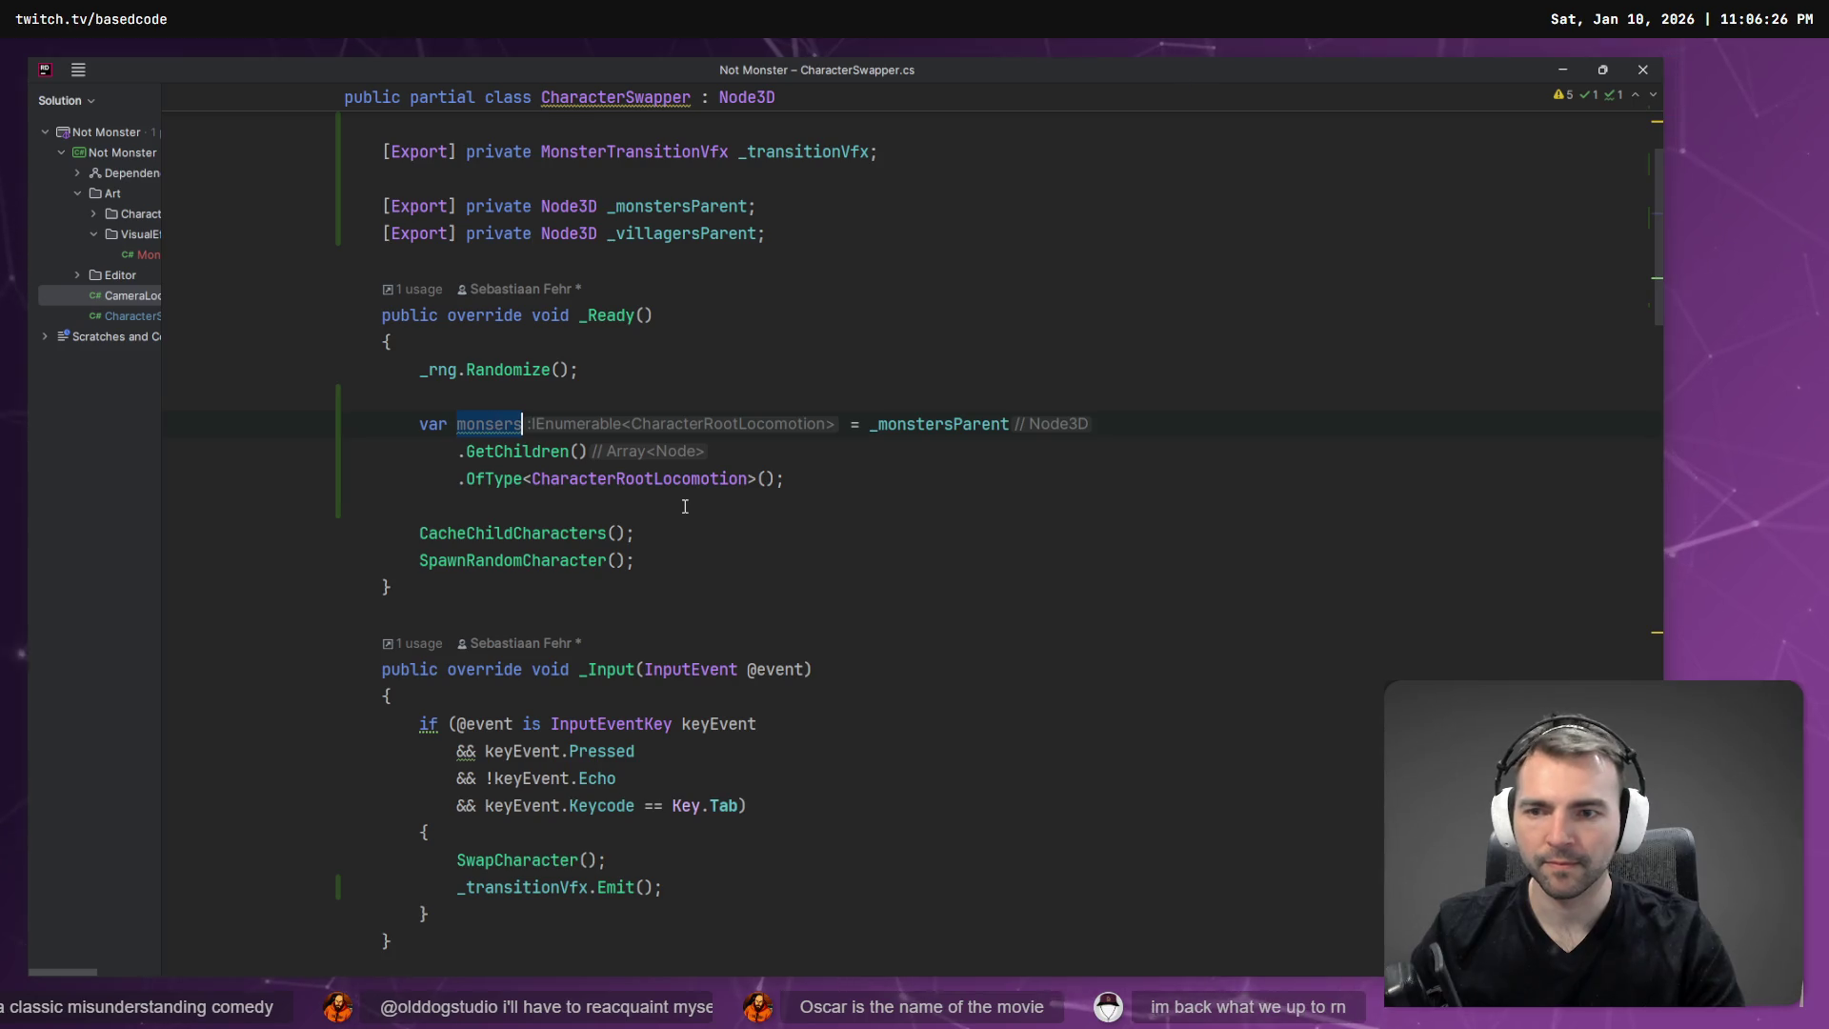
pyautogui.write('monsters')
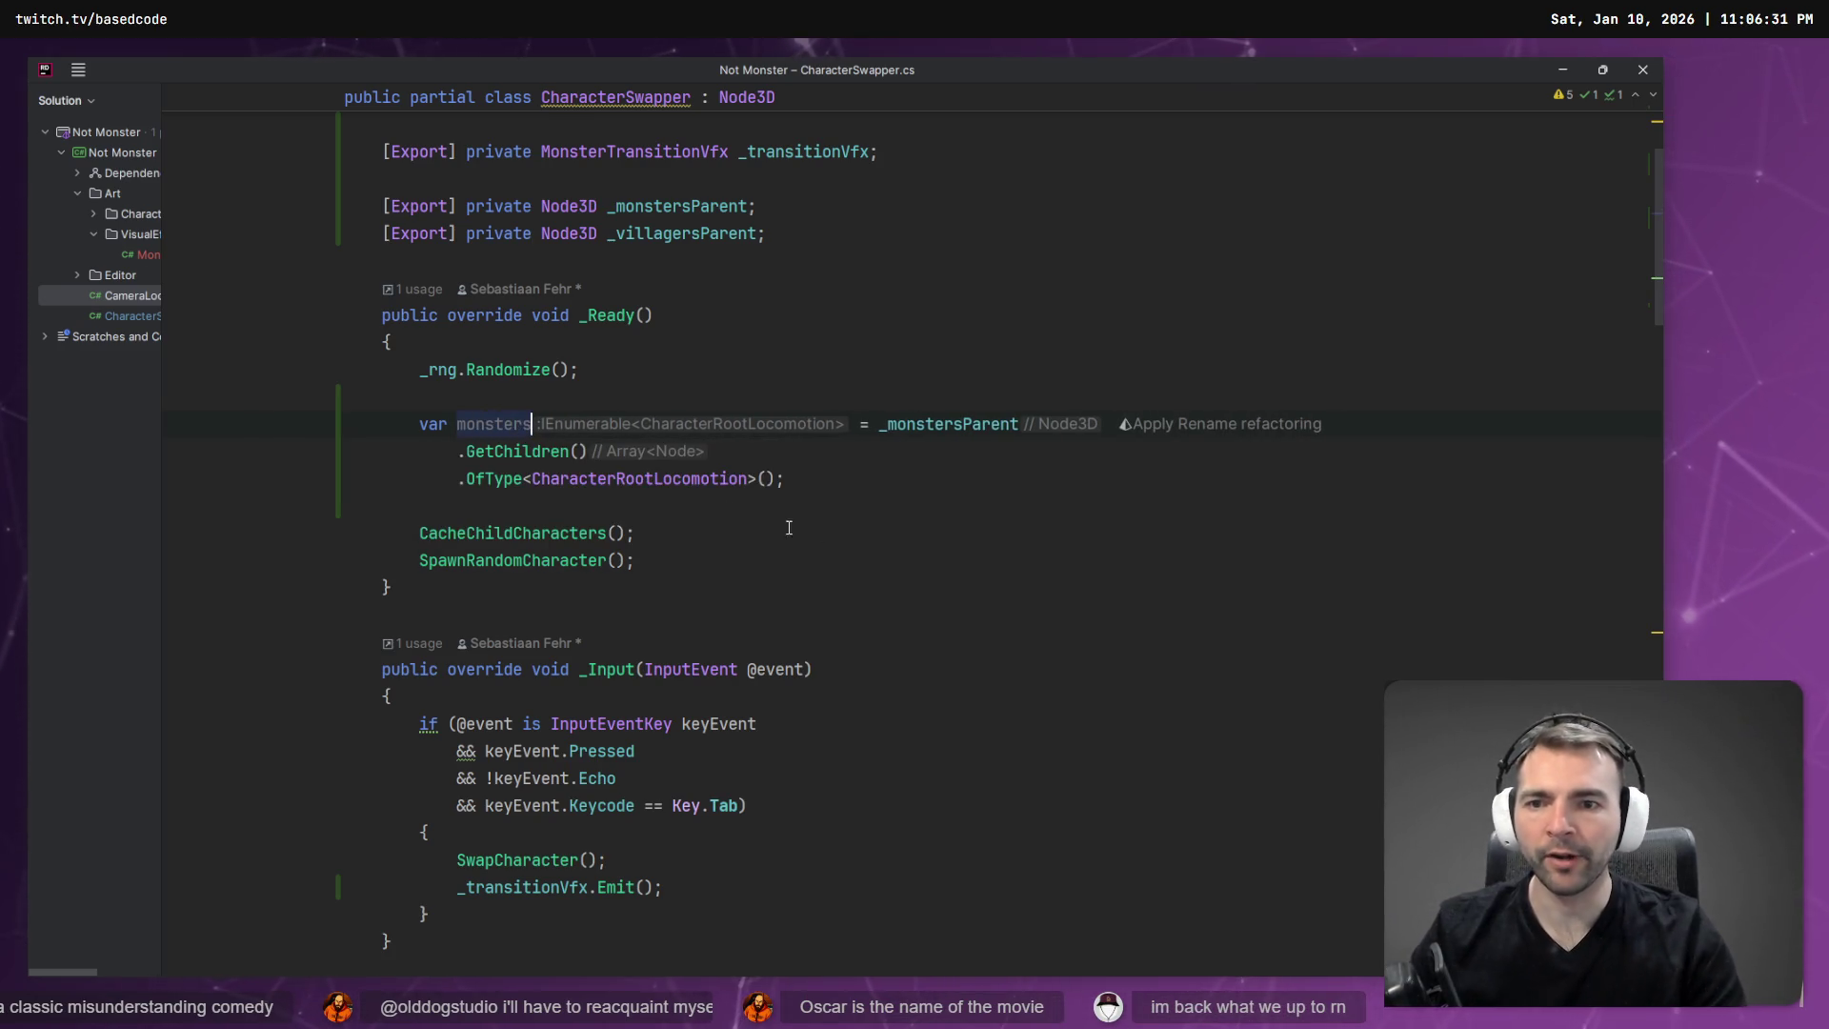
pyautogui.click(957, 480)
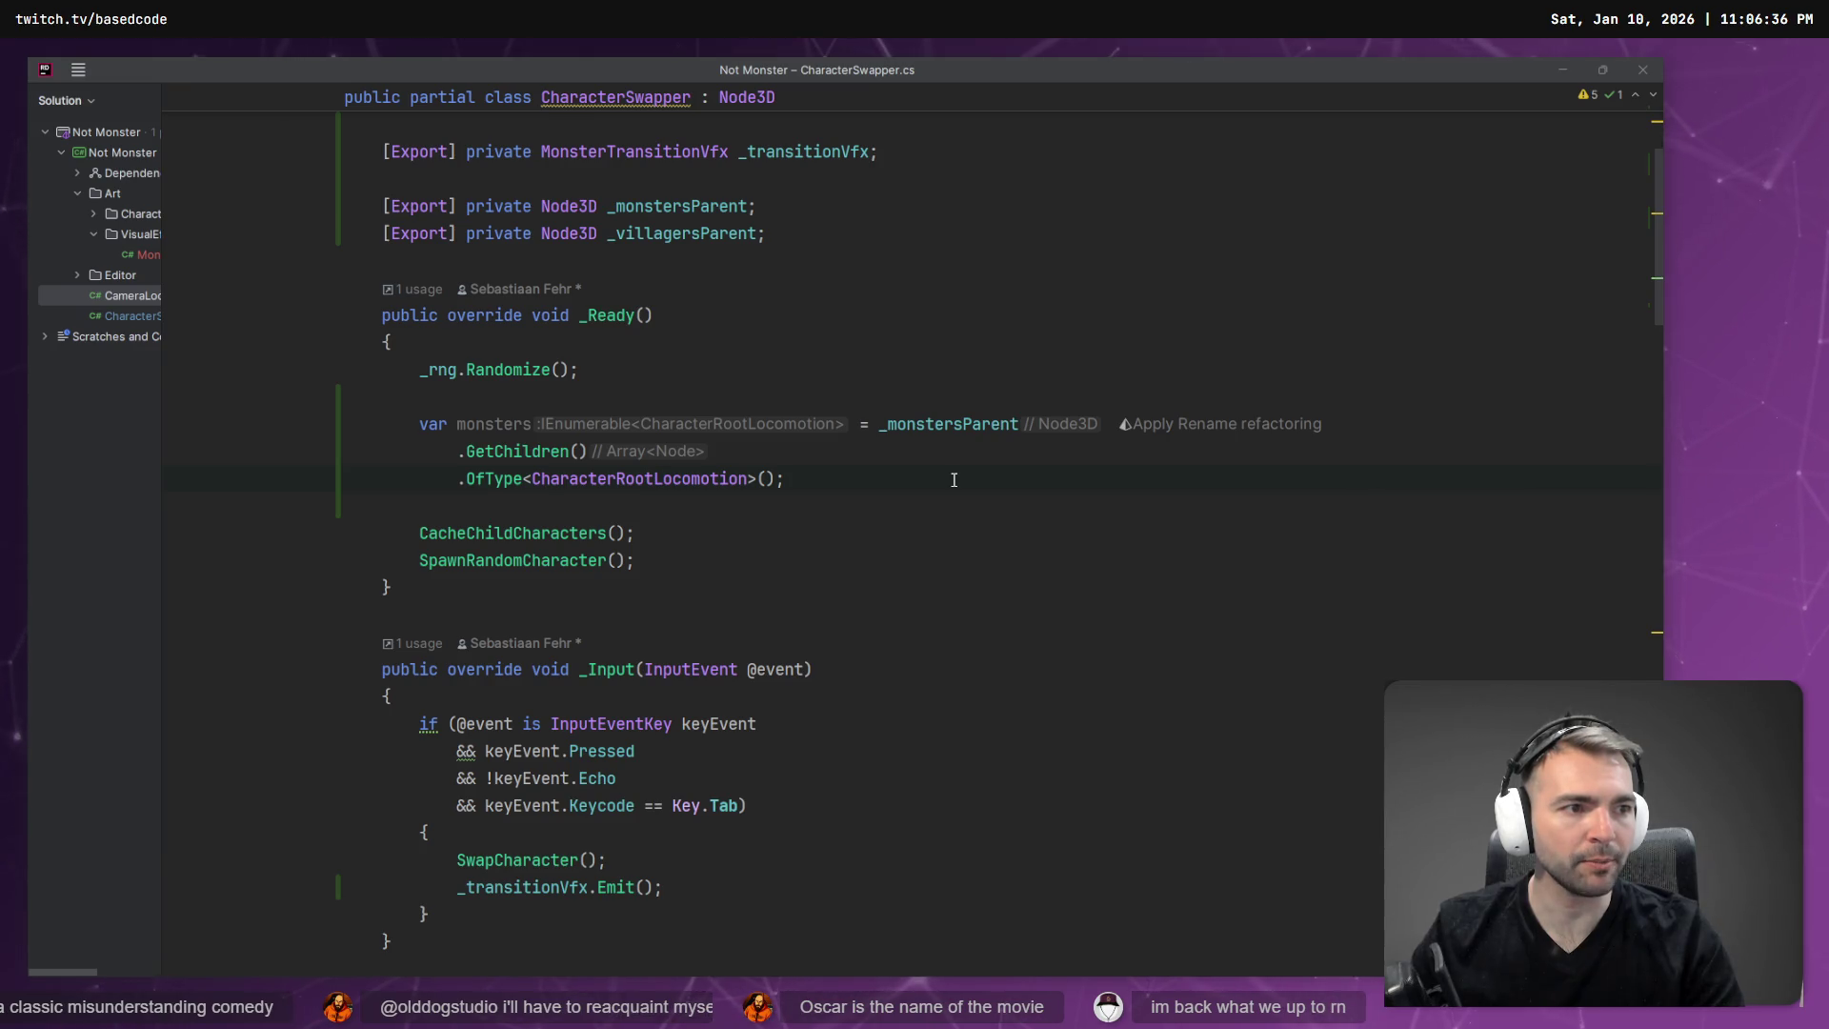
pyautogui.hotkey('alt', 'Tab')
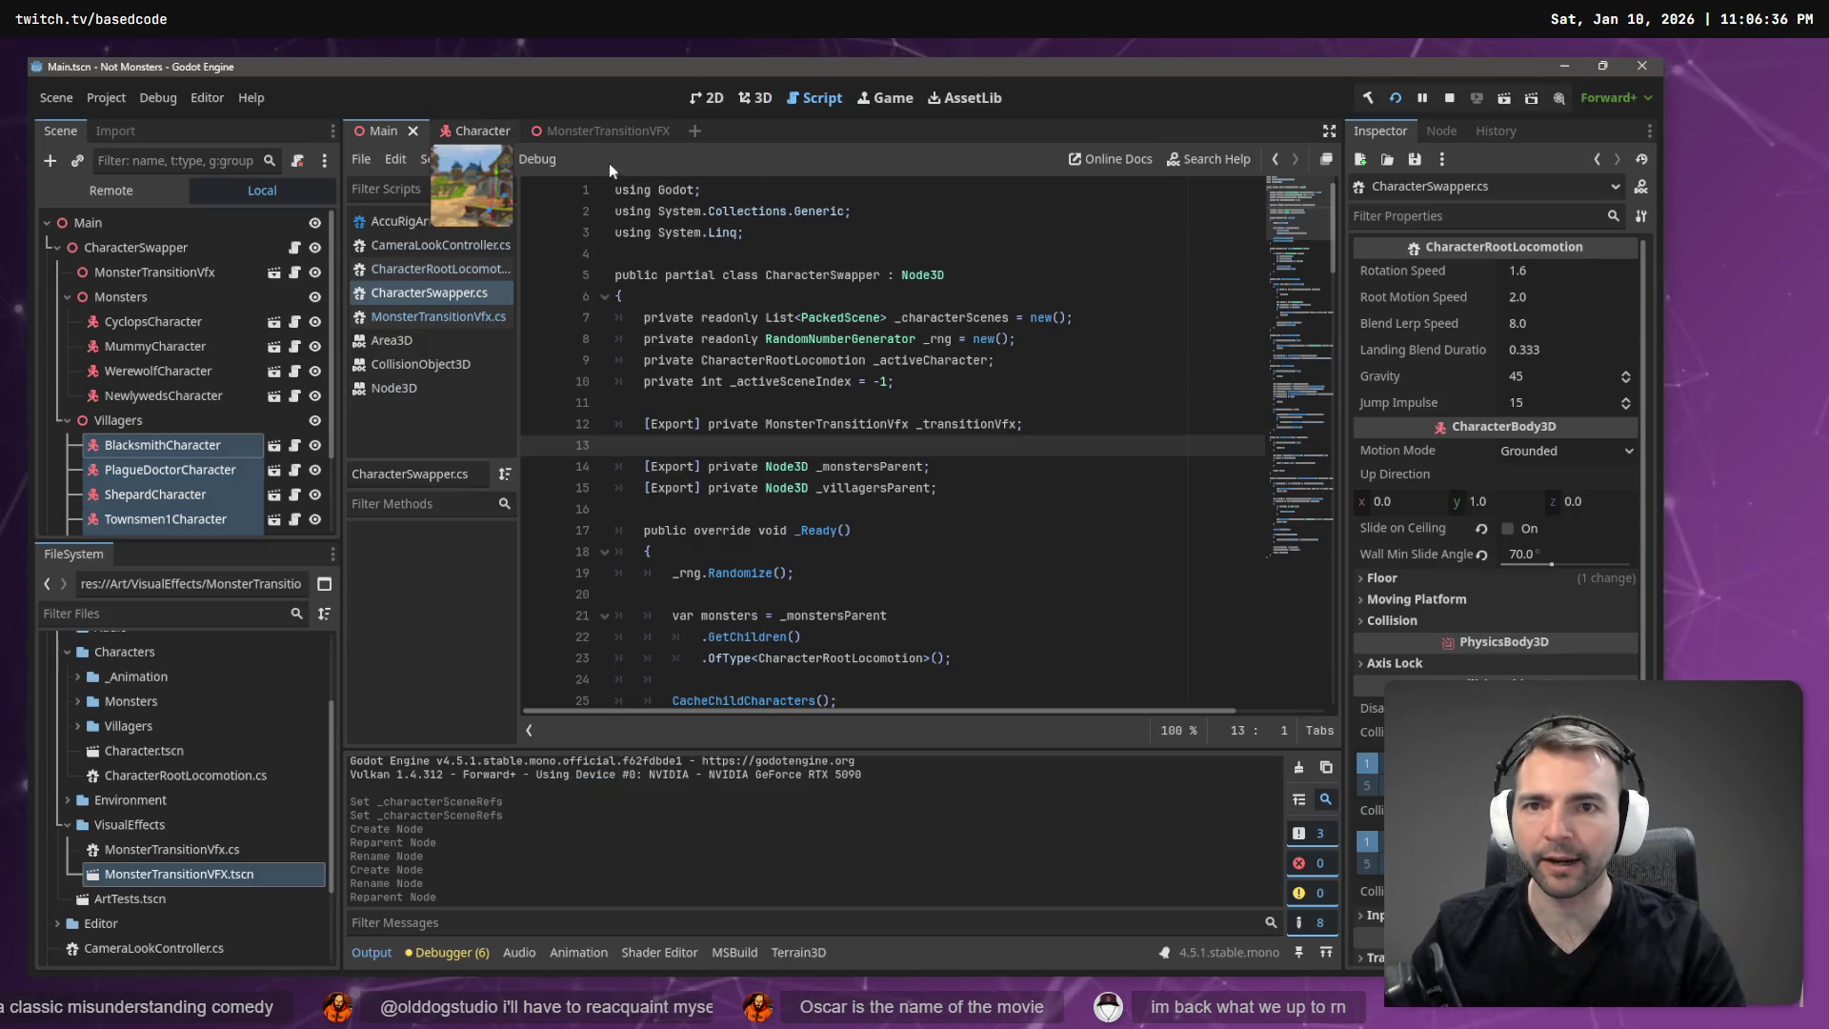
pyautogui.click(752, 98)
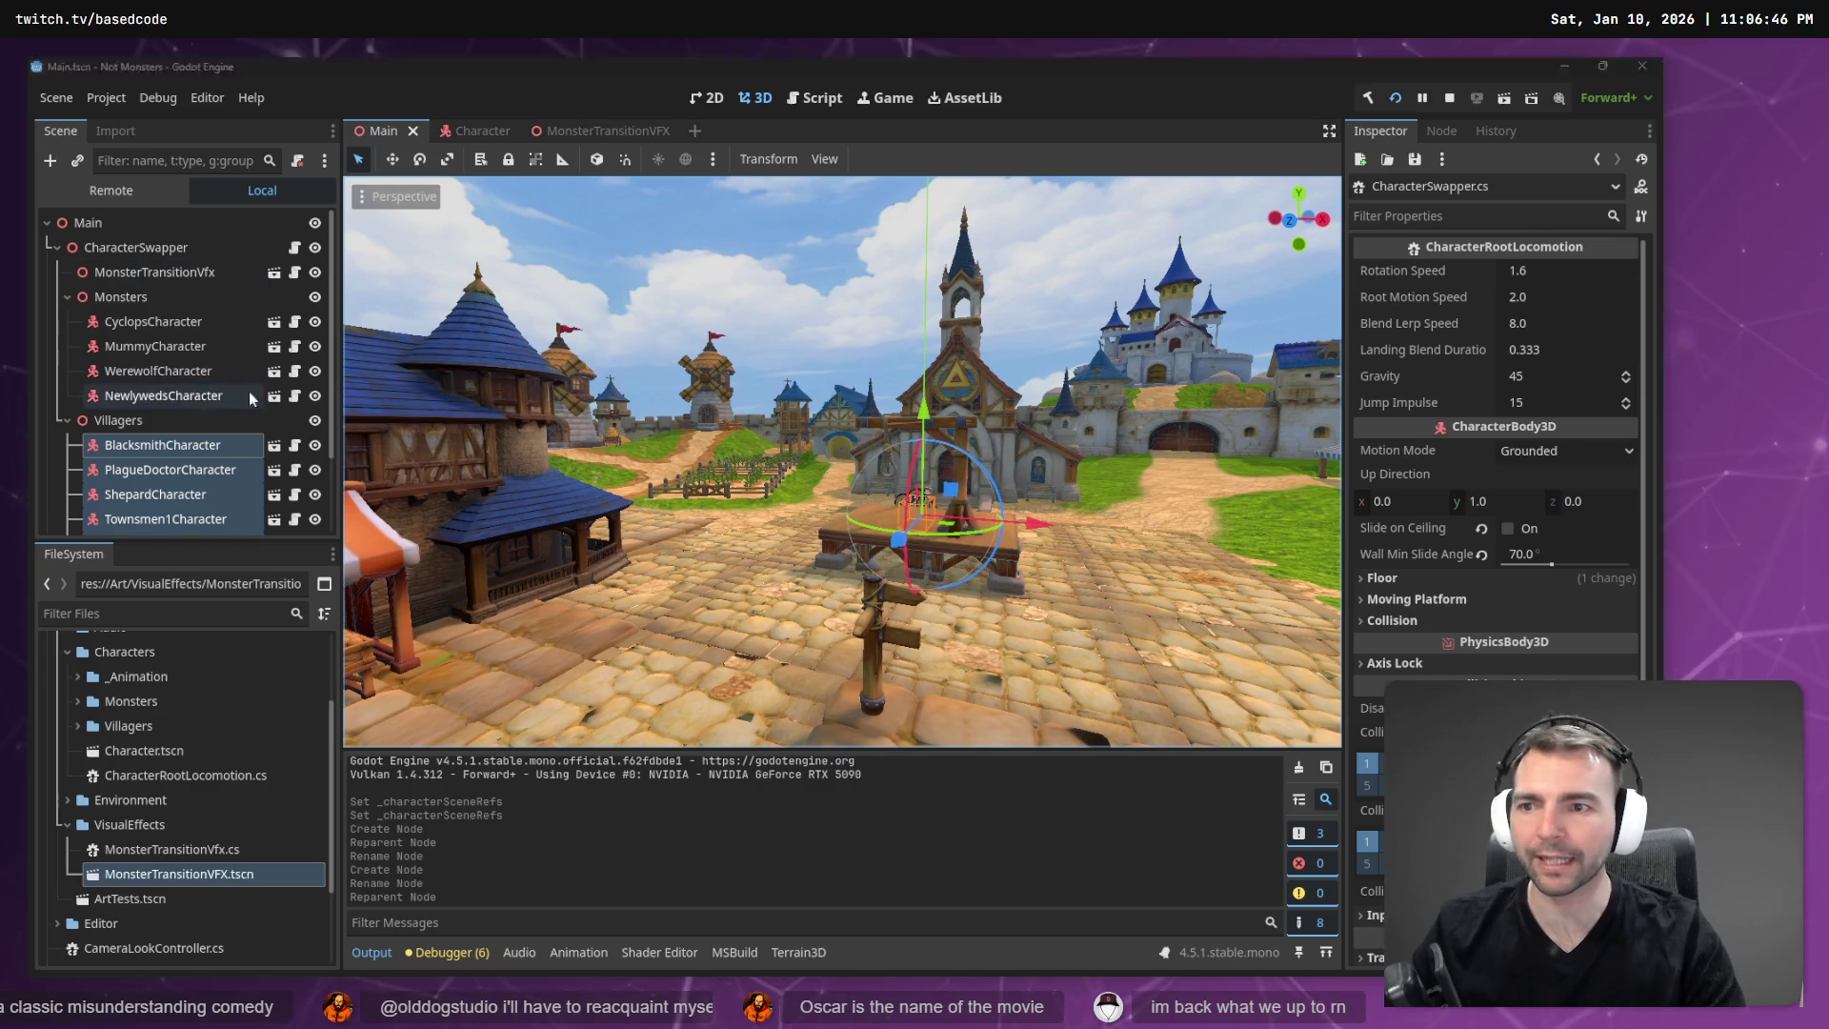
pyautogui.hotkey('alt', 'Tab')
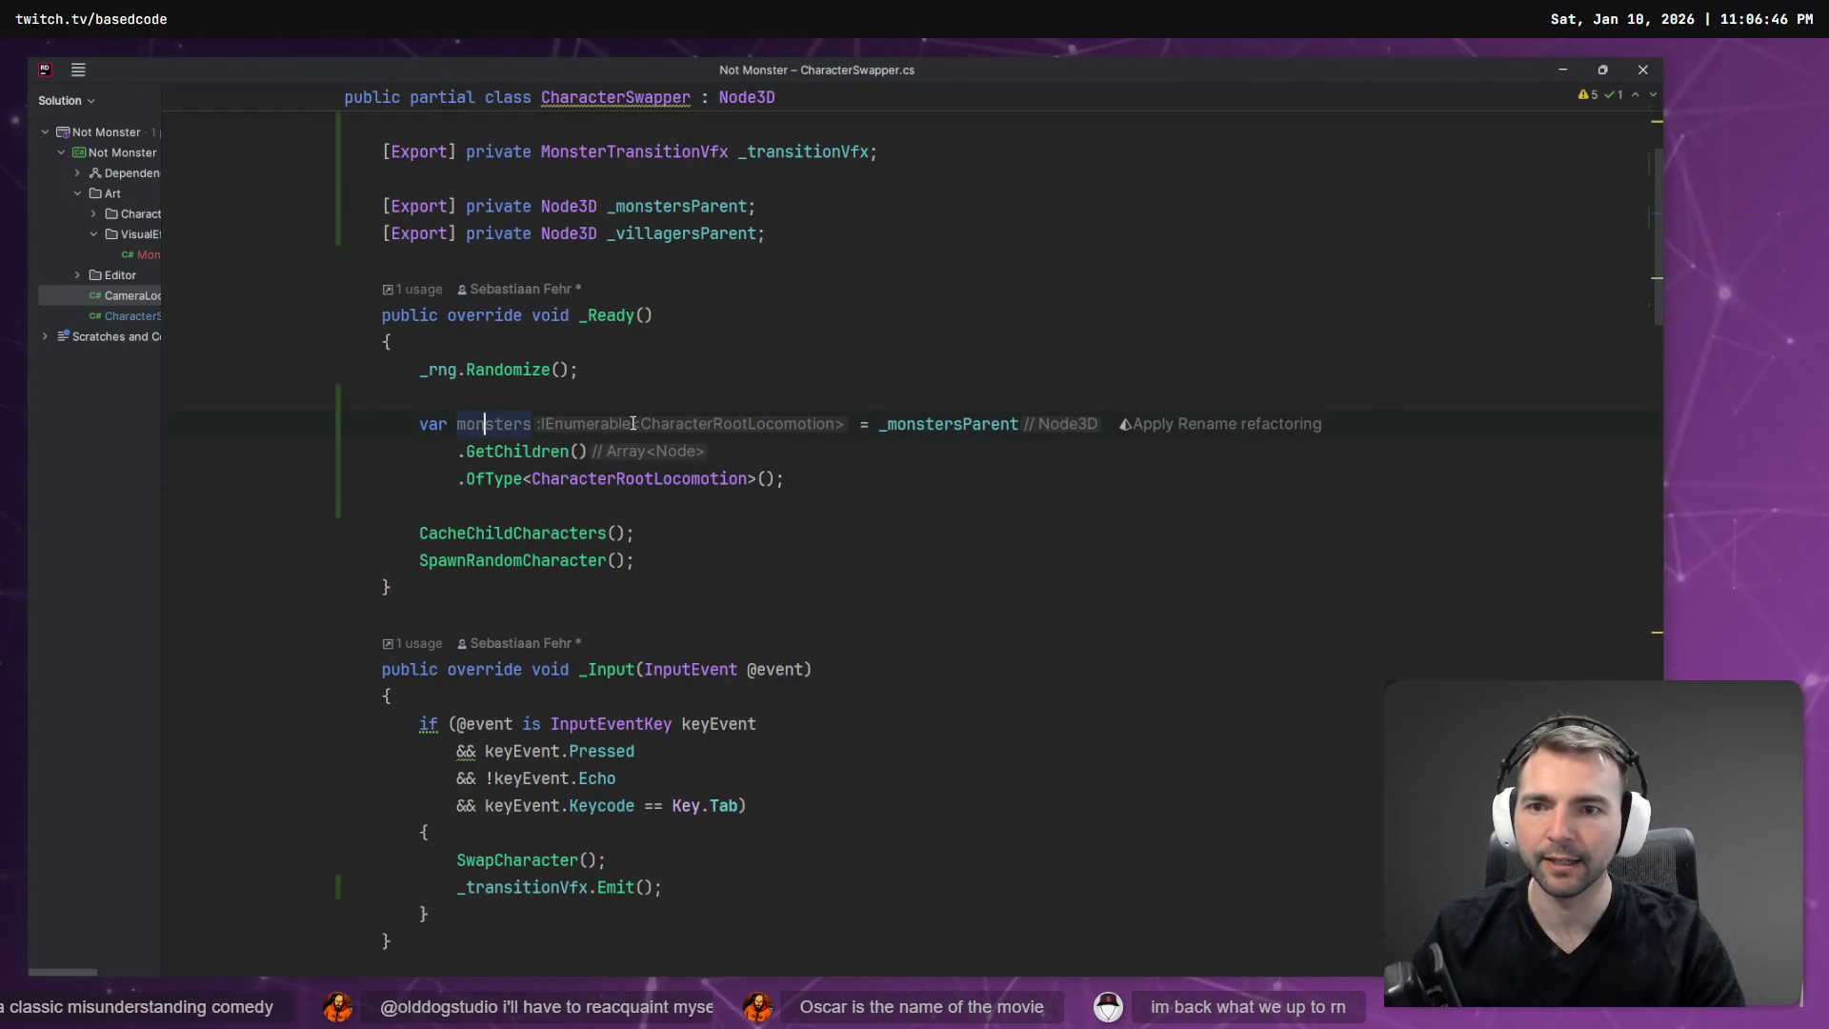
# Select the _monstersParent field name in the declarations
pyautogui.click(674, 206)
pyautogui.doubleClick(674, 205)
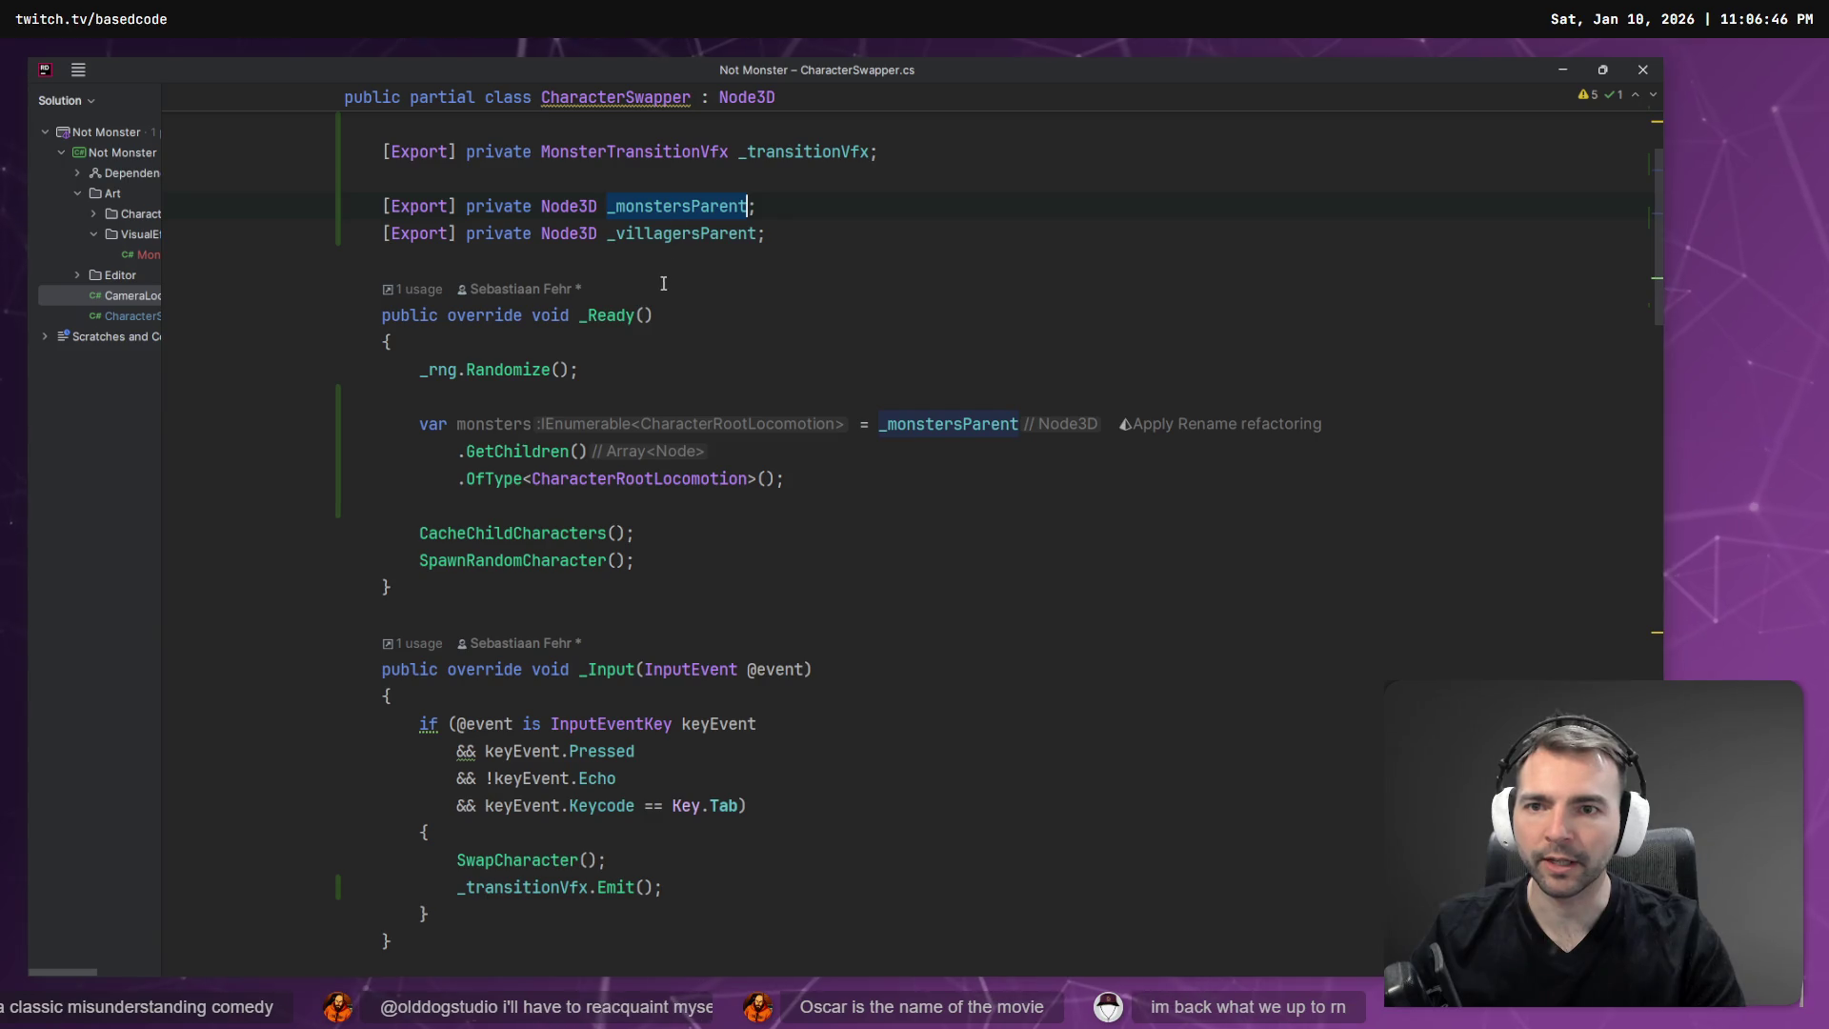
pyautogui.scroll(2, 759, 233)
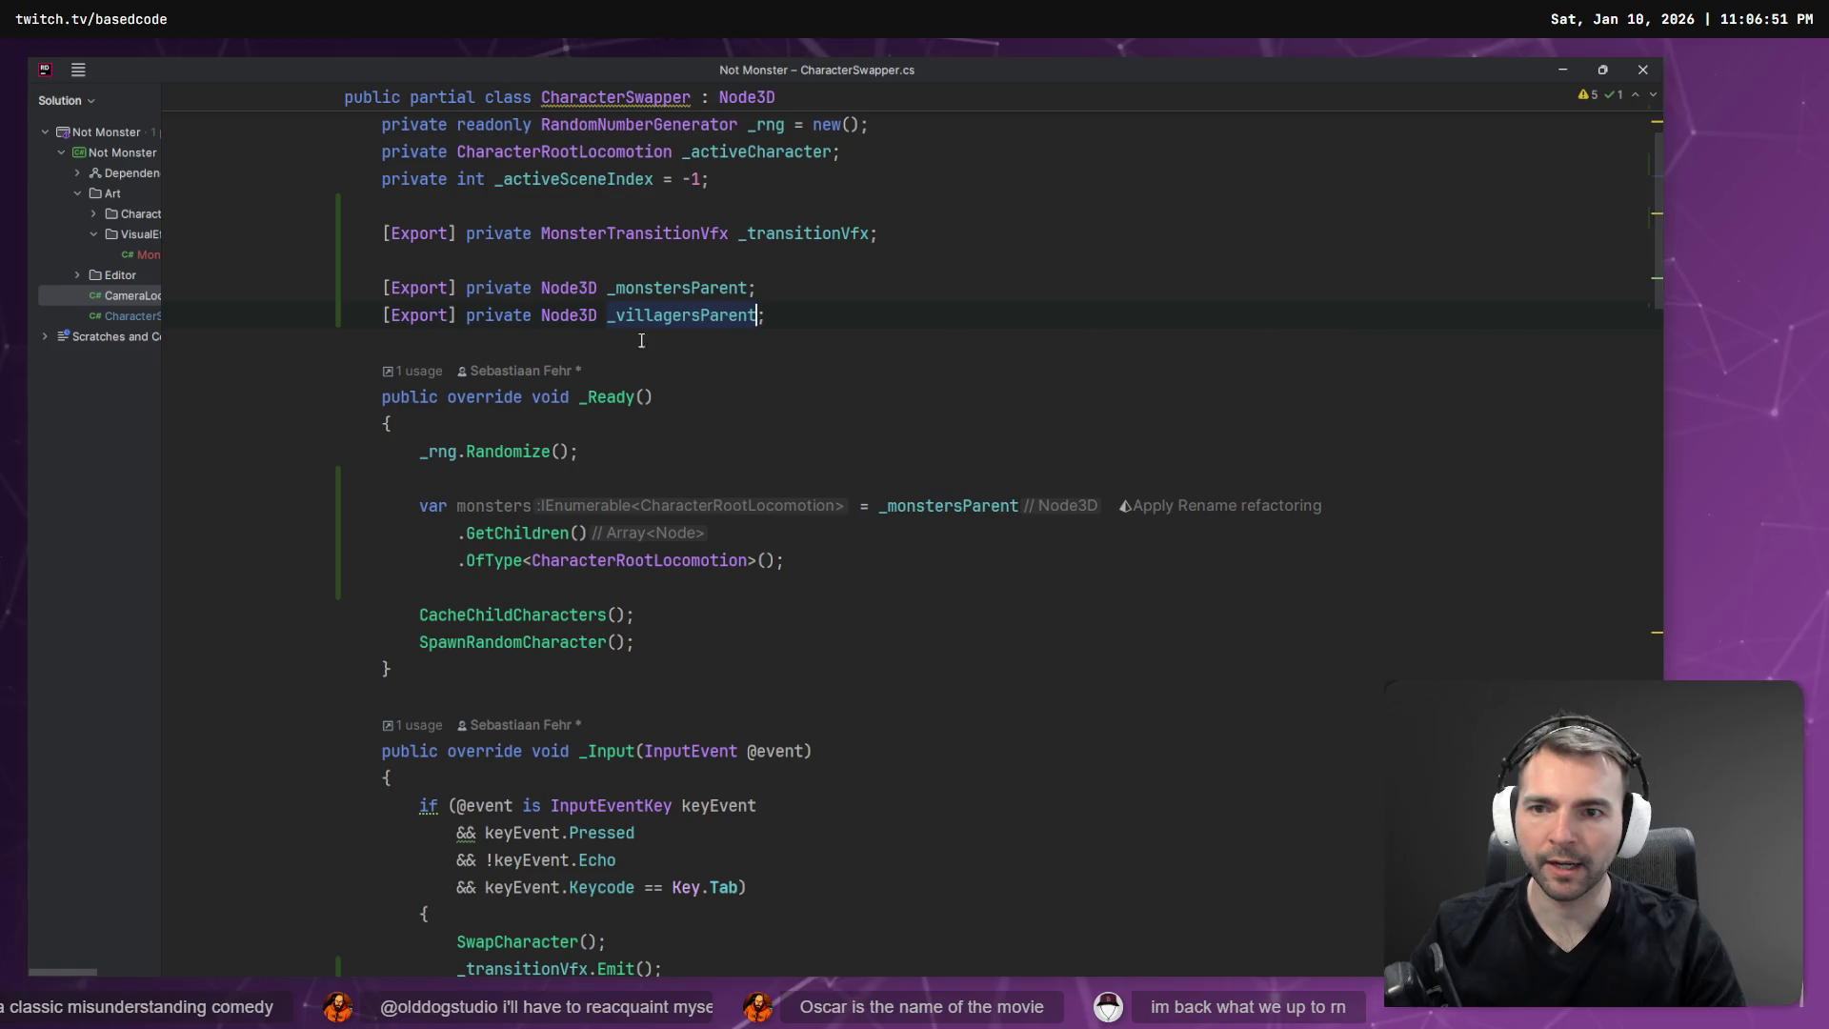
pyautogui.click(627, 289)
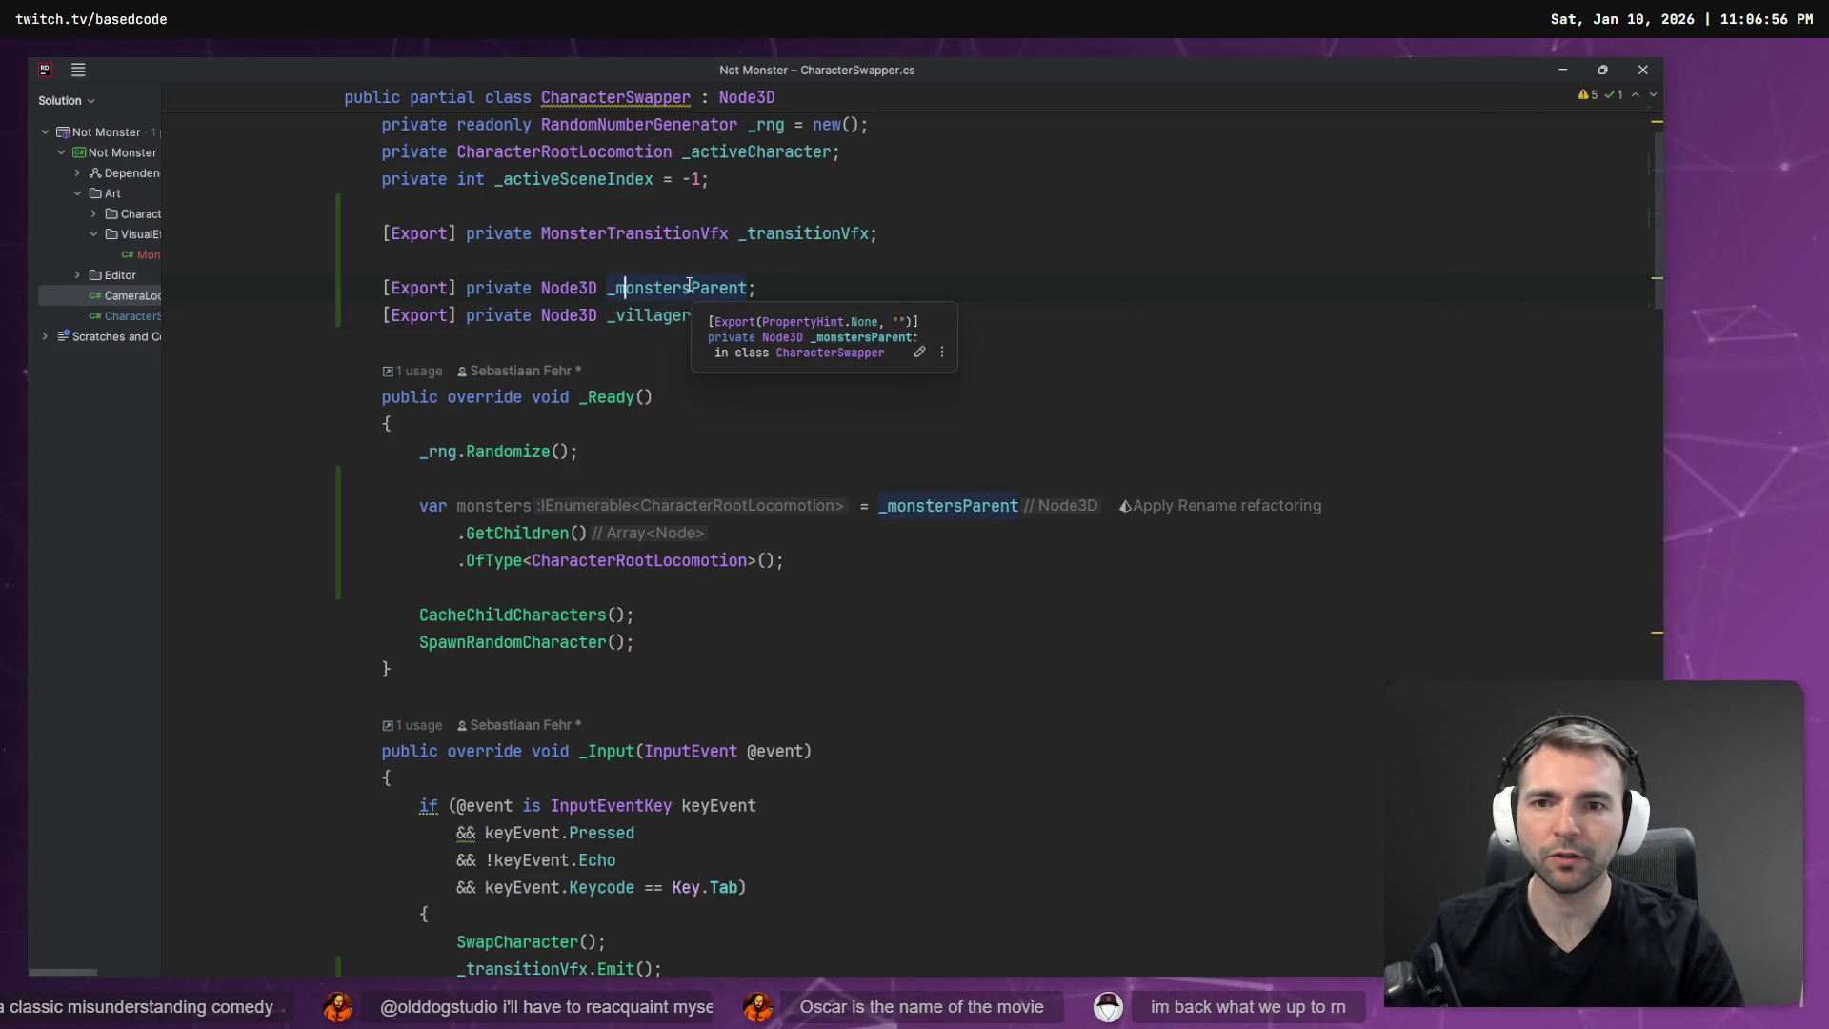
# Insert a blank line after _rng.Randomize(); inside _Ready
pyautogui.click(803, 299)
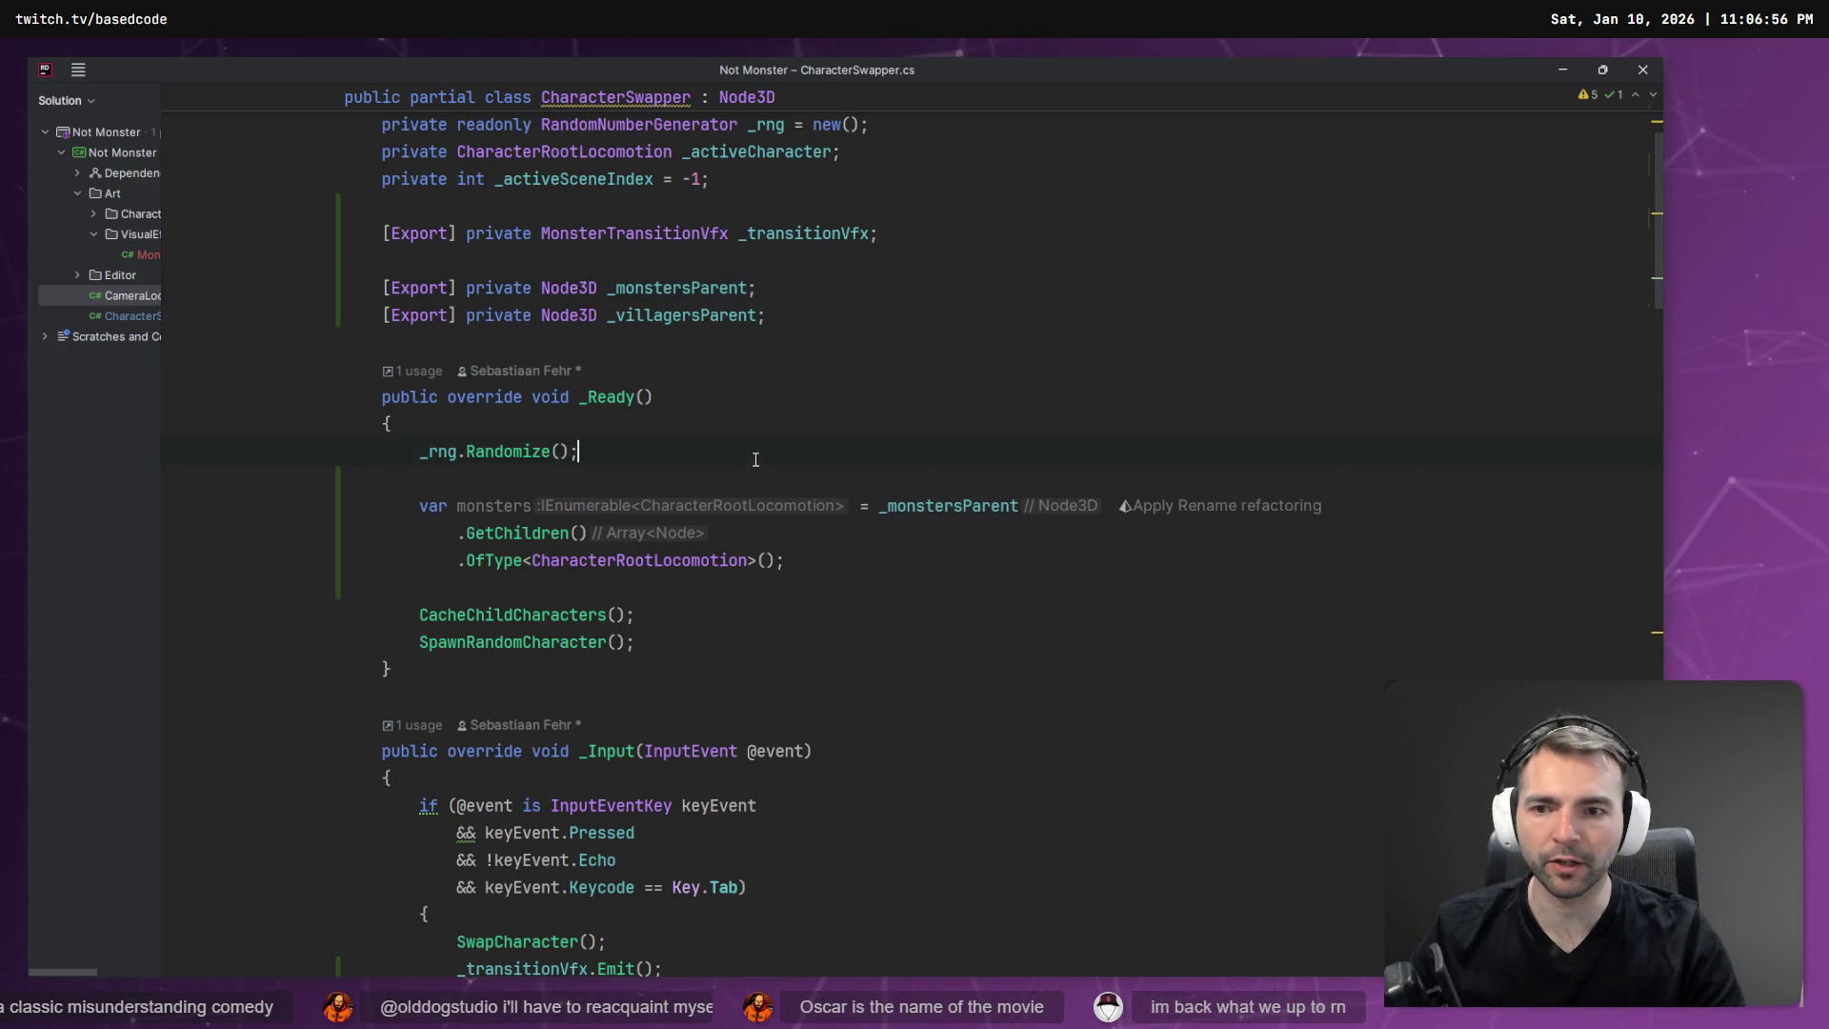
pyautogui.press('Return')
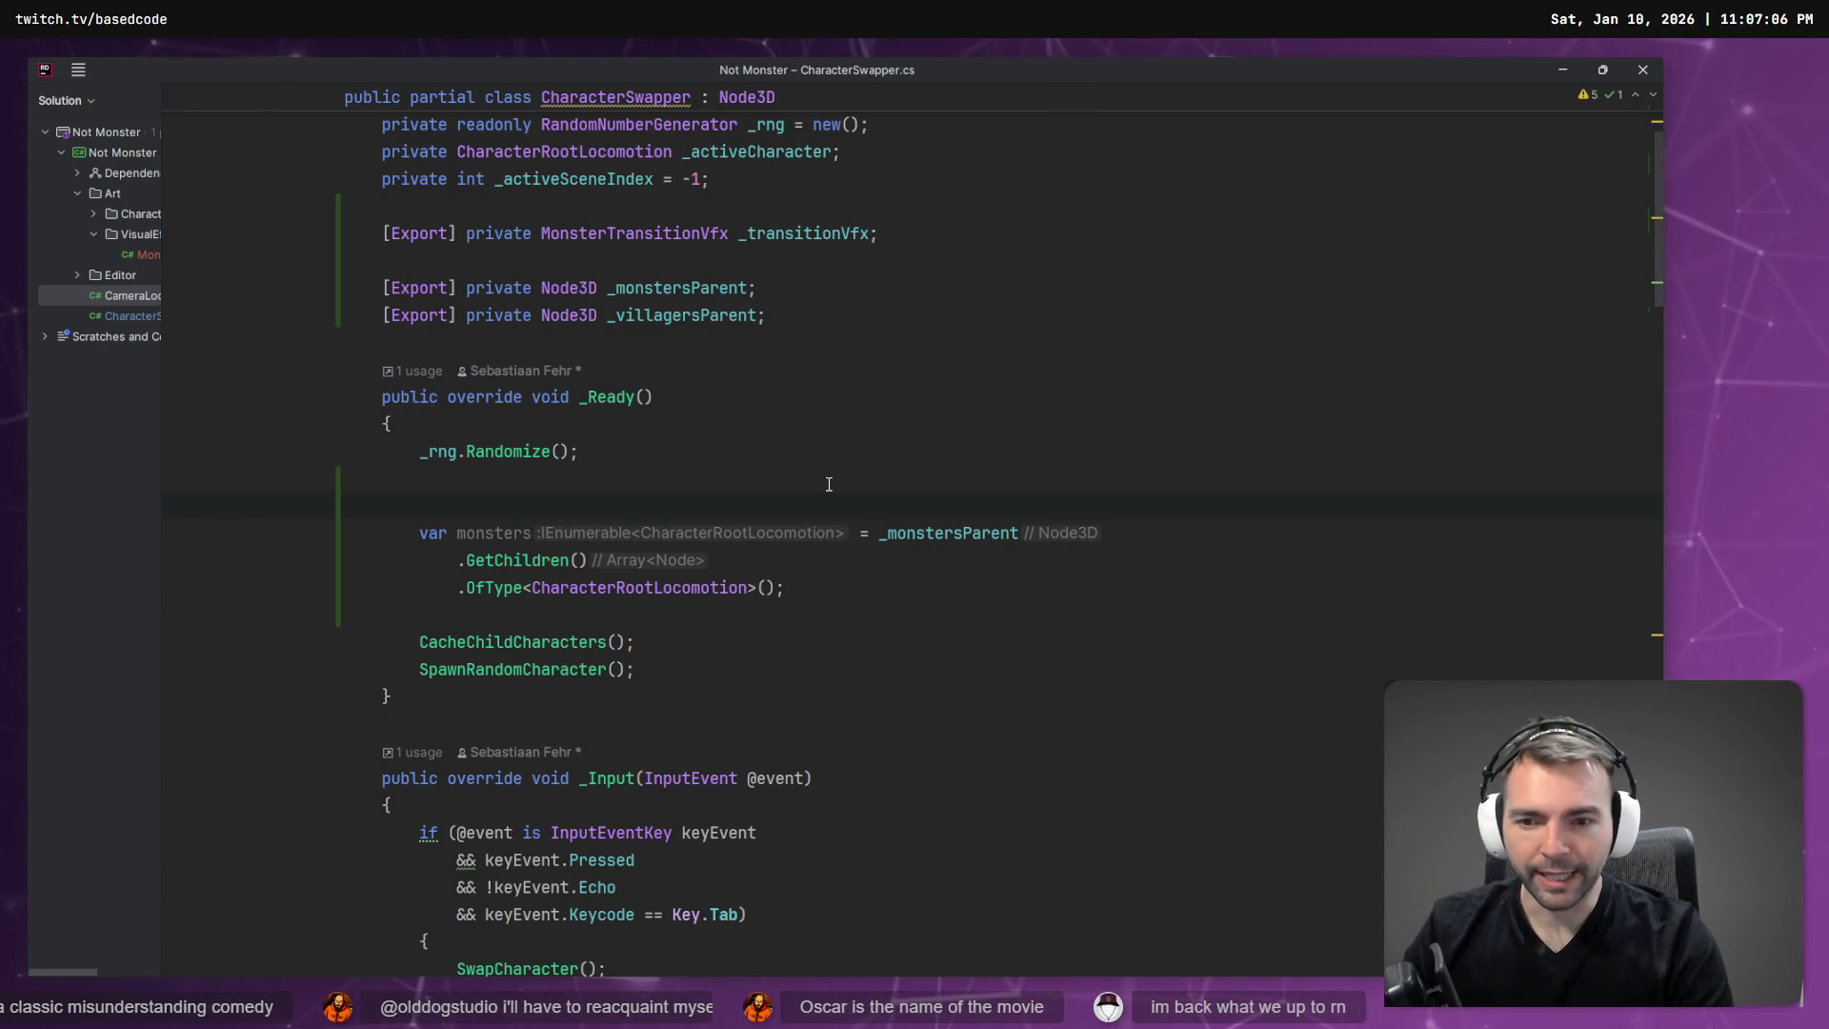
pyautogui.scroll(-7, 702, 420)
pyautogui.scroll(-9, 702, 419)
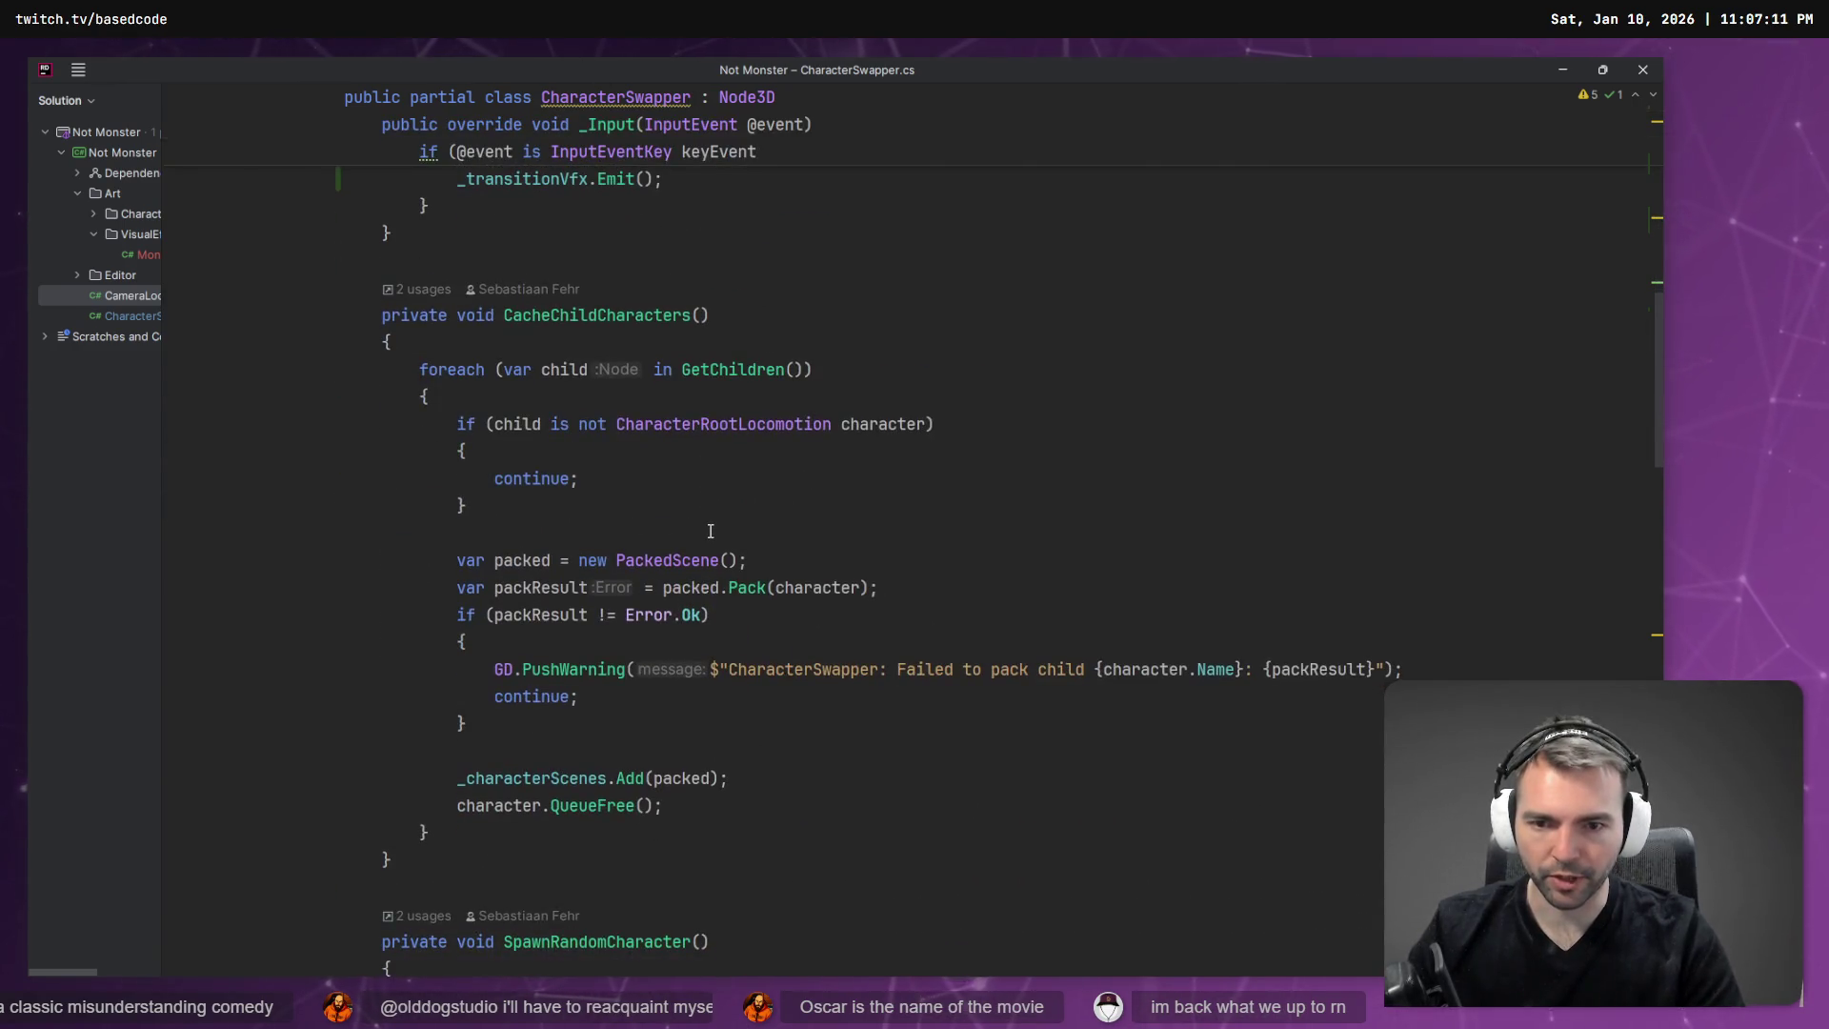
pyautogui.scroll(11, 783, 546)
pyautogui.scroll(6, 783, 546)
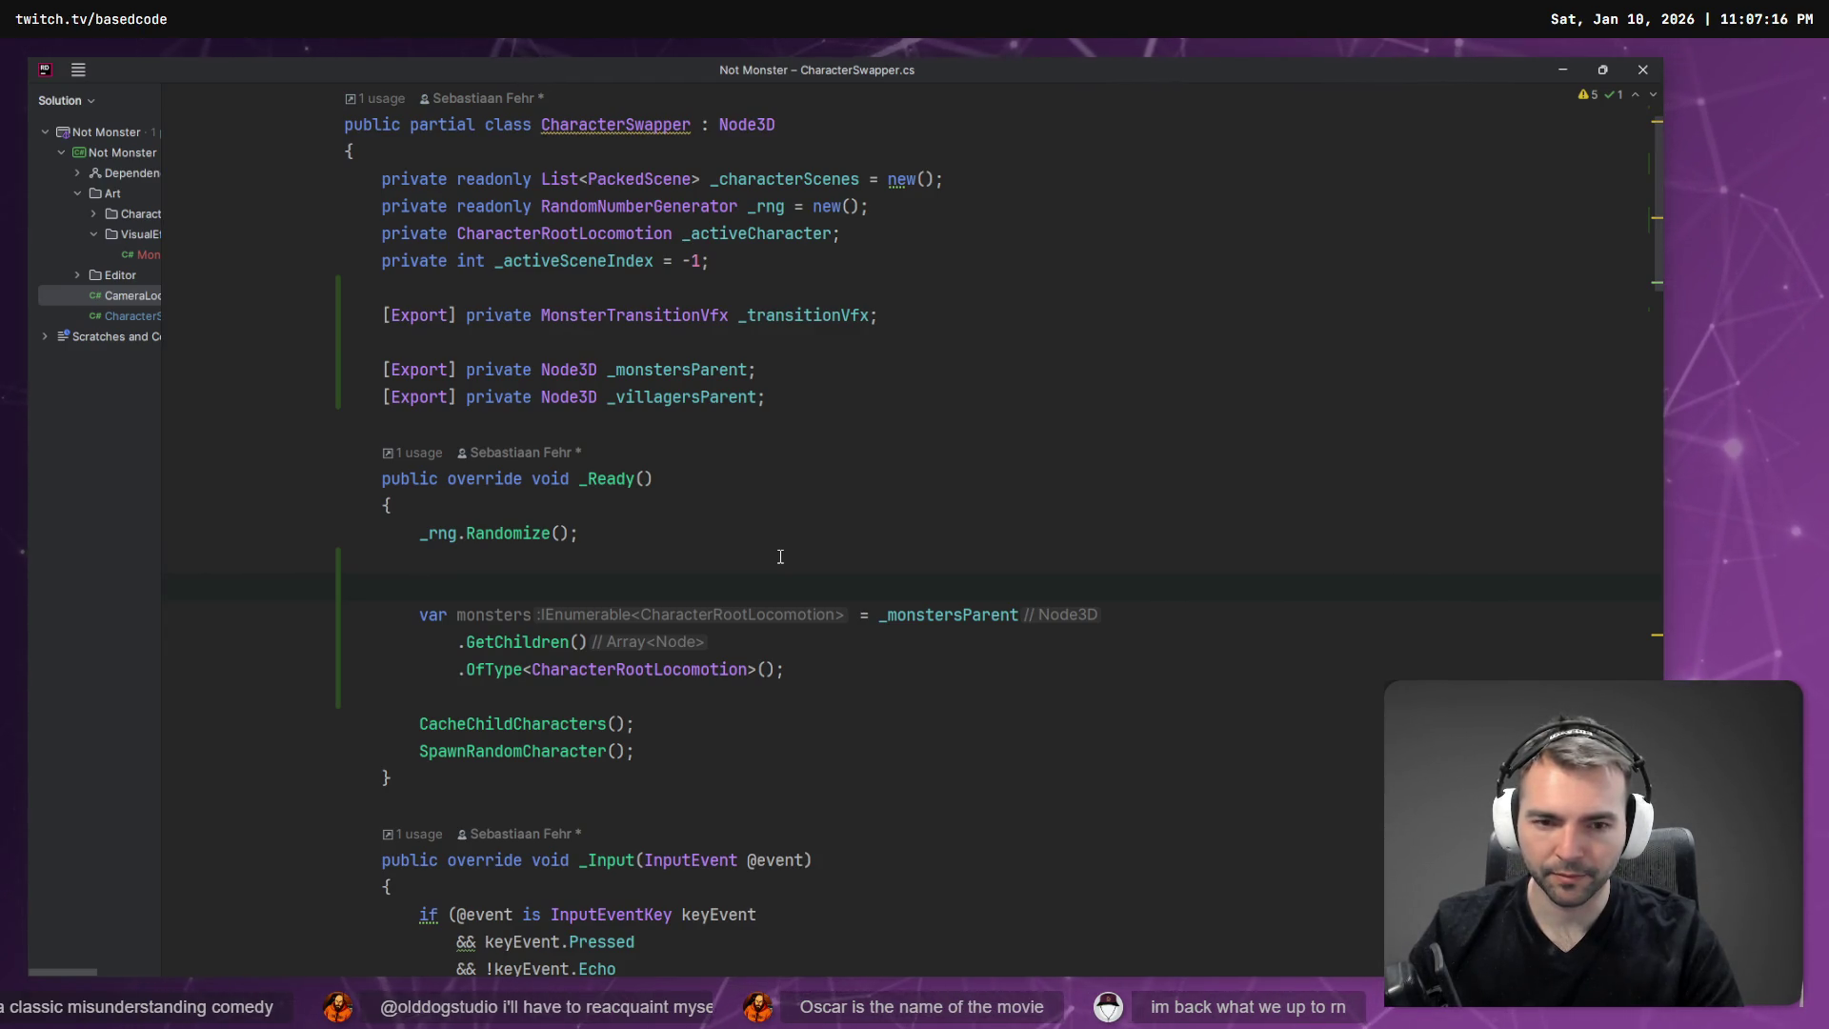
# Write a GetNode<Node3D>("Monsters"); statement on the new line
pyautogui.write('G')
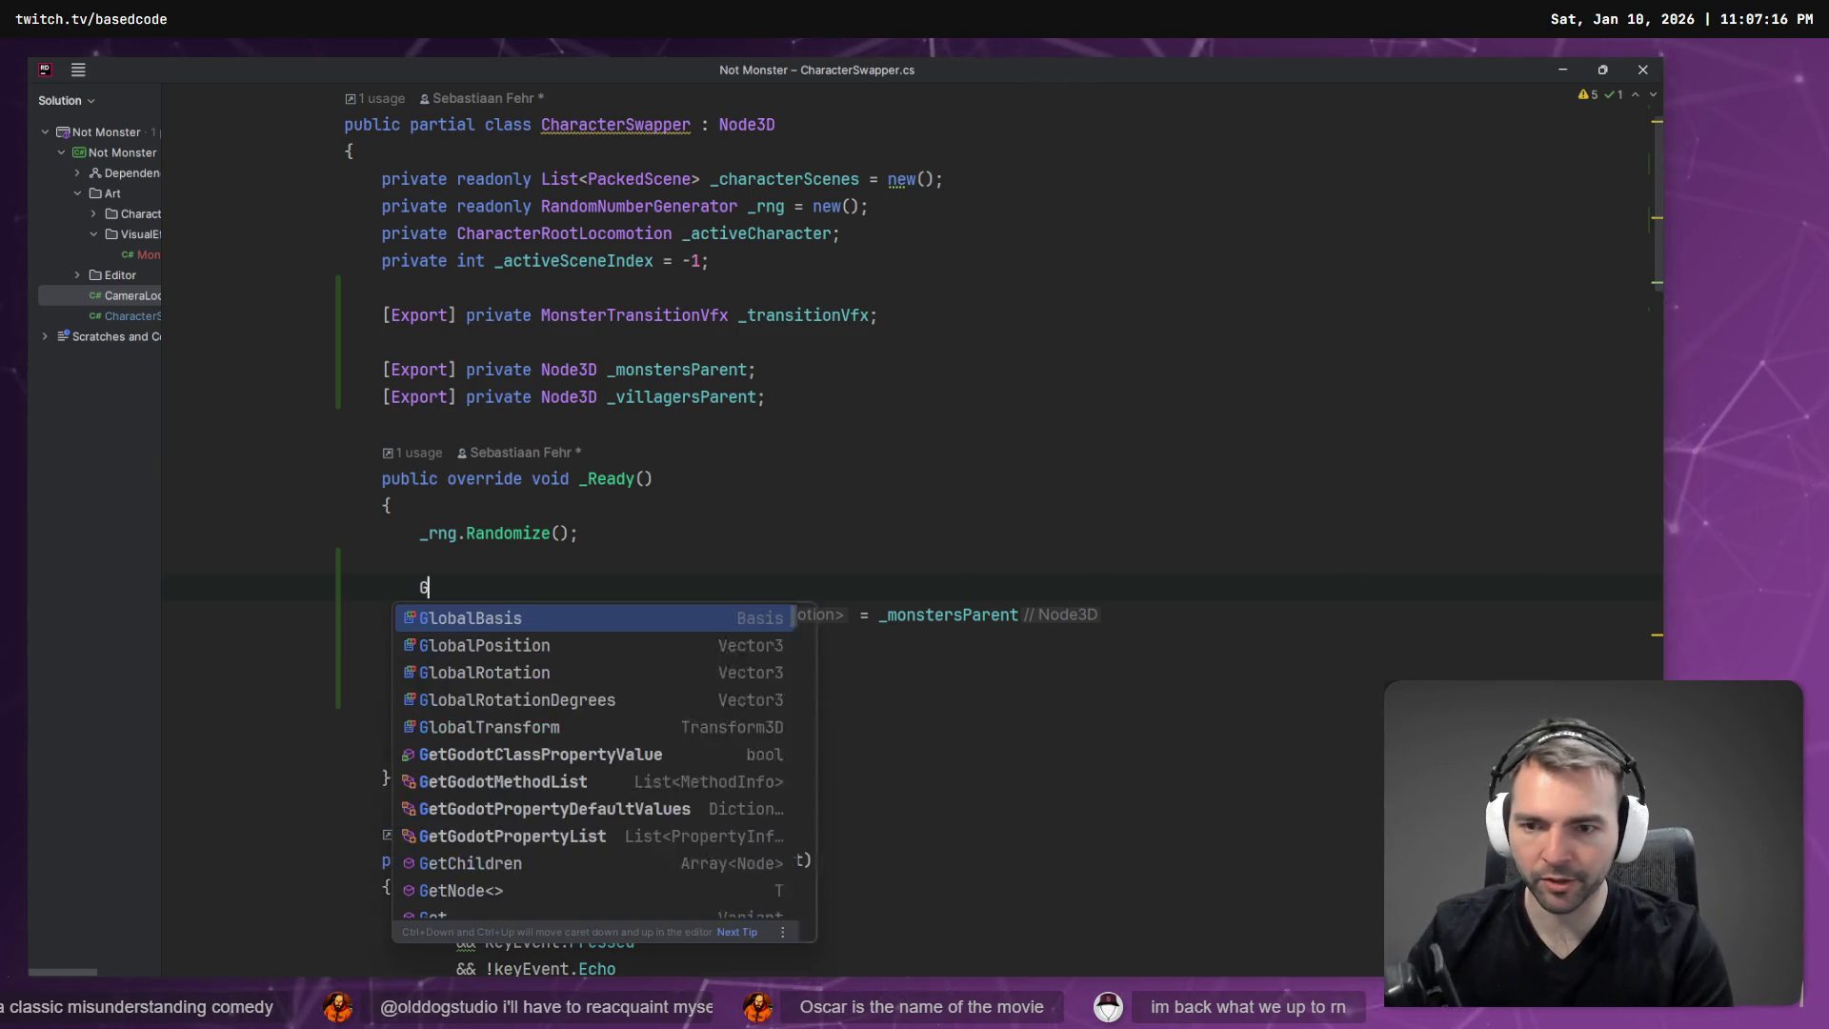
pyautogui.write('etNode')
pyautogui.press('Return')
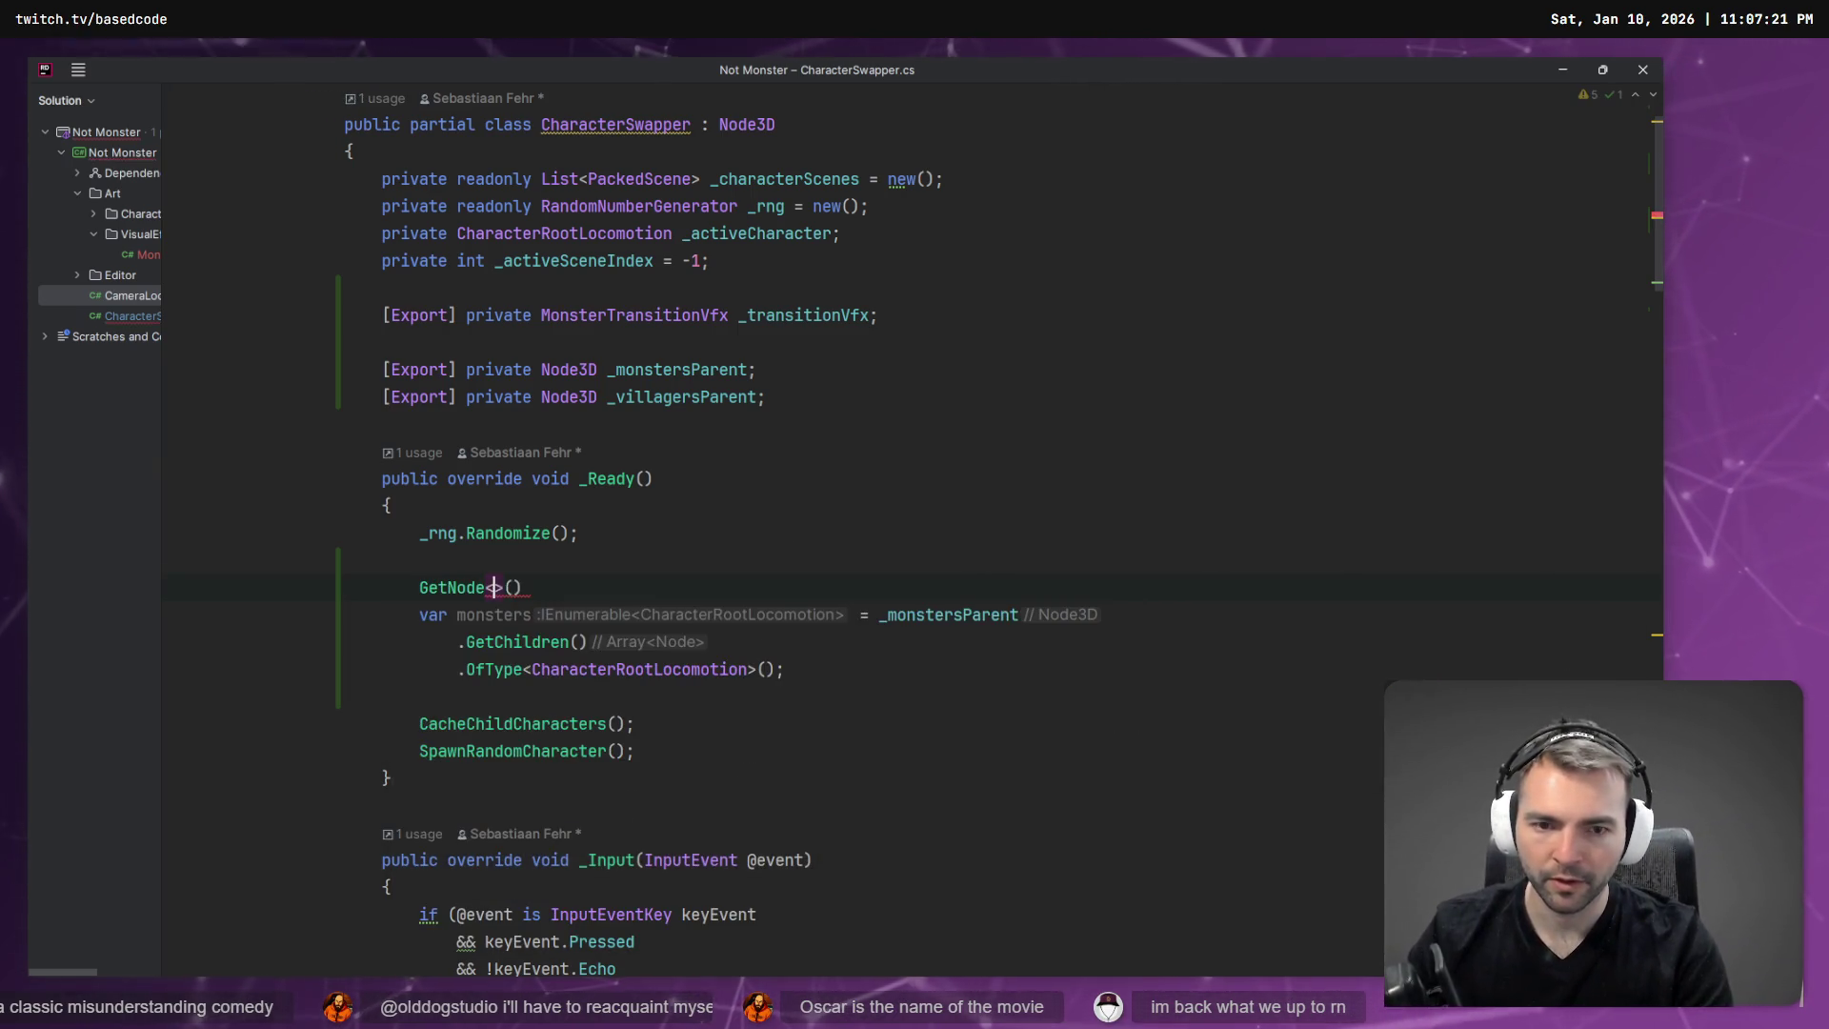
pyautogui.write('Node')
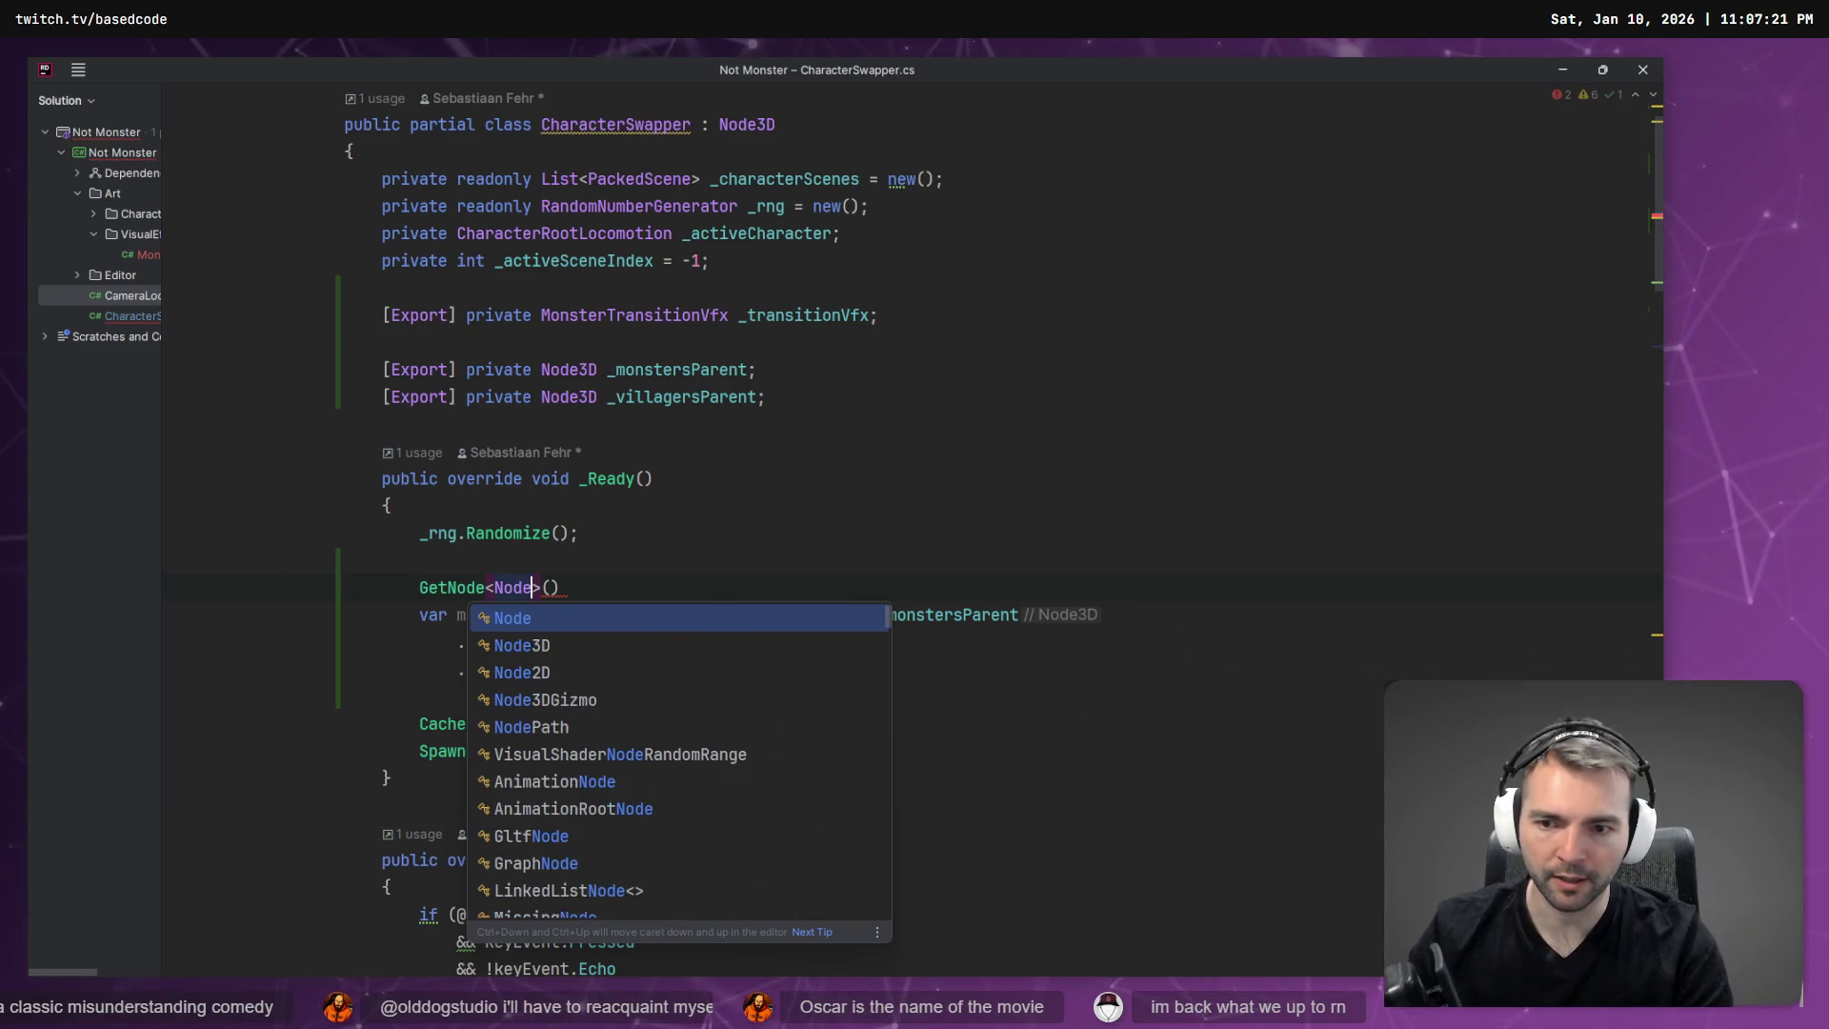
pyautogui.press('Down')
pyautogui.press('Return')
pyautogui.write('"')
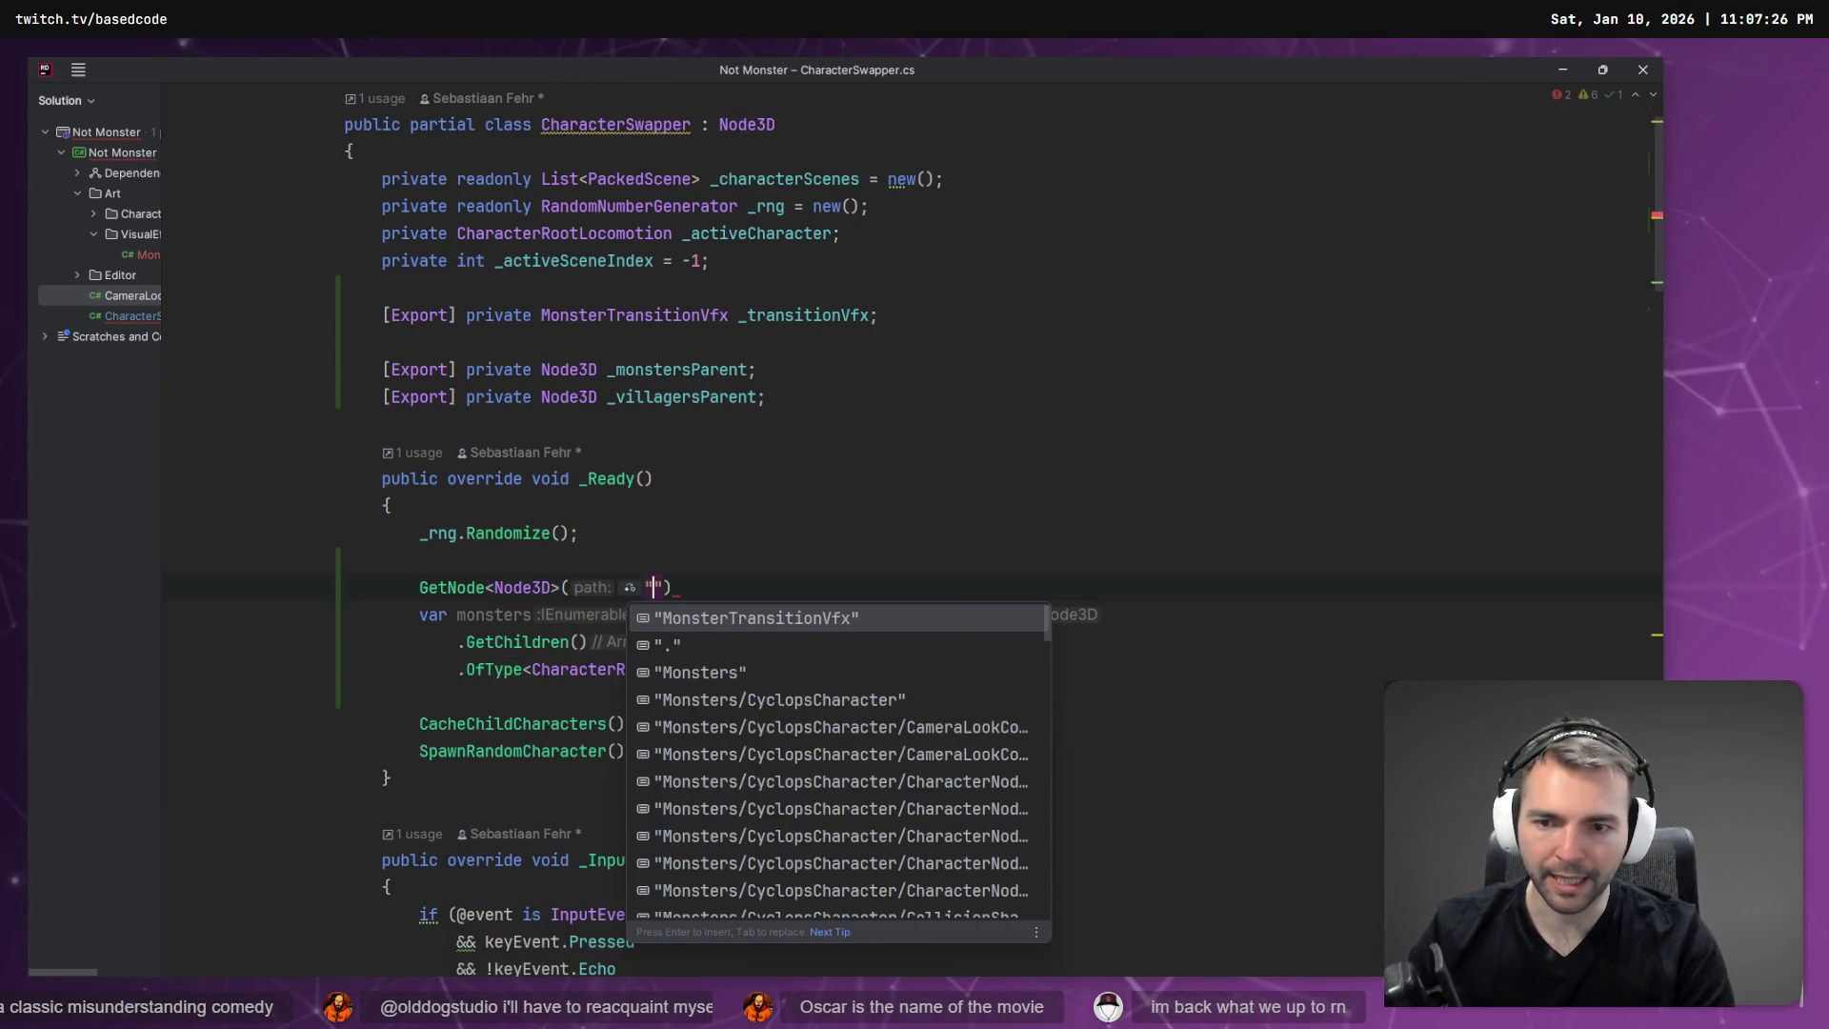
pyautogui.press('Down')
pyautogui.press('Down')
pyautogui.press('Return')
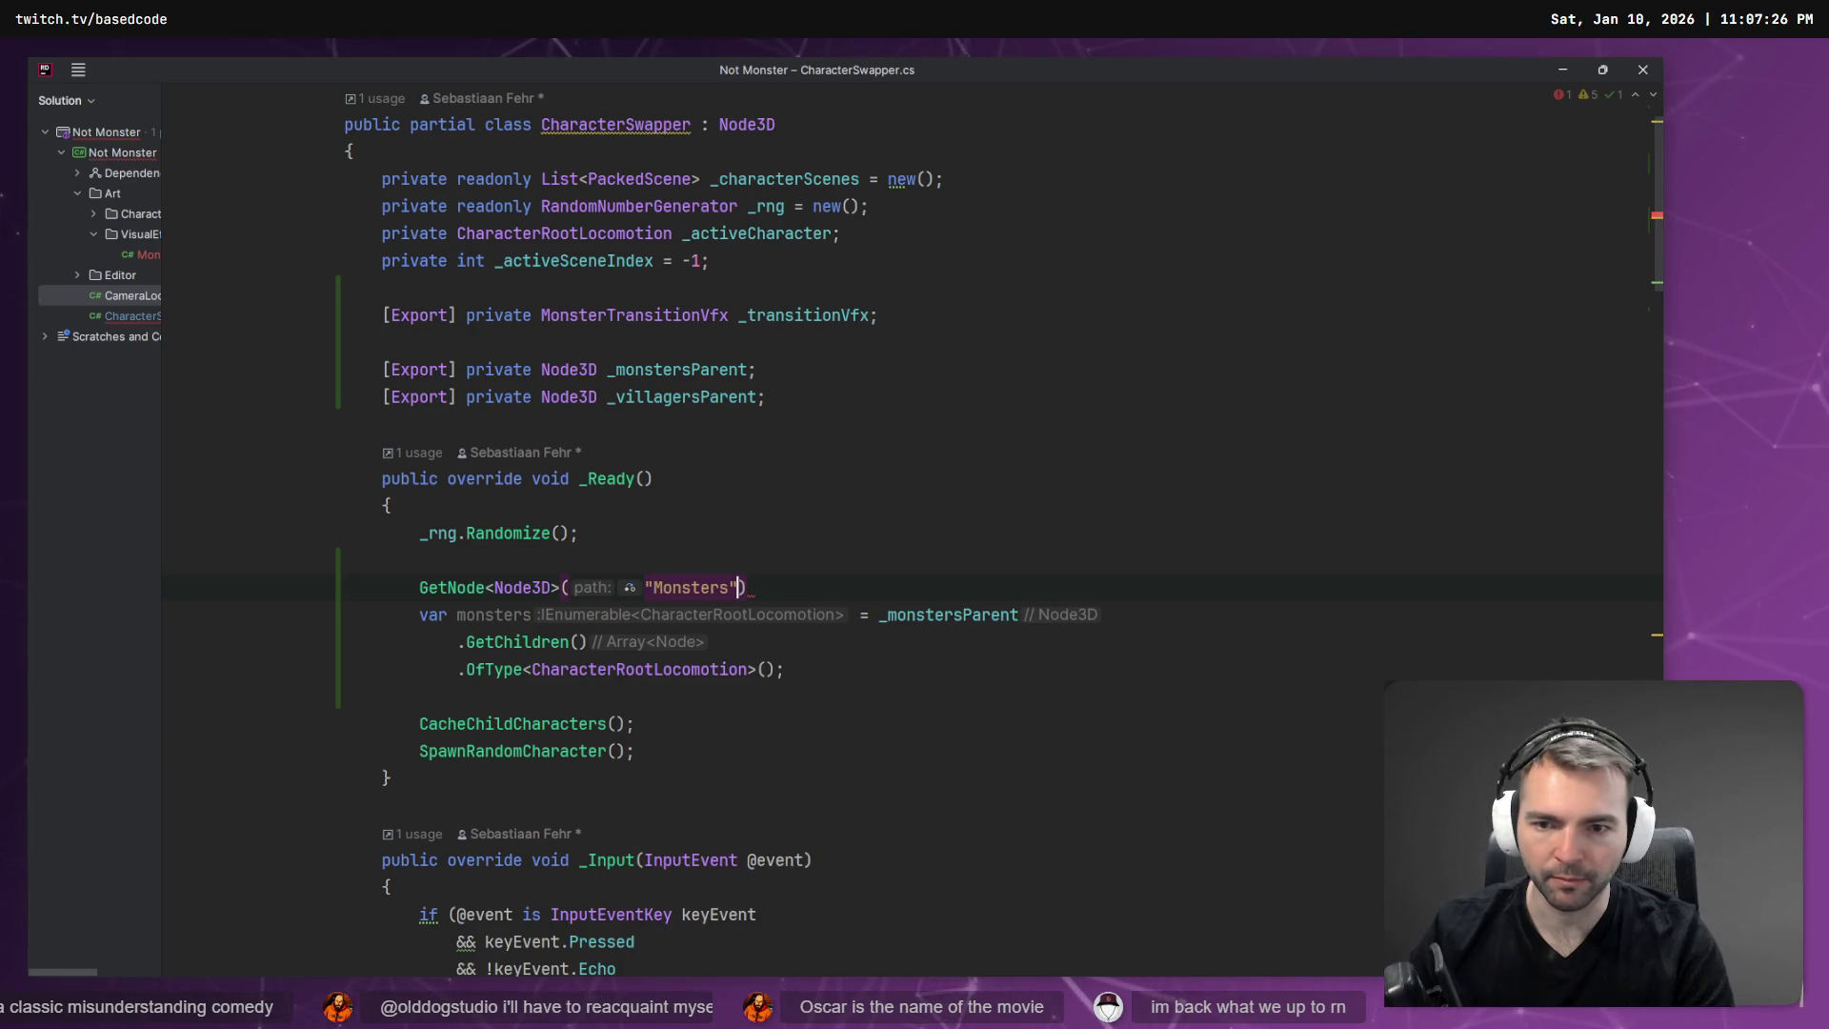
pyautogui.write(';')
pyautogui.press('Down')
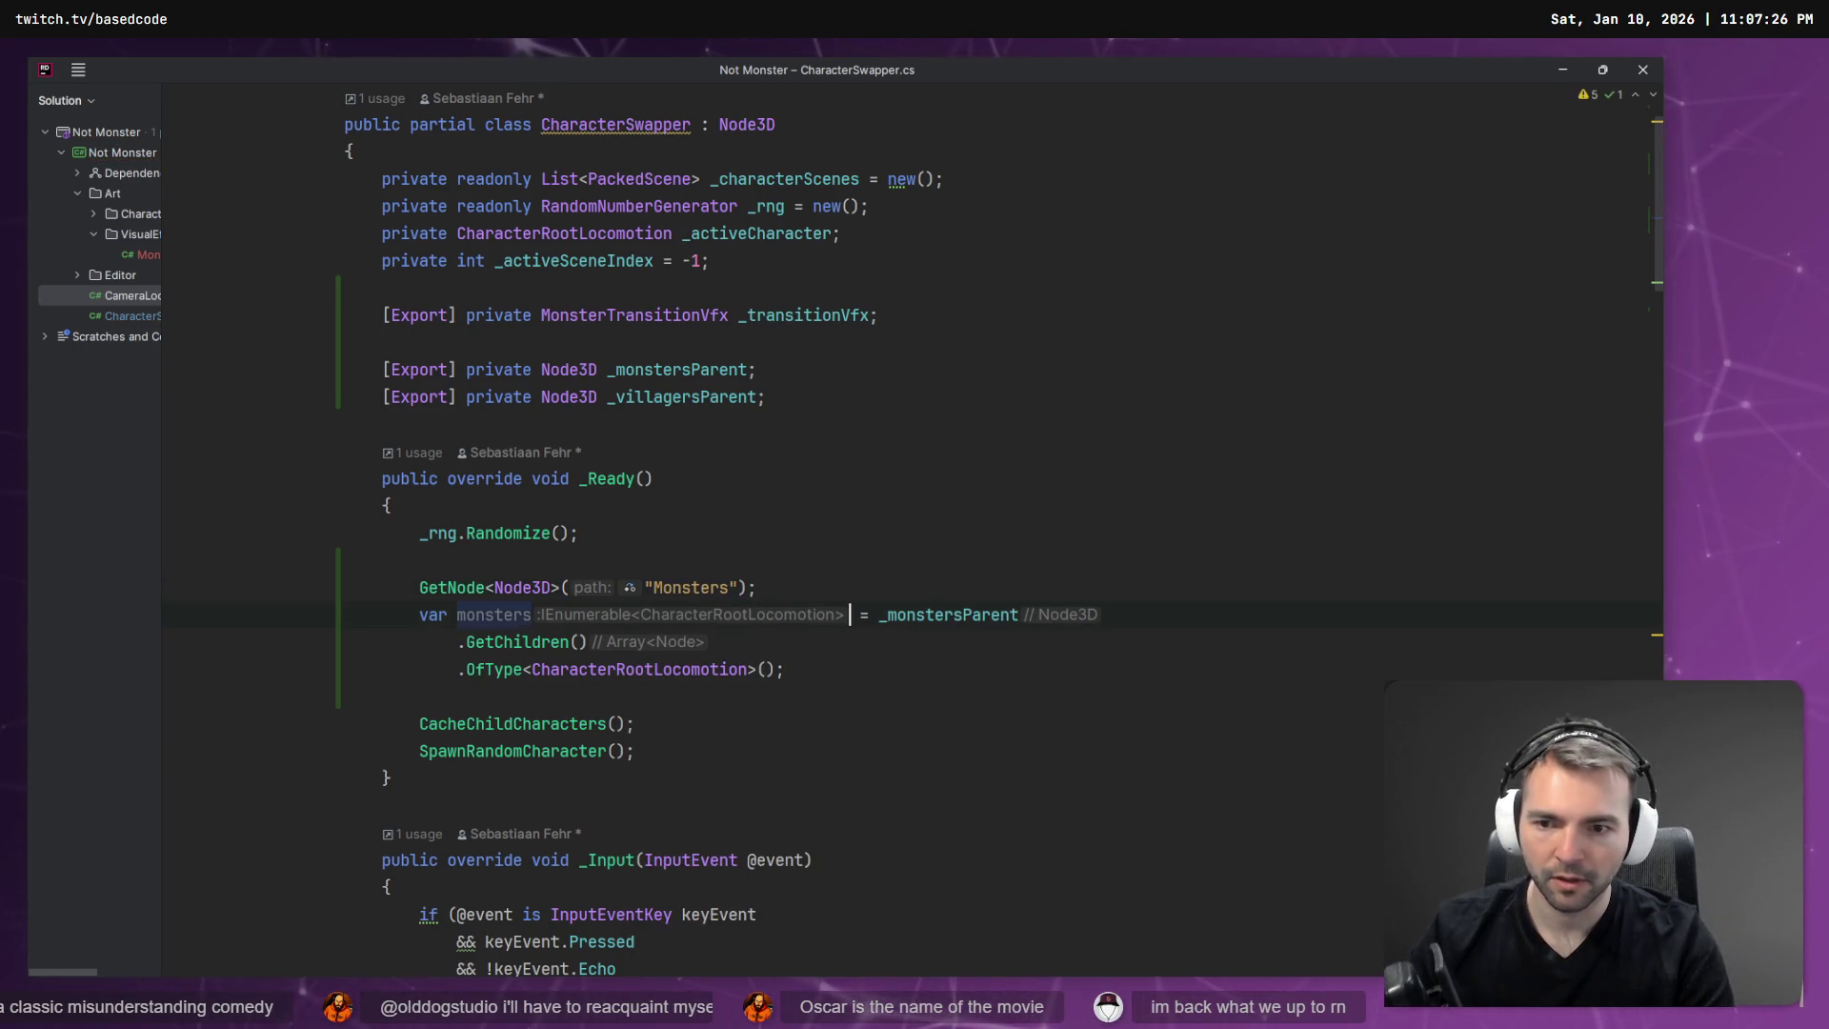
# Replace _monstersParent in the monsters line with the GetNode<Node3D>("Monsters") call
pyautogui.hotkey('shift', 'Home')
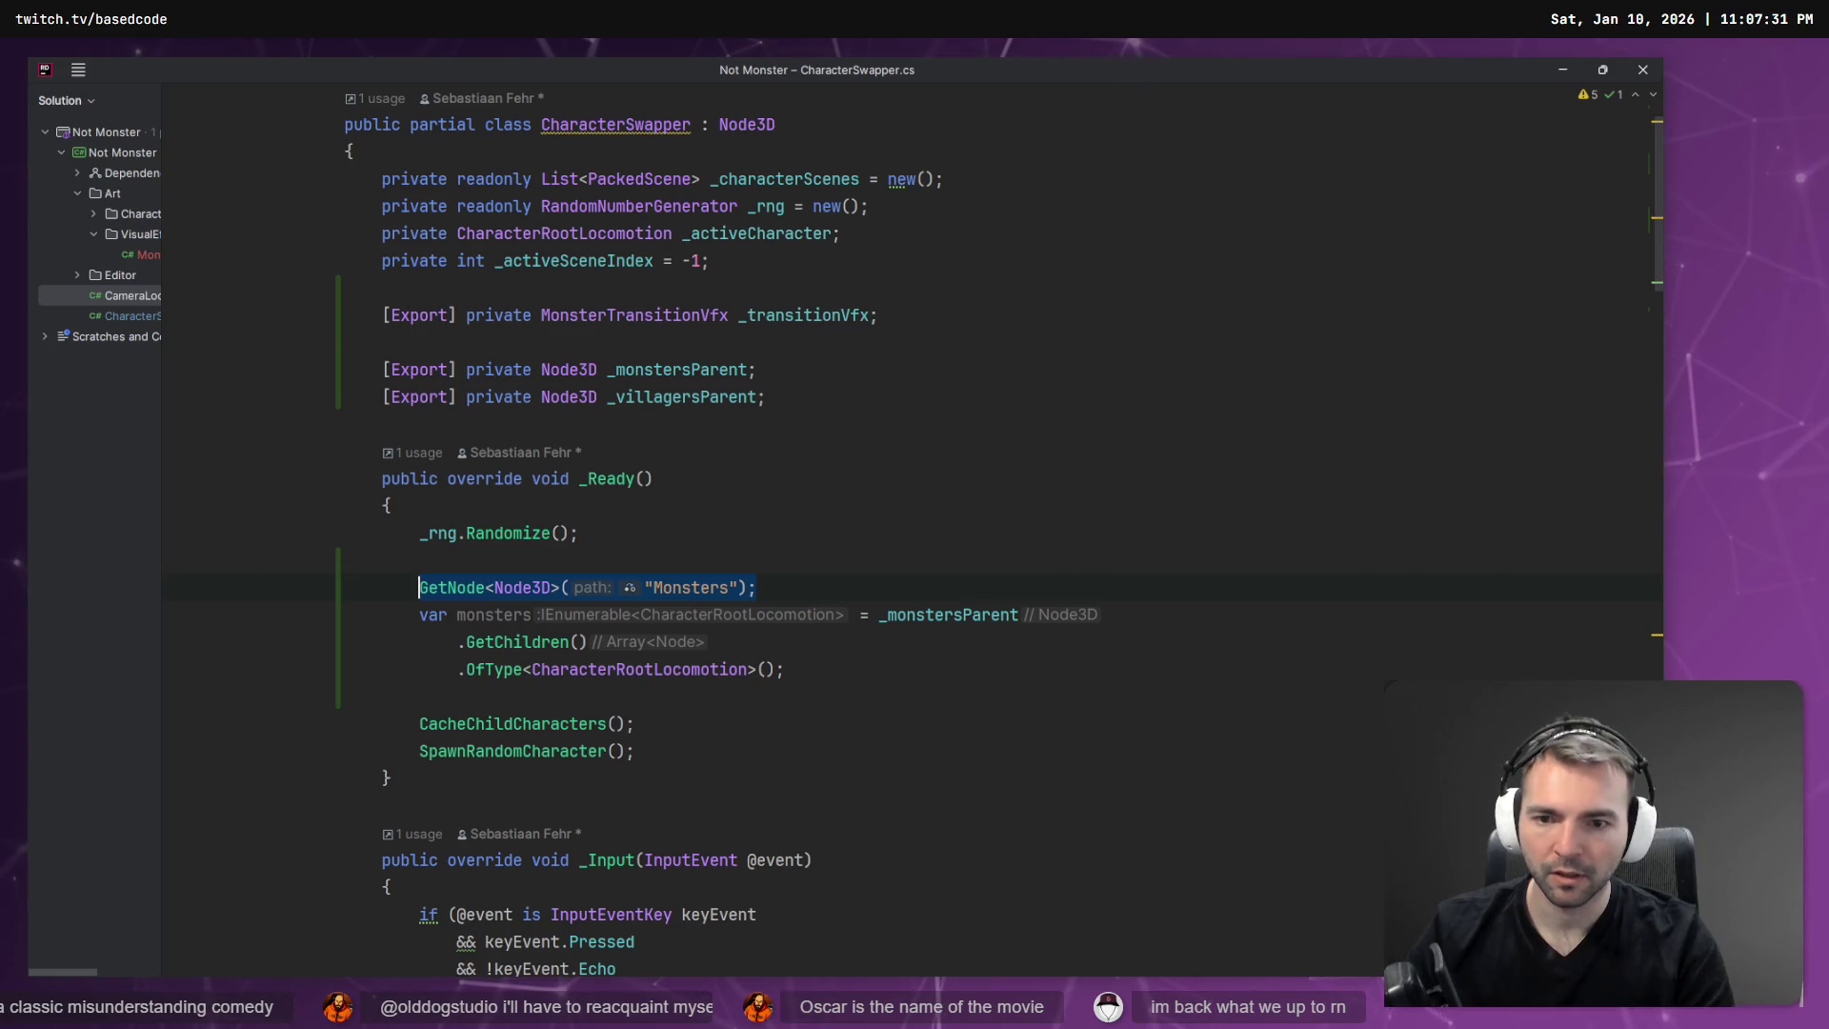
pyautogui.hotkey('shift', 'Left')
pyautogui.hotkey('ctrl', 'x')
pyautogui.press('Down')
pyautogui.press('End')
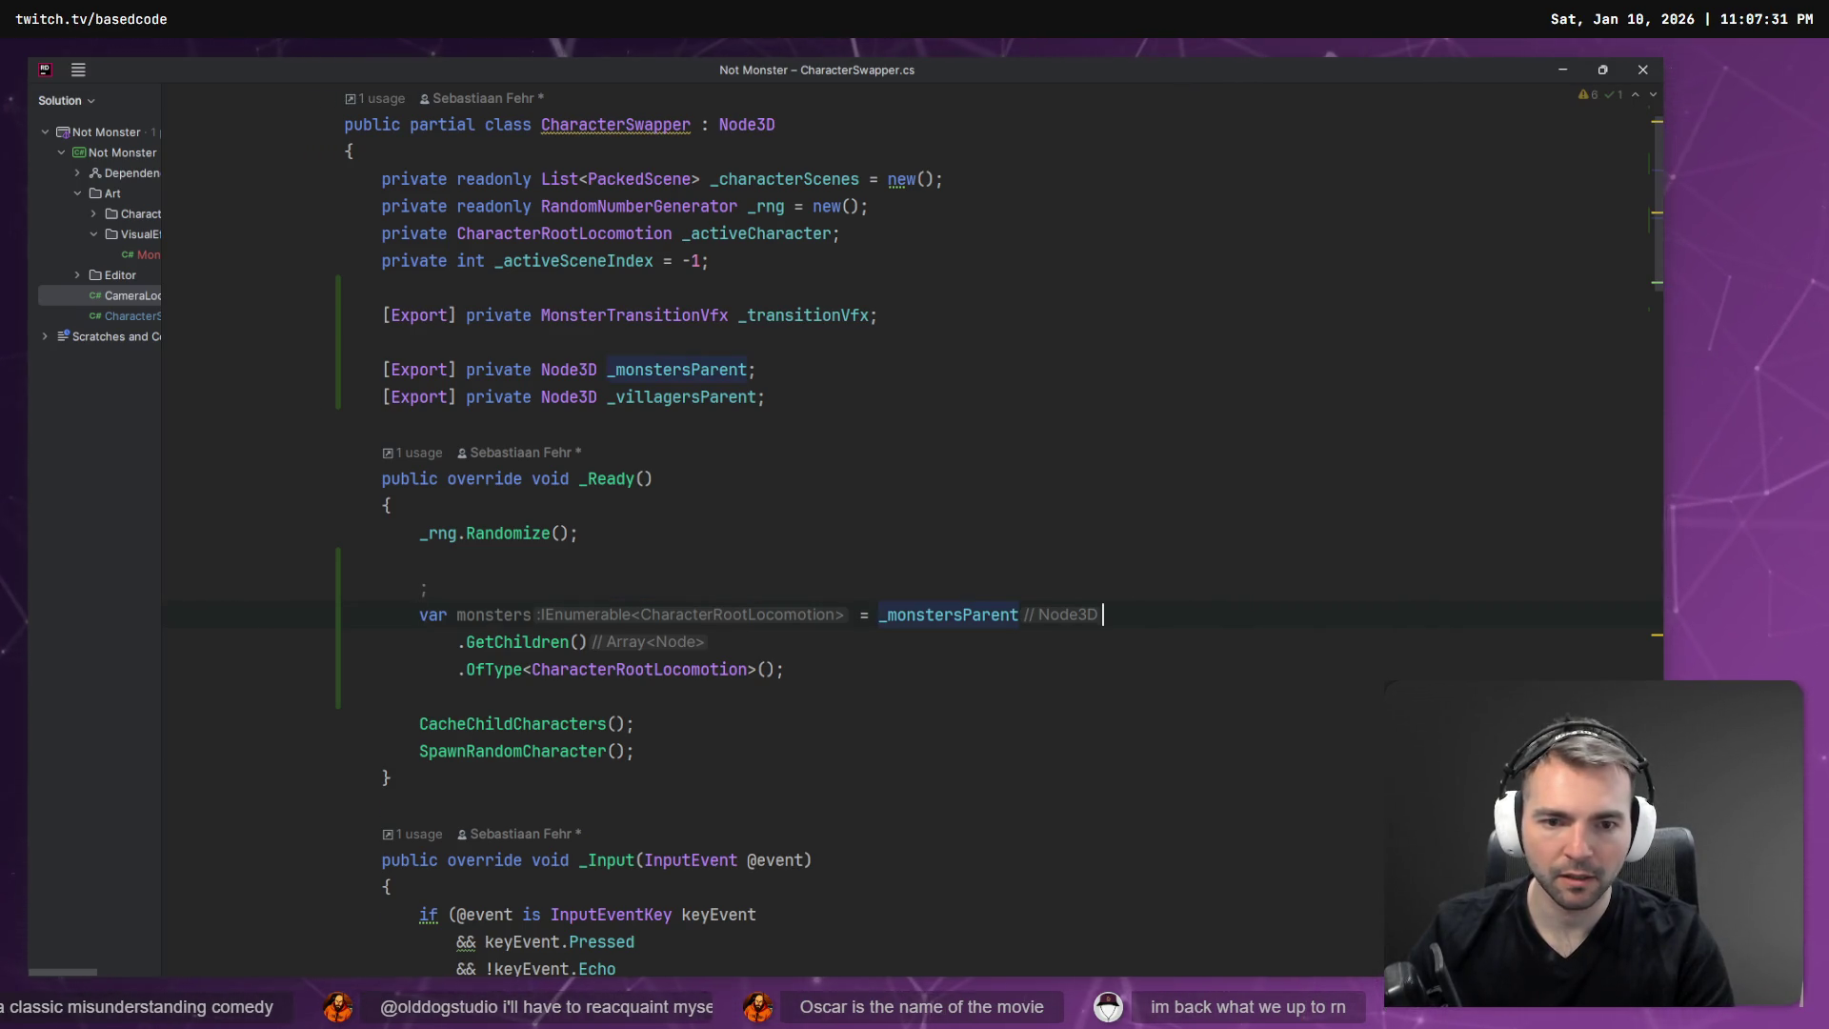
pyautogui.hotkey('ctrl', 'shift', 'Left')
pyautogui.hotkey('ctrl', 'v')
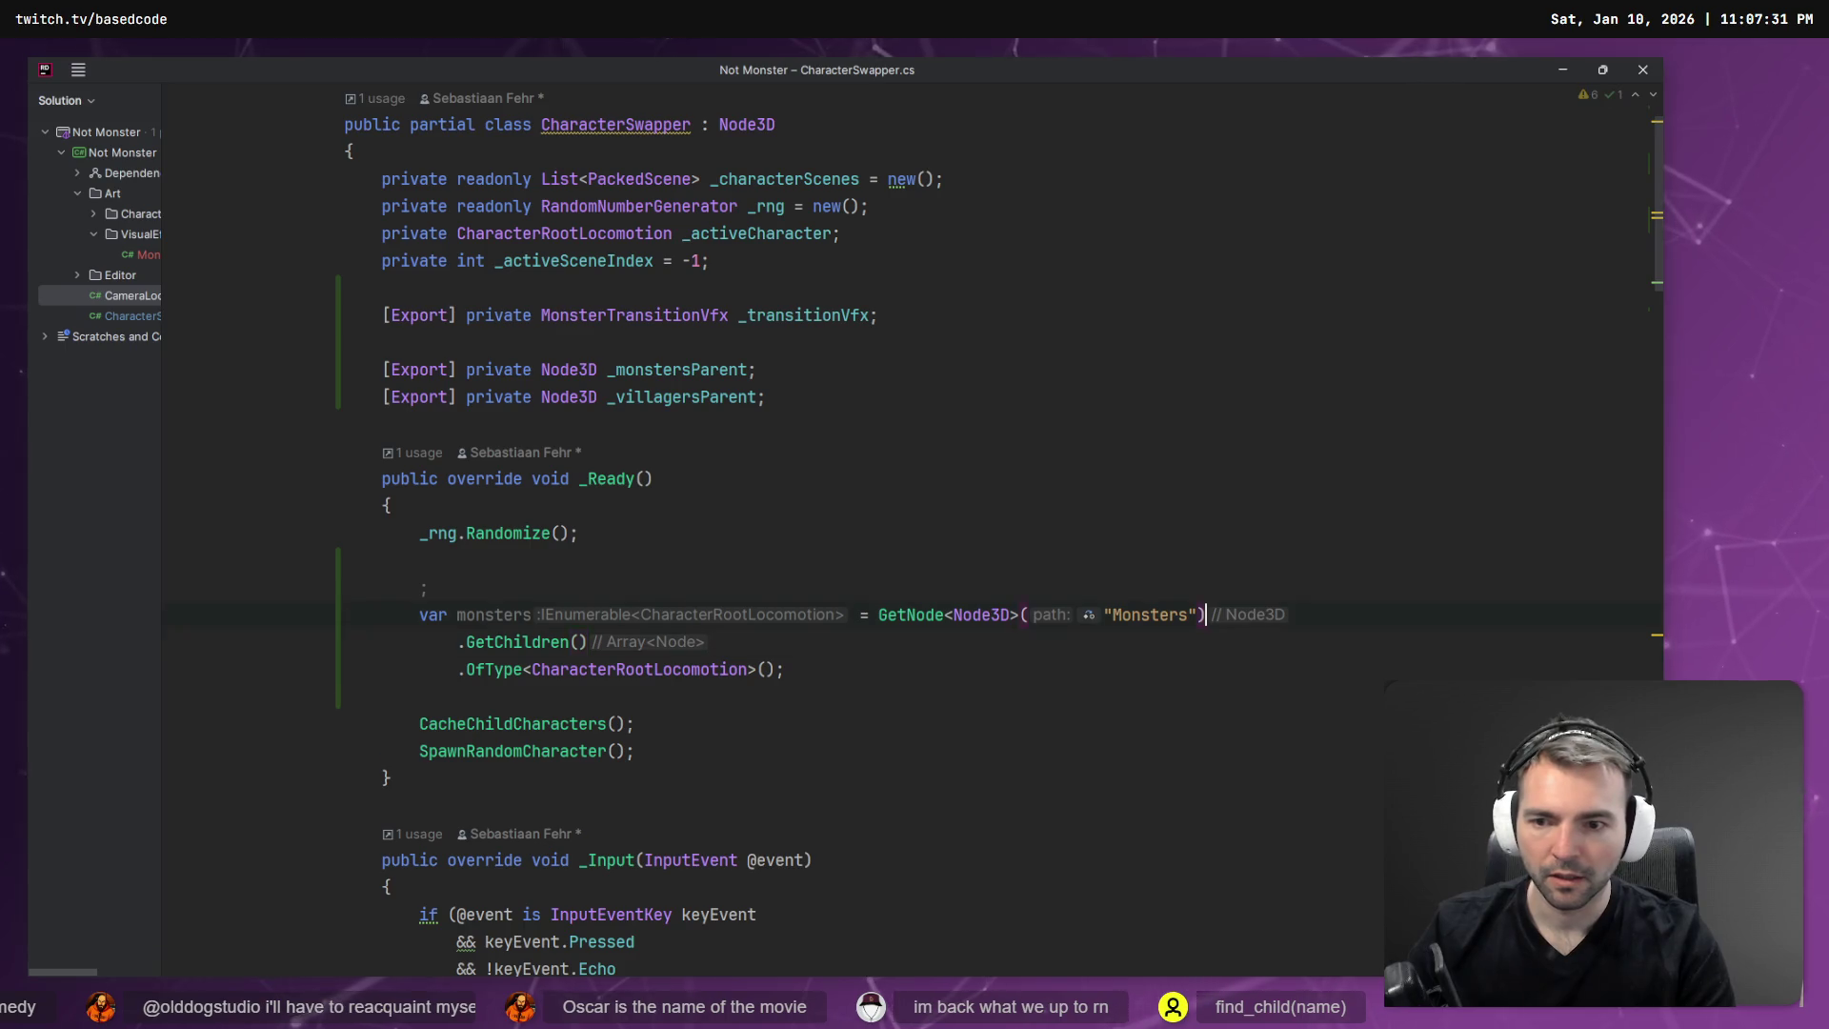
pyautogui.press('Up')
pyautogui.hotkey('shift', 'Home')
pyautogui.press('BackSpace')
pyautogui.press('BackSpace')
# Delete the exported _monstersParent field declaration
pyautogui.press('Up')
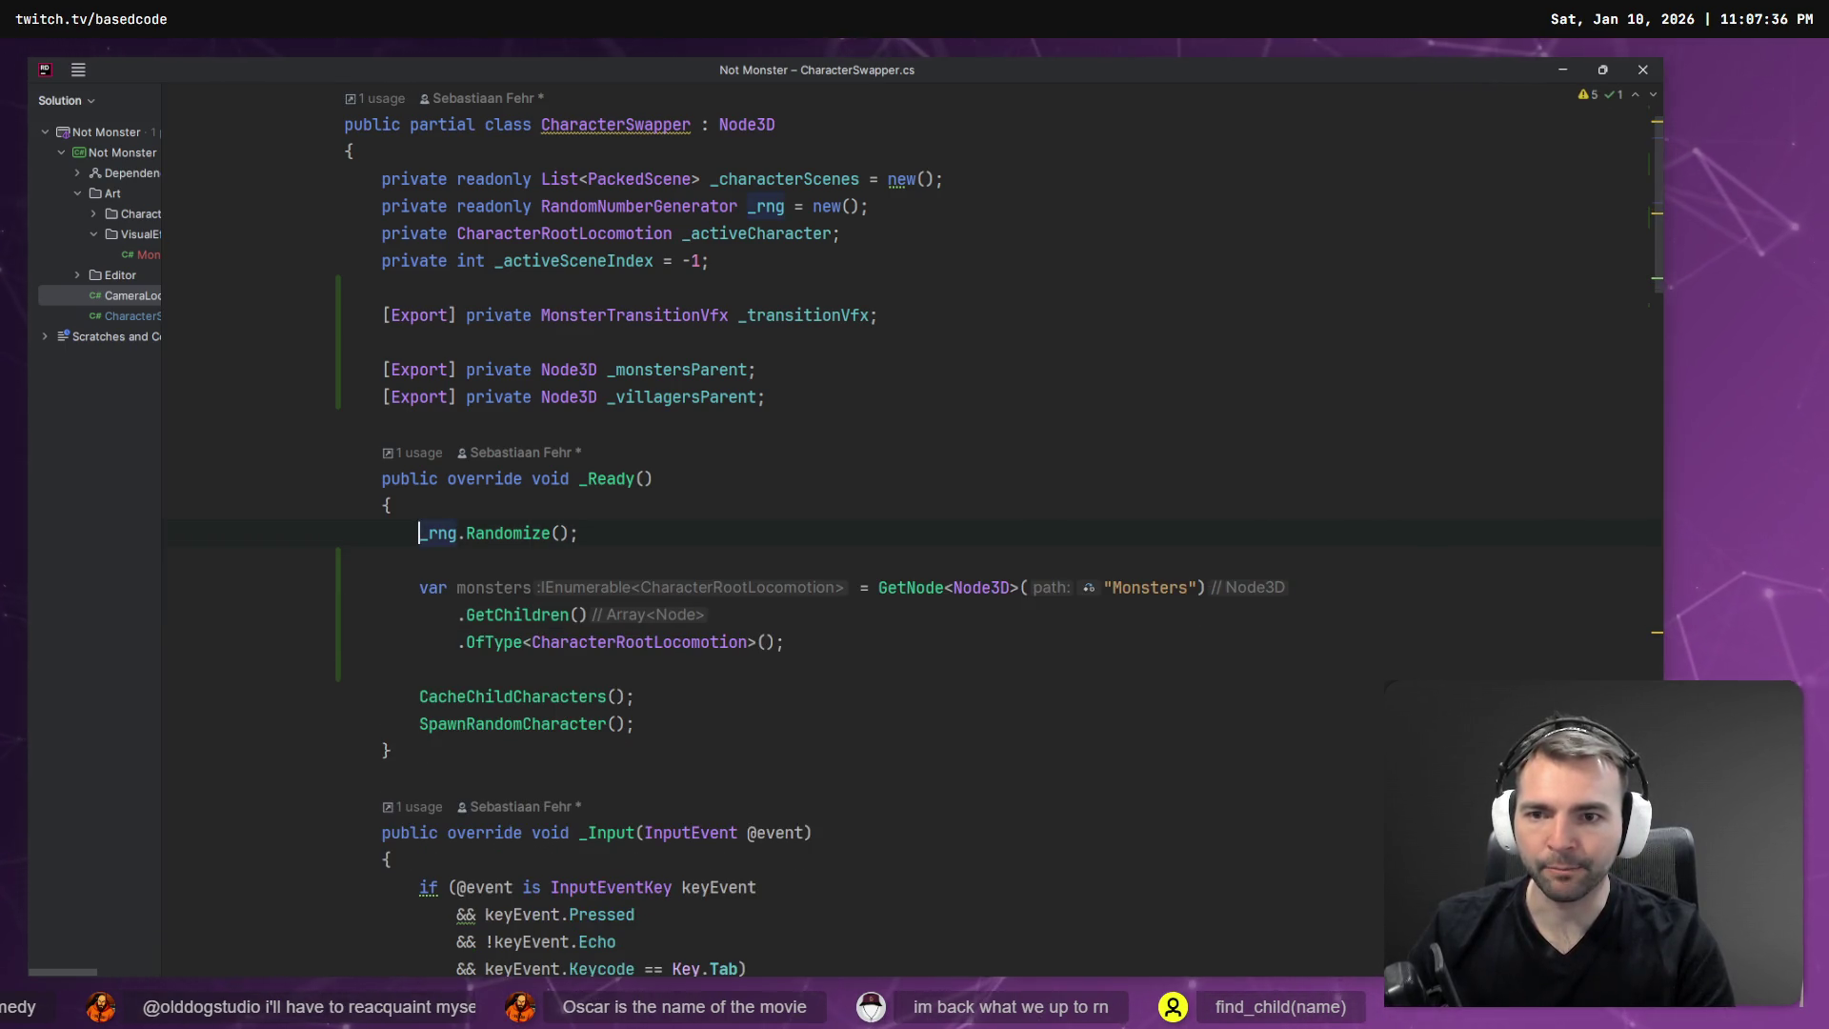
pyautogui.press('Home')
pyautogui.hotkey('shift', 'End')
pyautogui.press('BackSpace')
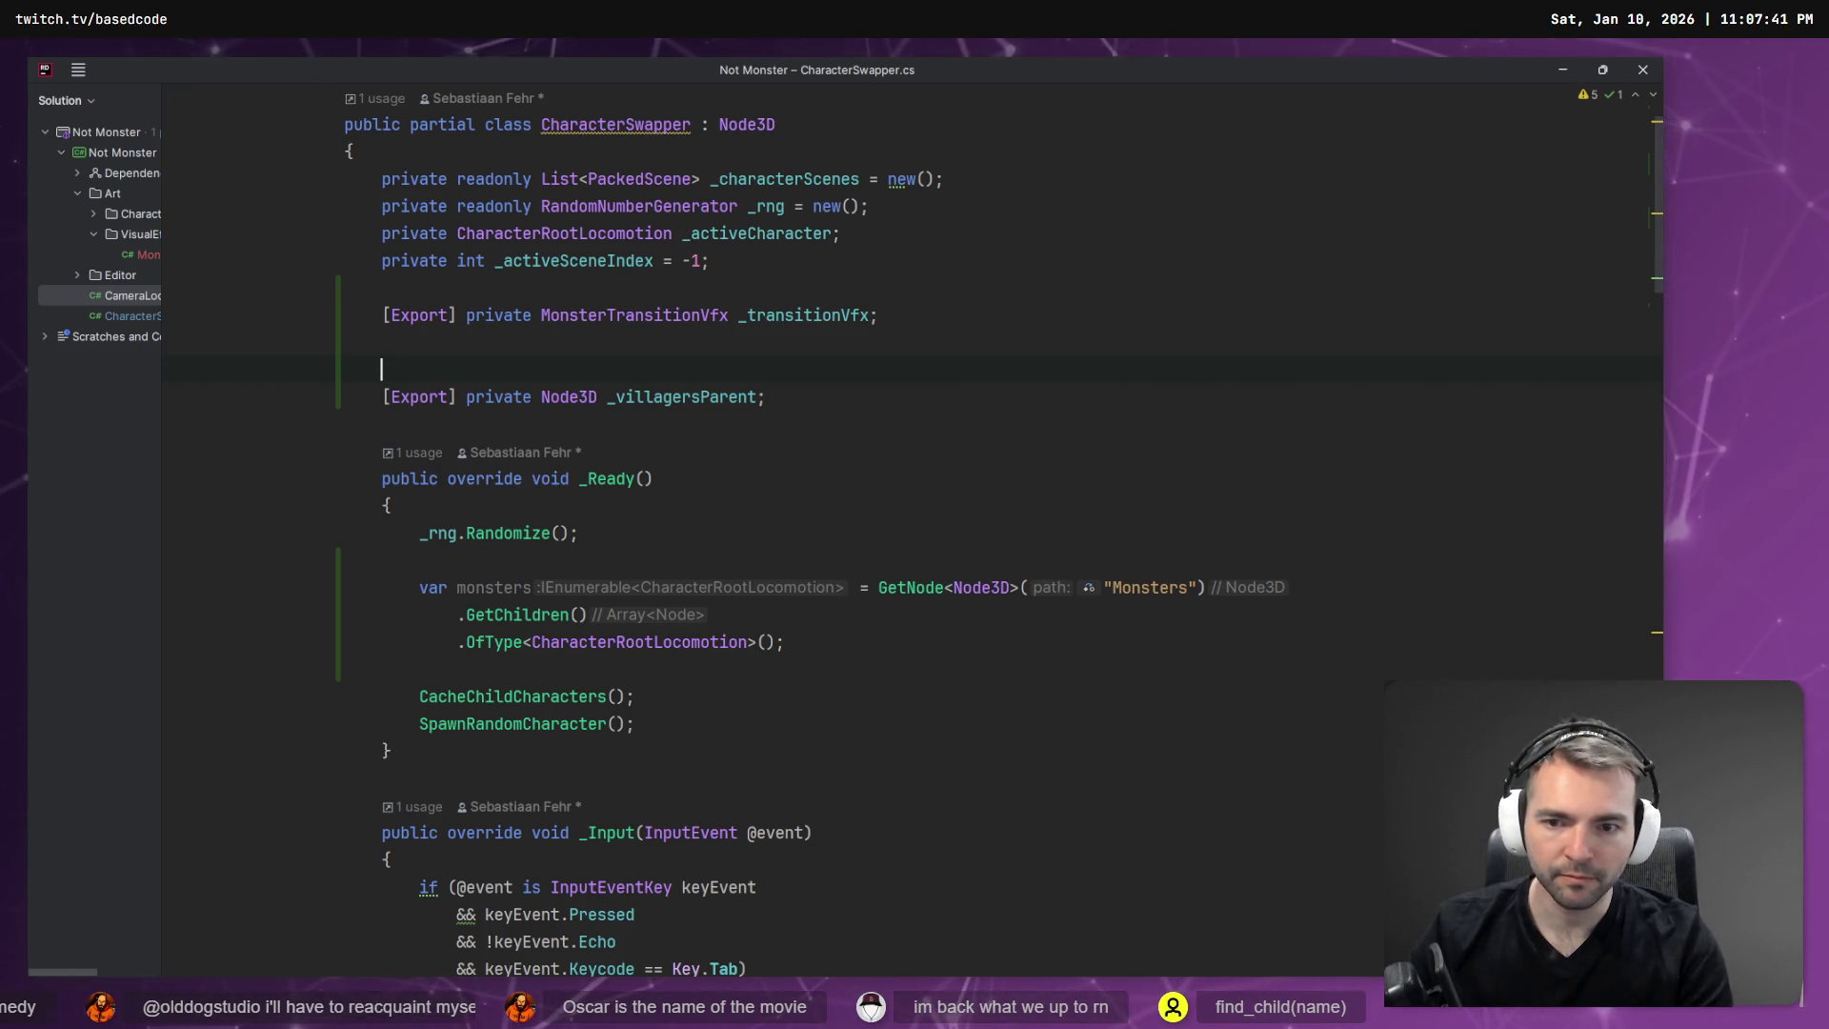
# Declare a CharacterRootLocomotion field _monsers and assign it in _Ready instead of var monsters
pyautogui.write('Character')
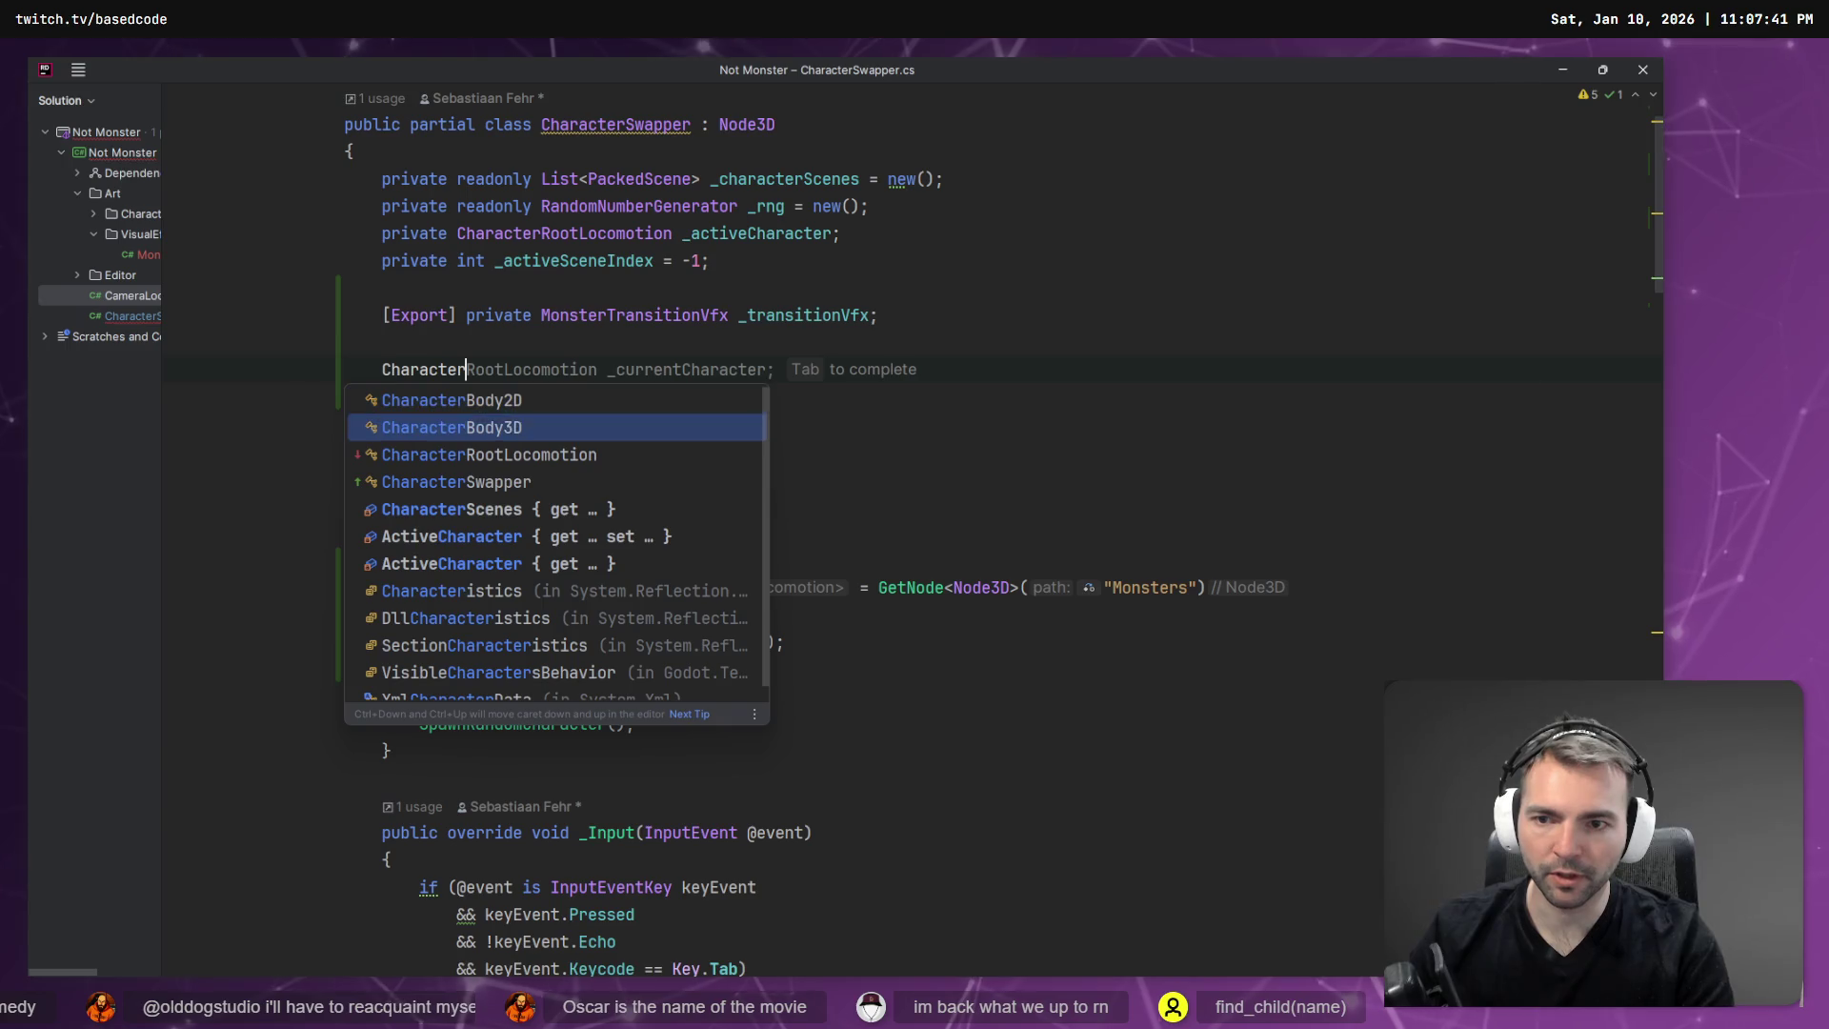
pyautogui.press('Tab')
pyautogui.press('Left')
pyautogui.hotkey('ctrl', 'shift', 'Left')
pyautogui.write('_monser')
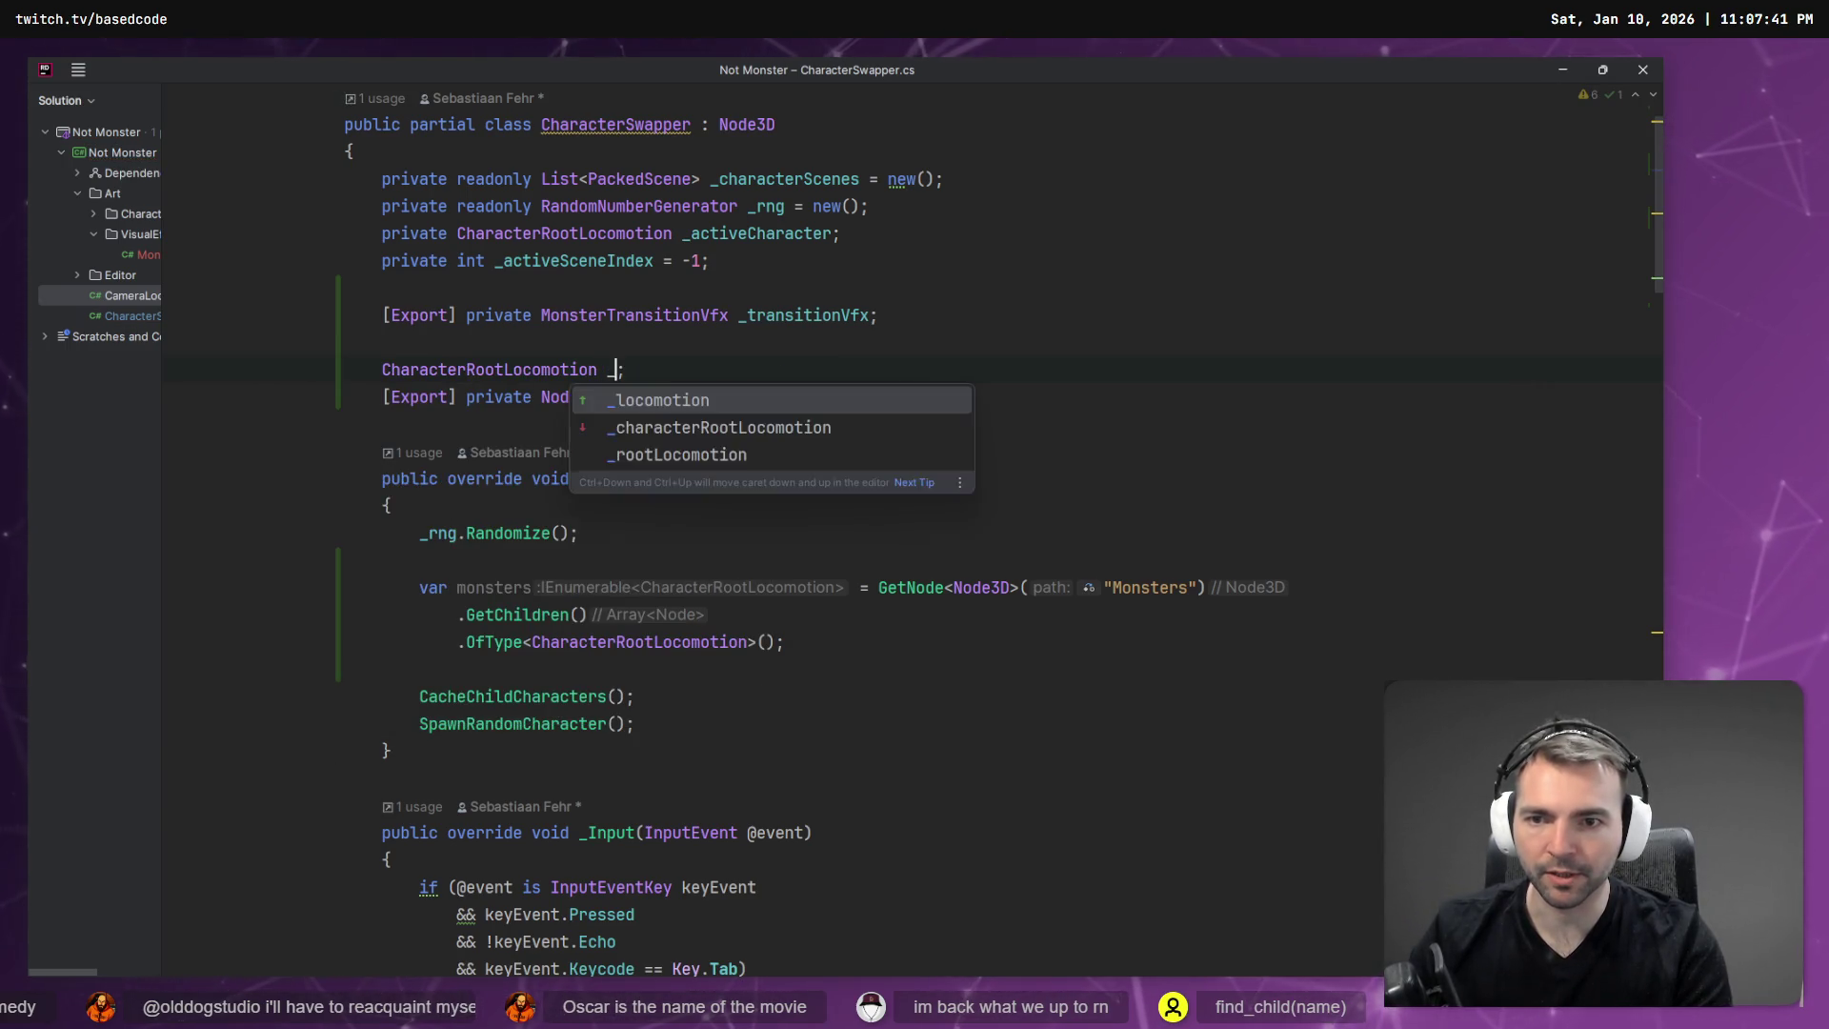
pyautogui.write('s')
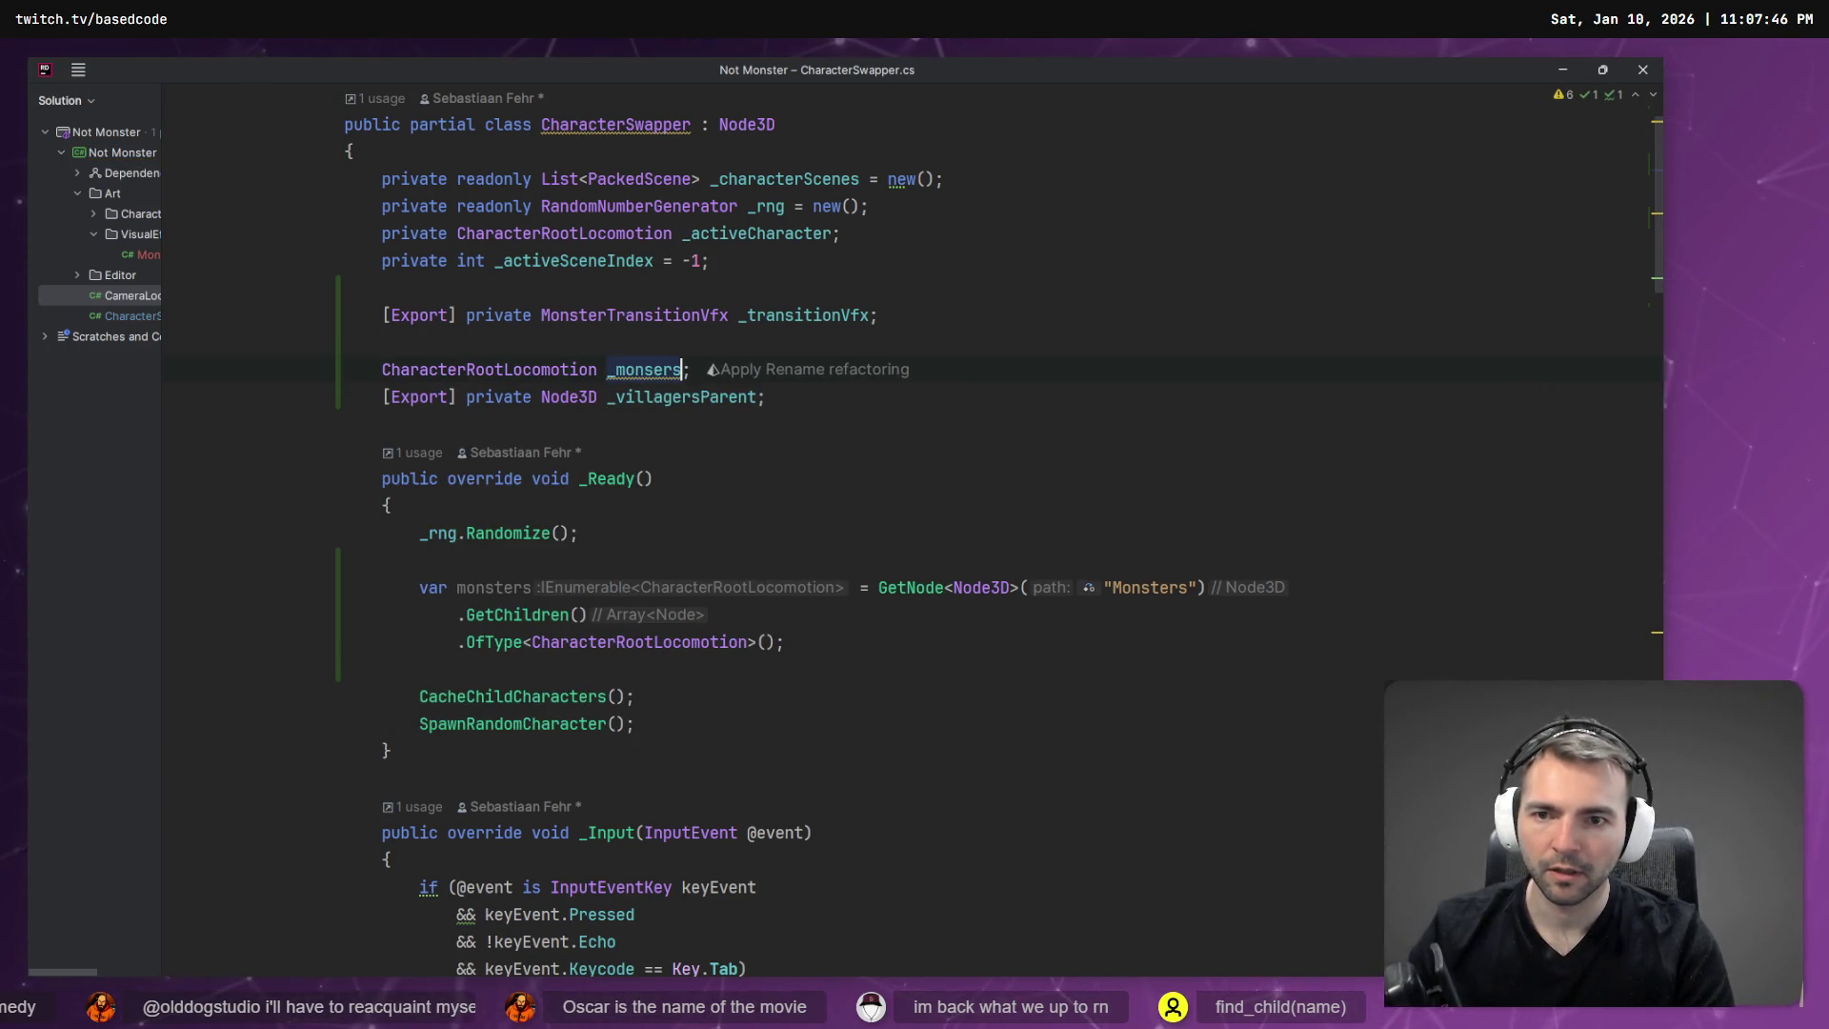
pyautogui.press('Down')
pyautogui.press('Down')
pyautogui.press('Down')
pyautogui.hotkey('ctrl', 'w')
pyautogui.hotkey('ctrl', 'w')
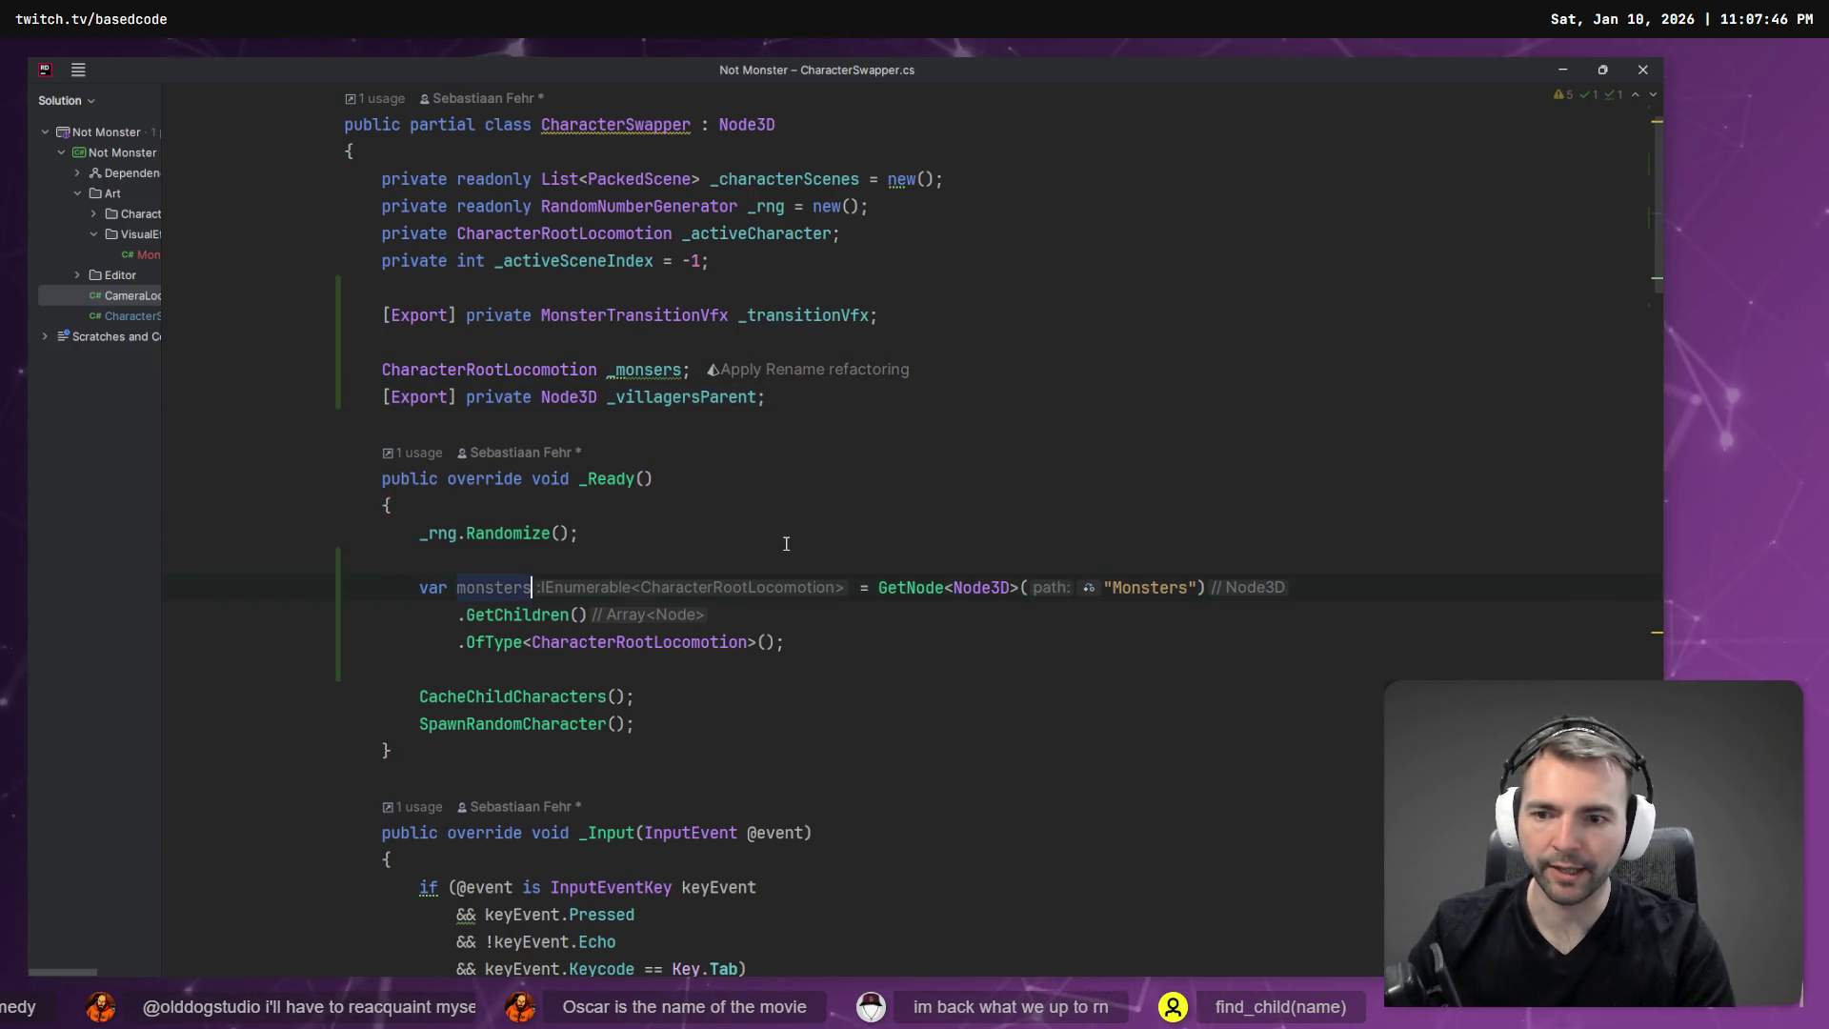
pyautogui.write('_monsers')
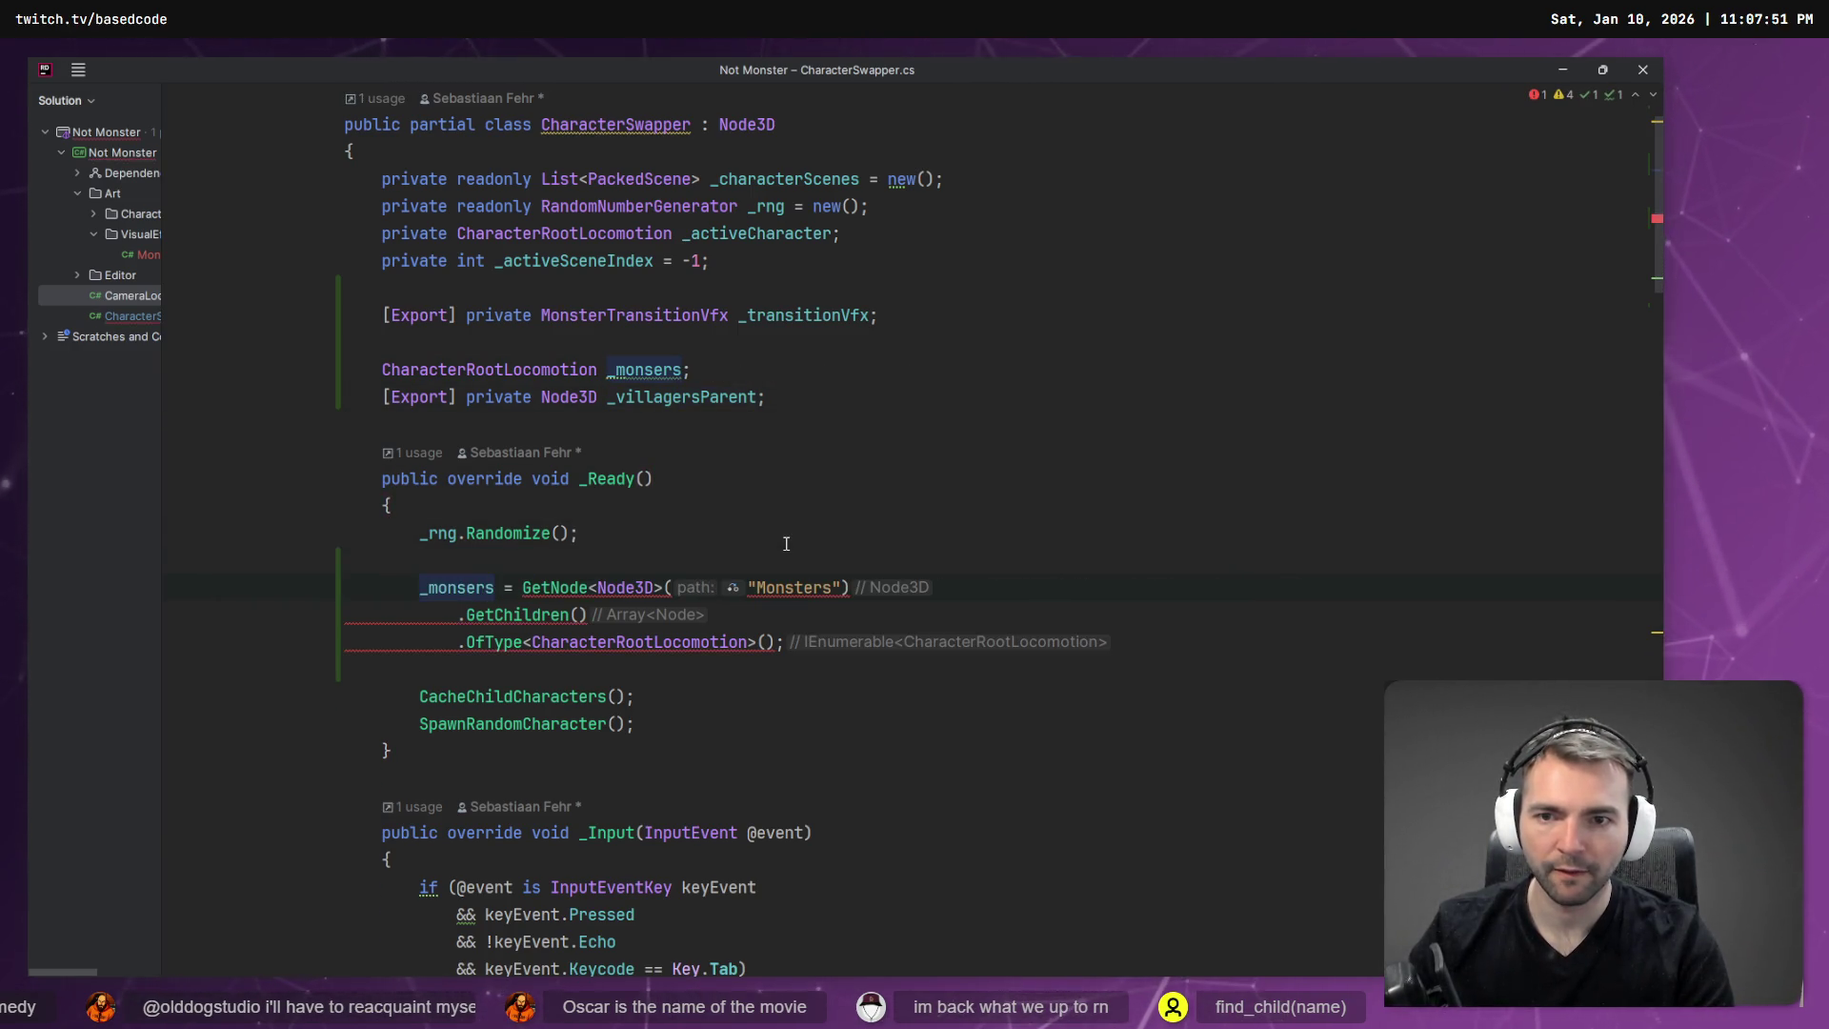
# Make the field private CharacterRootLocomotion[] _monsers
pyautogui.press('Up')
pyautogui.press('Up')
pyautogui.press('Up')
pyautogui.press('Up')
pyautogui.press('Home')
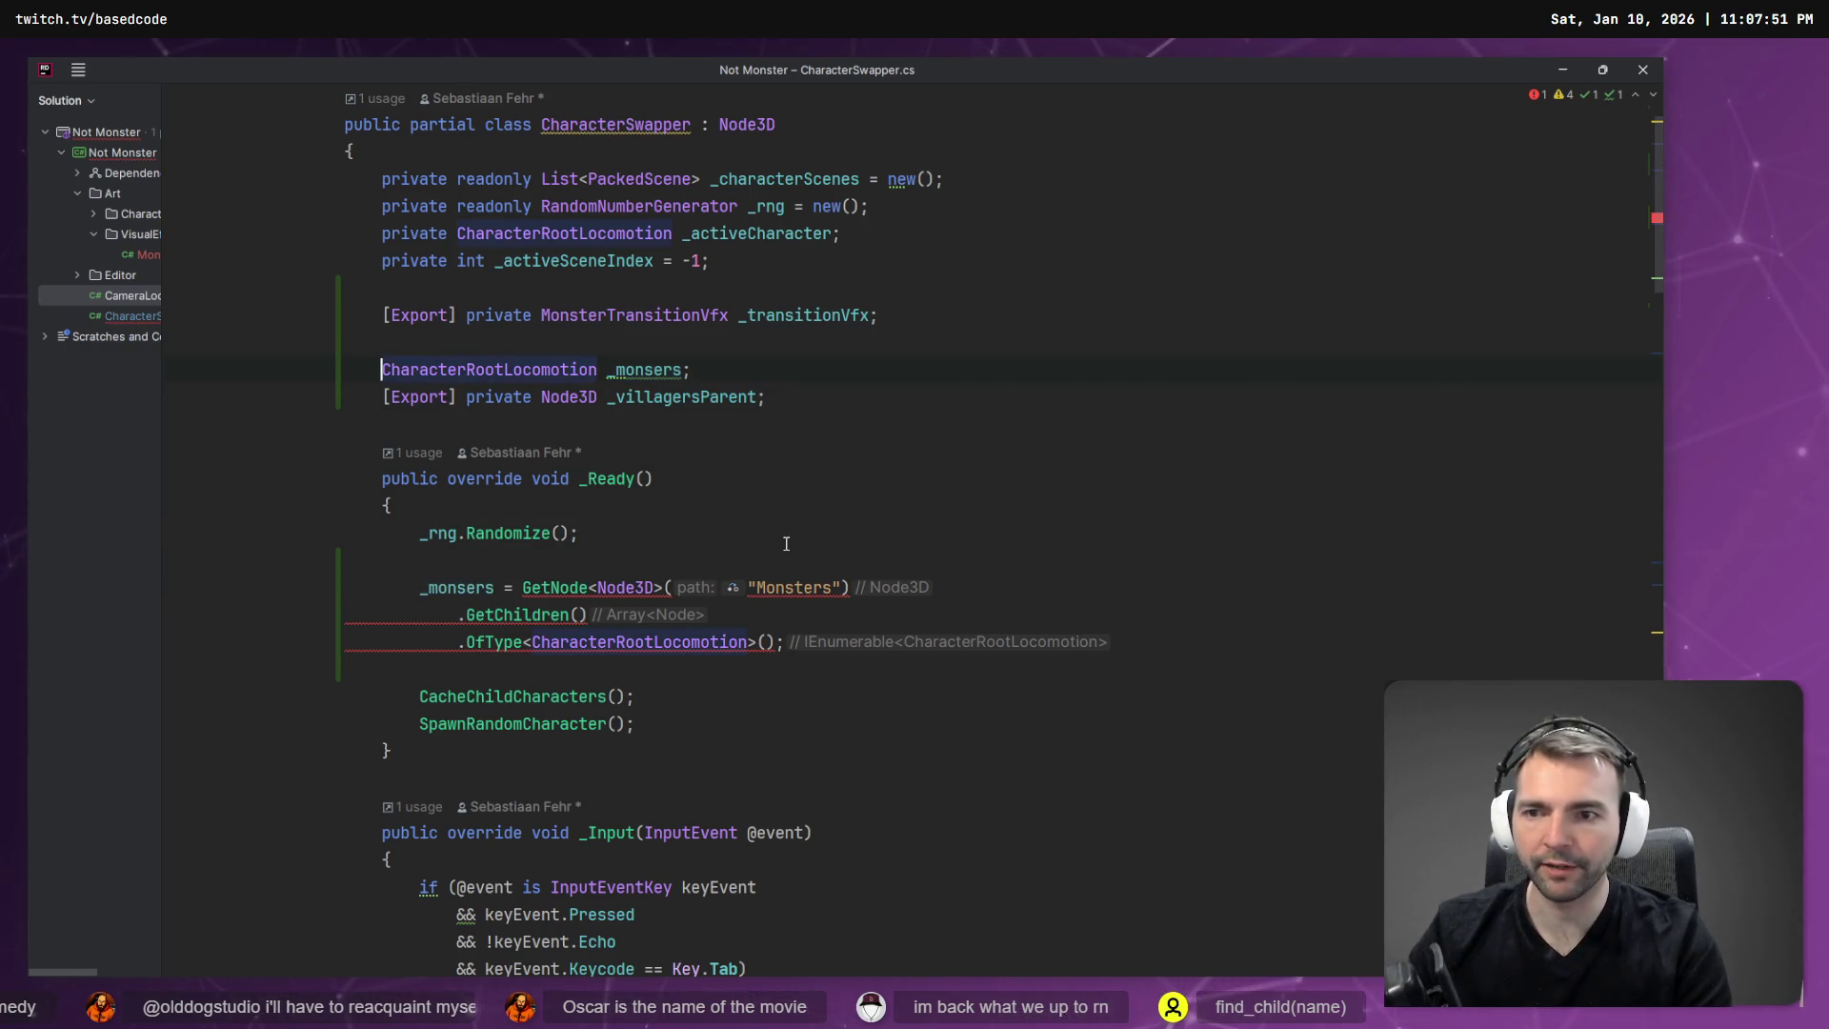
pyautogui.write('private')
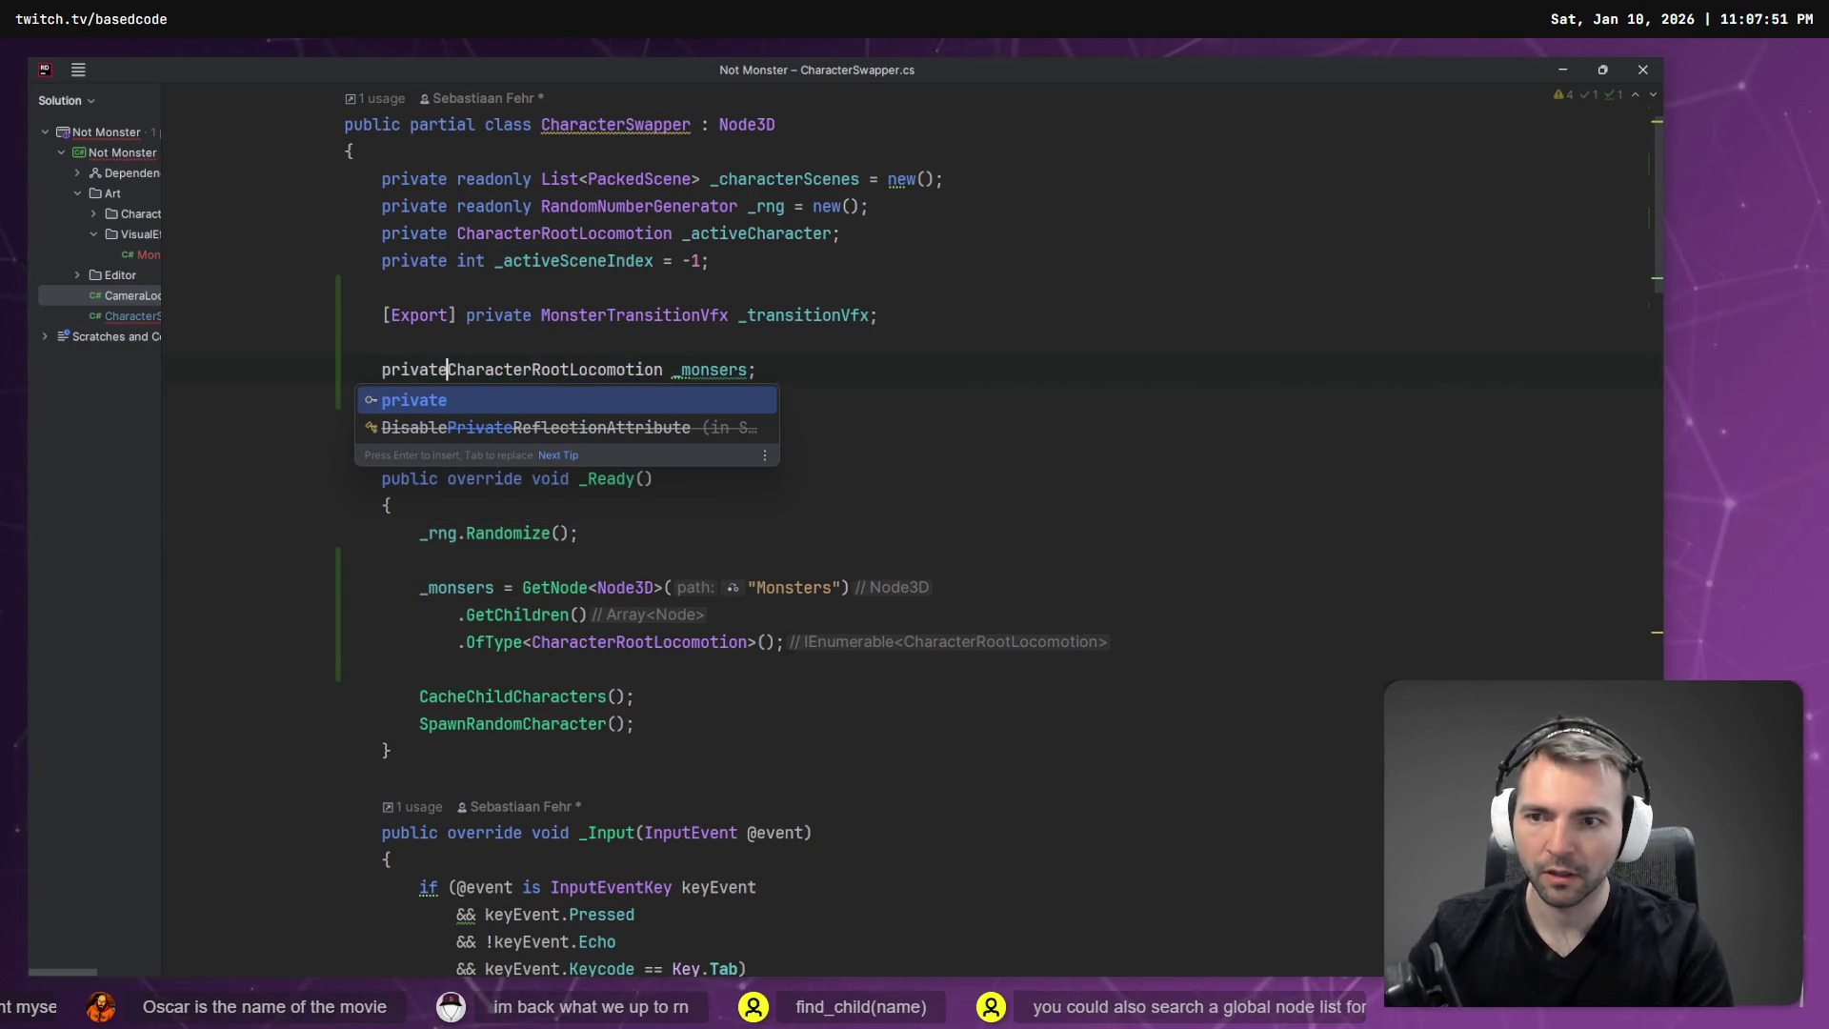
pyautogui.press('BackSpace')
pyautogui.press('BackSpace')
pyautogui.press('BackSpace')
pyautogui.write('privatge')
pyautogui.press('End')
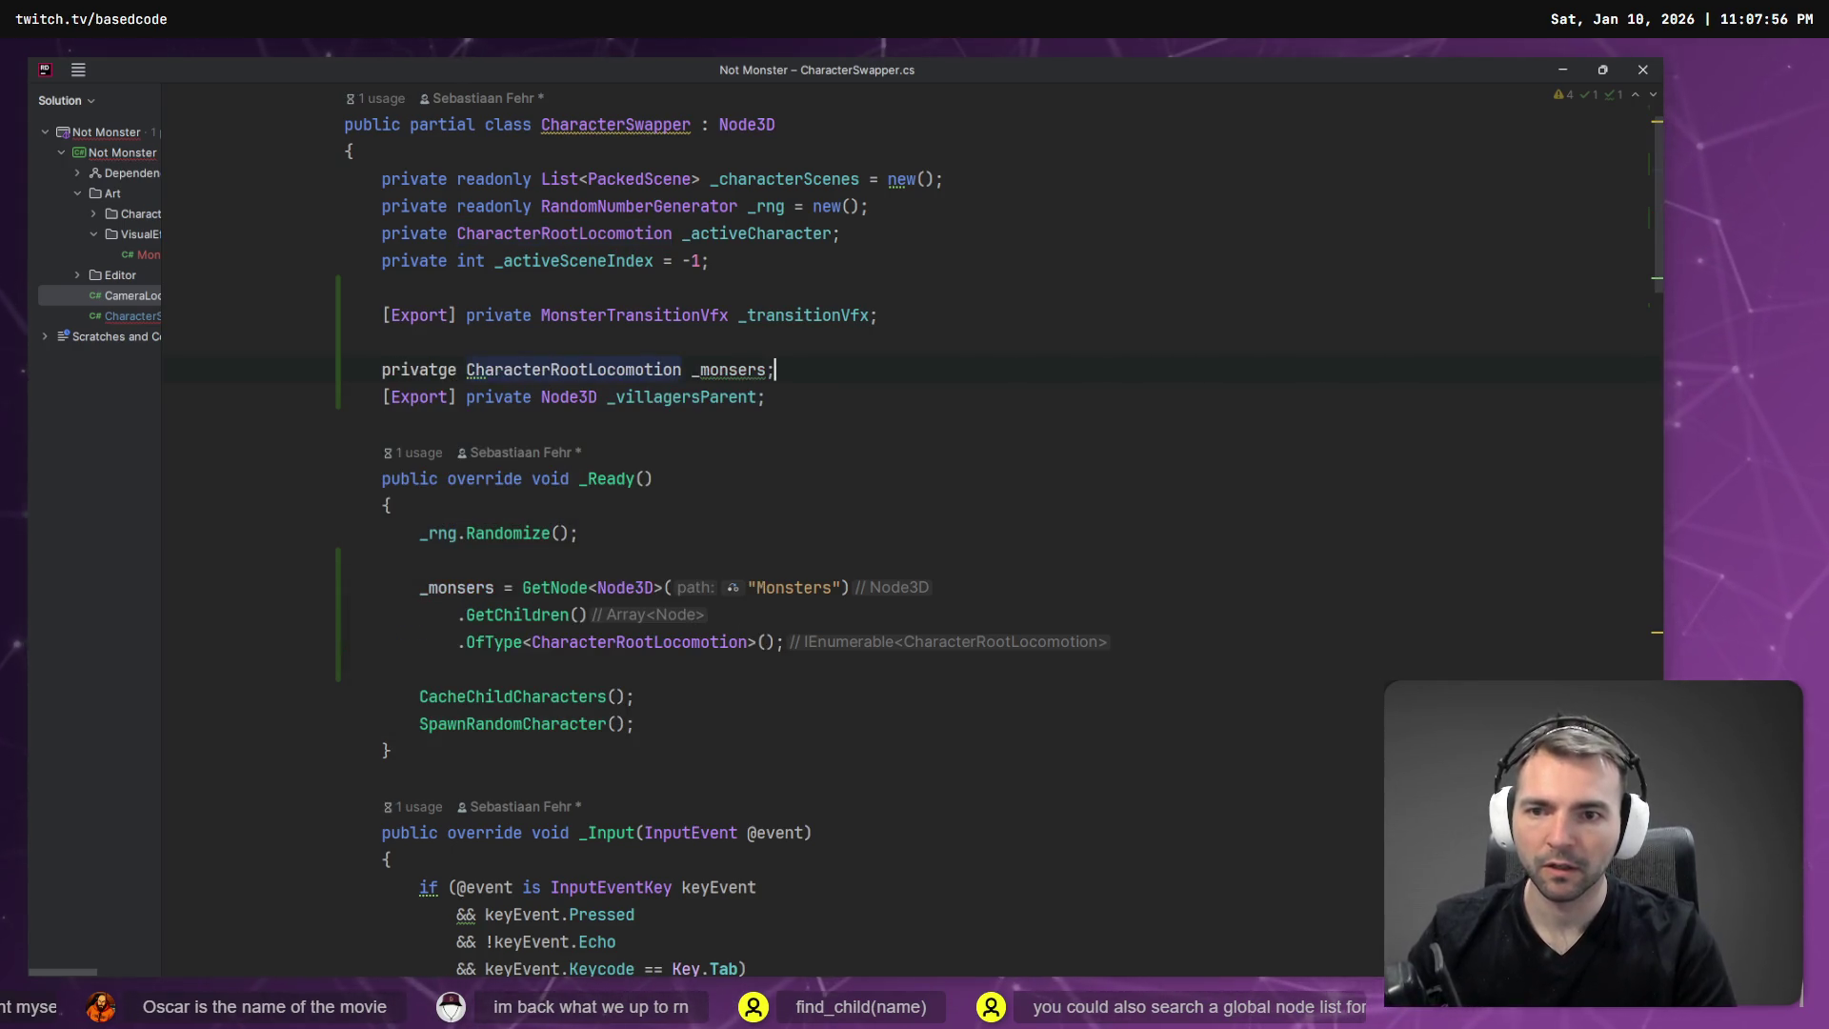
pyautogui.hotkey('ctrl', 'Left')
pyautogui.hotkey('ctrl', 'Left')
pyautogui.hotkey('ctrl', 'Left')
pyautogui.write('[]')
pyautogui.press('Home')
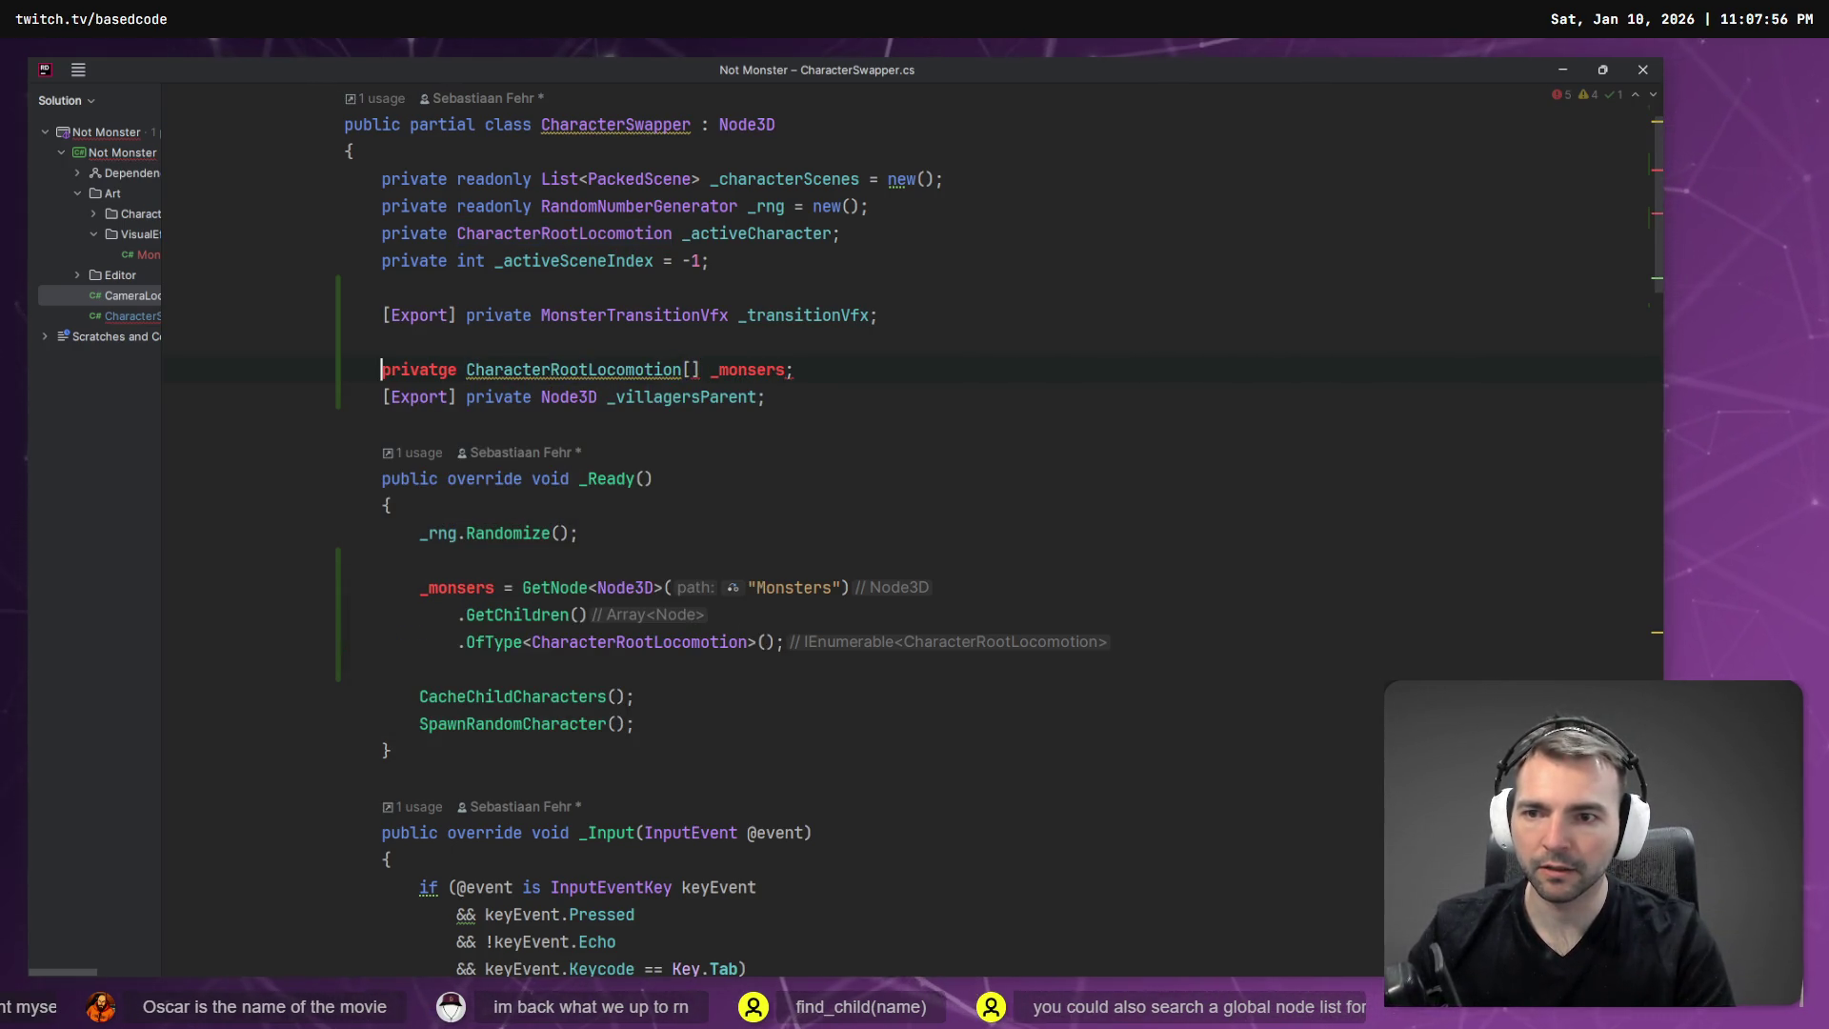
pyautogui.hotkey('ctrl', 'shift', 'Right')
pyautogui.write('private')
pyautogui.hotkey('ctrl', 'Right')
pyautogui.hotkey('ctrl', 'Right')
pyautogui.hotkey('ctrl', 'Right')
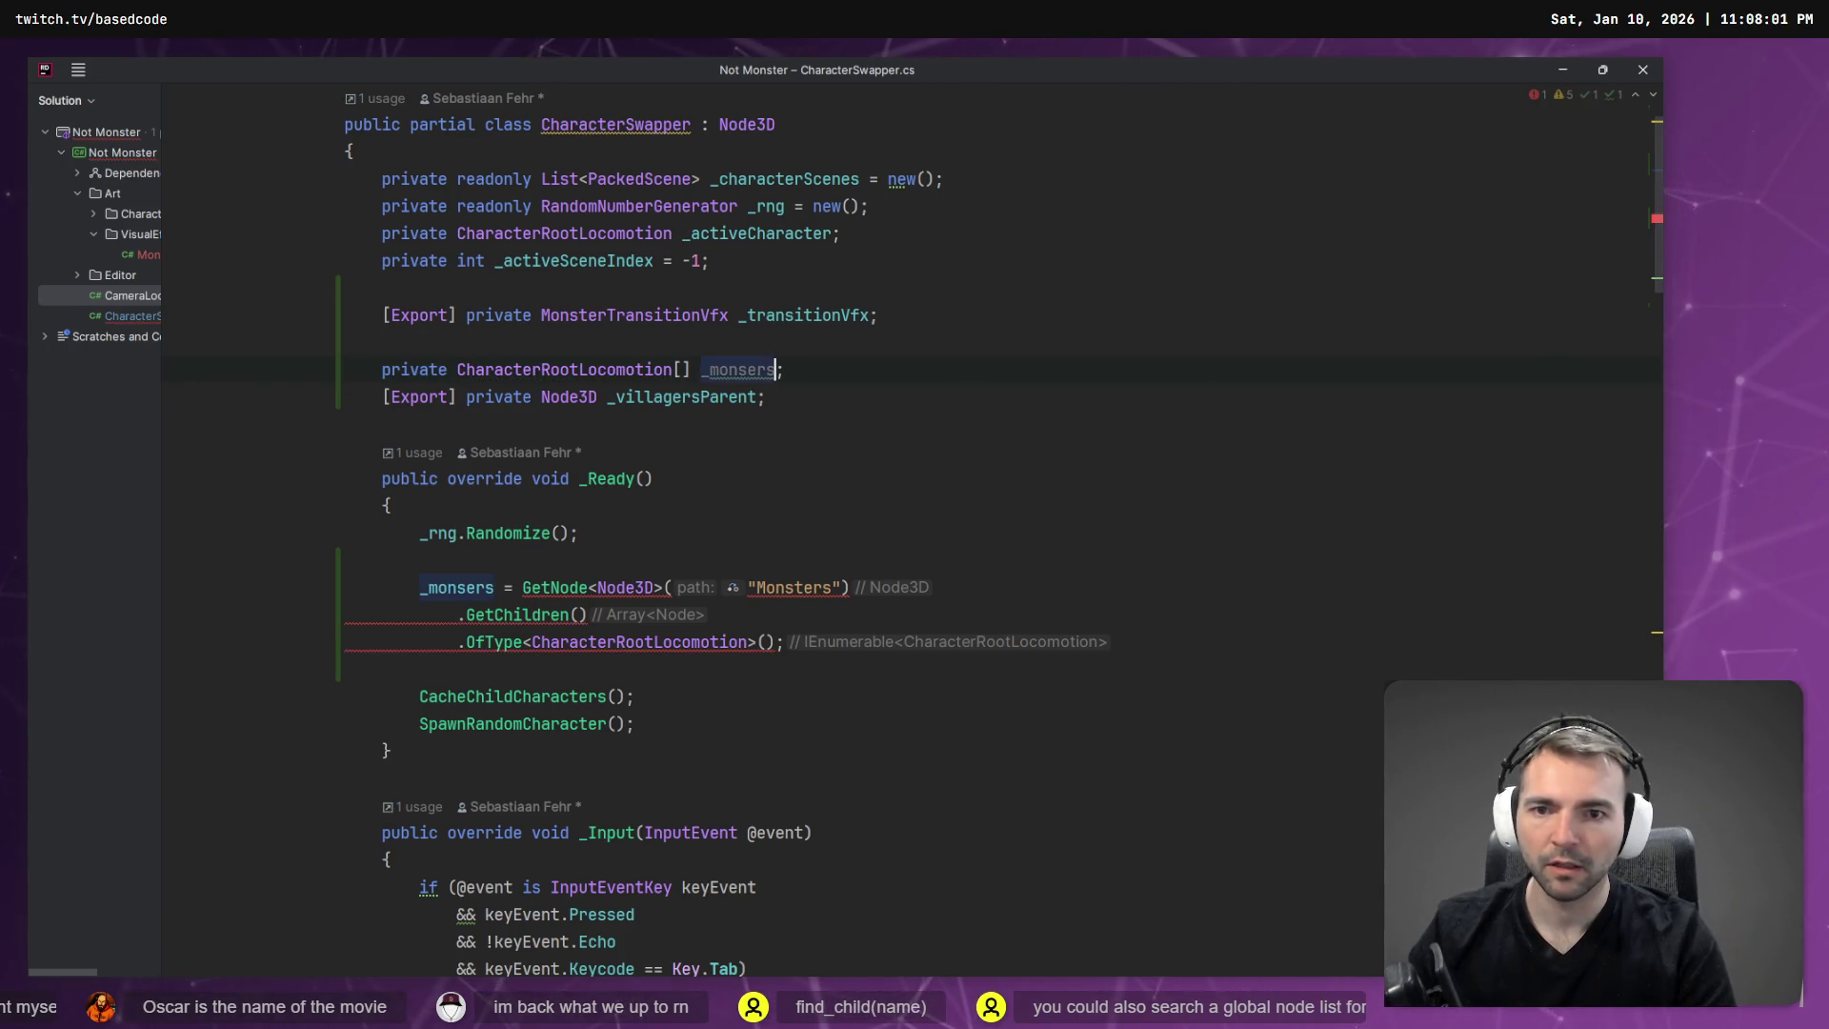
# Rename the field to _monsters and apply the name to its use in _Ready
pyautogui.hotkey('alt', 'Return')
pyautogui.press('Escape')
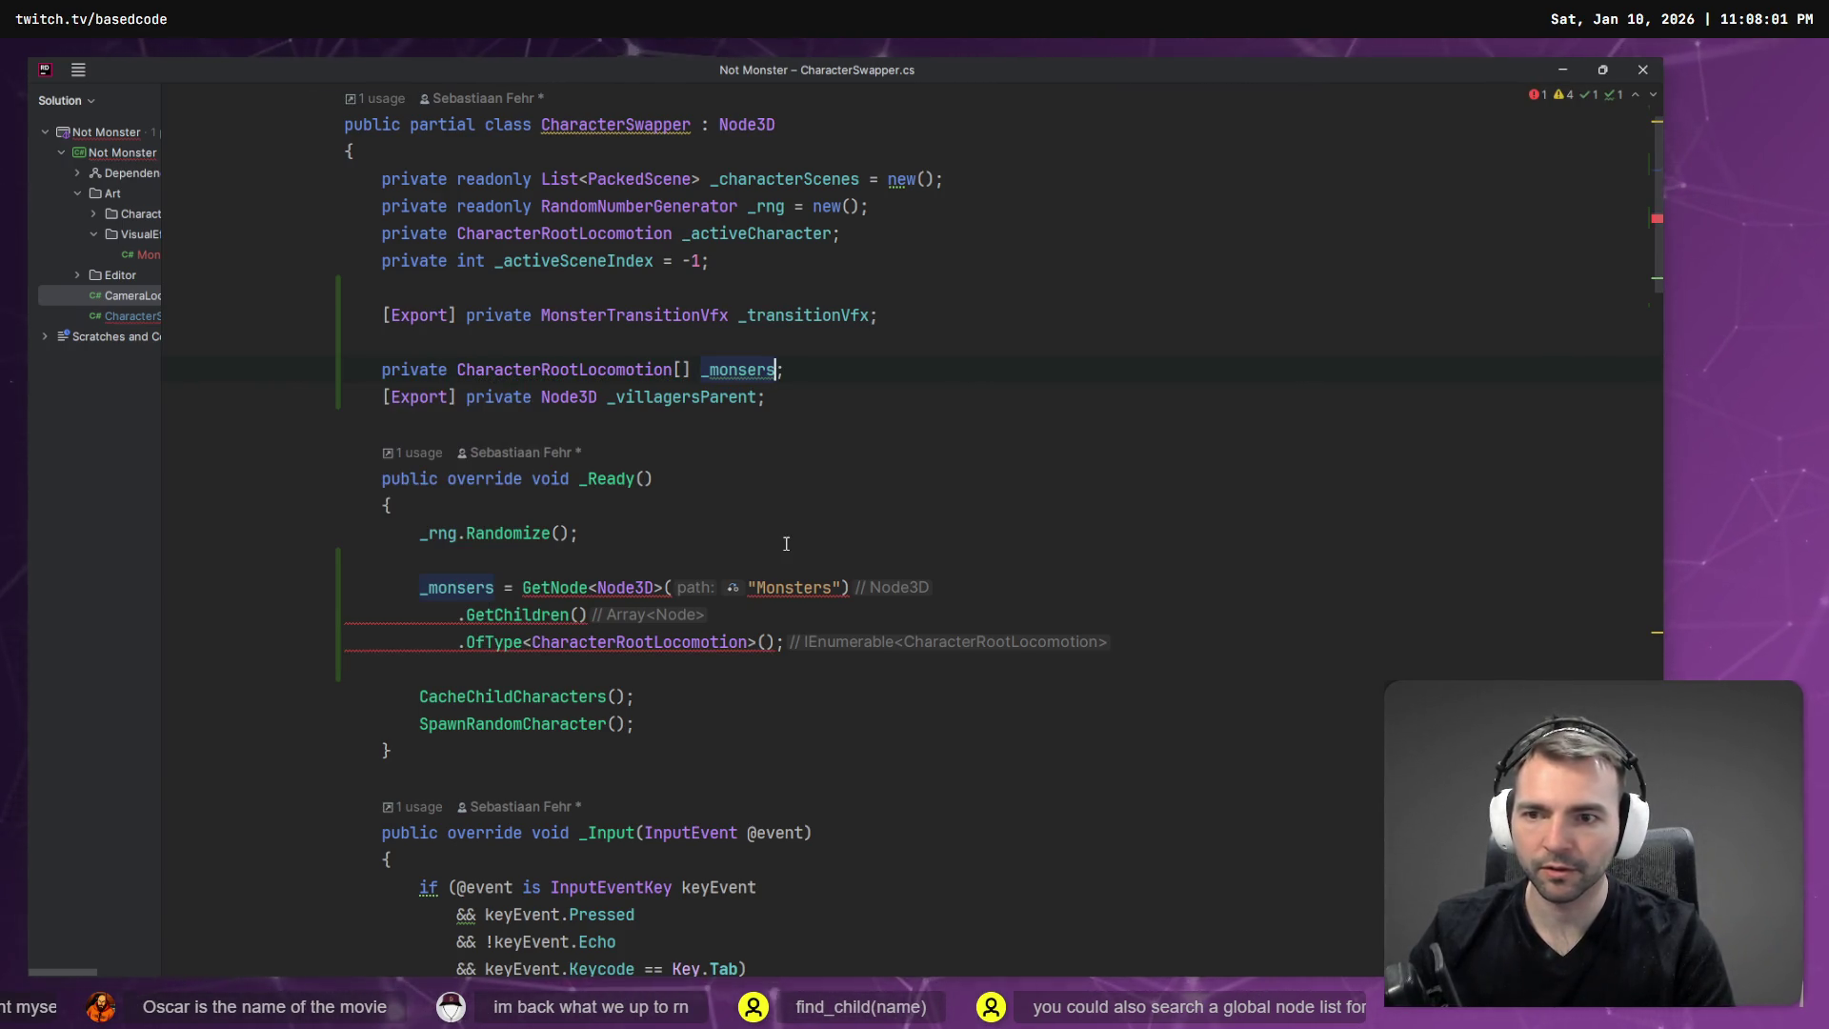
pyautogui.hotkey('ctrl', 'BackSpace')
pyautogui.write('_')
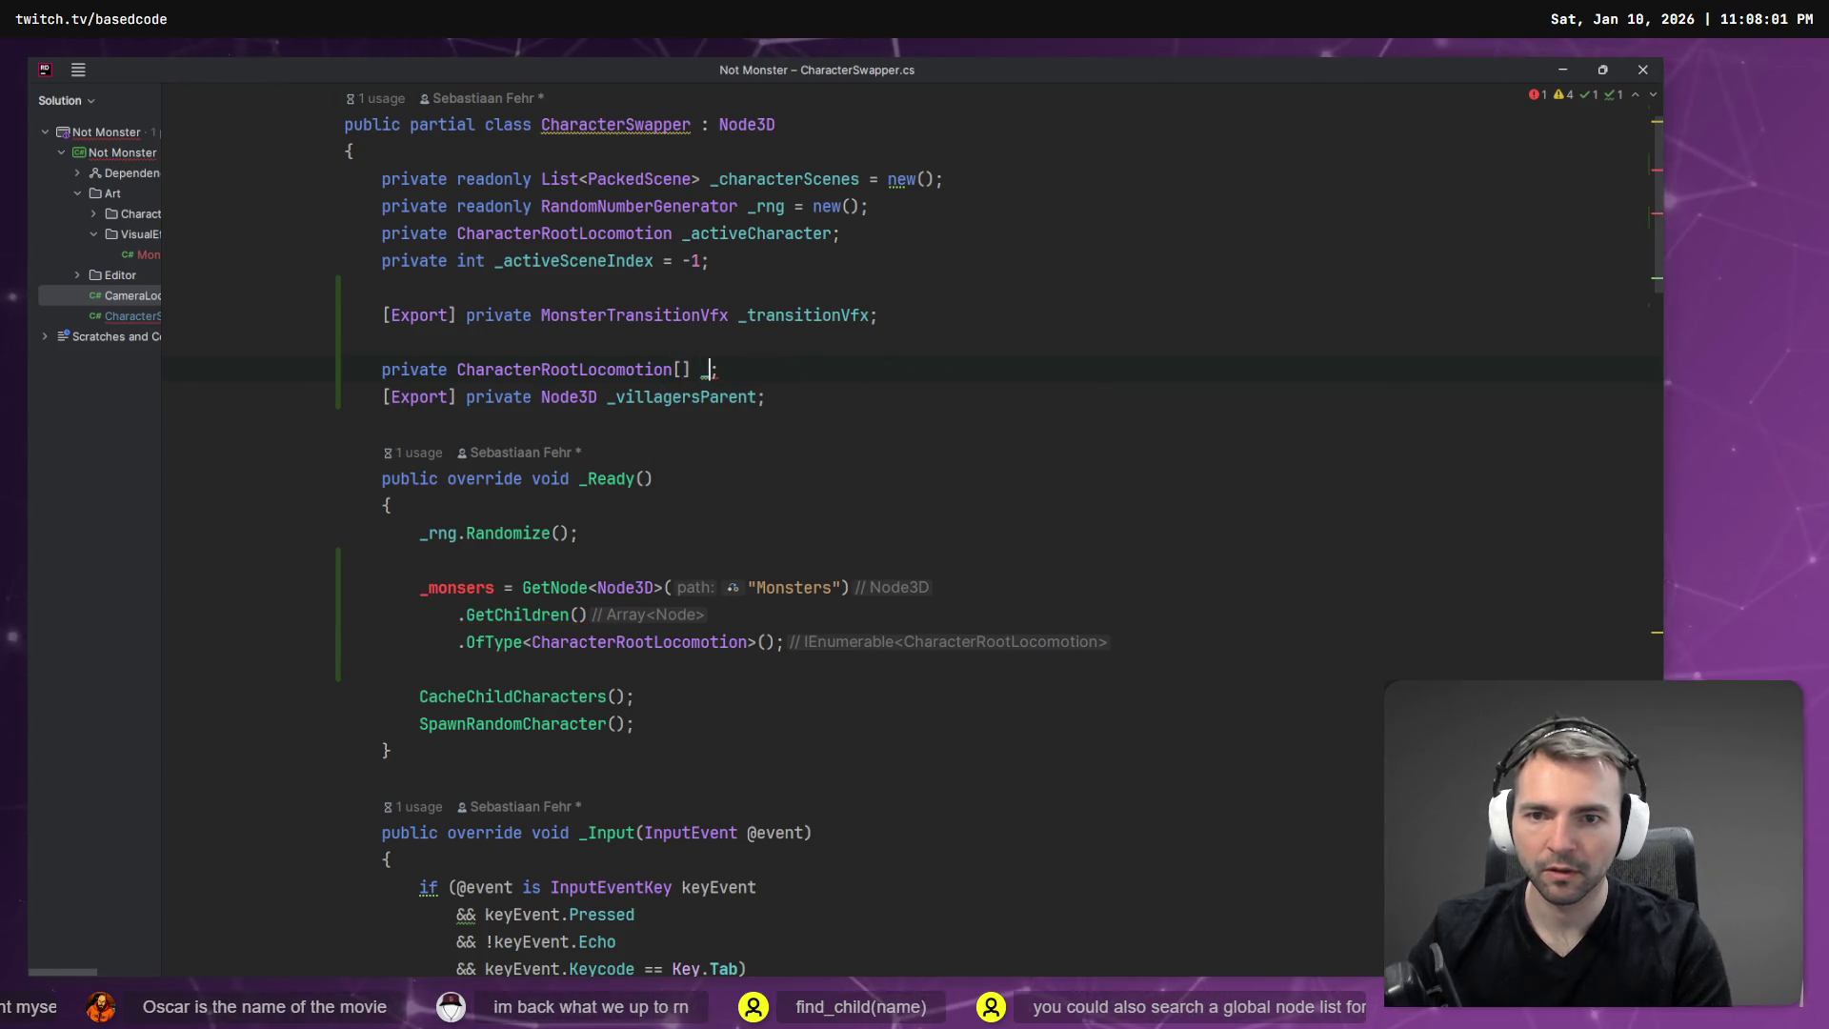
pyautogui.write('monse')
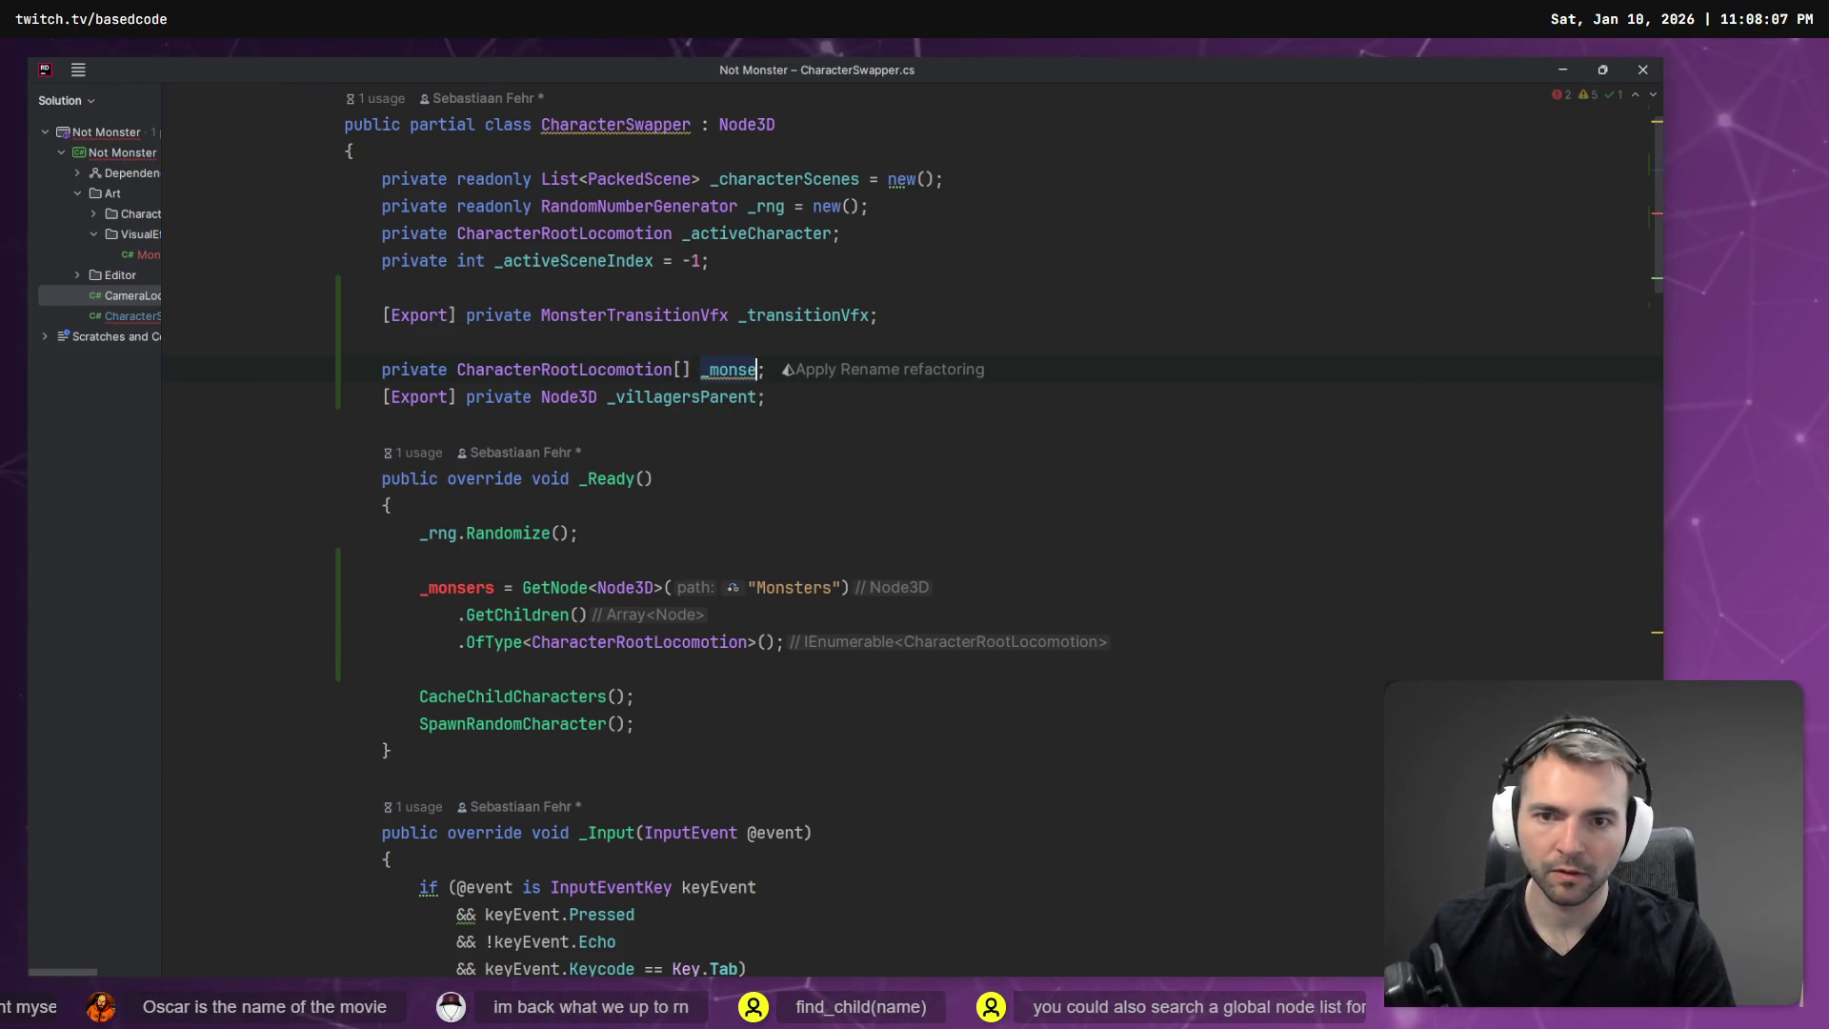
pyautogui.write('ters')
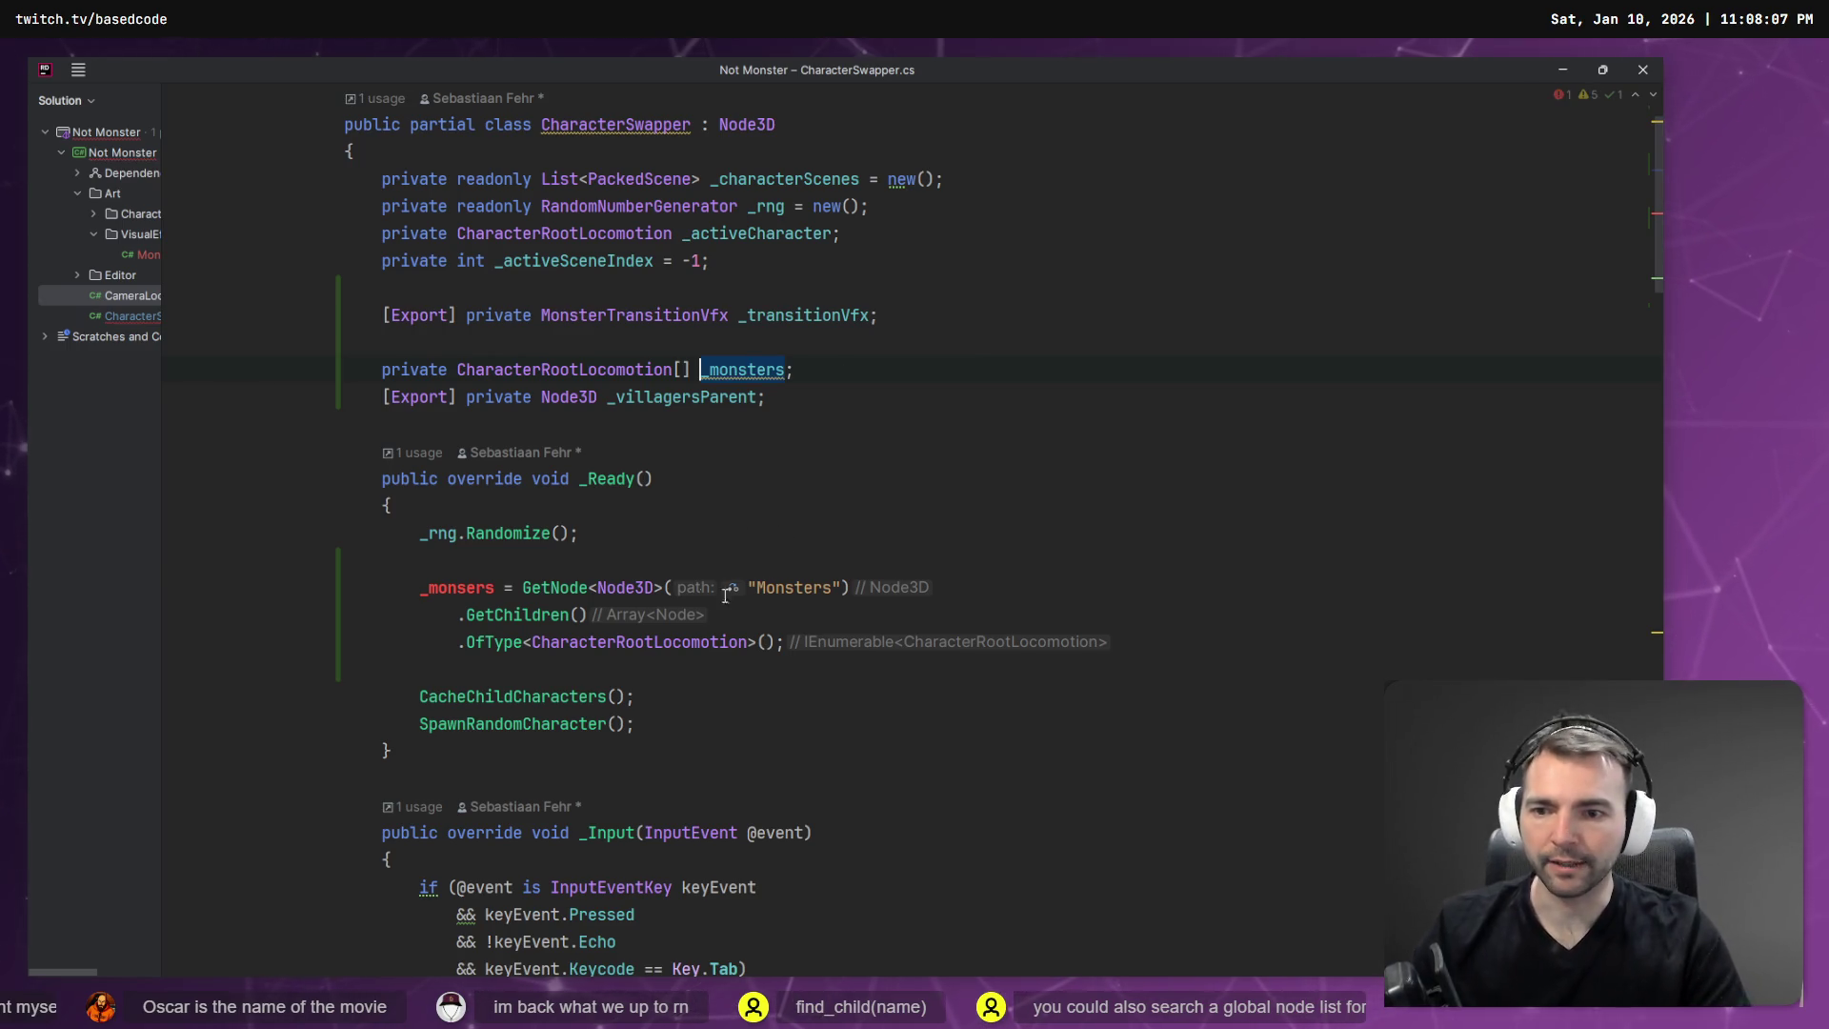
pyautogui.doubleClick(444, 588)
pyautogui.write('_monsters')
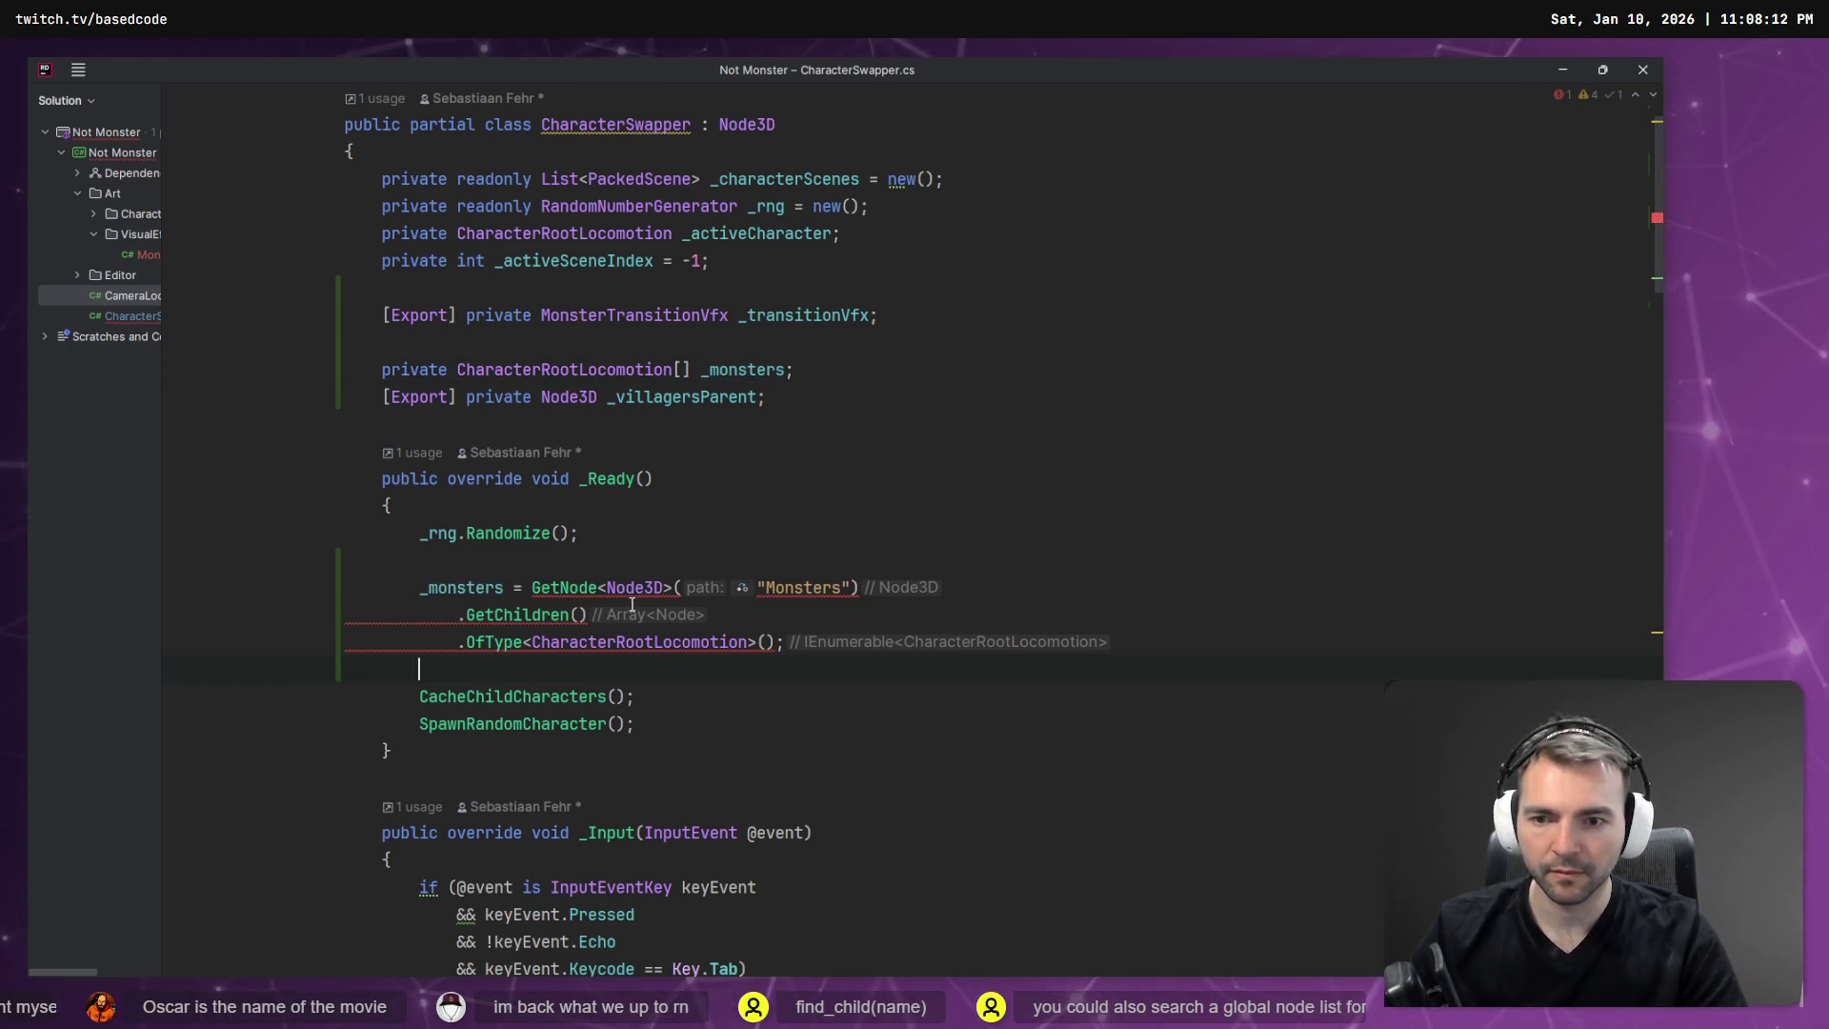
pyautogui.moveTo(575, 648)
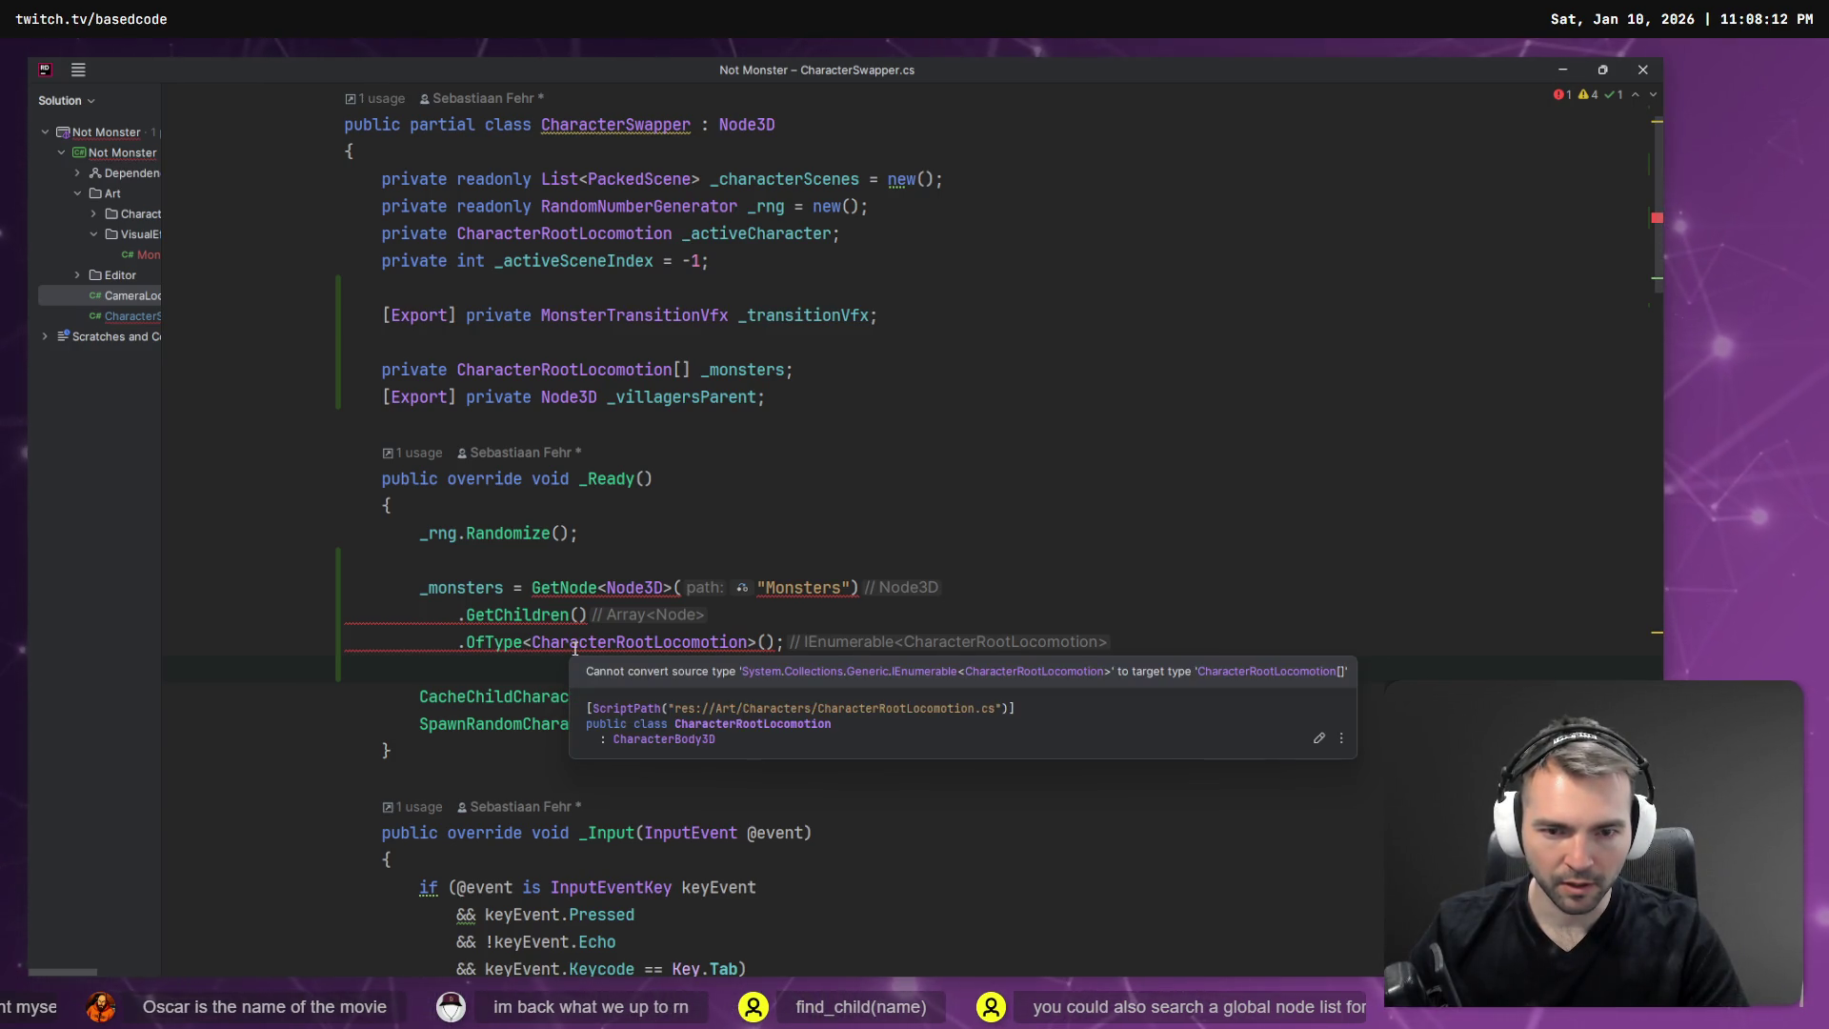
# Change the field type to IEnumerable<CharacterRootLocomotion>
pyautogui.click(673, 370)
pyautogui.press('Delete')
pyautogui.press('Delete')
pyautogui.click(456, 370)
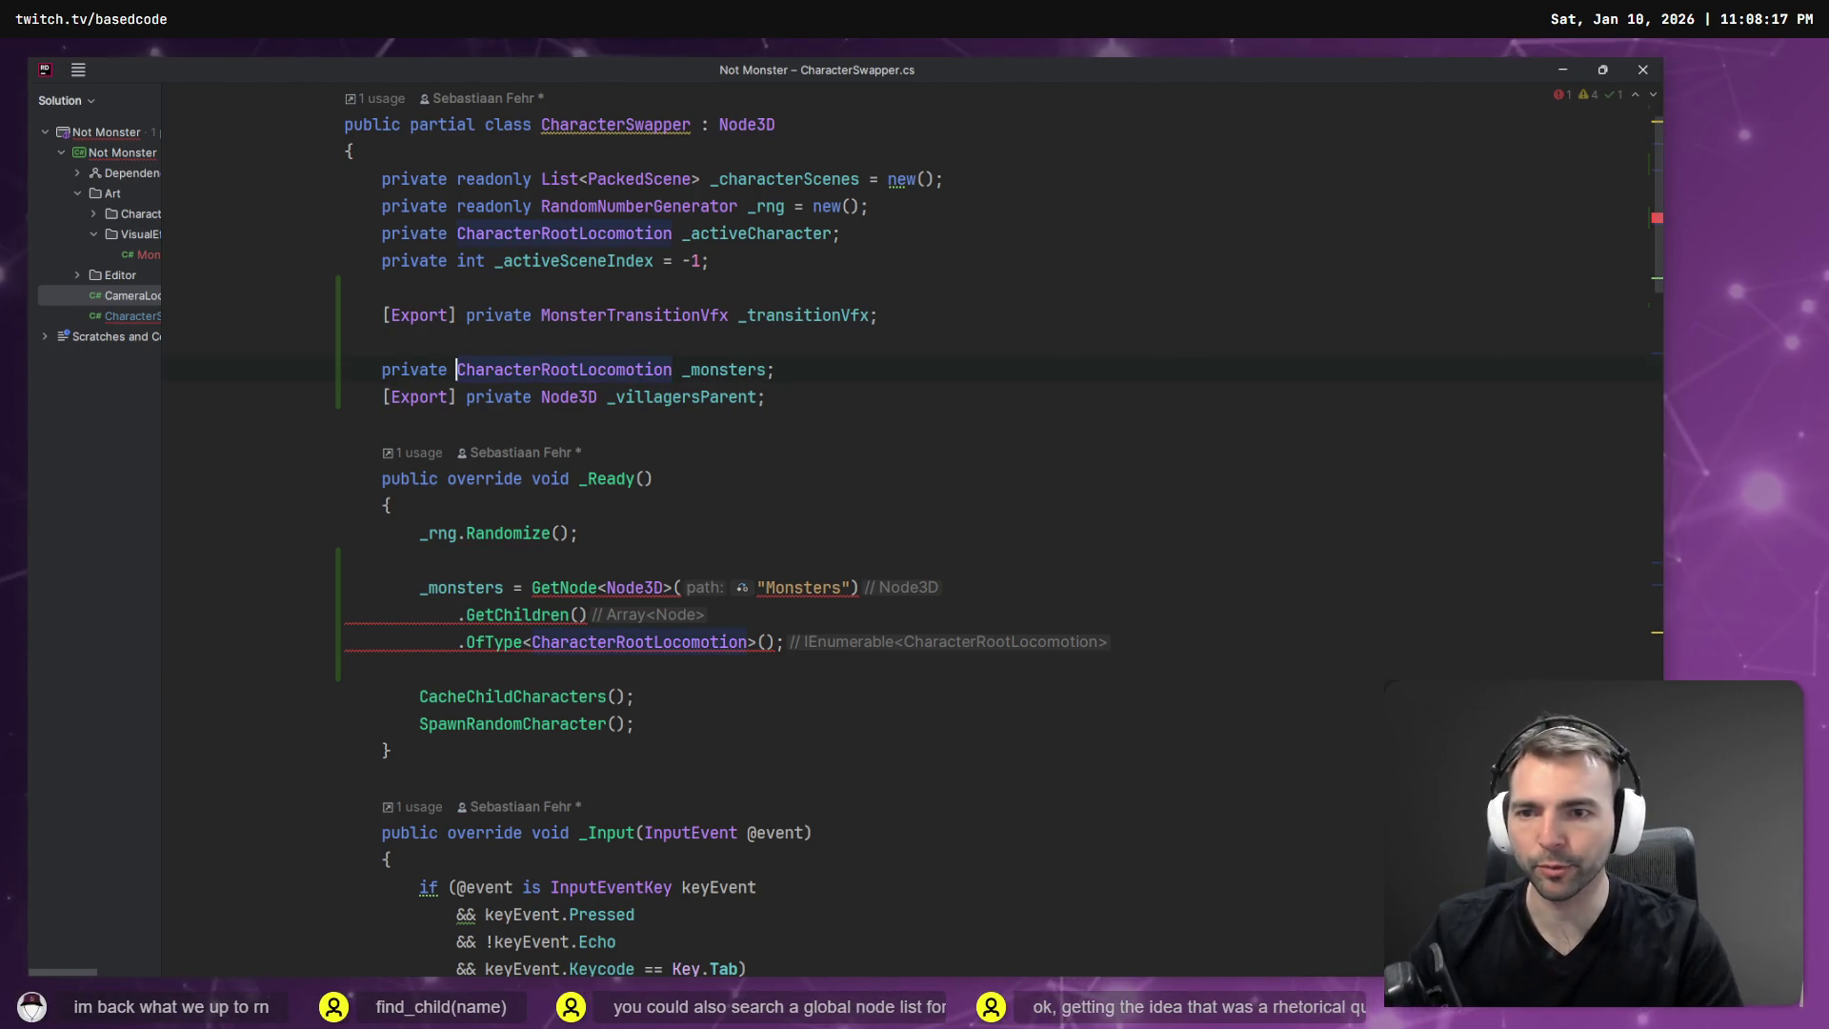
pyautogui.write('IEnumerable<')
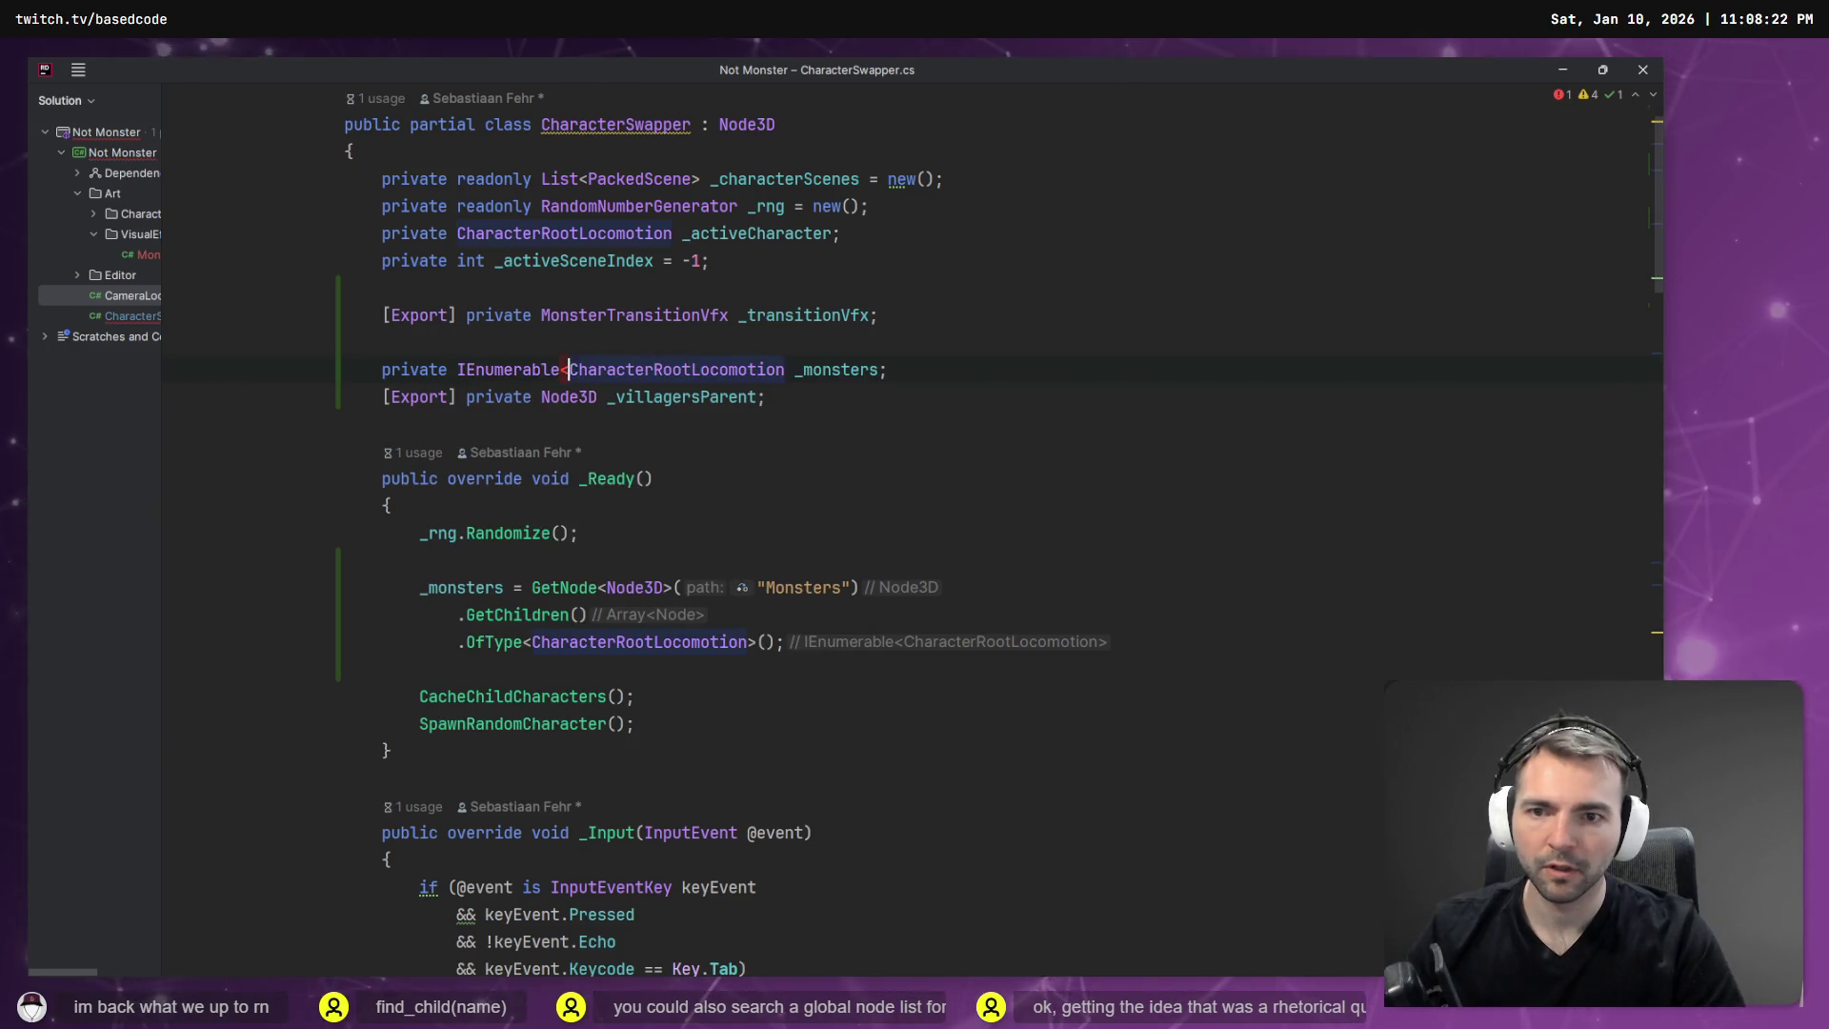
pyautogui.hotkey('ctrl', 'Right')
pyautogui.write('>')
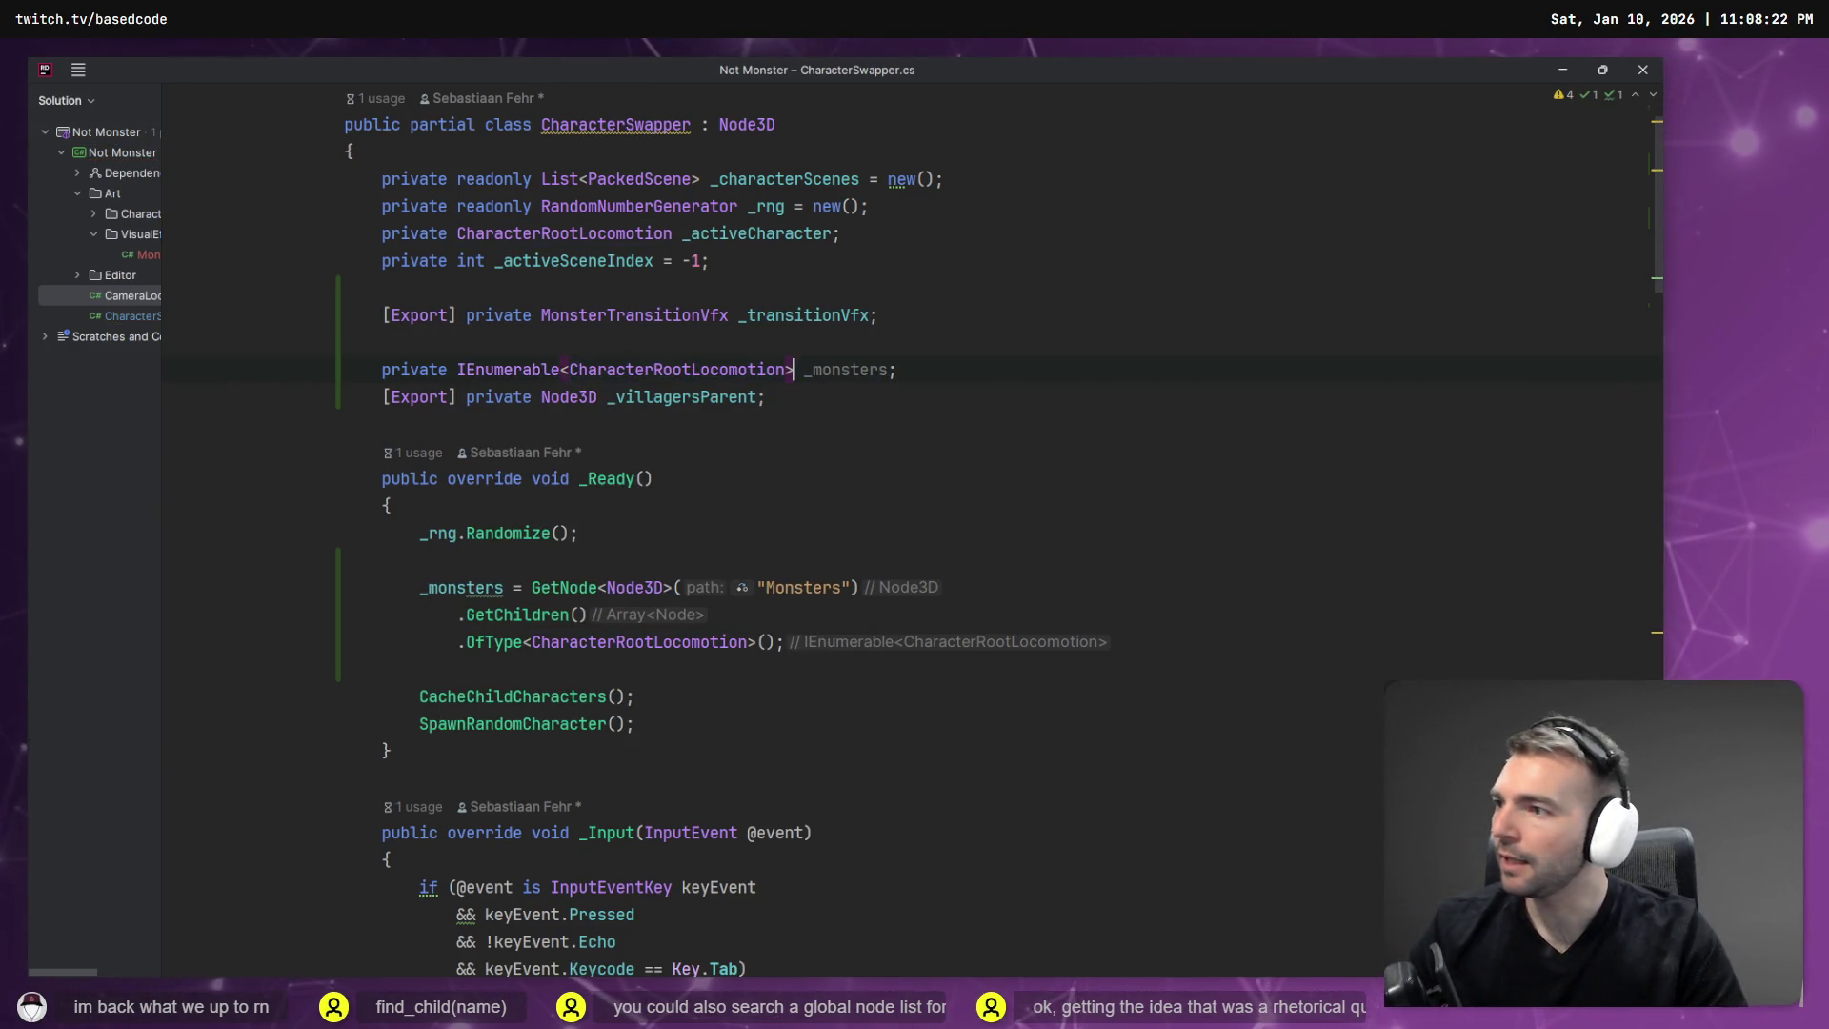
pyautogui.hotkey('alt', 'Tab')
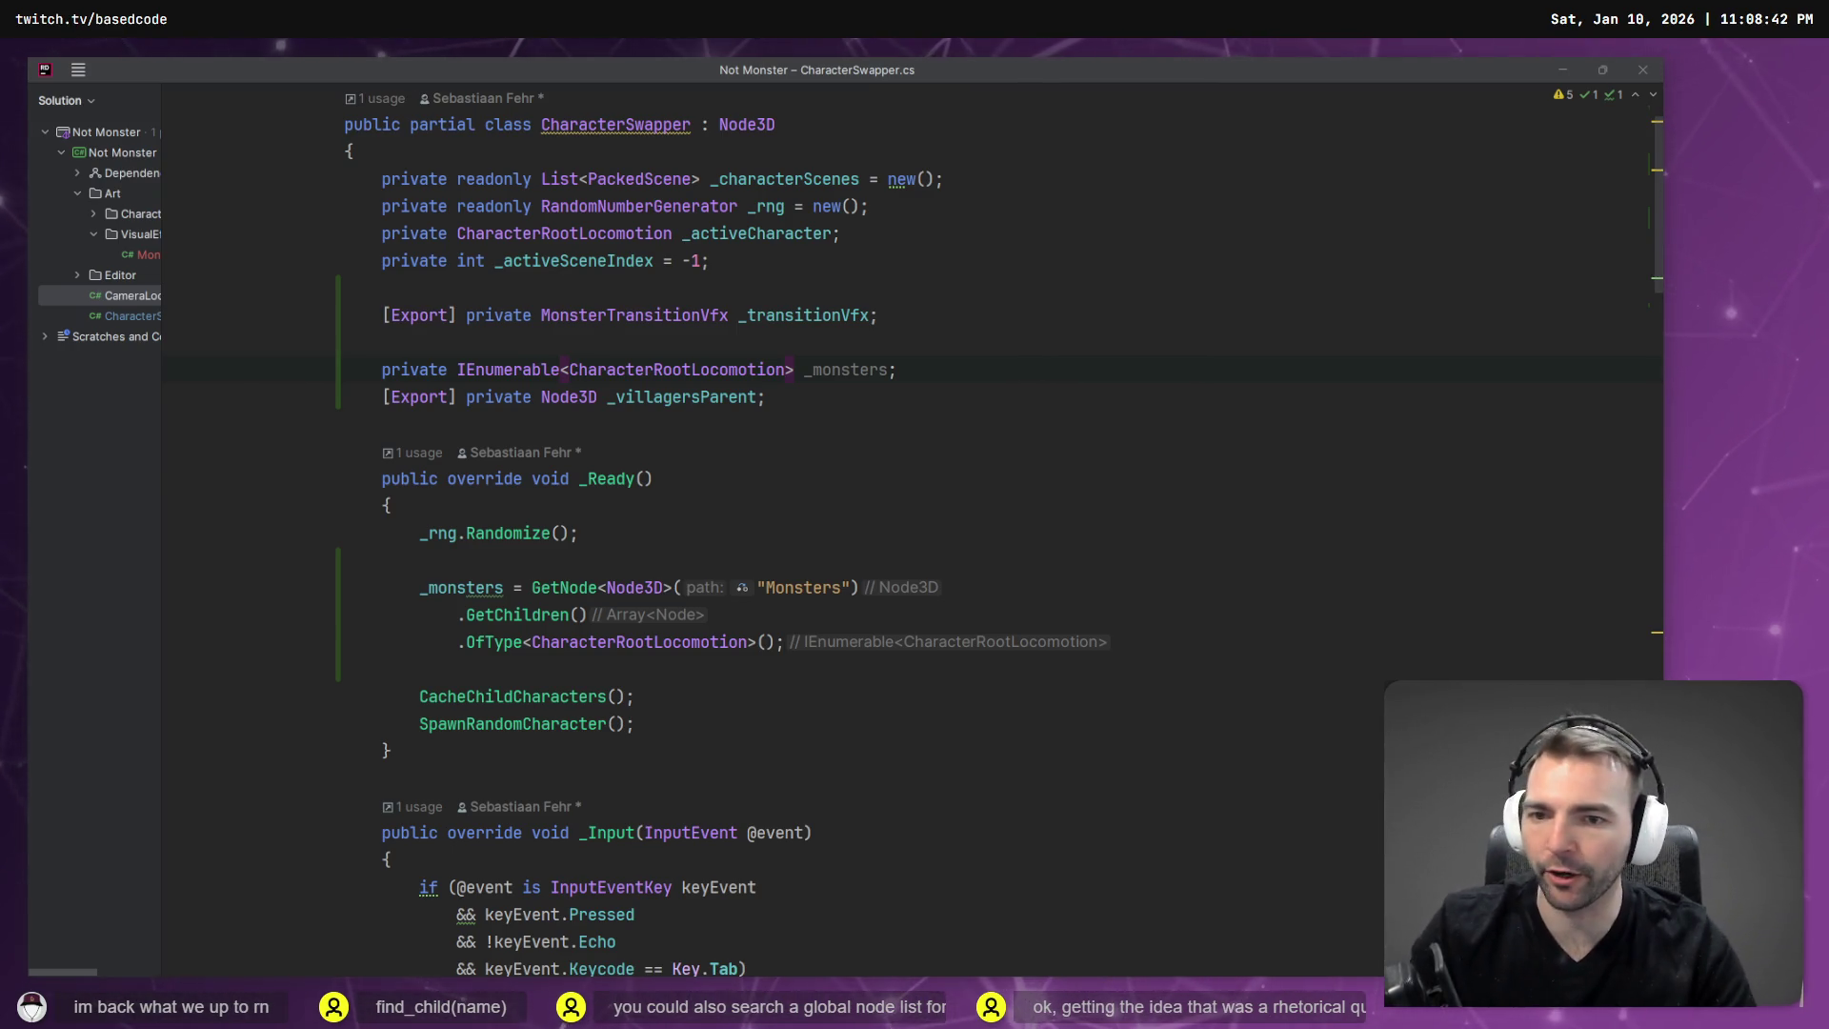
# Begin renaming _monsters, cancel to keep the name, and return to Godot's Main scene
pyautogui.click(656, 478)
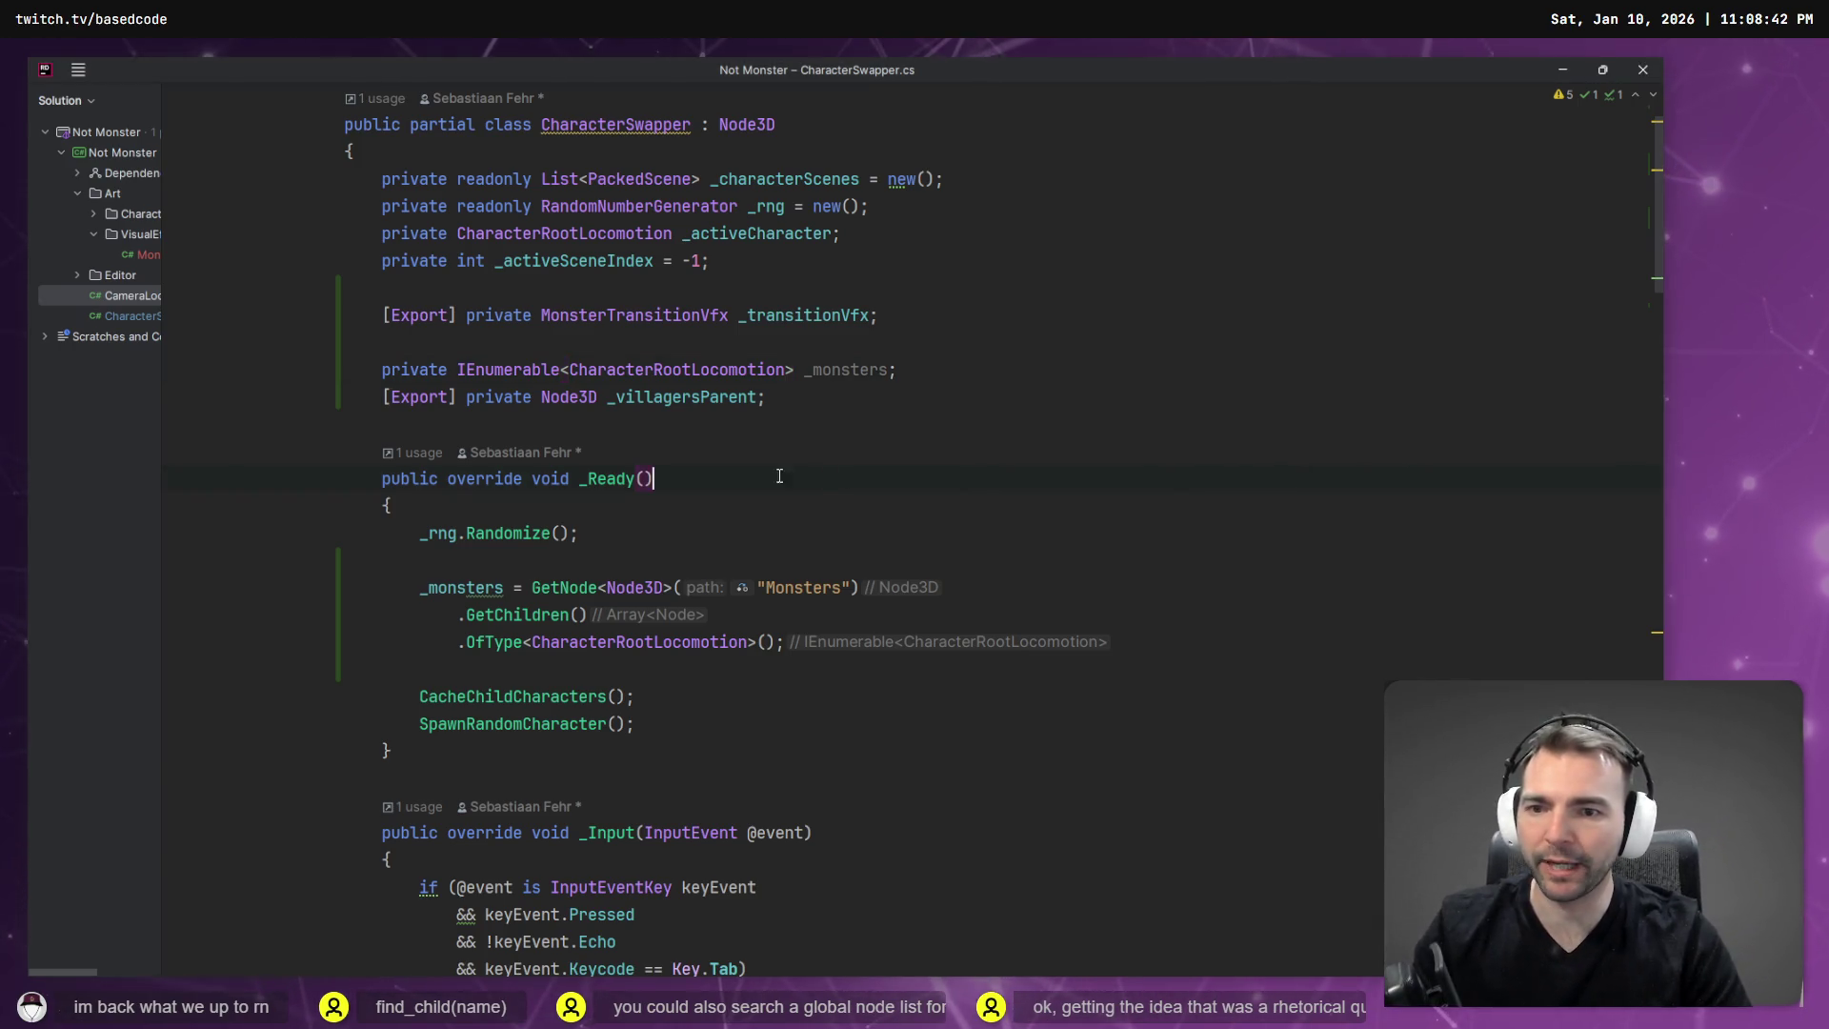
pyautogui.click(497, 586)
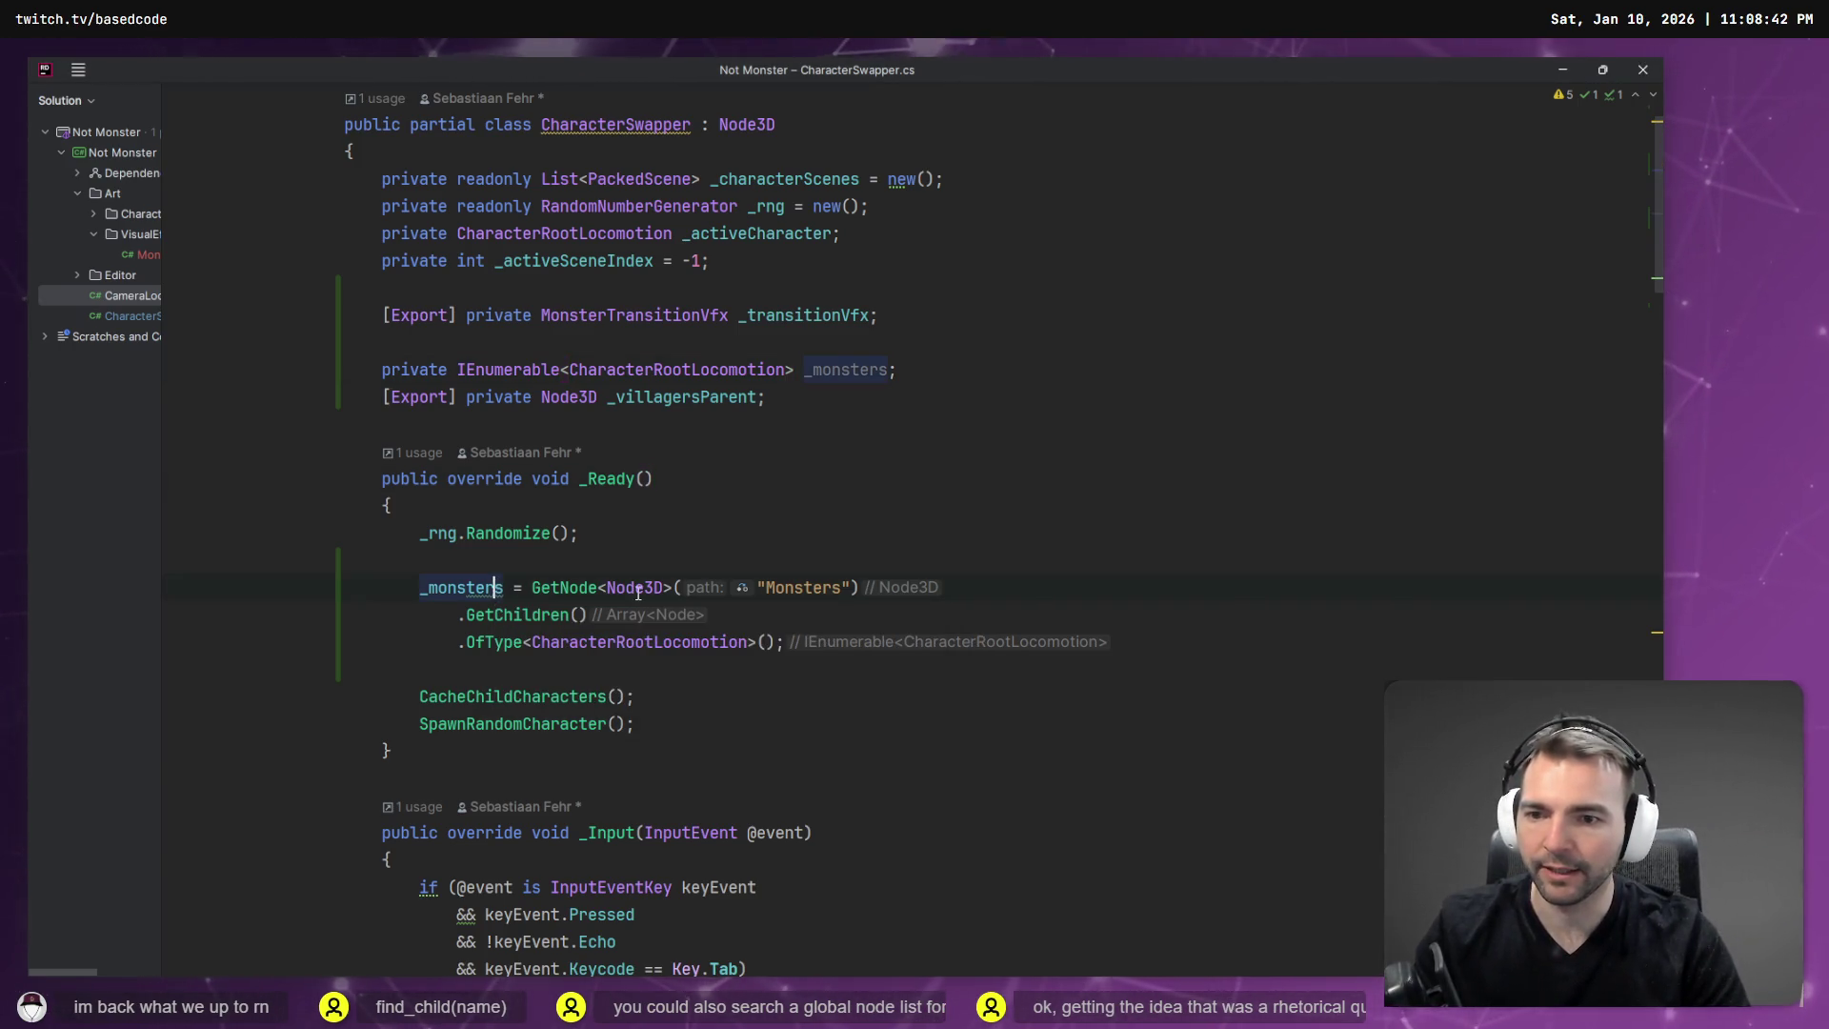
pyautogui.moveTo(645, 591)
pyautogui.hotkey('ctrl', 'r')
pyautogui.write('r_monster')
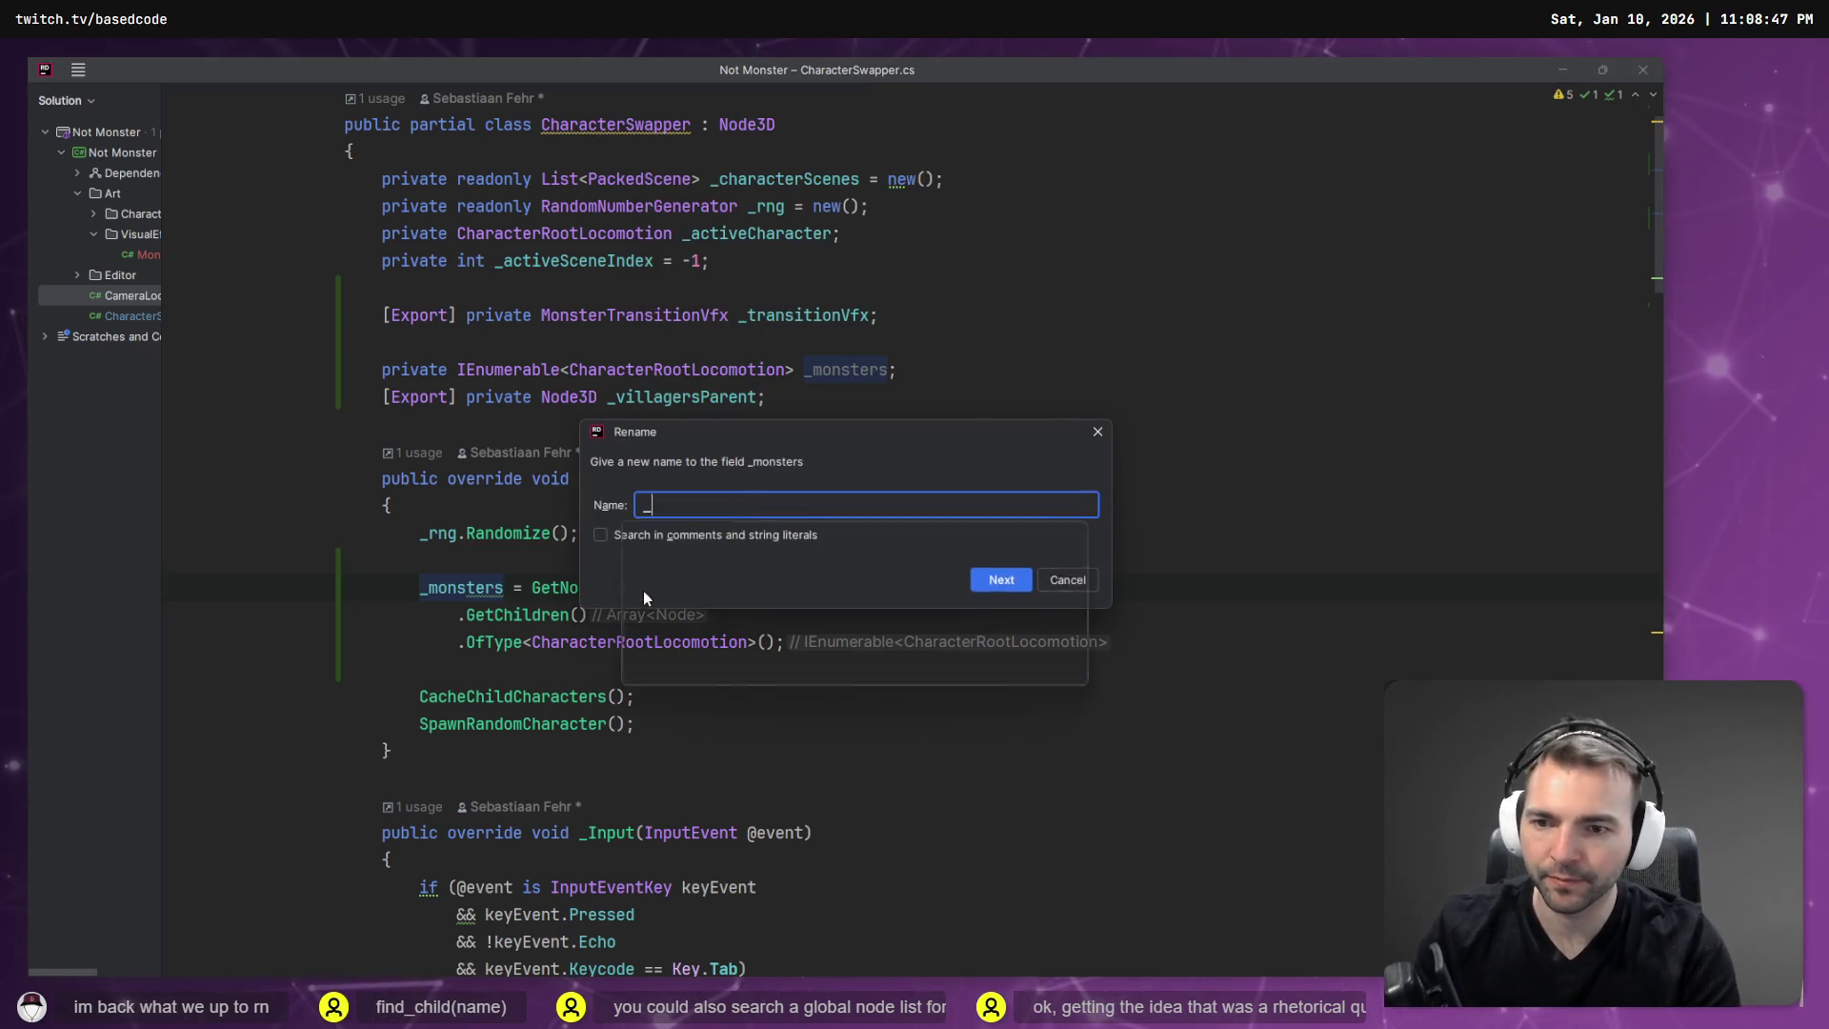
pyautogui.write('sters')
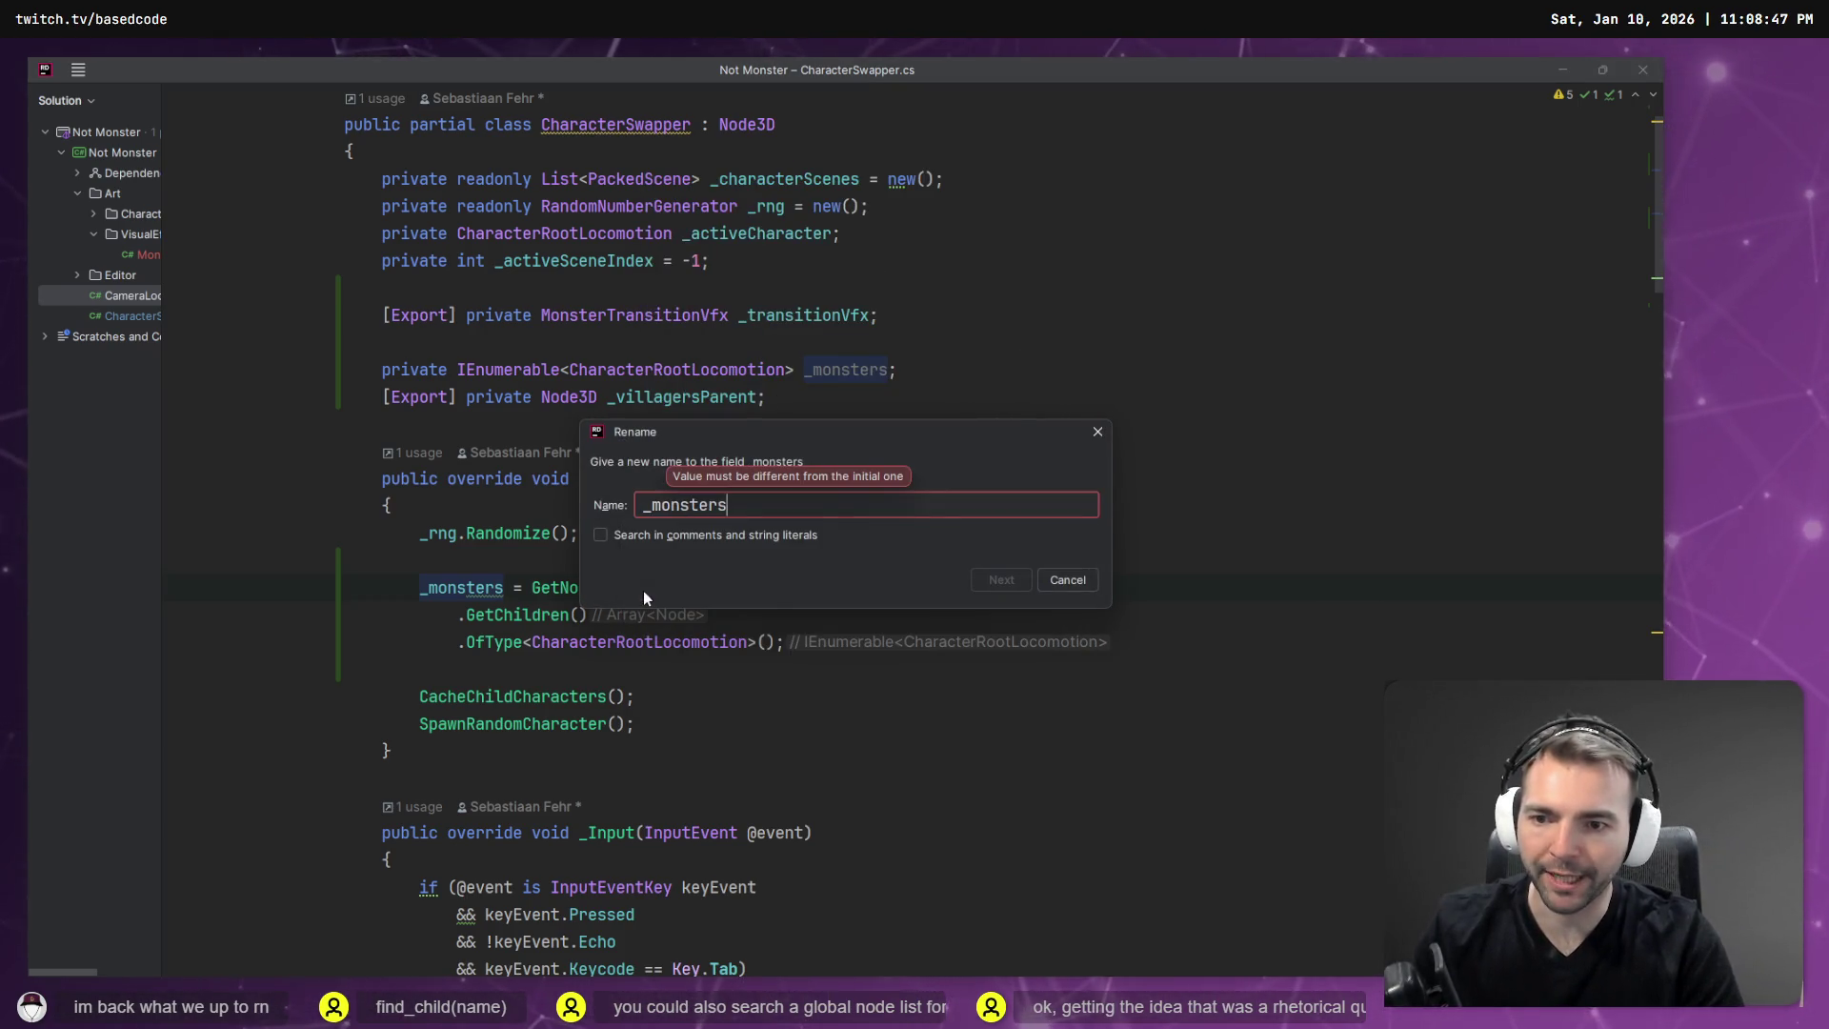
pyautogui.press('Escape')
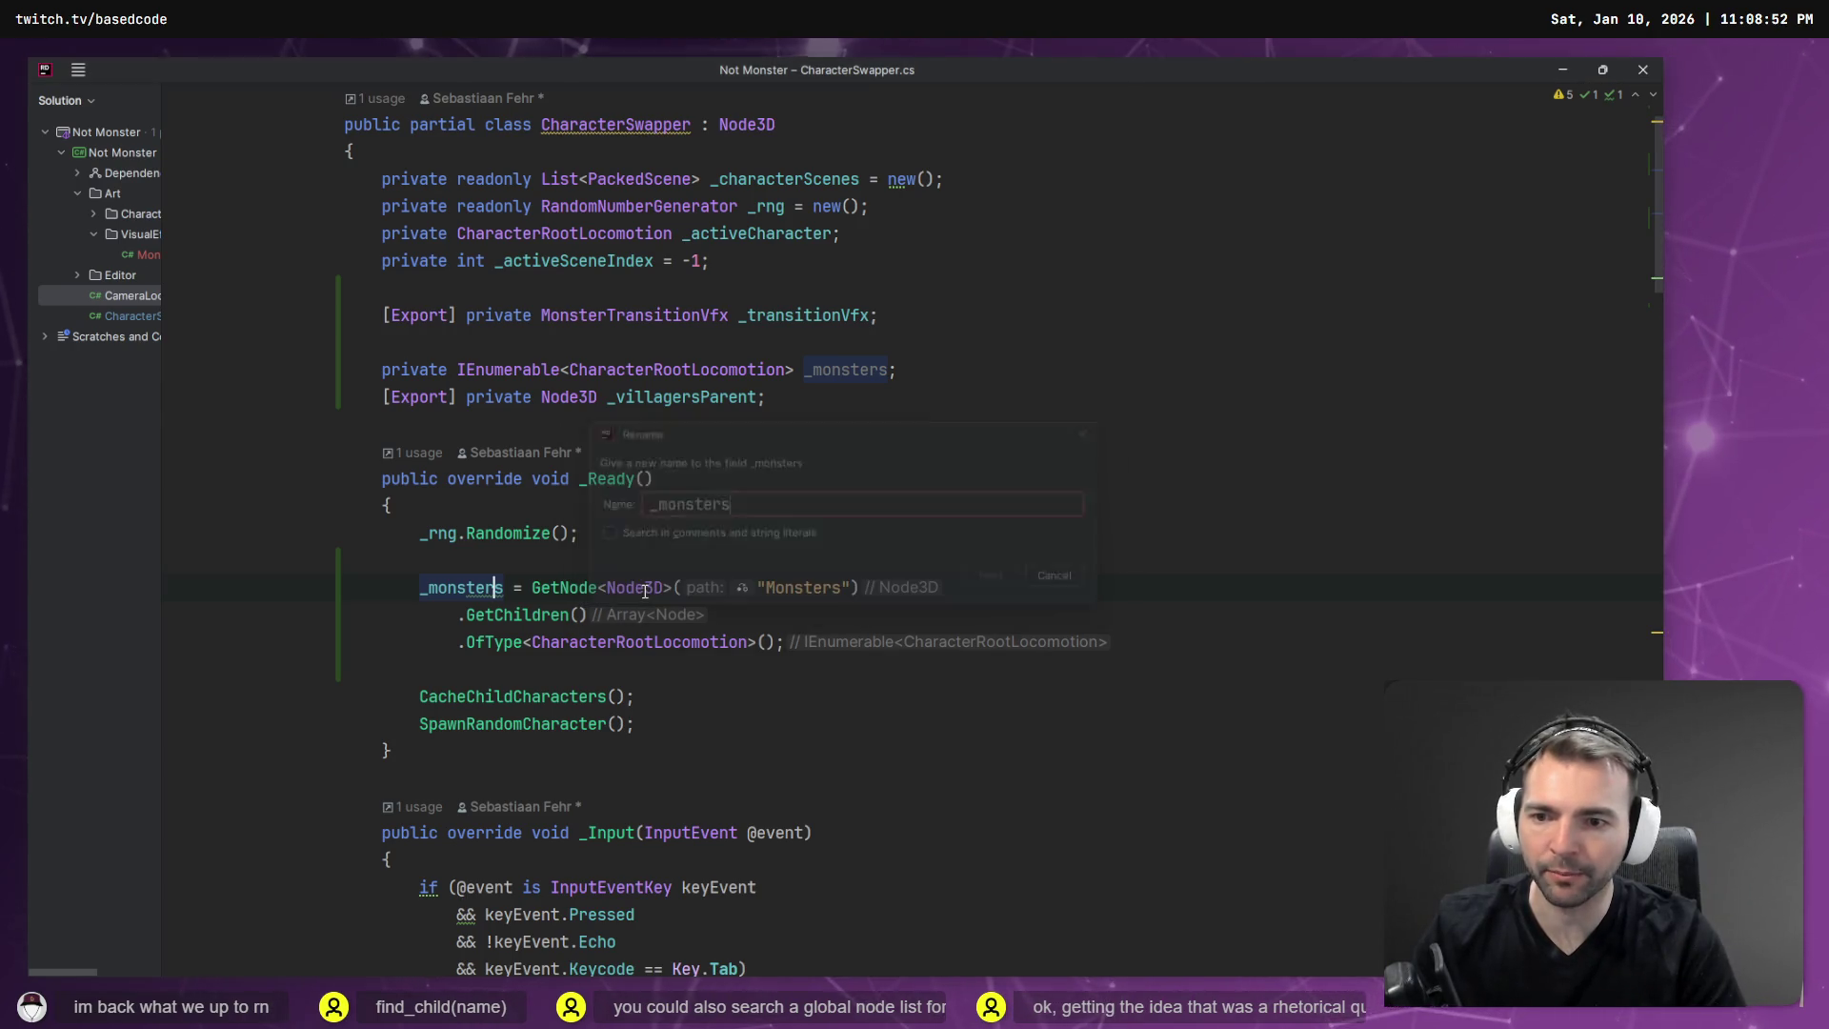
pyautogui.press('Down')
pyautogui.press('Down')
pyautogui.press('Down')
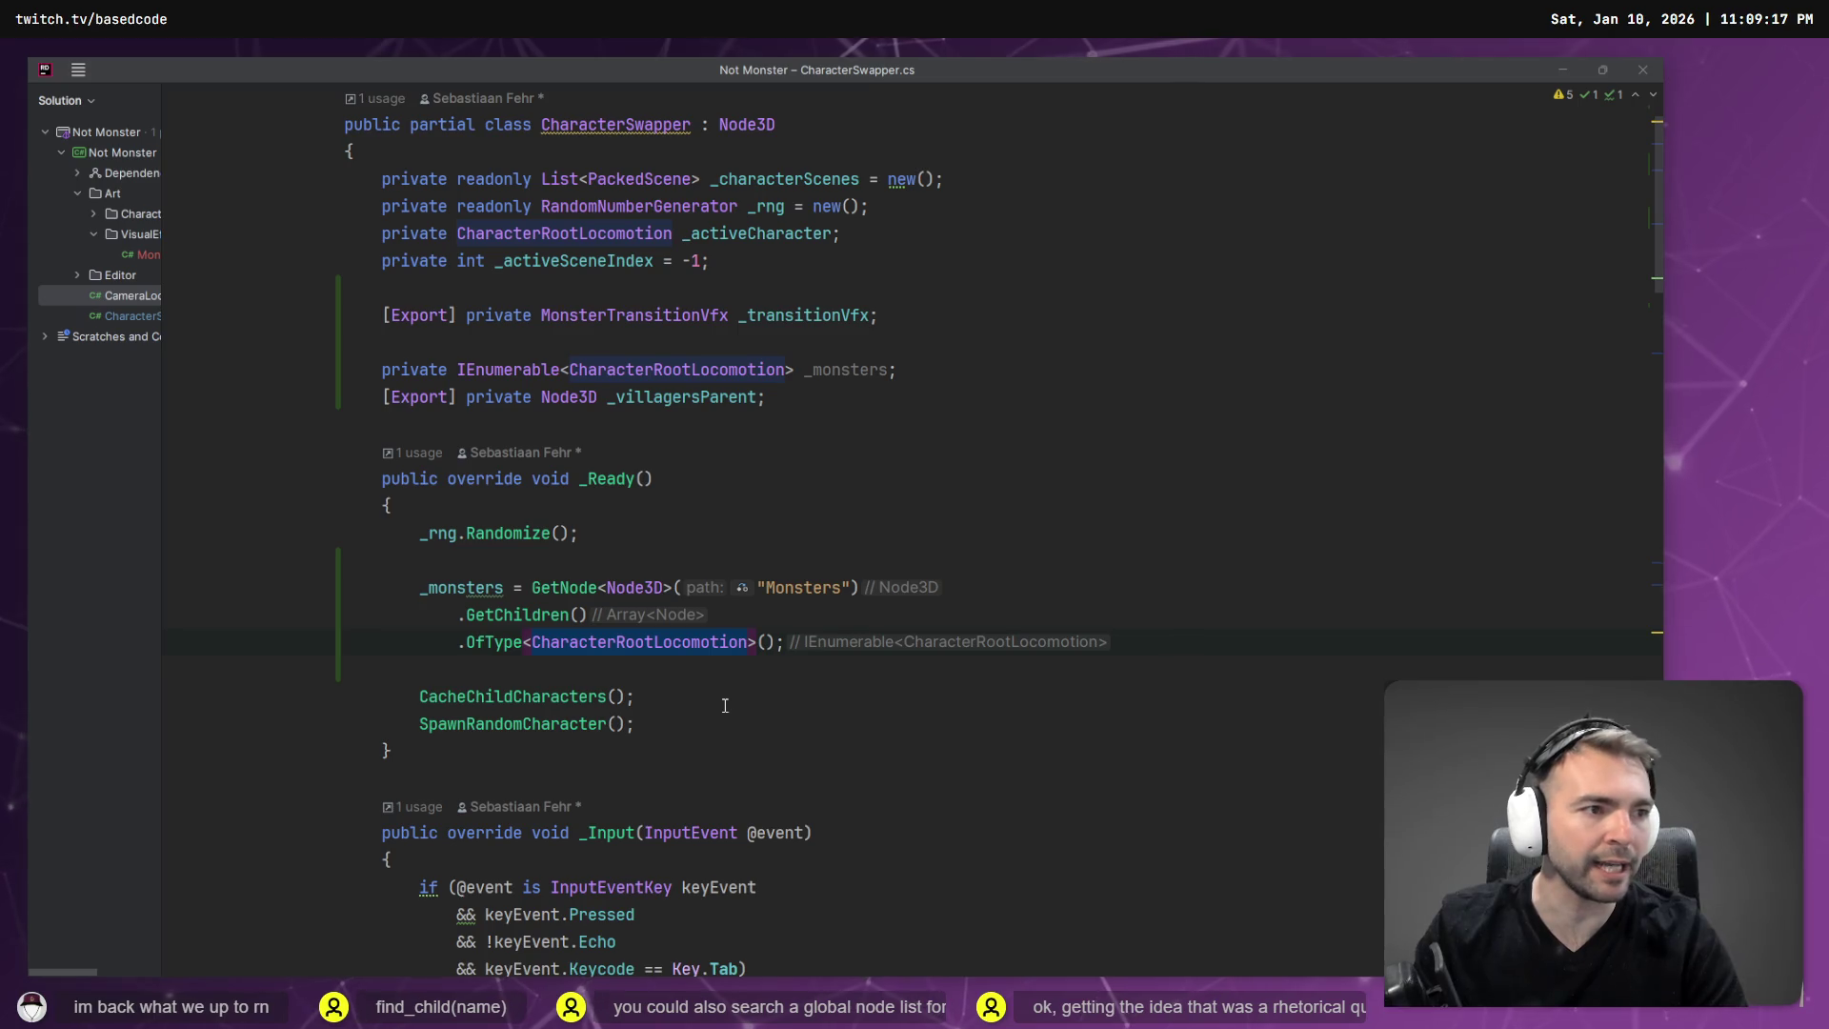
pyautogui.hotkey('alt', 'Tab')
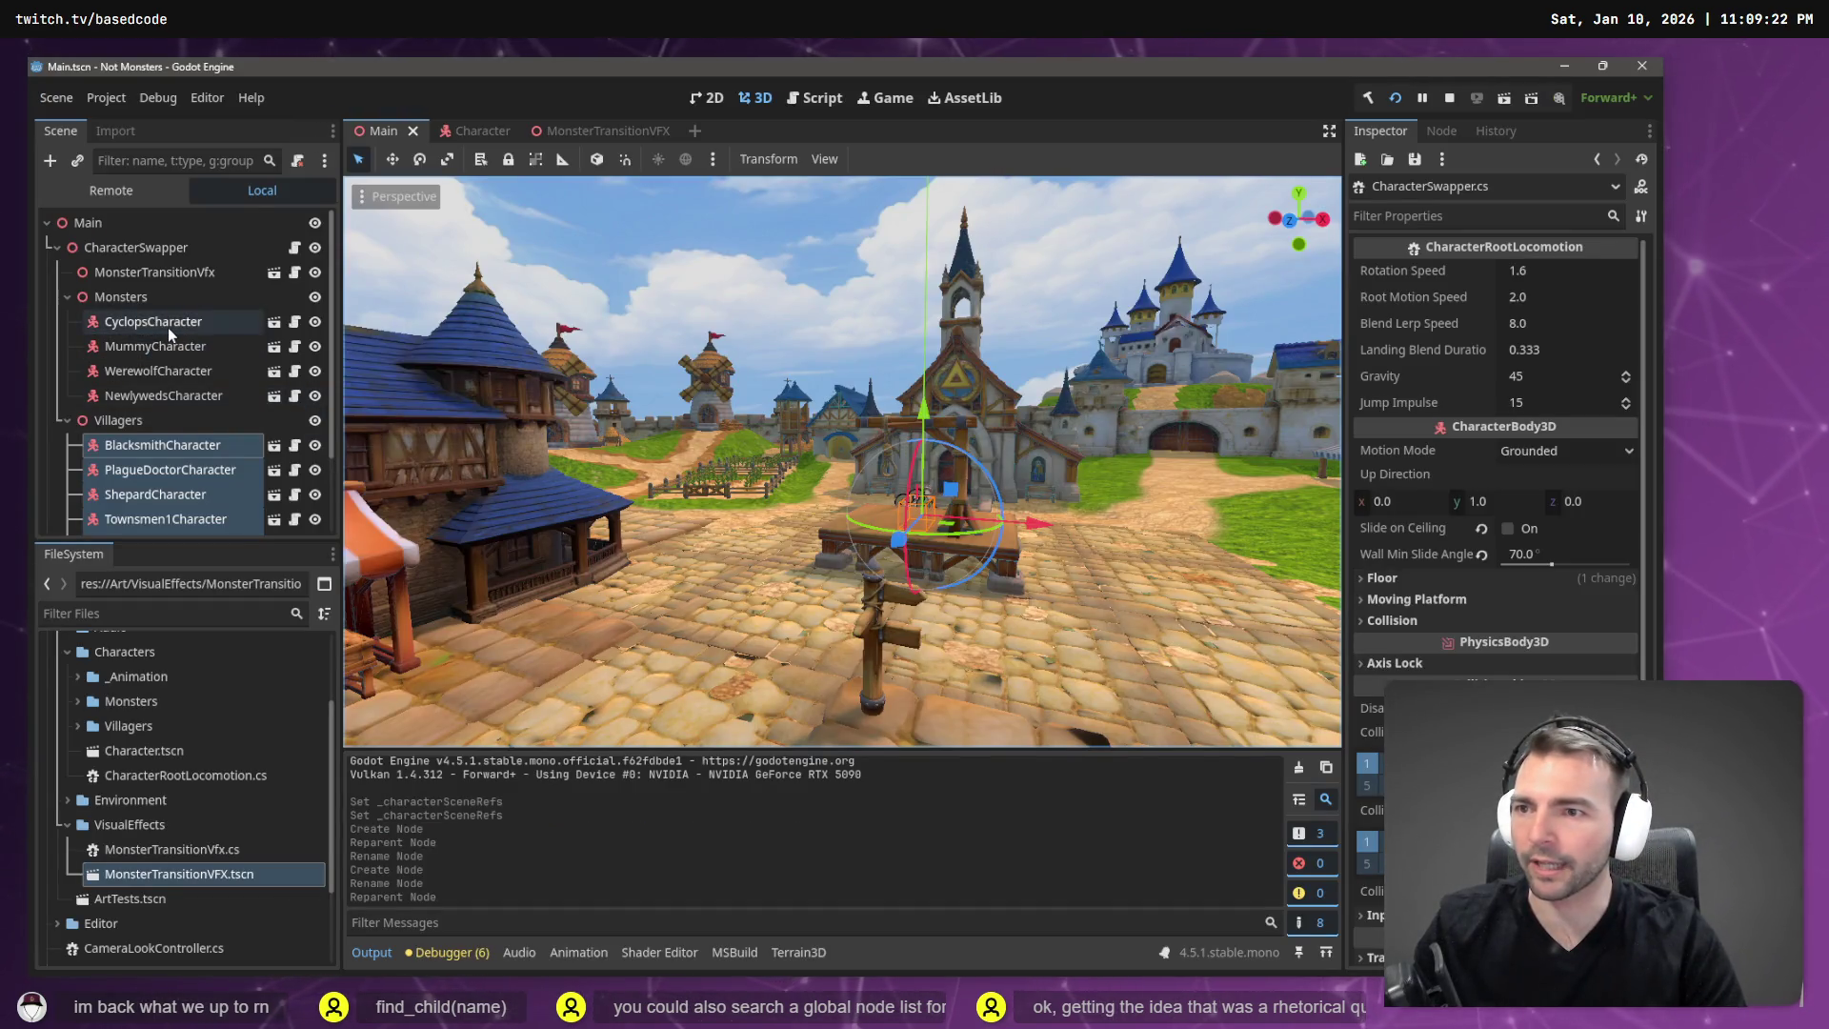
# Inspect CyclopsCharacter, MummyCharacter and WerewolfCharacter under Monsters, then go back to Rider
pyautogui.click(167, 328)
pyautogui.click(158, 348)
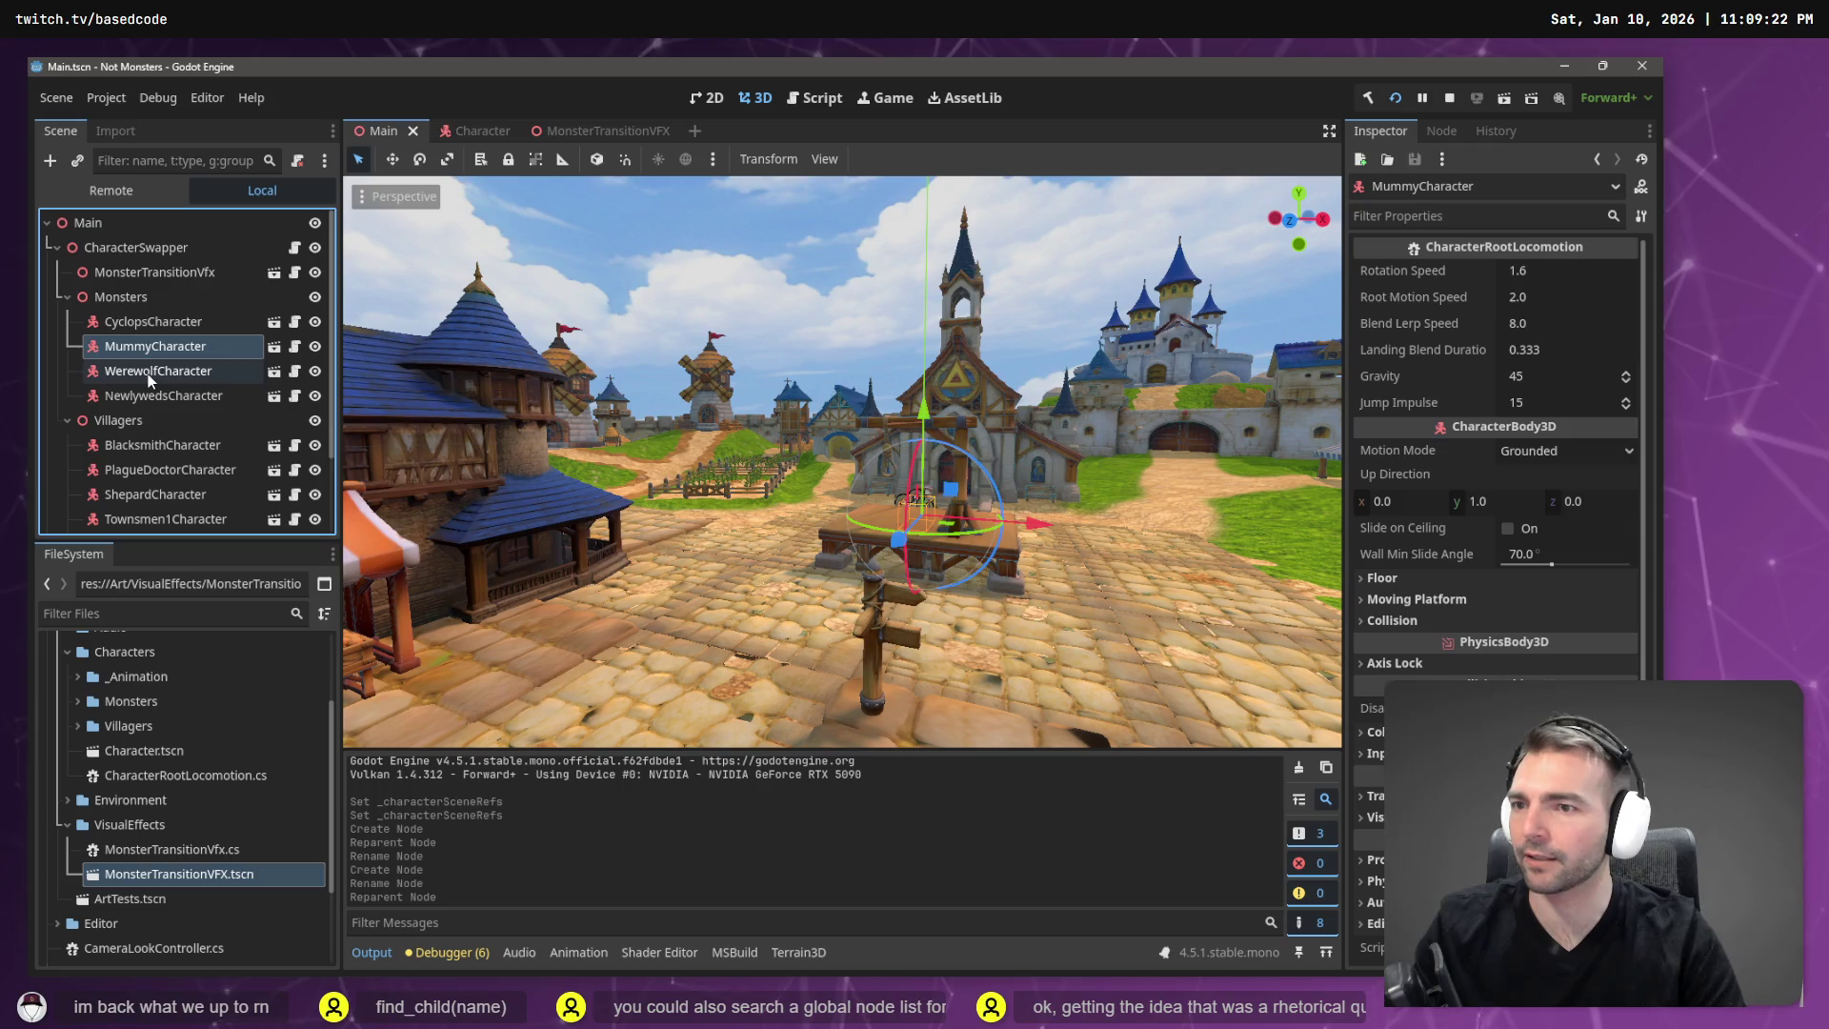
pyautogui.hotkey('alt', 'Tab')
pyautogui.hotkey('alt', 'Tab')
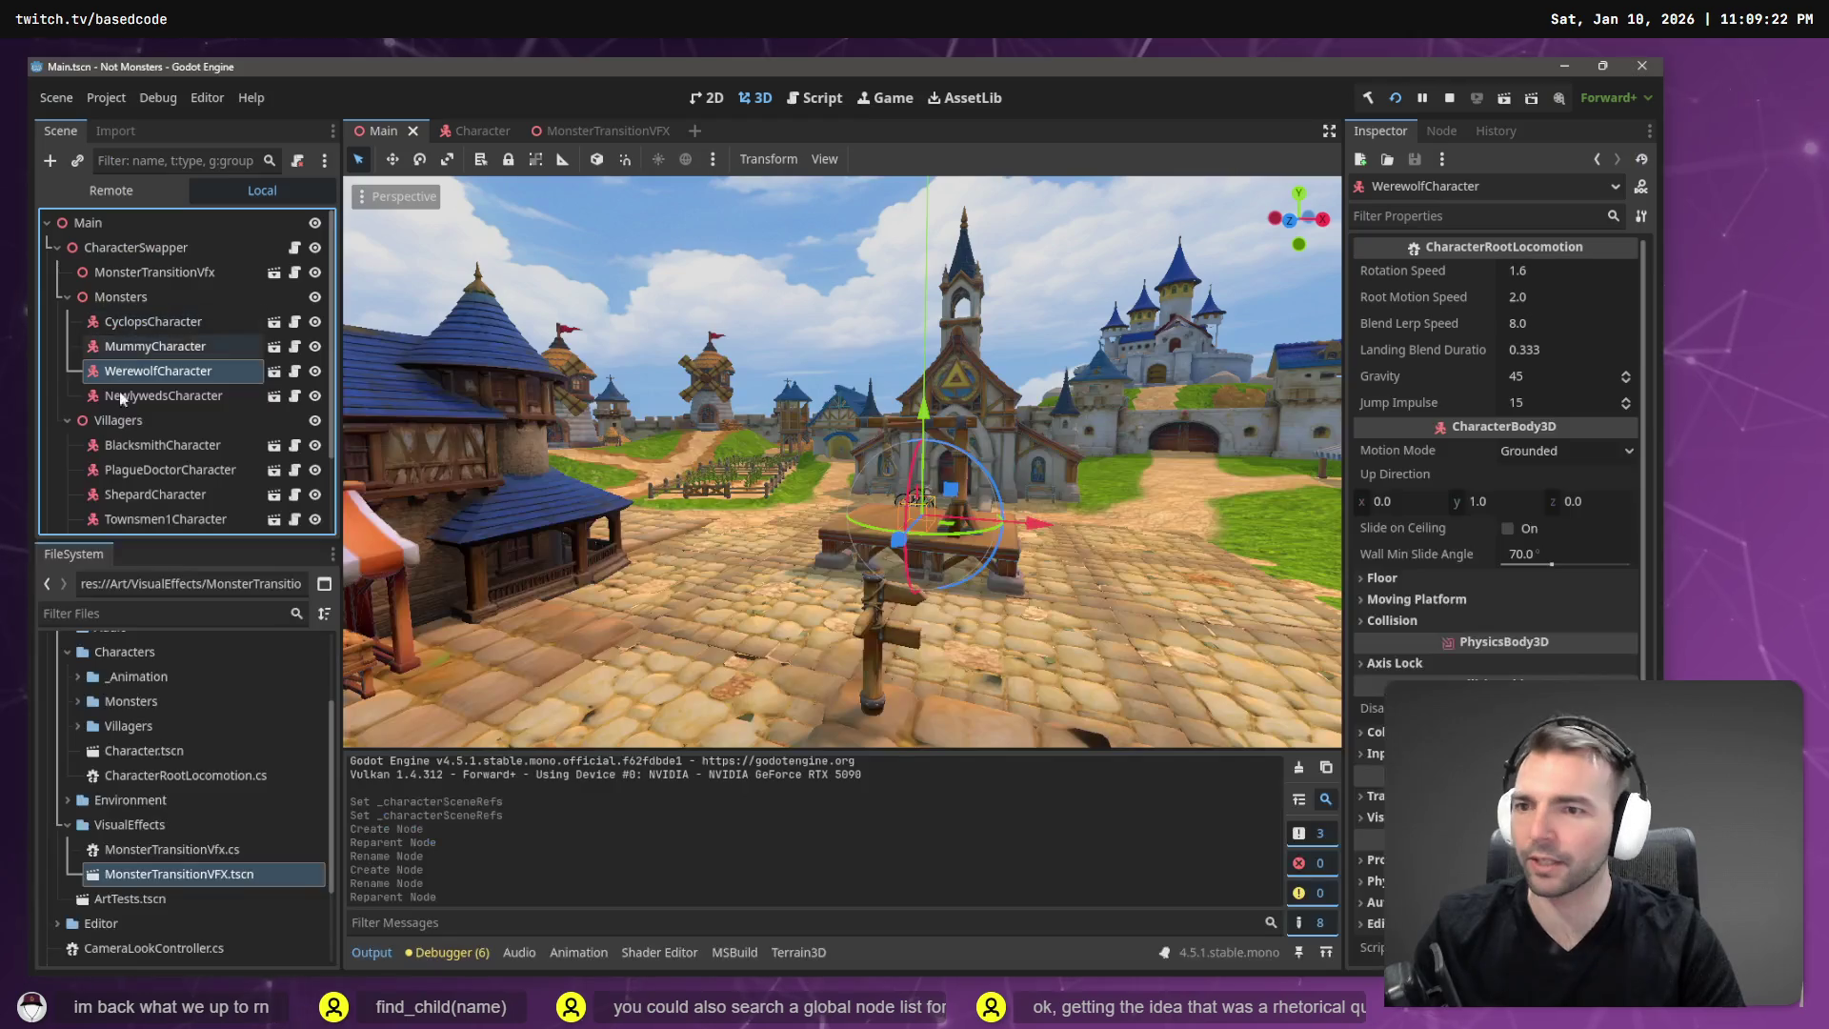
pyautogui.click(157, 371)
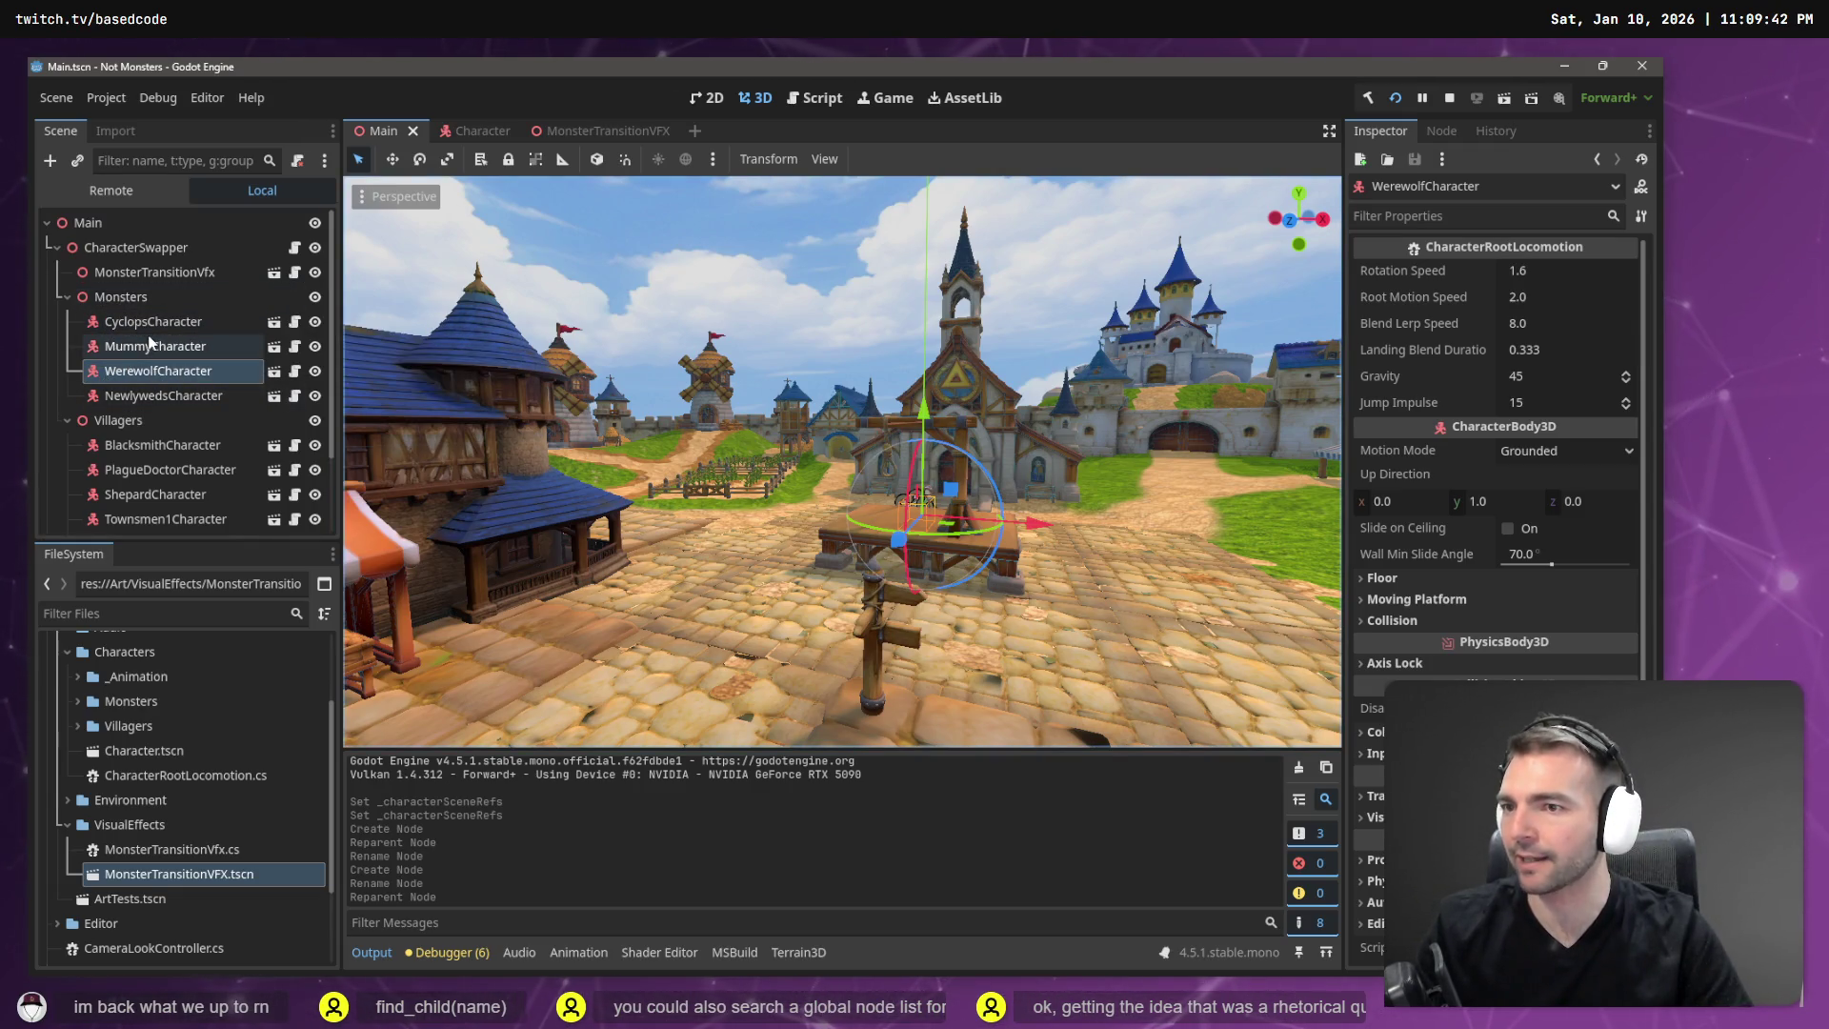
pyautogui.hotkey('alt', 'Tab')
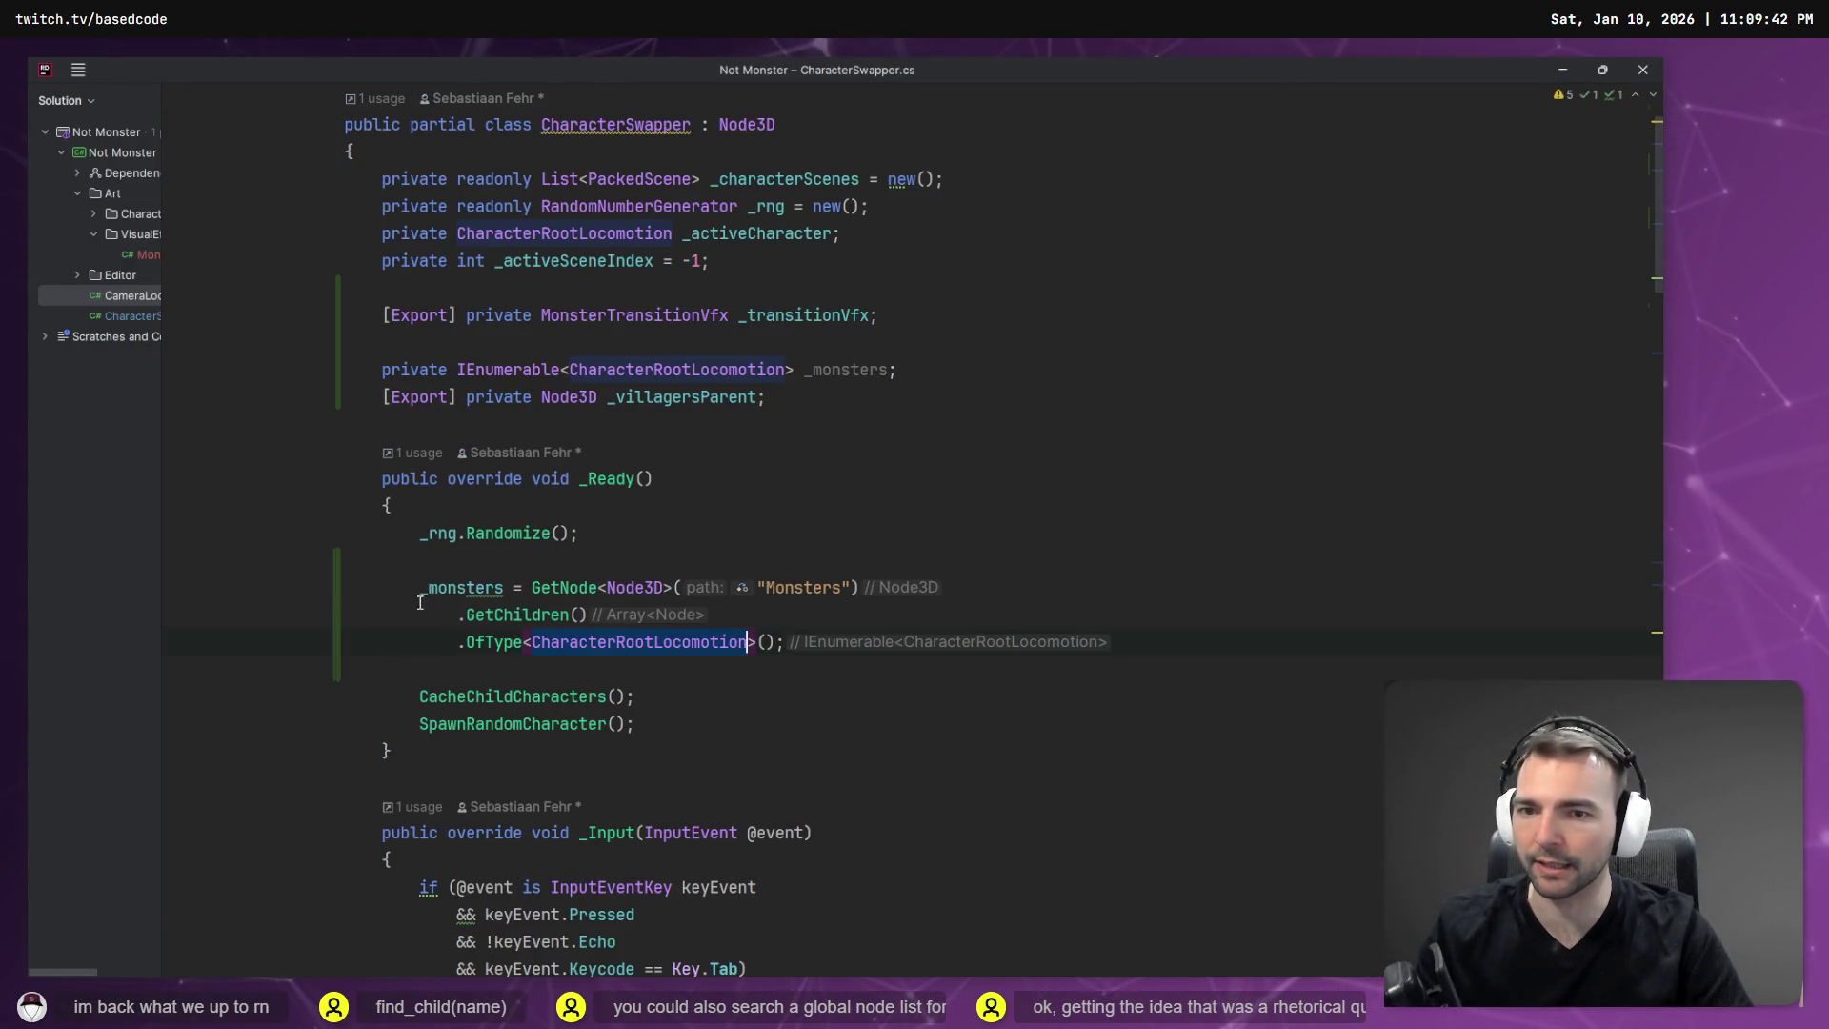
# After checking the Monsters node in Godot, open two blank lines below the Monsters OfType query
pyautogui.hotkey('alt', 'Tab')
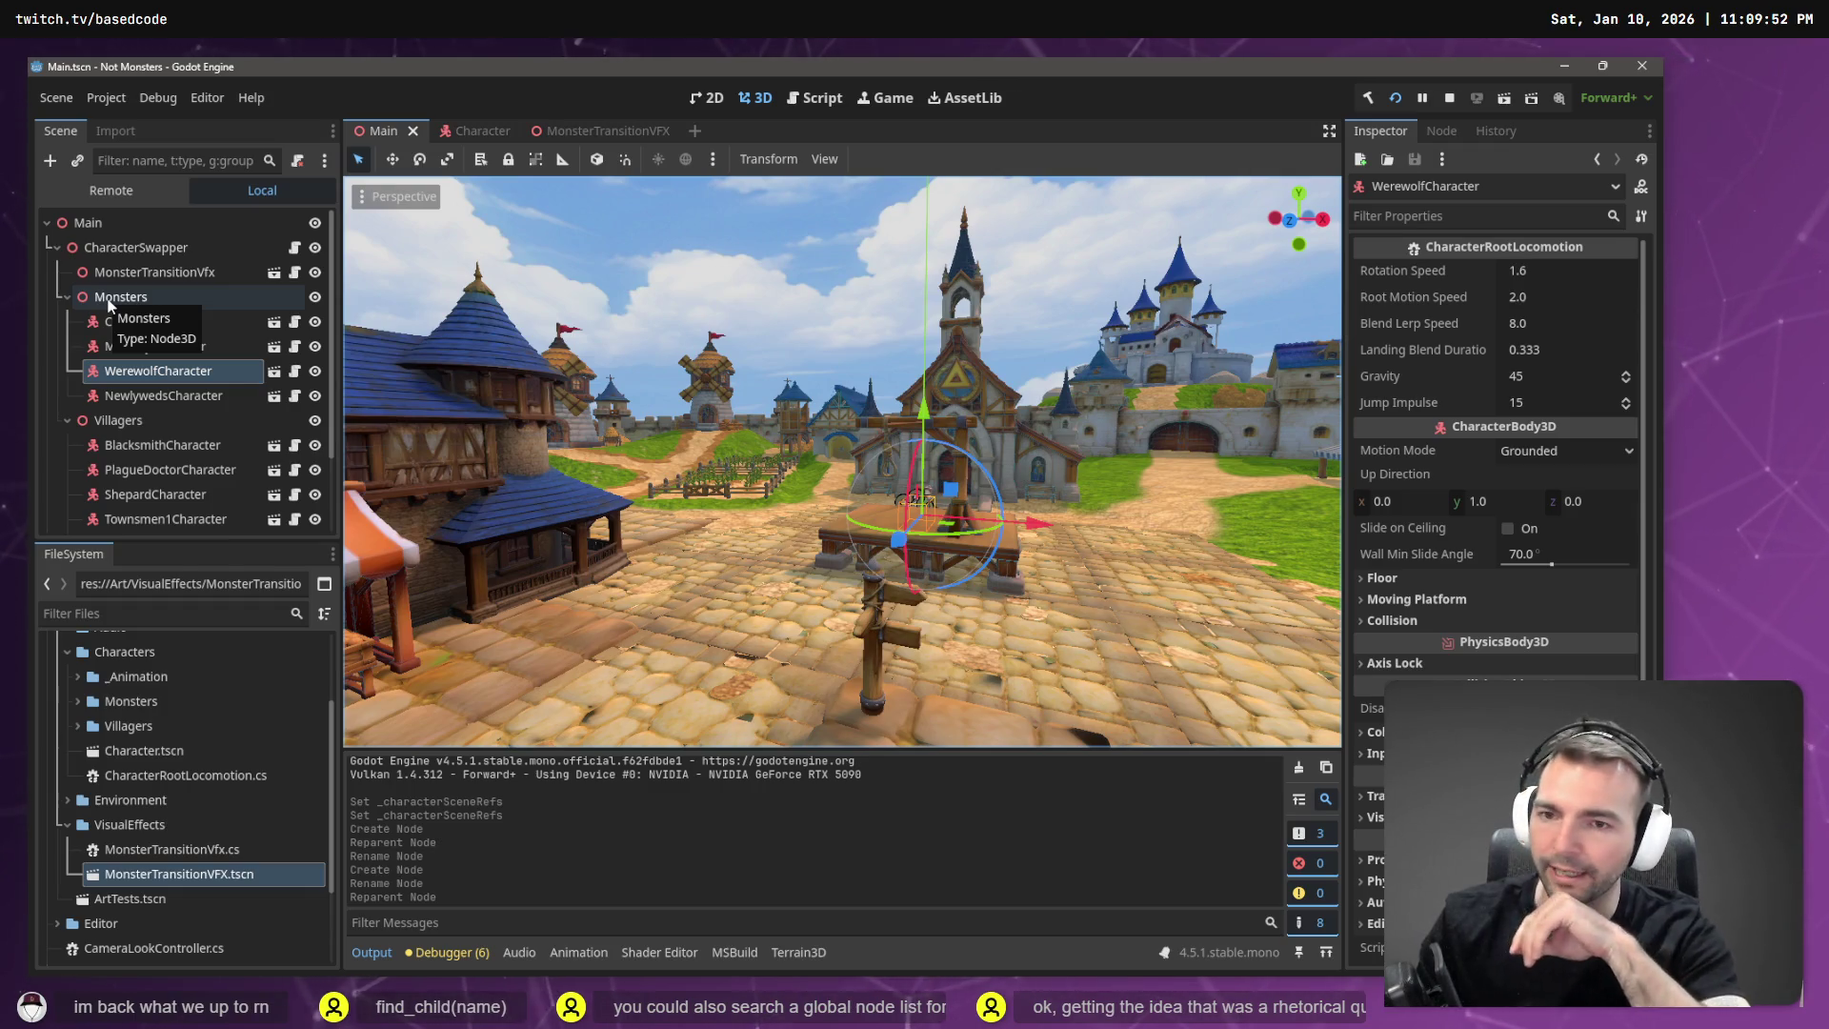
pyautogui.hotkey('alt', 'Tab')
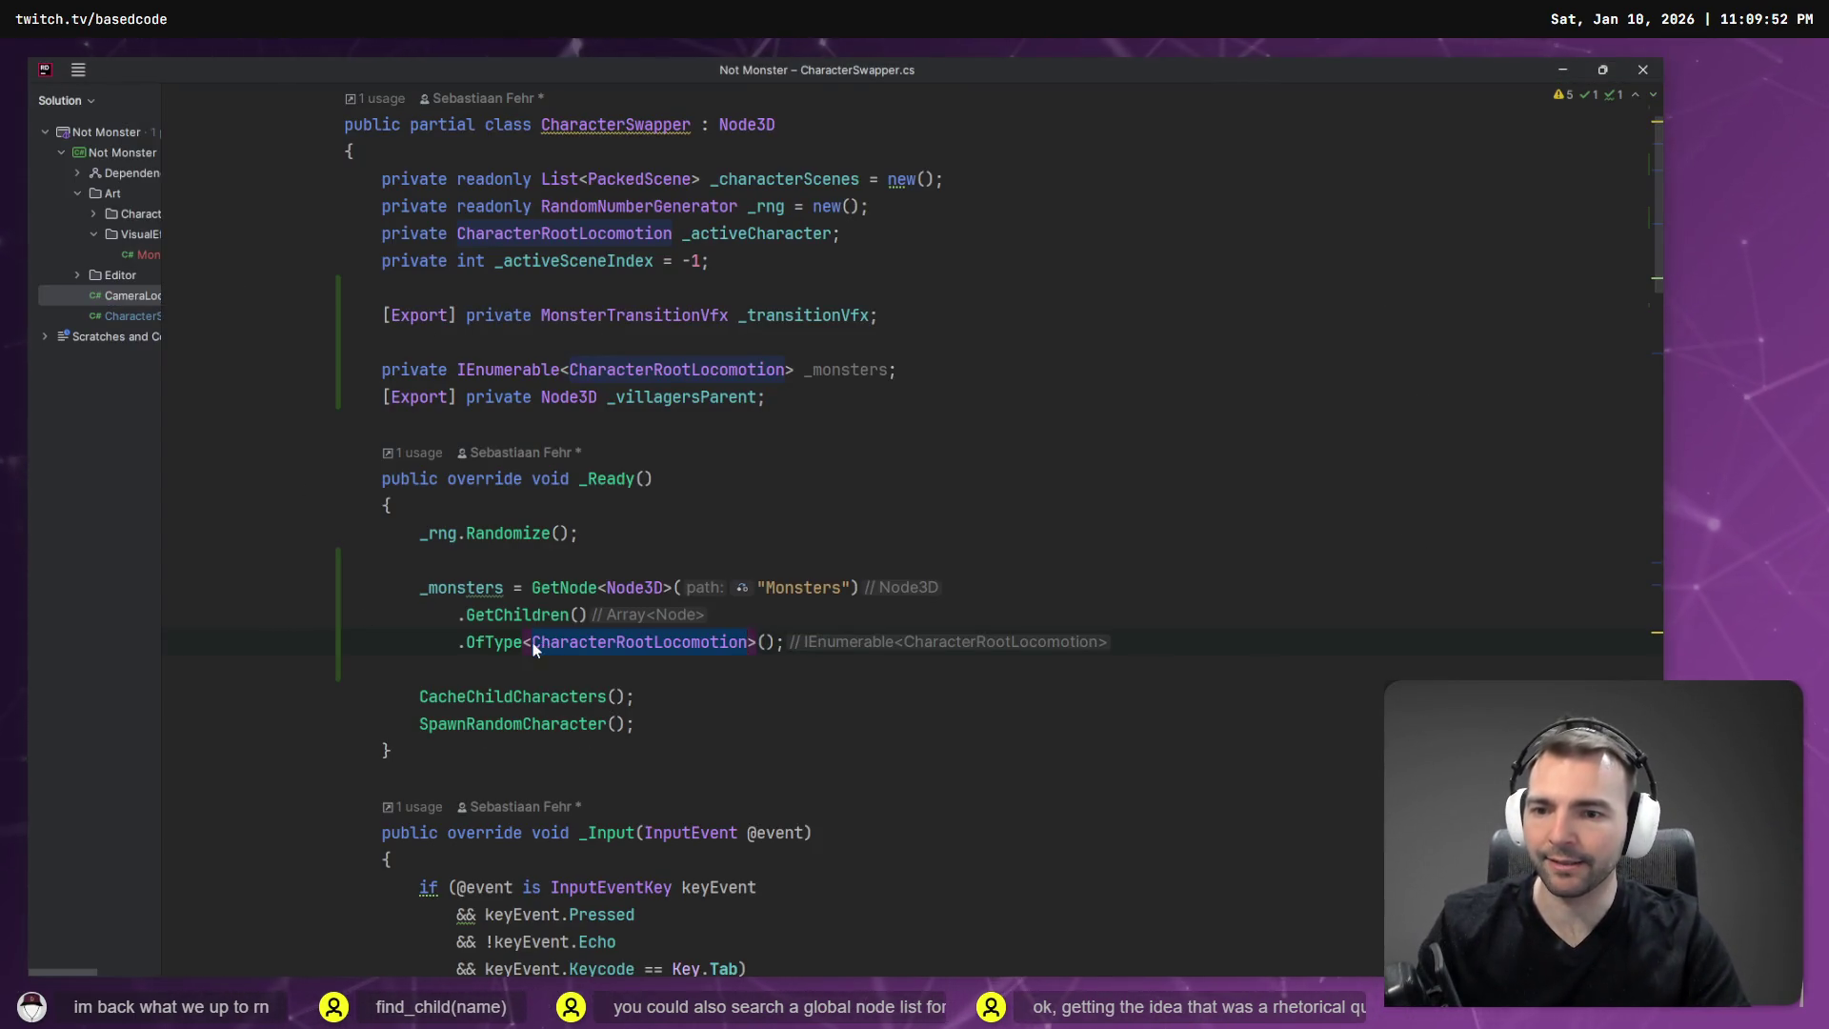
pyautogui.press('Return')
pyautogui.press('Return')
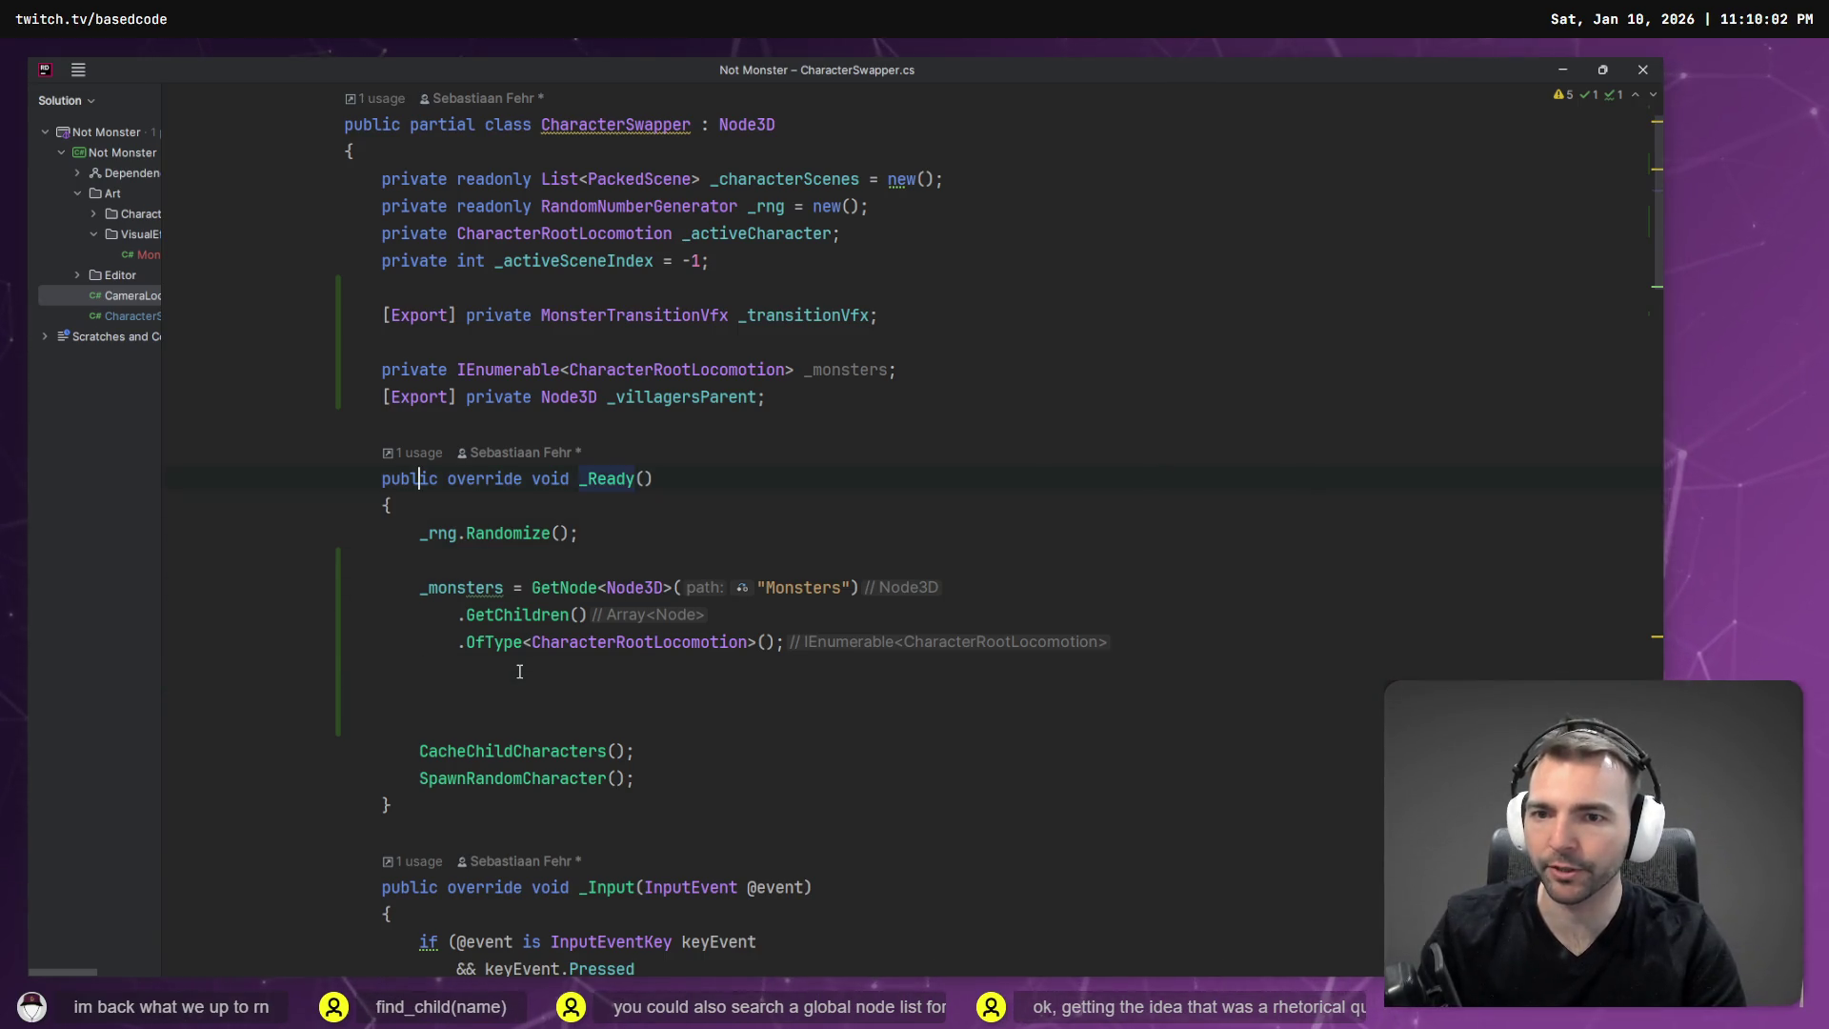
# Duplicate the _monsters field as a _villagers IEnumerable field and delete the _villagersParent declaration
pyautogui.hotkey('ctrl', 'd')
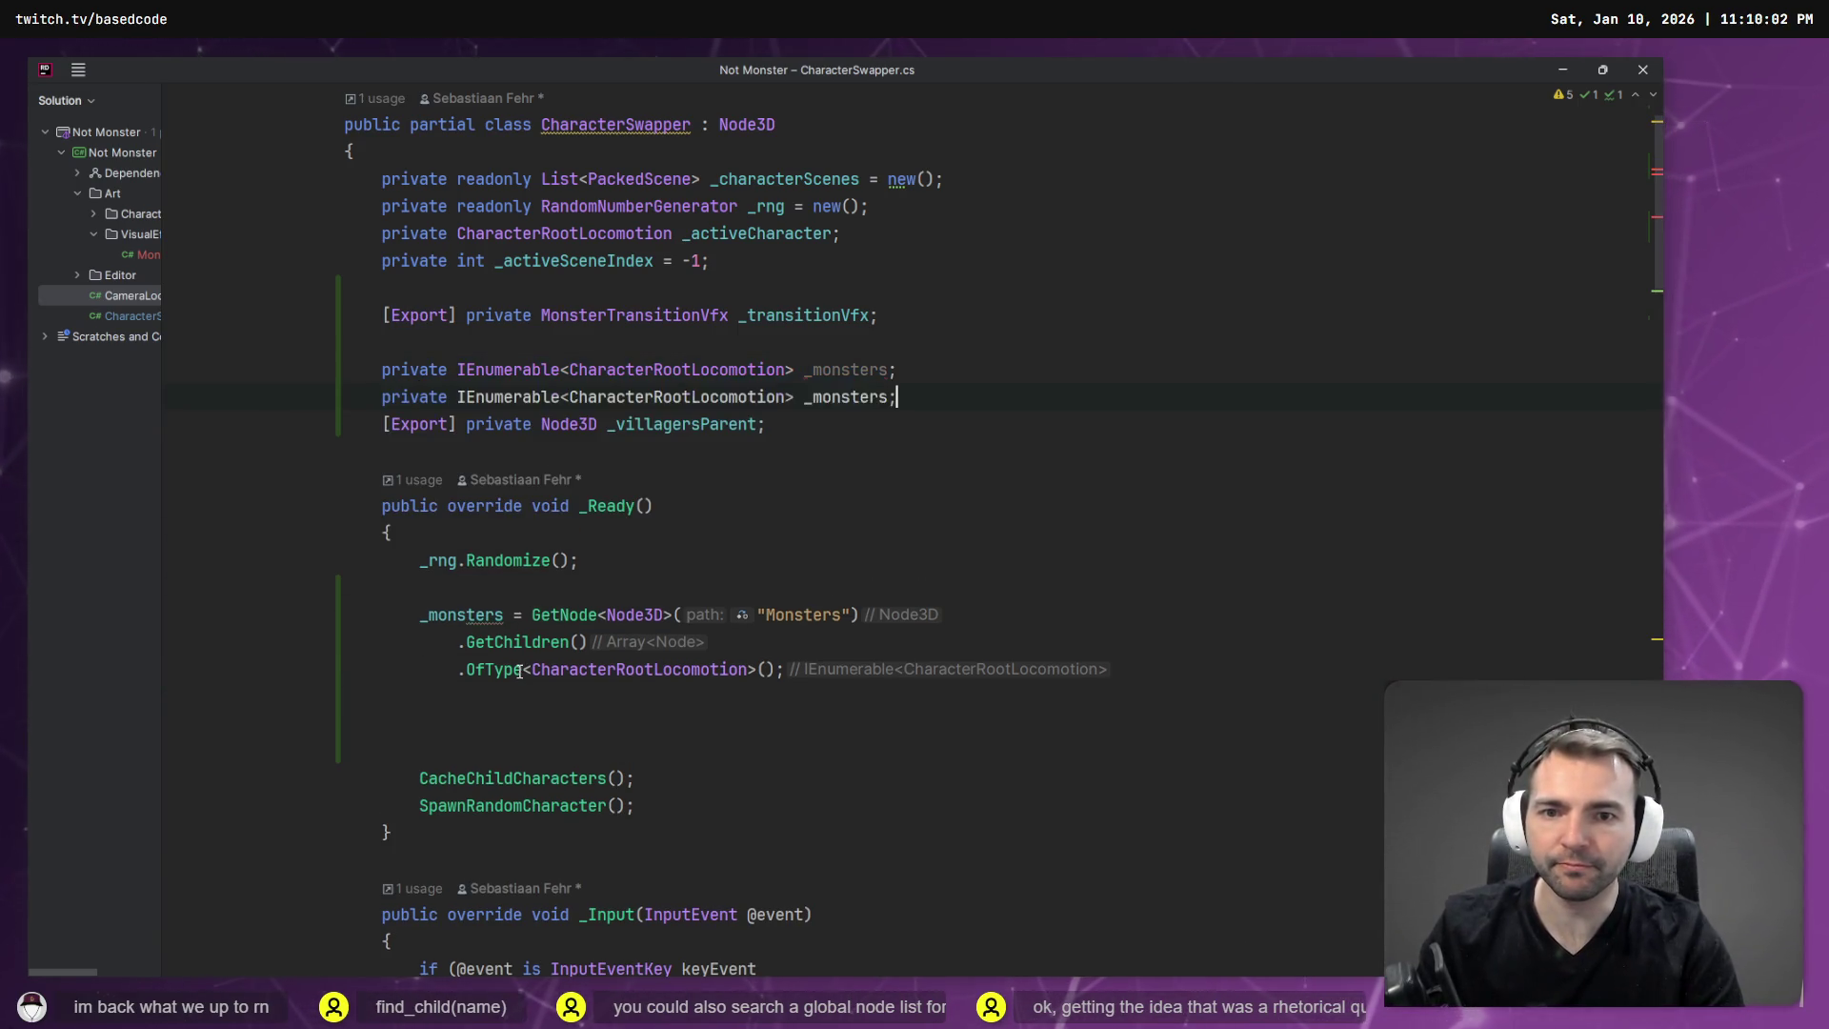
pyautogui.hotkey('ctrl', 'w')
pyautogui.press('BackSpace')
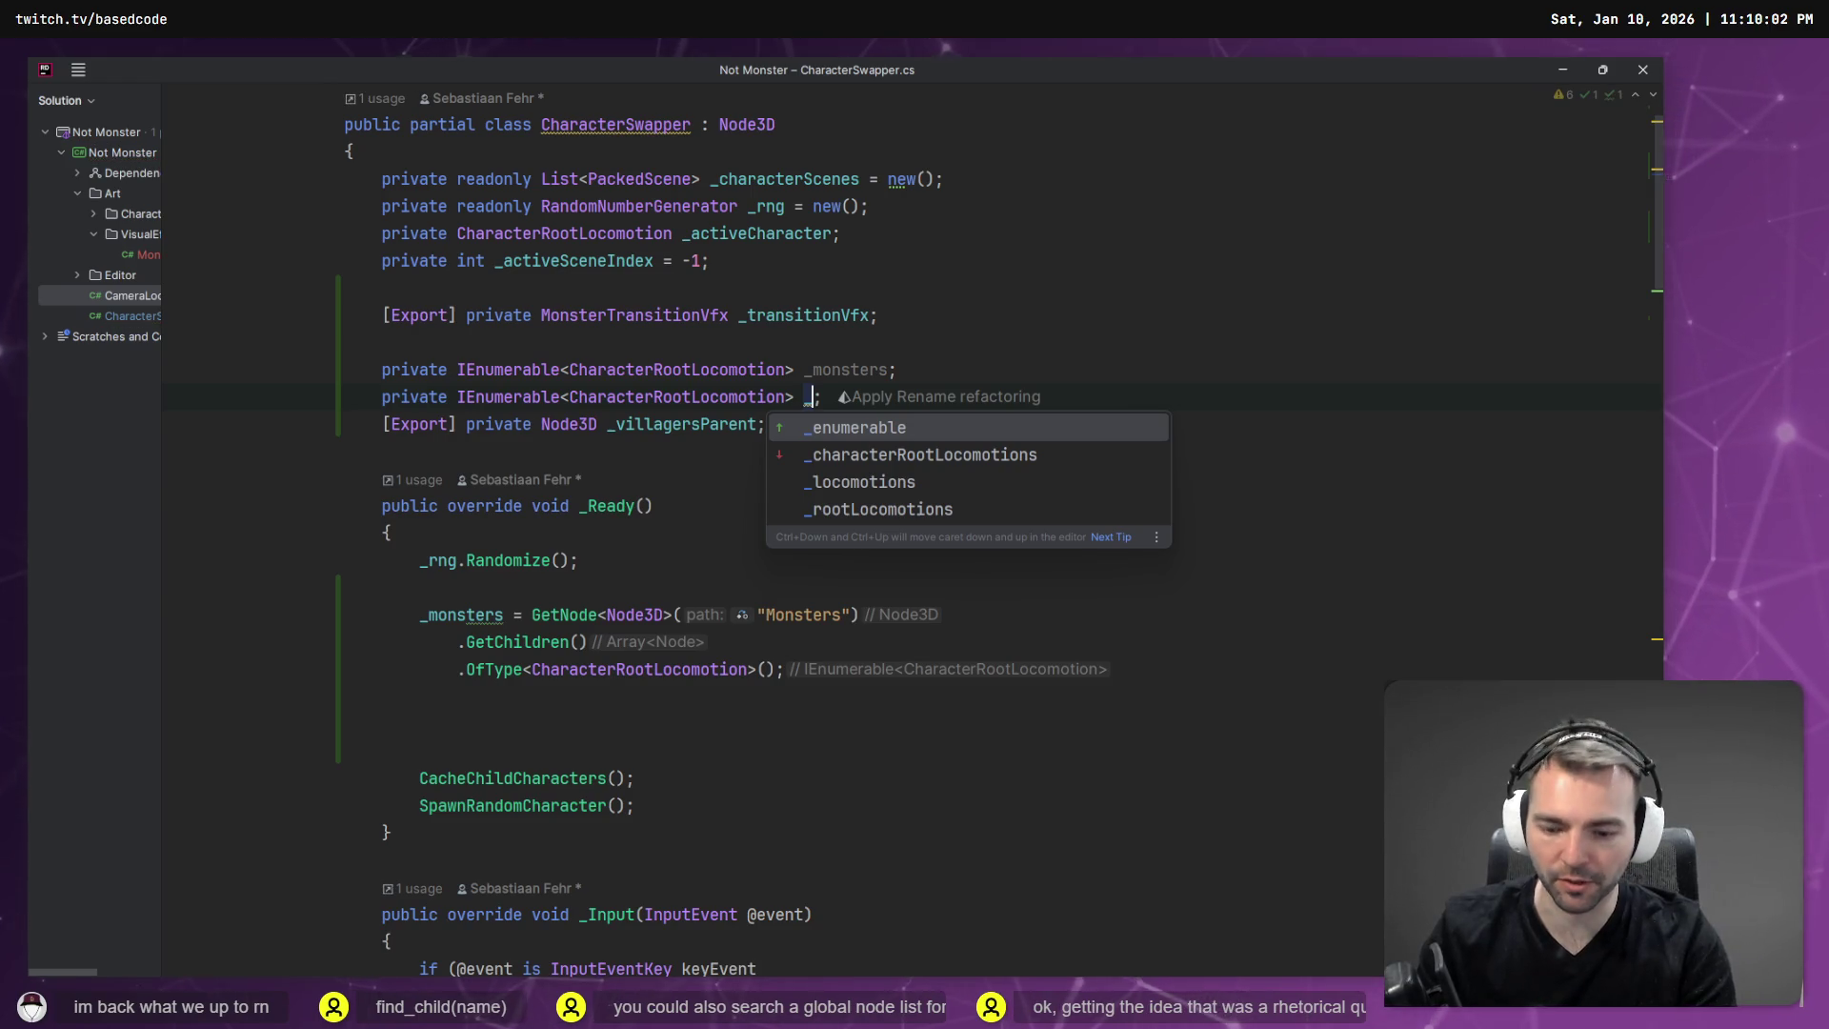
pyautogui.write('villagers')
pyautogui.press('Down')
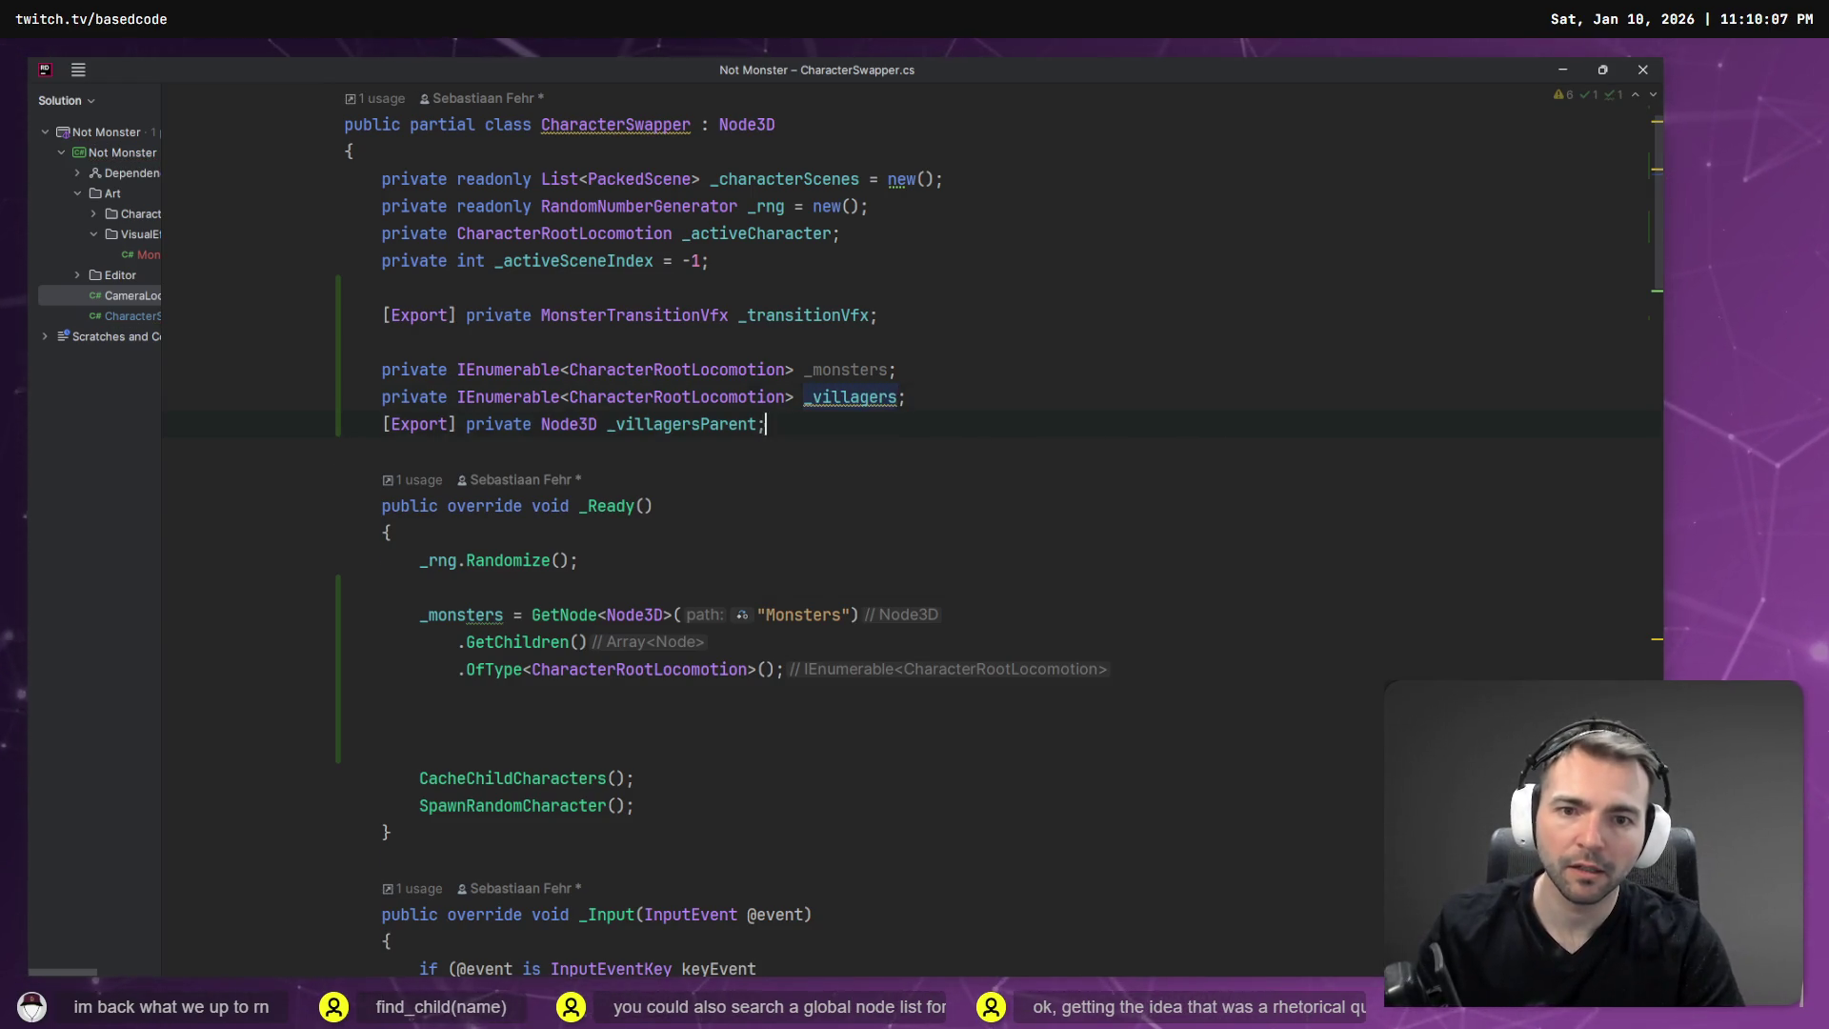
pyautogui.press('BackSpace')
pyautogui.press('BackSpace')
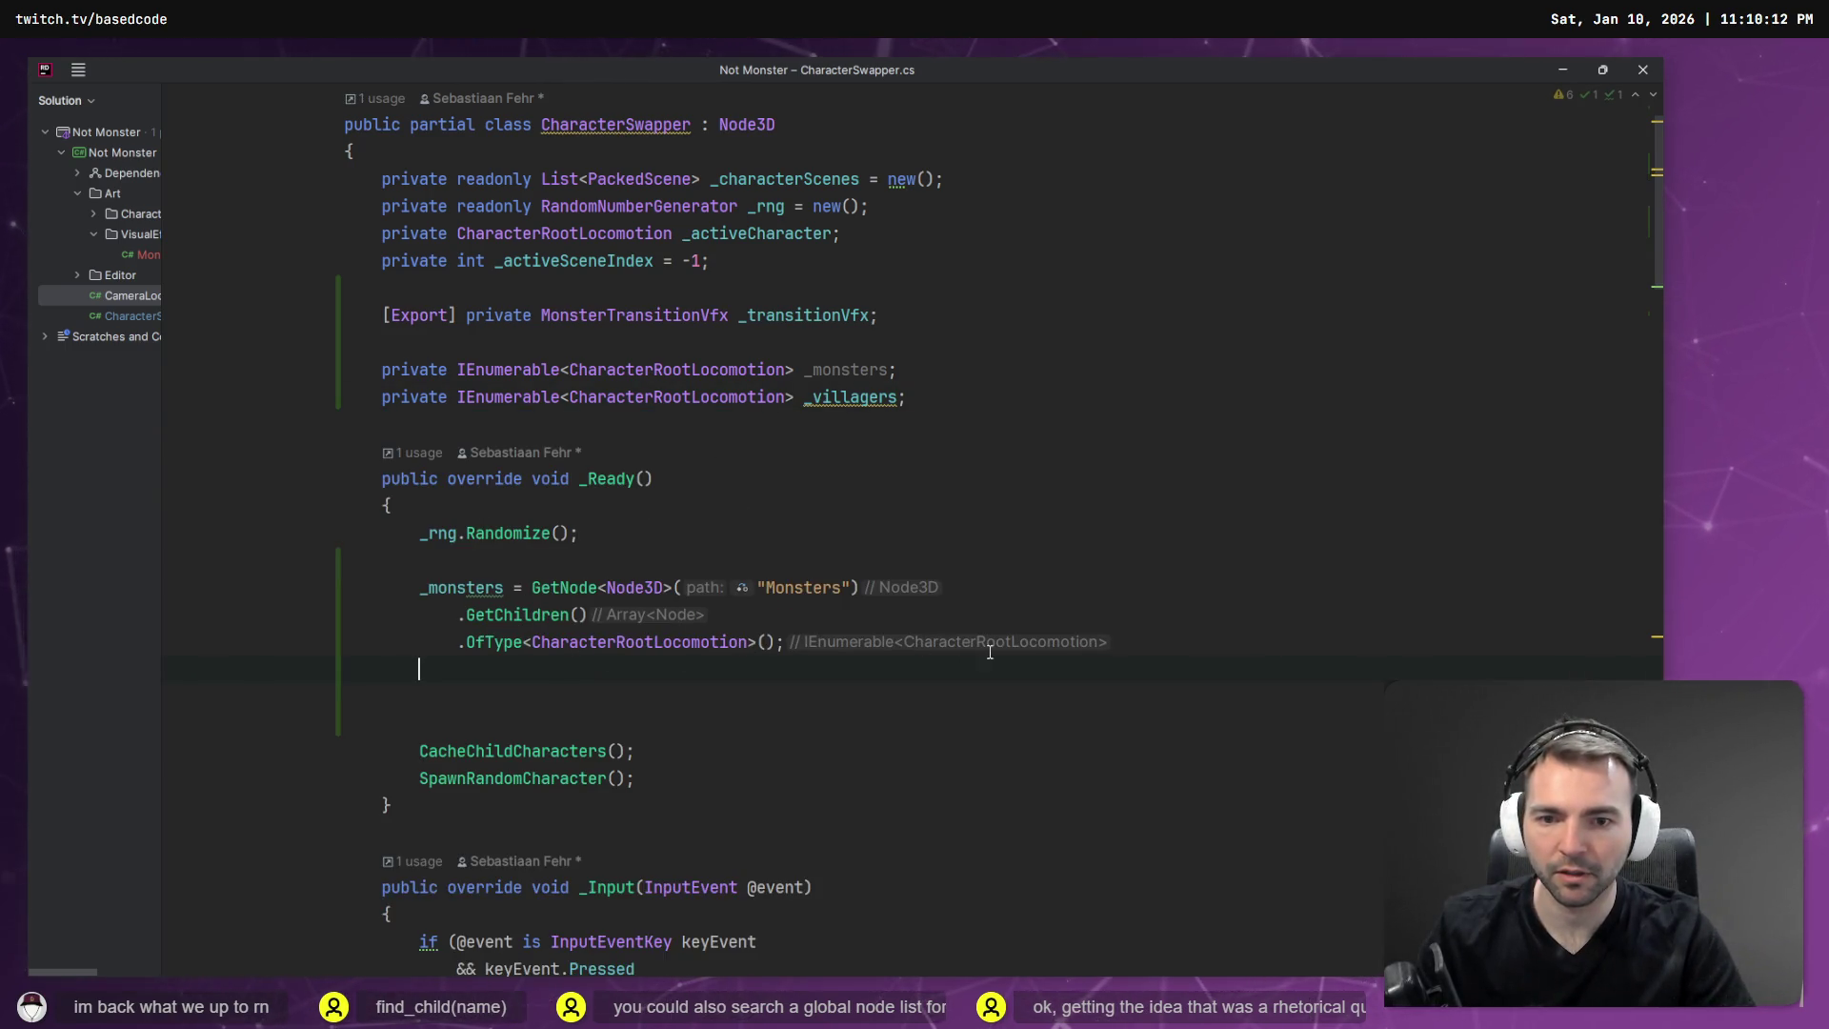
# Paste a copy of the Monsters query with its node path changed to "Villagers", leaving a new line below
pyautogui.moveTo(990, 652); pyautogui.dragTo(49, 570)
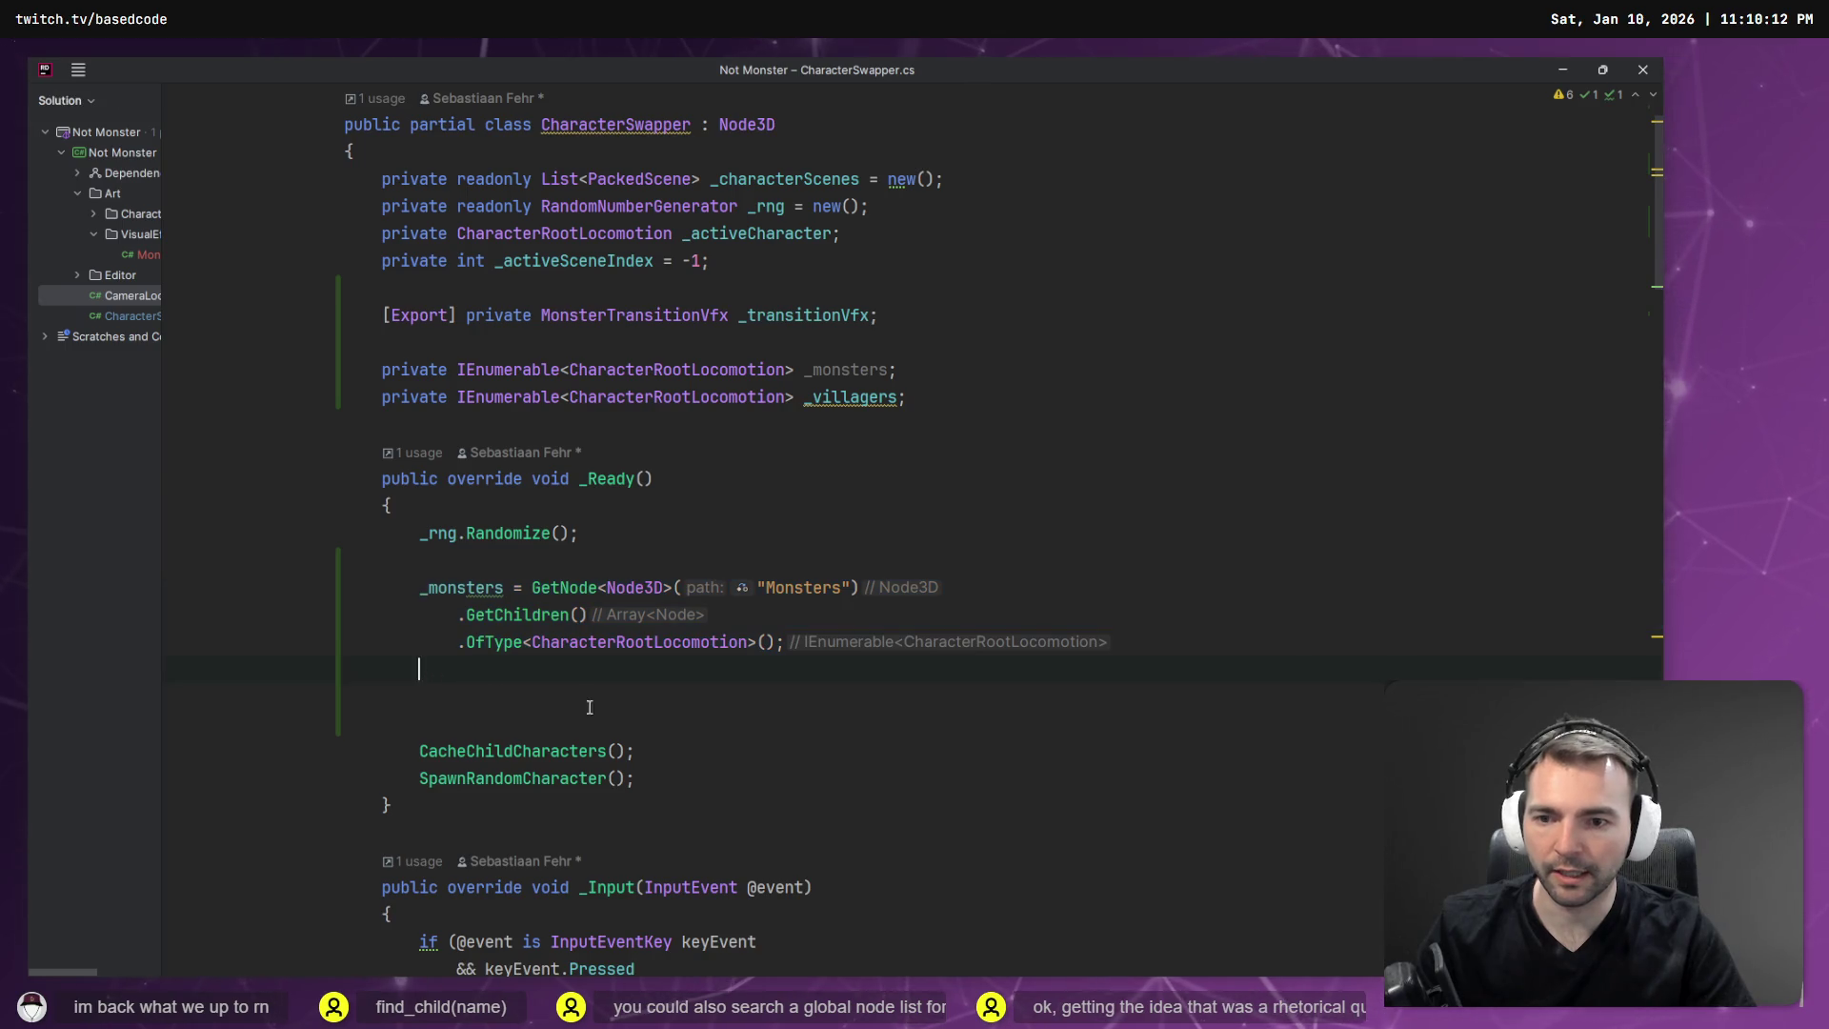
pyautogui.hotkey('ctrl', 'v')
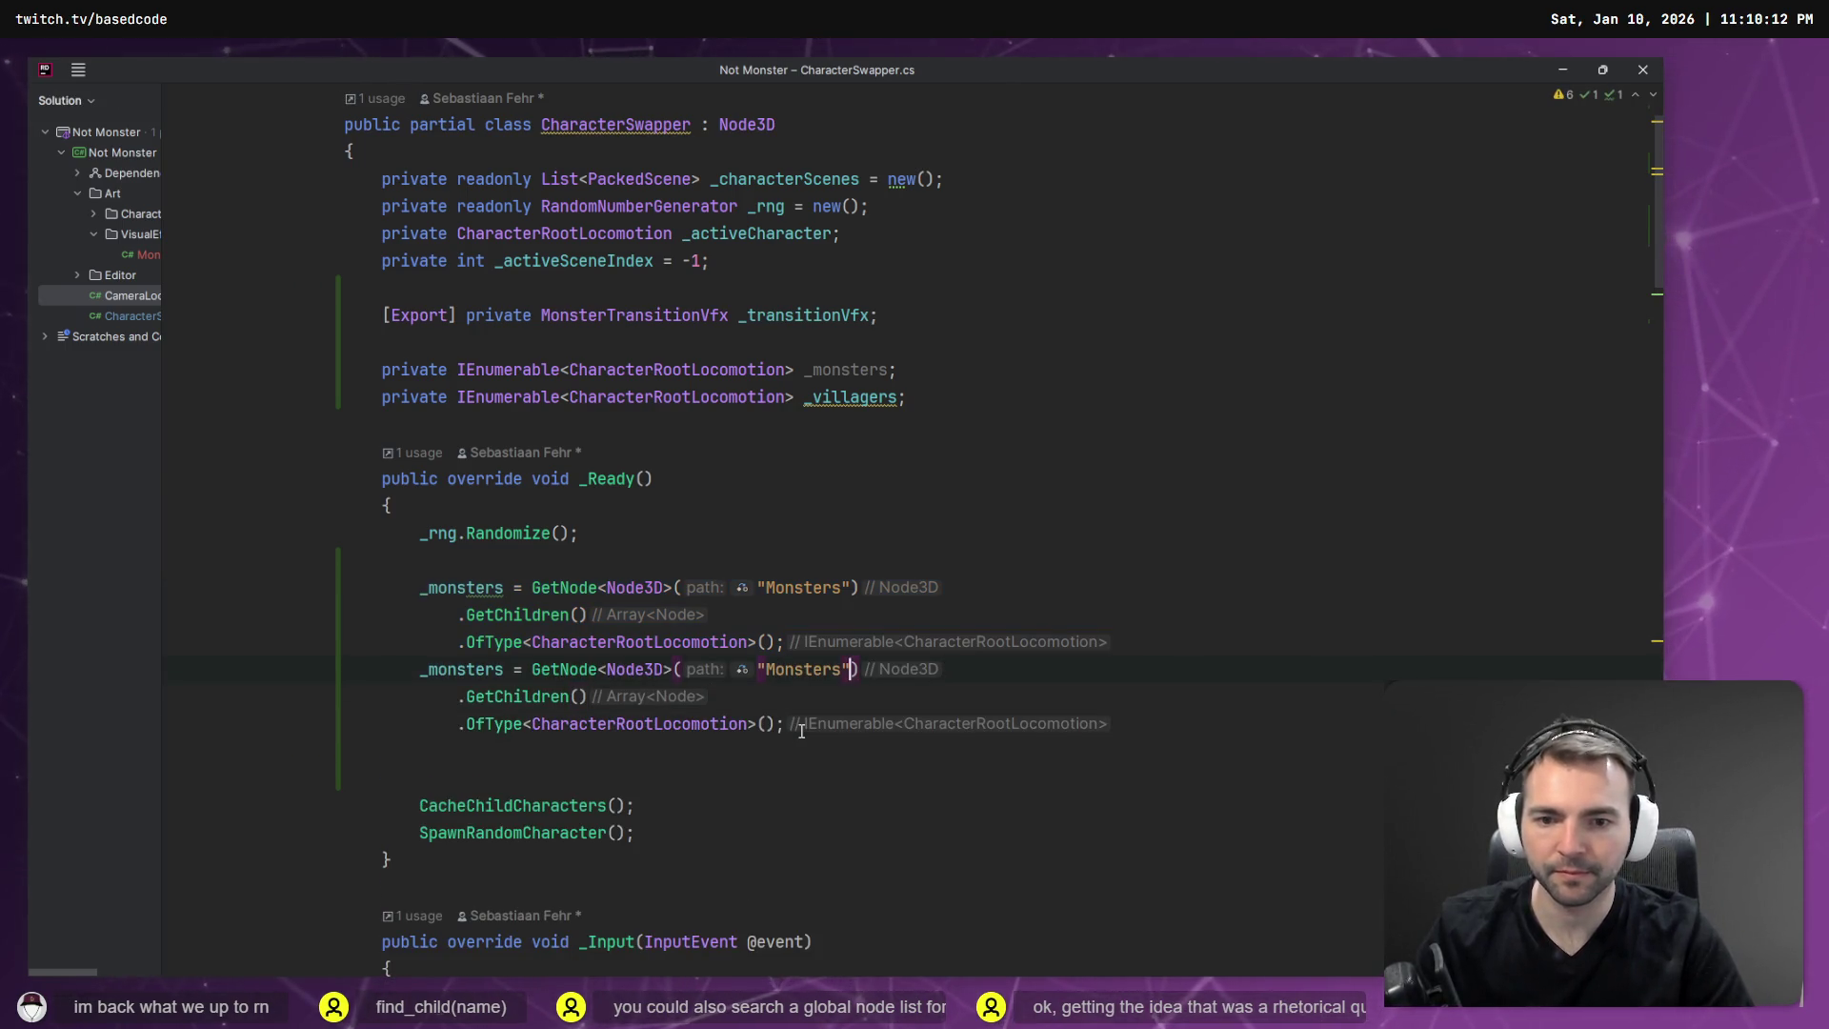
pyautogui.doubleClick(803, 669)
pyautogui.write('Vill')
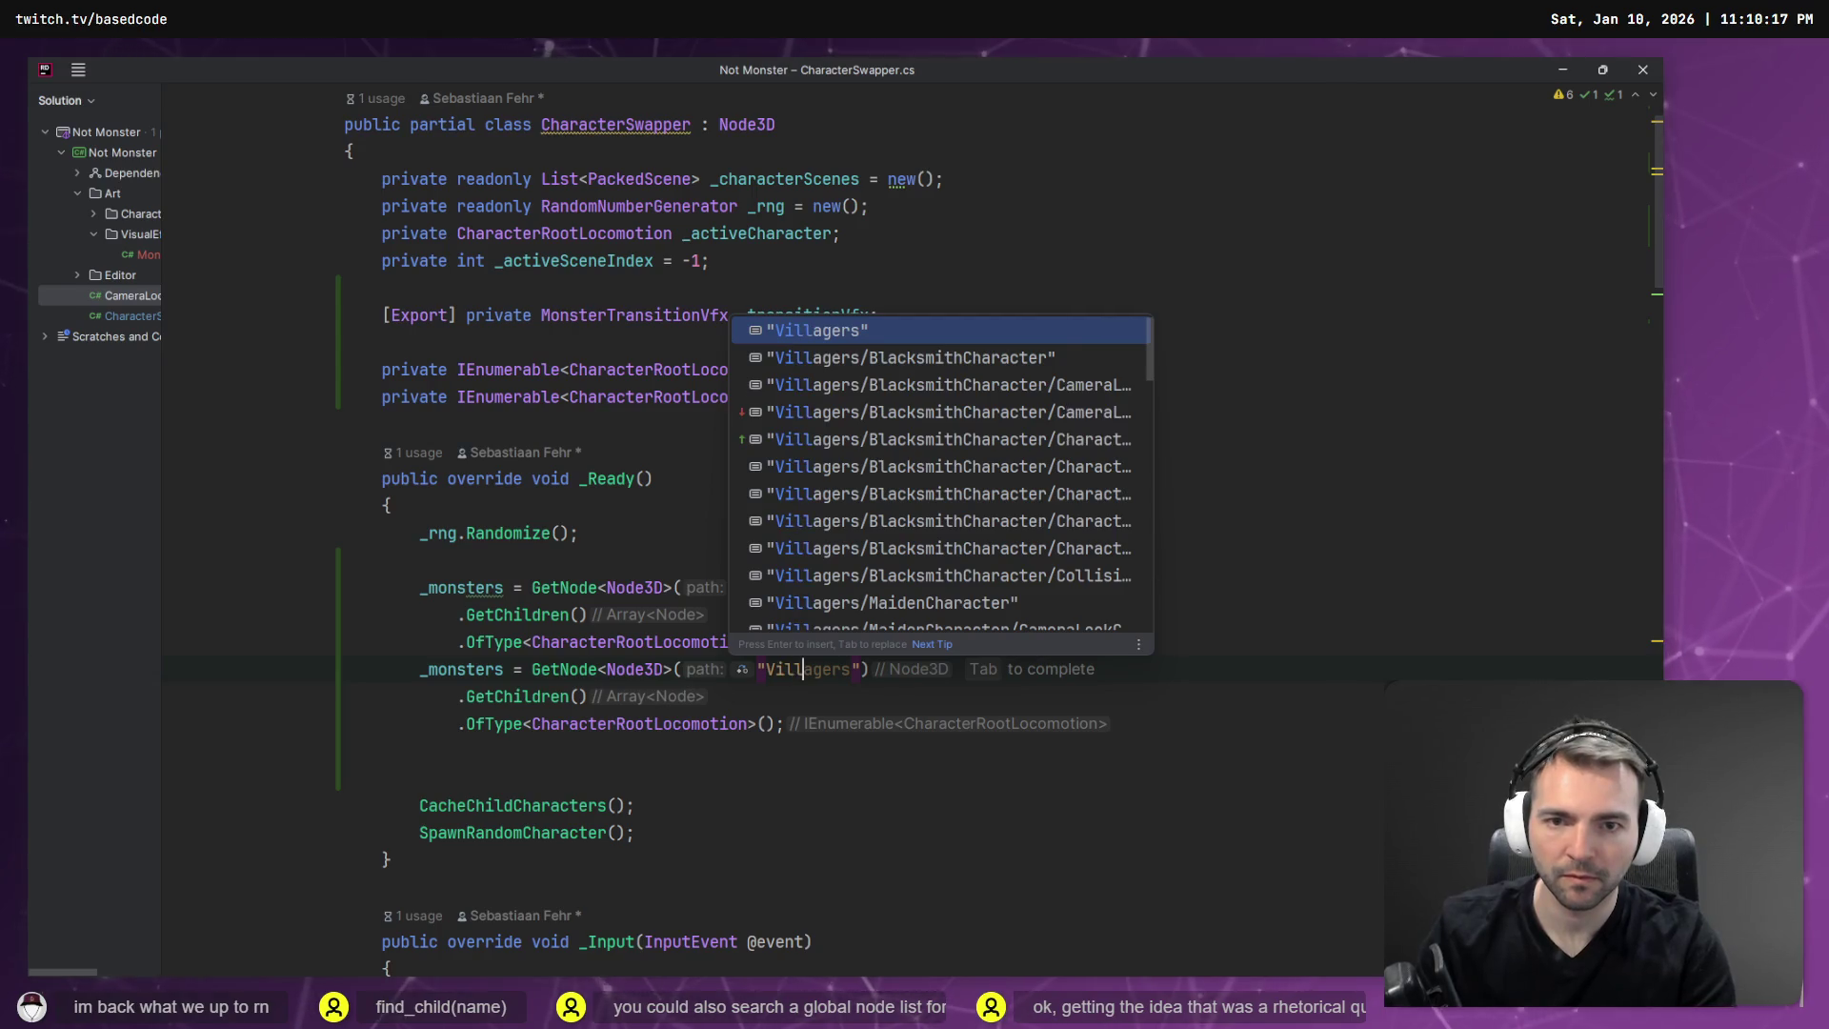
pyautogui.press('Return')
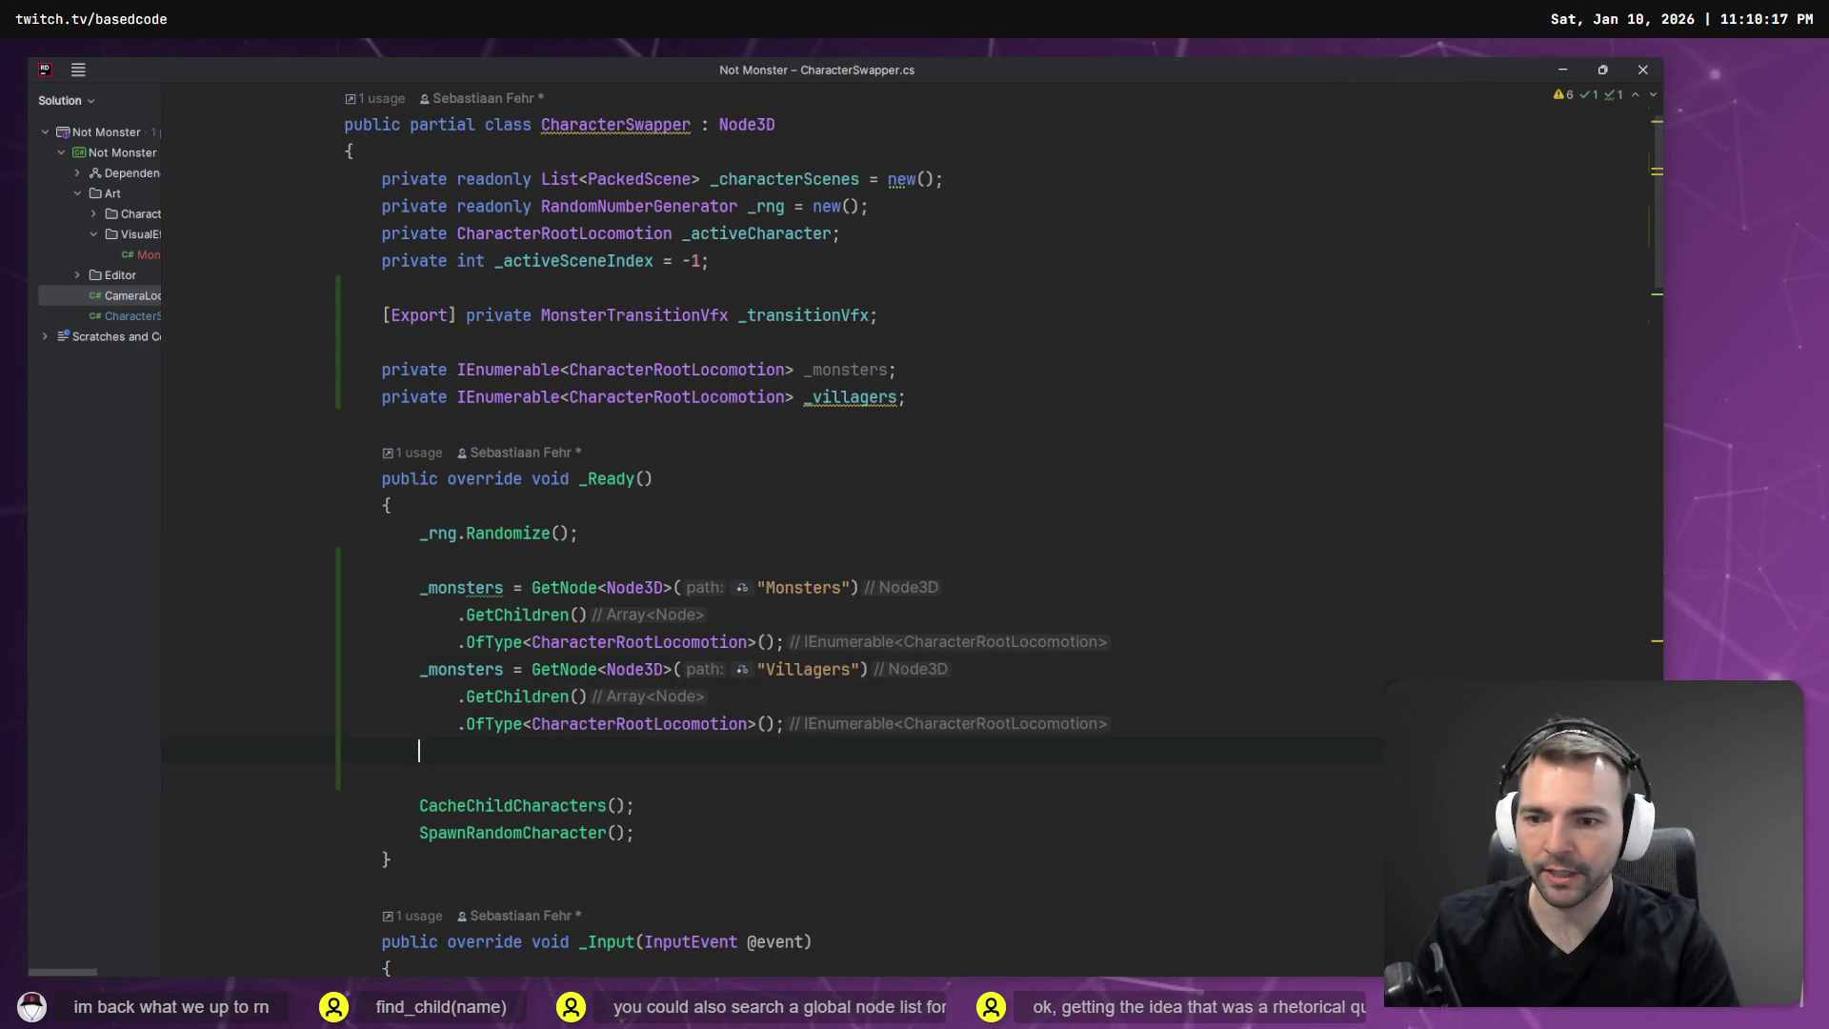
pyautogui.press('Return')
# Add GD.Print(_monsters.Count()); and a duplicate printing _villagers.Count()
pyautogui.write('GD.')
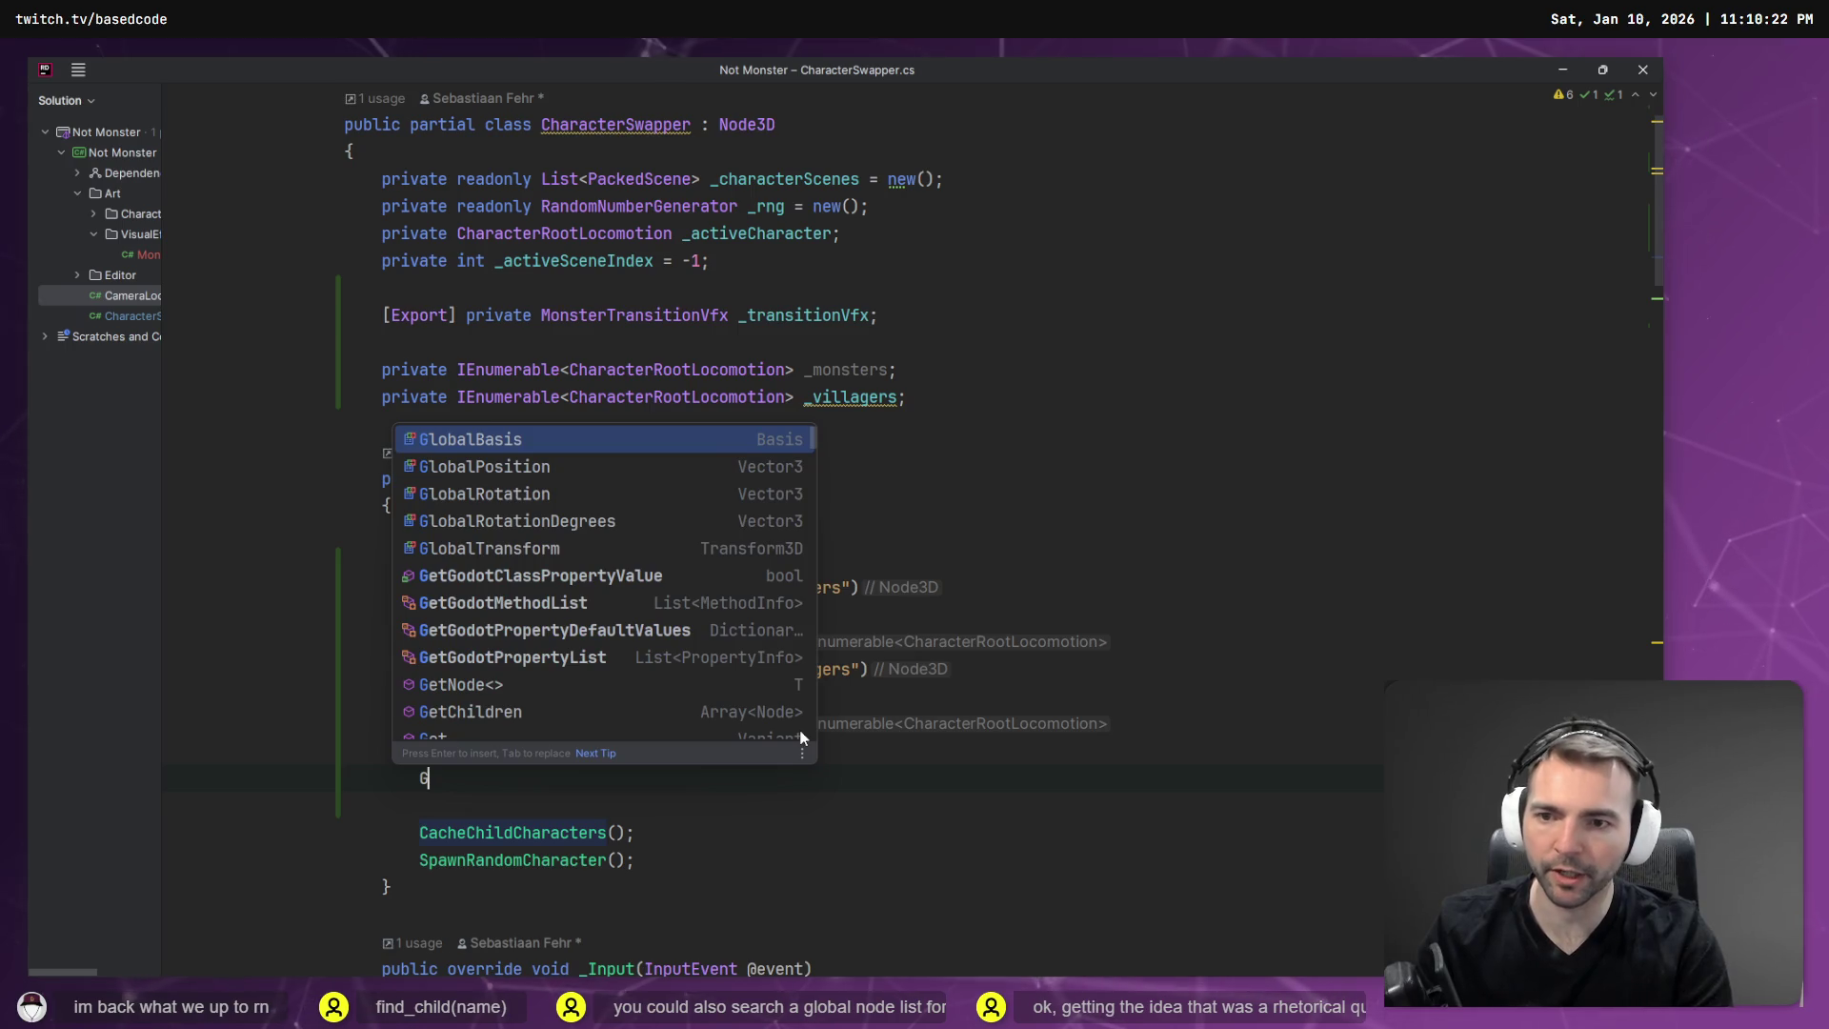
pyautogui.write('Print(_monsters.Count());')
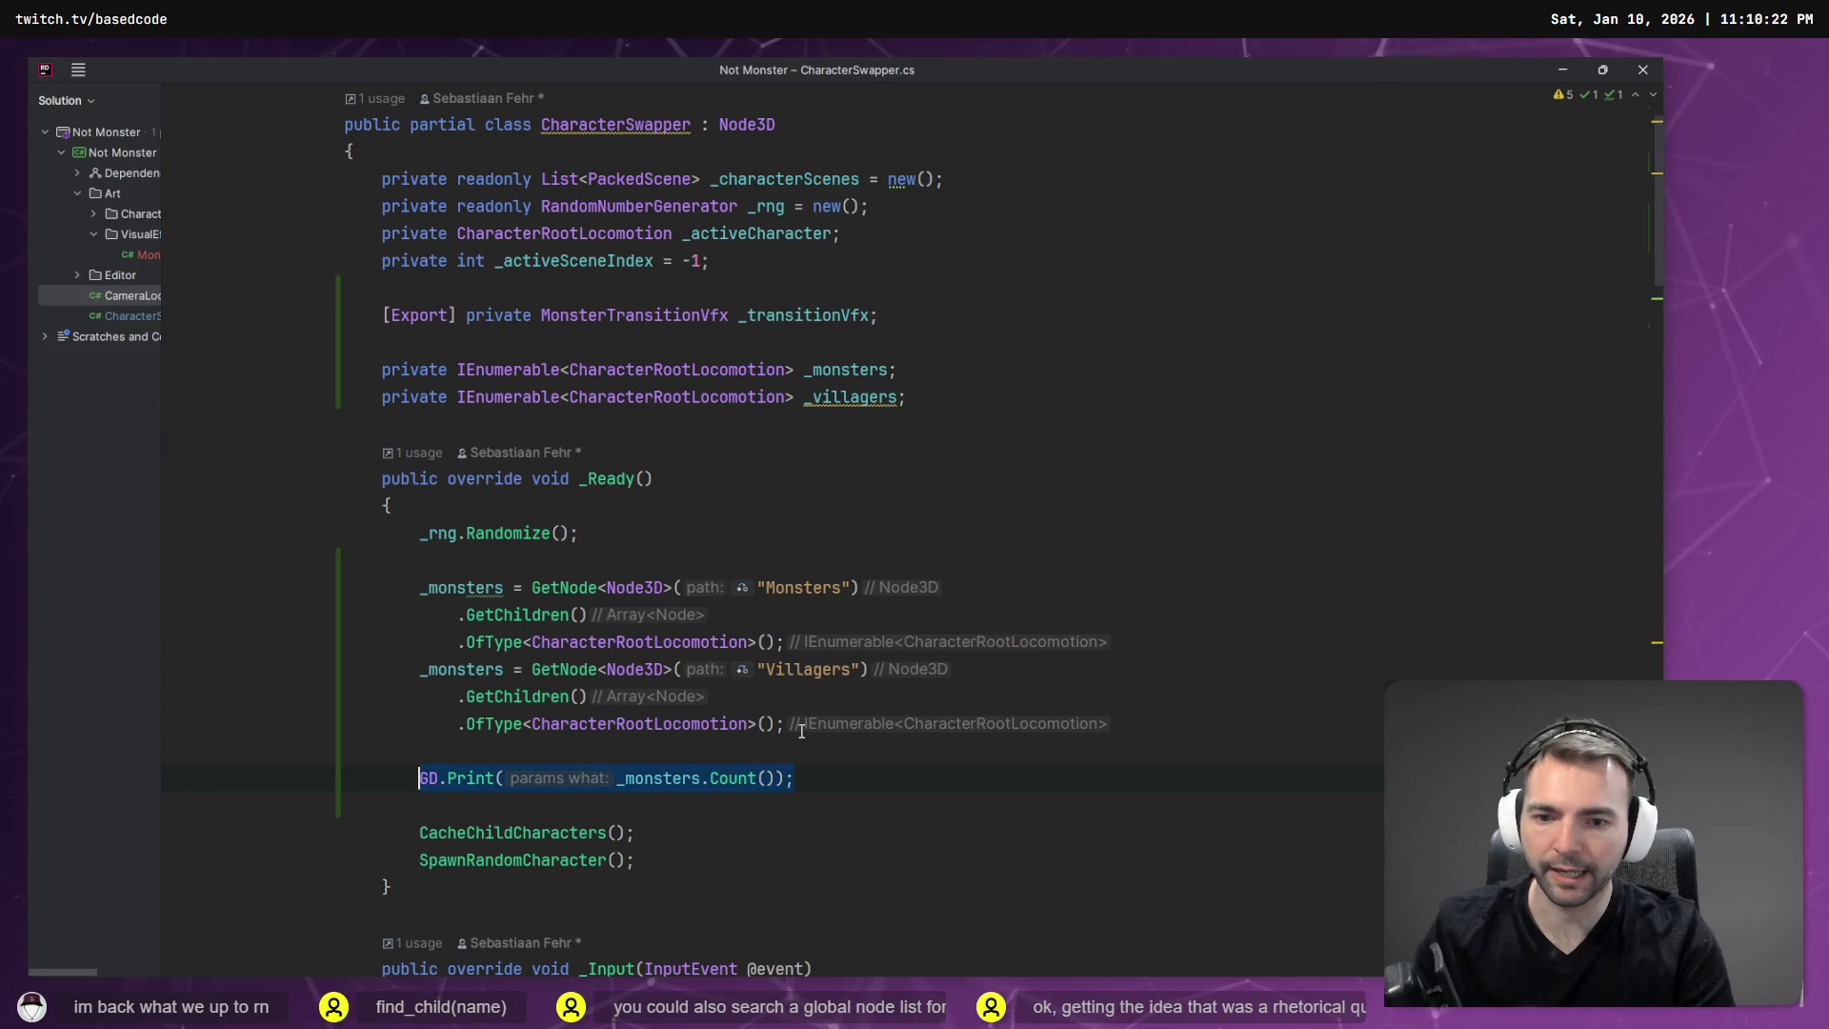
pyautogui.press('Left')
pyautogui.press('Left')
pyautogui.press('Left')
pyautogui.hotkey('ctrl', 'd')
pyautogui.doubleClick(662, 805)
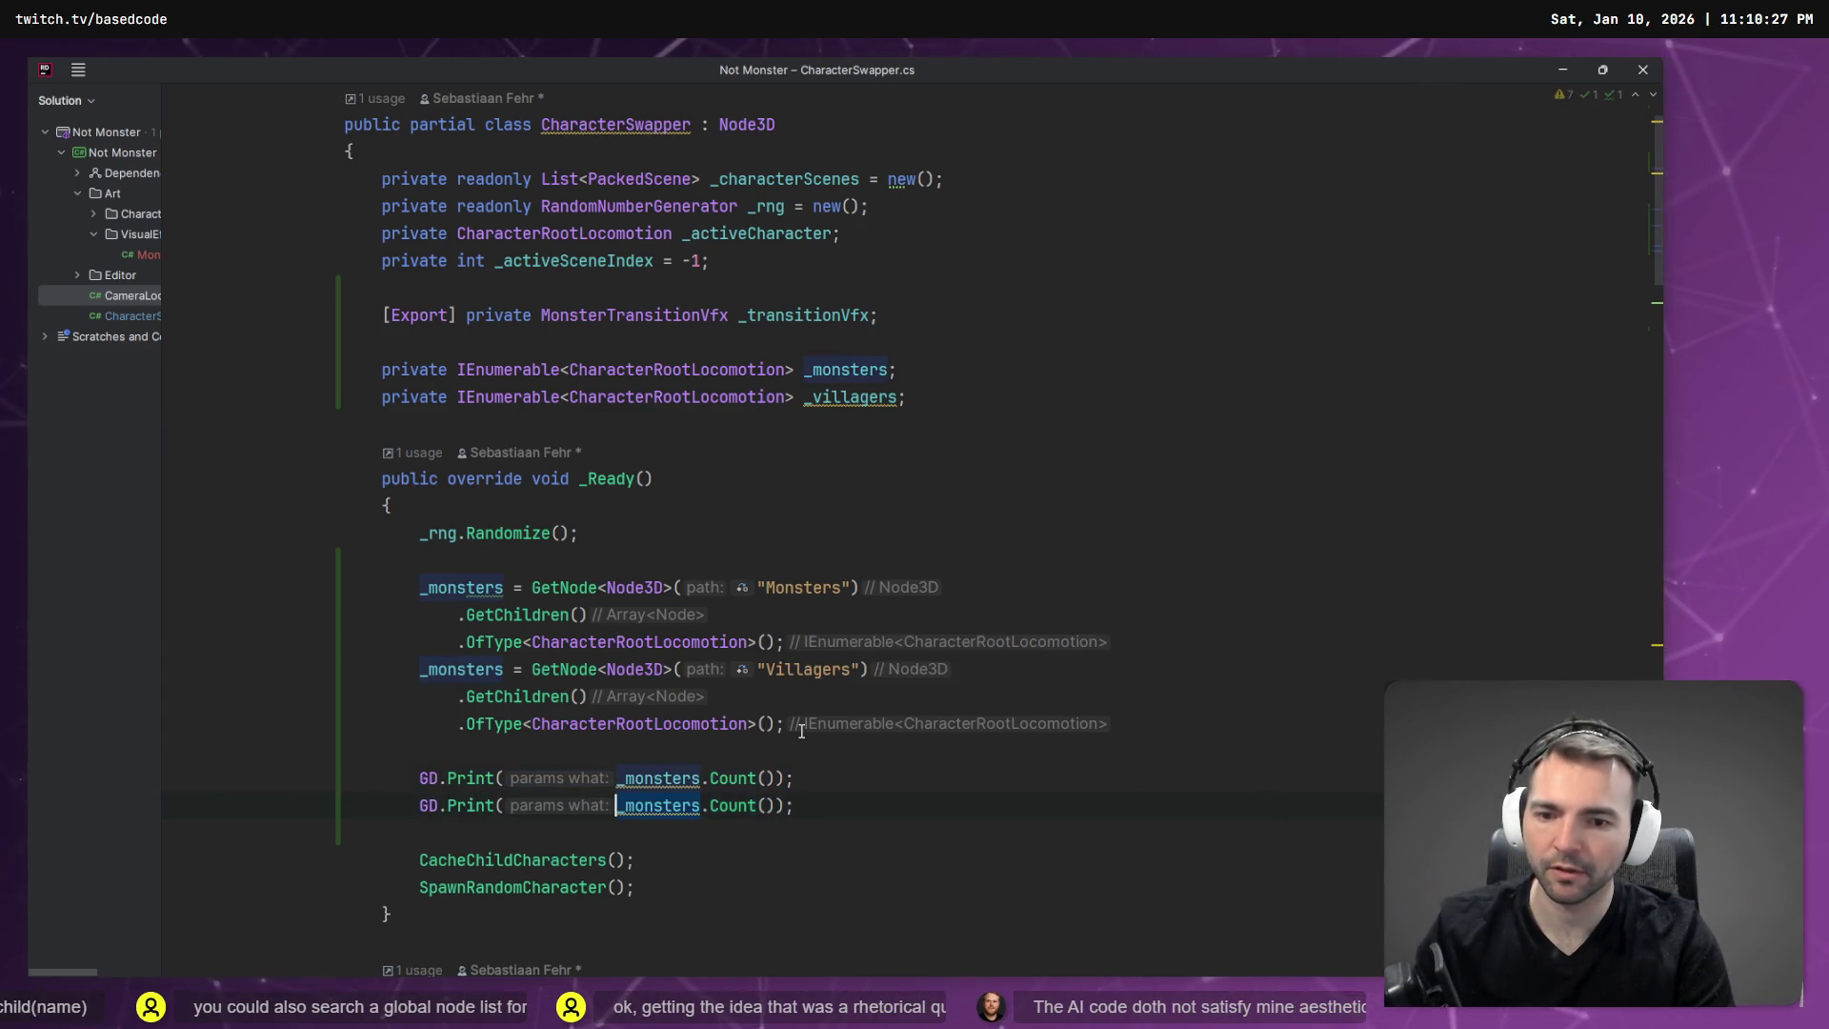
pyautogui.write('_villa')
pyautogui.press('Return')
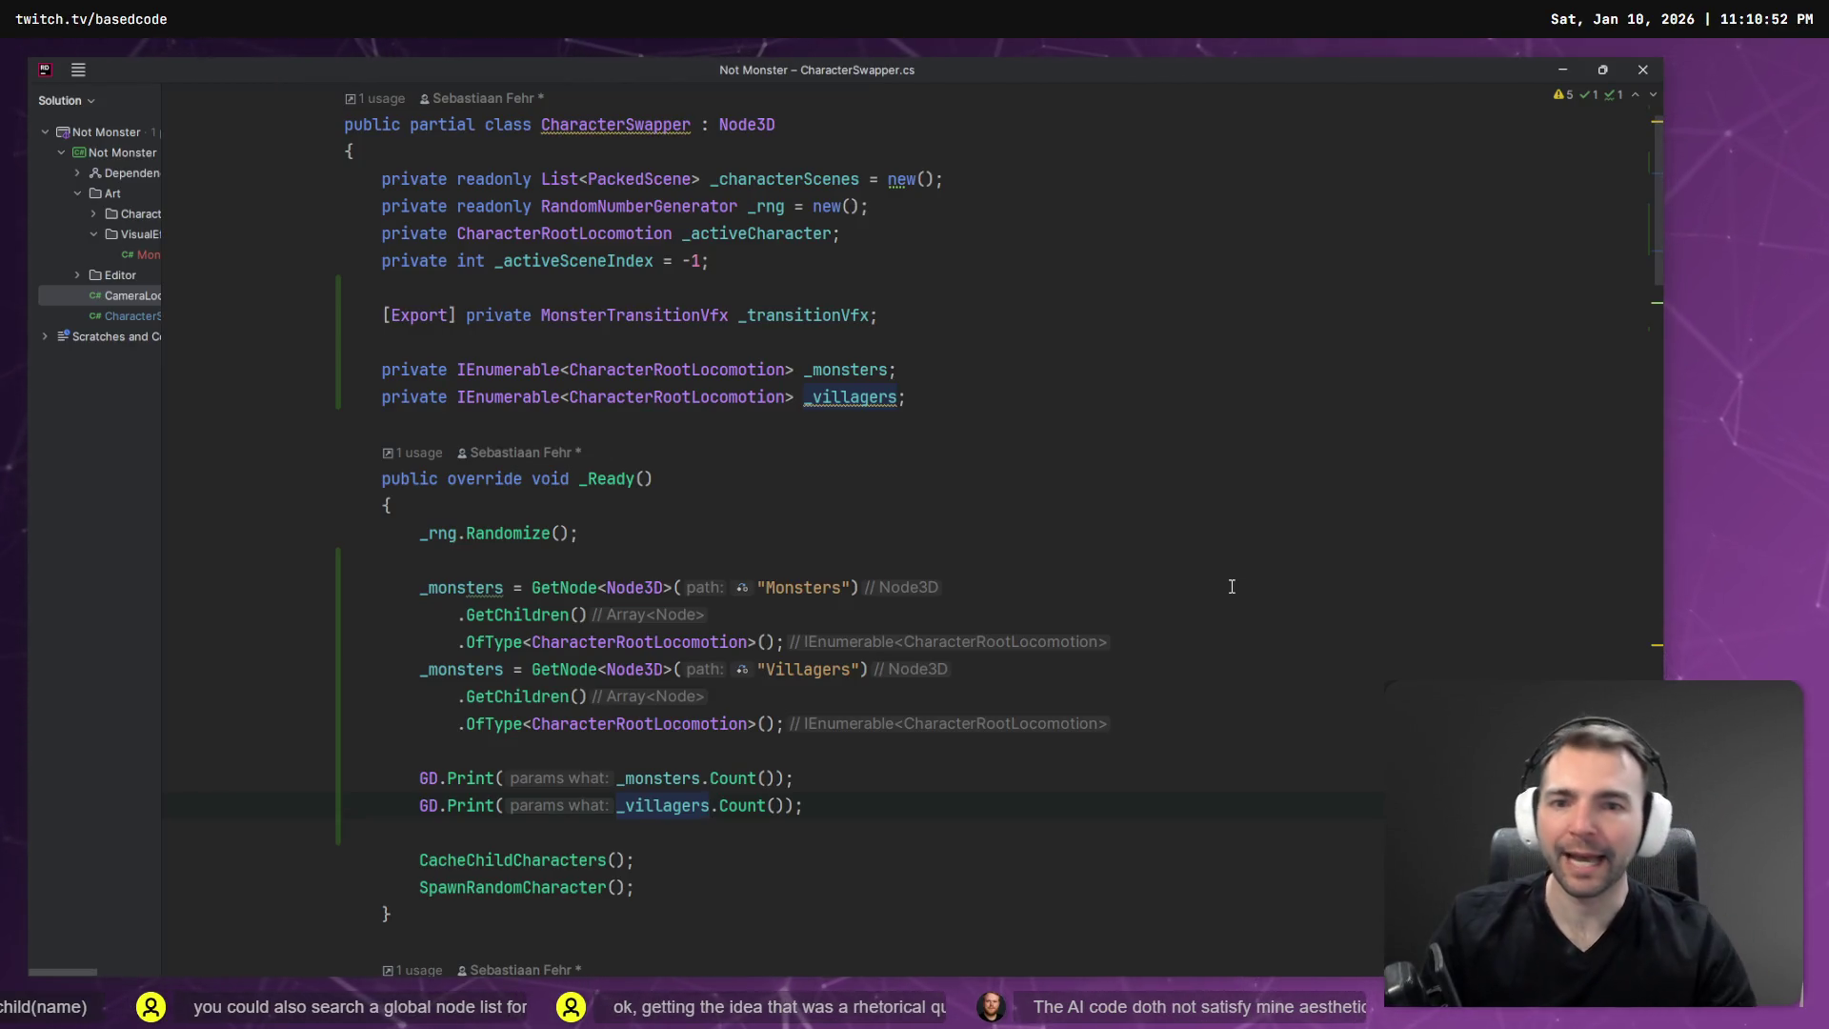
# Scroll through the _Ready code to review it, then return to the Godot editor
pyautogui.scroll(-8, 876, 420)
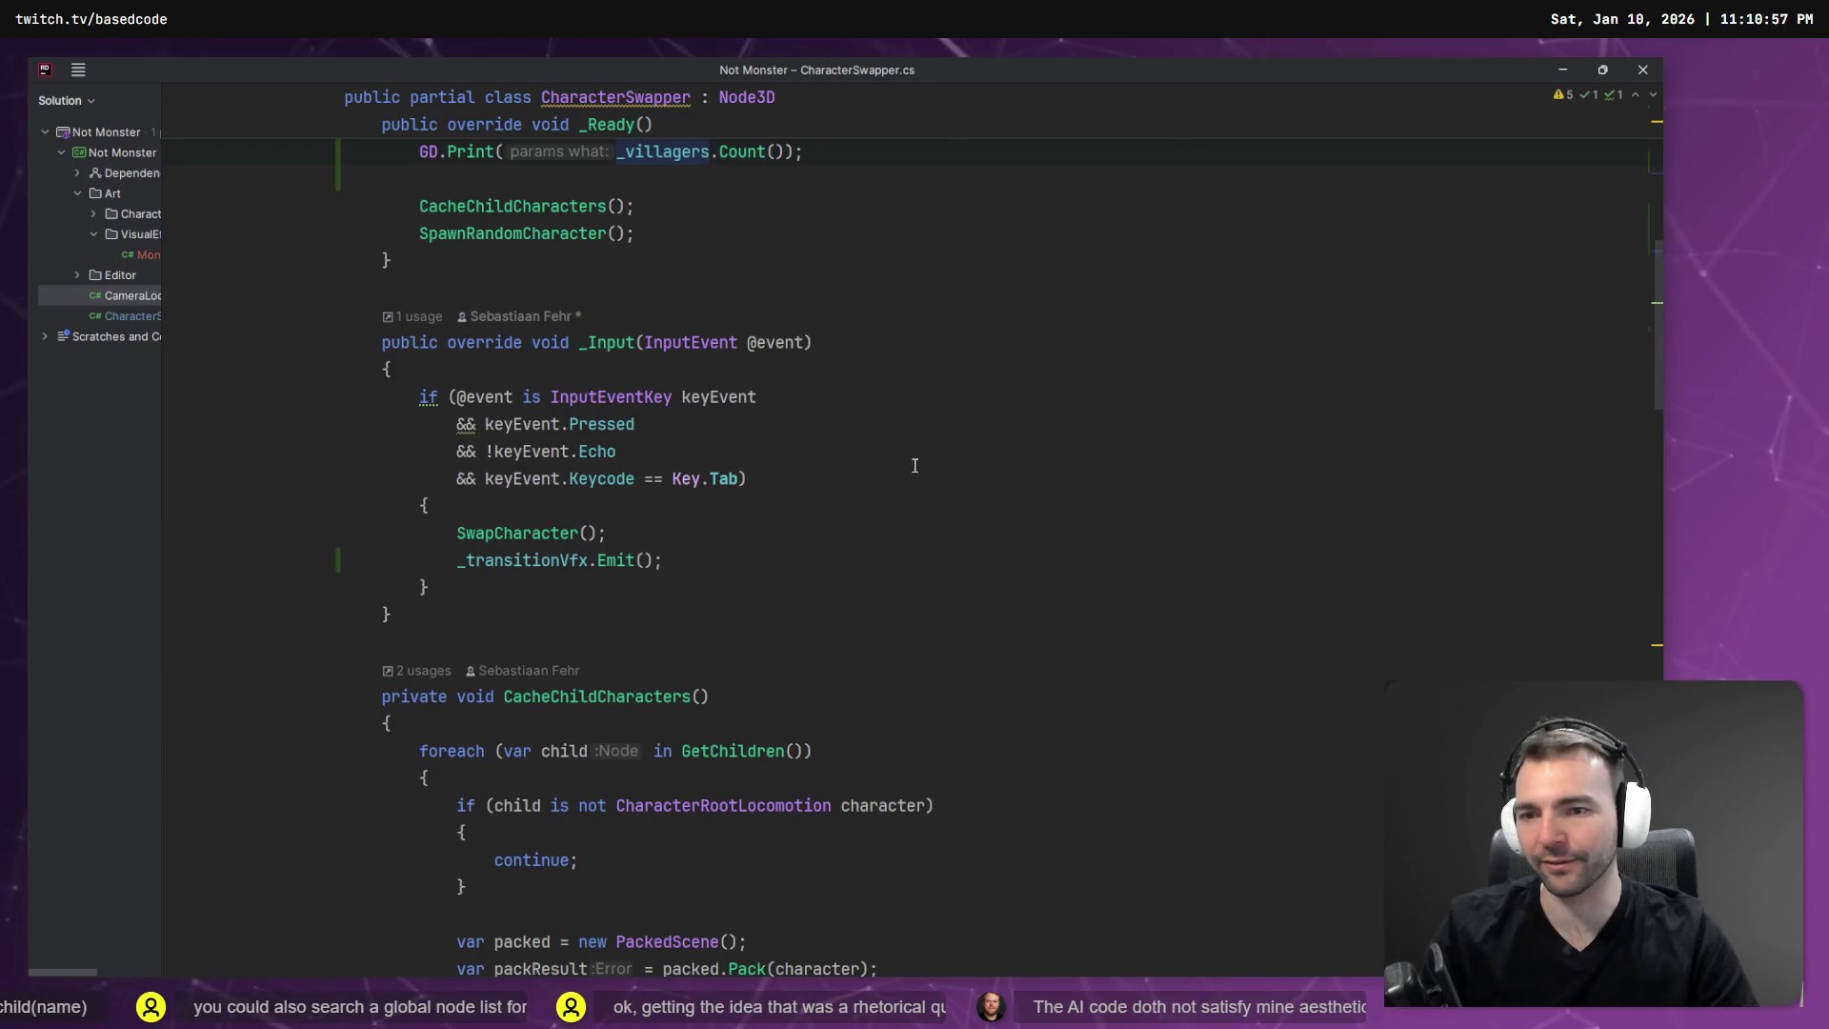
pyautogui.moveTo(798, 565); pyautogui.dragTo(212, 556)
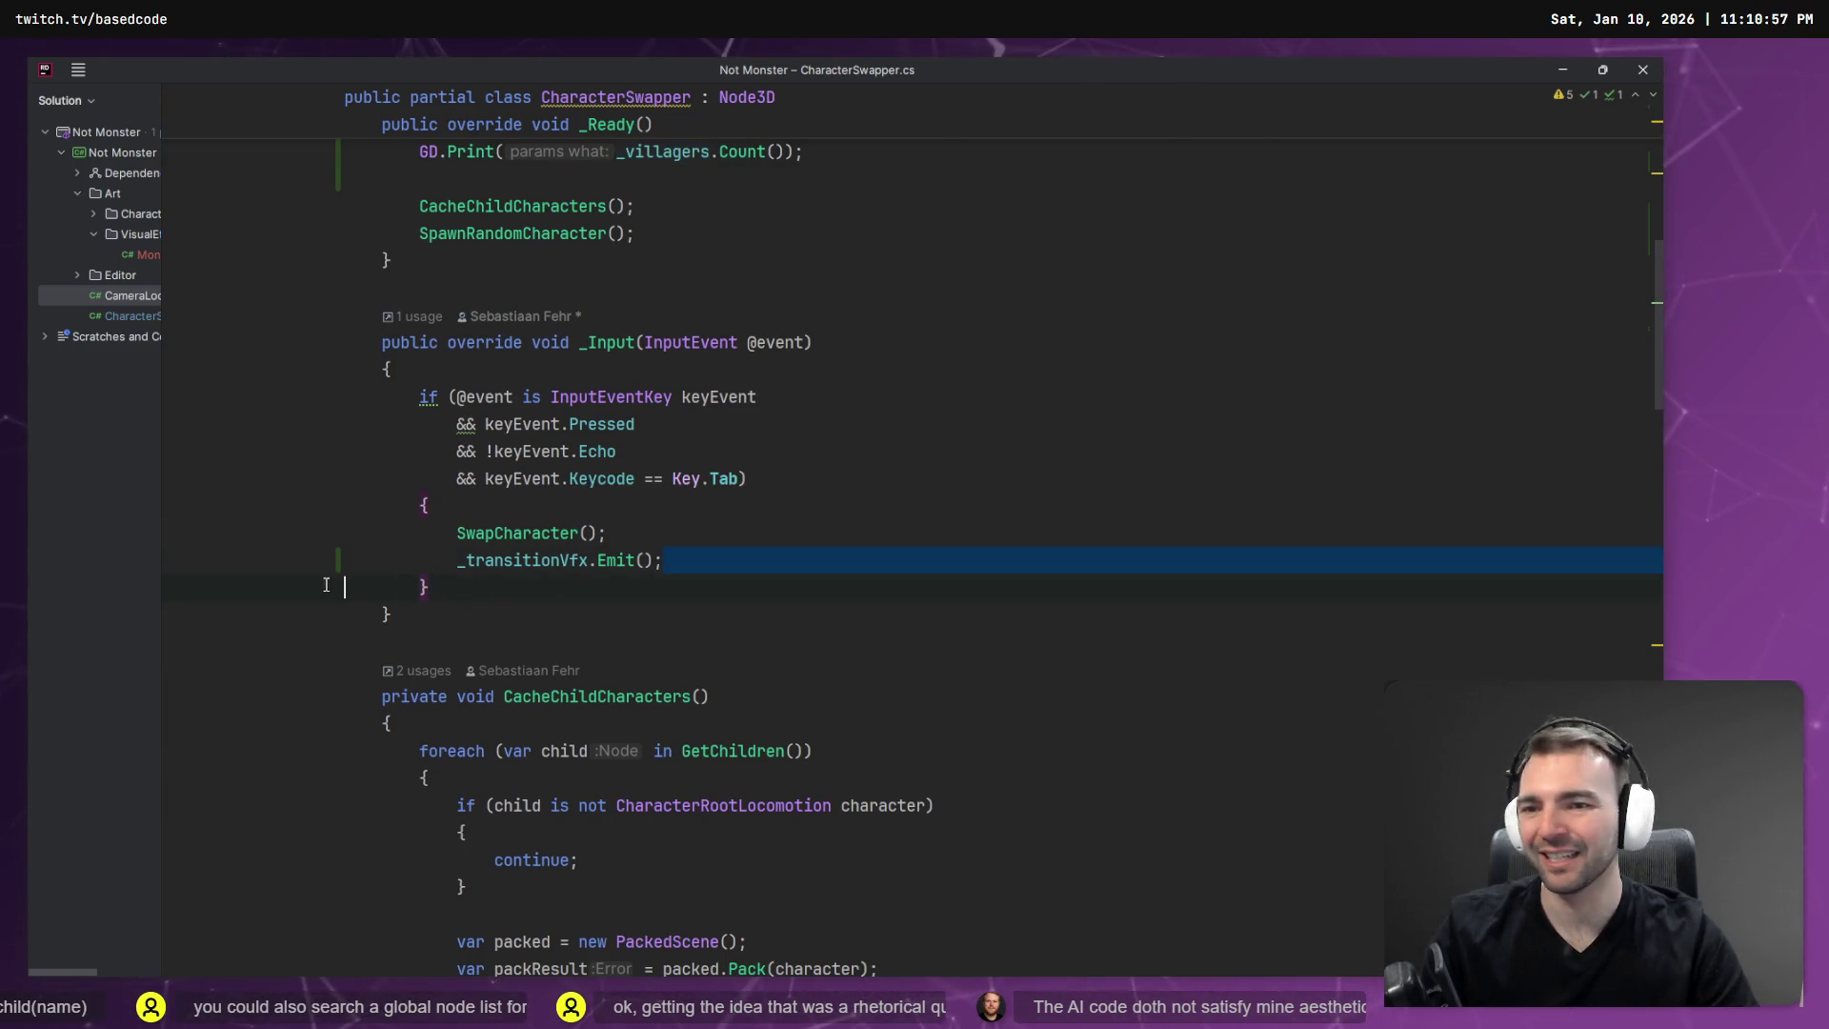
pyautogui.scroll(3, 588, 443)
pyautogui.scroll(4, 588, 443)
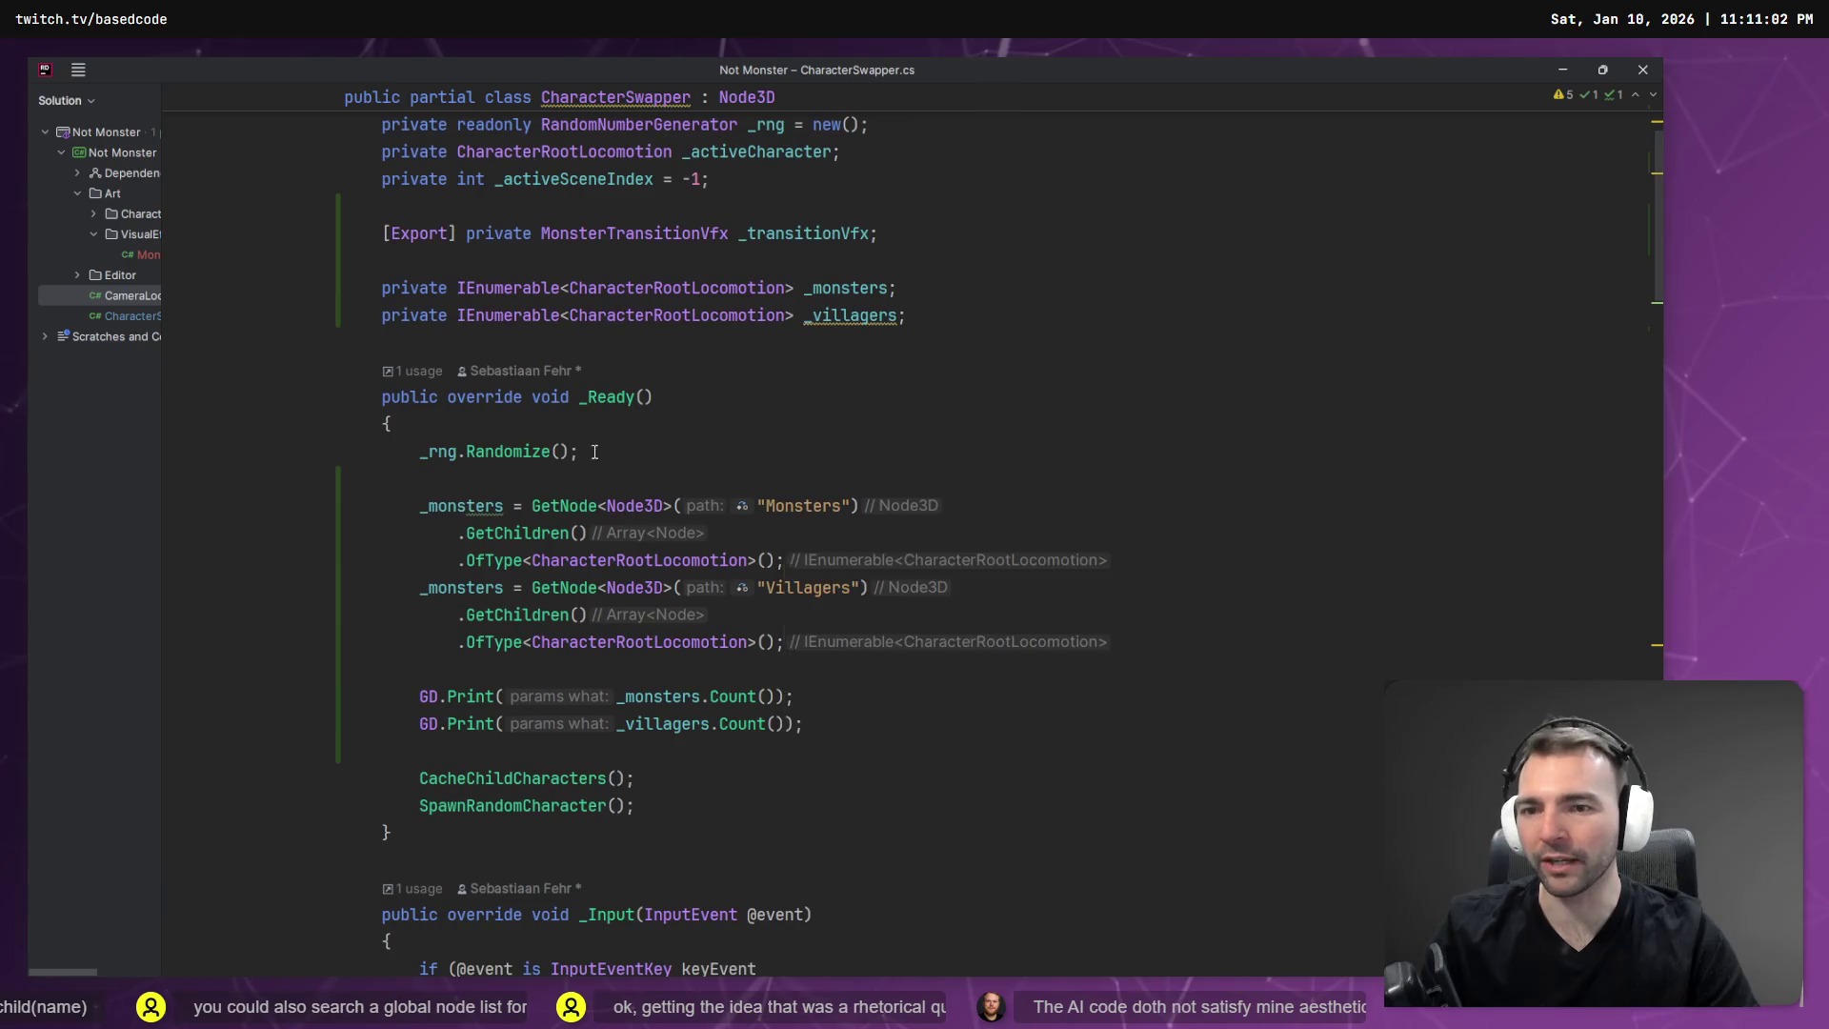
pyautogui.scroll(-4, 556, 541)
pyautogui.scroll(4, 962, 500)
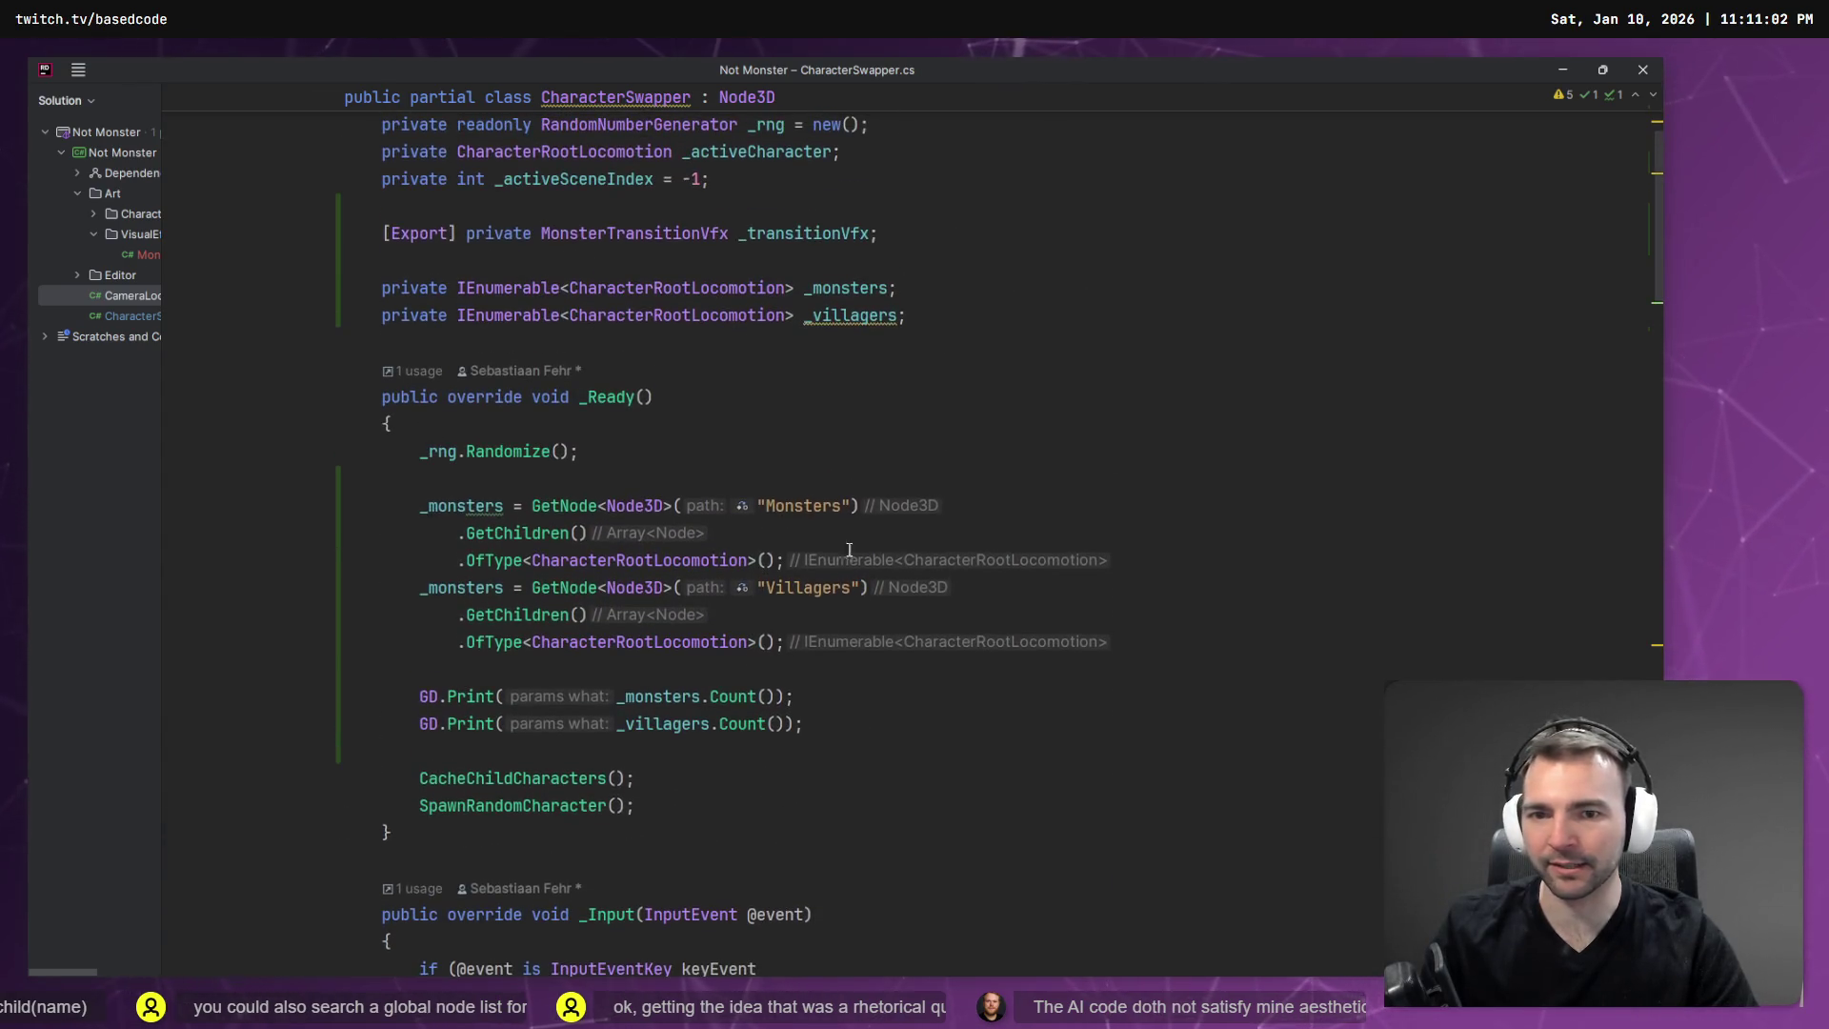
pyautogui.moveTo(607, 555)
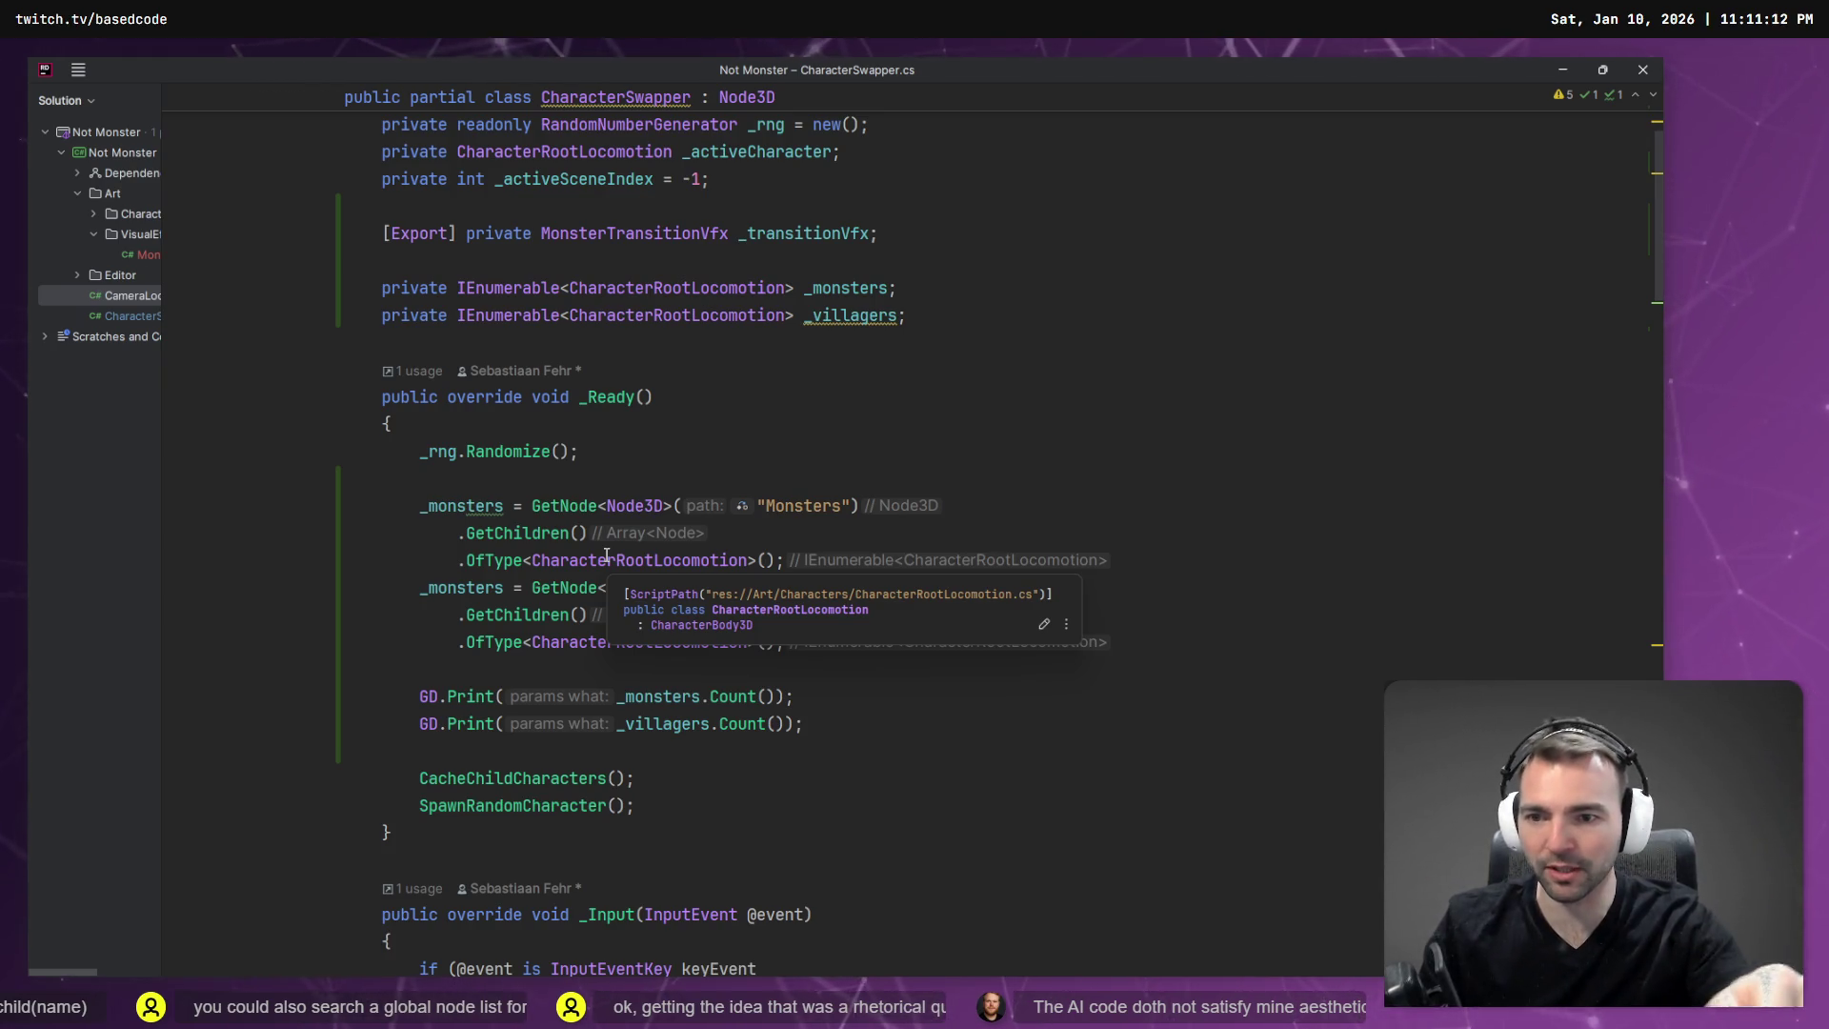
pyautogui.hotkey('alt', 'Tab')
pyautogui.hotkey('alt', 'Tab')
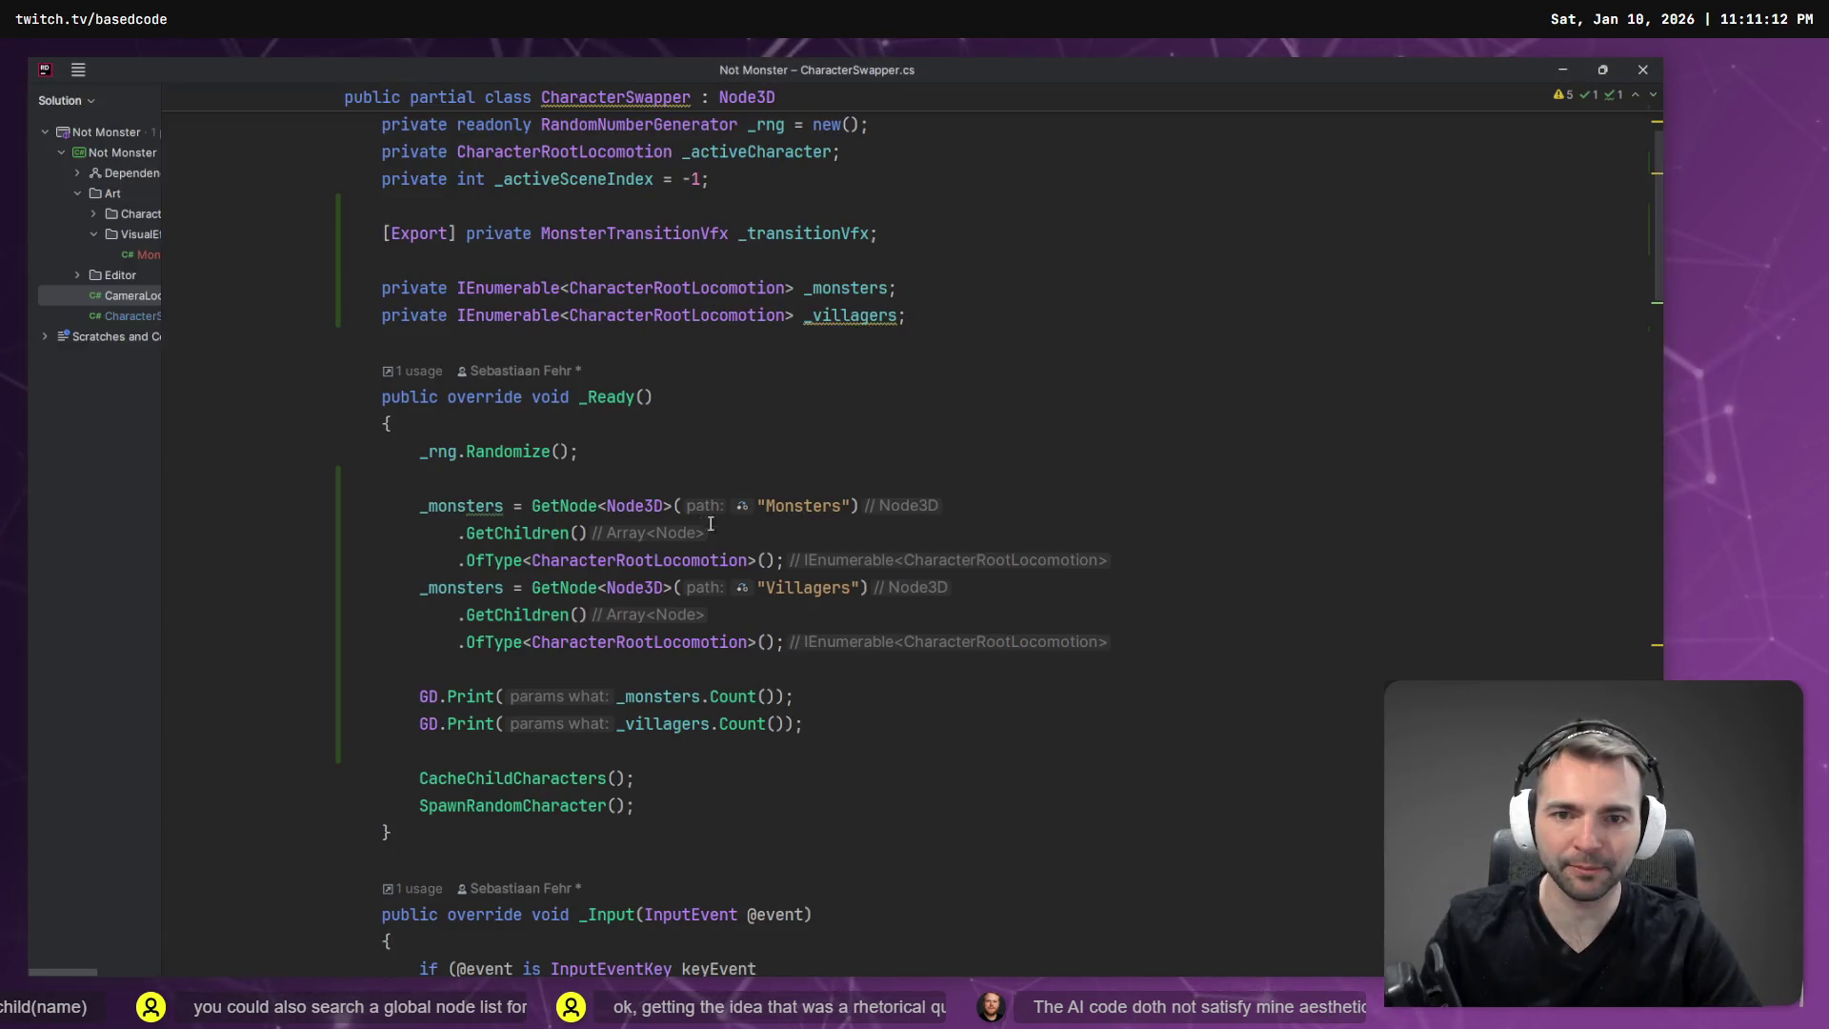
pyautogui.hotkey('alt', 'Tab')
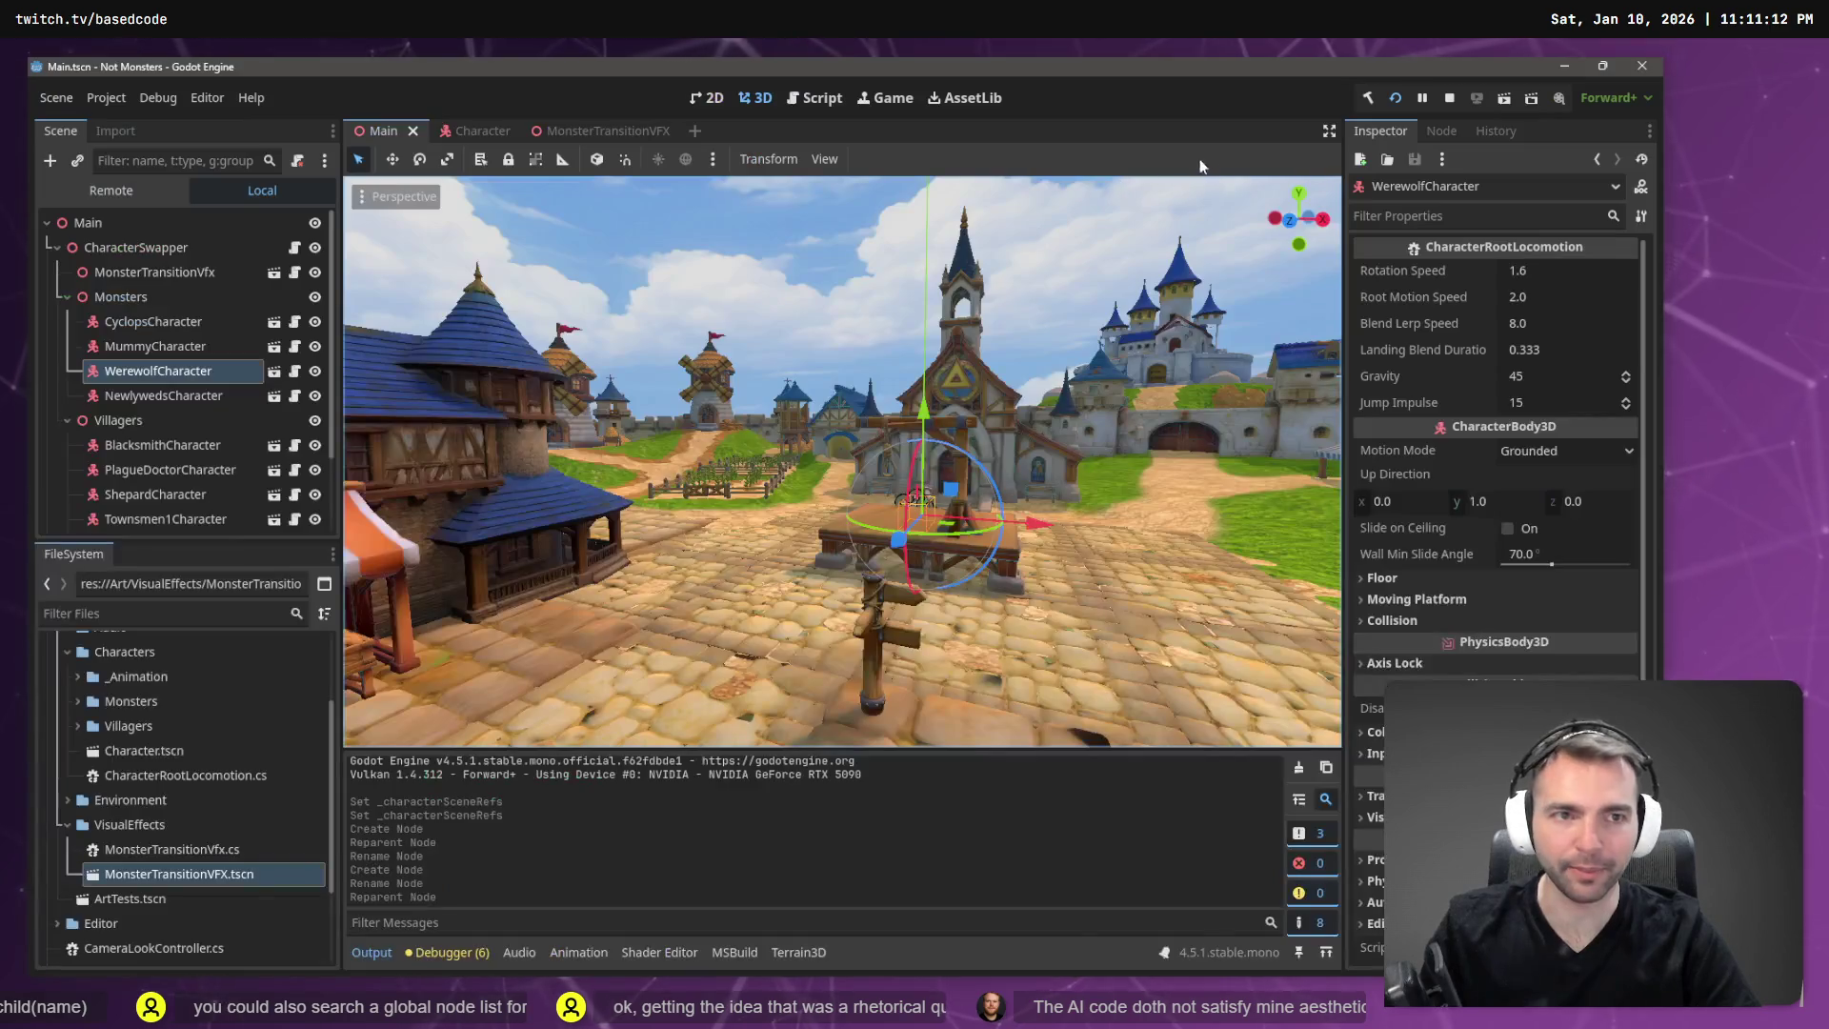
# Run the game in Godot and read the printed counts in the Output panel
pyautogui.click(1365, 99)
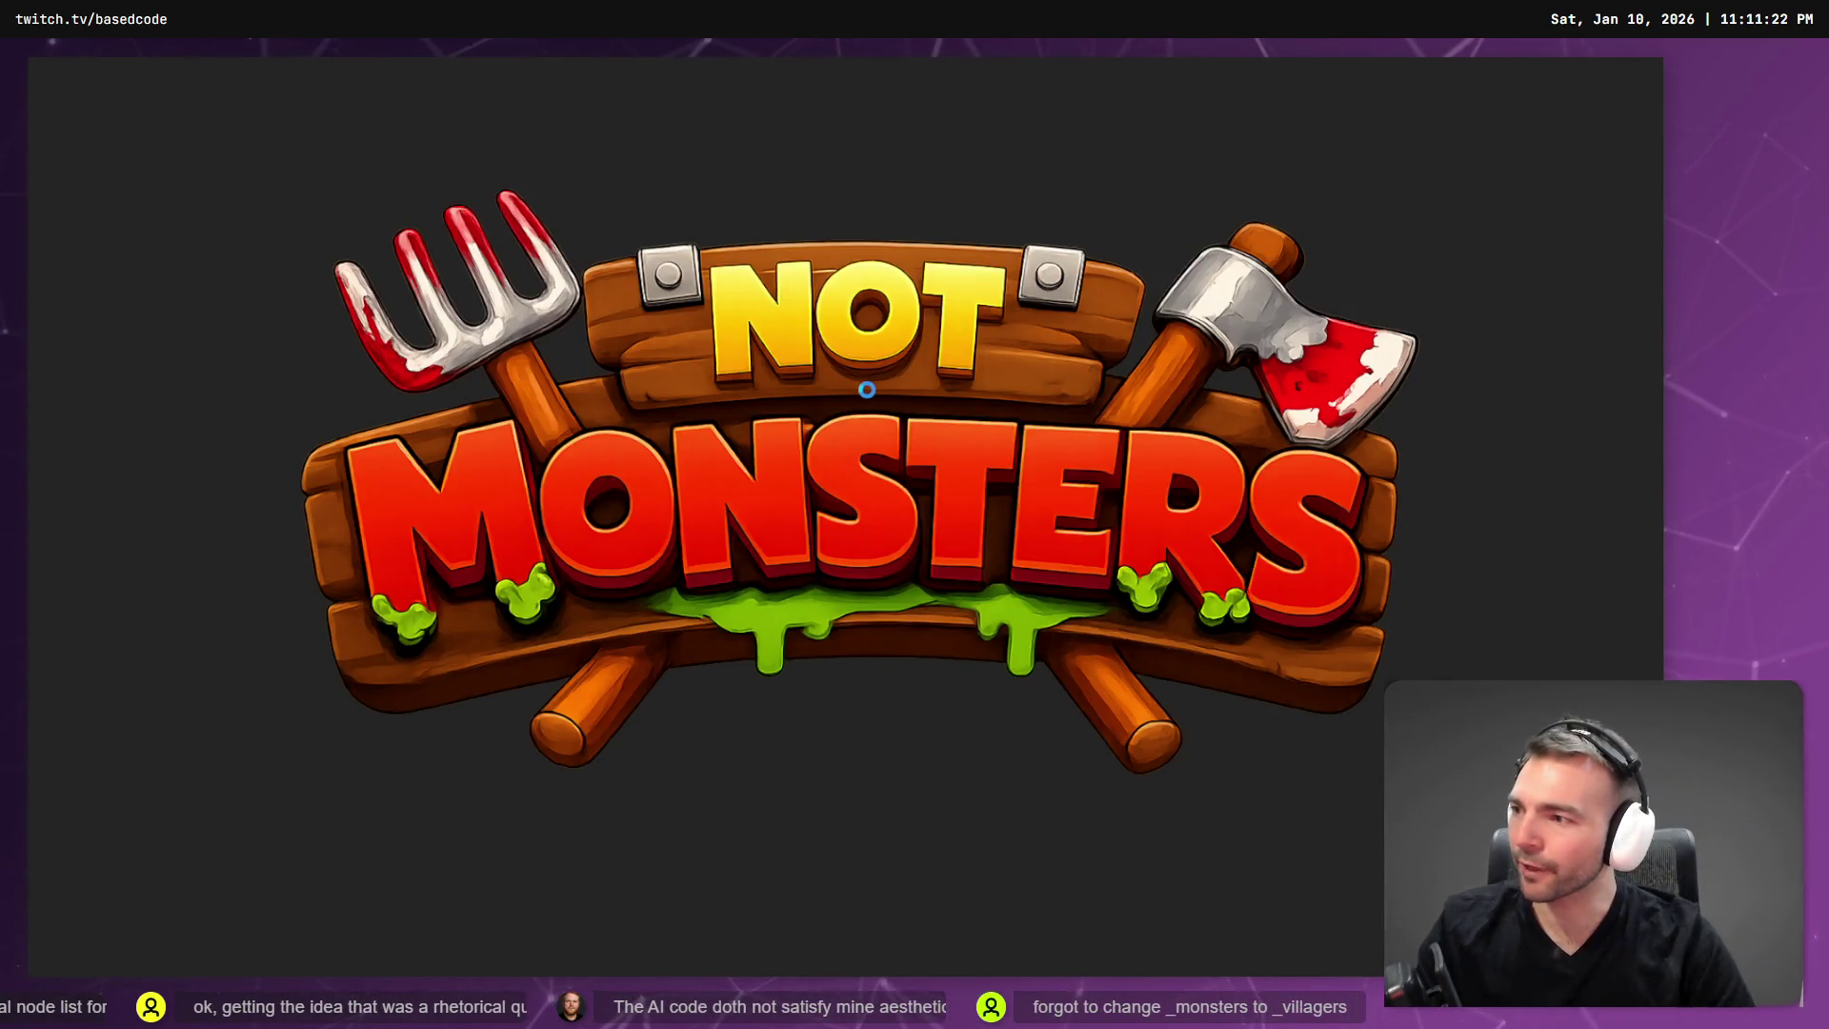
pyautogui.hotkey('alt', 'Tab')
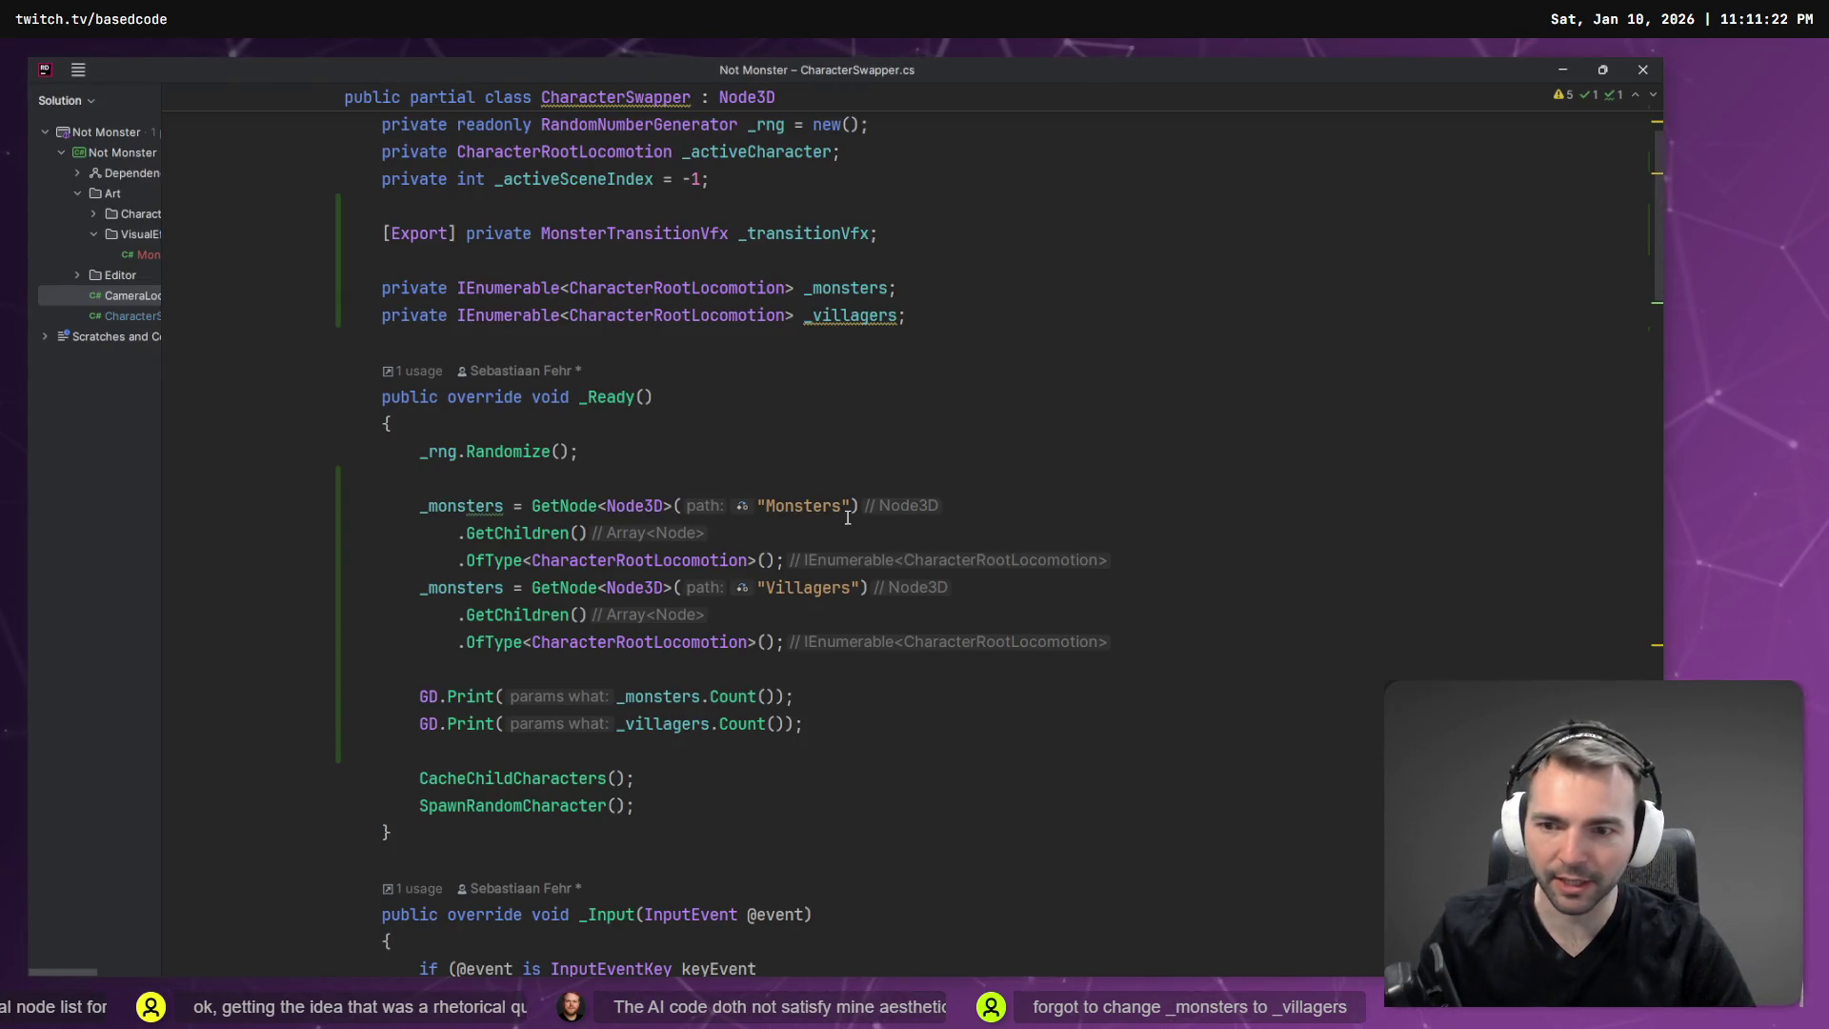
pyautogui.hotkey('alt', 'Tab')
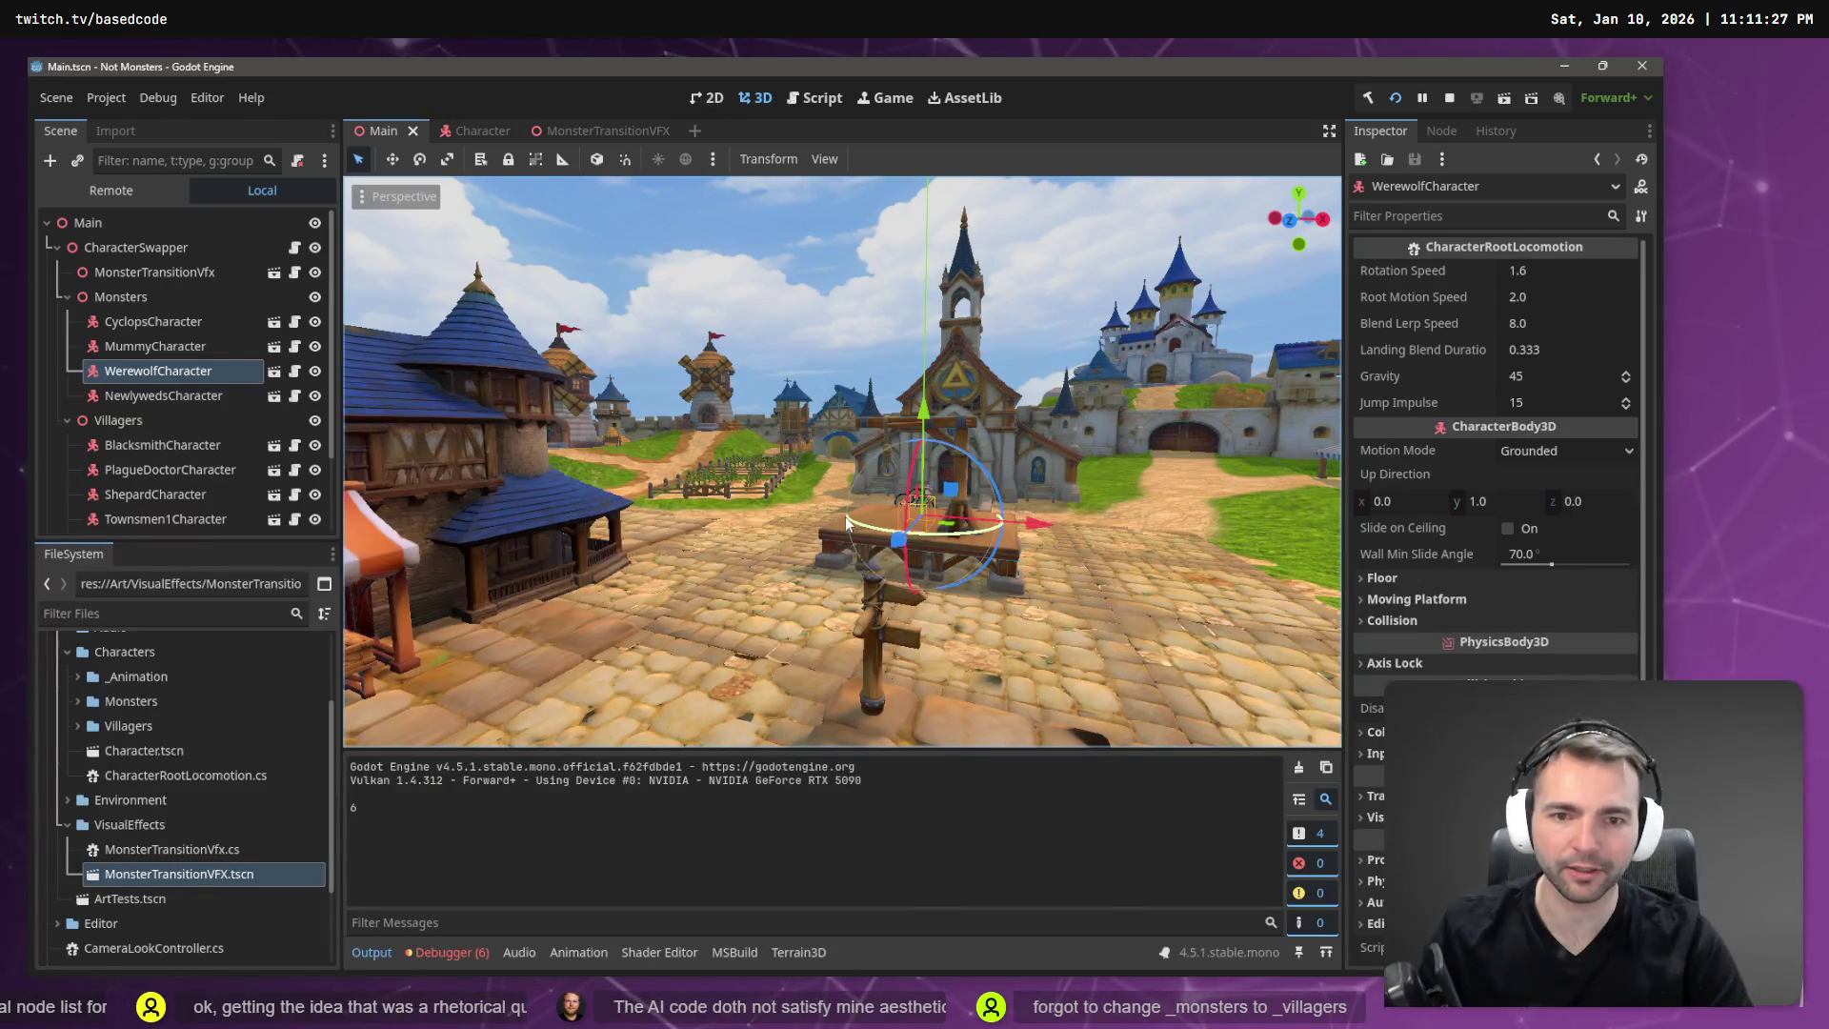
# Change the Villagers query's assignment target from _monsters to _villagers
pyautogui.hotkey('alt', 'Tab')
pyautogui.doubleClick(469, 587)
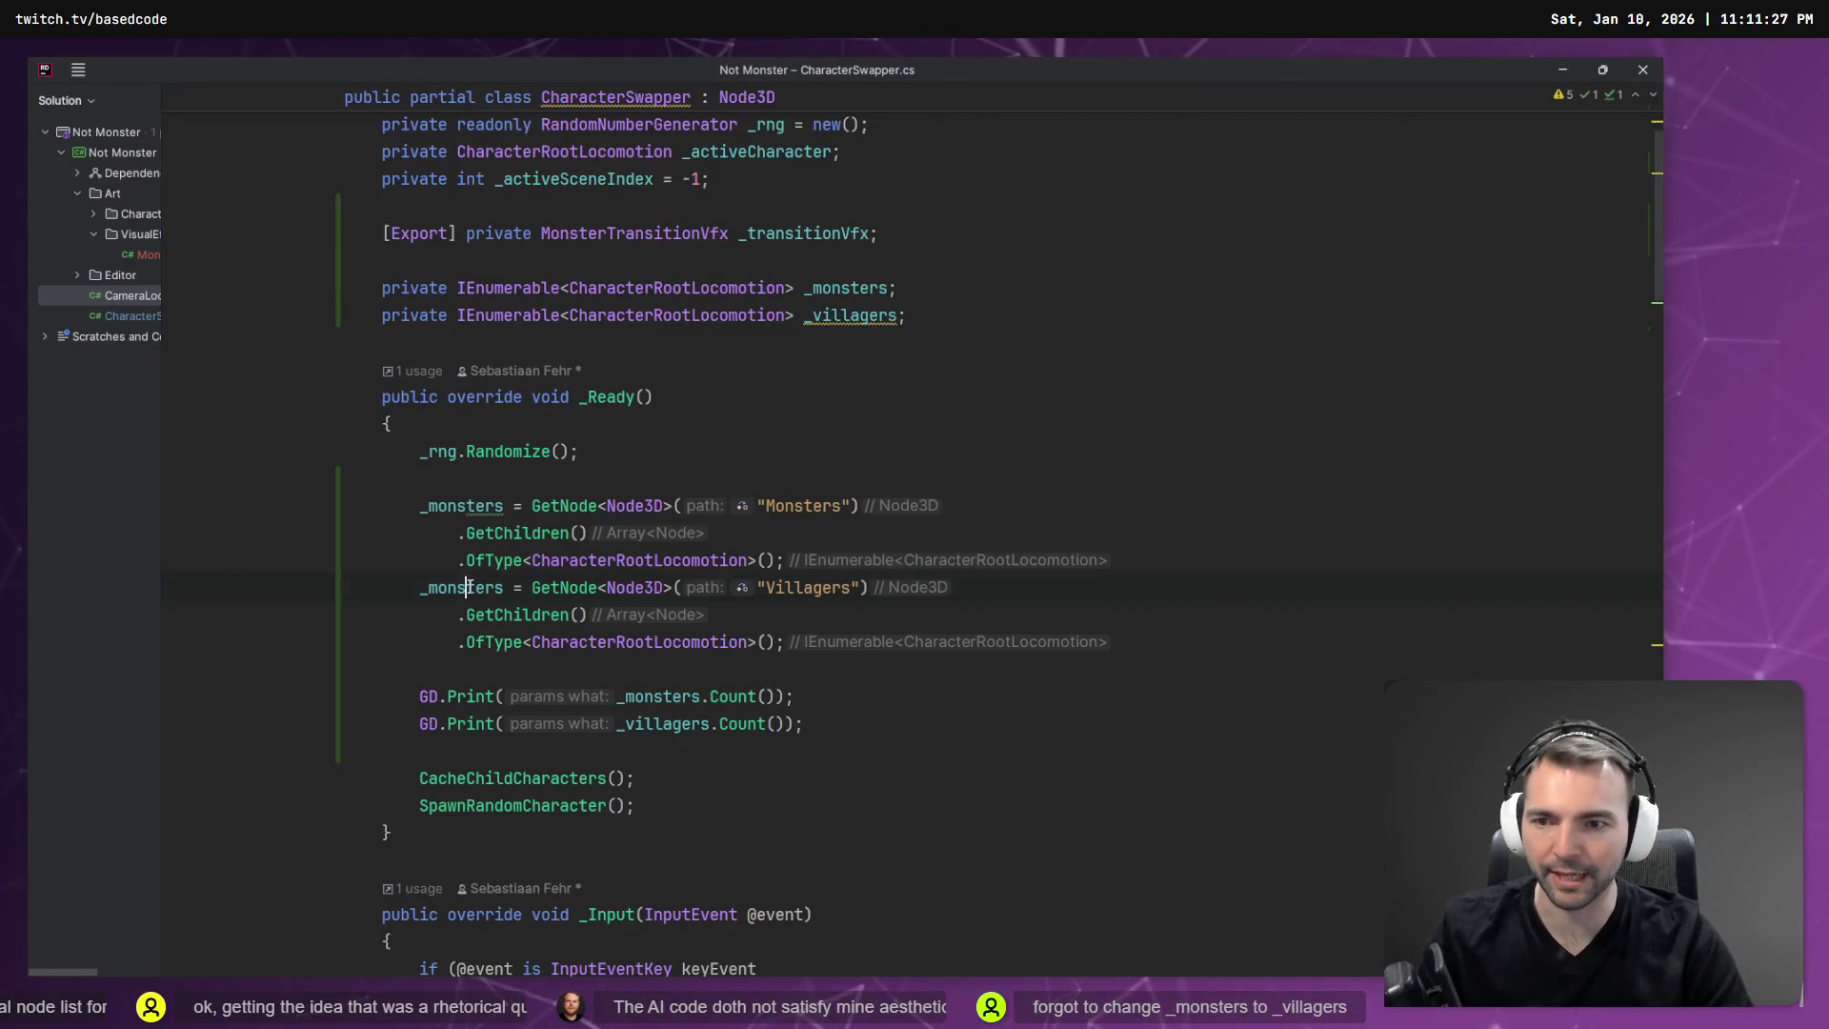
pyautogui.write('_villa')
pyautogui.press('Return')
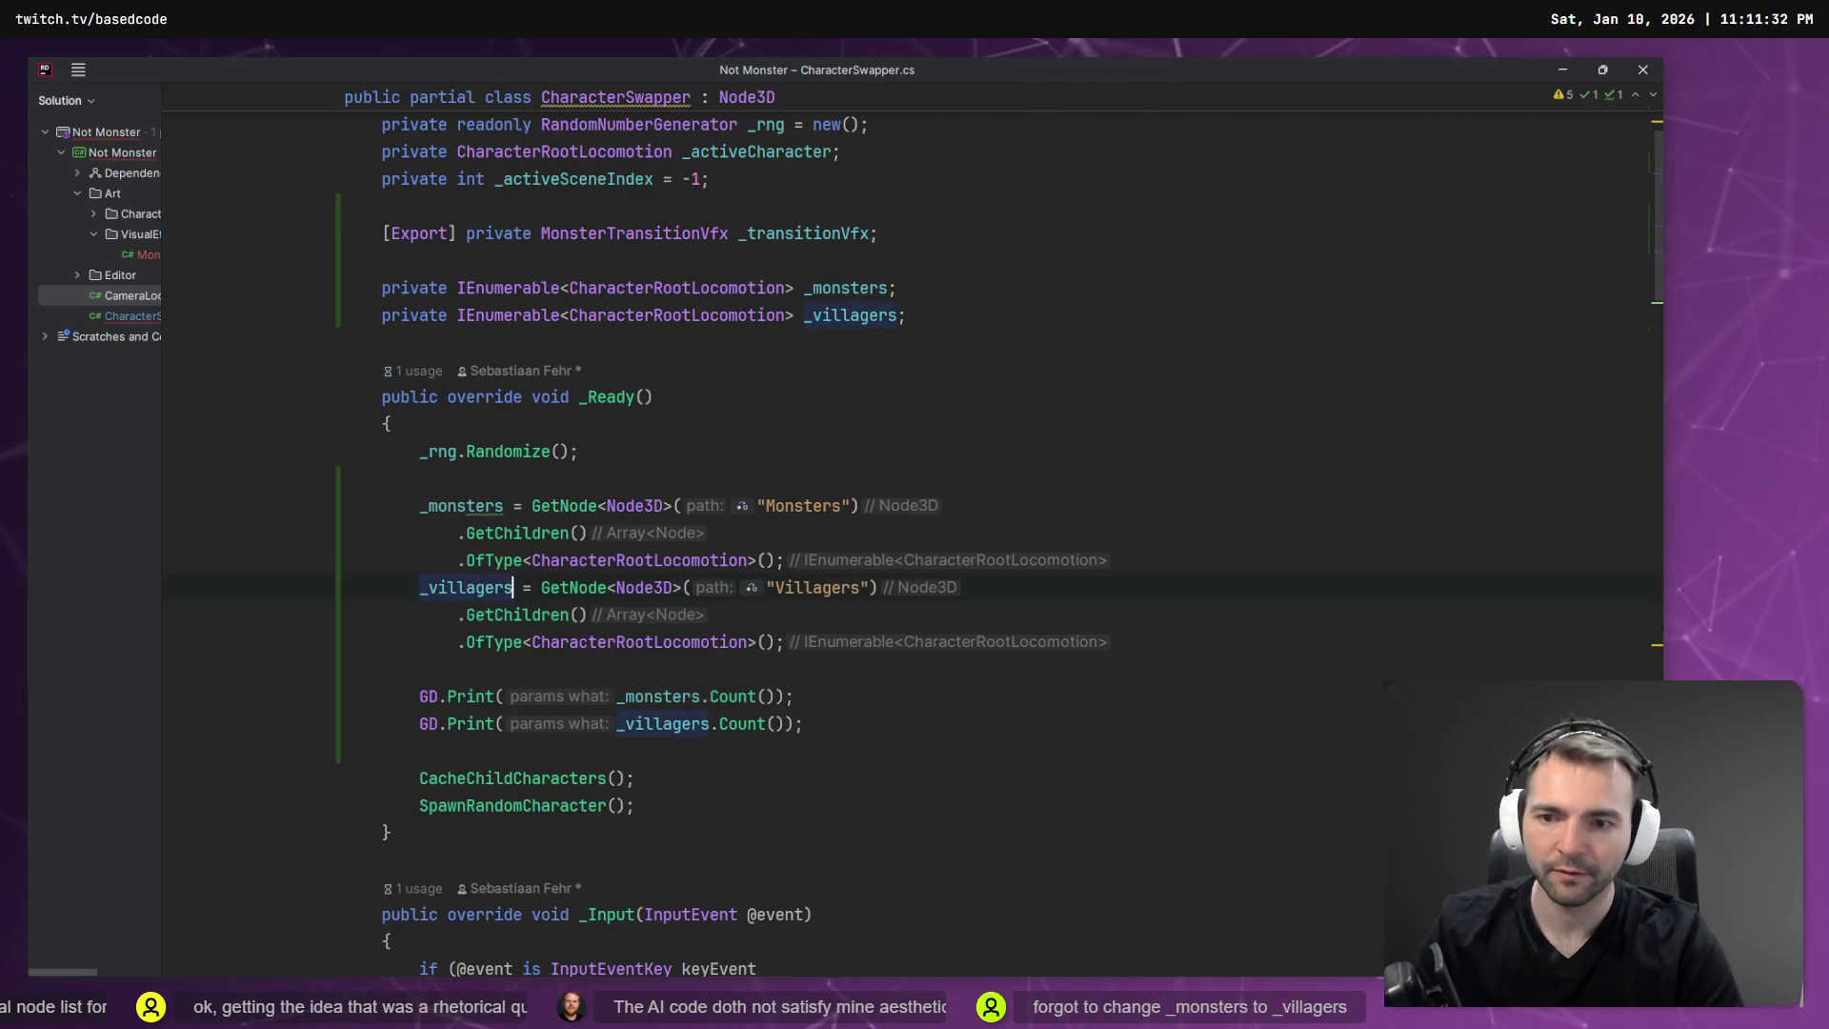
pyautogui.hotkey('alt', 'Tab')
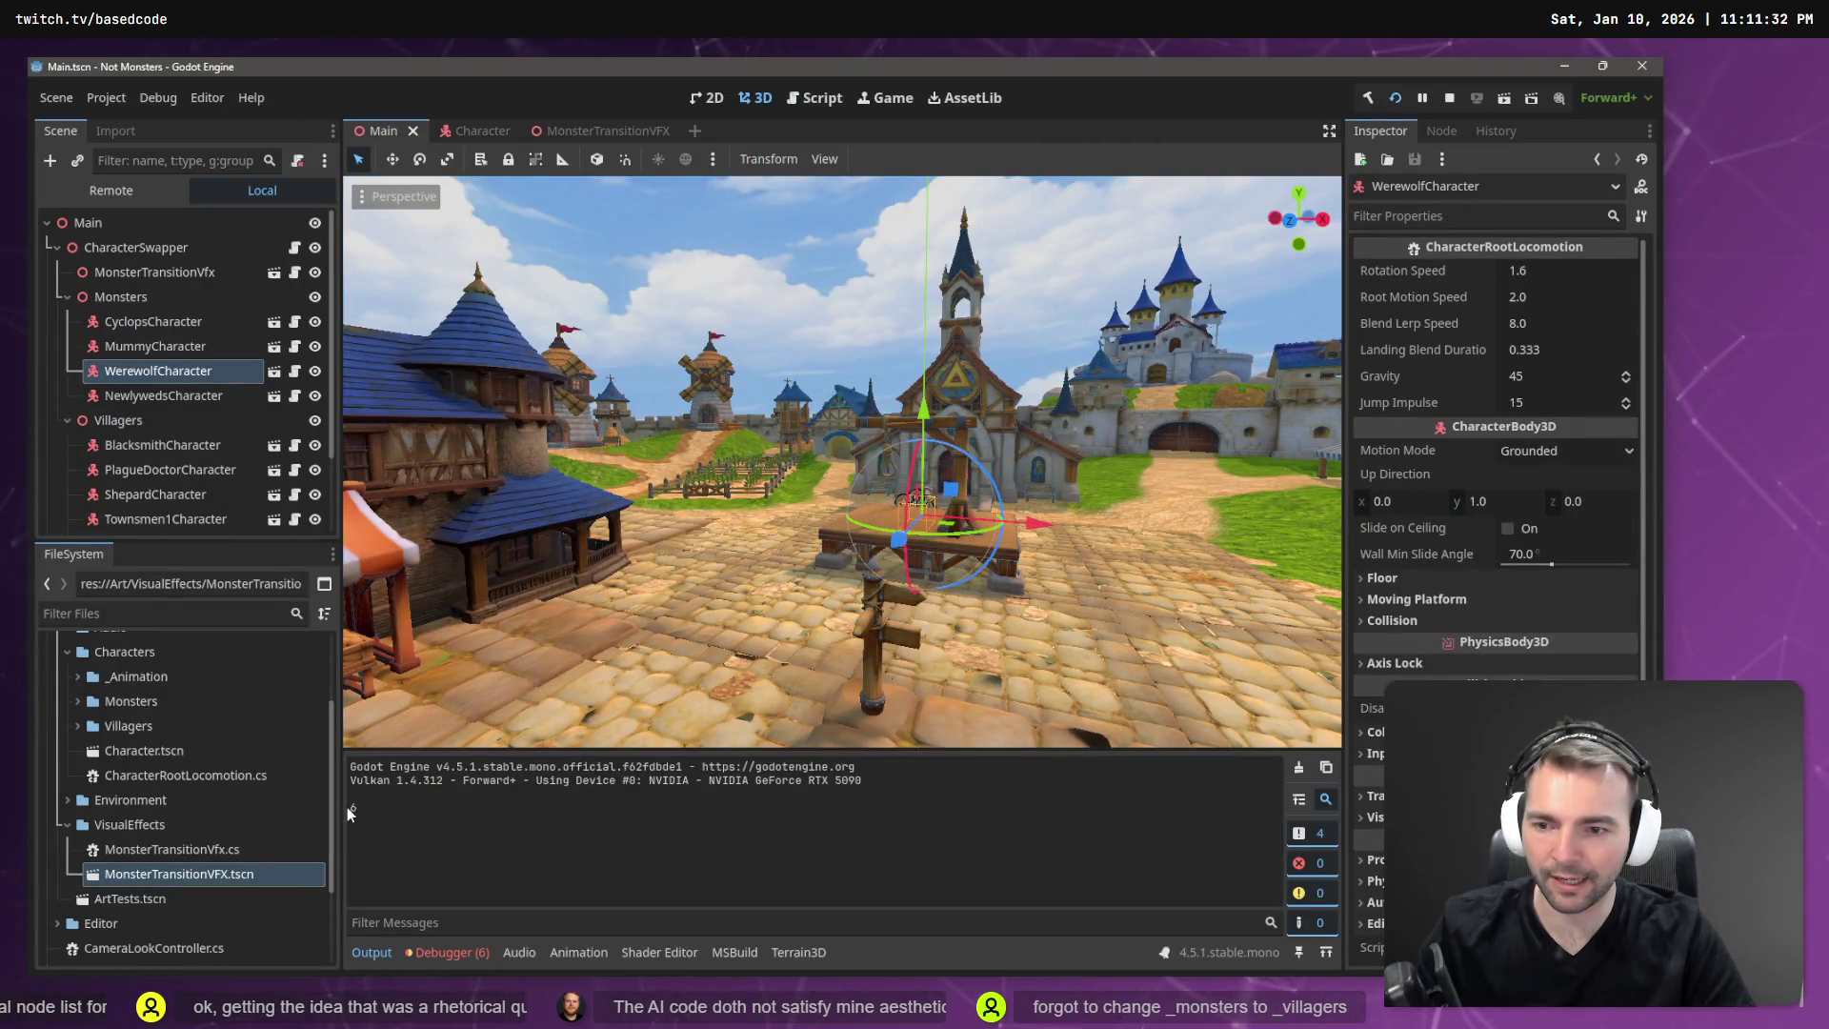
pyautogui.hotkey('alt', 'Tab')
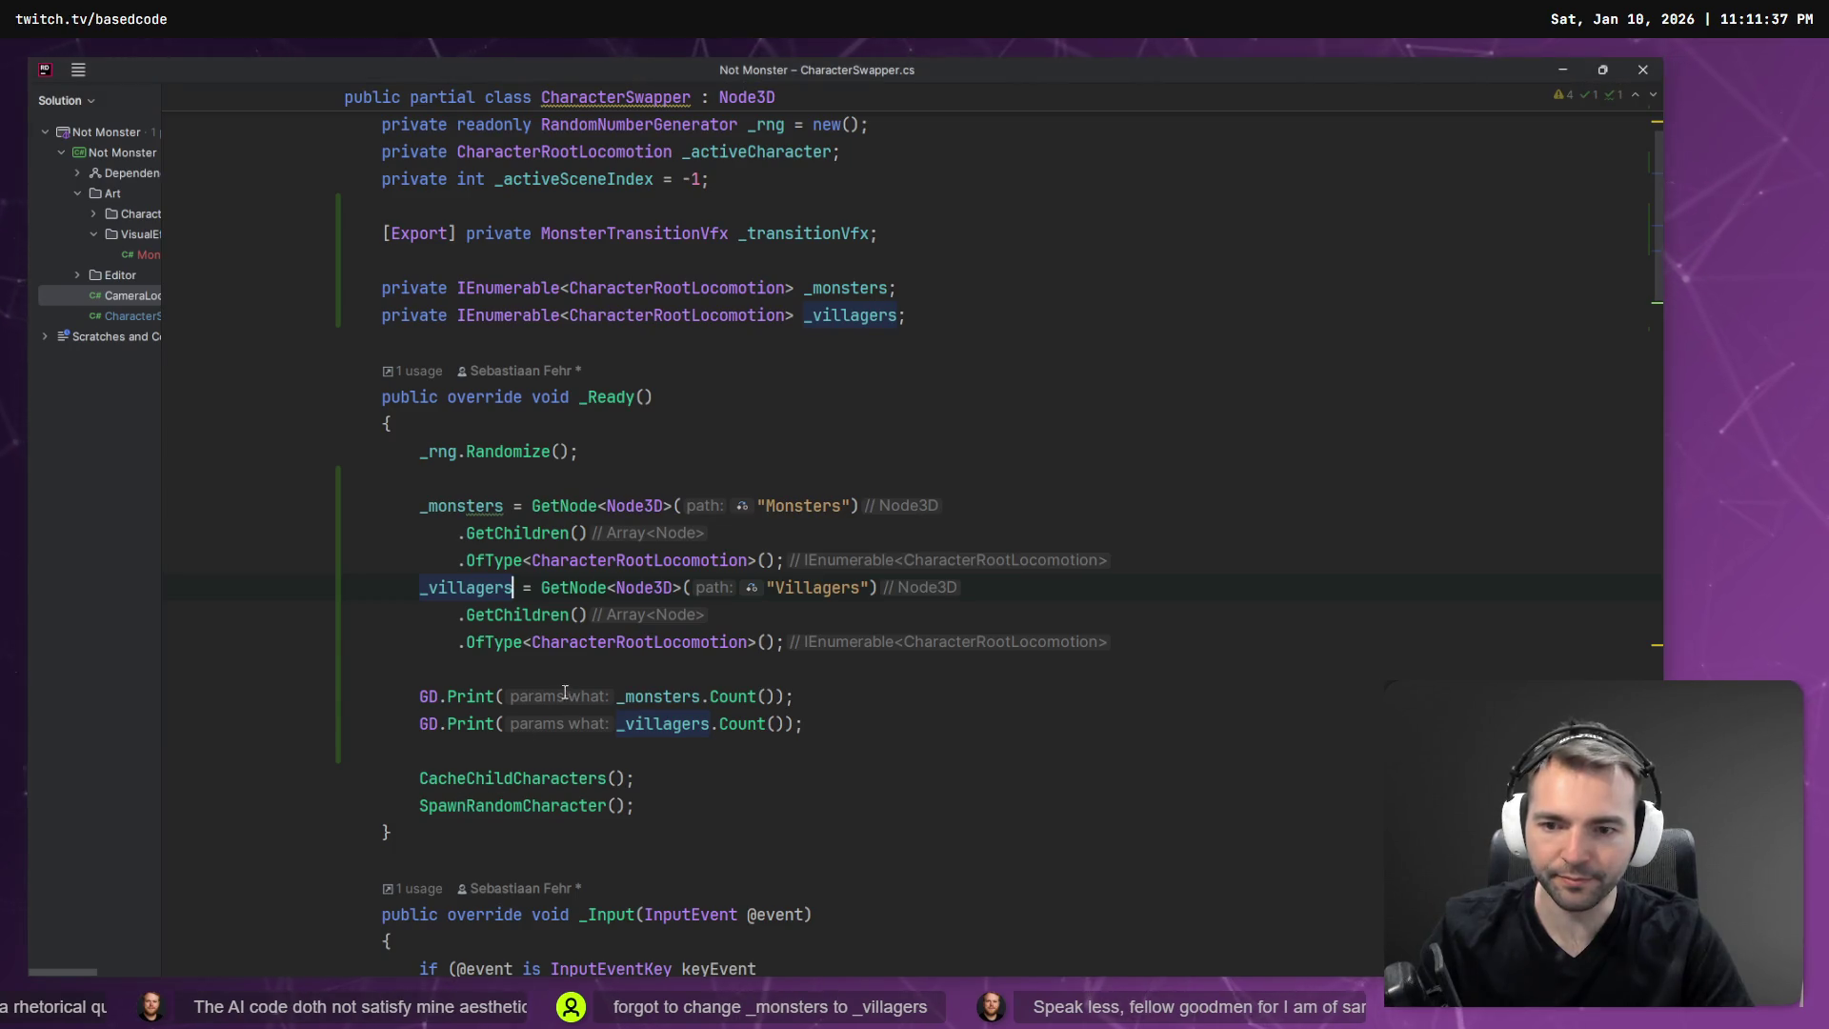
# Prefix the monster count print with the label "Monsters: "
pyautogui.click(617, 696)
pyautogui.write('"')
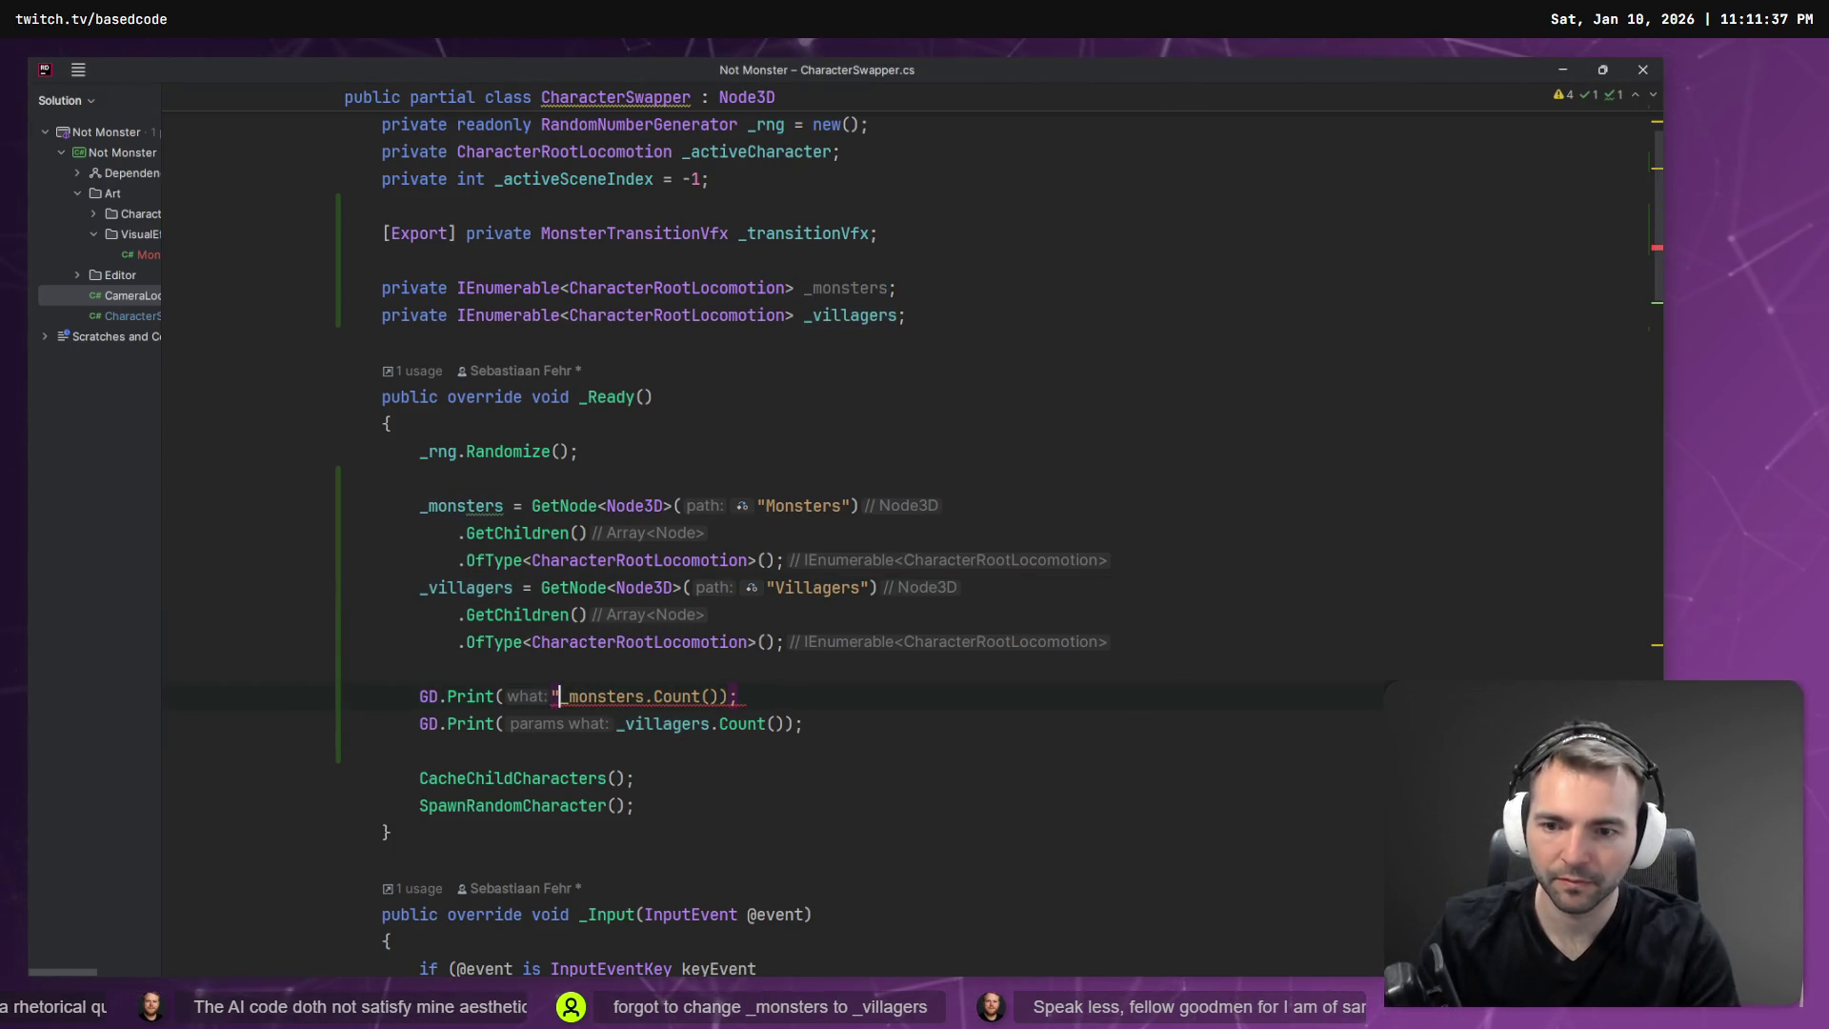
pyautogui.write('" + ')
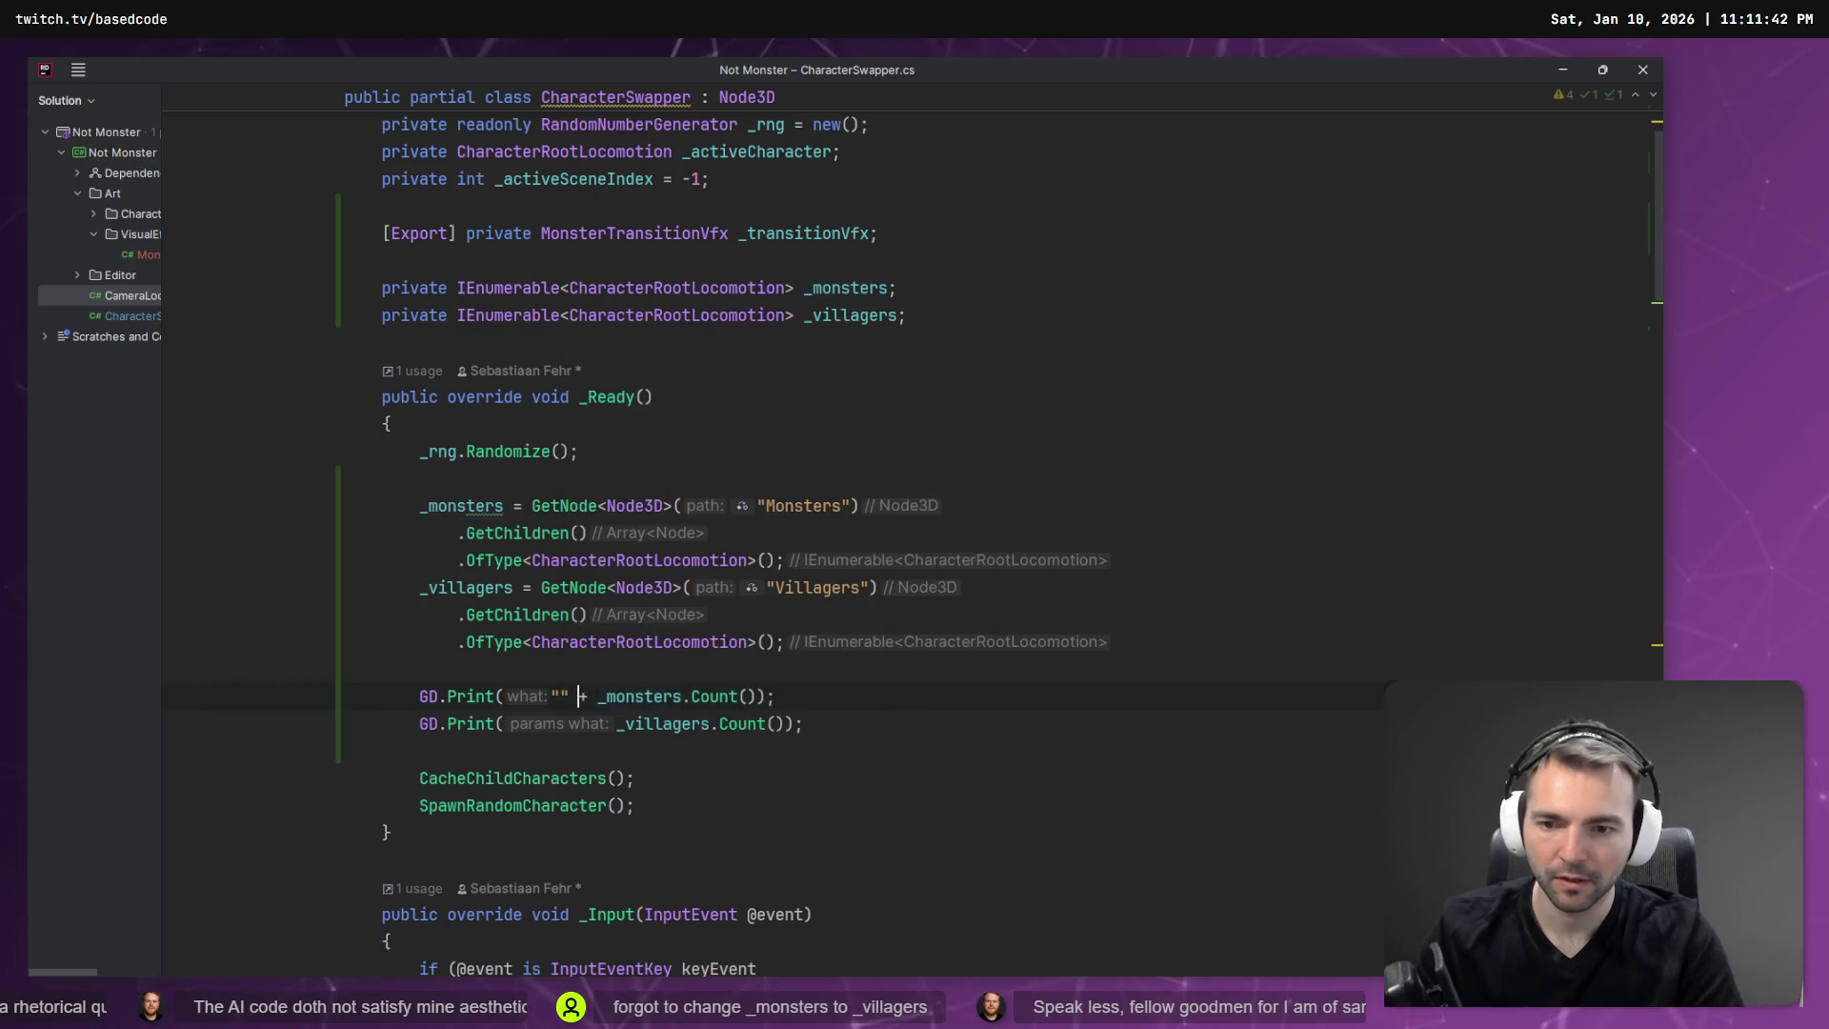
pyautogui.write('MOn')
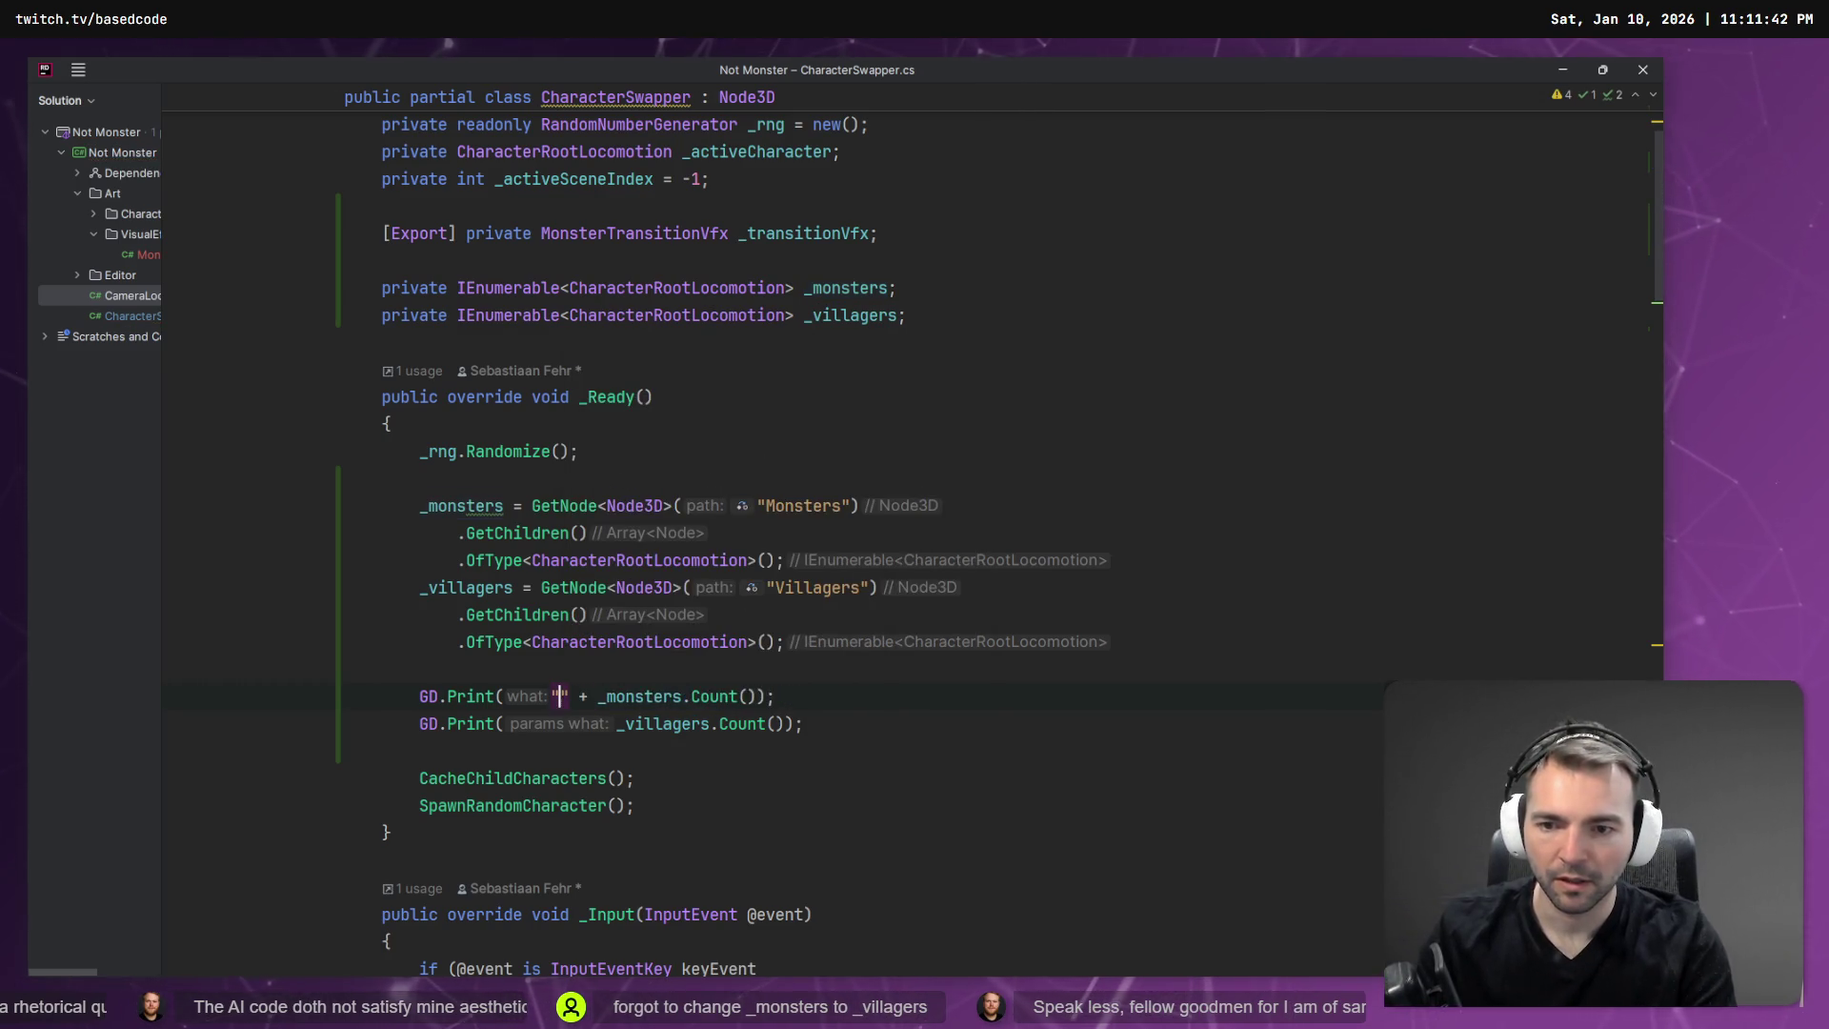
pyautogui.press('BackSpace')
pyautogui.press('BackSpace')
pyautogui.write('ons')
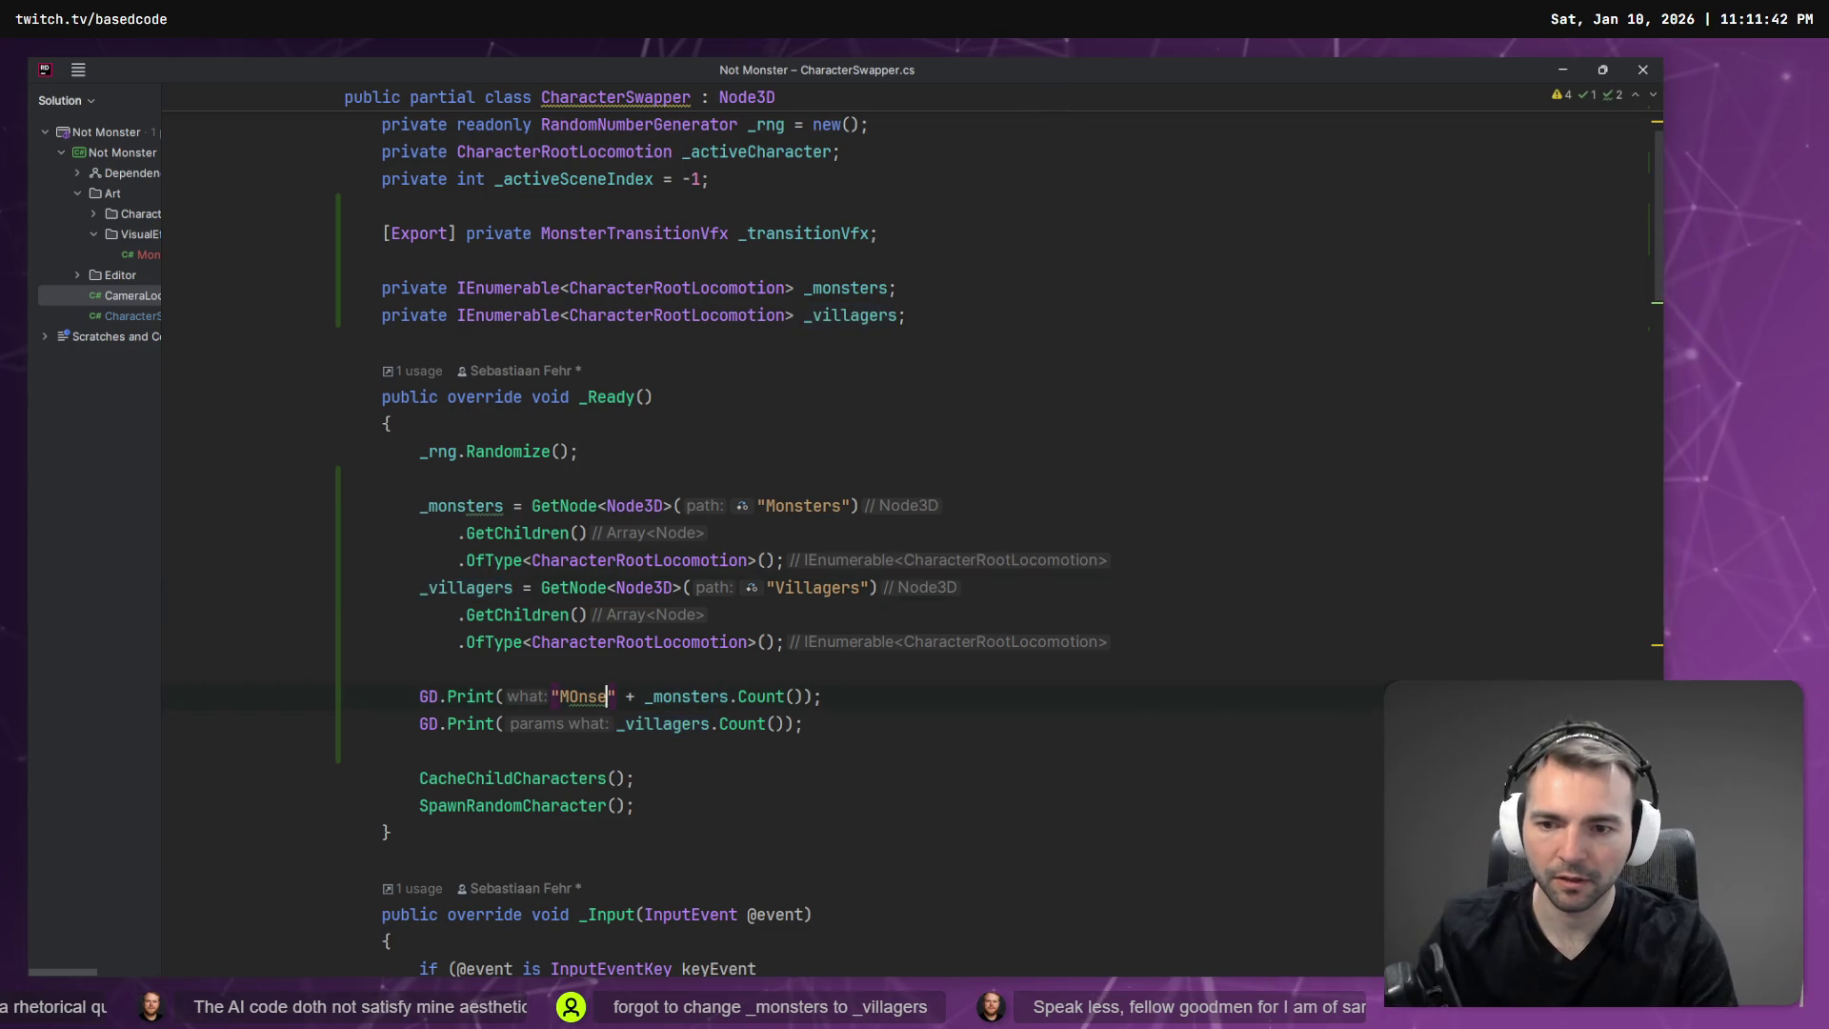
pyautogui.hotkey('ctrl', 'BackSpace')
pyautogui.write('Monst')
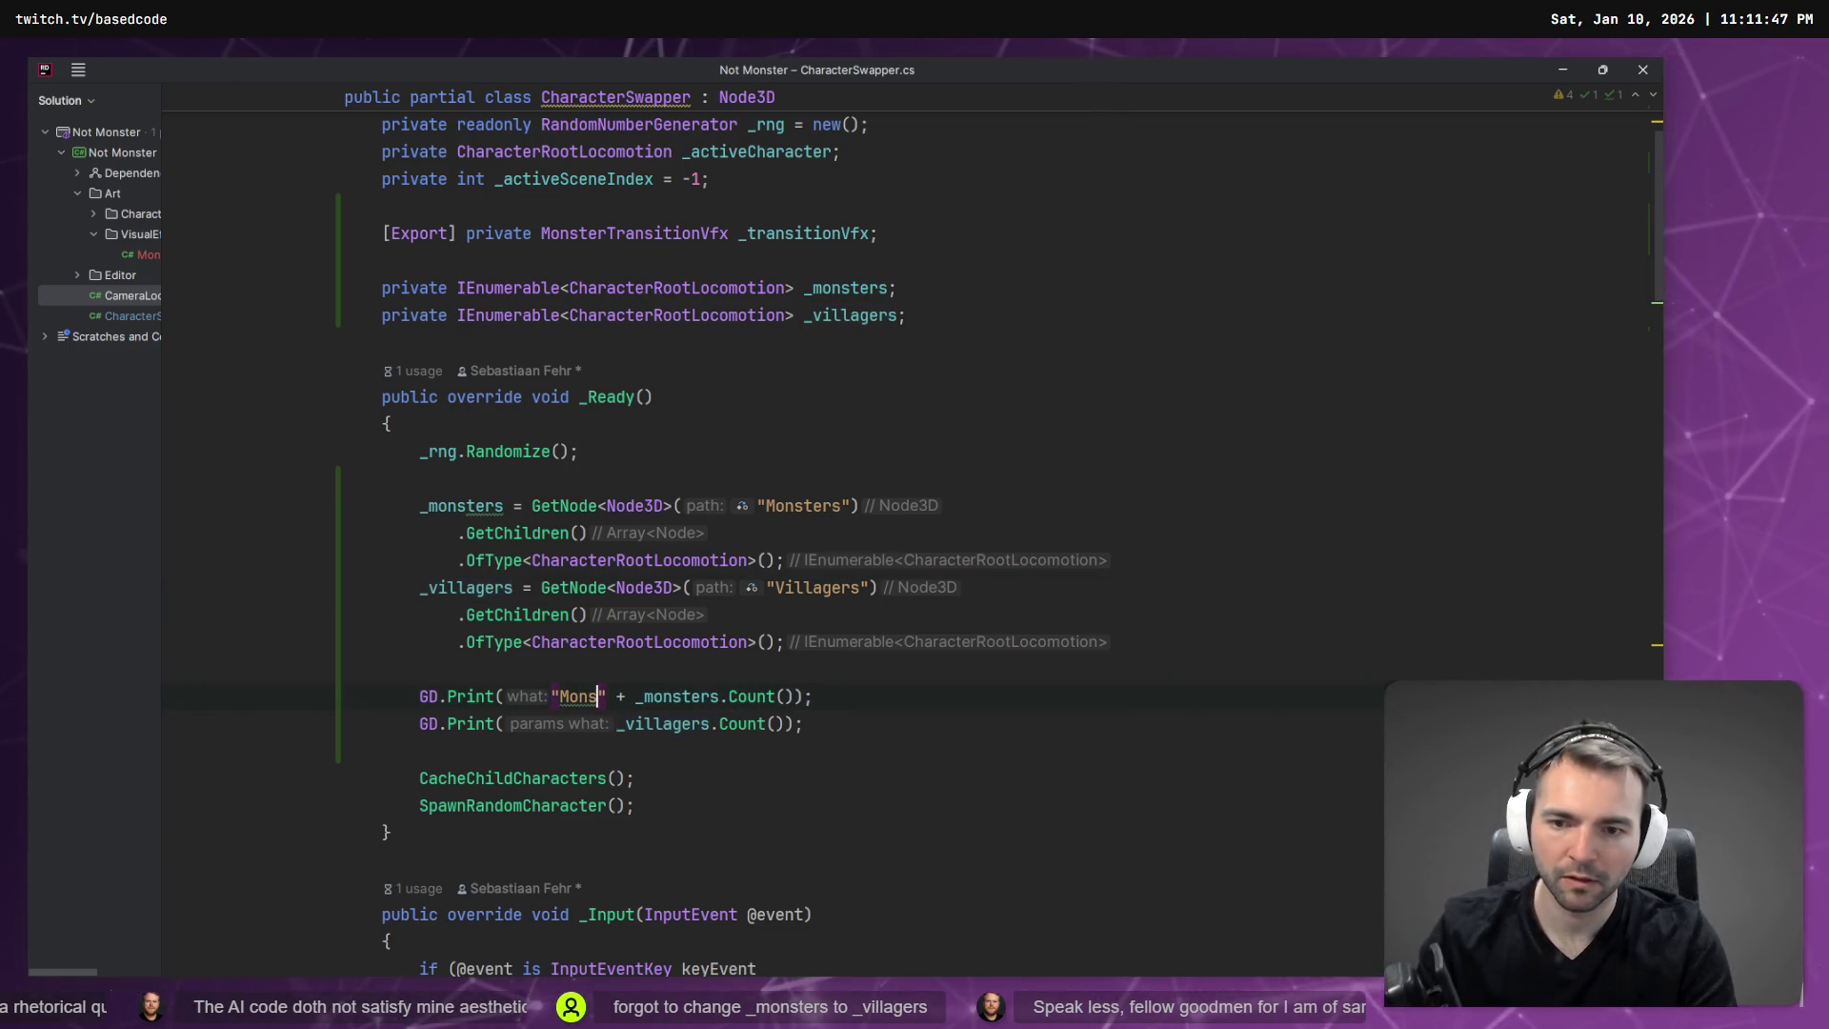
pyautogui.write('ers:')
# Add the "Villagers: " label to the second print and rerun the game with F5
pyautogui.click(494, 724)
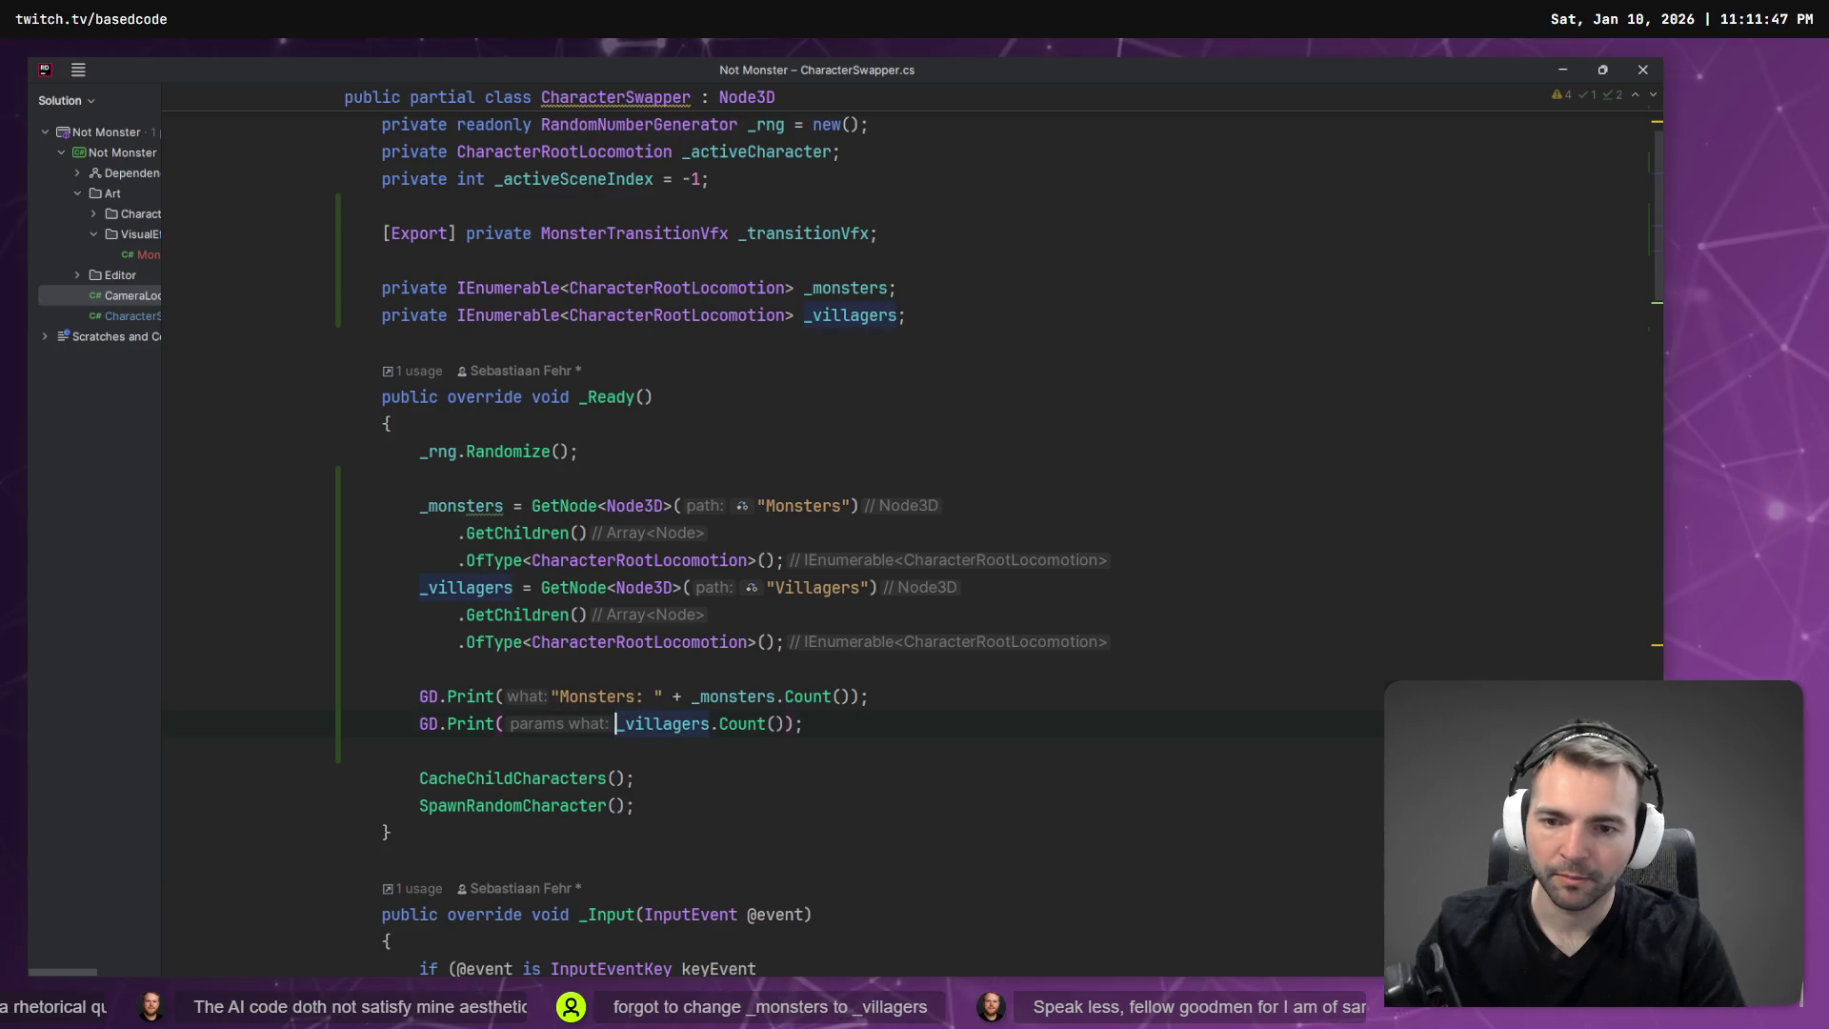
pyautogui.write('"Villagers:')
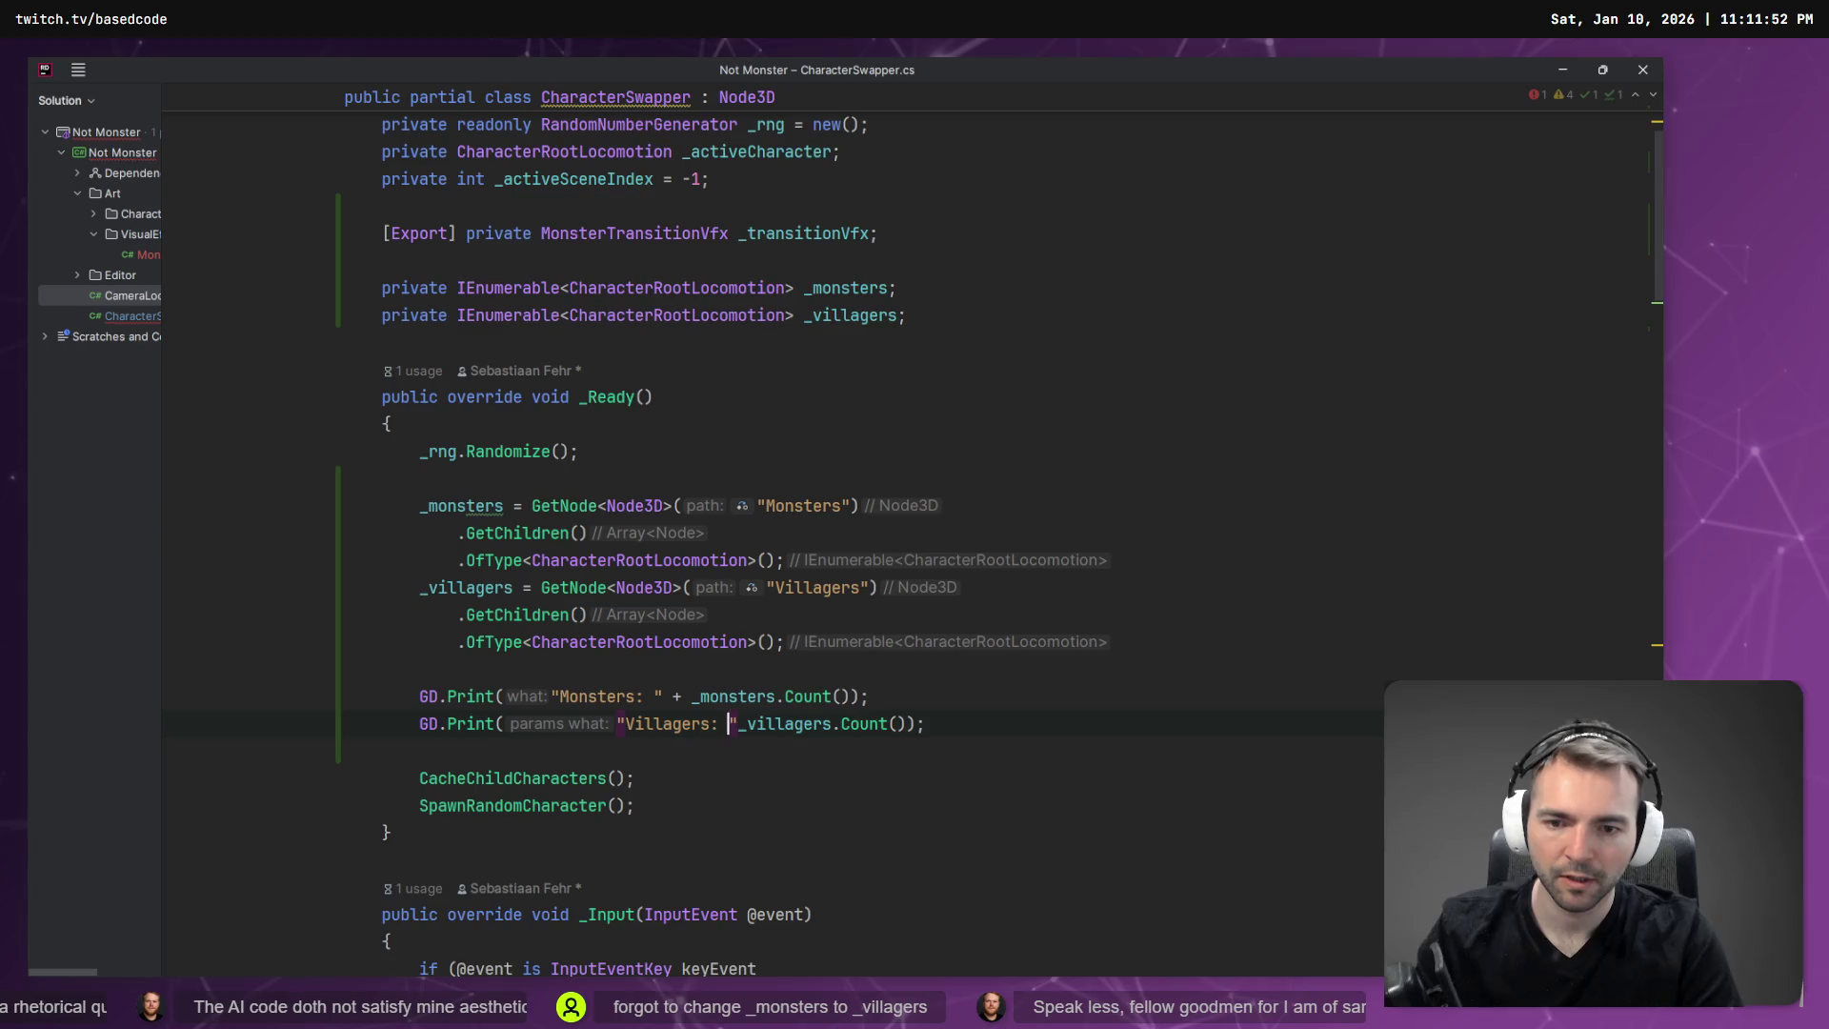
pyautogui.write('+')
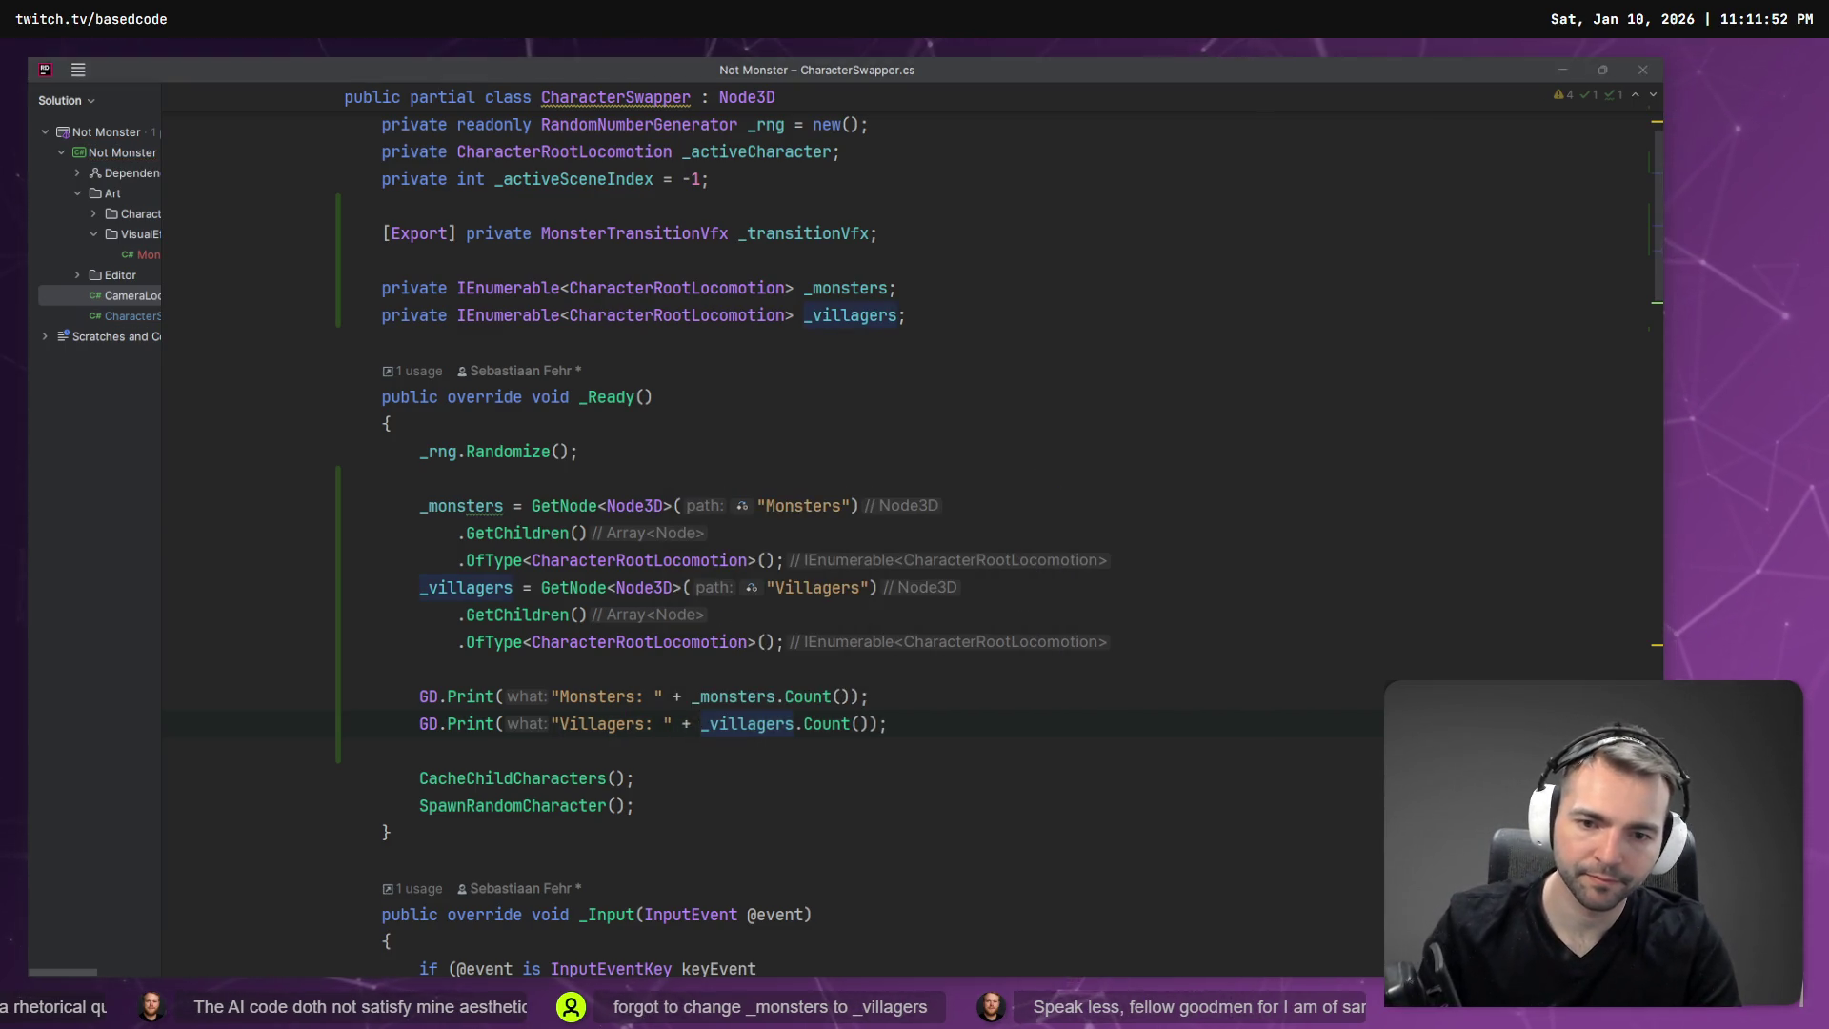
pyautogui.hotkey('alt', 'Tab')
pyautogui.press('F5')
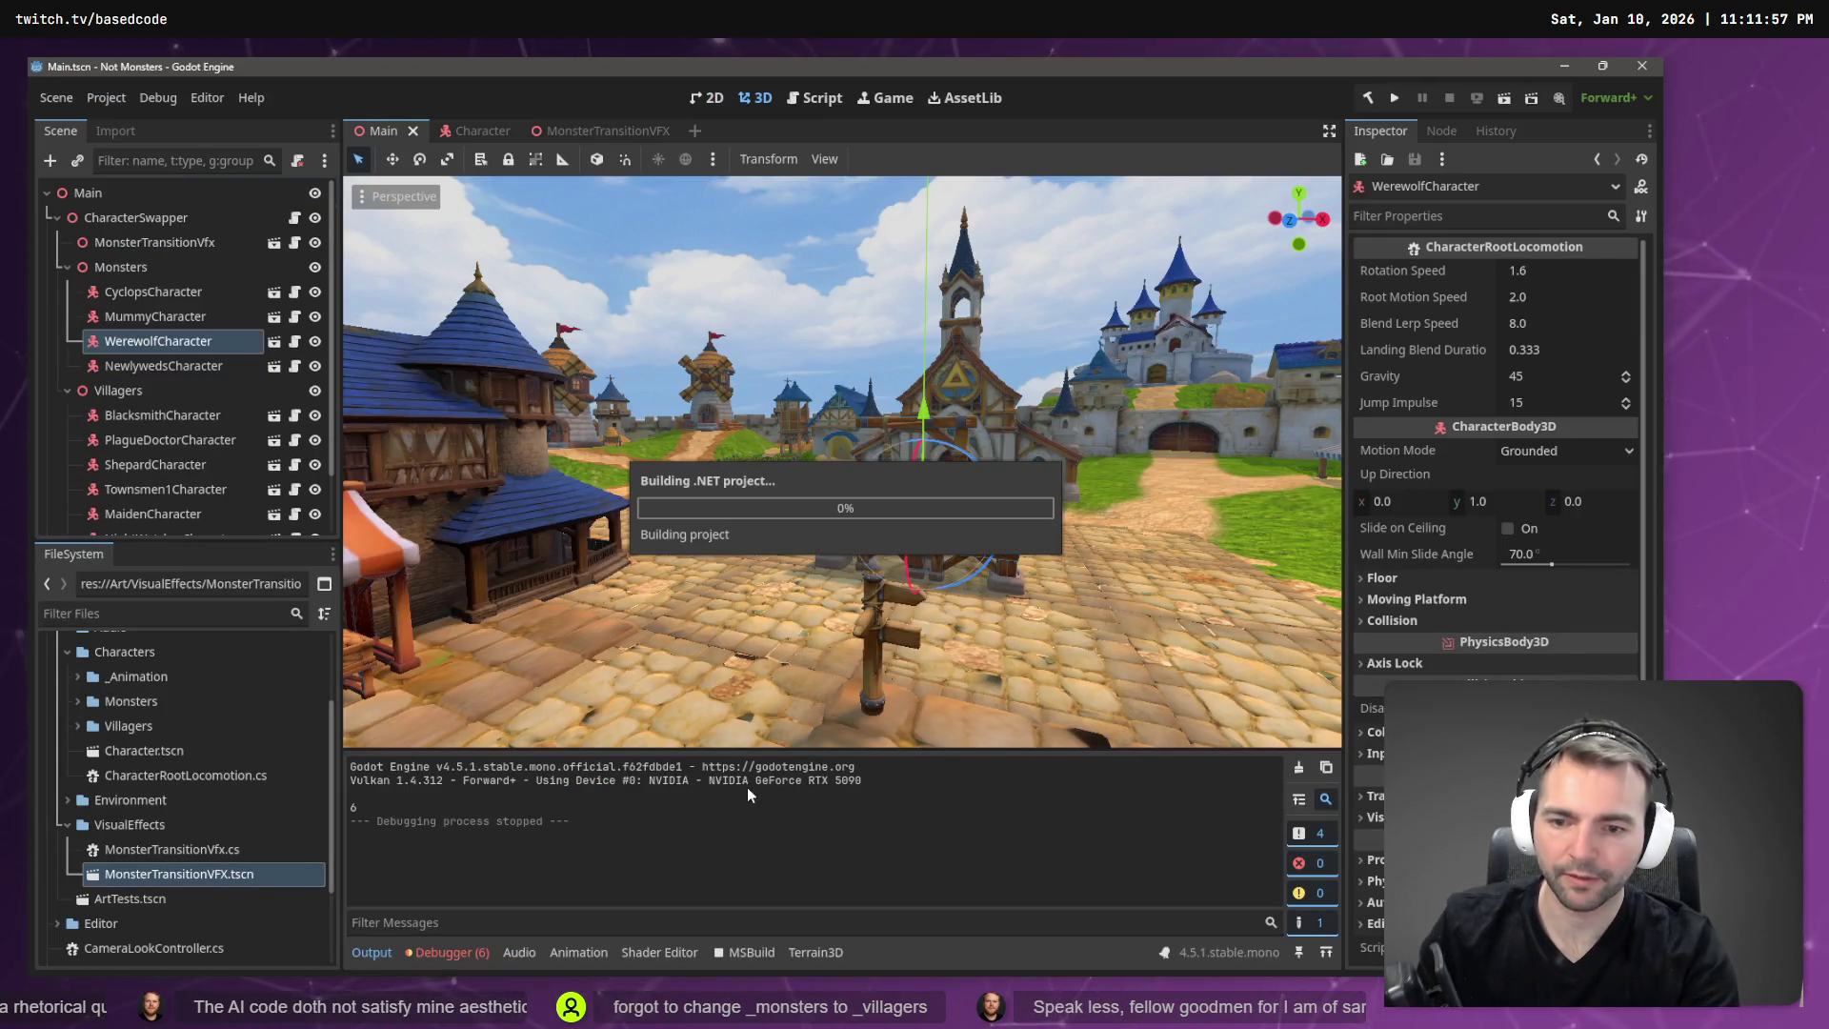
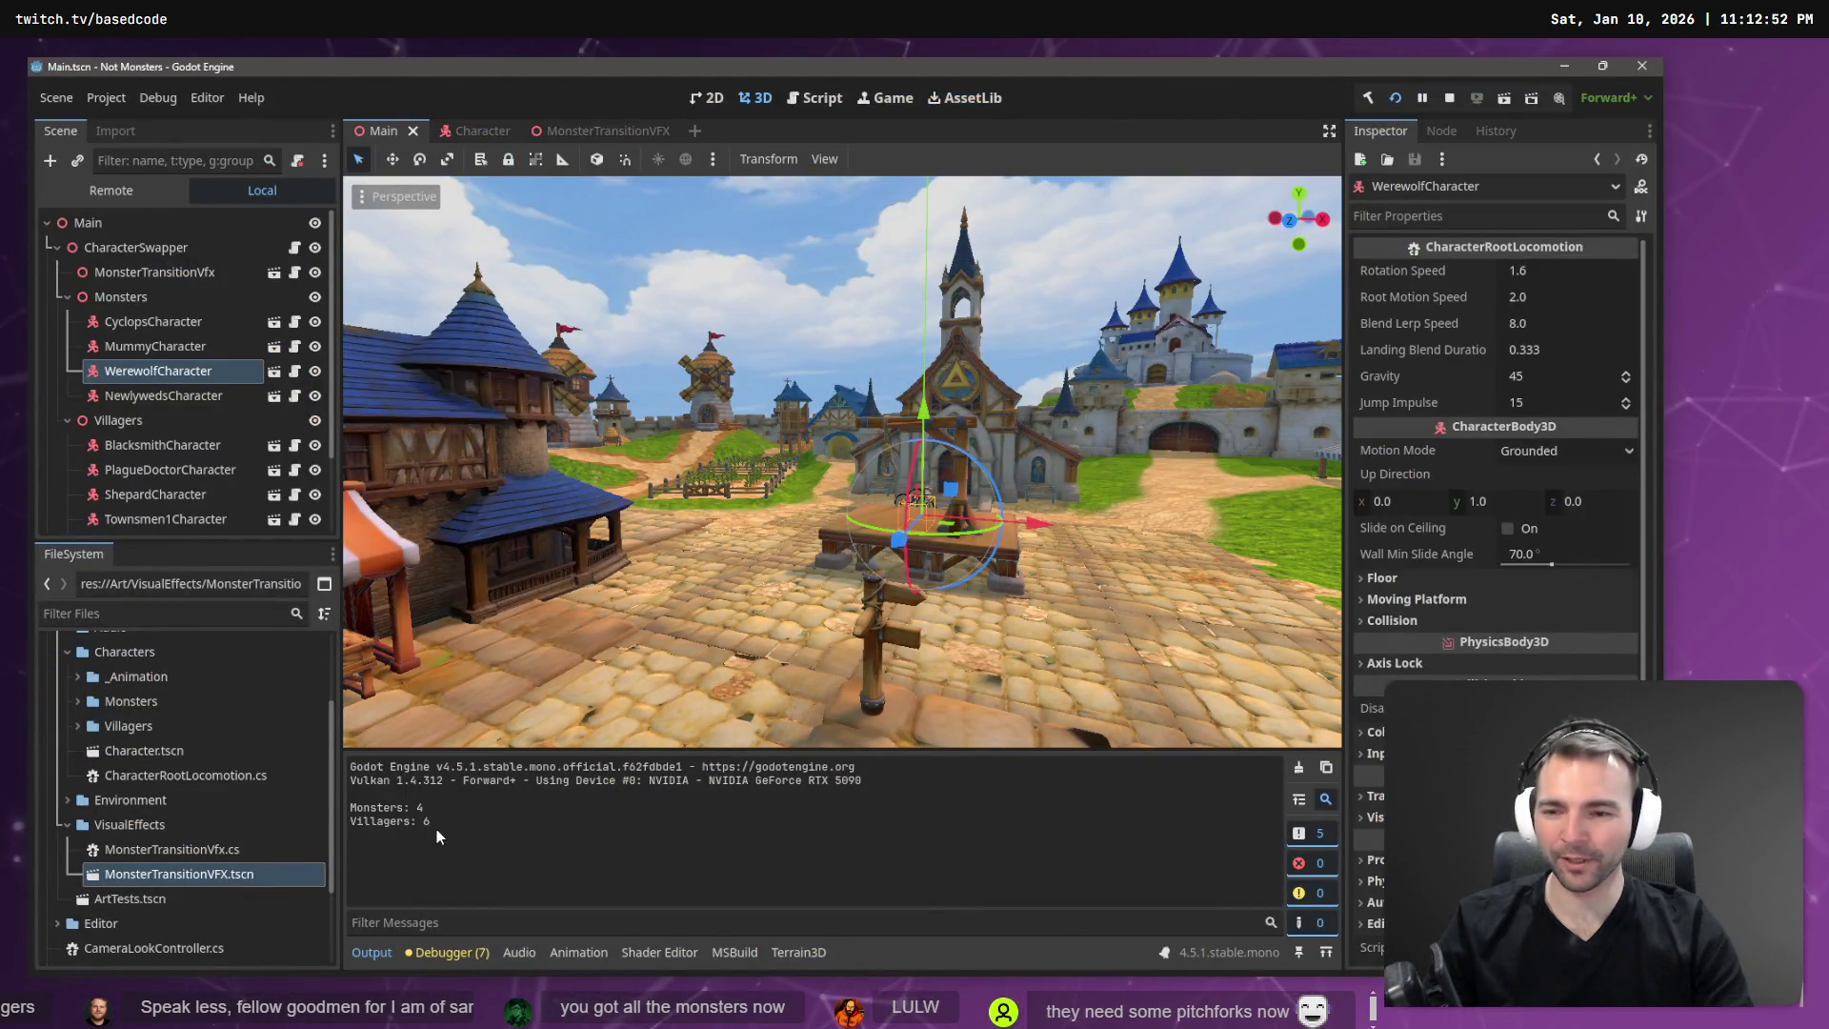
# Read CharacterSwapper.cs in Rider from _Ready down to InstantiateCharacter, then return to Godot
pyautogui.hotkey('alt', 'Tab')
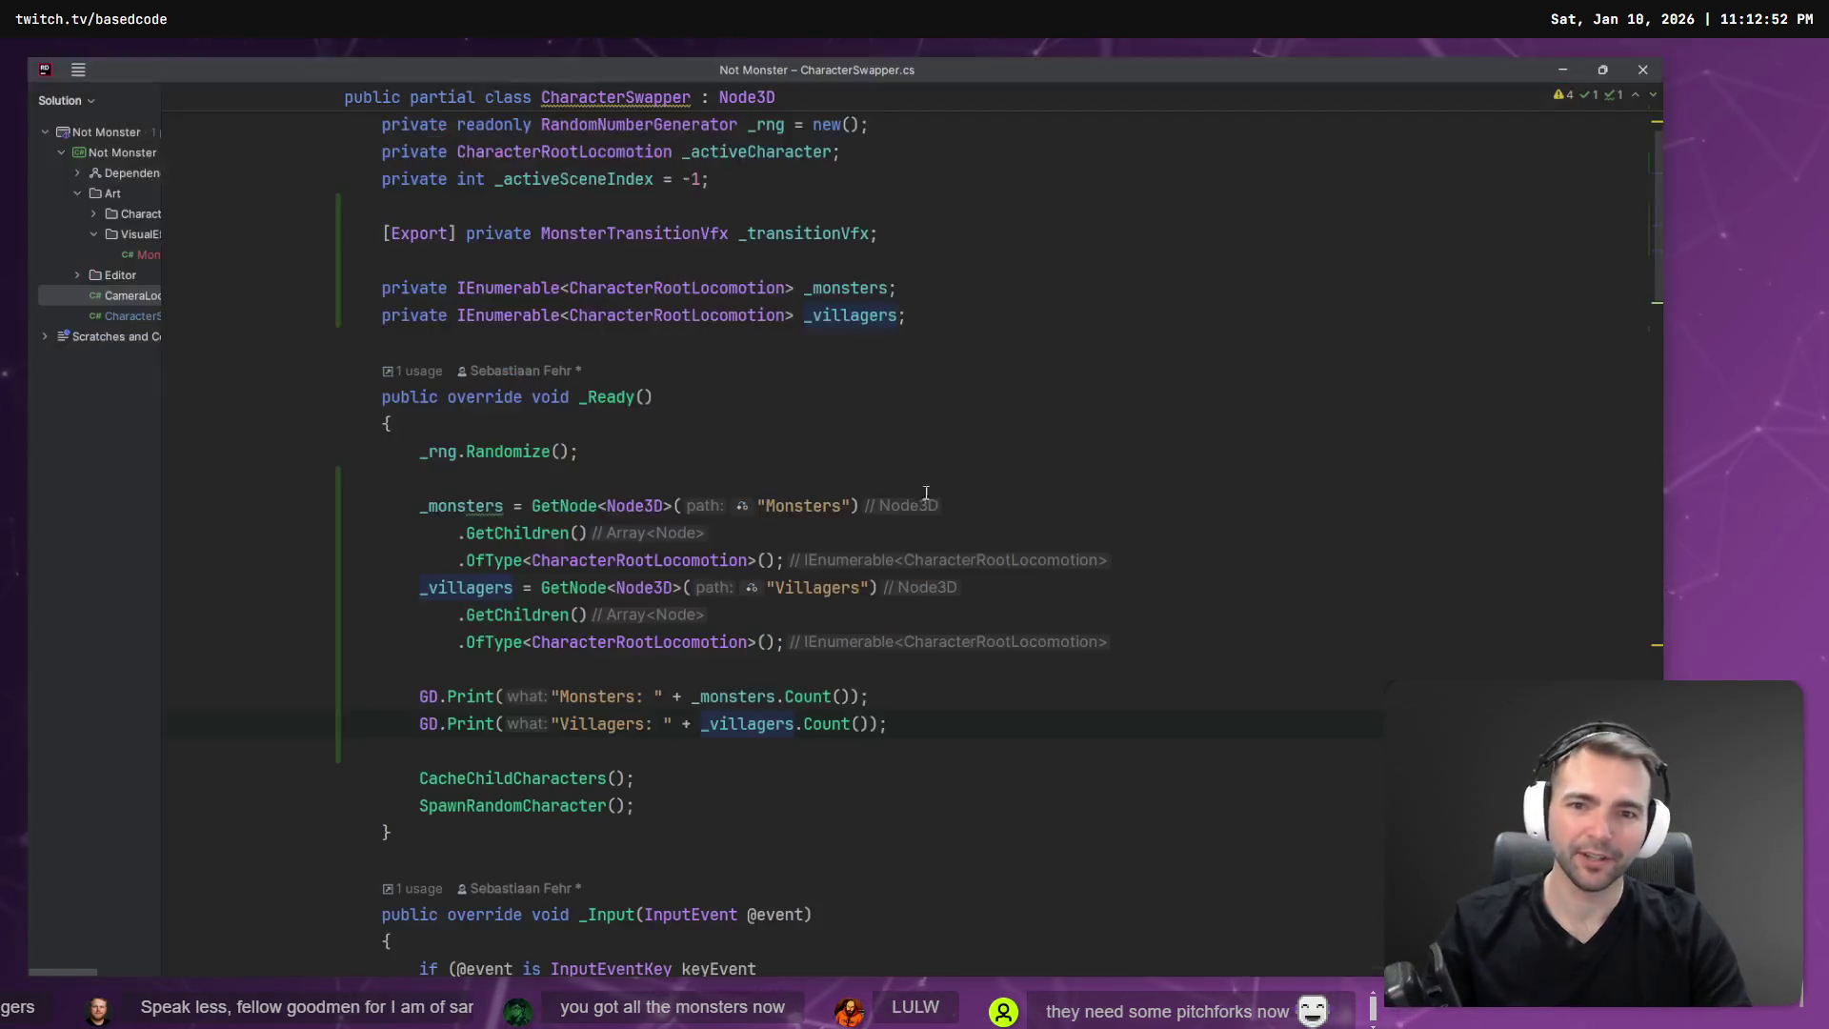
pyautogui.scroll(-2, 723, 591)
pyautogui.click(510, 588)
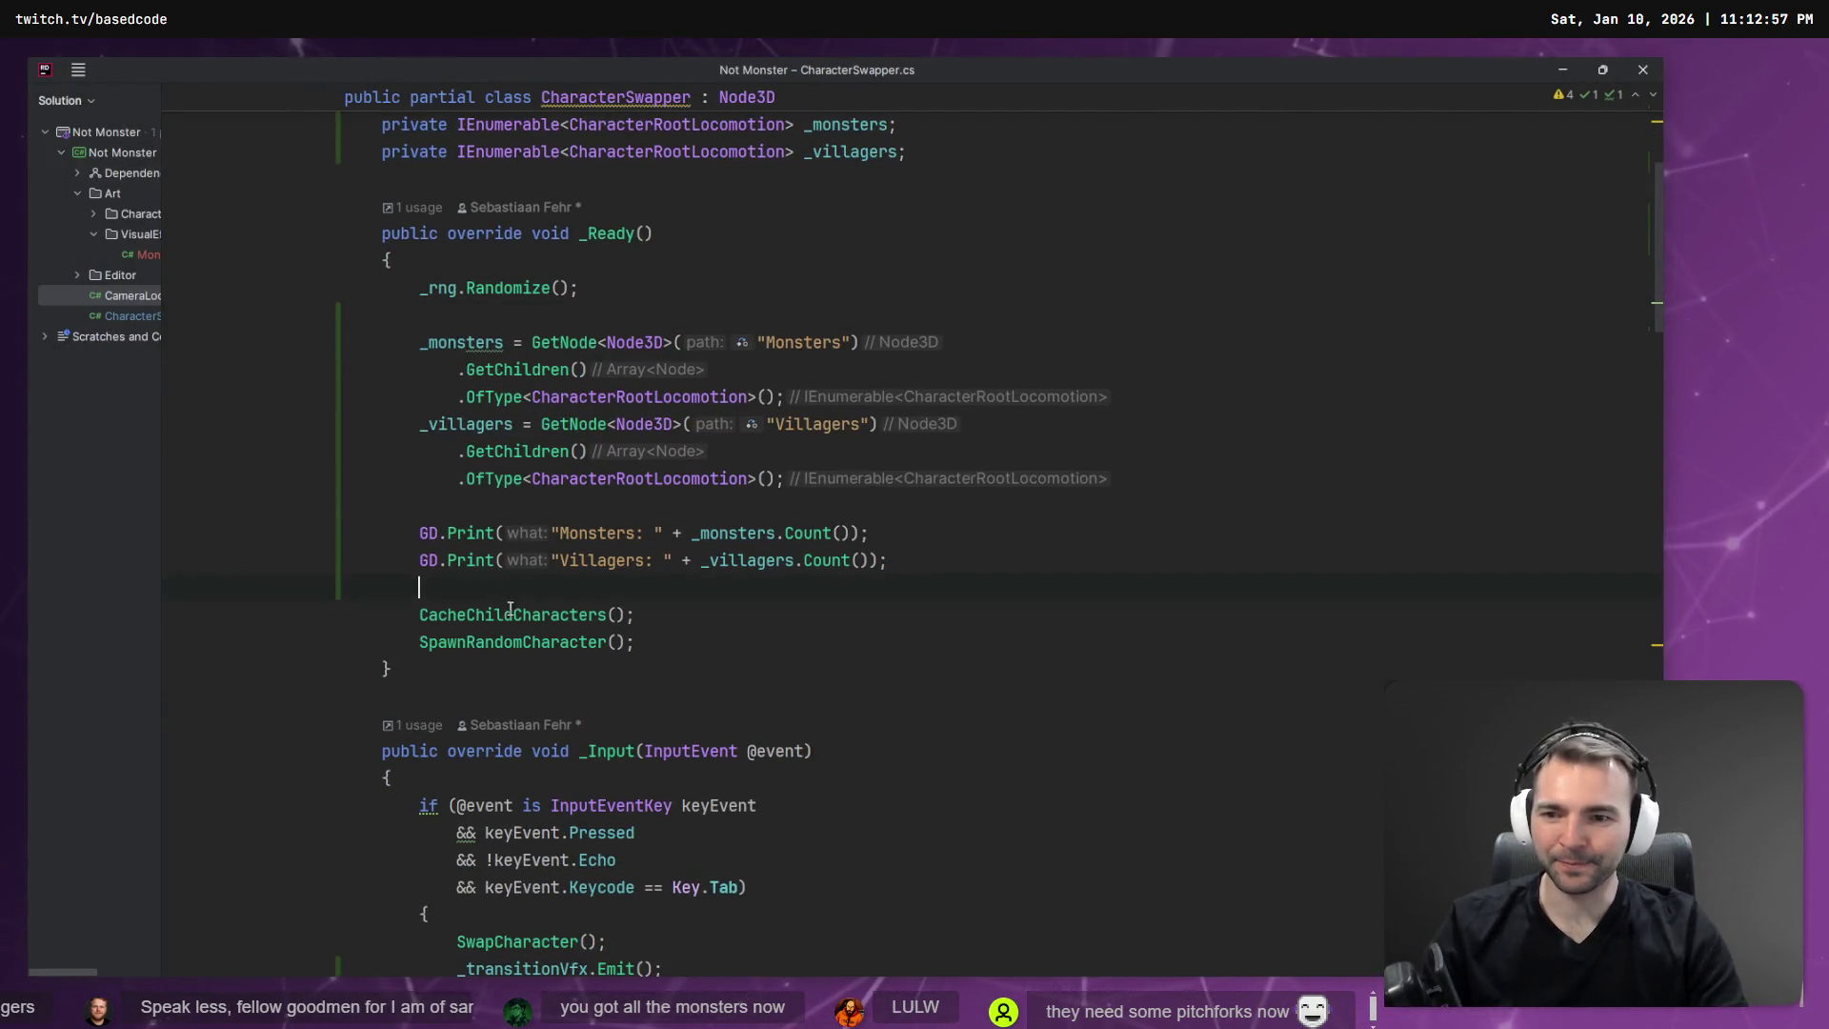
pyautogui.scroll(-2, 649, 636)
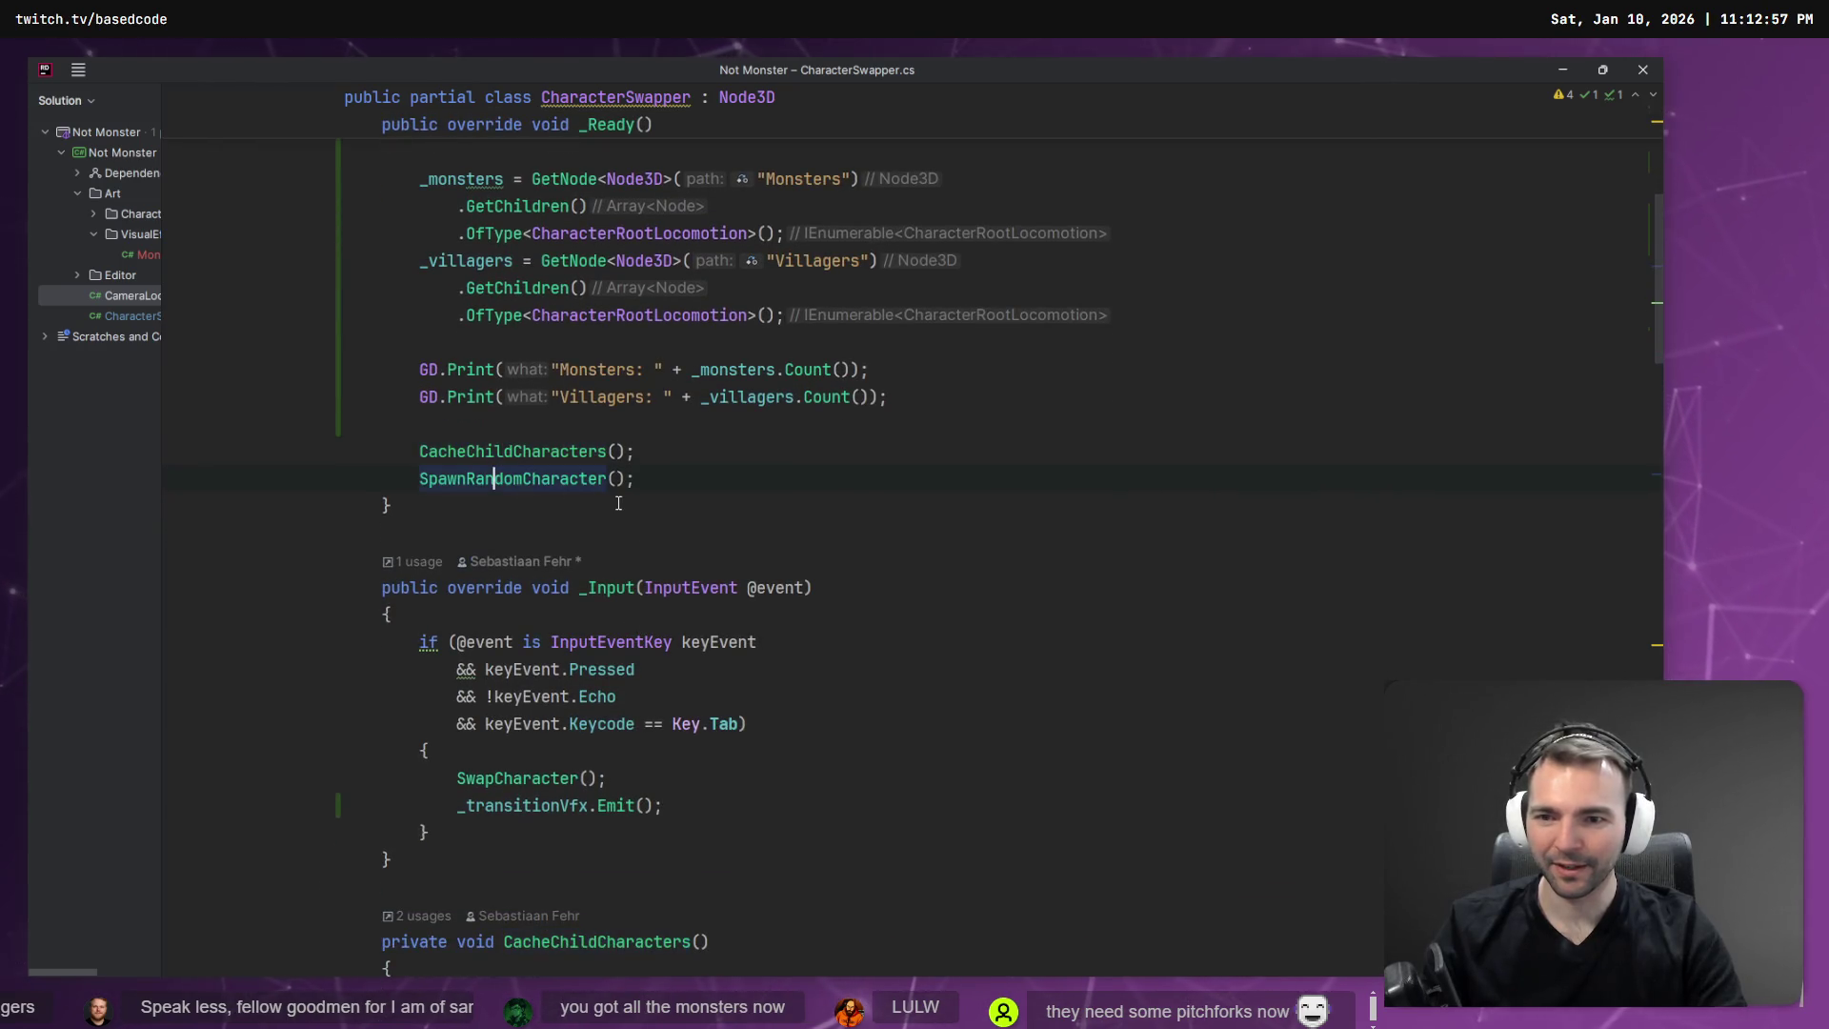
pyautogui.scroll(6, 618, 503)
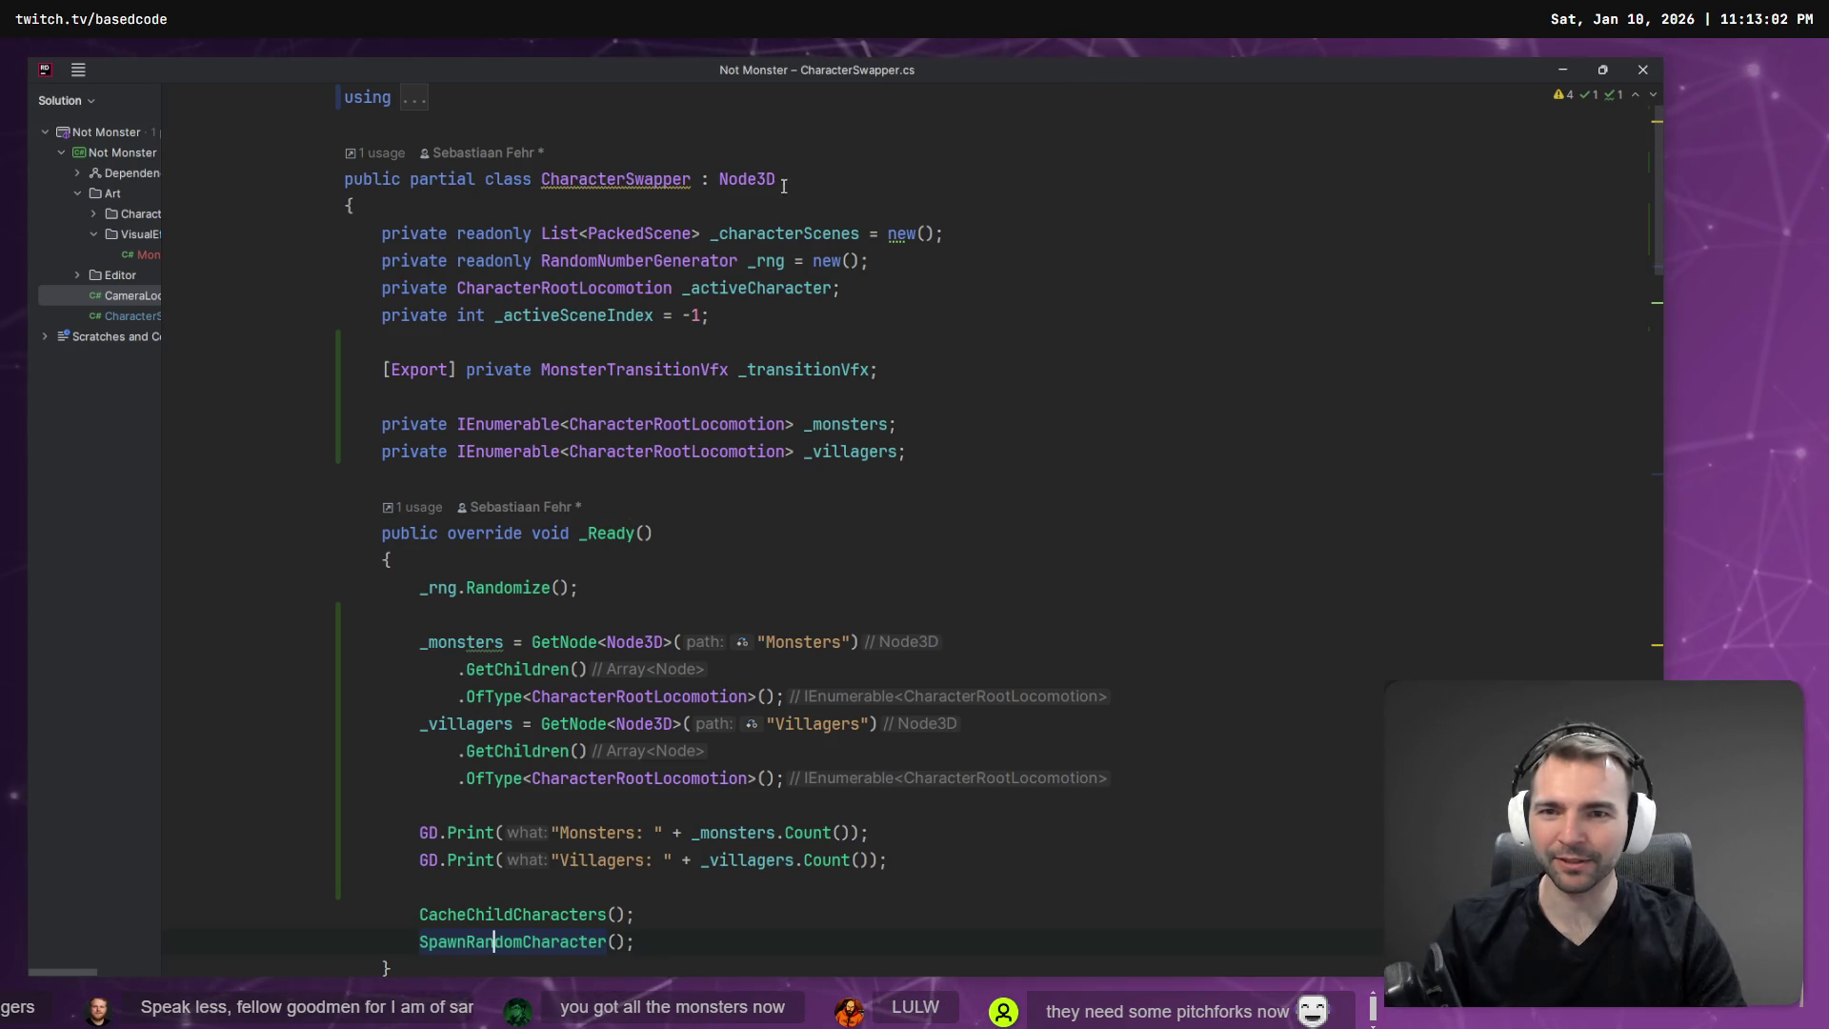
pyautogui.scroll(-14, 933, 382)
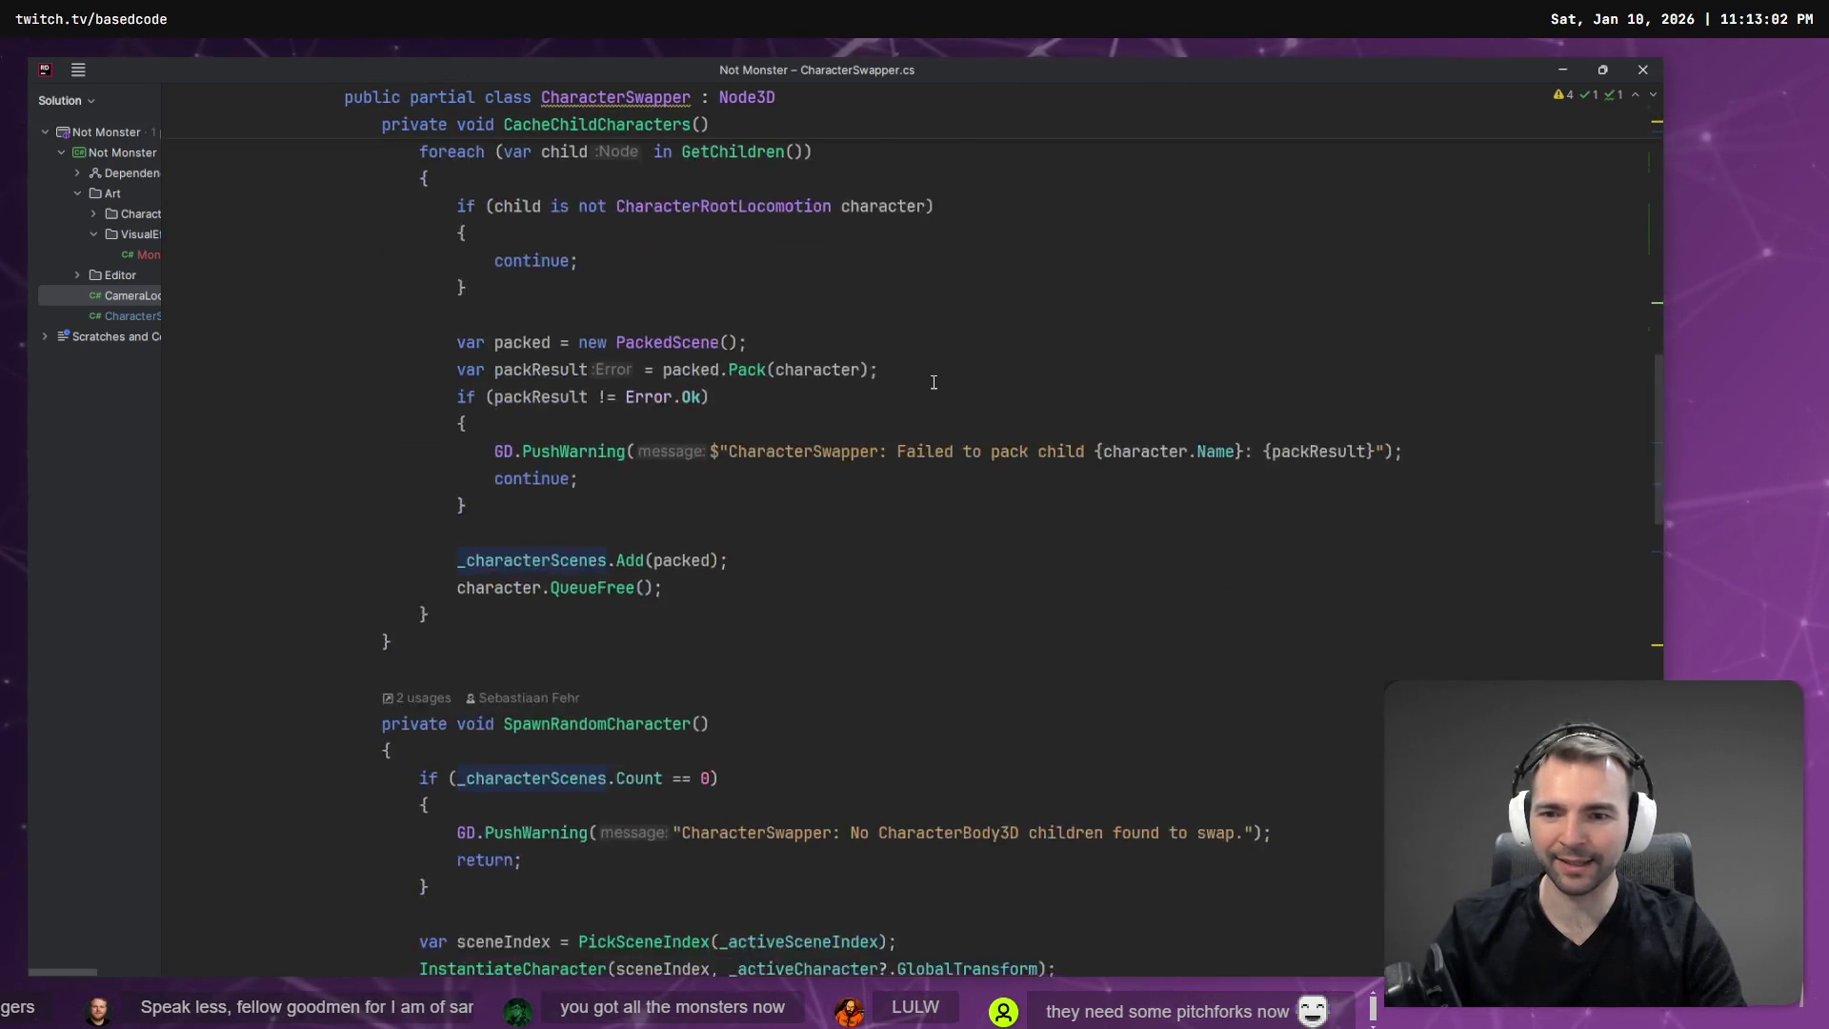
pyautogui.scroll(-15, 933, 382)
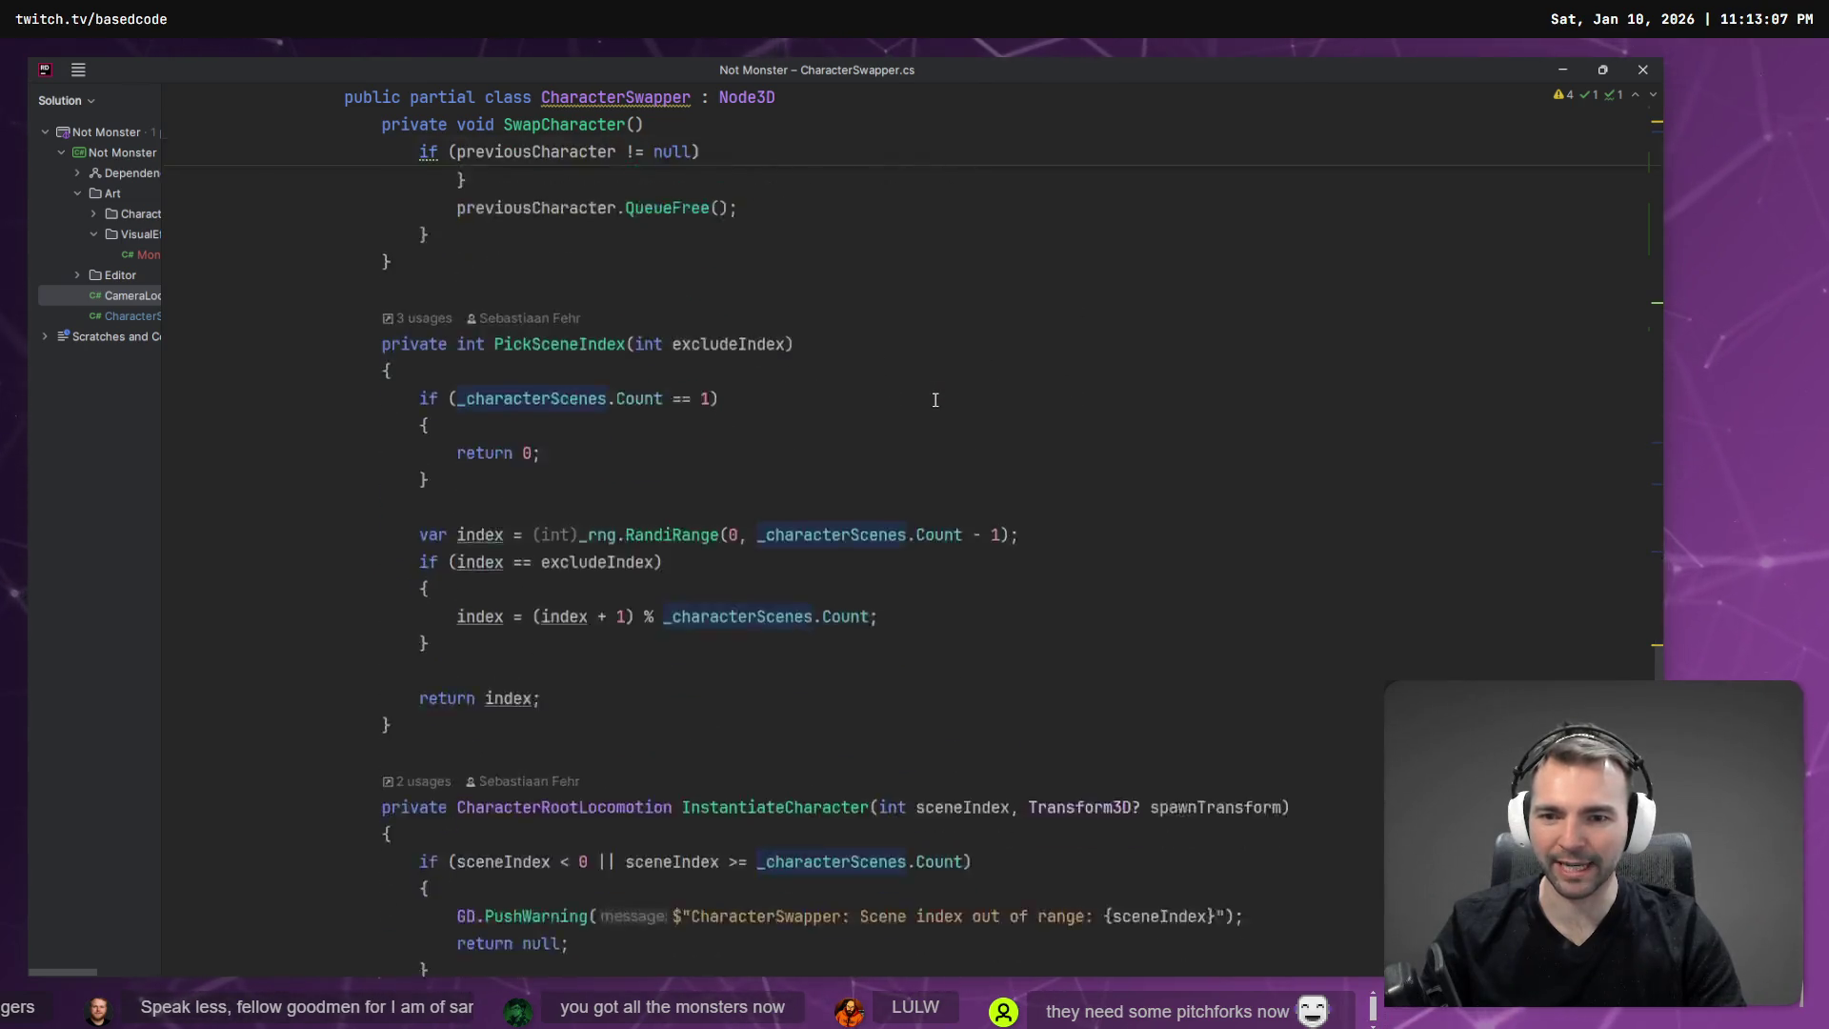
pyautogui.scroll(5, 935, 400)
pyautogui.hotkey('alt', 'Tab')
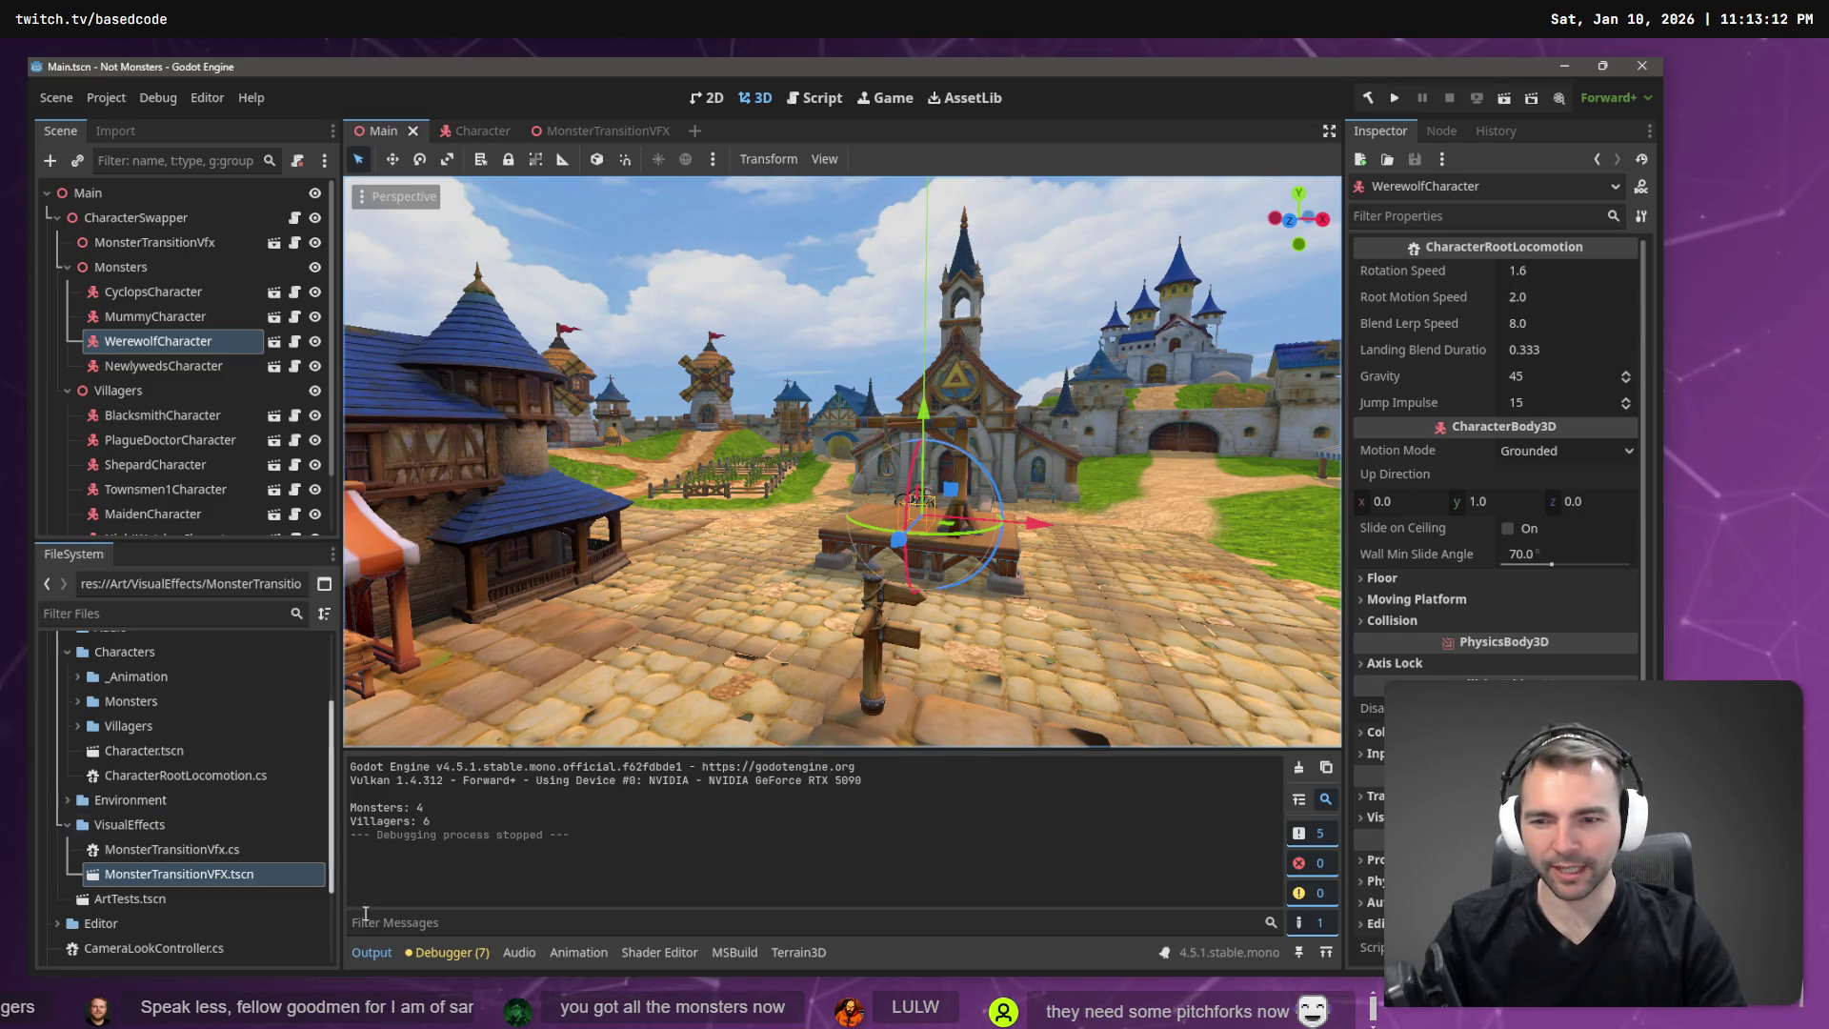
# Clear the Godot debugger's Errors list, glance at Stack Trace, and go back to Rider
pyautogui.click(447, 951)
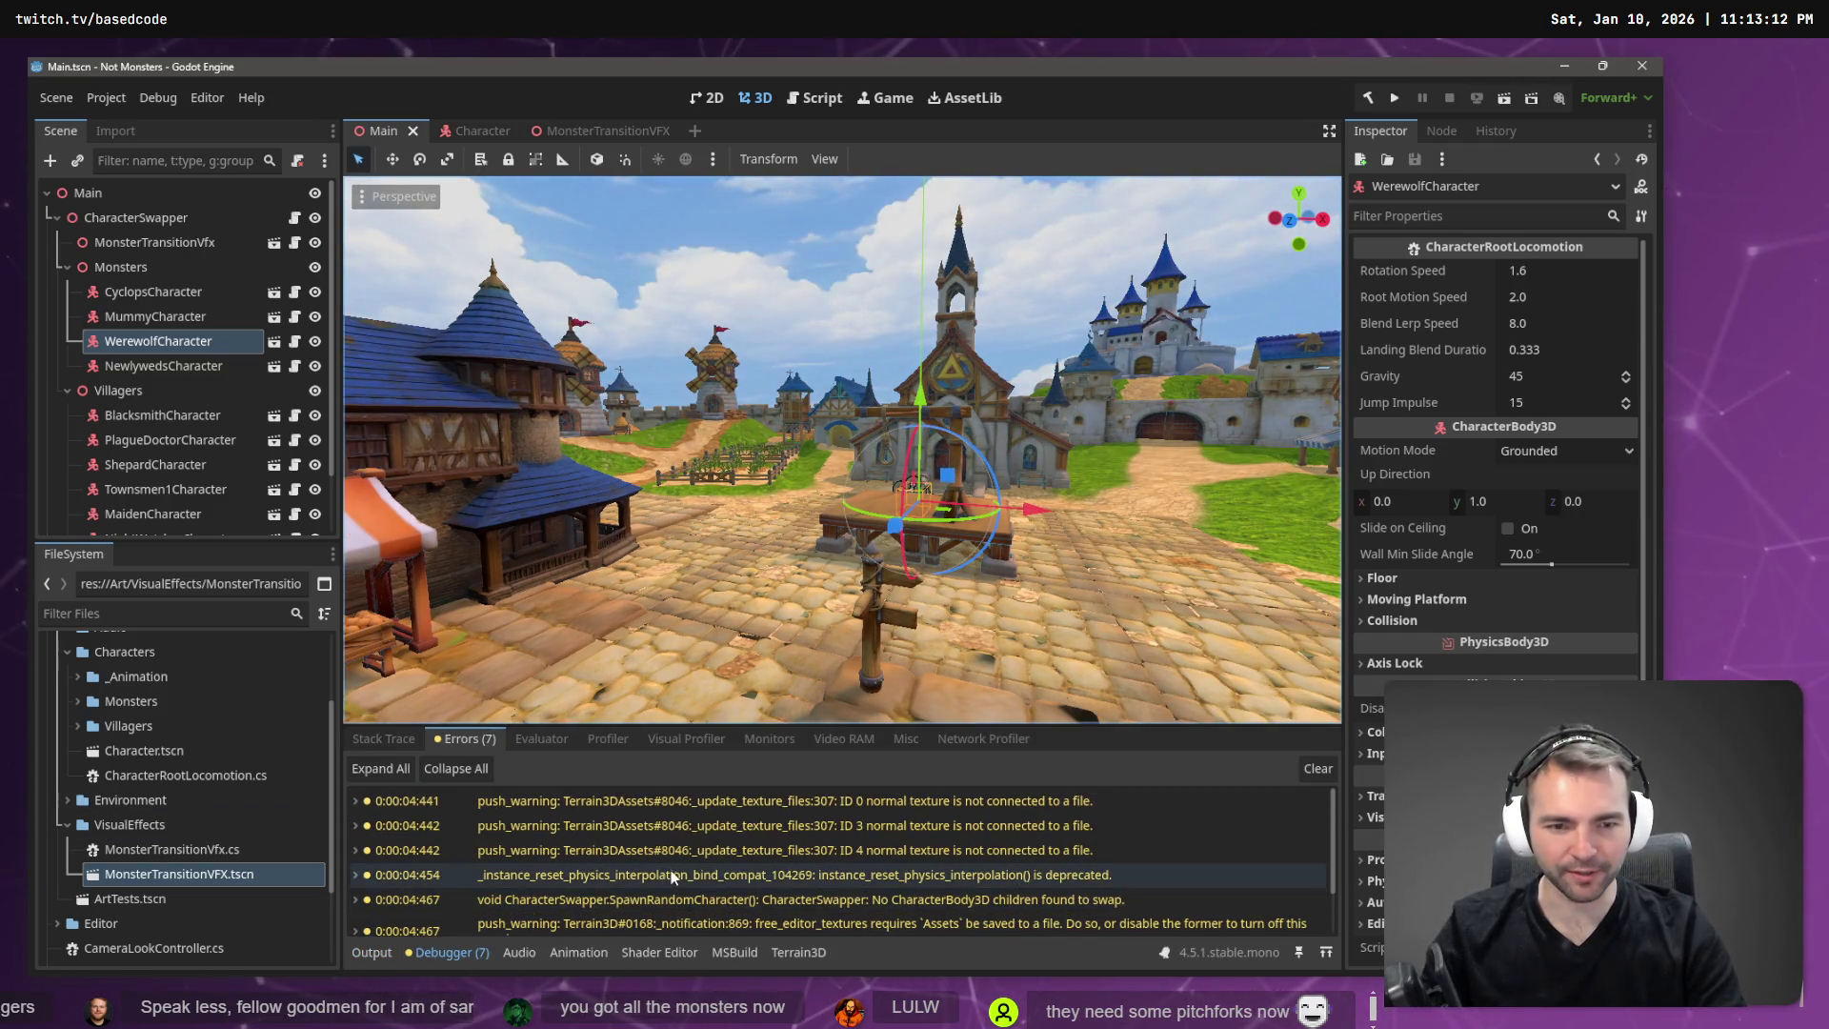
pyautogui.click(1317, 768)
pyautogui.click(410, 740)
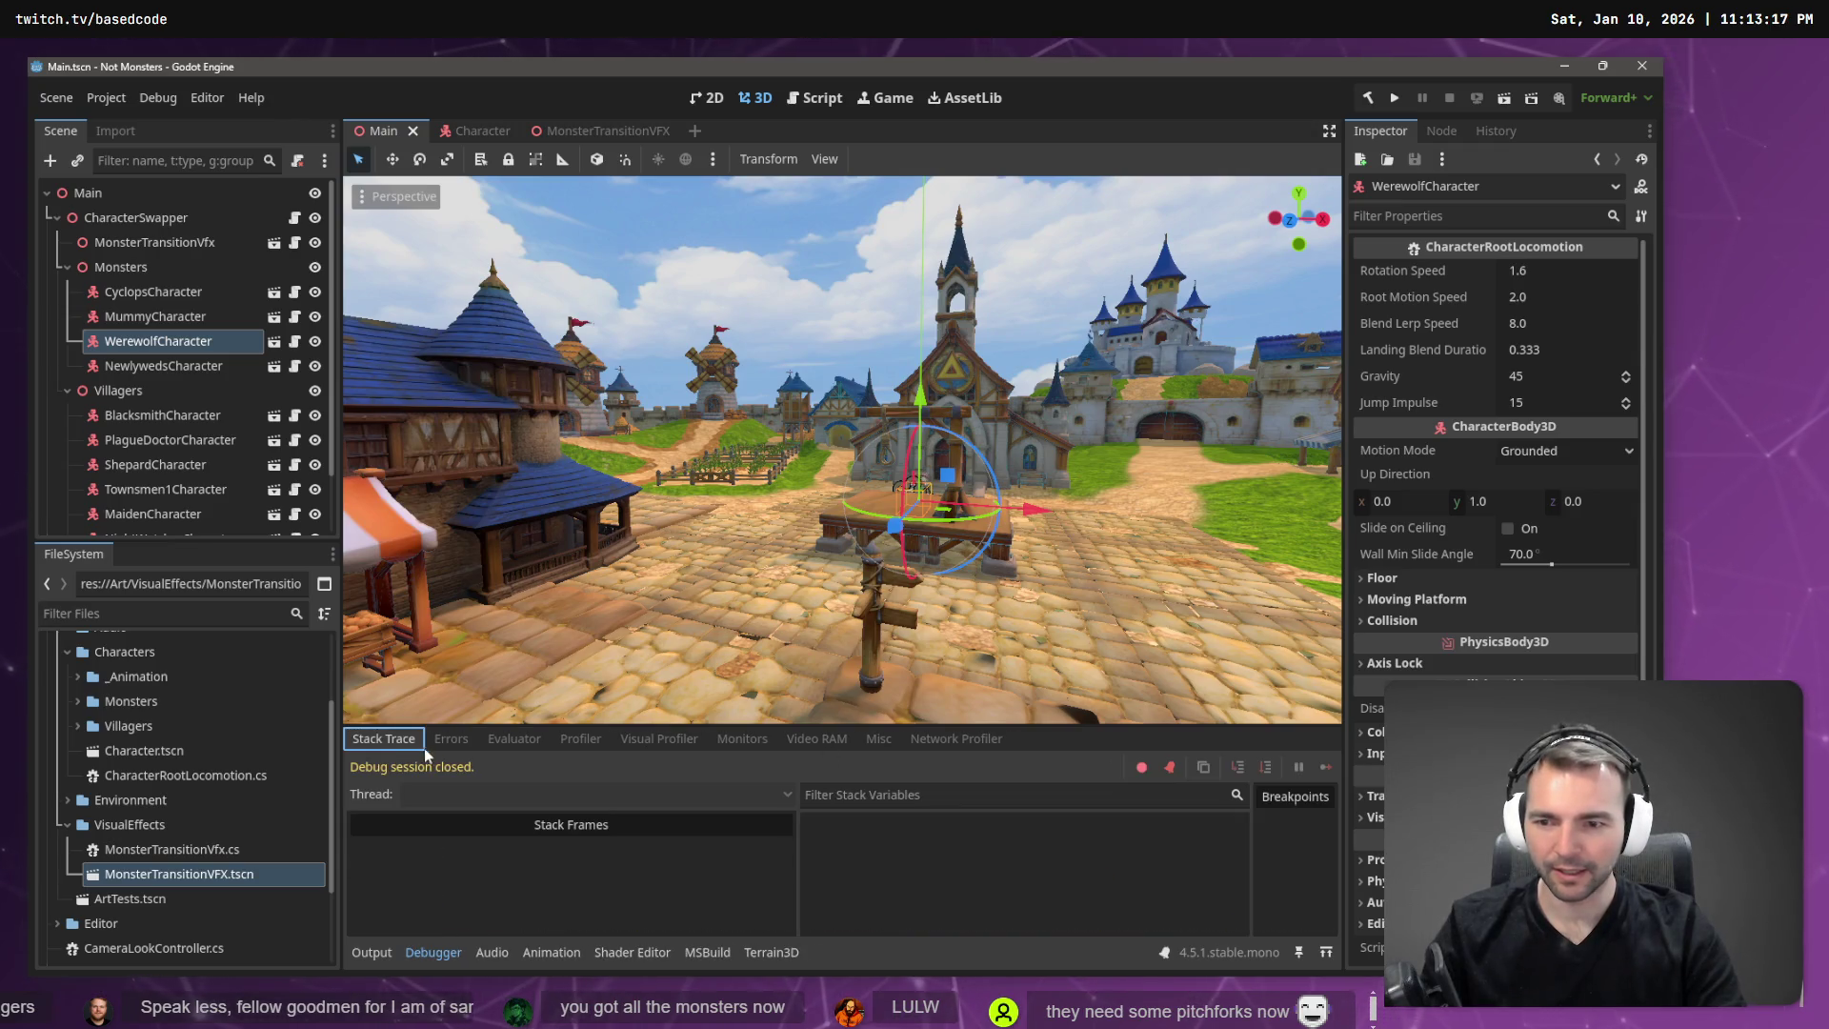
pyautogui.click(450, 740)
pyautogui.hotkey('alt', 'Tab')
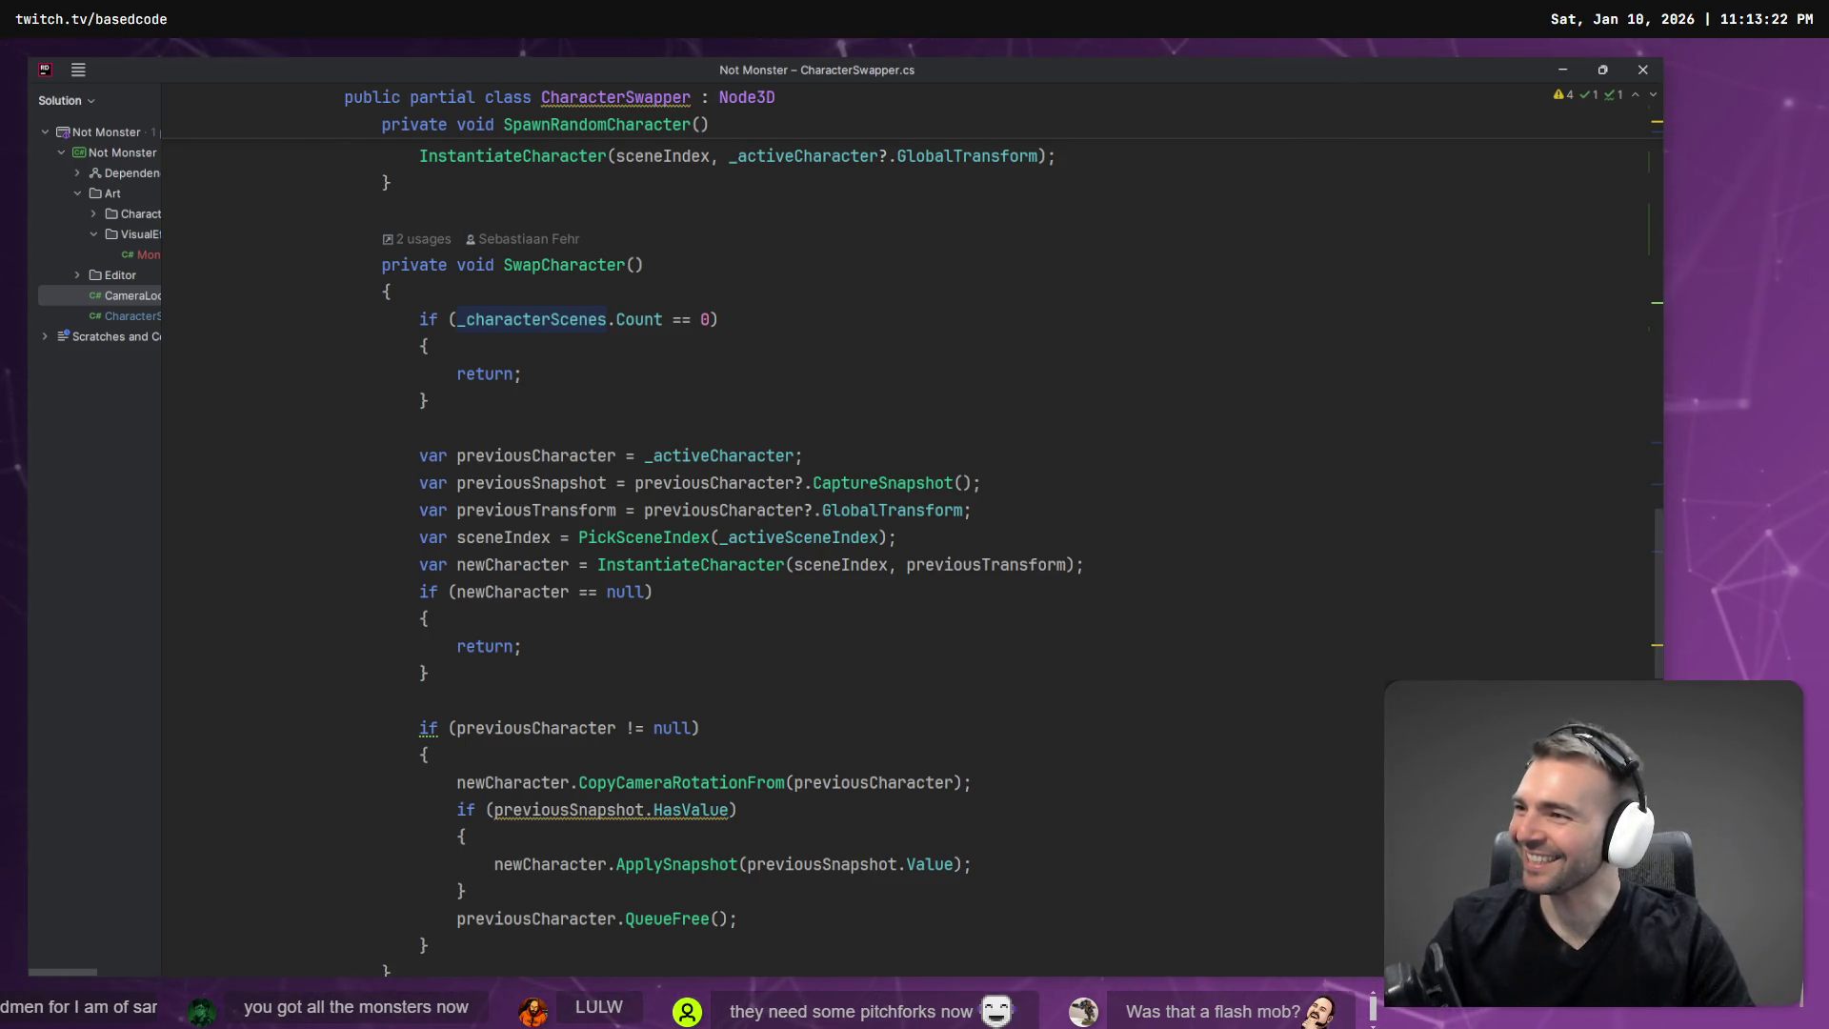
pyautogui.hotkey('alt', 'Tab')
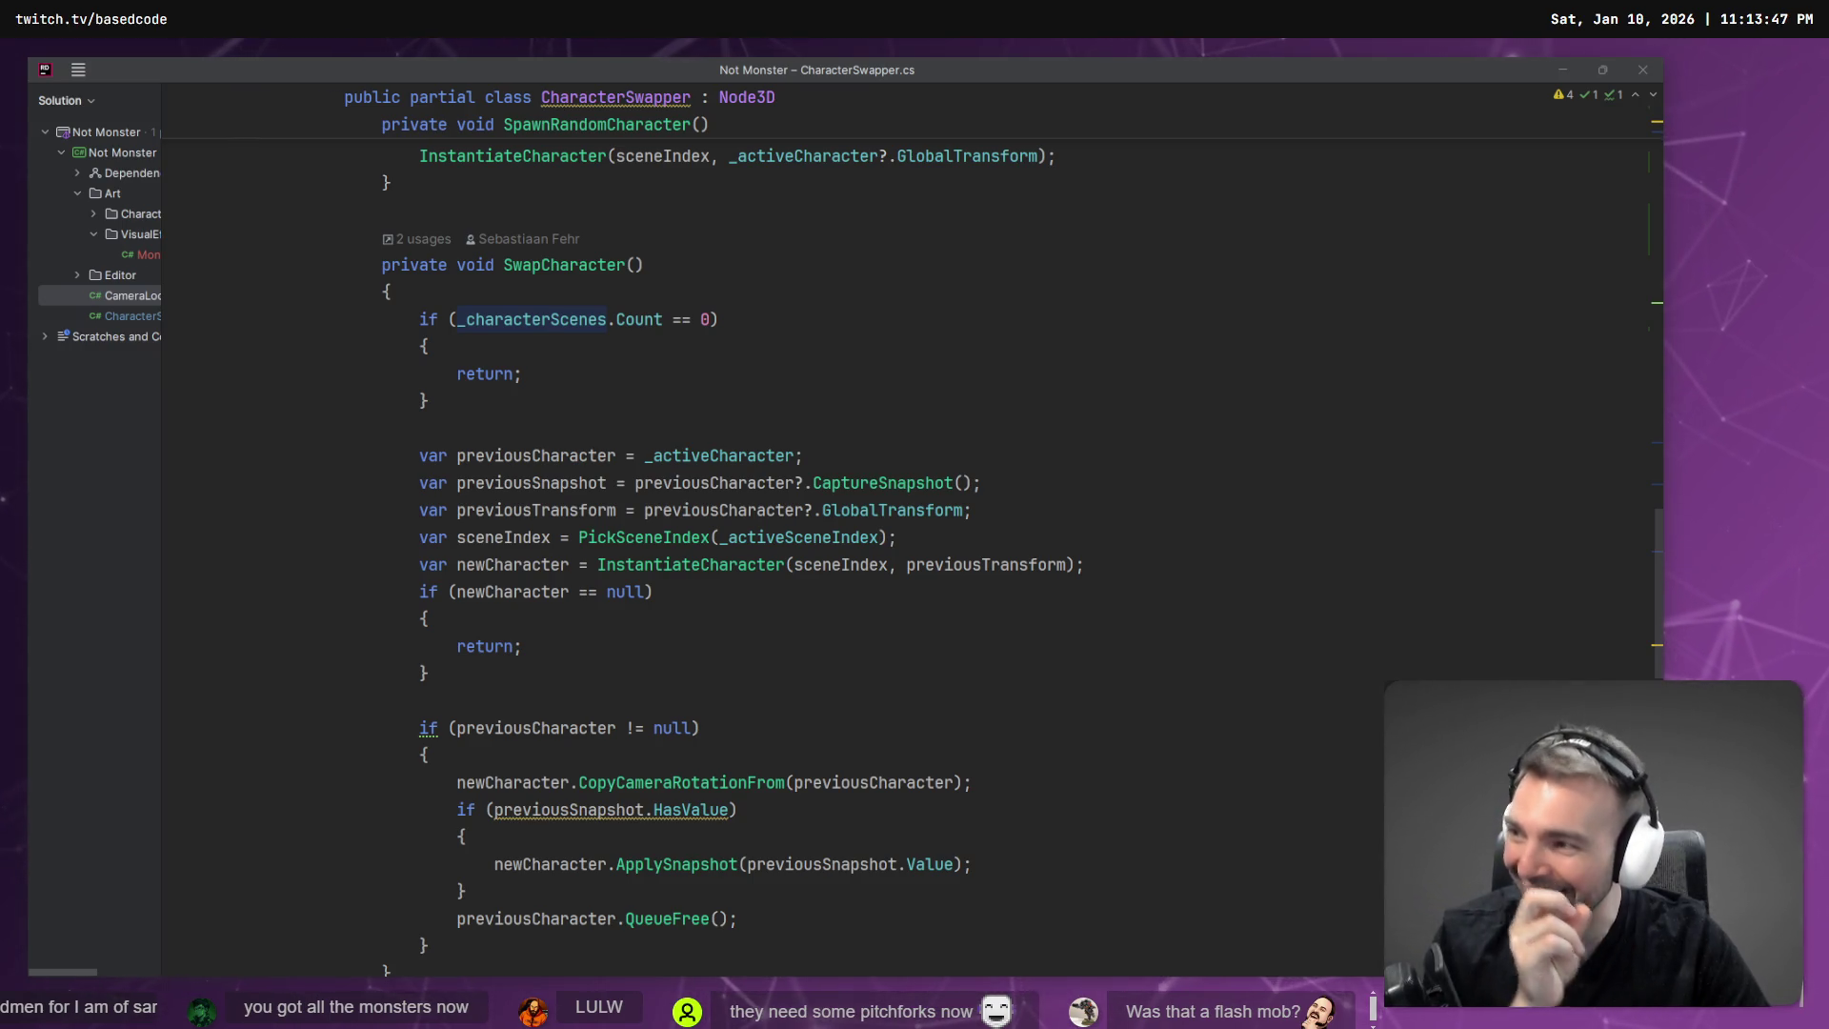
pyautogui.click(943, 353)
pyautogui.scroll(4, 953, 372)
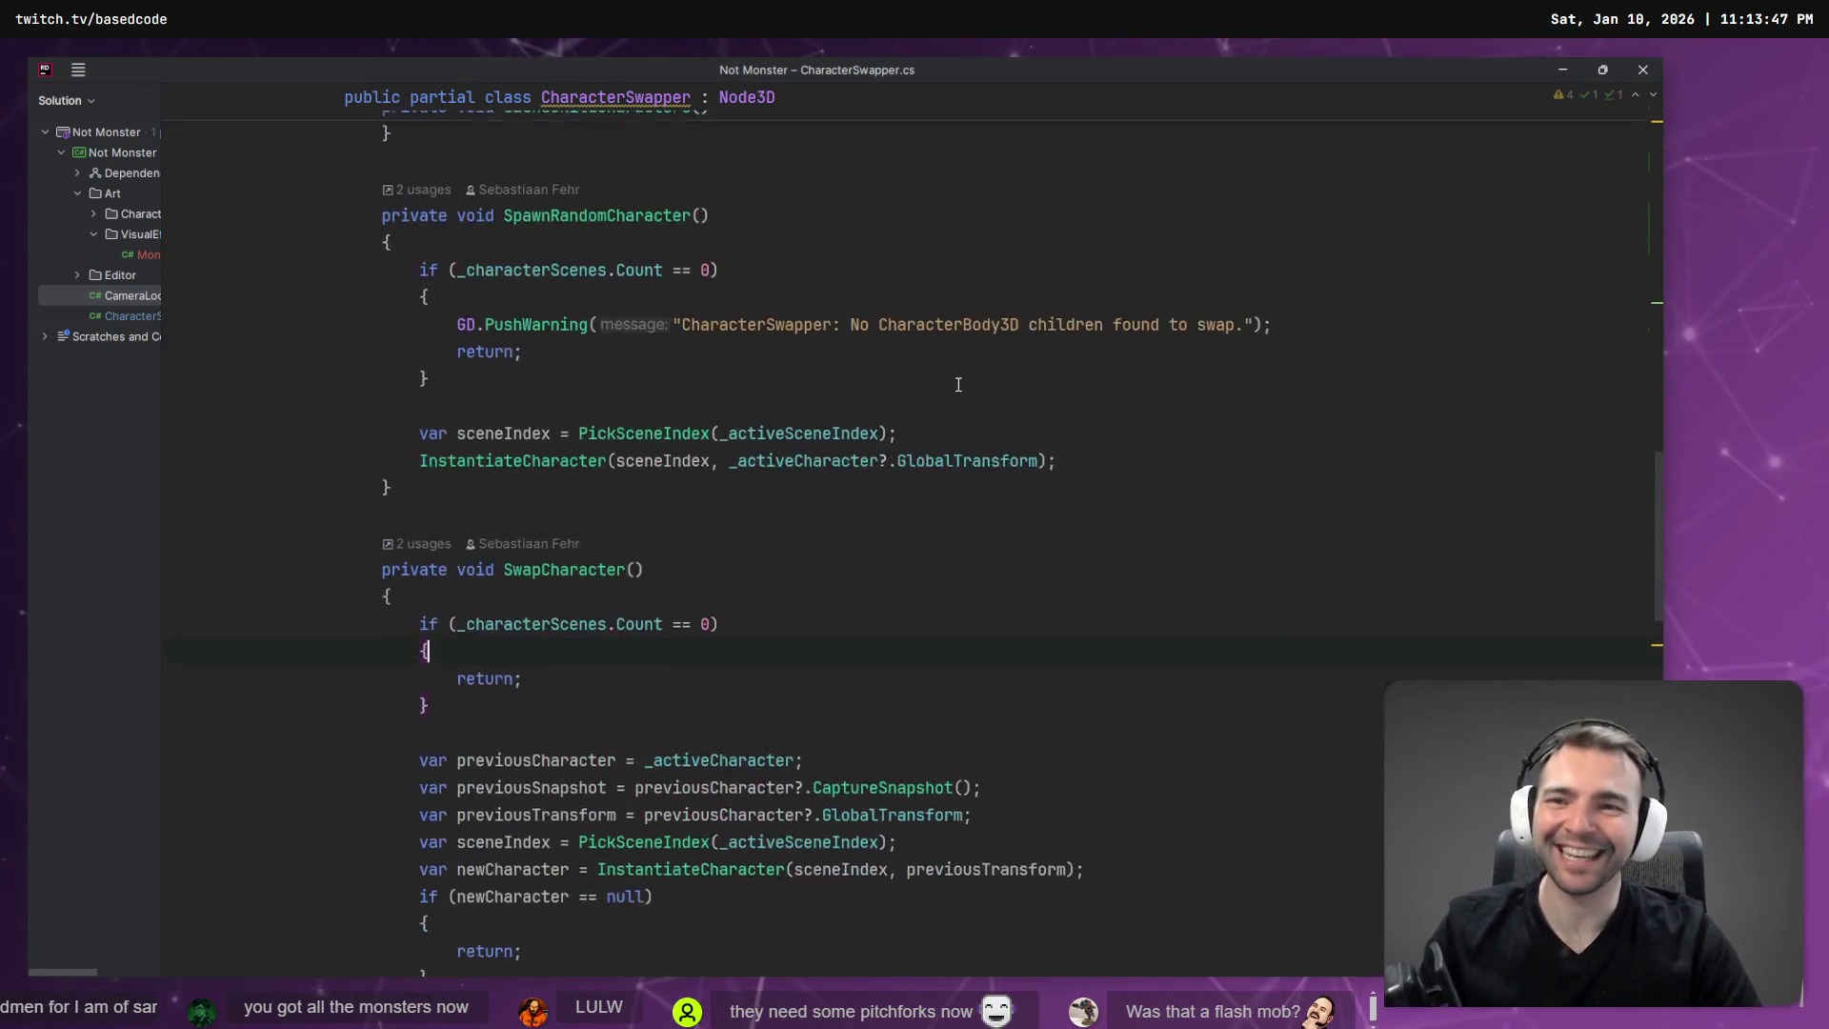
pyautogui.scroll(20, 958, 384)
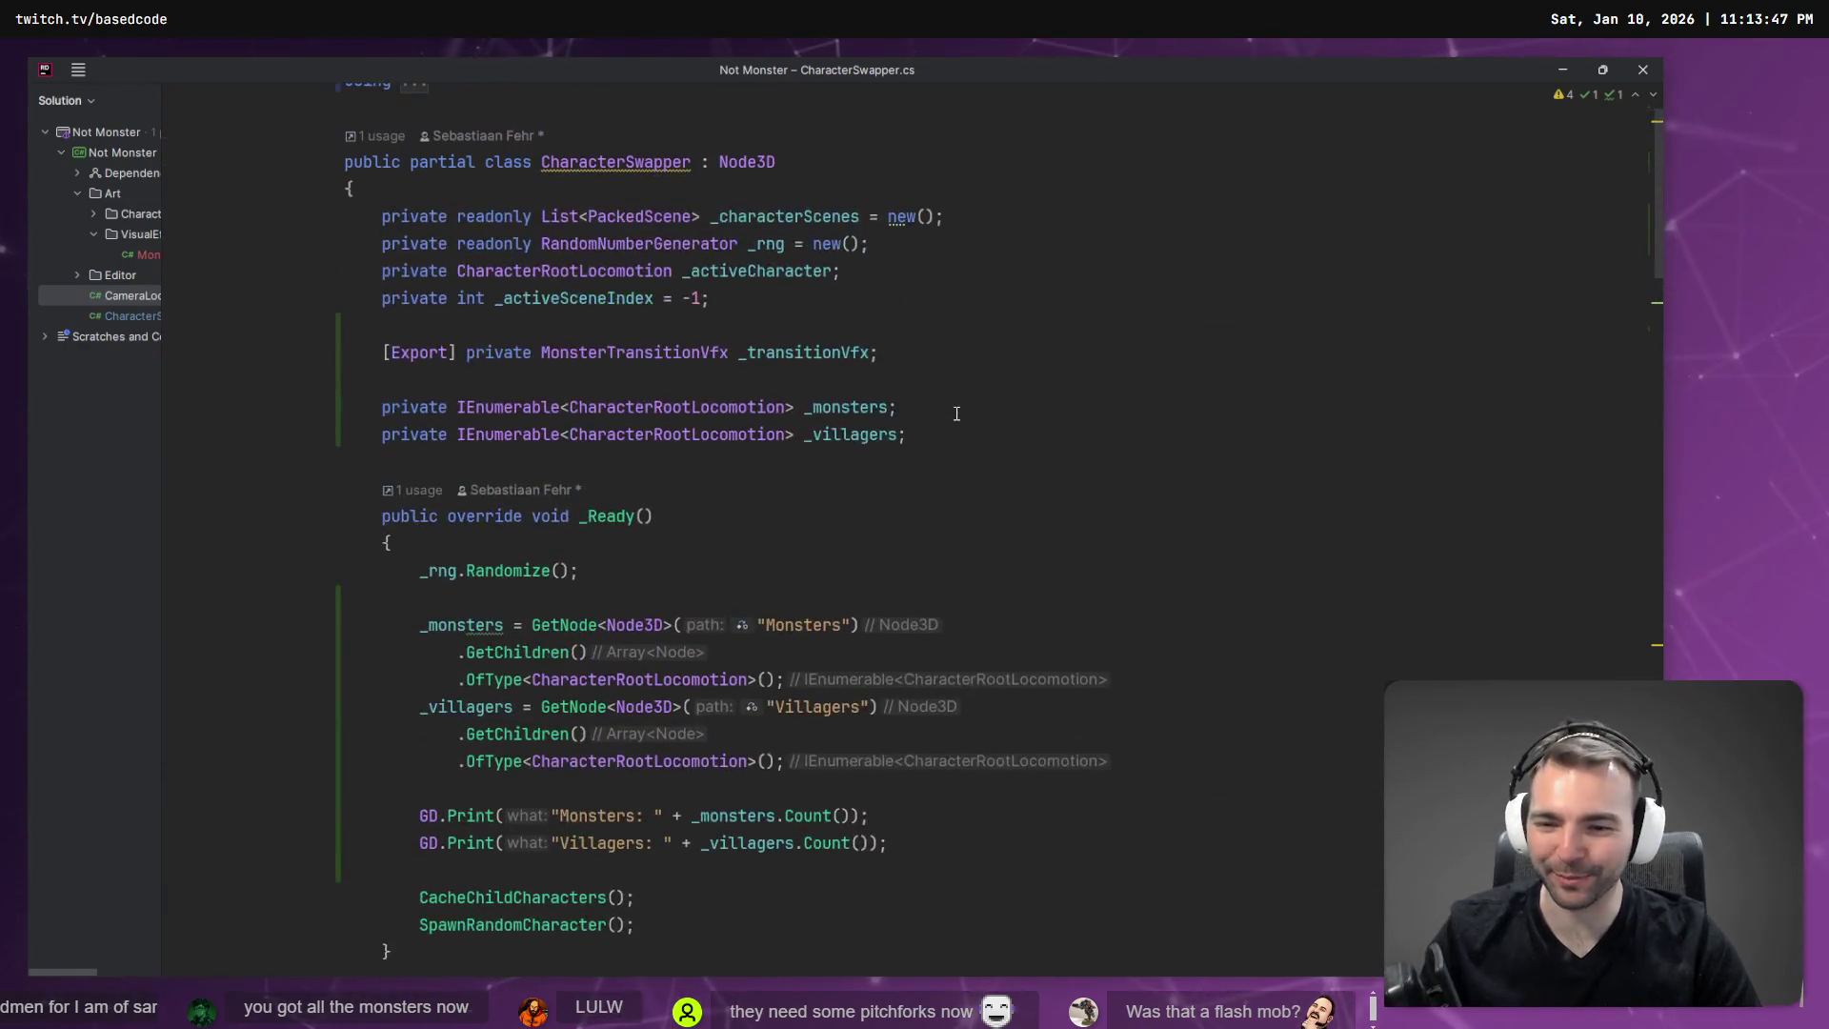
pyautogui.scroll(-3, 956, 414)
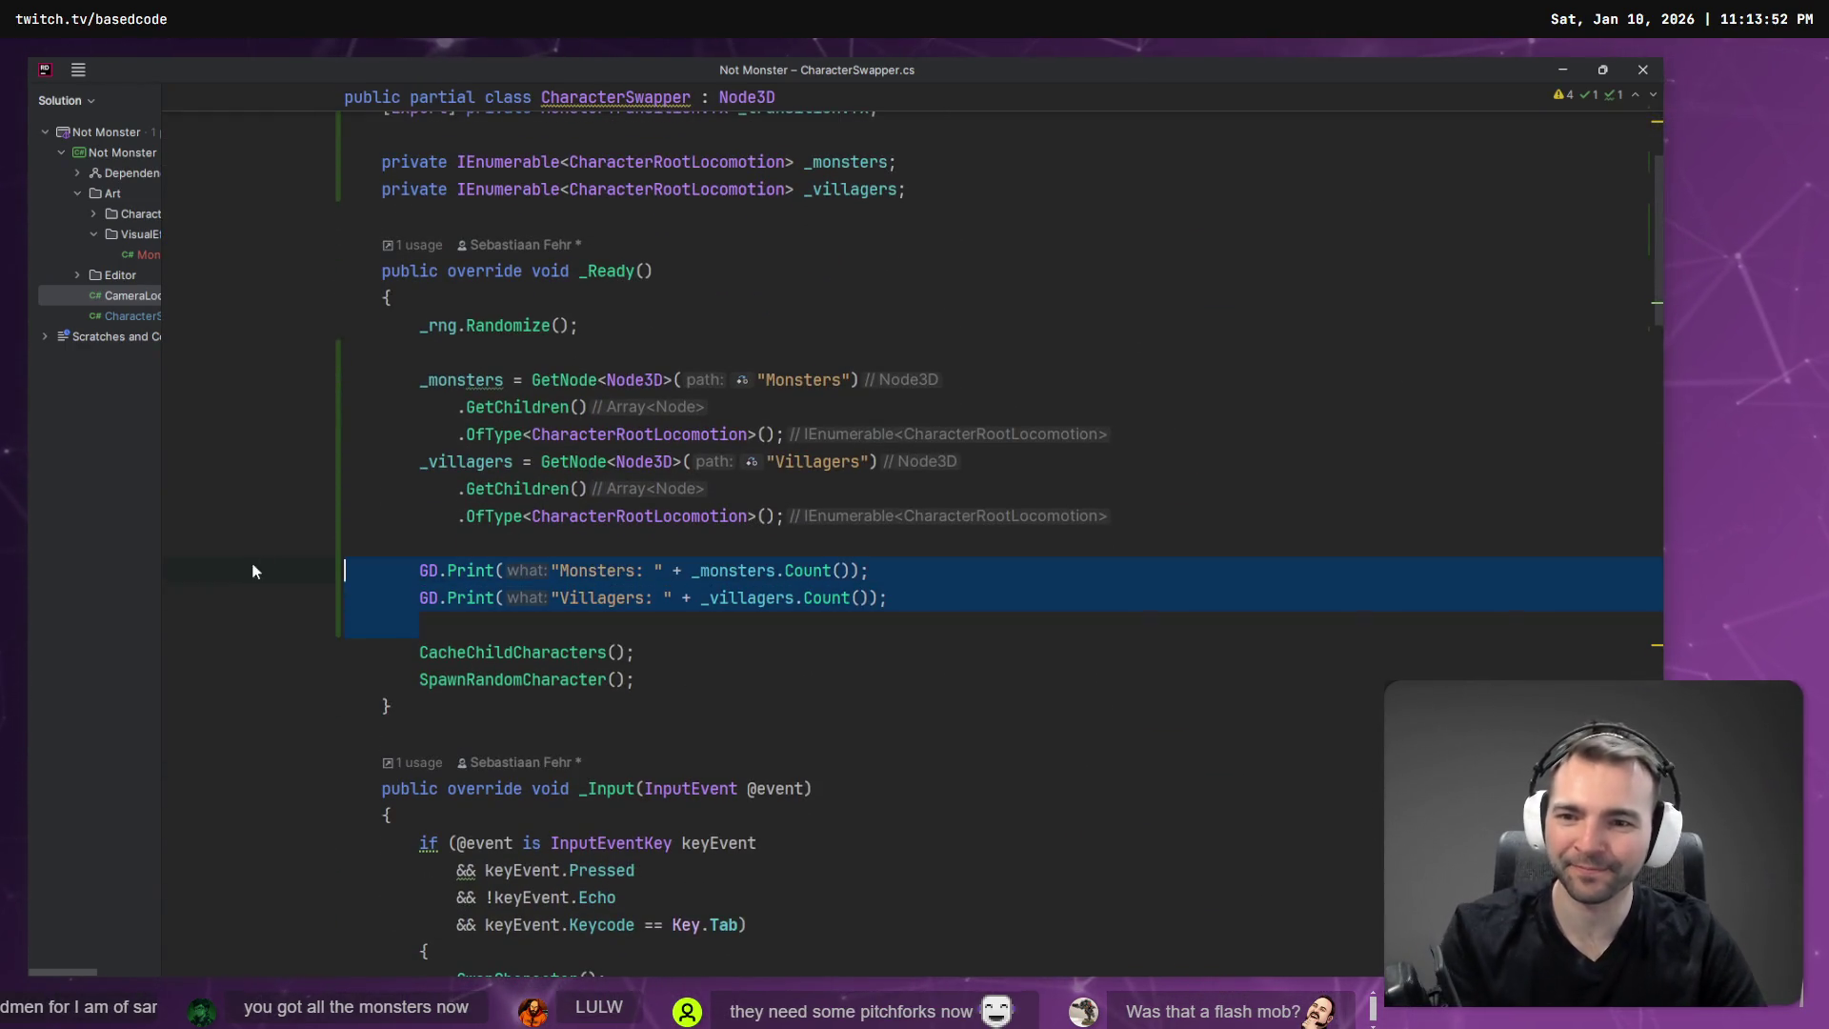
# Delete the monster and villager count GD.Print lines from _Ready and check CacheChildCharacters' definition
pyautogui.press('Delete')
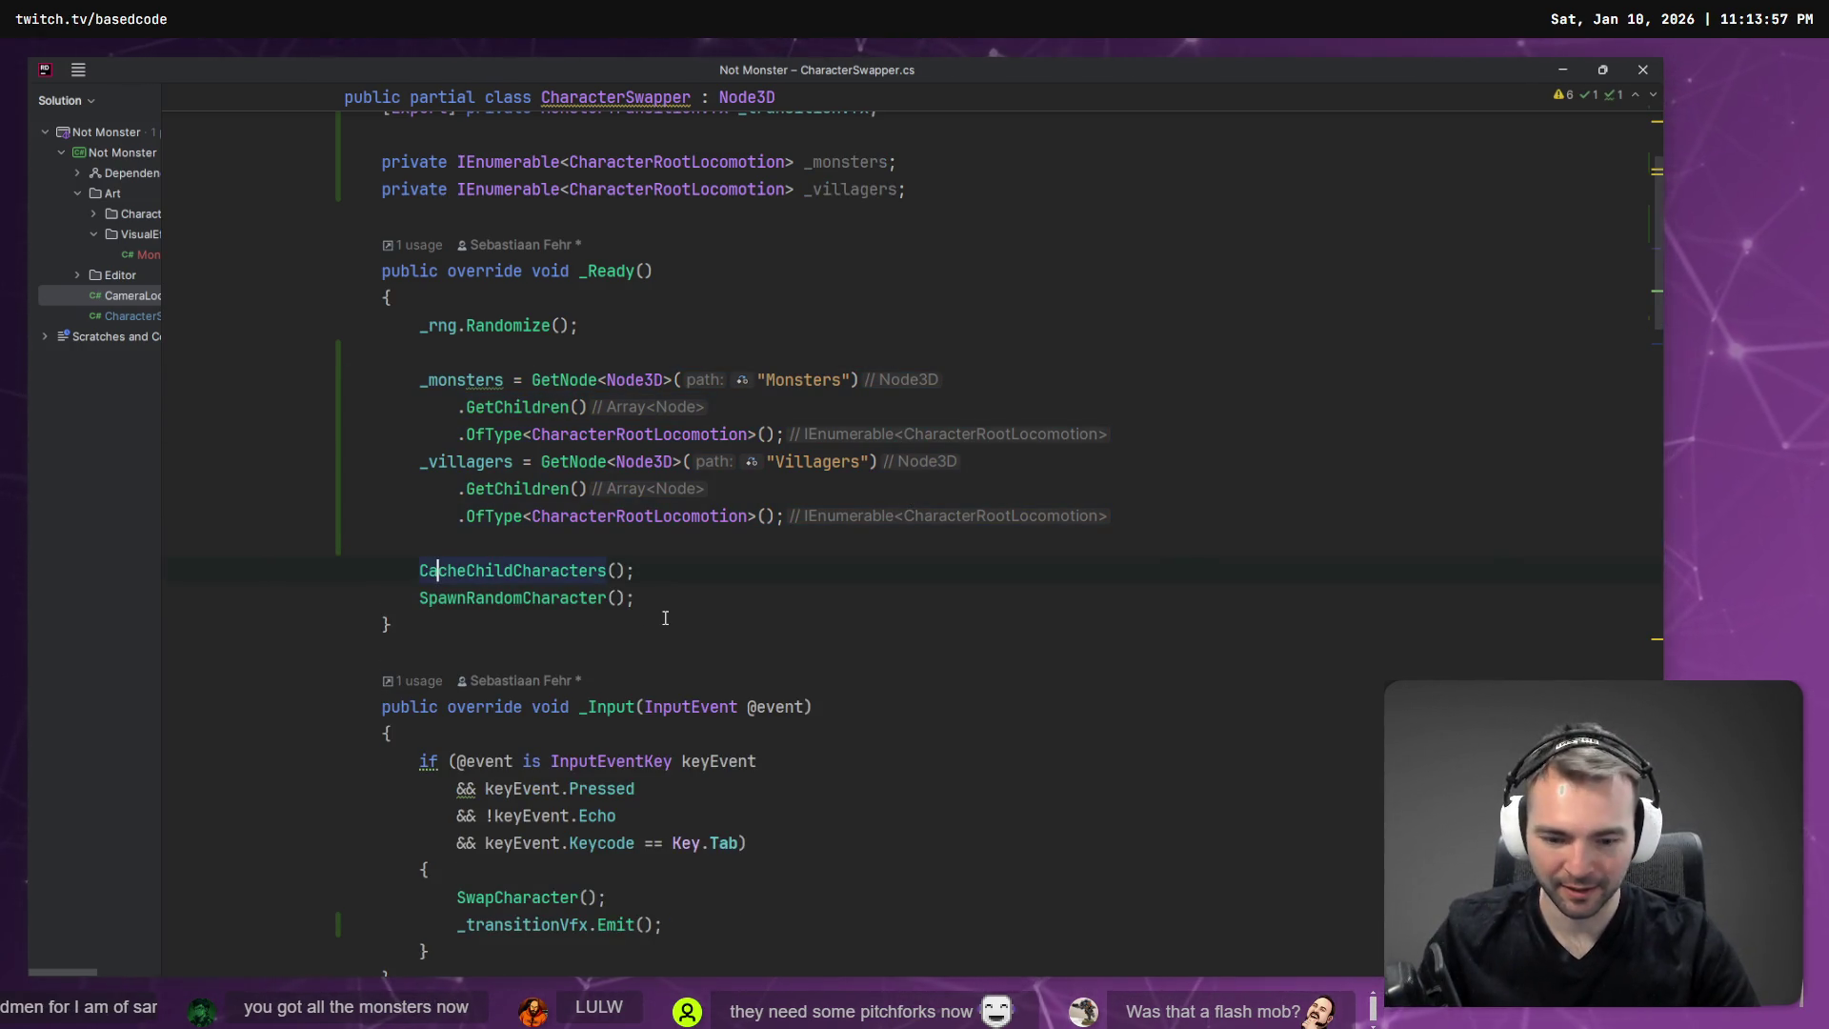
pyautogui.press('F12')
pyautogui.scroll(8, 682, 486)
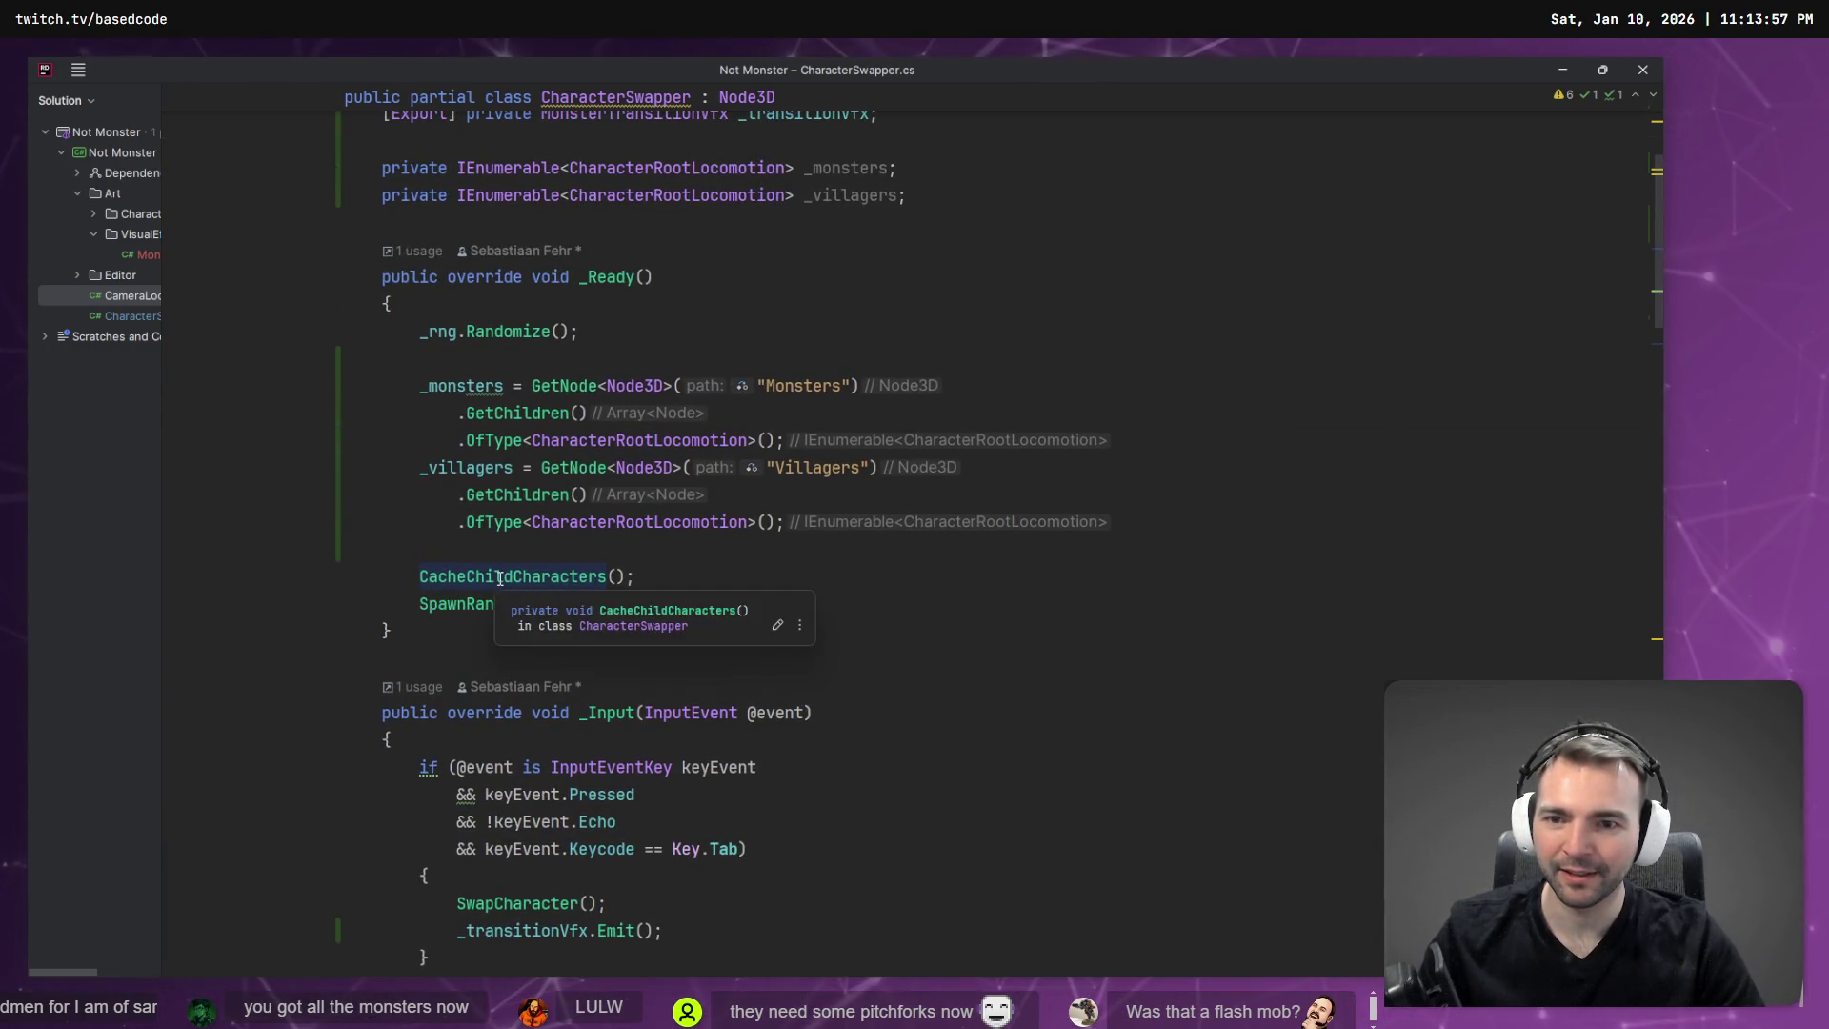
pyautogui.press('F12')
pyautogui.hotkey('ctrl', '-')
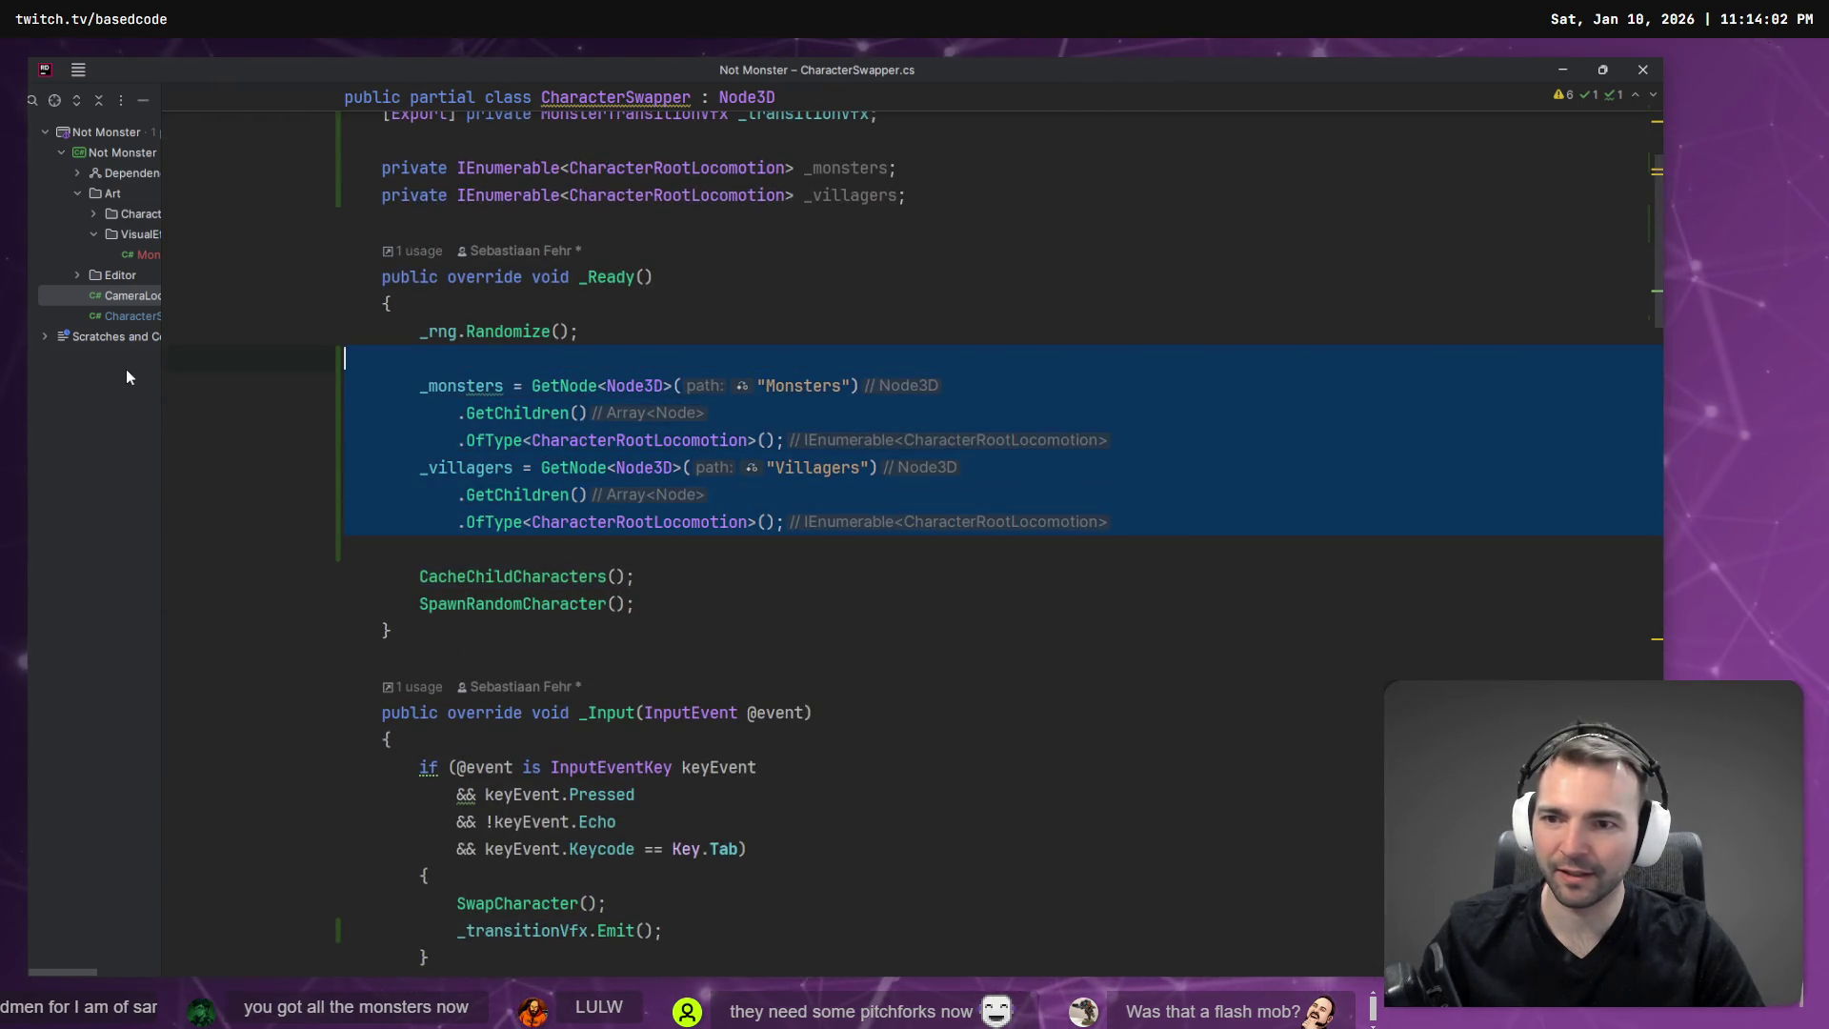
# Move the _monsters and _villagers assignments from _Ready to the top of CacheChildCharacters
pyautogui.press('Delete')
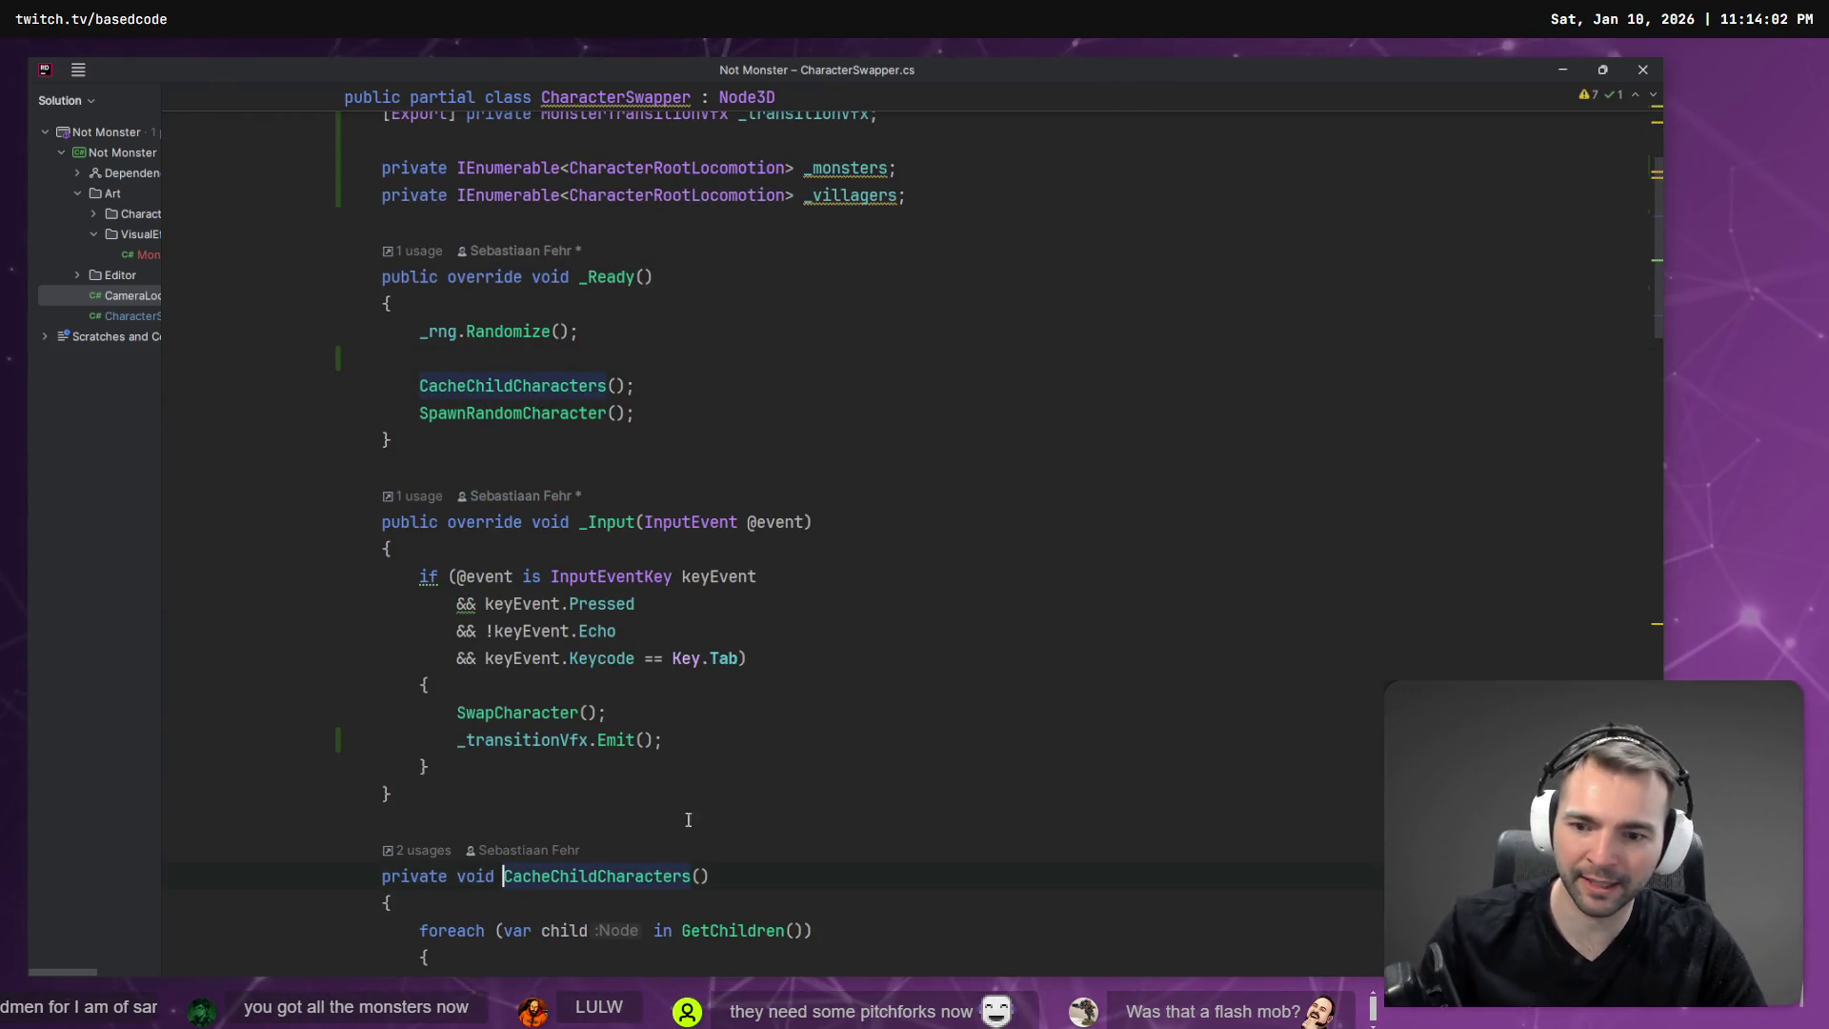
pyautogui.scroll(-4, 688, 819)
pyautogui.click(870, 560)
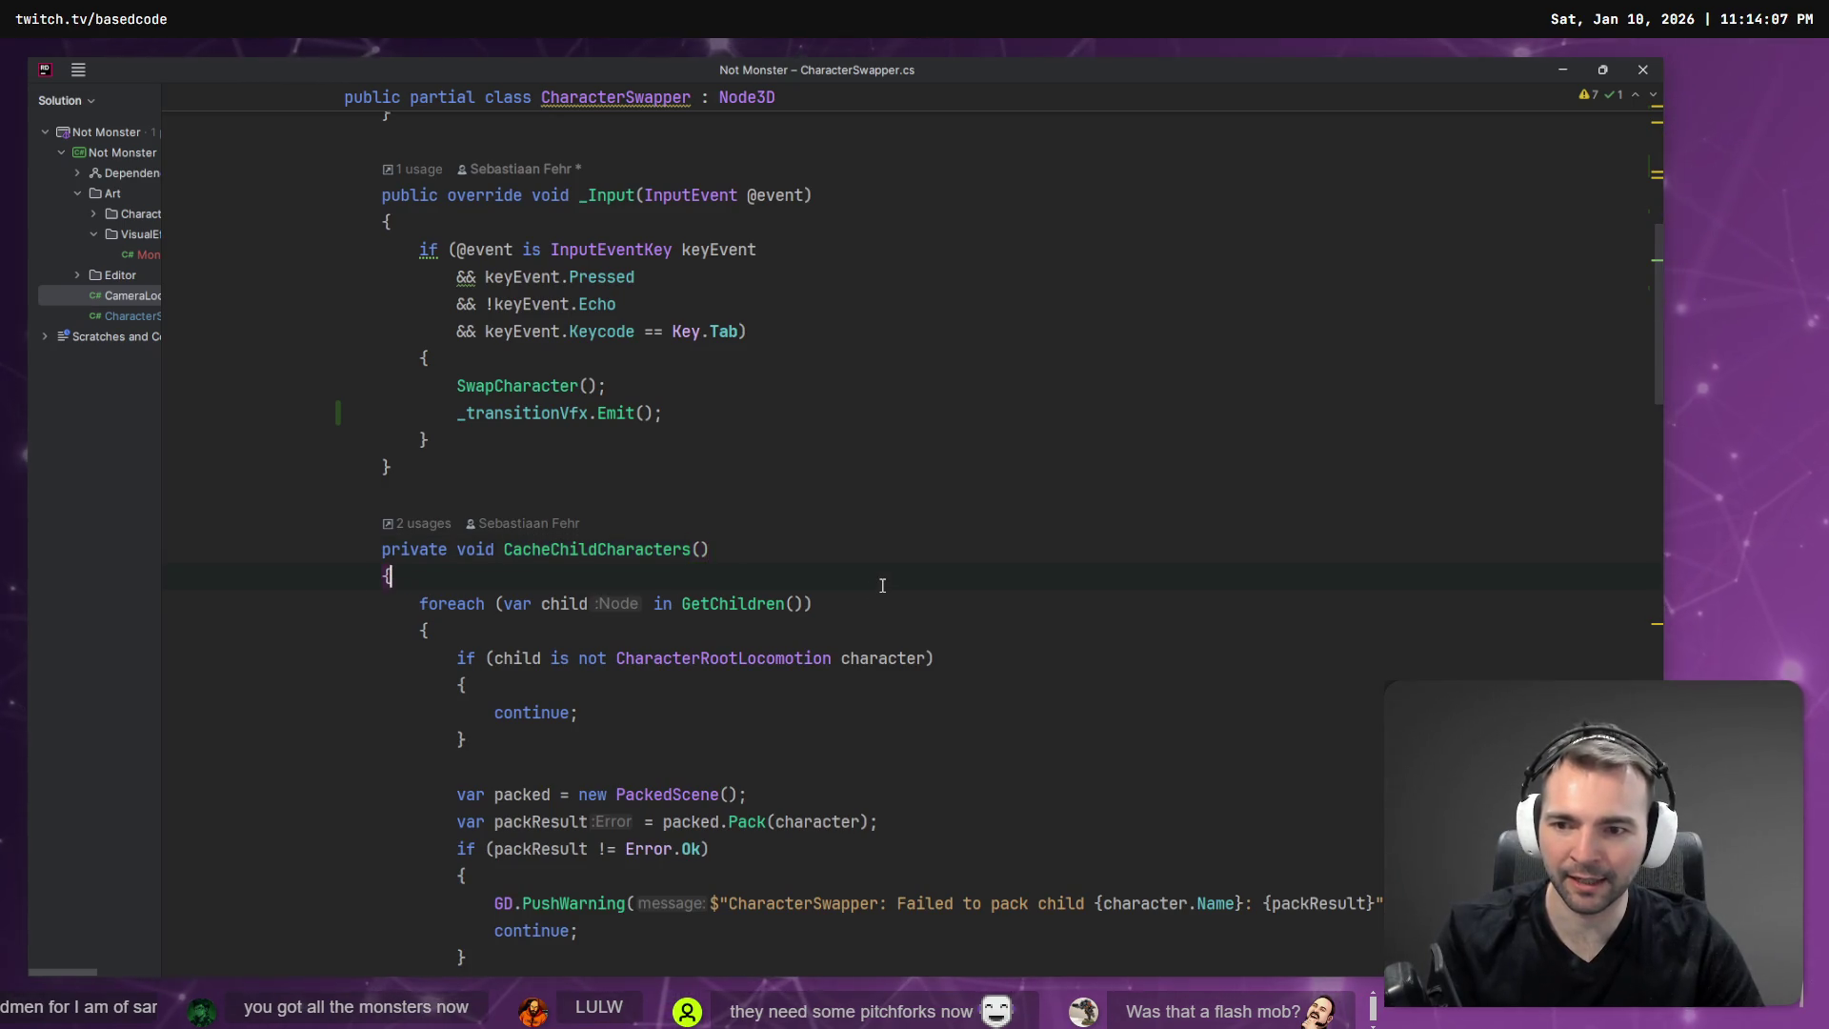
pyautogui.press('Return')
pyautogui.press('Return')
pyautogui.press('Up')
pyautogui.hotkey('ctrl', 'v')
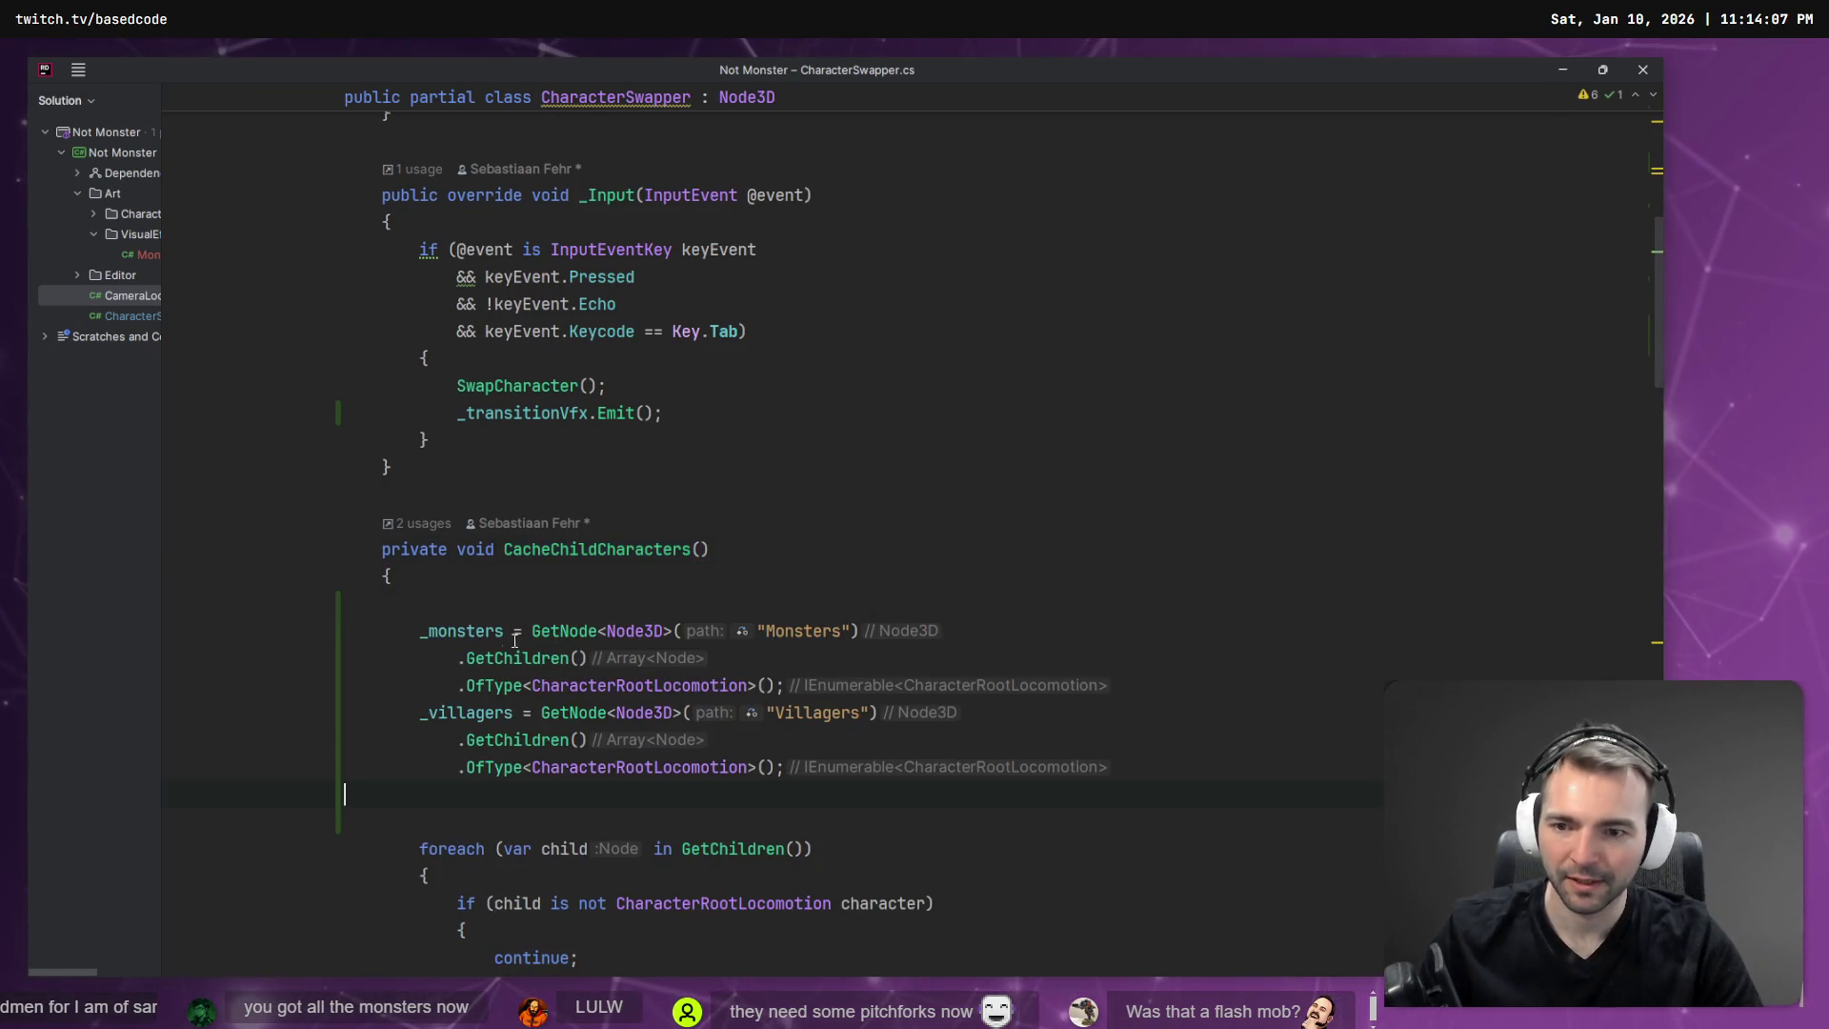
# Select the _monsters variable and check where the packed scene variable is used
pyautogui.doubleClick(462, 630)
pyautogui.scroll(-2, 597, 696)
pyautogui.scroll(-4, 469, 561)
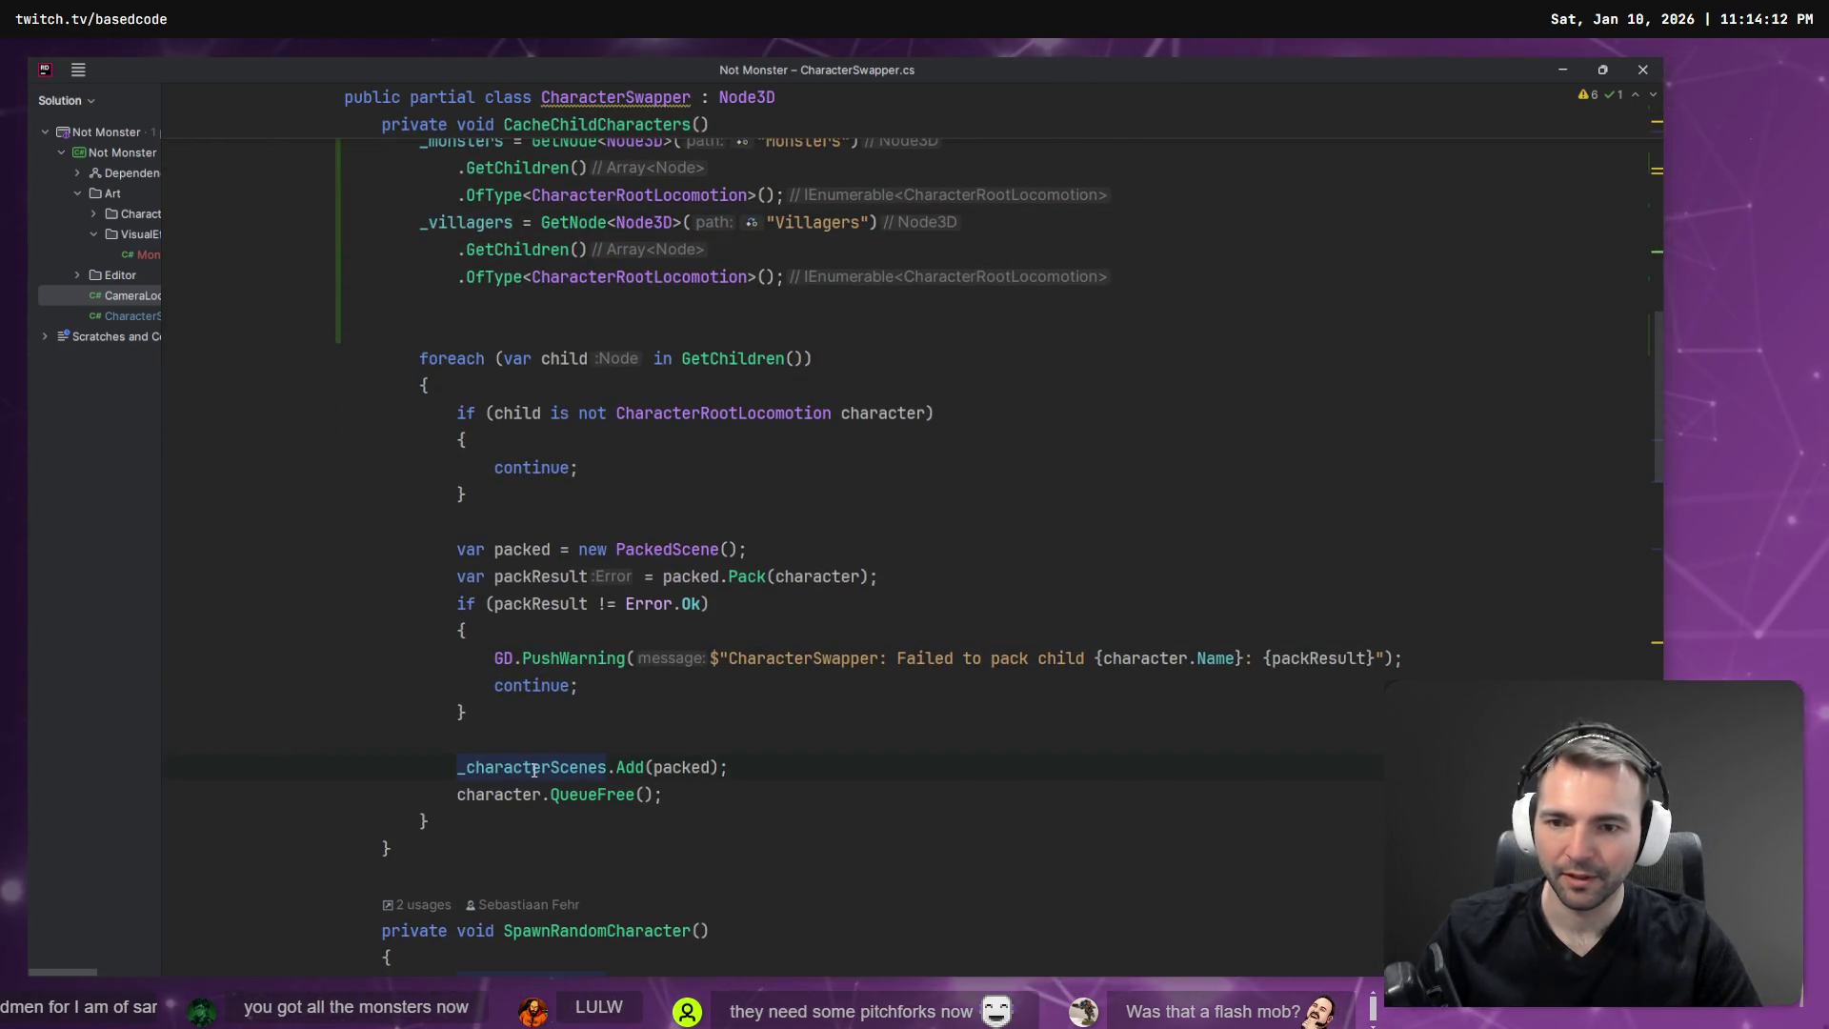
pyautogui.moveTo(689, 549)
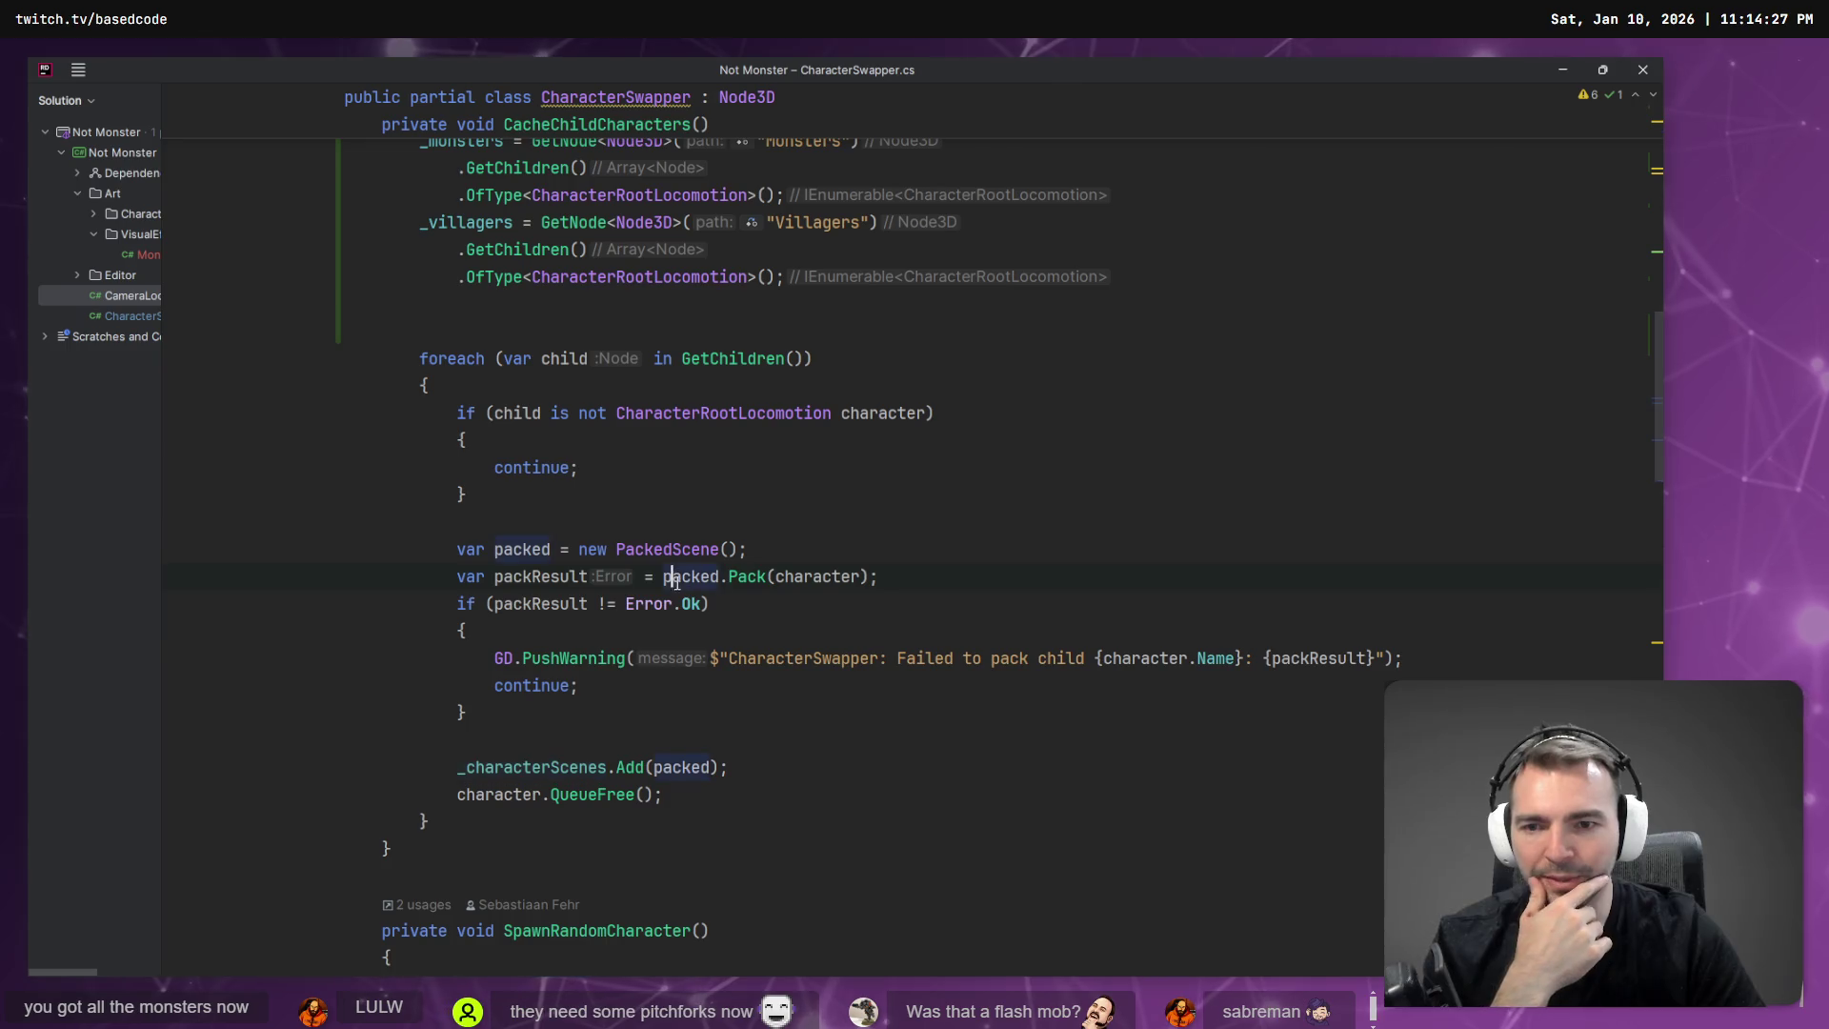
pyautogui.click(664, 577)
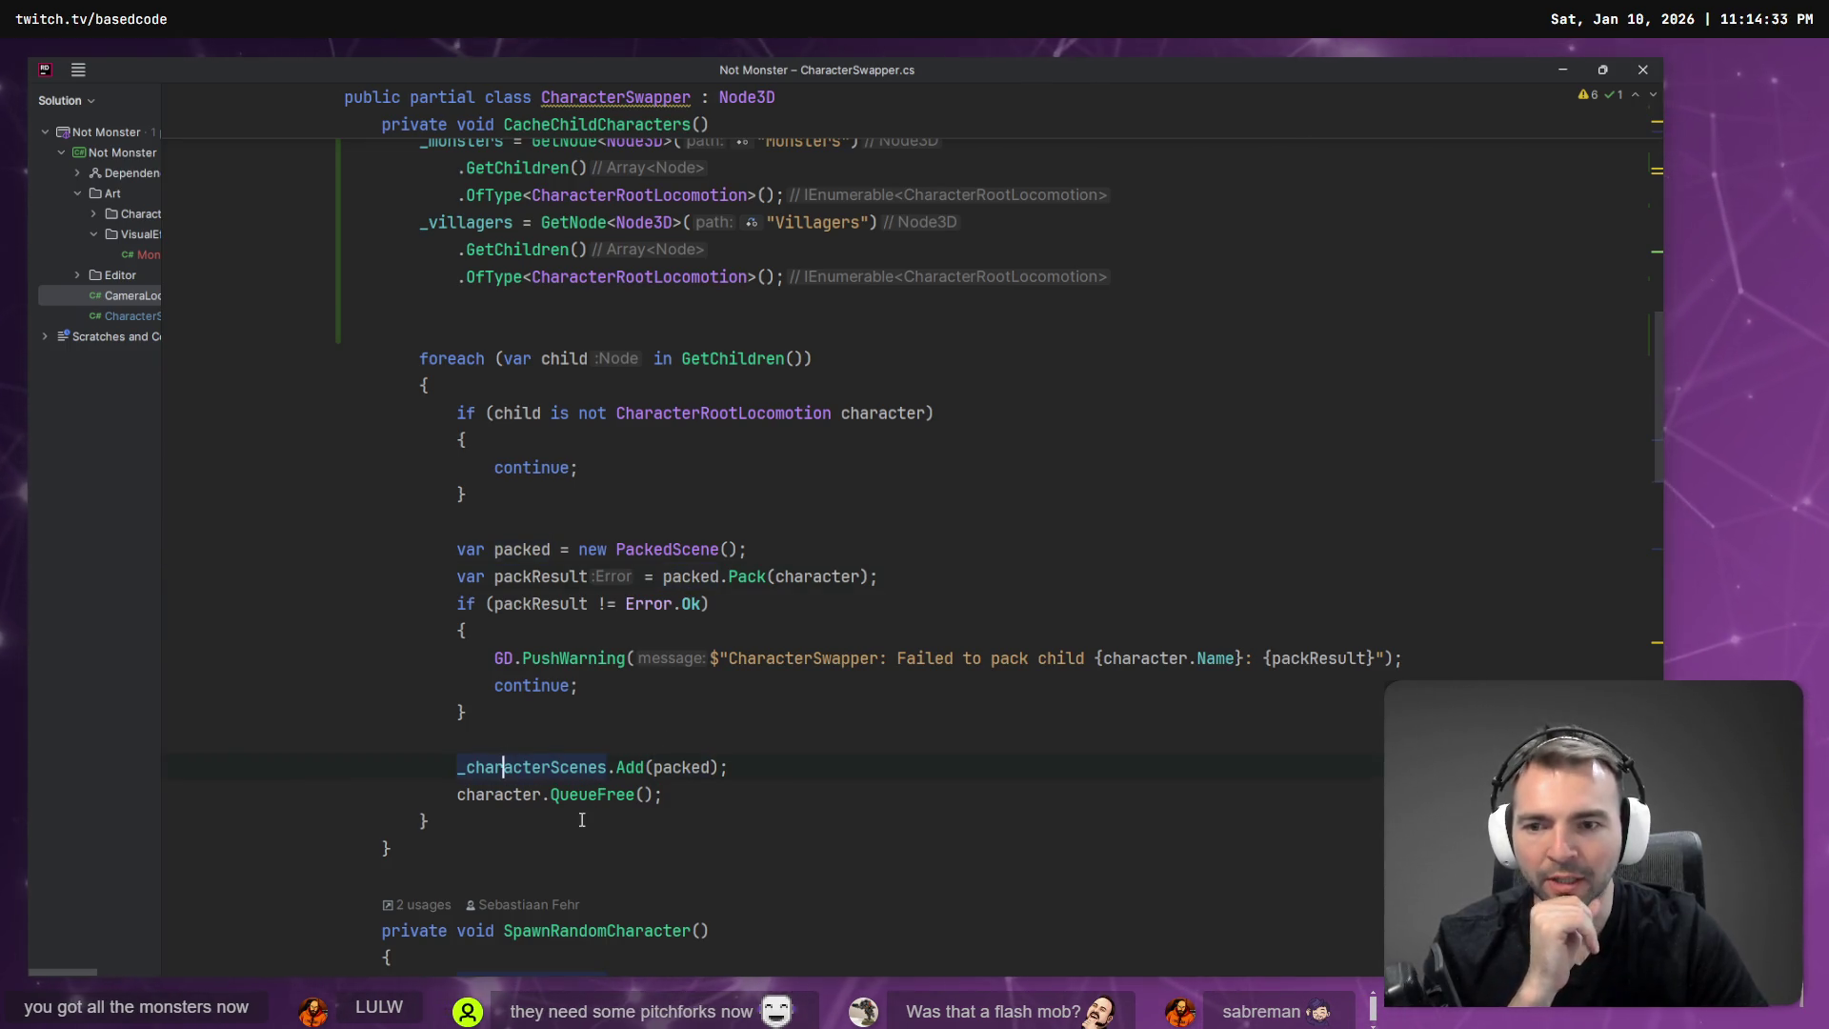
pyautogui.scroll(4, 661, 550)
# Review the _monsters/_villagers lookup block and the foreach loop that packs each child
pyautogui.moveTo(893, 632); pyautogui.dragTo(344, 466)
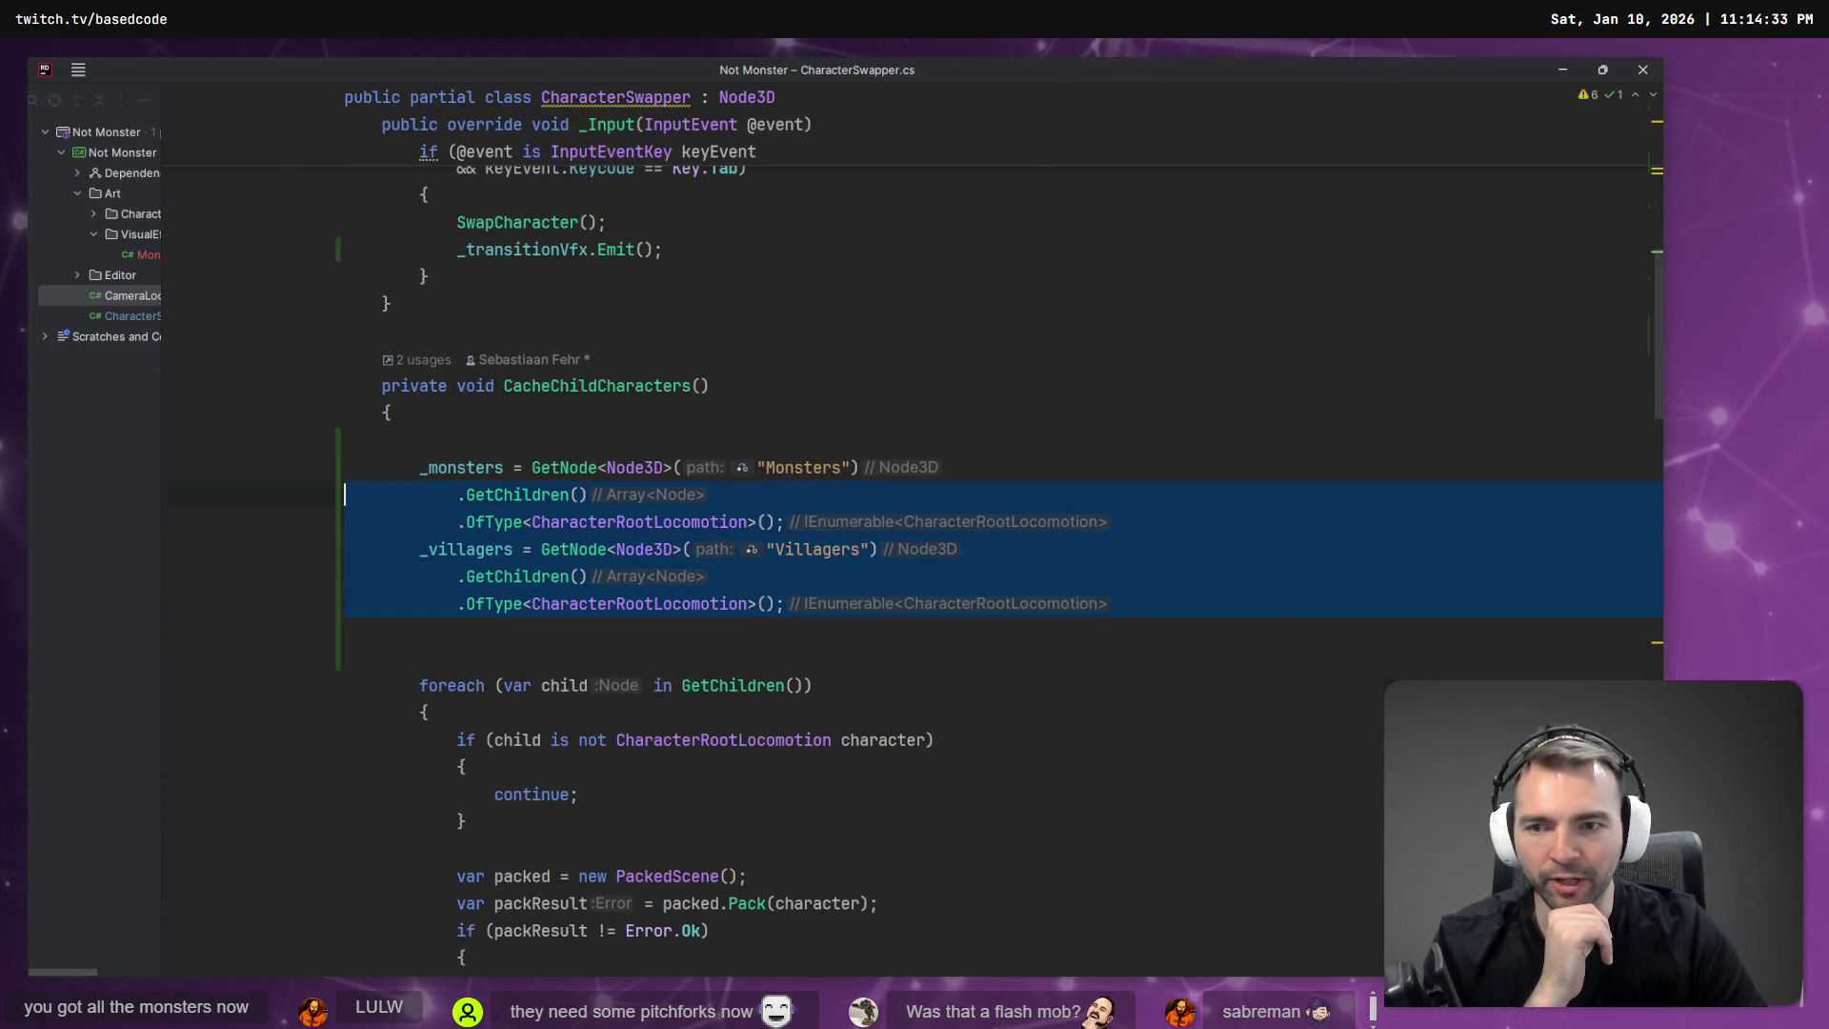
pyautogui.scroll(-7, 660, 470)
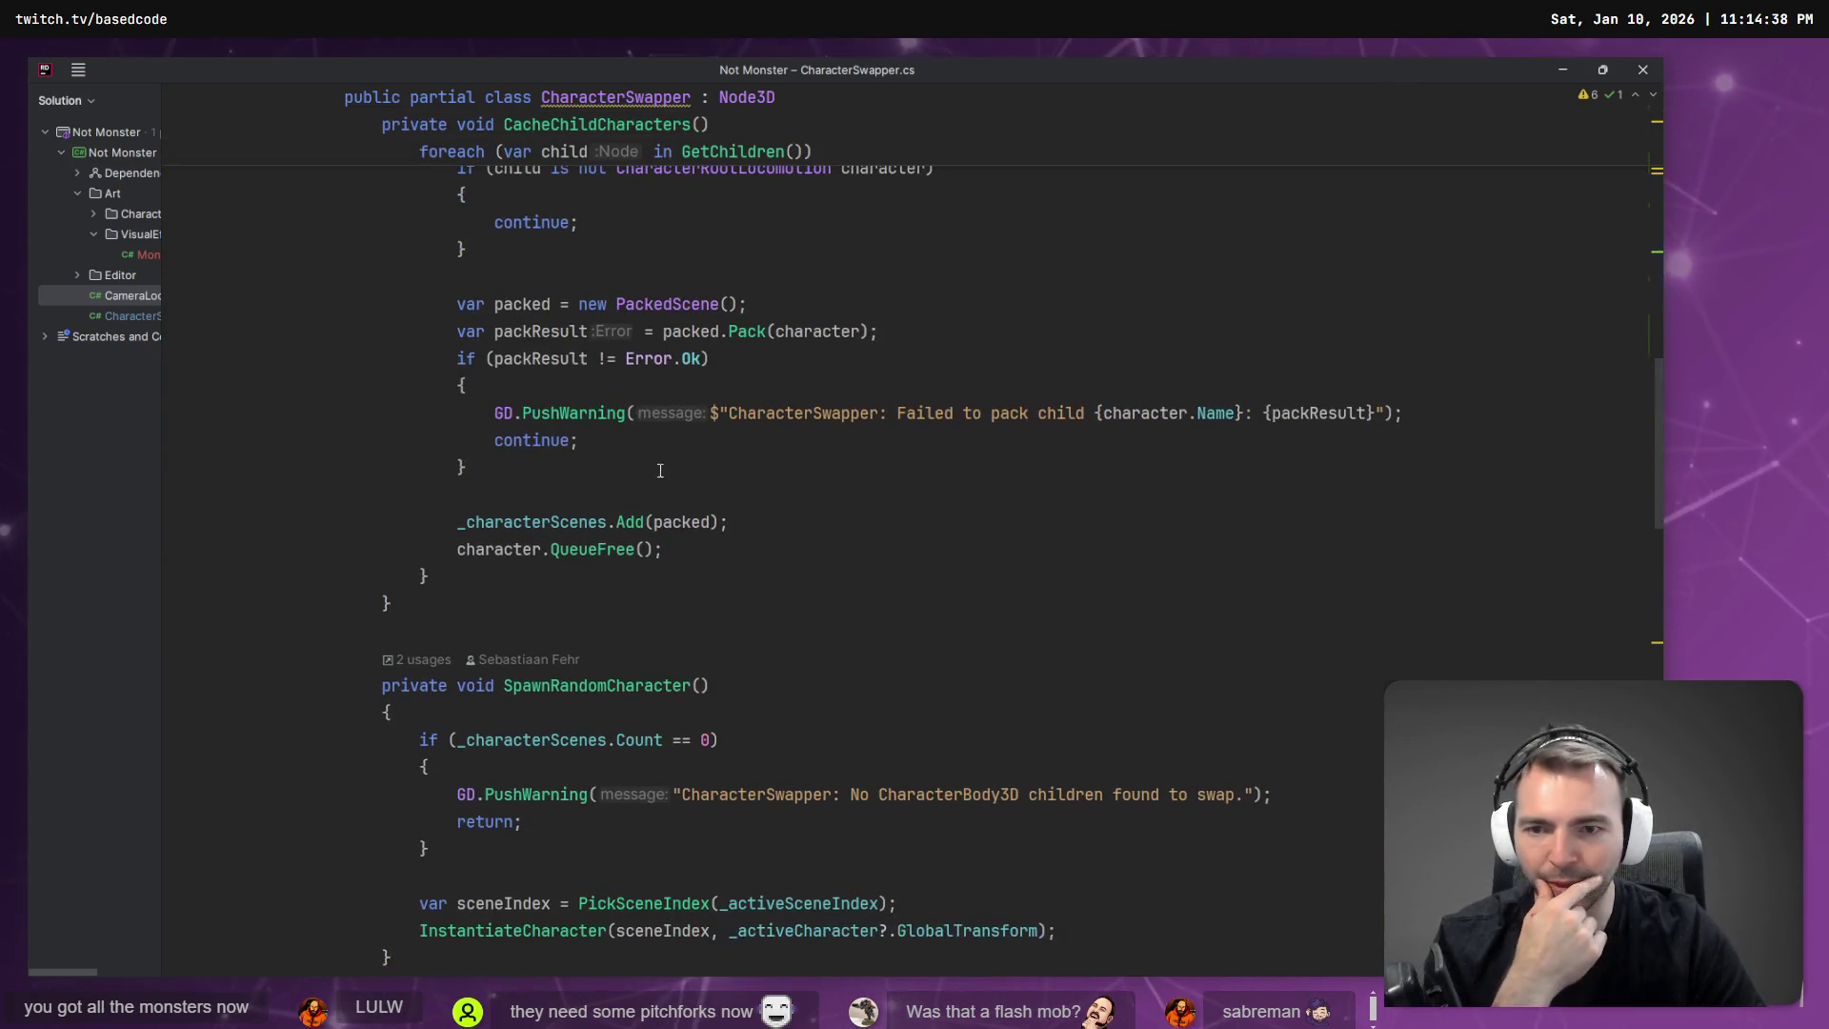
pyautogui.scroll(5, 610, 591)
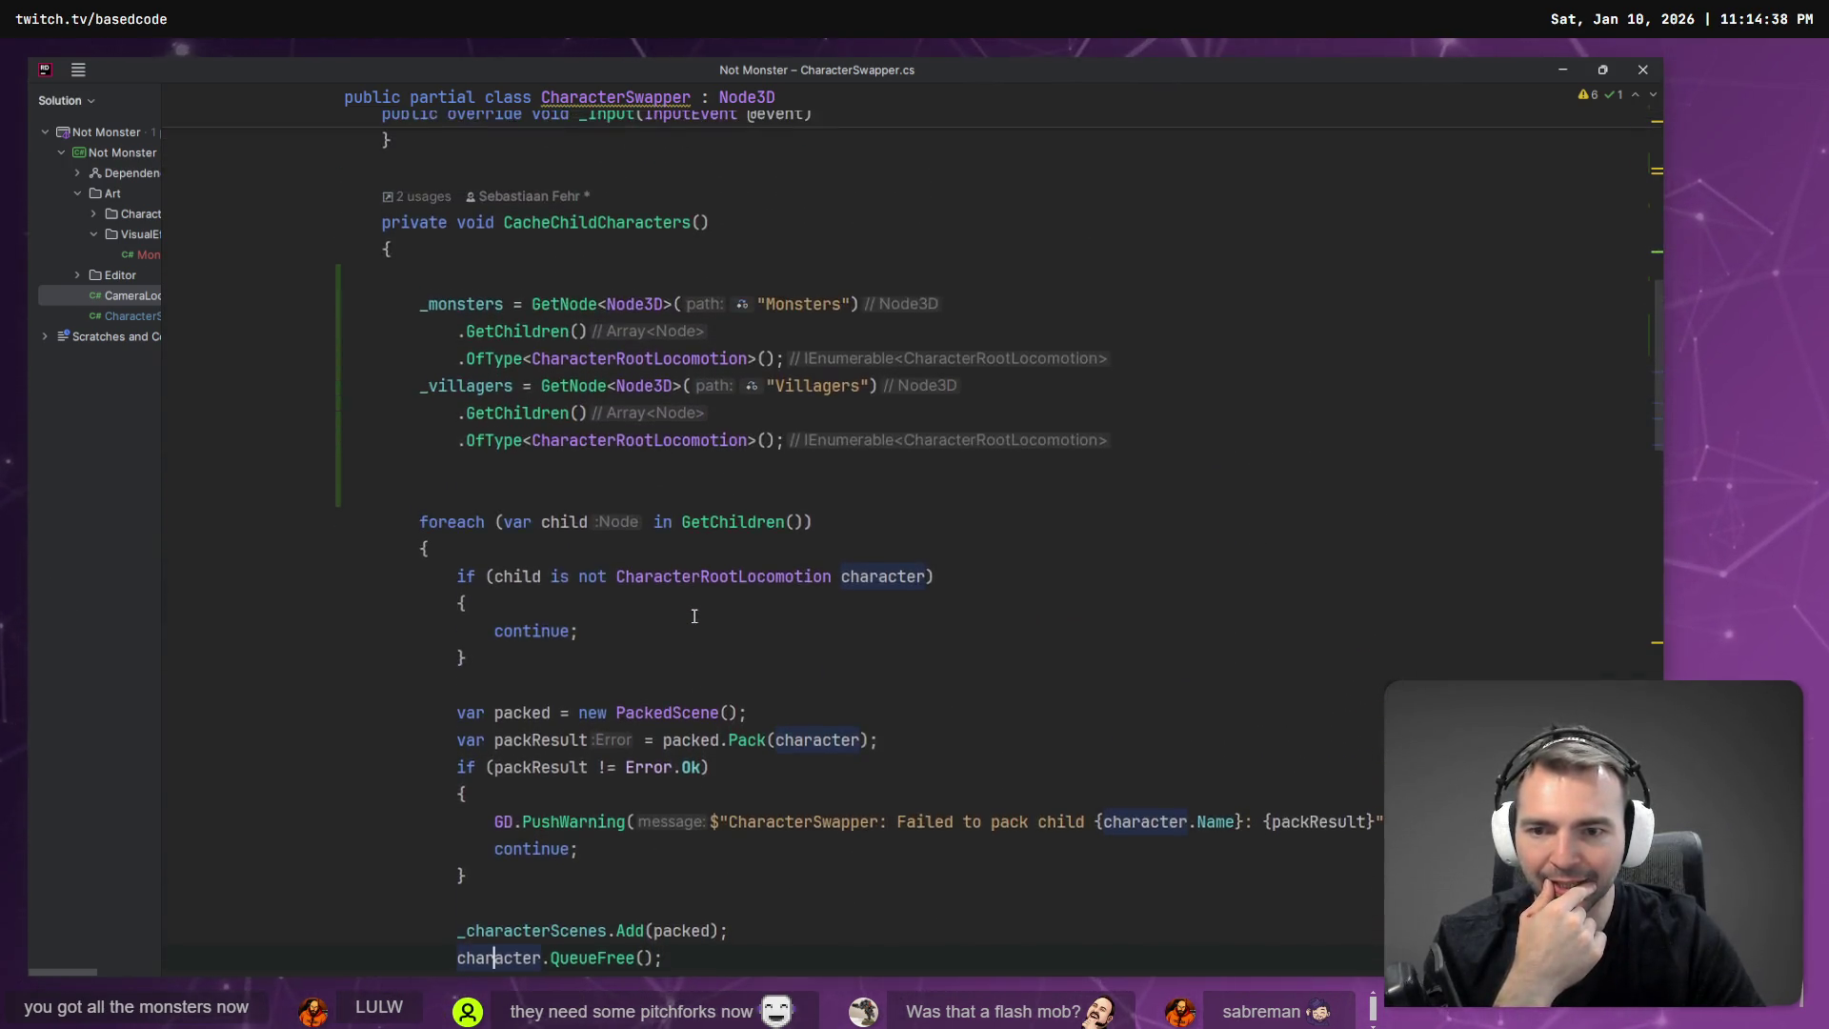
pyautogui.scroll(-2, 686, 609)
pyautogui.moveTo(689, 616)
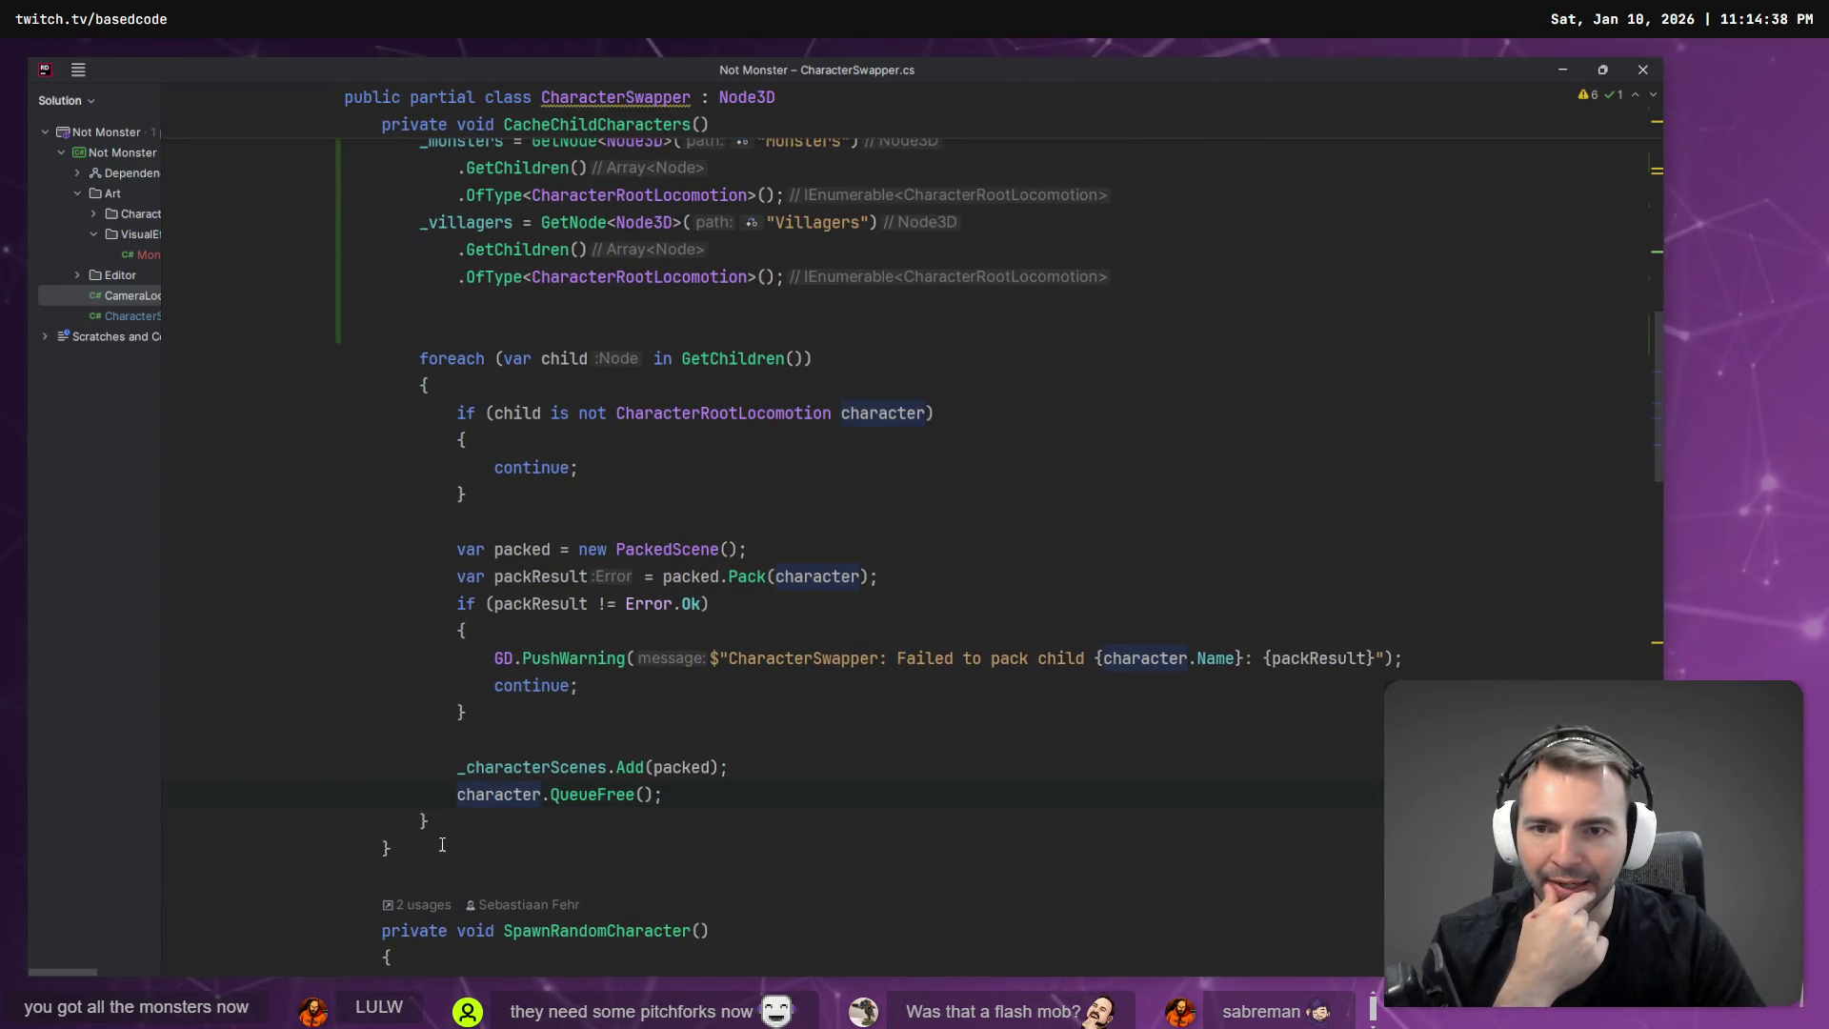
pyautogui.moveTo(451, 834); pyautogui.dragTo(286, 594)
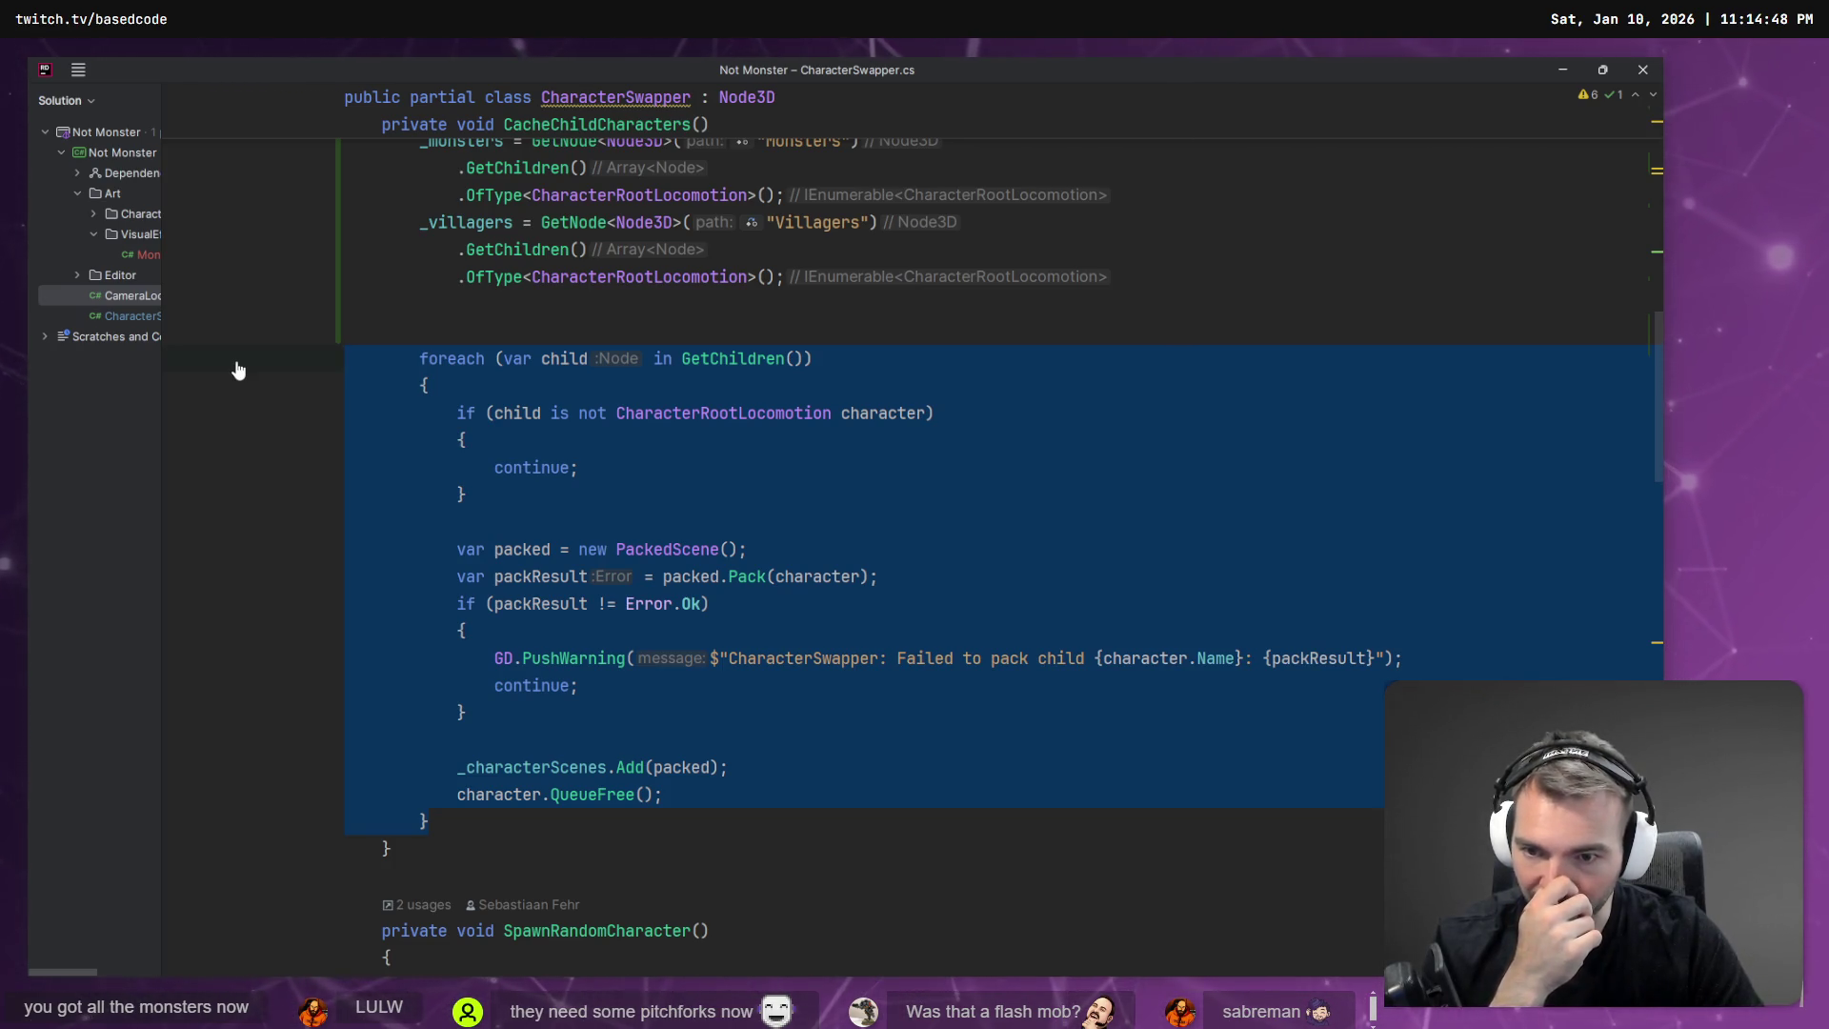
pyautogui.click(426, 821)
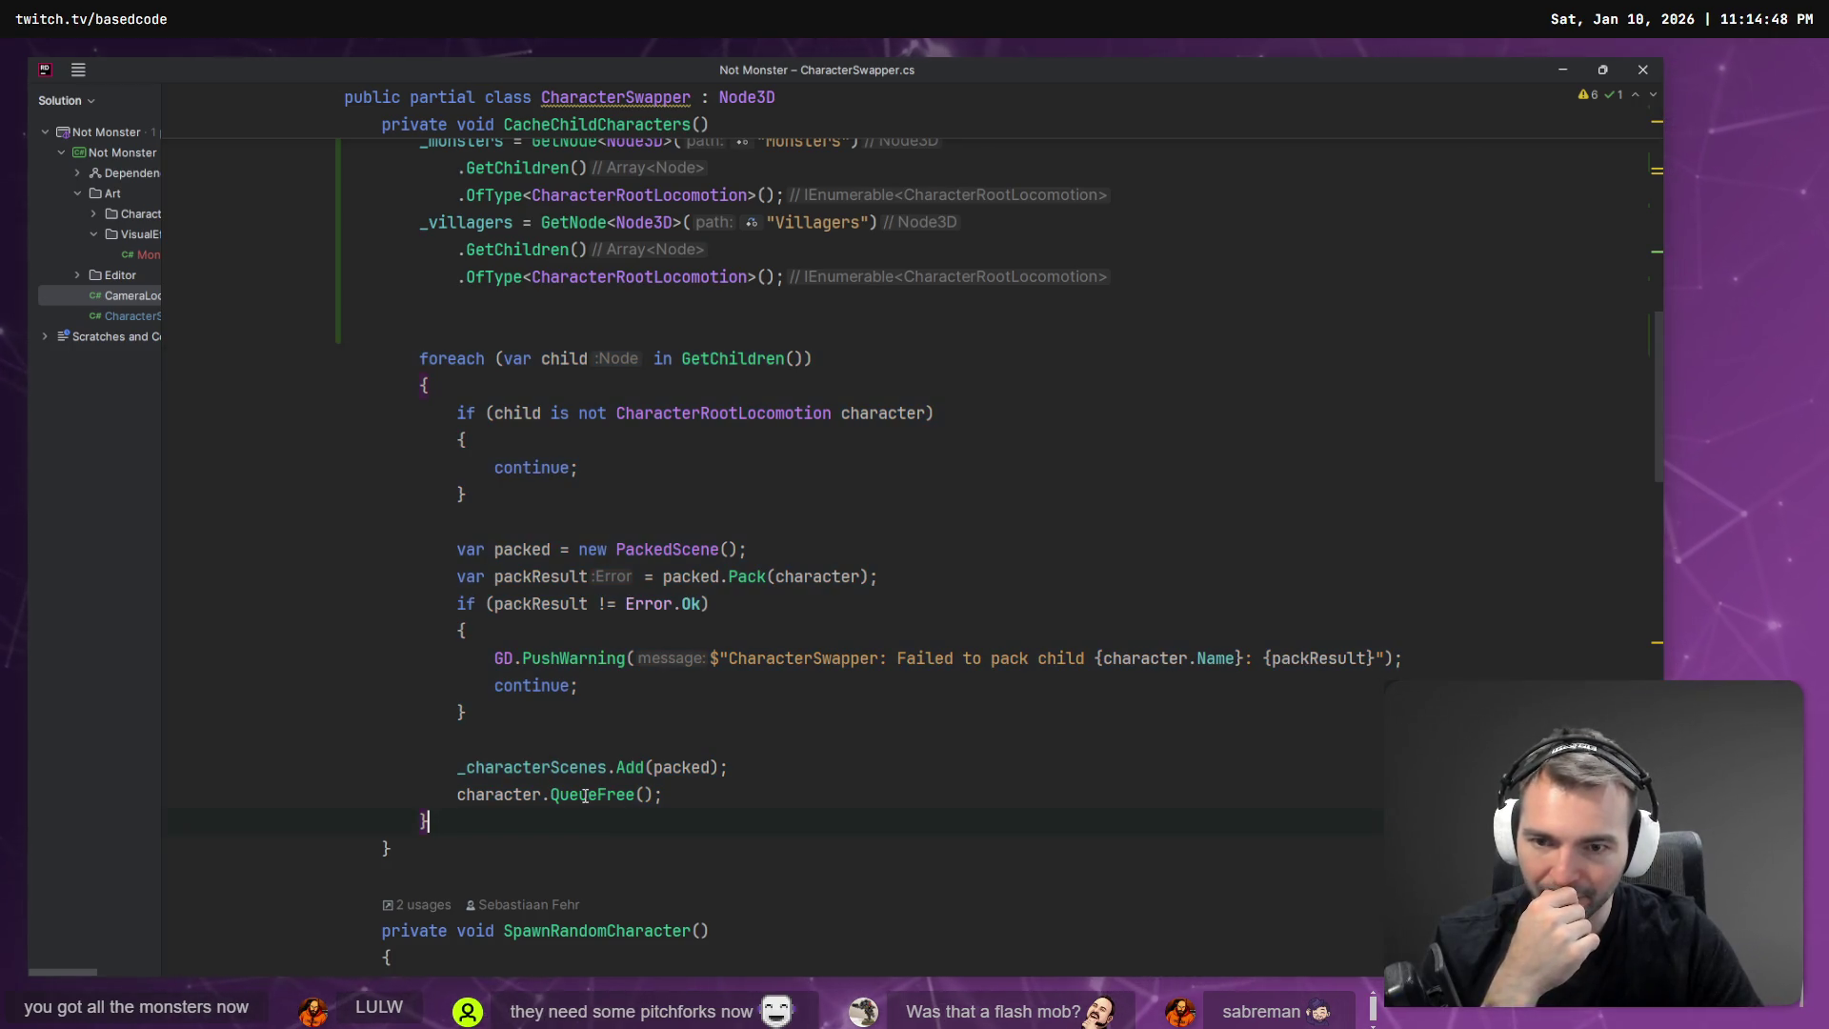
pyautogui.moveTo(585, 795)
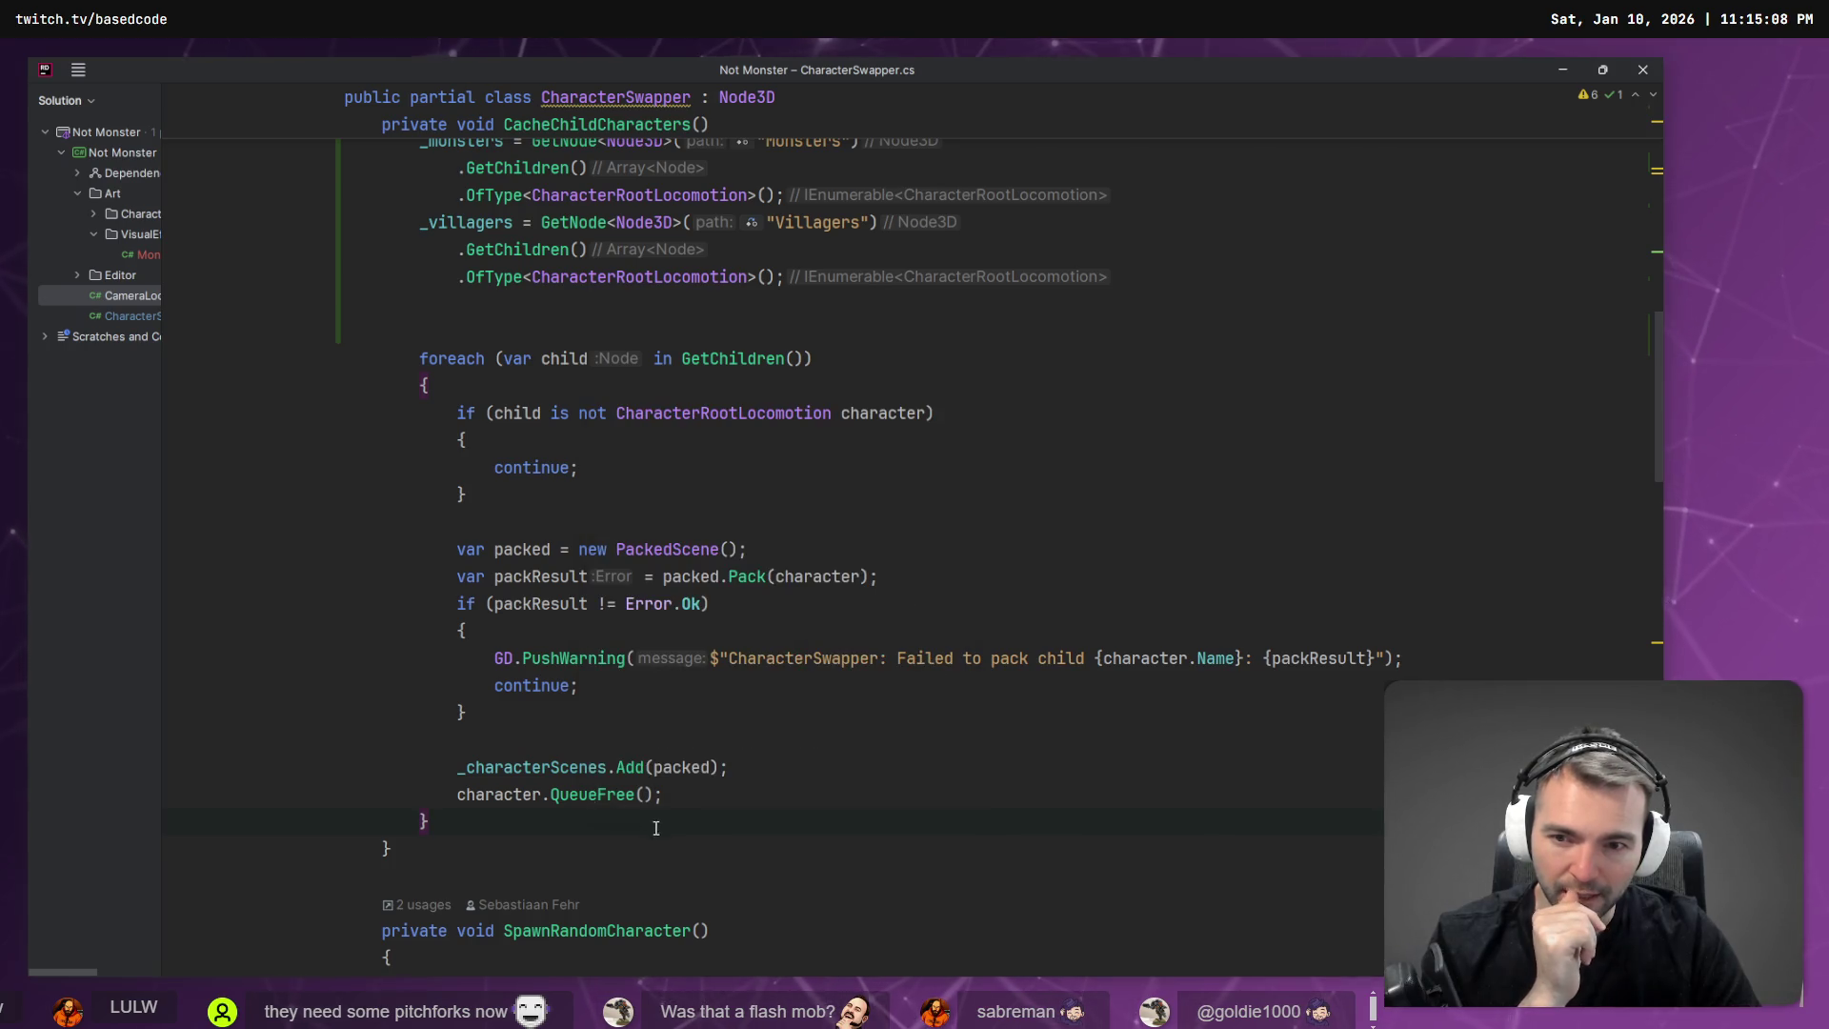
# Place the caret on the blank line after the _villagers OfType<CharacterRootLocomotion>() query
pyautogui.scroll(2, 584, 833)
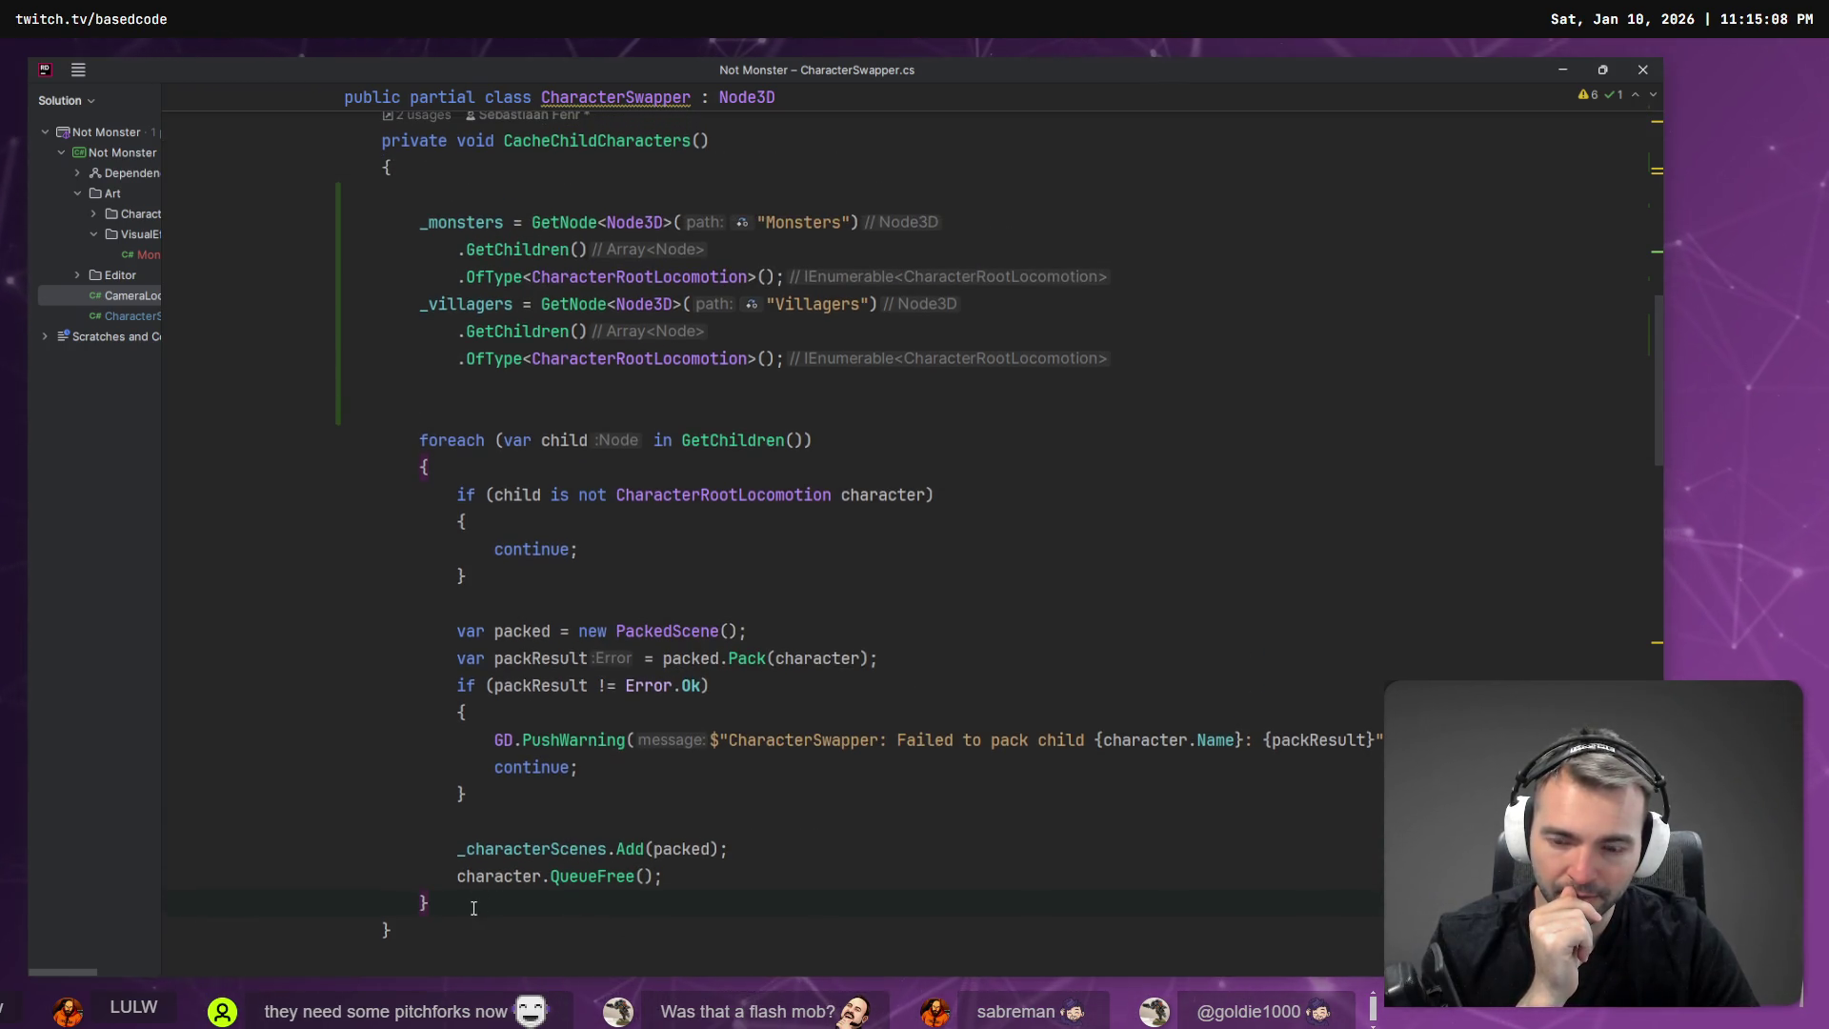
pyautogui.scroll(3, 485, 890)
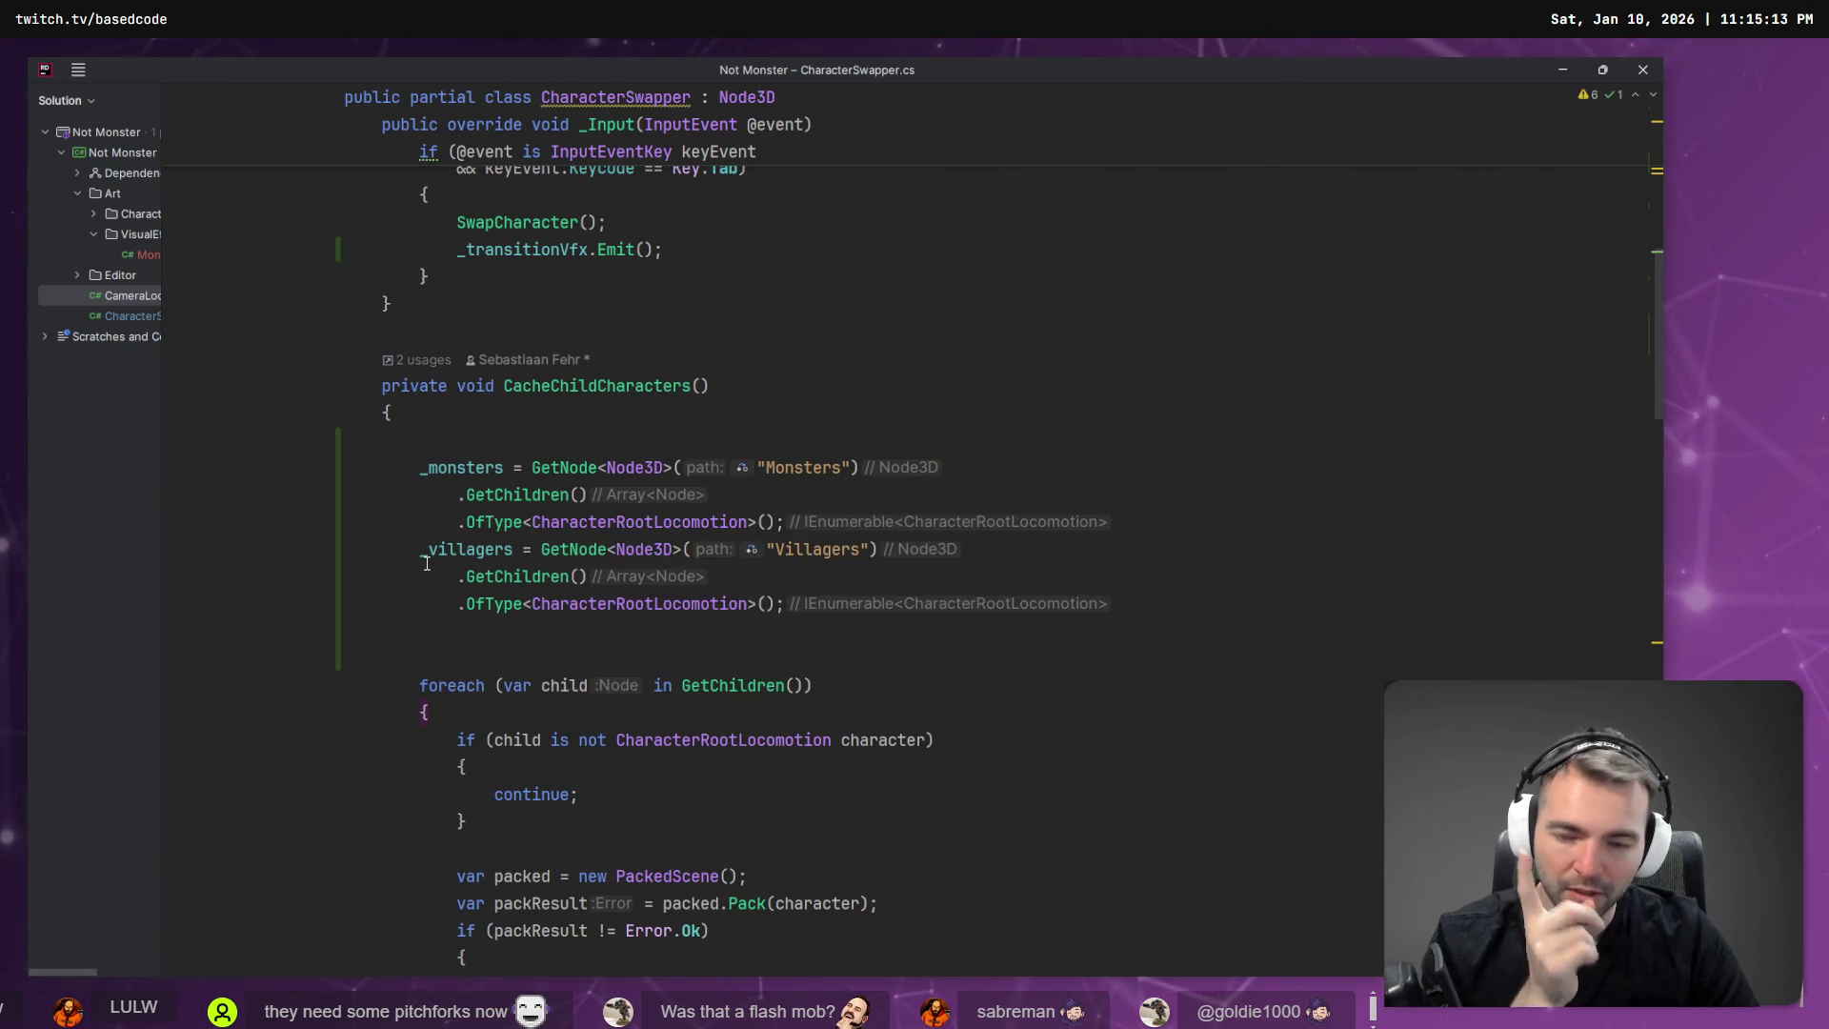
pyautogui.click(505, 606)
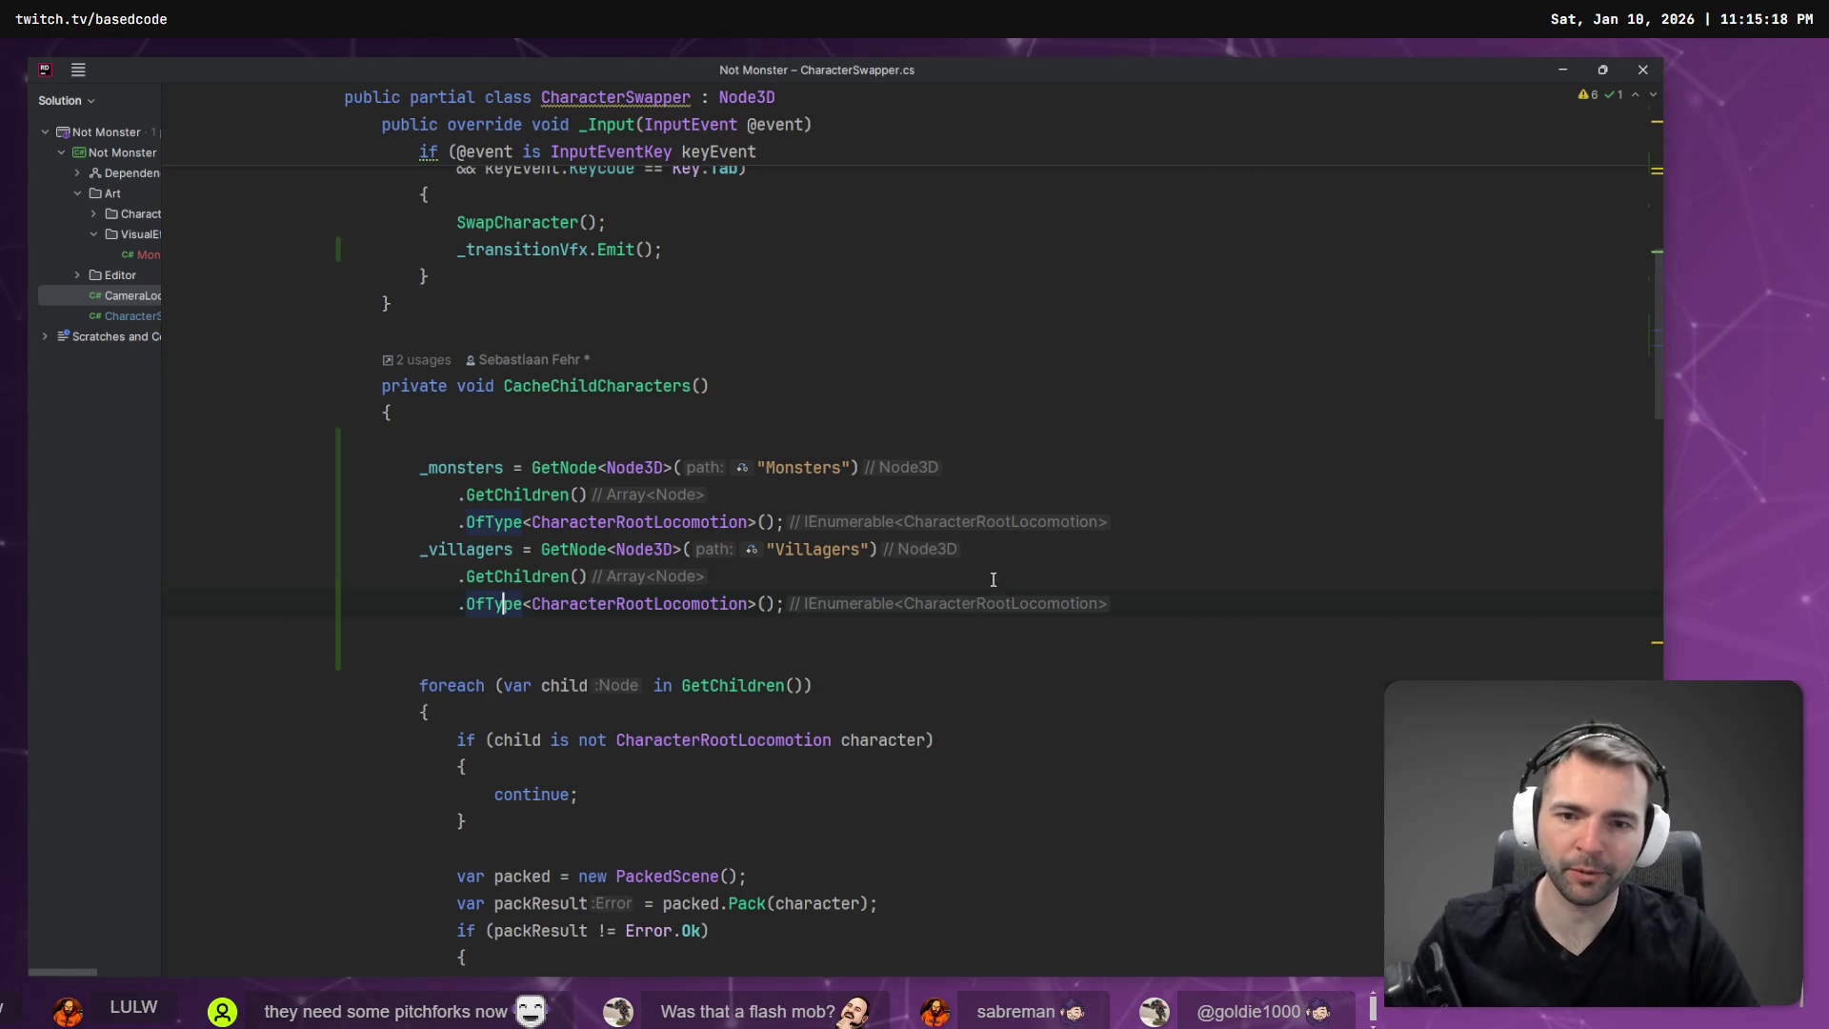
pyautogui.click(1147, 632)
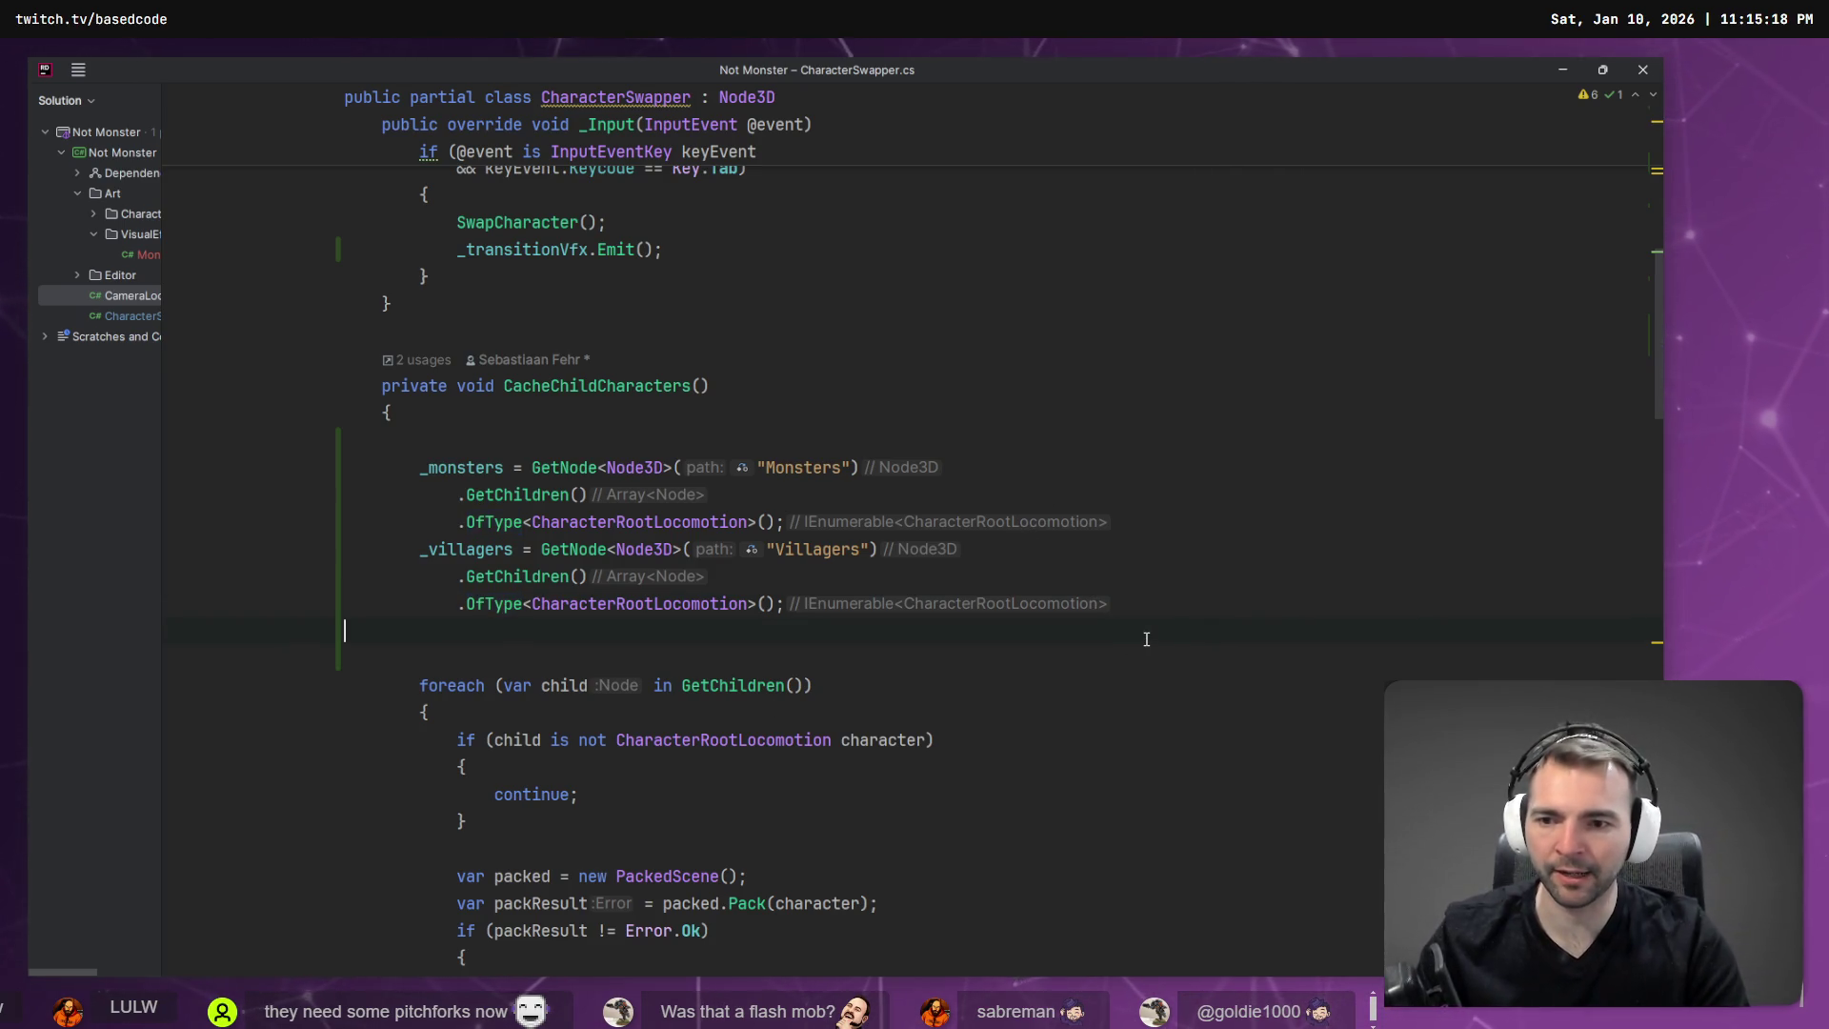
pyautogui.press('Return')
pyautogui.write('foreach')
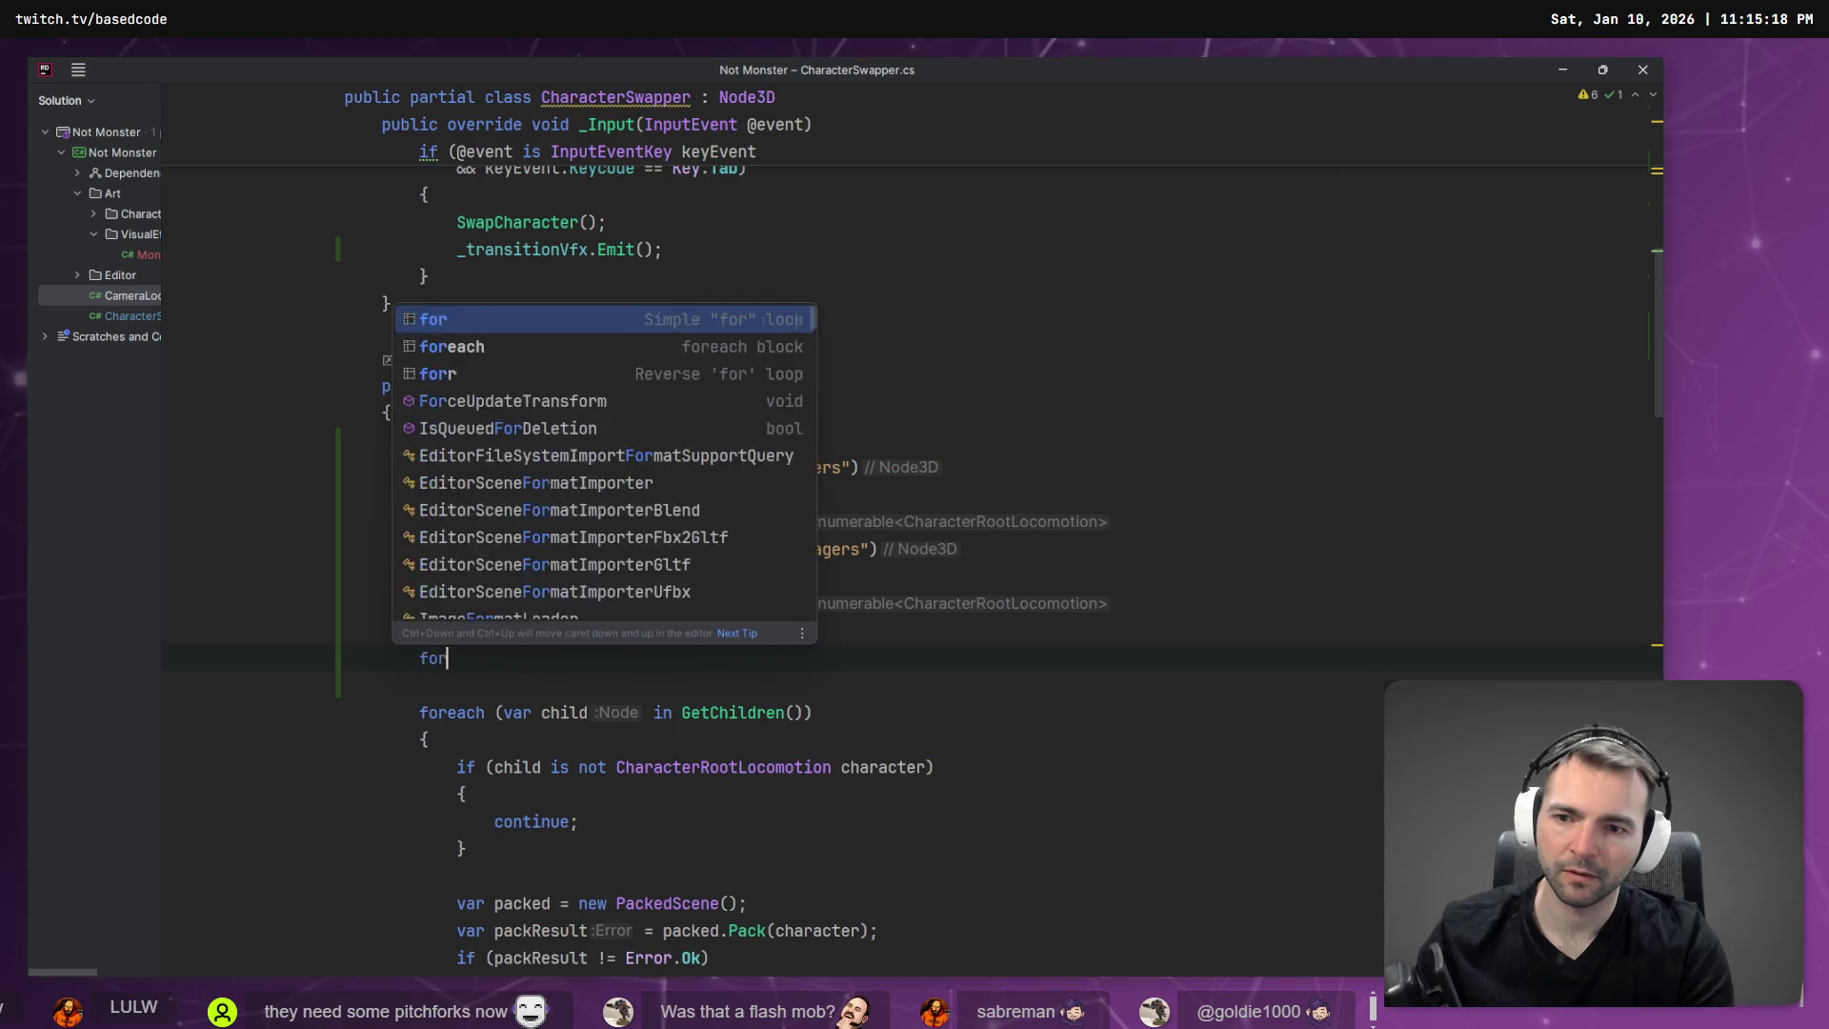
pyautogui.press('Tab')
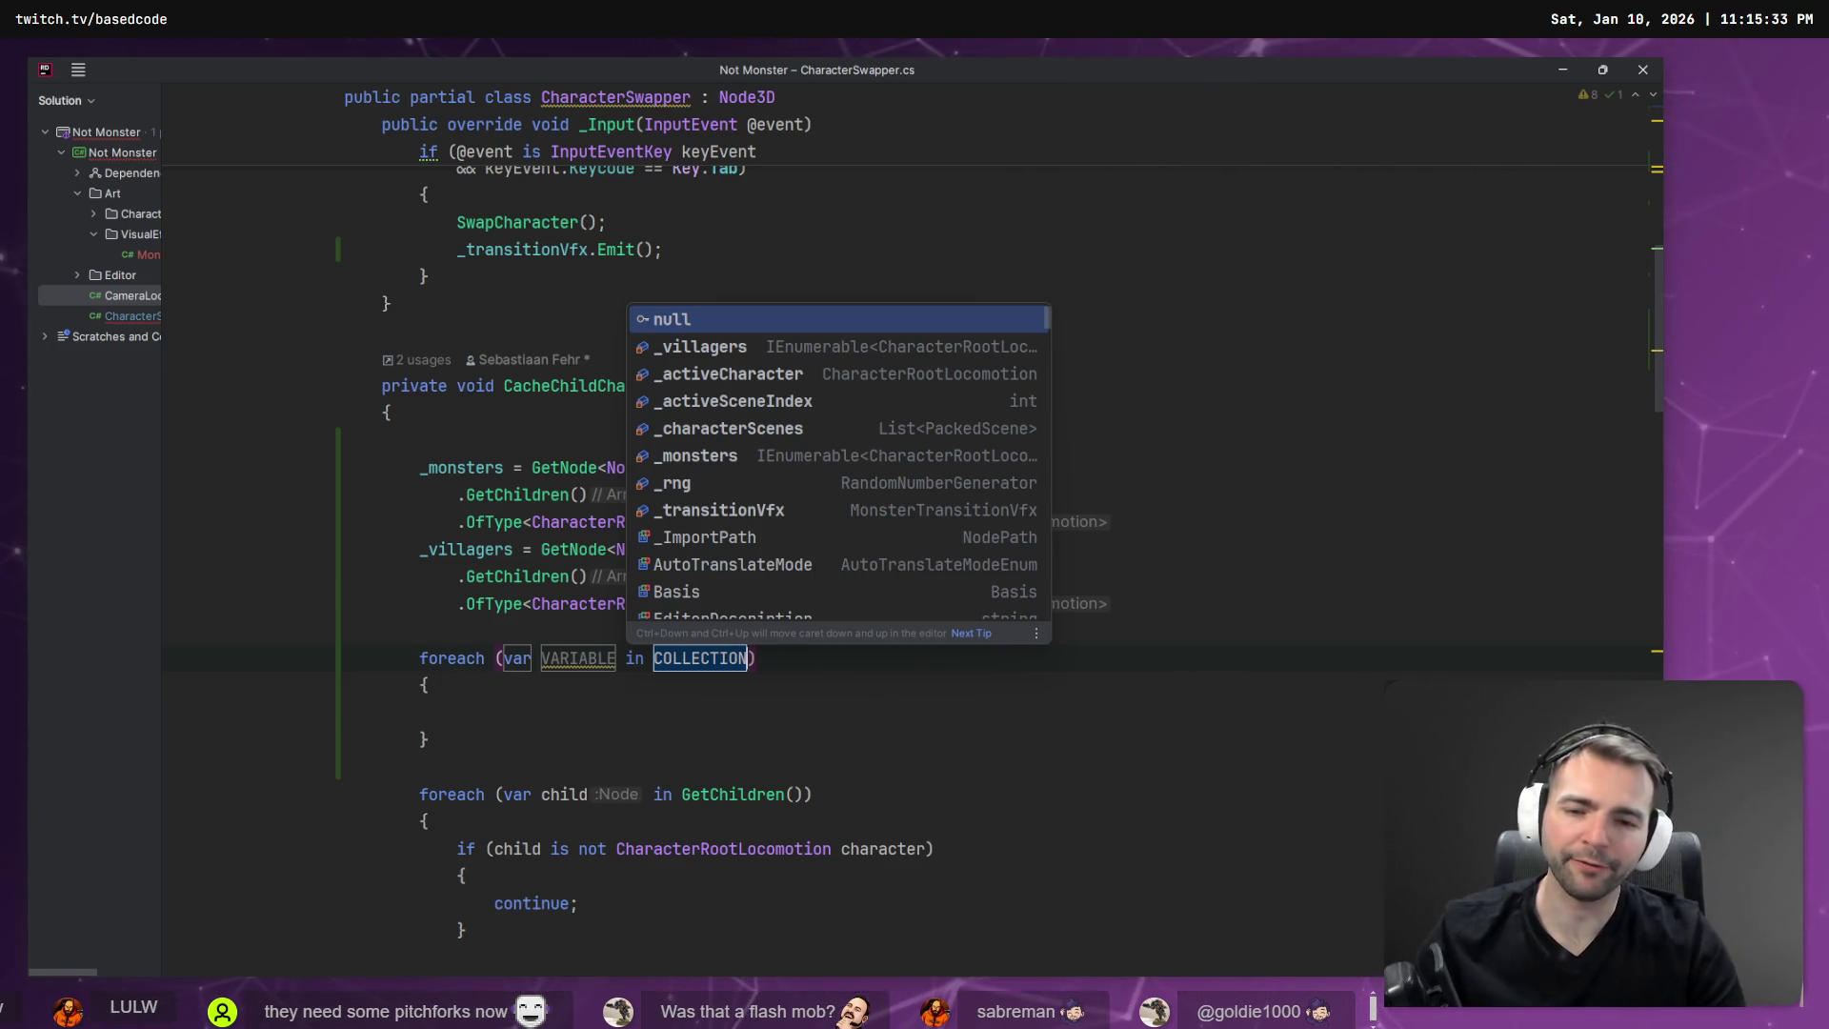
pyautogui.press('Escape')
pyautogui.moveTo(417, 740)
pyautogui.mouseDown()
pyautogui.moveTo(347, 739)
pyautogui.moveTo(355, 603)
pyautogui.mouseUp()
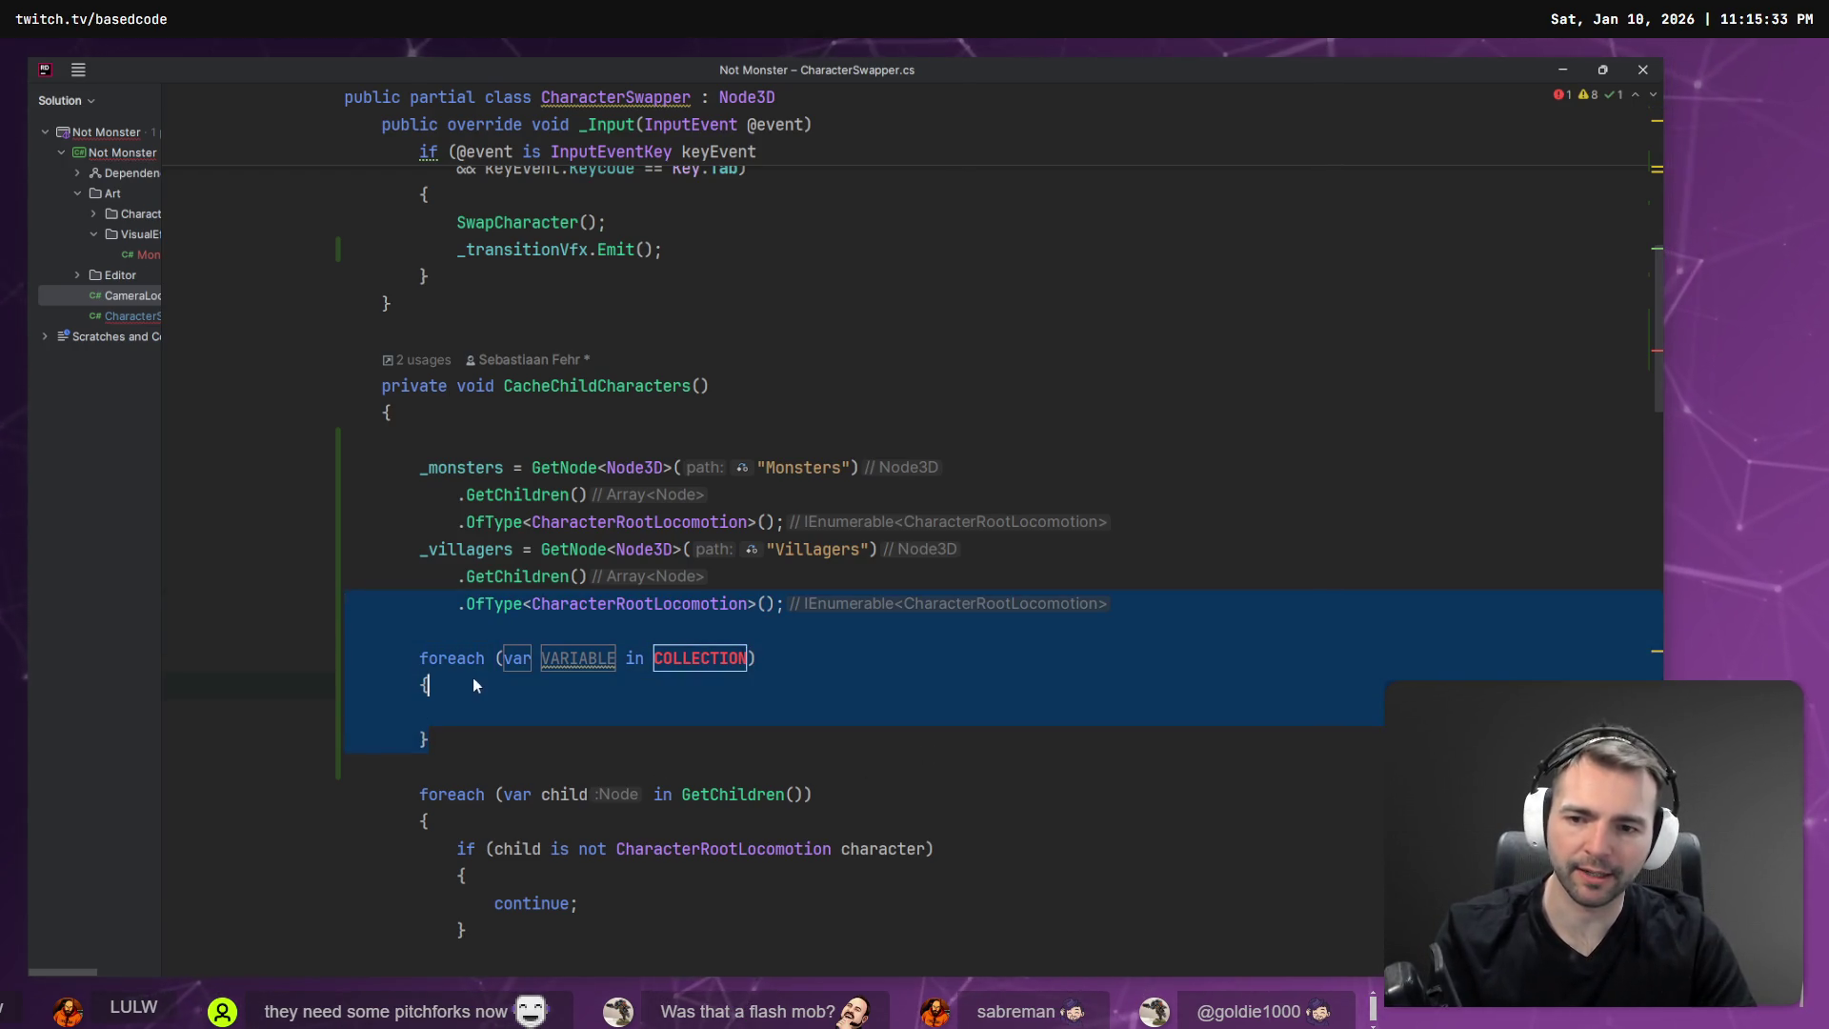
pyautogui.click(428, 684)
pyautogui.moveTo(451, 759); pyautogui.dragTo(254, 633)
pyautogui.press('BackSpace')
# Highlight the usages of _characterScenes, _activeCharacter and previousCharacter in SwapCharacter
pyautogui.scroll(-4, 600, 664)
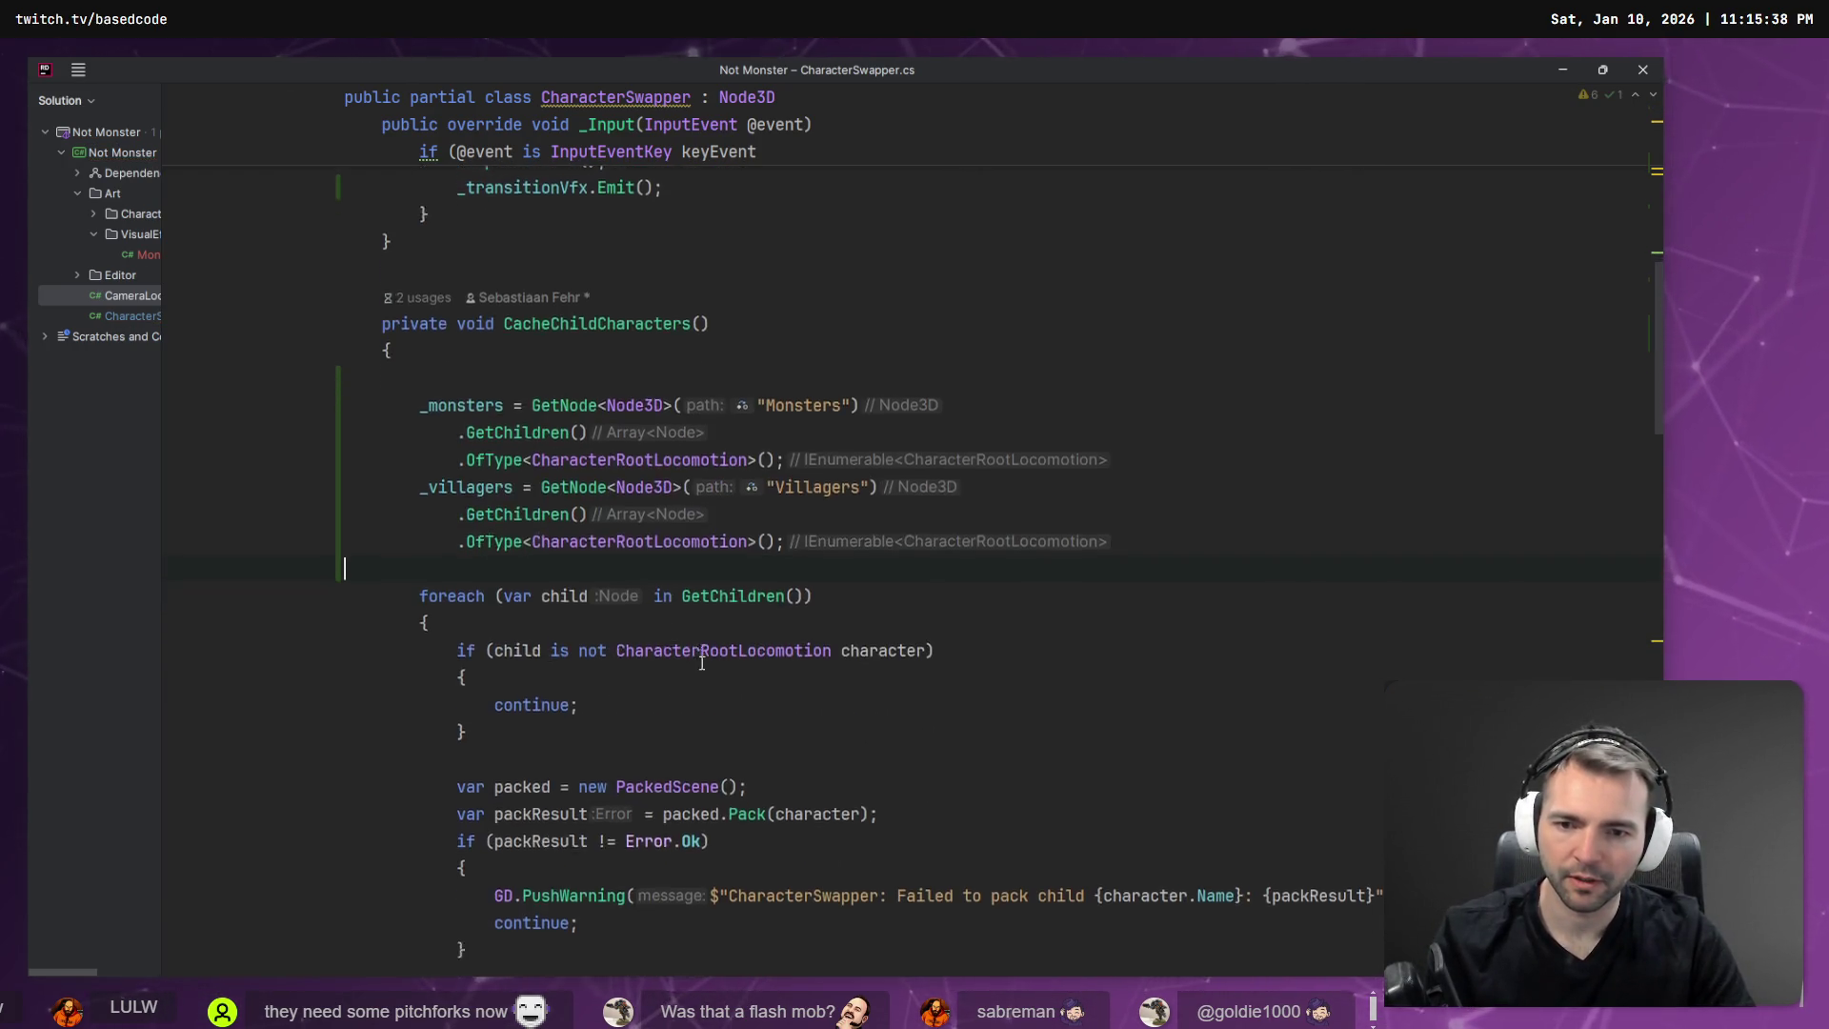
pyautogui.click(462, 713)
pyautogui.scroll(-7, 614, 711)
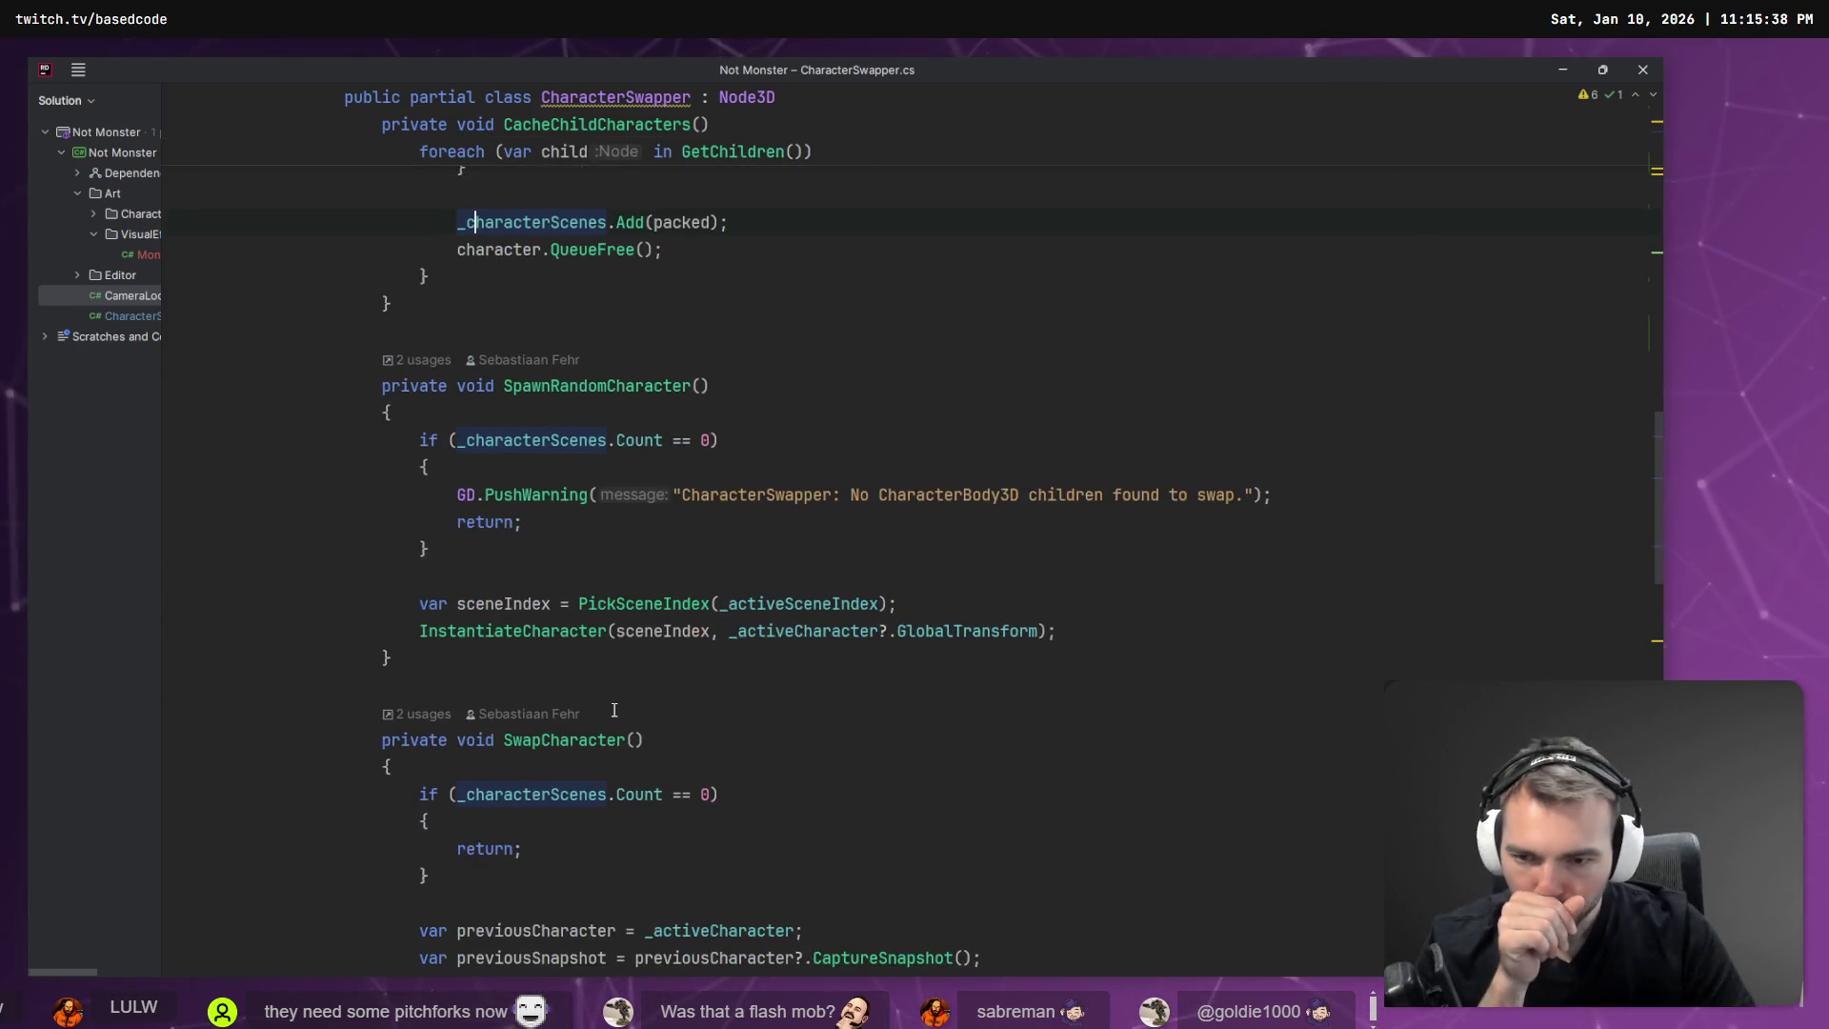
pyautogui.scroll(-3, 615, 711)
pyautogui.click(503, 467)
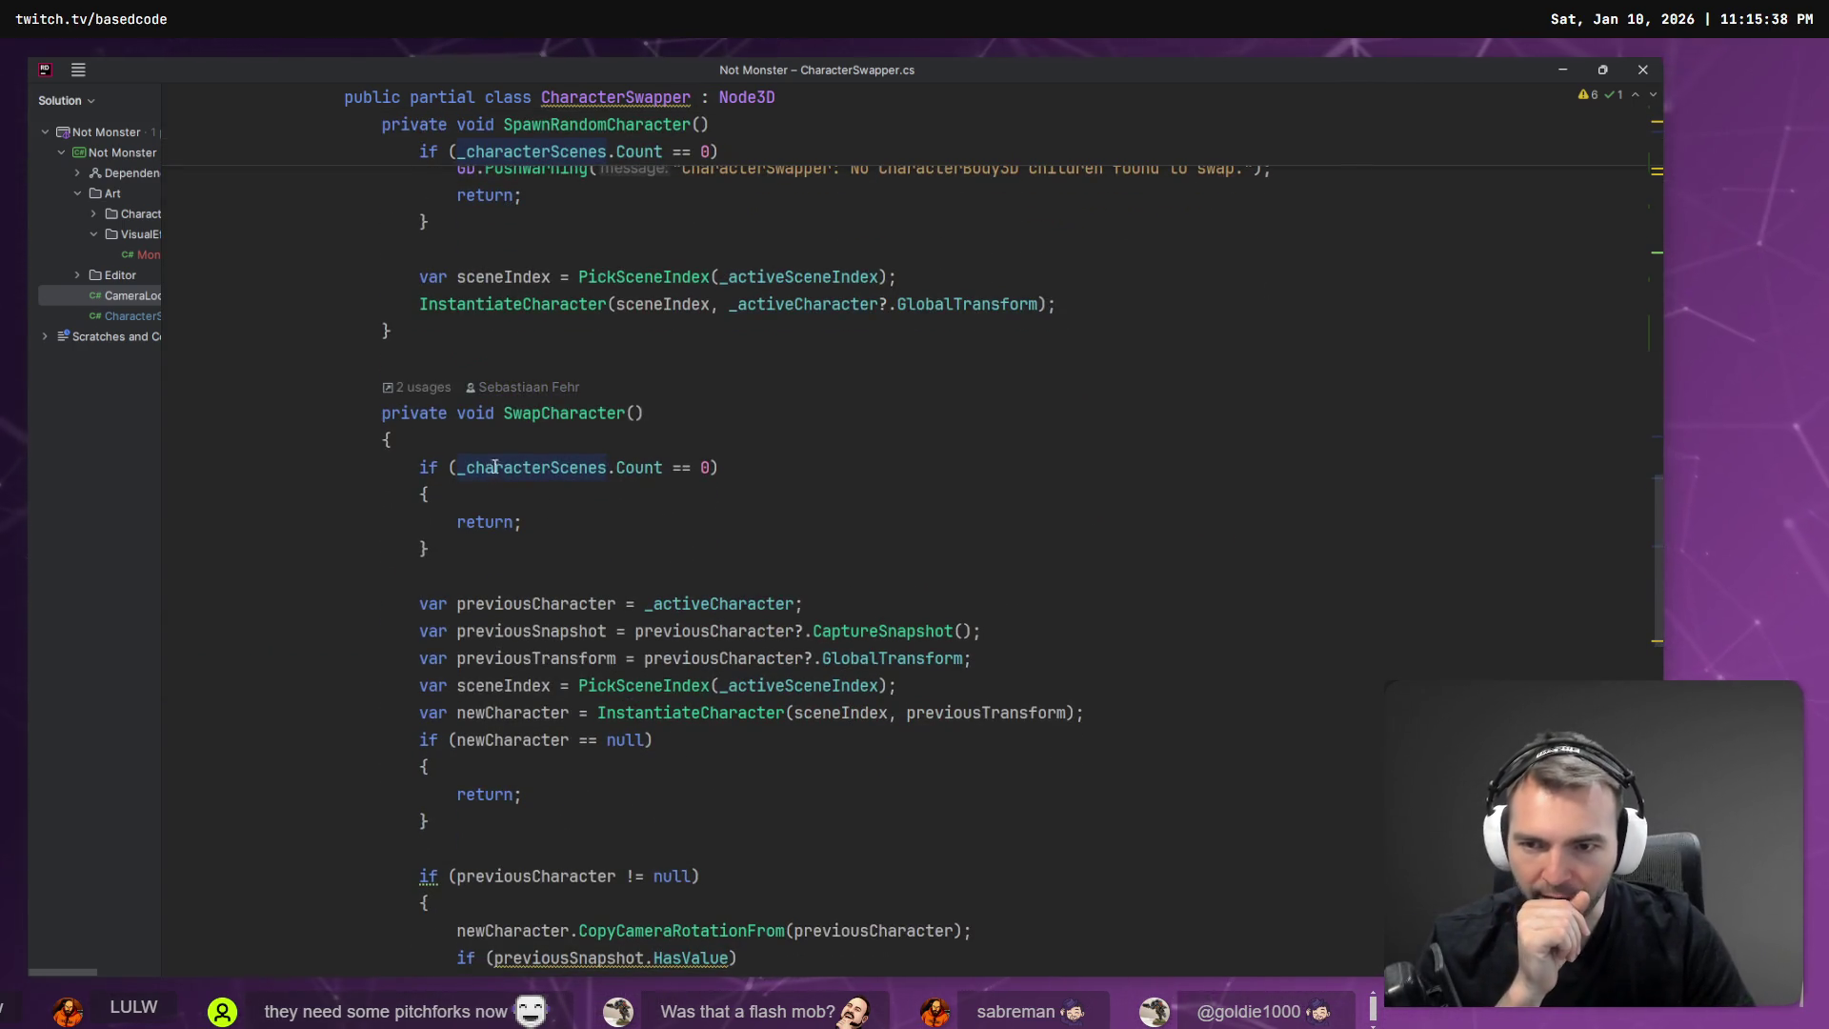
pyautogui.click(484, 523)
pyautogui.click(702, 605)
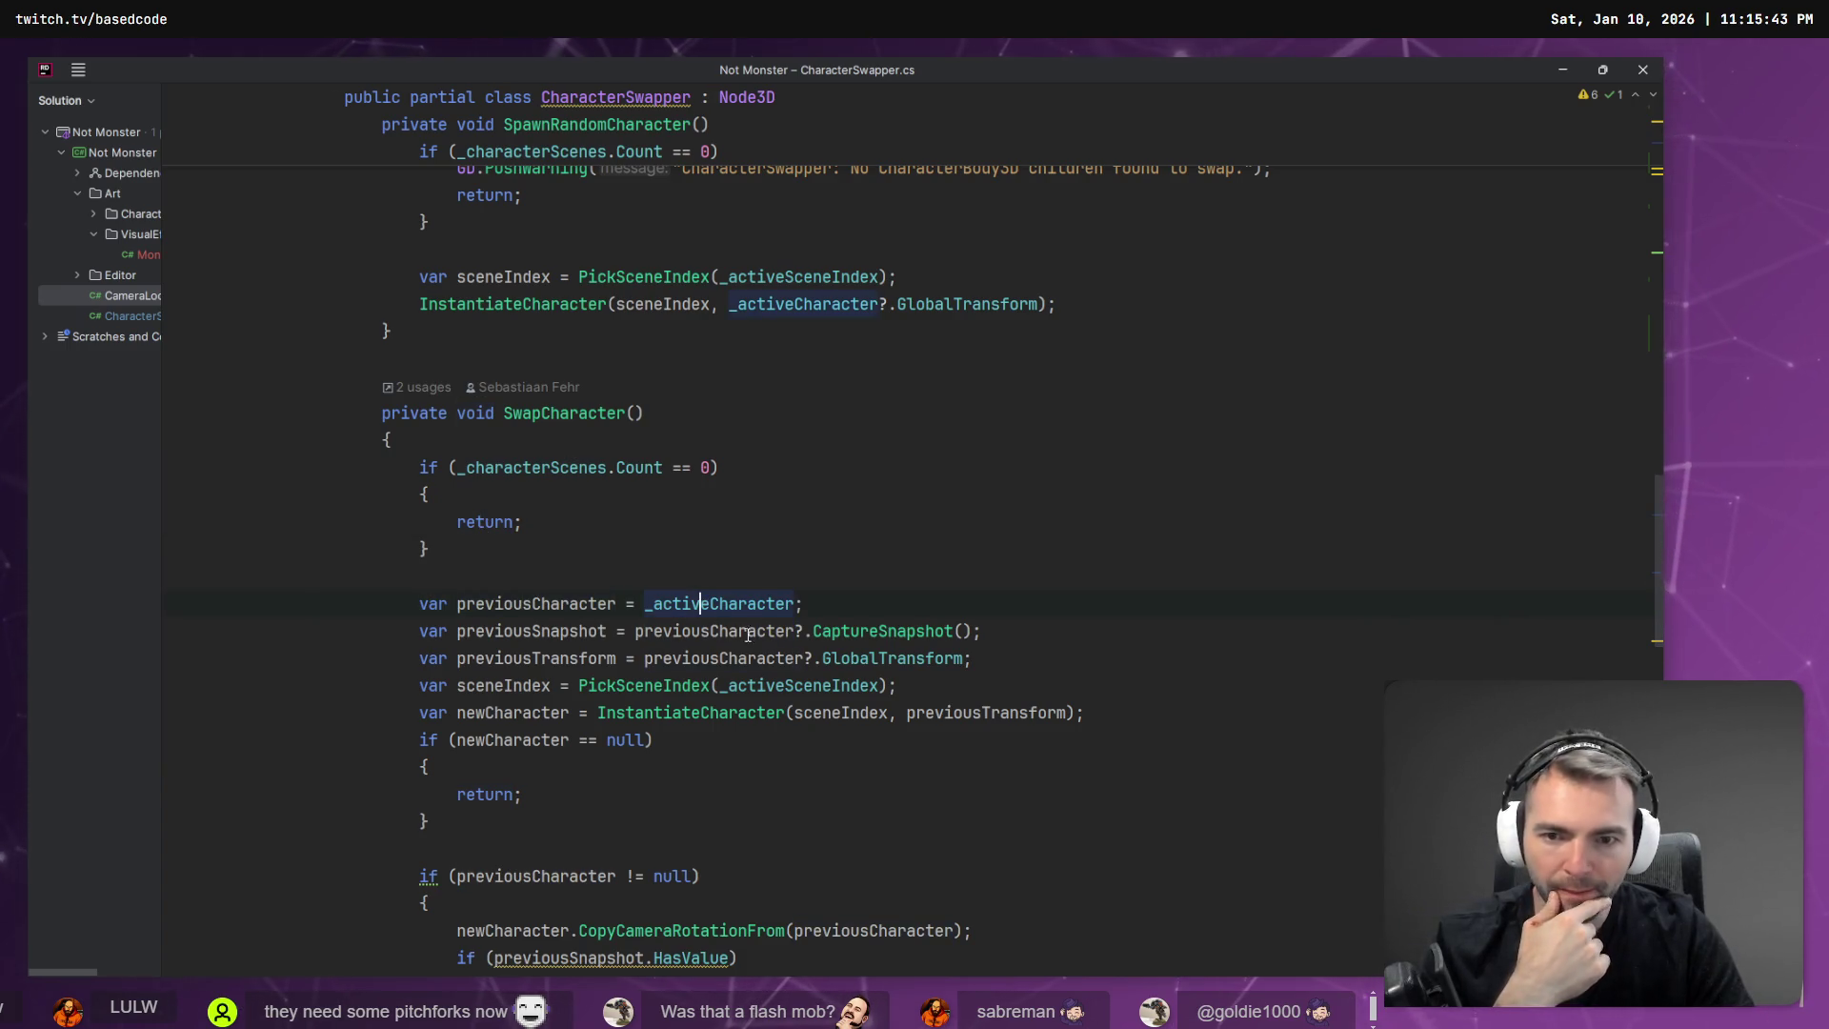
pyautogui.scroll(-1, 722, 603)
pyautogui.scroll(-2, 533, 667)
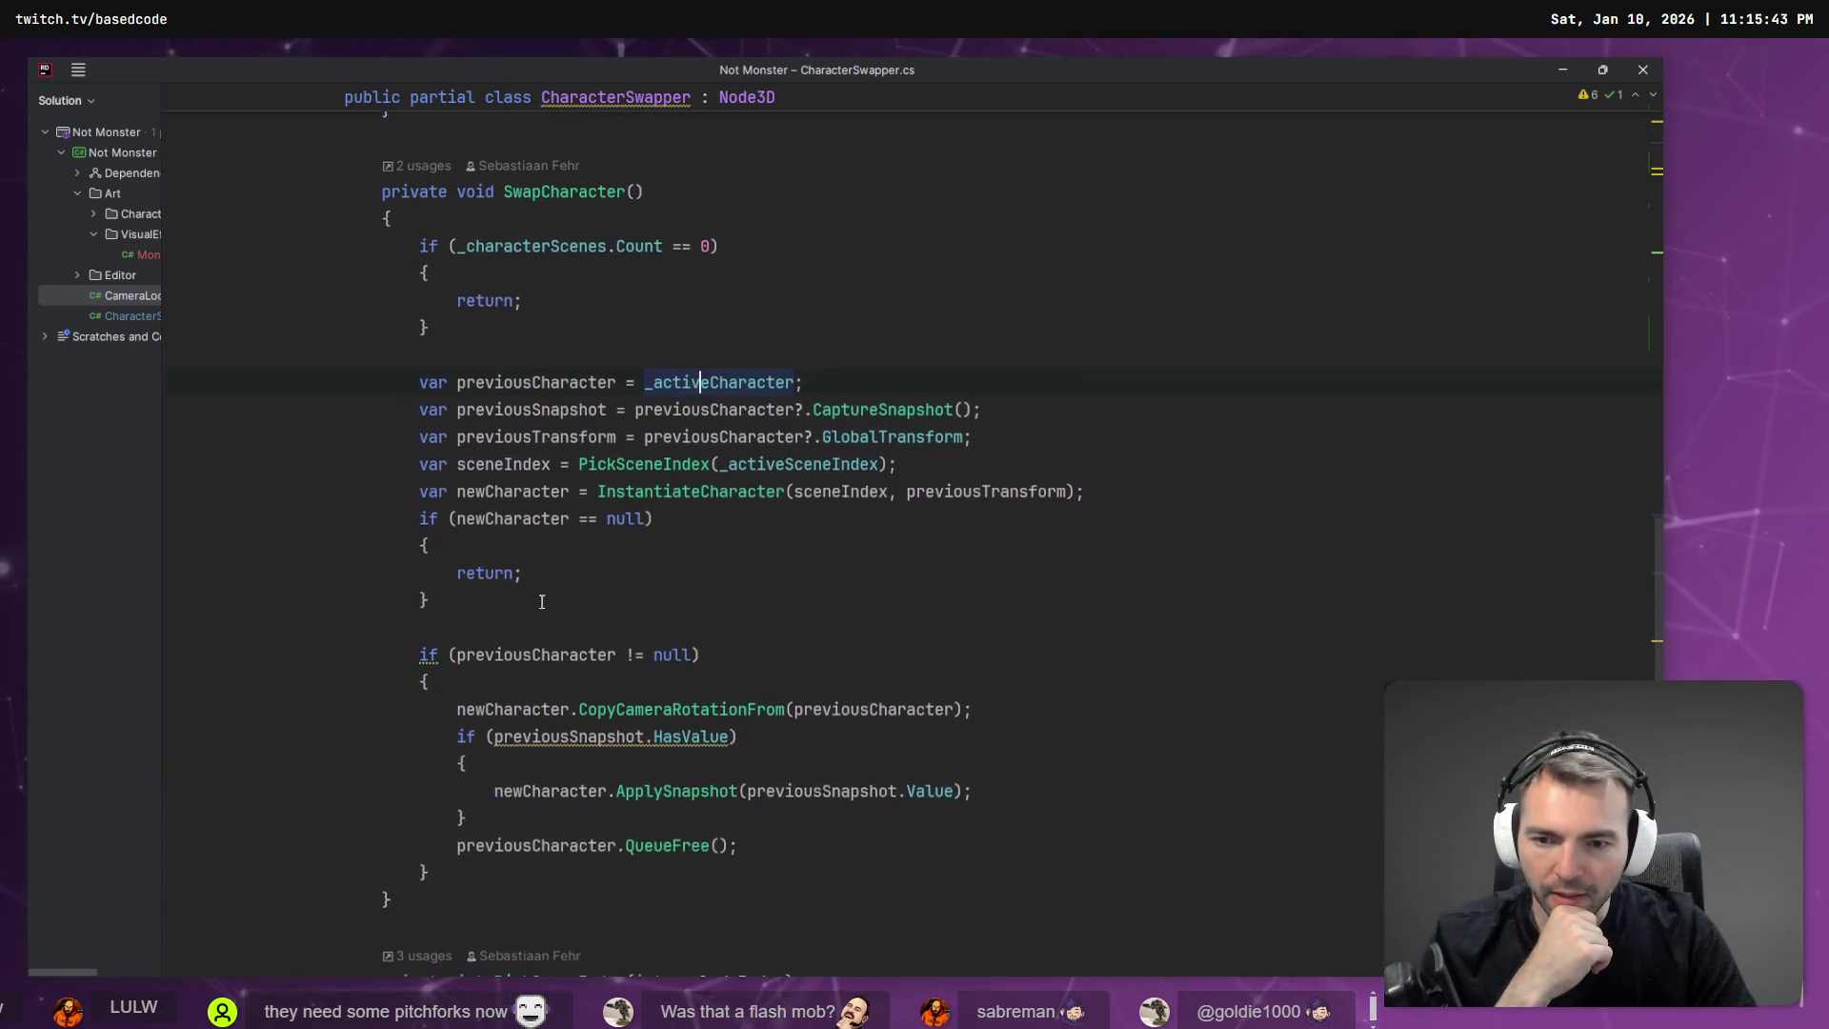
pyautogui.click(522, 819)
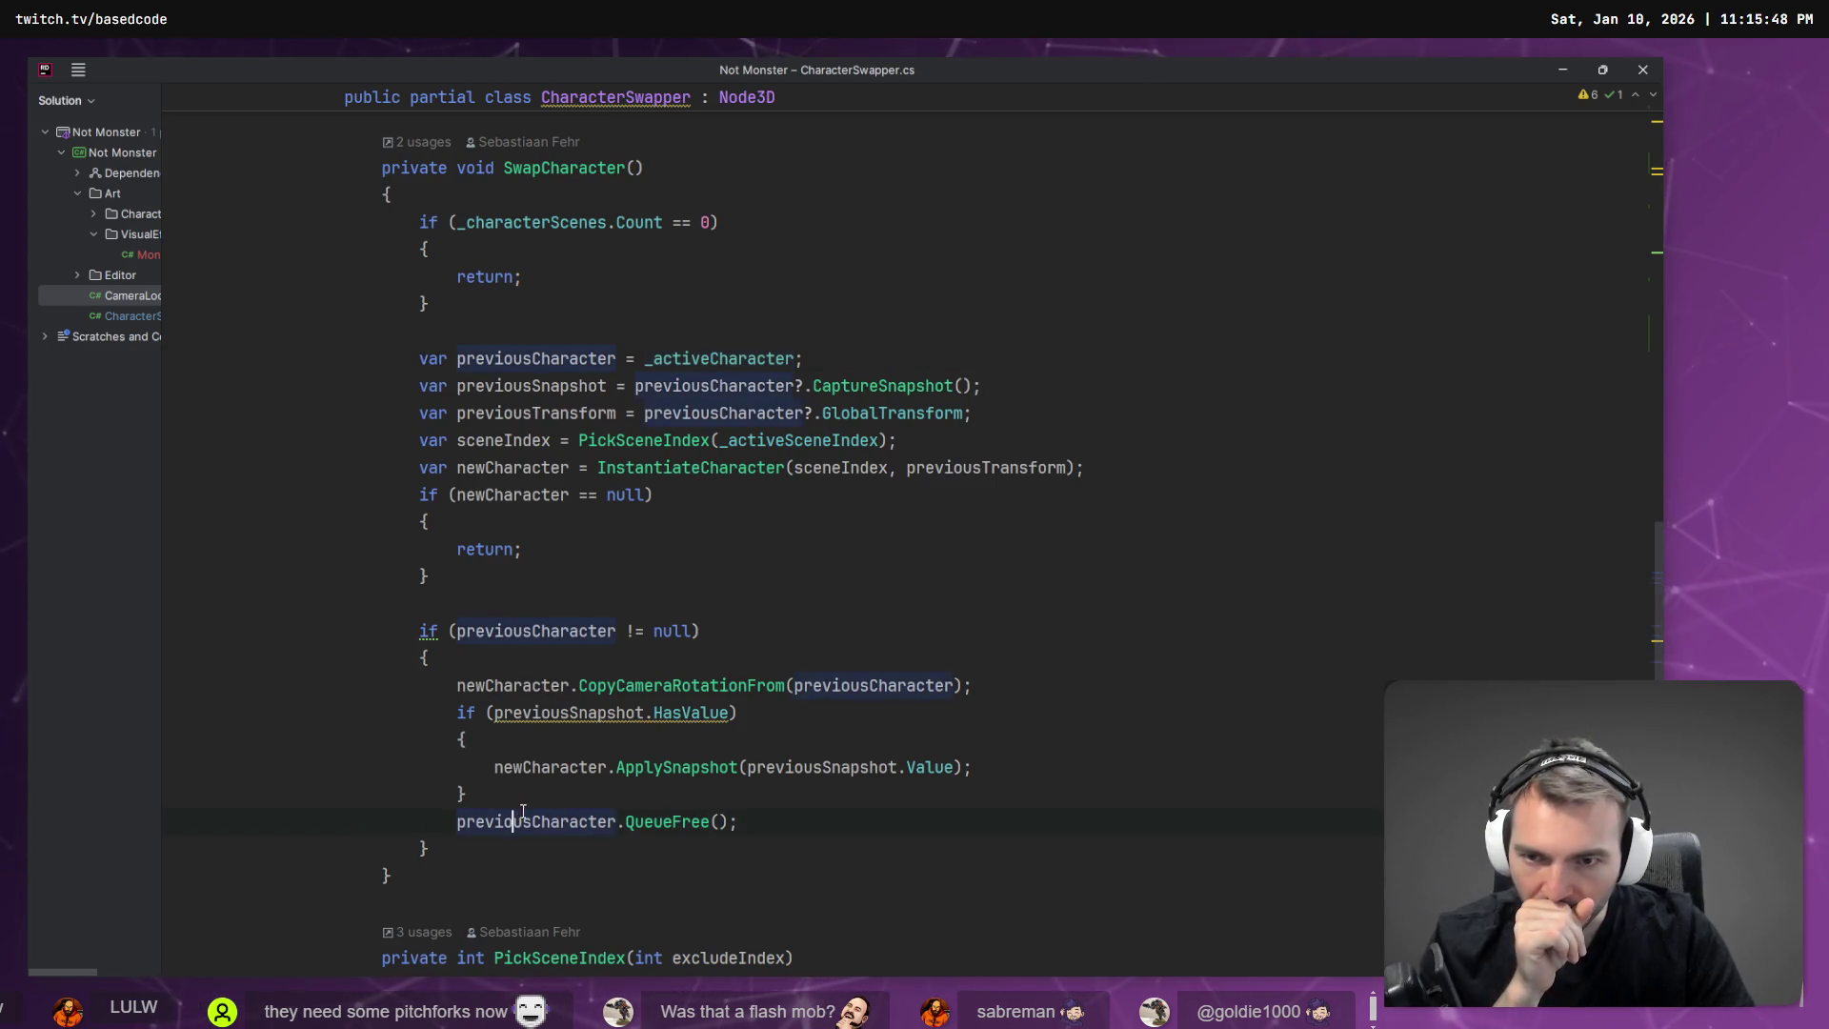
# Go to InstantiateCharacter's declaration with Ctrl+B and read how it instantiates packed scenes
pyautogui.hotkey('ctrl', 'b')
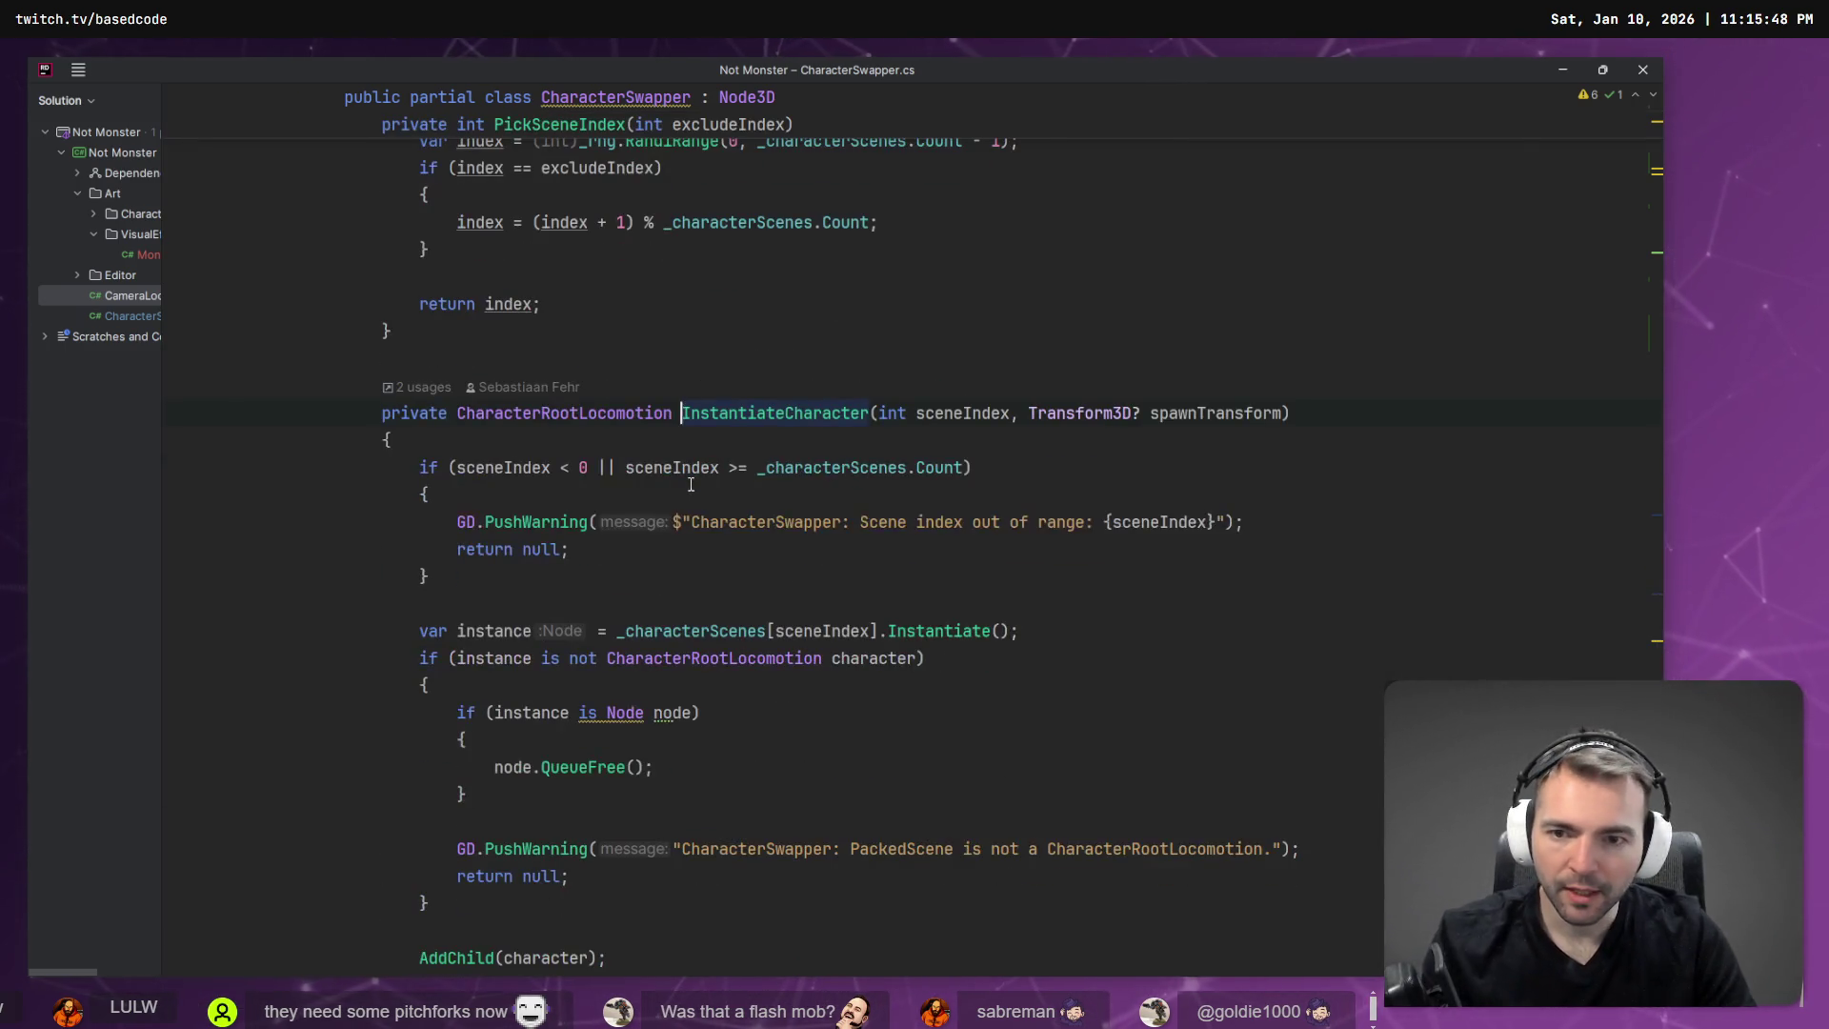
pyautogui.scroll(-1, 533, 648)
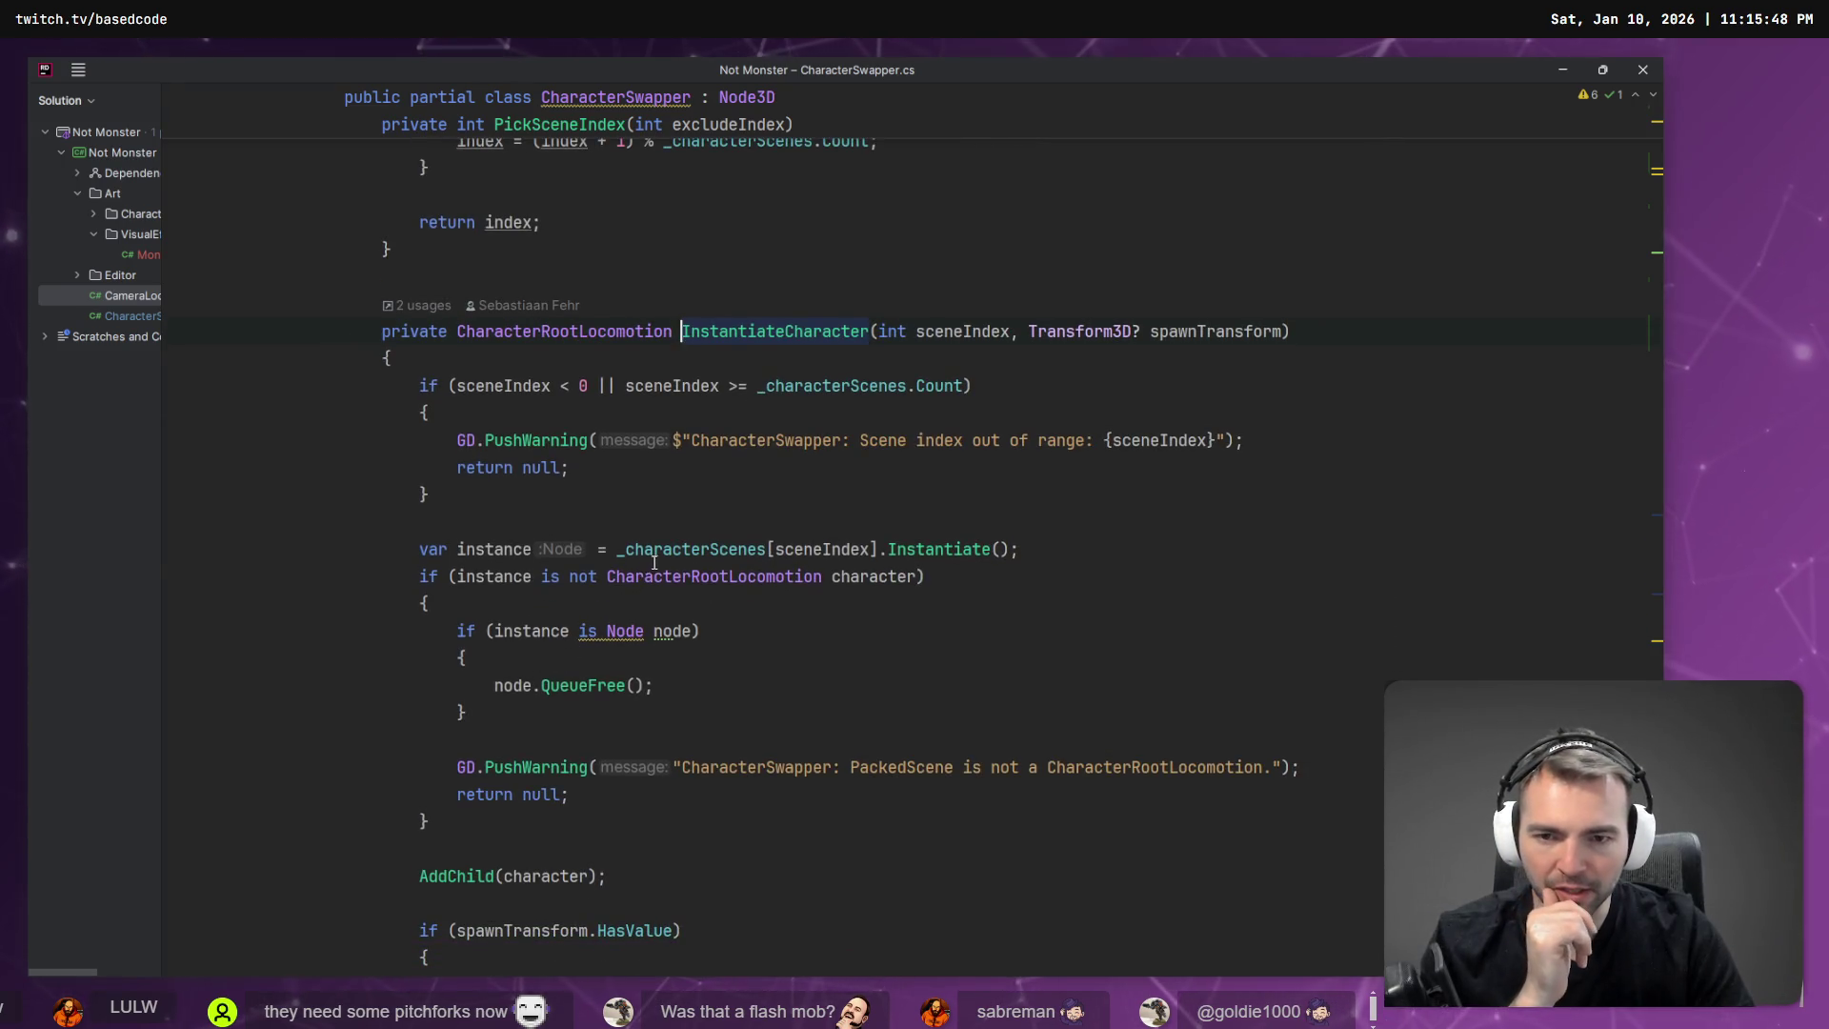
pyautogui.moveTo(695, 552)
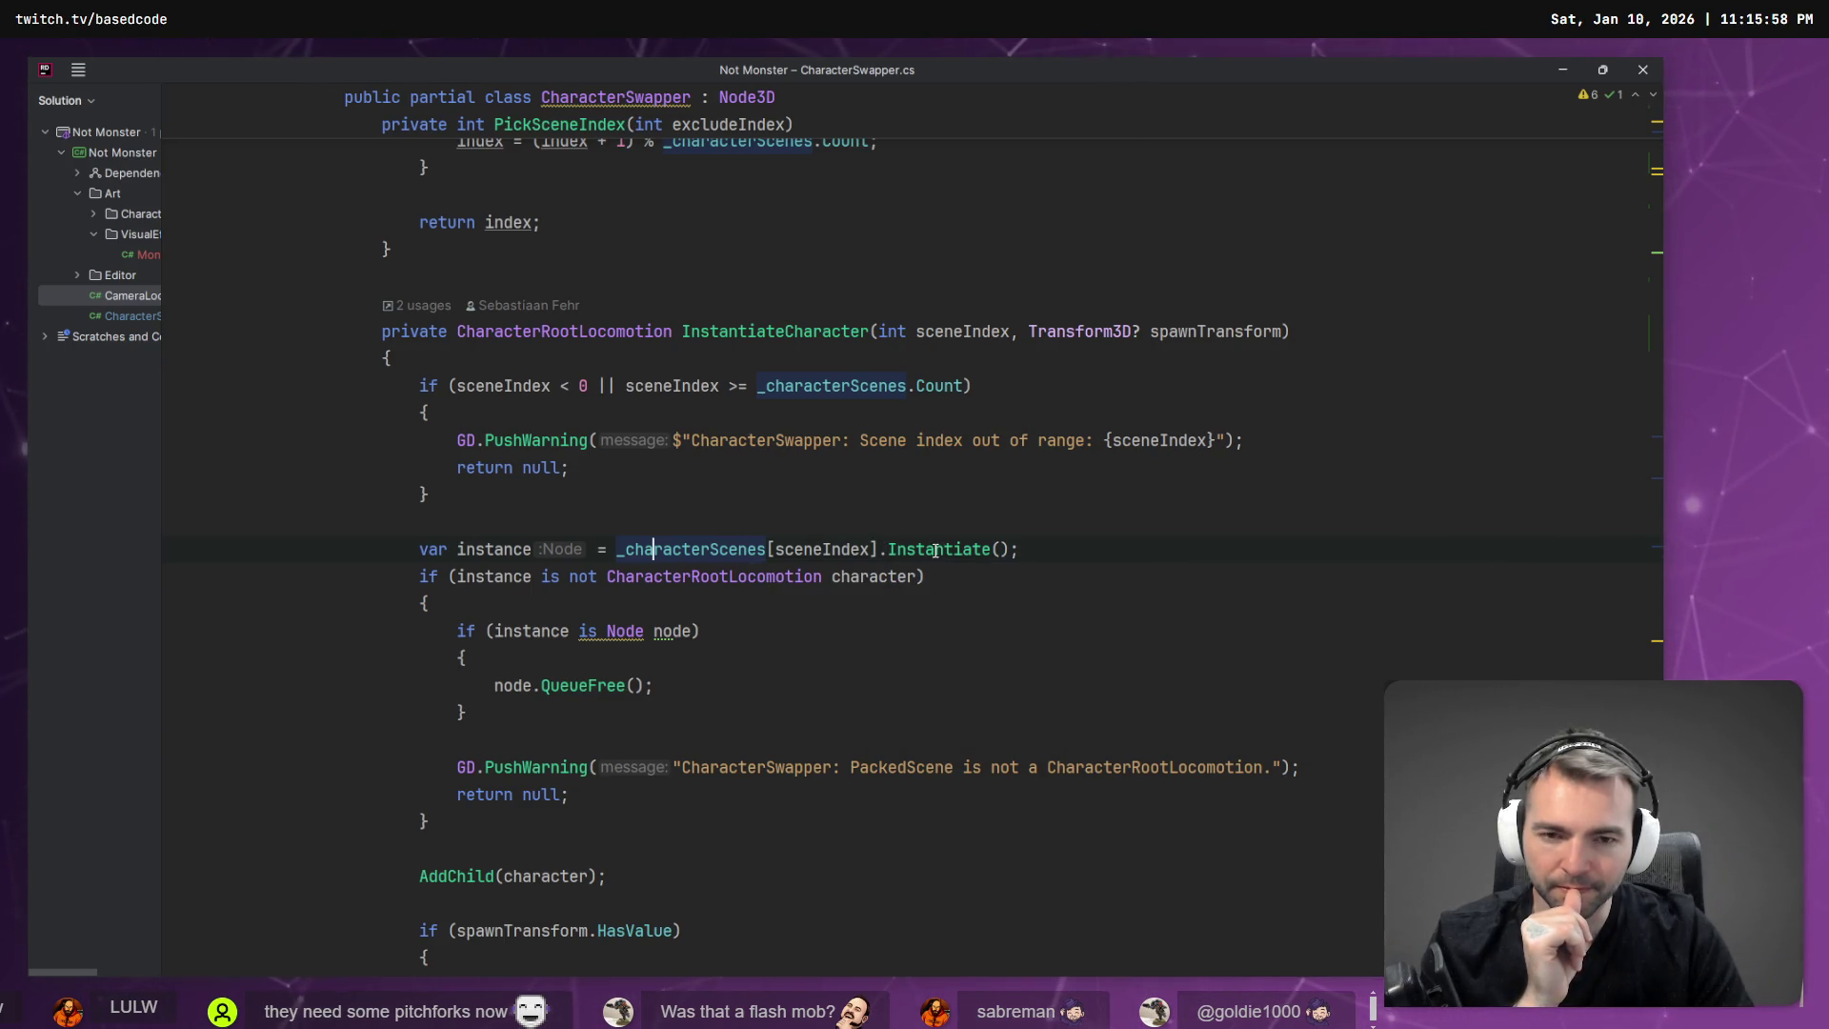
pyautogui.moveTo(935, 551)
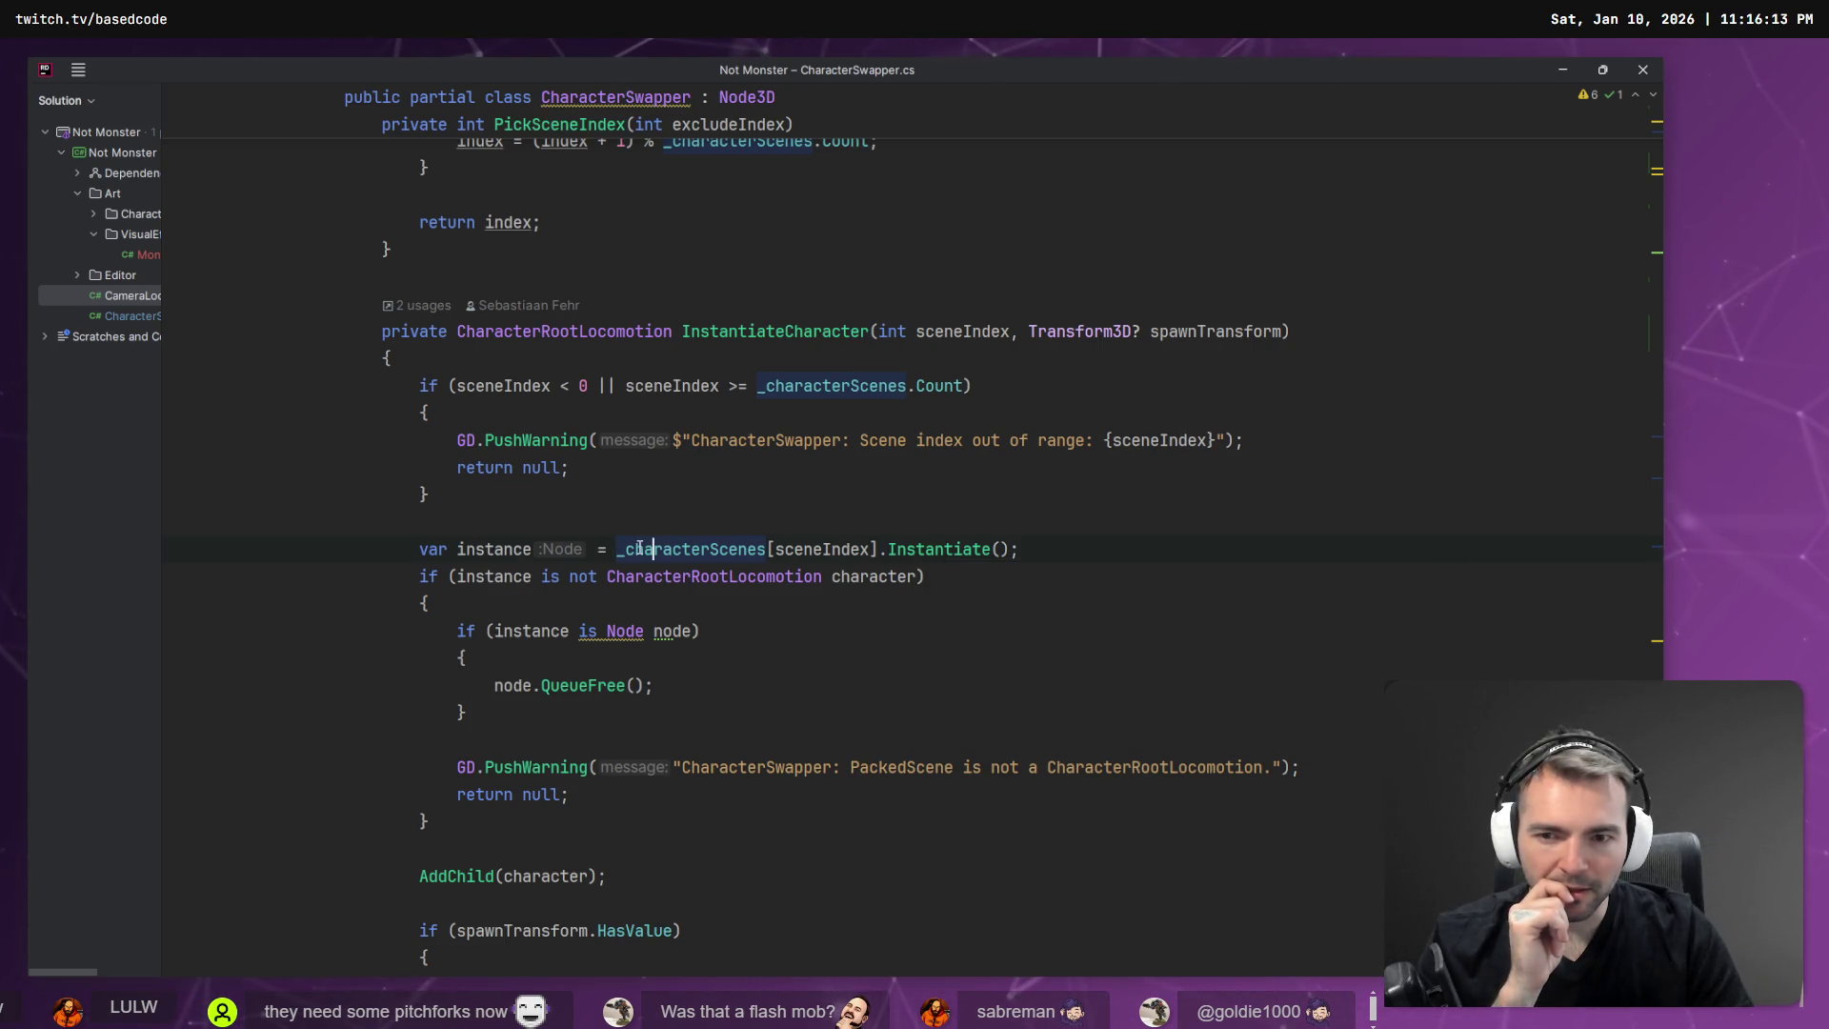
pyautogui.moveTo(640, 548)
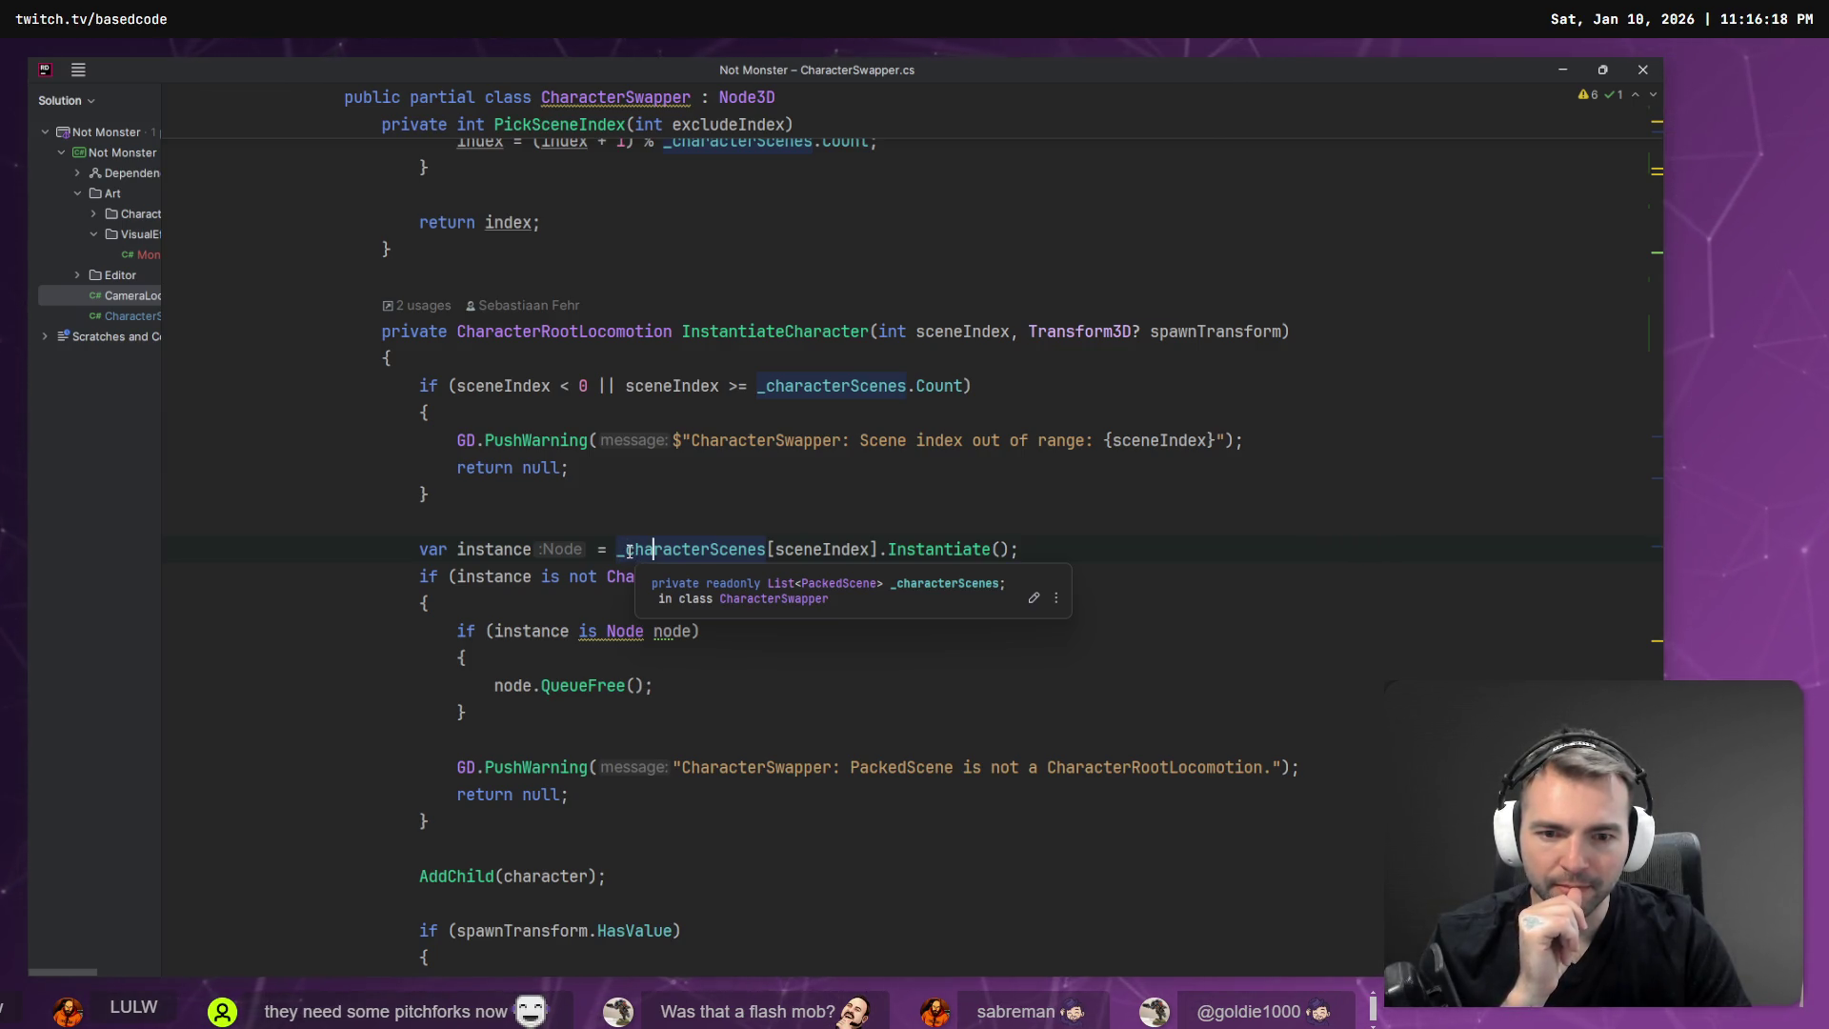
pyautogui.scroll(-1, 628, 551)
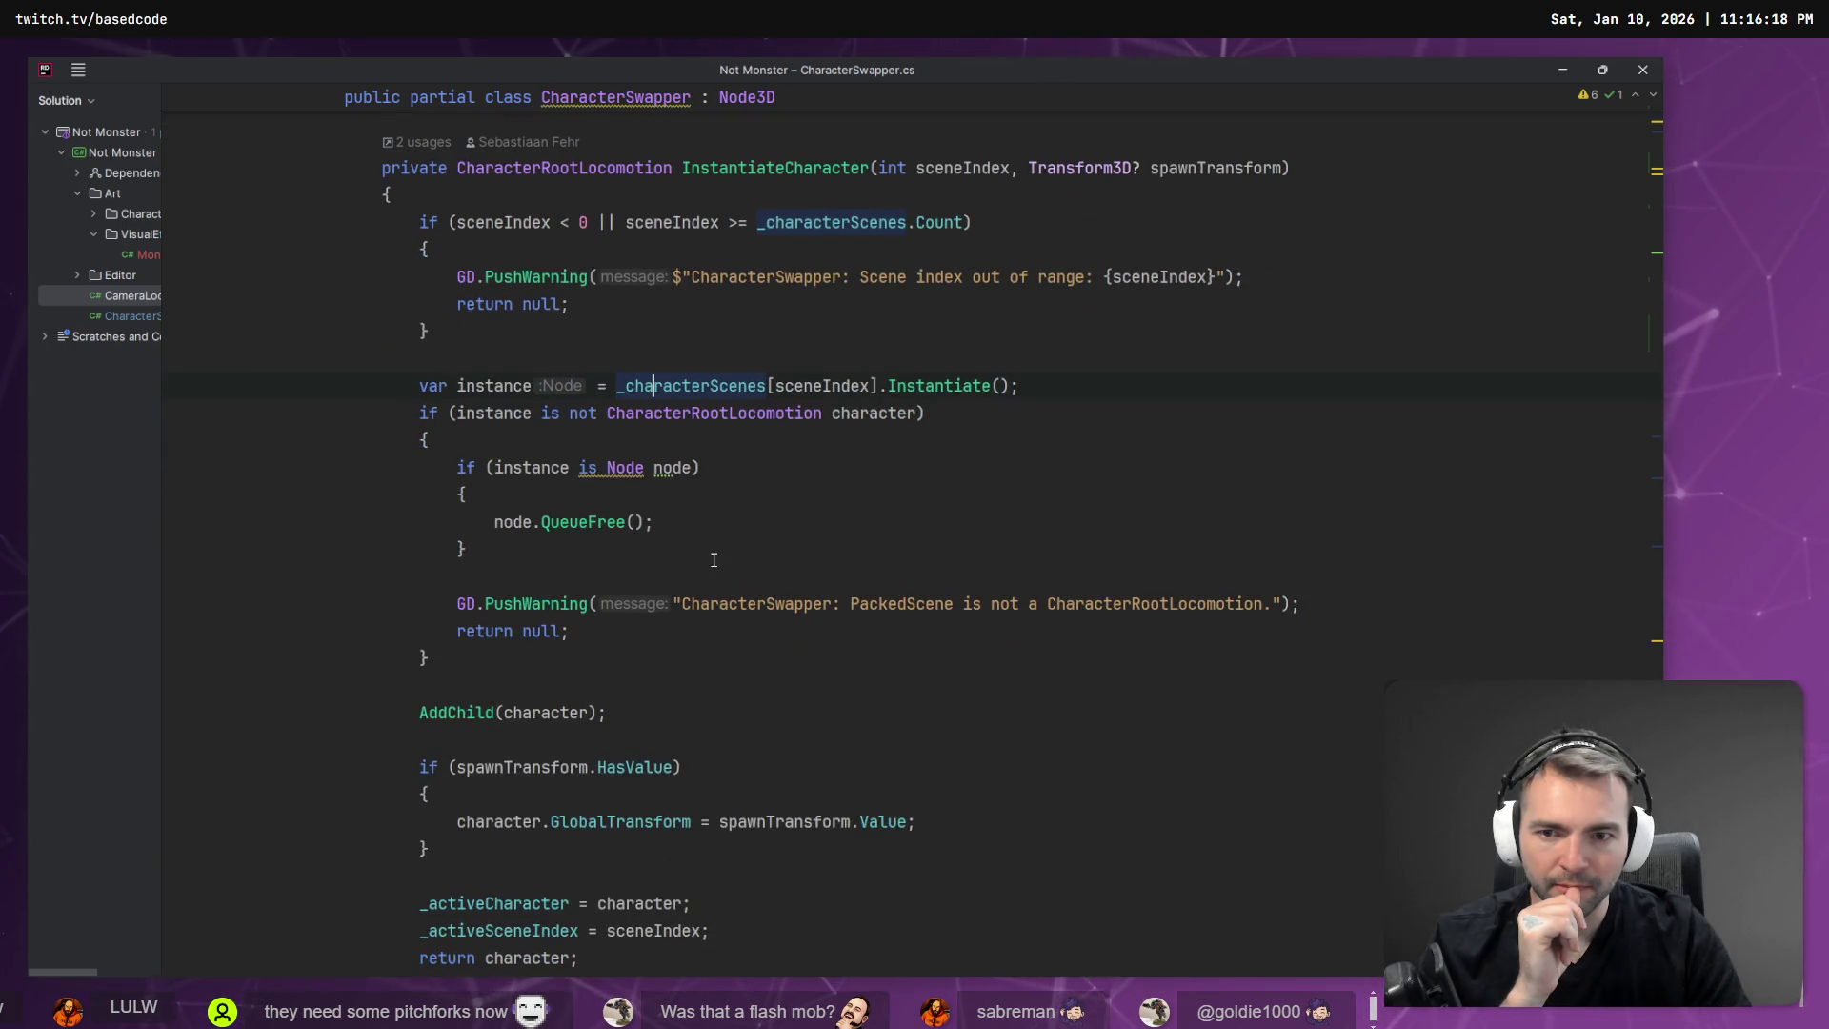
pyautogui.scroll(-4, 732, 565)
pyautogui.scroll(15, 732, 564)
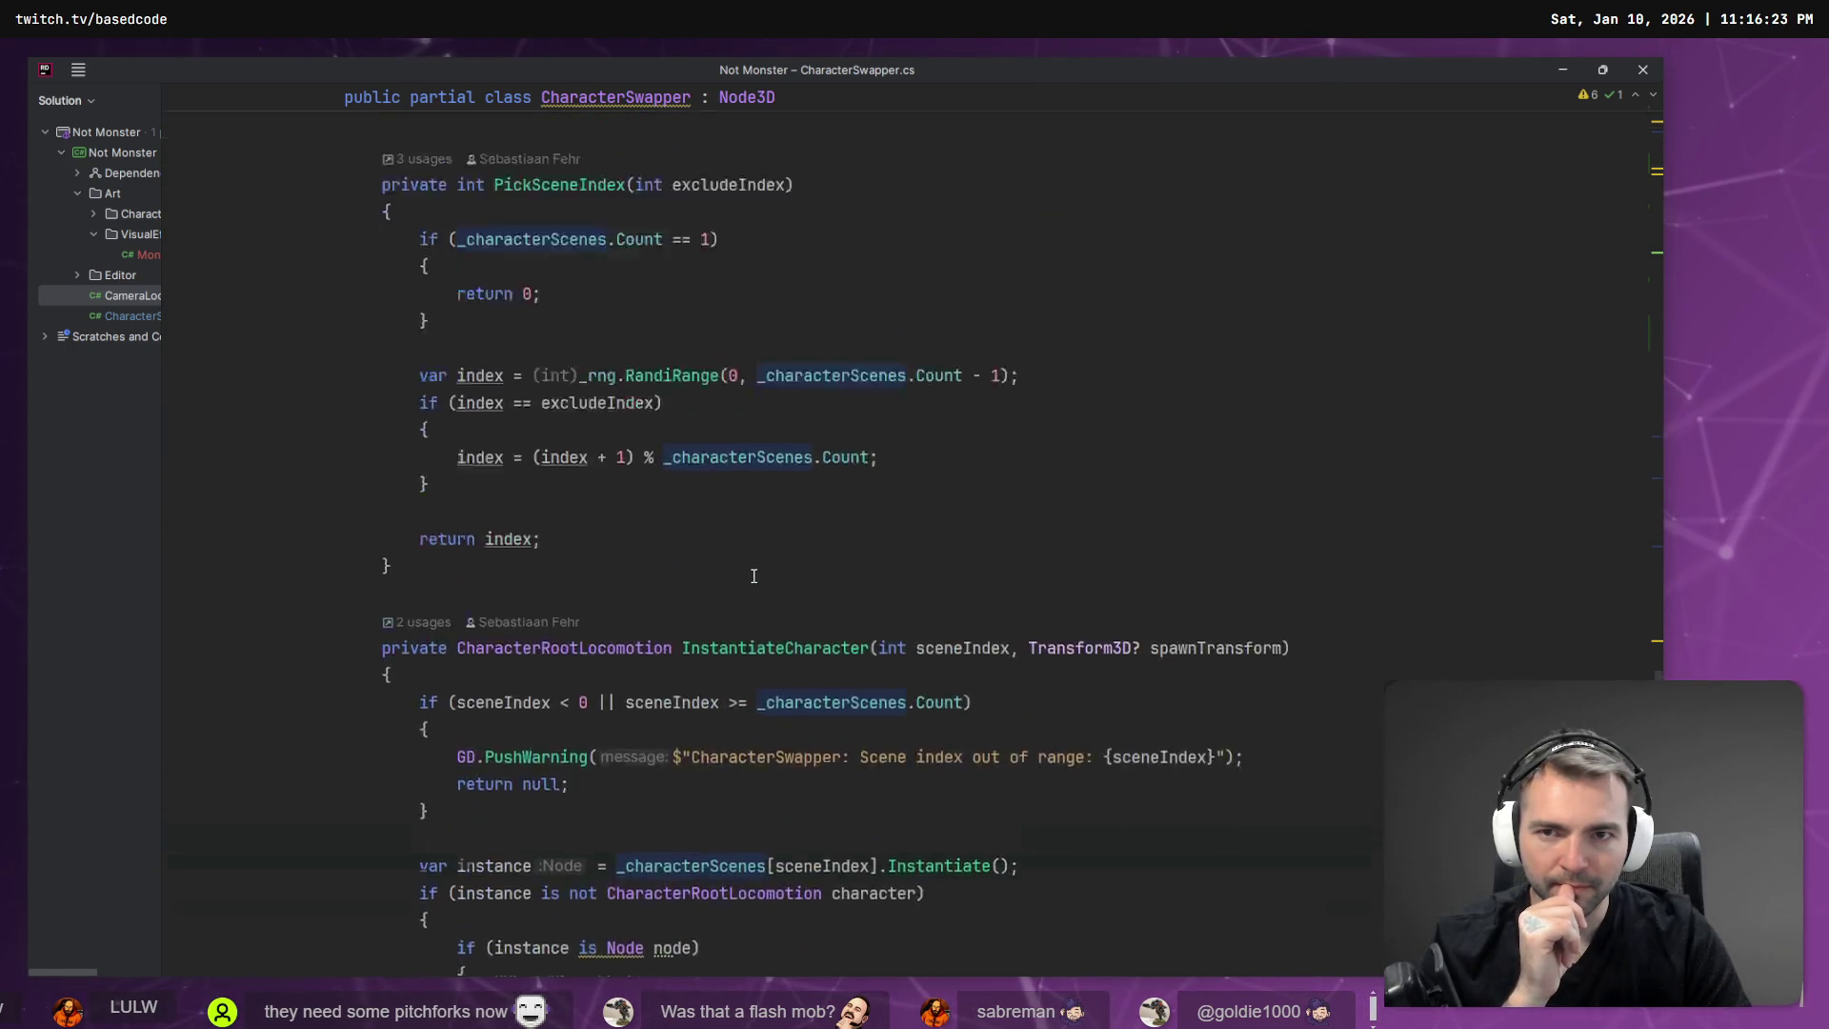
pyautogui.scroll(7, 837, 550)
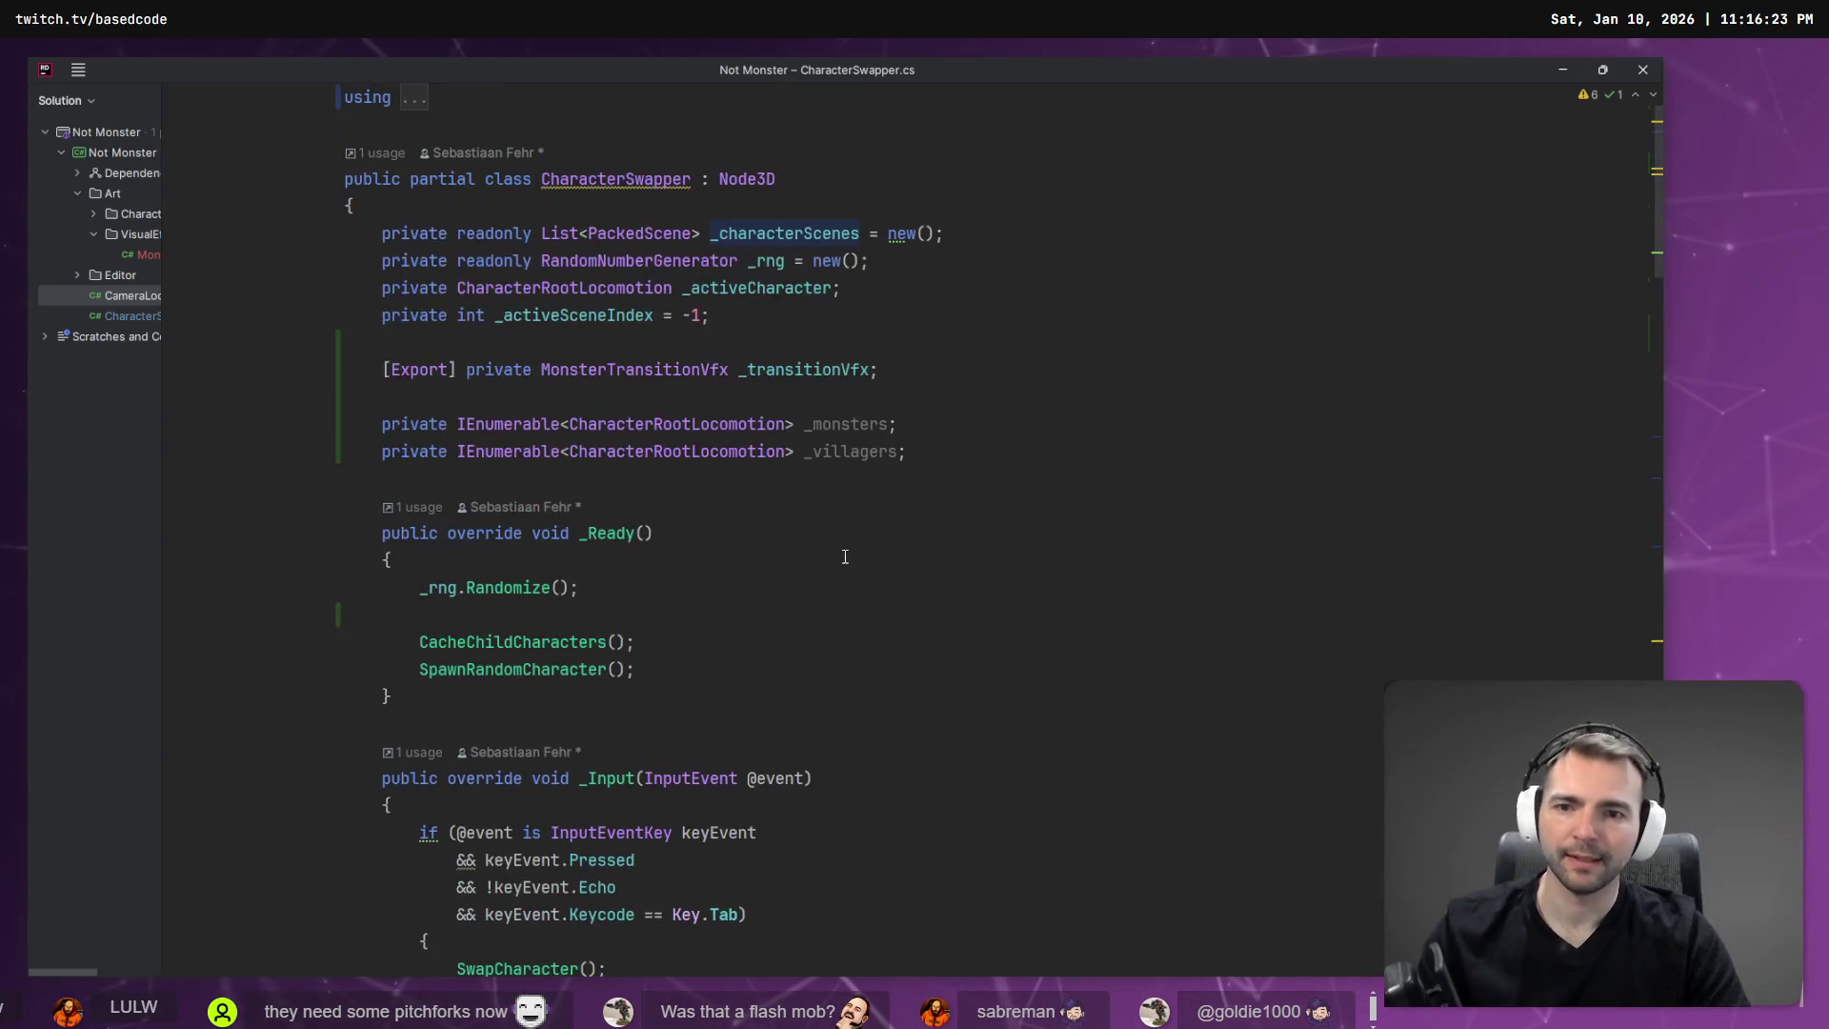
pyautogui.scroll(-4, 829, 567)
pyautogui.scroll(5, 824, 584)
pyautogui.scroll(1, 823, 584)
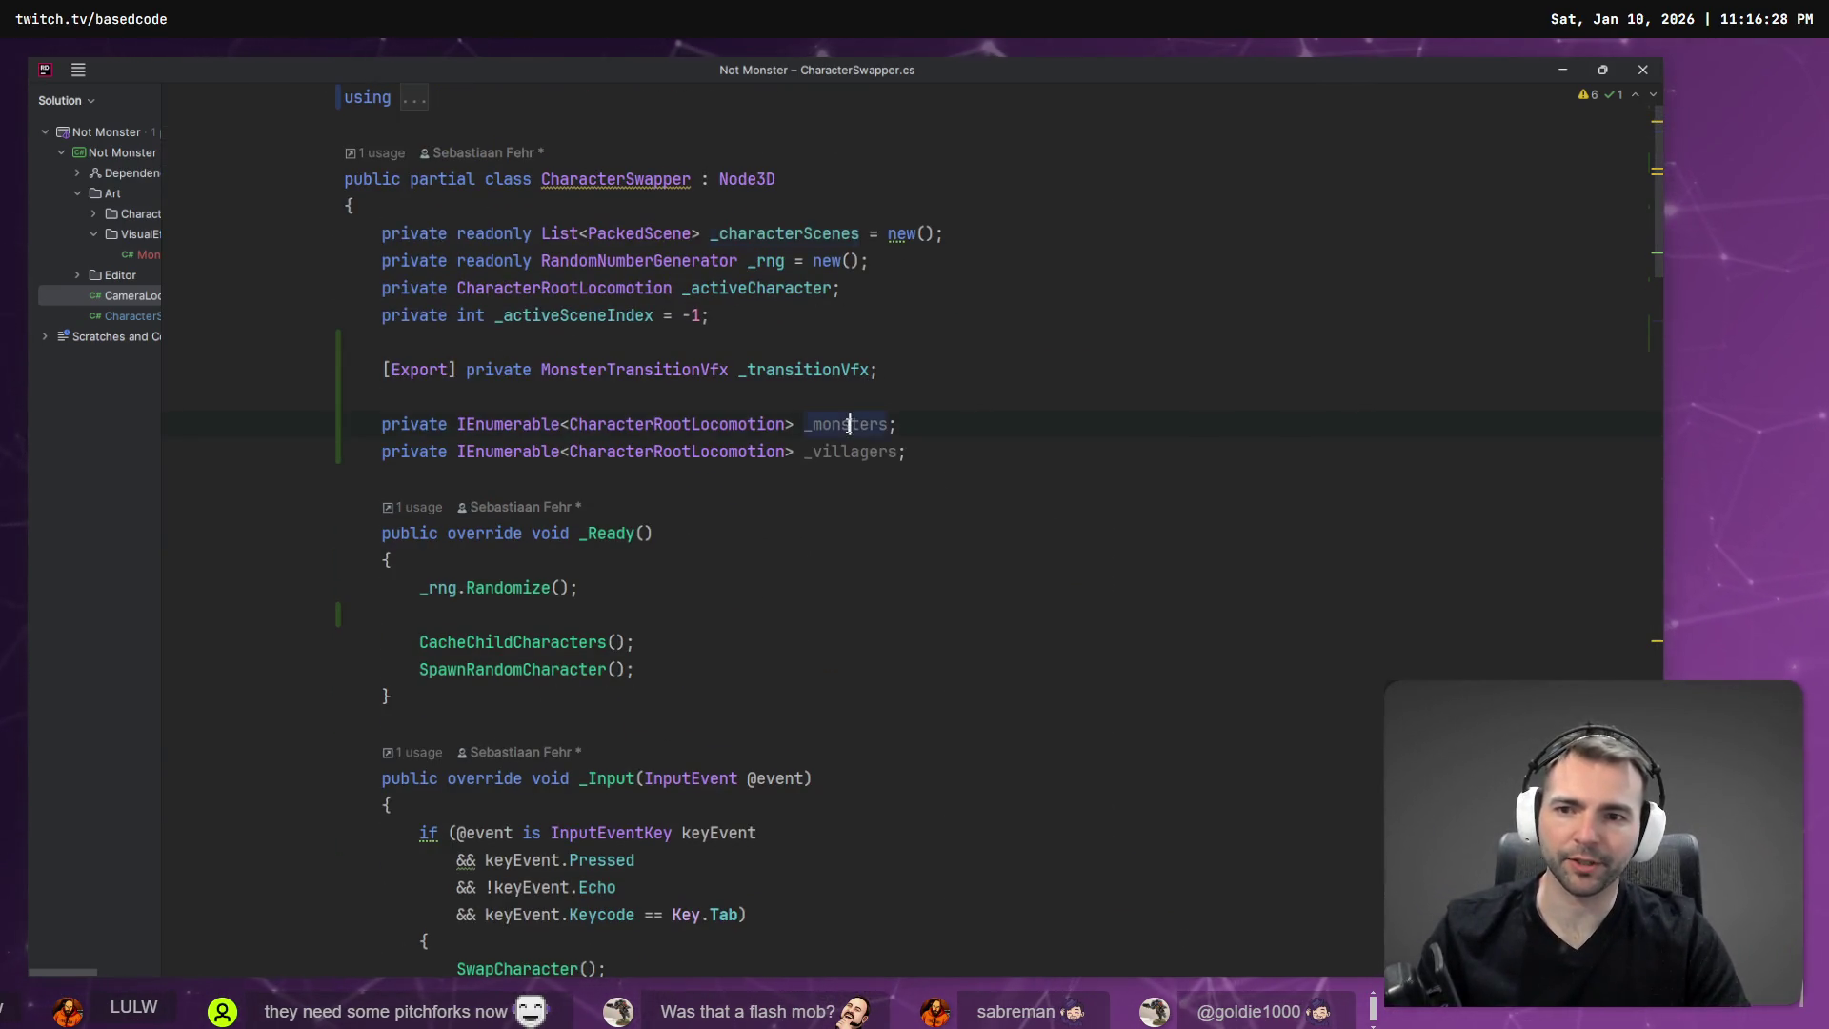
pyautogui.click(887, 450)
pyautogui.scroll(-8, 858, 458)
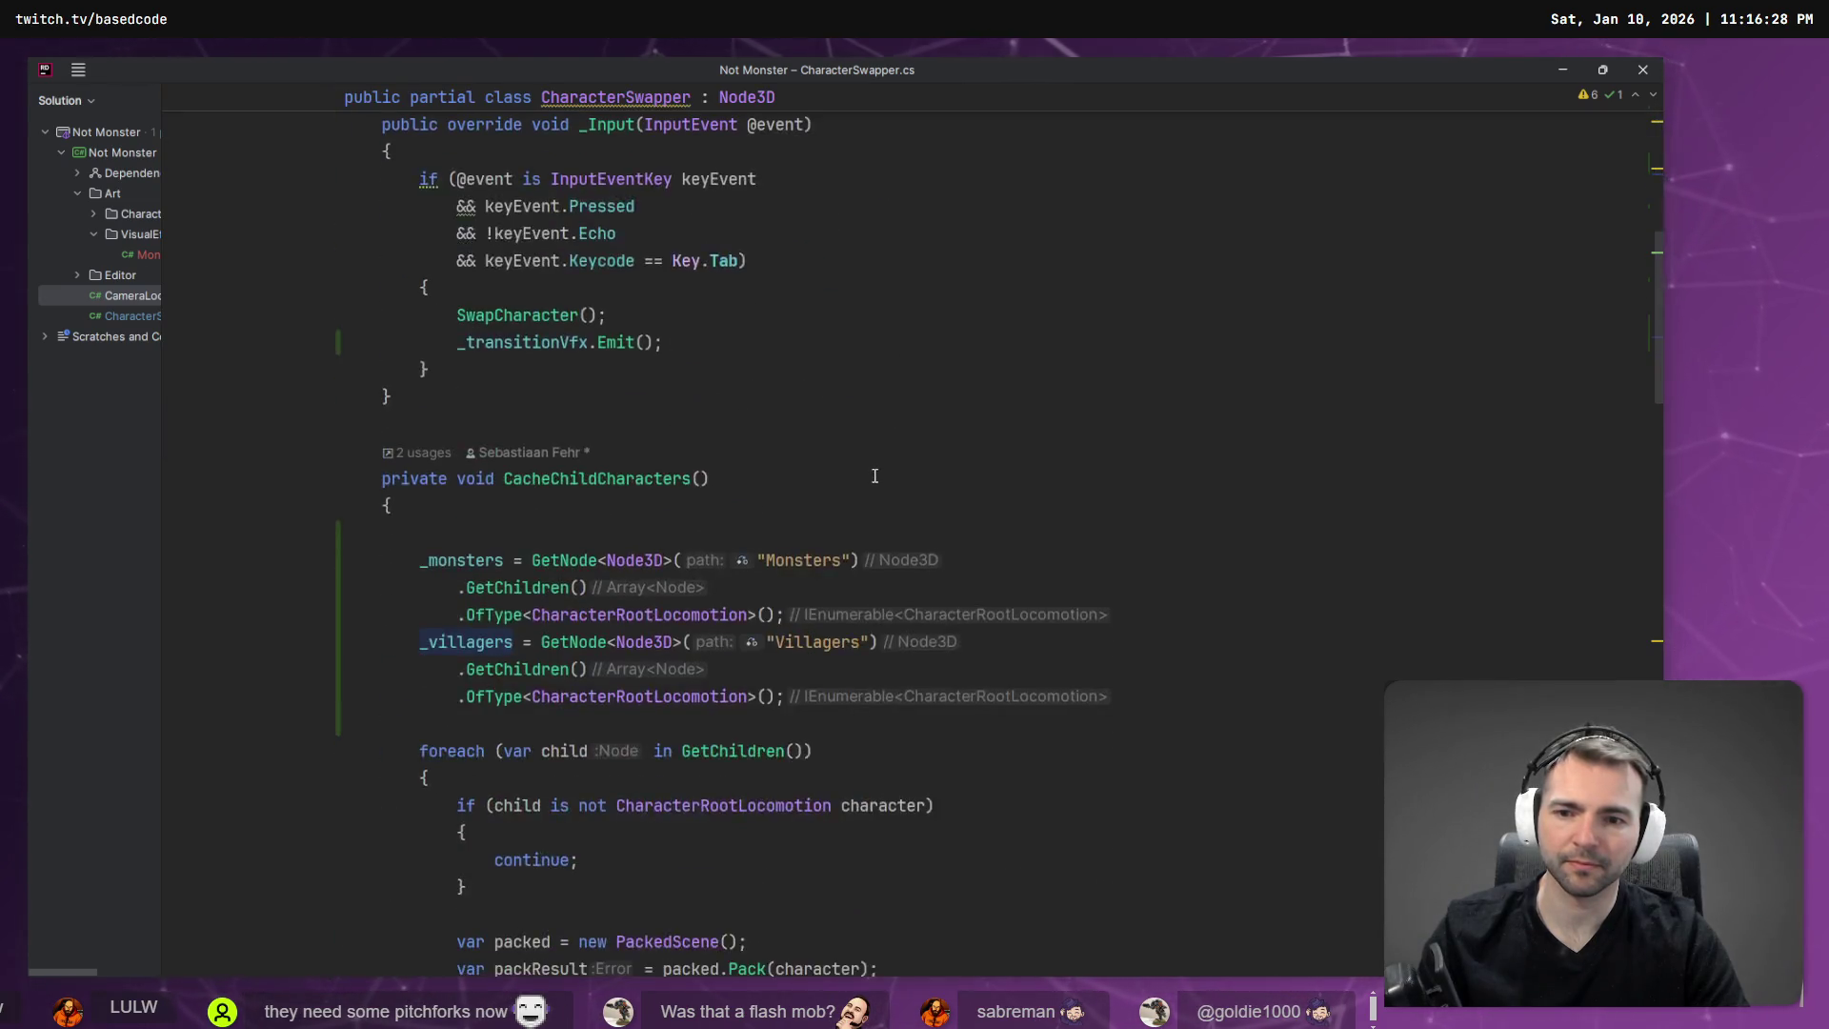
pyautogui.scroll(9, 845, 467)
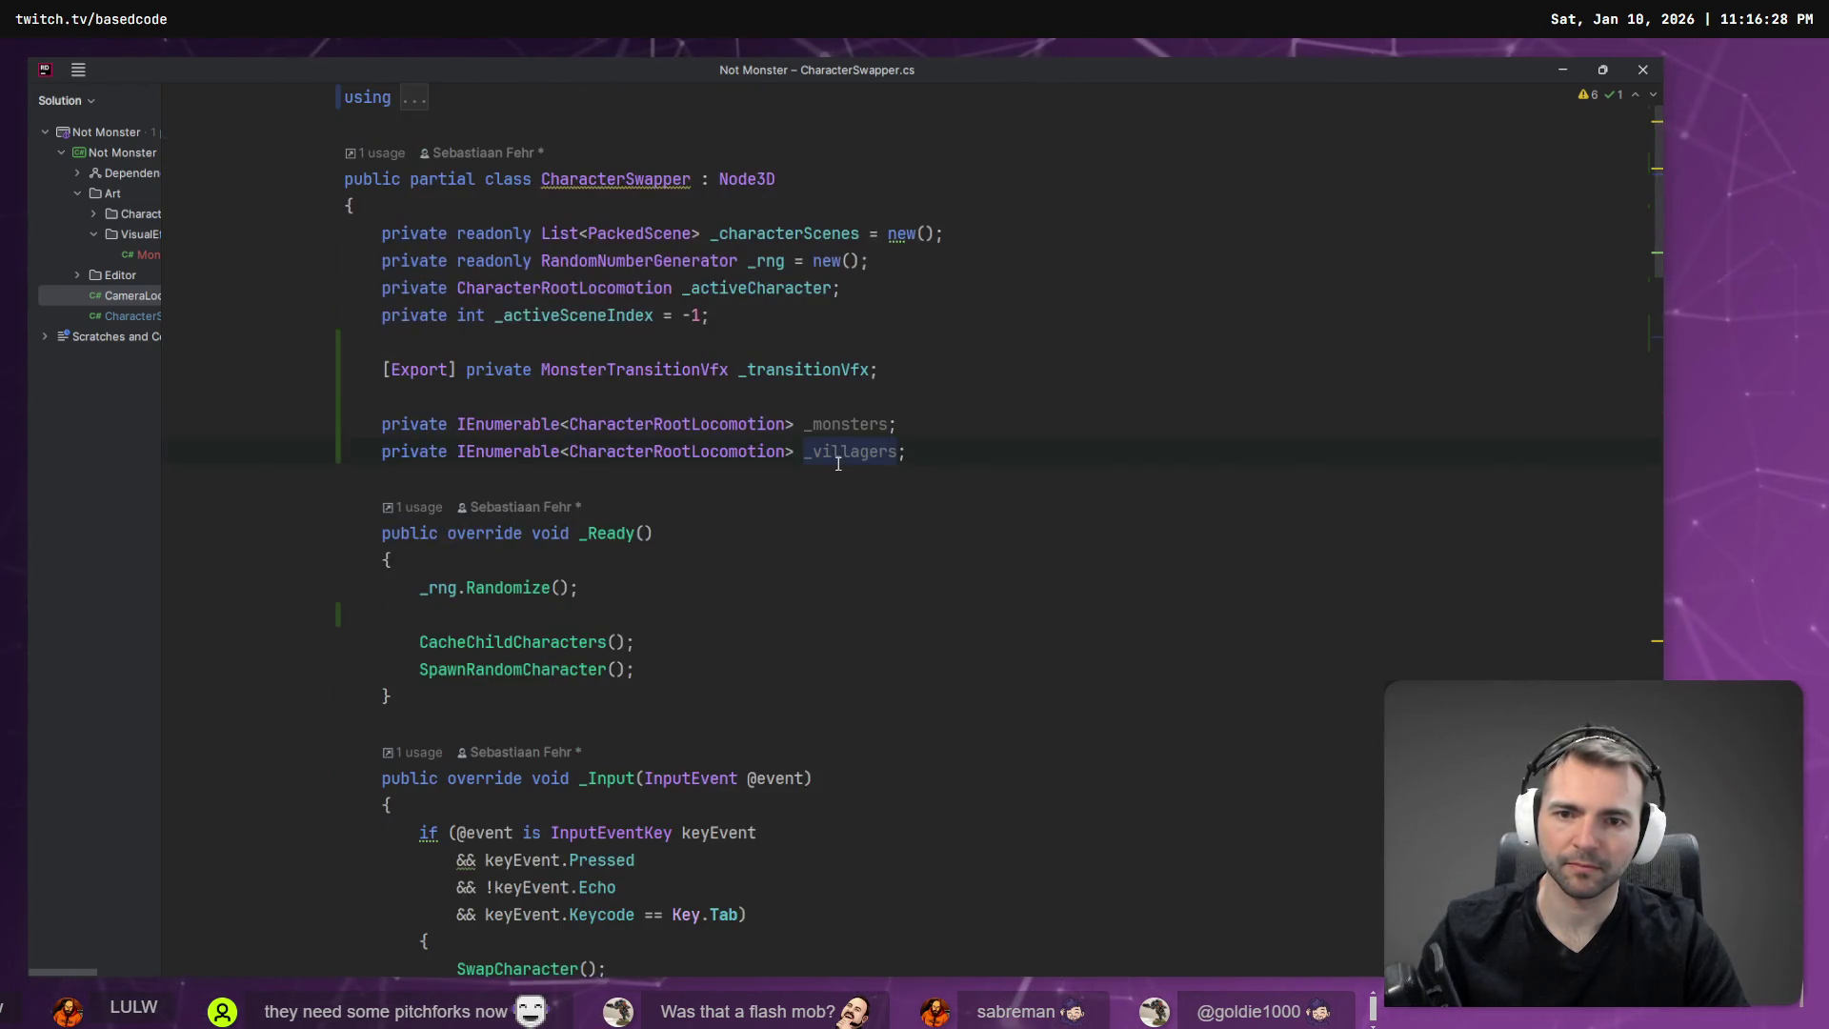
pyautogui.scroll(-4, 839, 468)
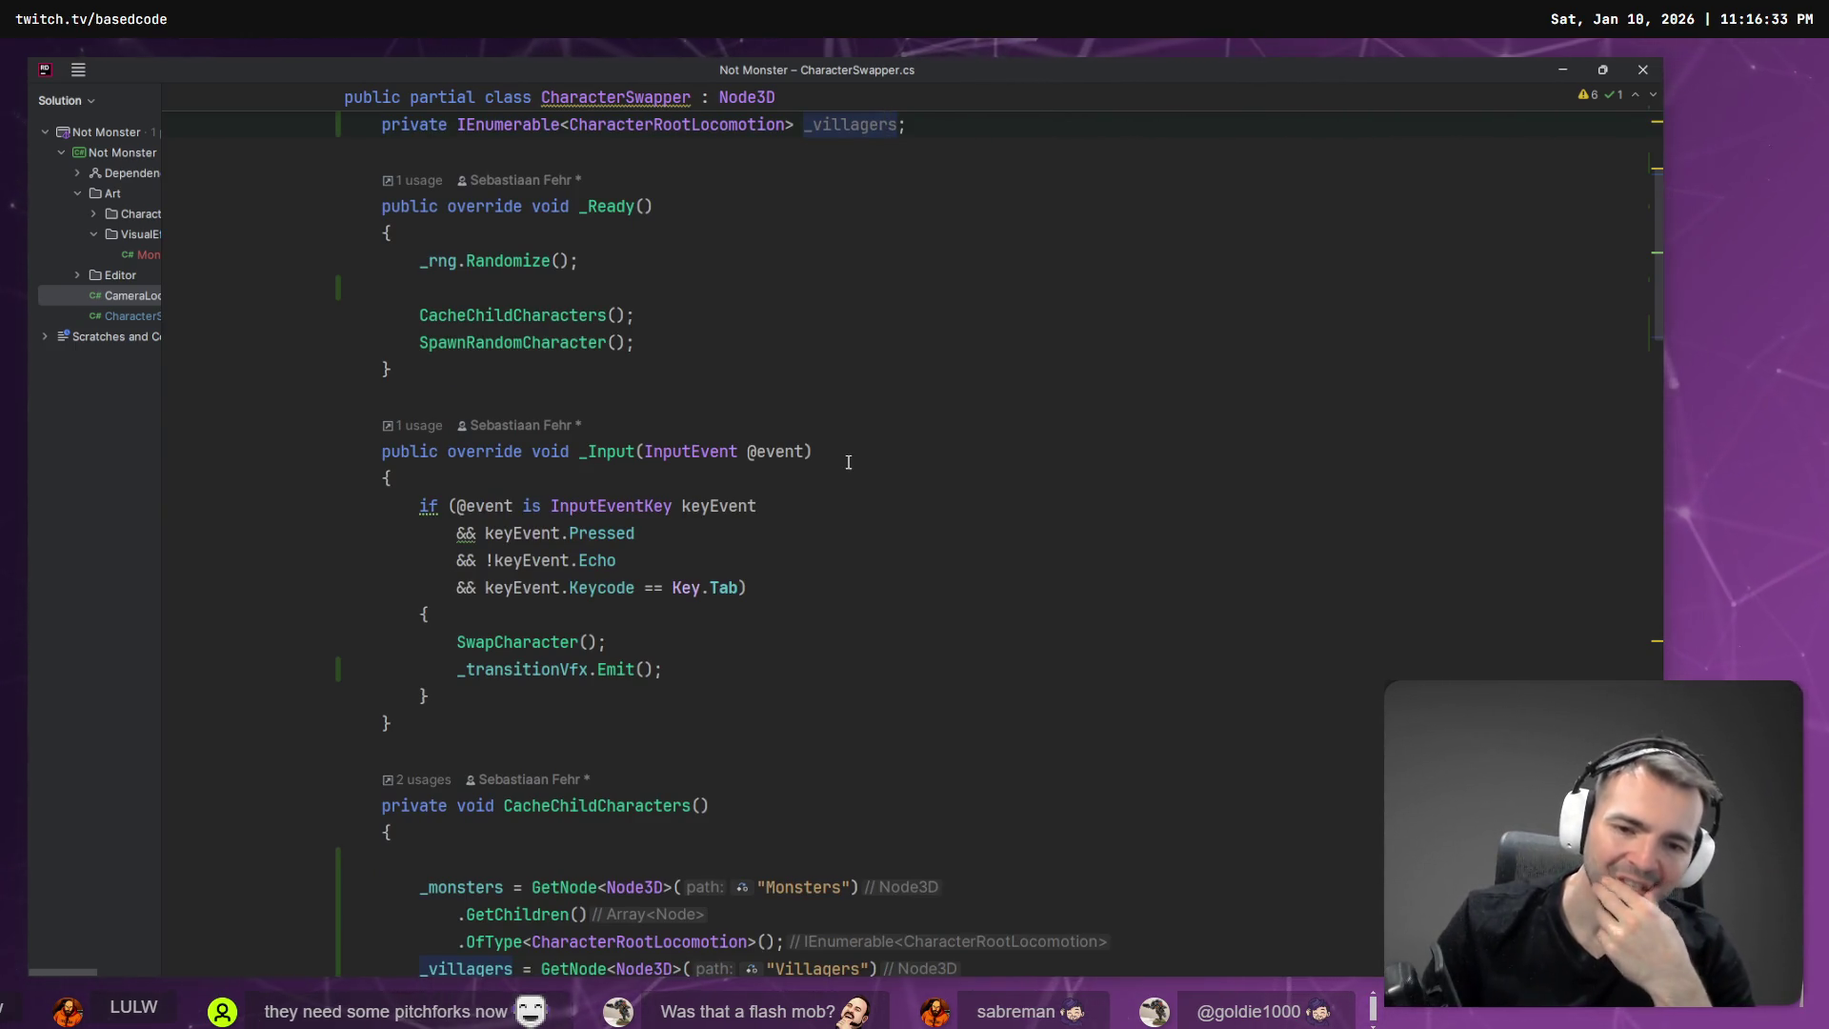
pyautogui.scroll(1, 775, 479)
pyautogui.scroll(3, 775, 478)
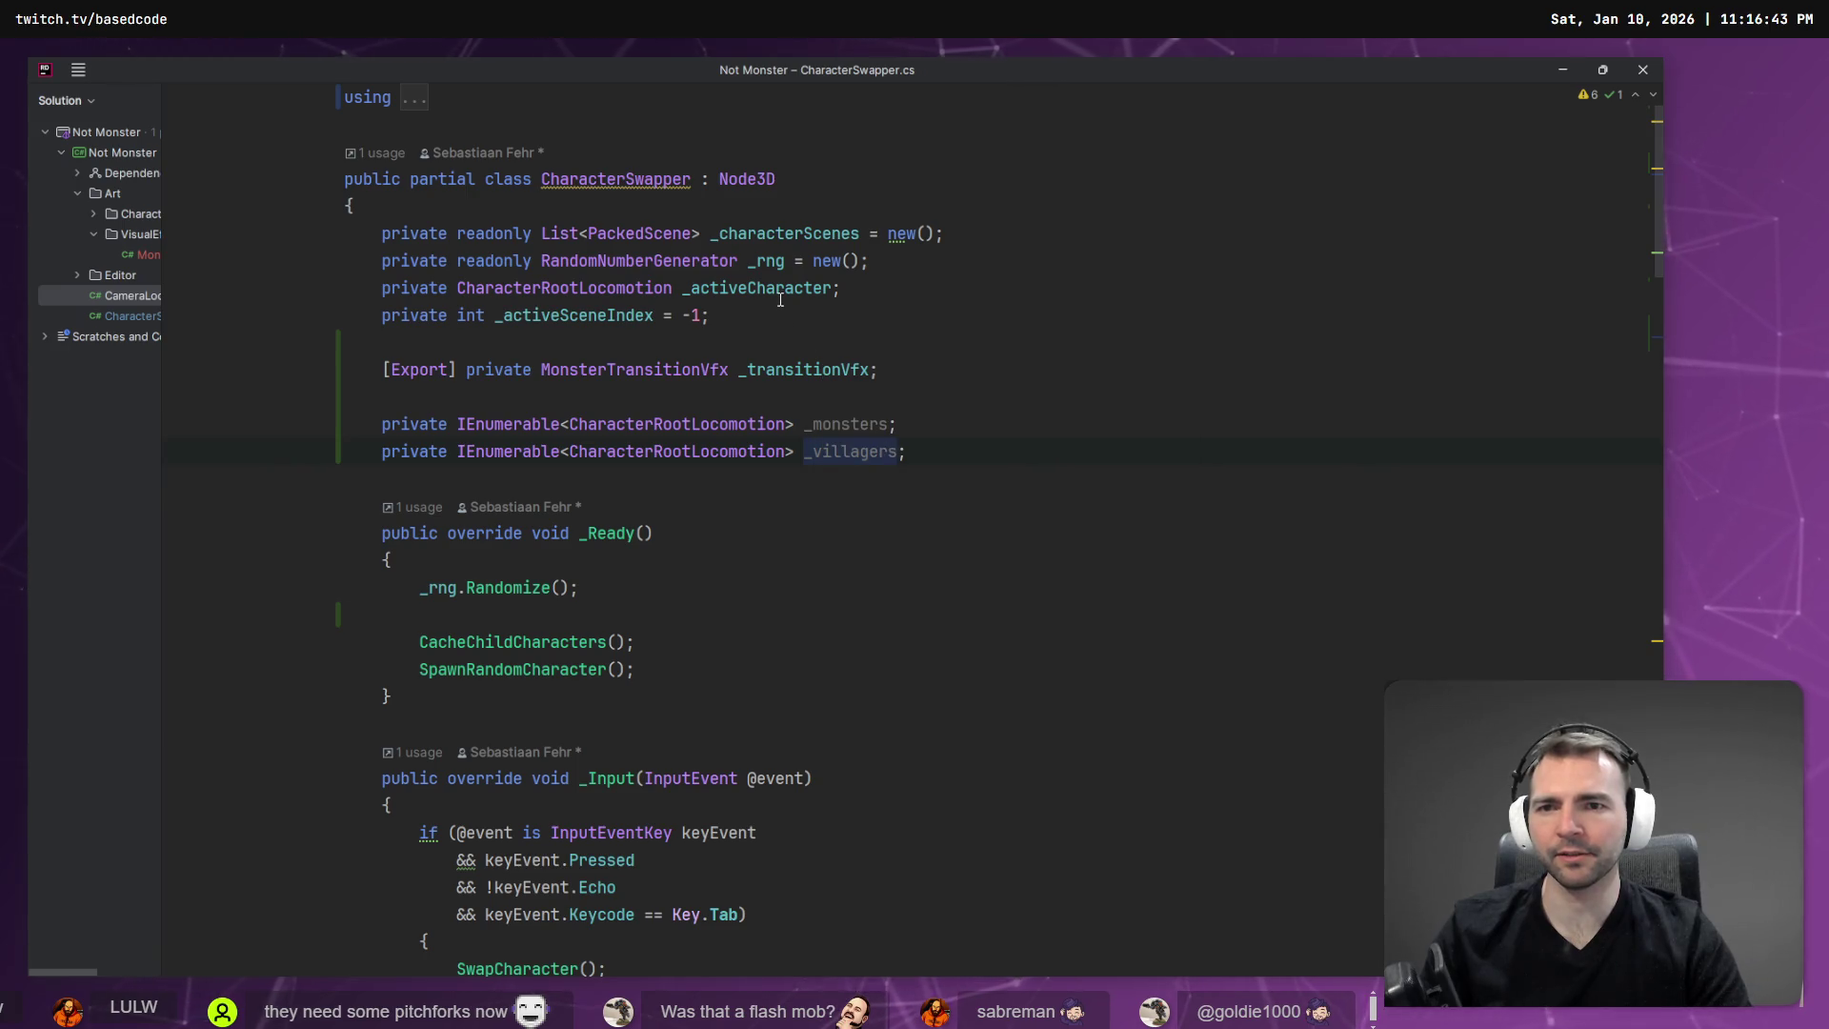
pyautogui.press('Up')
pyautogui.press('Up')
pyautogui.press('Up')
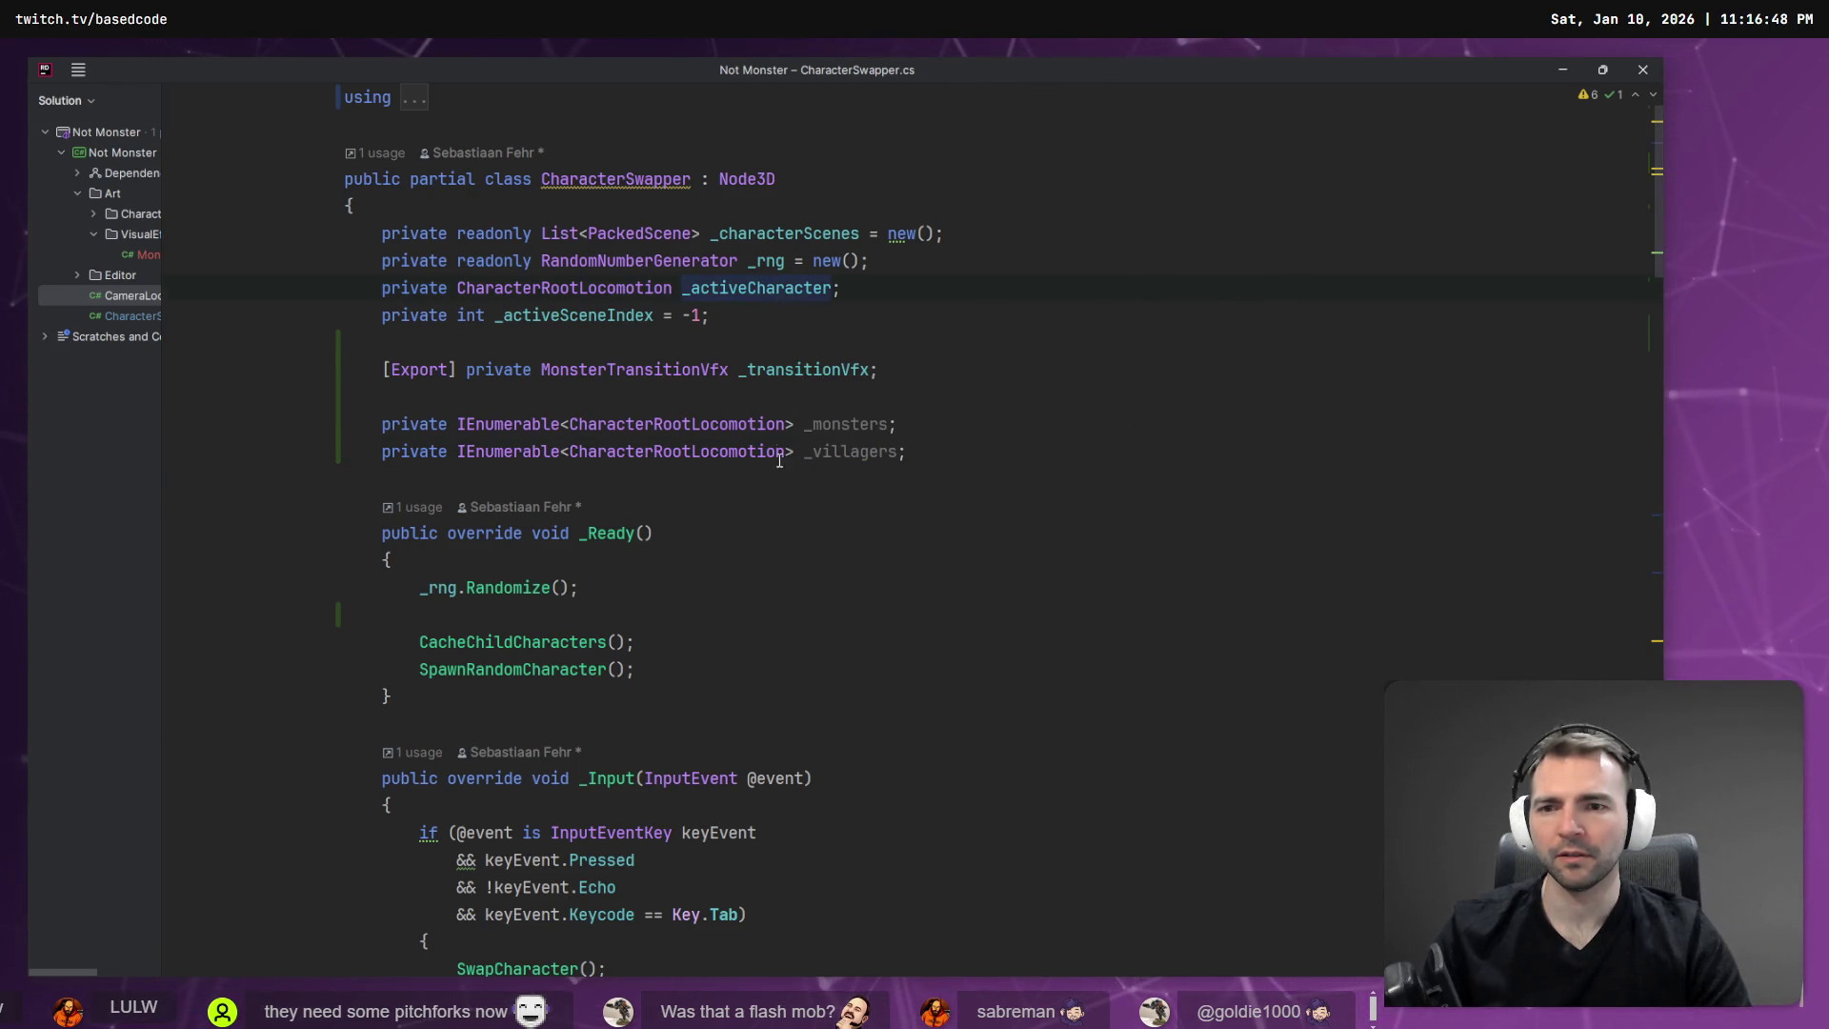
pyautogui.scroll(-15, 783, 400)
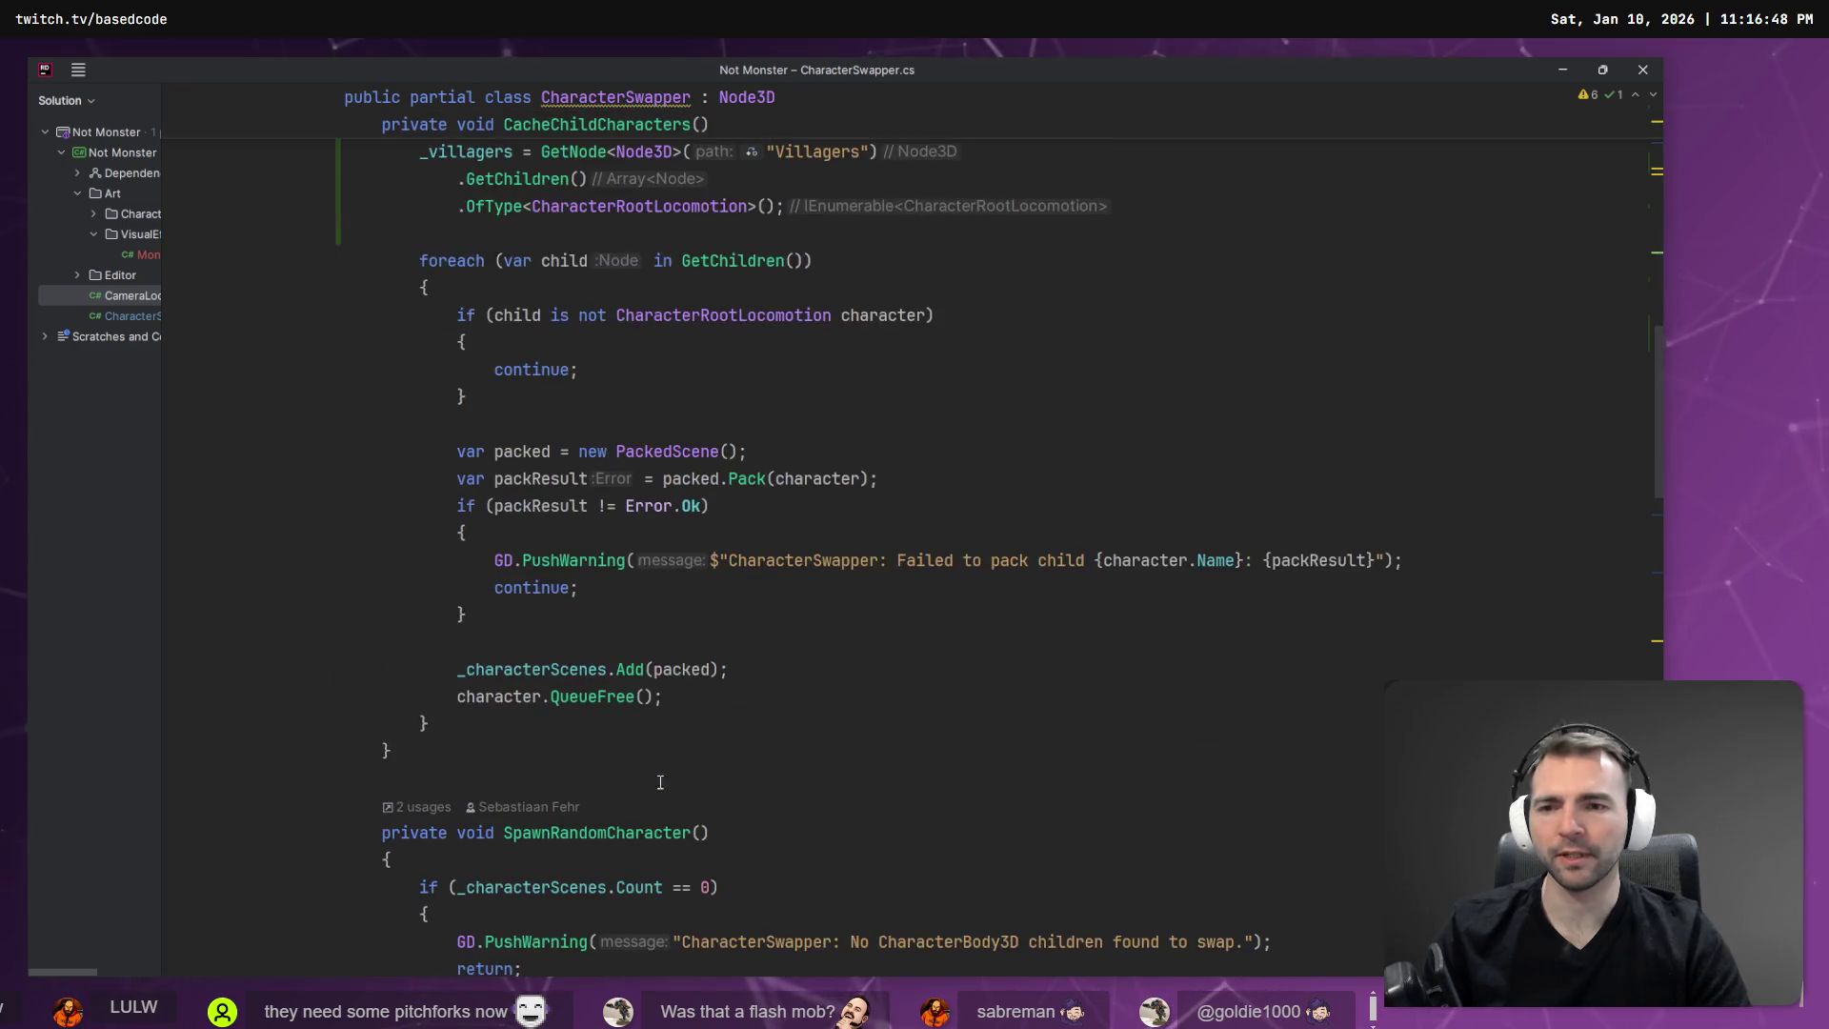
pyautogui.scroll(3, 561, 467)
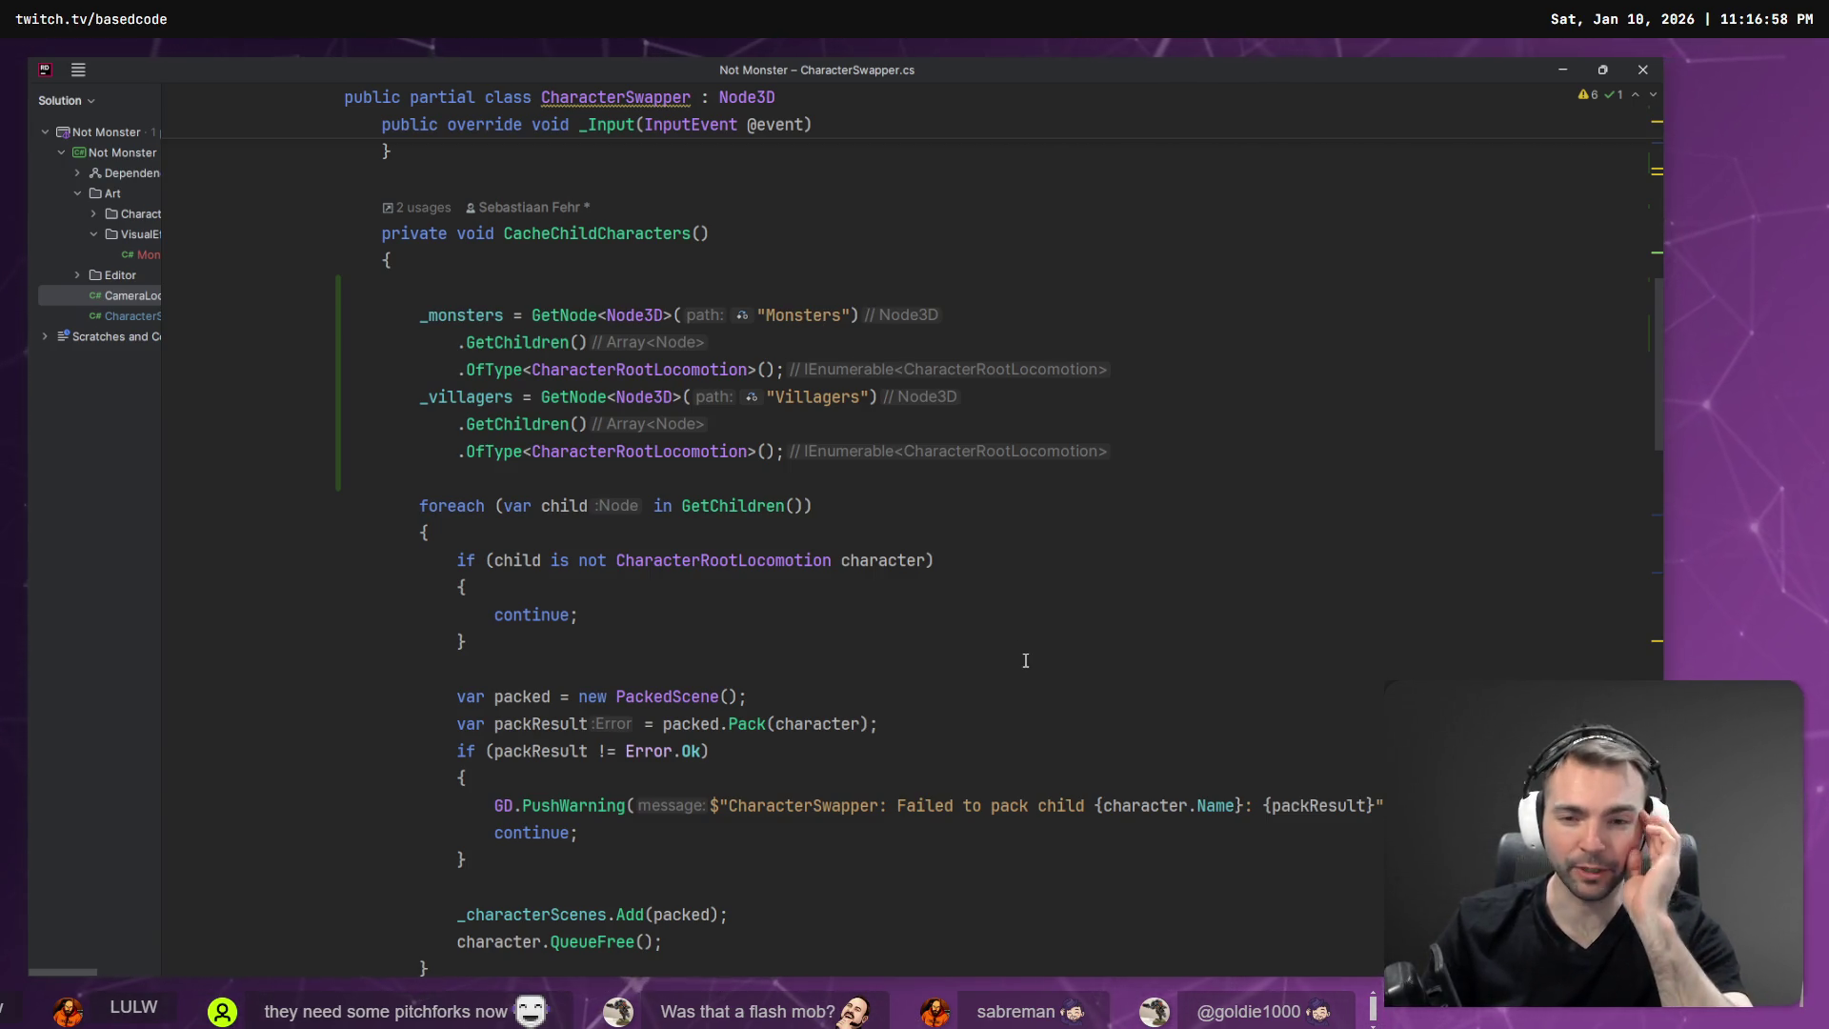
pyautogui.scroll(-9, 1026, 660)
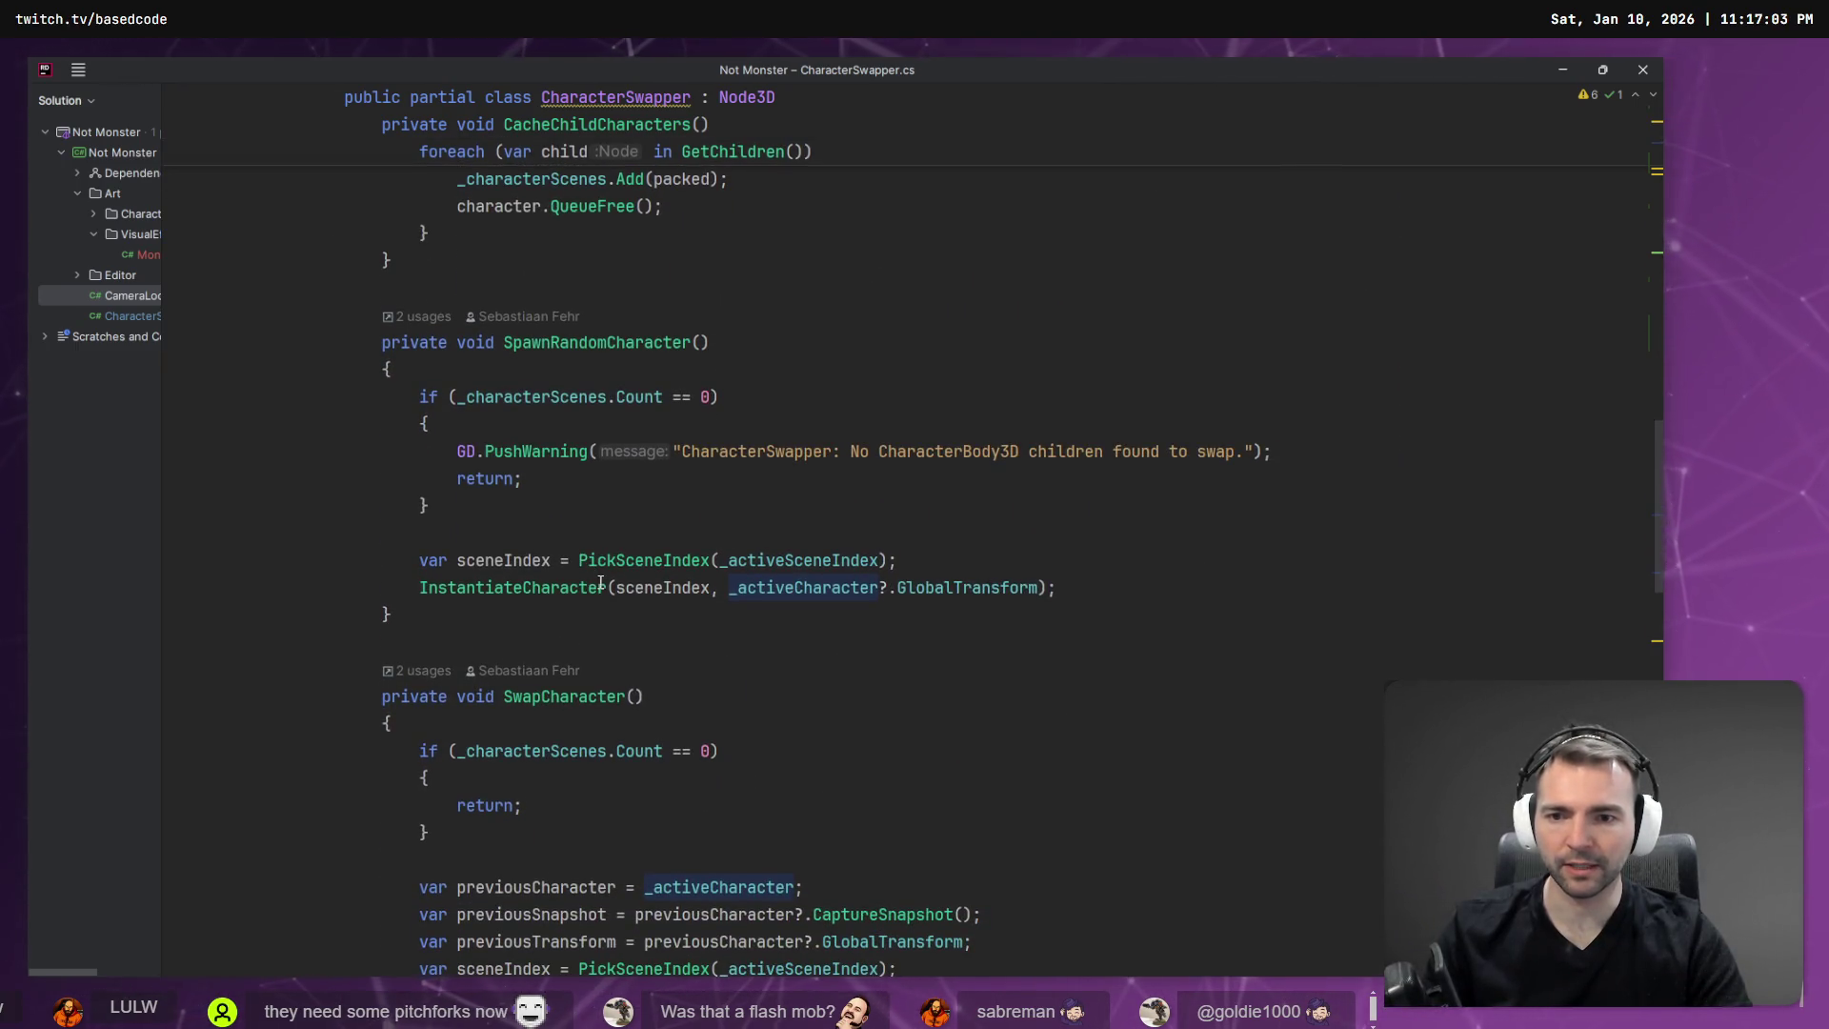
pyautogui.scroll(-5, 610, 577)
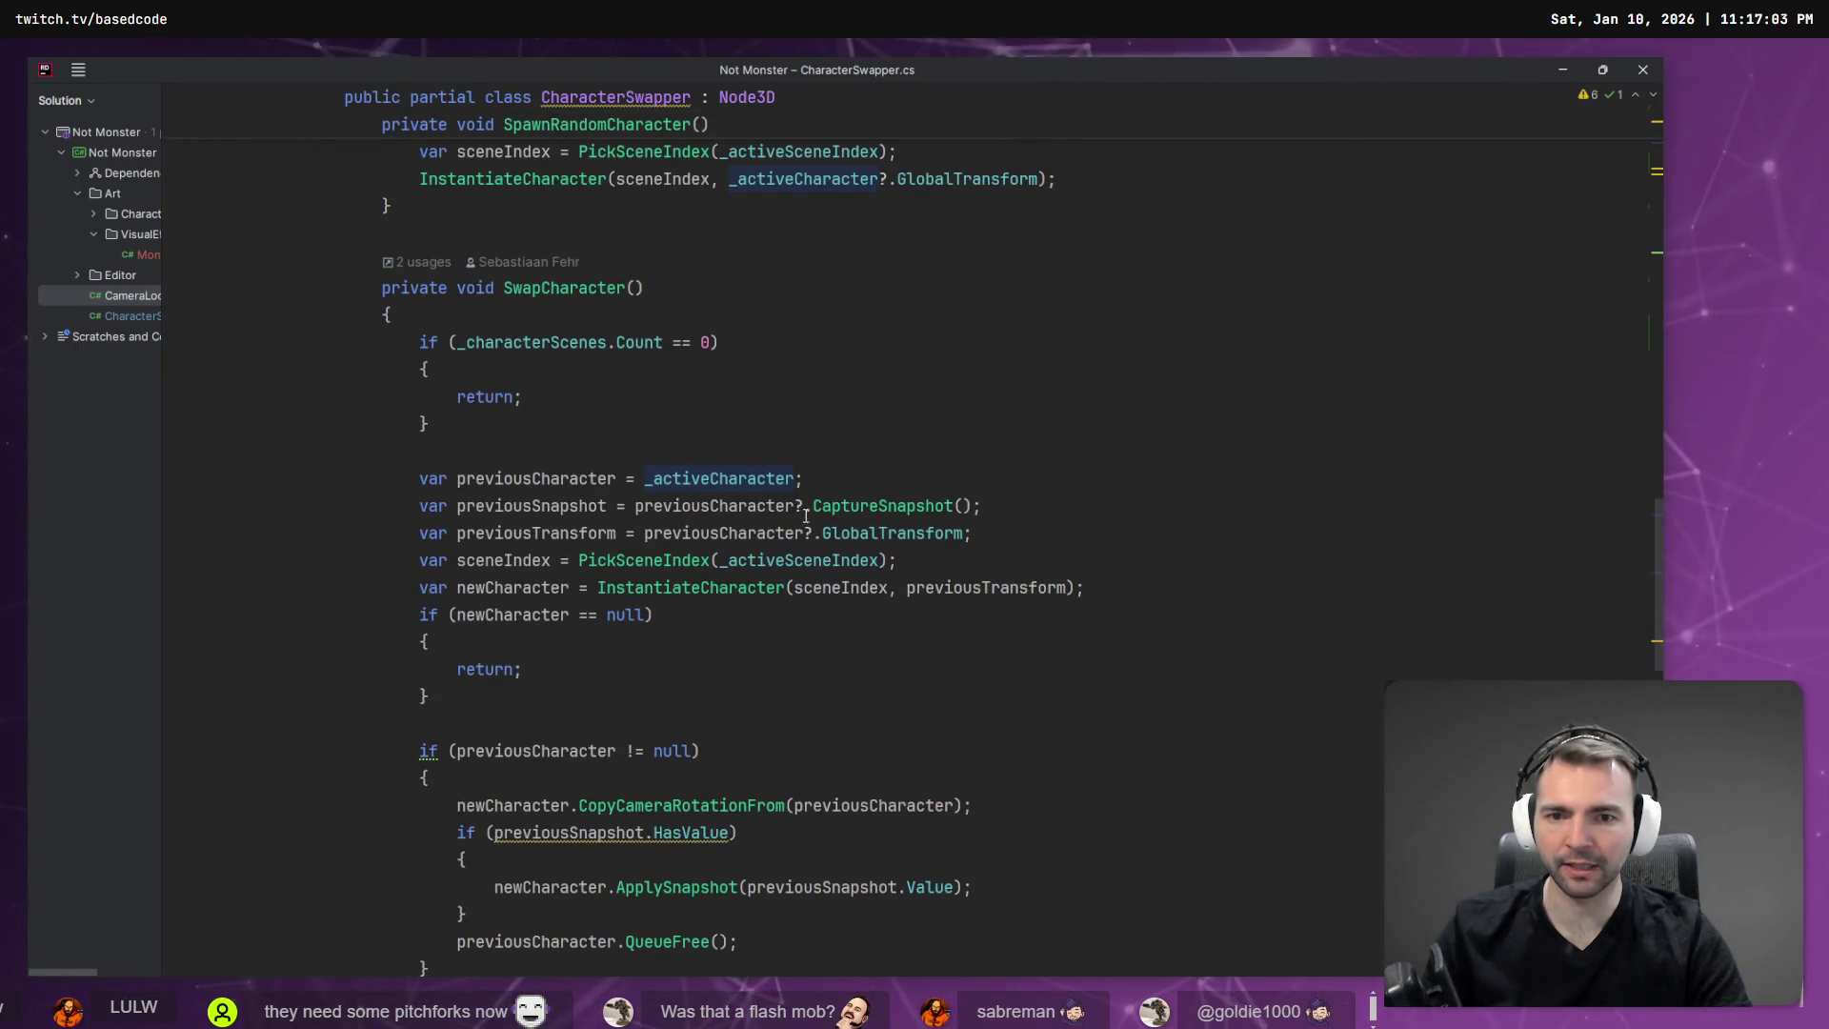
pyautogui.moveTo(906, 512)
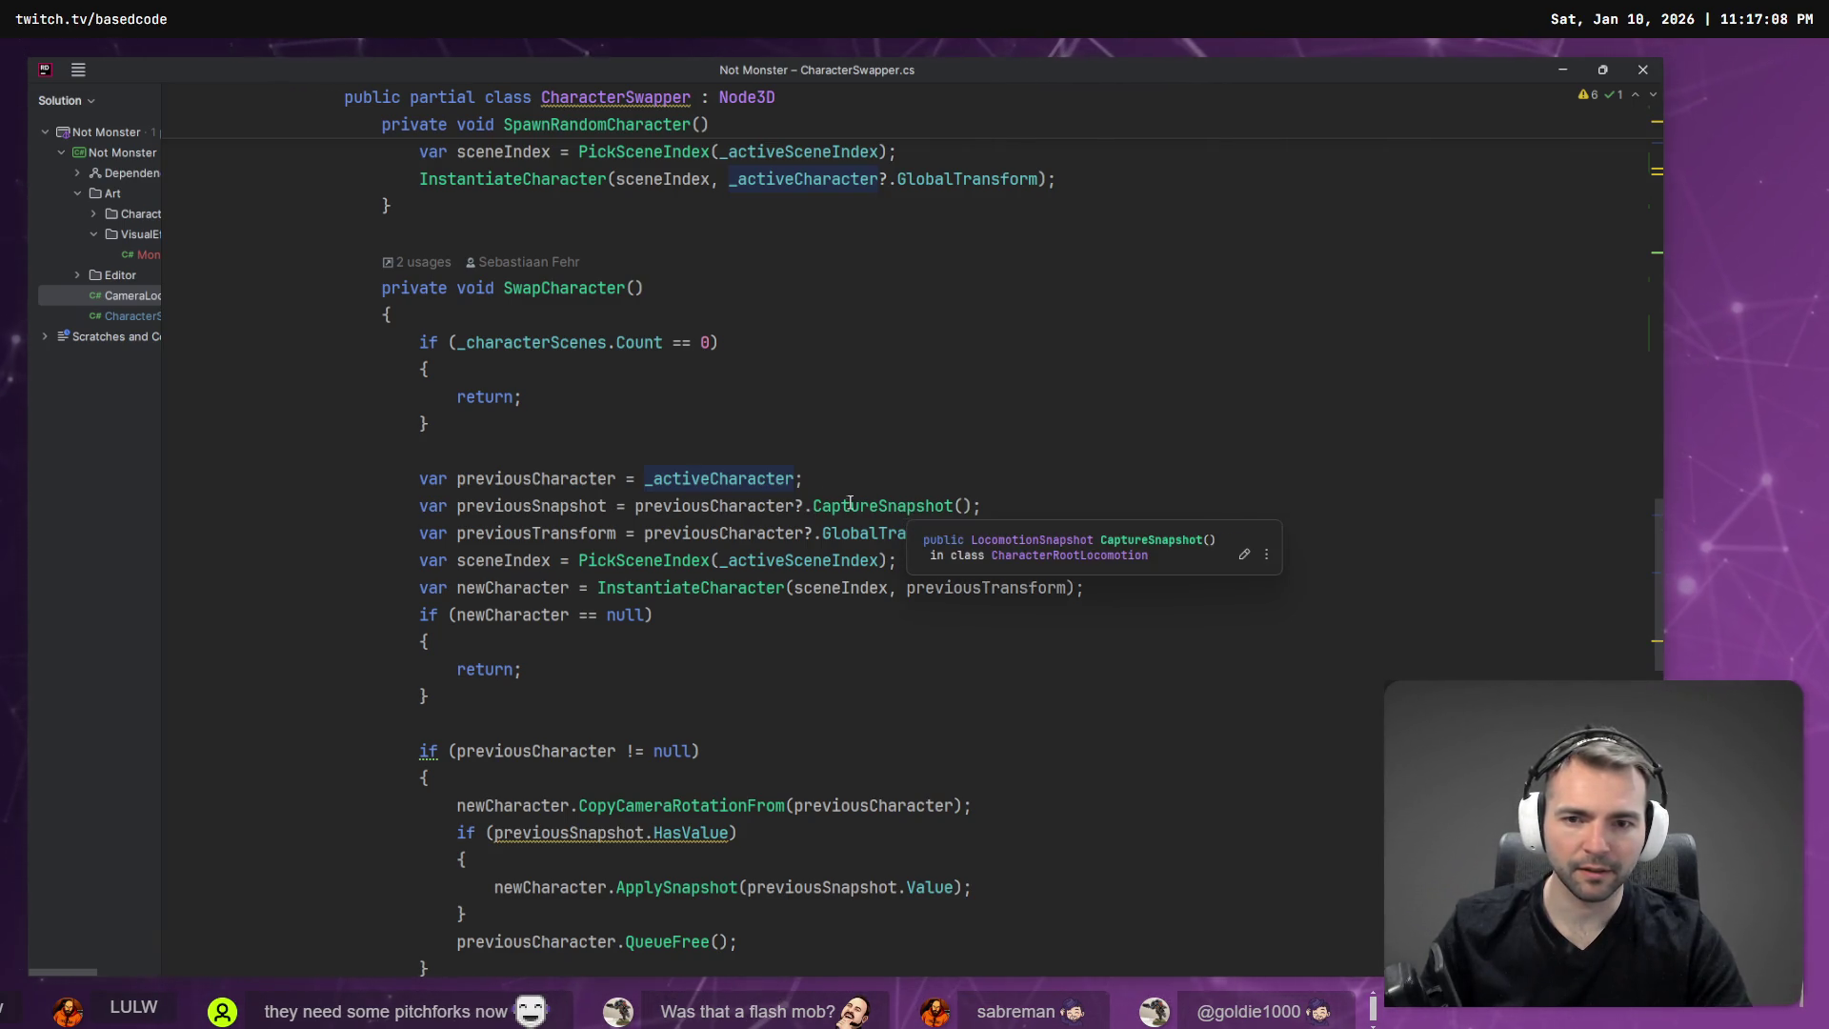
pyautogui.moveTo(740, 503)
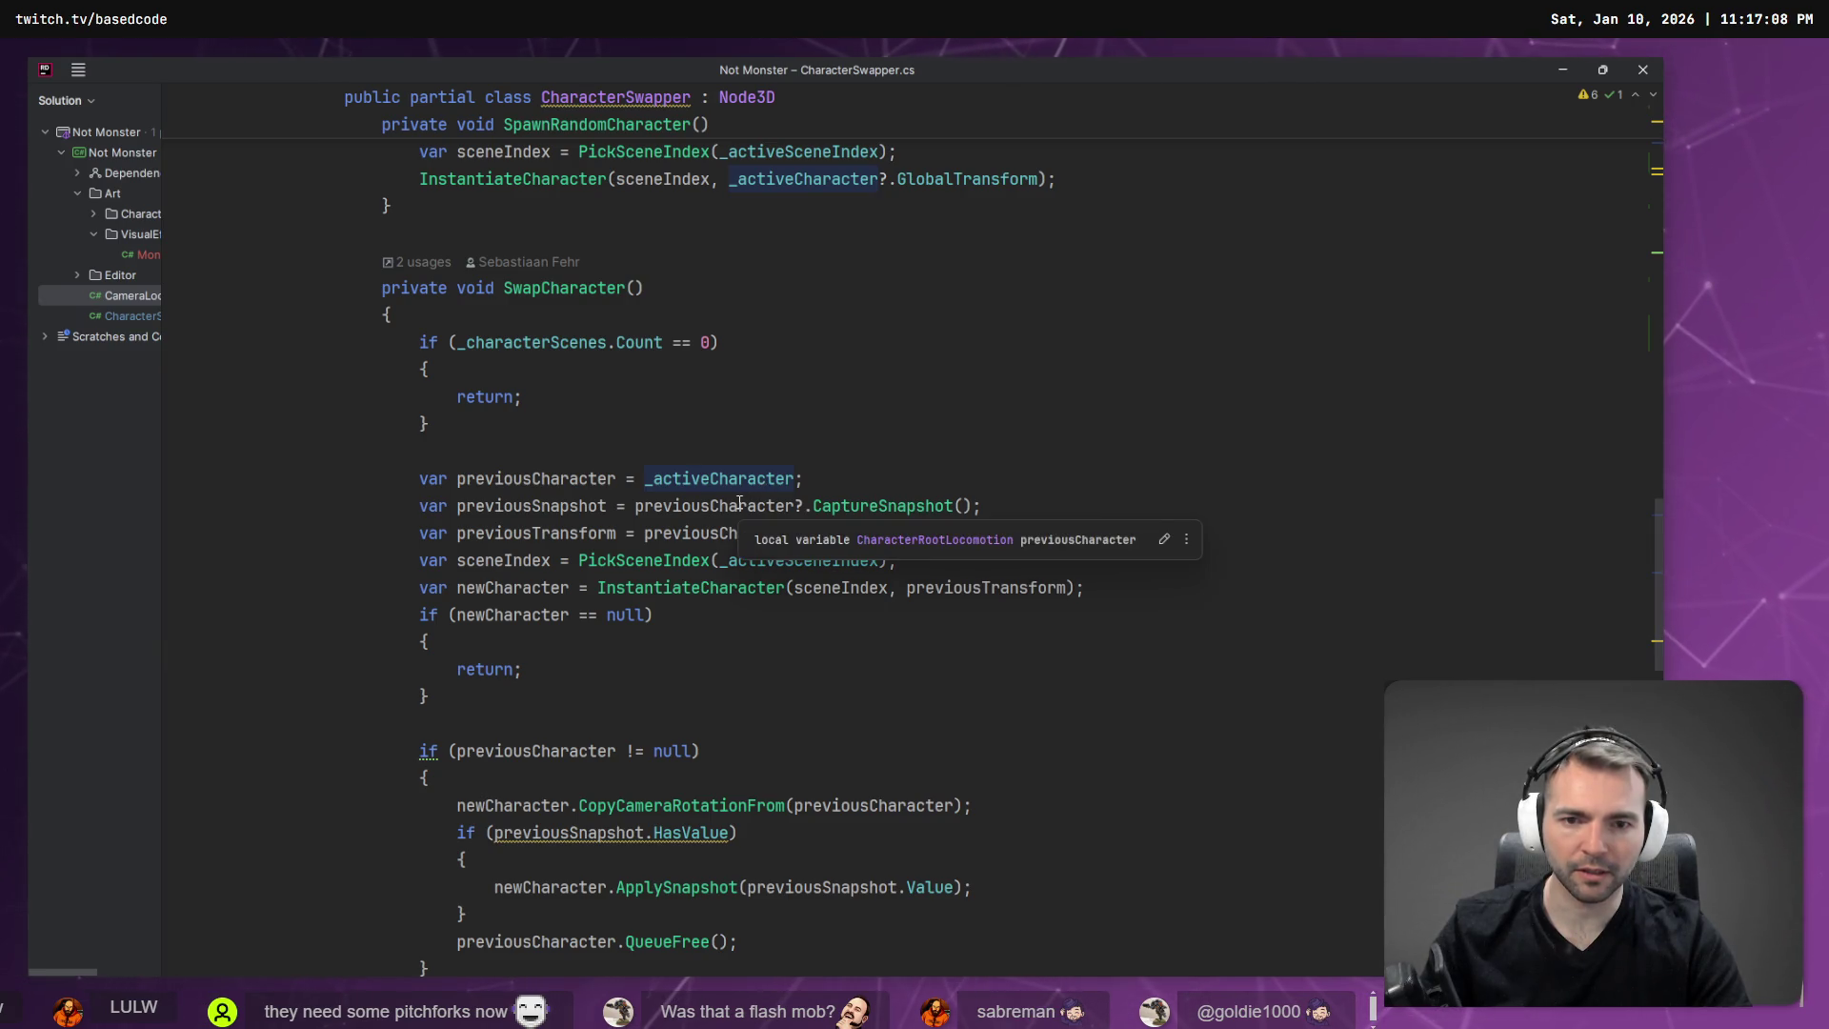
pyautogui.scroll(-2, 959, 504)
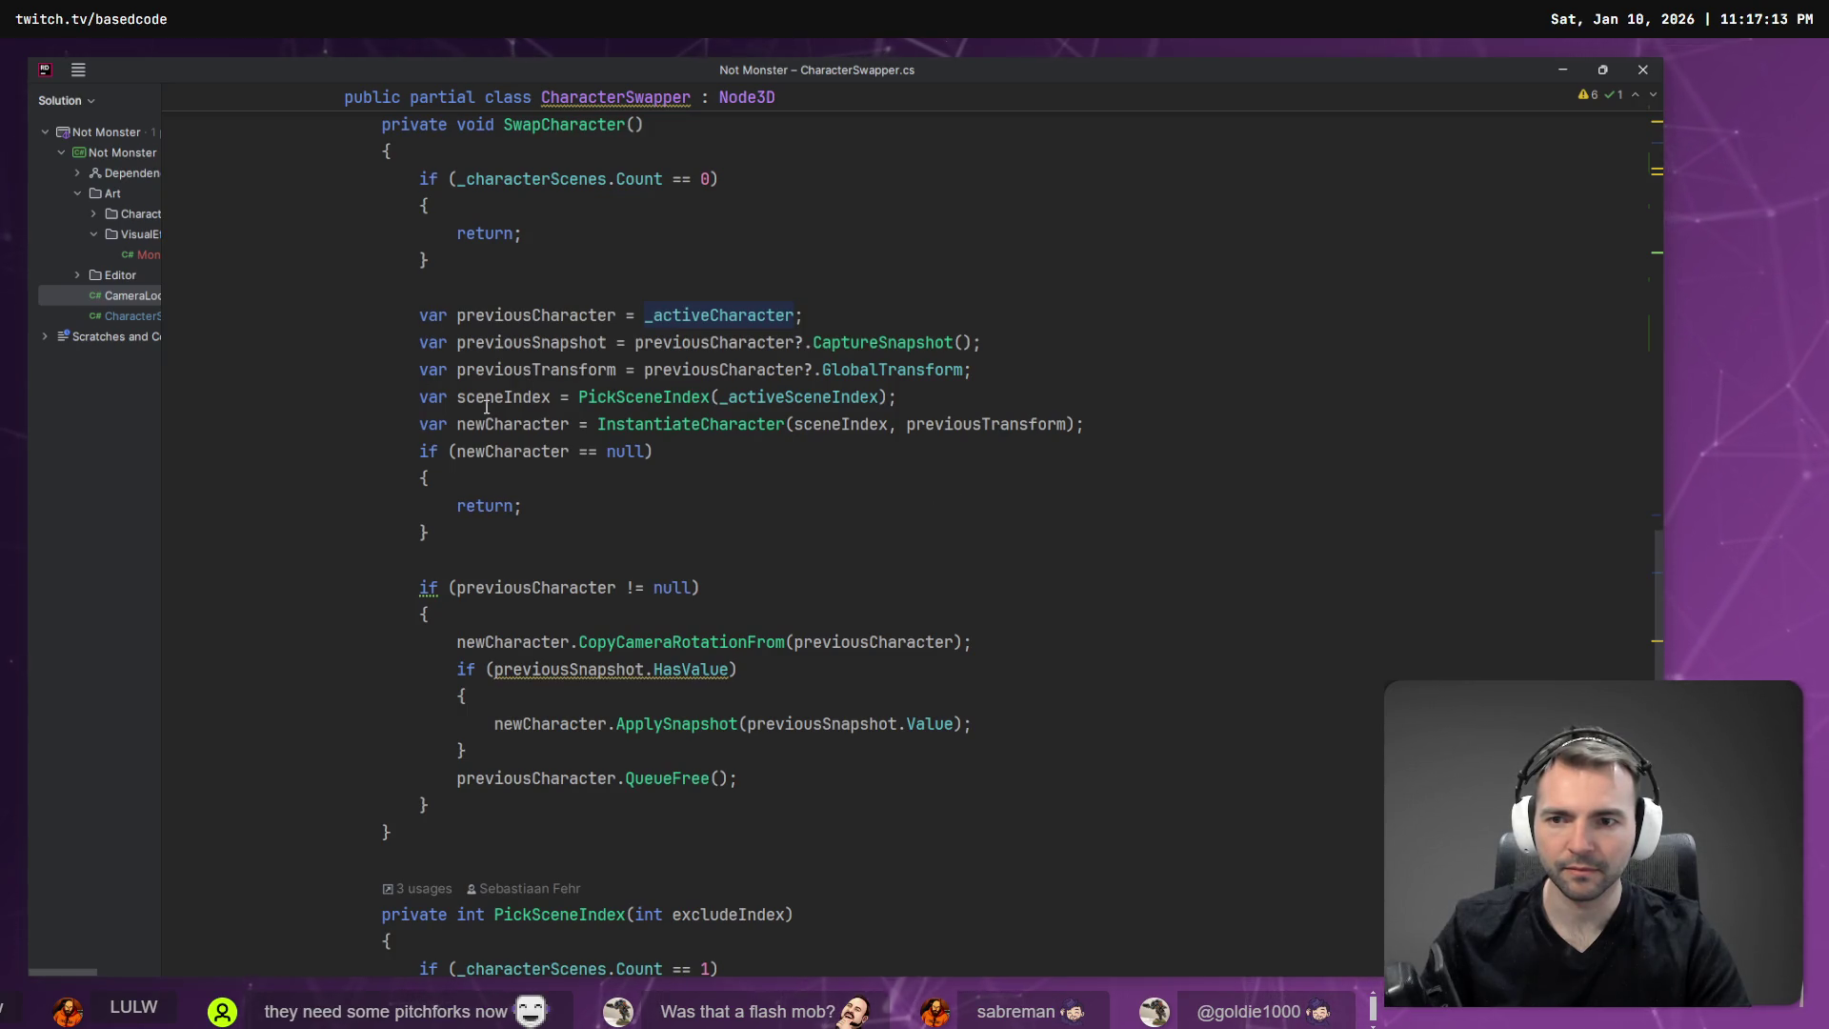
pyautogui.scroll(-2, 815, 546)
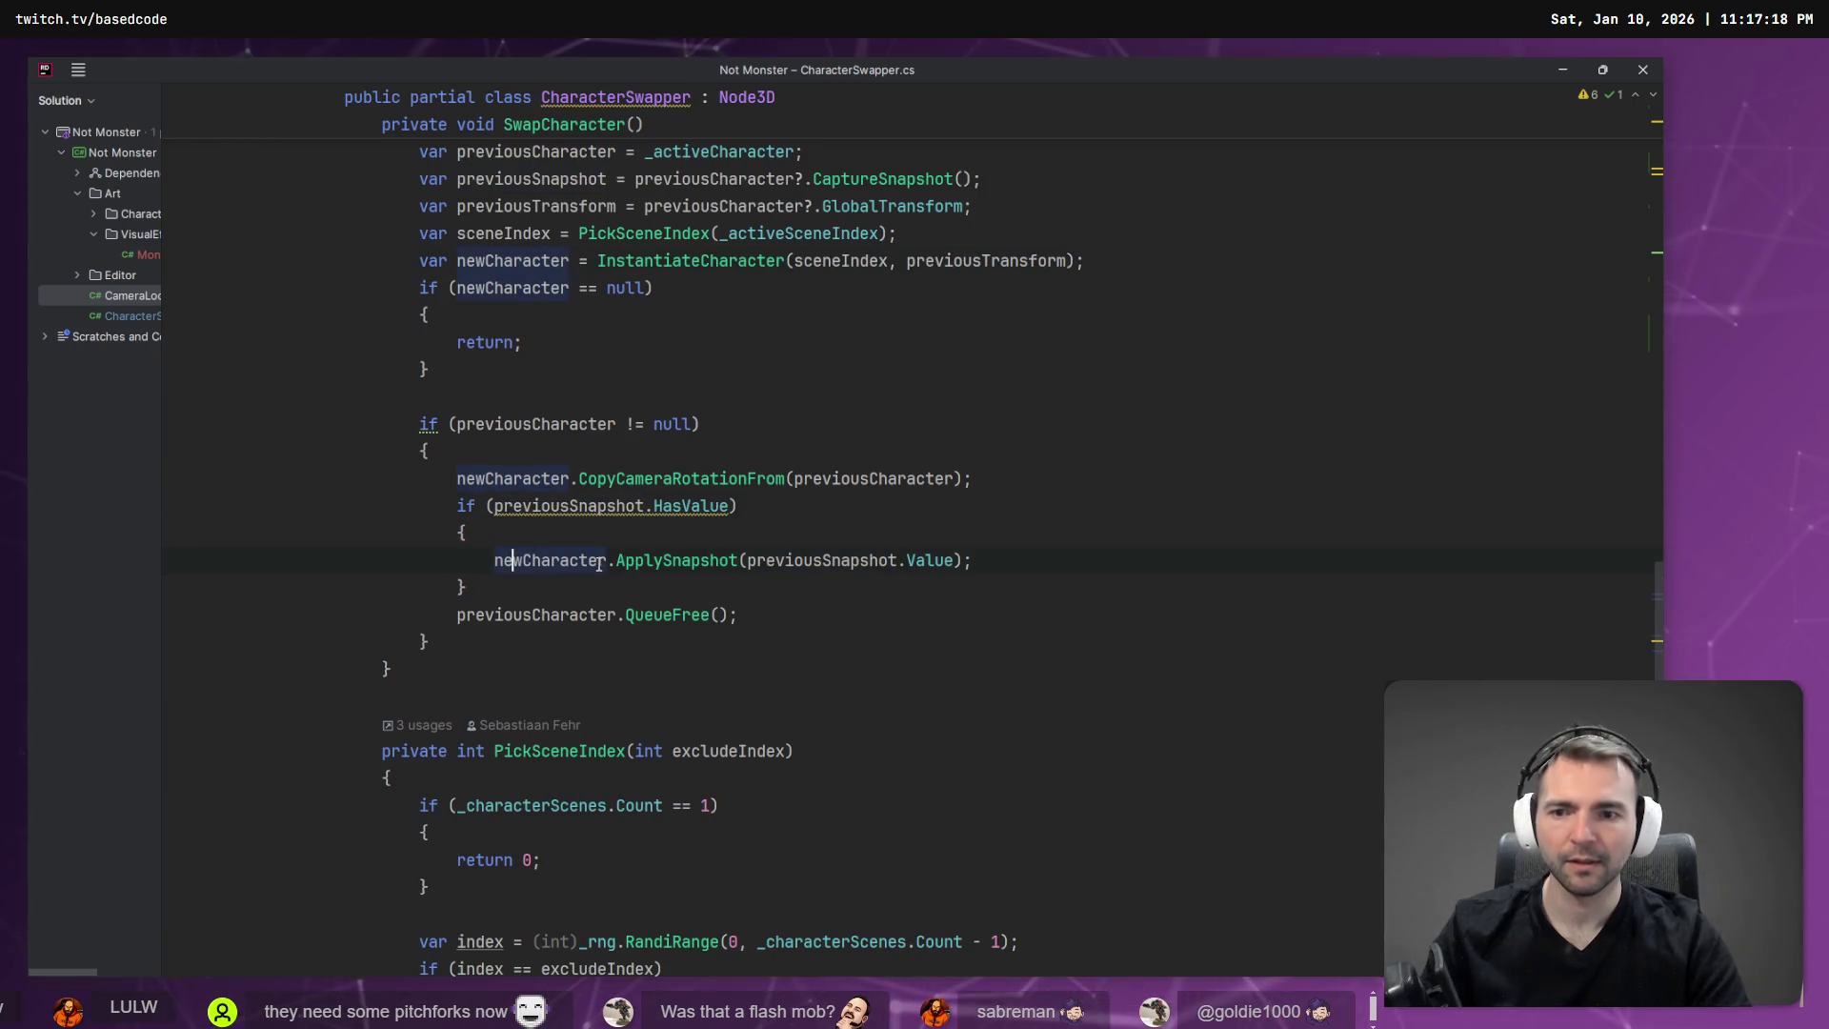
pyautogui.click(653, 560)
pyautogui.scroll(-2, 853, 531)
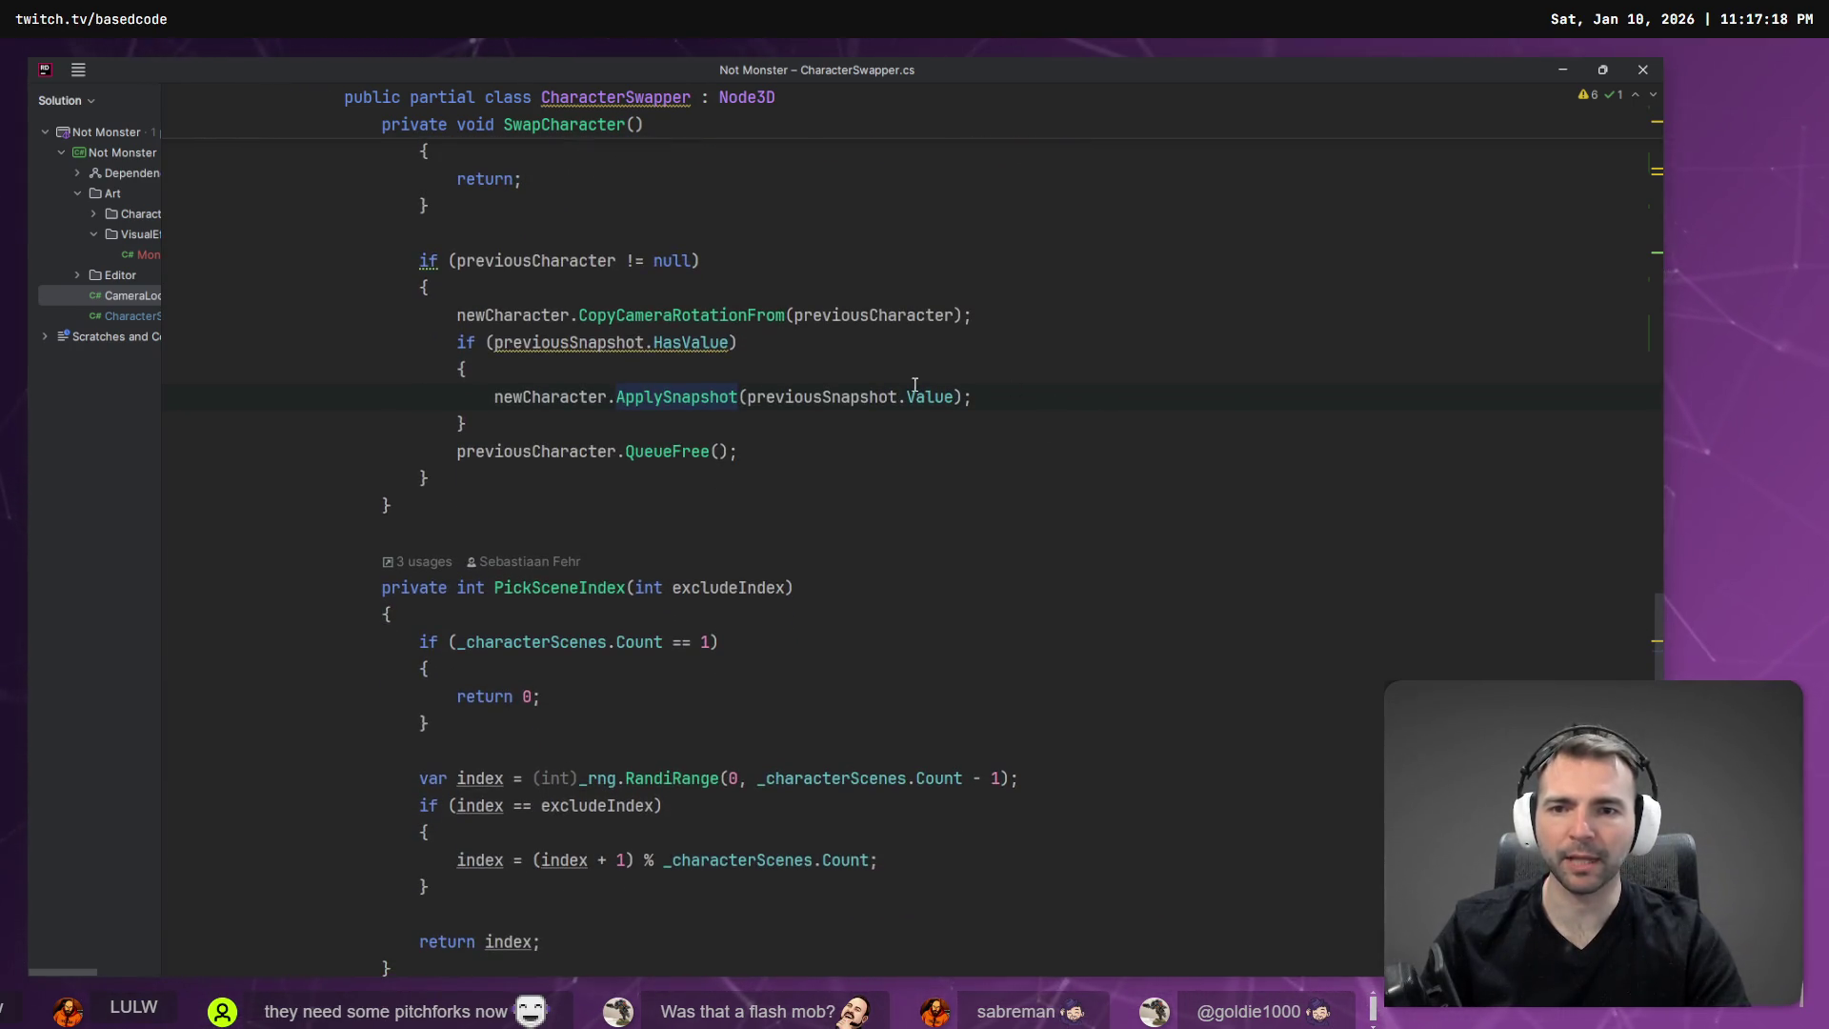
pyautogui.keyDown('ctrl'); pyautogui.click(687, 398); pyautogui.keyUp('ctrl')
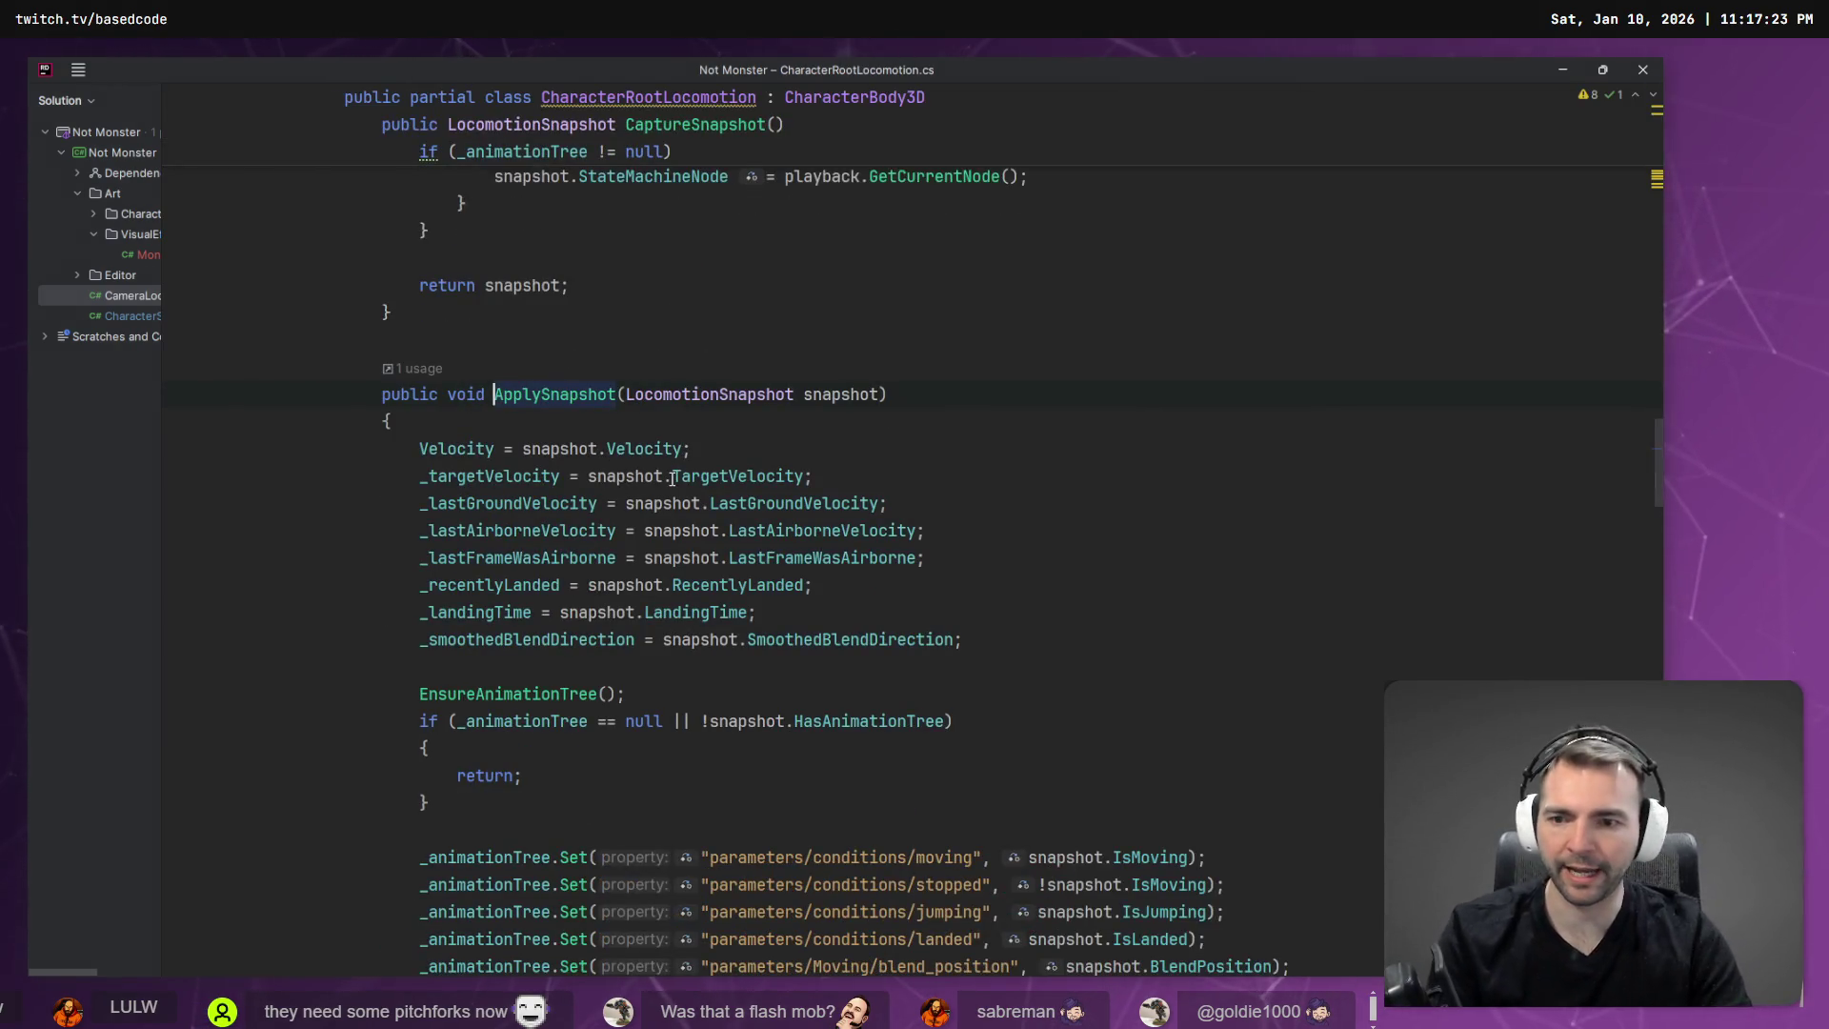
pyautogui.scroll(-4, 673, 479)
pyautogui.scroll(-2, 535, 841)
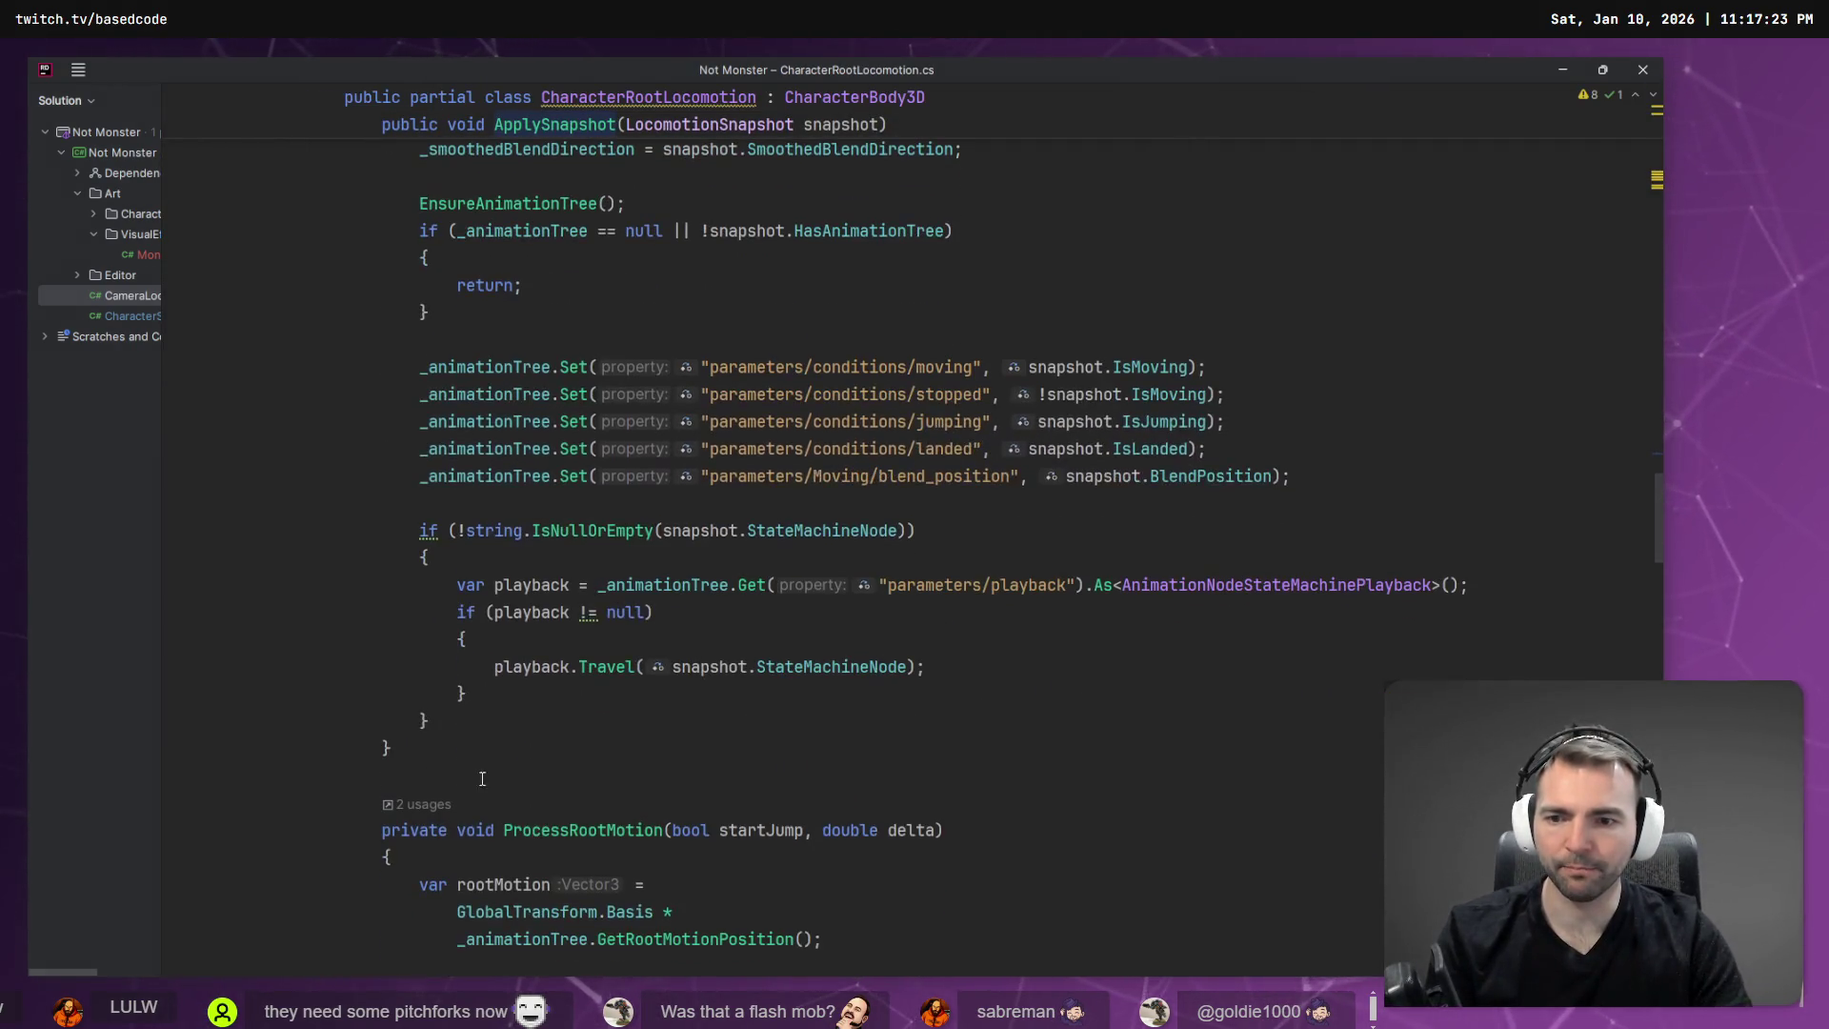
pyautogui.moveTo(430, 747)
pyautogui.mouseDown()
pyautogui.moveTo(299, 381)
pyautogui.moveTo(266, 397)
pyautogui.mouseUp()
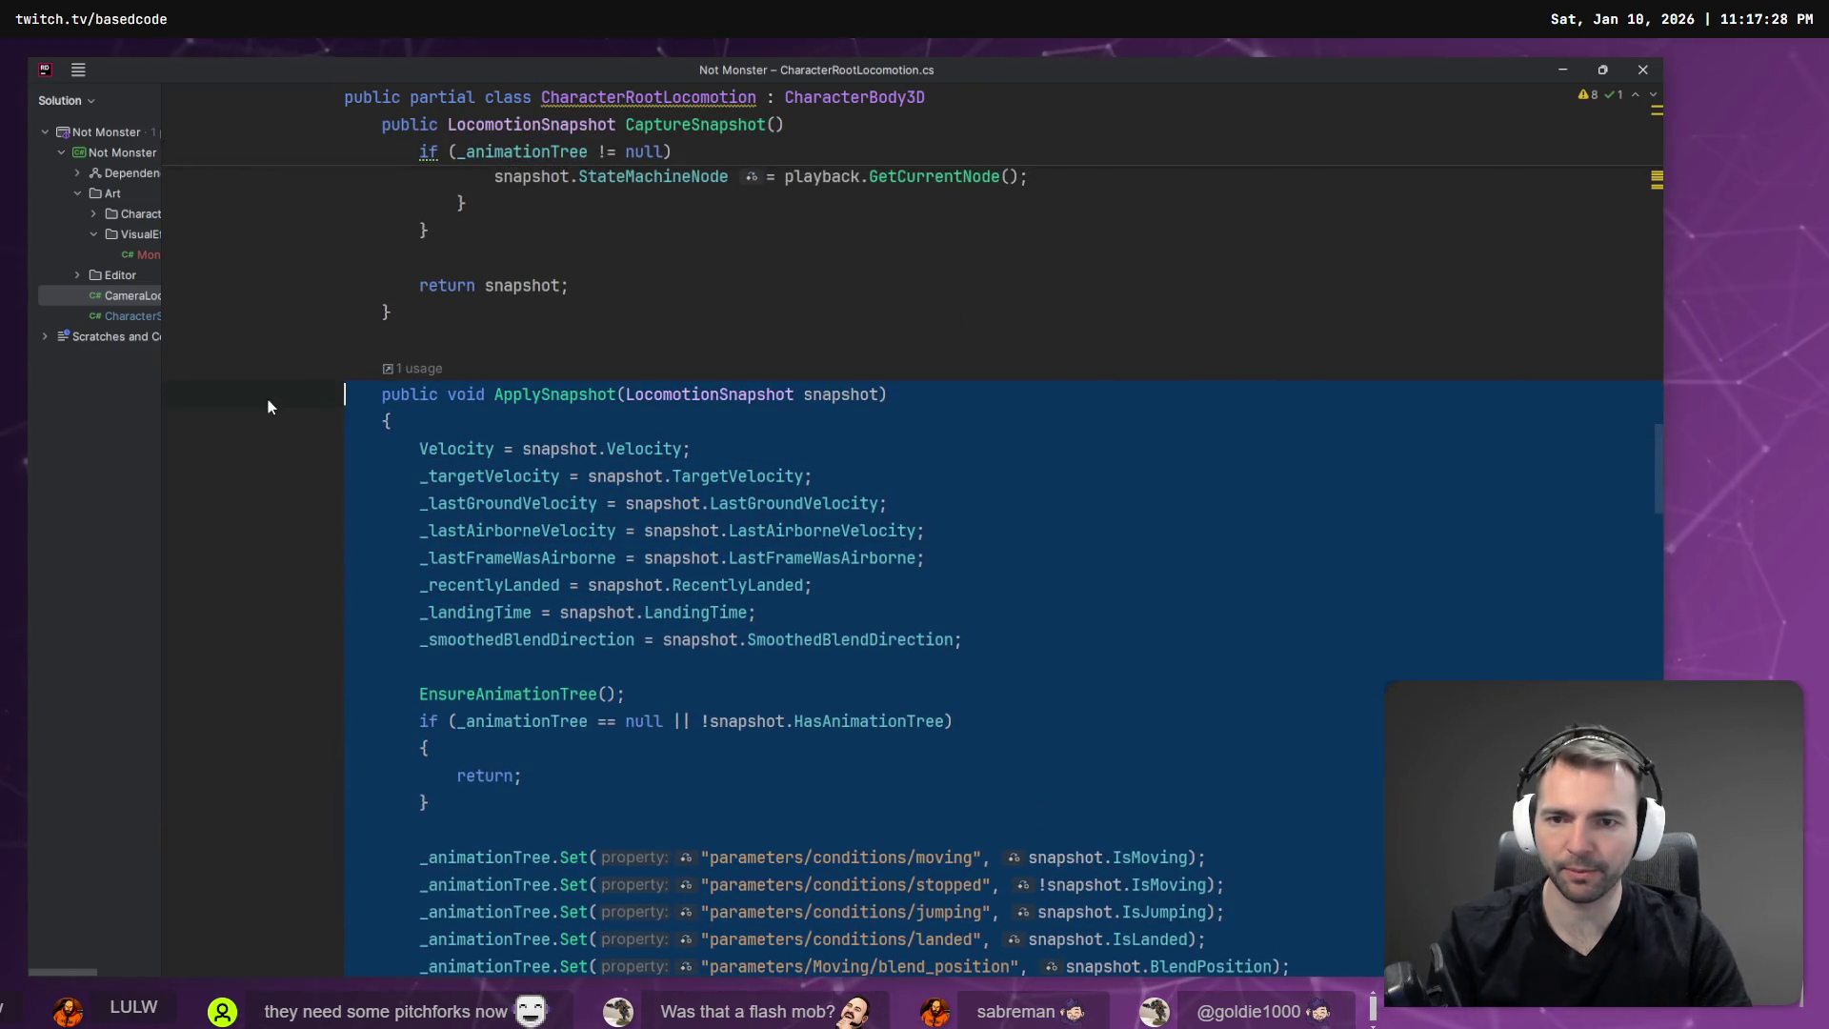
pyautogui.click(642, 428)
pyautogui.scroll(-2, 643, 429)
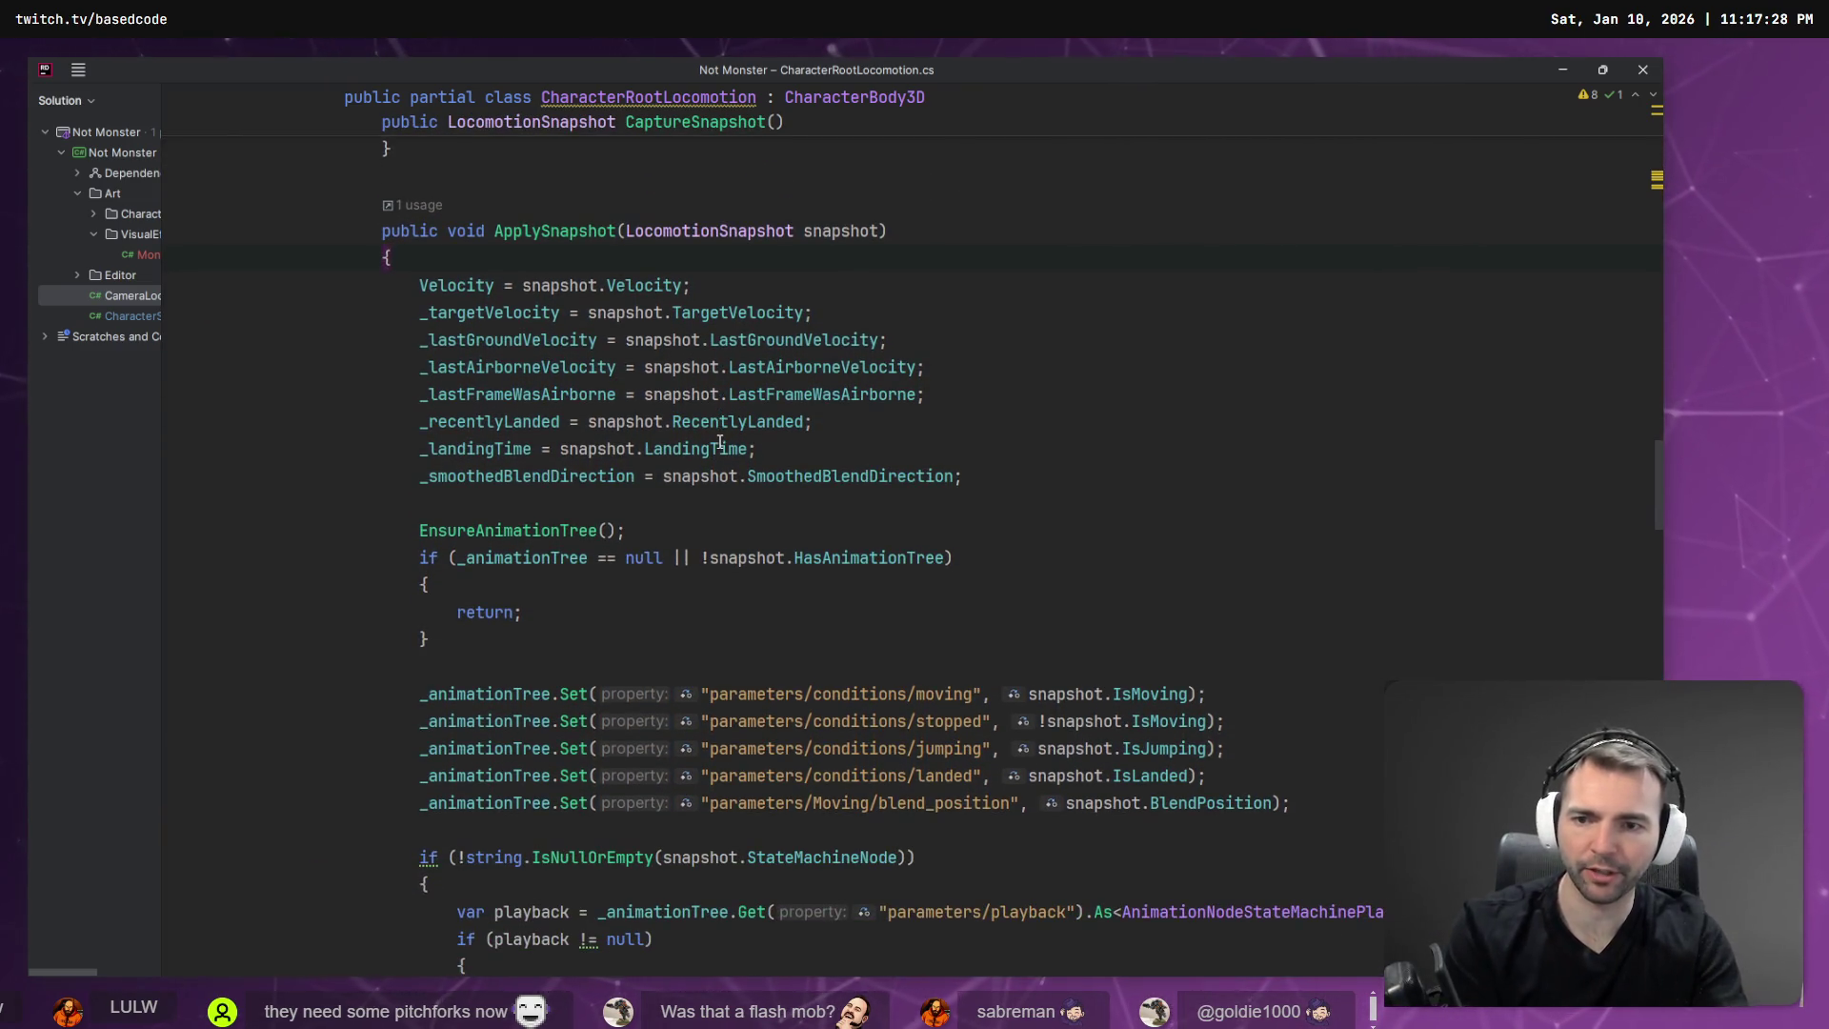
pyautogui.scroll(7, 710, 578)
pyautogui.scroll(20, 709, 578)
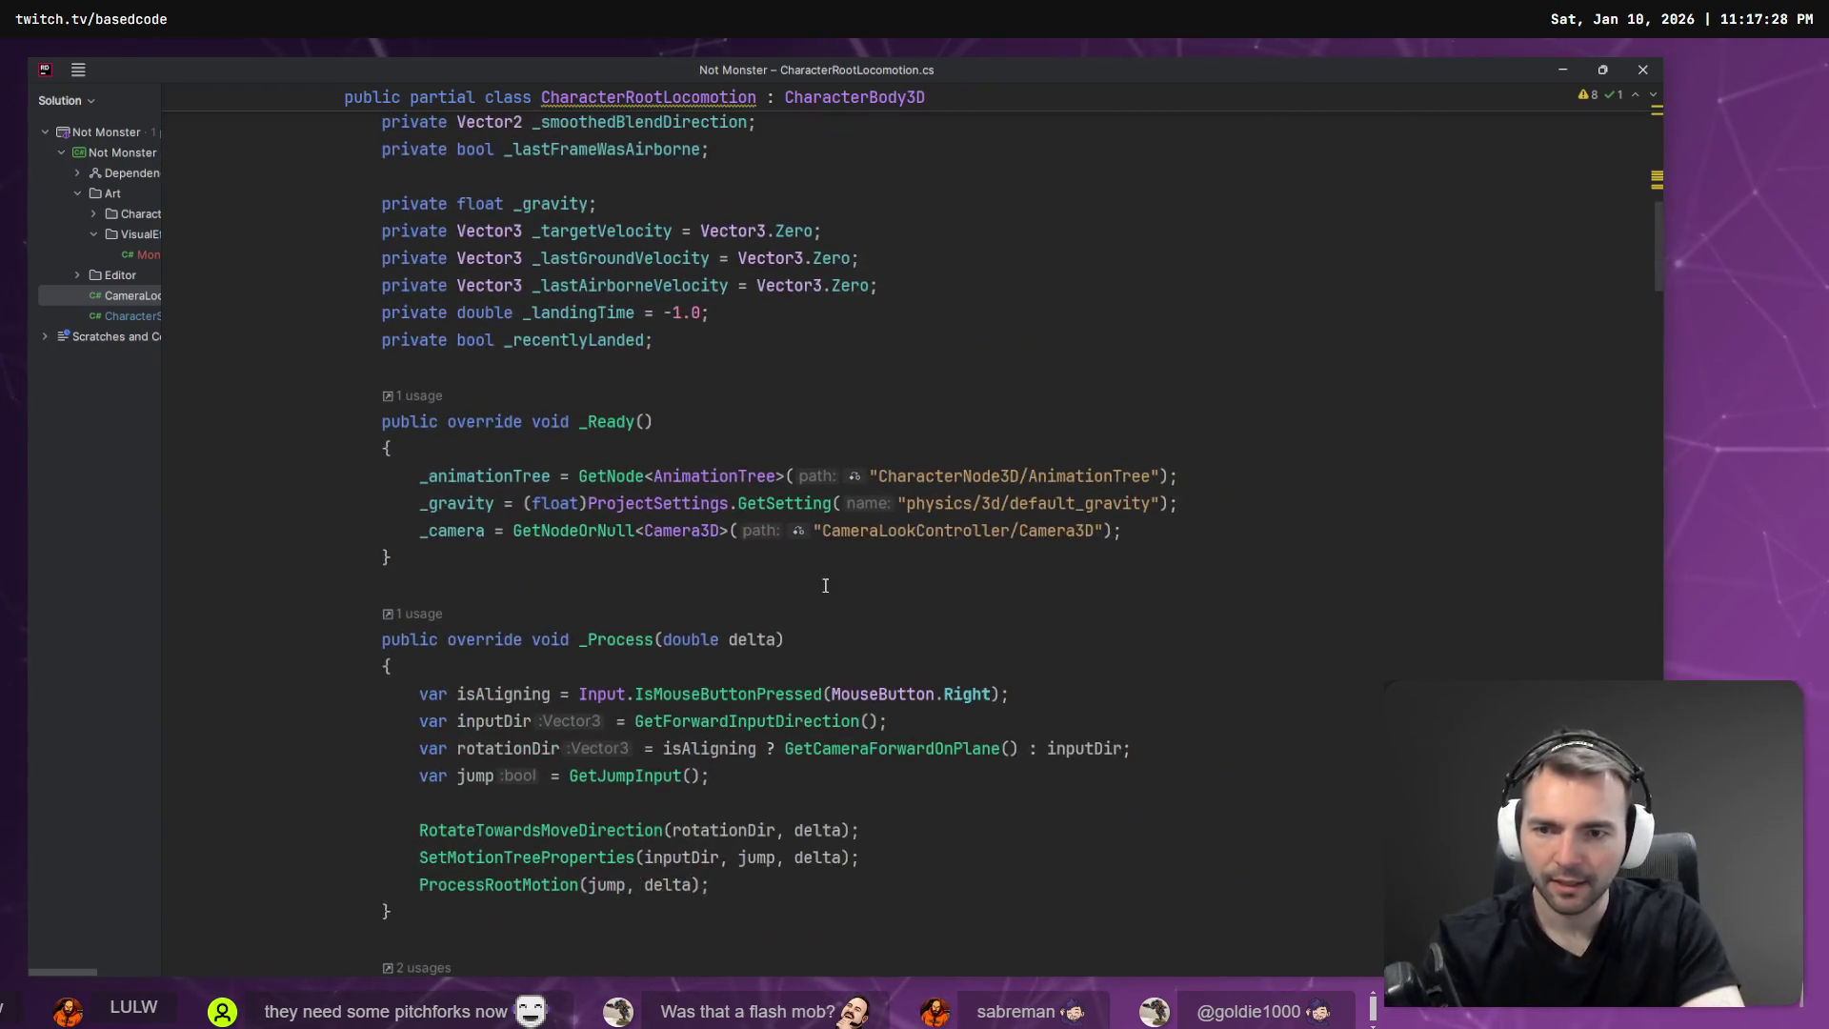
pyautogui.scroll(1, 836, 622)
pyautogui.scroll(12, 854, 623)
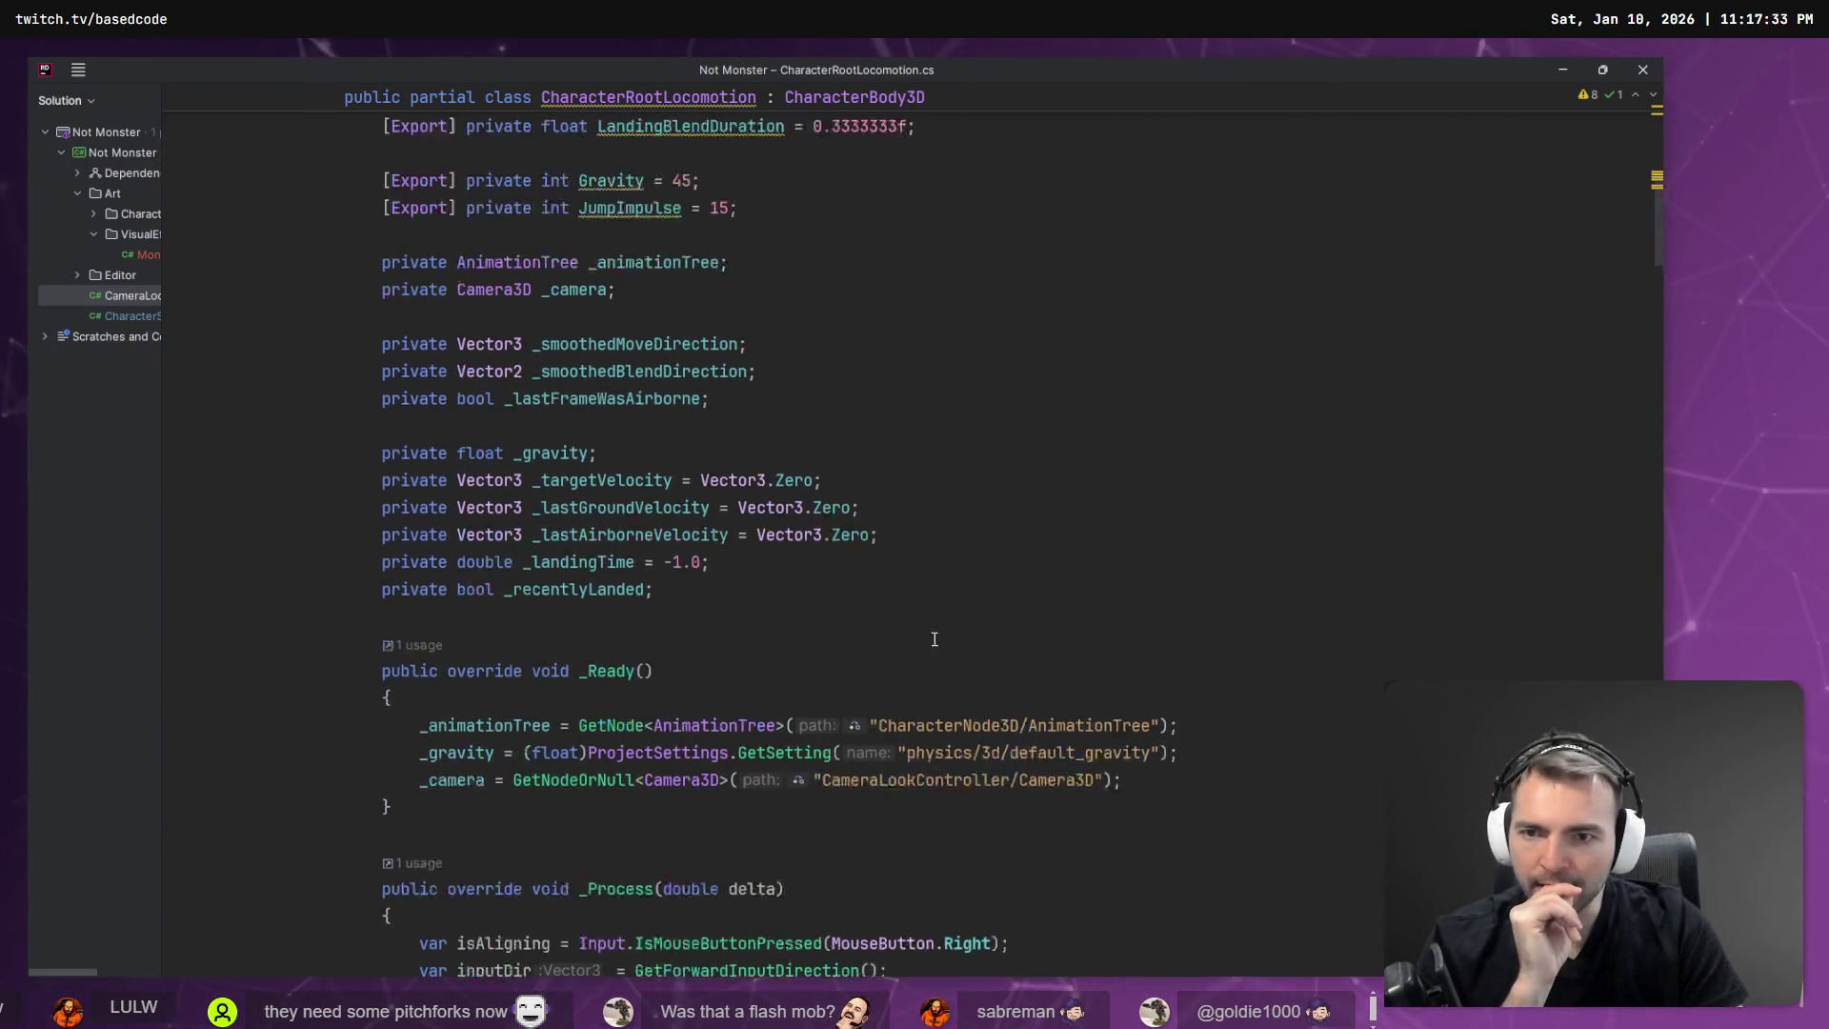
pyautogui.scroll(-7, 1046, 613)
pyautogui.scroll(-20, 1046, 613)
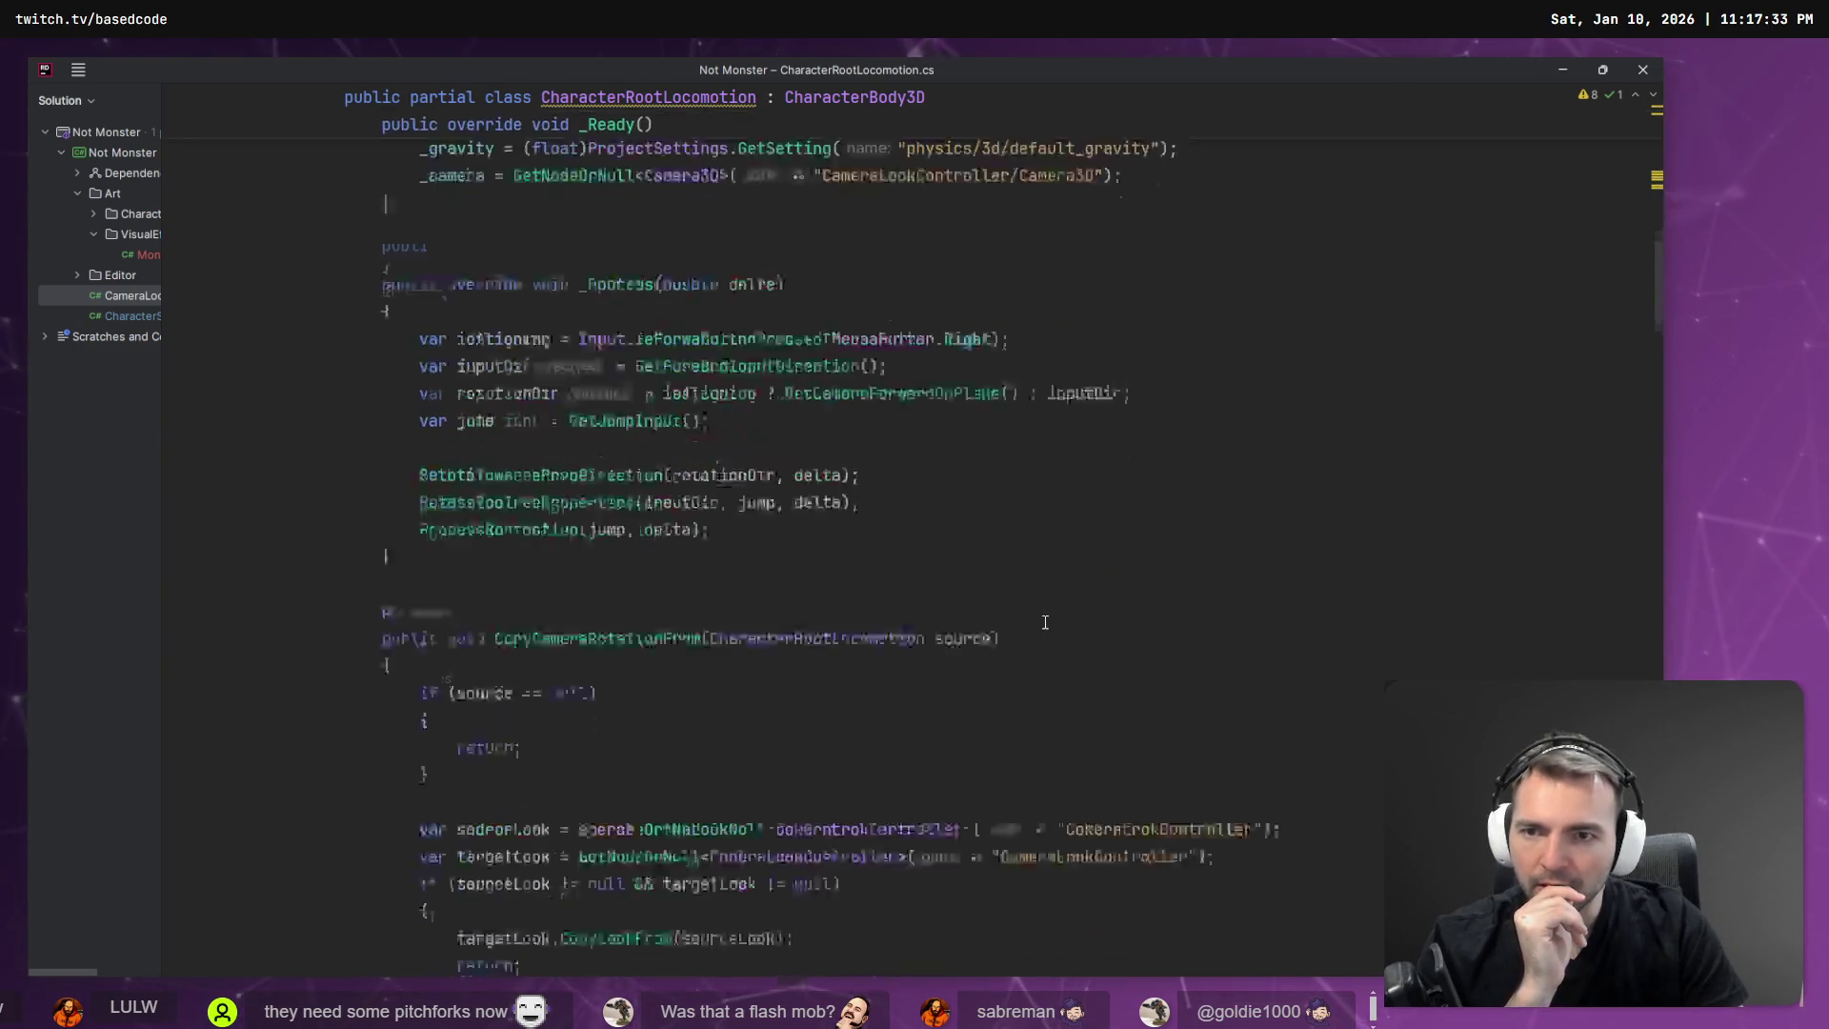
pyautogui.scroll(-2, 1061, 607)
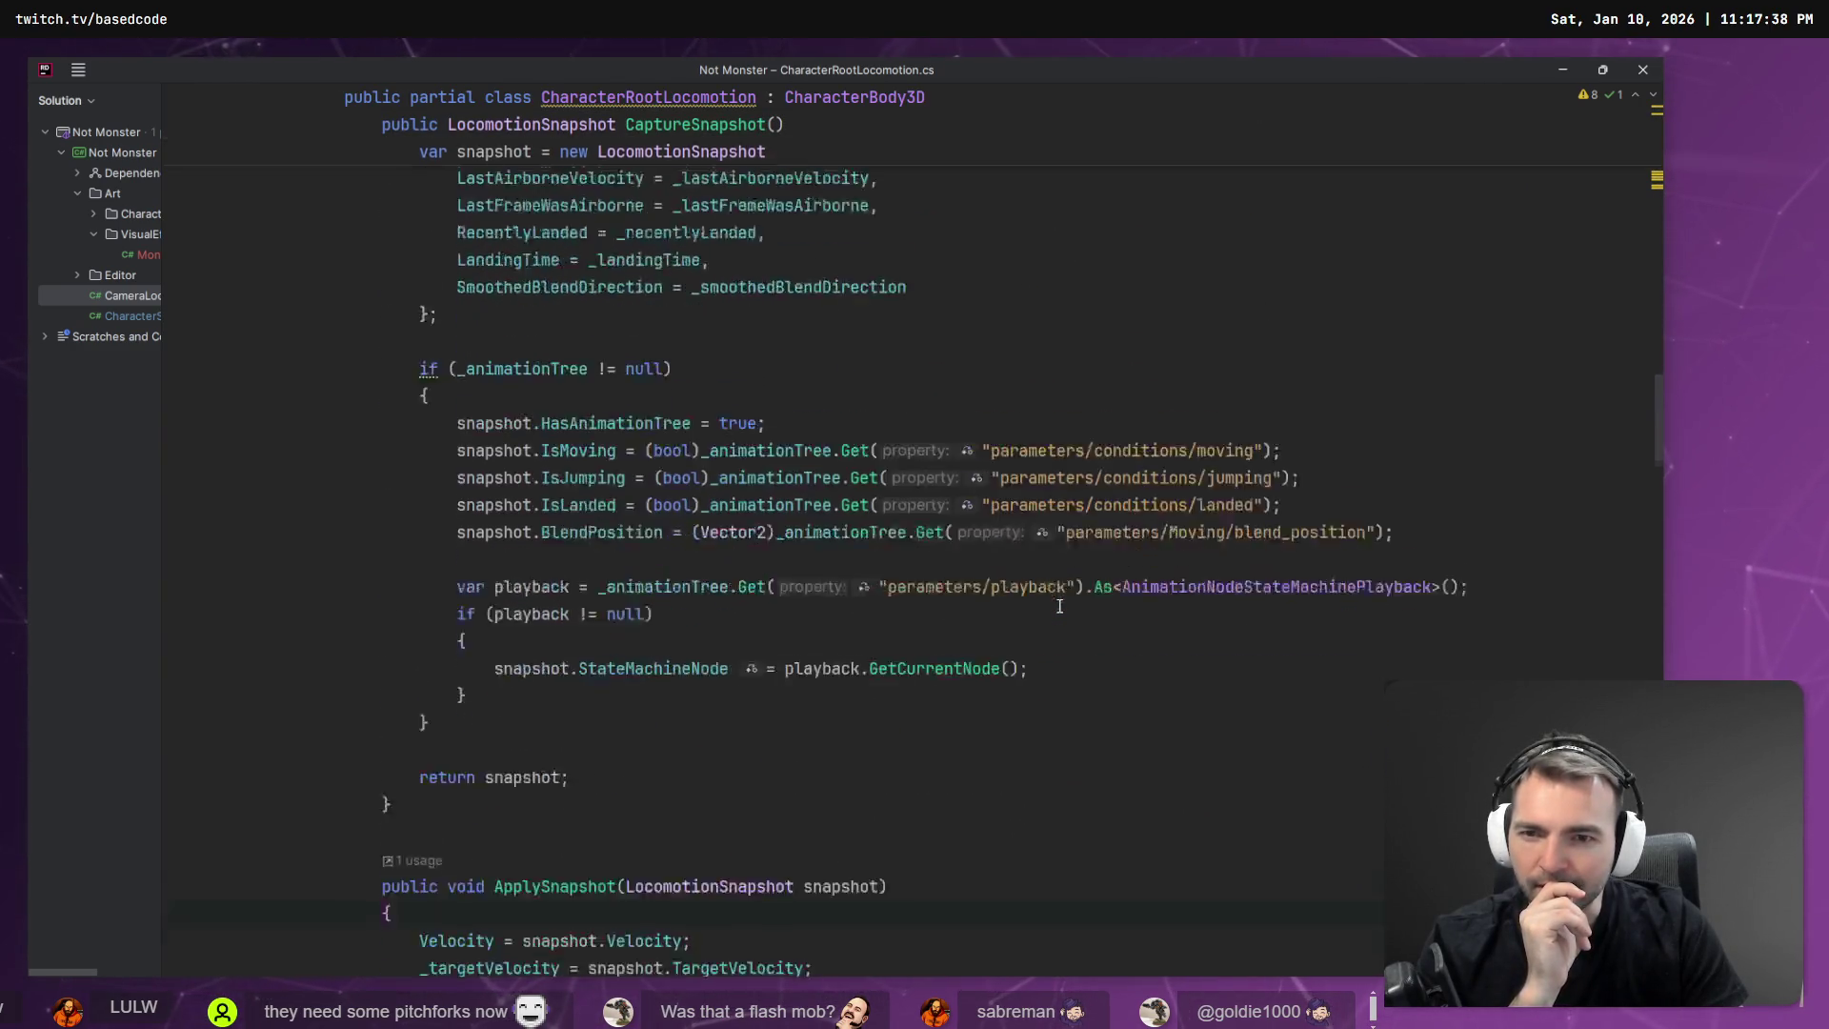
pyautogui.scroll(10, 1094, 626)
pyautogui.scroll(7, 1094, 626)
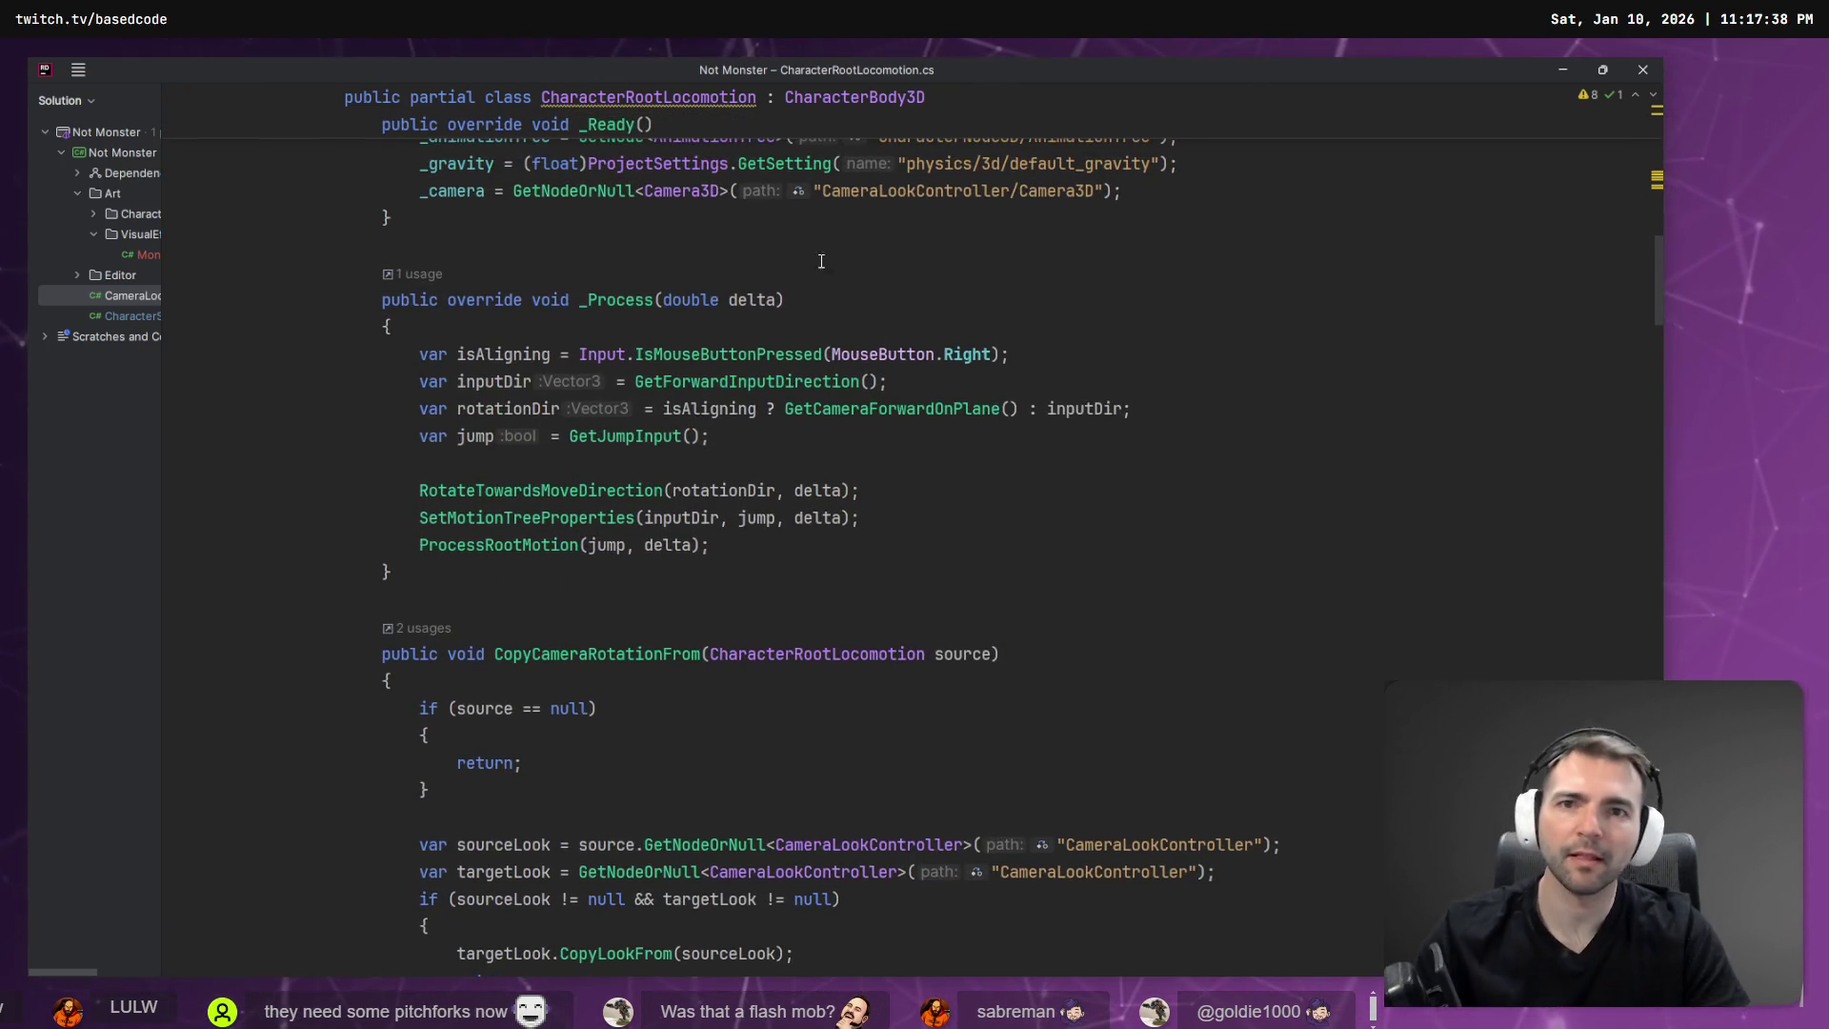
pyautogui.hotkey('ctrl', 'Tab')
# Jump to SwapCharacter's definition and inspect newCharacter, InstantiateCharacter and the _activeSceneIndex field
pyautogui.scroll(20, 840, 493)
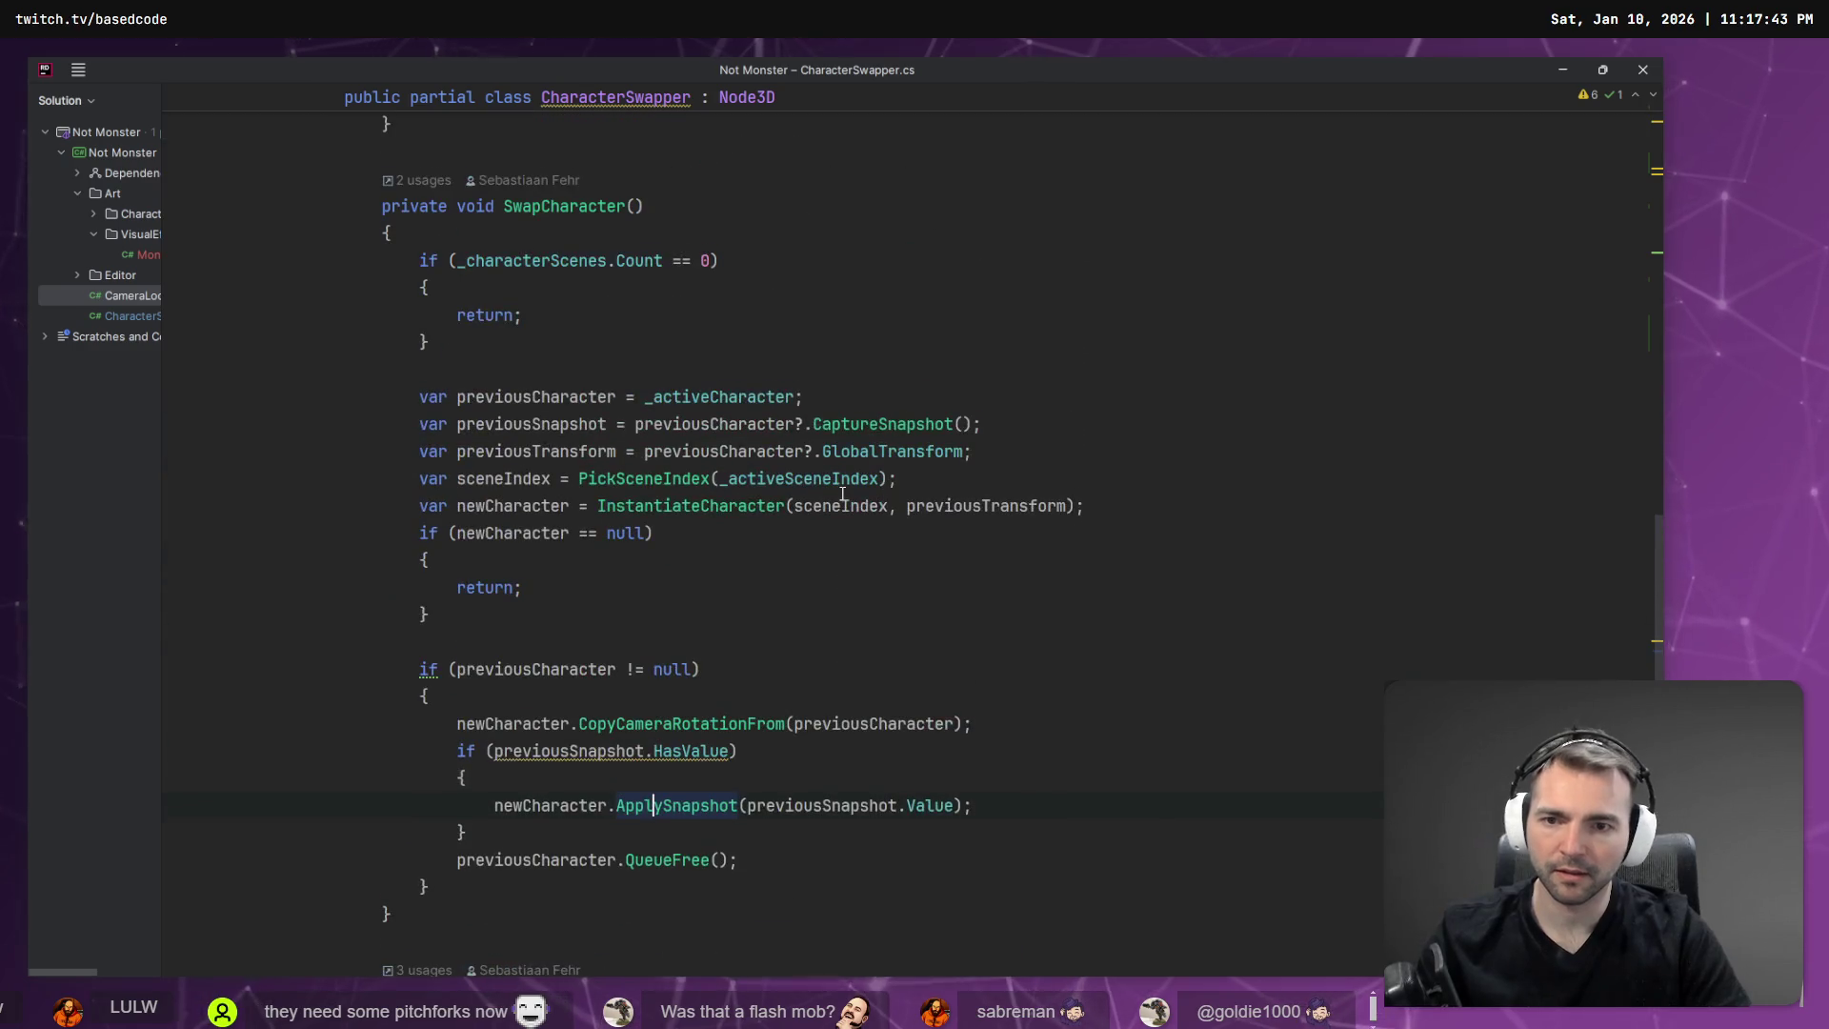
pyautogui.scroll(3, 972, 597)
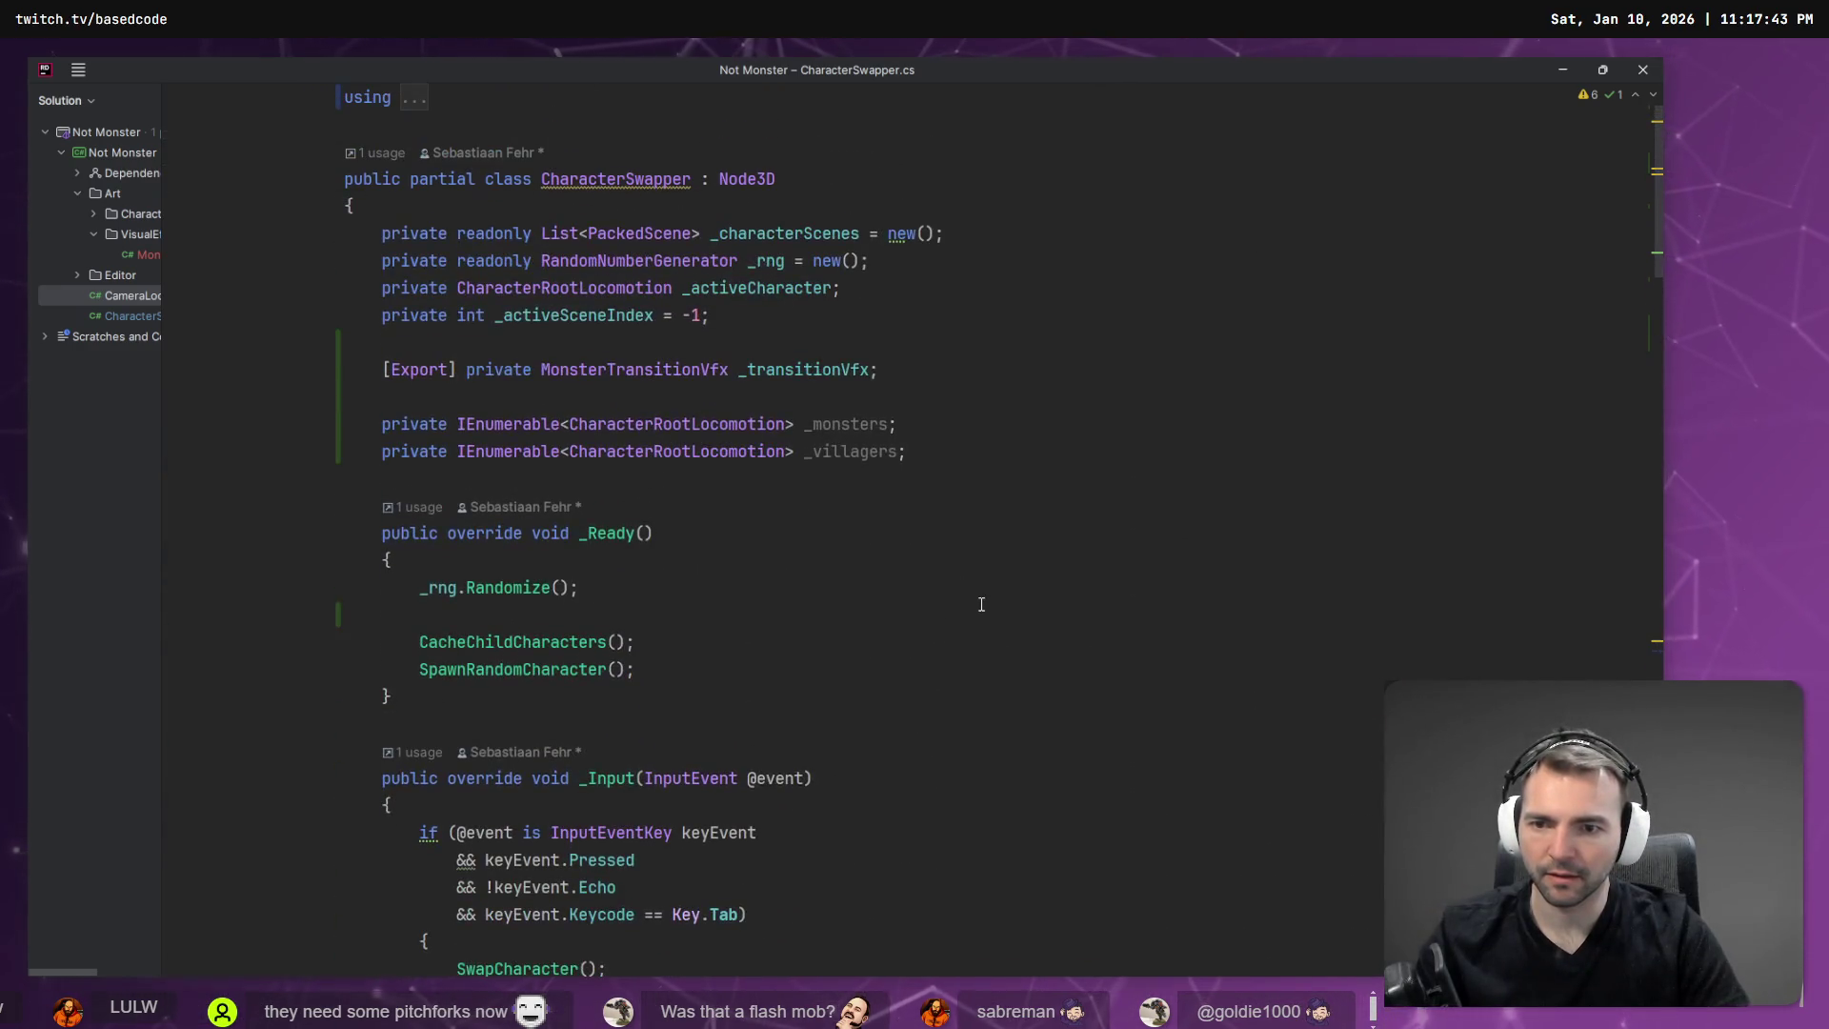
pyautogui.scroll(-5, 420, 590)
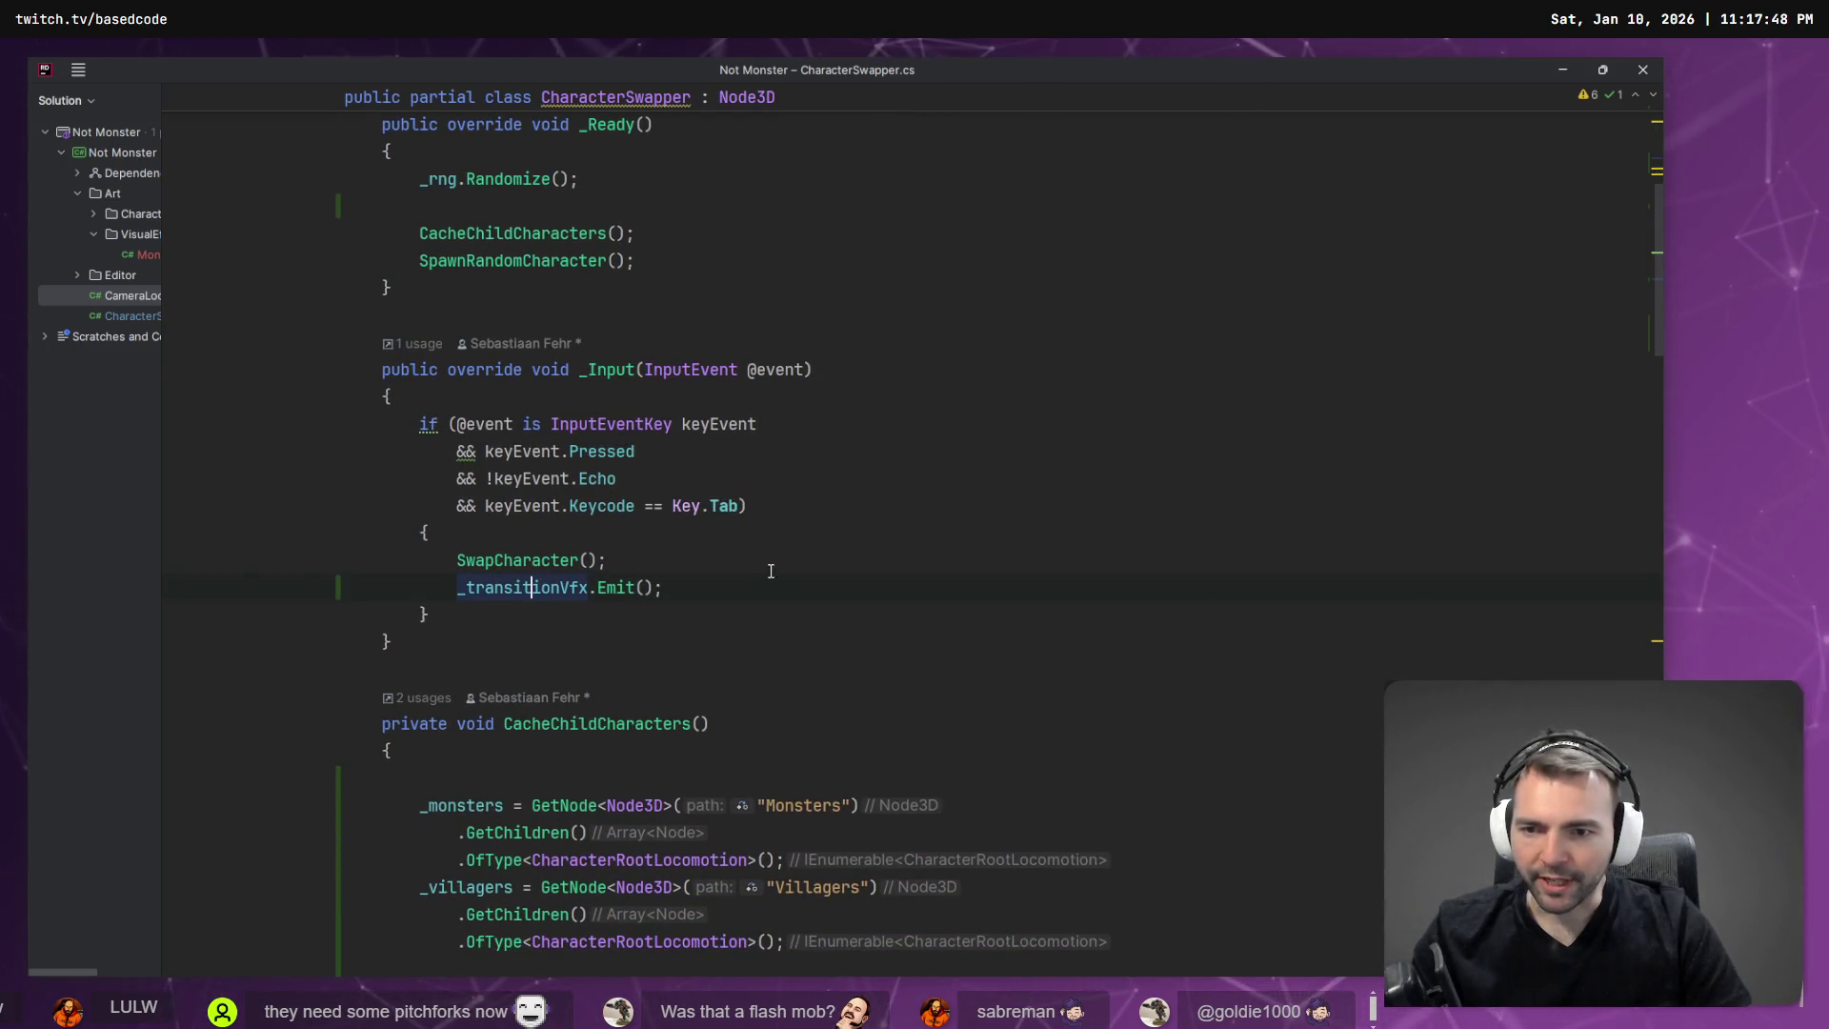
pyautogui.click(571, 560)
pyautogui.press('F12')
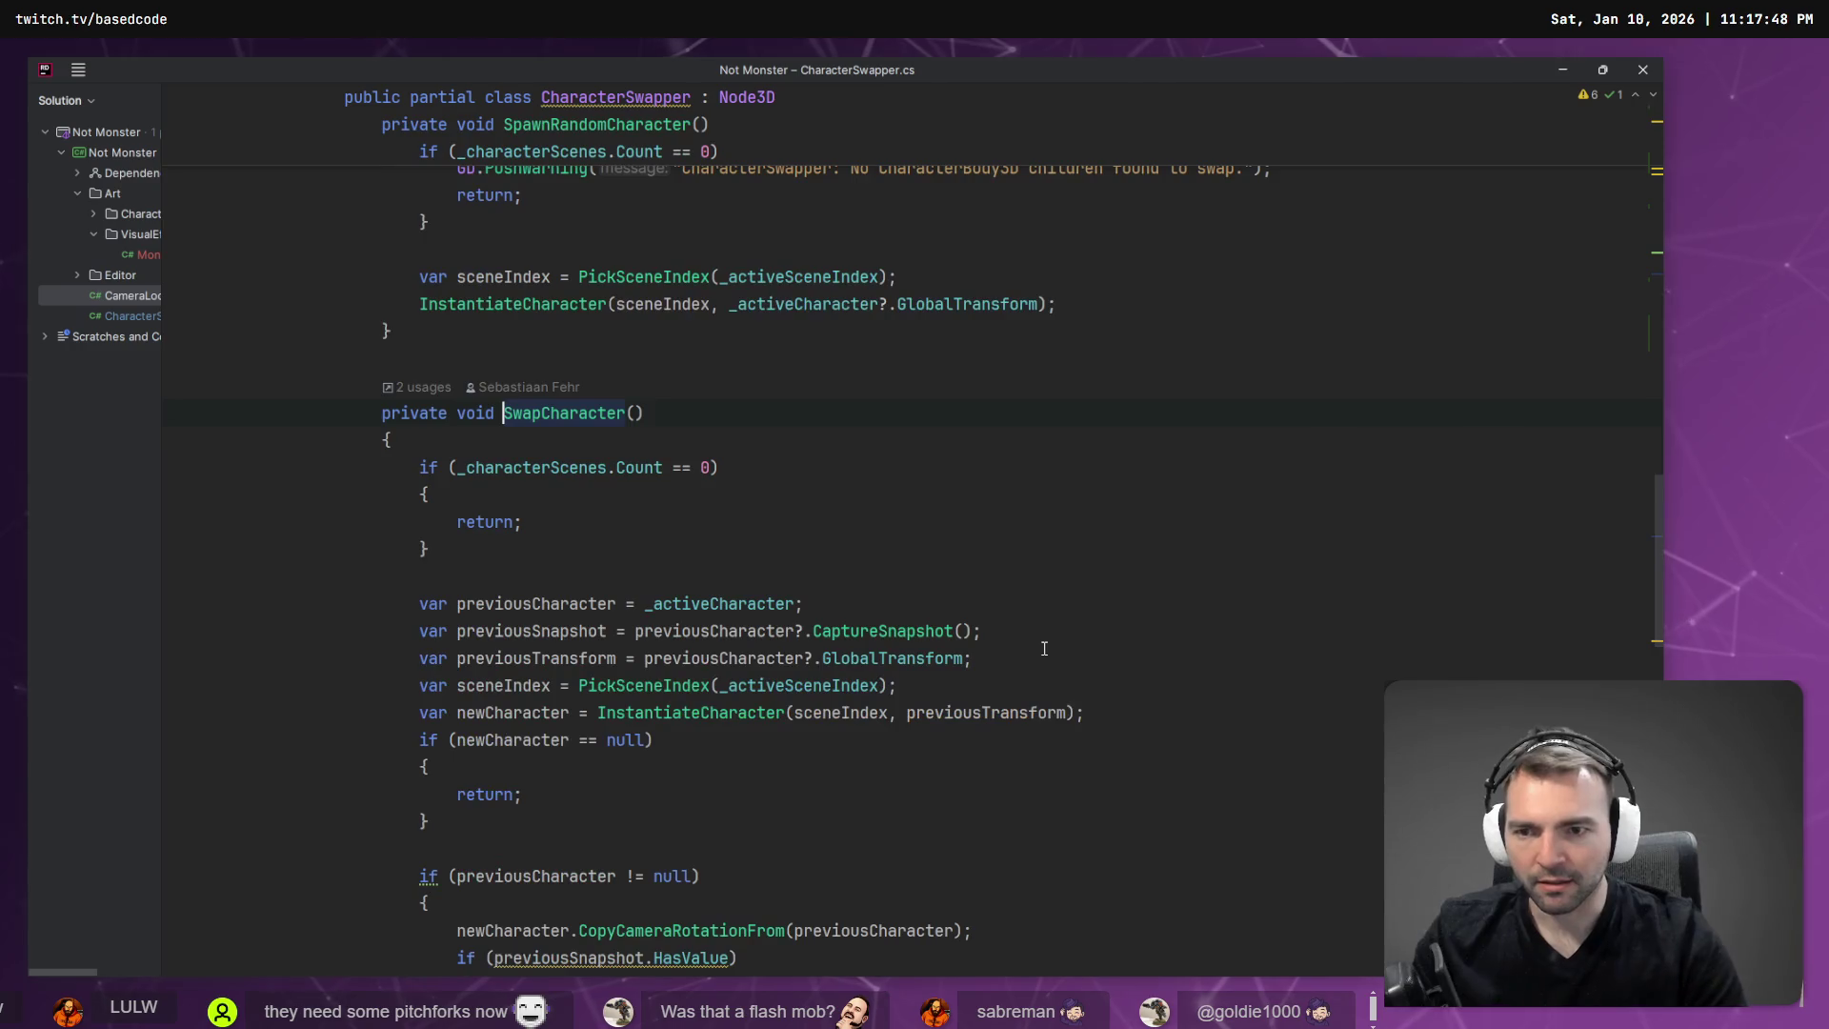
pyautogui.scroll(-4, 1009, 736)
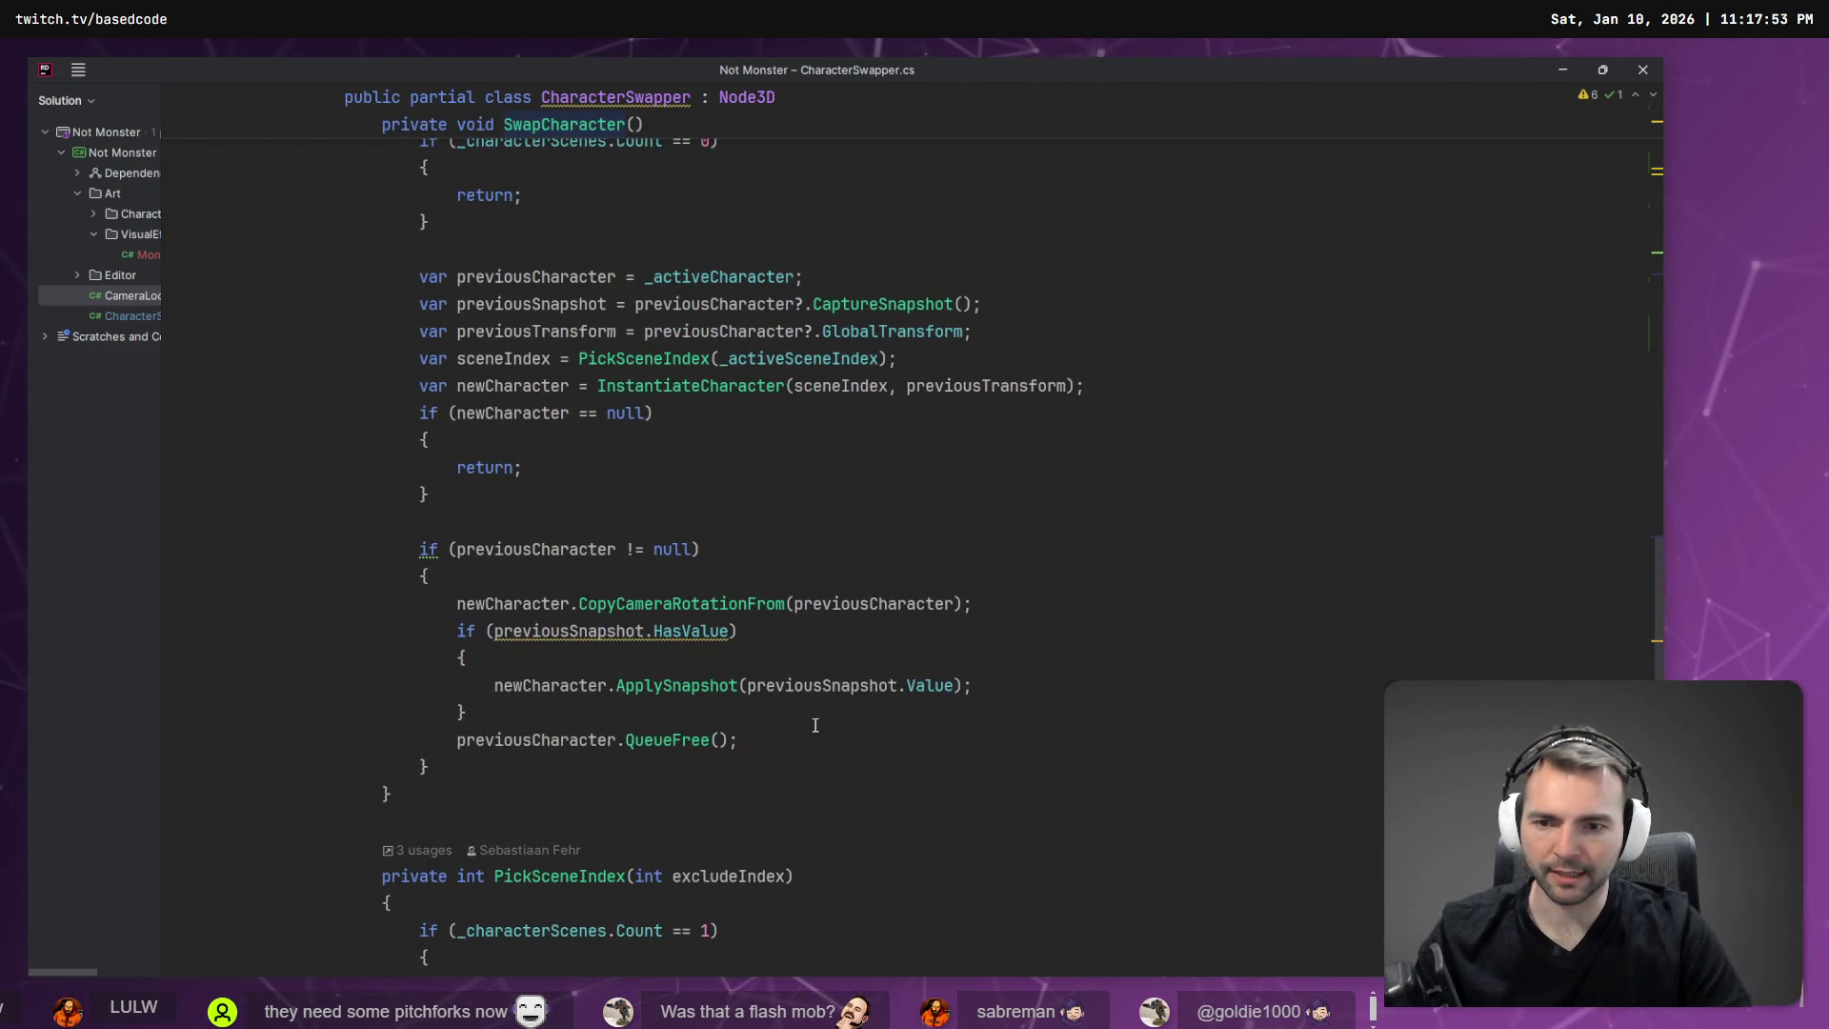
pyautogui.click(494, 686)
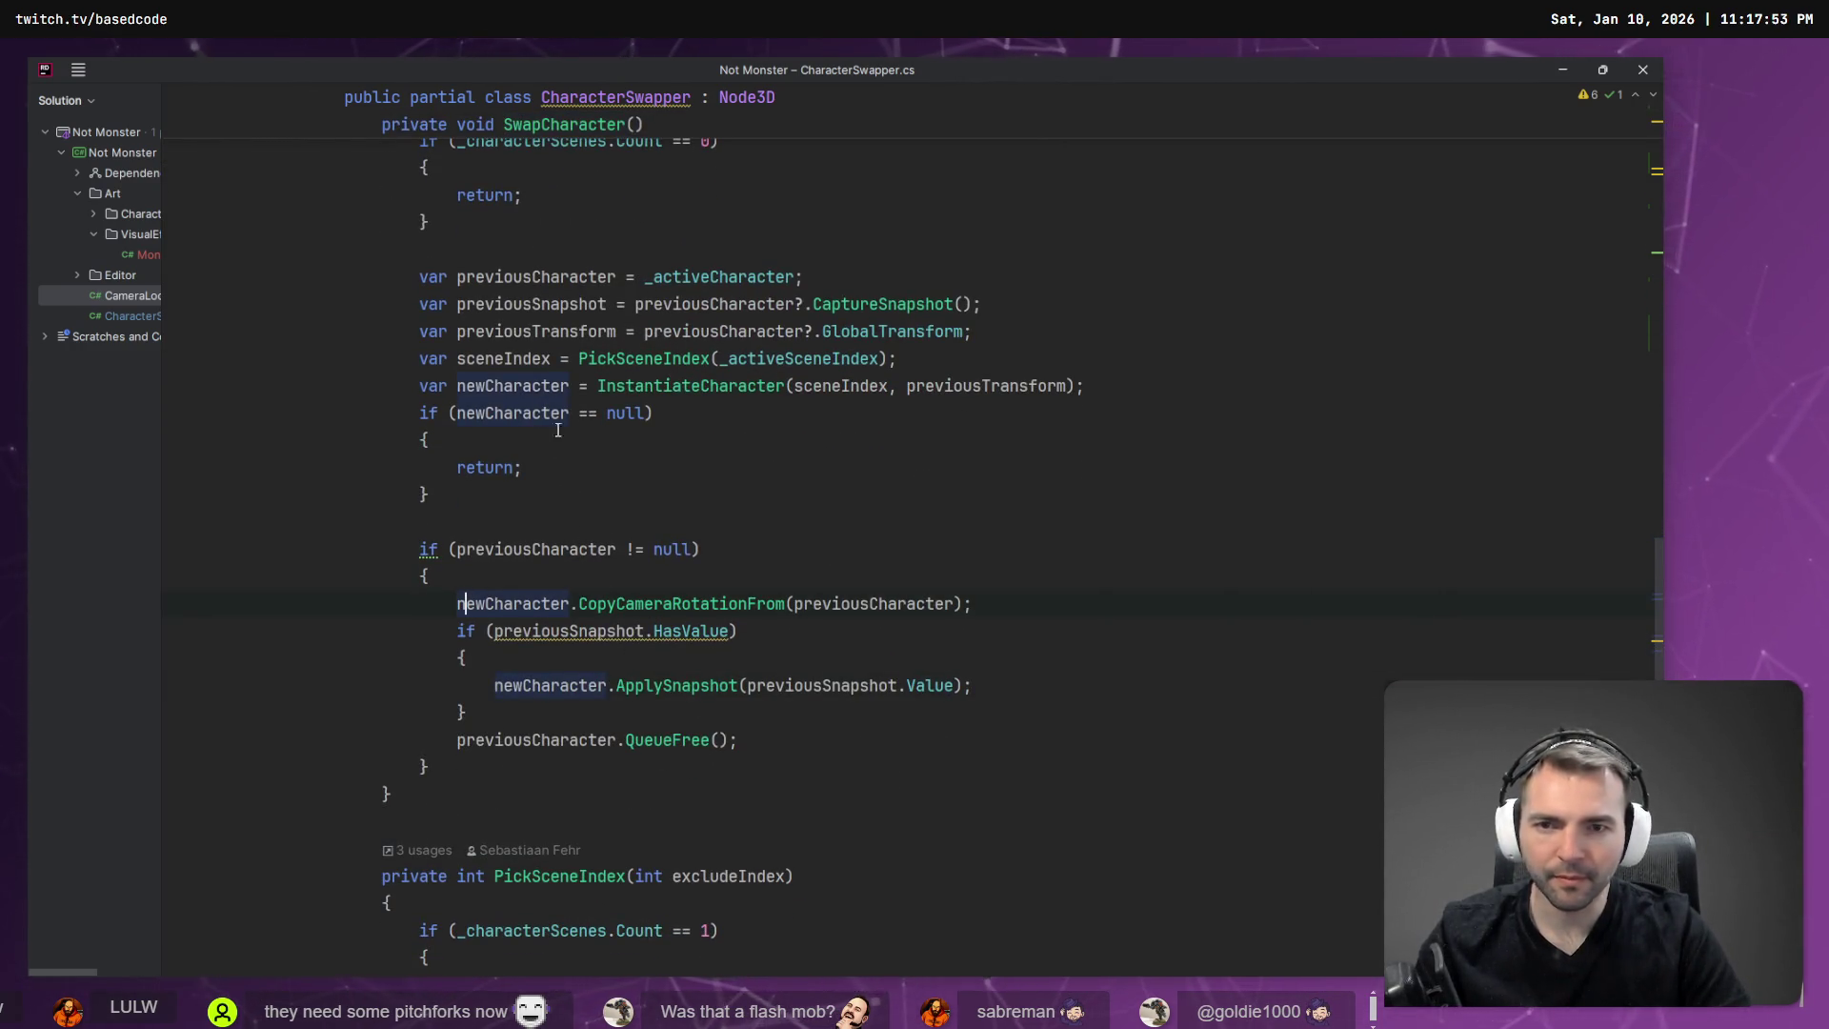
pyautogui.click(627, 384)
pyautogui.click(670, 359)
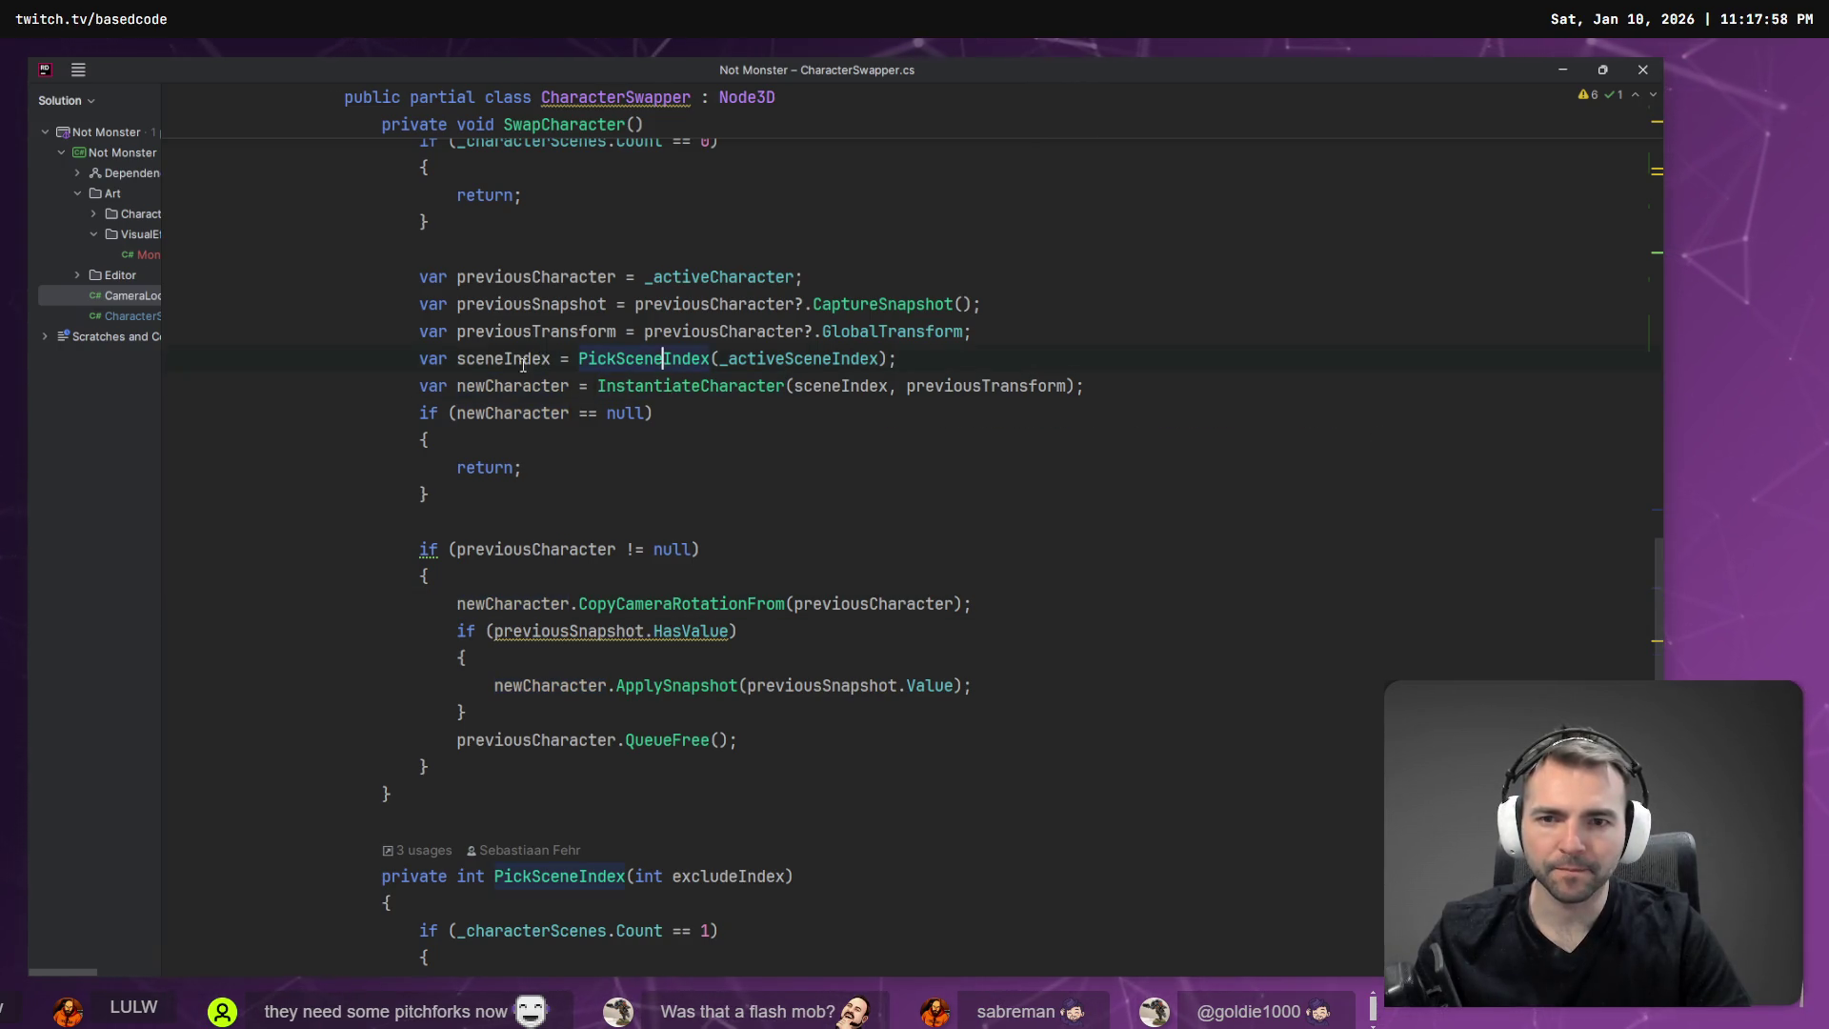
pyautogui.hotkey('ctrl', 'Right')
pyautogui.hotkey('ctrl', 'Right')
pyautogui.hotkey('ctrl', 'Right')
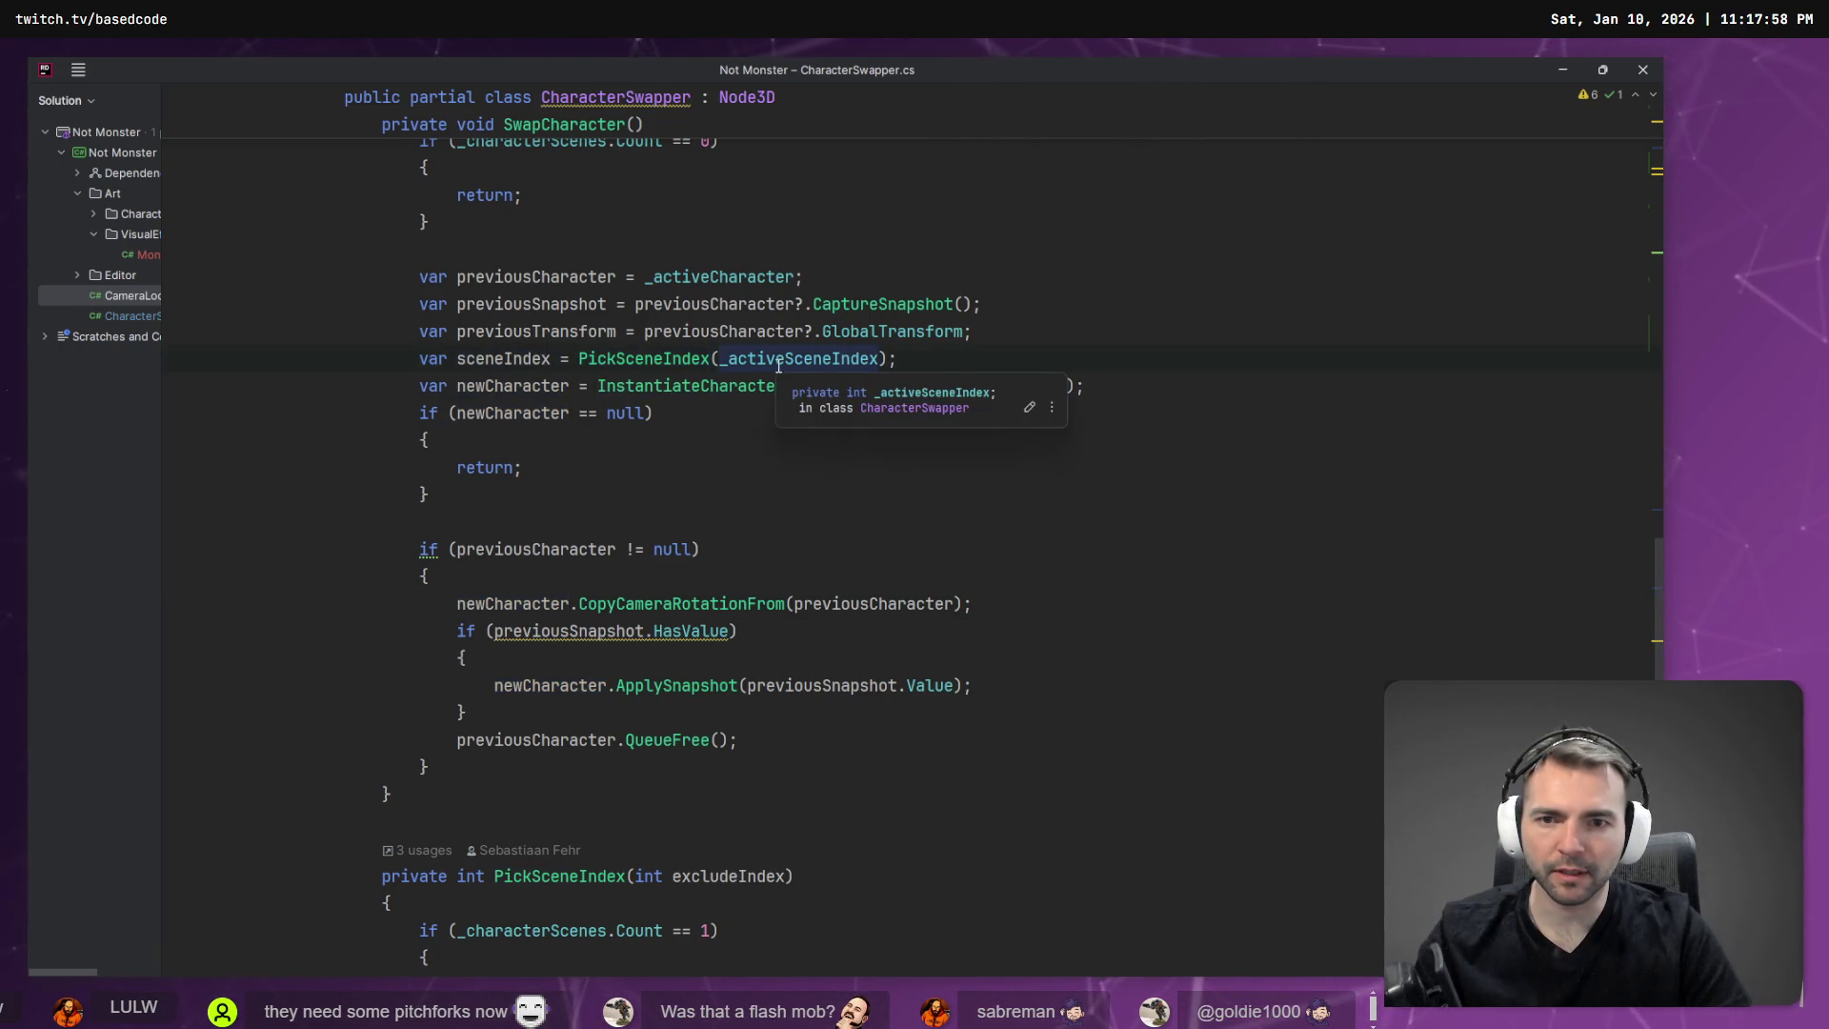
pyautogui.keyDown('ctrl'); pyautogui.click(779, 362); pyautogui.keyUp('ctrl')
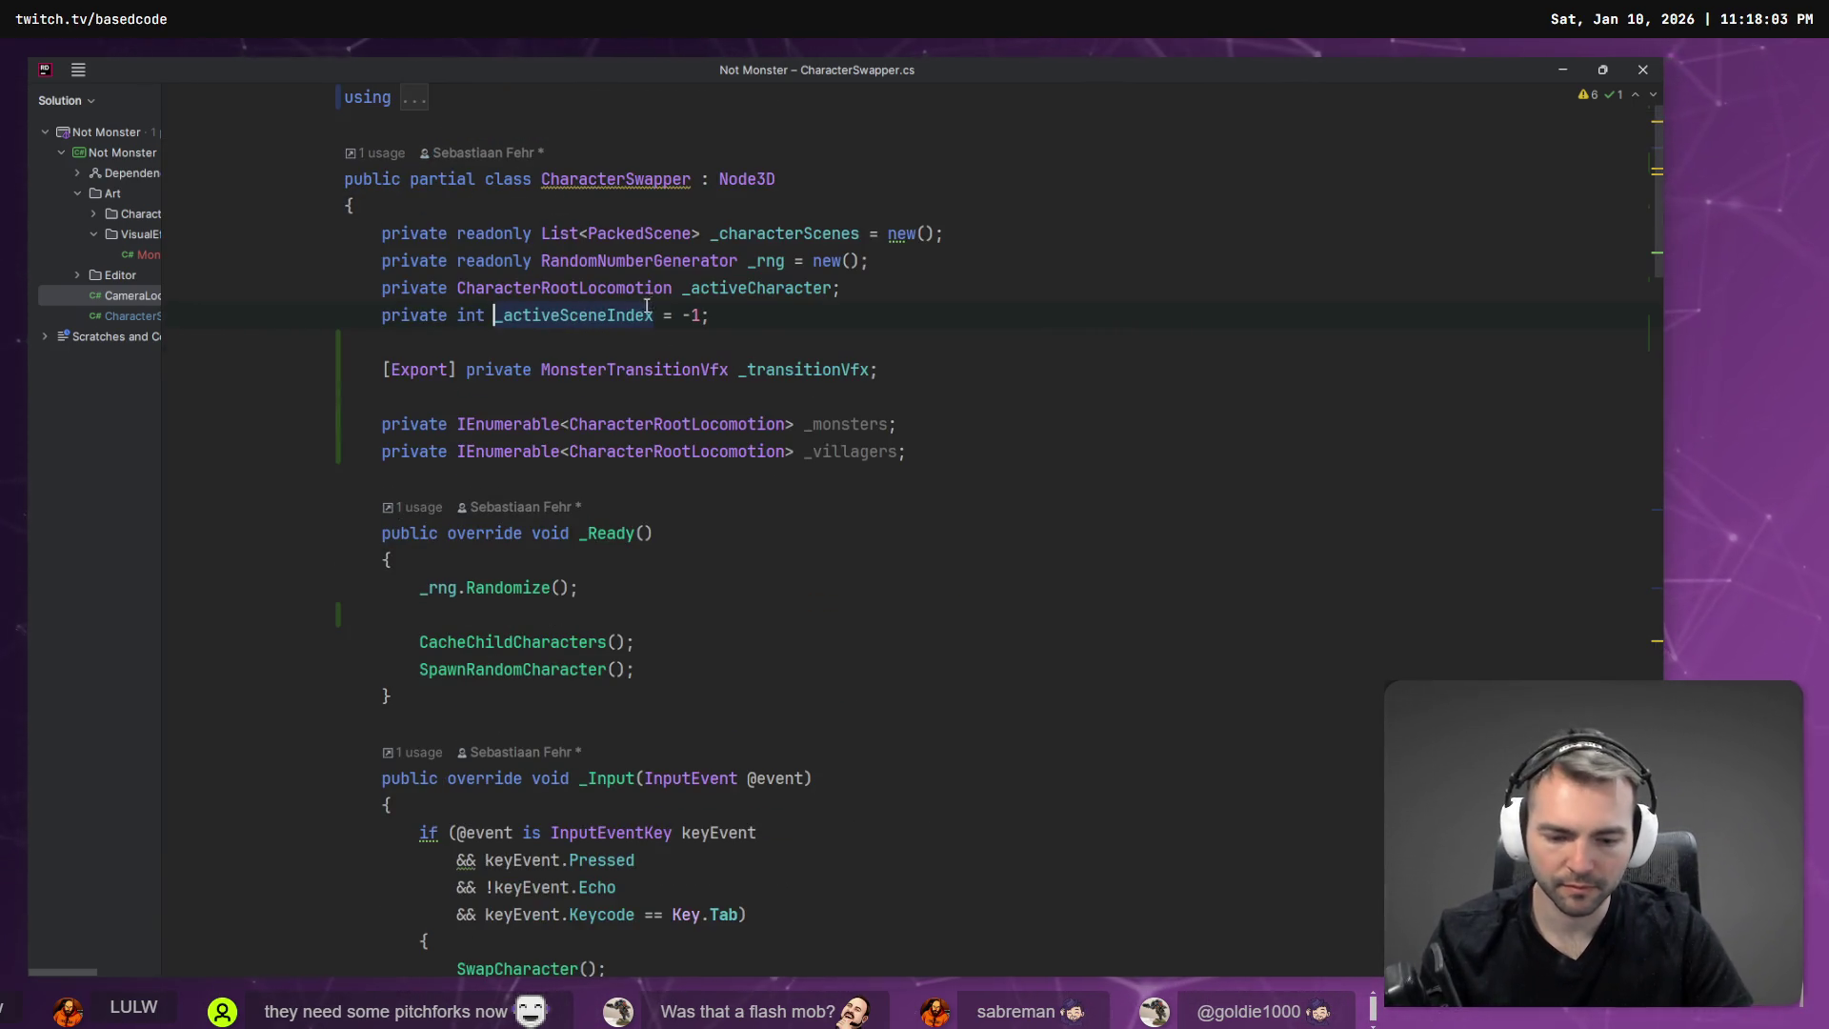
pyautogui.hotkey('ctrl', 'alt', 'Left')
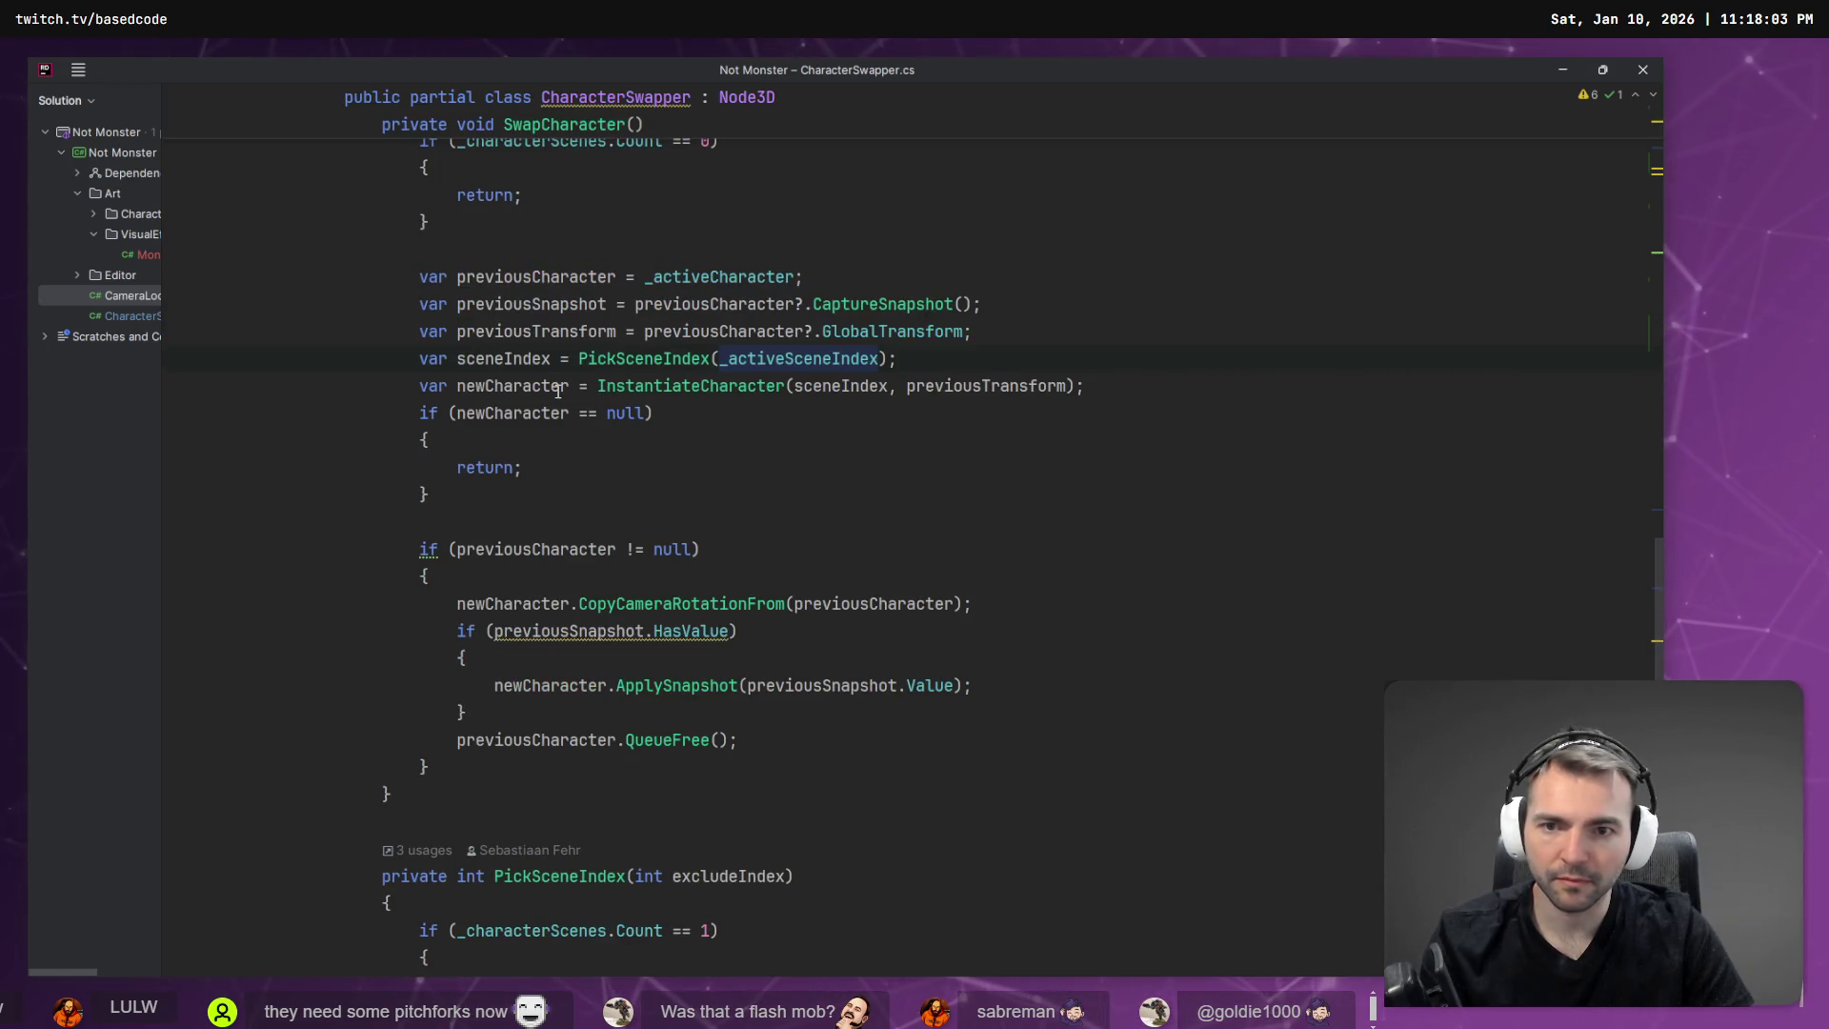
# Highlight usages of previousCharacter, sceneIndex and PickSceneIndex, then scroll to PickSceneIndex
pyautogui.click(502, 549)
pyautogui.click(648, 763)
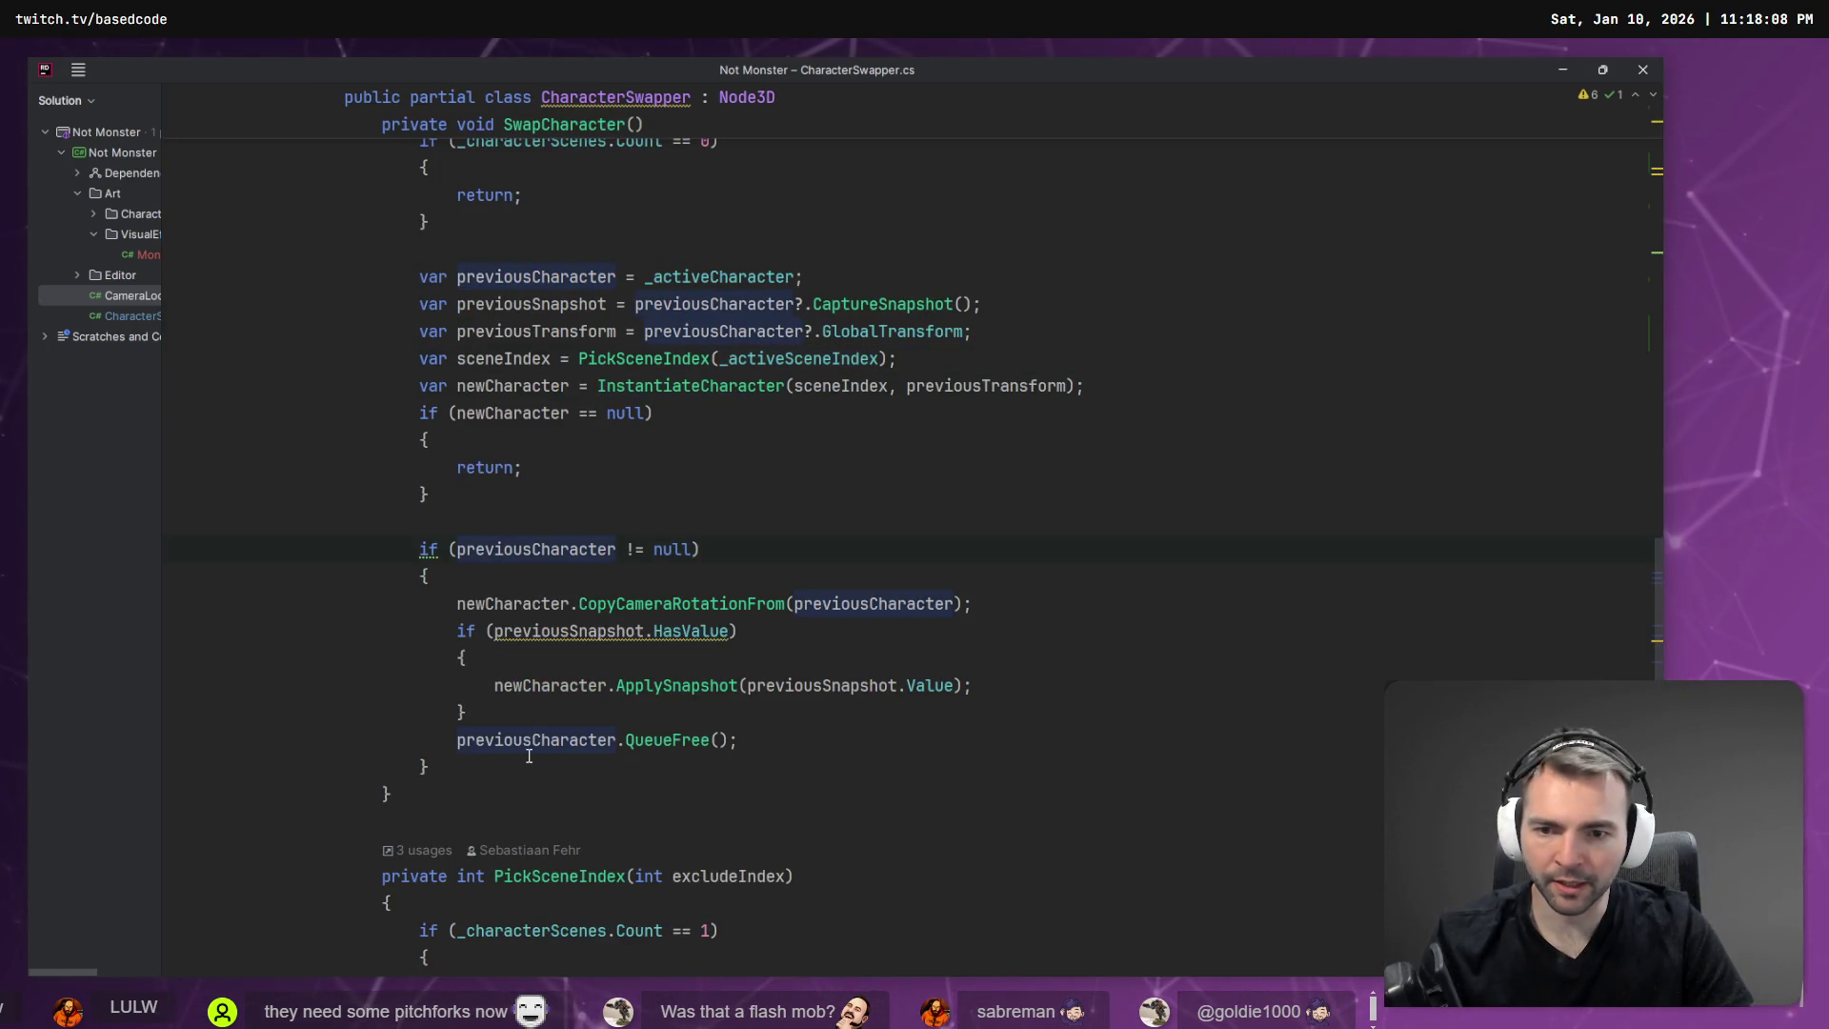
pyautogui.click(569, 739)
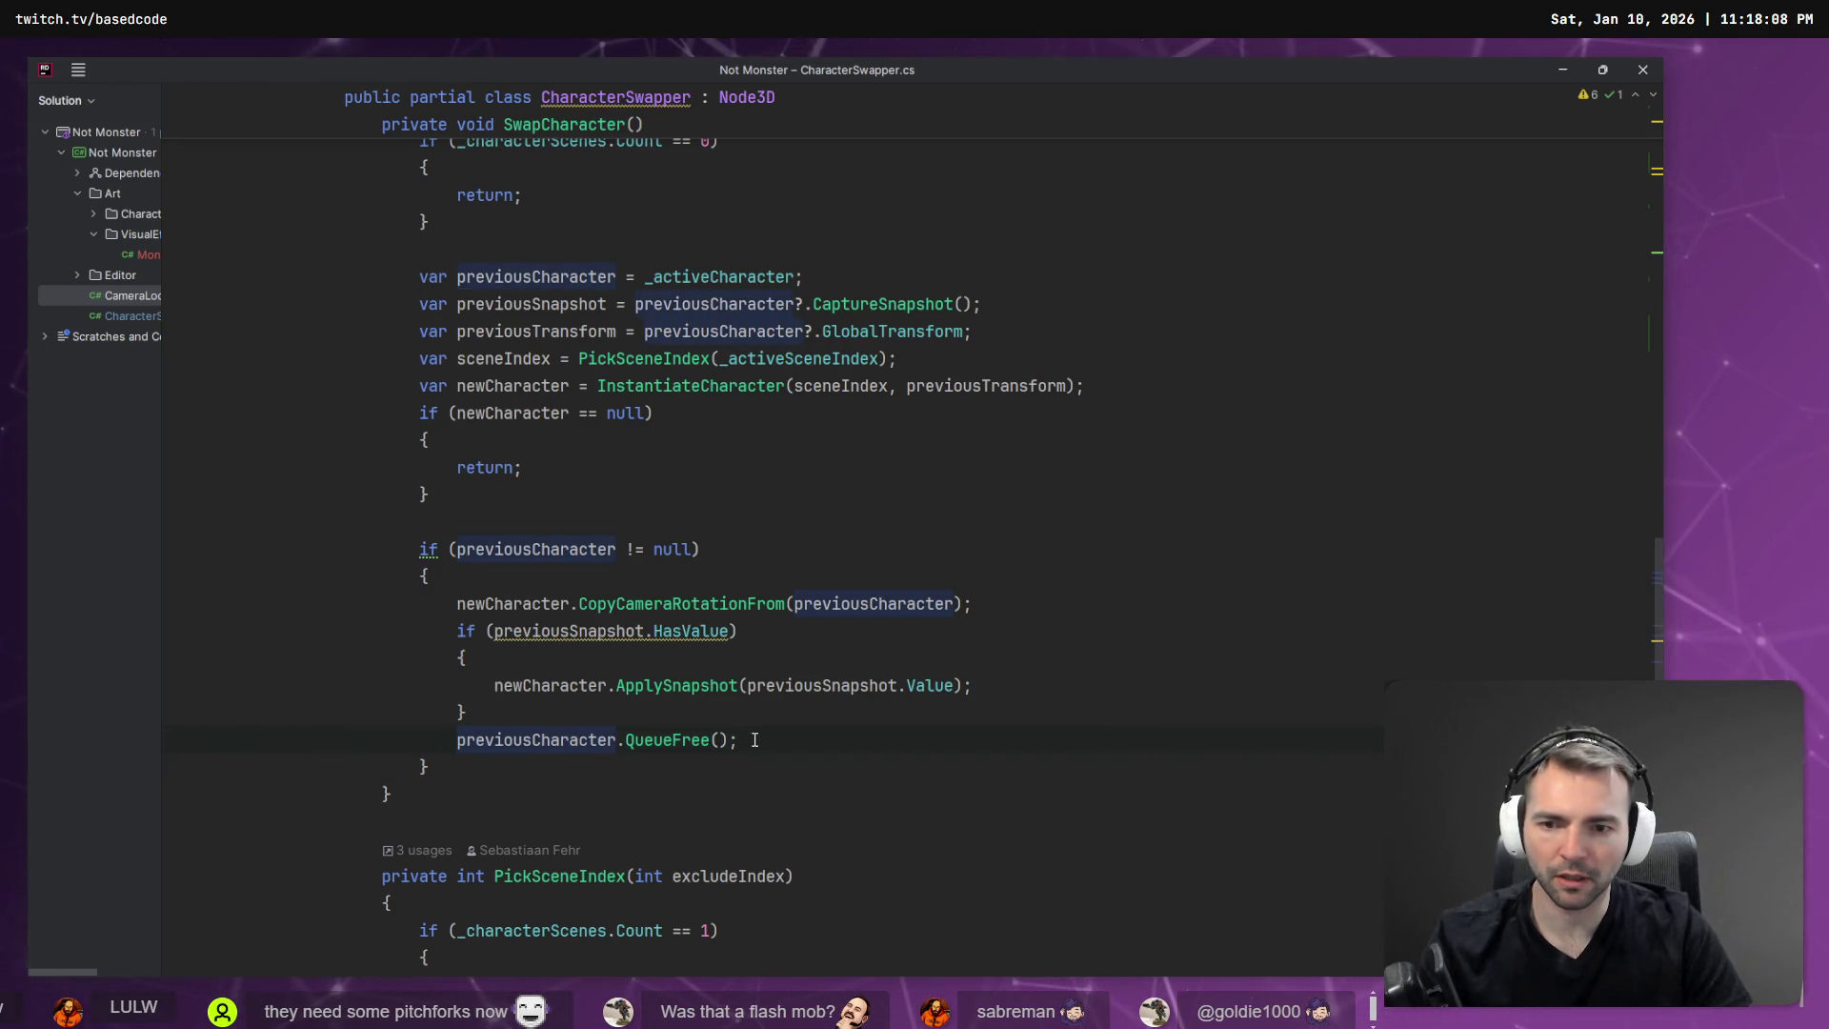
pyautogui.click(643, 358)
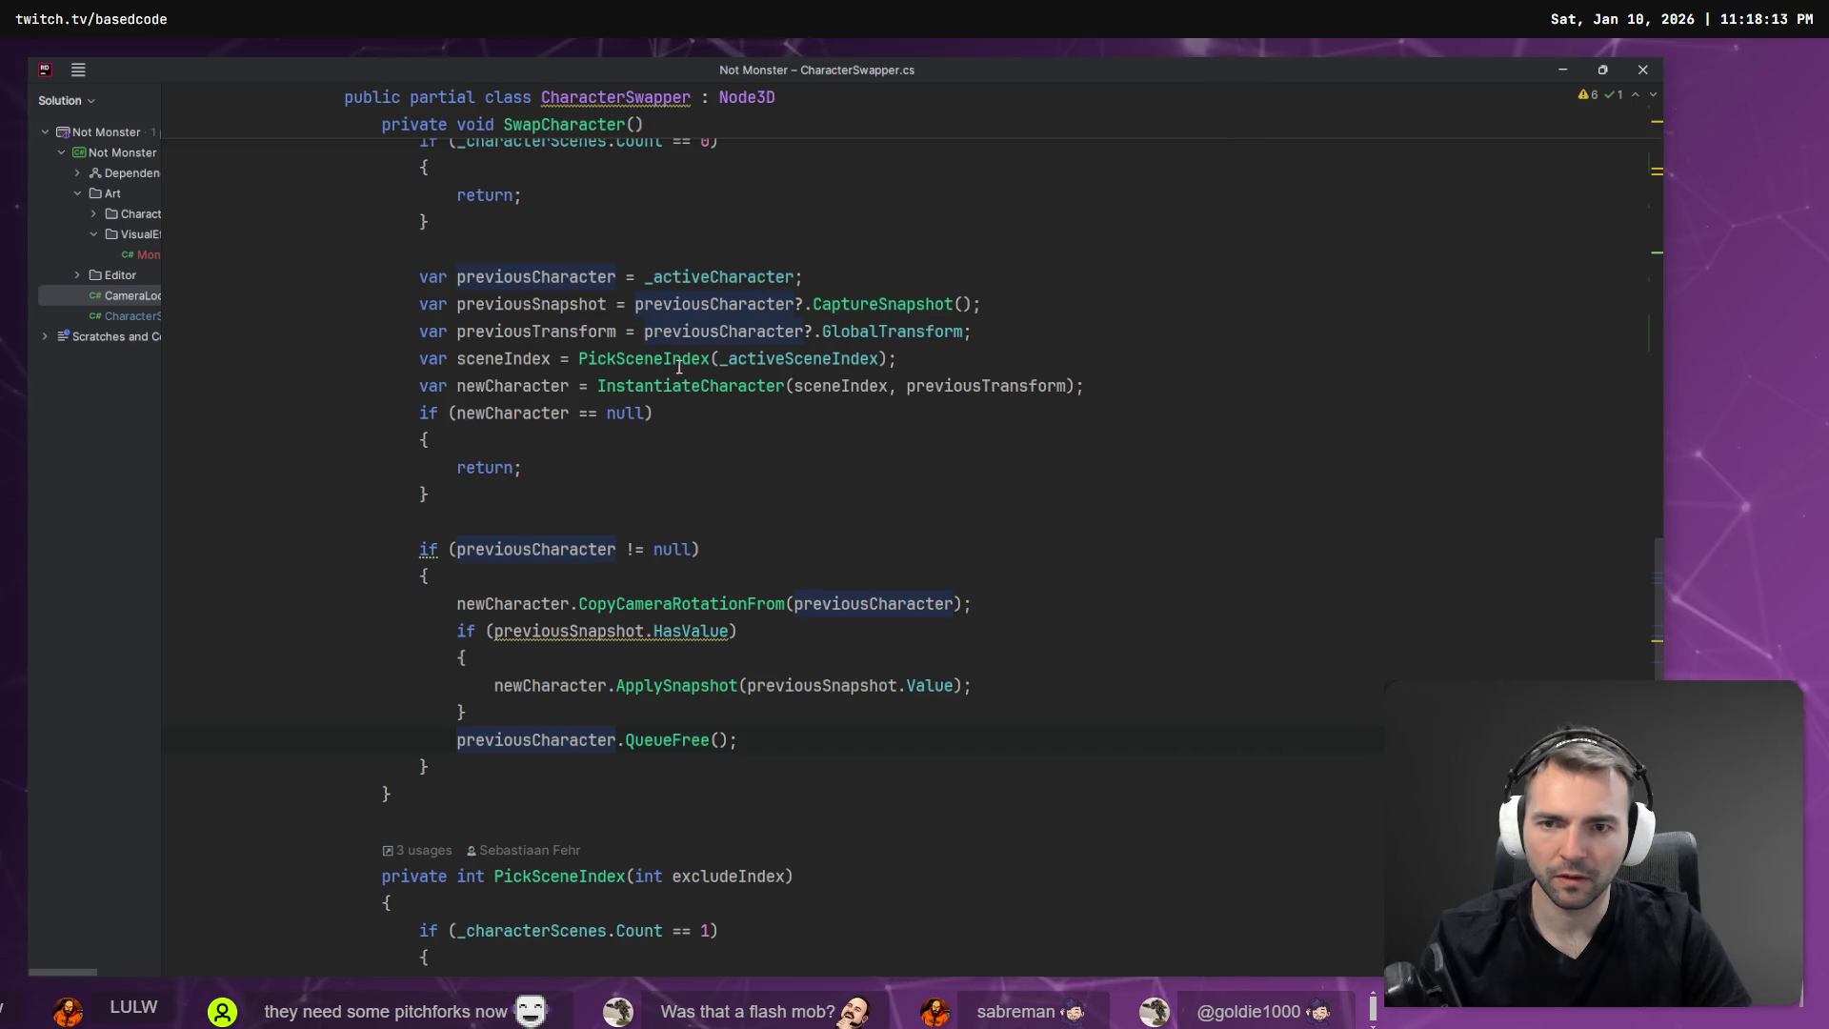
pyautogui.click(512, 358)
pyautogui.click(638, 359)
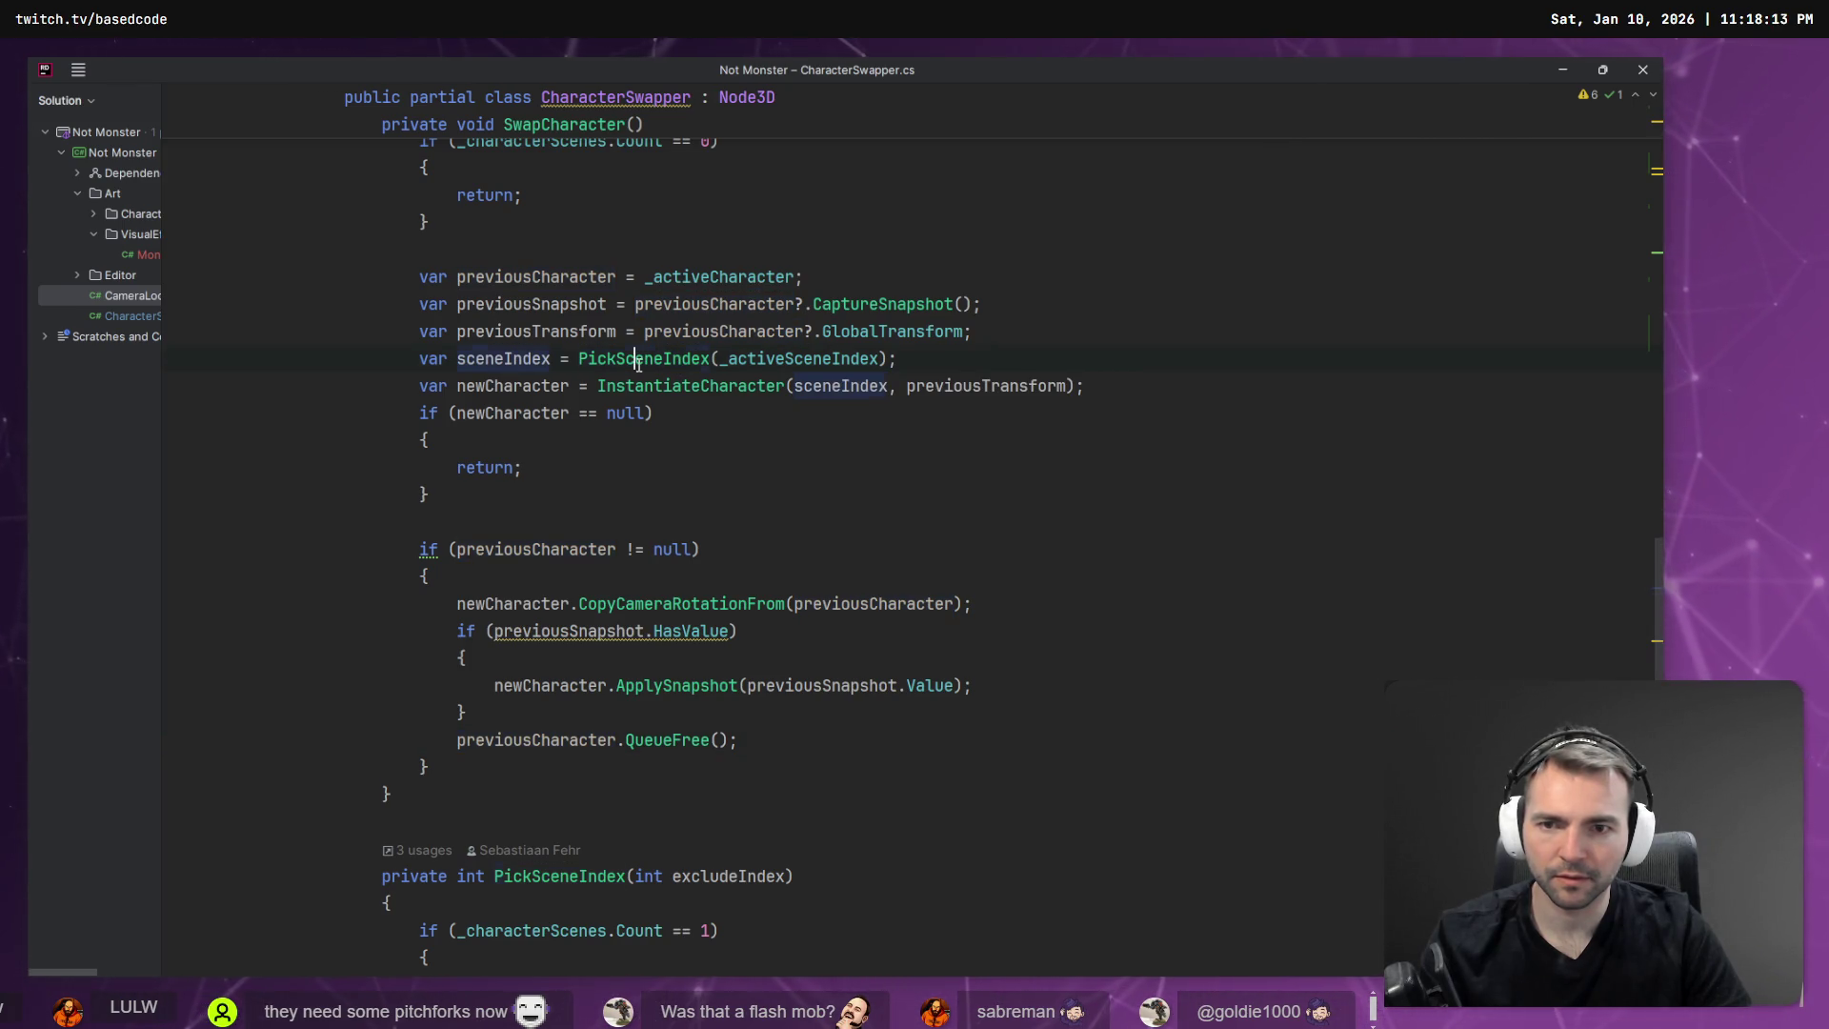
pyautogui.scroll(-8, 634, 372)
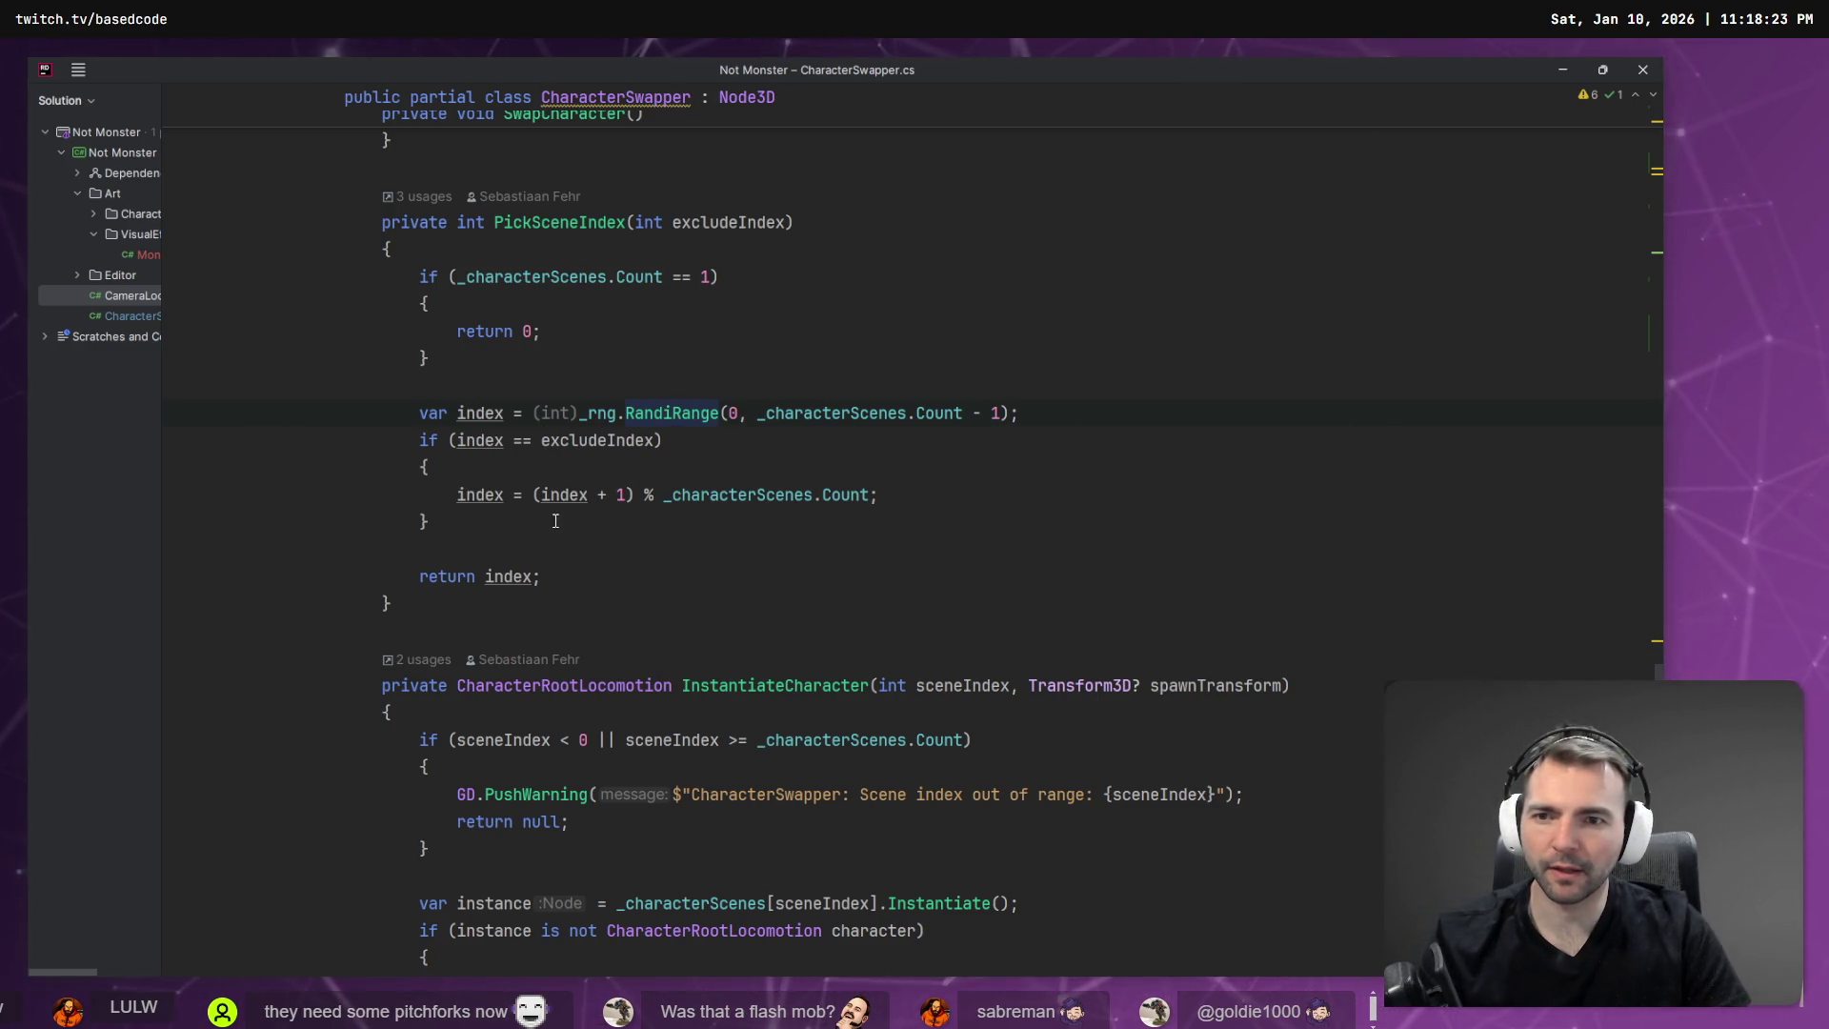
# Delete the Count == 1 early-return block and remove the braces around the if body
pyautogui.moveTo(190, 624)
pyautogui.mouseDown()
pyautogui.moveTo(194, 223)
pyautogui.moveTo(175, 271)
pyautogui.mouseUp()
pyautogui.click(780, 389)
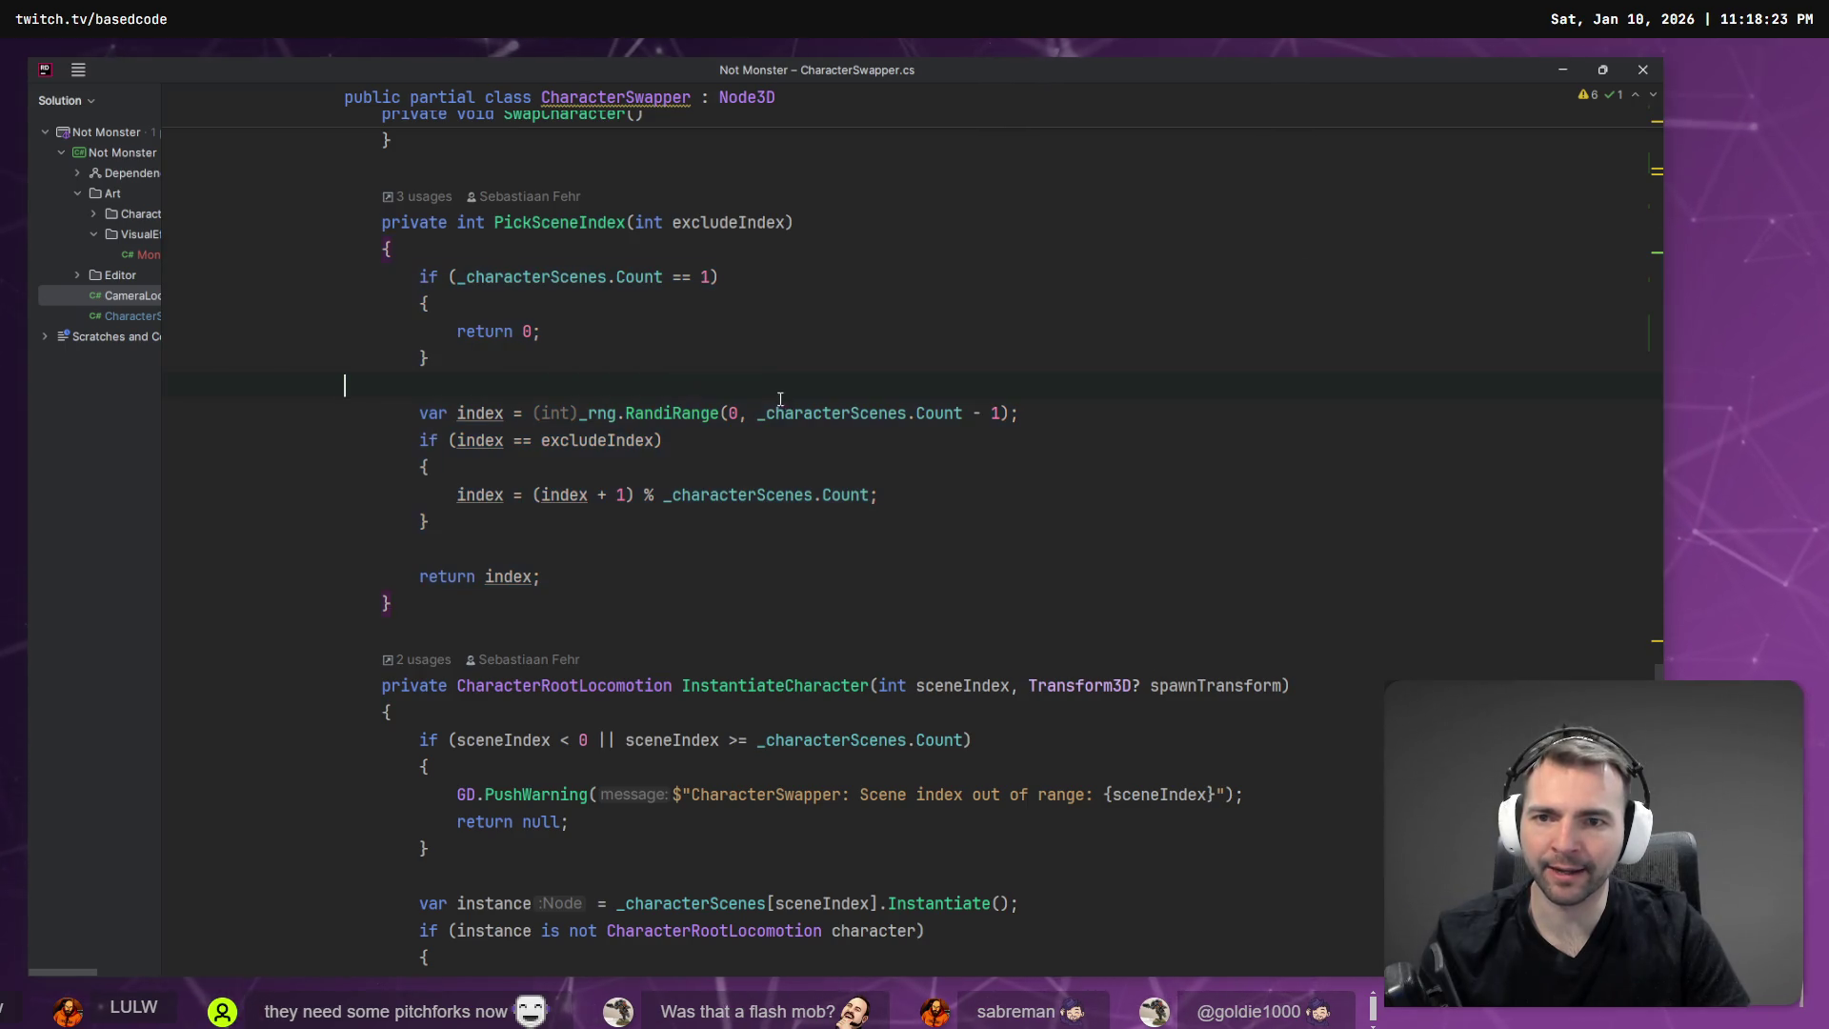
pyautogui.hotkey('shift', 'Up')
pyautogui.hotkey('shift', 'Up')
pyautogui.hotkey('shift', 'Up')
pyautogui.press('BackSpace')
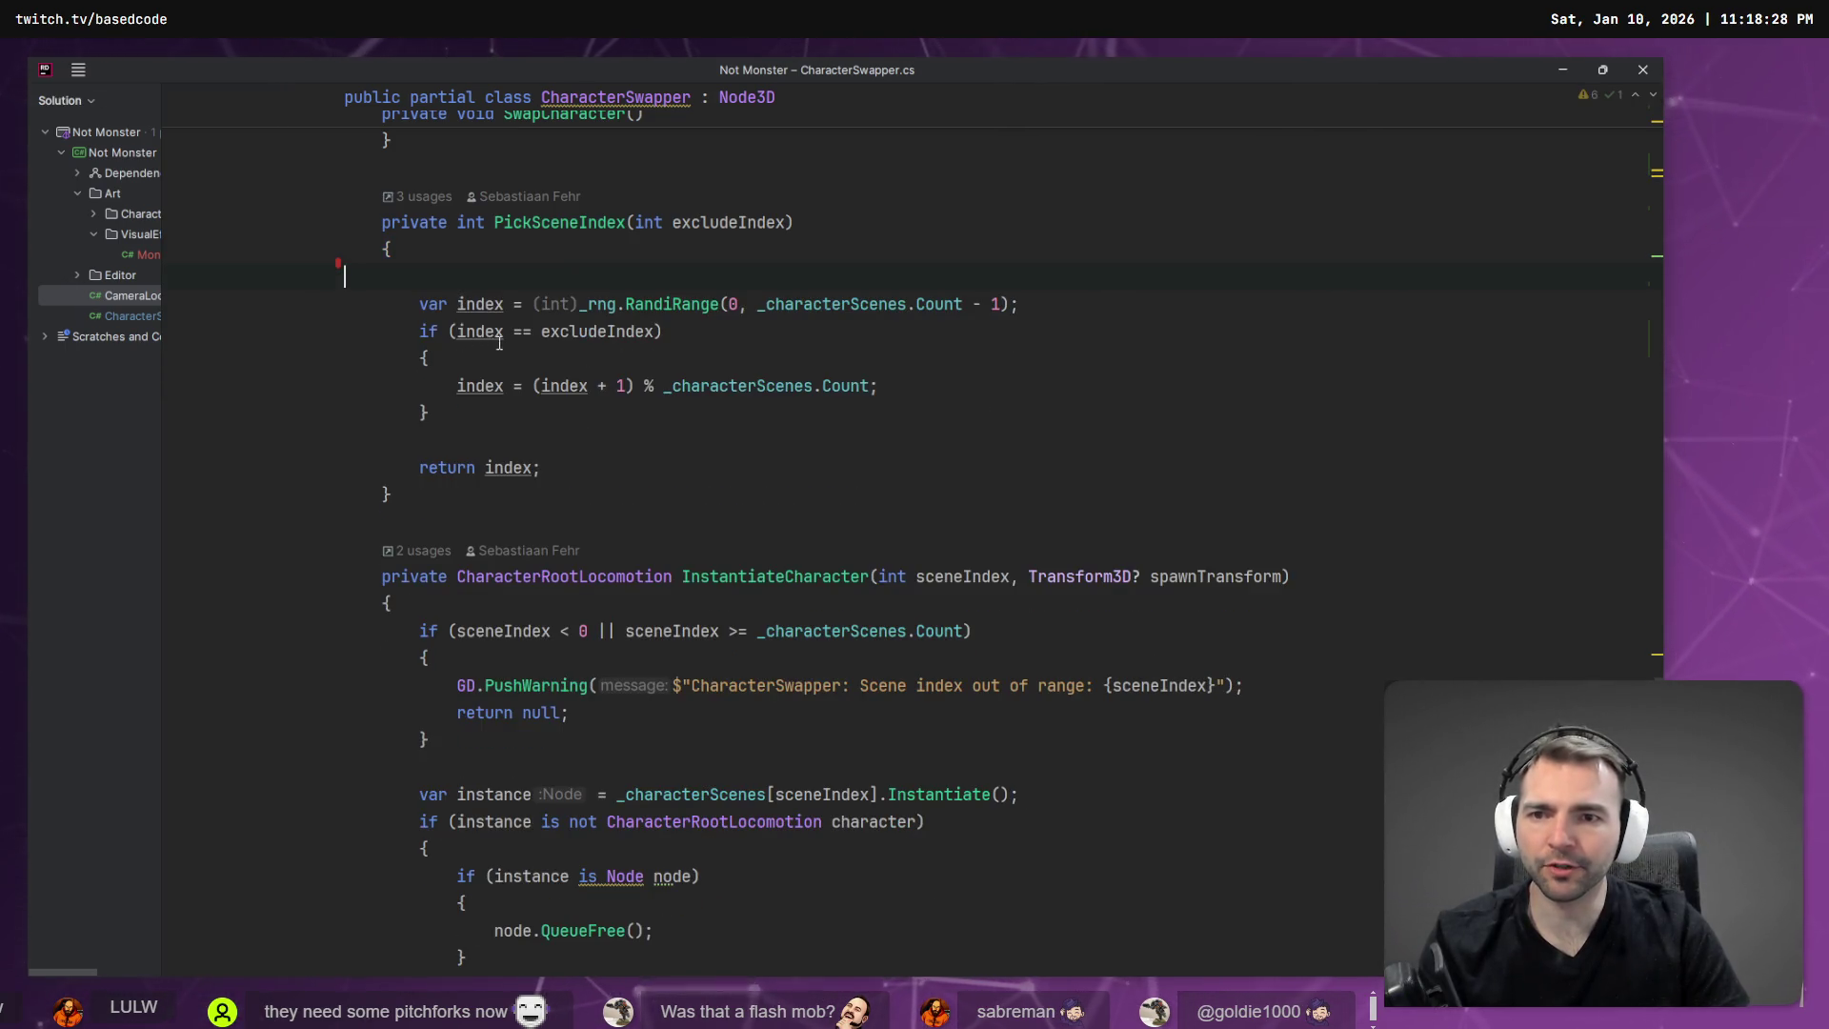
pyautogui.press('Down')
pyautogui.press('Down')
pyautogui.press('Down')
pyautogui.press('End')
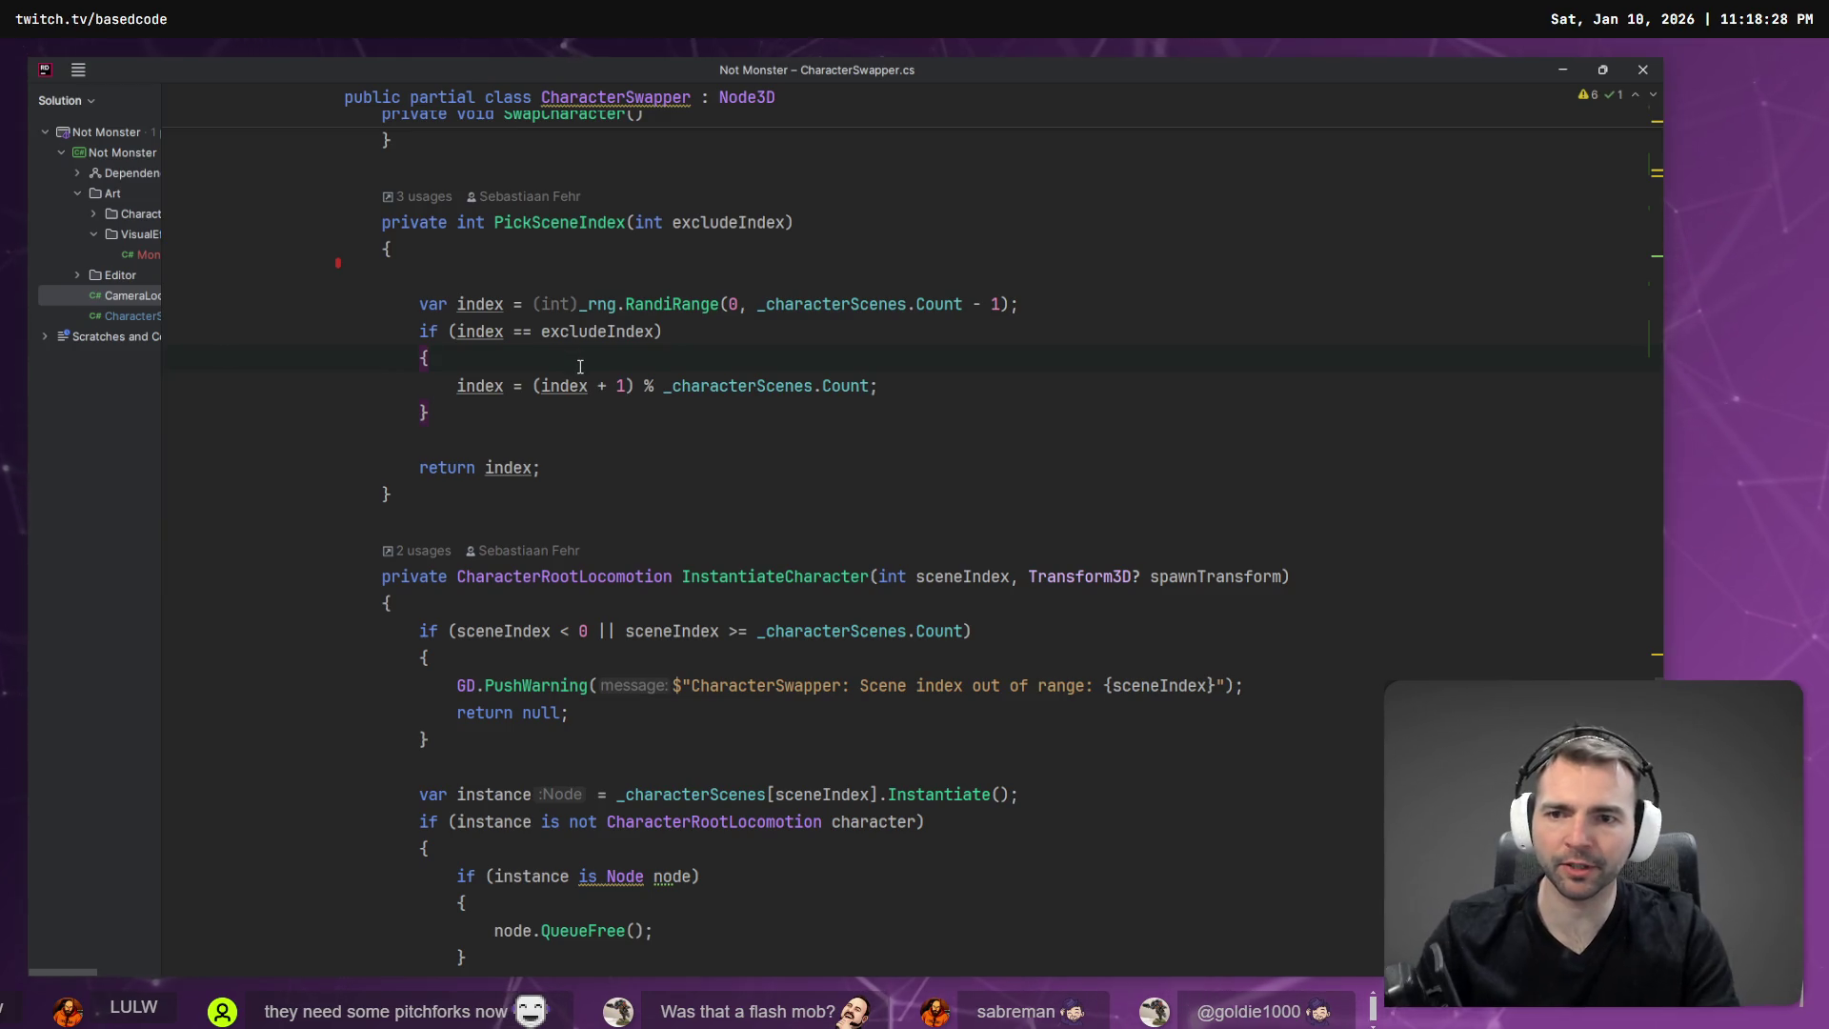
pyautogui.hotkey('alt', 'Return')
pyautogui.press('Return')
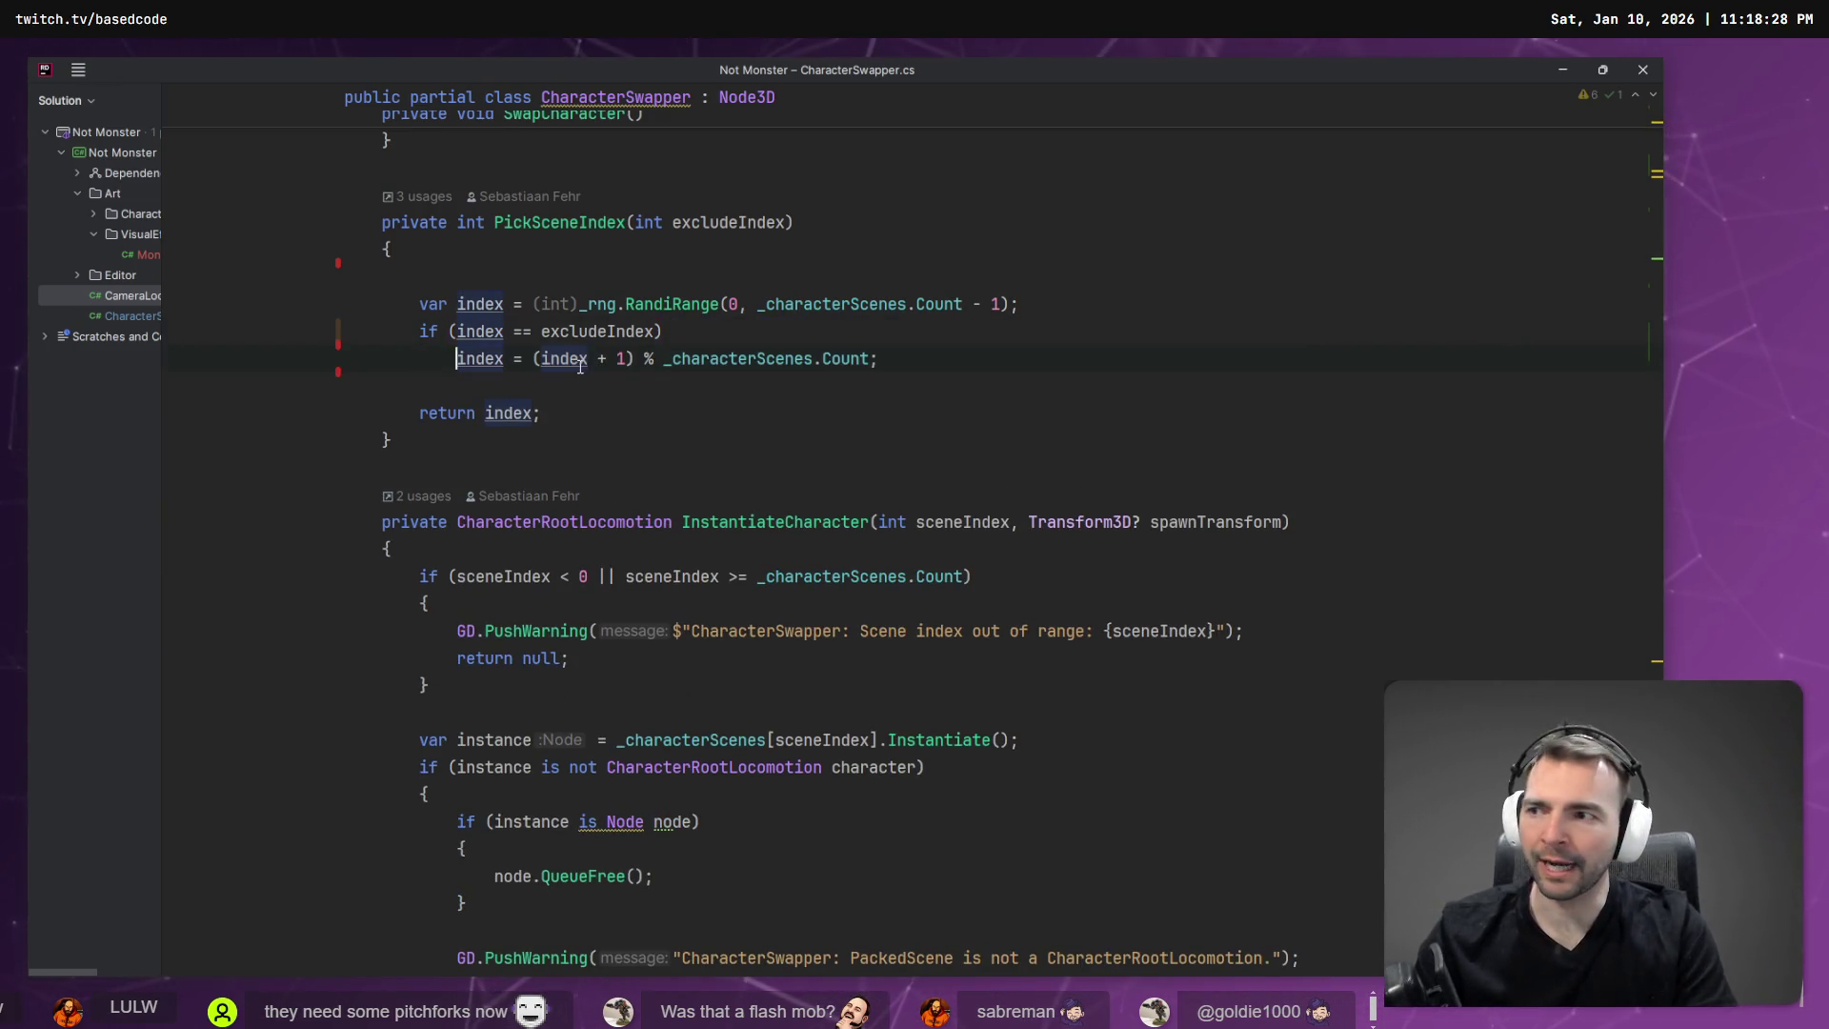
# Remove the redundant (int) cast before _rng.RandiRange and delete the leftover blank line
pyautogui.scroll(1, 541, 400)
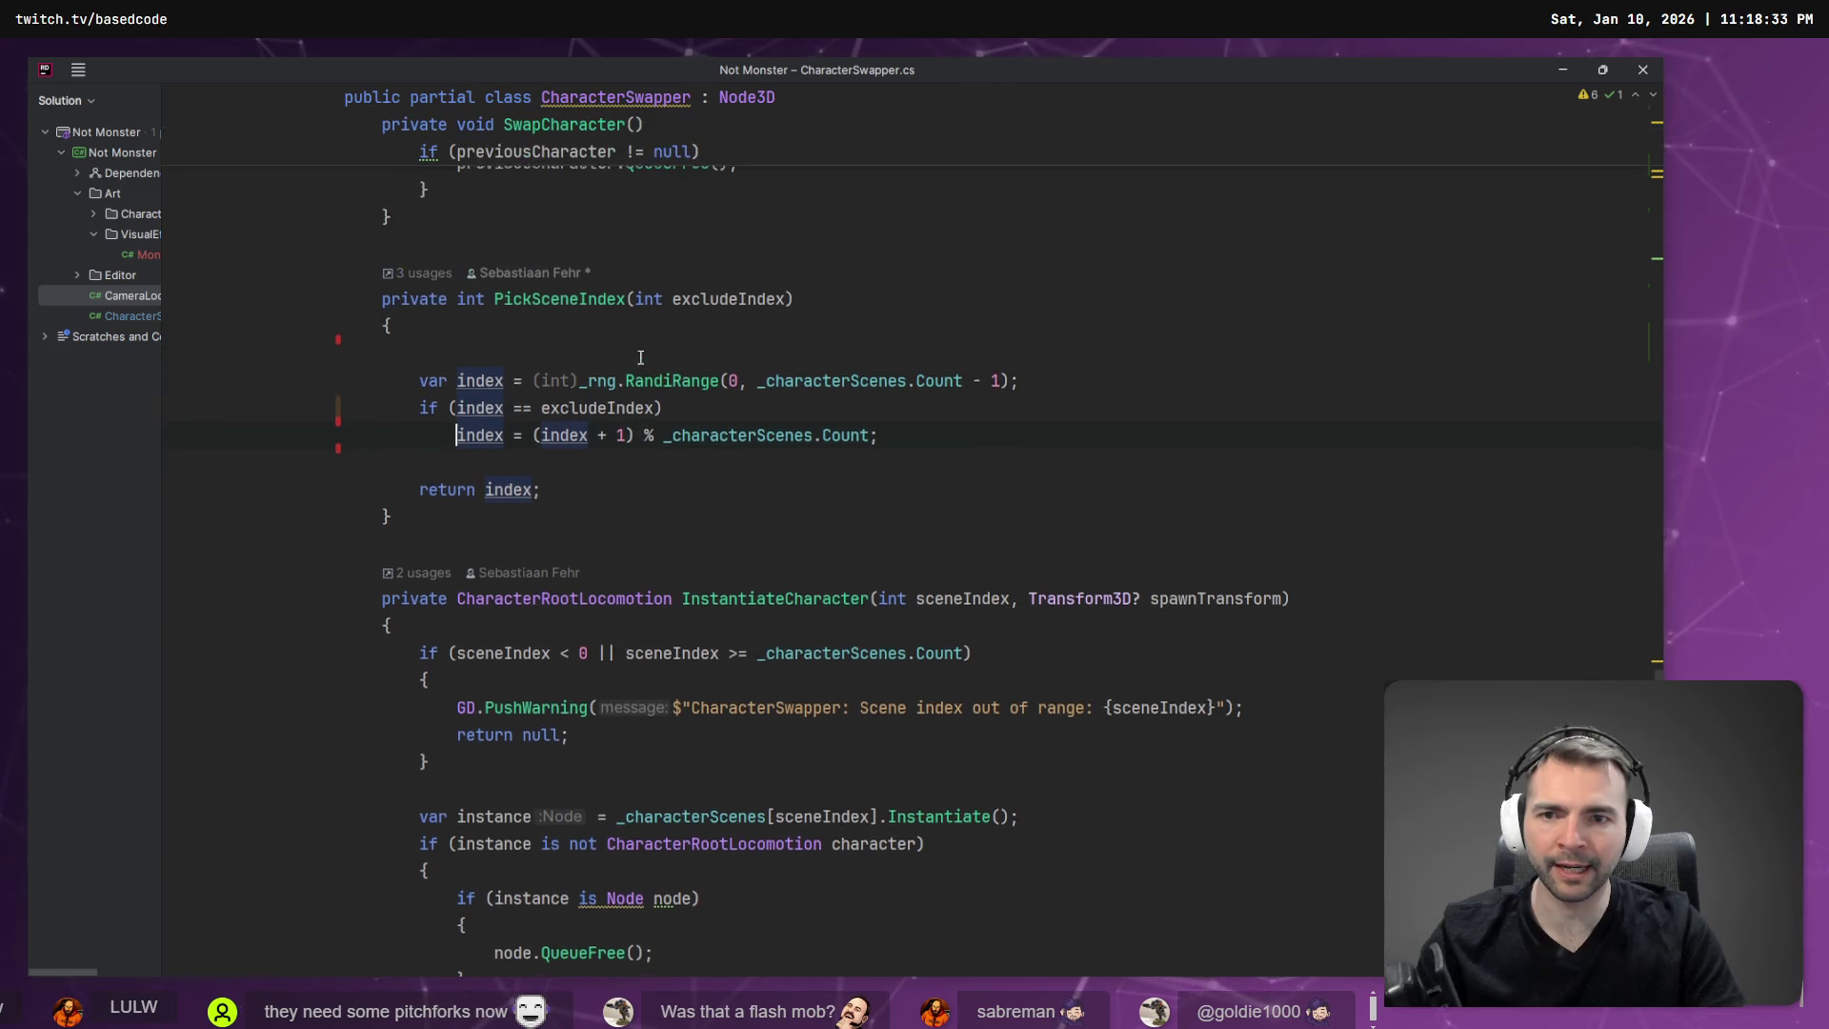
pyautogui.hotkey('alt', 'Return')
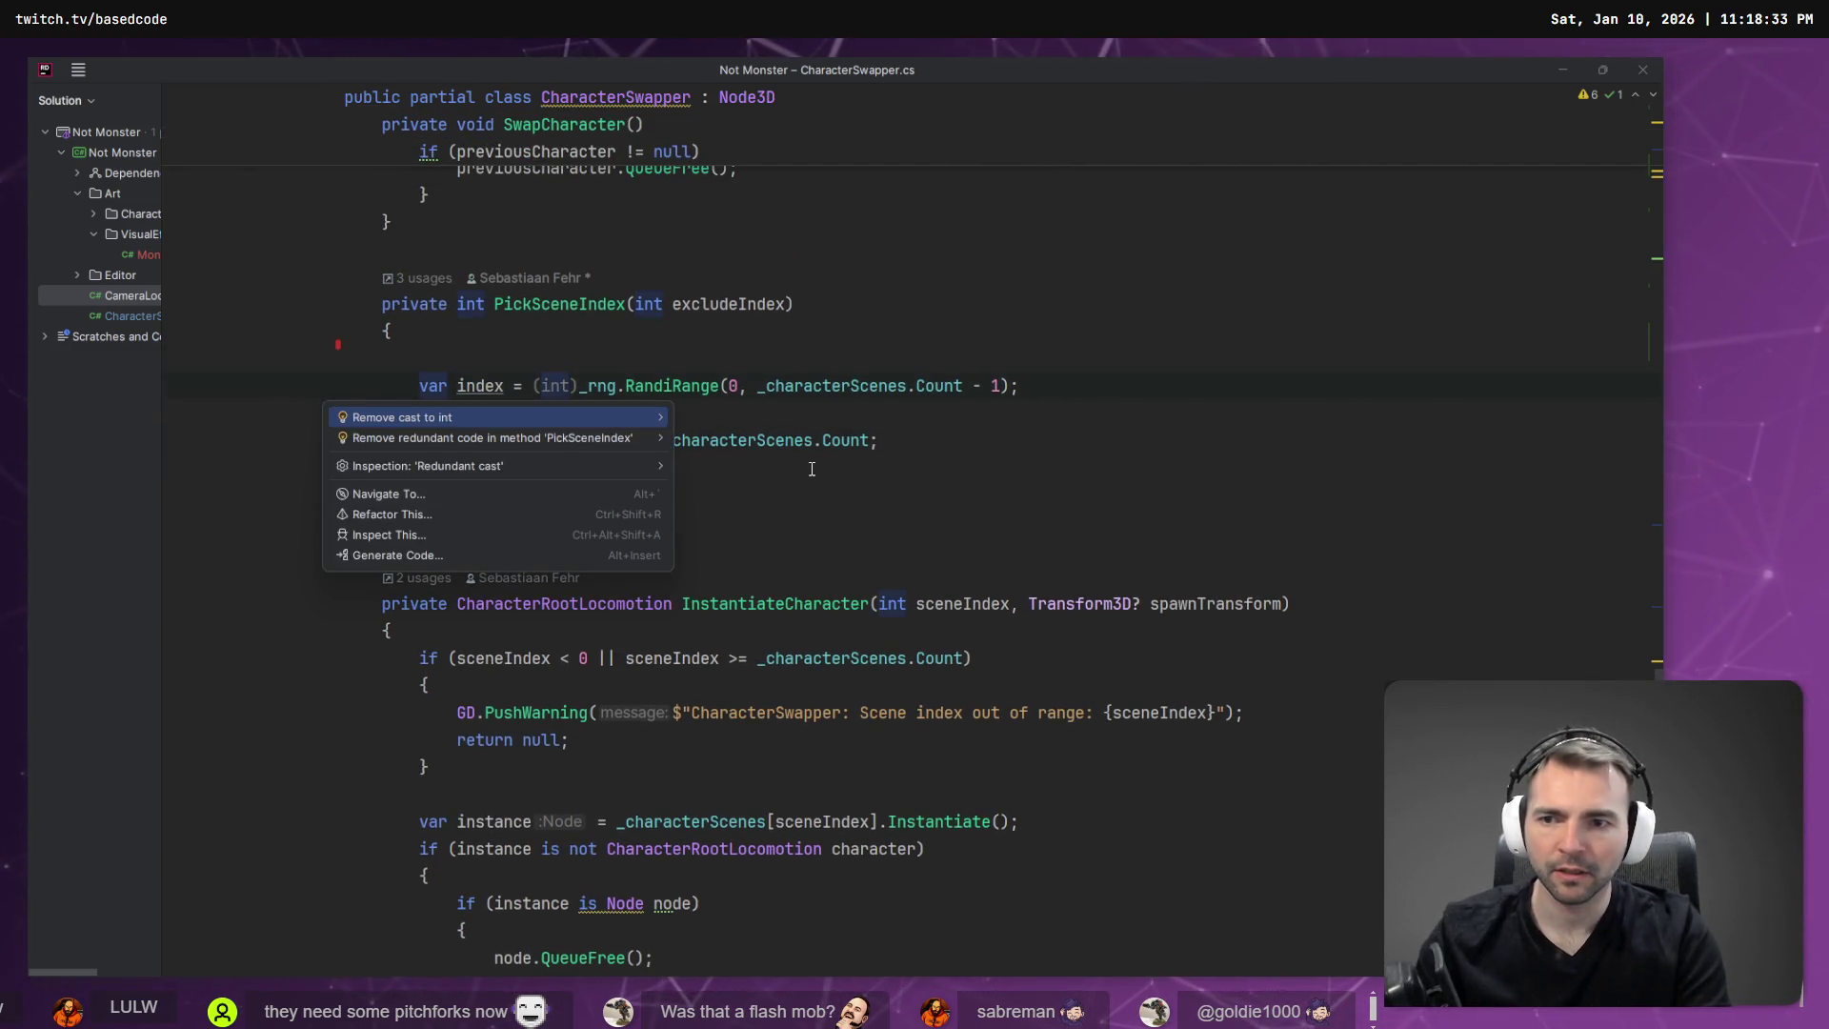
pyautogui.press('Return')
pyautogui.press('Home')
pyautogui.press('Home')
pyautogui.press('BackSpace')
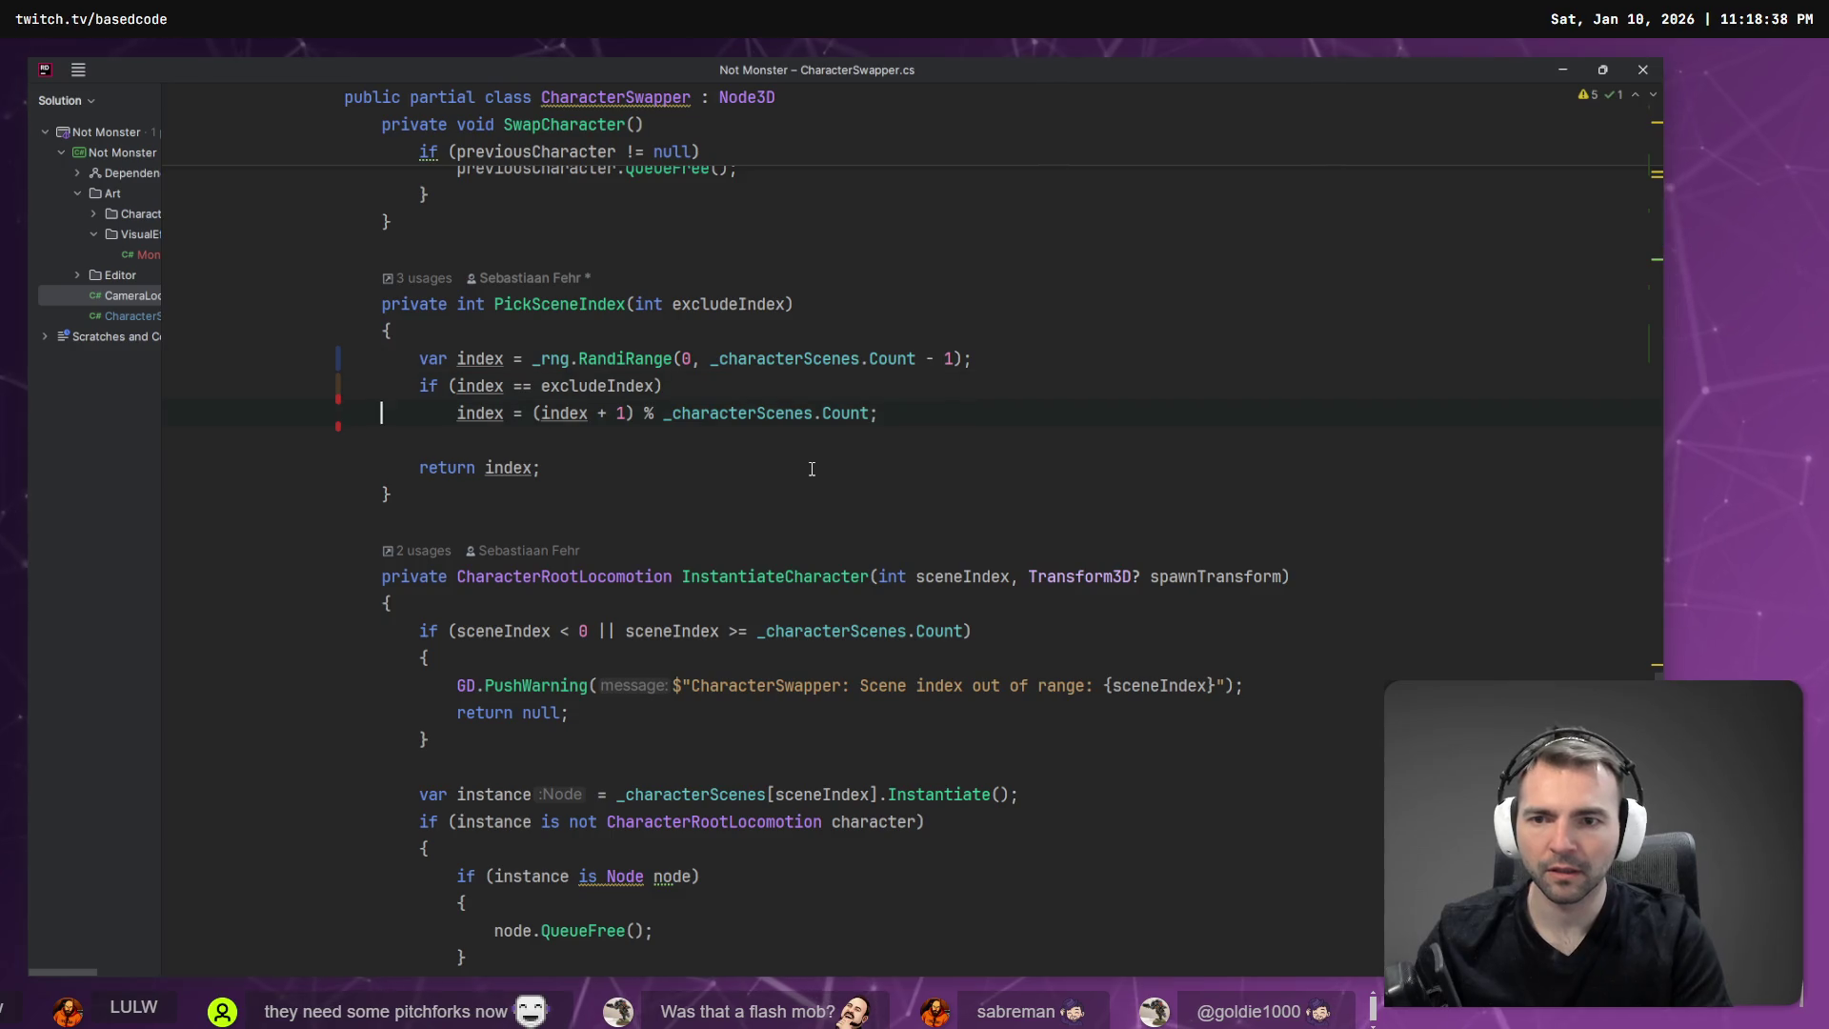
pyautogui.press('Down')
pyautogui.press('Down')
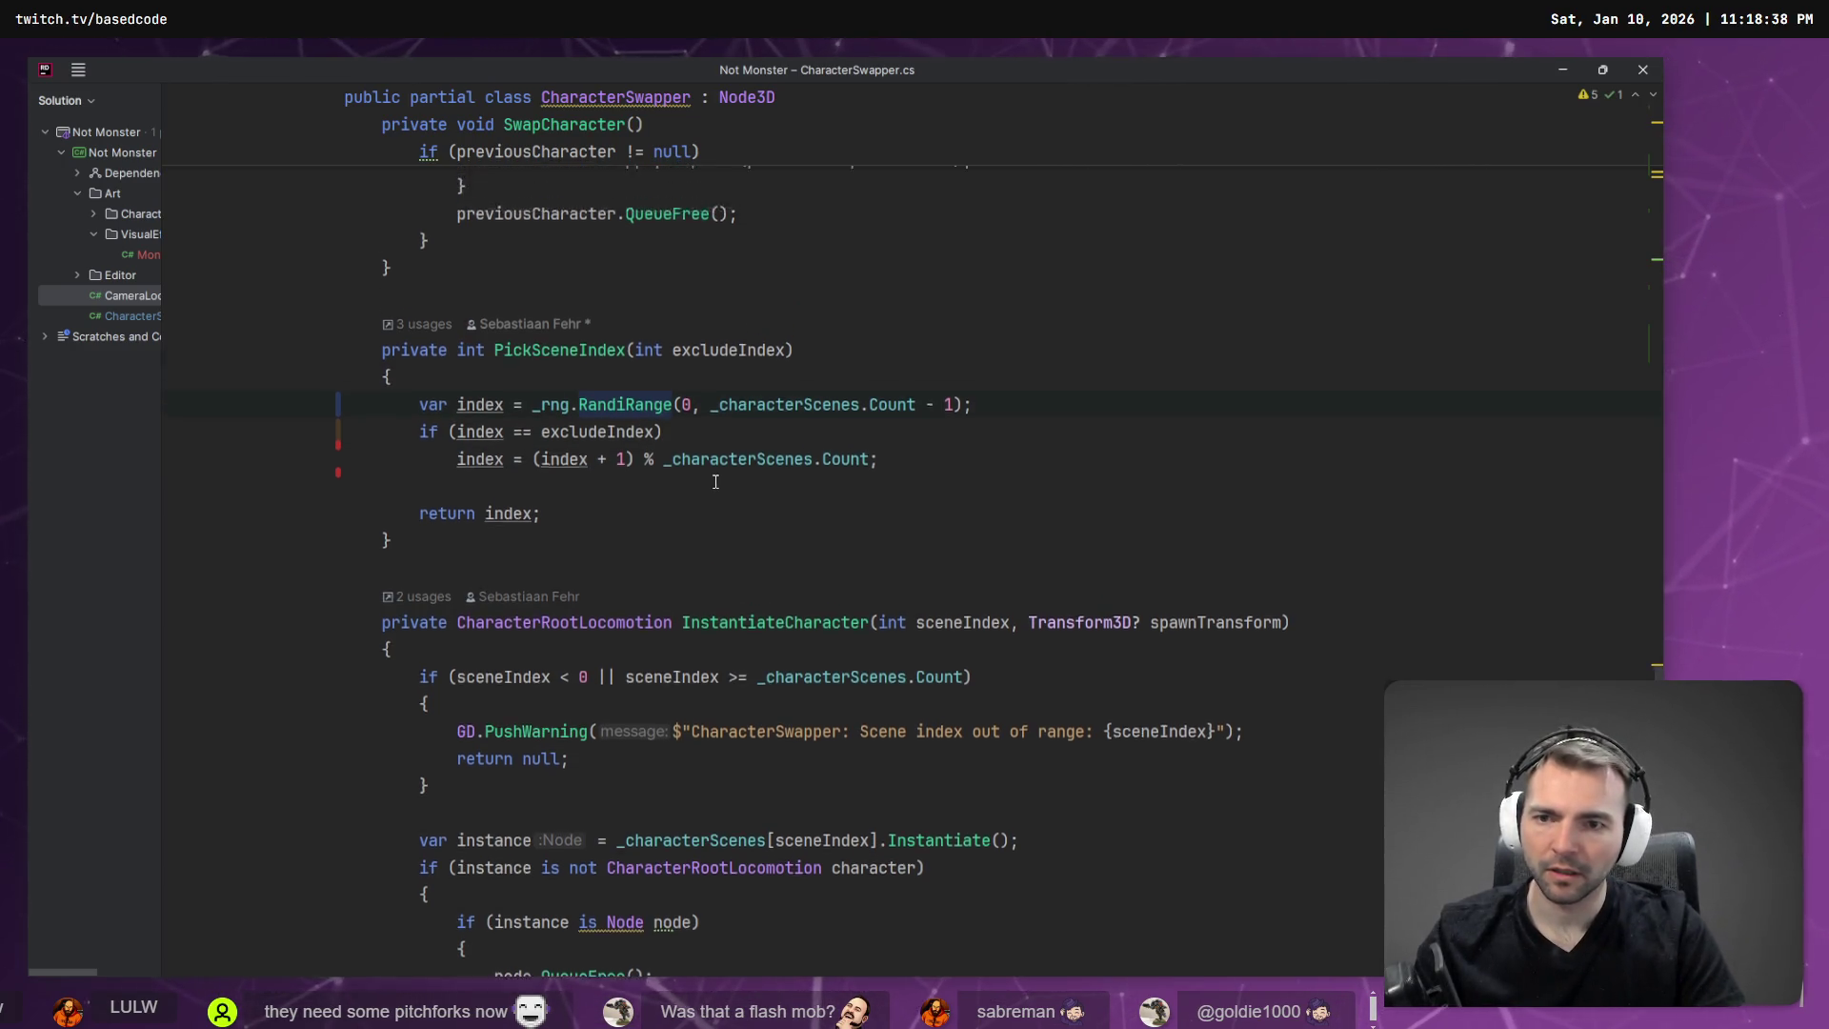
# Inspect the excludeIndex parameter and the usages of _characterScenes and index in PickSceneIndex
pyautogui.scroll(1, 666, 476)
pyautogui.click(550, 467)
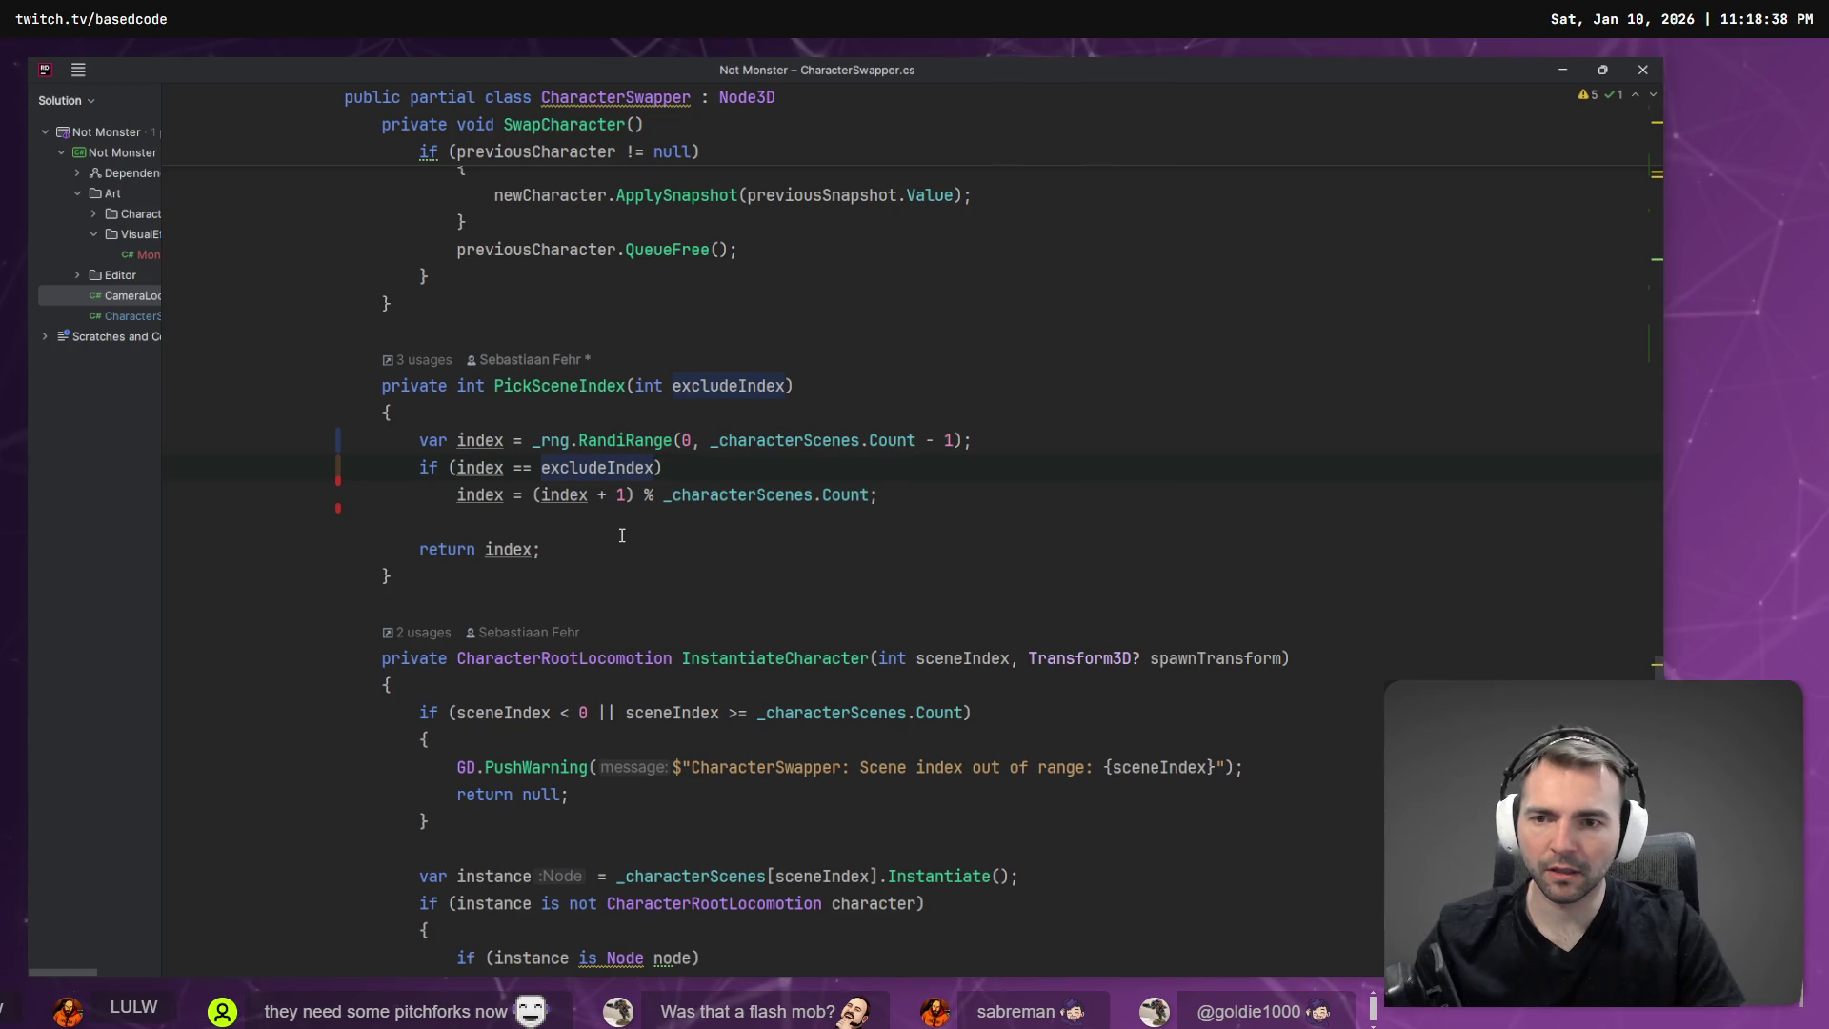
pyautogui.press('Down')
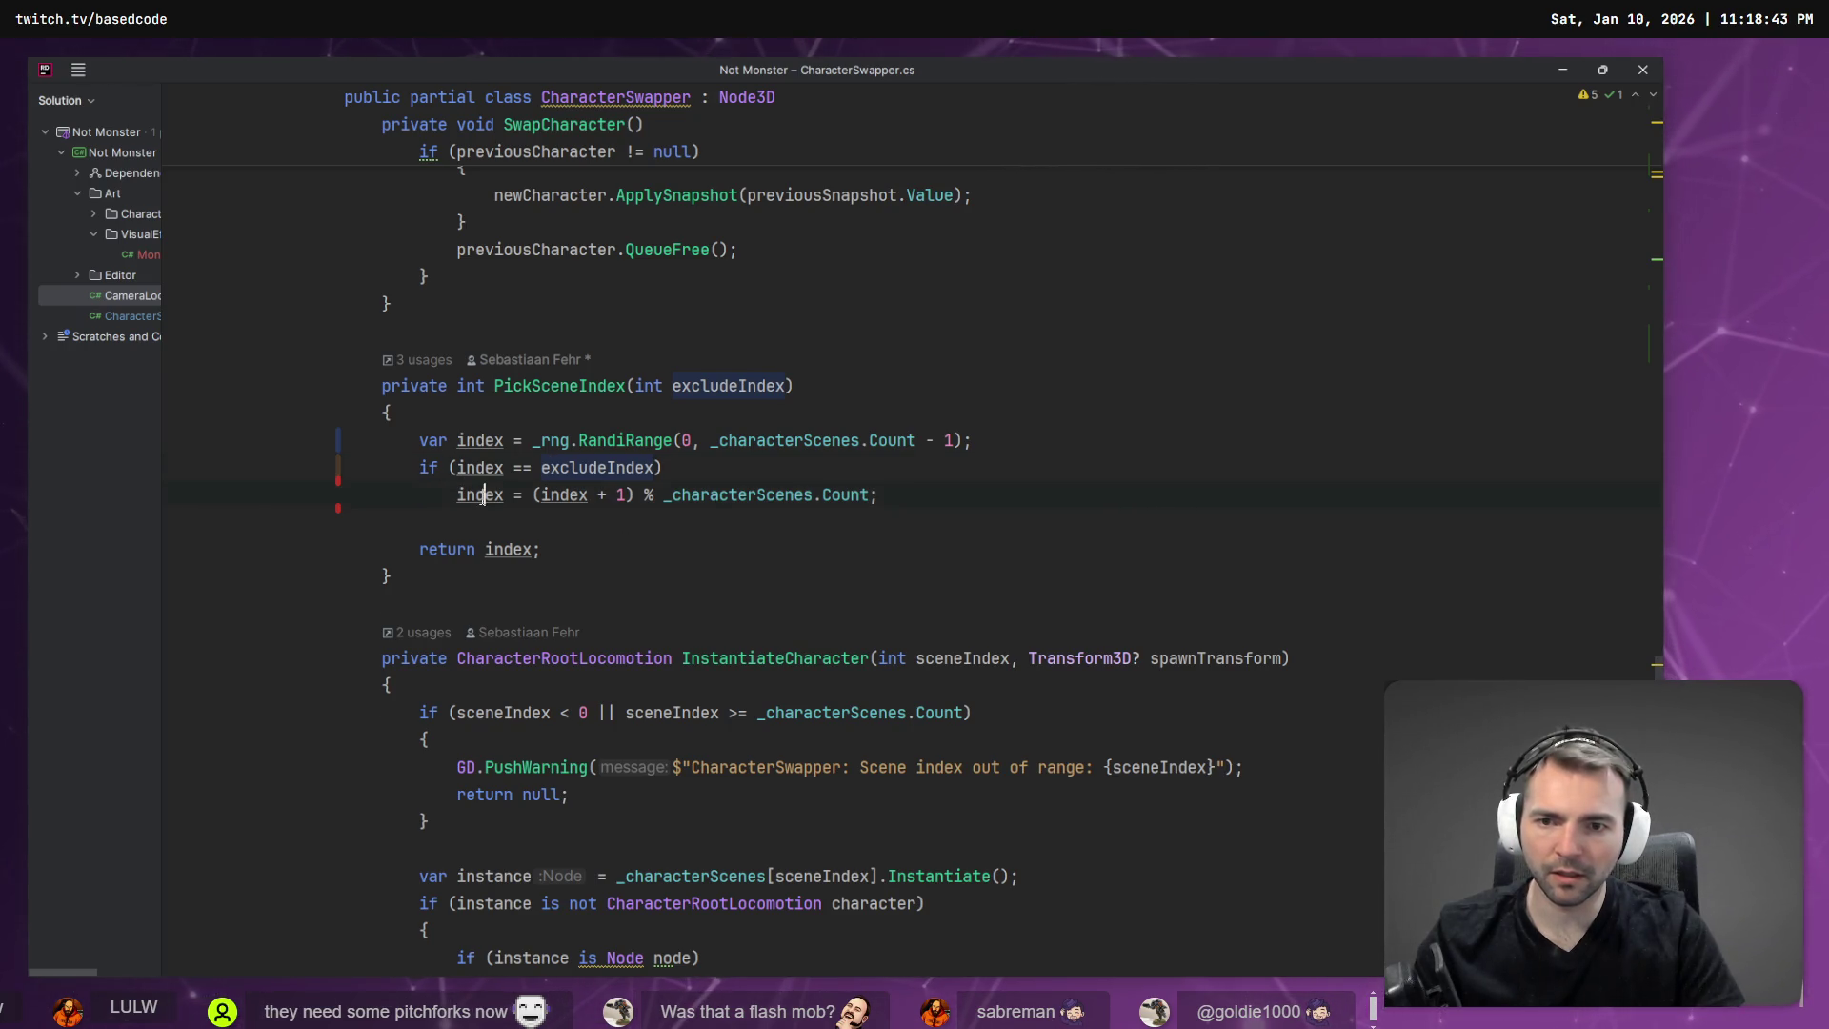
pyautogui.press('Down')
pyautogui.scroll(1, 809, 554)
pyautogui.scroll(-1, 809, 555)
pyautogui.click(677, 552)
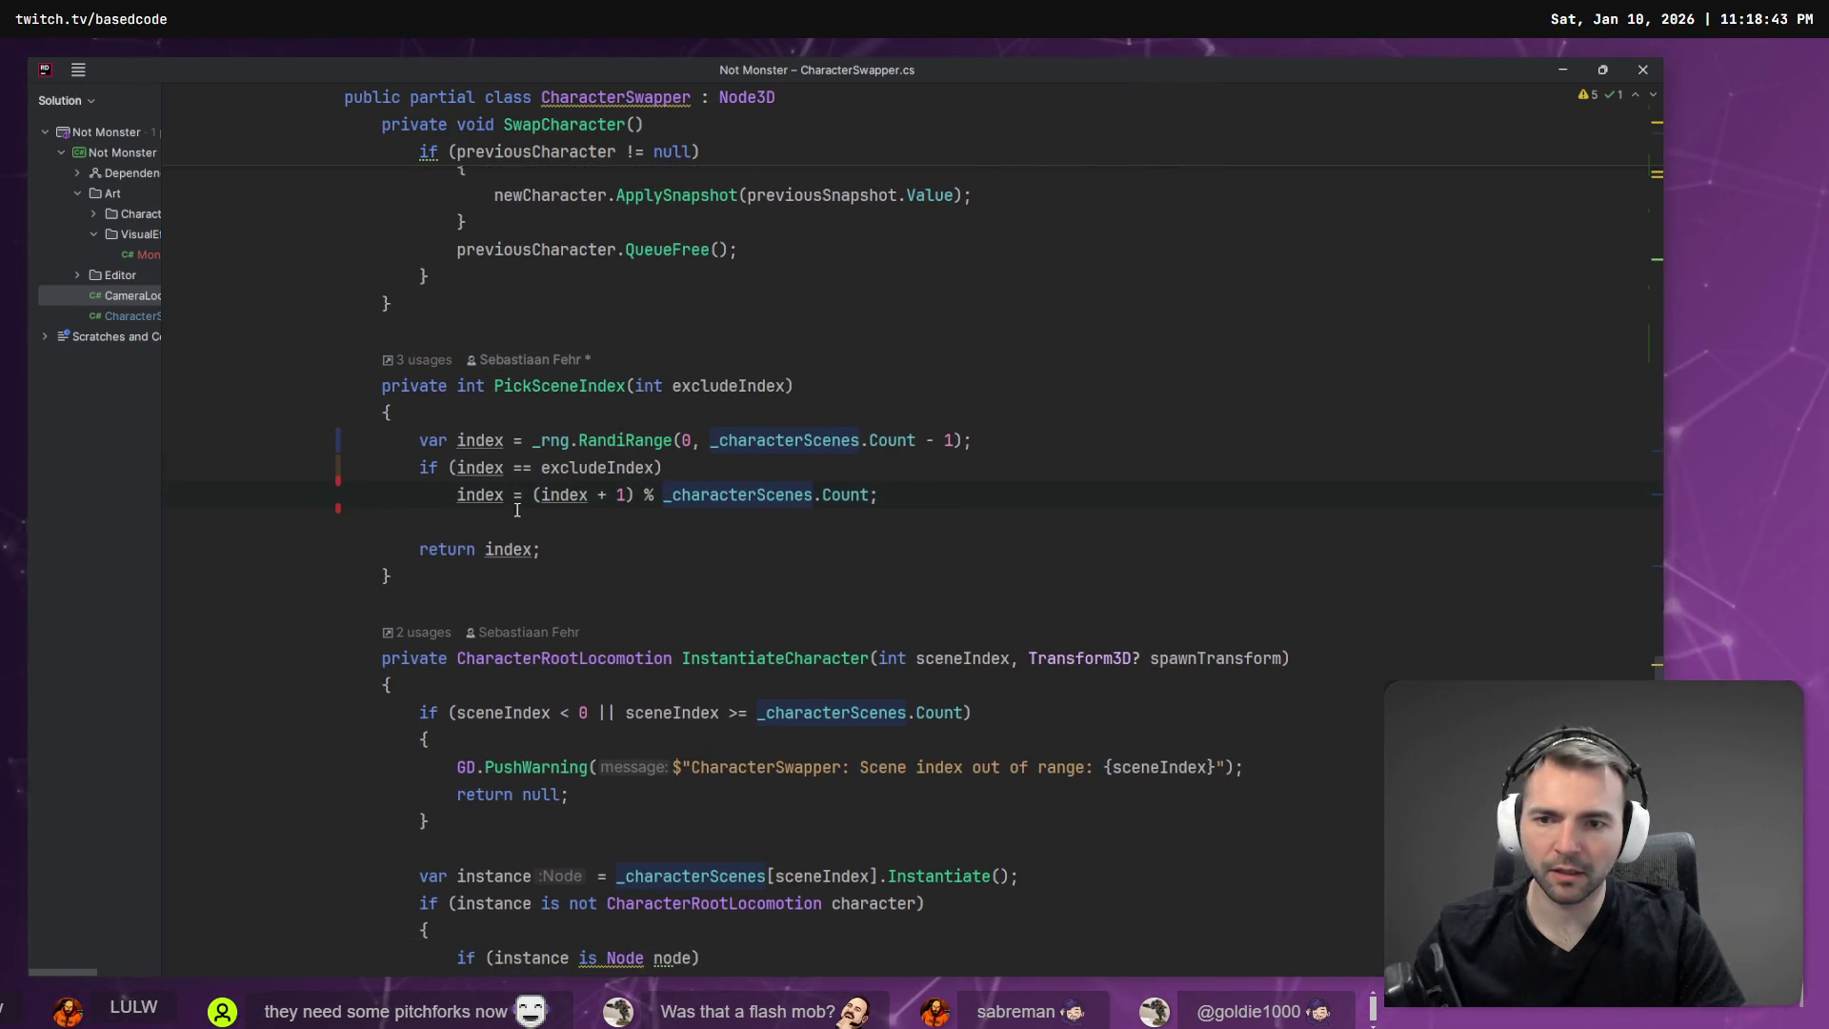
pyautogui.click(486, 494)
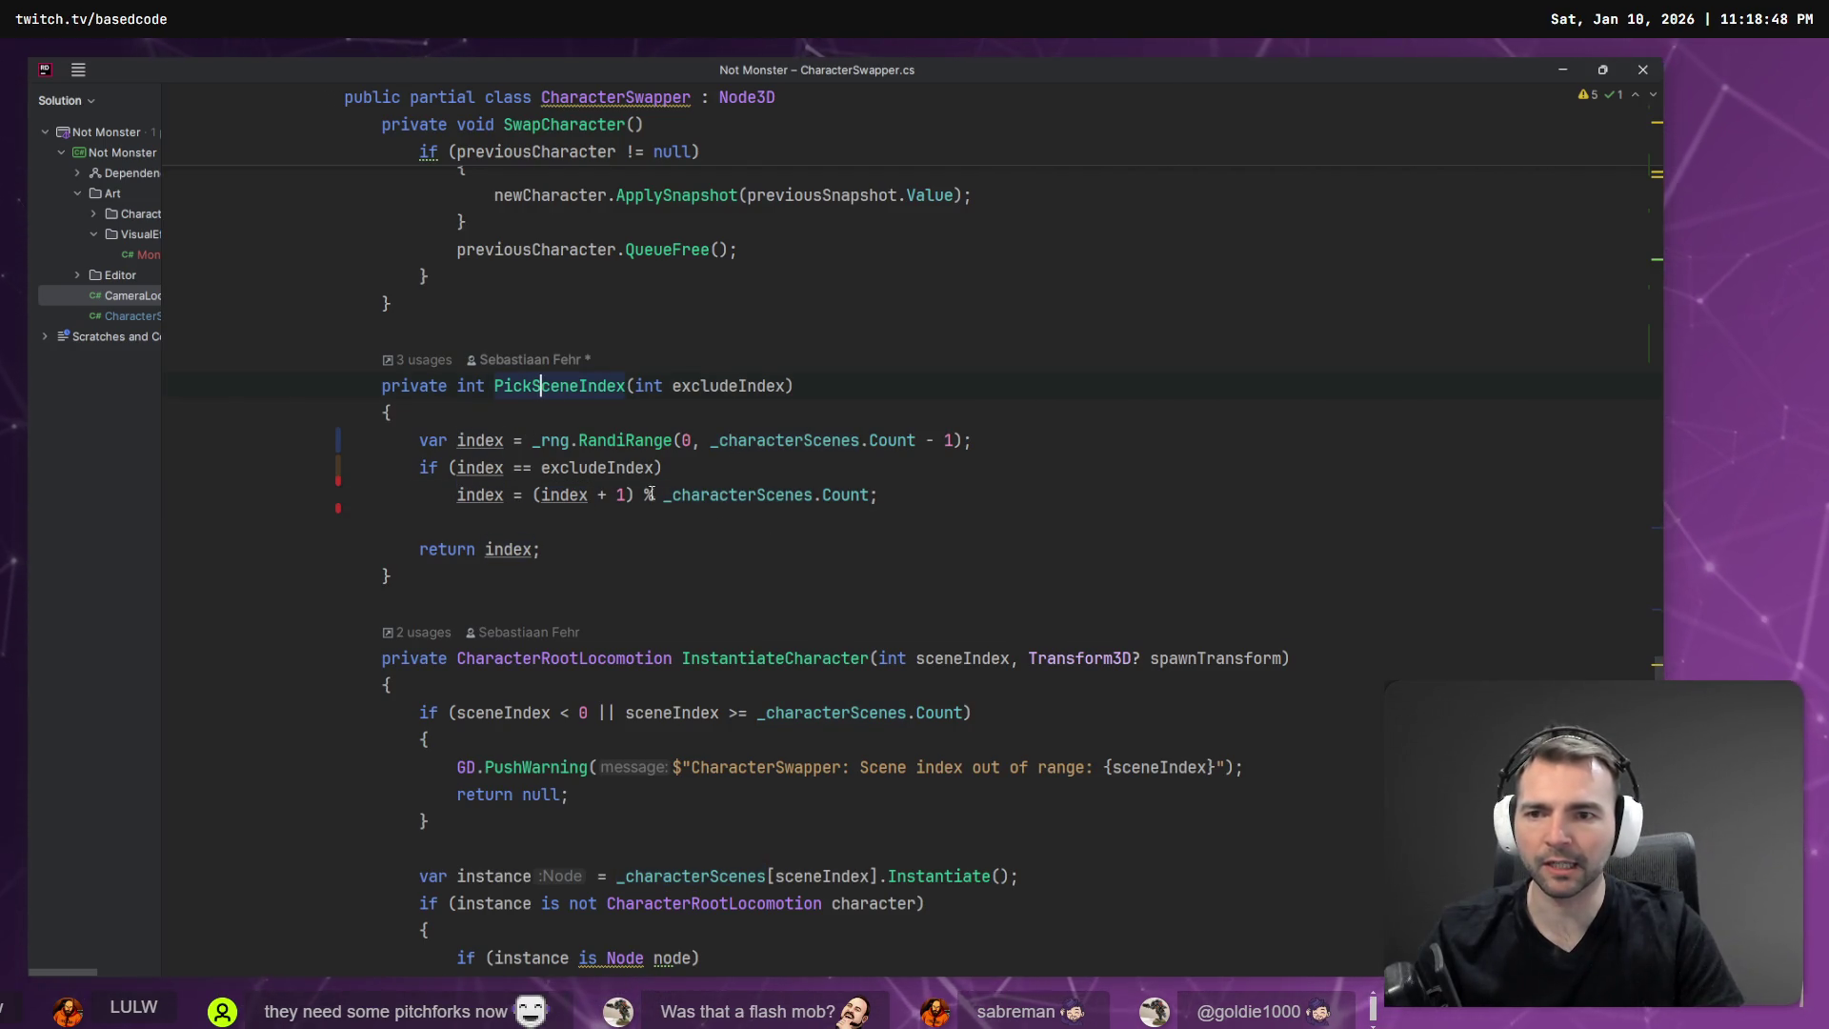
# Review PickSceneIndex's callers, visiting the SpawnRandomCharacter call and returning to the wrap-around line
pyautogui.click(415, 357)
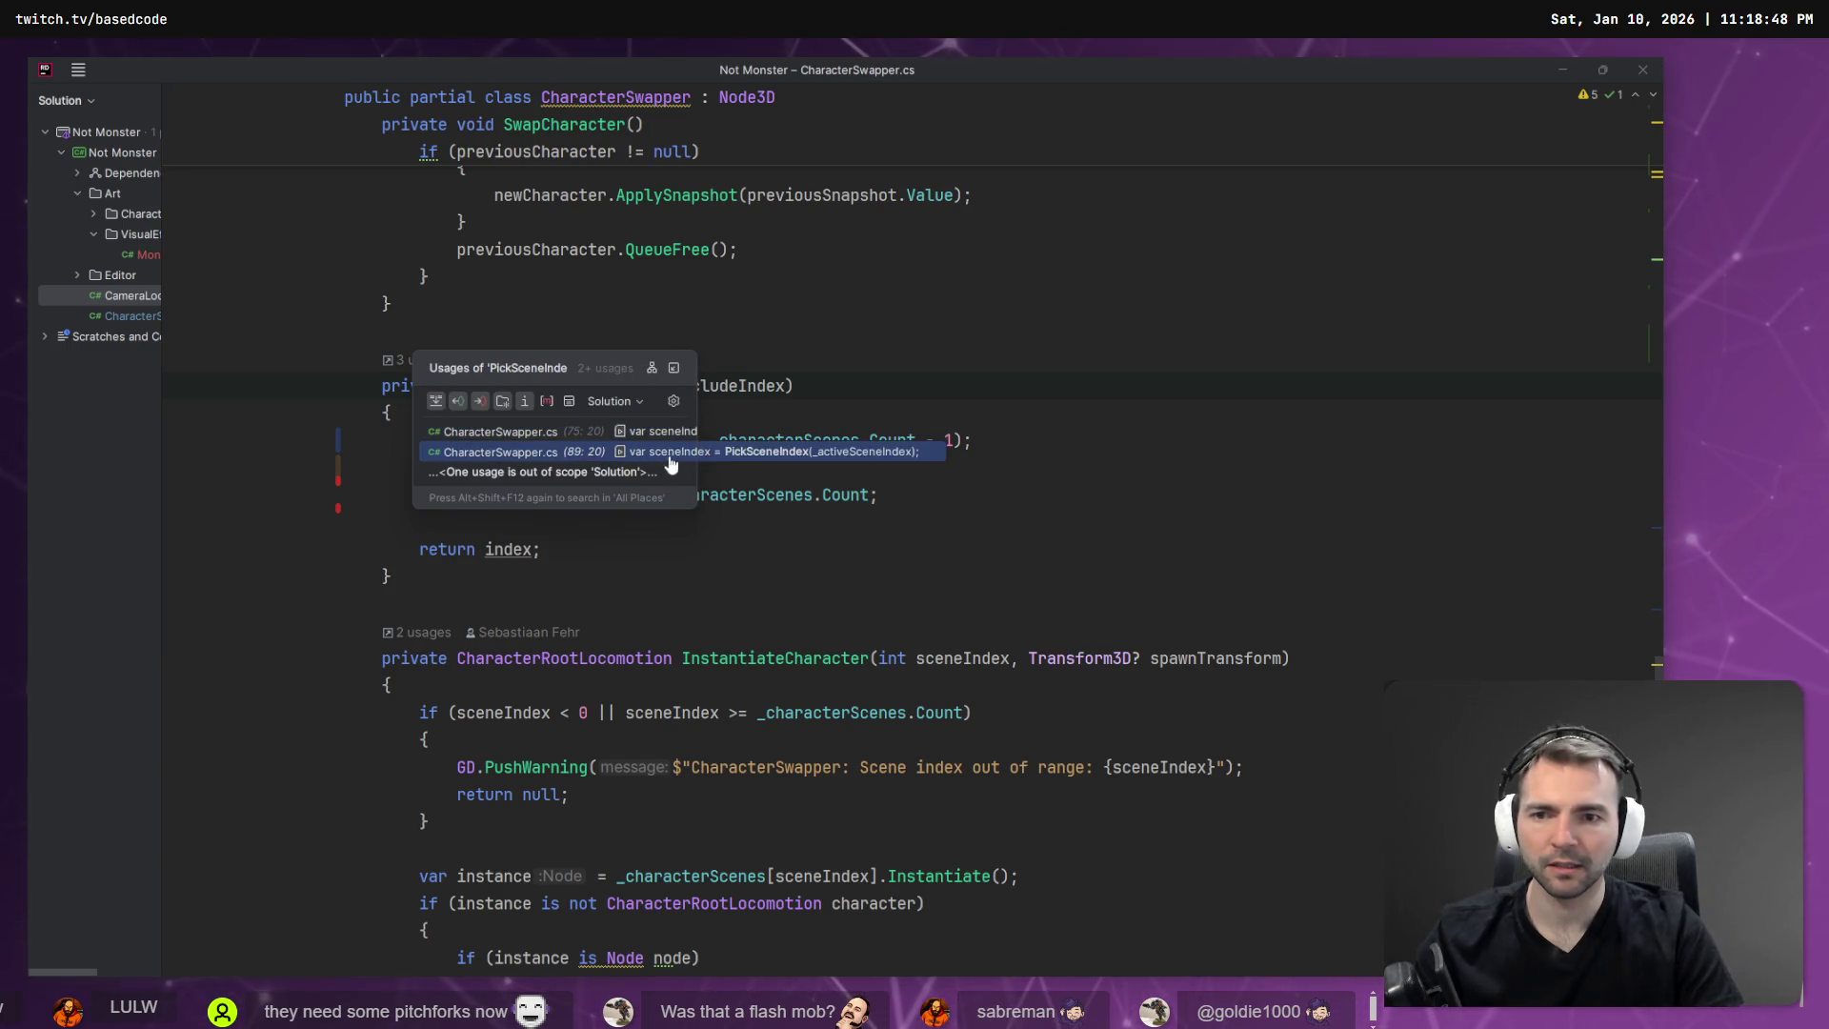
pyautogui.press('Escape')
pyautogui.scroll(-1, 453, 380)
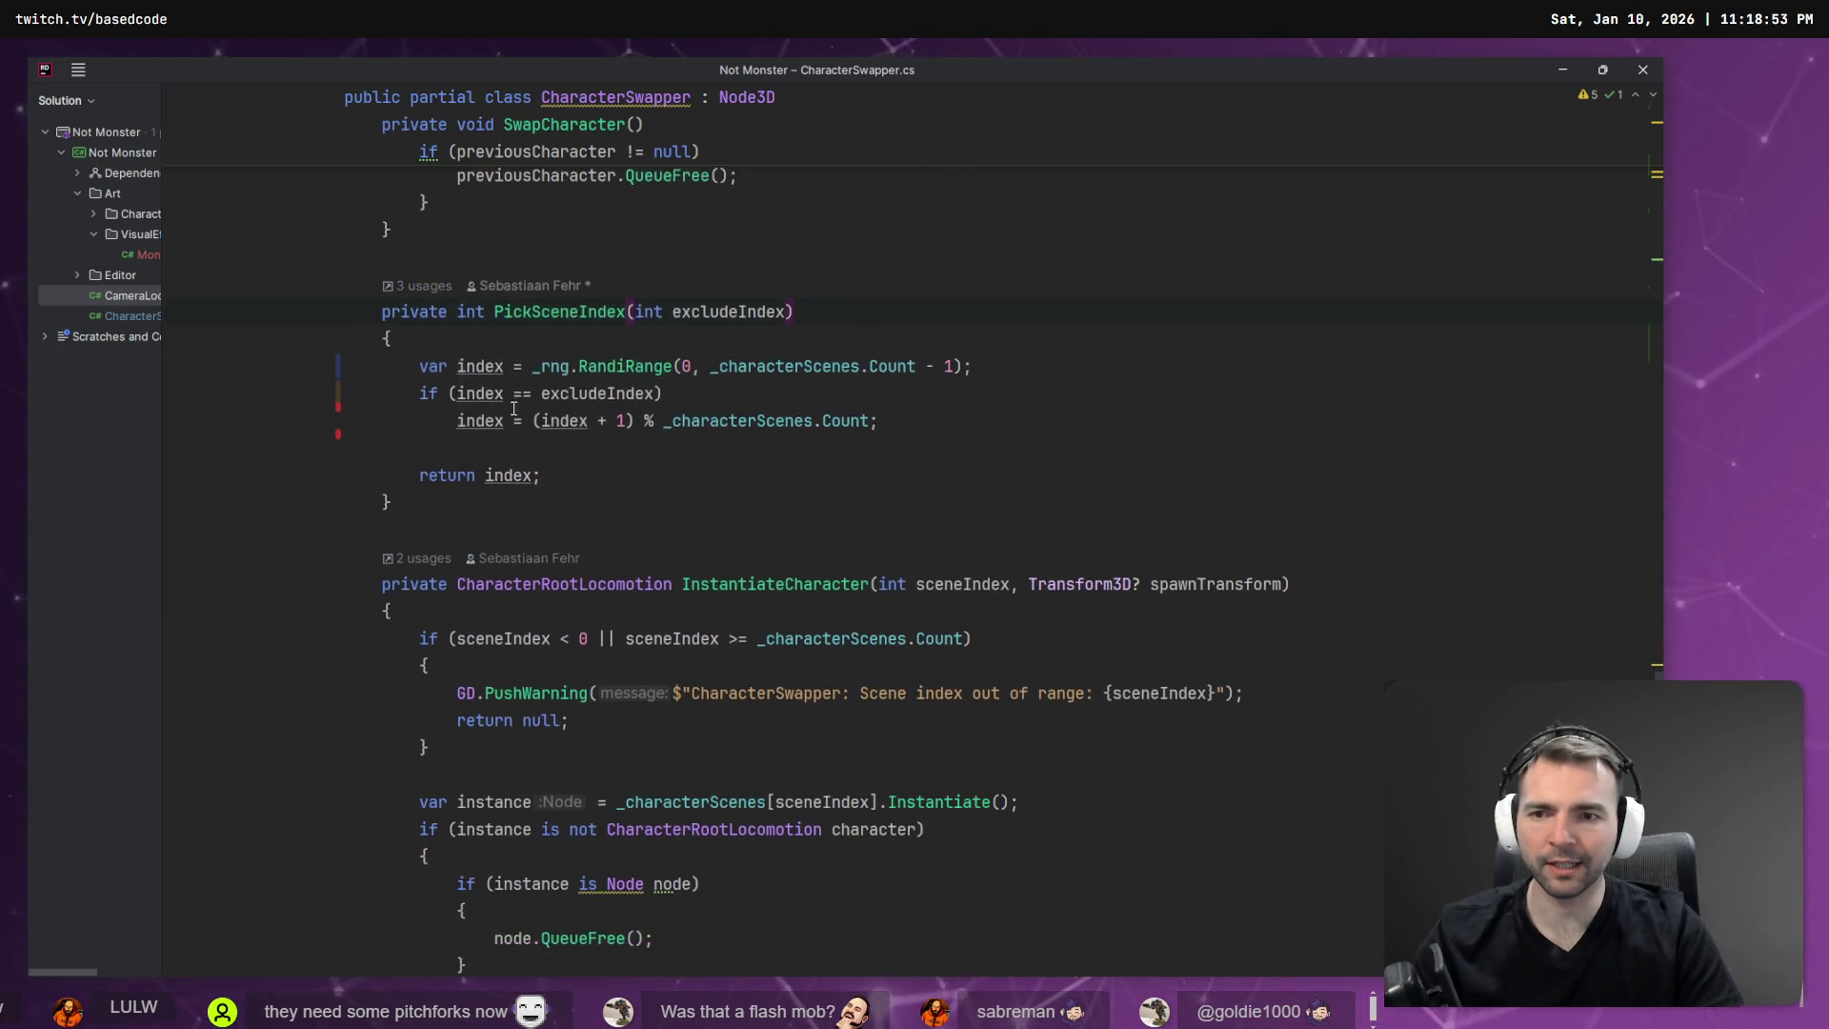
pyautogui.click(417, 278)
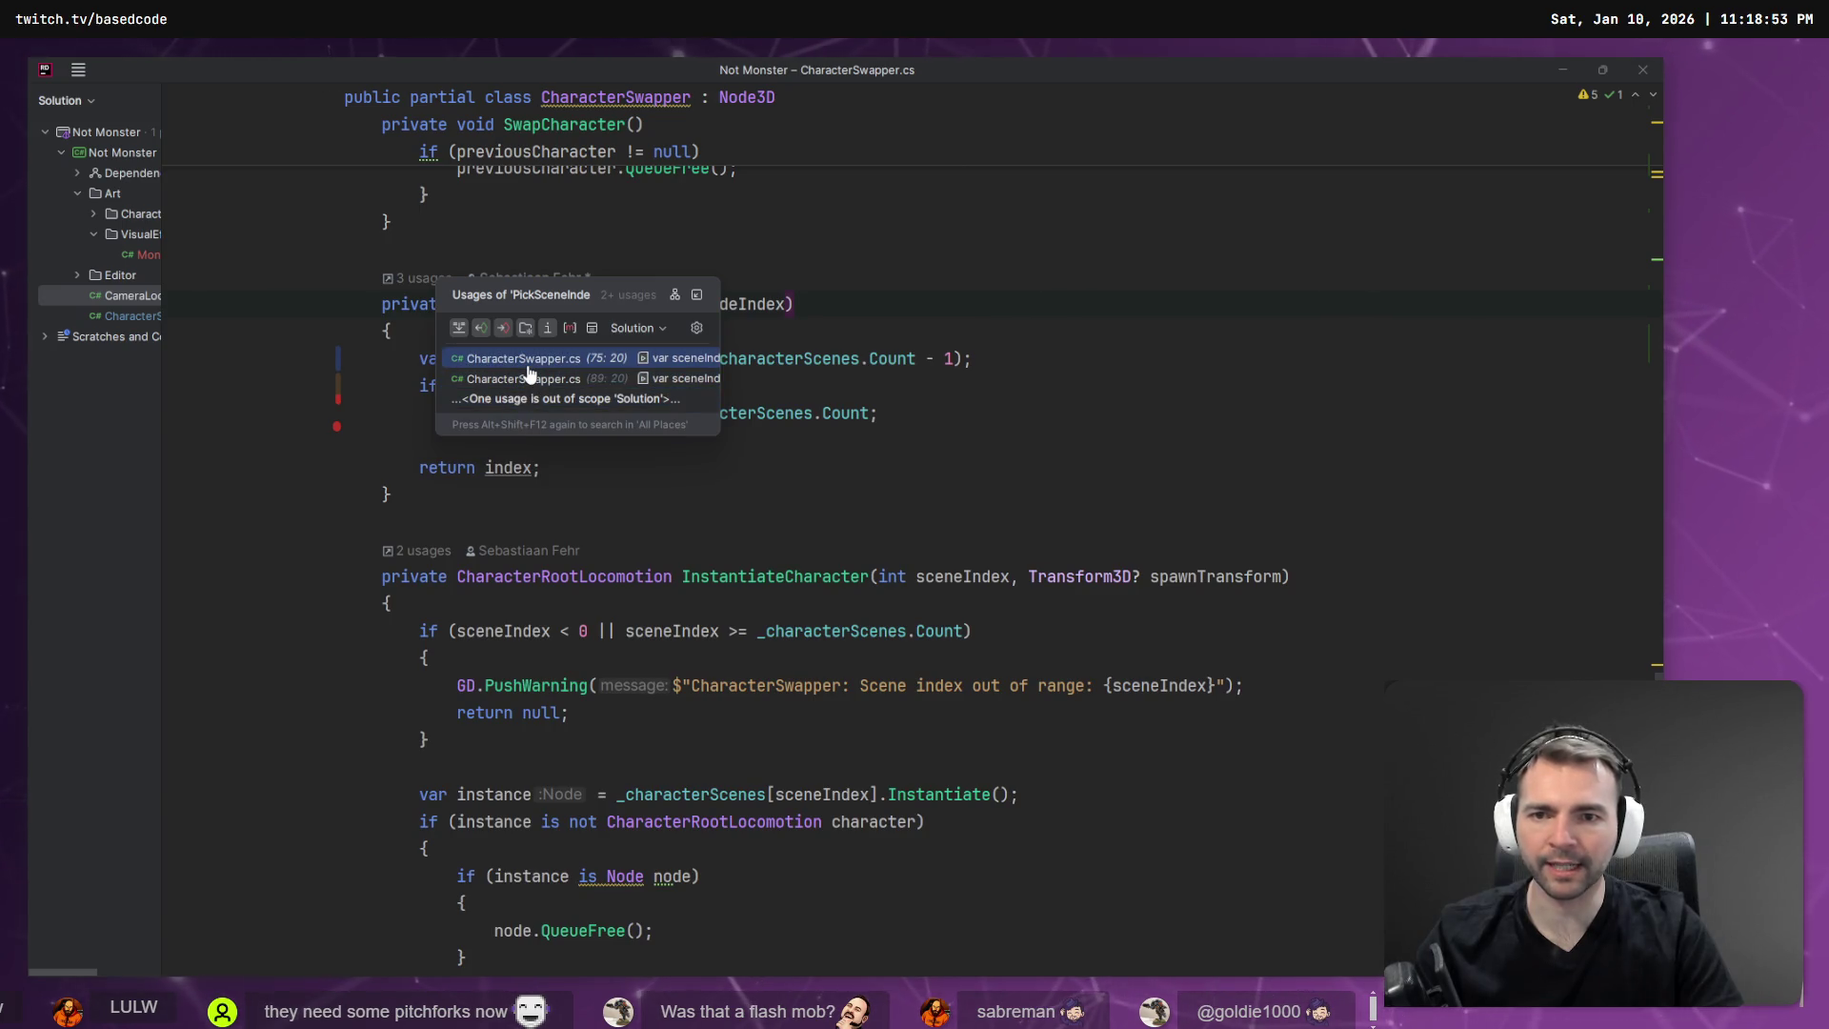
pyautogui.click(528, 365)
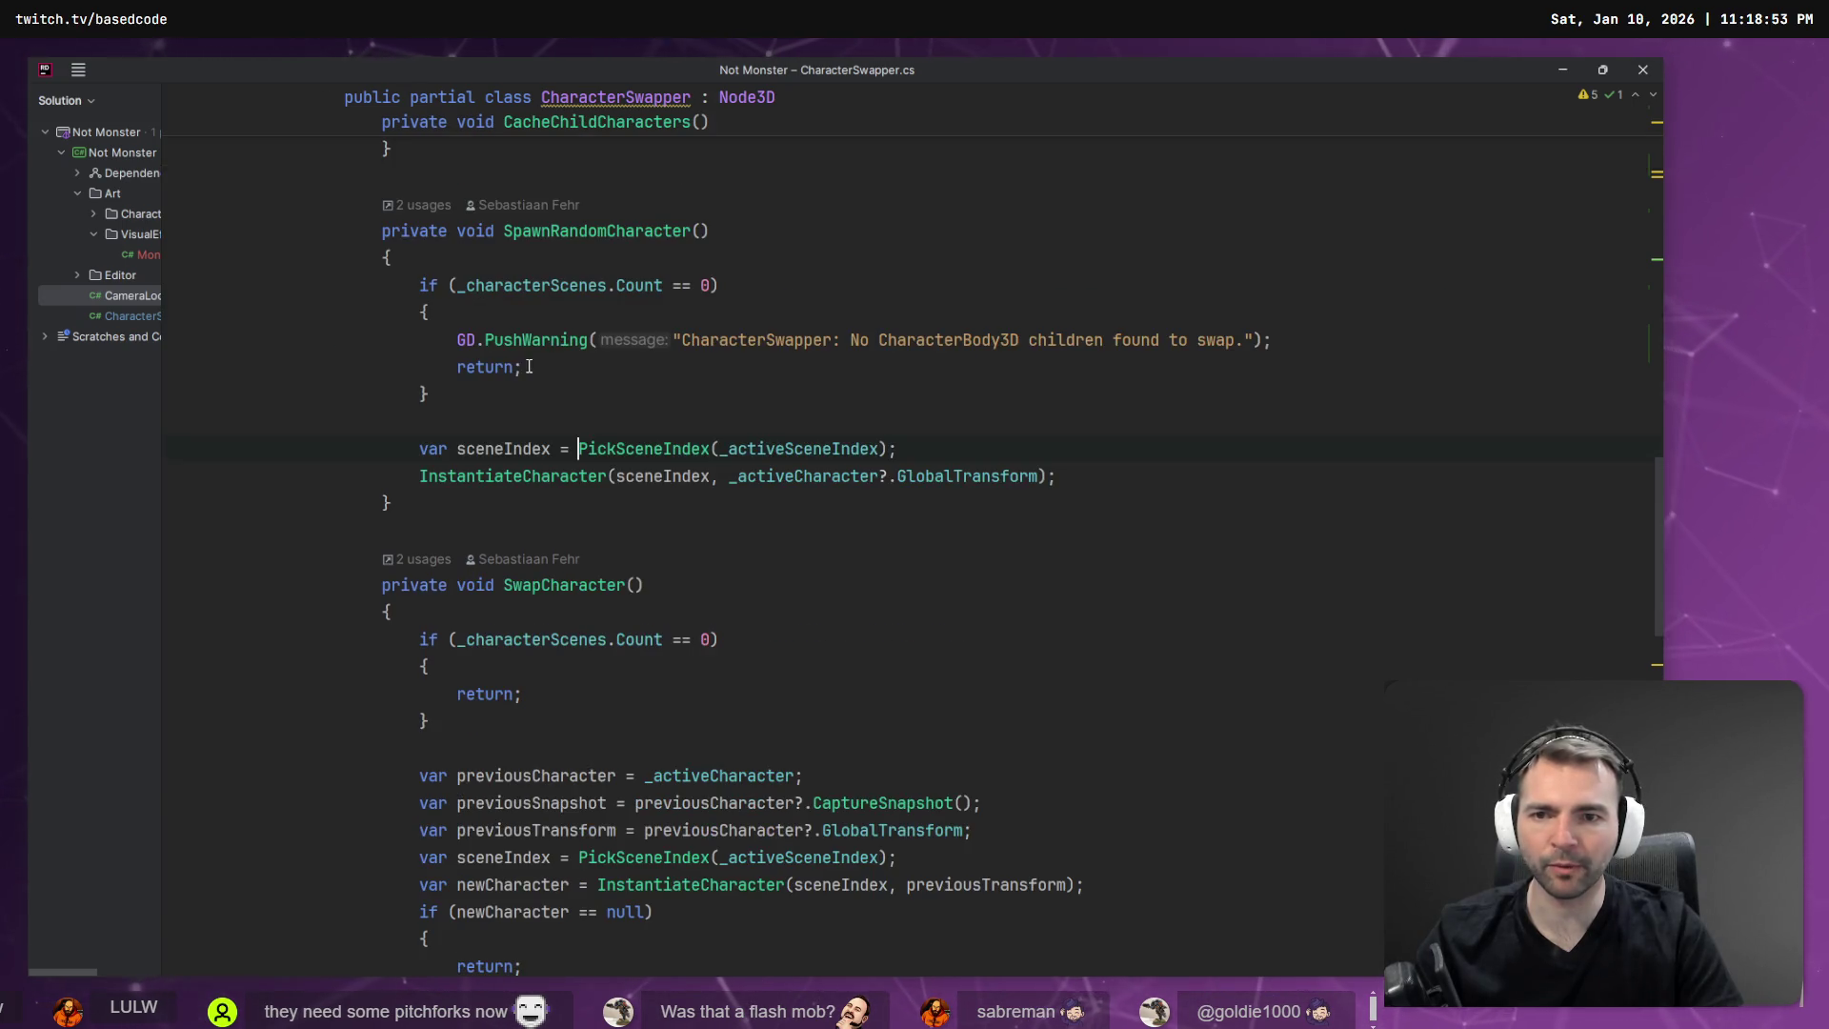
pyautogui.click(811, 453)
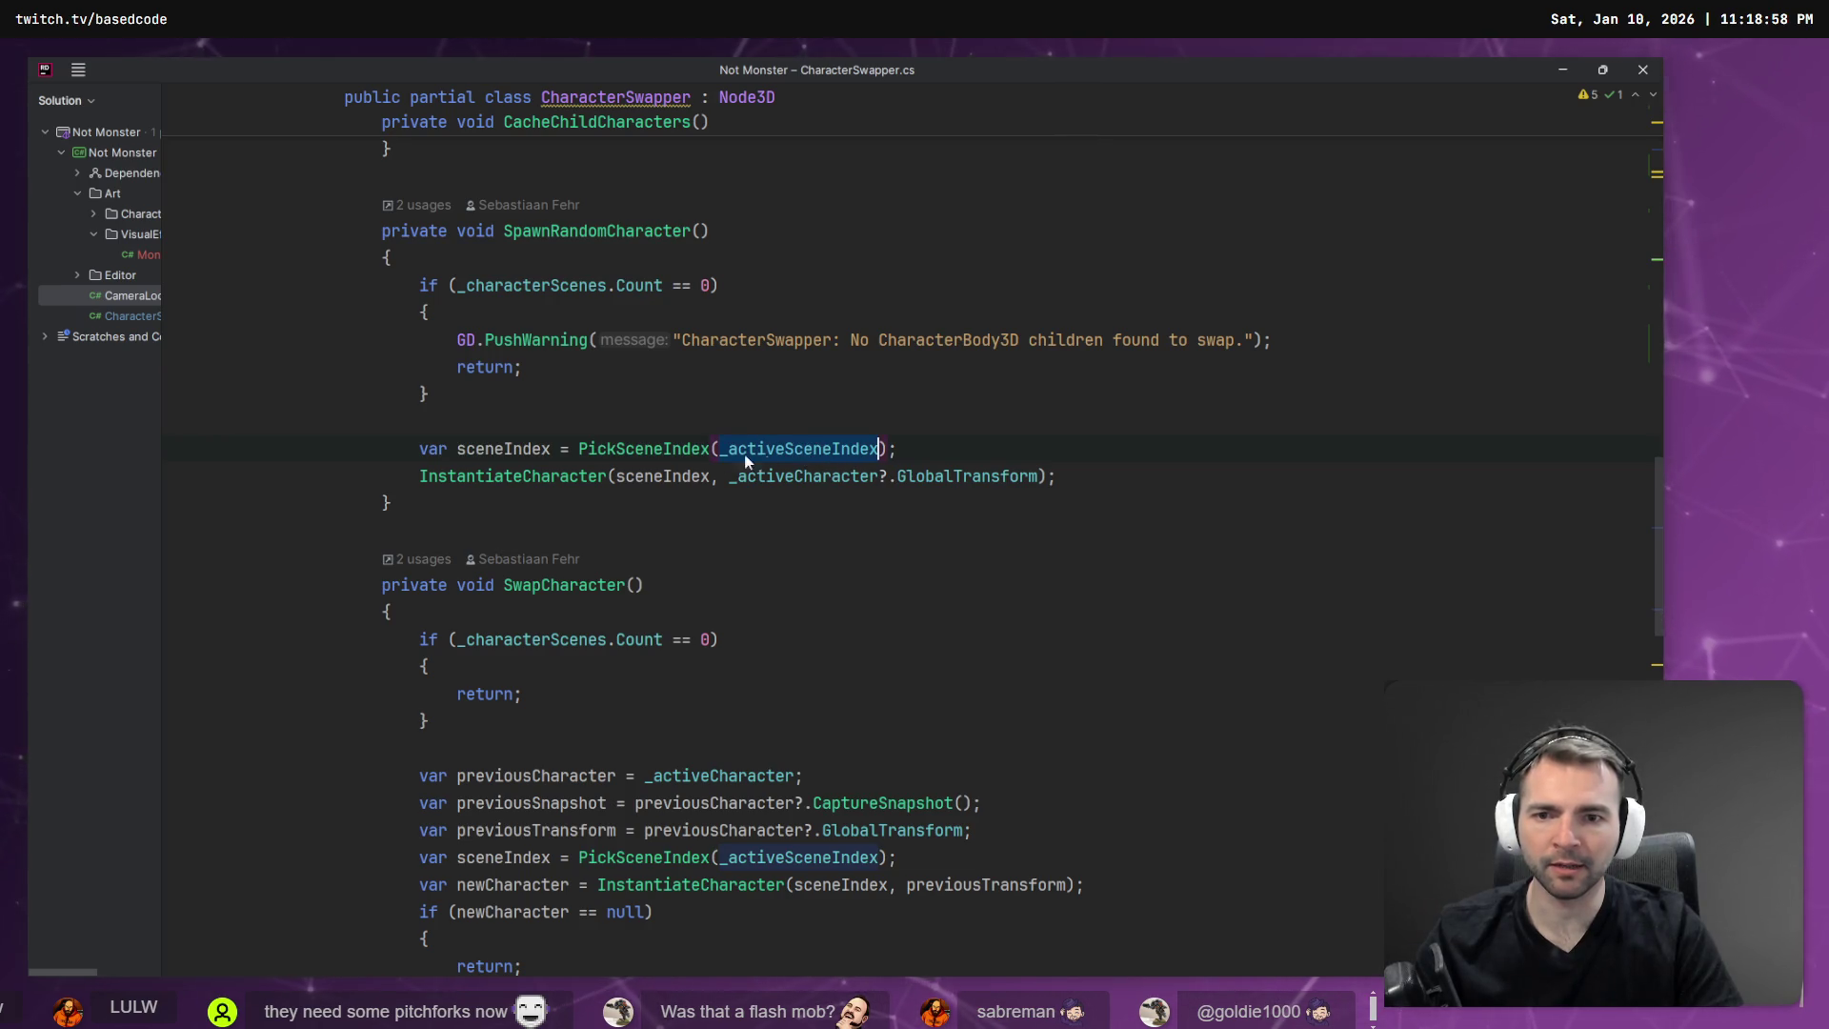
pyautogui.keyDown('ctrl'); pyautogui.click(635, 457); pyautogui.keyUp('ctrl')
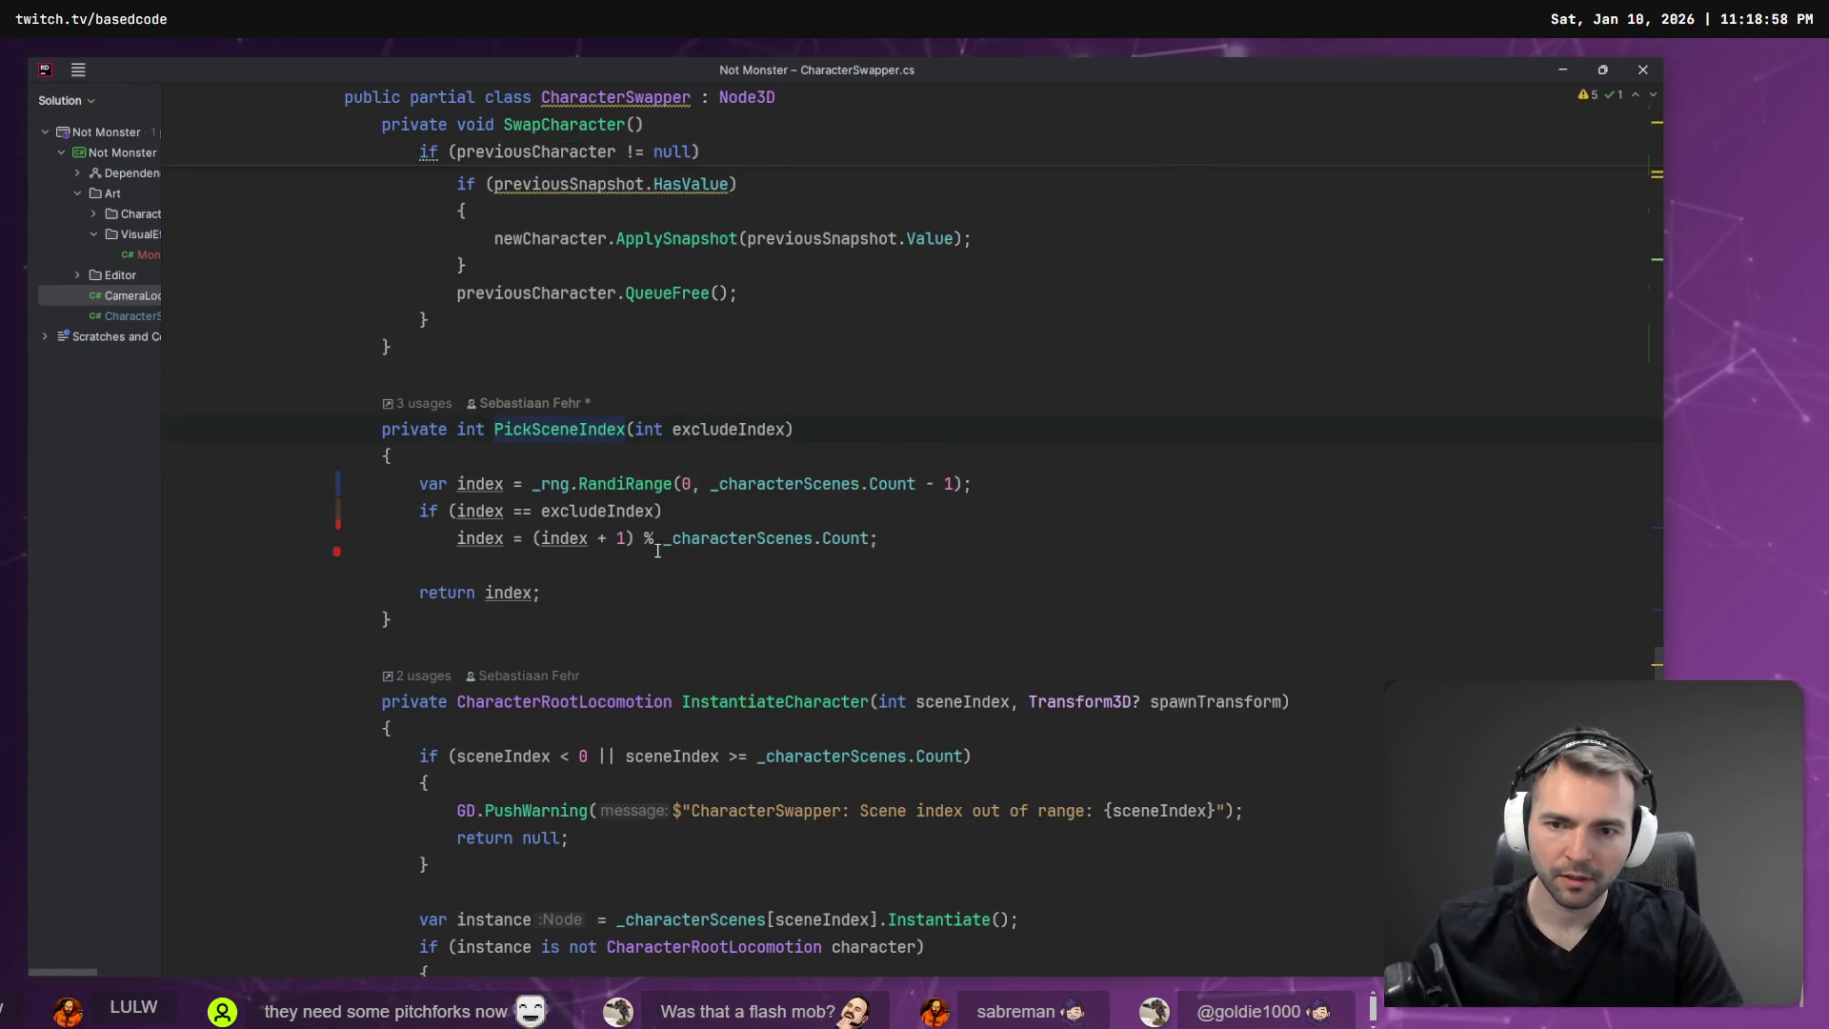
pyautogui.click(776, 539)
pyautogui.hotkey('ctrl', 'w')
pyautogui.hotkey('ctrl', 'w')
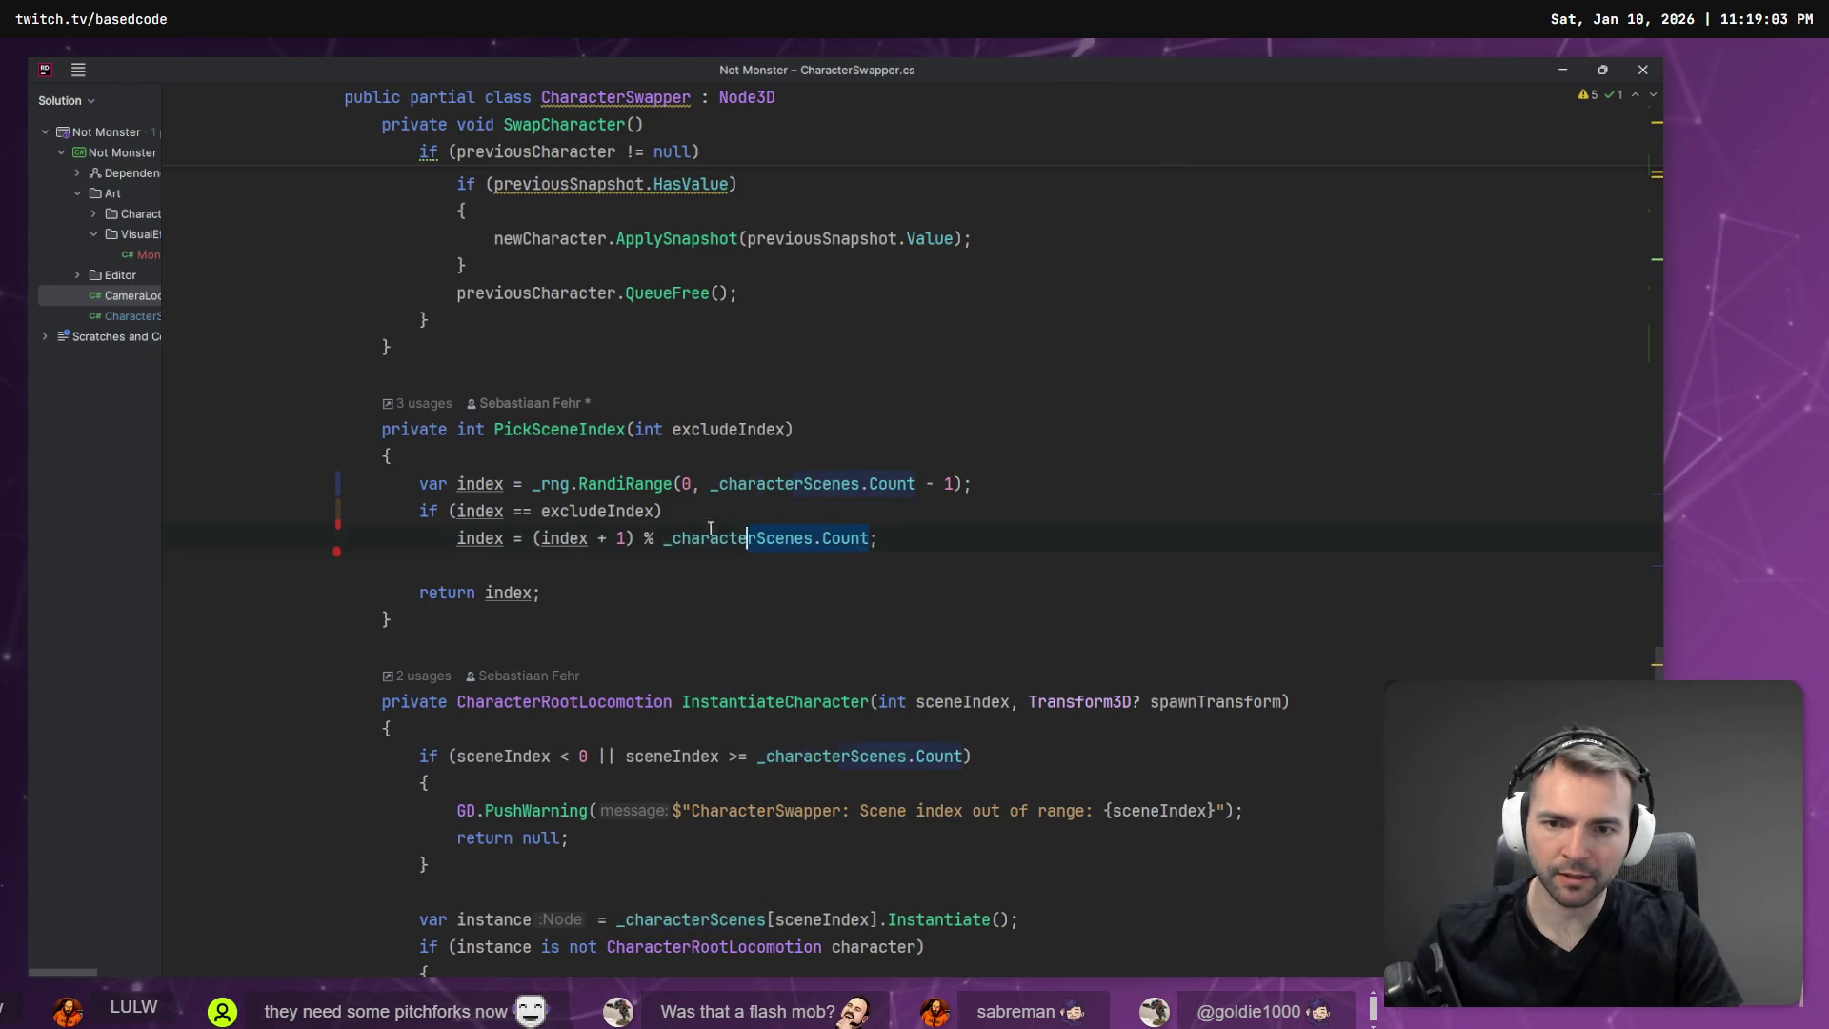
# Scroll back up to CharacterSwapper.cs's field declarations and _Ready method
pyautogui.scroll(15, 769, 588)
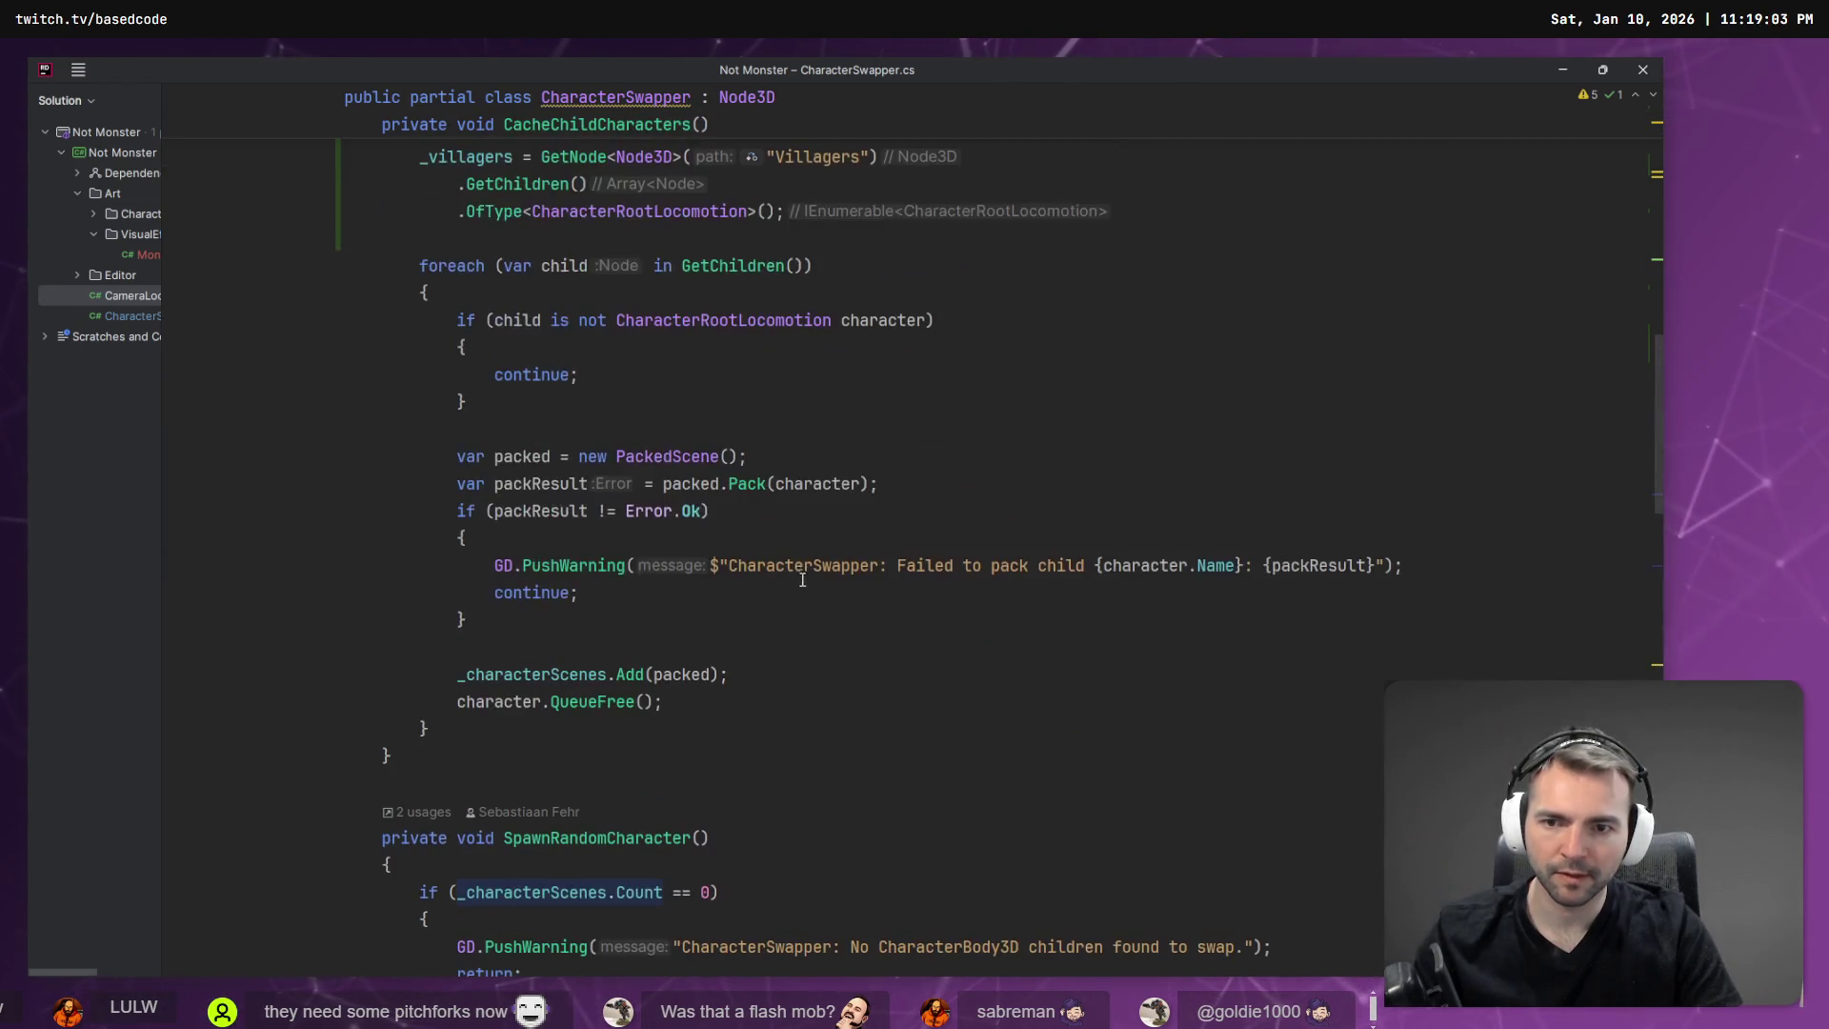
pyautogui.scroll(5, 800, 576)
pyautogui.scroll(-12, 801, 572)
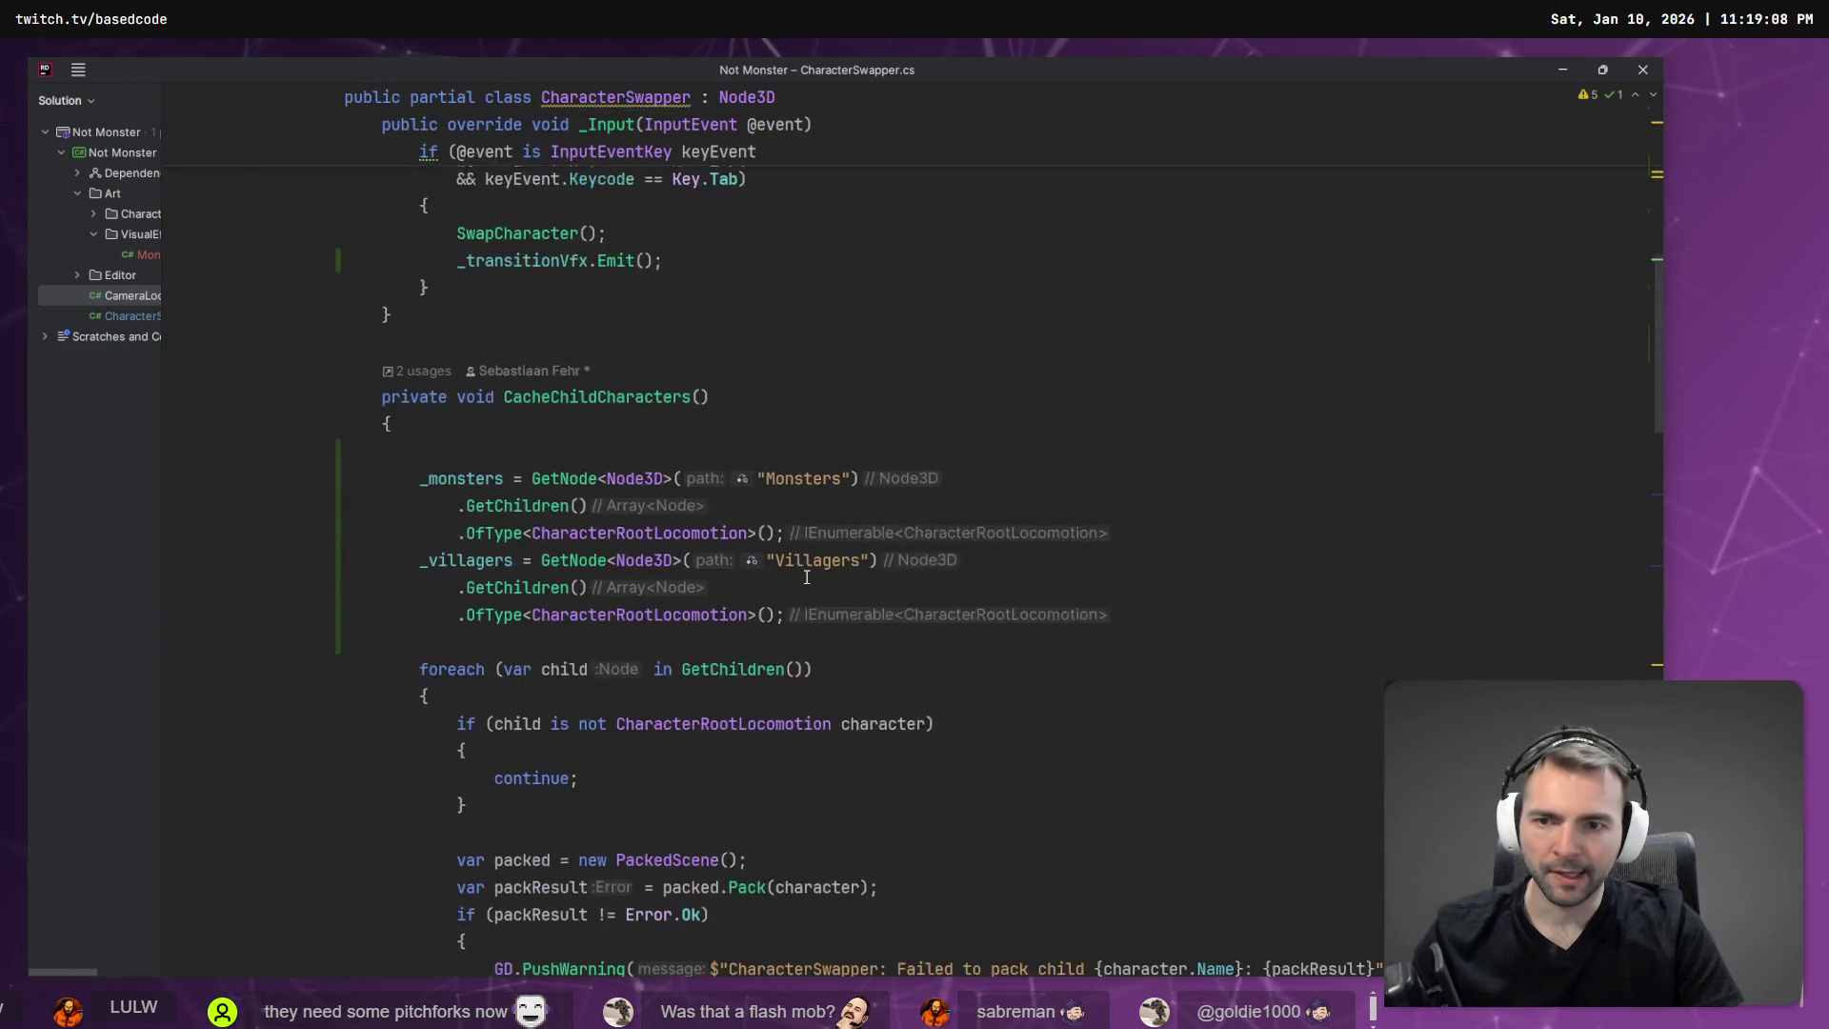
pyautogui.scroll(10, 791, 562)
pyautogui.scroll(-15, 789, 559)
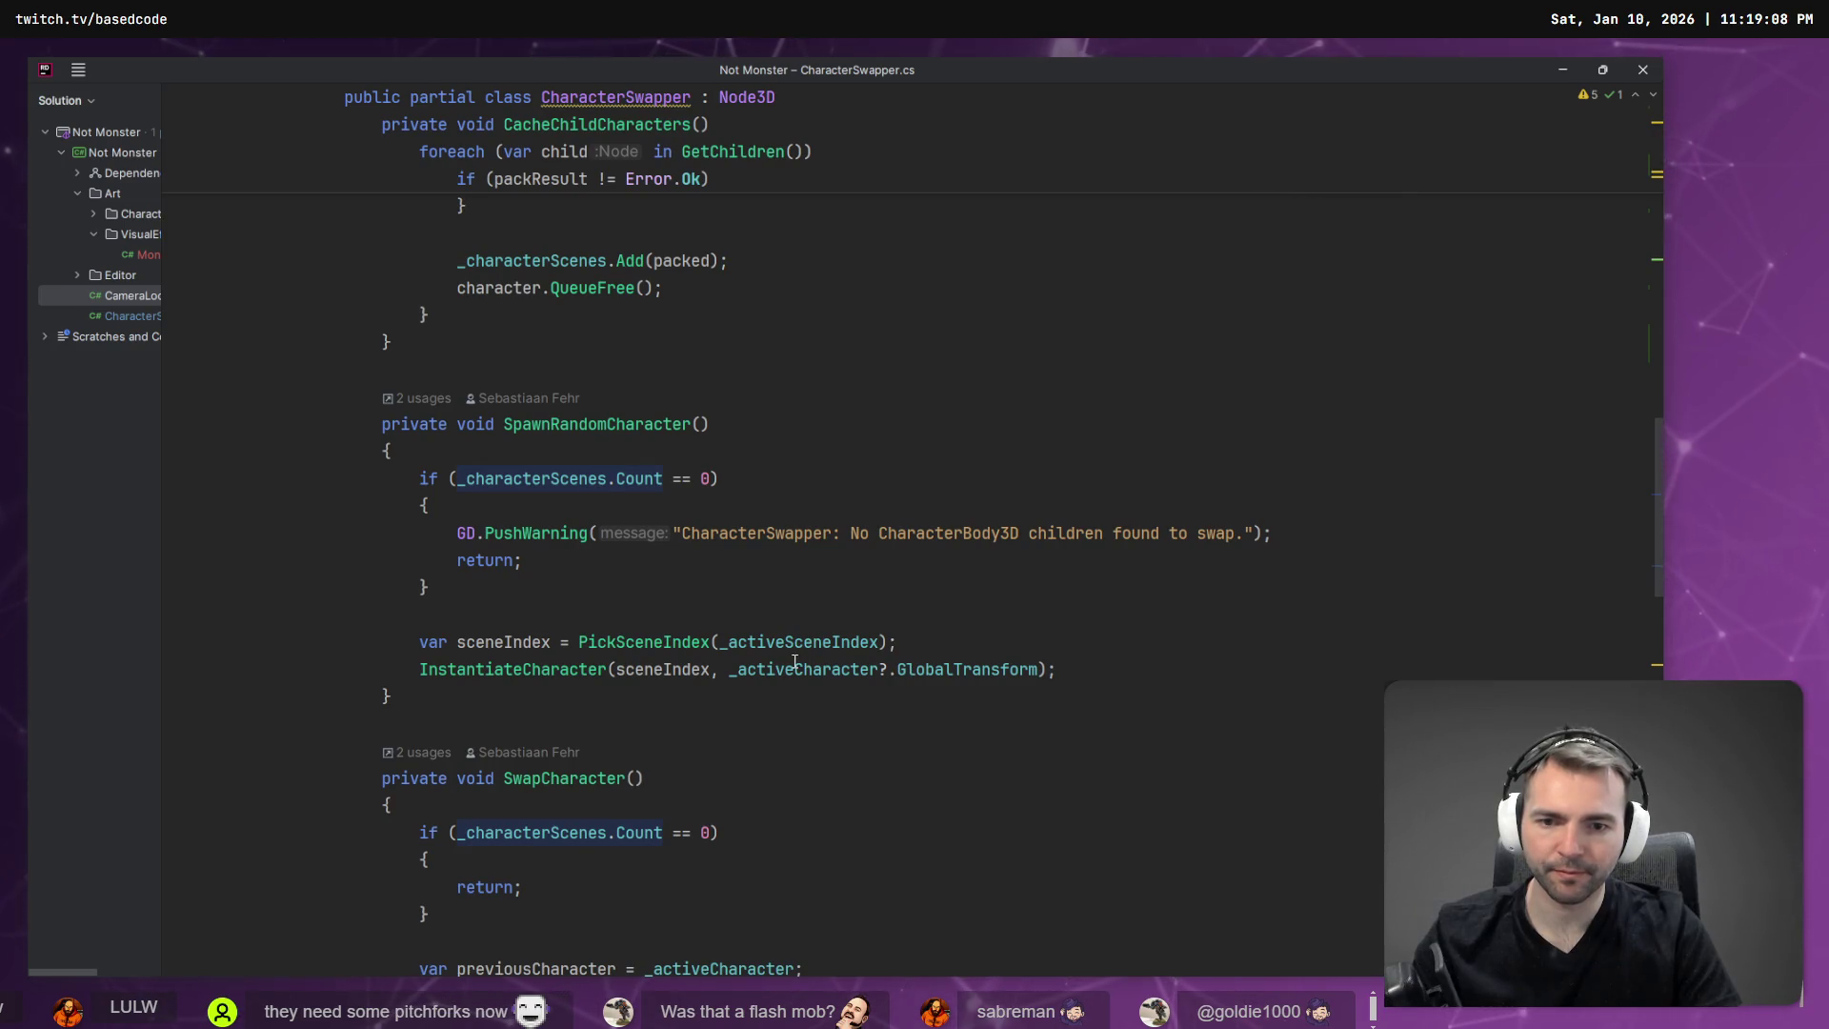
pyautogui.scroll(-4, 759, 689)
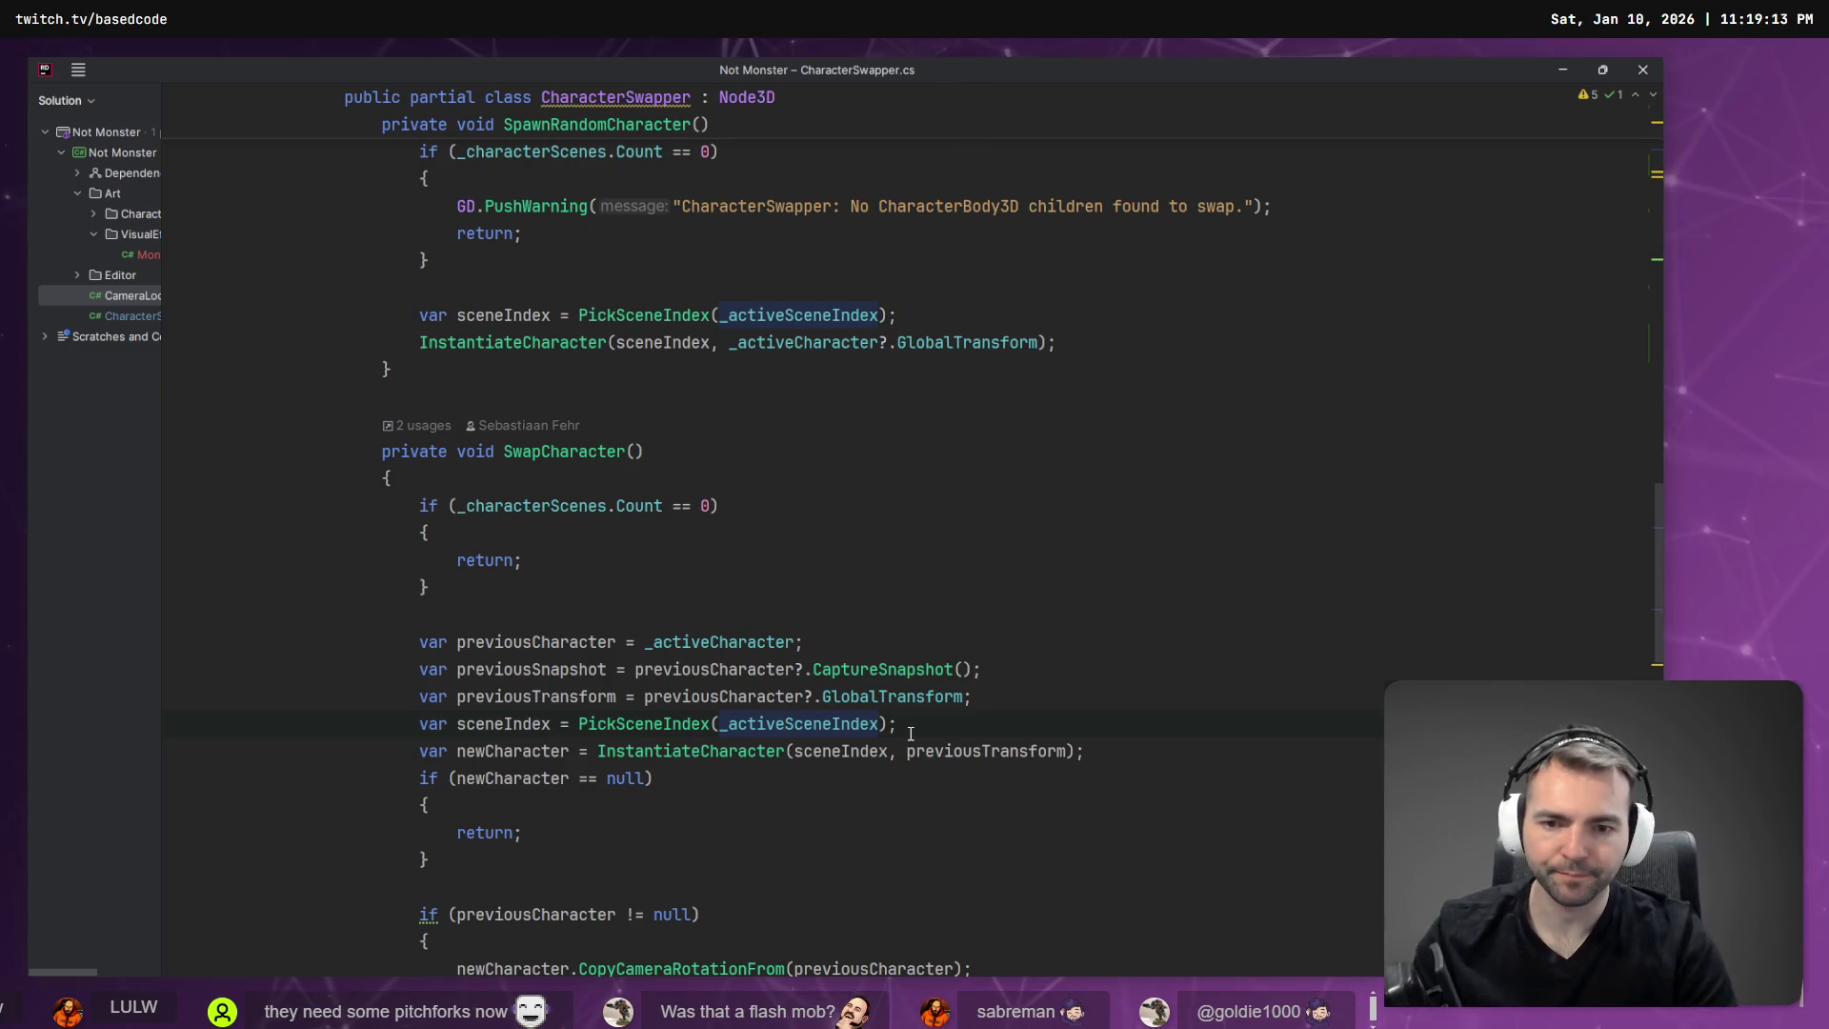
pyautogui.scroll(15, 789, 661)
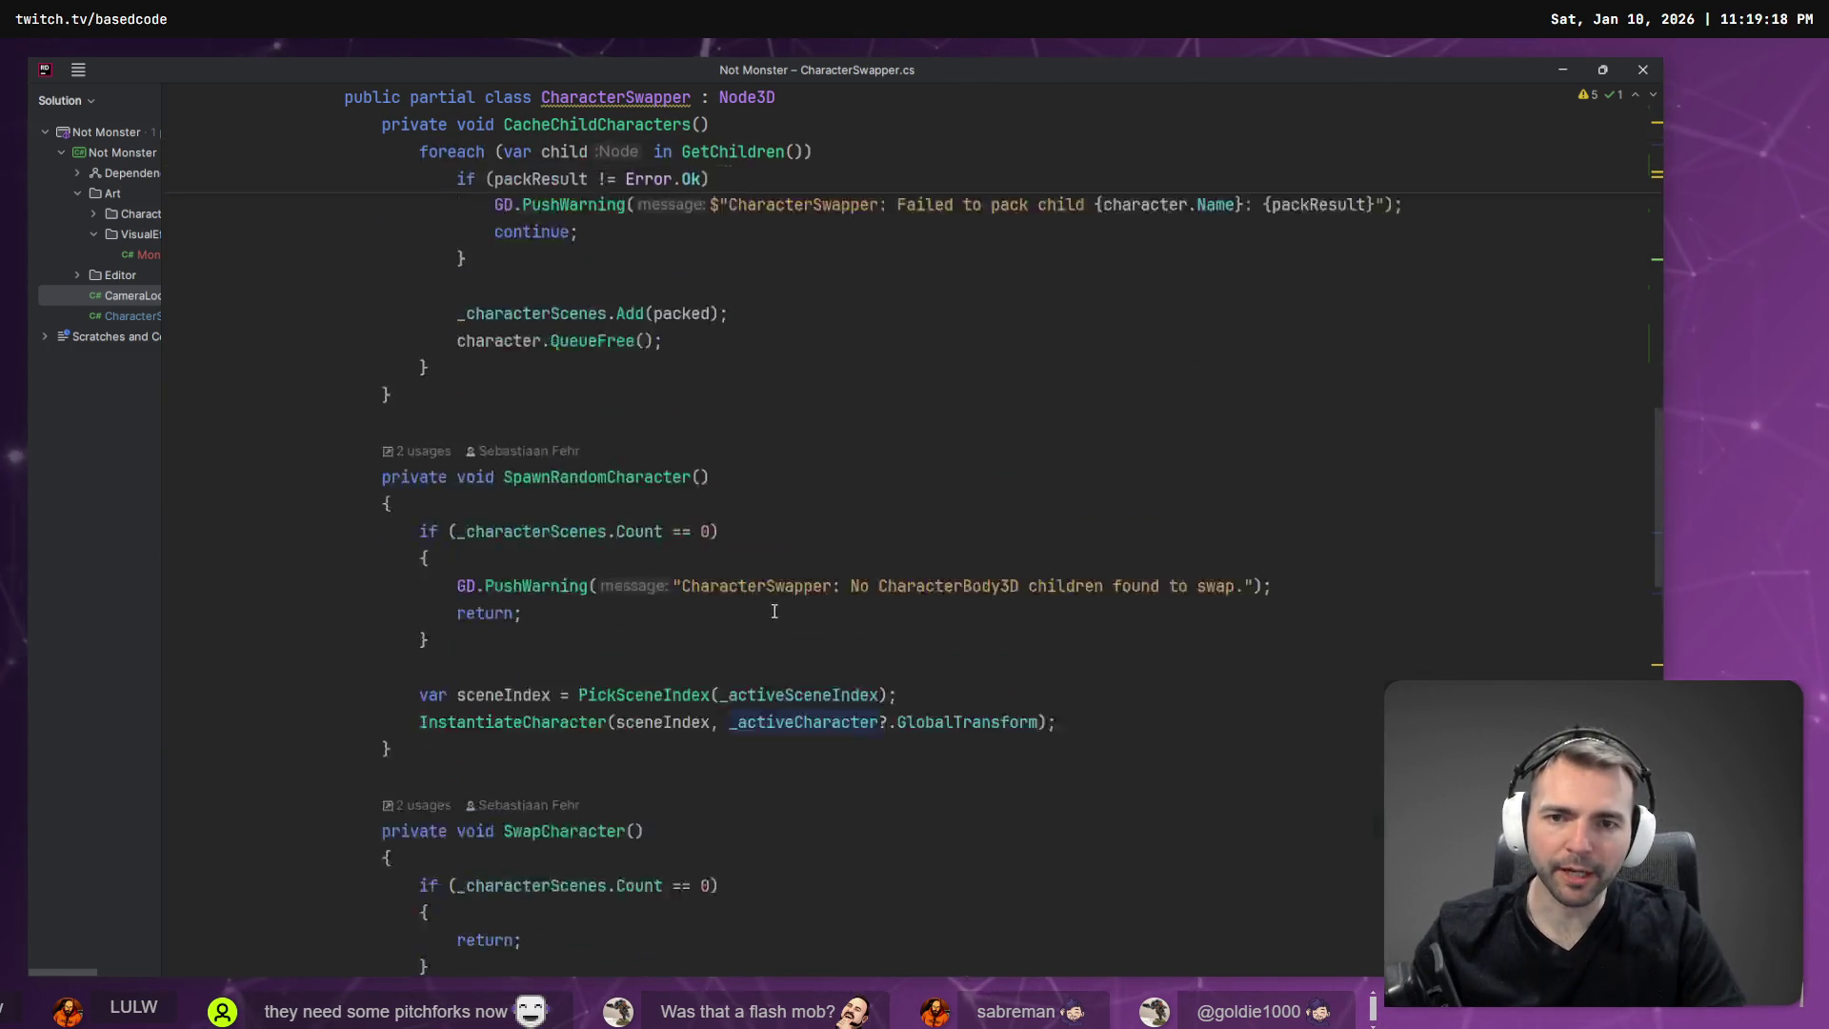
pyautogui.scroll(5, 784, 575)
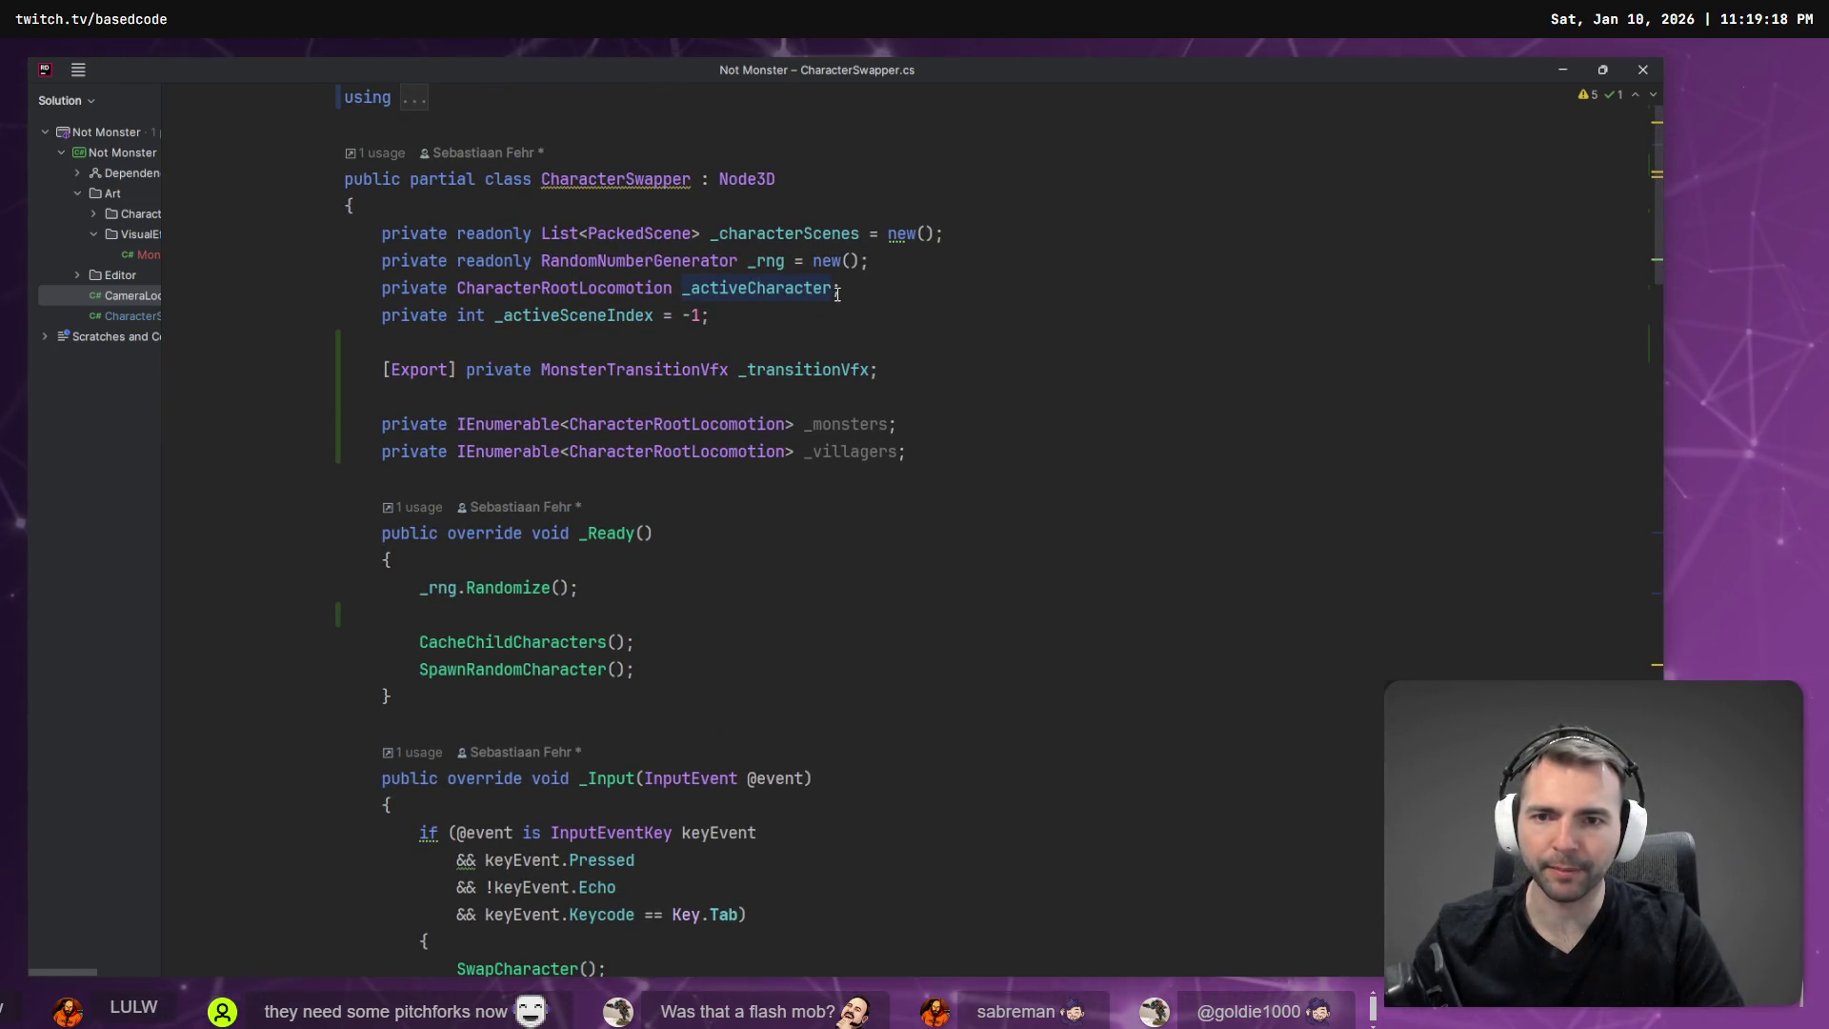
# Check the CharacterRootLocomotion, _activeCharacter and PackedScene field types, then switch to Godot
pyautogui.click(560, 288)
pyautogui.click(752, 287)
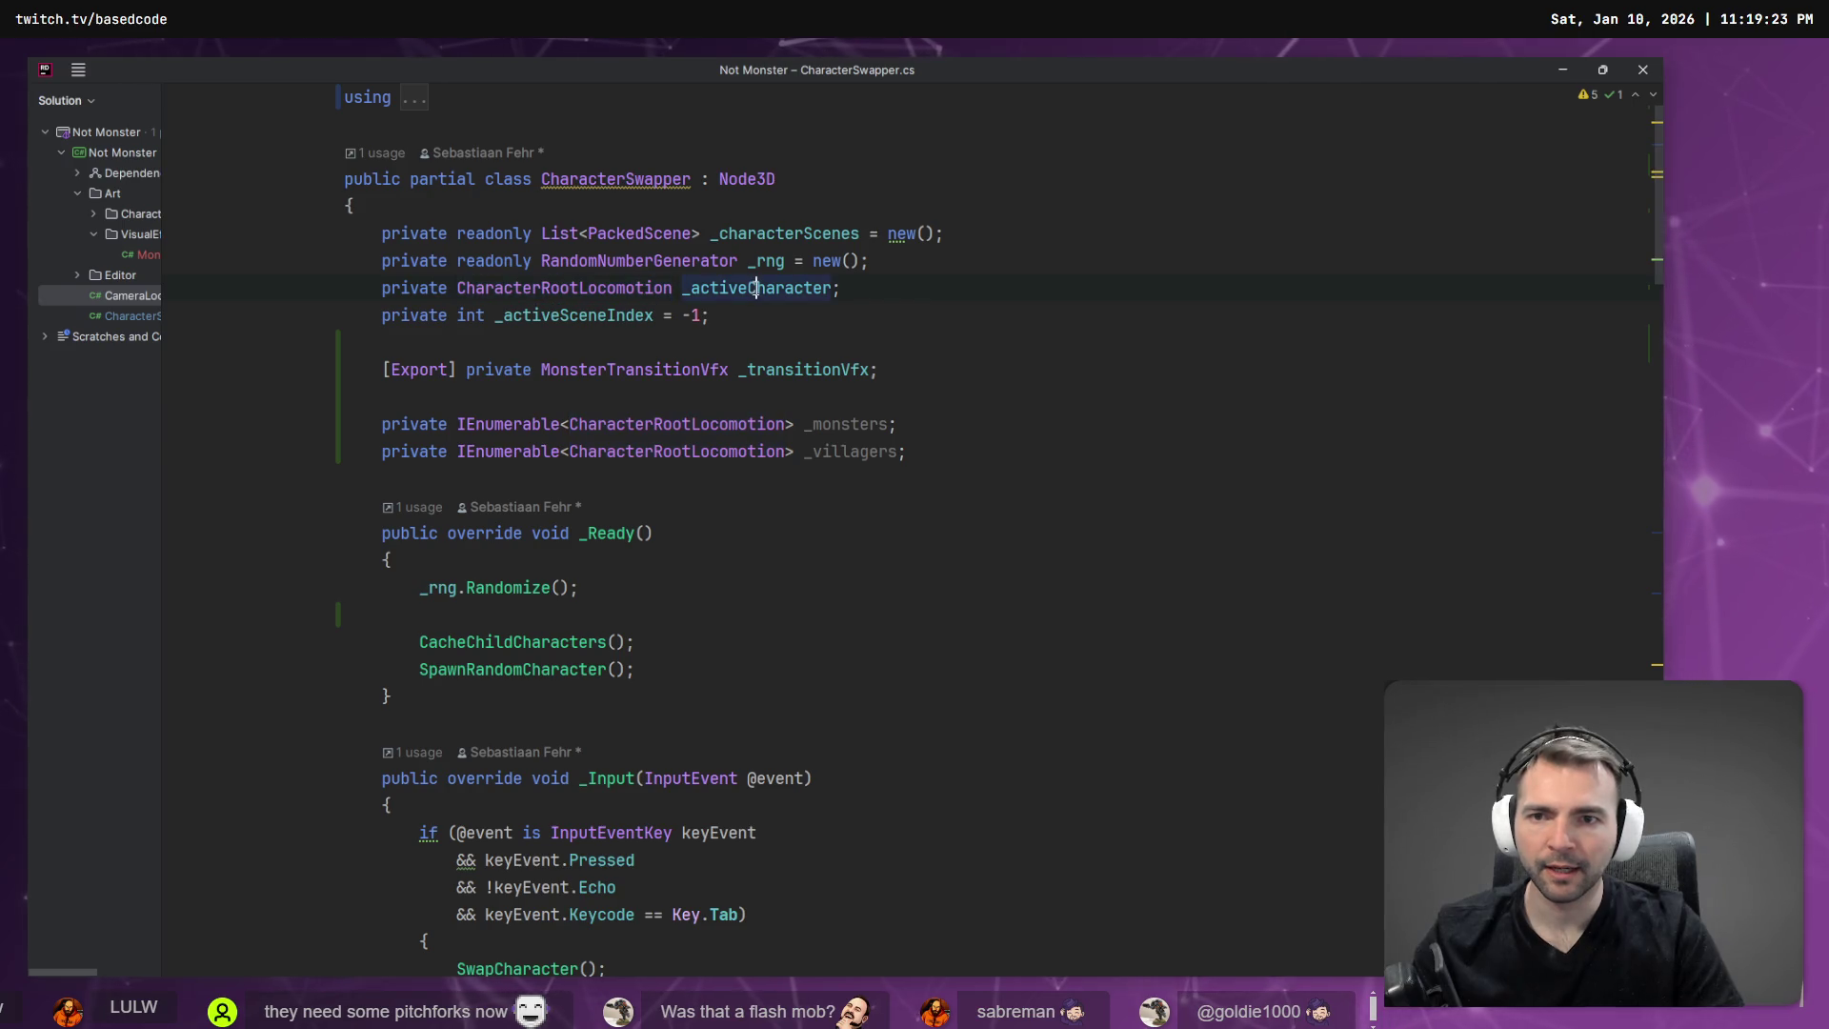
pyautogui.click(645, 233)
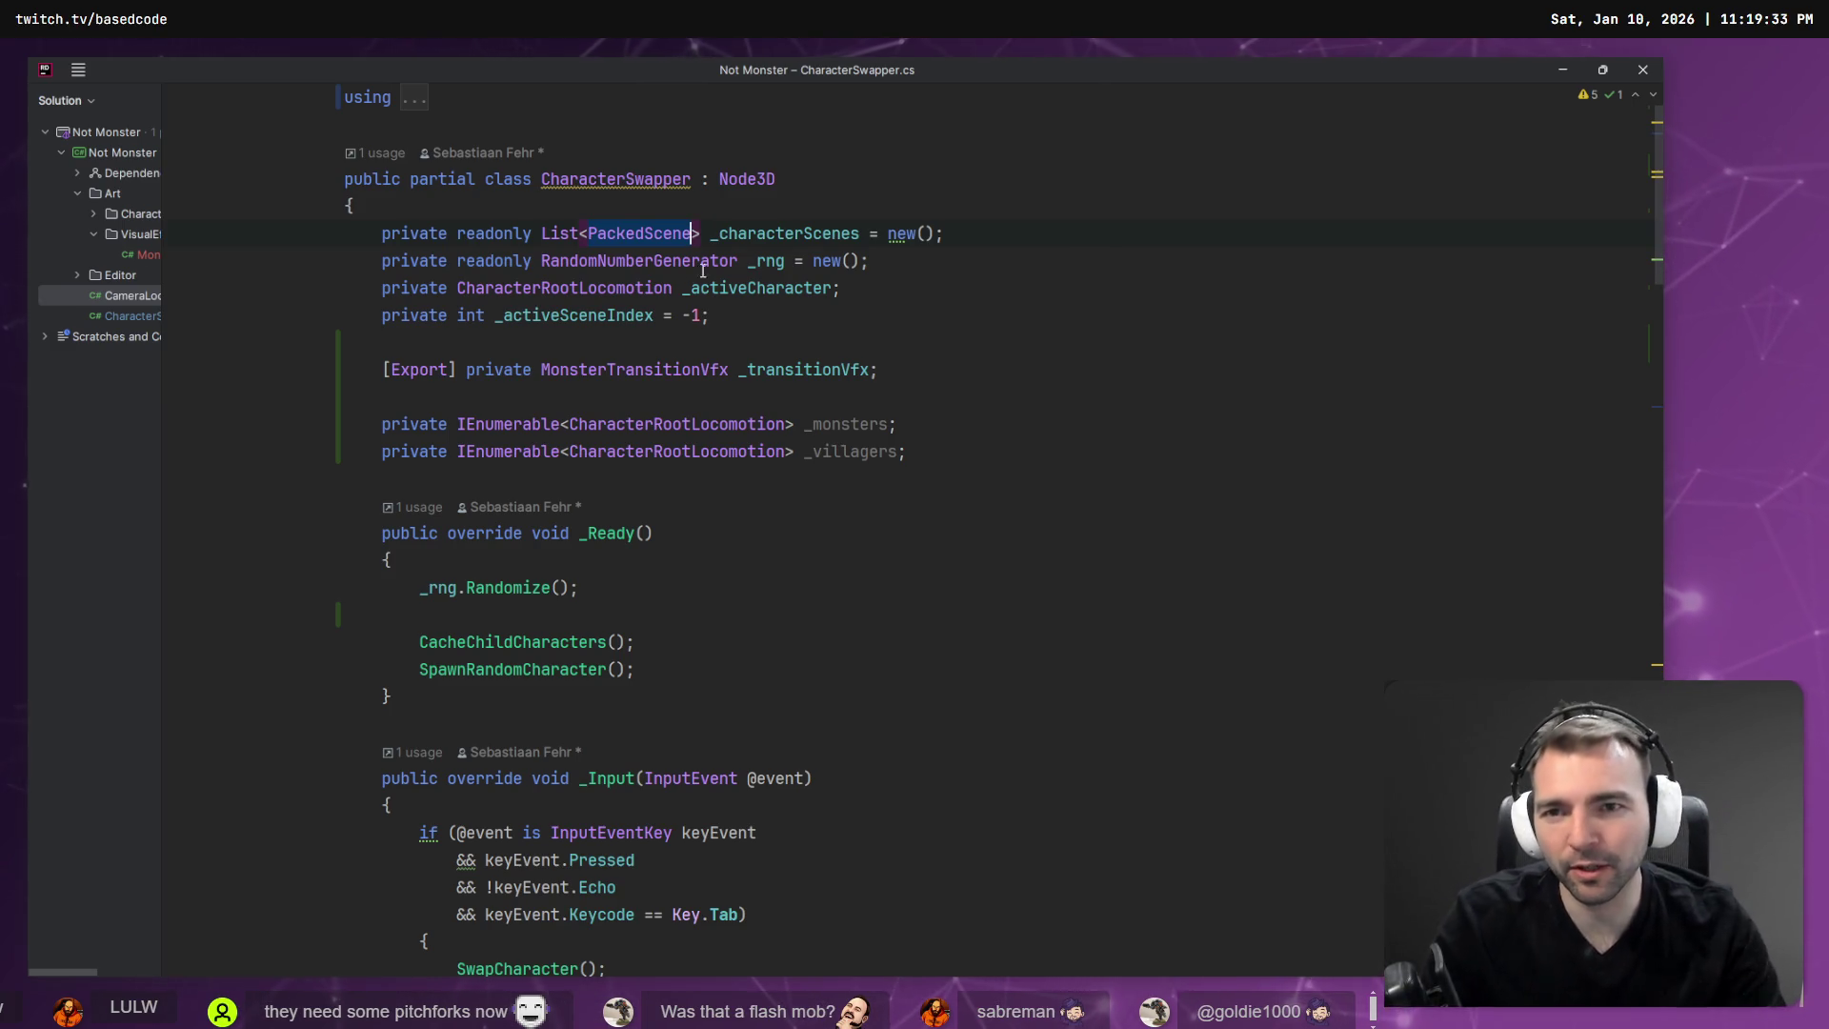
pyautogui.moveTo(630, 236)
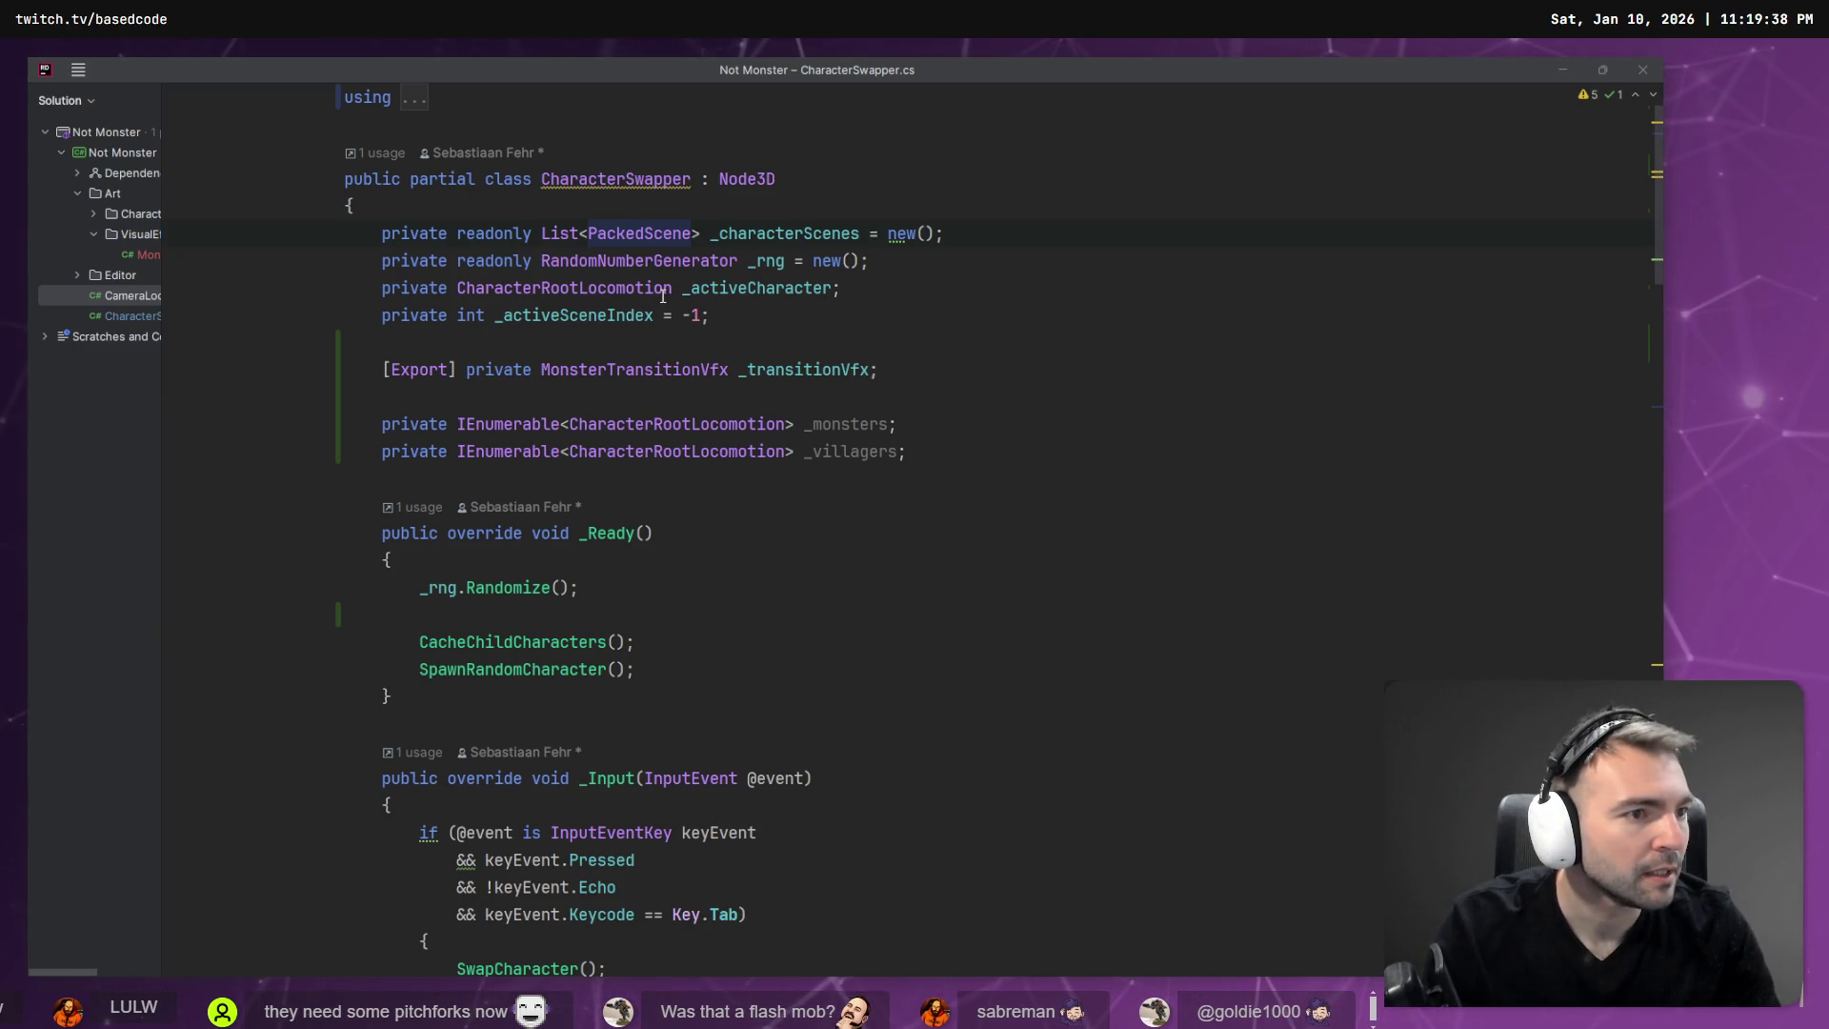
pyautogui.hotkey('alt', 'Tab')
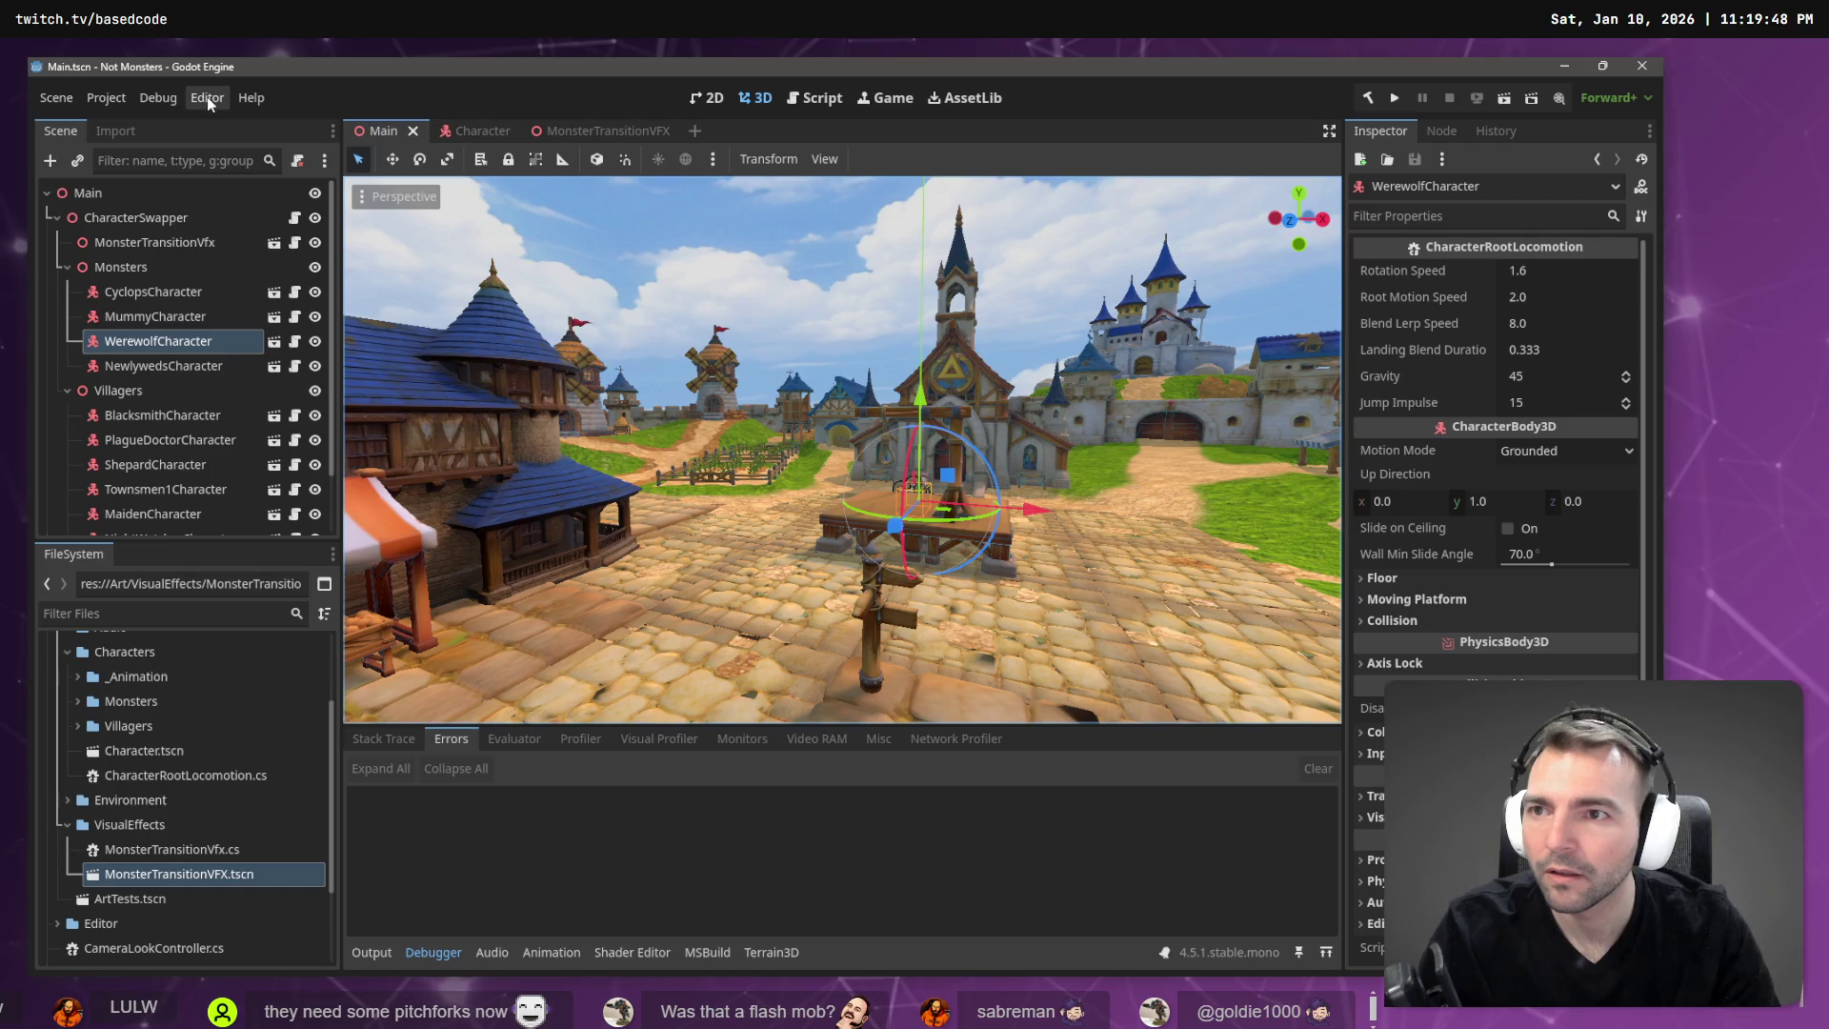
# Look up PackedScene in Godot's Help > Search Help to open its class reference
pyautogui.click(252, 97)
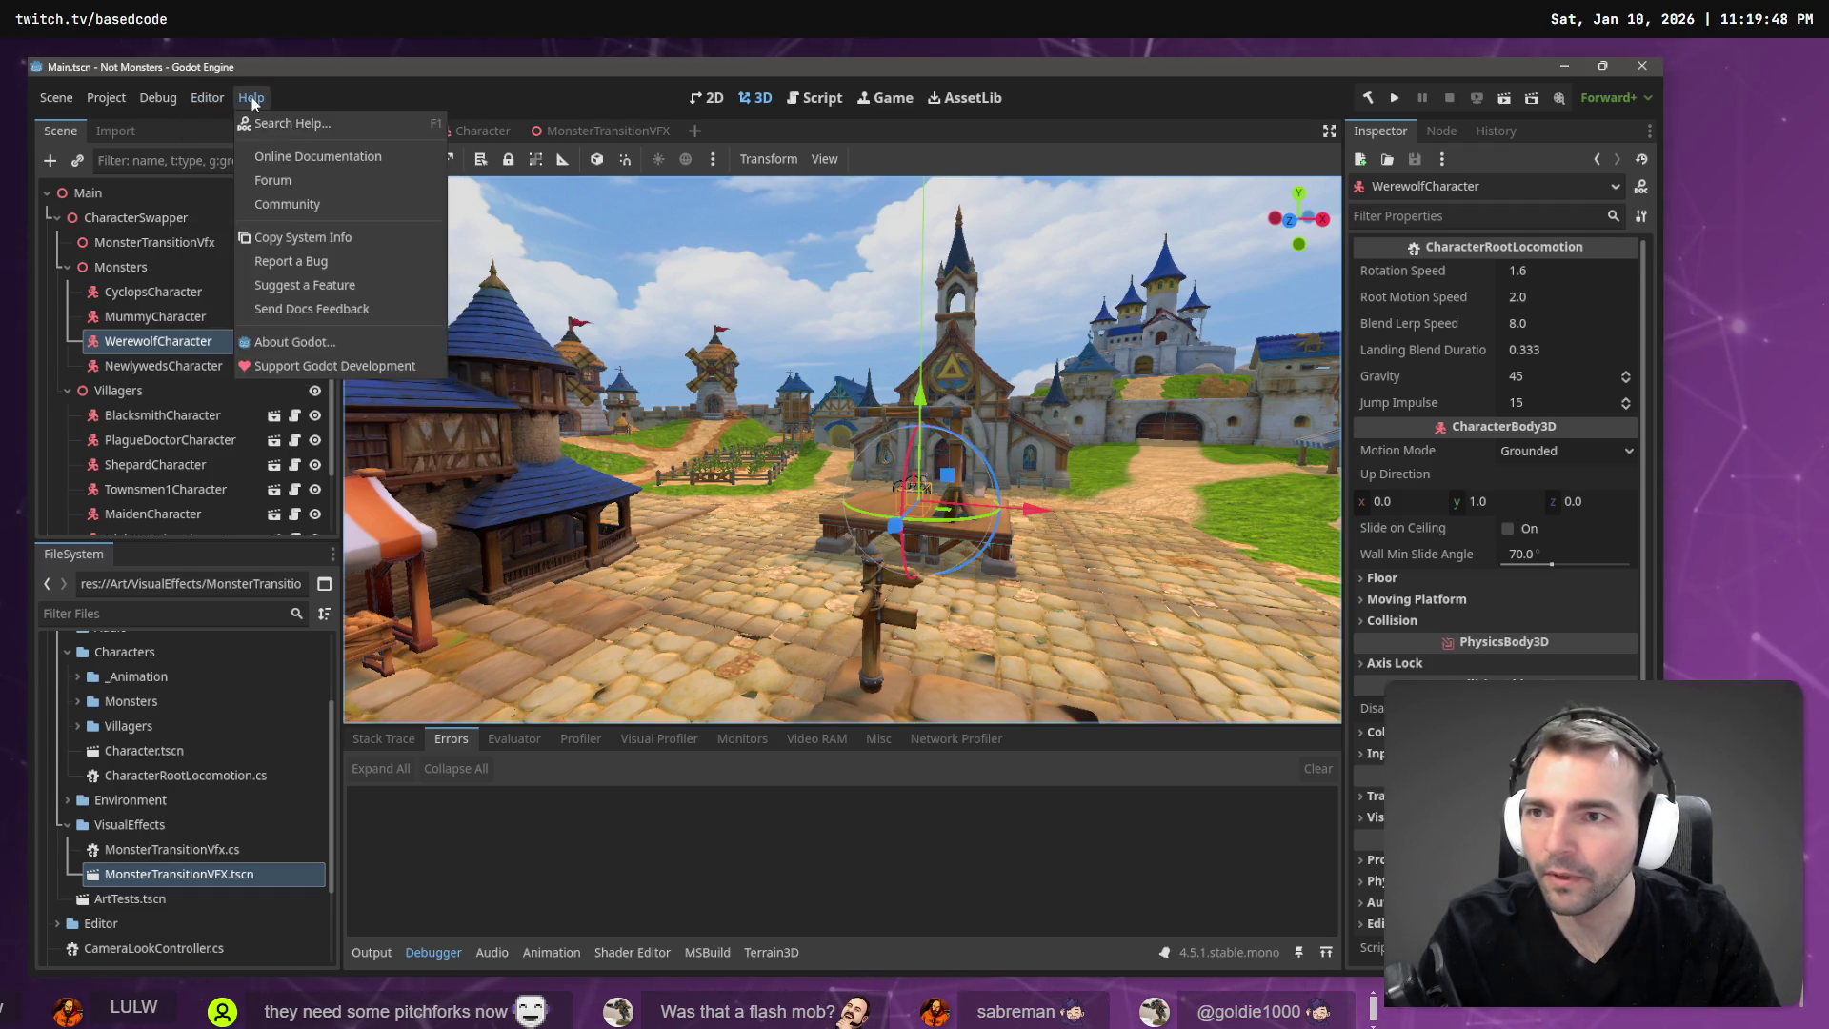
pyautogui.click(323, 129)
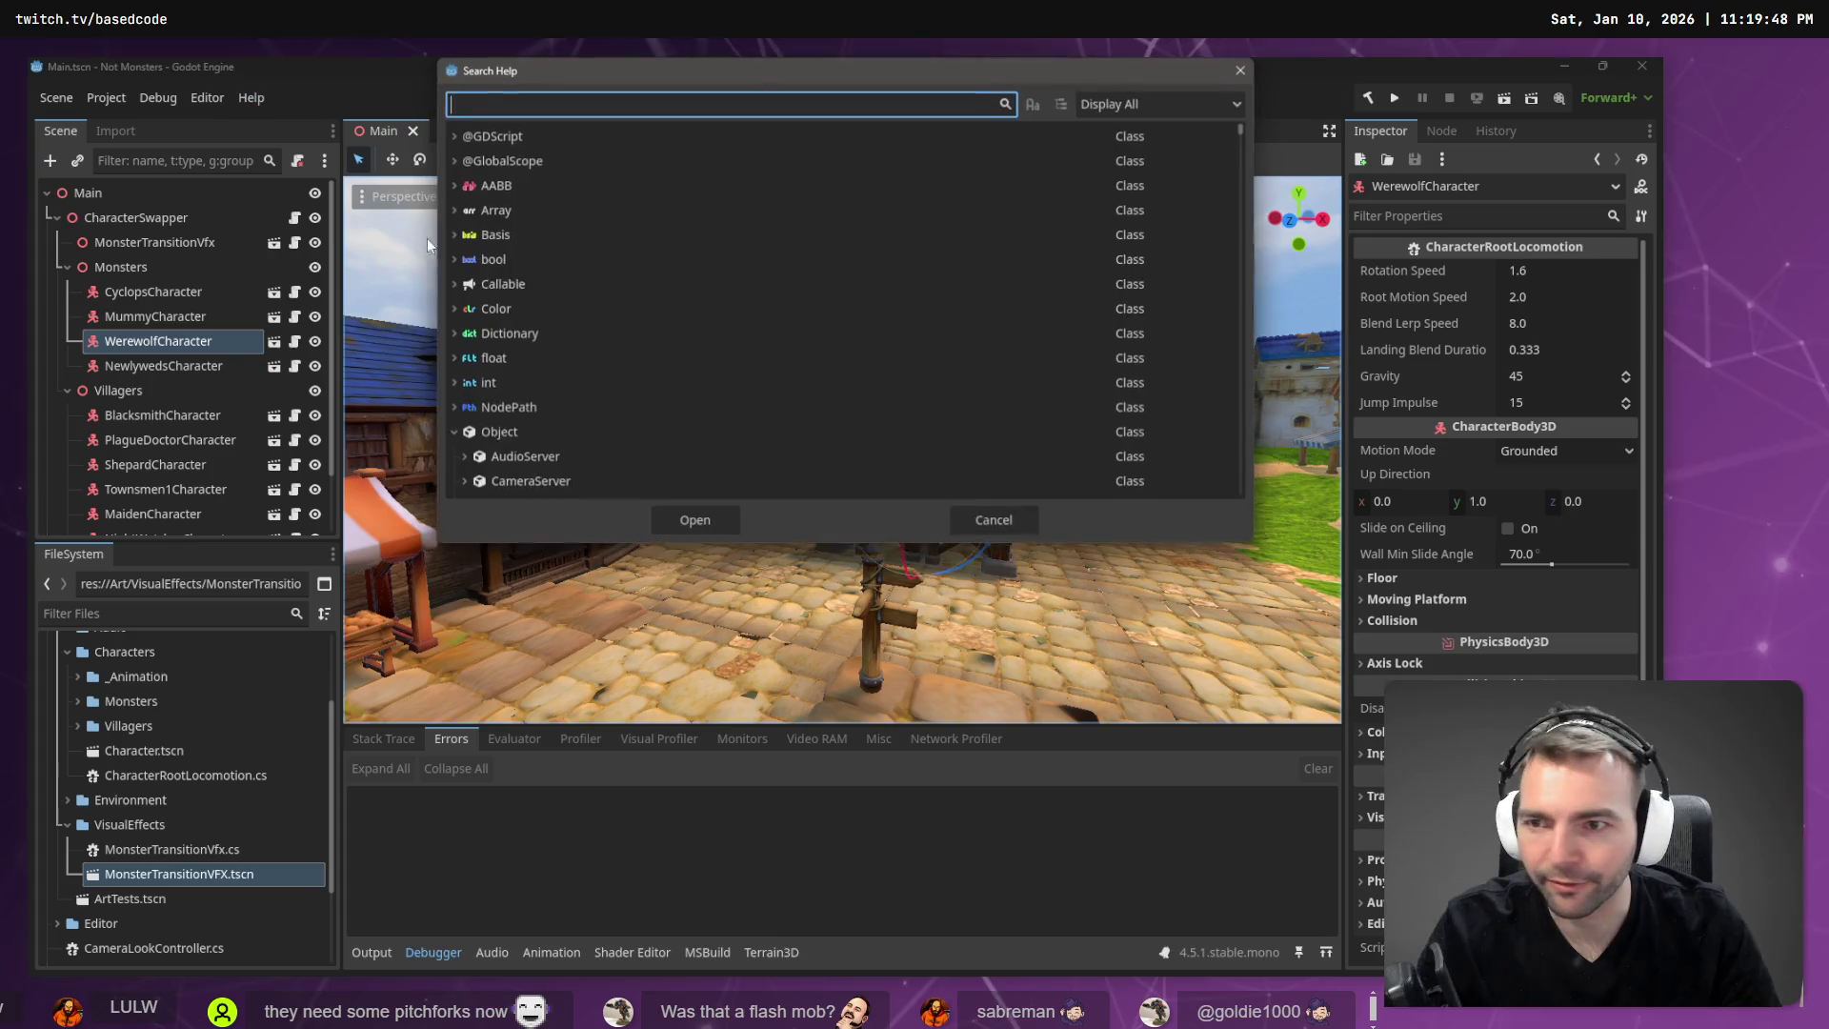
pyautogui.write('Packe')
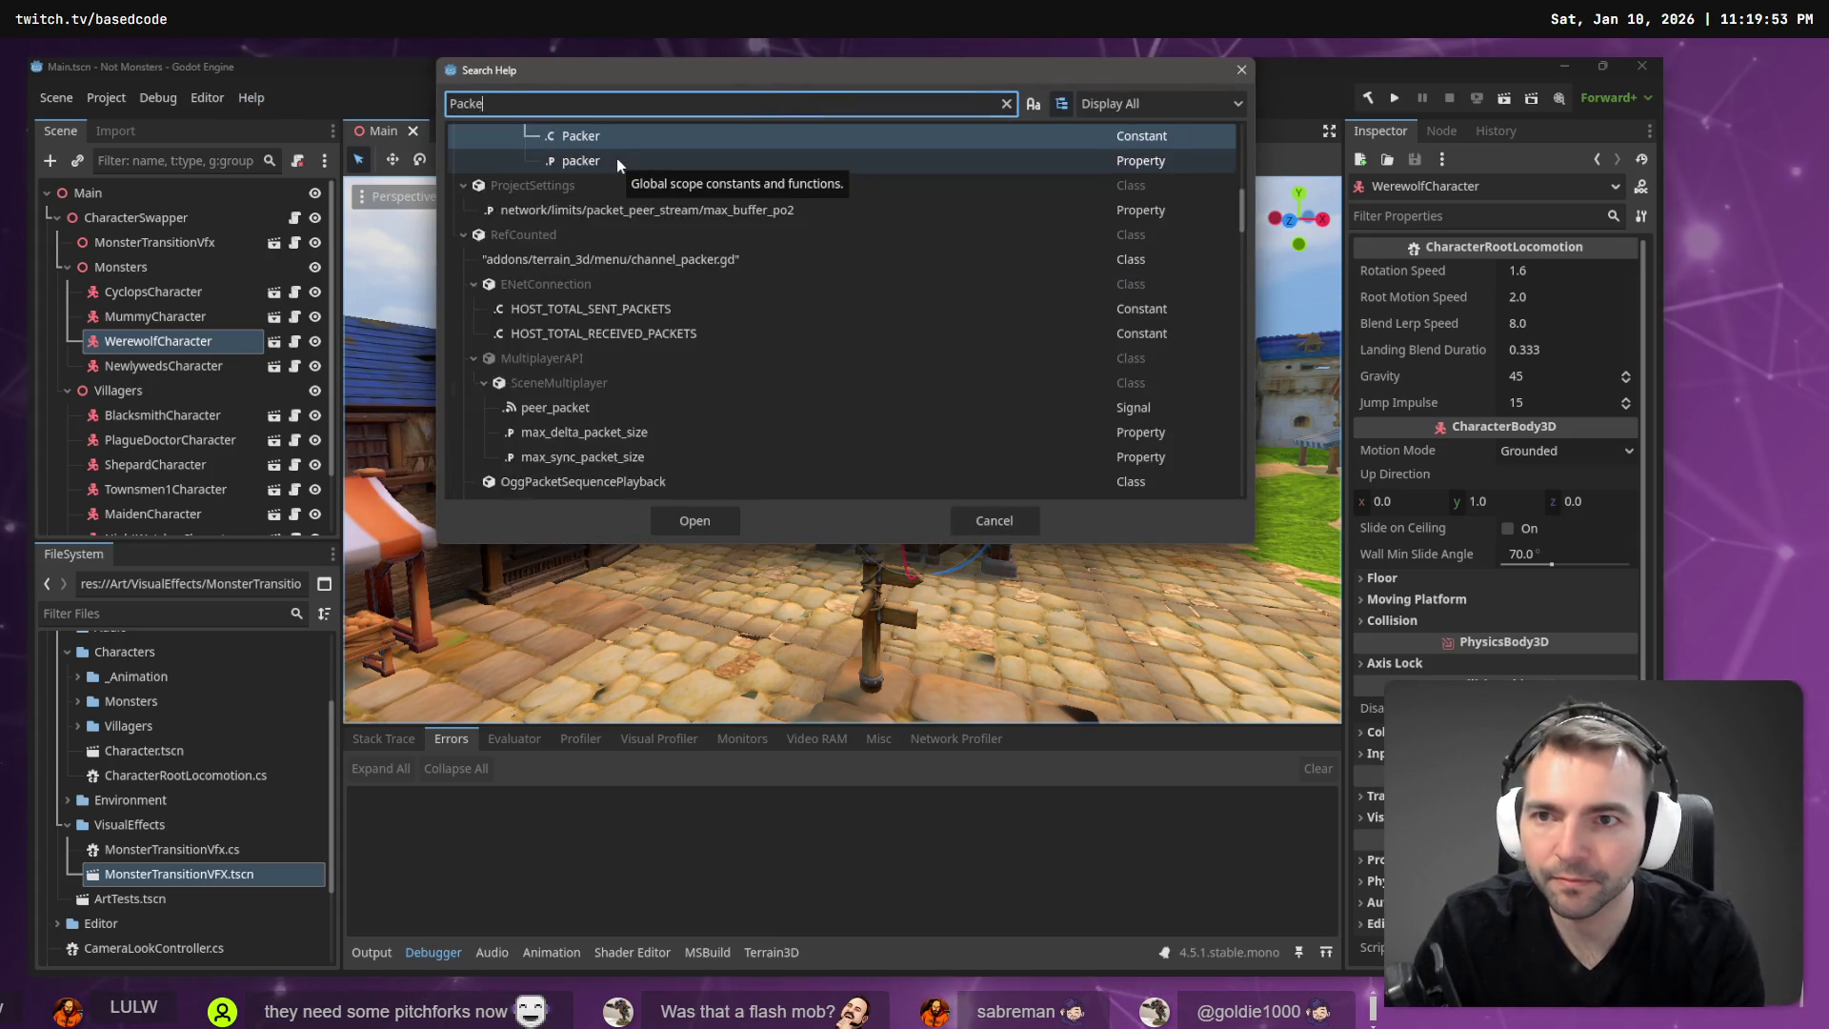
pyautogui.write('dScene')
pyautogui.press('Return')
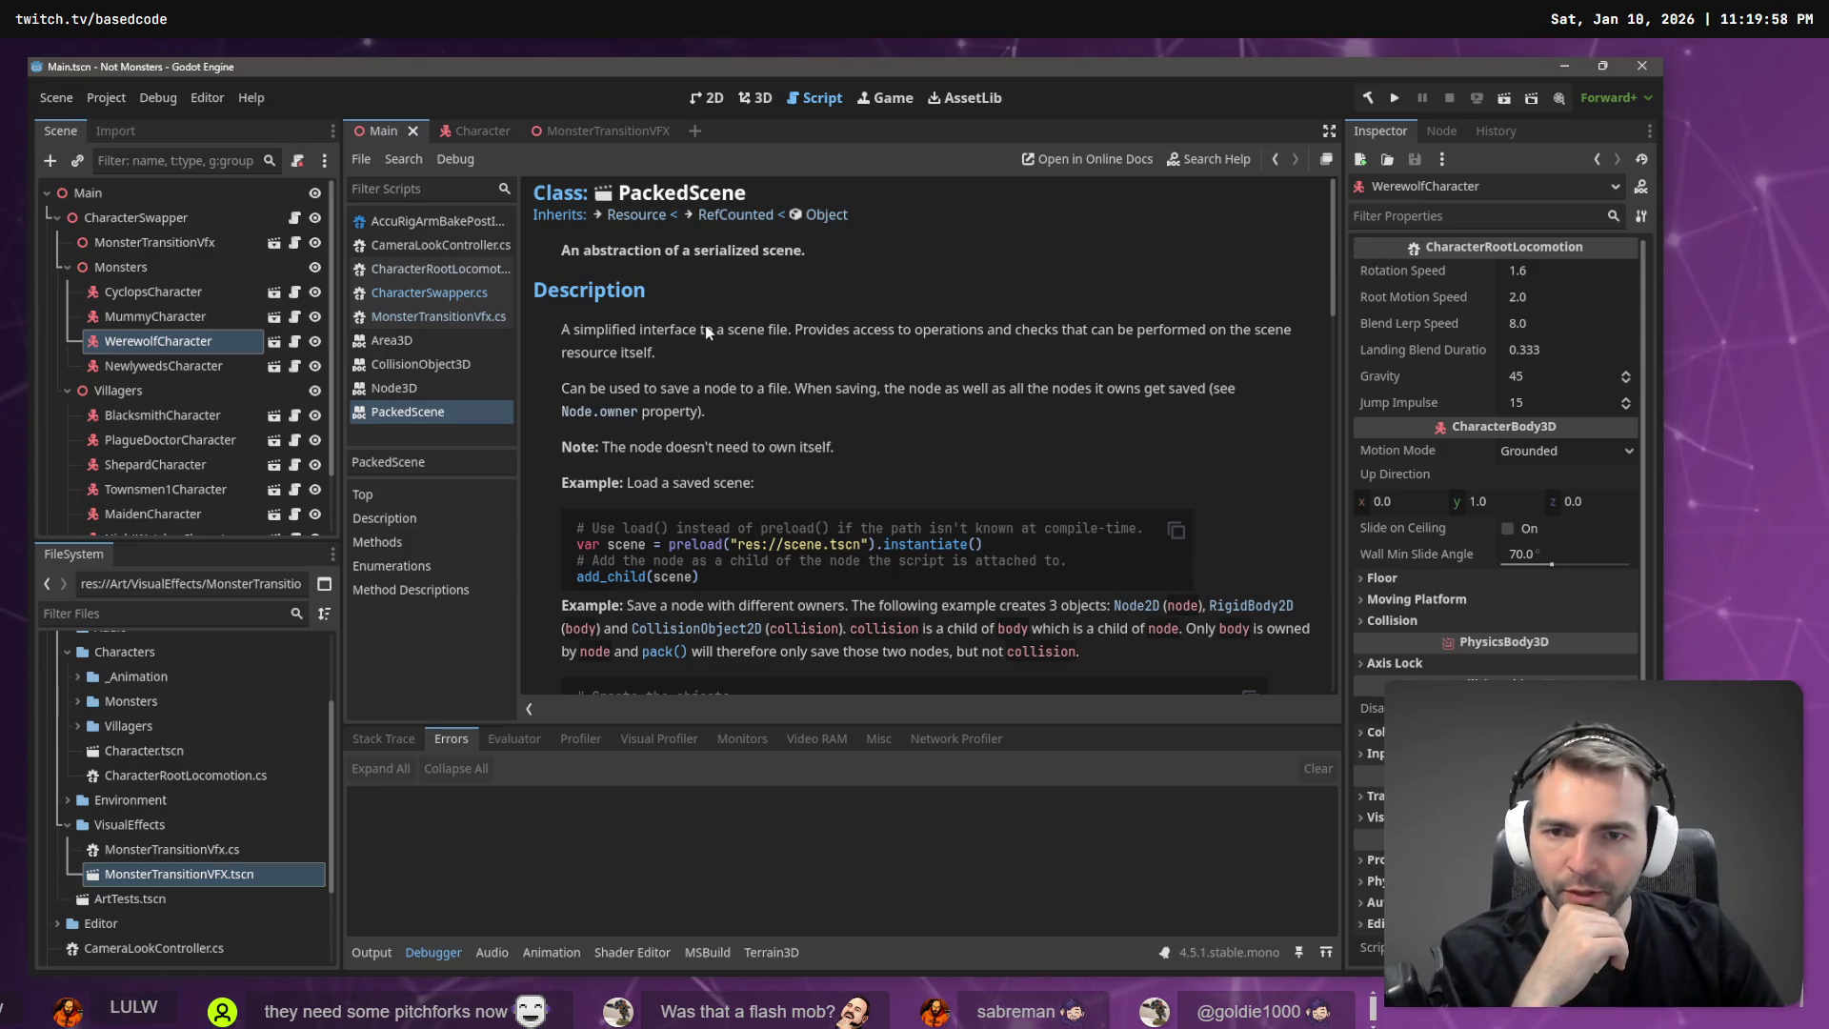
pyautogui.moveTo(809, 329); pyautogui.dragTo(561, 329)
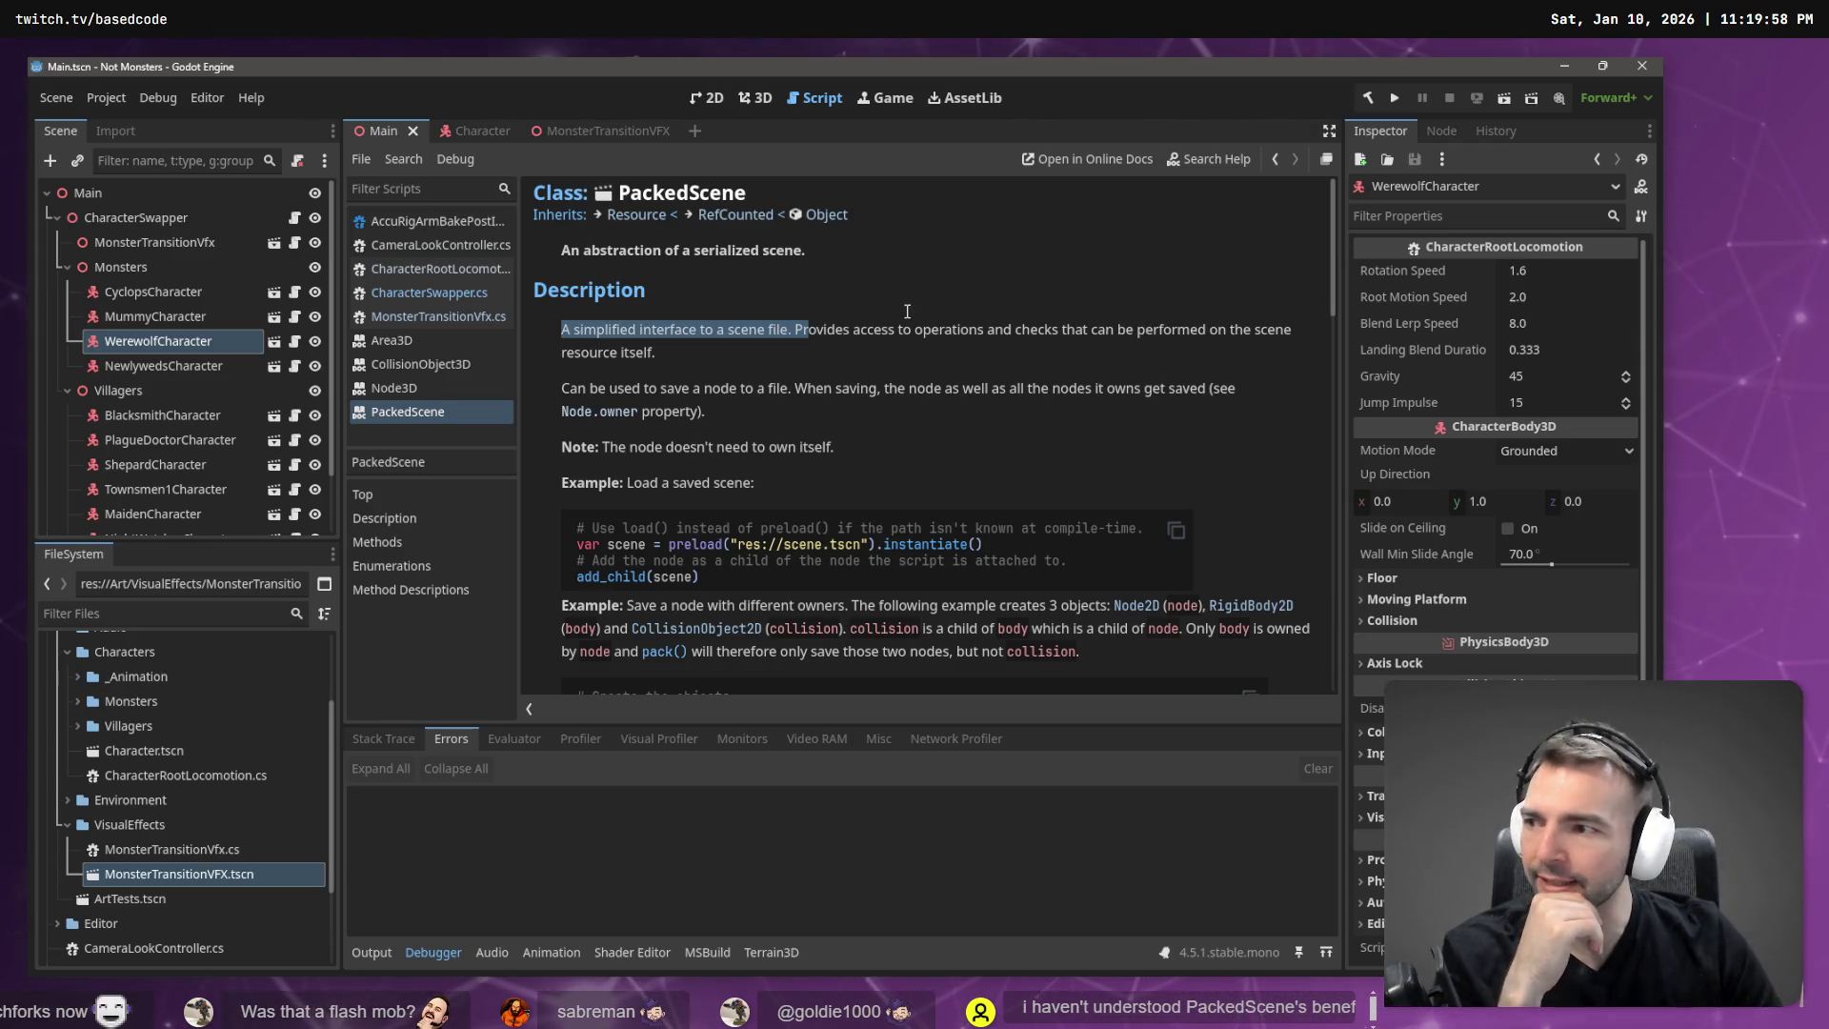
pyautogui.moveTo(809, 328); pyautogui.dragTo(924, 328)
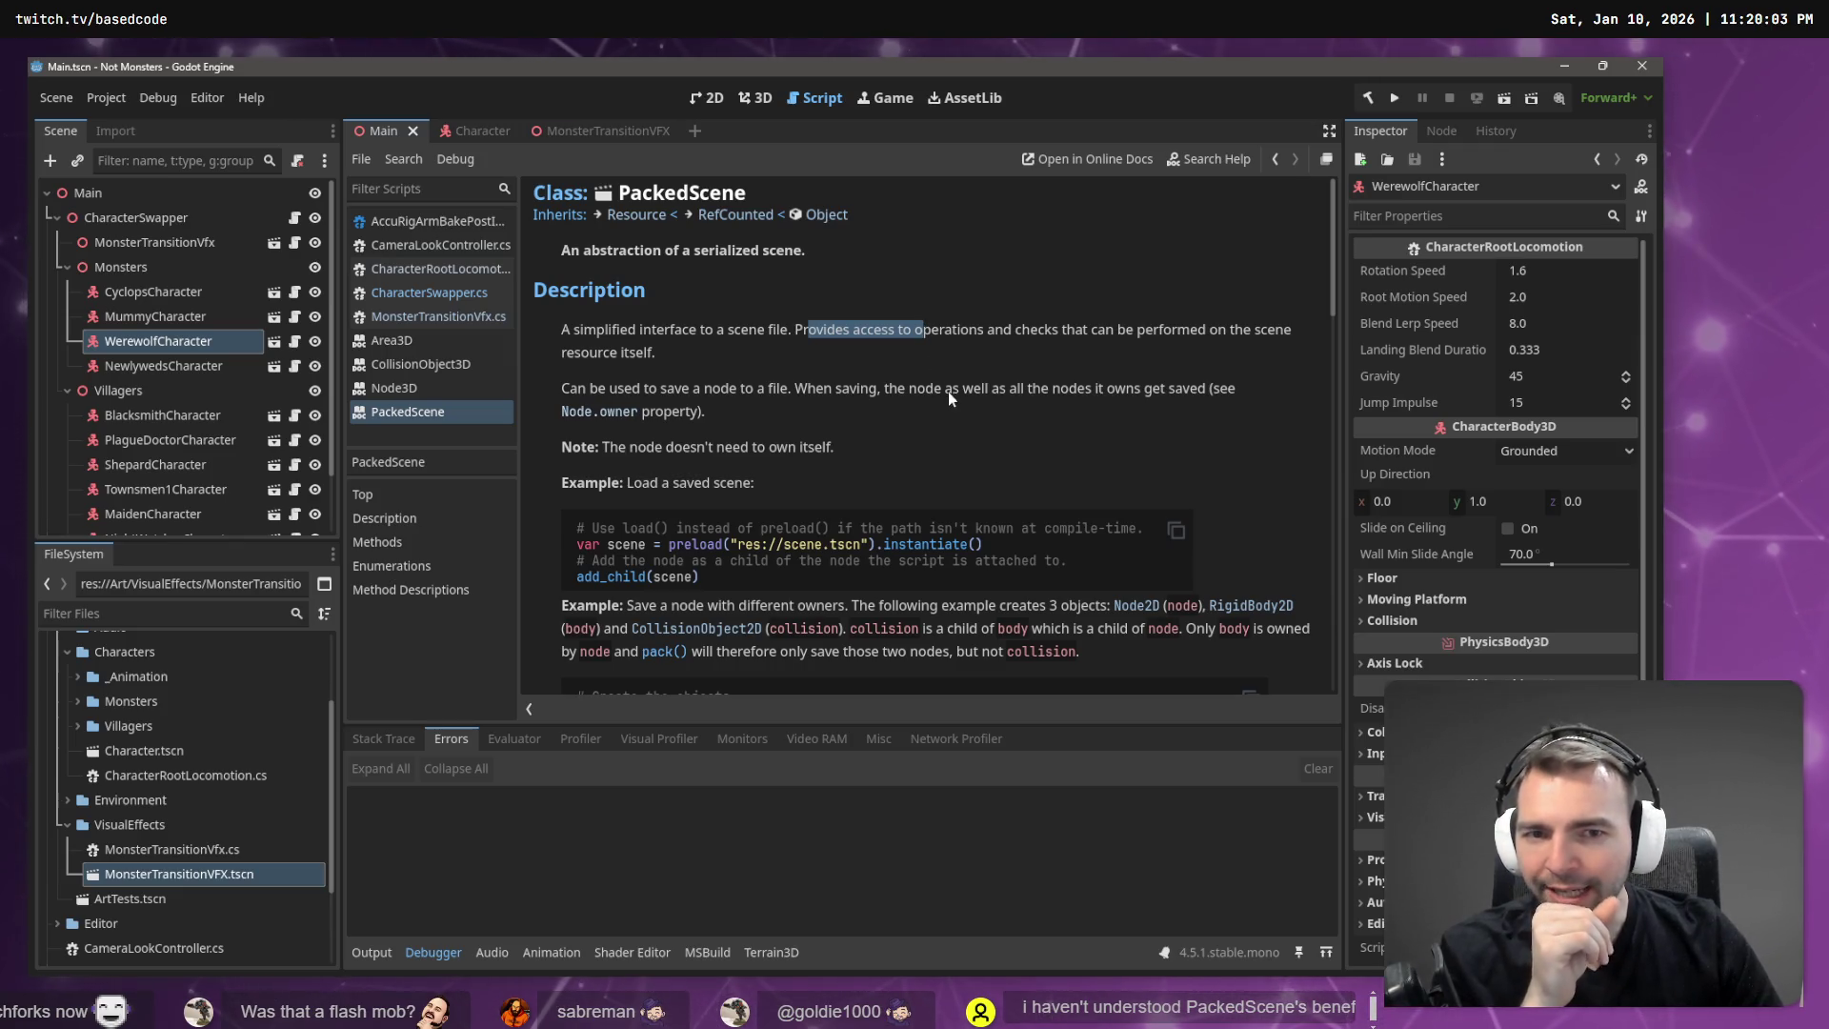
pyautogui.click(794, 336)
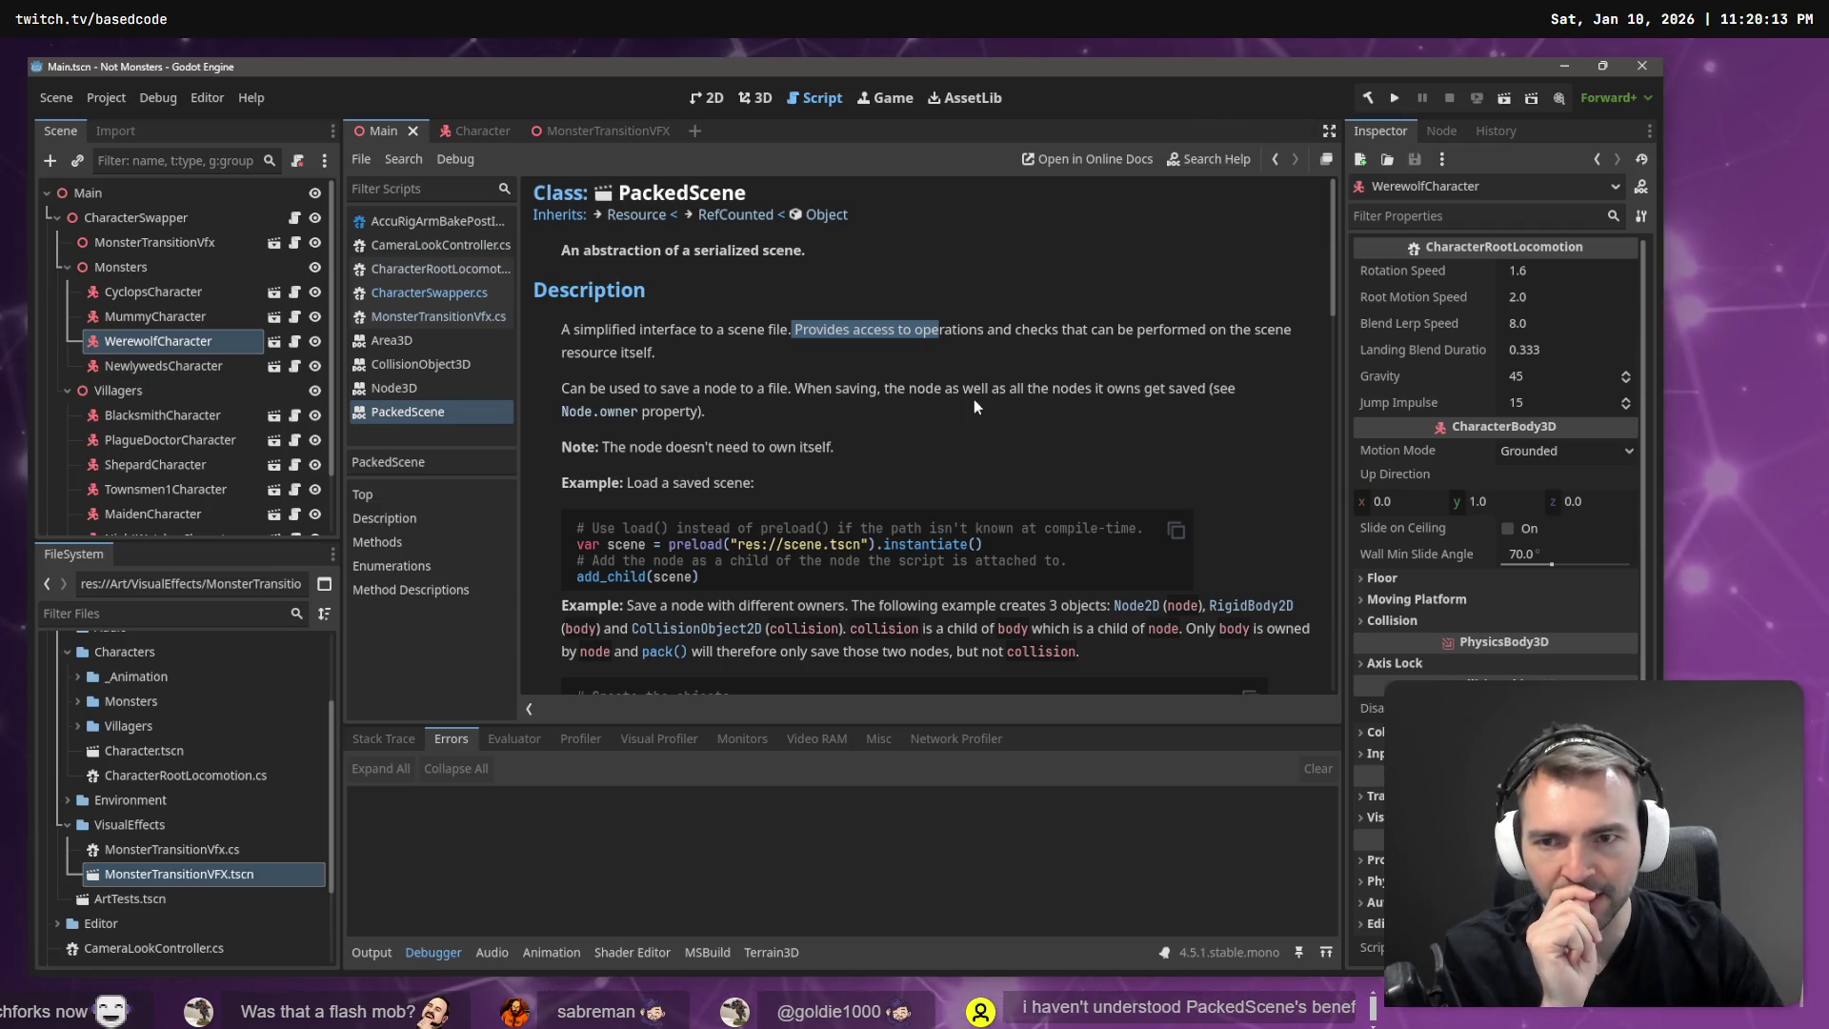
pyautogui.click(922, 331)
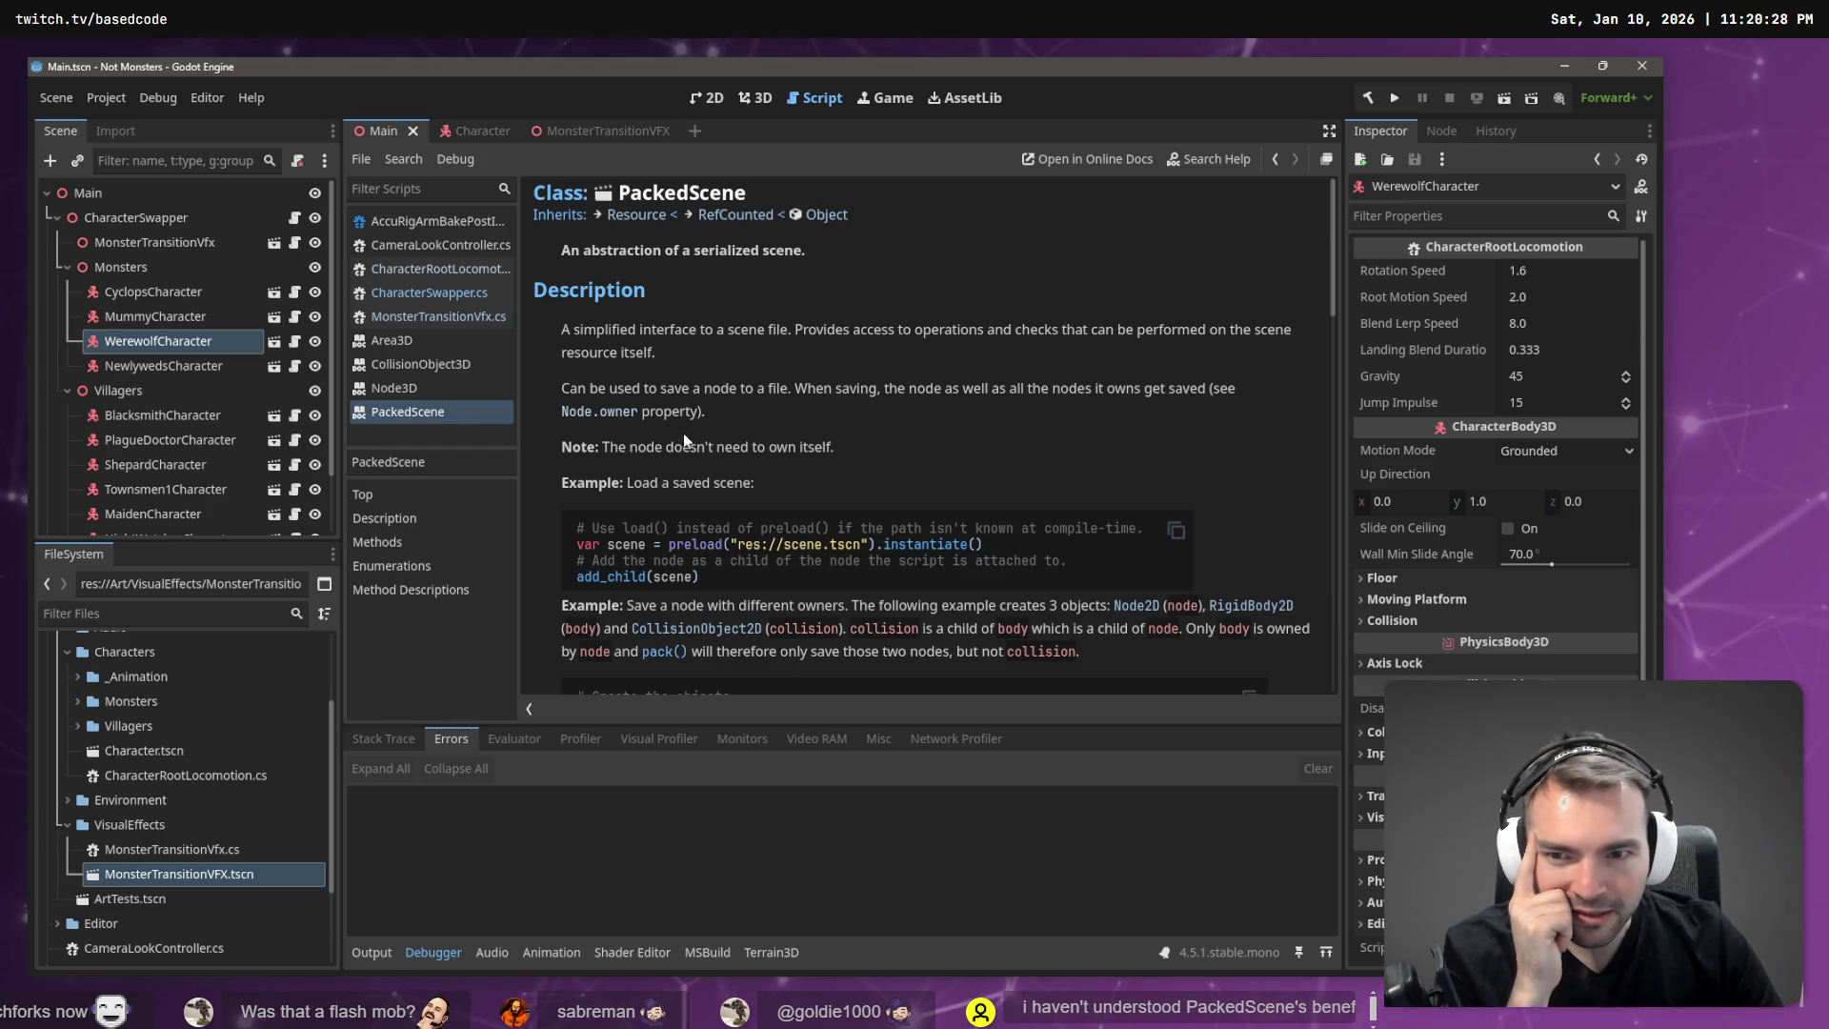
pyautogui.moveTo(604, 447); pyautogui.dragTo(913, 443)
pyautogui.click(913, 443)
pyautogui.scroll(-2, 913, 443)
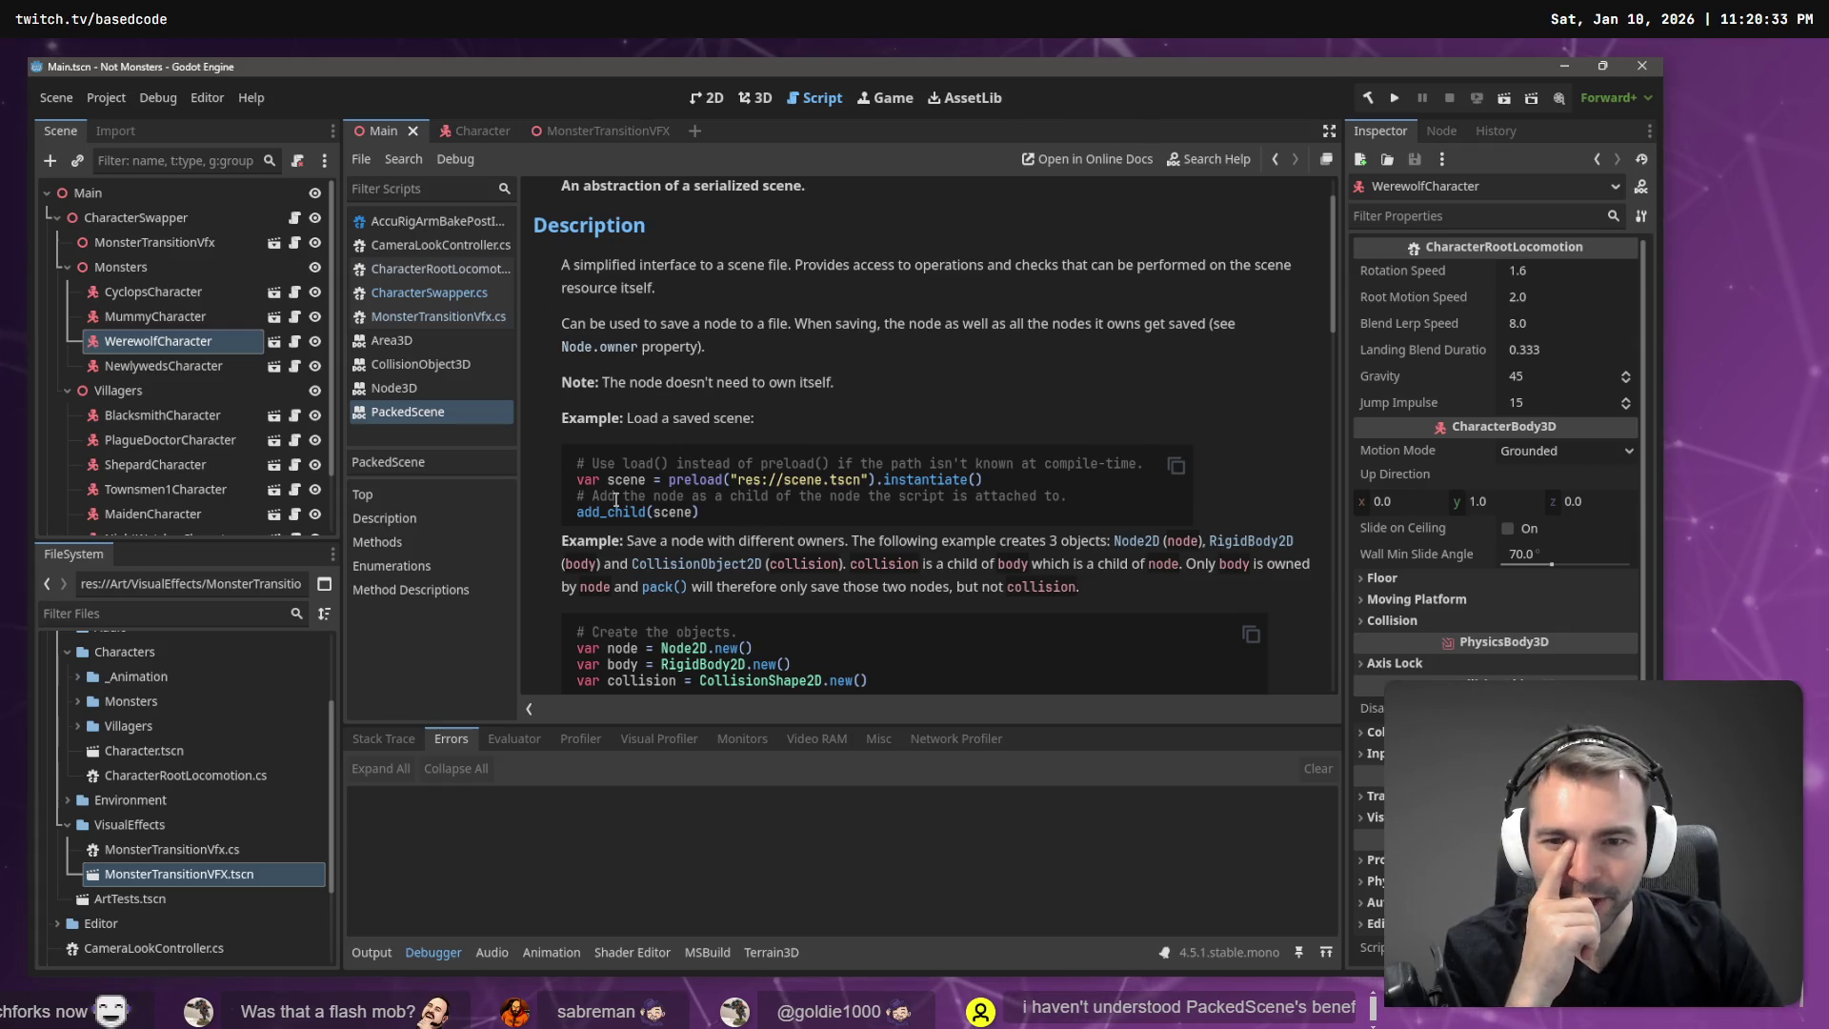
pyautogui.moveTo(710, 514); pyautogui.dragTo(539, 466)
pyautogui.click(752, 504)
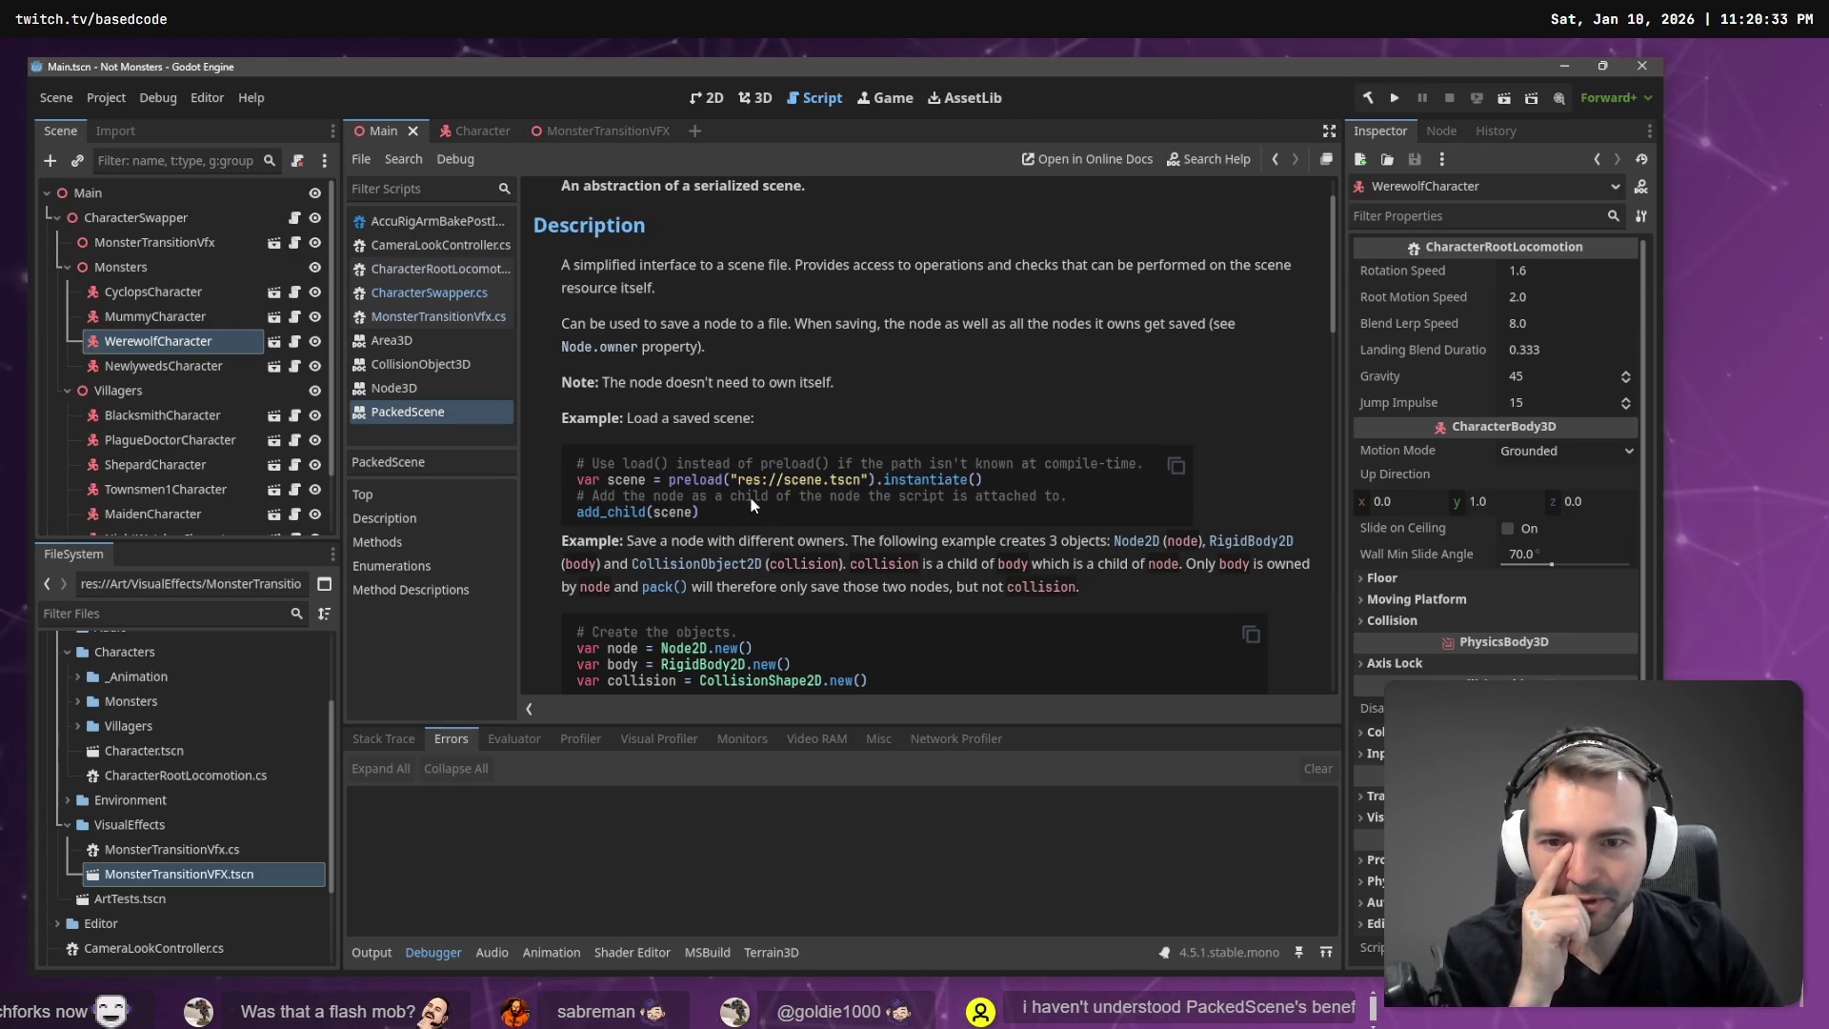
pyautogui.scroll(-2, 751, 505)
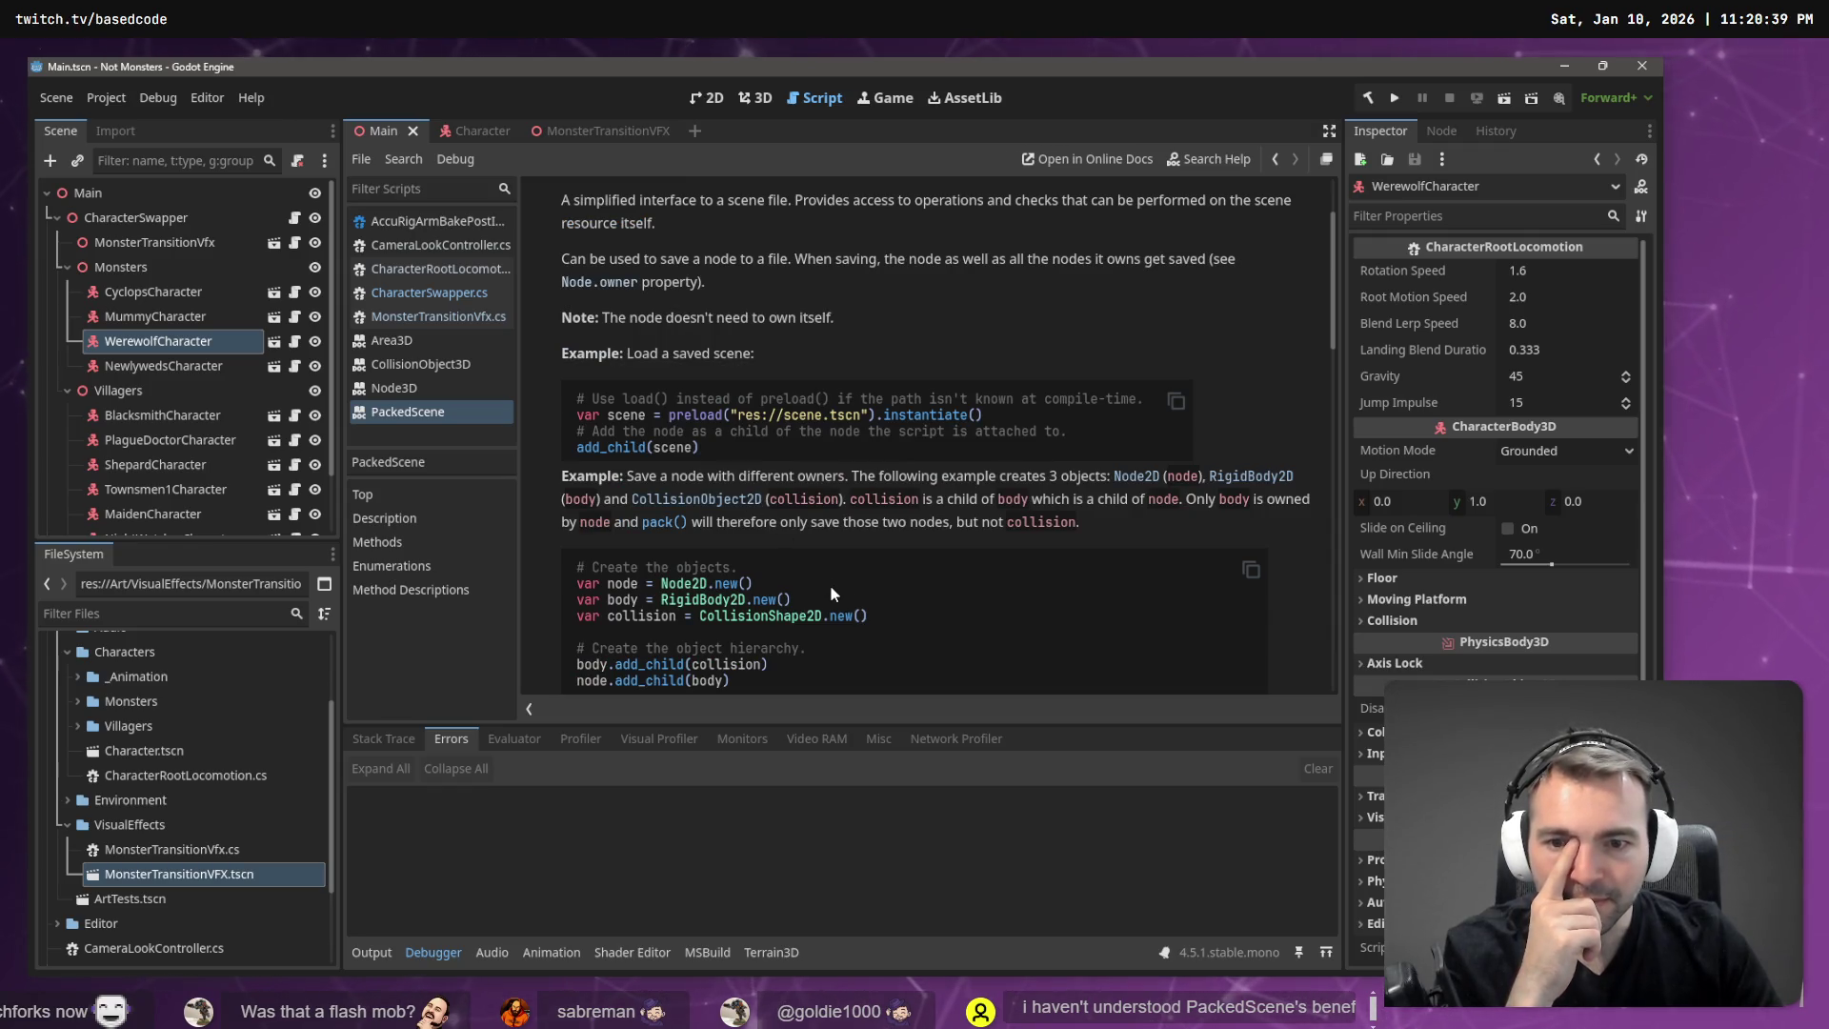
pyautogui.scroll(-4, 831, 585)
pyautogui.scroll(-2, 877, 557)
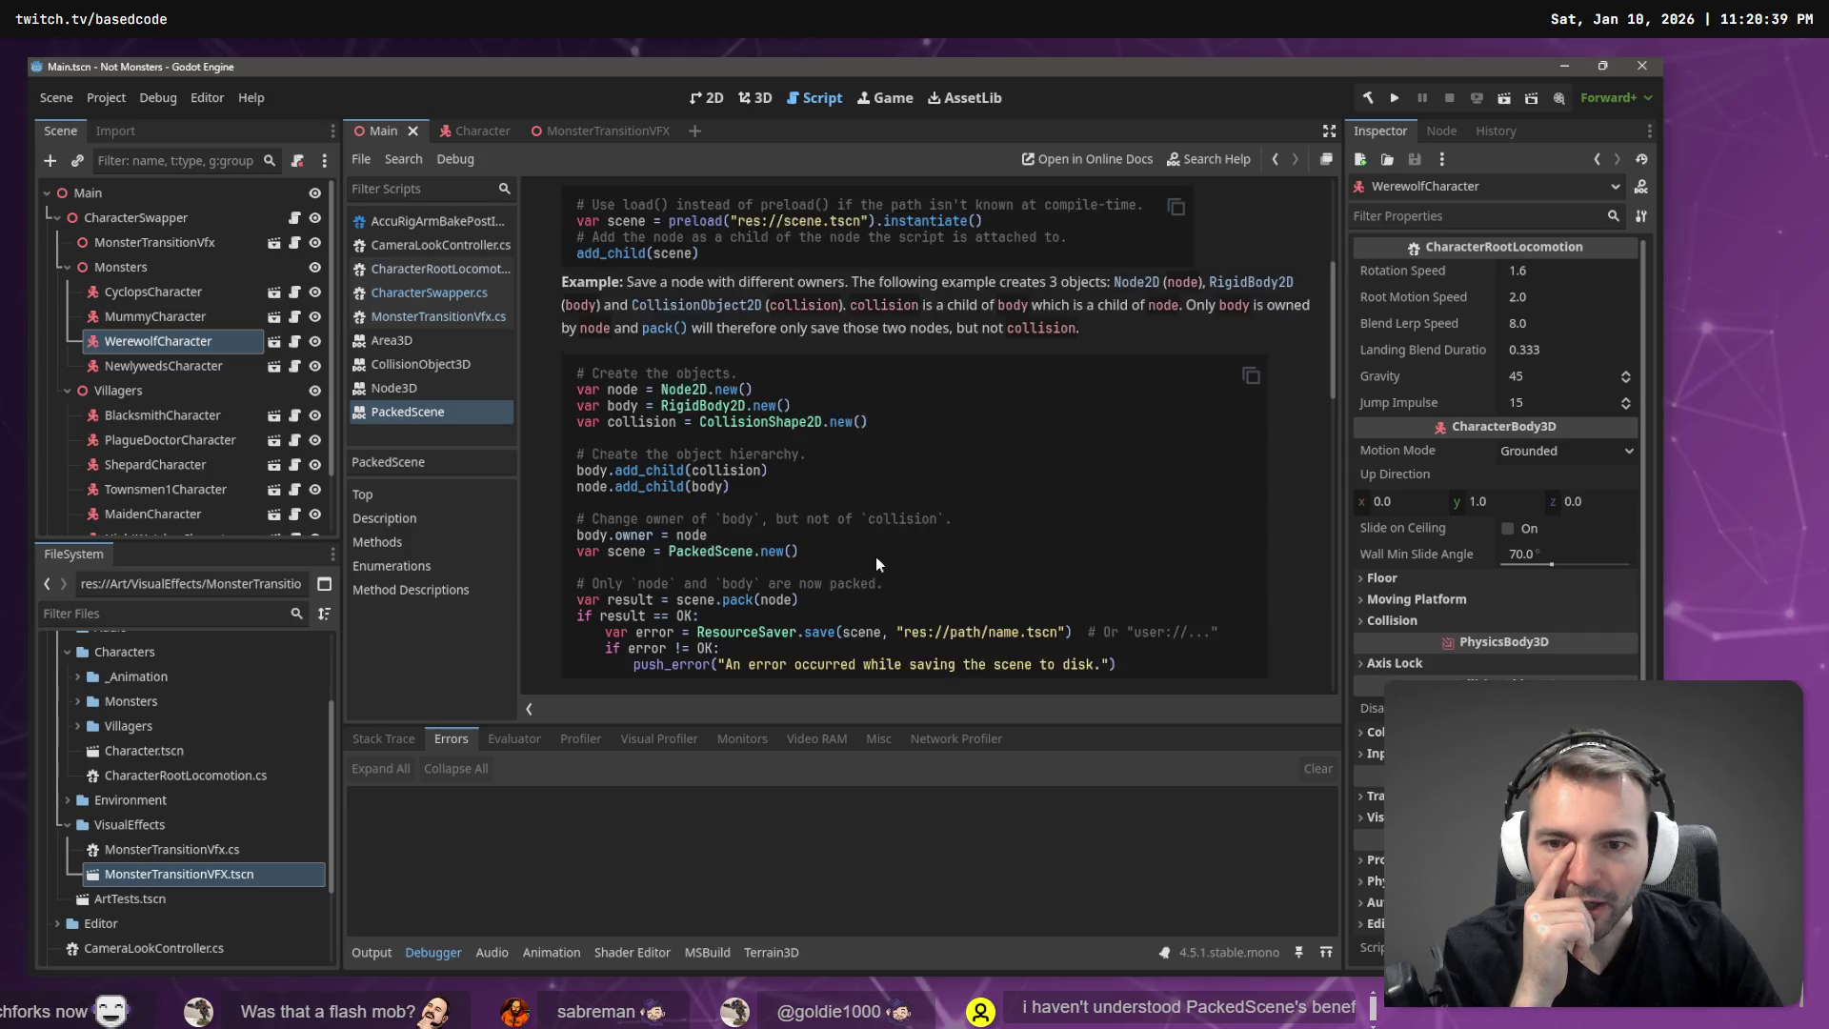
pyautogui.scroll(-3, 876, 560)
pyautogui.scroll(-1, 877, 560)
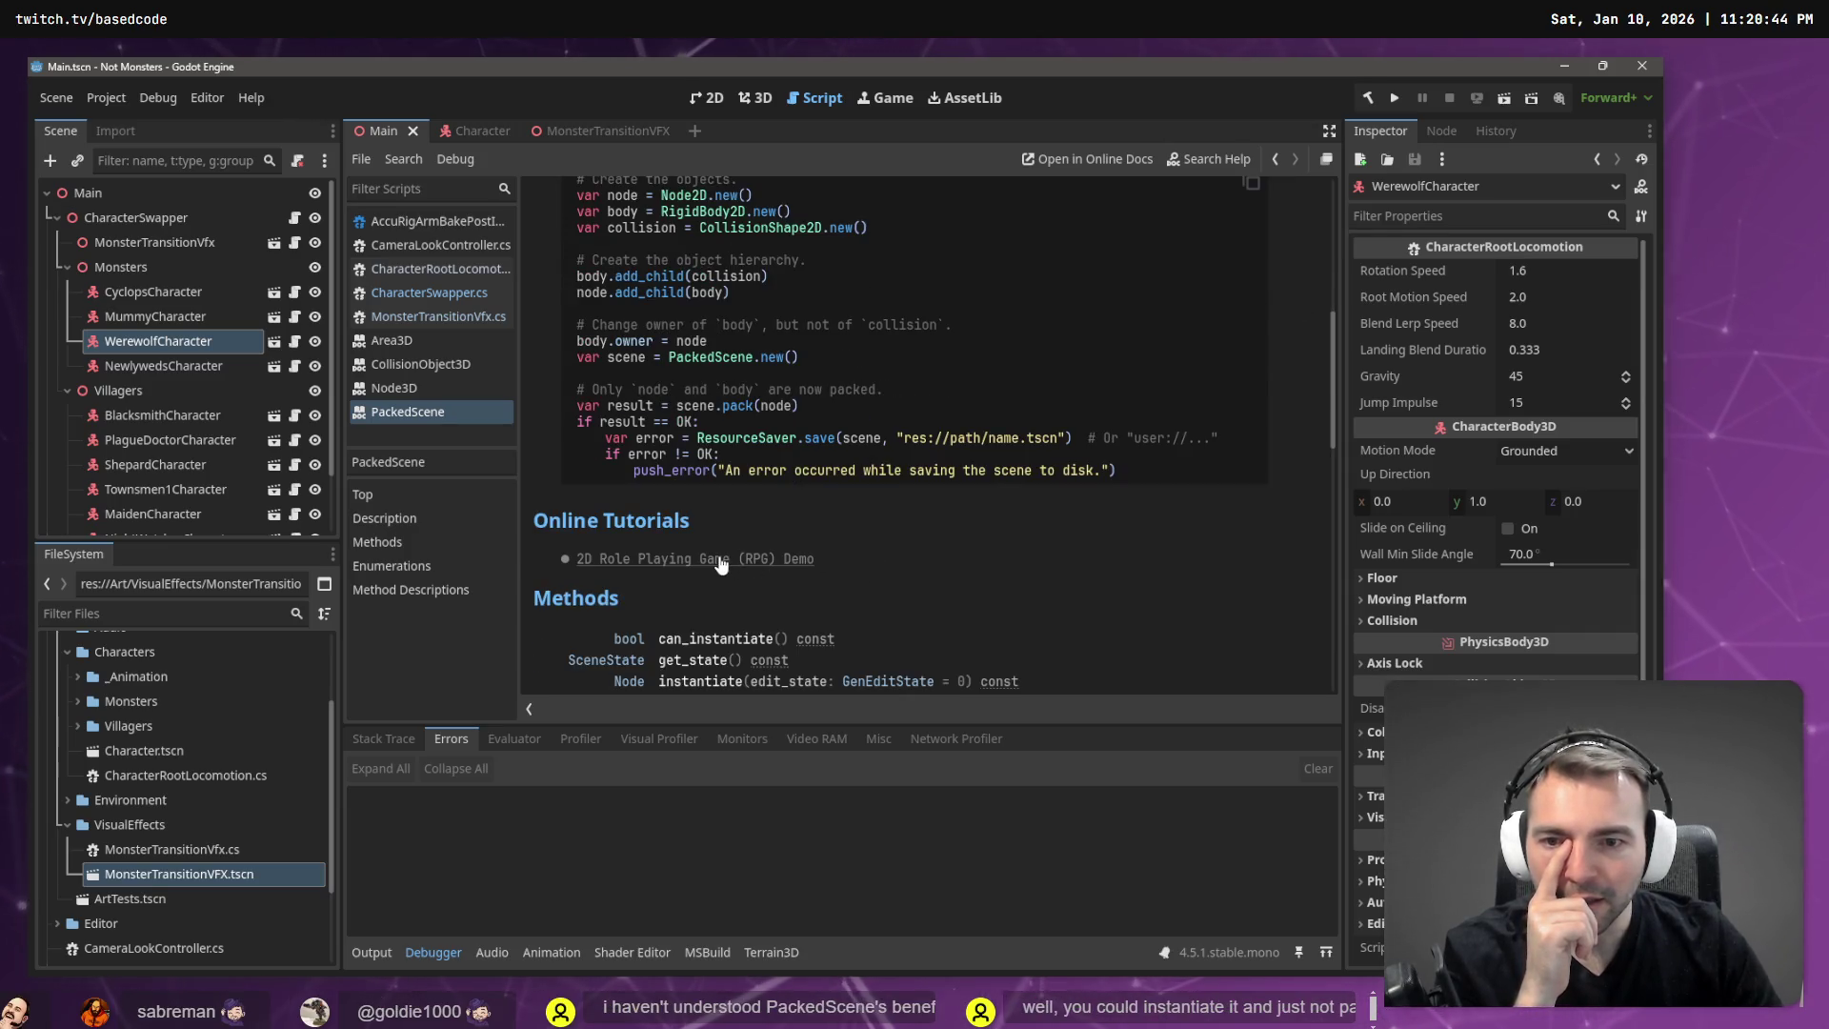
pyautogui.scroll(-10, 825, 581)
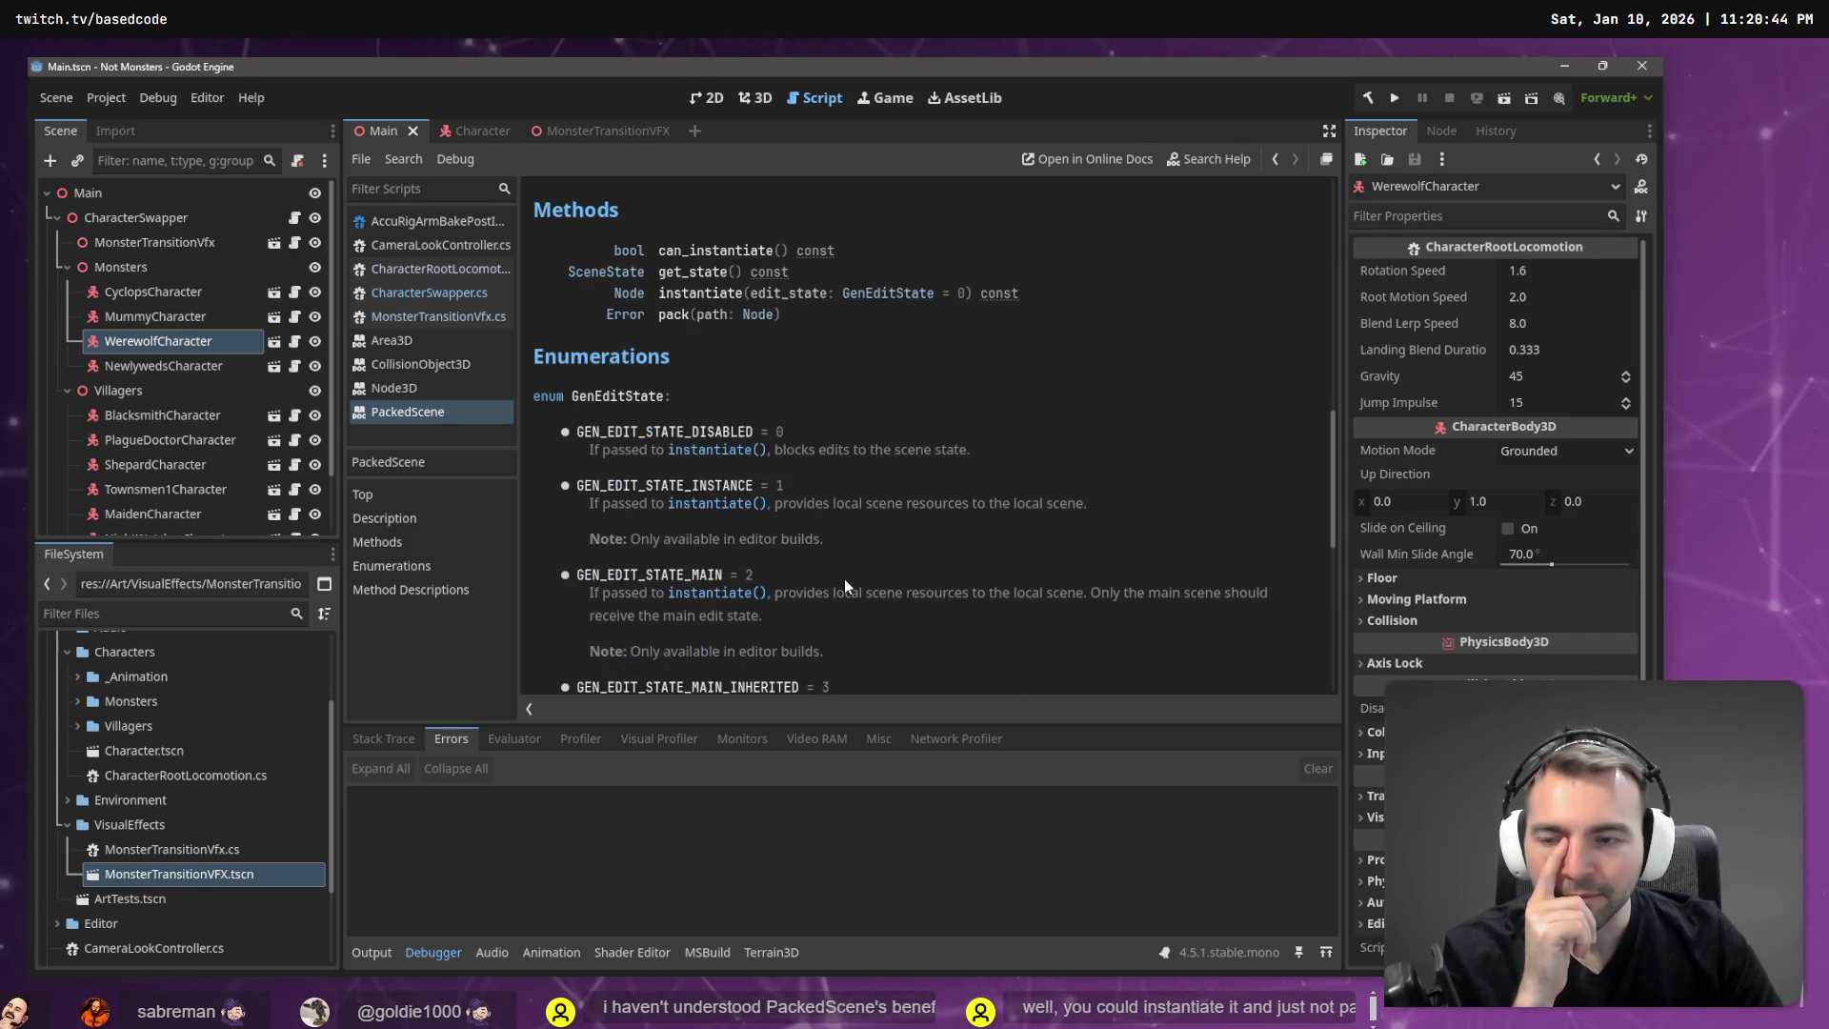
pyautogui.scroll(5, 844, 579)
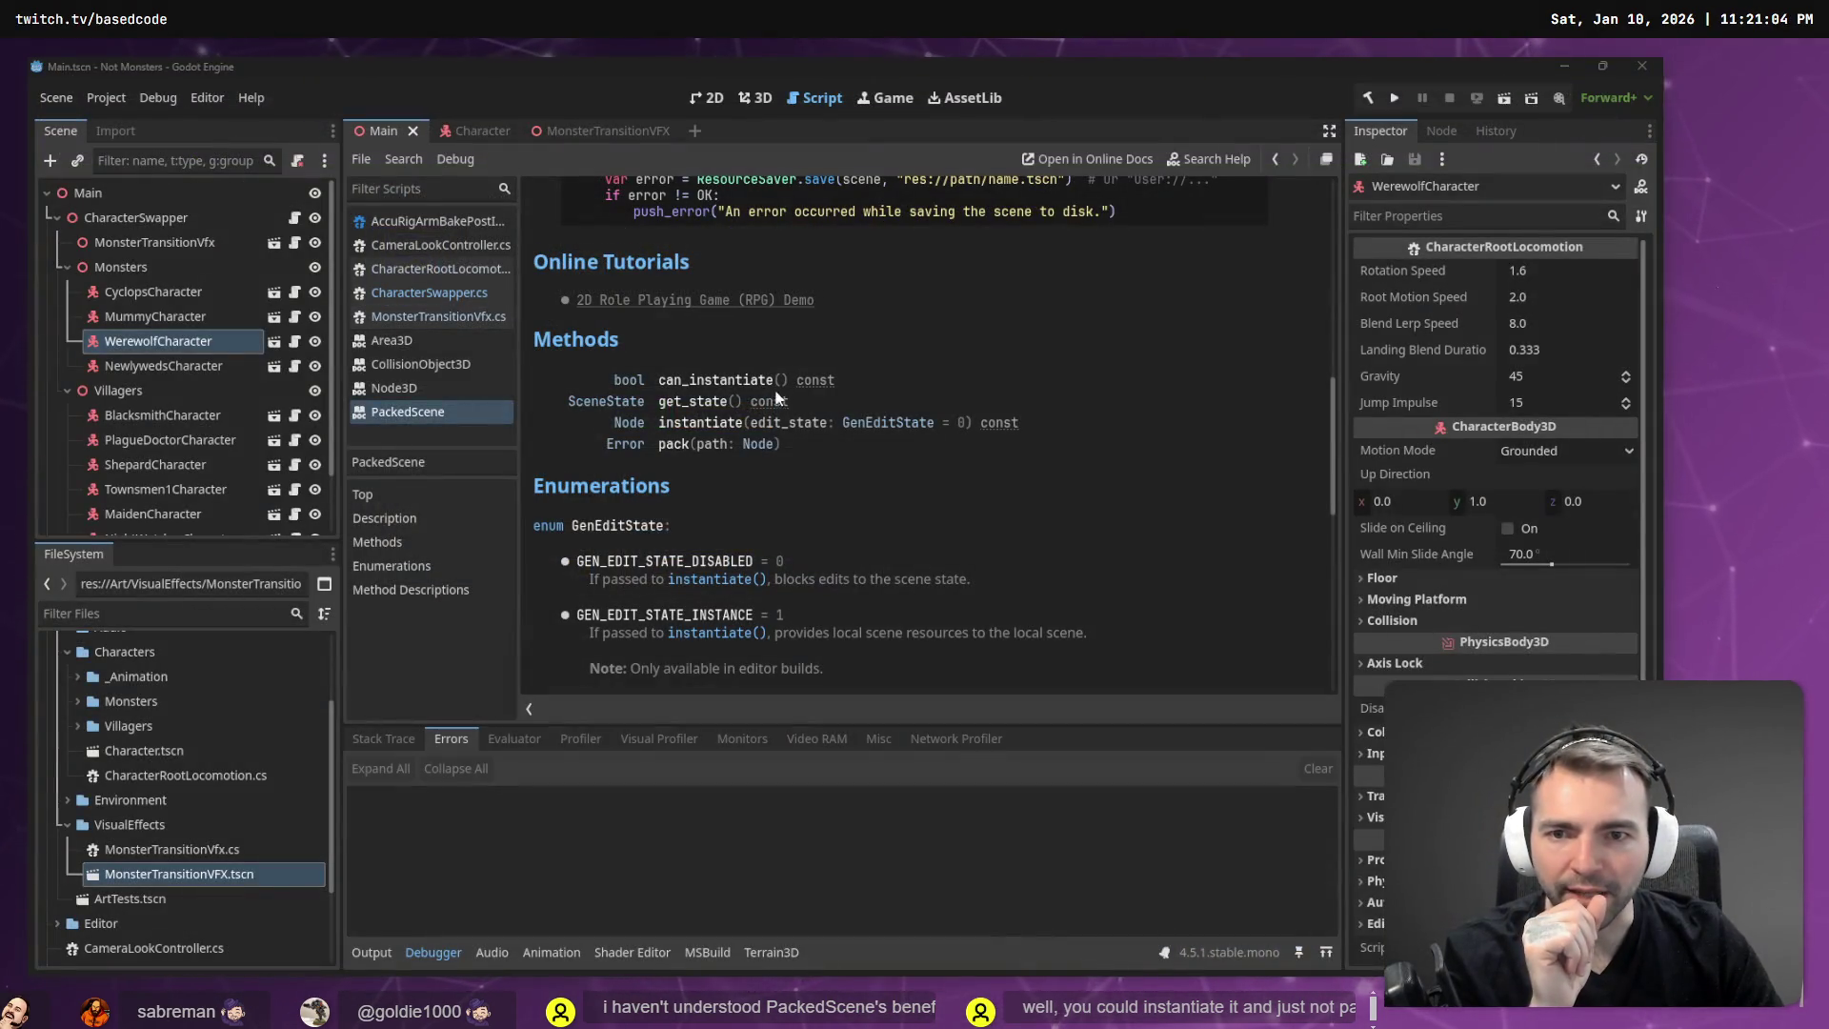
pyautogui.scroll(3, 898, 430)
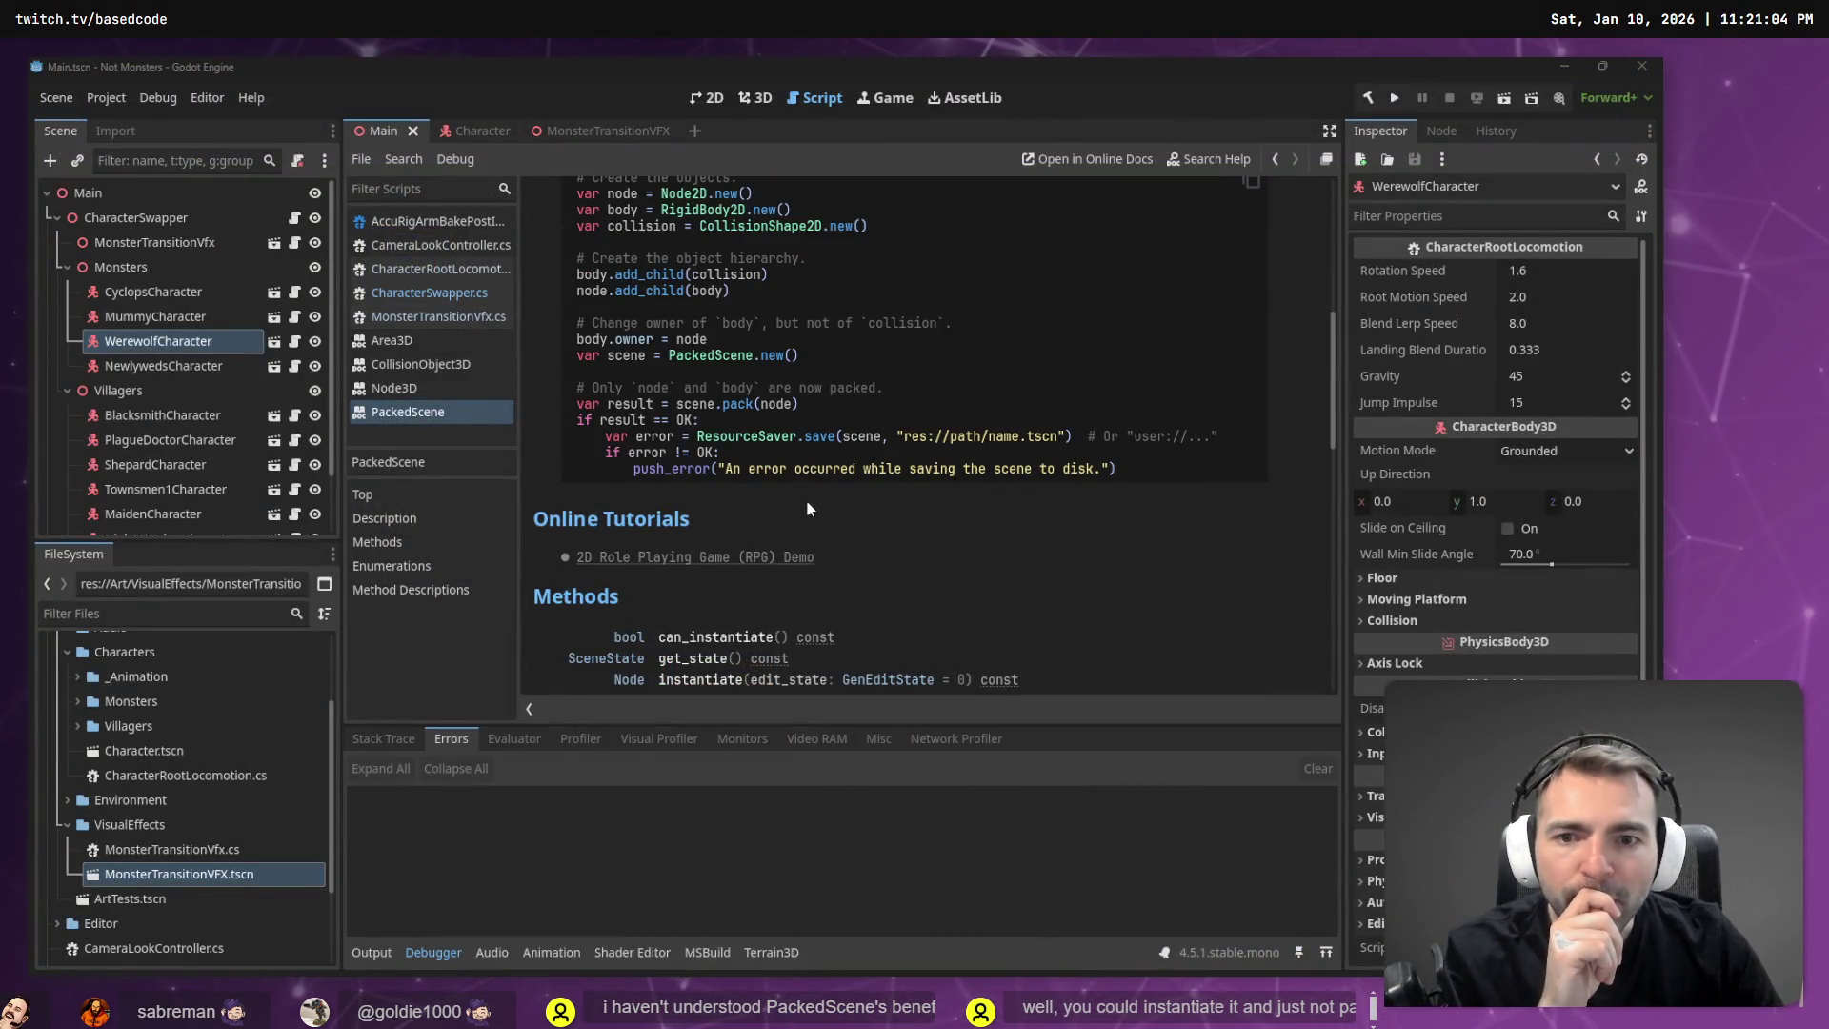
pyautogui.scroll(1, 810, 505)
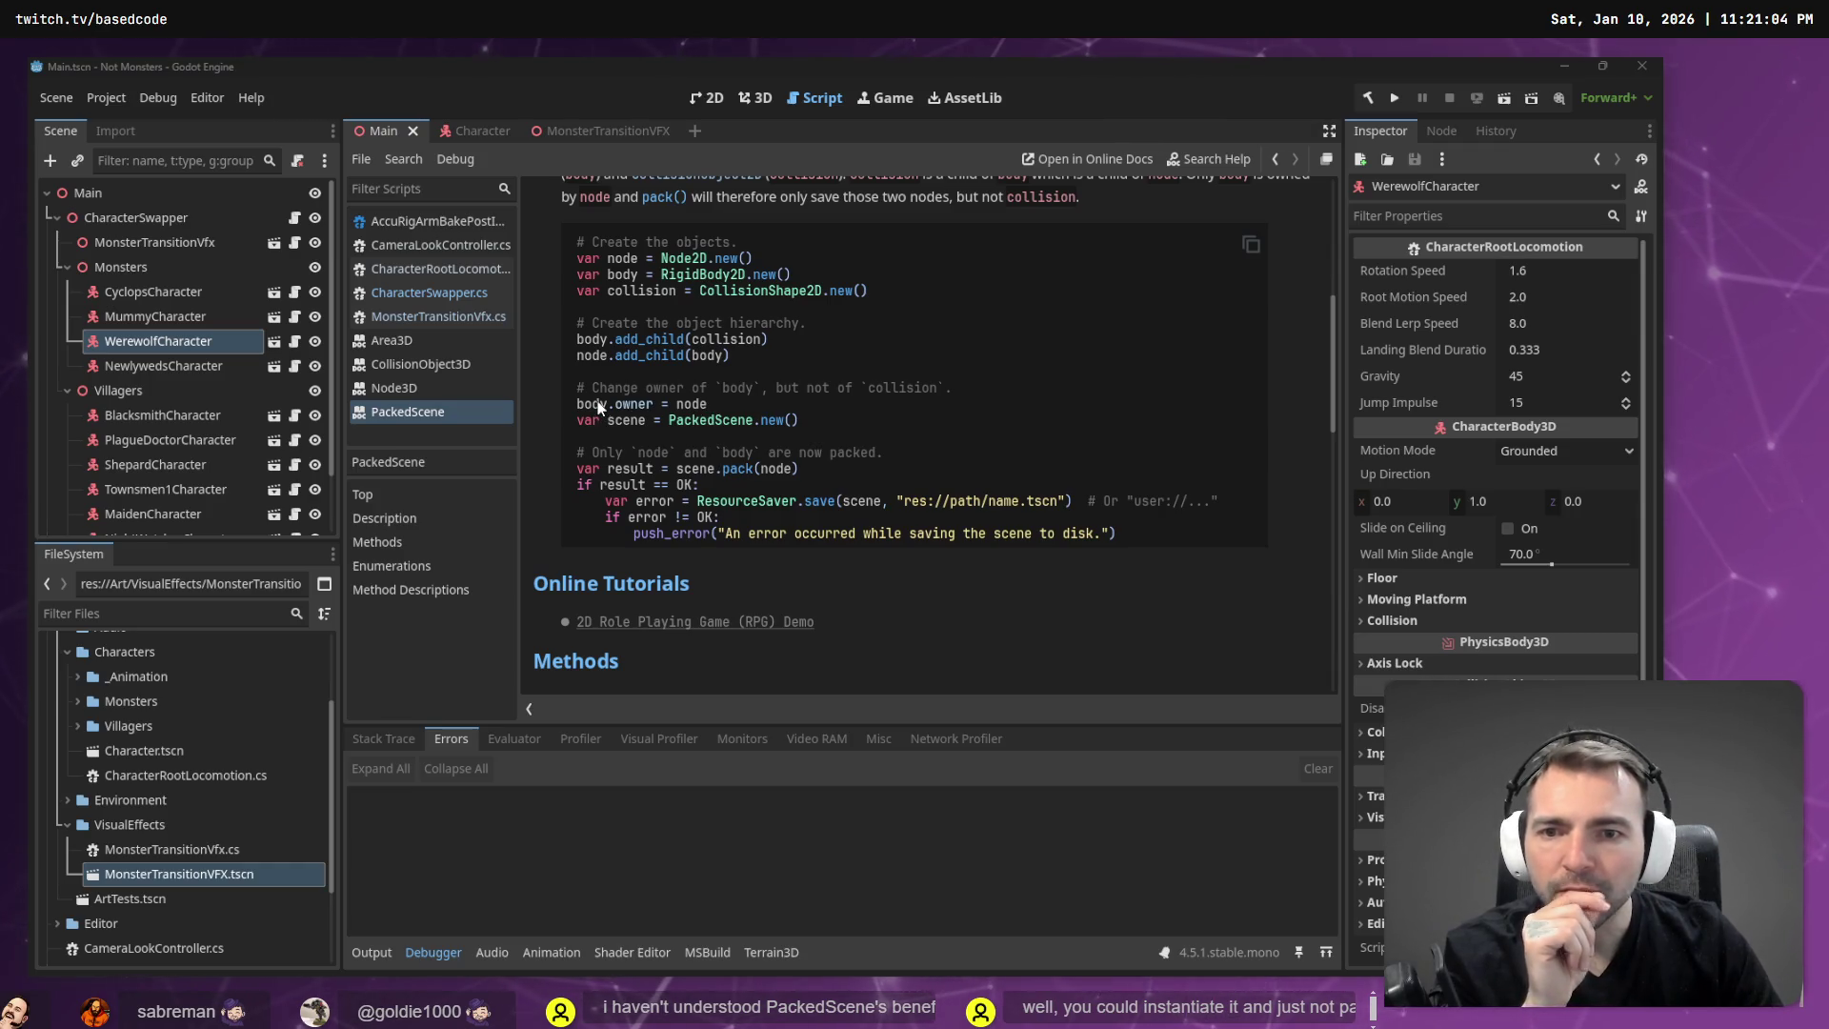
pyautogui.scroll(3, 1092, 506)
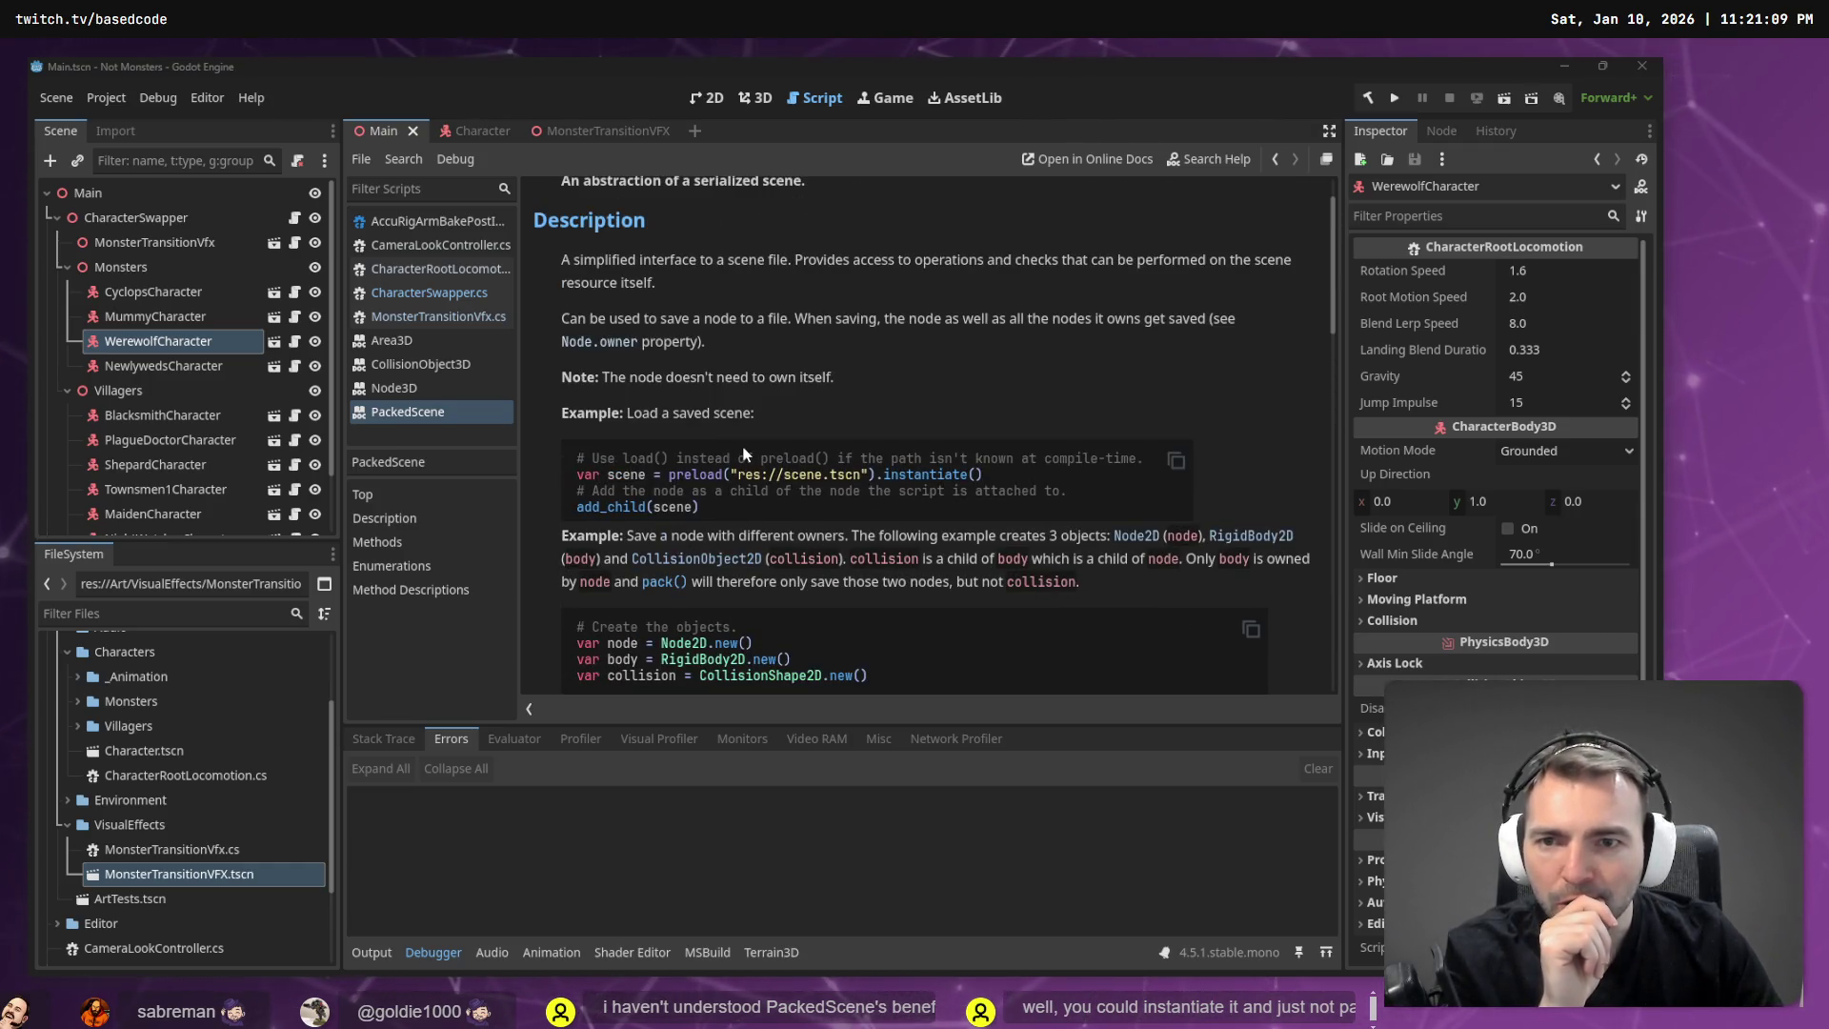
pyautogui.scroll(2, 753, 450)
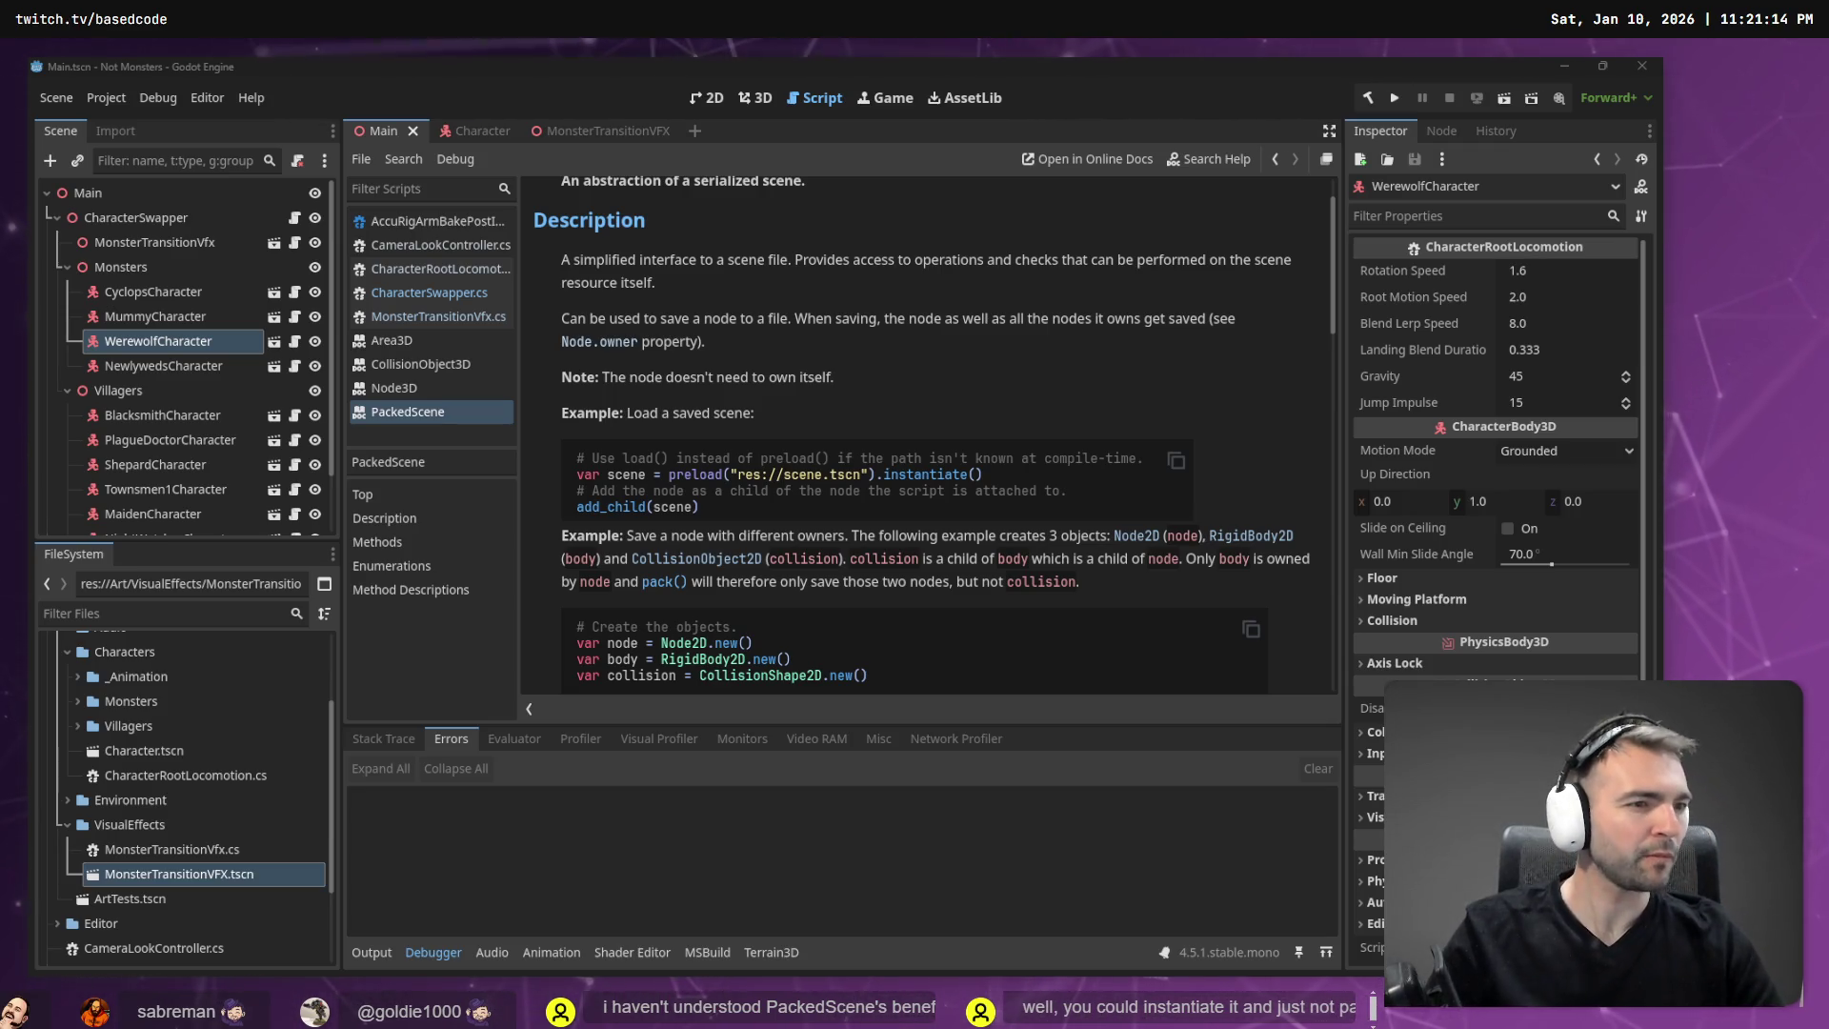
# Search Google for 'PackedScene godot' in a new Chrome tab
pyautogui.hotkey('alt', 'Tab')
pyautogui.hotkey('ctrl', 't')
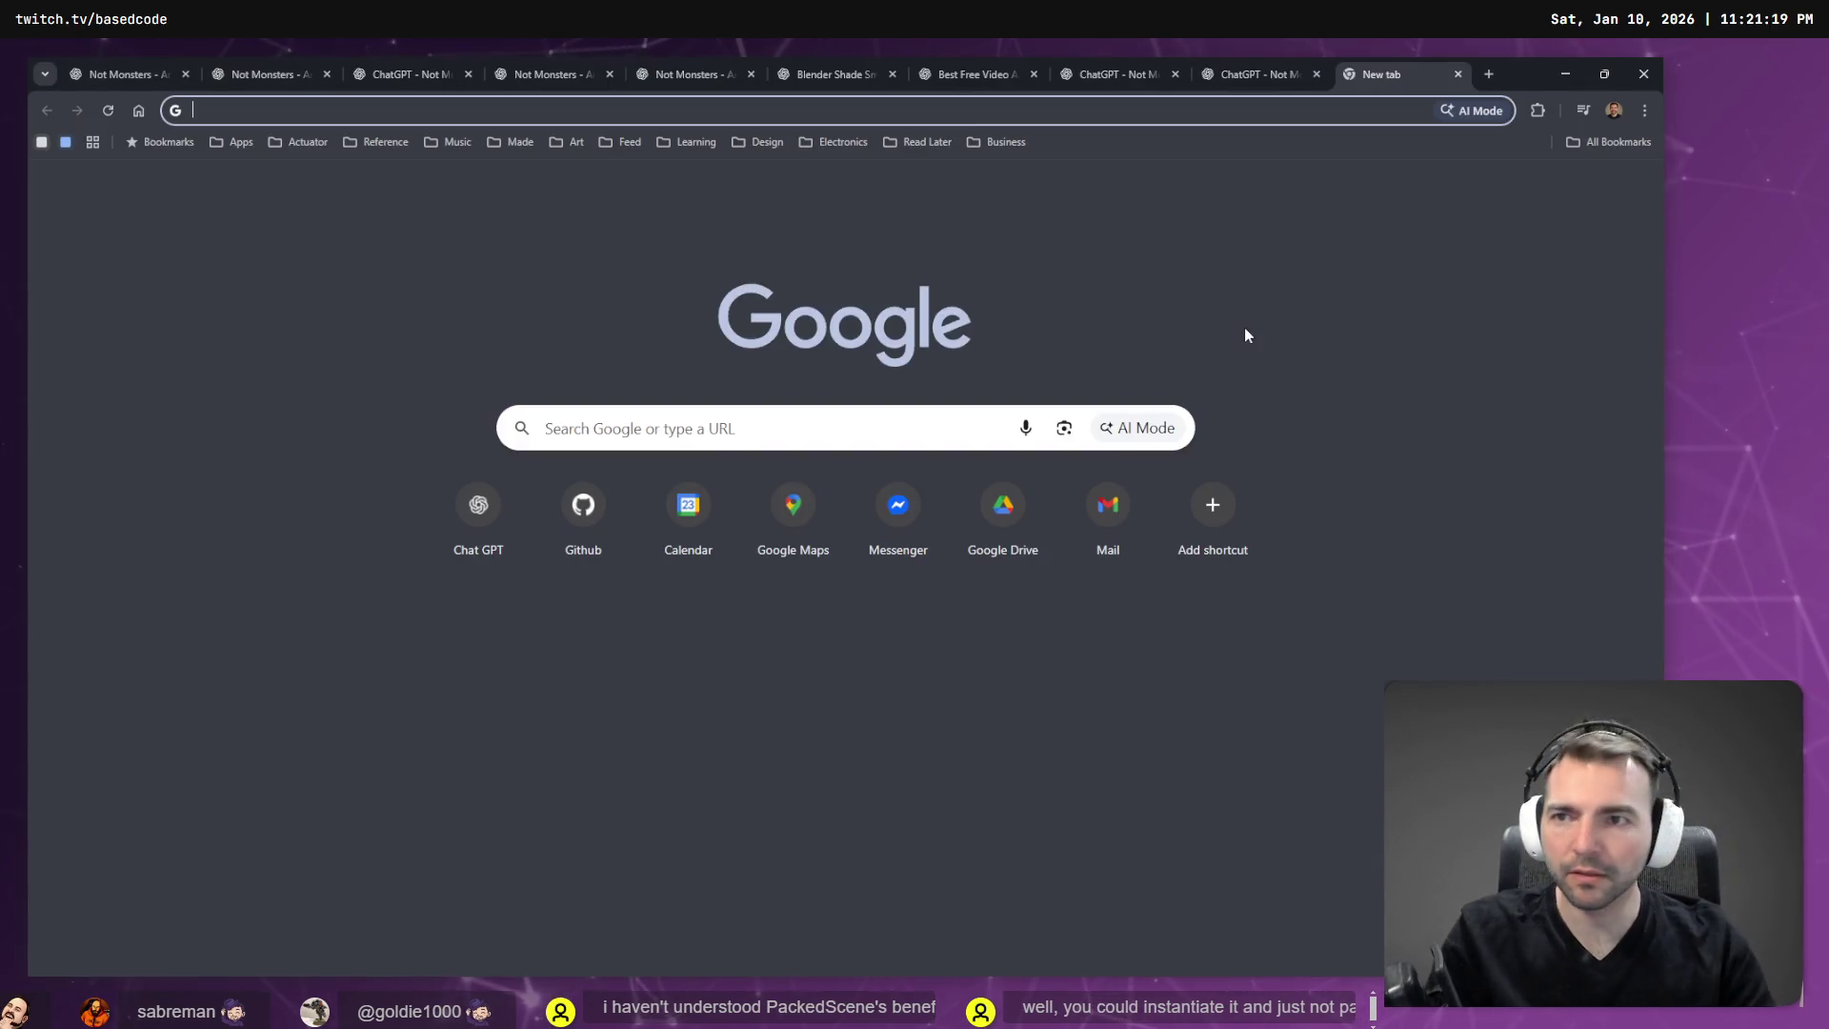
pyautogui.write('PackedScene godot')
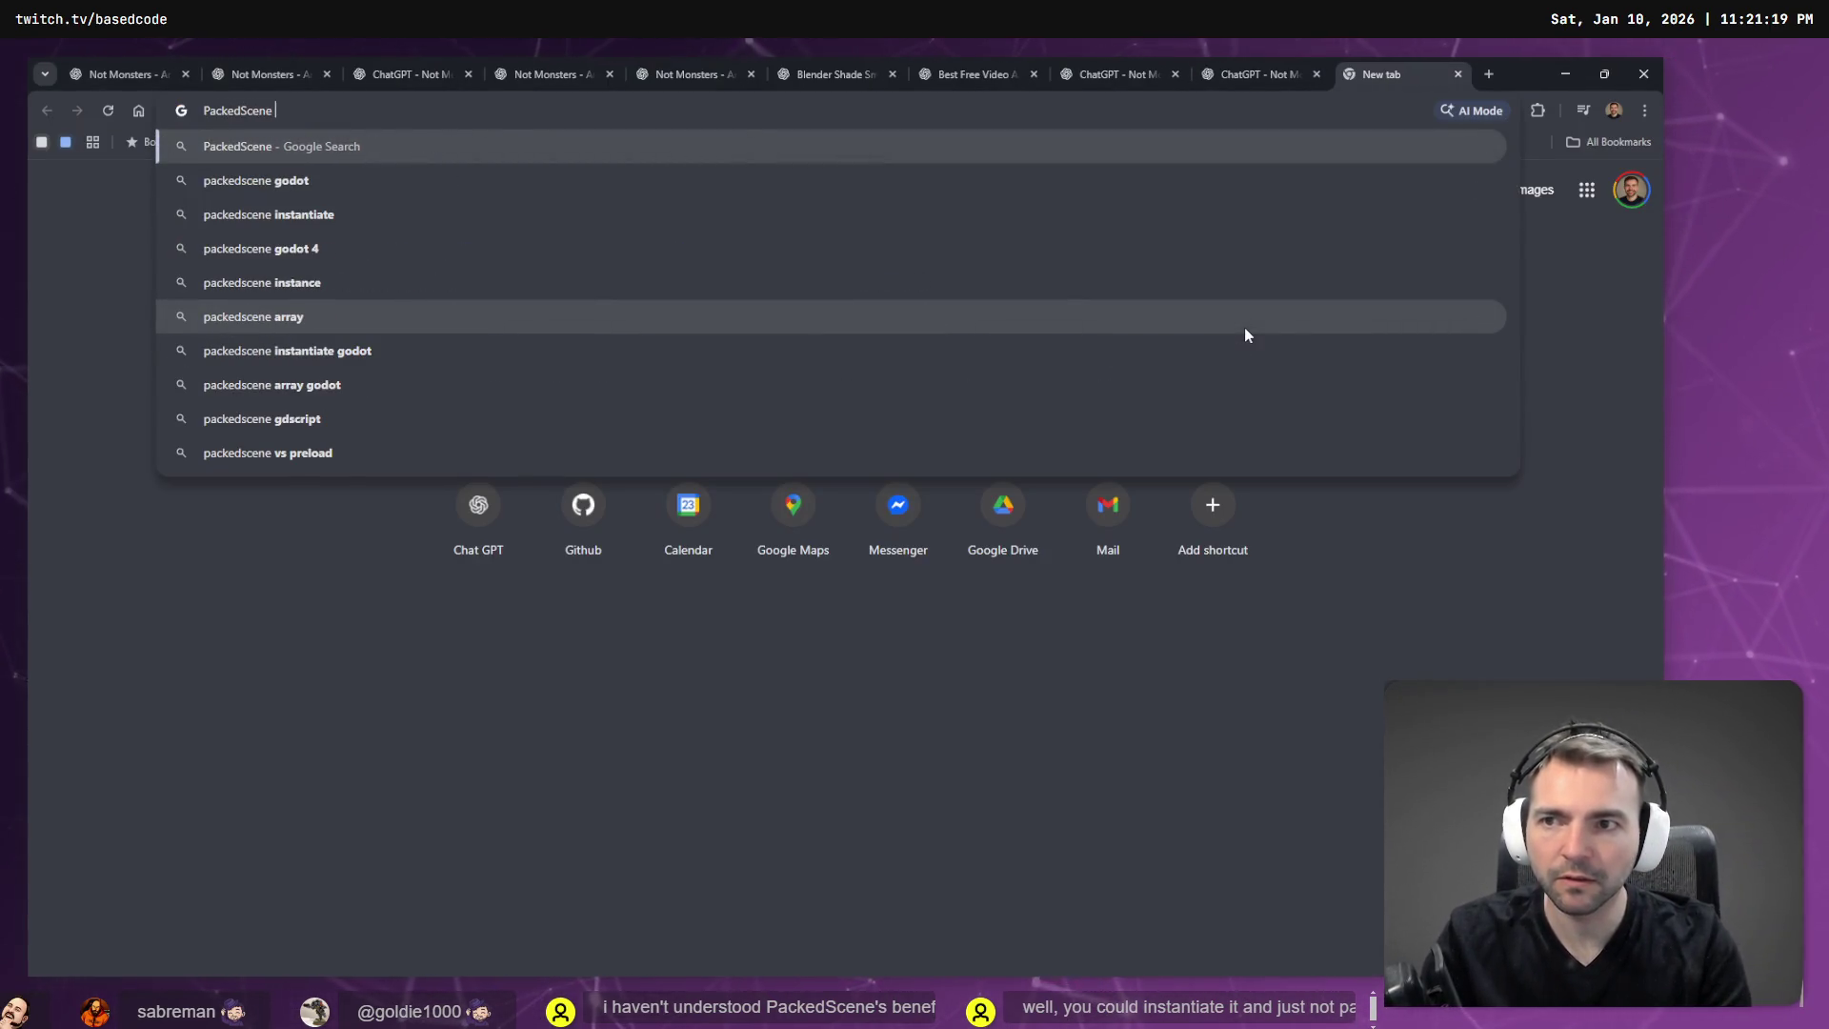
pyautogui.press('Return')
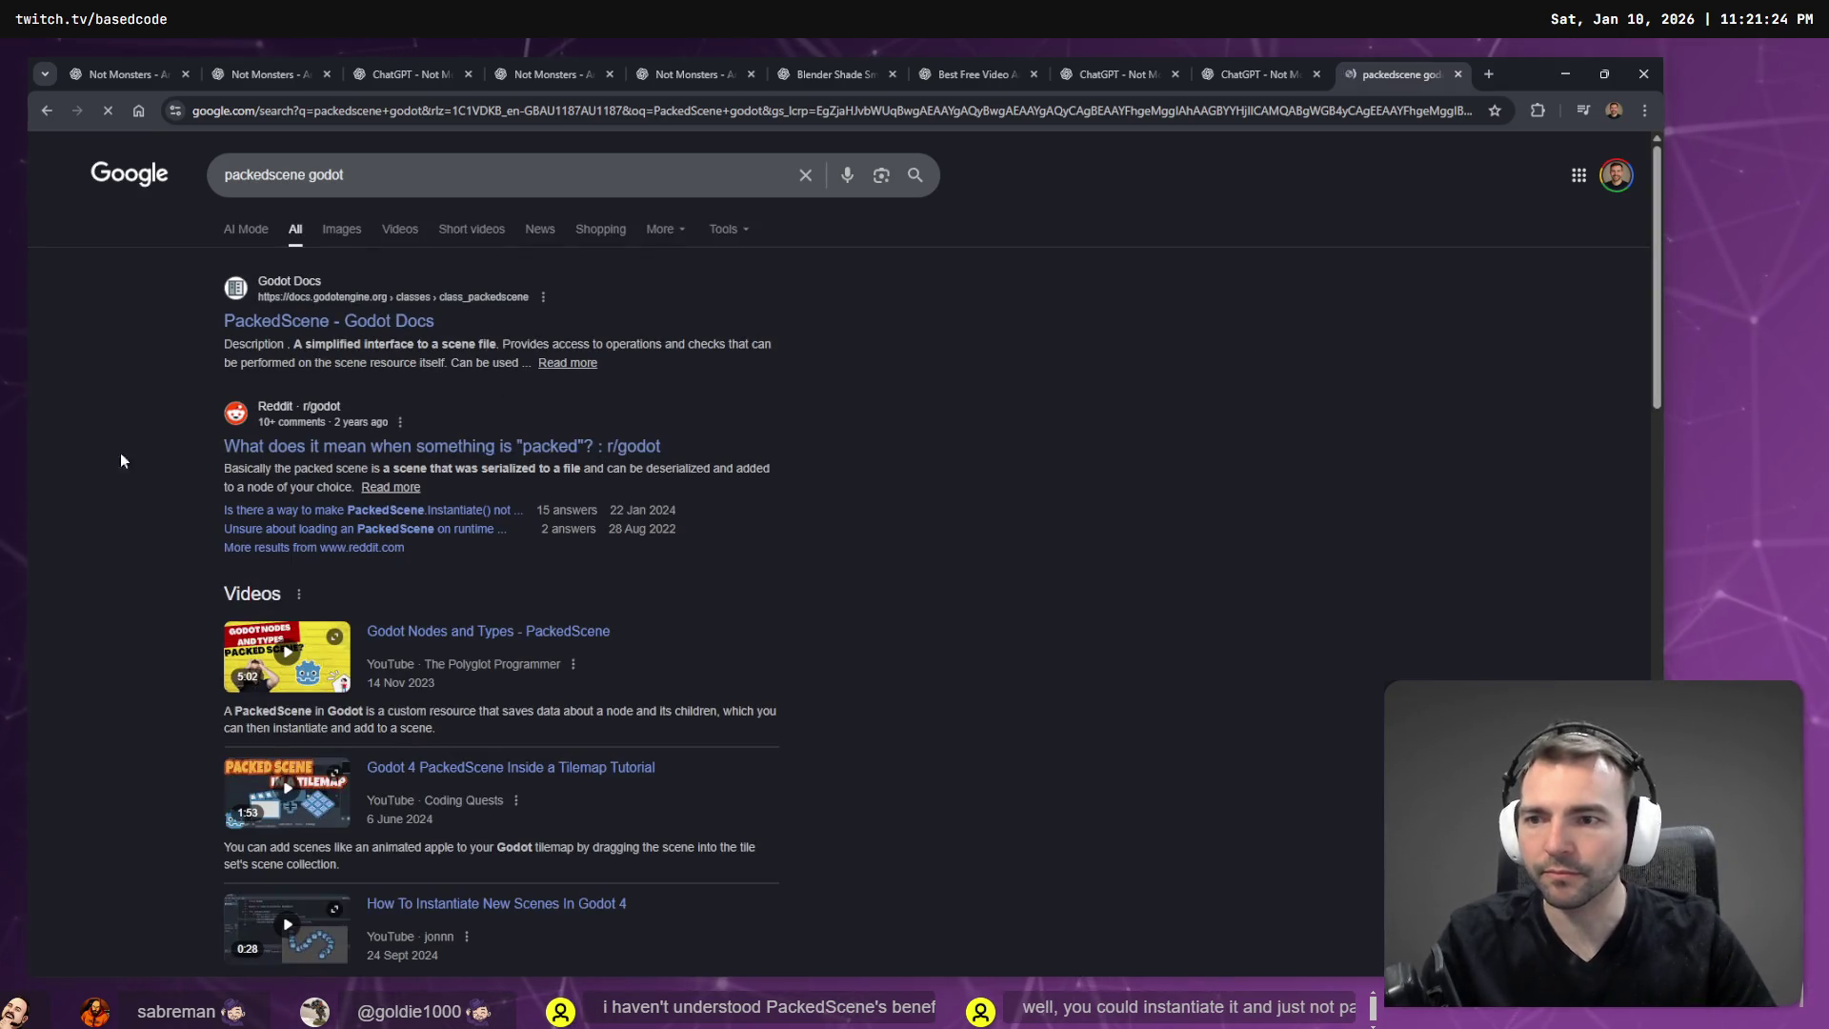
# Preview the Godot Docs PackedScene result in a separate tab, then close it
pyautogui.middleClick(357, 333)
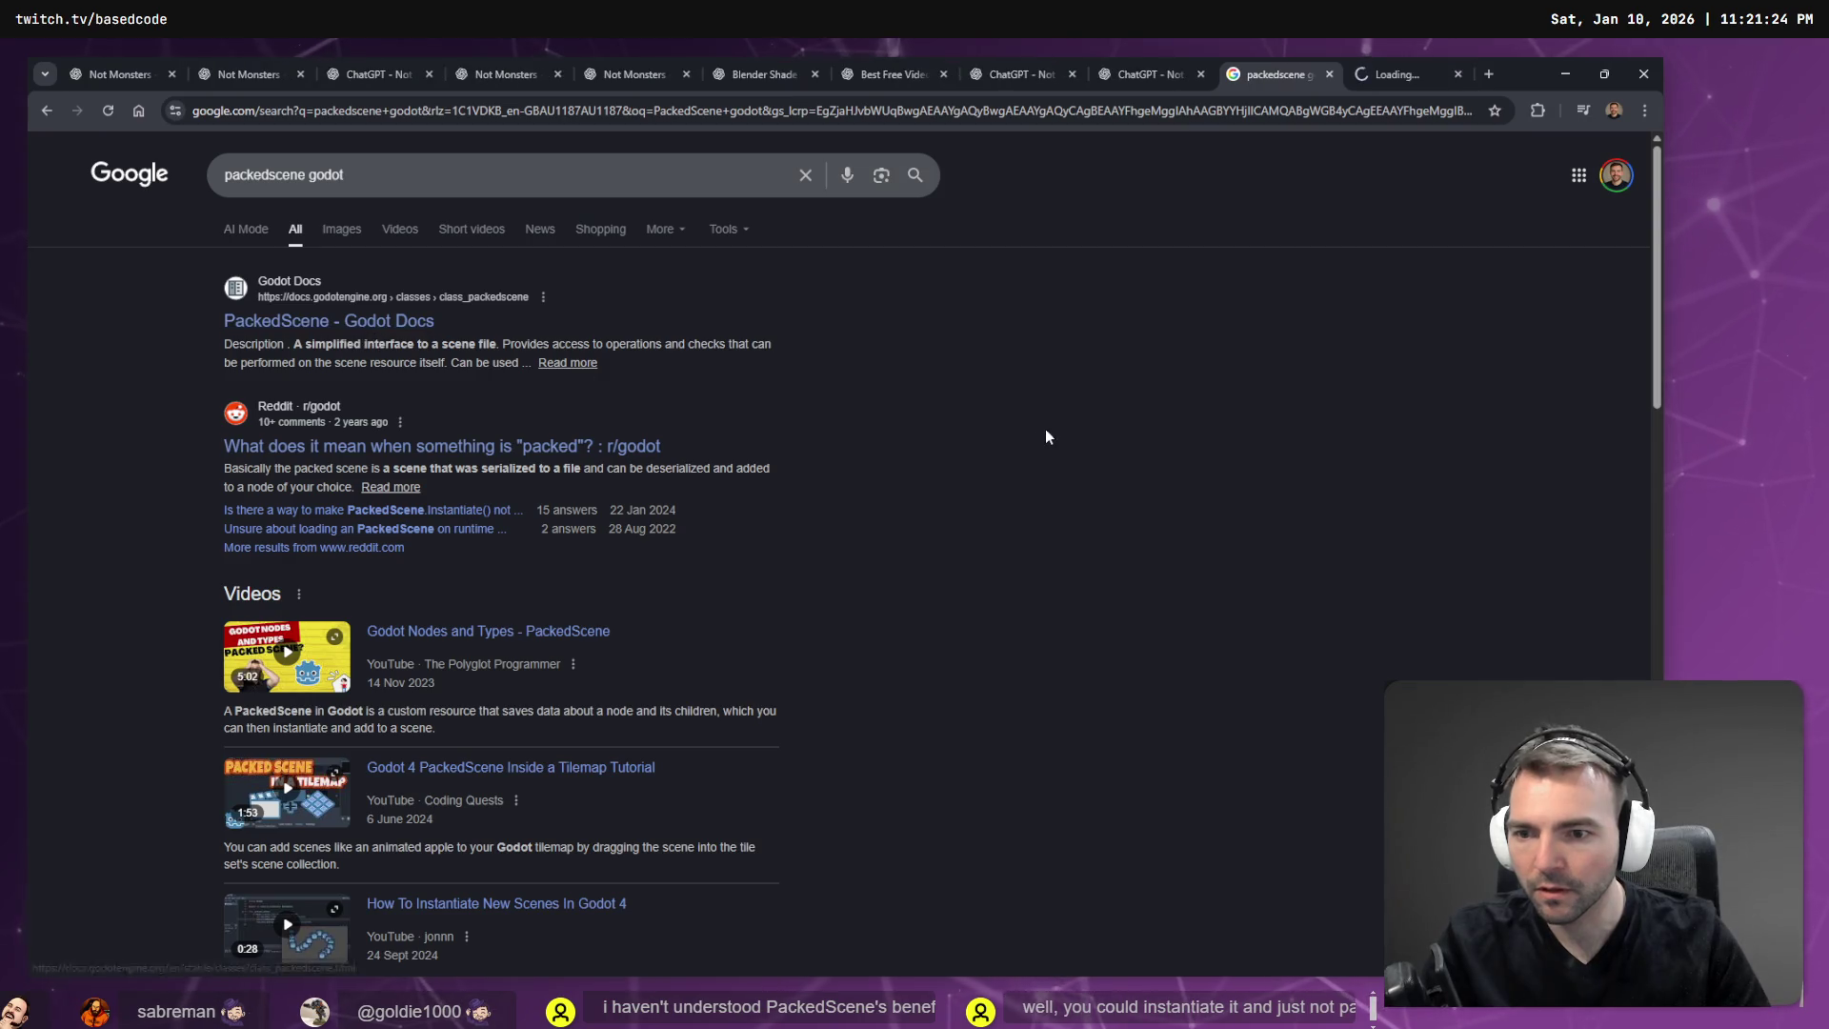
pyautogui.hotkey('ctrl', 'Tab')
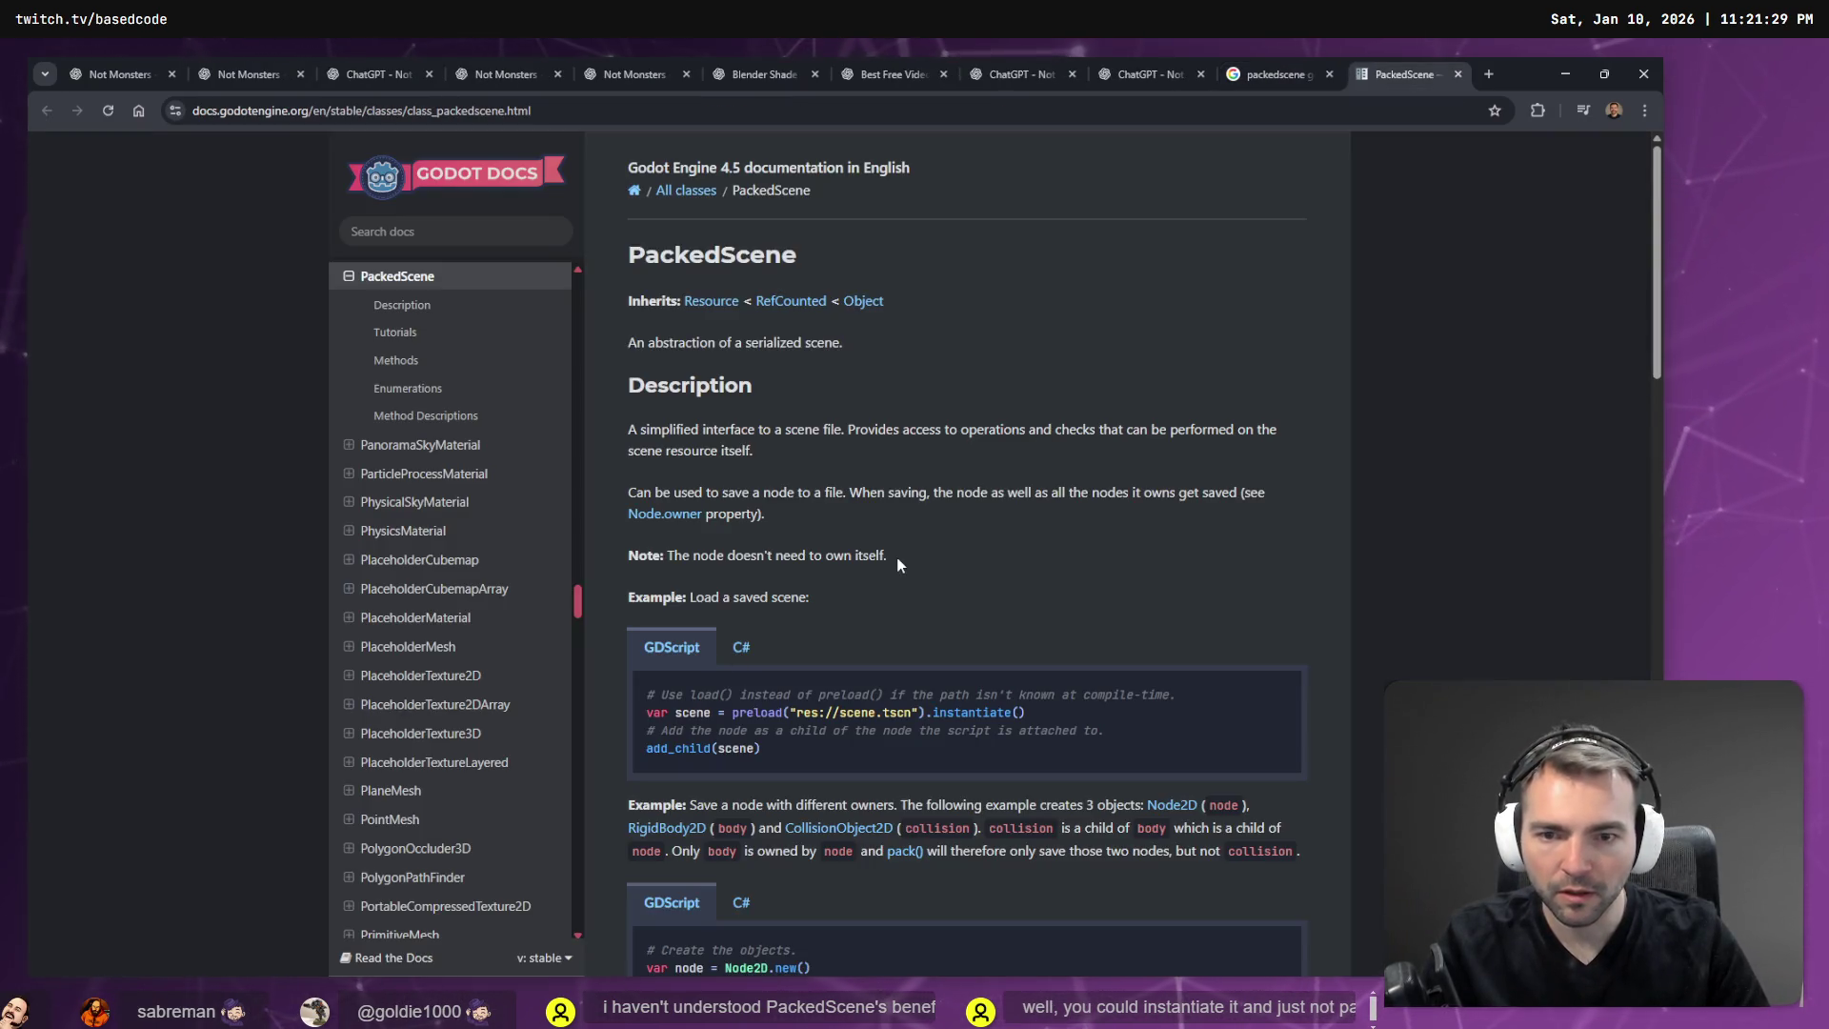
pyautogui.scroll(-20, 816, 379)
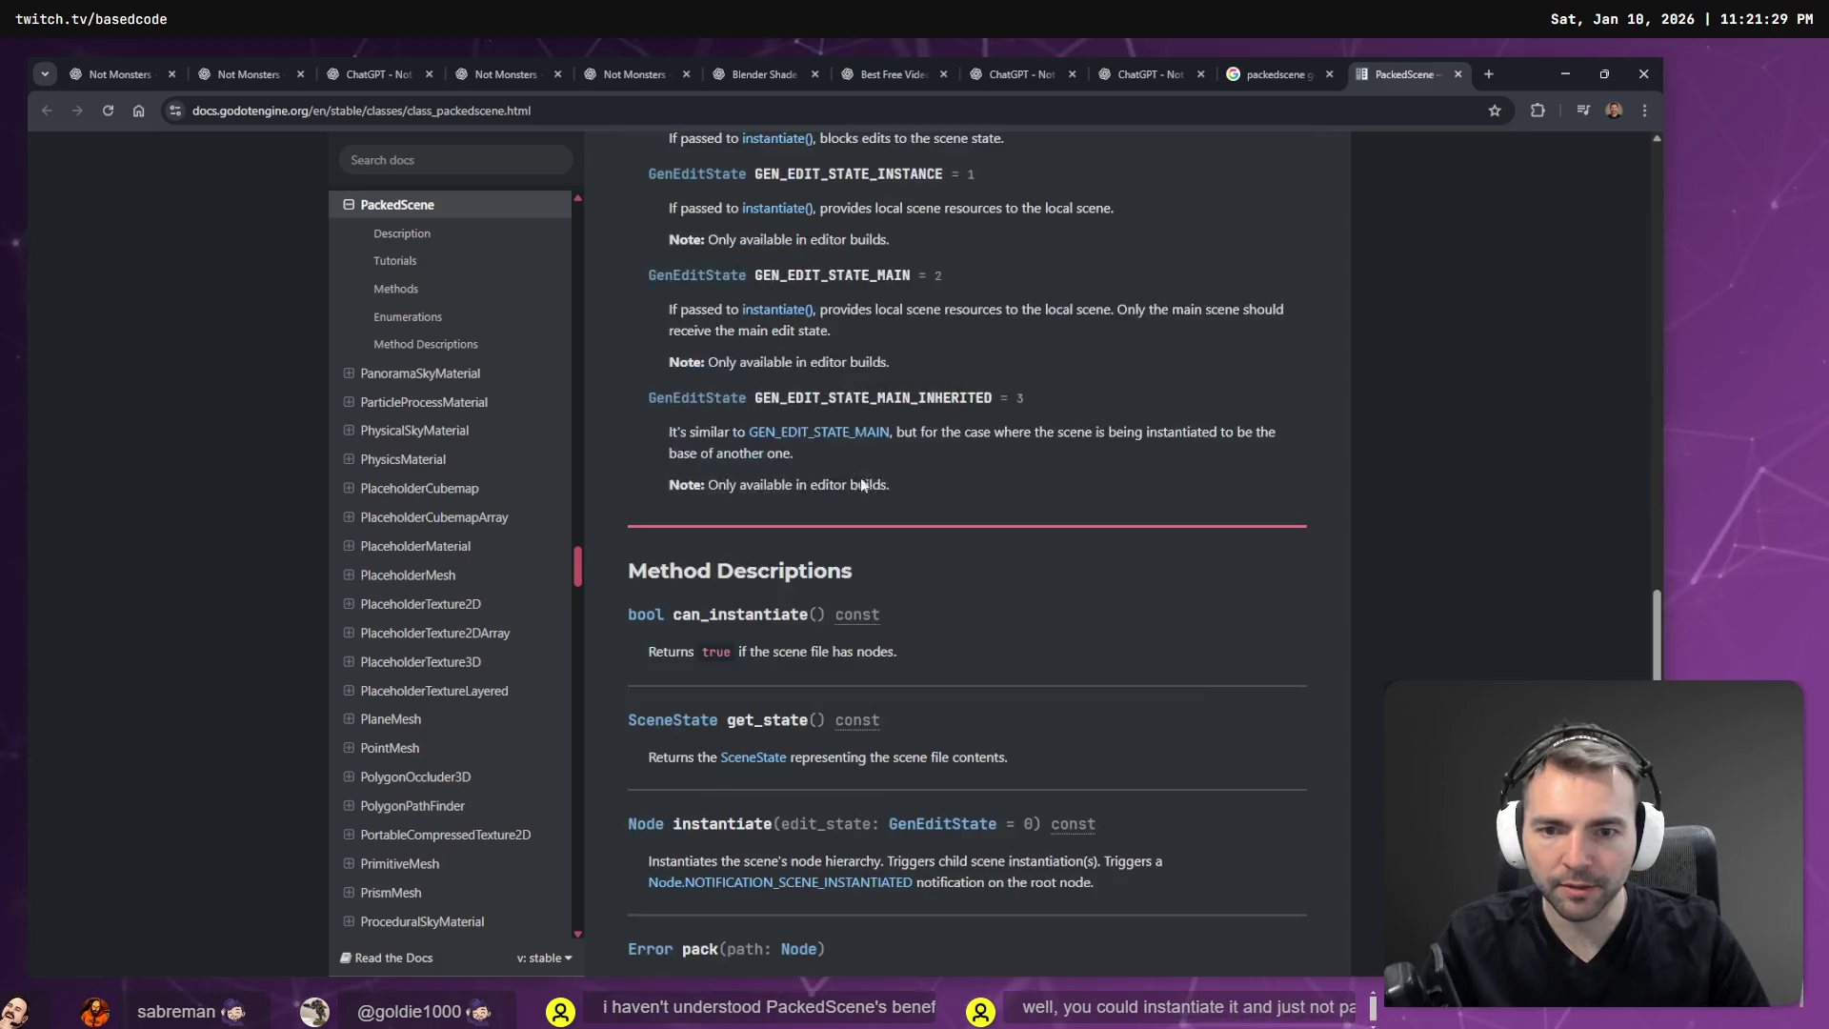
pyautogui.scroll(-5, 1038, 514)
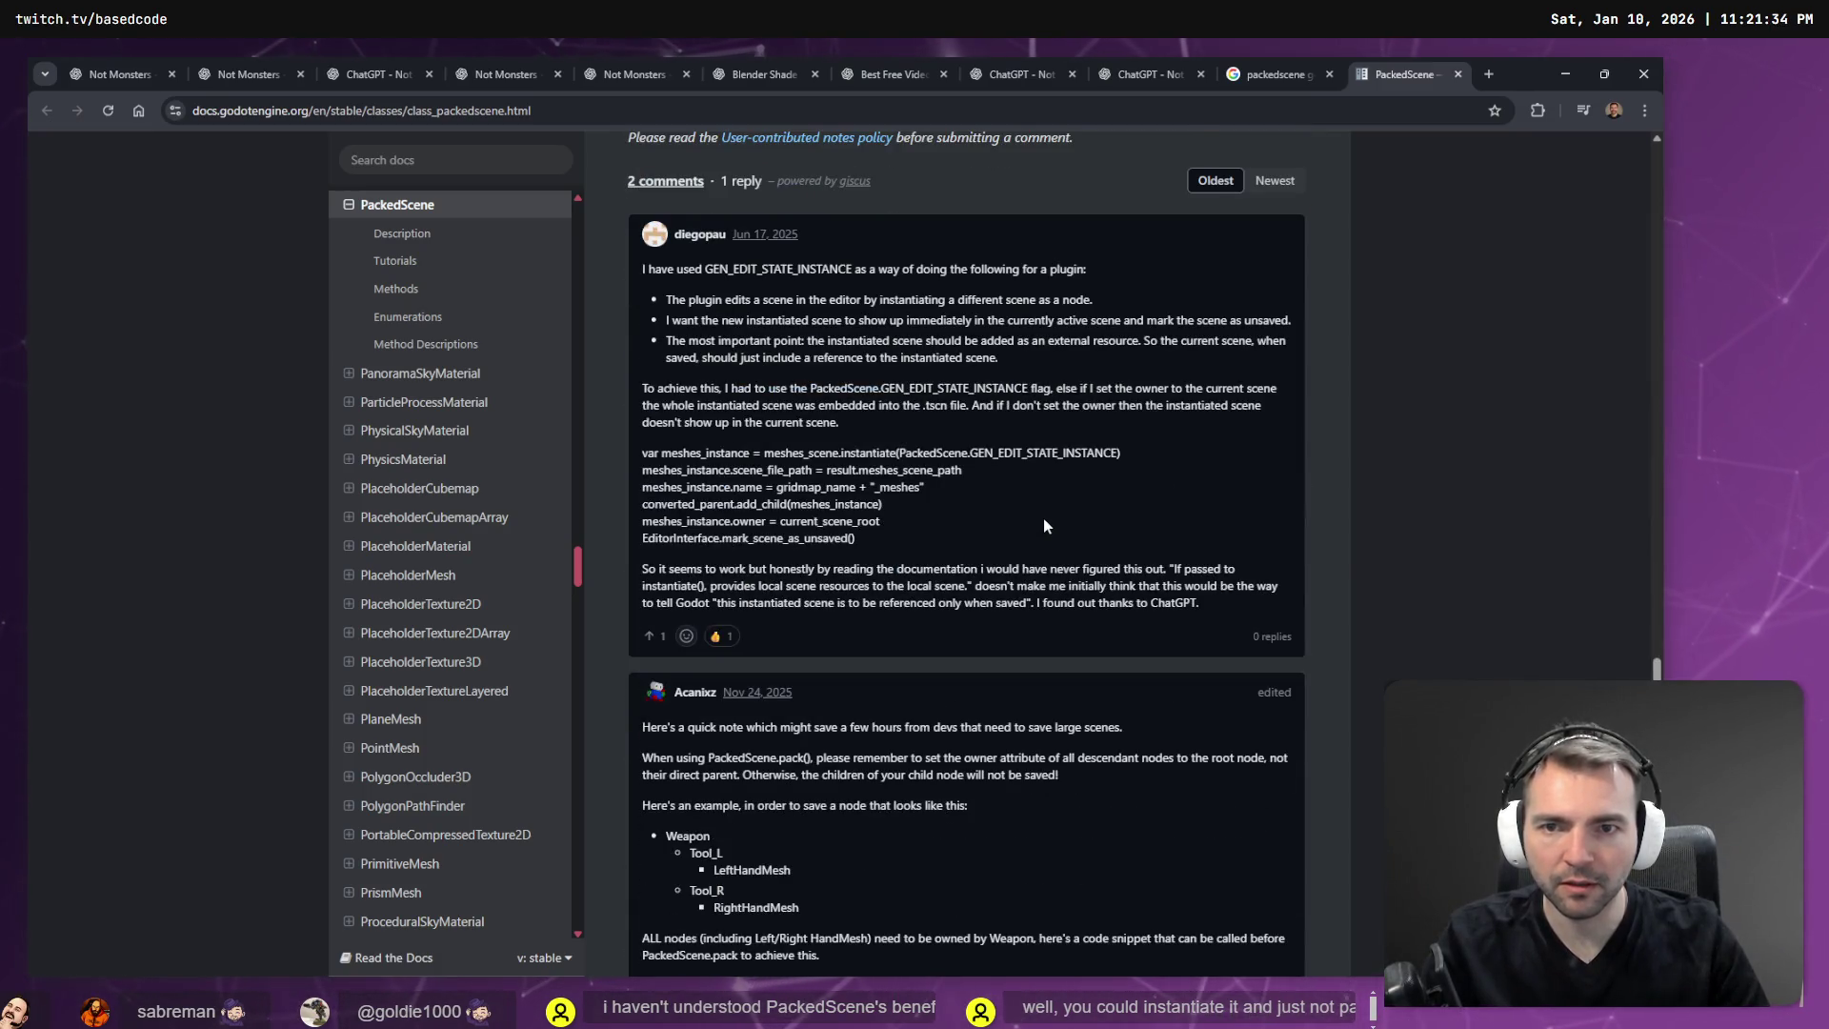
pyautogui.hotkey('ctrl', 'w')
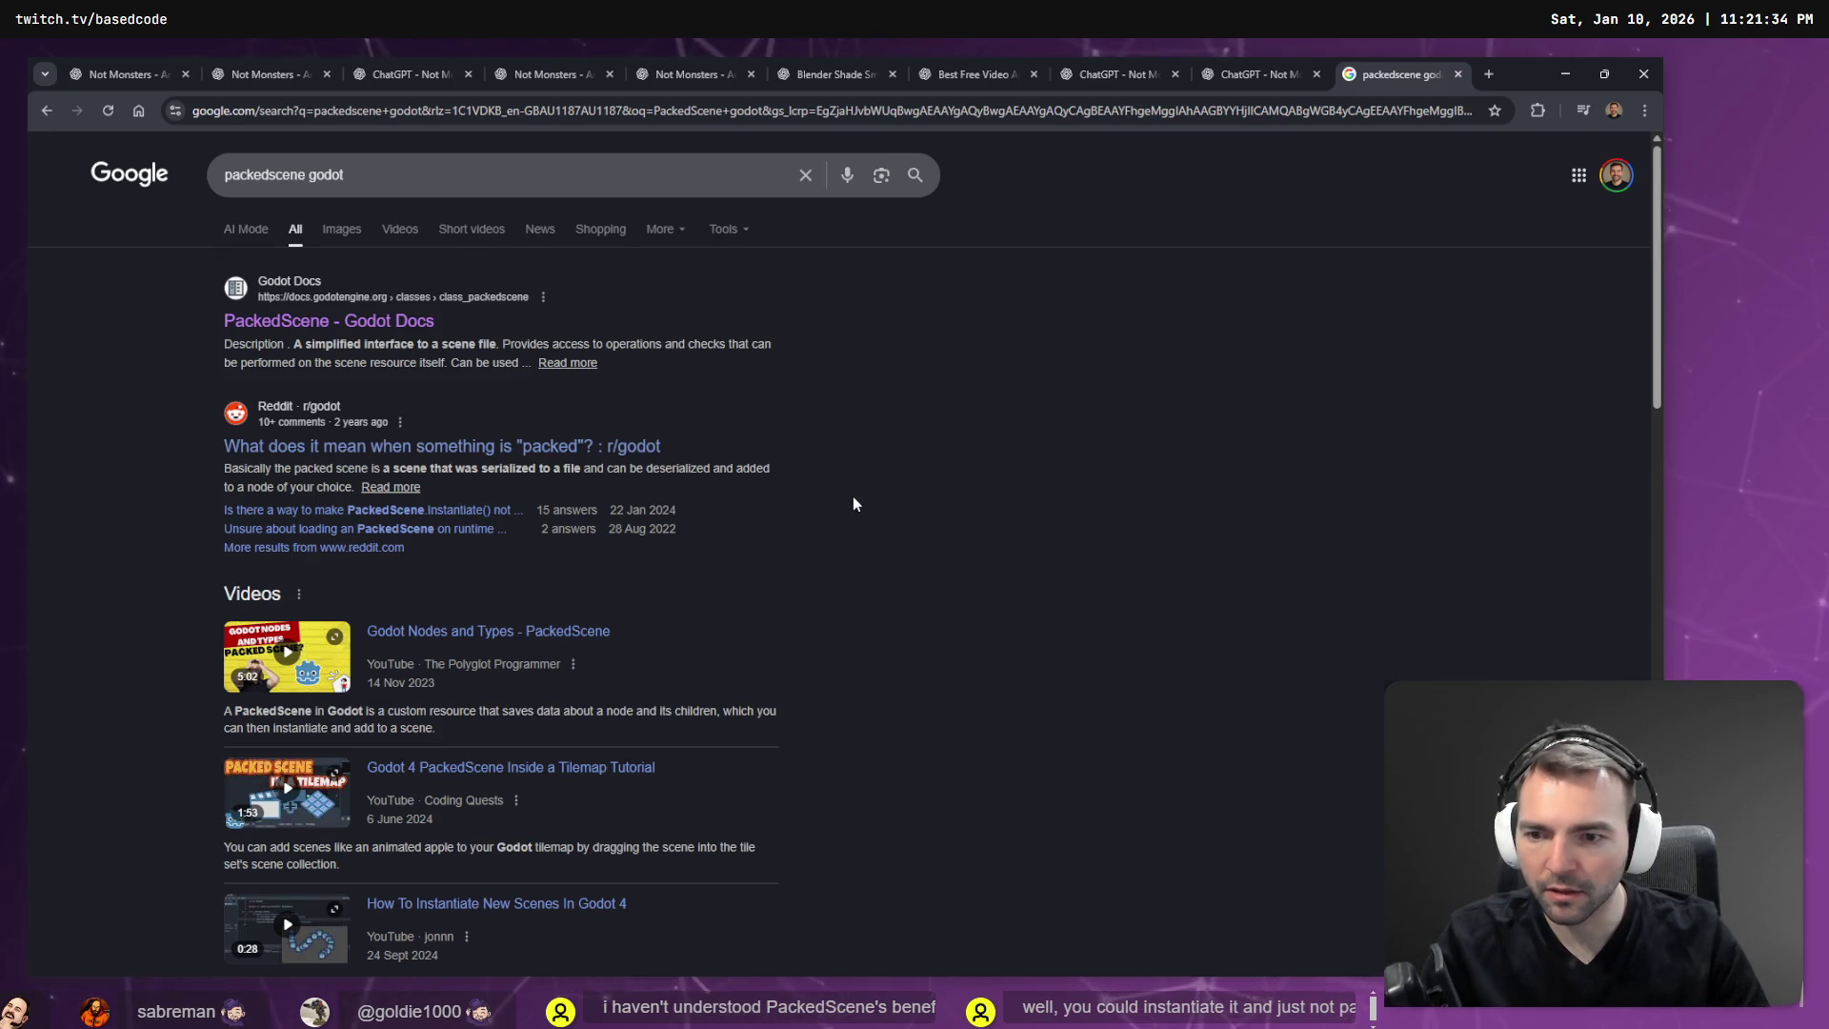
# Show all video results and open 'Godot Nodes and Types - PackedScene'
pyautogui.scroll(-2, 854, 504)
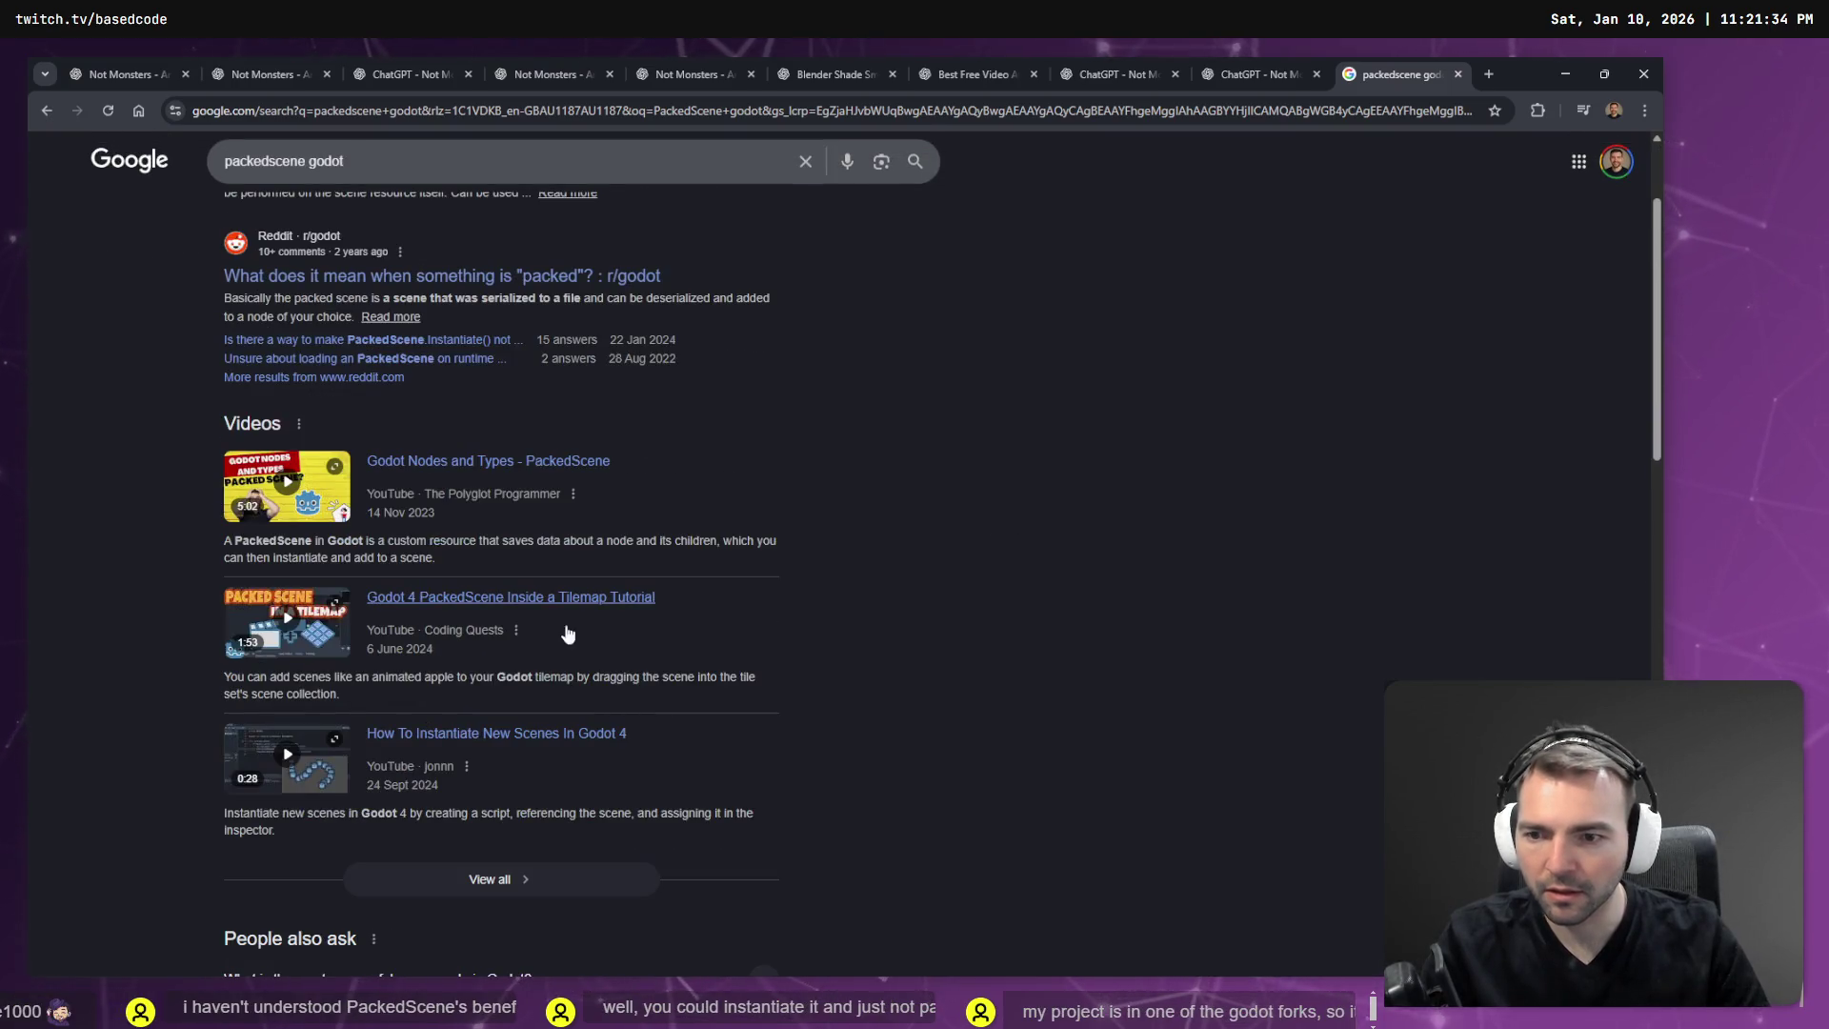
pyautogui.click(579, 887)
pyautogui.scroll(-5, 591, 482)
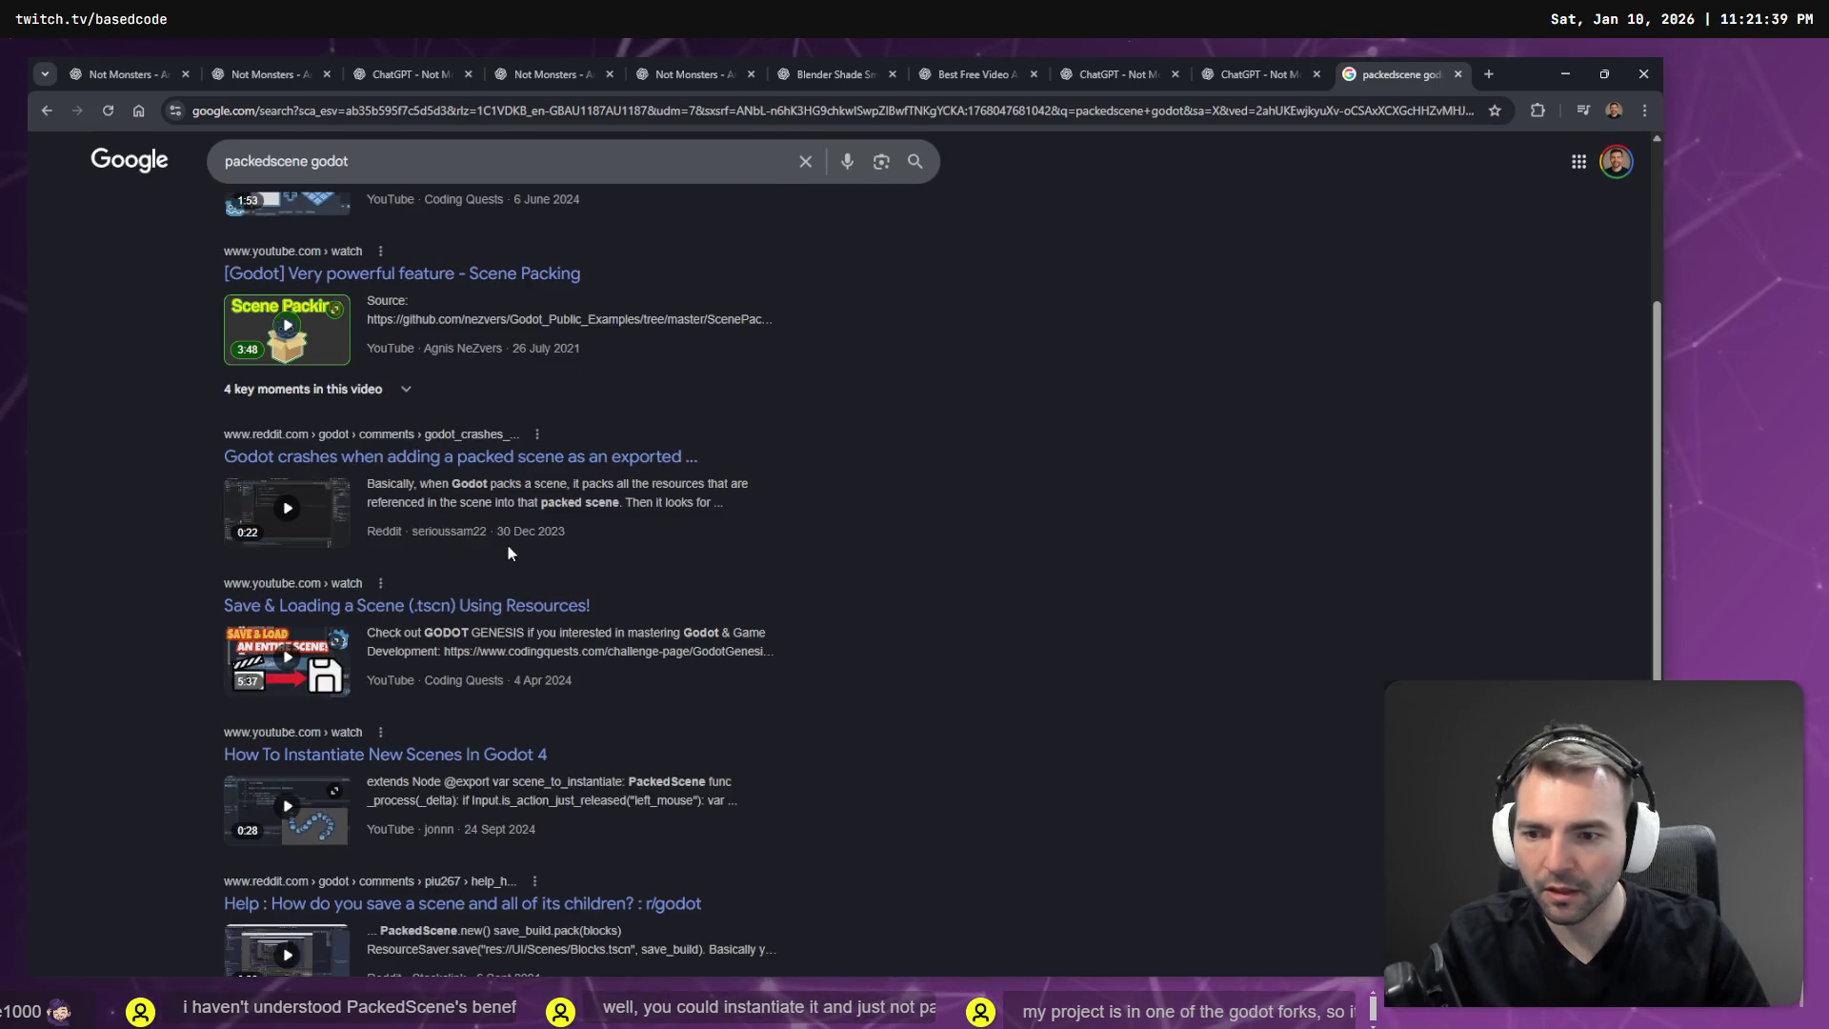
pyautogui.scroll(-5, 507, 553)
pyautogui.scroll(9, 489, 667)
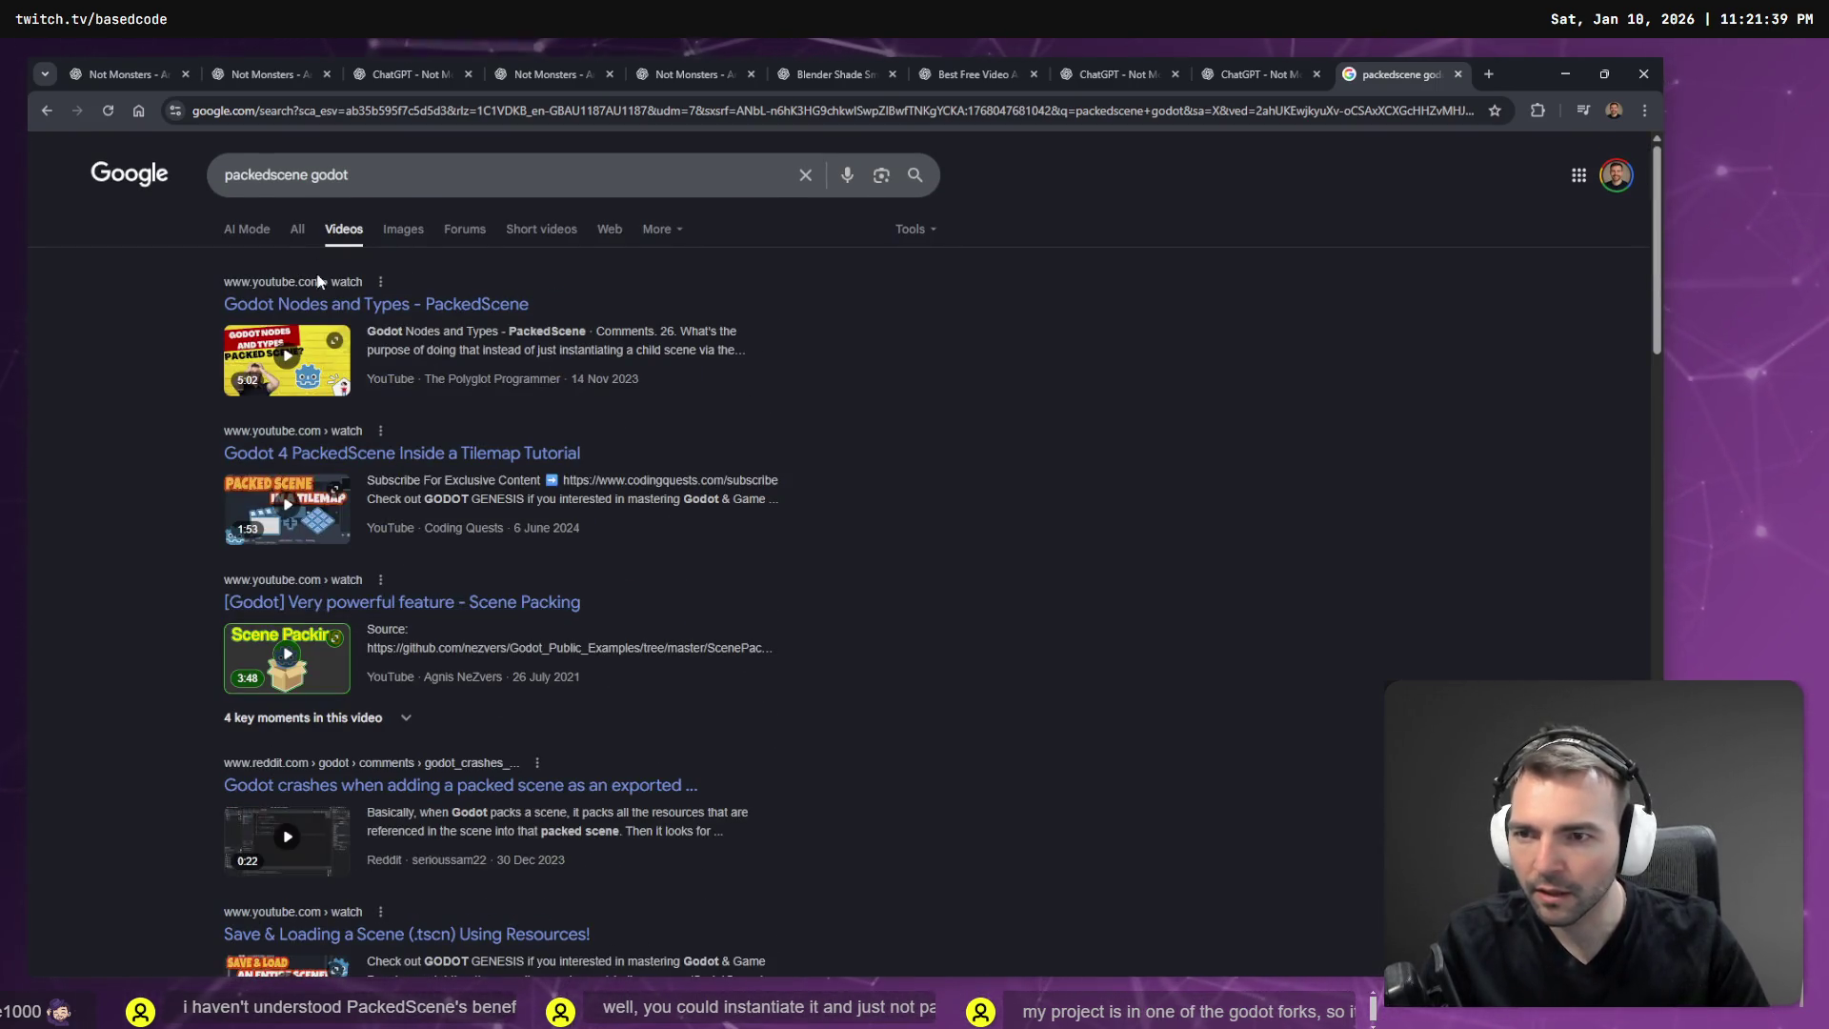
pyautogui.click(378, 305)
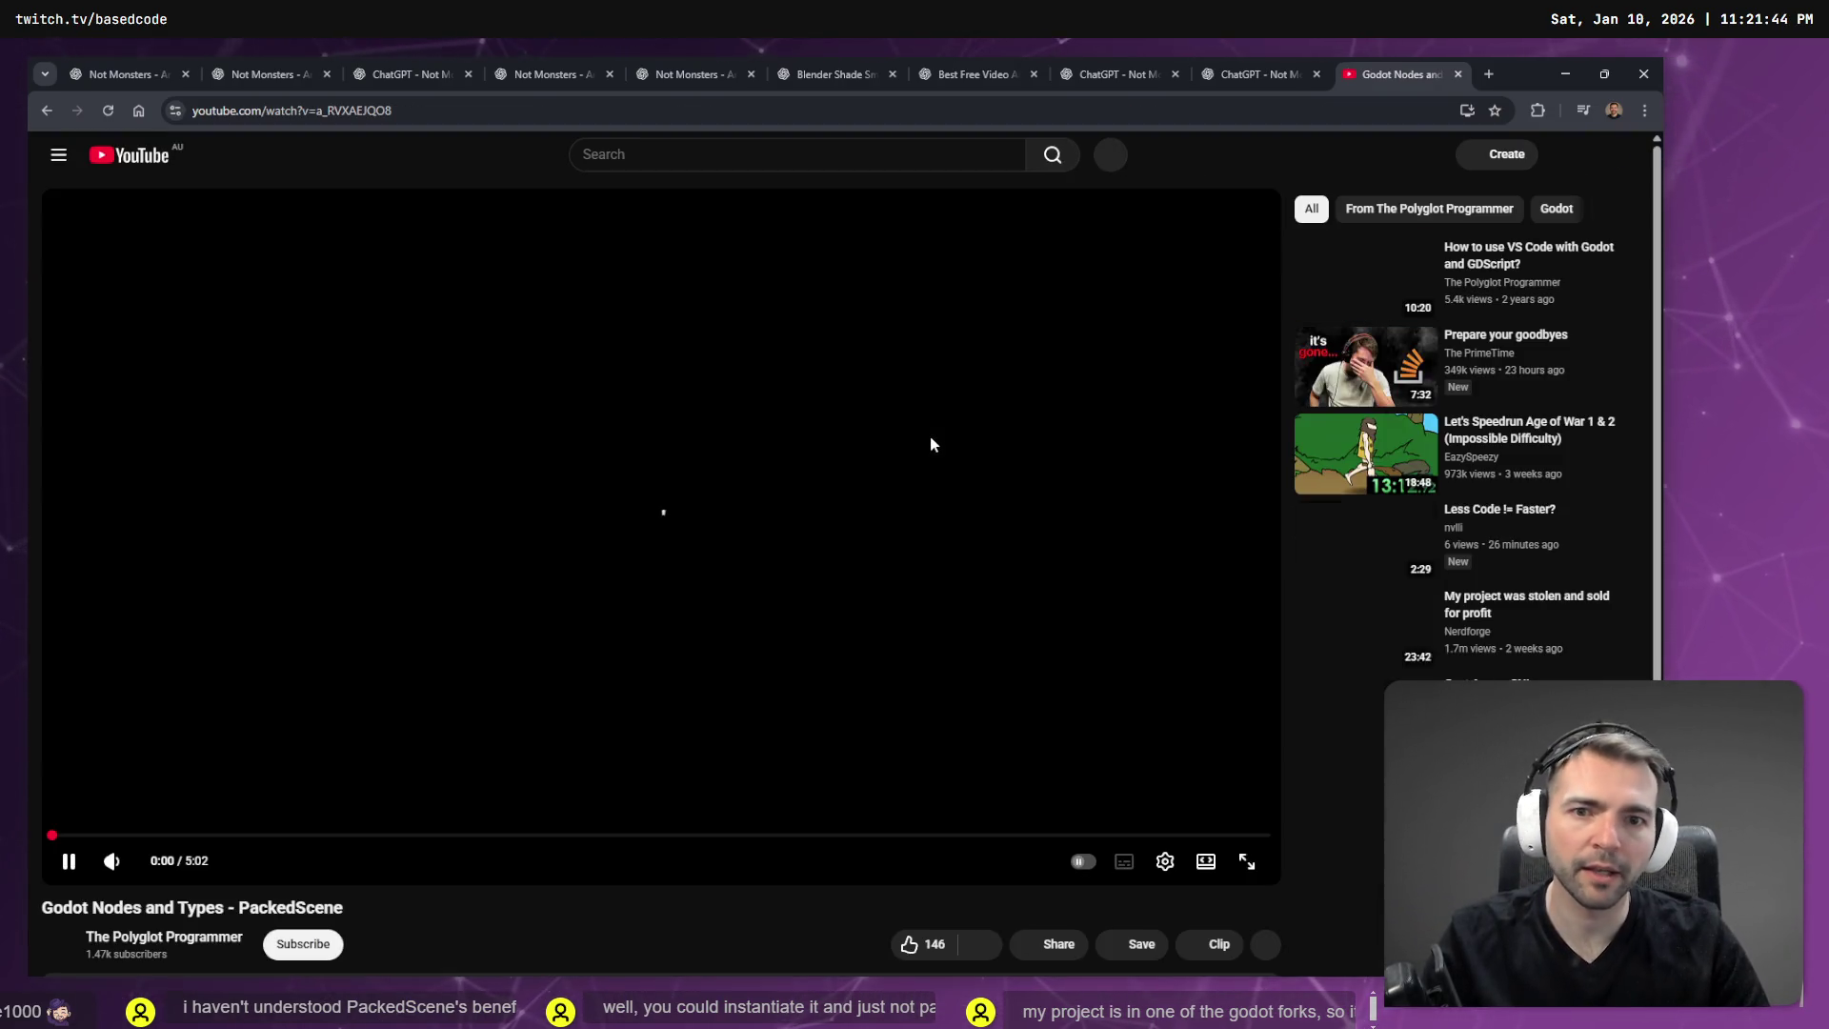
# Play the PackedScene video fullscreen and raise its playback speed
pyautogui.doubleClick(927, 445)
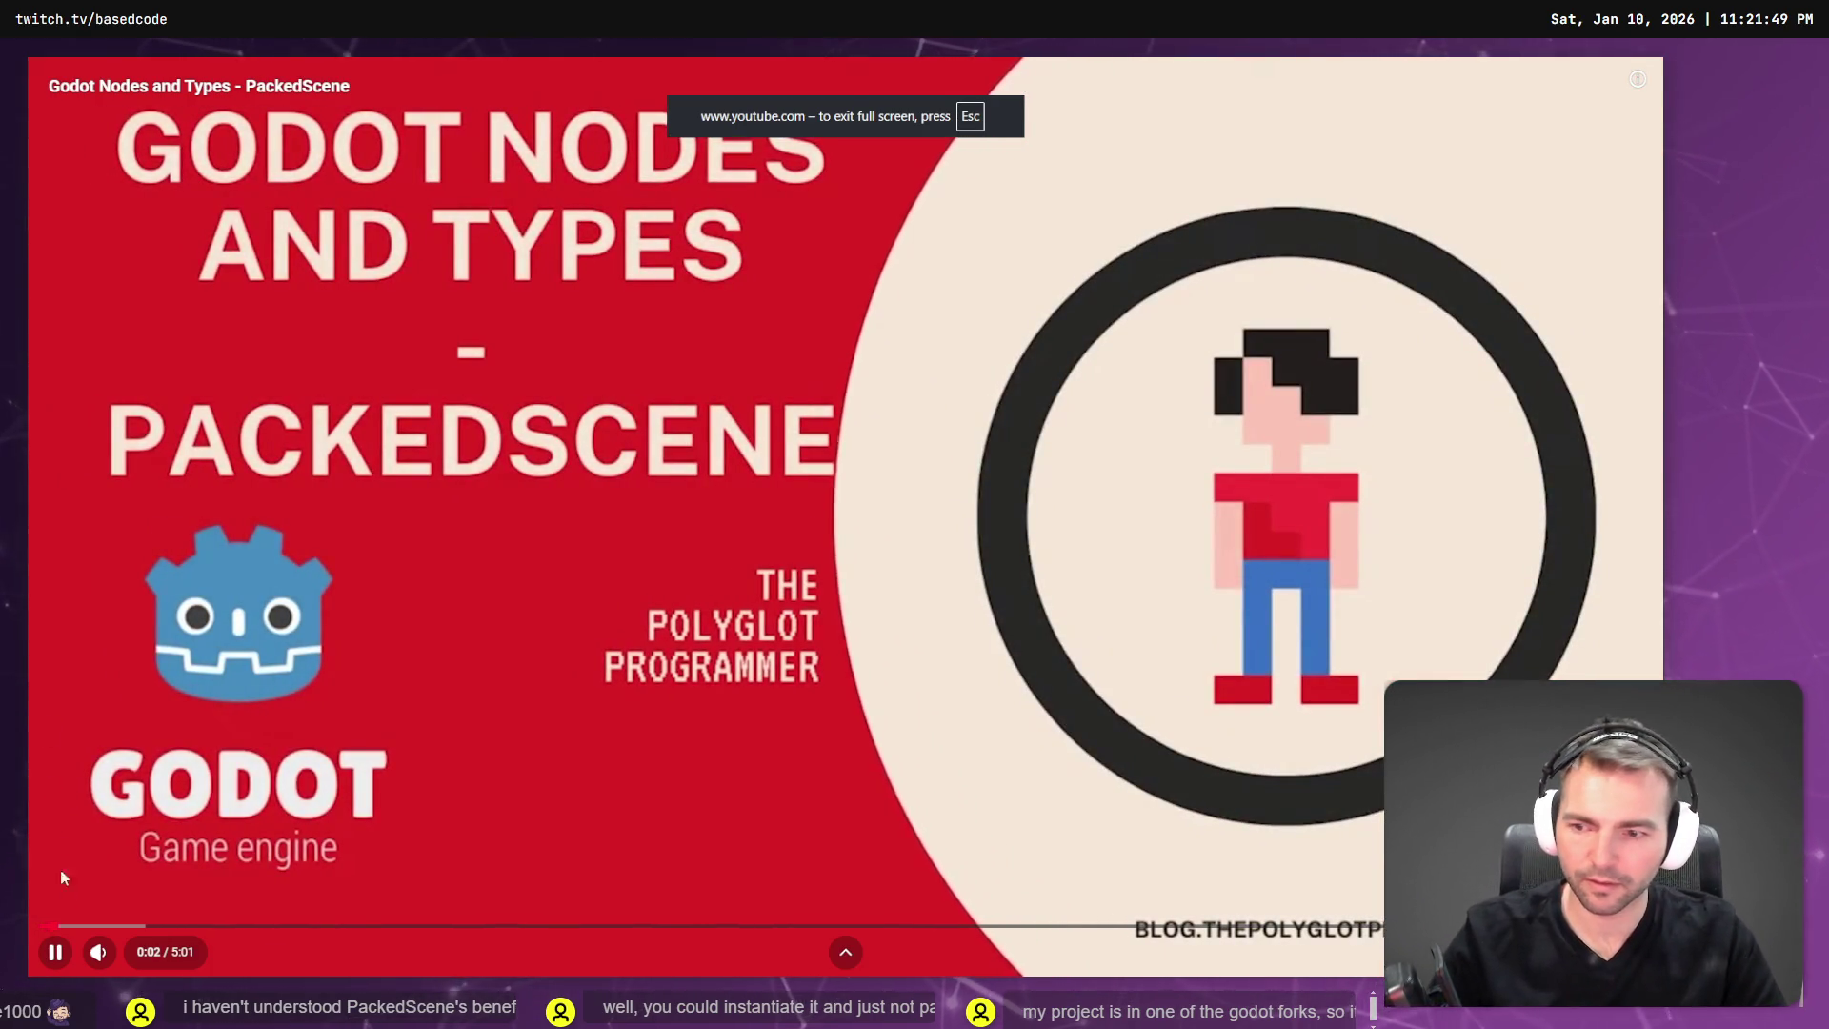
pyautogui.moveTo(99, 952)
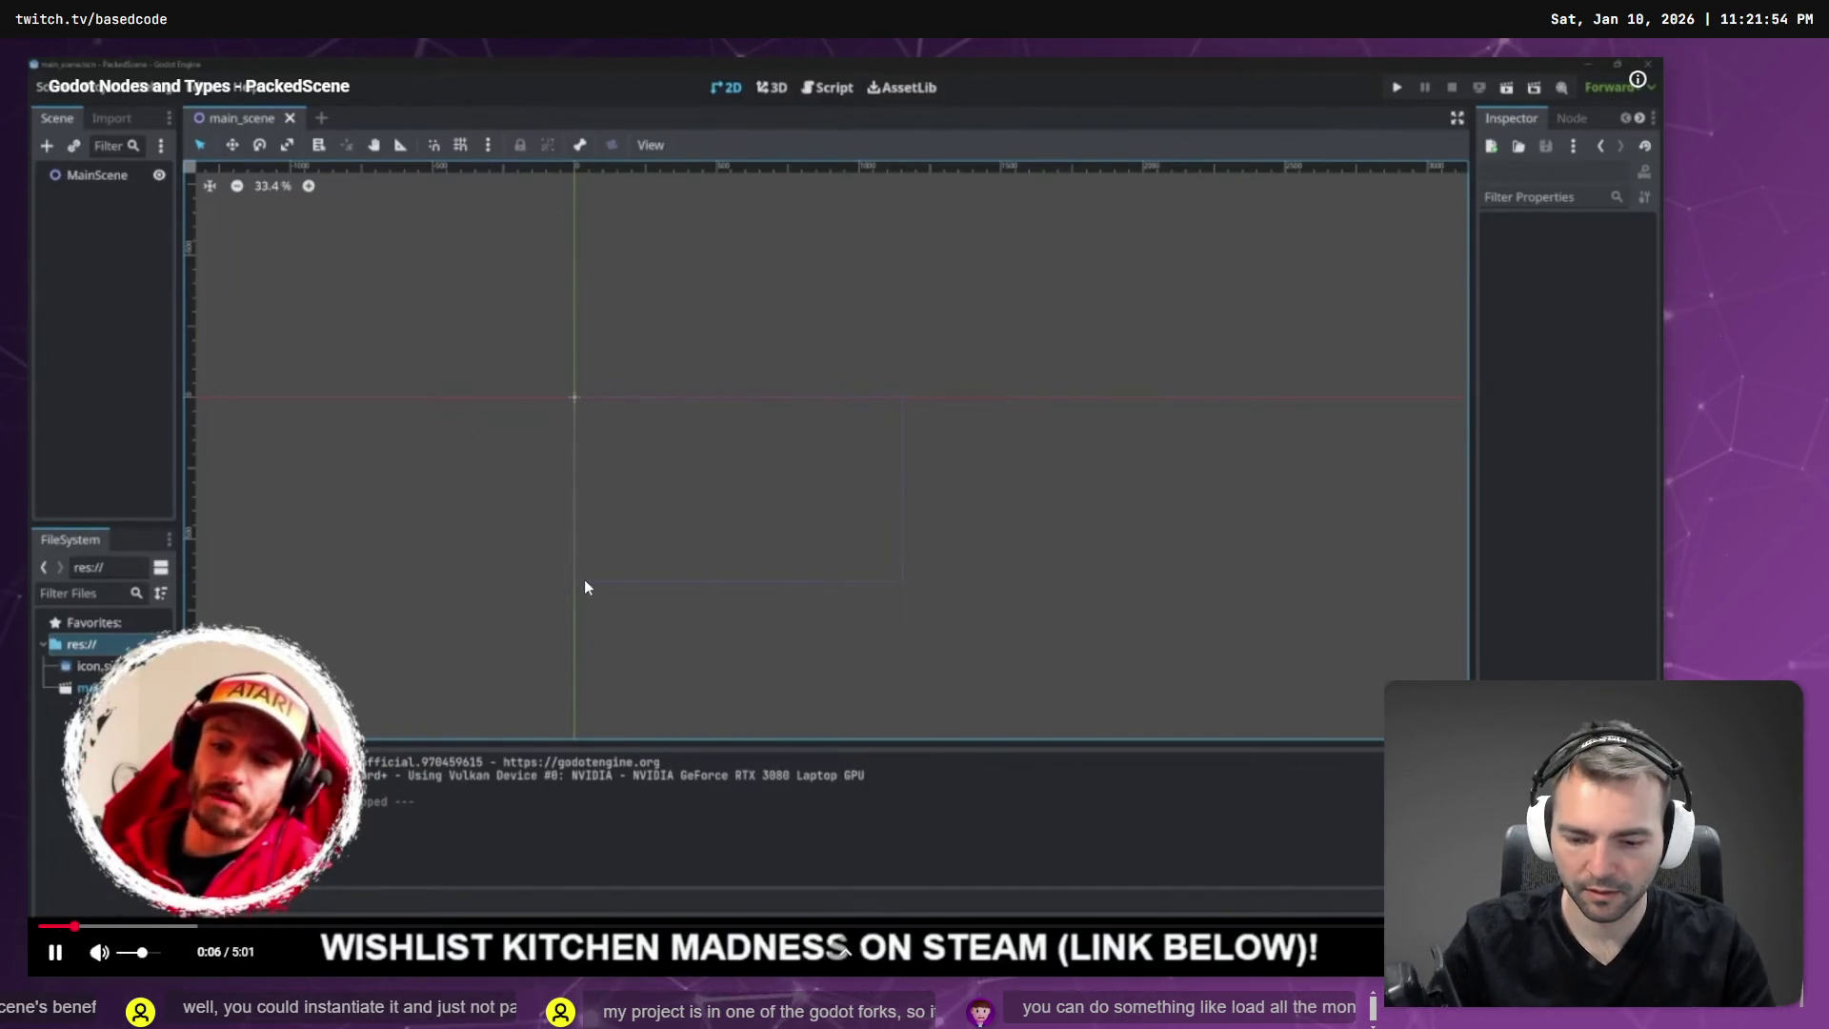
pyautogui.hotkey('shift', '.')
pyautogui.hotkey('shift', '.')
pyautogui.hotkey('shift', '.')
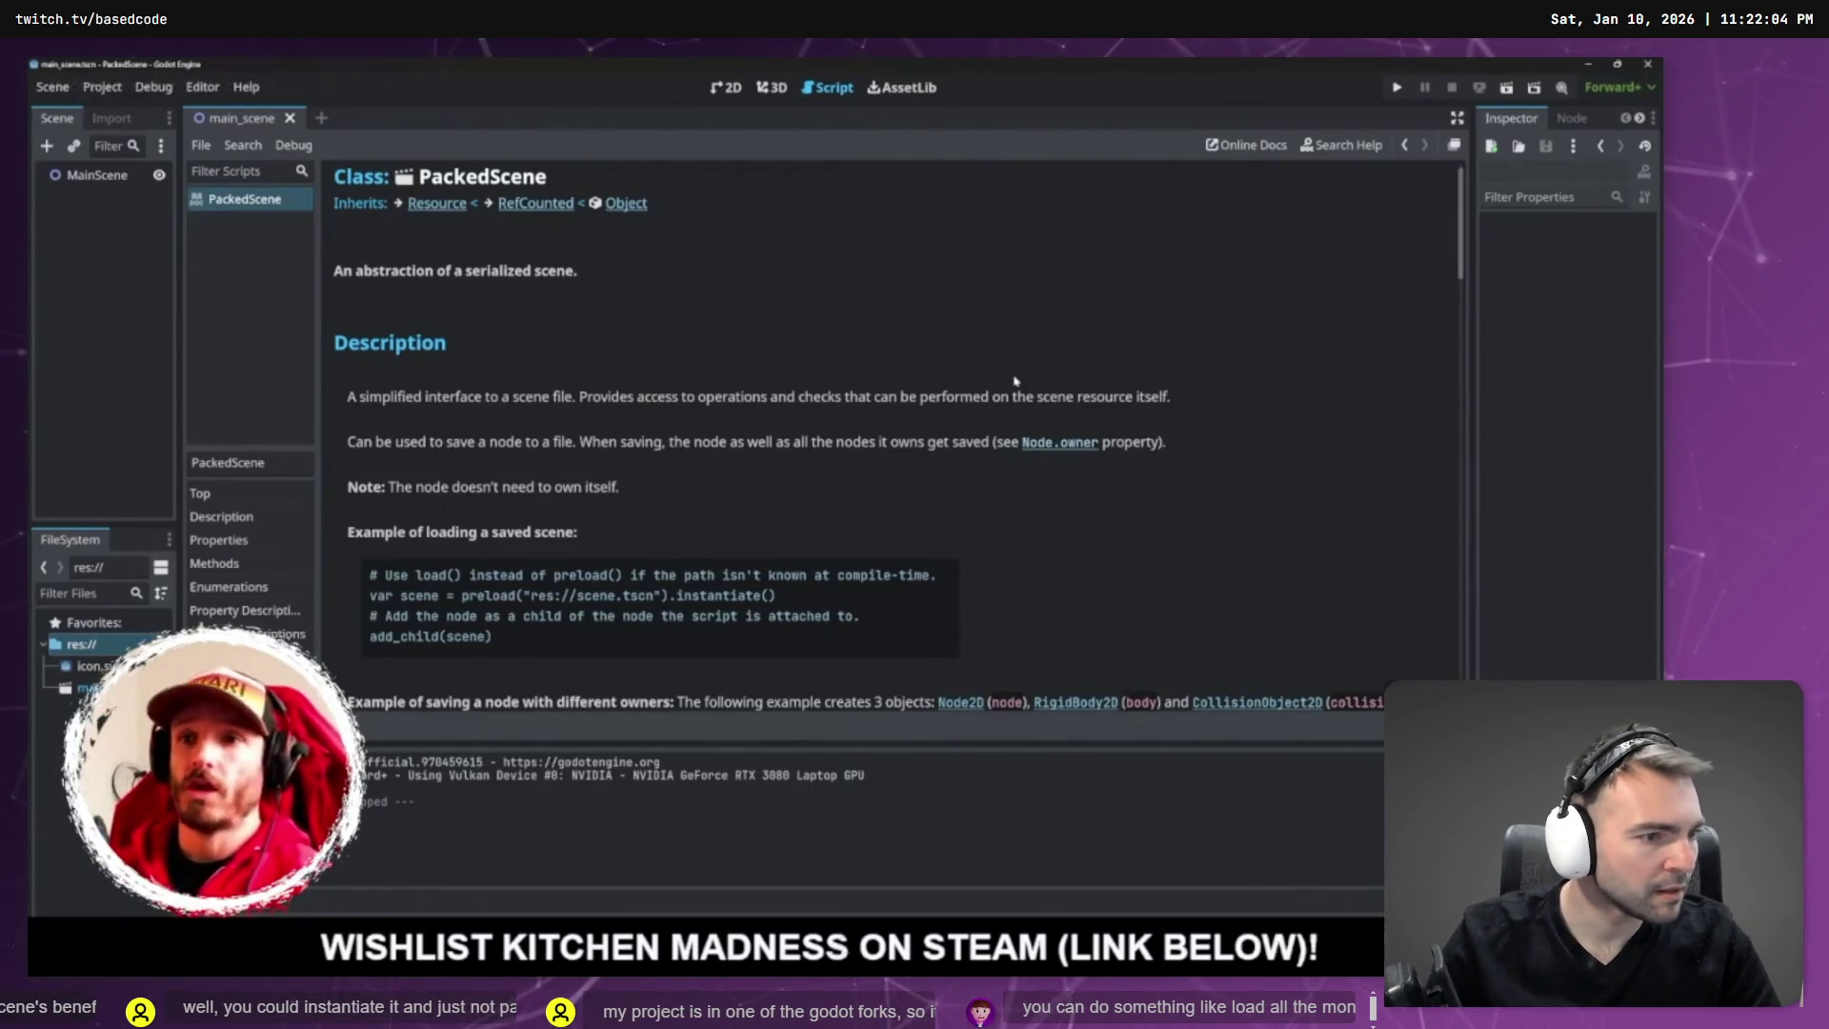
pyautogui.moveTo(1002, 646)
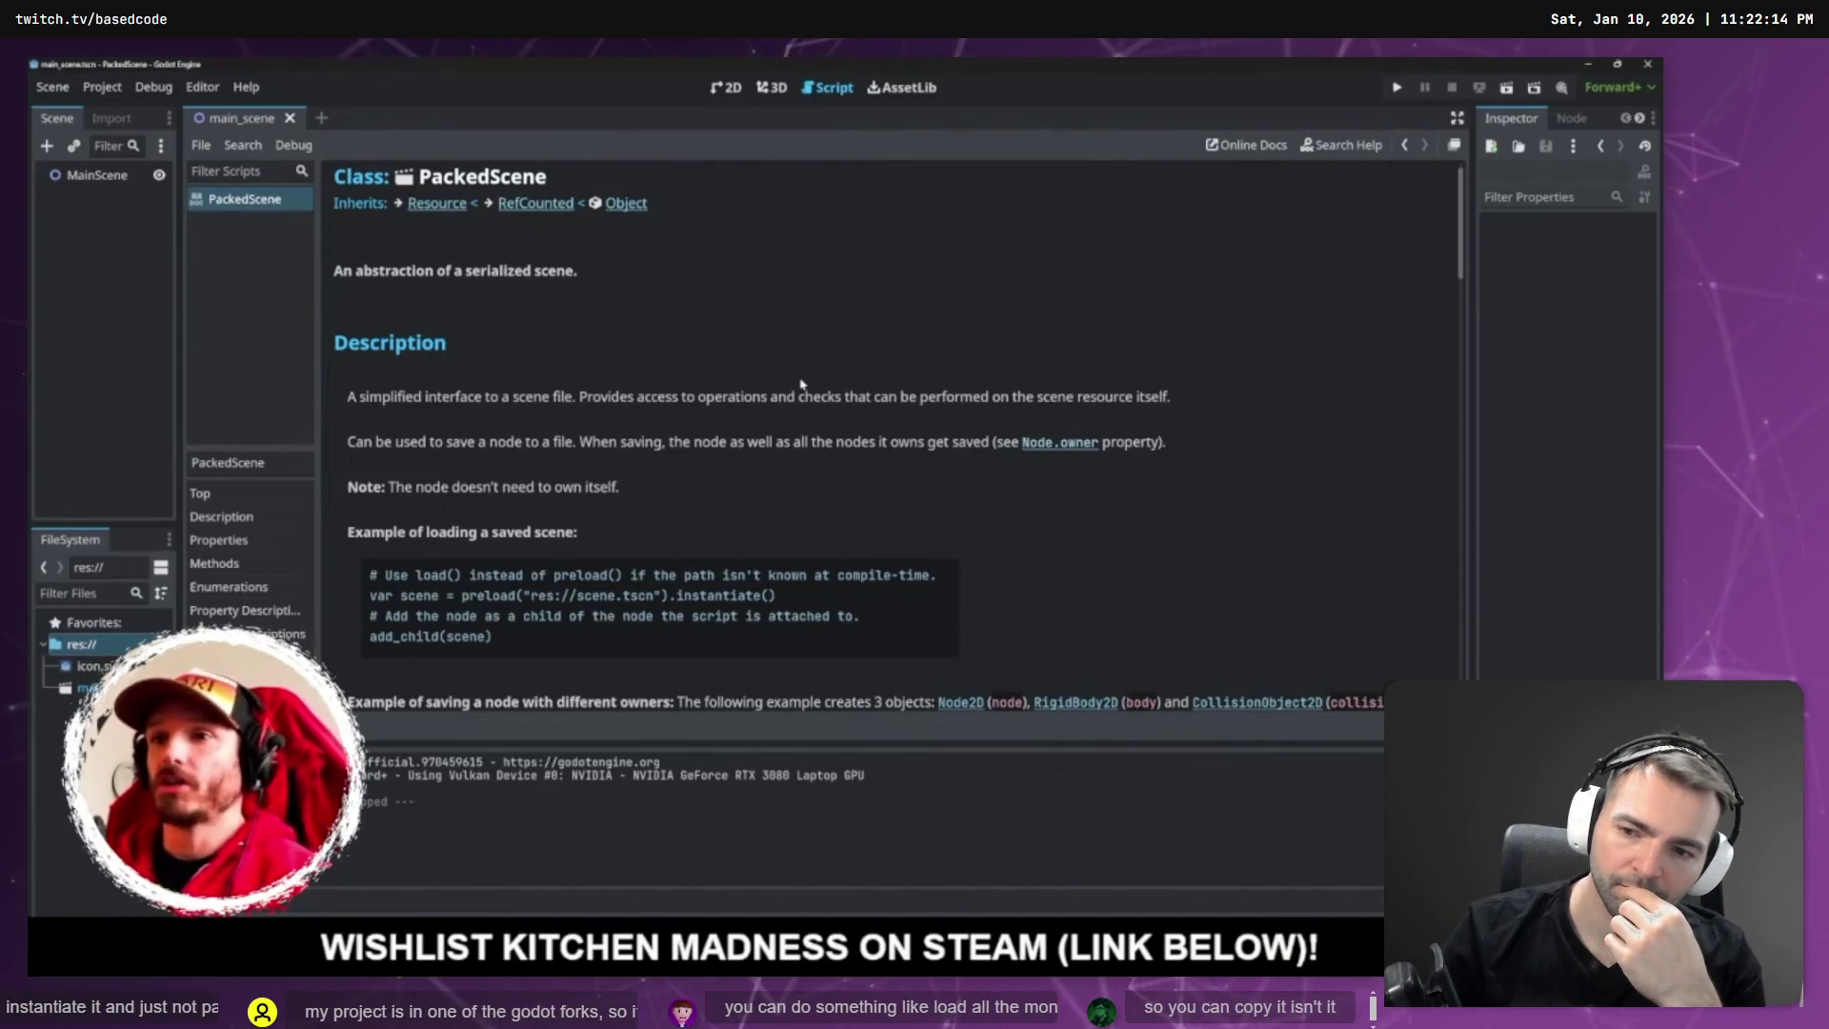
pyautogui.scroll(-3, 986, 375)
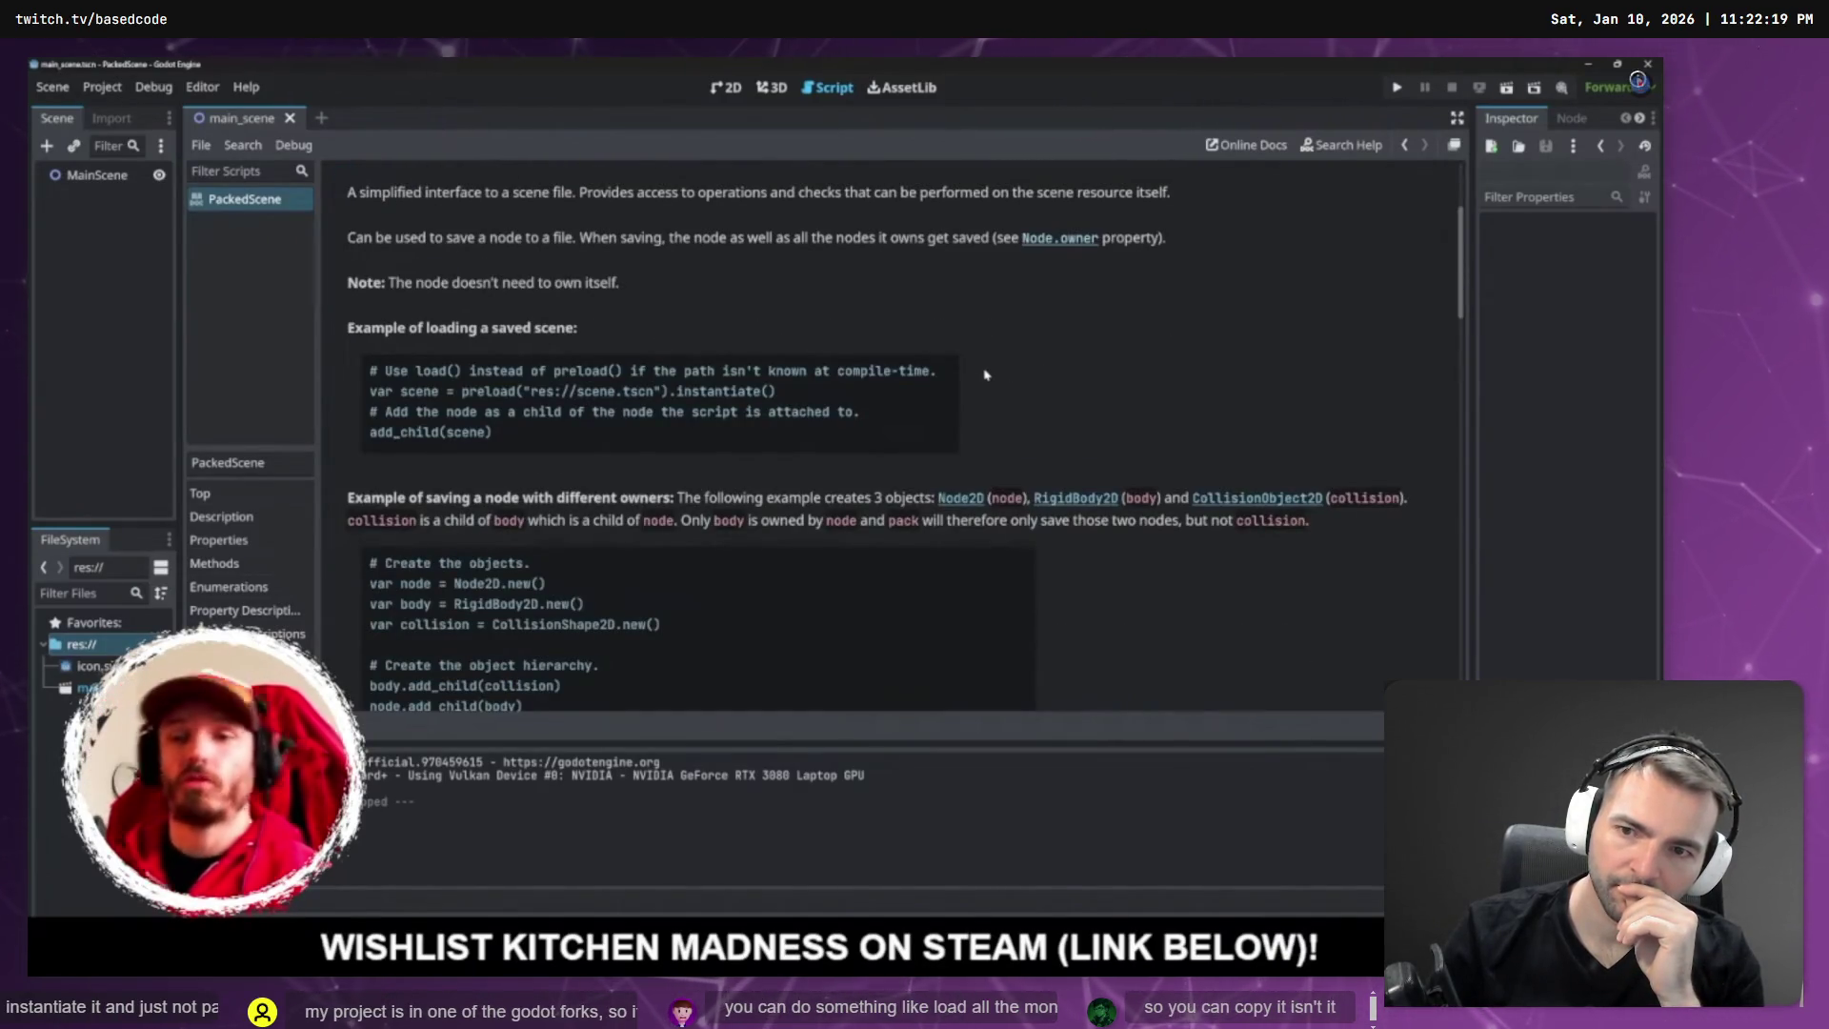
pyautogui.scroll(-10, 1122, 372)
pyautogui.scroll(3, 1136, 398)
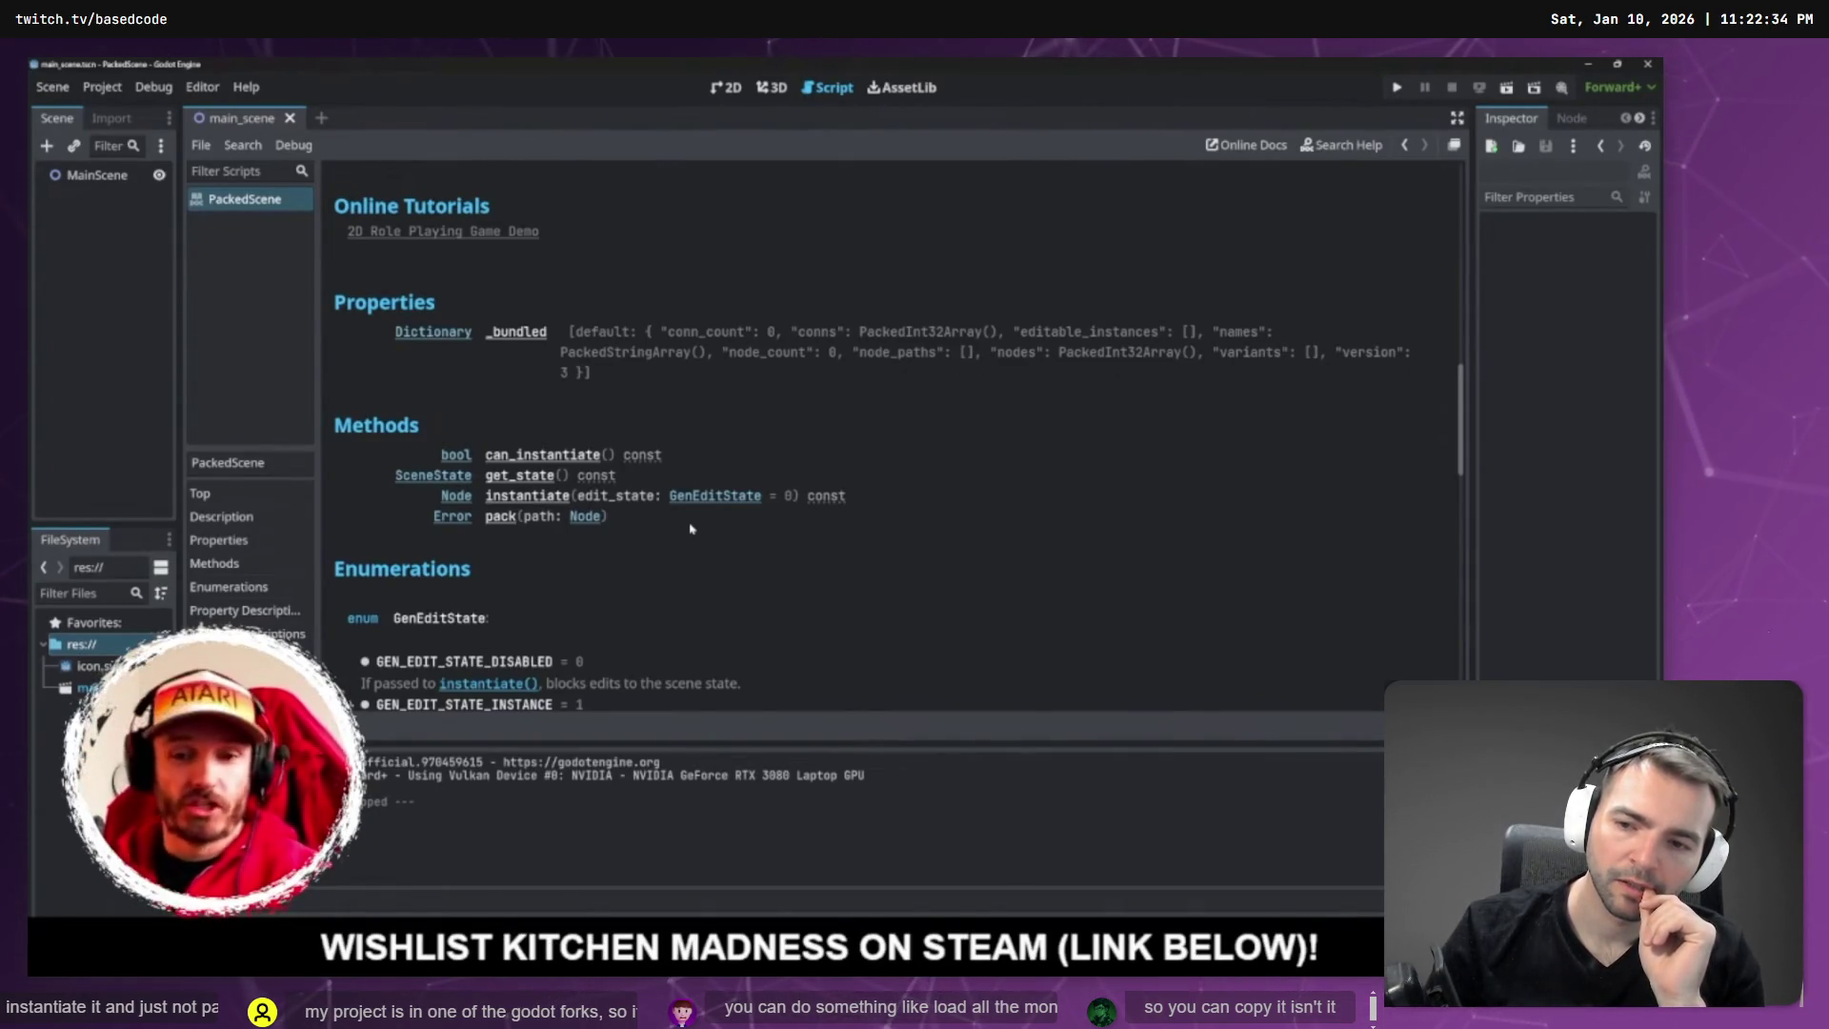
# Follow the tutorial as it creates a new scene with its root node named 'Player'
pyautogui.click(728, 88)
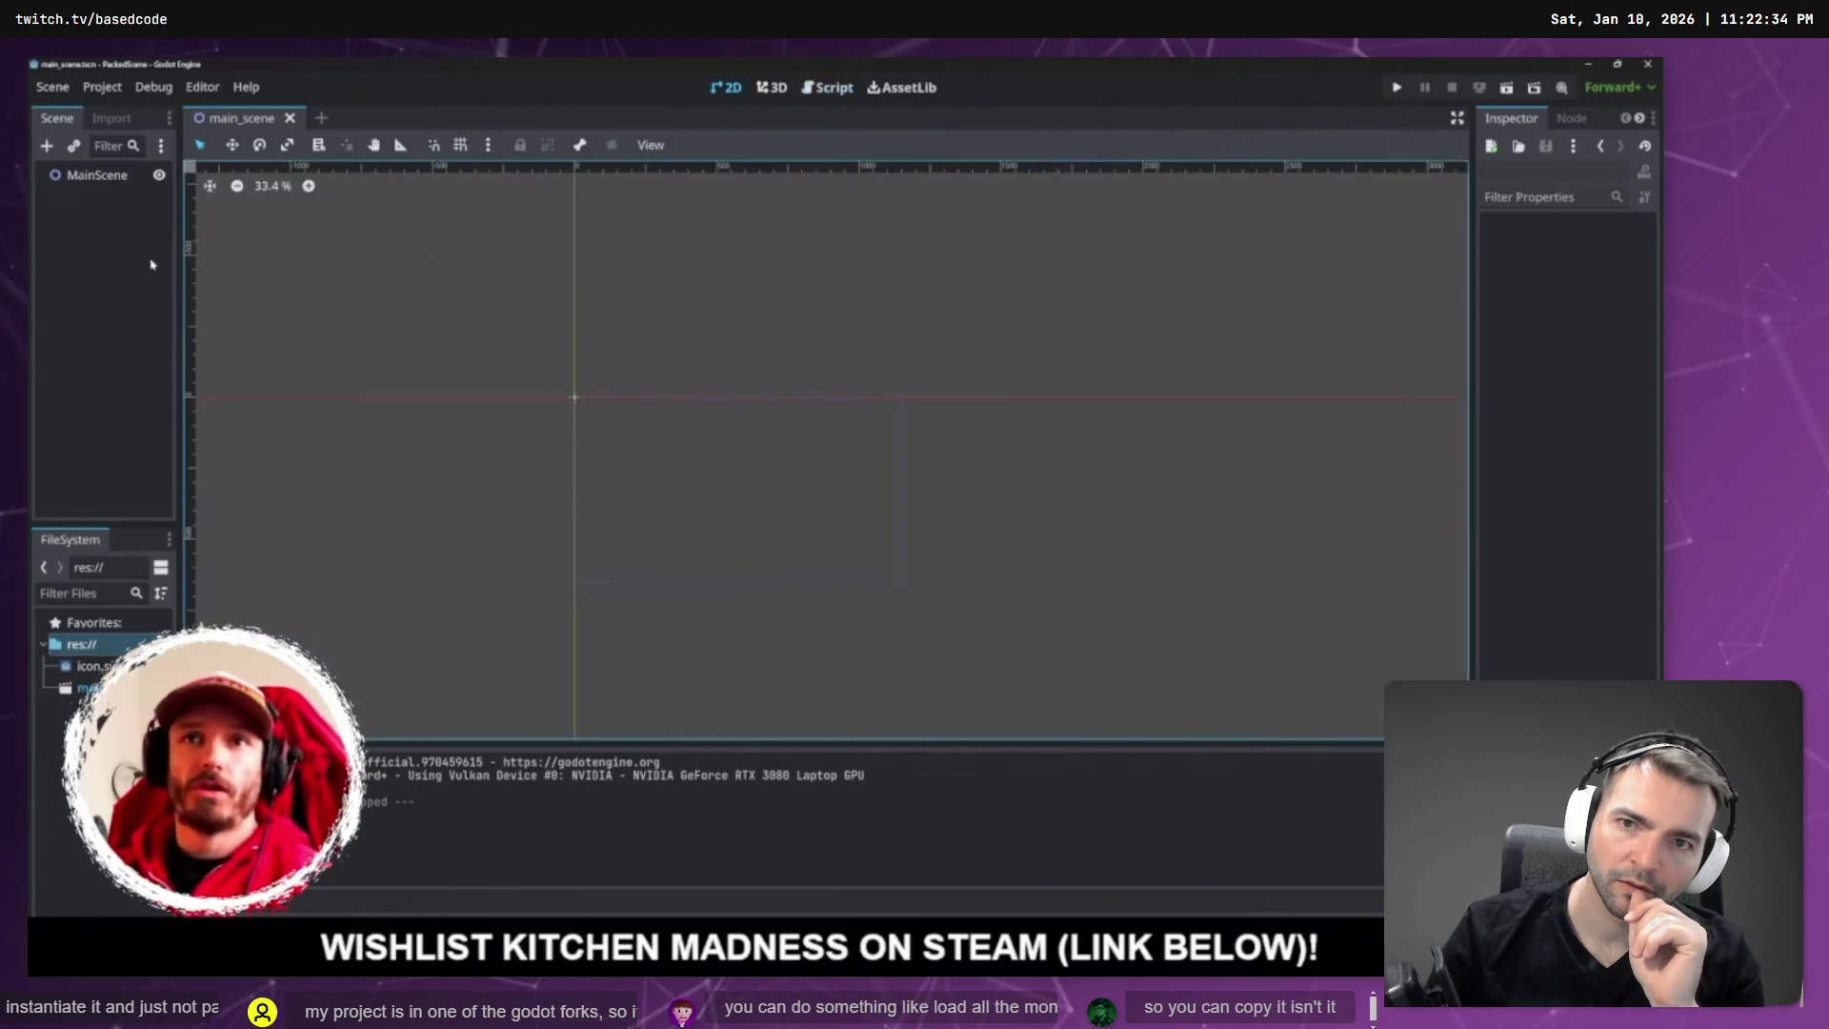
pyautogui.click(72, 307)
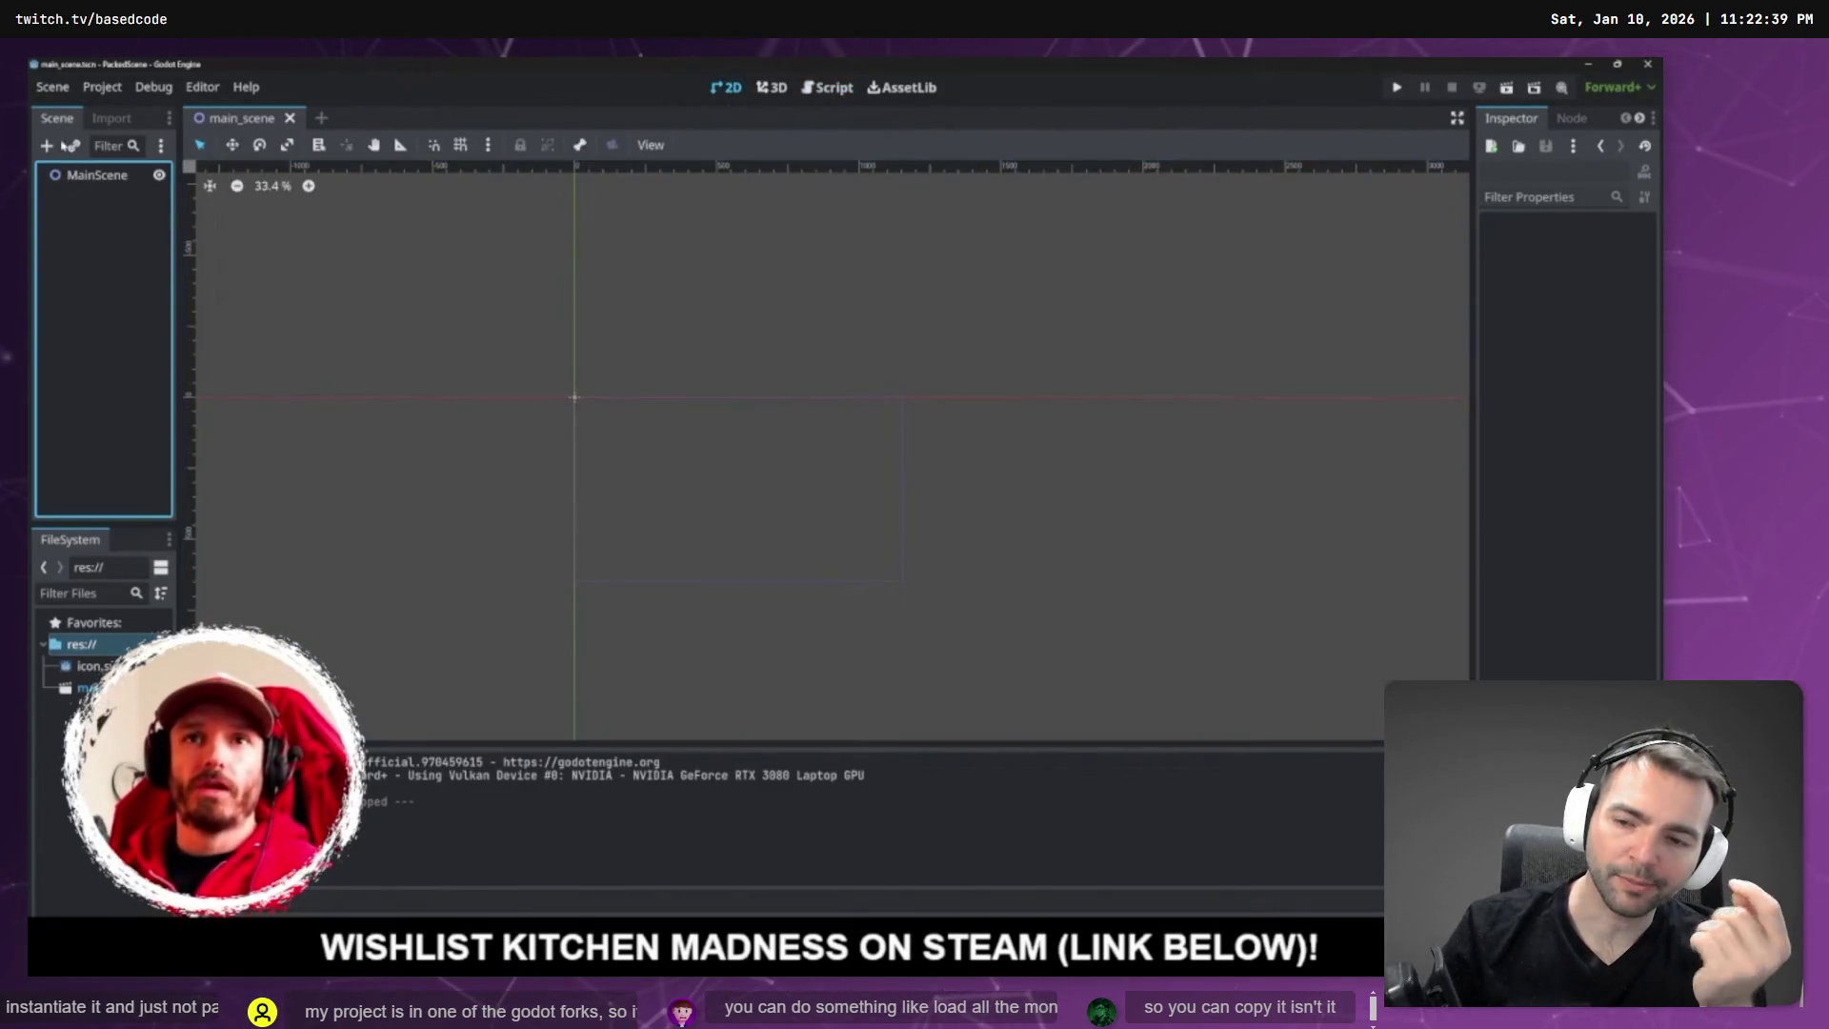
pyautogui.click(53, 87)
pyautogui.click(77, 109)
pyautogui.click(95, 201)
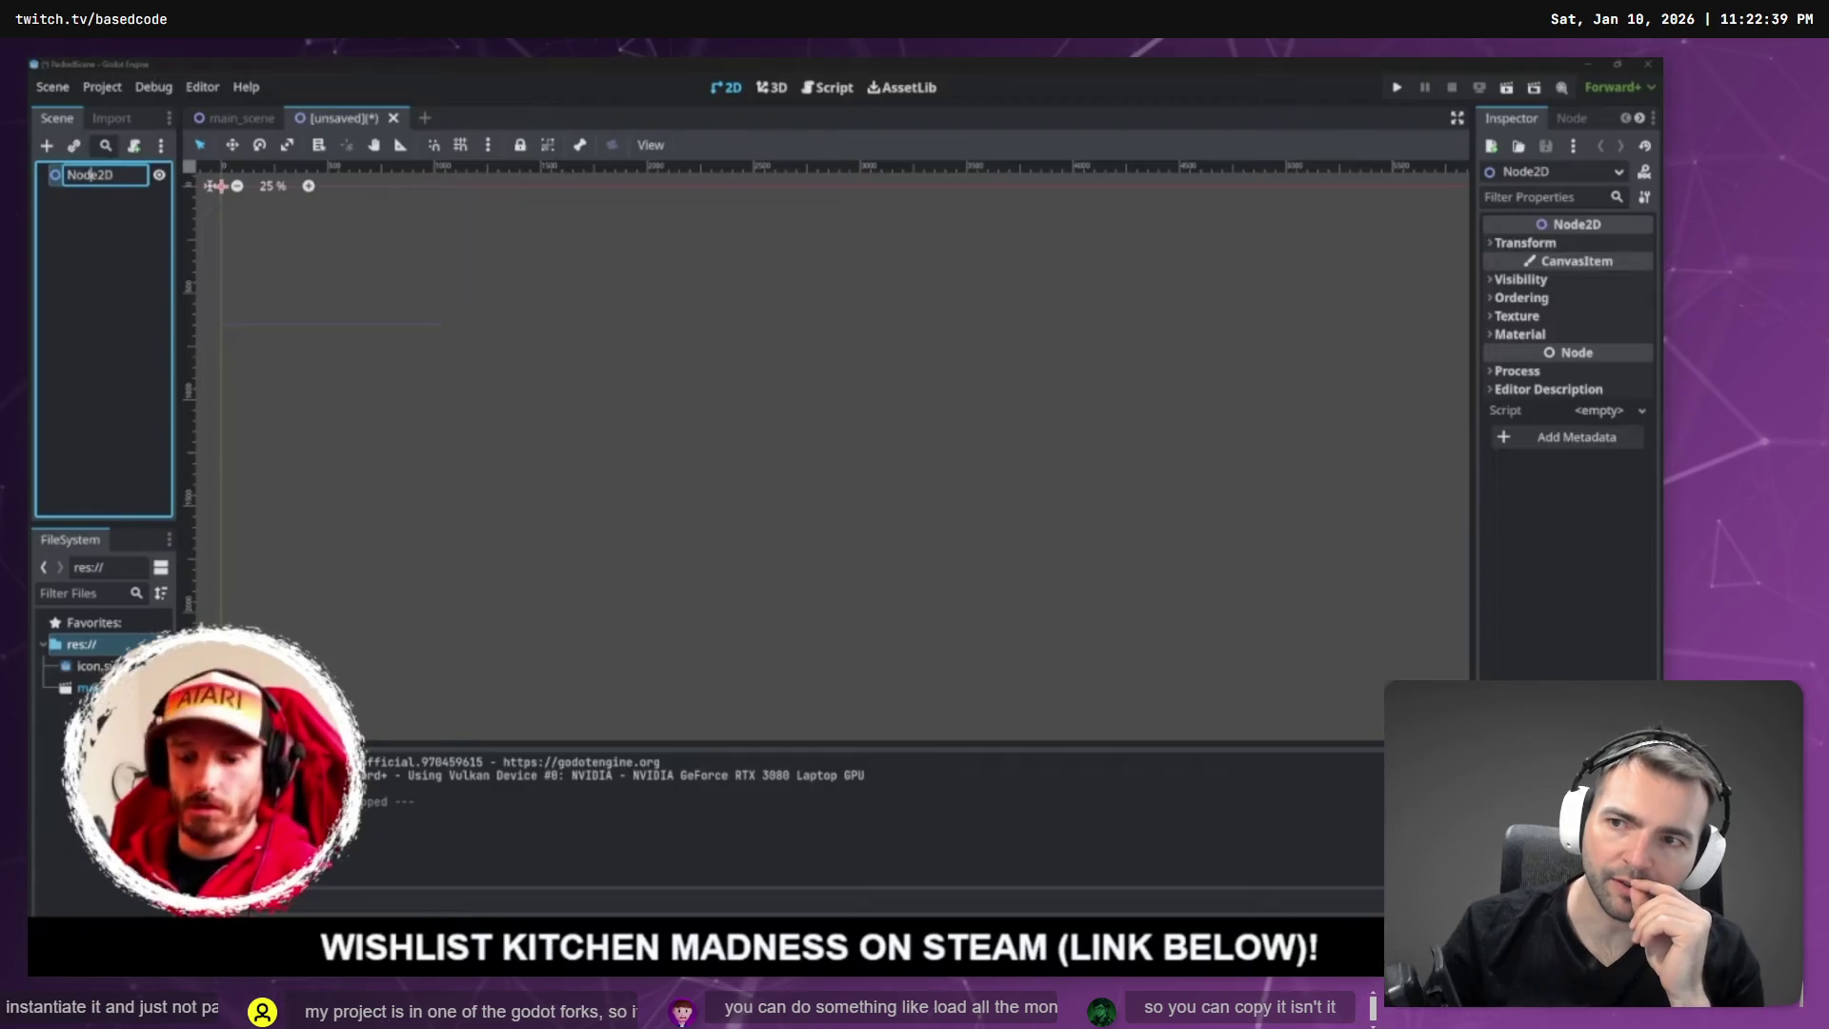
pyautogui.write('Player')
pyautogui.press('Return')
# Follow along as it adds a Sprite child, gives it a texture and saves the Player scene
pyautogui.rightClick(93, 180)
pyautogui.click(143, 194)
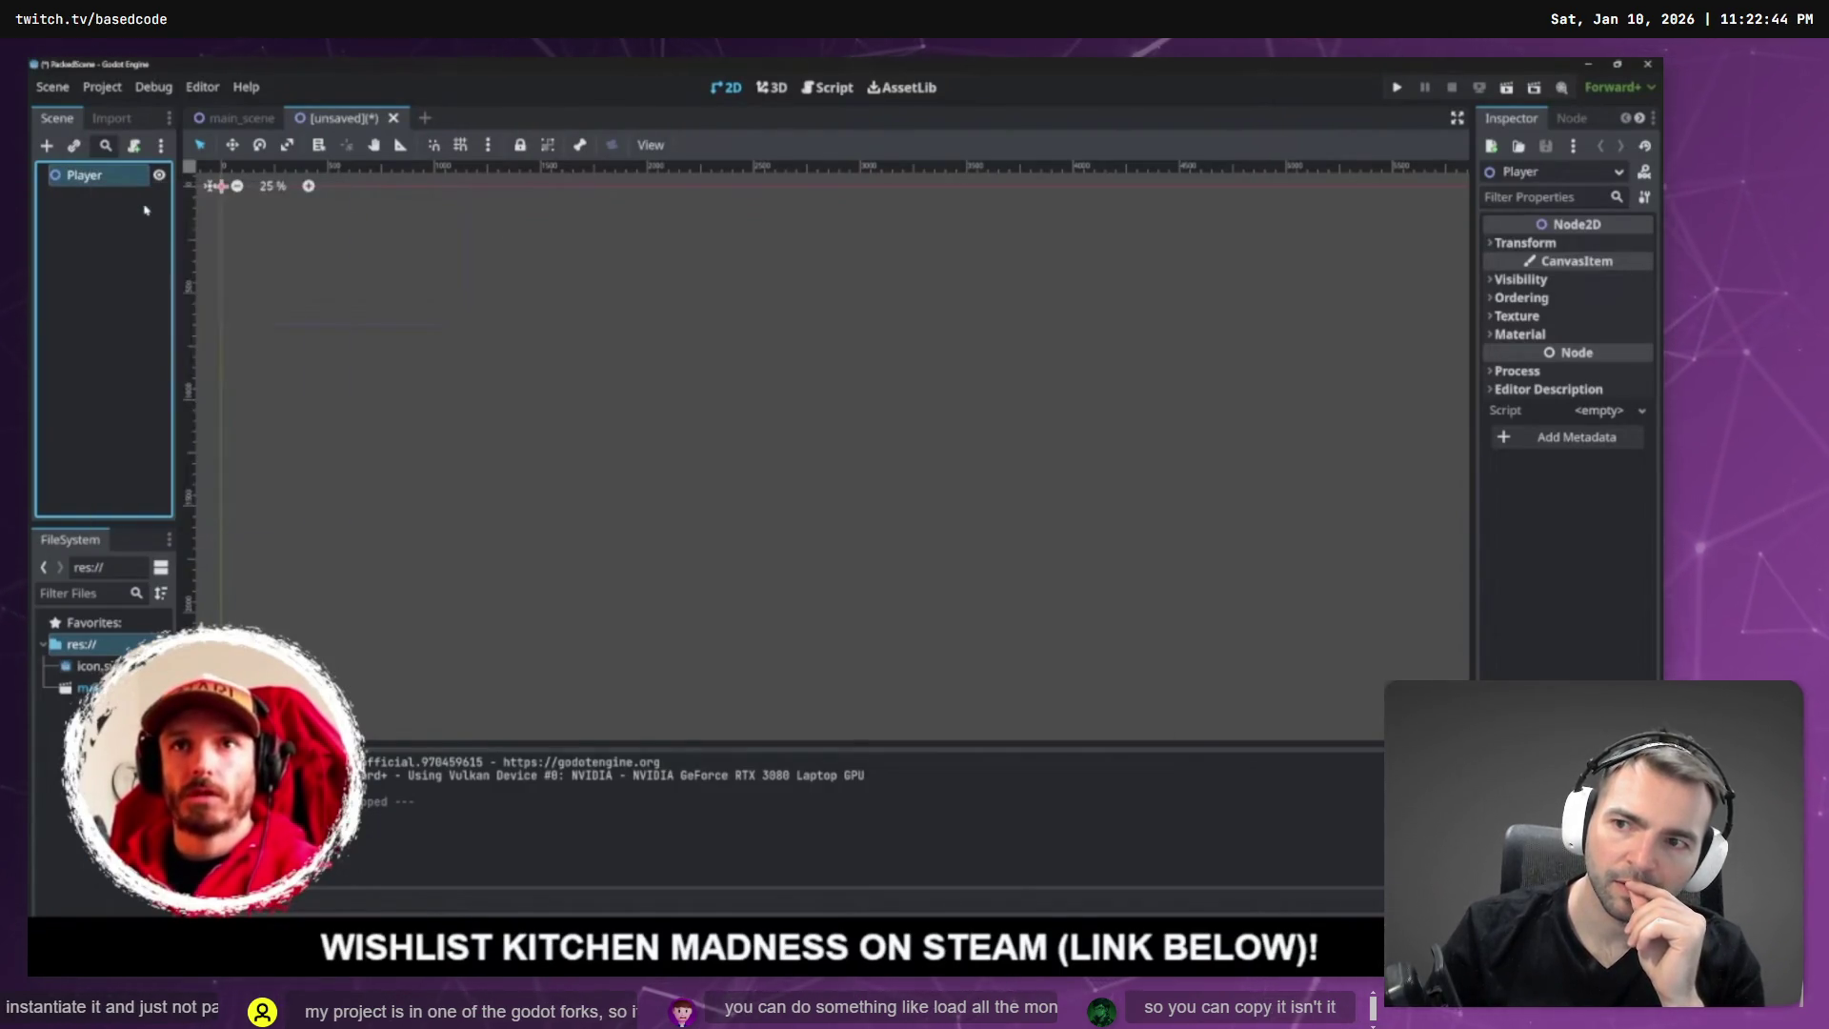
pyautogui.write('spri')
pyautogui.press('Return')
pyautogui.moveTo(95, 669)
pyautogui.mouseDown()
pyautogui.moveTo(1601, 276)
pyautogui.moveTo(1608, 249)
pyautogui.mouseUp()
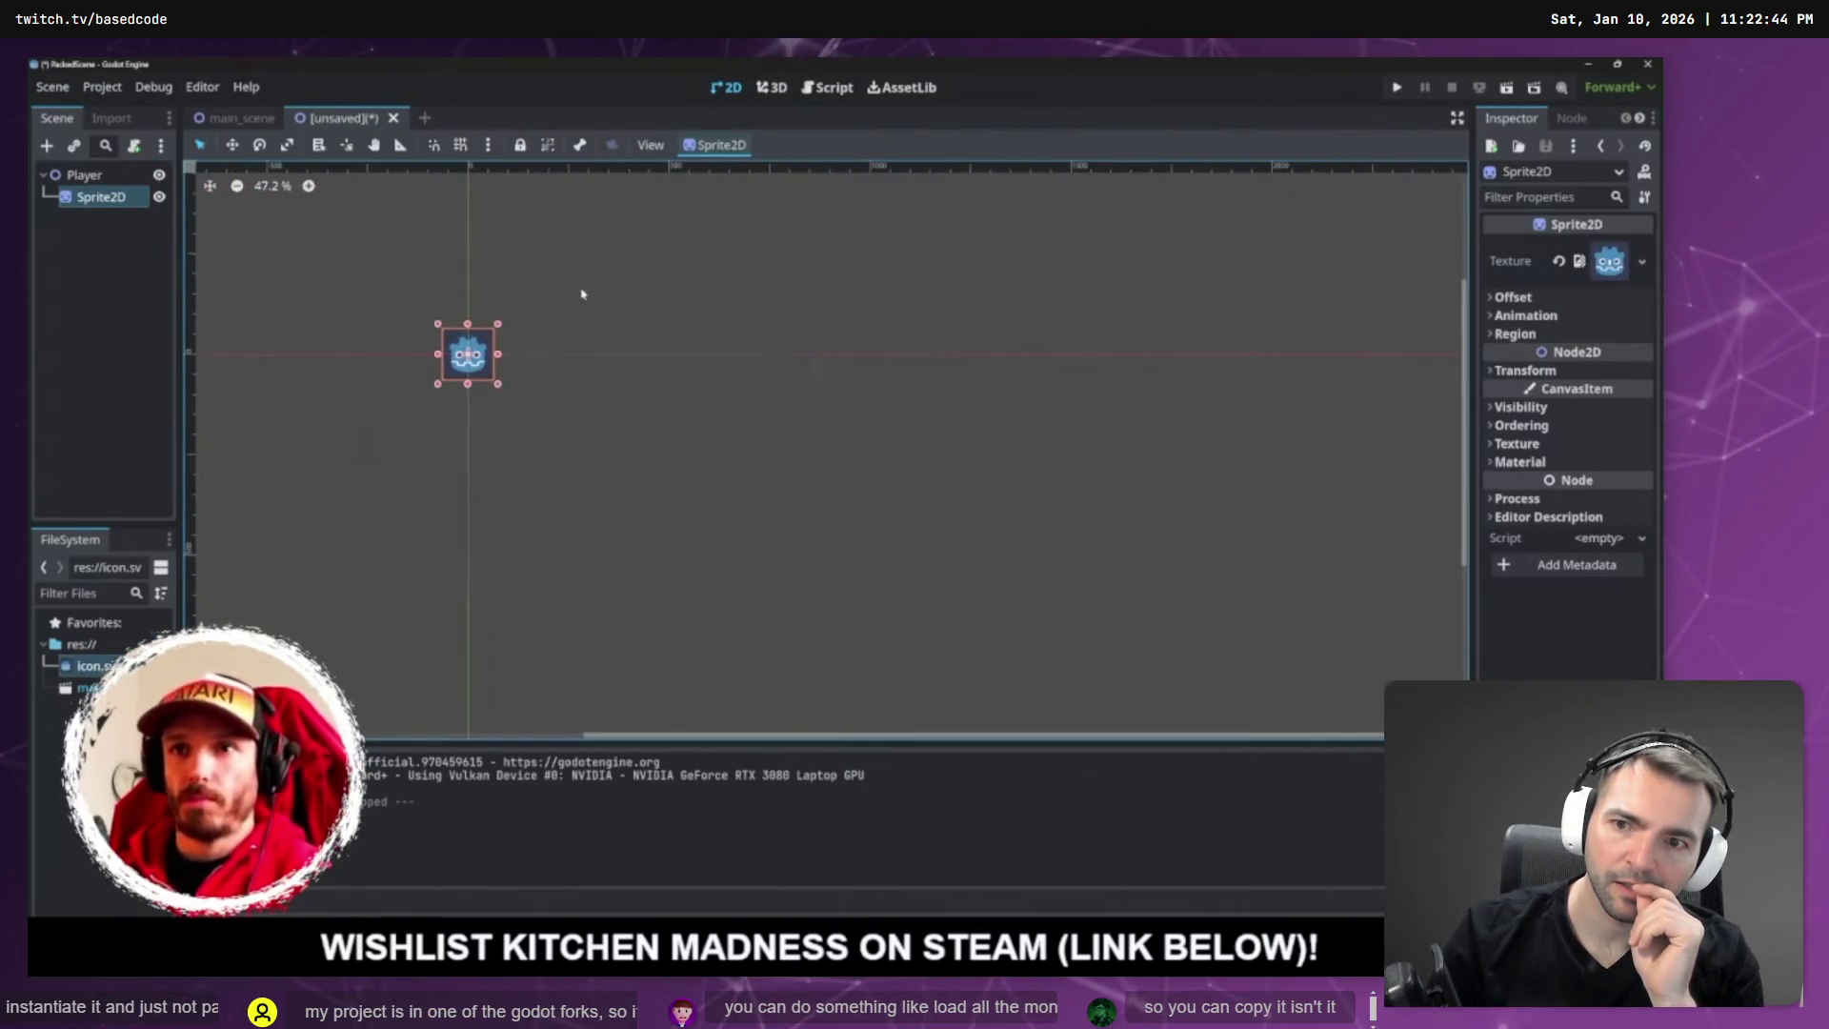
pyautogui.hotkey('ctrl', 's')
pyautogui.click(686, 800)
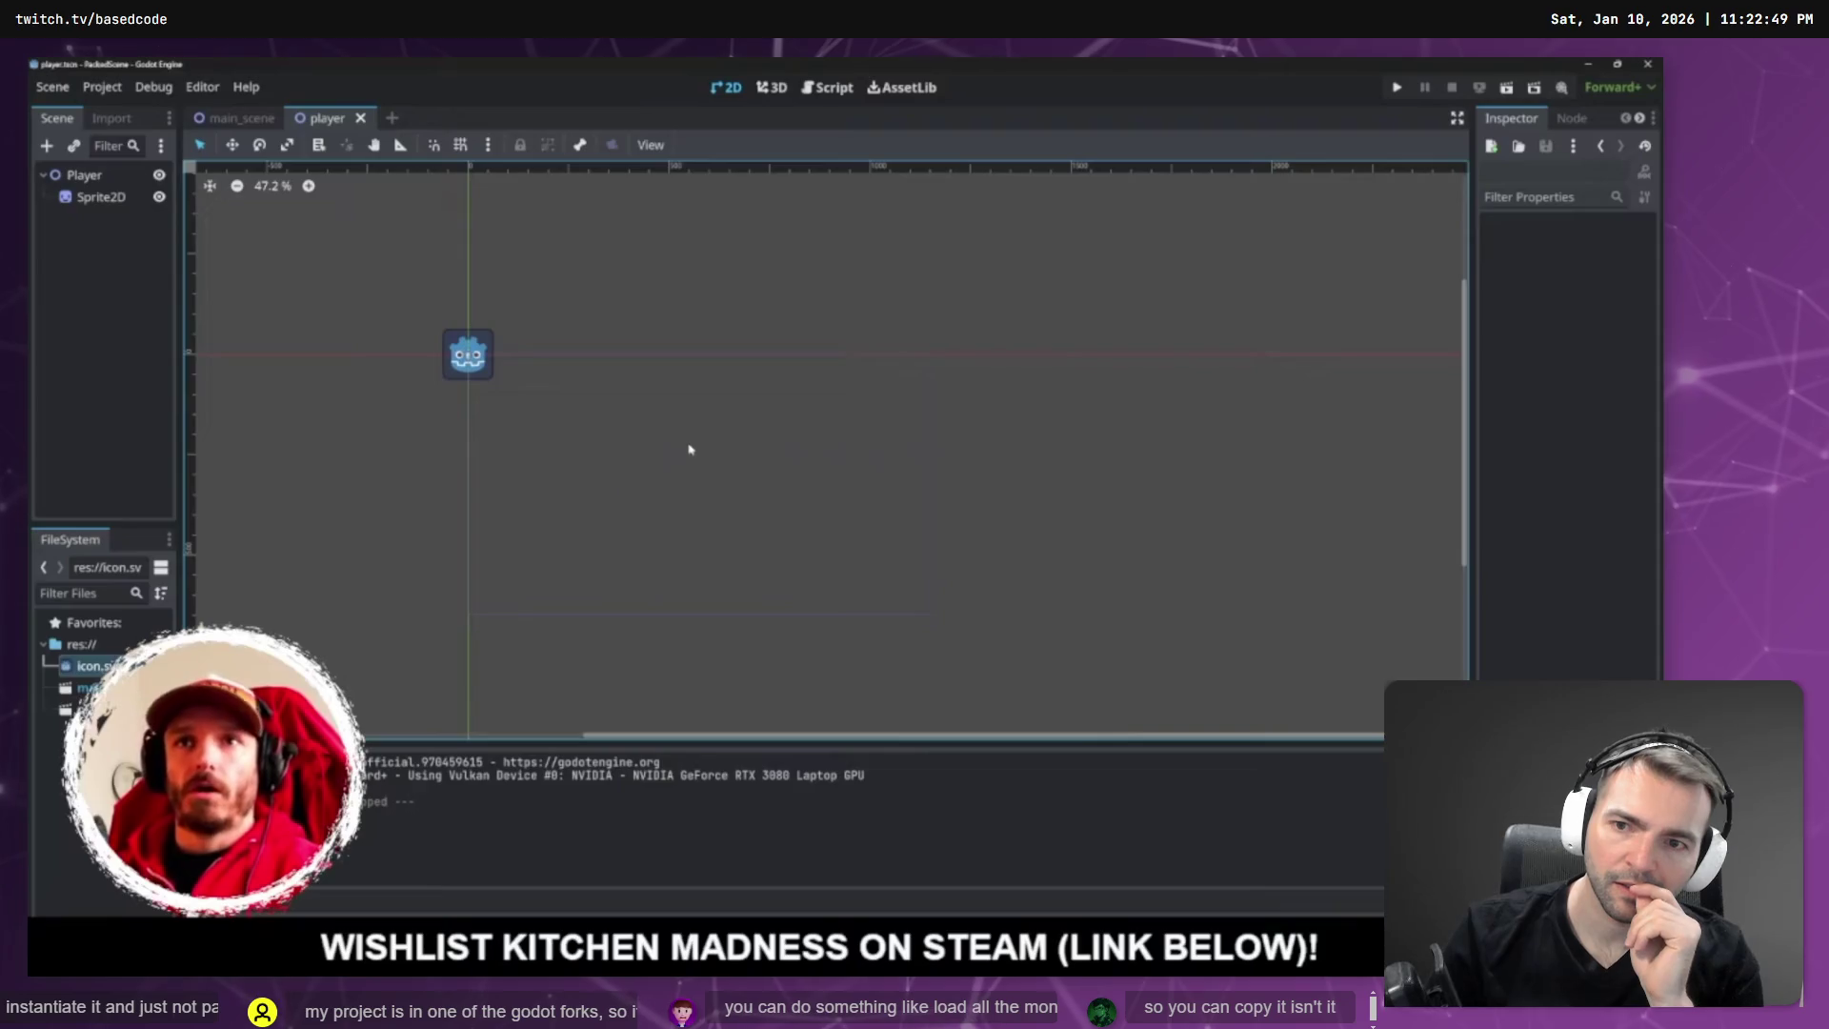
# Follow along as it attaches a script to the main scene with class_name MainScene
pyautogui.click(104, 710)
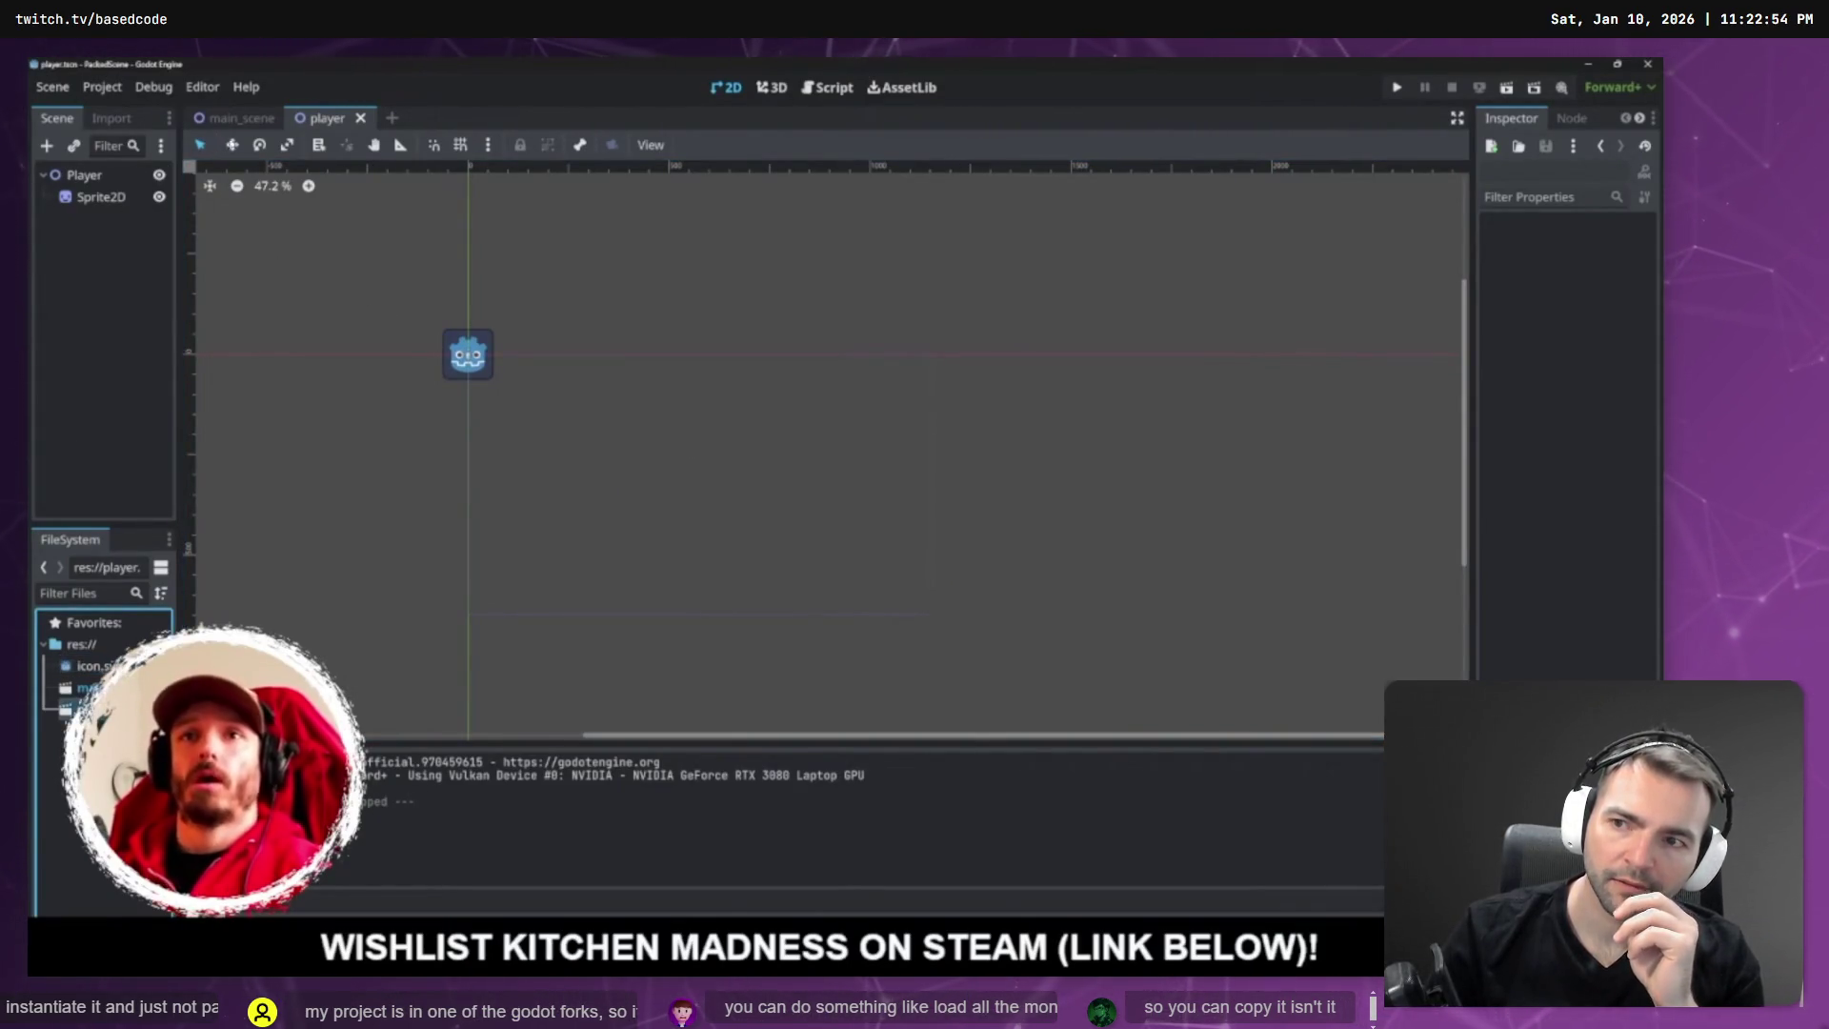
pyautogui.click(233, 122)
pyautogui.rightClick(93, 181)
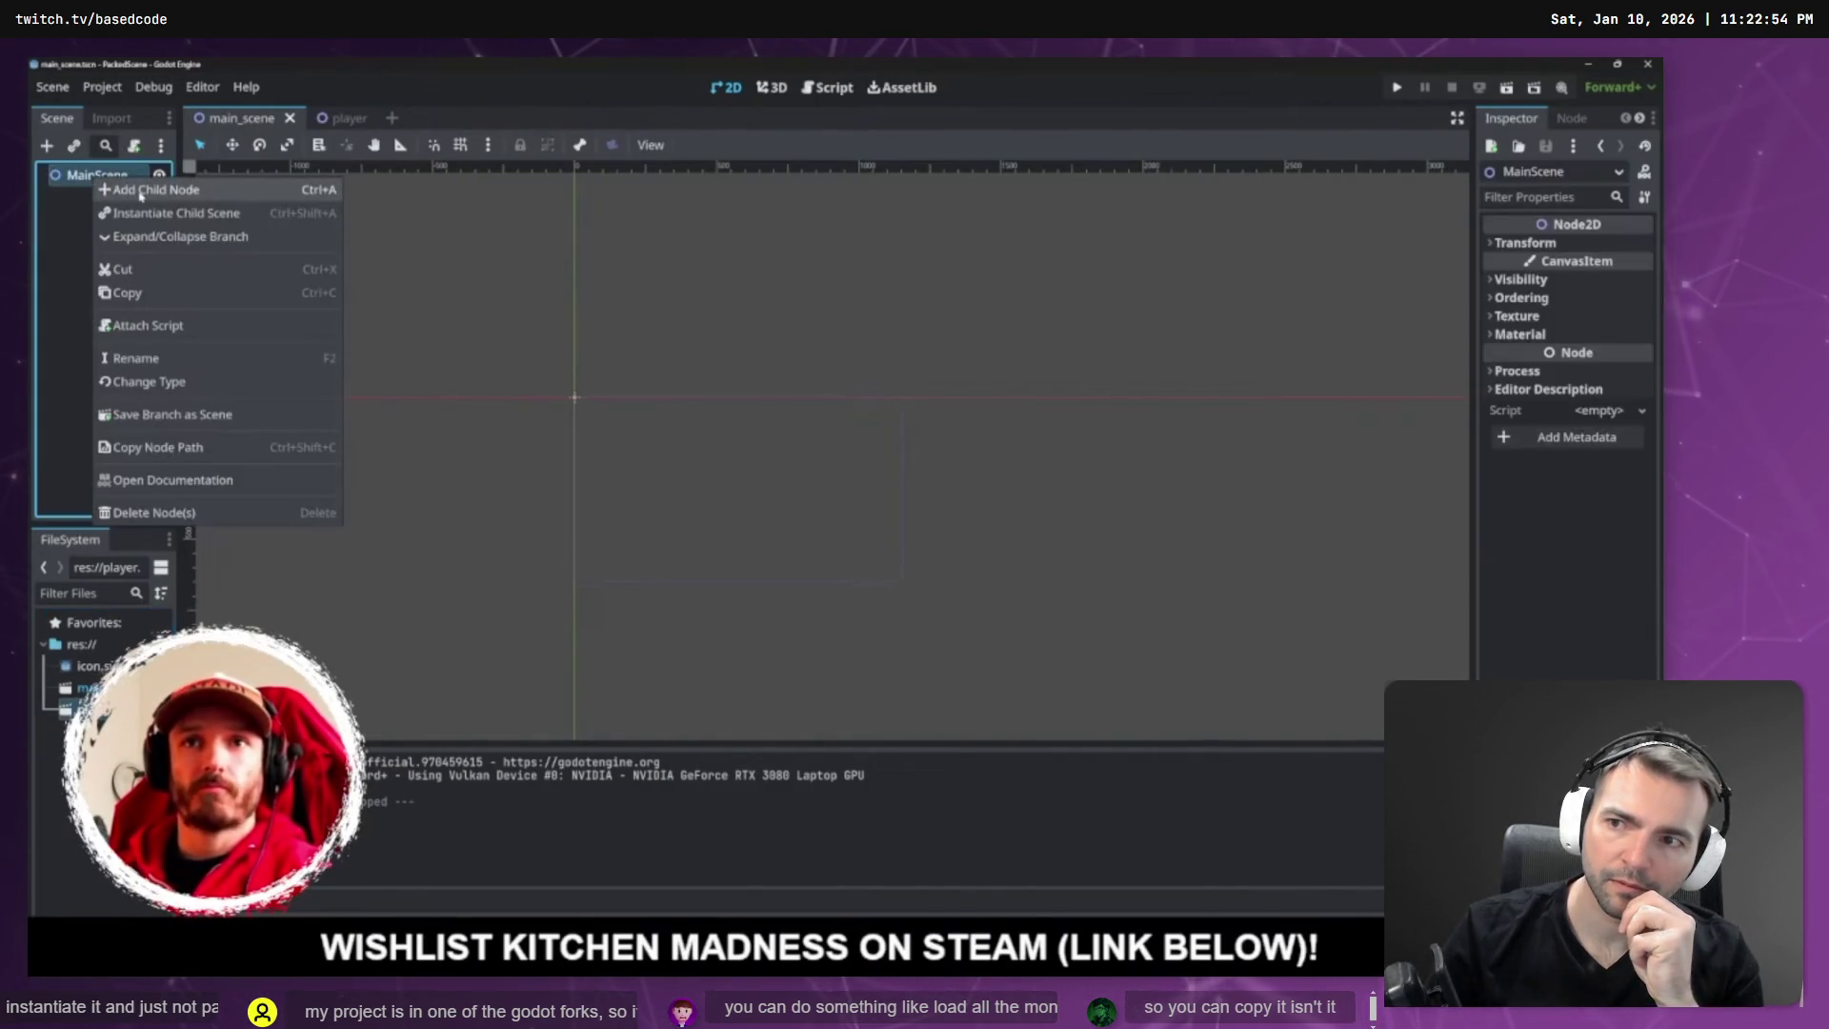
pyautogui.click(148, 325)
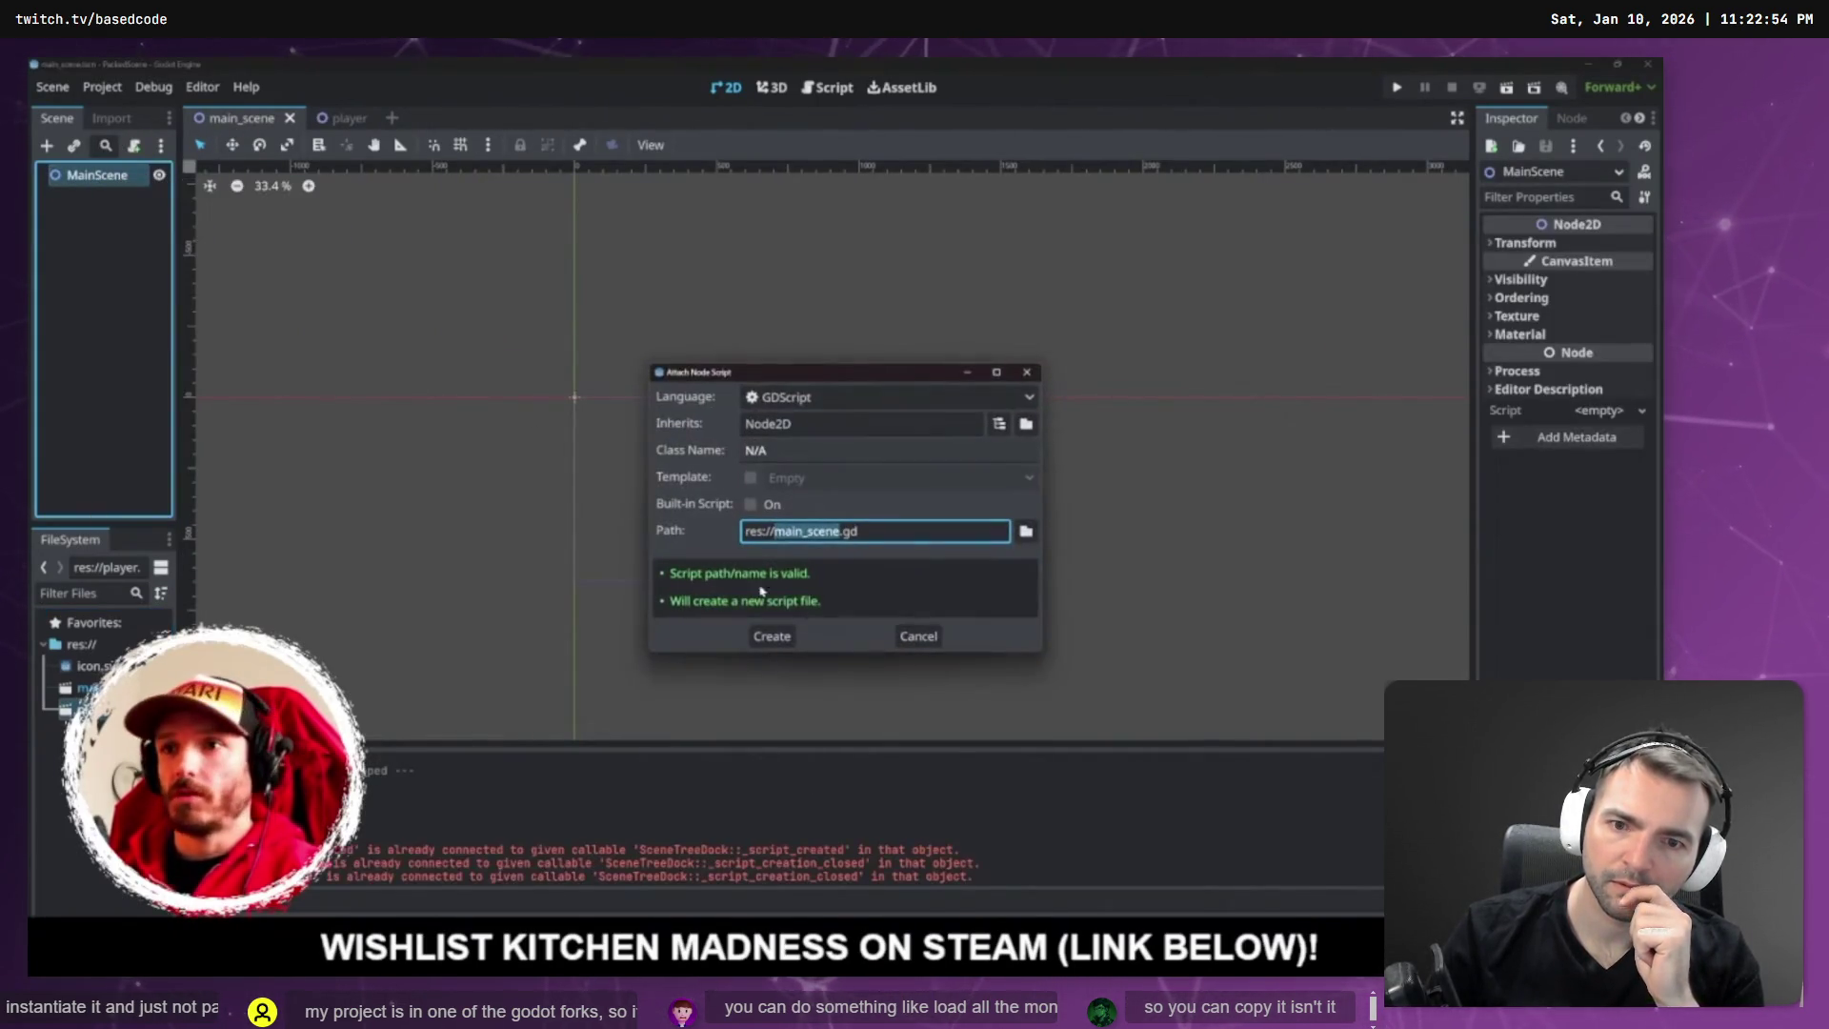
pyautogui.click(772, 636)
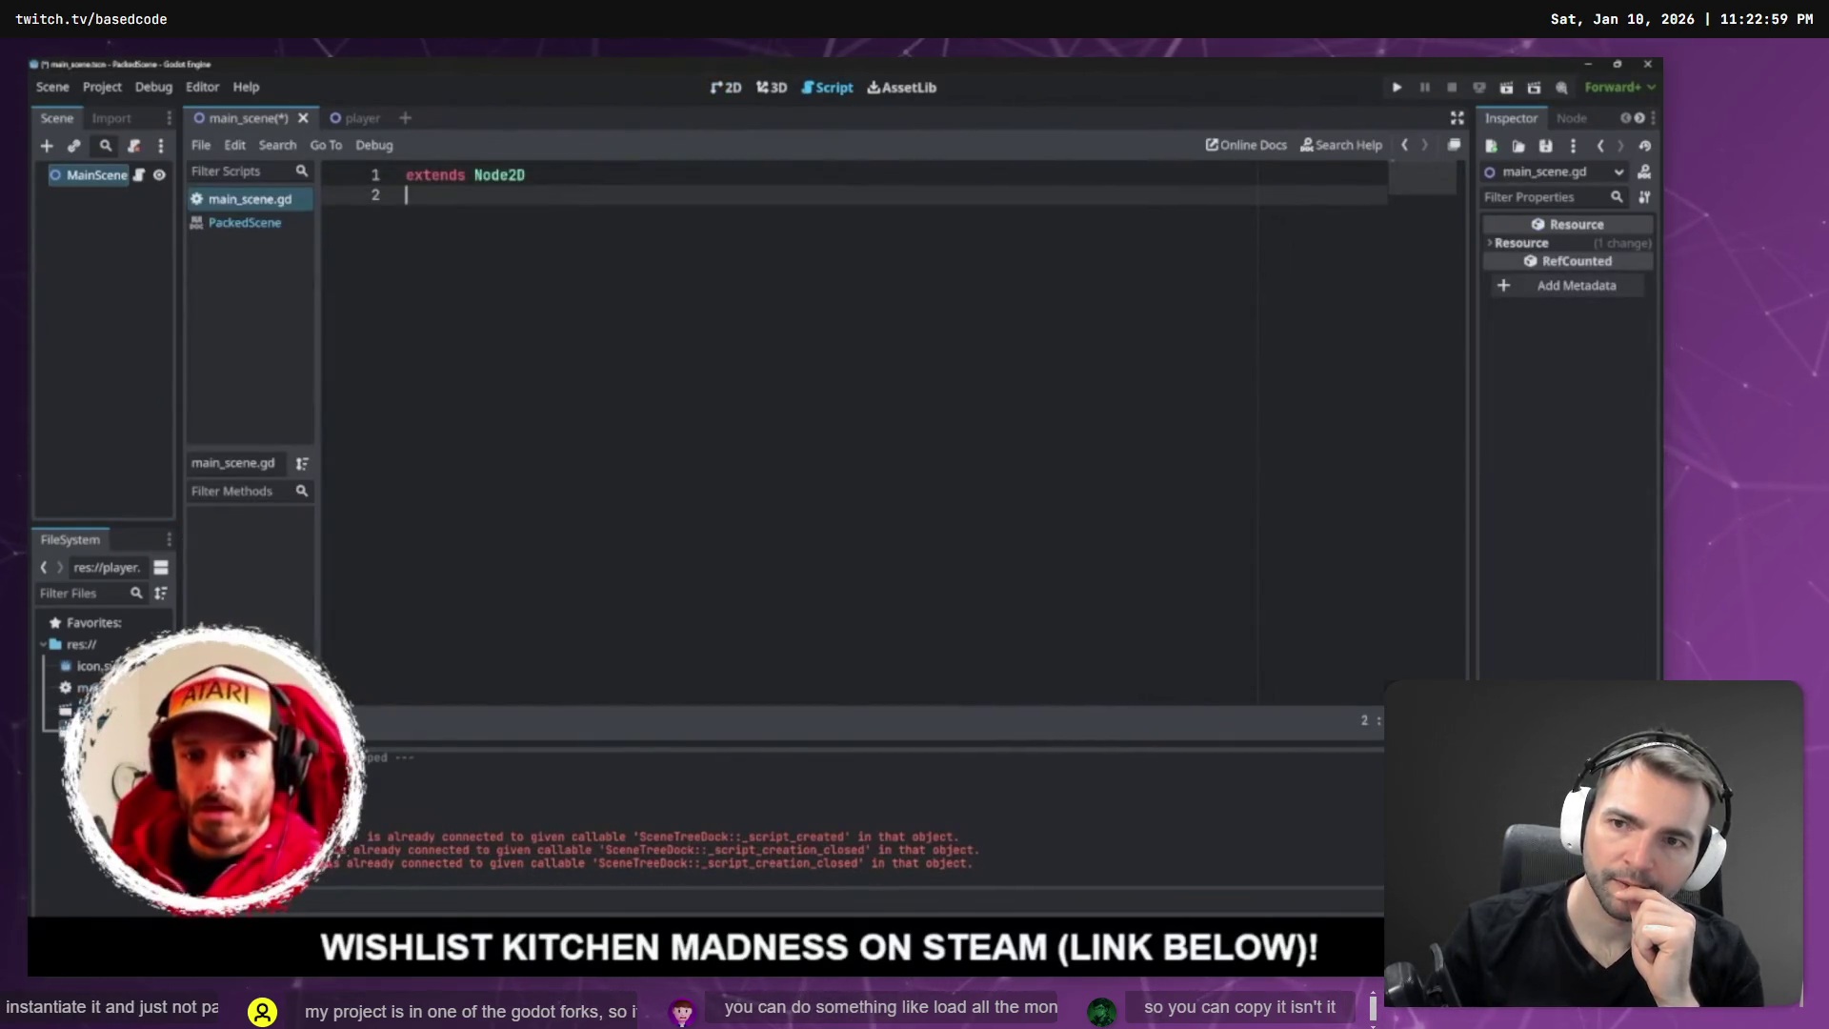
pyautogui.write('_name MainScen')
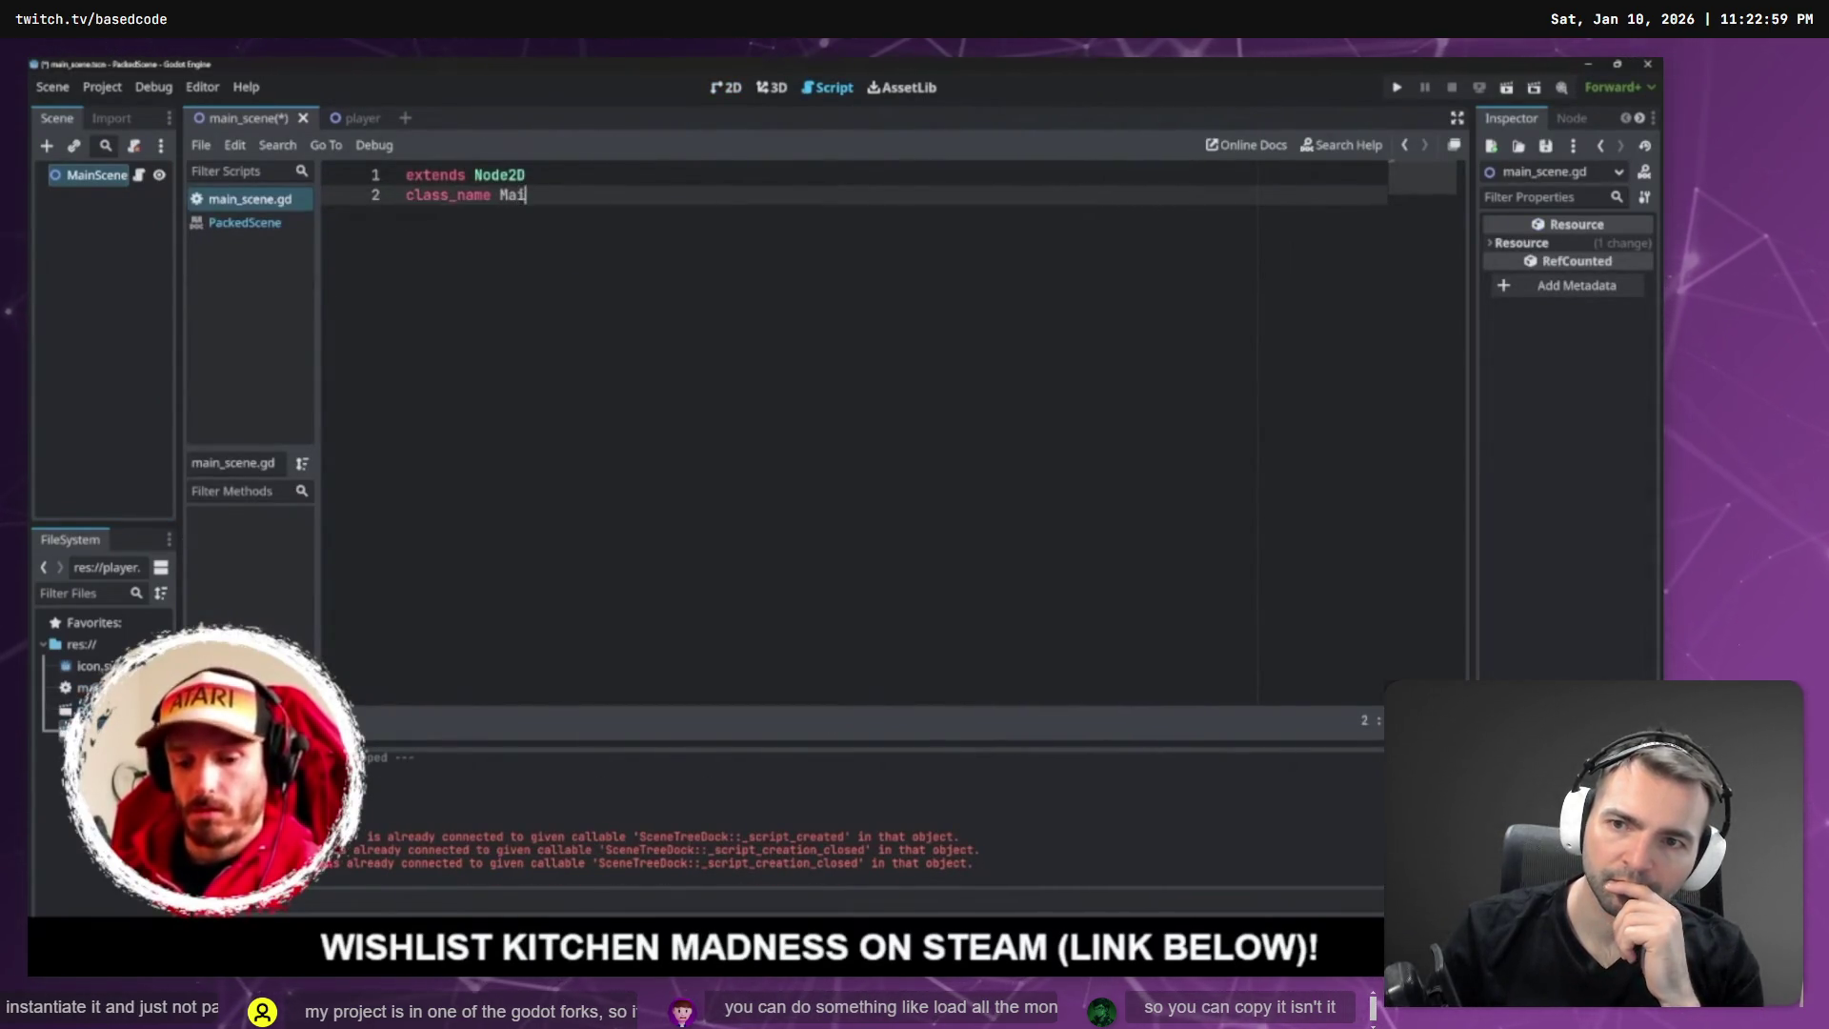
pyautogui.write('e')
pyautogui.press('Return')
pyautogui.press('Return')
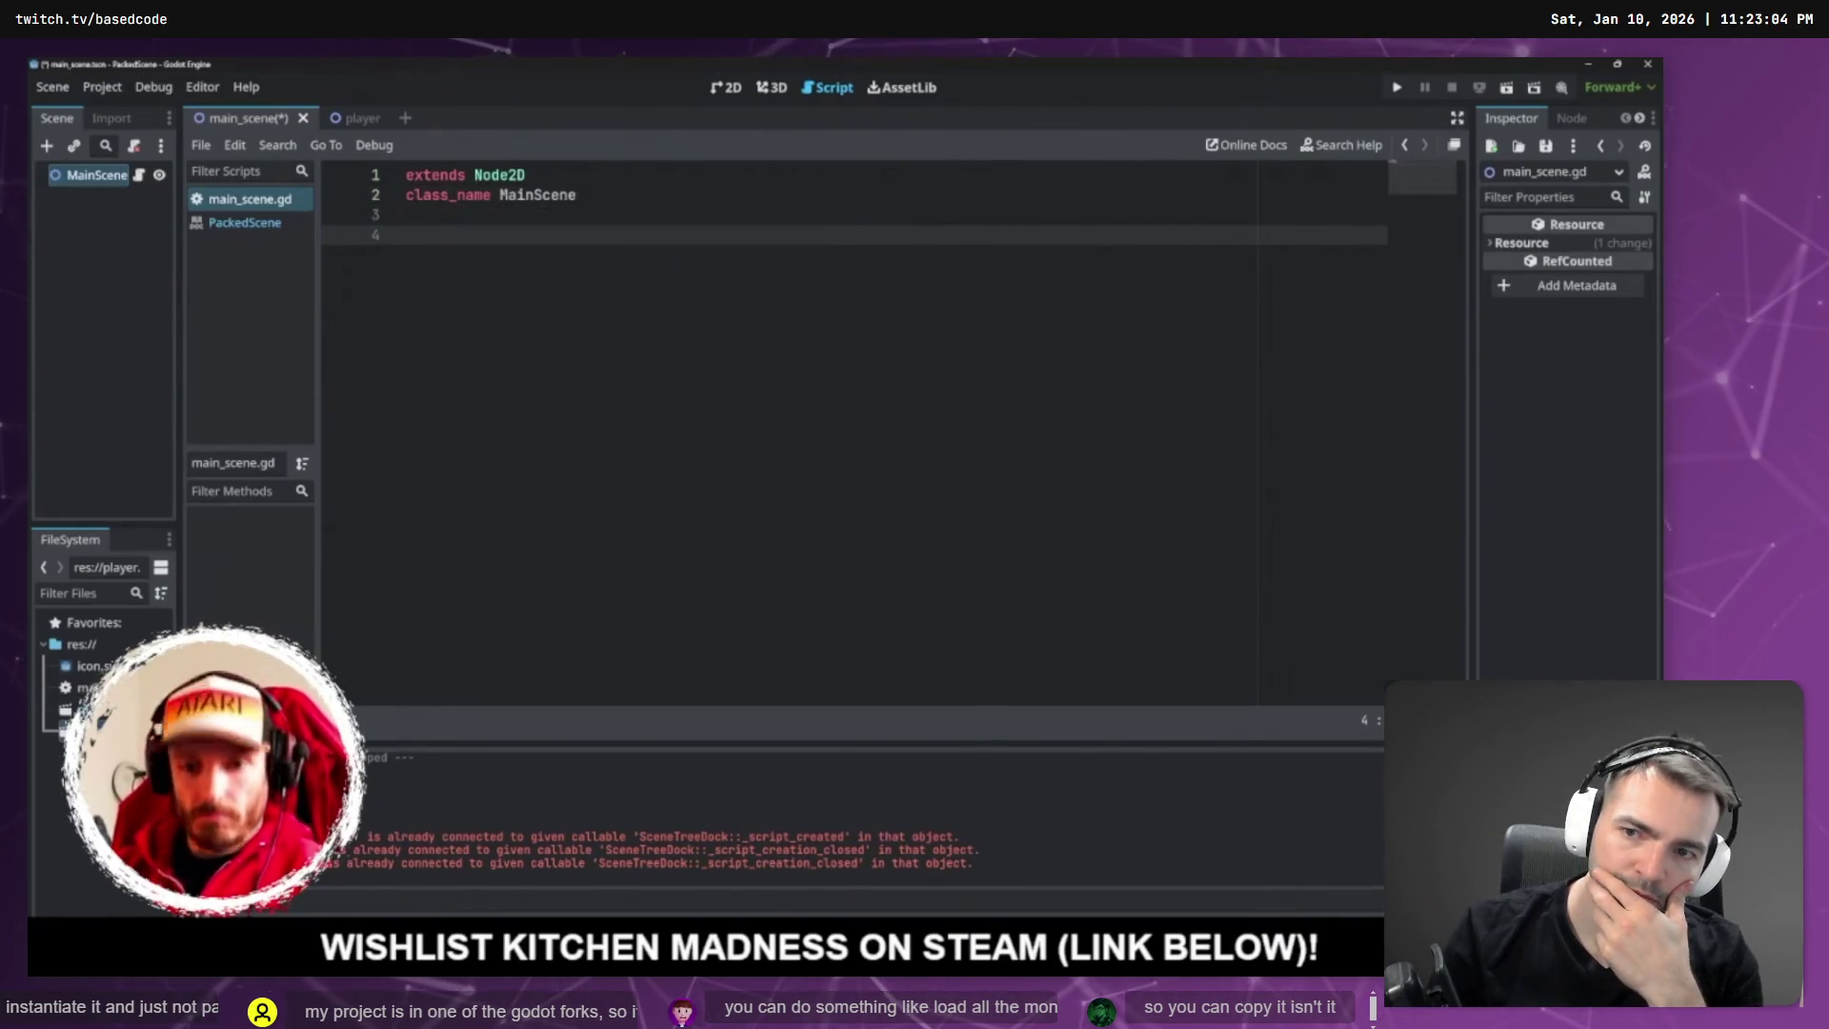
# Follow along as it declares an exported _player_scene PackedScene and a preloaded _some_scene
pyautogui.write('@export var ')
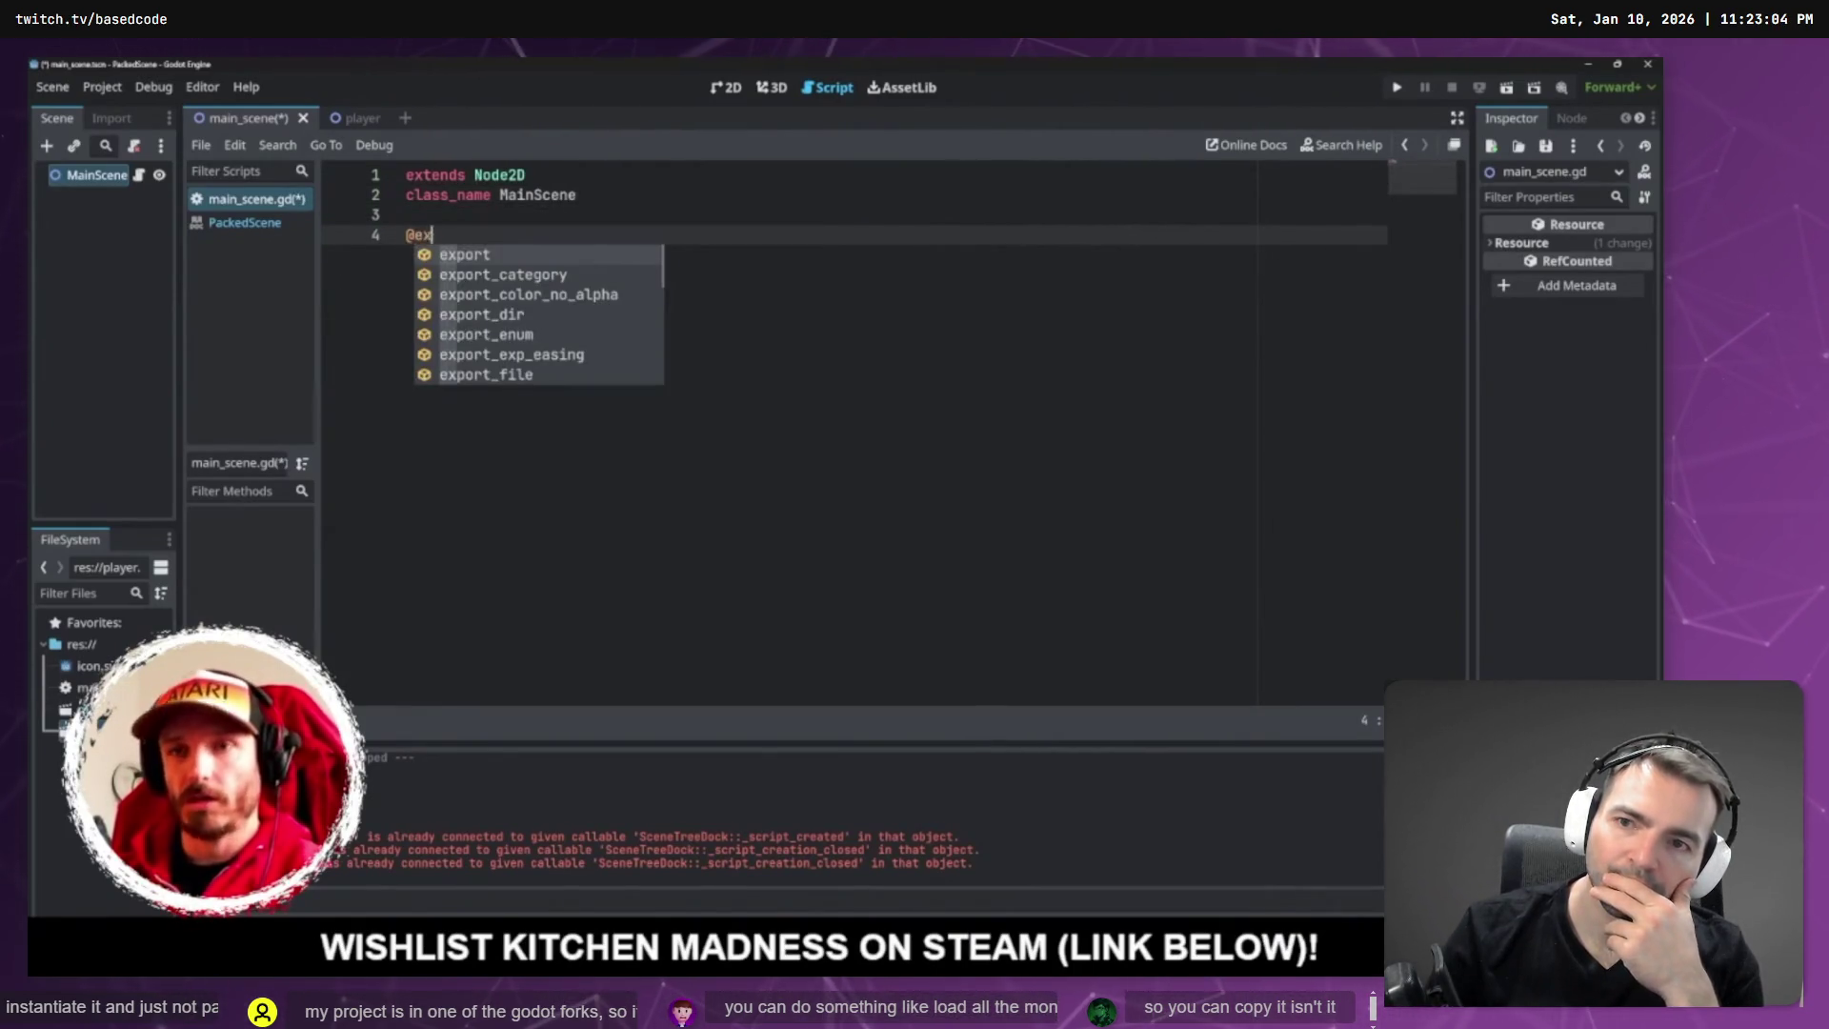
pyautogui.write('_player_scene : Pac')
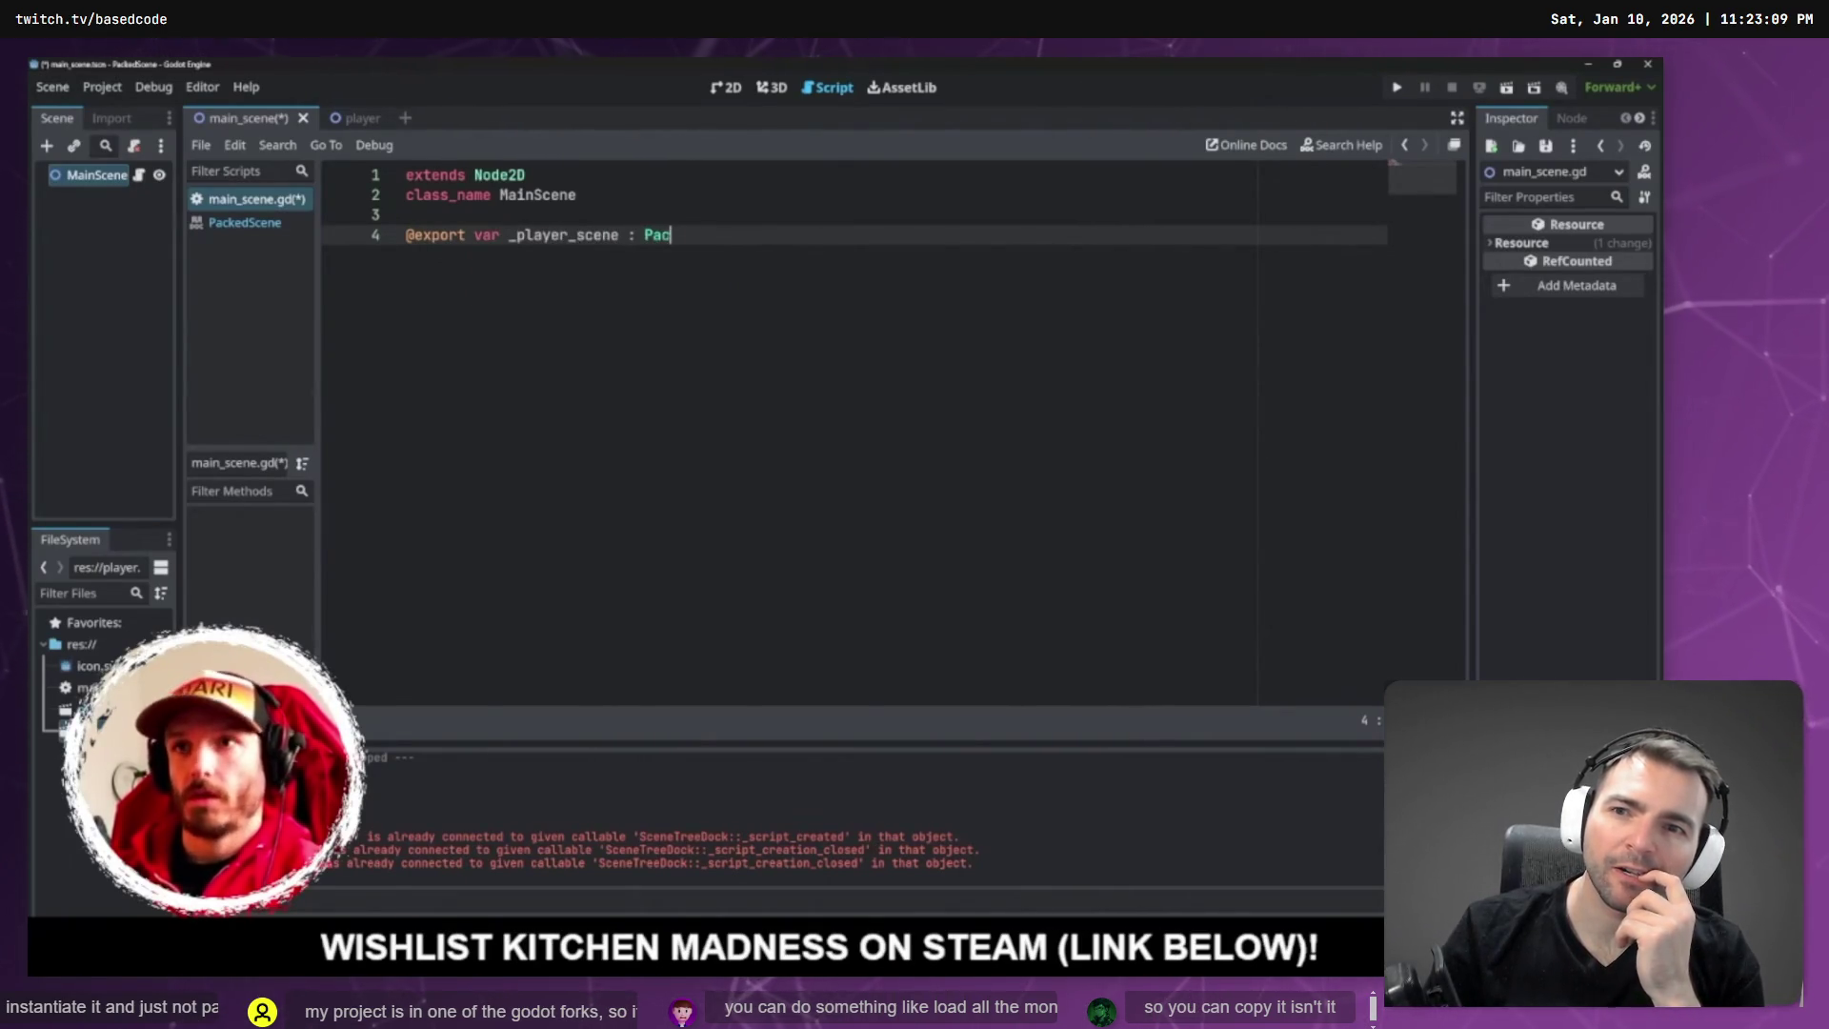
pyautogui.write('kedScene')
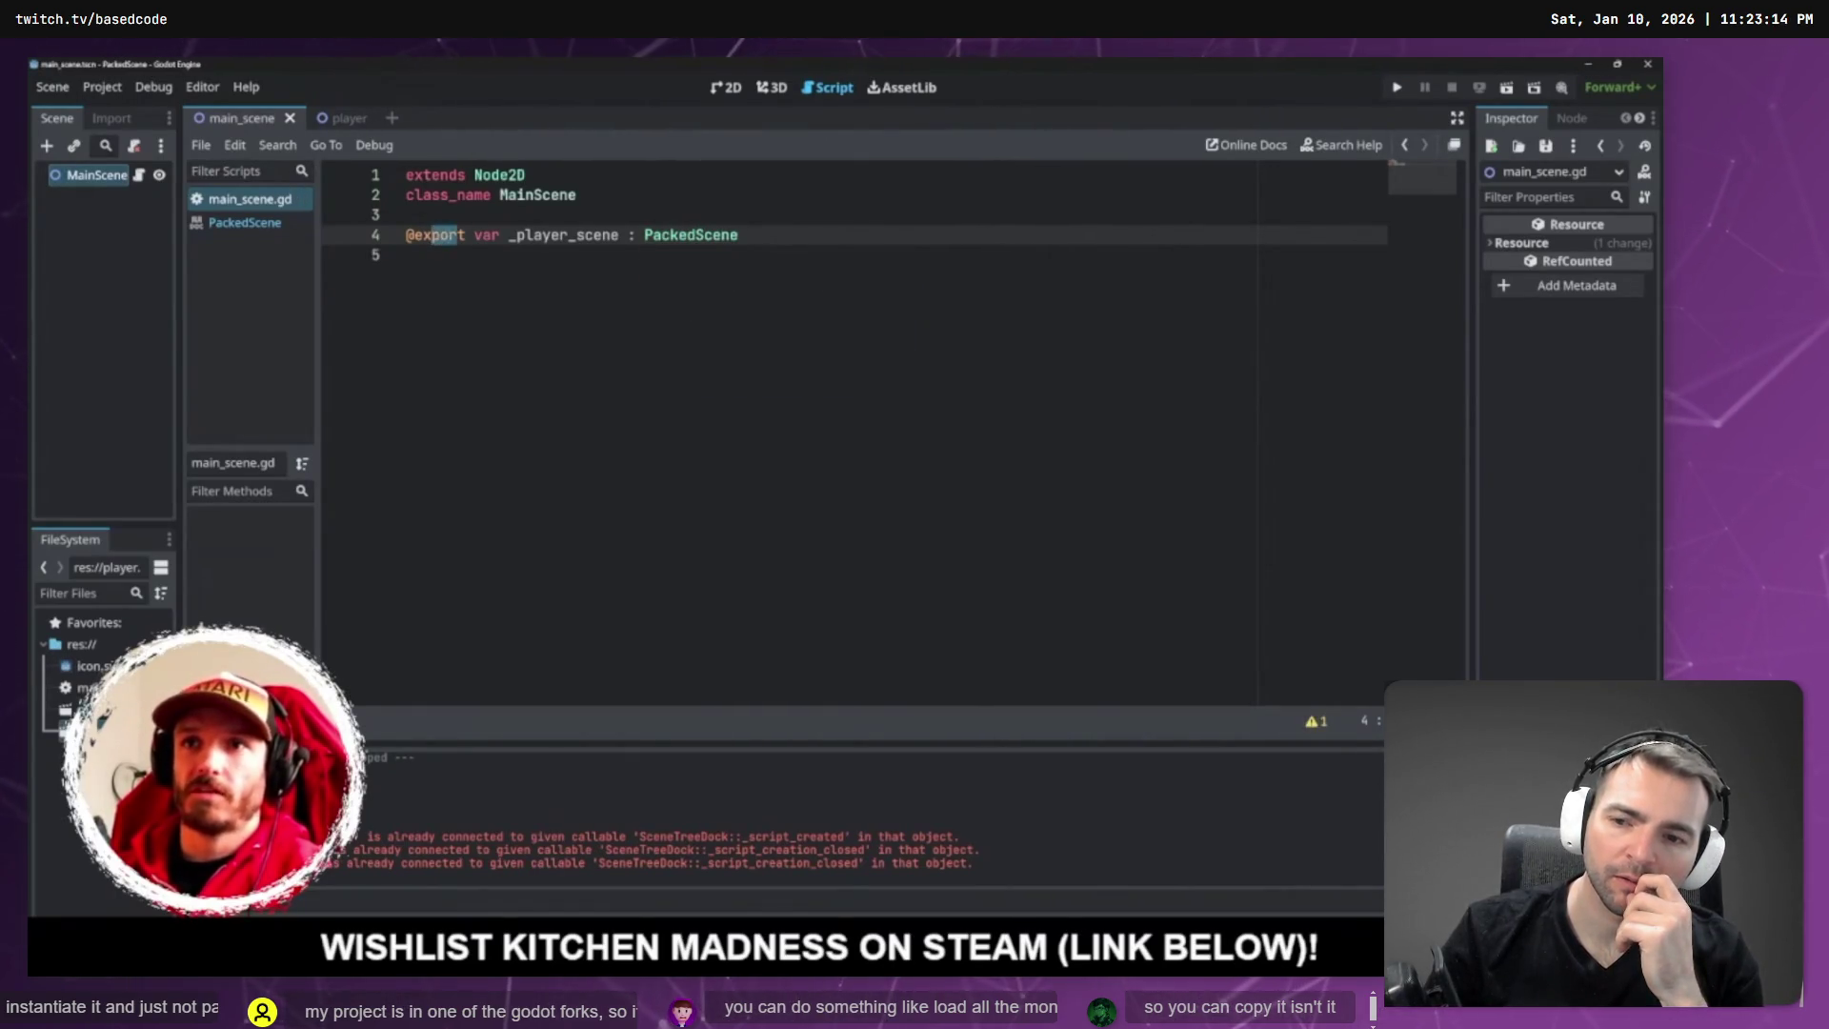
pyautogui.moveTo(515, 234); pyautogui.dragTo(739, 235)
pyautogui.press('Down')
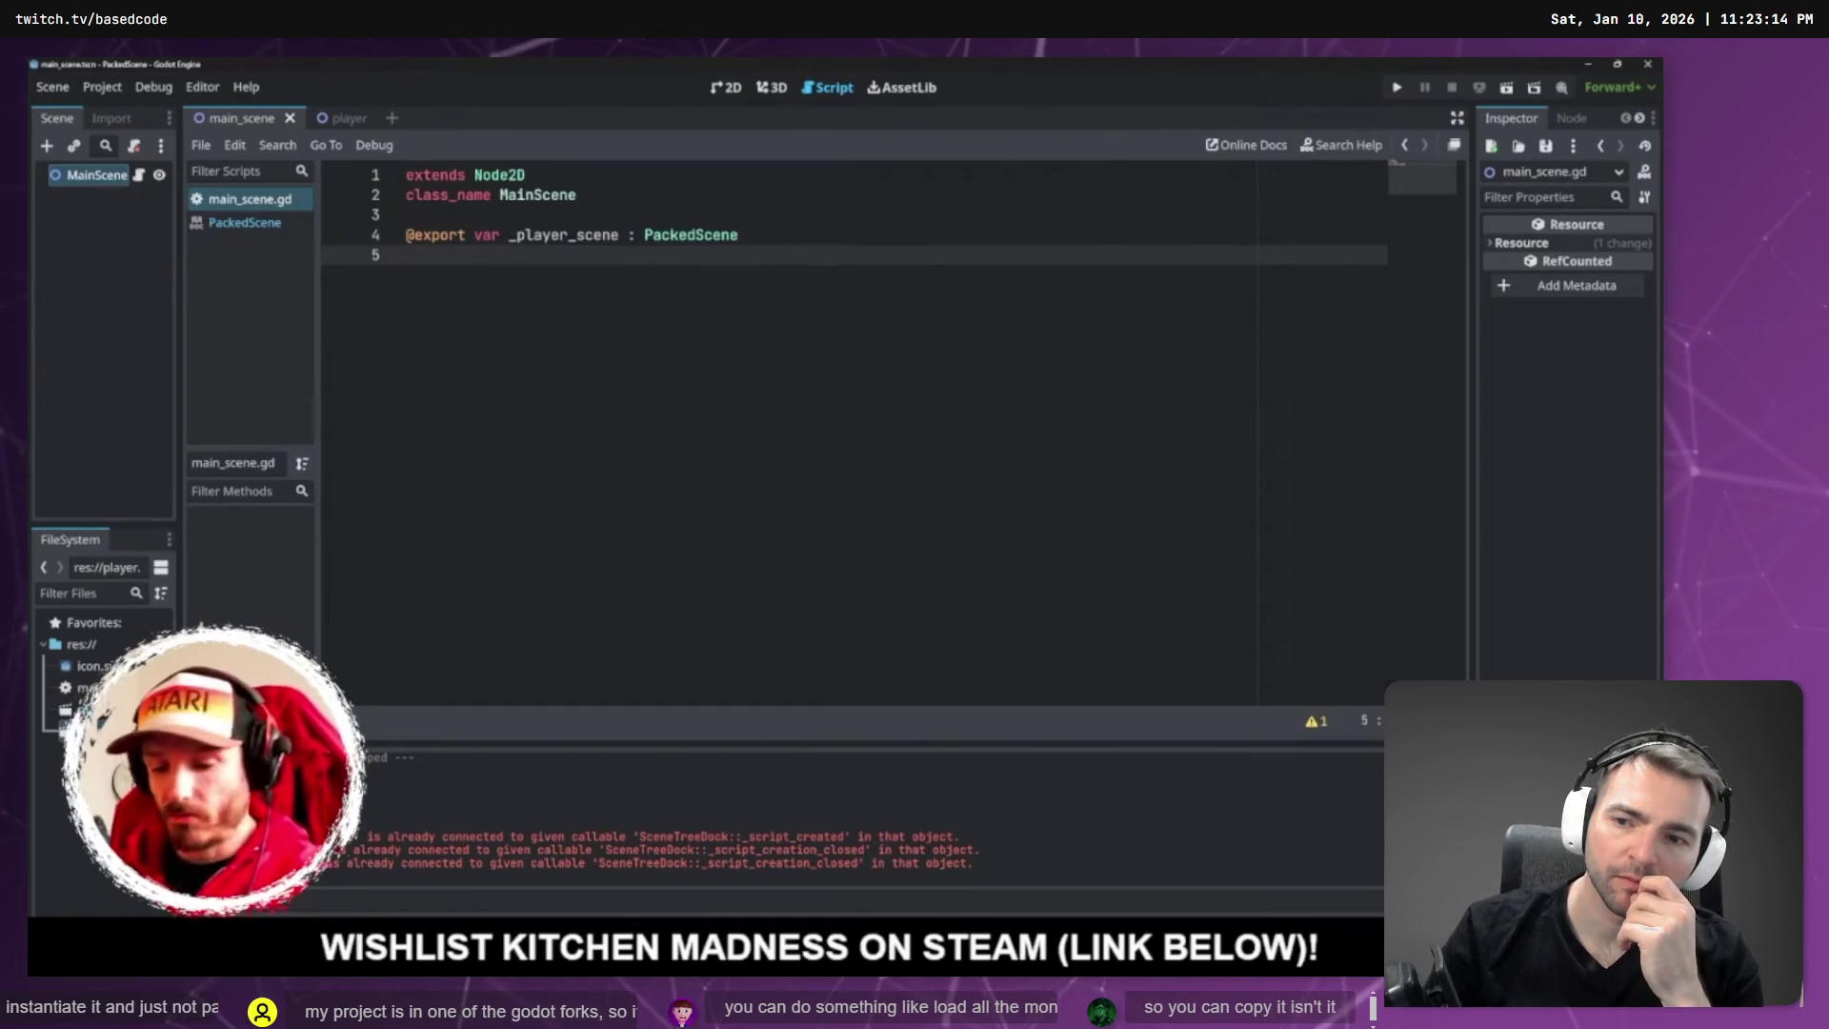
pyautogui.press('Return')
pyautogui.write('var _some_sce')
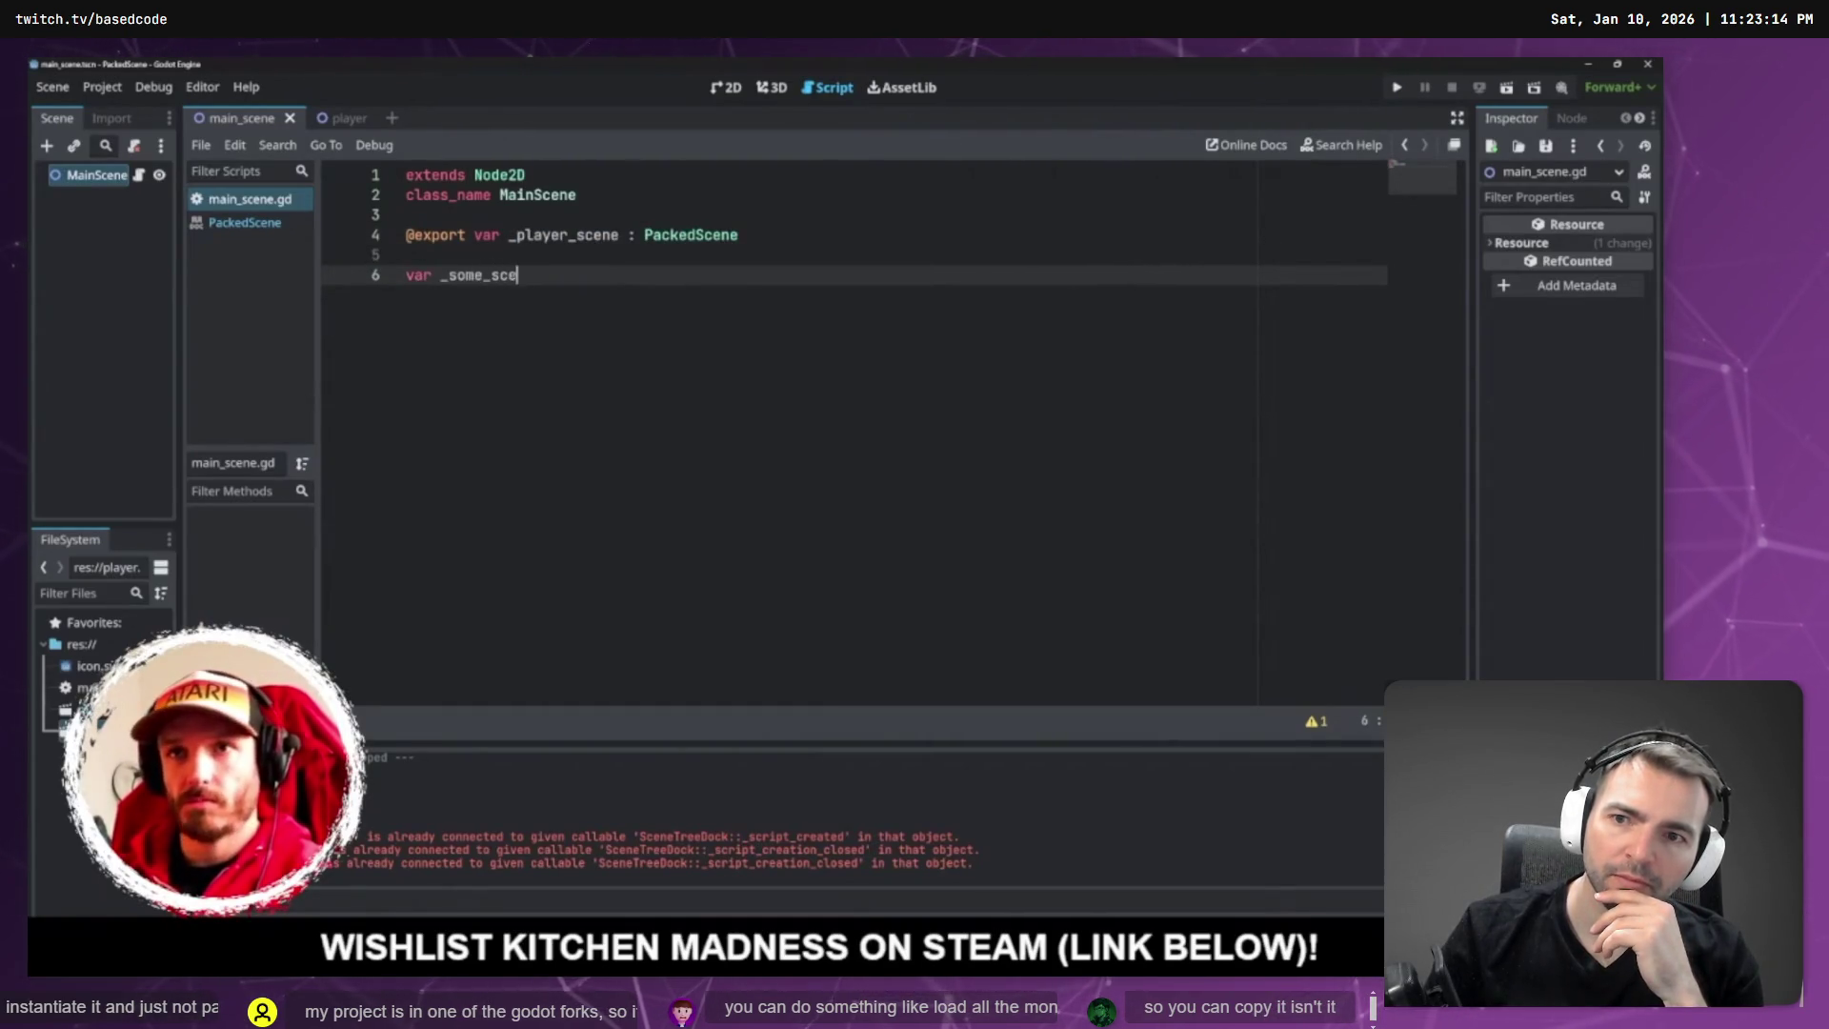
pyautogui.write('ne : PackedSc')
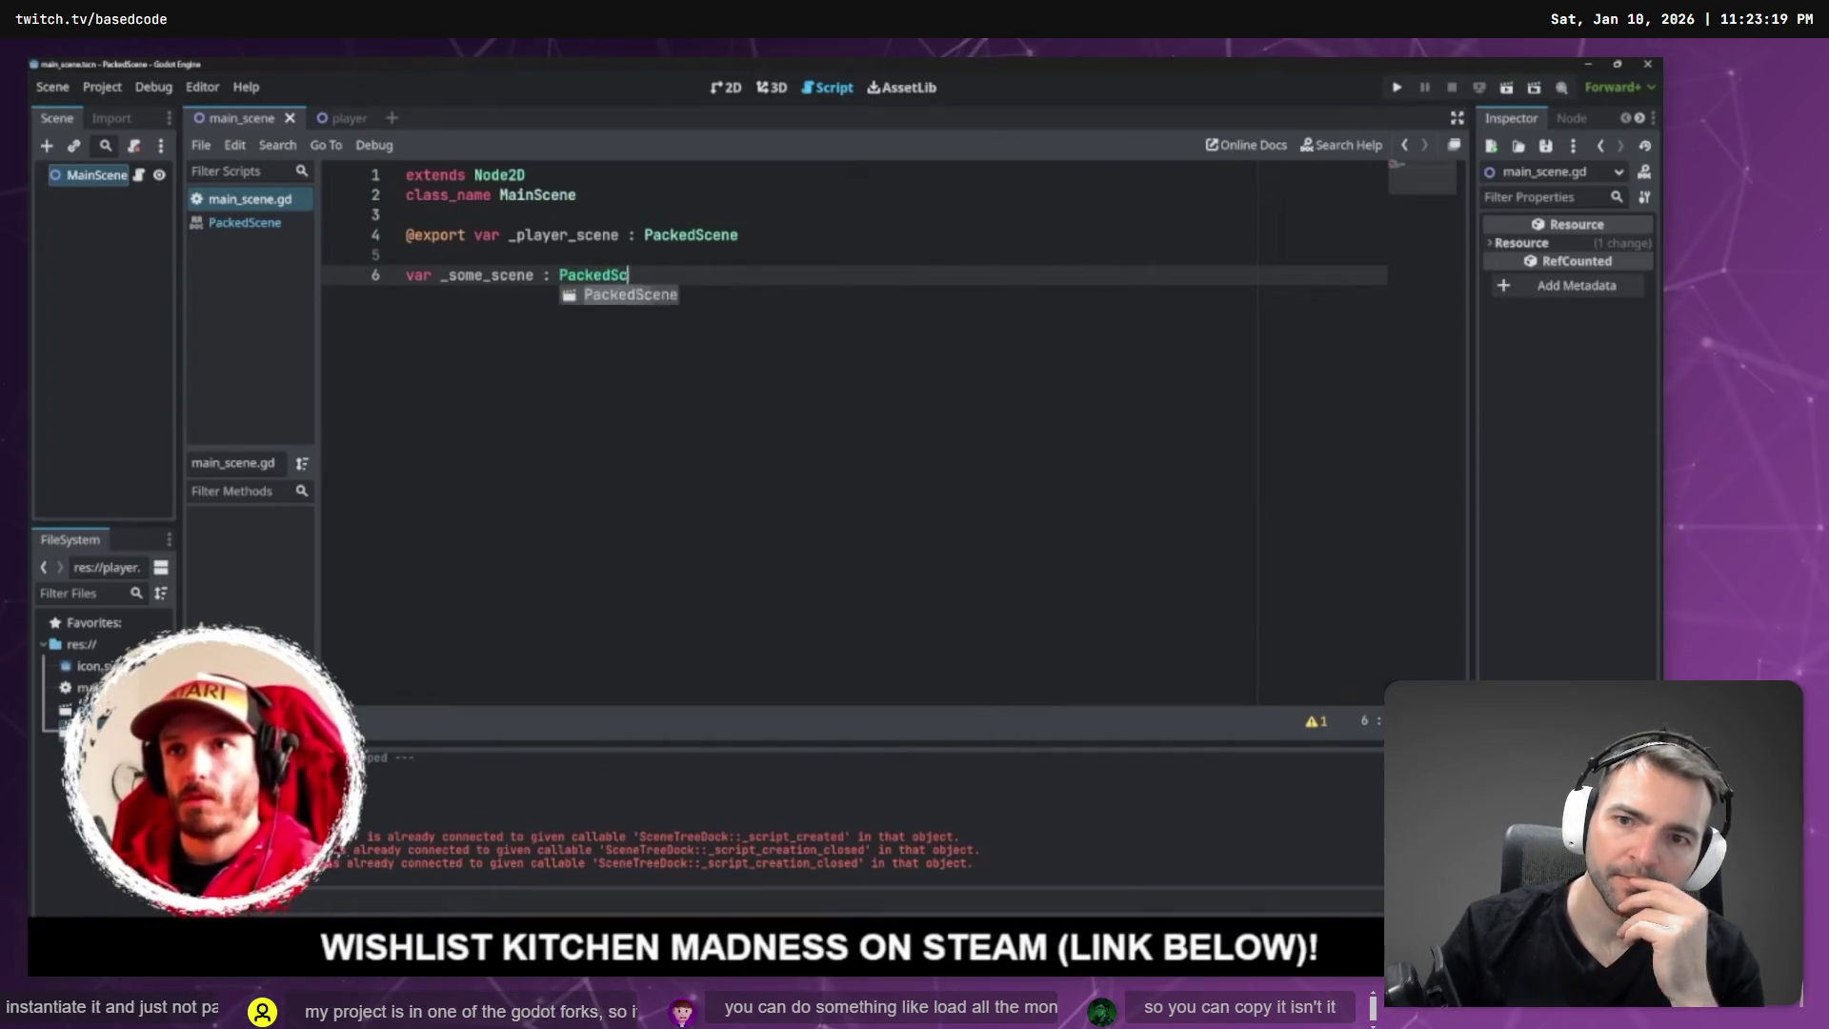
pyautogui.press('BackSpace')
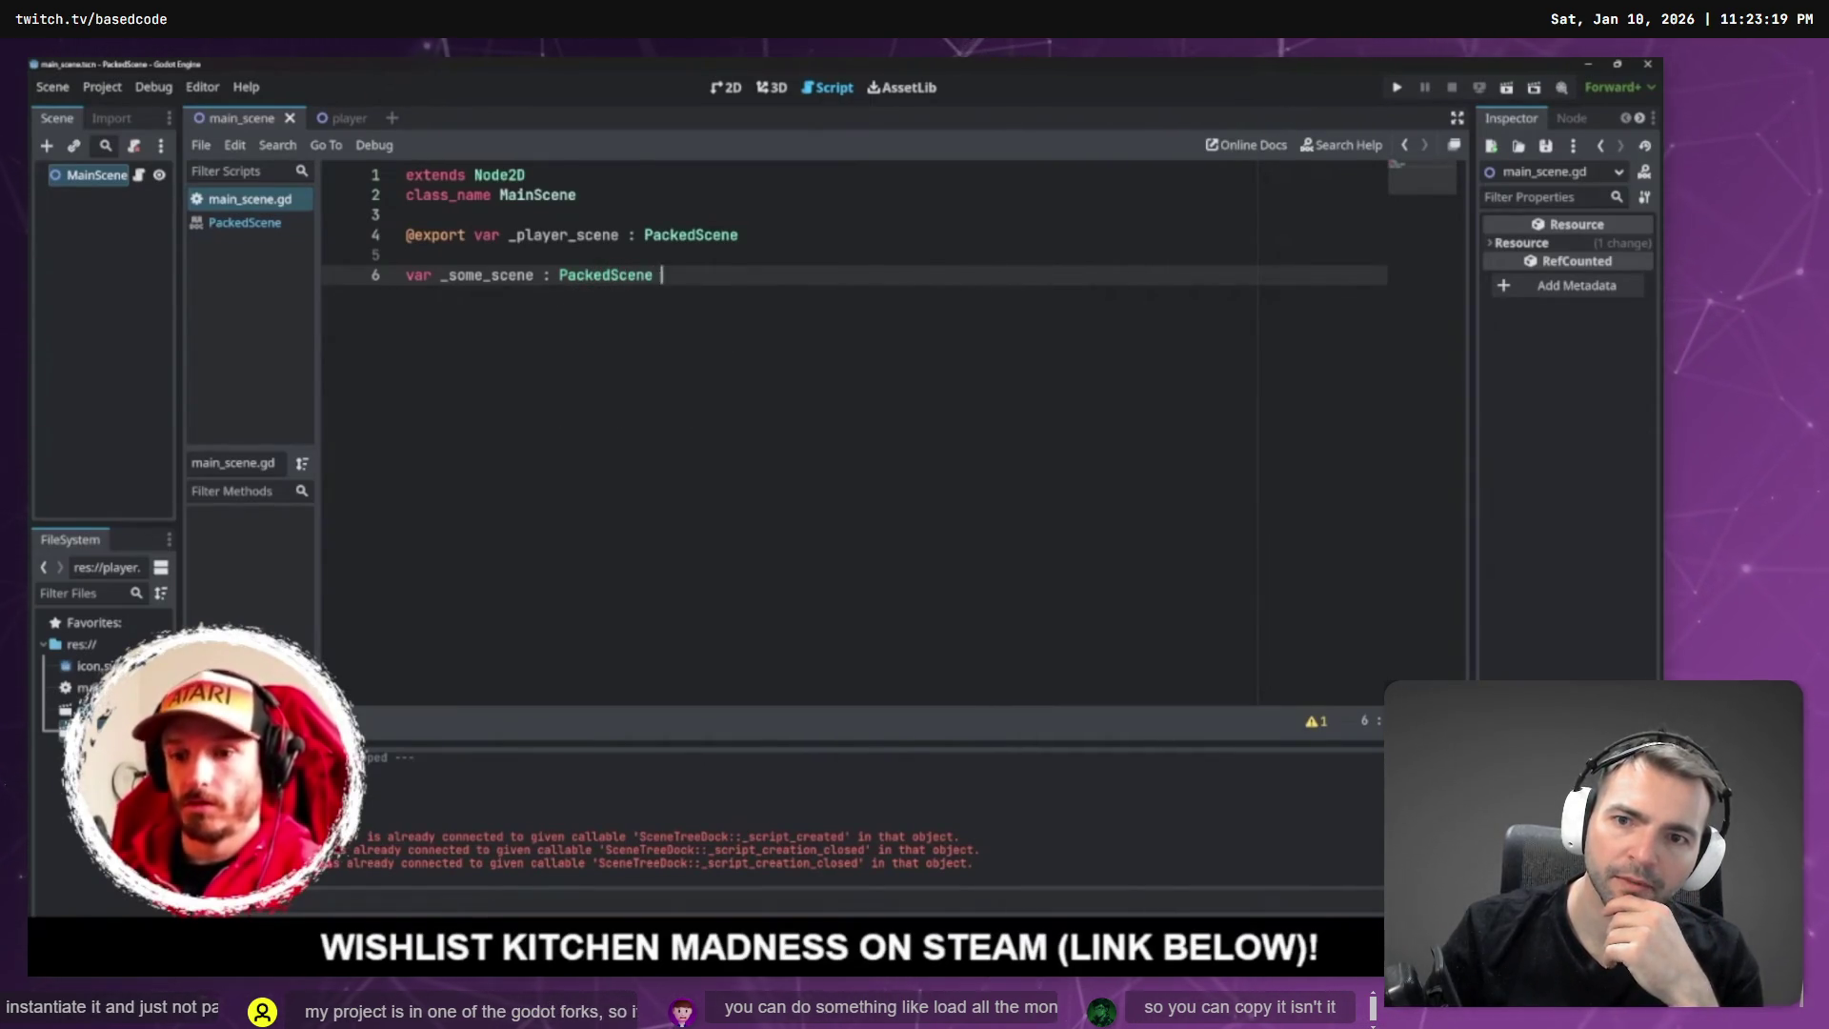
pyautogui.write('= pre')
pyautogui.press('Return')
pyautogui.press('Down')
pyautogui.press('Down')
pyautogui.press('Down')
pyautogui.press('Return')
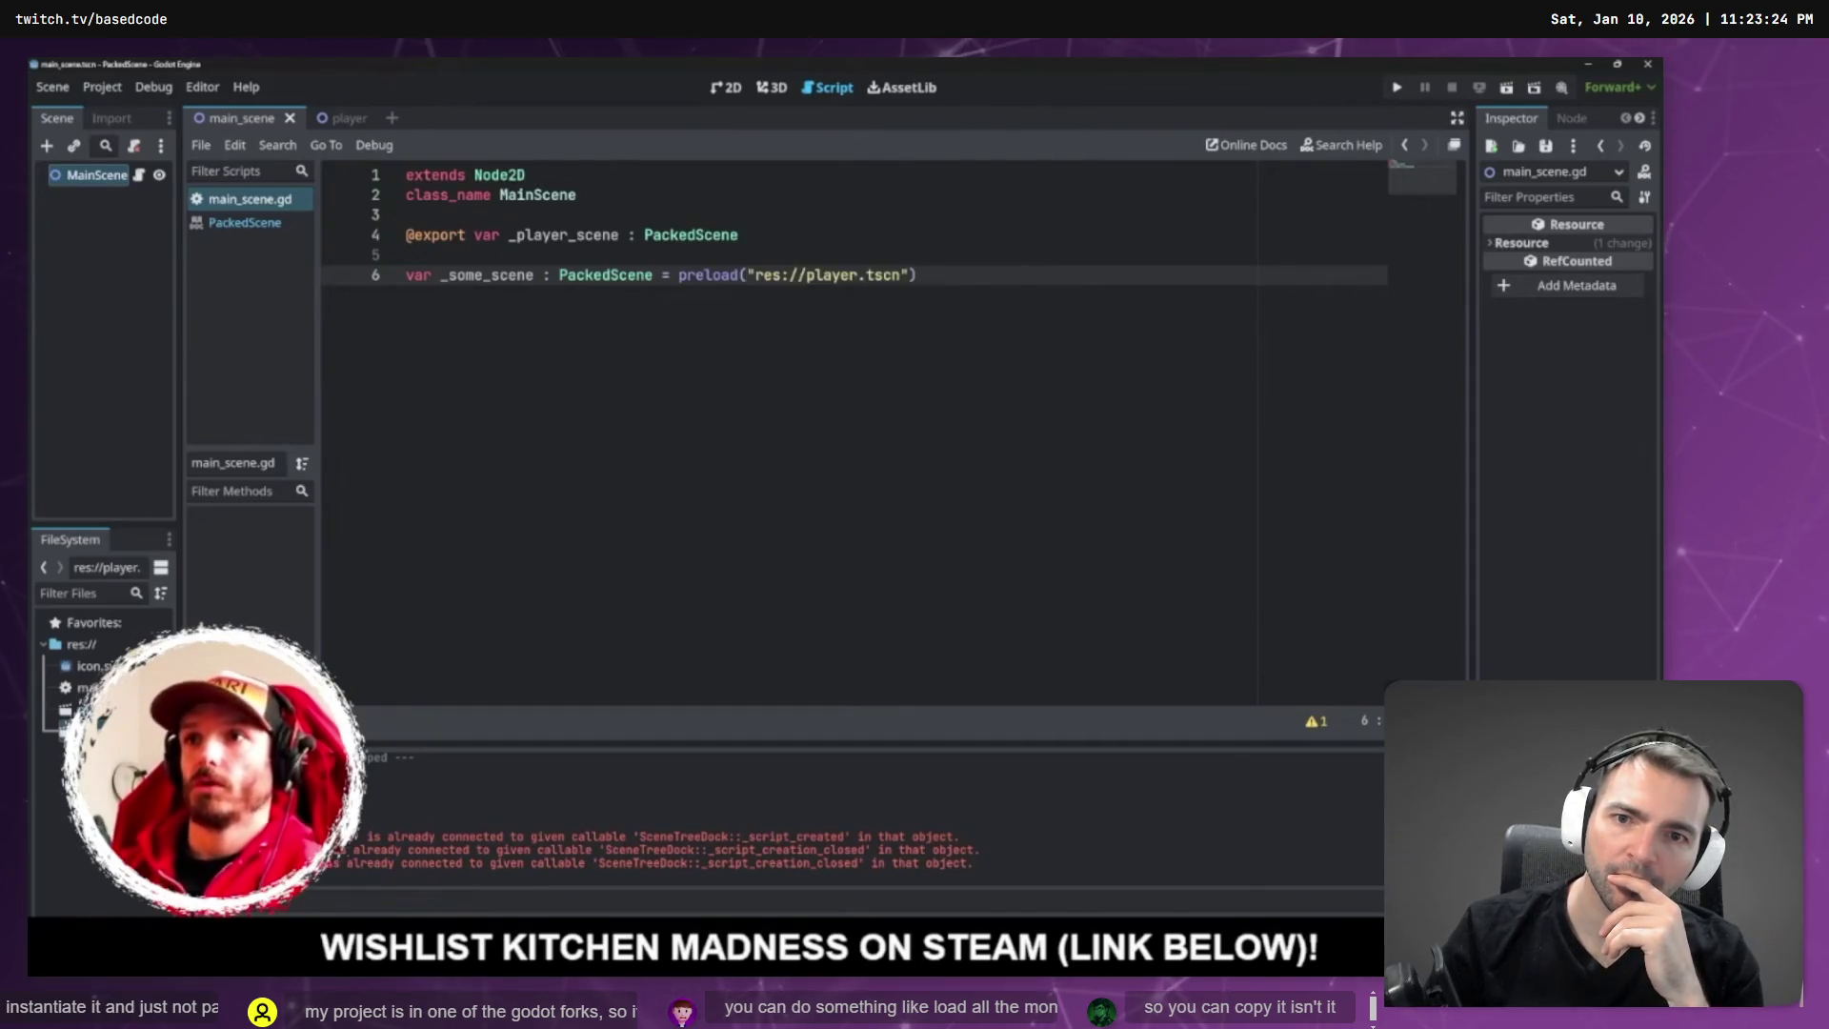
pyautogui.moveTo(917, 275); pyautogui.dragTo(388, 279)
pyautogui.press('BackSpace')
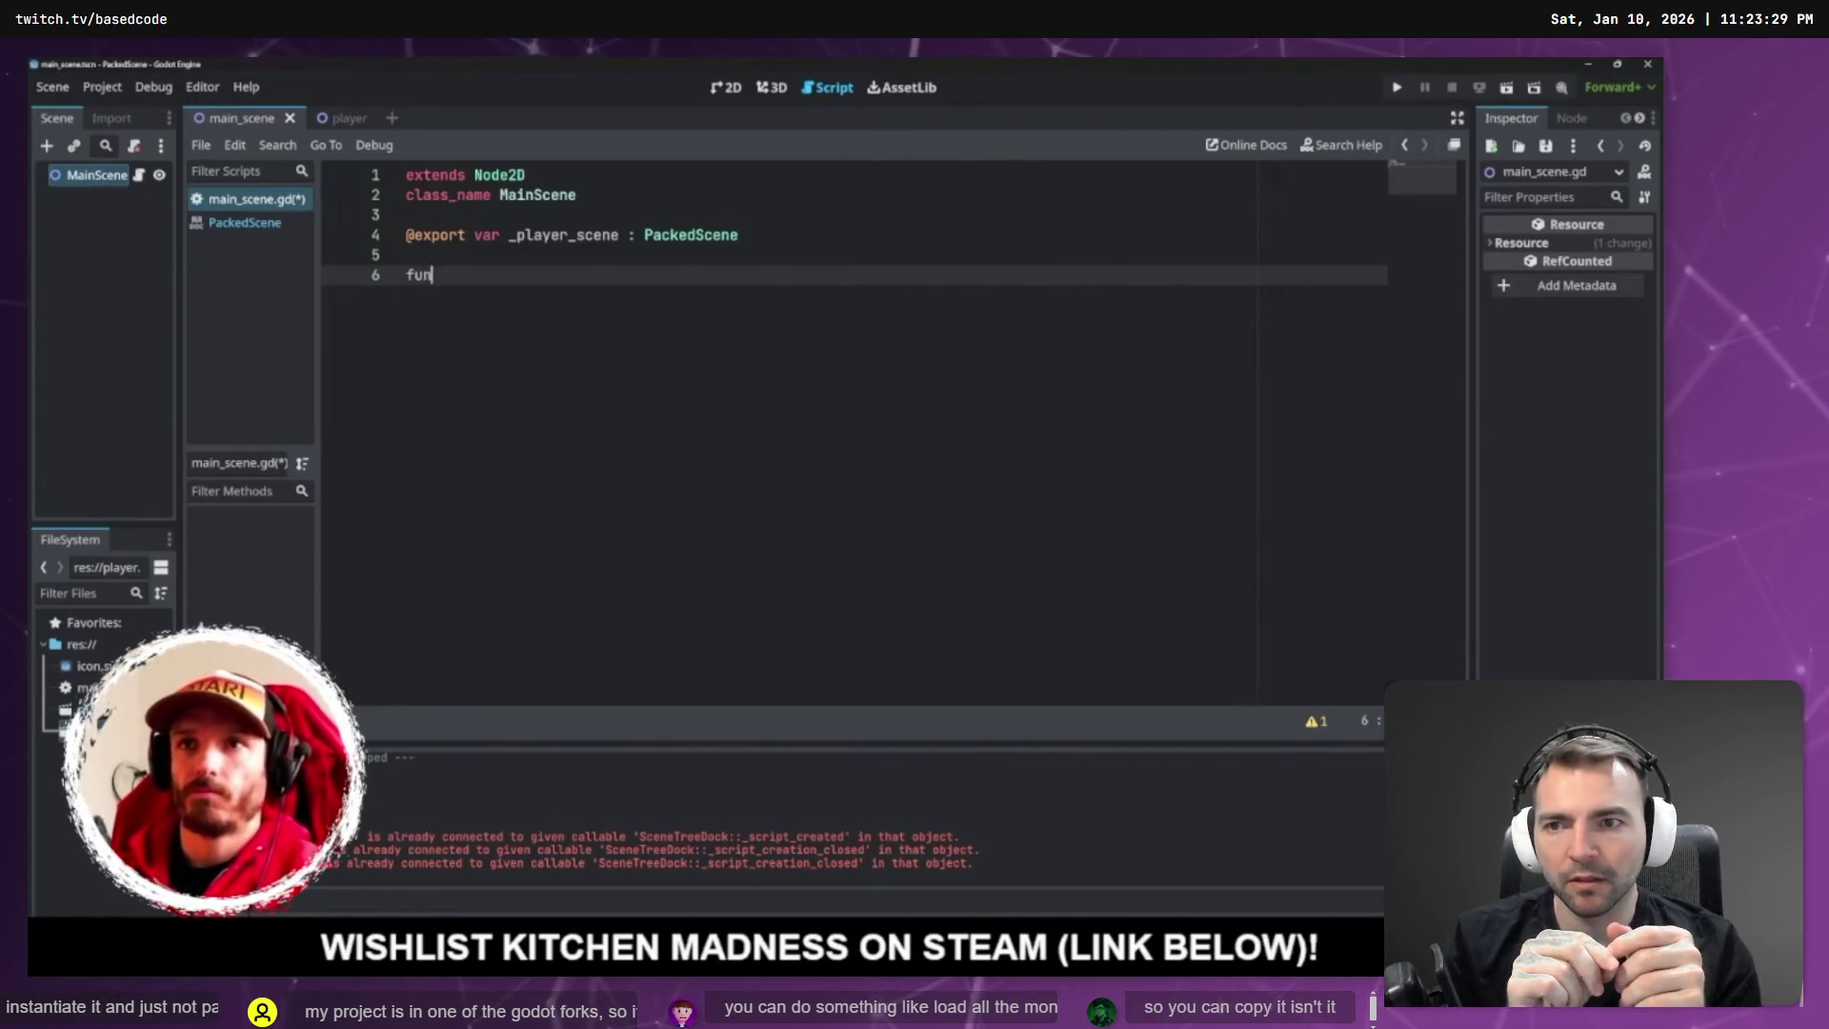
# Follow along as _ready instantiates _player_scene into node_instance
pyautogui.write('c _r')
pyautogui.press('Return')
pyautogui.press('Return')
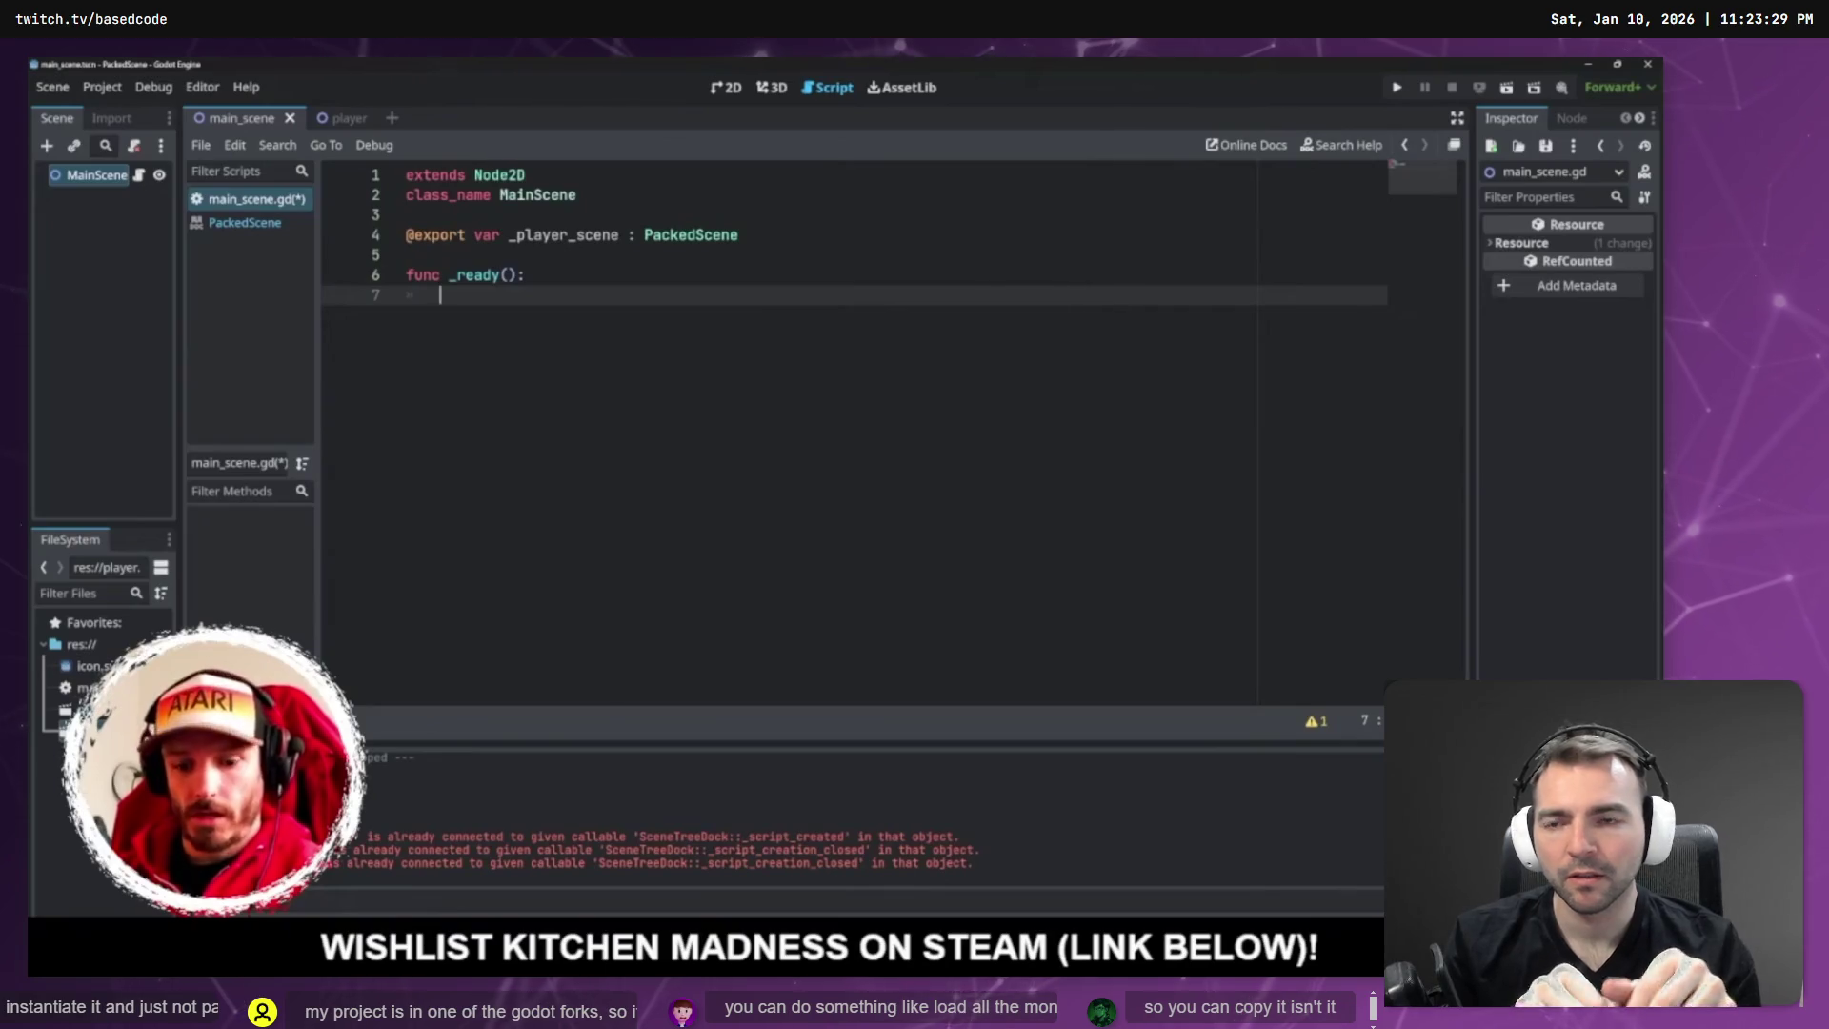
pyautogui.write('var ')
pyautogui.write('node_instace : Node')
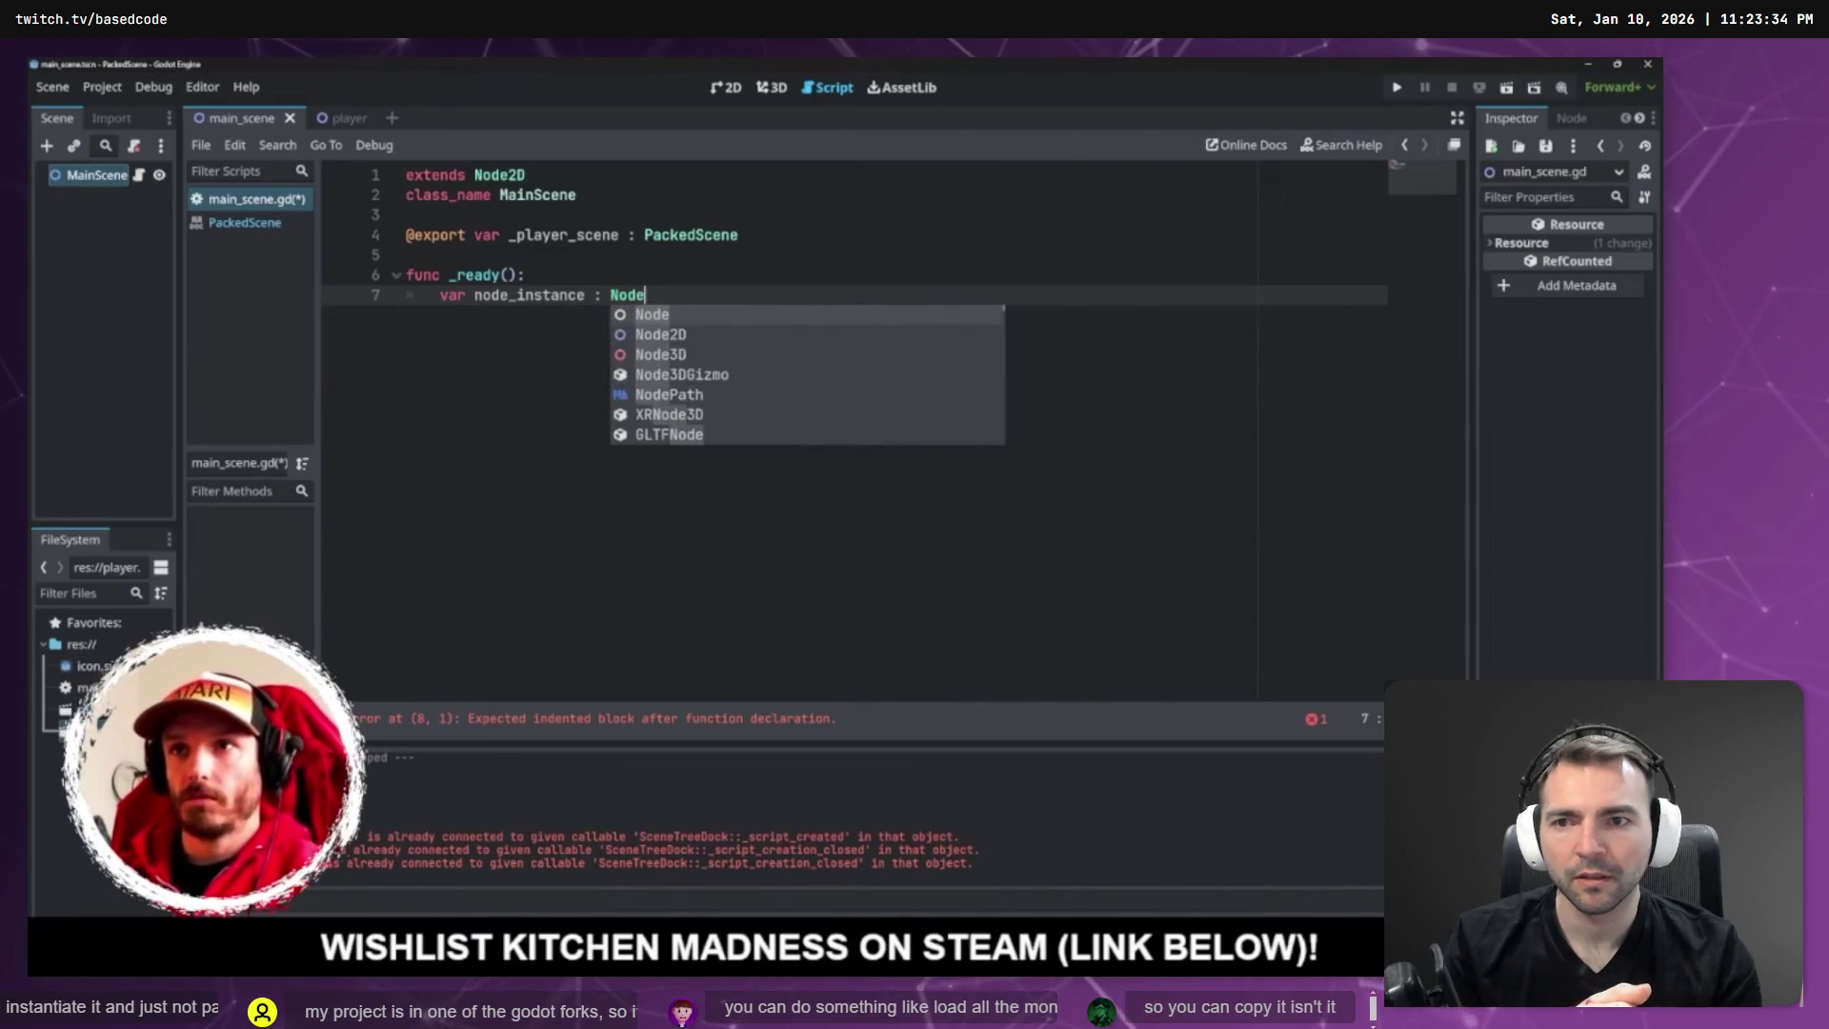
pyautogui.press('Down')
pyautogui.press('Return')
pyautogui.write('= ')
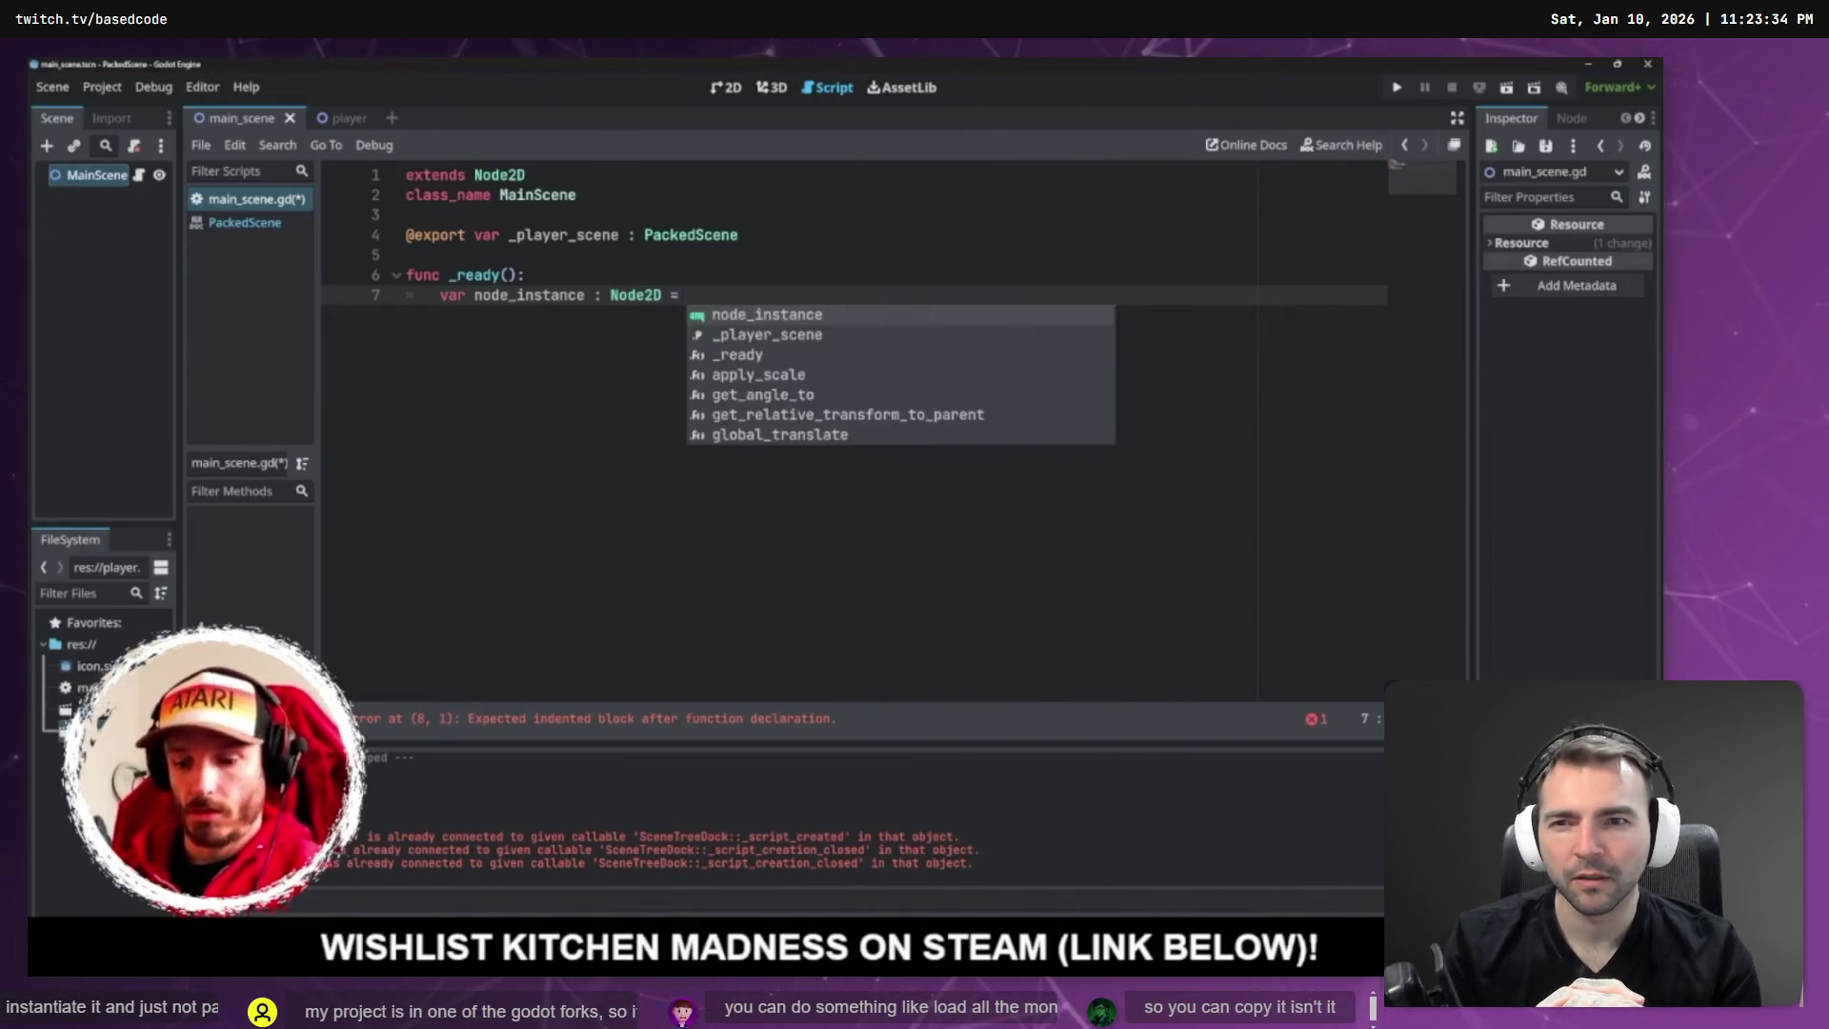
pyautogui.write('_player_scene.instantiate()')
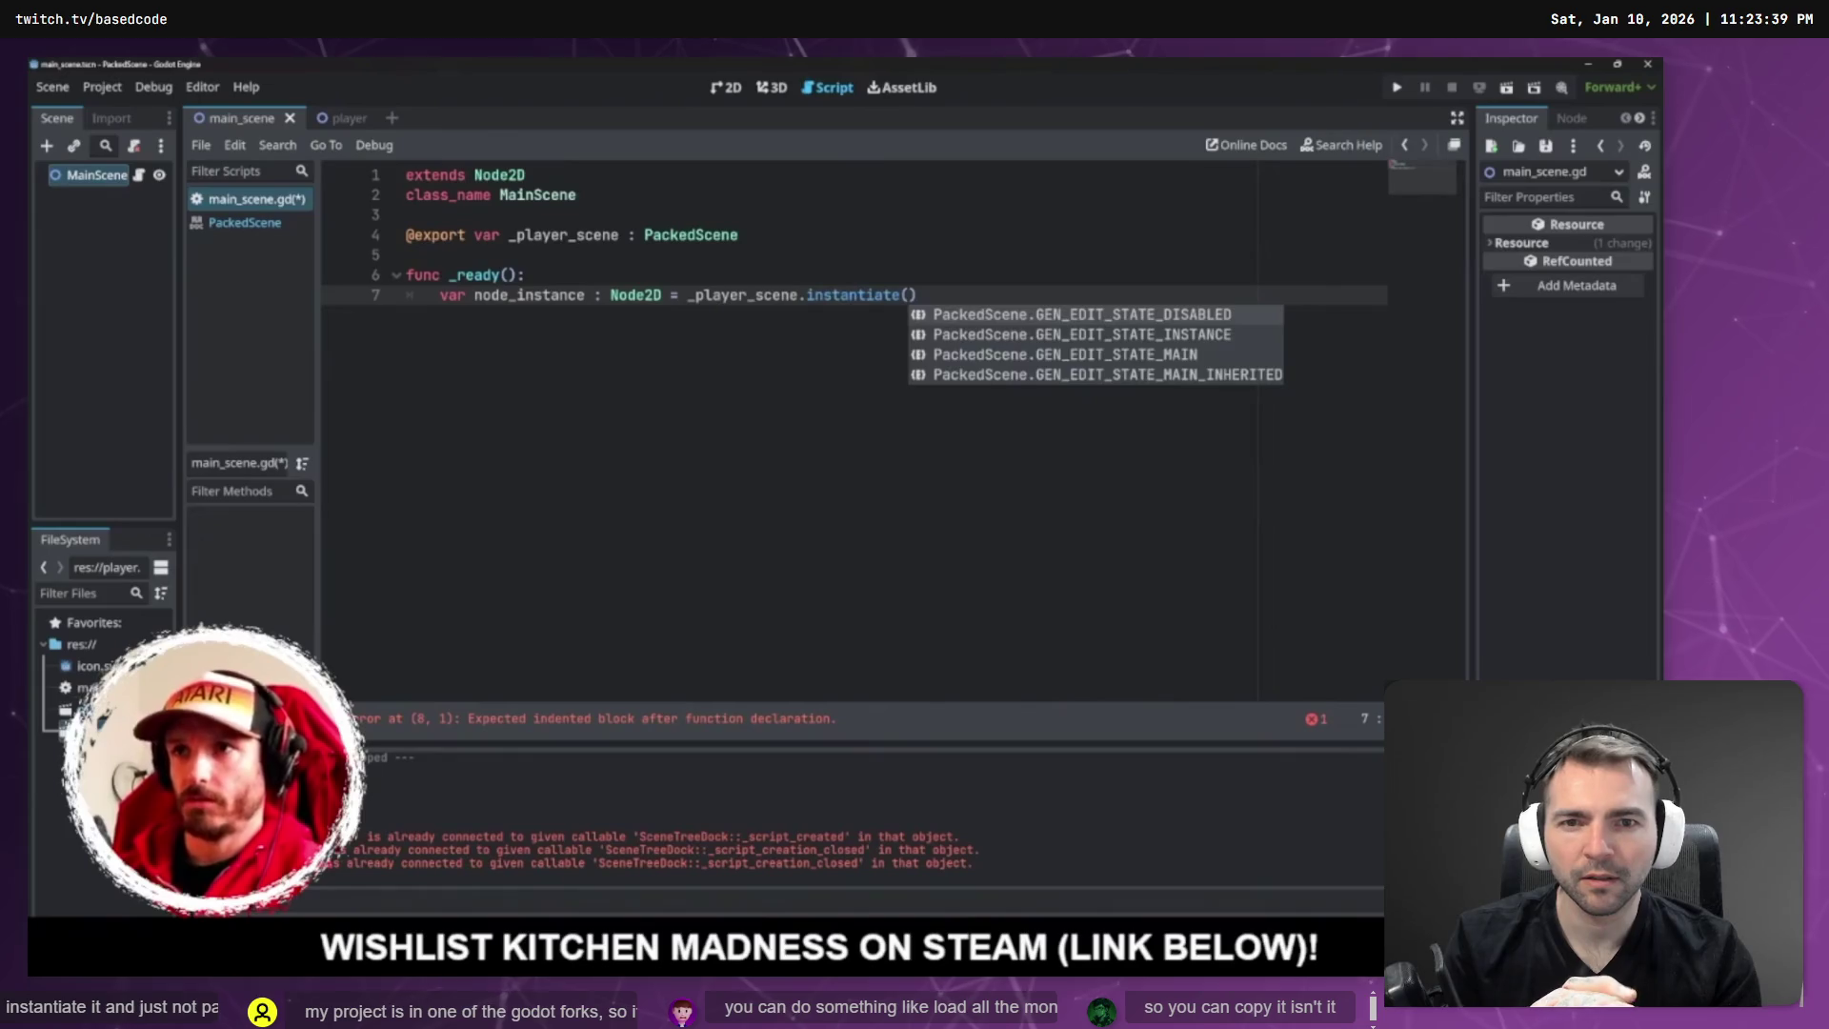
pyautogui.press('Escape')
pyautogui.press('Return')
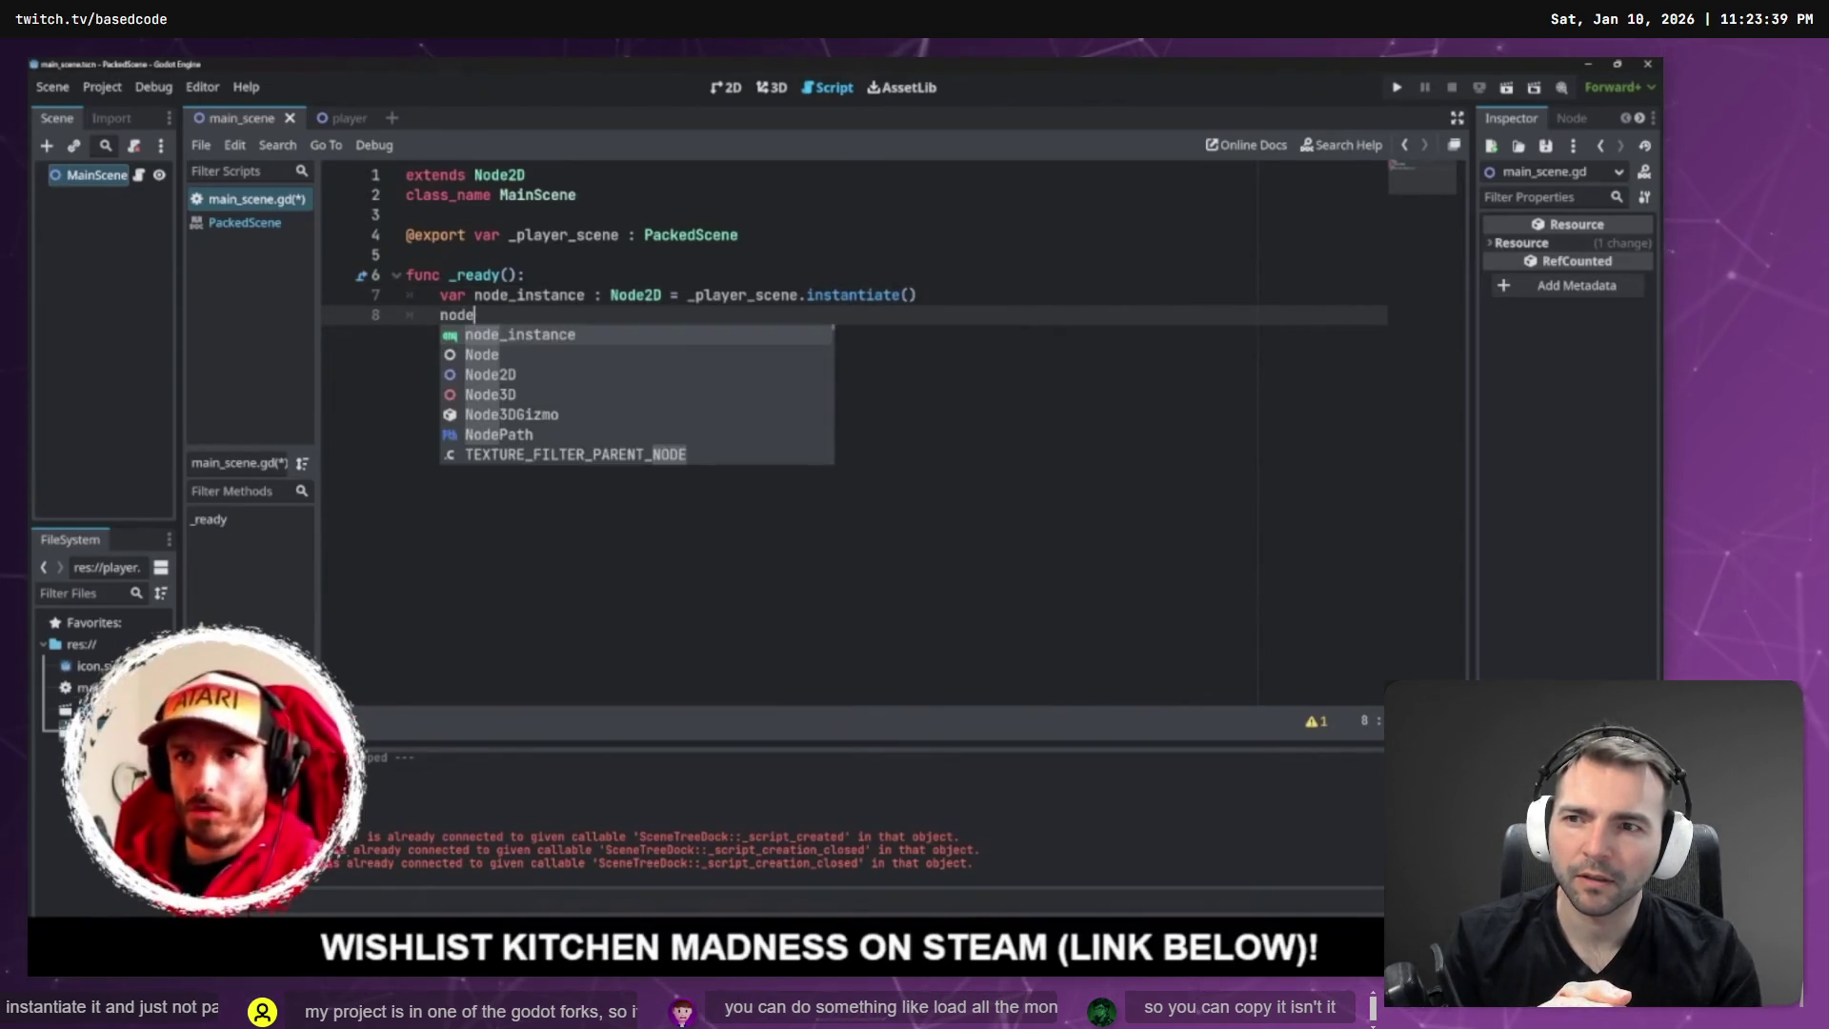
pyautogui.press('Return')
# Follow along as it sets the instance's global_position to Vector2(500, 300)
pyautogui.write('globa')
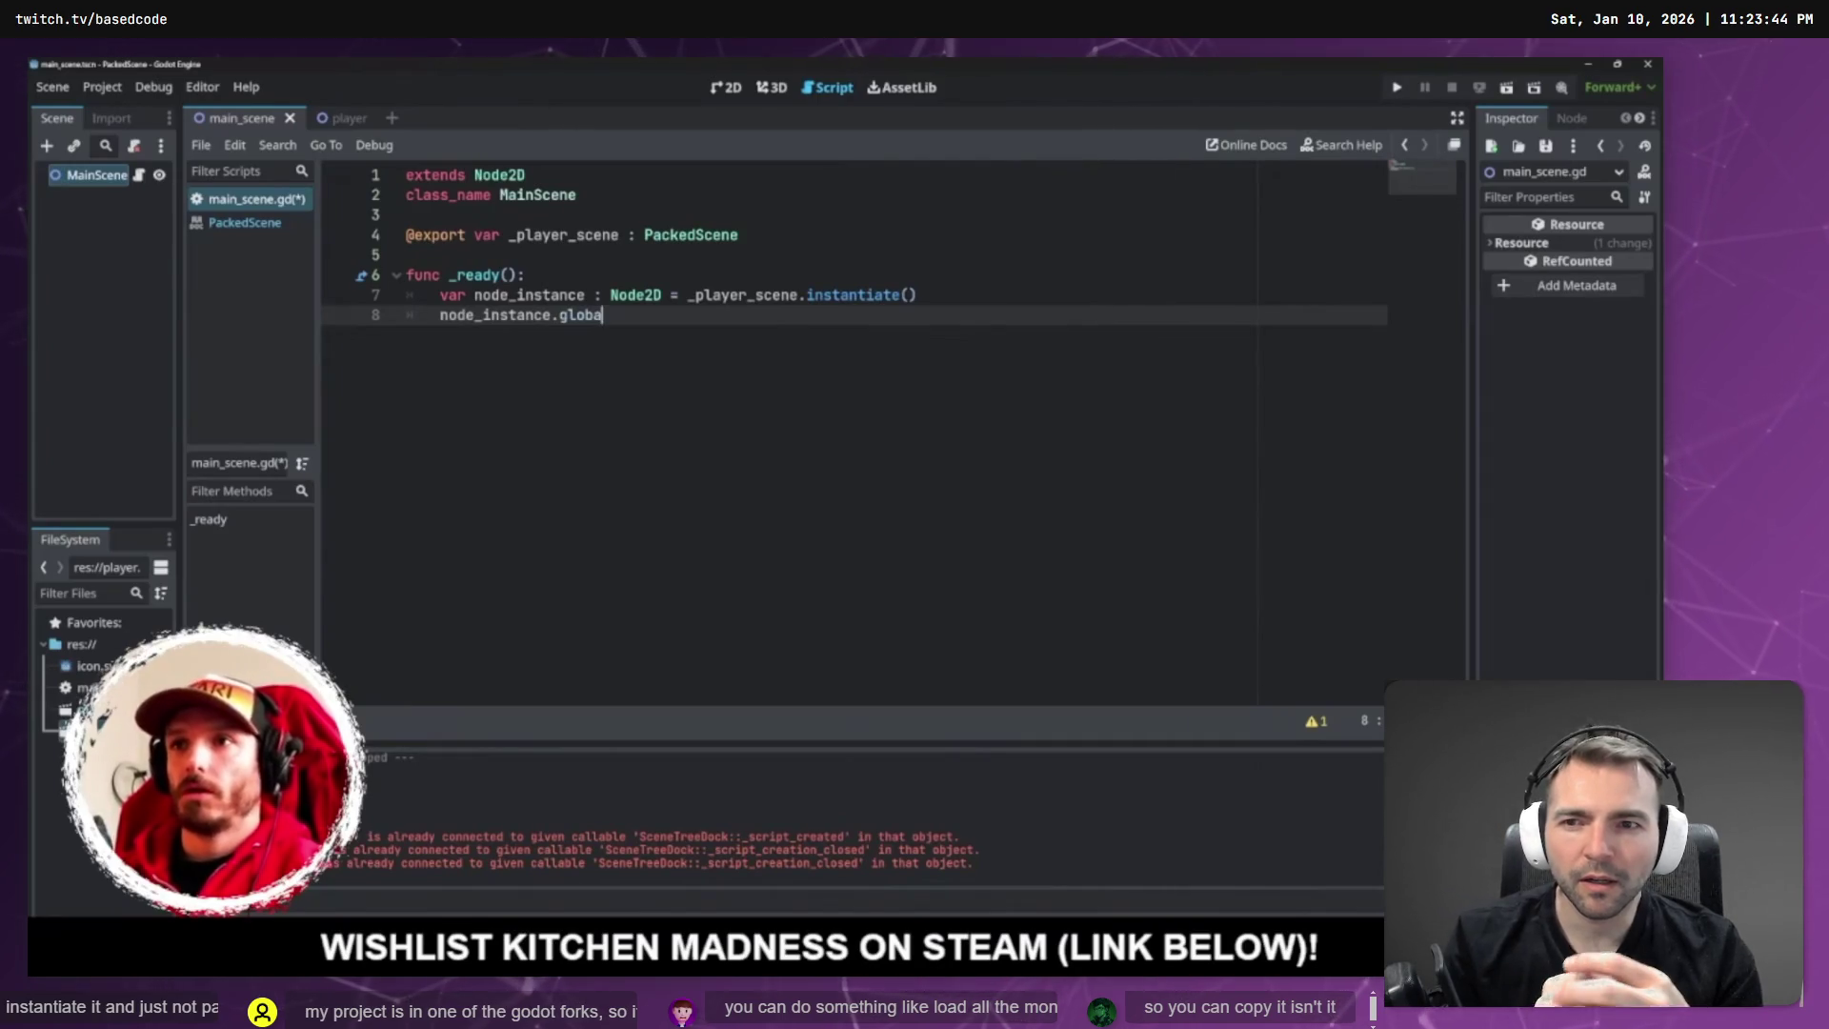
pyautogui.click(925, 295)
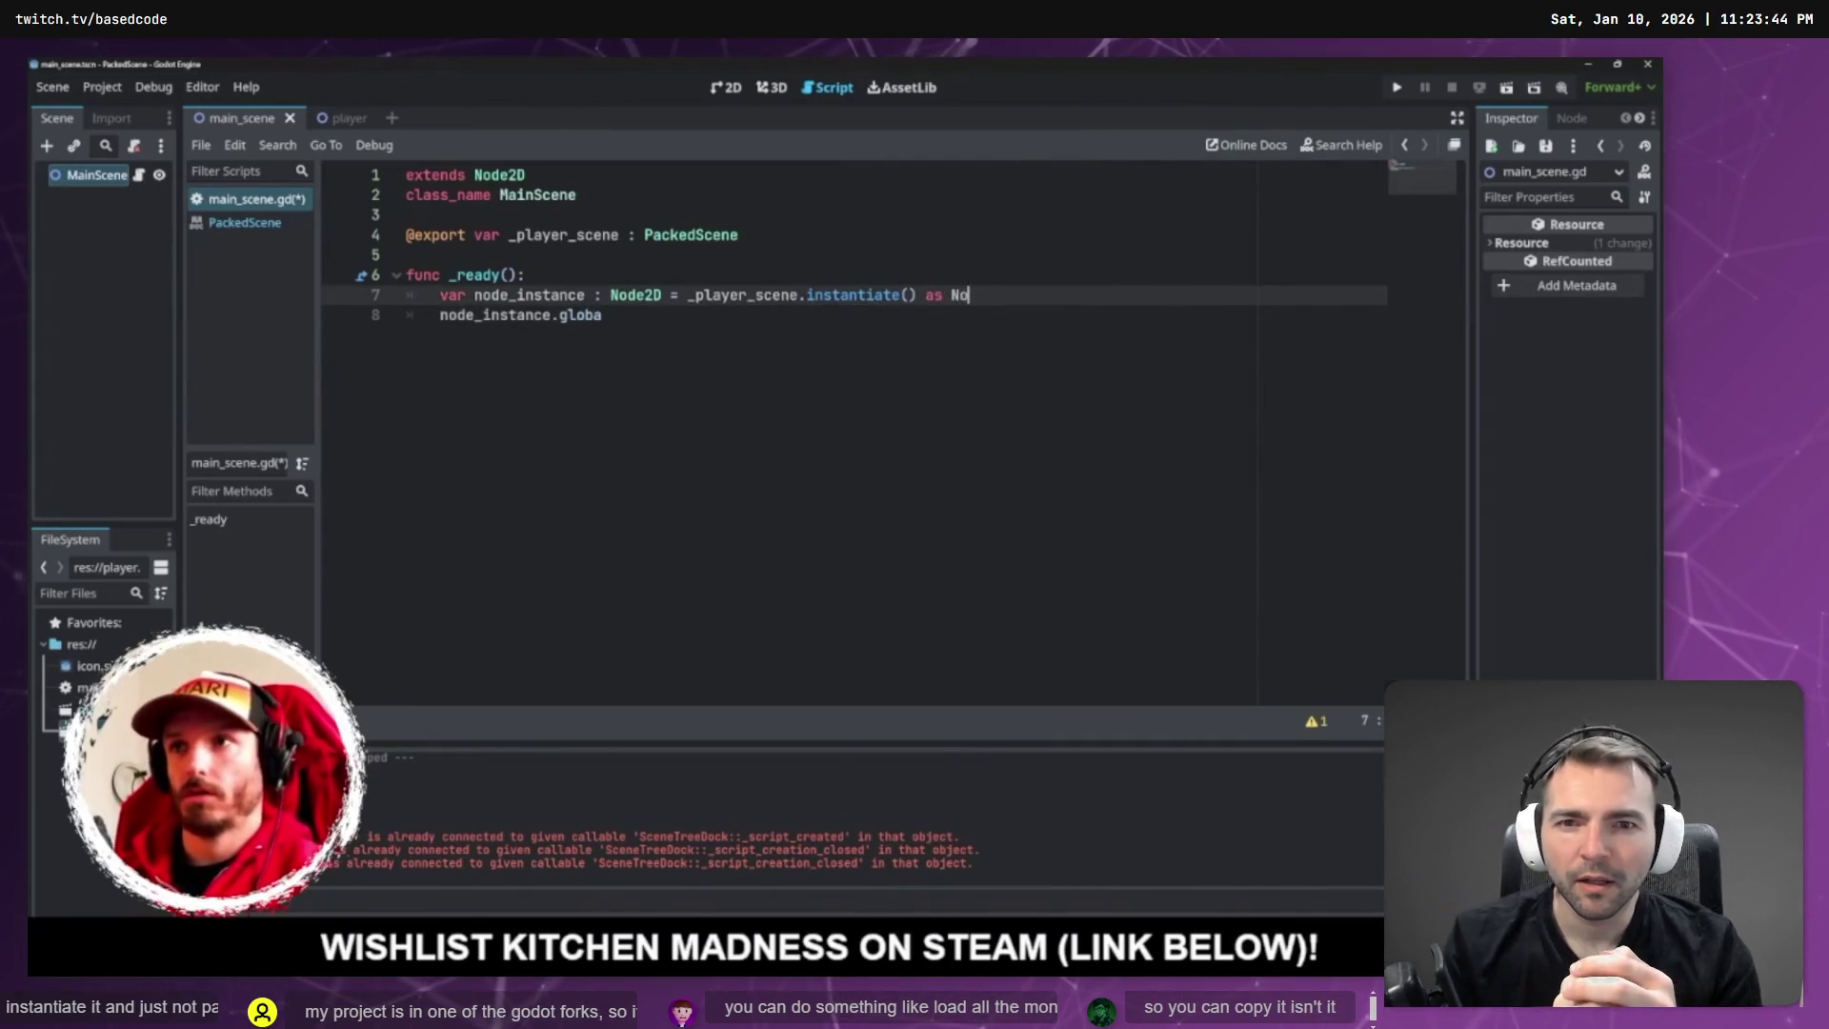
pyautogui.press('Return')
pyautogui.click(602, 315)
pyautogui.hotkey('ctrl', 'space')
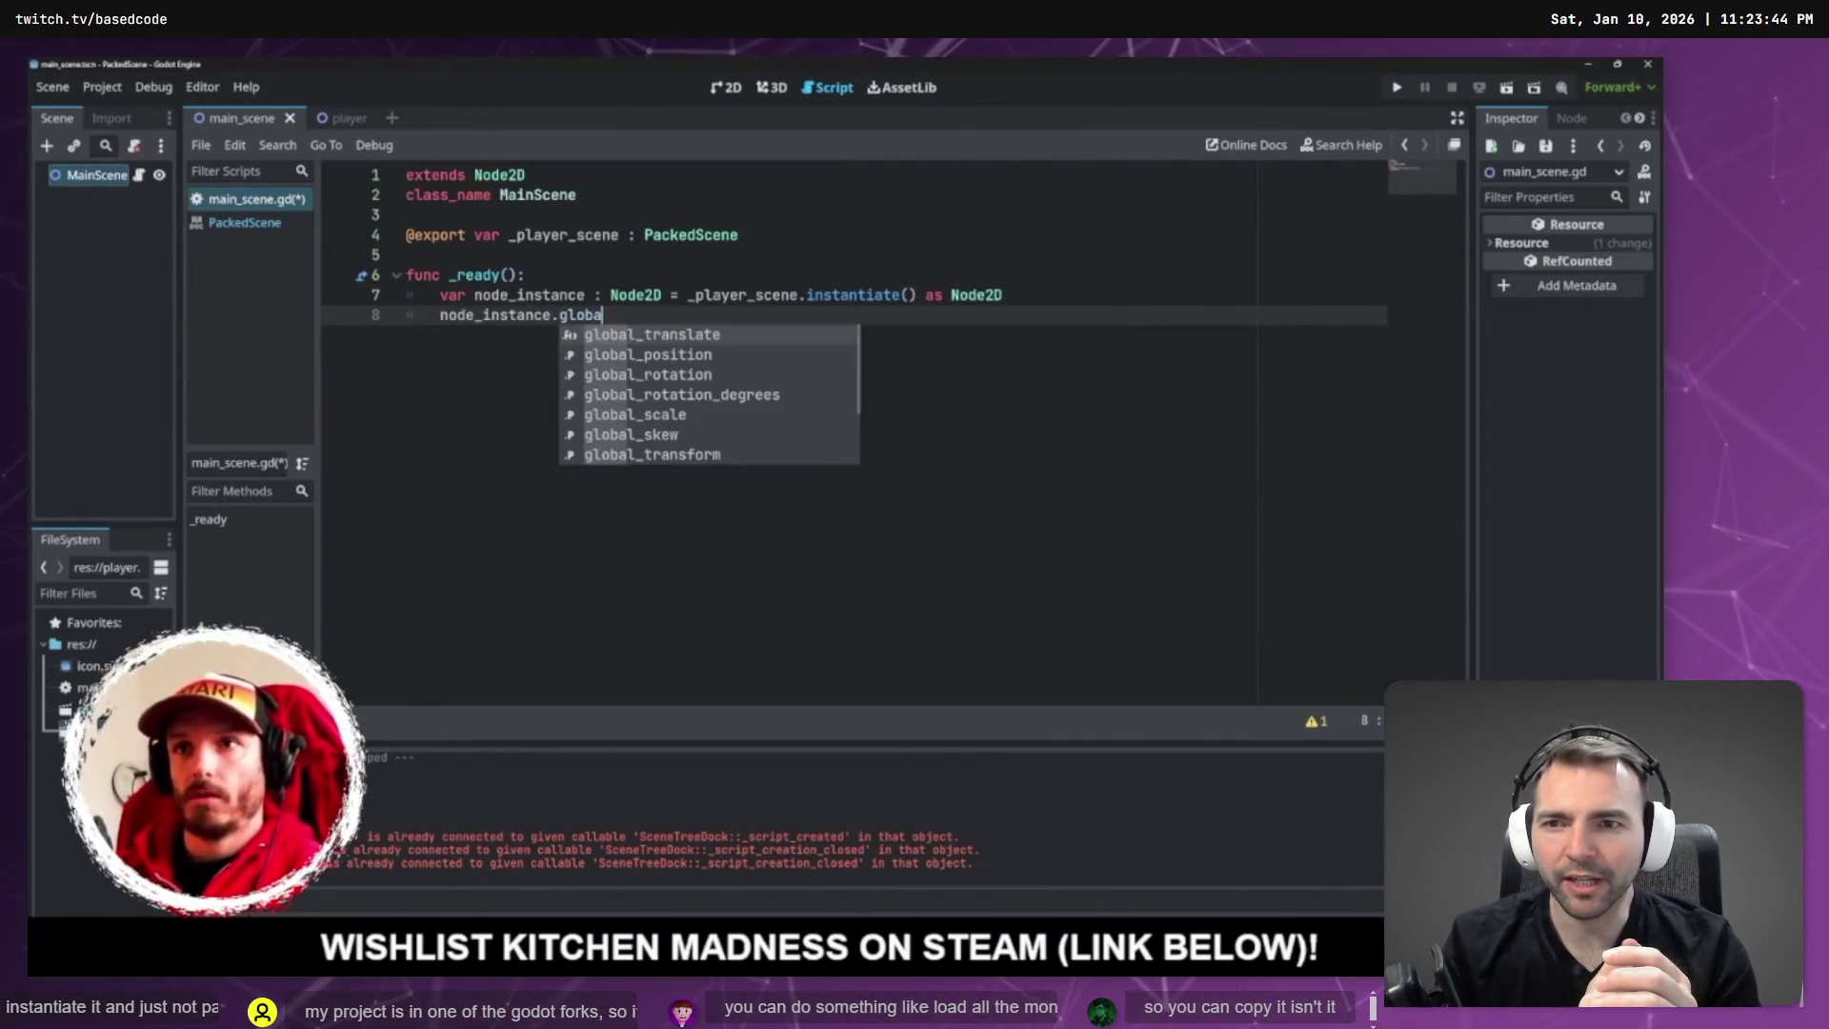
pyautogui.press('Down')
pyautogui.press('Down')
pyautogui.press('Up')
pyautogui.press('Return')
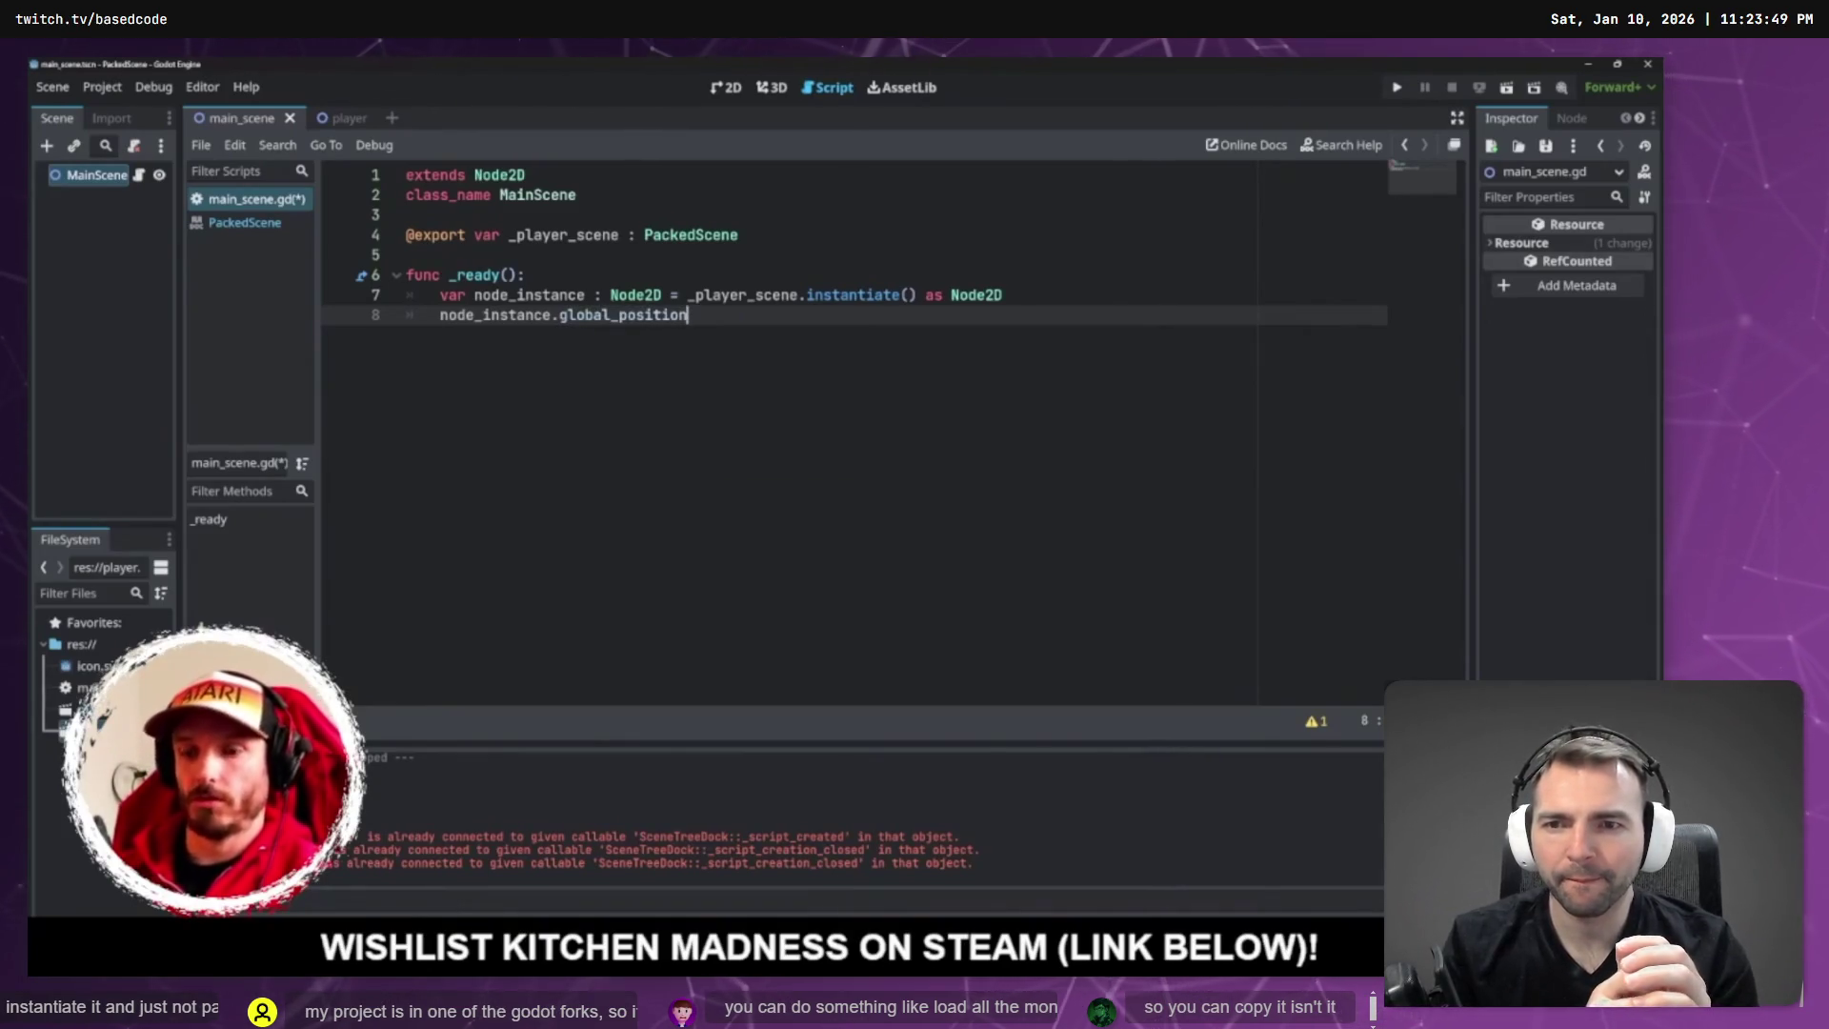
pyautogui.write('= Vector2(')
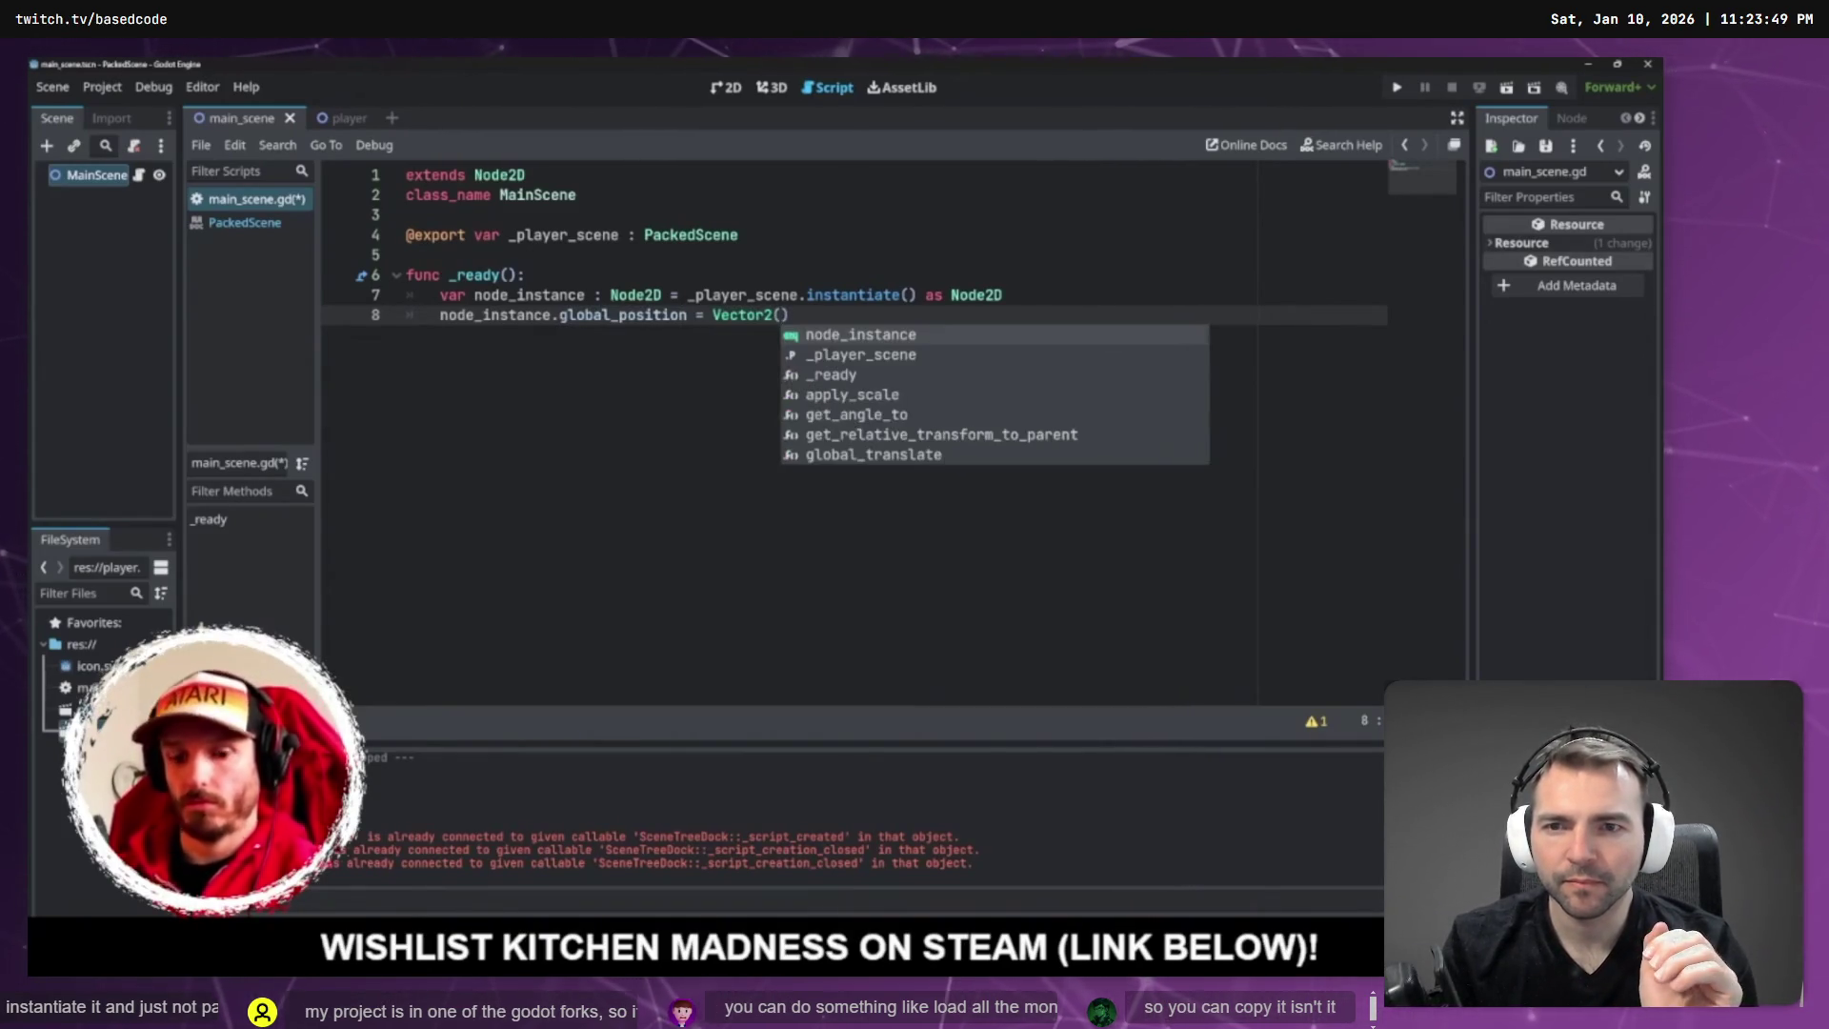
pyautogui.write('500, 300)')
pyautogui.press('Return')
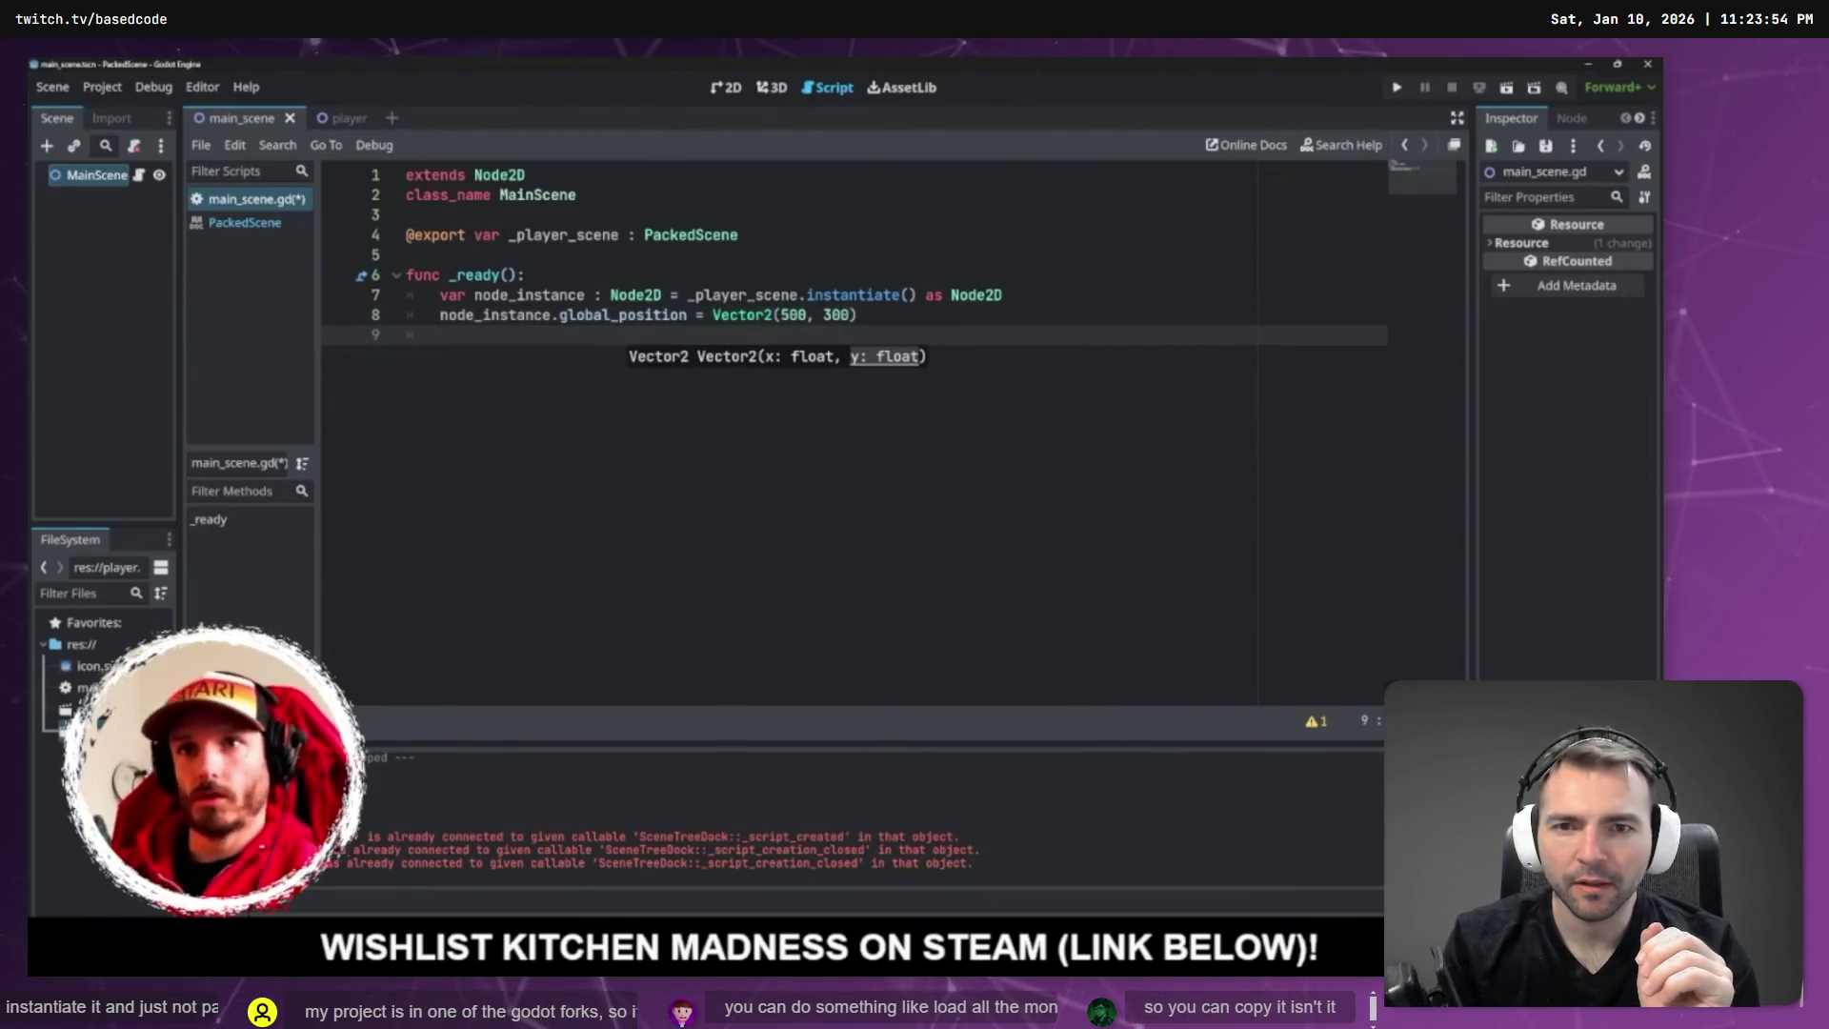
# Follow along as it writes add_child(node_instance) and saves the script
pyautogui.write('add_')
pyautogui.press('Return')
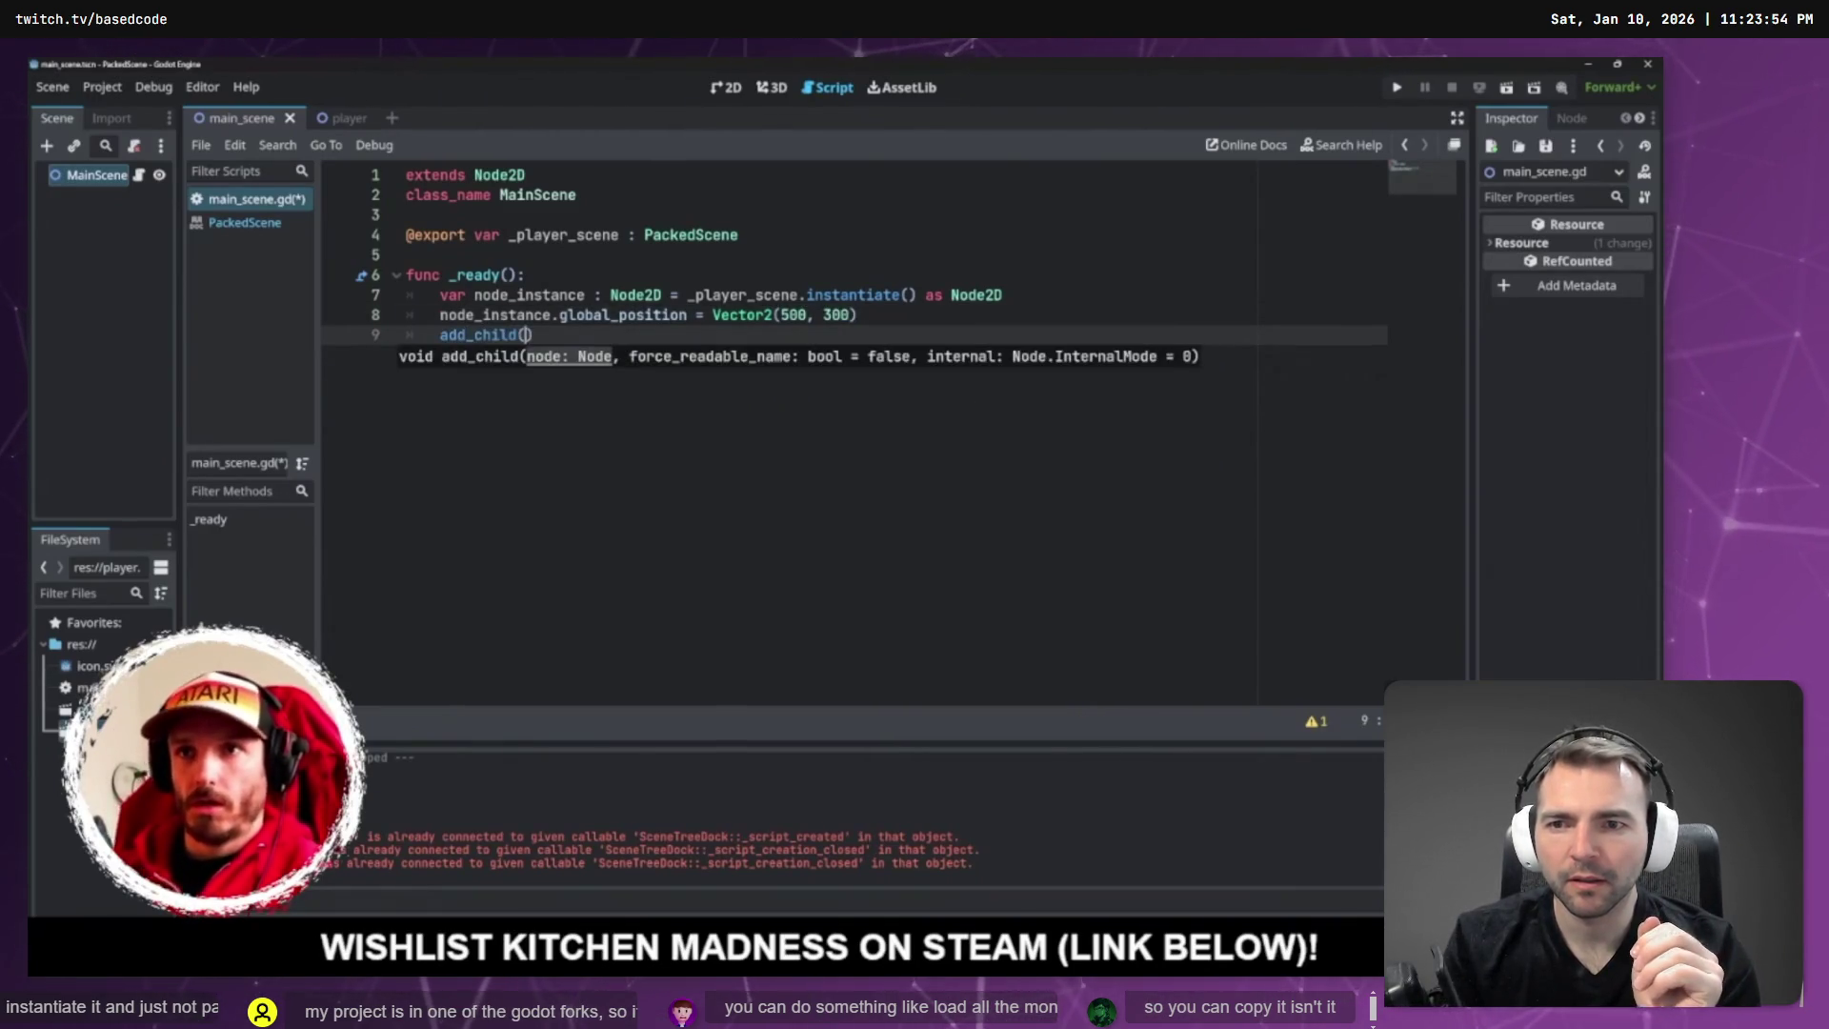
pyautogui.write('node_instance)')
pyautogui.press('Return')
pyautogui.hotkey('ctrl', 's')
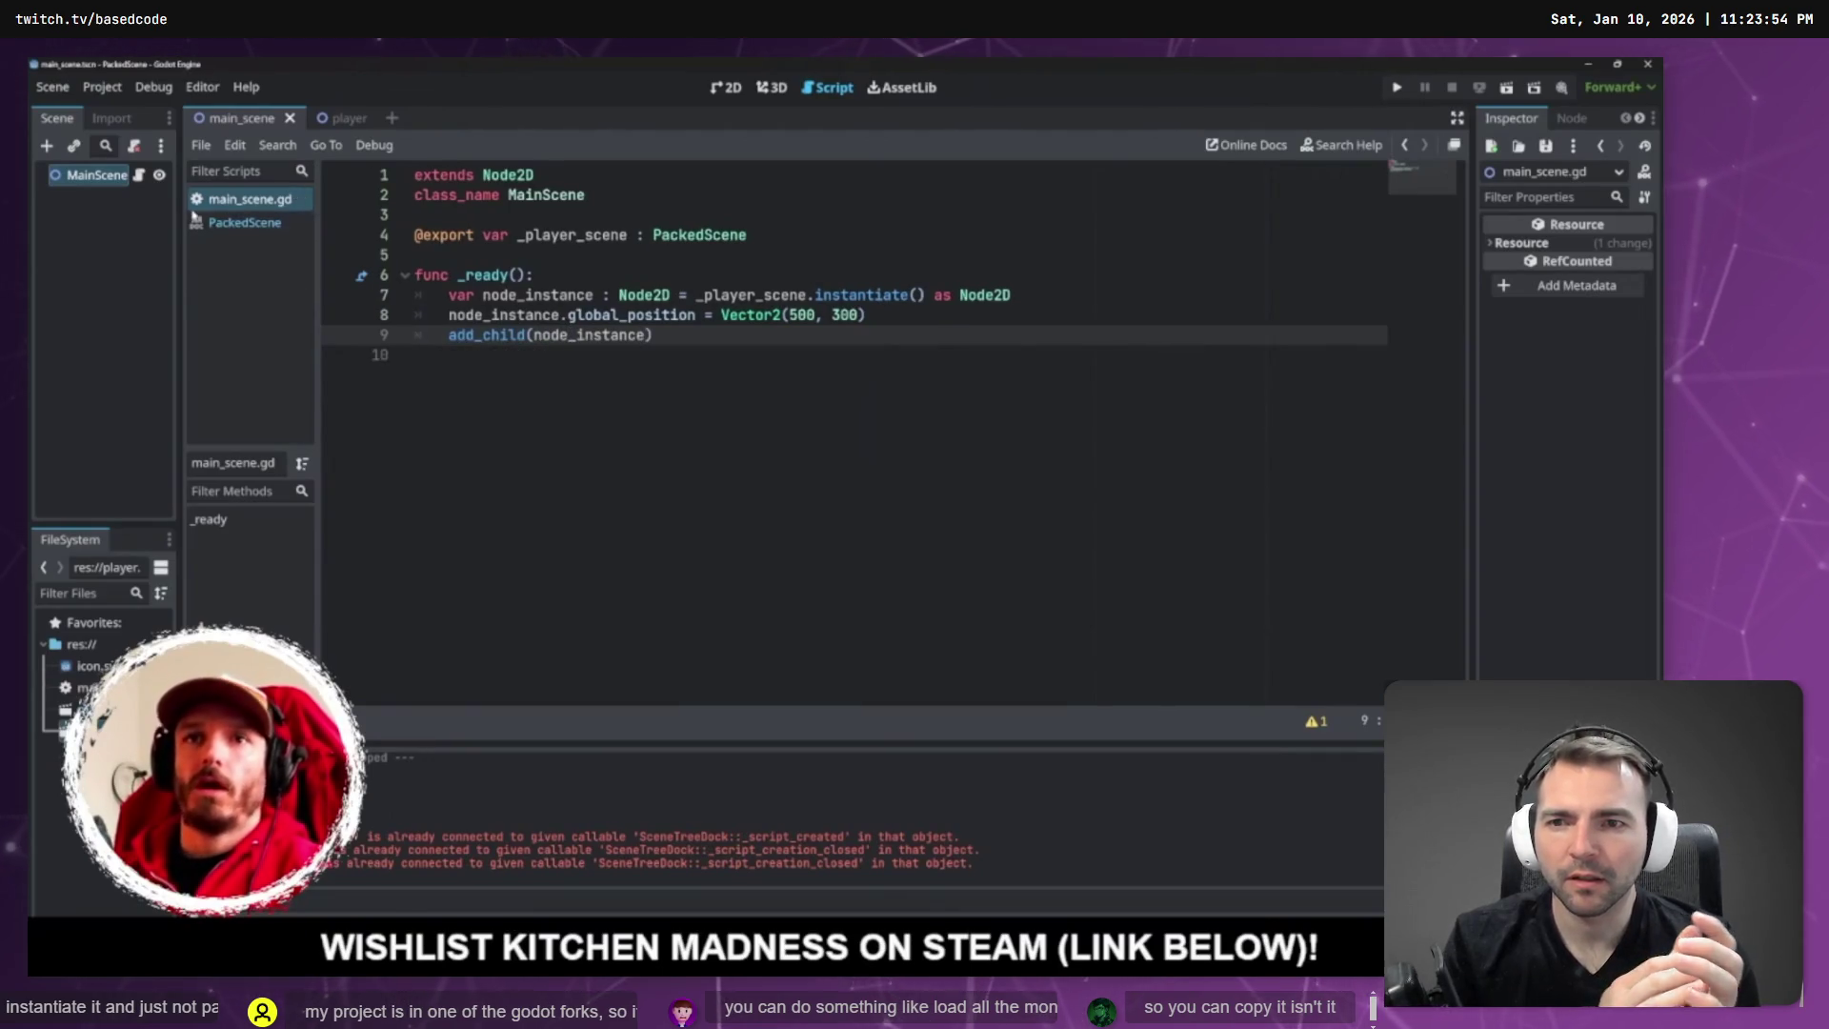
# Follow along as it assigns the Player scene in the inspector and runs with F5
pyautogui.click(95, 174)
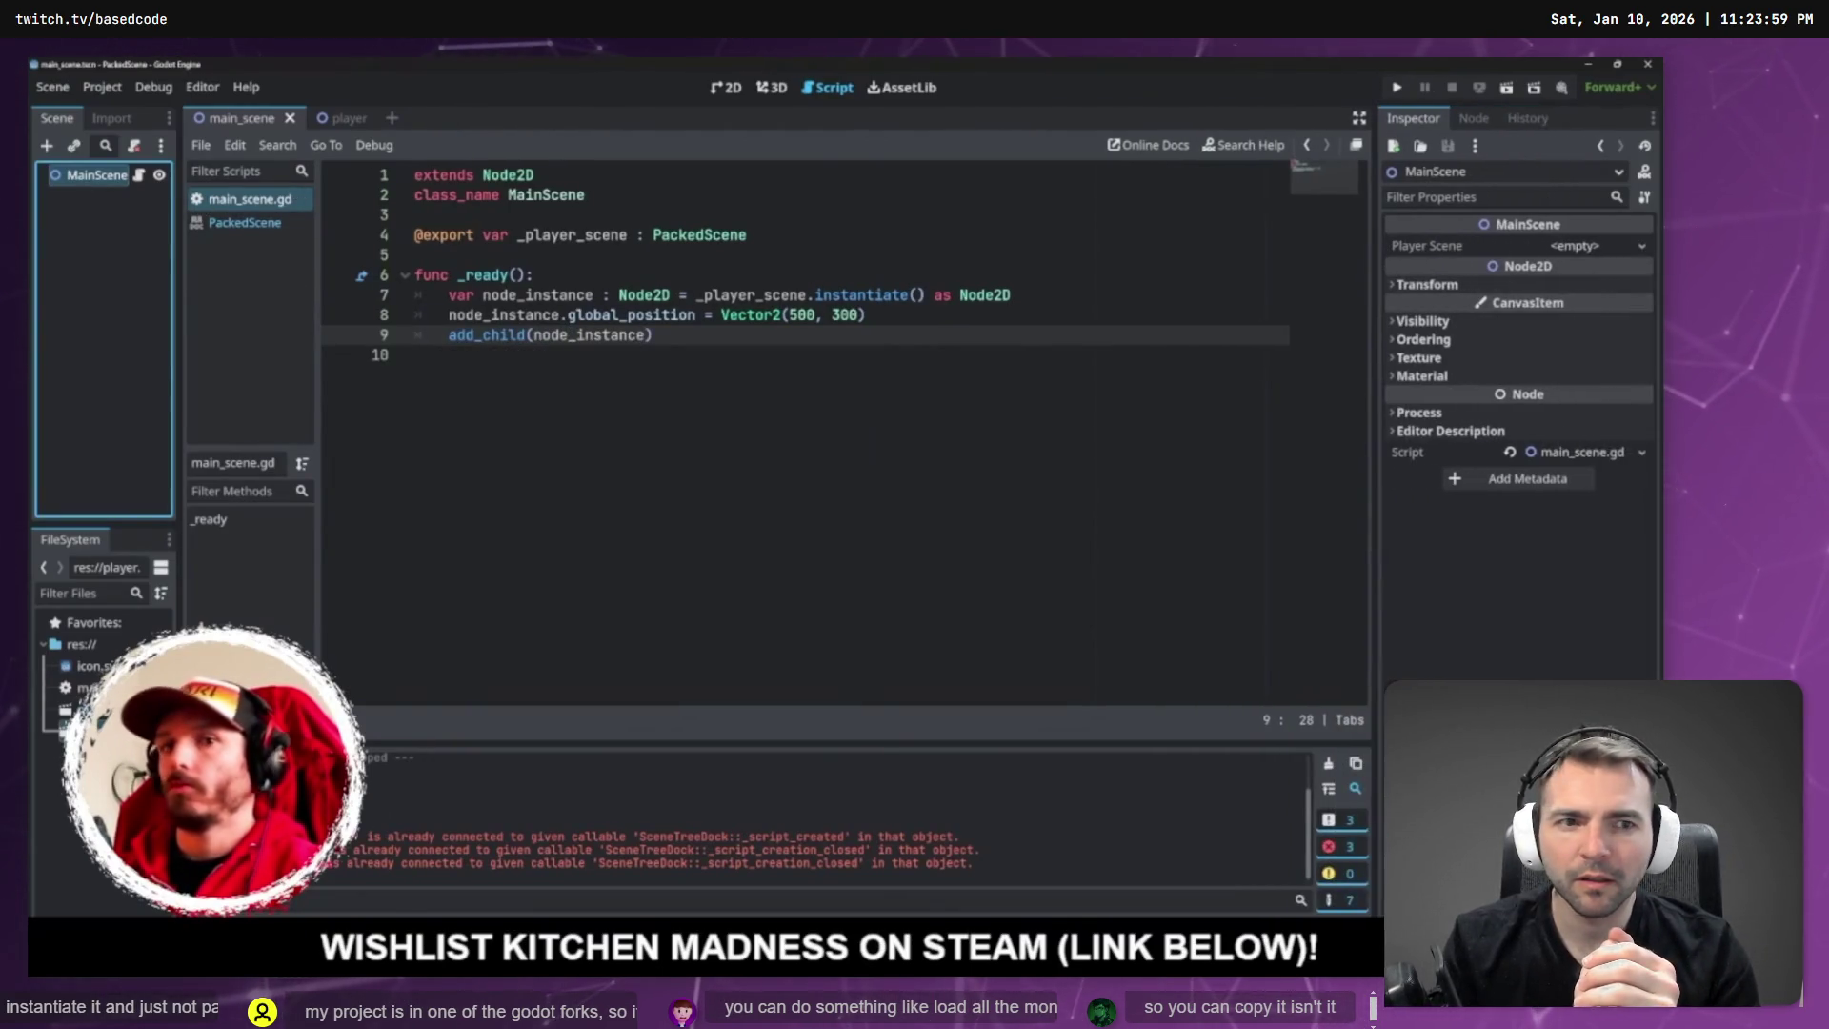
pyautogui.click(415, 354)
pyautogui.moveTo(96, 728); pyautogui.dragTo(1555, 255)
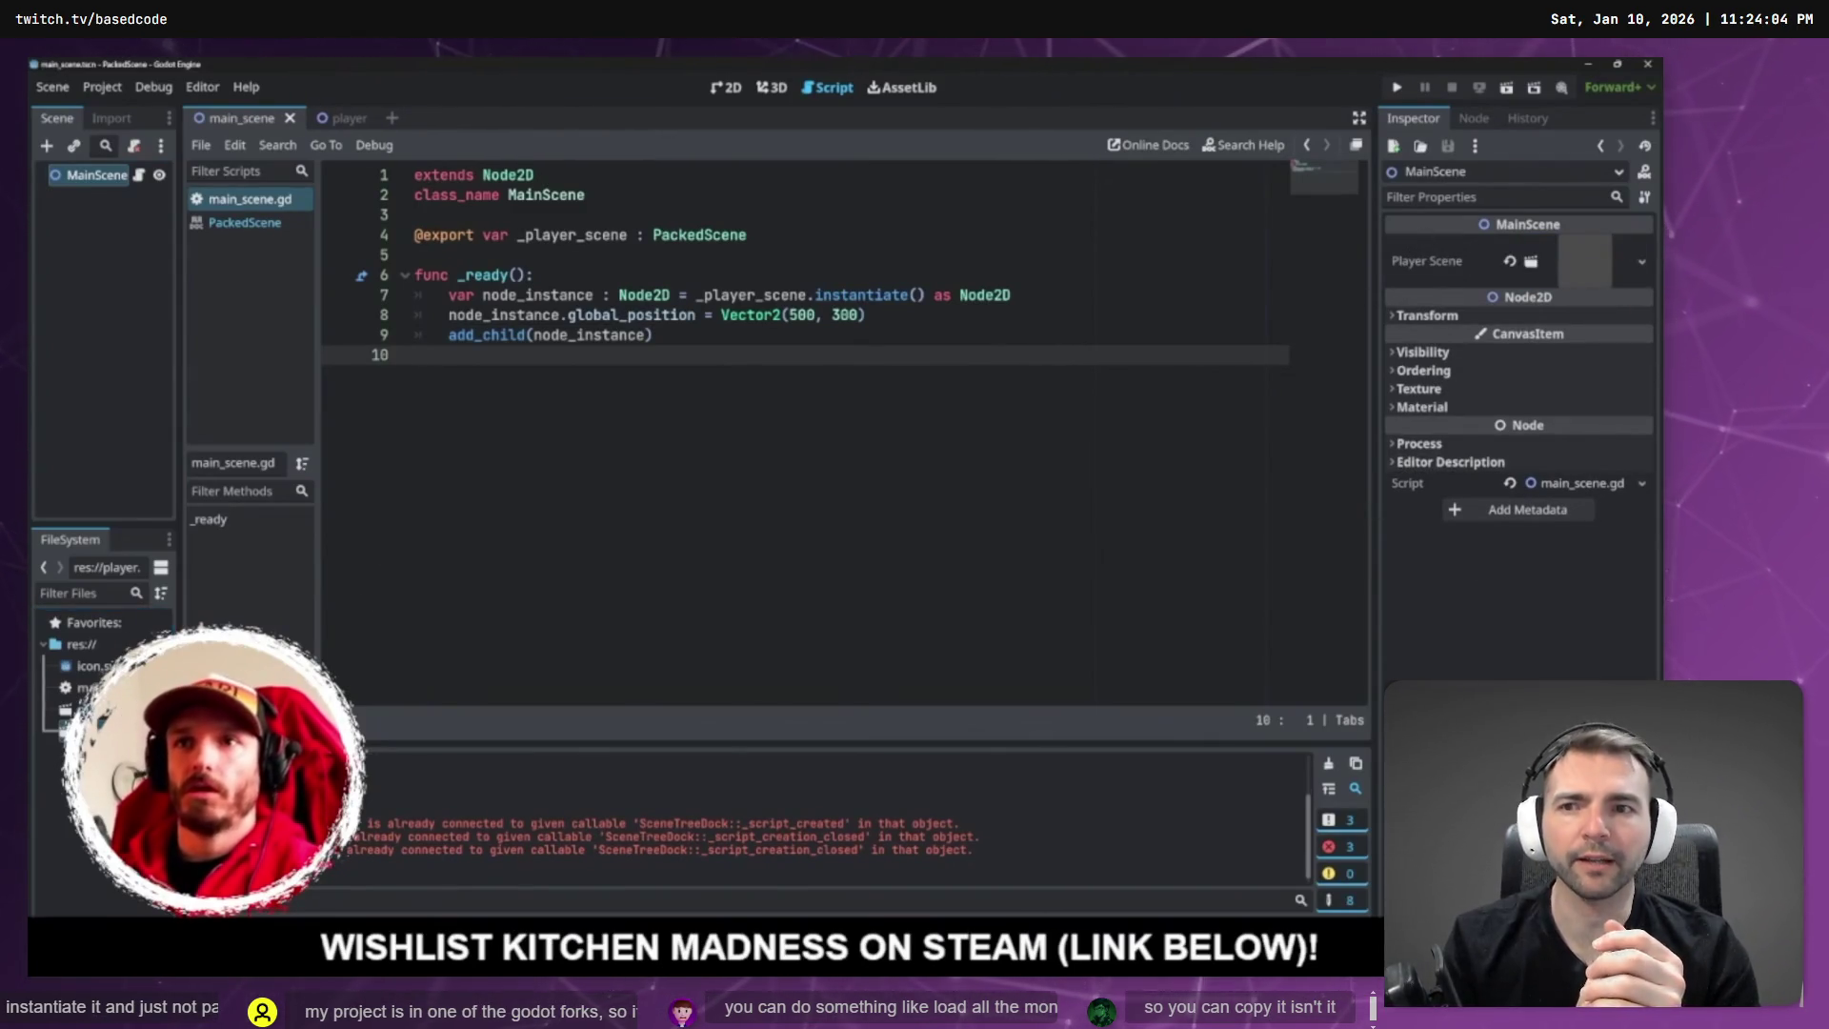
pyautogui.moveTo(815, 296); pyautogui.dragTo(875, 295)
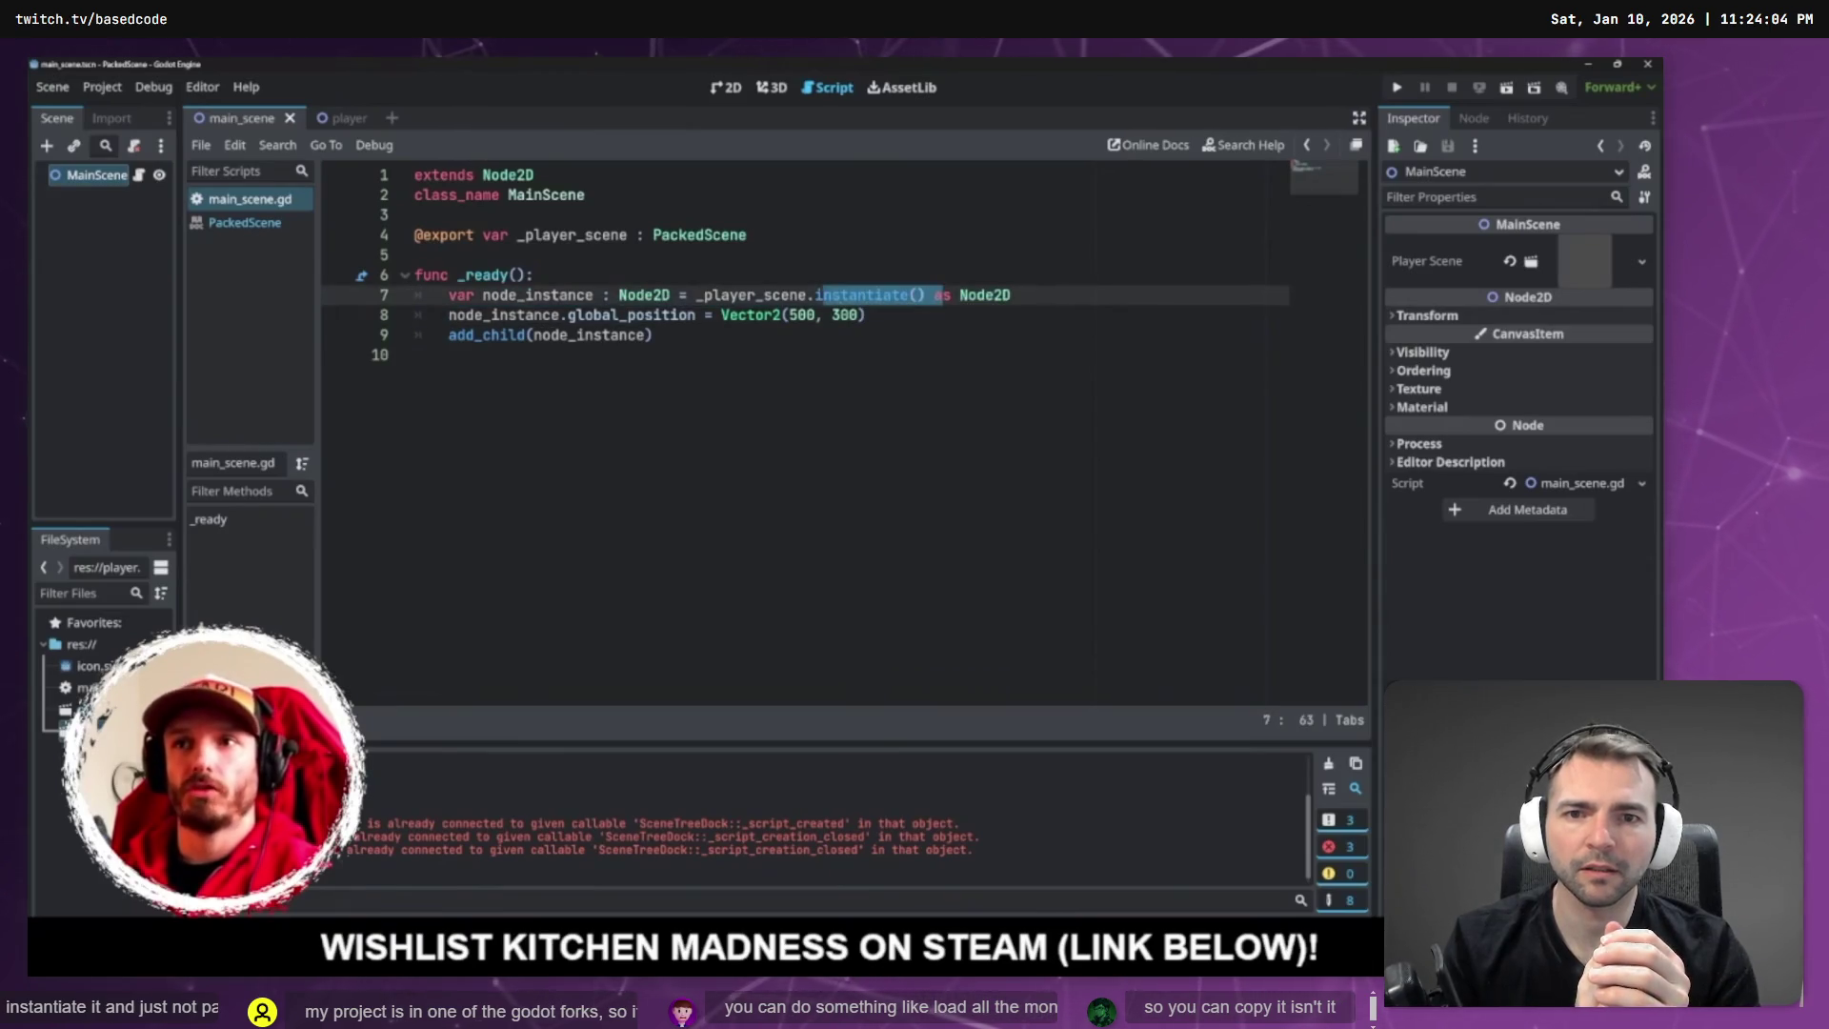
pyautogui.doubleClick(644, 295)
pyautogui.press('Down')
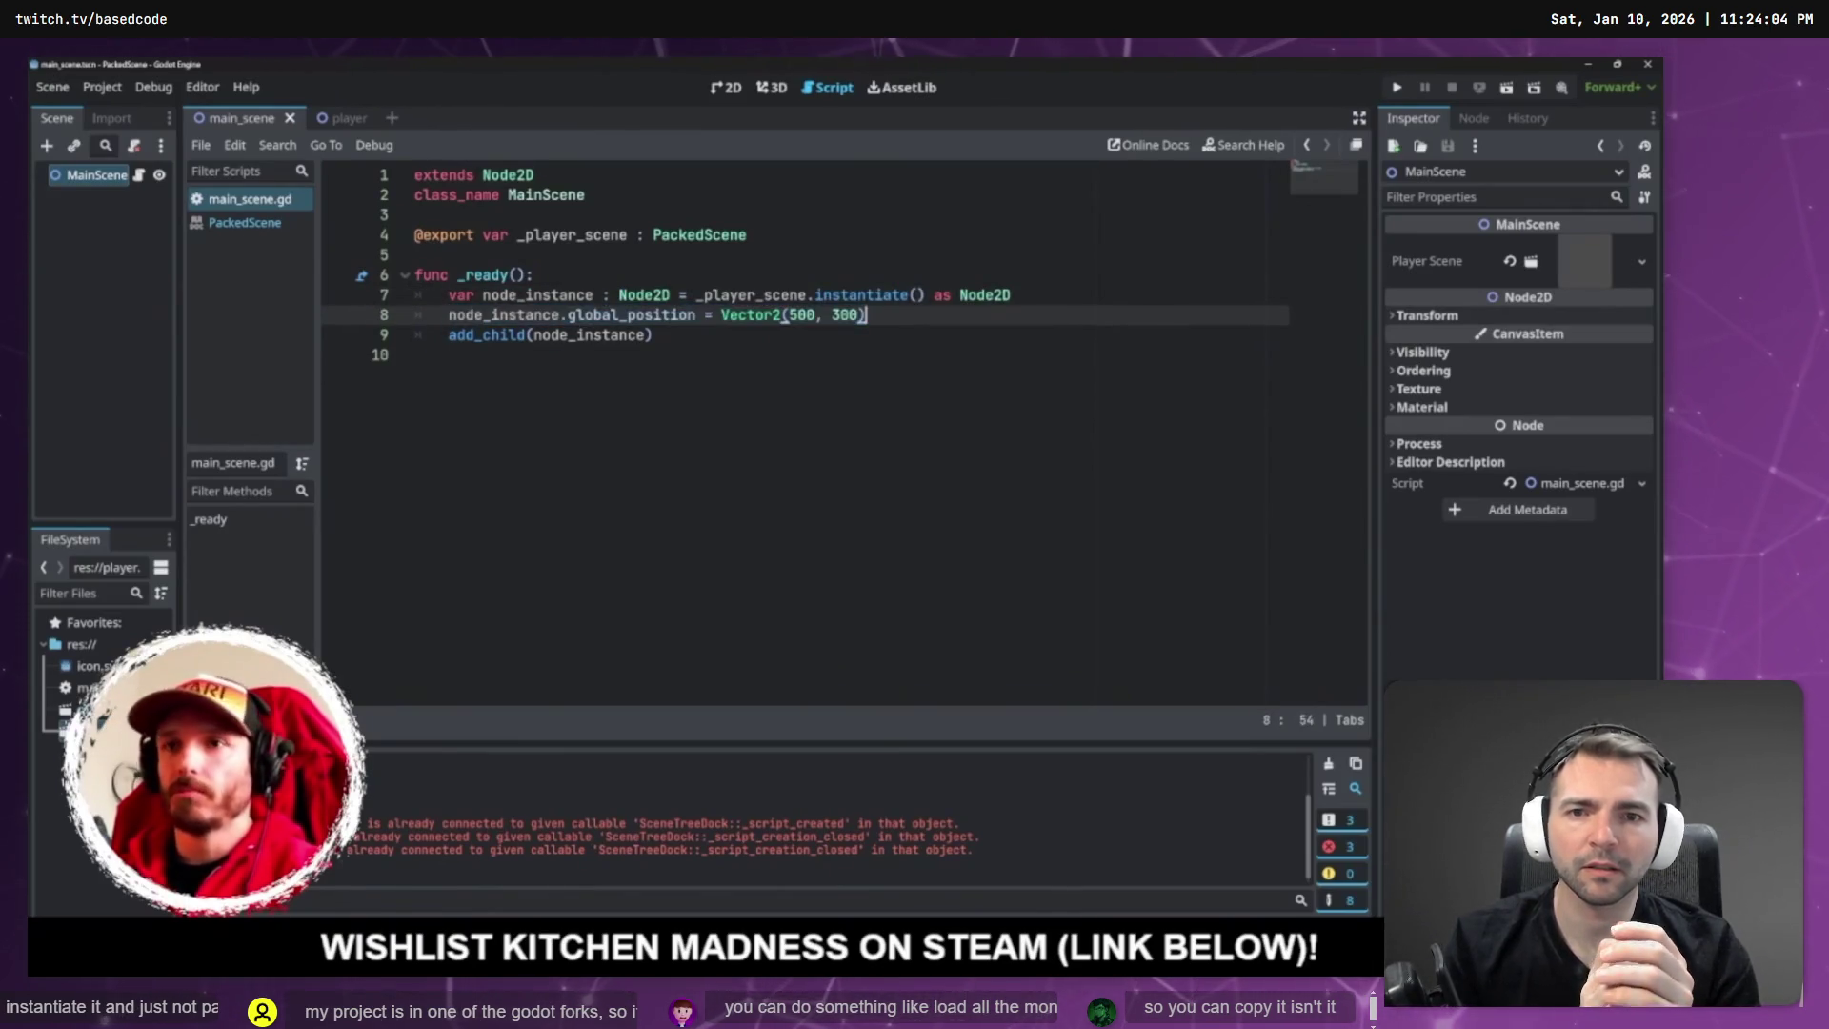
pyautogui.click(531, 335)
pyautogui.press('F5')
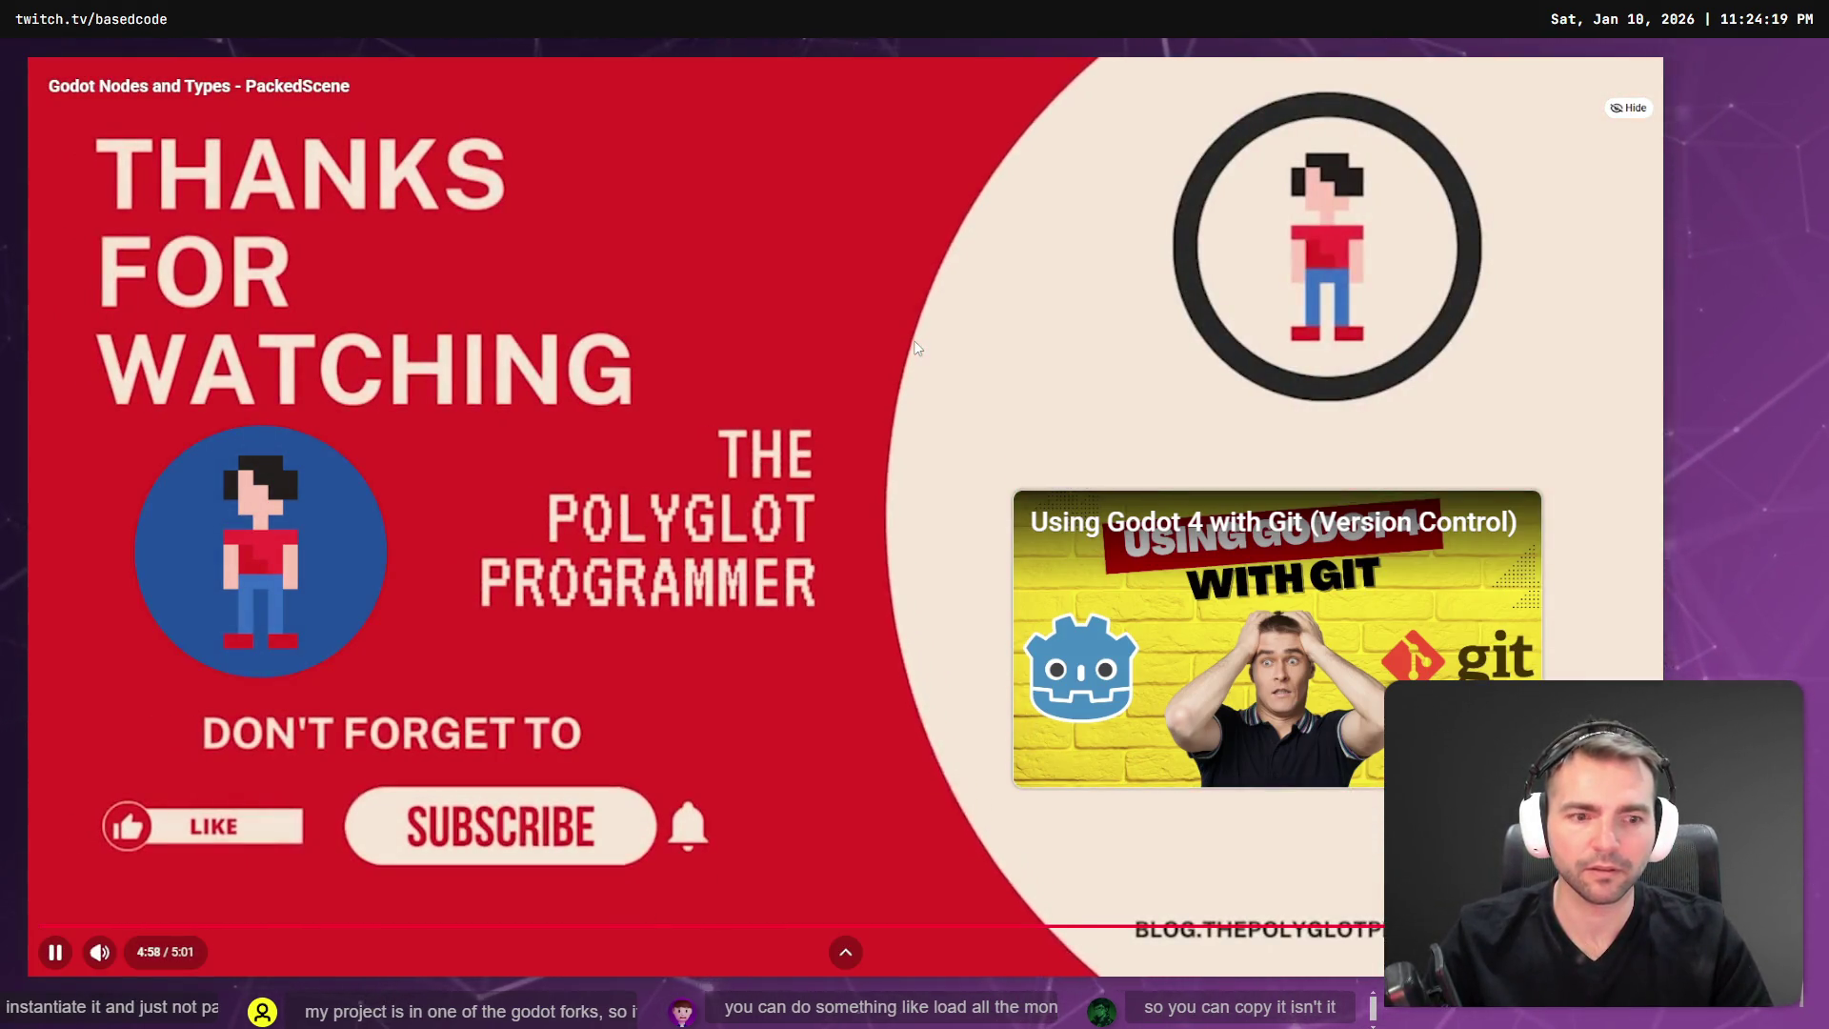
# Pause the video on its end card, exit fullscreen and close the YouTube tab
pyautogui.click(913, 340)
pyautogui.press('Escape')
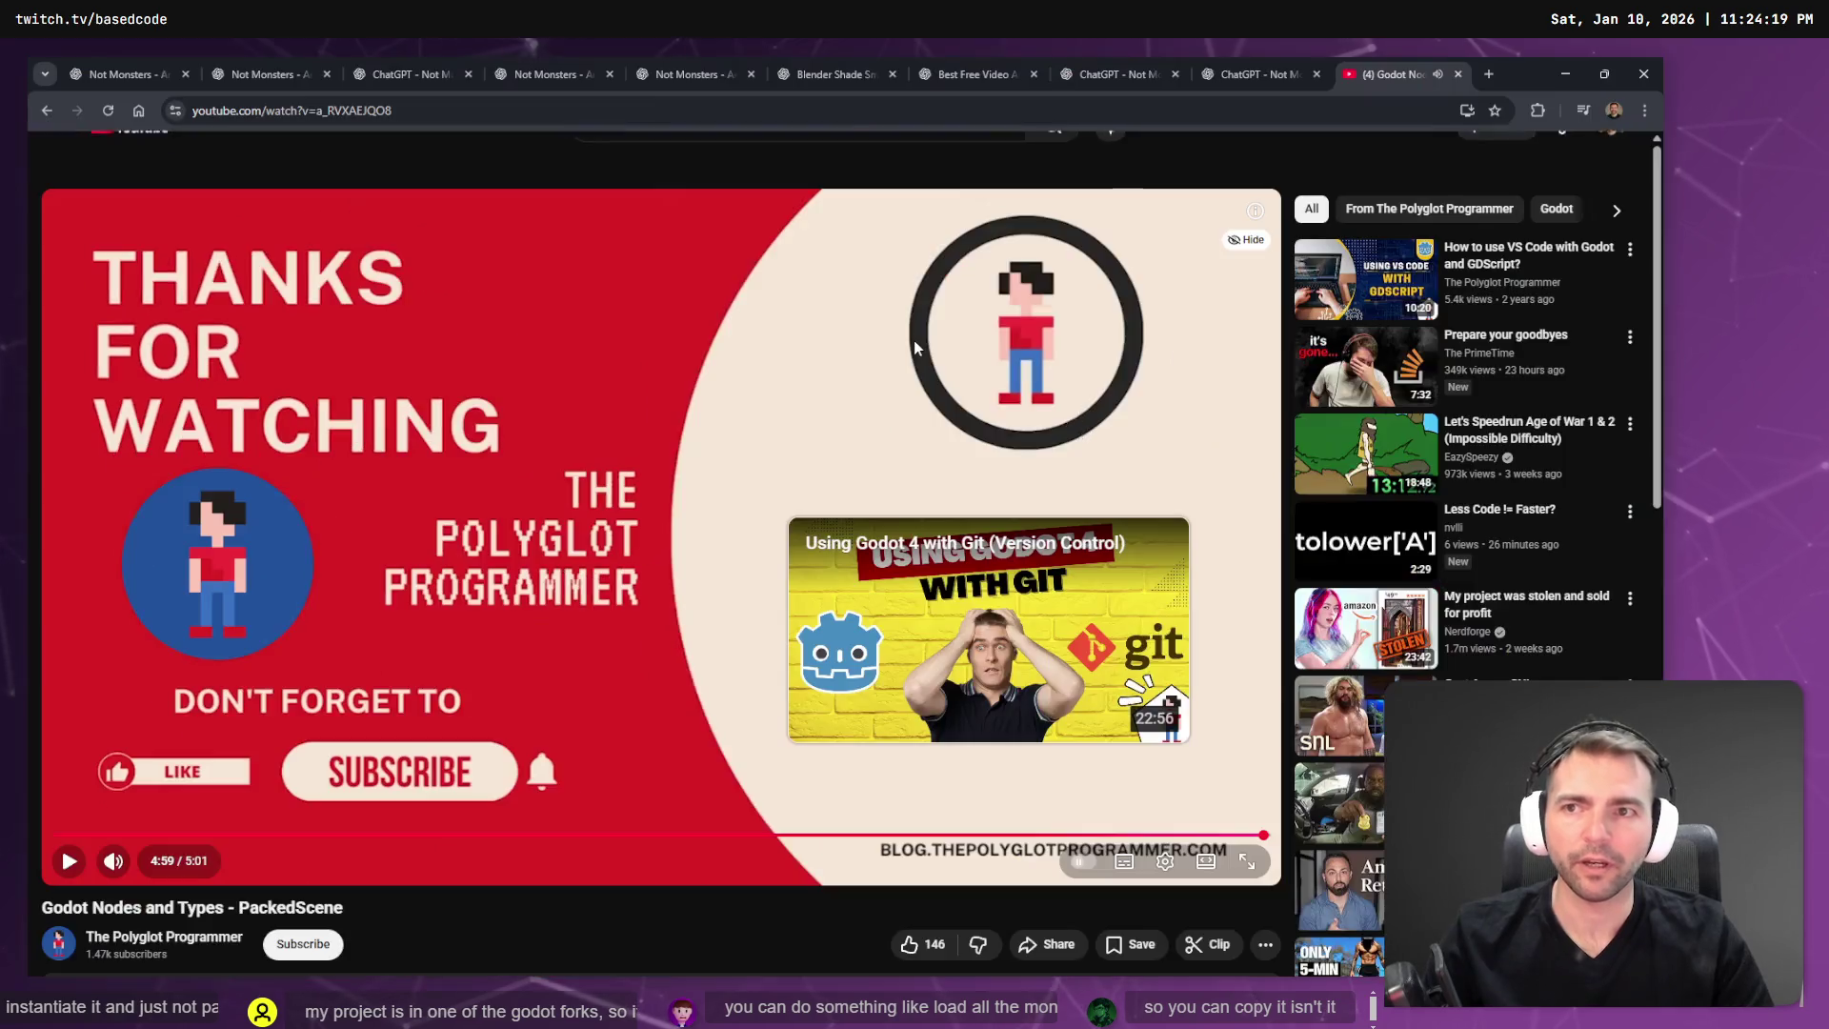
pyautogui.hotkey('ctrl', 'w')
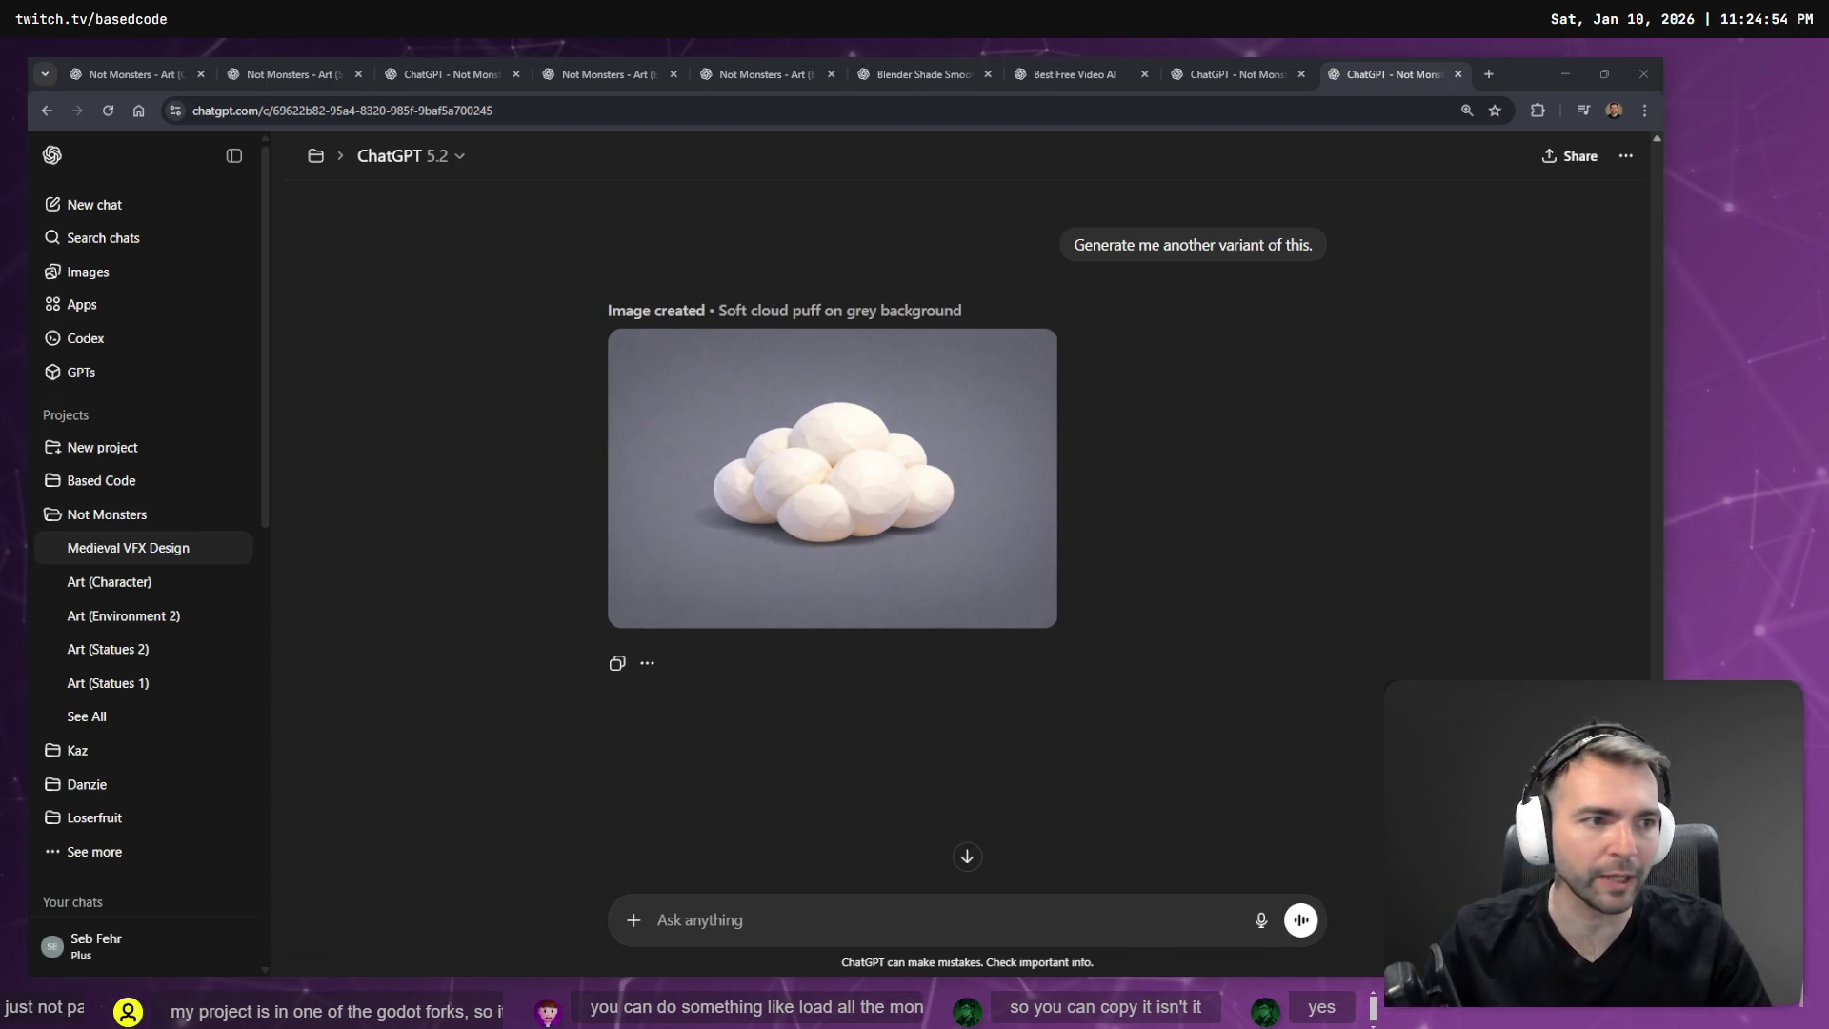
# In Godot, select CharacterSwapper, check the Character and MonsterTransitionVFX tabs, then view Main in 3D
pyautogui.hotkey('alt', 'Tab')
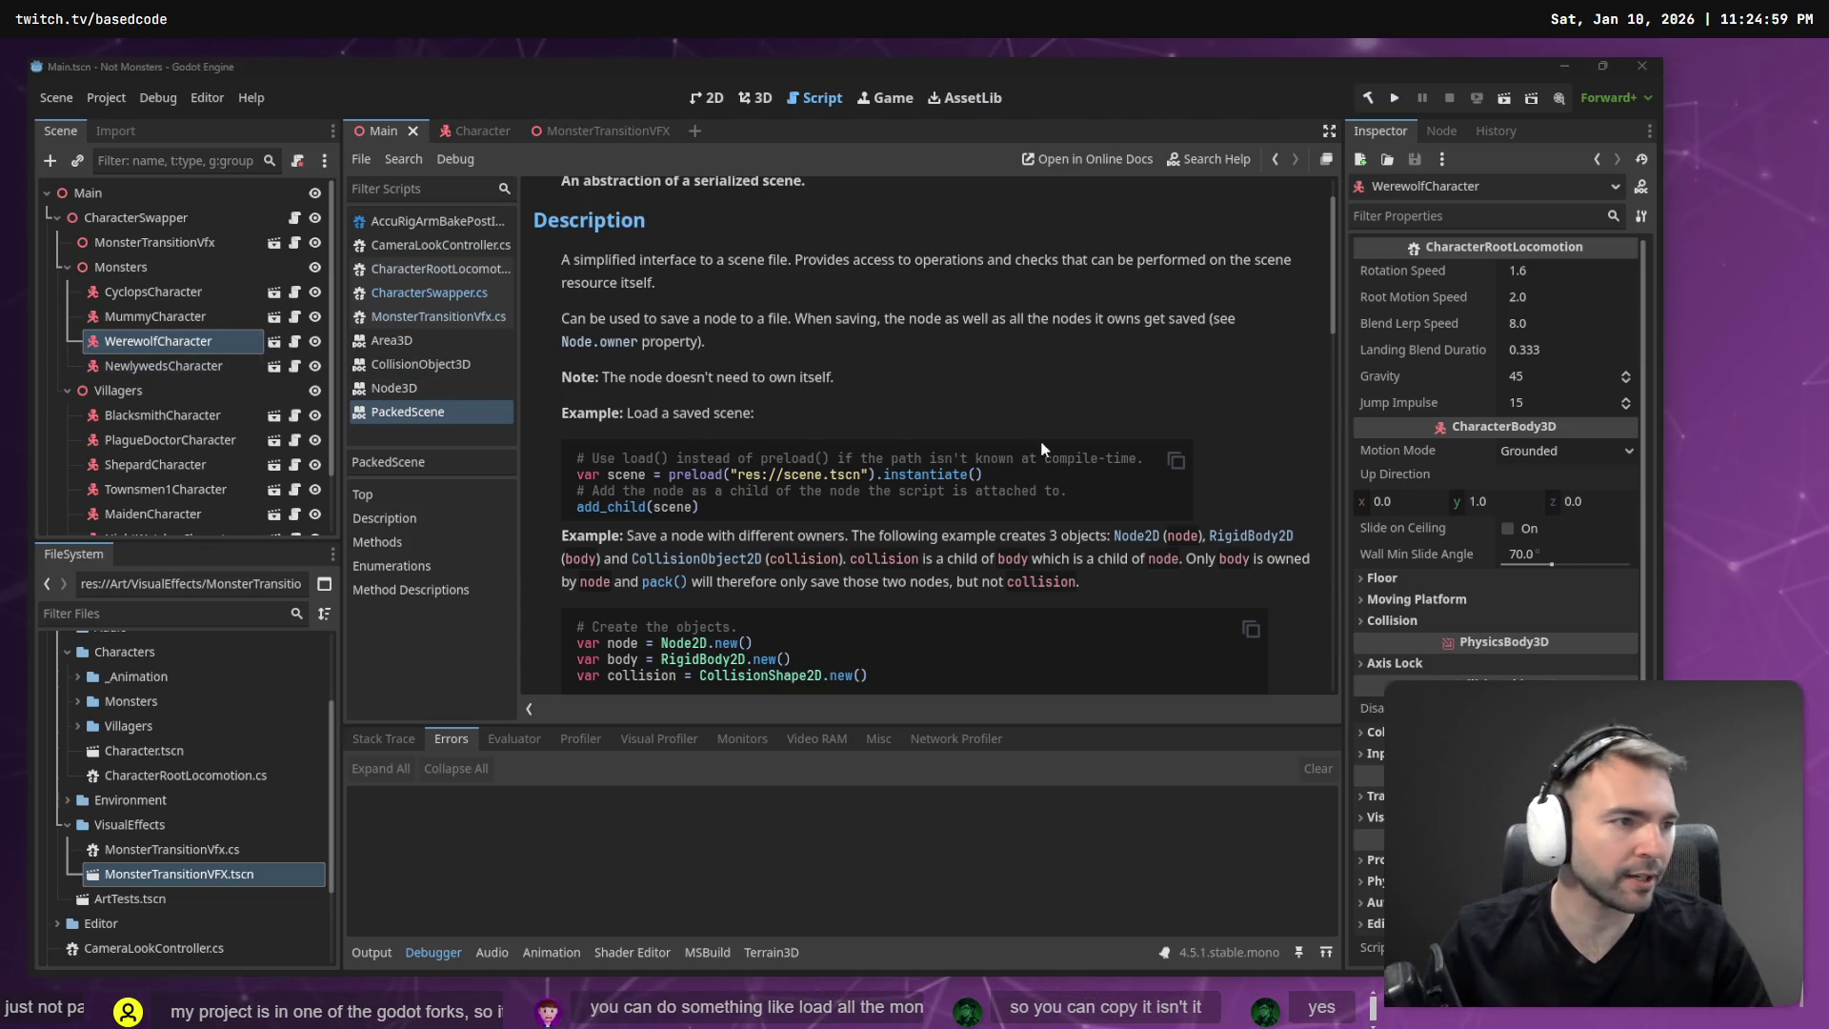
pyautogui.click(109, 223)
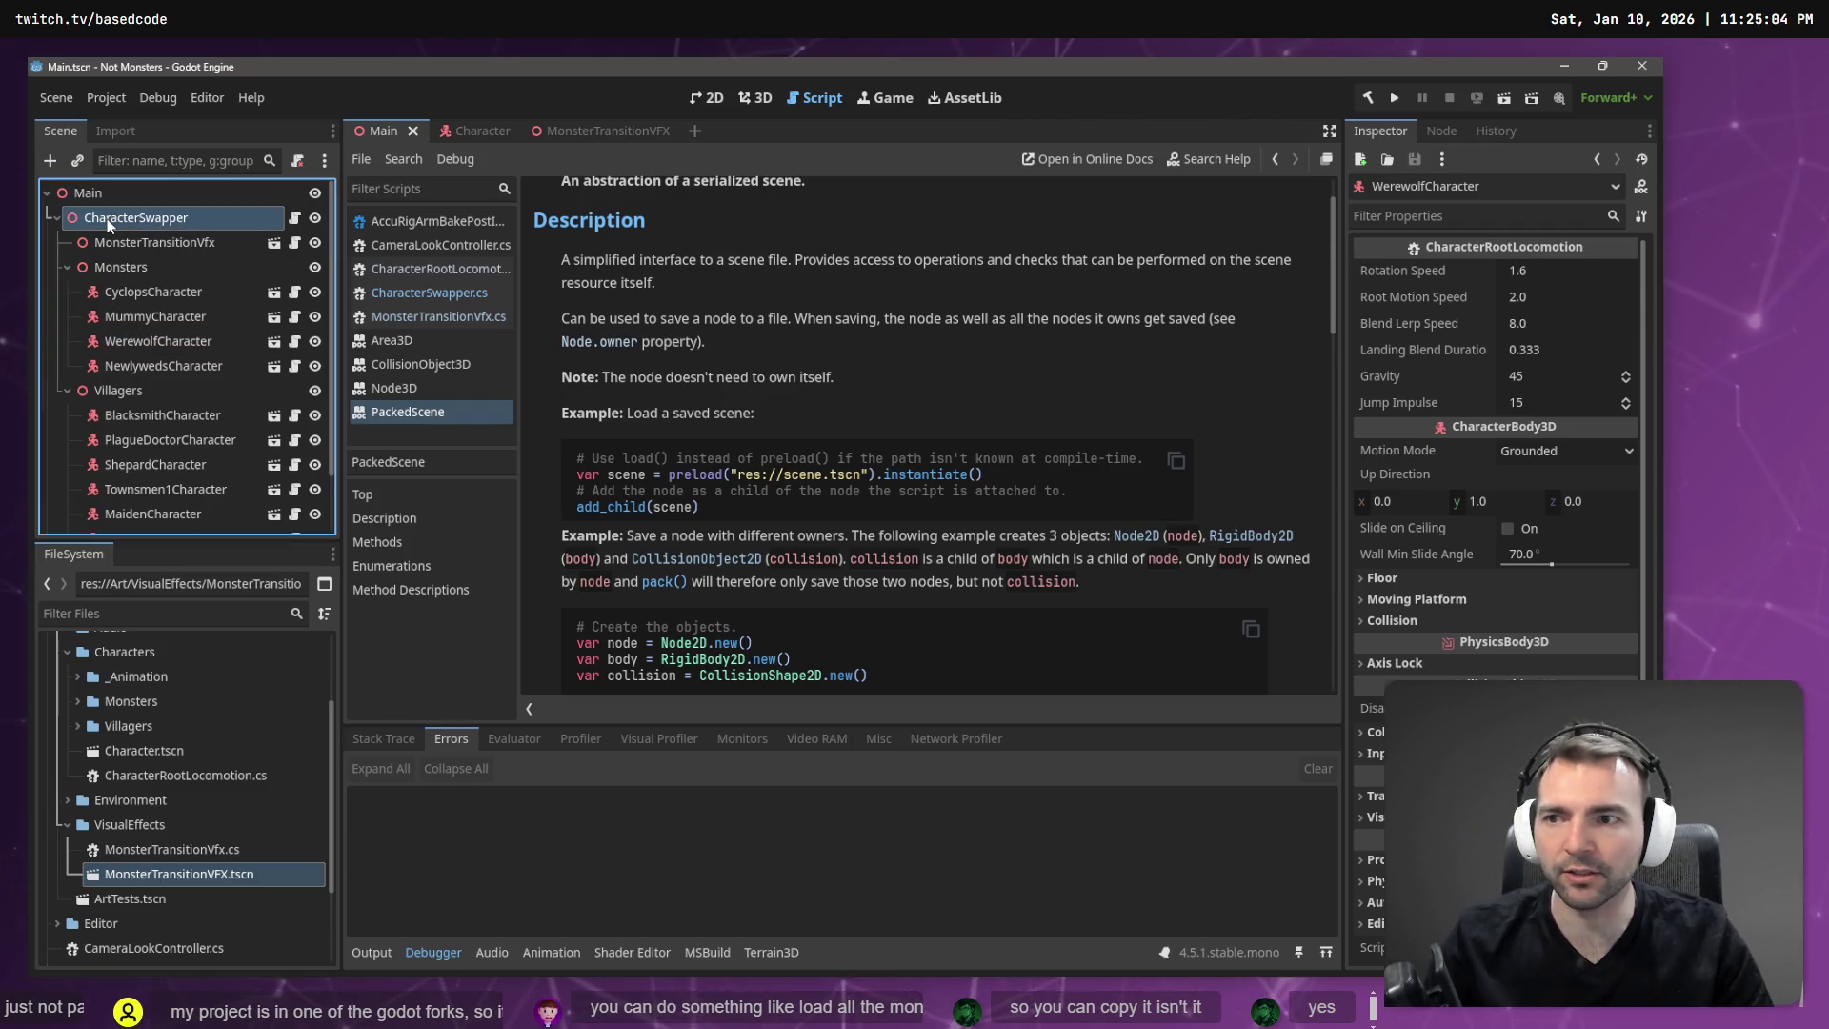
pyautogui.click(492, 126)
pyautogui.click(605, 131)
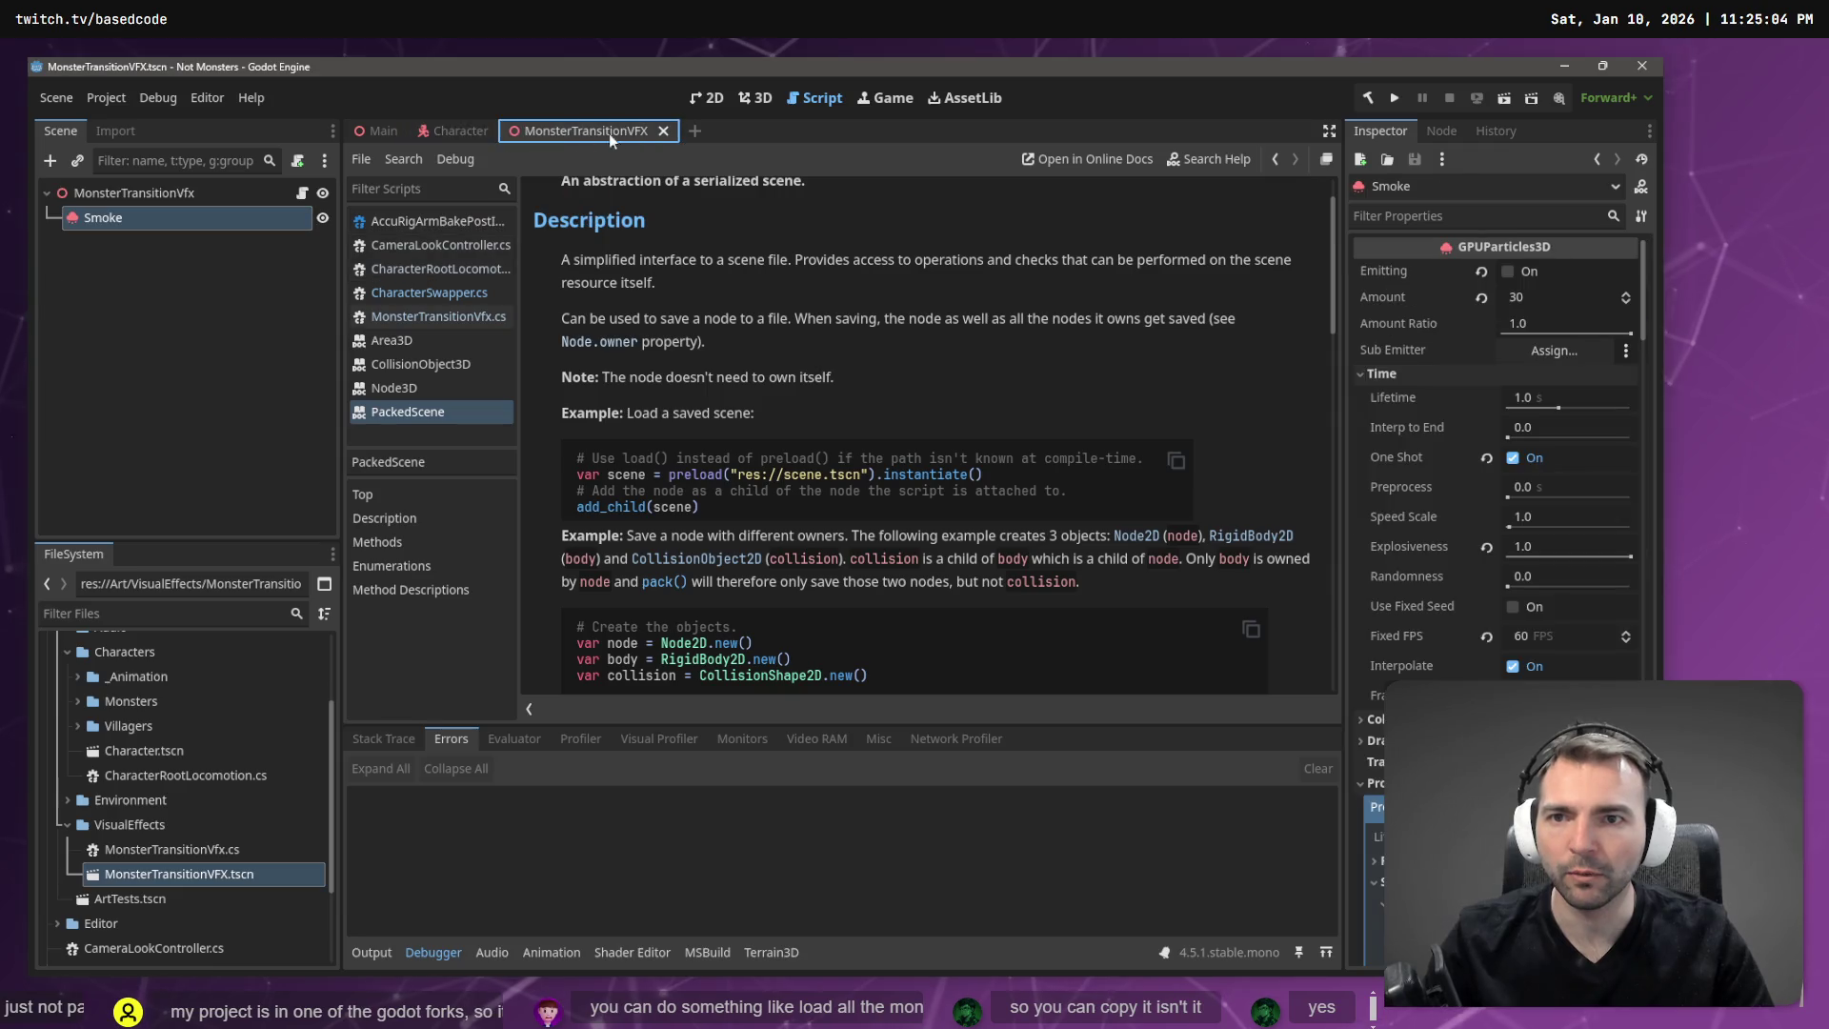
pyautogui.click(376, 130)
pyautogui.click(755, 98)
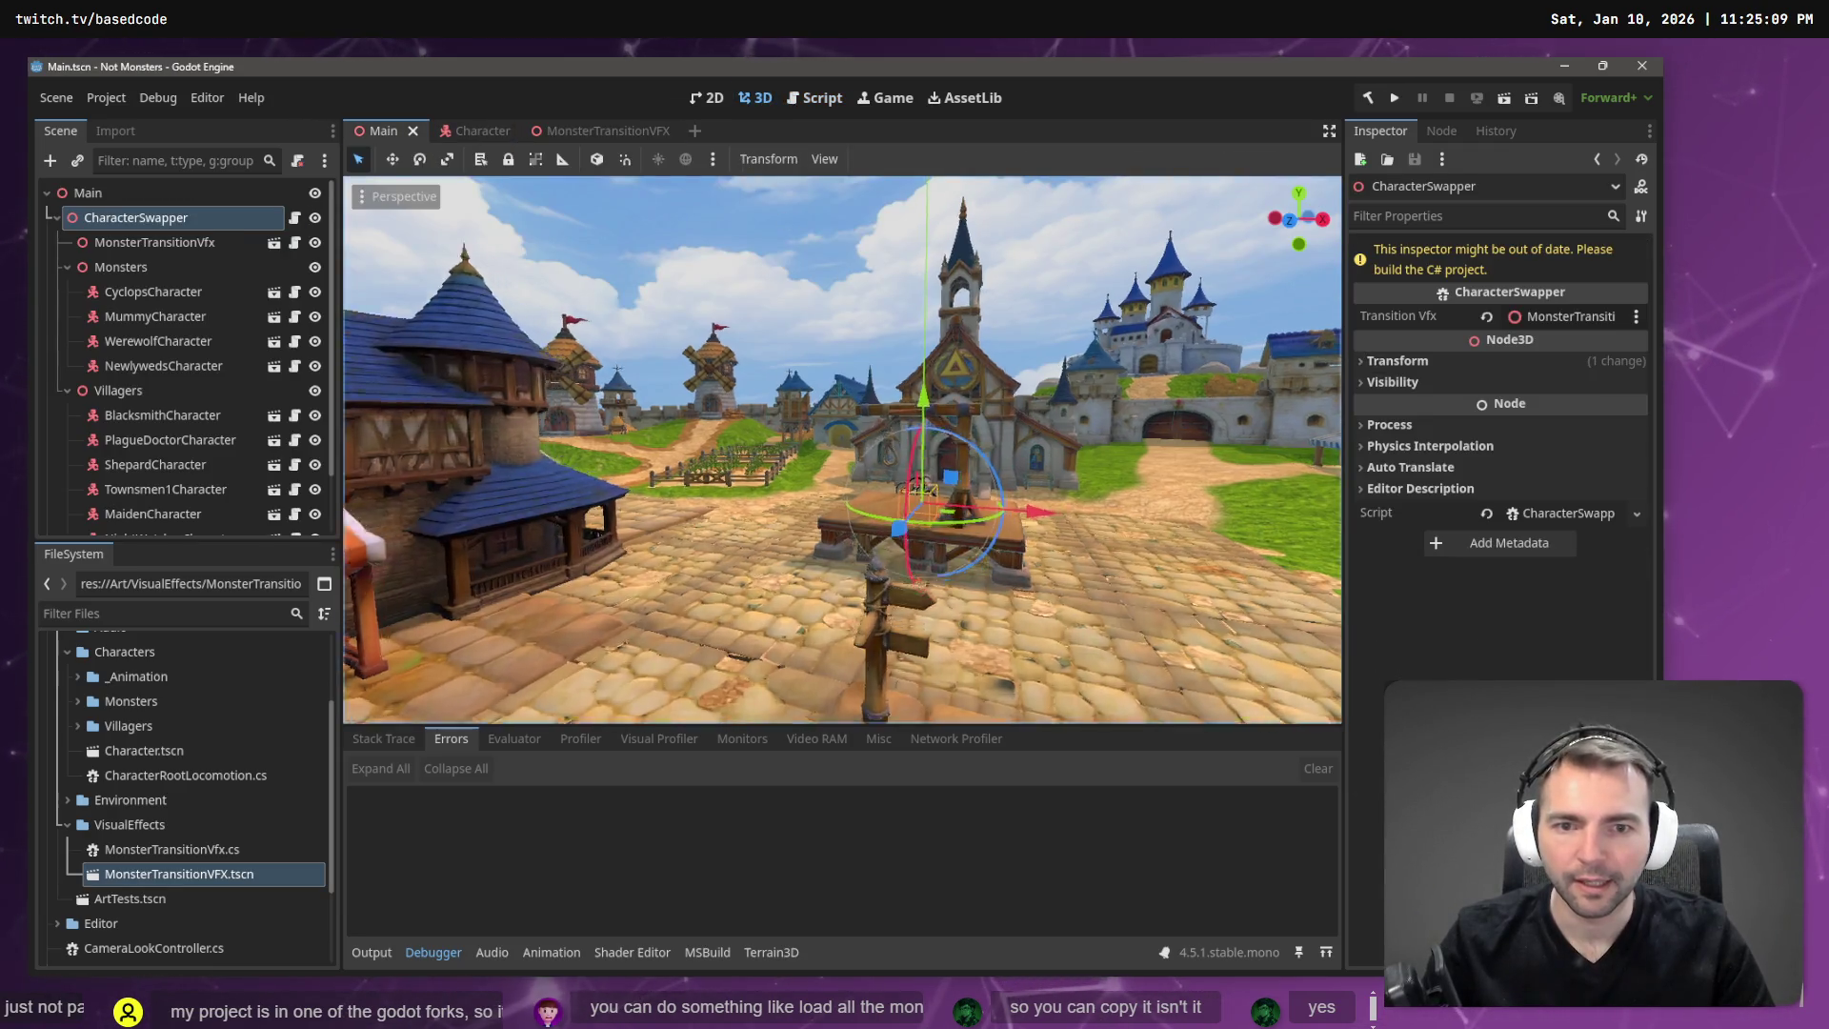
pyautogui.press('w')
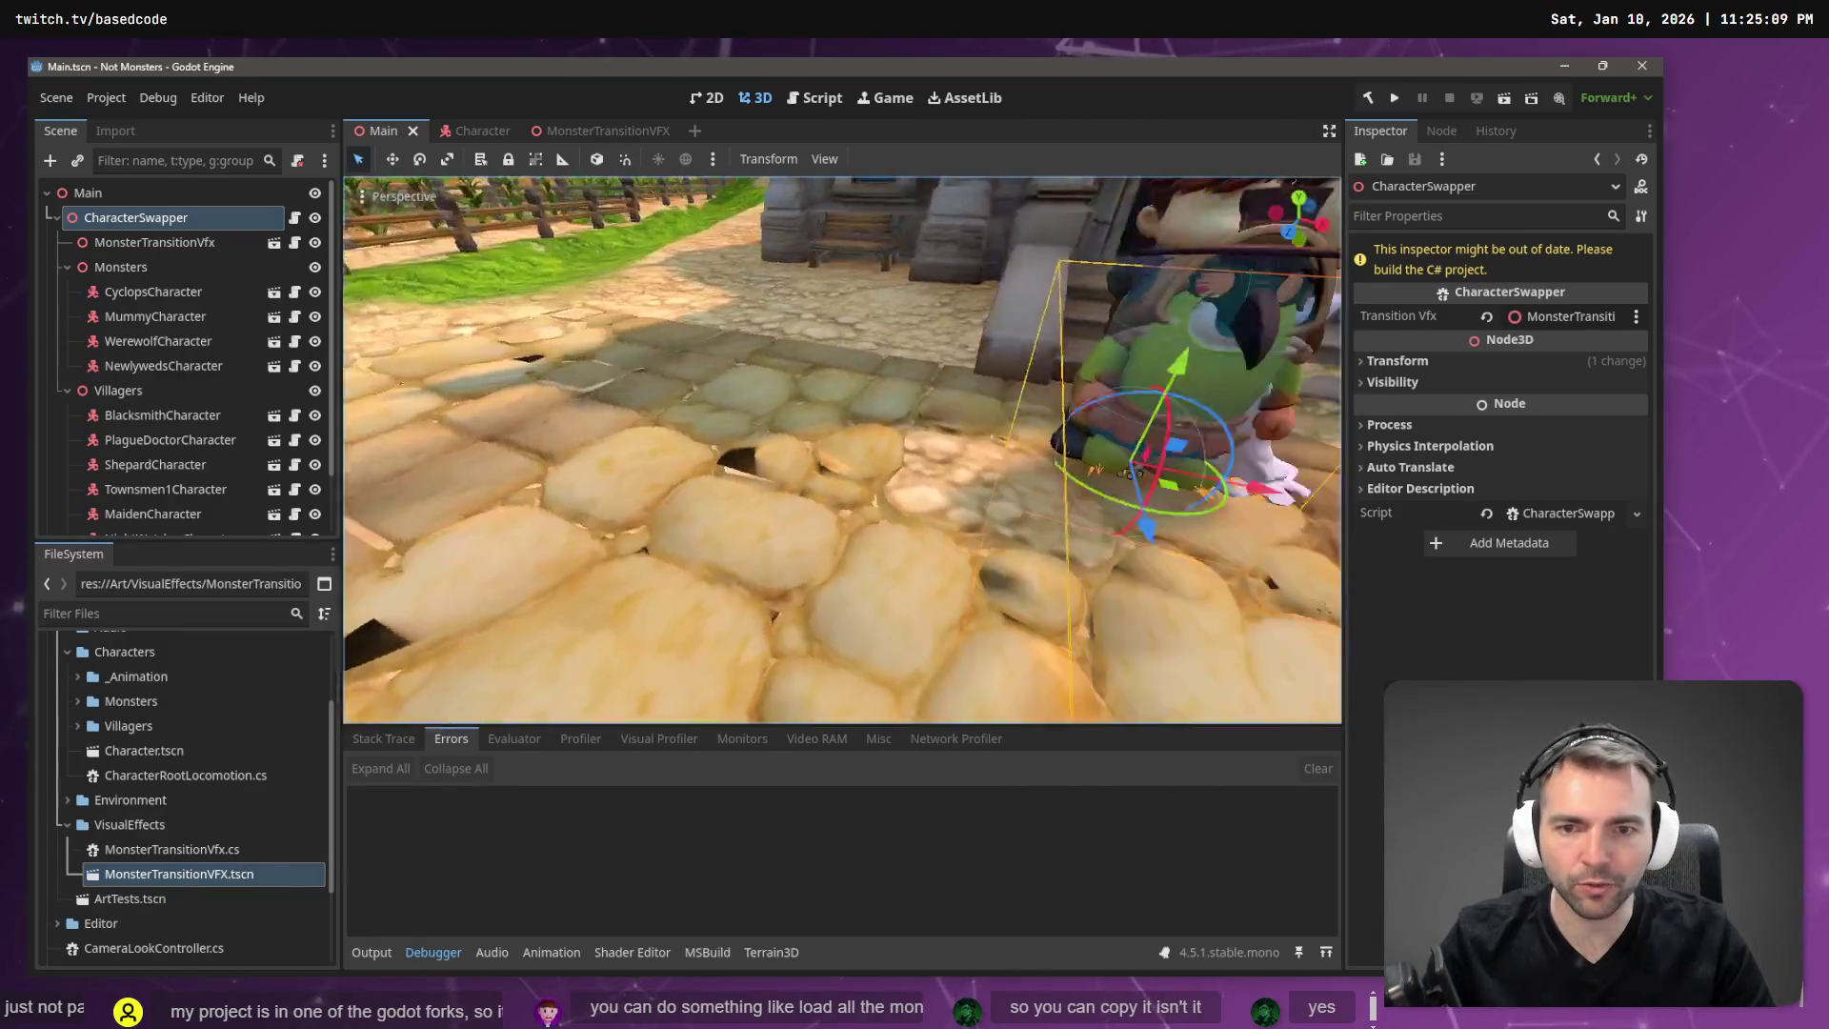
pyautogui.press('d')
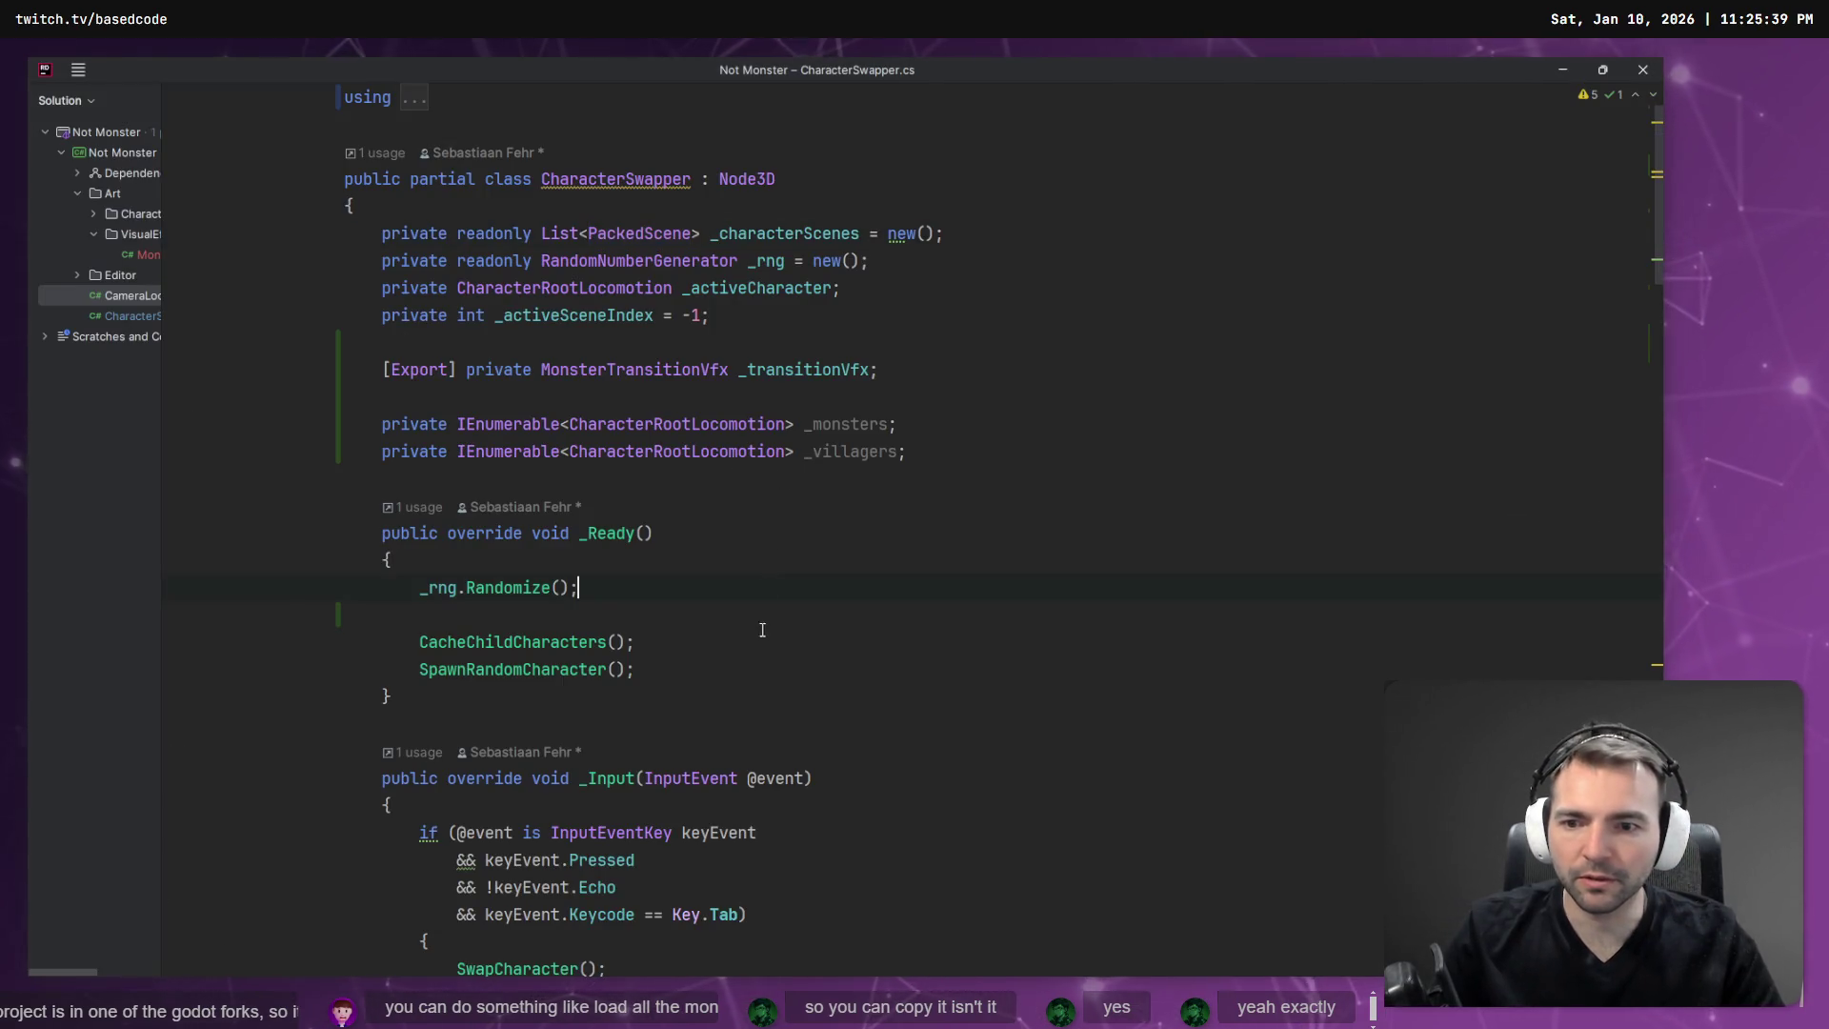
# Comment out the CacheChildCharacters and SpawnRandomCharacter calls and jump to CacheChildCharacters' definition
pyautogui.hotkey('ctrl', '/')
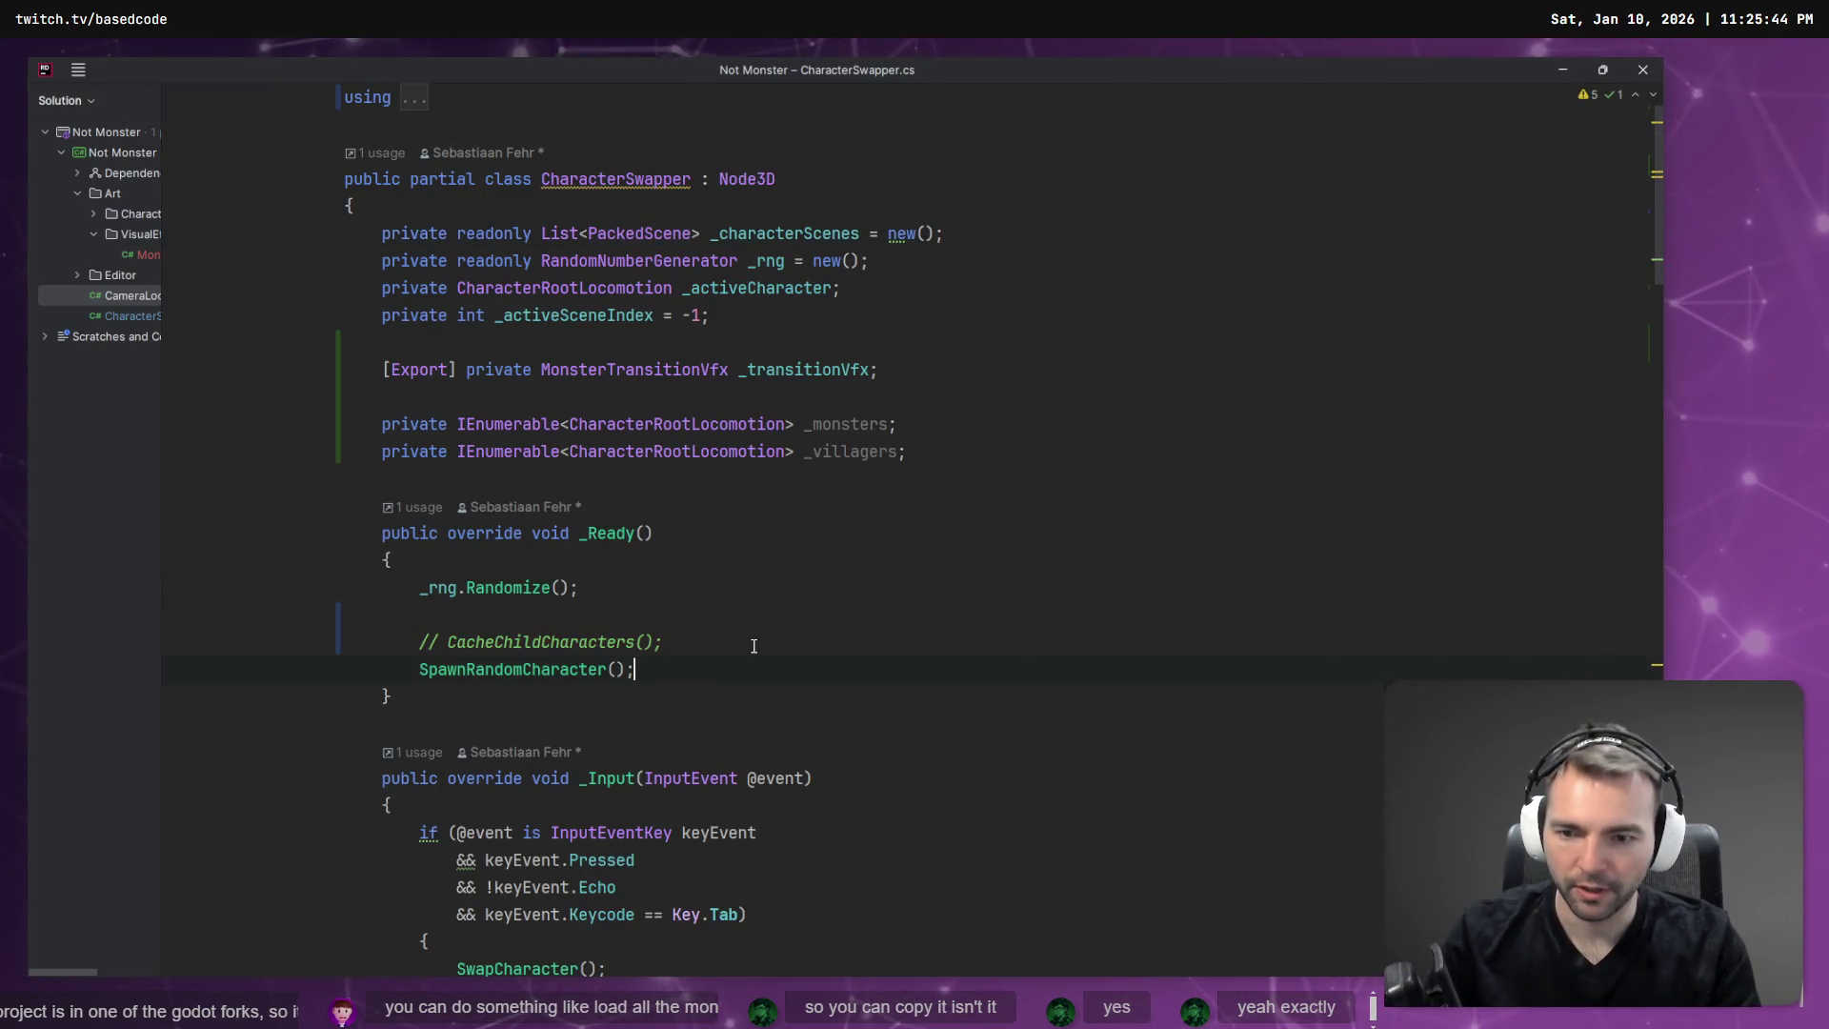
pyautogui.hotkey('ctrl', '/')
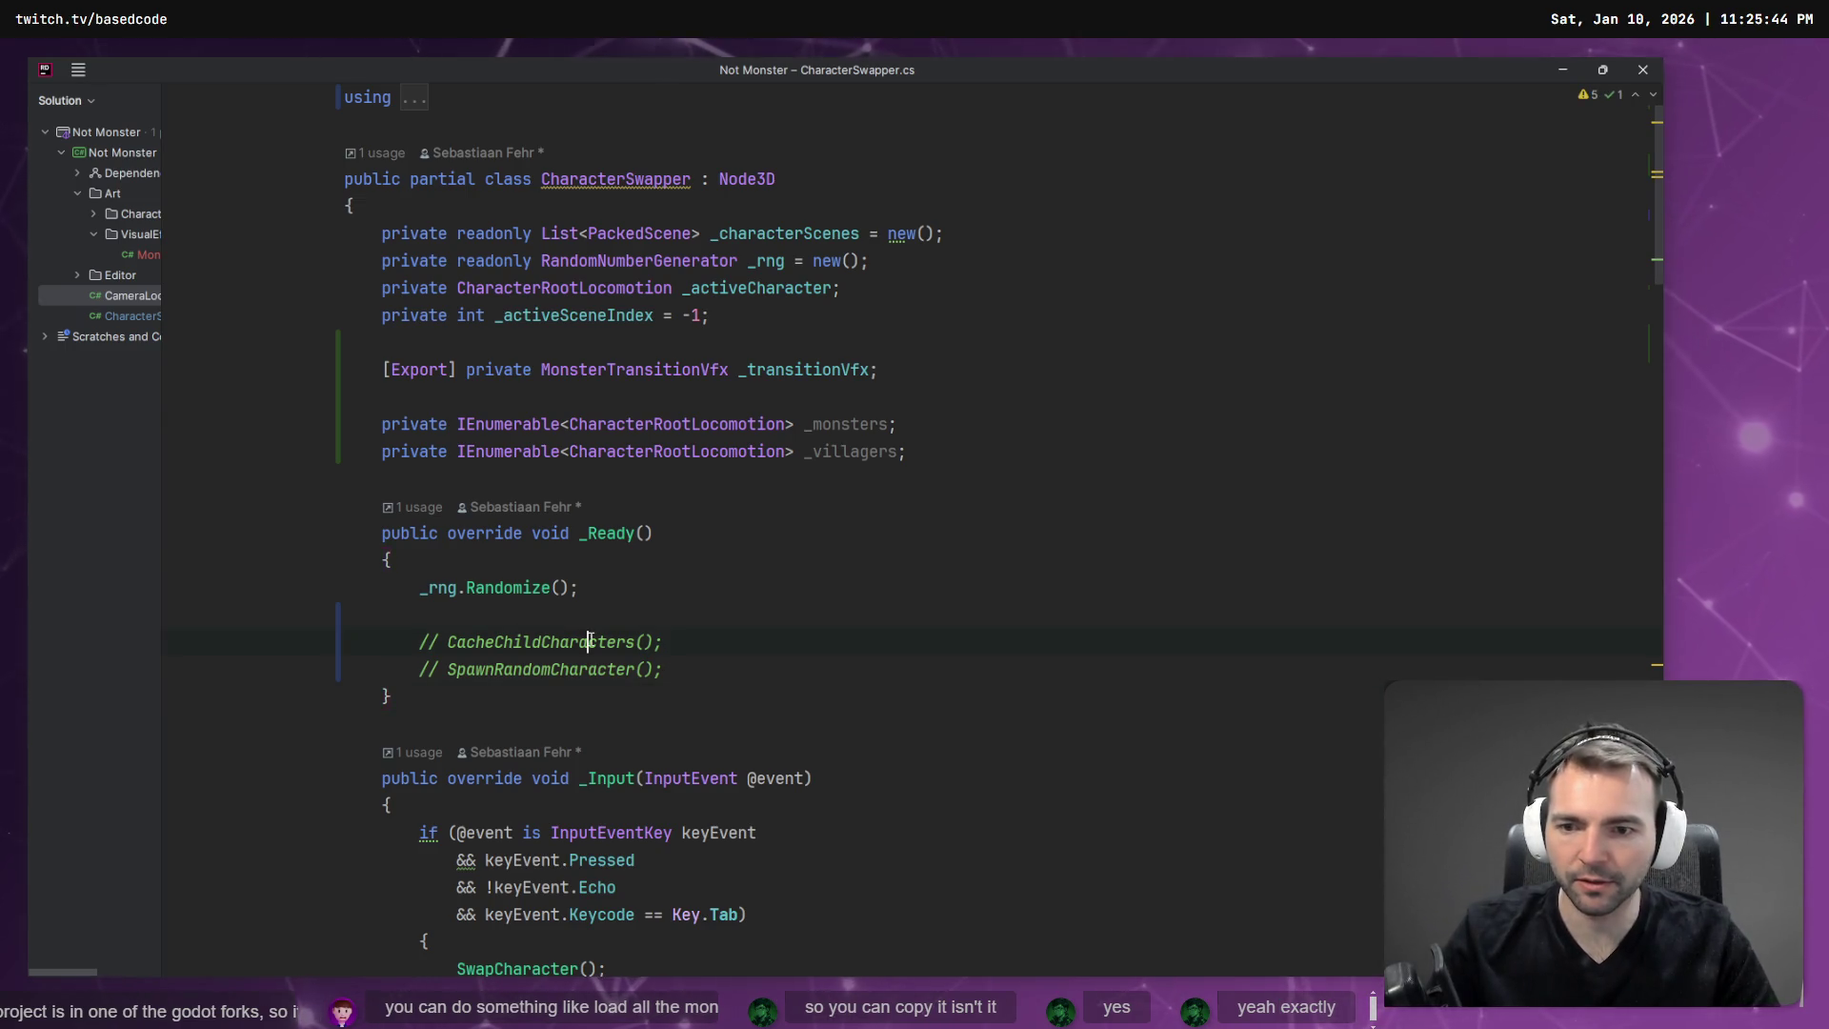
pyautogui.hotkey('ctrl', 'f')
pyautogui.press('Return')
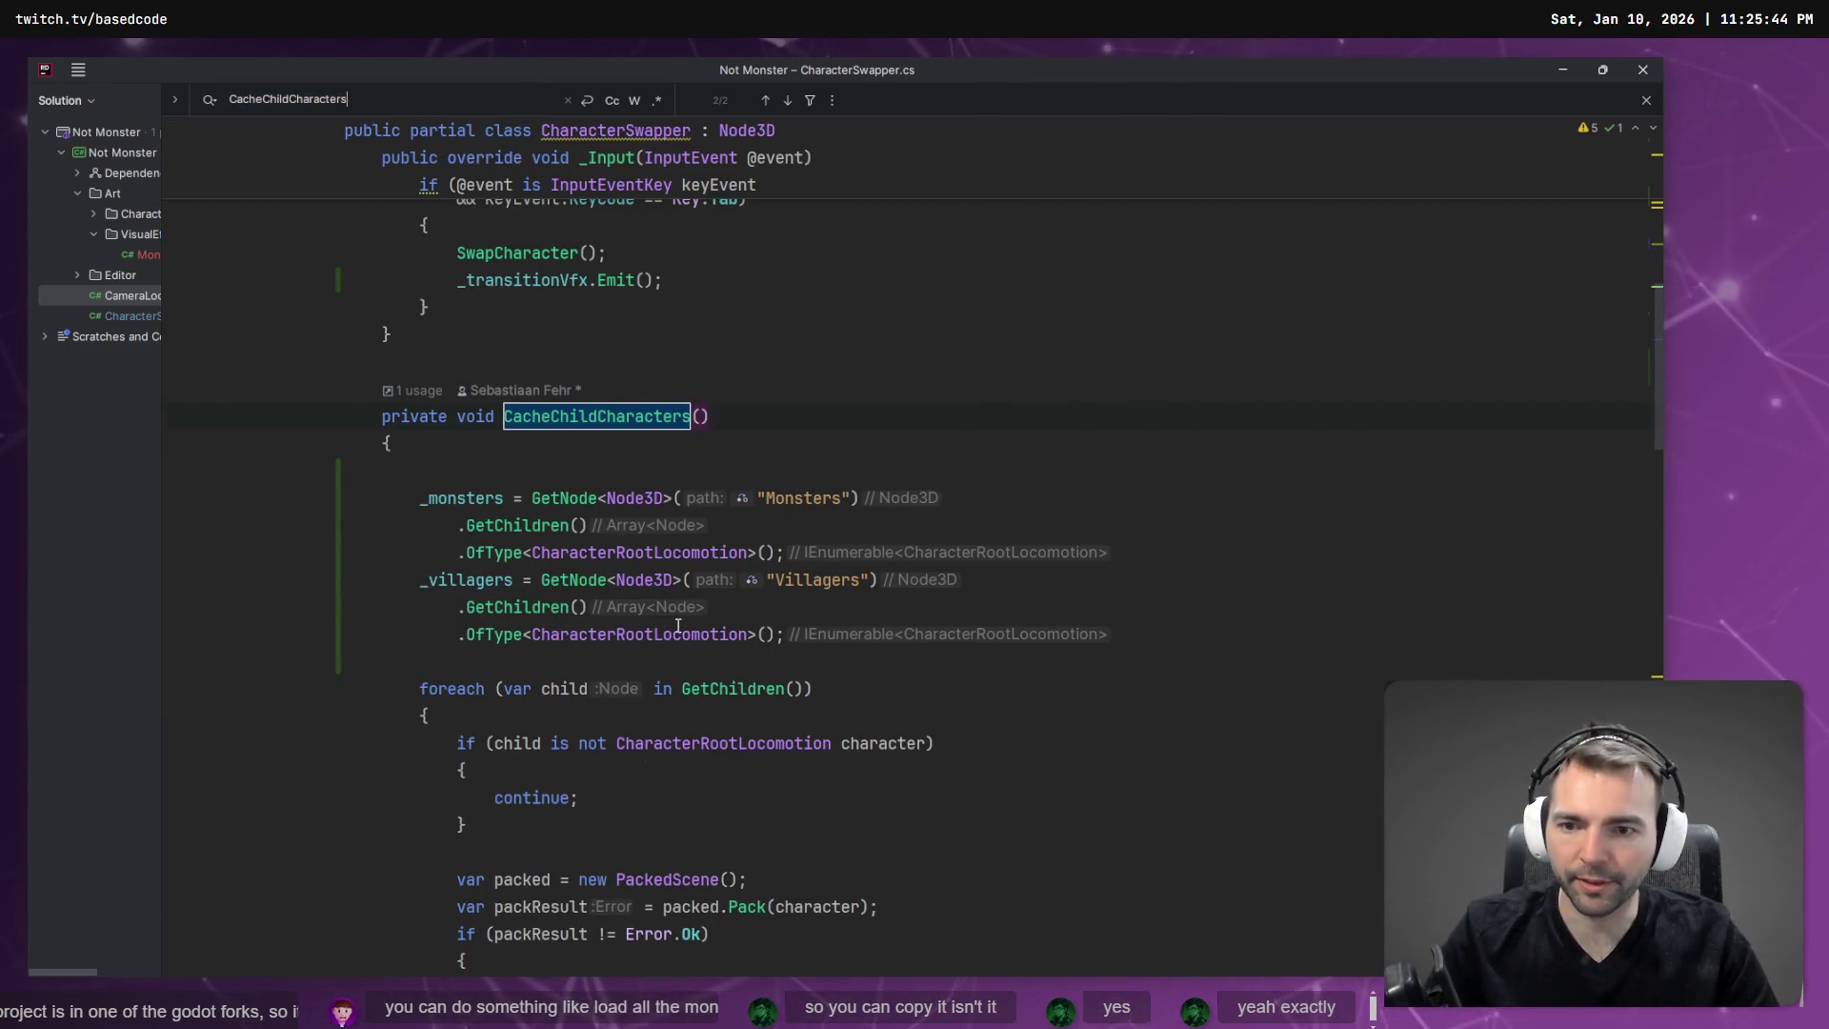
# Move the monster and villager lookup lines into _Ready after _rng.Randomize()
pyautogui.click(972, 664)
pyautogui.hotkey('shift', 'Up')
pyautogui.hotkey('shift', 'Up')
pyautogui.hotkey('shift', 'Up')
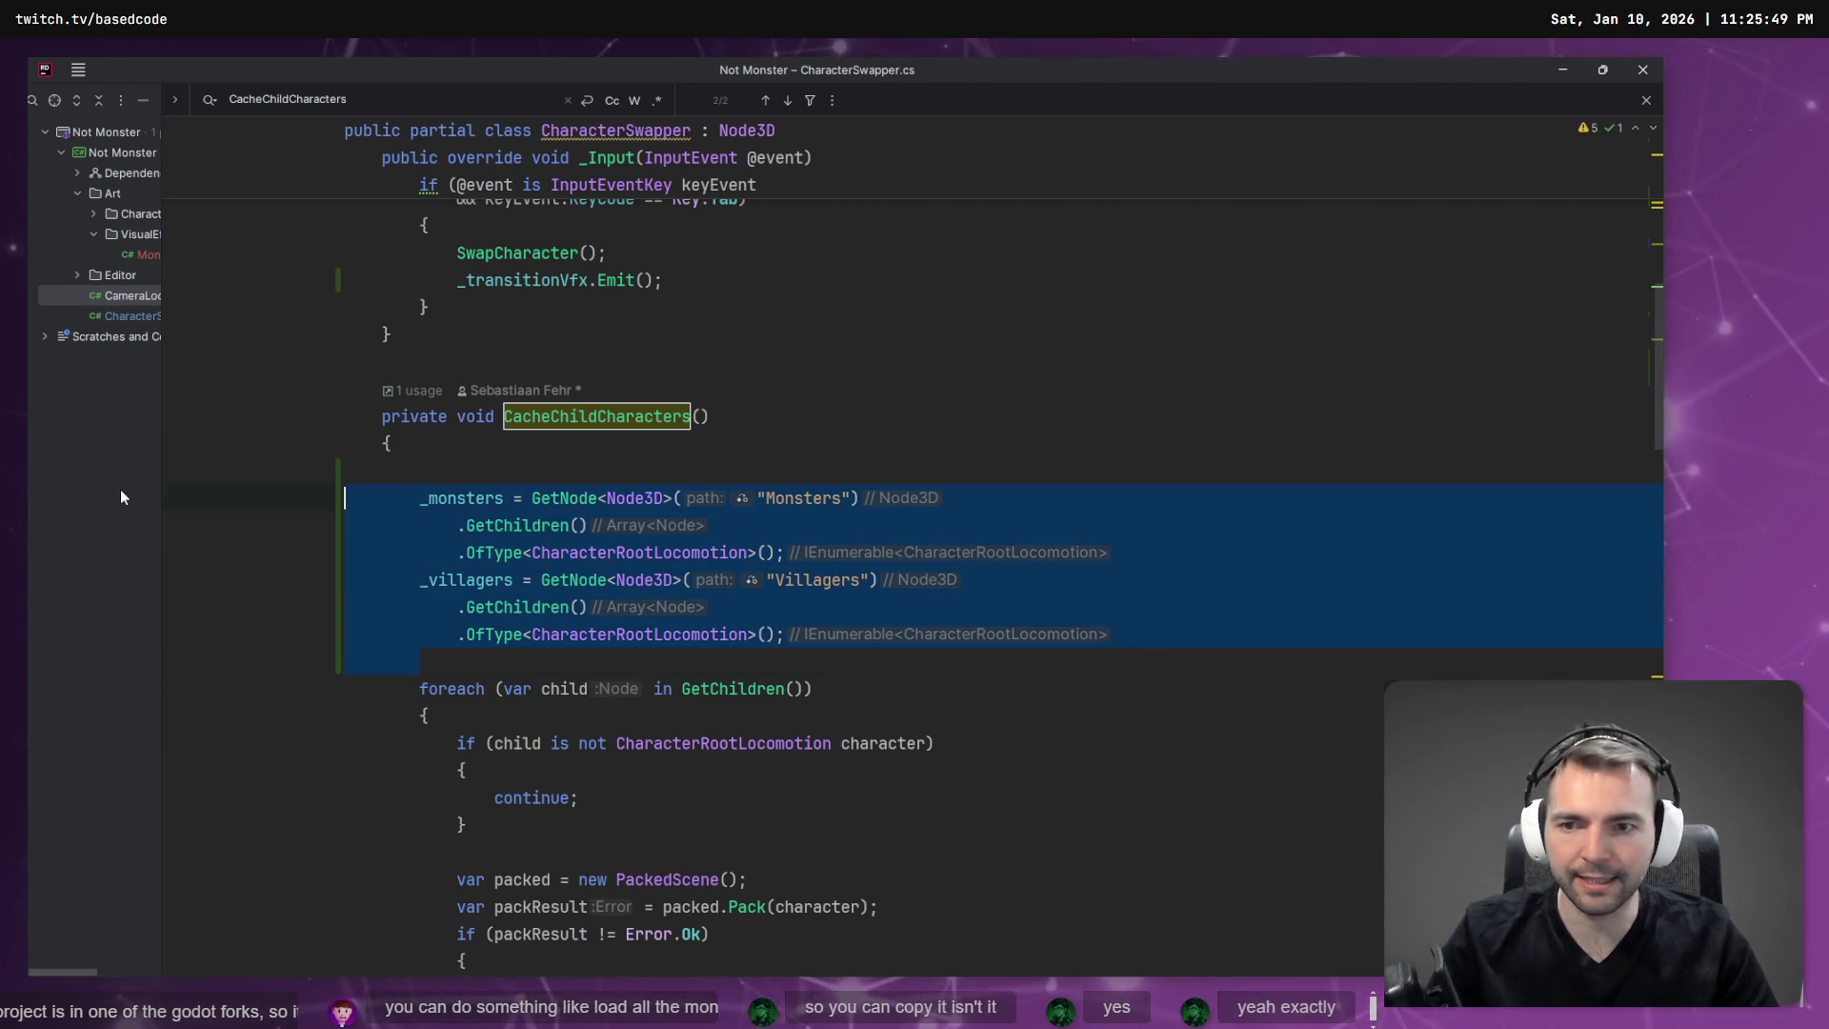
pyautogui.press('BackSpace')
pyautogui.scroll(6, 629, 536)
pyautogui.scroll(1, 628, 536)
pyautogui.click(629, 536)
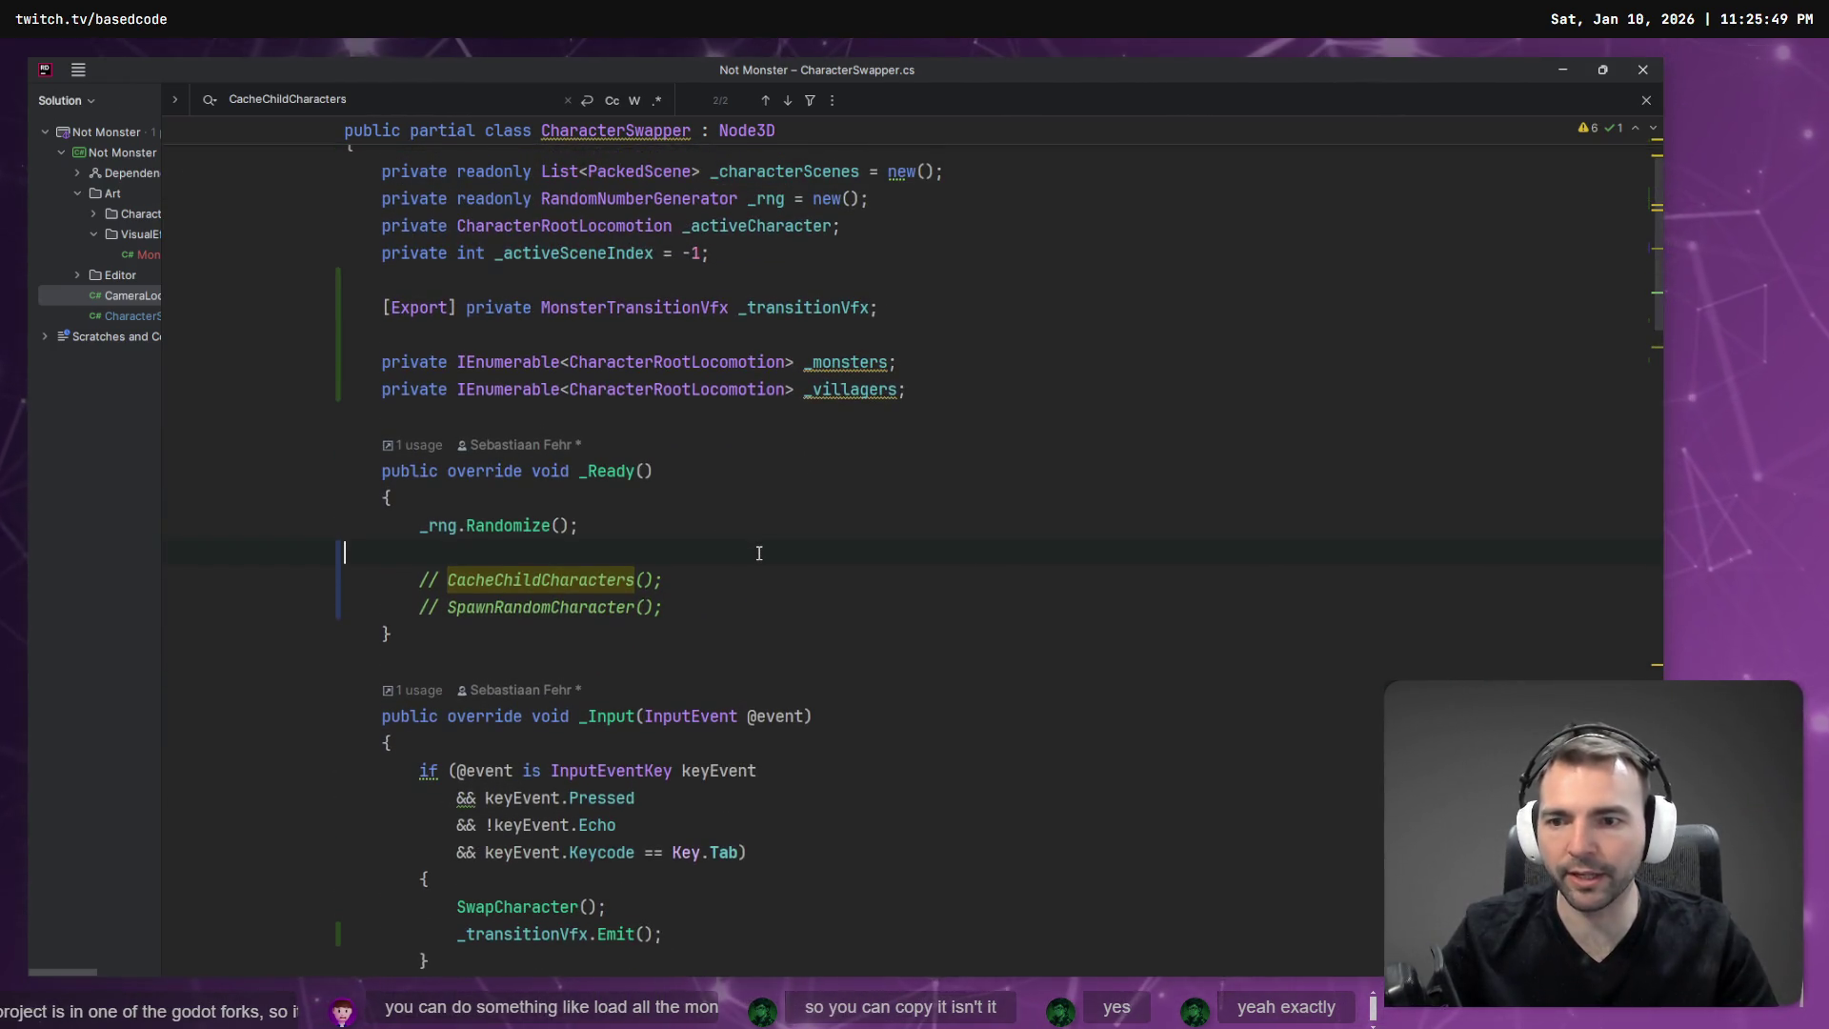
pyautogui.press('Return')
pyautogui.press('Return')
pyautogui.write('_monsters = GetNode<Node3D>("Monsters")             .GetChildren()             .OfType<CharacterRootLocomotion>();         _villagers = GetNode<Node3D>("Villagers")             .GetChildren()             .OfType<CharacterRootLocomotion>();')
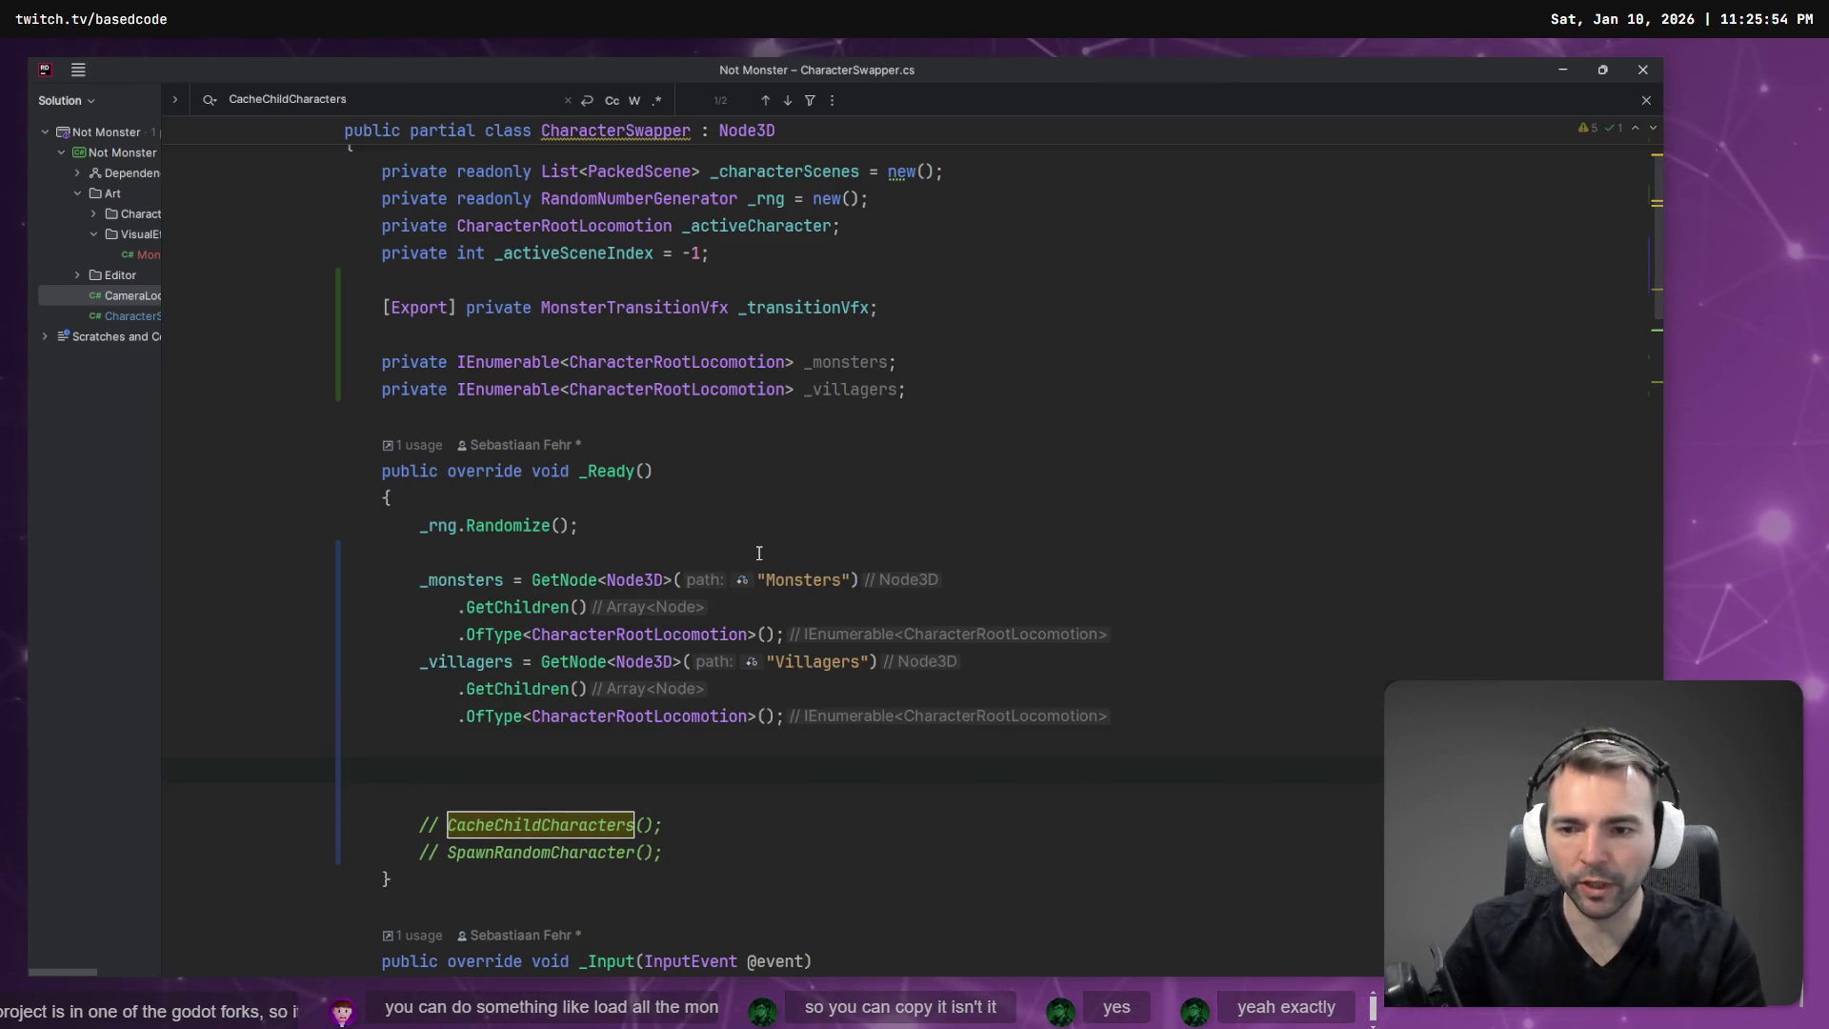
# Add a foreach loop over _villagers with the loop variable villager
pyautogui.write('foreach')
pyautogui.press('Tab')
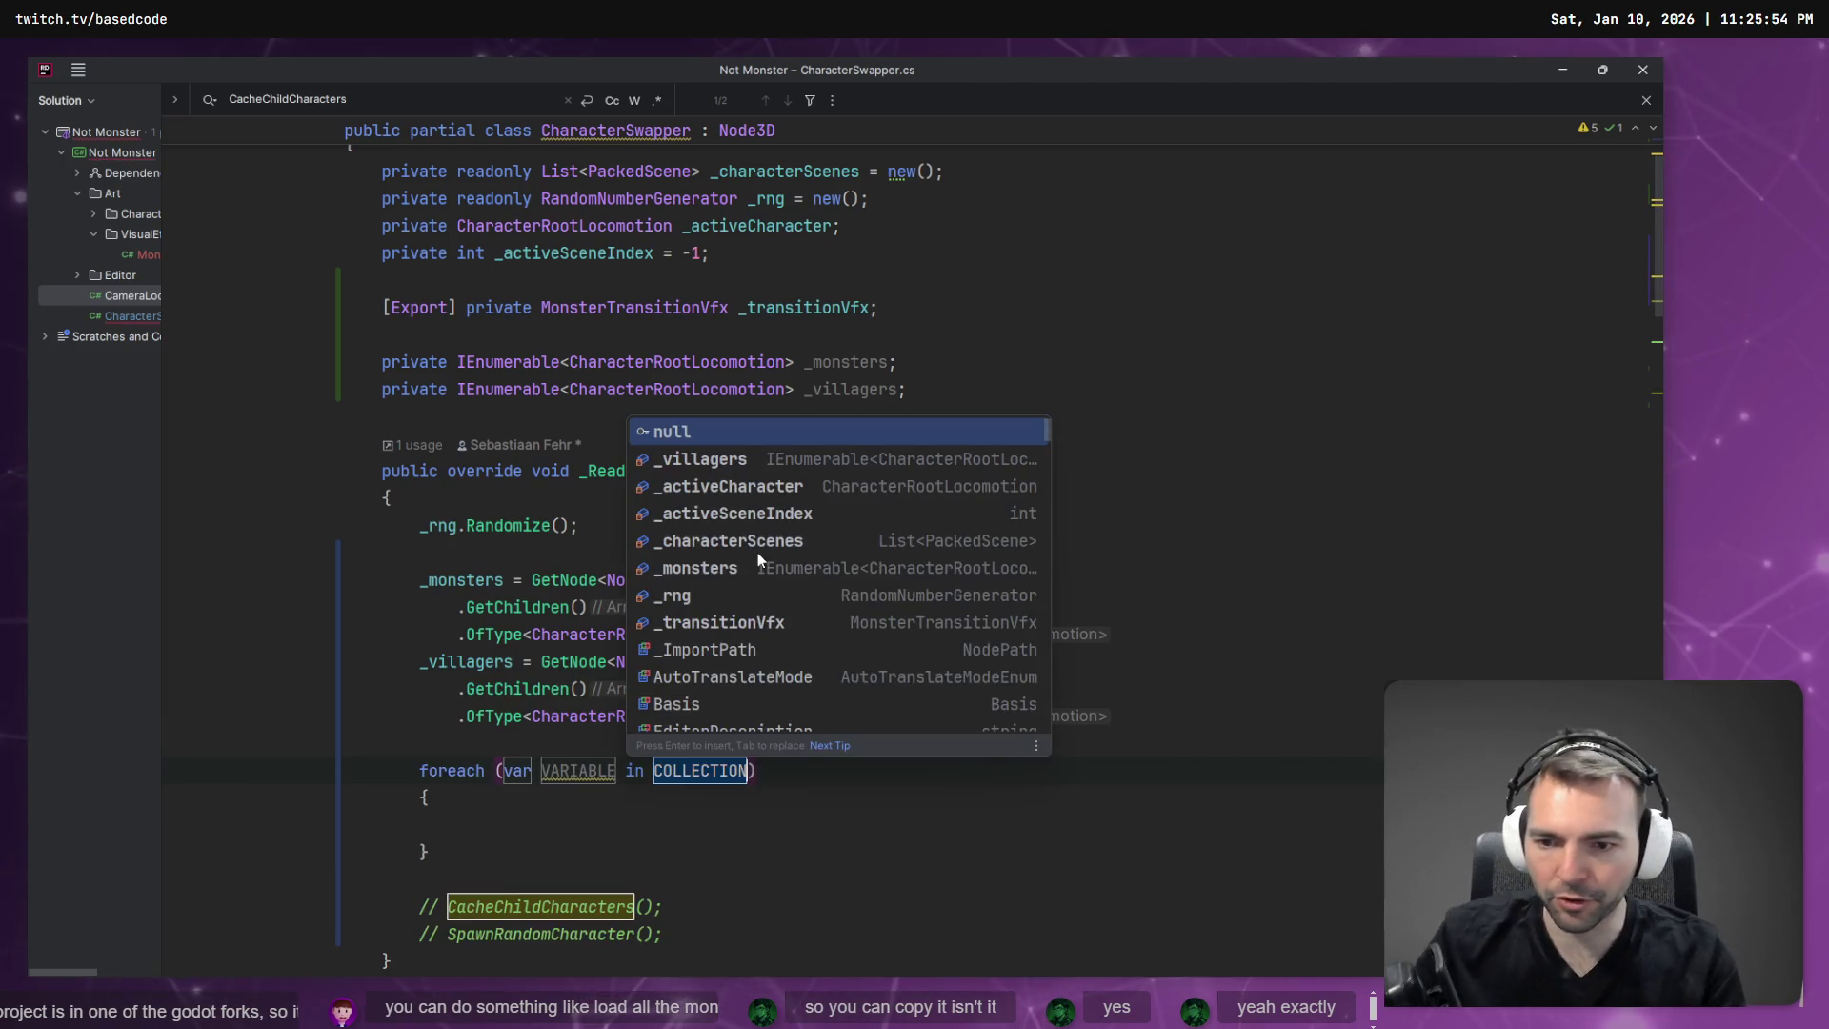
pyautogui.press('Down')
pyautogui.press('Return')
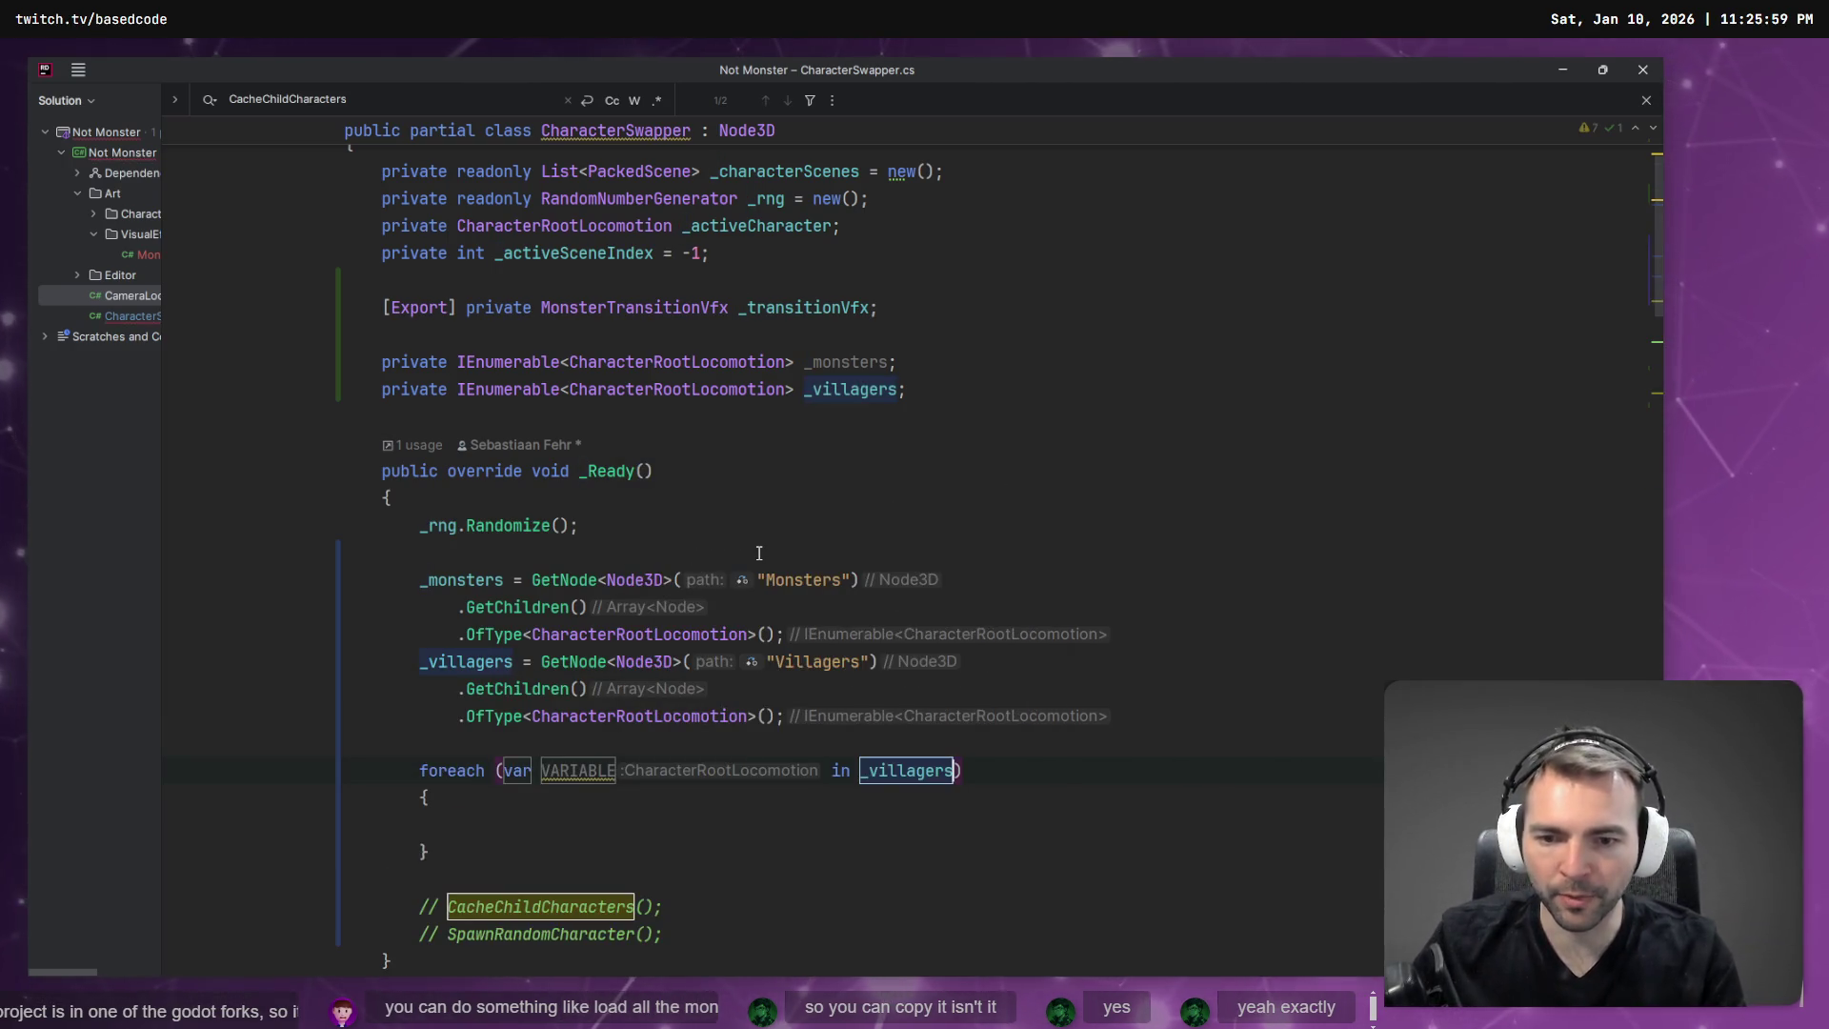
pyautogui.press('Tab')
pyautogui.press('Return')
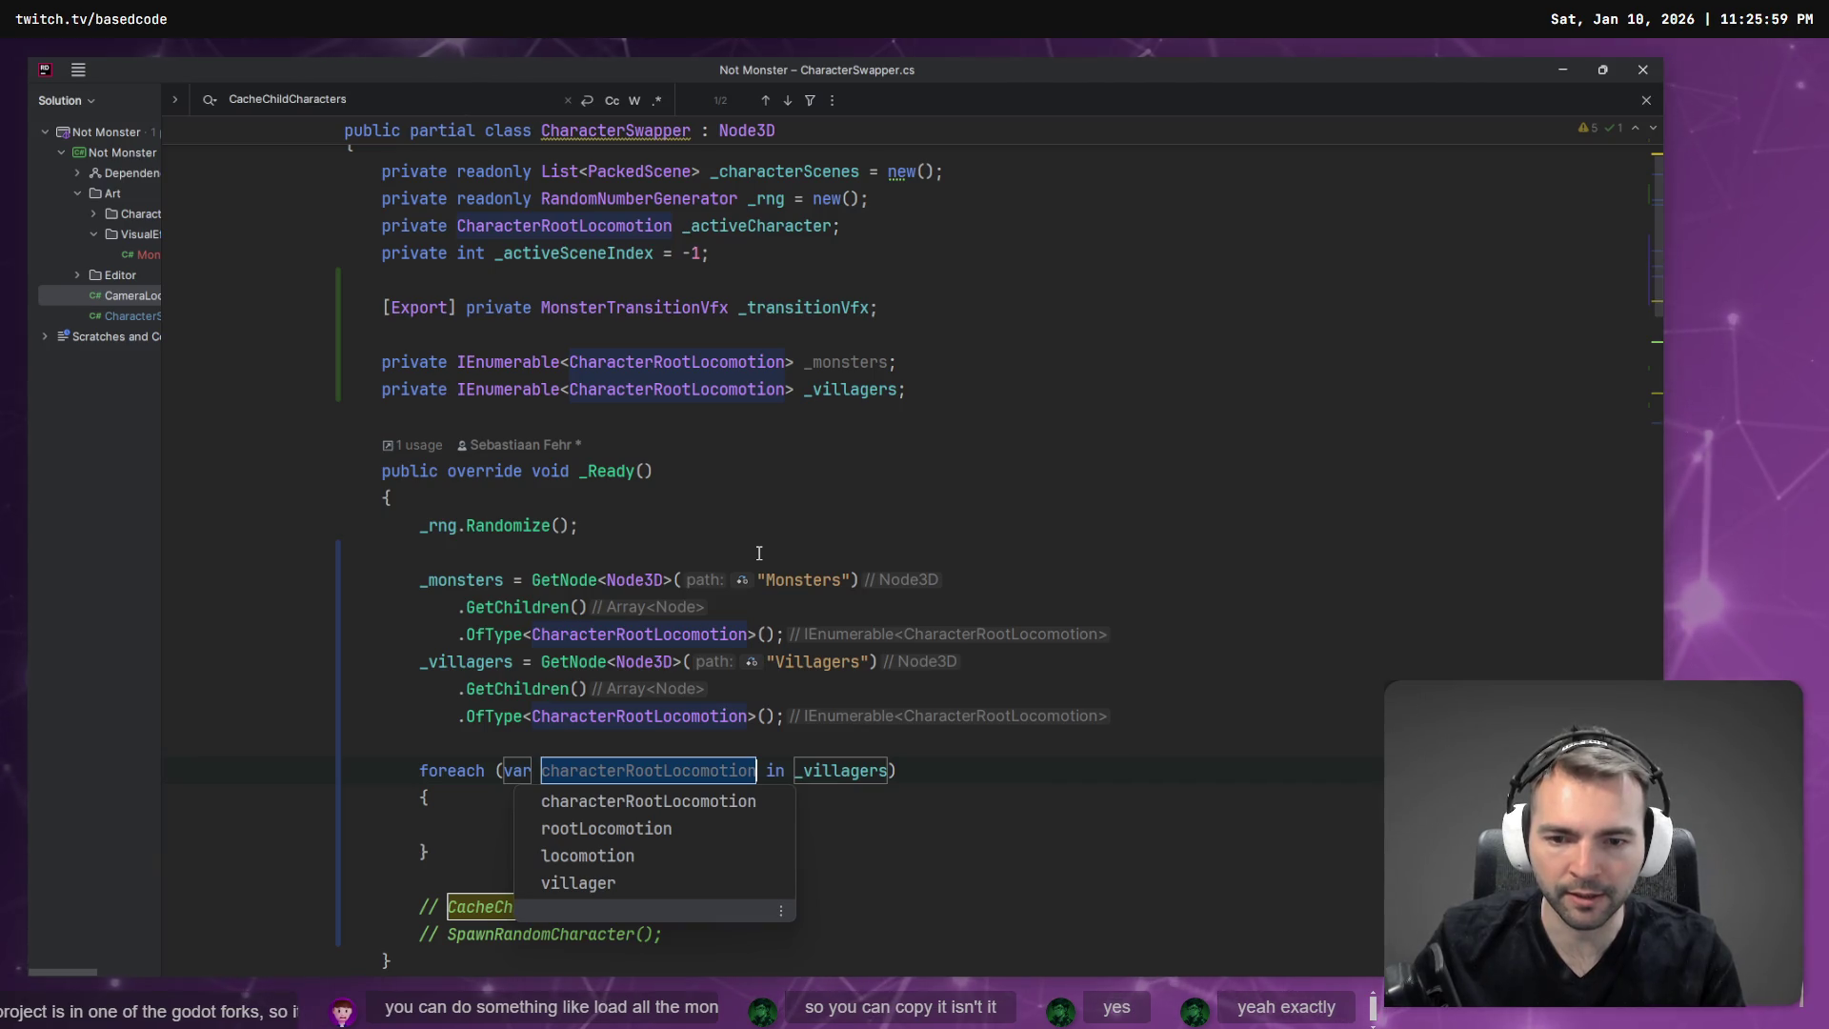
pyautogui.write('vill')
pyautogui.press('Return')
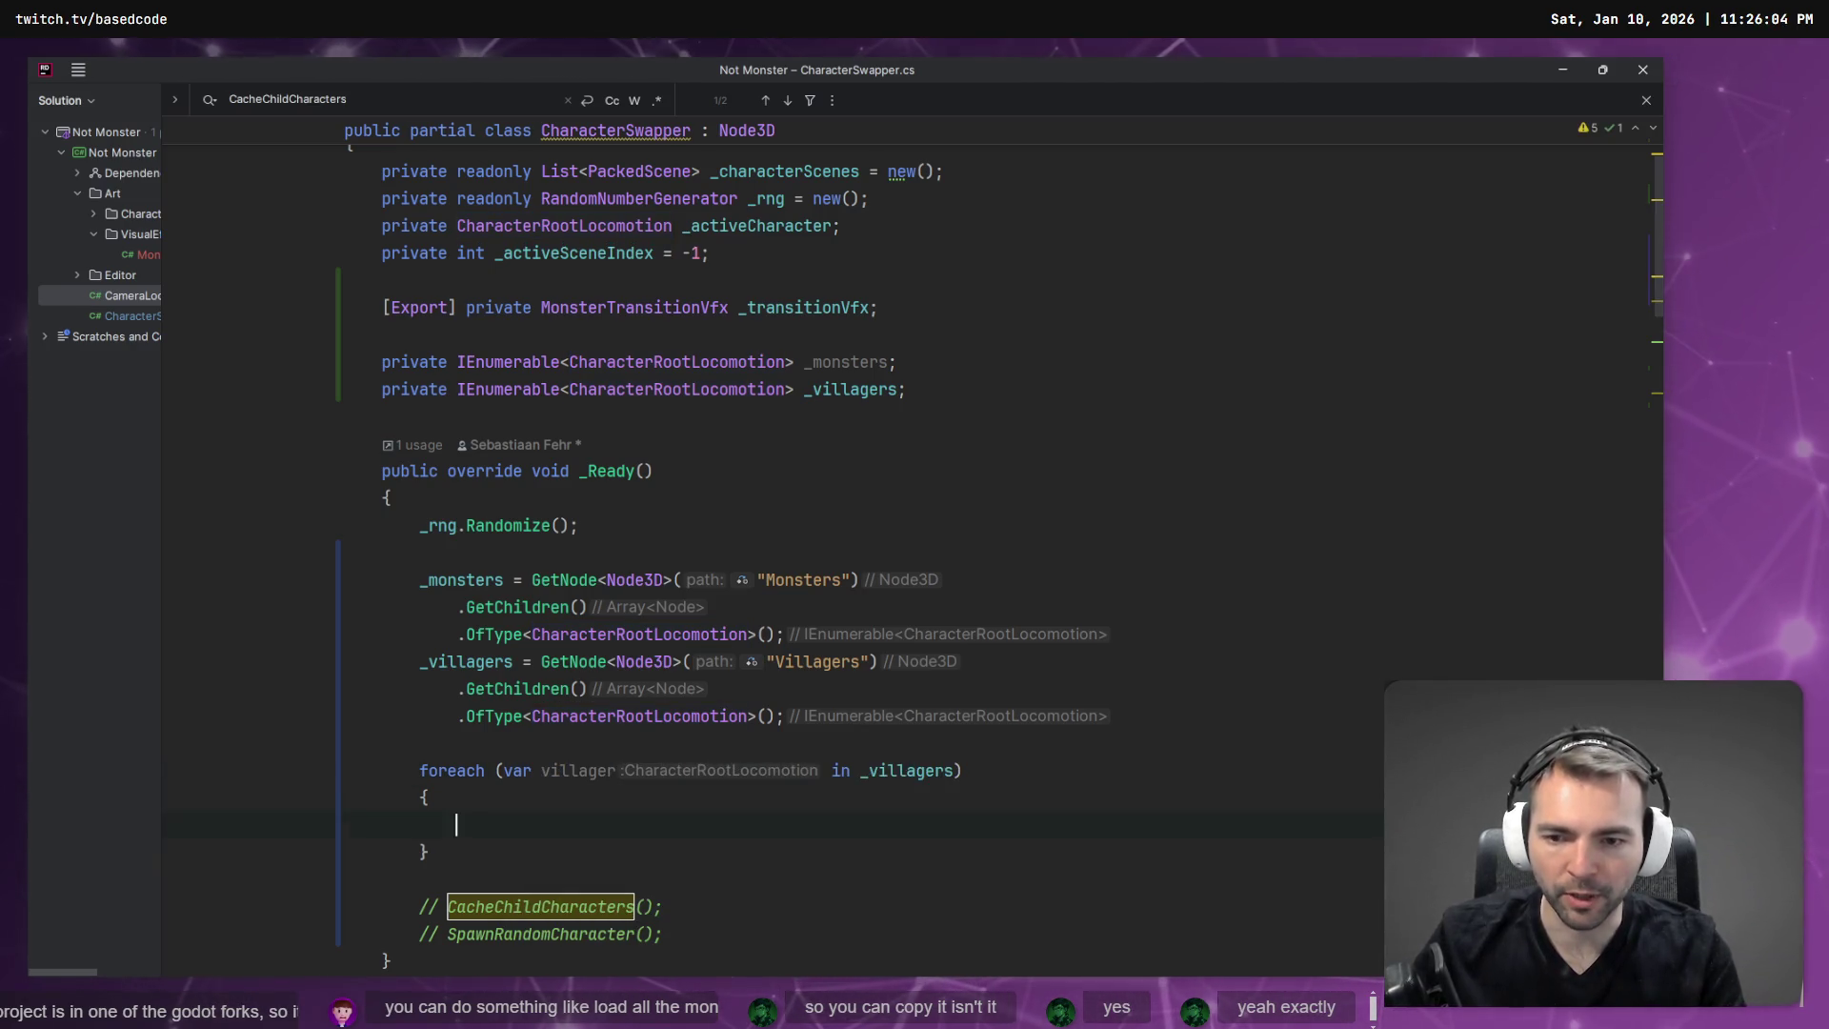
pyautogui.press('Down')
pyautogui.press('Down')
pyautogui.press('Return')
# Add a second foreach loop over _monsters
pyautogui.write('fo')
pyautogui.press('Down')
pyautogui.press('Return')
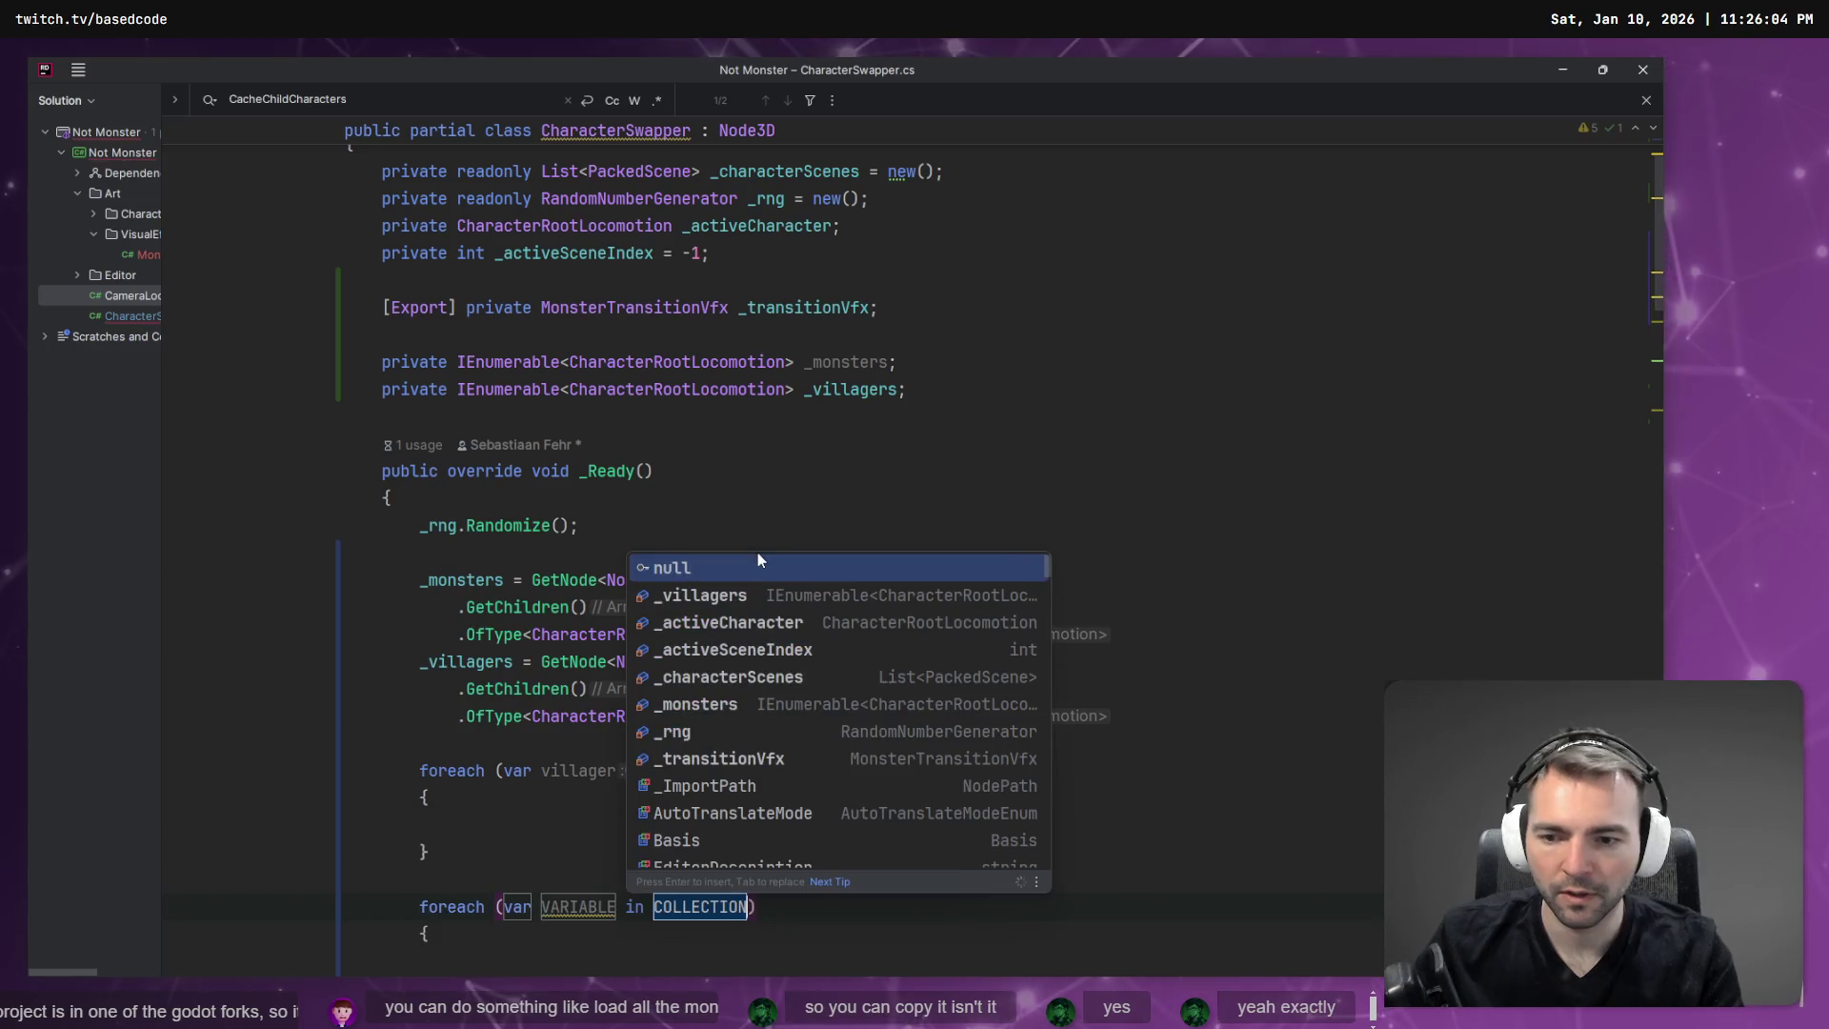
pyautogui.write('_mo')
pyautogui.press('Return')
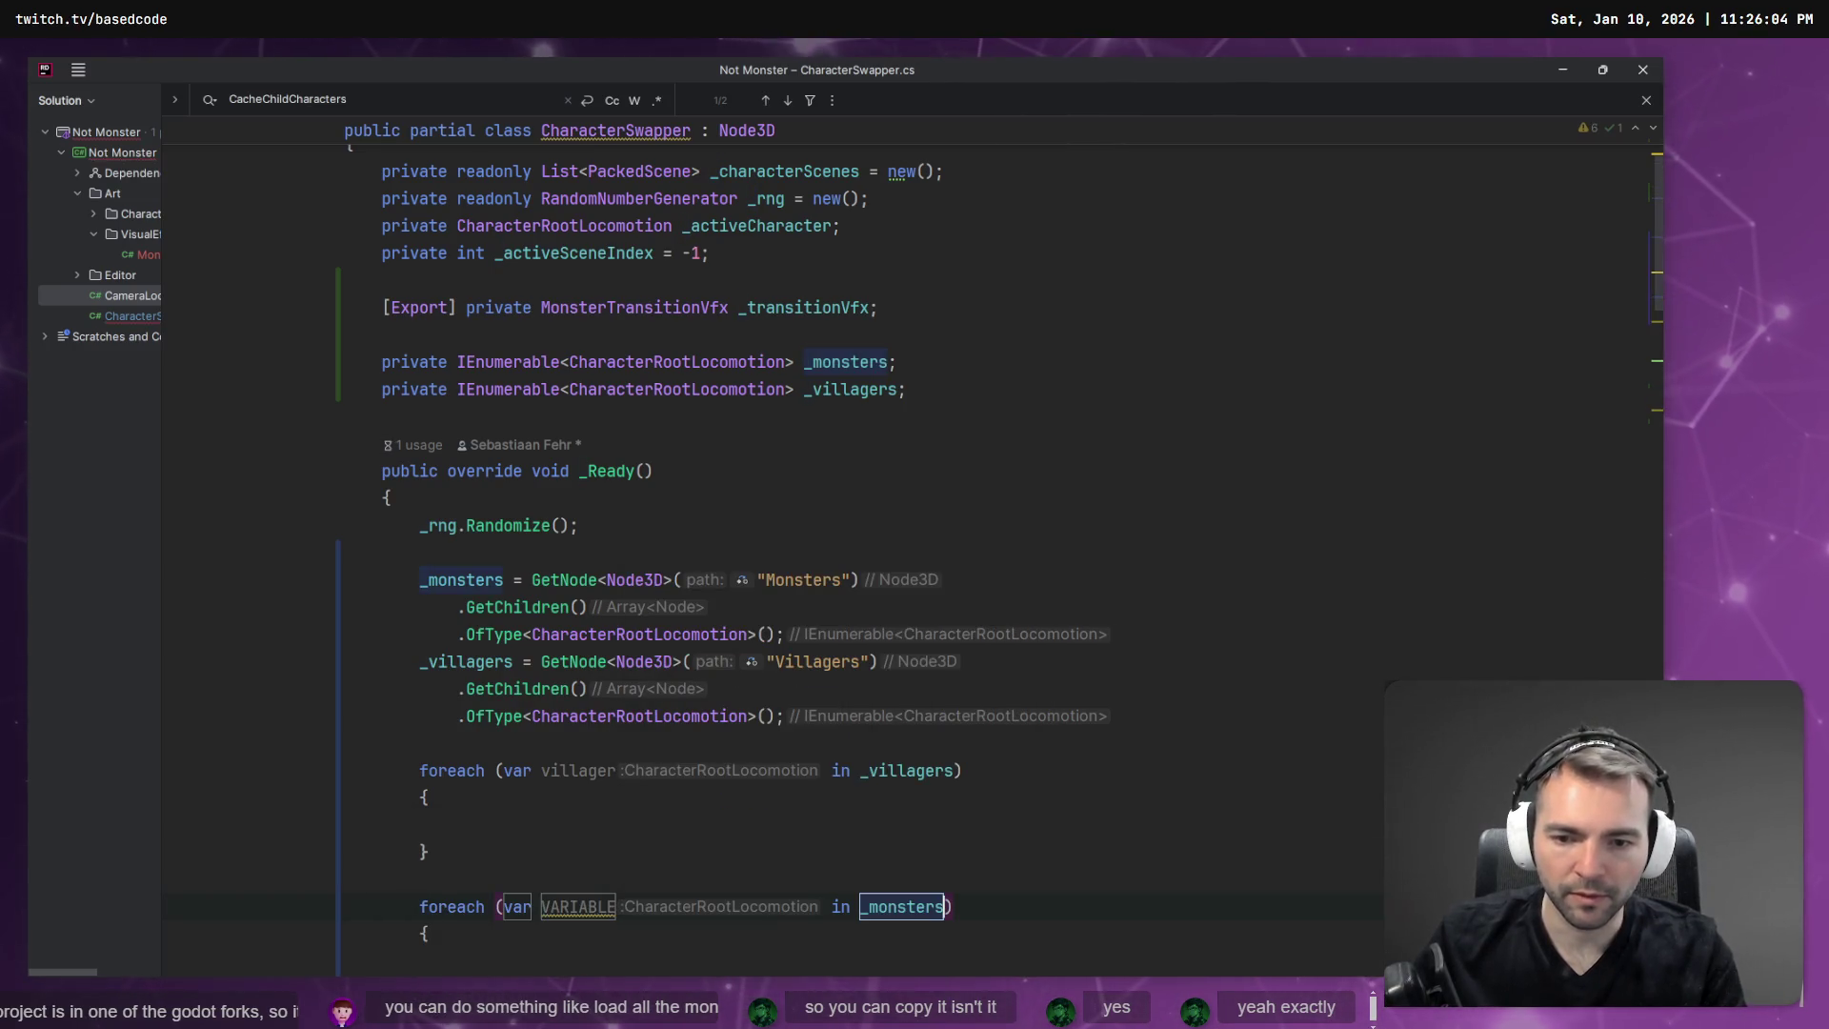
pyautogui.press('Return')
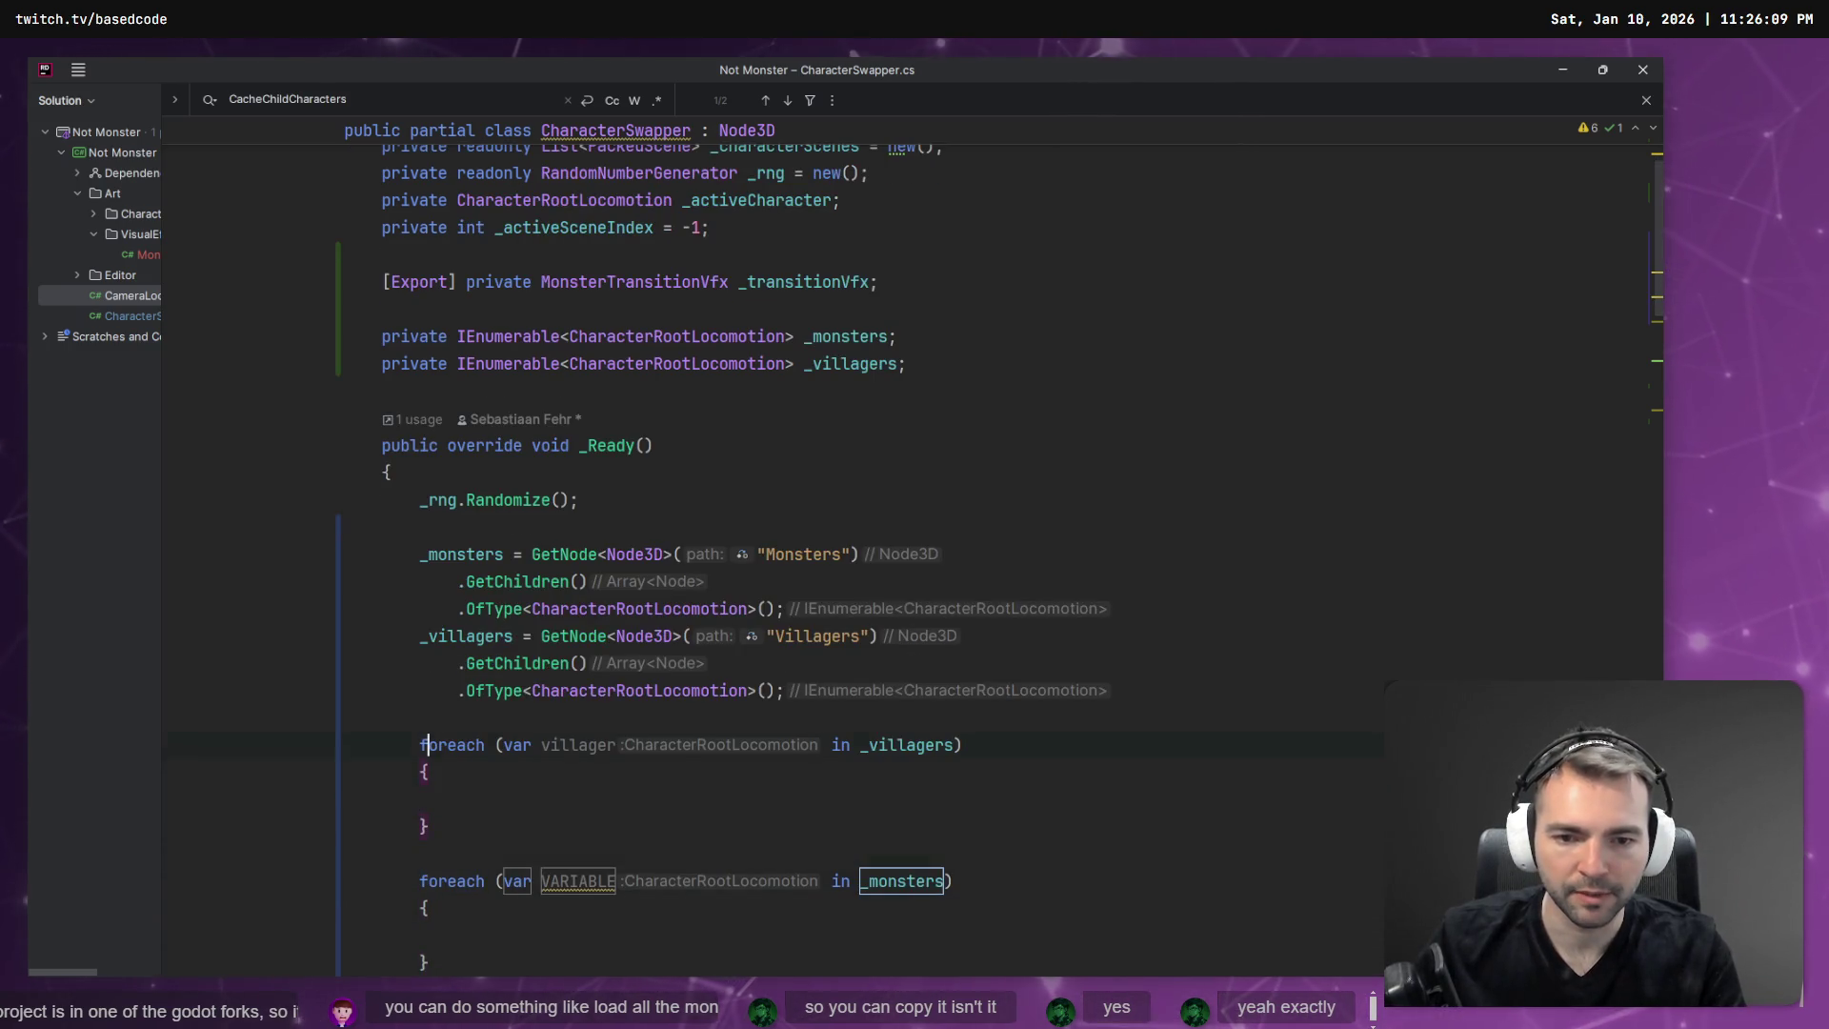
# Change the first loop's collection to a list of _monsters and _villagers
pyautogui.press('Left')
pyautogui.write('.Con')
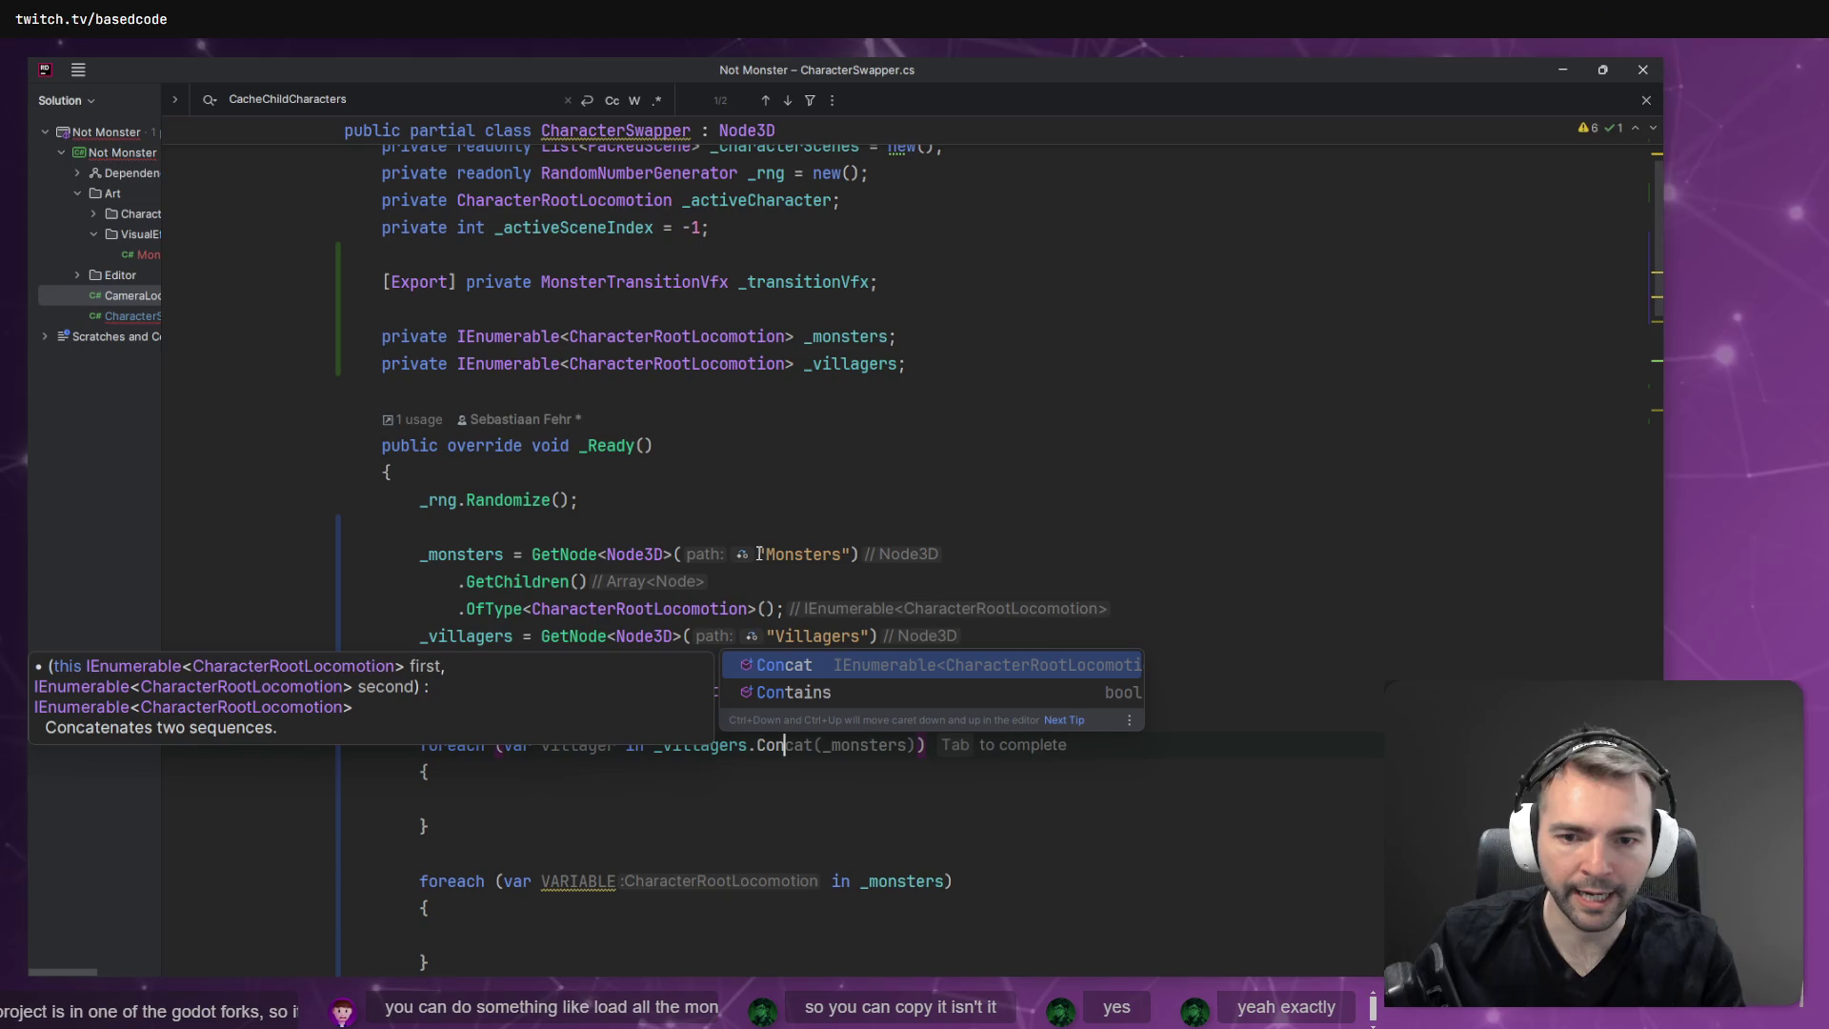
pyautogui.press('BackSpace')
pyautogui.press('BackSpace')
pyautogui.press('BackSpace')
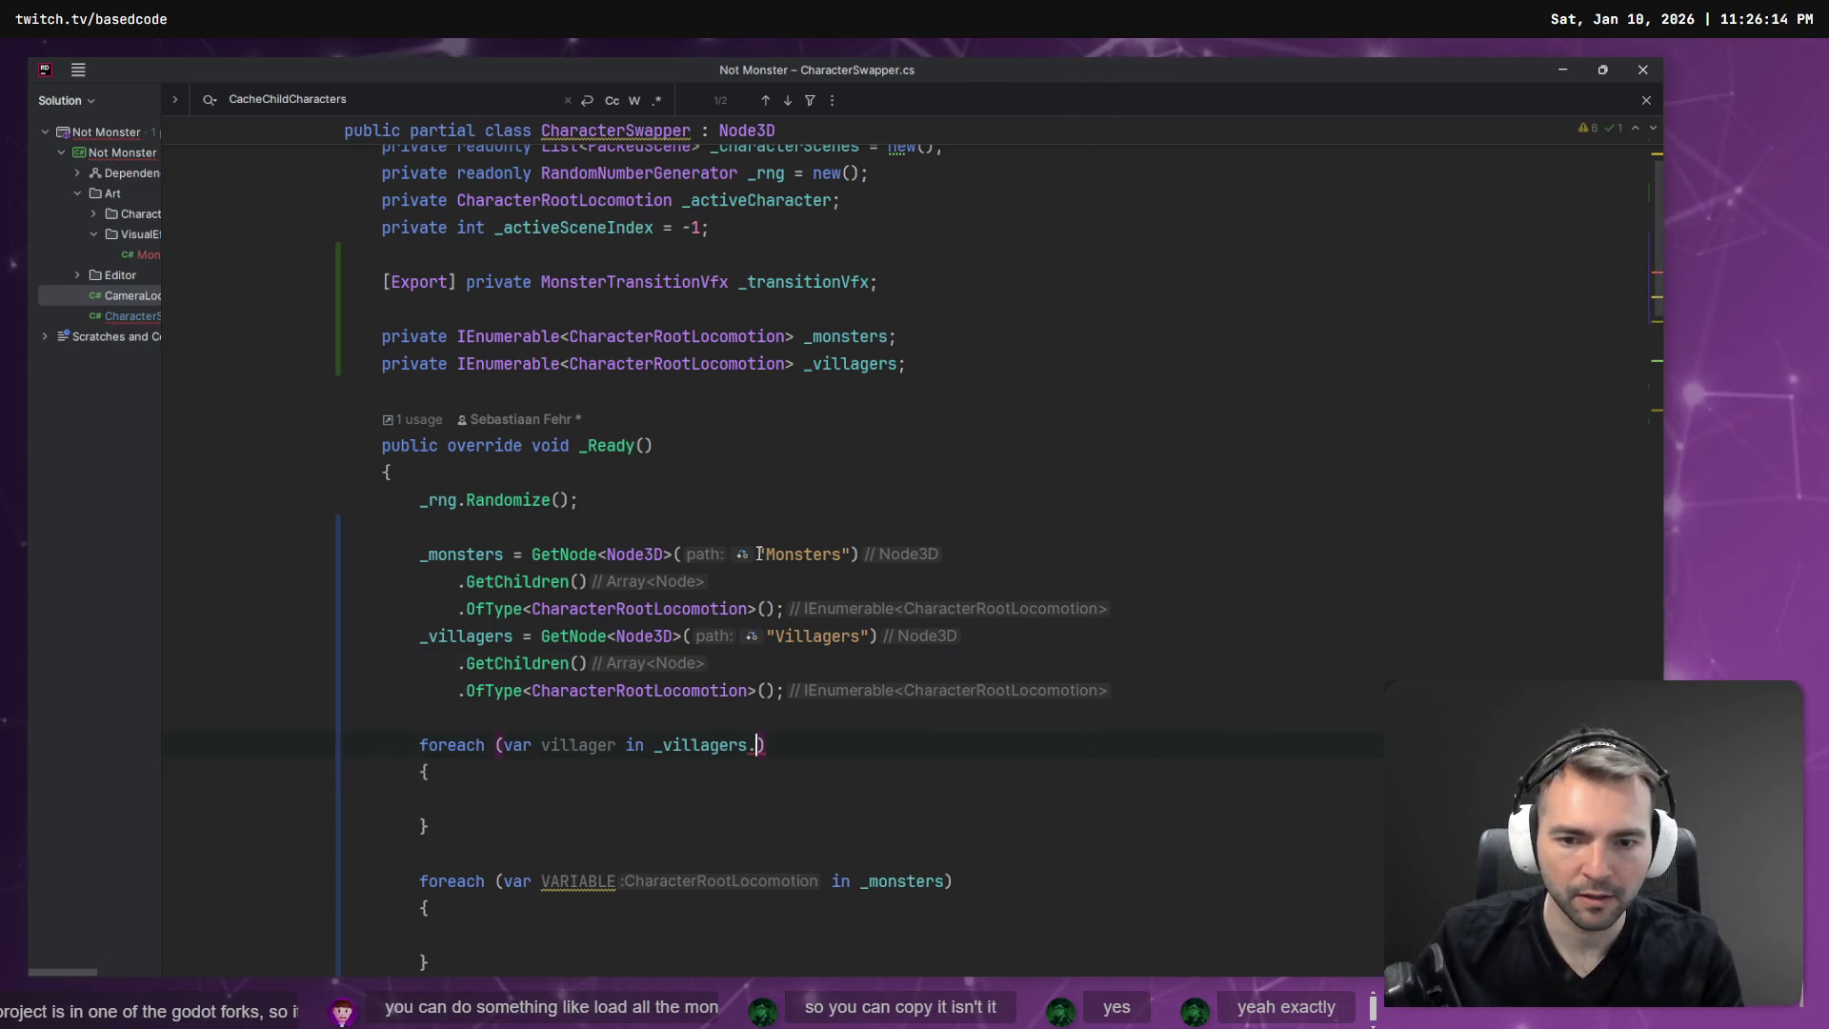
pyautogui.hotkey('ctrl', 'BackSpace')
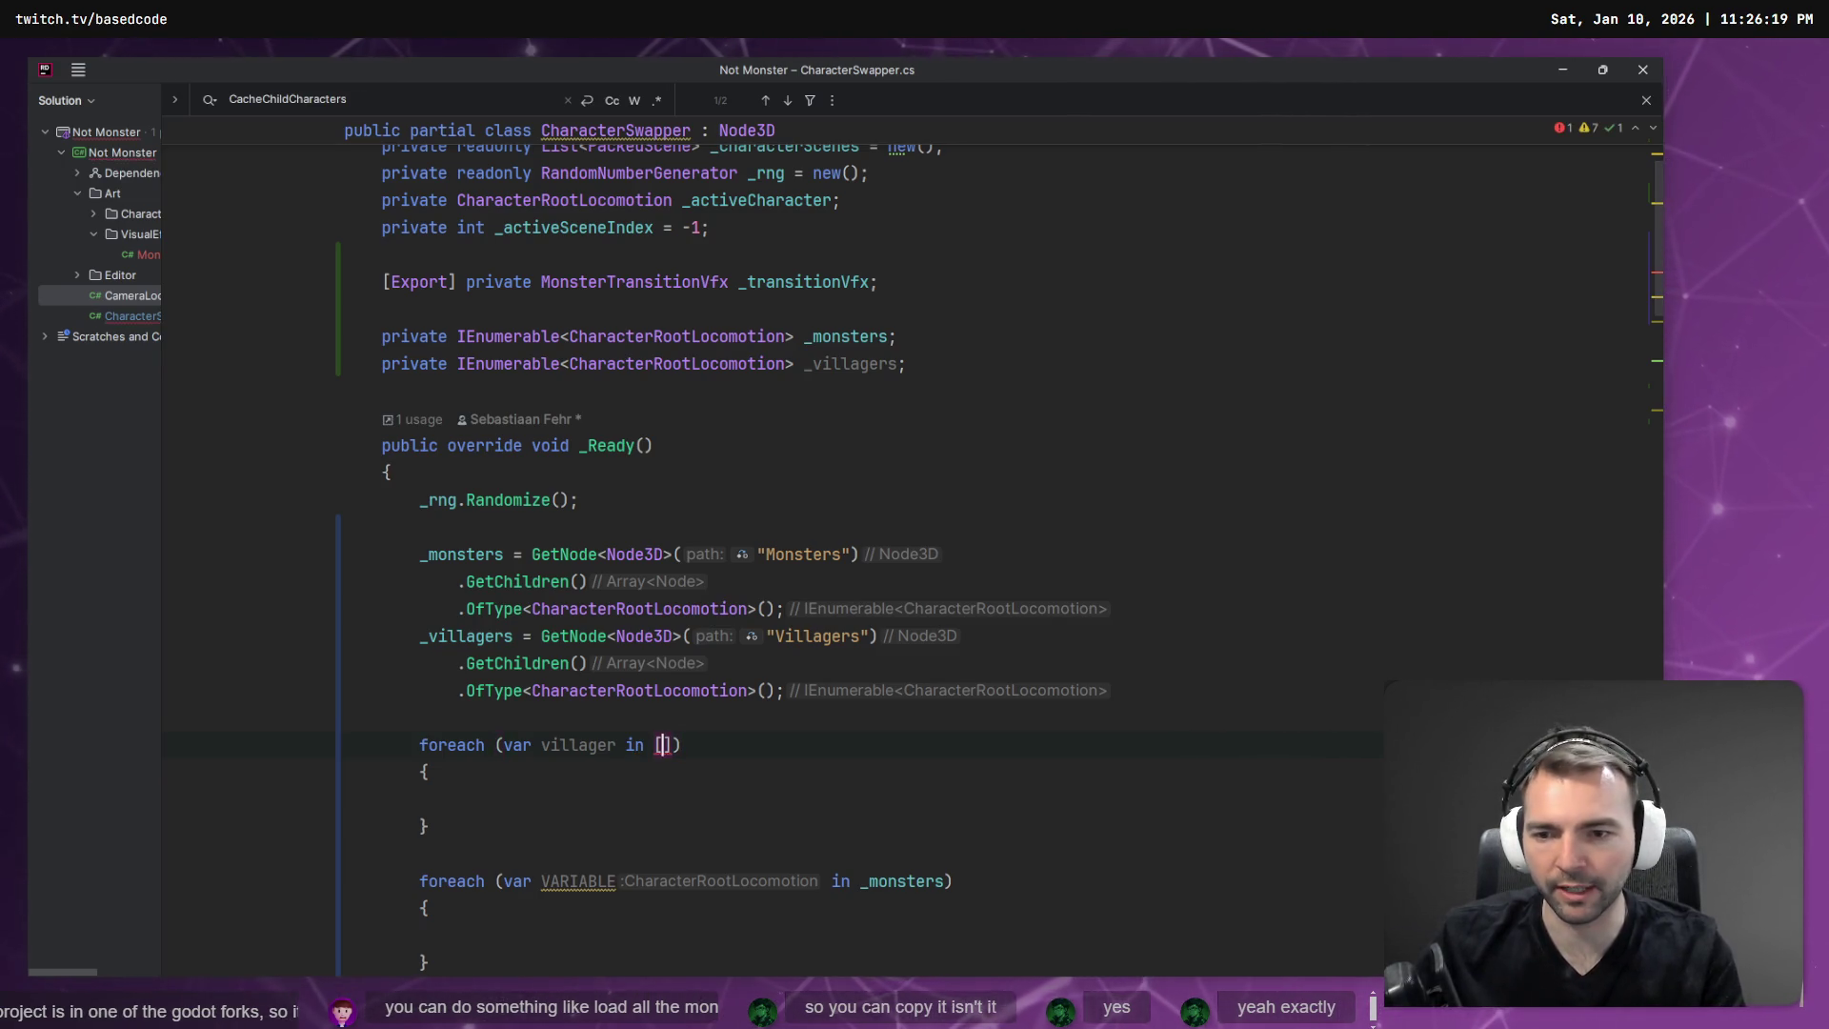
pyautogui.write('_monsters,')
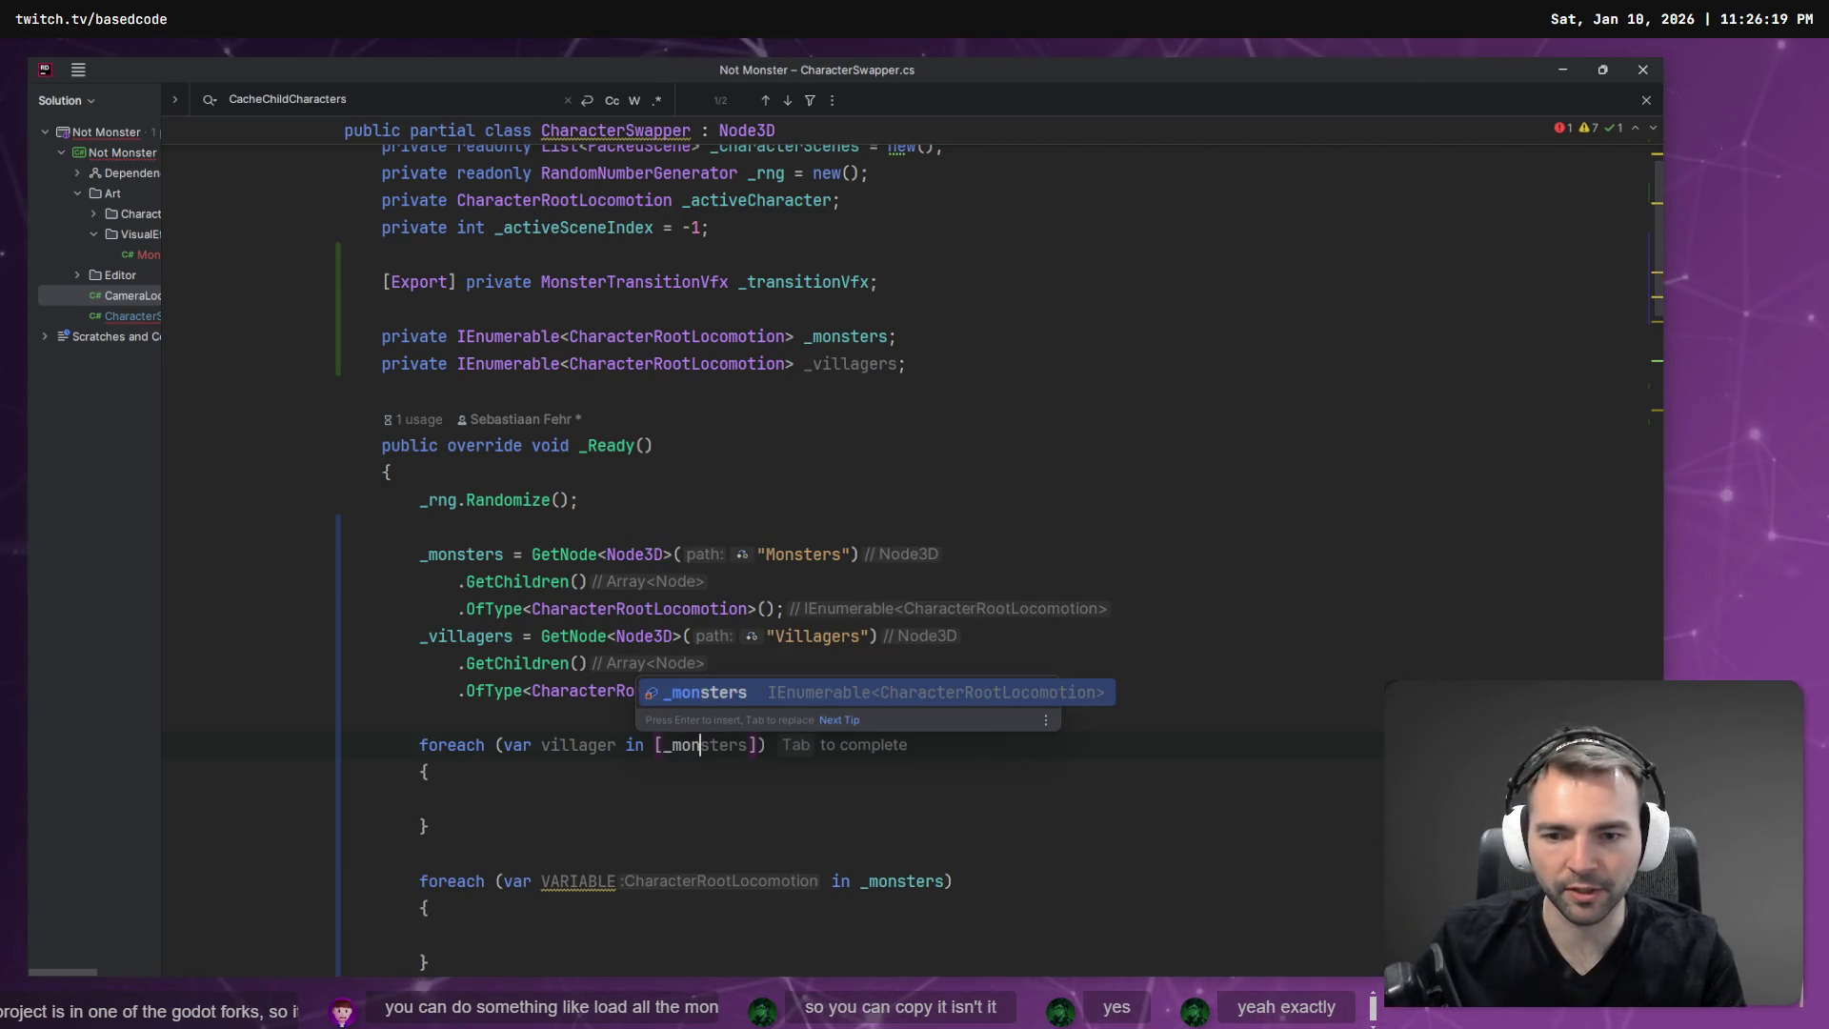
pyautogui.press('Tab')
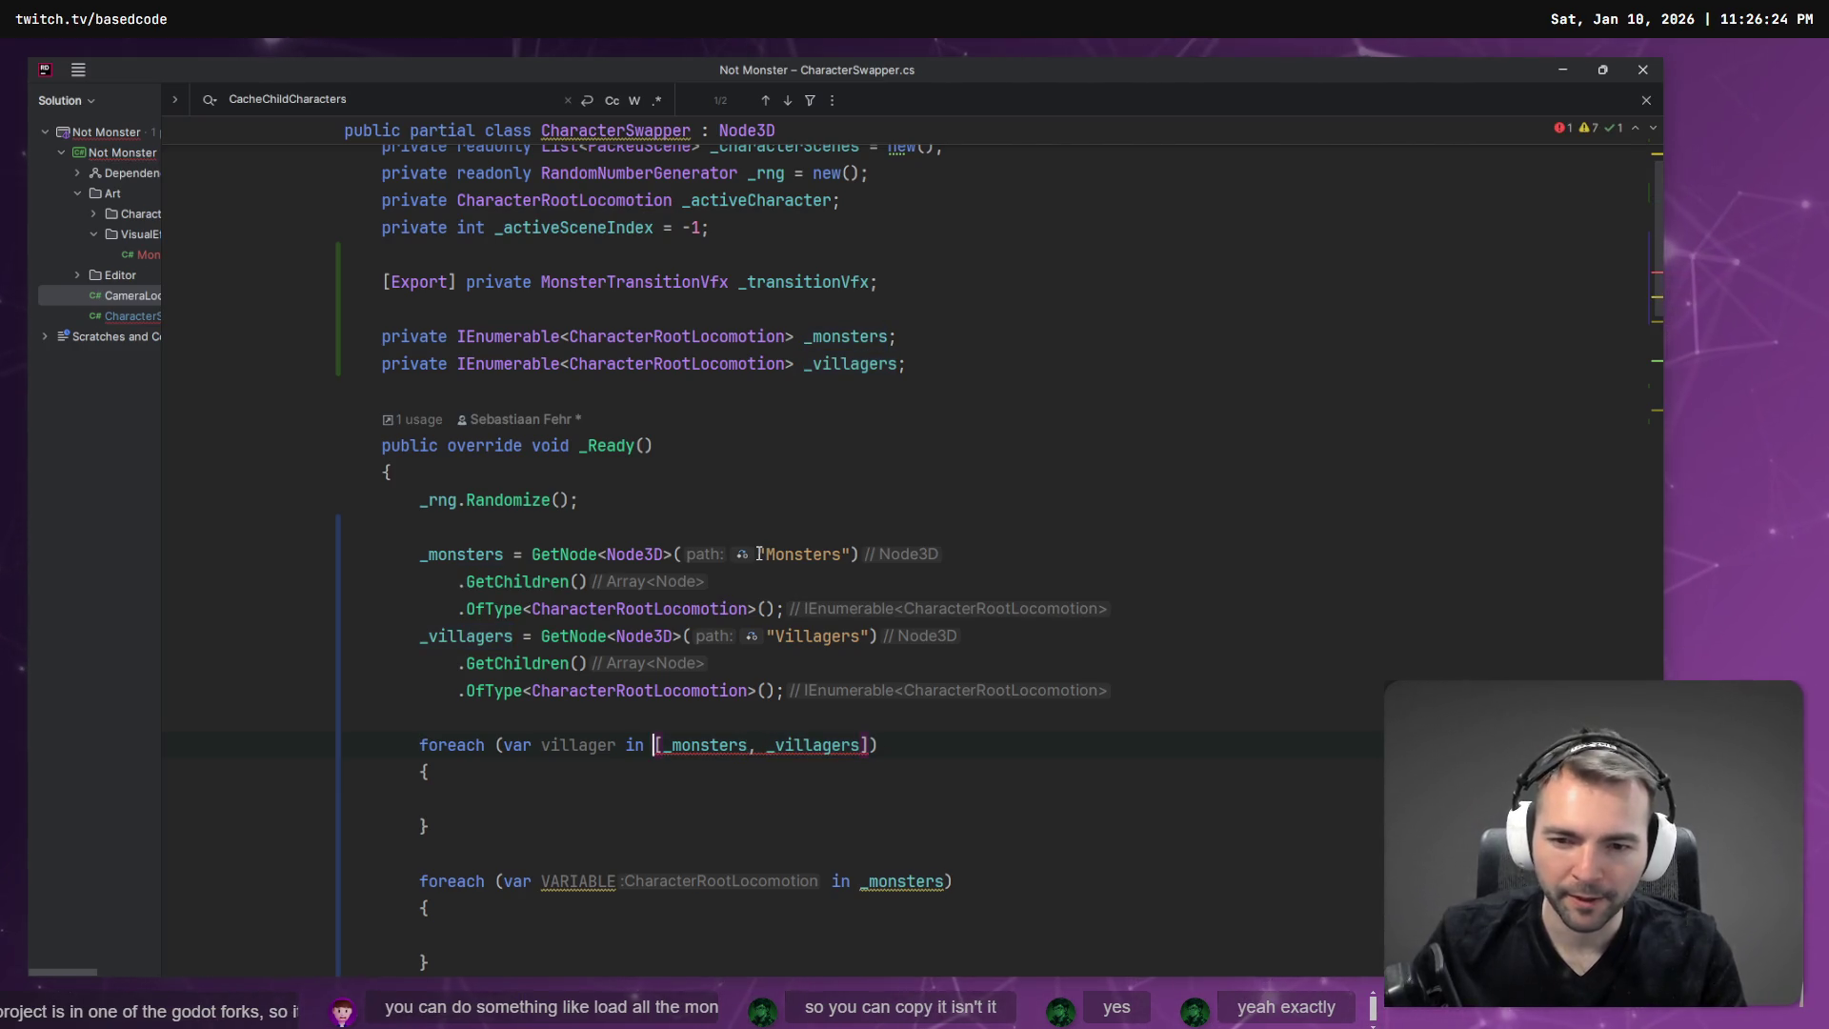
pyautogui.hotkey('ctrl', 'w')
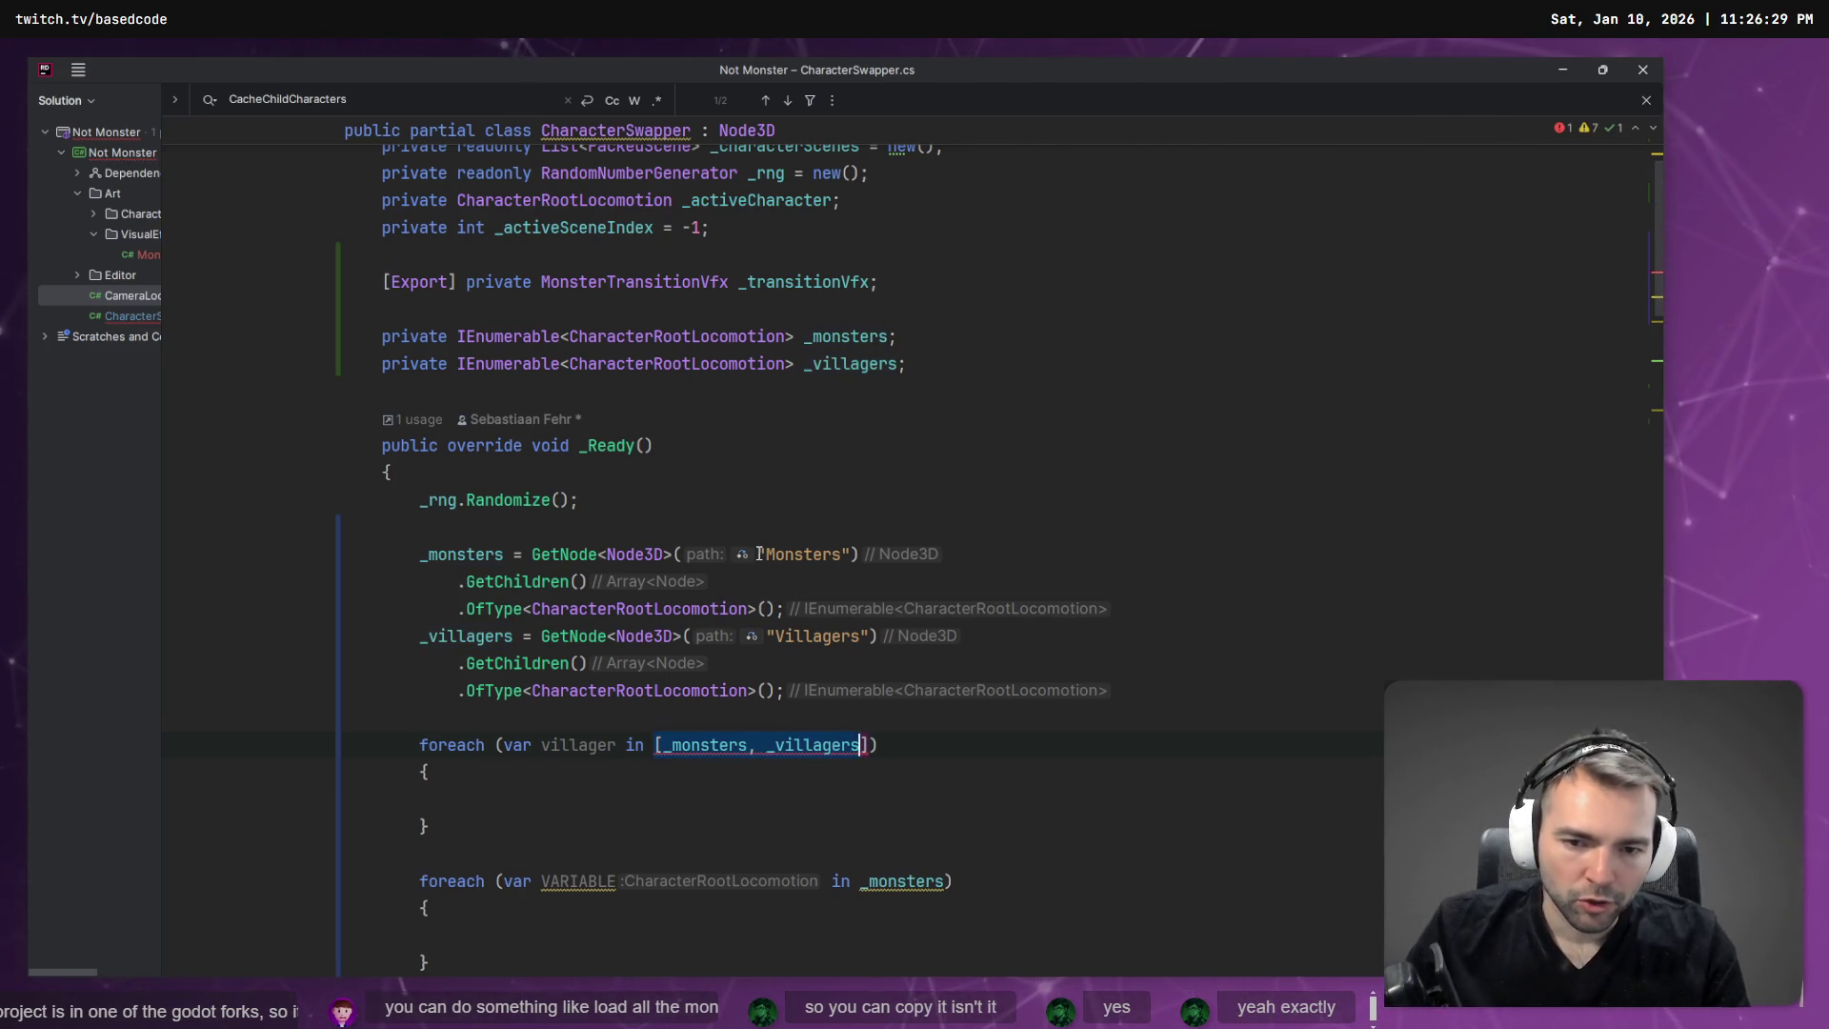
# Declare var character = _monsters.Concat(_villagers) above the loop
pyautogui.hotkey('ctrl', 'alt', 'Return')
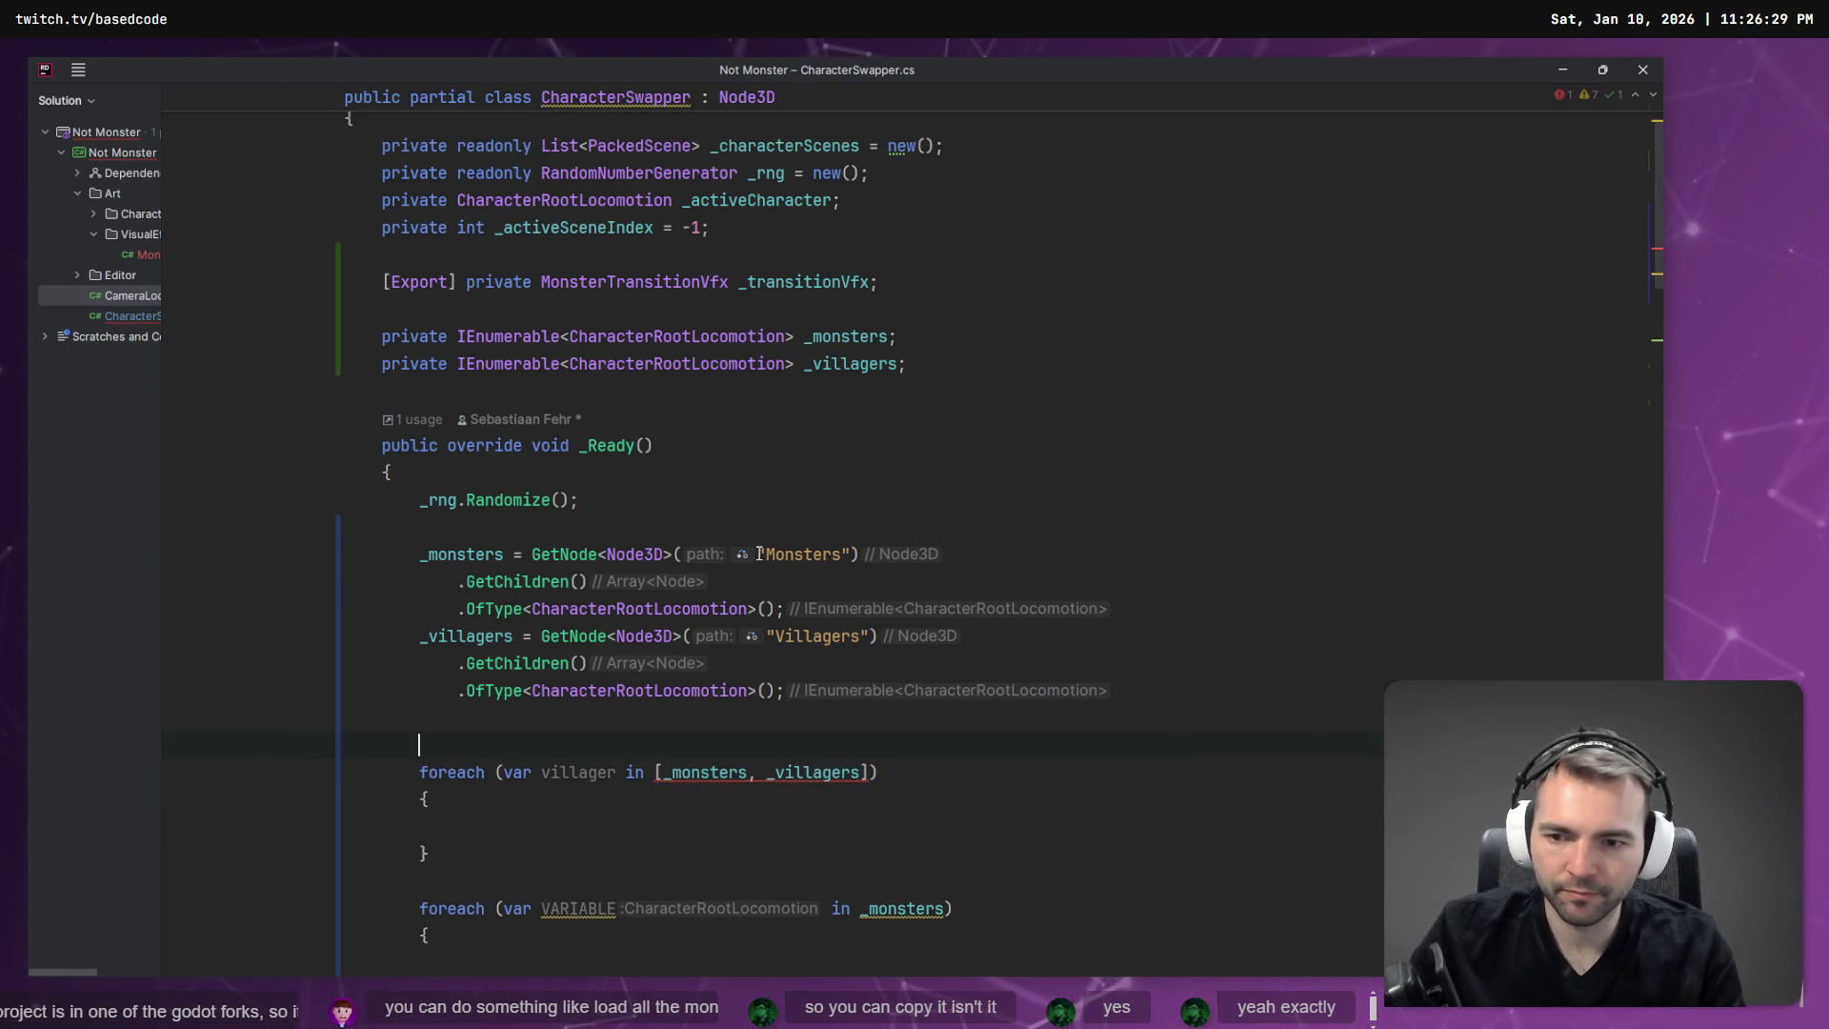
pyautogui.press('Up')
pyautogui.press('Up')
pyautogui.press('Return')
pyautogui.write('var character = ')
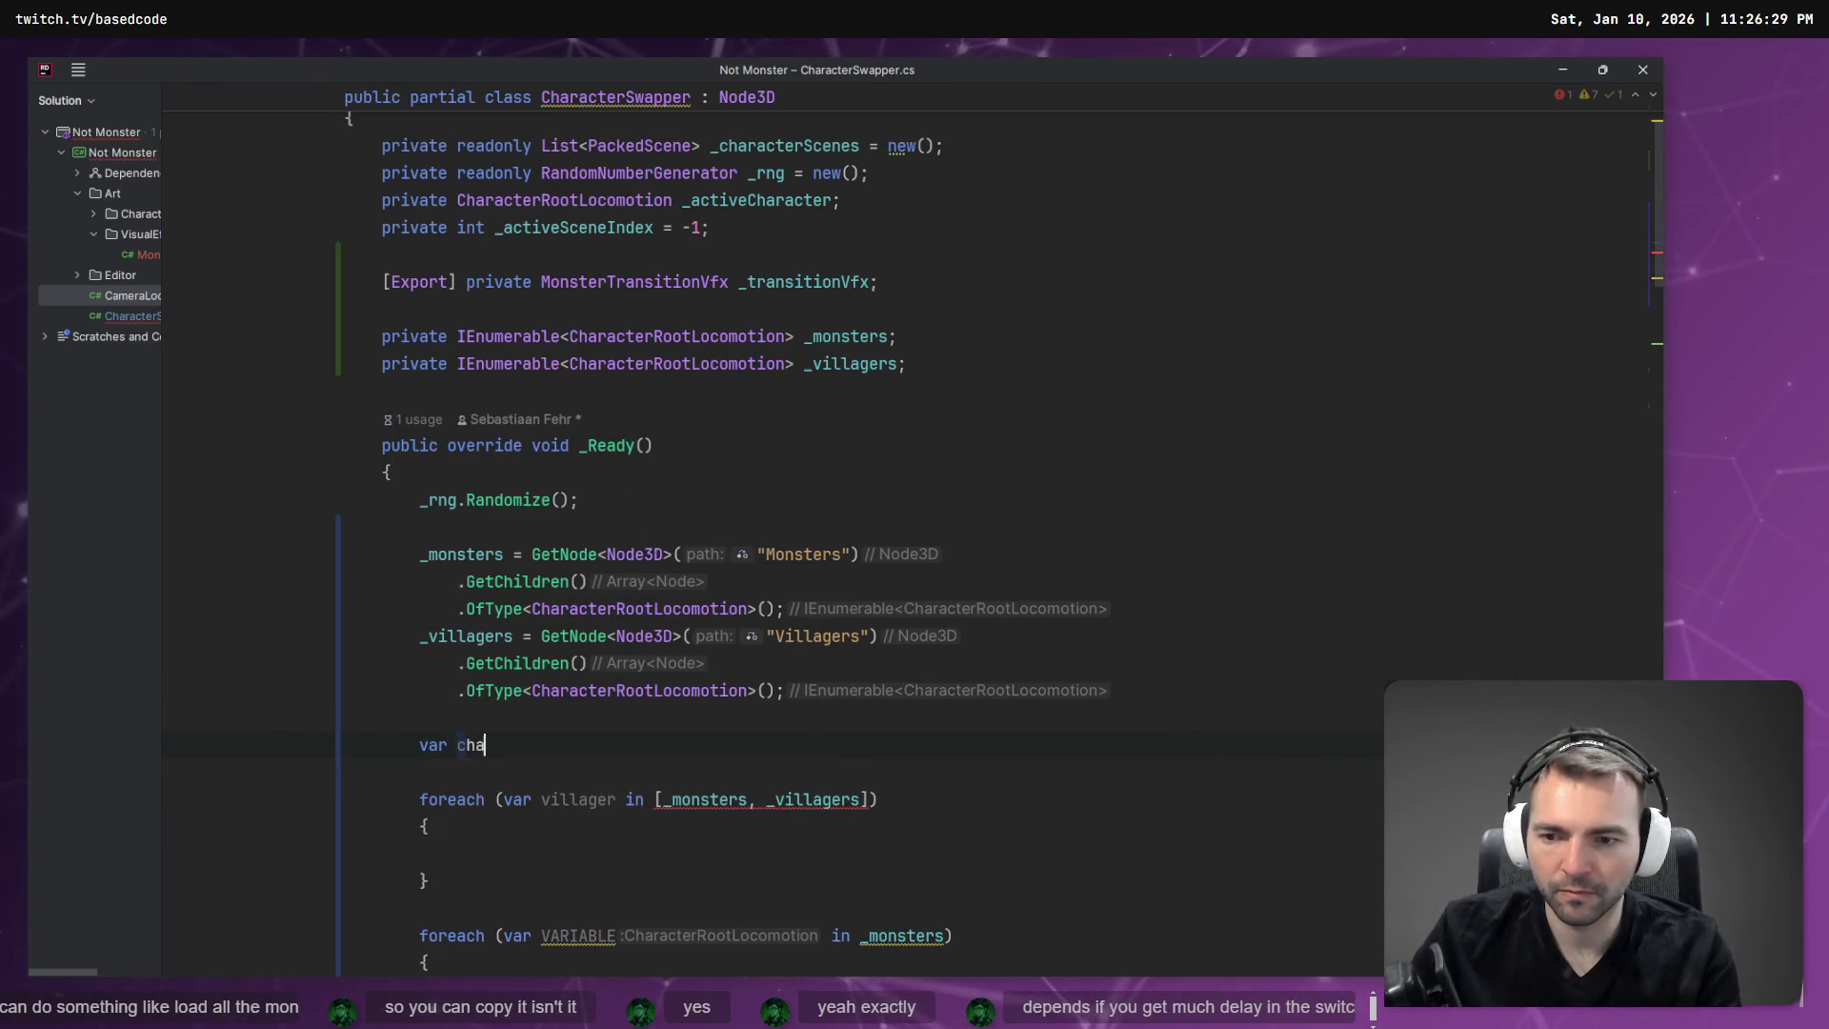
pyautogui.write('_mon')
pyautogui.press('Return')
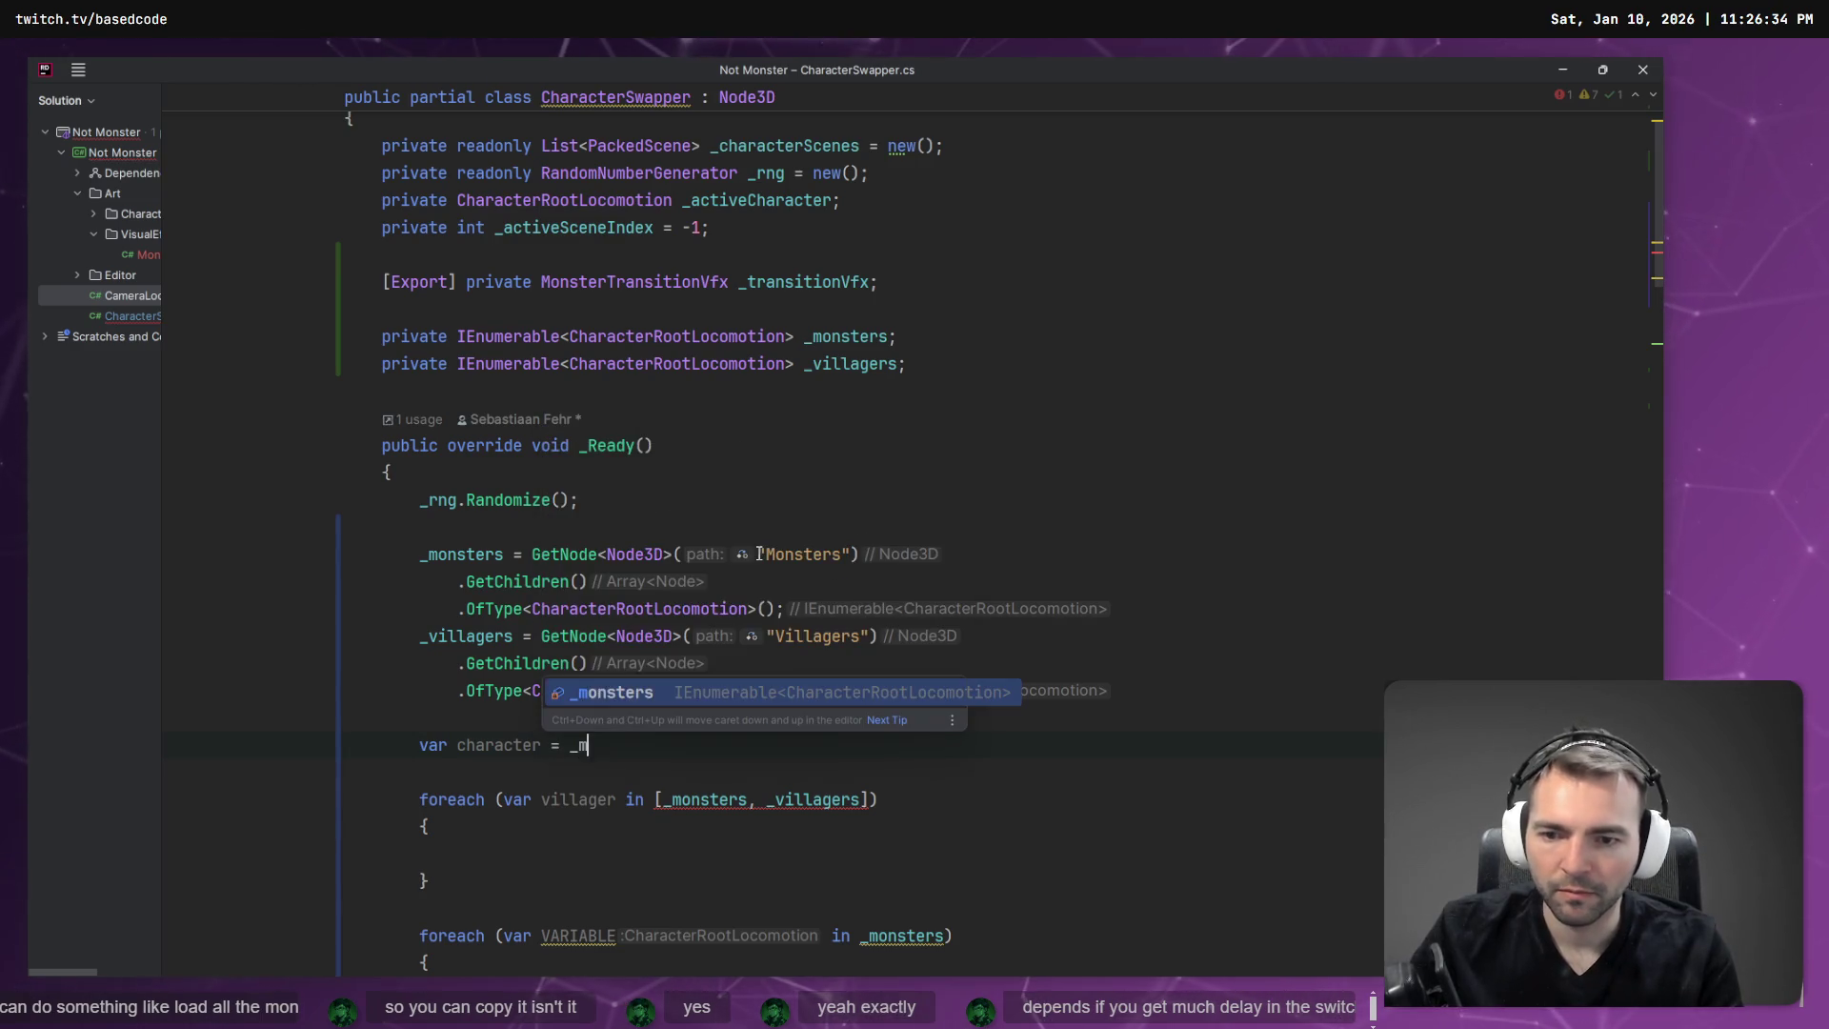
pyautogui.write('.First().')
pyautogui.press('BackSpace')
pyautogui.press('BackSpace')
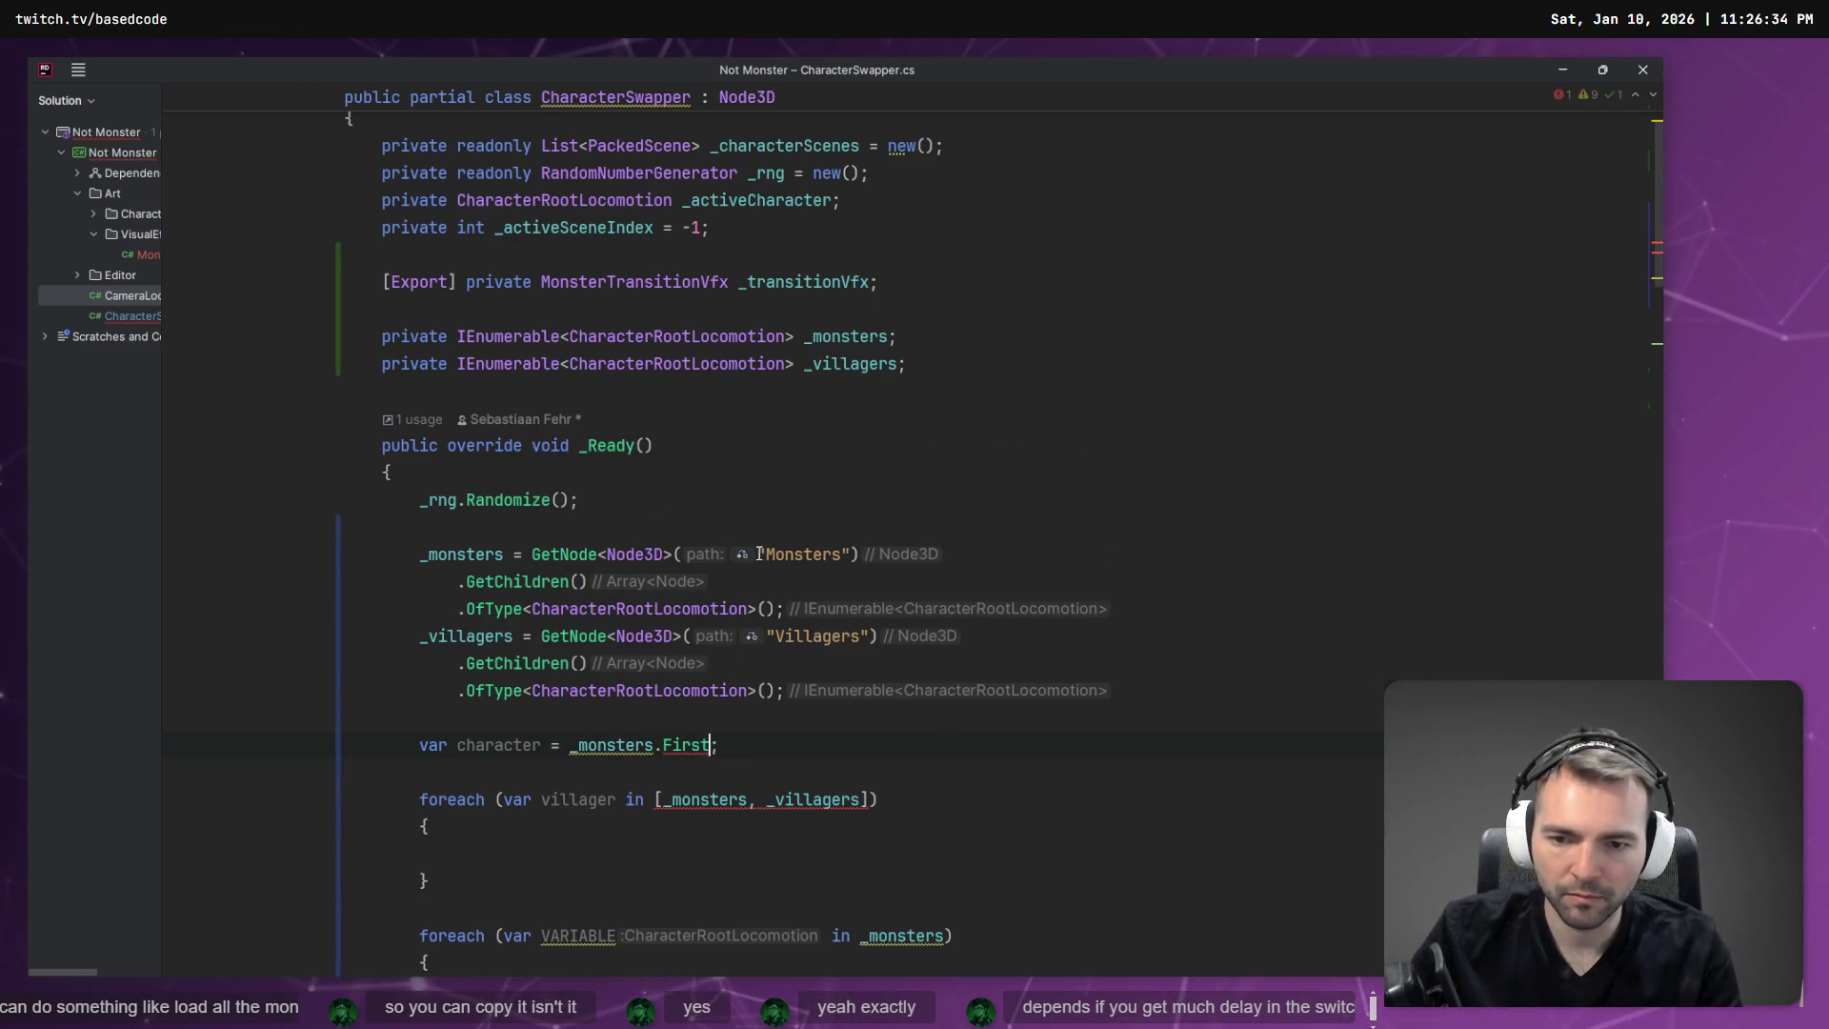
pyautogui.press('BackSpace')
pyautogui.press('BackSpace')
pyautogui.press('BackSpace')
pyautogui.write('Conc')
pyautogui.press('Return')
pyautogui.write('_villagers)')
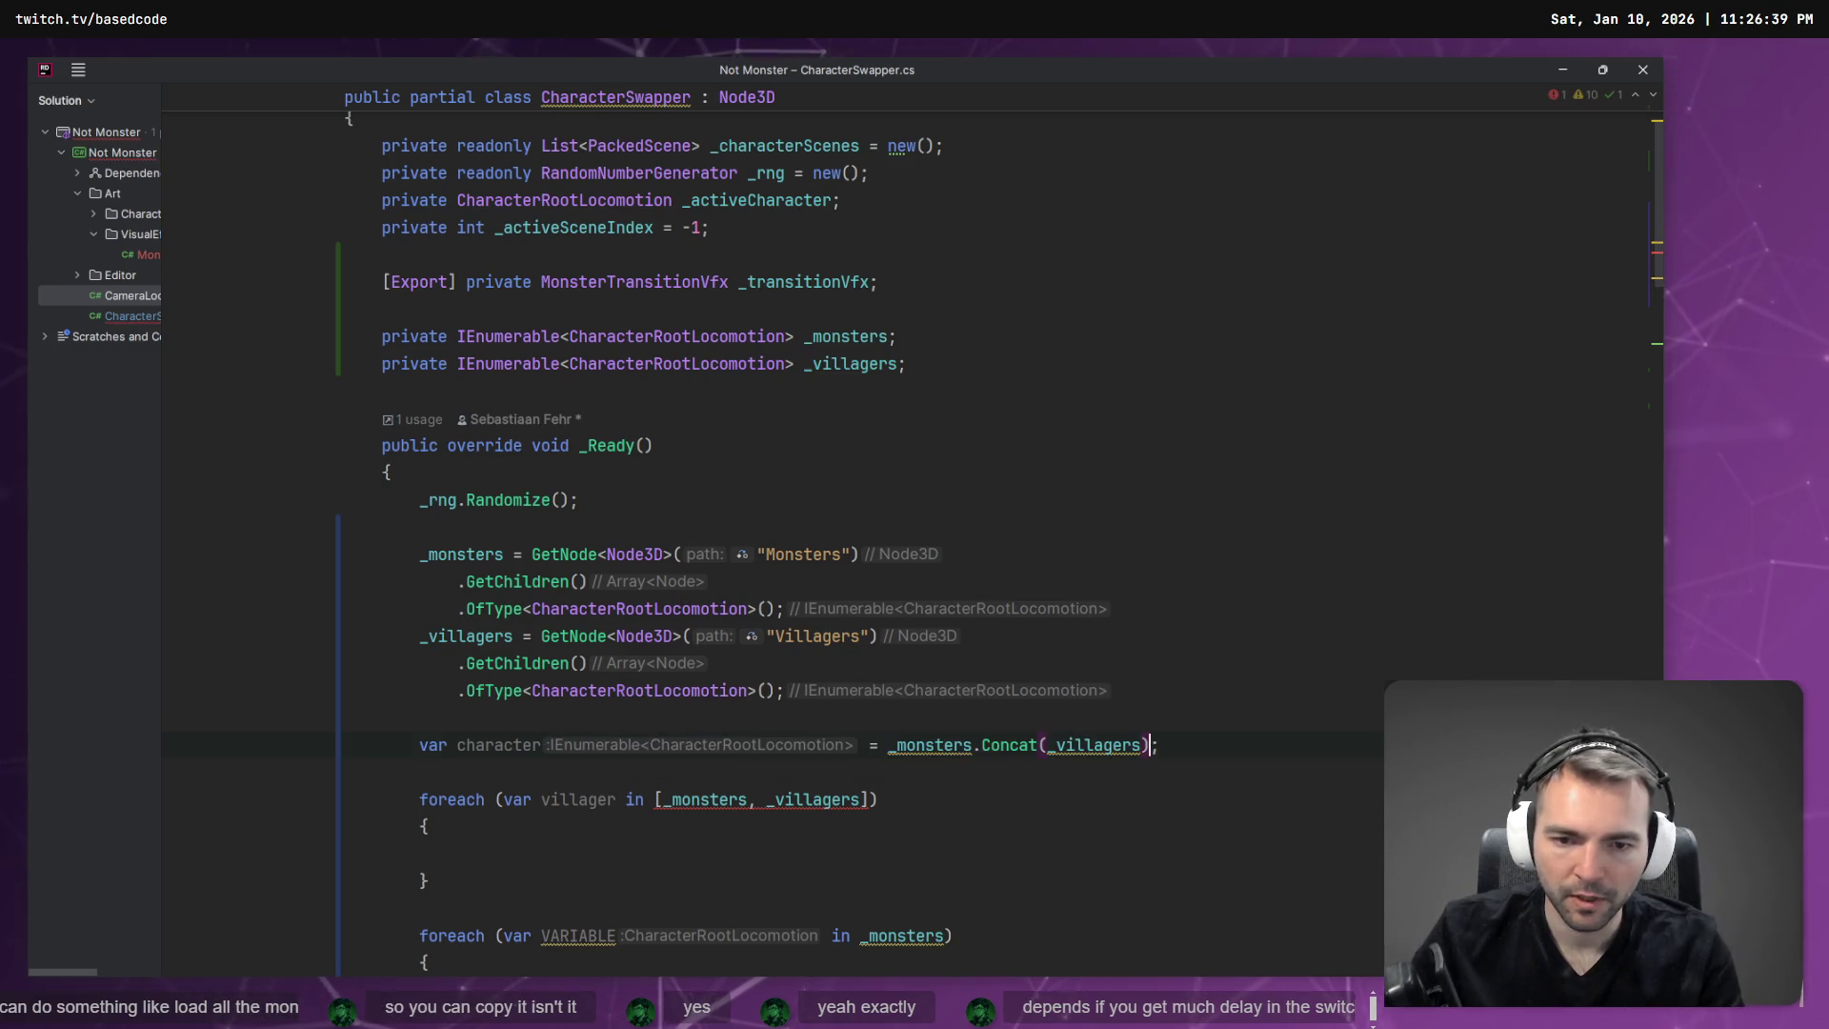
# Make the loop iterate over the combined character variable
pyautogui.hotkey('ctrl', 'w')
pyautogui.hotkey('ctrl', 'w')
pyautogui.hotkey('ctrl', 'w')
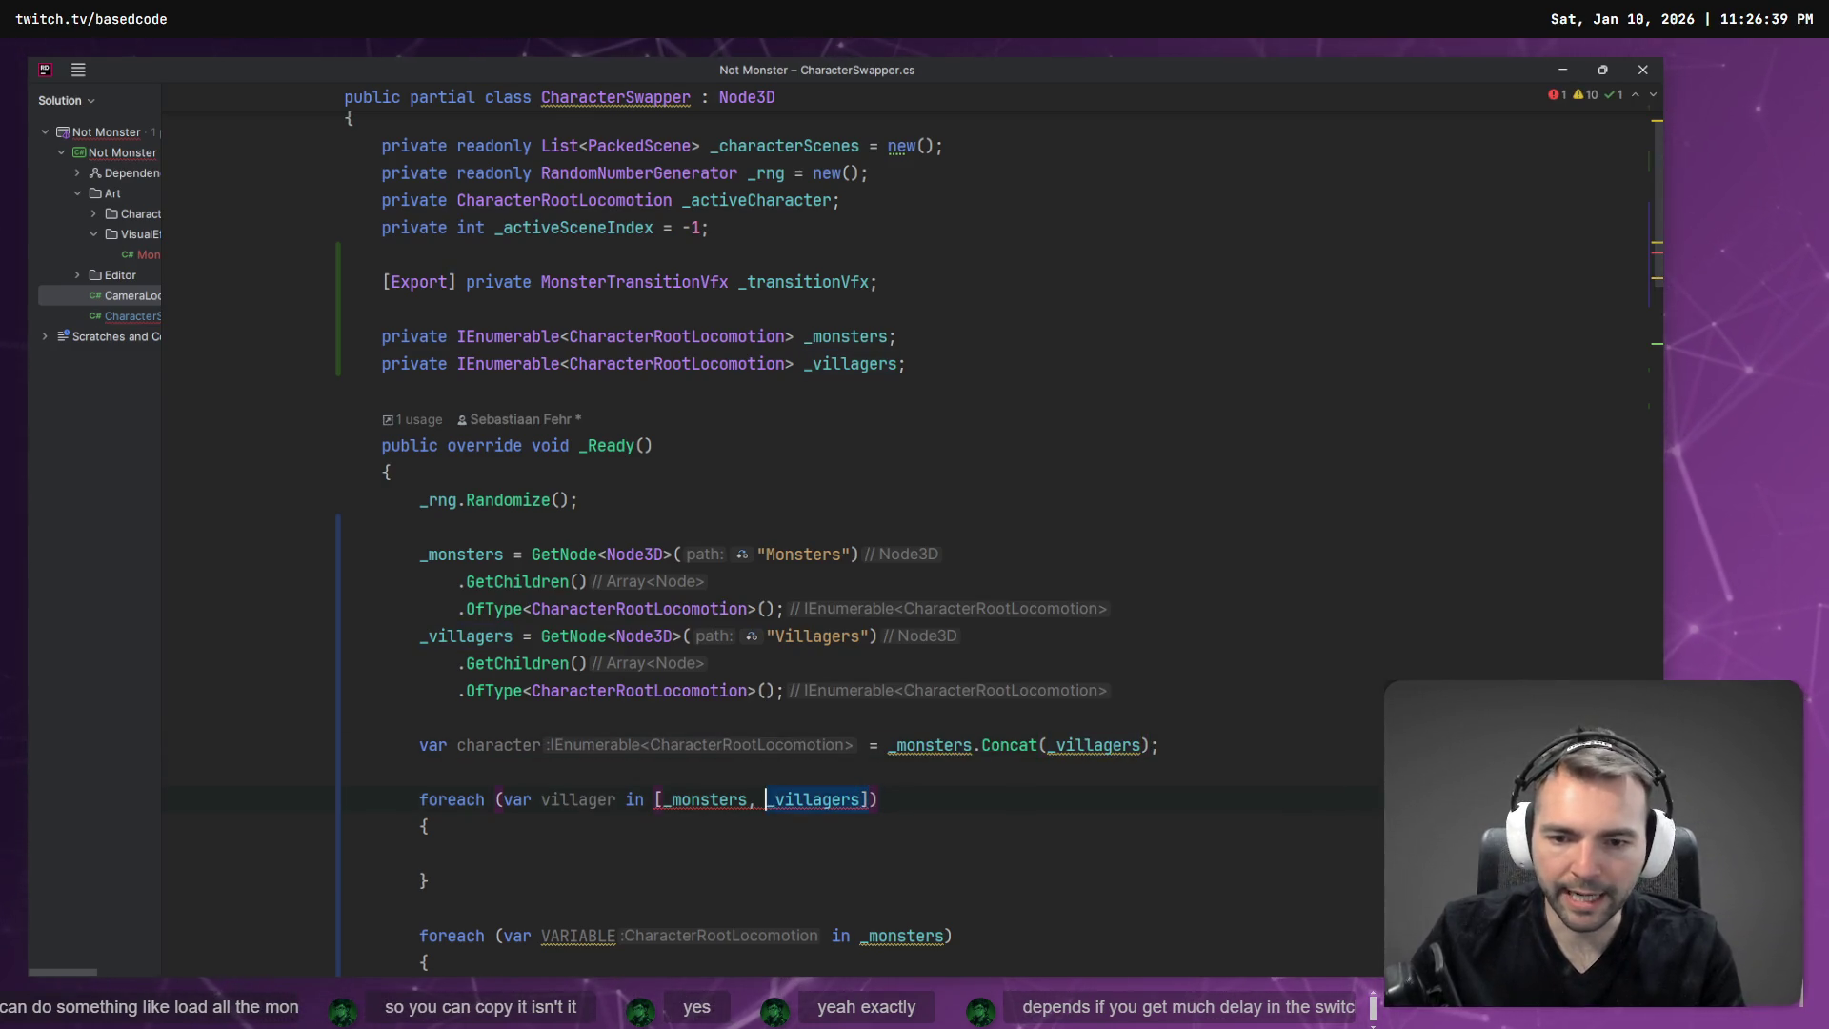
pyautogui.write('character')
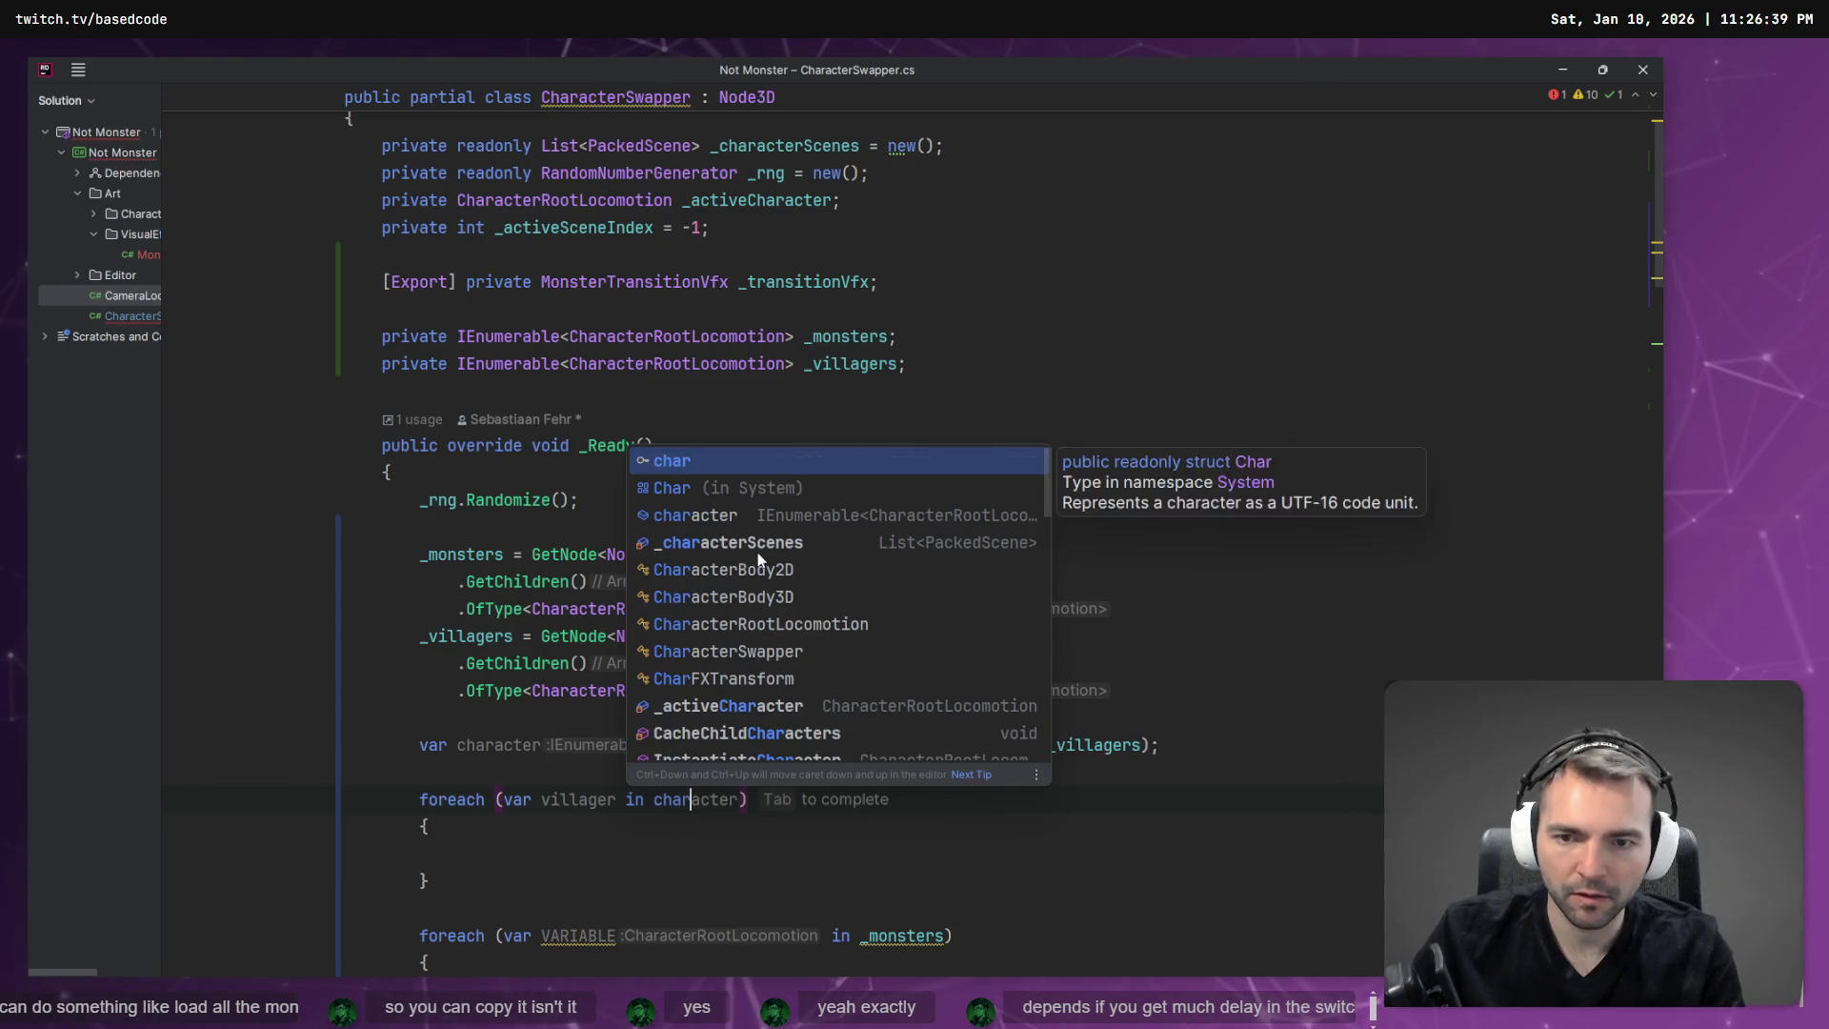
pyautogui.press('Escape')
pyautogui.press('Up')
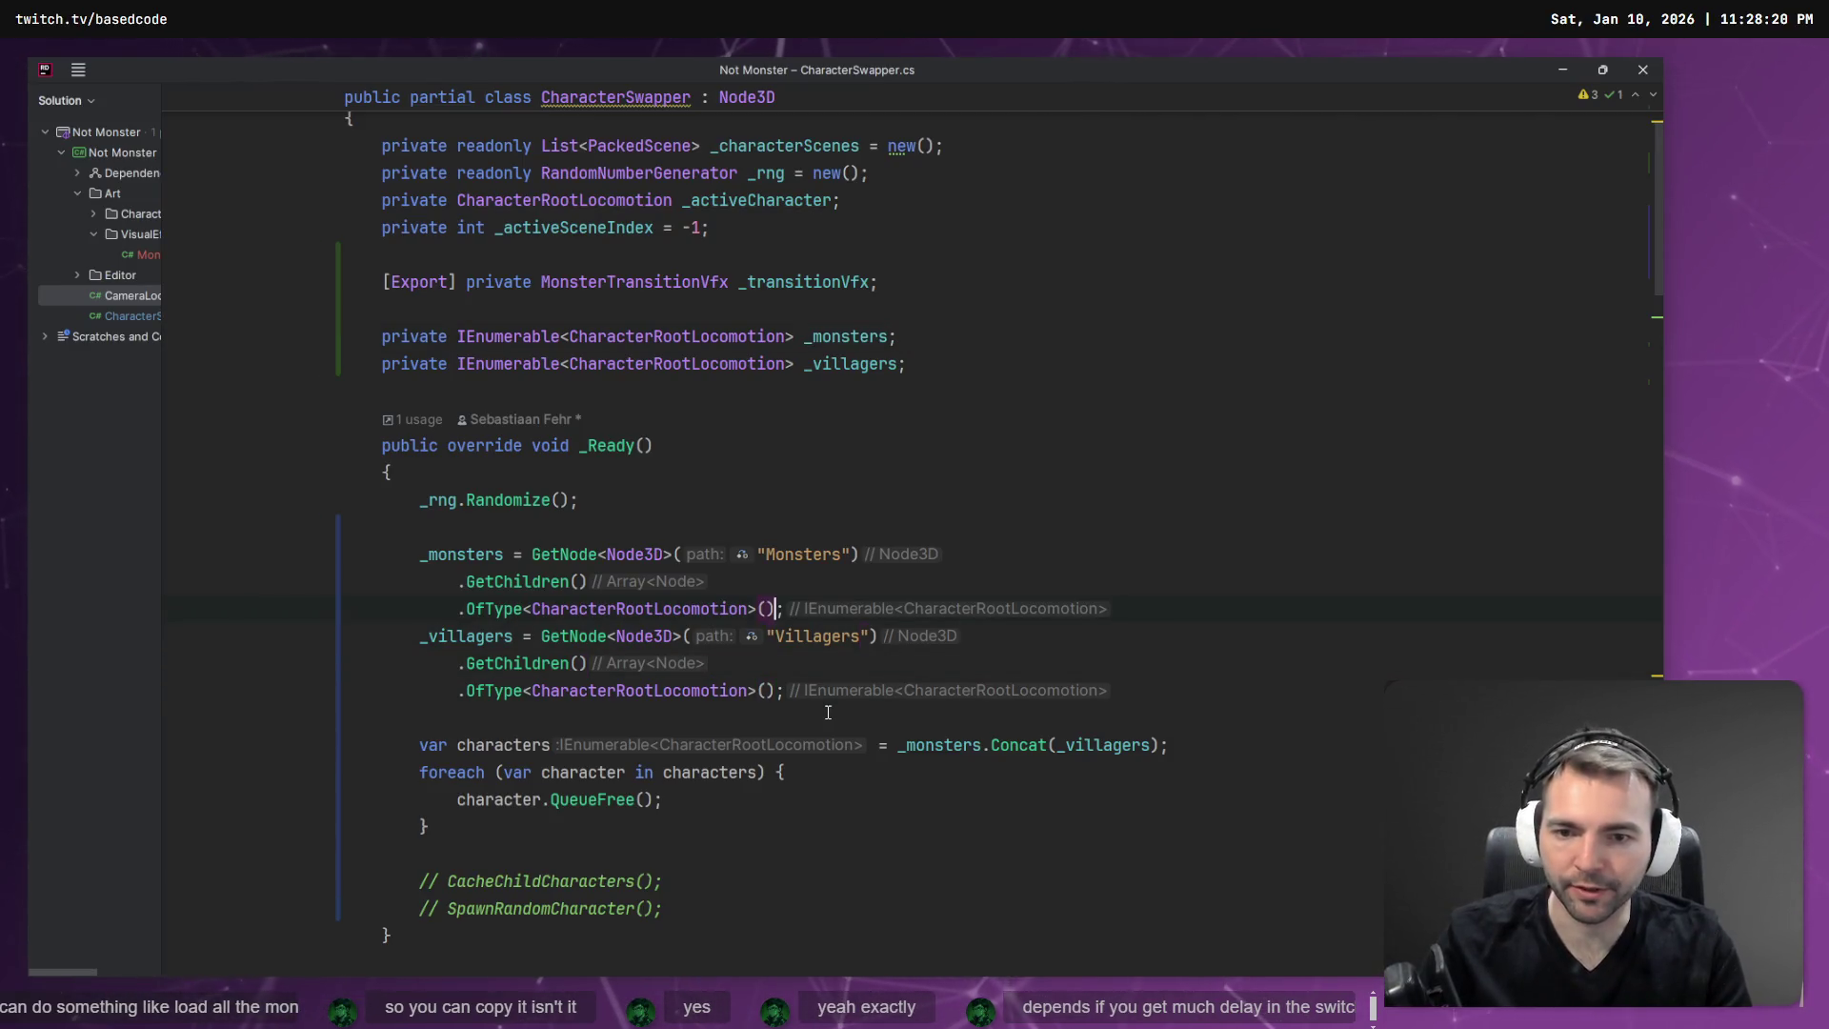
# Change the element types of _monsters and _villagers to PackedScene
pyautogui.doubleClick(700, 336)
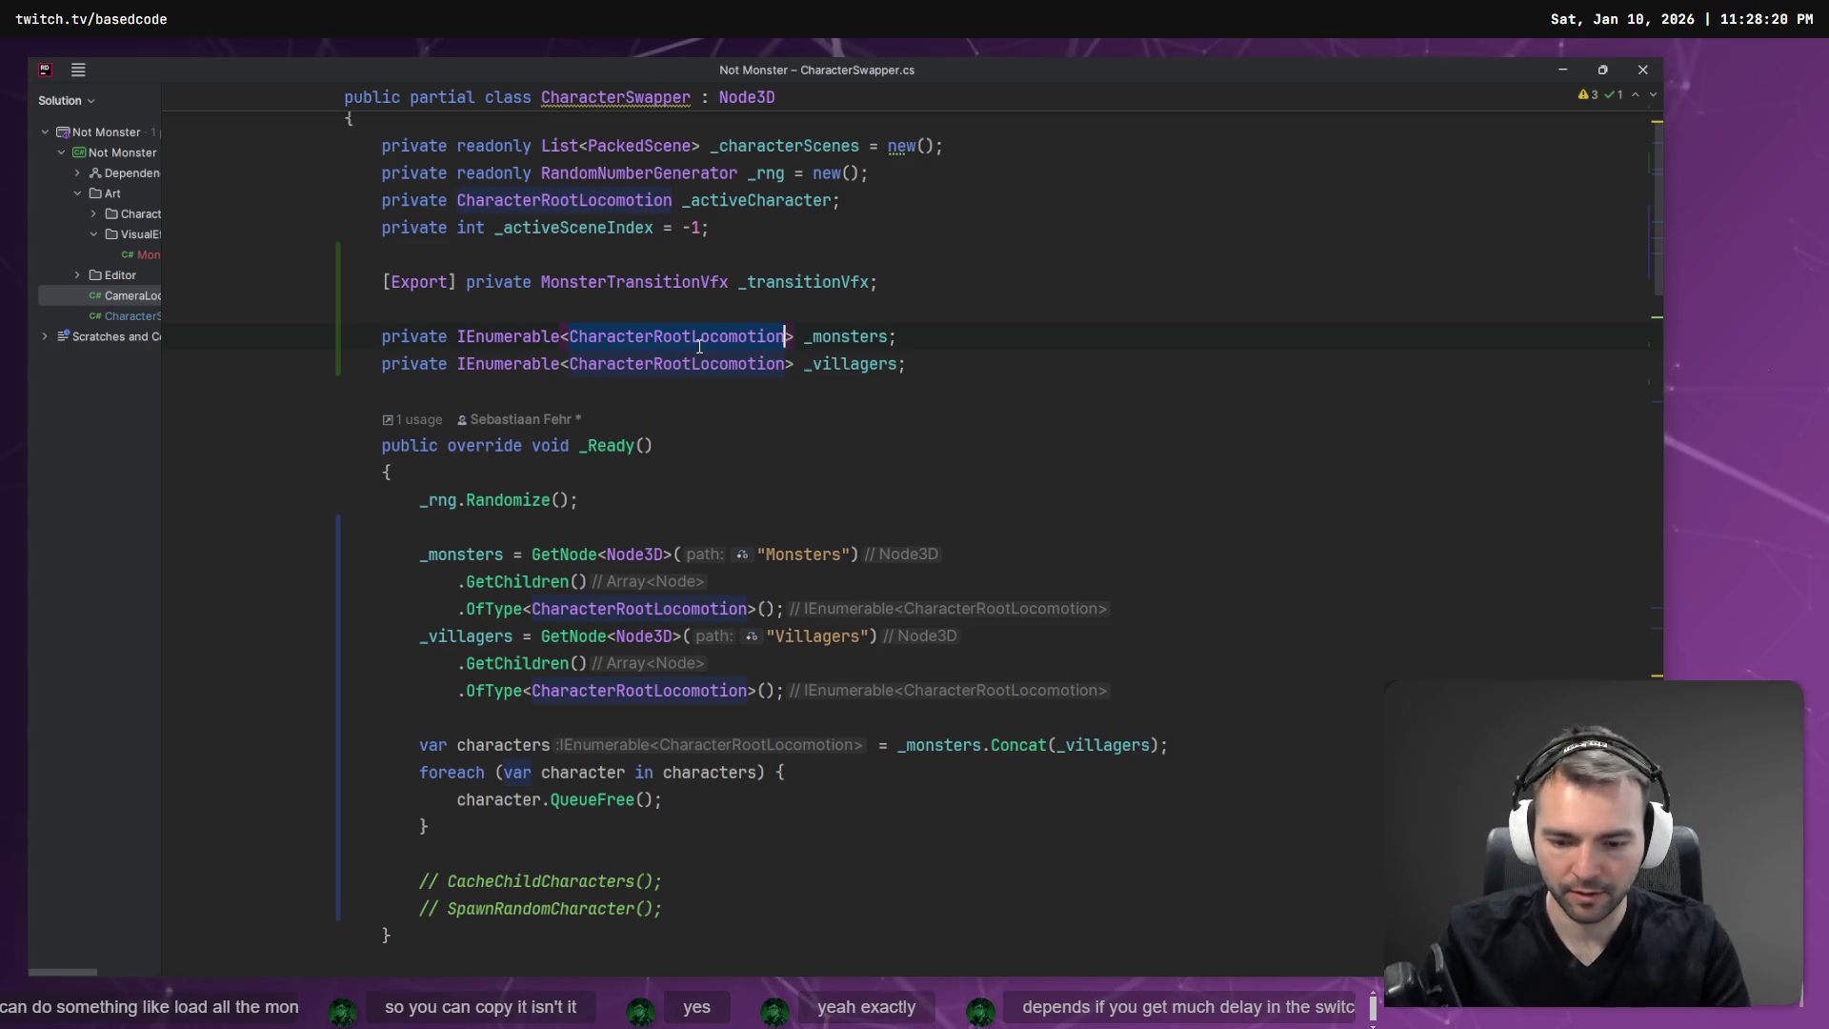
pyautogui.write('Pac')
pyautogui.press('Return')
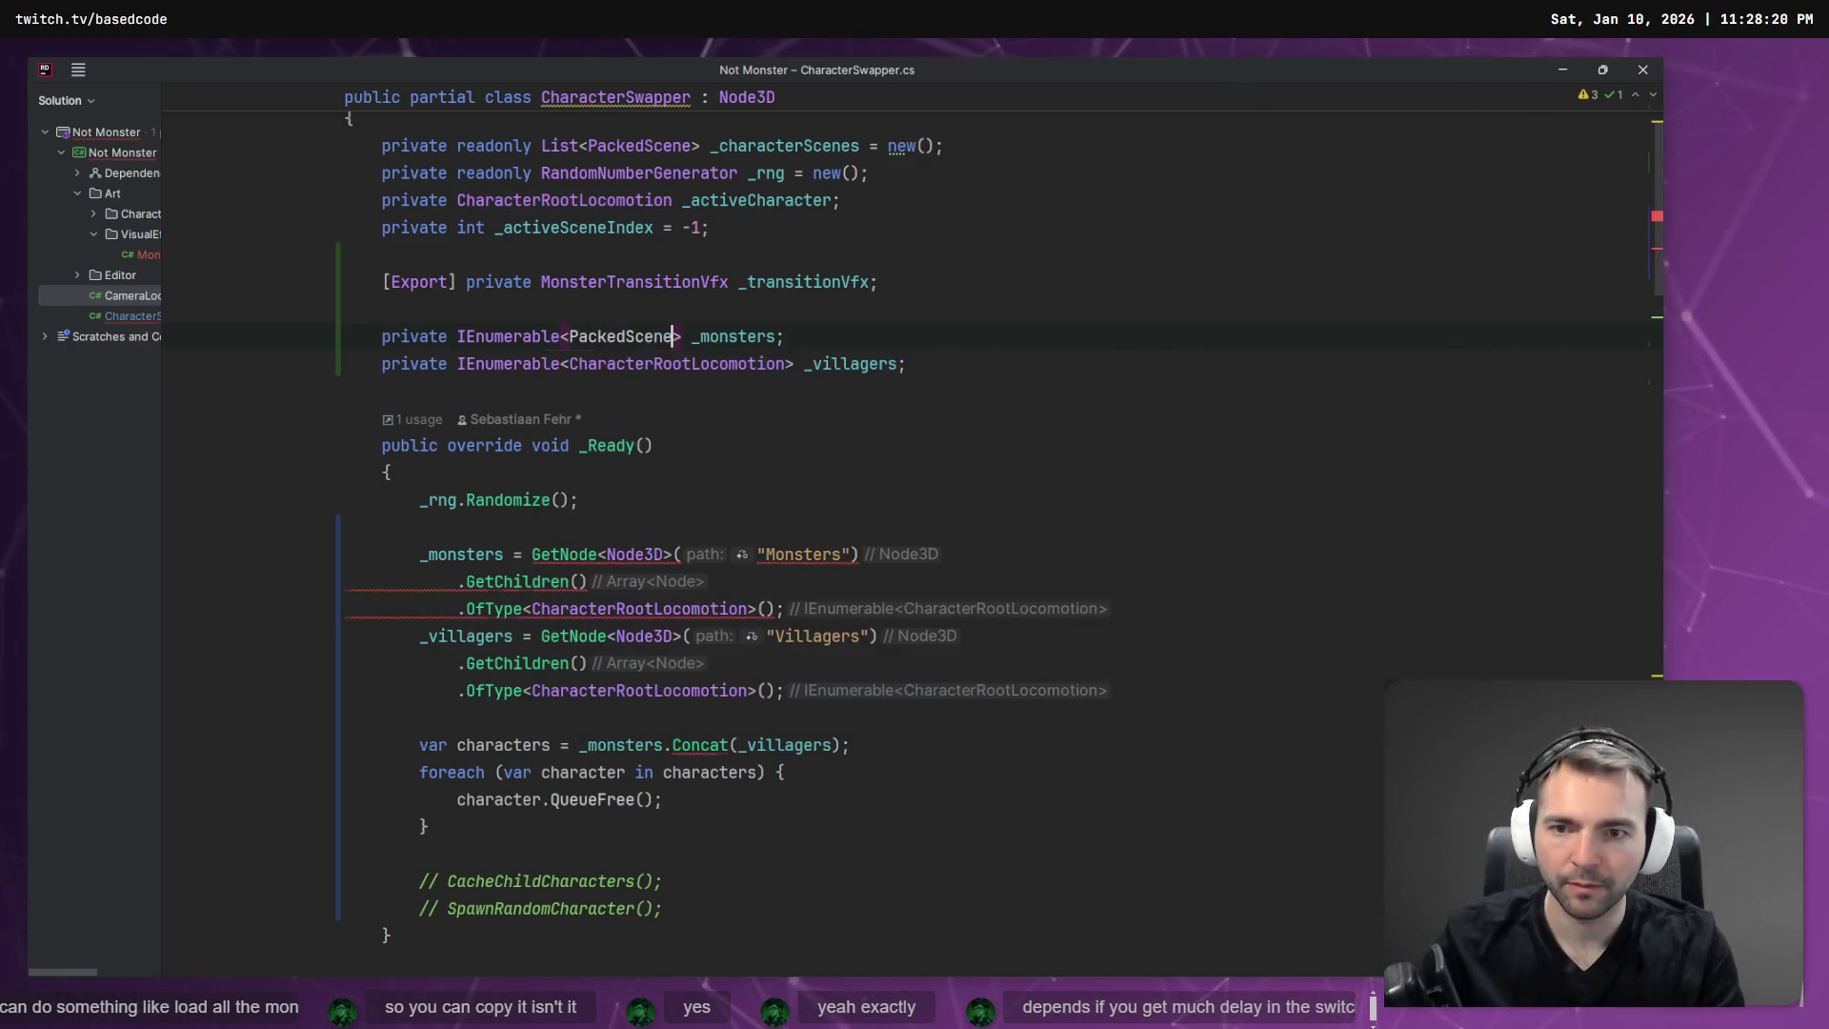
pyautogui.doubleClick(666, 364)
pyautogui.write('Pac')
pyautogui.press('Return')
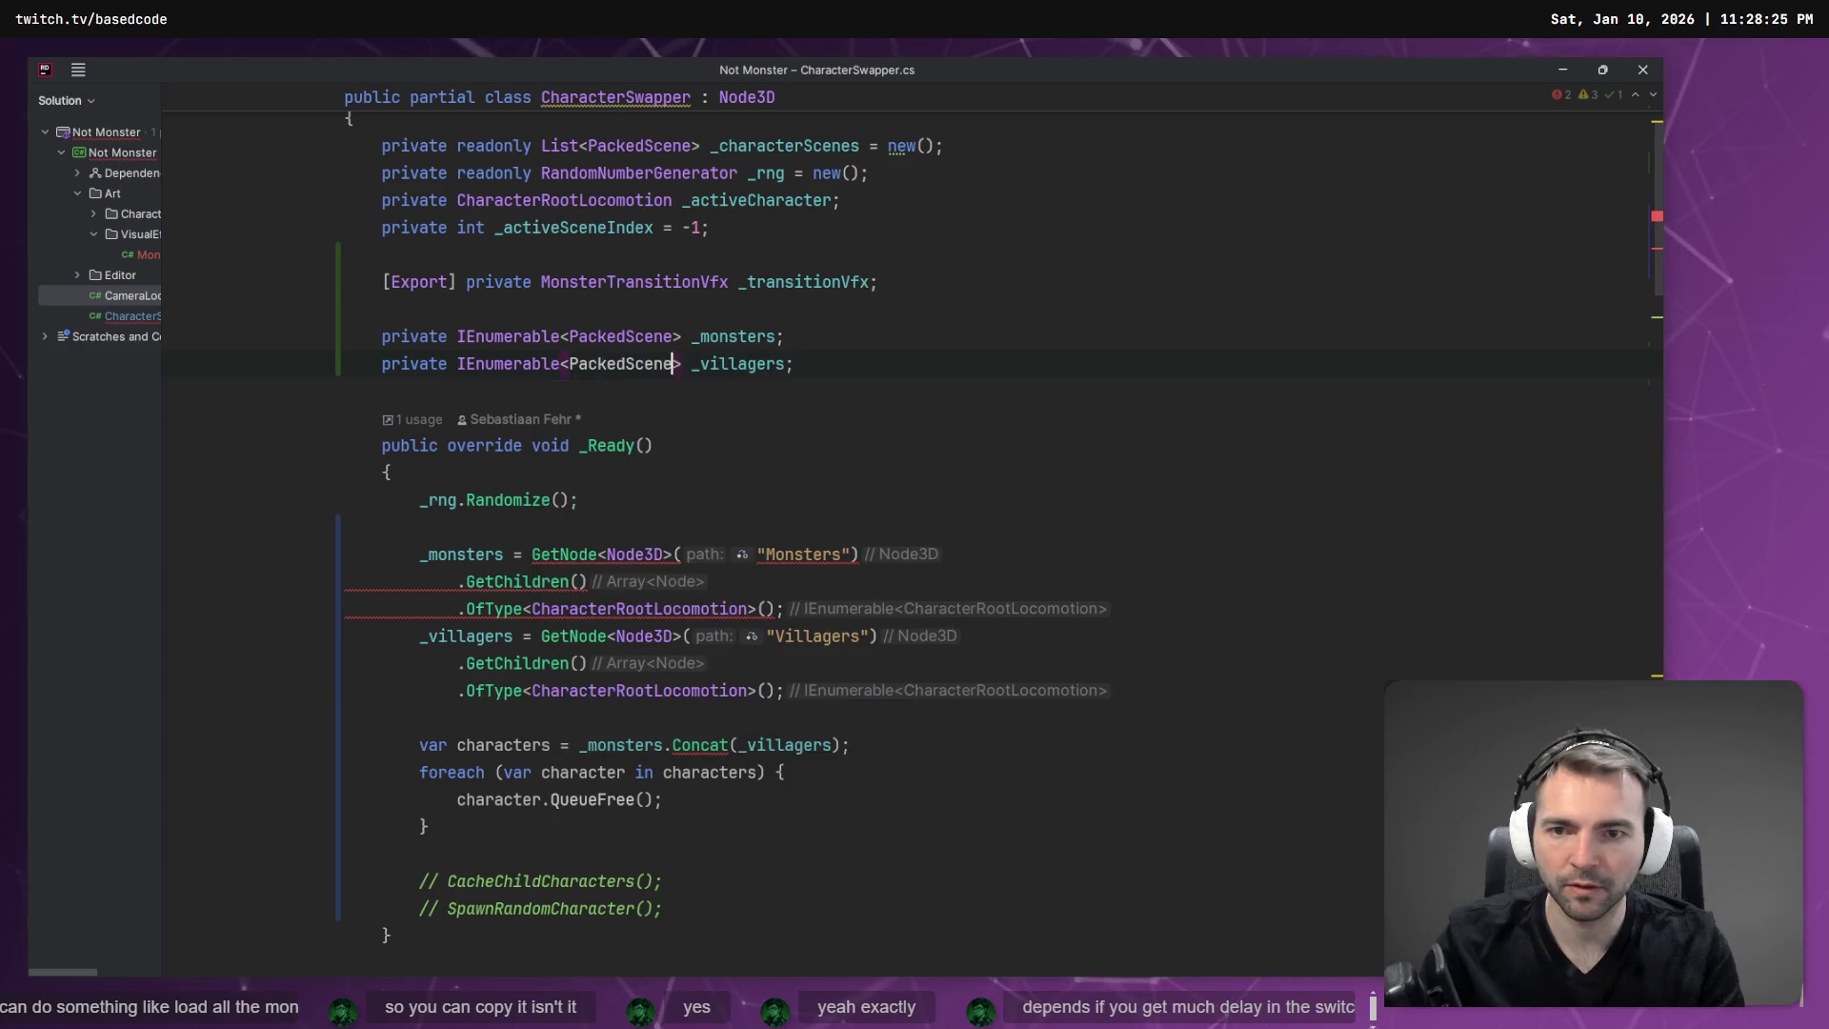
# Chain a Select call onto the _monsters OfType query
pyautogui.click(672, 608)
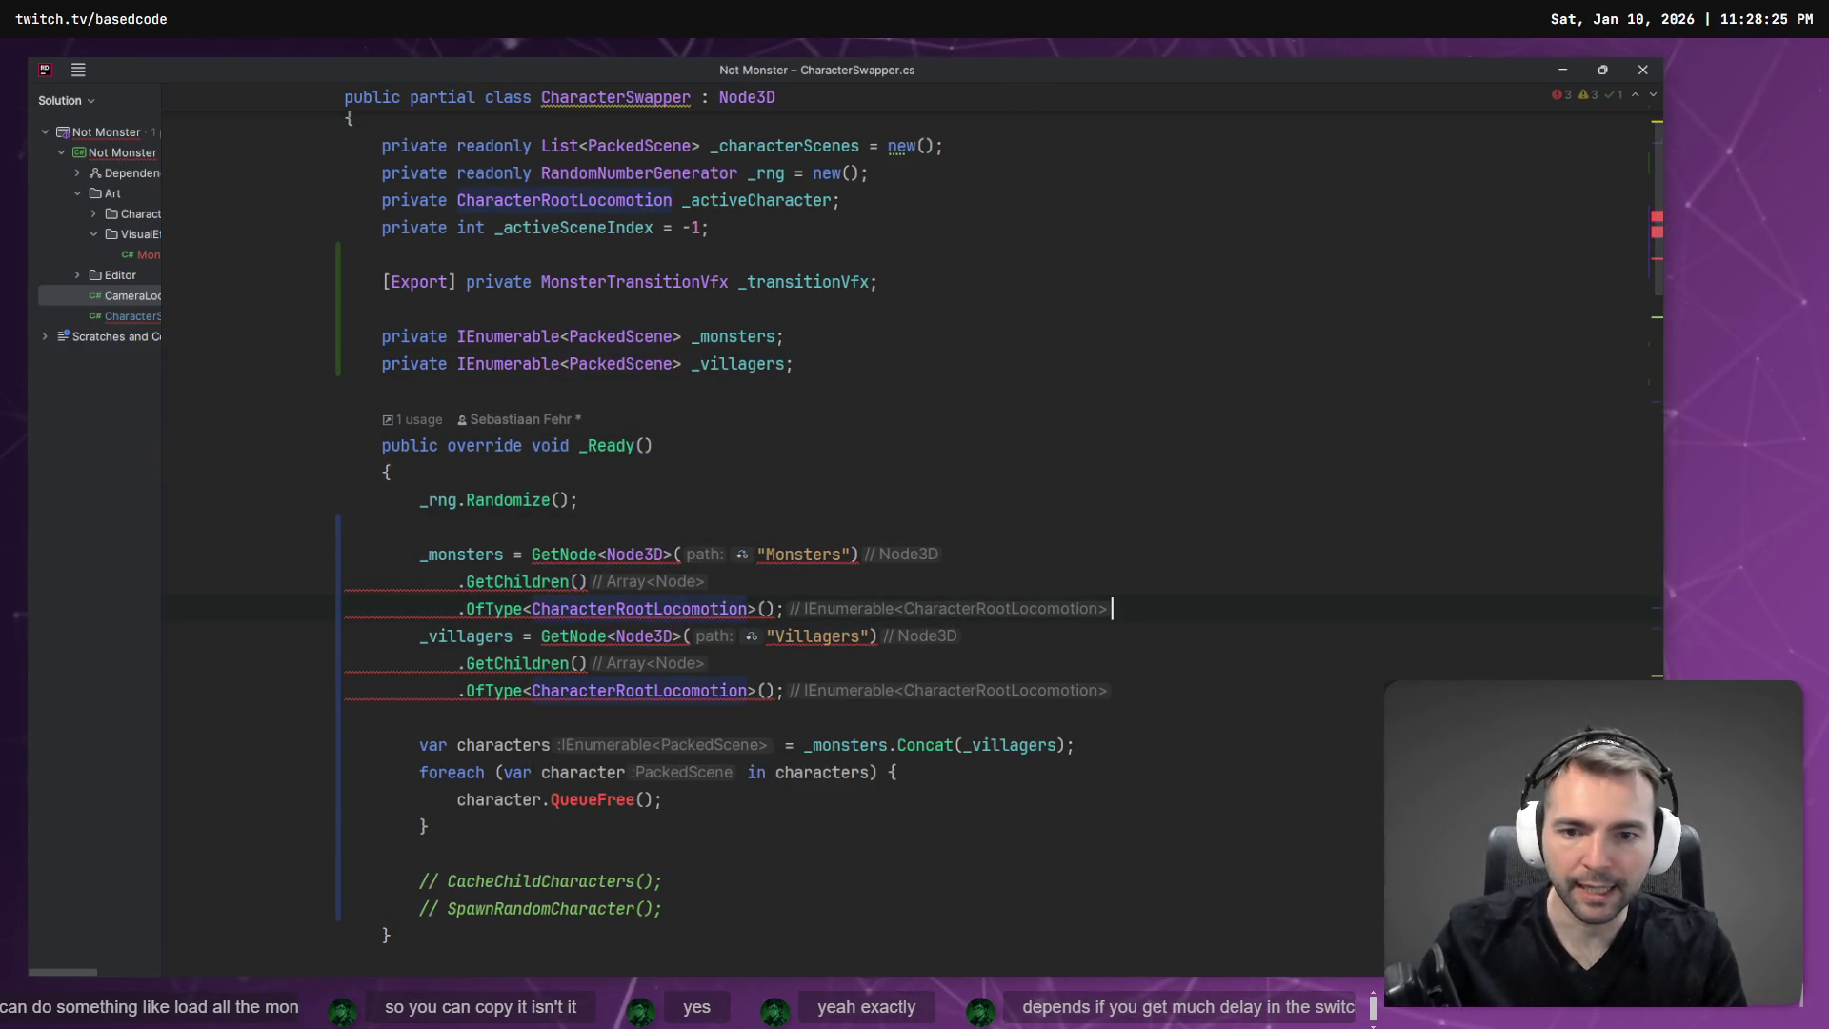
pyautogui.click(783, 608)
pyautogui.press('Return')
pyautogui.write('.Sele;')
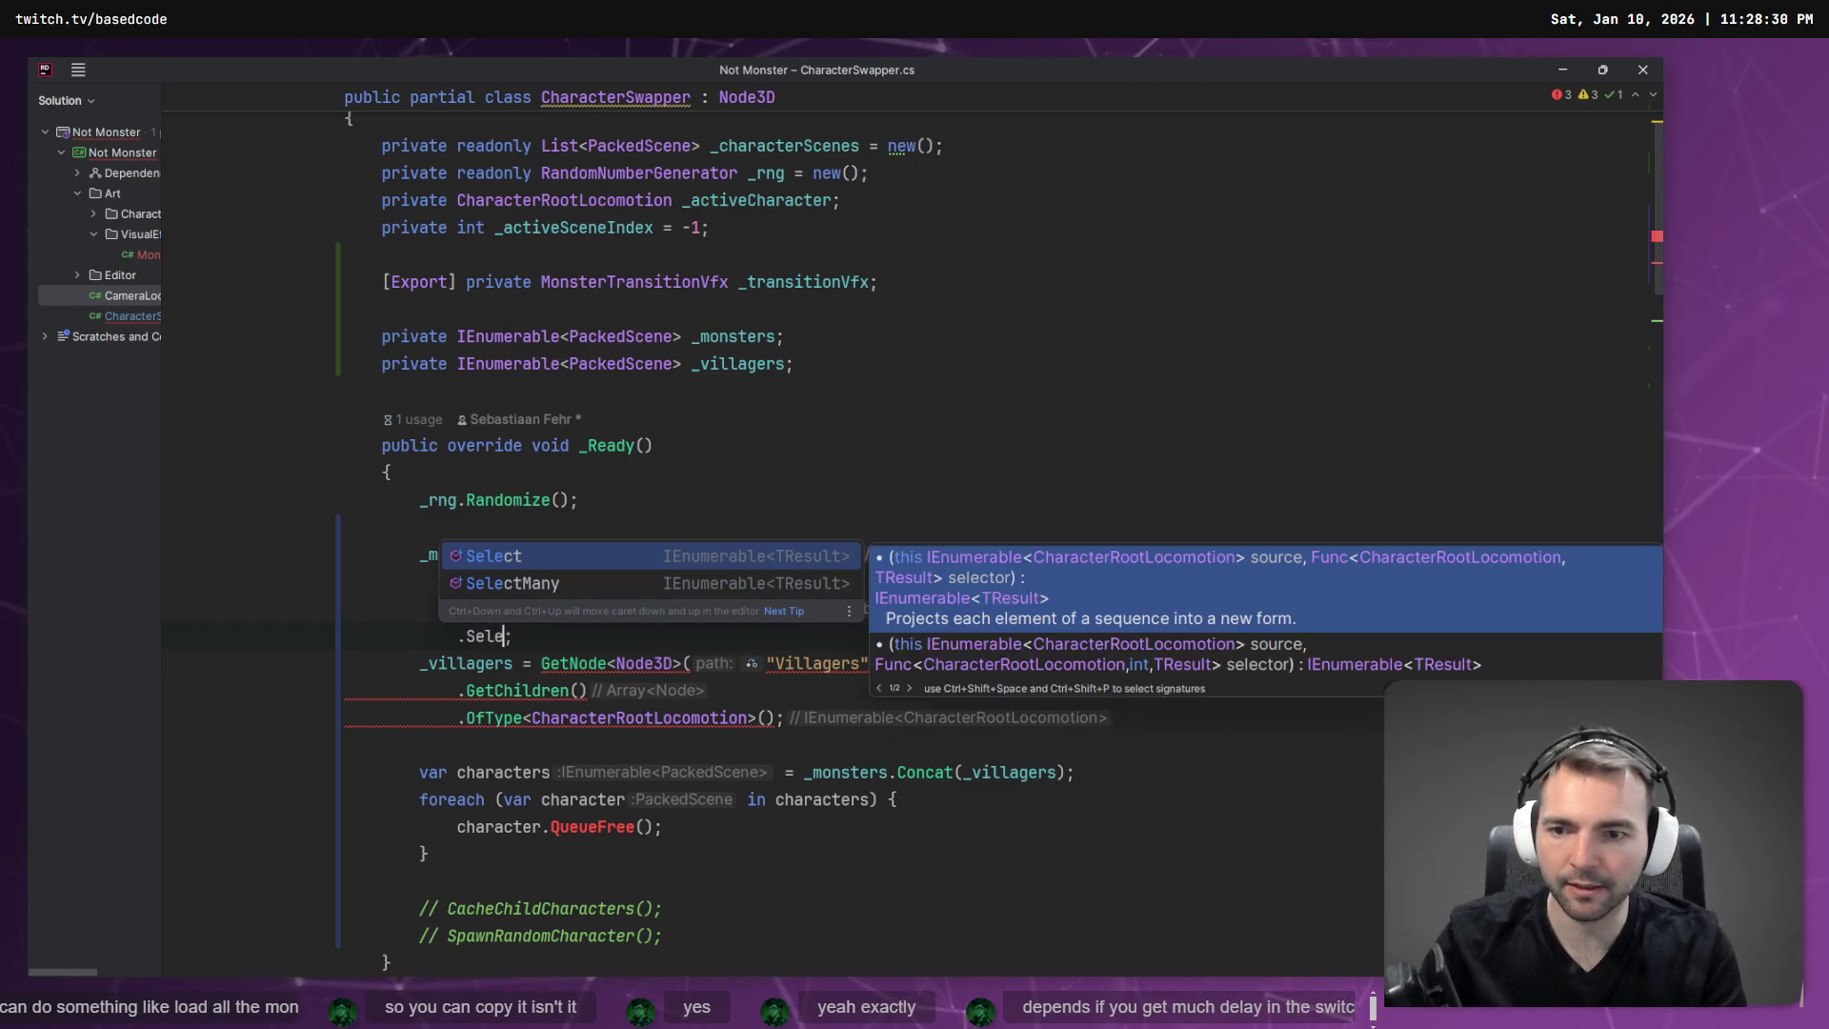
pyautogui.press('Return')
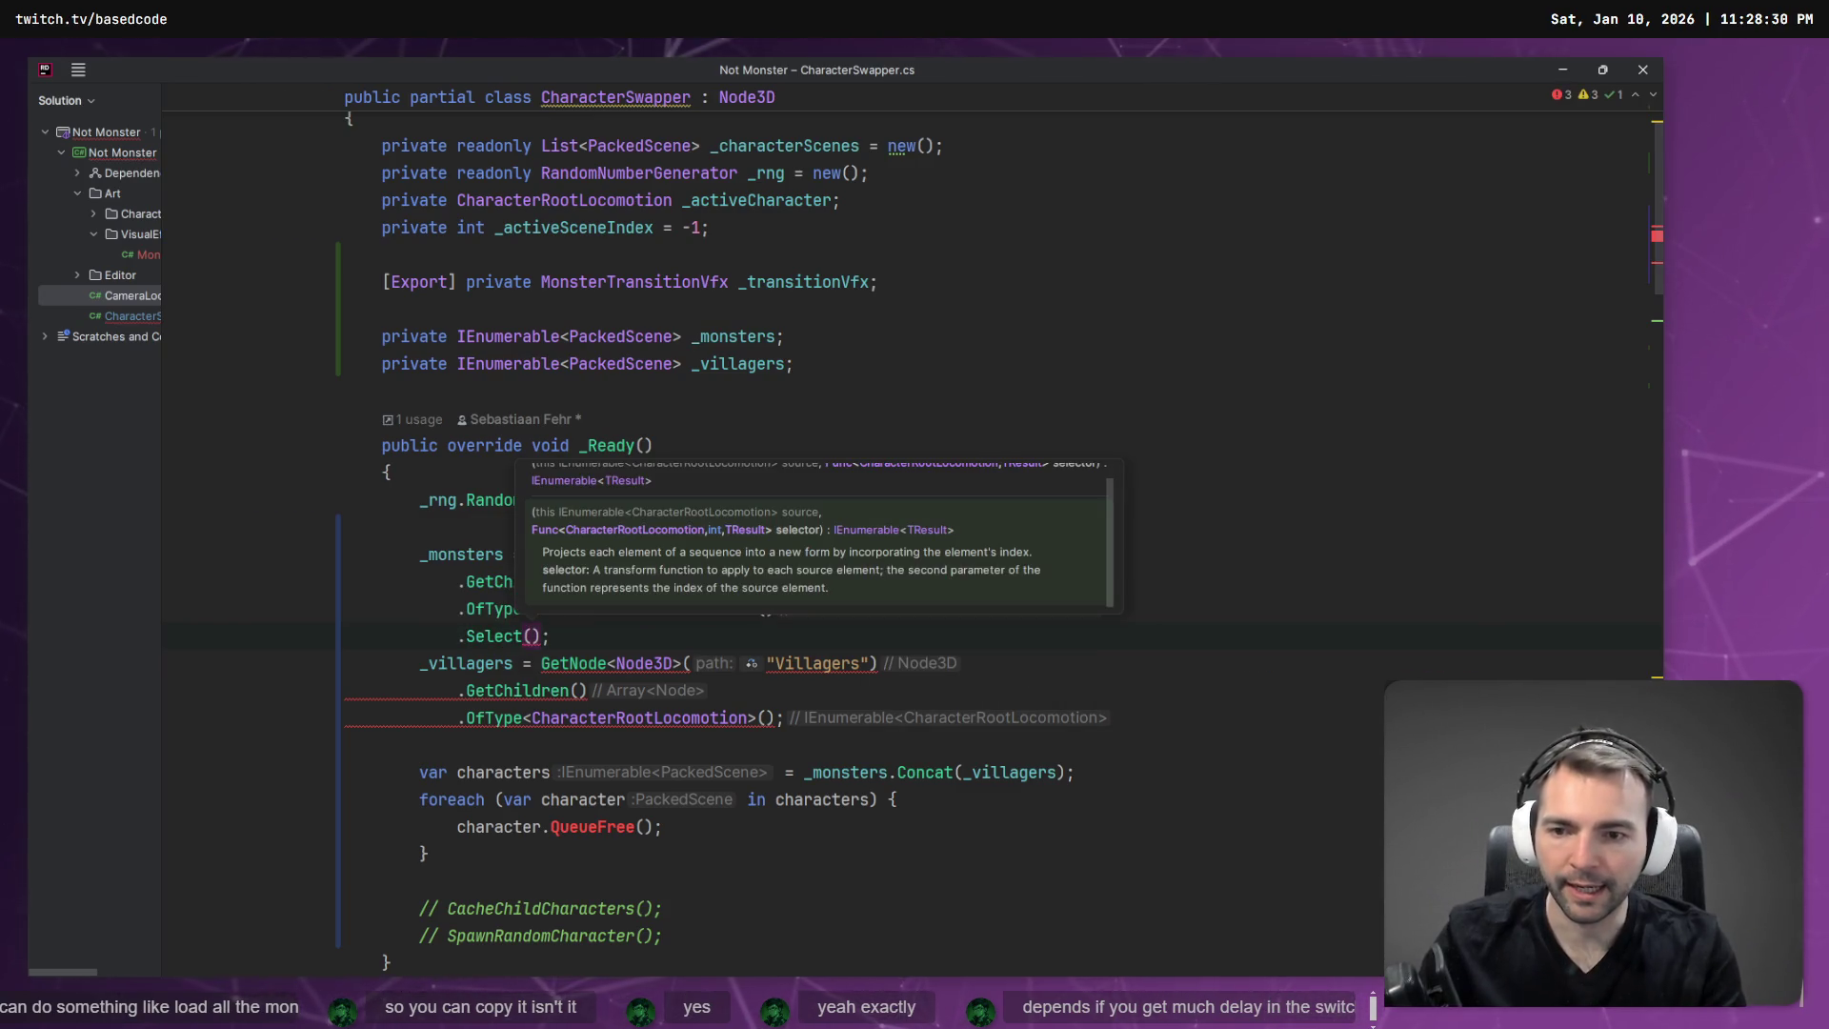
pyautogui.press('Escape')
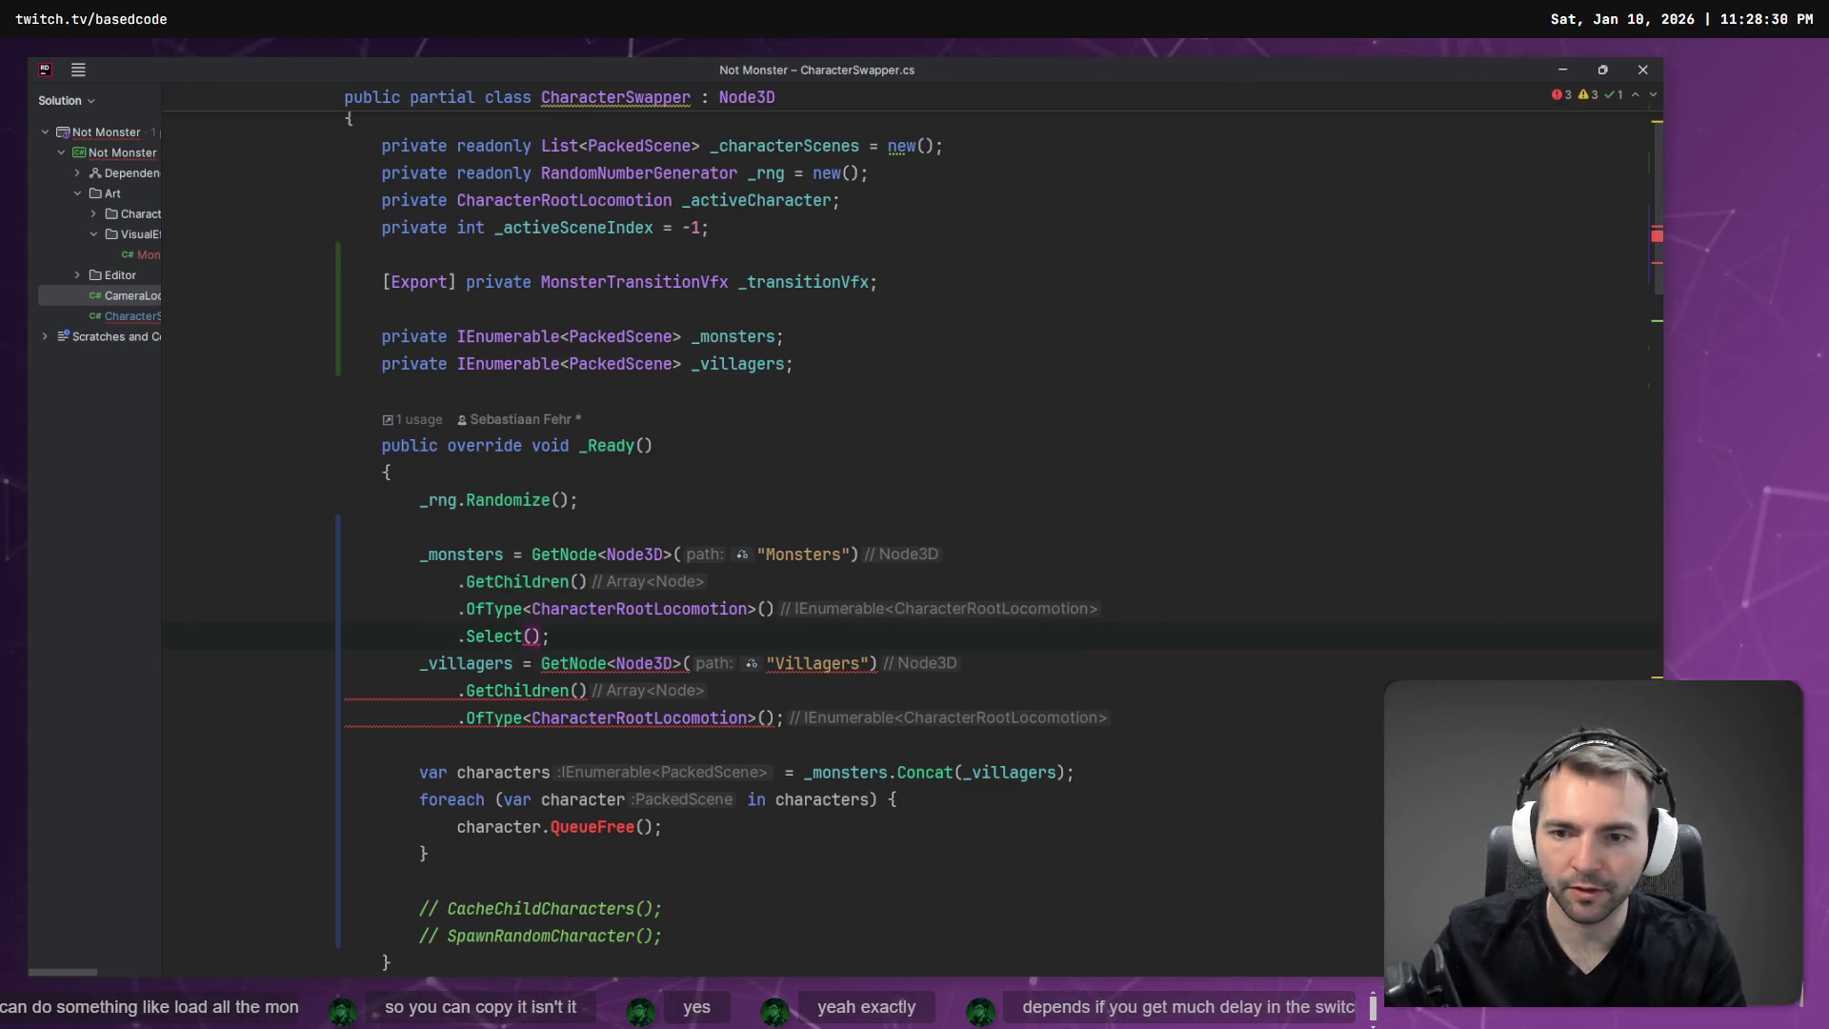
# Write the Select lambda as crl => new PackedScene() and select that expression
pyautogui.write('crl =')
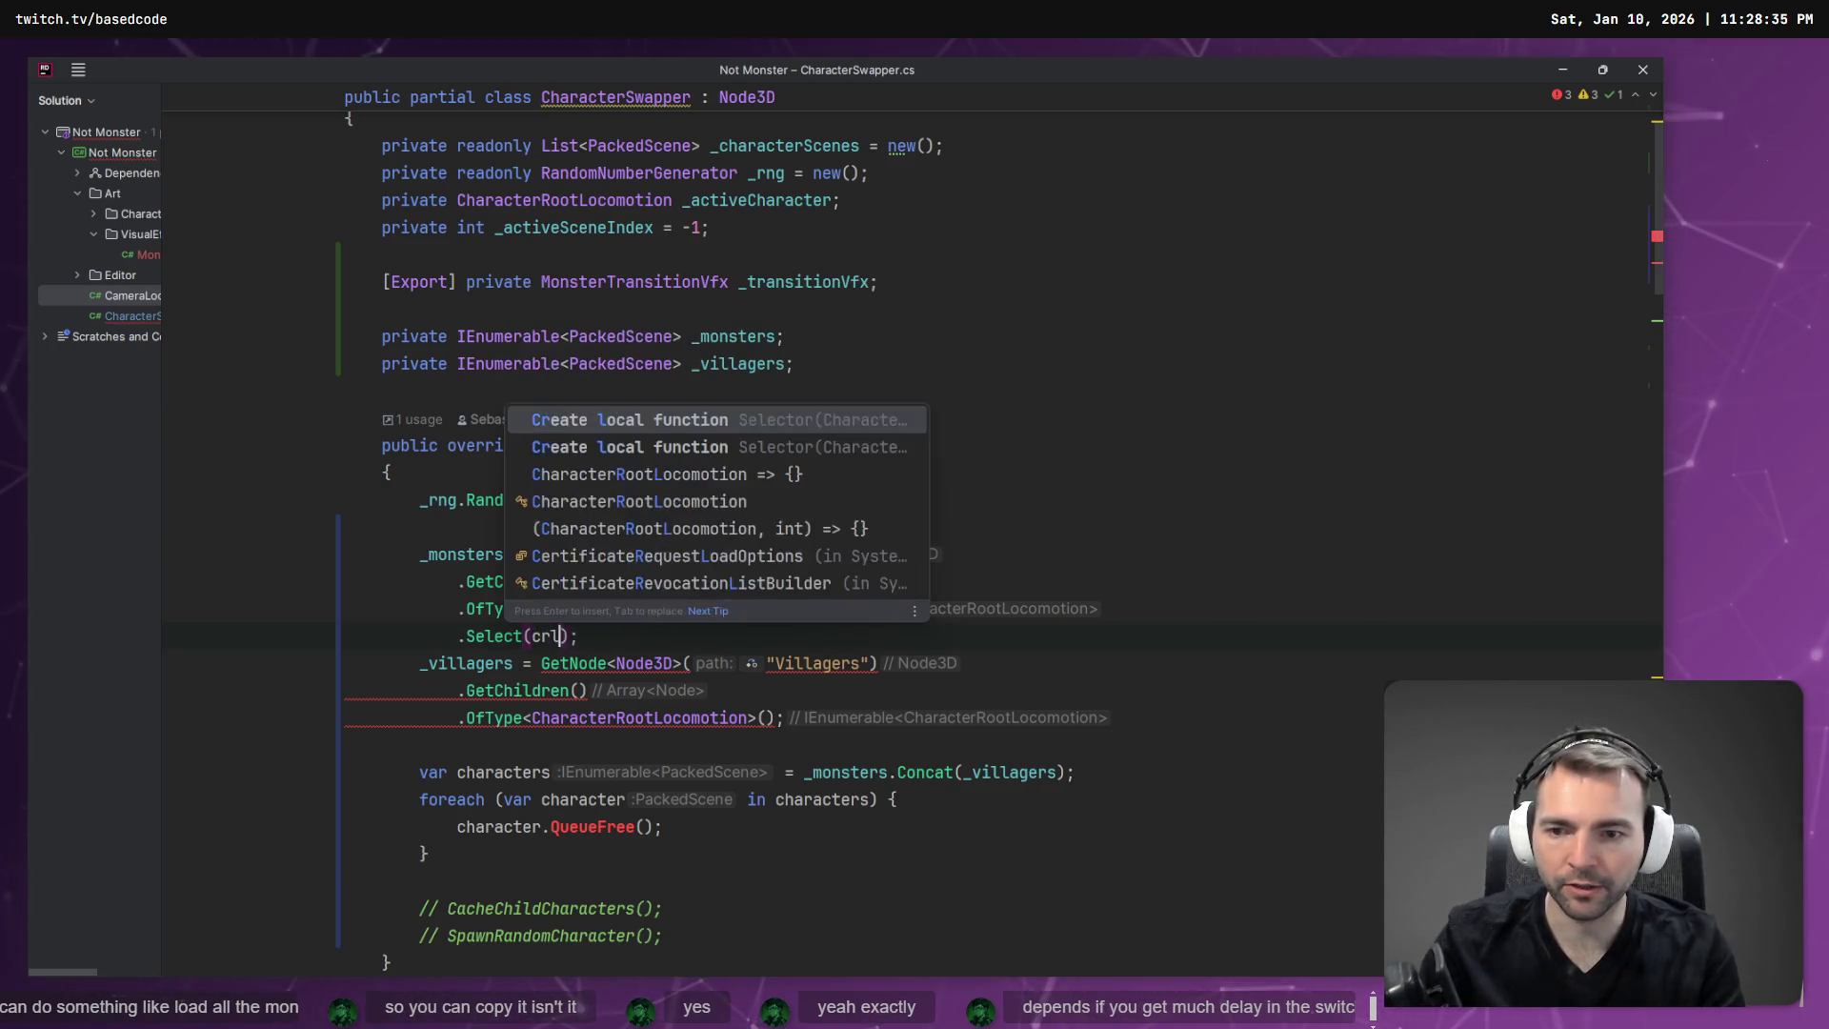
pyautogui.press('Left')
pyautogui.press('Left')
pyautogui.press('BackSpace')
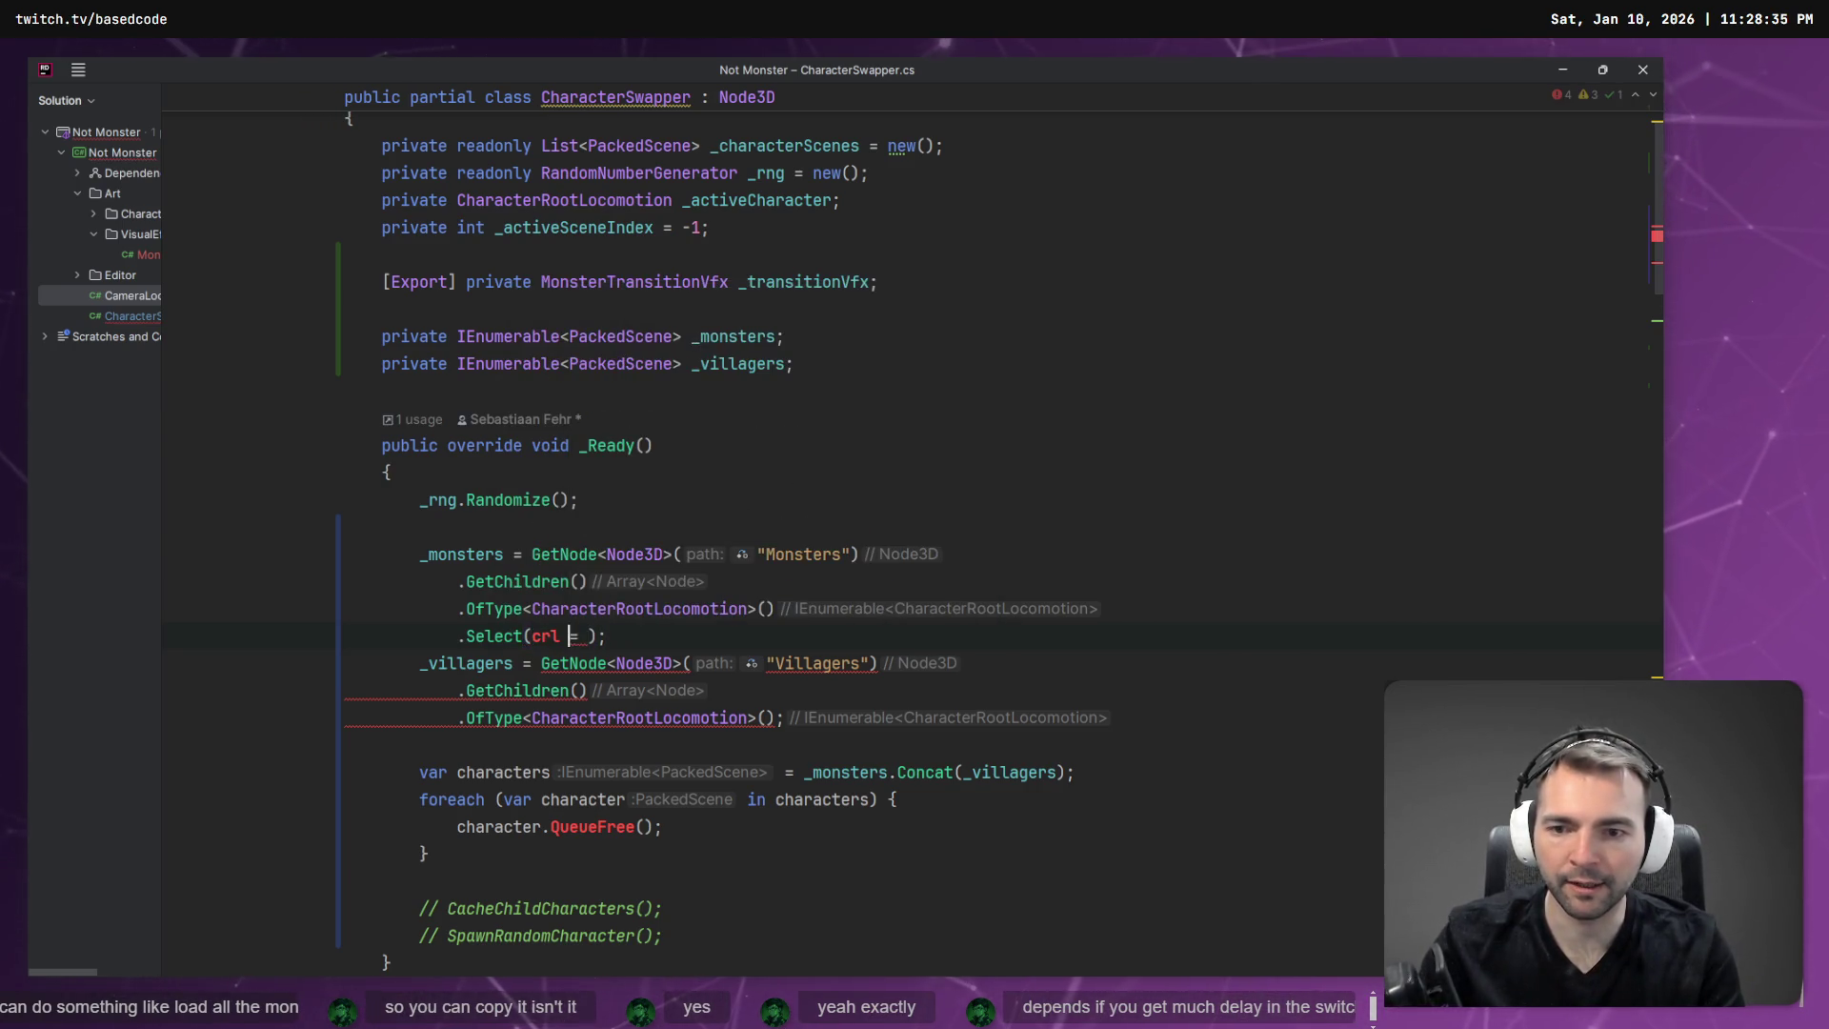
pyautogui.press('Delete')
pyautogui.press('Delete')
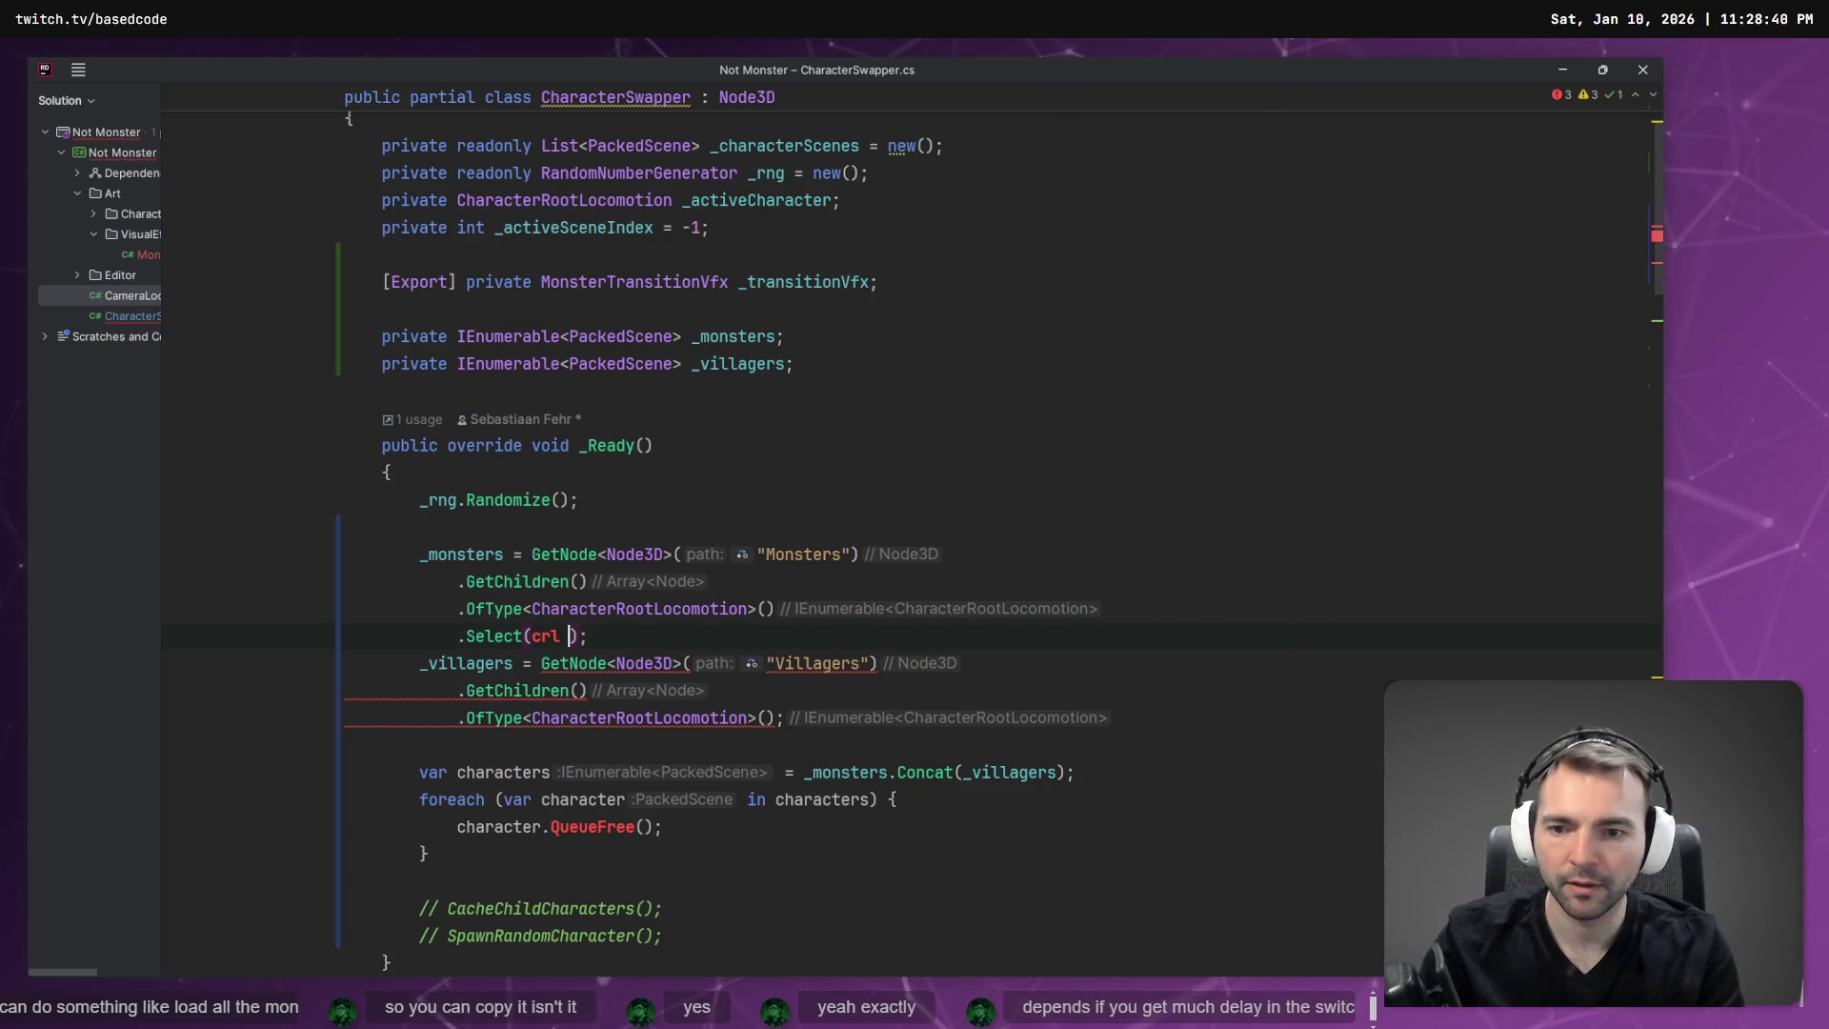
pyautogui.write('=> ')
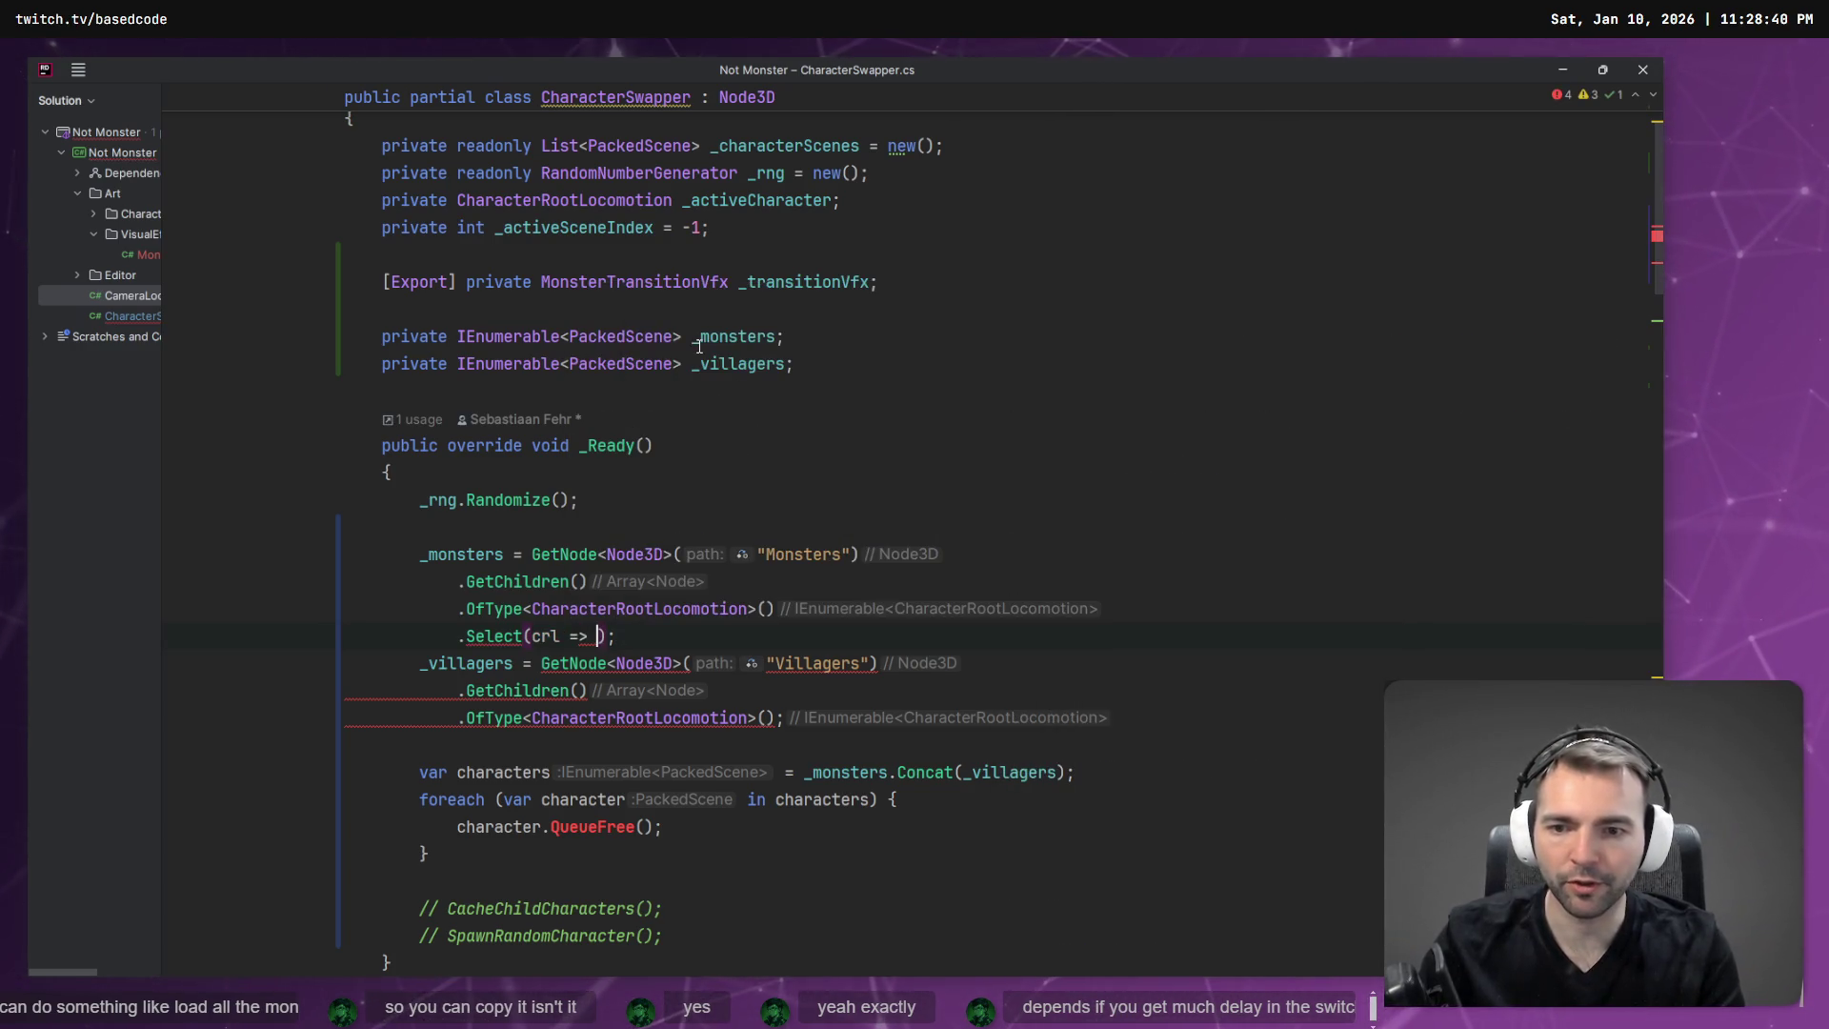
pyautogui.write('new Packe')
pyautogui.press('Return')
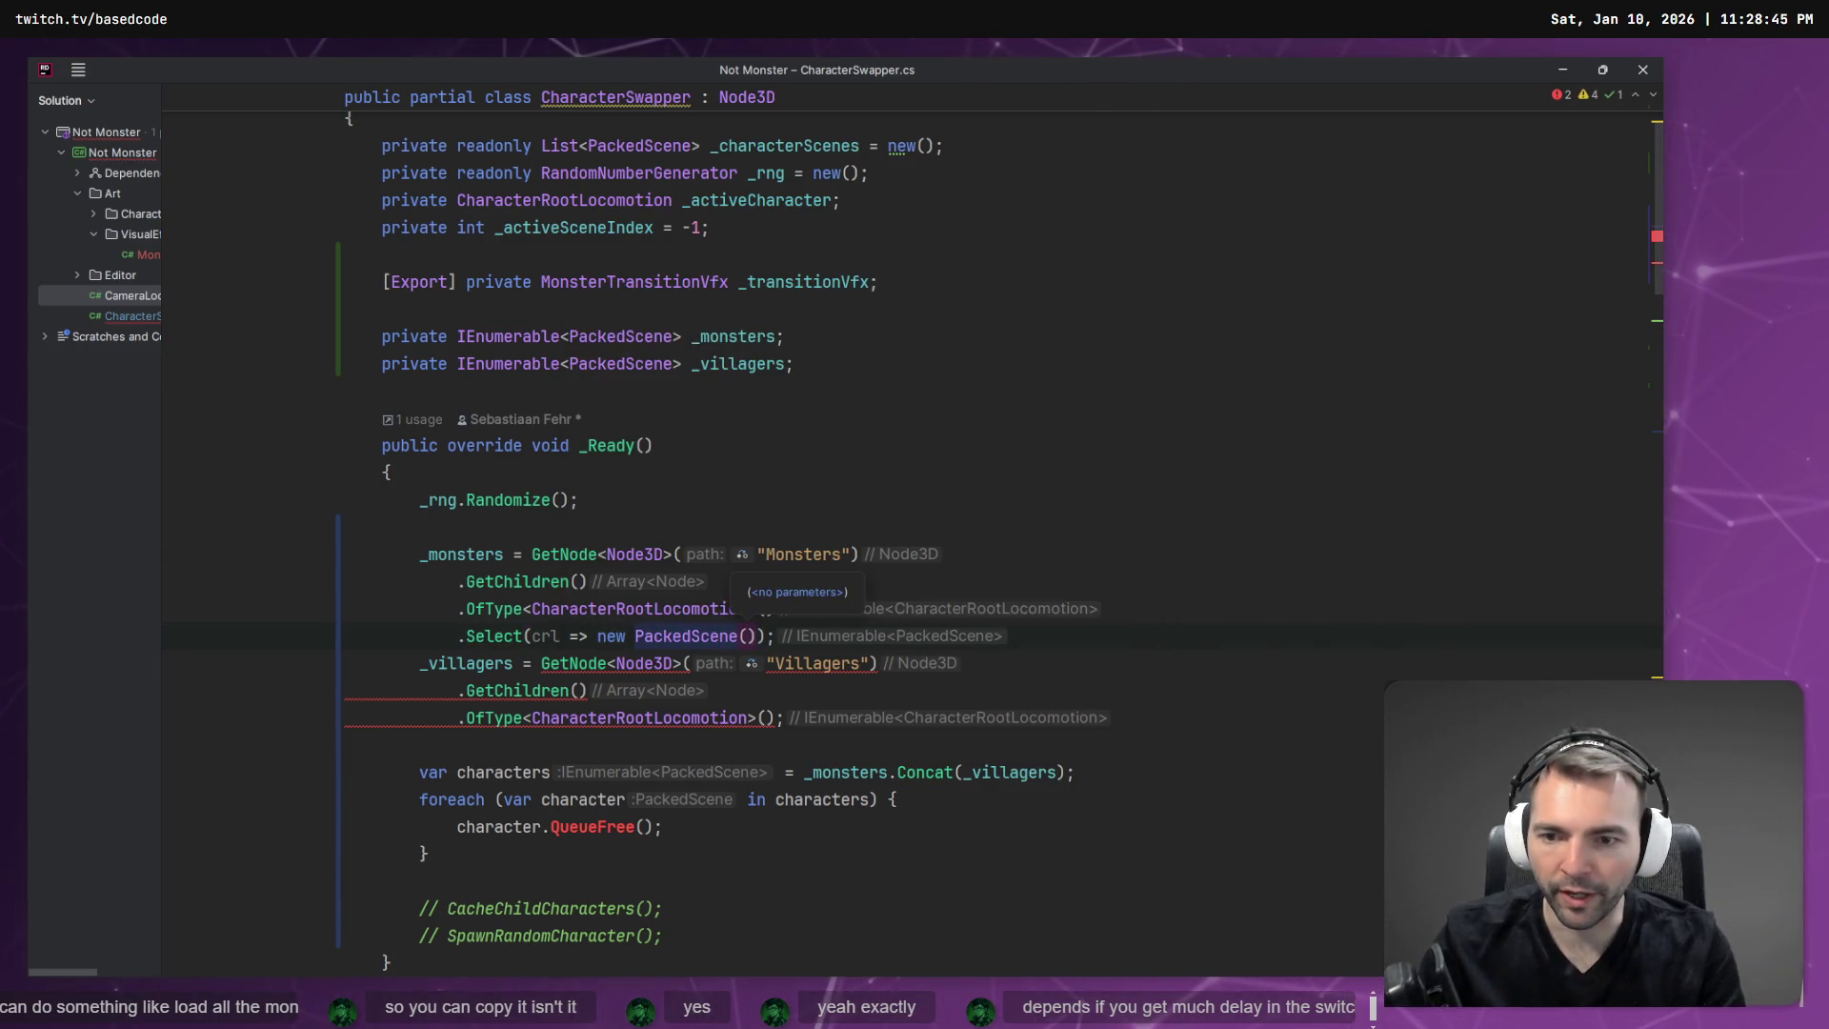
pyautogui.write('crl')
pyautogui.click(775, 663)
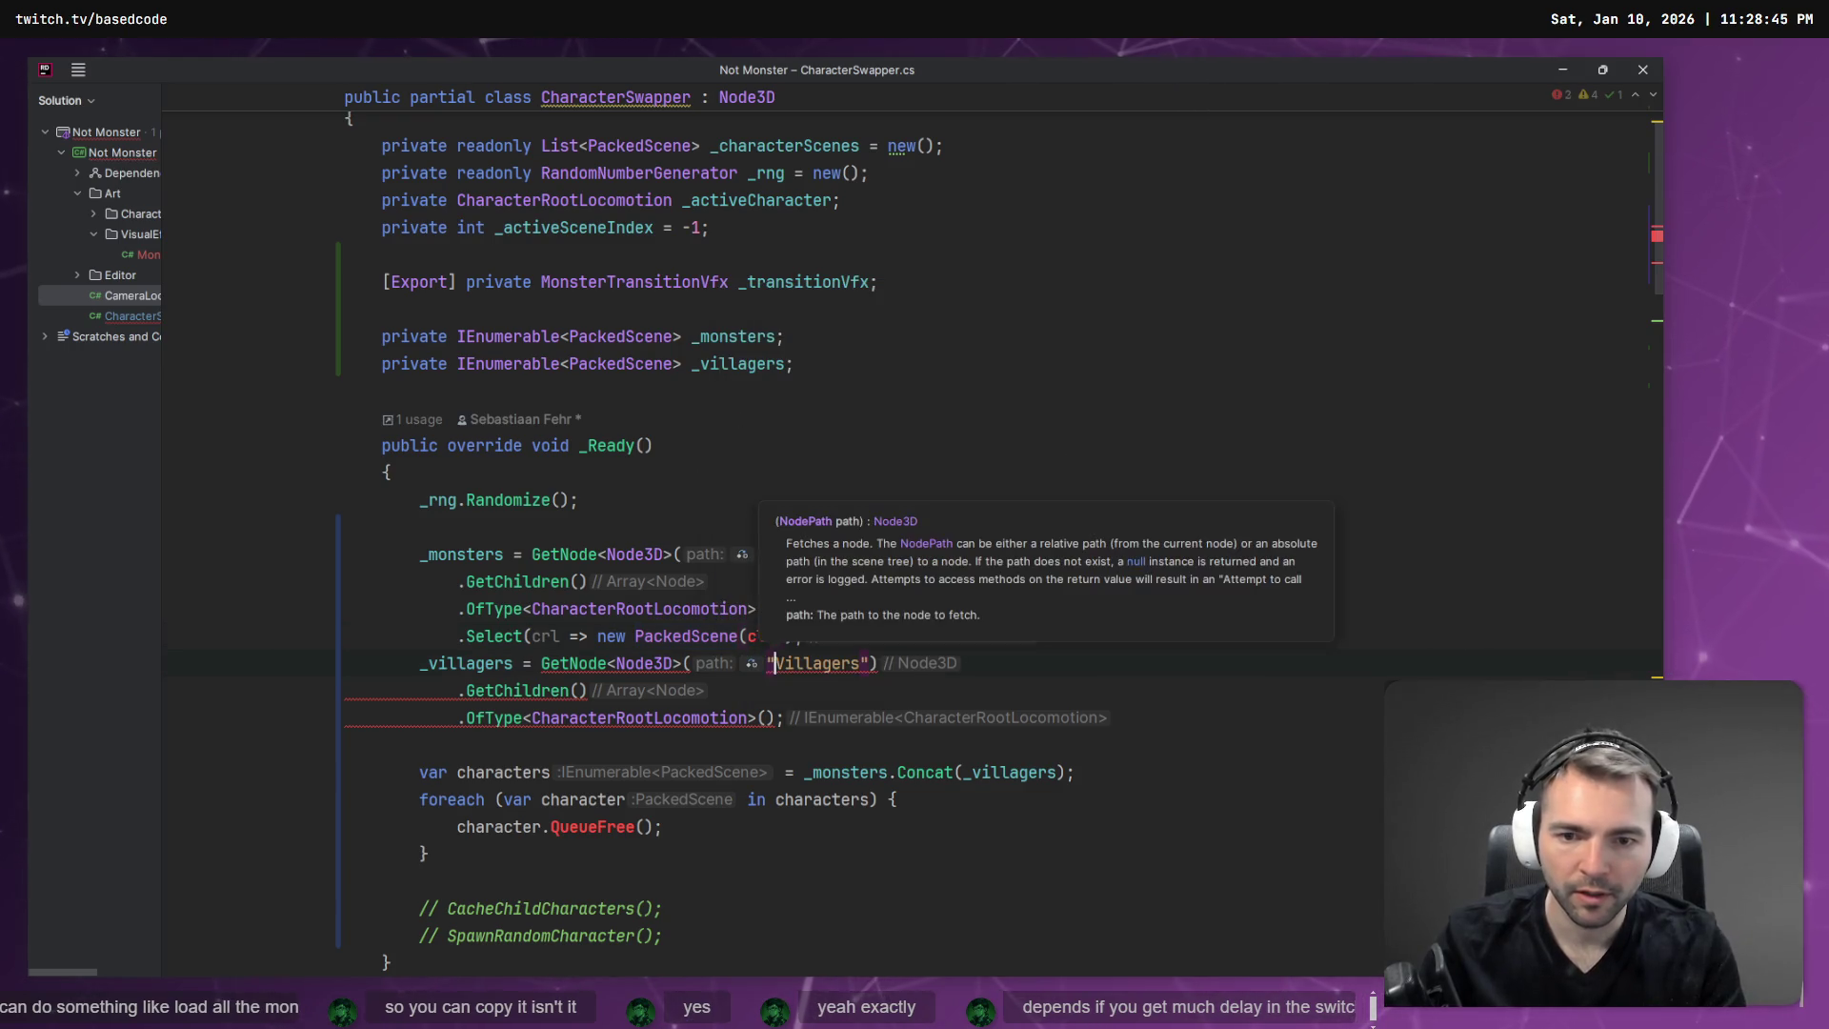
pyautogui.press('Up')
pyautogui.press('Right')
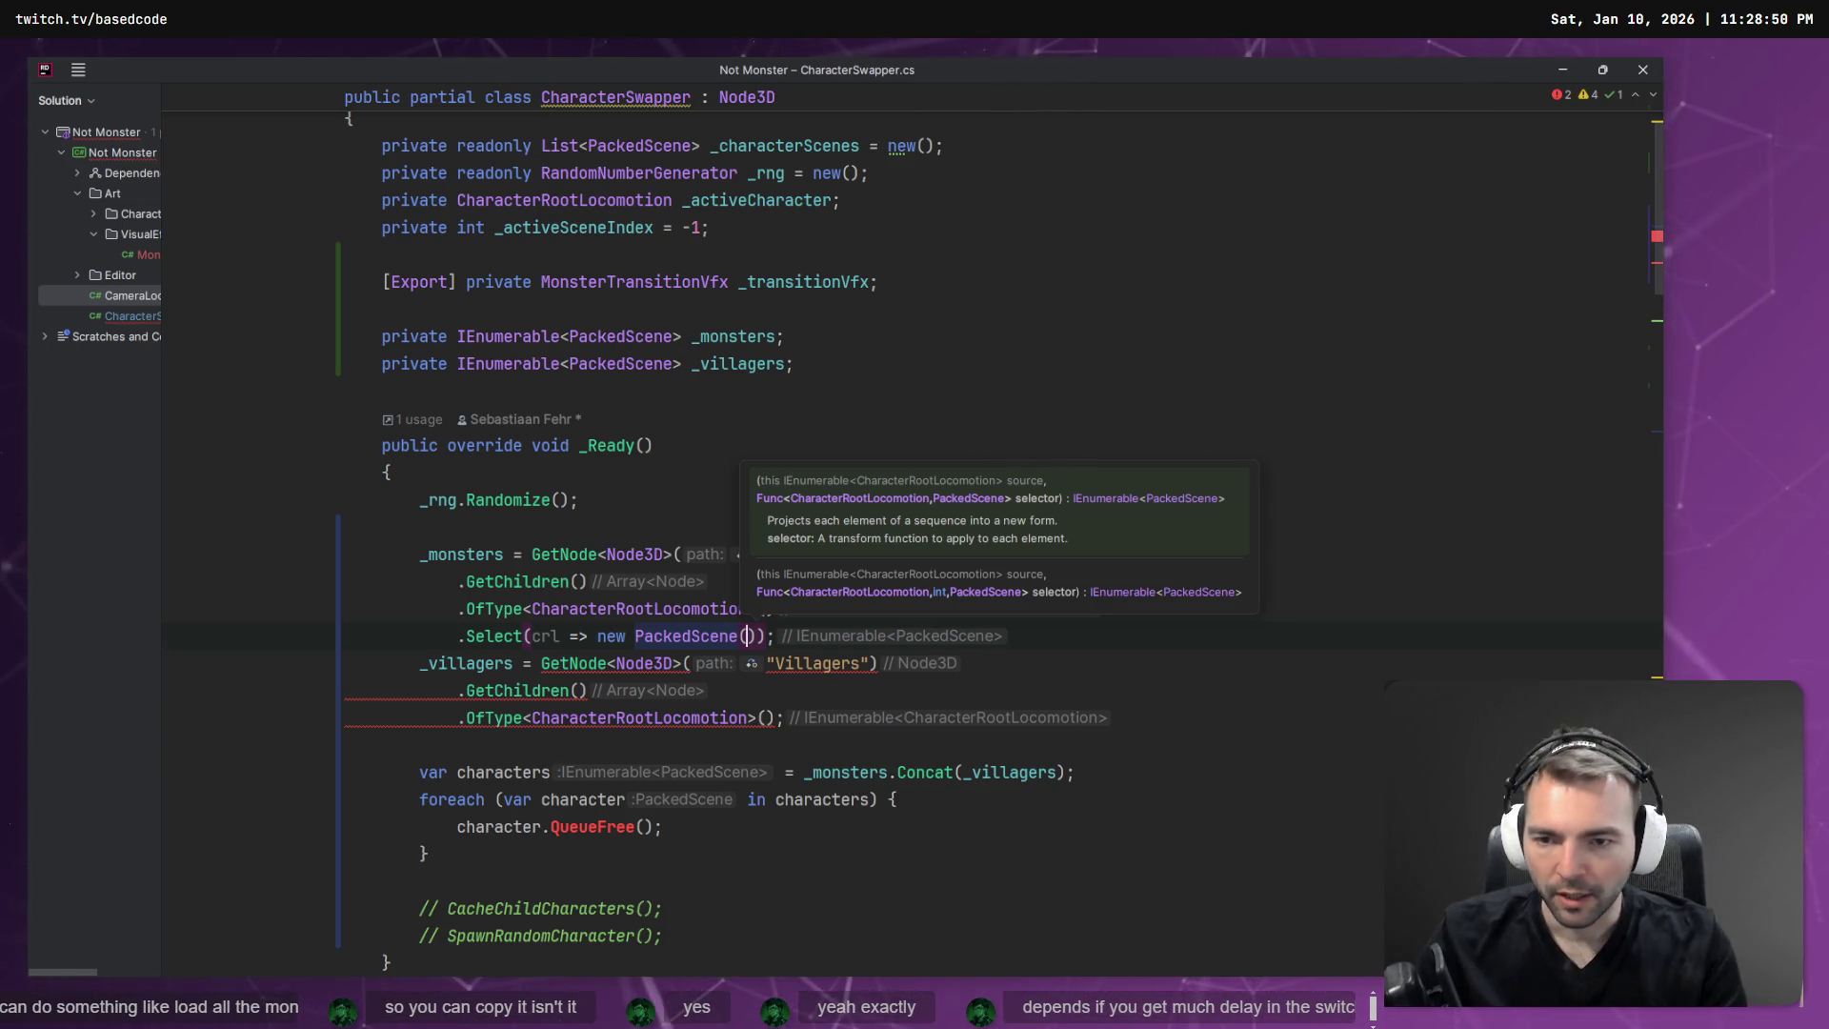
pyautogui.moveTo(597, 635); pyautogui.dragTo(775, 636)
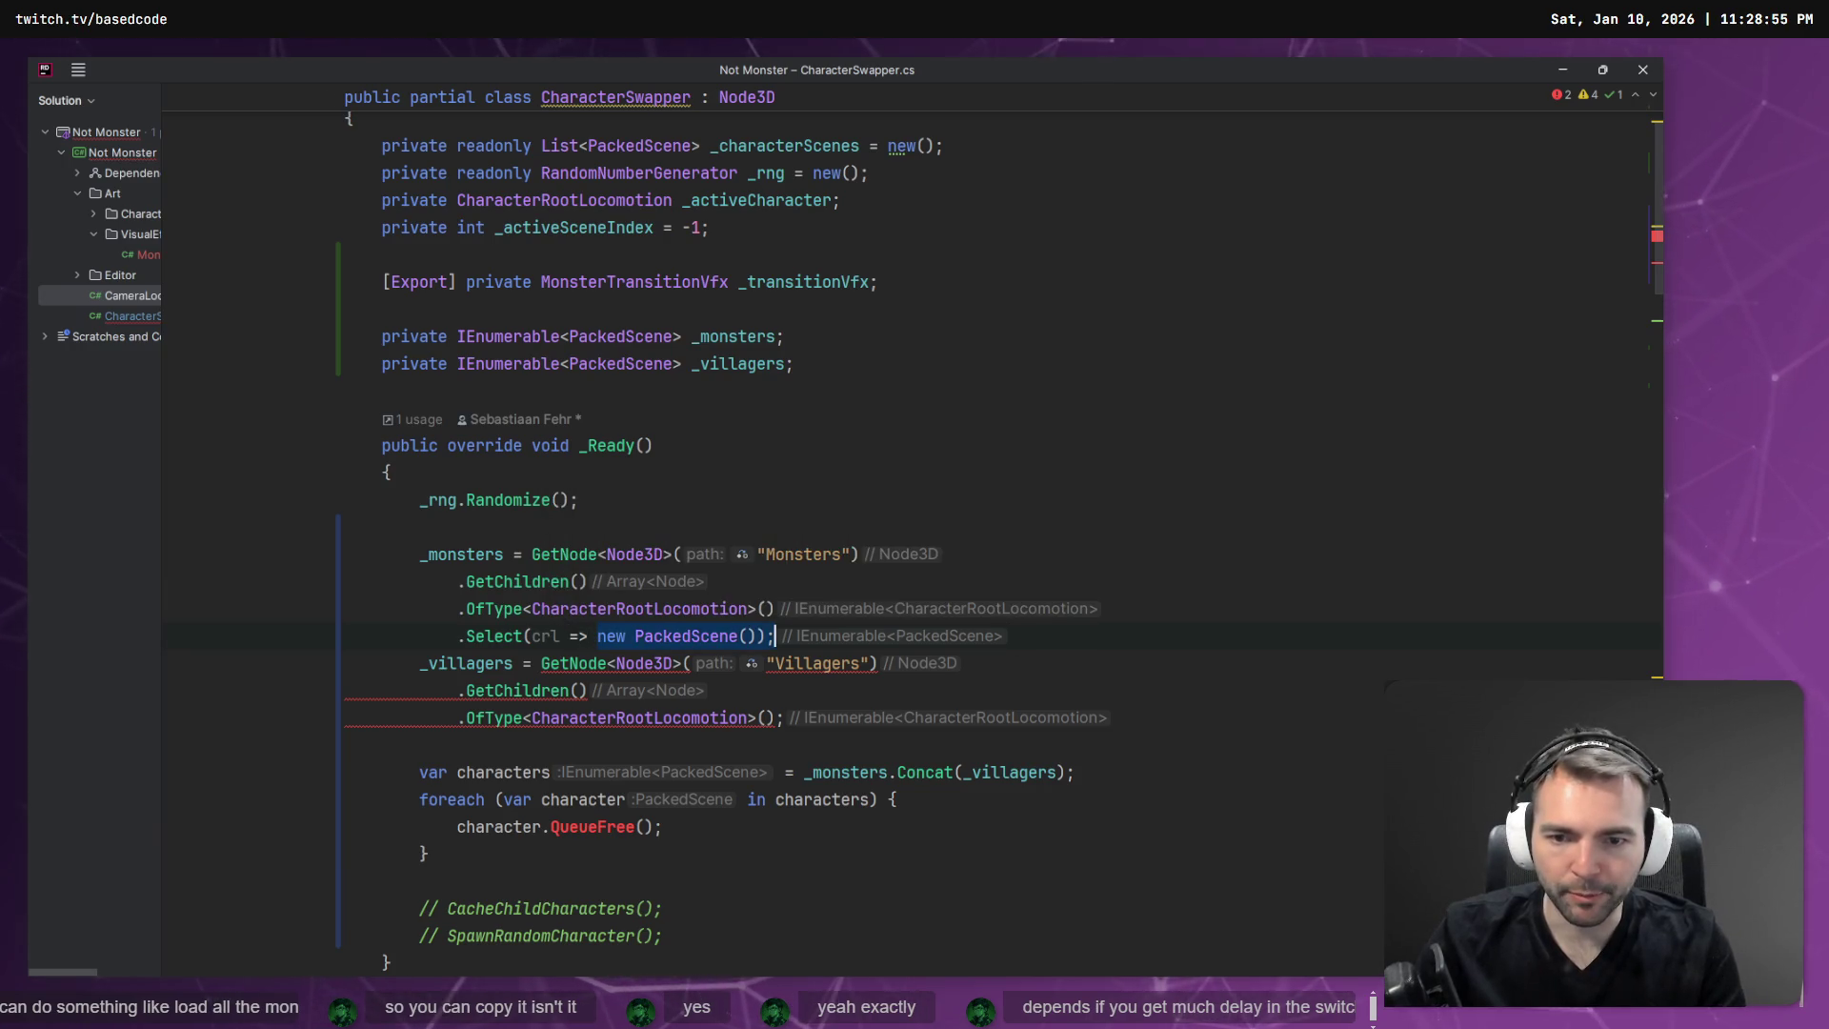
# Wrap the lambda in braces and declare var ps = new PackedScene();
pyautogui.write('{')
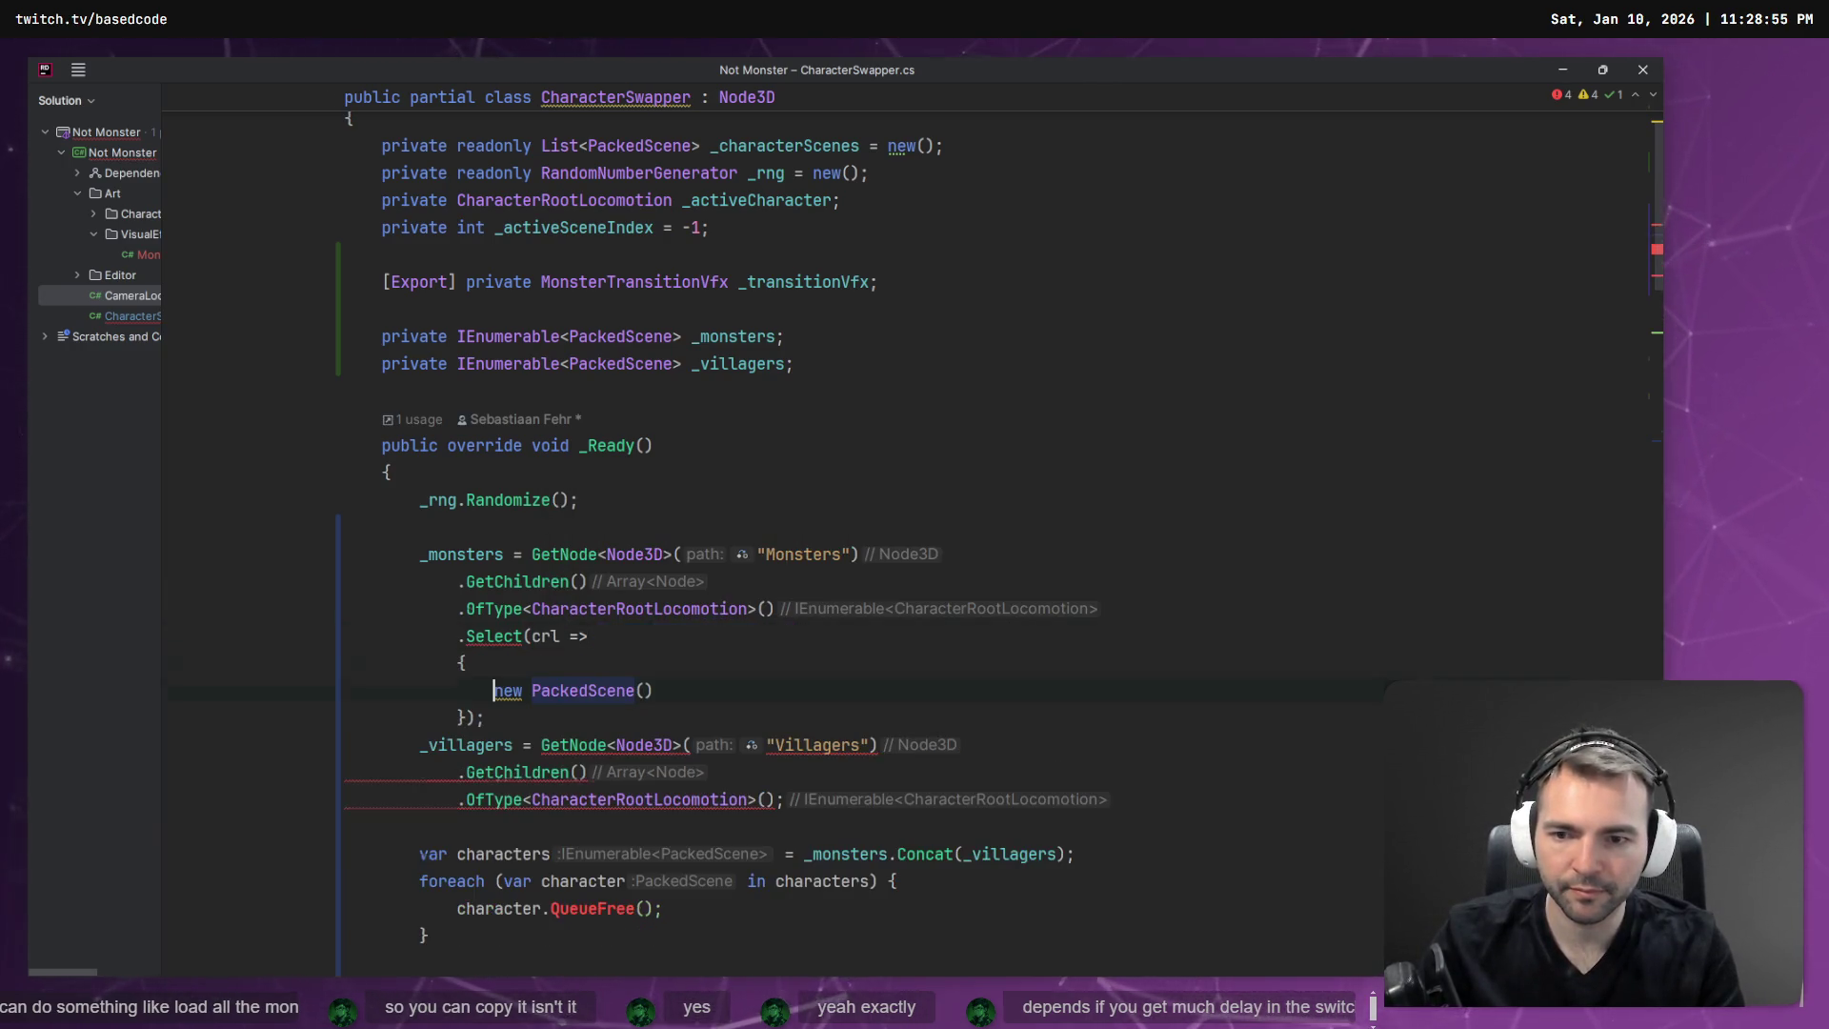
pyautogui.press('Up')
pyautogui.press('Home')
pyautogui.press('BackSpace')
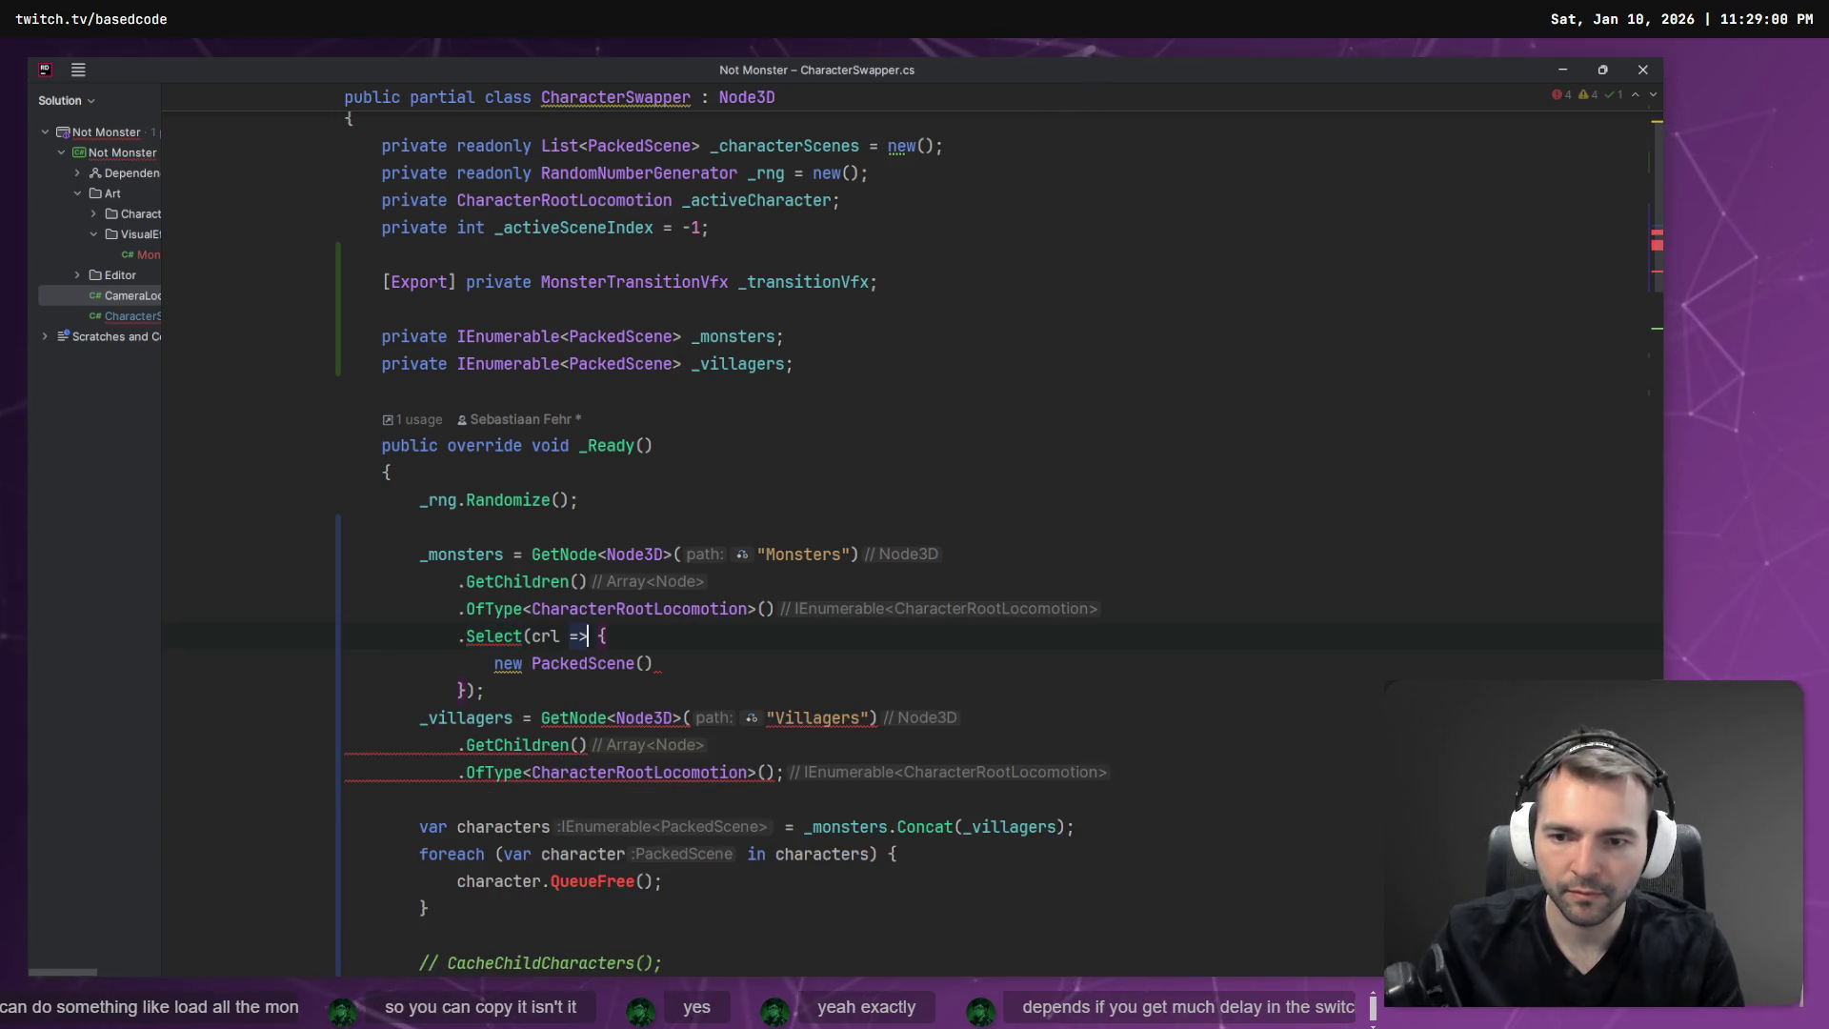
pyautogui.press('Home')
pyautogui.write('var ps ')
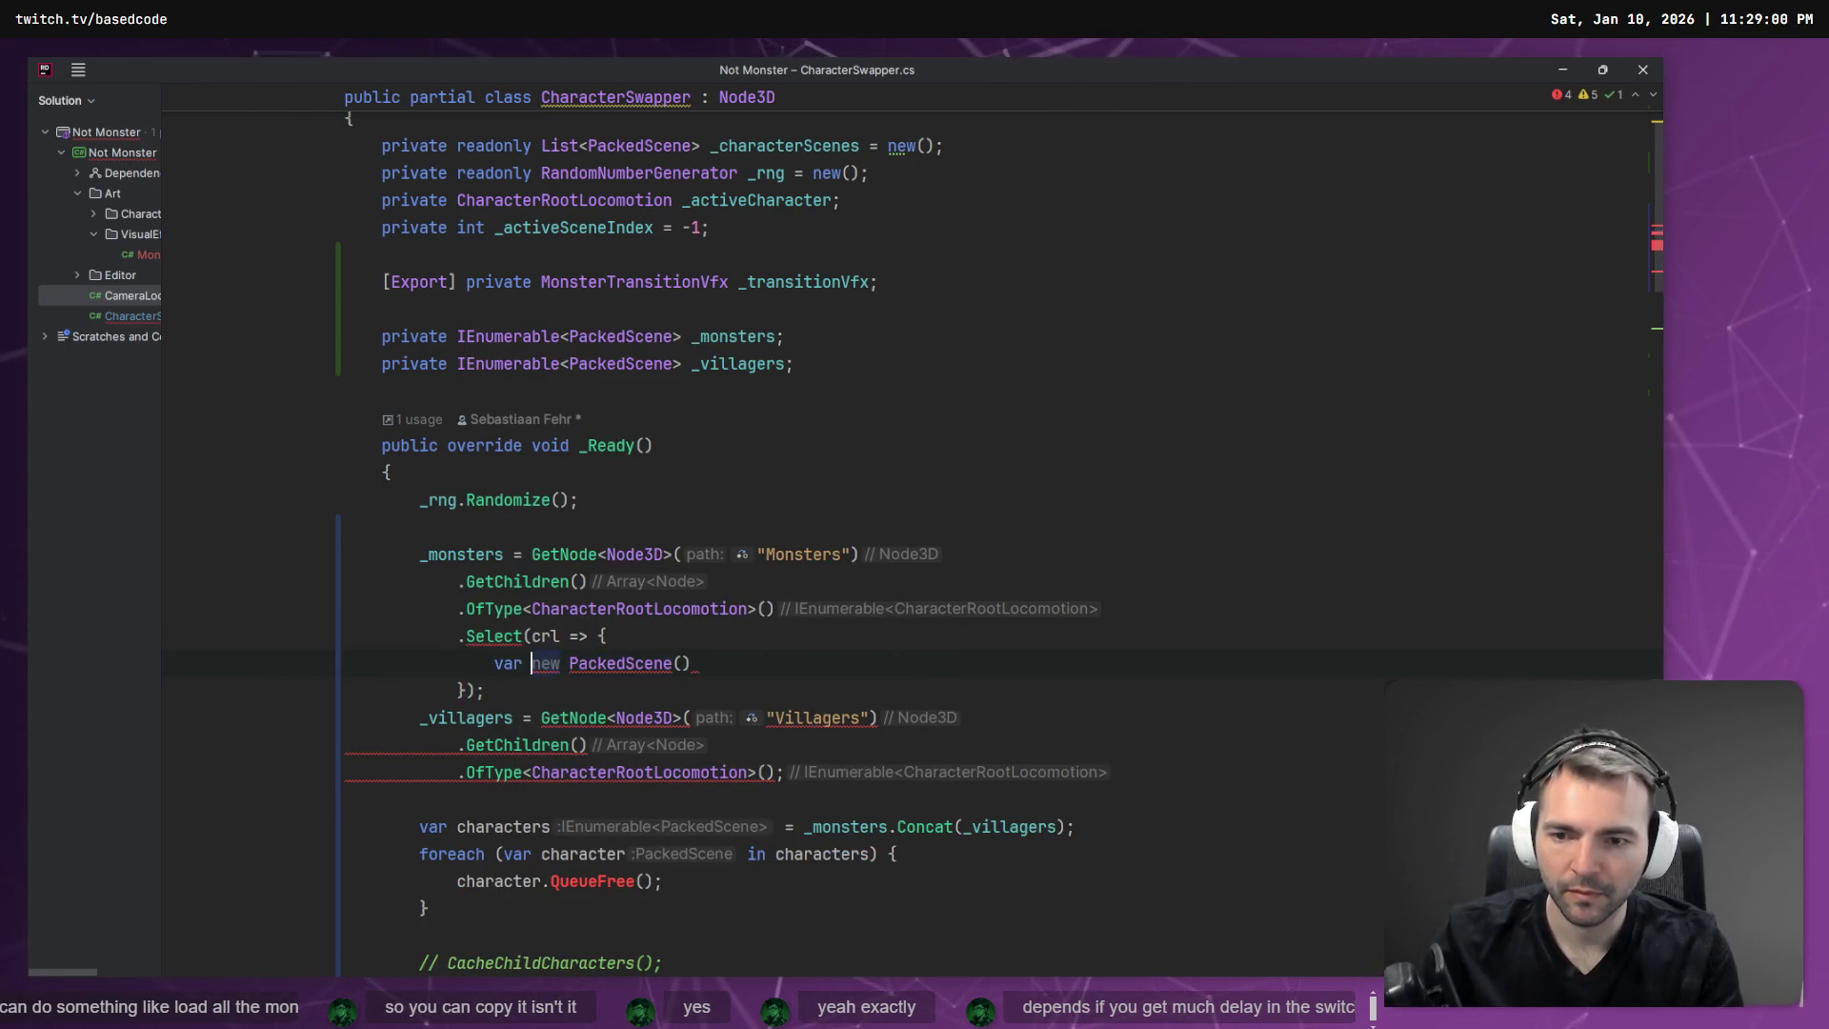
pyautogui.write('=')
pyautogui.hotkey('ctrl', 'shift', 'Return')
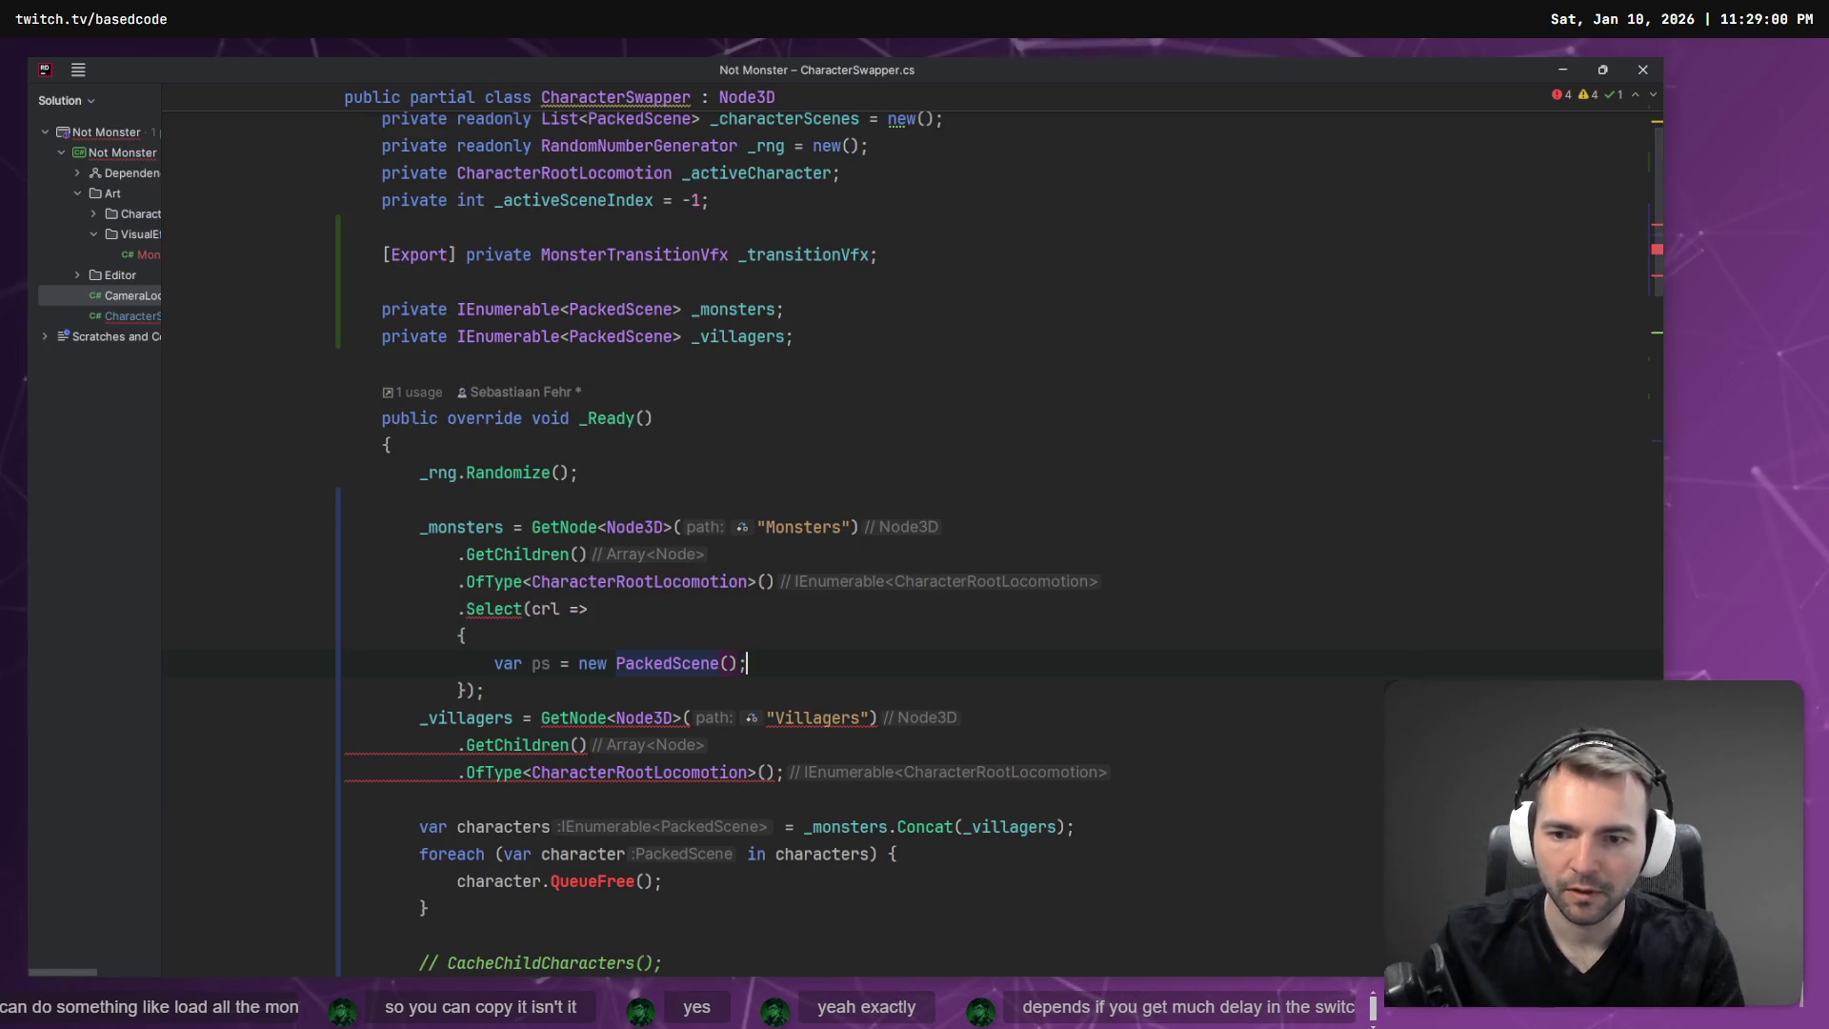
# Add ps.Pack(crl); and return ps; to the lambda body
pyautogui.write('ps.Pac')
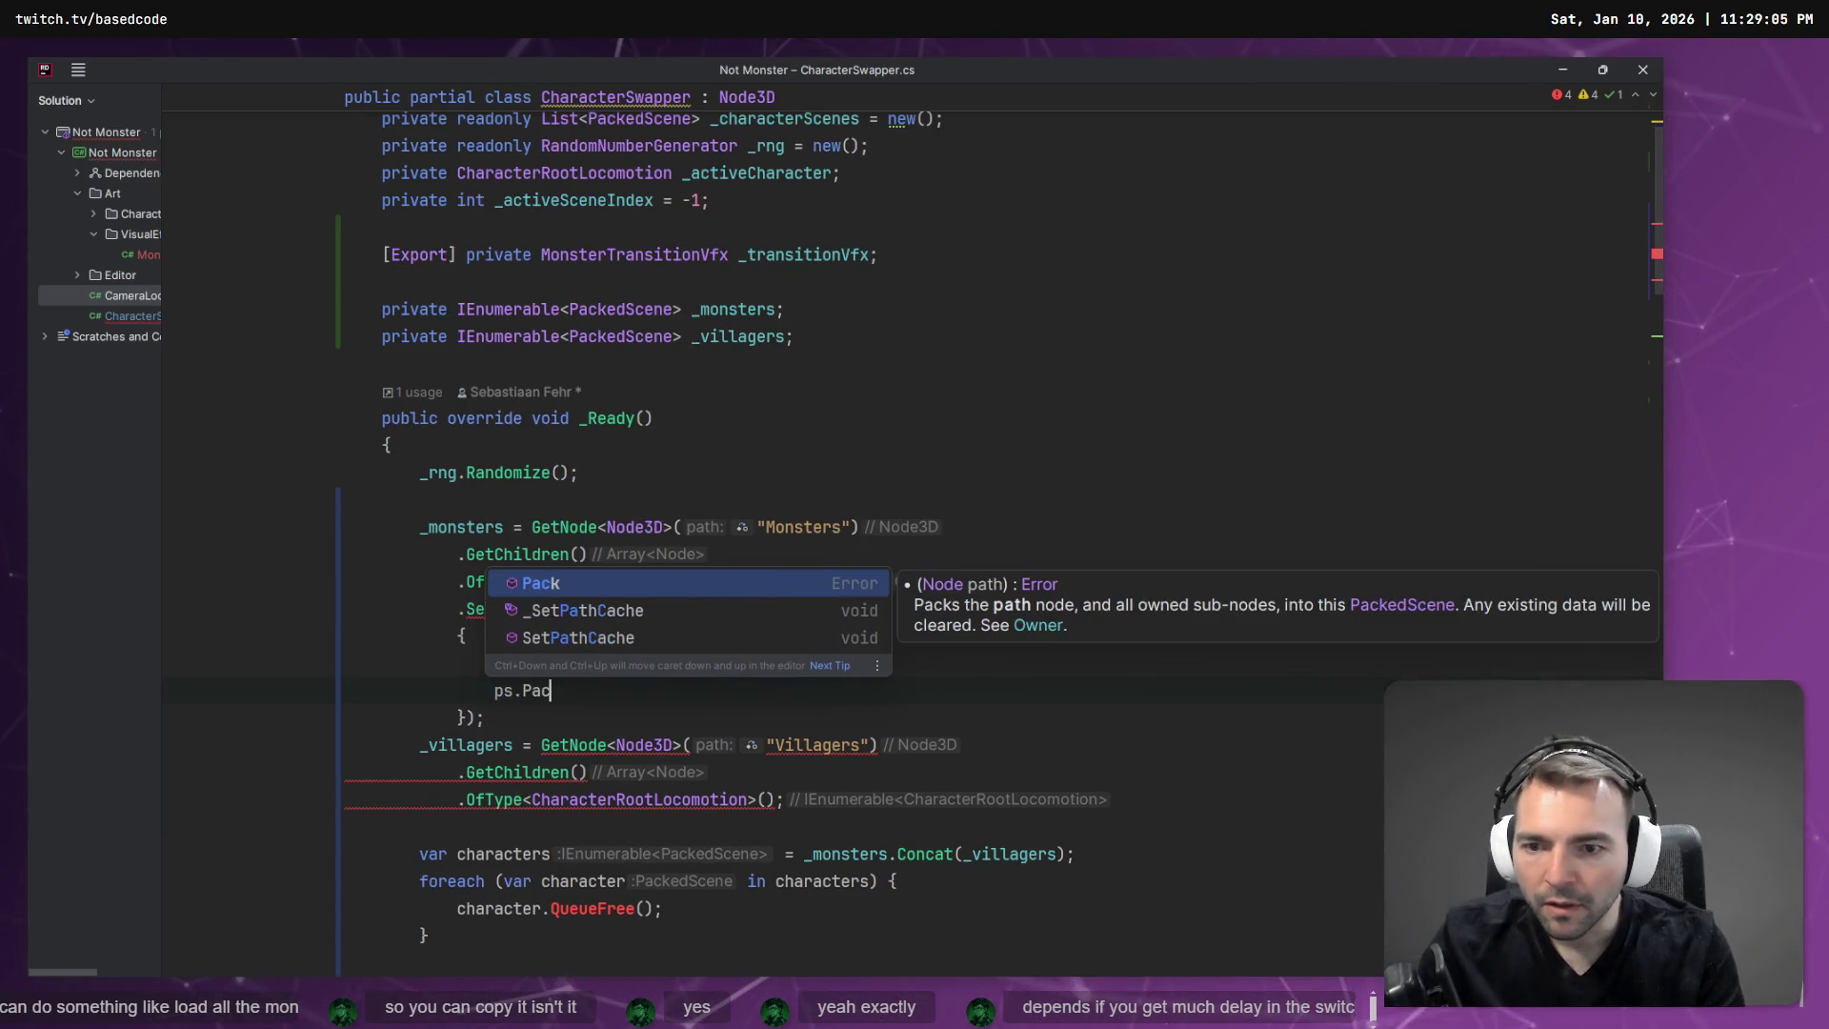
pyautogui.press('Return')
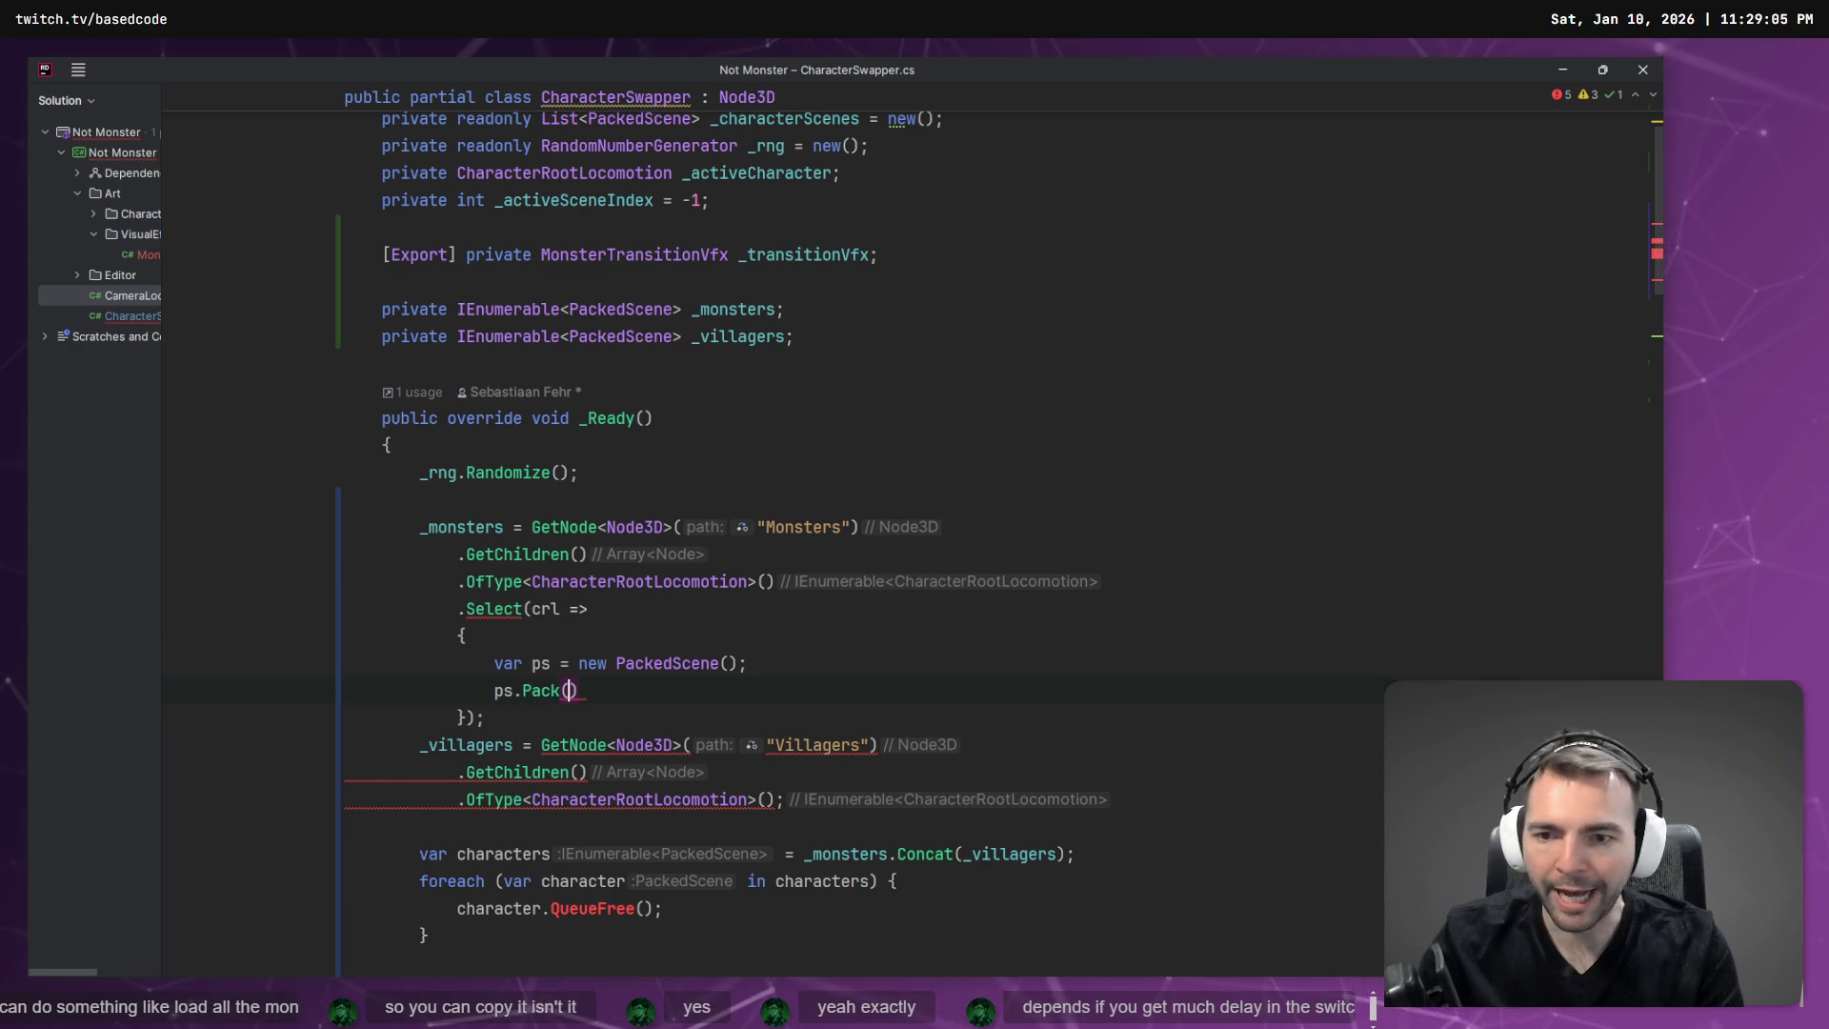
pyautogui.write('cr')
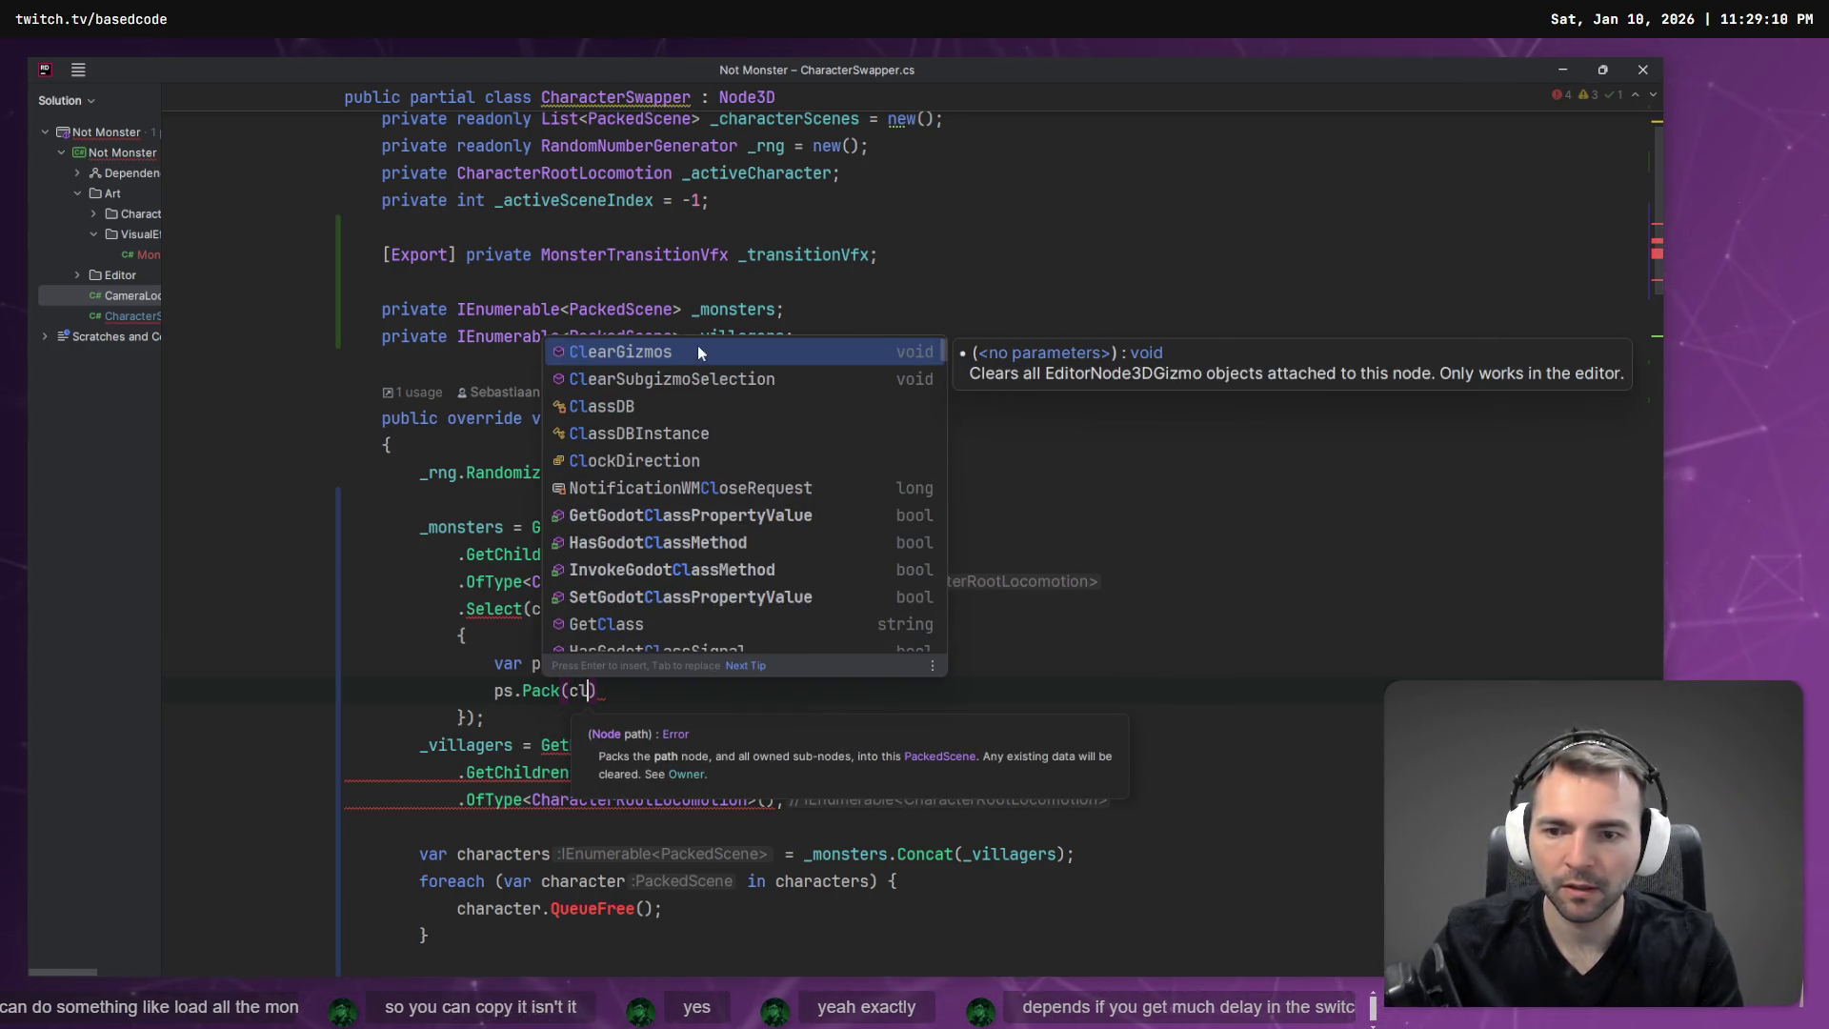
pyautogui.press('Return')
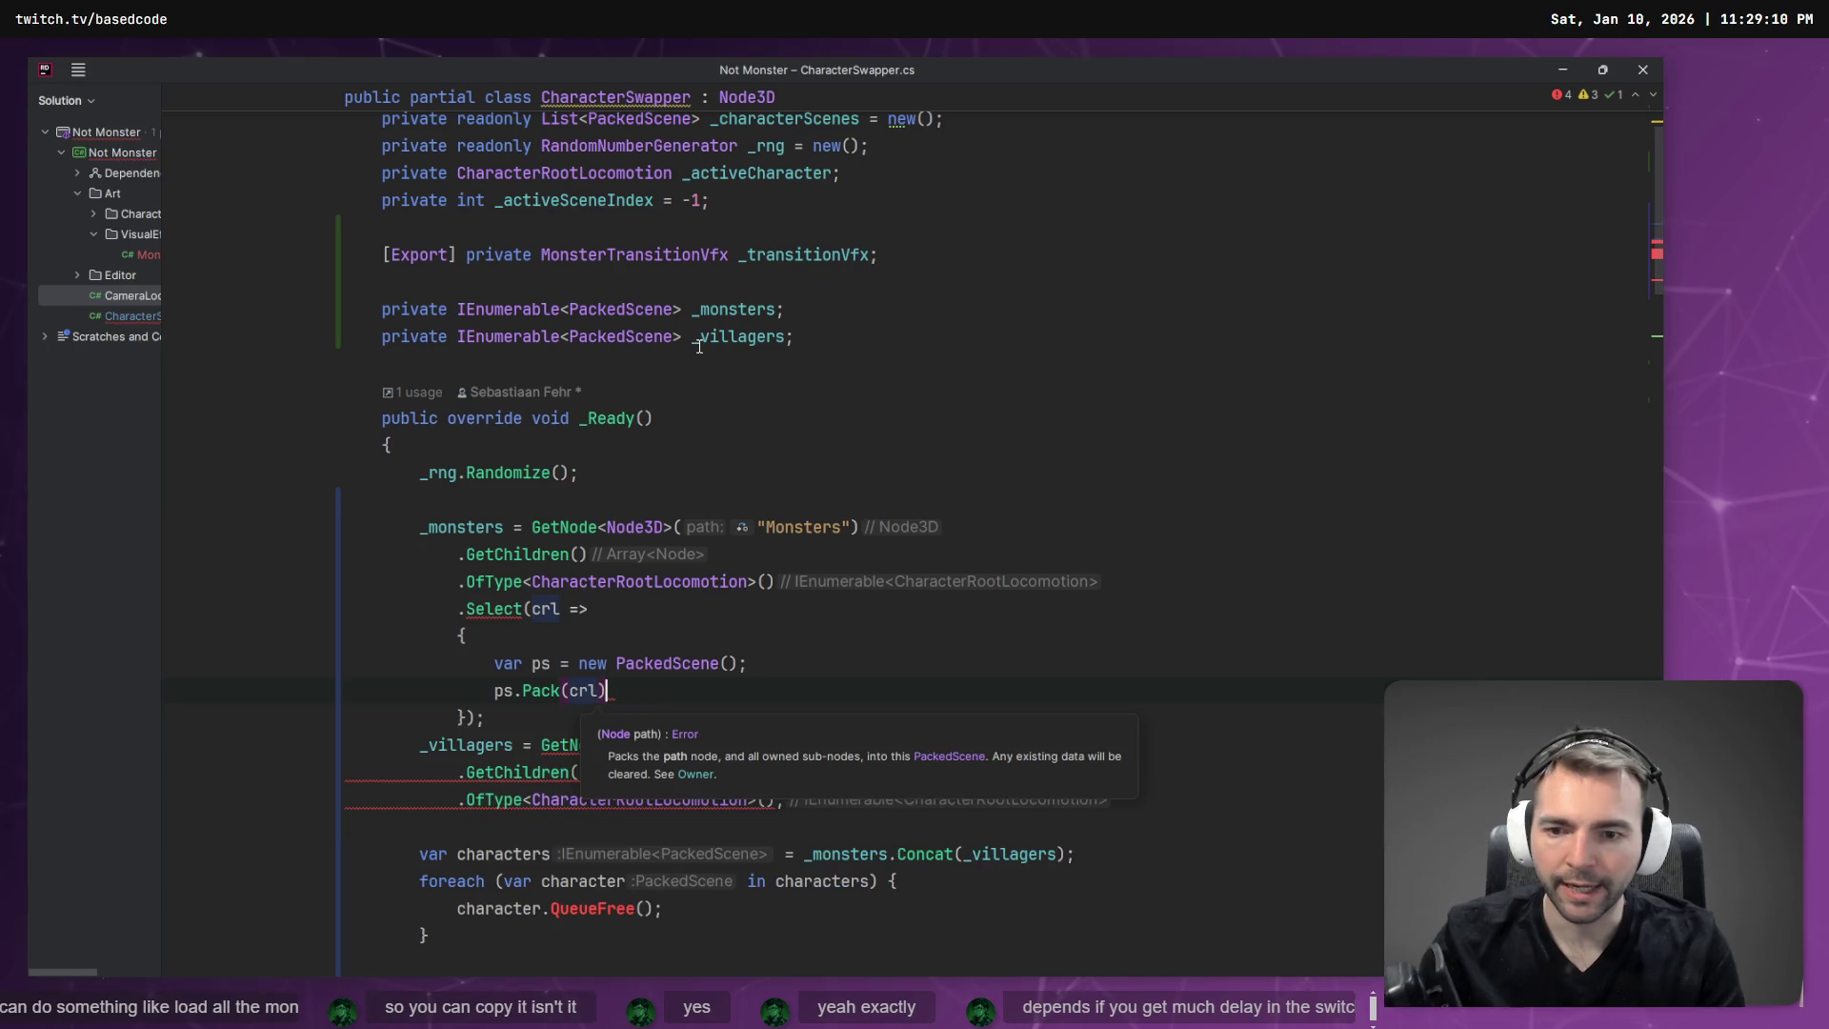
pyautogui.write(';')
pyautogui.hotkey('ctrl', 'alt', 'l')
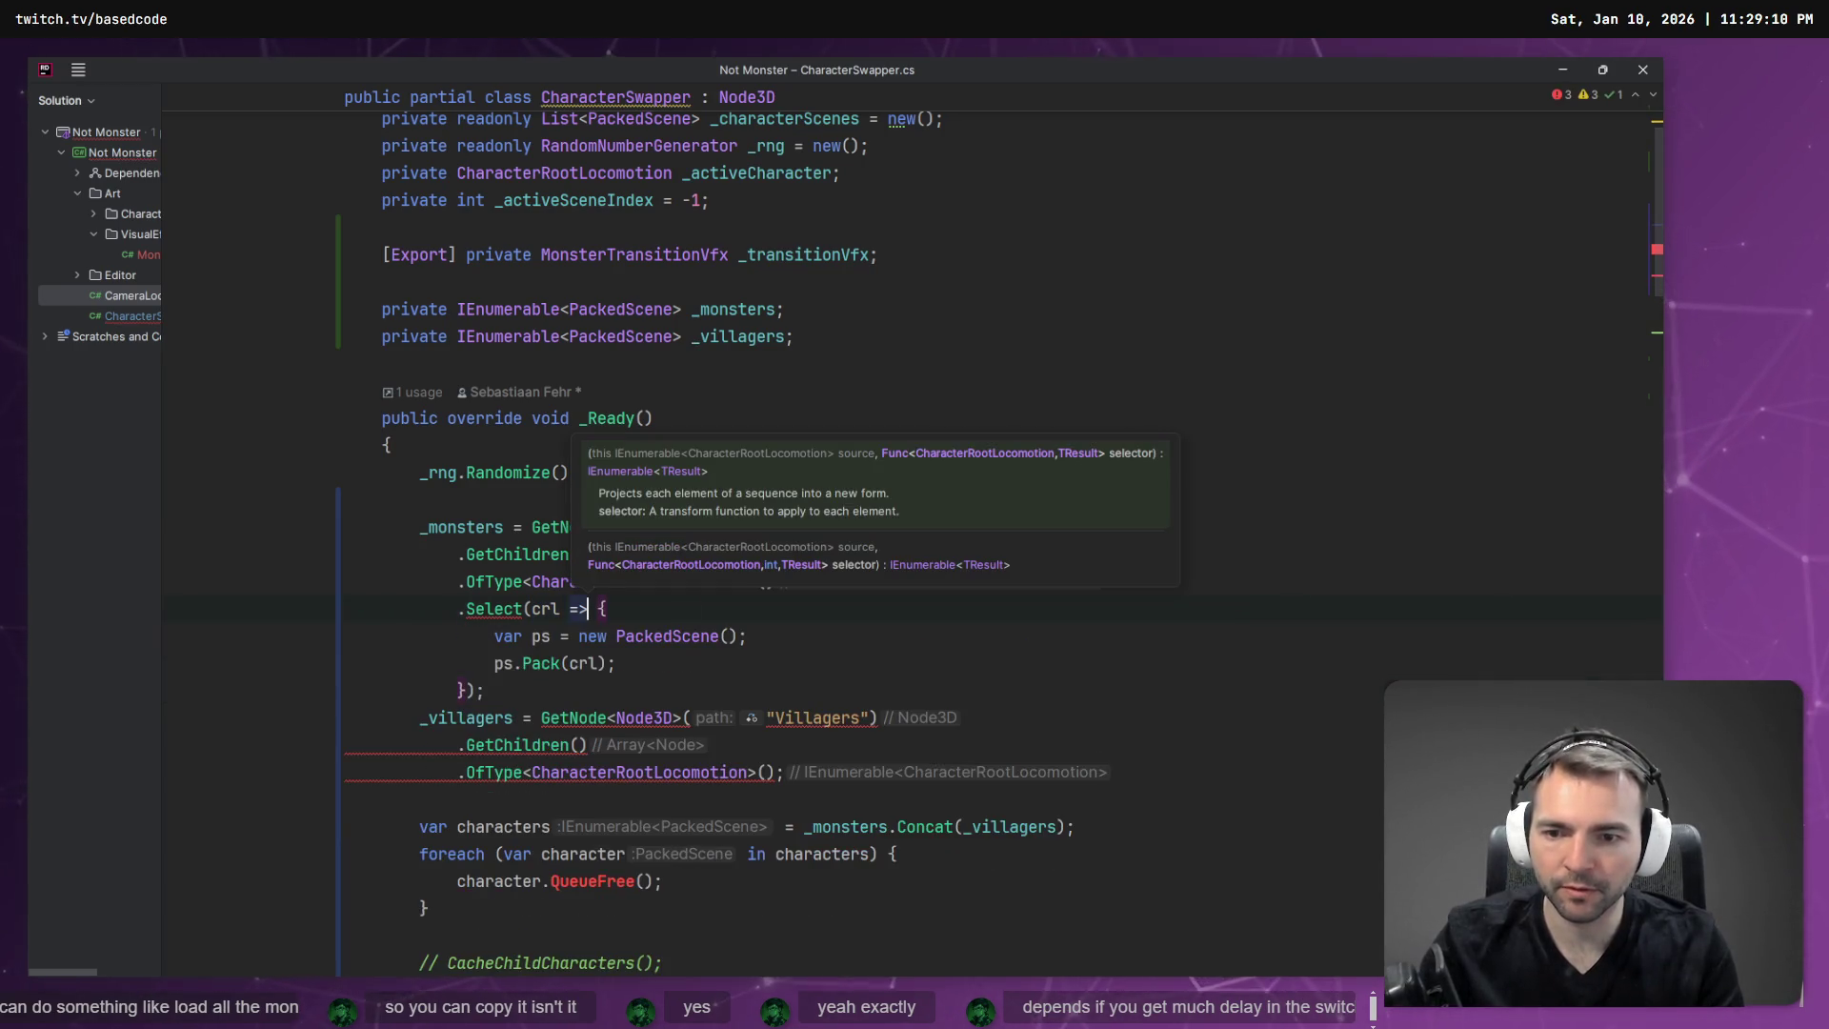
pyautogui.press('End')
pyautogui.press('Return')
pyautogui.write('eturn ')
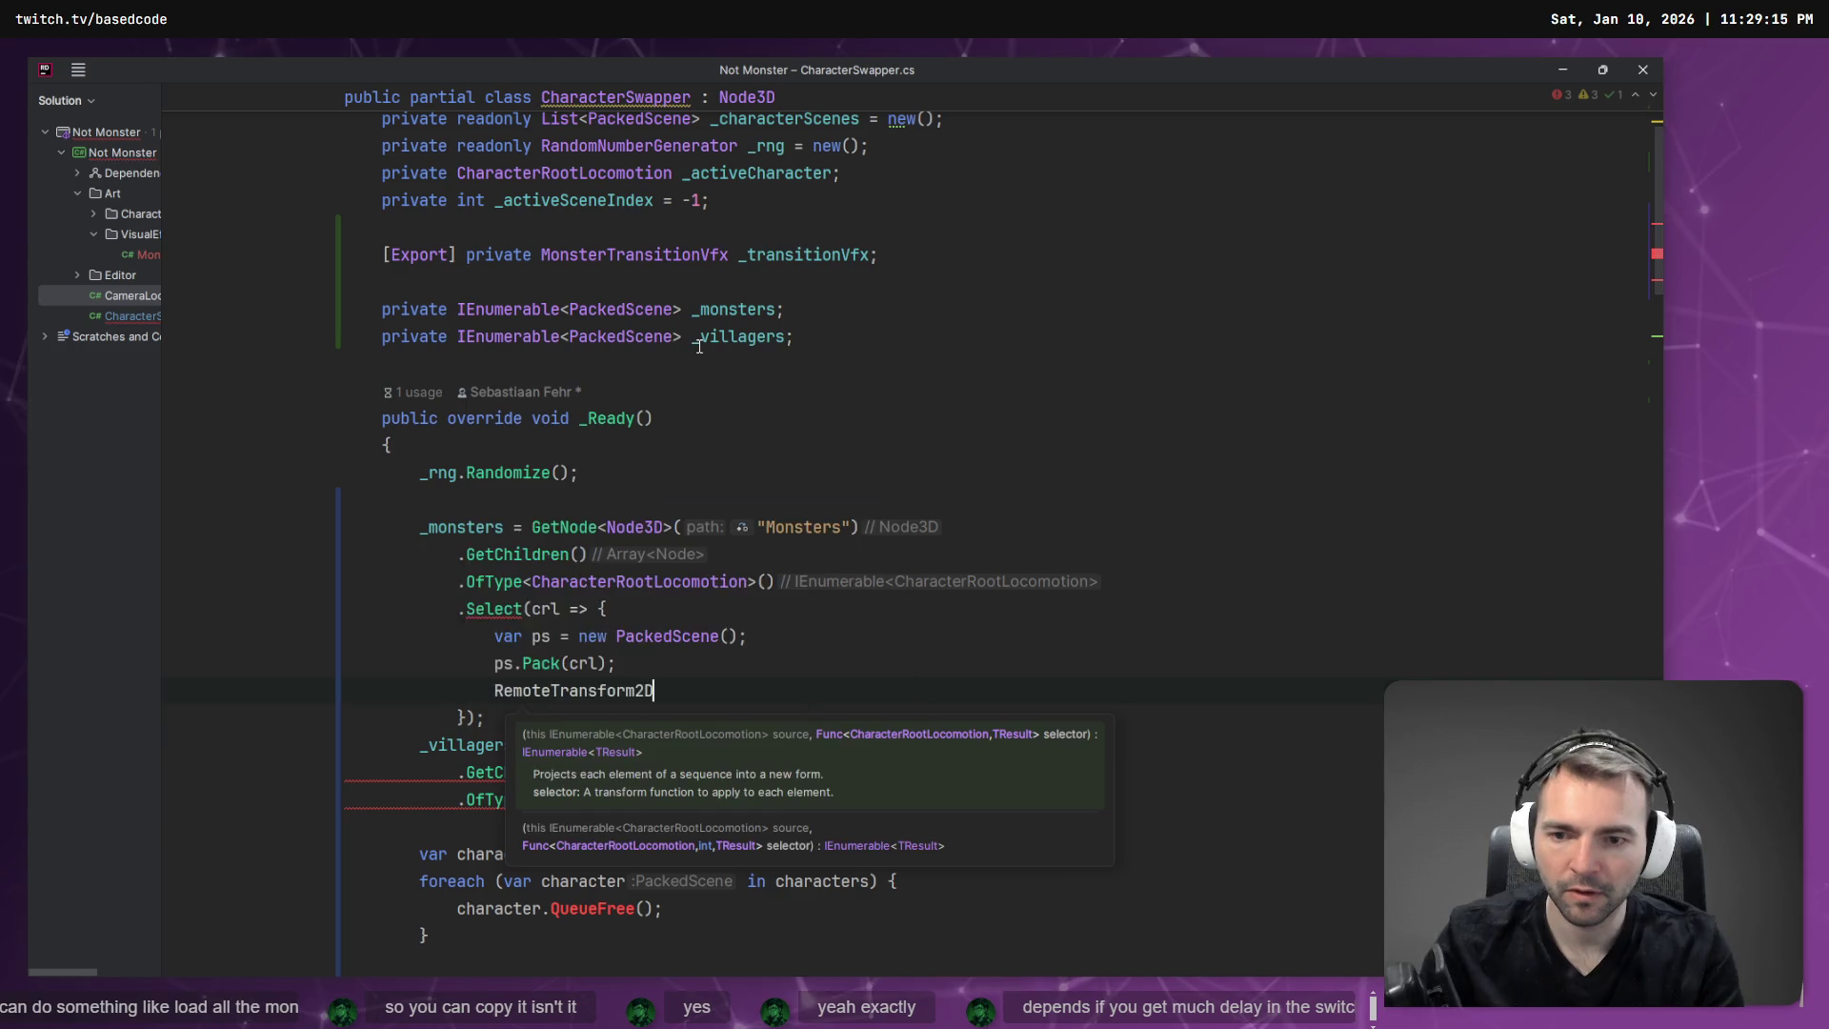
pyautogui.write('ps;')
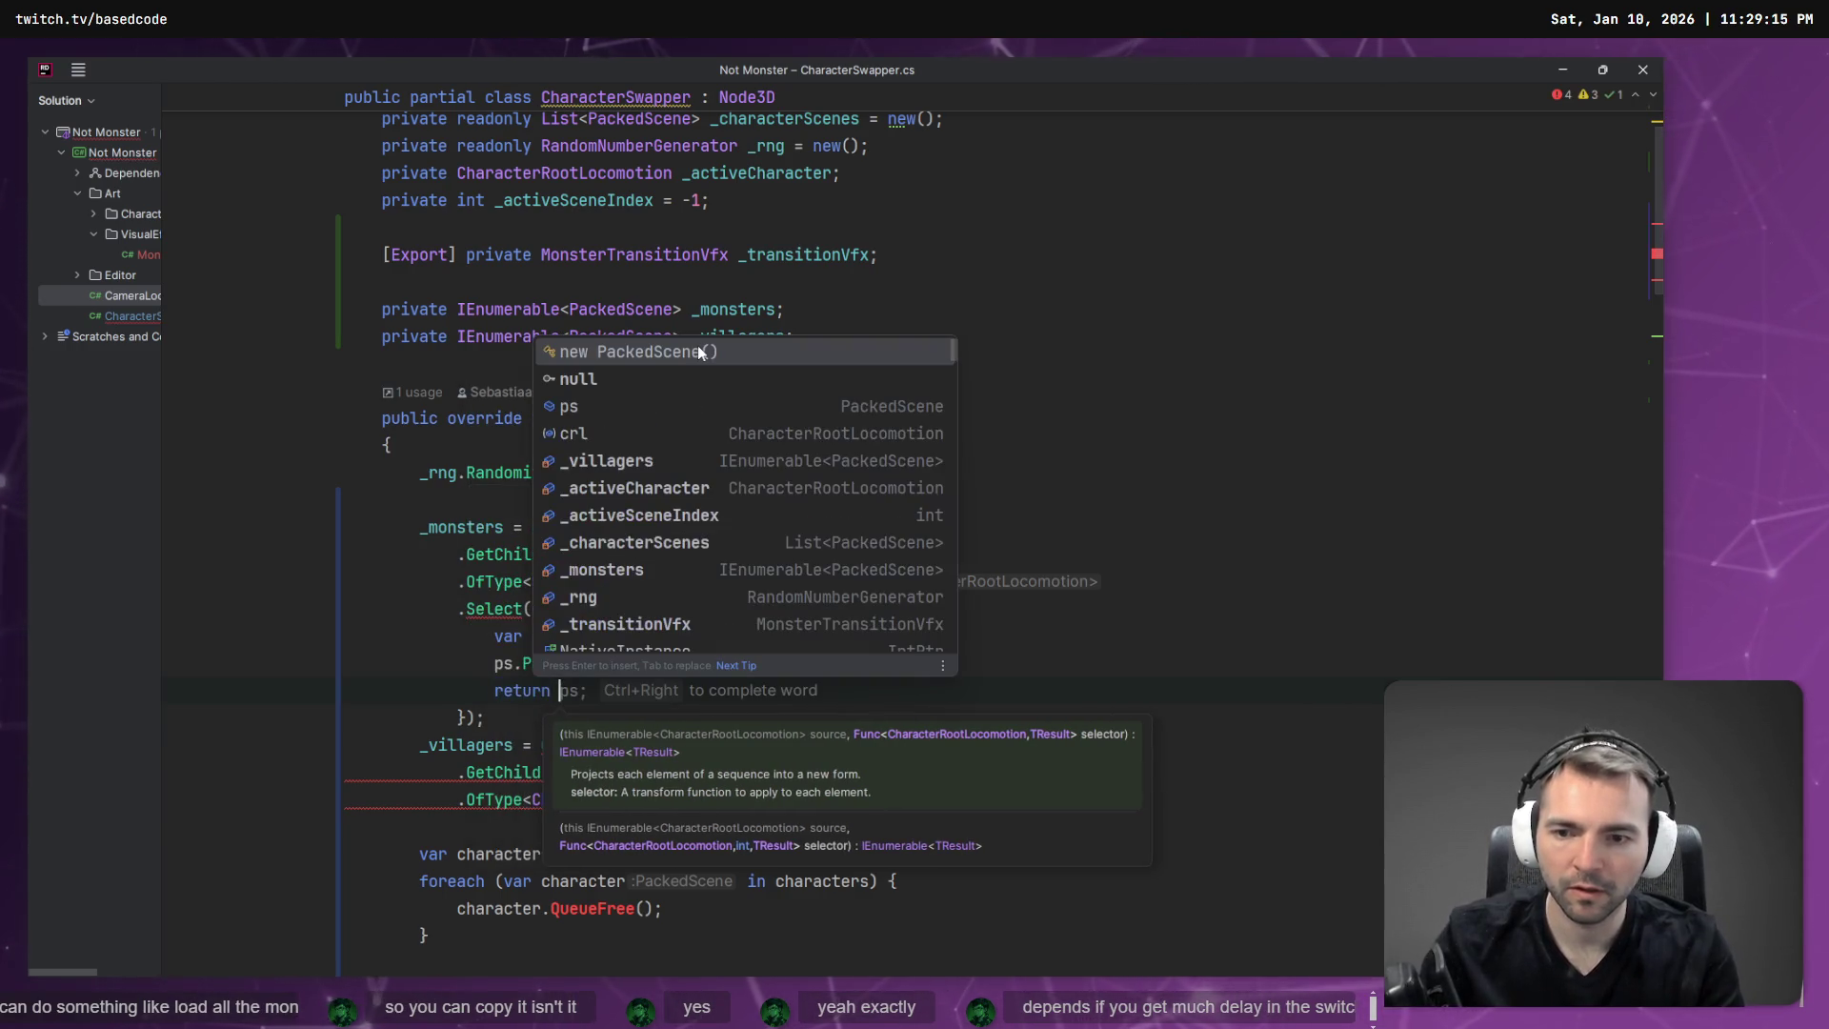
pyautogui.press('Up')
pyautogui.scroll(-1, 700, 346)
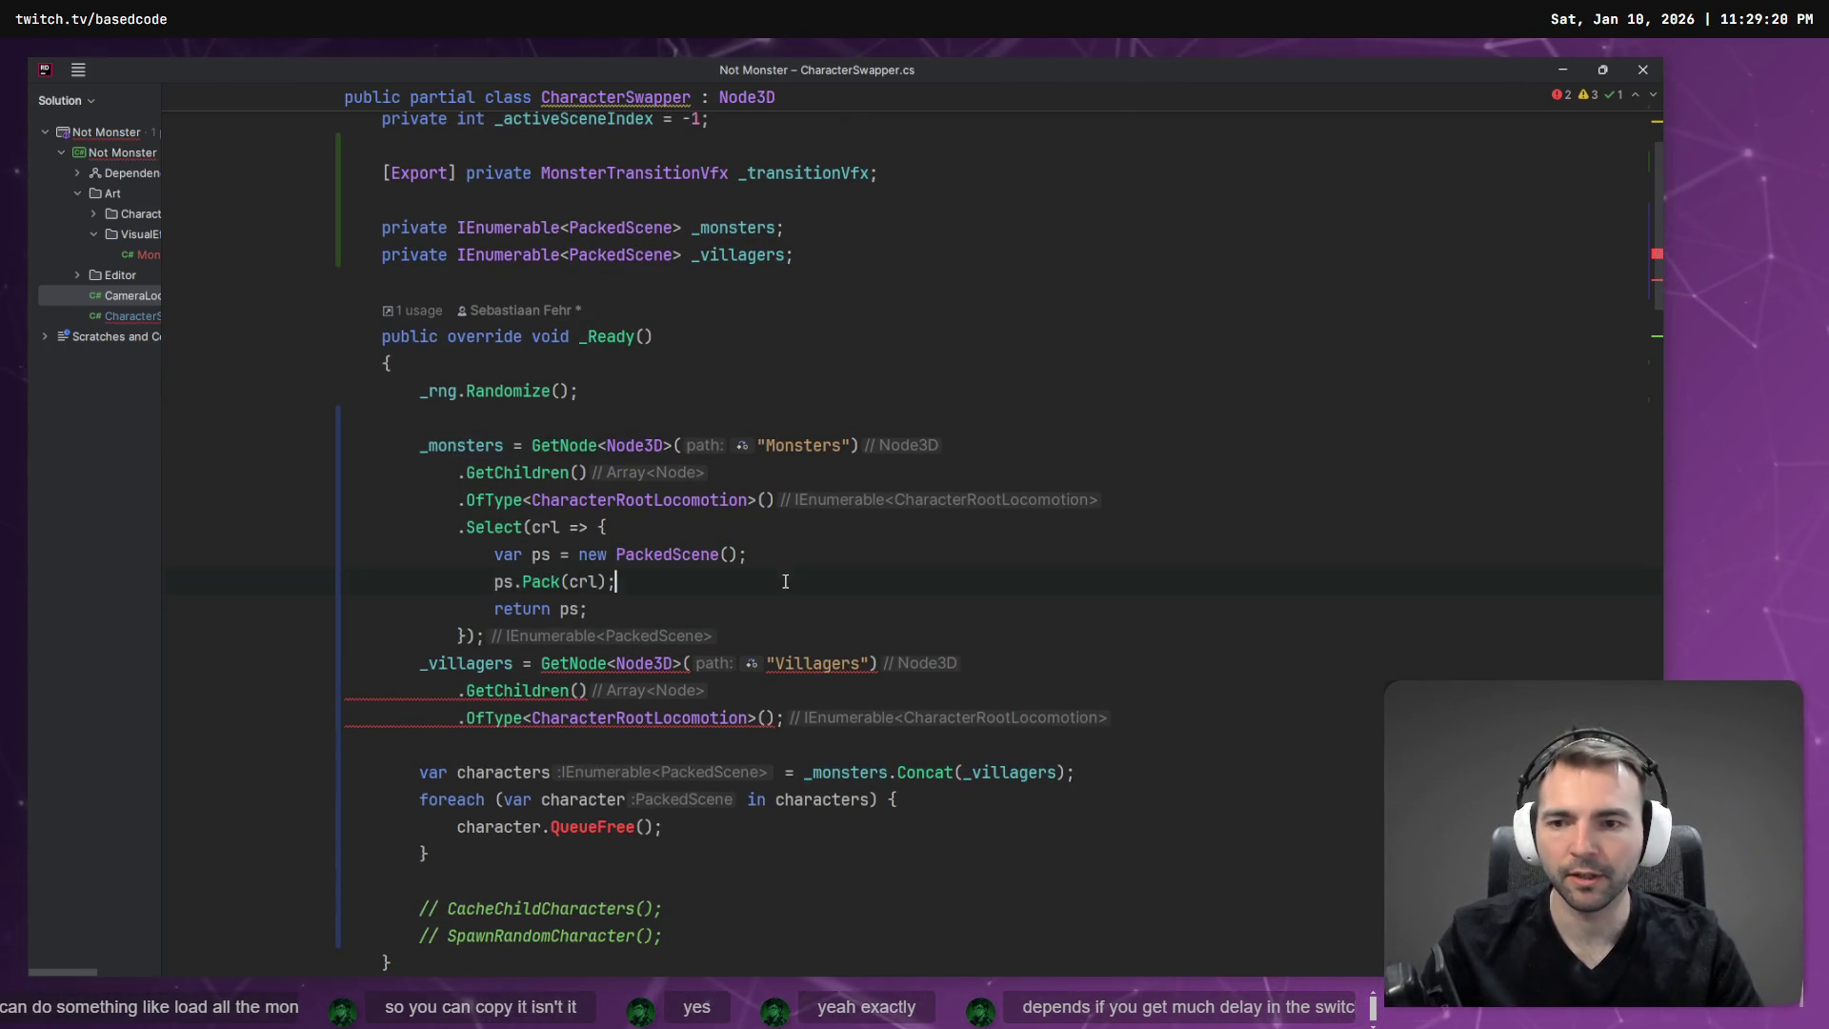
pyautogui.scroll(-1, 903, 578)
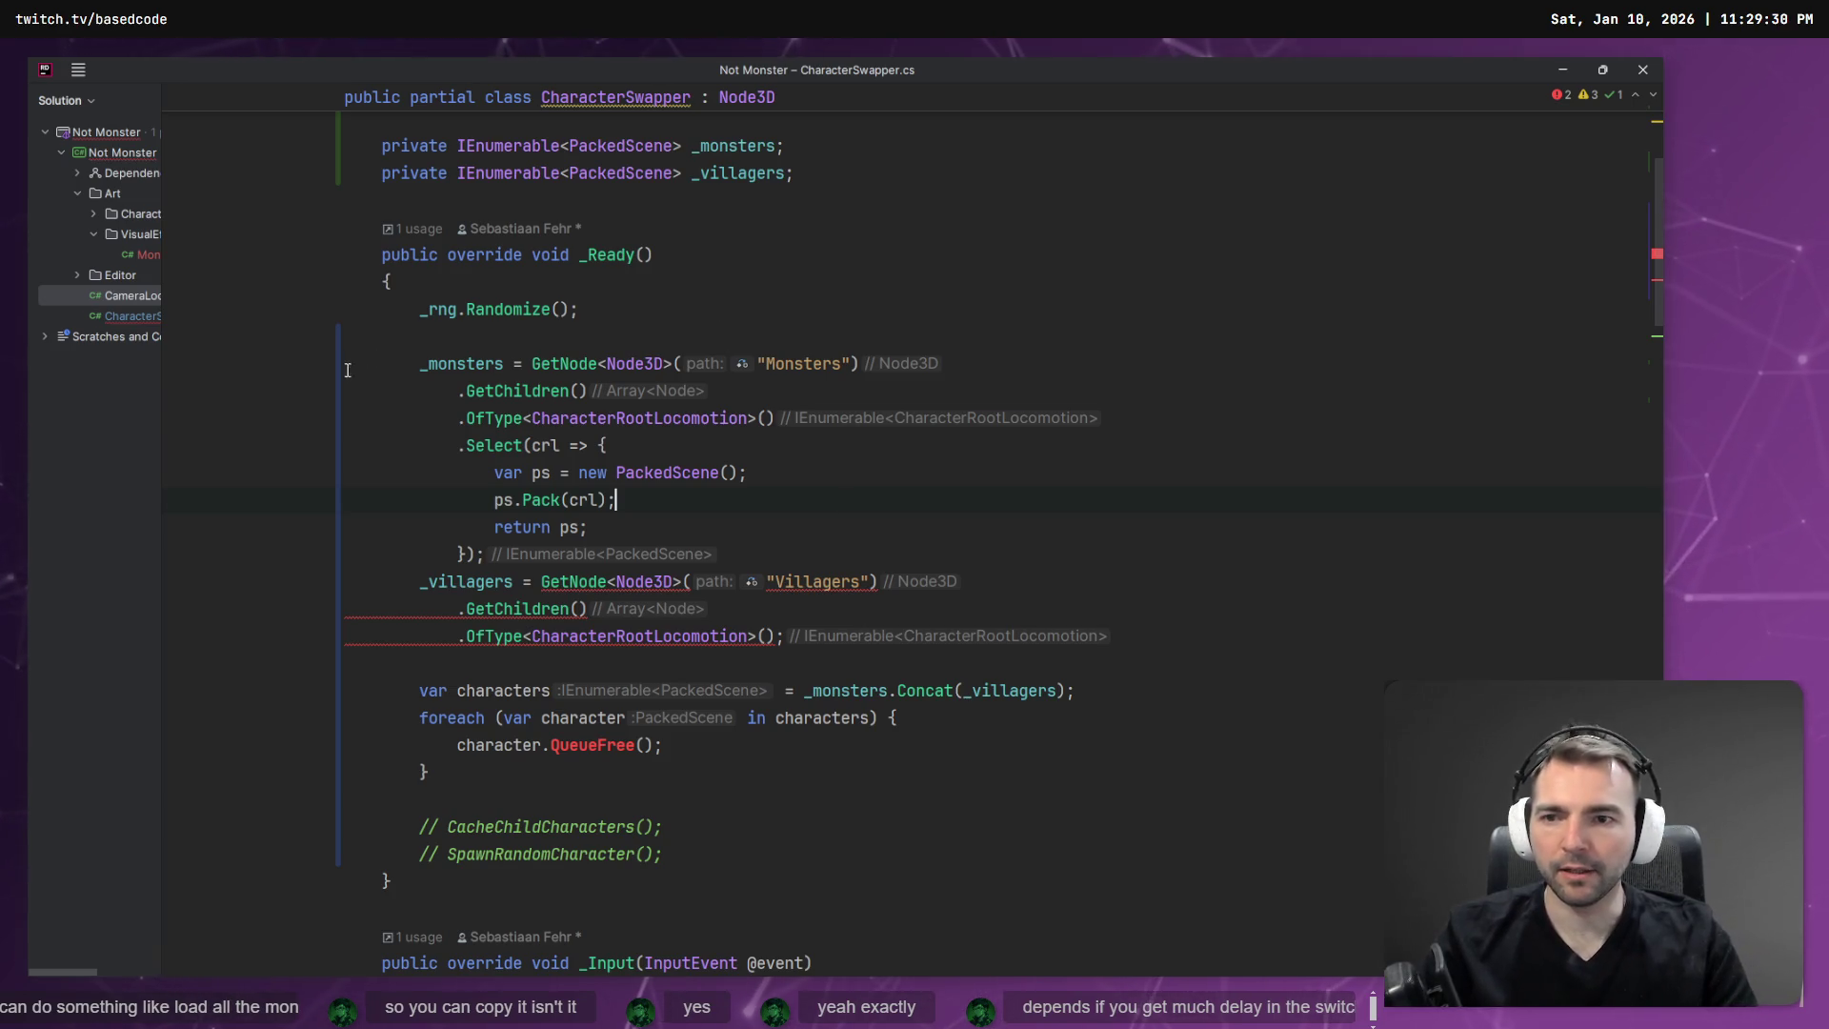
# Extract the selected _monsters query into a new method named PackCharacter
pyautogui.moveTo(607, 481); pyautogui.dragTo(803, 564)
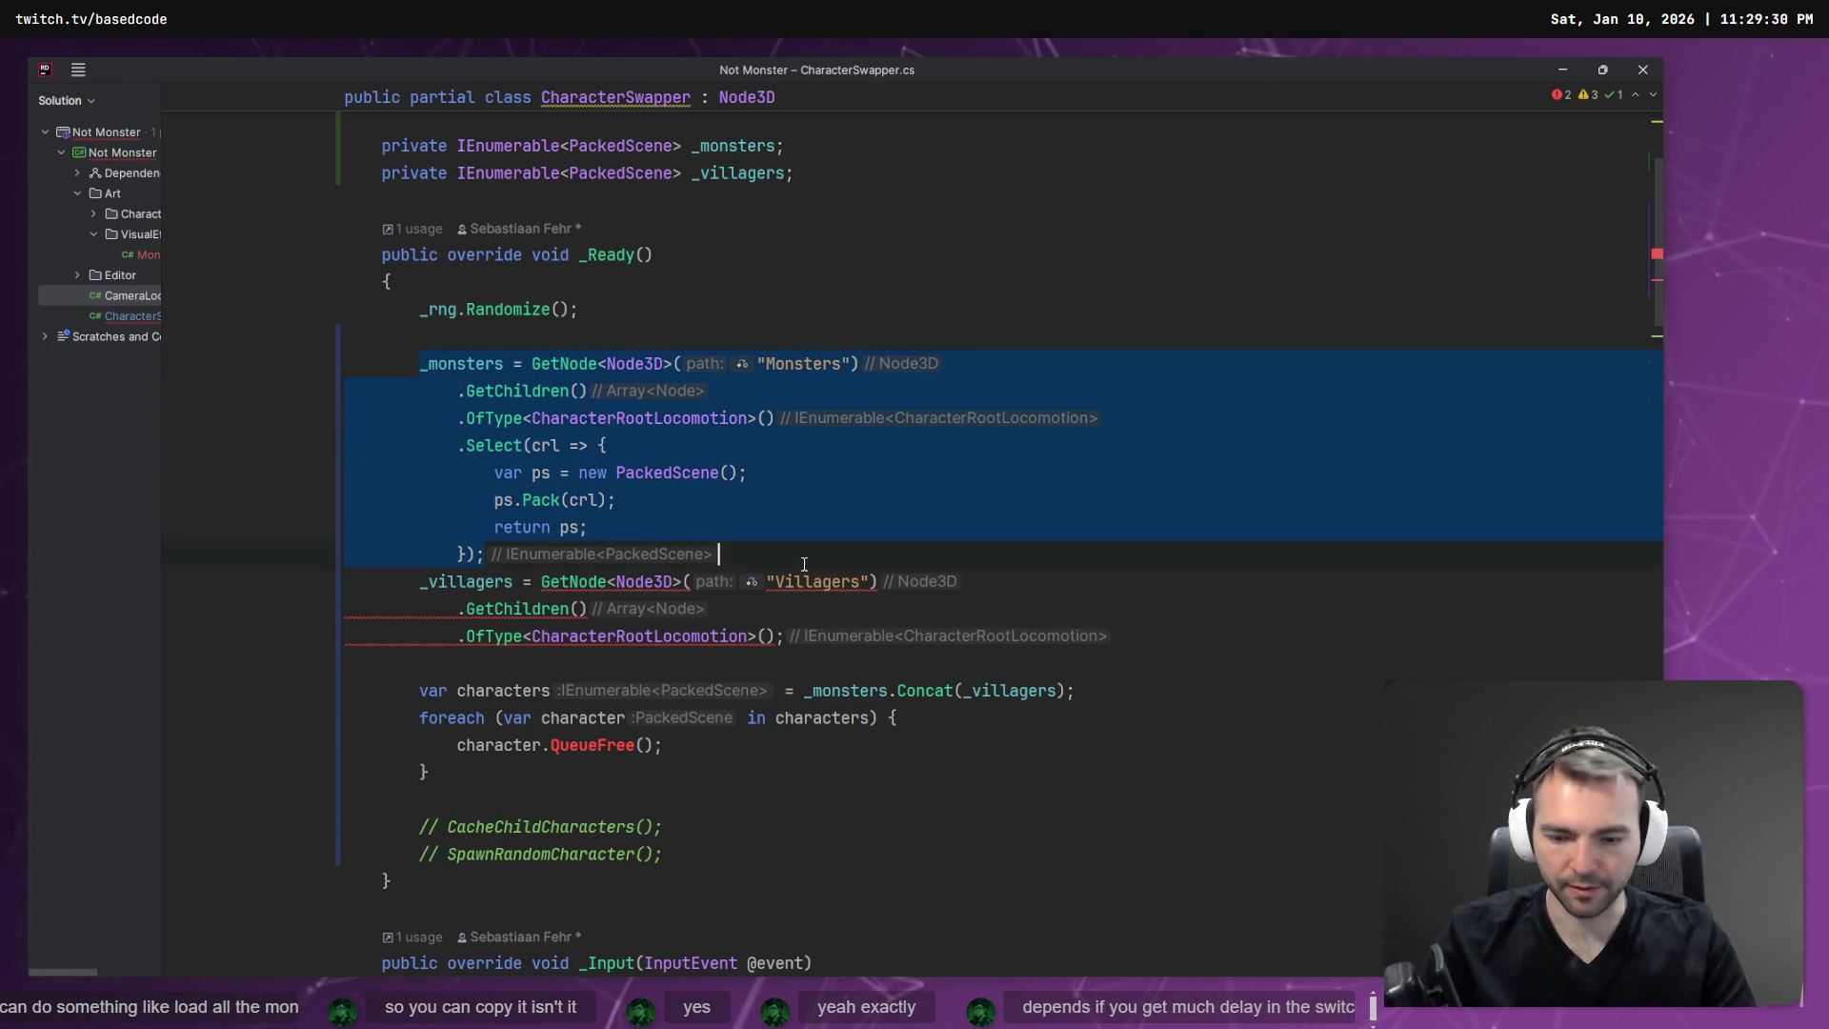
pyautogui.rightClick(804, 564)
pyautogui.press('Return')
pyautogui.press('Return')
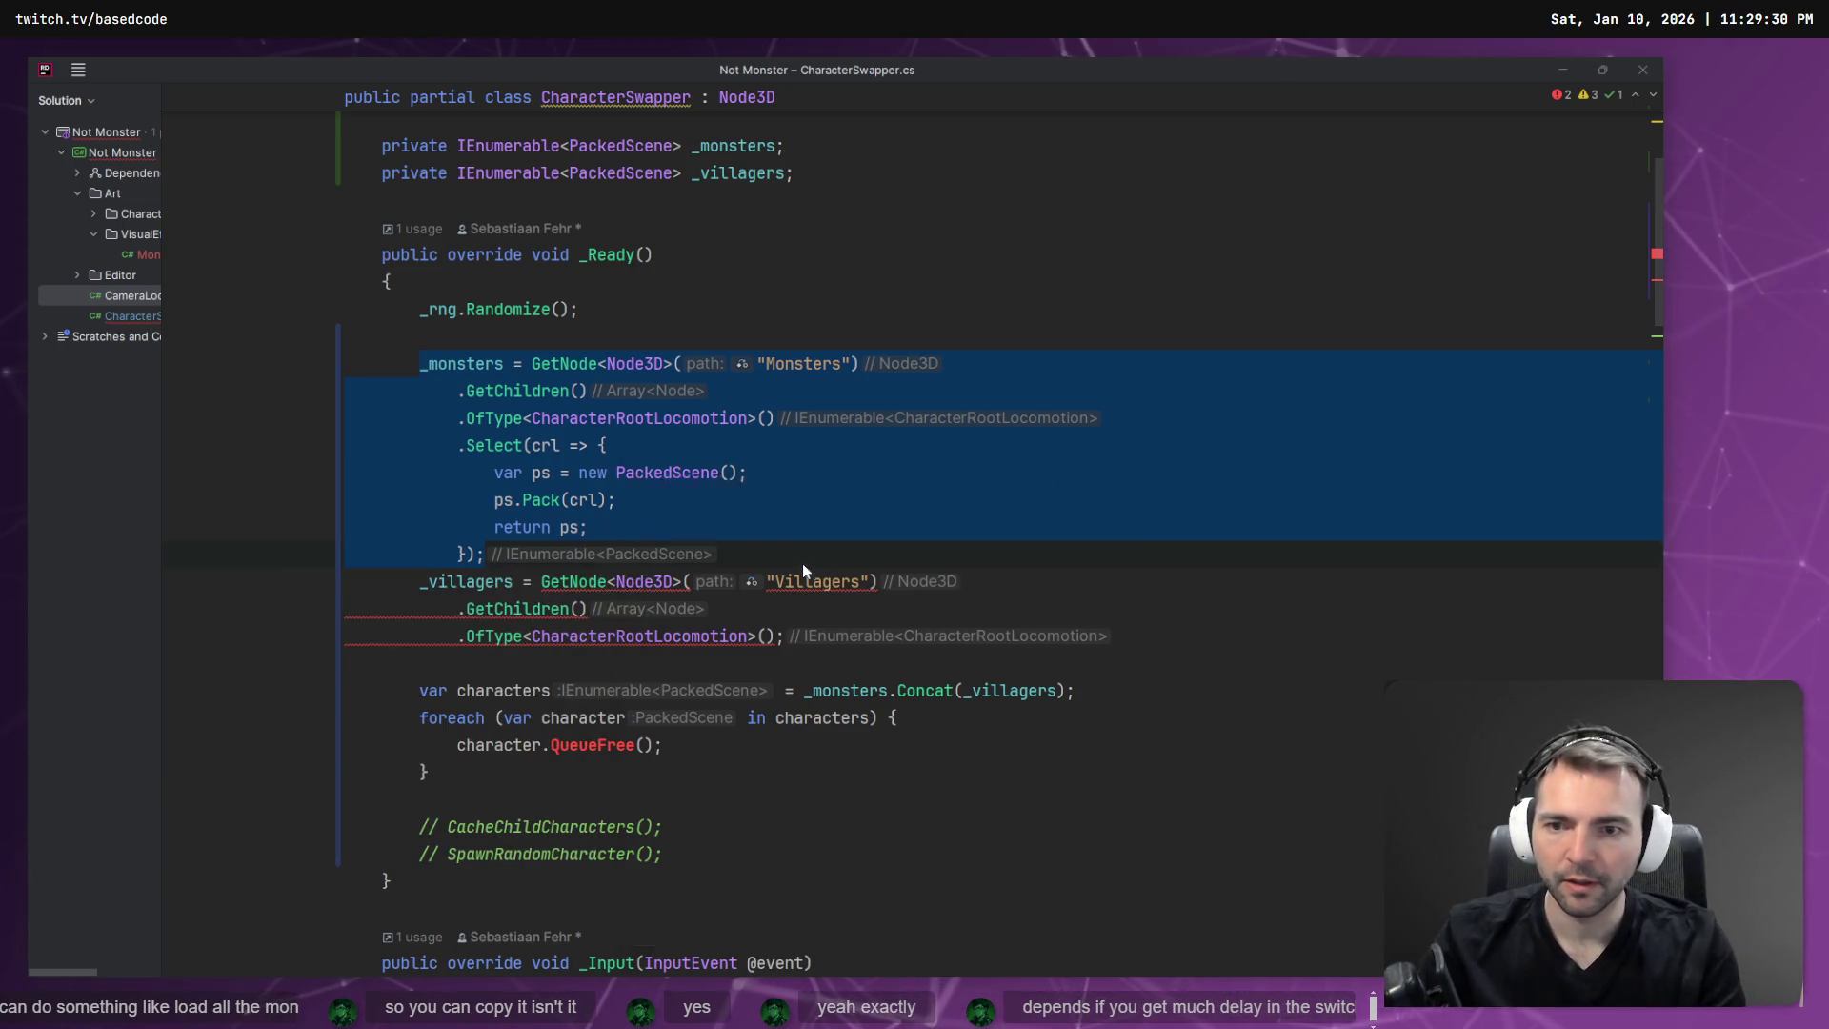
pyautogui.write('Pack')
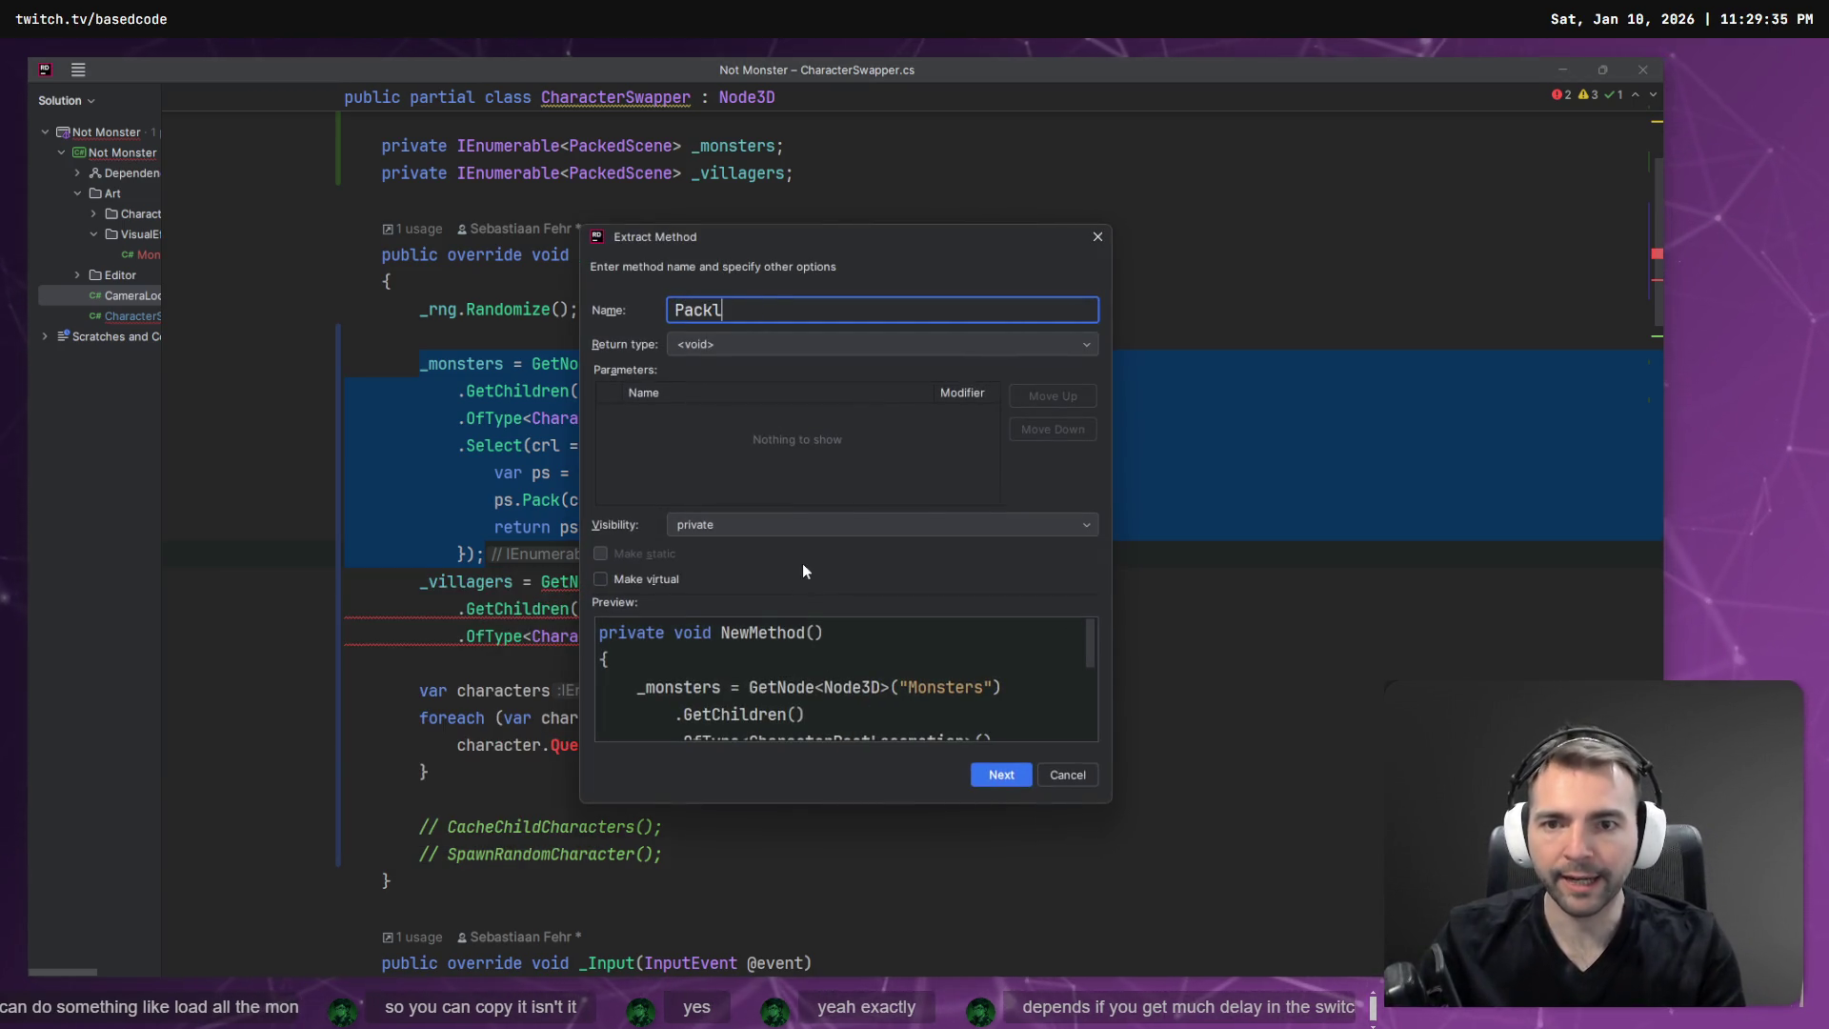
pyautogui.write('Character')
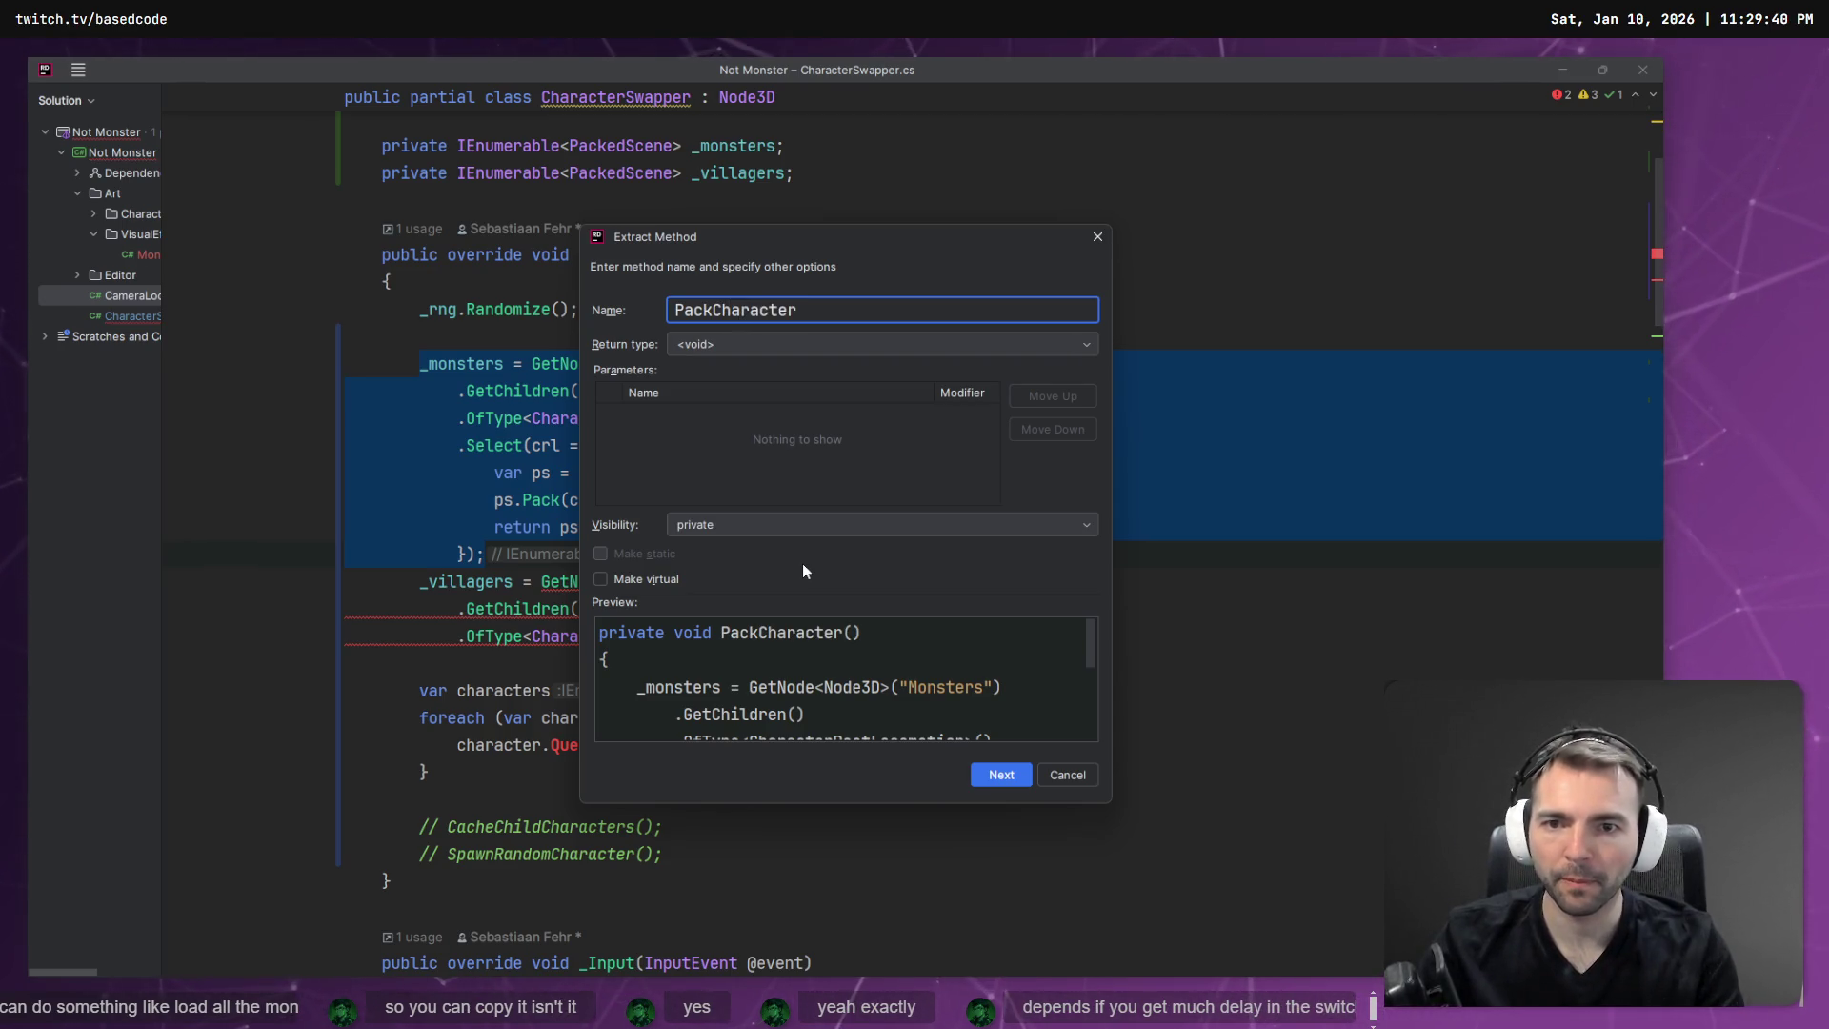
pyautogui.press('Return')
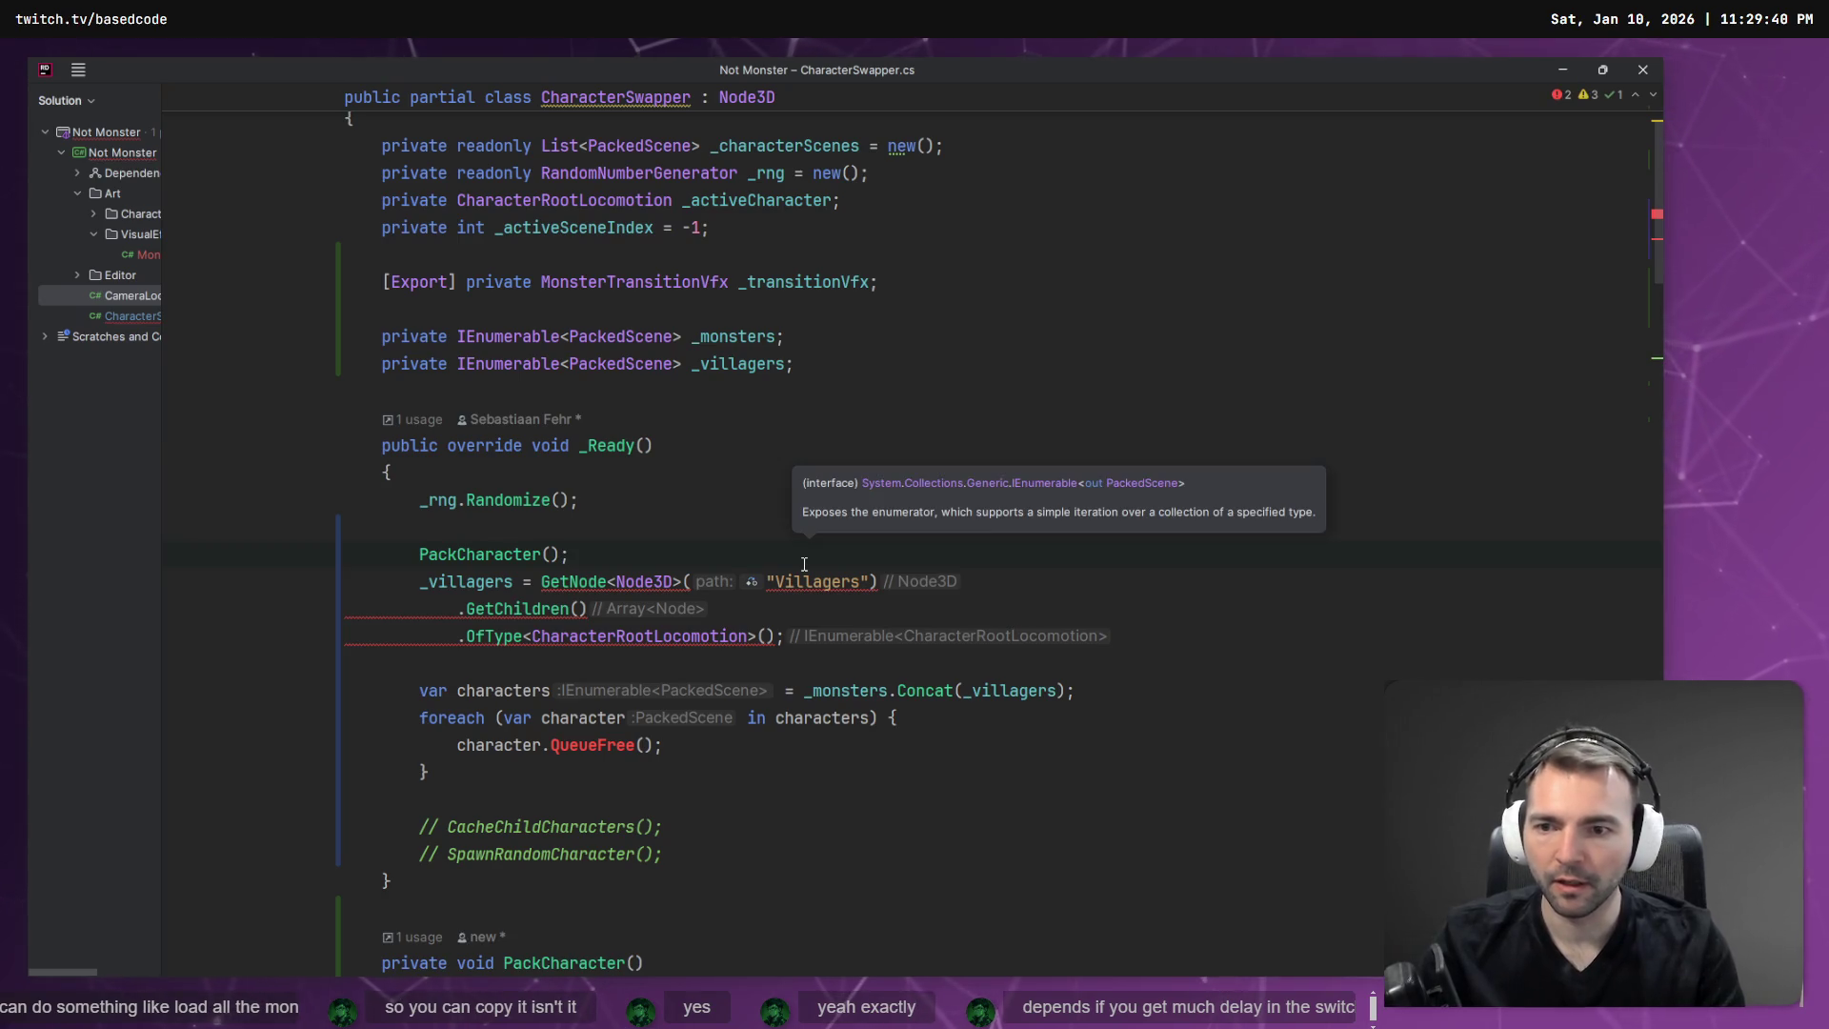
# Give PackCharacter a string path parameter
pyautogui.press('Down')
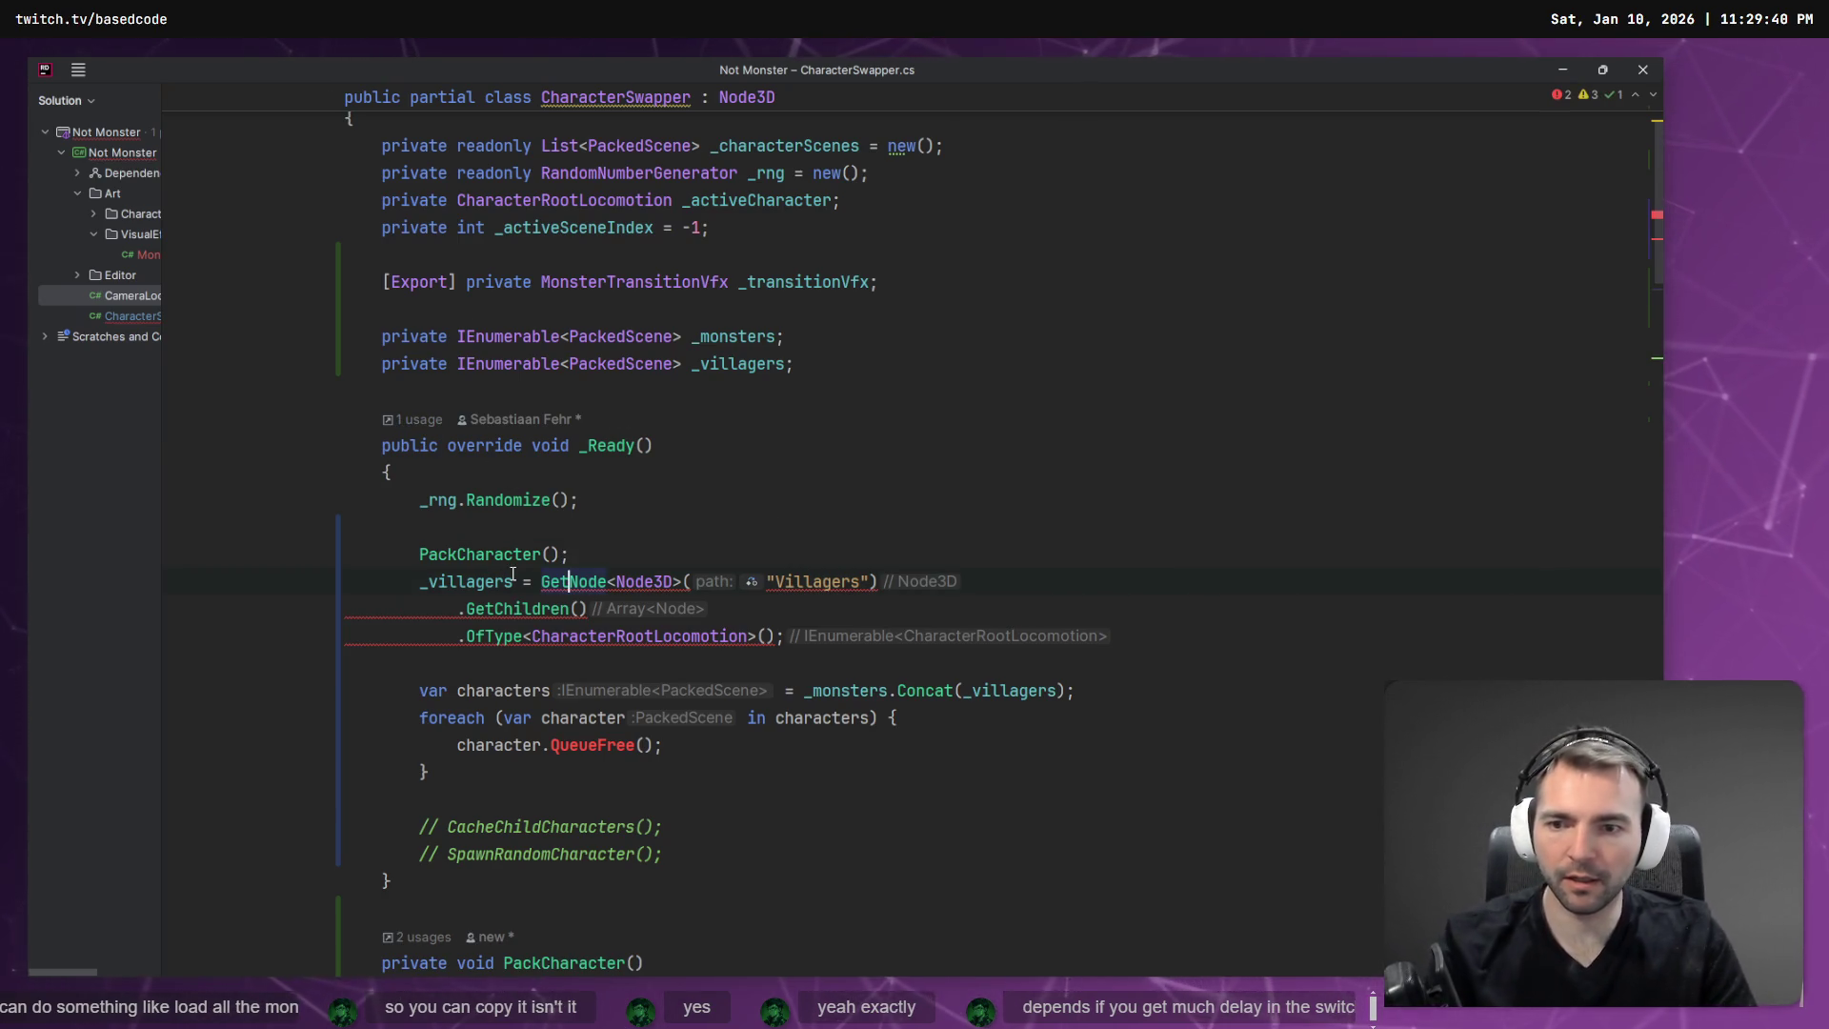
pyautogui.keyDown('ctrl'); pyautogui.click(481, 553); pyautogui.keyUp('ctrl')
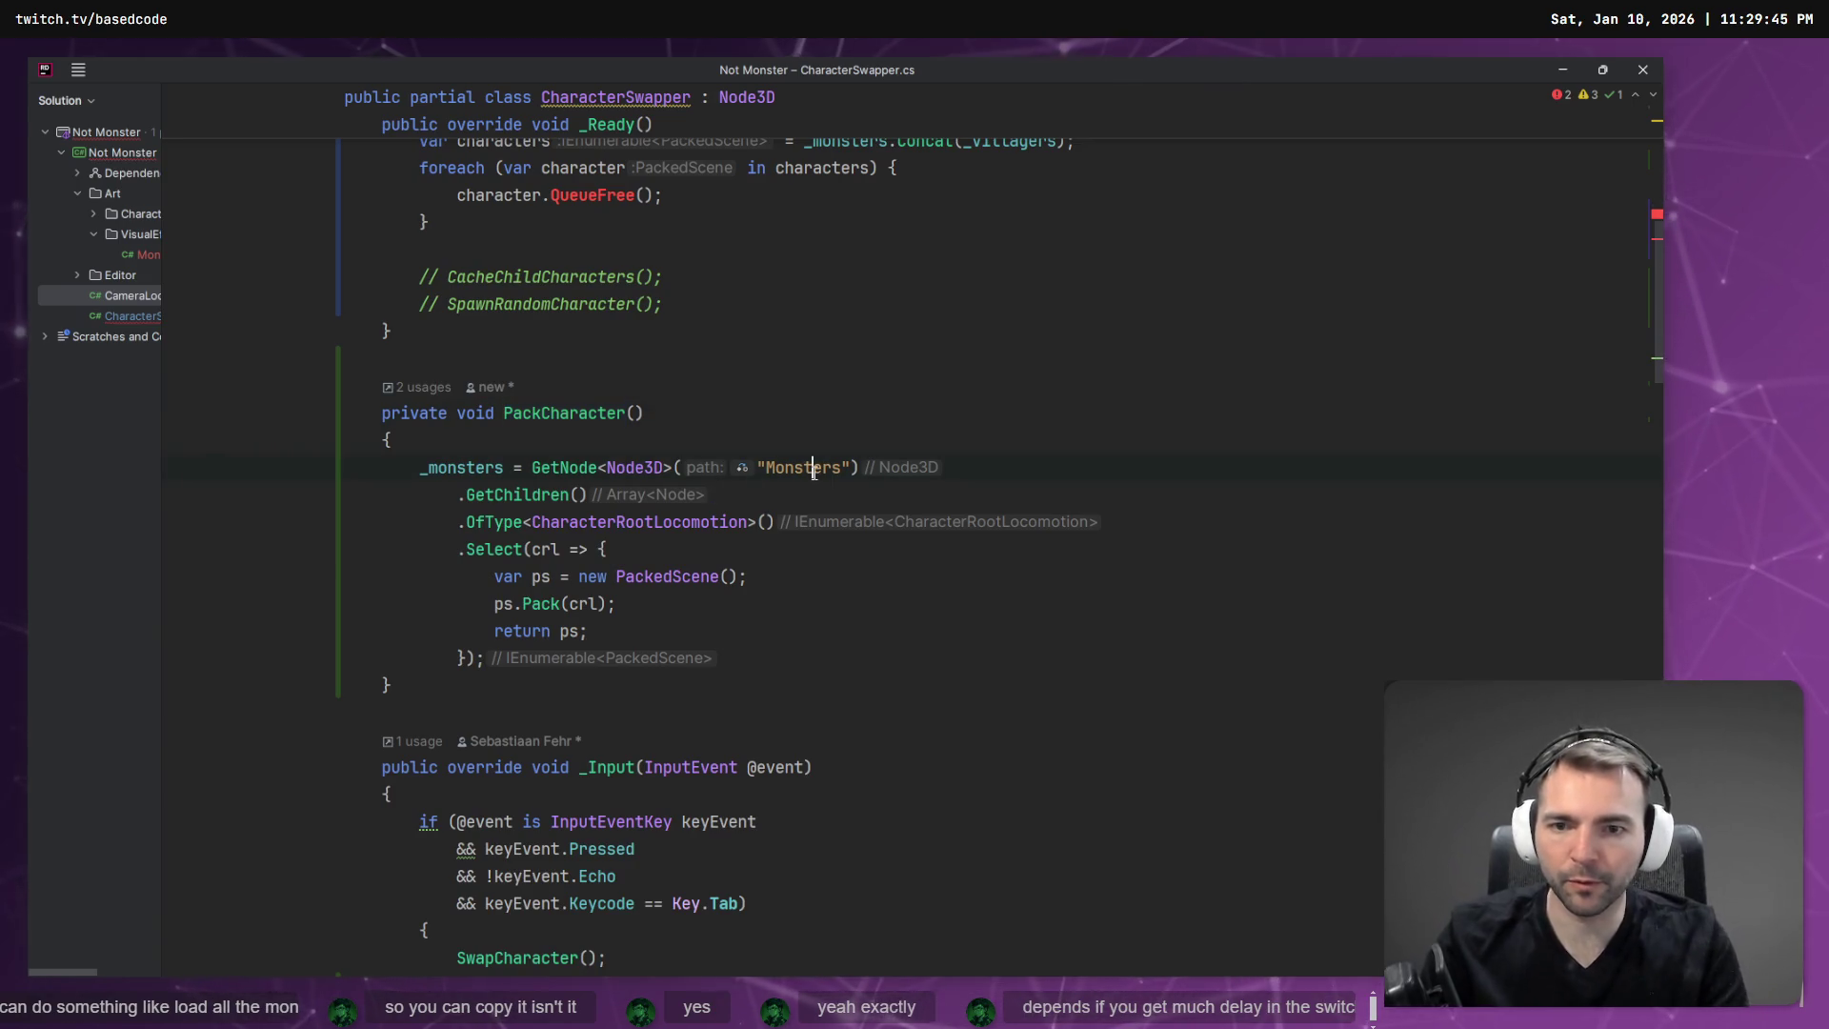
pyautogui.hotkey('alt', 'Return')
pyautogui.press('Escape')
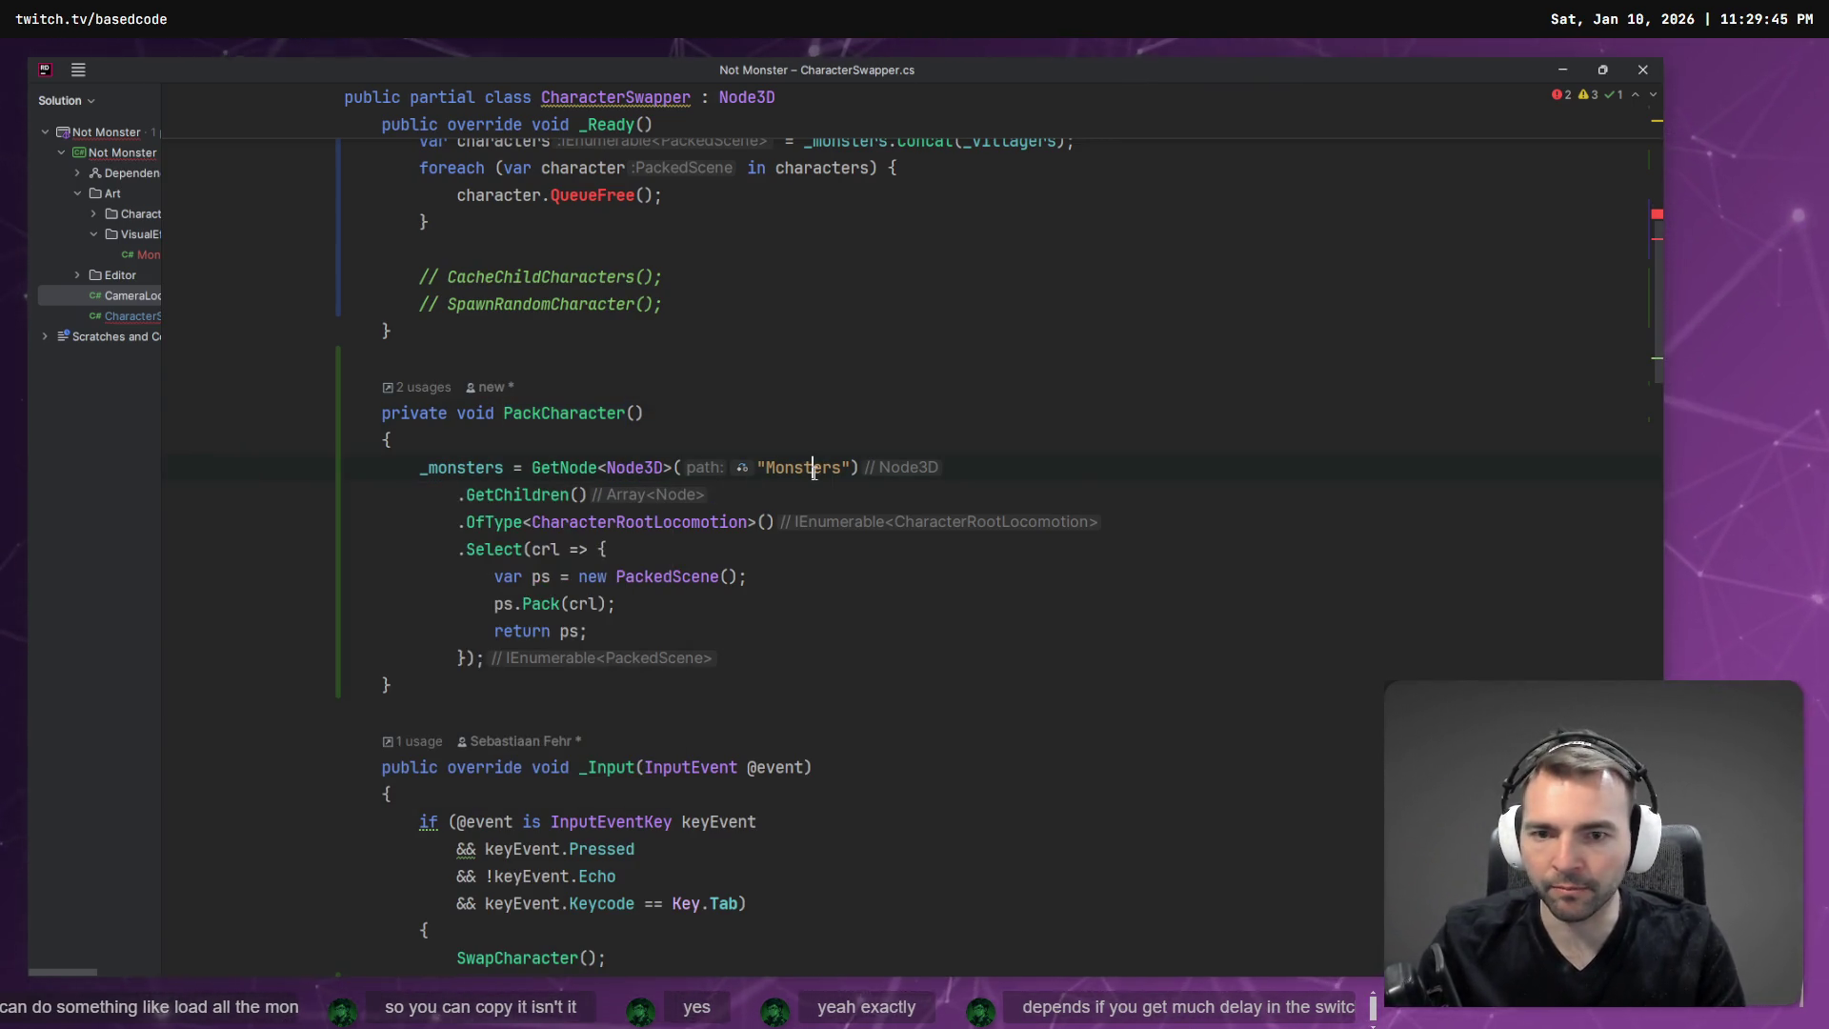
pyautogui.hotkey('ctrl', 'shift', 'r')
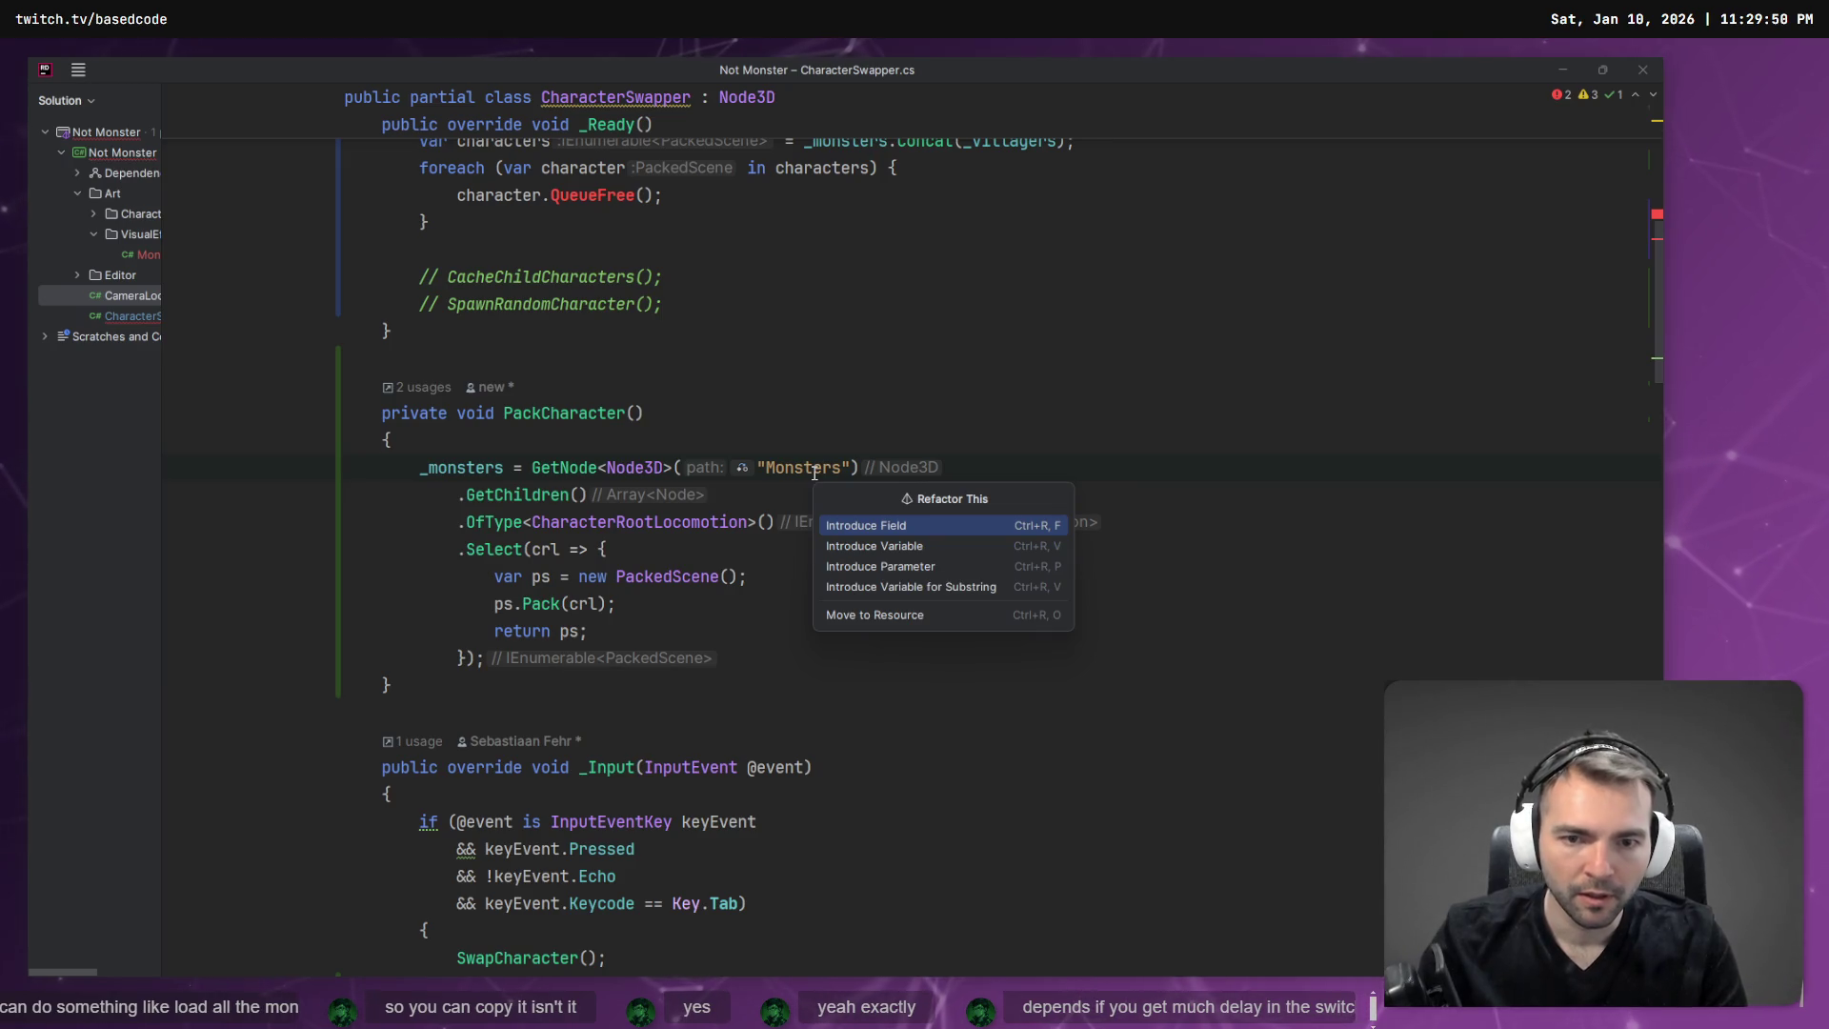
pyautogui.press('Down')
pyautogui.press('Return')
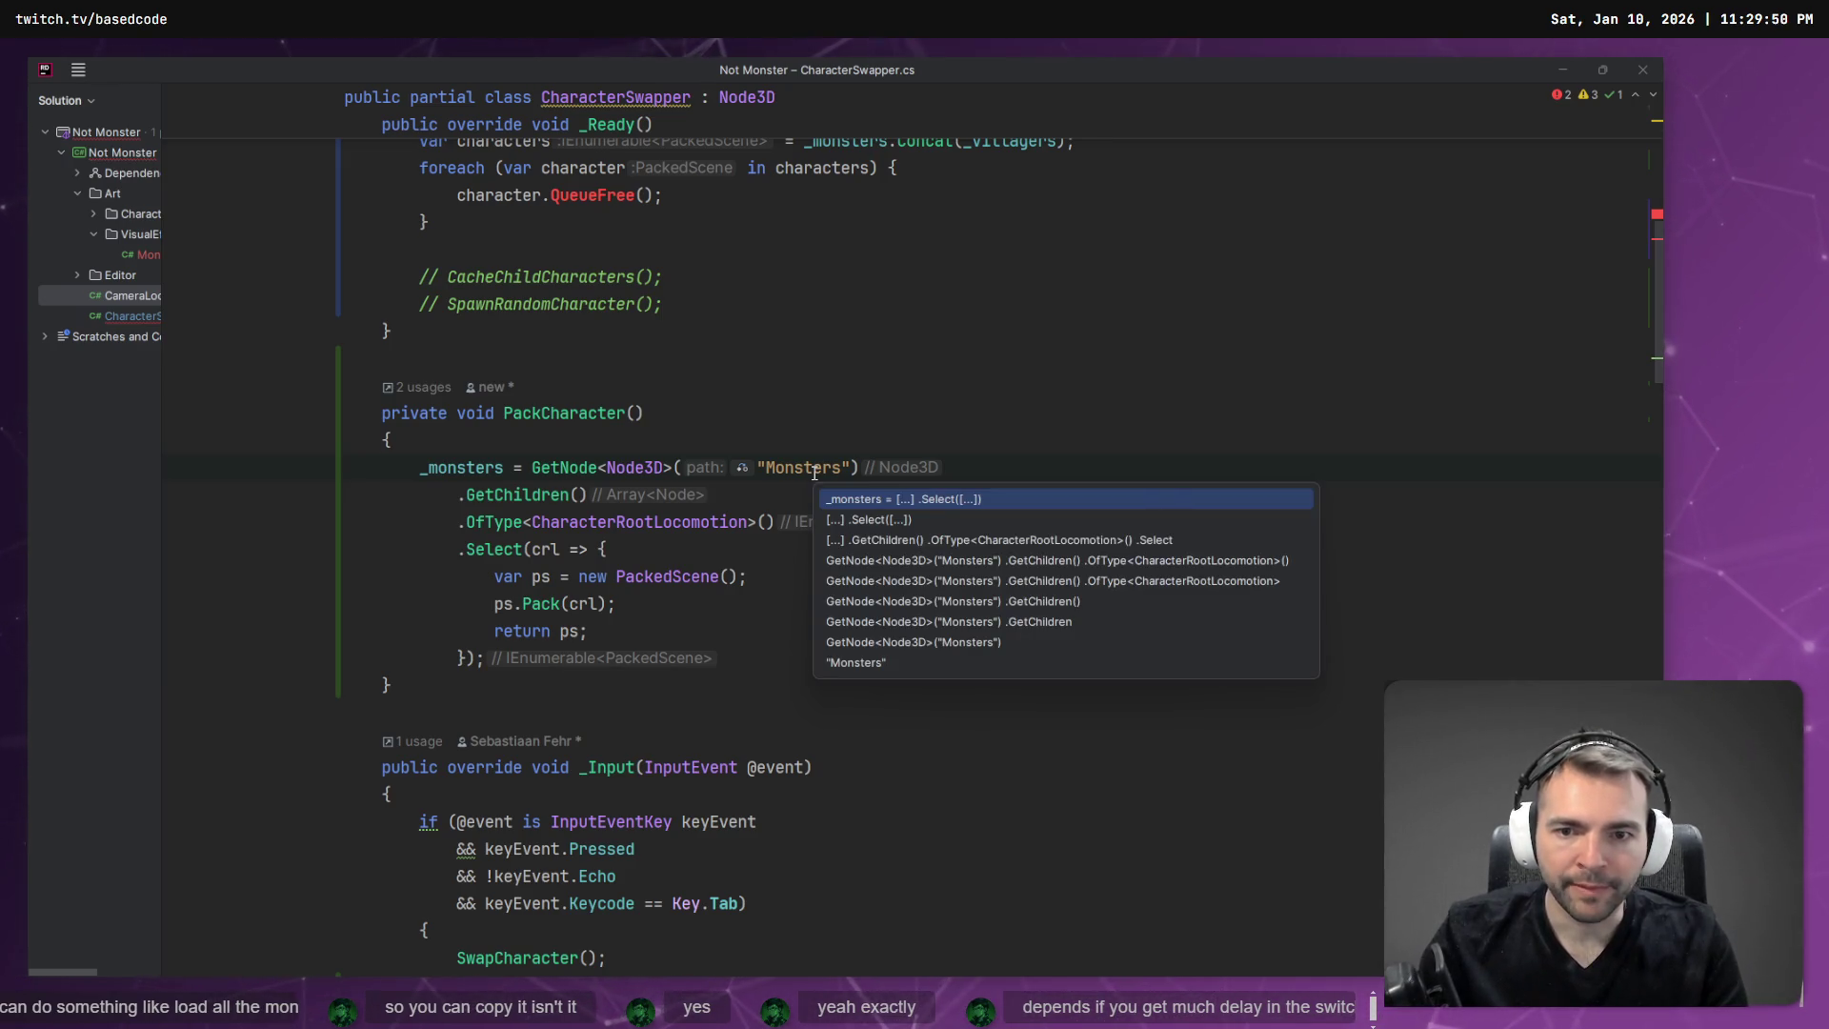
pyautogui.press('Escape')
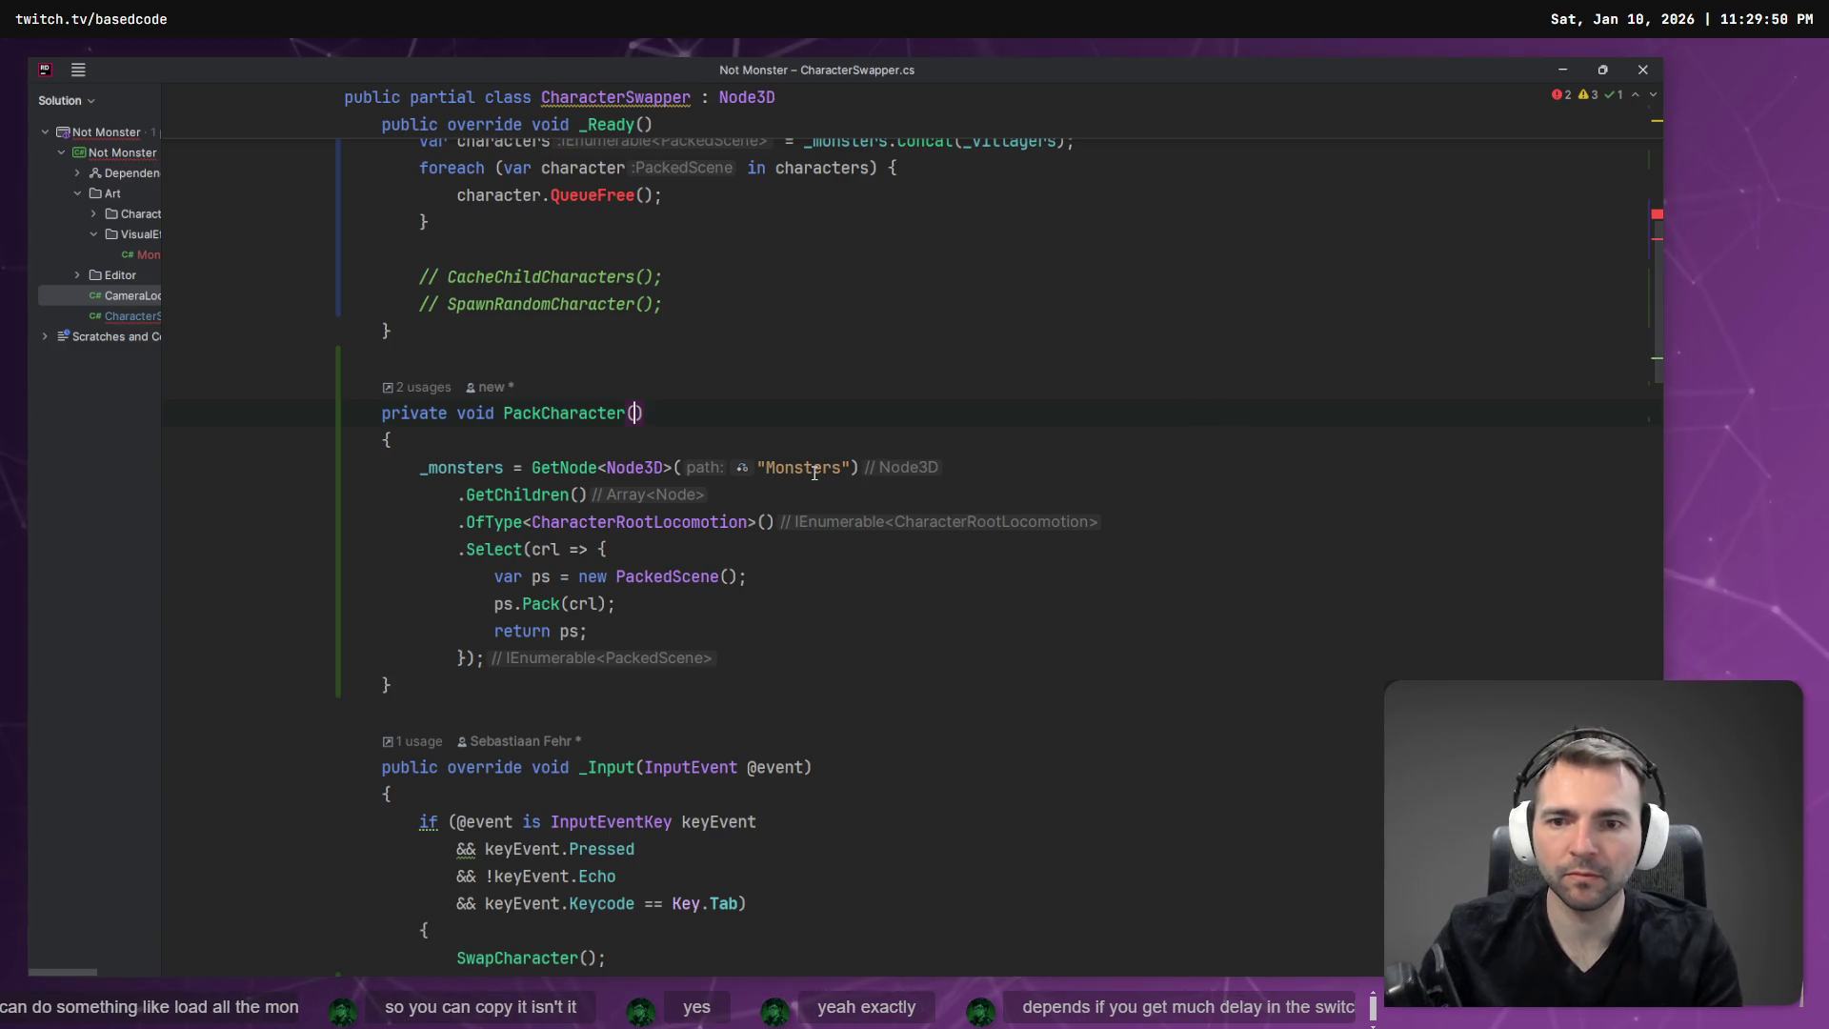
pyautogui.write('st')
pyautogui.press('Return')
pyautogui.write('path')
pyautogui.press('Down')
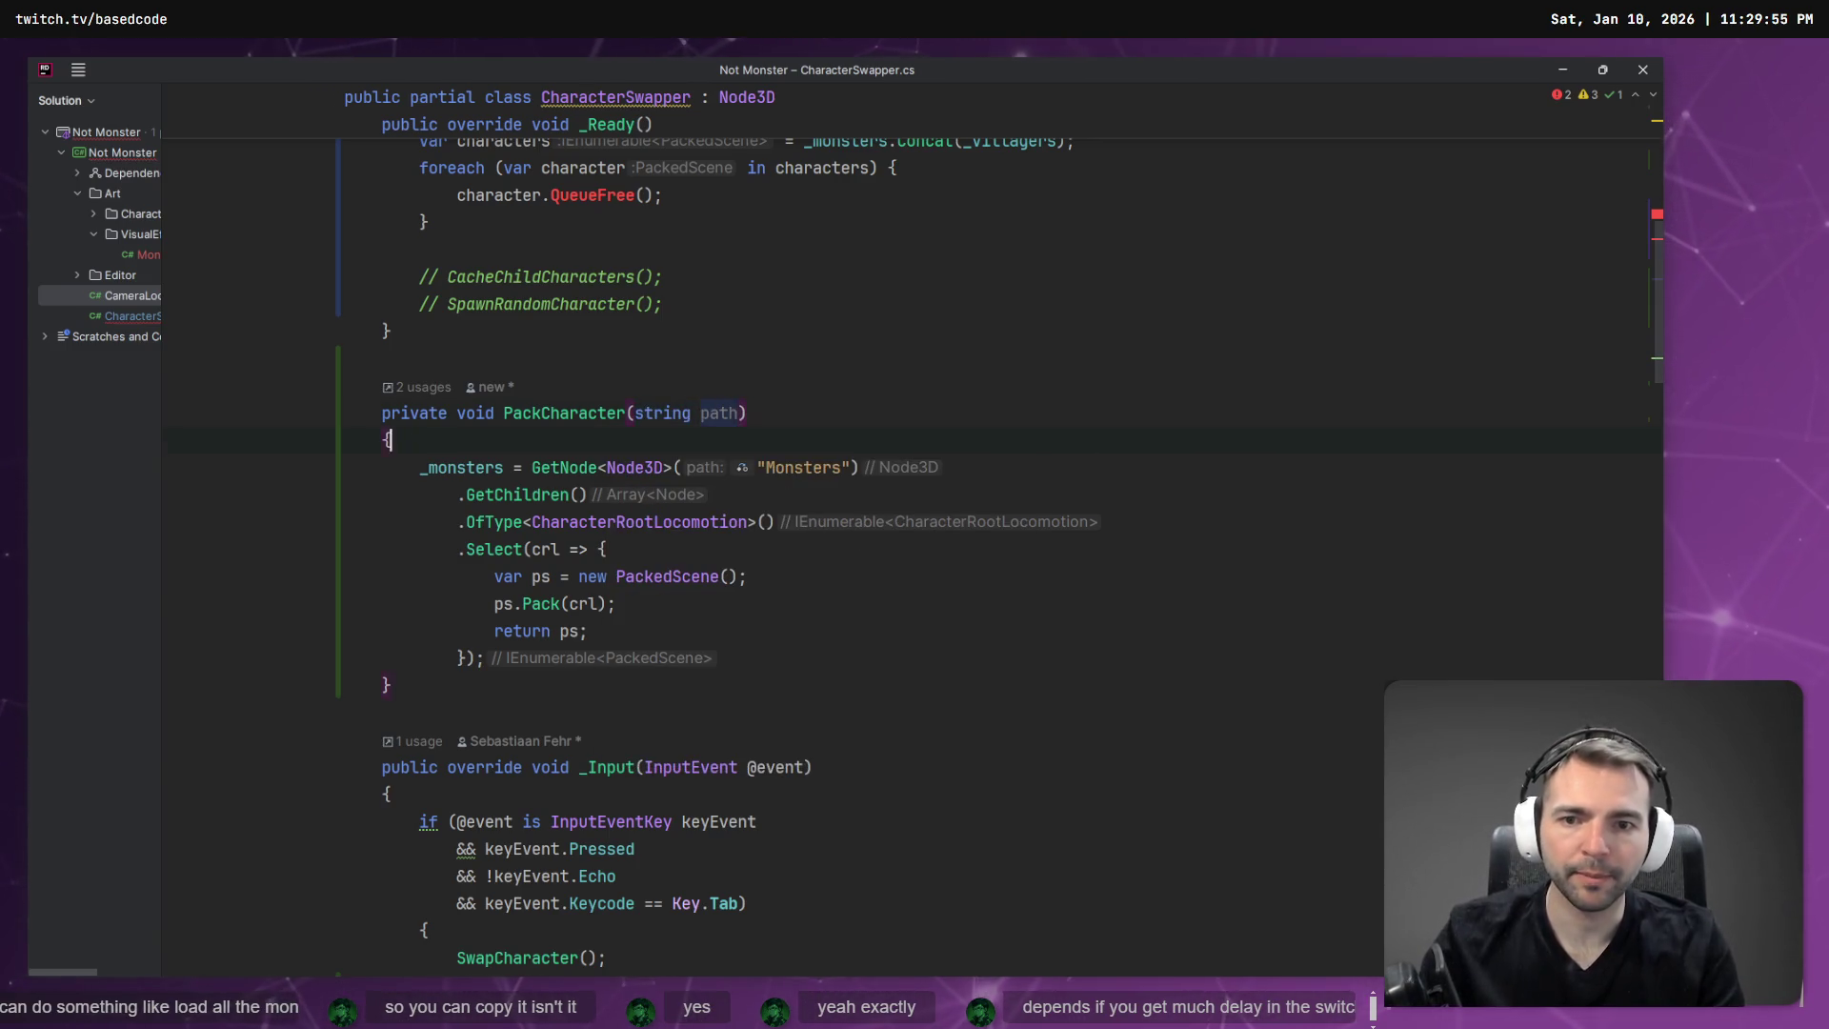
# Replace the "Monsters" GetNode argument with path
pyautogui.hotkey('ctrl', 'w')
pyautogui.press('BackSpace')
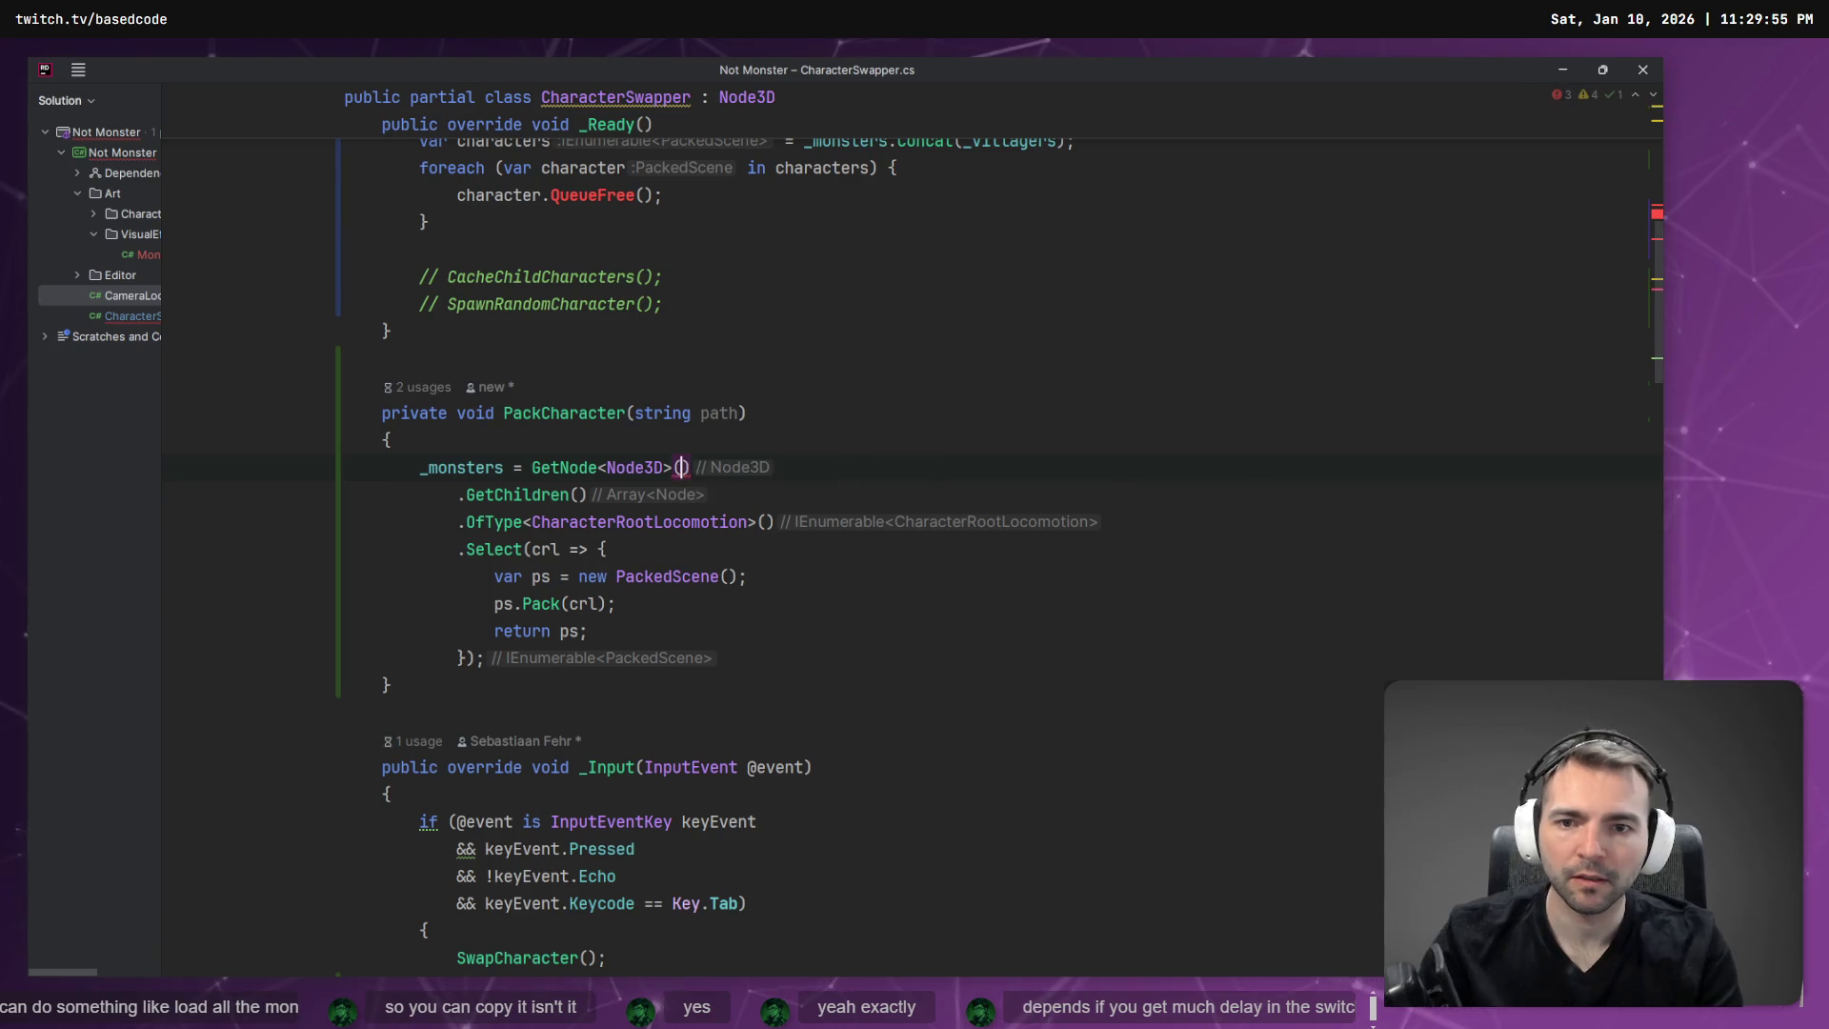
pyautogui.write('path')
pyautogui.press('Return')
# Change PackCharacter's return type from void to IEnumerable<PackedScene>
pyautogui.press('Up')
pyautogui.press('Home')
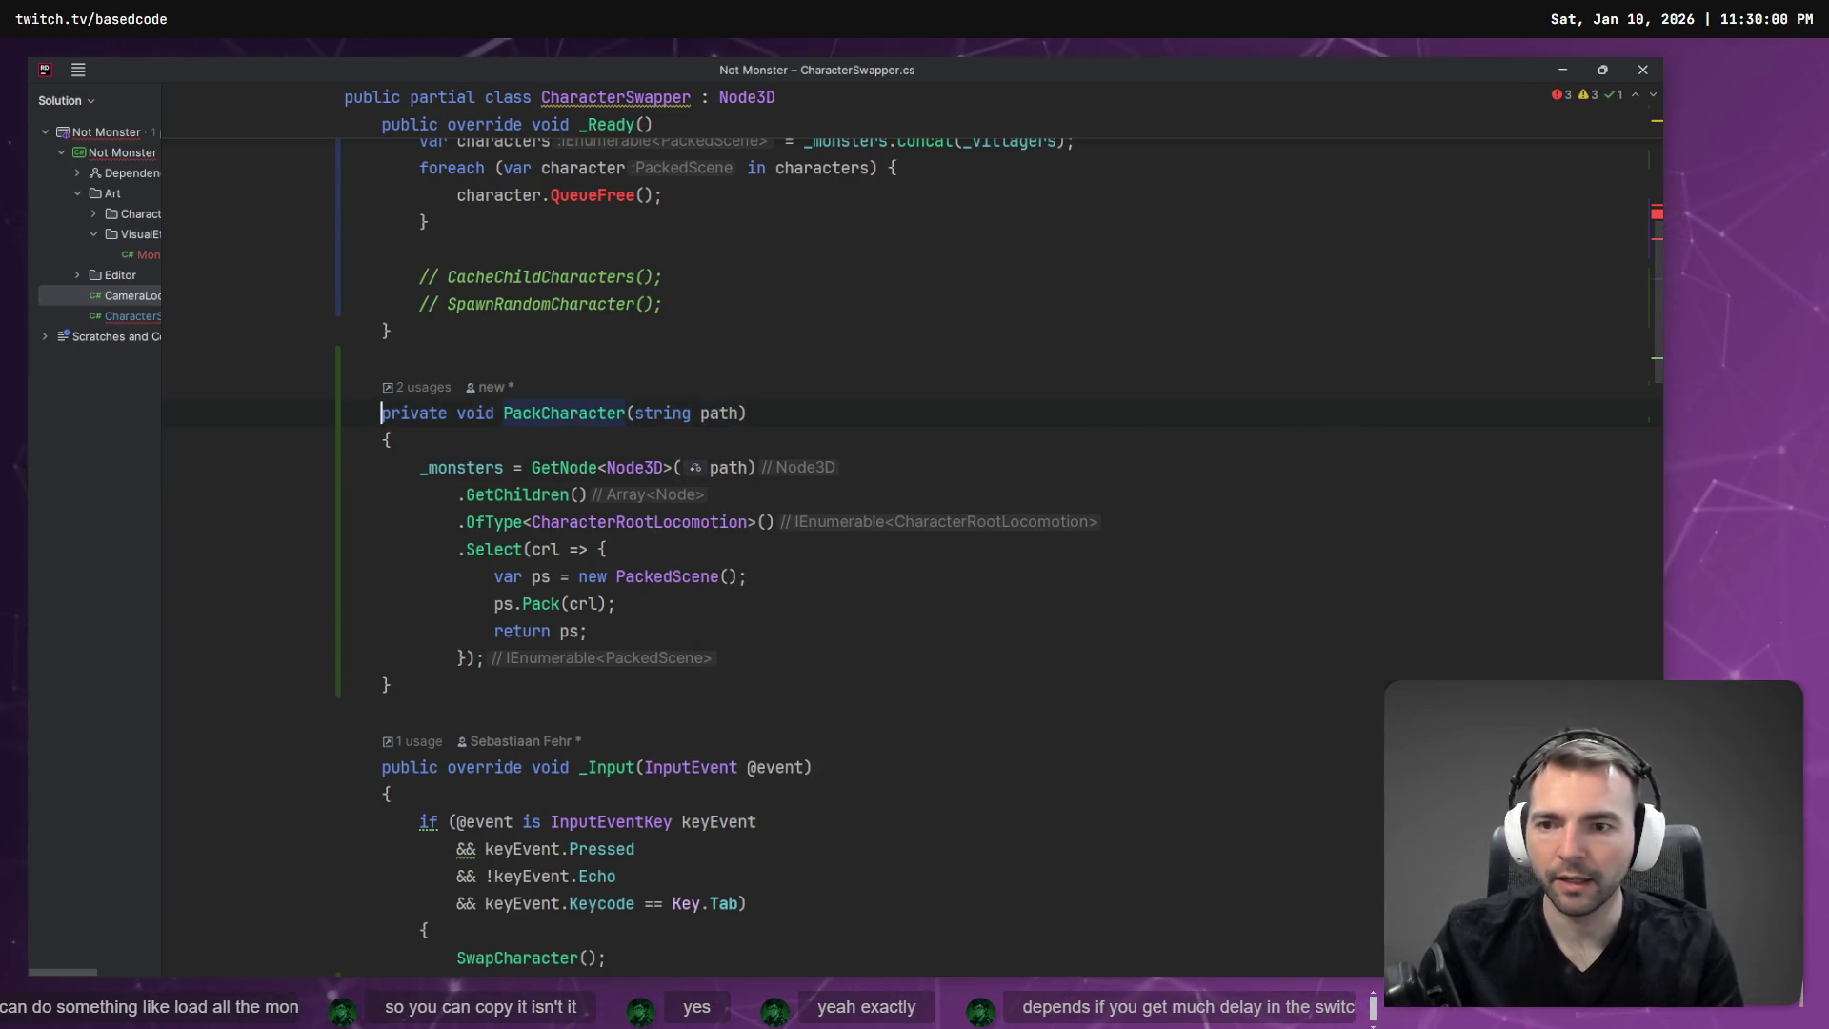
pyautogui.hotkey('ctrl', 'Right')
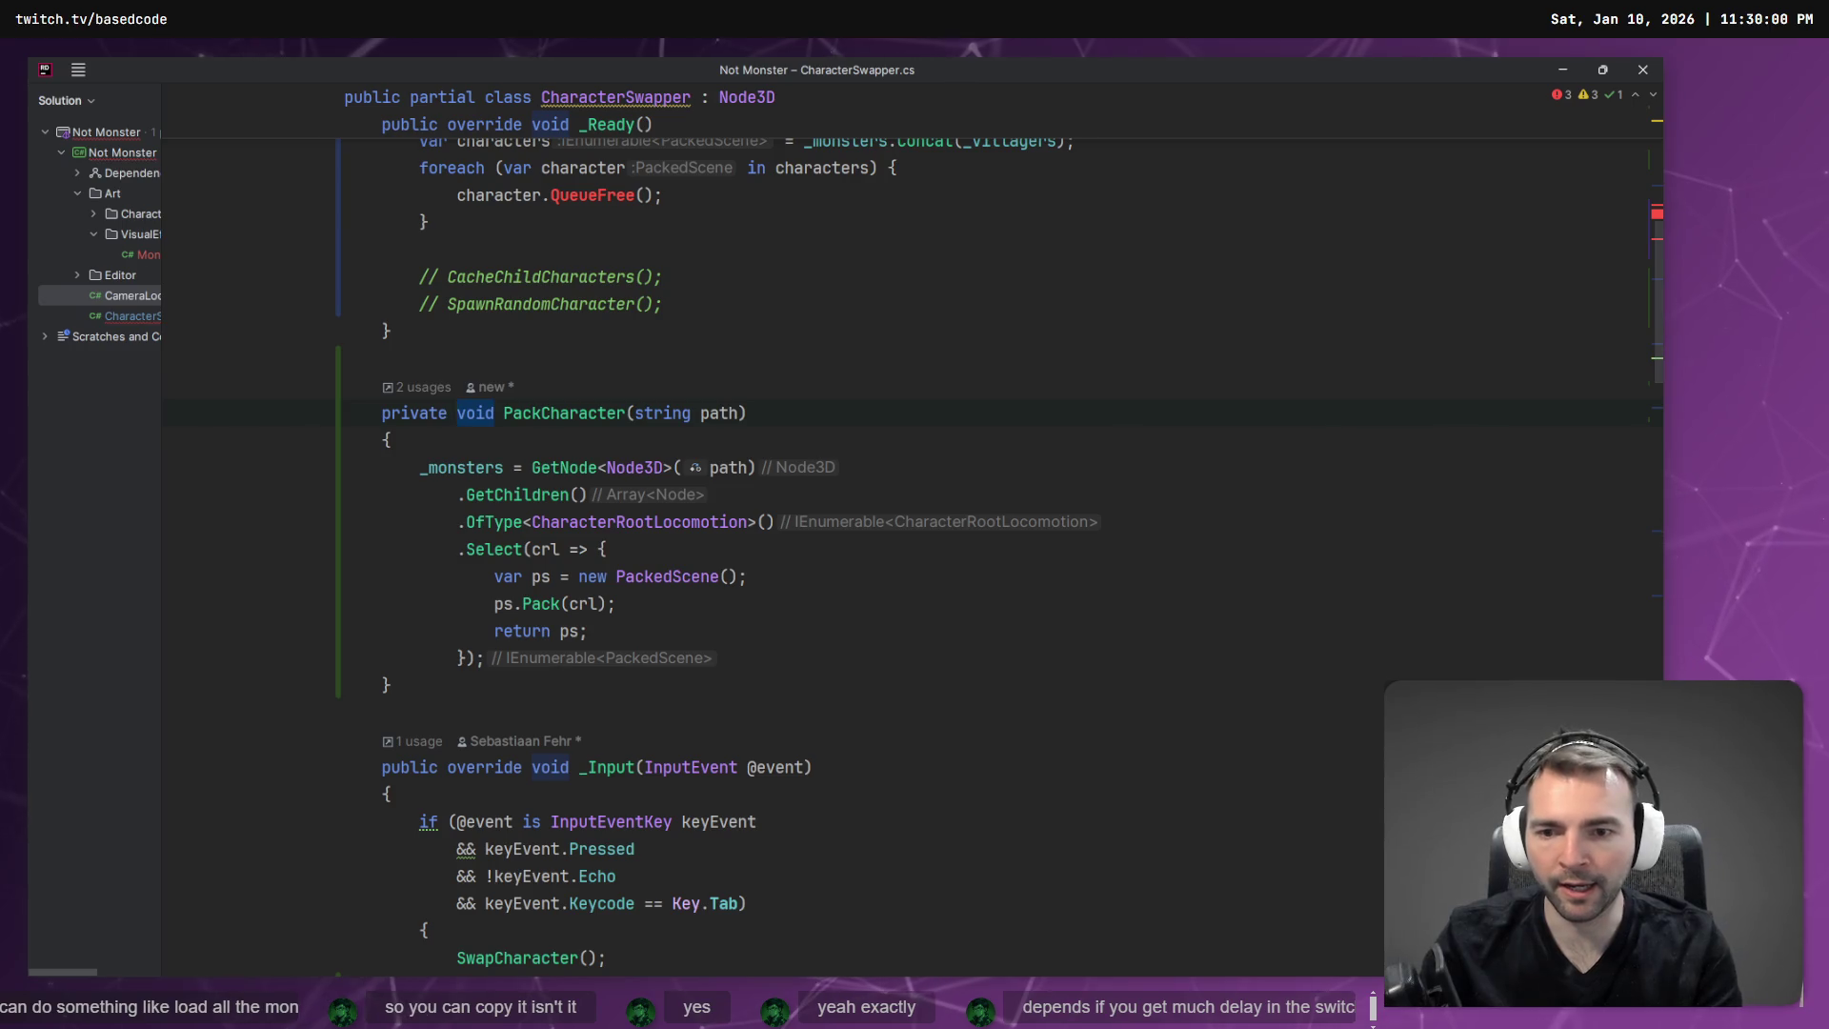
pyautogui.hotkey('ctrl', 'w')
pyautogui.write('IEnu')
pyautogui.press('Return')
pyautogui.write('Pack>')
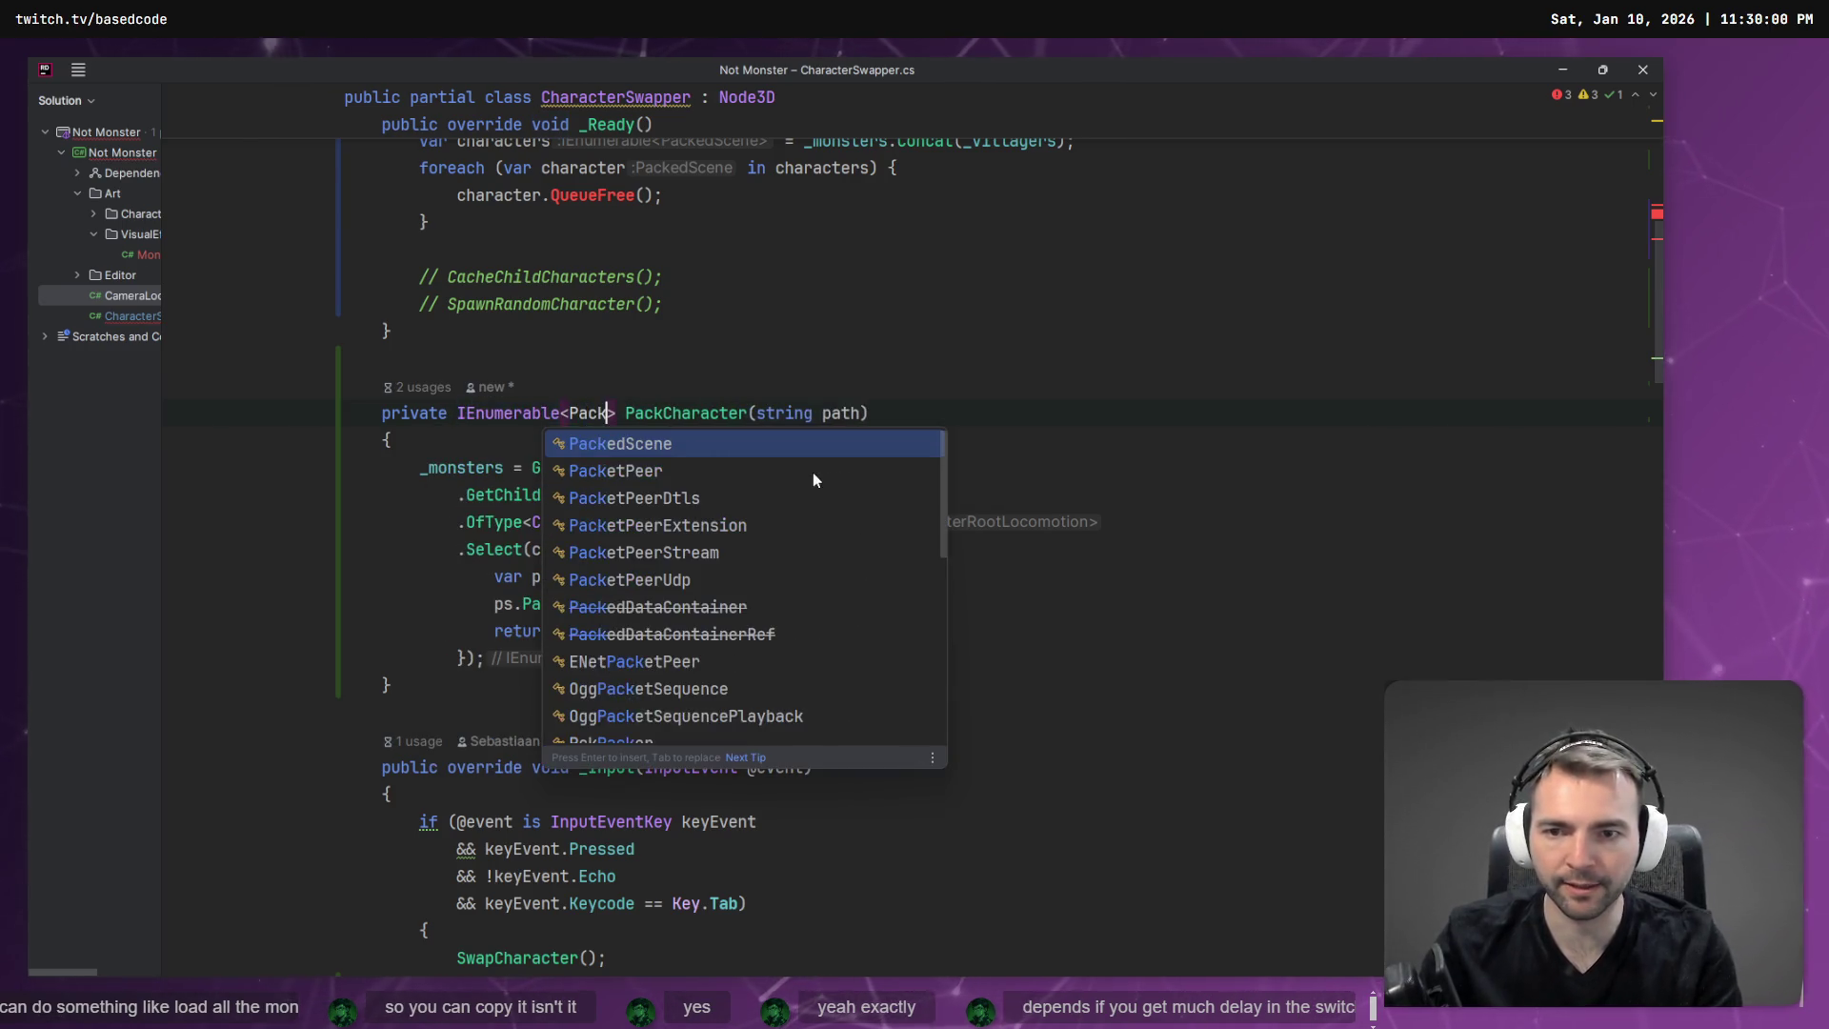
pyautogui.press('Return')
# Return the query directly and convert PackCharacter to an expression body
pyautogui.press('Down')
pyautogui.hotkey('shift', 'Right')
pyautogui.hotkey('shift', 'Right')
pyautogui.hotkey('shift', 'Right')
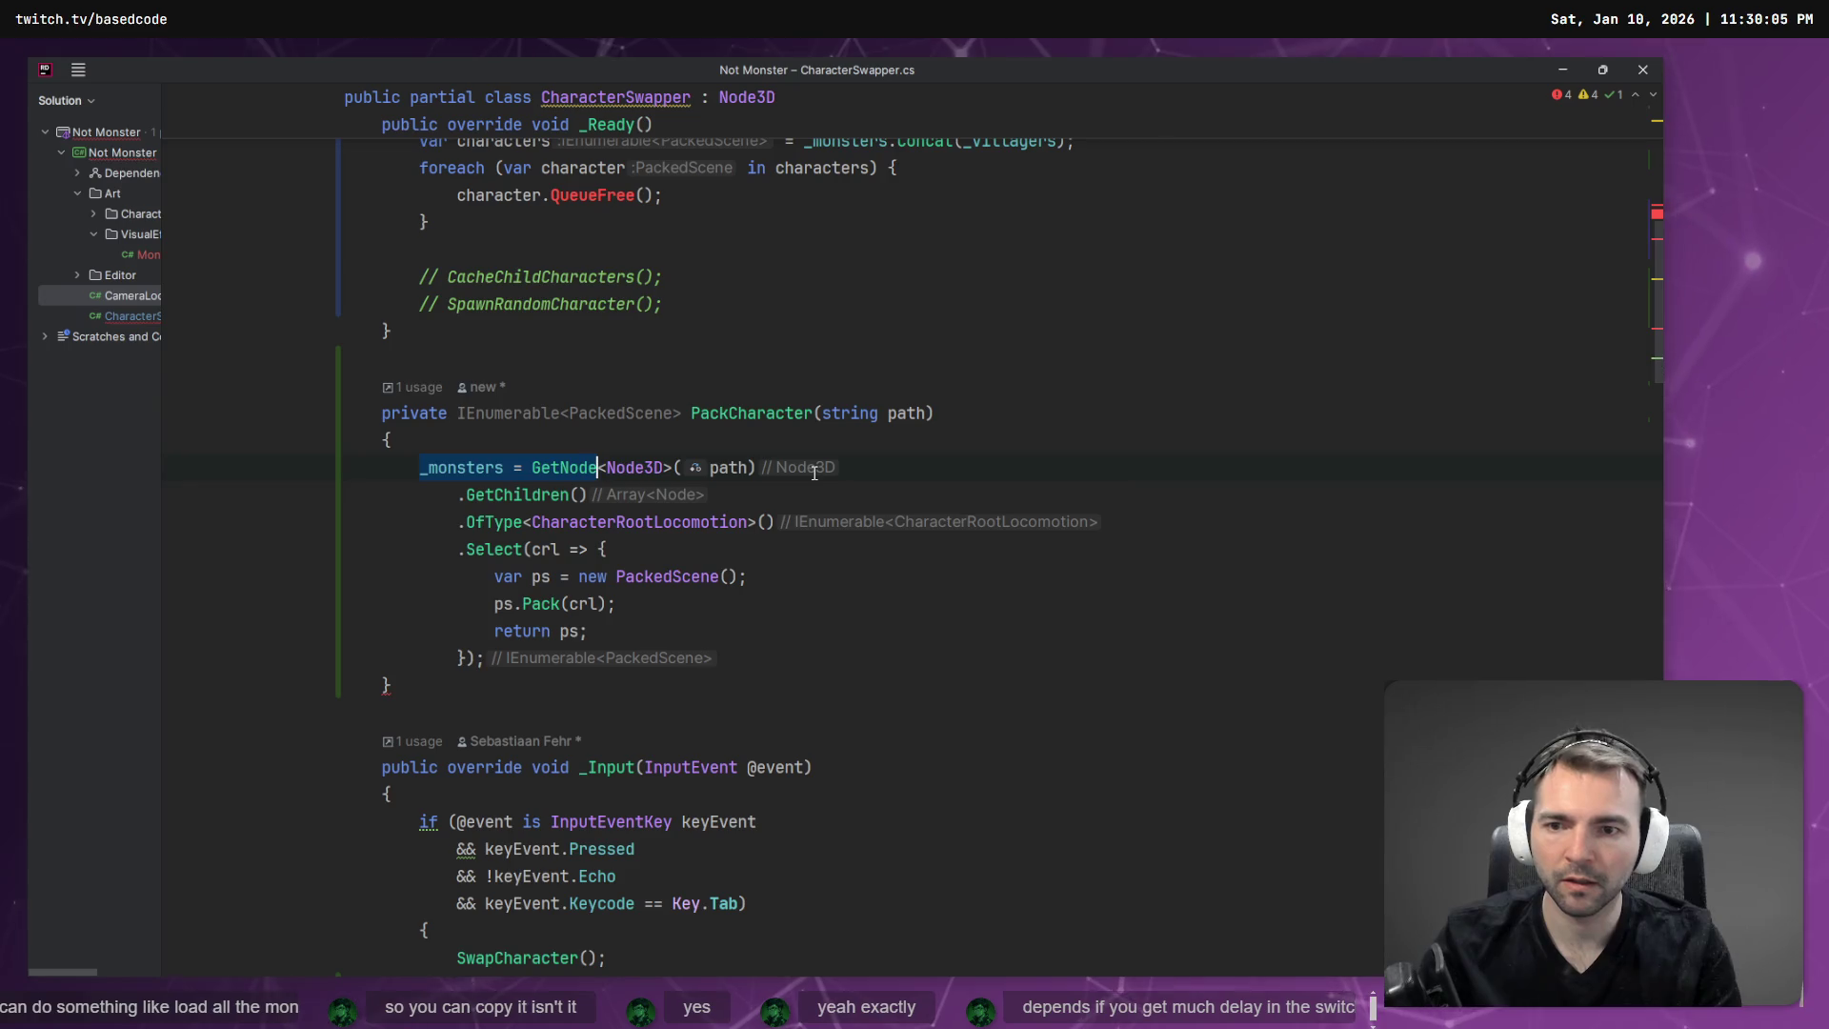
pyautogui.write('retu')
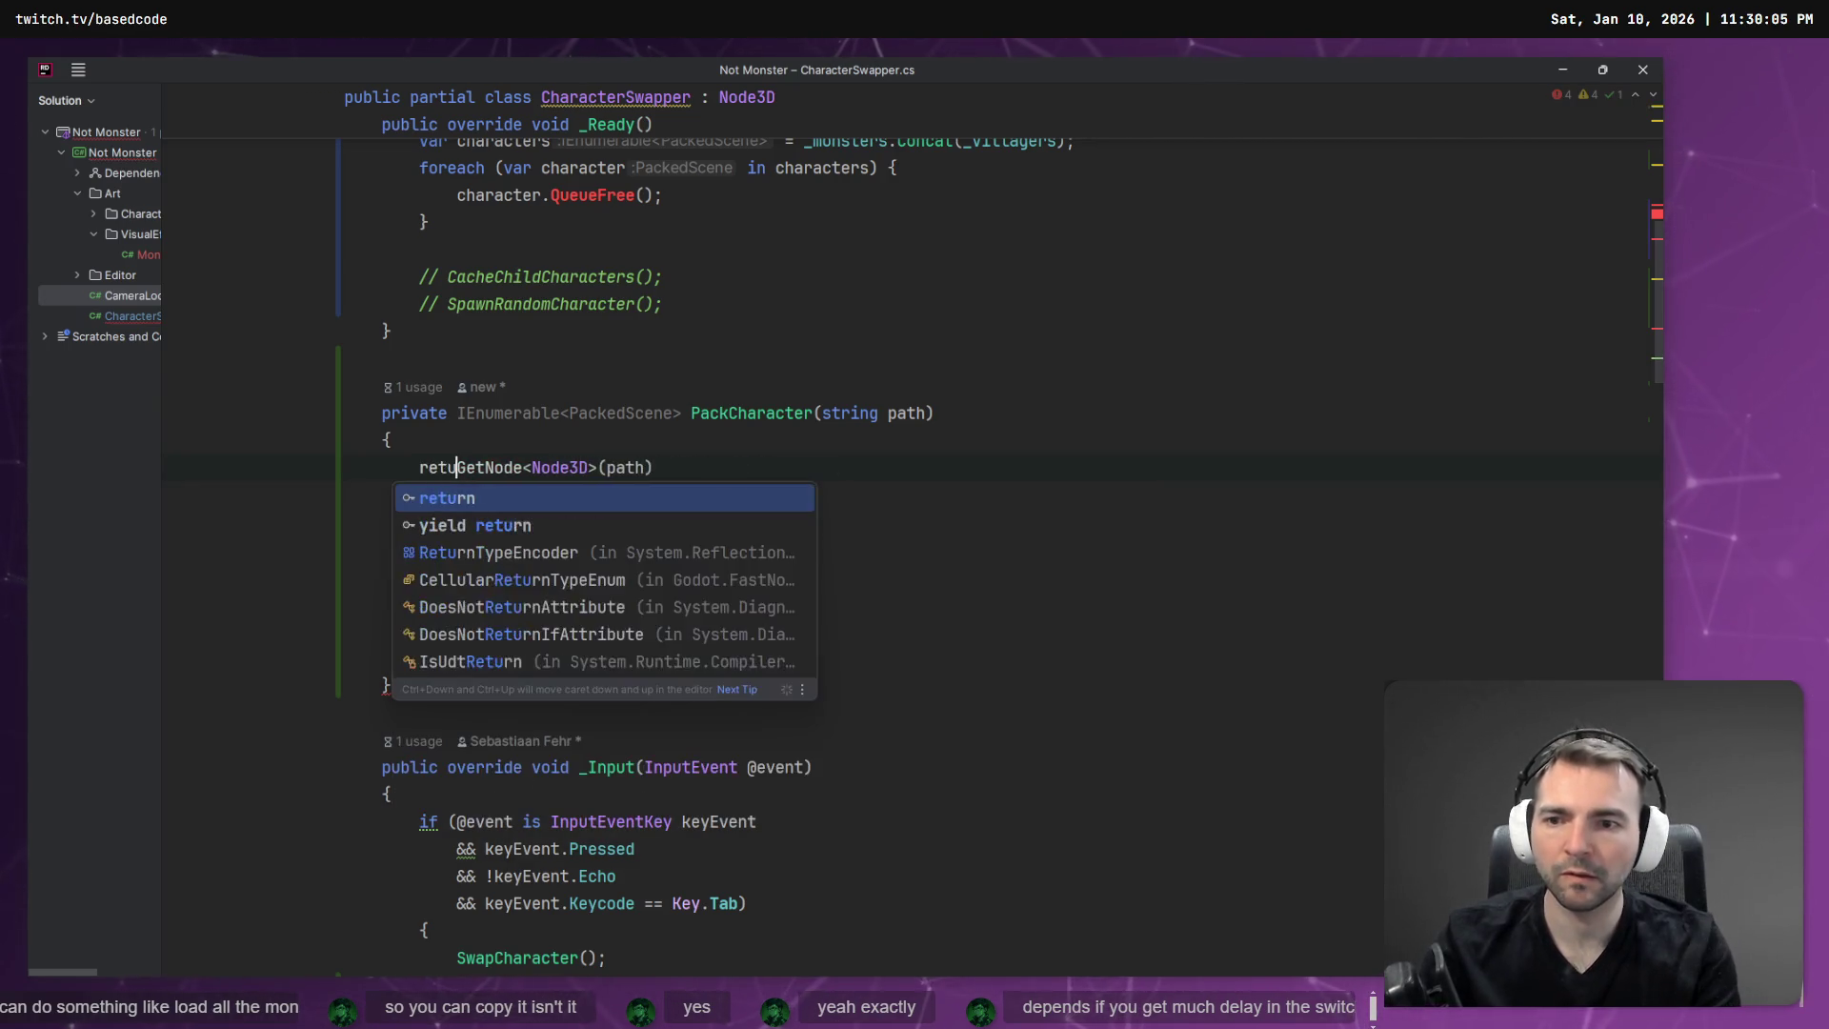
pyautogui.press('Return')
pyautogui.press('Escape')
pyautogui.press('Up')
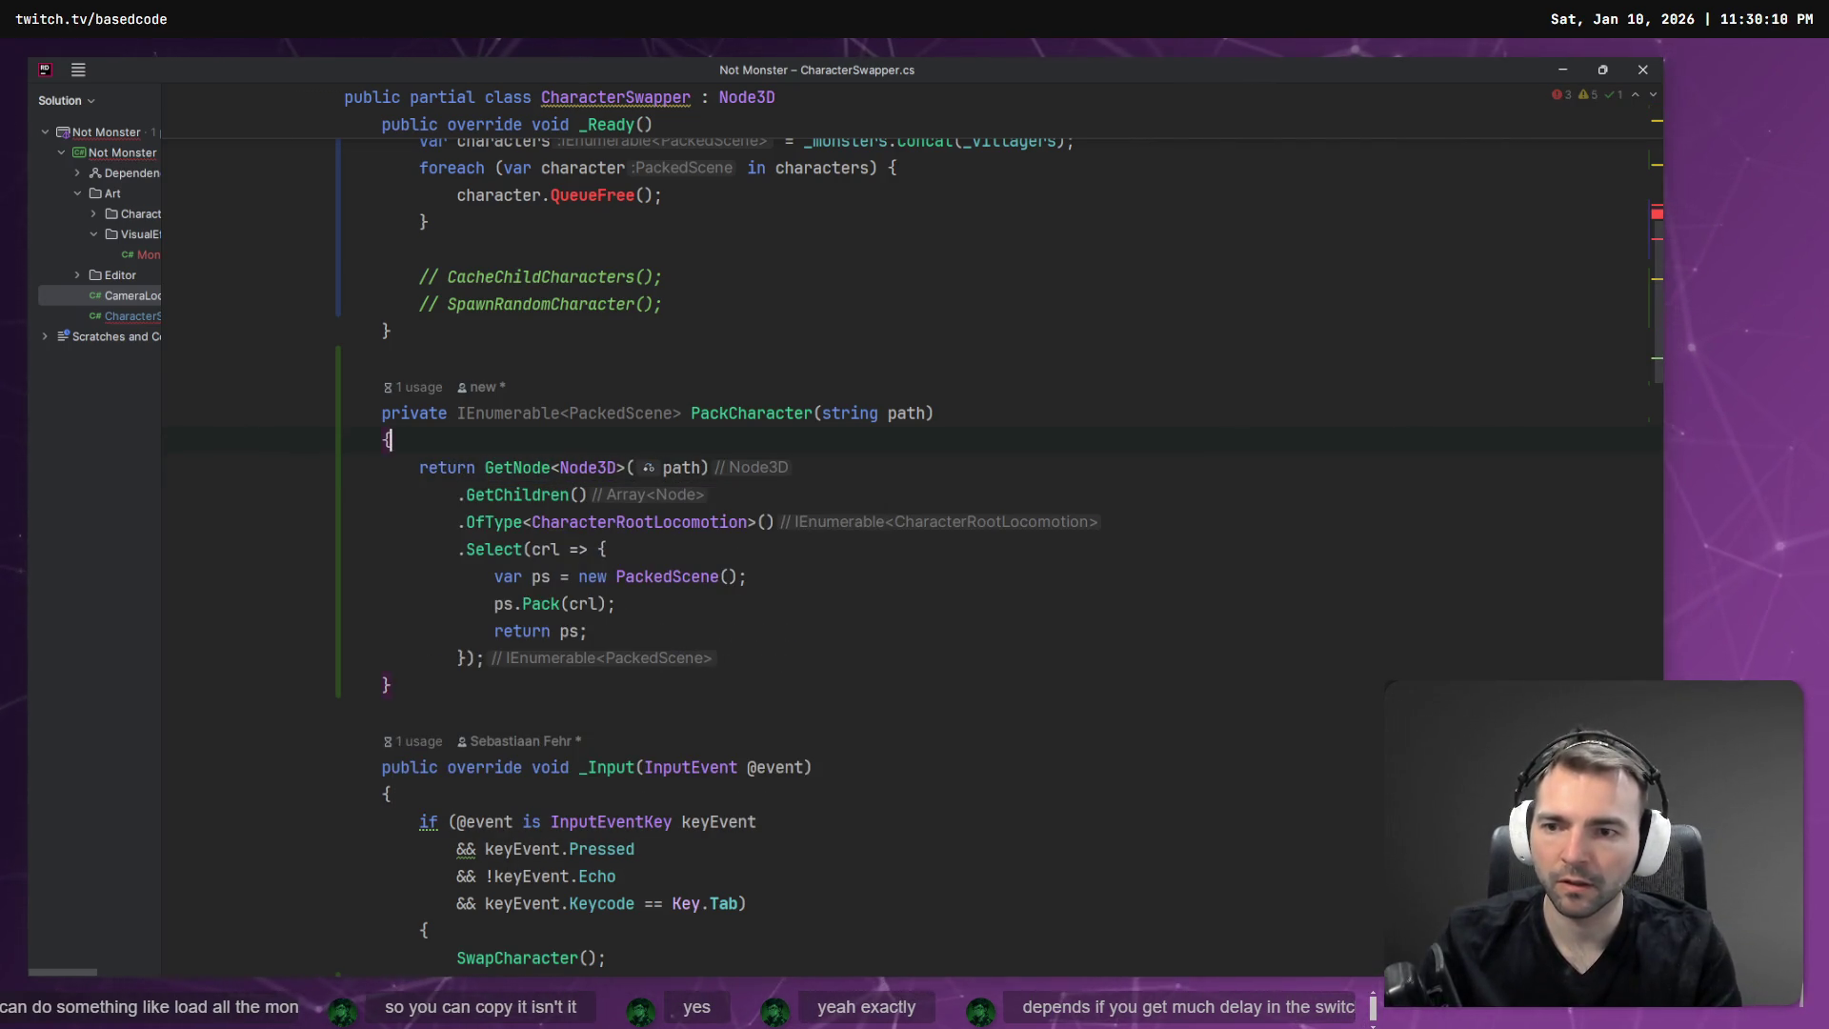
pyautogui.hotkey('alt', 'Return')
pyautogui.press('Return')
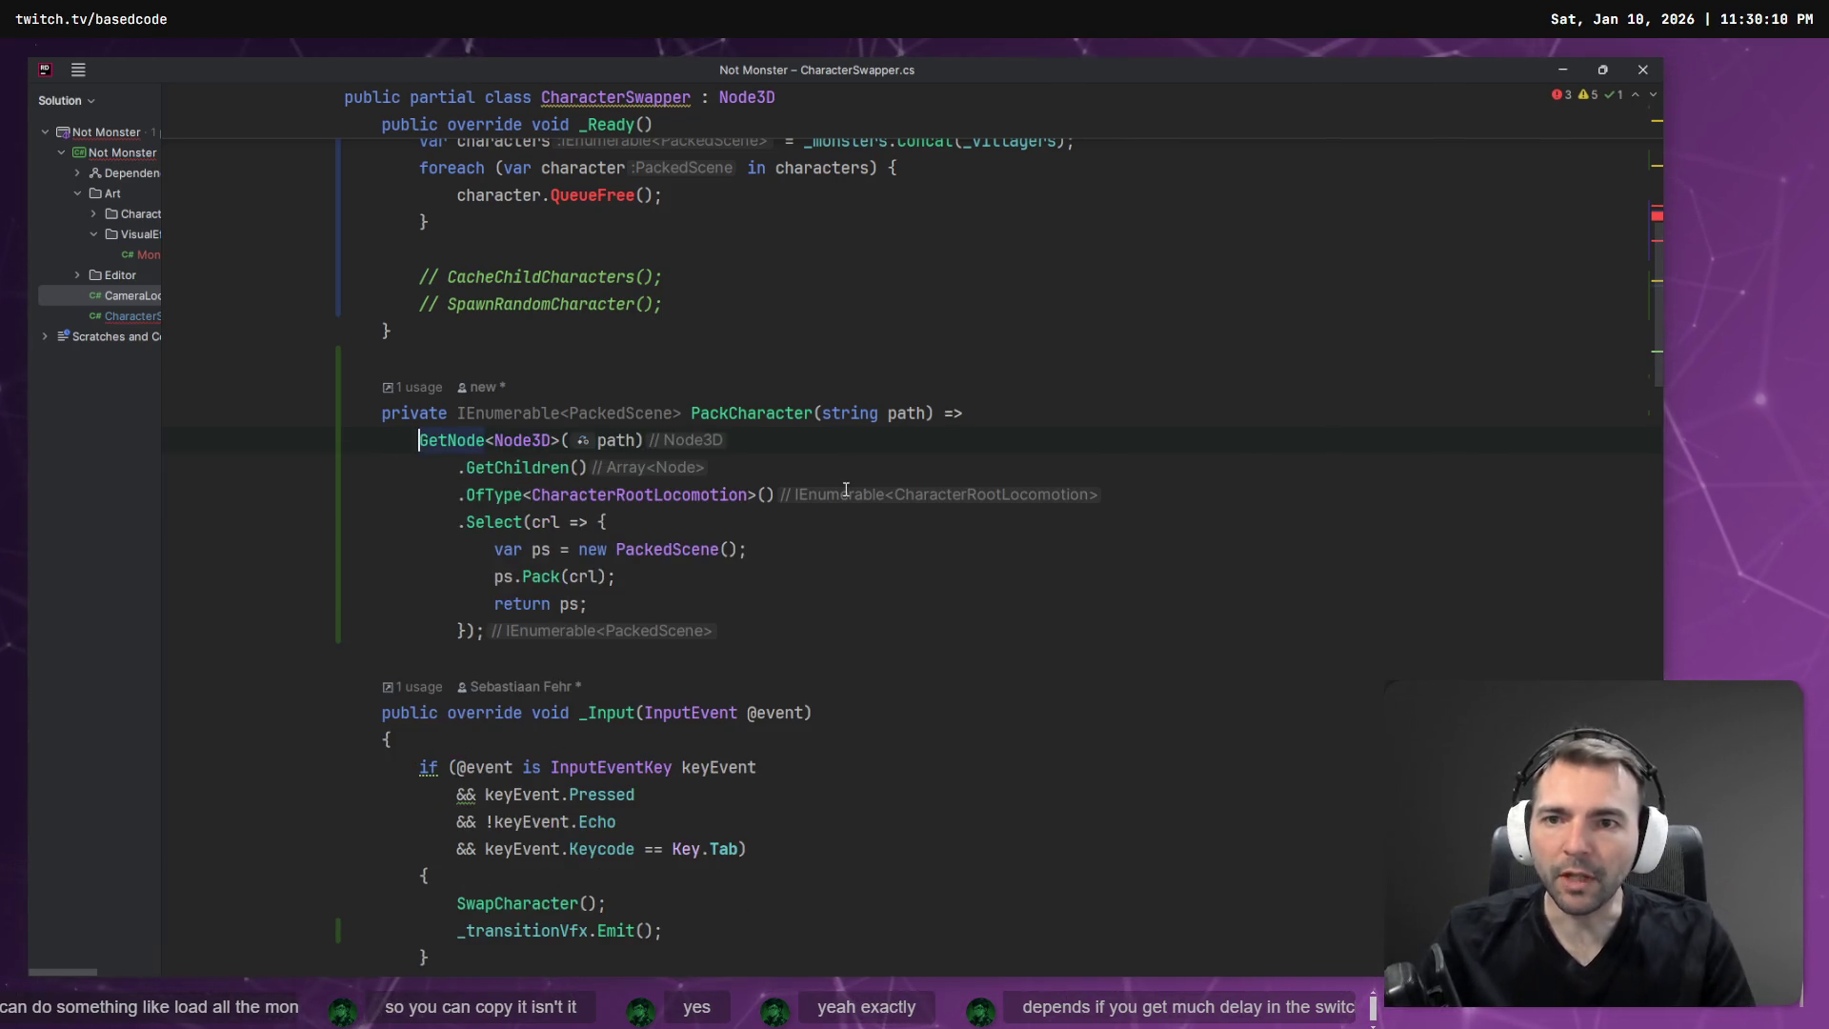
pyautogui.scroll(7, 845, 489)
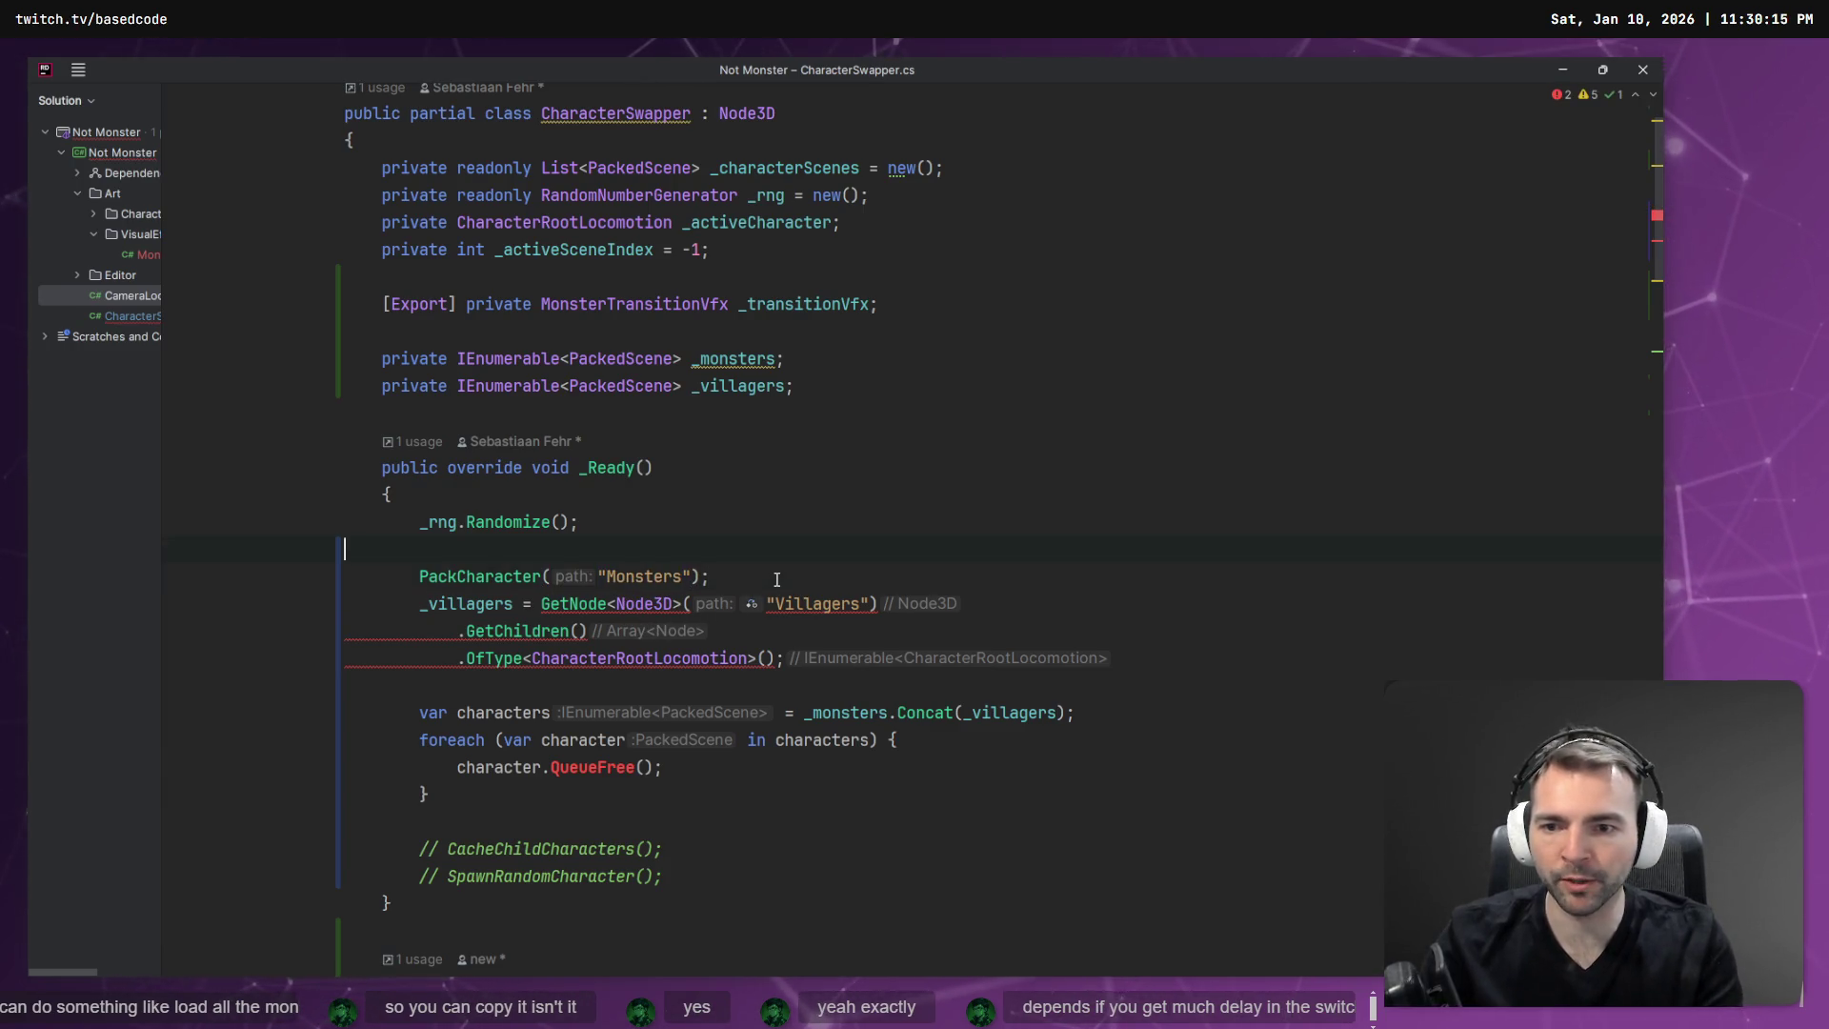
# Assign PackCharacter("Monsters") to _monsters and add a matching PackCharacter("Villagers") line
pyautogui.press('Home')
pyautogui.write('_')
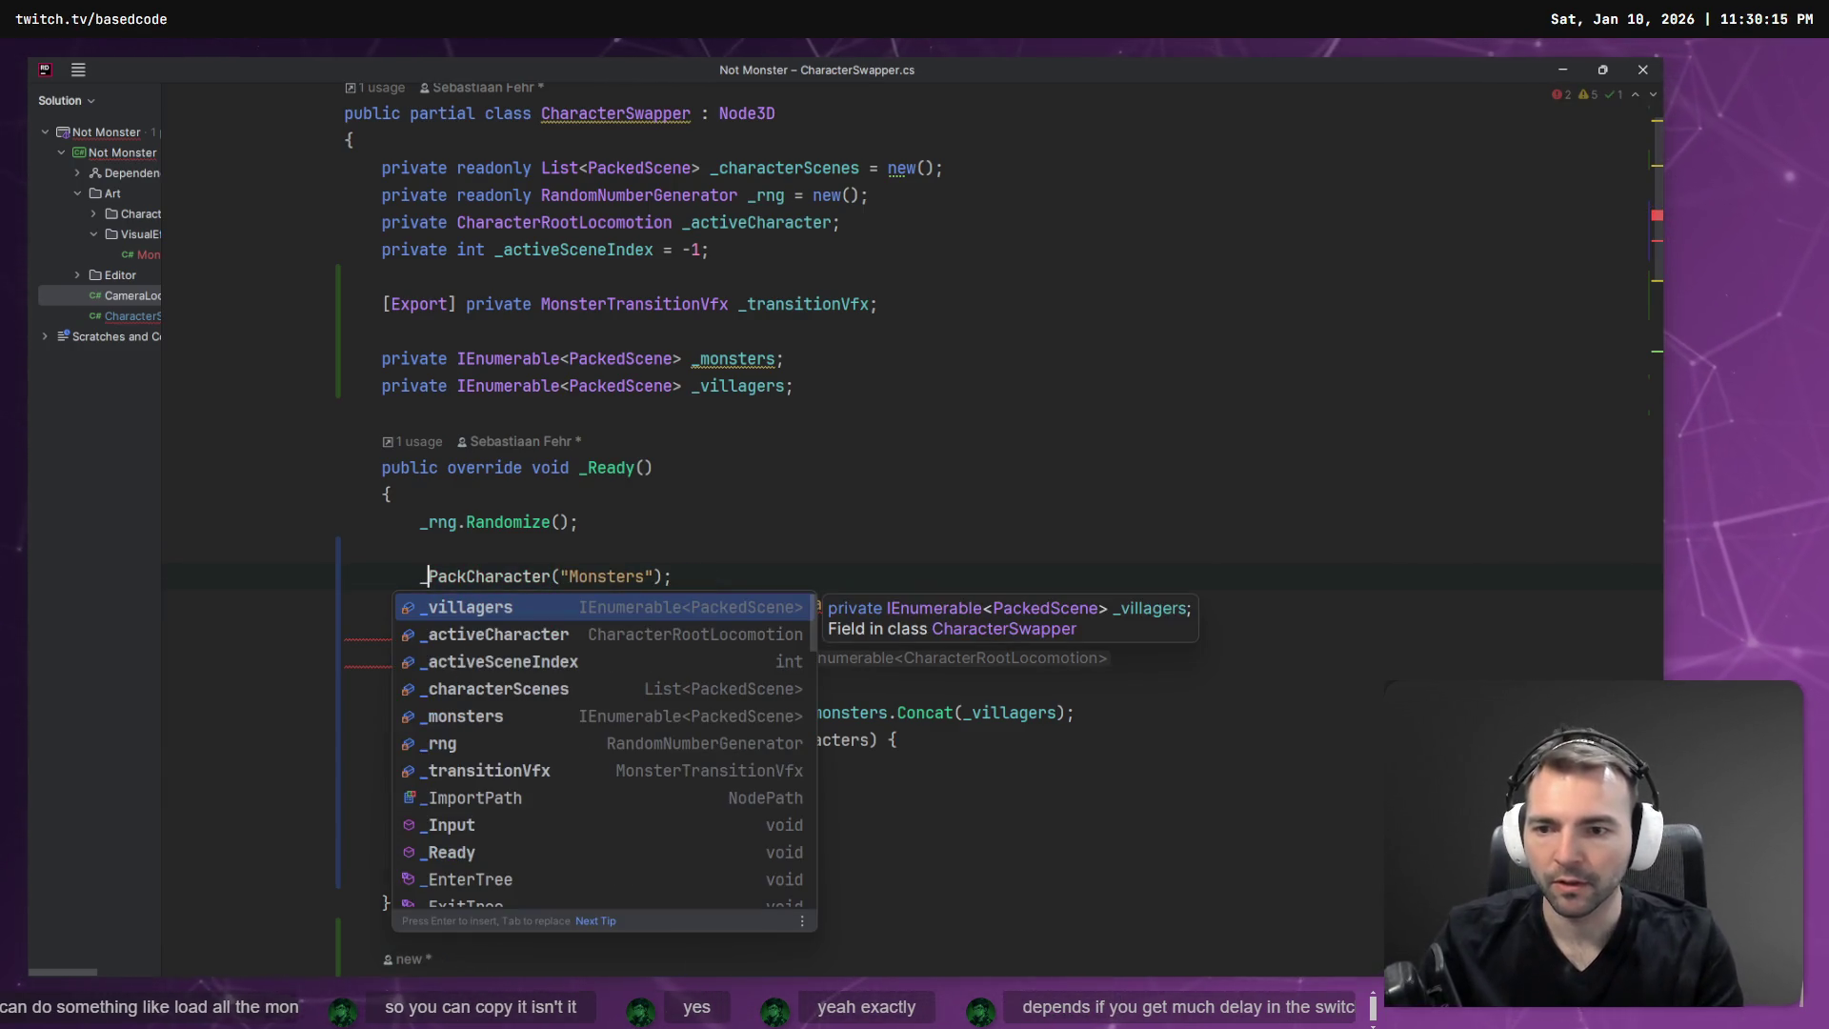
pyautogui.write('monsters =')
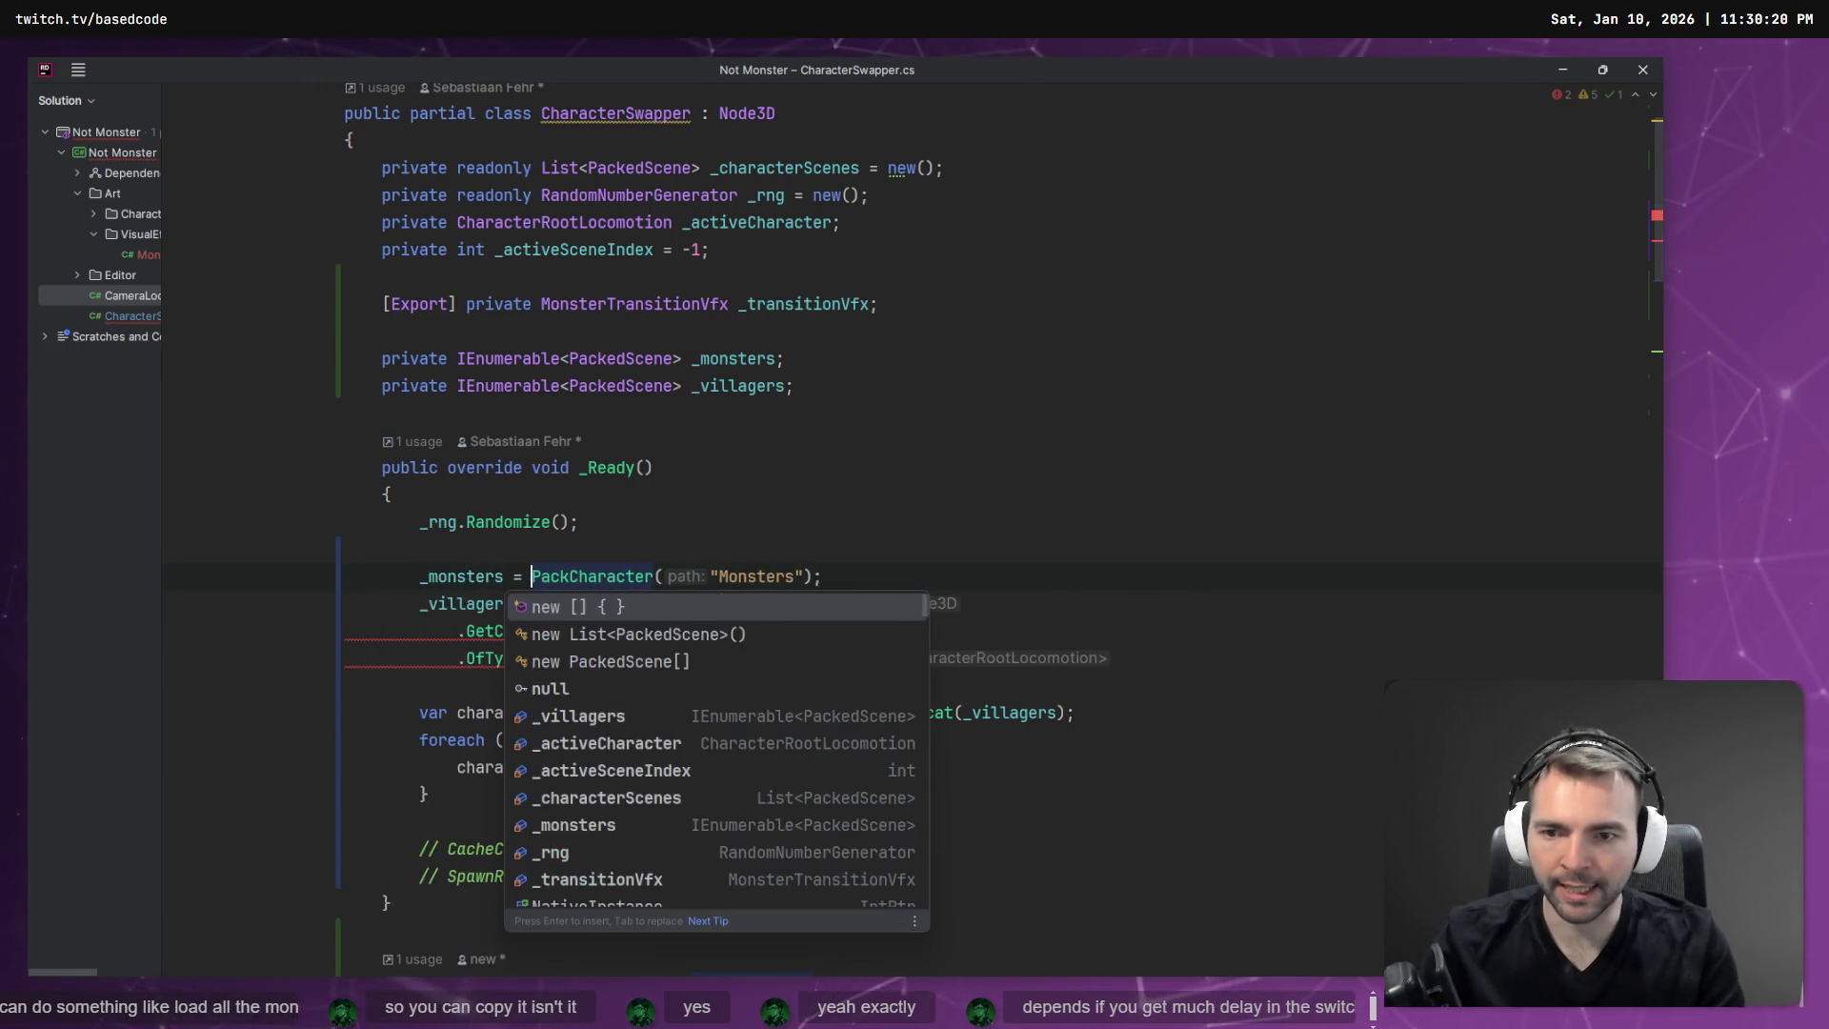
pyautogui.press('End')
pyautogui.hotkey('ctrl', 'd')
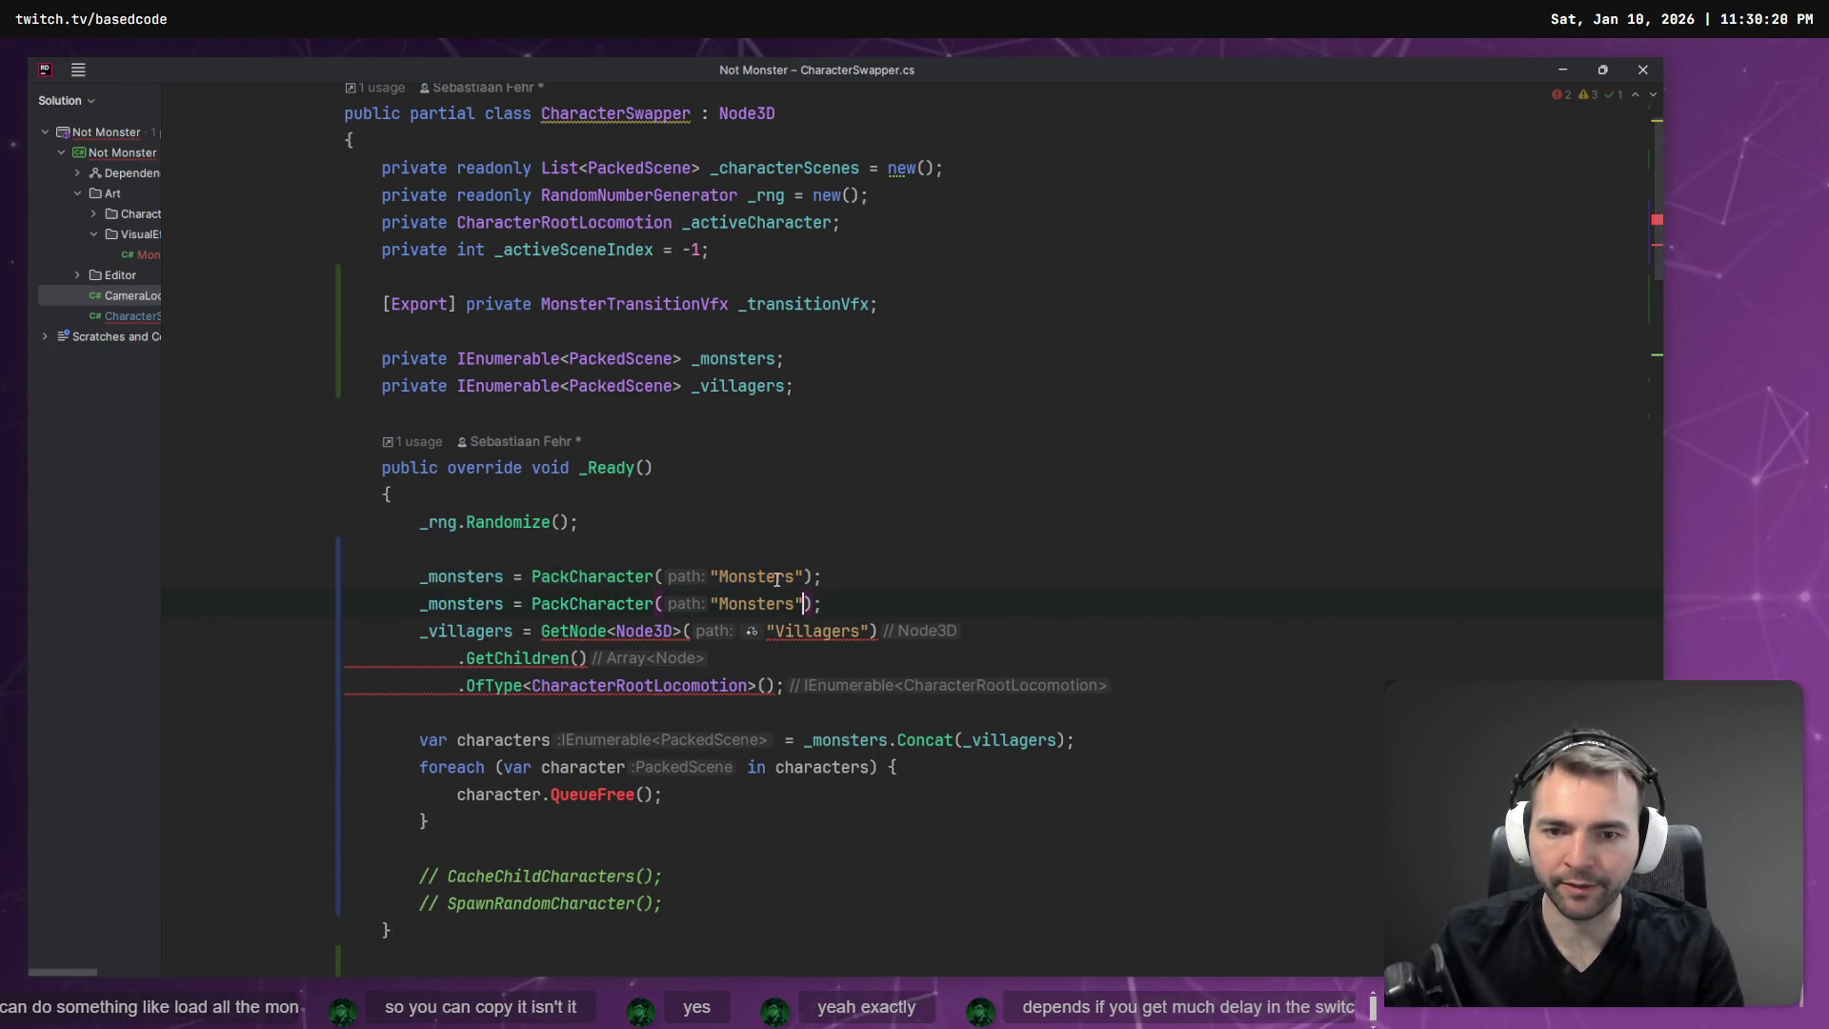
pyautogui.hotkey('ctrl', 'w')
pyautogui.write('Villagers')
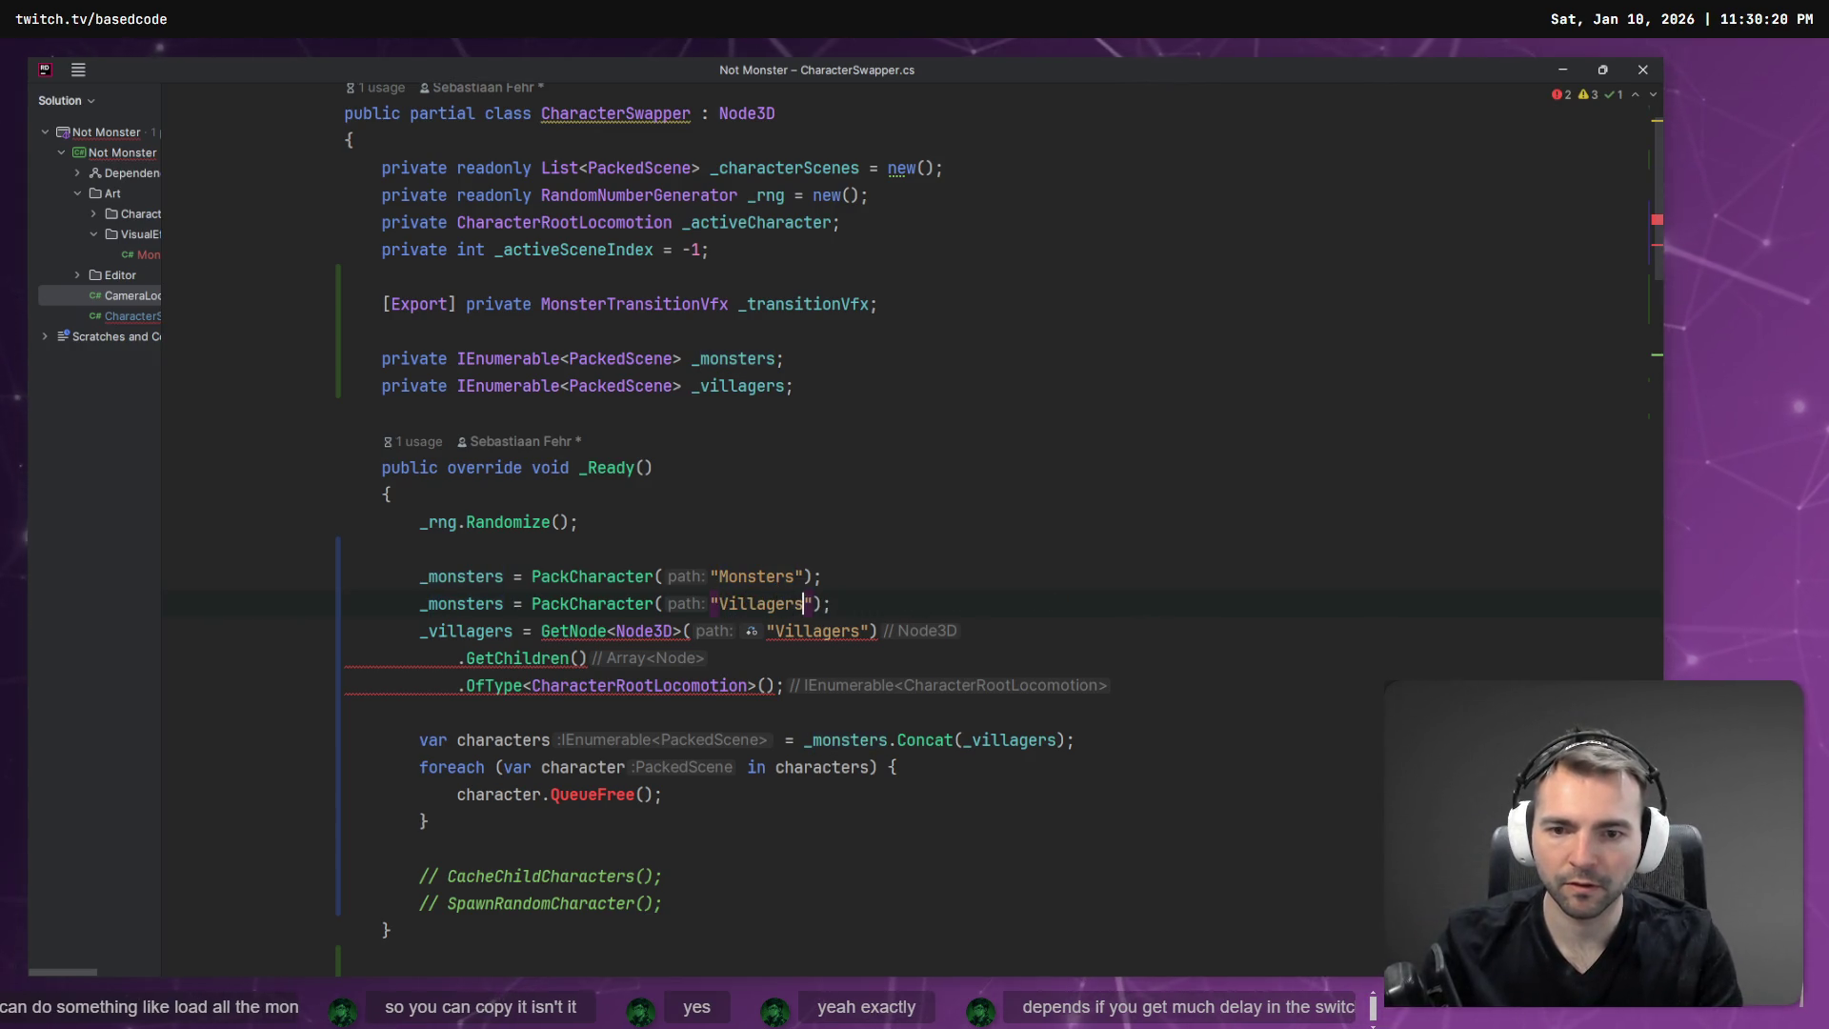
# Delete the old villagers lookup code and its QueueFree loop
pyautogui.press('Home')
pyautogui.hotkey('shift', 'Down')
pyautogui.hotkey('shift', 'Down')
pyautogui.hotkey('shift', 'Down')
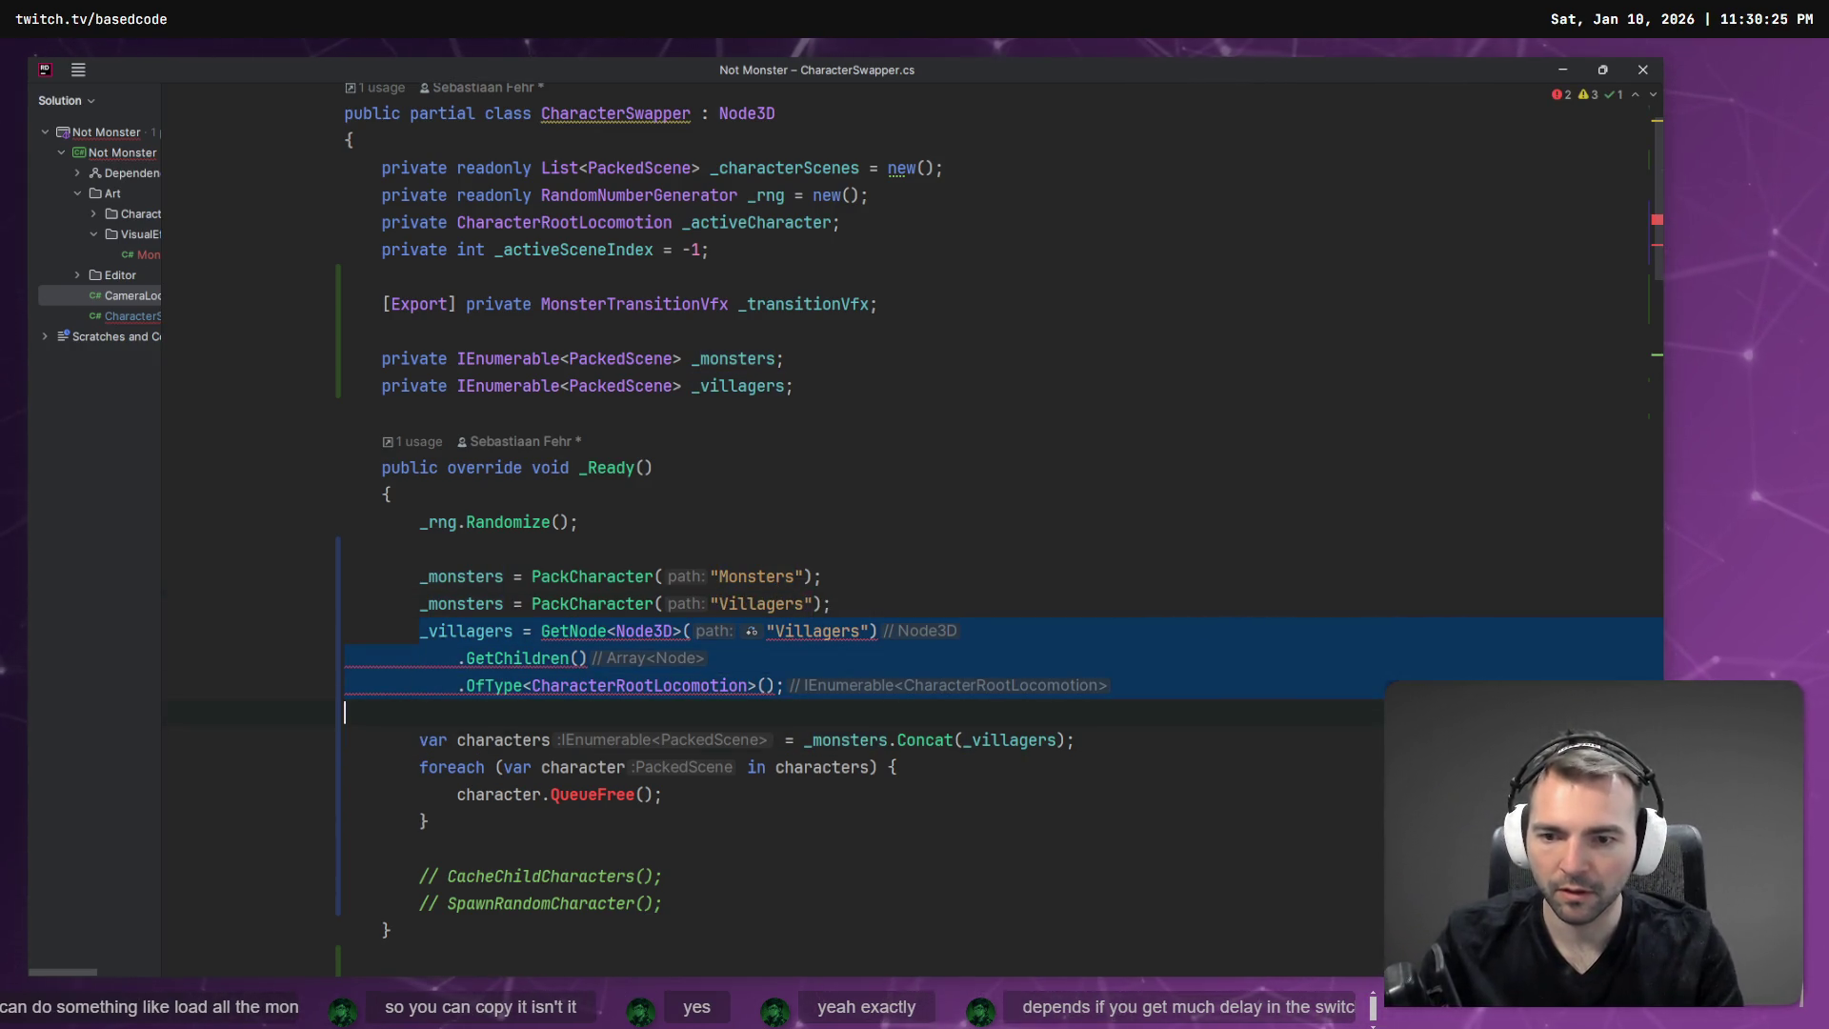
pyautogui.hotkey('shift', 'Down')
pyautogui.press('Delete')
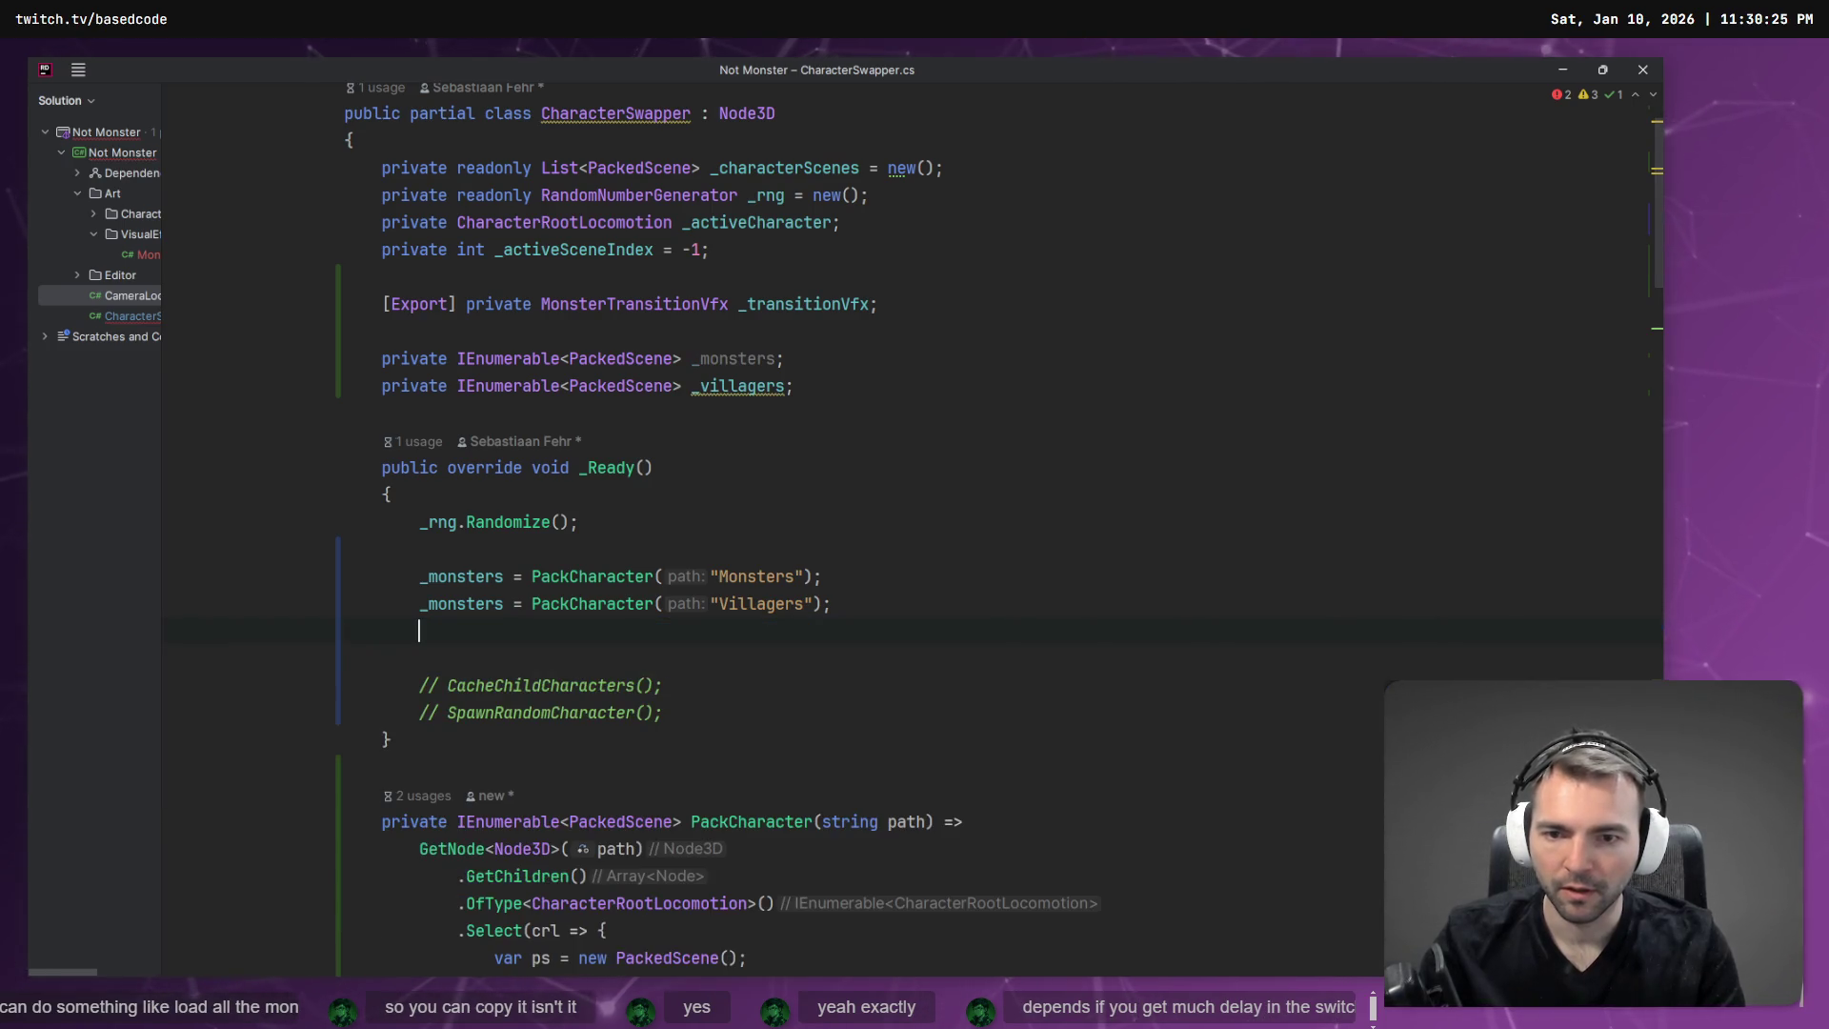
pyautogui.press('Delete')
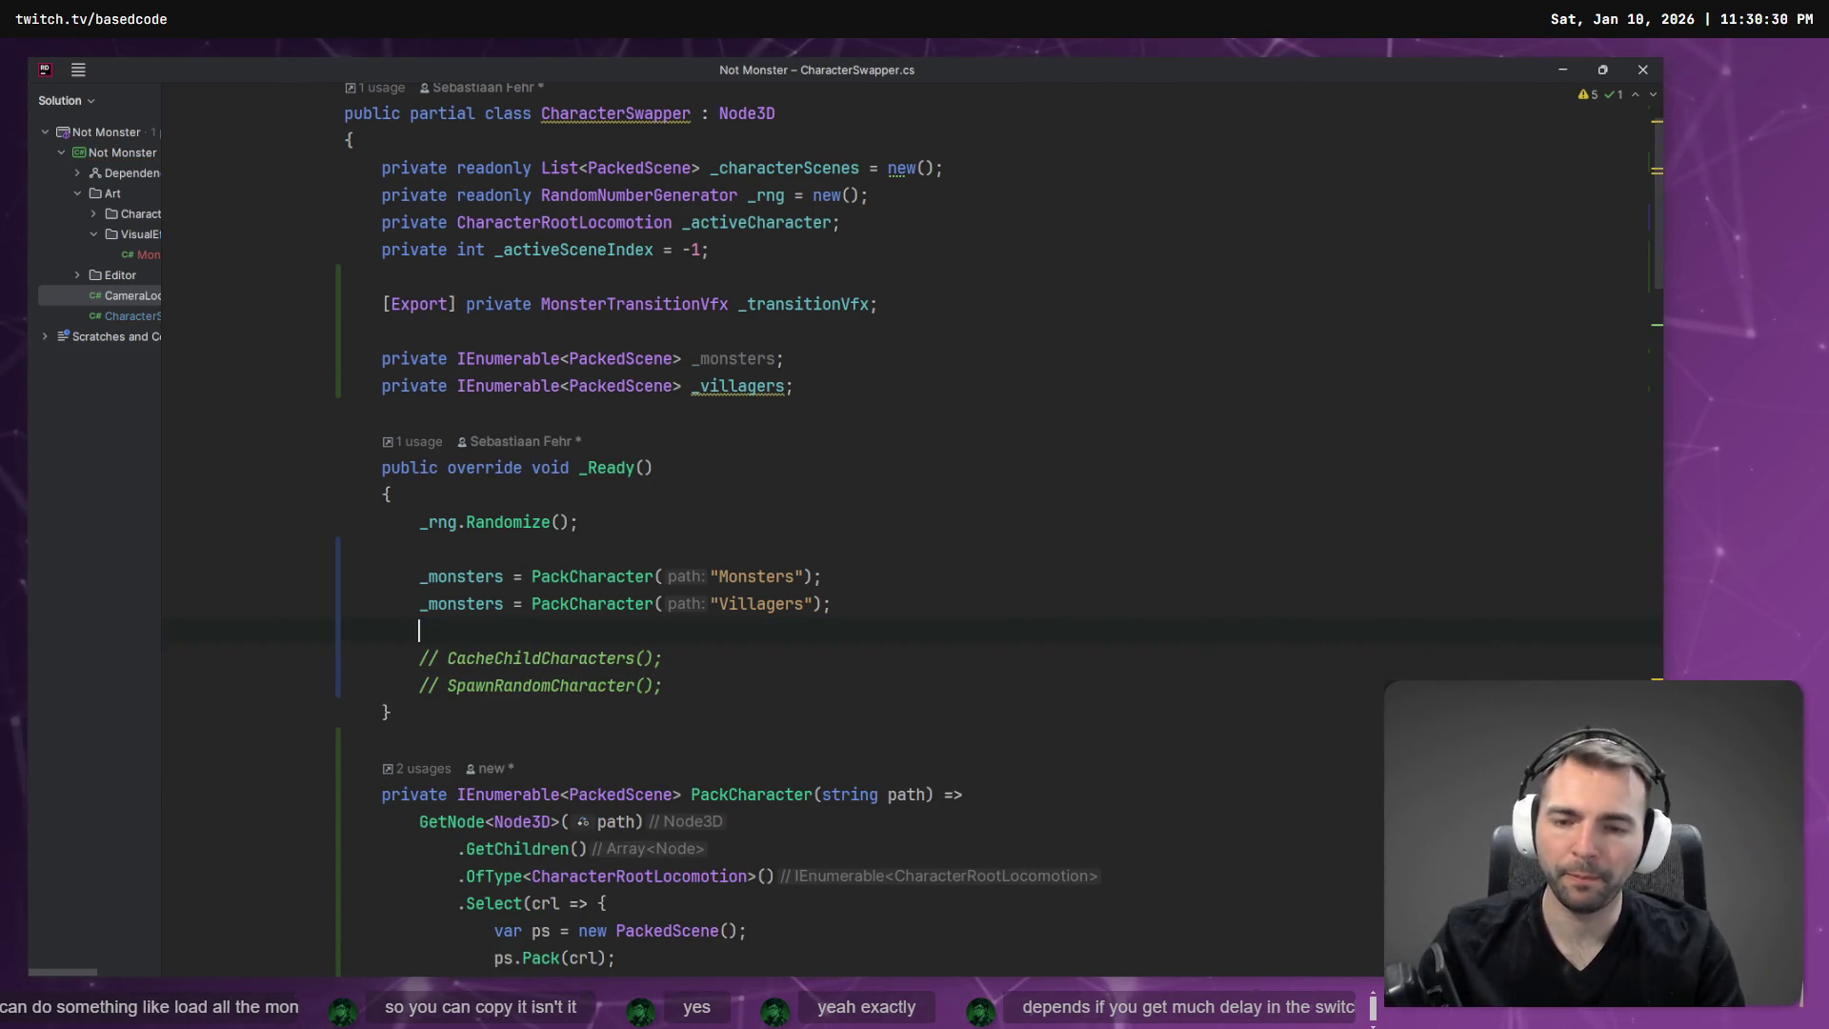
# Add crl.QueueFree() after packing each character inside PackCharacter
pyautogui.keyDown('ctrl'); pyautogui.click(628, 592); pyautogui.keyUp('ctrl')
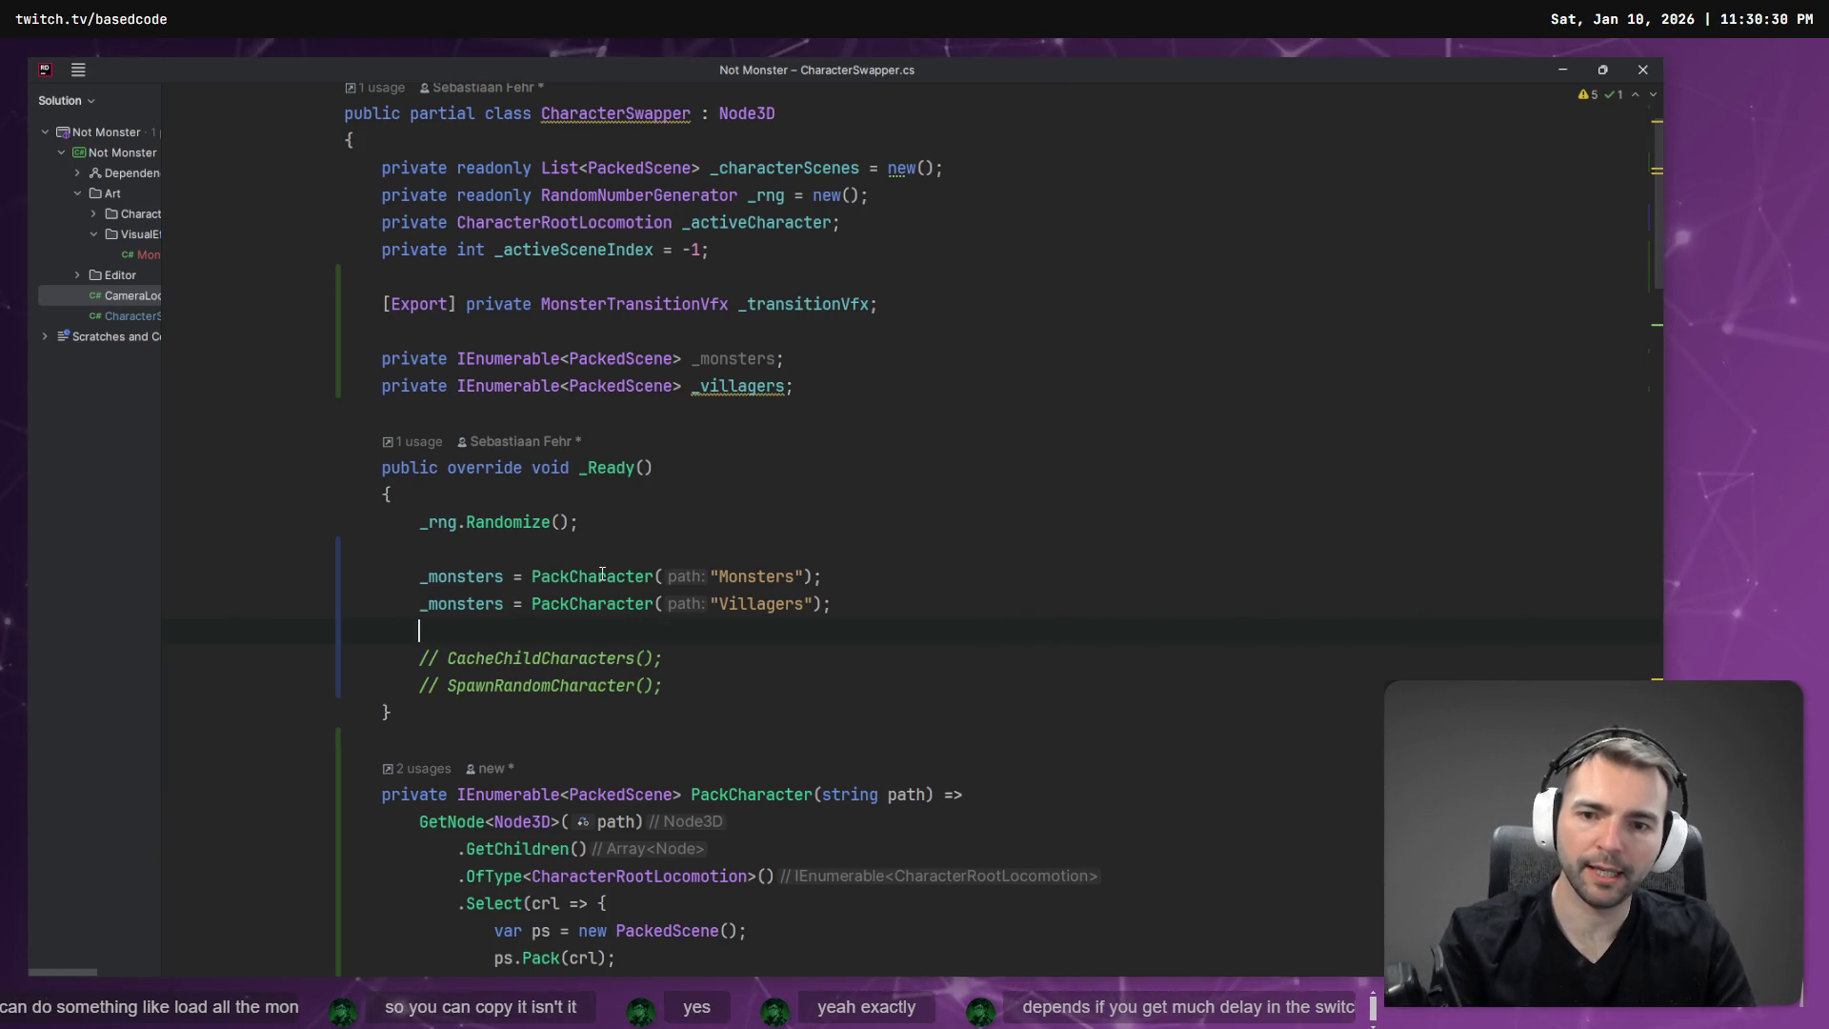
pyautogui.scroll(-5, 667, 593)
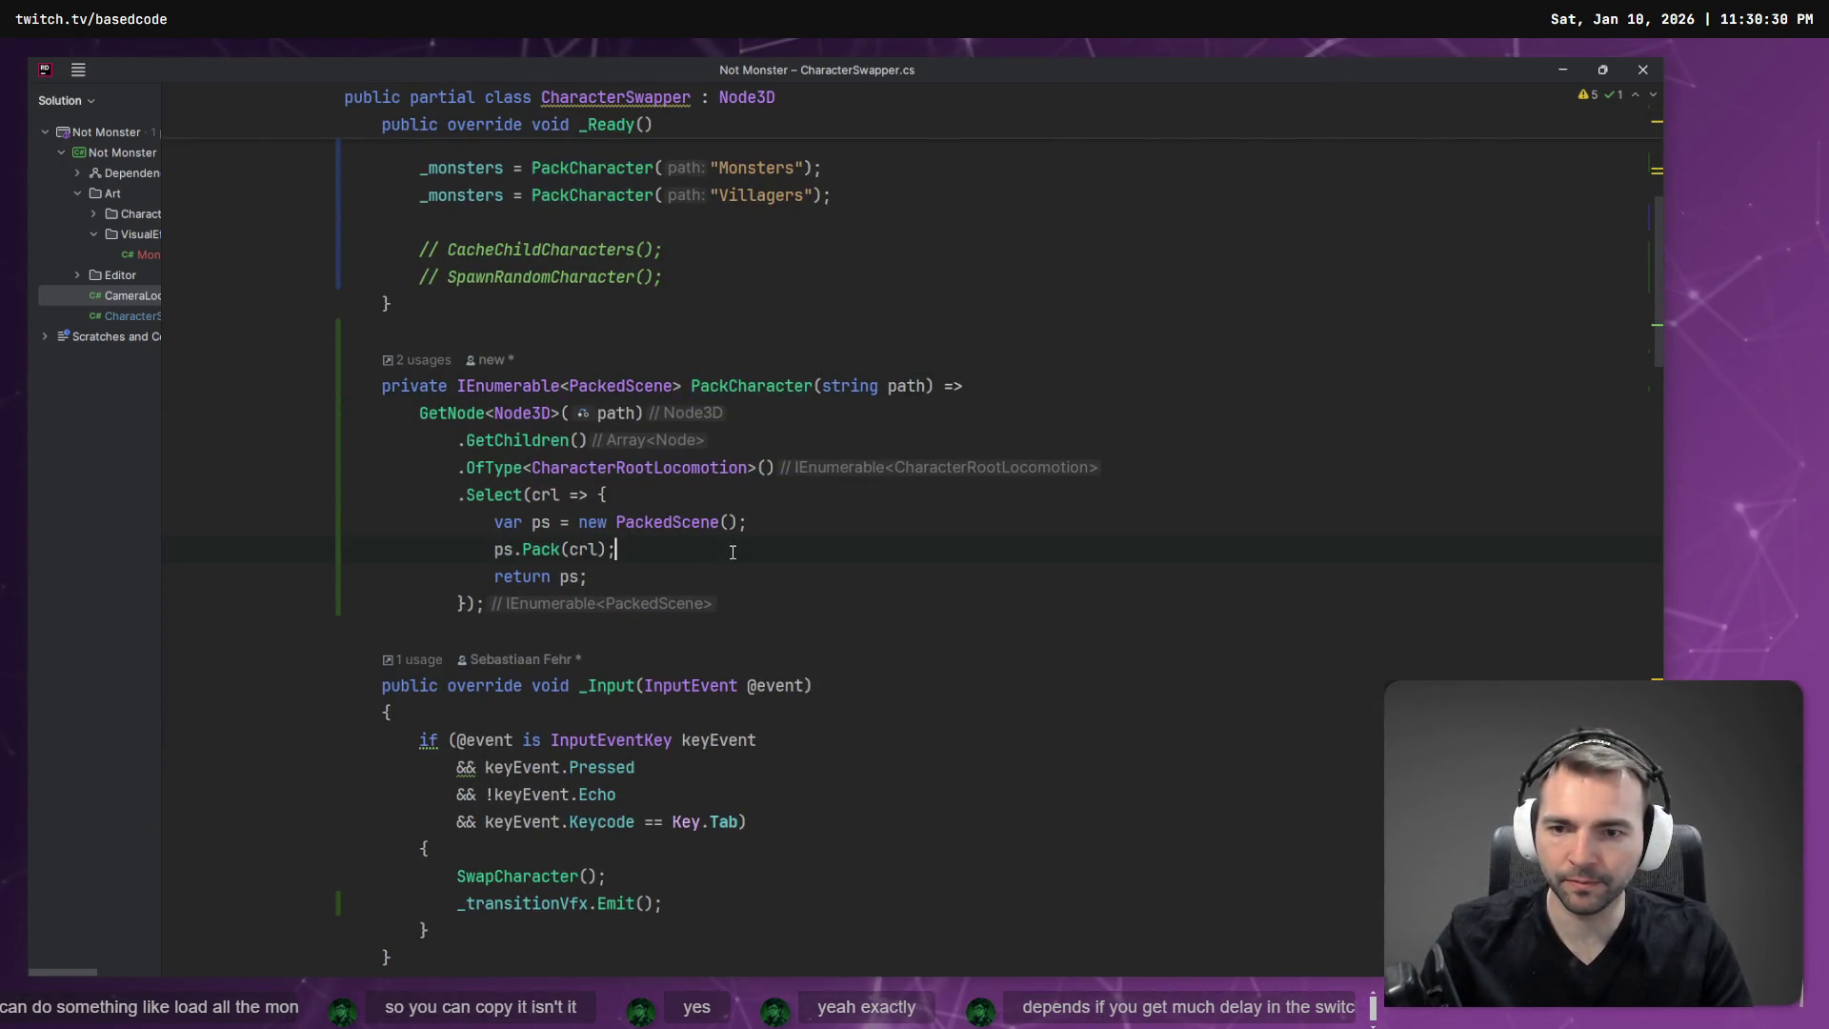
pyautogui.press('Return')
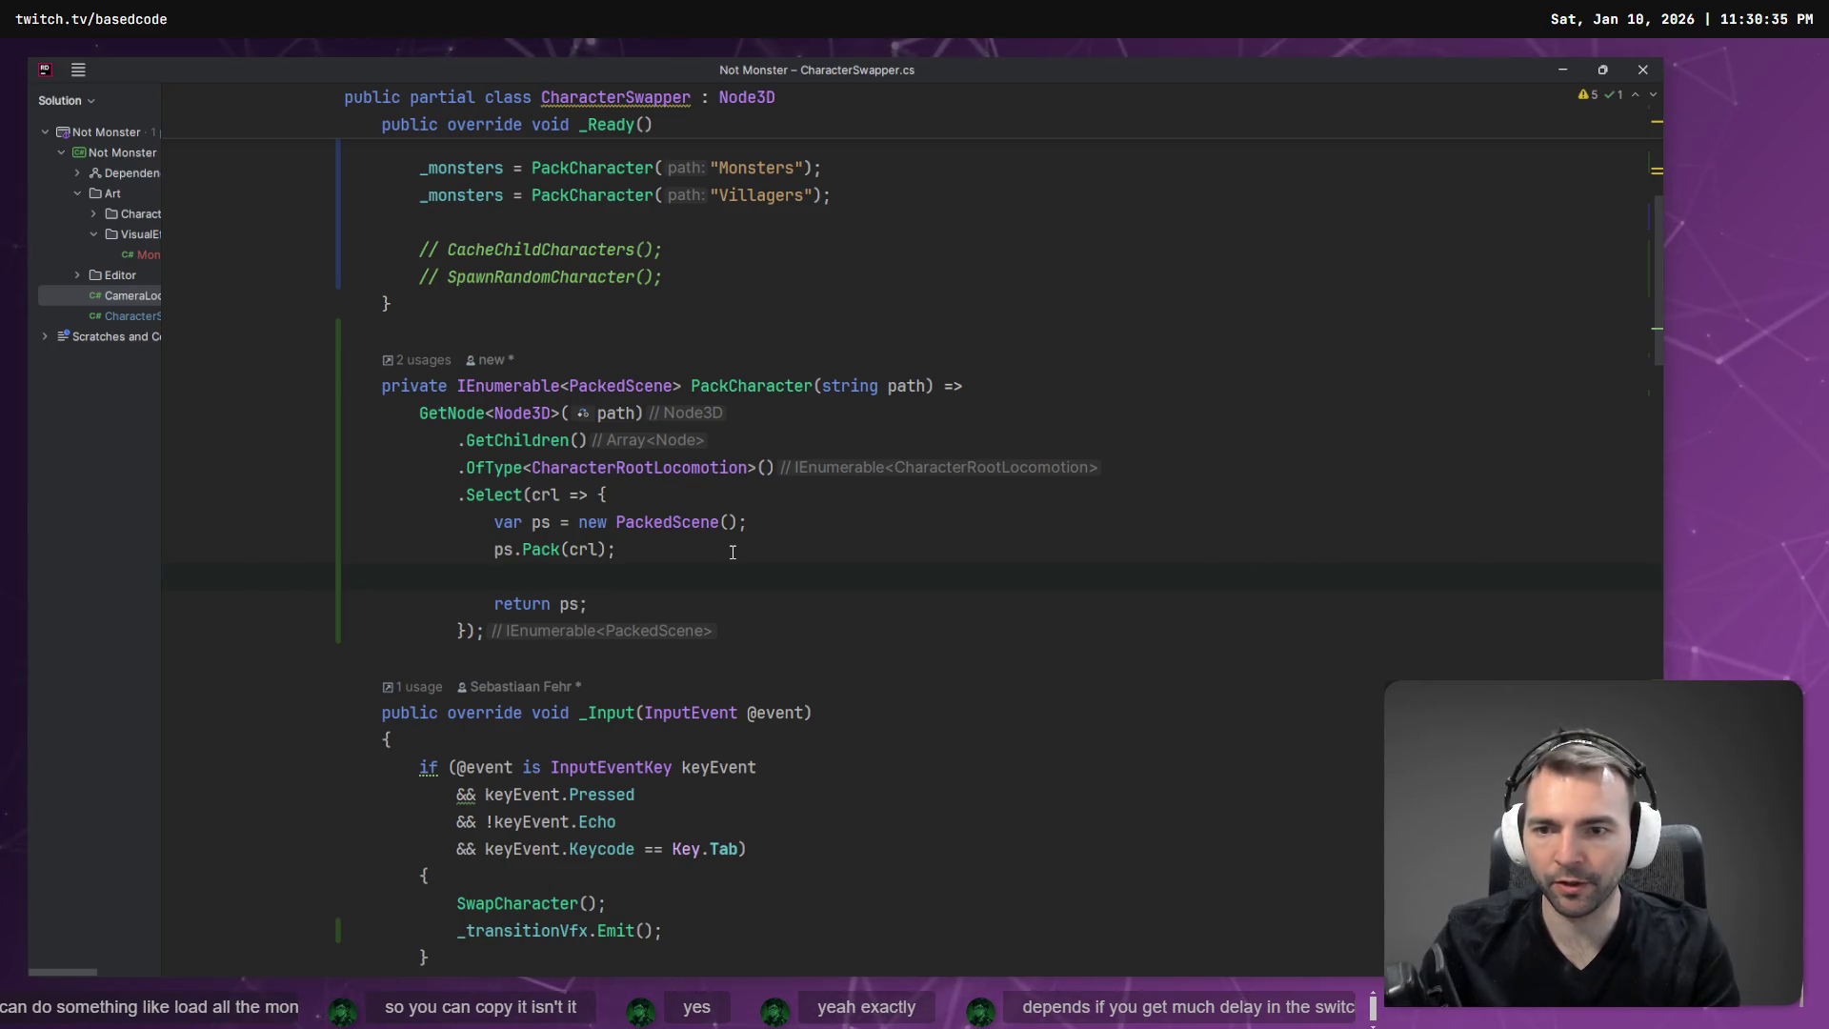
pyautogui.write('crl.')
pyautogui.write('Queu')
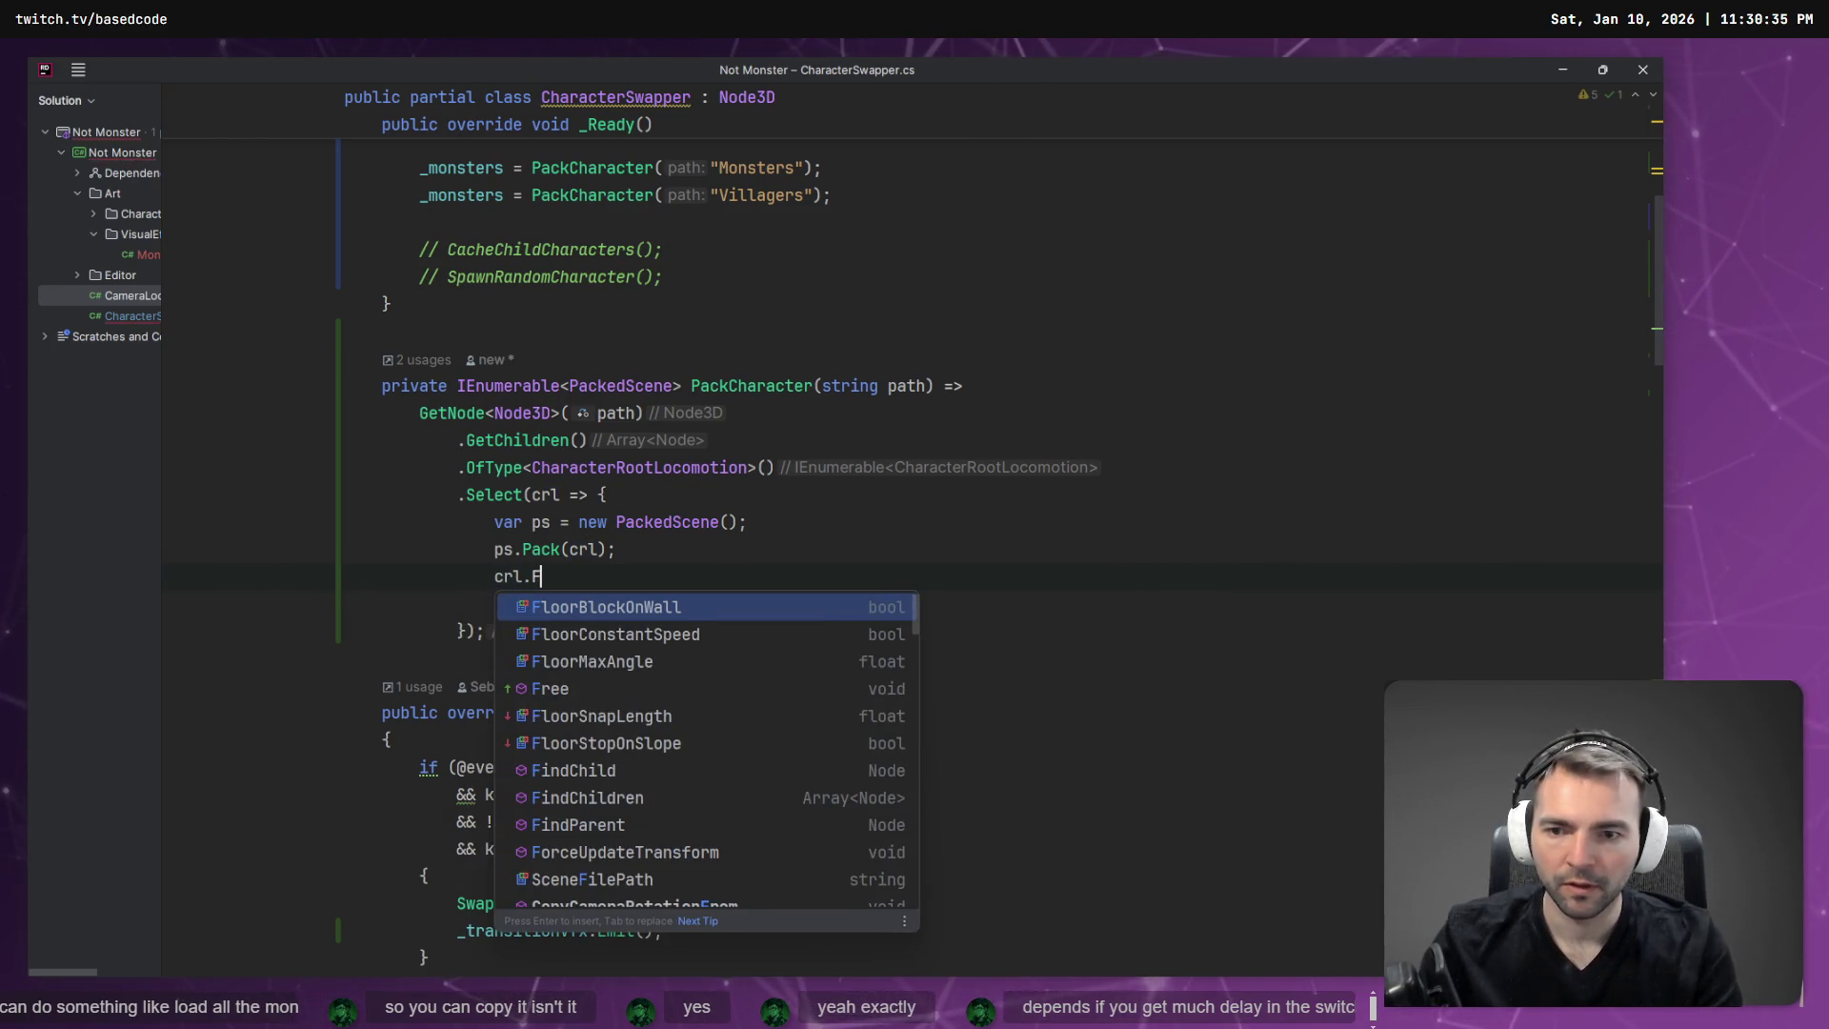
pyautogui.press('Down')
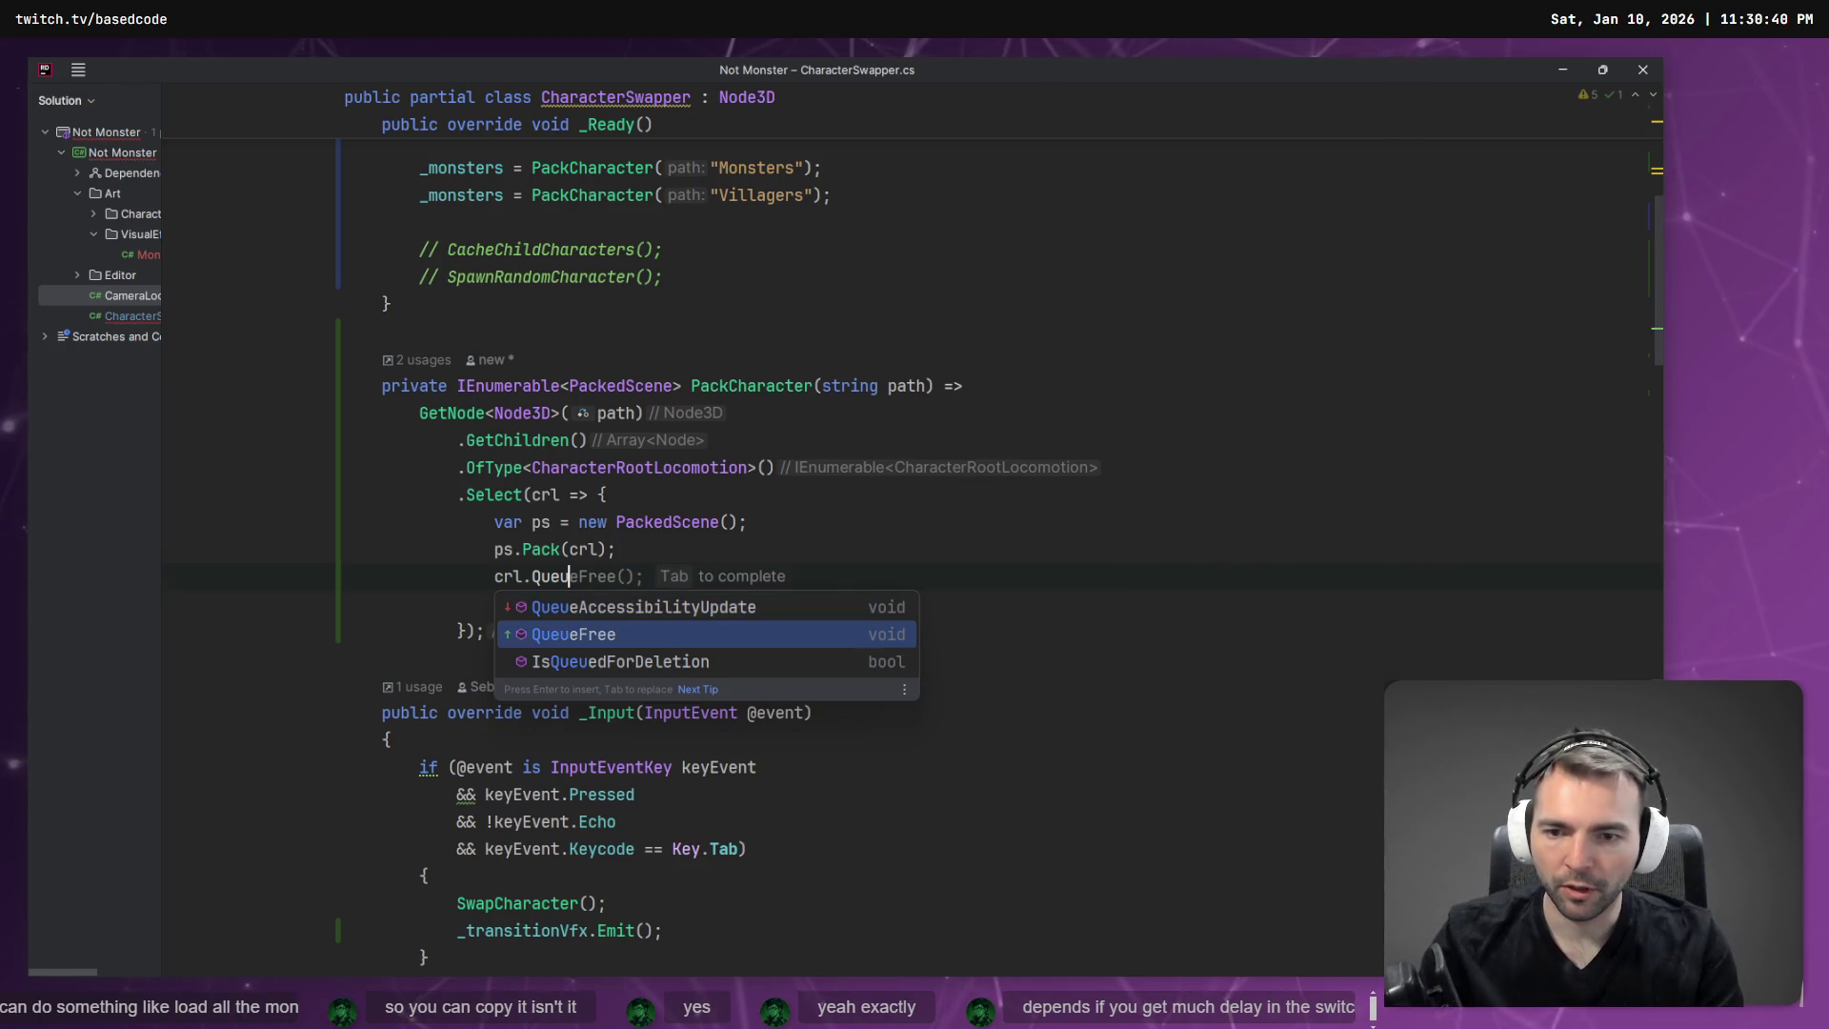
pyautogui.press('Return')
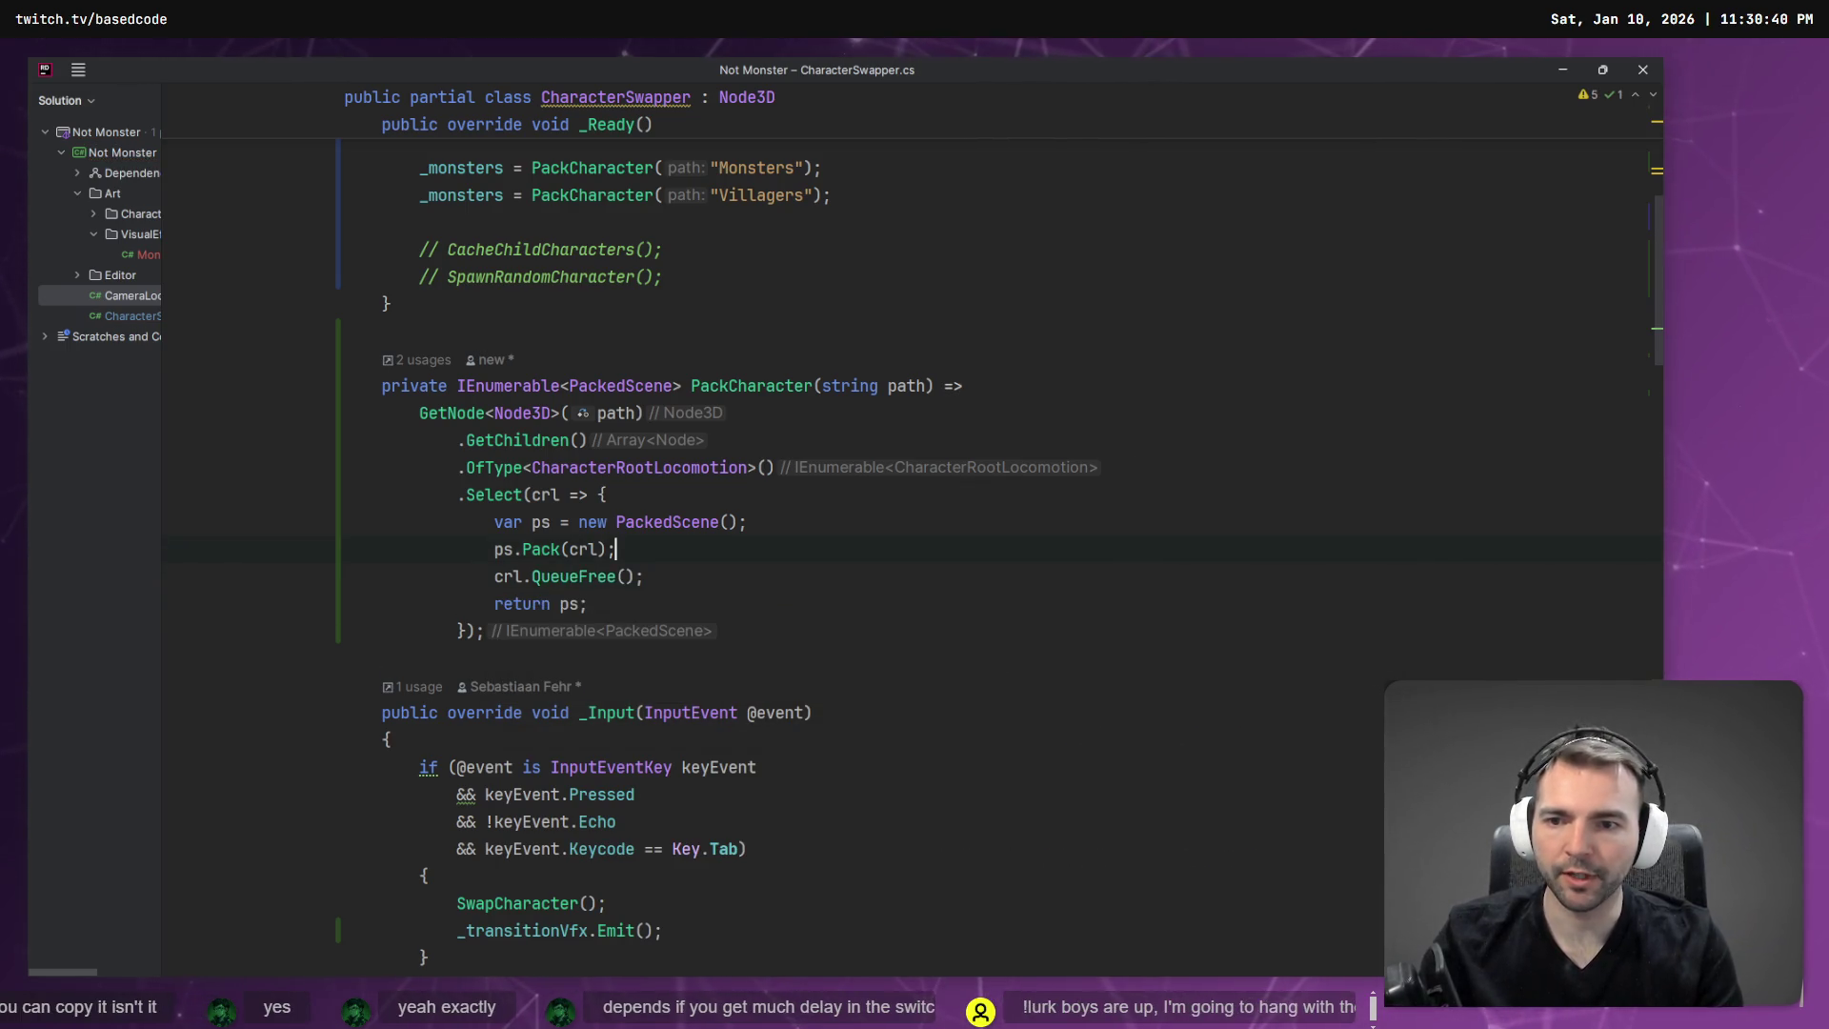
# Remove the commented-out calls from _Ready
pyautogui.scroll(5, 870, 688)
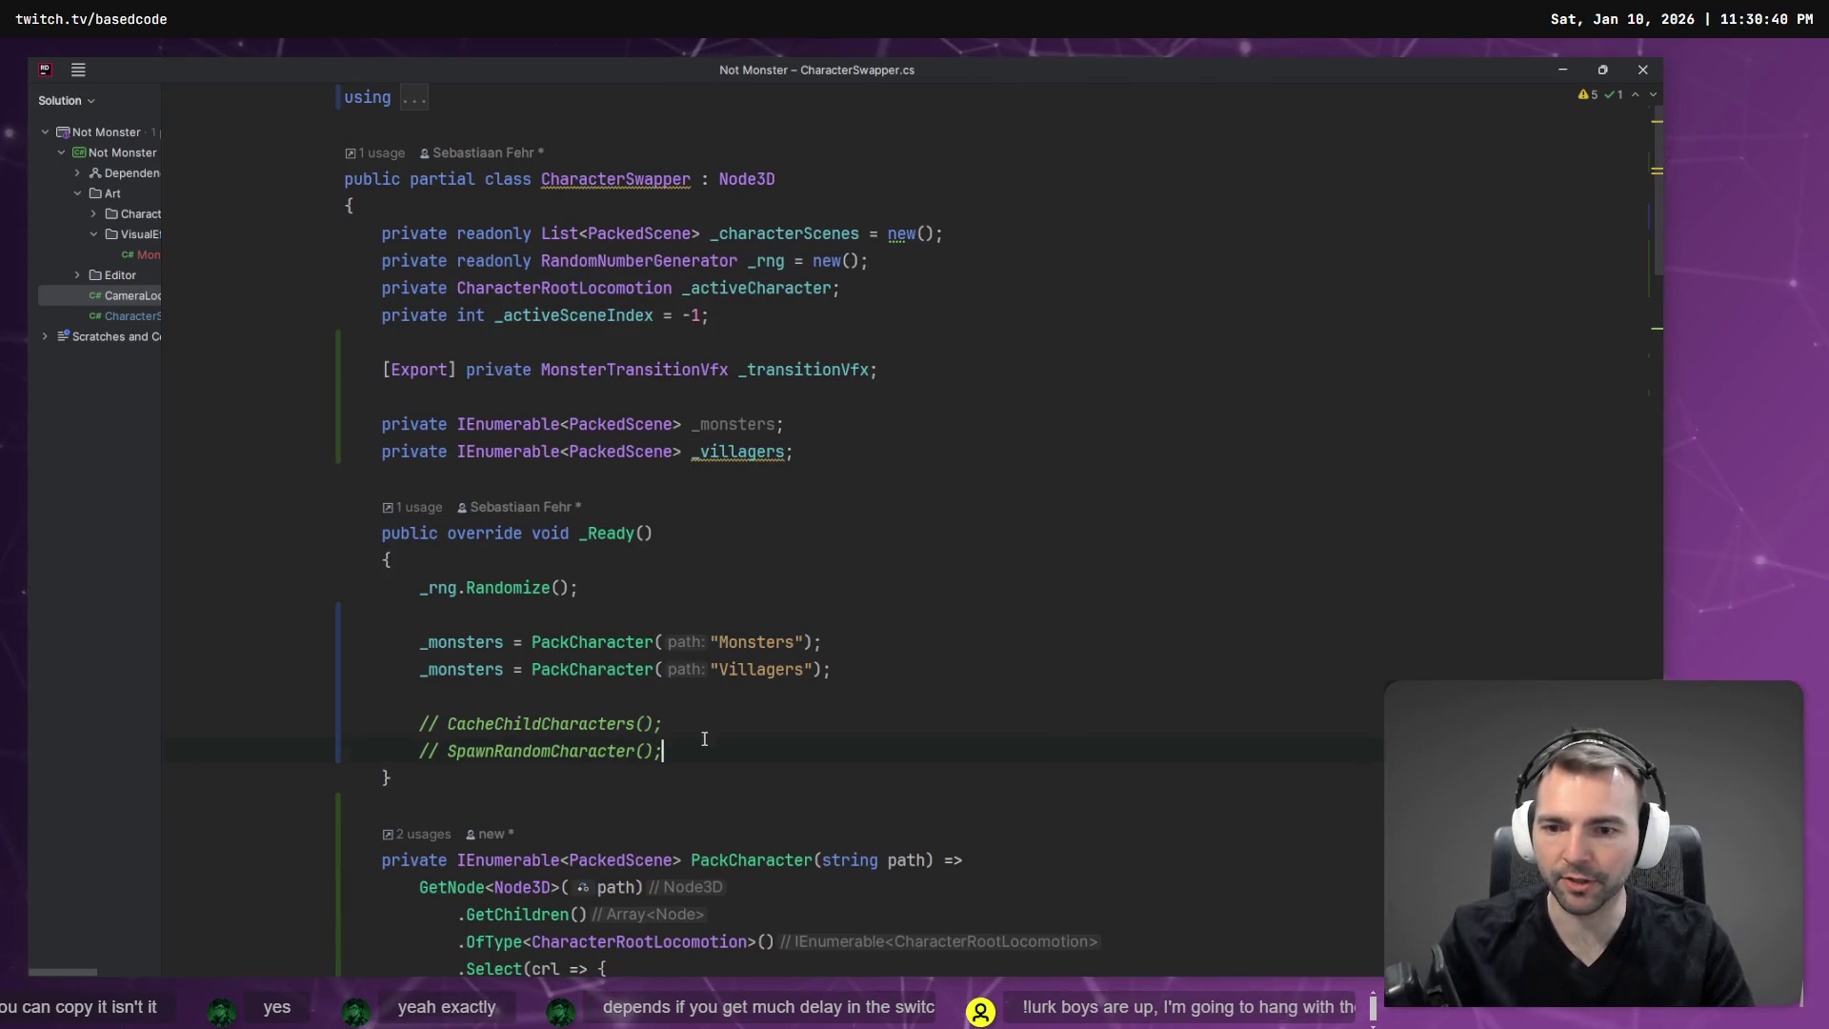
pyautogui.moveTo(664, 751); pyautogui.dragTo(869, 688)
pyautogui.press('BackSpace')
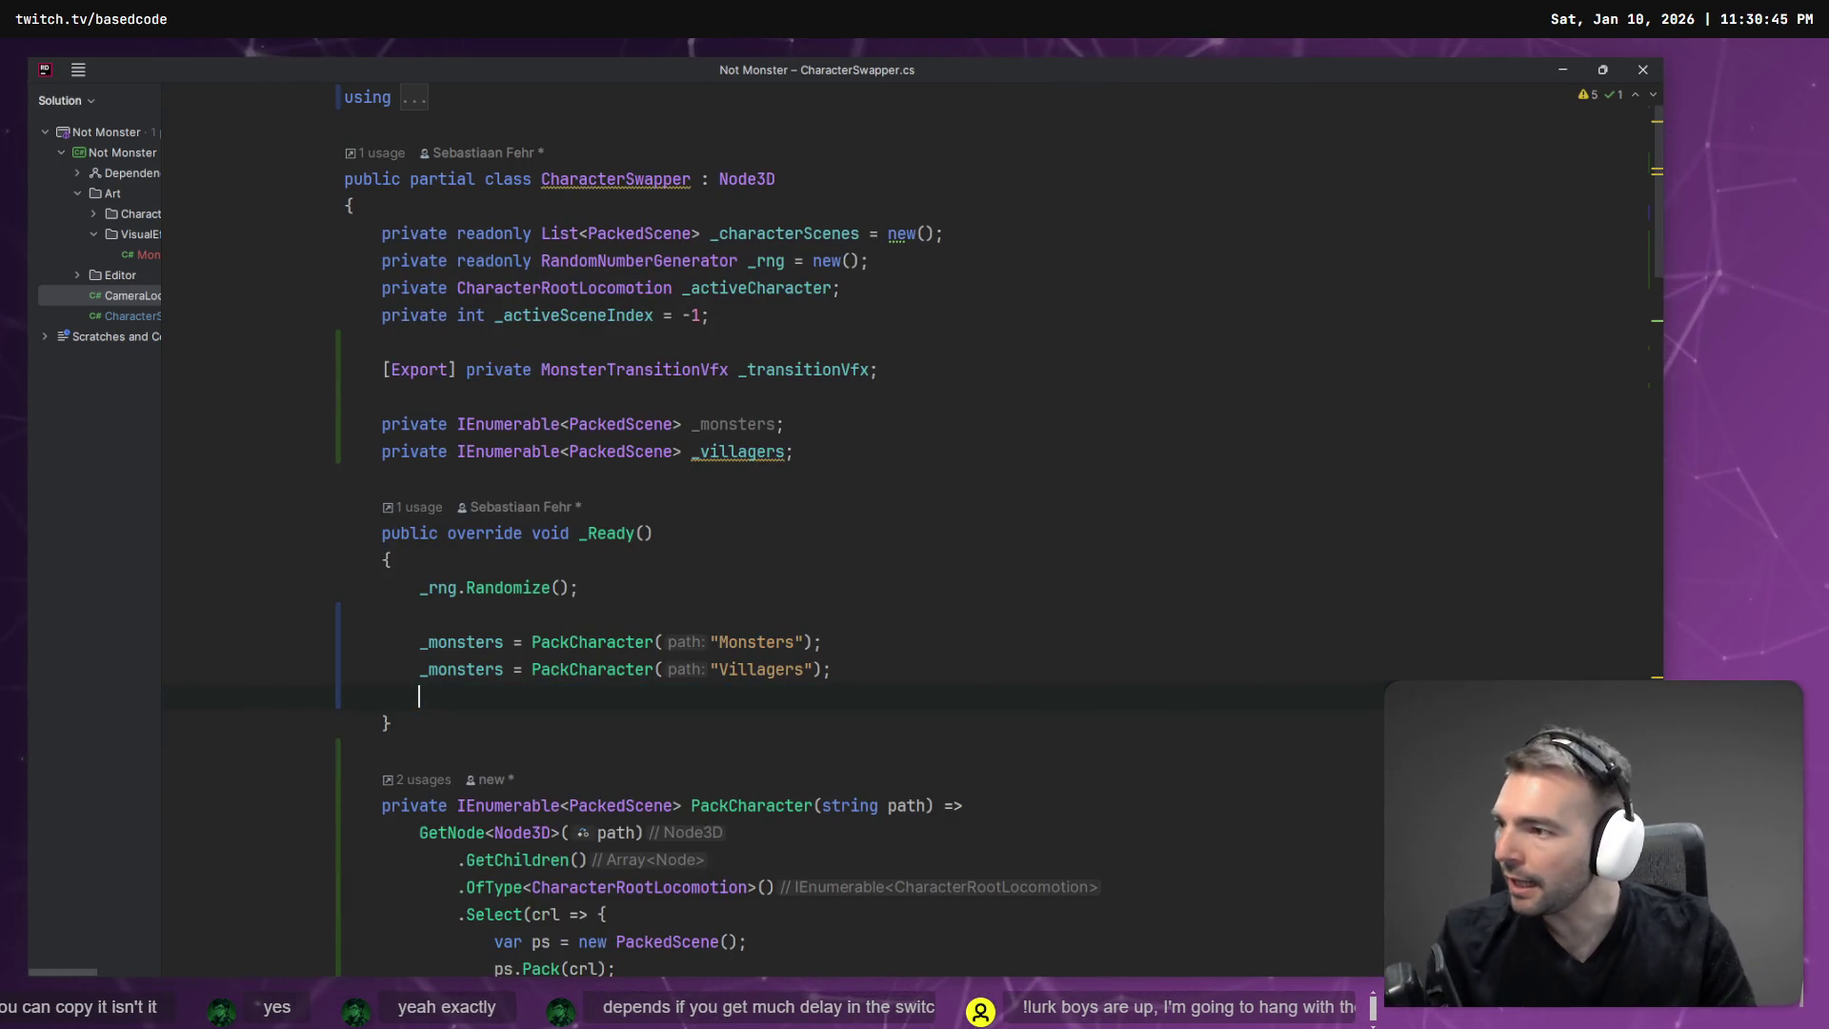
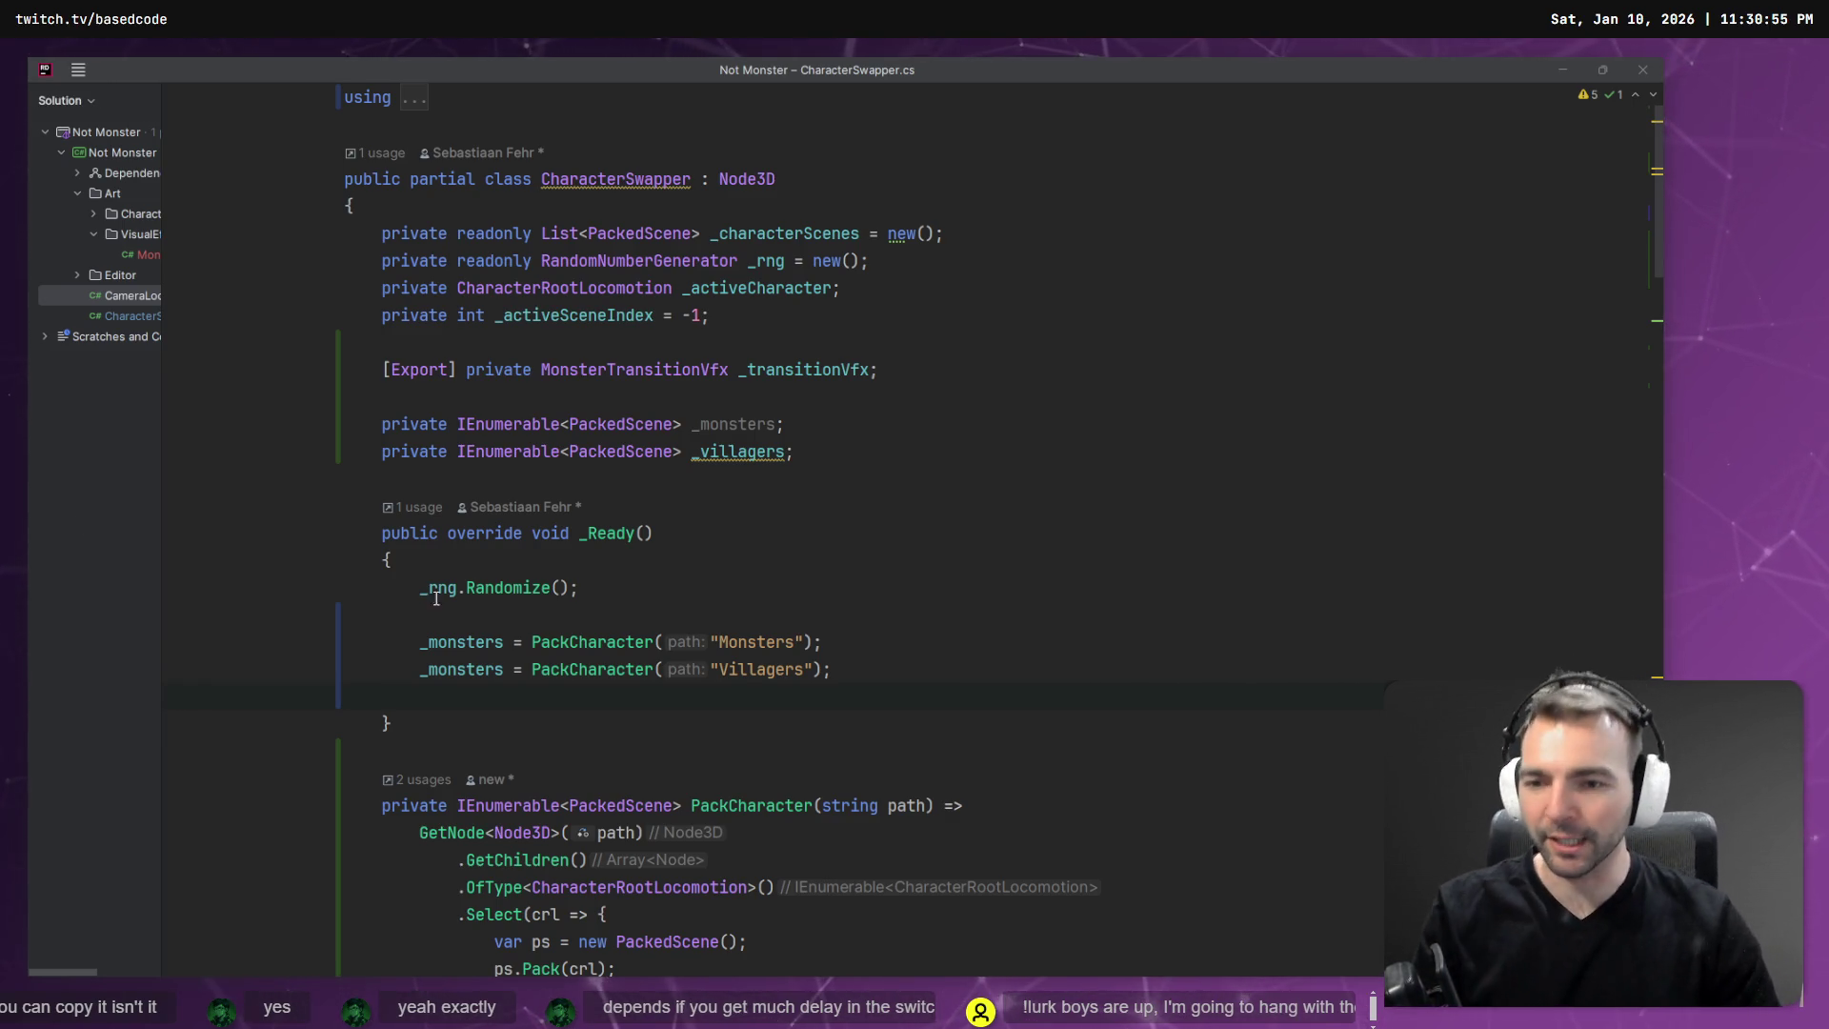
# Change the second _monsters assignment in _Ready to _villagers
pyautogui.click(693, 637)
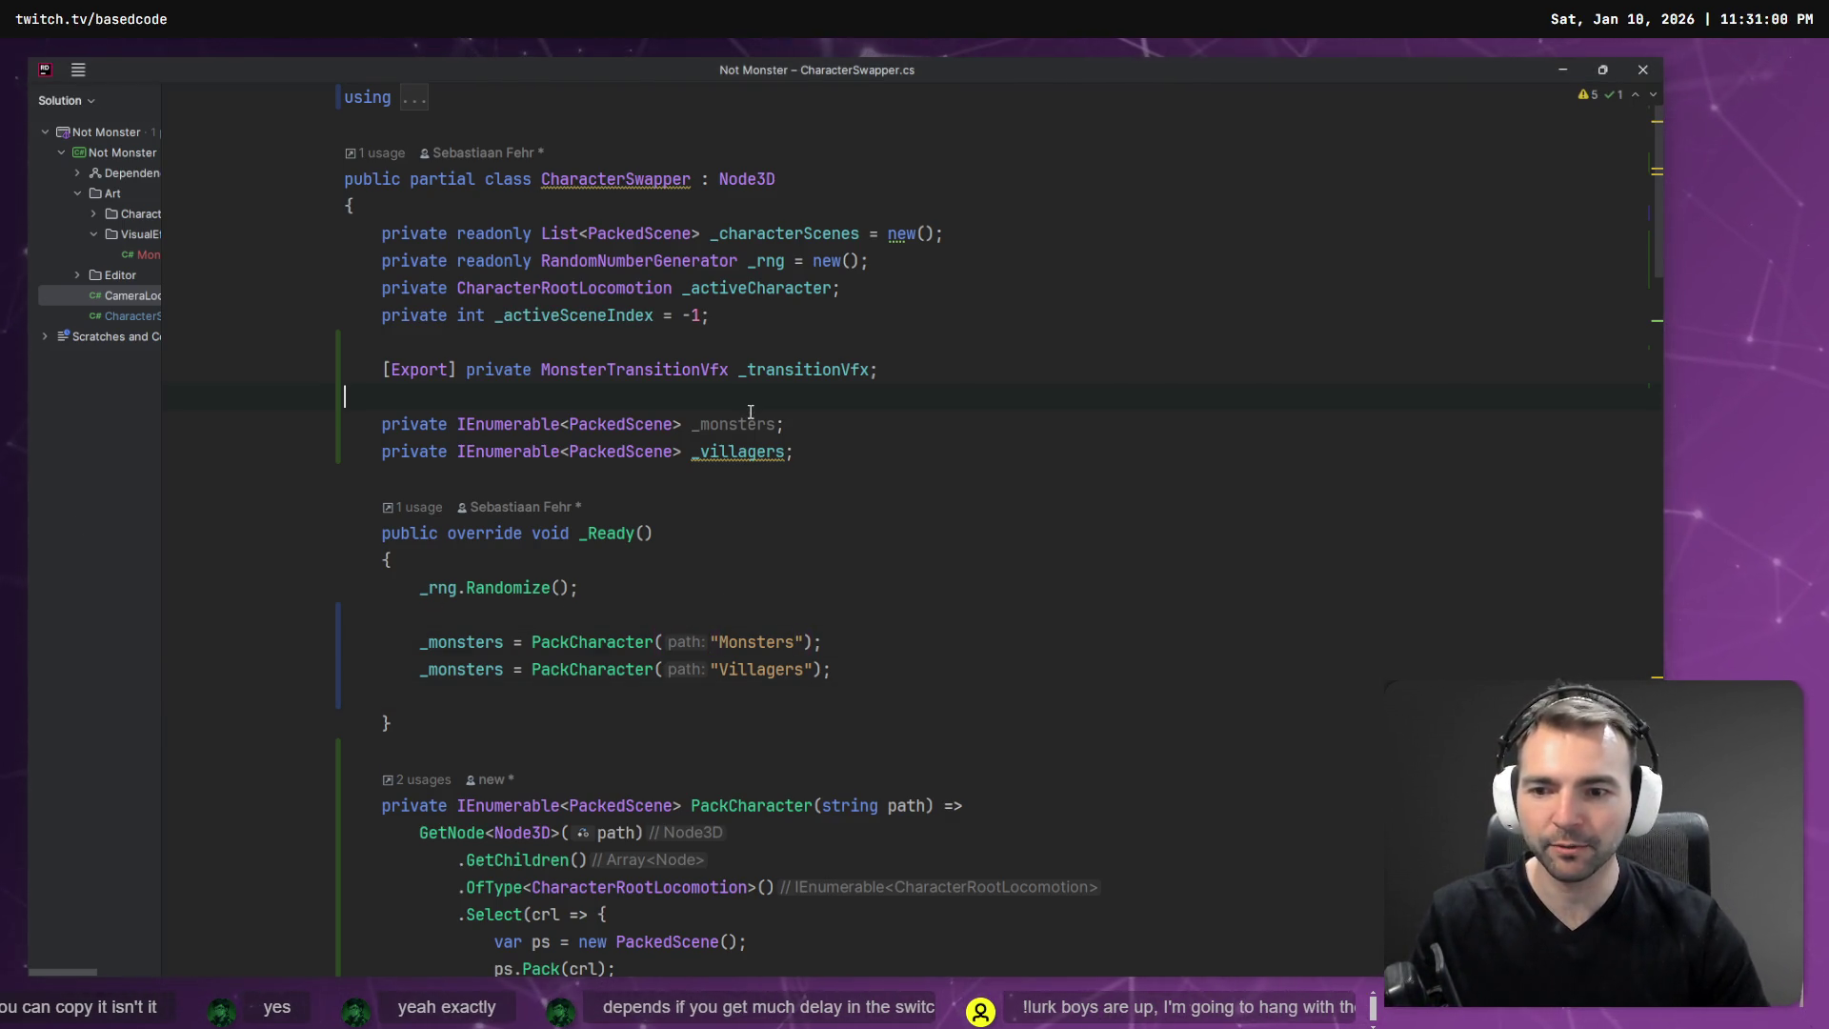
pyautogui.write('_vi')
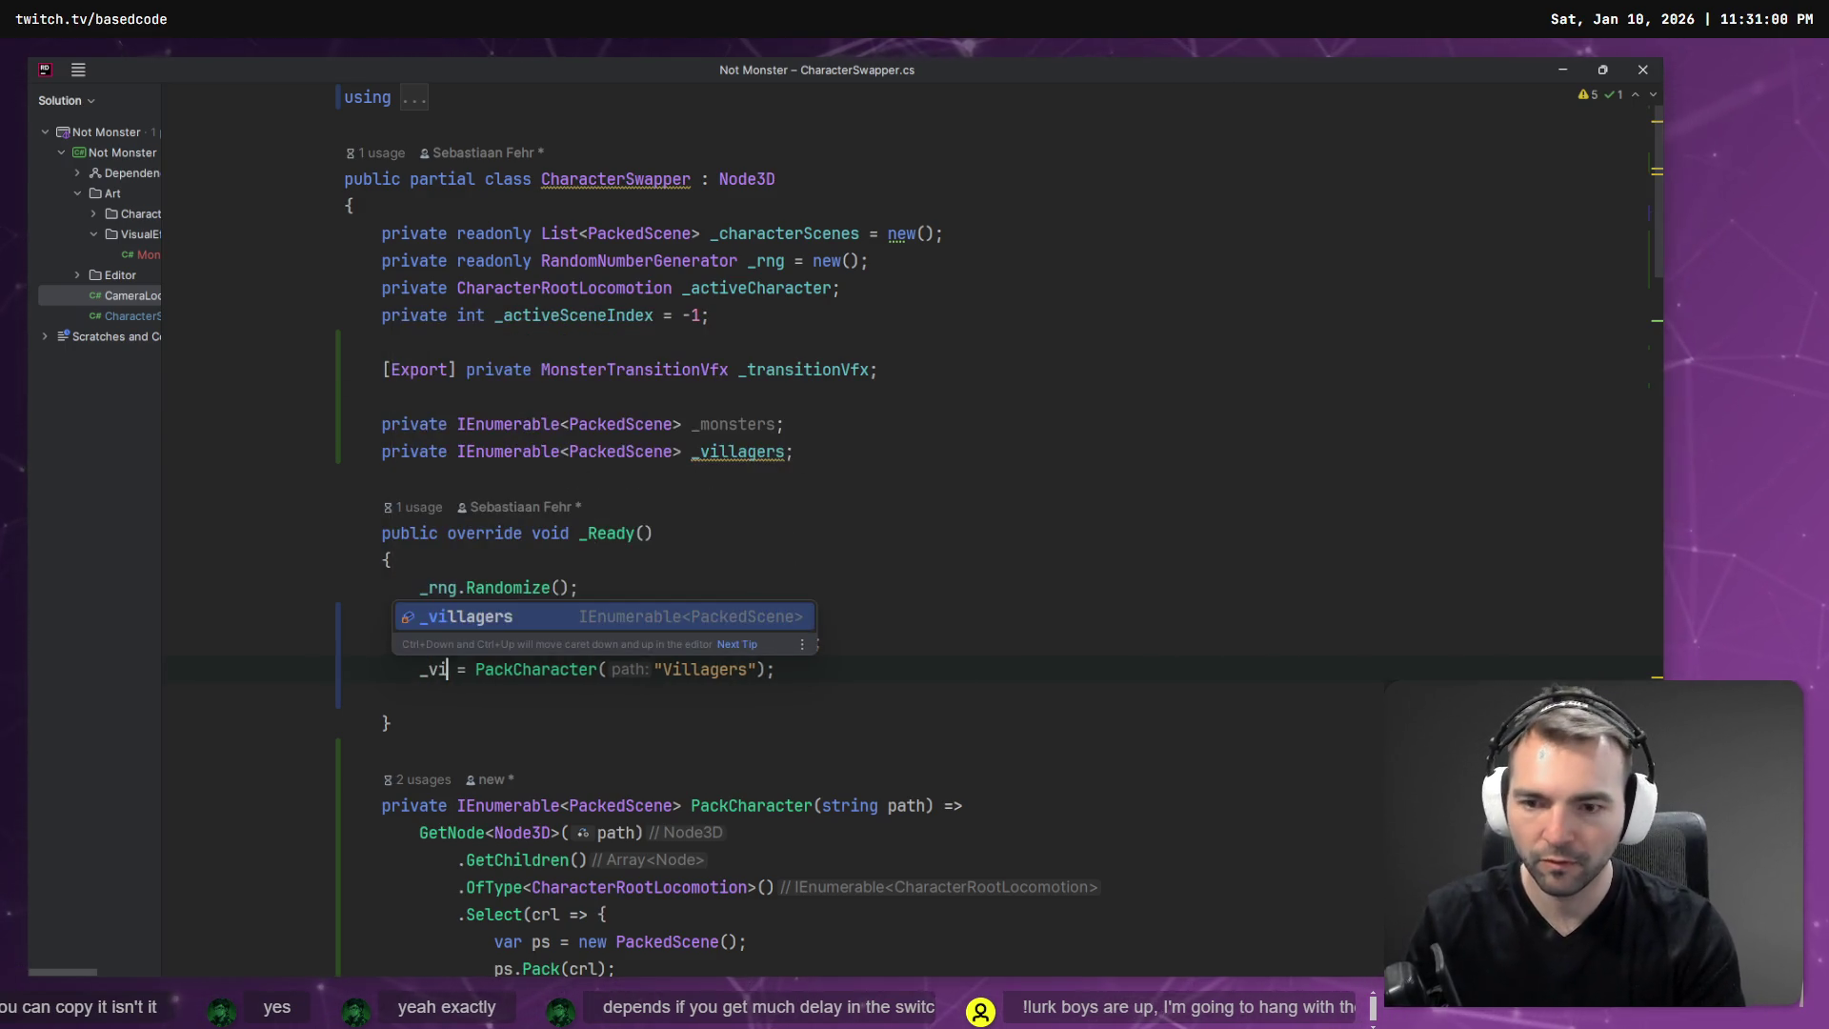
pyautogui.press('Return')
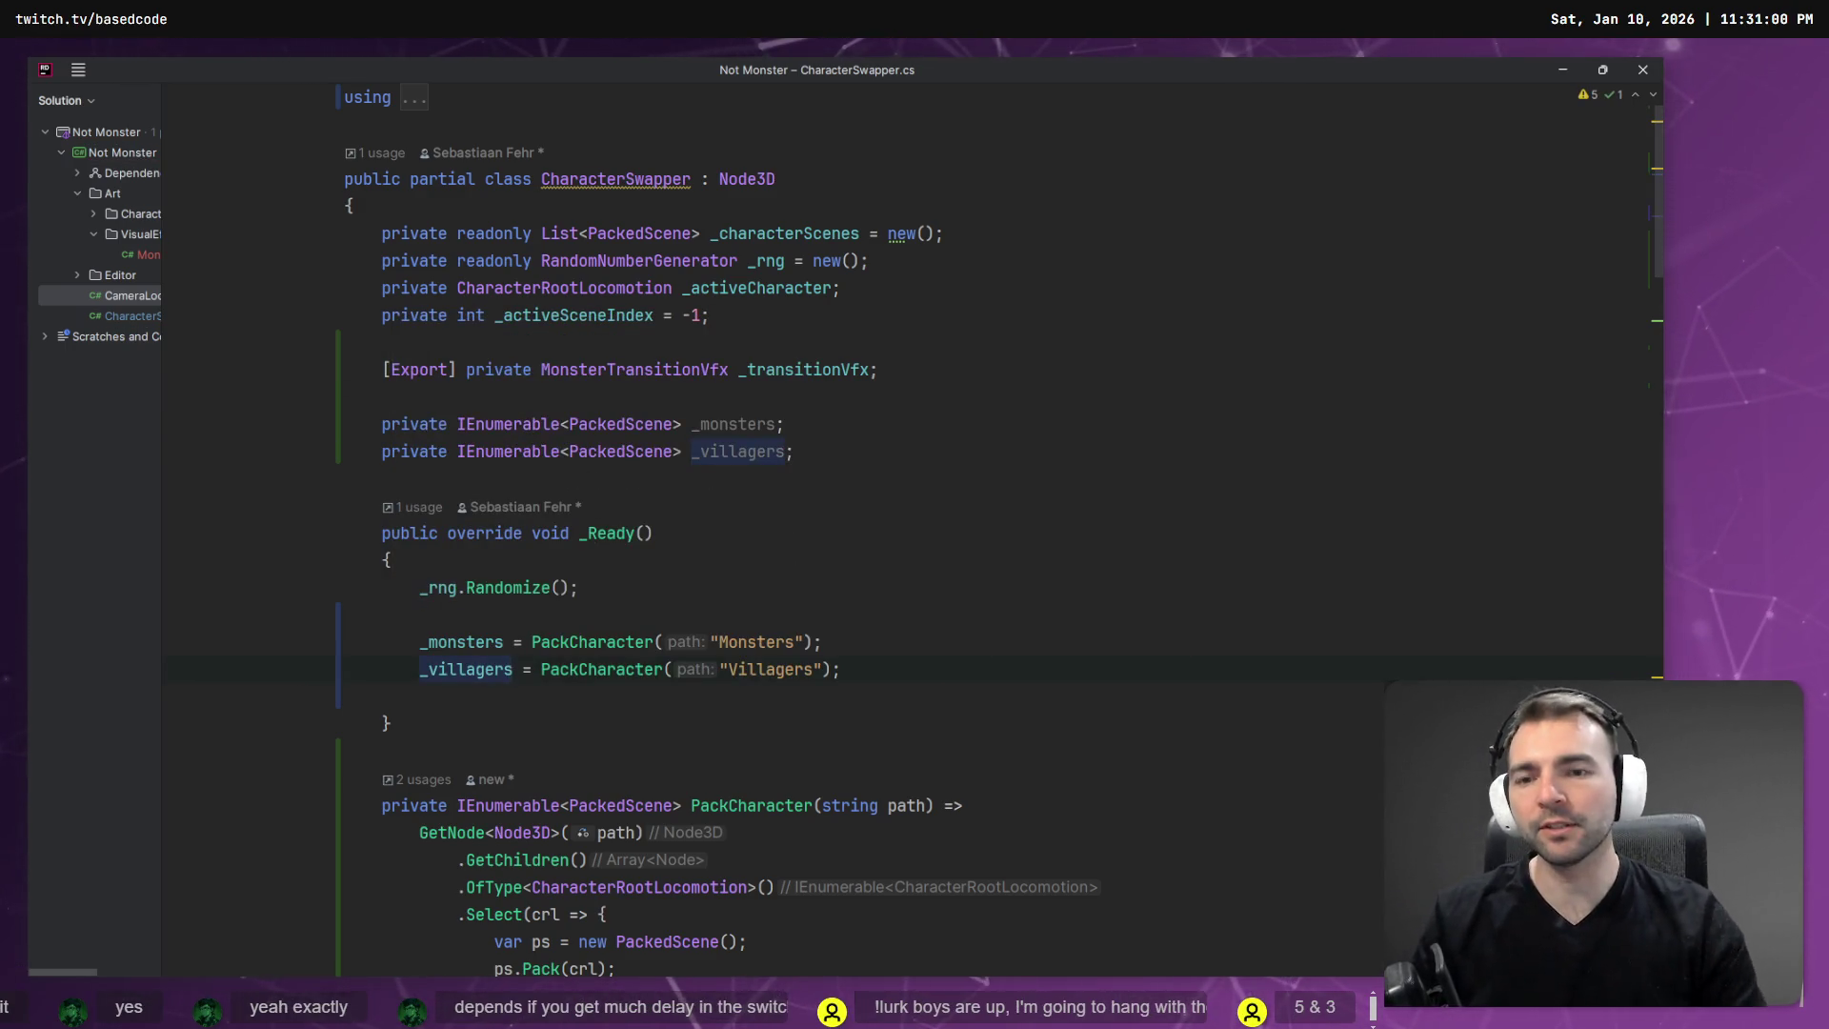
pyautogui.click(782, 451)
# Scroll through the script and select the body of the _Ready method
pyautogui.scroll(-4, 773, 450)
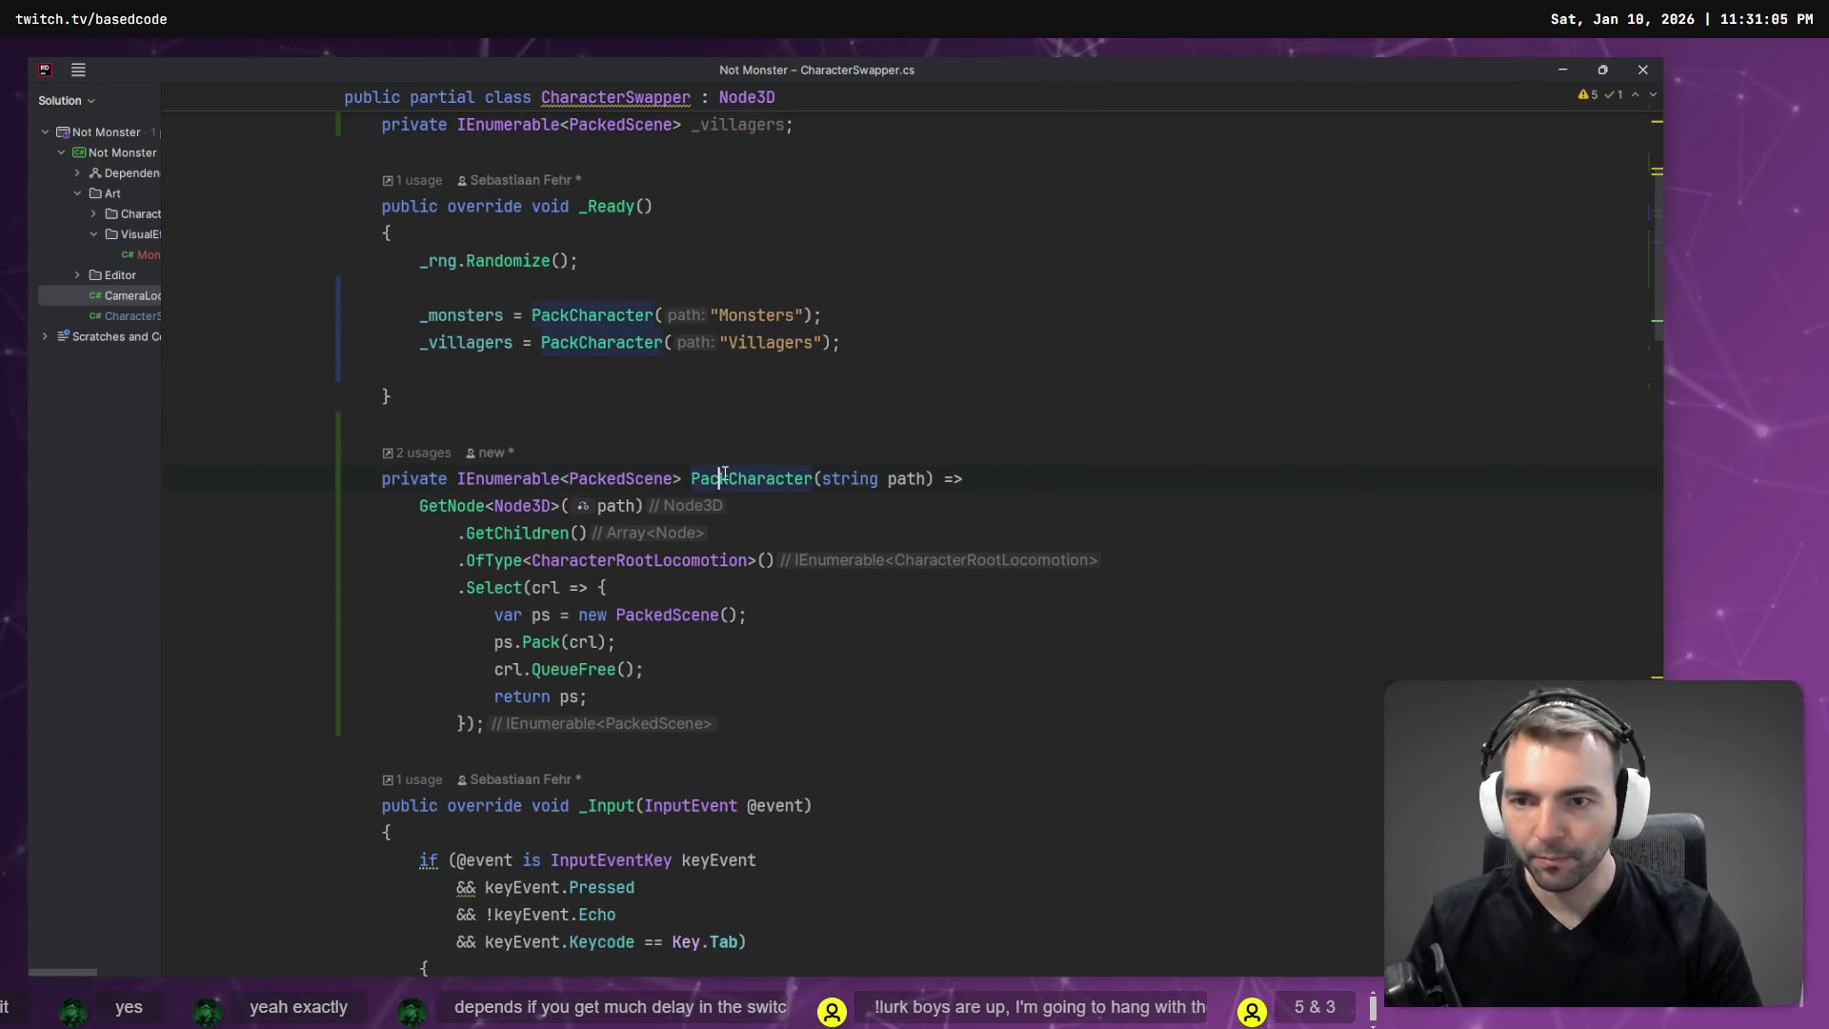
pyautogui.scroll(-15, 724, 474)
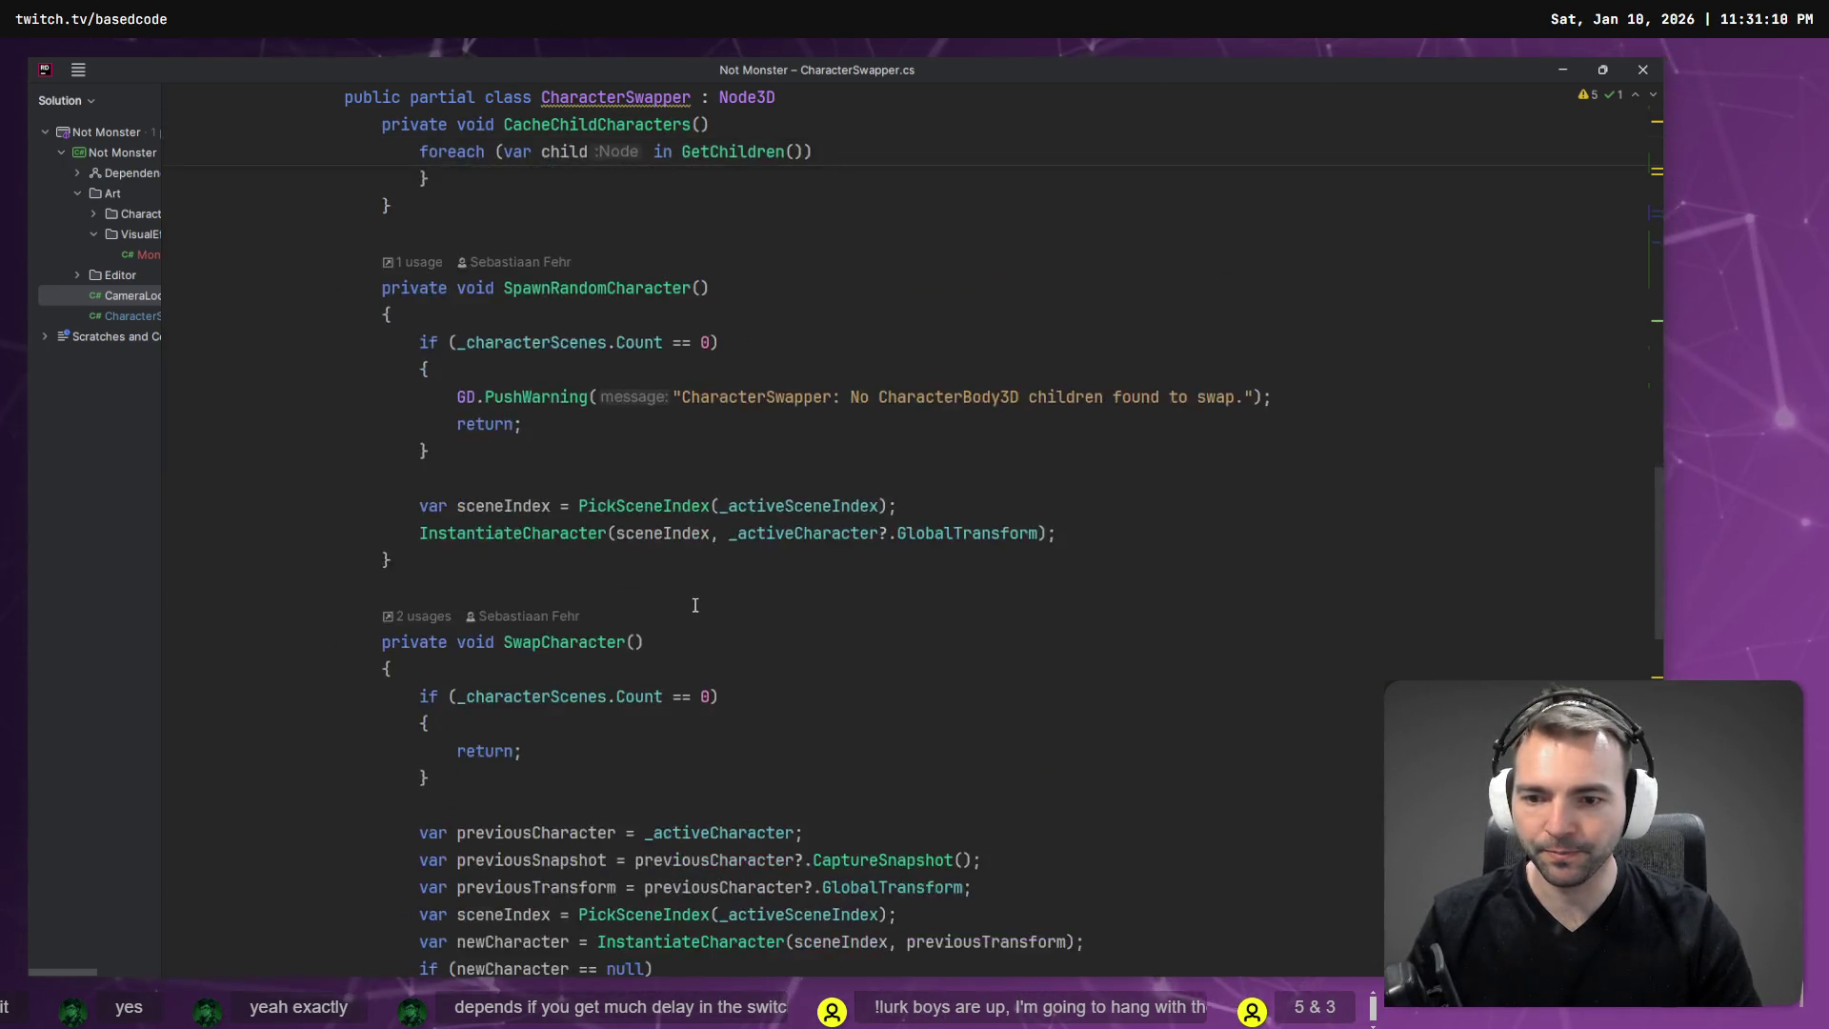
pyautogui.scroll(-10, 696, 606)
pyautogui.scroll(15, 744, 571)
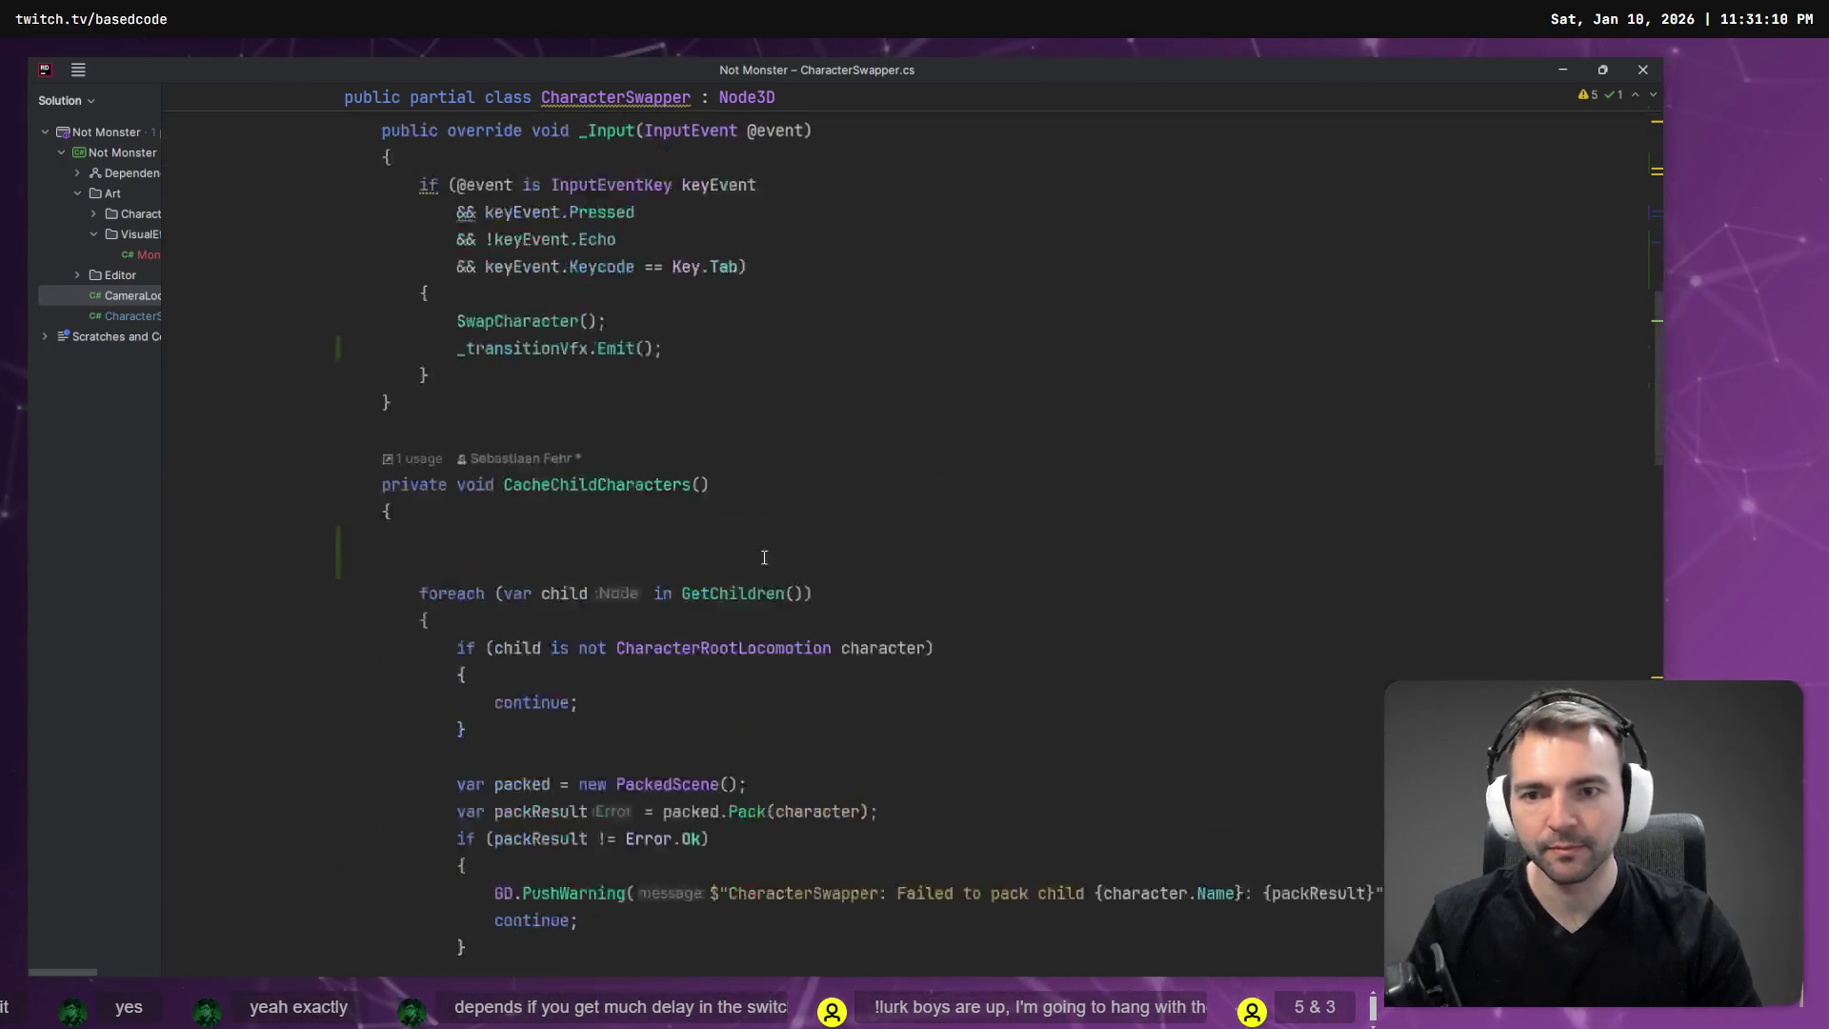
pyautogui.scroll(8, 764, 557)
pyautogui.scroll(-2, 667, 476)
pyautogui.moveTo(401, 833); pyautogui.dragTo(242, 610)
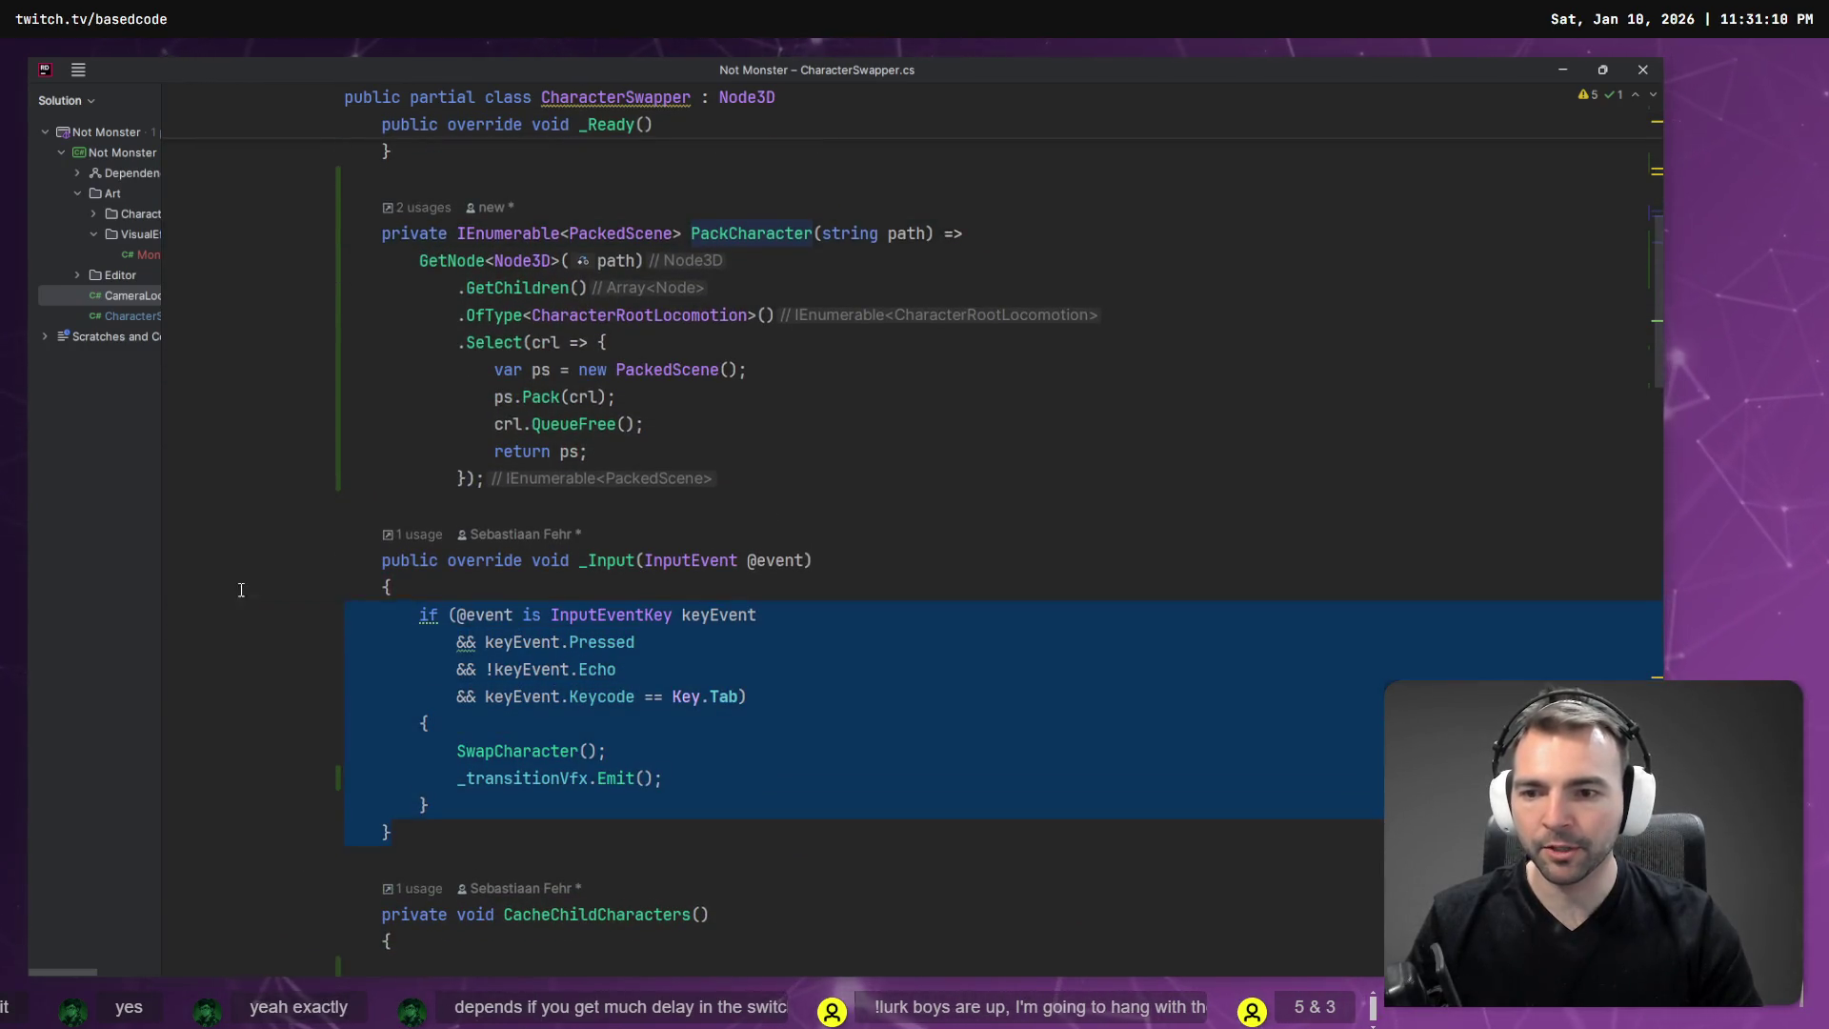
pyautogui.click(735, 731)
pyautogui.scroll(5, 667, 620)
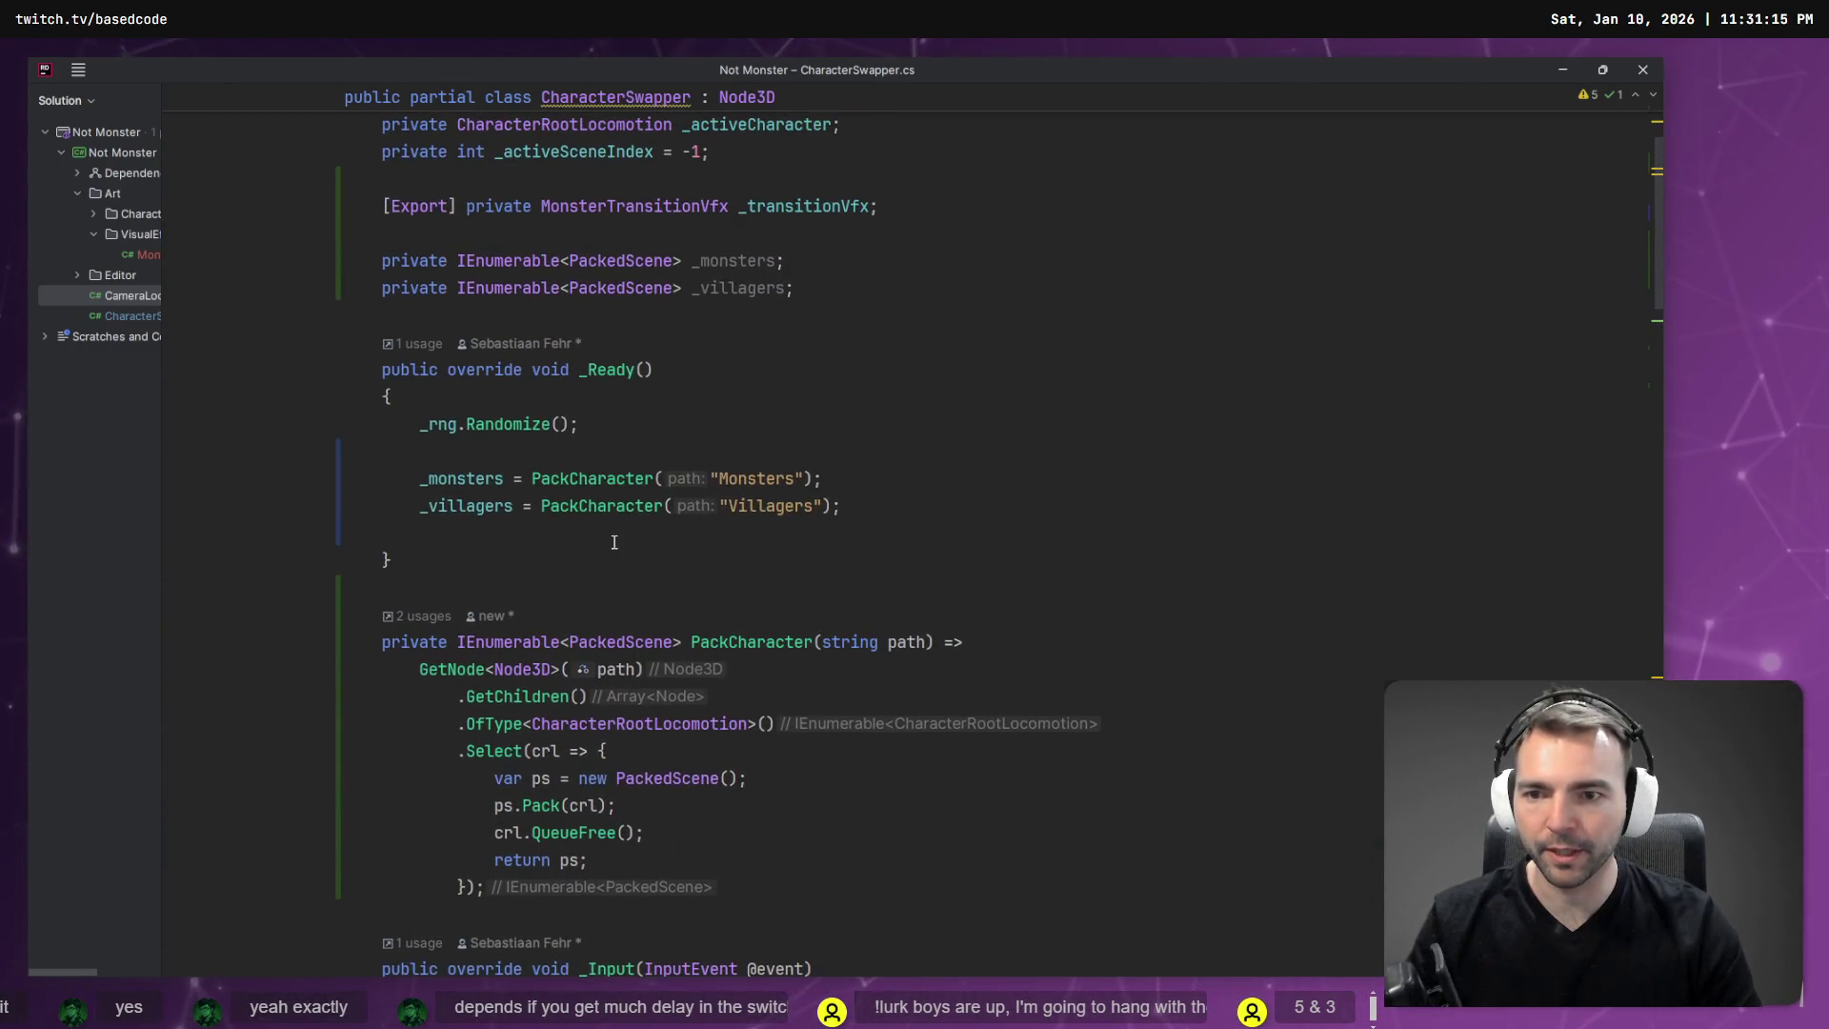
pyautogui.moveTo(609, 560); pyautogui.dragTo(296, 416)
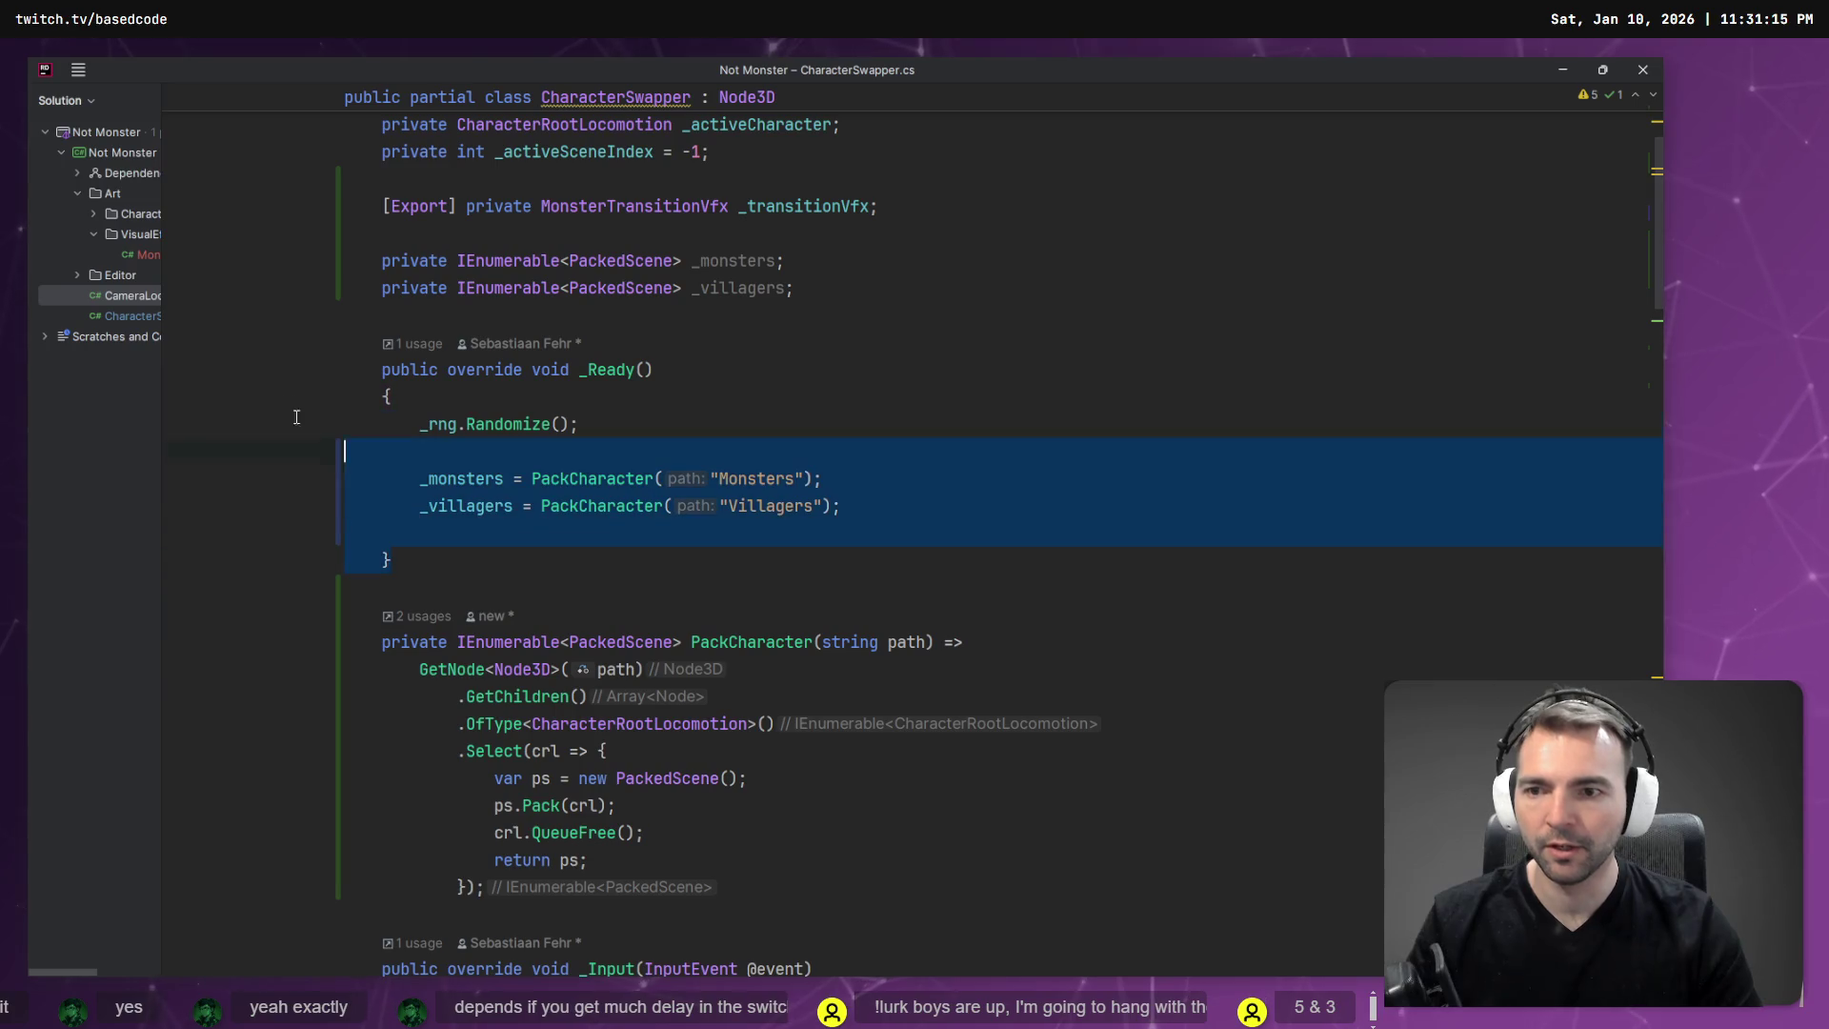
pyautogui.rightClick(802, 435)
pyautogui.moveTo(932, 730)
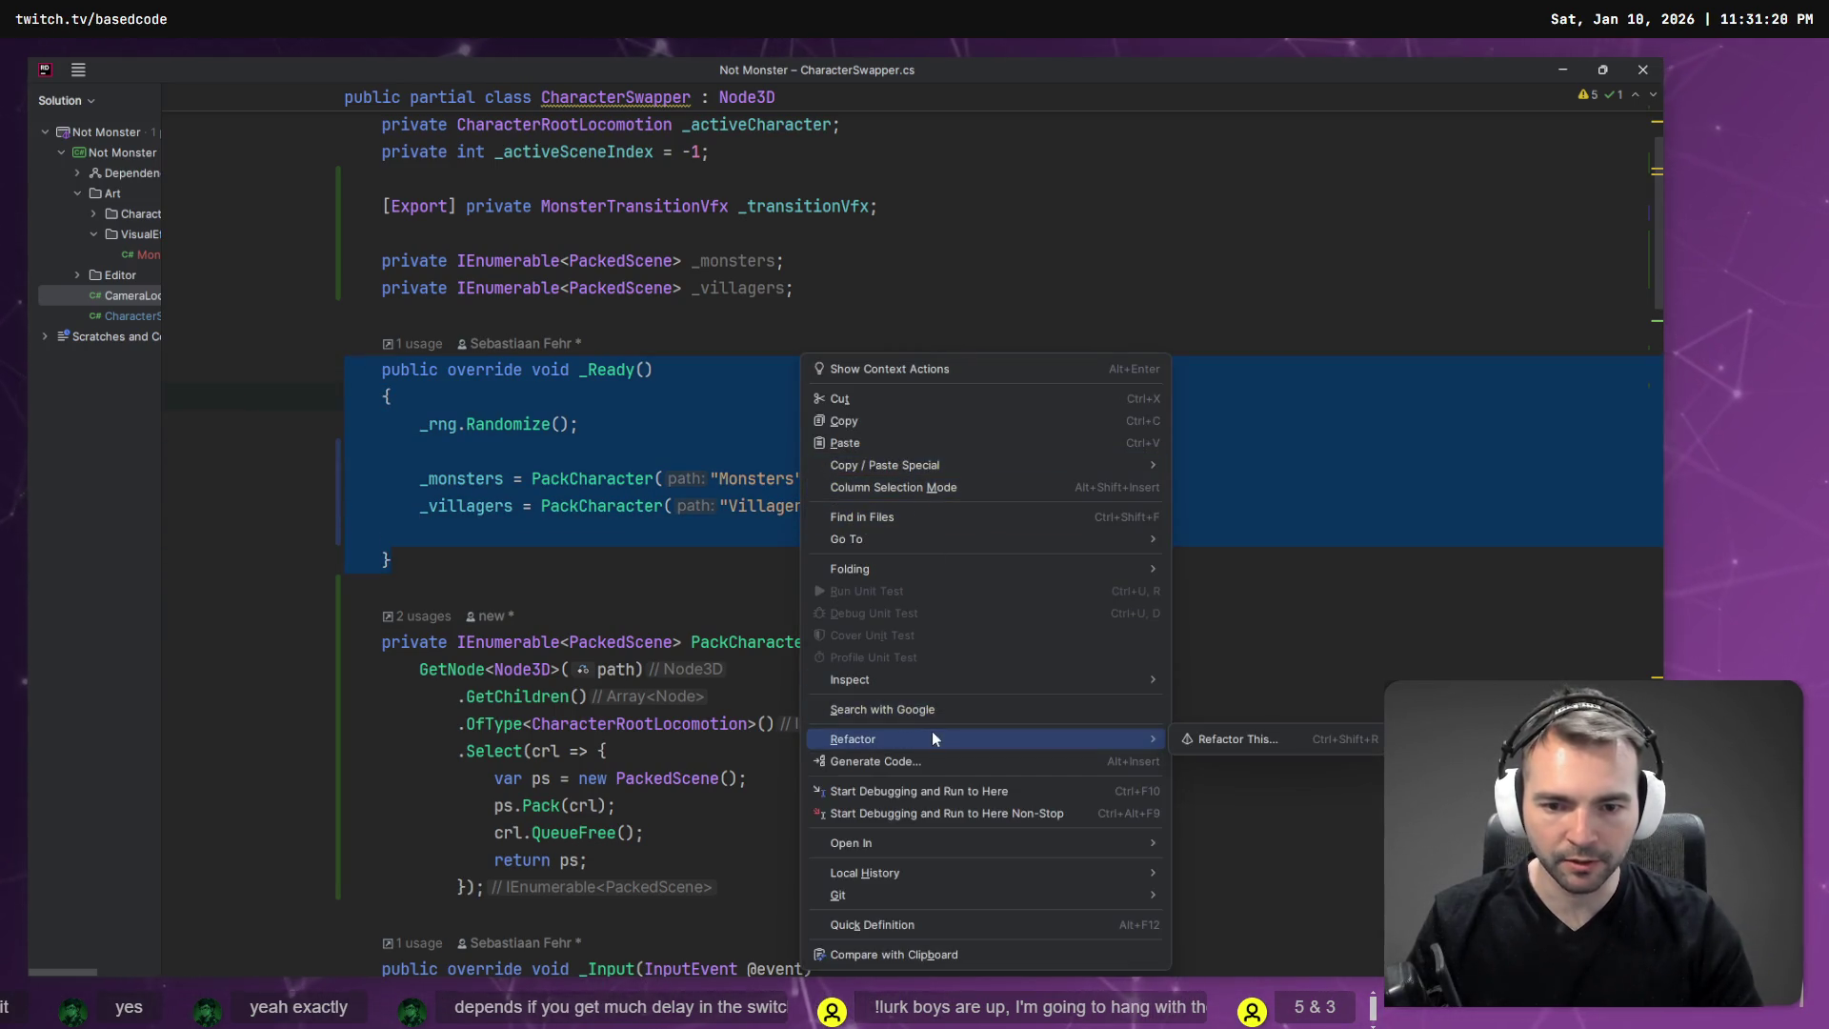
pyautogui.moveTo(910, 873)
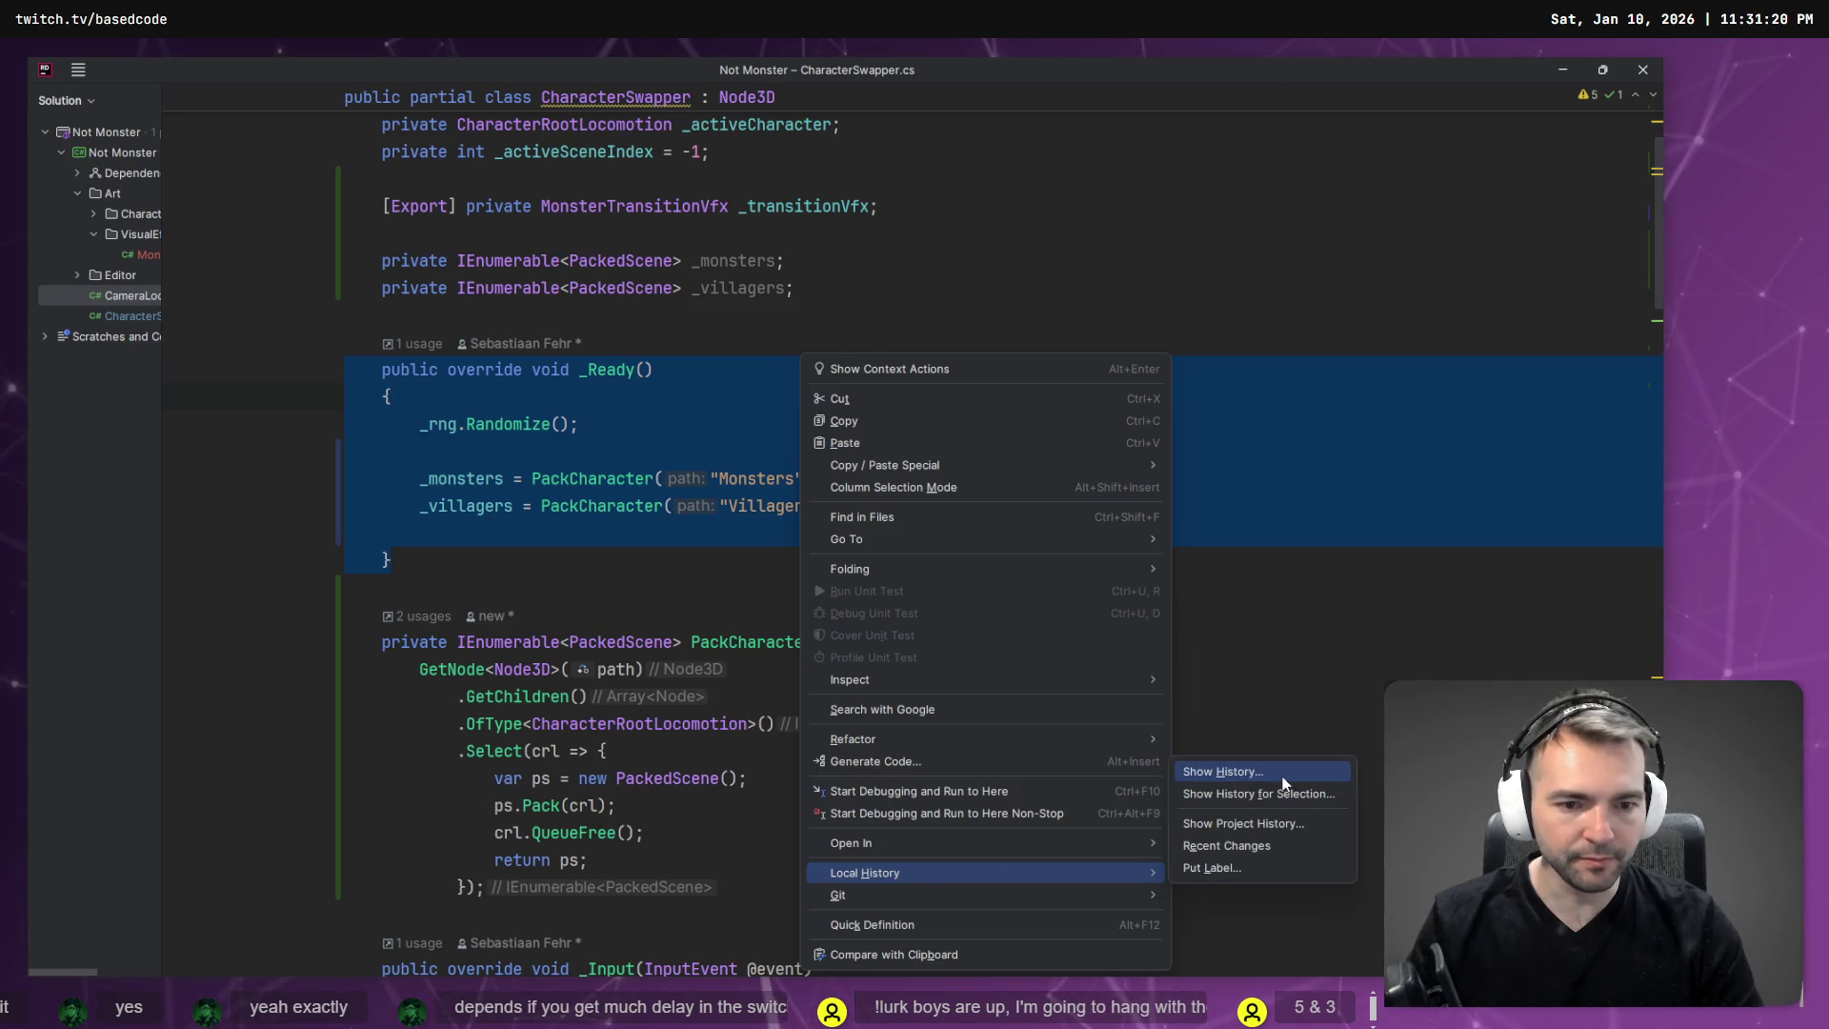
pyautogui.click(1284, 779)
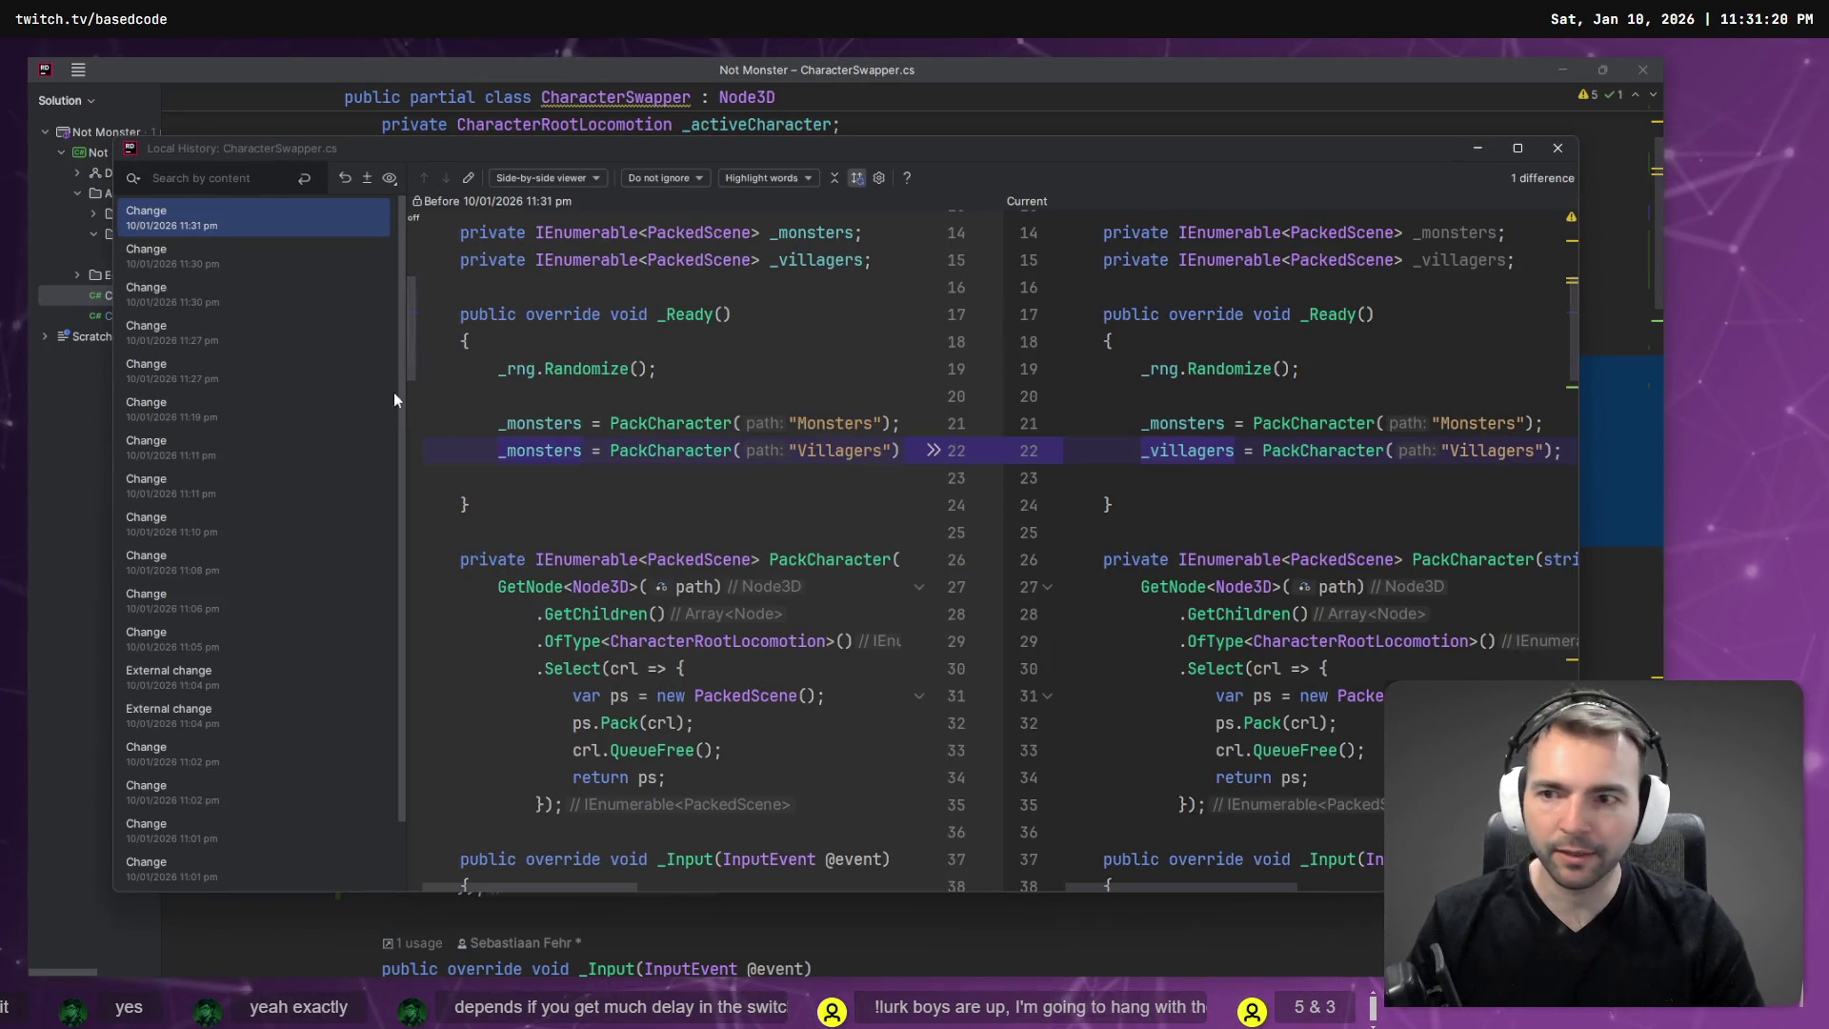
pyautogui.click(229, 291)
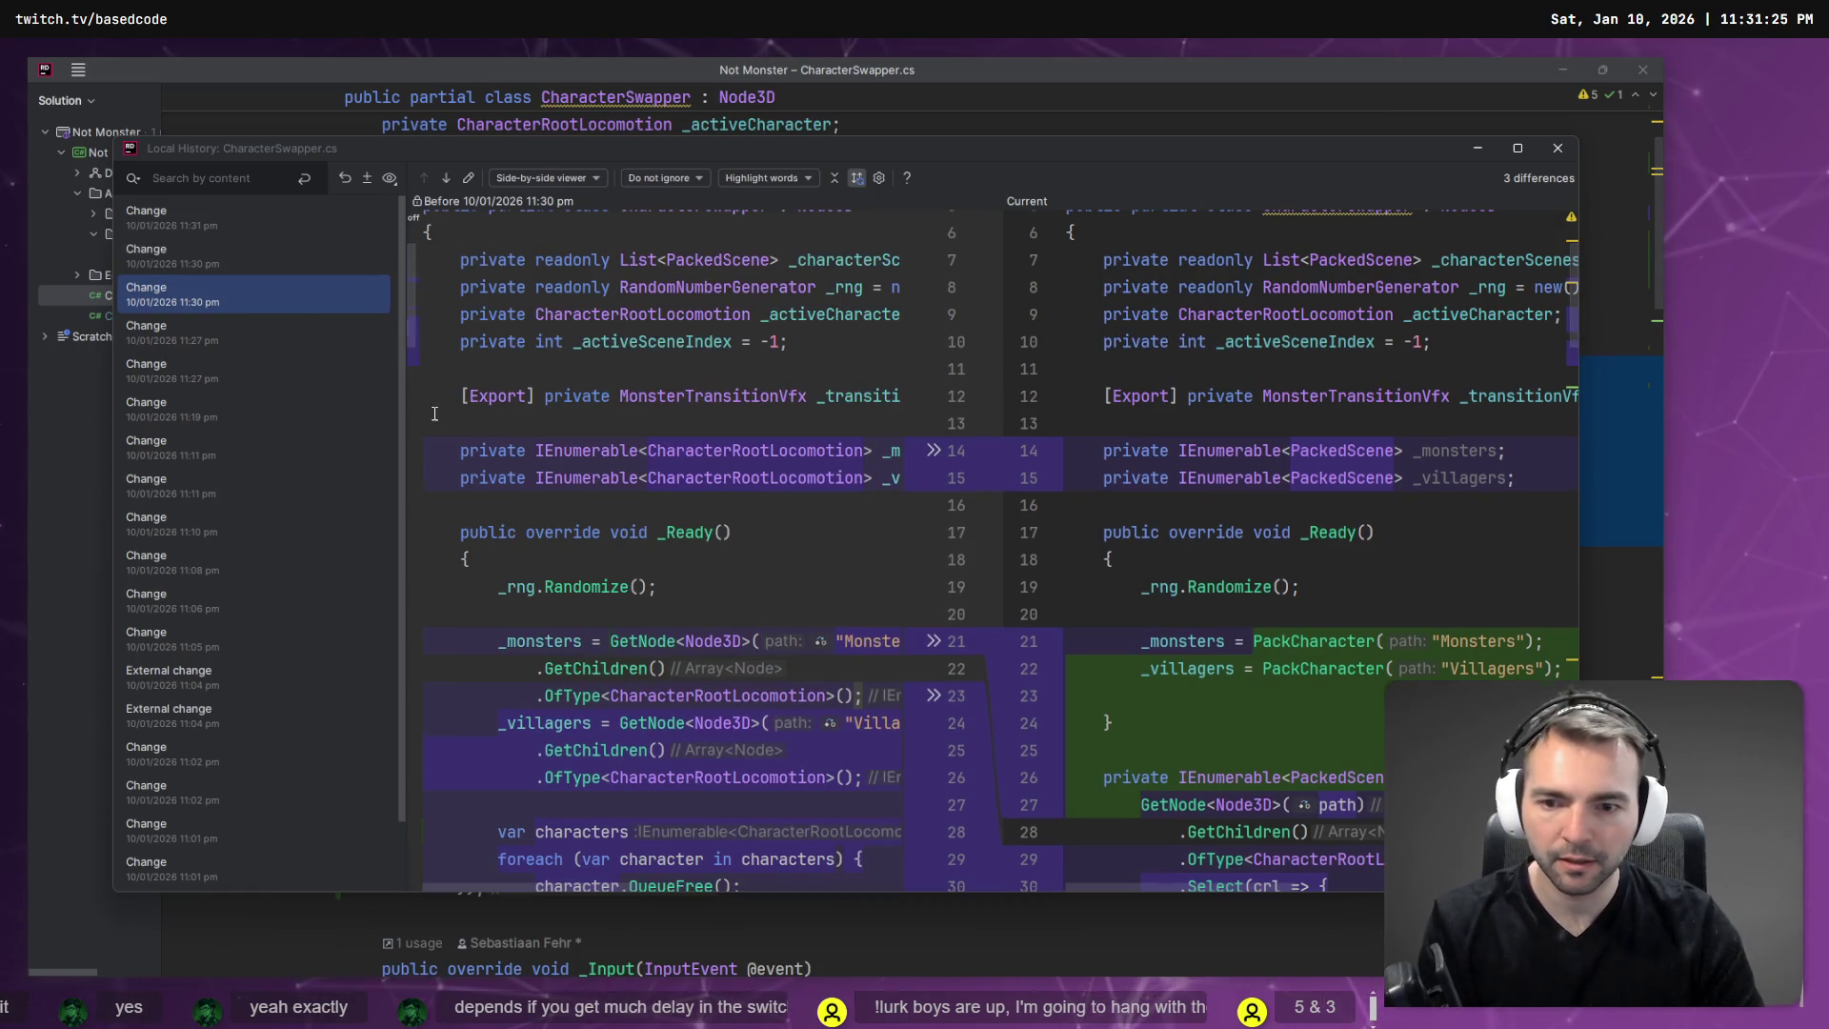
pyautogui.scroll(-4, 435, 414)
pyautogui.moveTo(772, 672)
pyautogui.mouseDown()
pyautogui.moveTo(329, 617)
pyautogui.moveTo(429, 634)
pyautogui.mouseUp()
pyautogui.hotkey('ctrl', 'c')
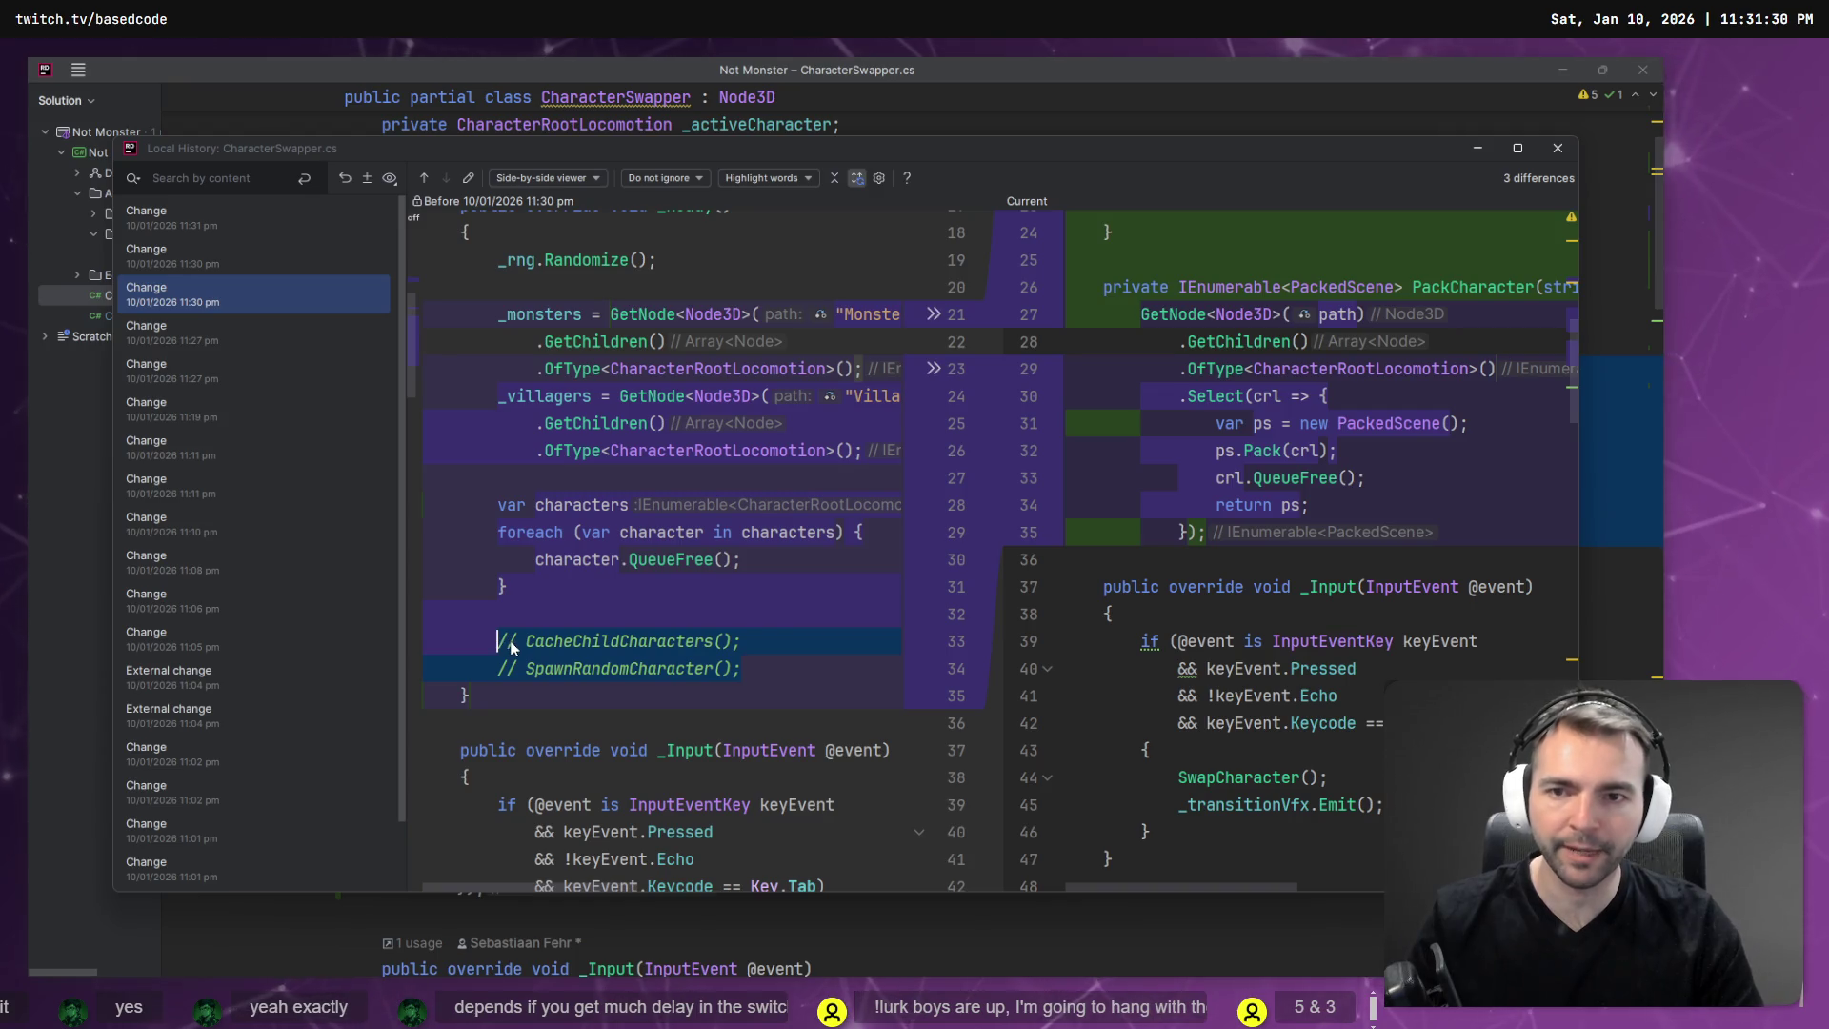
pyautogui.press('Escape')
pyautogui.click(939, 545)
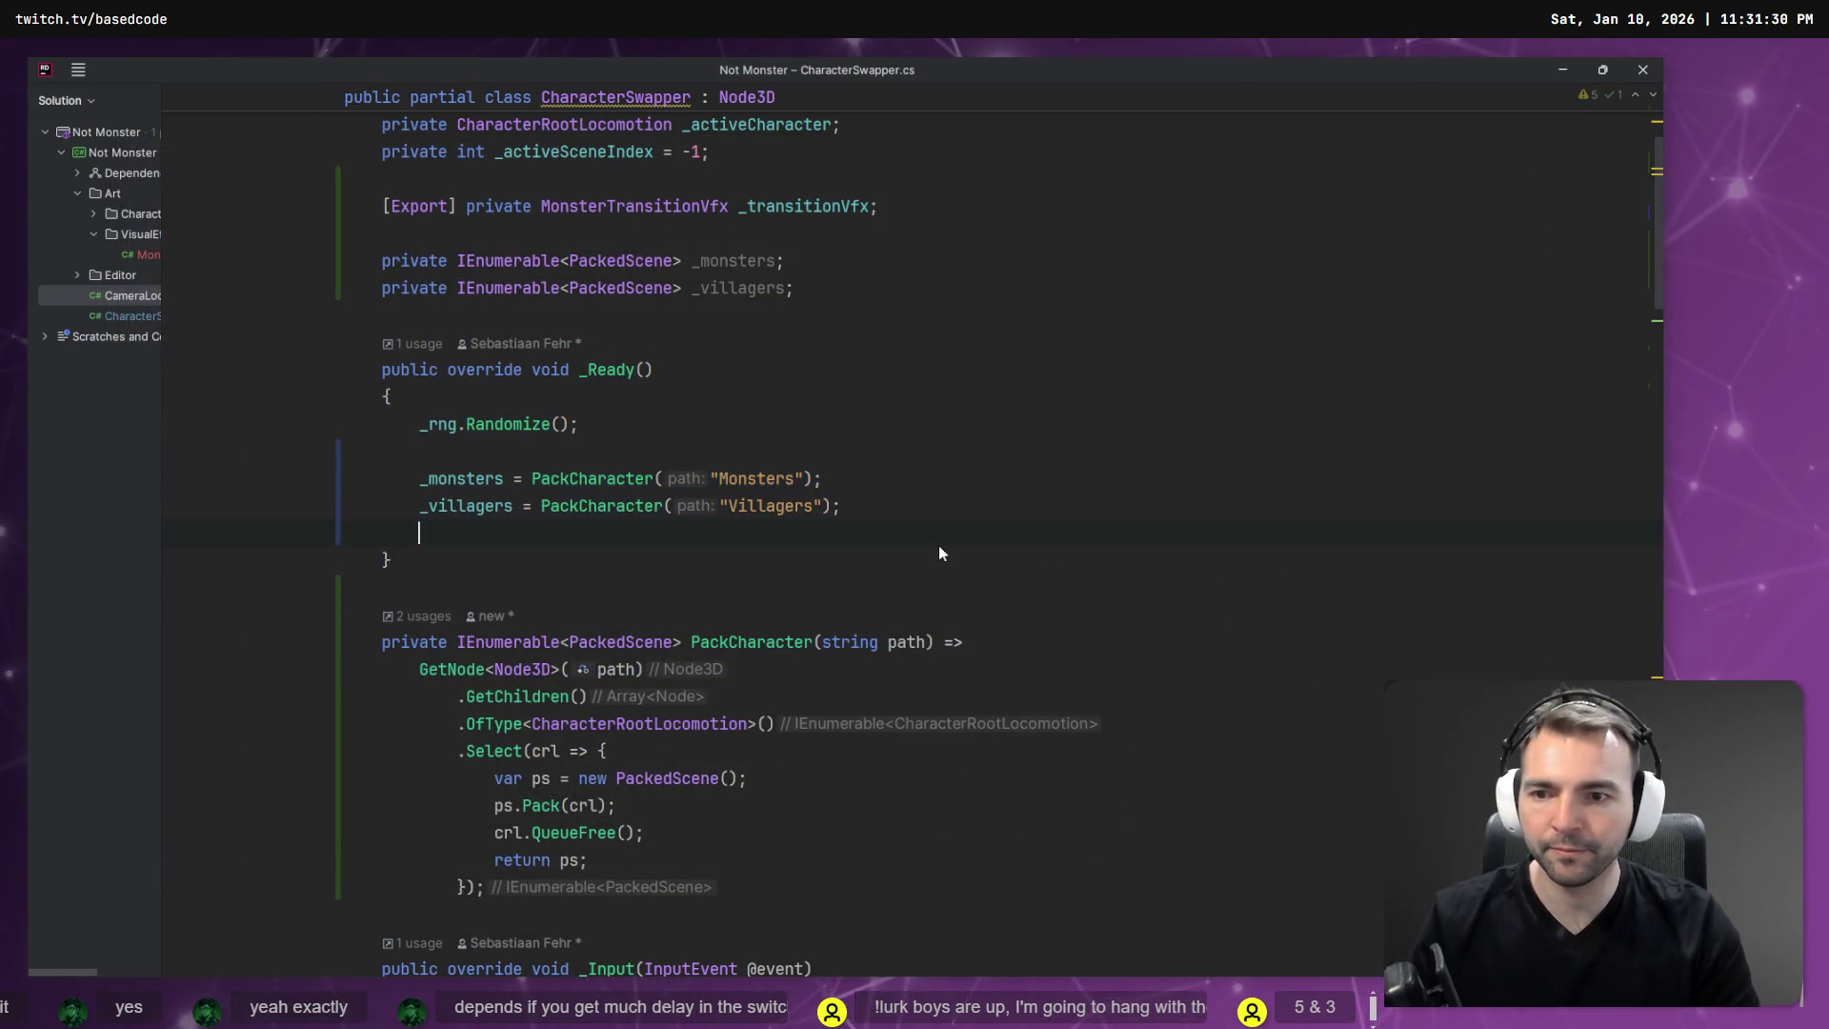
# Paste the CacheChildCharacters and SpawnRandomCharacter calls into _Ready and uncomment them with Ctrl+/
pyautogui.hotkey('ctrl', 'v')
pyautogui.hotkey('shift', 'Home')
pyautogui.hotkey('shift', 'Up')
pyautogui.hotkey('shift', 'Up')
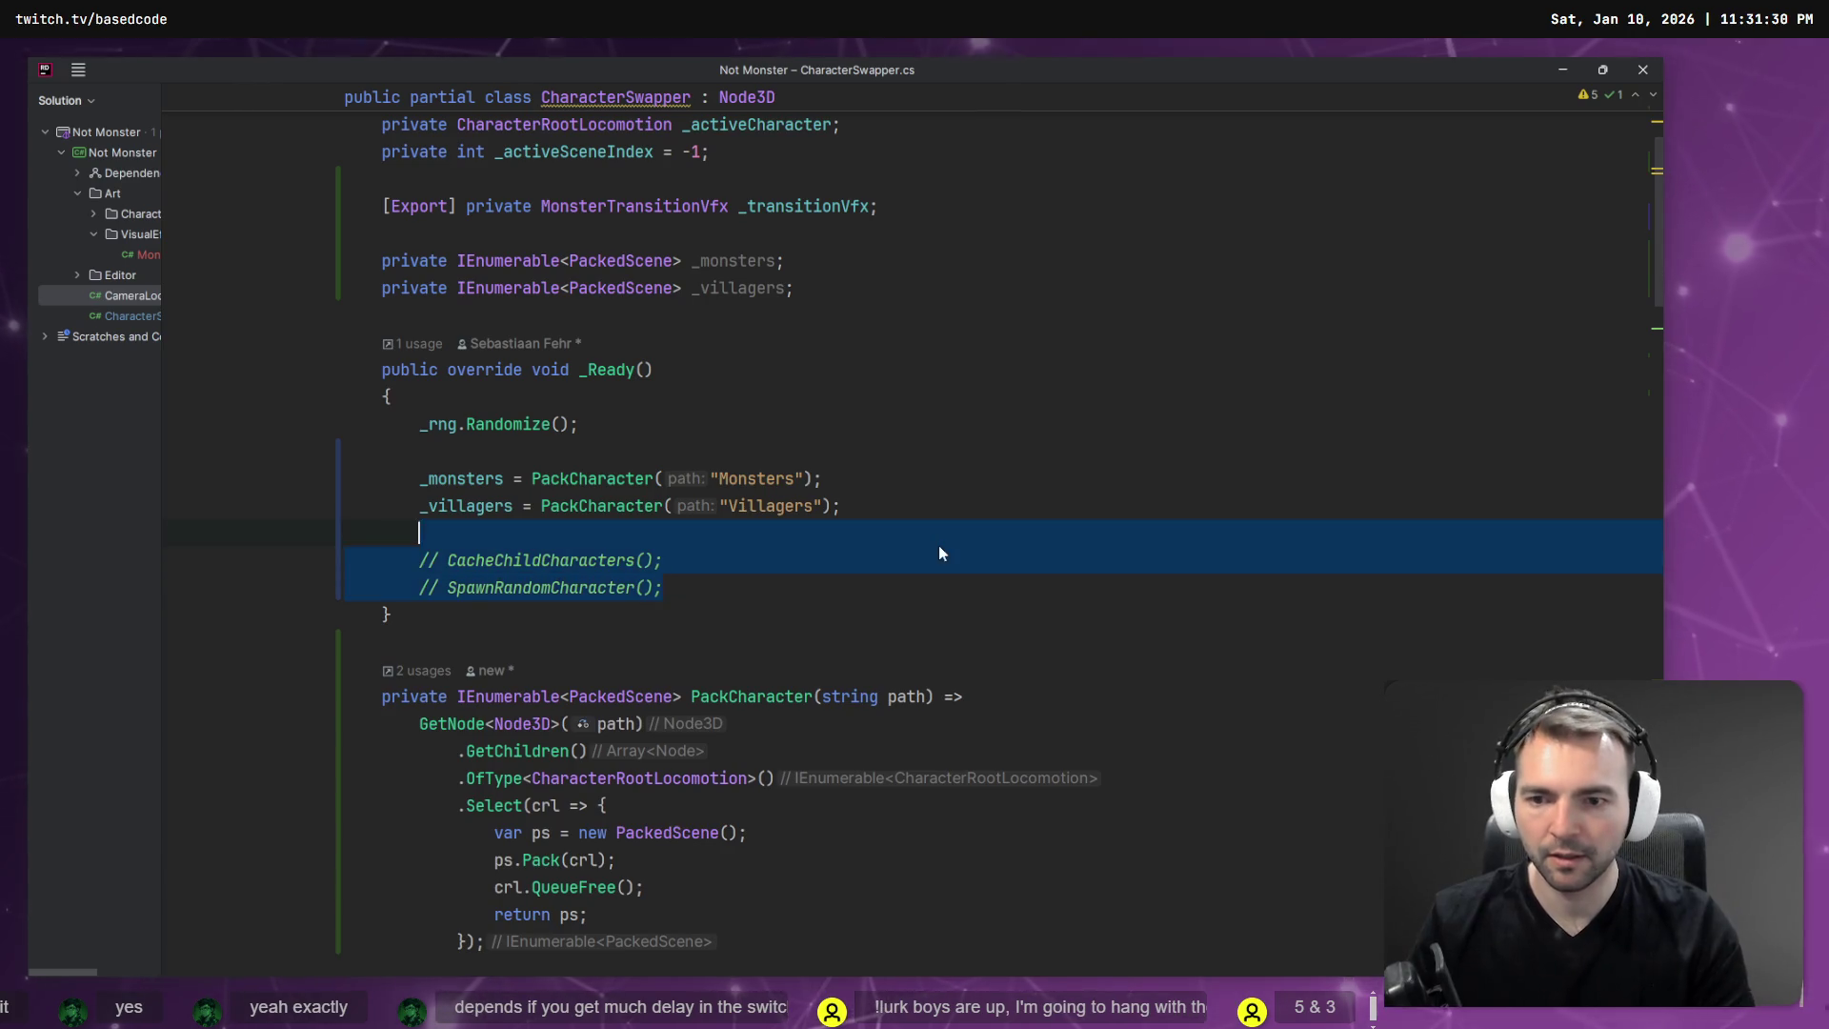
pyautogui.hotkey('shift', 'Down')
pyautogui.hotkey('ctrl', '/')
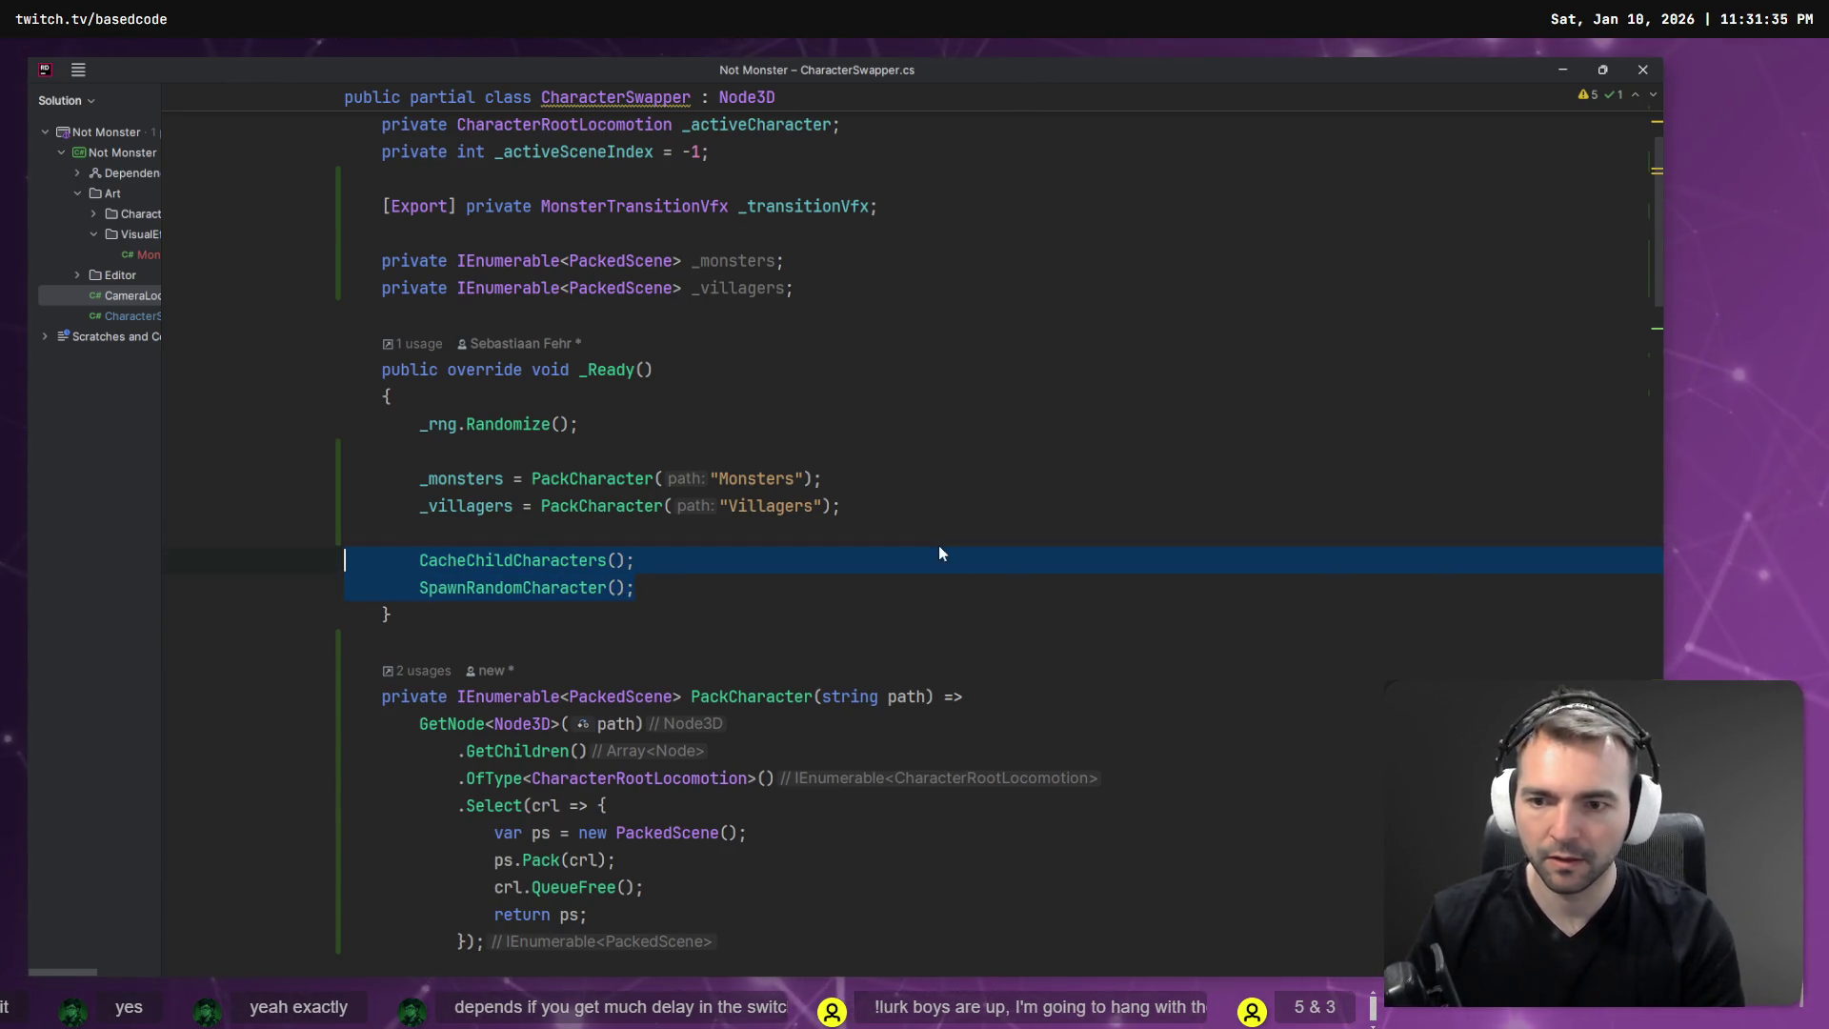
pyautogui.click(830, 531)
# Inspect the SpawnRandomCharacter and CacheChildCharacters definitions from their calls in _Ready
pyautogui.keyDown('ctrl'); pyautogui.click(584, 581); pyautogui.keyUp('ctrl')
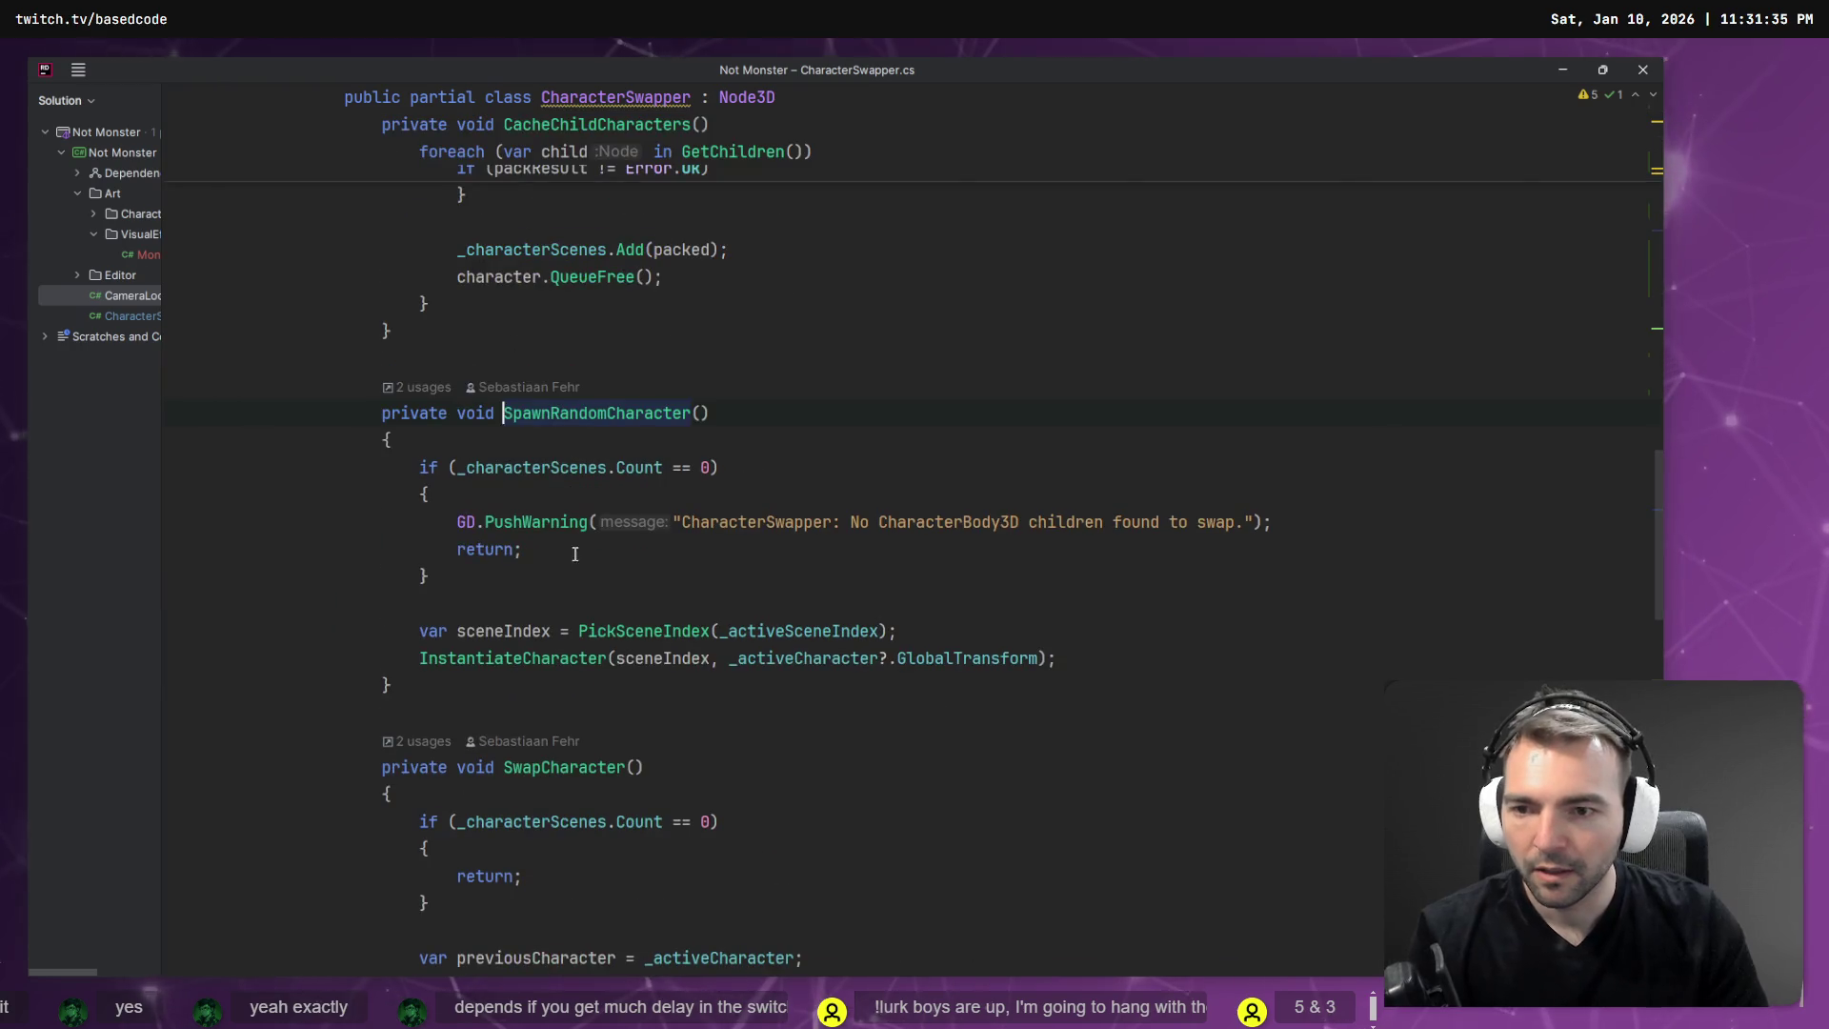
pyautogui.hotkey('ctrl', 'alt', 'Left')
pyautogui.keyDown('ctrl'); pyautogui.click(620, 551); pyautogui.keyUp('ctrl')
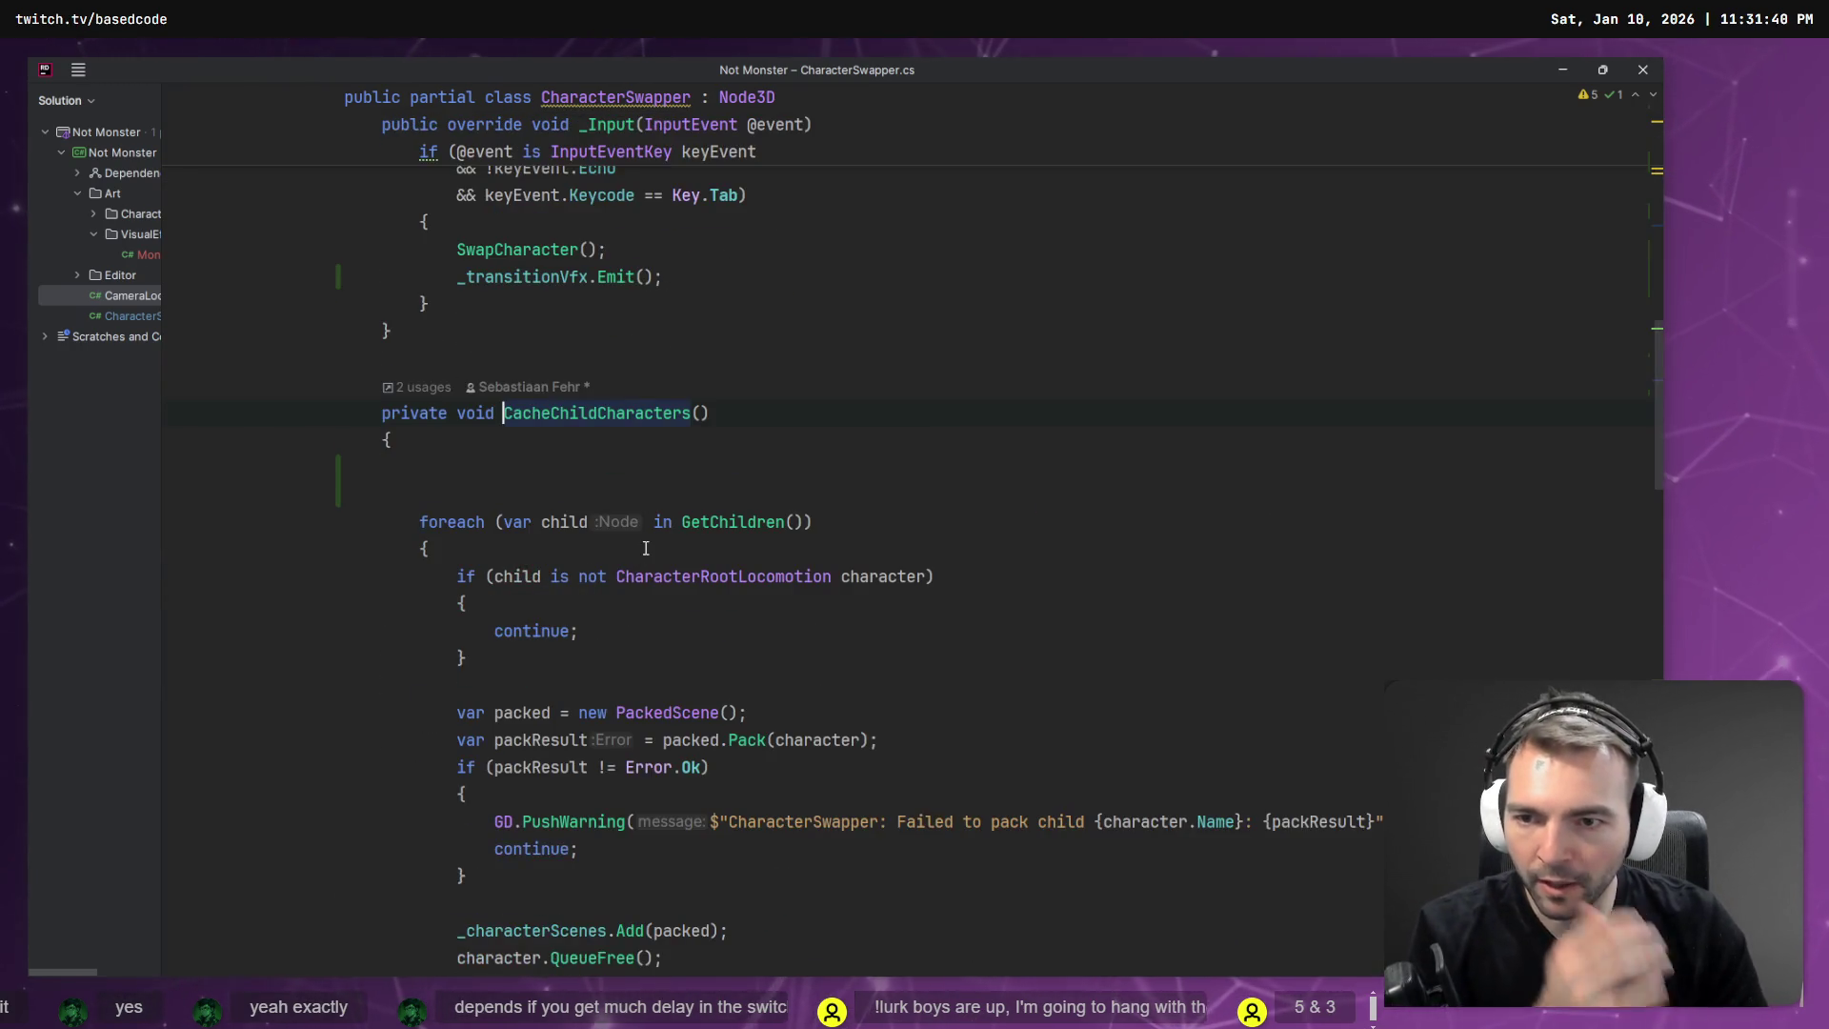
pyautogui.scroll(-1, 666, 476)
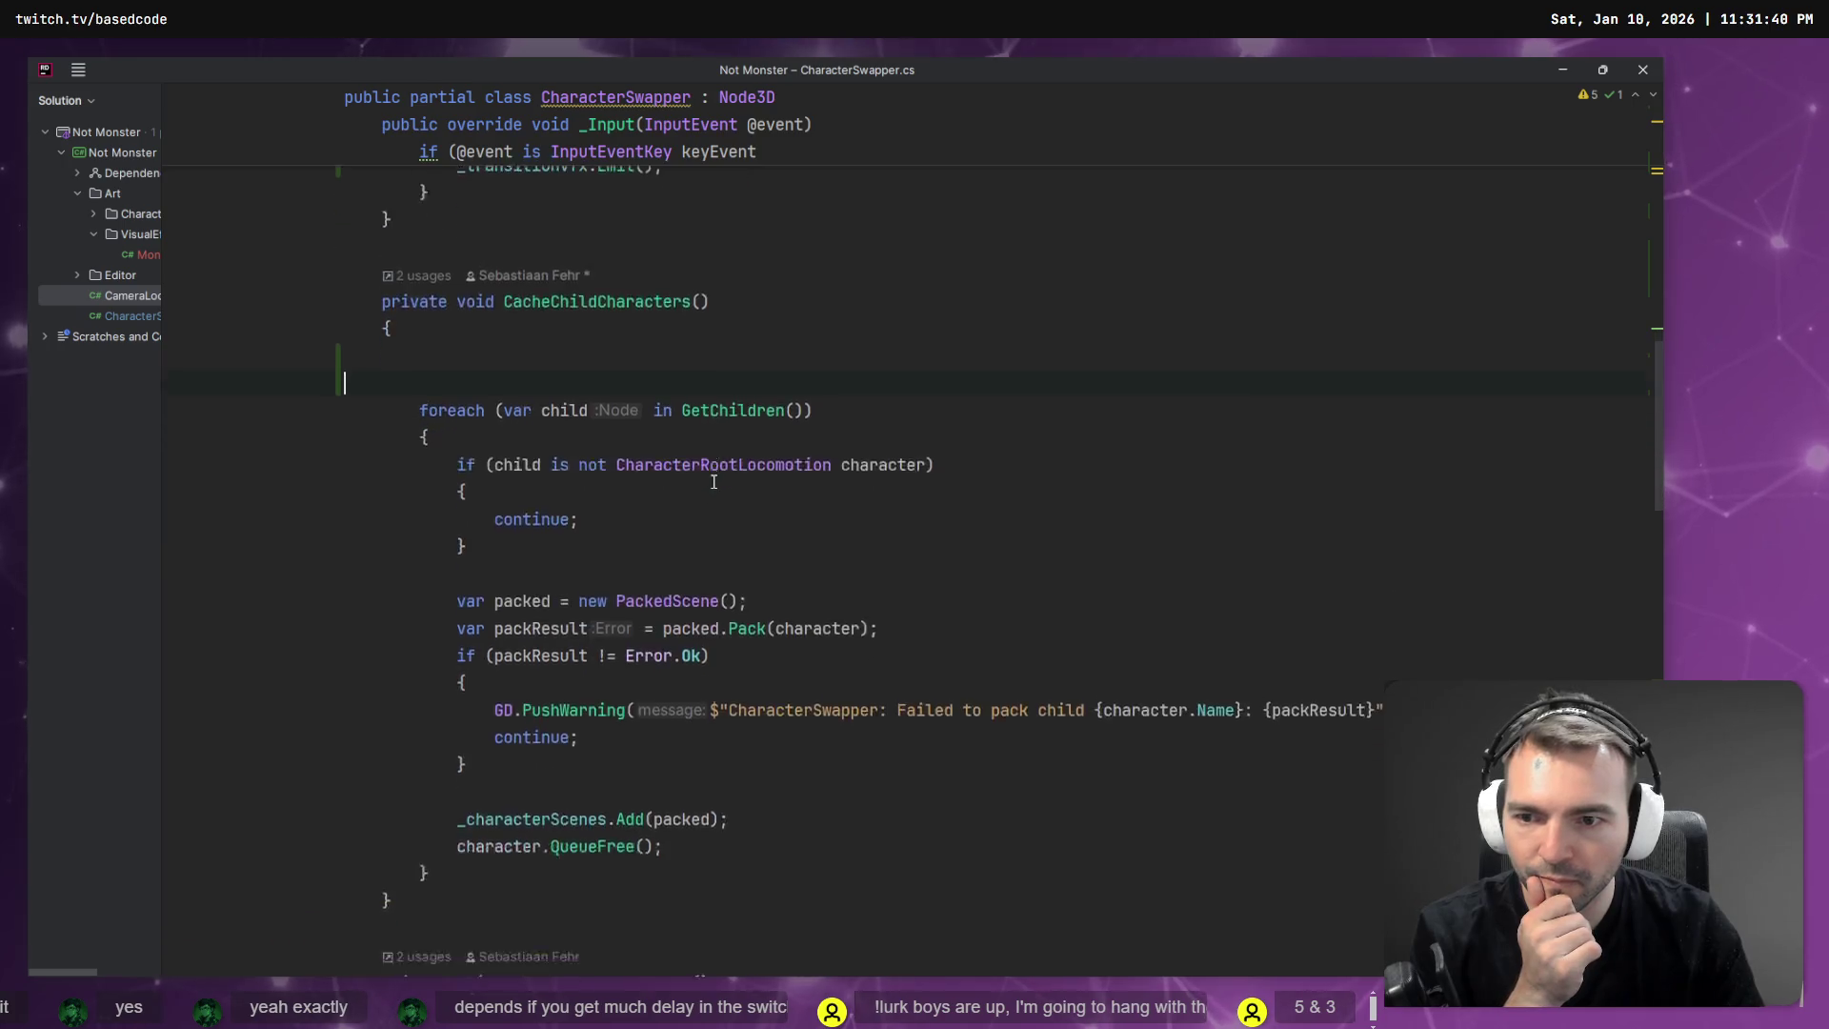
pyautogui.press('Return')
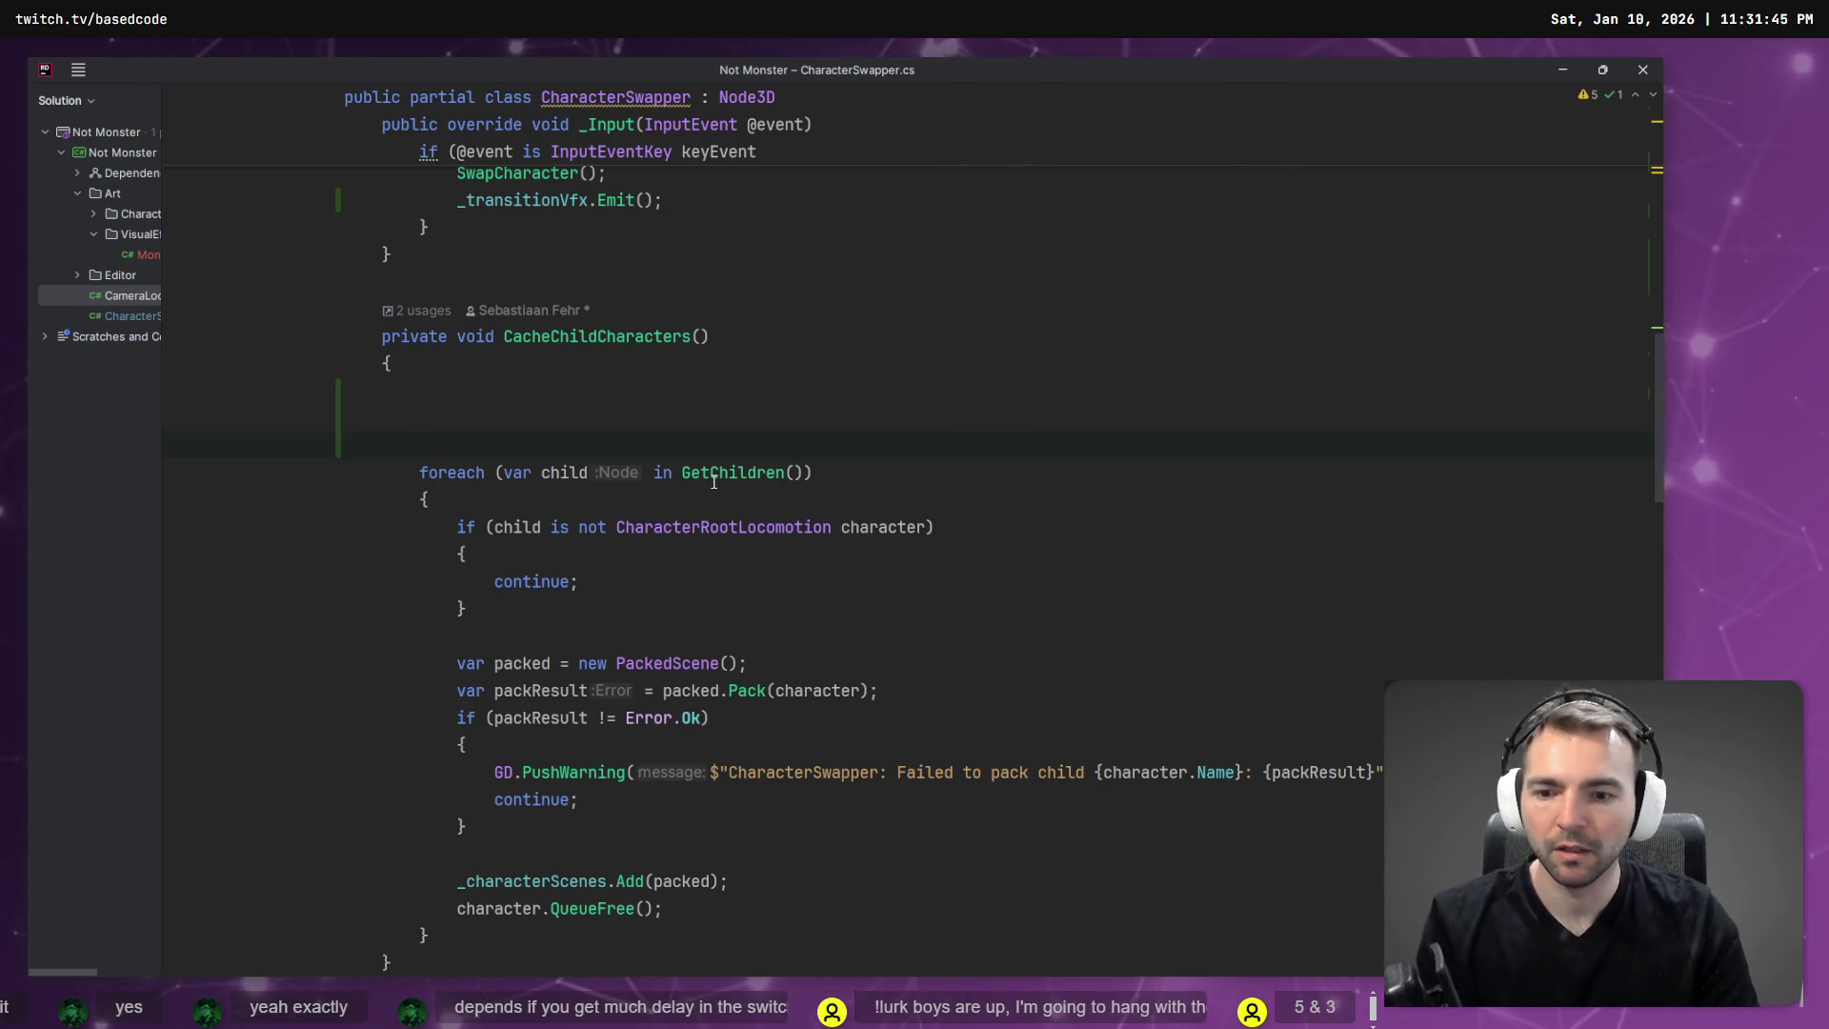
pyautogui.scroll(-2, 714, 481)
# Delete the entire CacheChildCharacters method
pyautogui.click(484, 744)
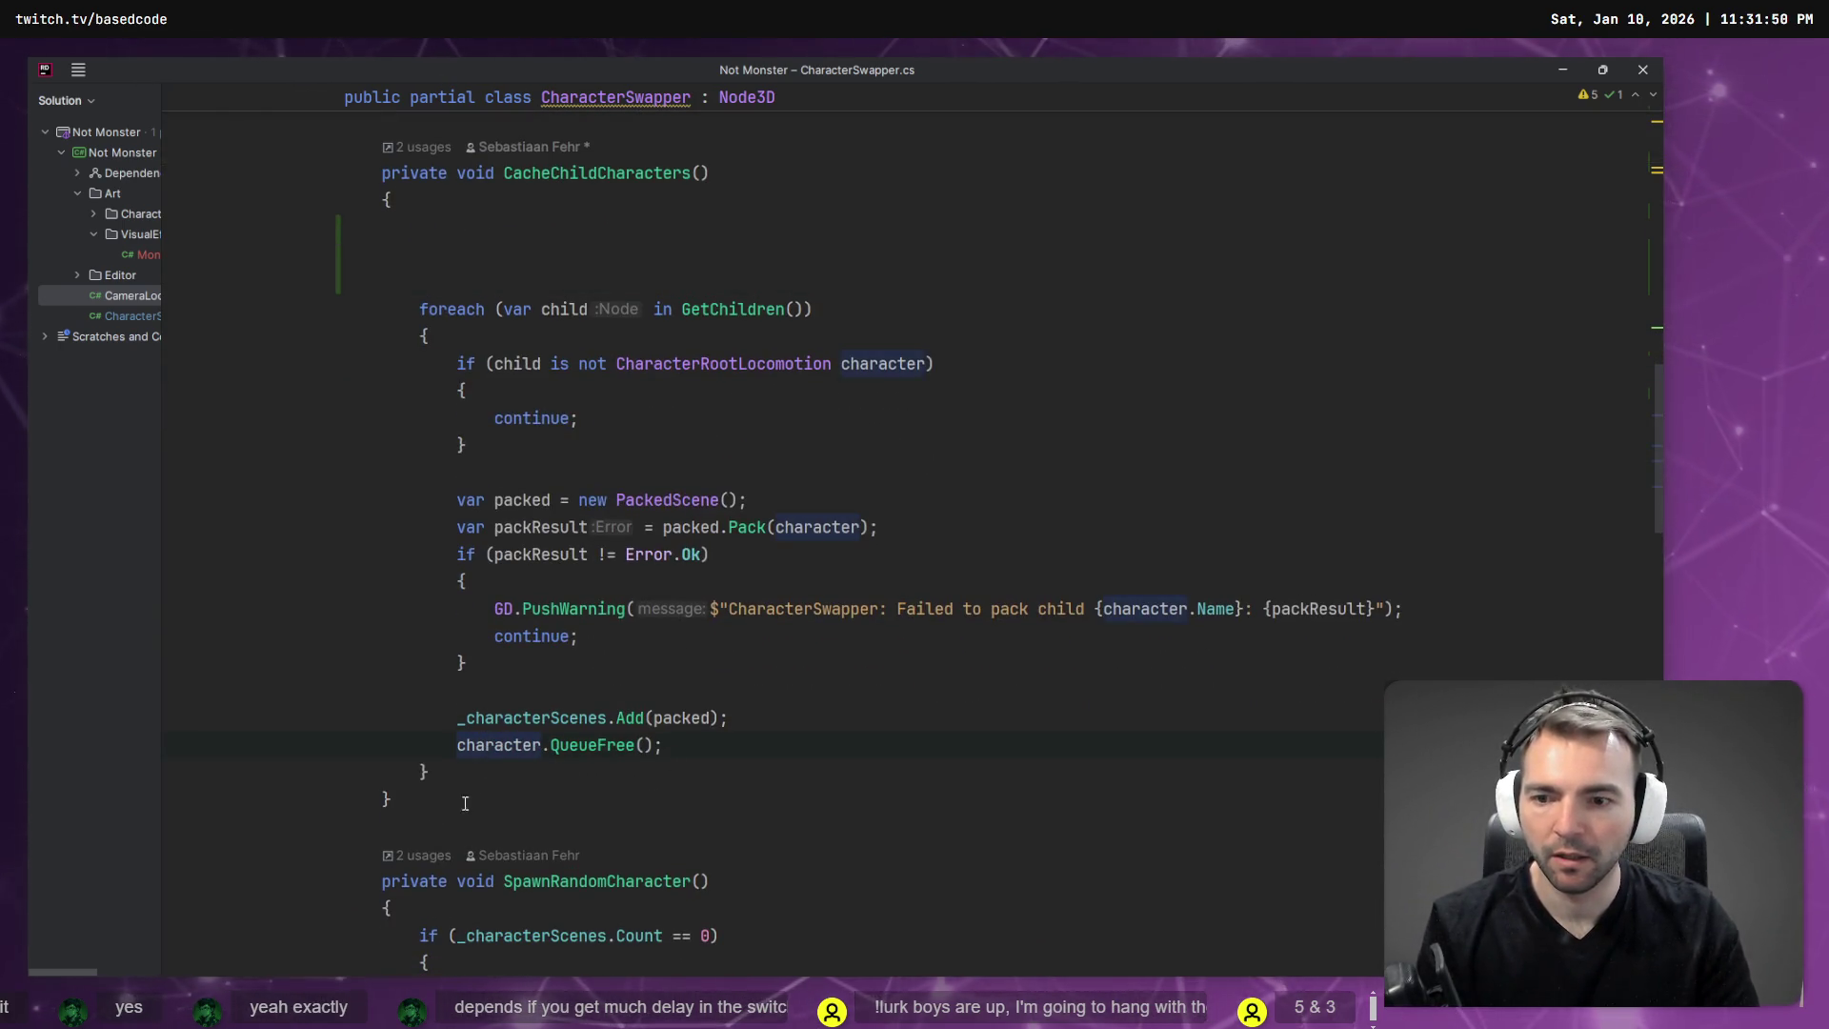
pyautogui.moveTo(392, 799); pyautogui.dragTo(278, 322)
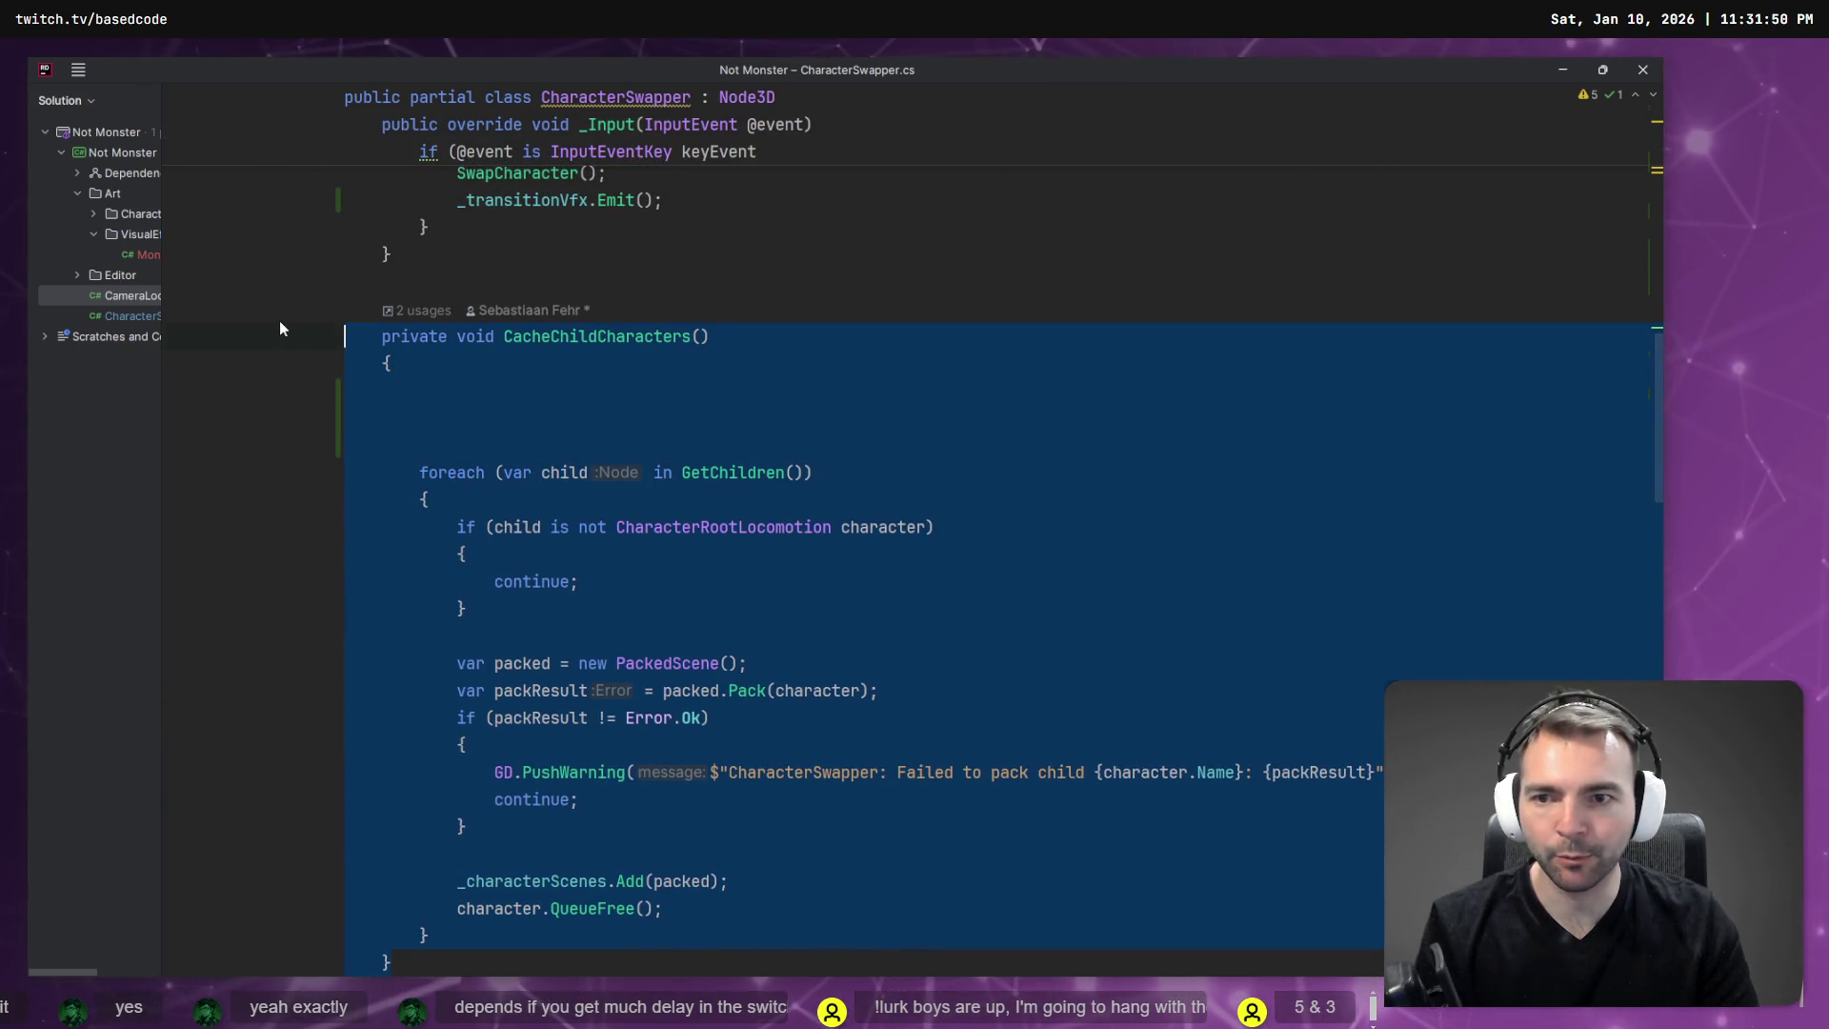
pyautogui.press('BackSpace')
pyautogui.scroll(3, 696, 378)
pyautogui.scroll(9, 696, 378)
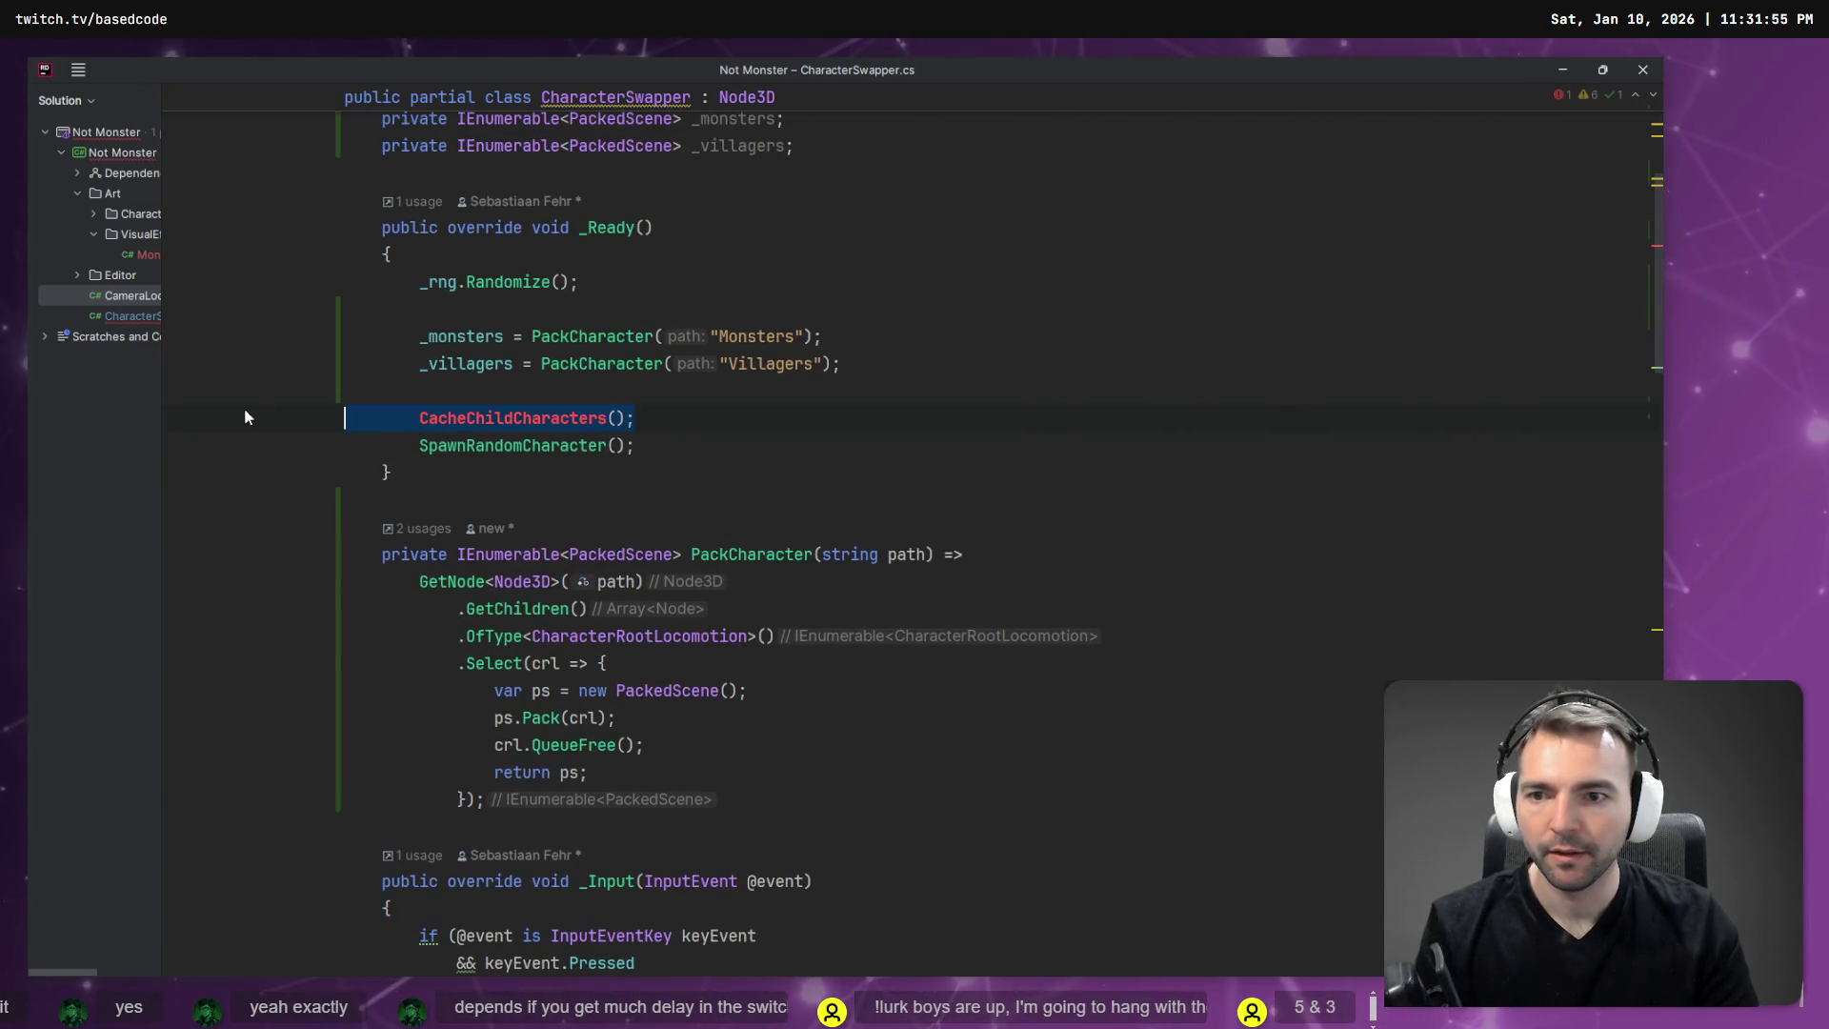
pyautogui.press('BackSpace')
pyautogui.keyDown('ctrl'); pyautogui.click(542, 417); pyautogui.keyUp('ctrl')
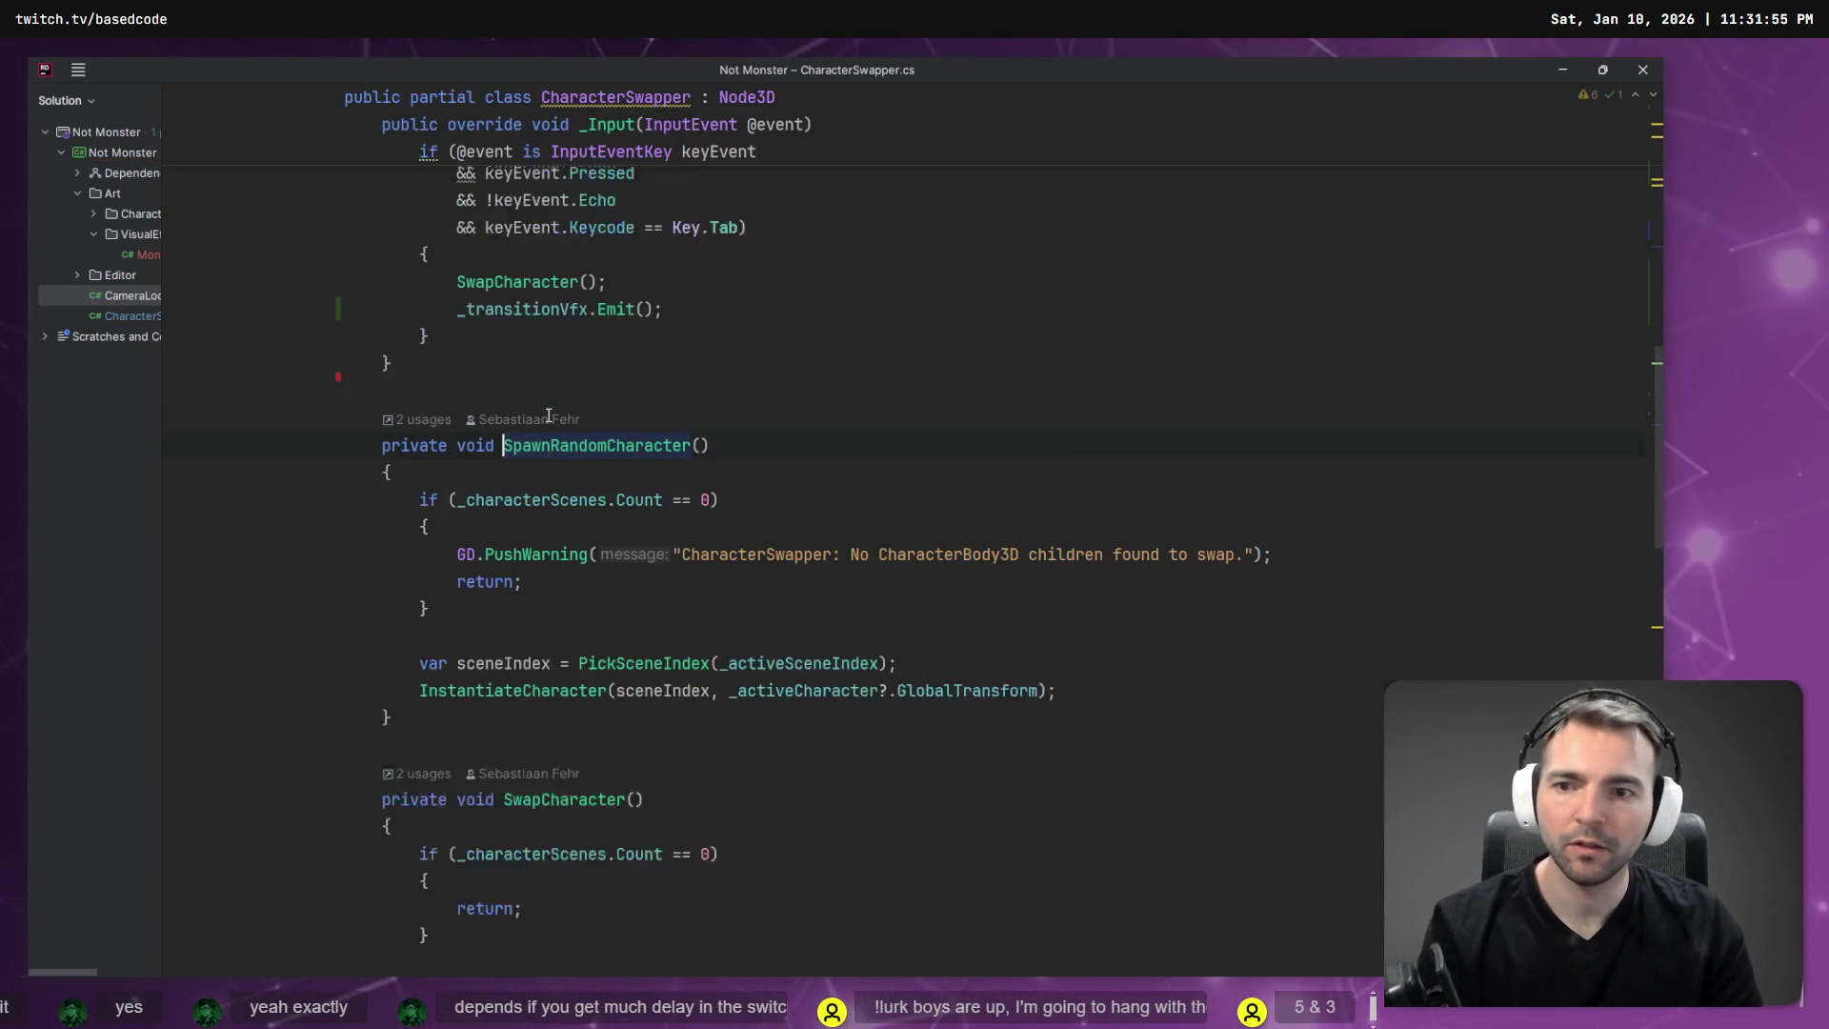
pyautogui.click(520, 467)
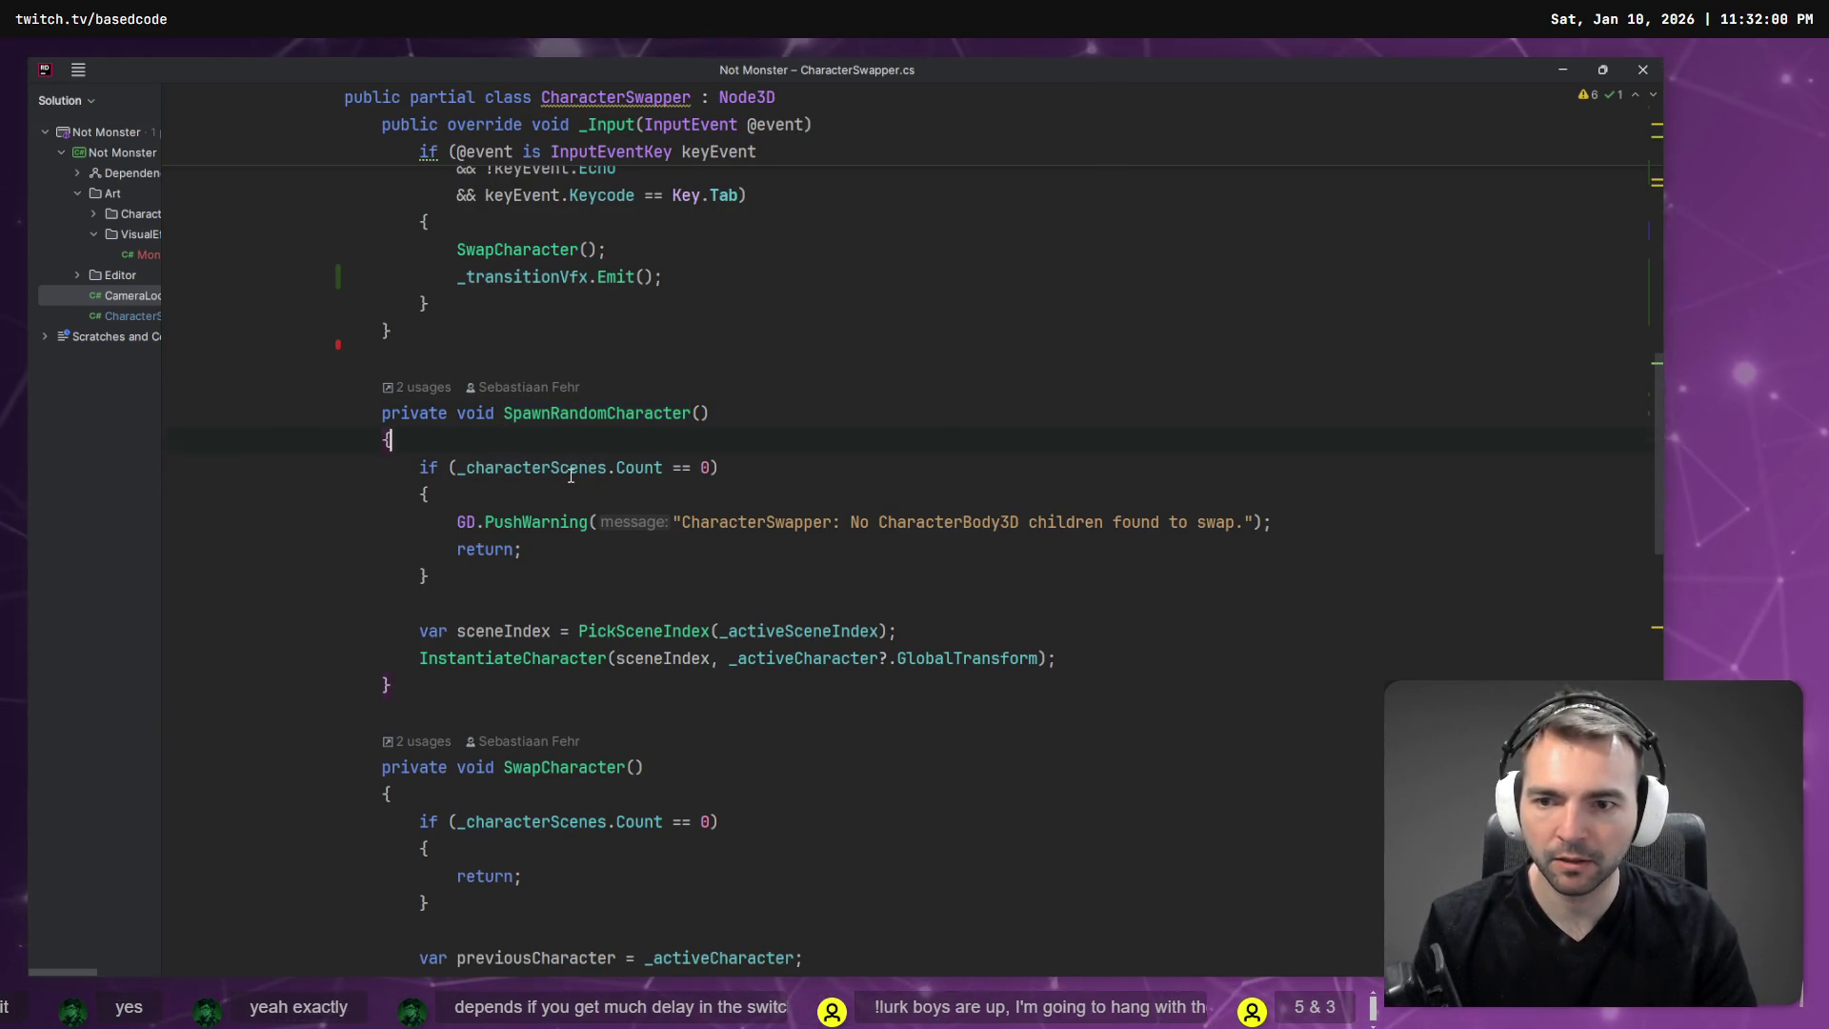
pyautogui.keyDown('ctrl'); pyautogui.click(534, 467); pyautogui.keyUp('ctrl')
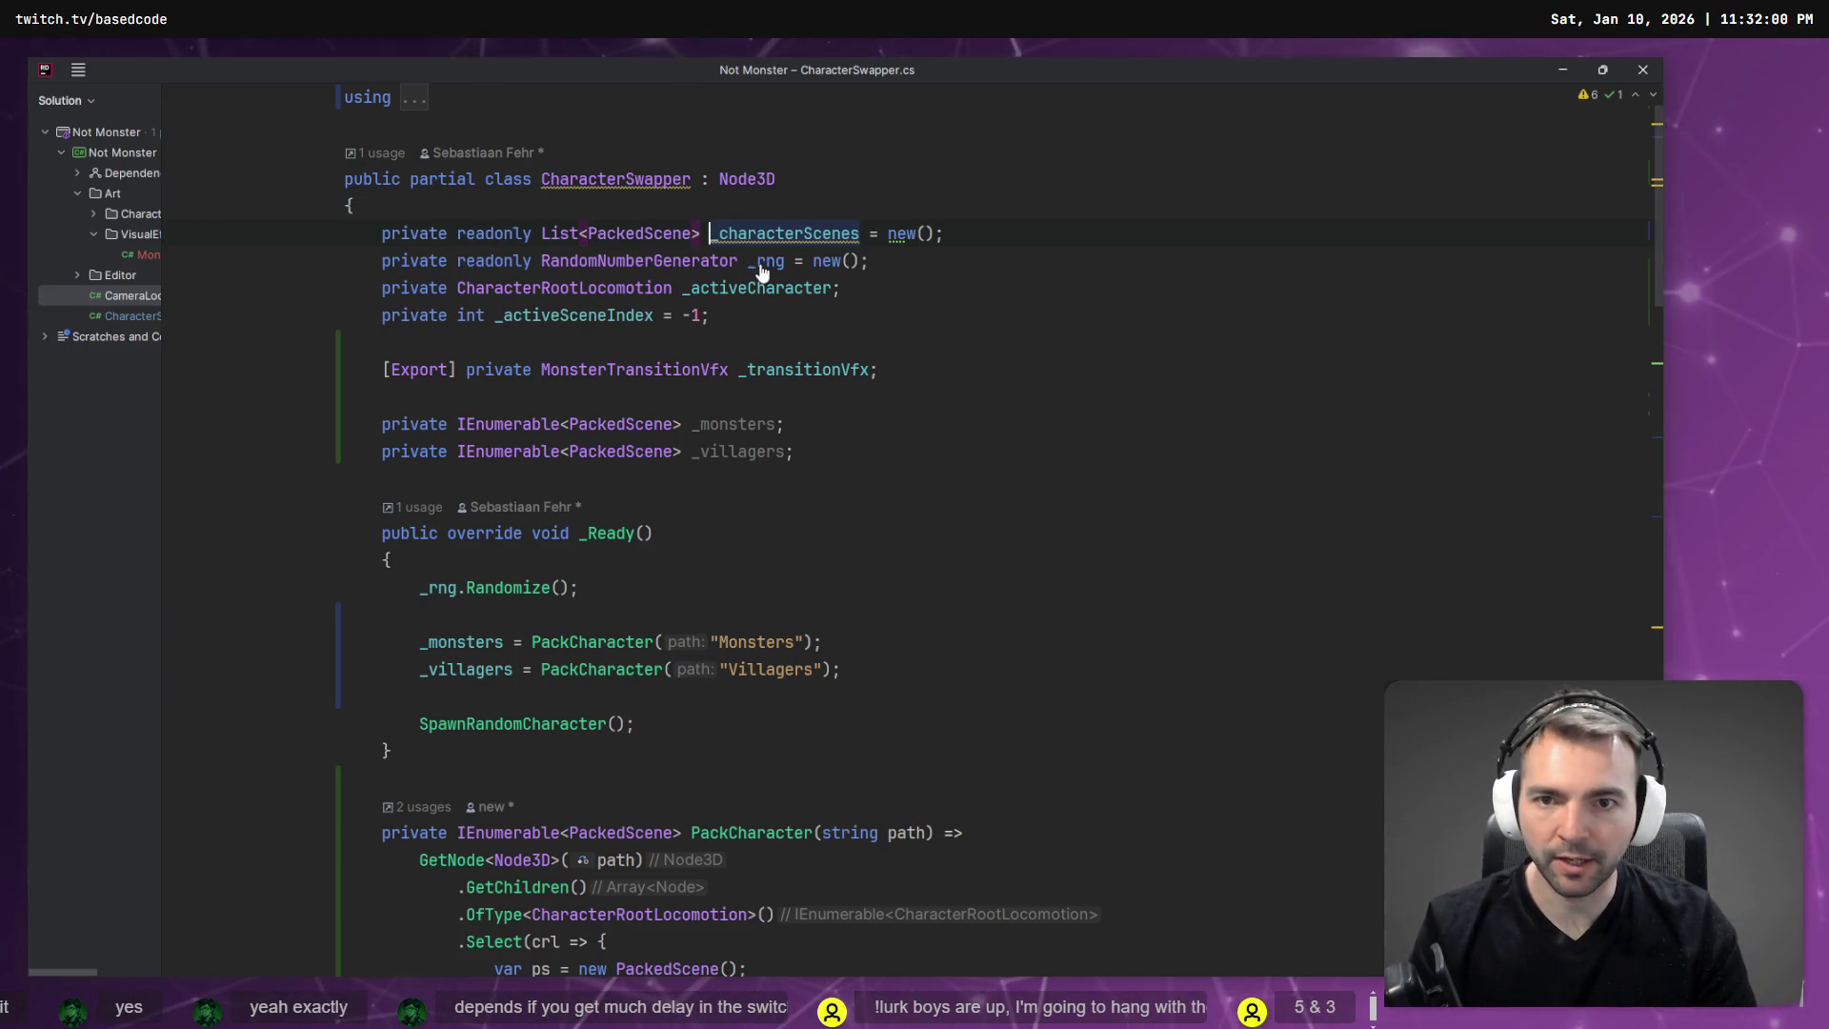
pyautogui.hotkey('ctrl', 'alt', 'Left')
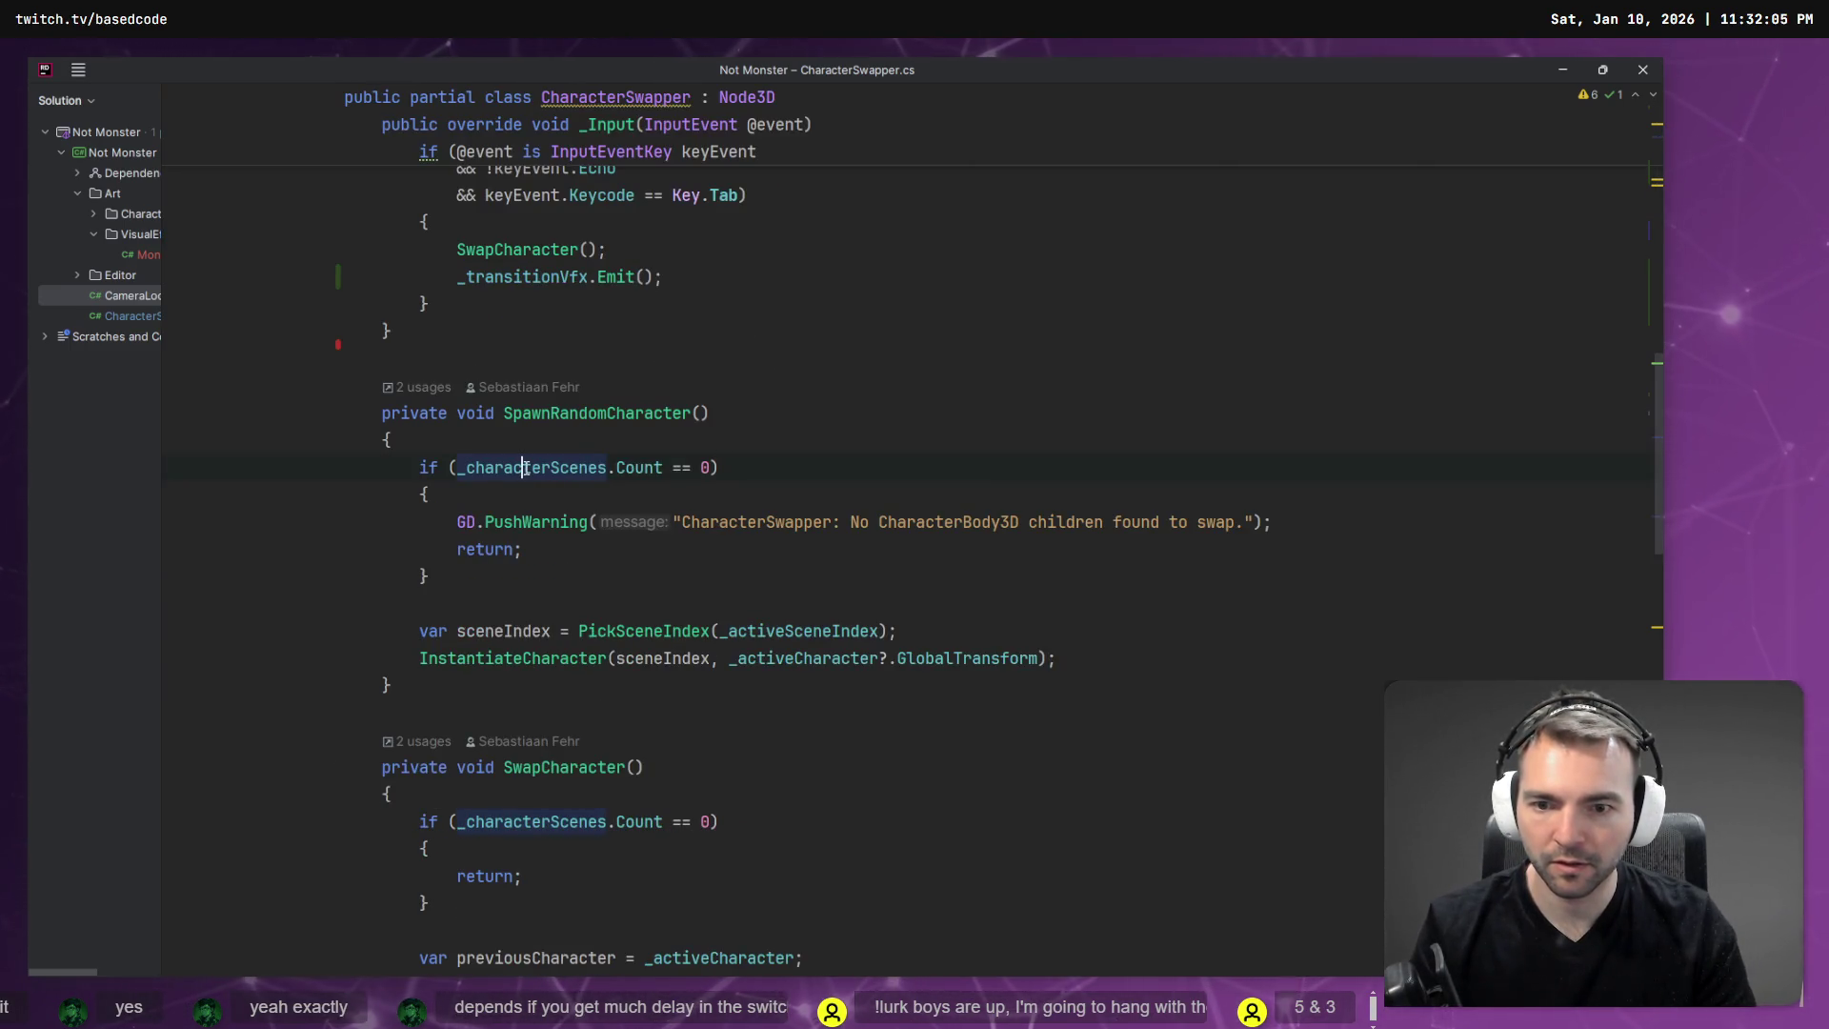
pyautogui.click(784, 631)
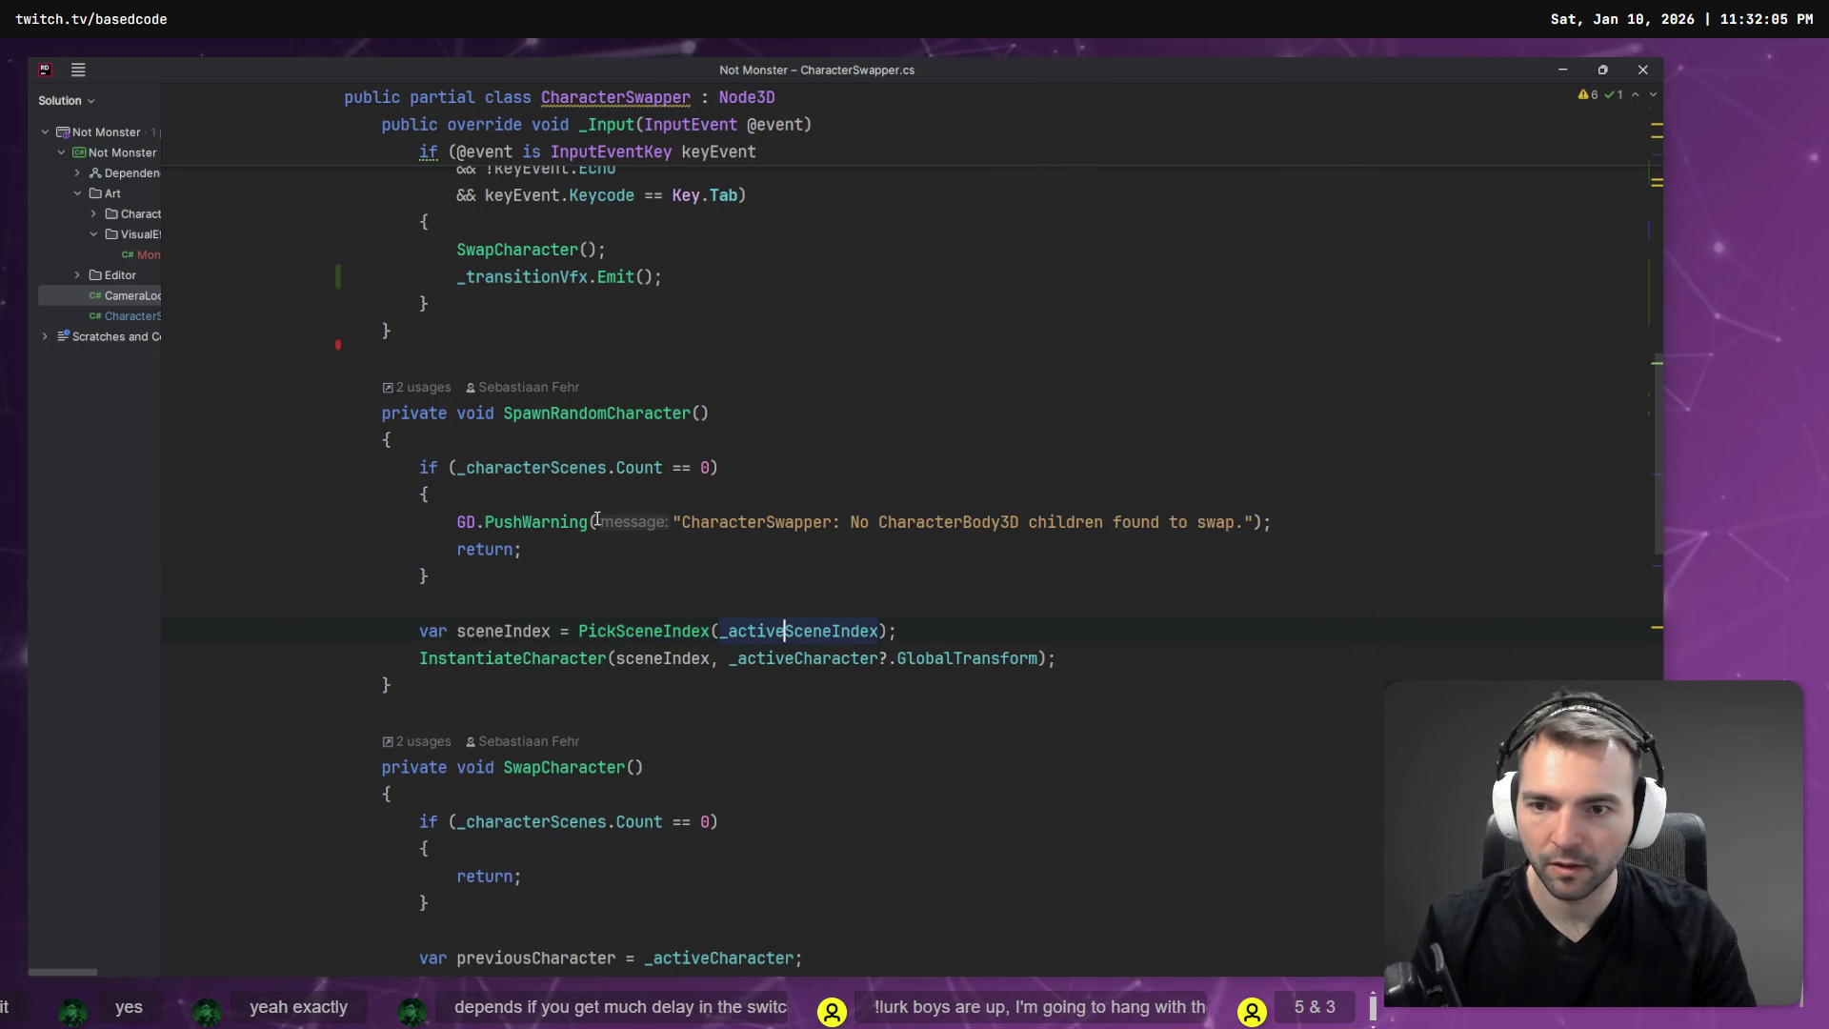
pyautogui.hotkey('ctrl', 'alt', 'Left')
pyautogui.hotkey('ctrl', 'w')
pyautogui.hotkey('ctrl', 'w')
pyautogui.hotkey('ctrl', 'w')
pyautogui.press('Delete')
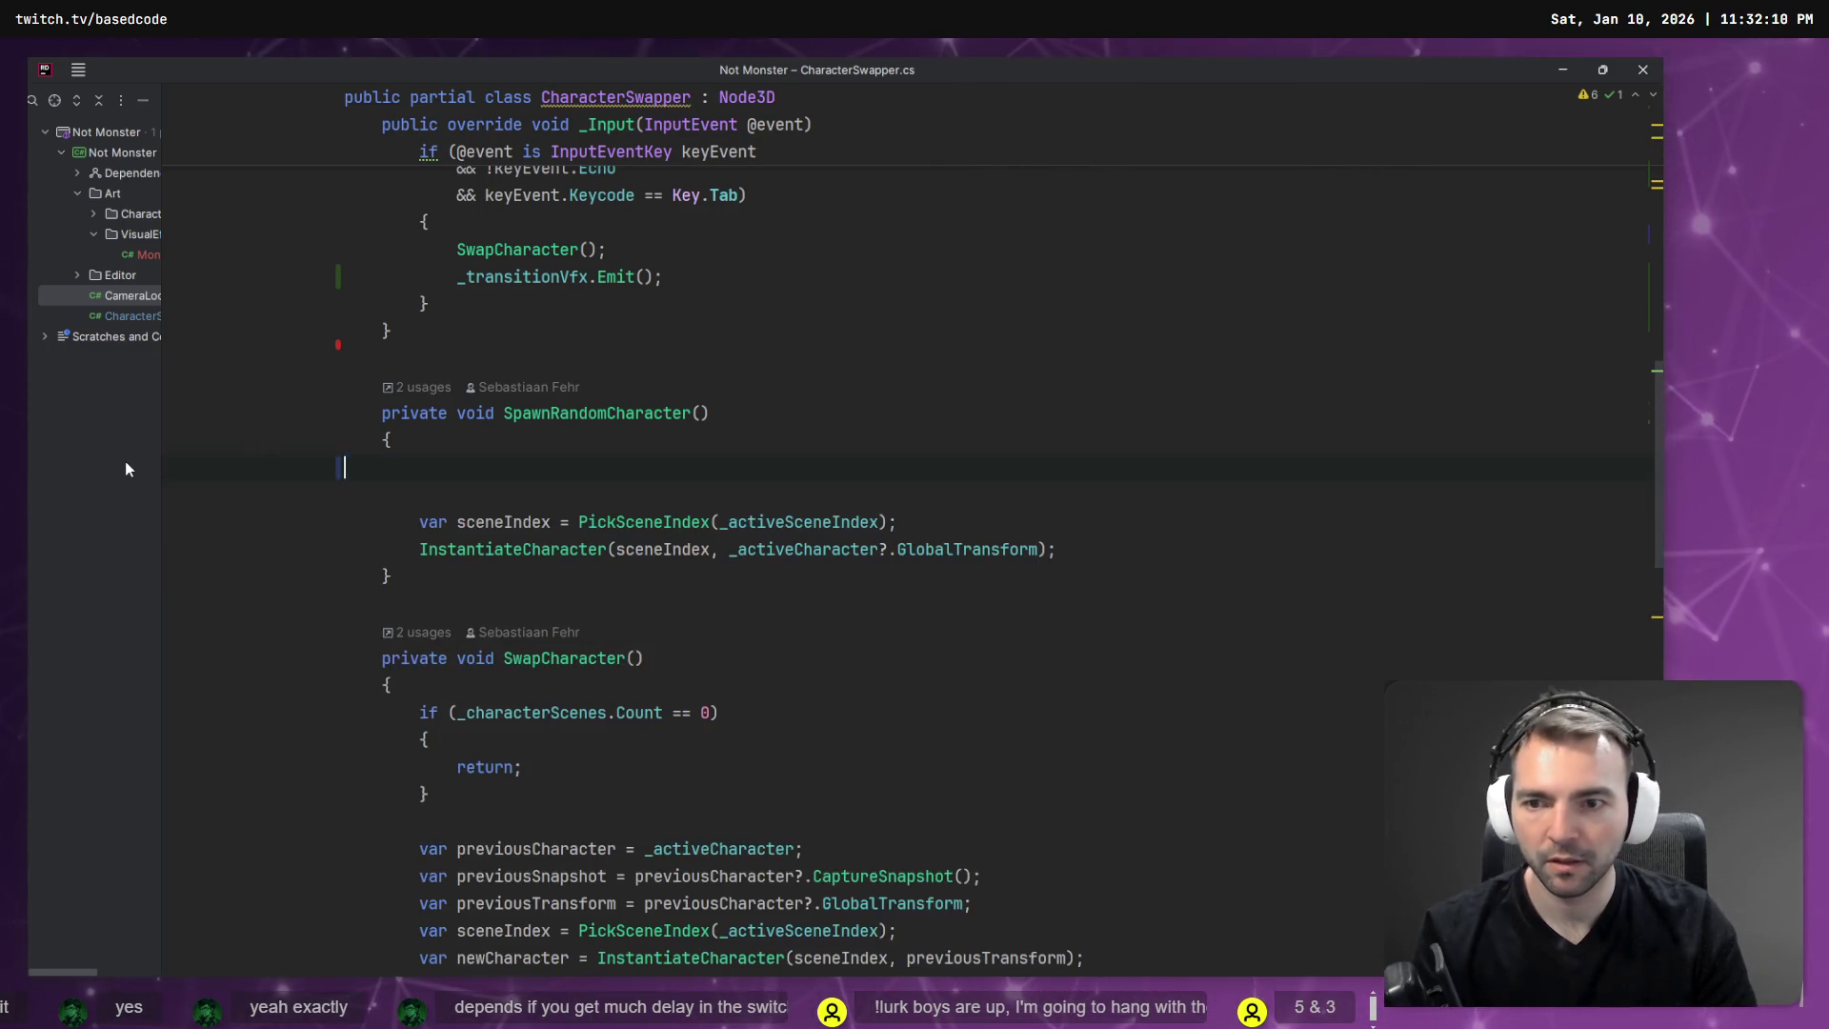
pyautogui.press('Delete')
pyautogui.press('Delete')
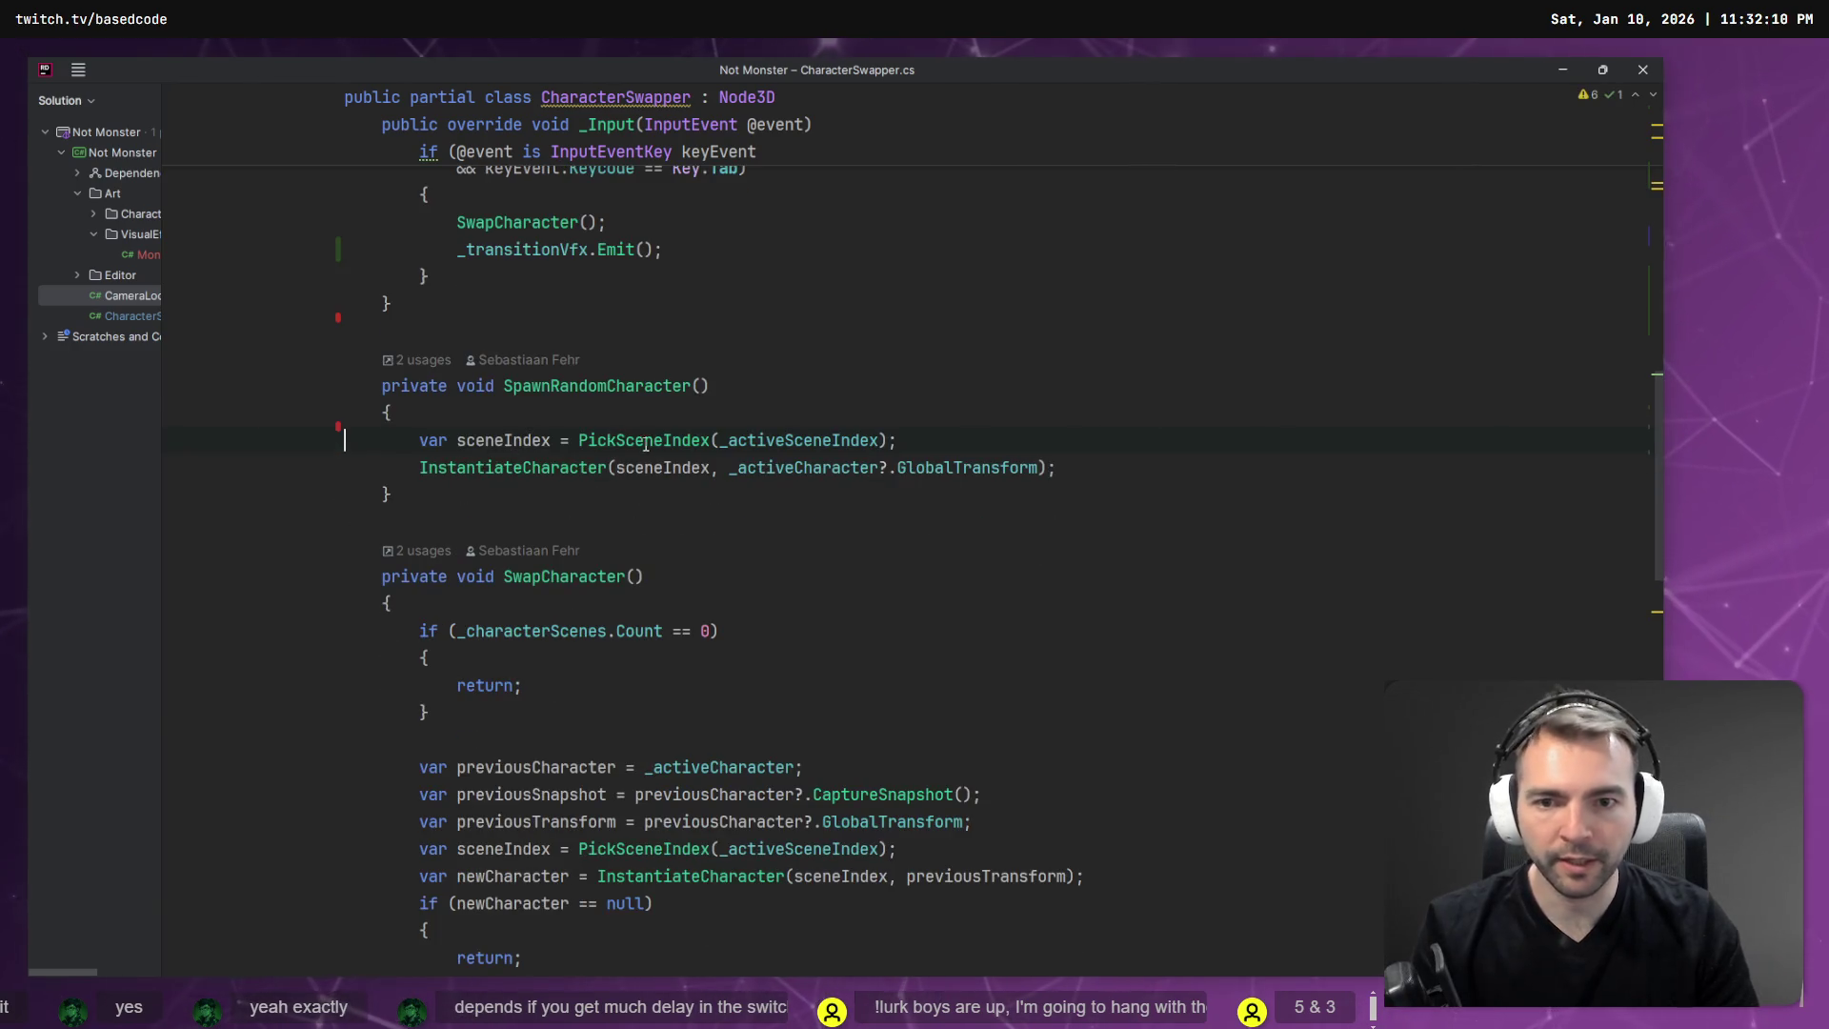
pyautogui.click(646, 444)
pyautogui.press('Right')
pyautogui.press('Right')
pyautogui.press('Right')
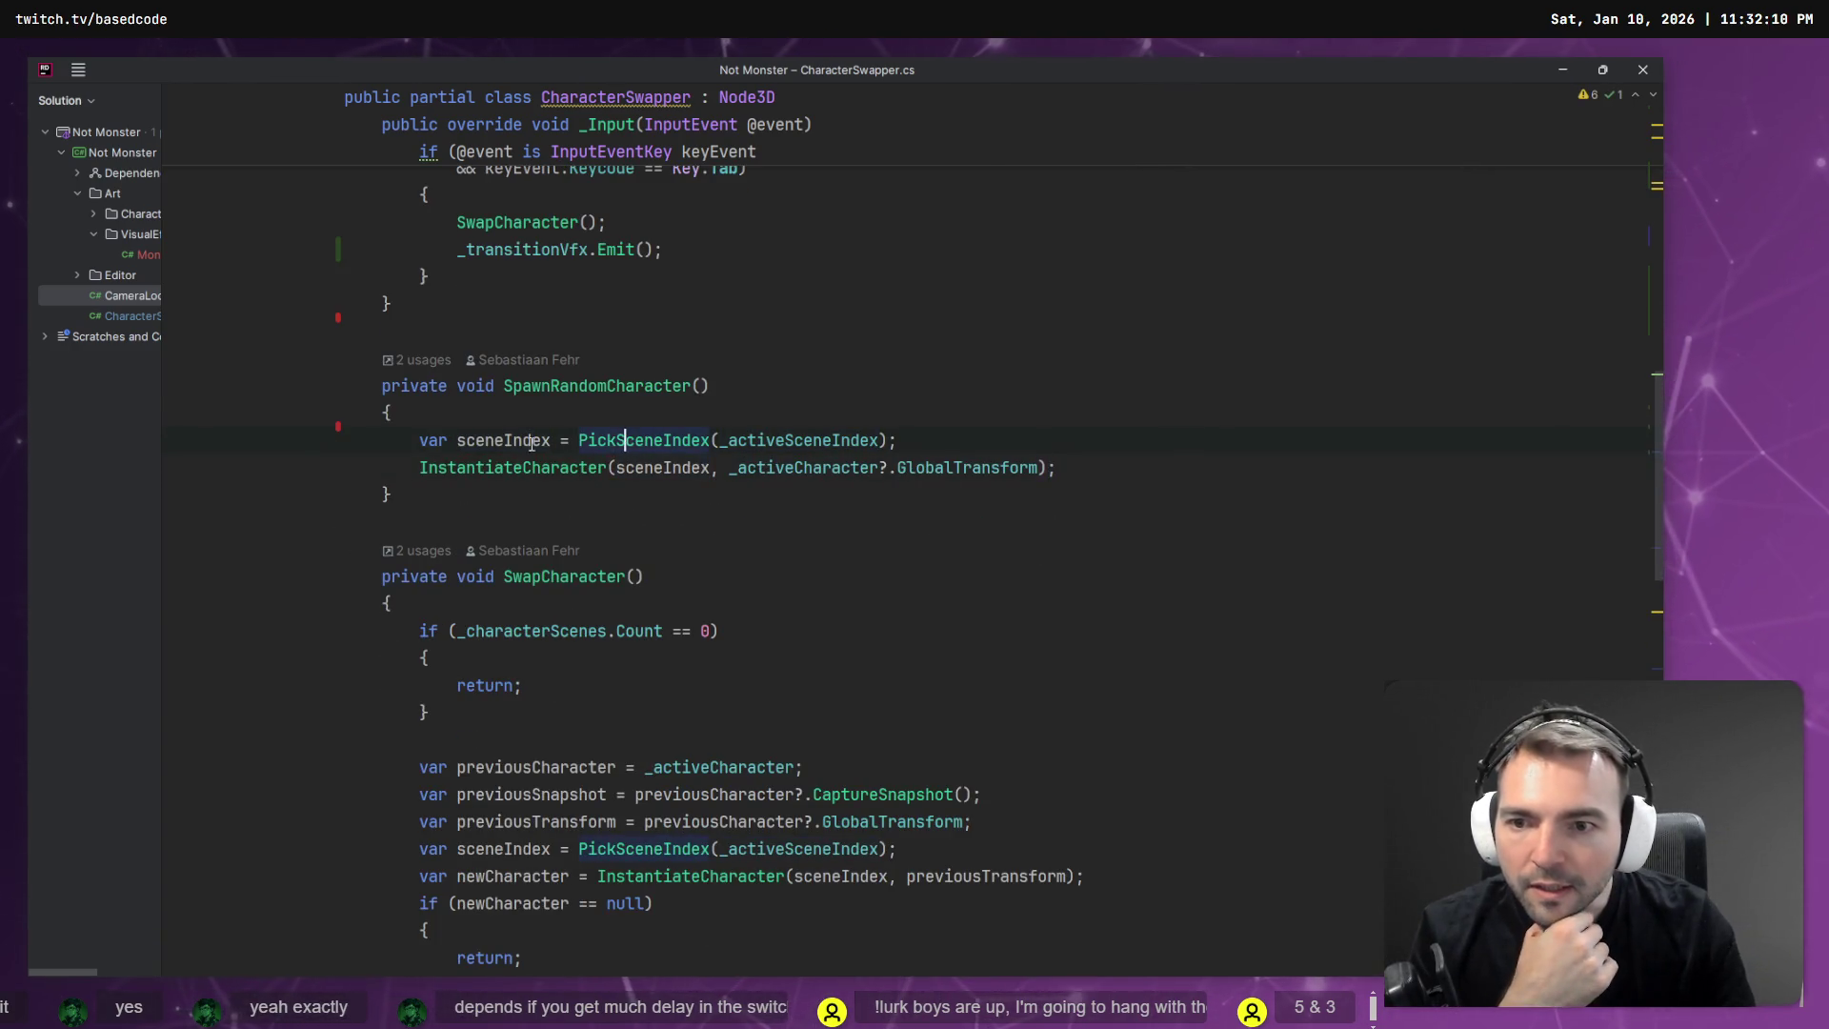
pyautogui.click(531, 444)
pyautogui.click(748, 444)
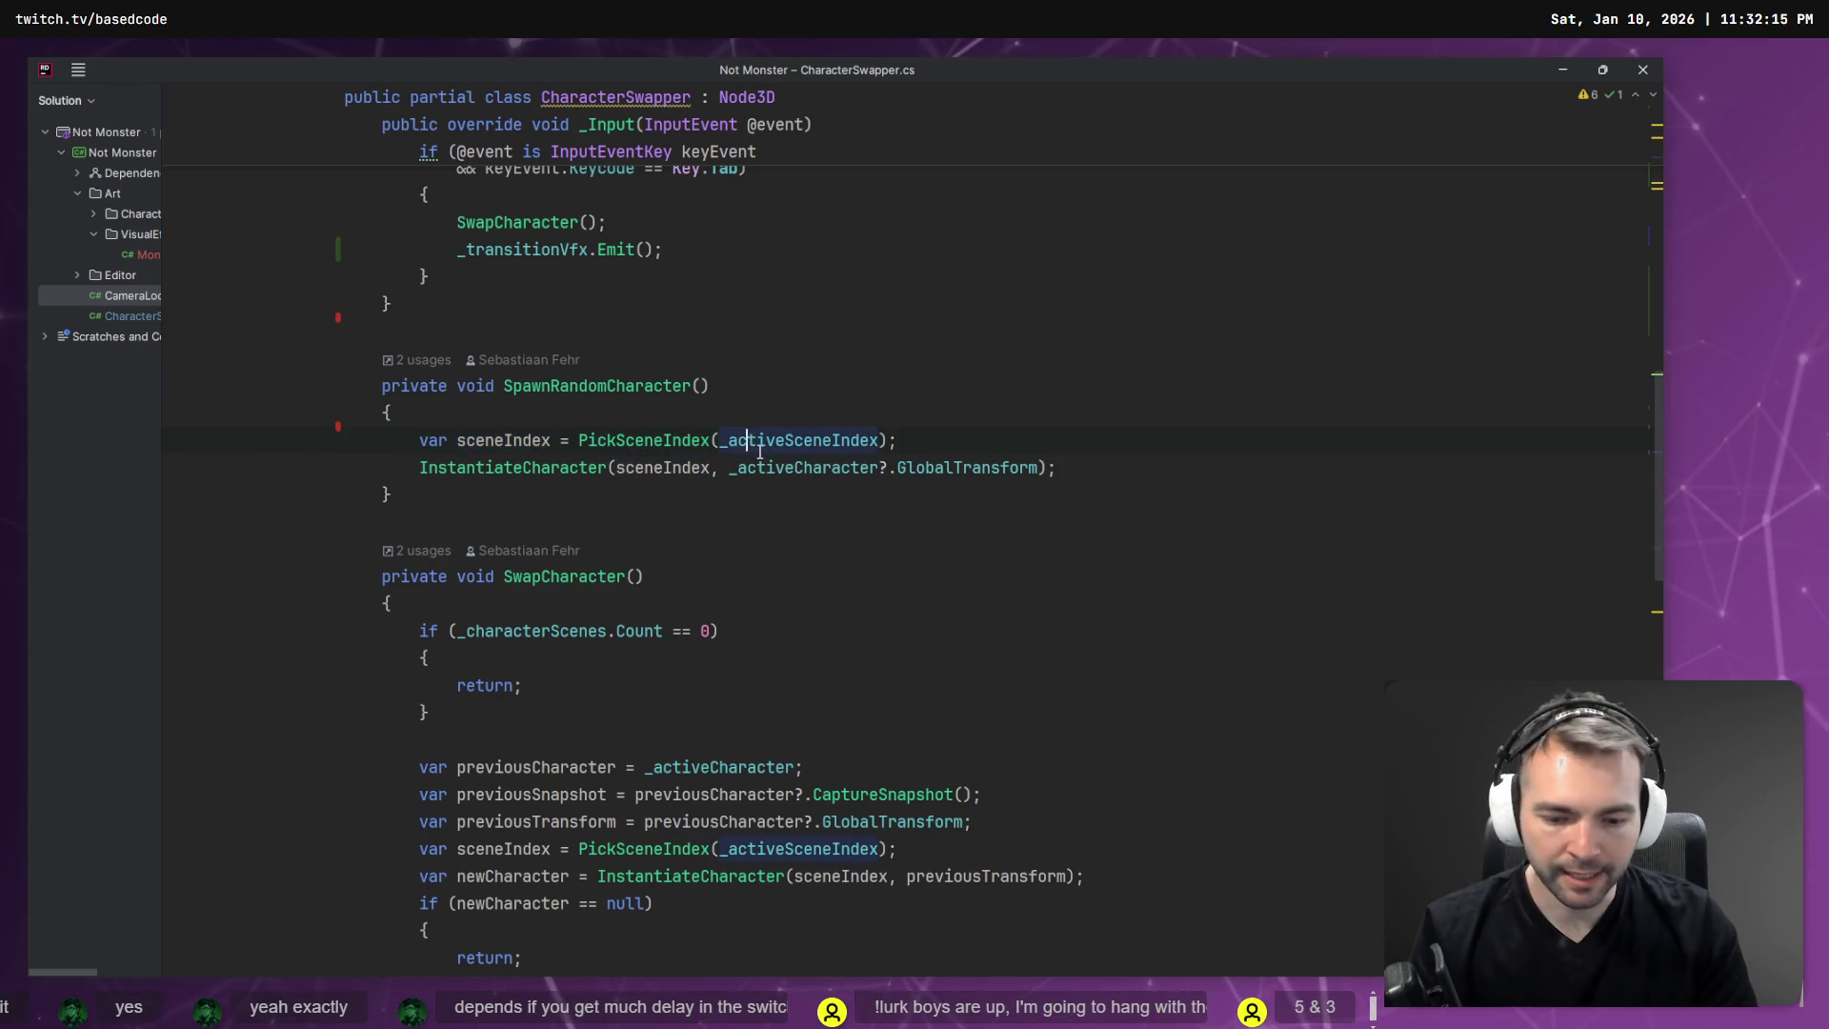
pyautogui.keyDown('ctrl'); pyautogui.click(759, 444); pyautogui.keyUp('ctrl')
pyautogui.scroll(-5, 730, 403)
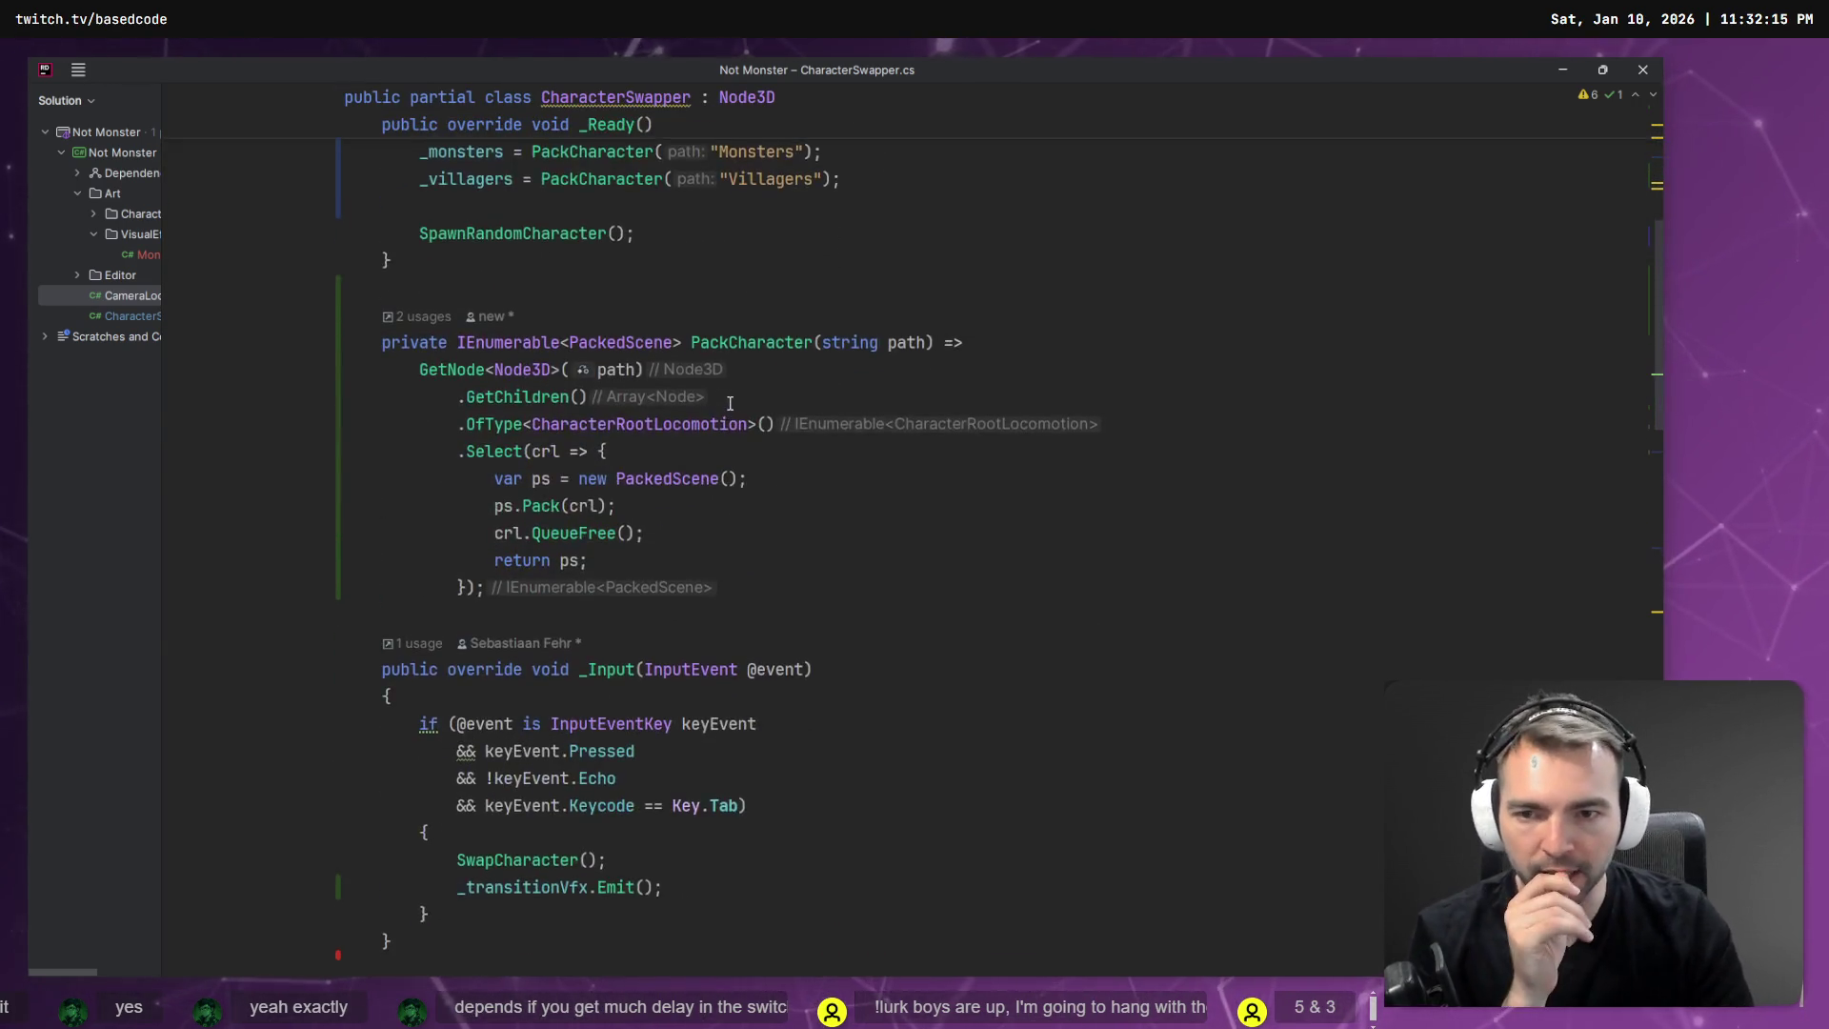
pyautogui.scroll(-5, 730, 403)
pyautogui.click(531, 614)
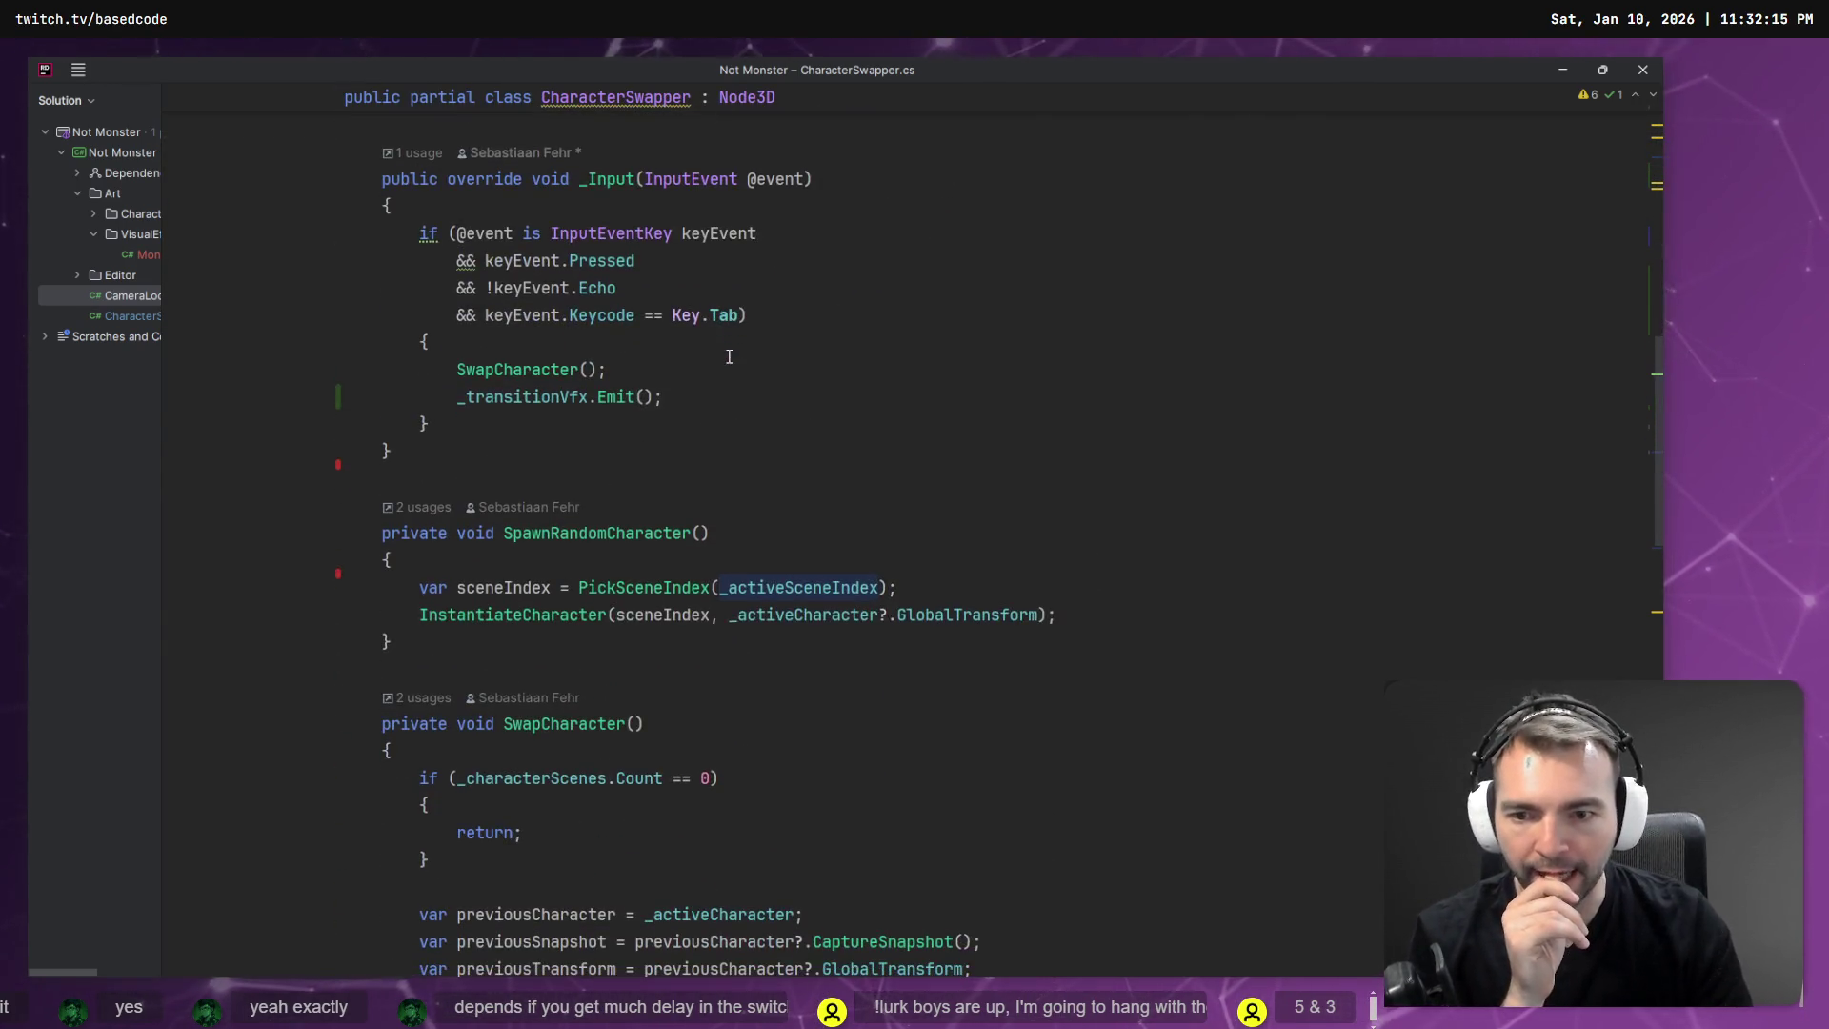
# Run Find Usages (Alt+F7) on the PickSceneIndex method
pyautogui.keyDown('ctrl'); pyautogui.click(531, 614); pyautogui.keyUp('ctrl')
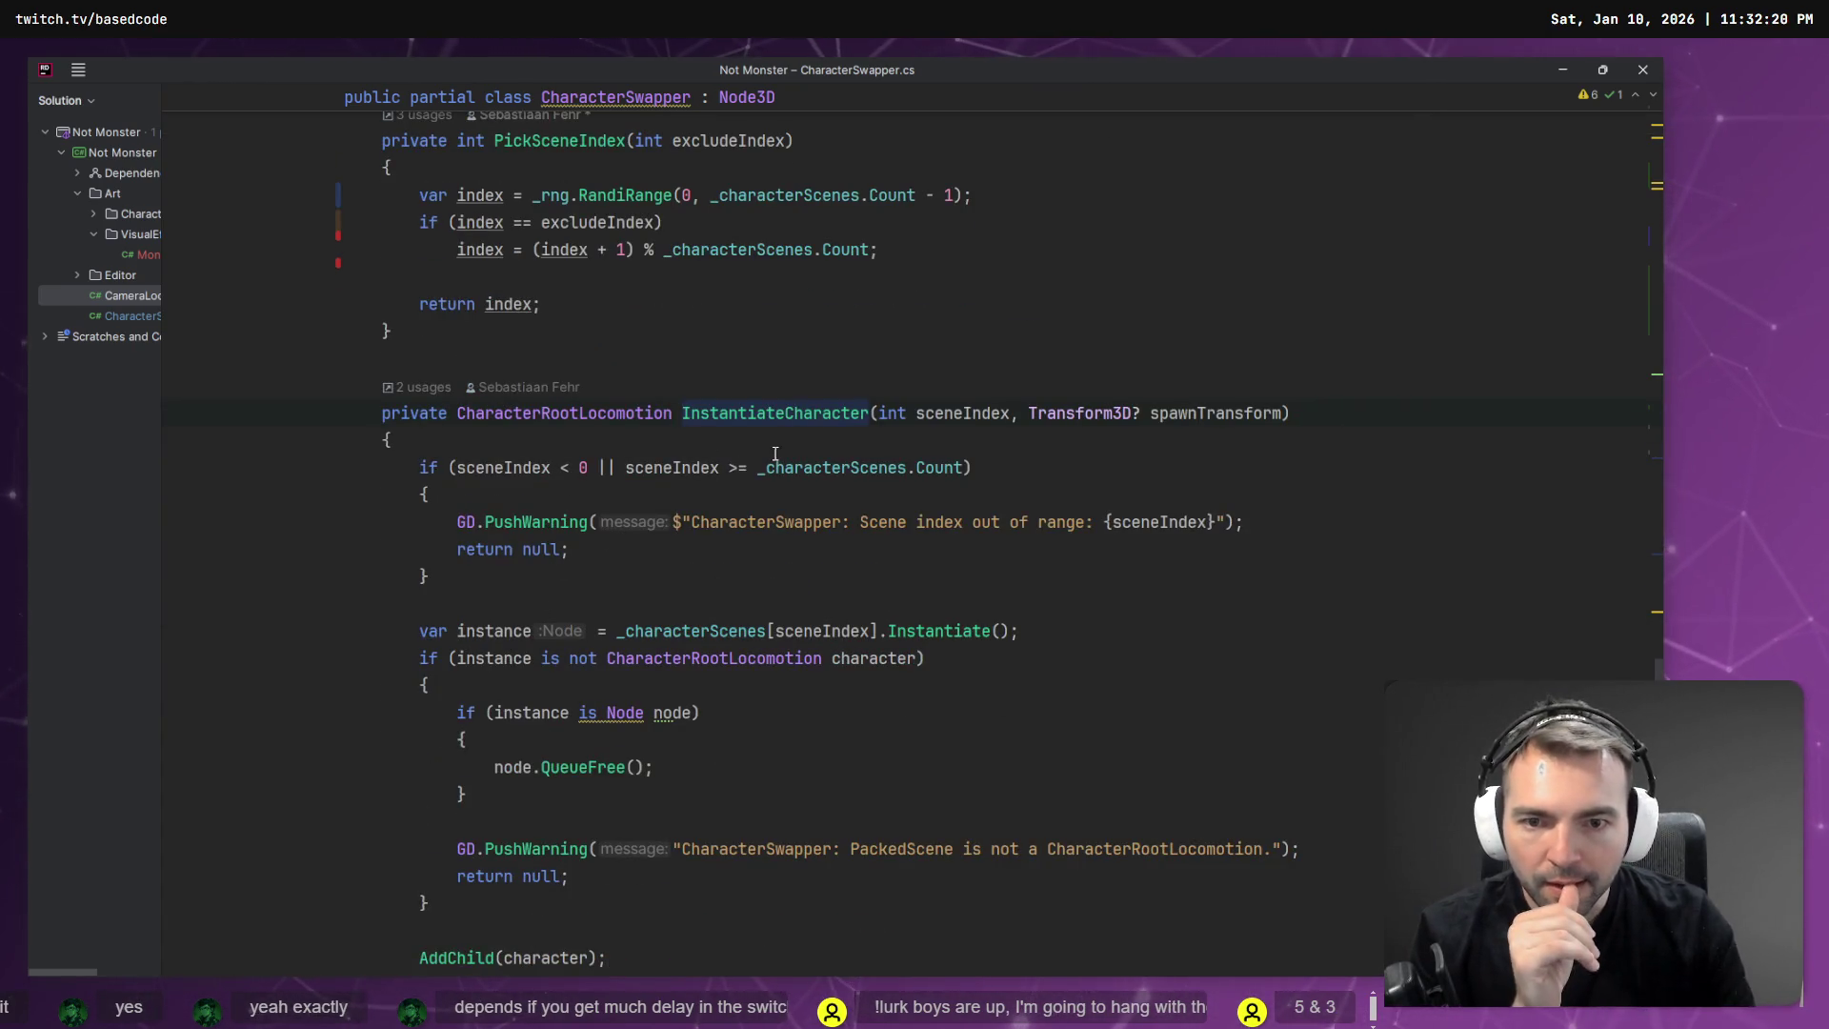
pyautogui.scroll(3, 874, 545)
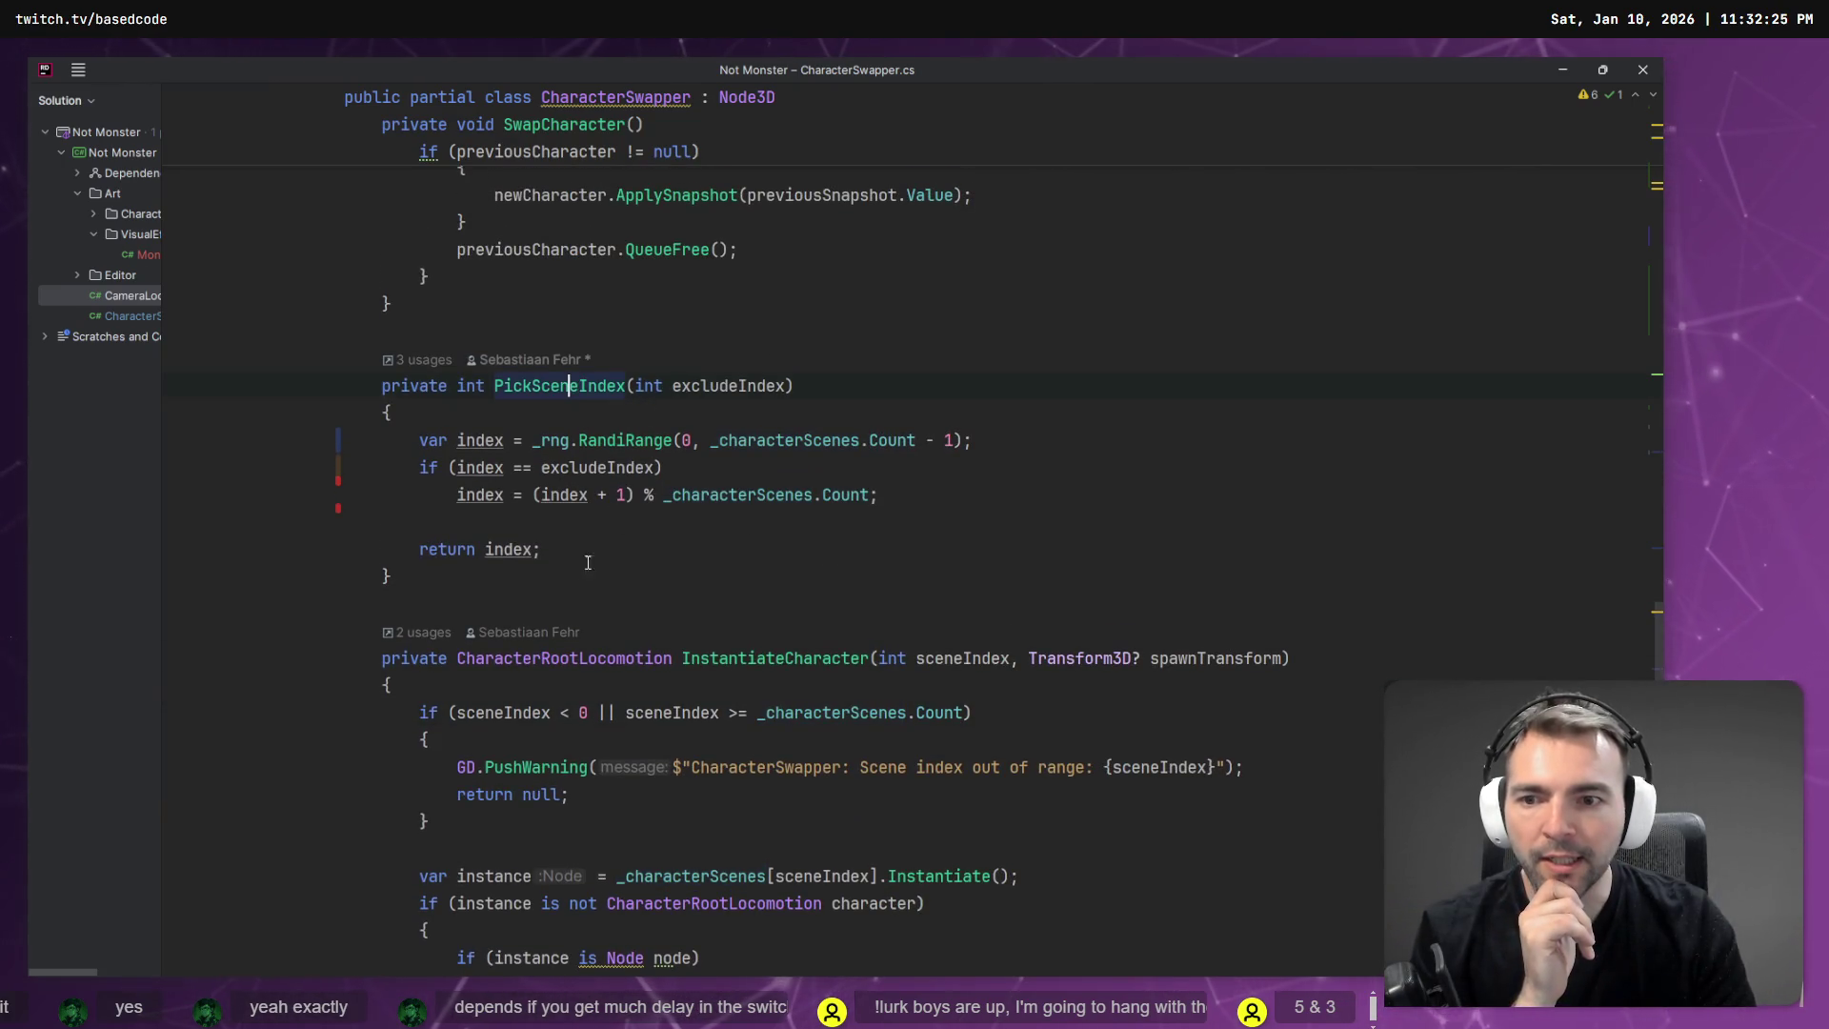
pyautogui.moveTo(481, 568); pyautogui.dragTo(162, 385)
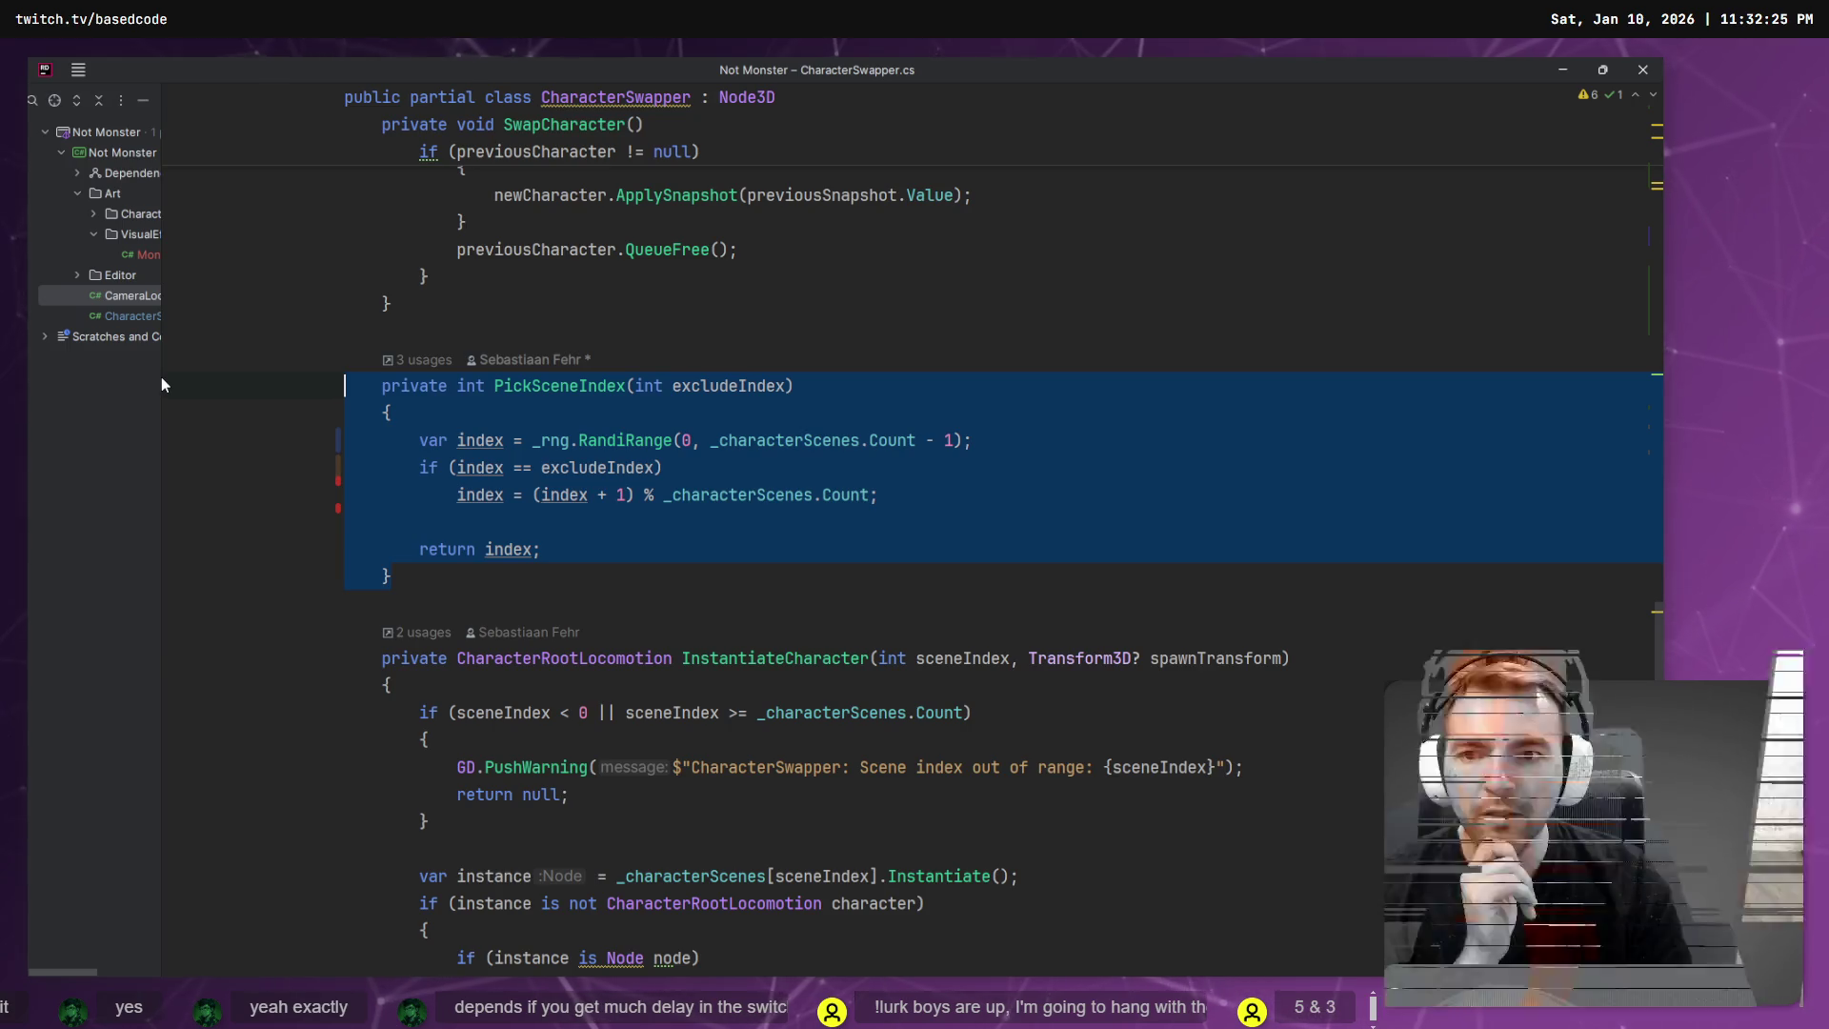
pyautogui.click(514, 386)
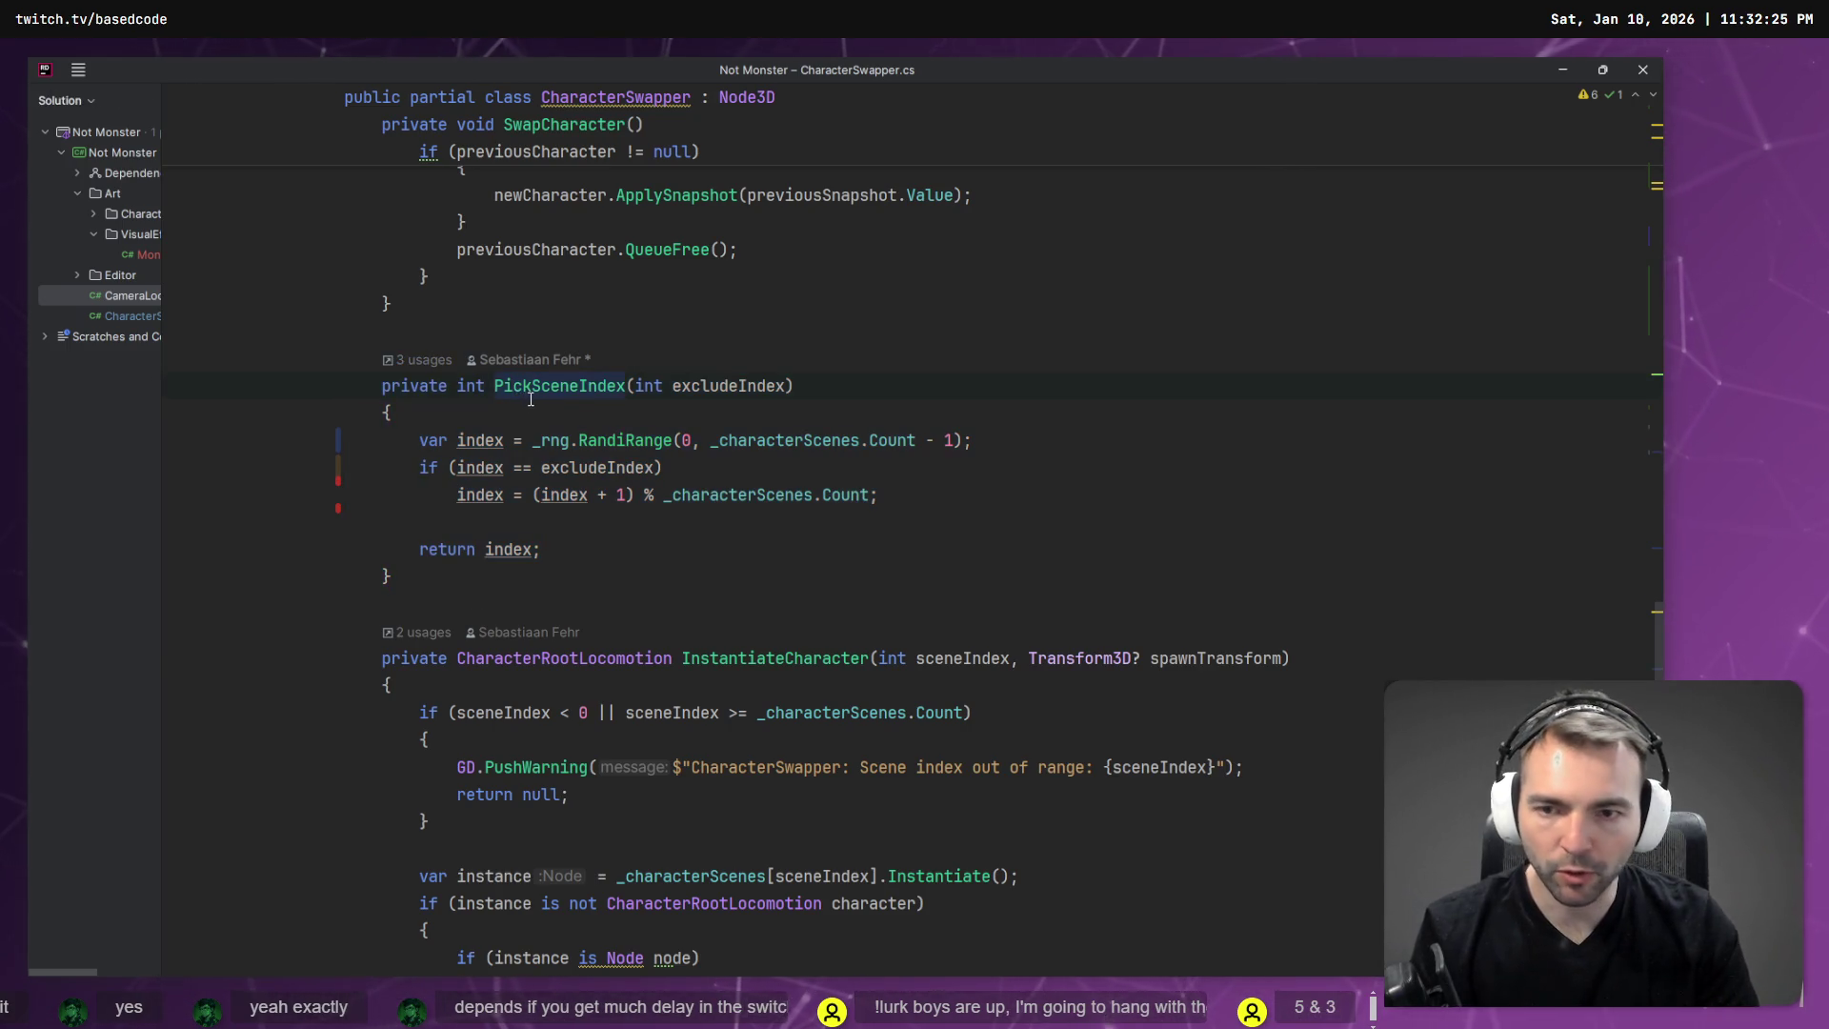
pyautogui.hotkey('alt', 'F7')
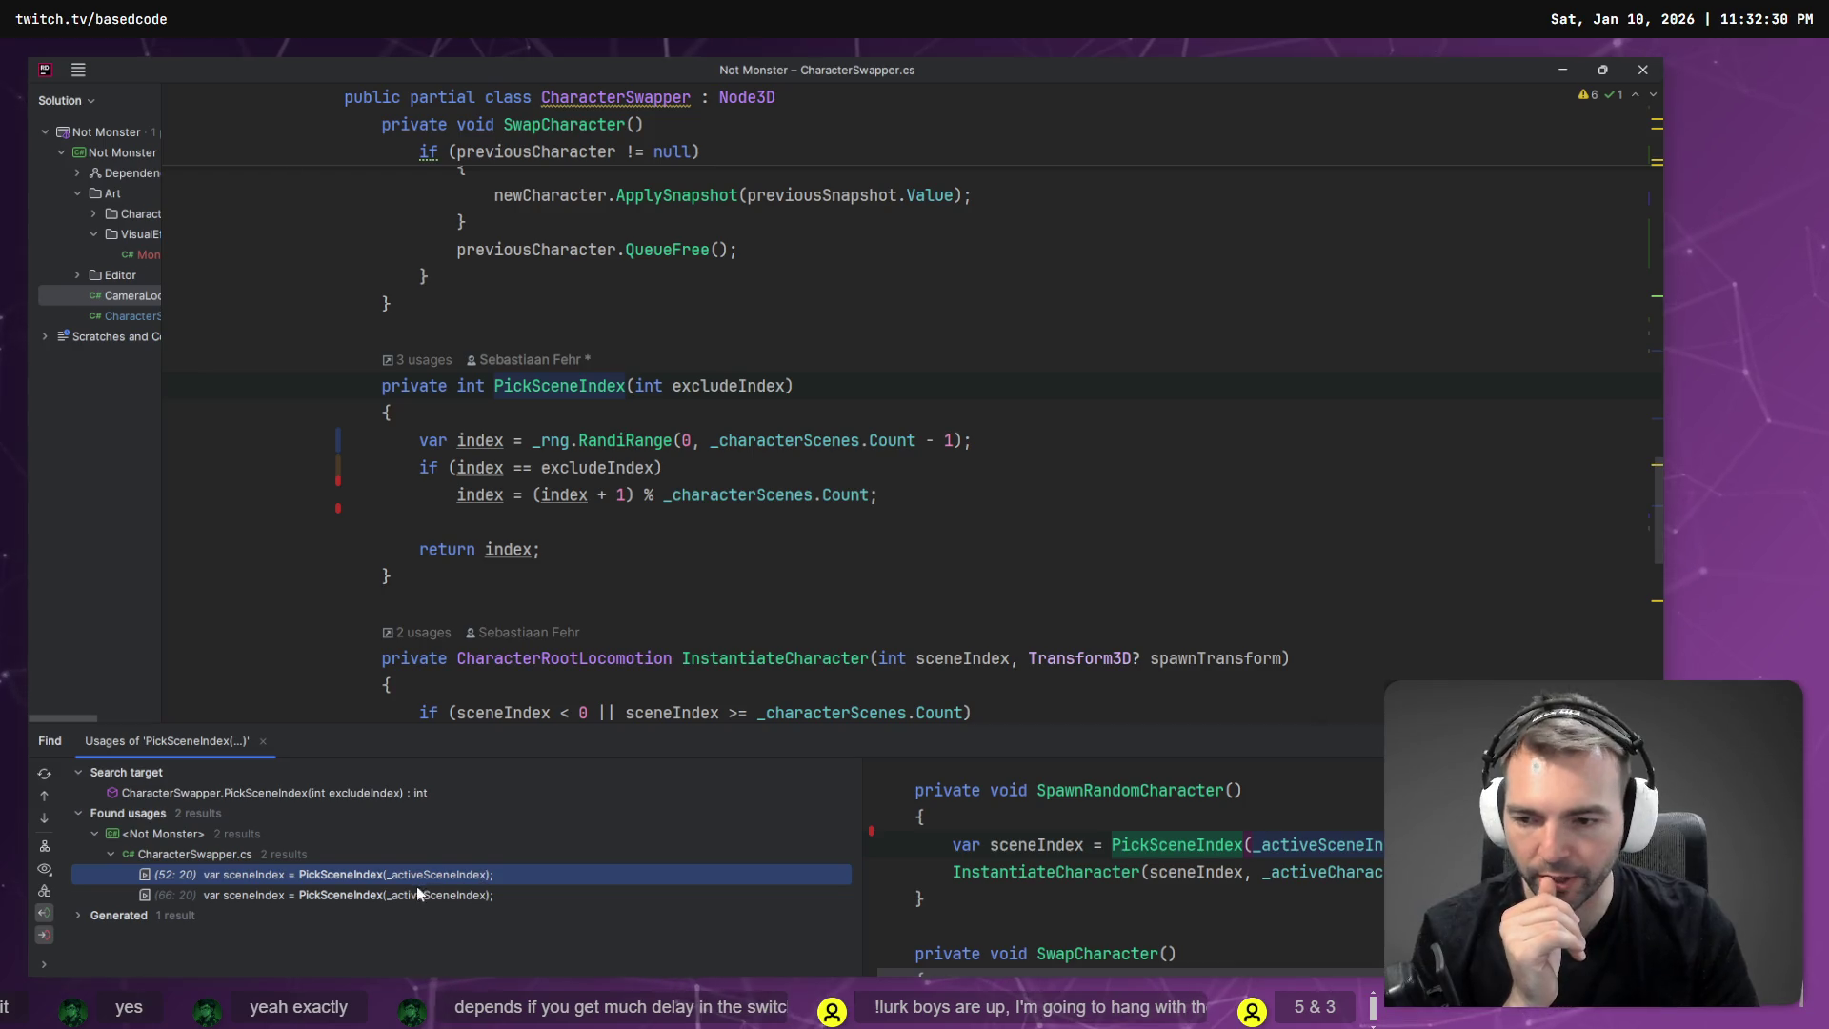
# Open the PickSceneIndex call in SwapCharacter and inspect how sceneIndex is used
pyautogui.doubleClick(418, 893)
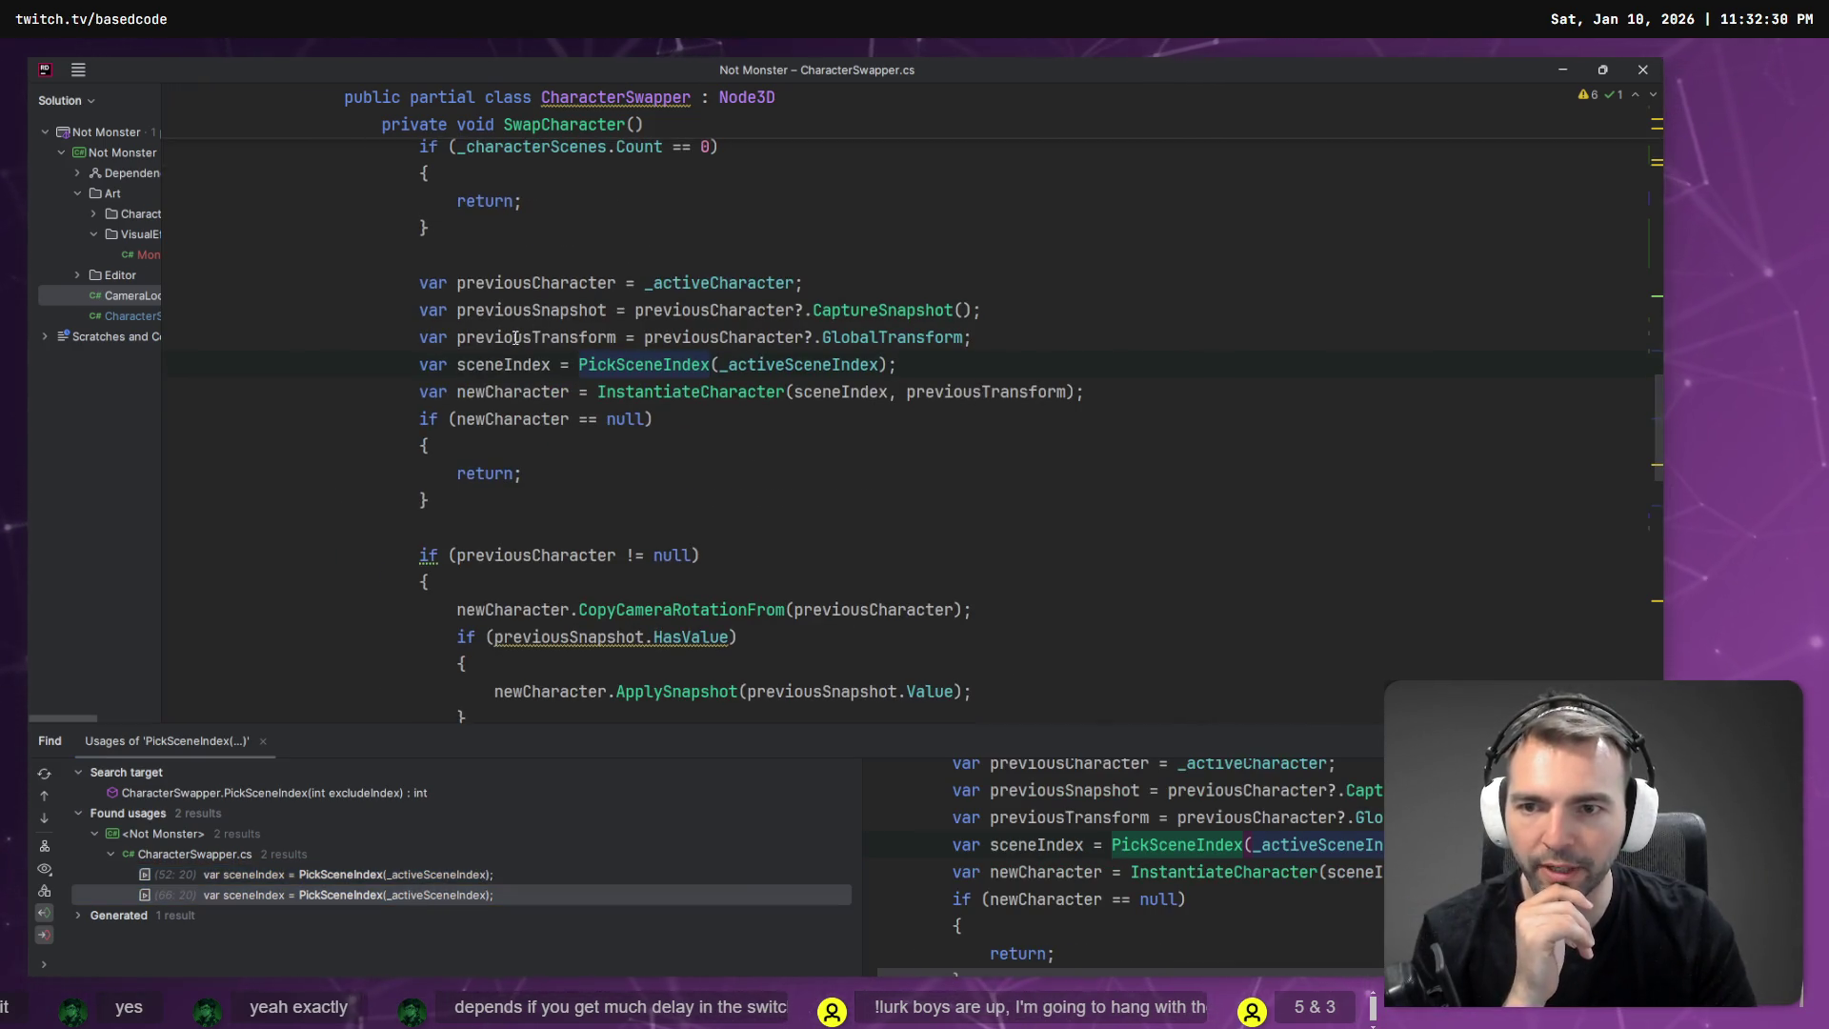
pyautogui.click(504, 365)
pyautogui.scroll(1, 697, 388)
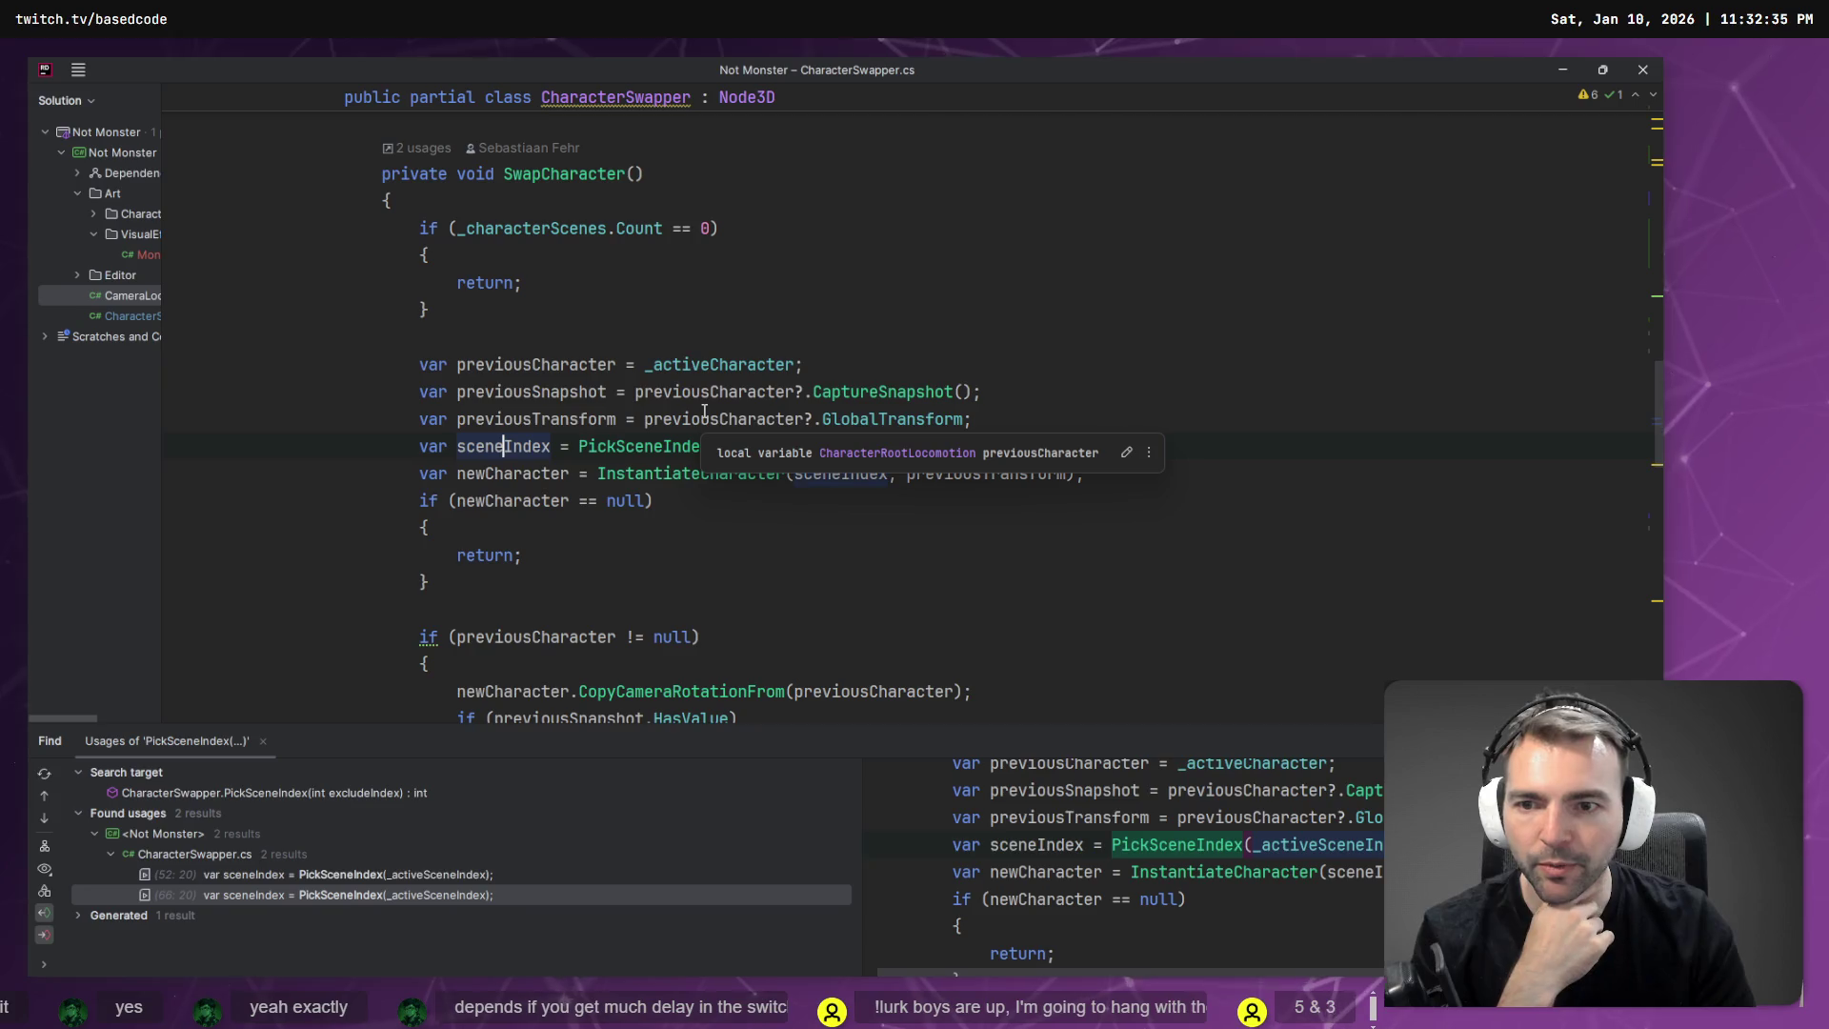
pyautogui.click(624, 446)
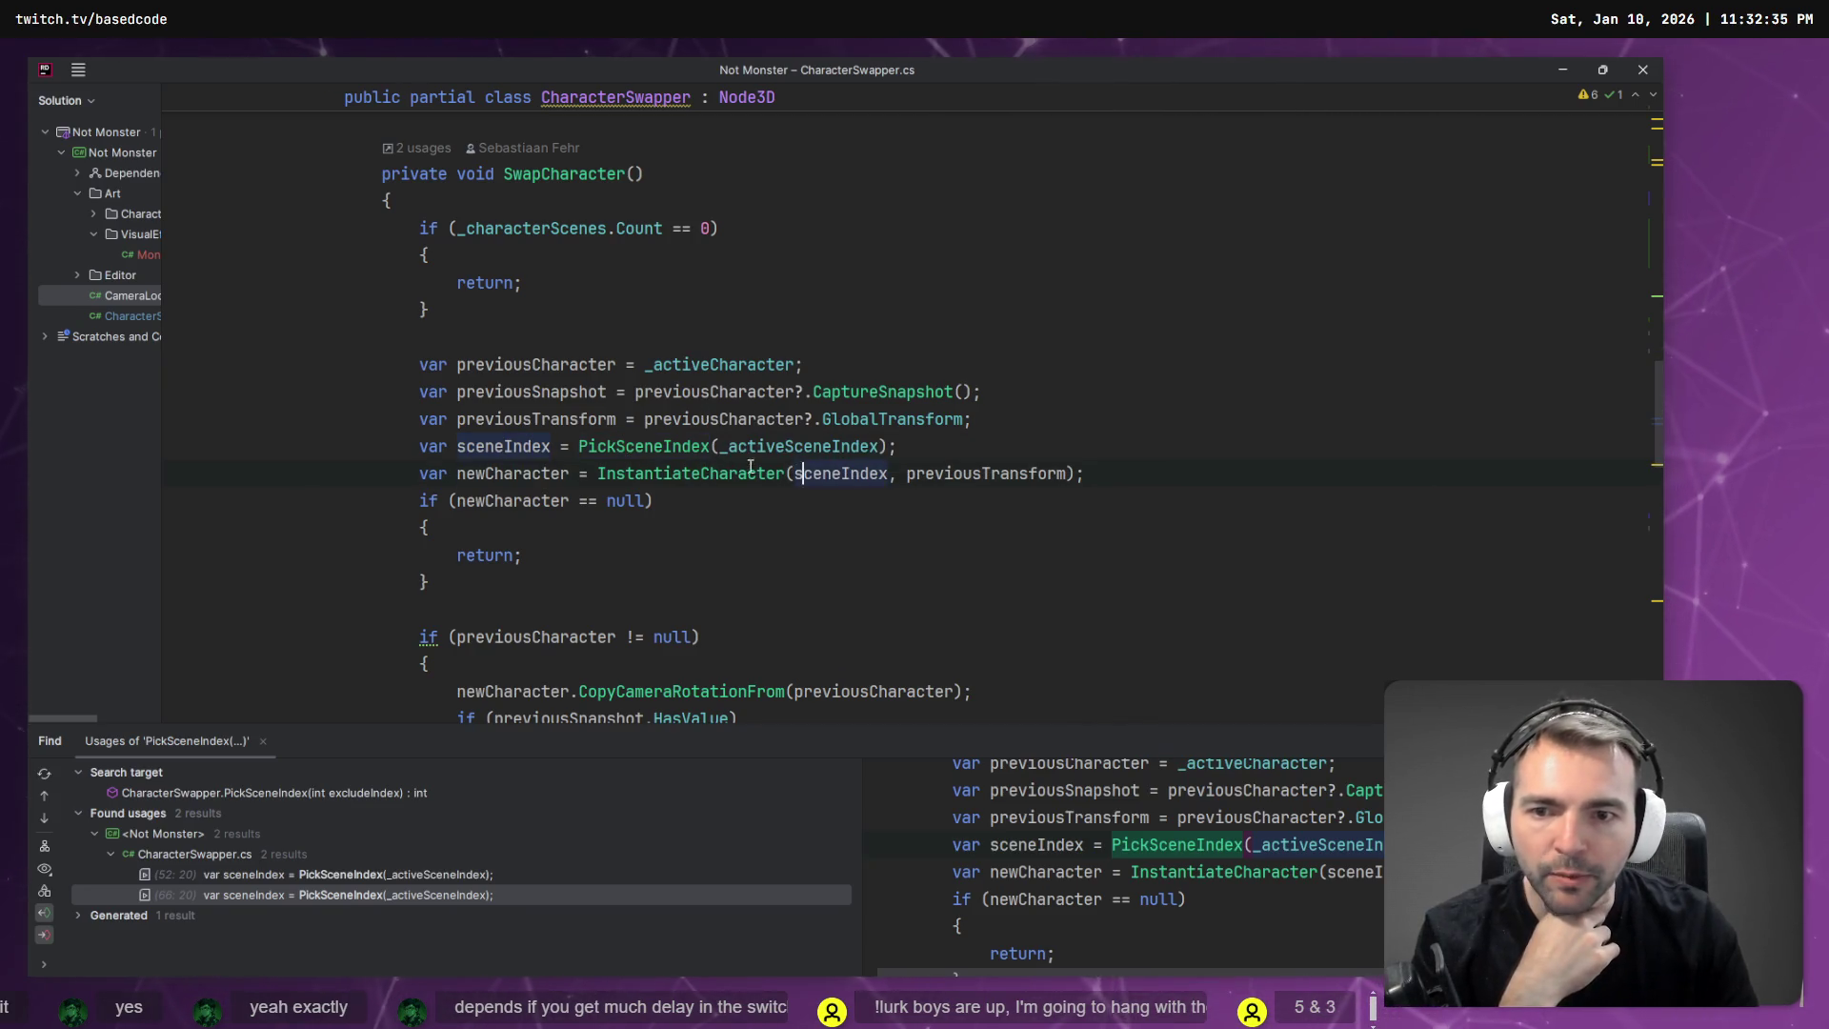
pyautogui.click(656, 472)
pyautogui.hotkey('ctrl', 'Left')
pyautogui.hotkey('ctrl', 'Left')
pyautogui.hotkey('ctrl', 'Left')
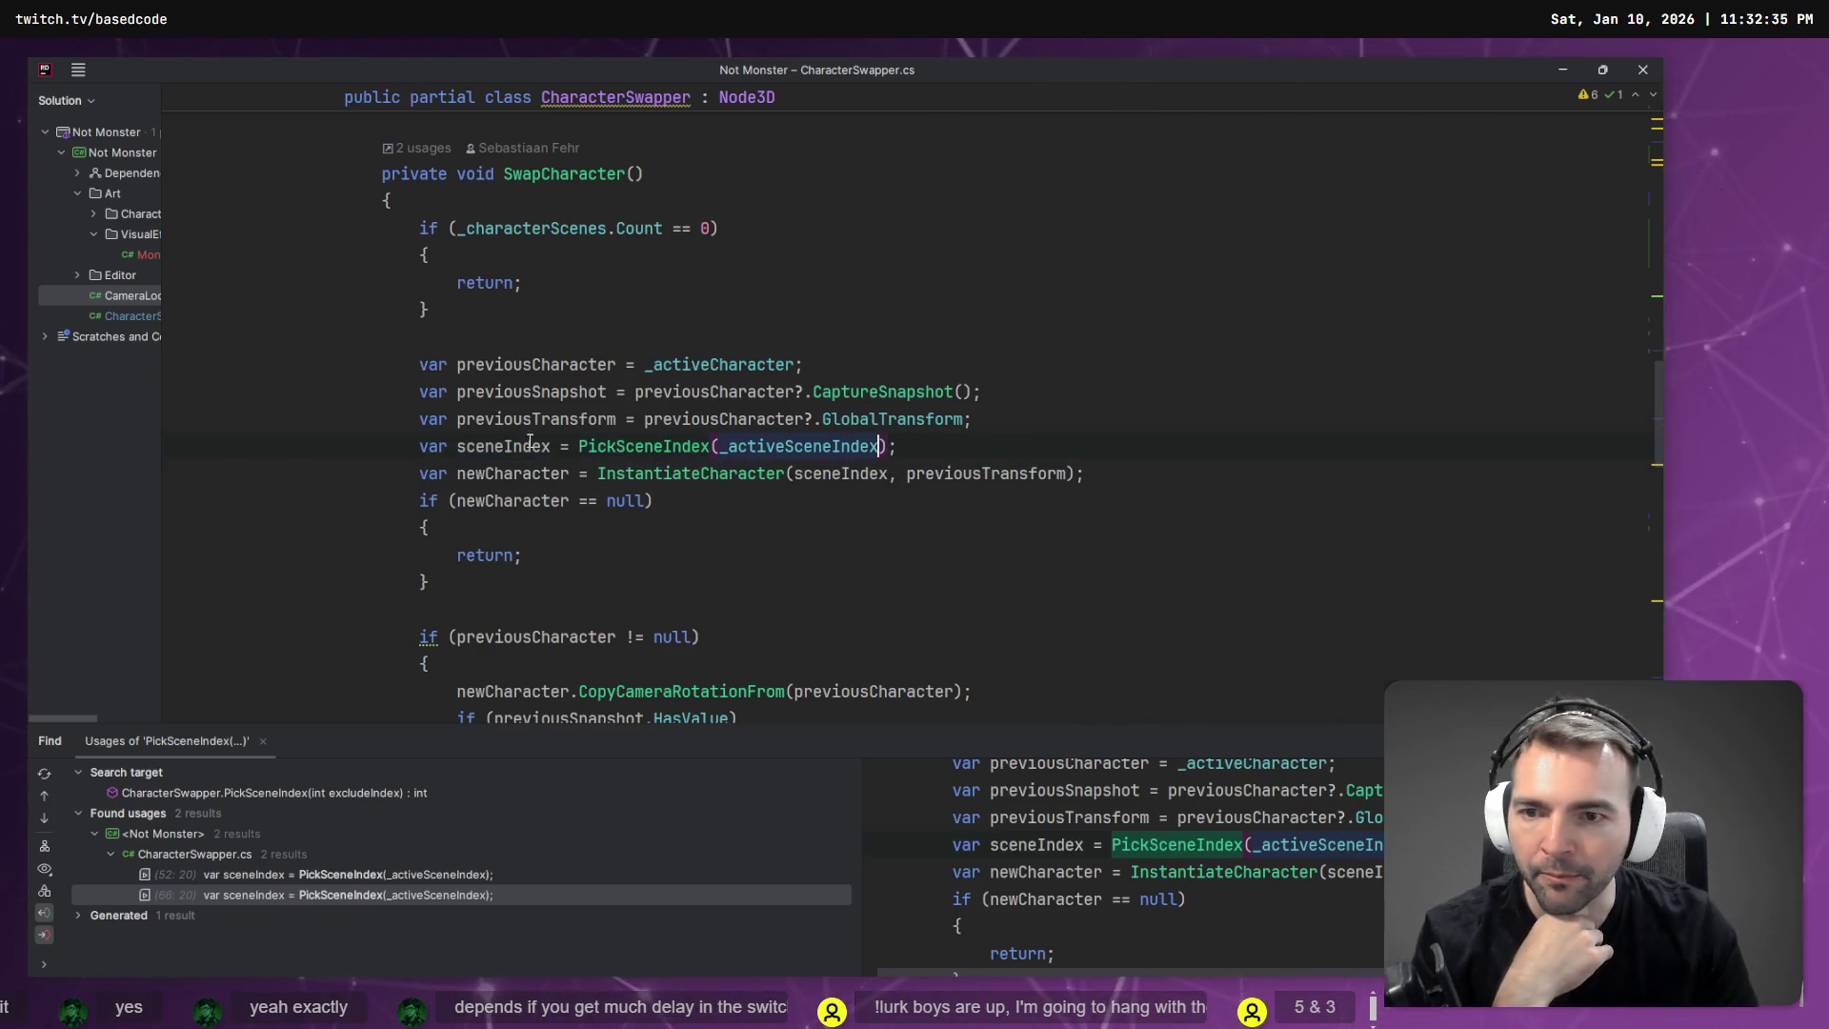
# Open the second PickSceneIndex usage in SpawnRandomCharacter, then return to PickSceneIndex's declaration
pyautogui.click(639, 447)
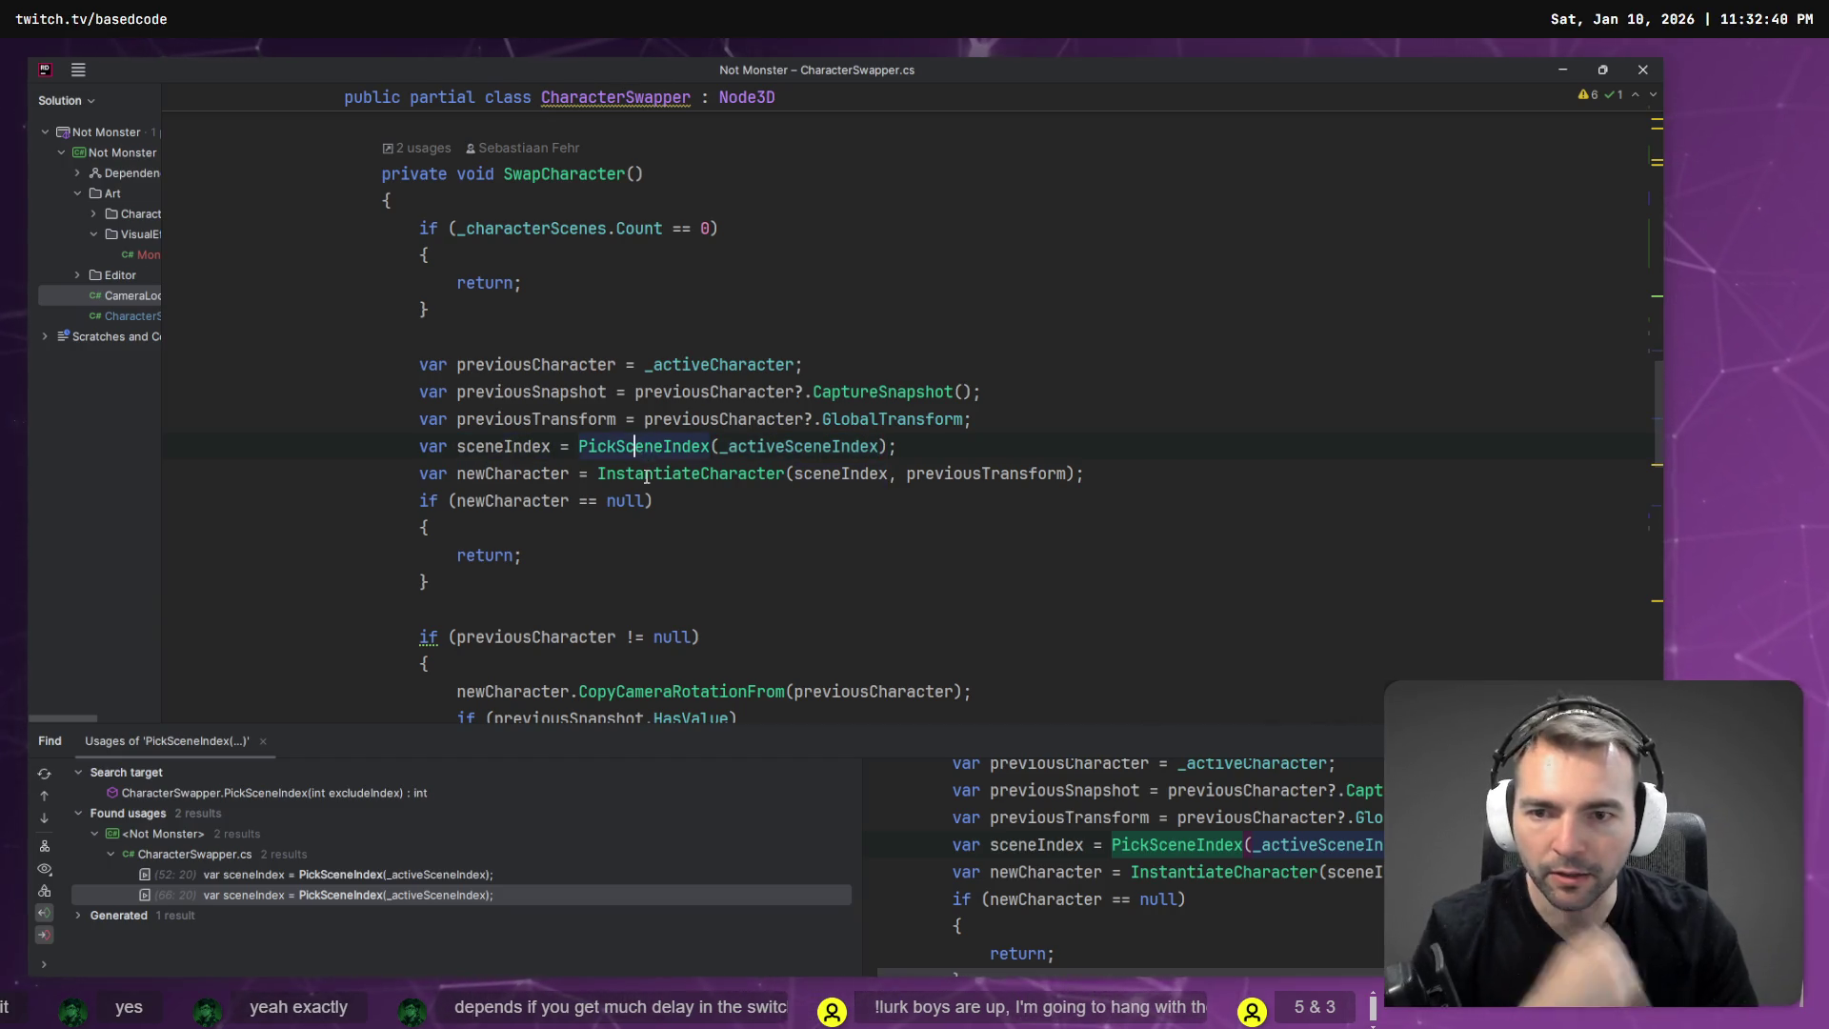
pyautogui.hotkey('alt', 'F7')
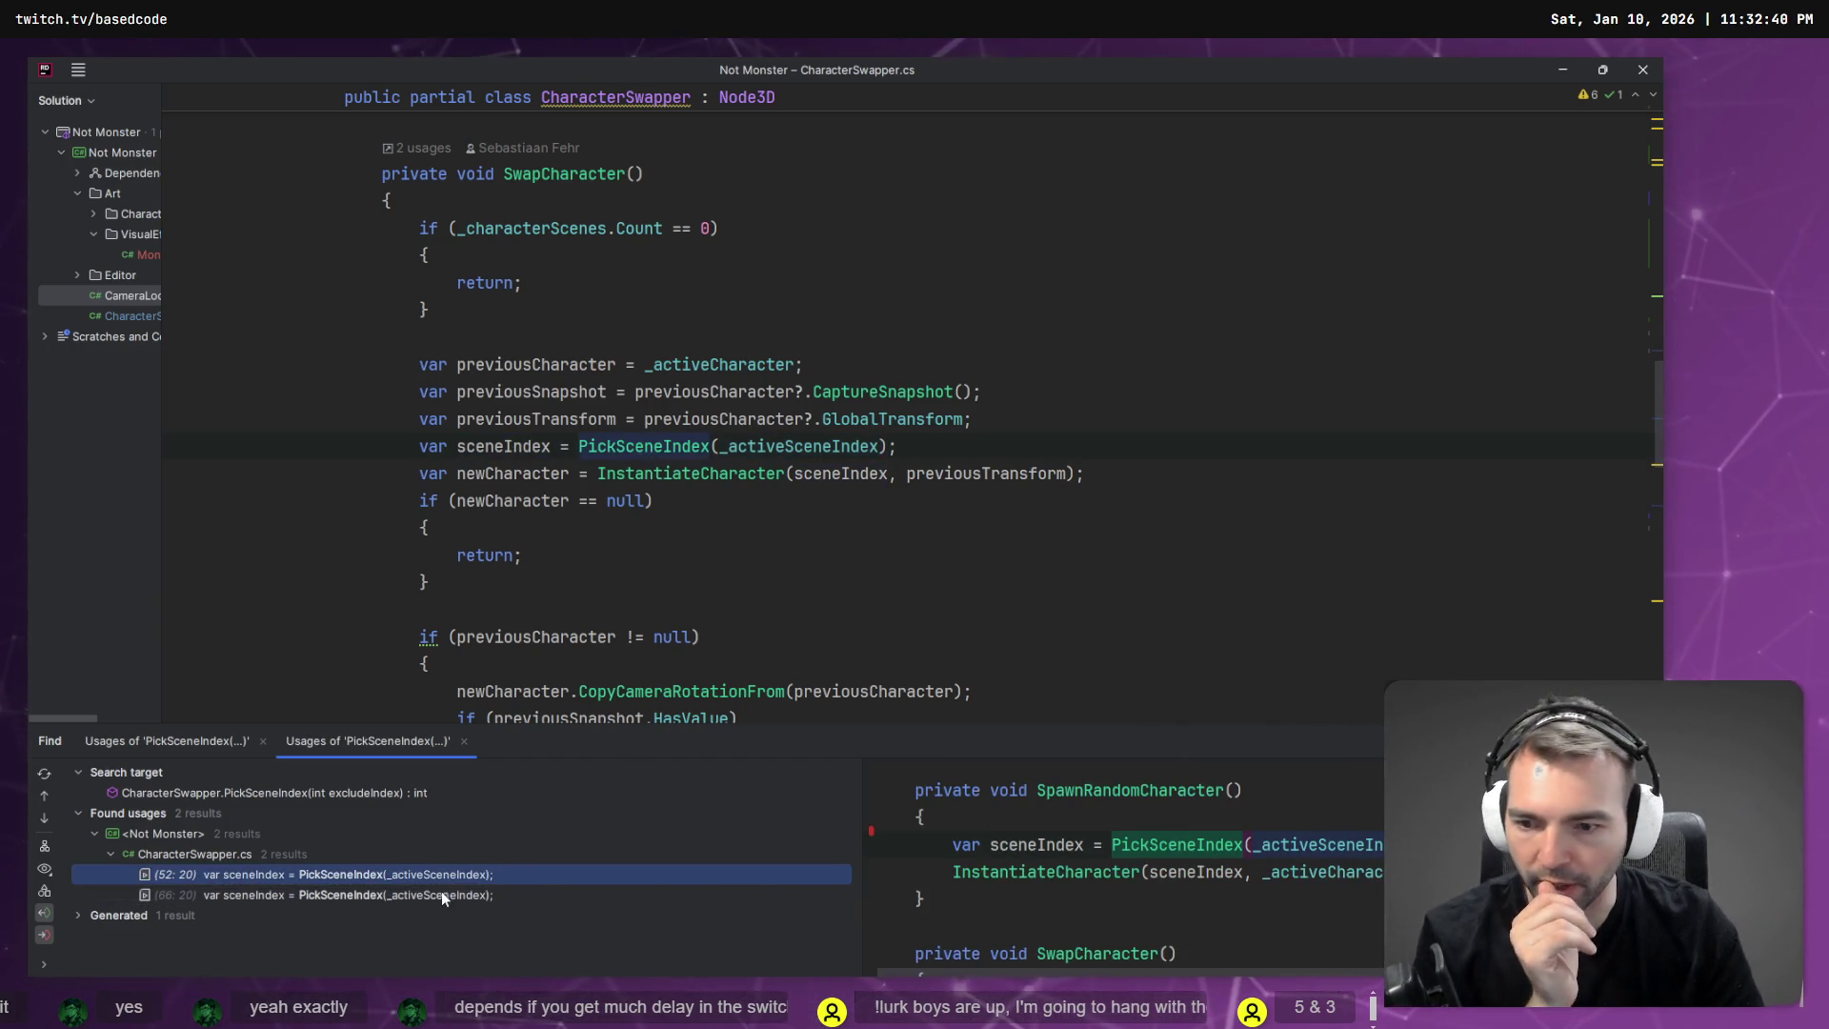
pyautogui.click(442, 895)
pyautogui.doubleClick(446, 877)
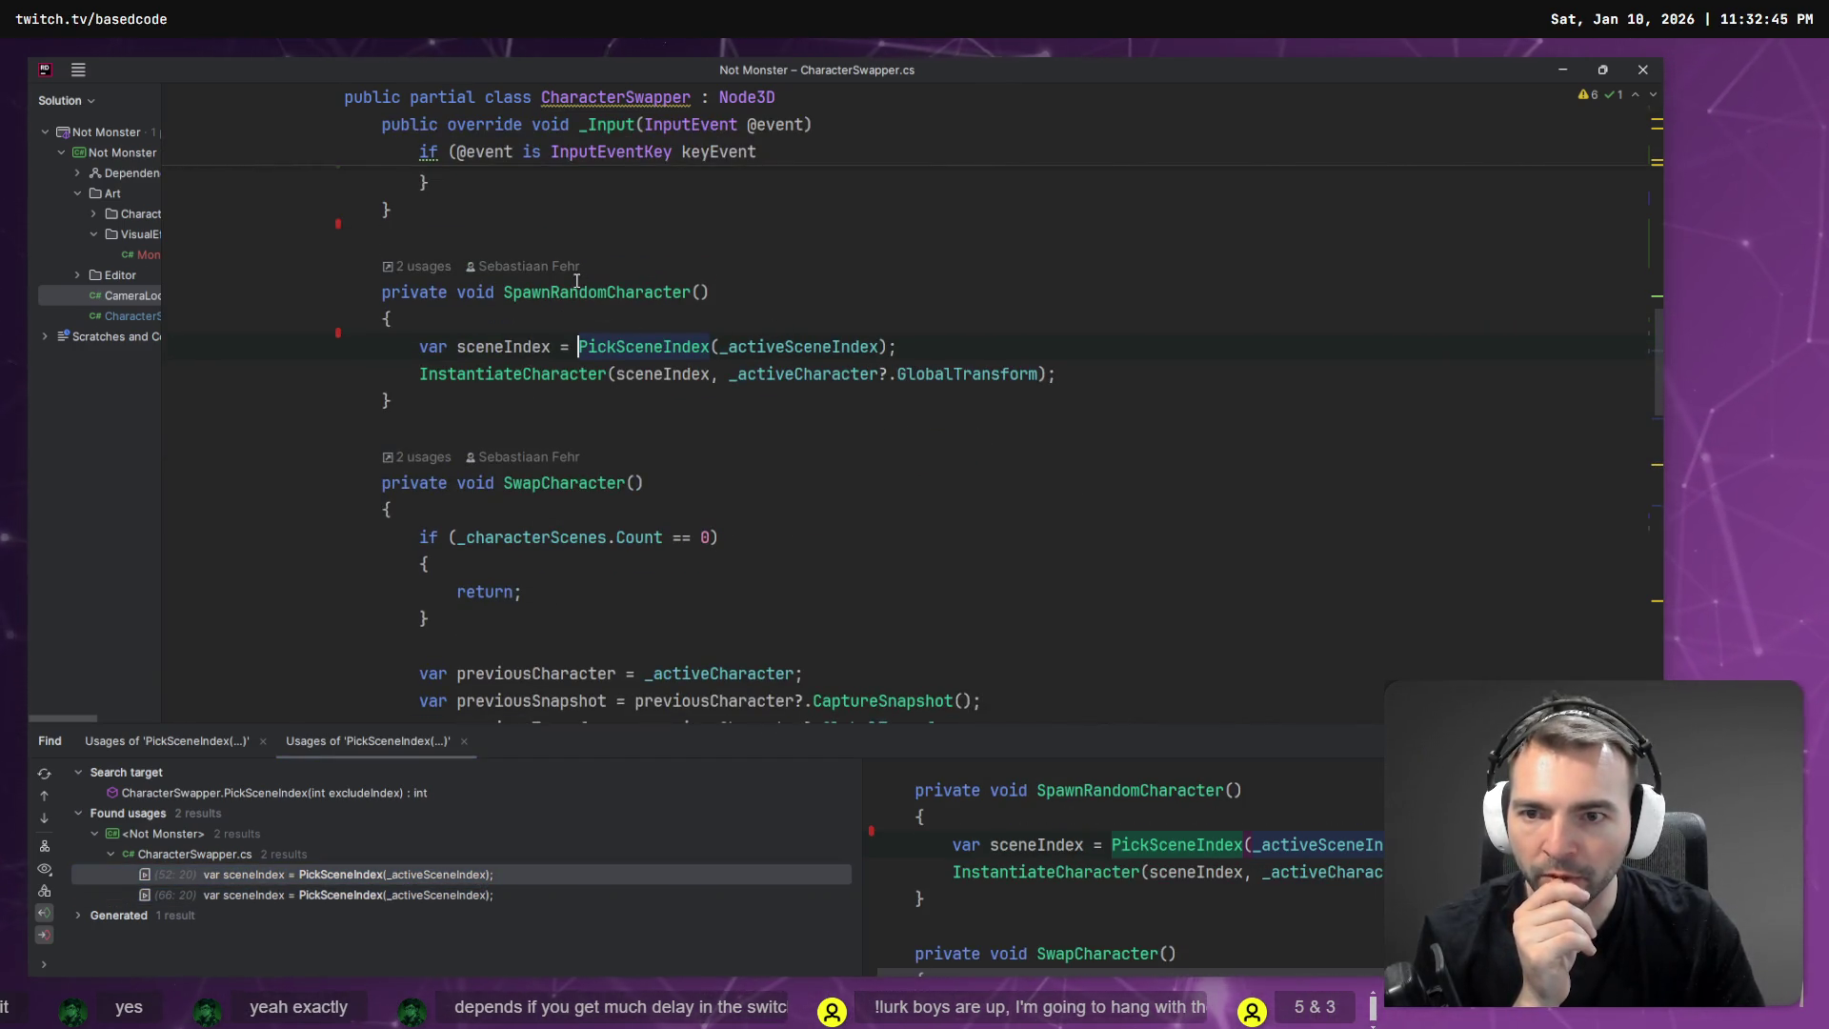
pyautogui.click(458, 353)
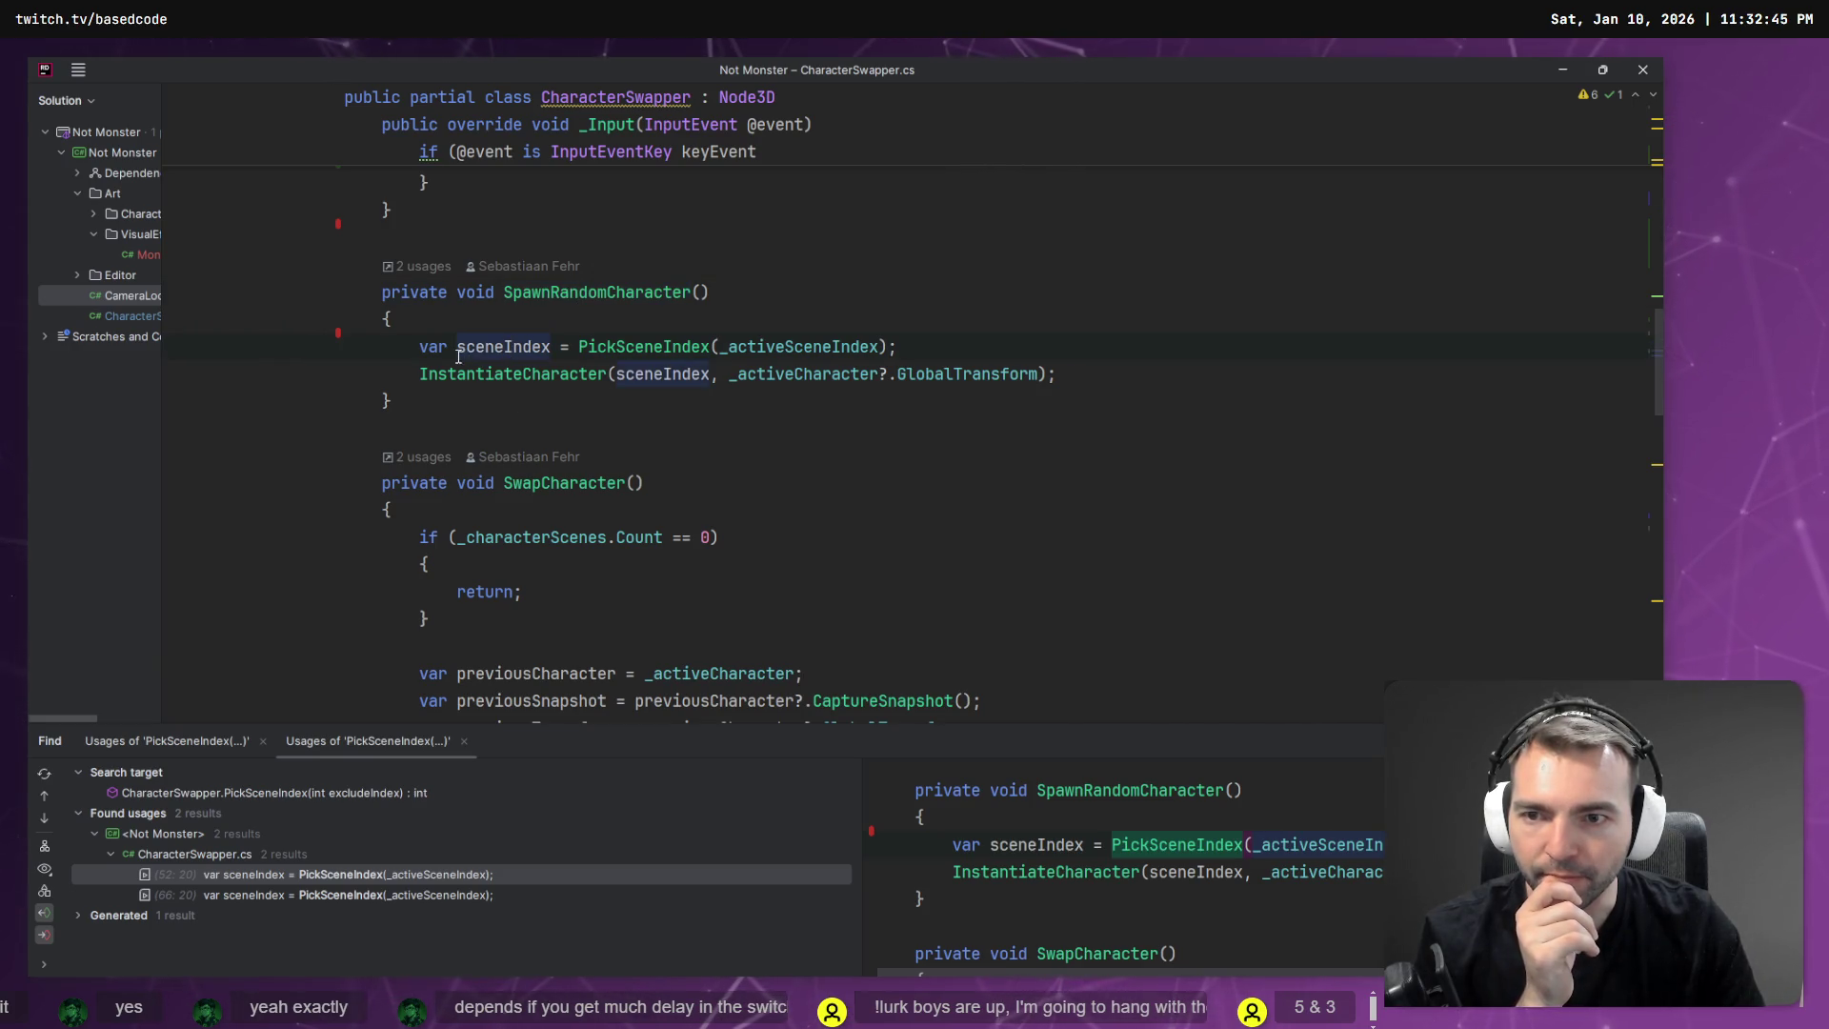
pyautogui.click(476, 374)
pyautogui.click(656, 375)
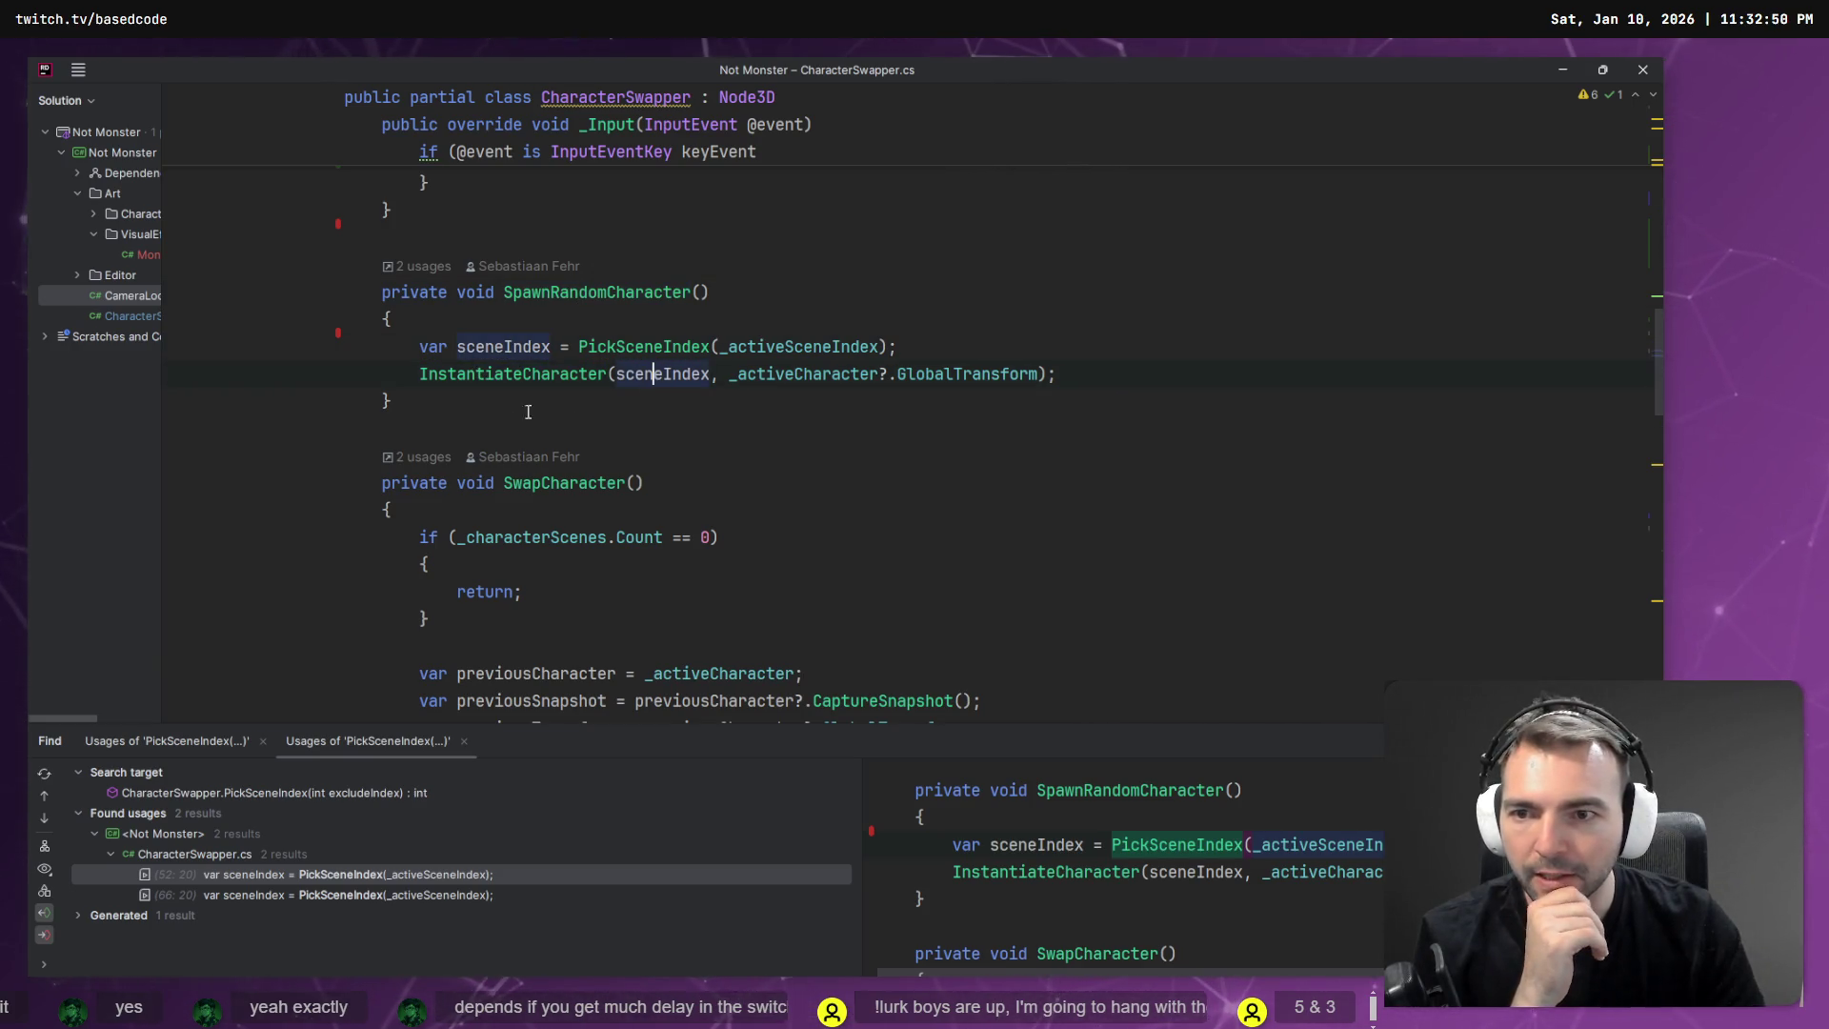
pyautogui.keyDown('ctrl'); pyautogui.click(655, 349); pyautogui.keyUp('ctrl')
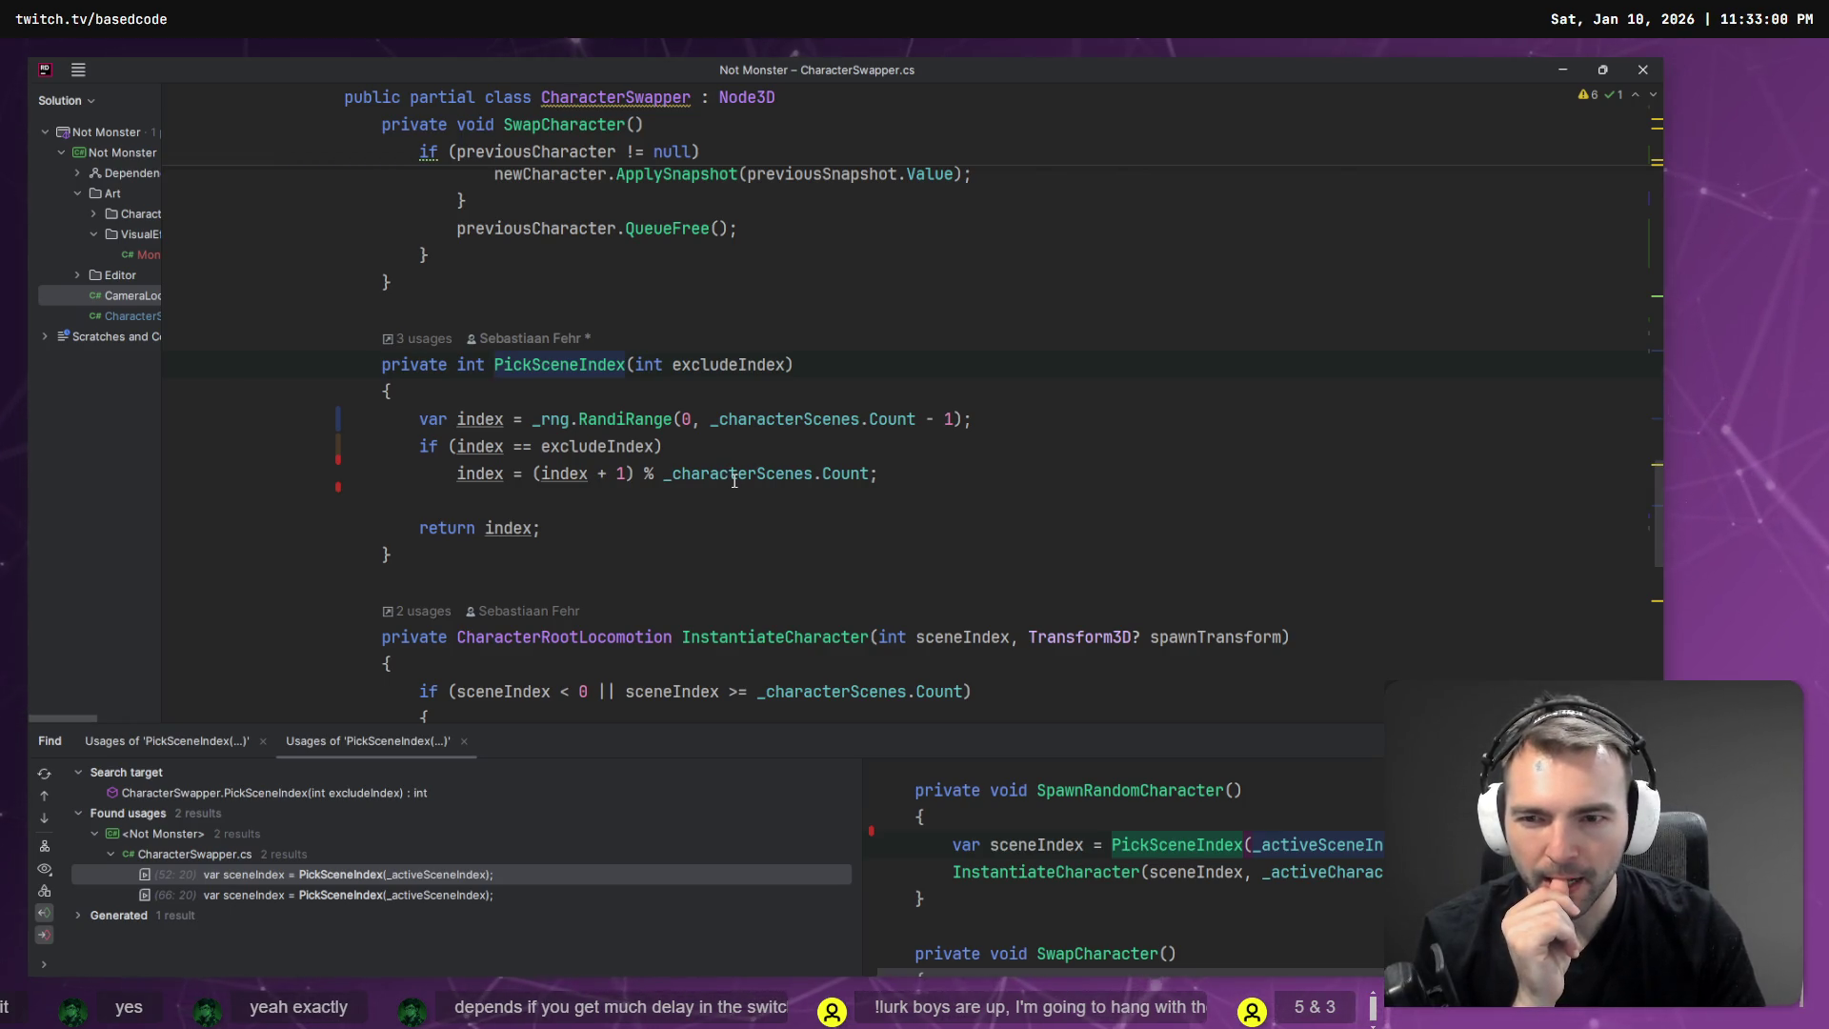
pyautogui.click(813, 433)
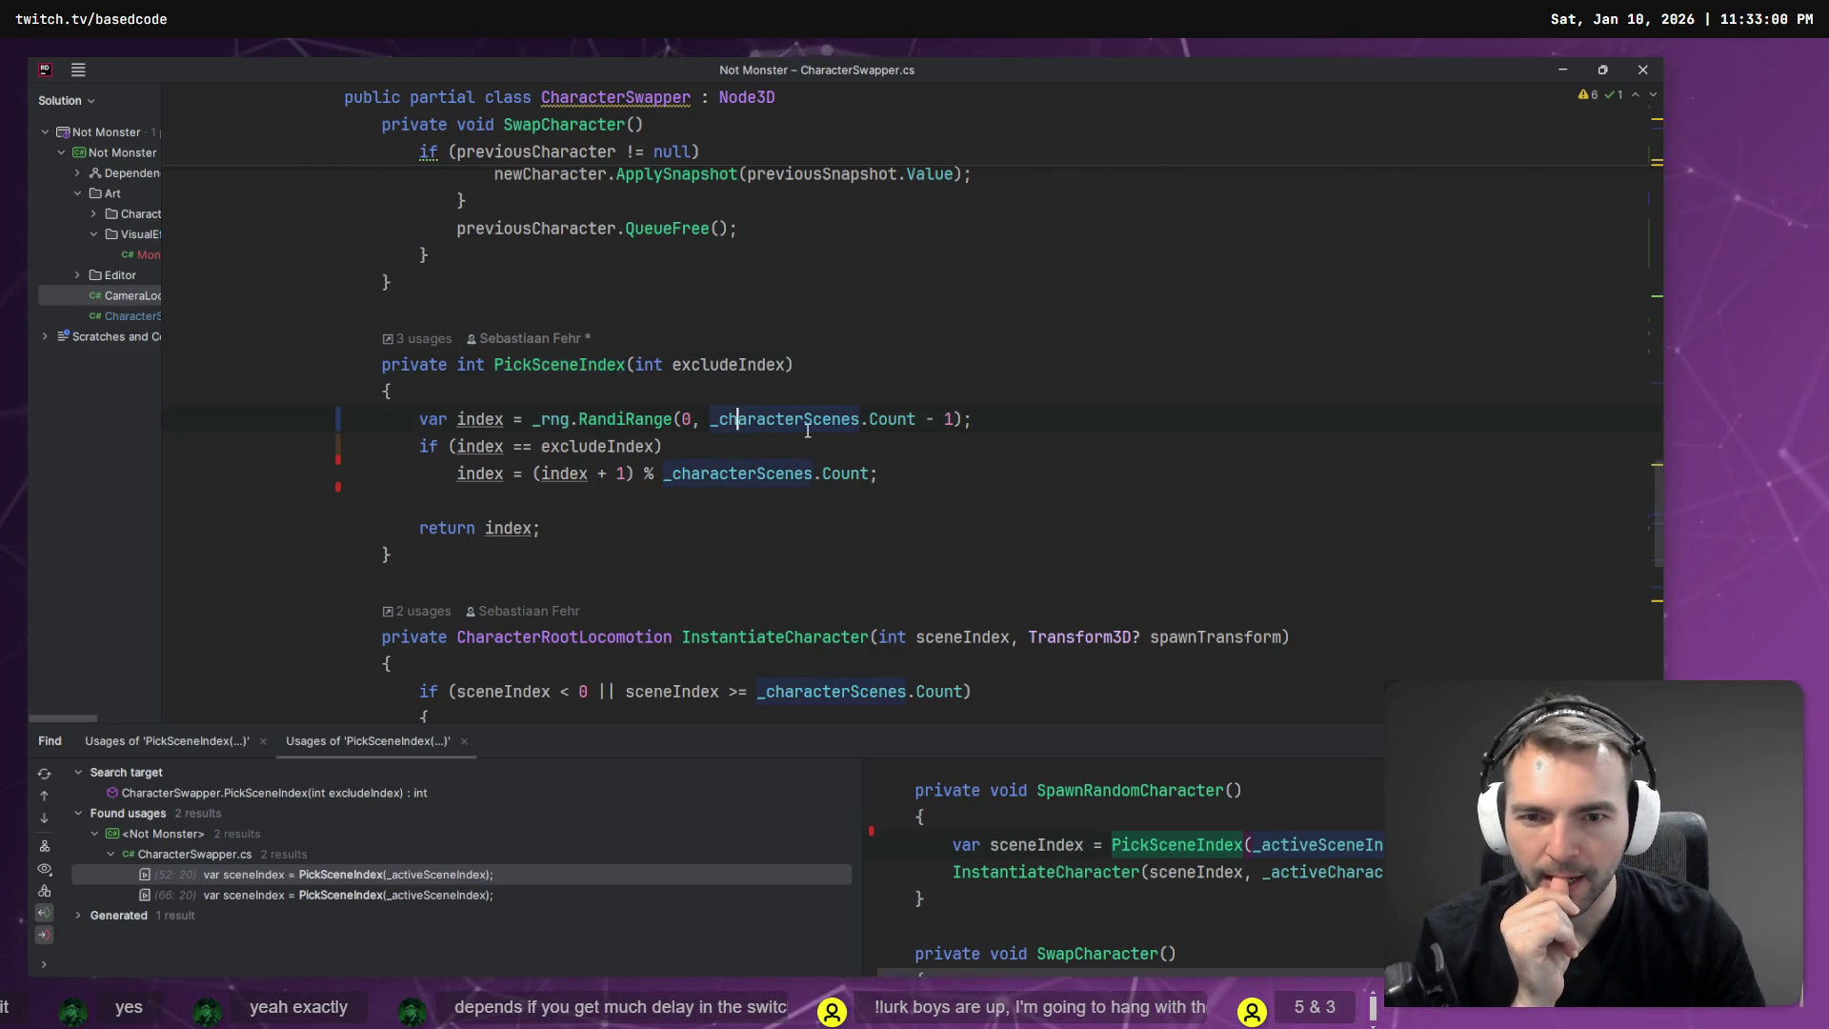
pyautogui.click(550, 419)
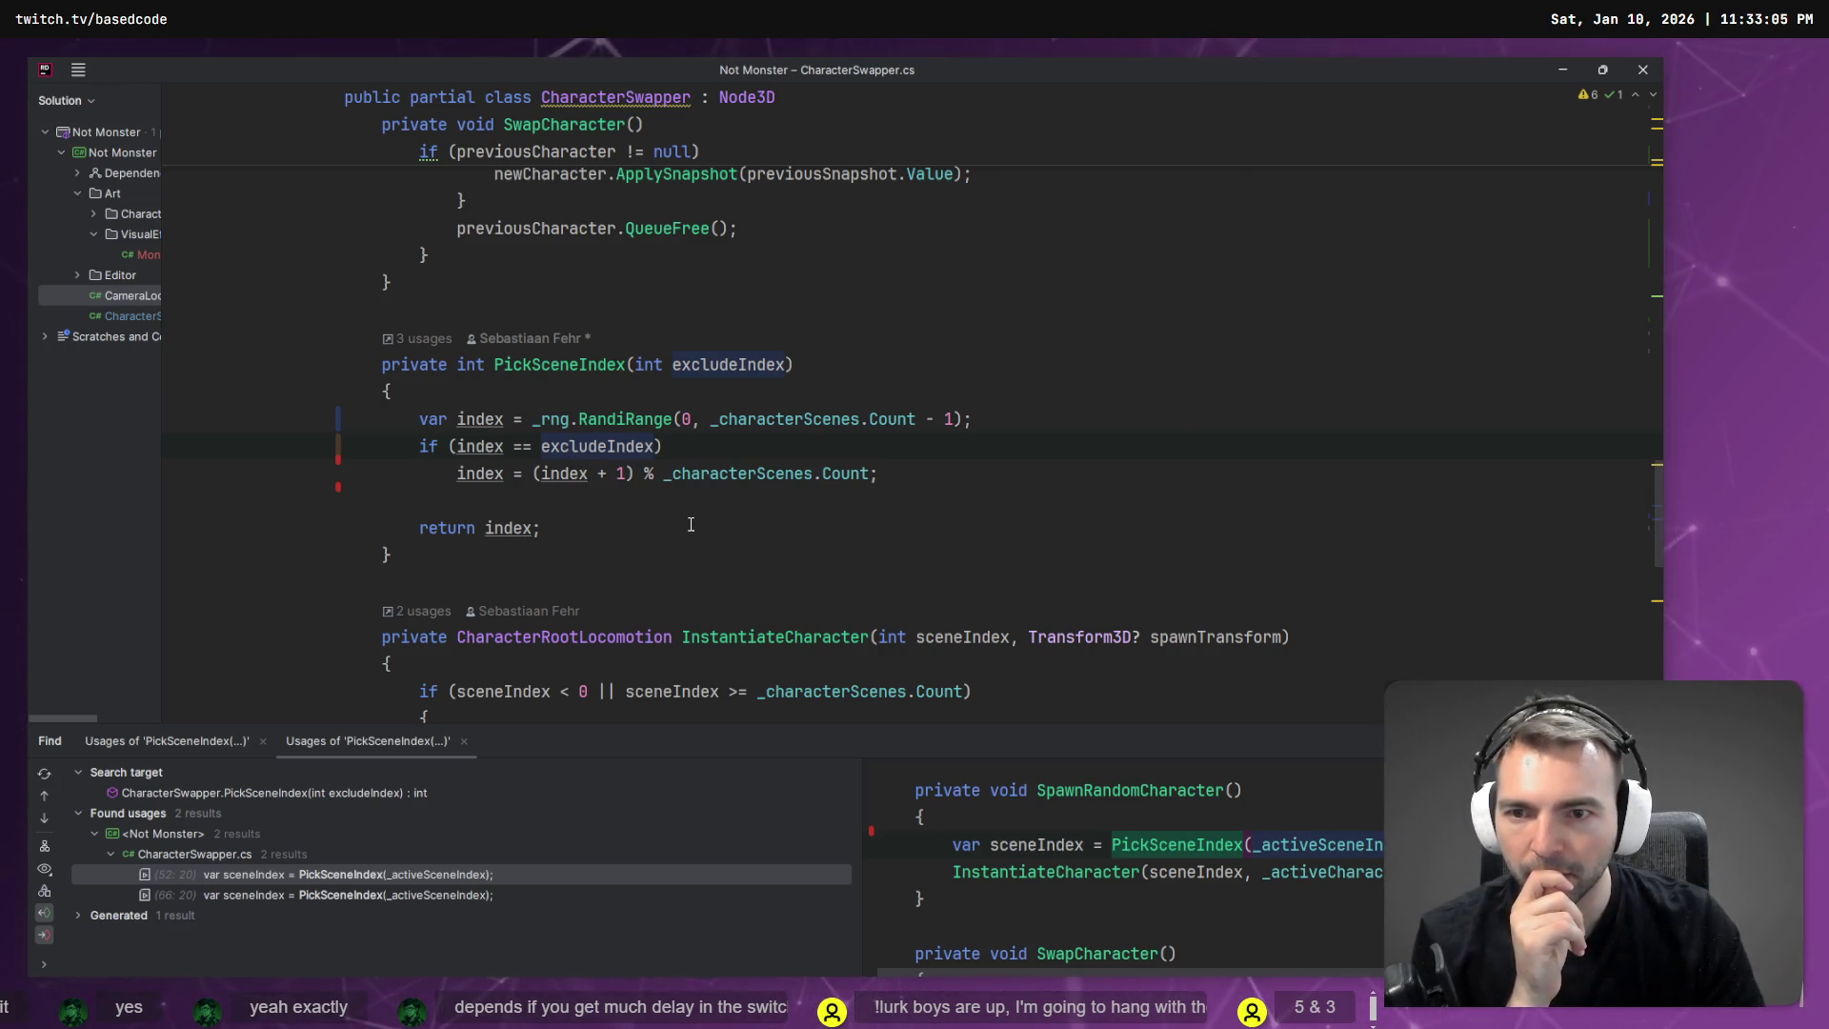
pyautogui.scroll(15, 689, 520)
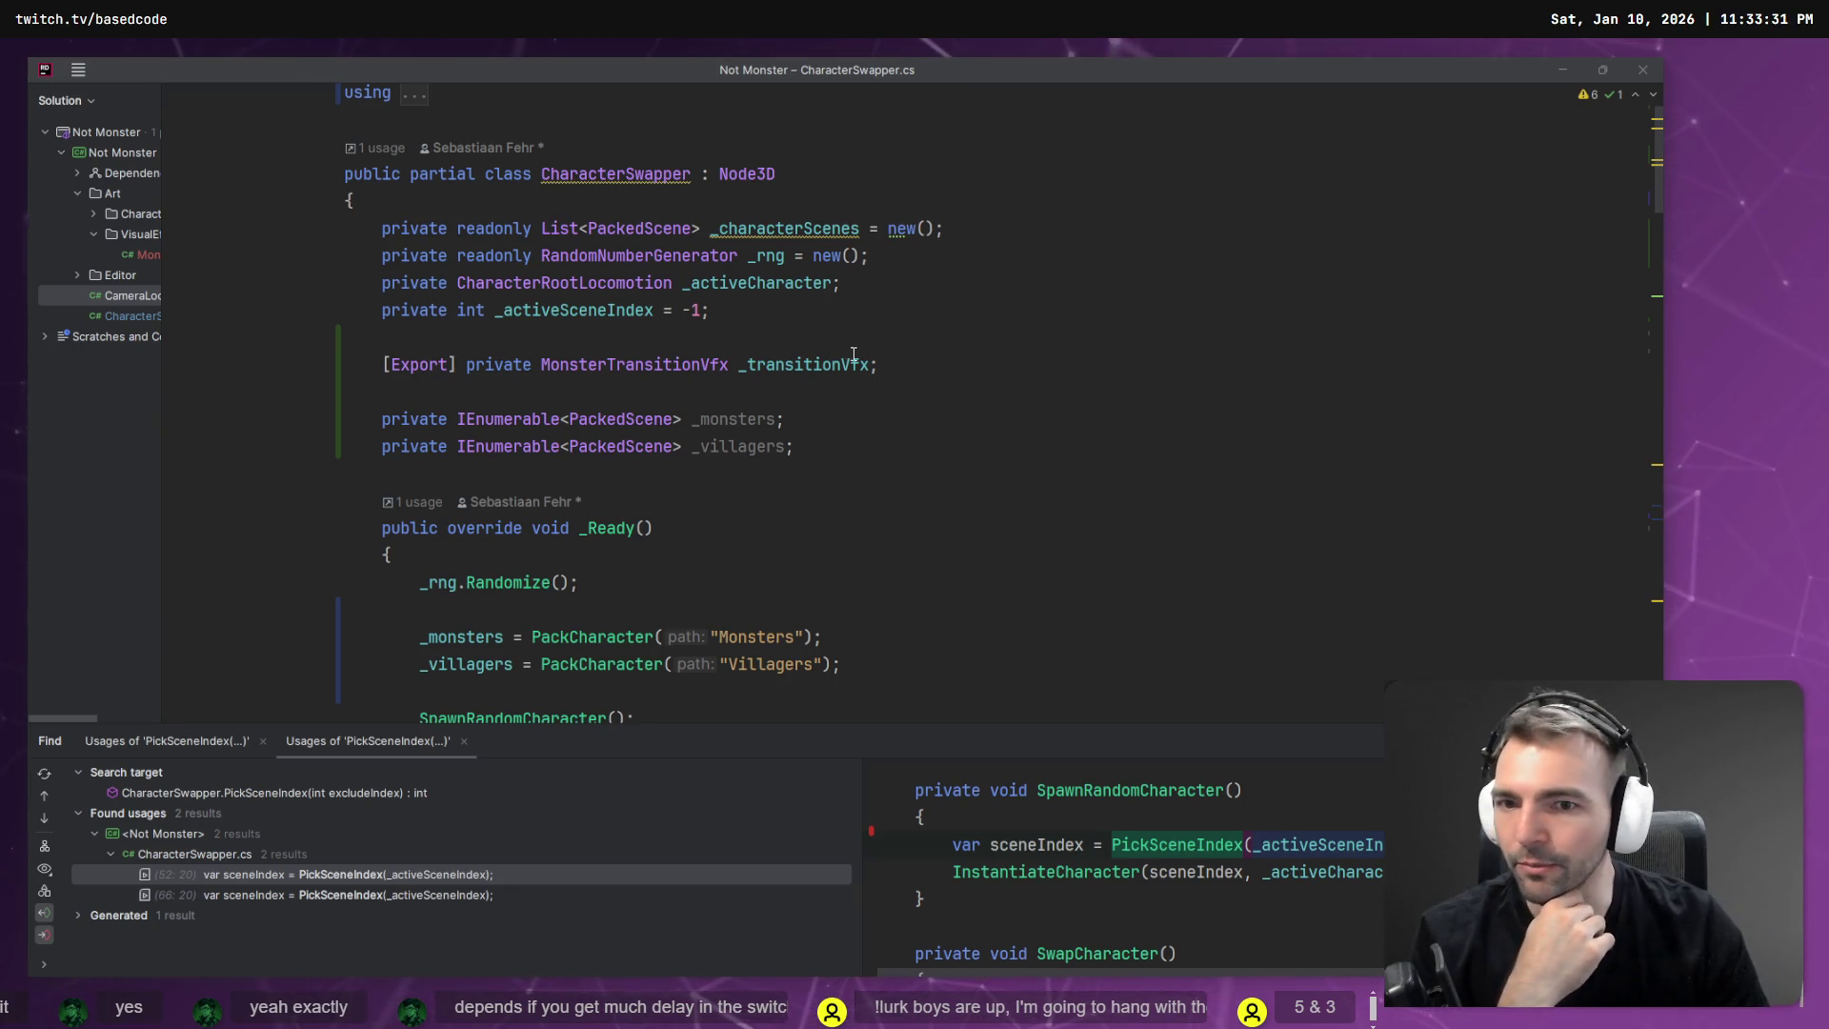
pyautogui.click(728, 418)
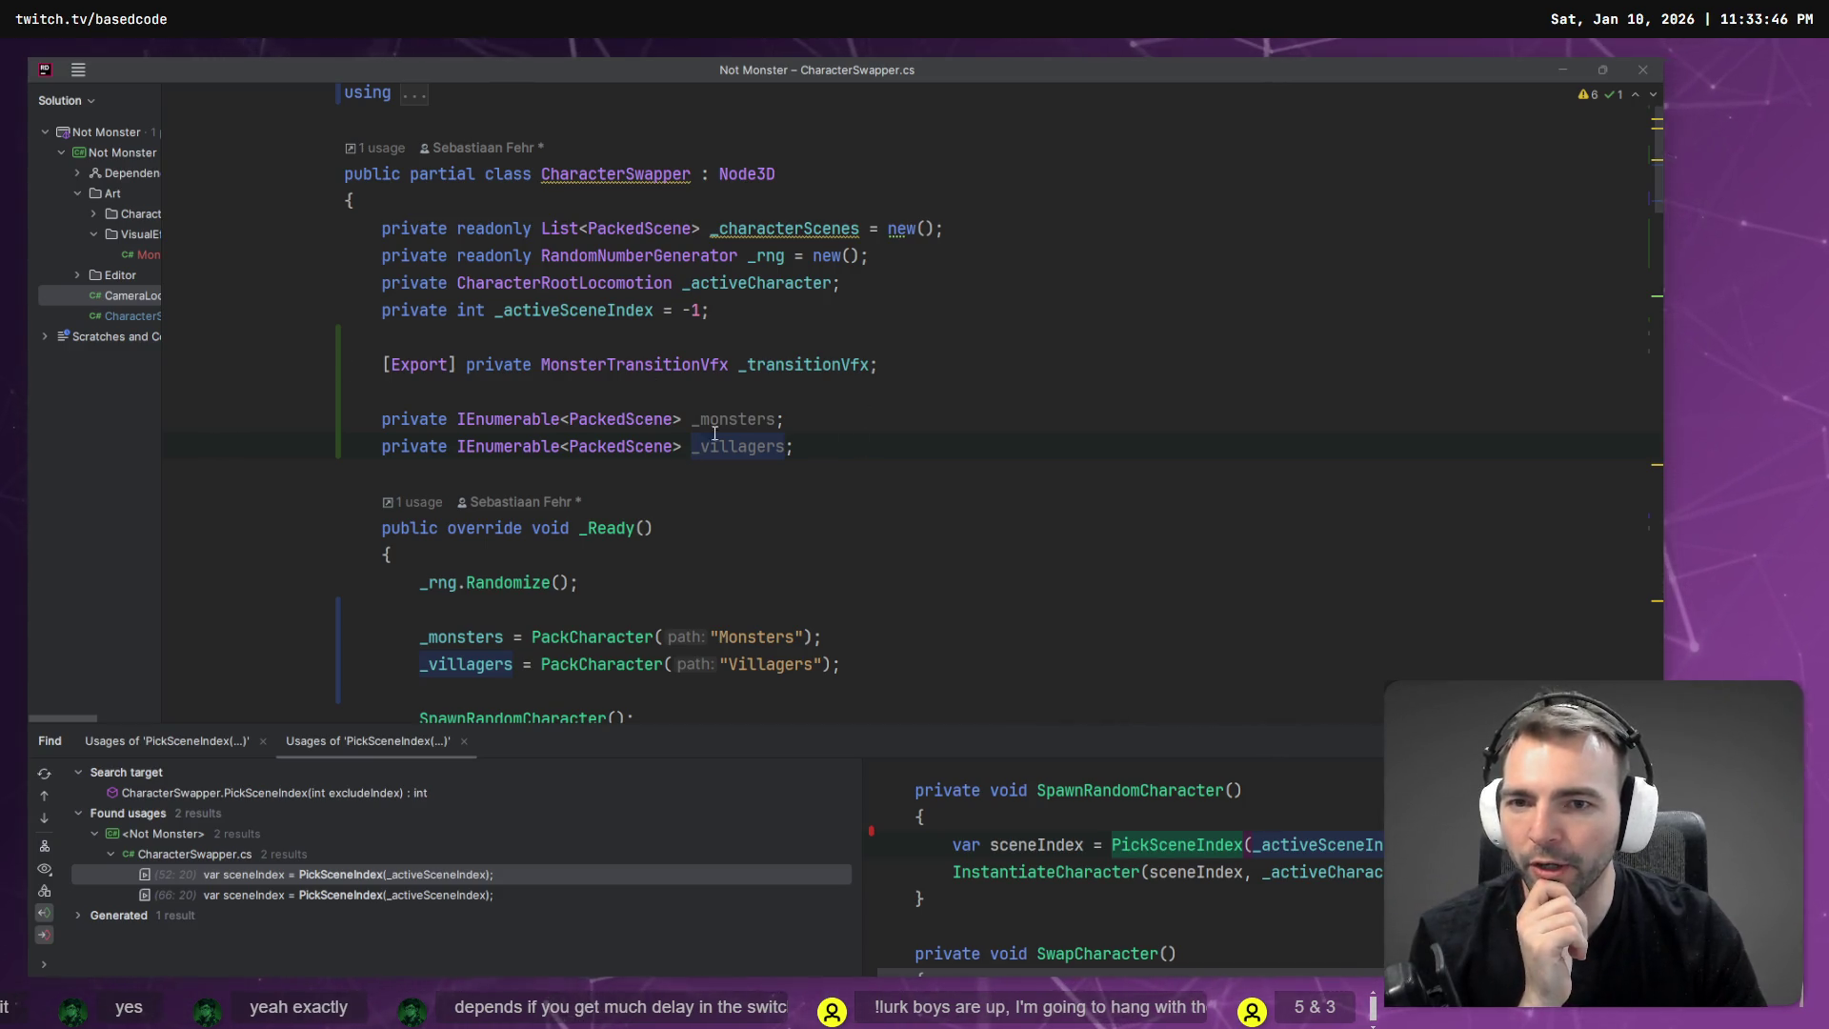
pyautogui.click(764, 420)
pyautogui.scroll(-2, 824, 429)
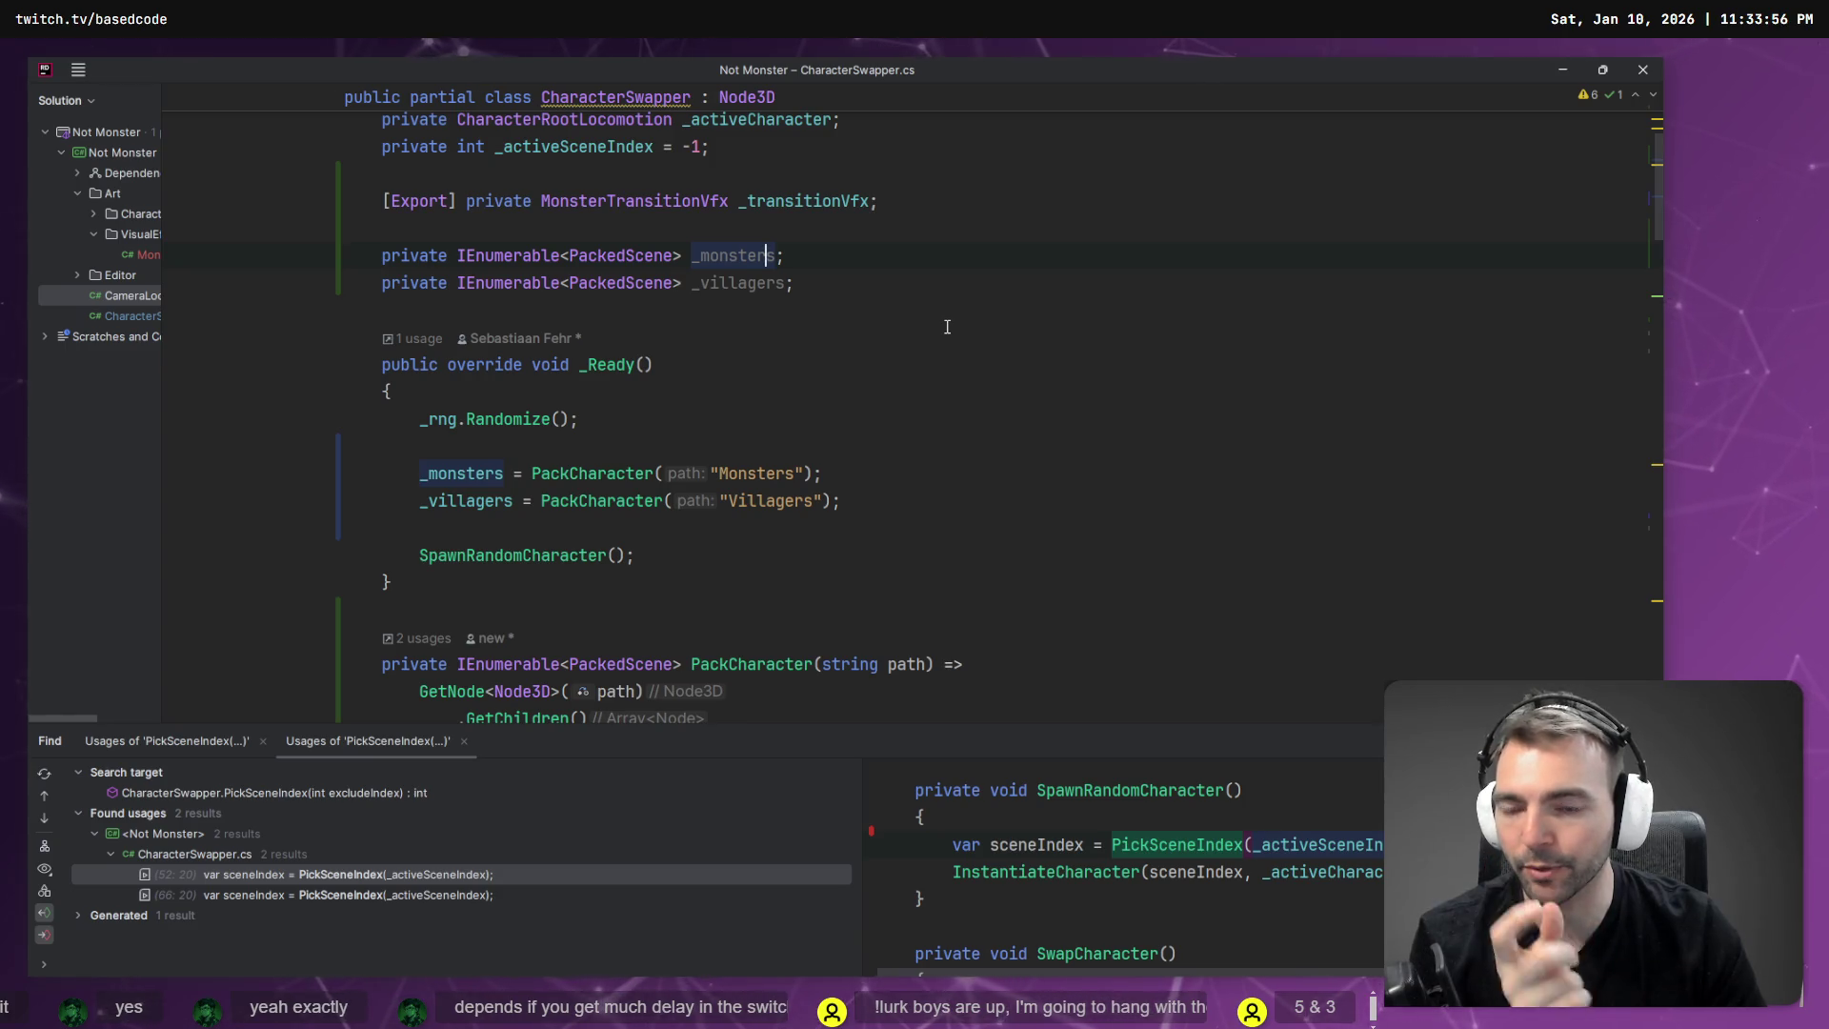
pyautogui.scroll(-1, 934, 329)
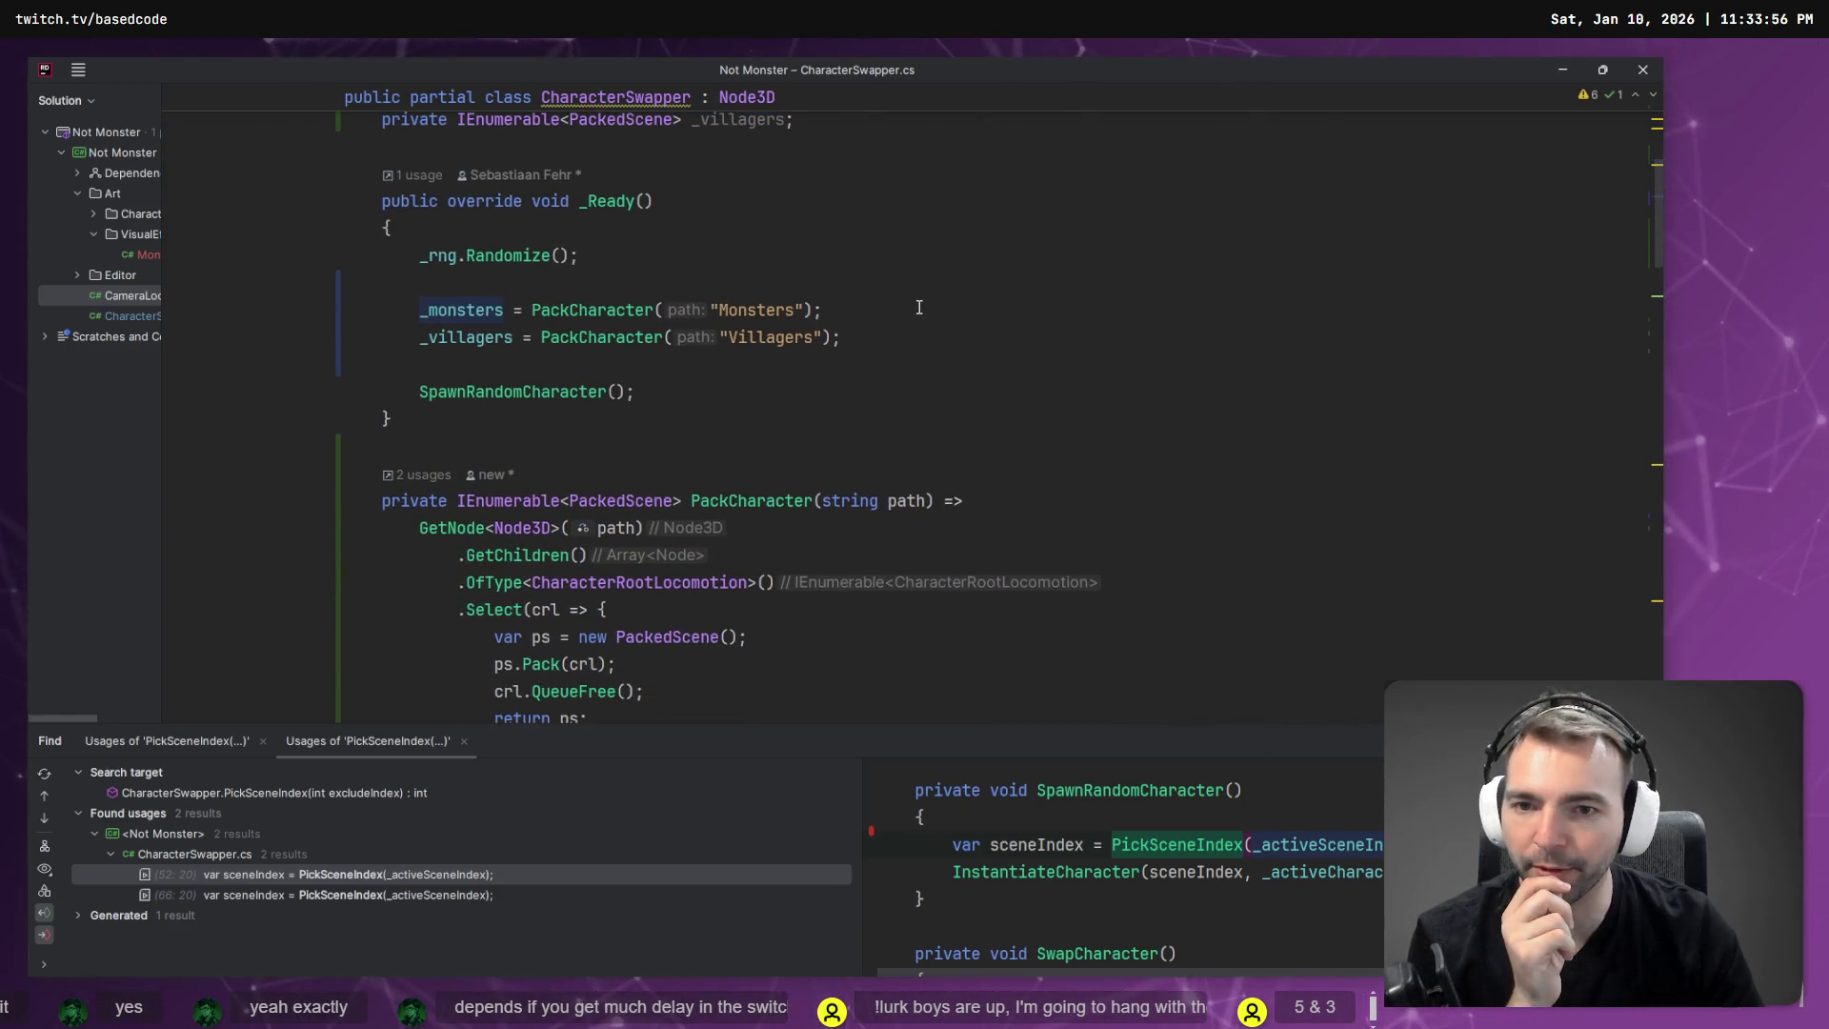
pyautogui.scroll(-1, 919, 306)
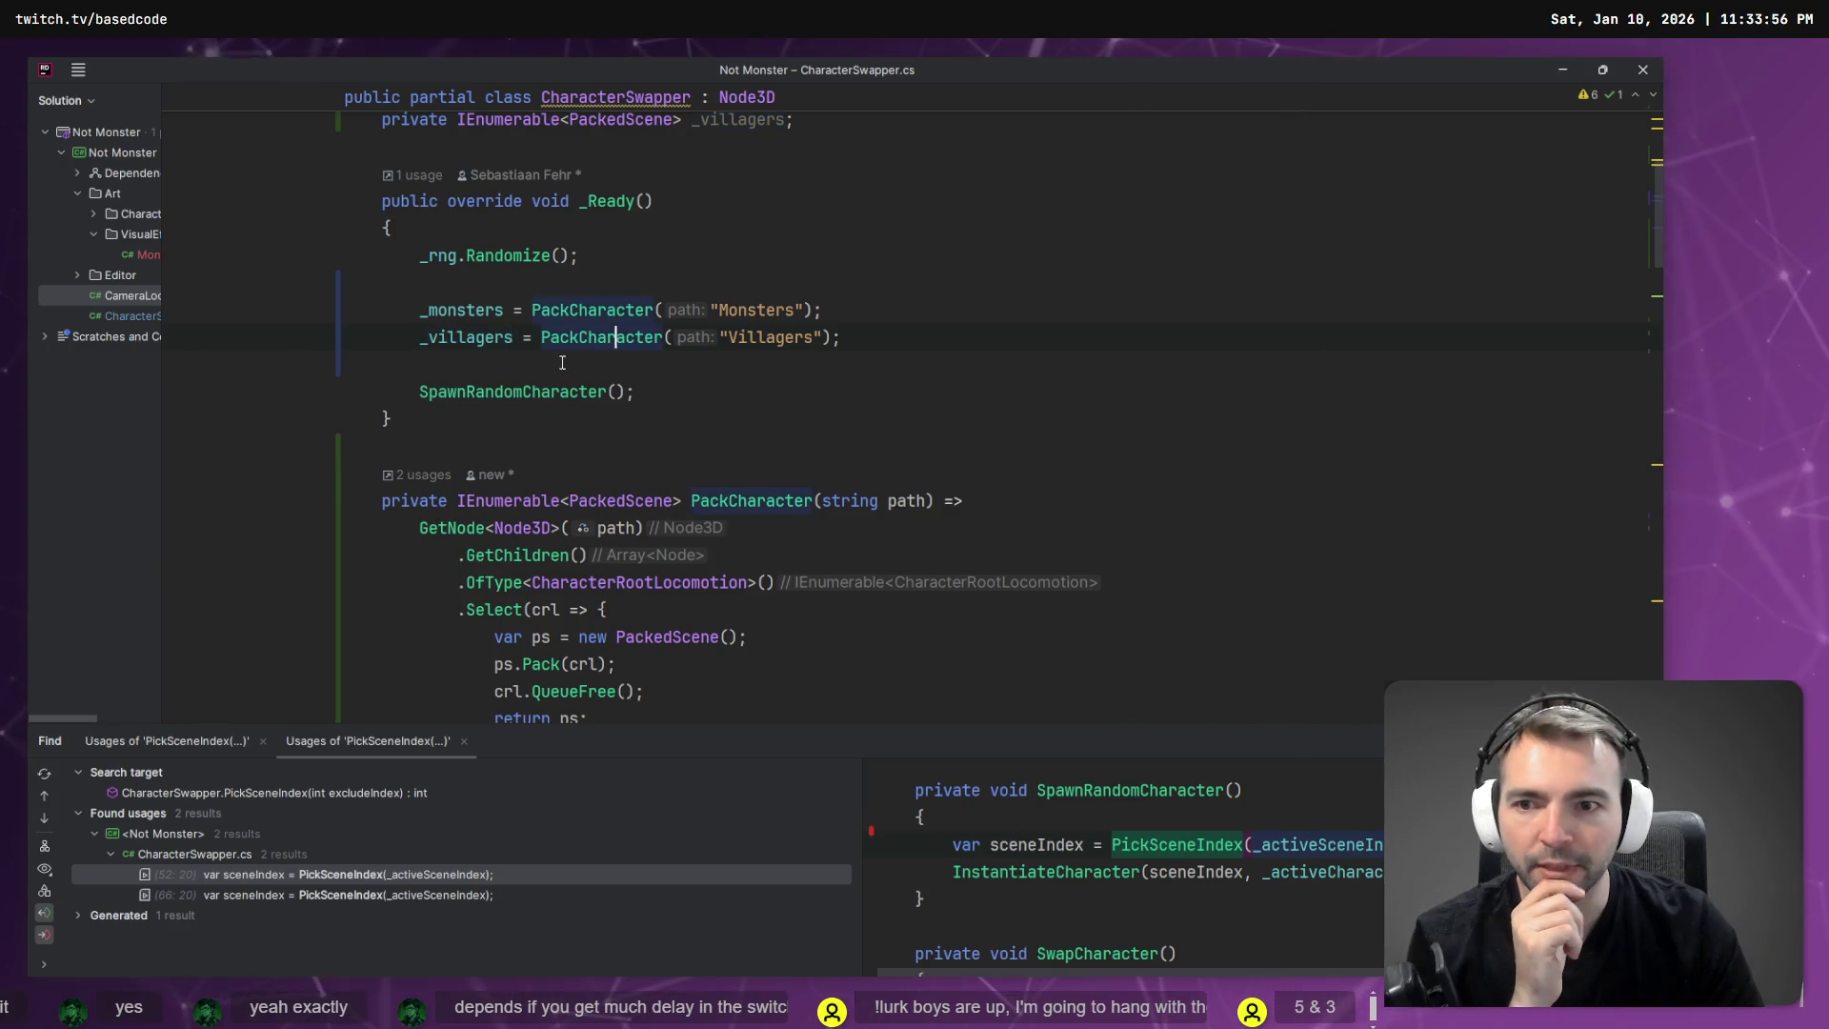
pyautogui.click(522, 392)
pyautogui.keyDown('ctrl'); pyautogui.click(557, 391); pyautogui.keyUp('ctrl')
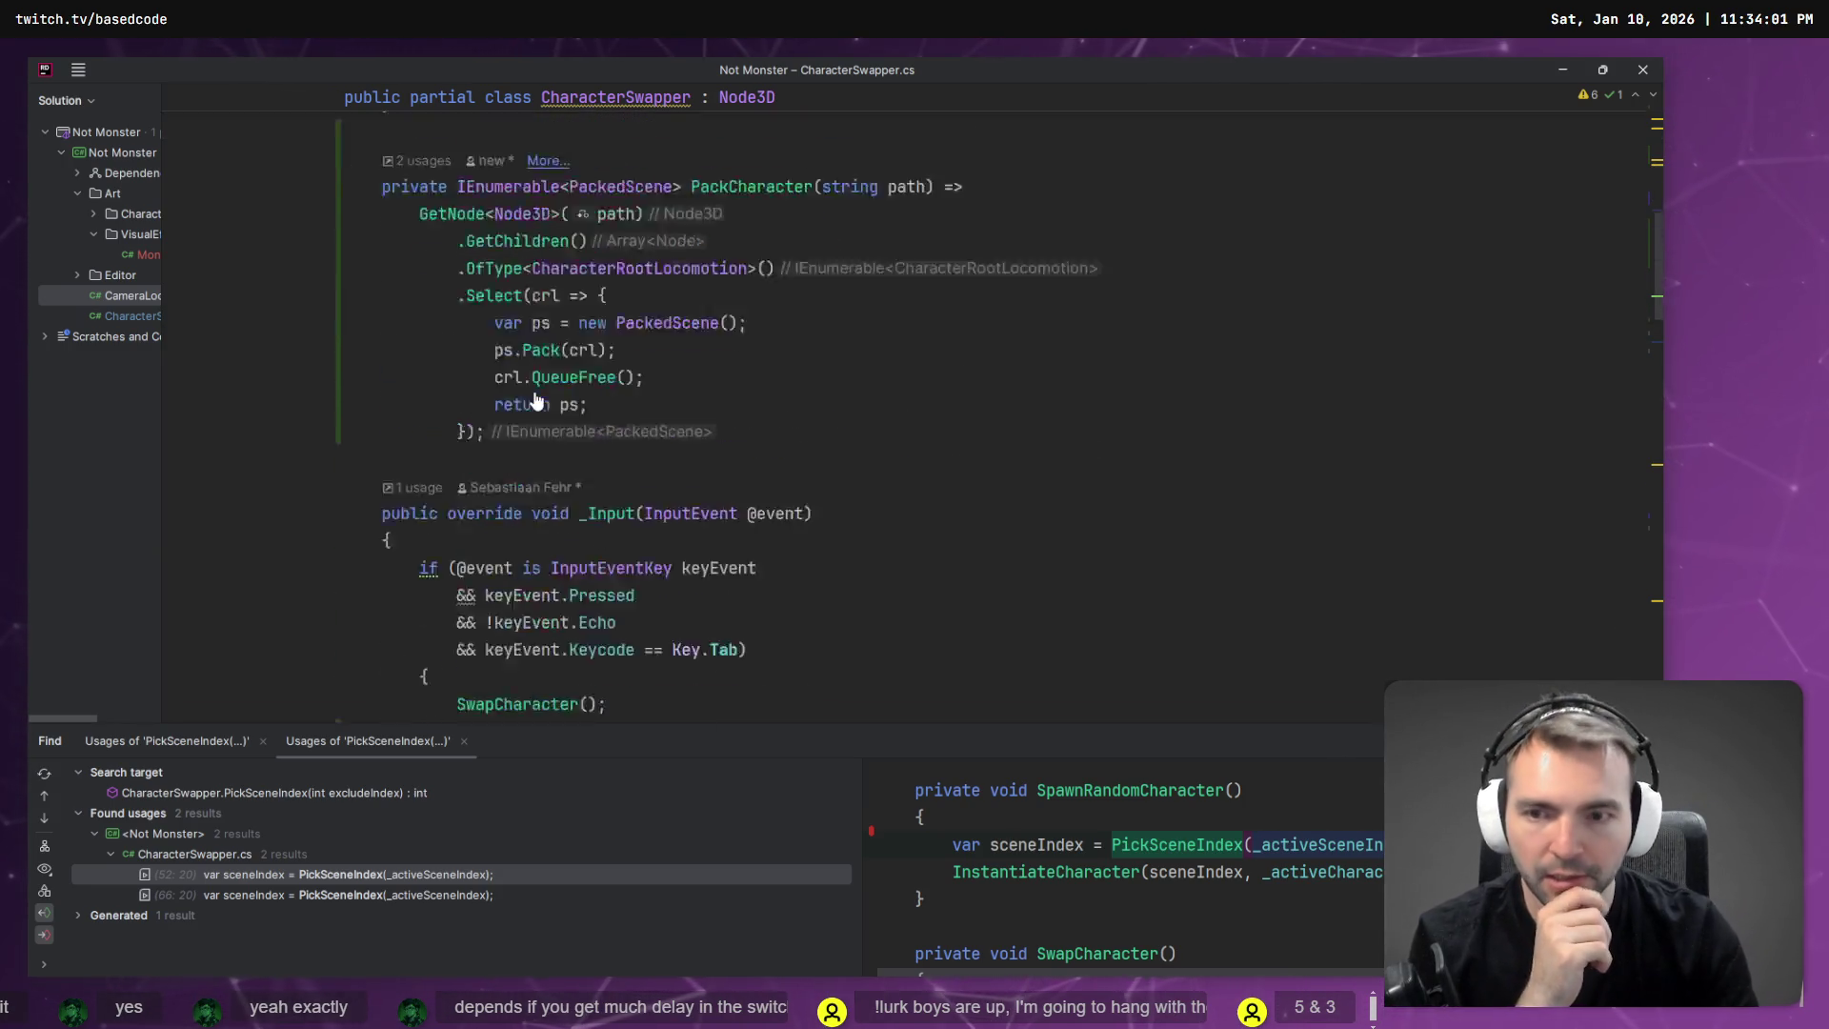
pyautogui.scroll(10, 629, 400)
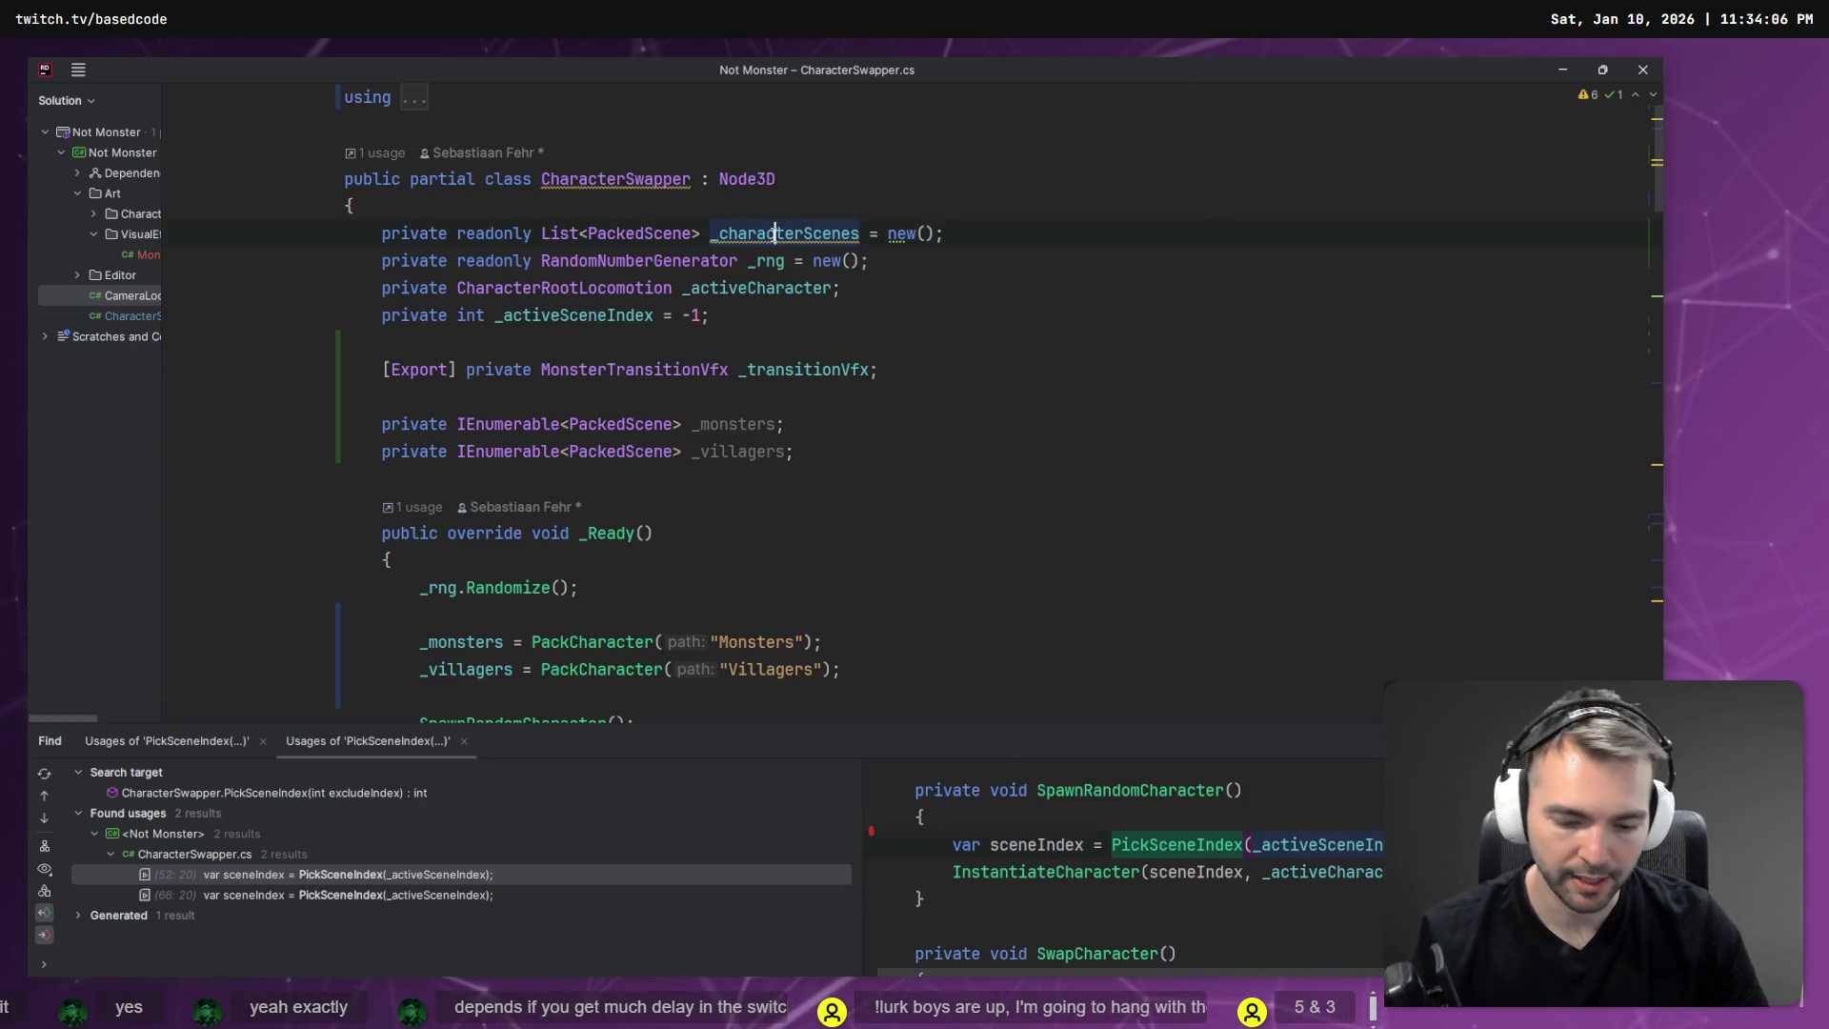
# Comment out the unused _characterScenes field and delete the empty-scenes check in SwapCharacter
pyautogui.moveTo(774, 236)
pyautogui.click(987, 234)
pyautogui.hotkey('ctrl', '/')
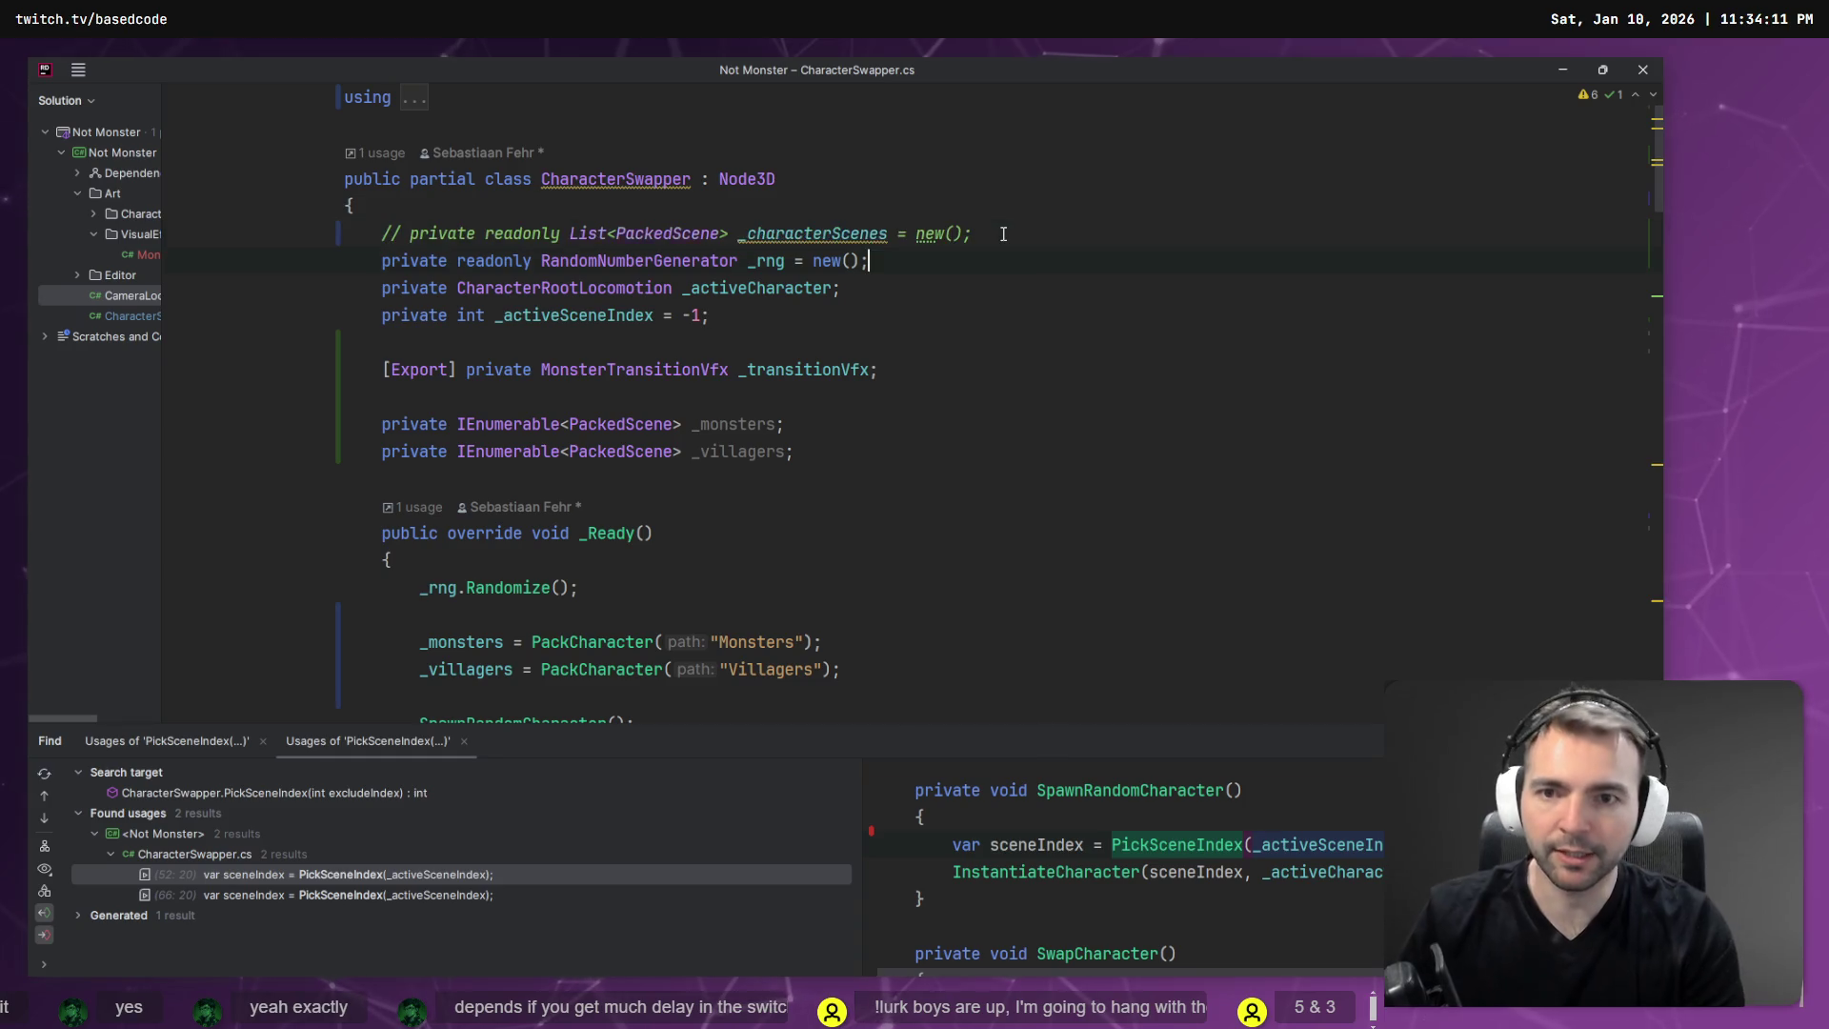
pyautogui.scroll(-10, 982, 238)
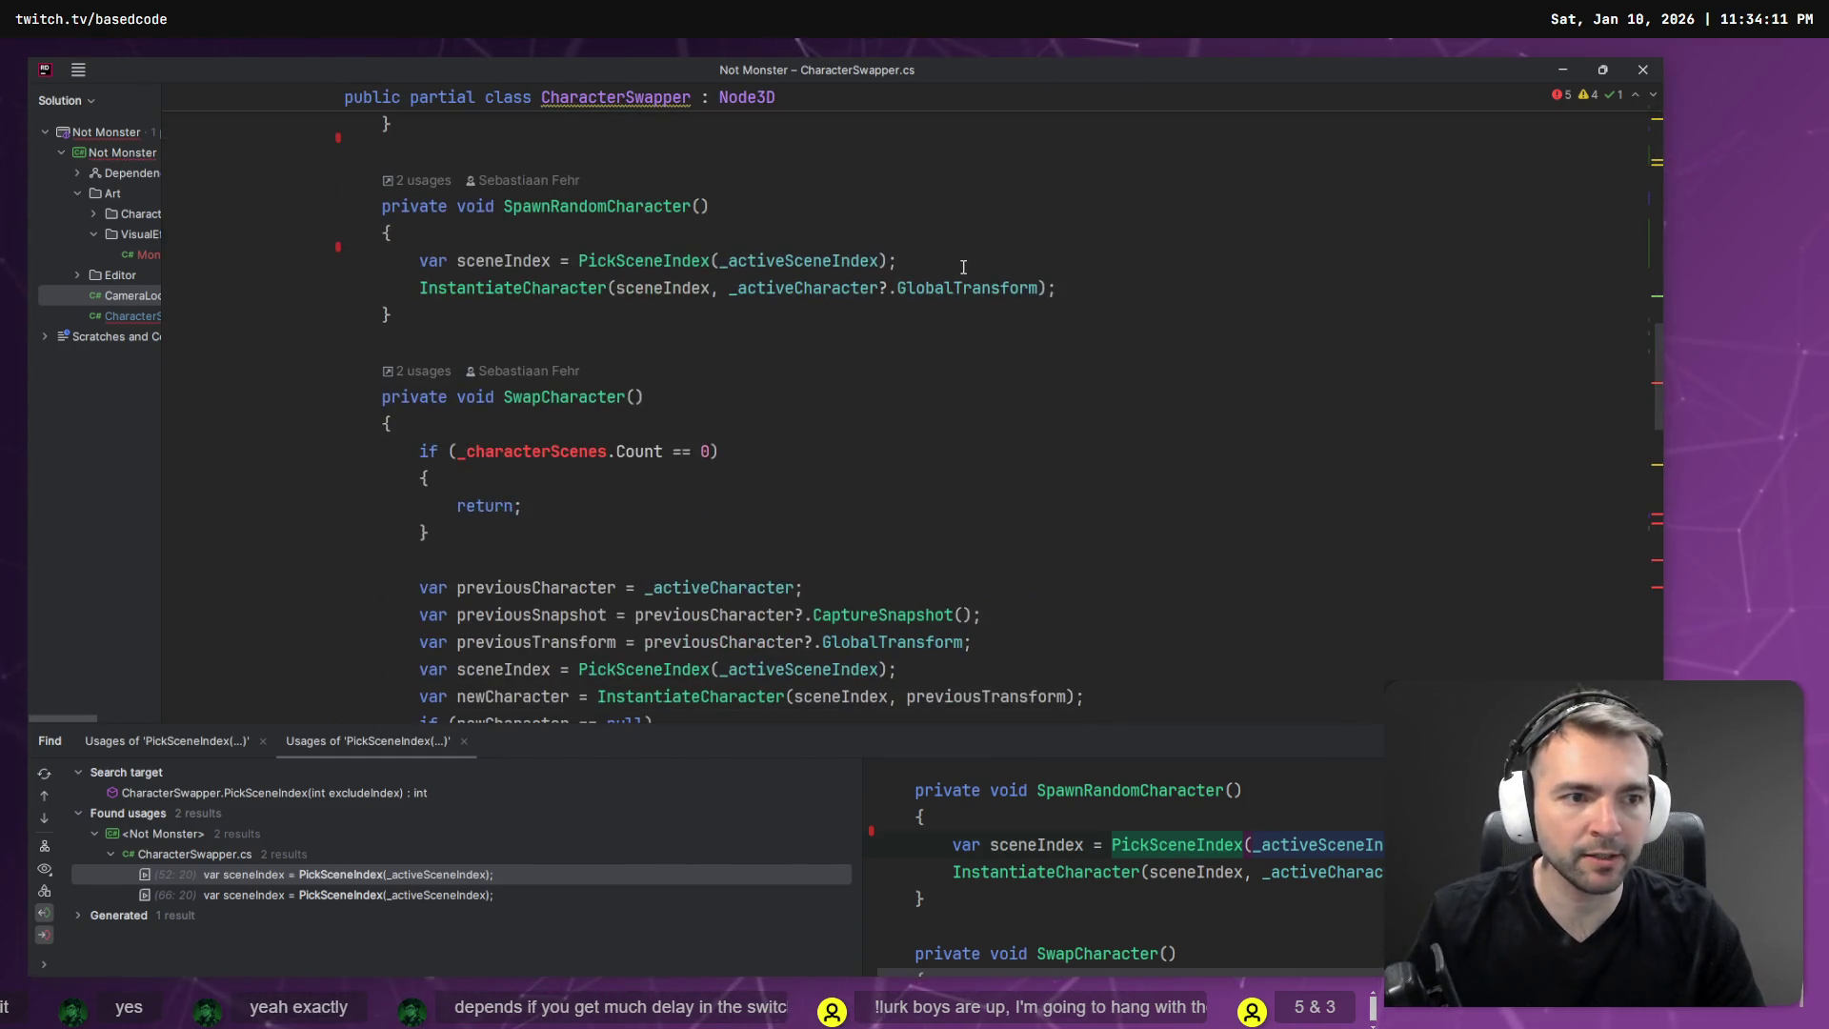
pyautogui.press('Delete')
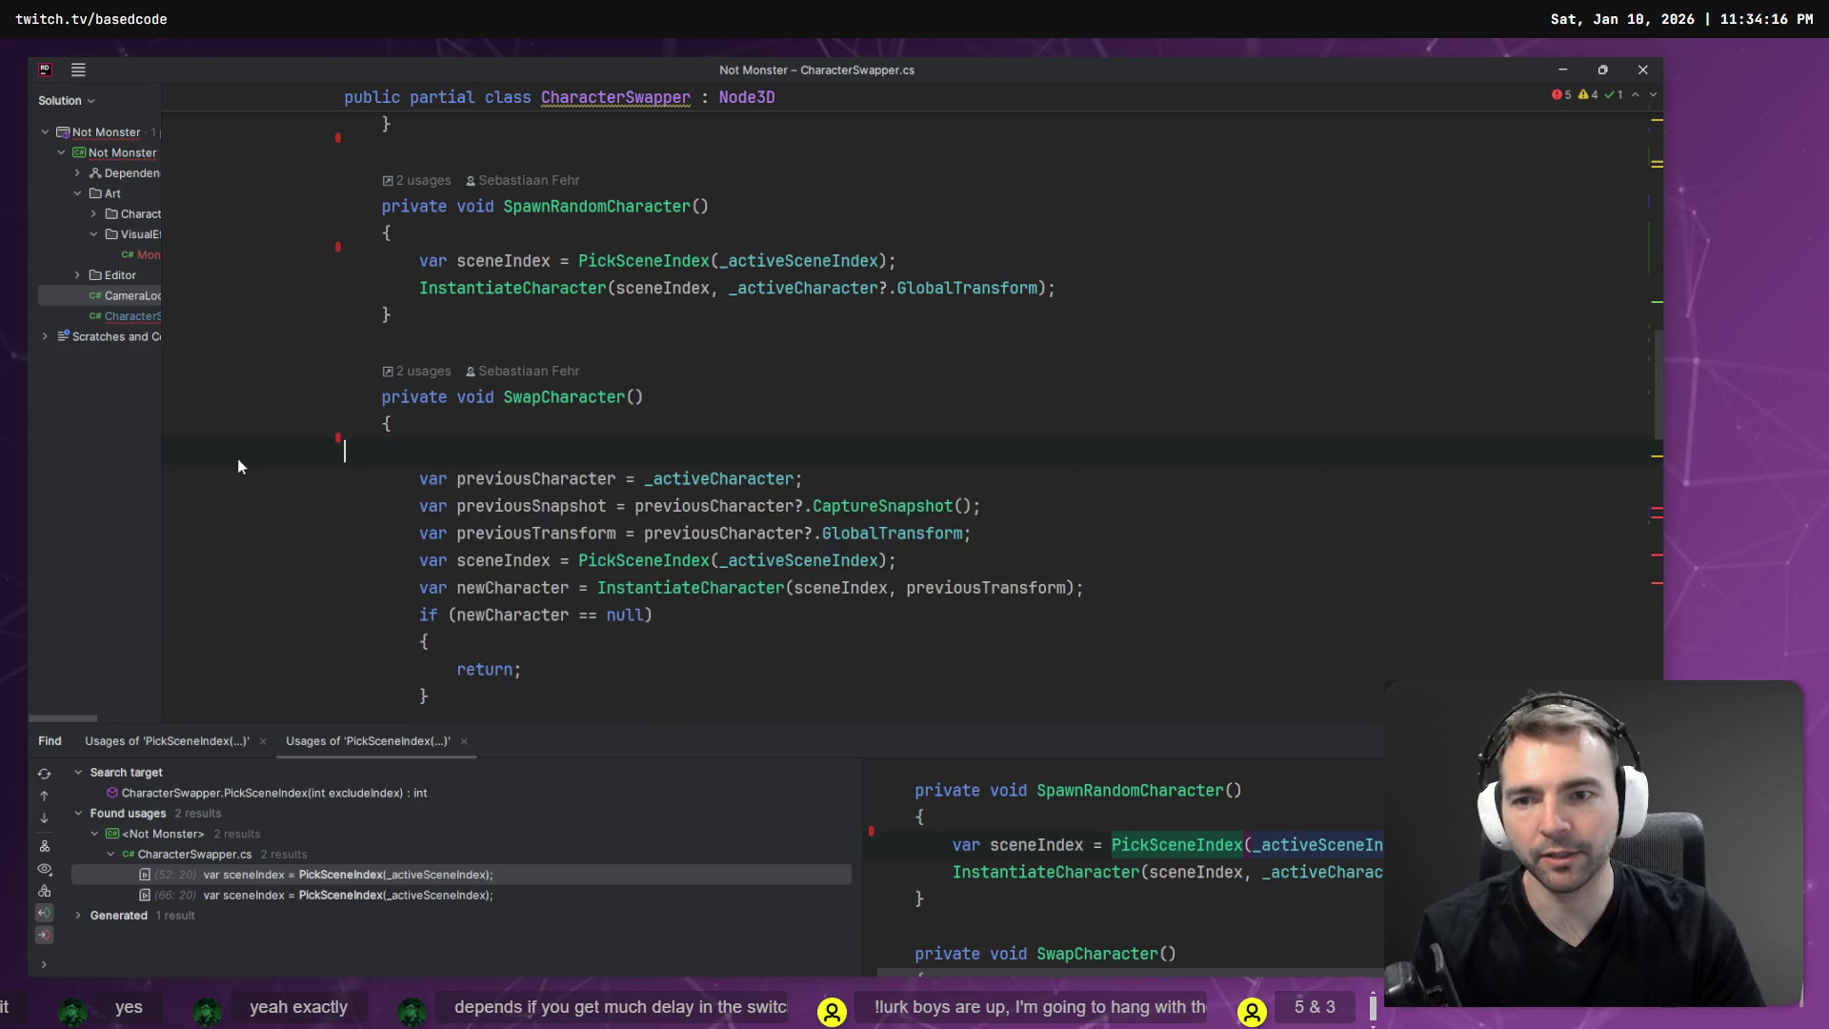
# Open a blank first line in PickSceneIndex and correct 'avr' to 'var'
pyautogui.scroll(-1, 362, 476)
pyautogui.scroll(-9, 1054, 408)
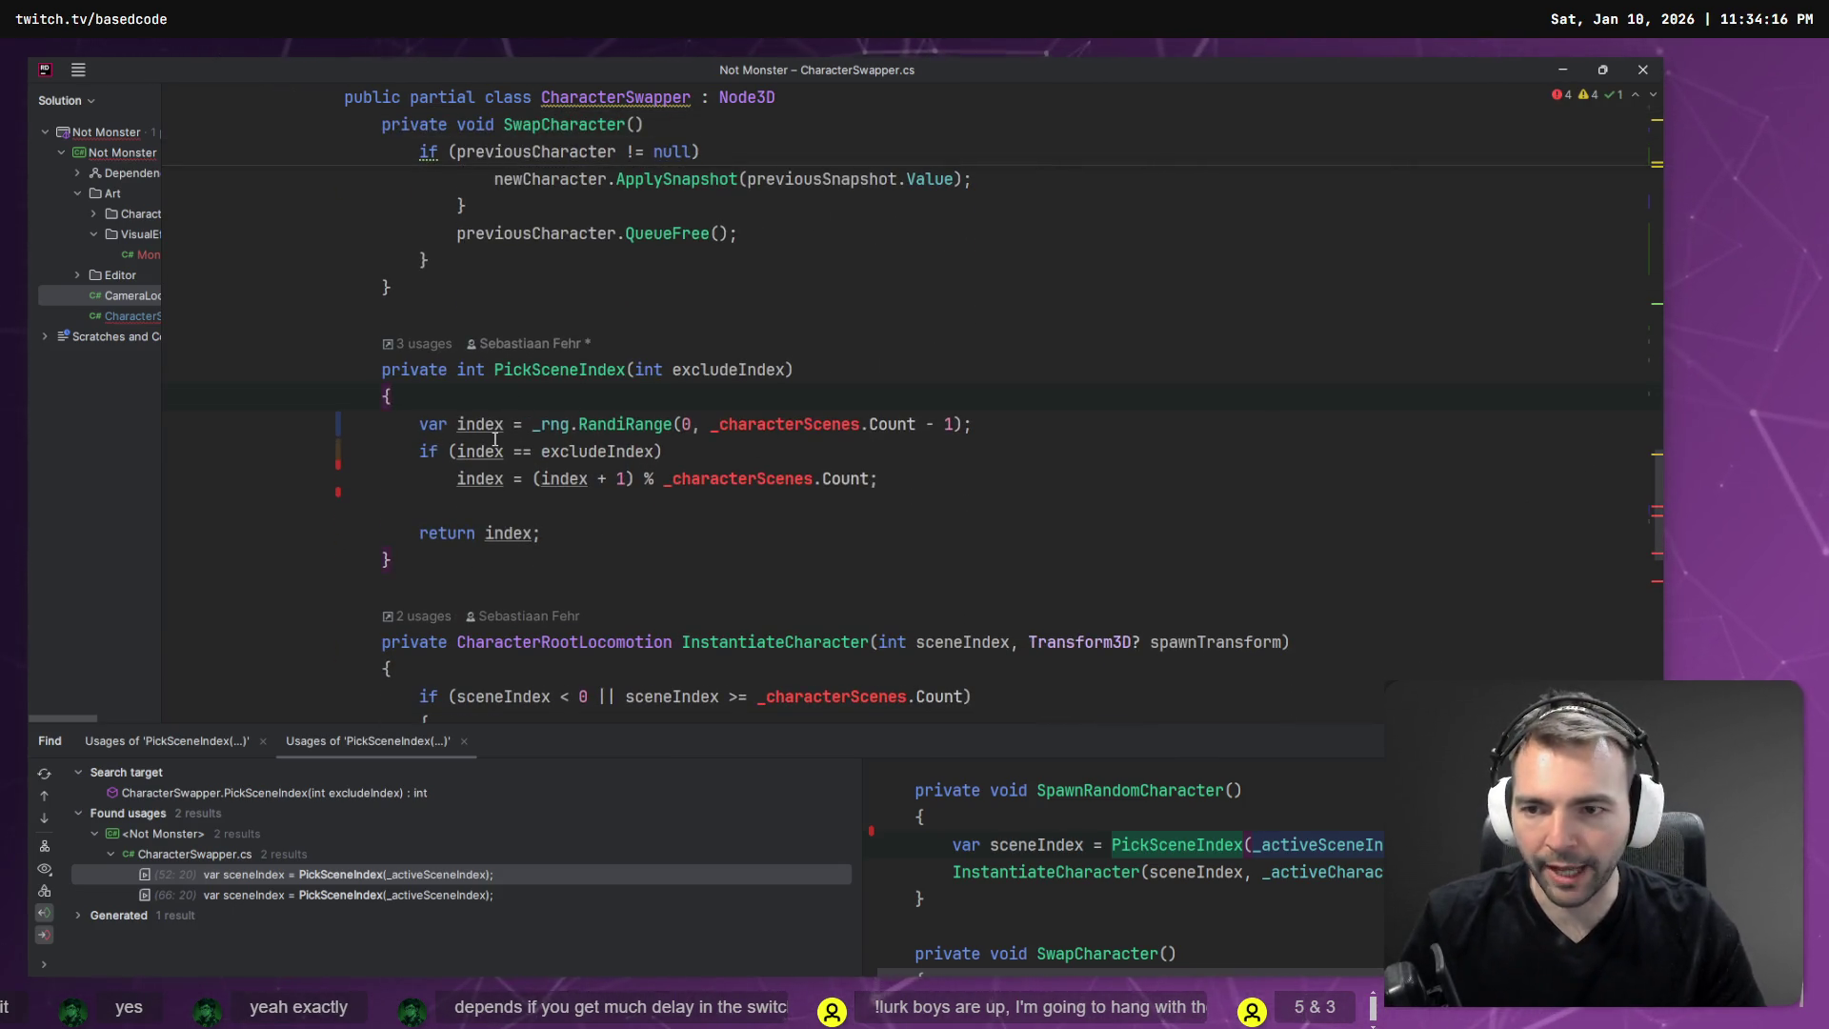
pyautogui.press('Return')
pyautogui.press('Return')
pyautogui.press('Return')
pyautogui.press('Up')
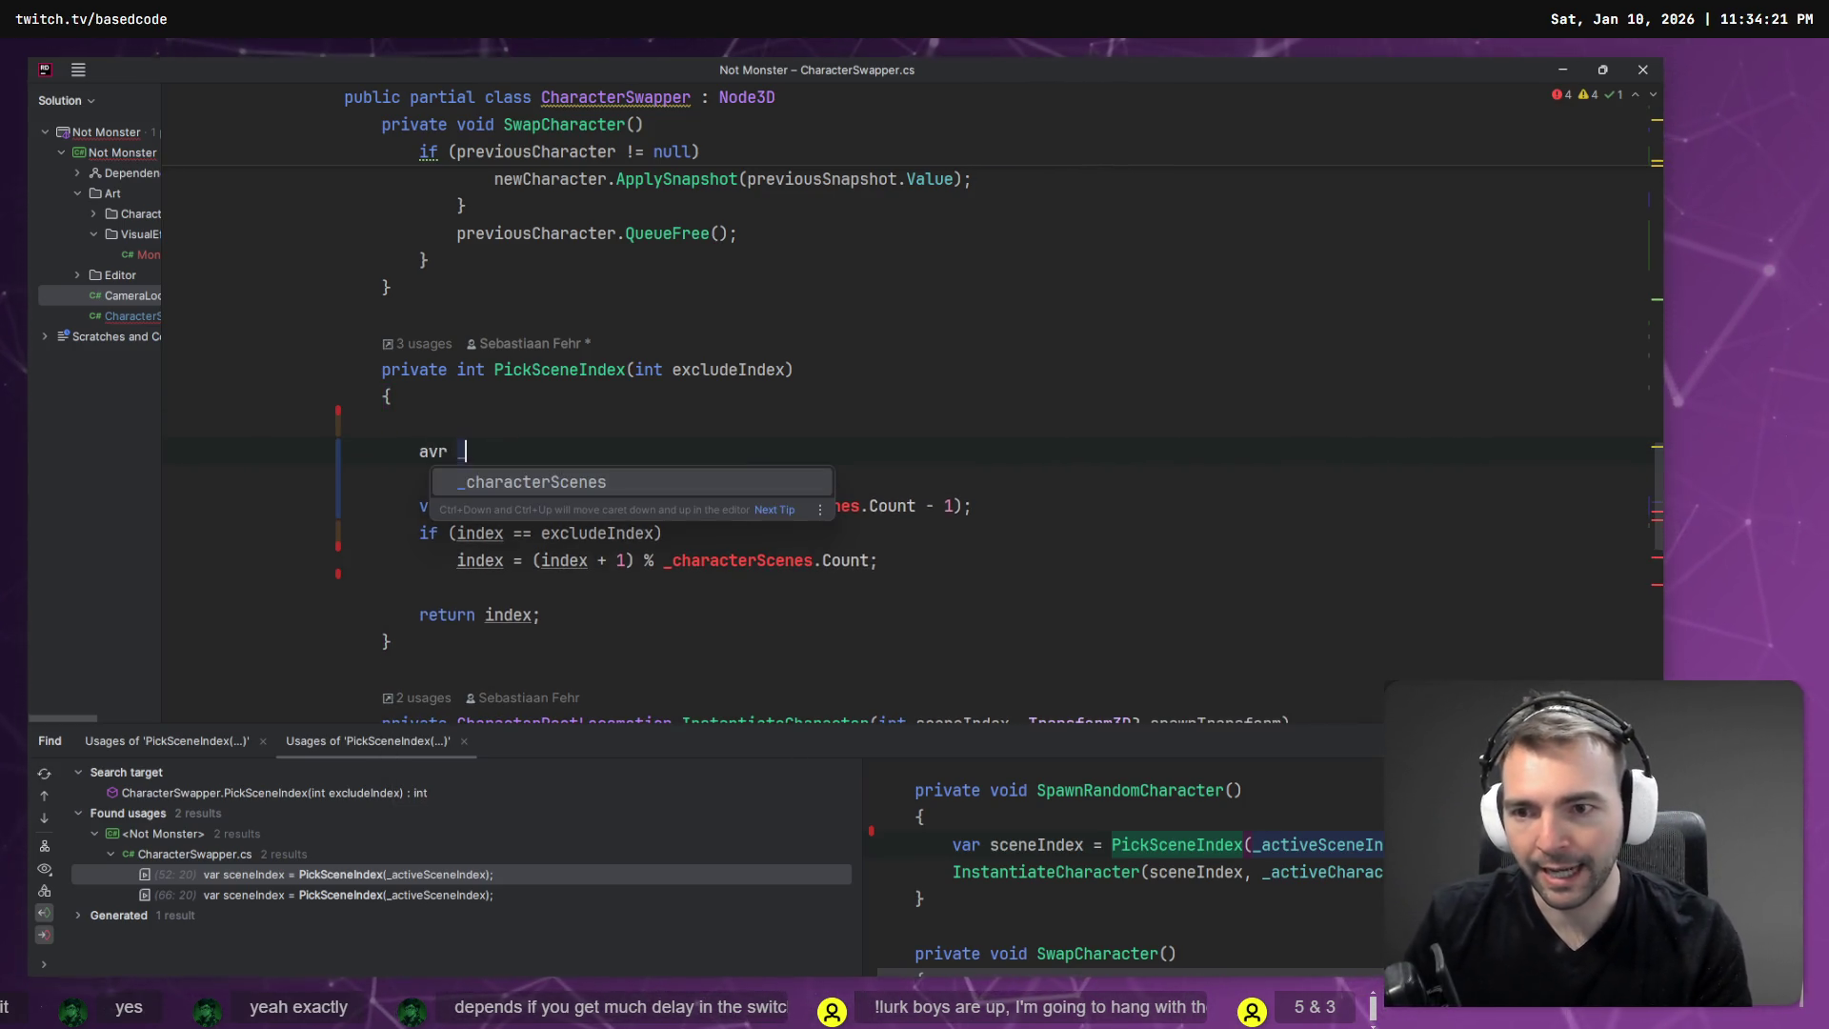
pyautogui.press('BackSpace')
pyautogui.press('BackSpace')
pyautogui.press('BackSpace')
pyautogui.write('var')
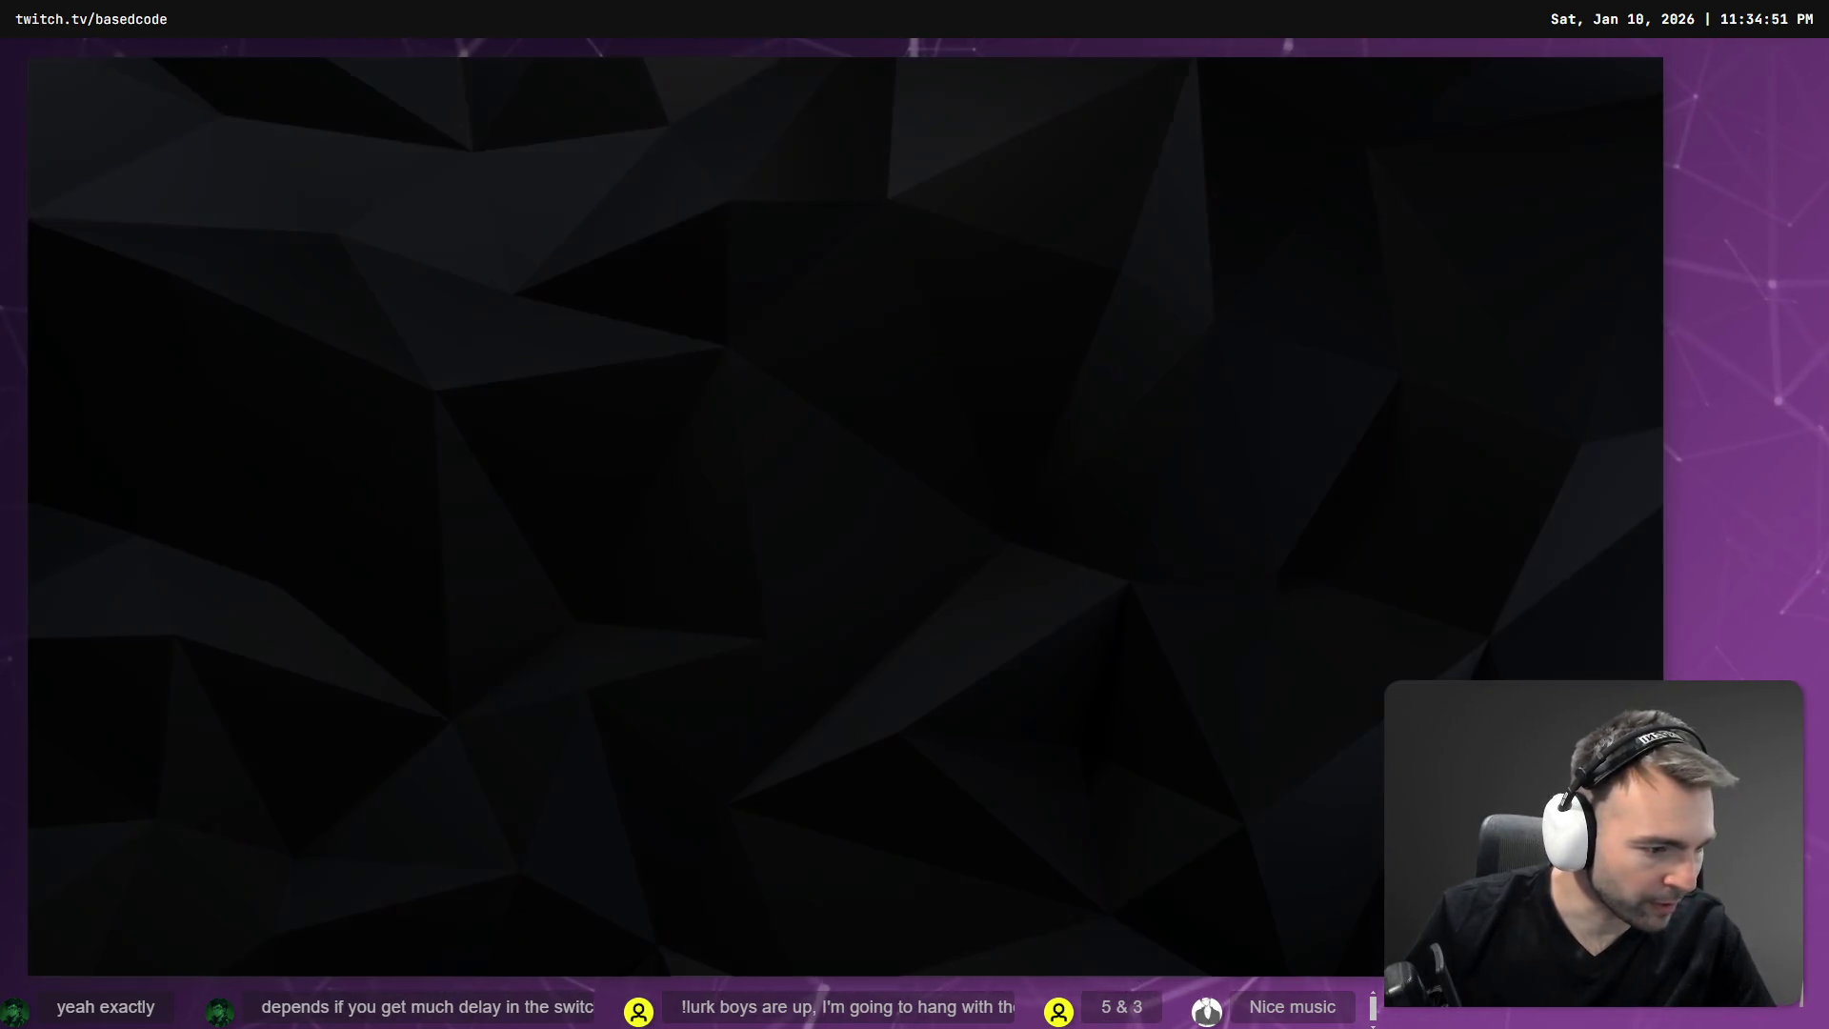
pyautogui.press('super+Tab')
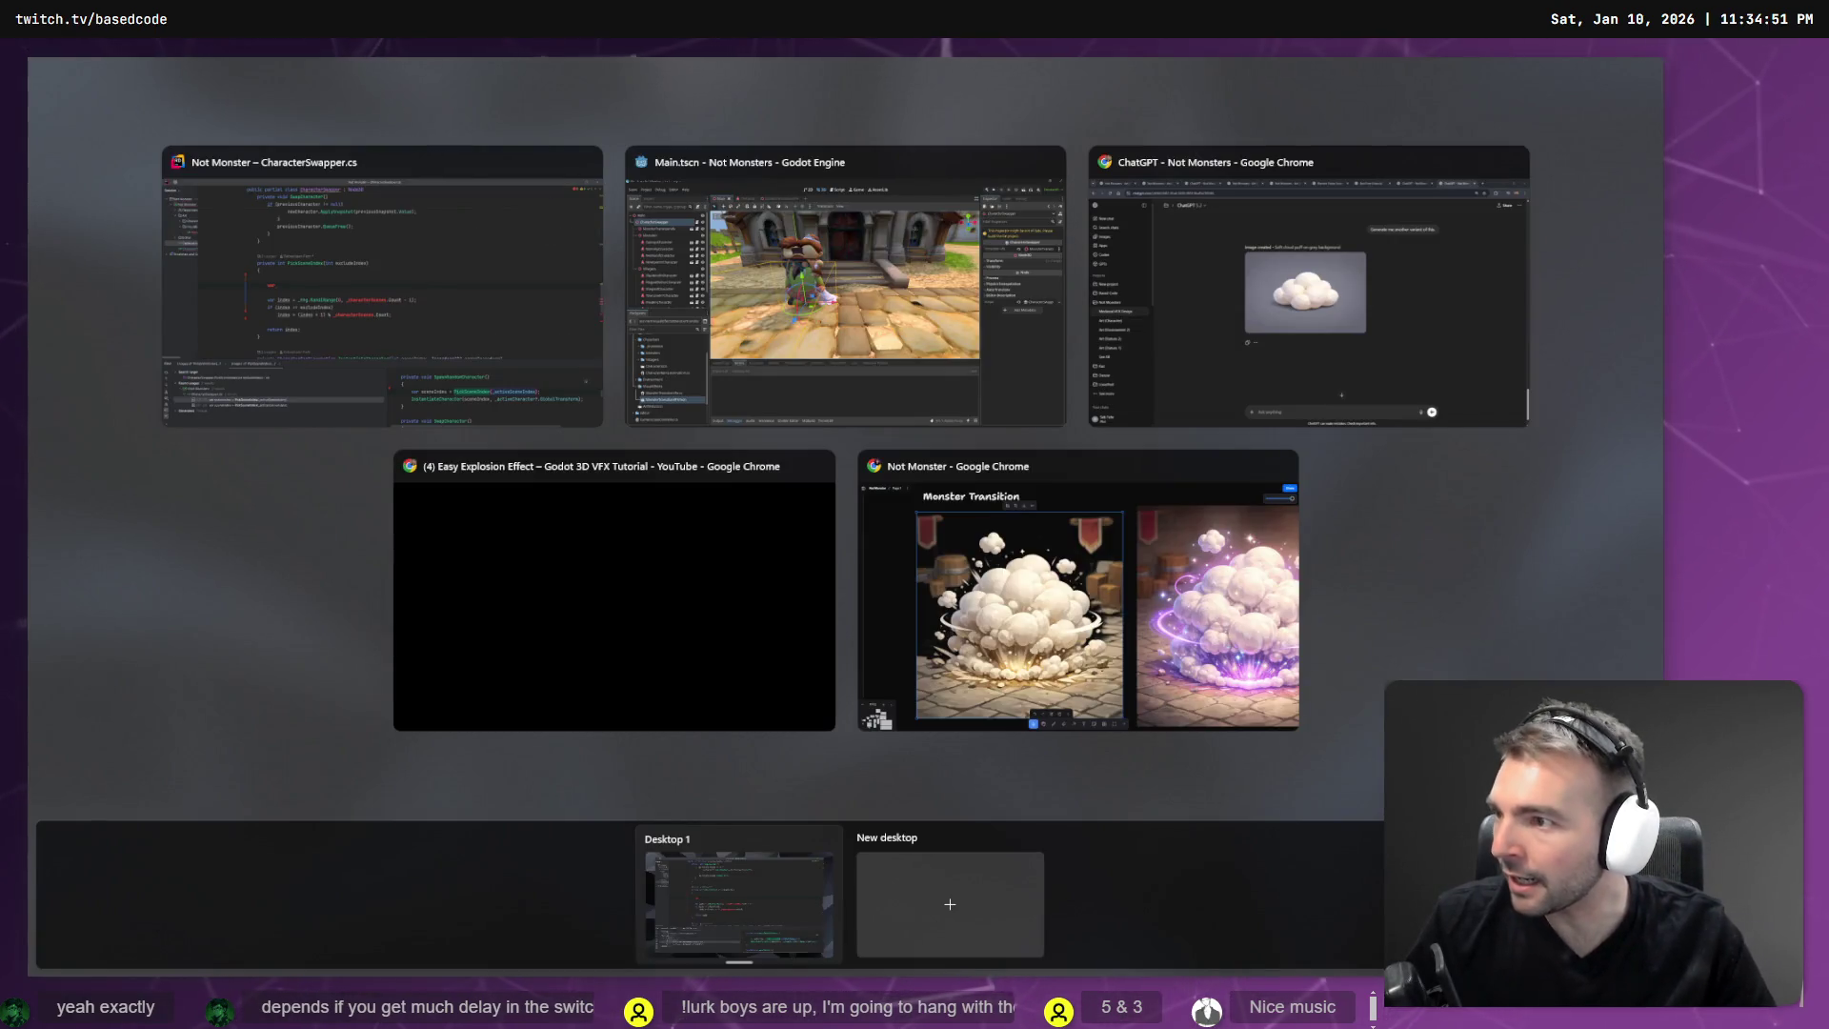
pyautogui.press('Escape')
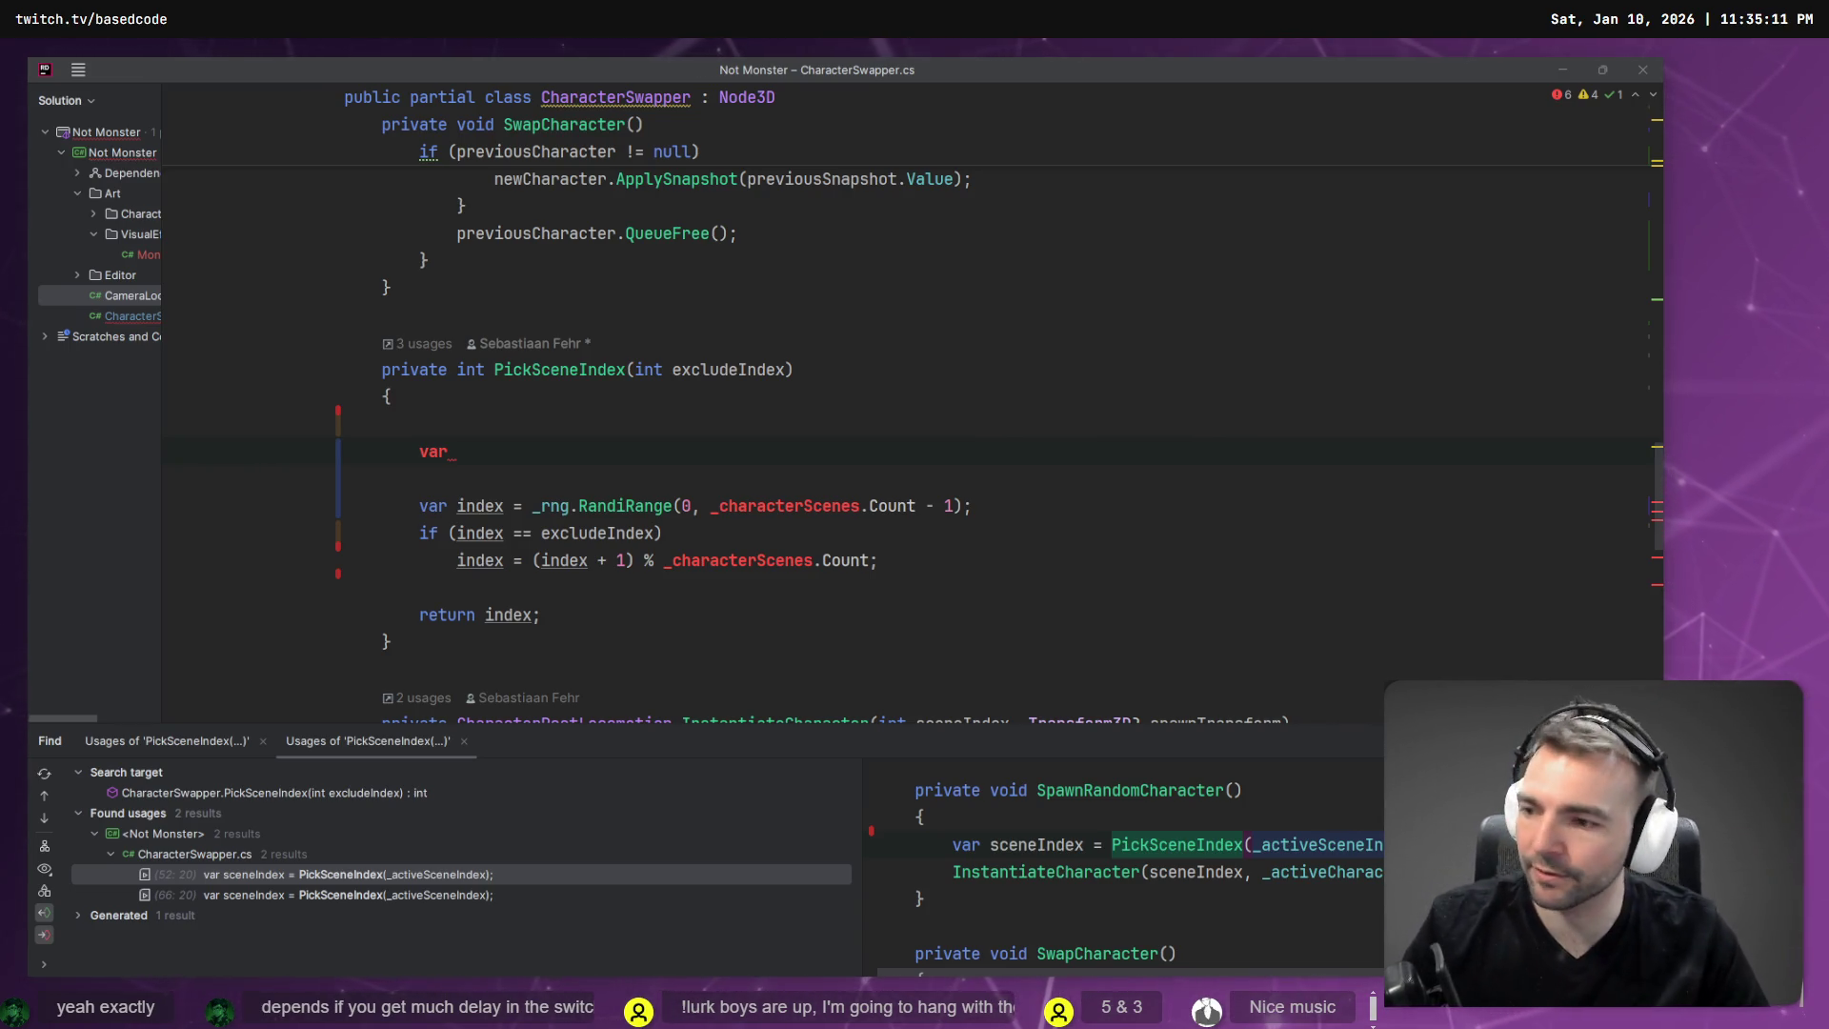
# Declare _characterScenes = _villagers.Concat(_monsters); at the top of PickSceneIndex
pyautogui.click(841, 444)
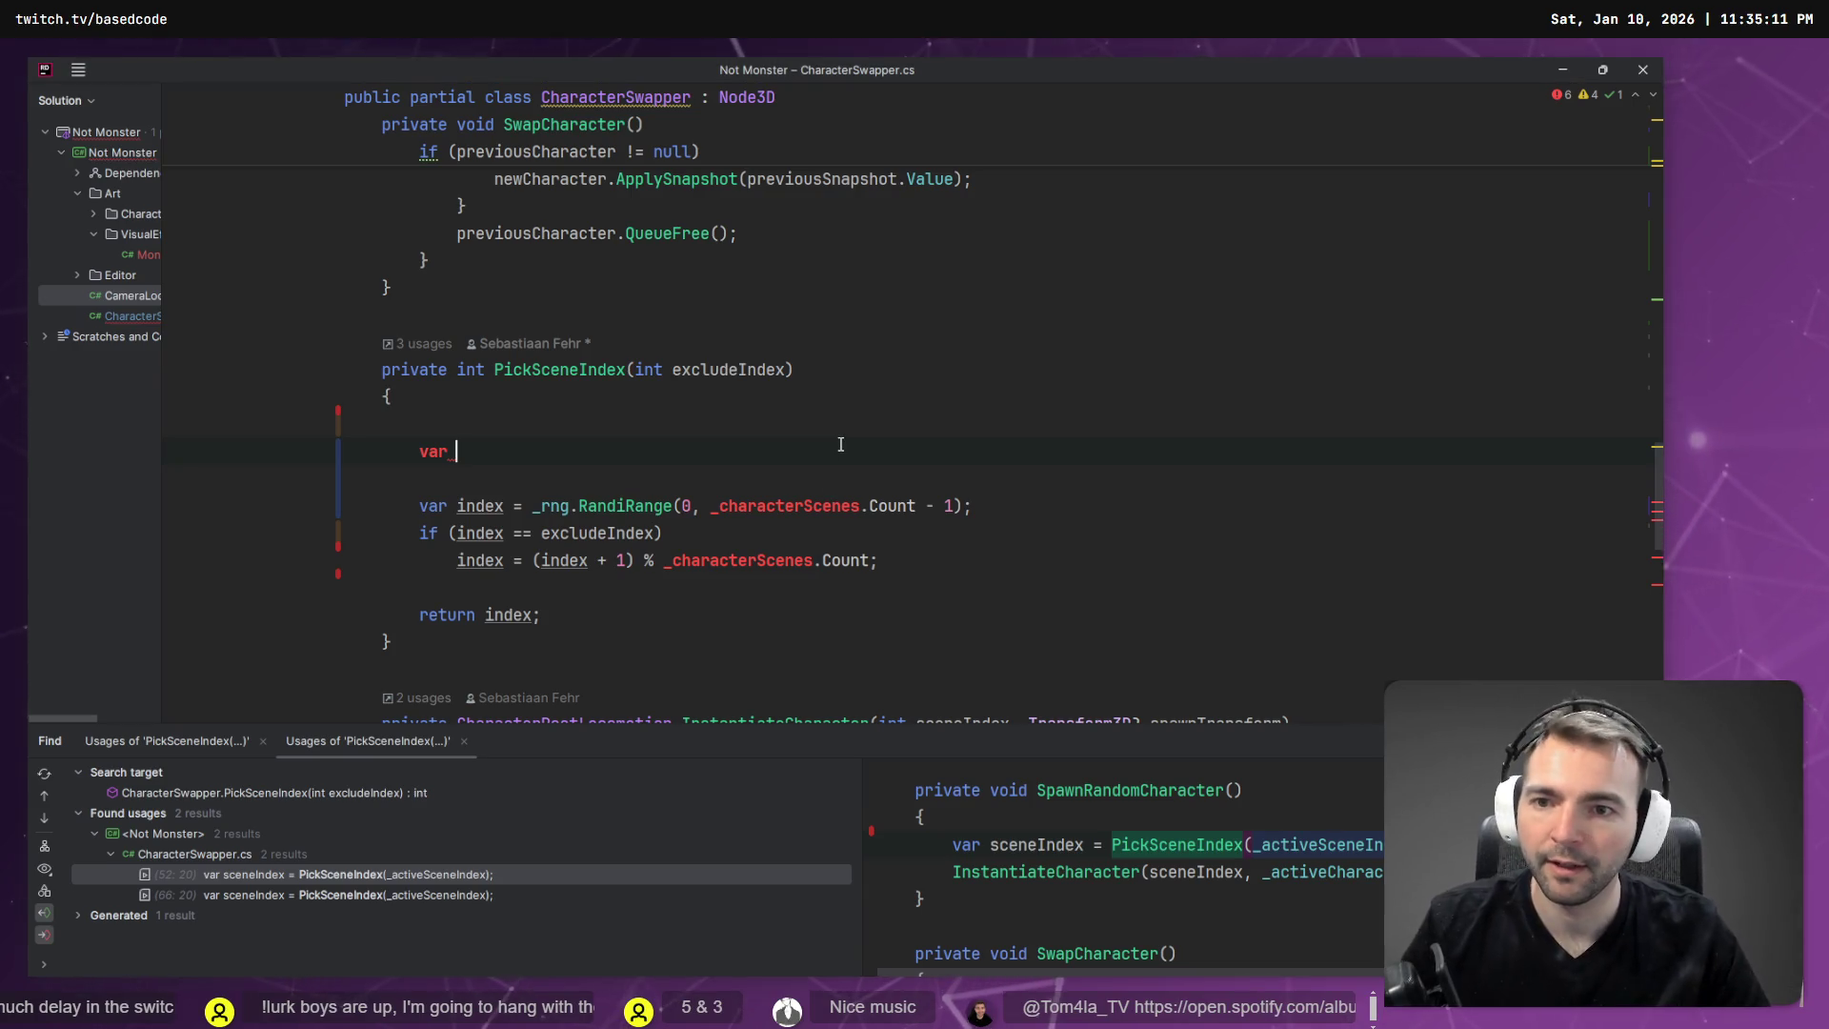
pyautogui.write('_char')
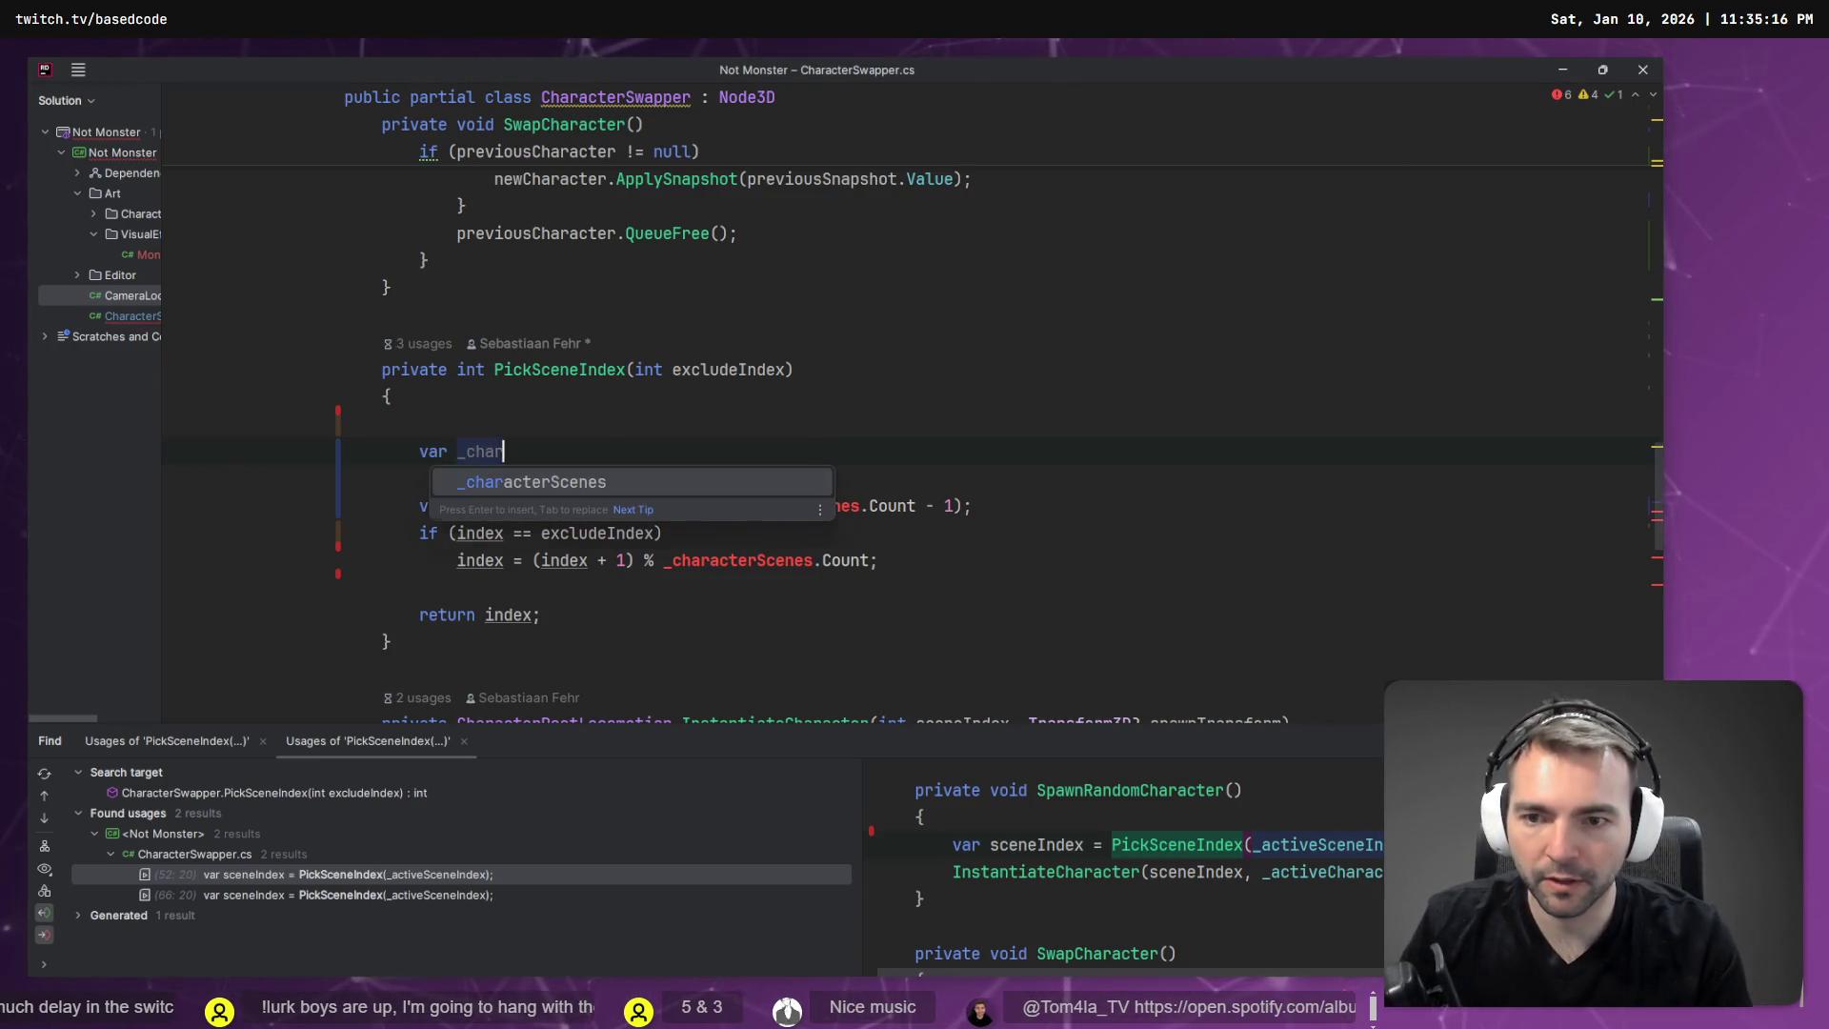
pyautogui.press('Return')
pyautogui.write('=')
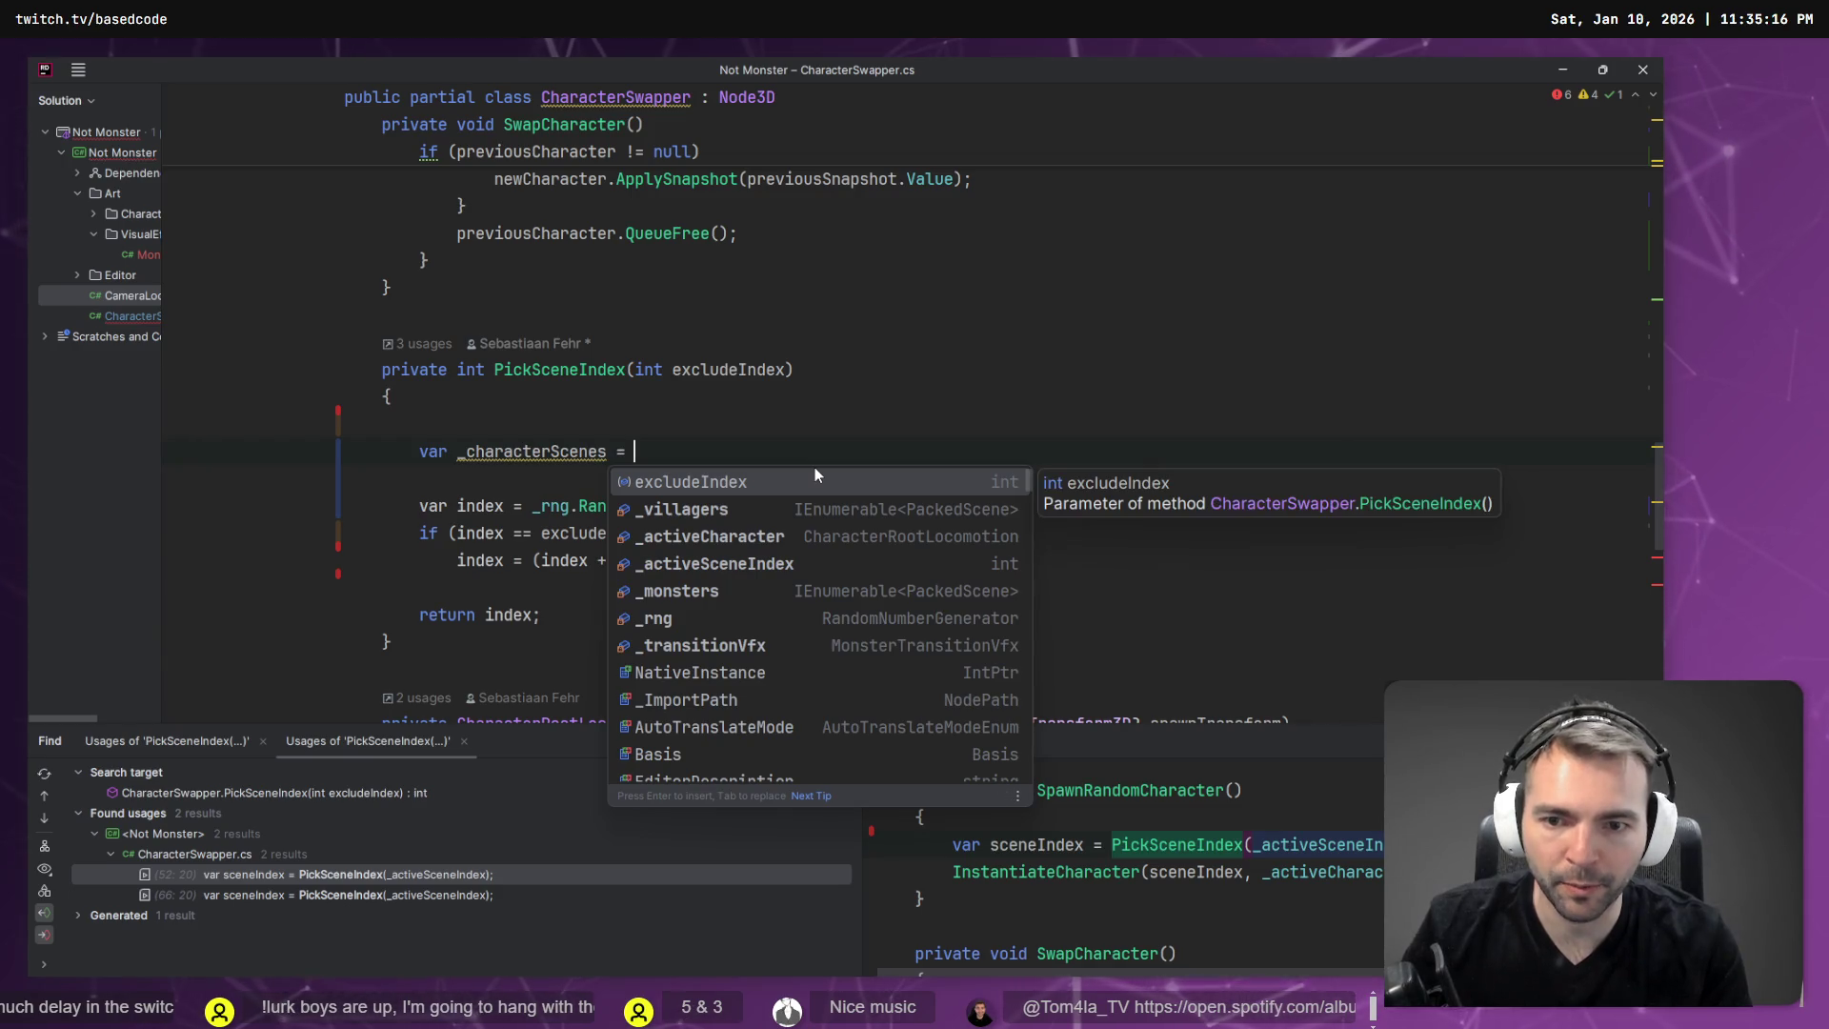
pyautogui.press('Down')
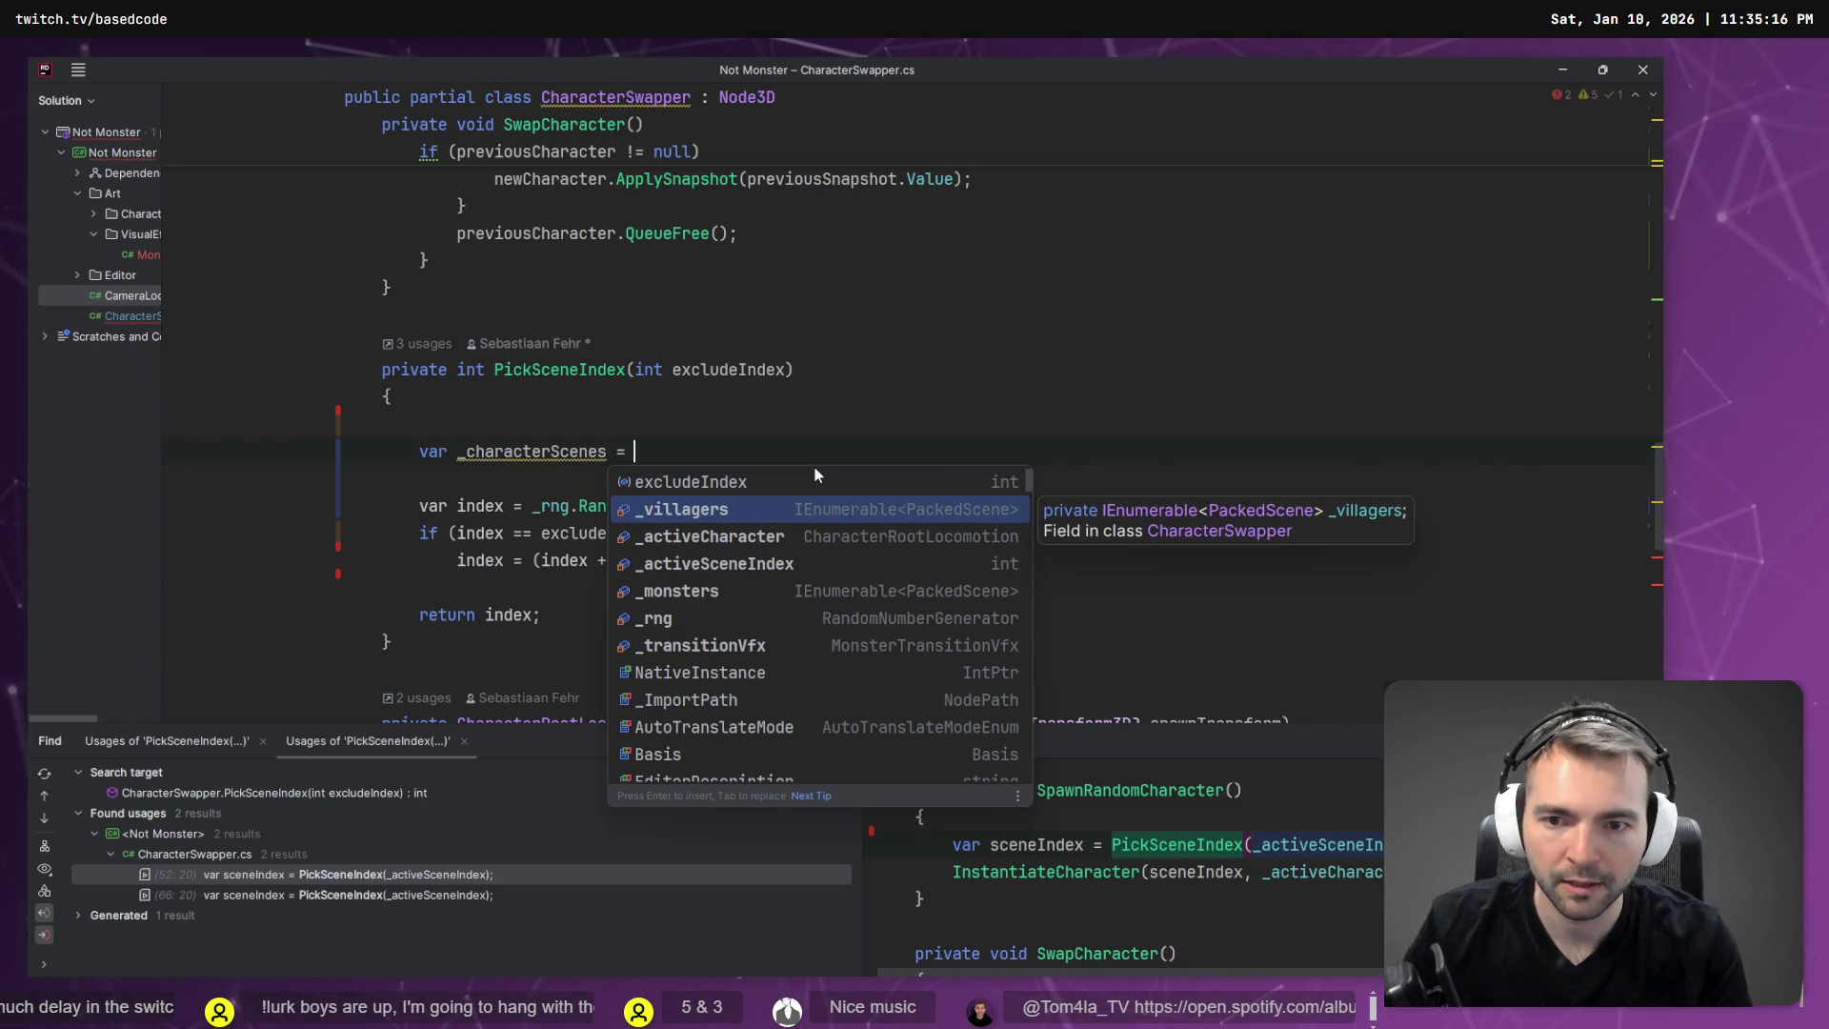
pyautogui.press('Return')
pyautogui.write('.Conc')
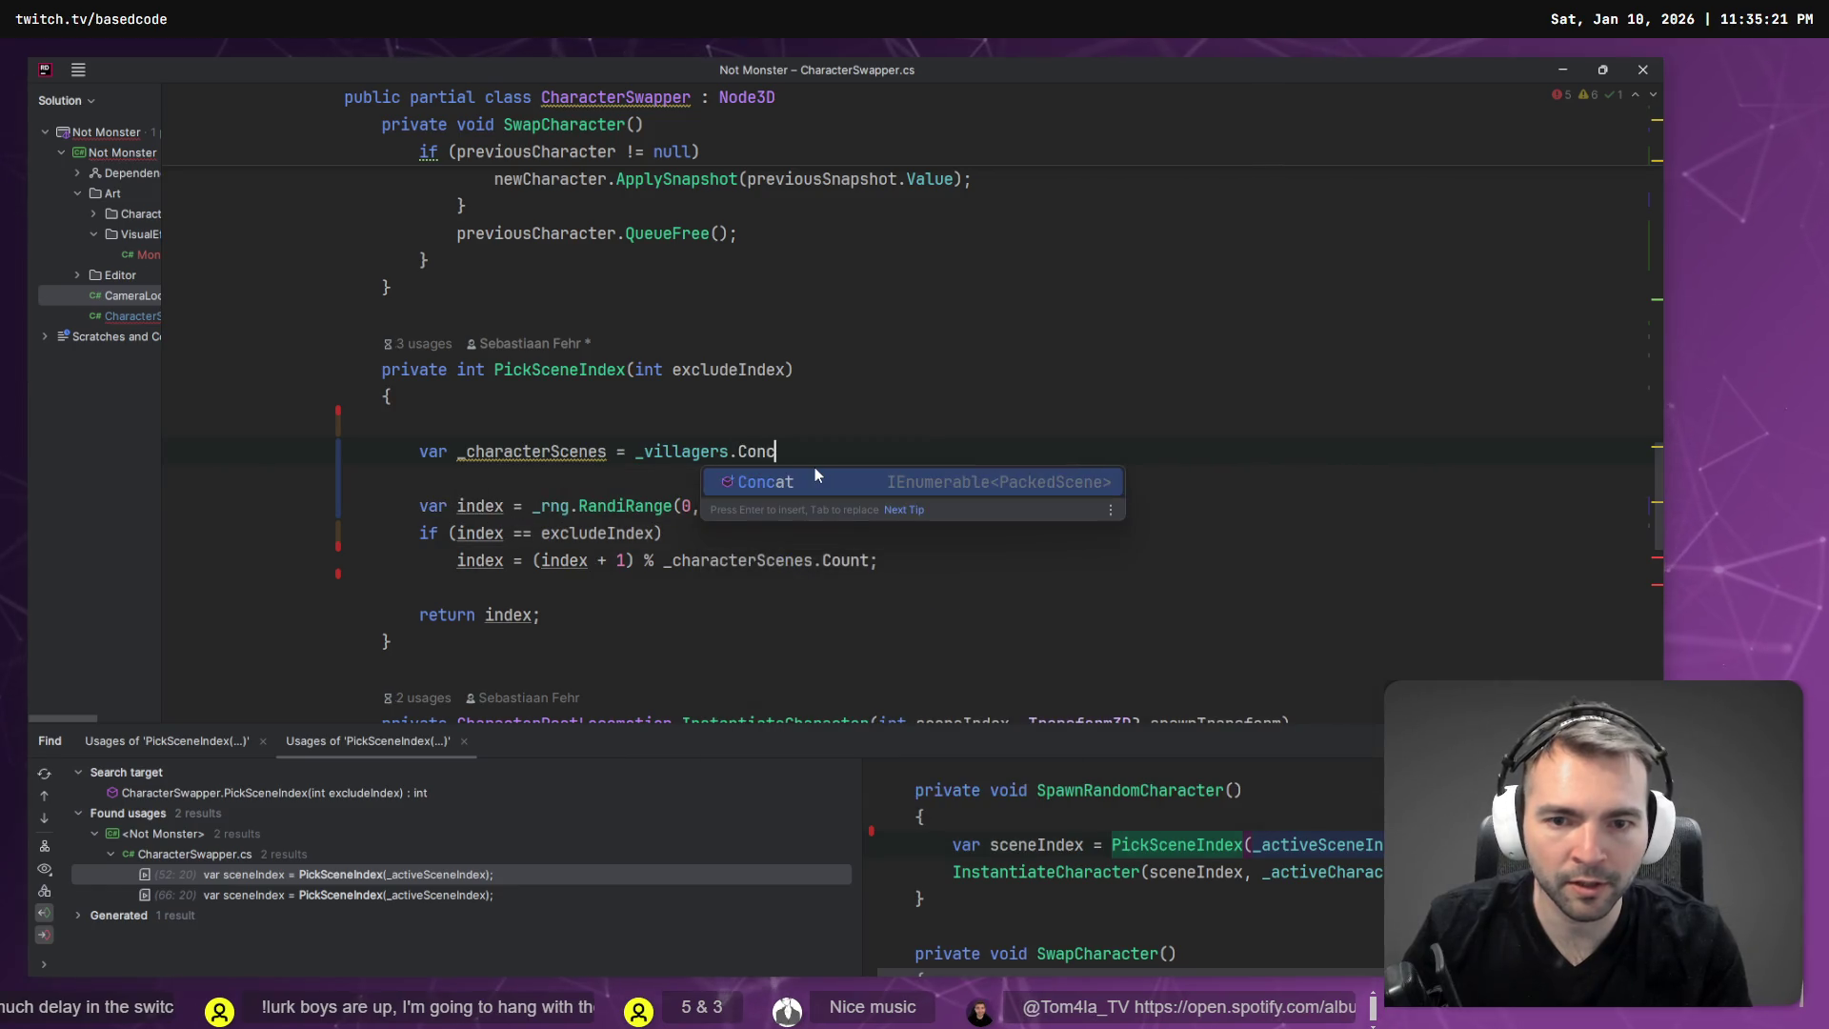
pyautogui.press('Return')
pyautogui.write('_mn')
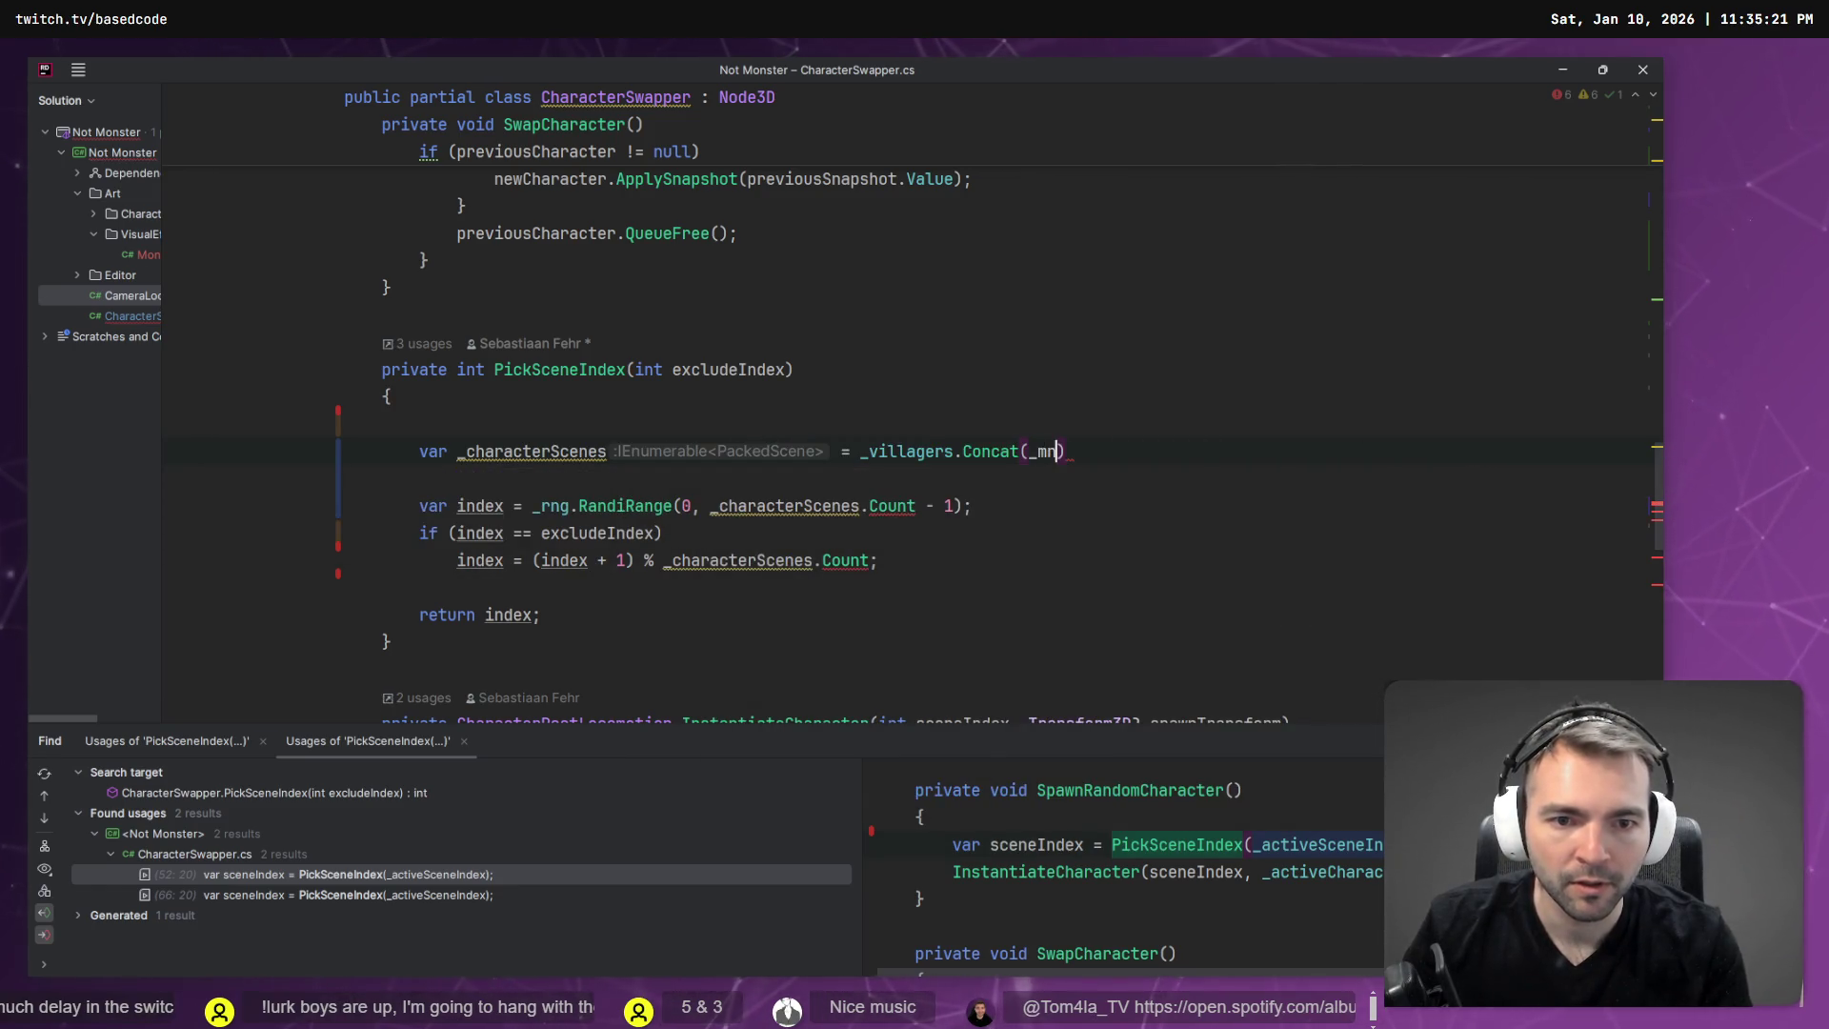
pyautogui.press('Return')
pyautogui.write(';')
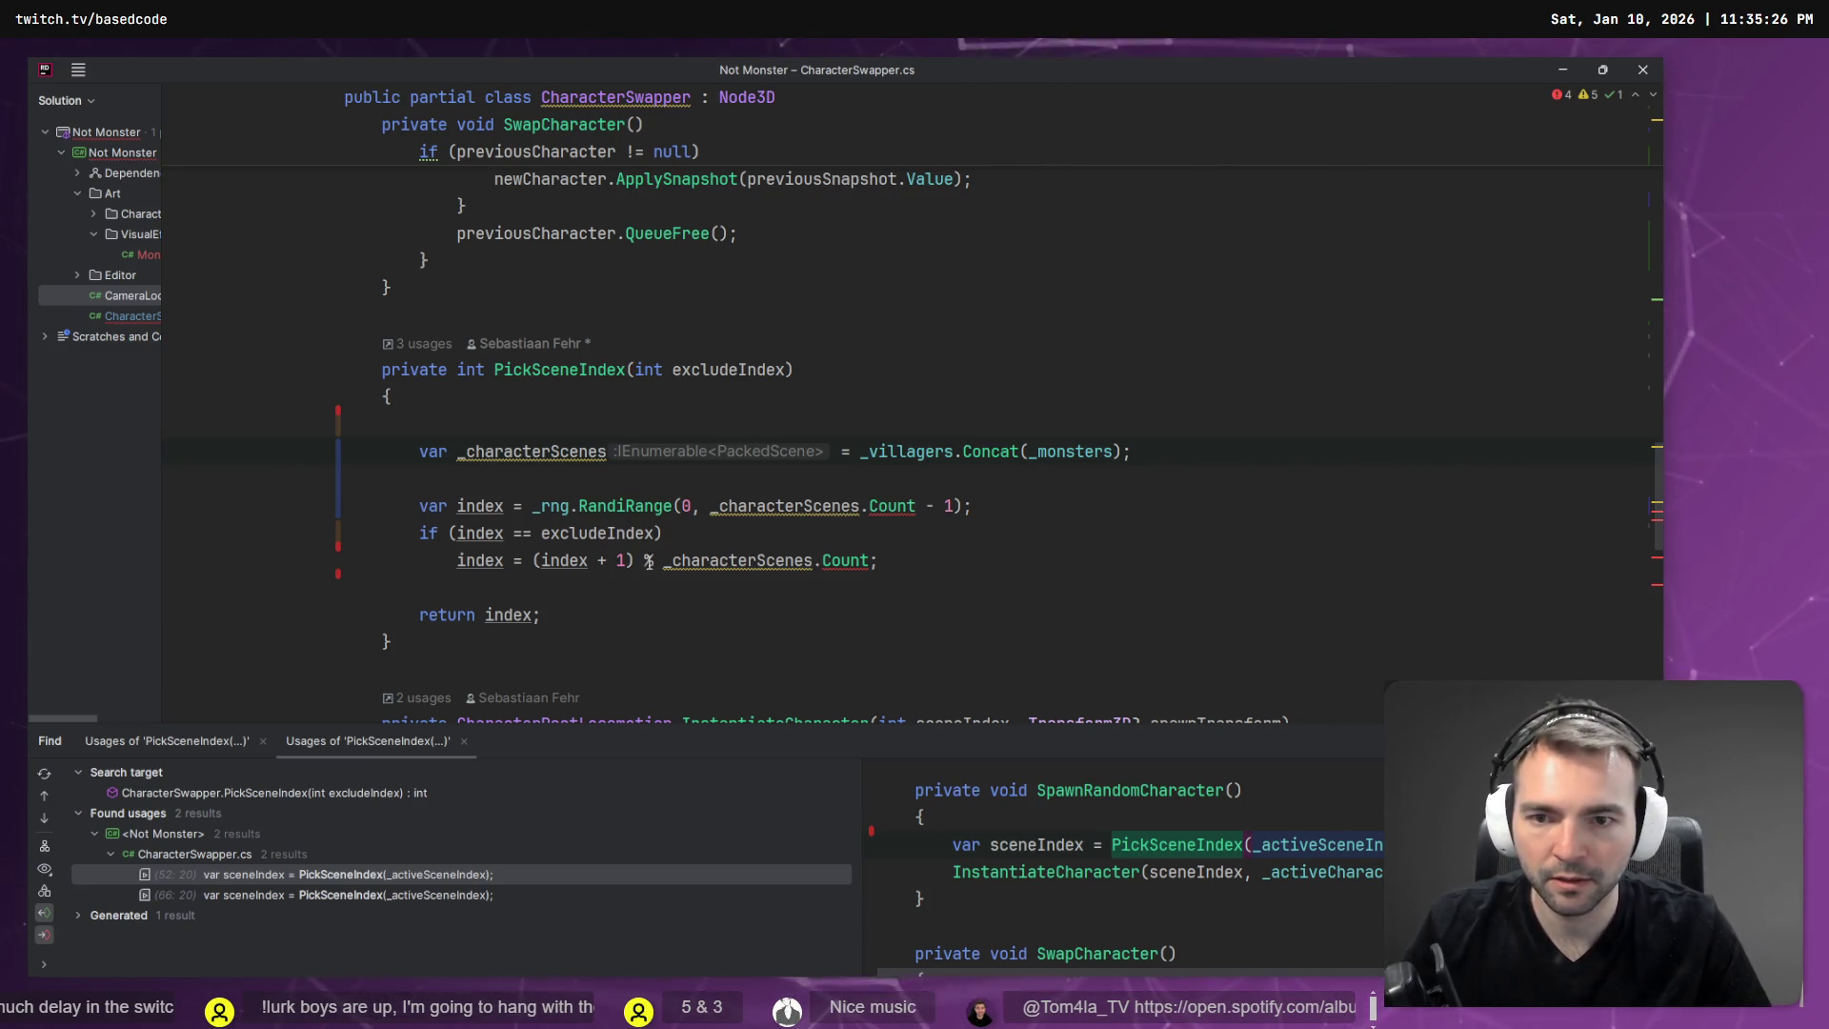
# Move the Concat call onto its own line and append .ToList() to the chain
pyautogui.click(872, 506)
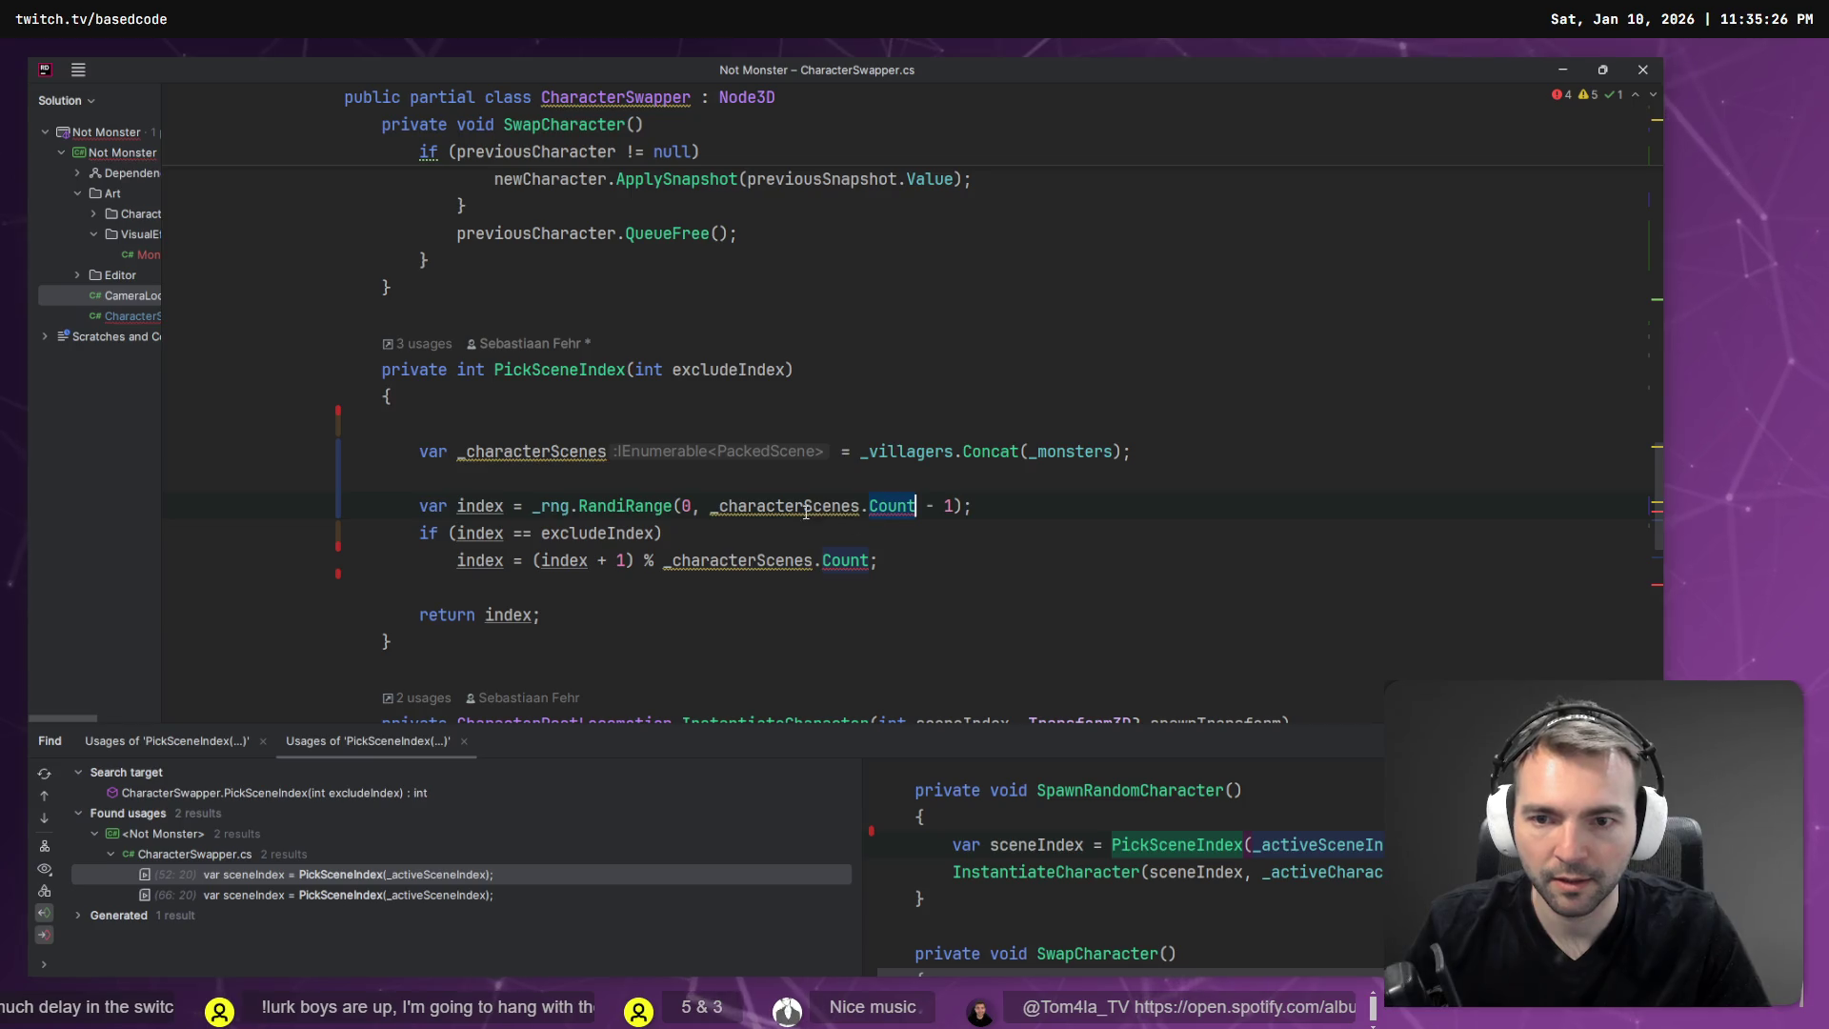
pyautogui.click(1116, 450)
pyautogui.hotkey('ctrl', 'Left')
pyautogui.hotkey('ctrl', 'Left')
pyautogui.hotkey('ctrl', 'Left')
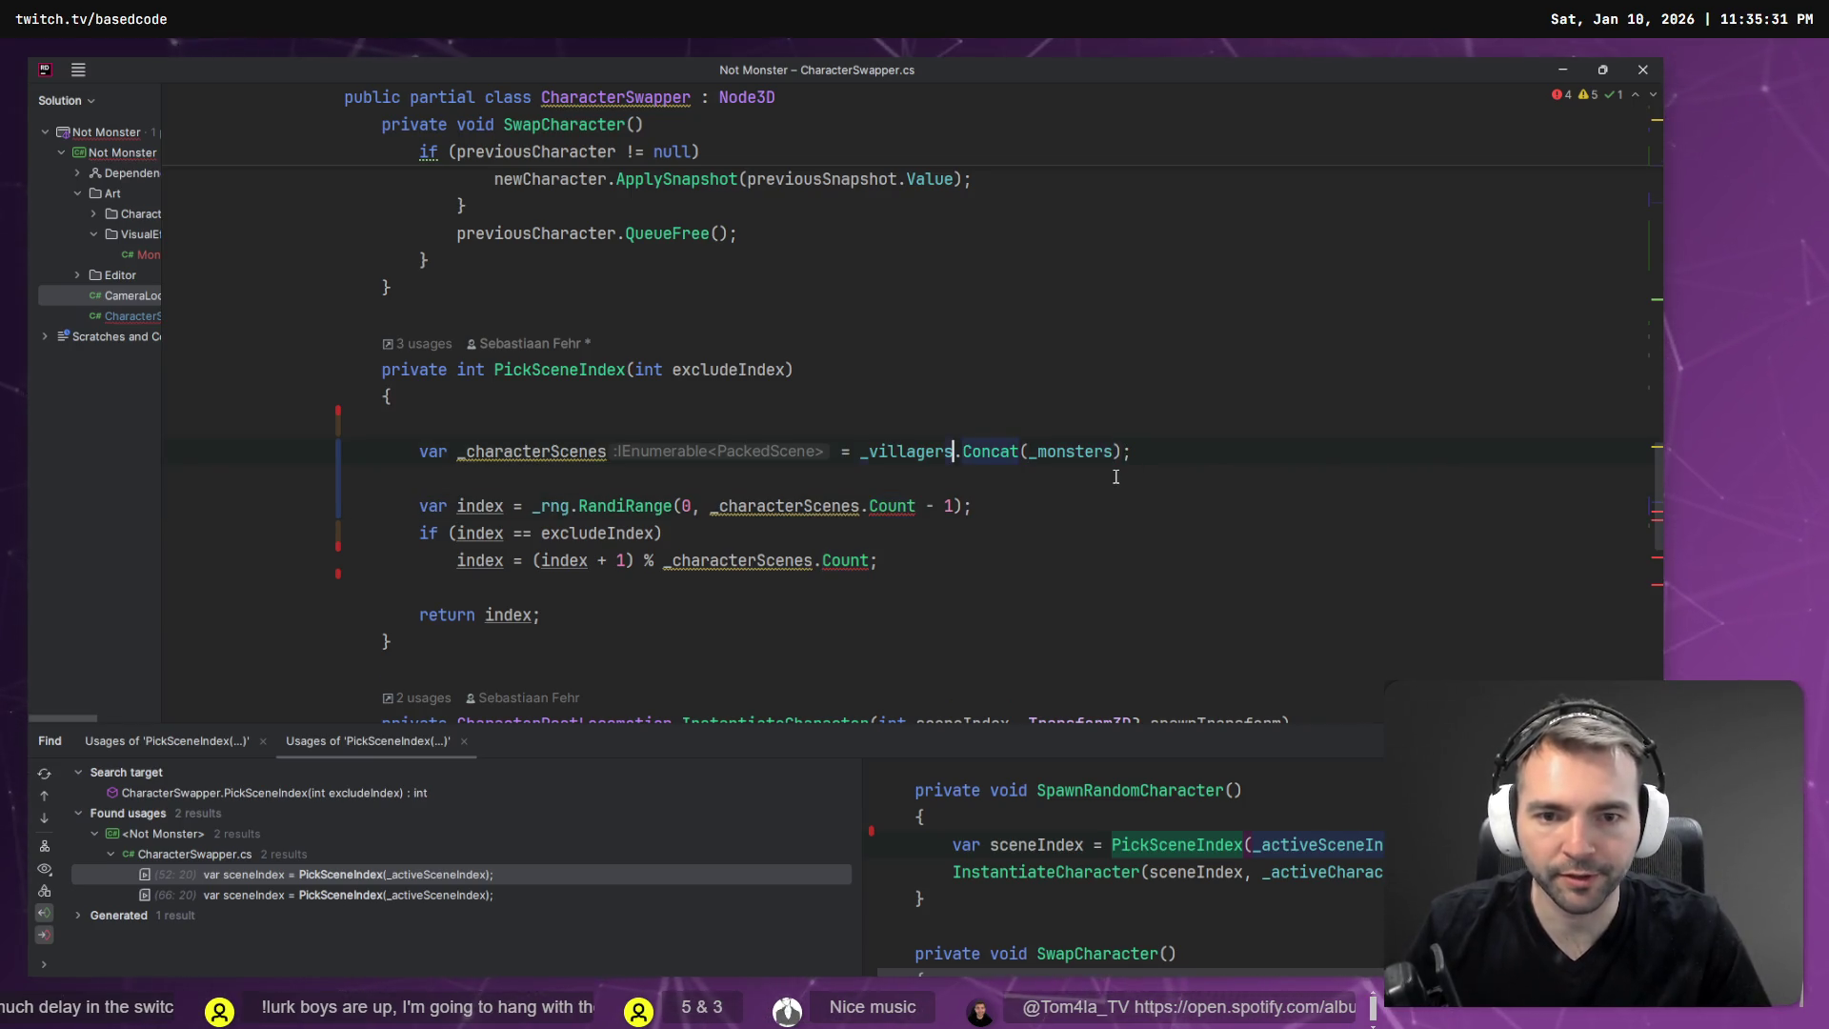
pyautogui.press('Return')
pyautogui.press('Return')
pyautogui.write('.ToL;')
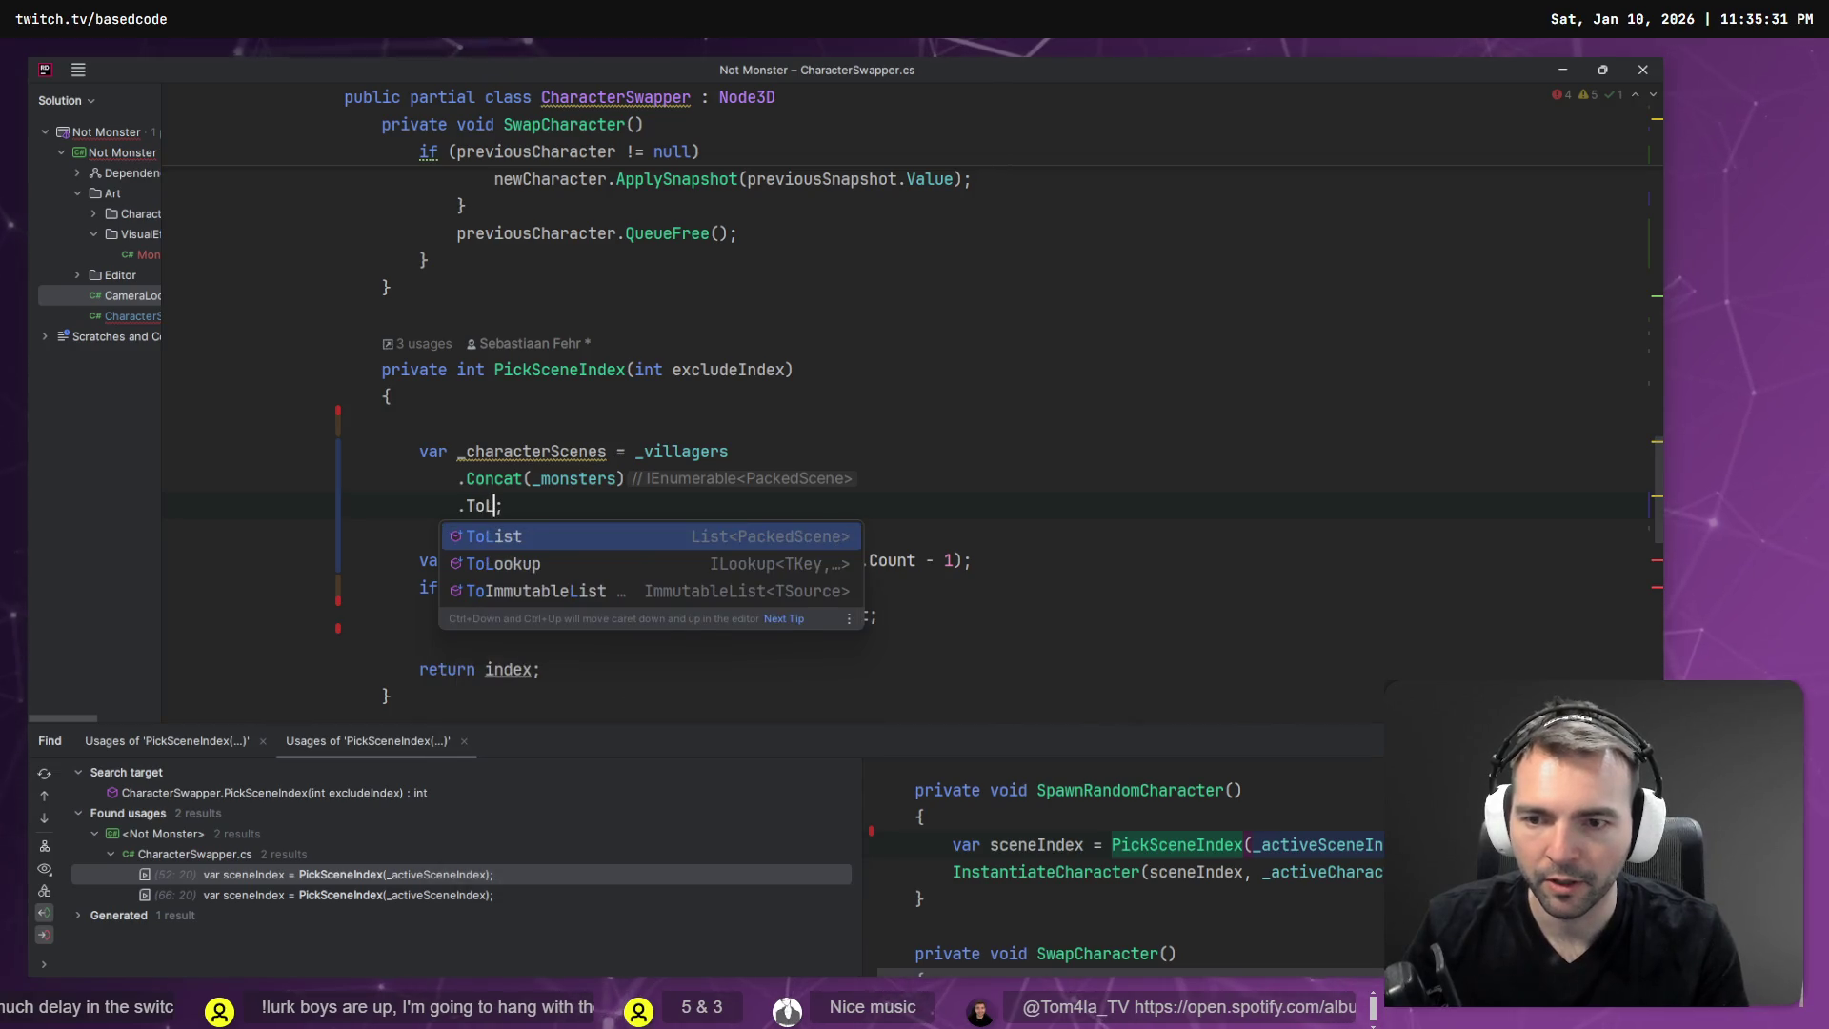
pyautogui.press('Return')
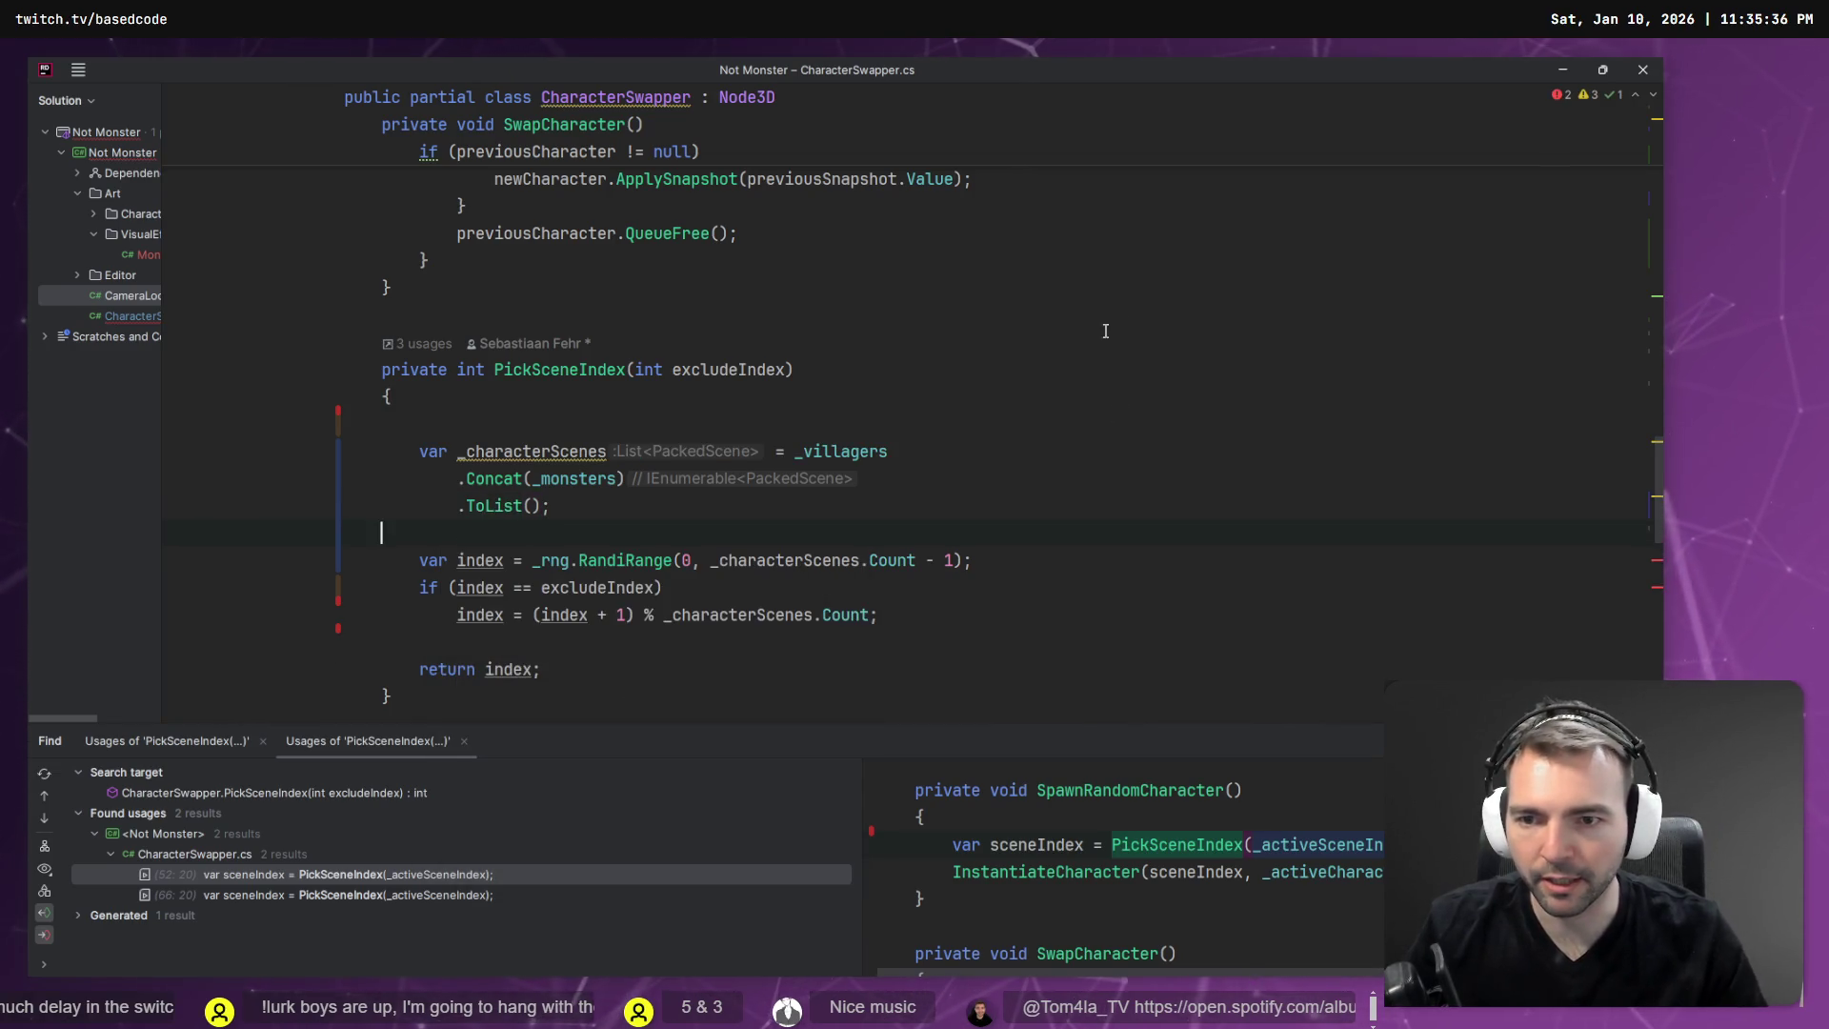
# Rename _characterScenes to characterScenes and select the finished declaration
pyautogui.click(539, 449)
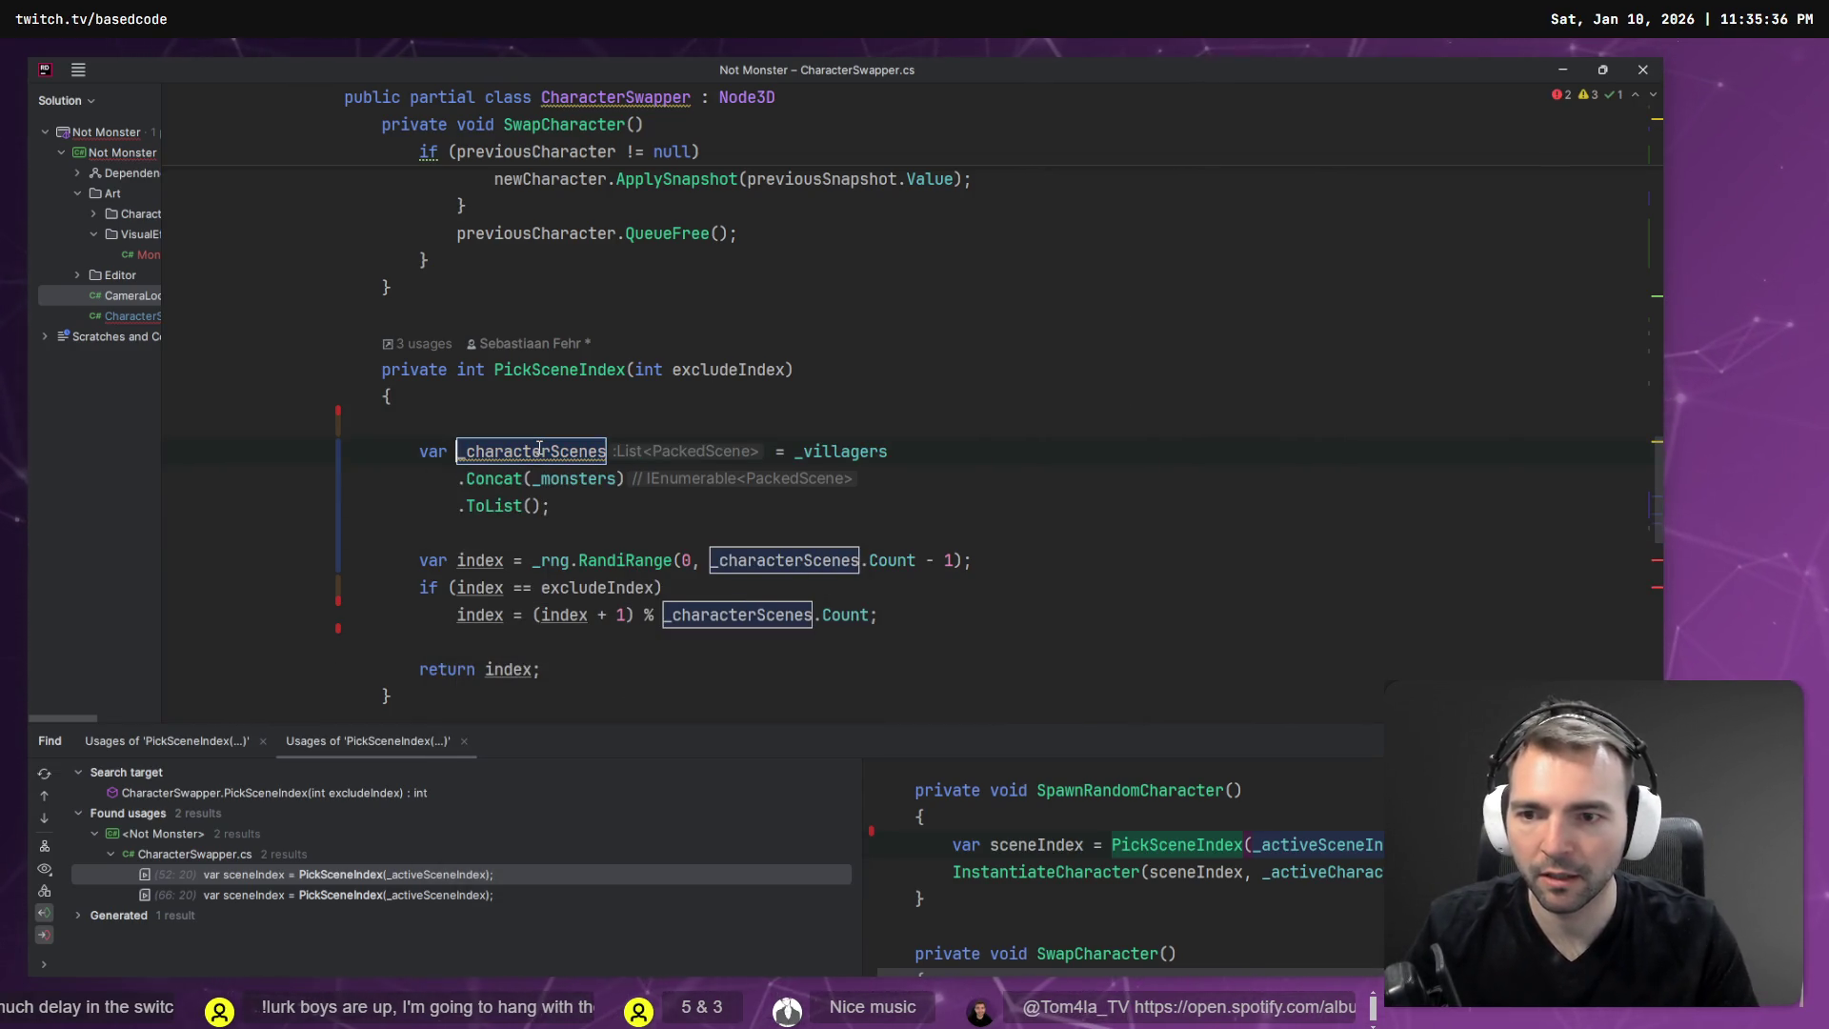
pyautogui.press('Delete')
pyautogui.press('Return')
pyautogui.scroll(-3, 771, 398)
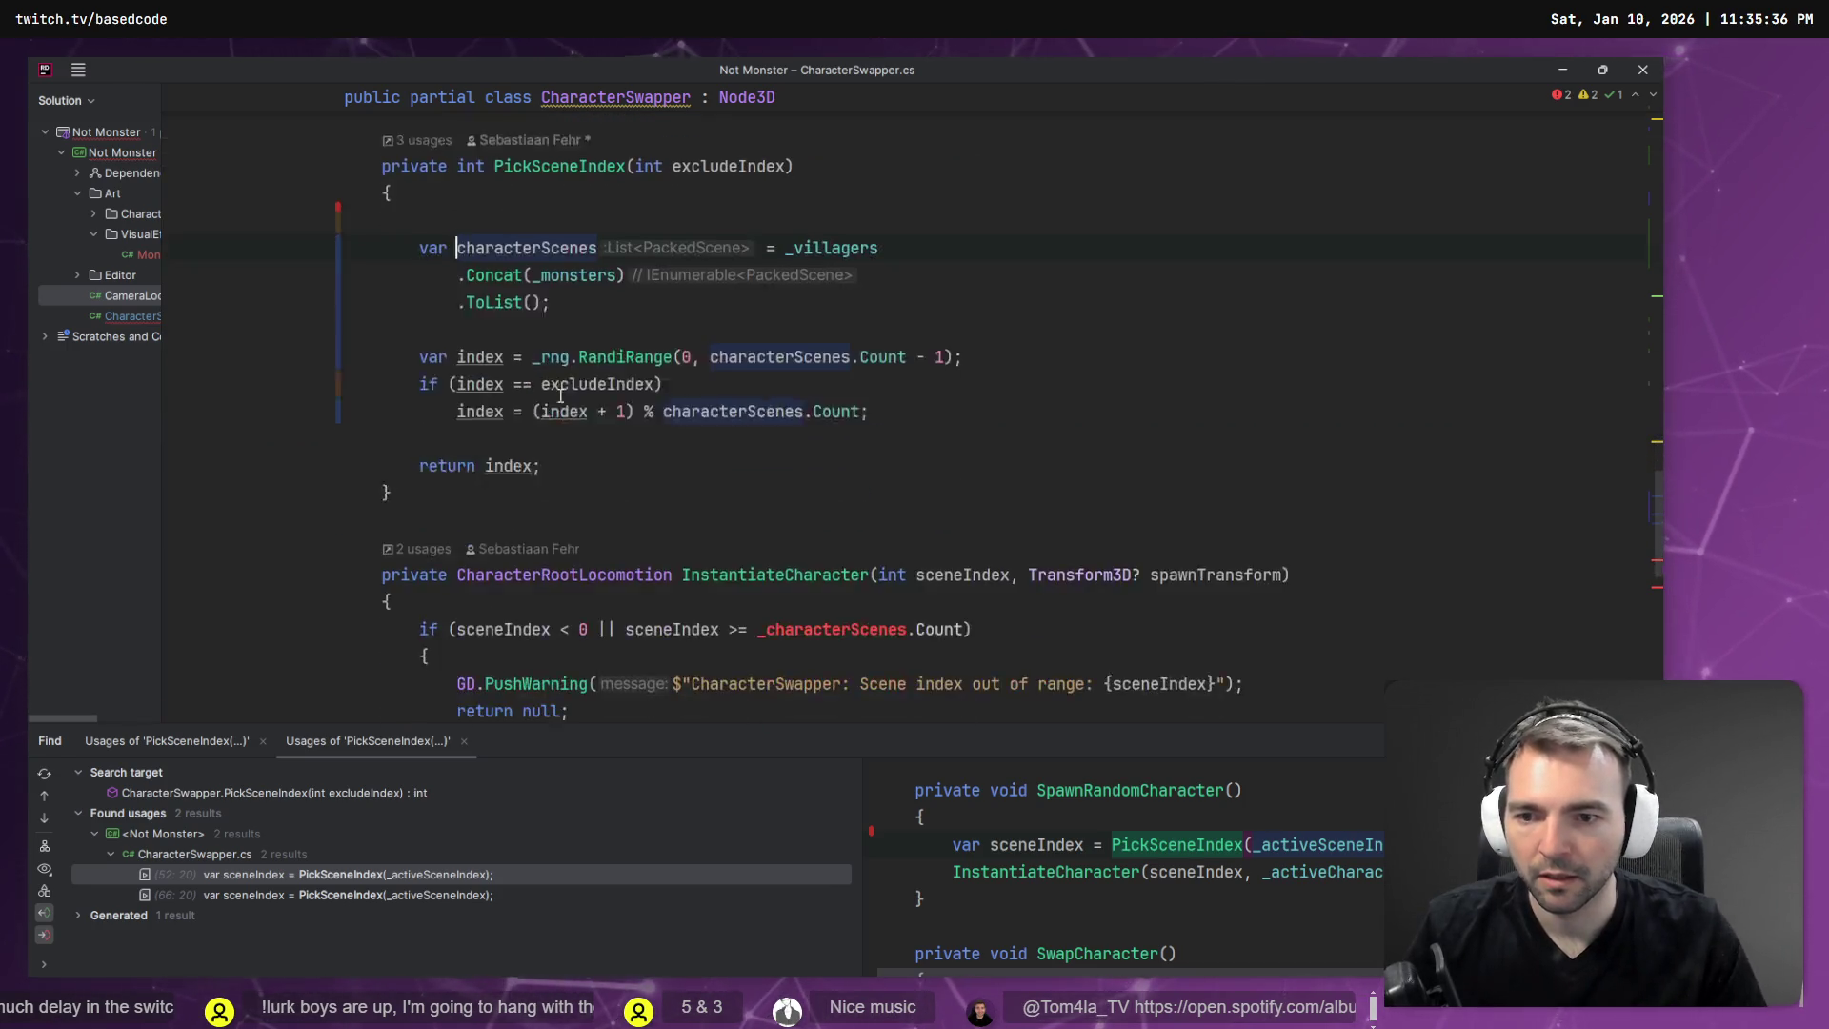
pyautogui.scroll(1, 770, 399)
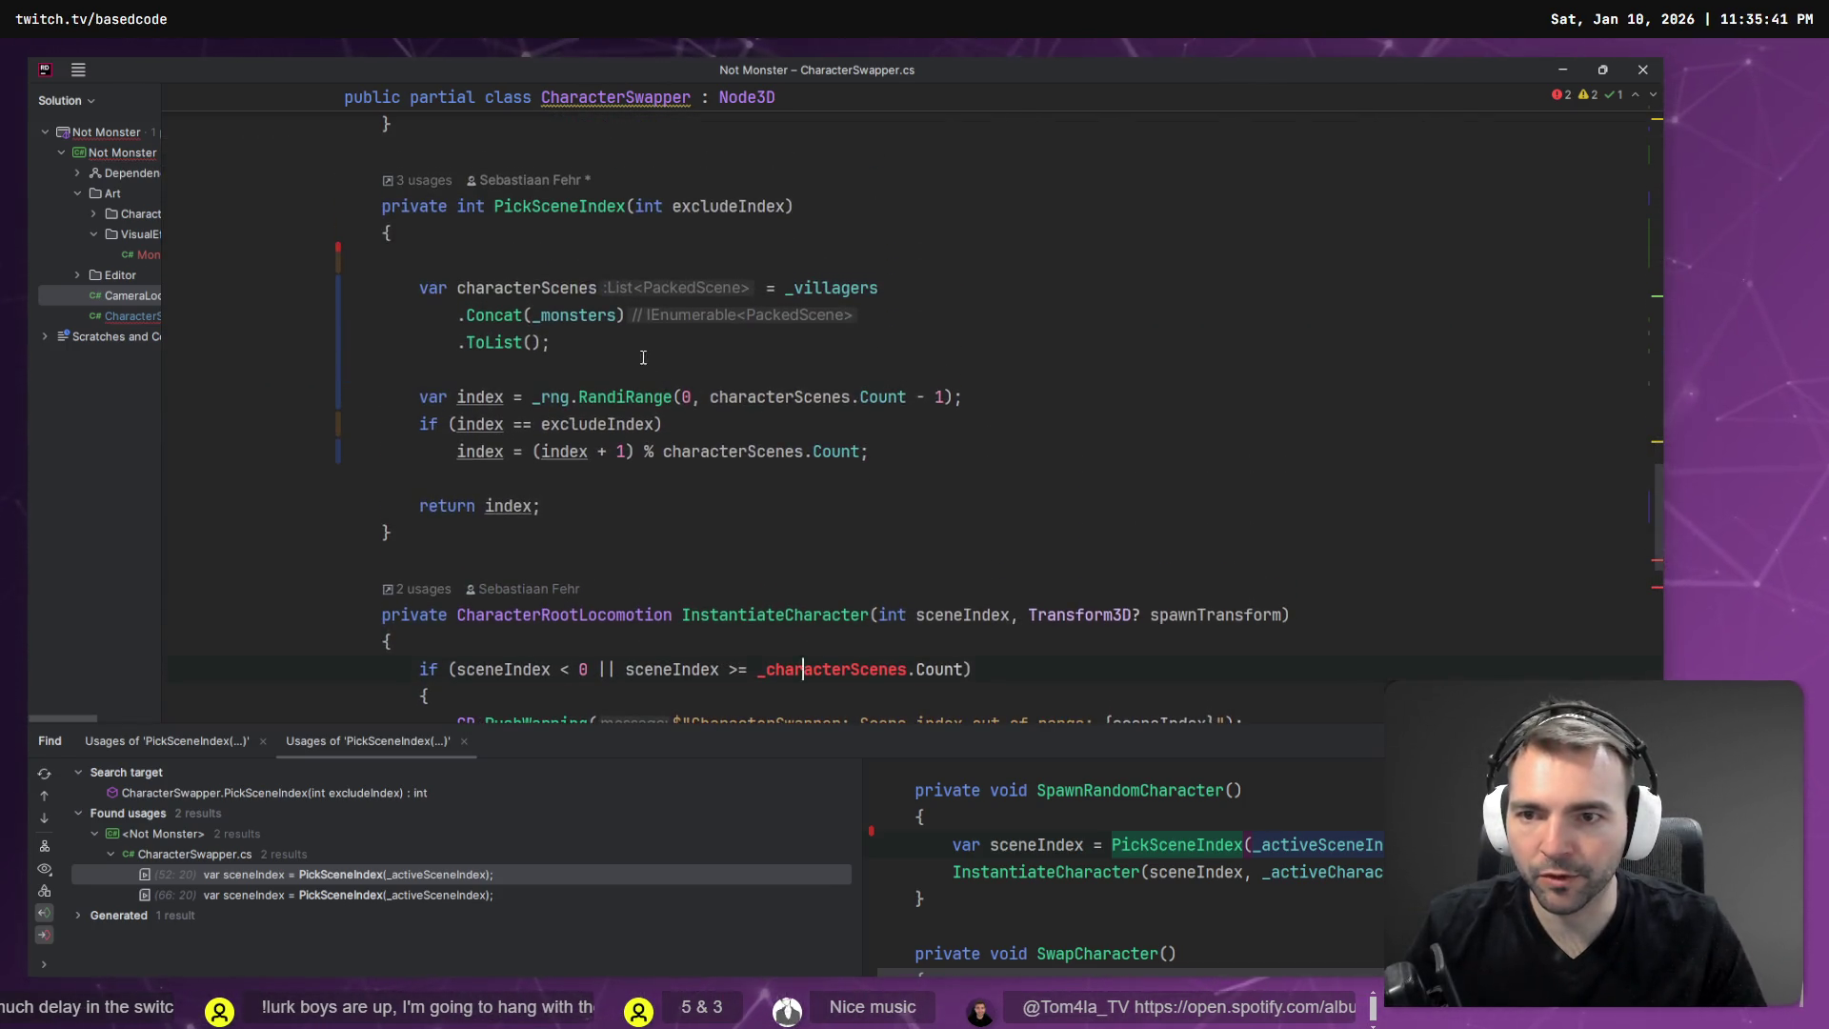
pyautogui.moveTo(419, 370); pyautogui.dragTo(245, 270)
pyautogui.hotkey('ctrl', 'c')
# Paste the characterScenes declaration at the top of InstantiateCharacter
pyautogui.click(574, 641)
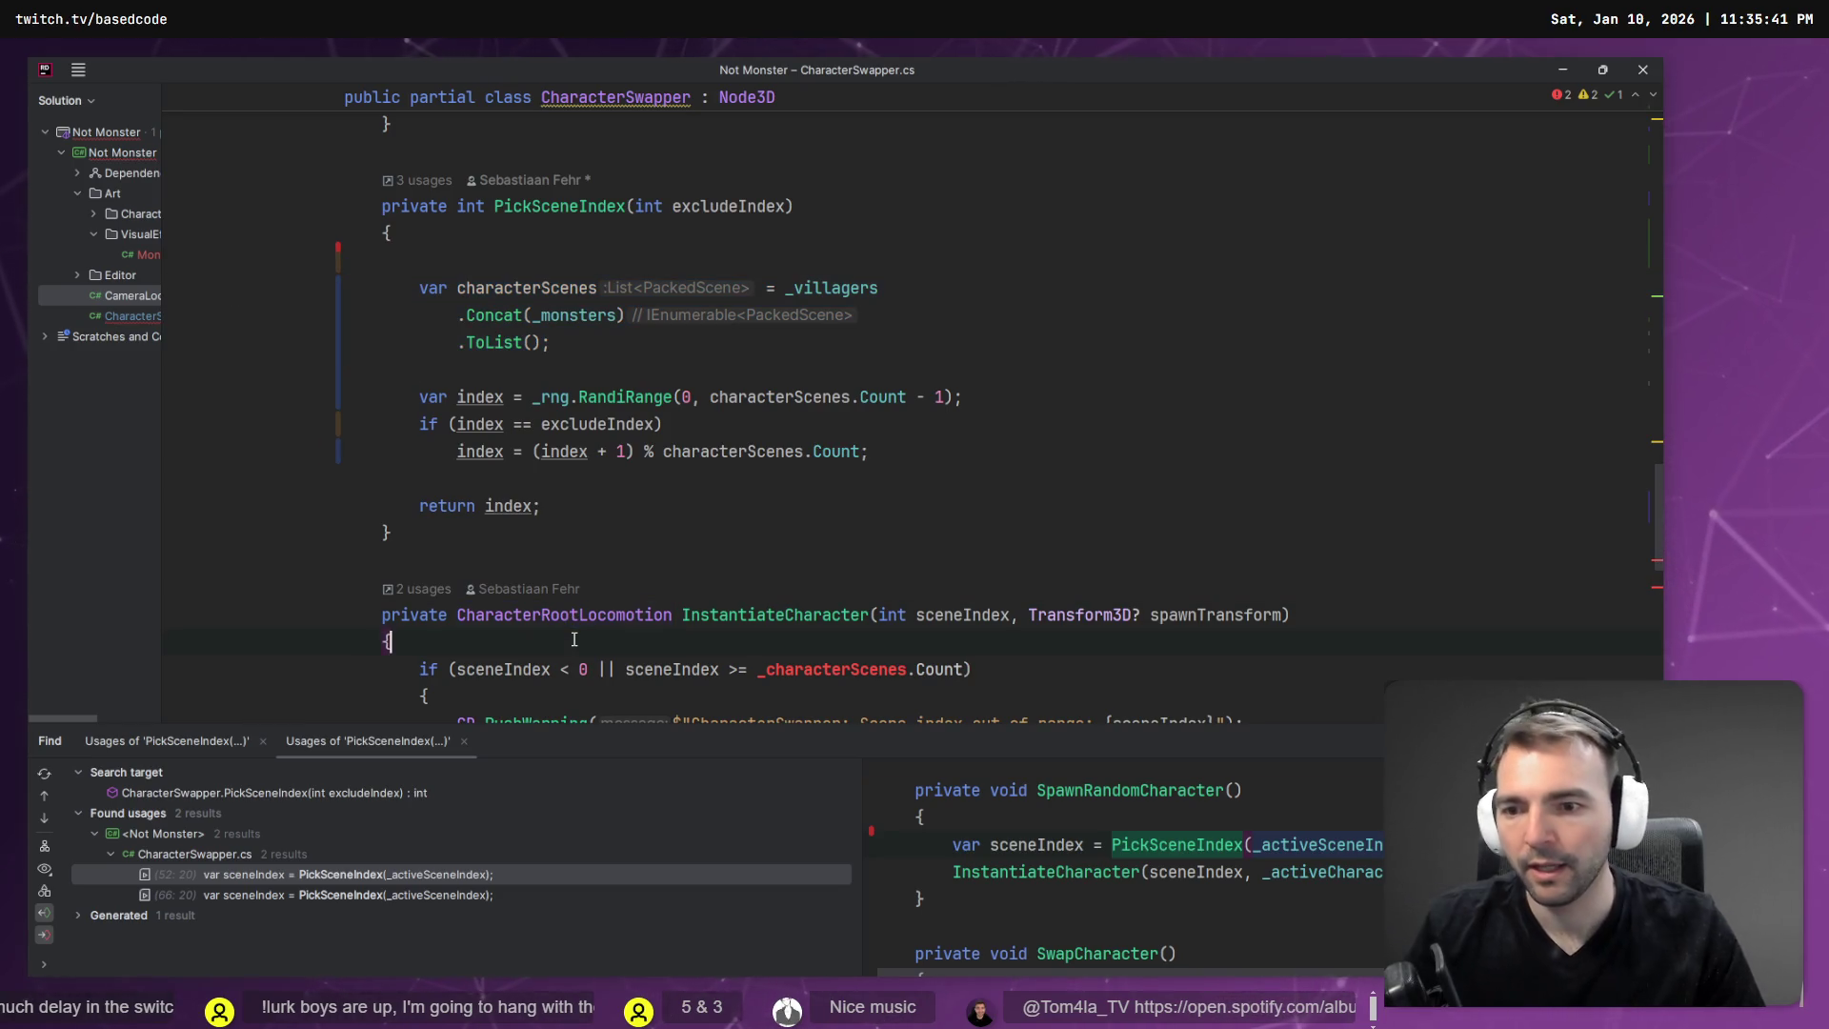
pyautogui.press('Return')
pyautogui.scroll(-5, 574, 641)
pyautogui.hotkey('ctrl', 'v')
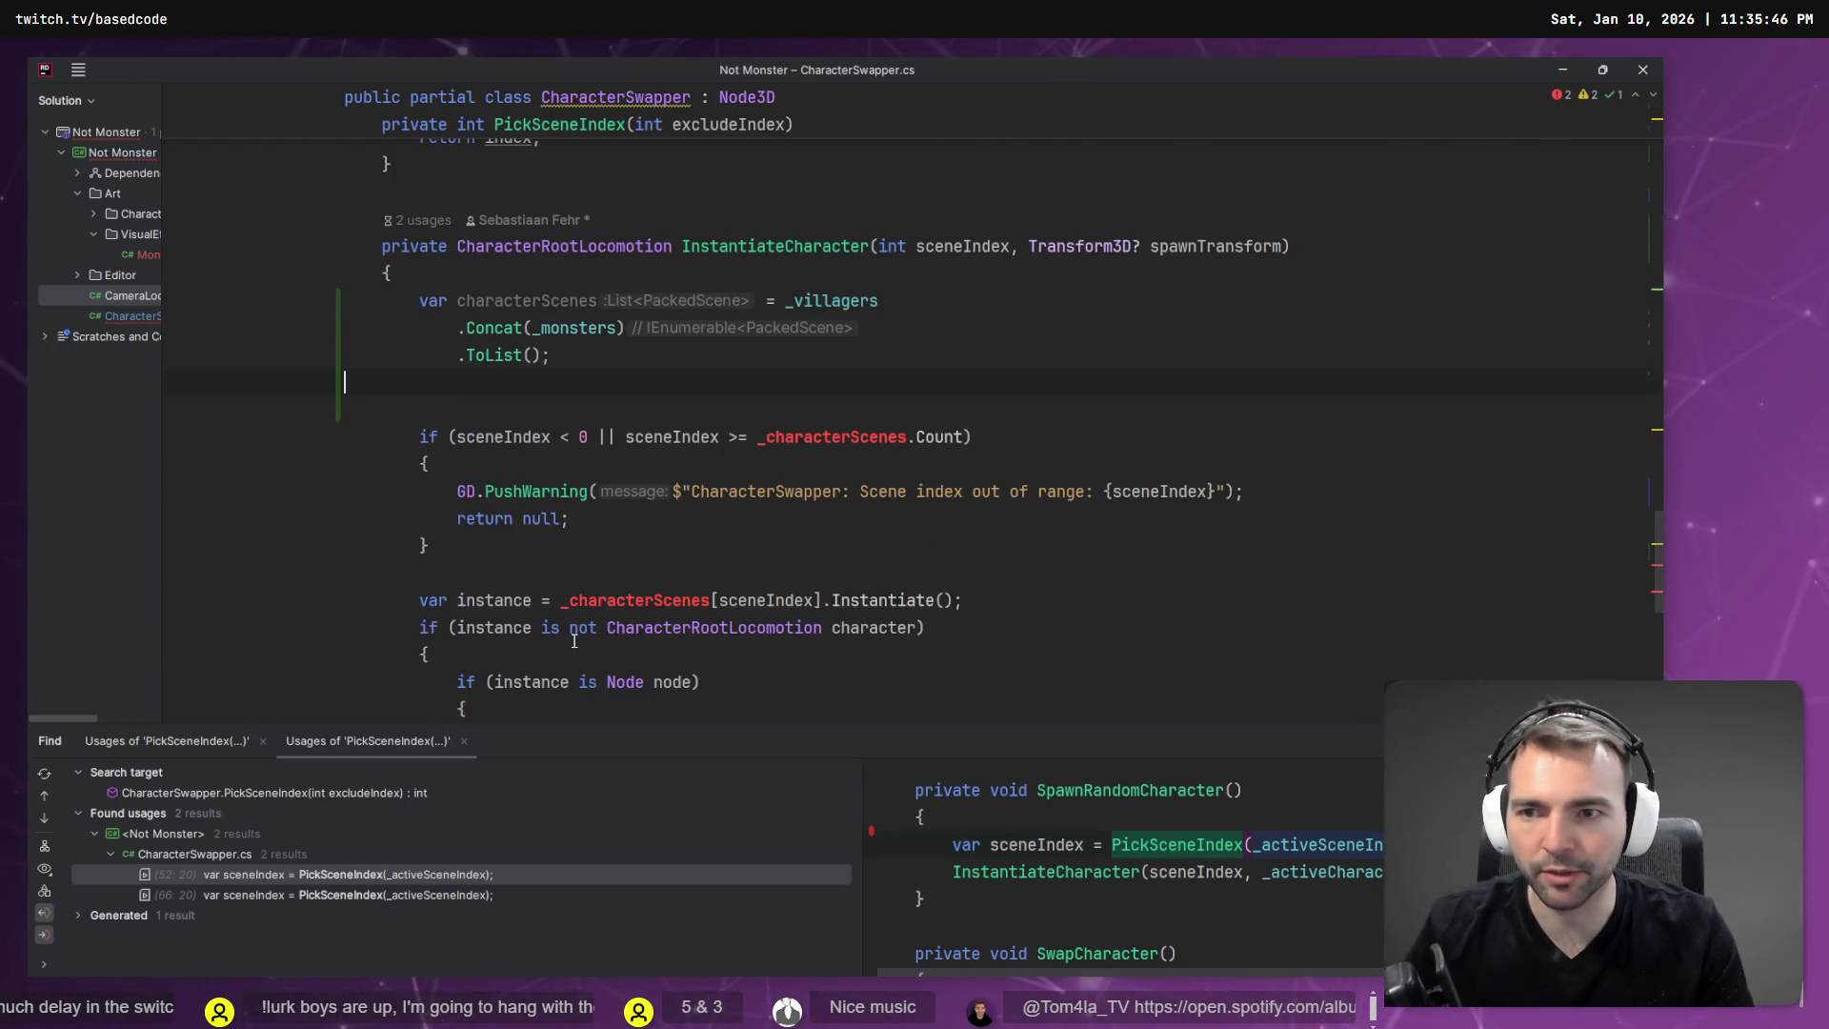
# Keep the pasted variable named characterScenes and remove the extra blank line after it
pyautogui.click(457, 300)
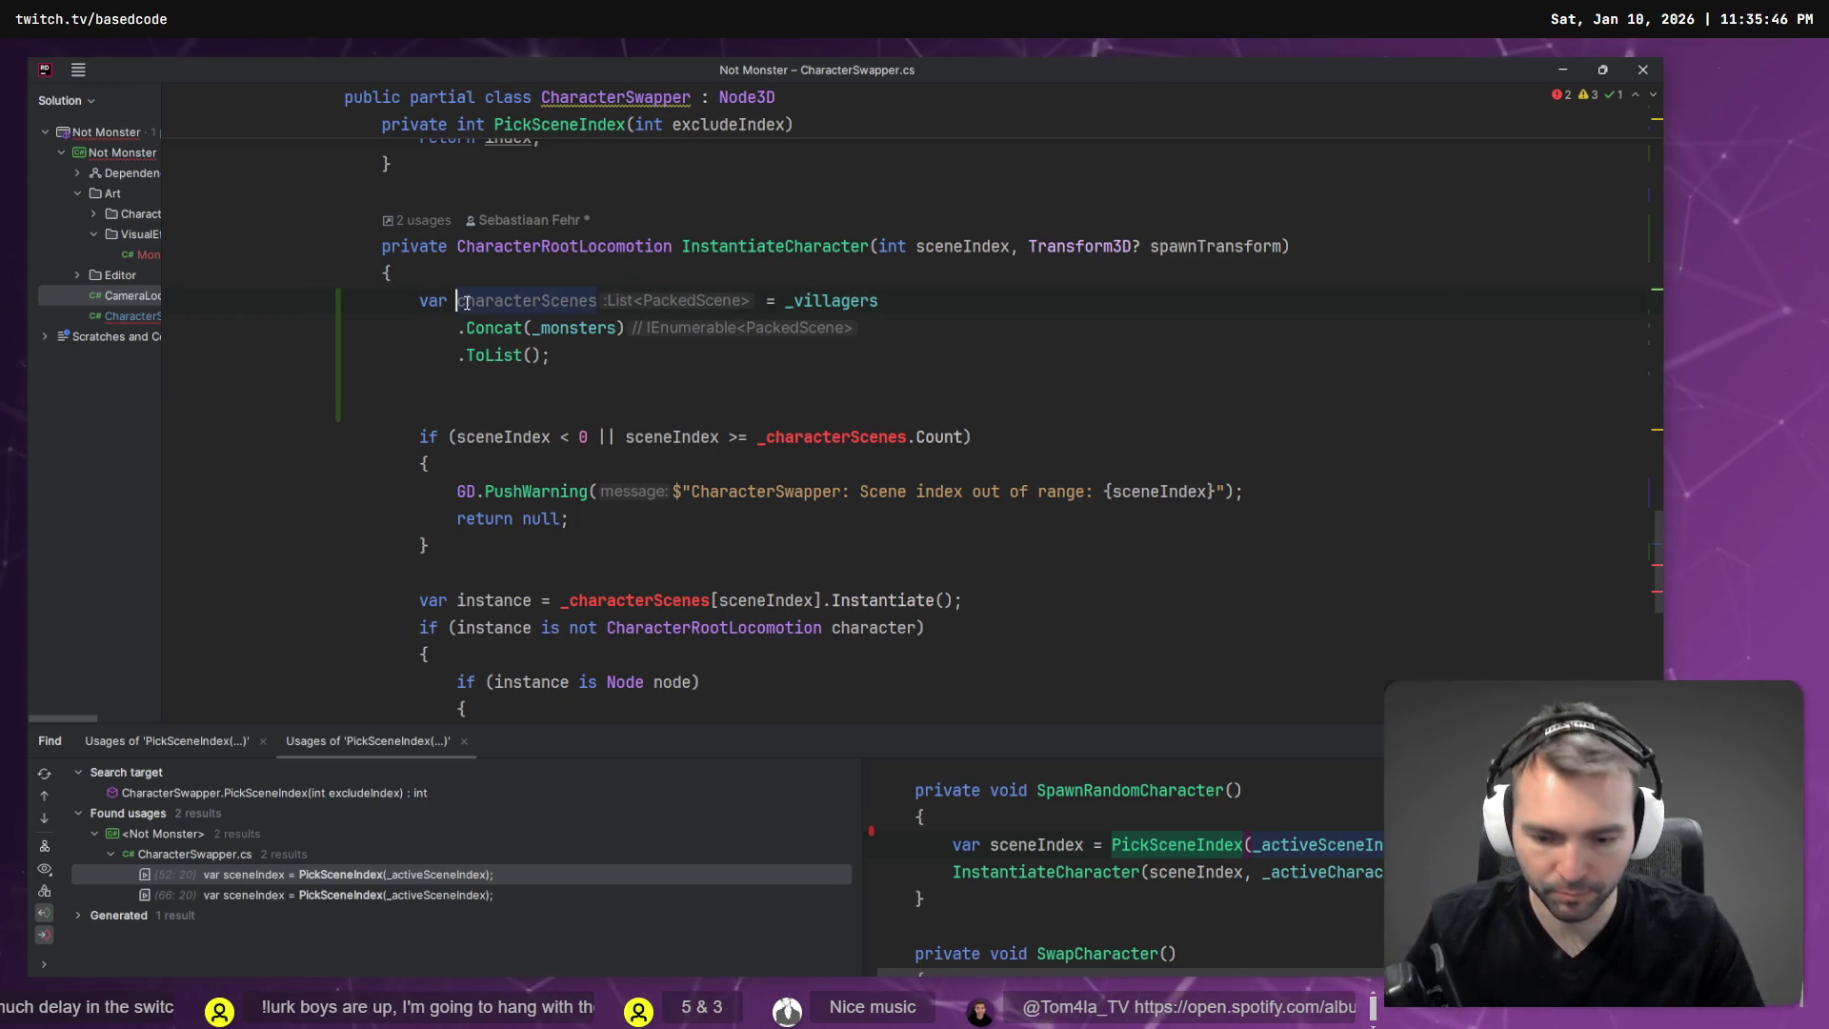
pyautogui.write('_')
pyautogui.hotkey('shift', 'F6')
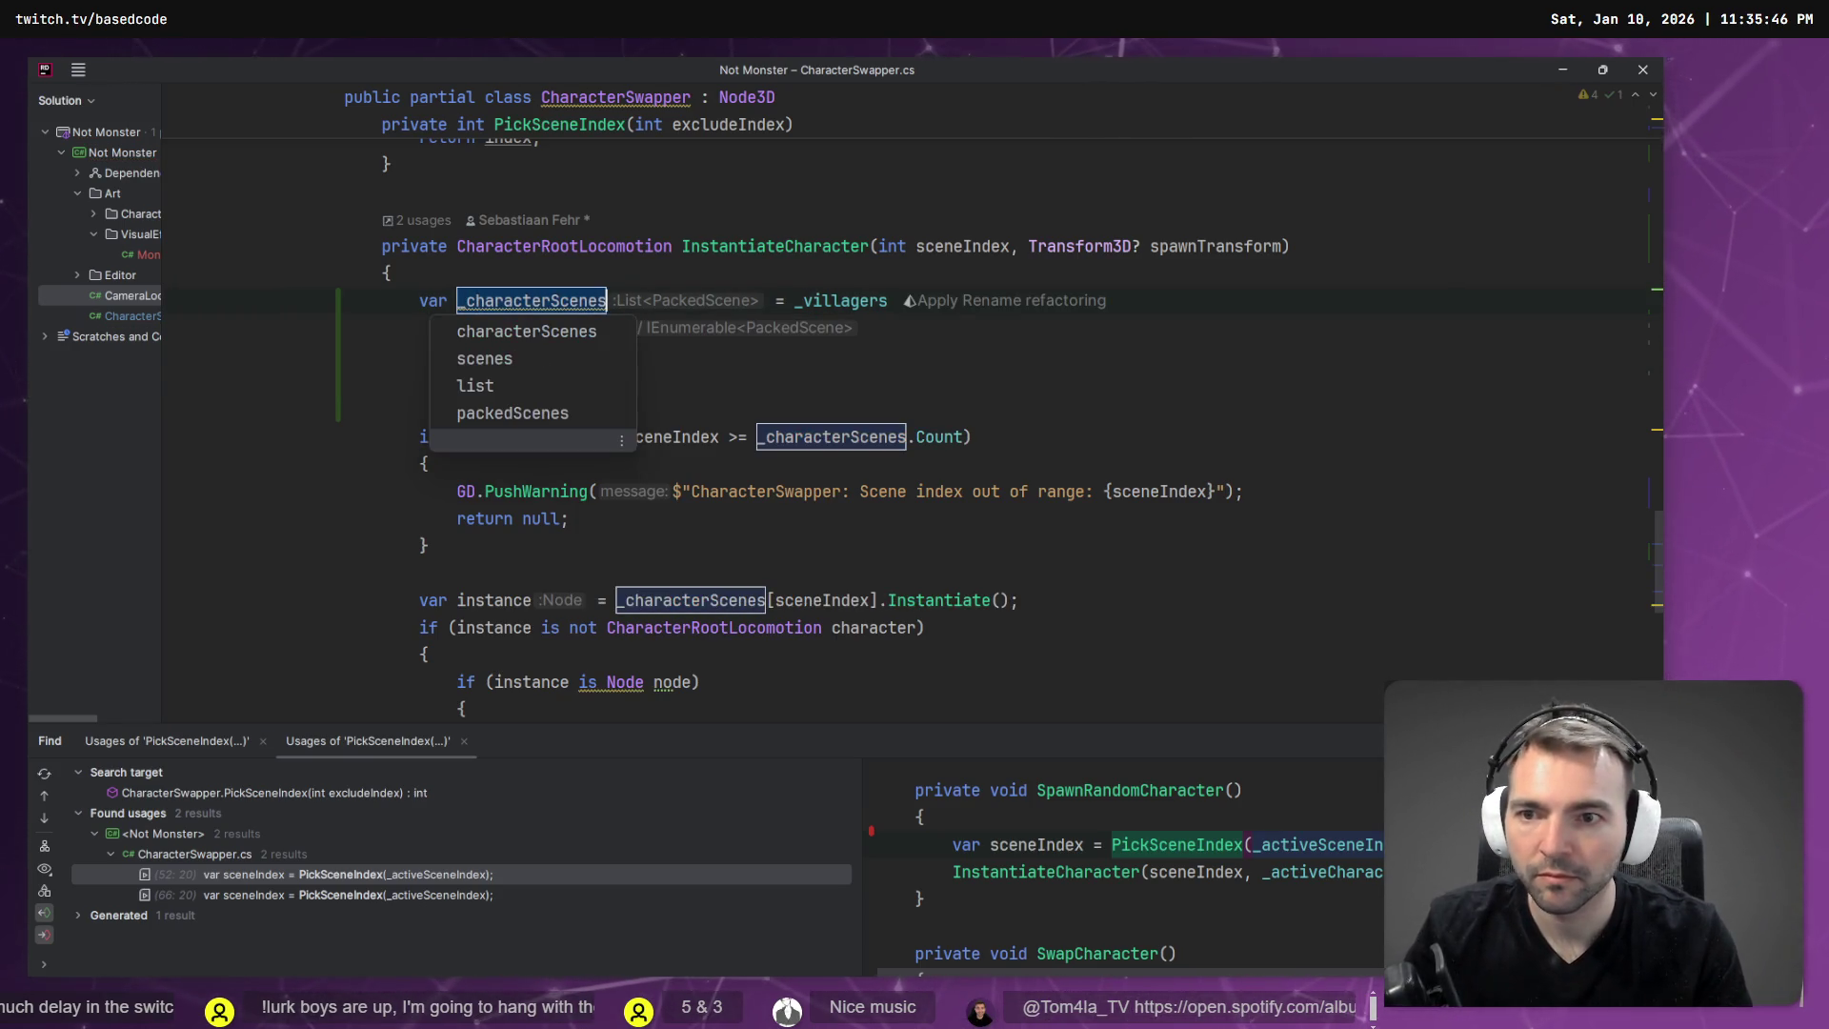
pyautogui.press('Up')
pyautogui.press('Up')
pyautogui.press('Up')
pyautogui.press('Up')
pyautogui.press('Return')
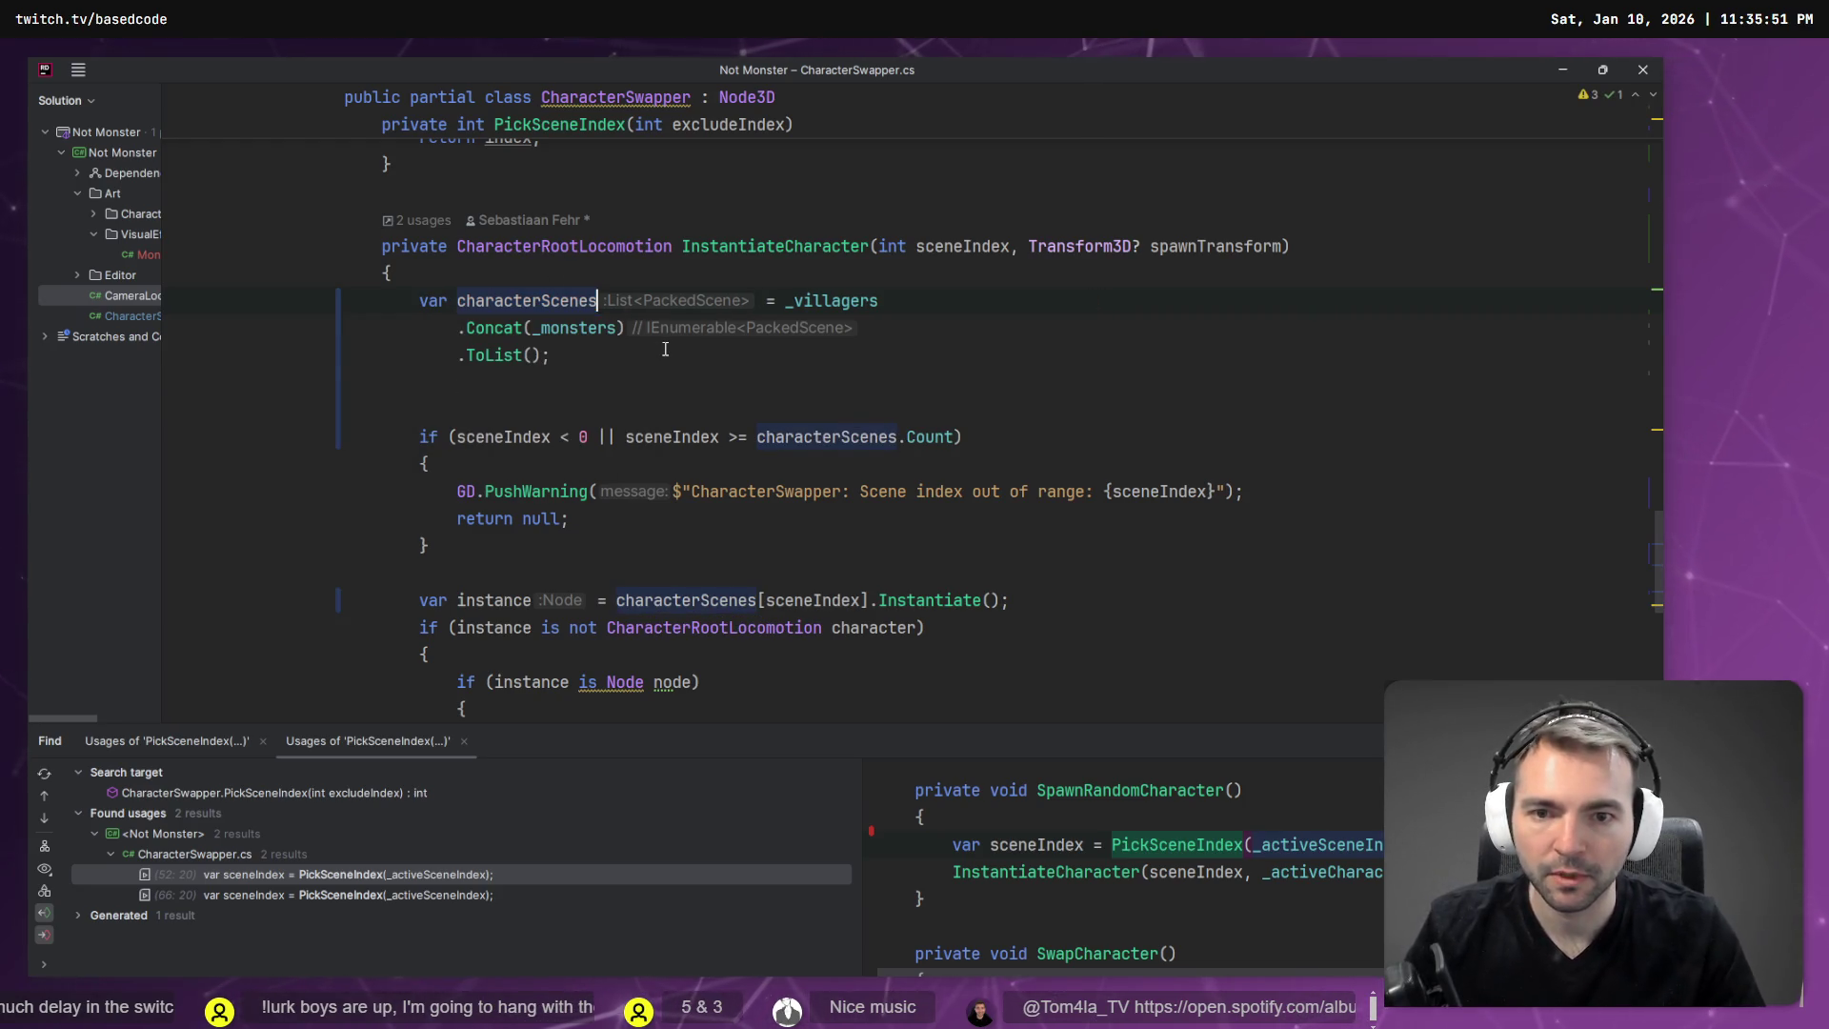
pyautogui.press('BackSpace')
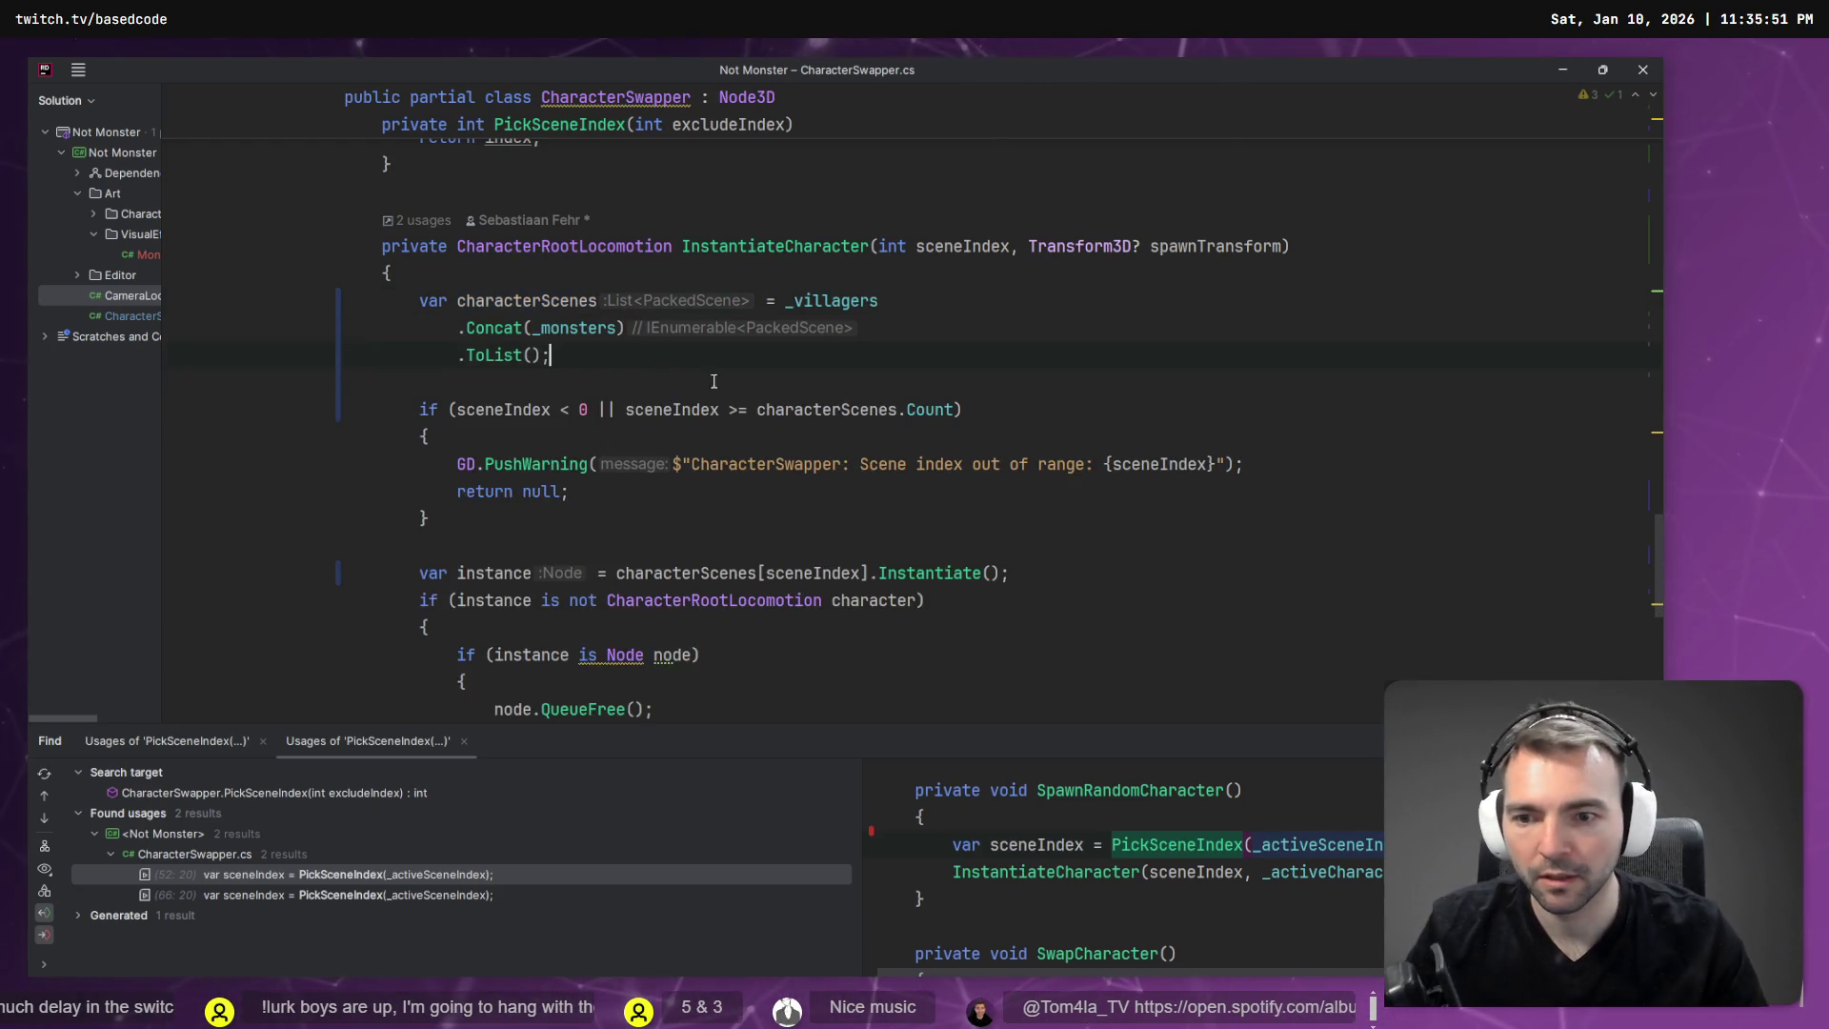
pyautogui.scroll(-6, 846, 419)
pyautogui.scroll(20, 798, 428)
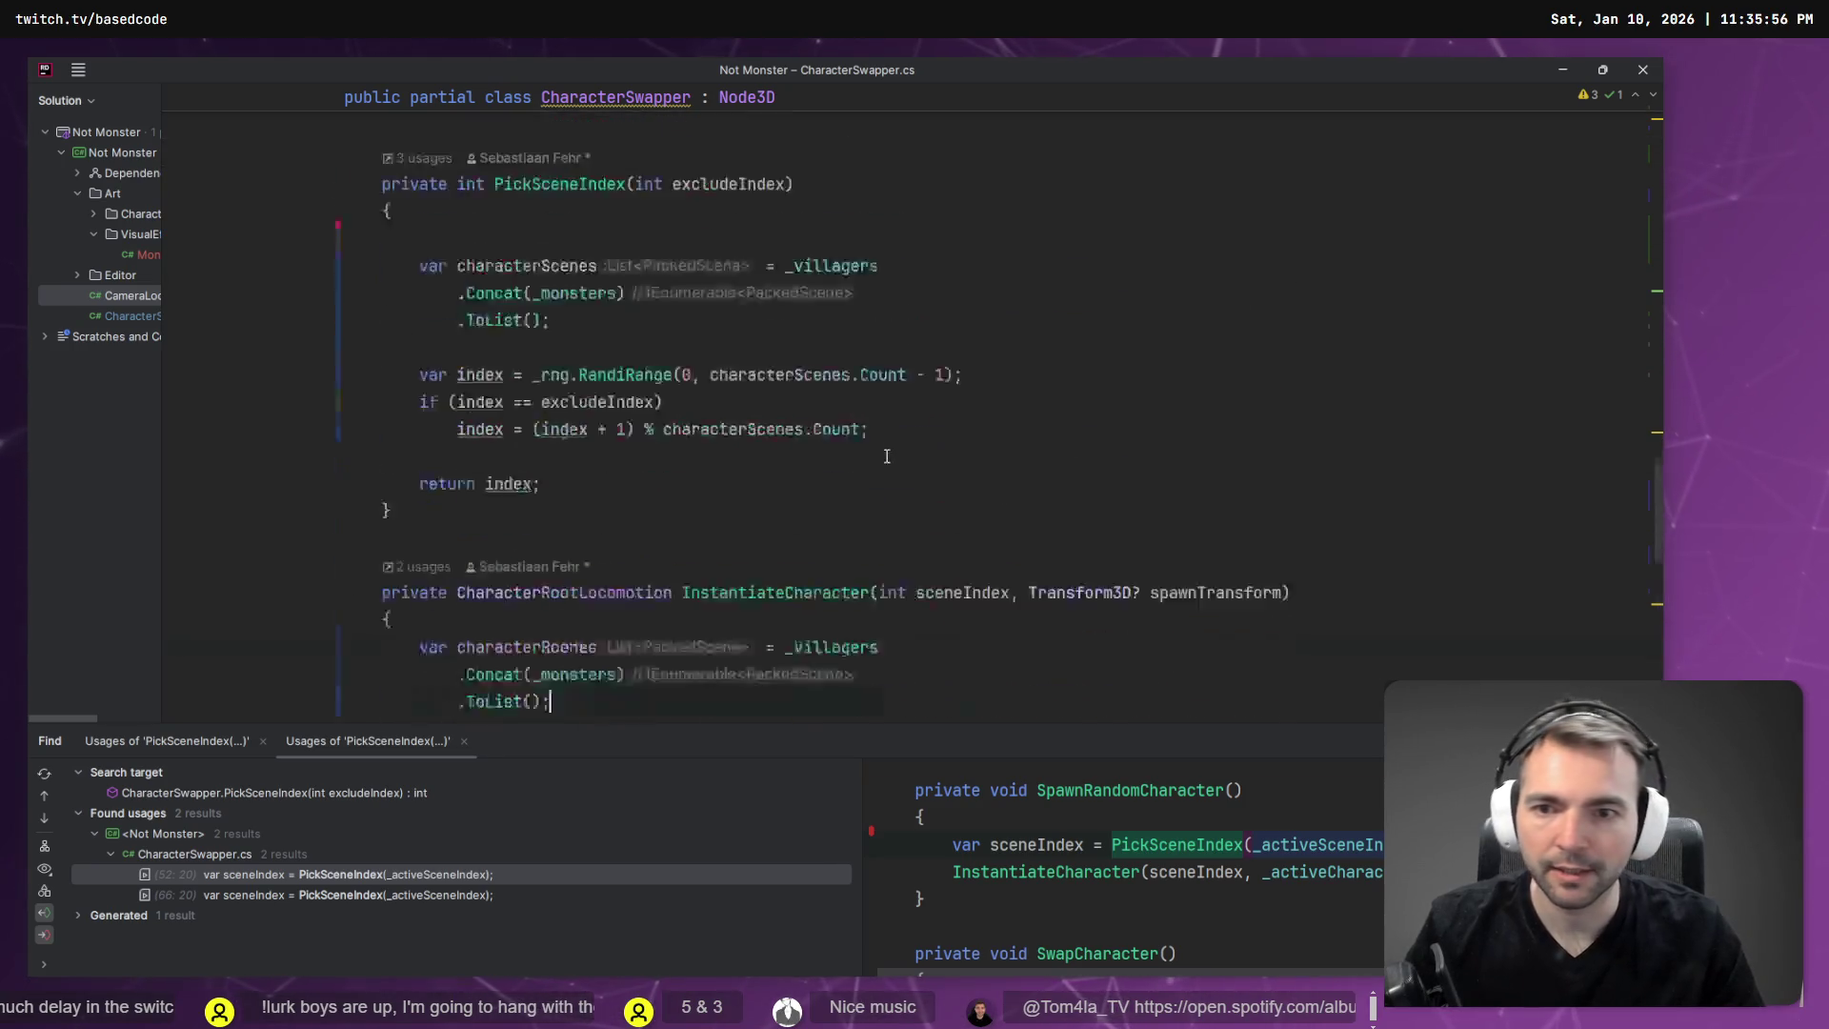
pyautogui.click(938, 451)
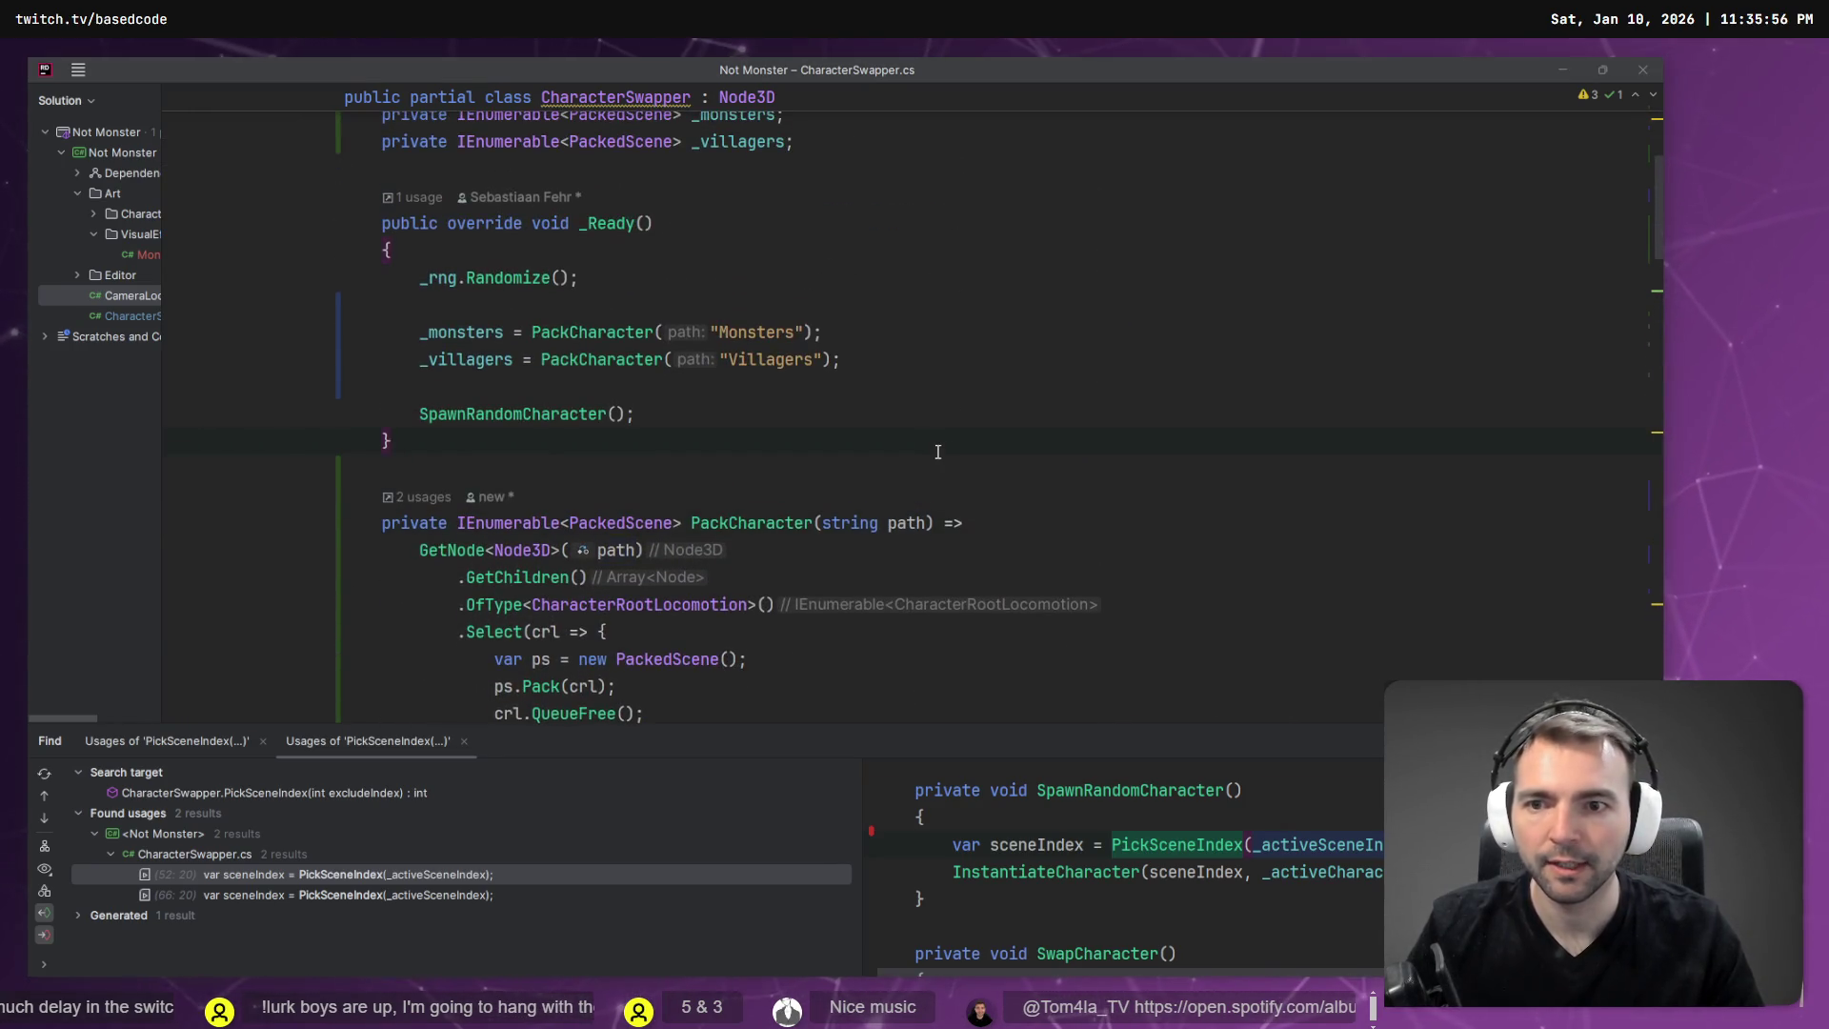
# Play the game, run the werewolf around the village square, then stop it with F8
pyautogui.hotkey('alt', 'Tab')
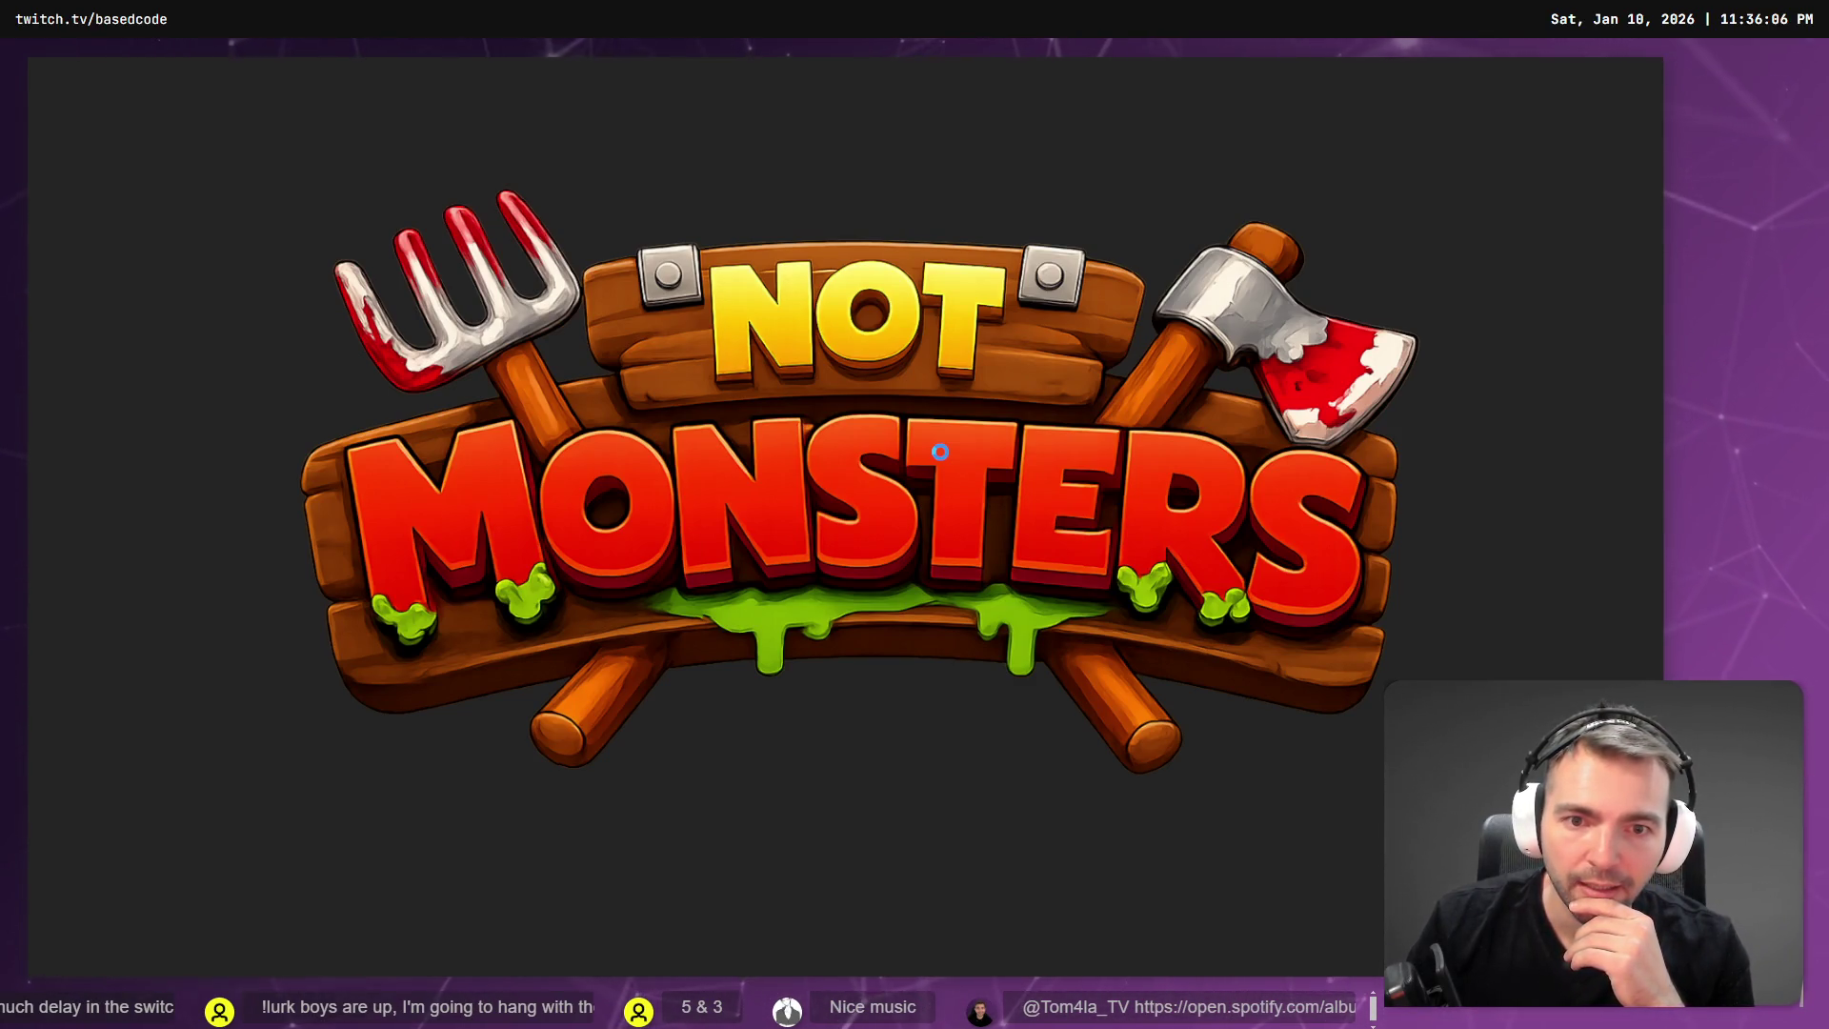
pyautogui.press('w')
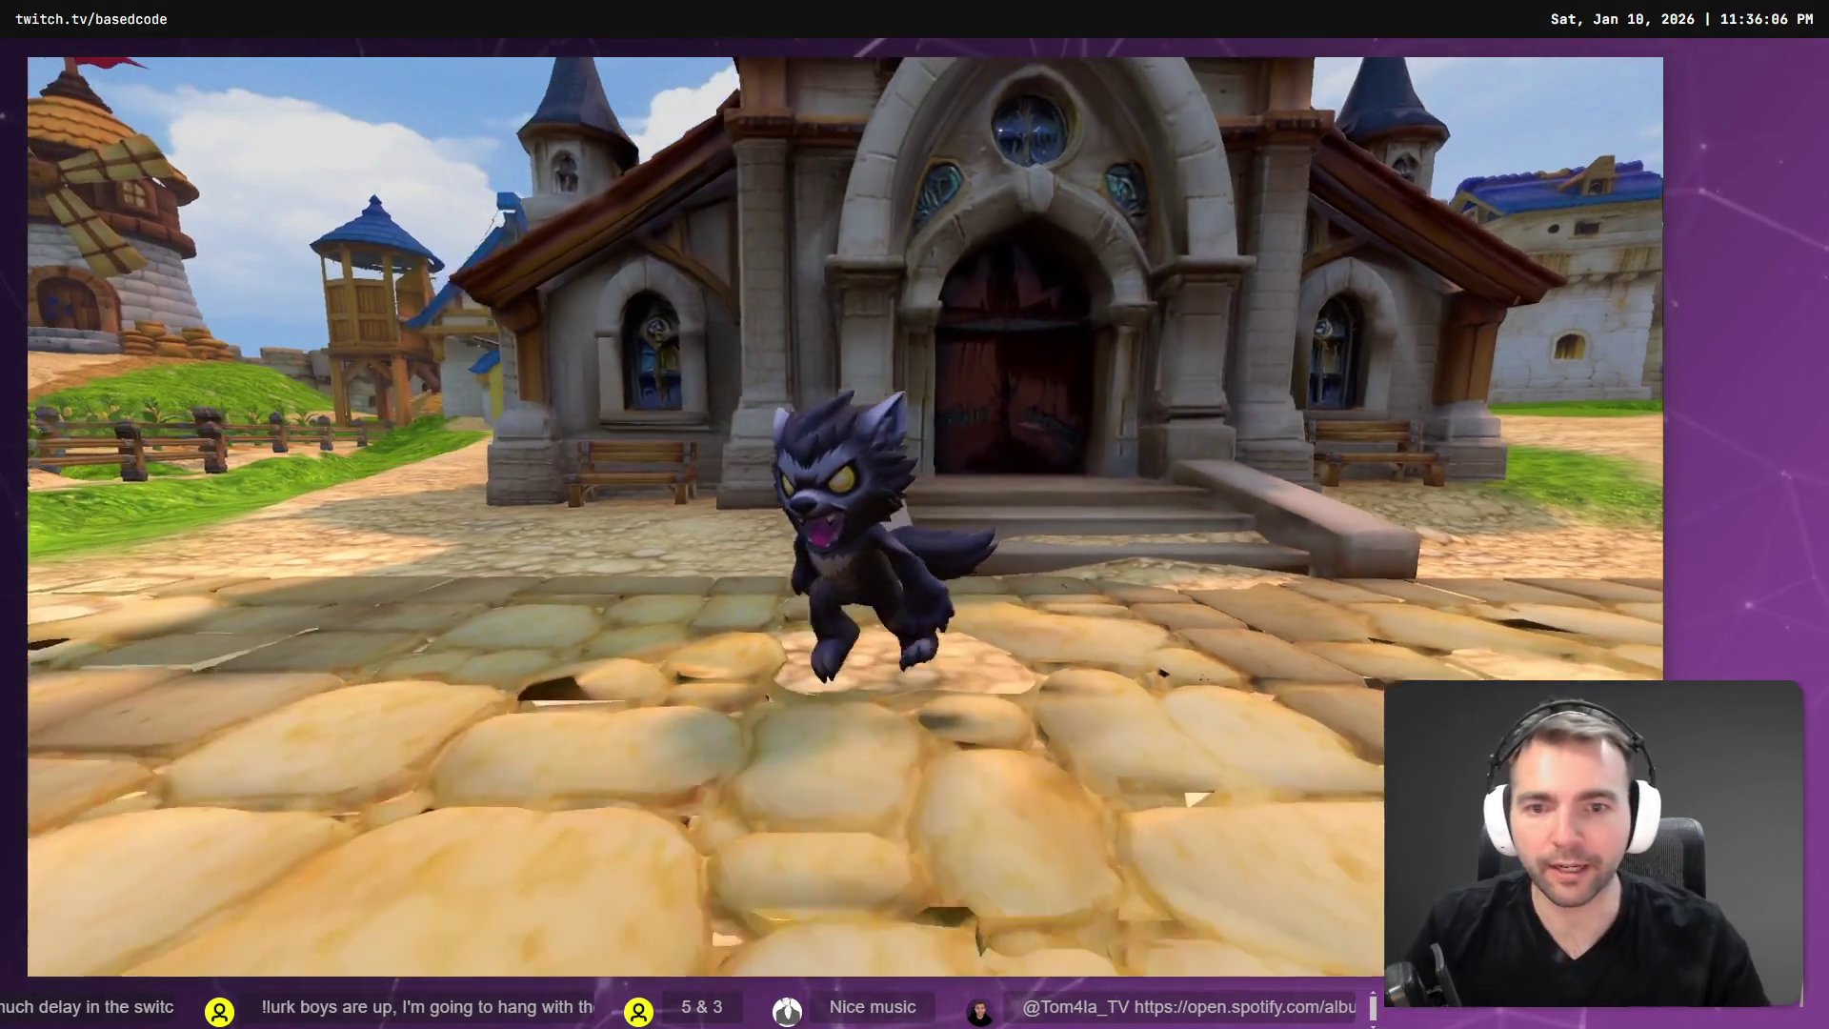
pyautogui.press('a')
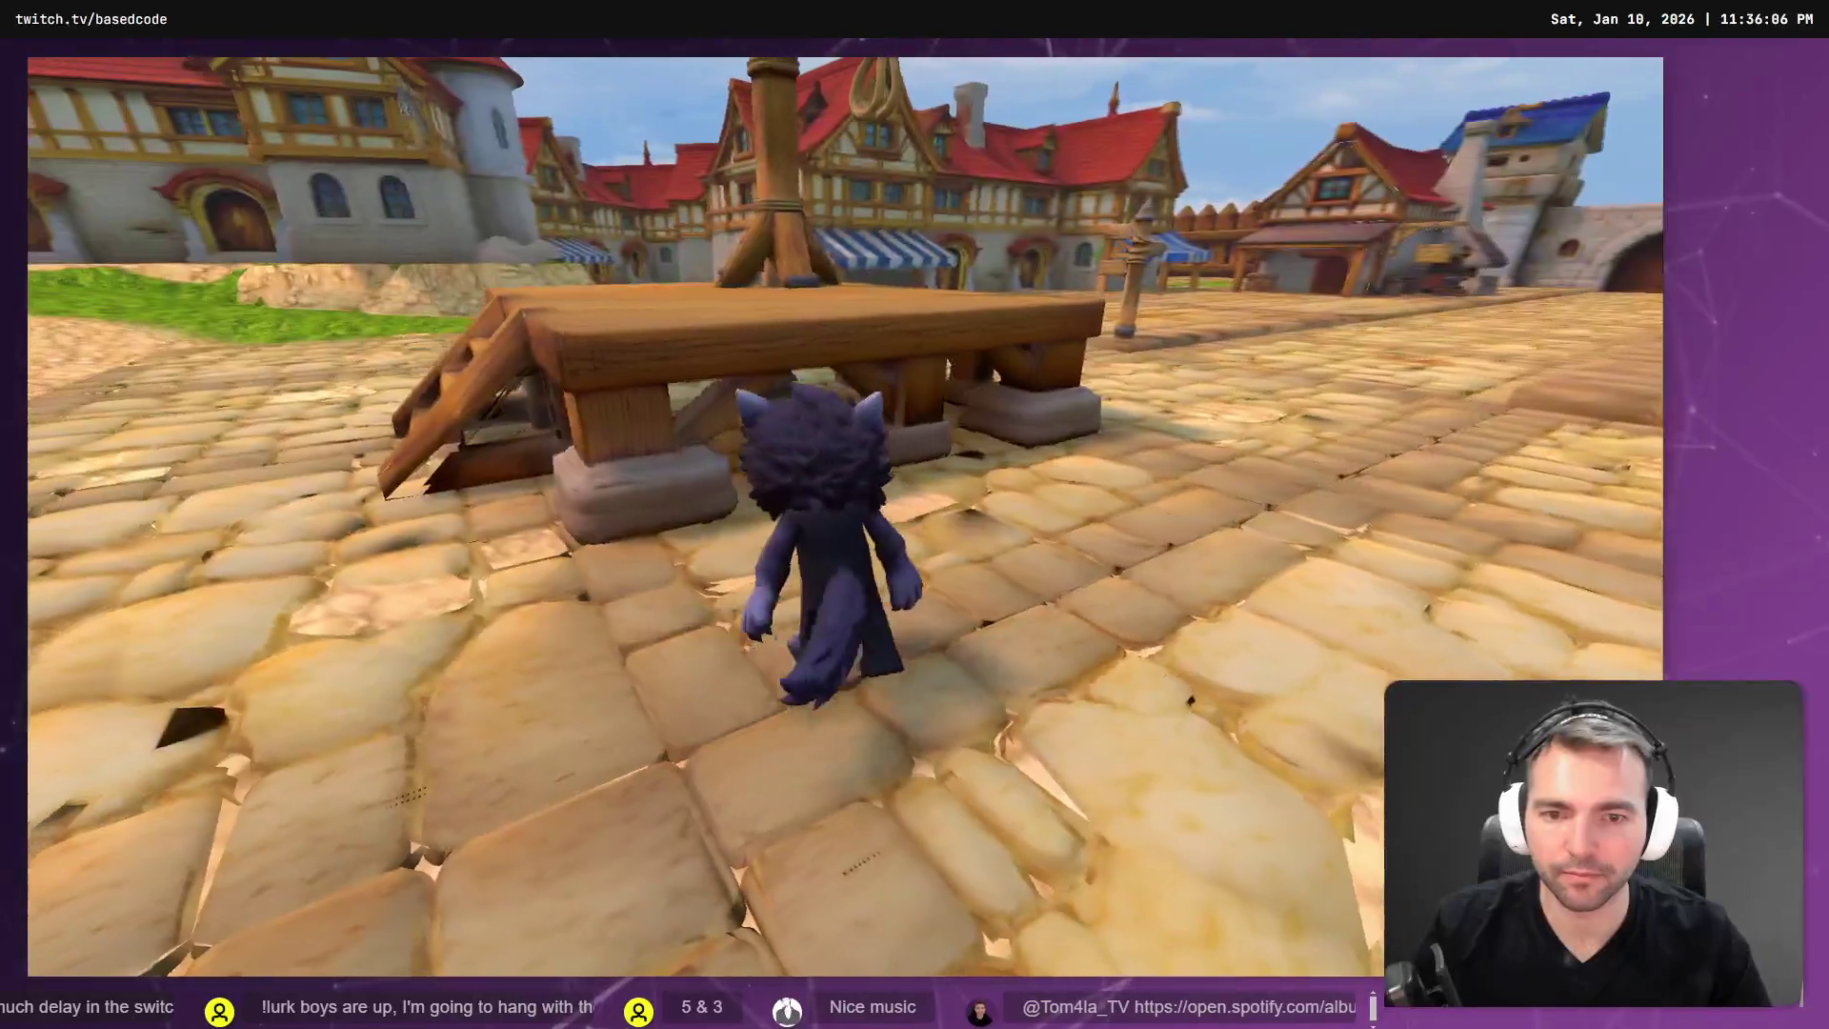
pyautogui.press('space')
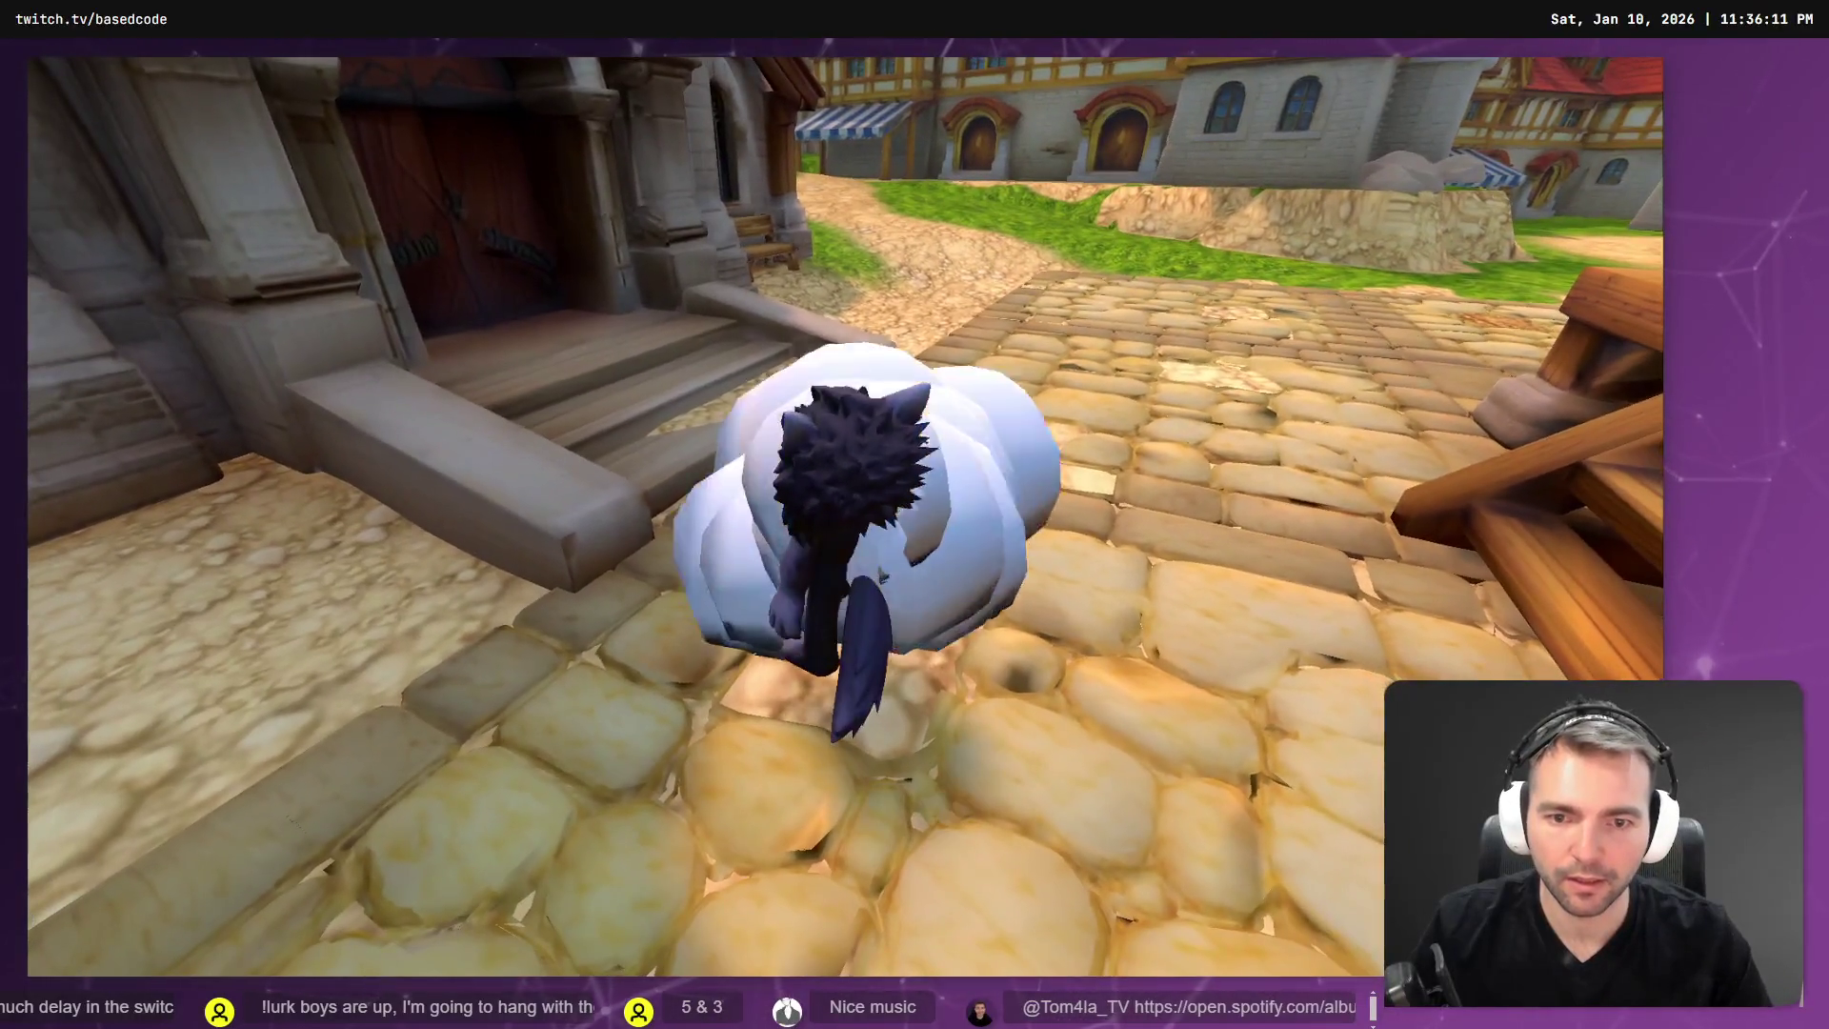
pyautogui.press('s')
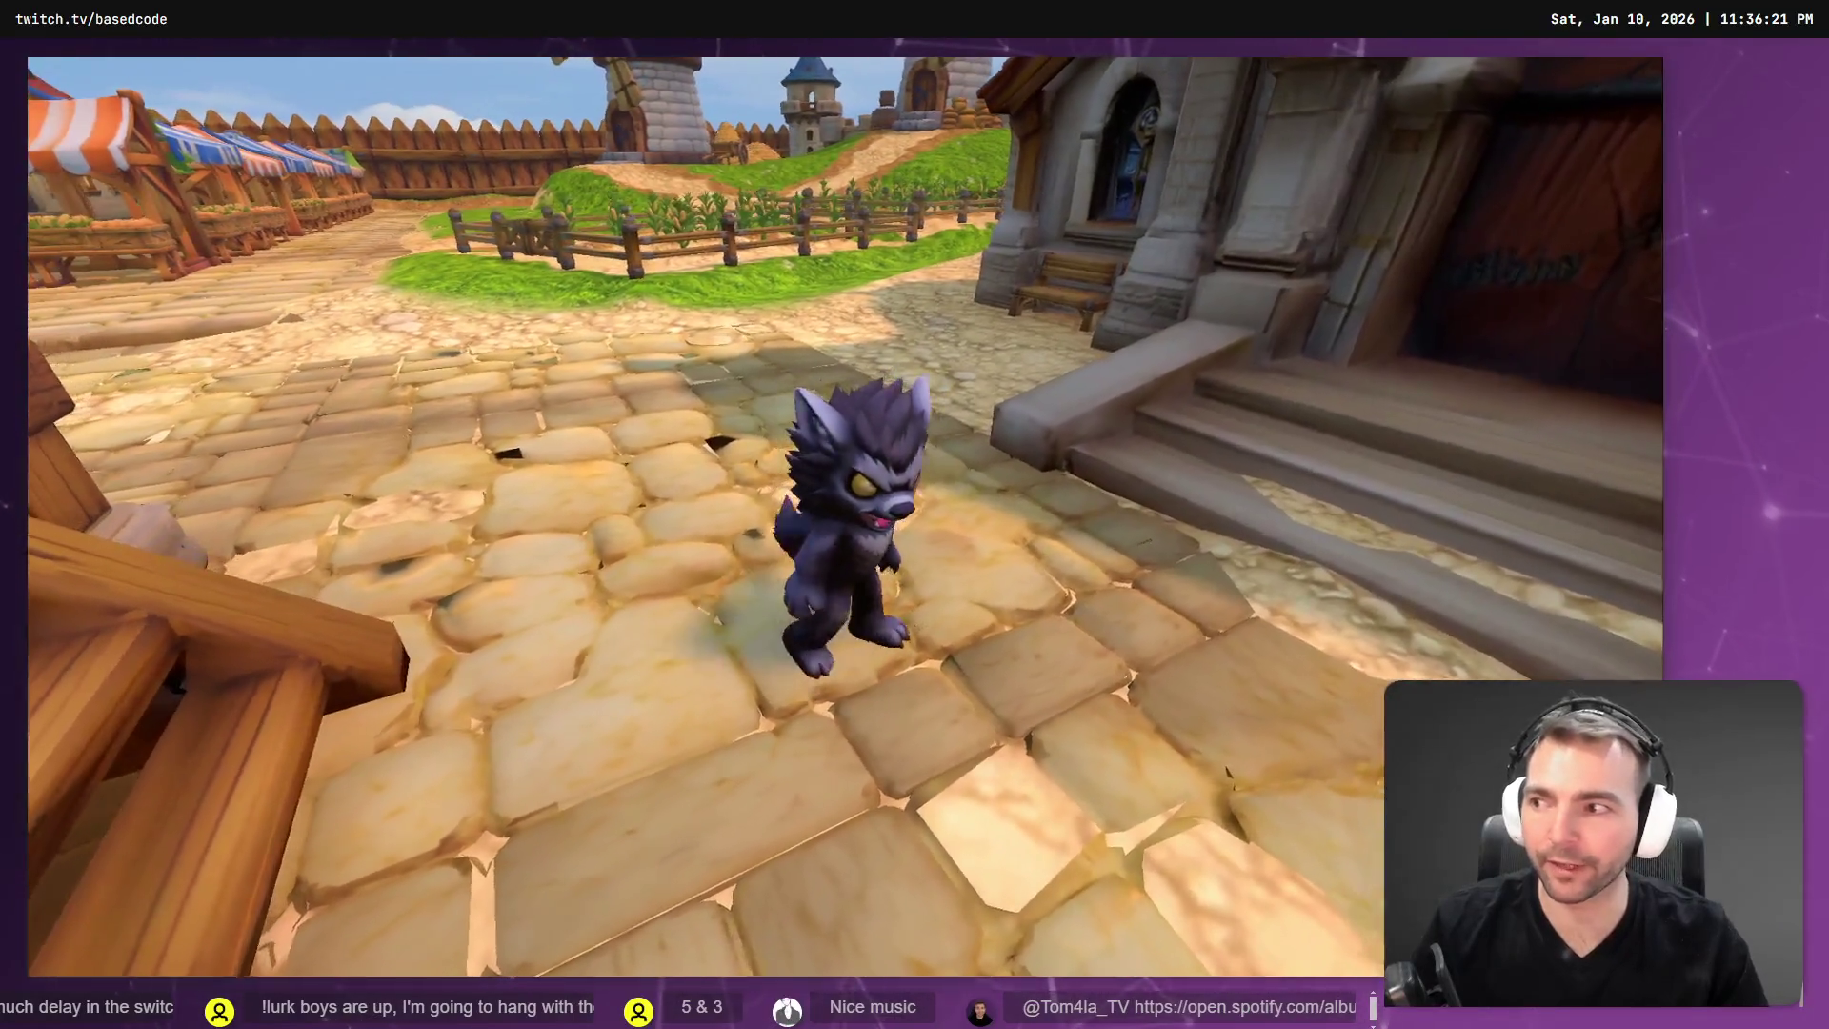
pyautogui.press('F8')
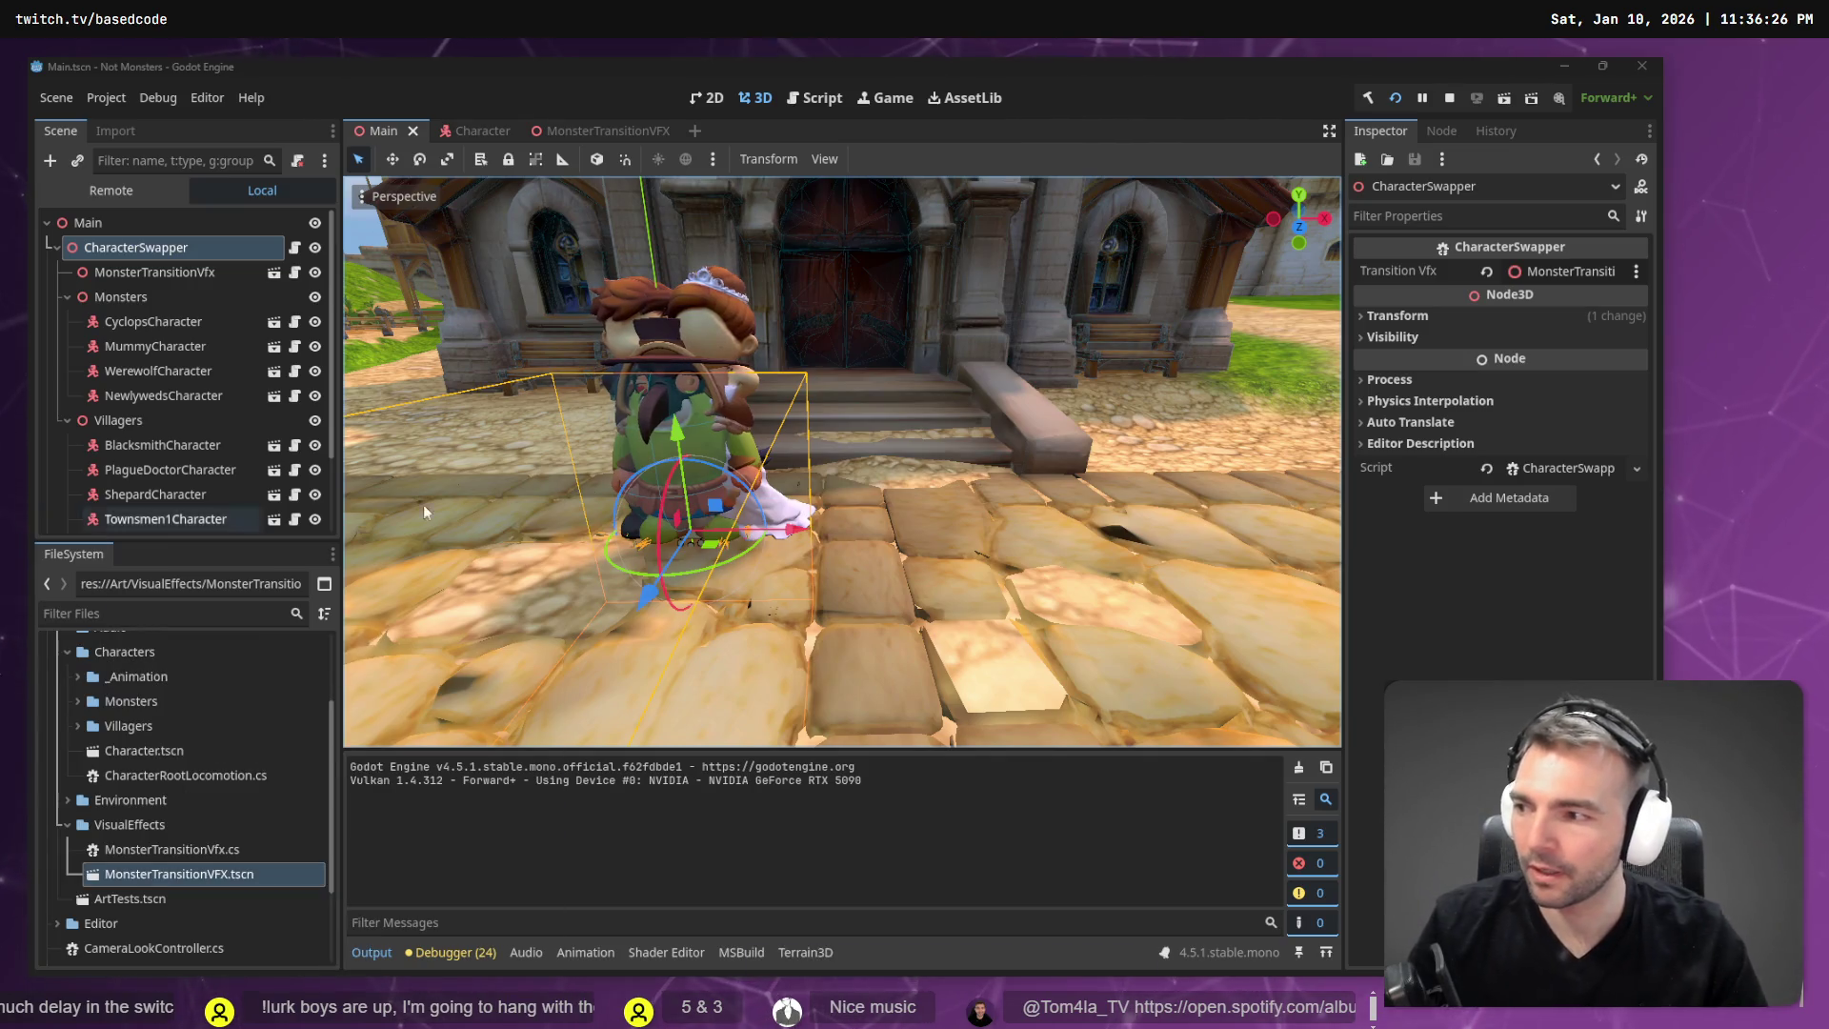
pyautogui.click(883, 403)
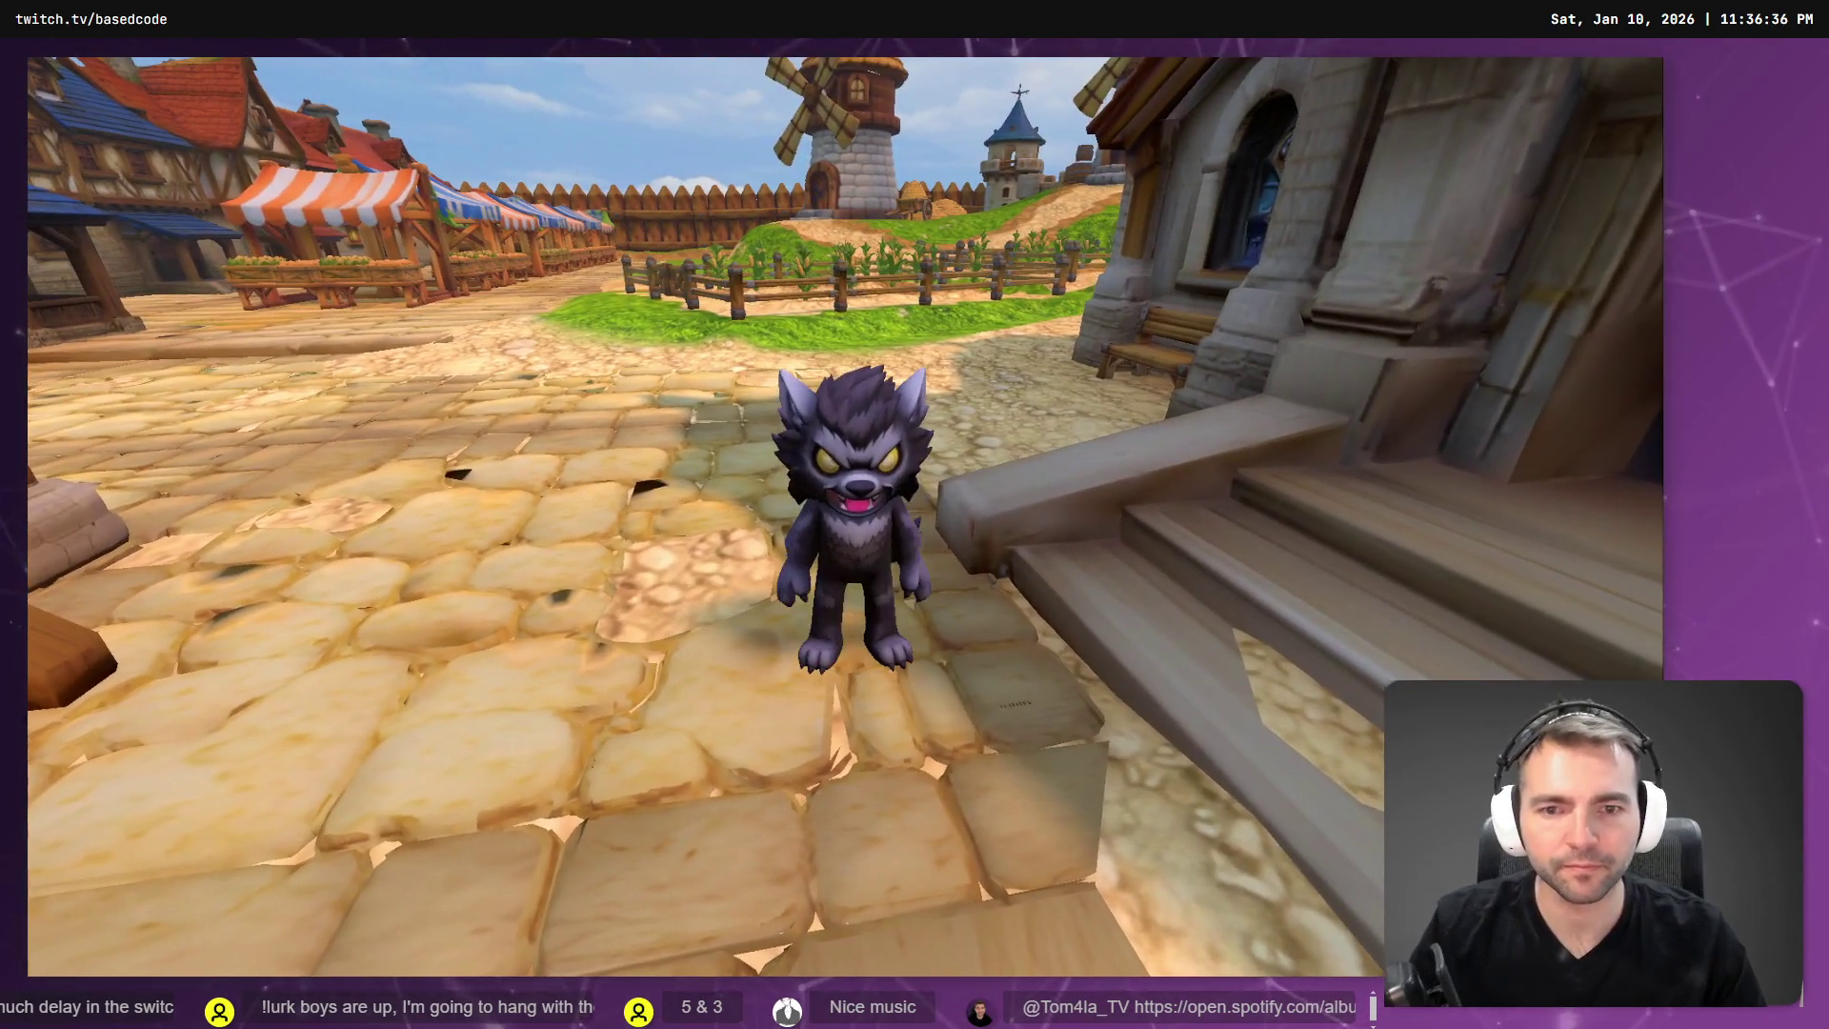
pyautogui.hotkey('alt', 'Tab')
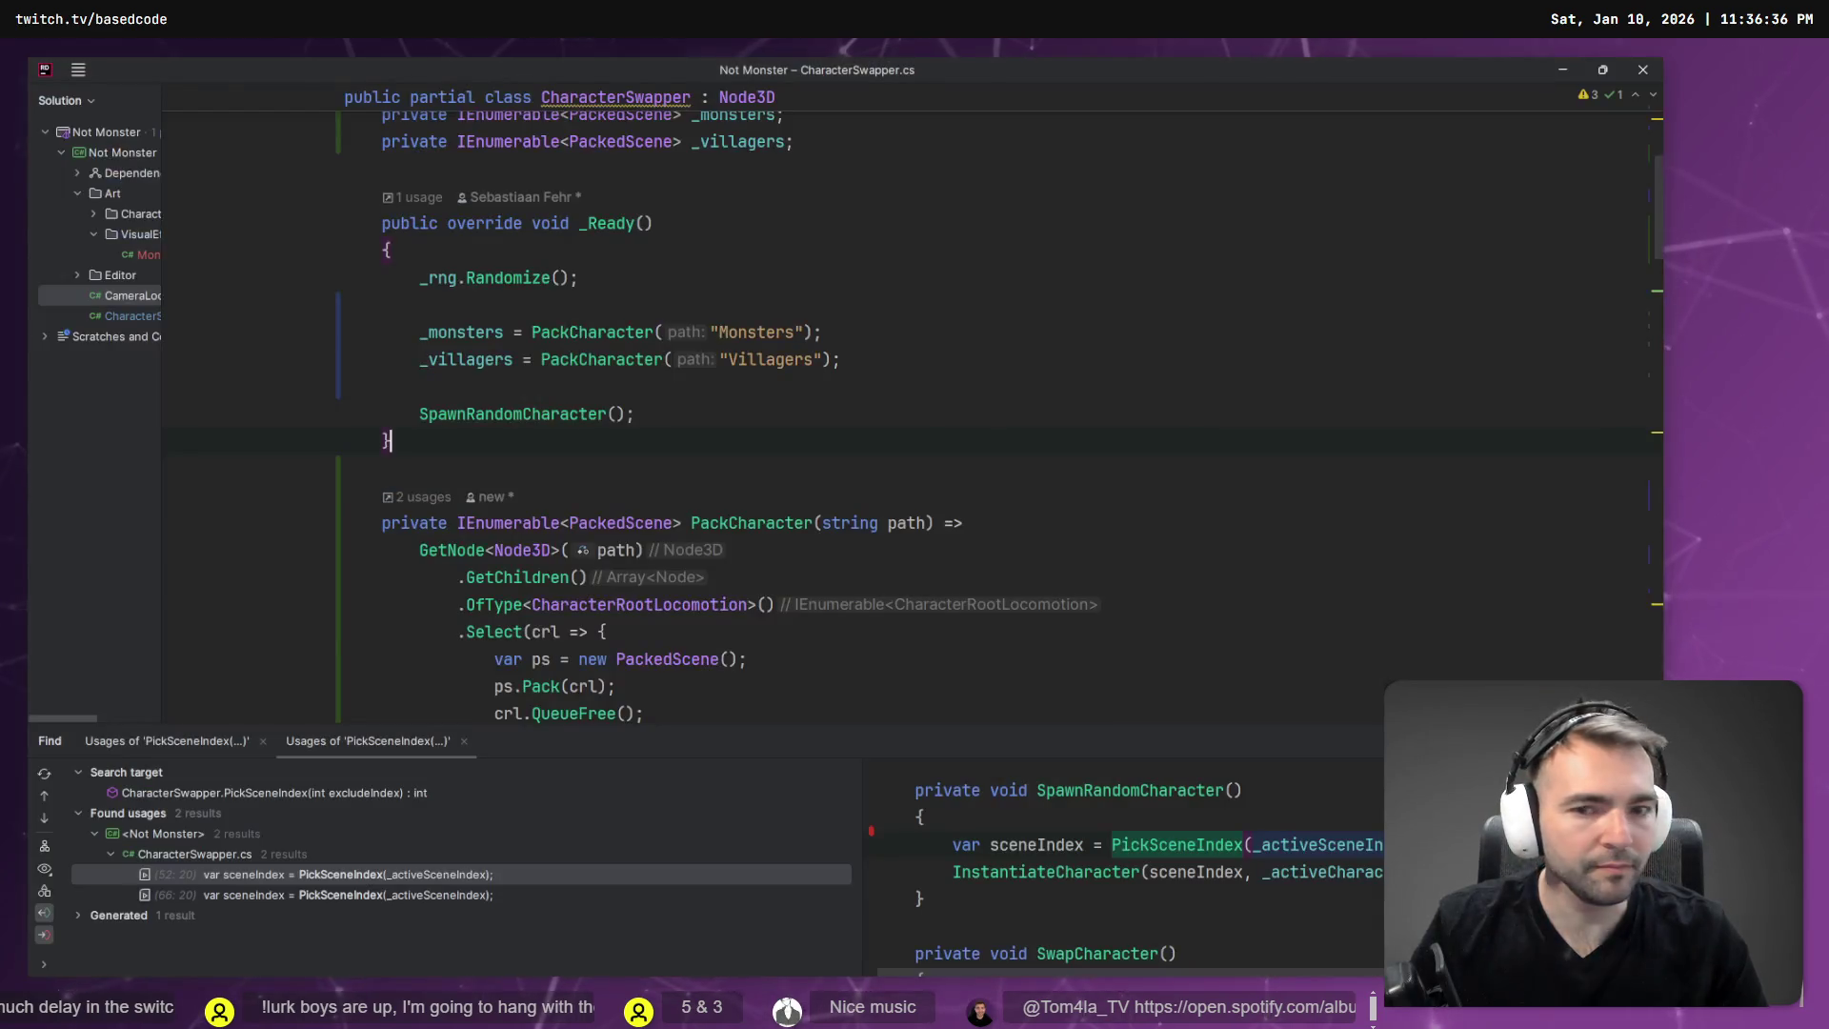
pyautogui.scroll(-4, 635, 553)
pyautogui.scroll(3, 667, 524)
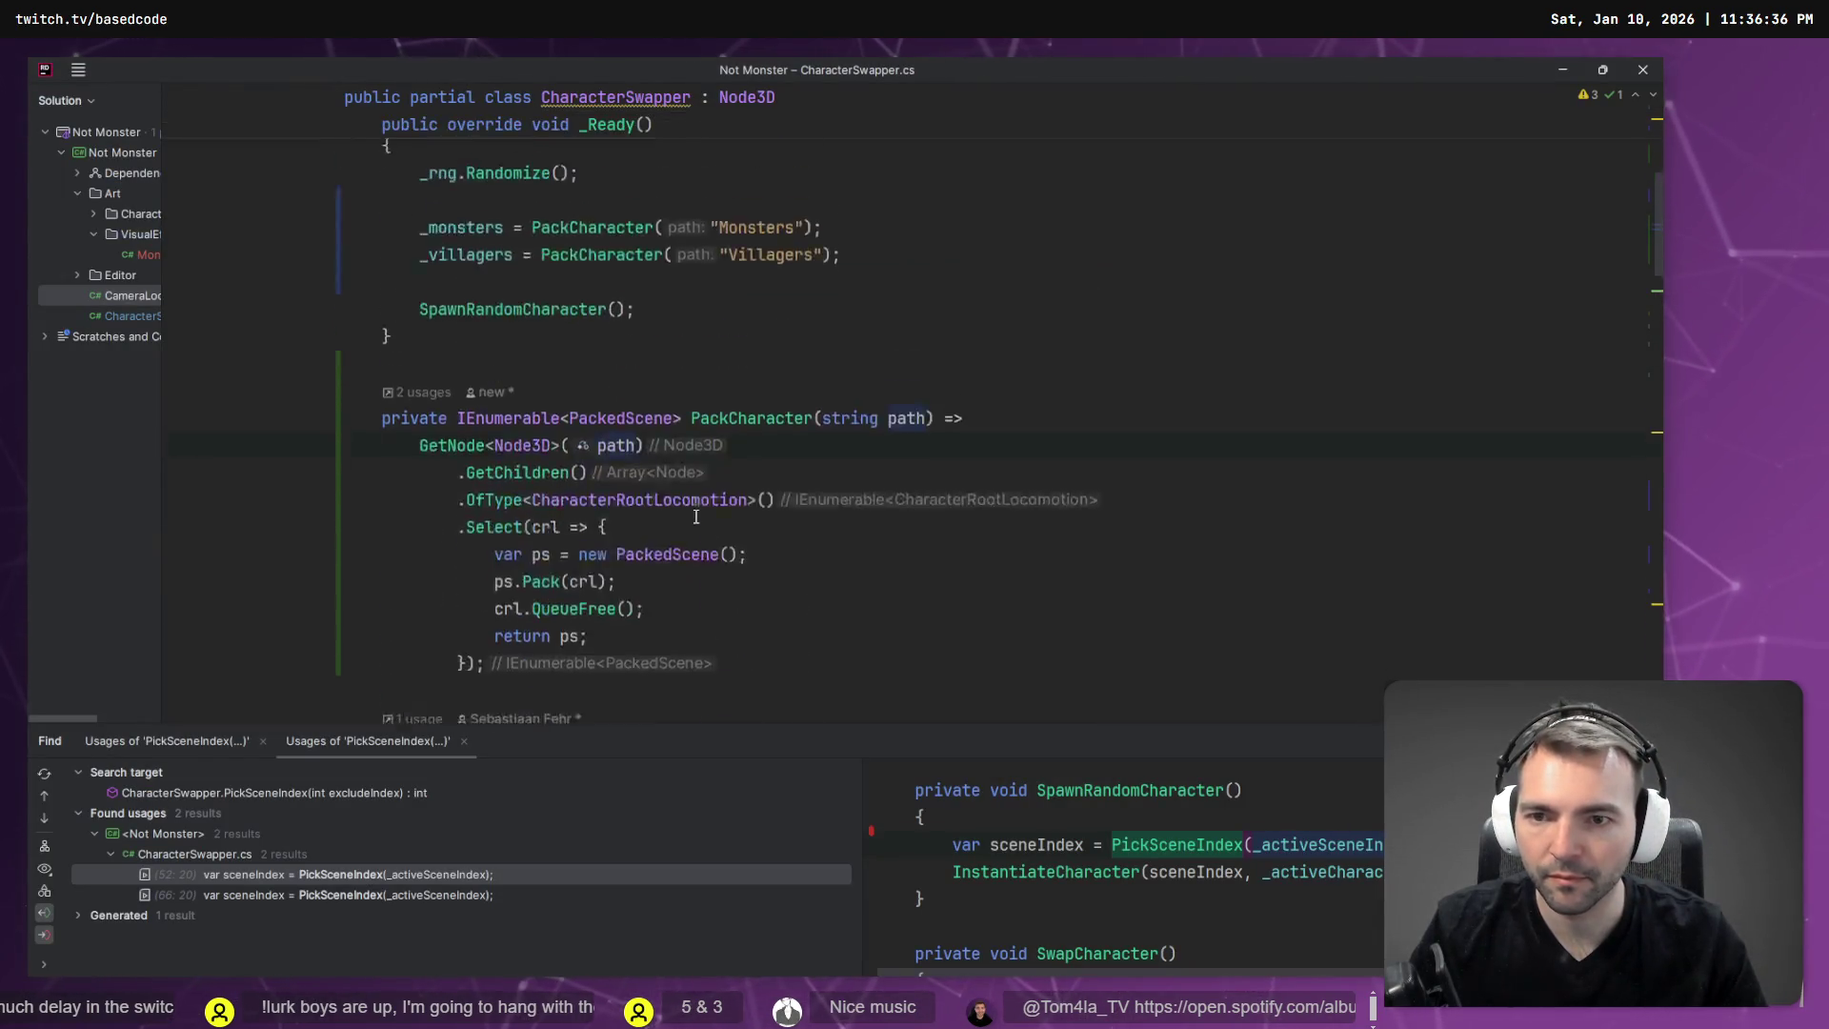
pyautogui.scroll(-5, 700, 499)
pyautogui.scroll(-4, 700, 500)
pyautogui.scroll(5, 694, 448)
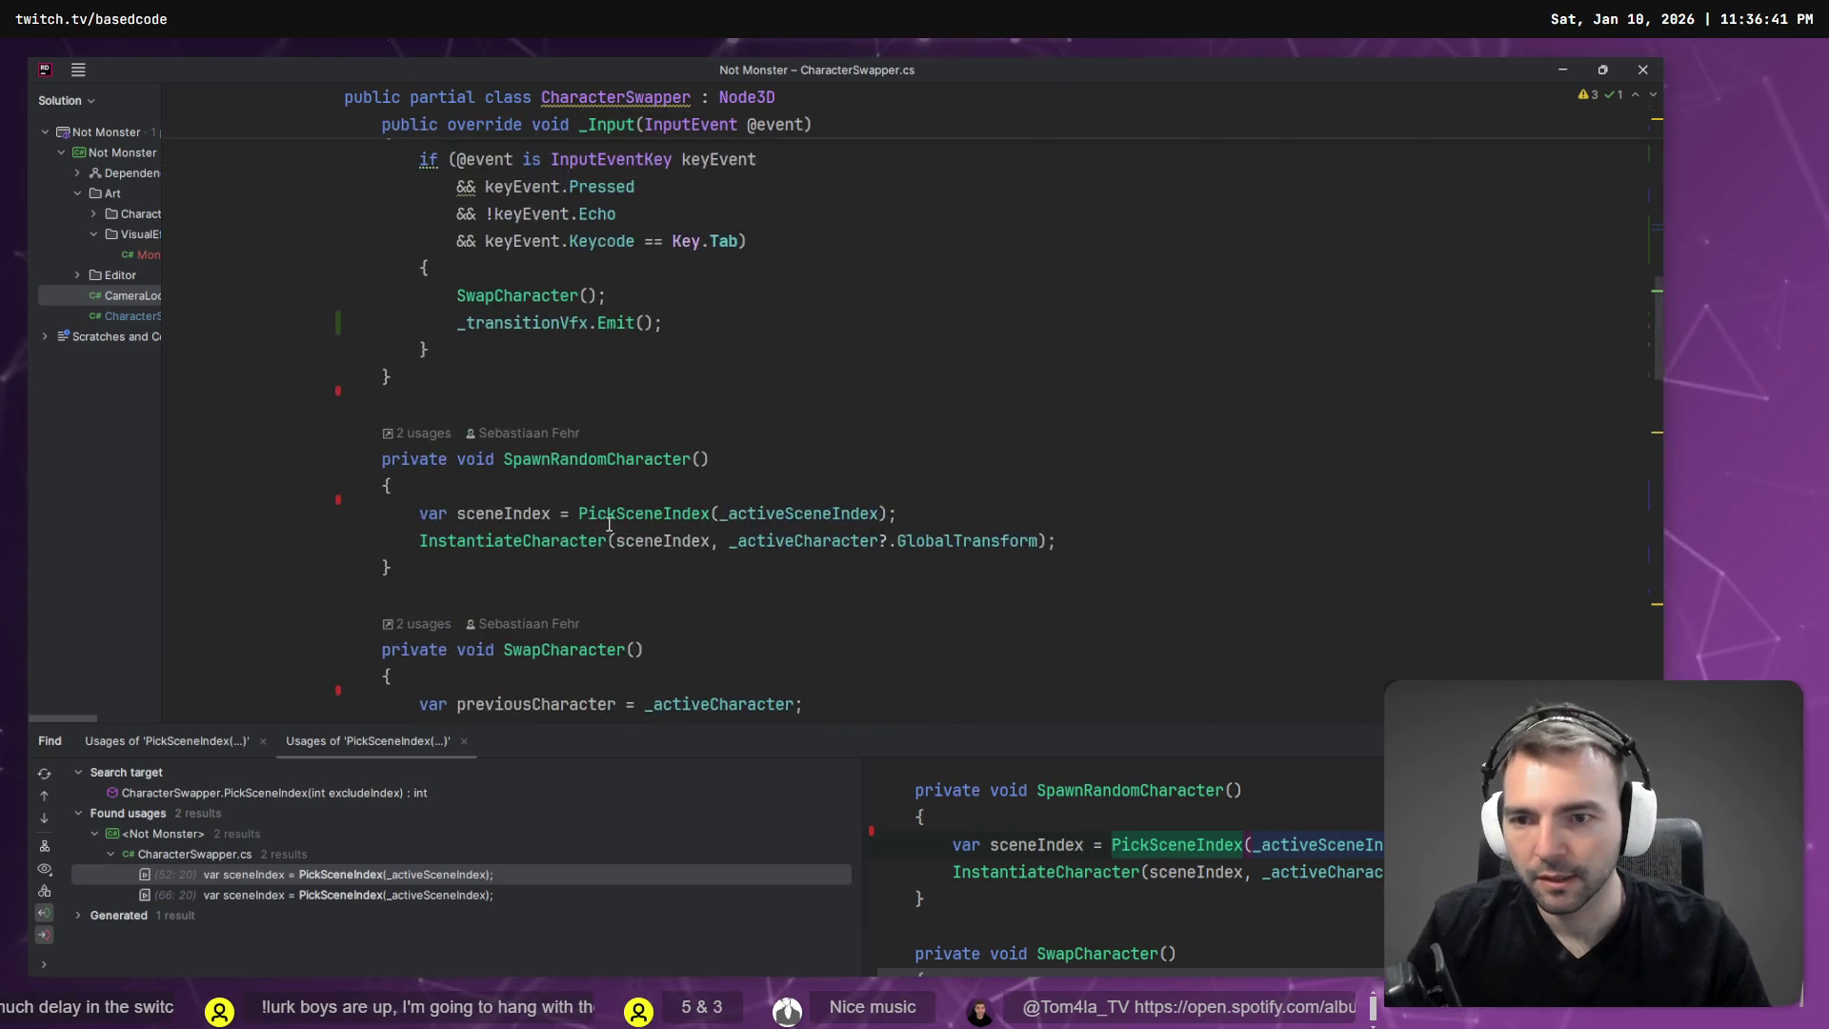
pyautogui.click(578, 378)
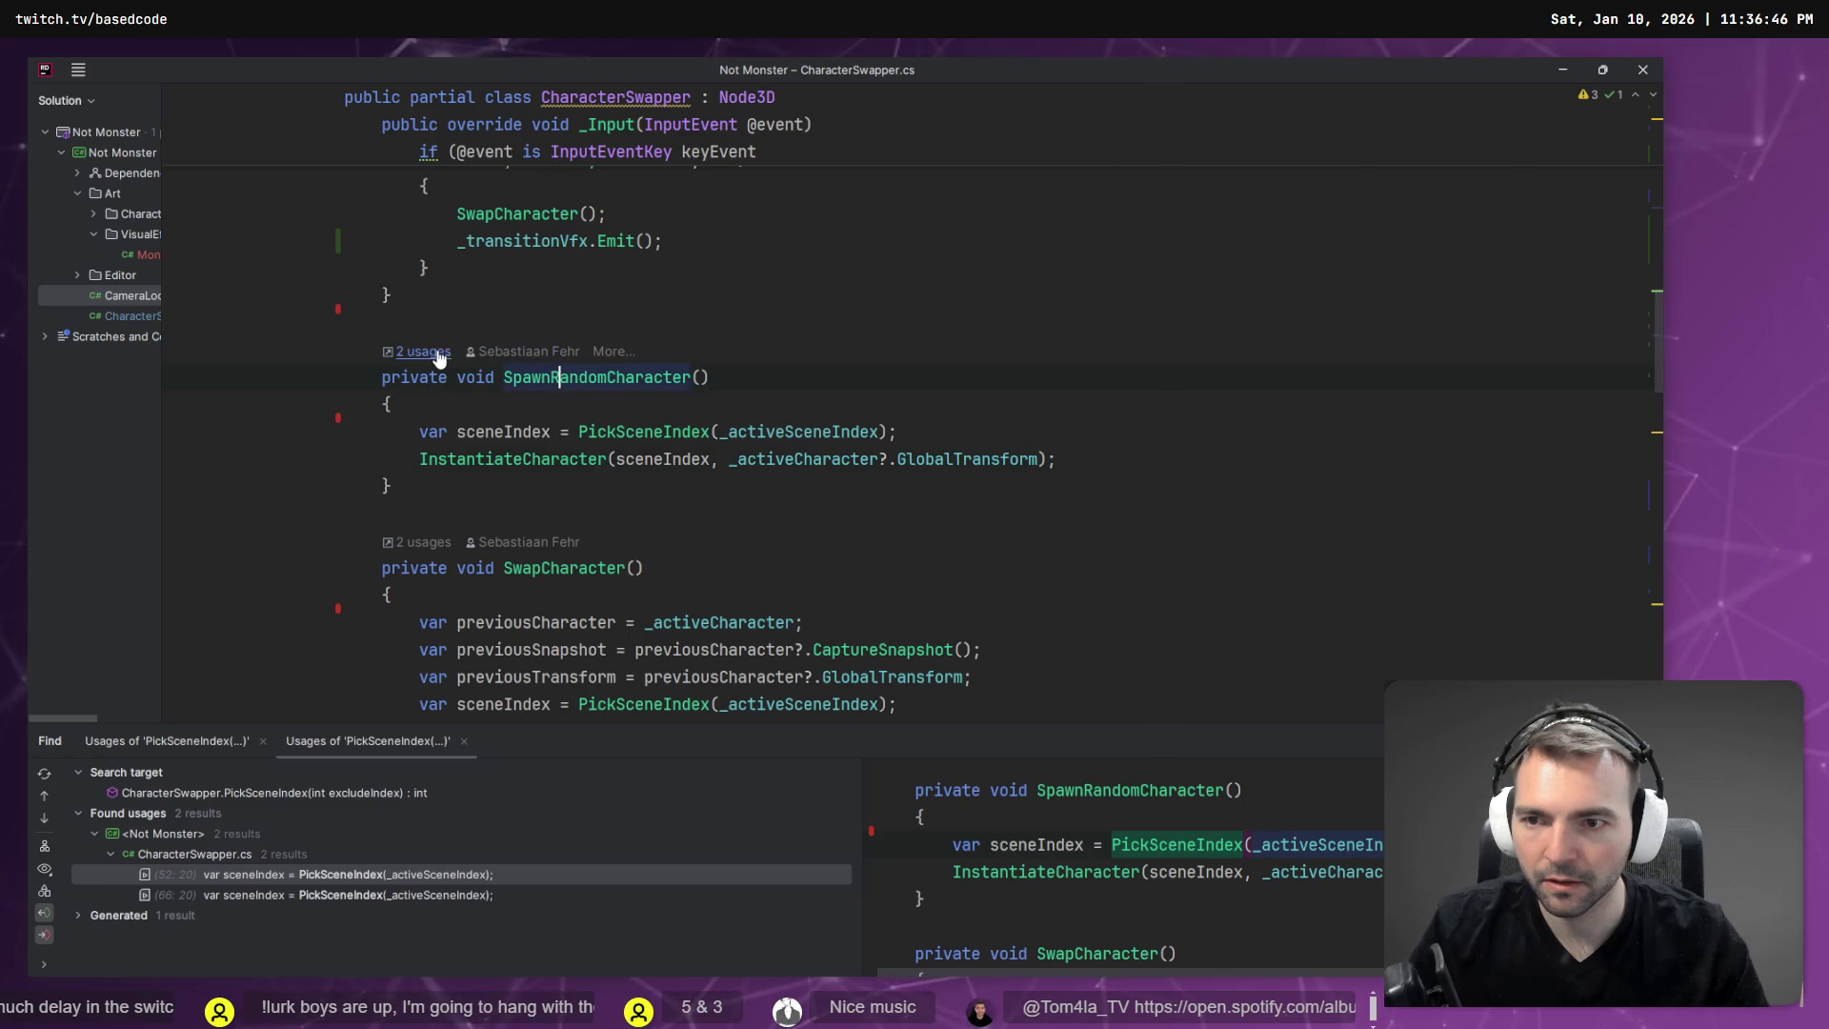
pyautogui.hotkey('alt', 'shift', 'F12')
pyautogui.click(548, 435)
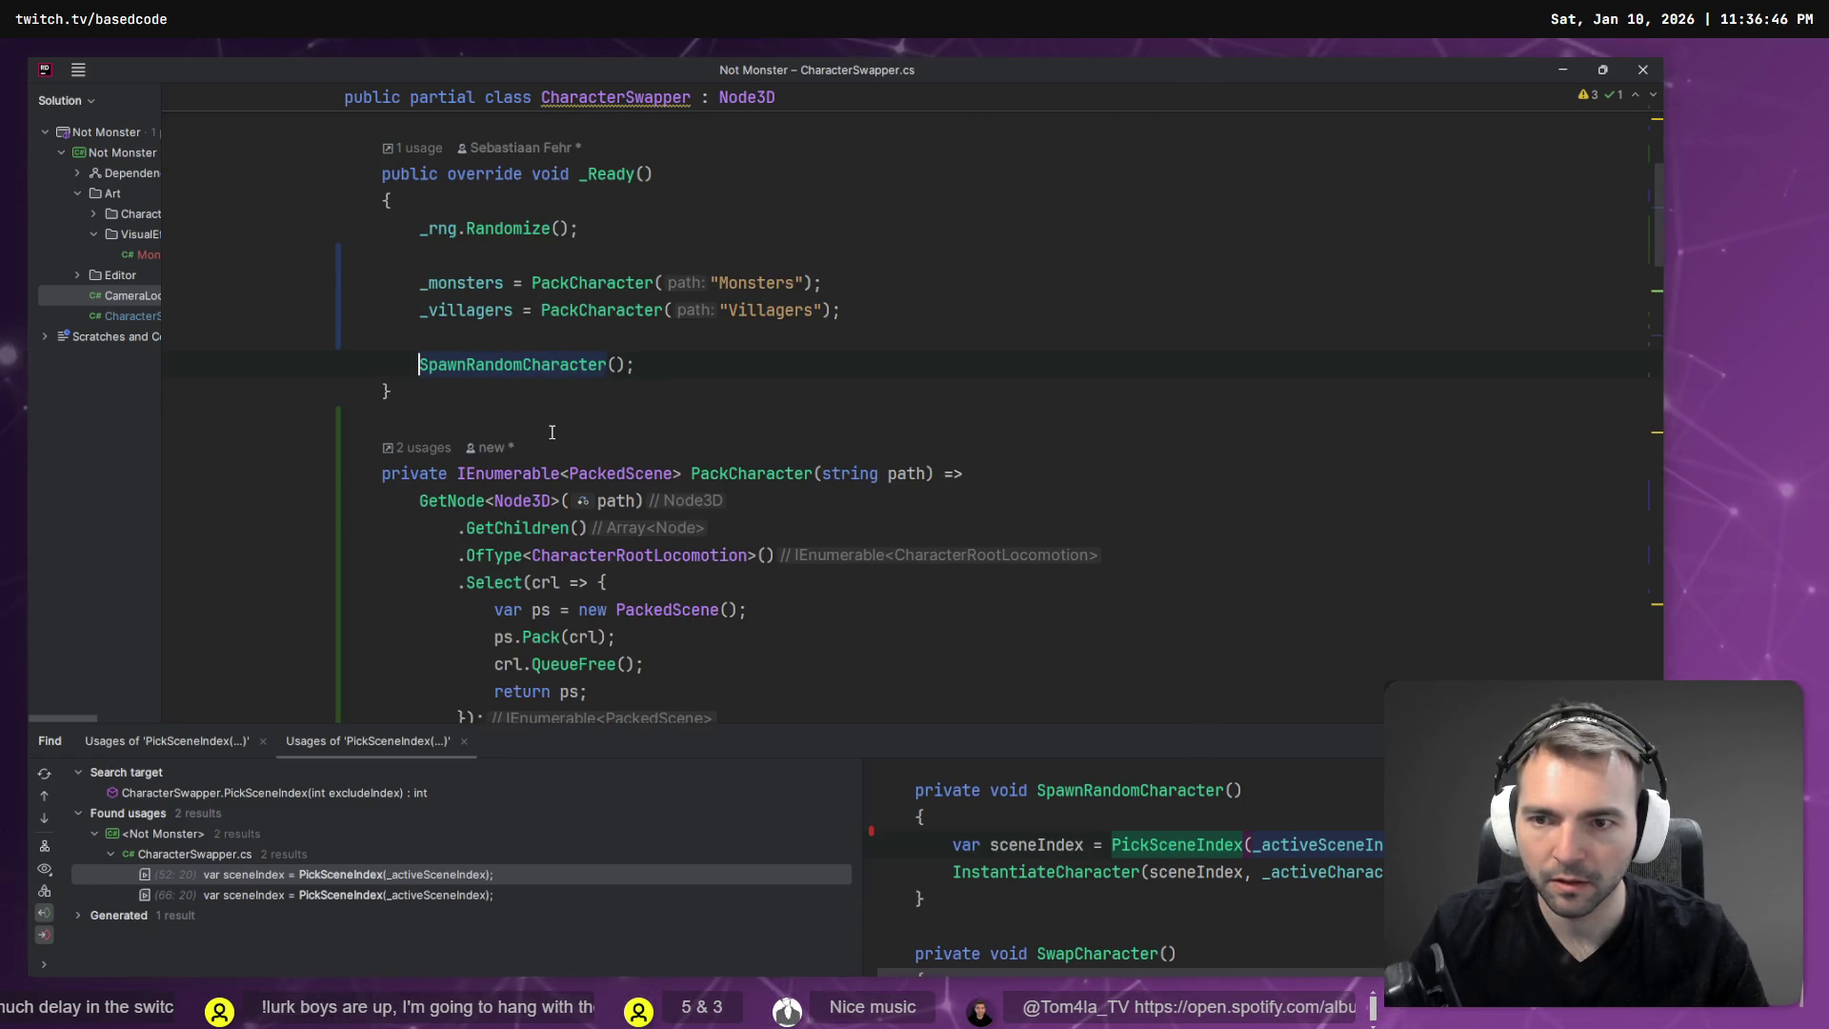
pyautogui.scroll(1, 946, 472)
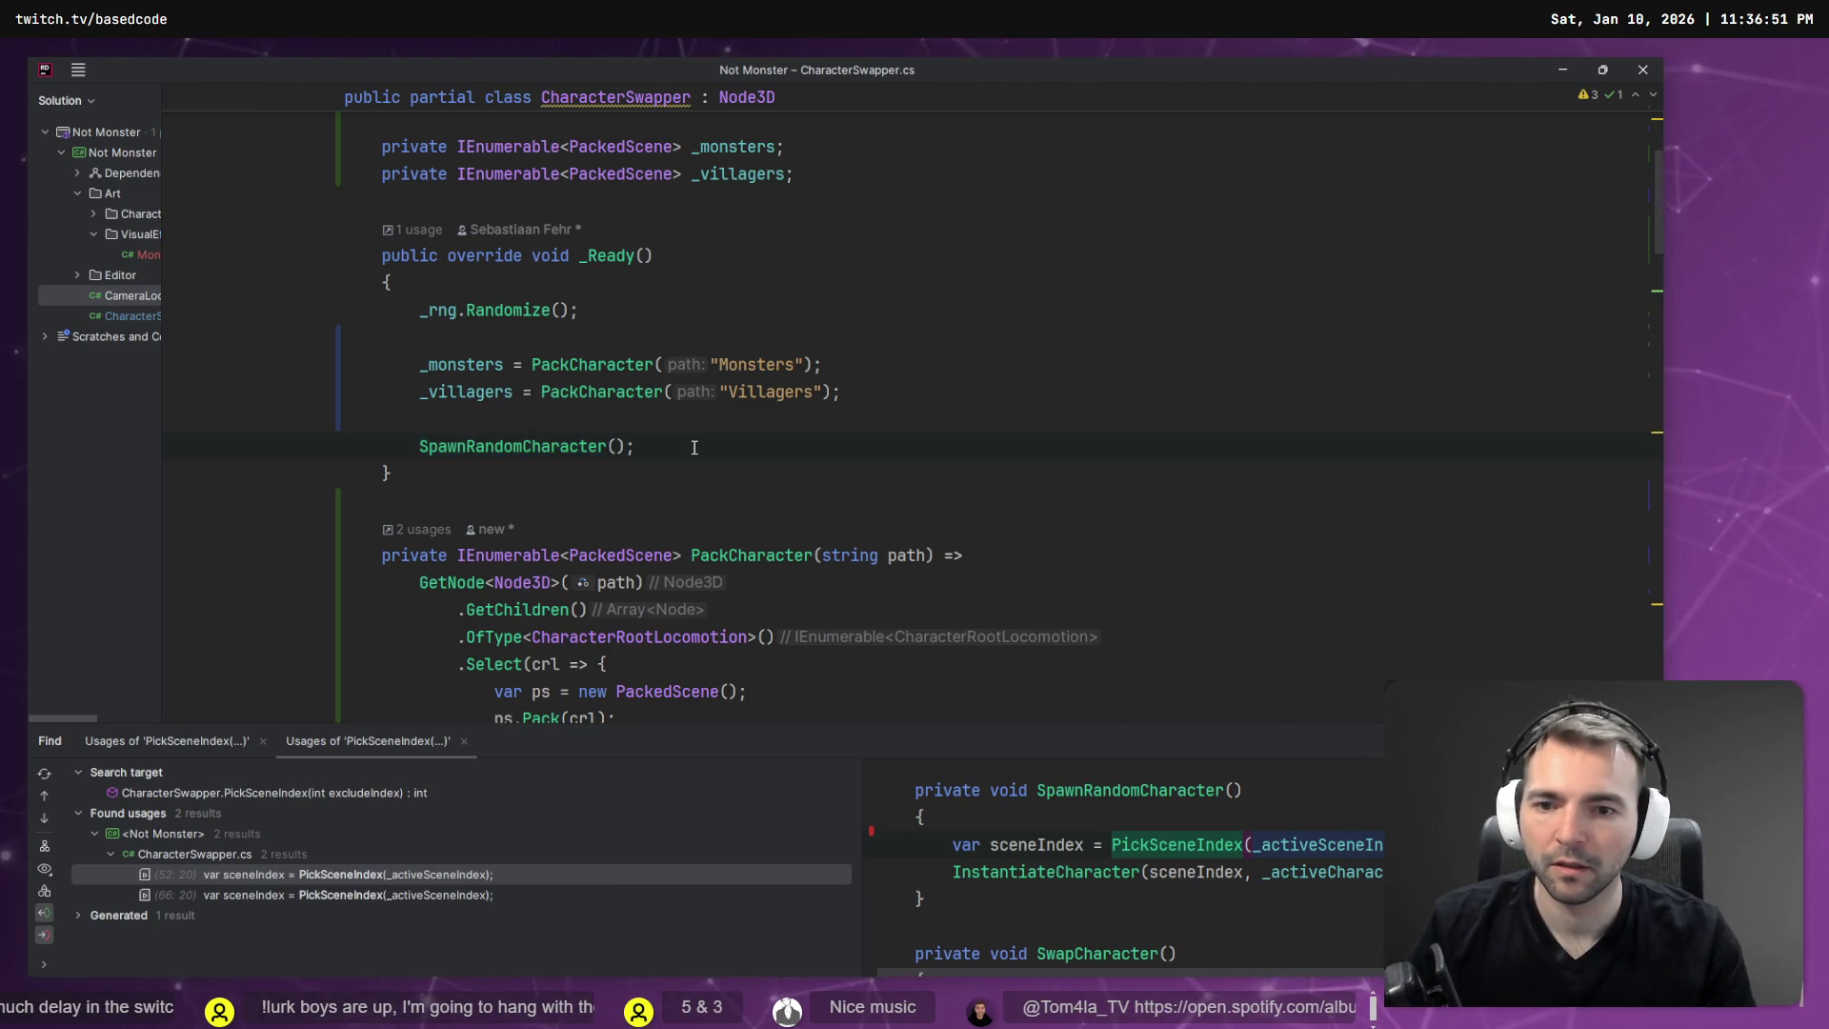
pyautogui.keyDown('ctrl'); pyautogui.click(523, 453); pyautogui.keyUp('ctrl')
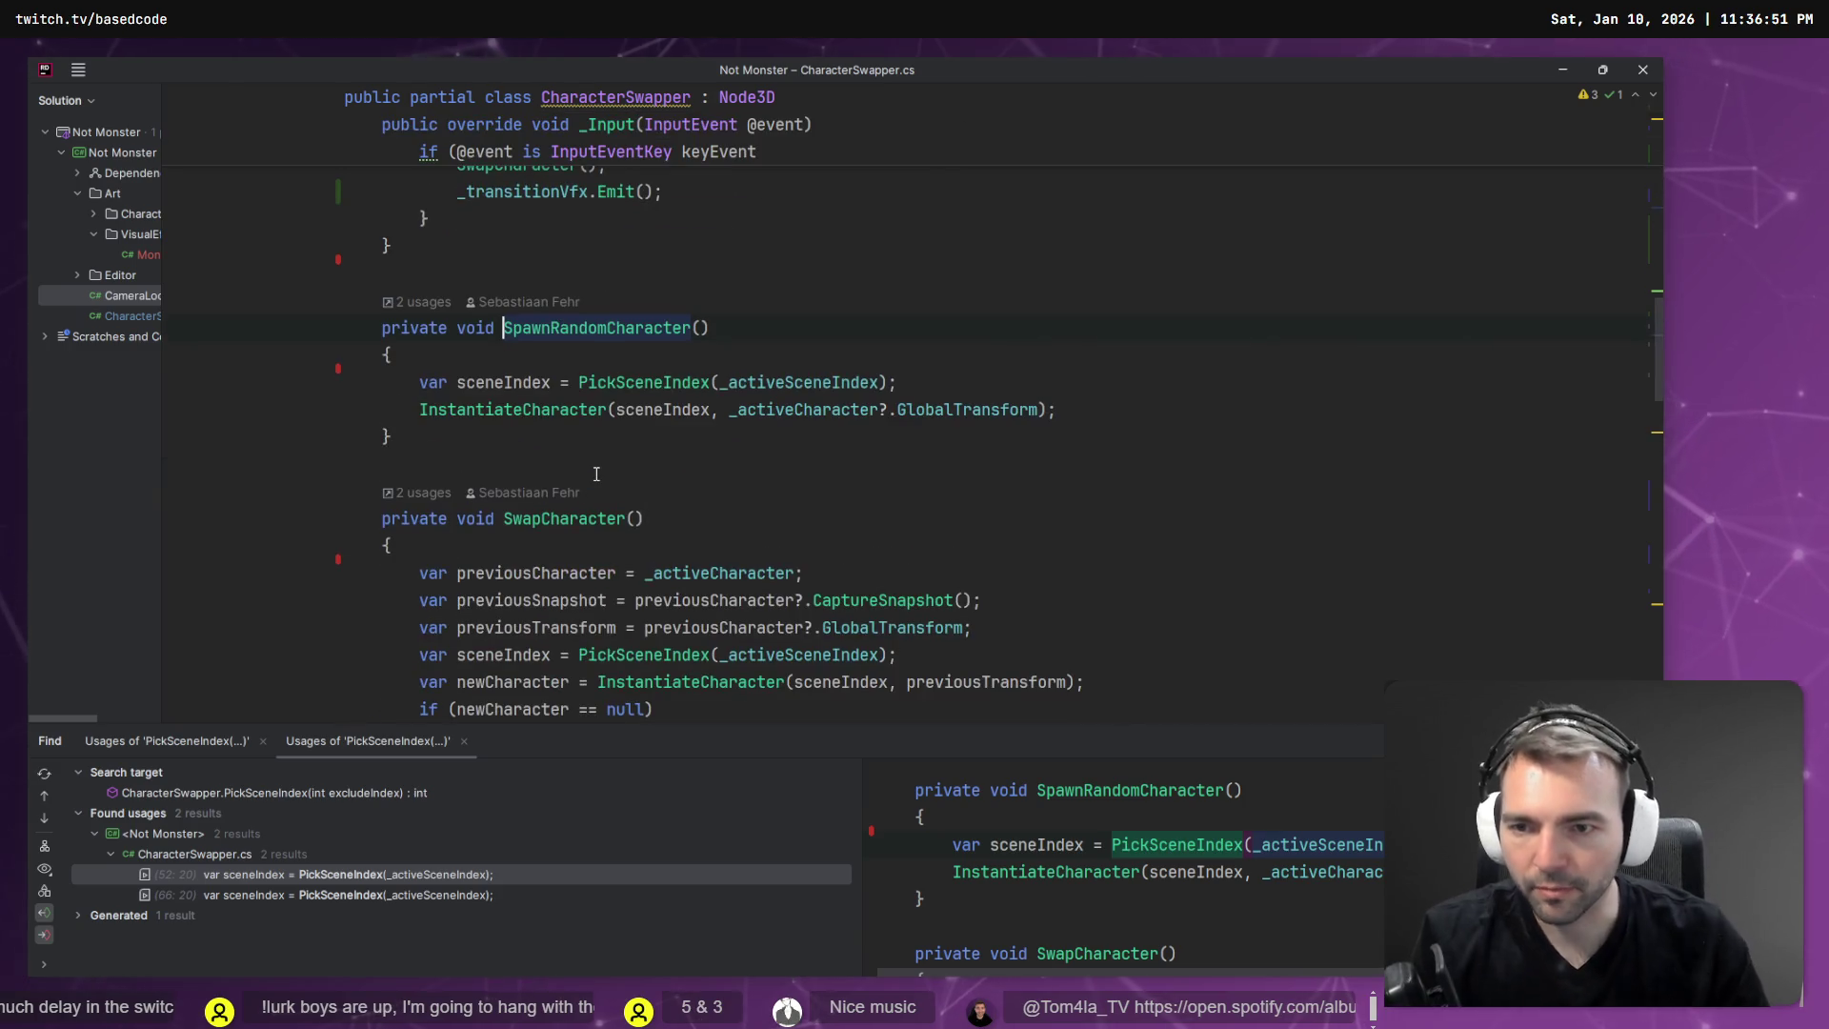
pyautogui.keyDown('ctrl'); pyautogui.click(523, 422); pyautogui.keyUp('ctrl')
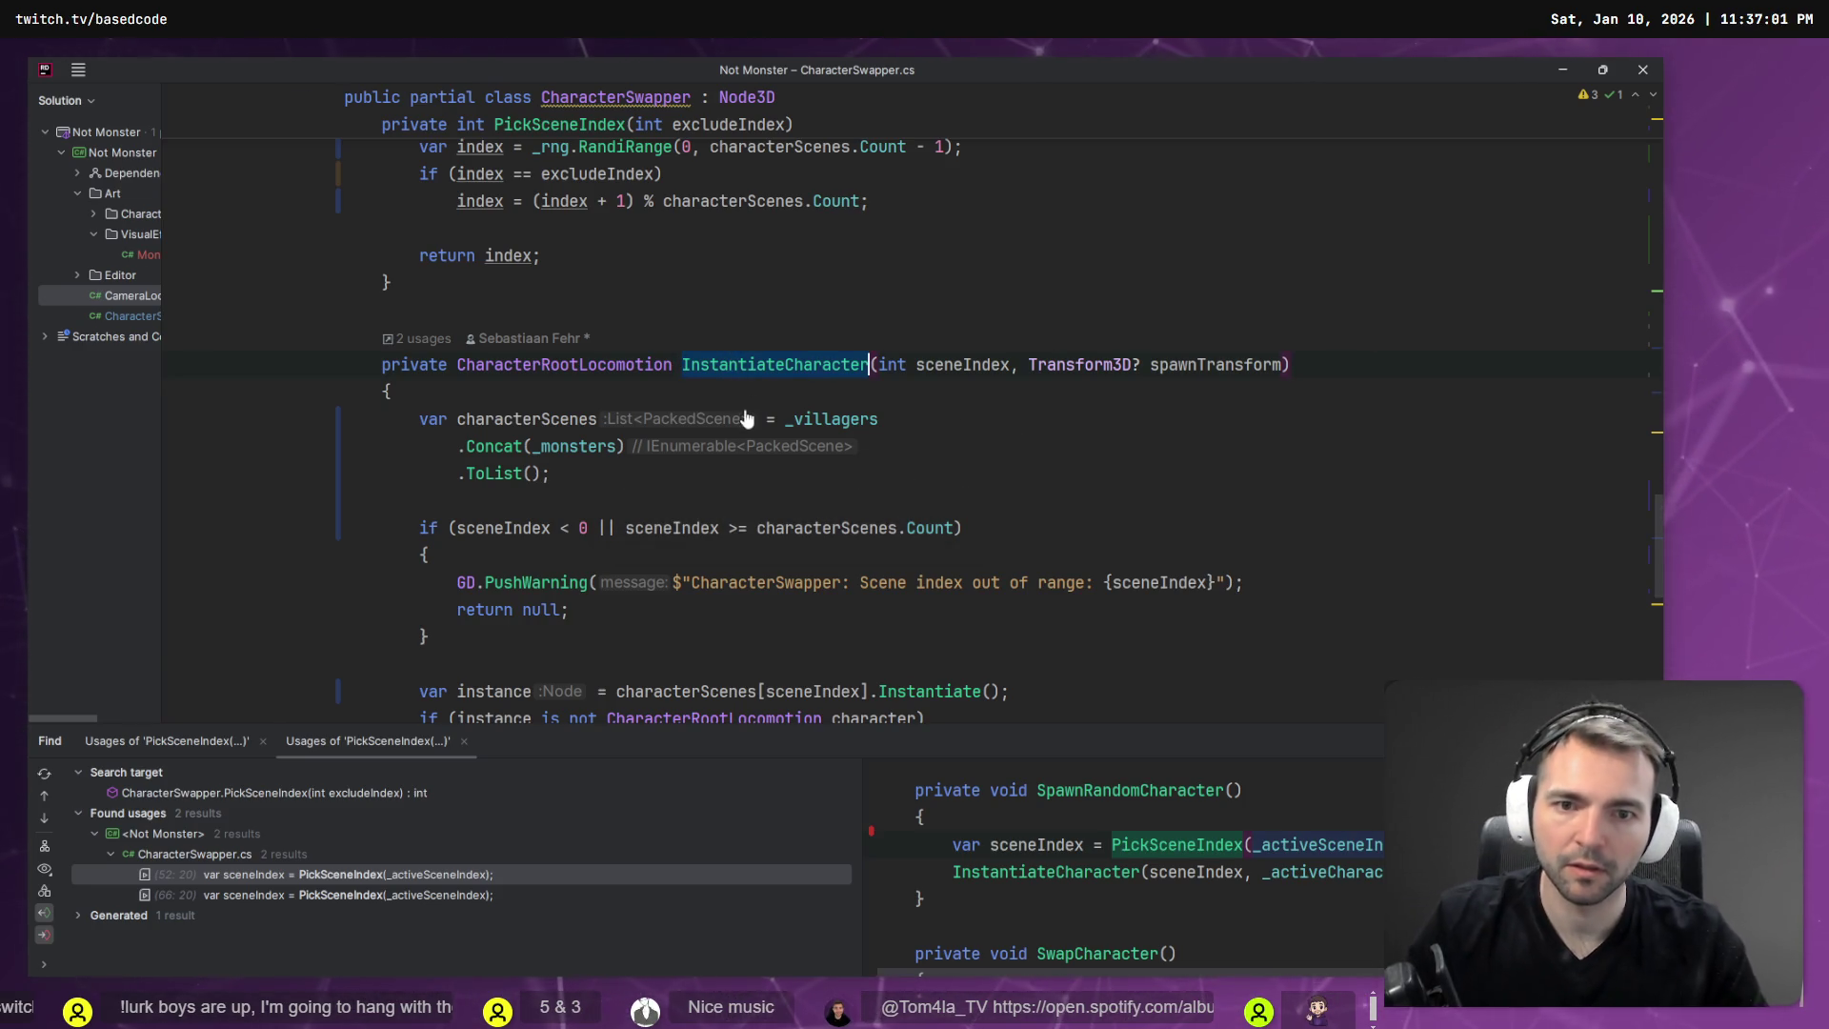
pyautogui.scroll(1, 980, 370)
pyautogui.hotkey('ctrl', 'alt', 'Left')
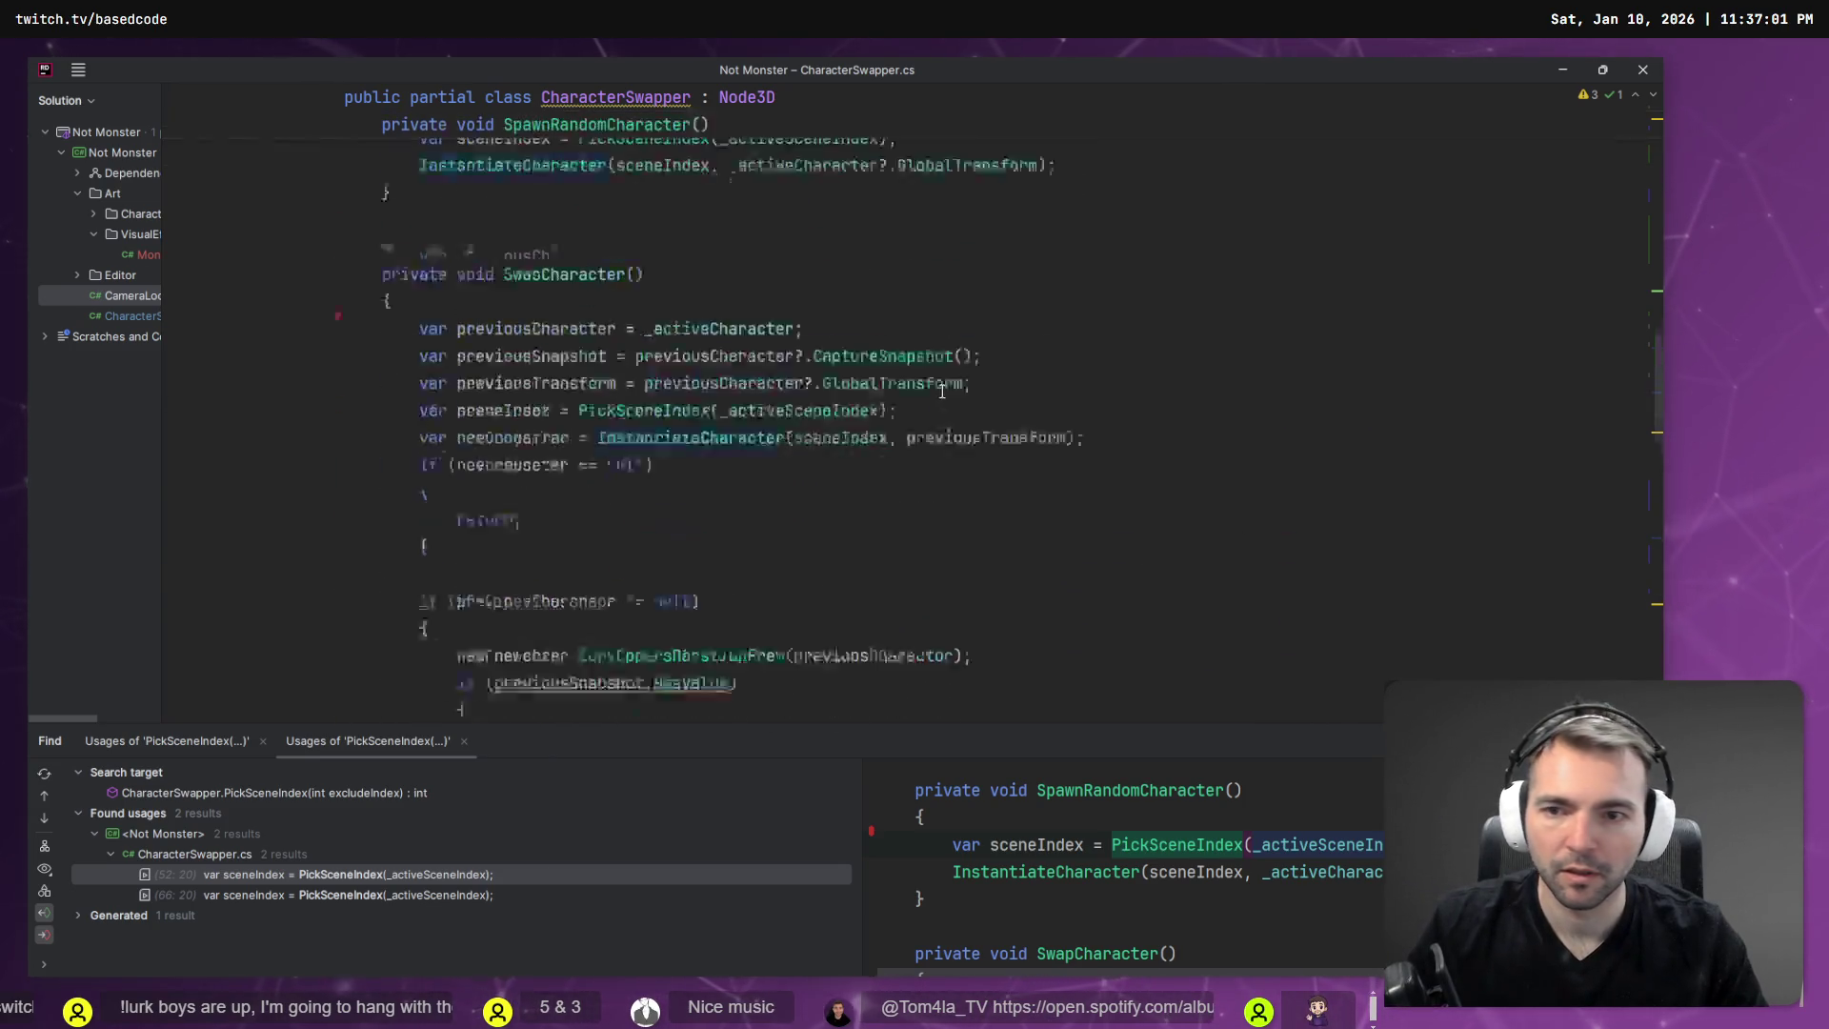
pyautogui.scroll(2, 802, 486)
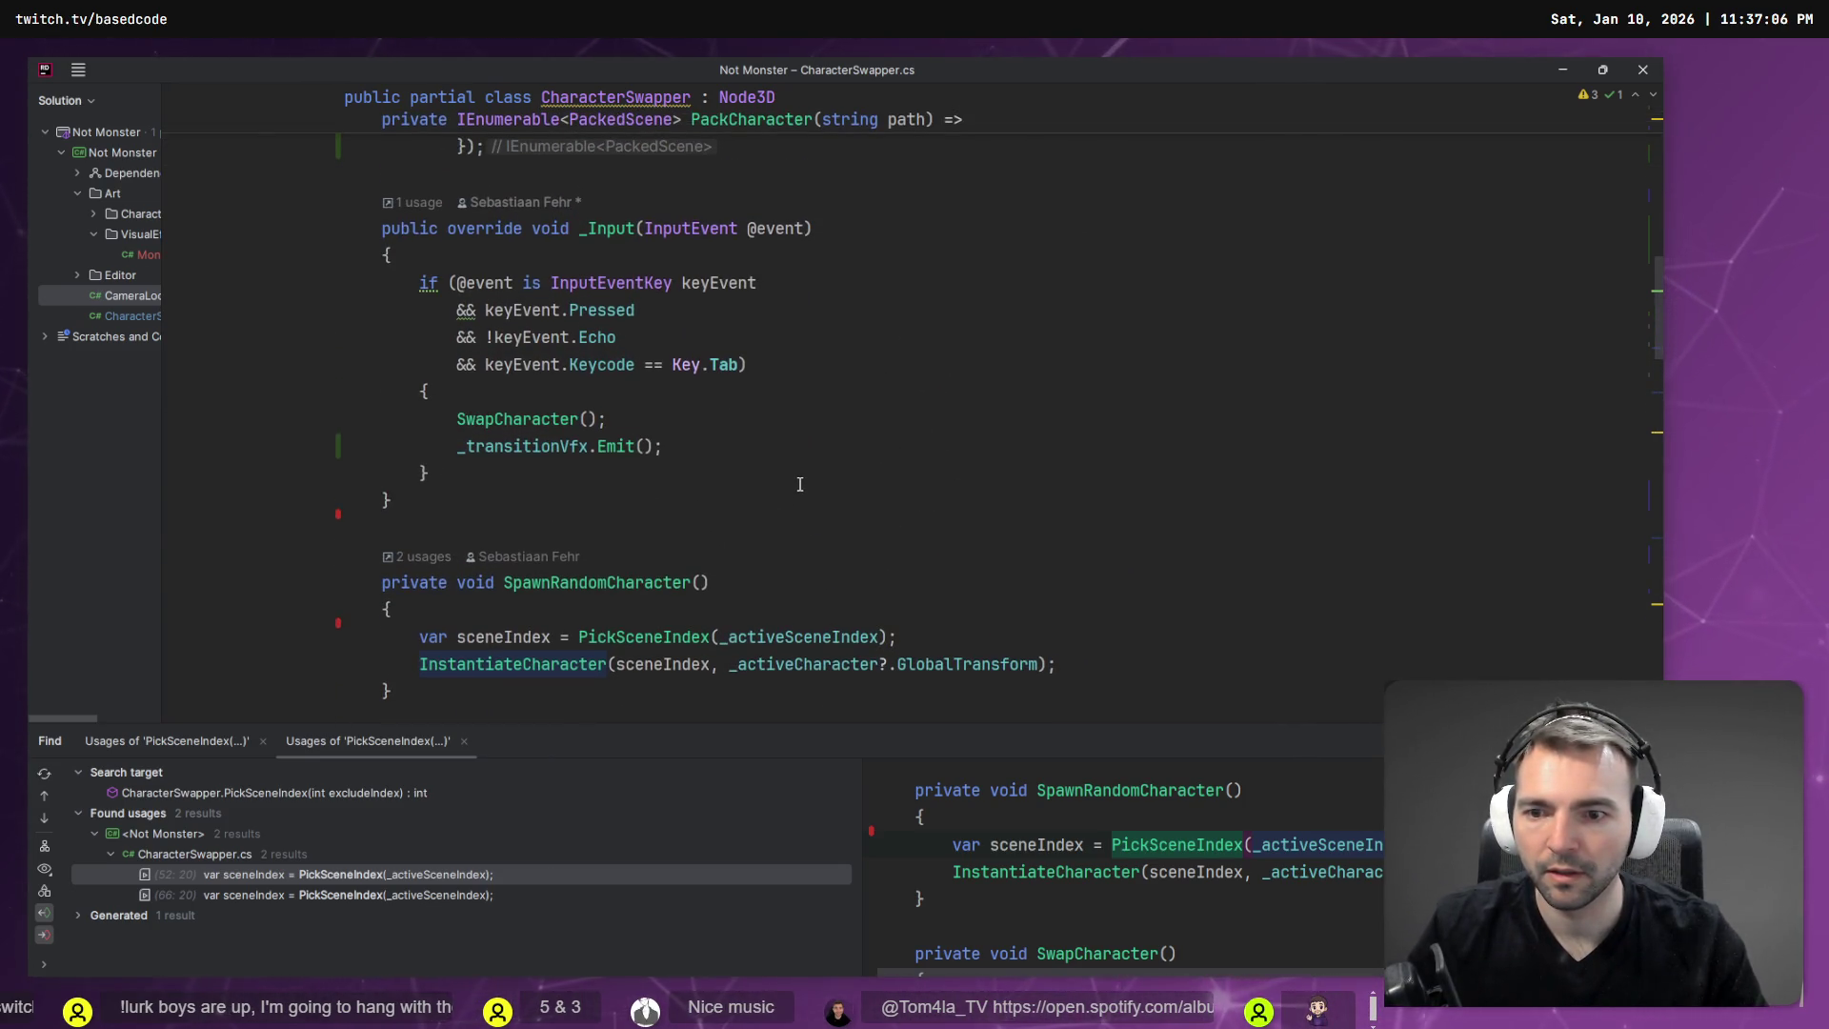
pyautogui.scroll(-3, 686, 470)
pyautogui.scroll(10, 683, 467)
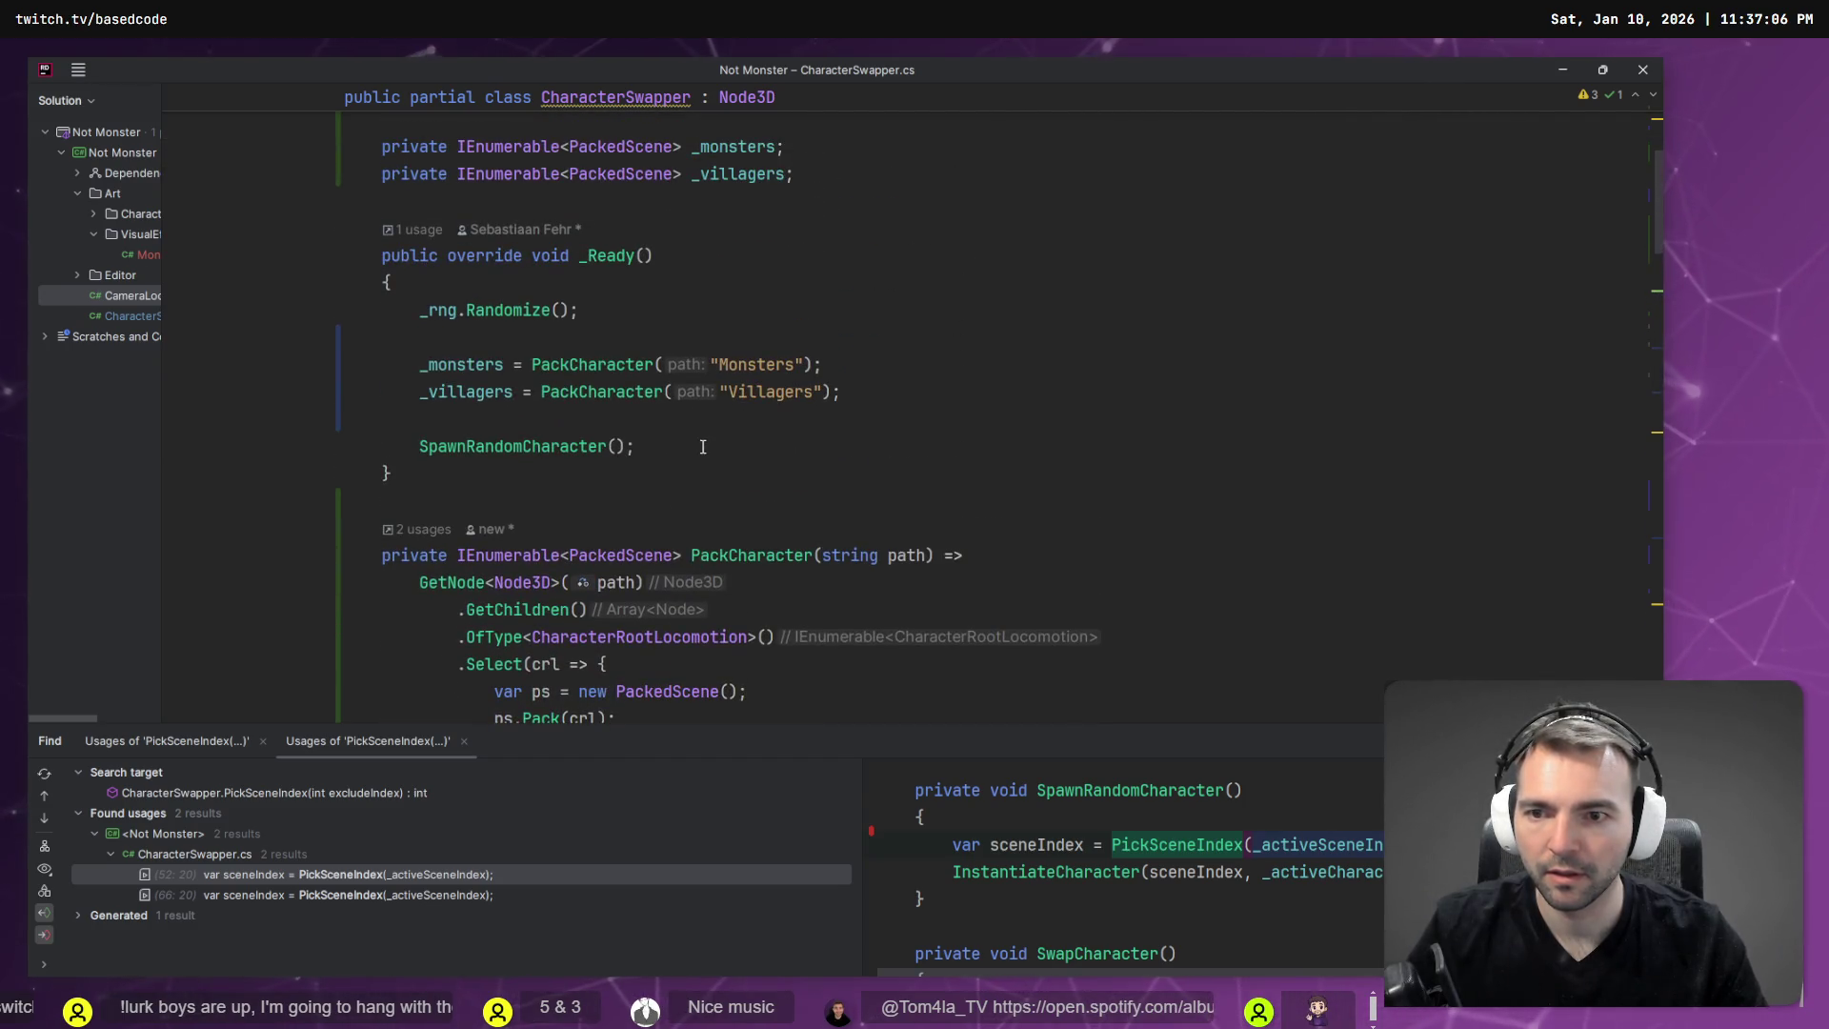
# Insert InstantiateCharacter(i++,) on a new line above SpawnRandomCharacter() in _Ready
pyautogui.press('Up')
pyautogui.press('Return')
pyautogui.write('InstantiateCharacter(')
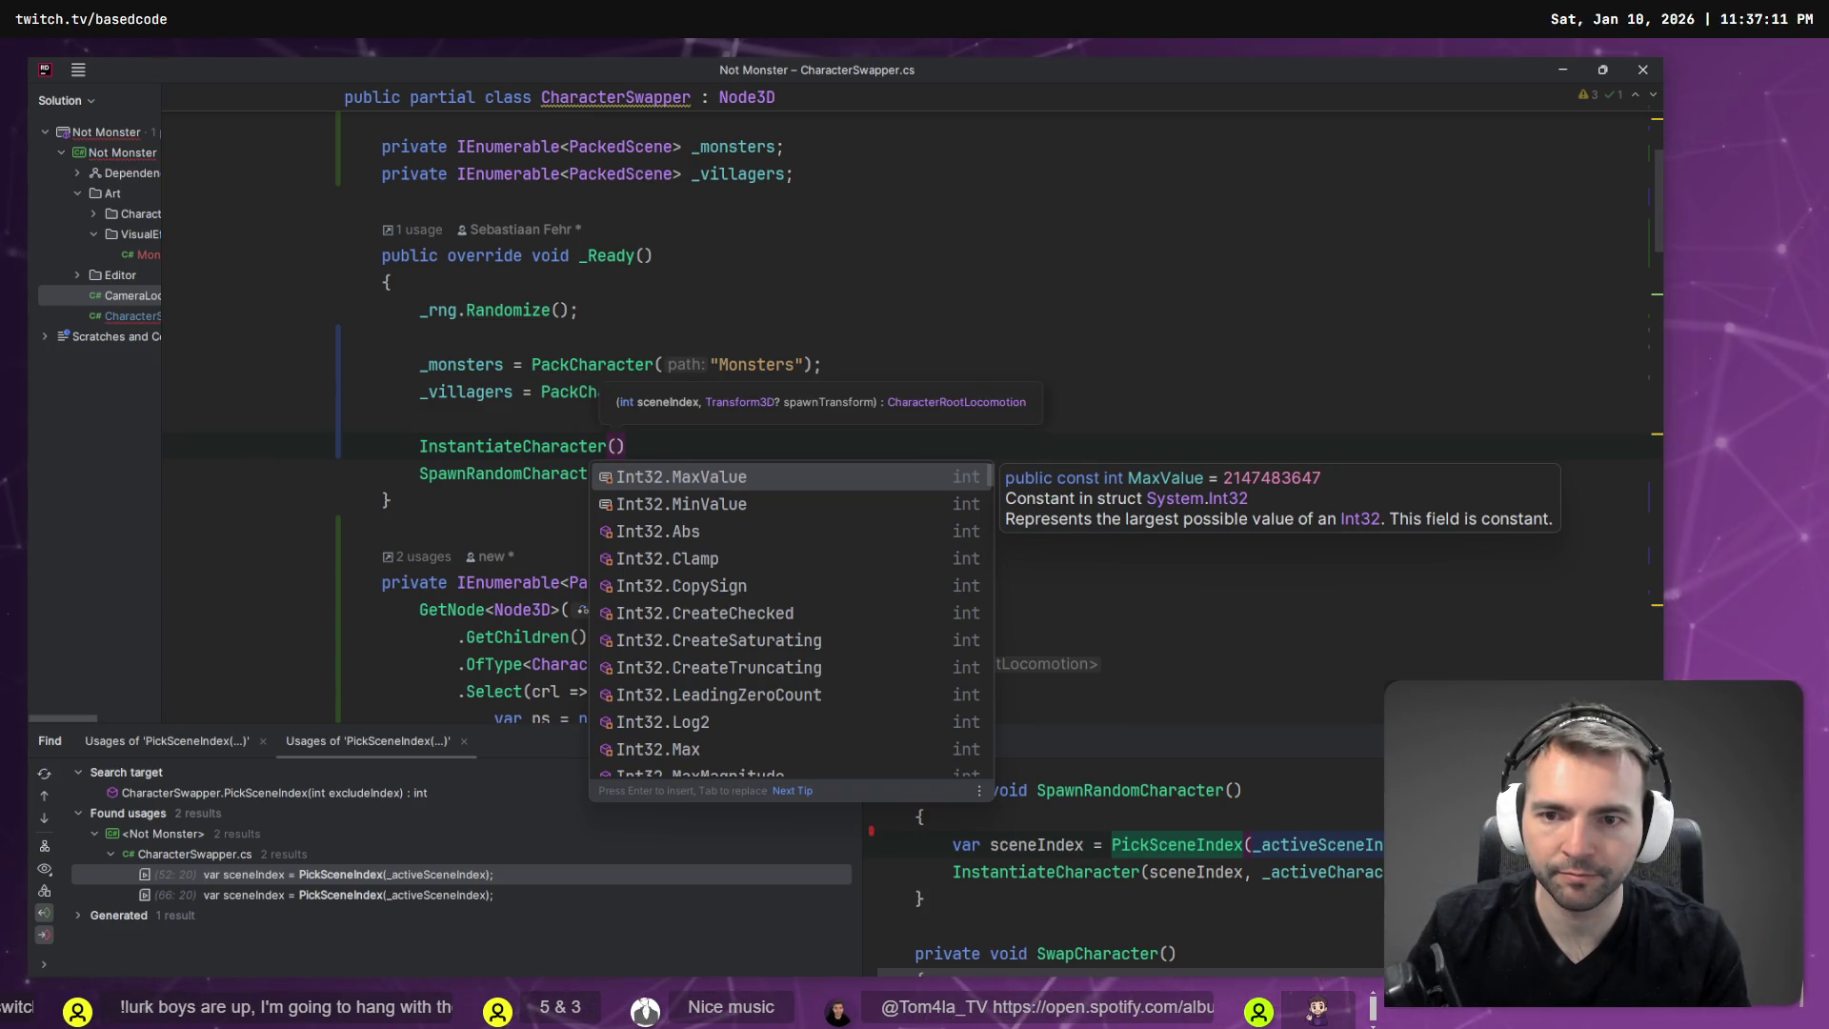
pyautogui.write('i++,')
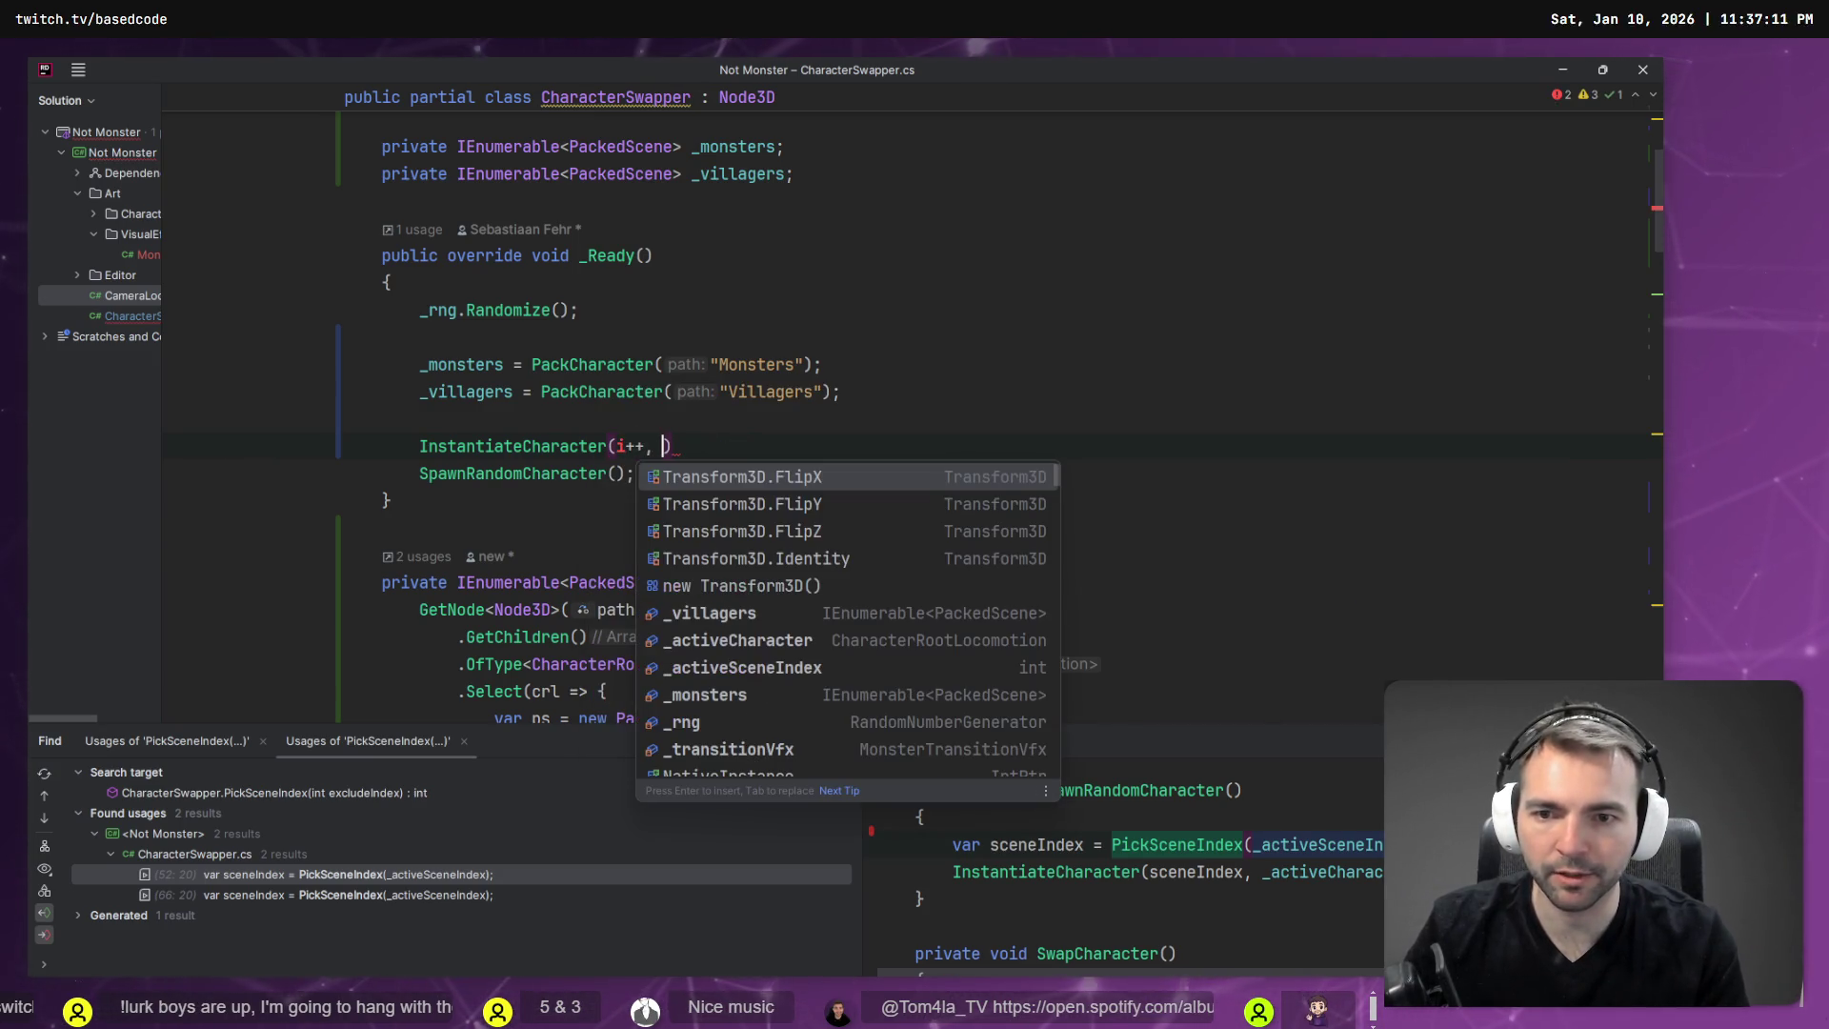
pyautogui.press('Escape')
pyautogui.click(419, 420)
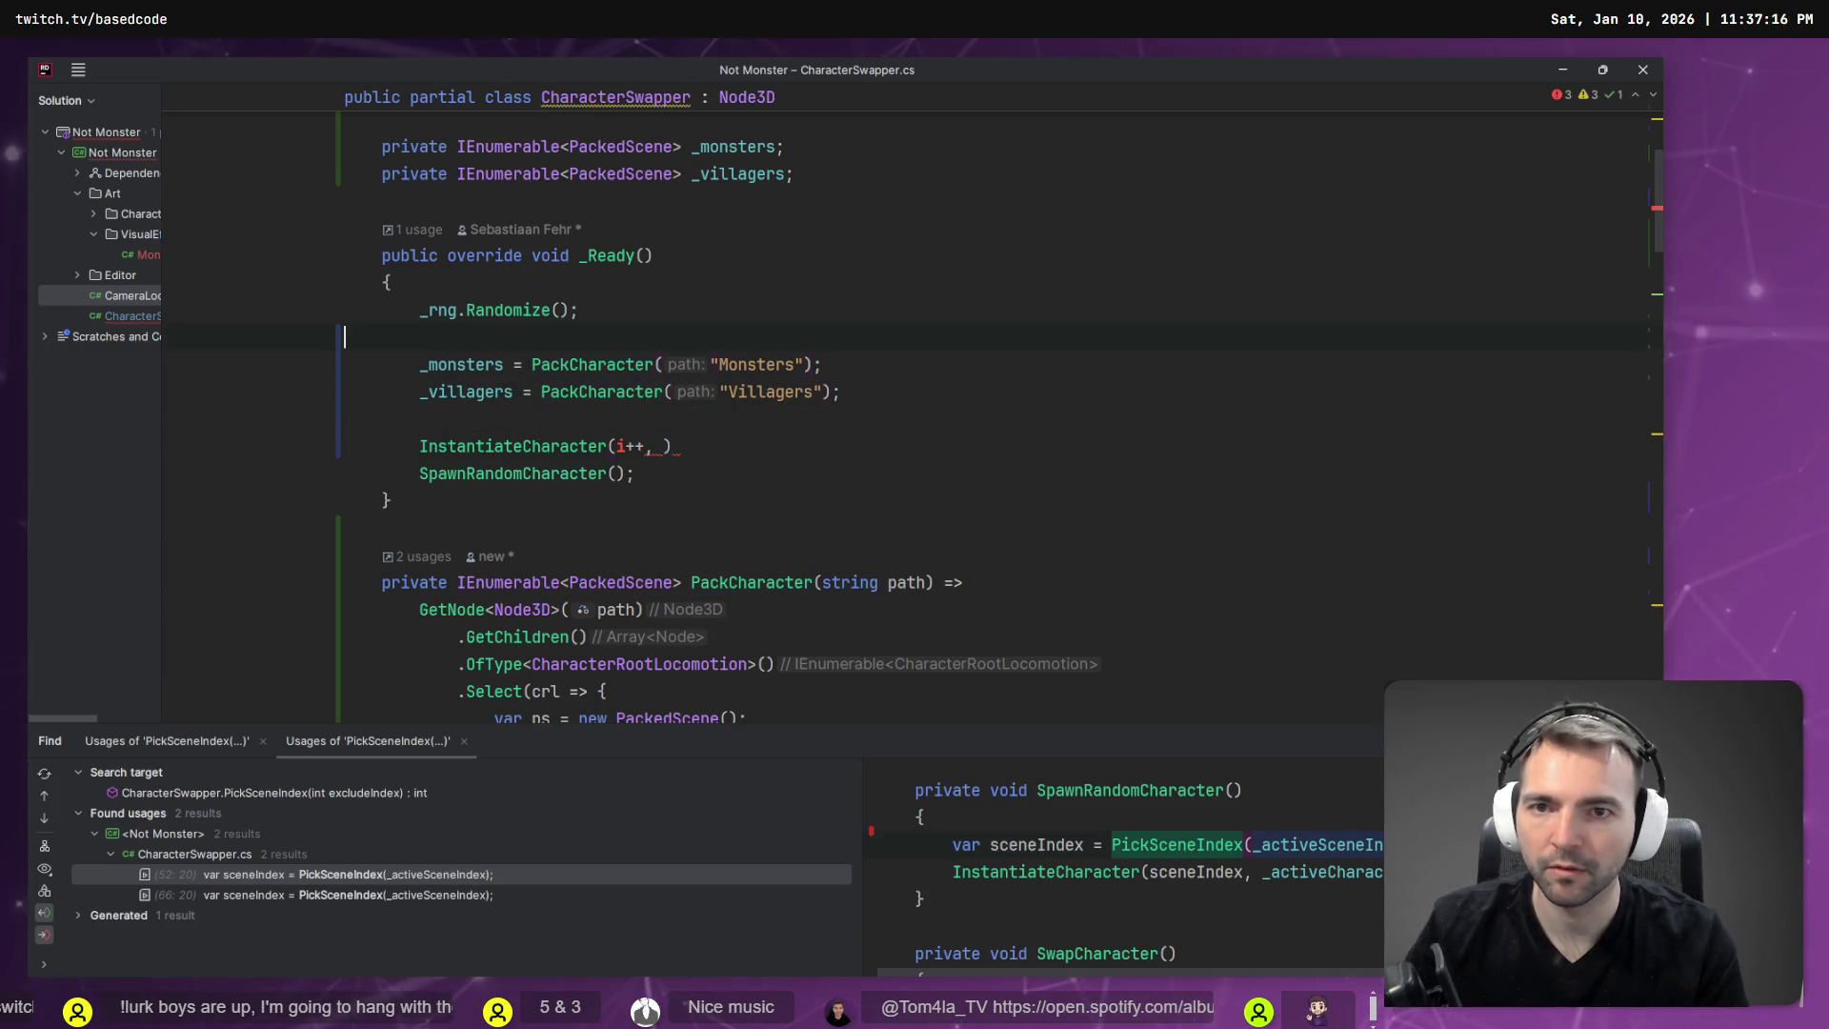
pyautogui.scroll(3, 825, 435)
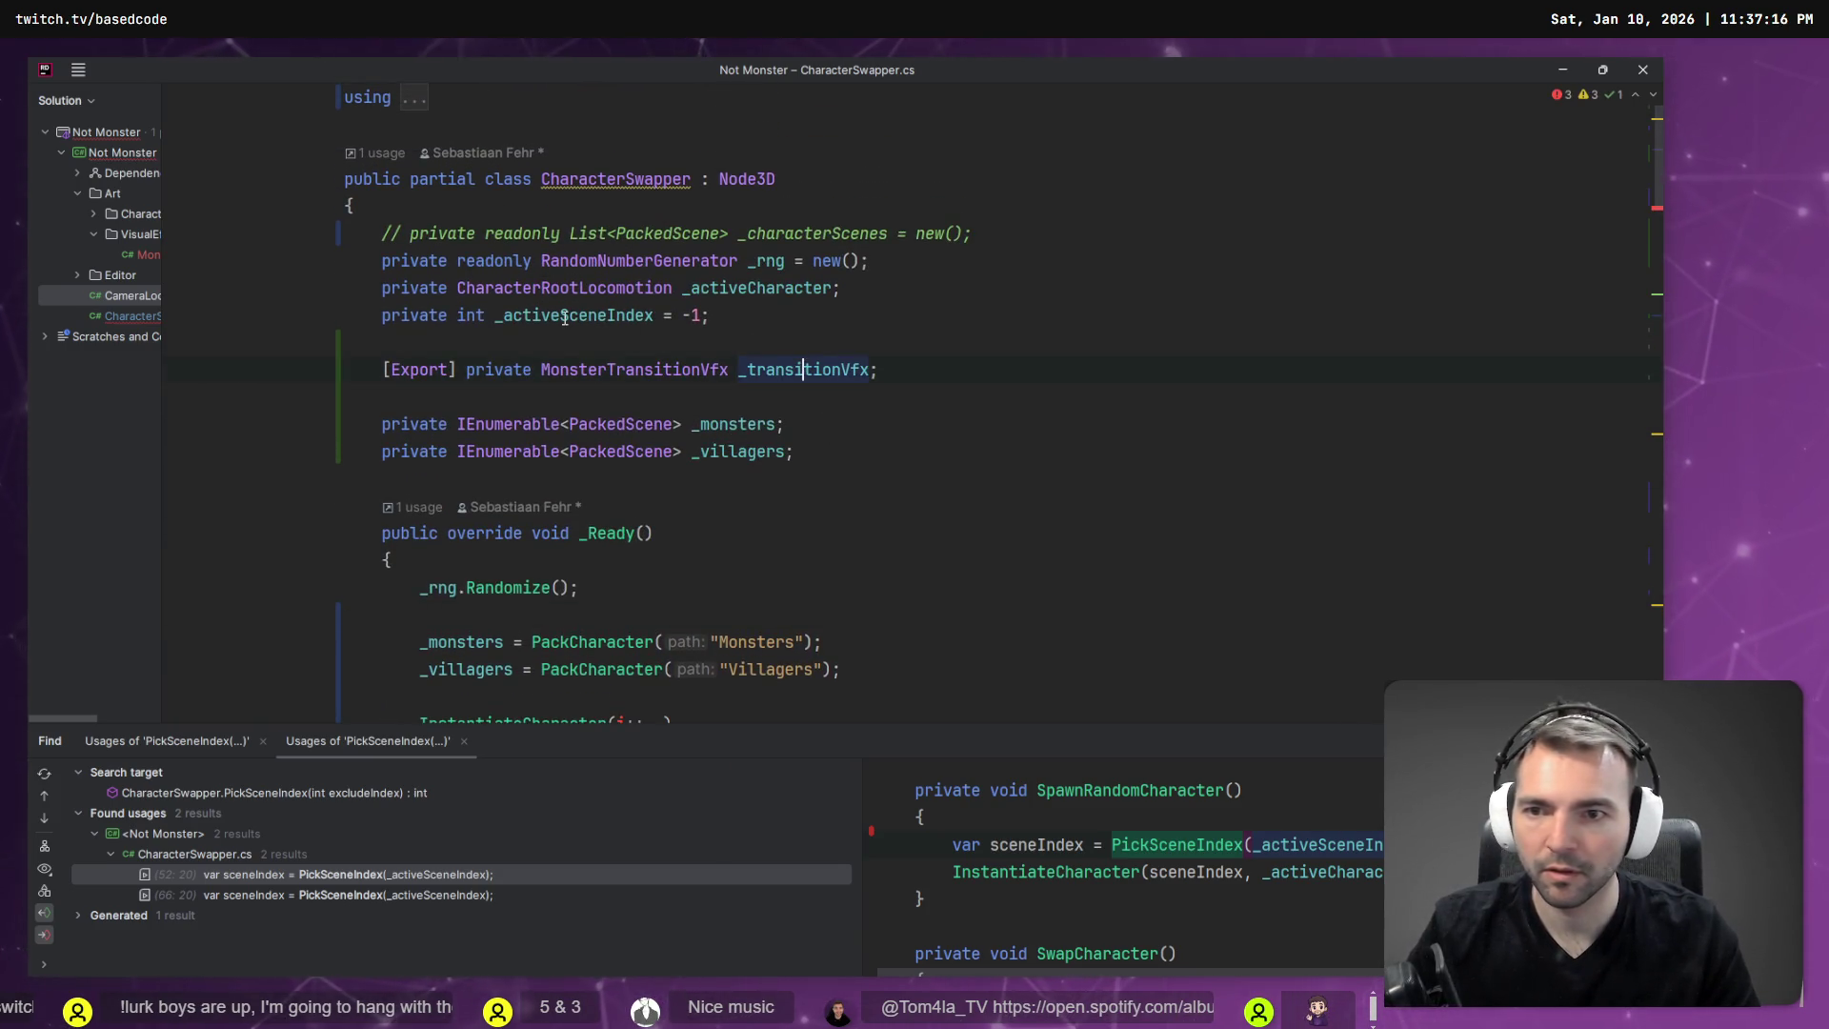
pyautogui.scroll(-3, 675, 425)
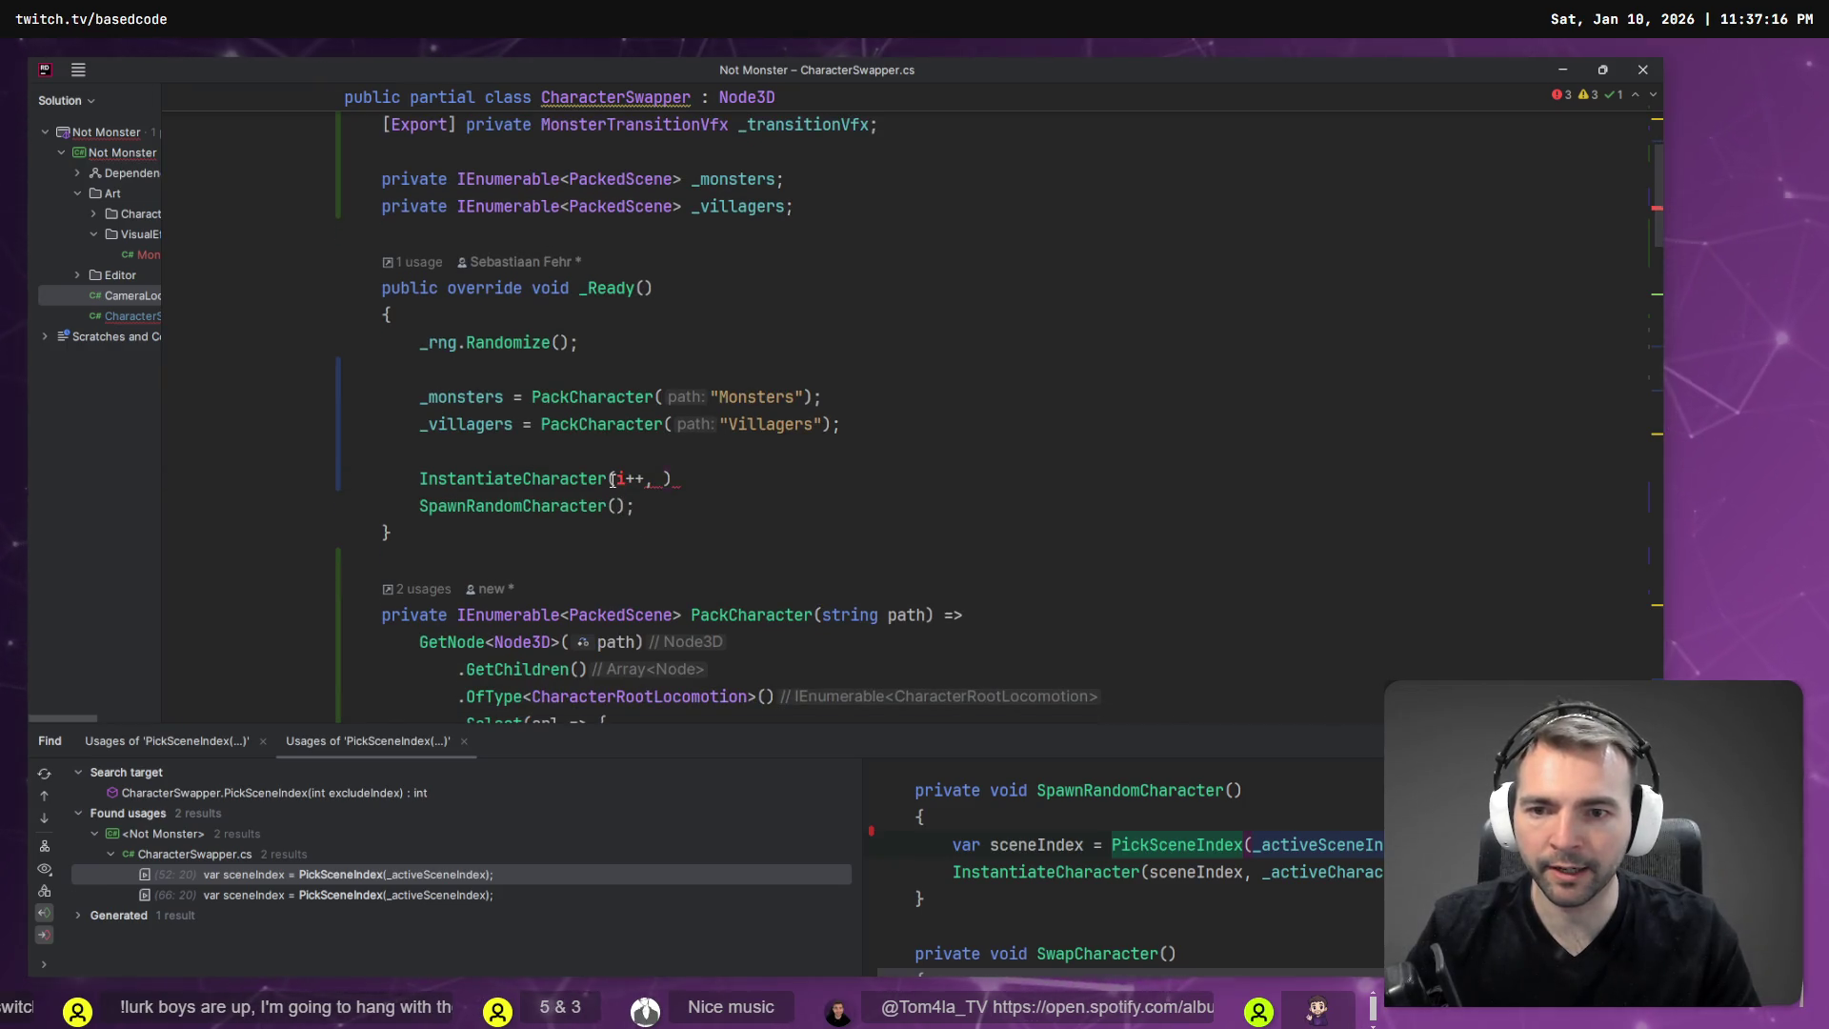
# Change the first argument to _activeSceneIndex++ and end the call with a semicolon, leaving the second argument empty
pyautogui.press('BackSpace')
pyautogui.write('_activeSceneIndex')
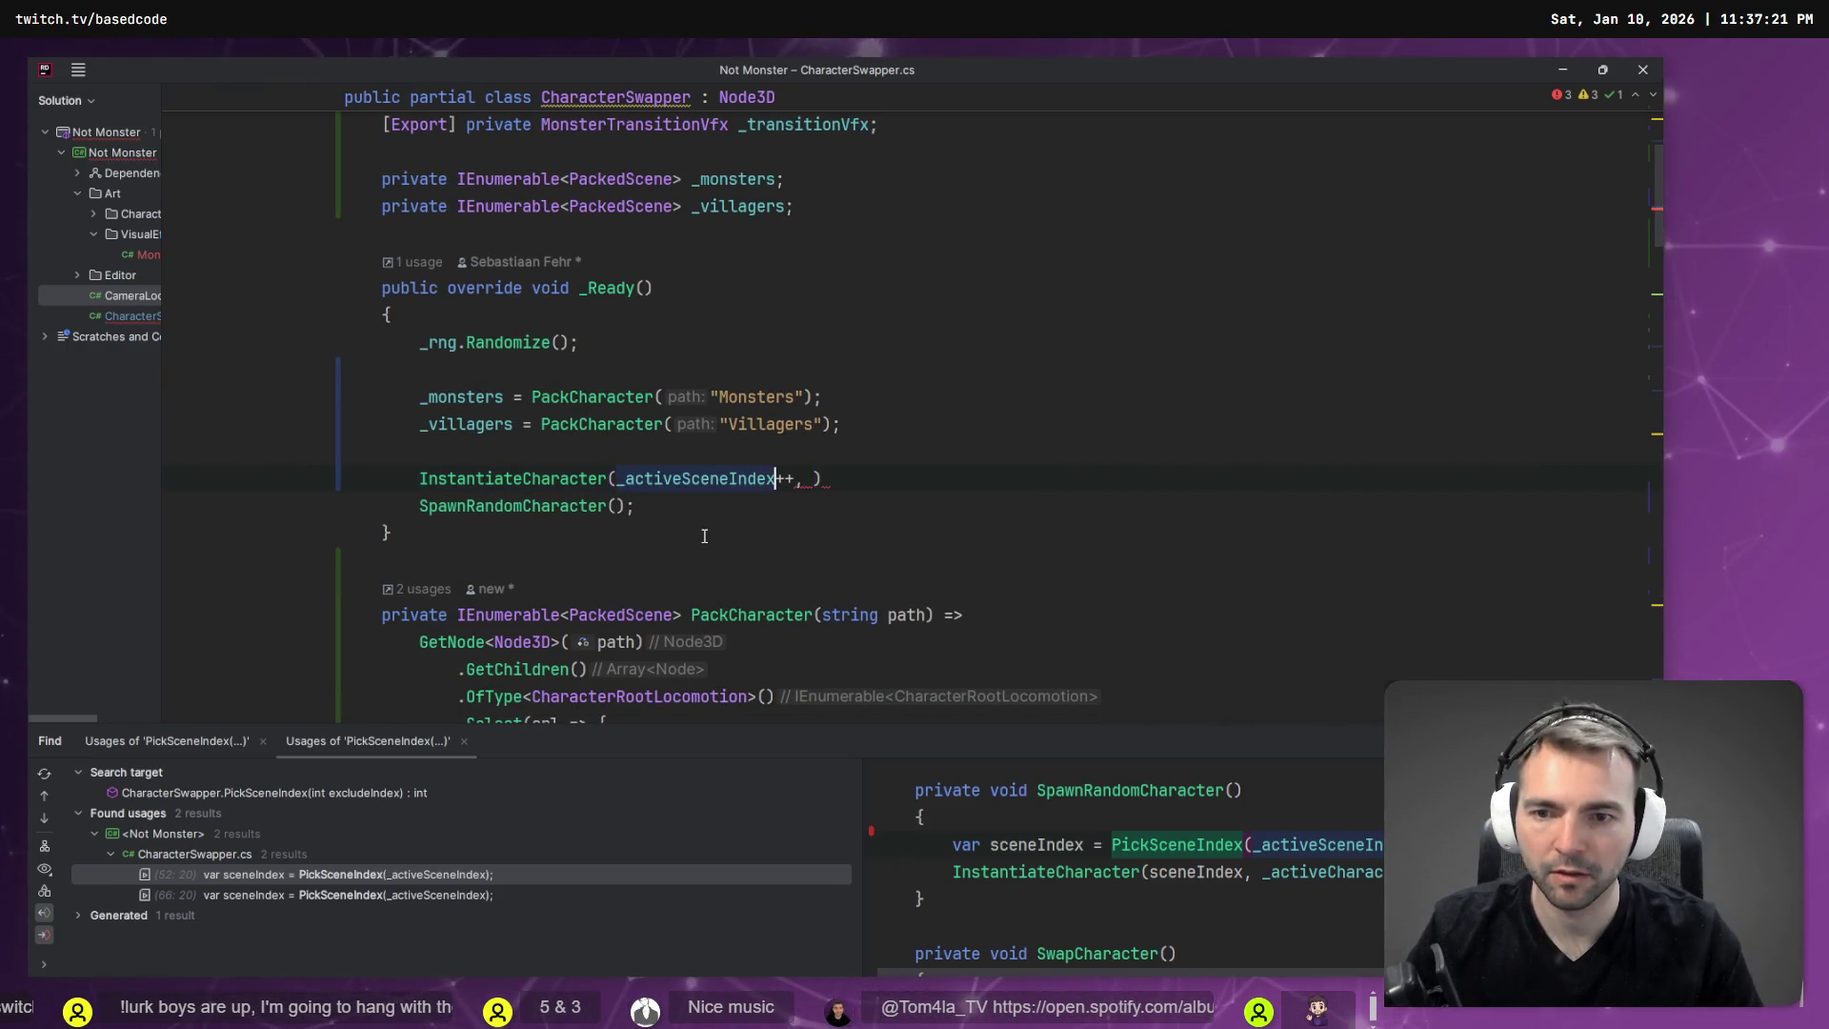
pyautogui.press('Right')
pyautogui.press('Right')
pyautogui.press('Right')
pyautogui.press('BackSpace')
pyautogui.press('Delete')
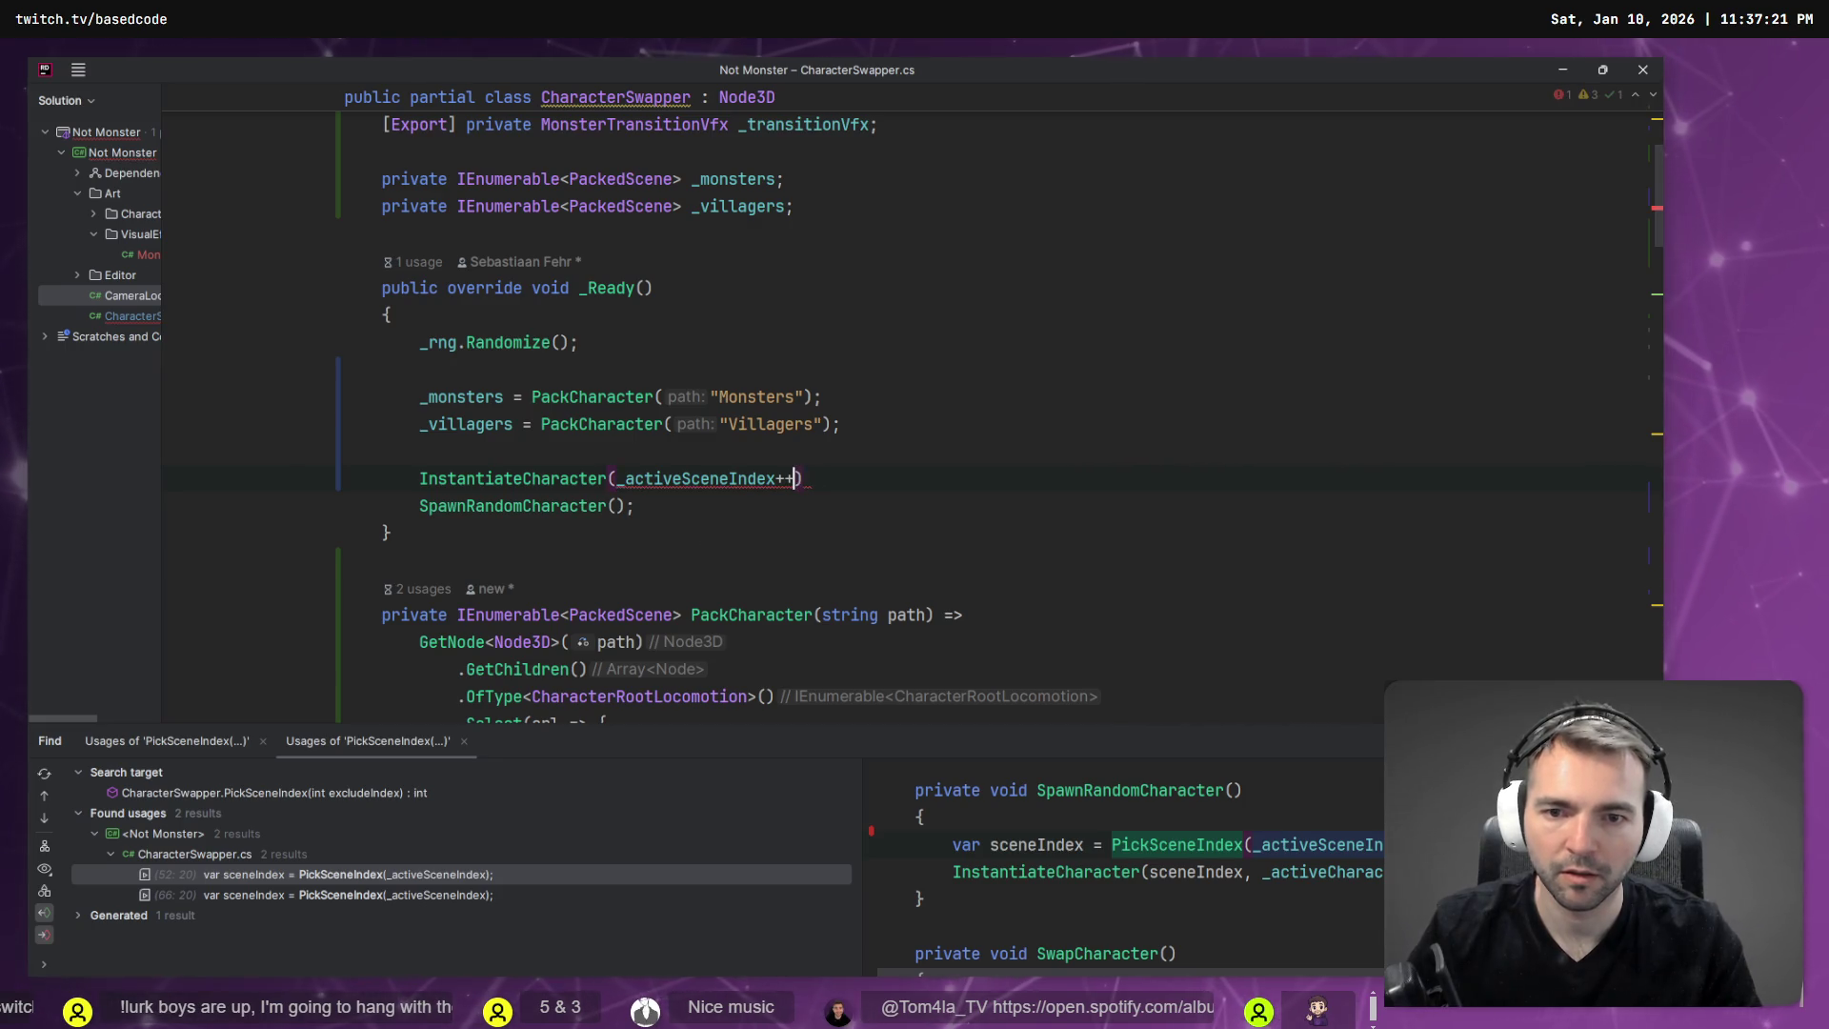
pyautogui.press('End')
pyautogui.write(';')
pyautogui.press('Left')
pyautogui.press('Left')
pyautogui.write(',')
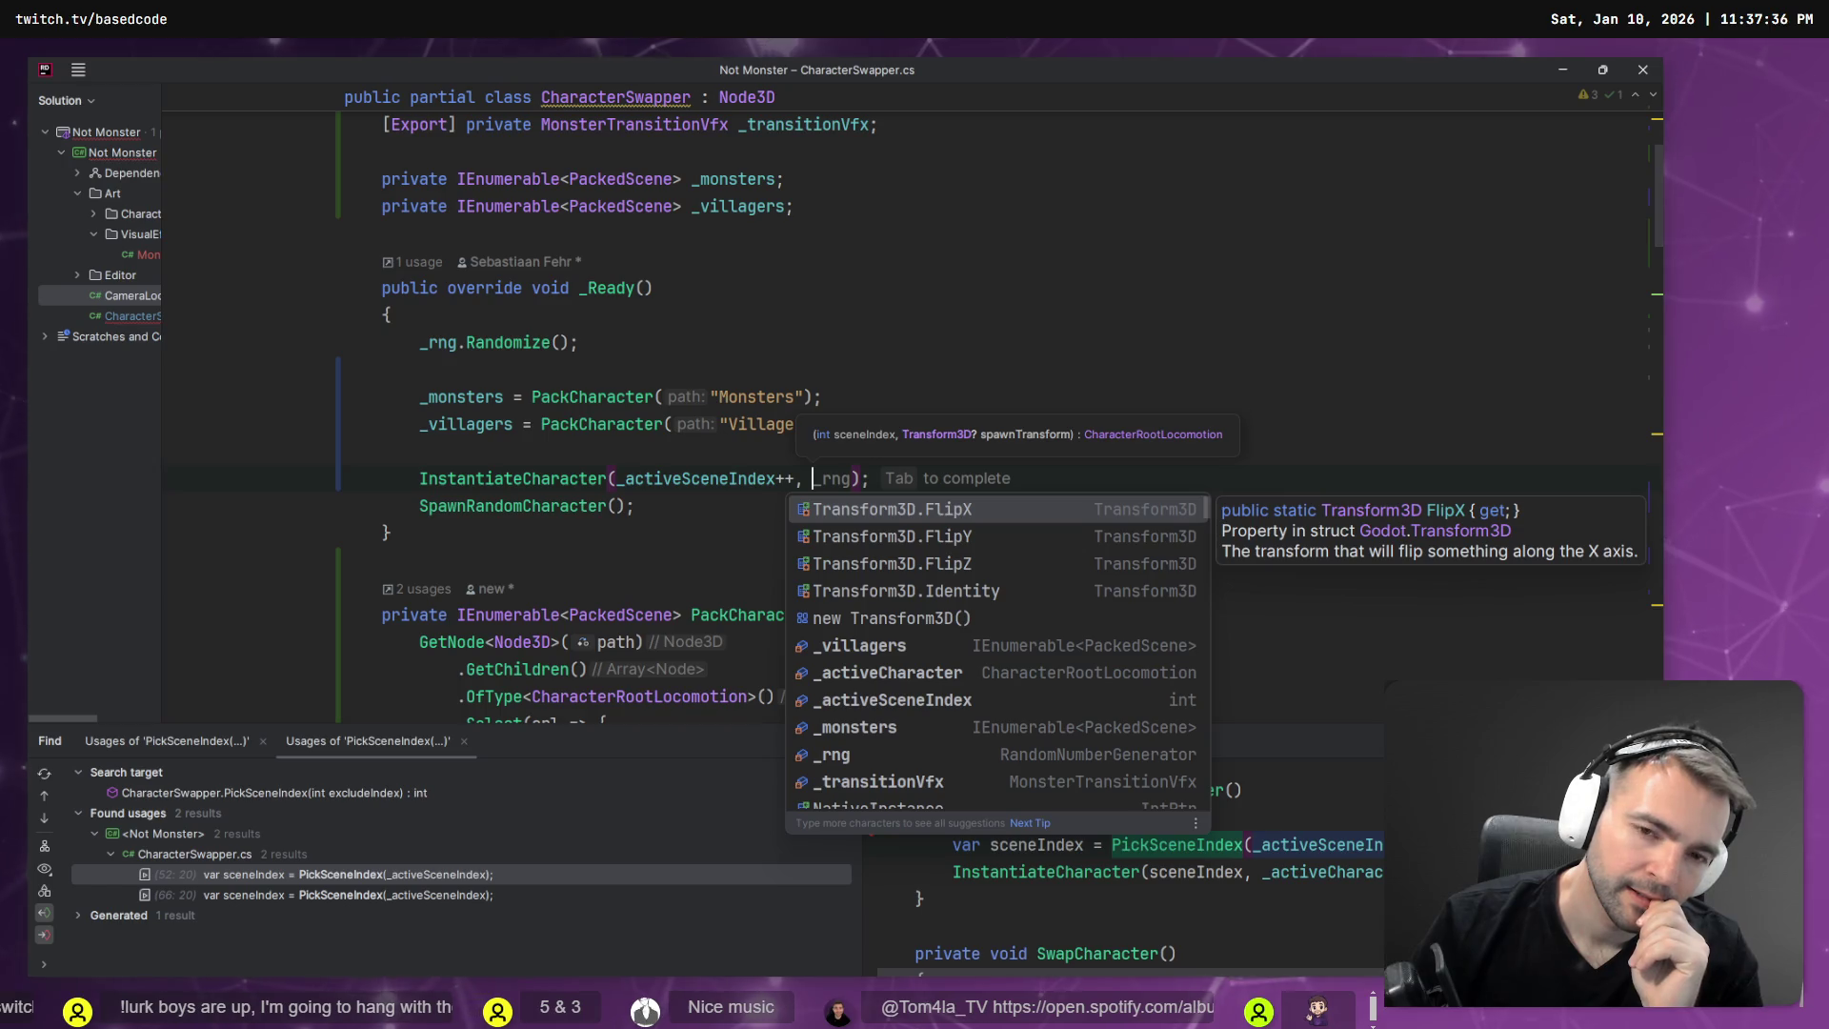
pyautogui.press('Escape')
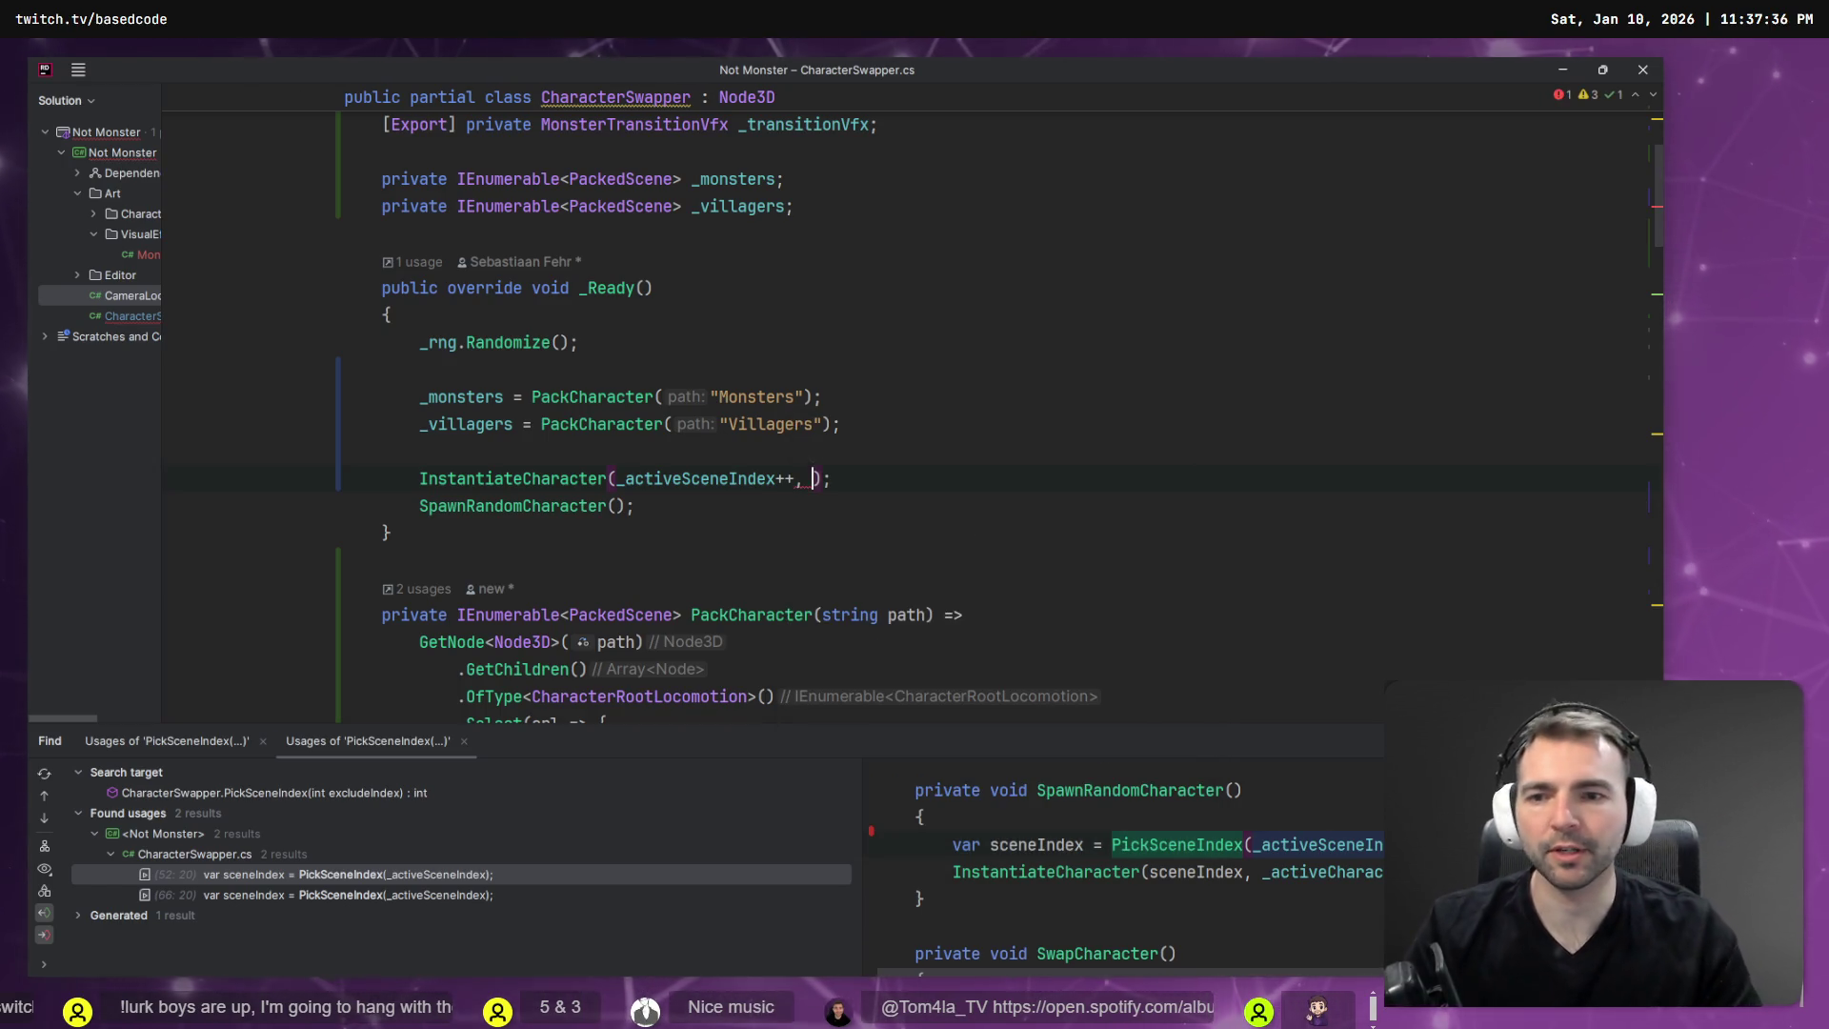
# At InstantiateCharacter's declaration, check the Transform3D parameter type, then show and hide the line annotations
pyautogui.keyDown('ctrl'); pyautogui.click(515, 478); pyautogui.keyUp('ctrl')
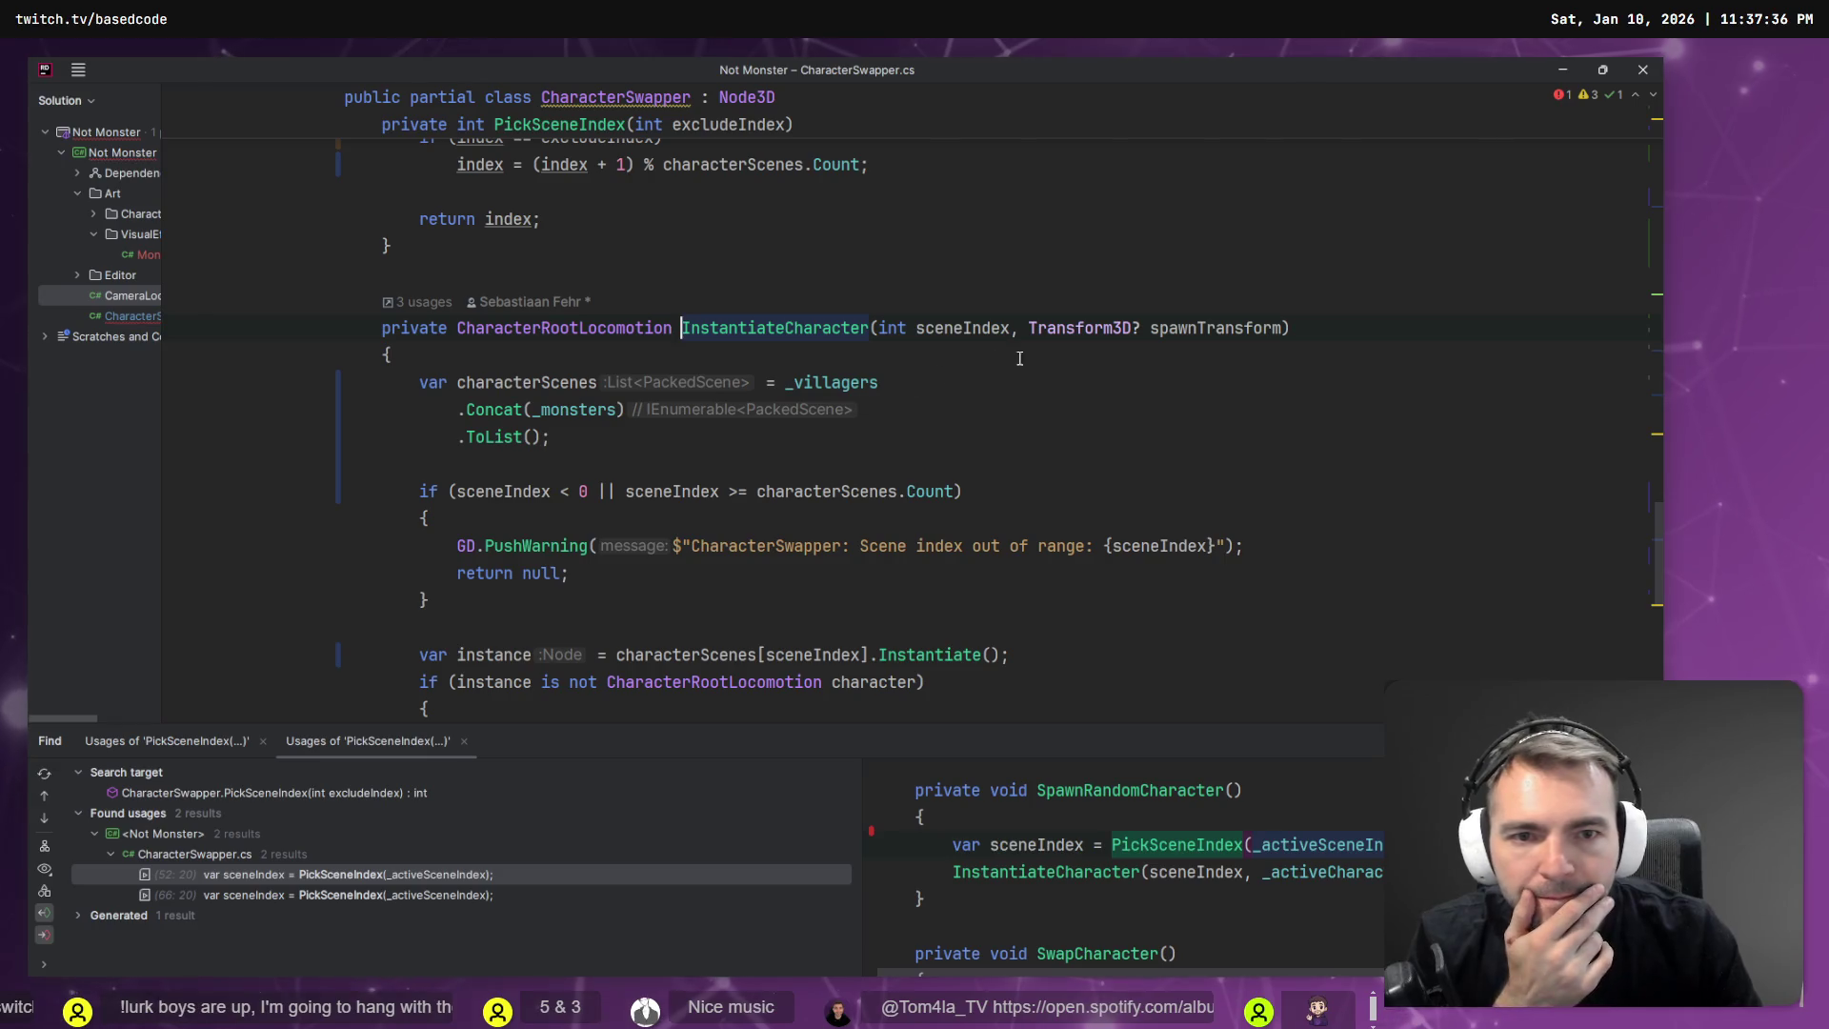
pyautogui.click(1065, 328)
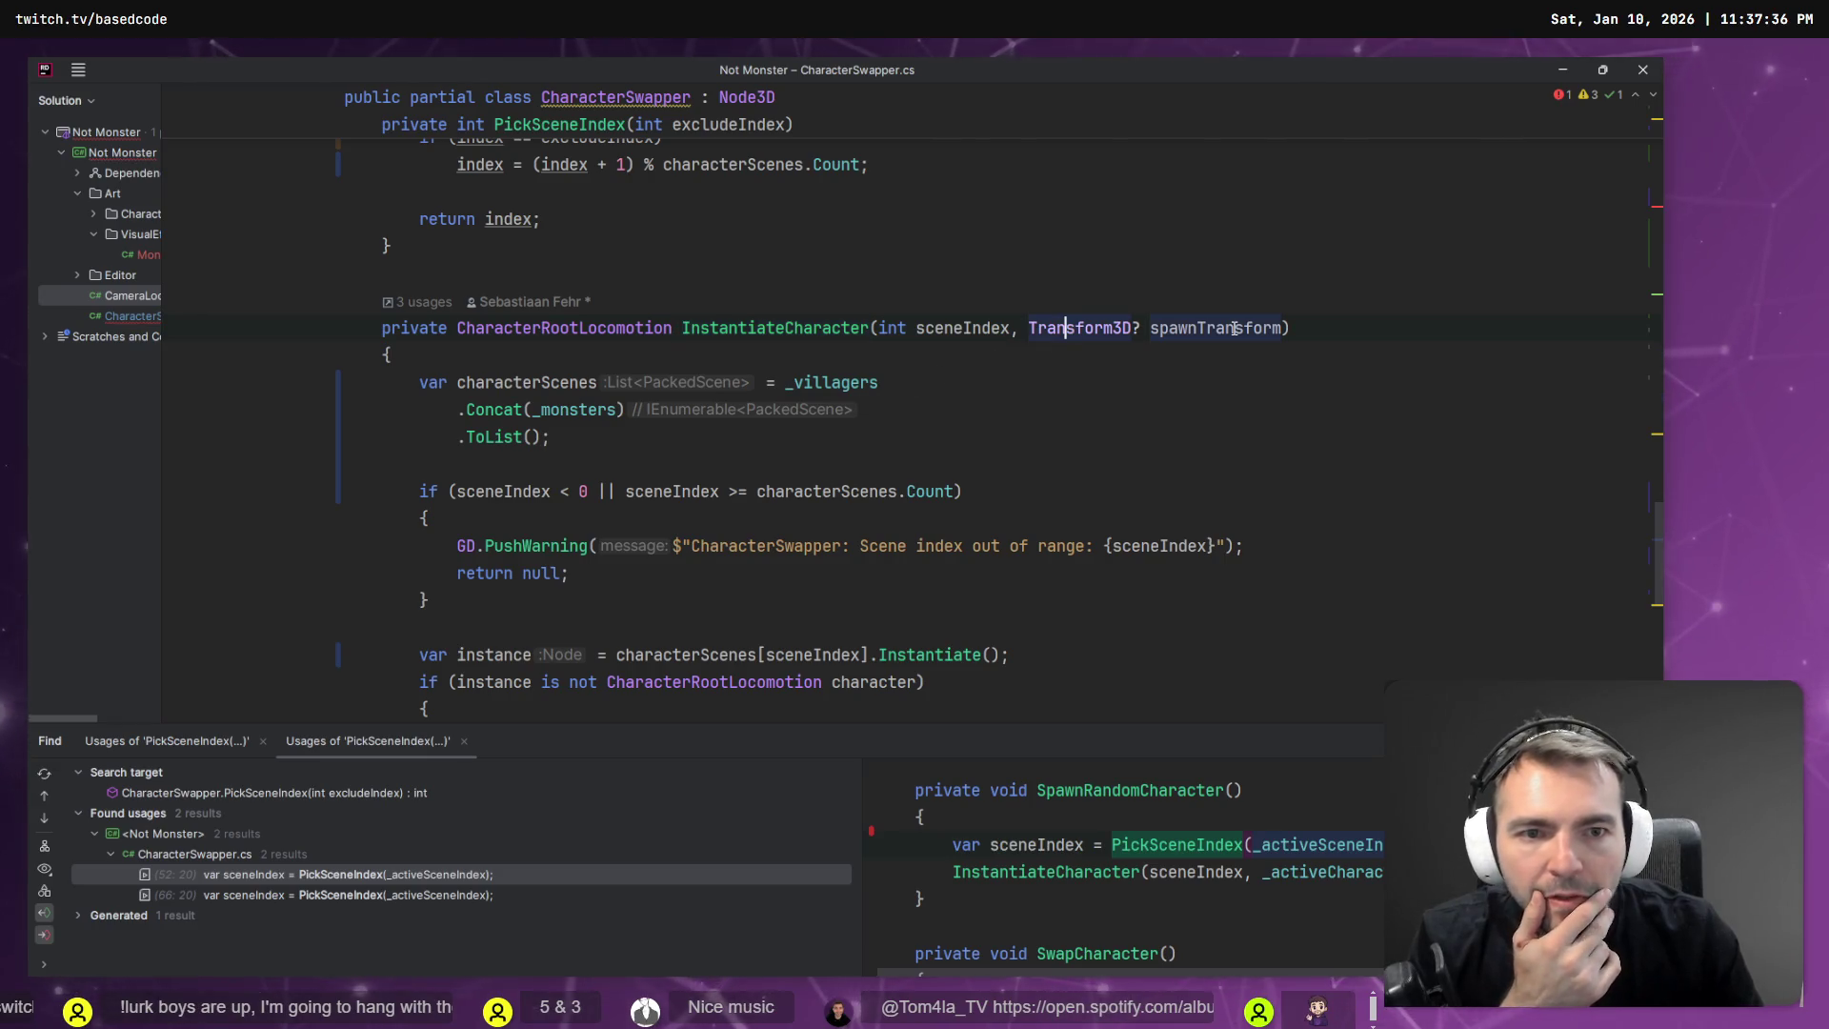
pyautogui.click(443, 310)
pyautogui.click(221, 324)
pyautogui.rightClick(221, 324)
pyautogui.click(242, 324)
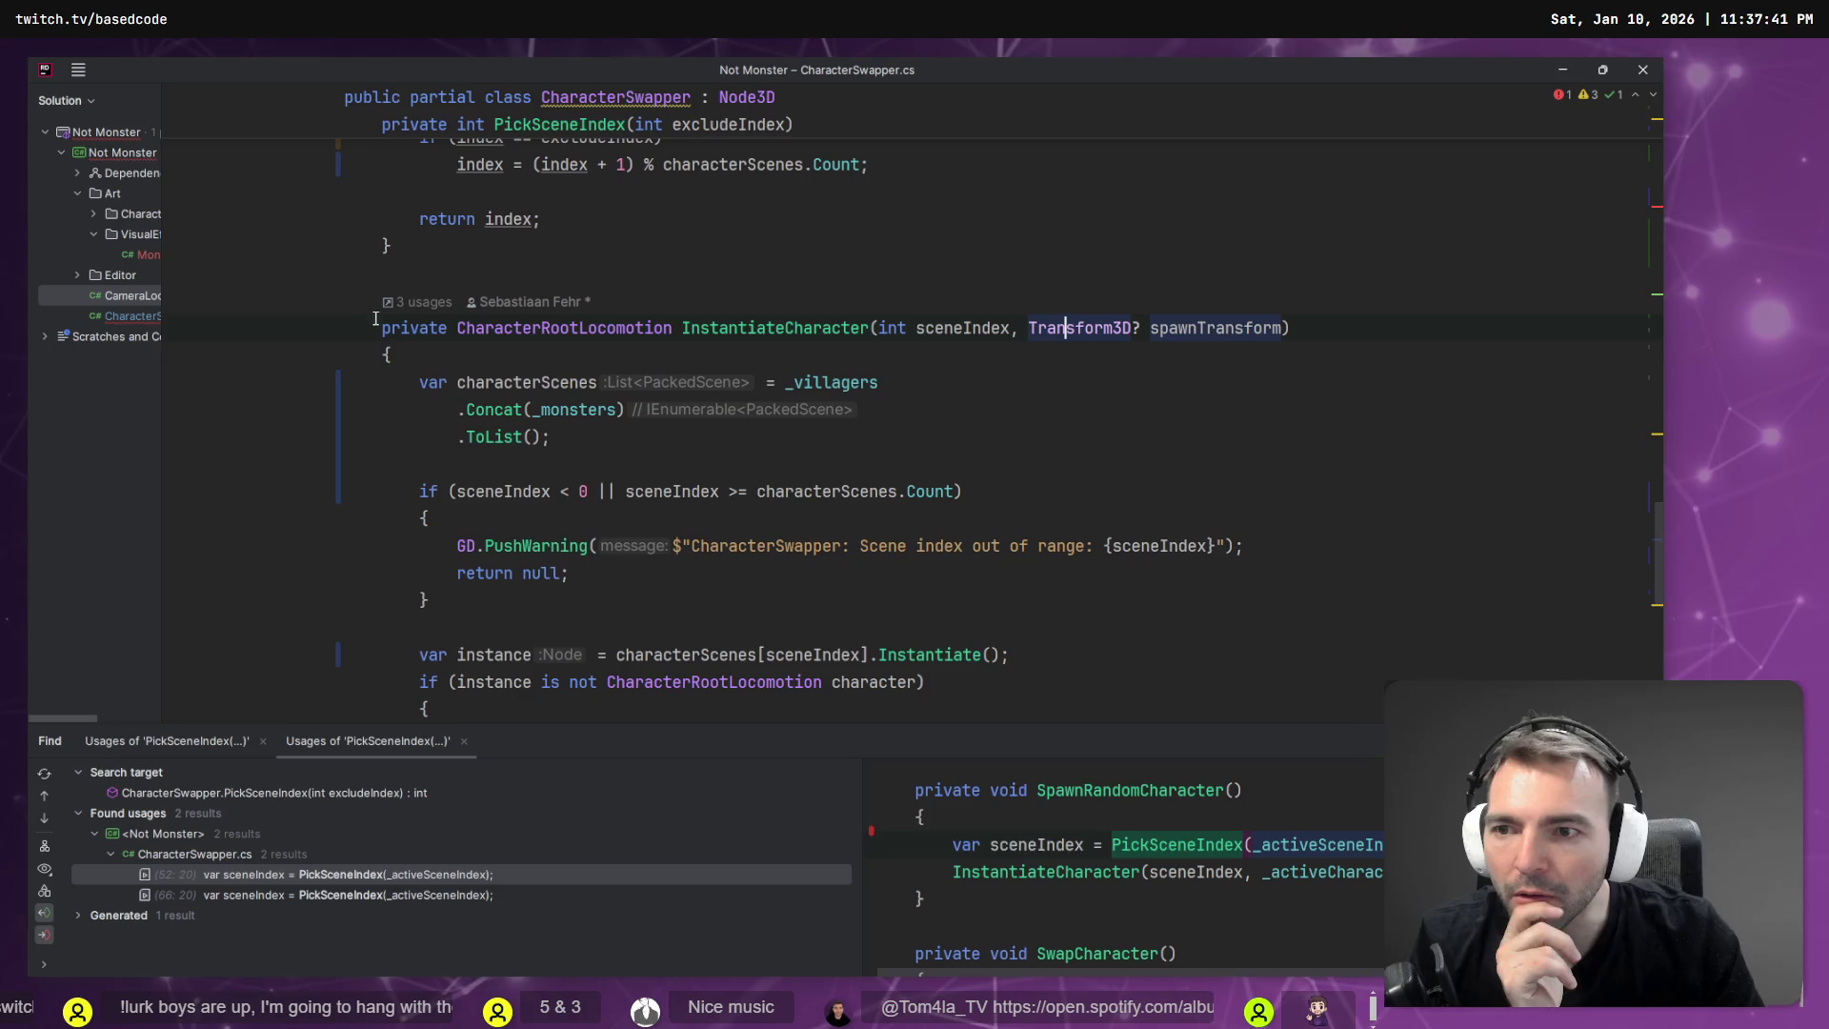
# Find InstantiateCharacter's usages with Alt+F7 and open the call inside SpawnRandomCharacter
pyautogui.click(780, 324)
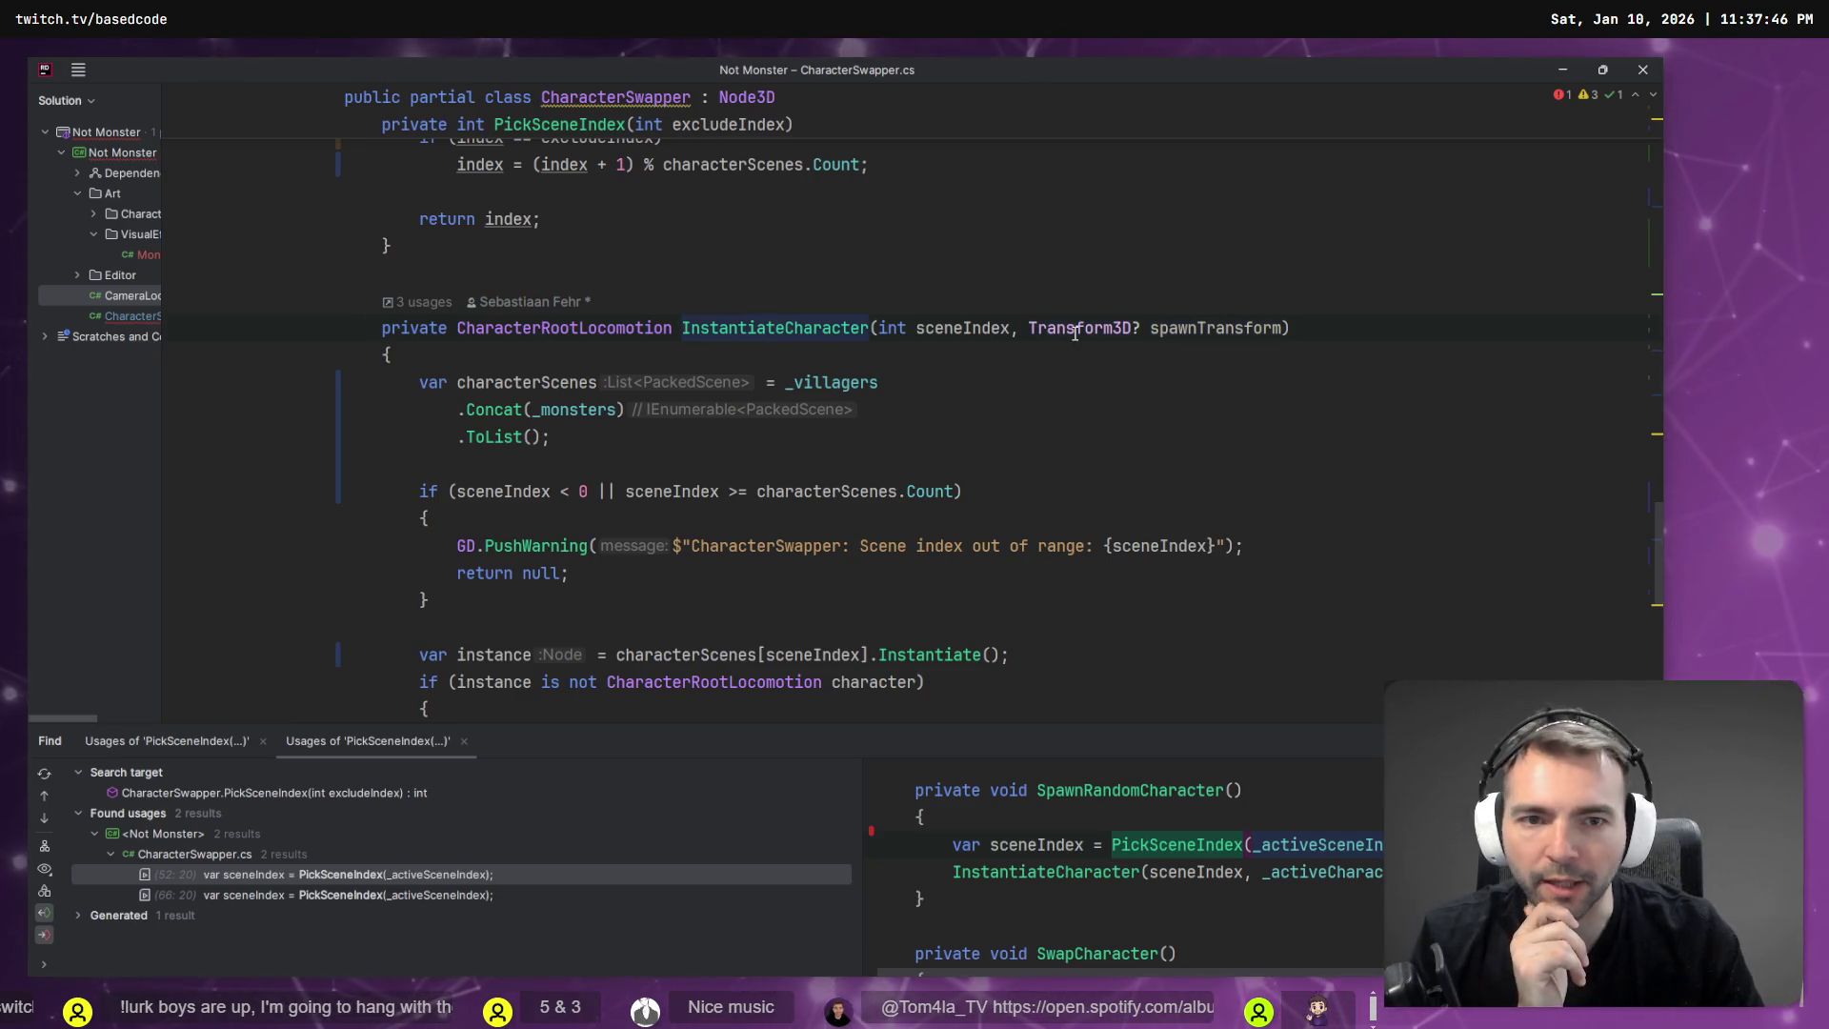
pyautogui.click(424, 303)
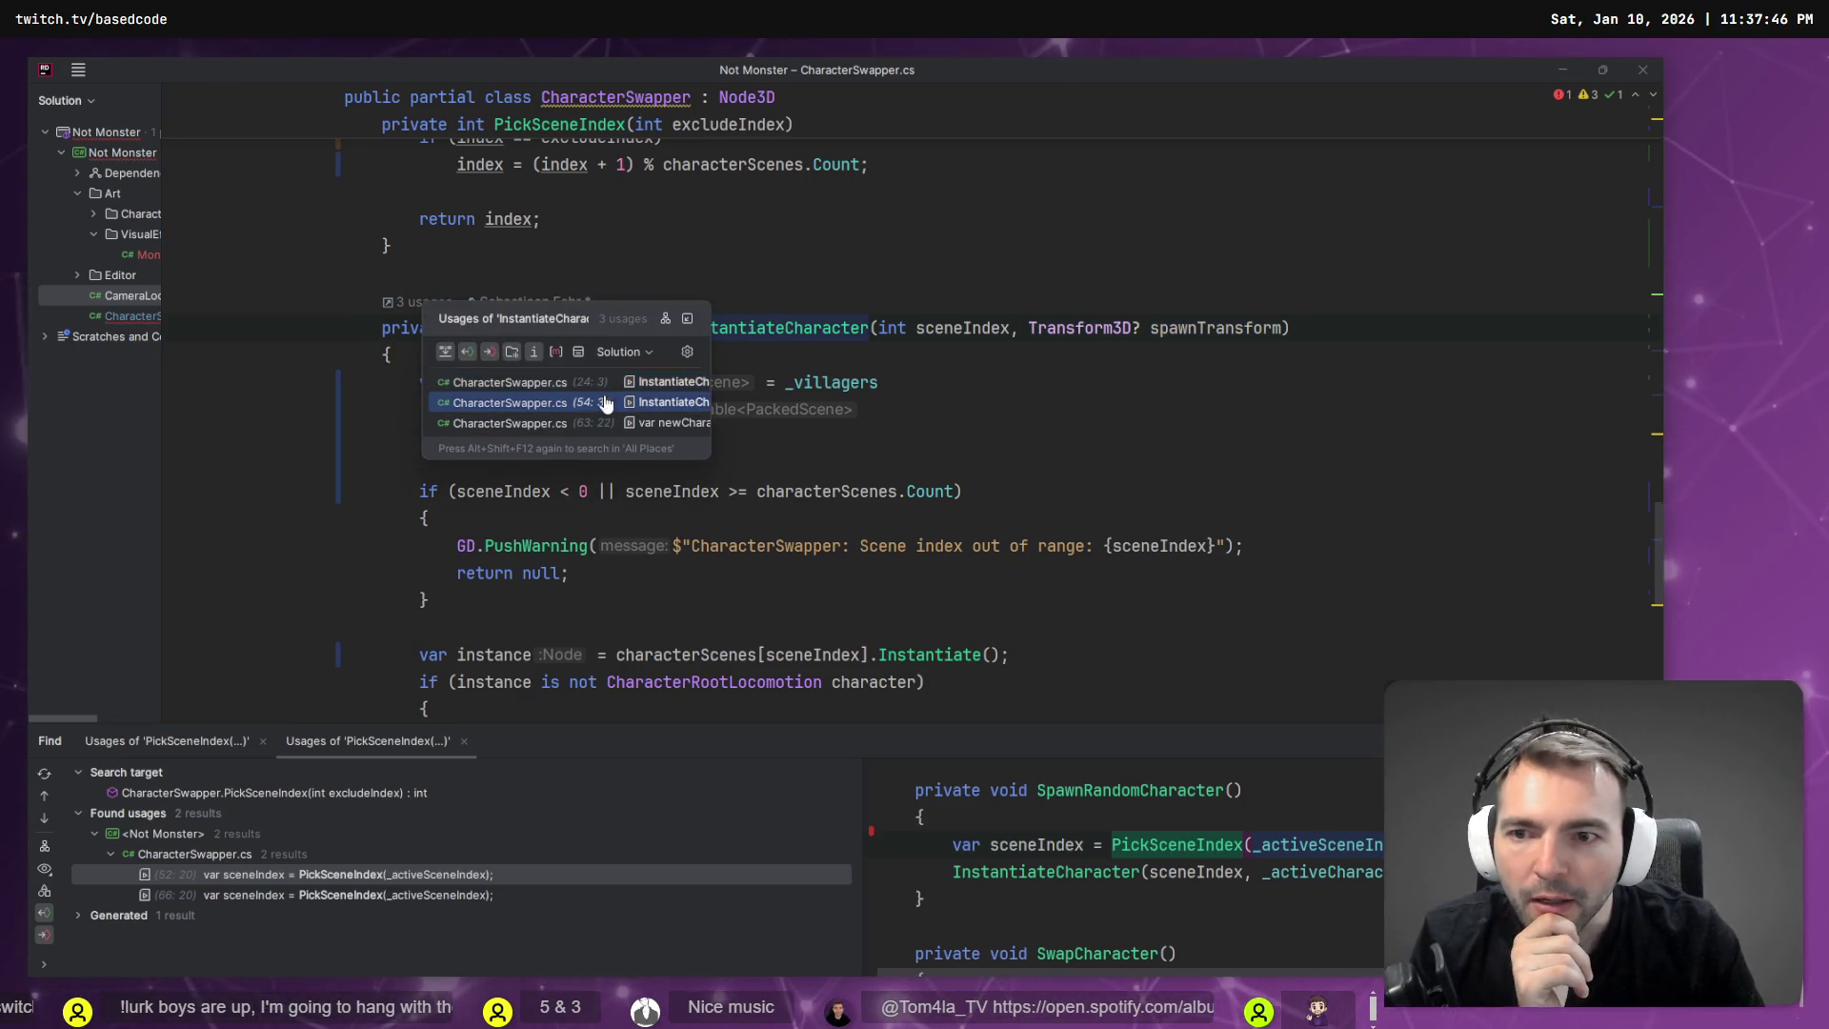
pyautogui.click(550, 382)
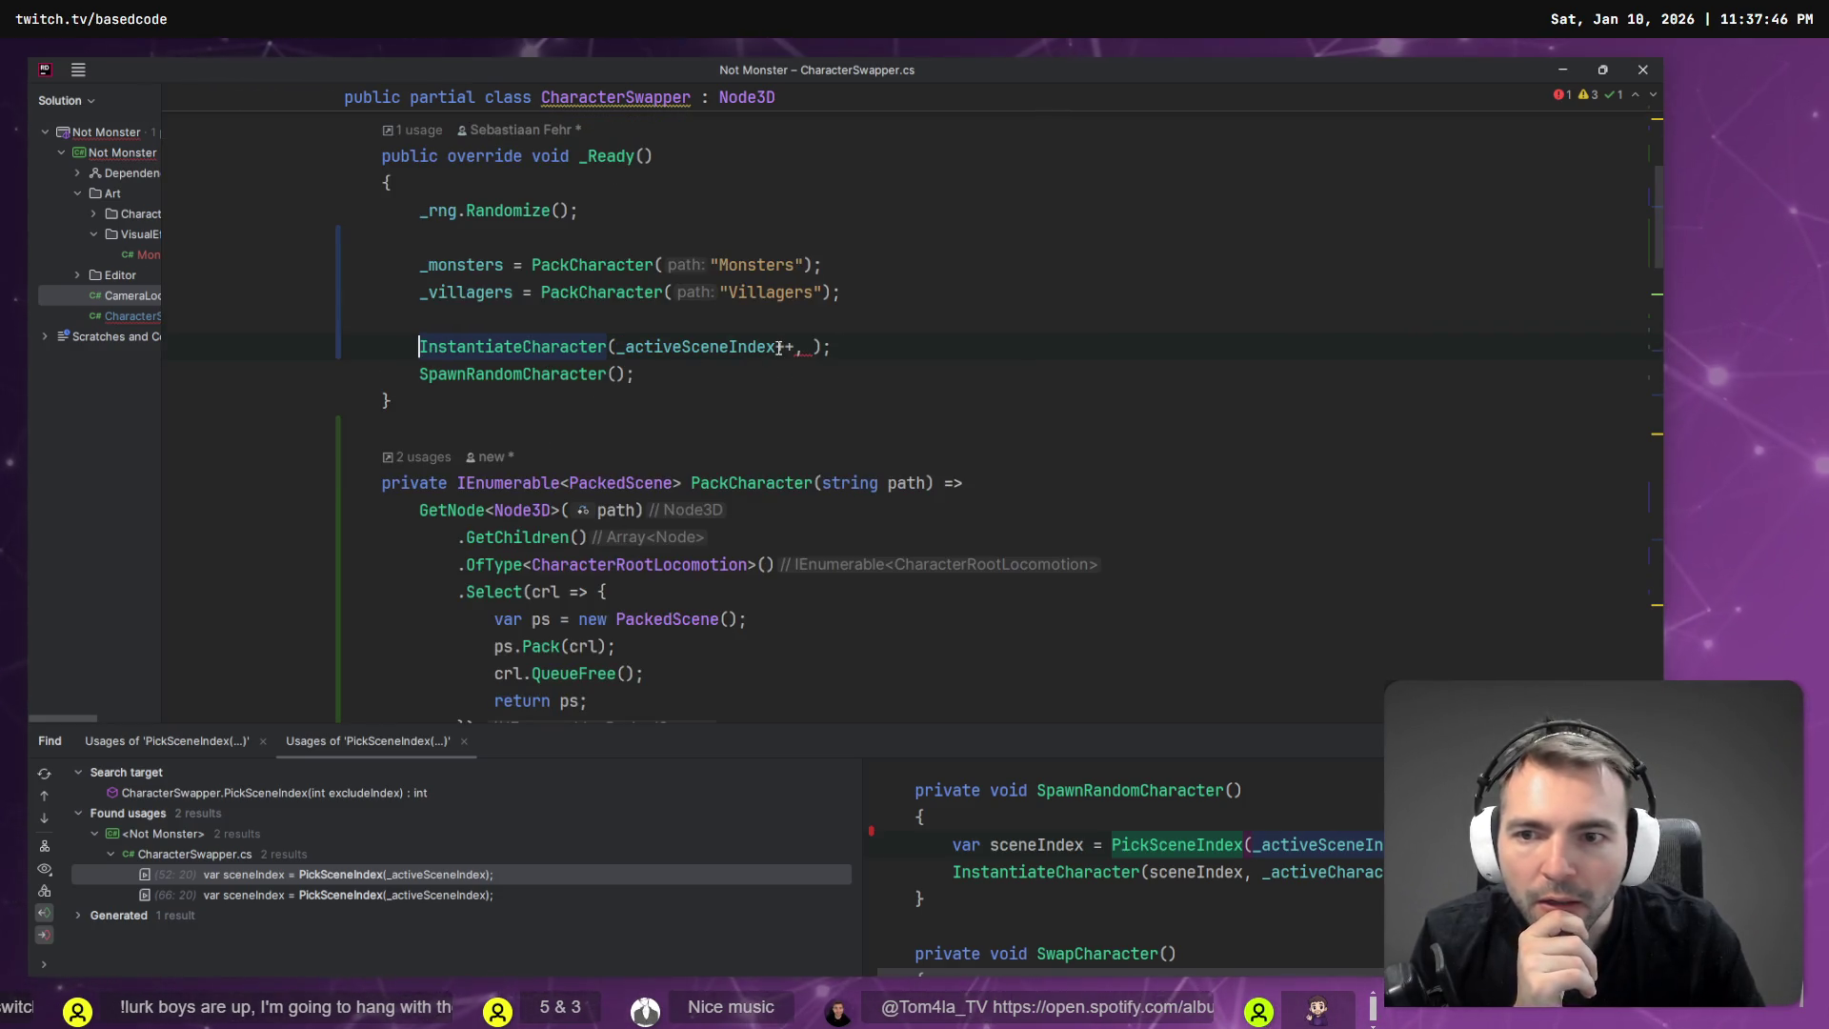
pyautogui.hotkey('ctrl', 'shift', 'F12')
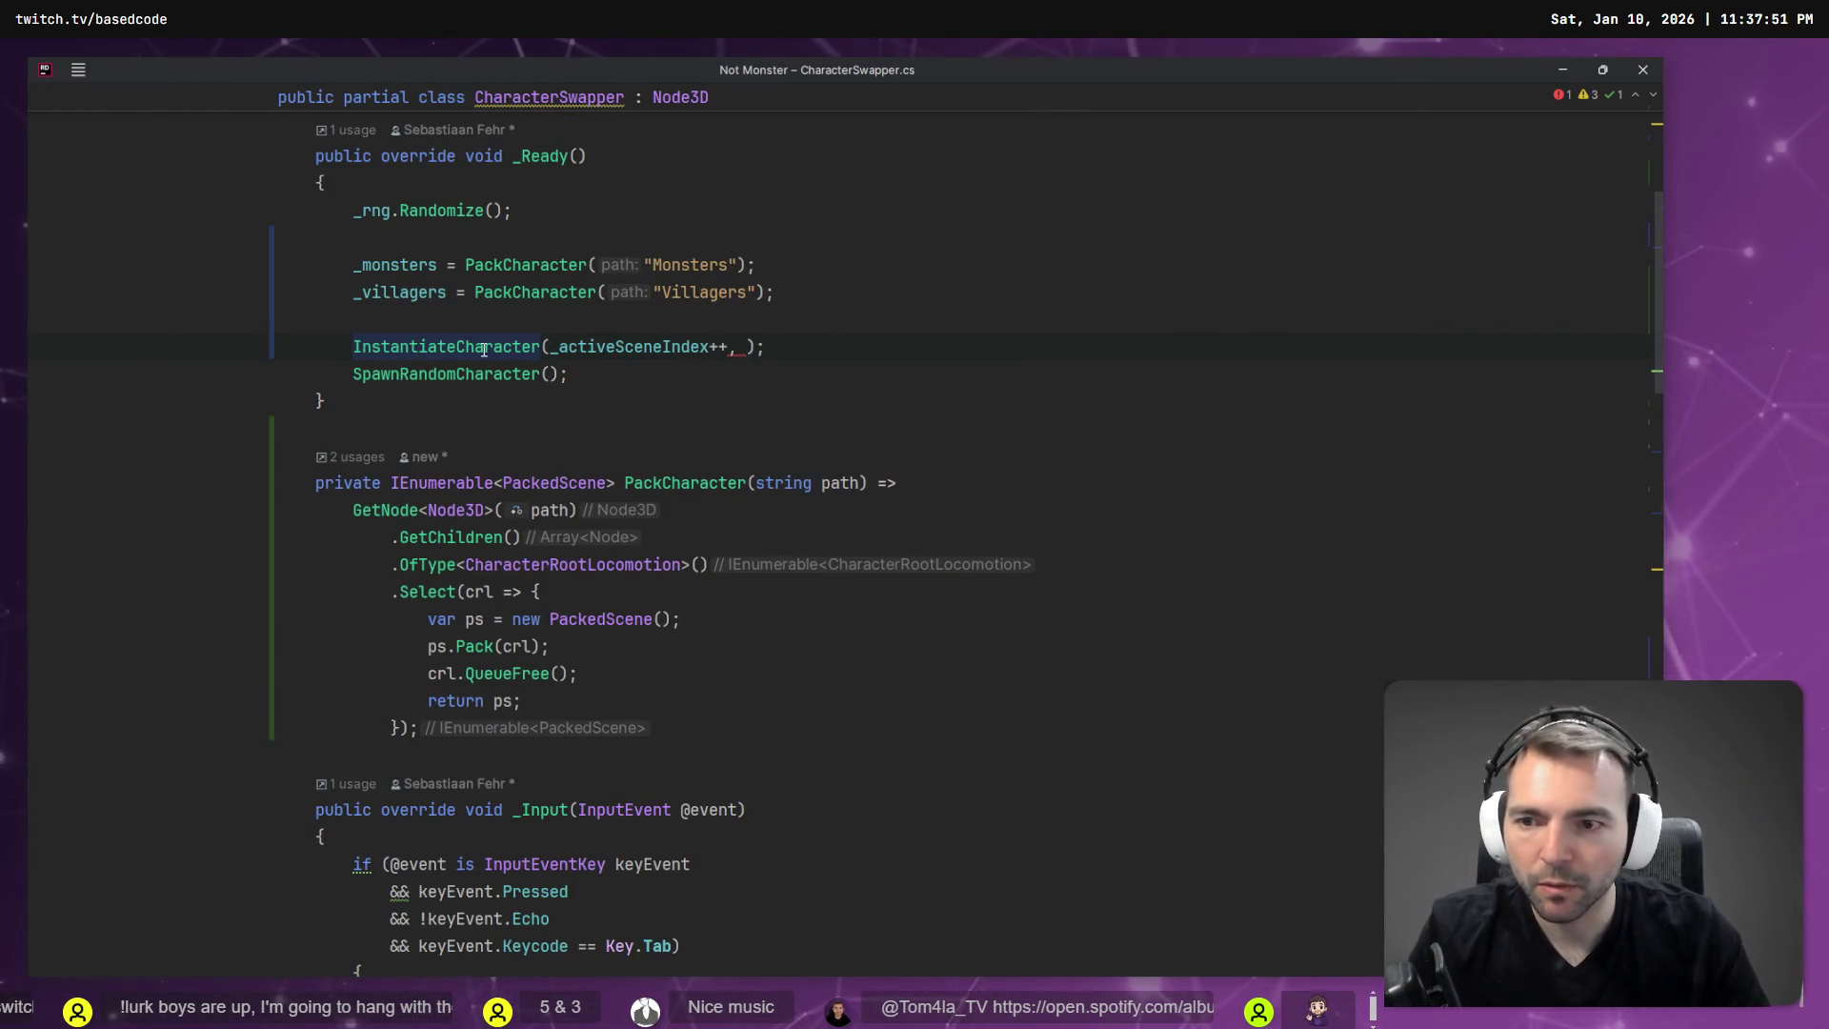
pyautogui.hotkey('alt', 'F7')
pyautogui.click(482, 893)
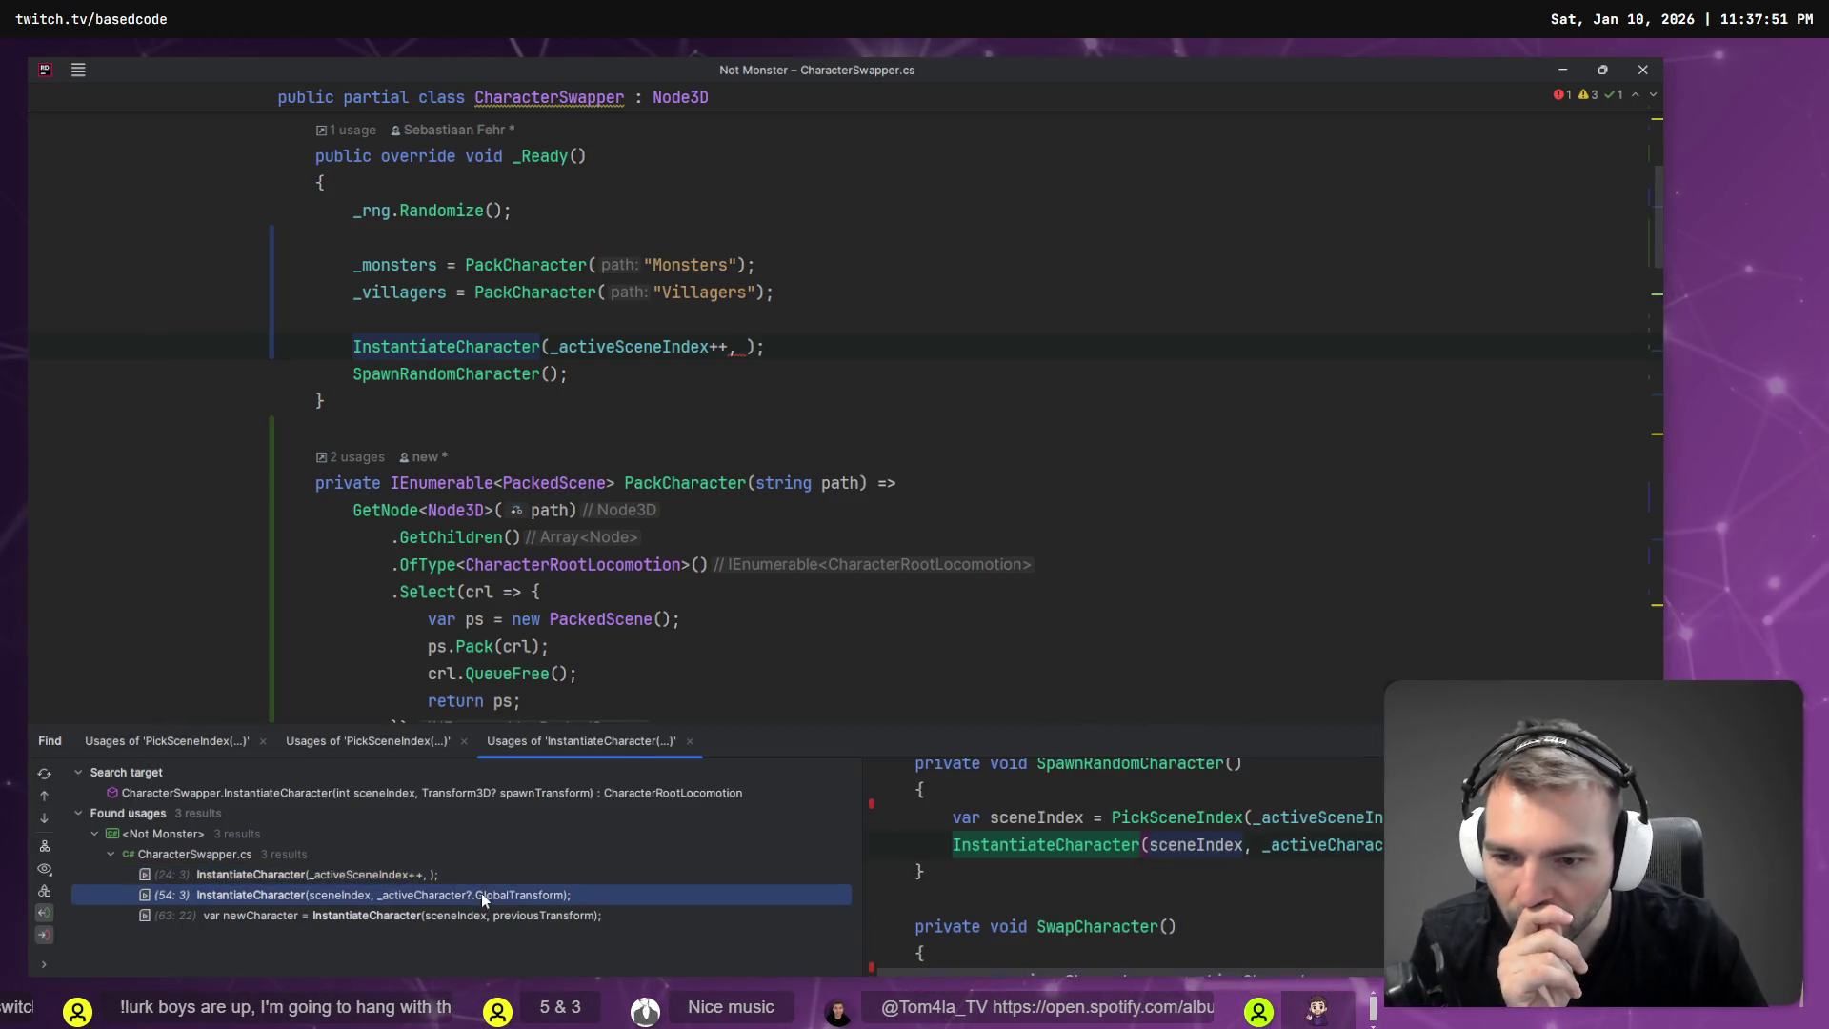
pyautogui.doubleClick(484, 896)
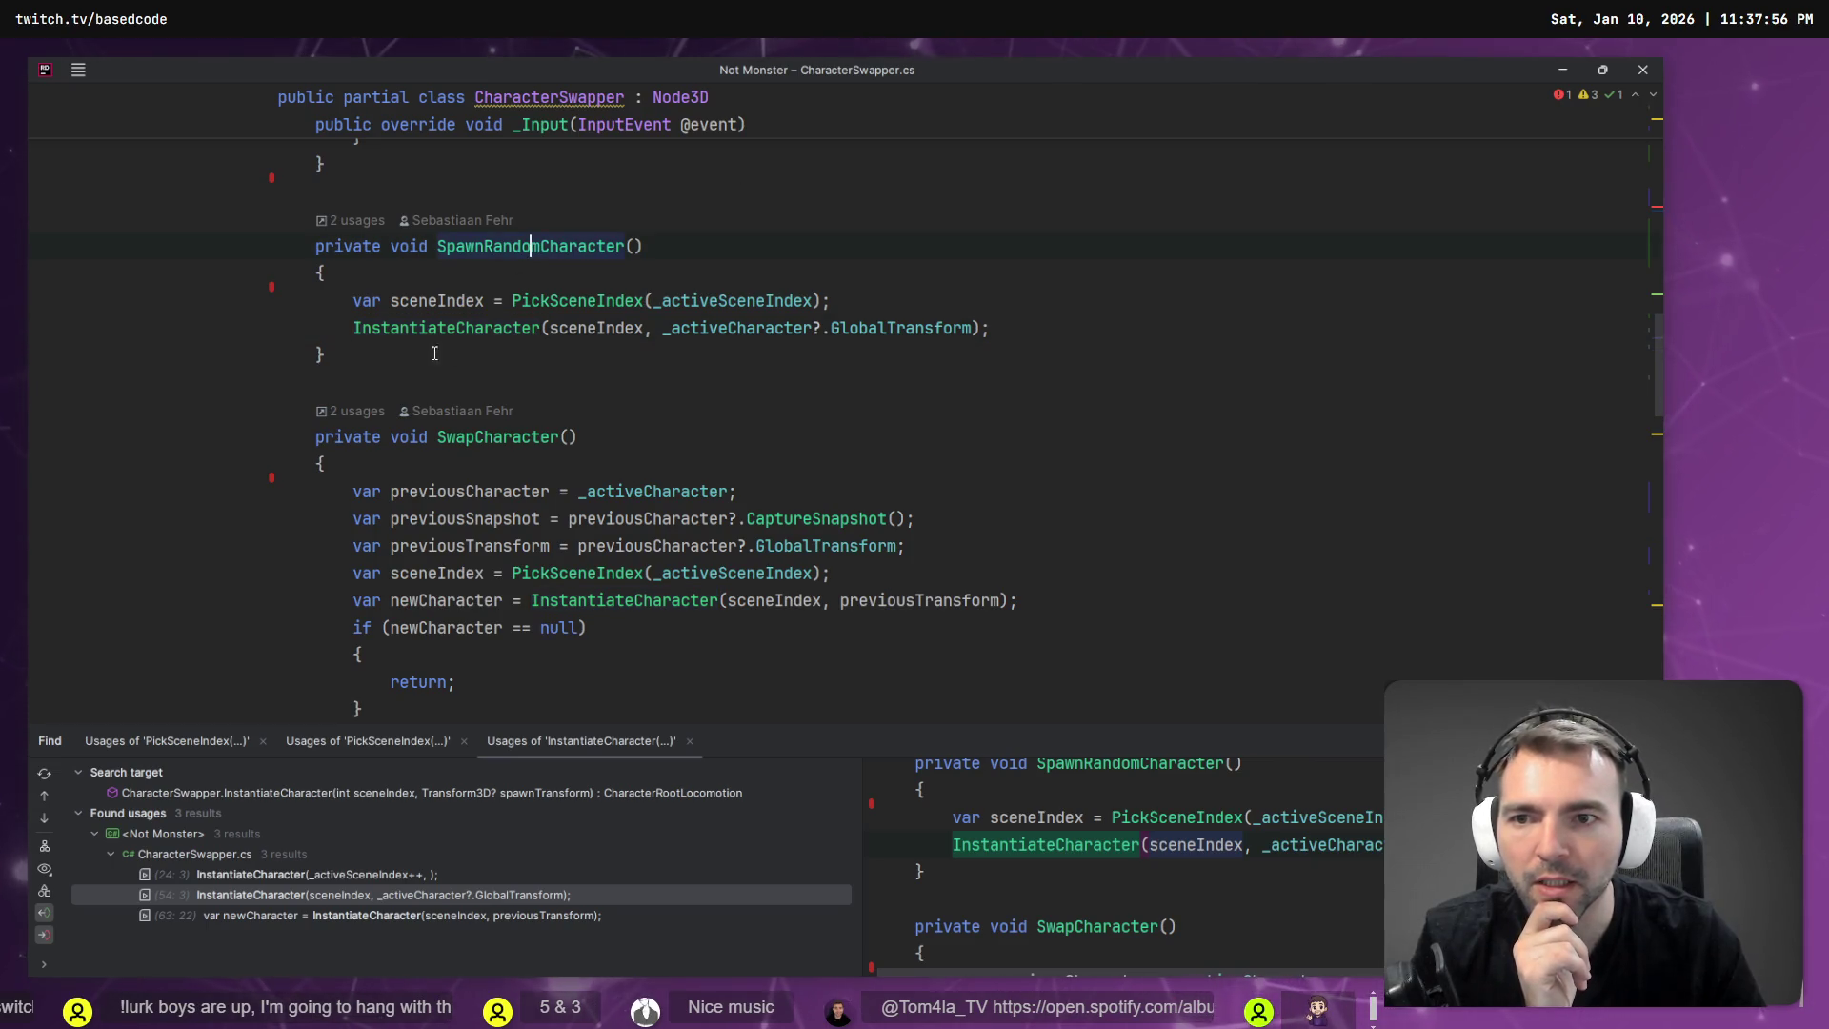
pyautogui.click(613, 300)
pyautogui.scroll(-1, 514, 406)
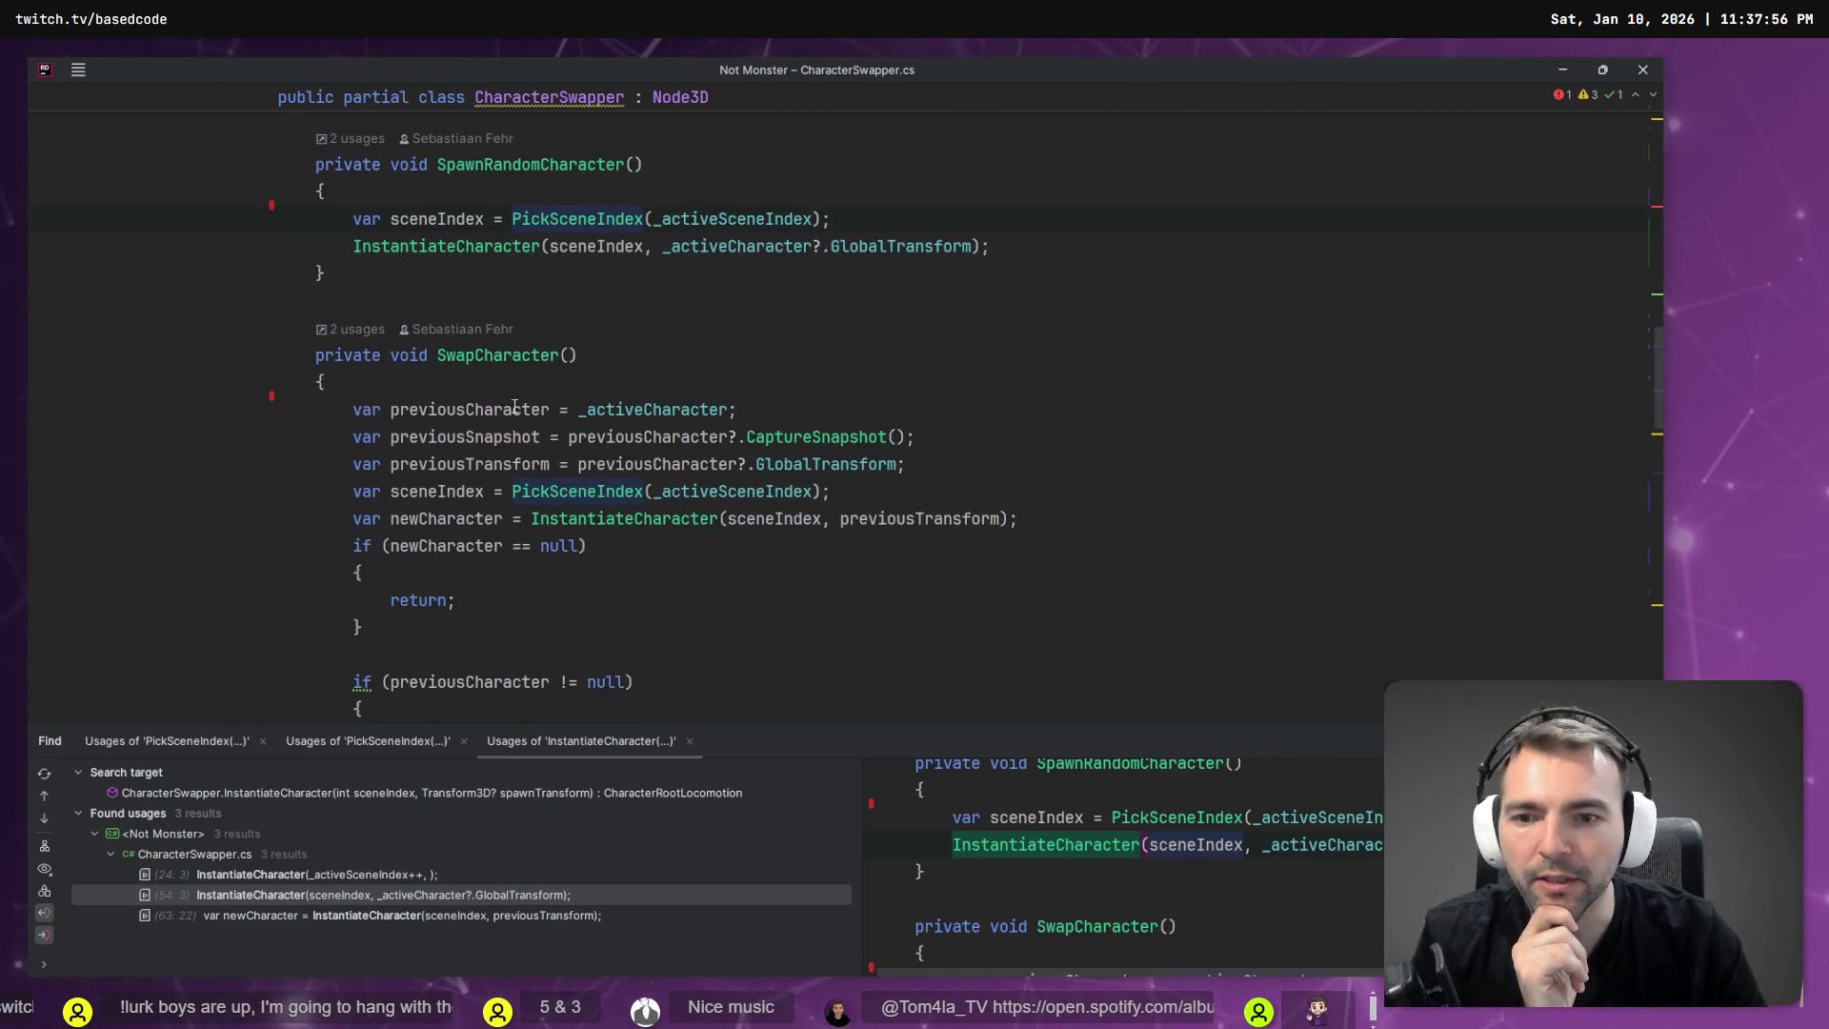
pyautogui.keyDown('ctrl'); pyautogui.click(572, 494); pyautogui.keyUp('ctrl')
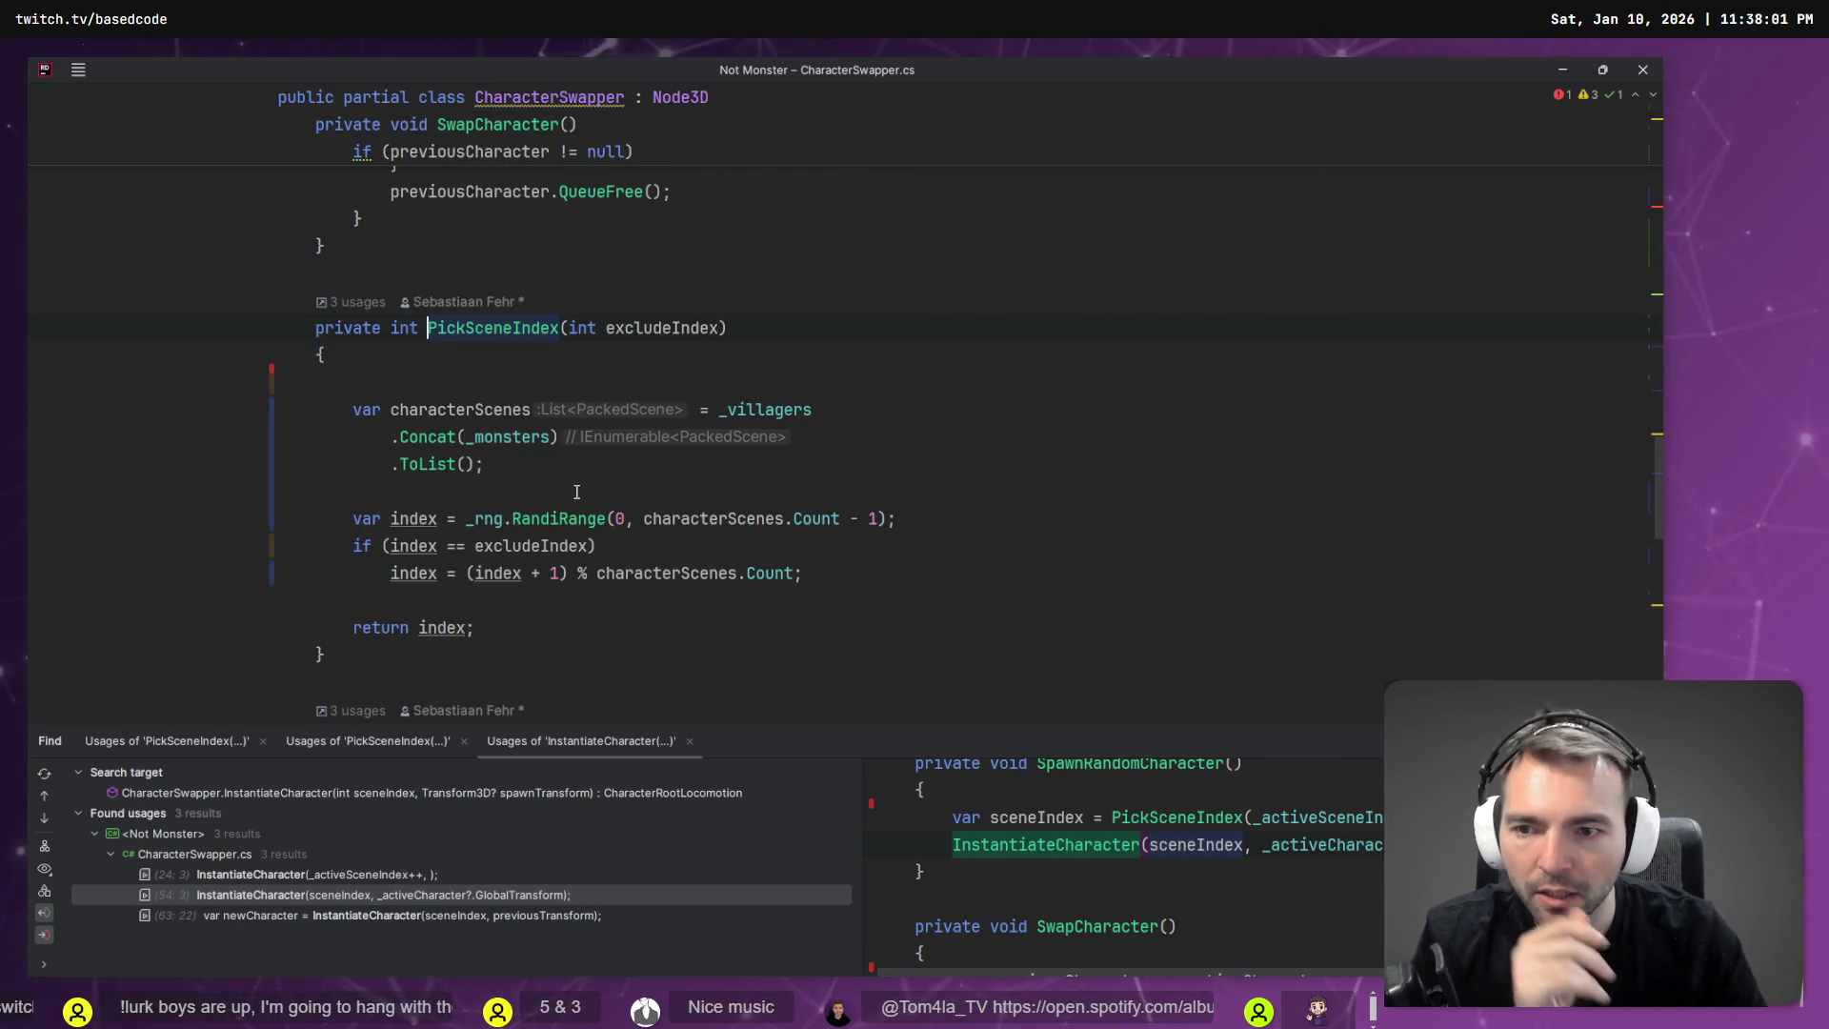
pyautogui.click(502, 344)
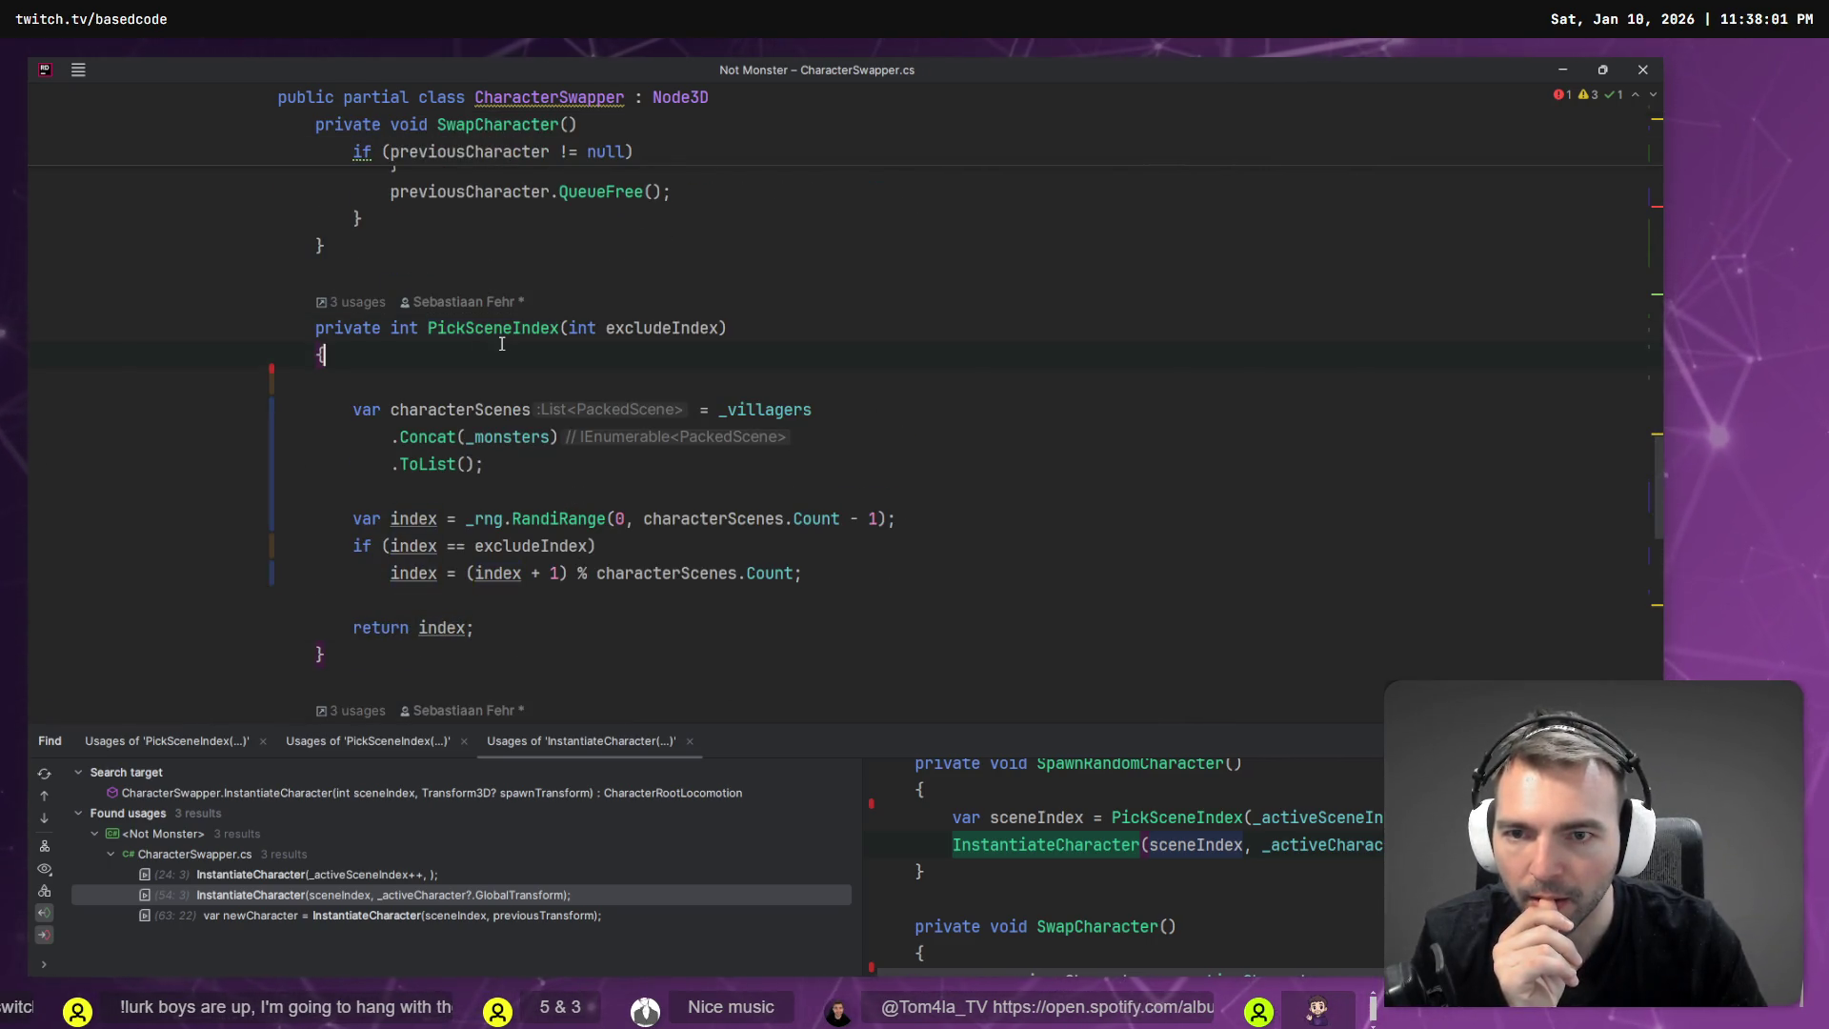
pyautogui.moveTo(473, 627)
pyautogui.mouseDown()
pyautogui.moveTo(278, 354)
pyautogui.moveTo(278, 599)
pyautogui.mouseUp()
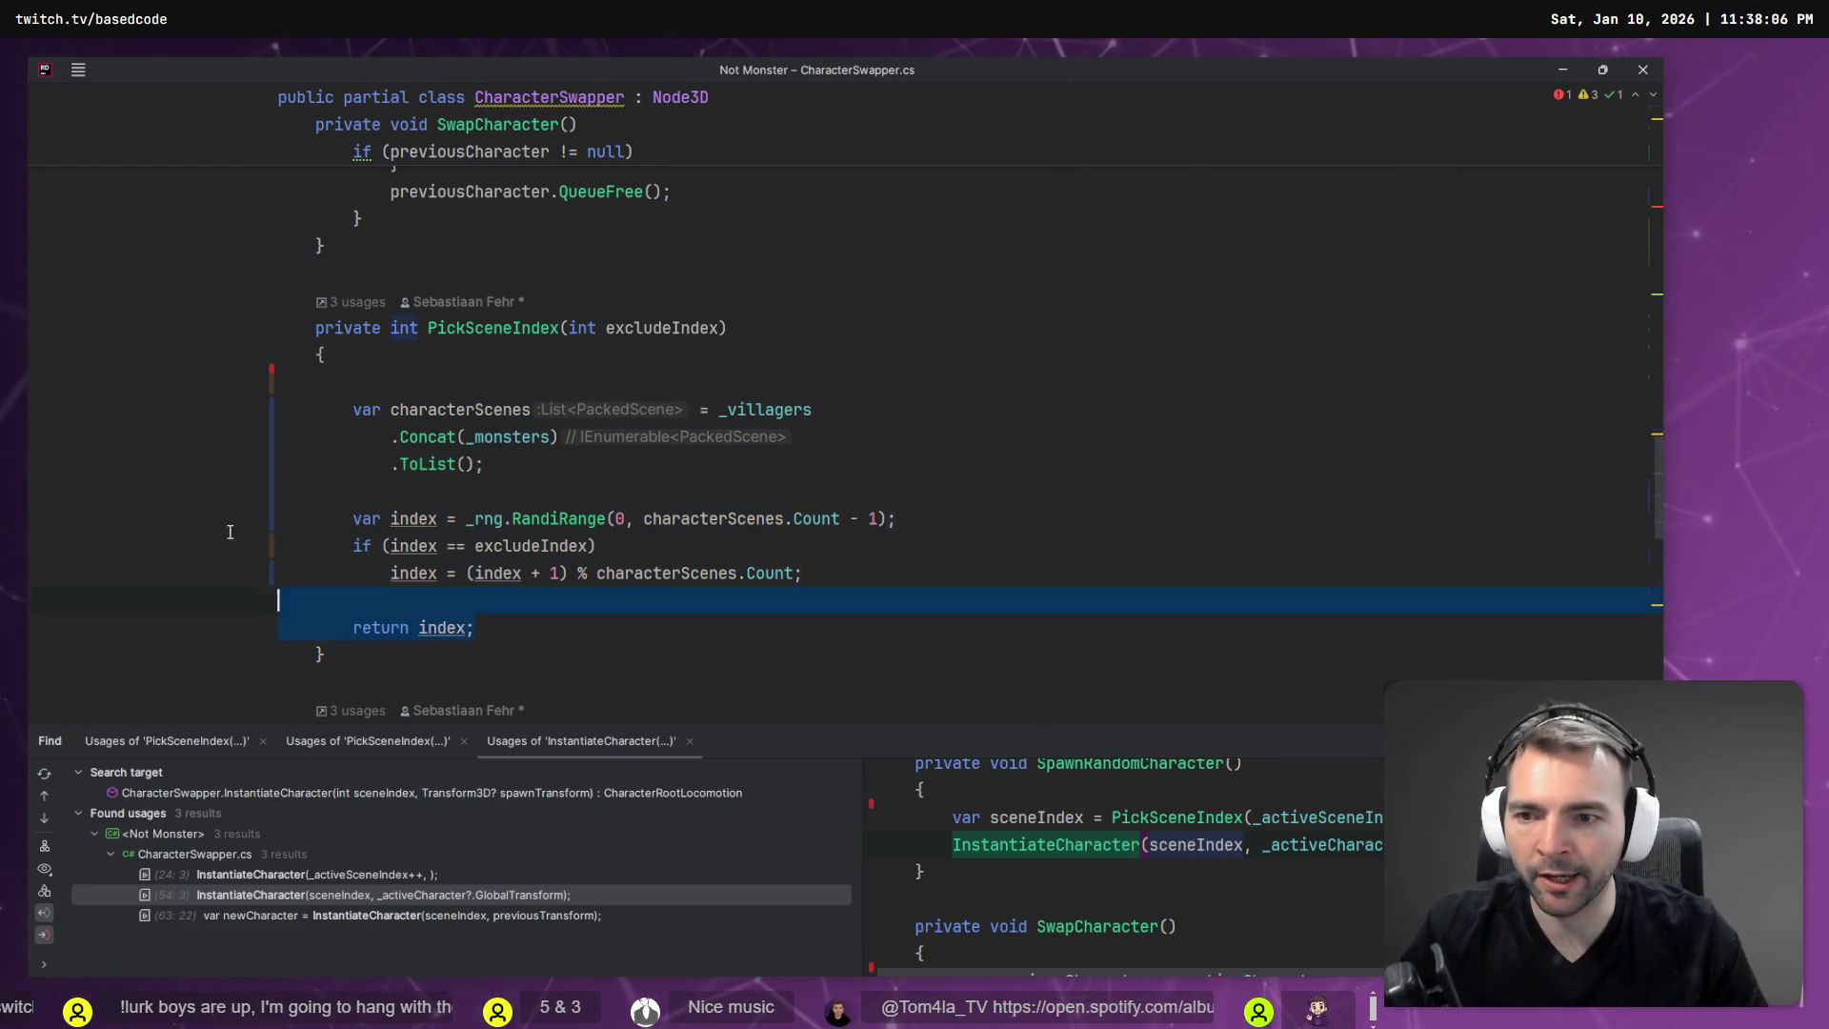
pyautogui.click(696, 634)
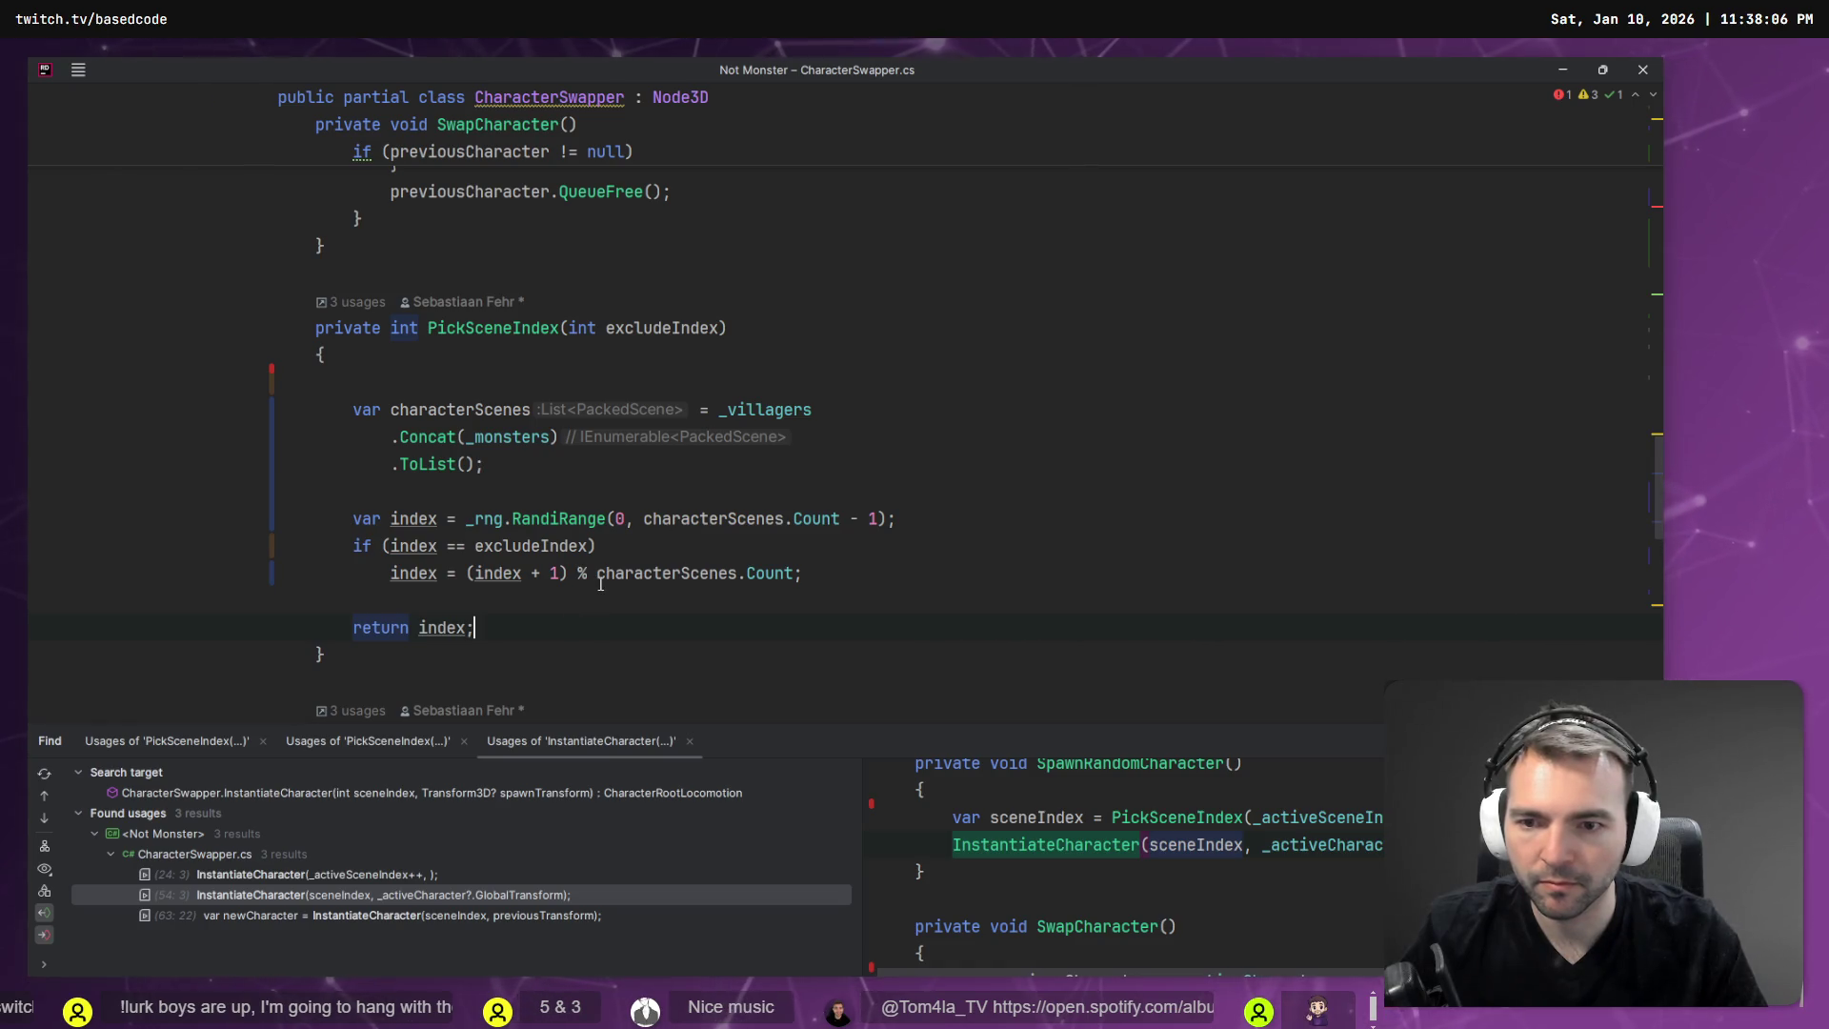
pyautogui.click(544, 492)
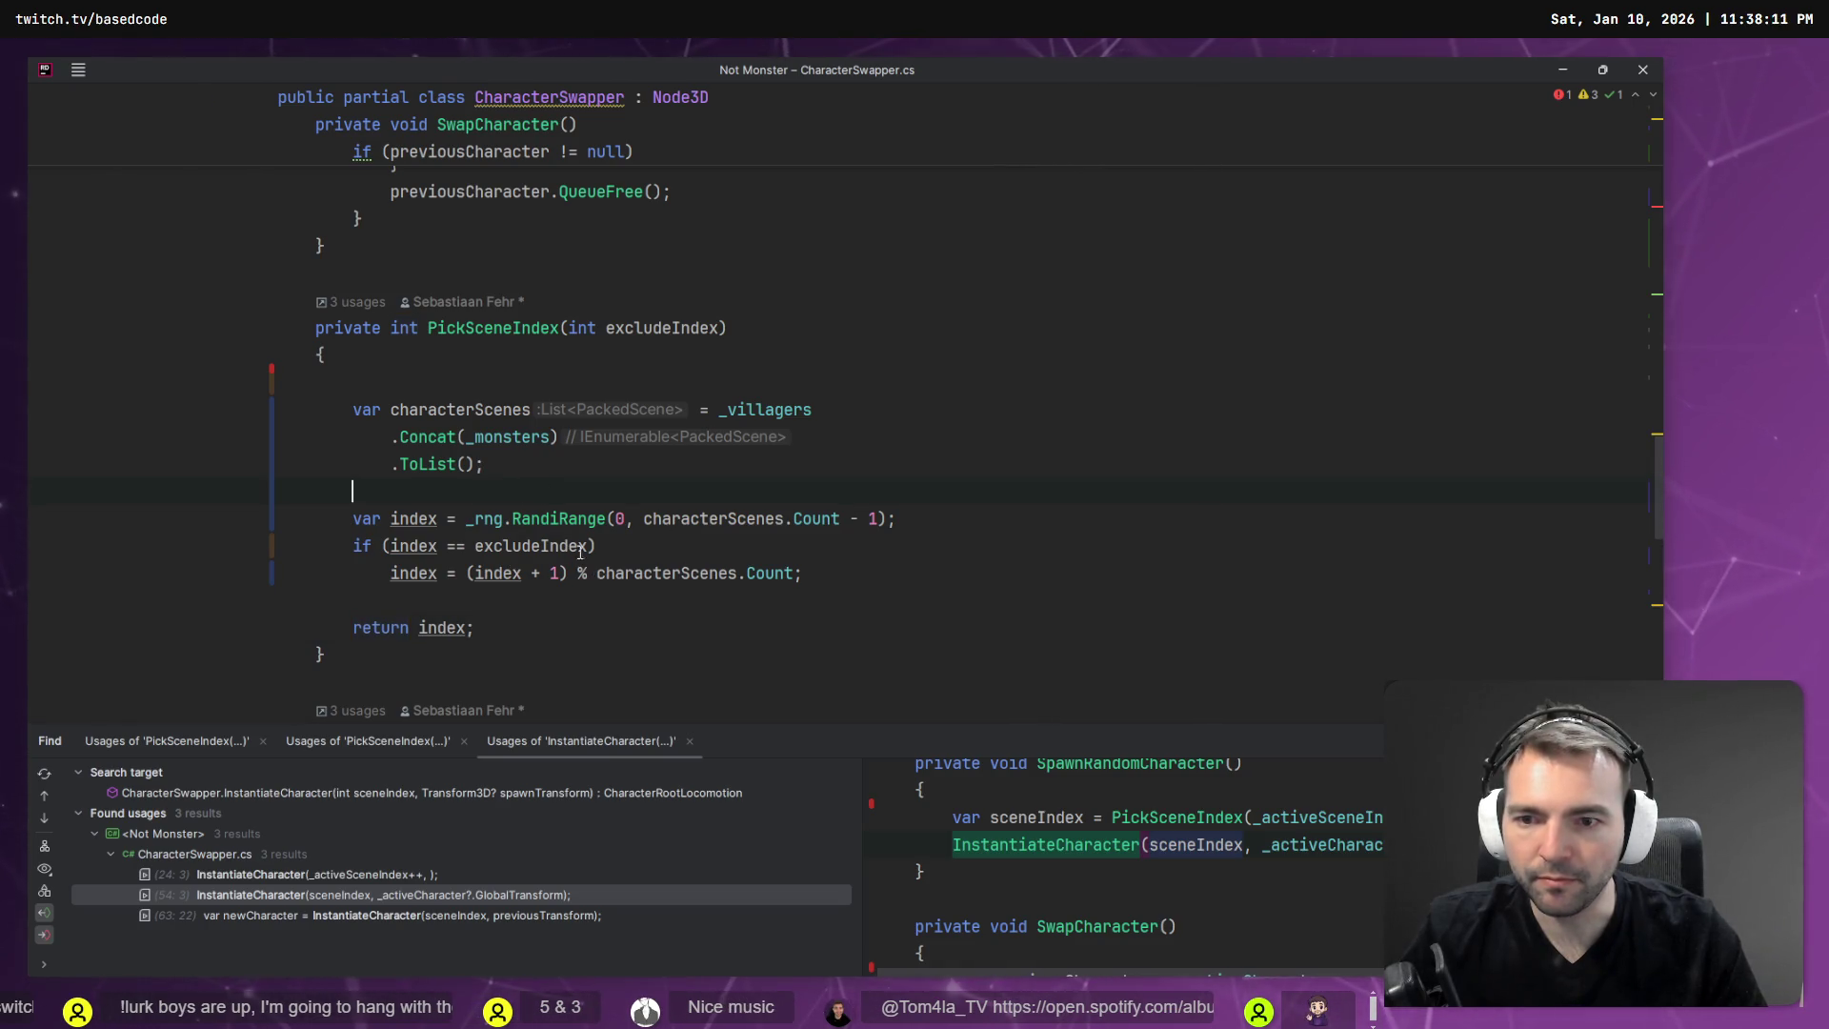
pyautogui.scroll(15, 797, 543)
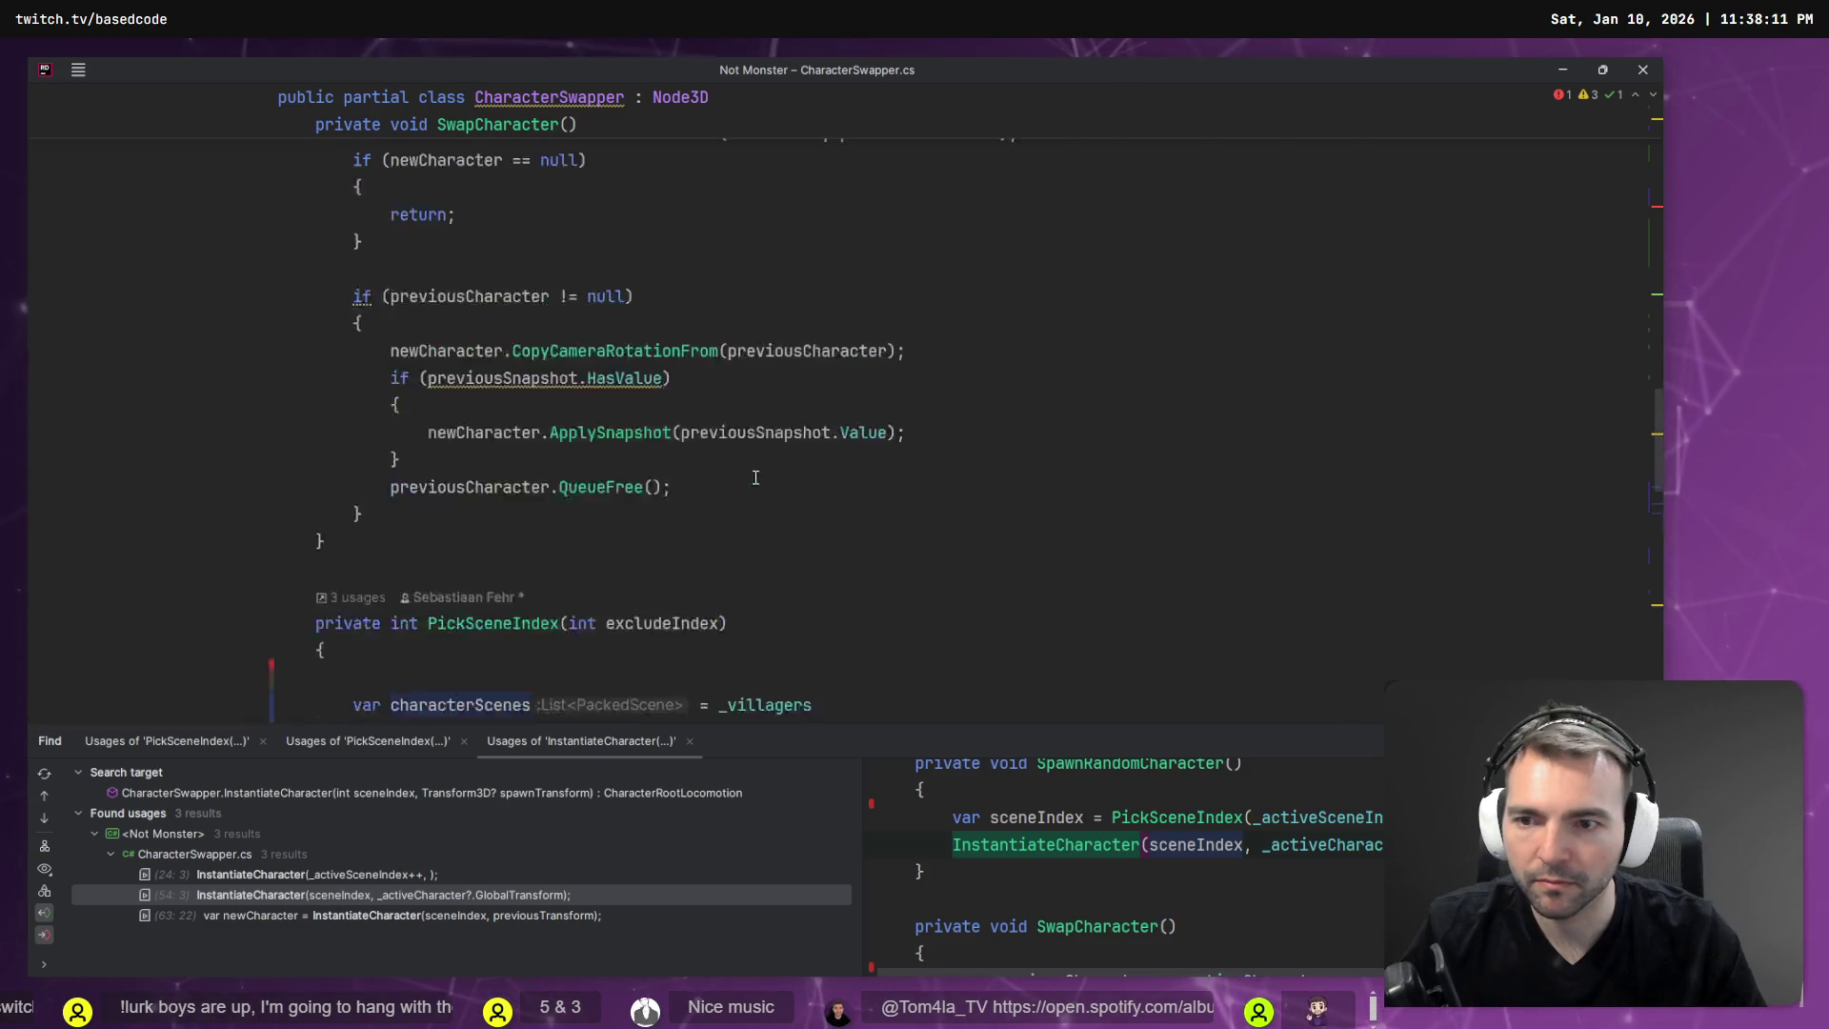
# Add 'private int _nextCharacterIndex = 0;' on a new line after the _activeSceneIndex field
pyautogui.click(835, 317)
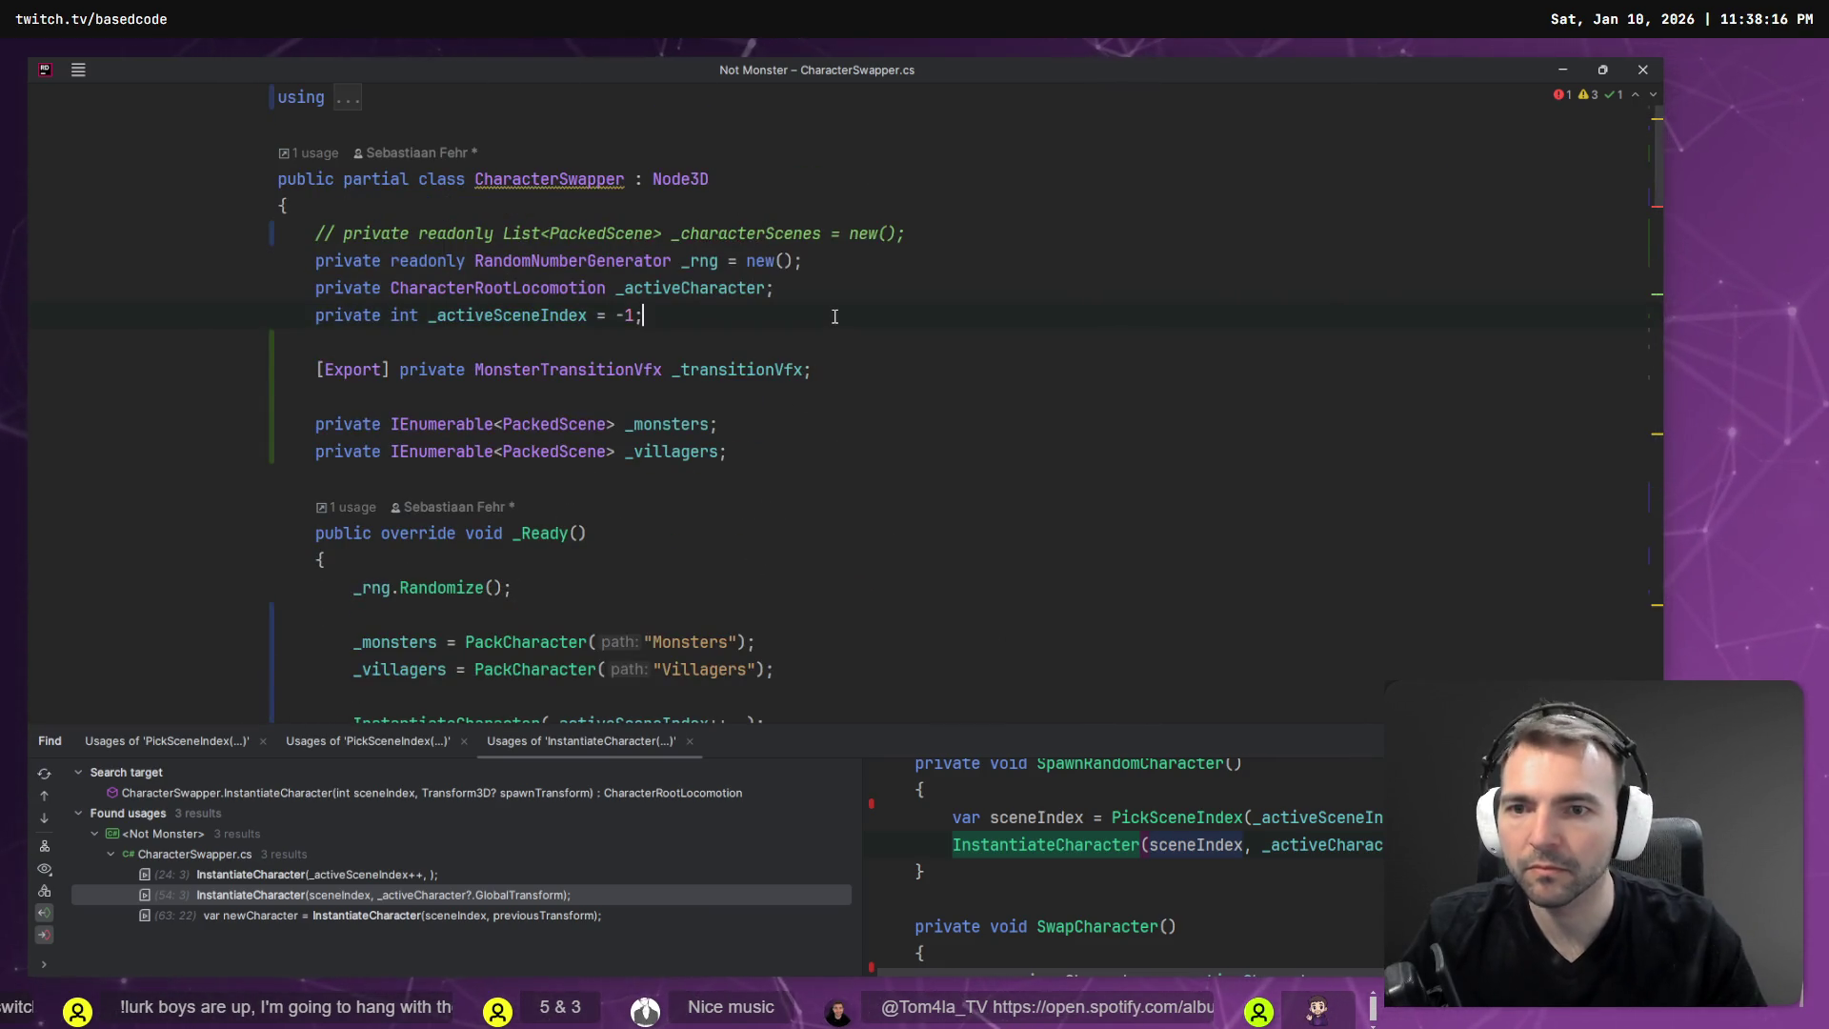
pyautogui.press('Return')
pyautogui.write('private int ')
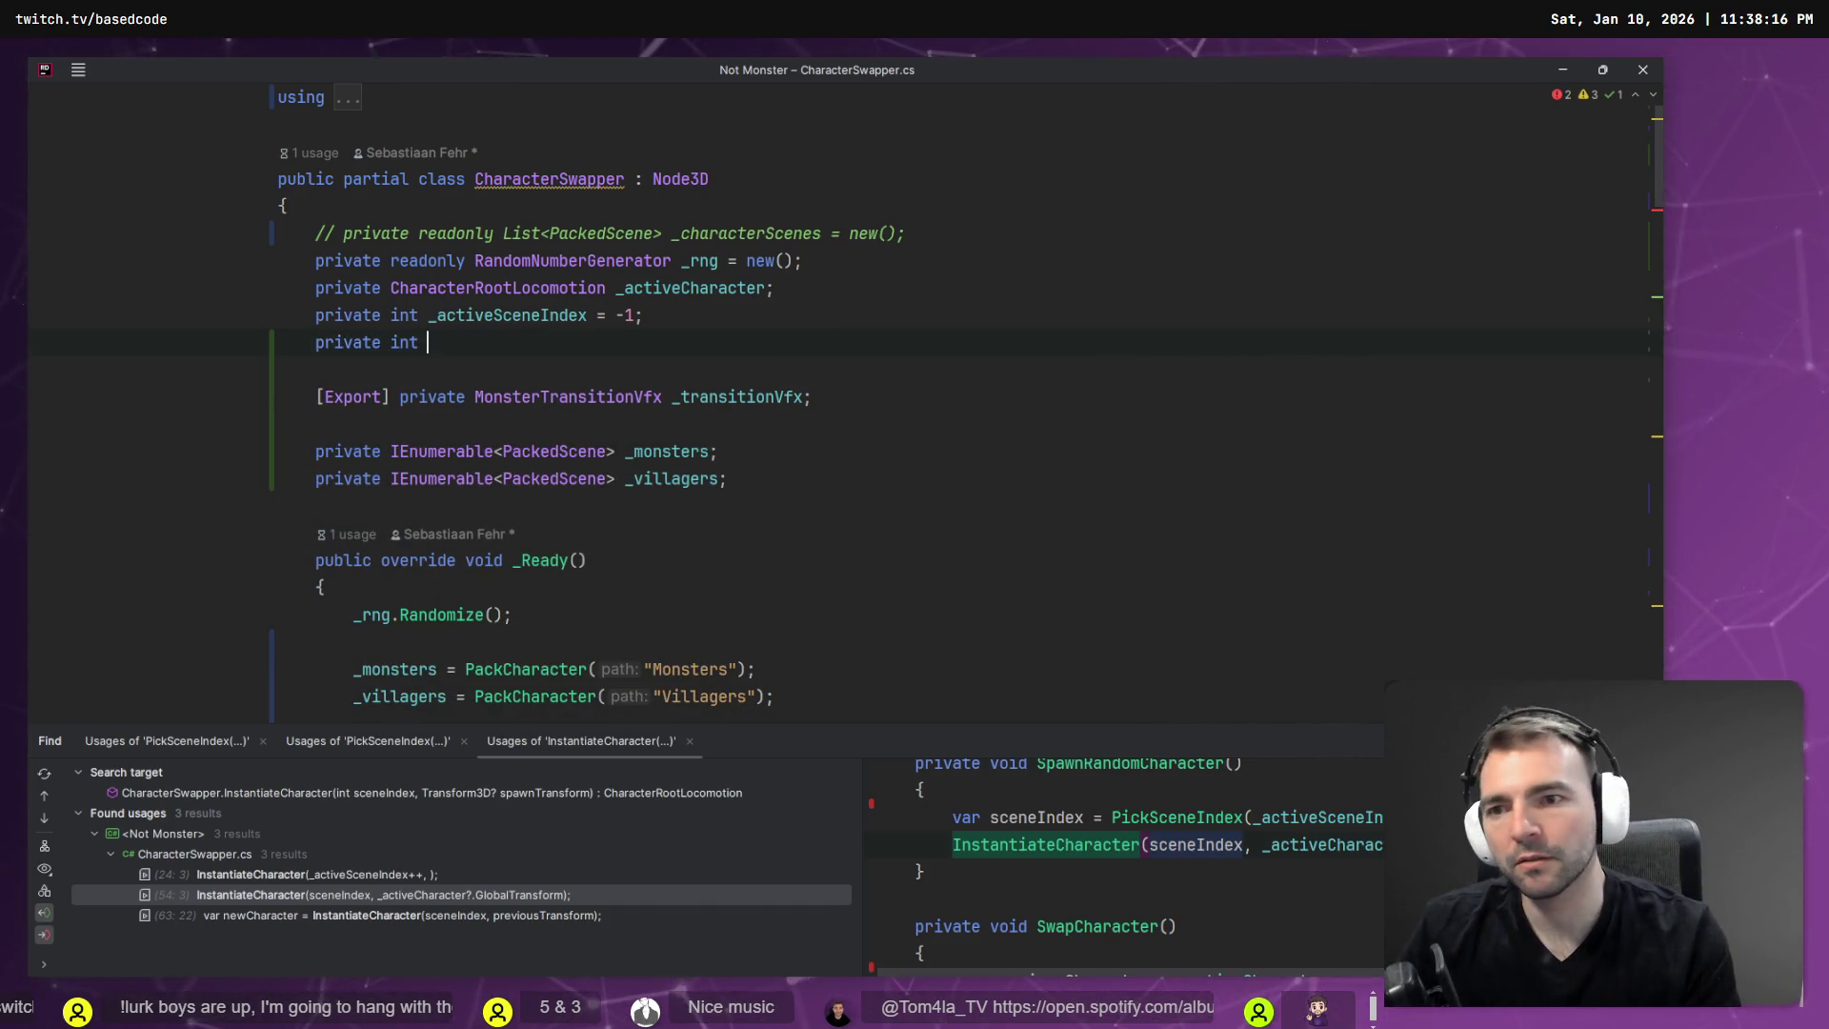
pyautogui.write('ne')
pyautogui.press('BackSpace')
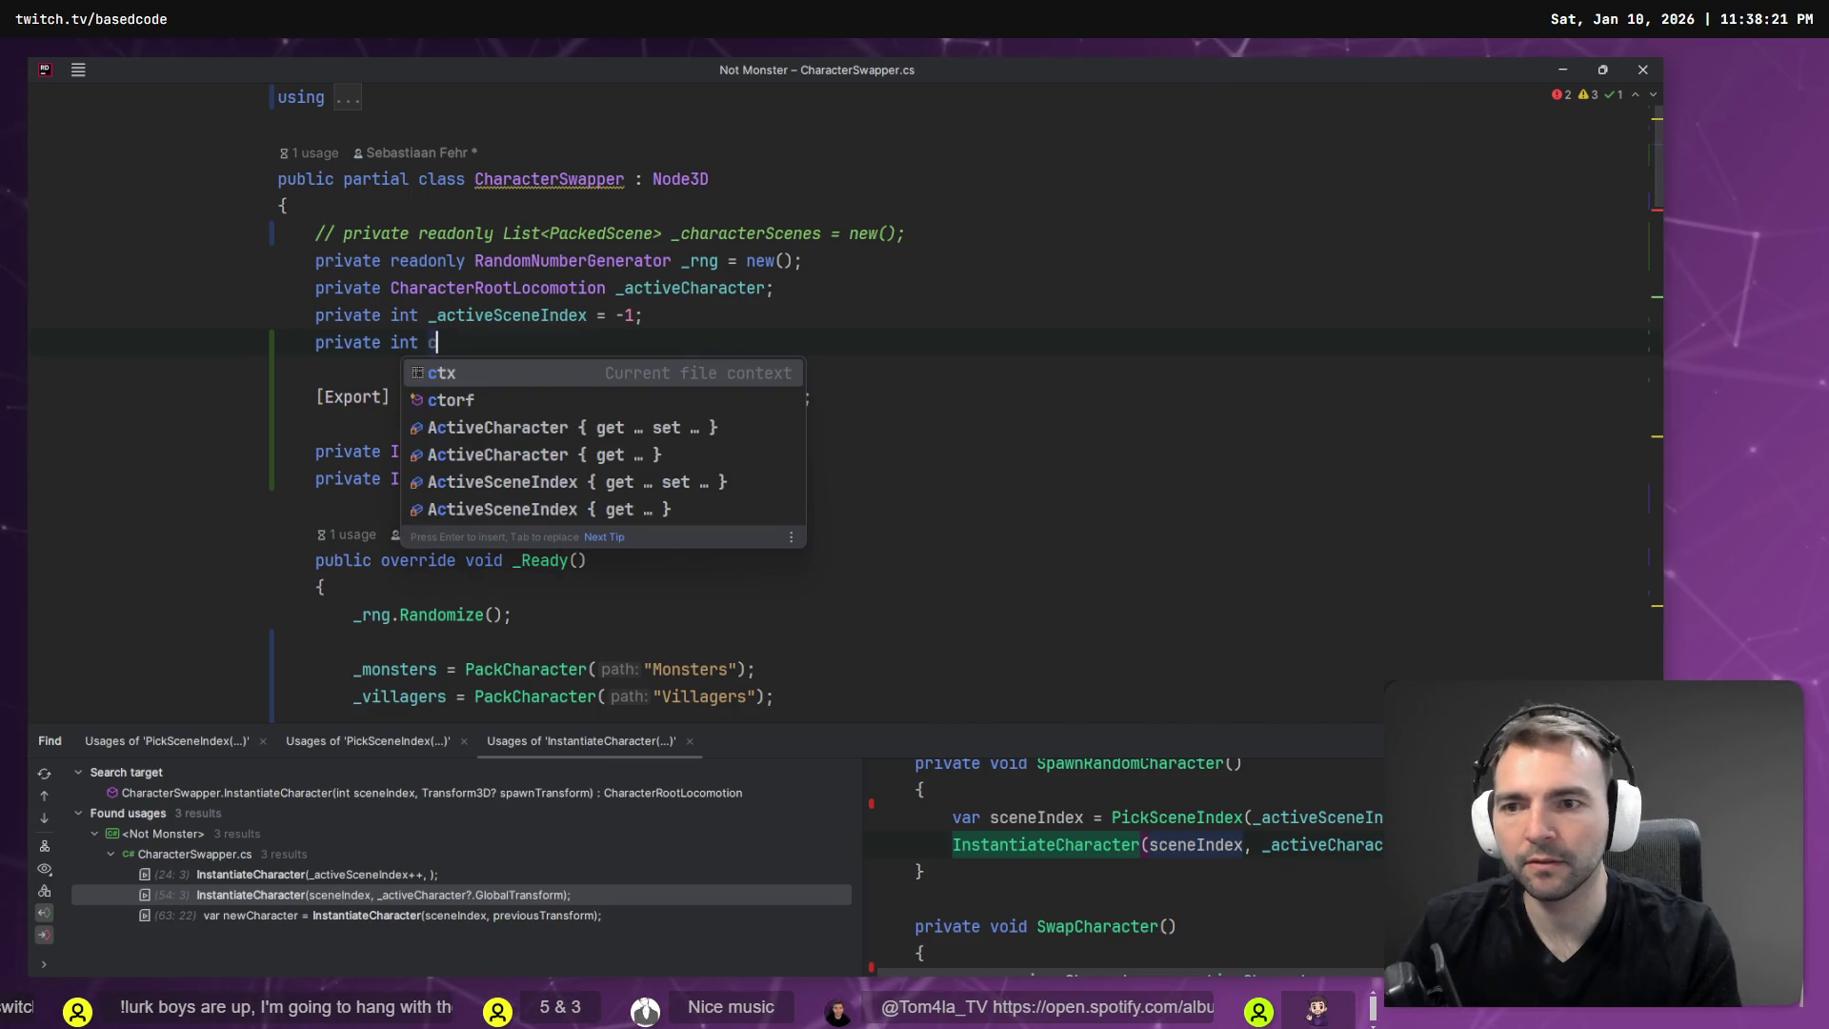
pyautogui.write('xtC')
pyautogui.write('aracter')
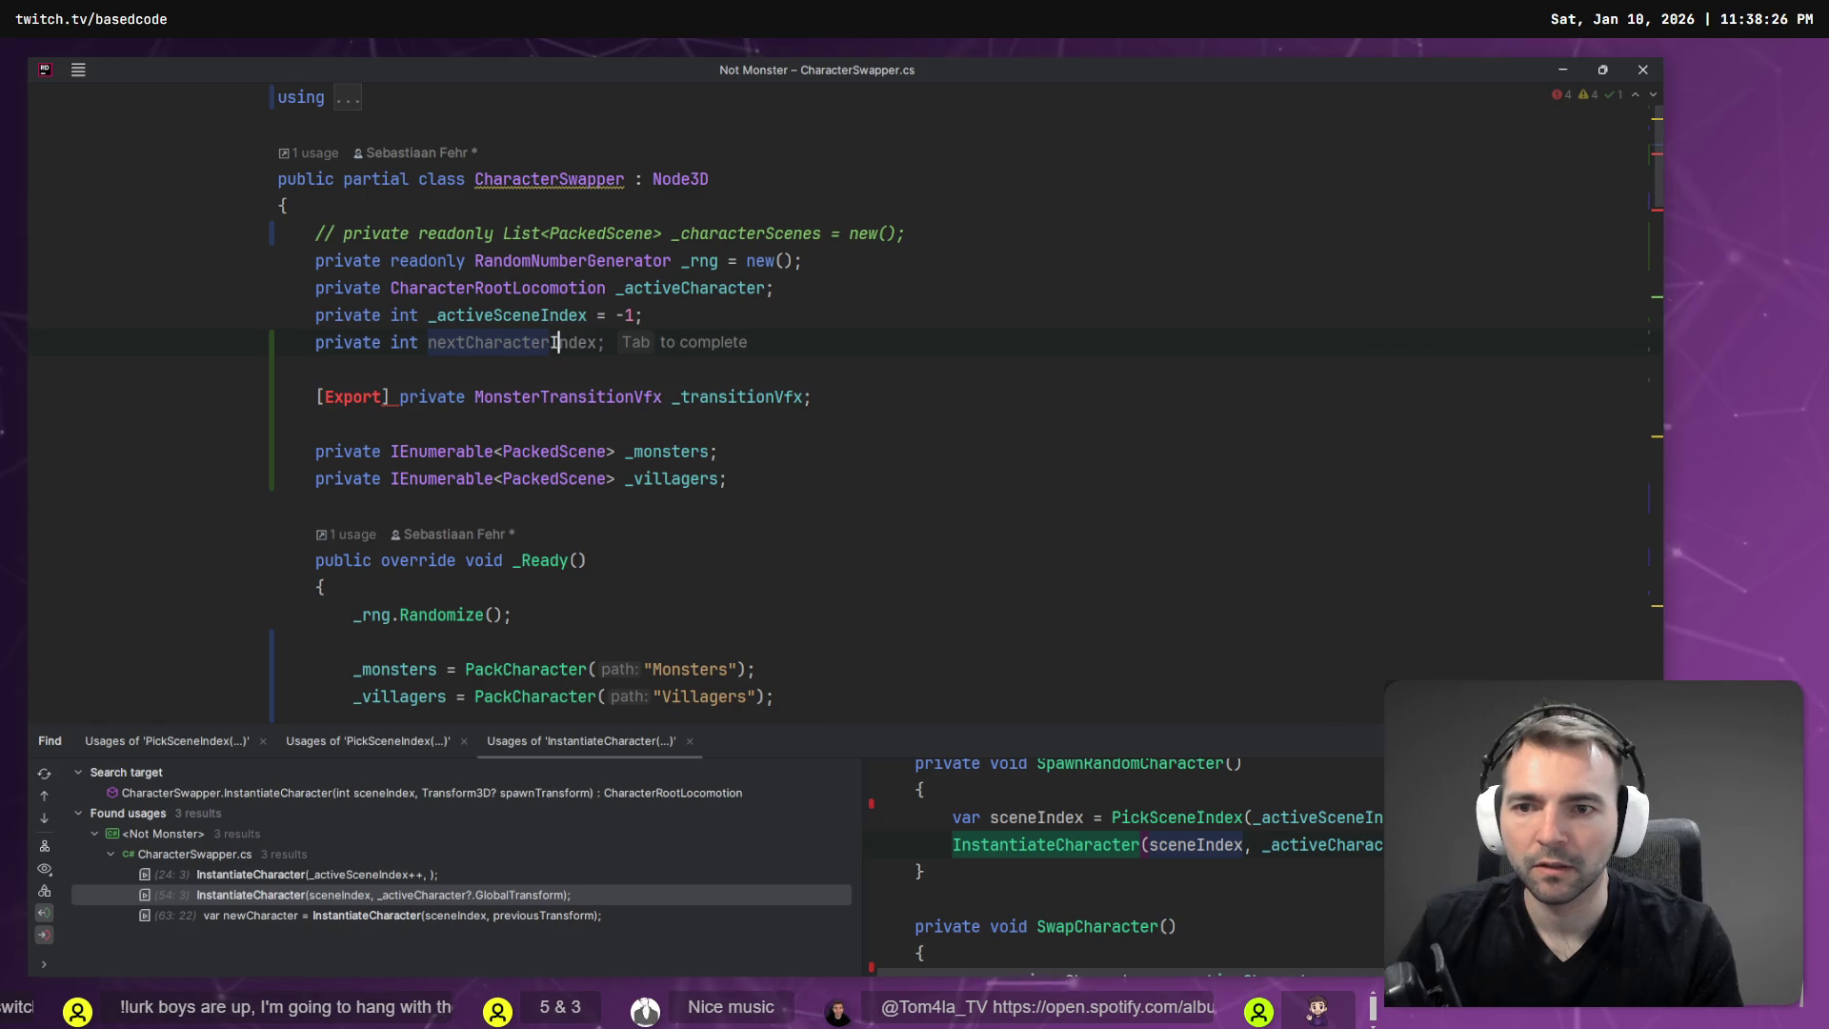
pyautogui.press('Tab')
pyautogui.write('= 0')
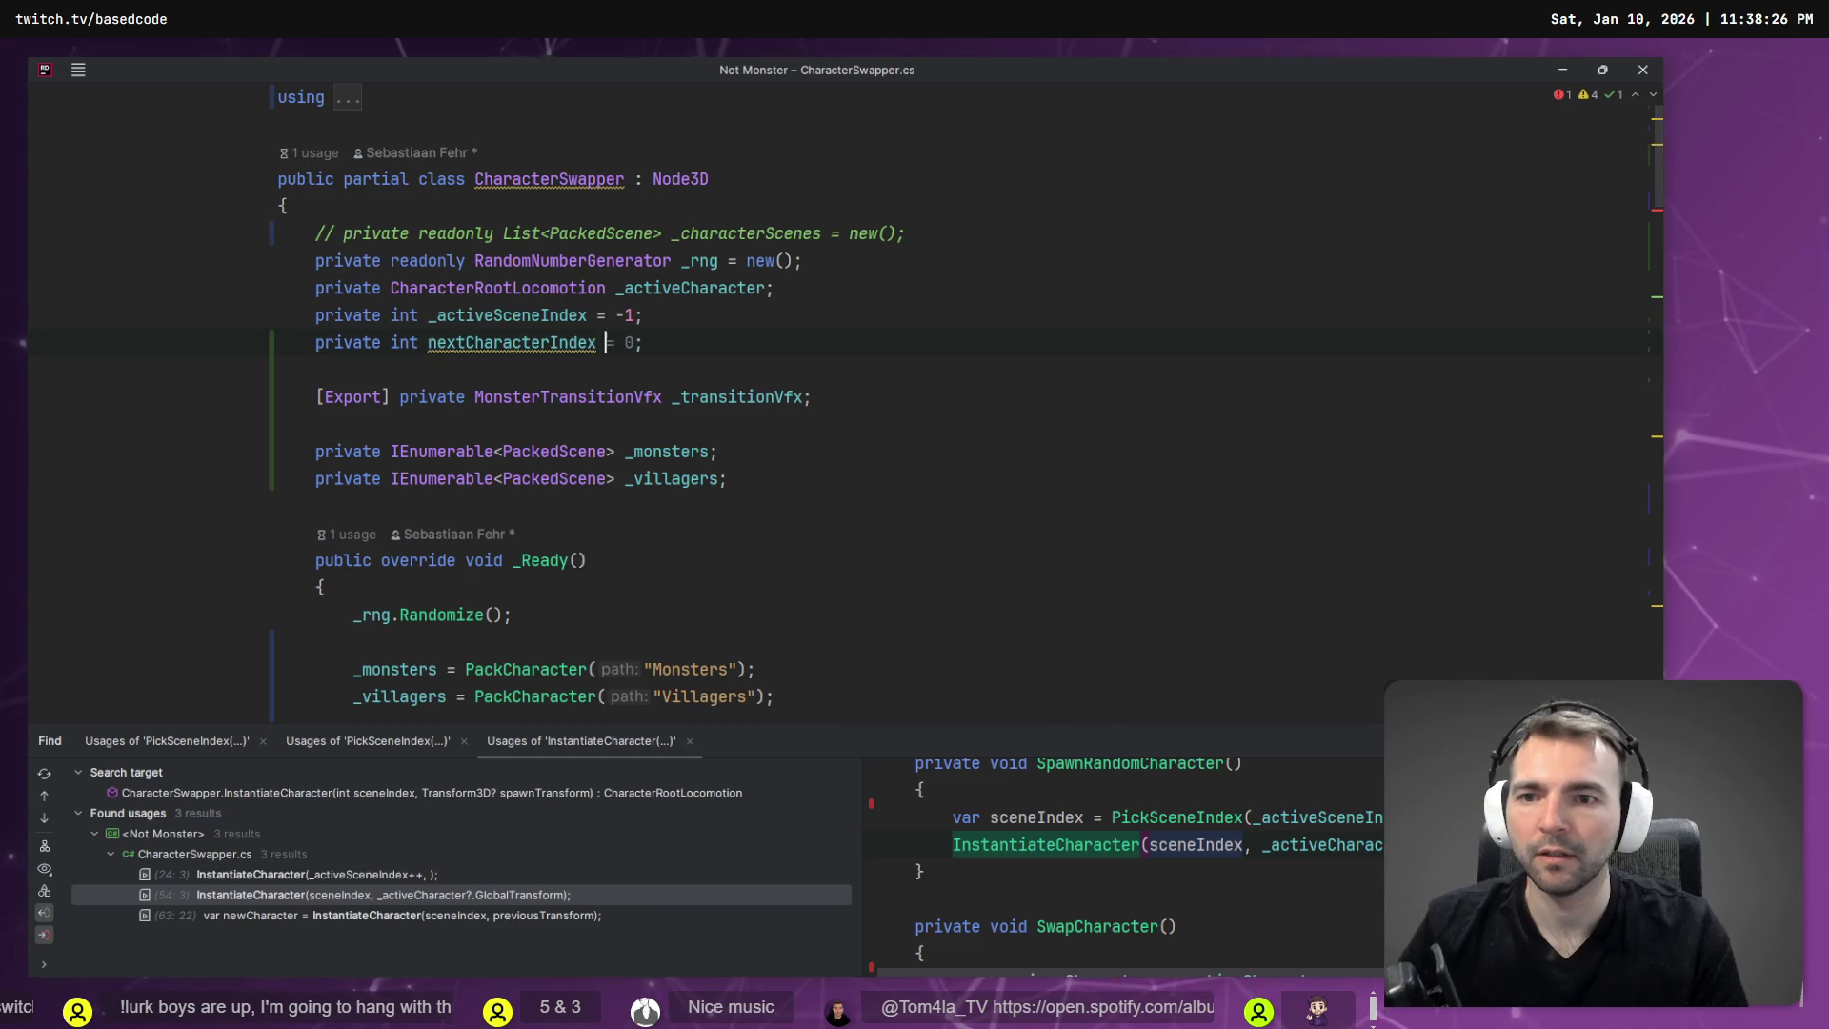
pyautogui.click(389, 342)
pyautogui.write('_')
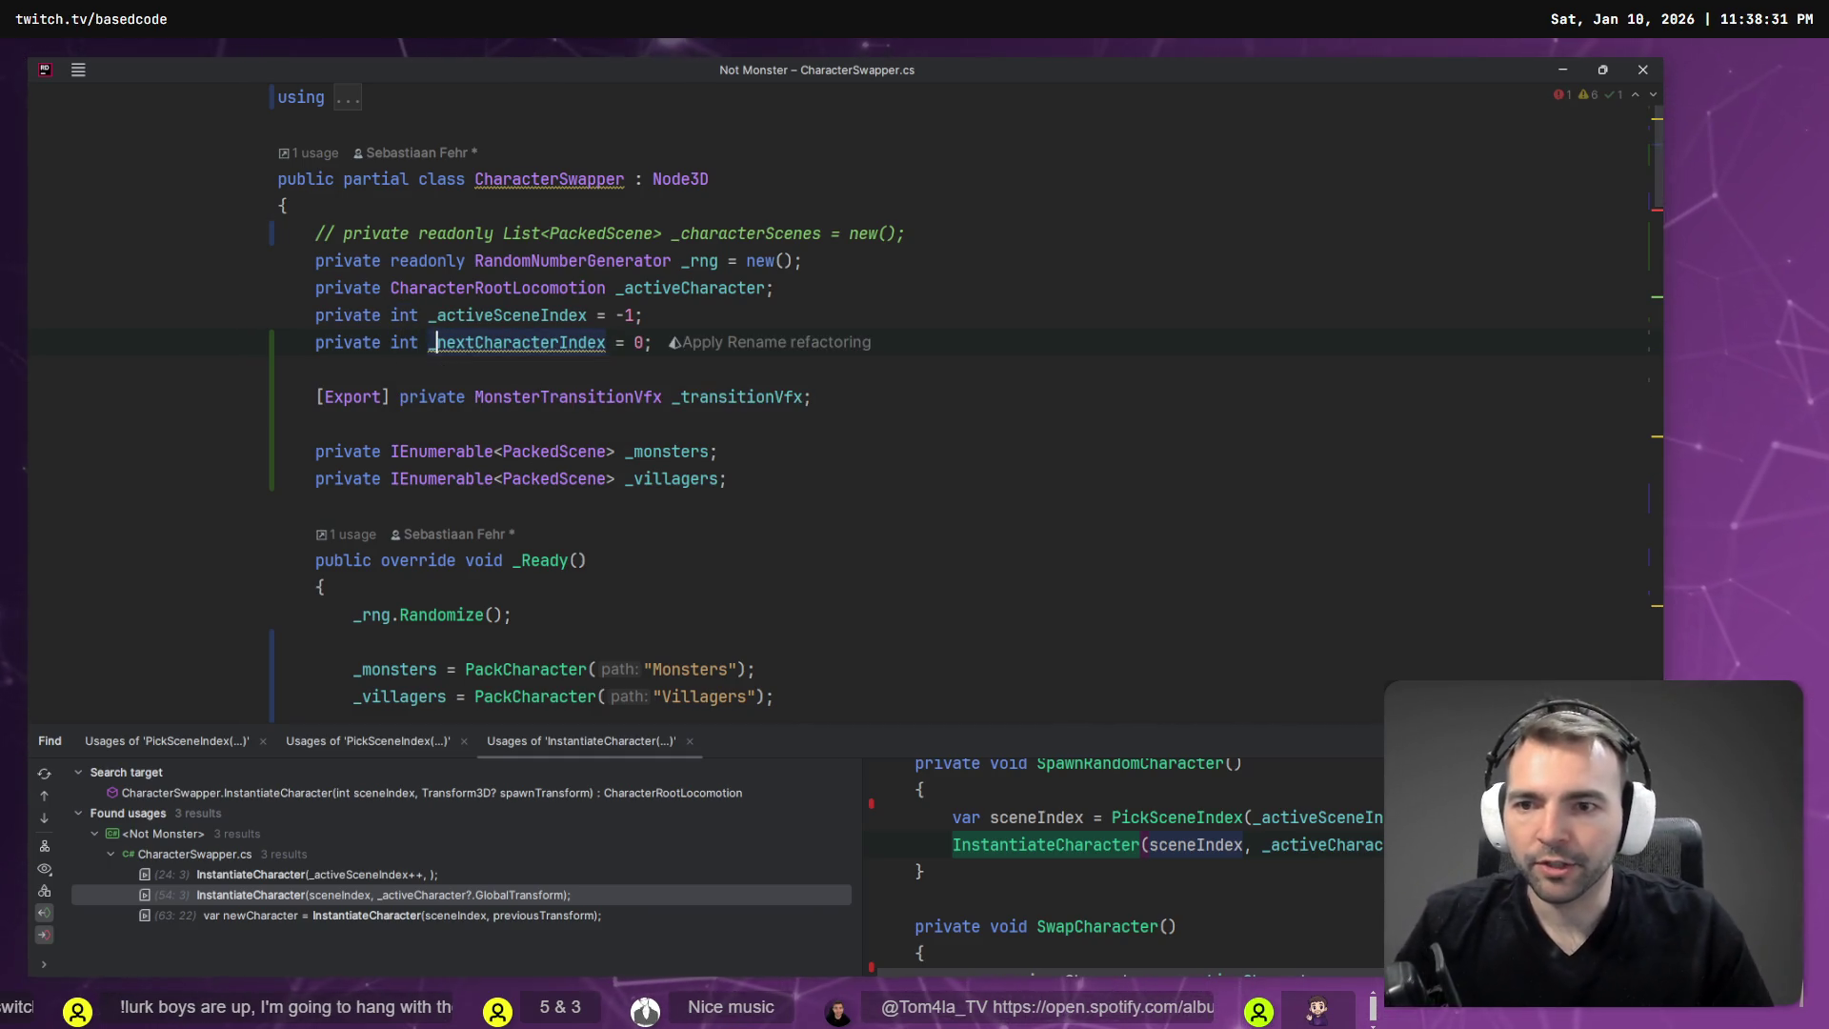
pyautogui.scroll(-12, 481, 346)
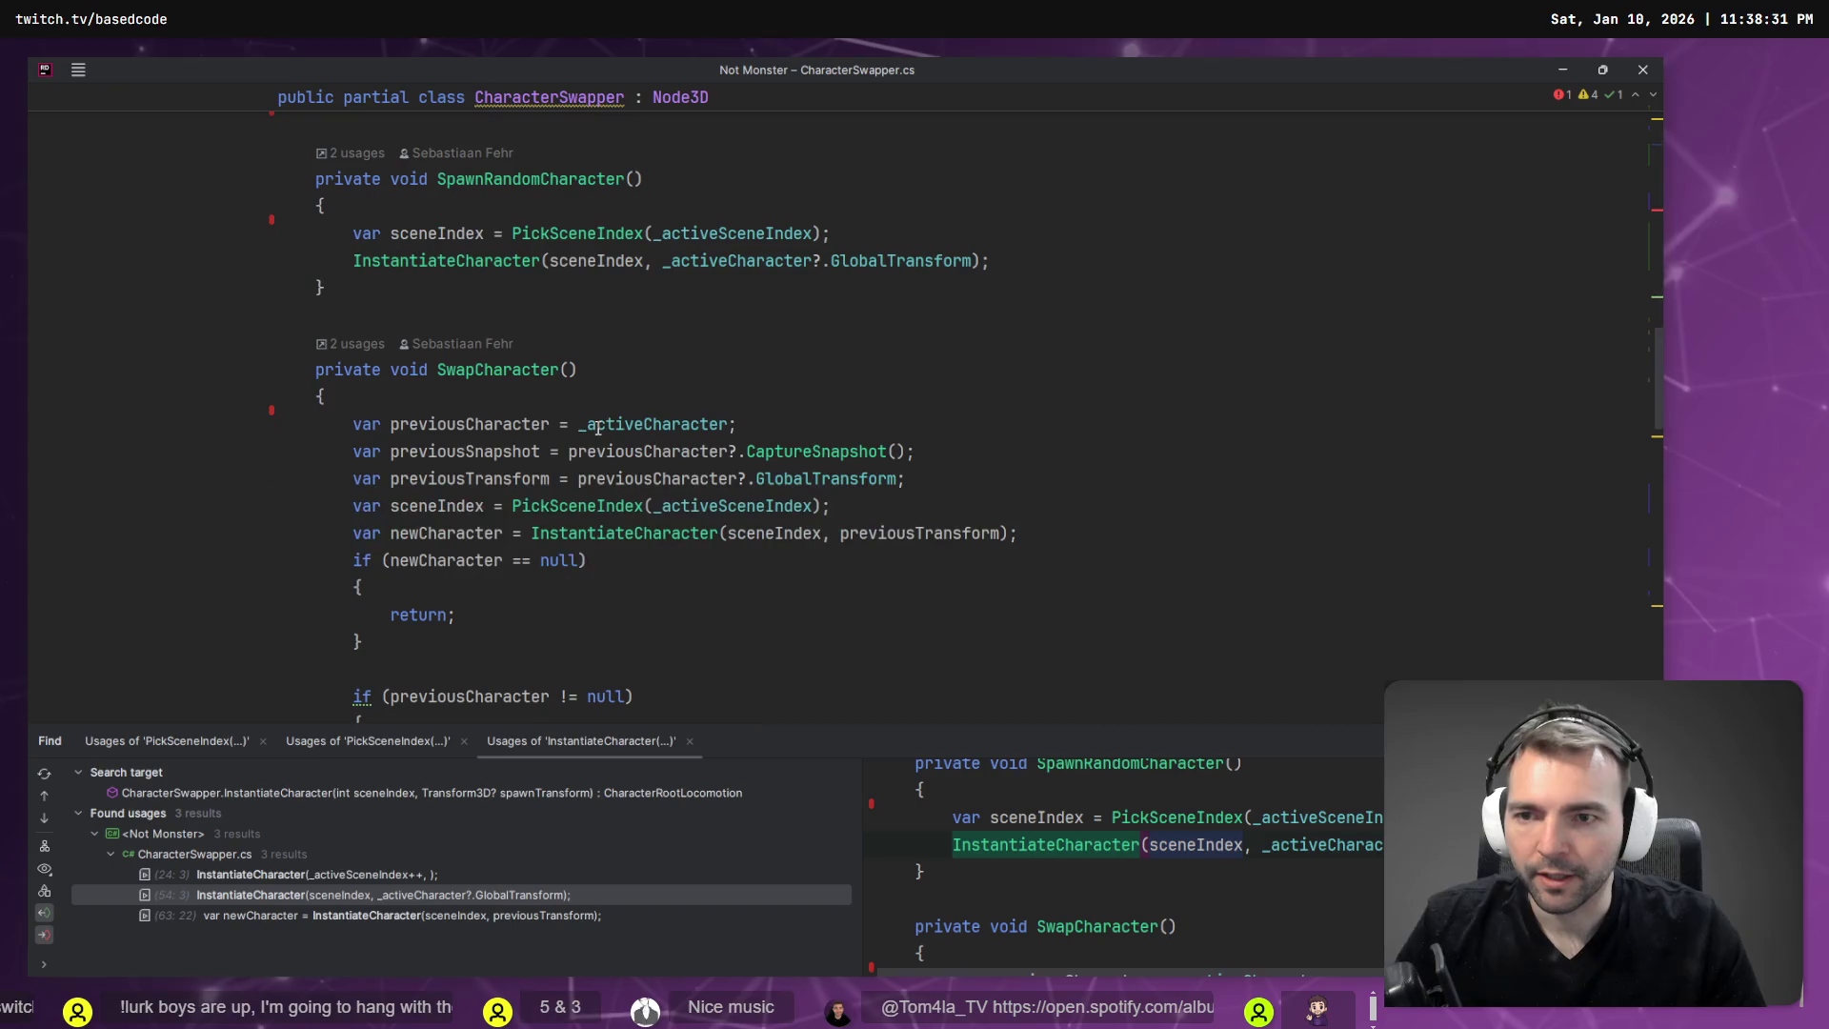
pyautogui.click(458, 260)
pyautogui.scroll(-8, 460, 252)
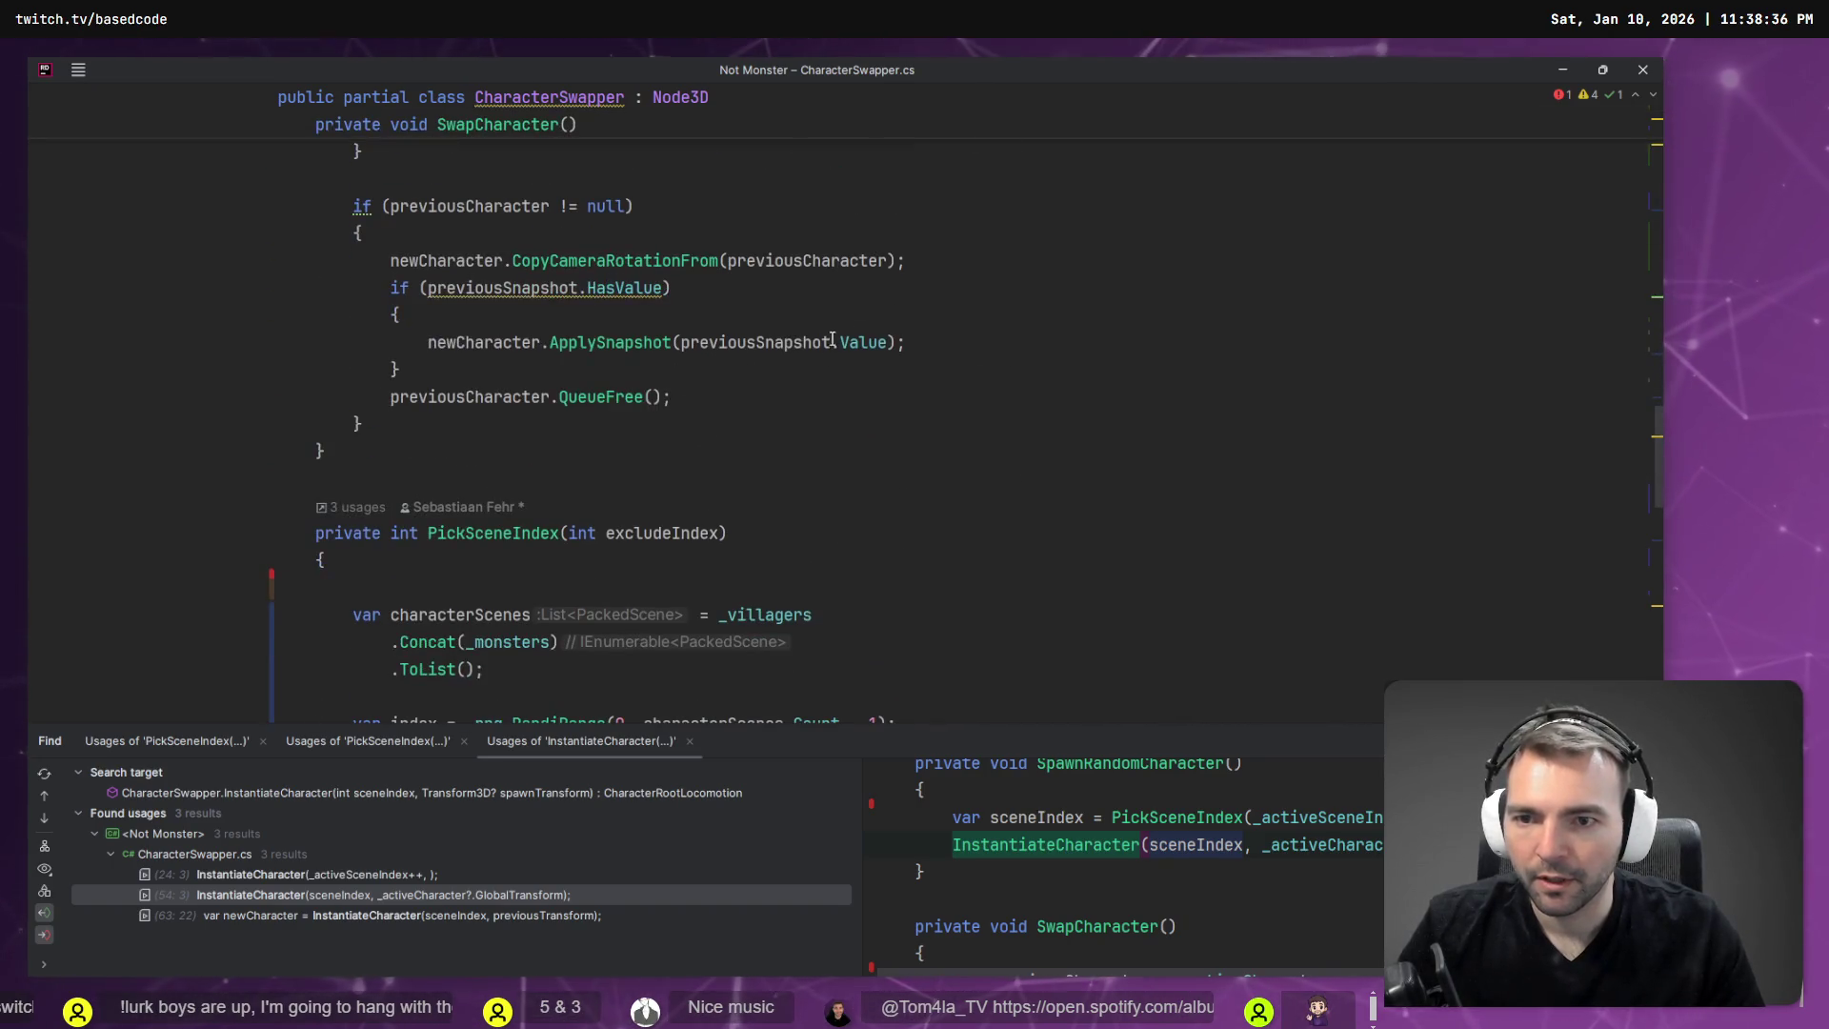
pyautogui.scroll(-12, 521, 349)
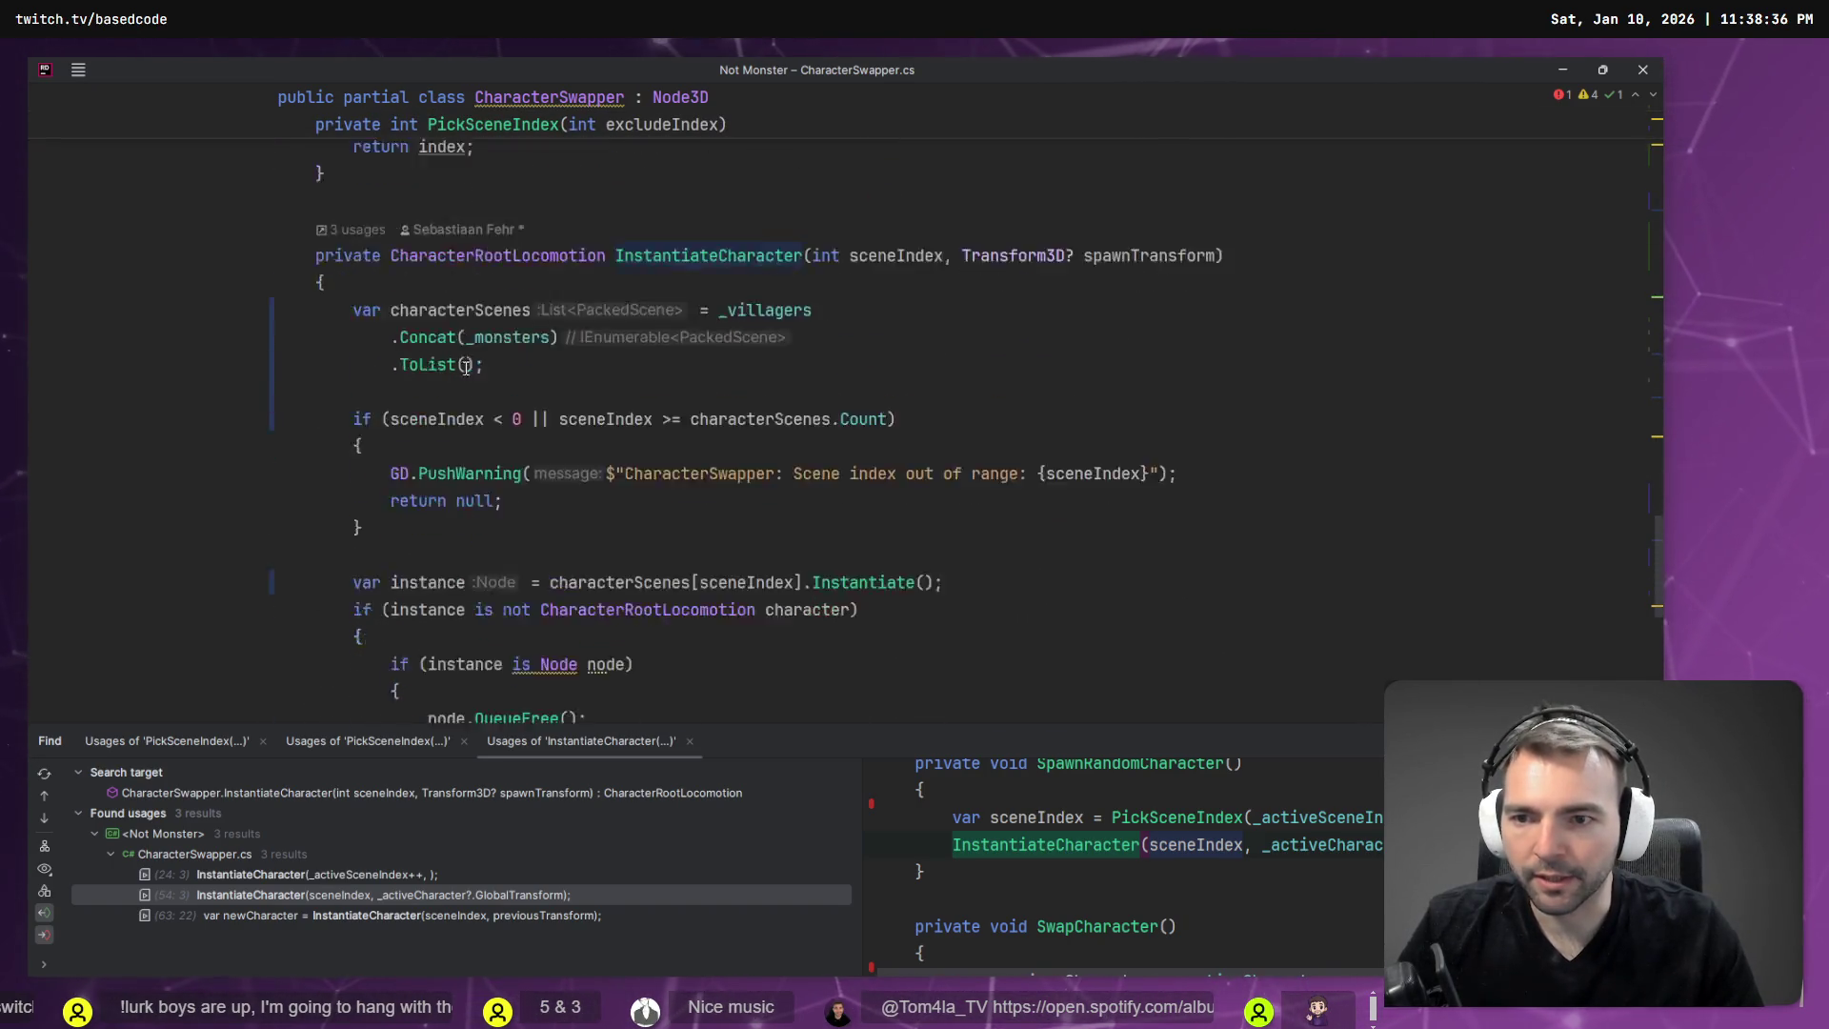
pyautogui.scroll(20, 515, 392)
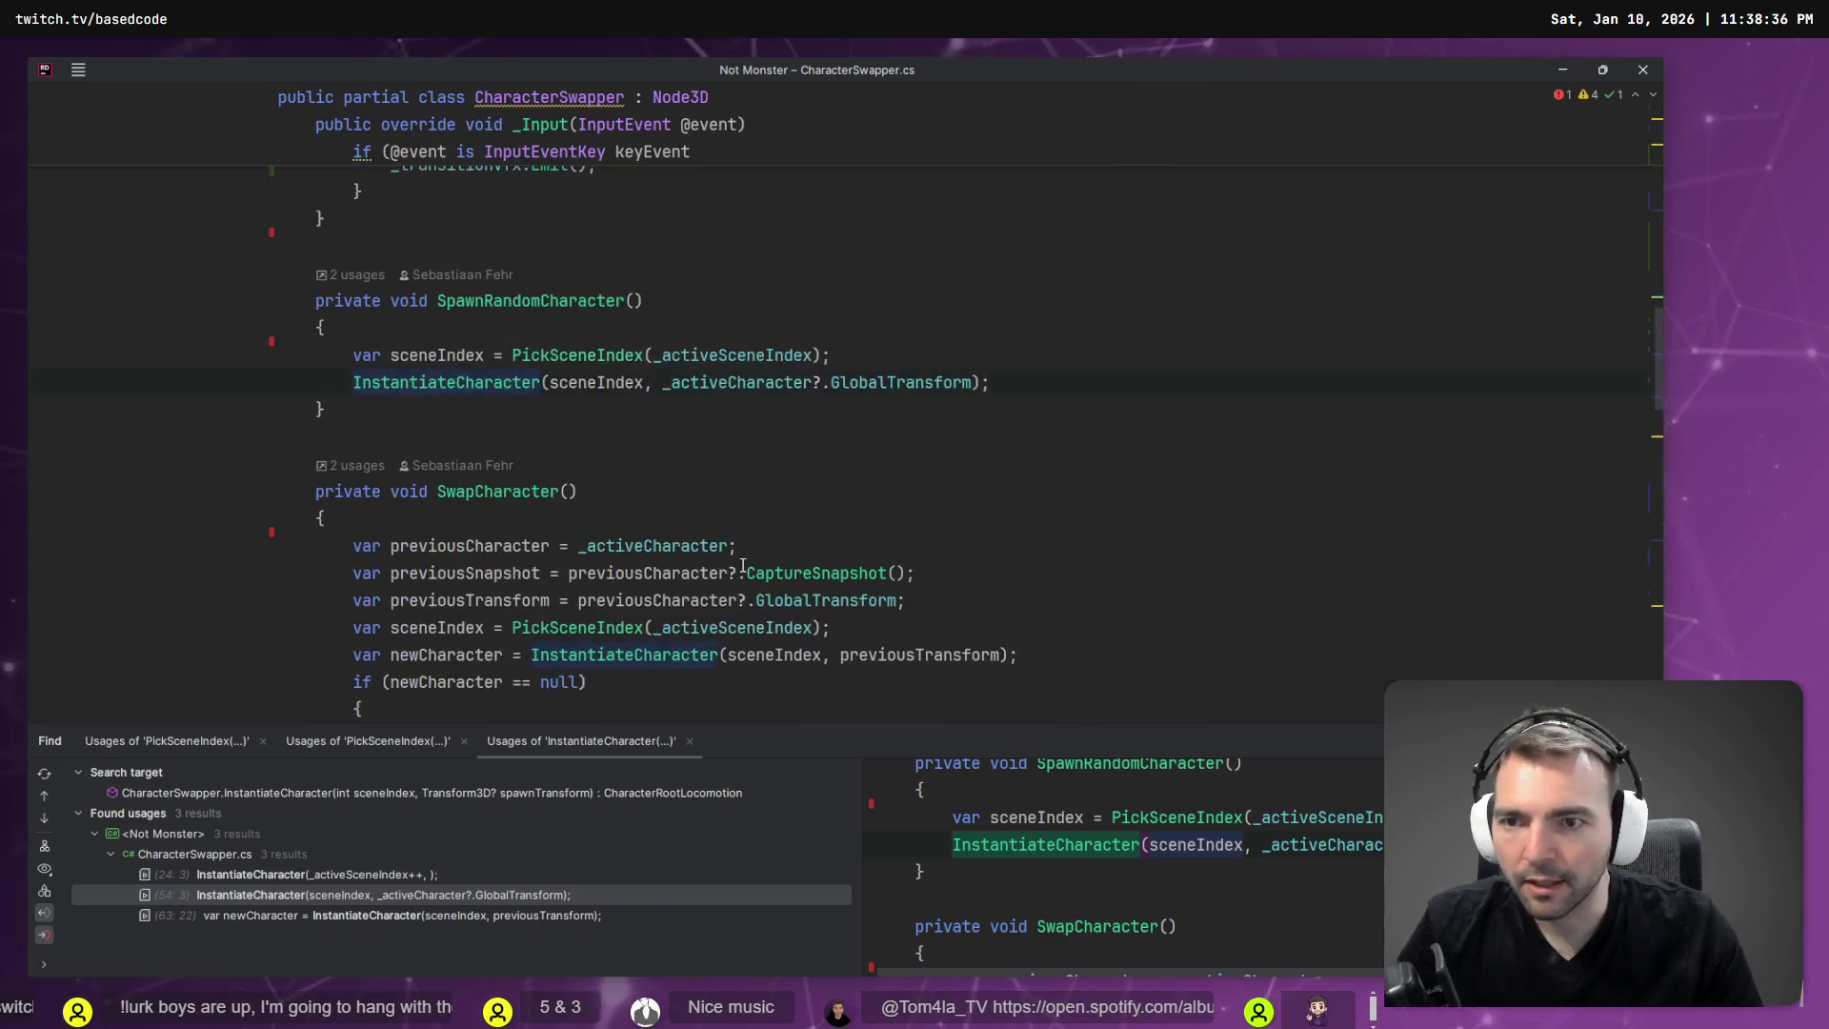
pyautogui.scroll(-10, 671, 523)
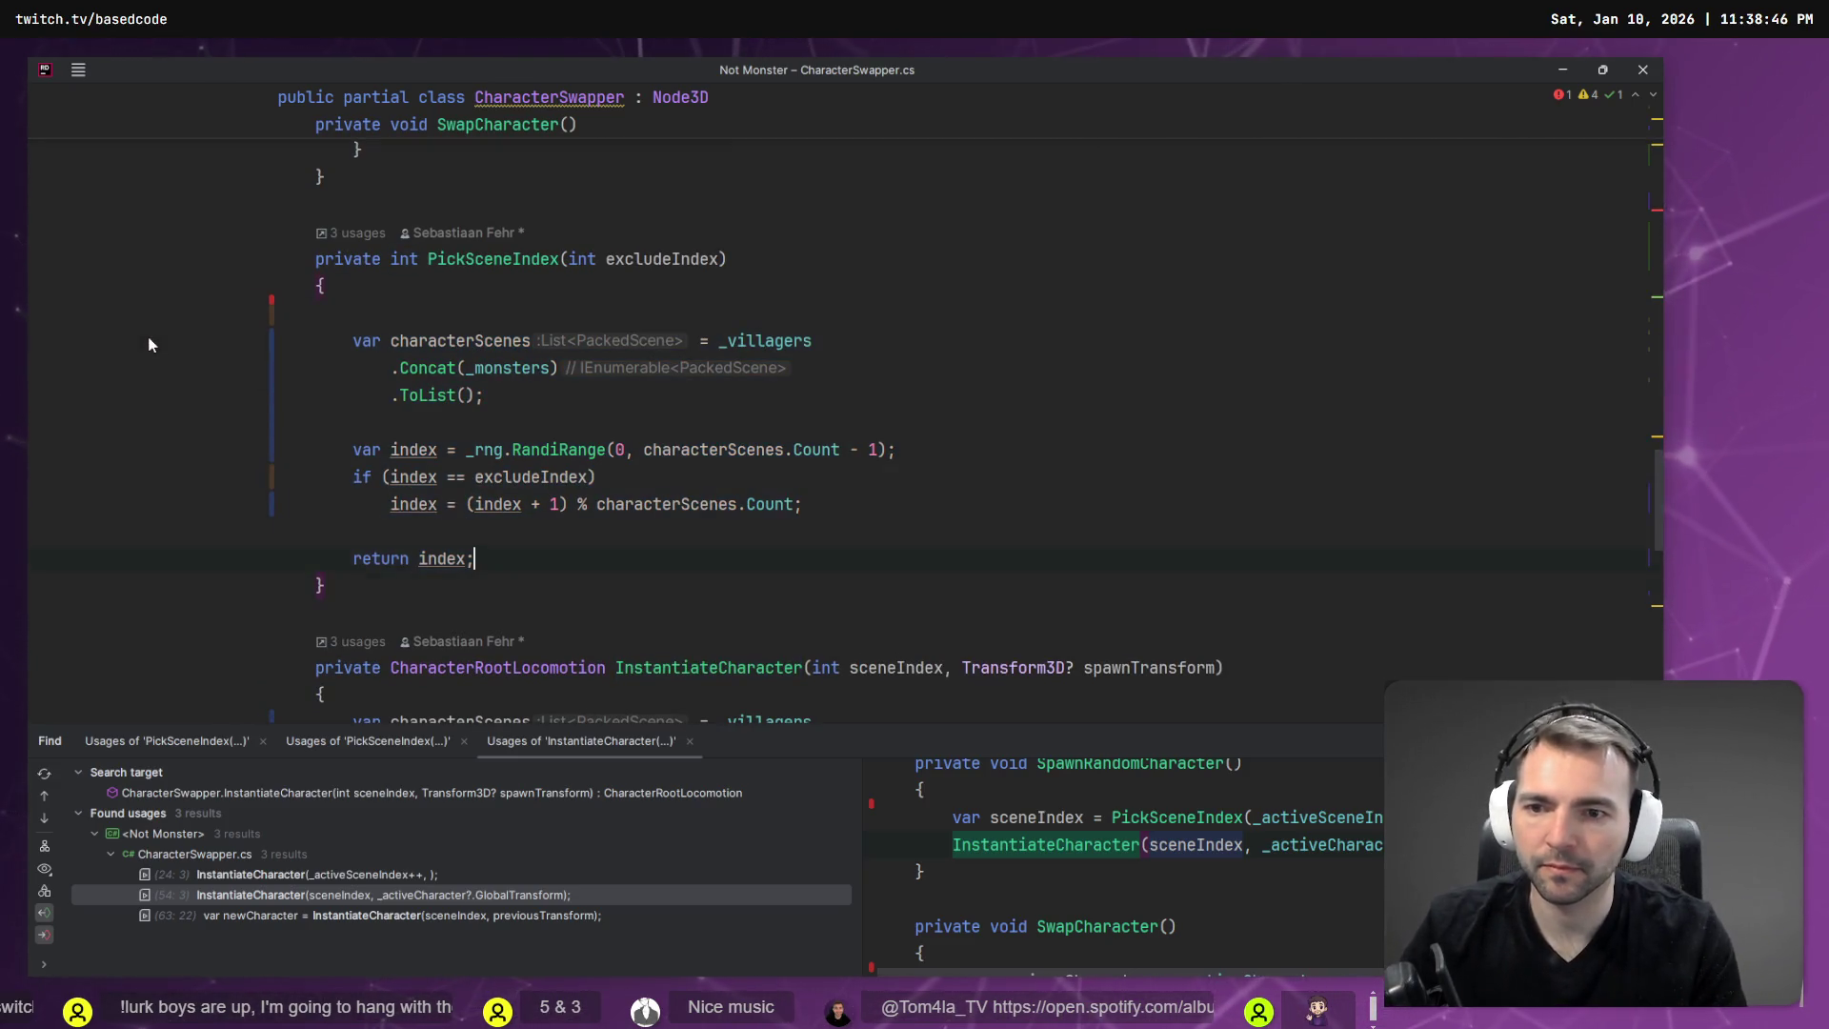
# Replace the random-index logic with 'return _nextCharacterIndex++ % characterScenes.Count;'
pyautogui.press('Up')
pyautogui.press('Up')
pyautogui.press('Up')
pyautogui.hotkey('shift', 'Down')
pyautogui.hotkey('shift', 'Down')
pyautogui.hotkey('shift', 'Down')
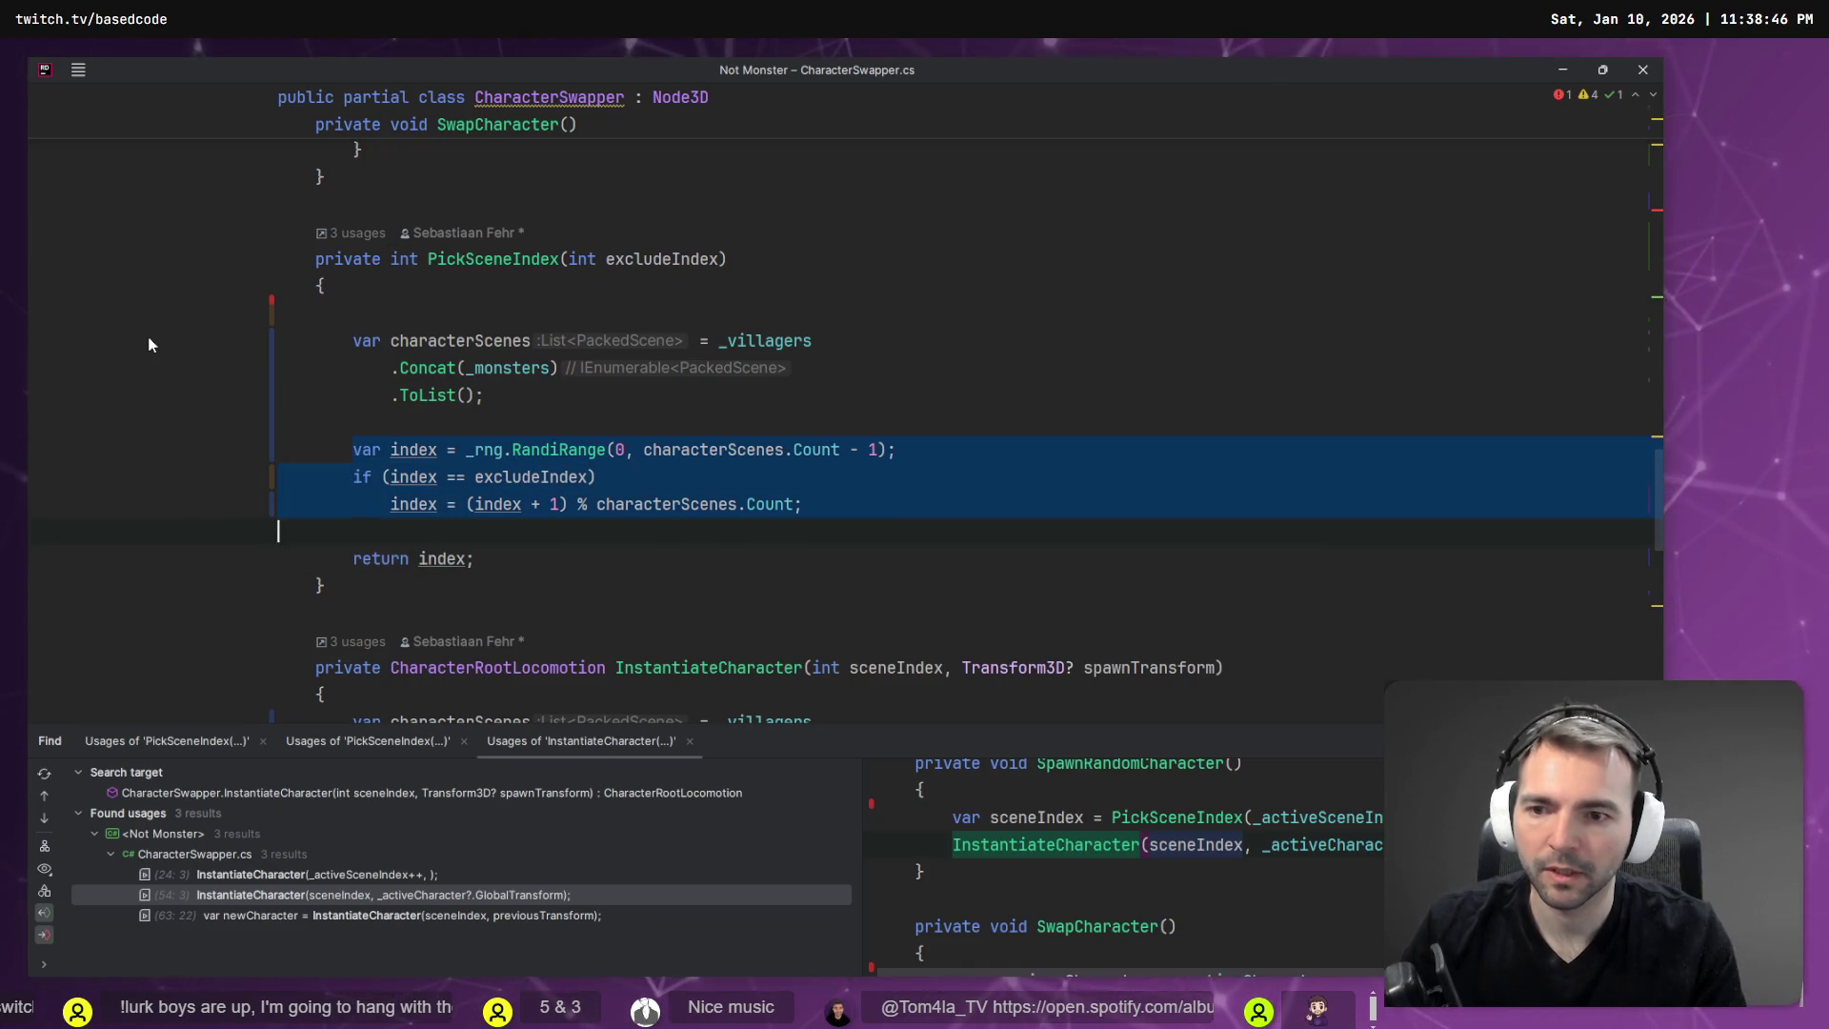
pyautogui.hotkey('shift', 'End')
pyautogui.write('return')
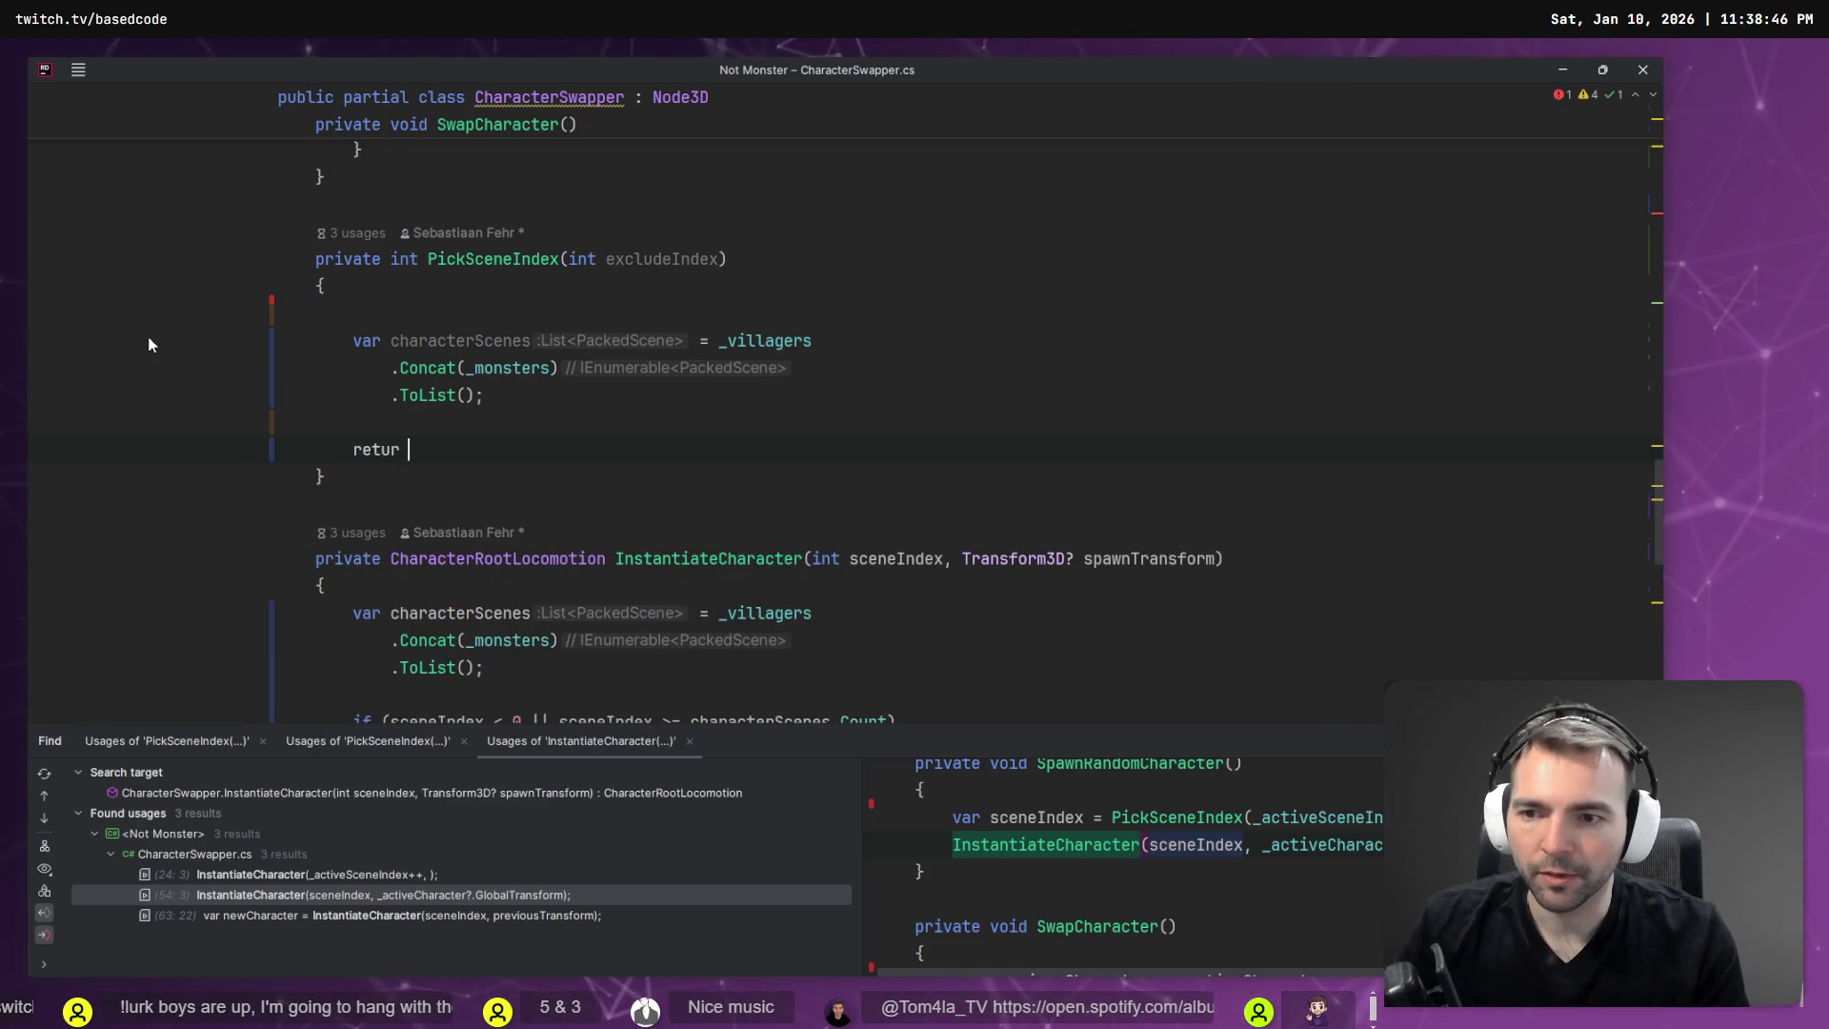
pyautogui.press('BackSpace')
pyautogui.press('BackSpace')
pyautogui.press('BackSpace')
pyautogui.write('turn _nextCharacterIndex')
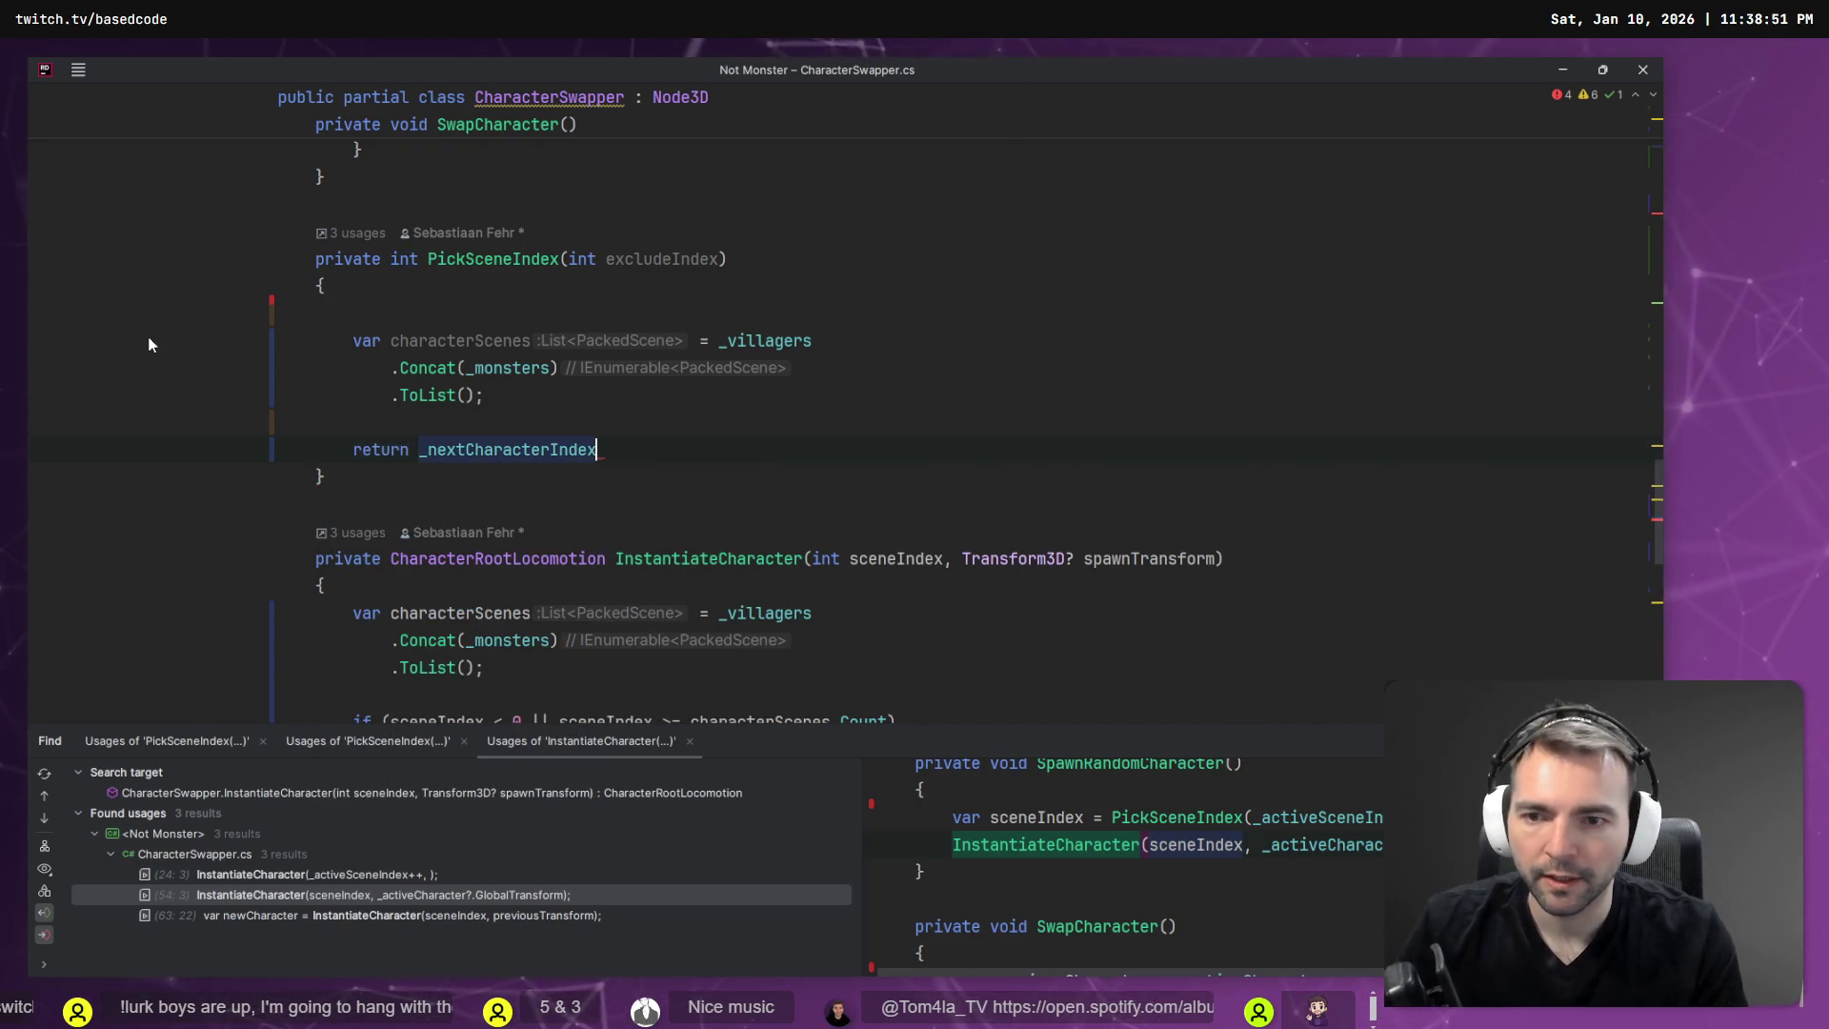
pyautogui.write('++;')
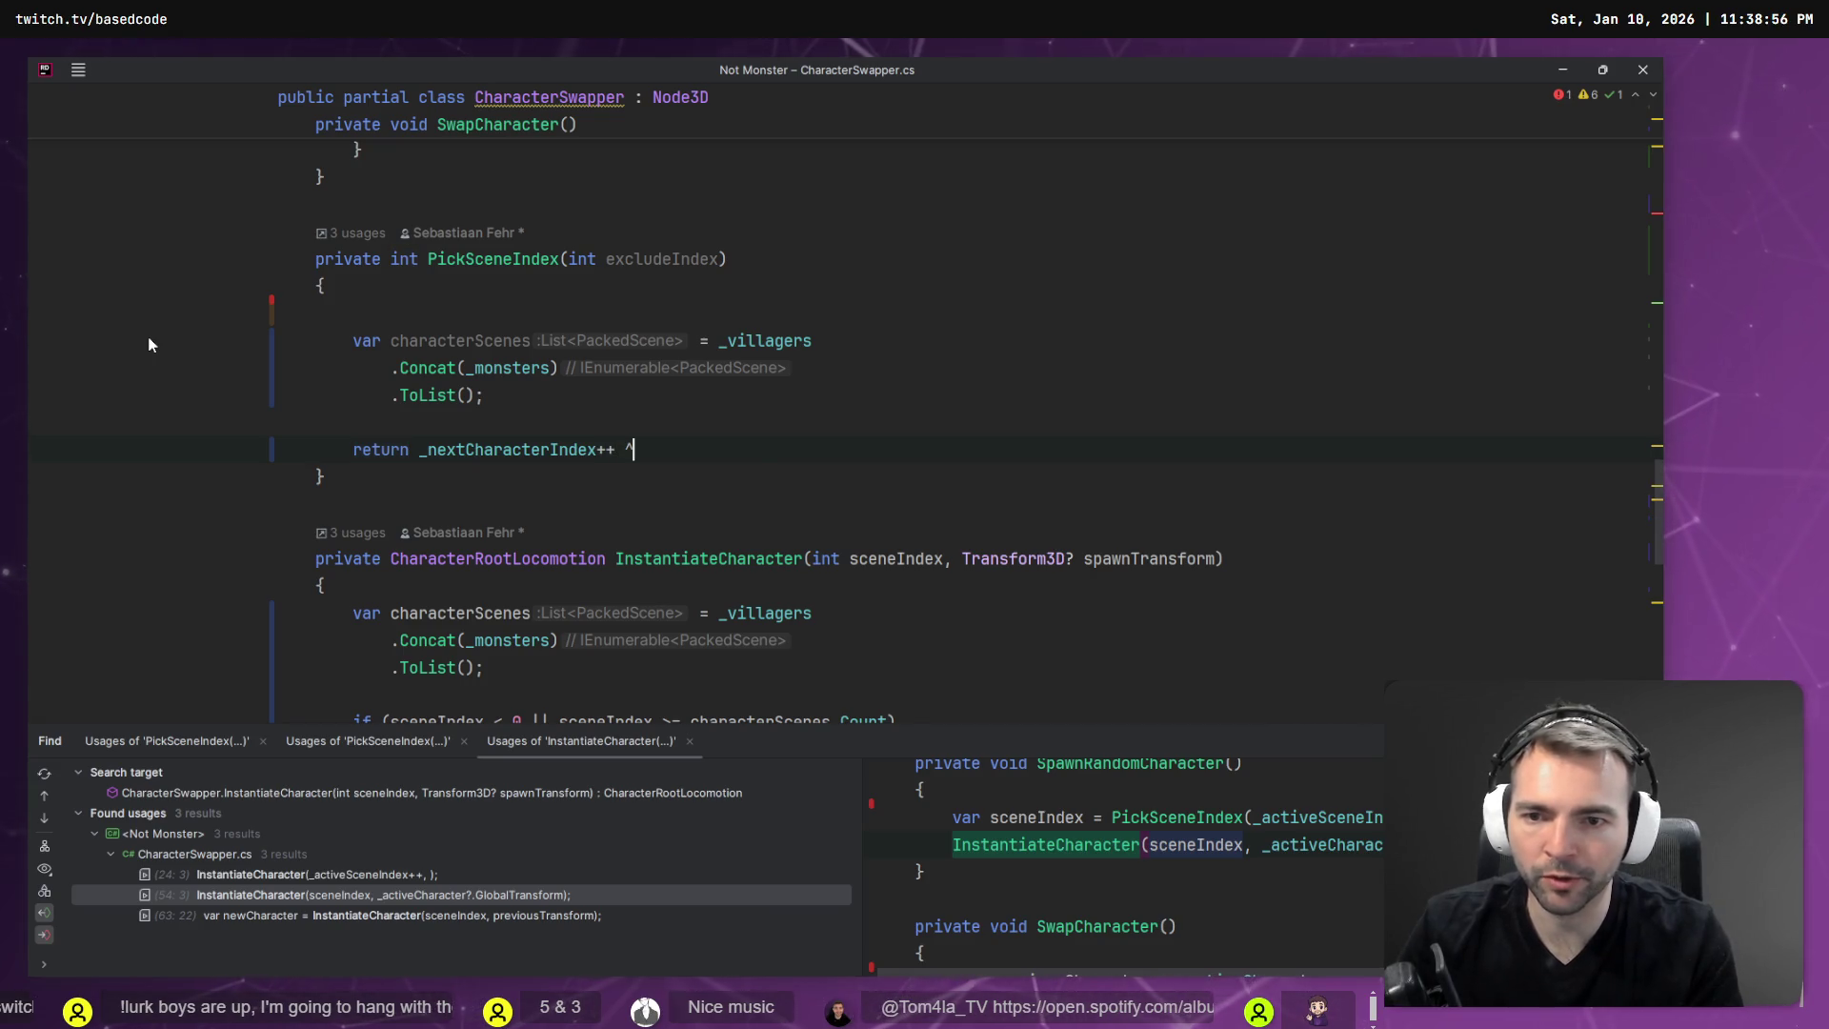
pyautogui.press('BackSpace')
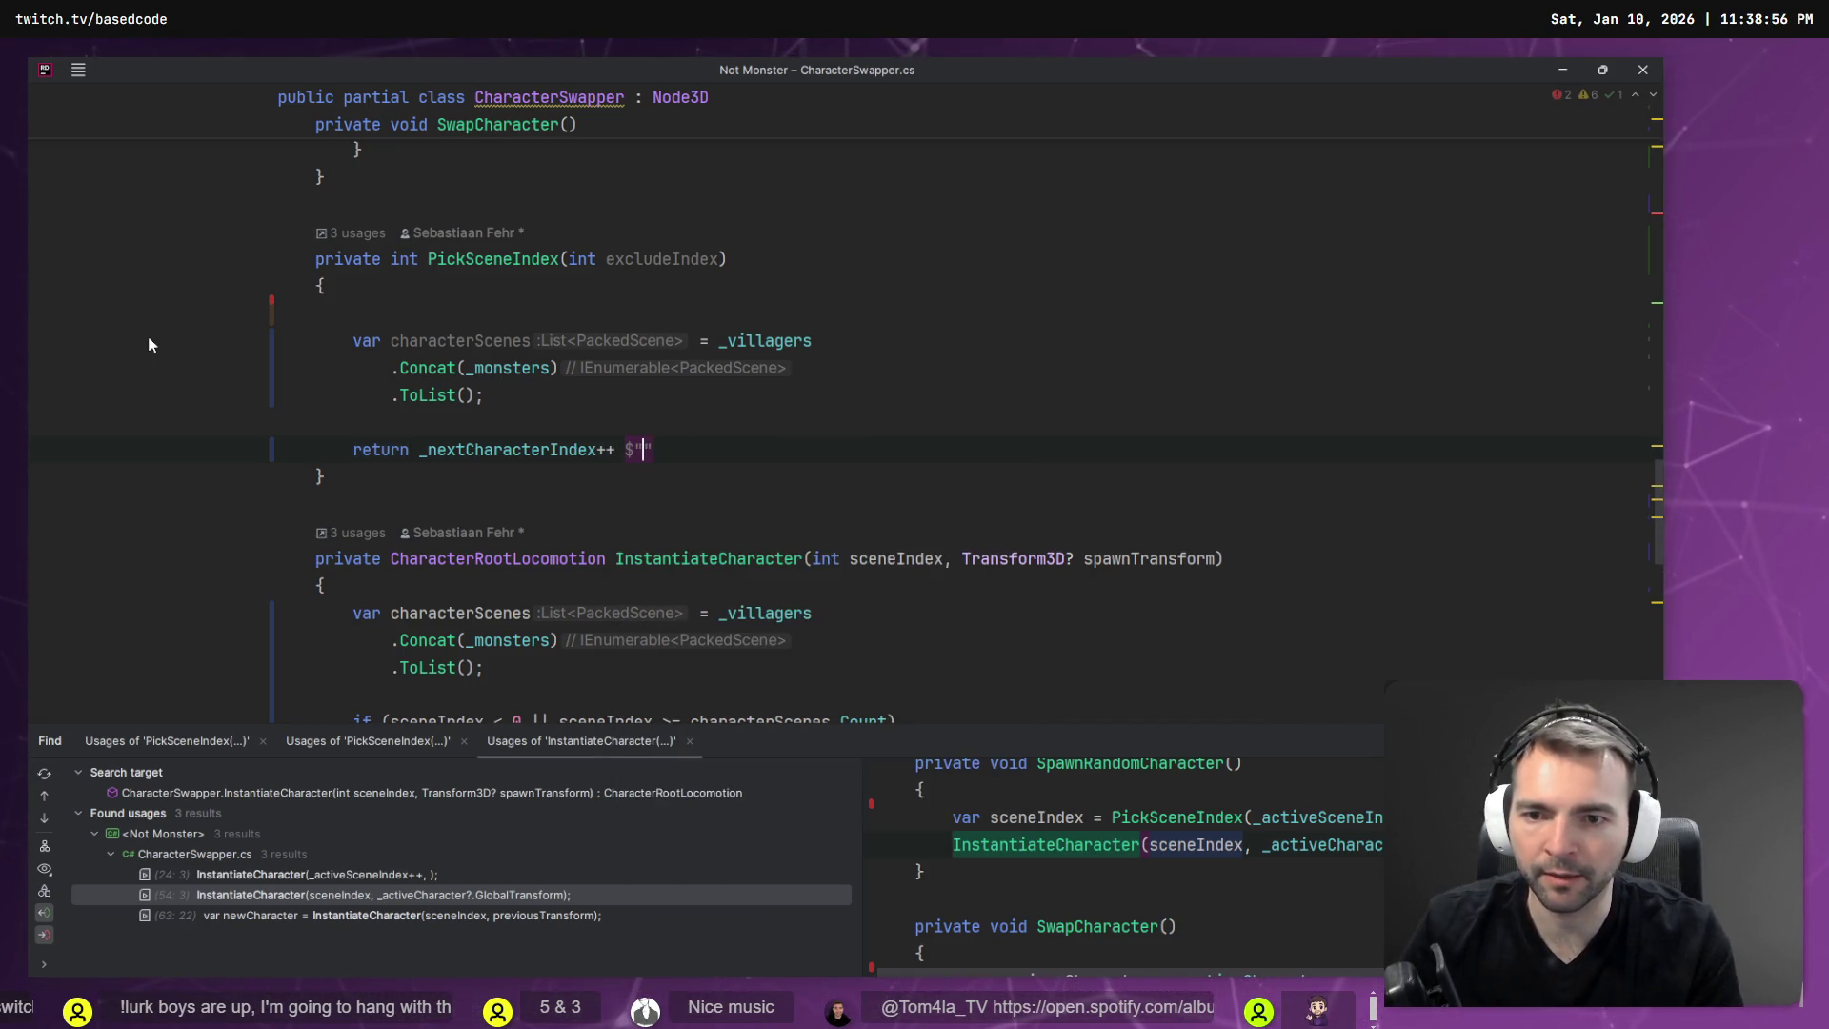
pyautogui.press('Tab')
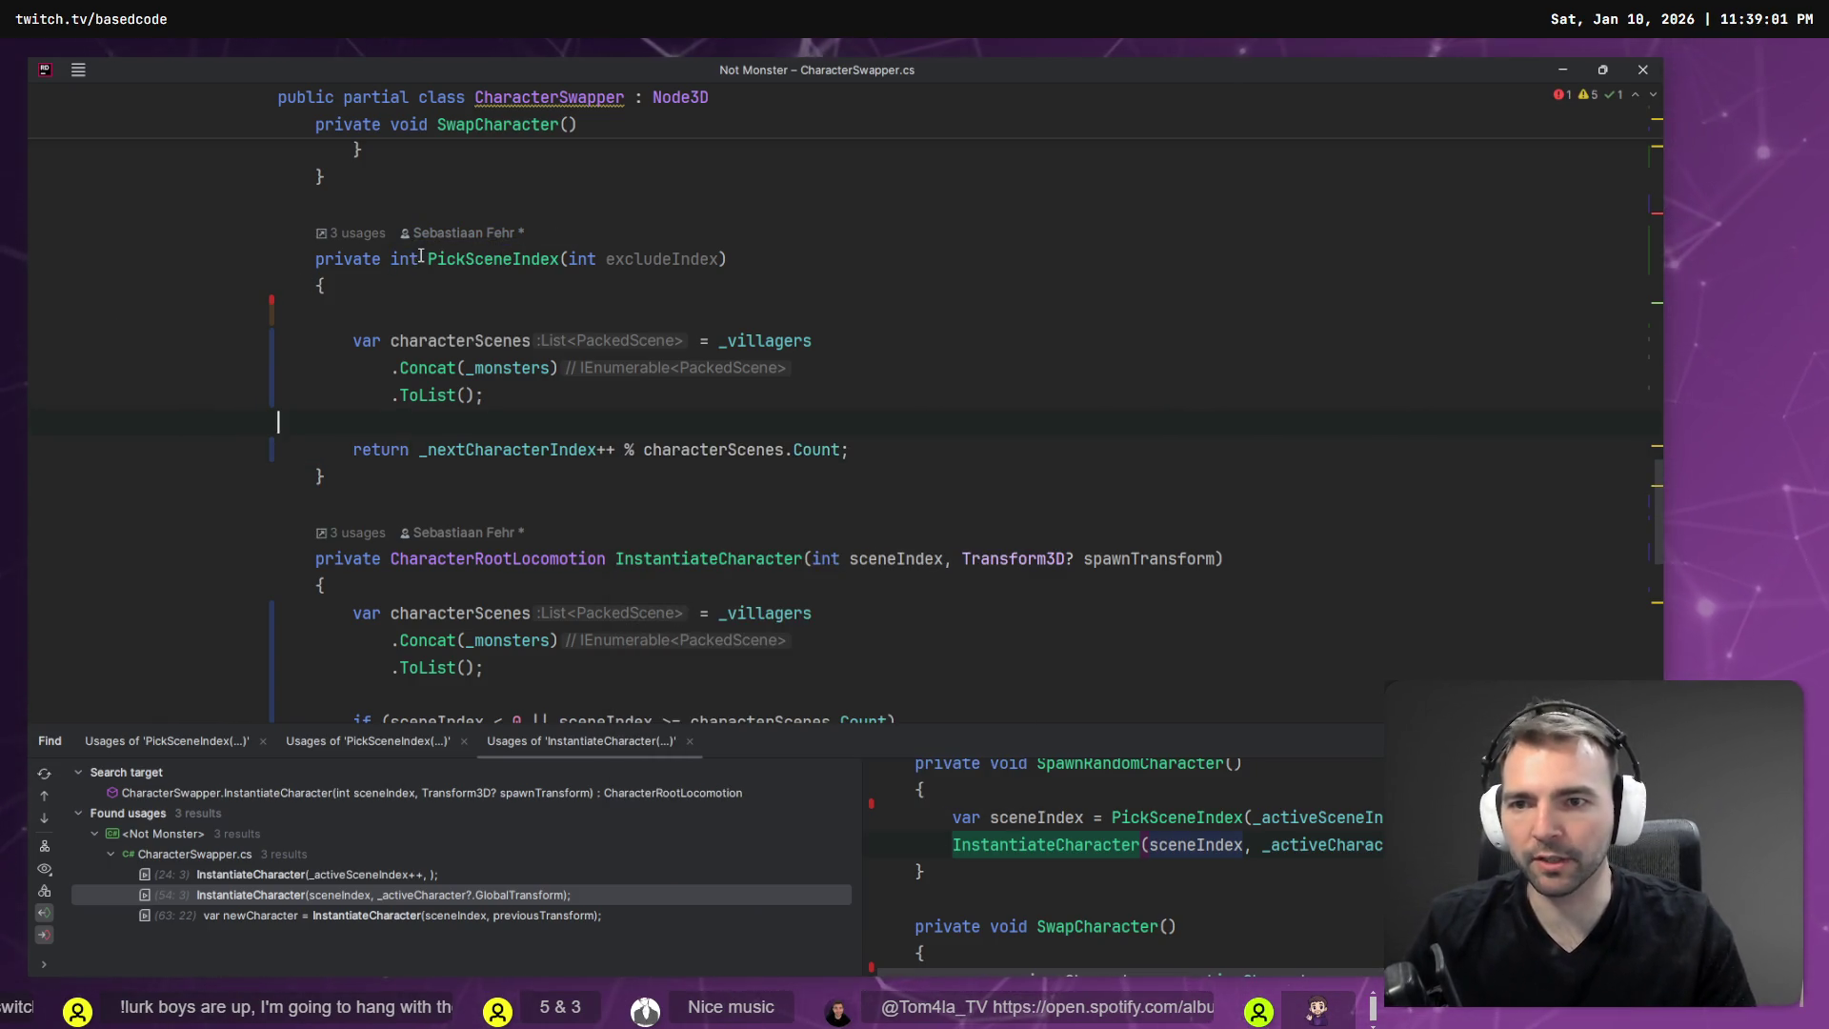
# Remove the unused excludeIndex parameter from PickSceneIndex and update its callers
pyautogui.click(676, 260)
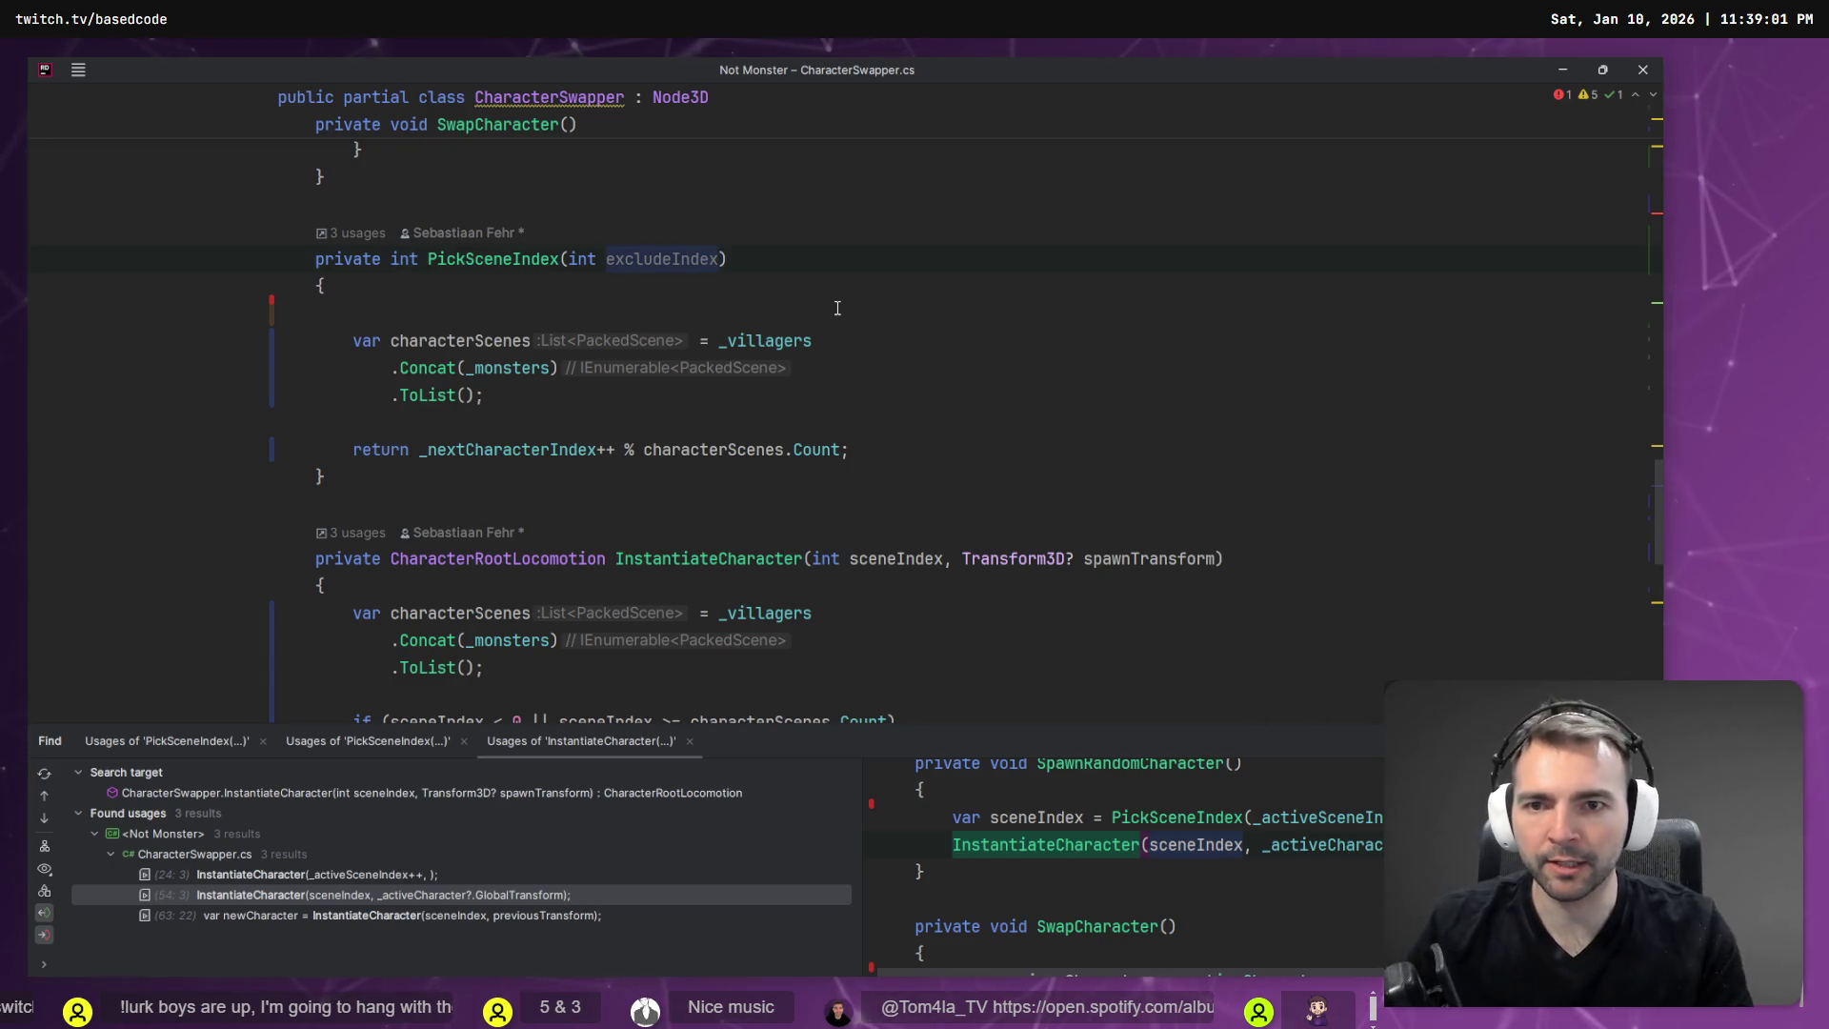
pyautogui.hotkey('alt', 'Return')
pyautogui.press('Return')
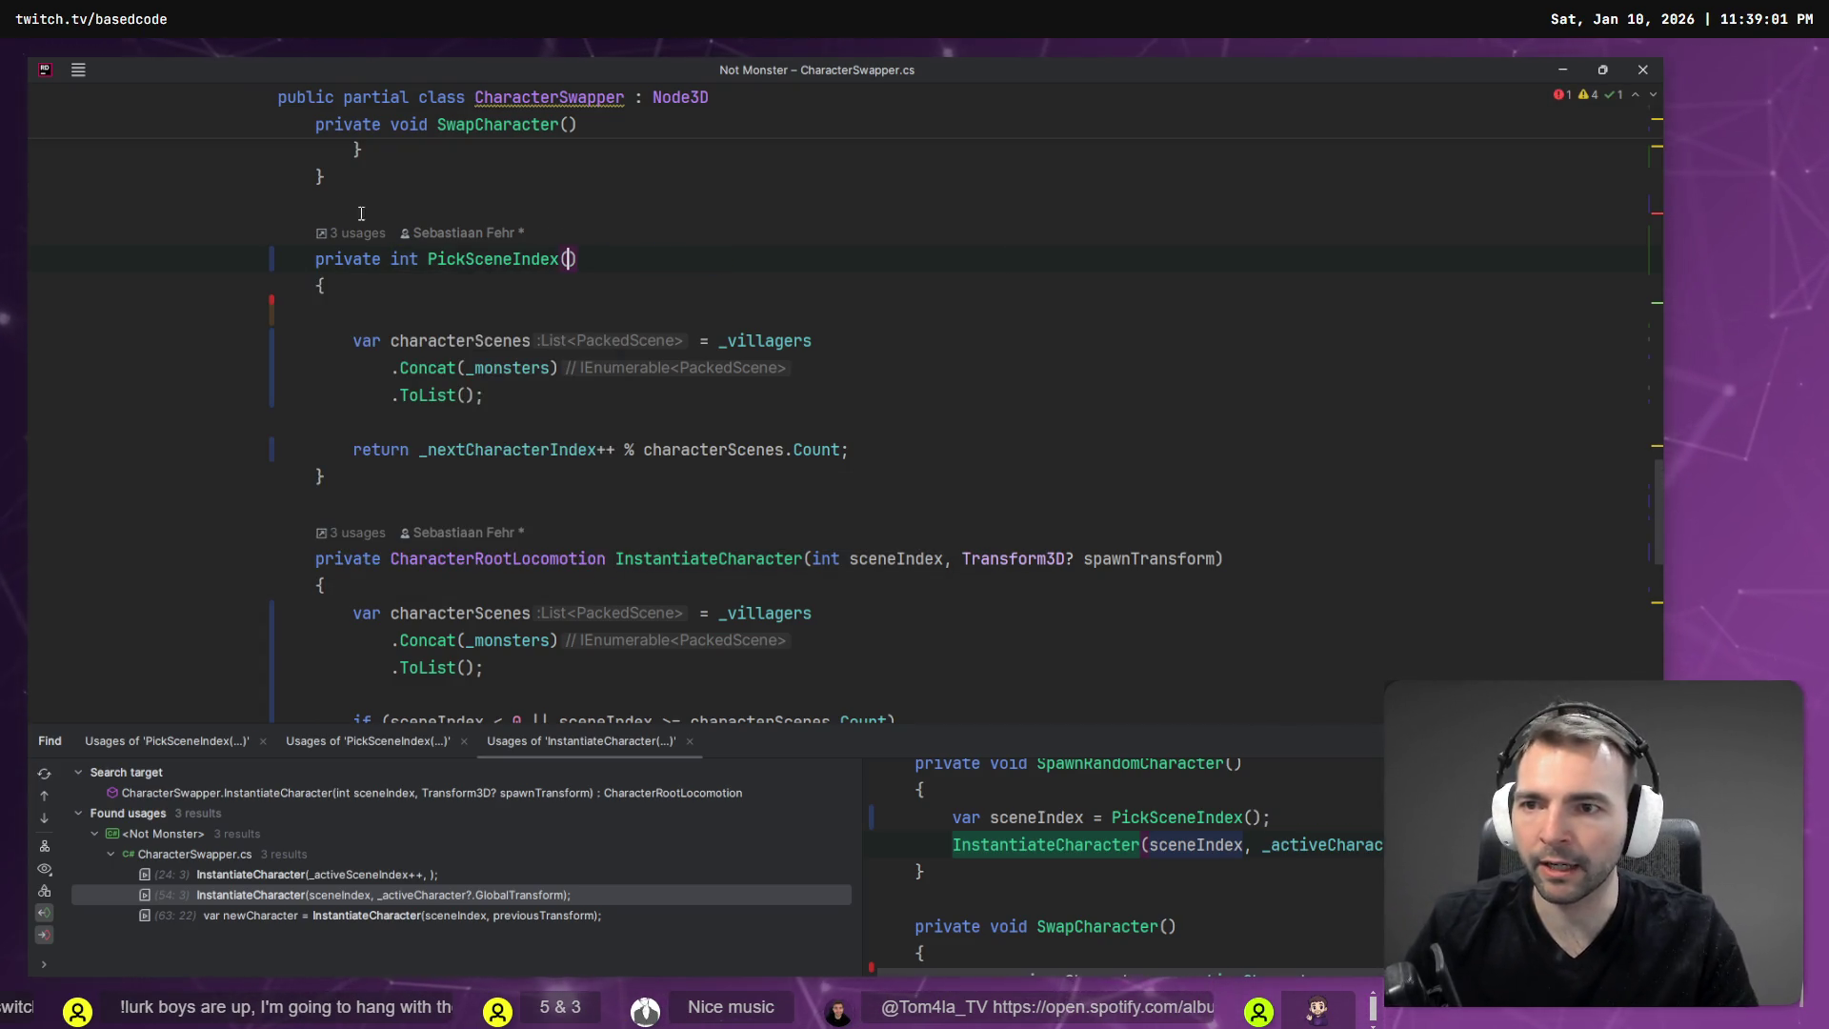
pyautogui.click(354, 233)
# Review the PickSceneIndex() call and sceneIndex usage in SpawnRandomCharacter, then bring Godot forward
pyautogui.click(495, 330)
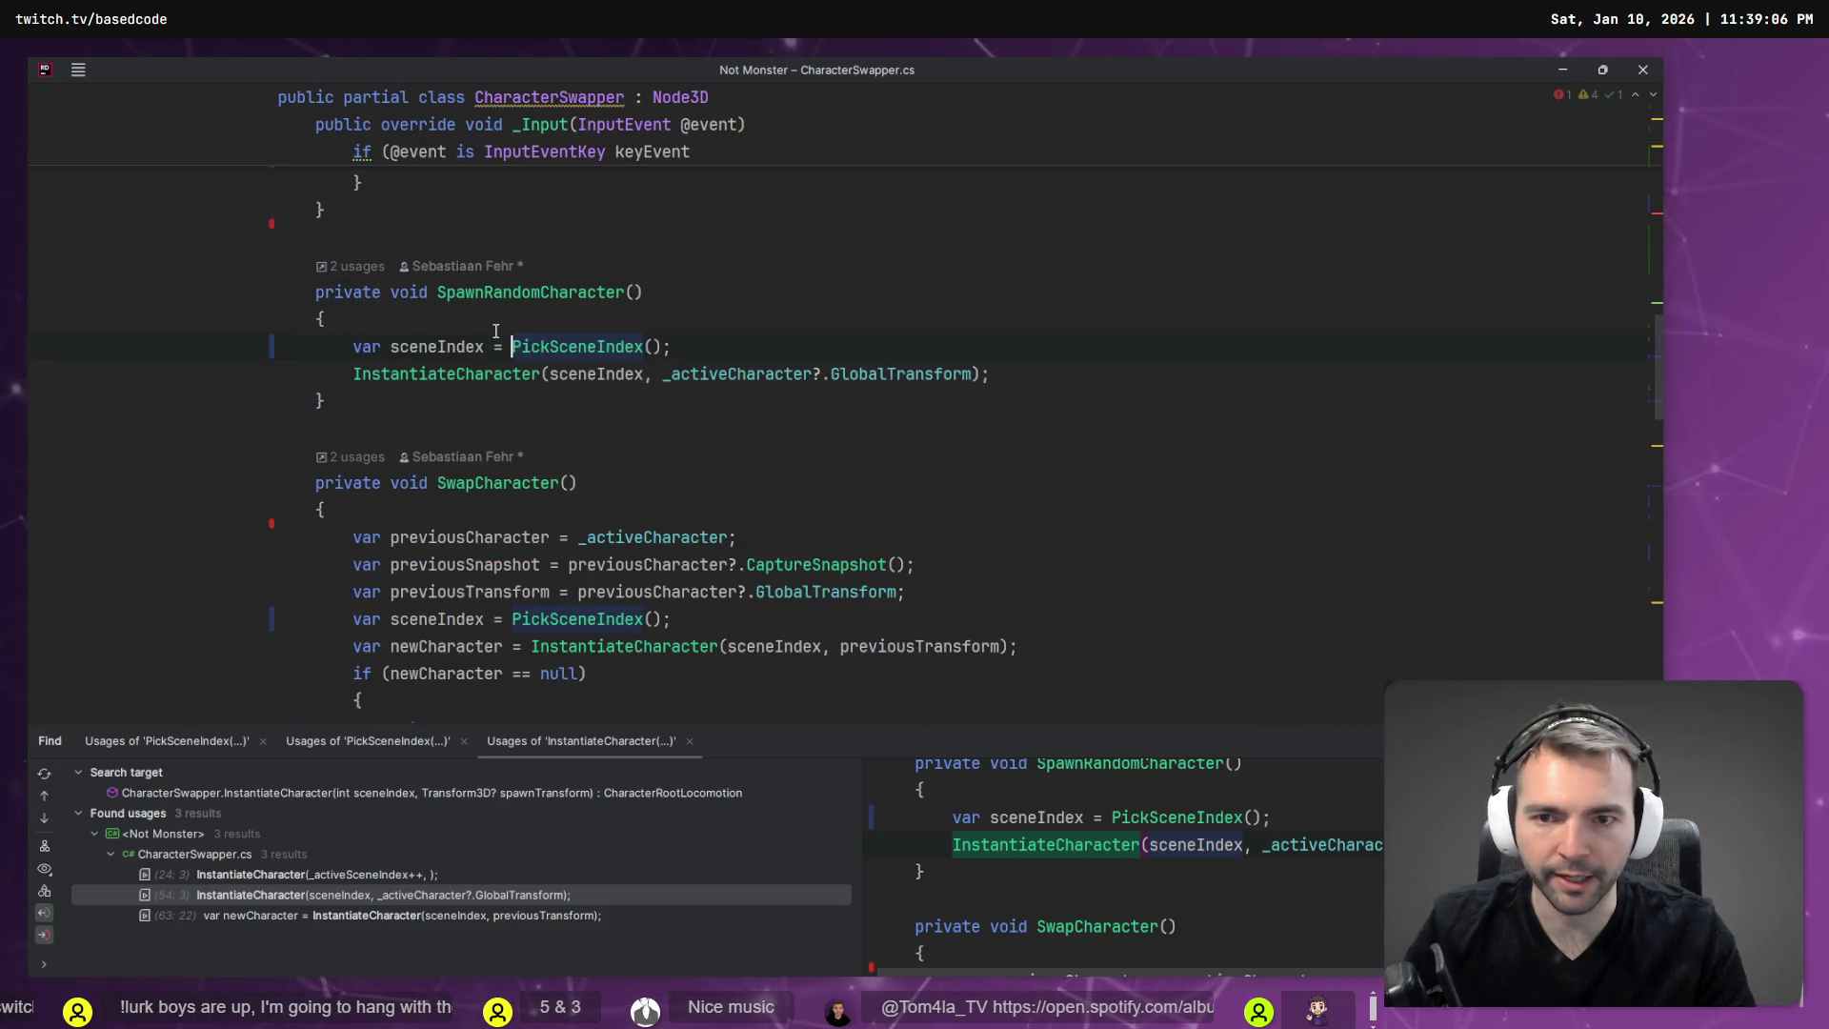
pyautogui.click(428, 347)
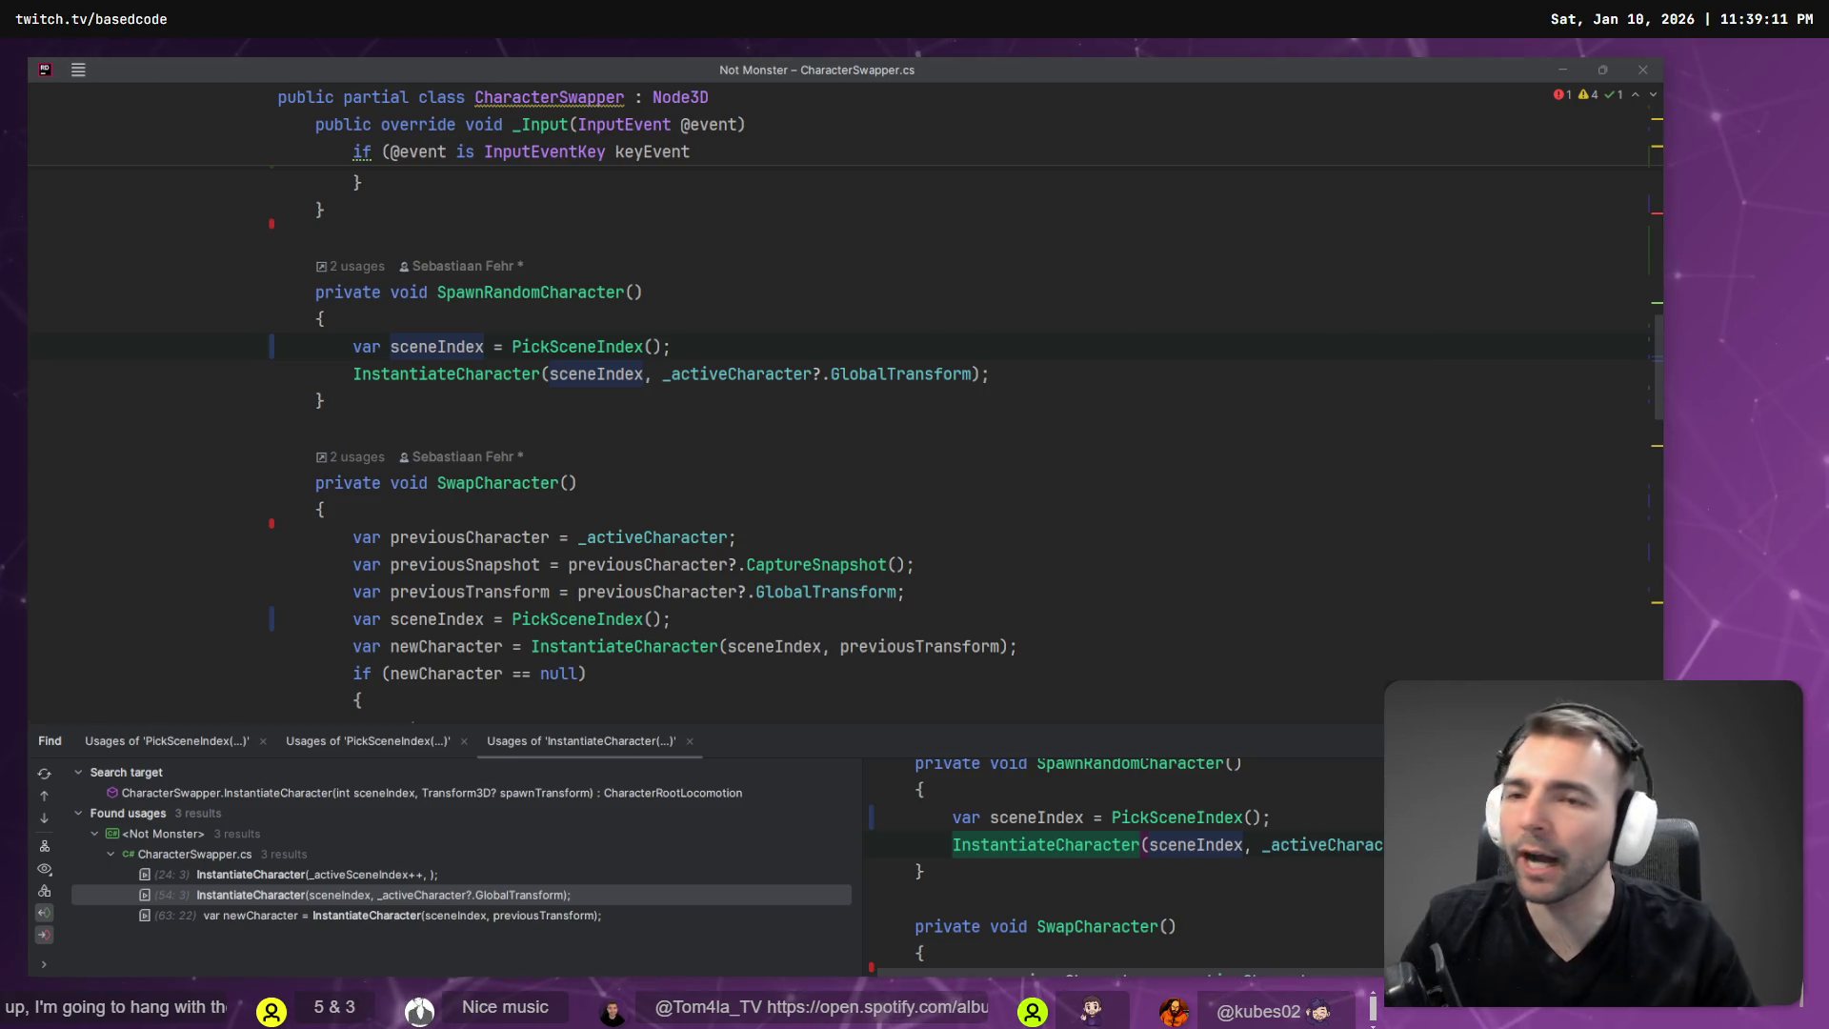
pyautogui.click(773, 295)
pyautogui.scroll(2, 573, 449)
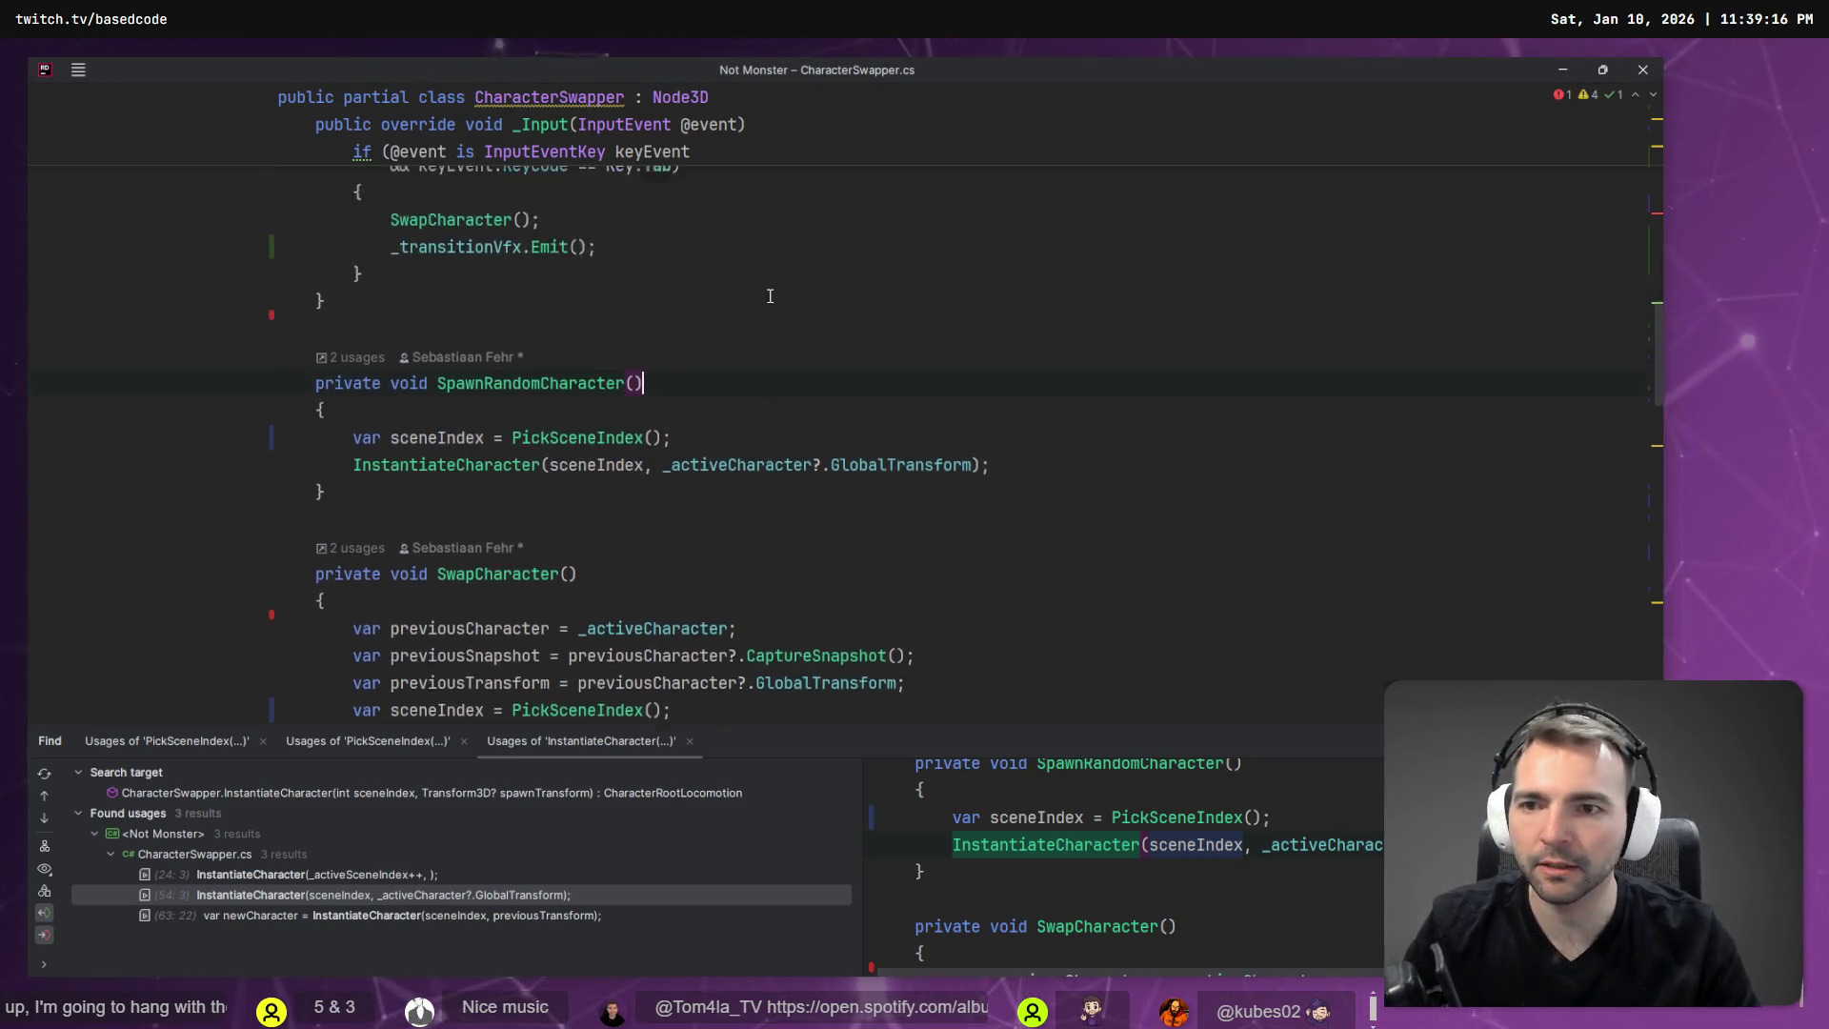
pyautogui.press('End')
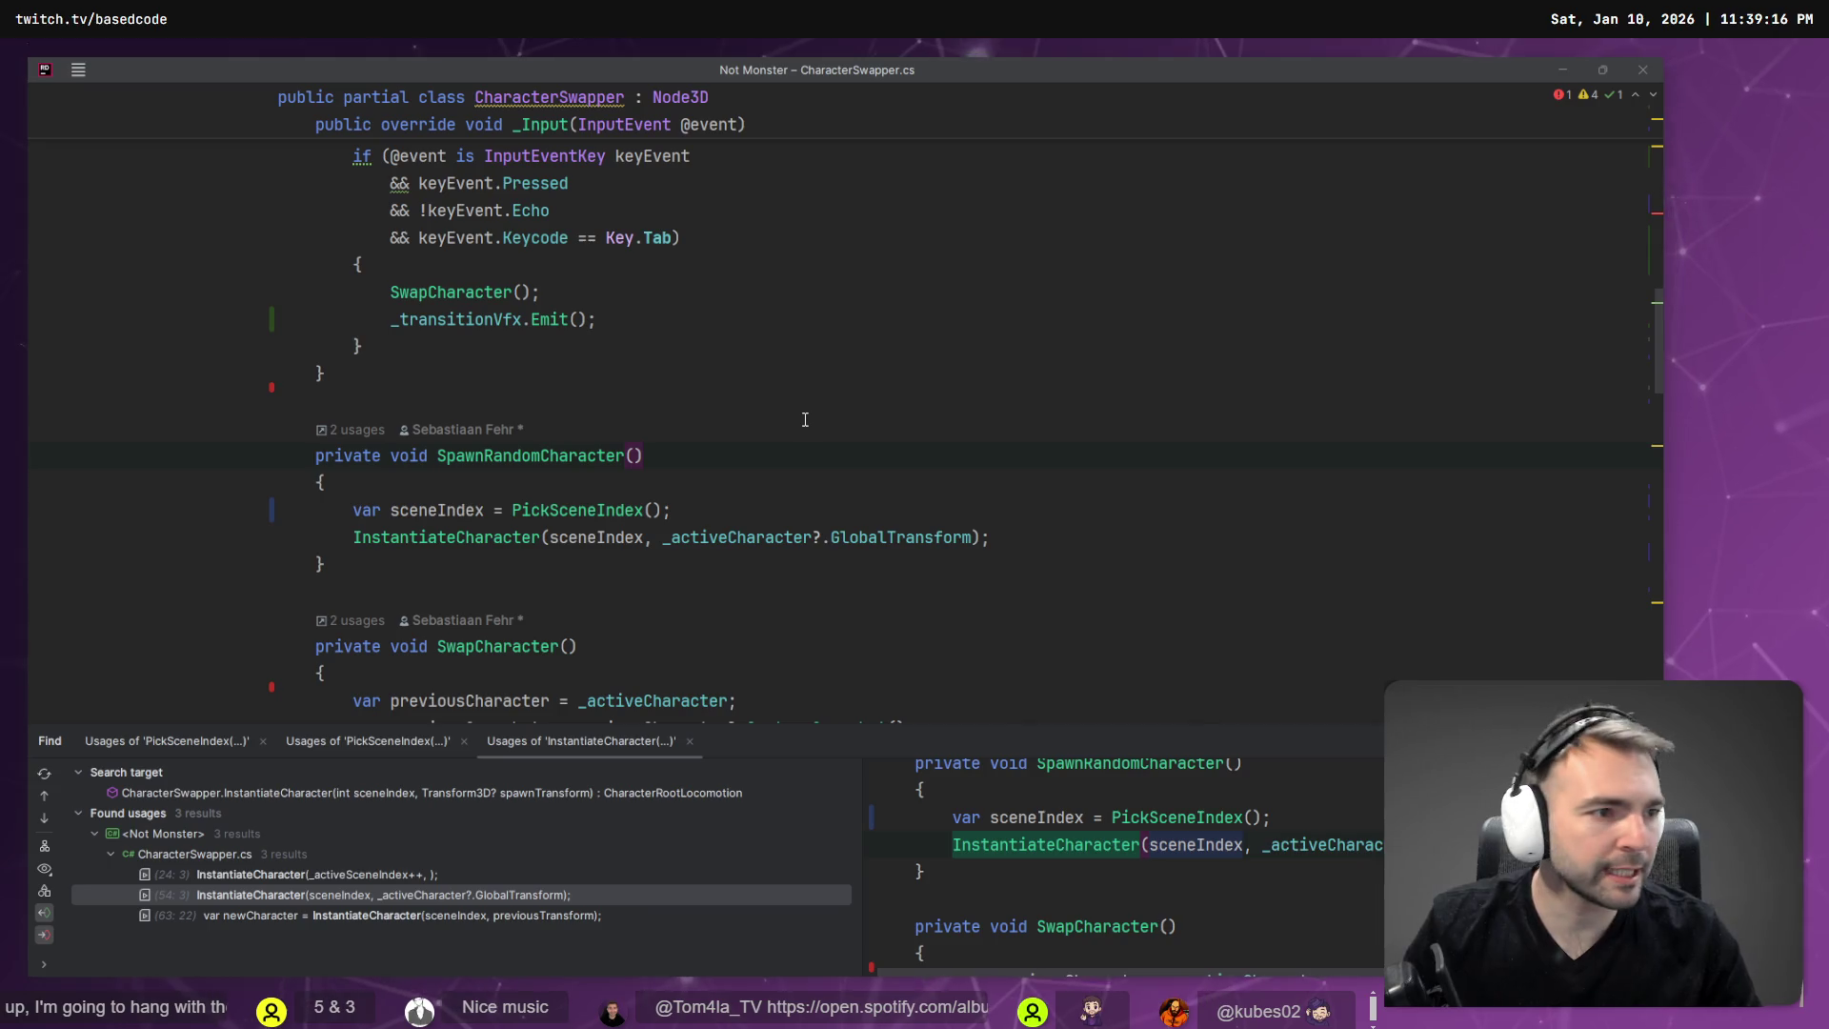
pyautogui.click(498, 462)
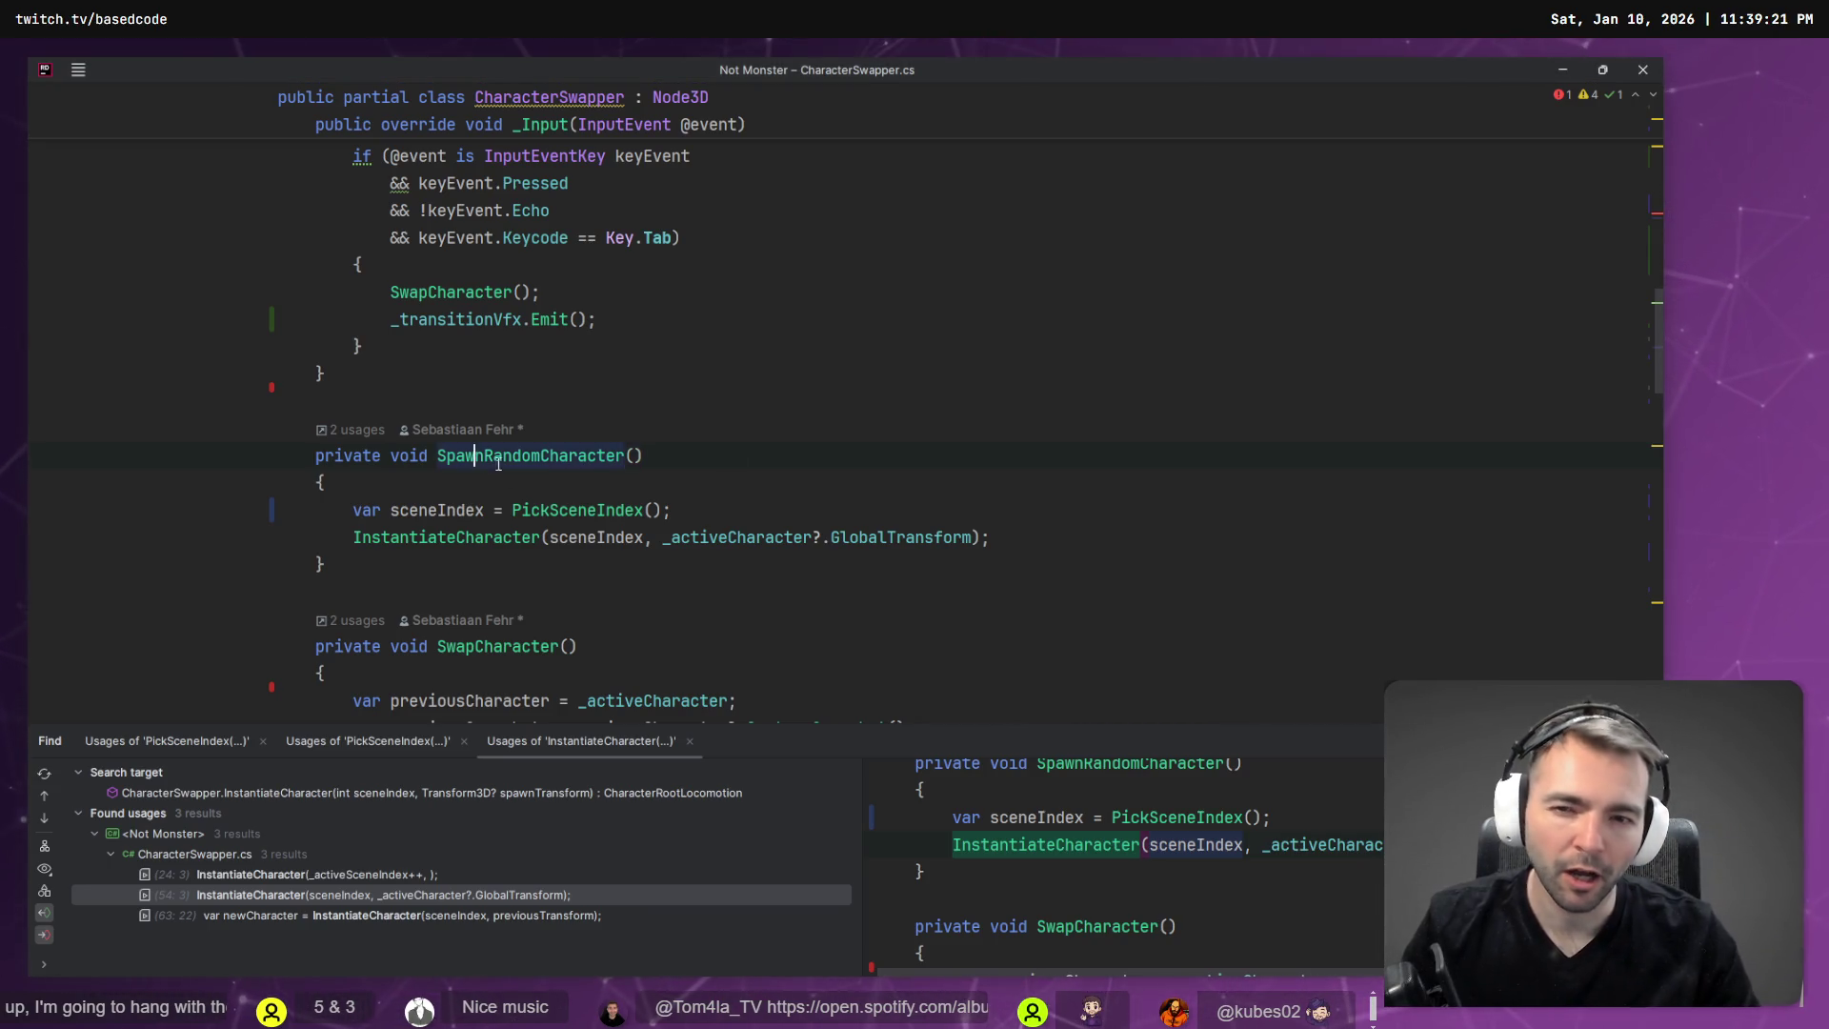
pyautogui.click(685, 456)
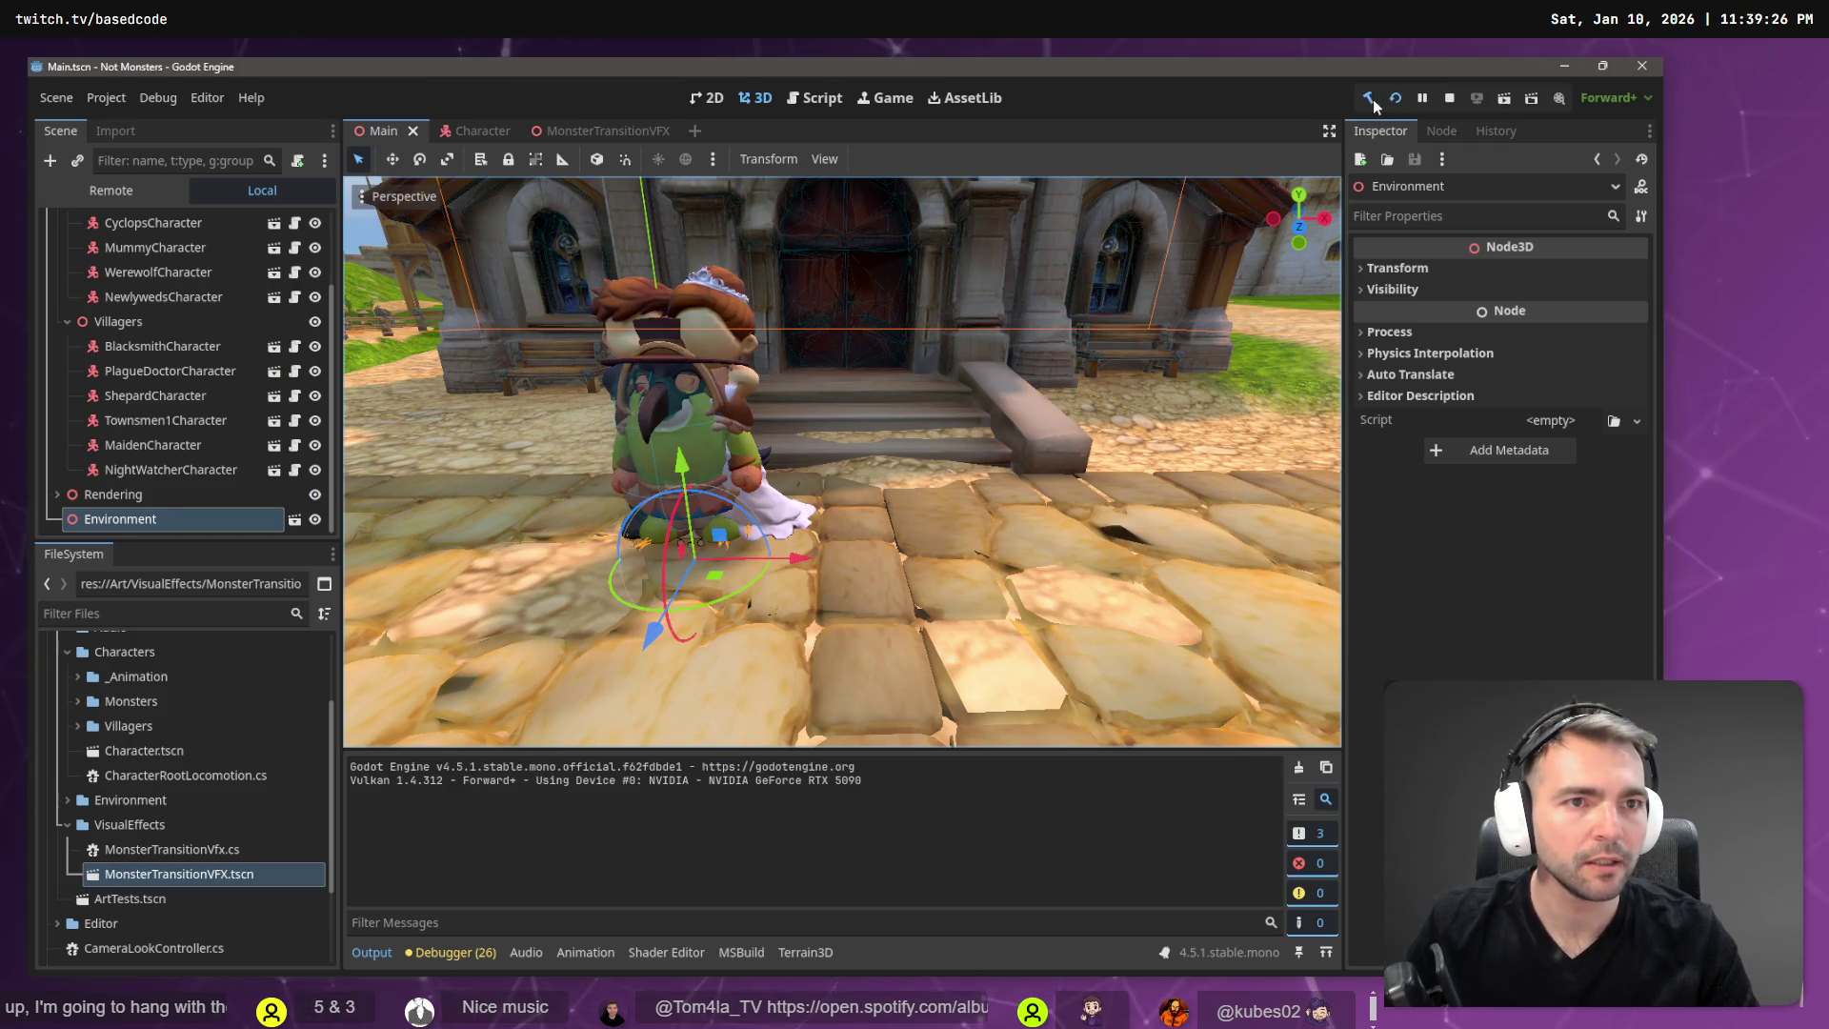
# Build in Godot, dismiss the build error, and inspect the invalid expression at line 25
pyautogui.click(1371, 99)
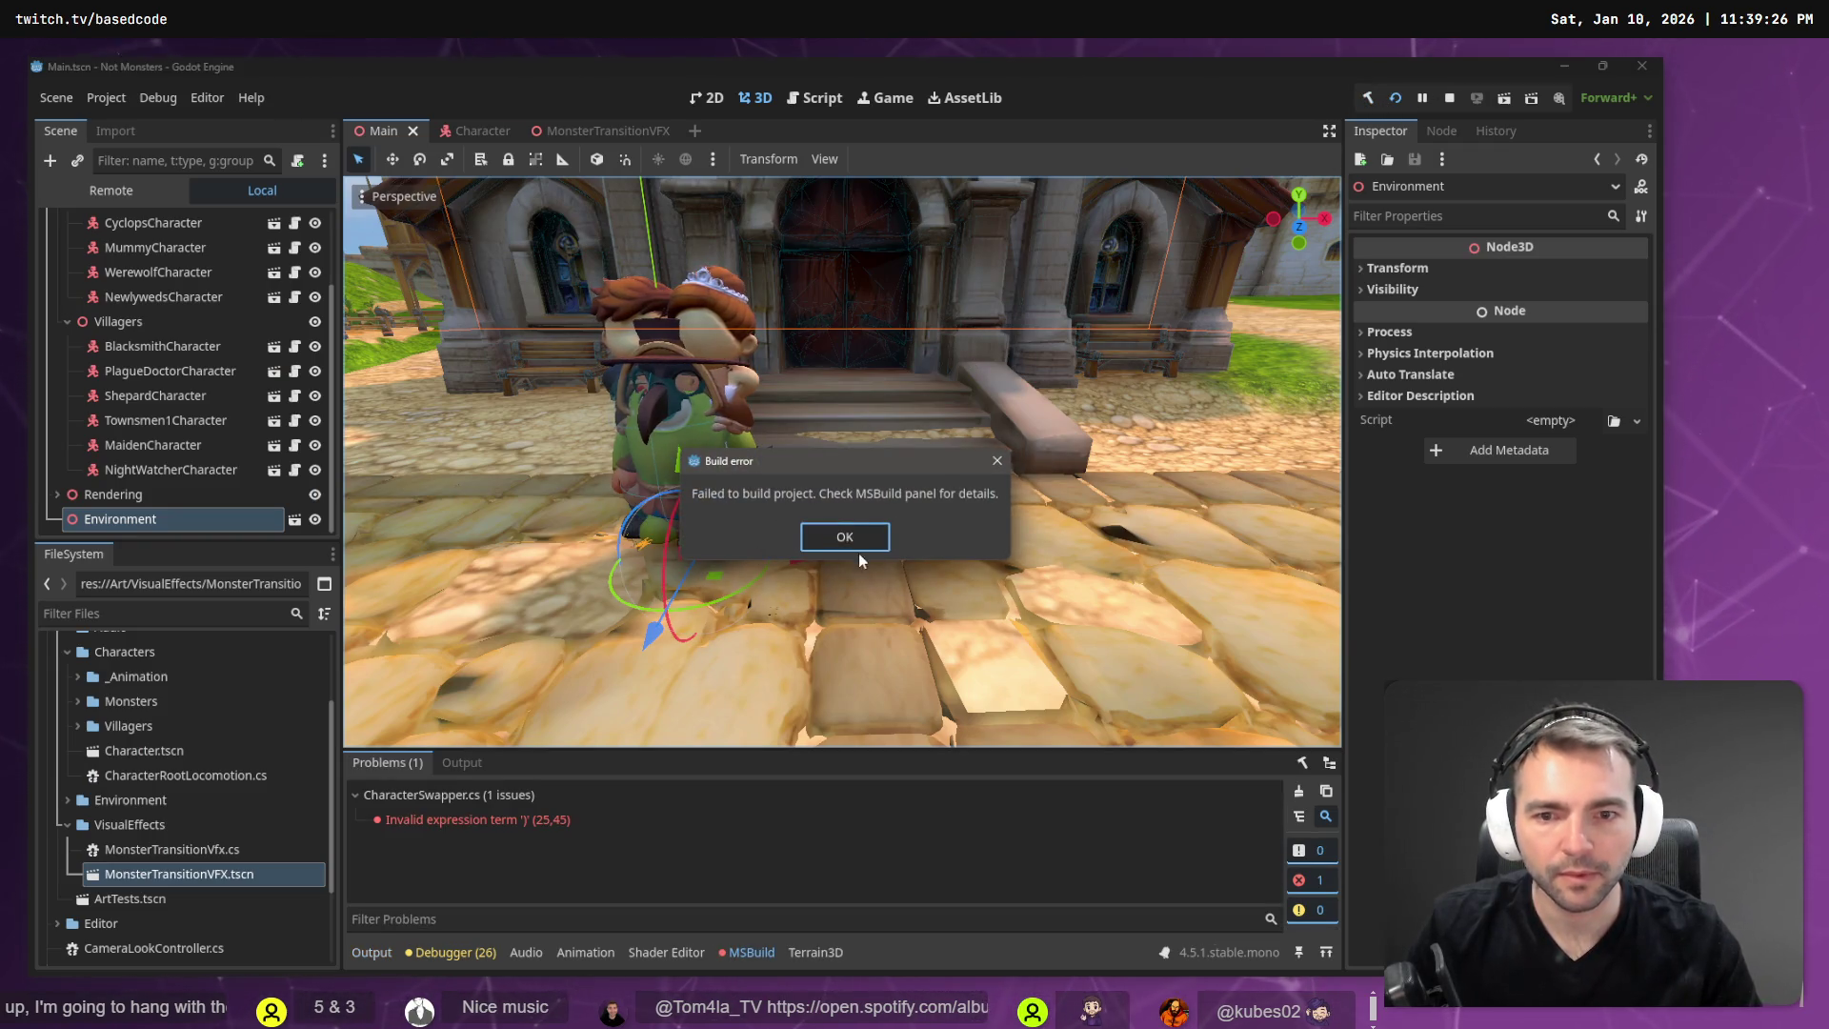
pyautogui.click(858, 547)
pyautogui.doubleClick(512, 818)
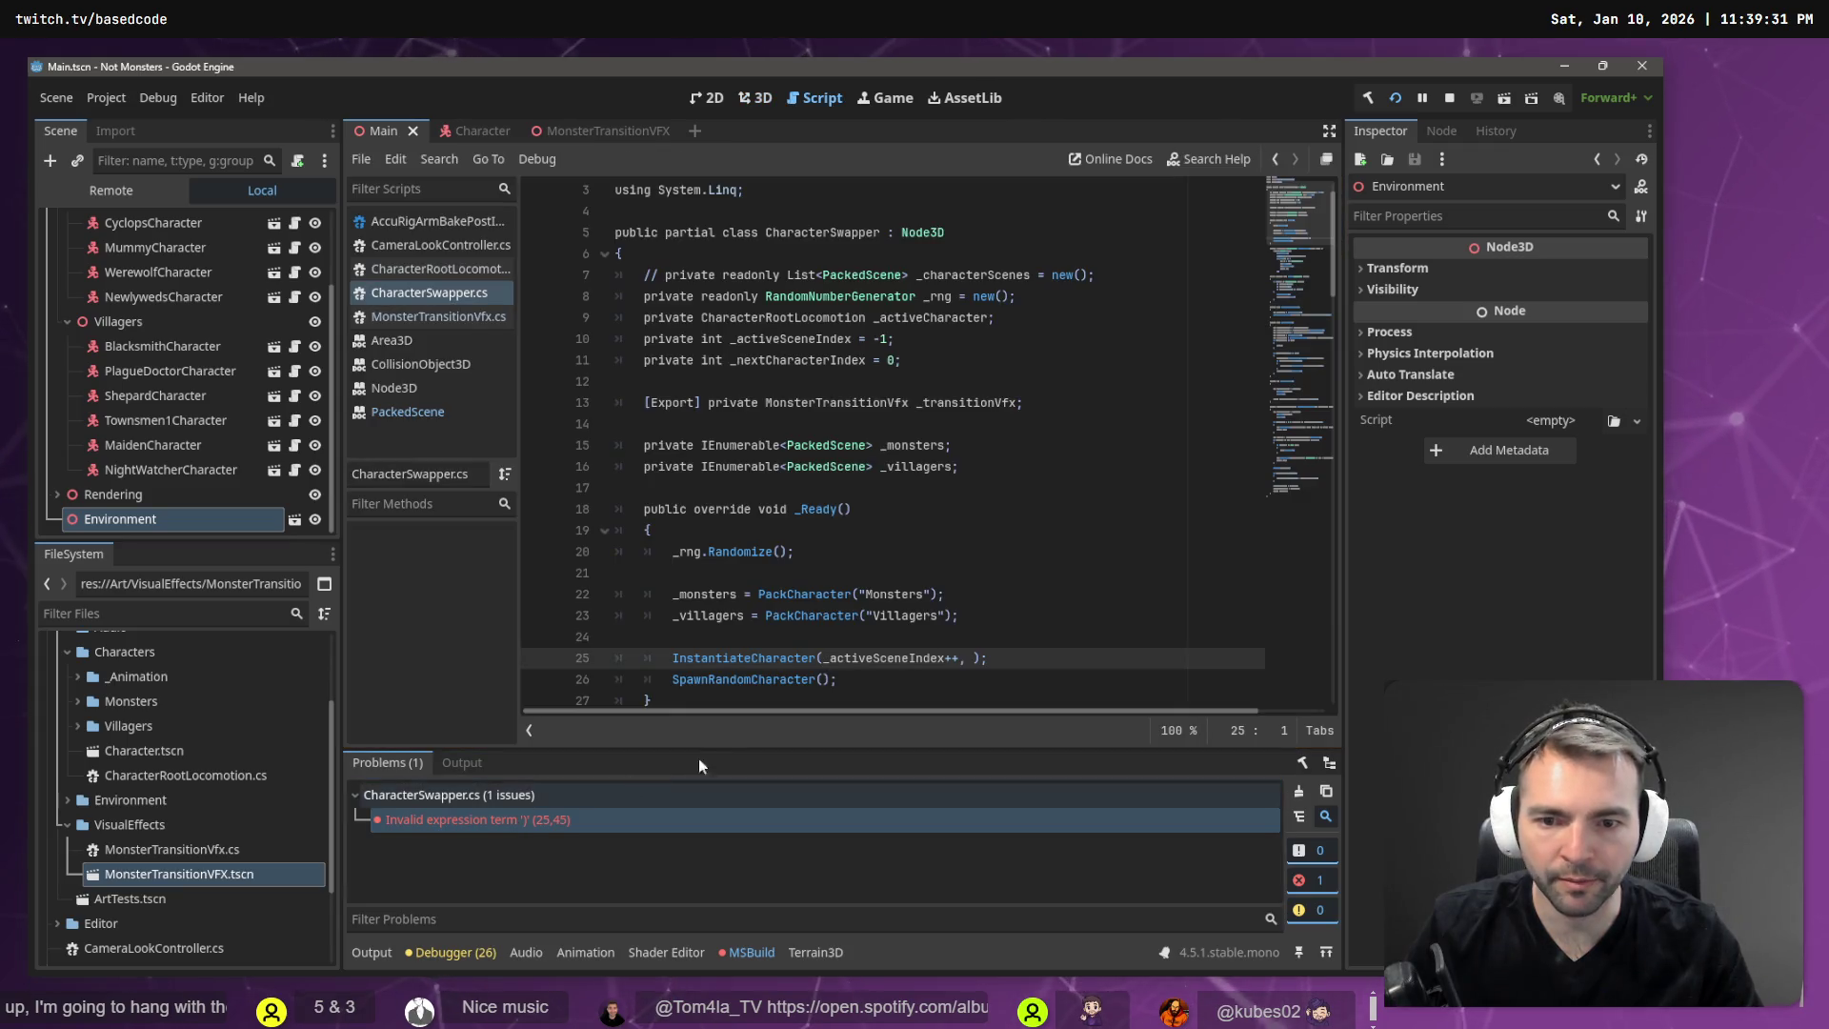
pyautogui.press('BackSpace')
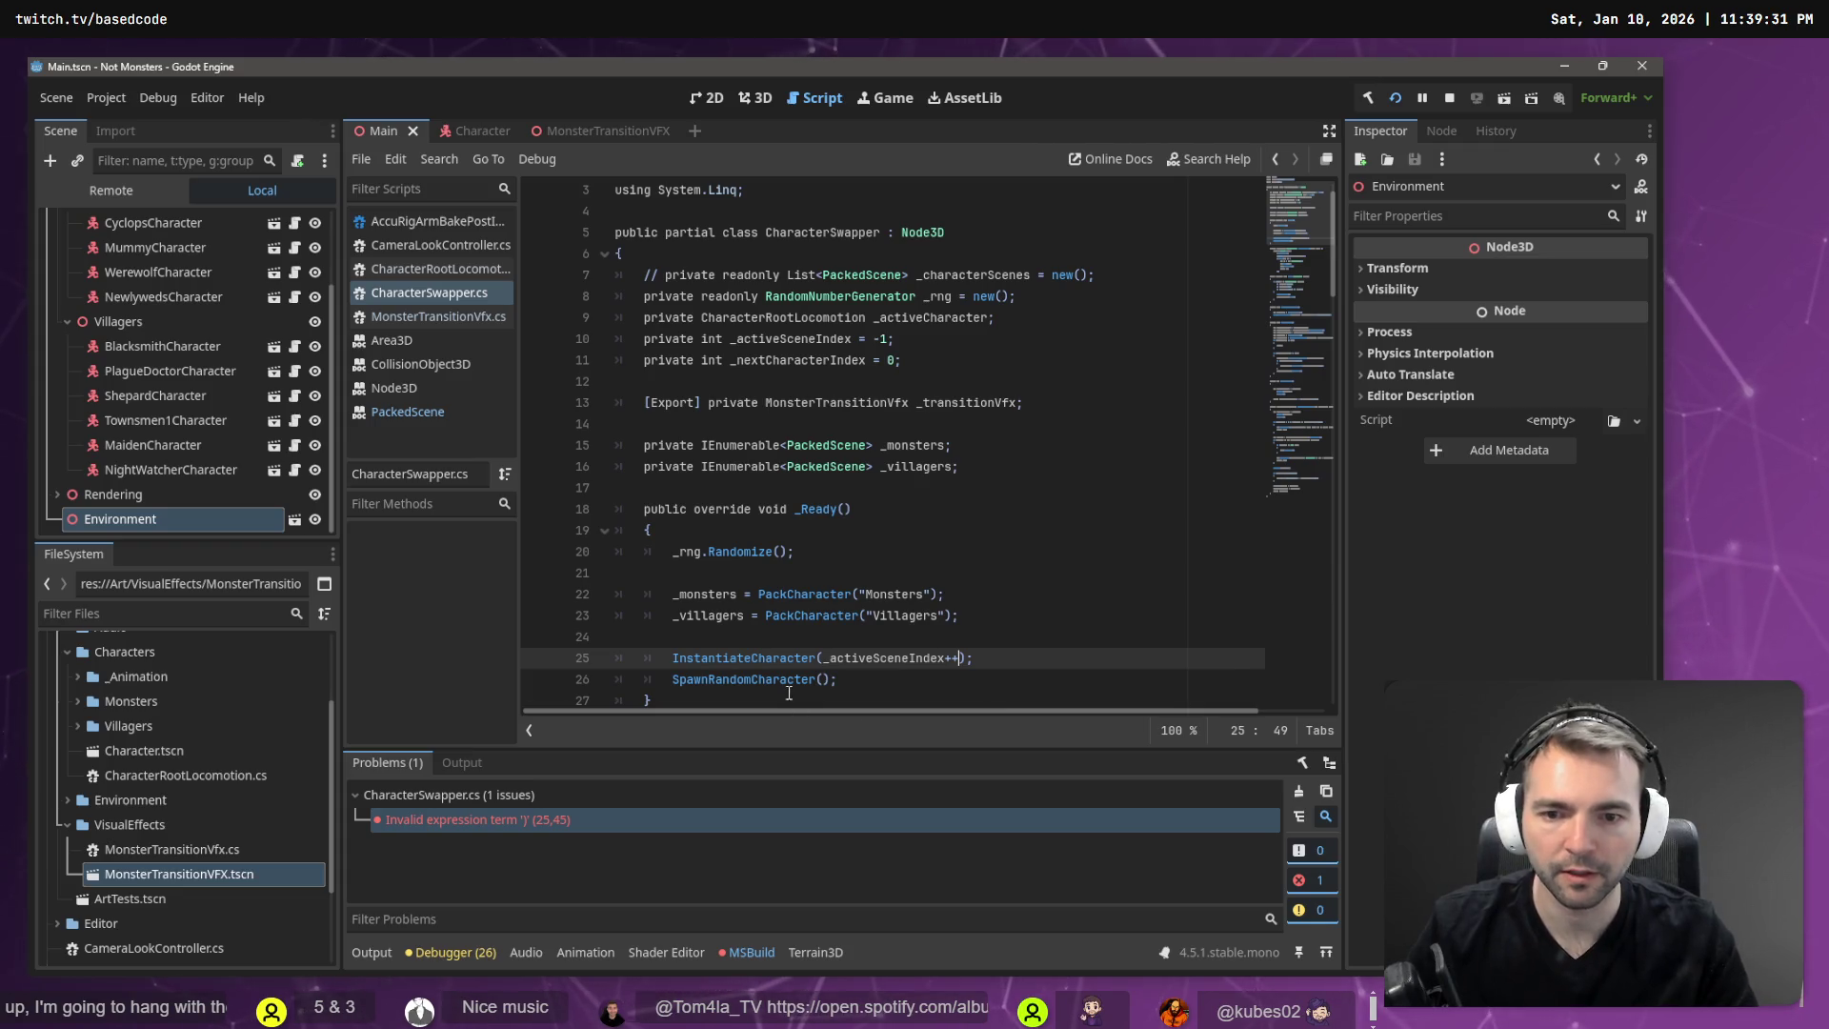
pyautogui.hotkey('alt', 'Tab')
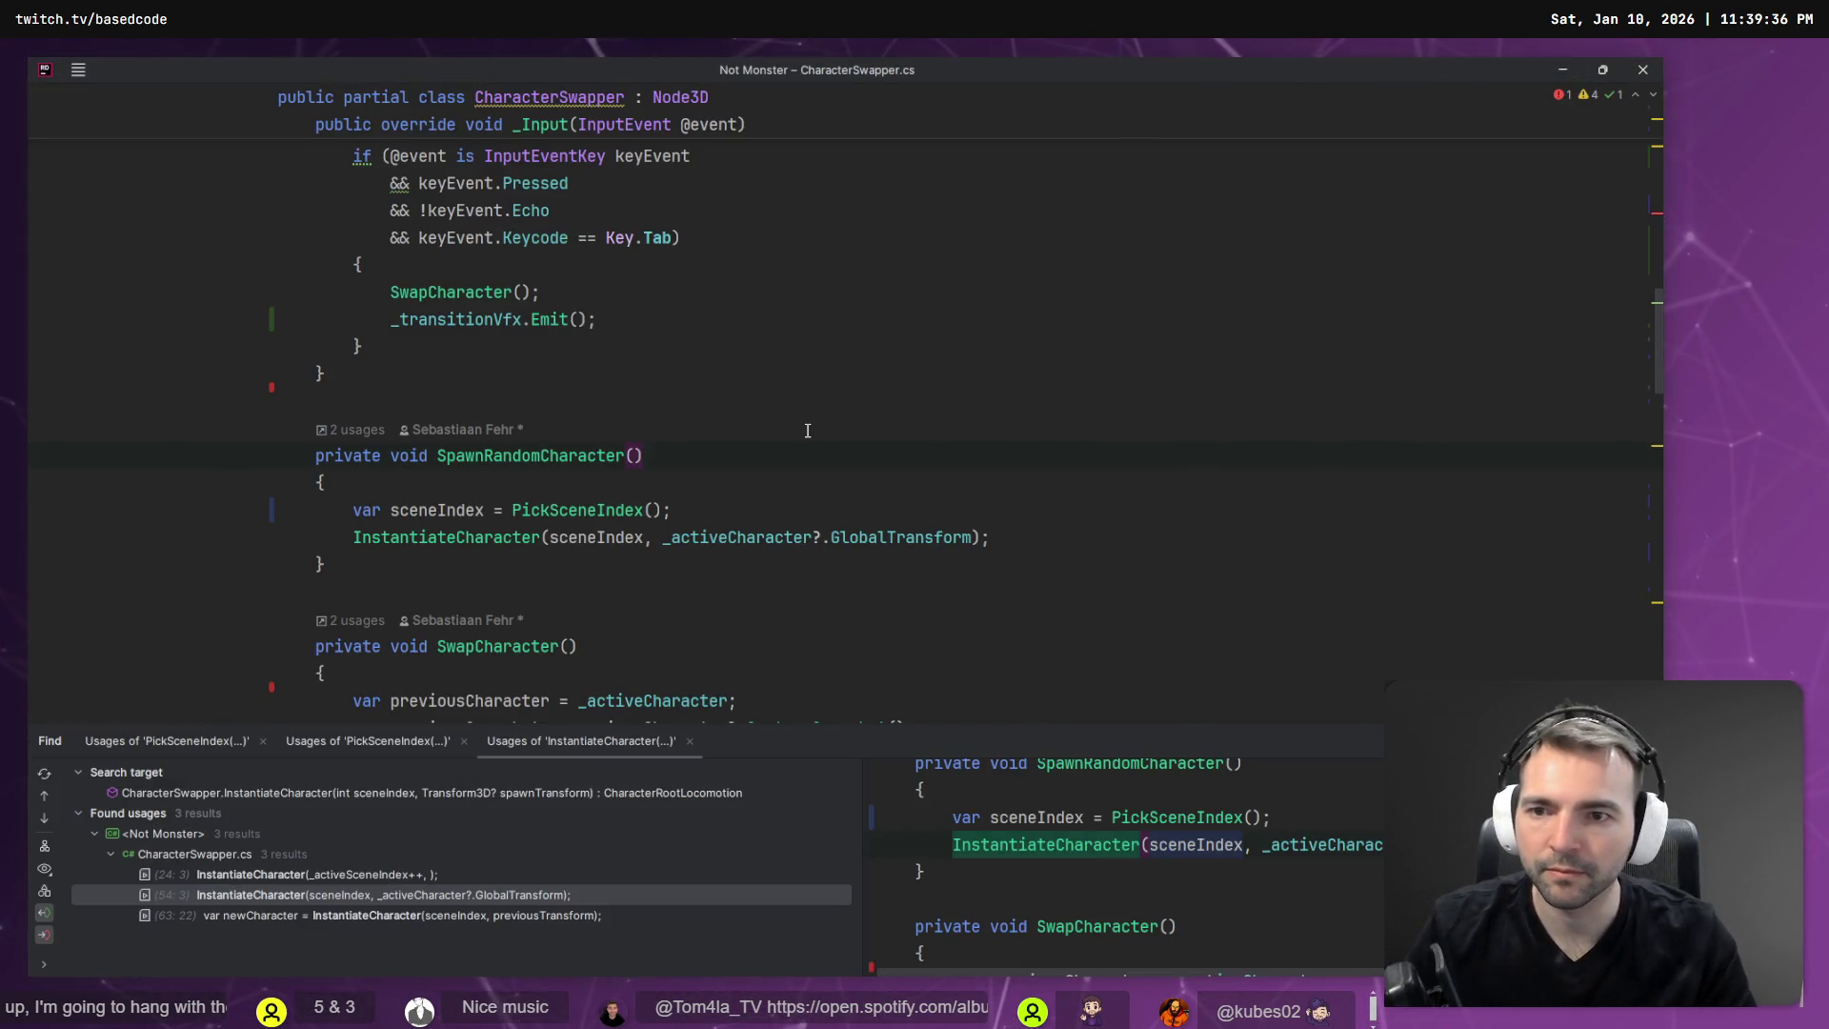
# Delete the broken InstantiateCharacter(_activeSceneIndex++) line from _Ready(), leaving SpawnRandomCharacter()
pyautogui.scroll(10, 807, 431)
pyautogui.scroll(-5, 698, 509)
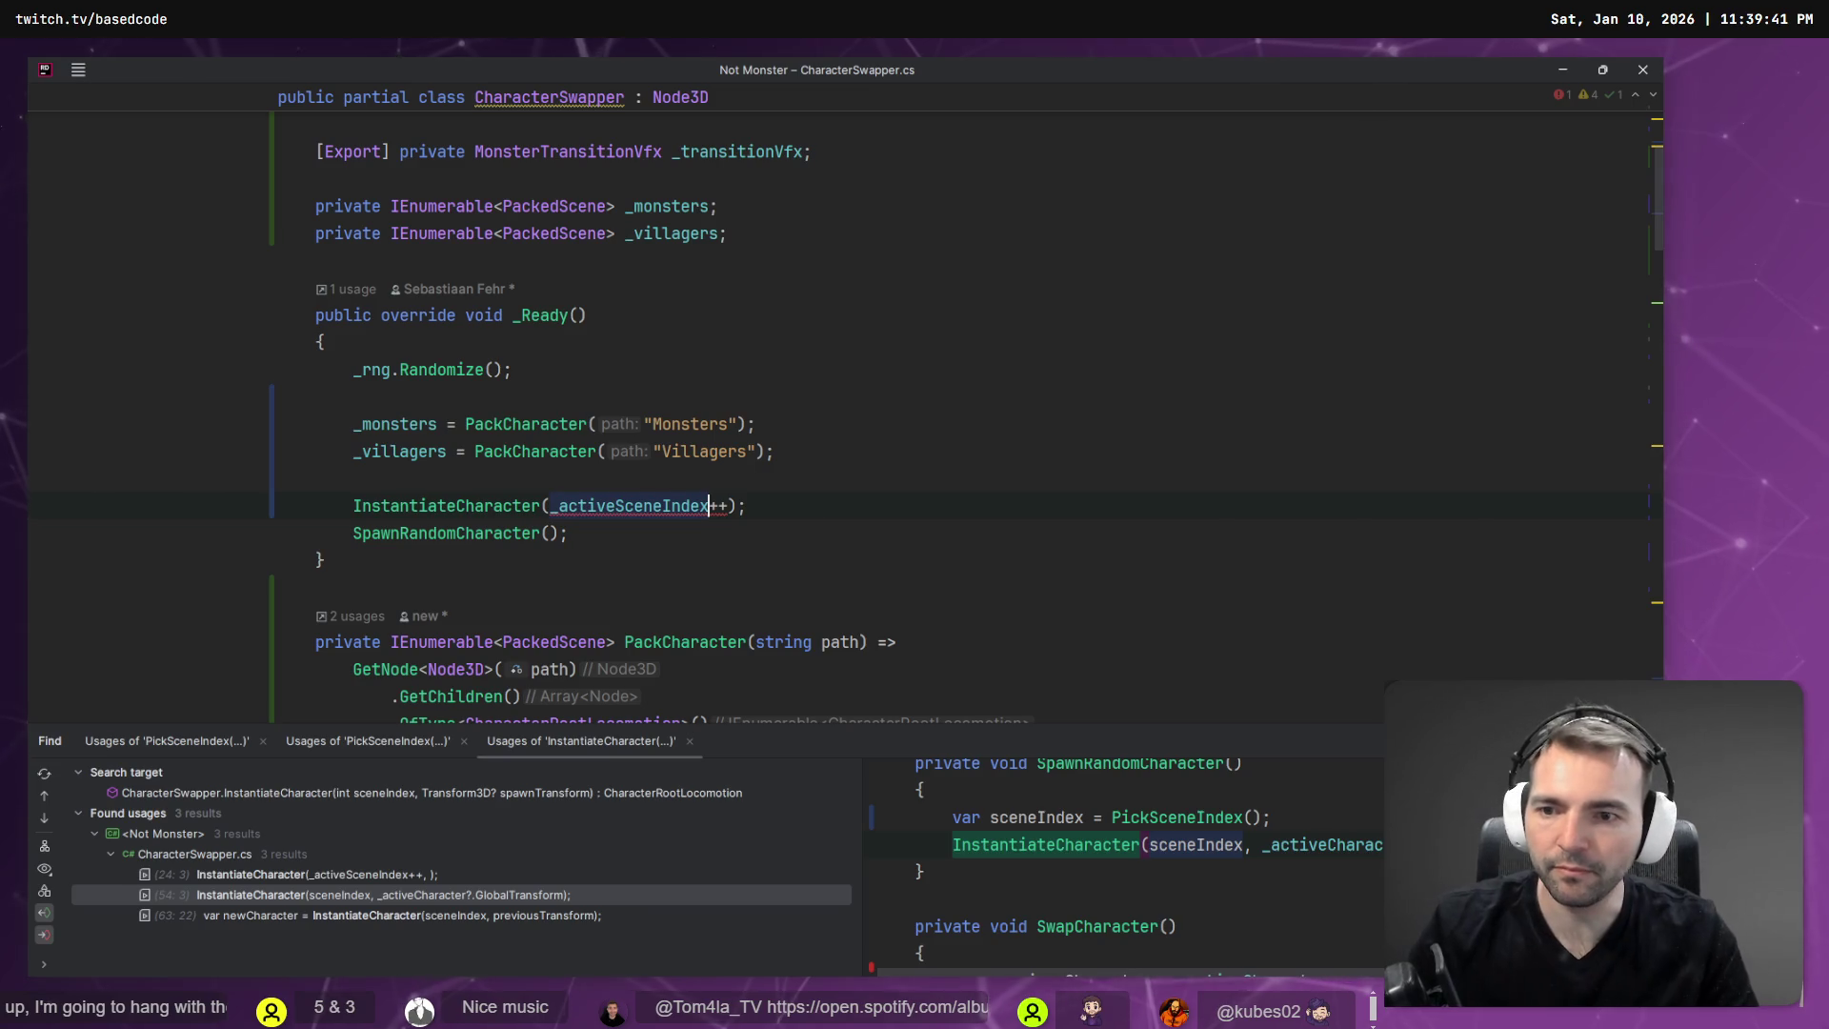
pyautogui.keyDown('ctrl'); pyautogui.click(539, 506); pyautogui.keyUp('ctrl')
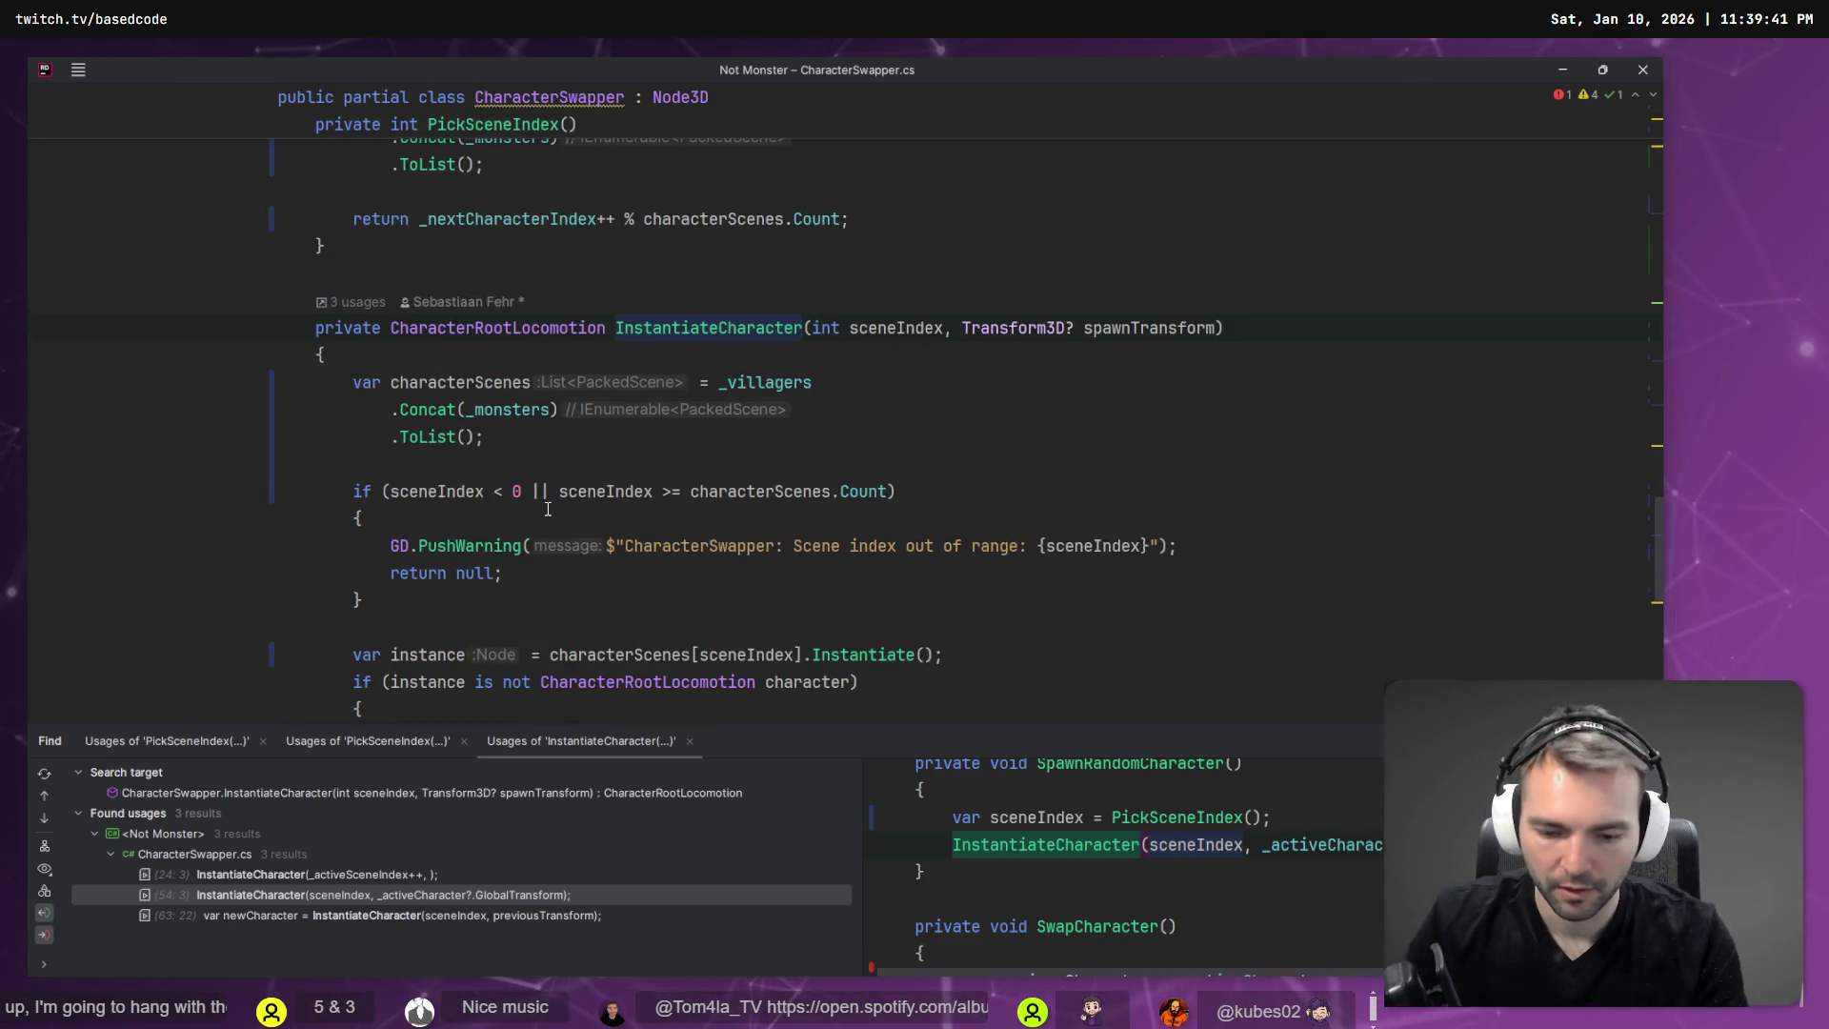
pyautogui.hotkey('ctrl', 'alt', 'Left')
pyautogui.press('Home')
pyautogui.hotkey('shift', 'End')
pyautogui.press('BackSpace')
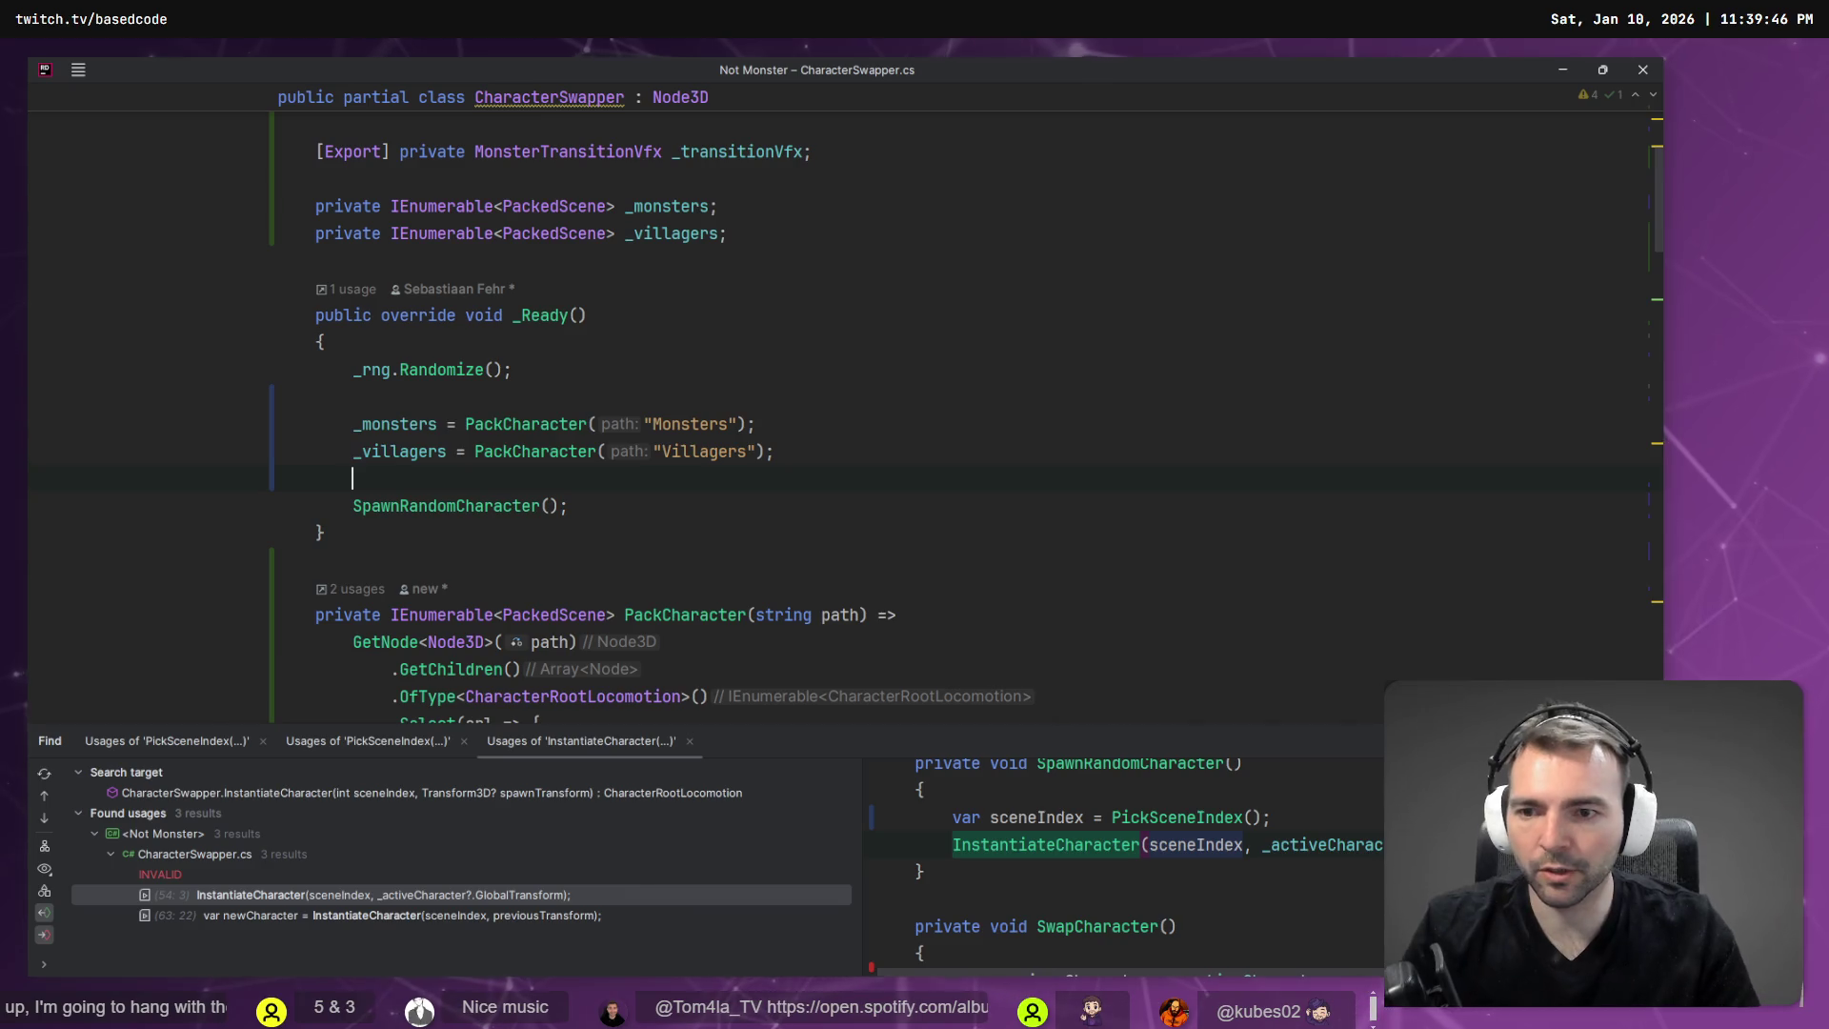
pyautogui.keyDown('ctrl'); pyautogui.click(452, 506); pyautogui.keyUp('ctrl')
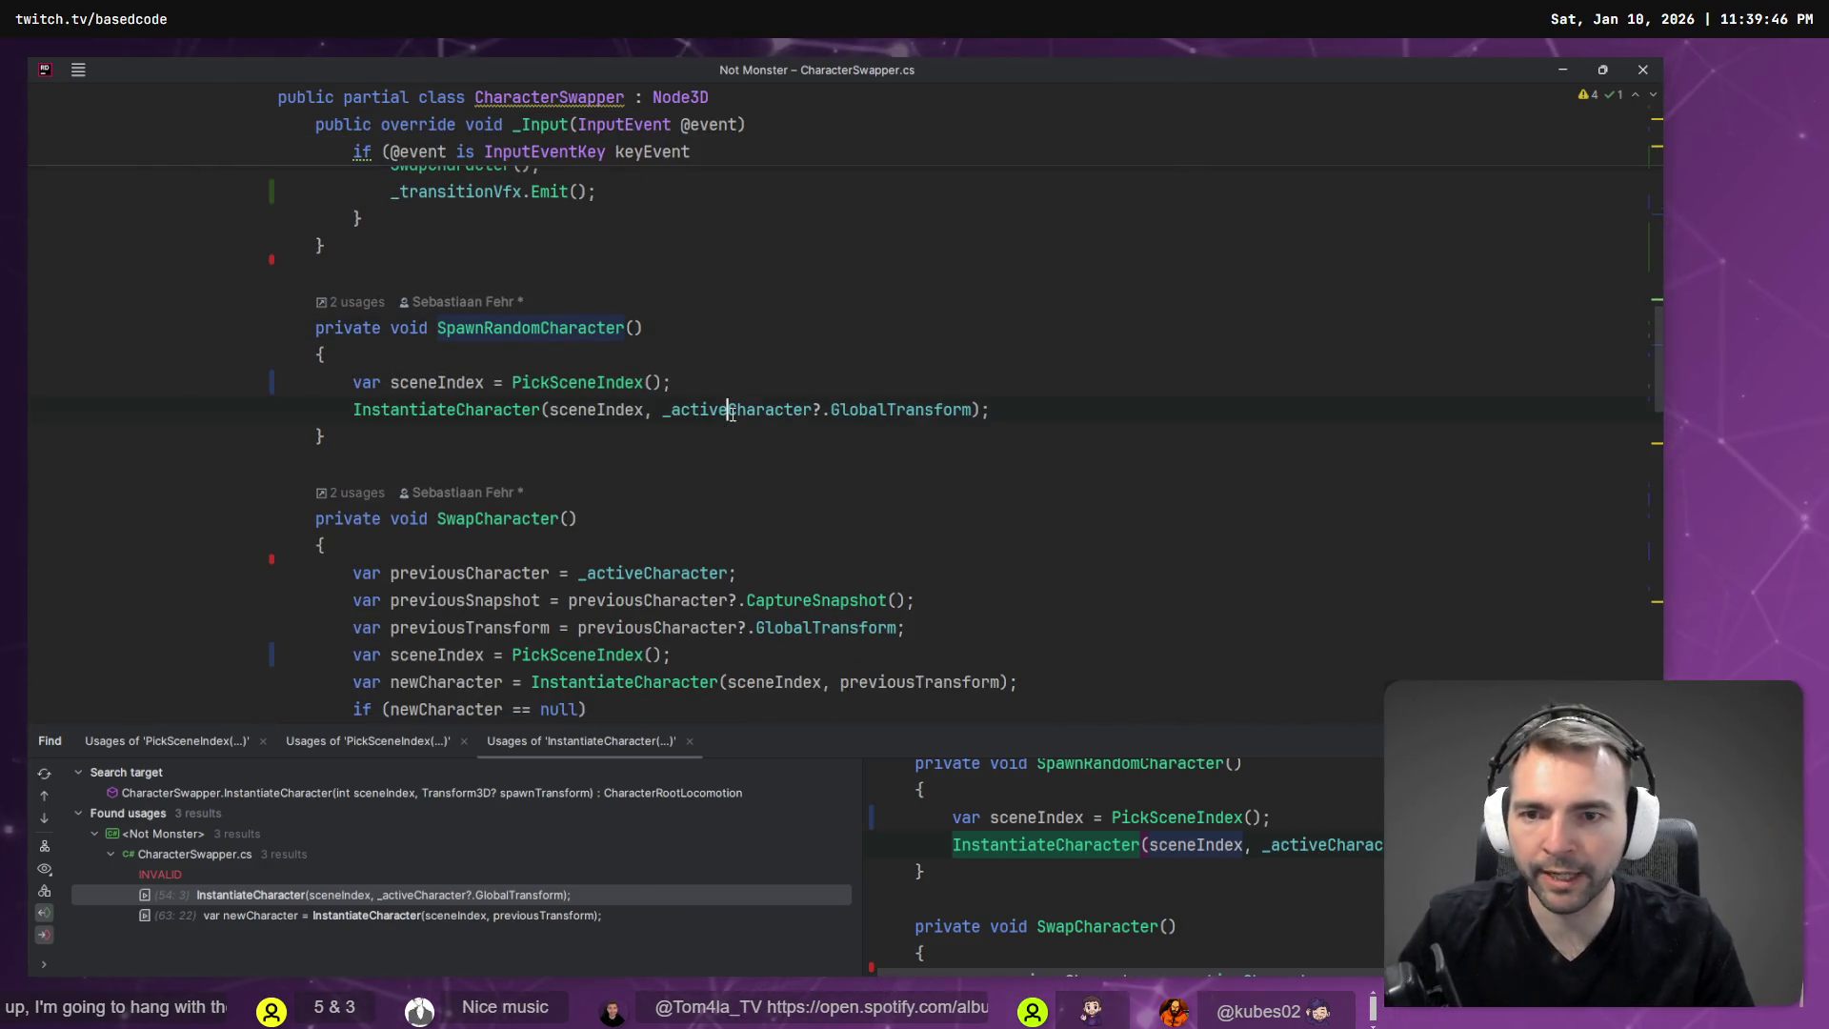
pyautogui.scroll(4, 766, 383)
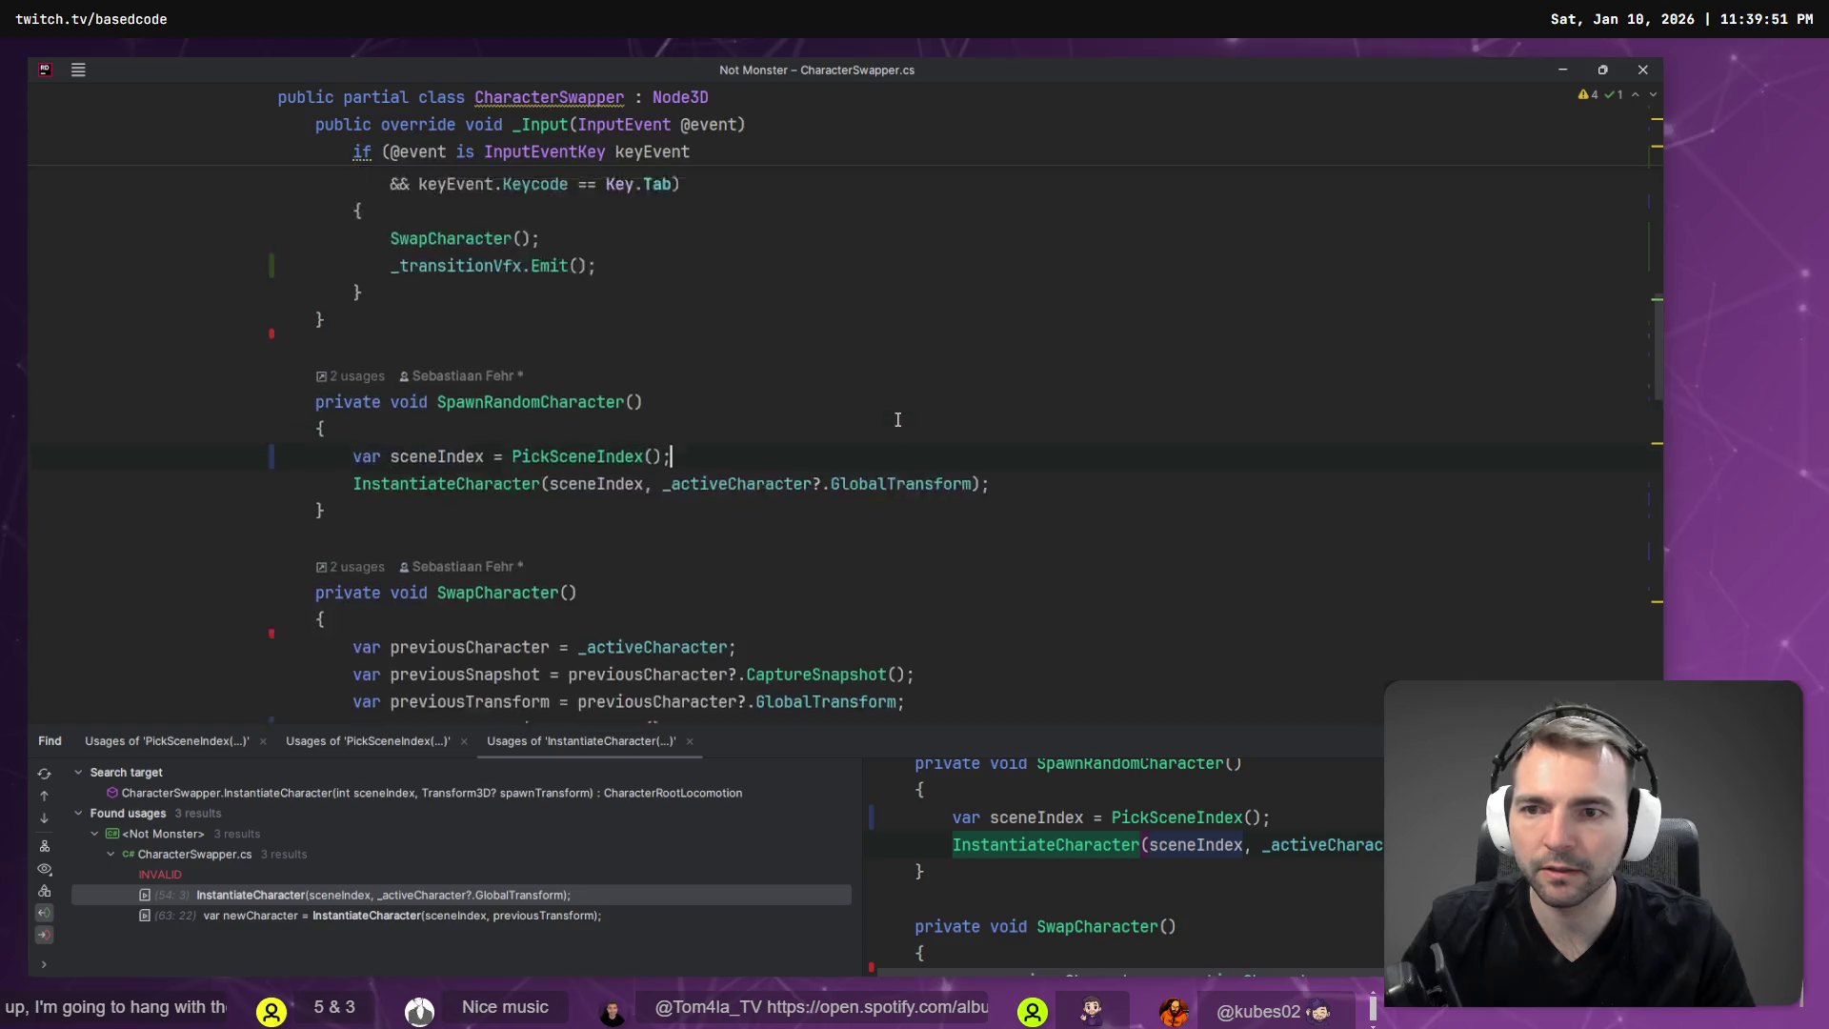
# Reload the modified CharacterSwapper.cs from disk in Godot and show the 3D view
pyautogui.hotkey('alt', 'Tab')
pyautogui.press('Return')
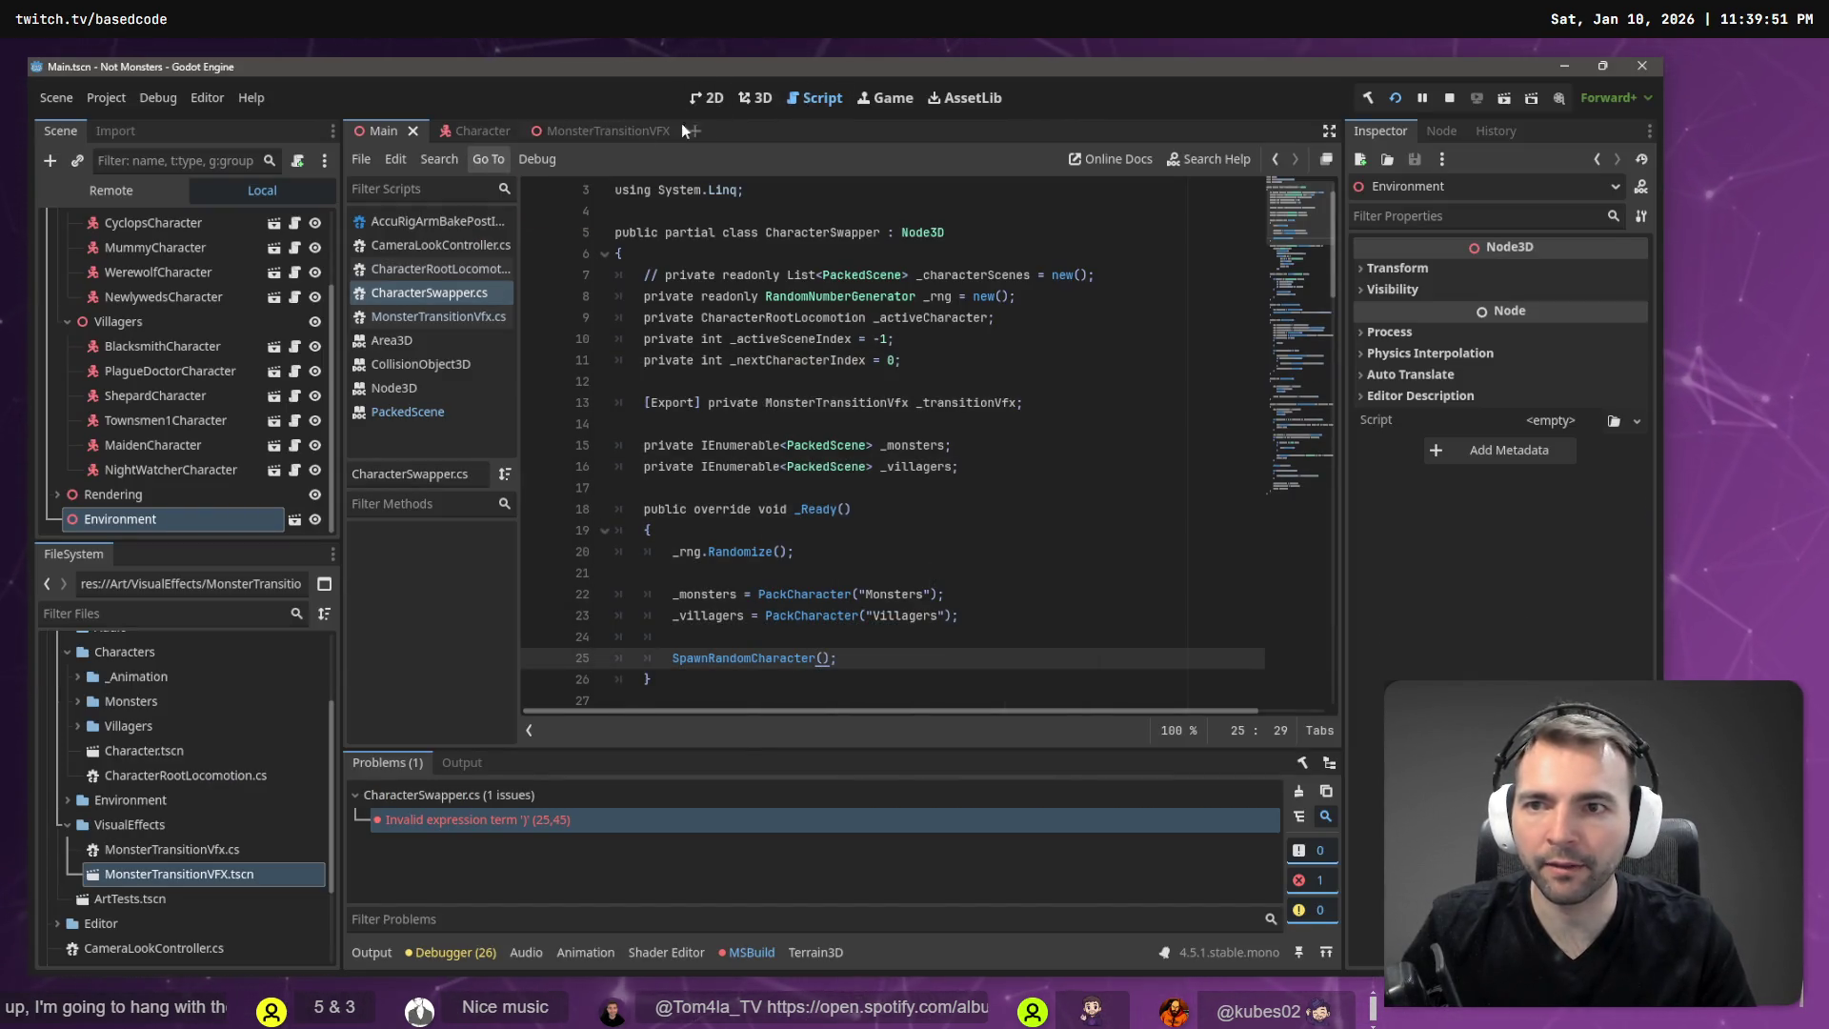
pyautogui.click(762, 99)
pyautogui.hotkey('alt', 'Tab')
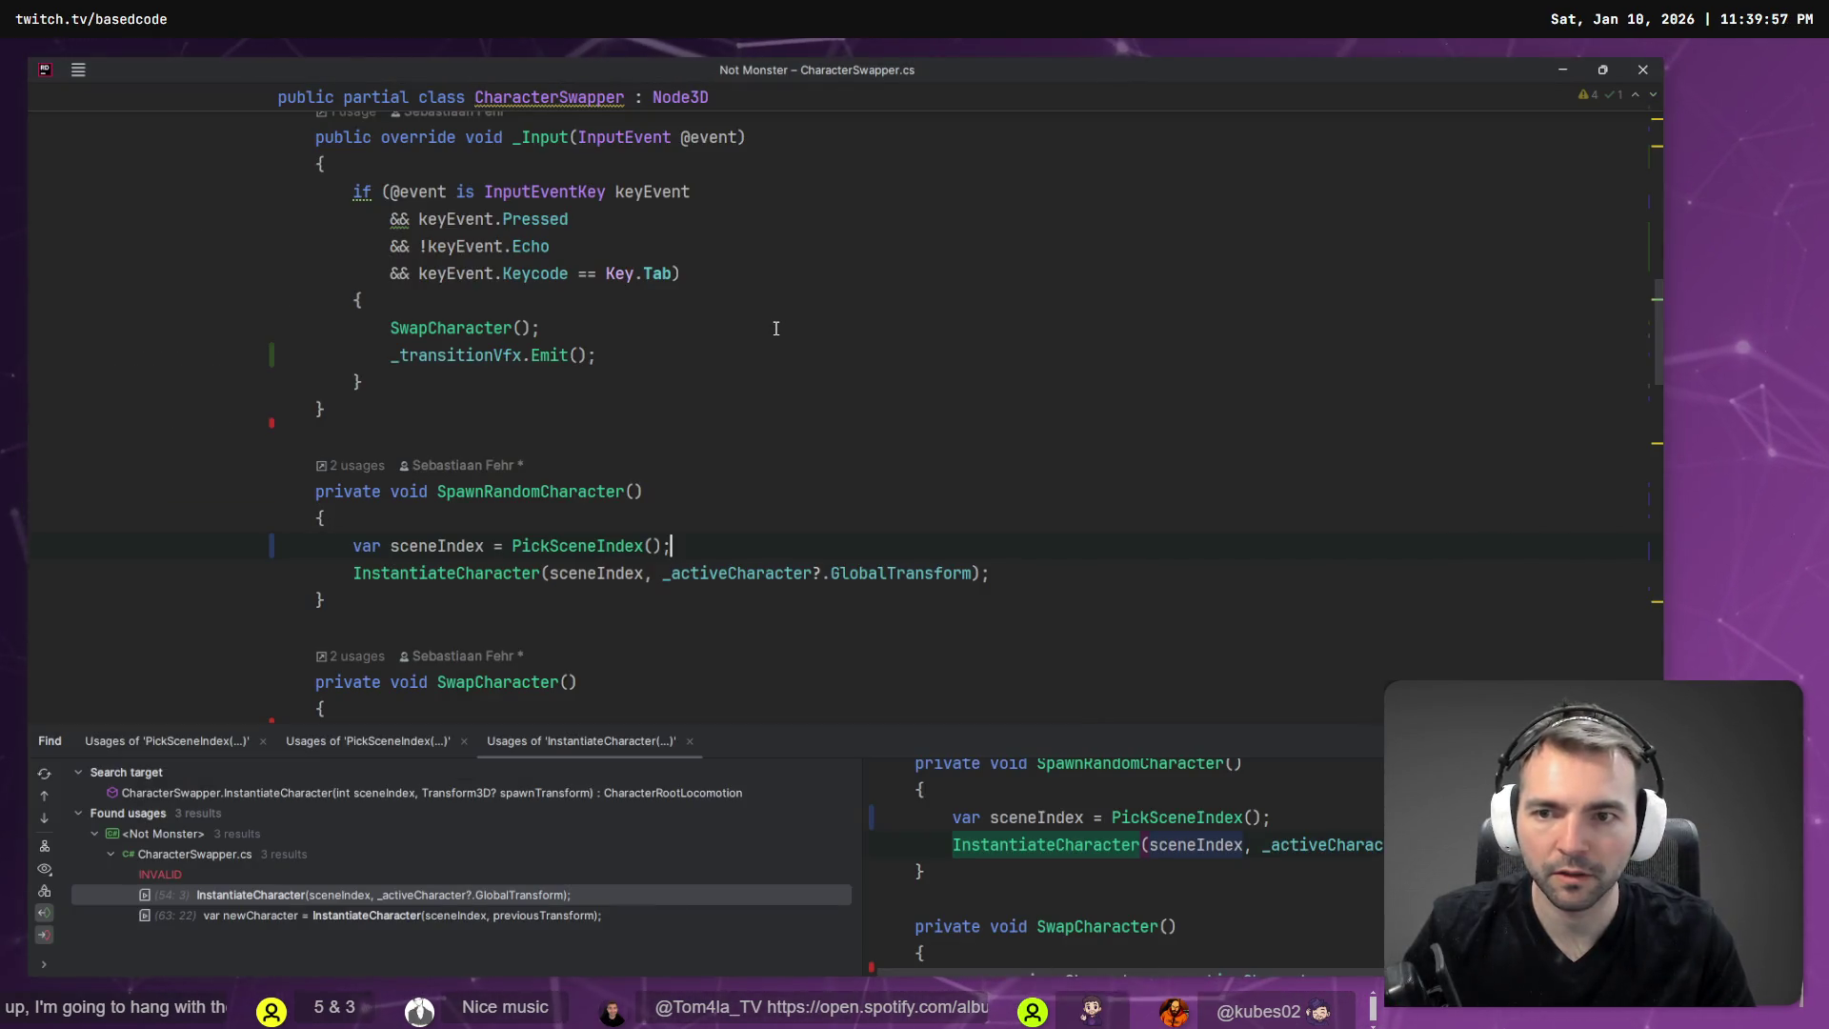
# Launch the game and move the werewolf around the village square
pyautogui.hotkey('alt', 'Tab')
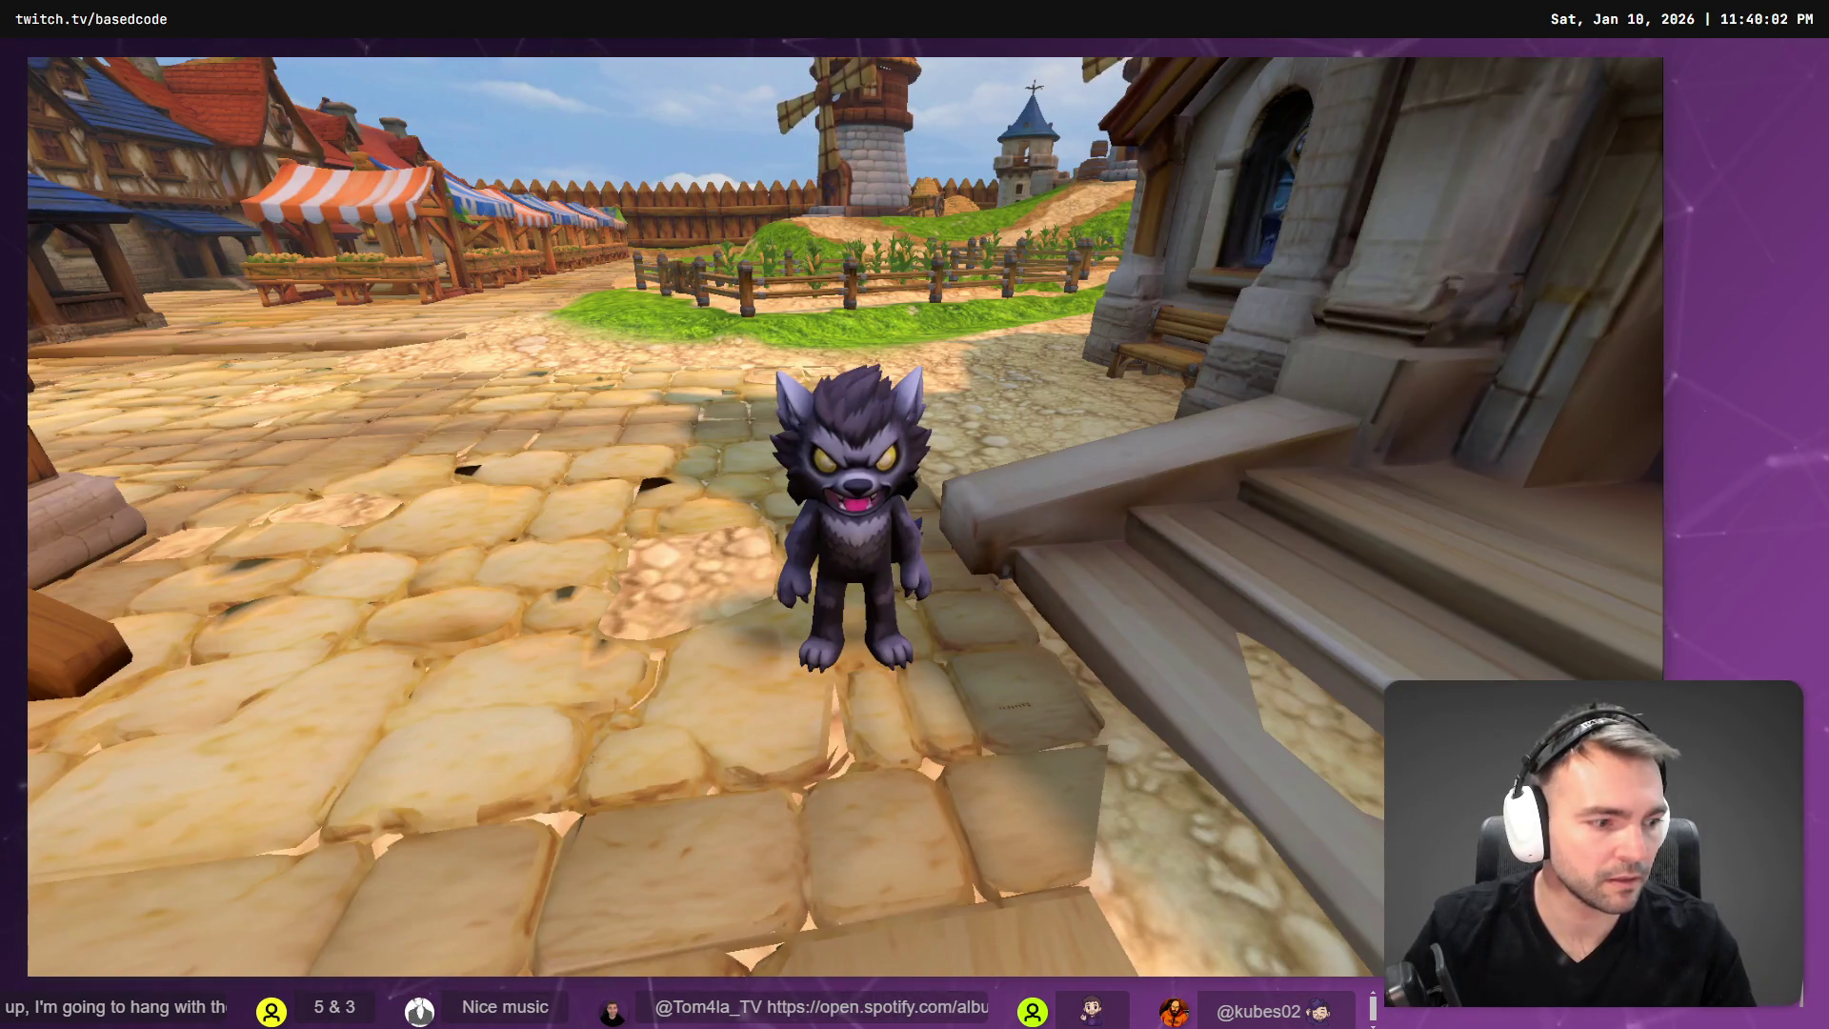
pyautogui.press('a')
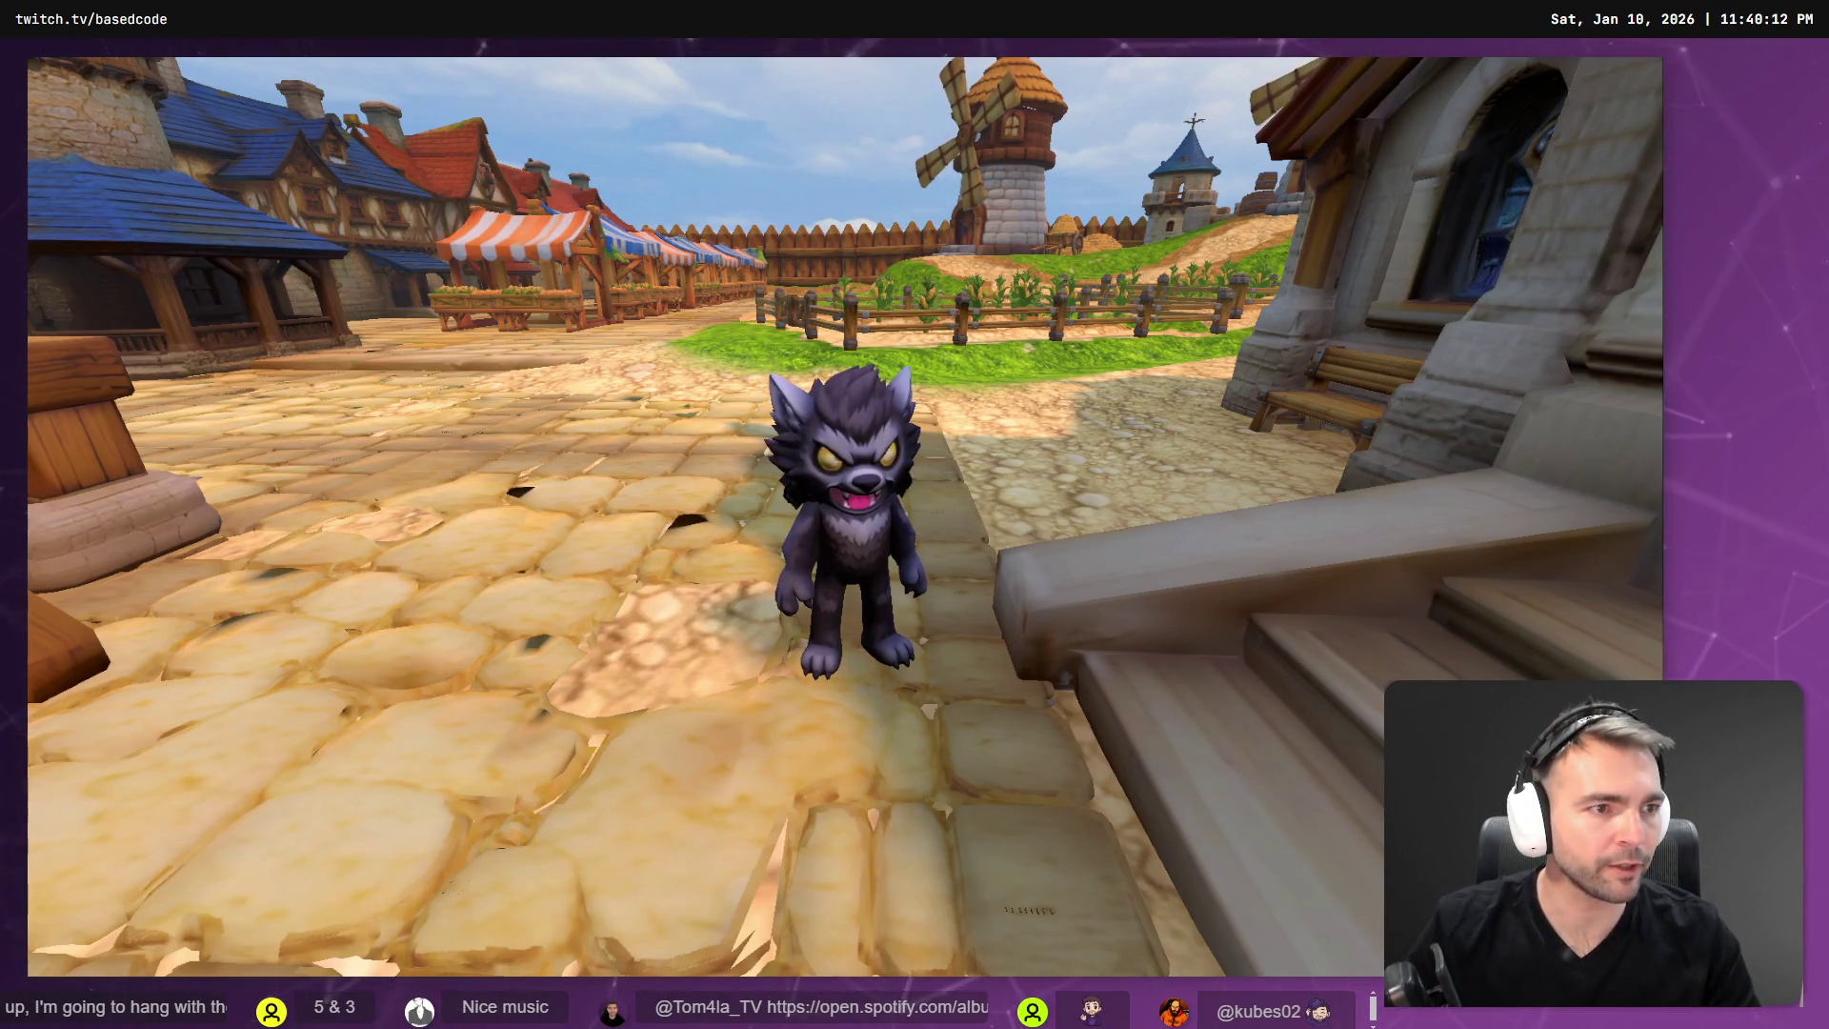
# Stop the running game, rebuild the C# project, and relaunch it with F5
pyautogui.press('F8')
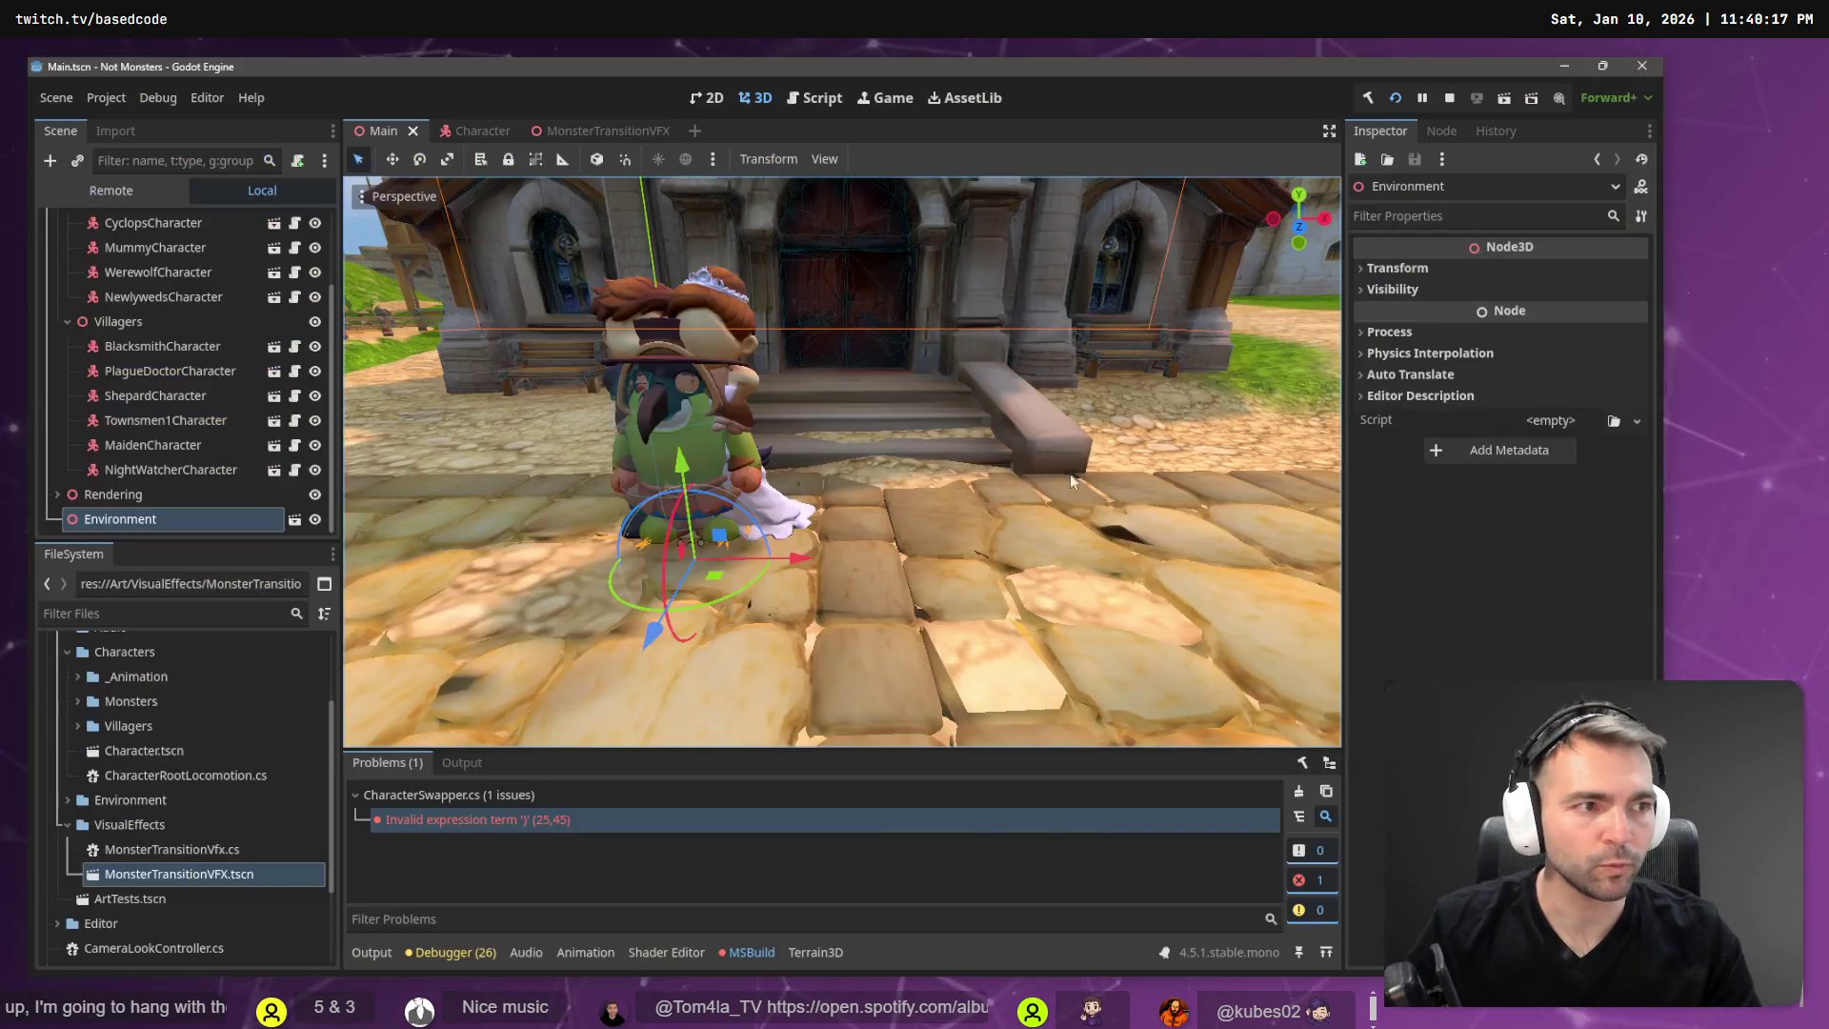
pyautogui.click(1367, 97)
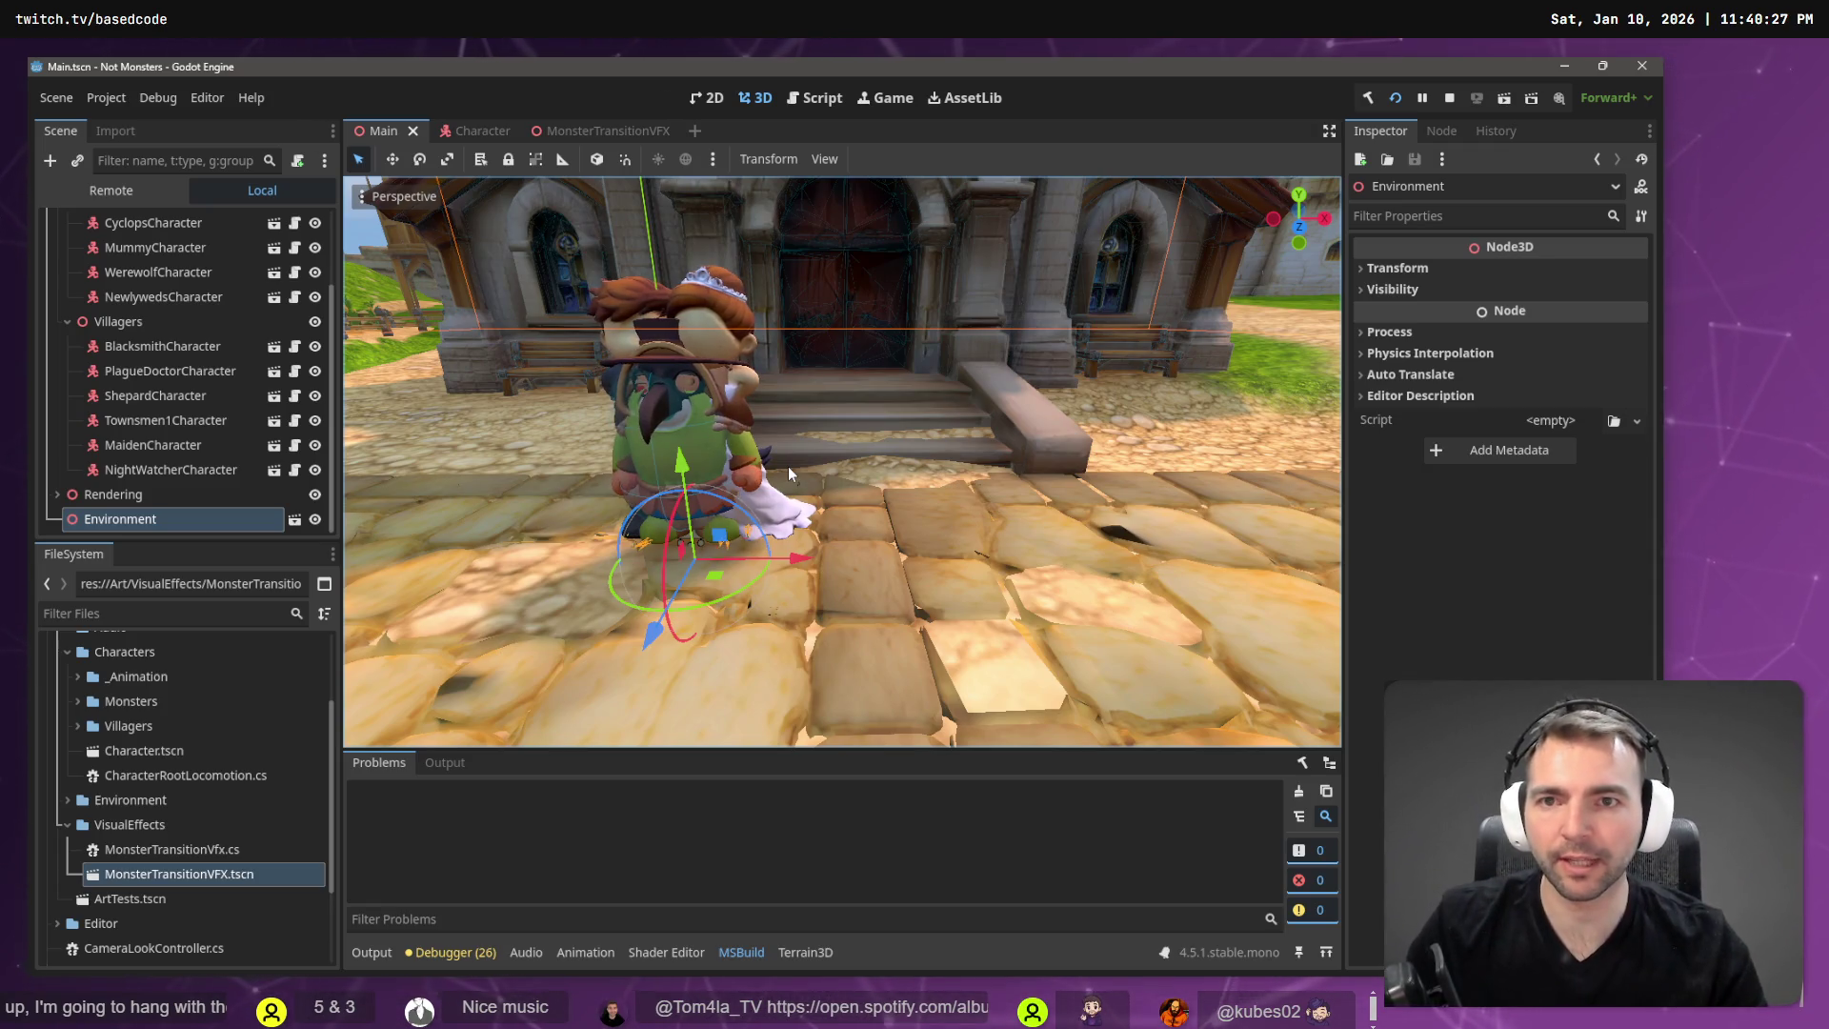
pyautogui.press('F5')
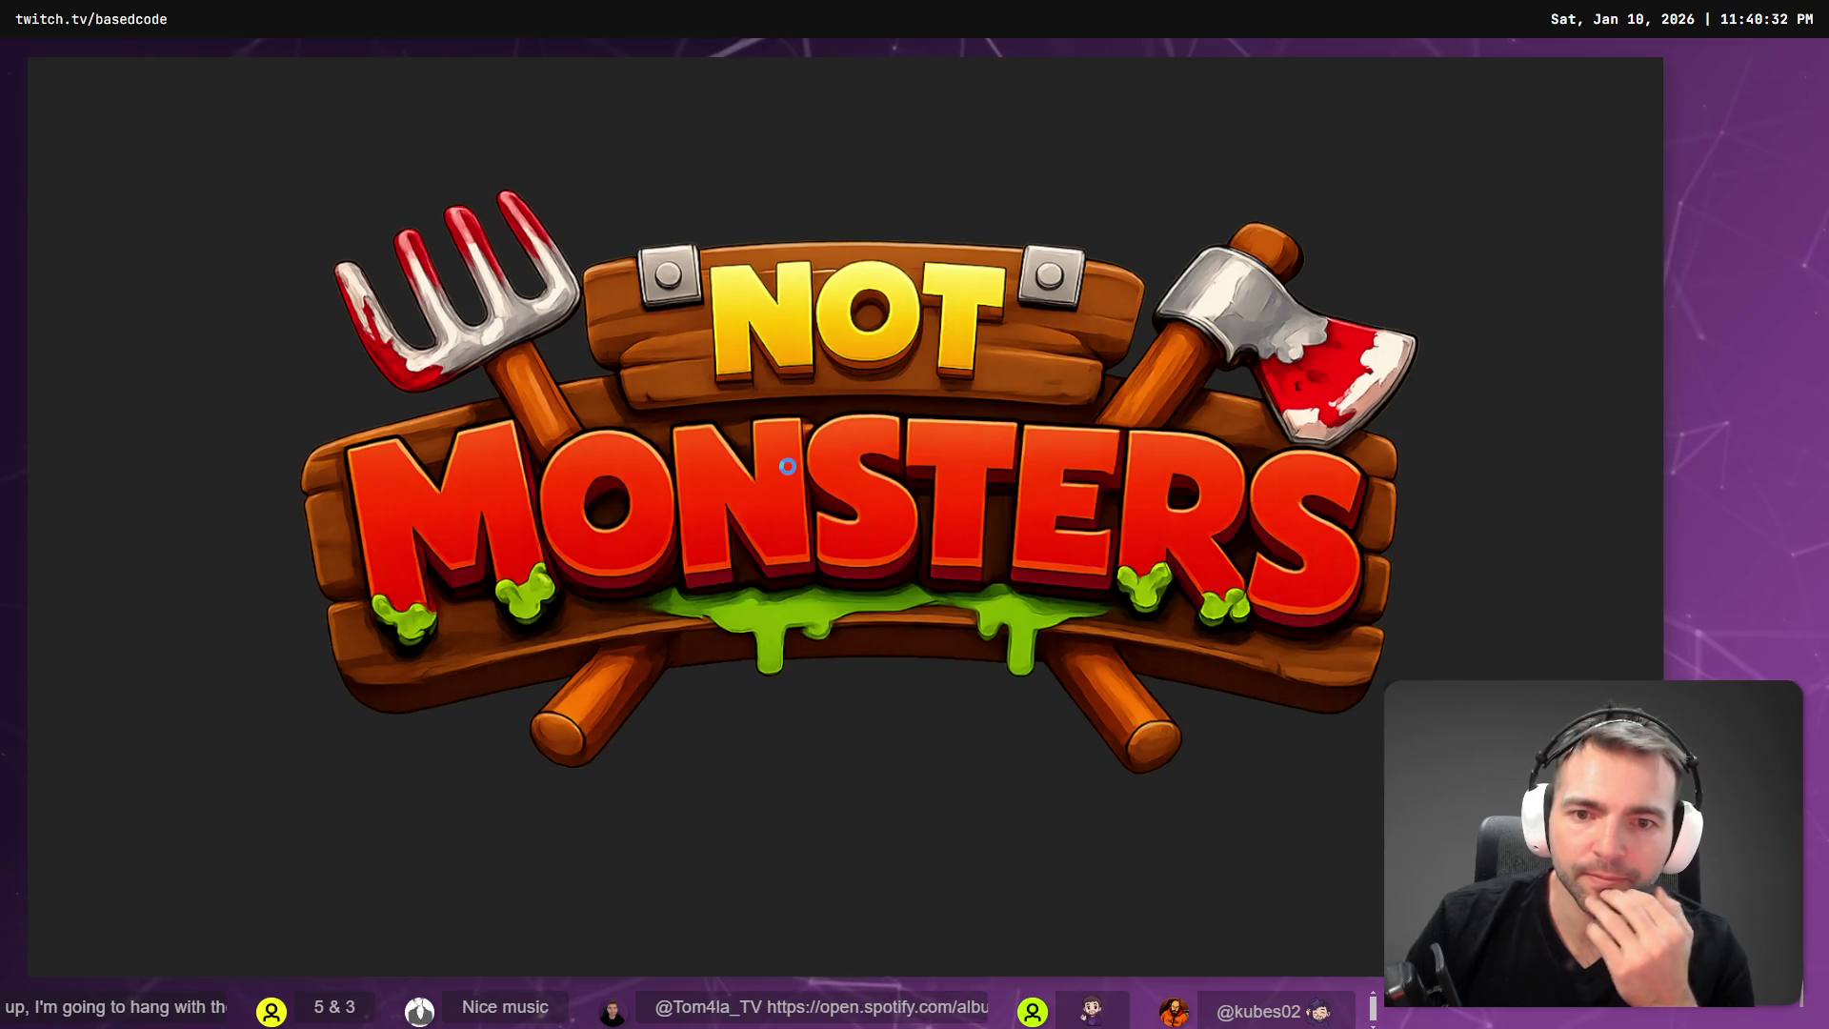
# Walk the helmeted villager around the church and market square with the A and D keys
pyautogui.press('d')
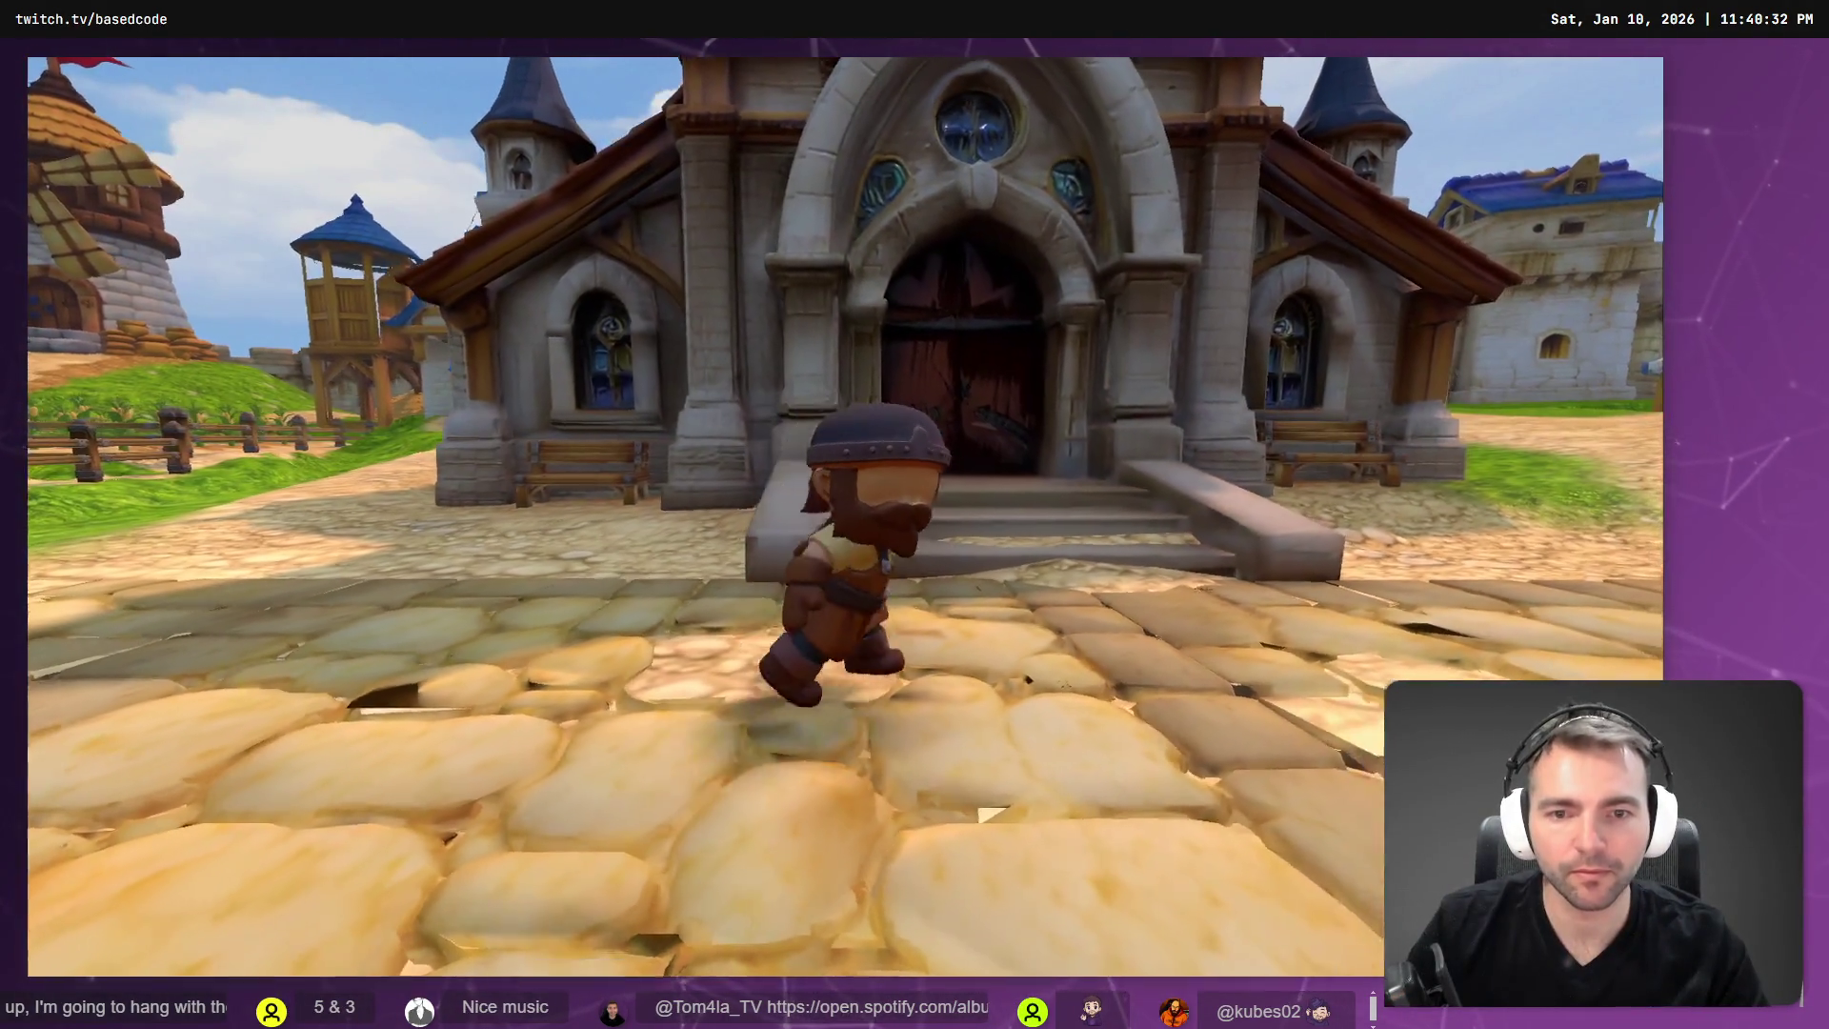
pyautogui.press('a')
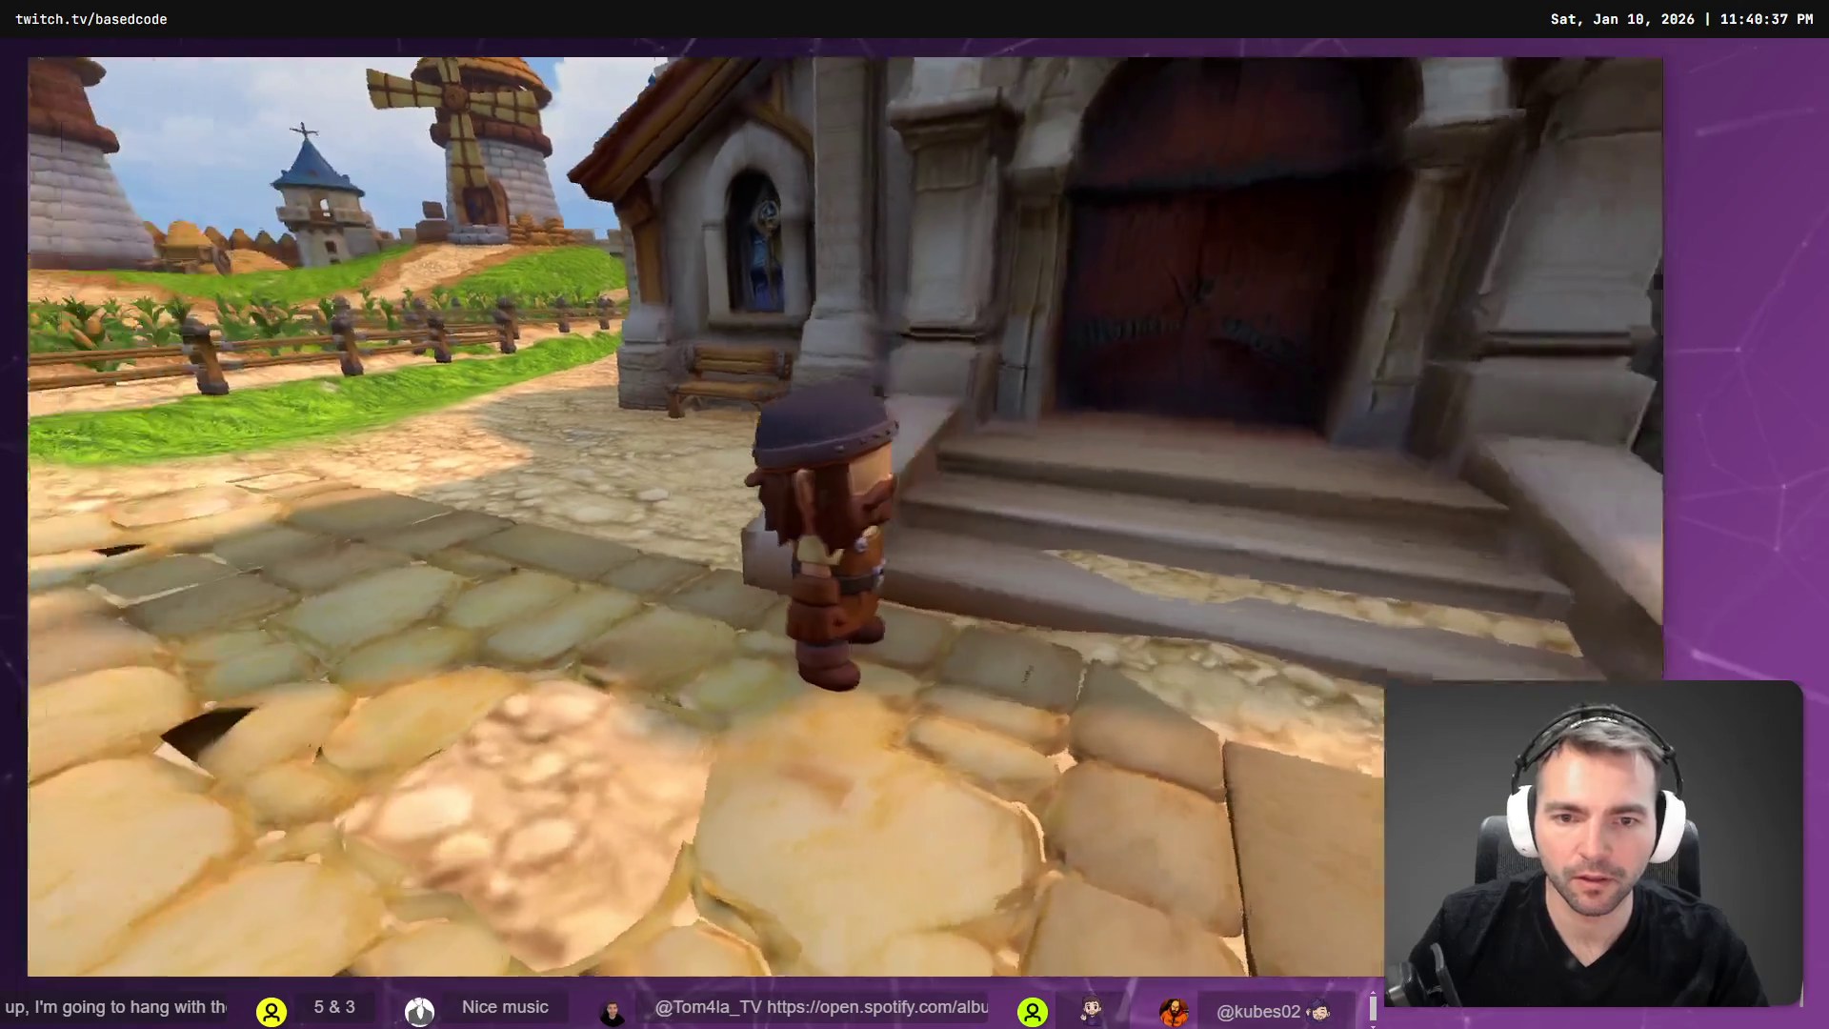
pyautogui.press('a')
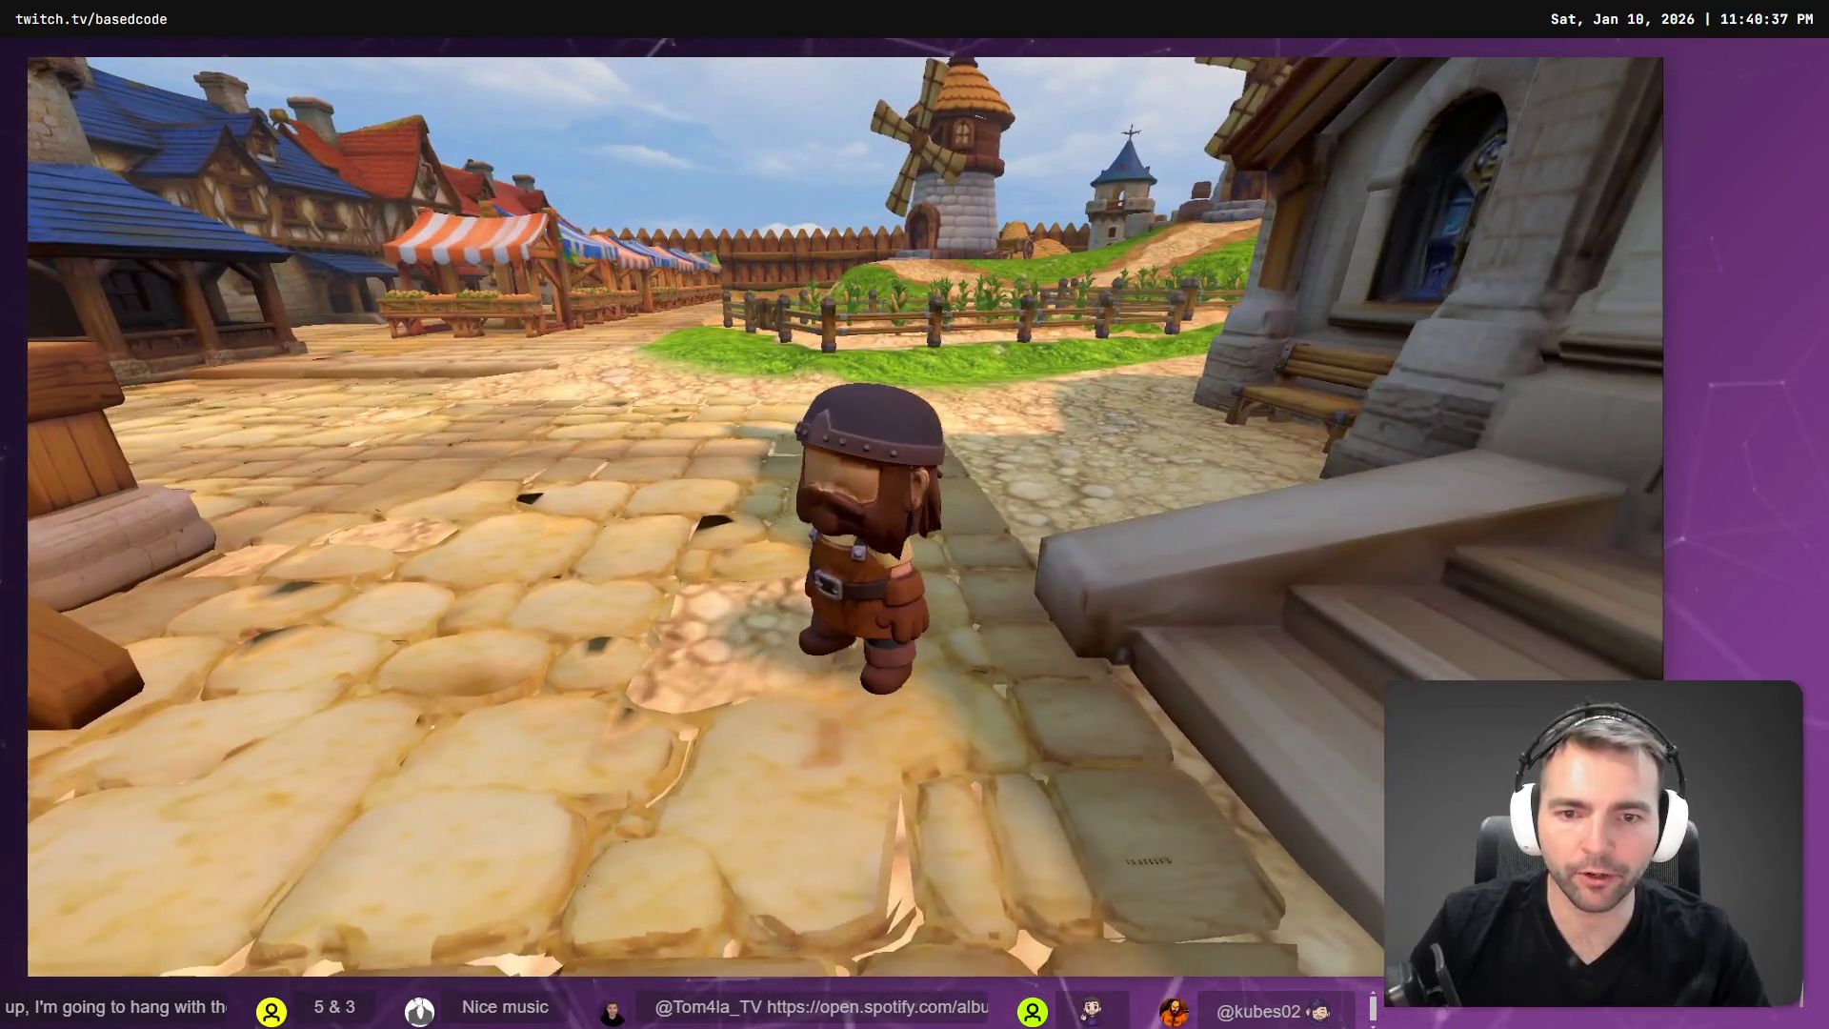
pyautogui.press('d')
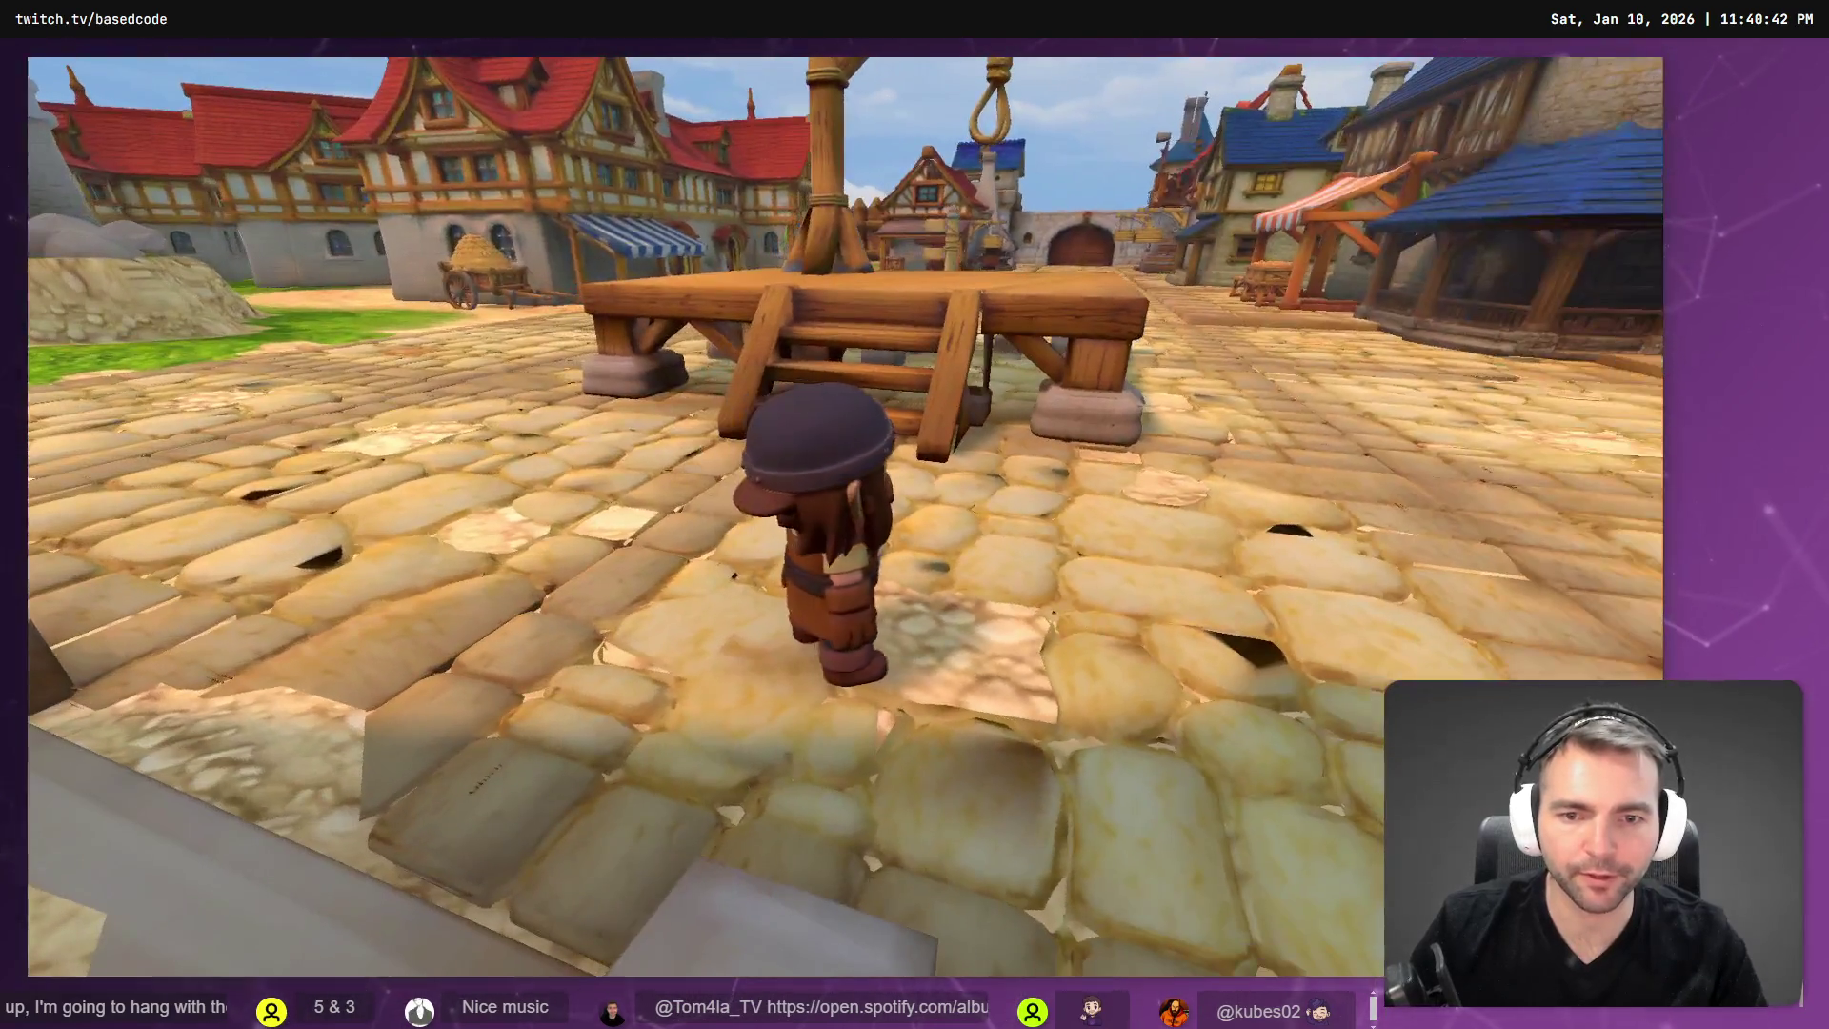
# Close the game and enlarge Rider's debug console to read its output
pyautogui.hotkey('alt', 'F4')
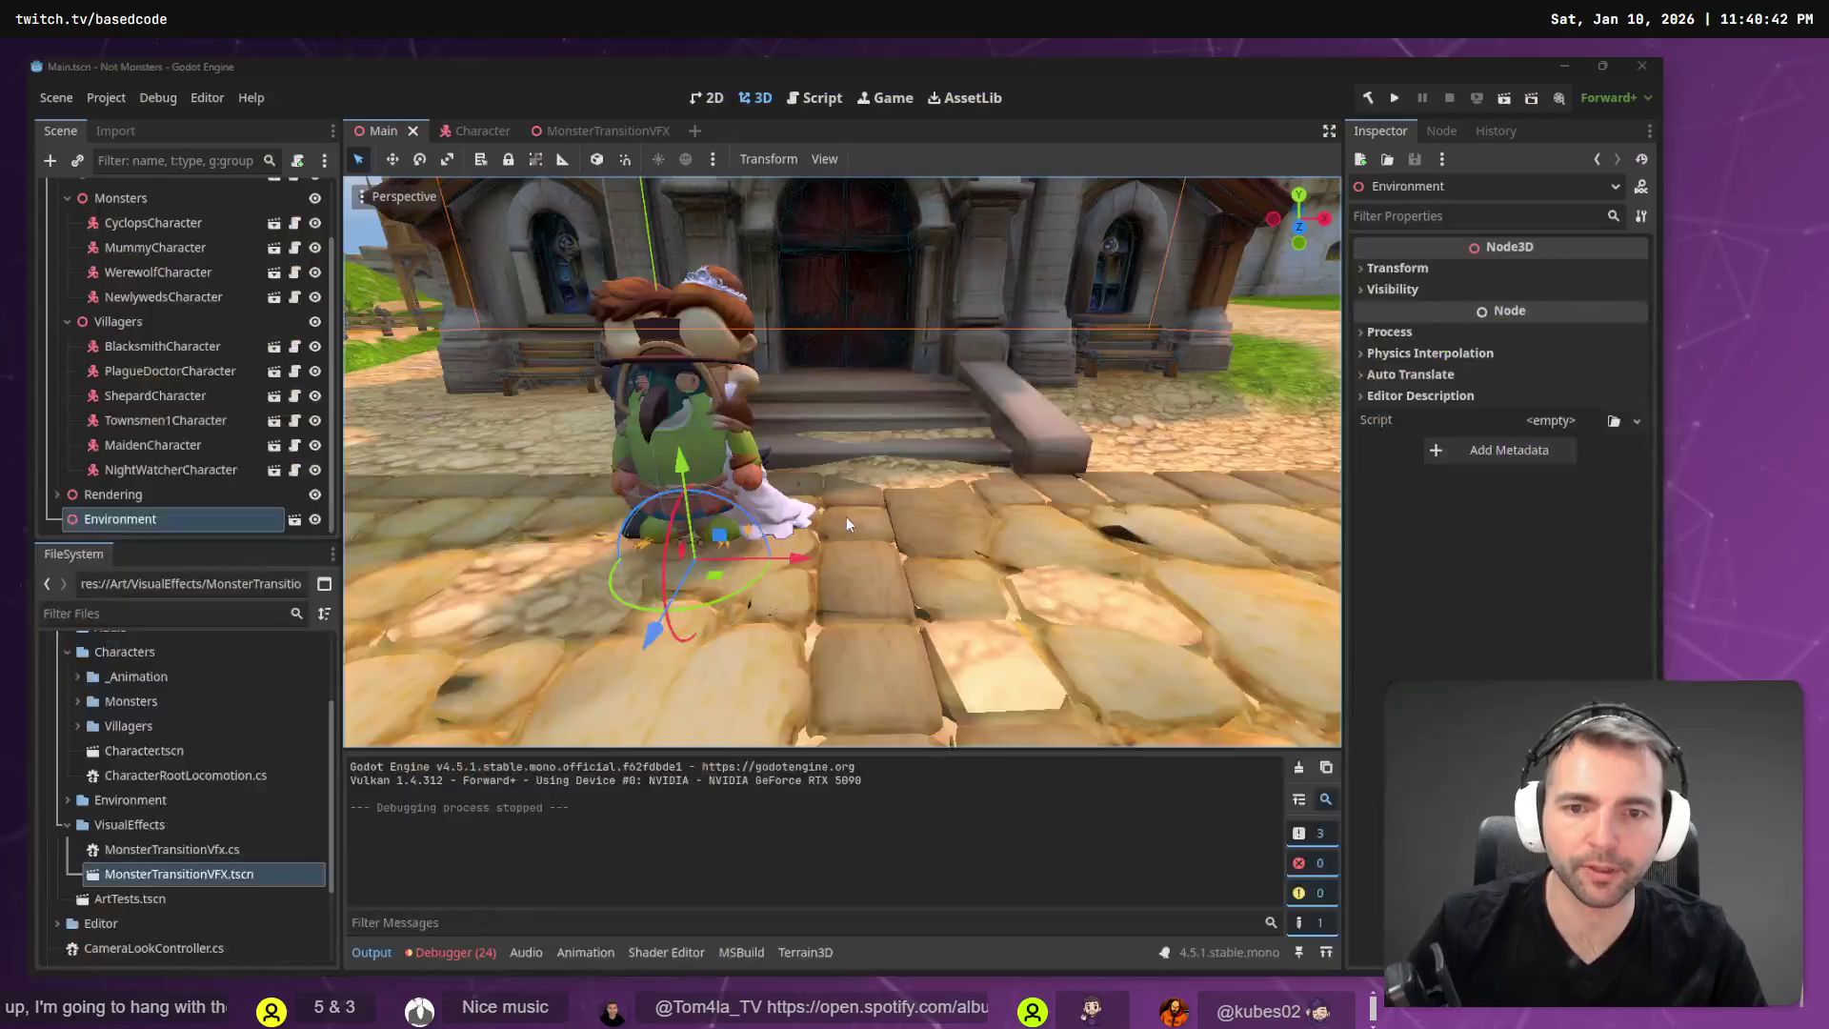
pyautogui.hotkey('alt', 'Tab')
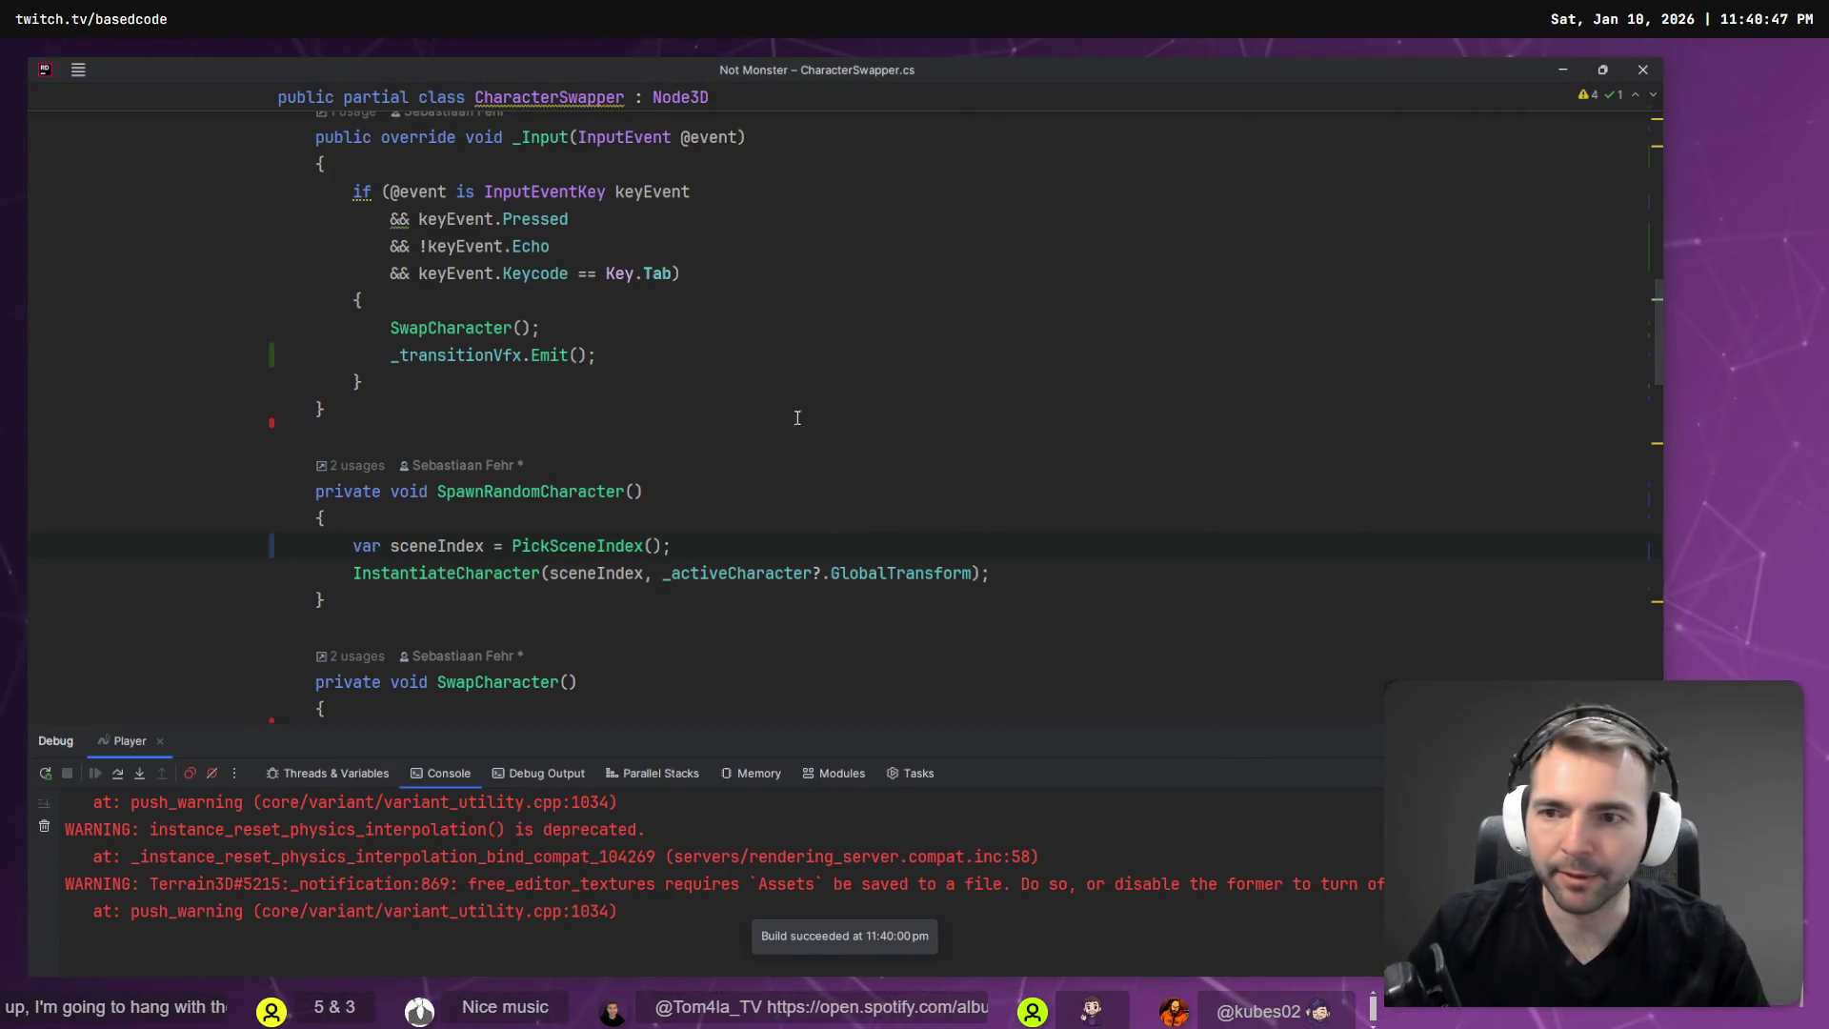
pyautogui.scroll(2, 675, 466)
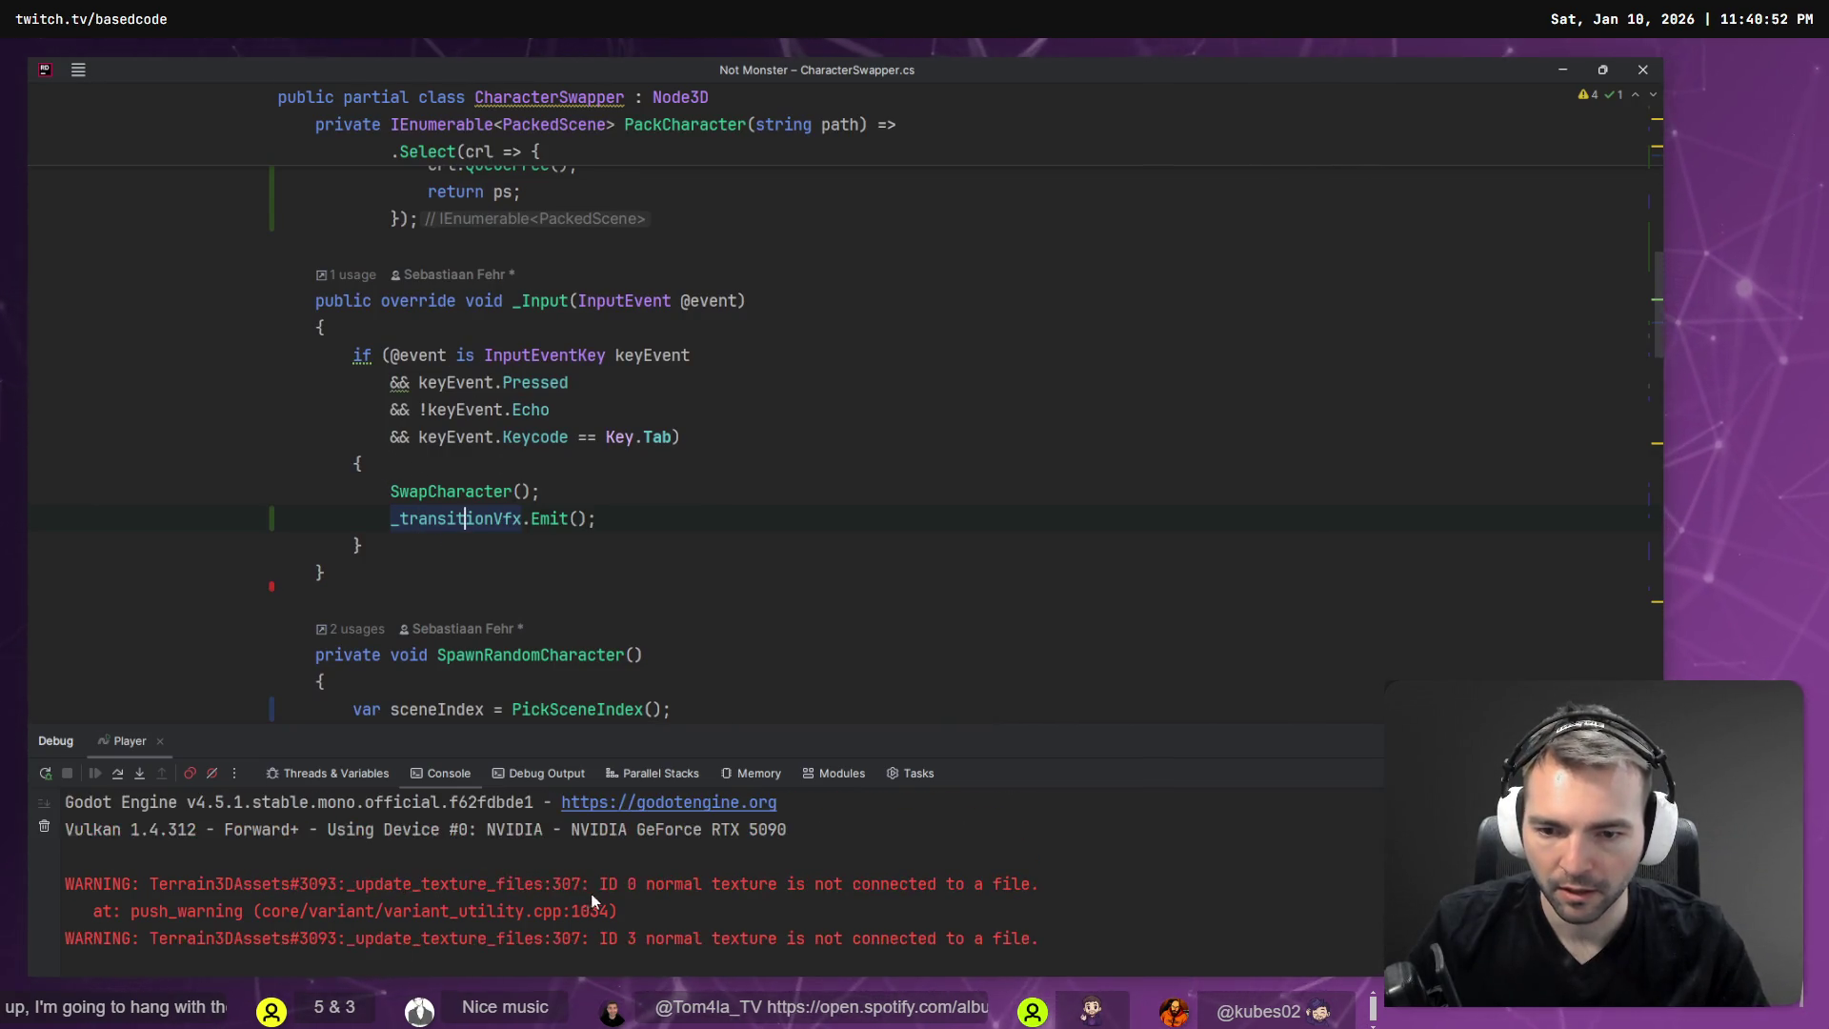
pyautogui.moveTo(735, 721); pyautogui.dragTo(776, 285)
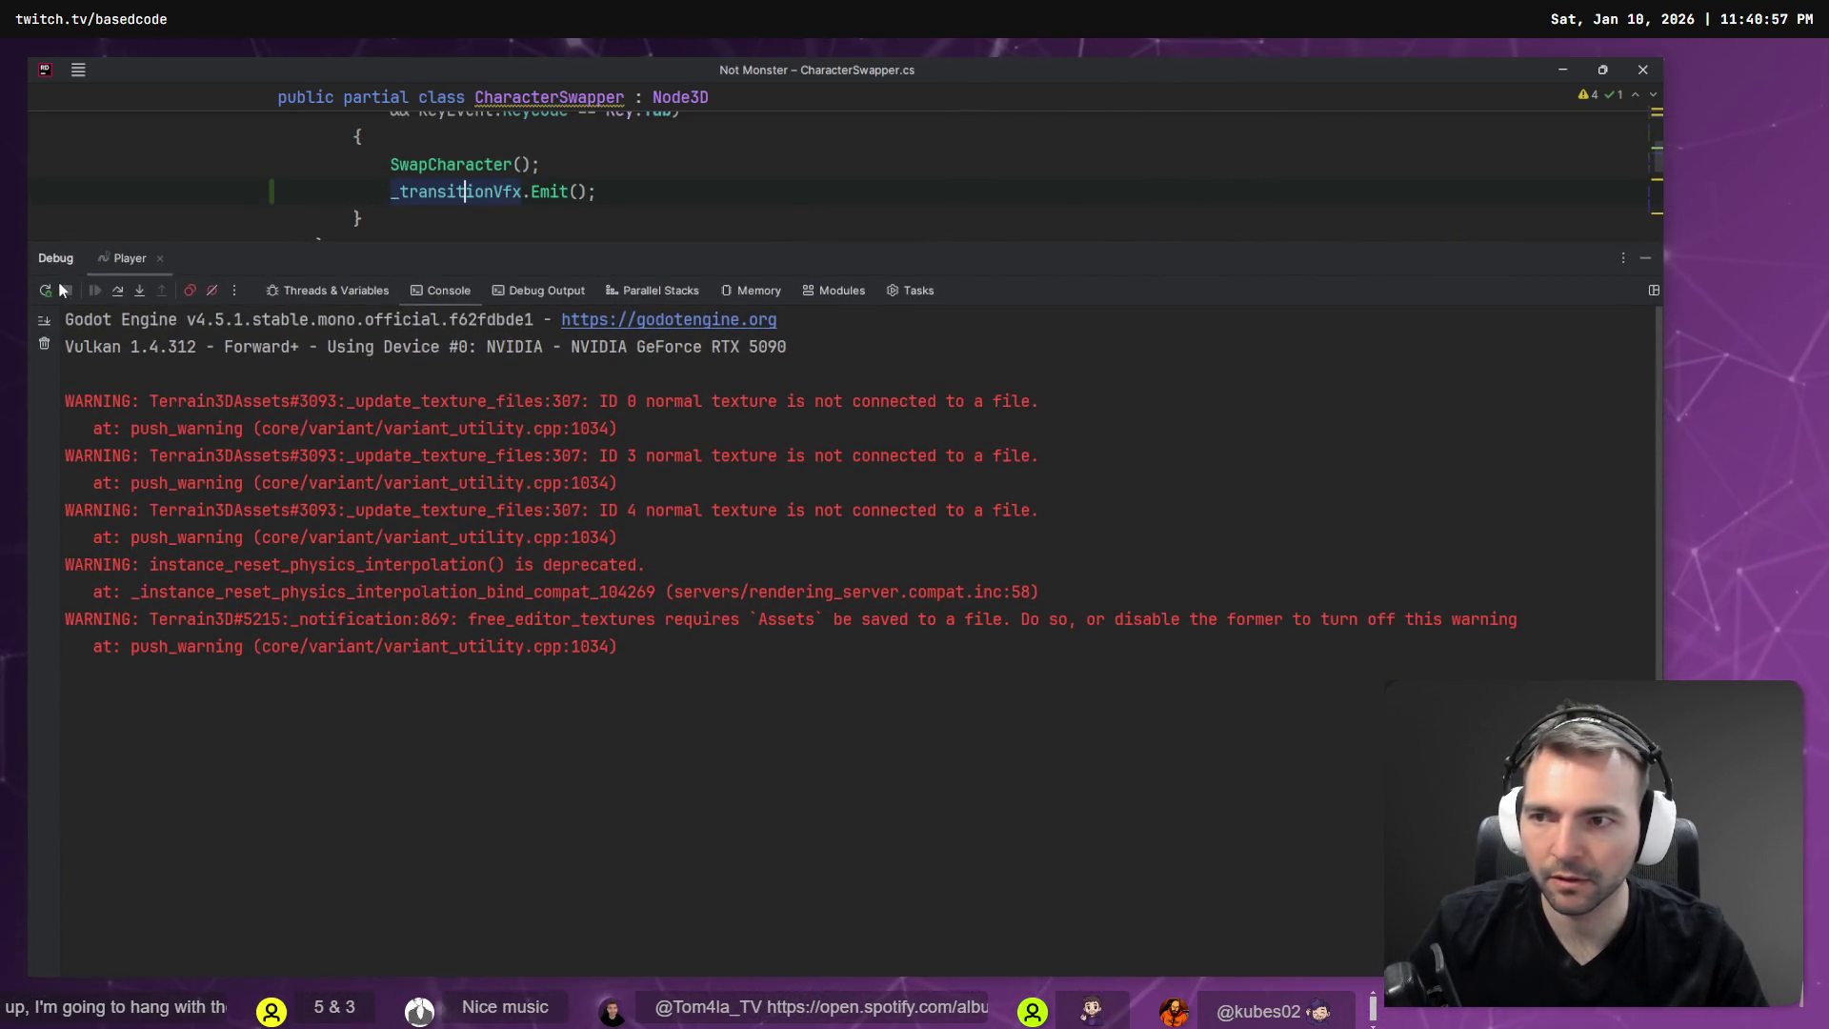
# Read Godot's DivideByZeroException stack trace from PickSceneIndex line 87, then shrink Rider's console
pyautogui.hotkey('alt', 'Tab')
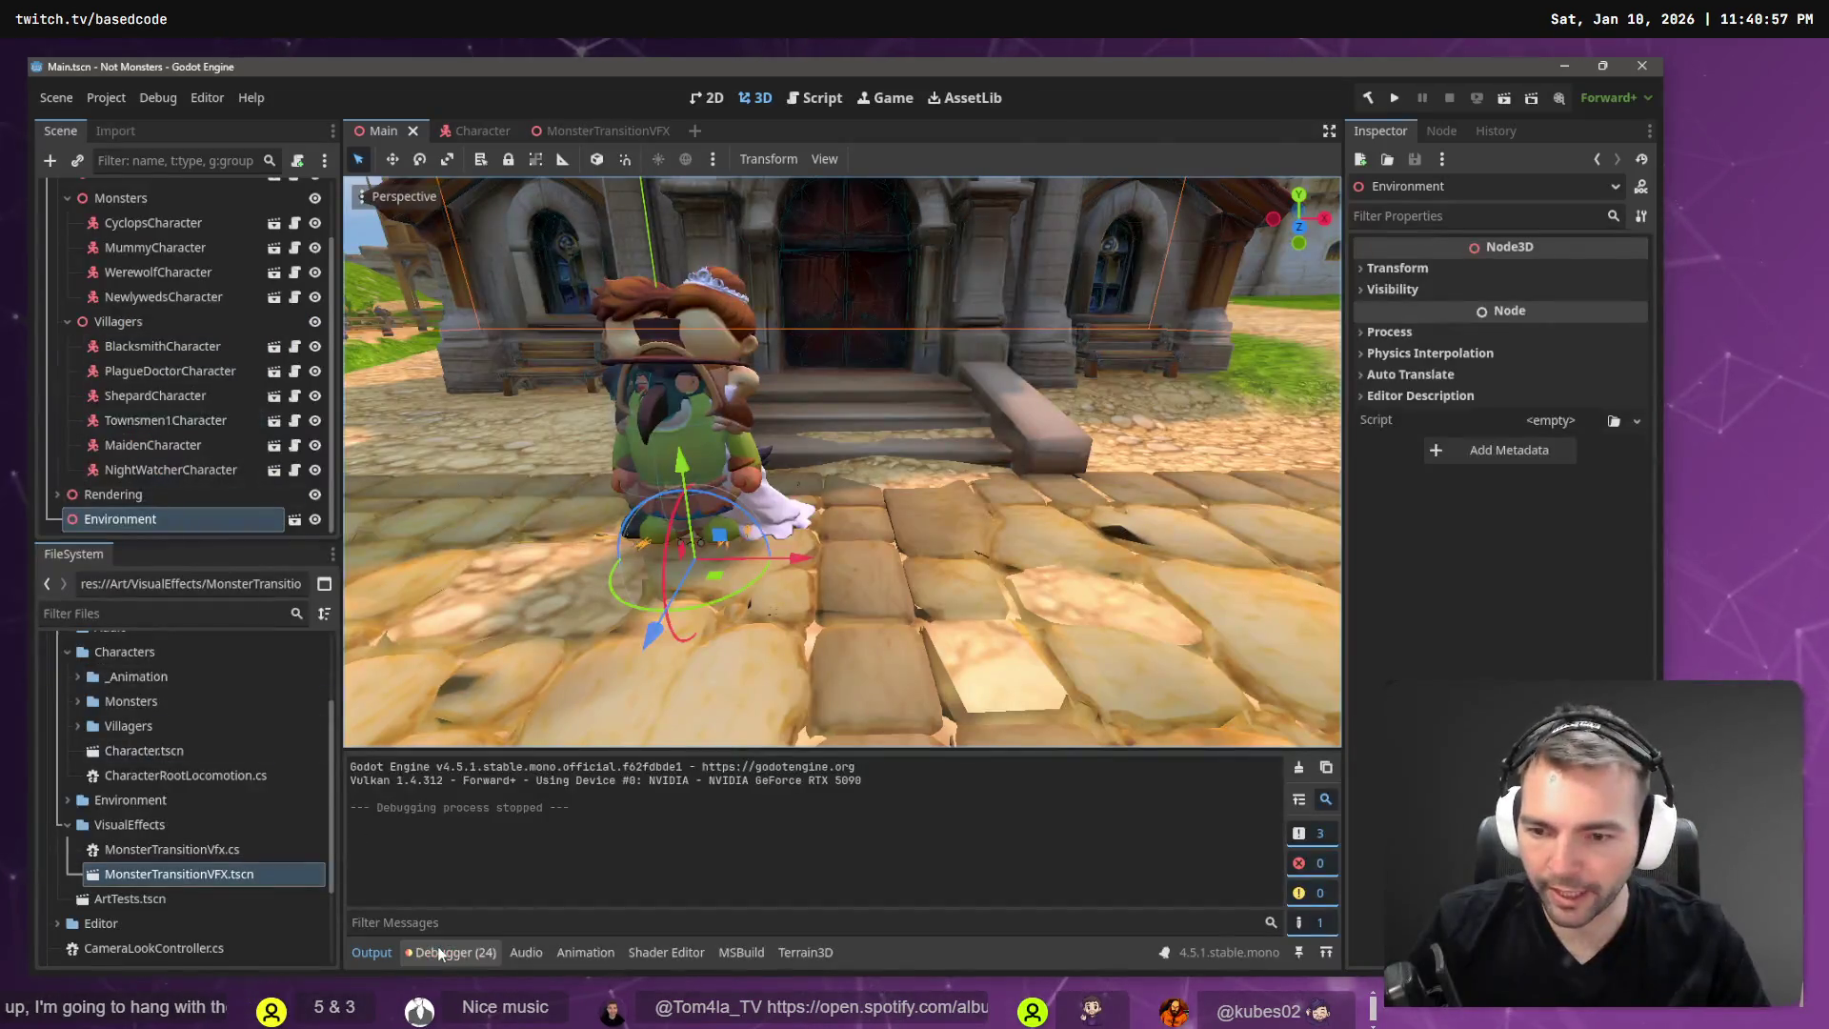
pyautogui.scroll(-6, 754, 866)
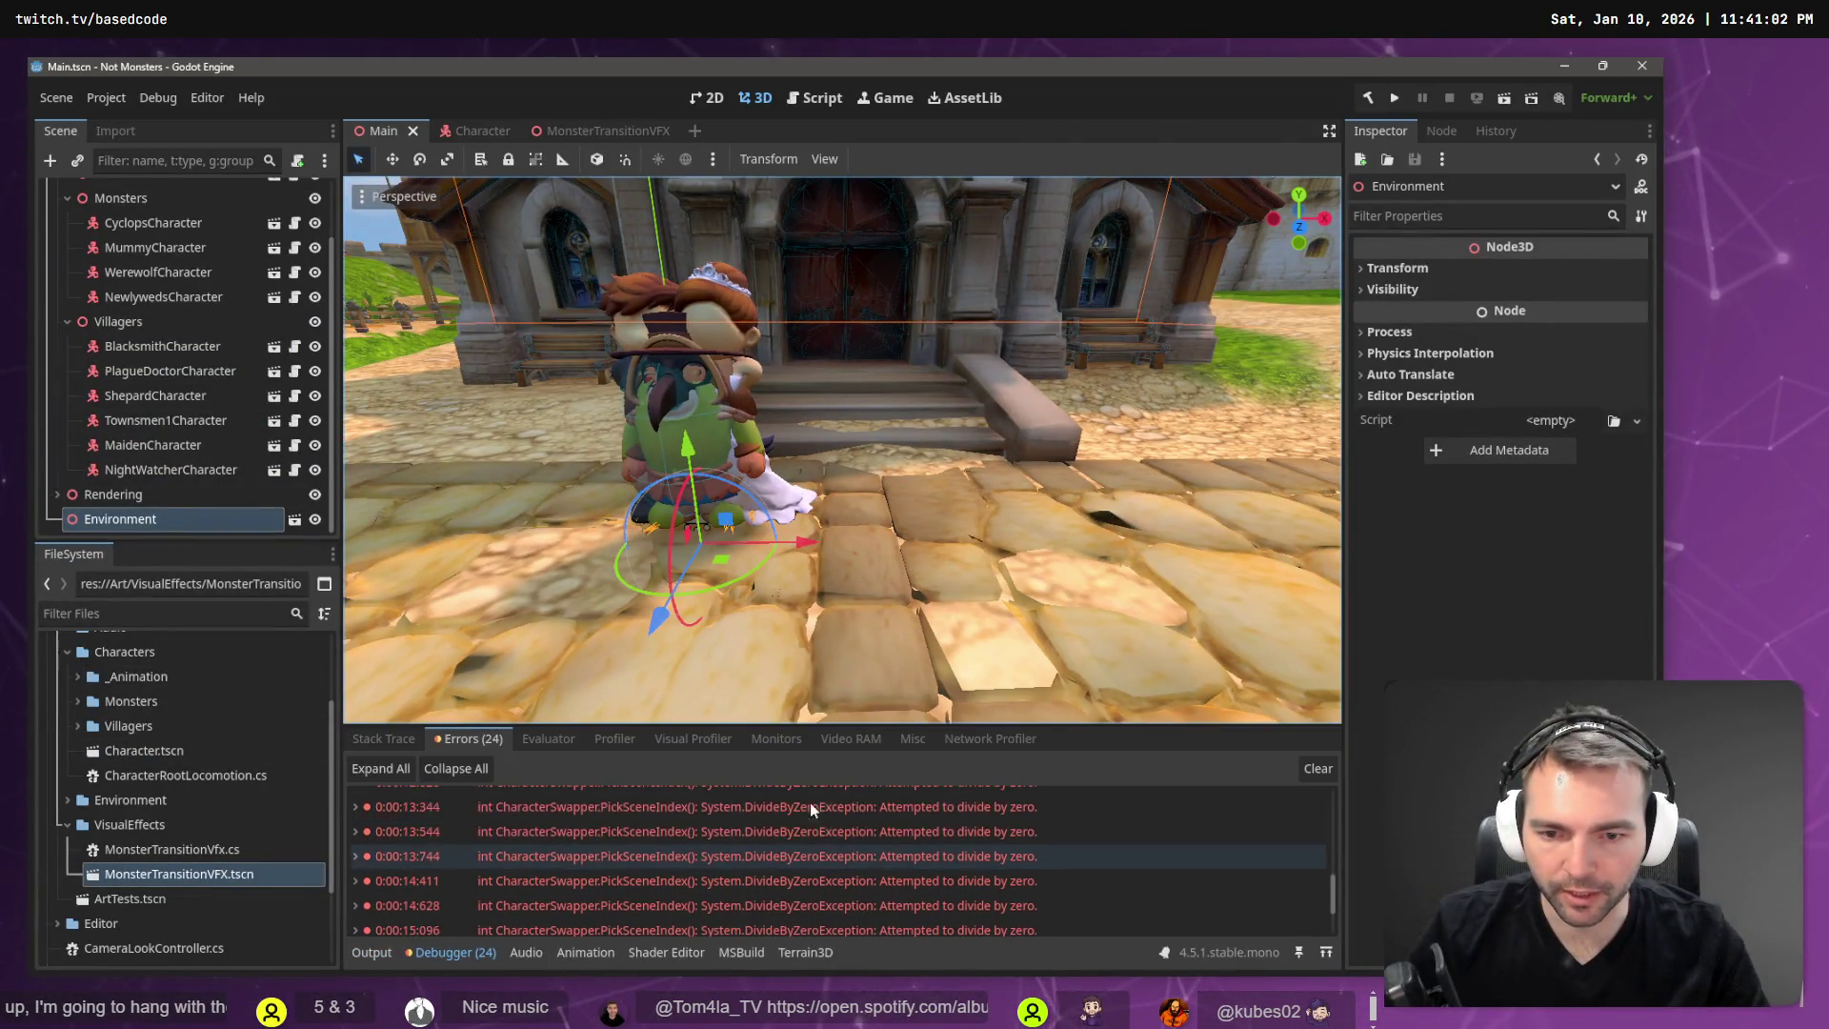
pyautogui.moveTo(906, 727); pyautogui.dragTo(906, 500)
pyautogui.scroll(3, 787, 785)
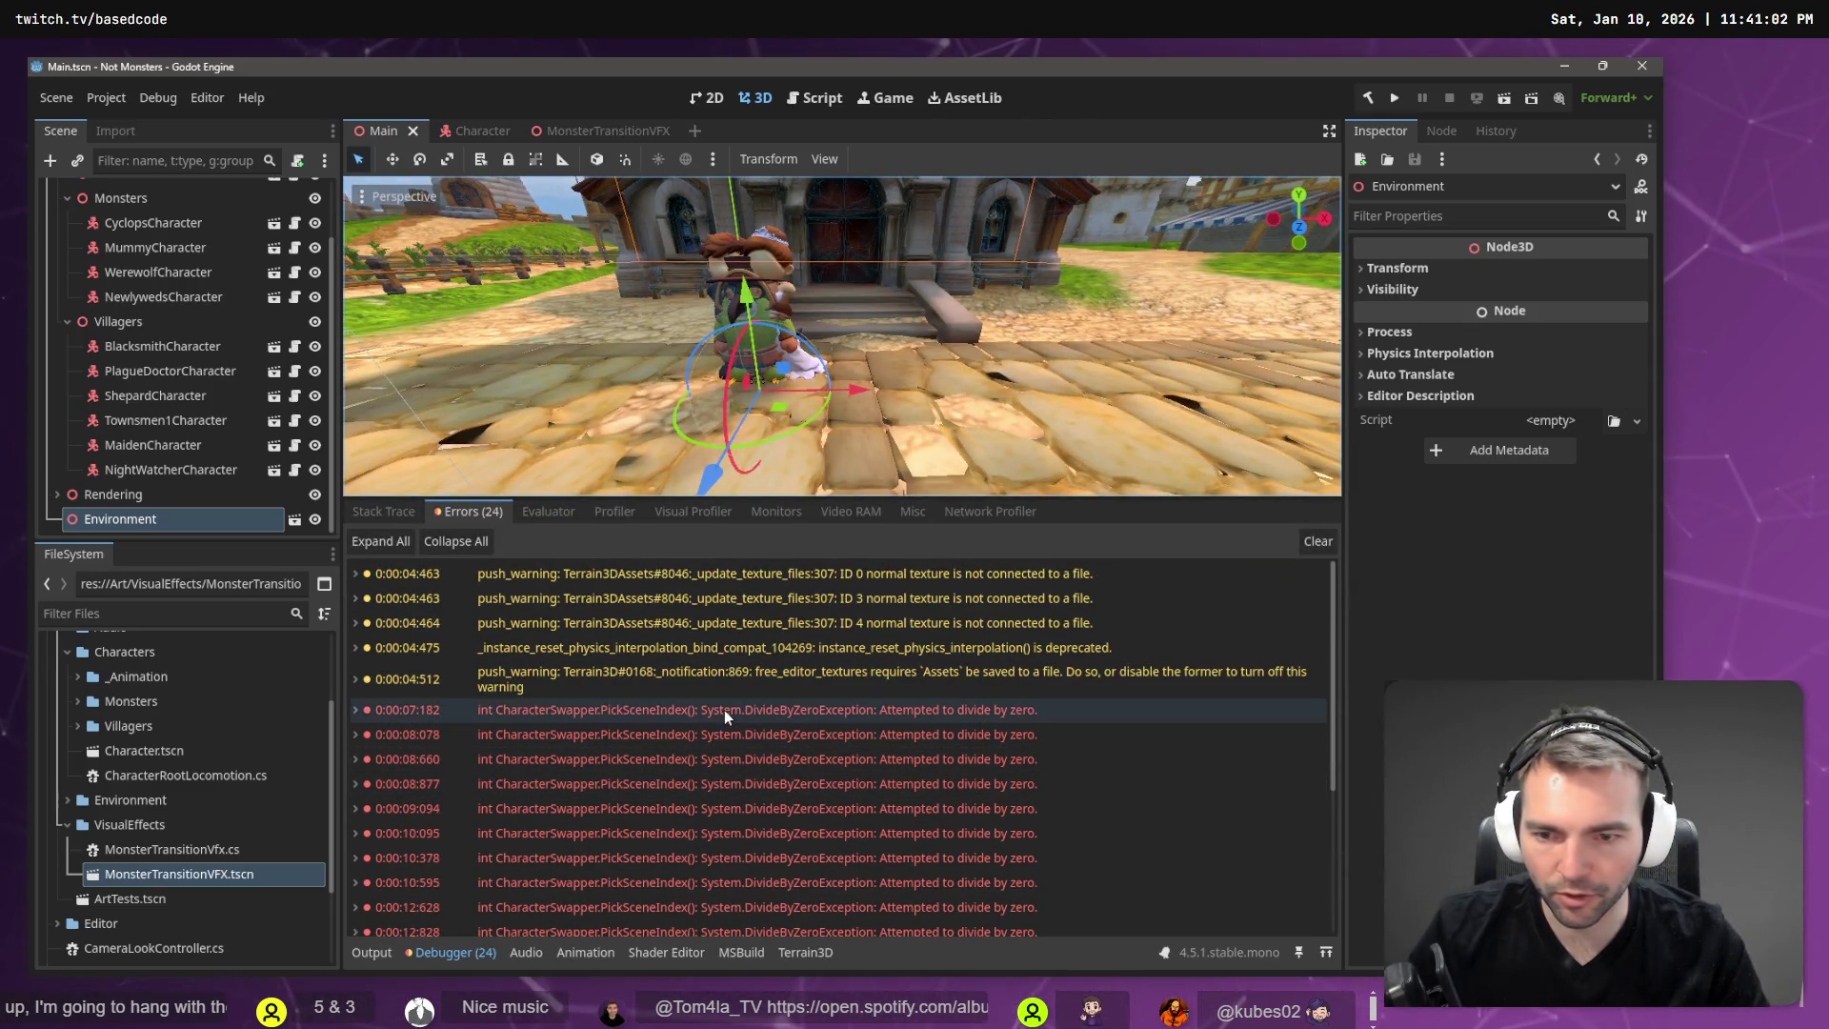
pyautogui.moveTo(724, 711)
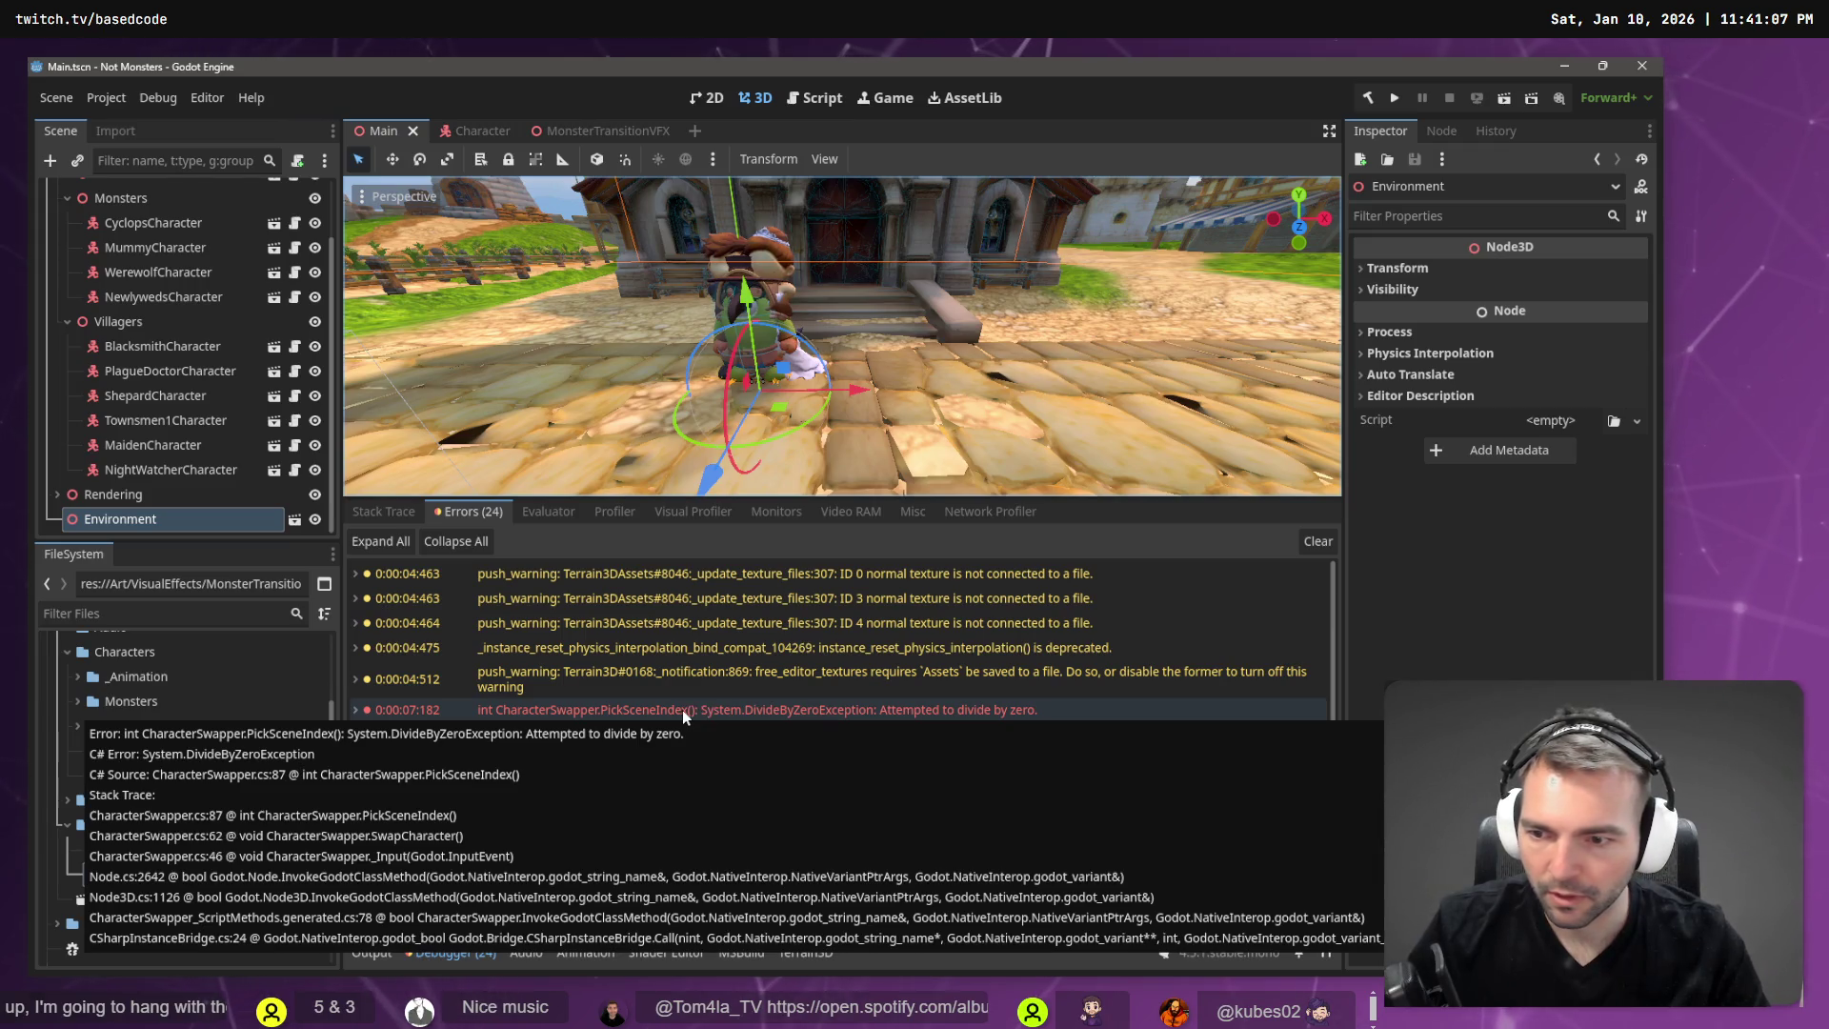
pyautogui.moveTo(511, 715)
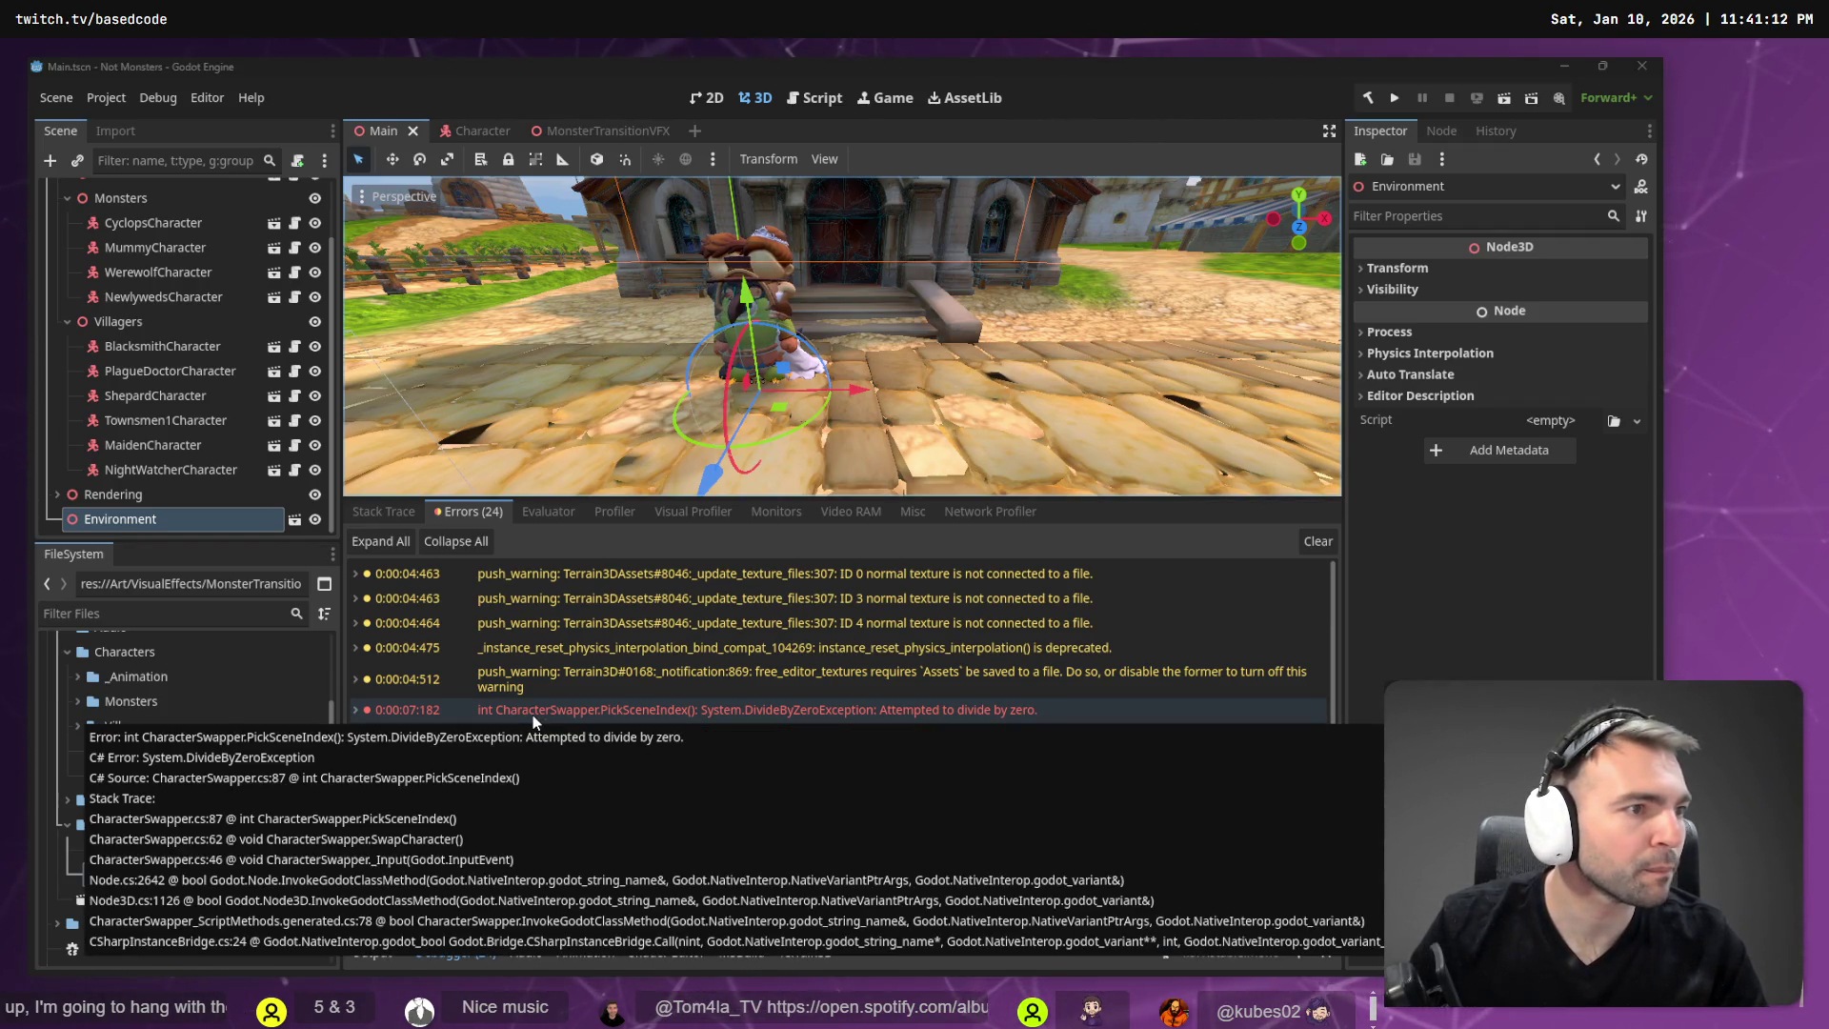
pyautogui.hotkey('alt', 'Tab')
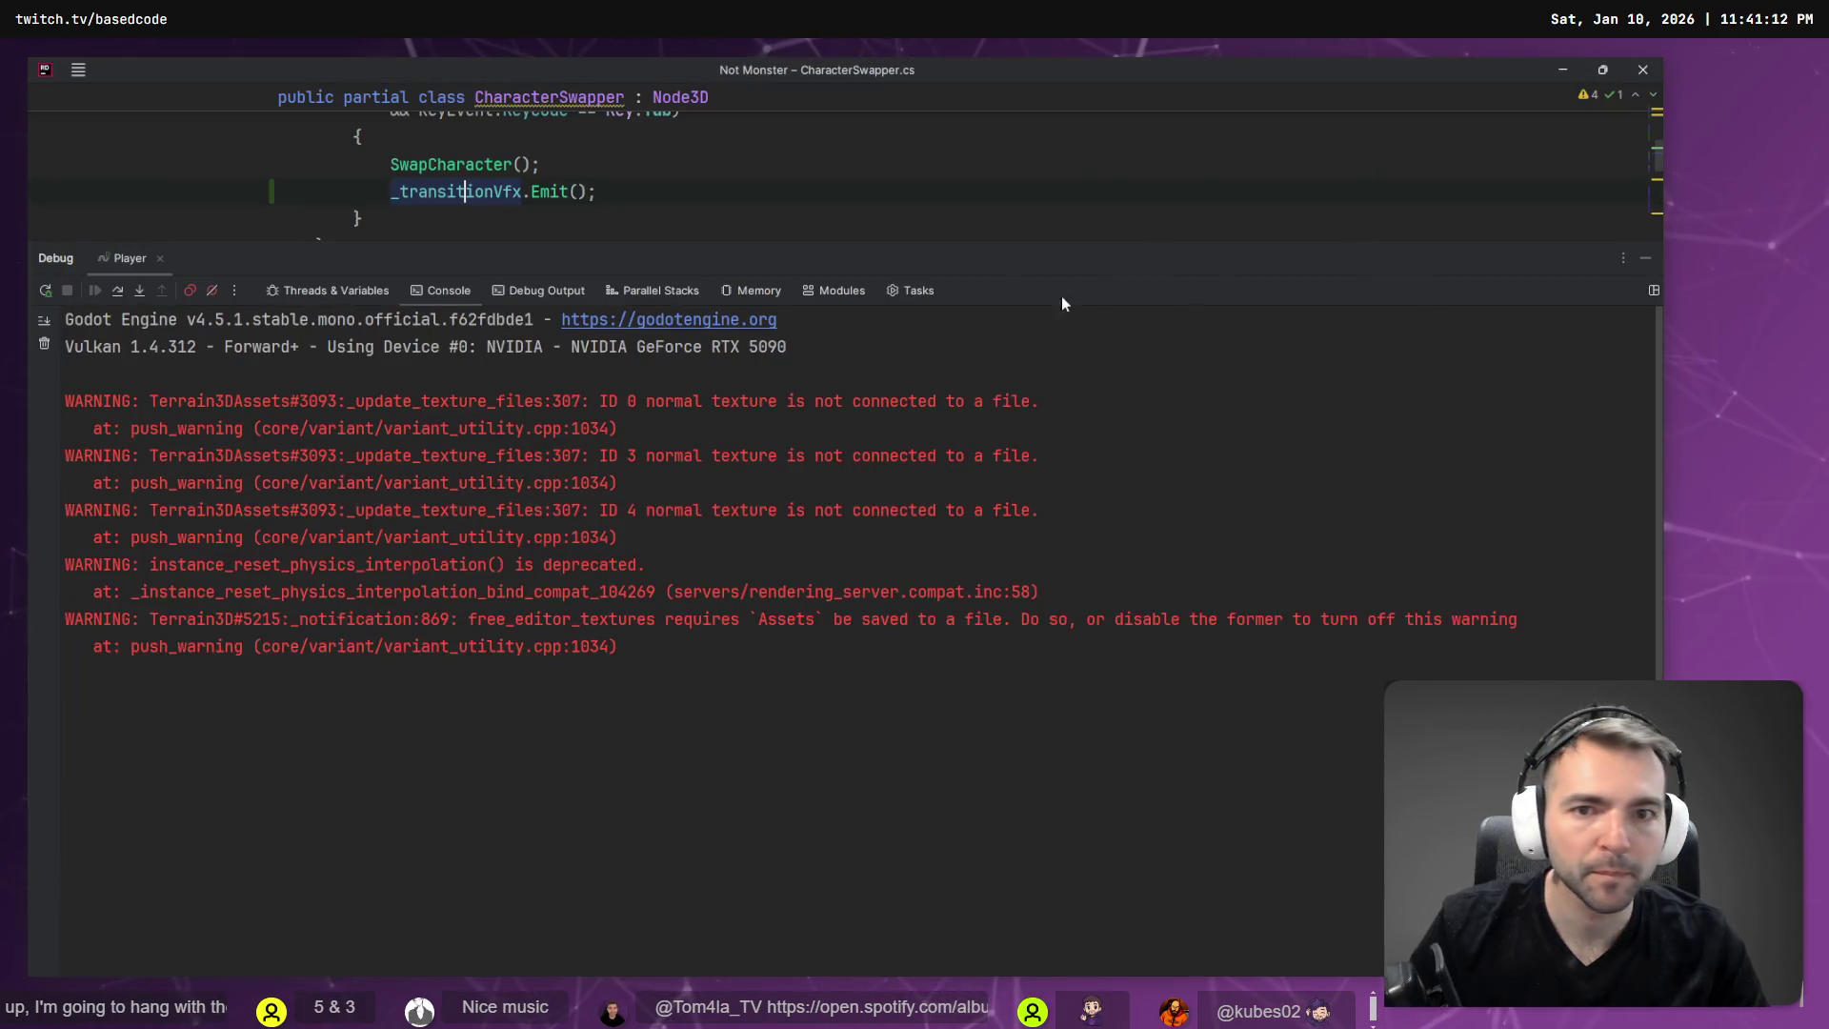
pyautogui.moveTo(997, 241)
pyautogui.mouseDown()
pyautogui.moveTo(939, 819)
pyautogui.moveTo(915, 721)
pyautogui.mouseUp()
# Inspect the characterScenes.Count divisor in PickSceneIndex's return line against Godot's errors
pyautogui.click(577, 519)
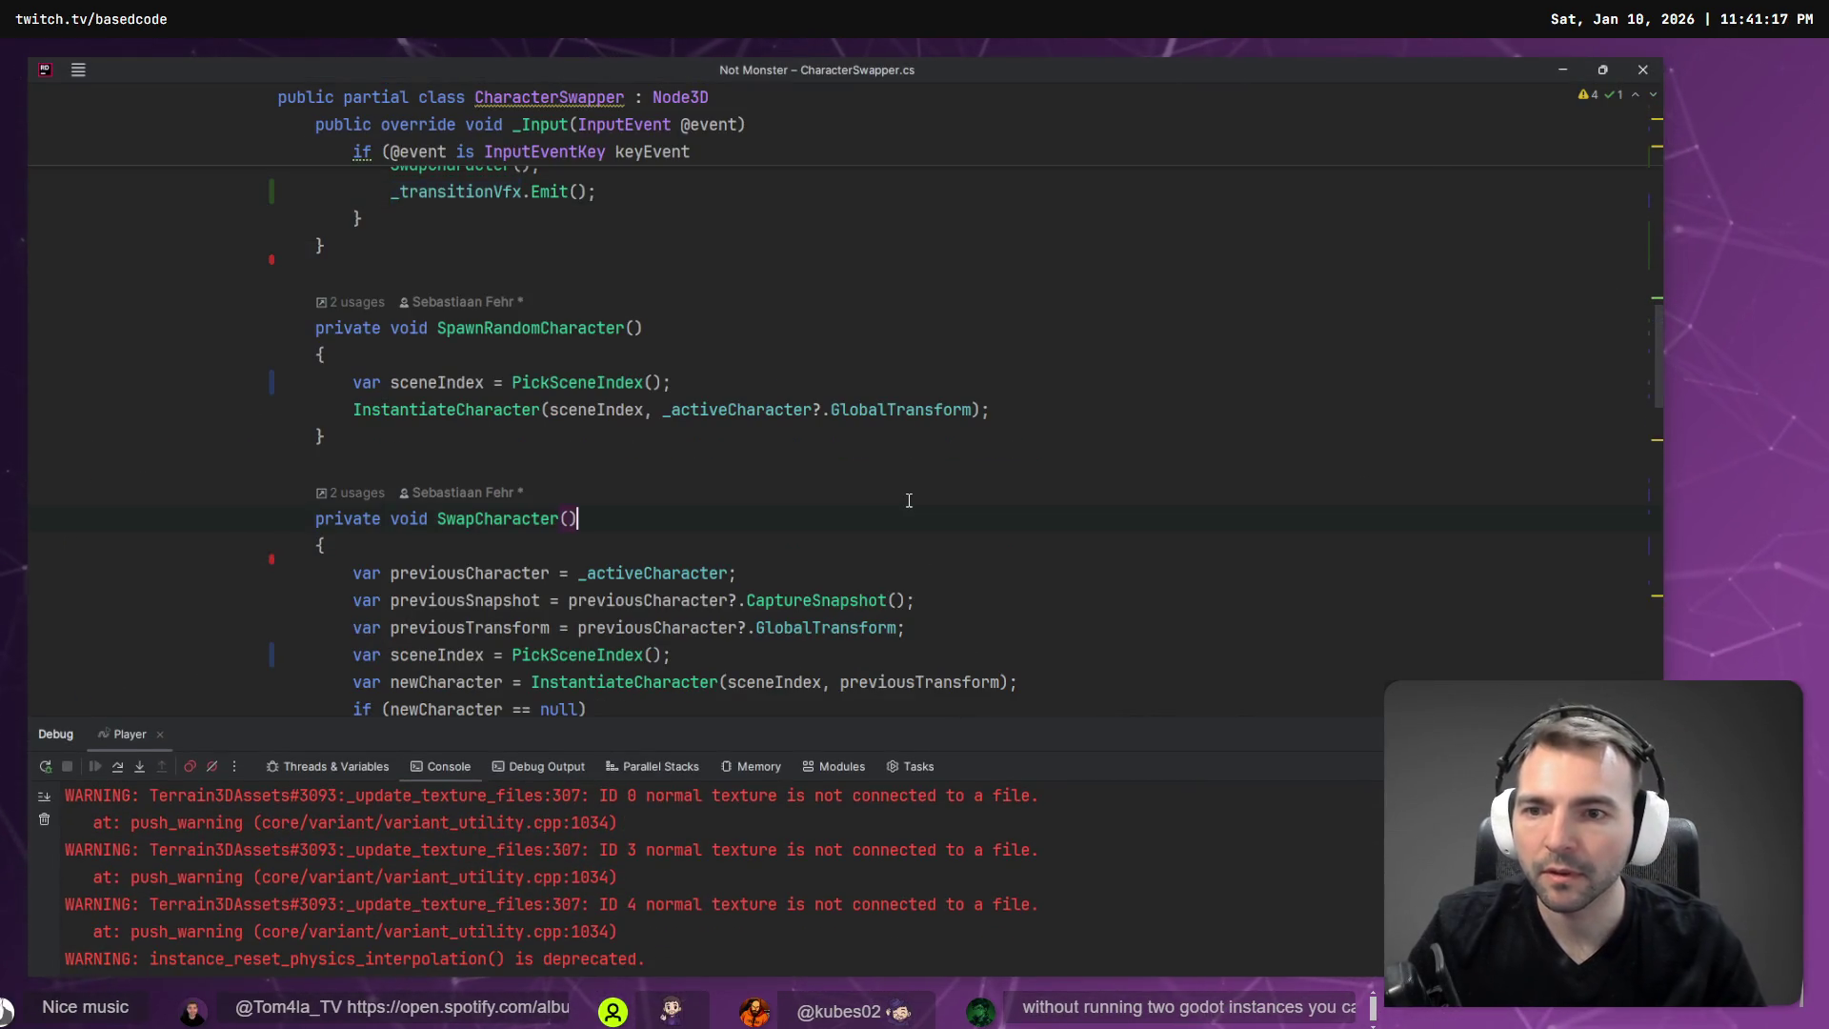
pyautogui.keyDown('ctrl'); pyautogui.click(572, 382); pyautogui.keyUp('ctrl')
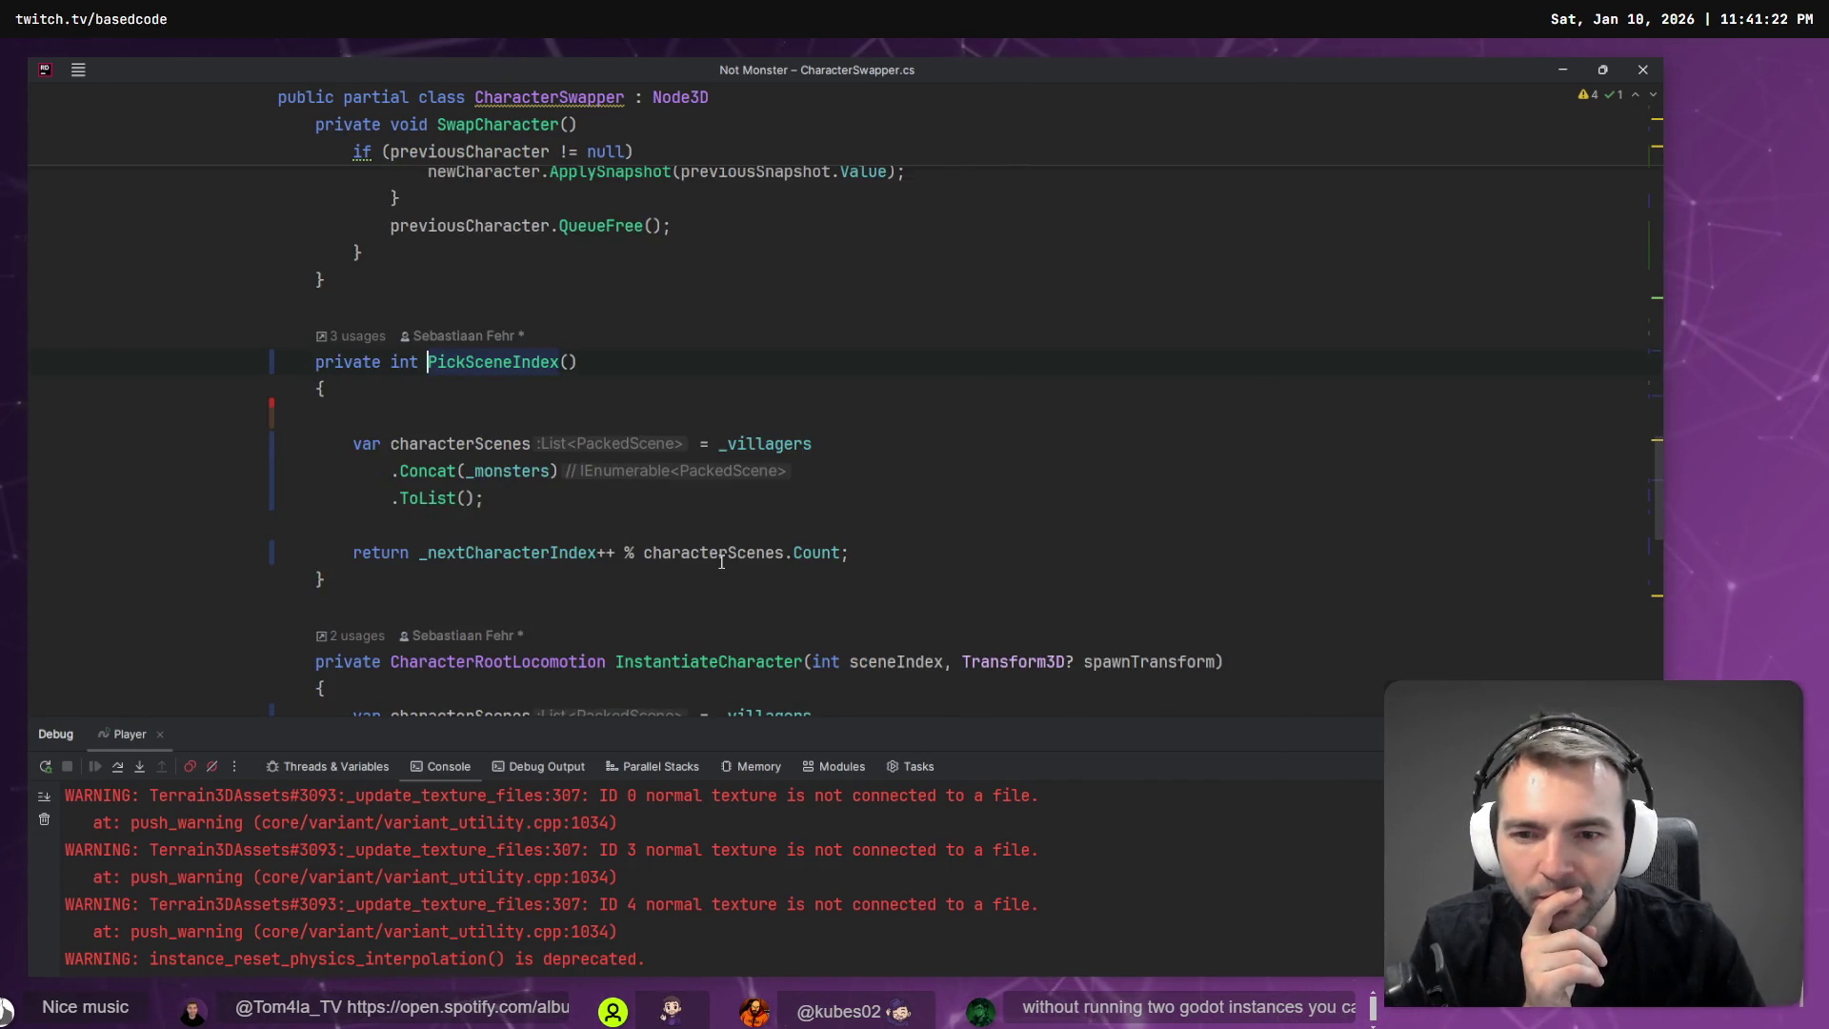
pyautogui.click(812, 554)
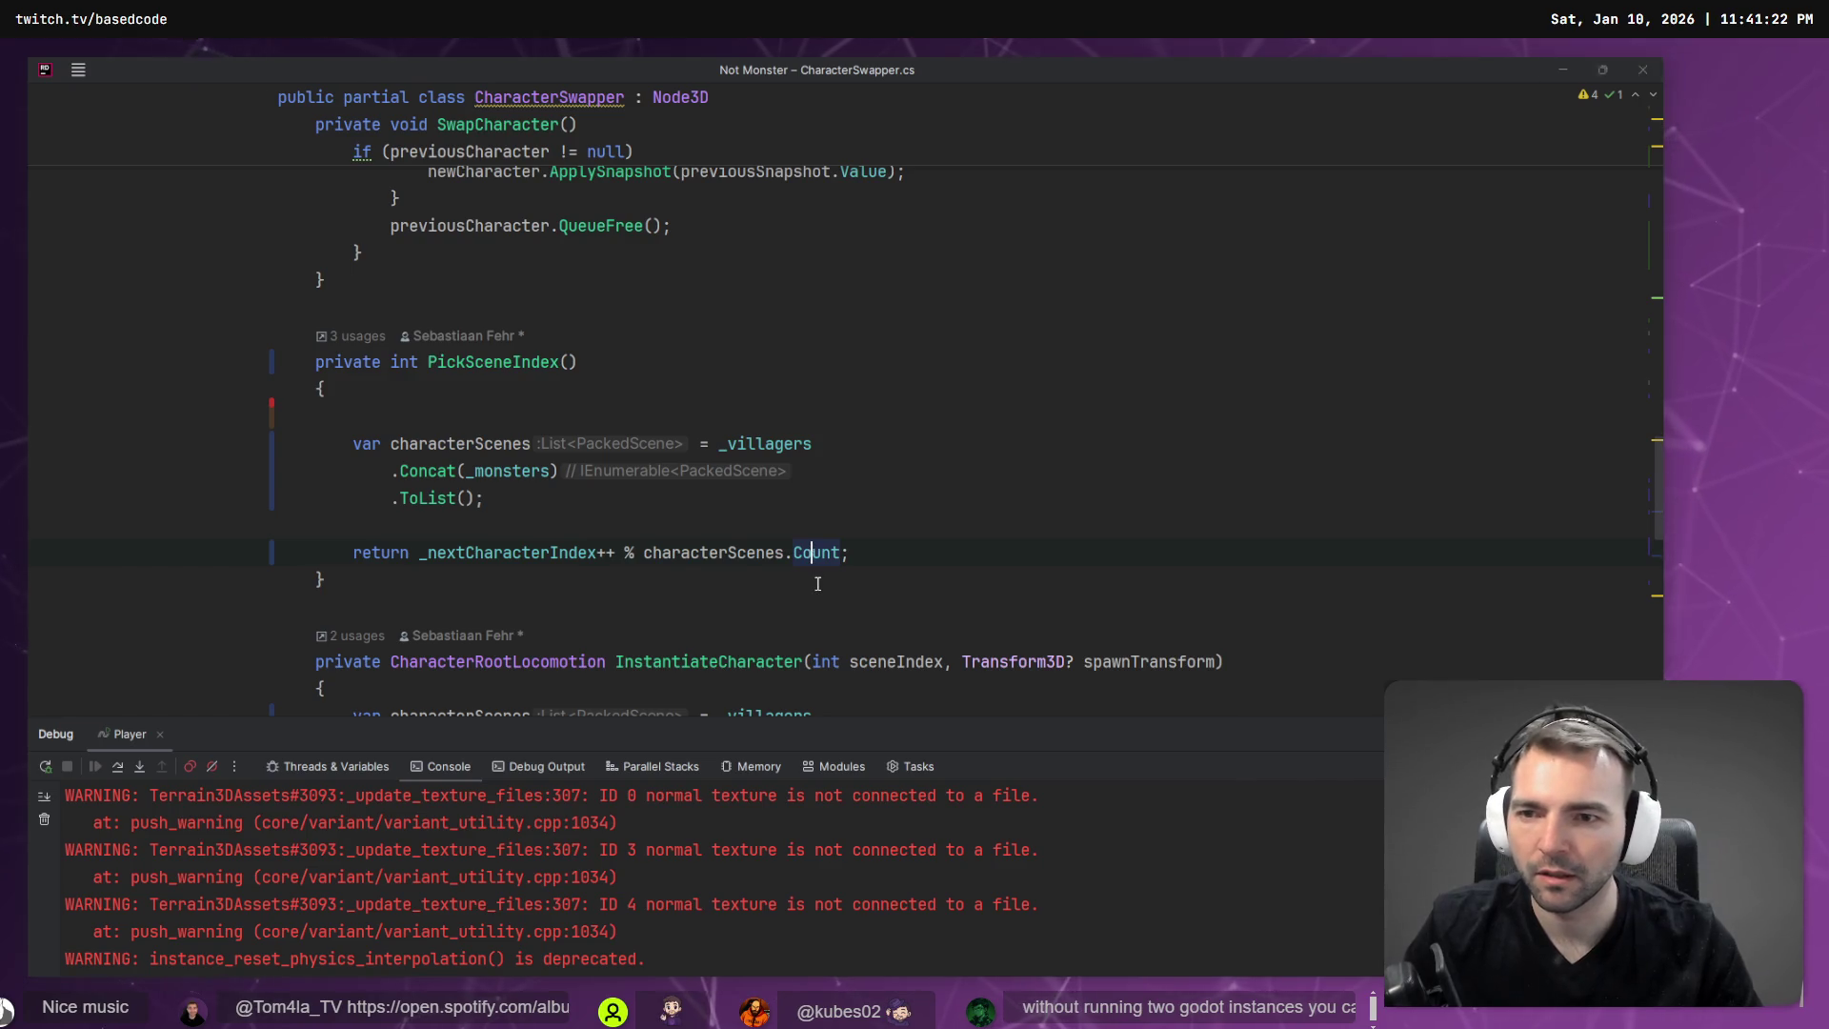
pyautogui.hotkey('alt', 'Tab')
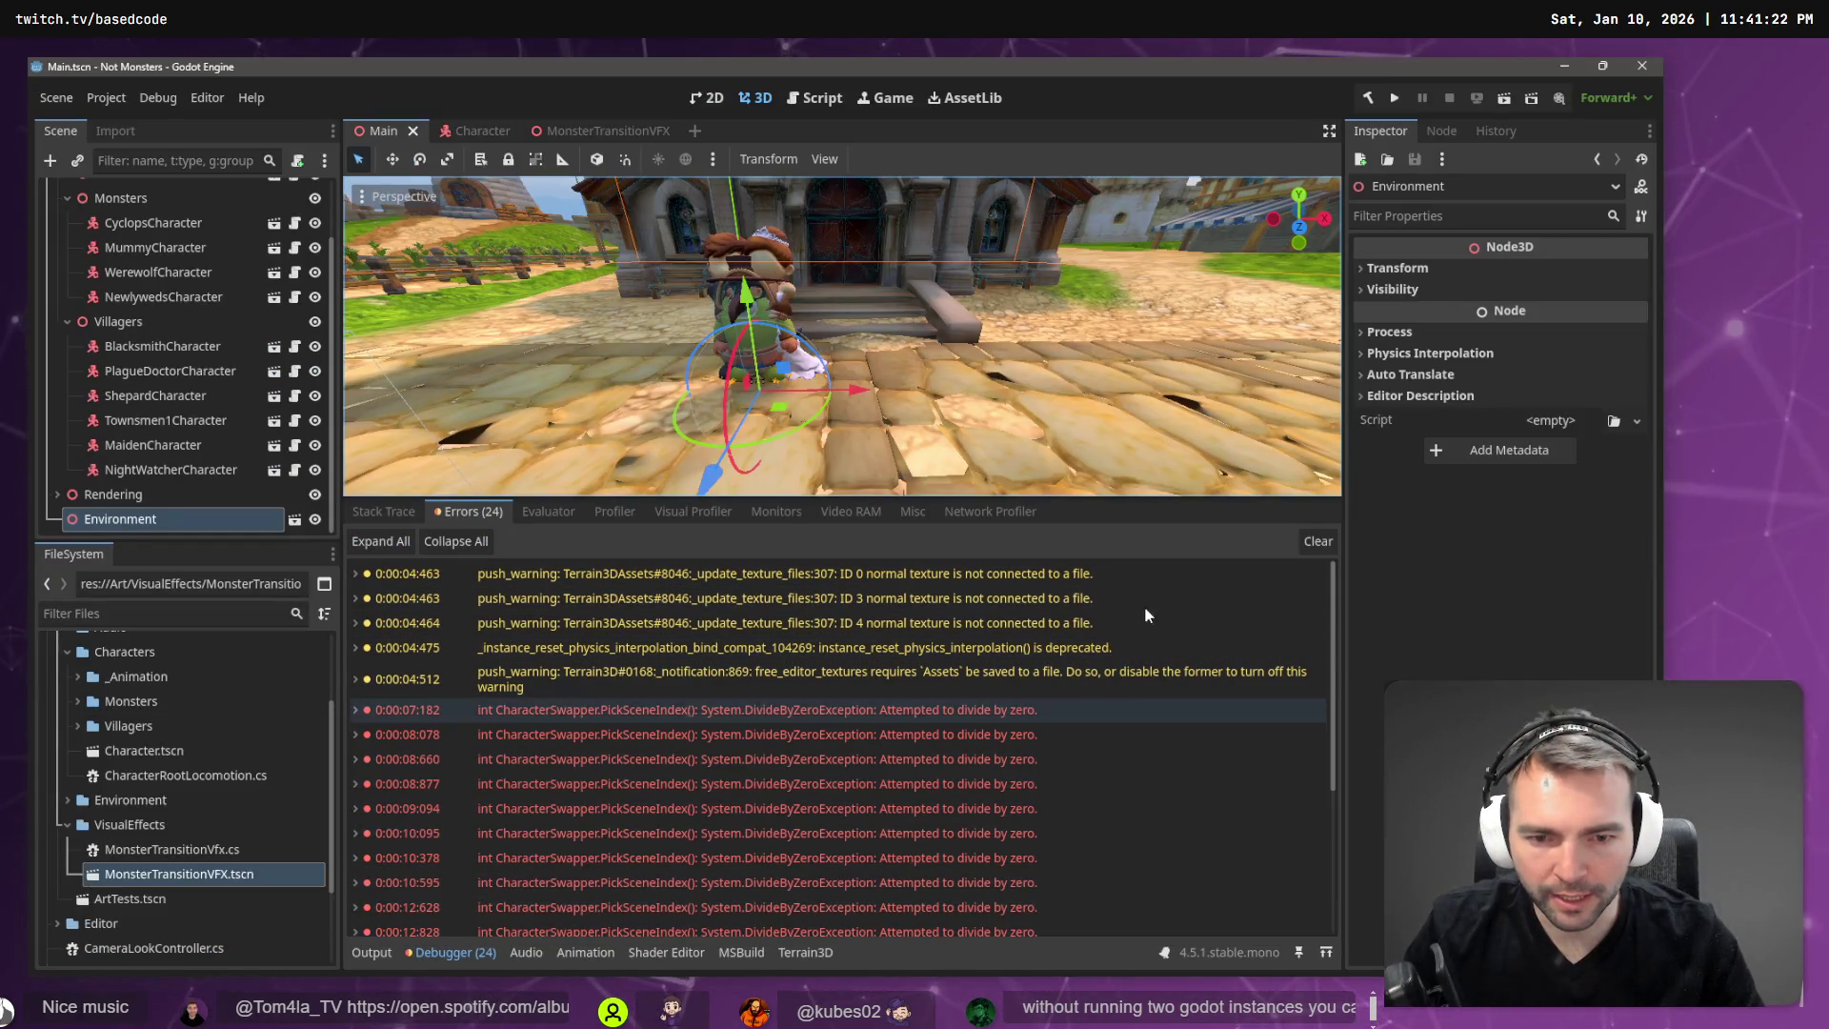
pyautogui.hotkey('alt', 'Tab')
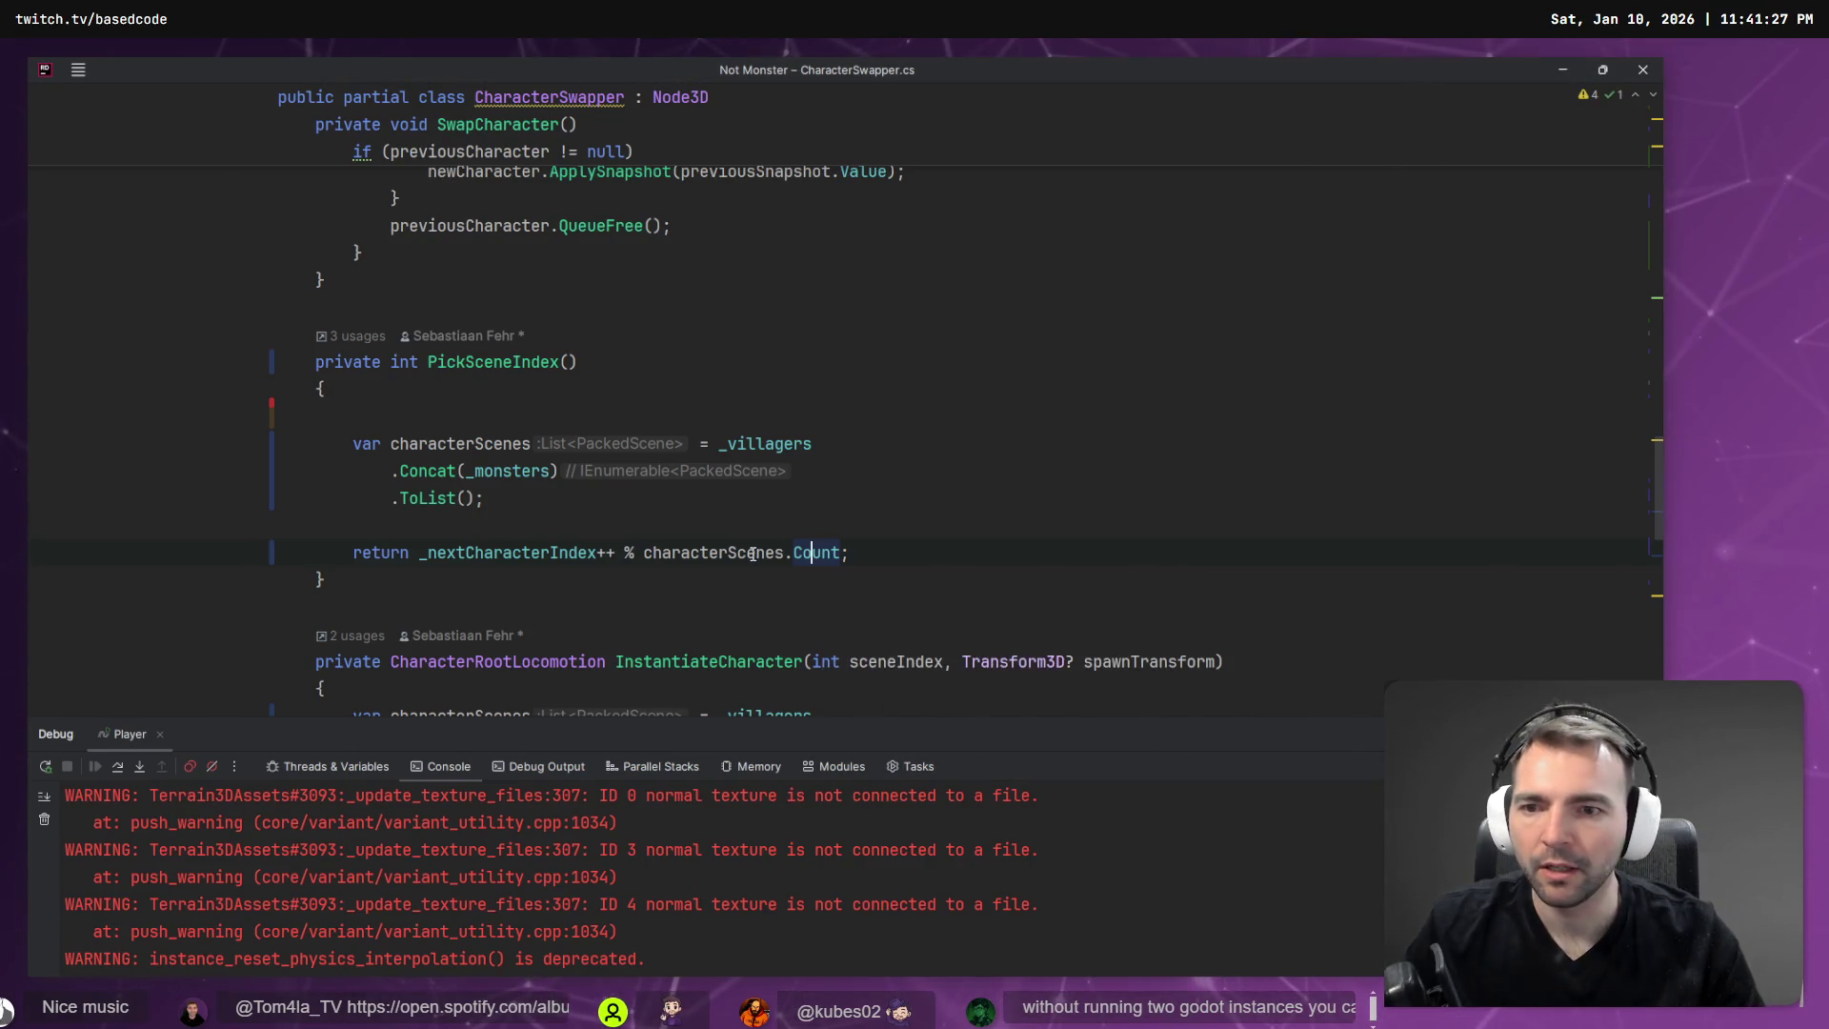
# Check PickSceneIndex's usage in SpawnRandomCharacter and return to its return statement
pyautogui.click(358, 336)
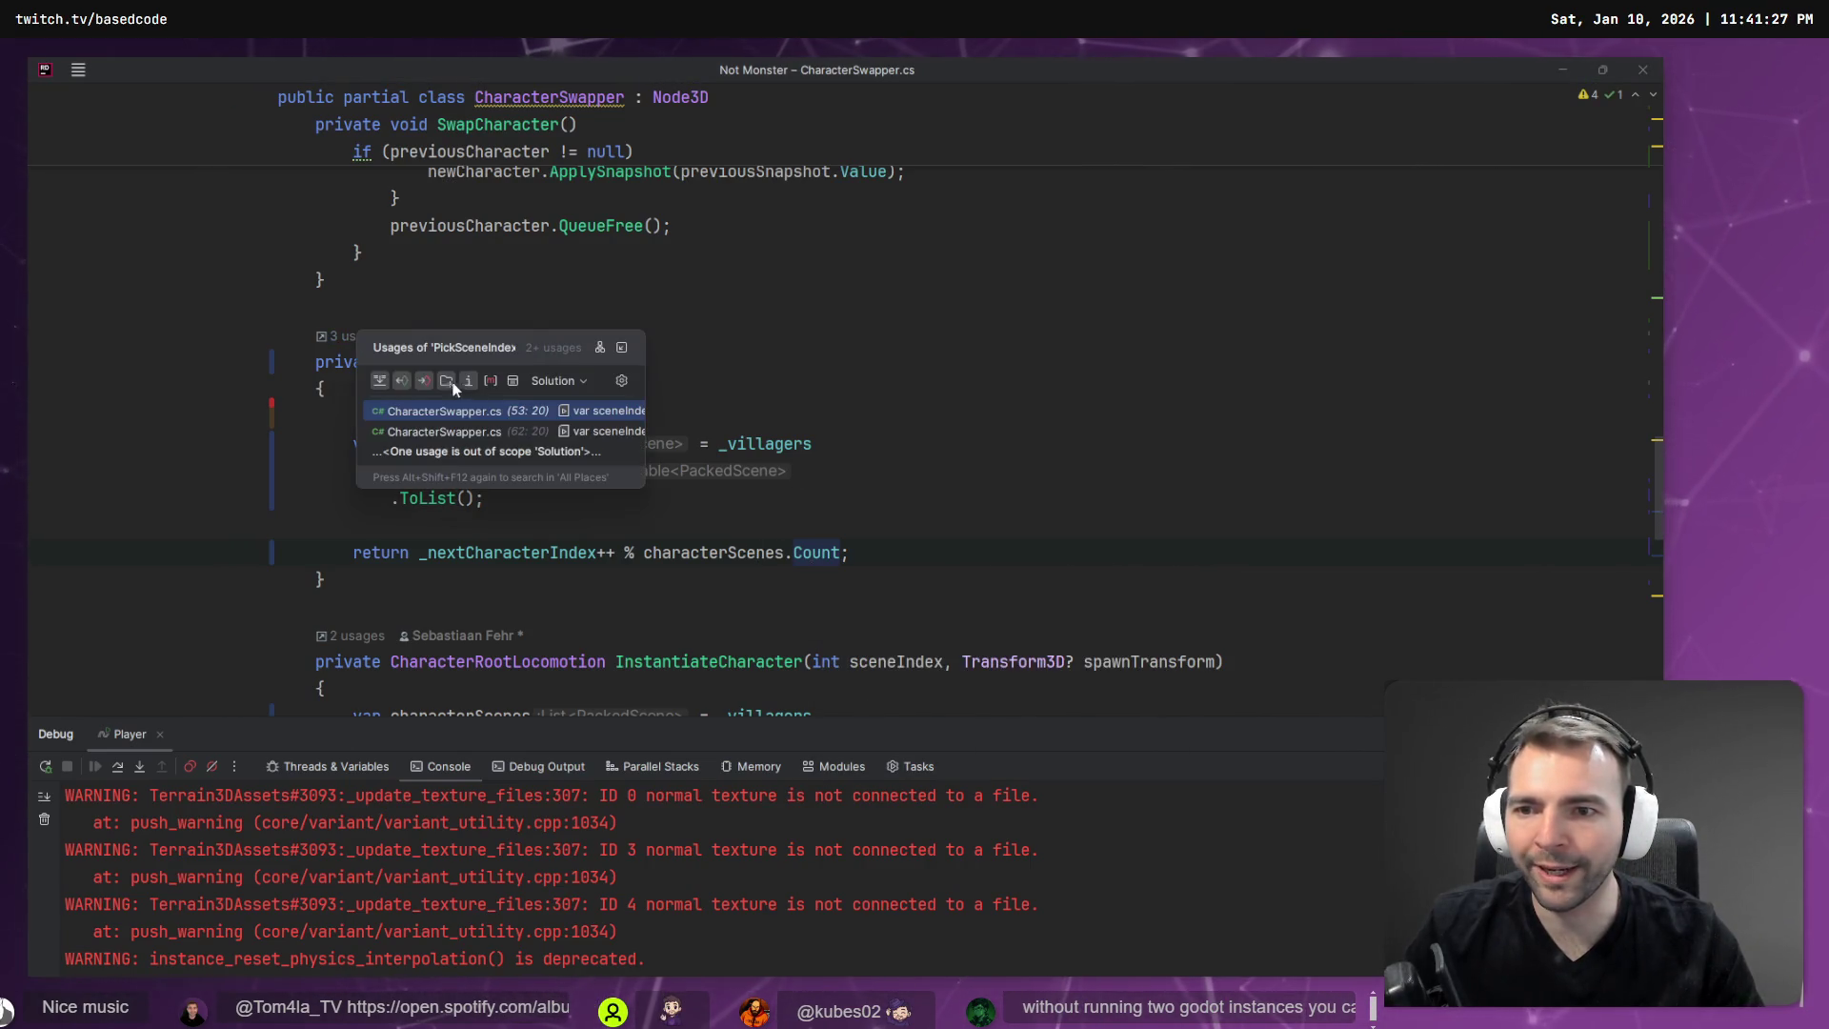
pyautogui.click(471, 420)
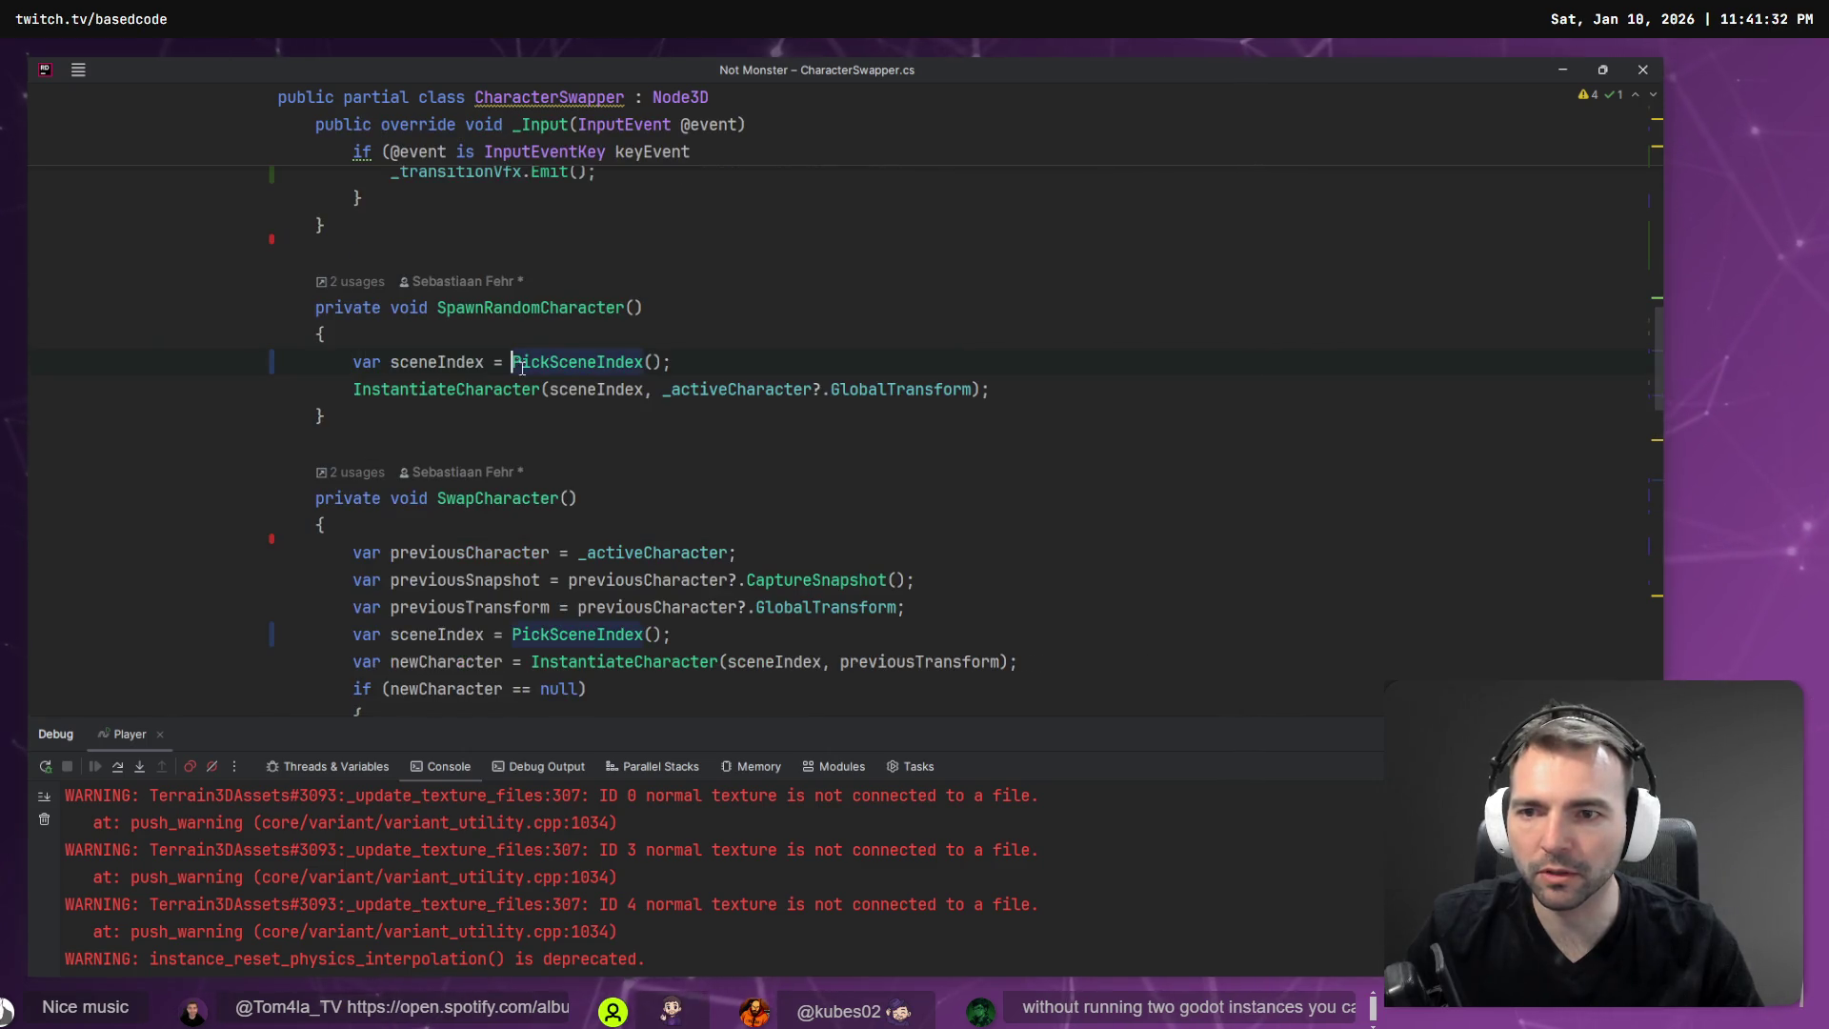
pyautogui.scroll(3, 568, 497)
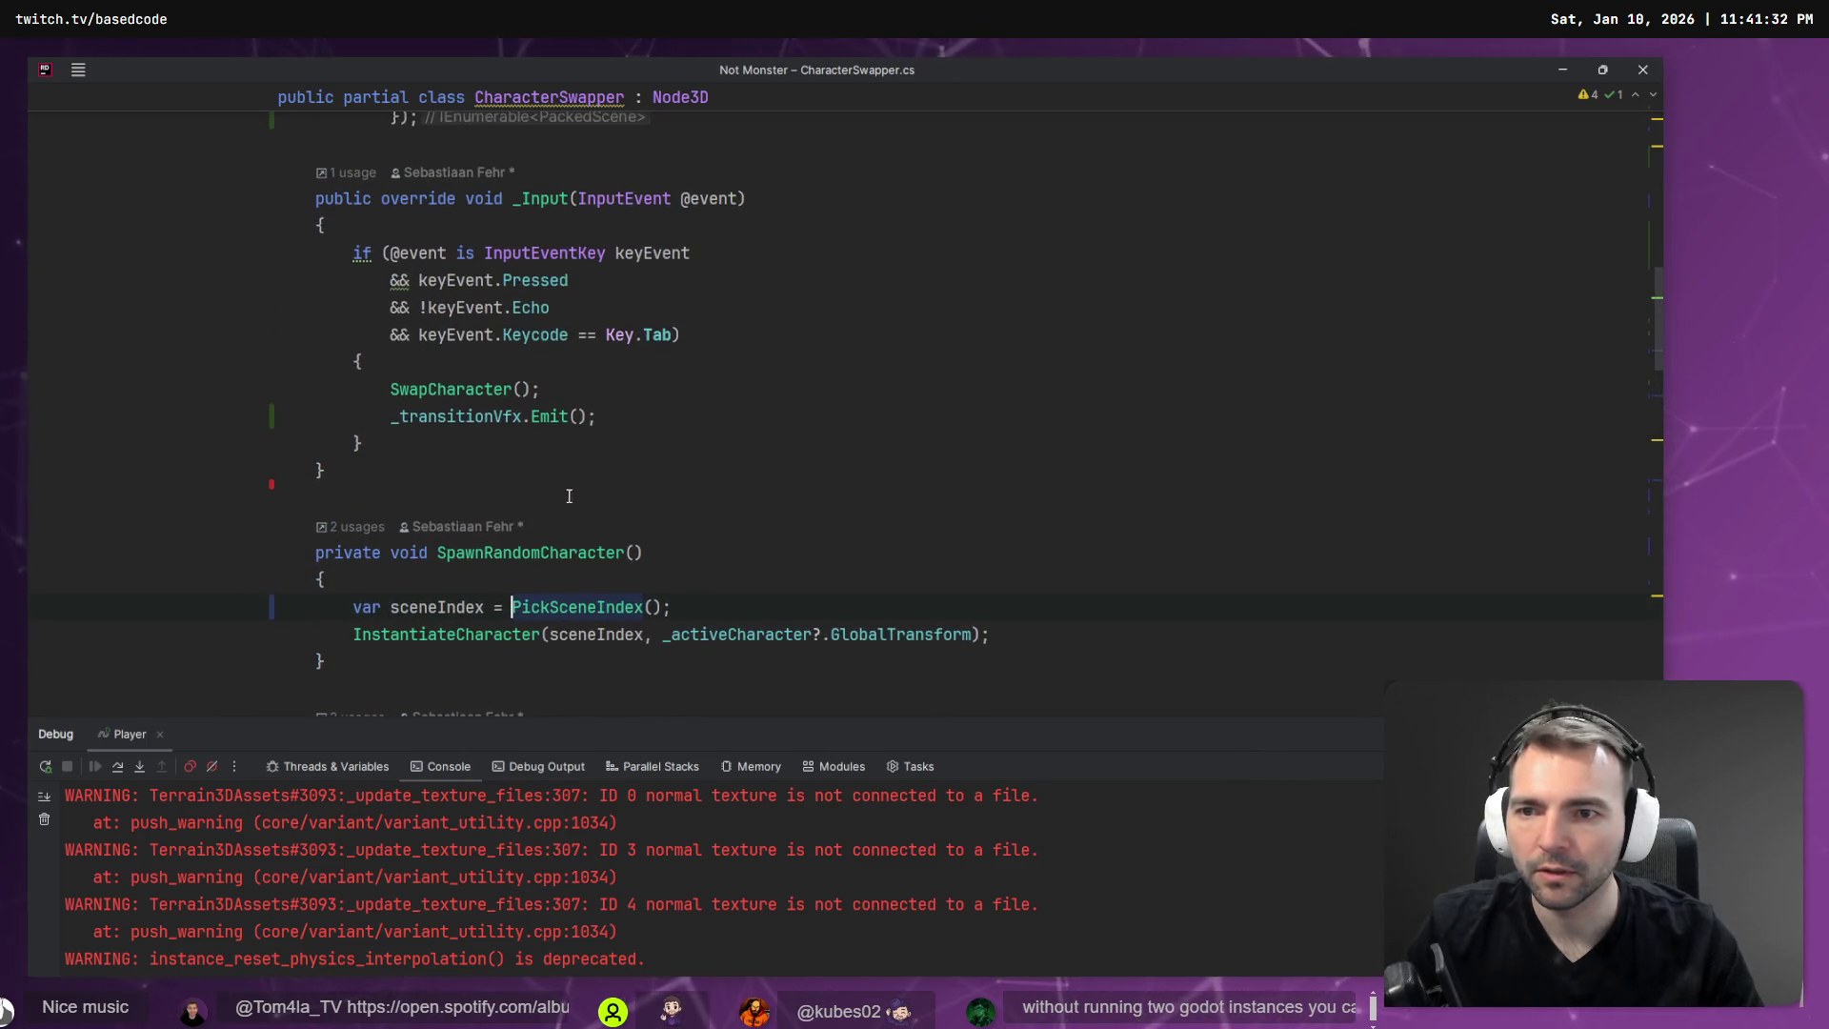
pyautogui.scroll(10, 514, 548)
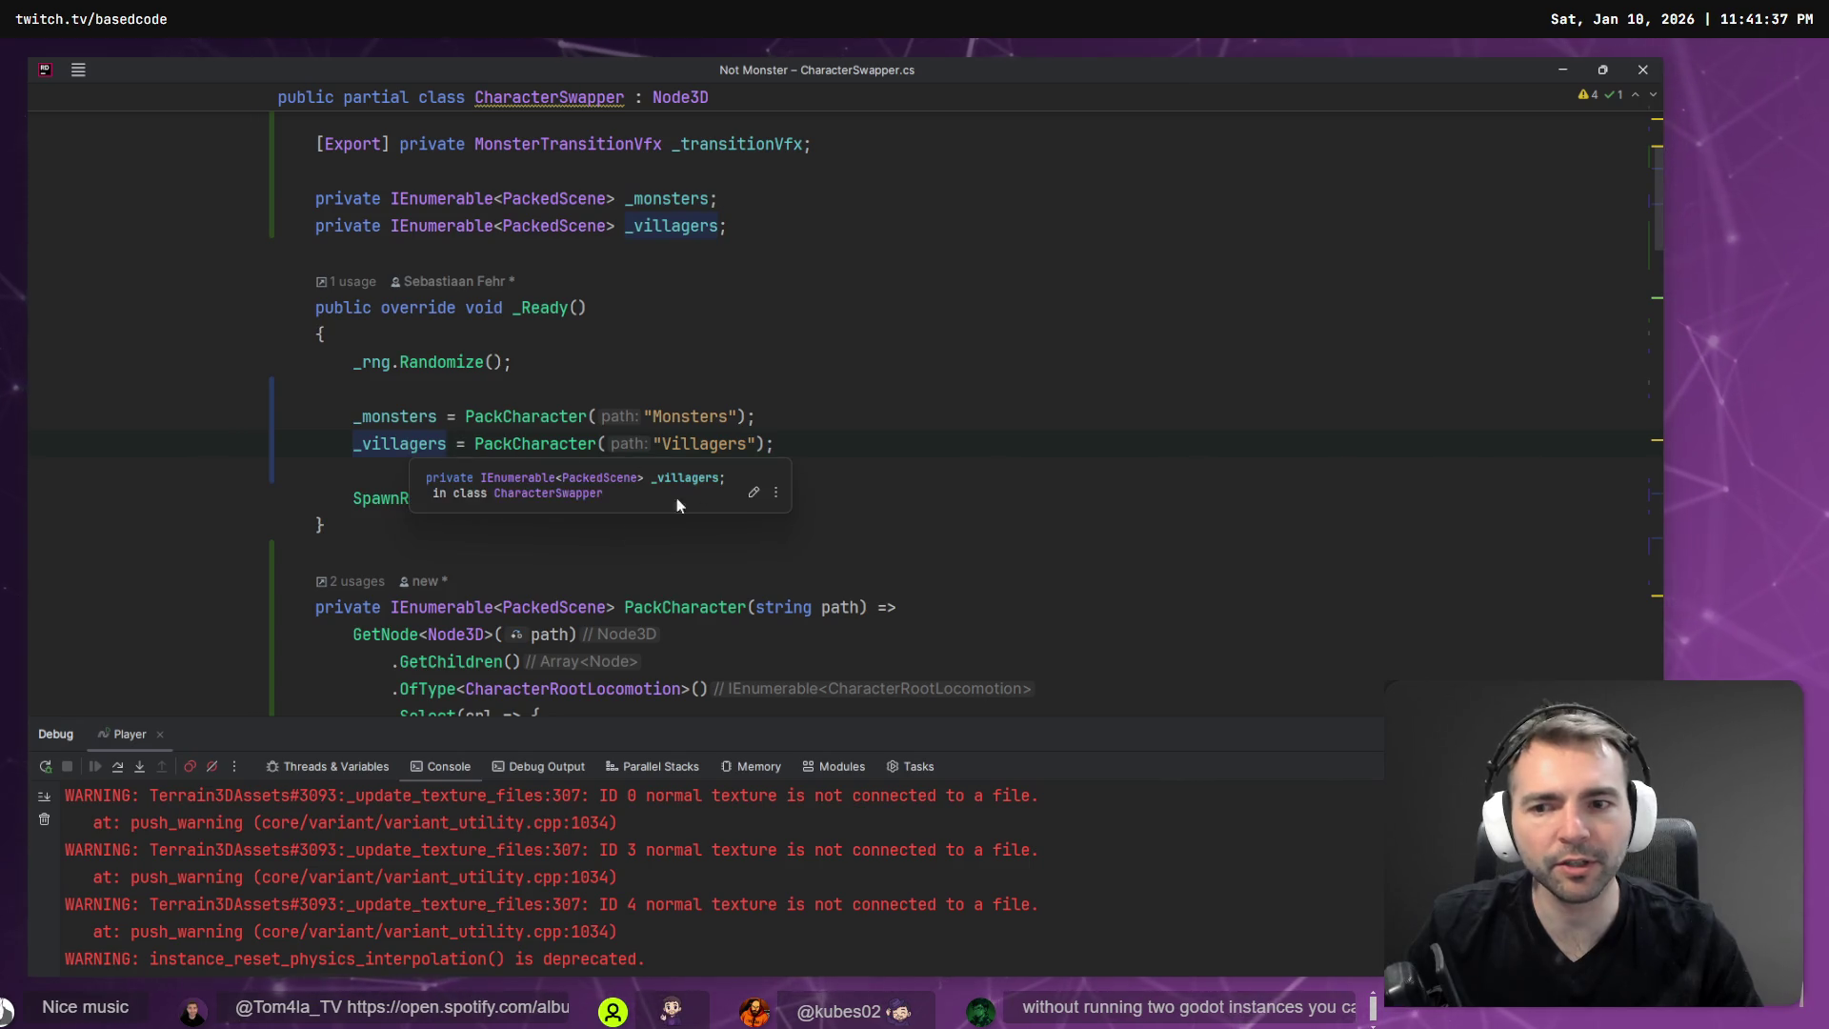
pyautogui.keyDown('ctrl'); pyautogui.click(465, 497); pyautogui.keyUp('ctrl')
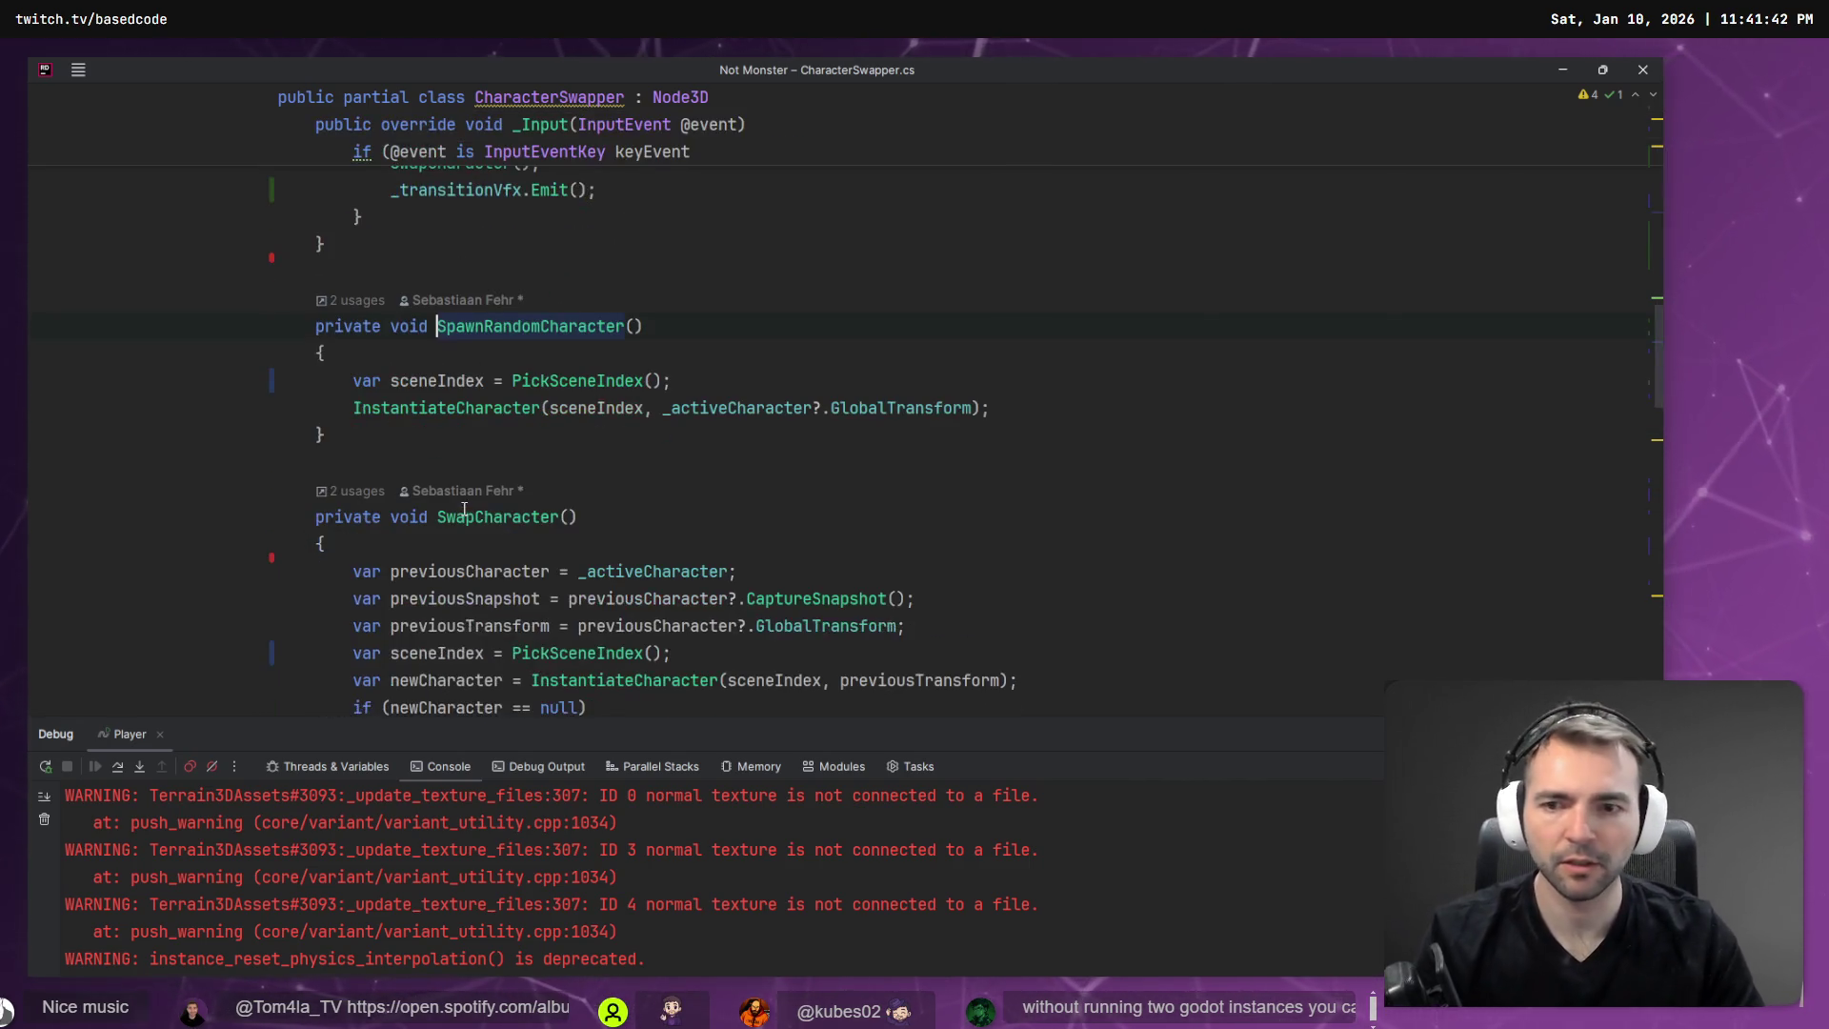
pyautogui.click(577, 380)
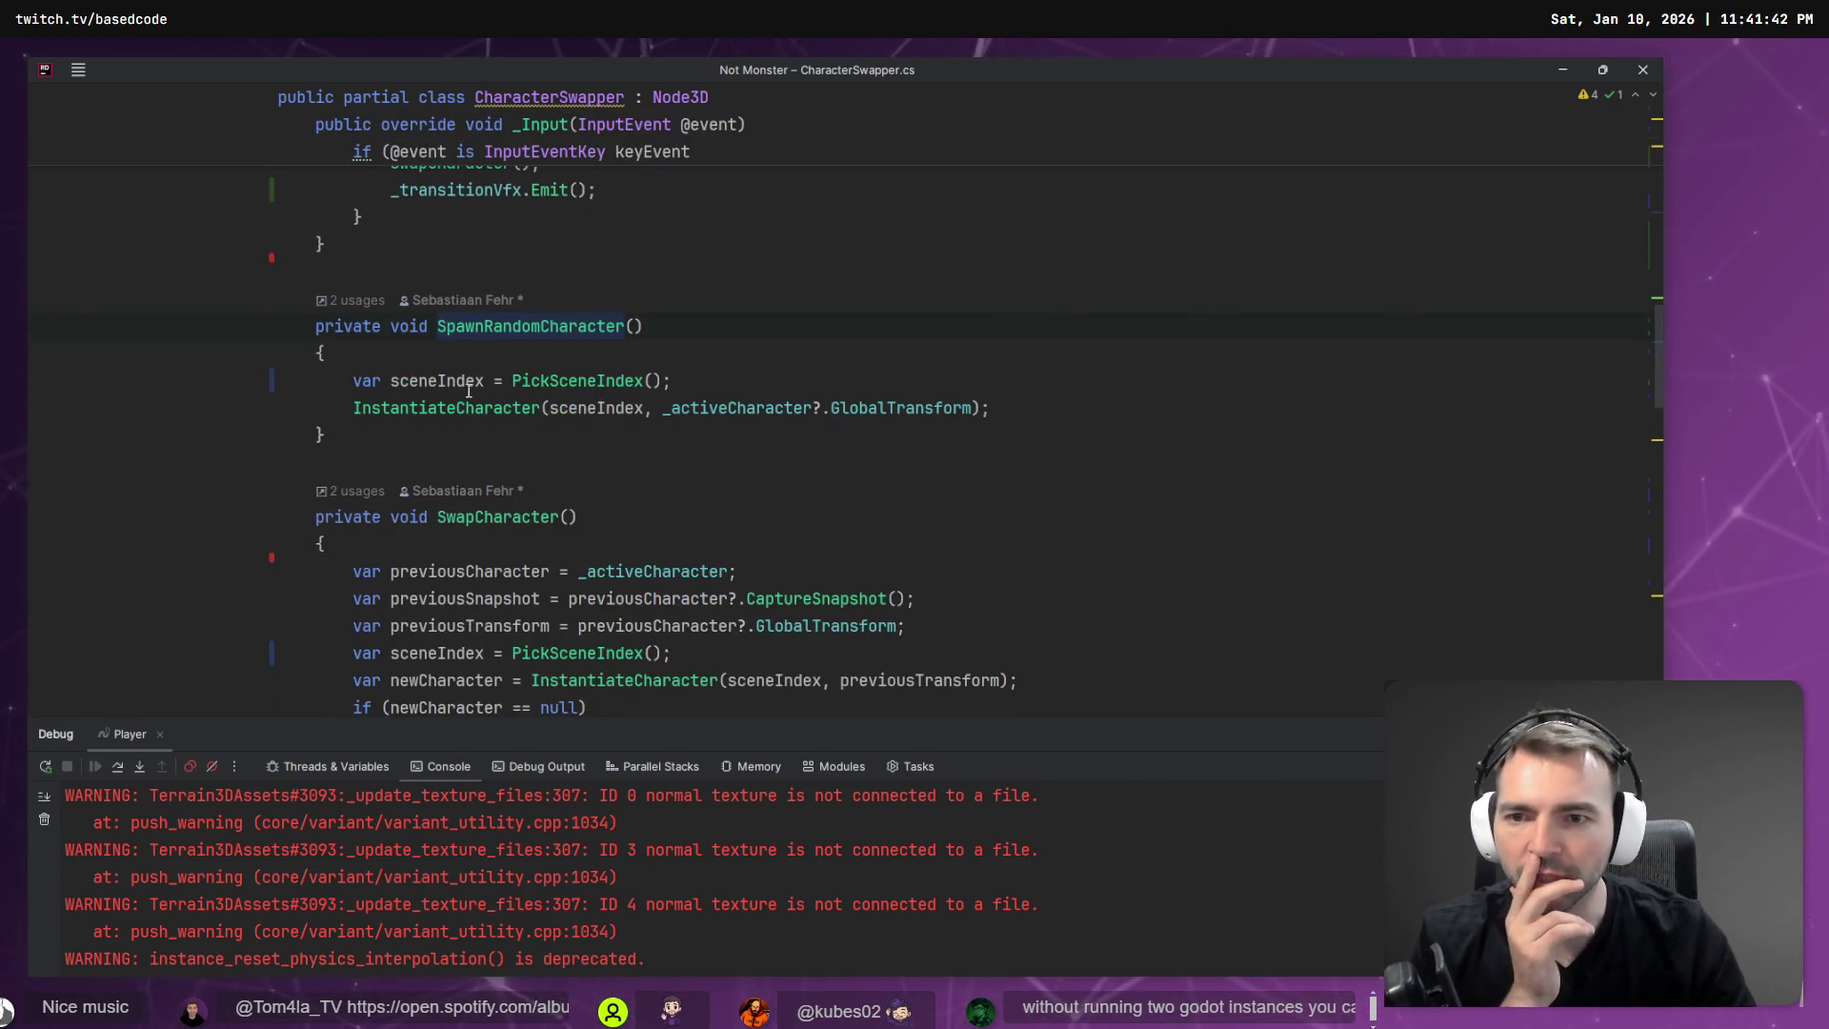
pyautogui.keyDown('ctrl'); pyautogui.click(576, 380); pyautogui.keyUp('ctrl')
pyautogui.press('Down')
pyautogui.press('Down')
pyautogui.press('Down')
pyautogui.click(680, 552)
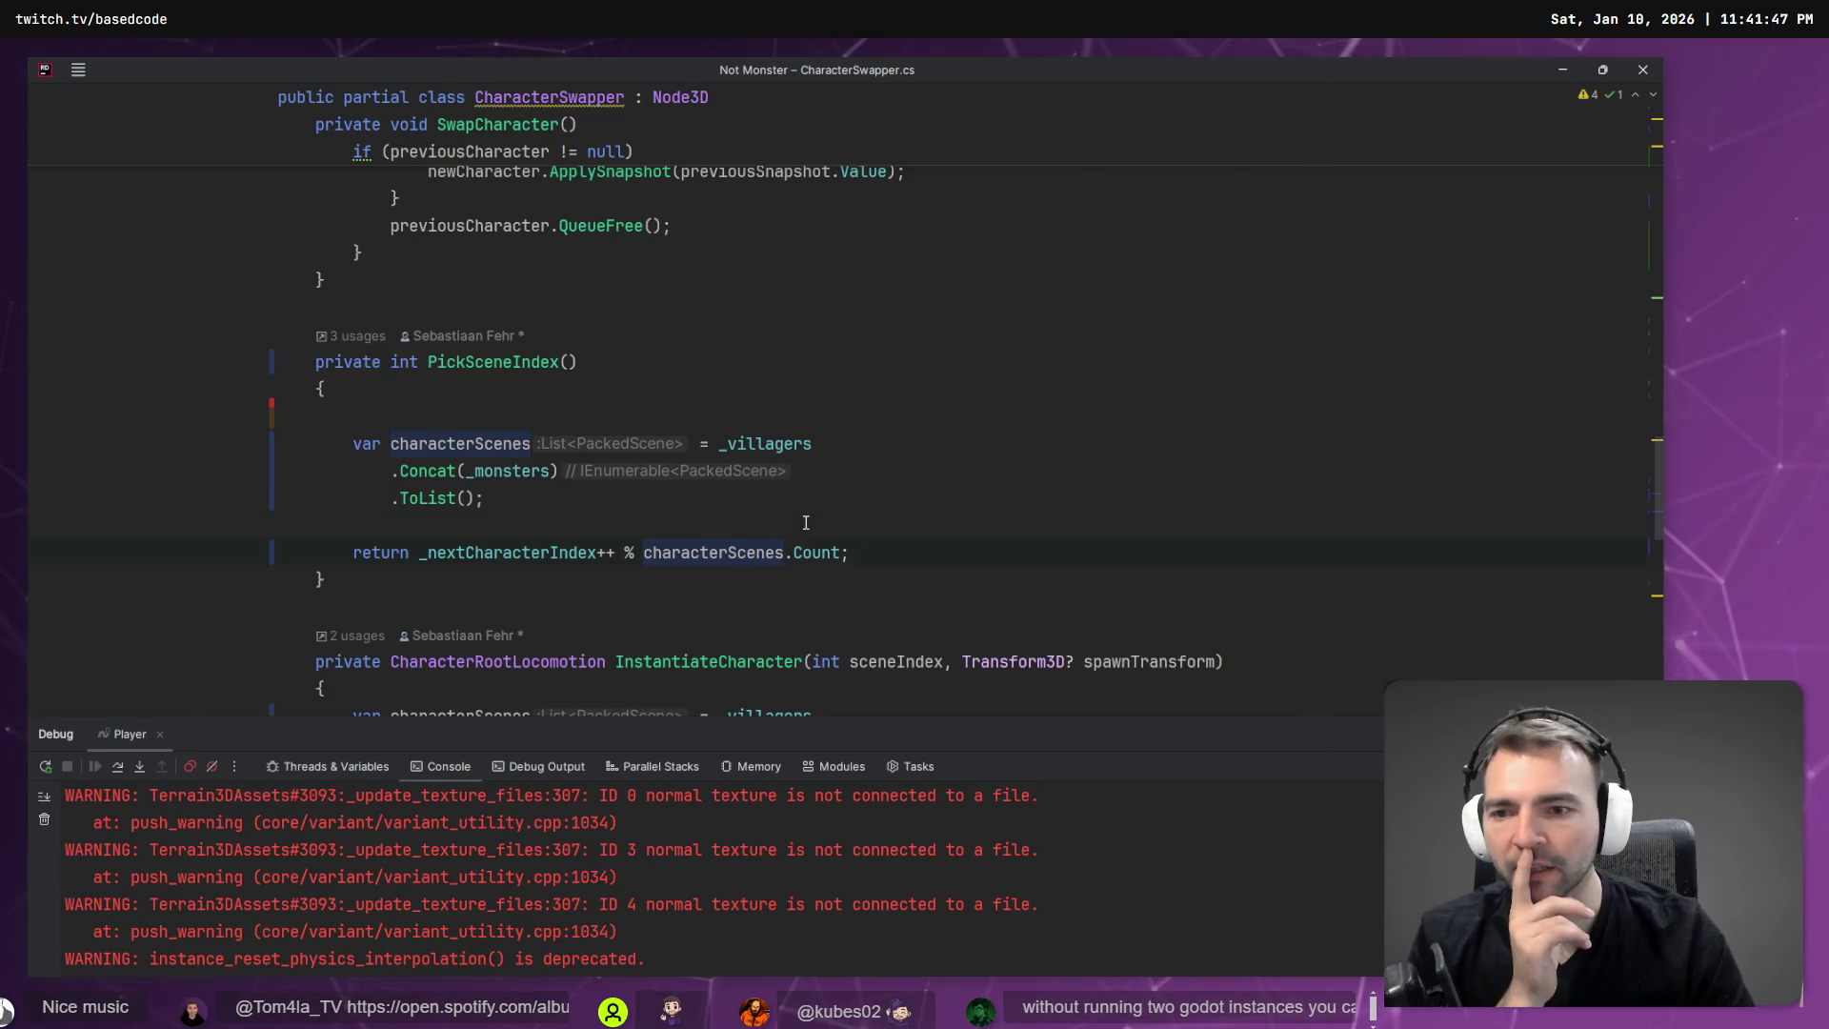
# Insert GD.Print("Characters: " + characterScenes.Count); above the return in PickSceneIndex
pyautogui.press('Return')
pyautogui.write('GD')
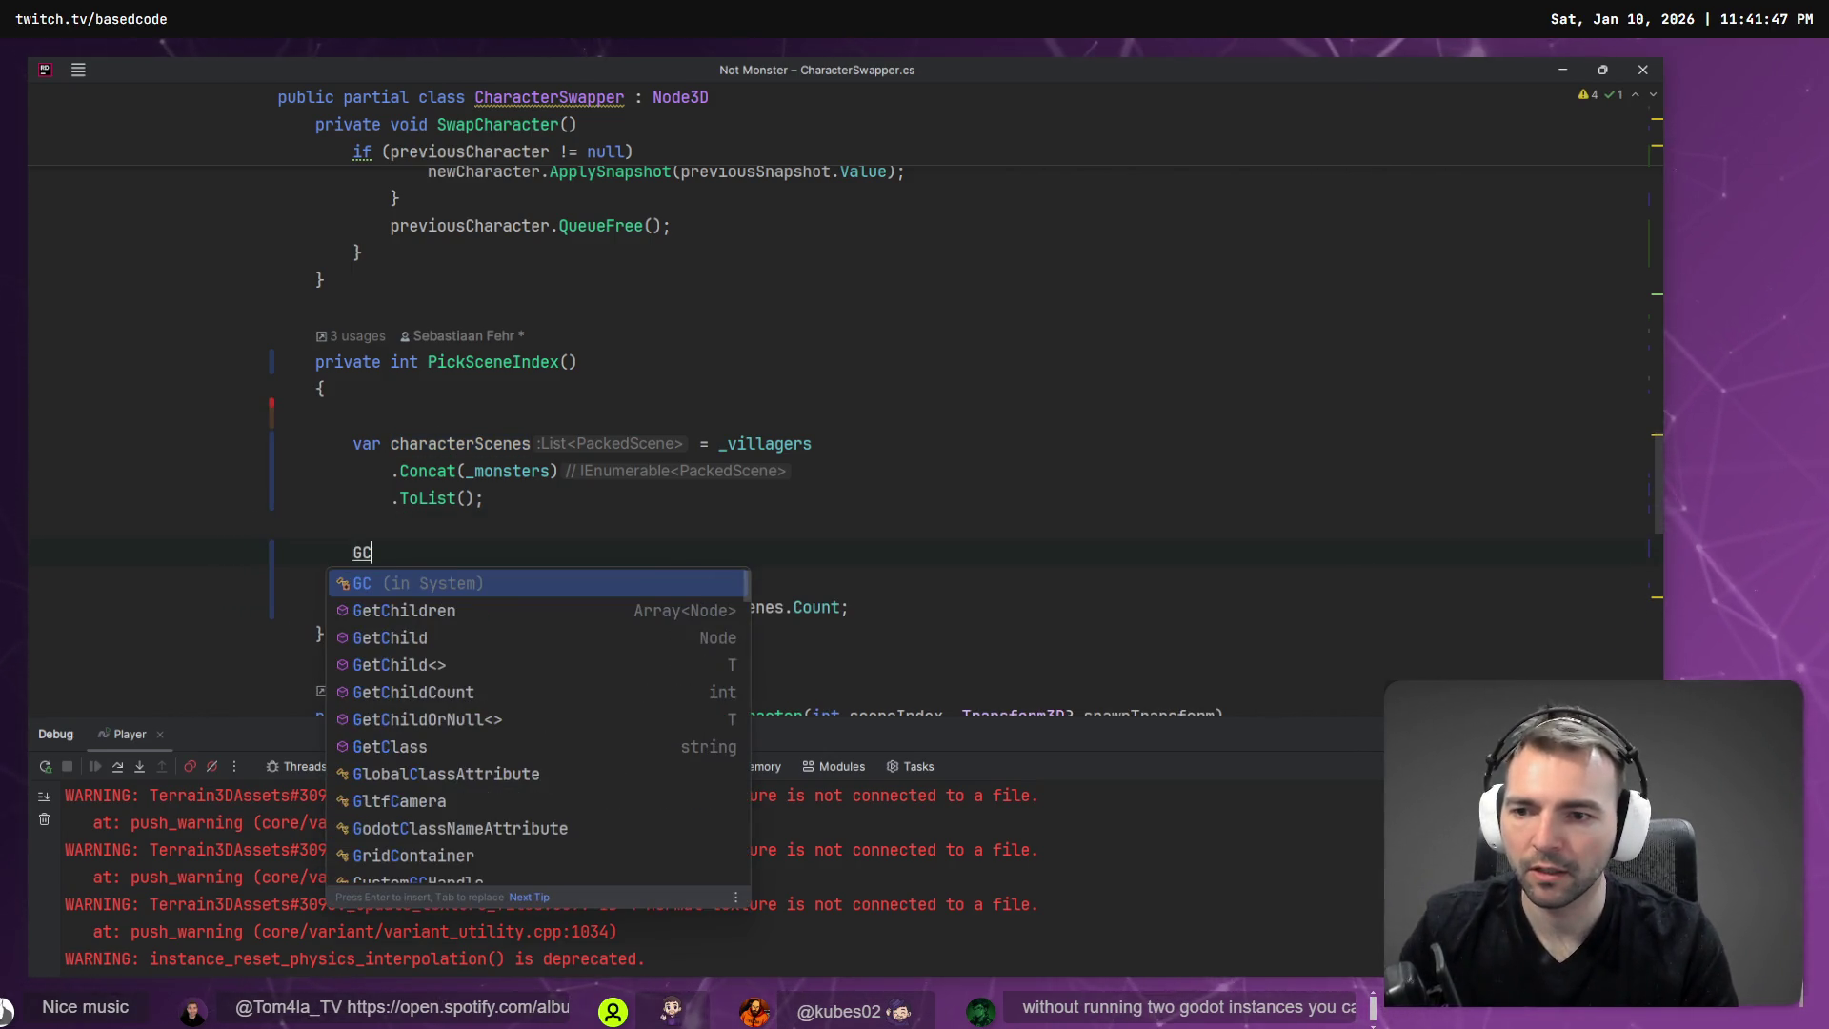
pyautogui.write('.Pr')
pyautogui.press('Return')
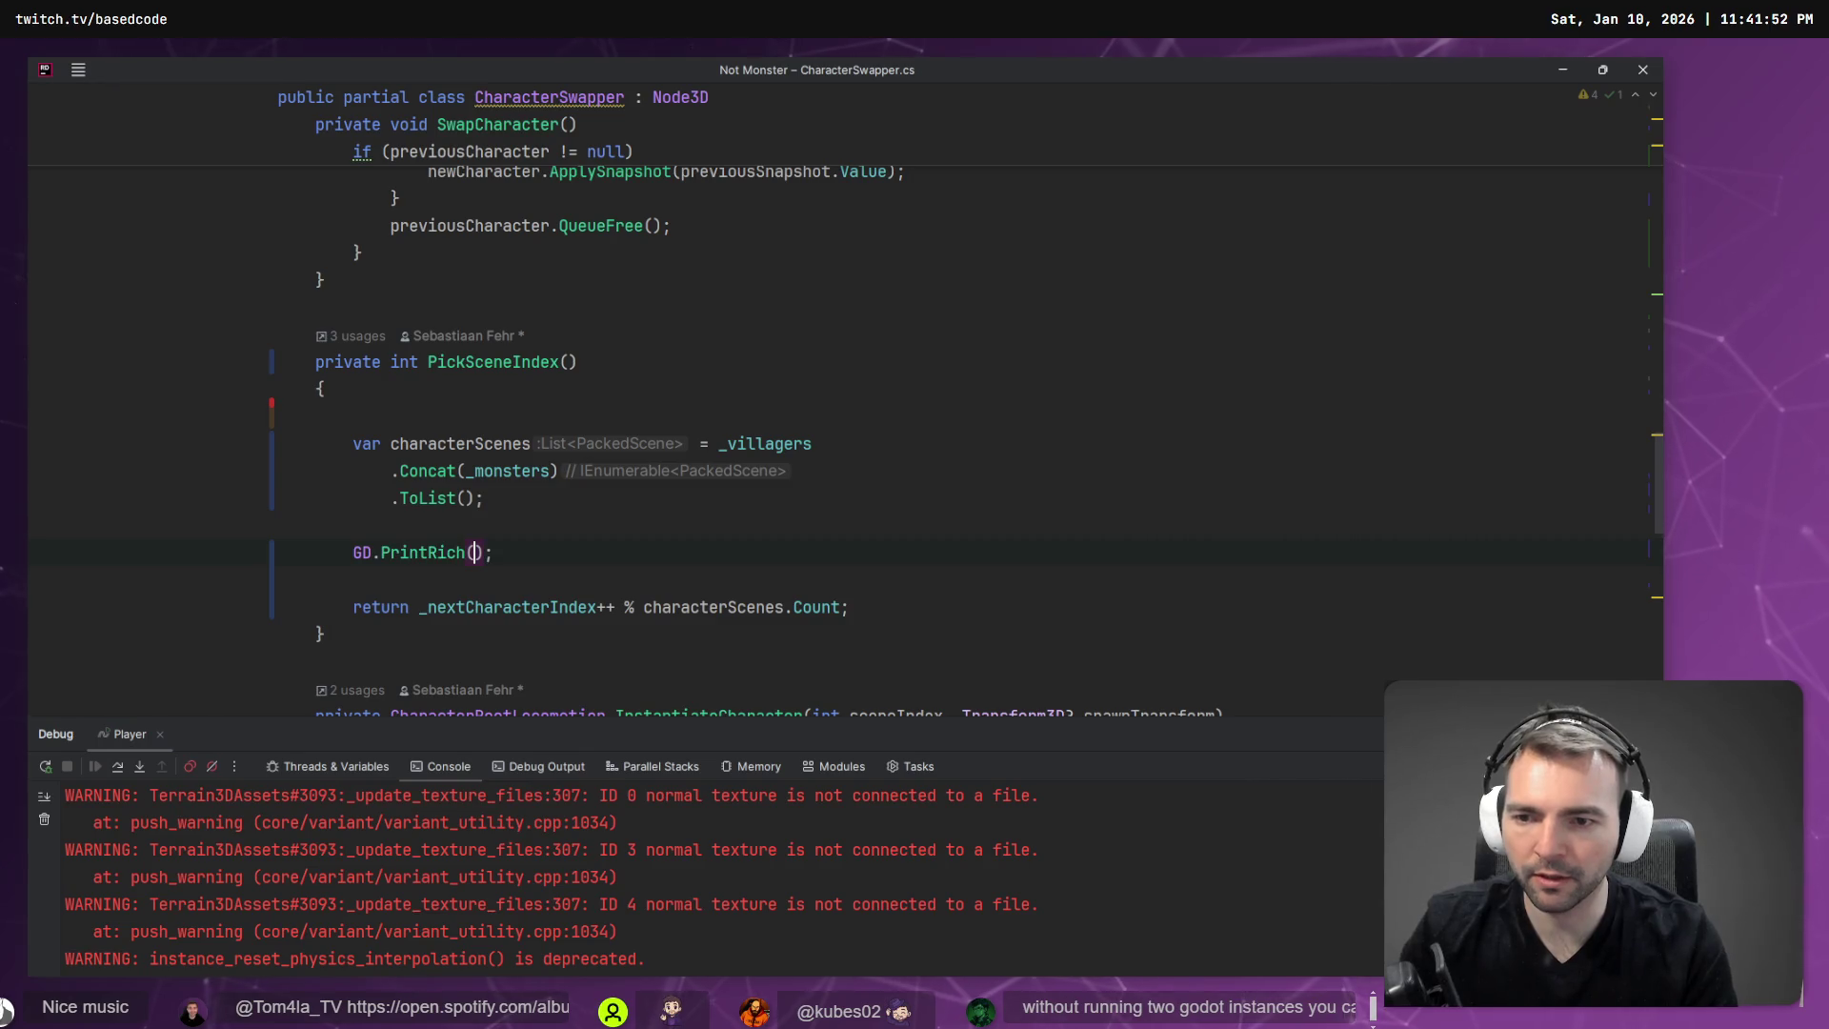
pyautogui.hotkey('ctrl', 'BackSpace')
pyautogui.write('Print(')
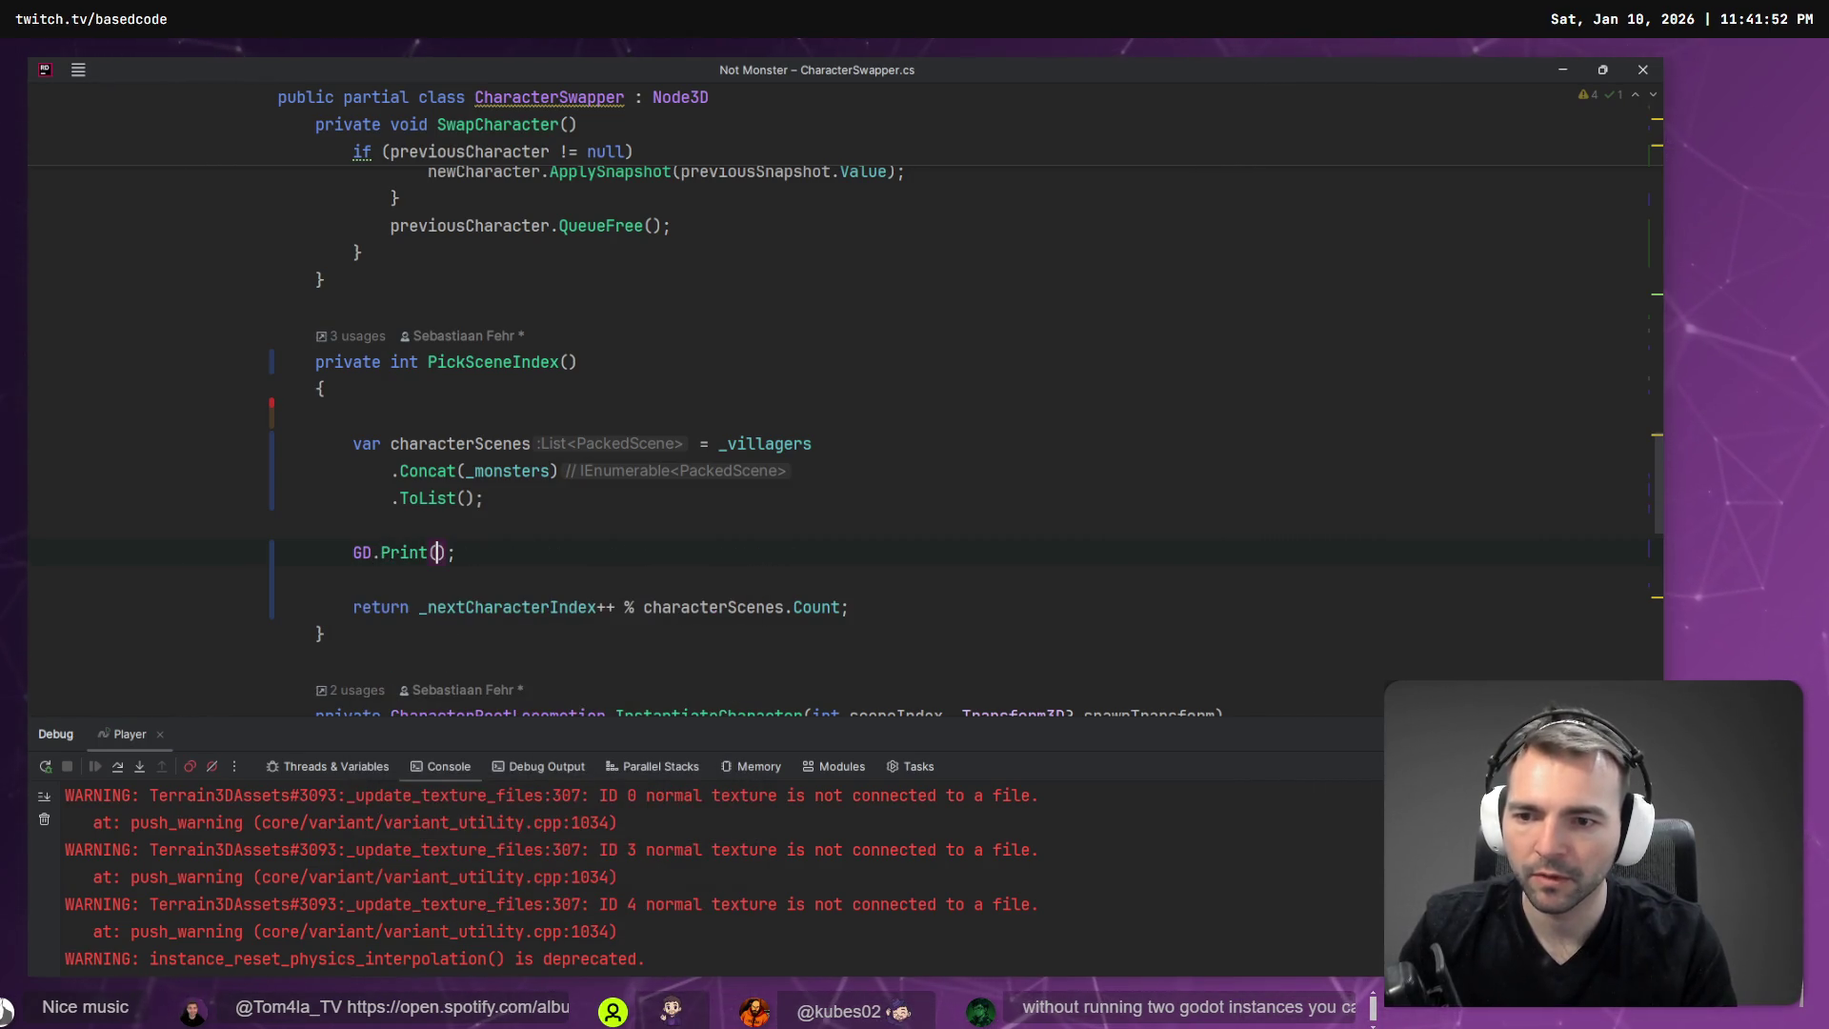
pyautogui.write('c')
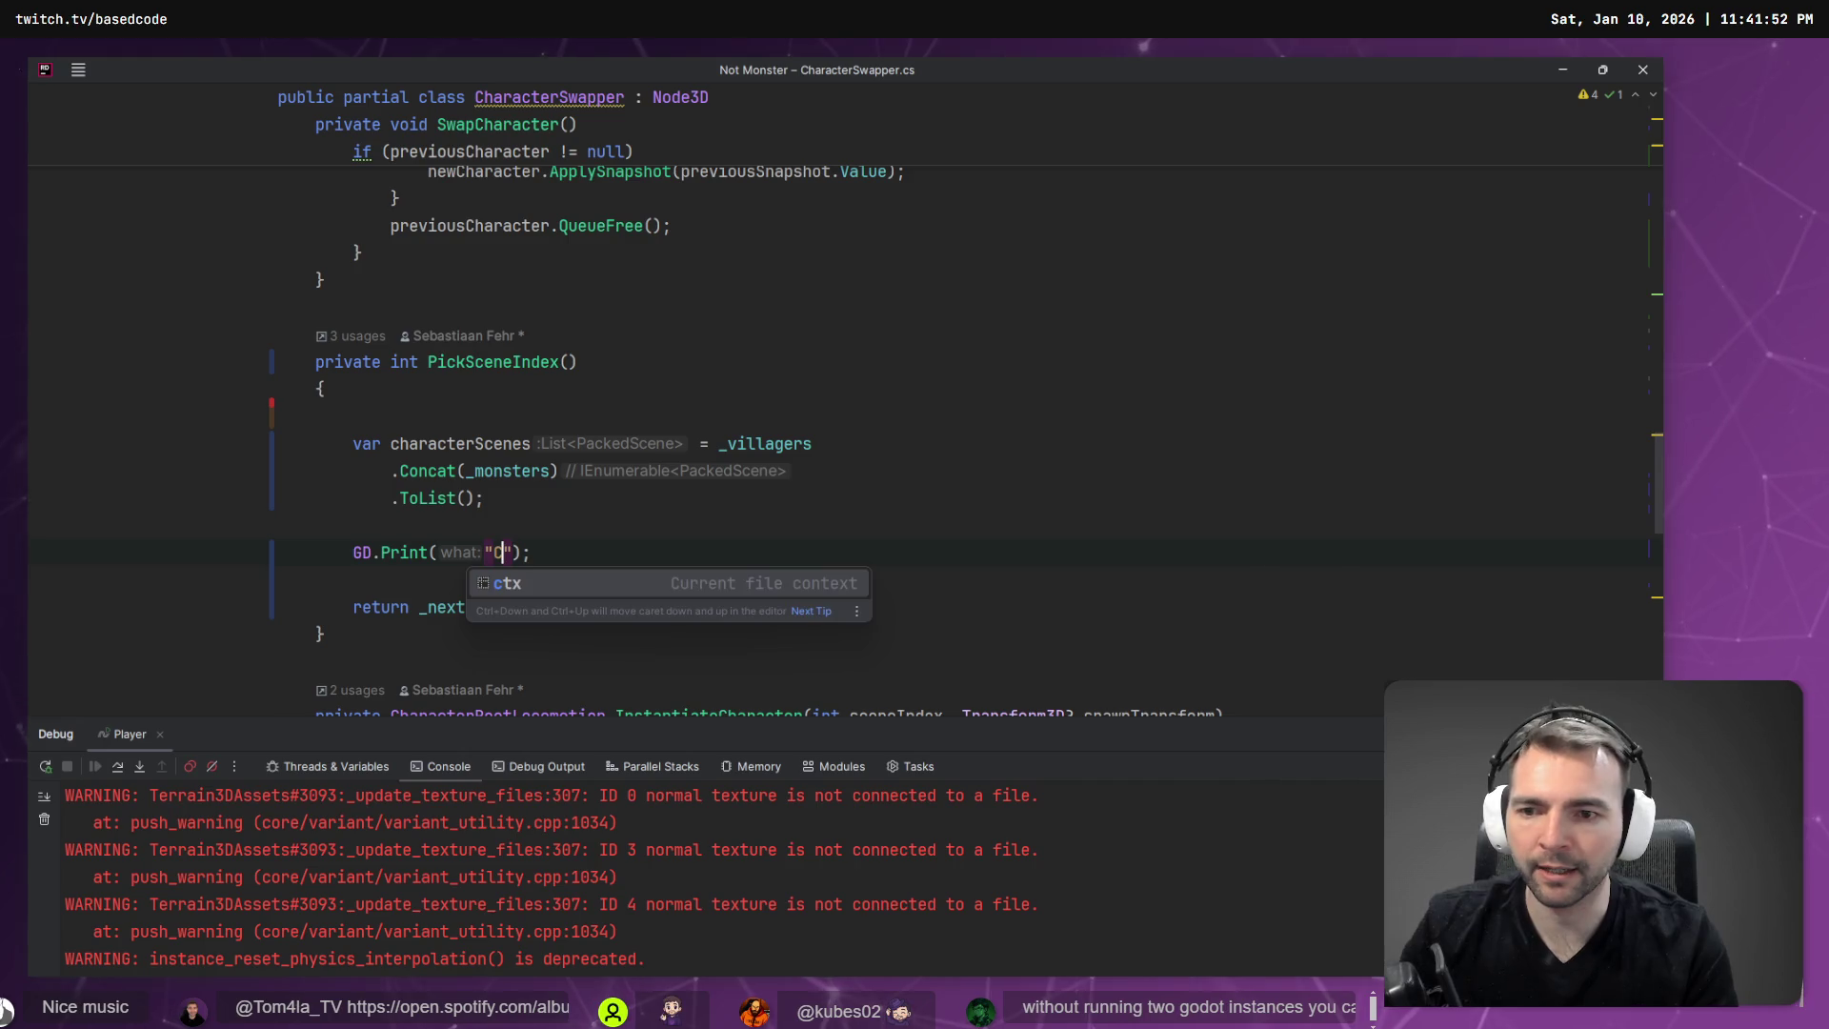
pyautogui.write('haracters:')
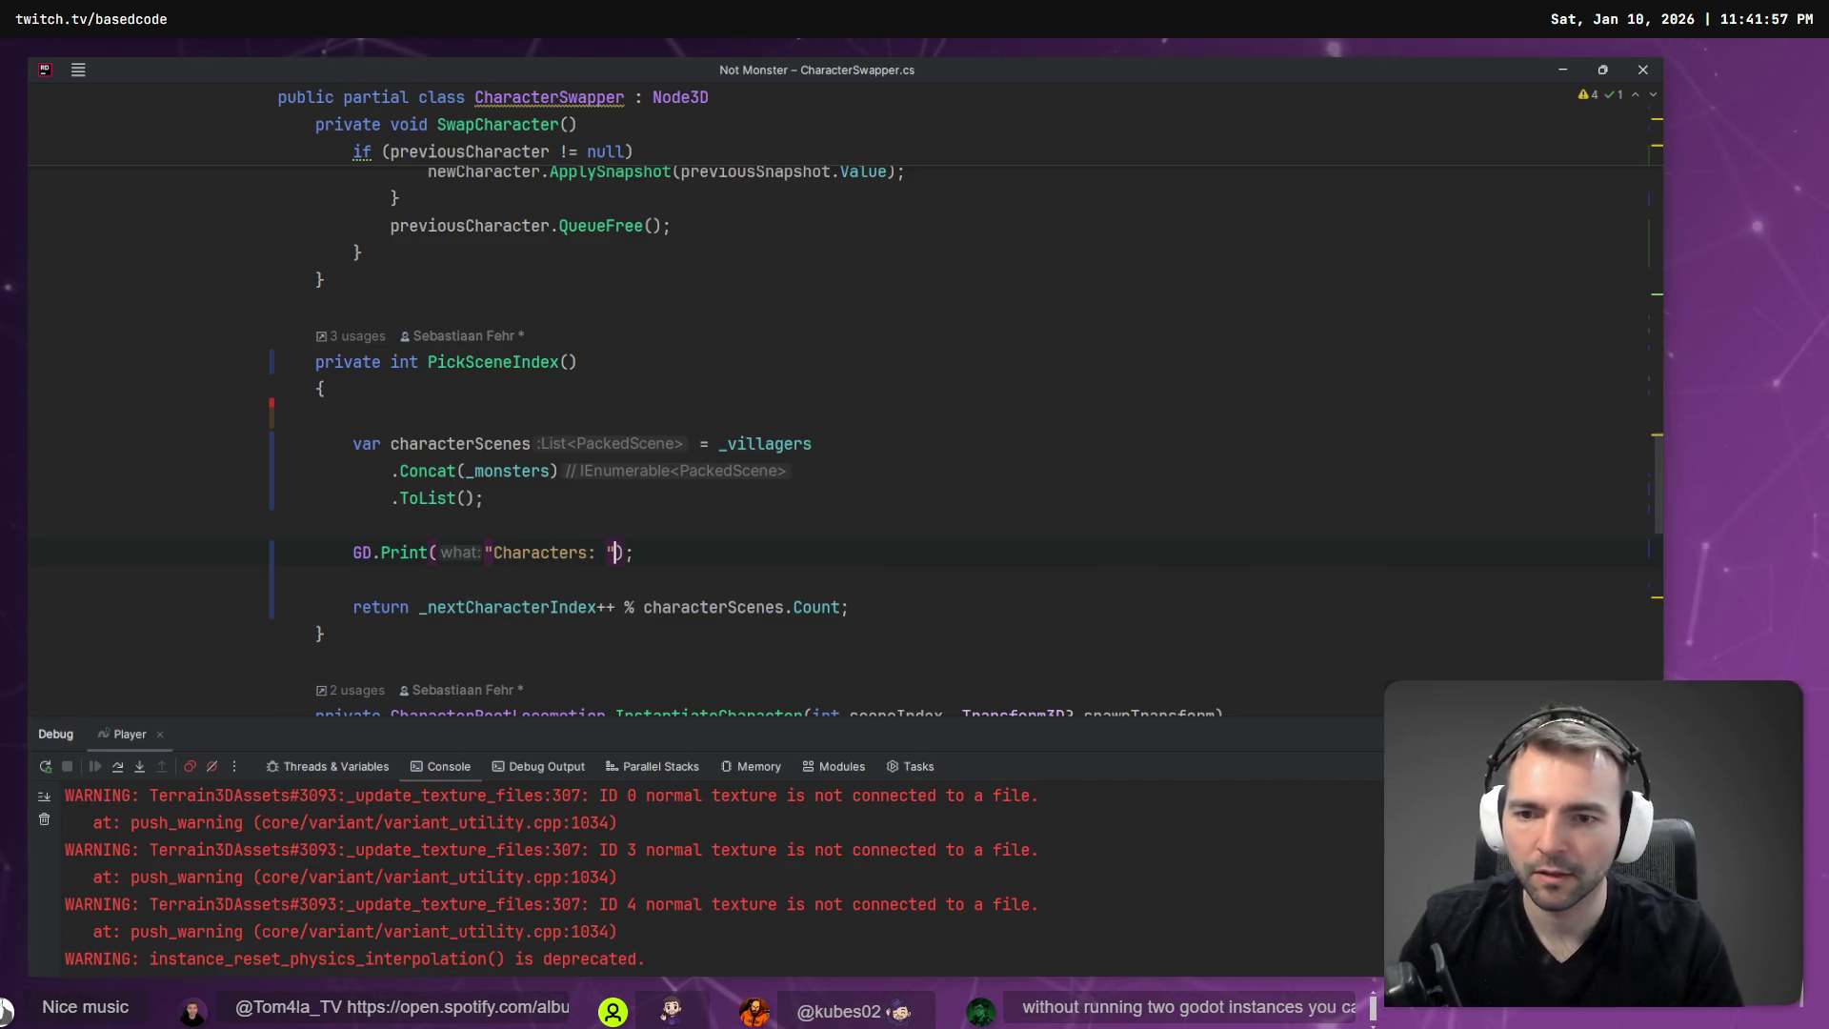
pyautogui.click(521, 445)
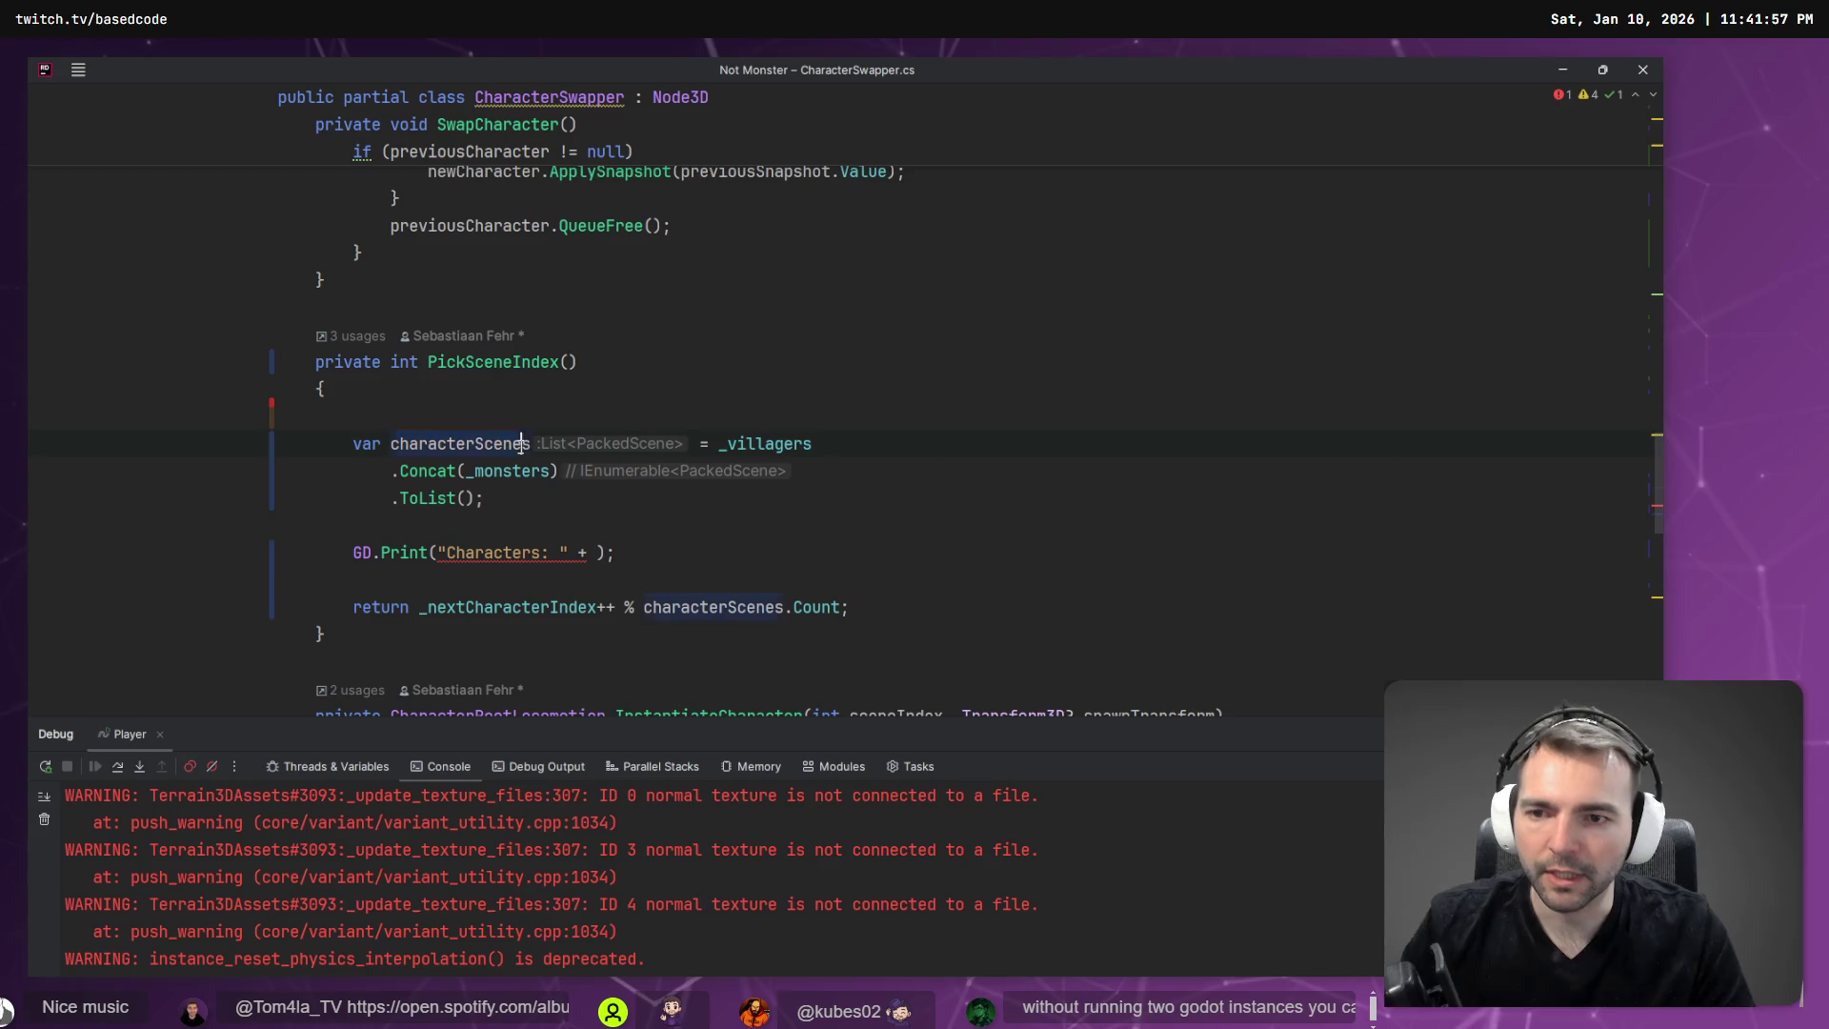
pyautogui.write('characterScenes.Cou')
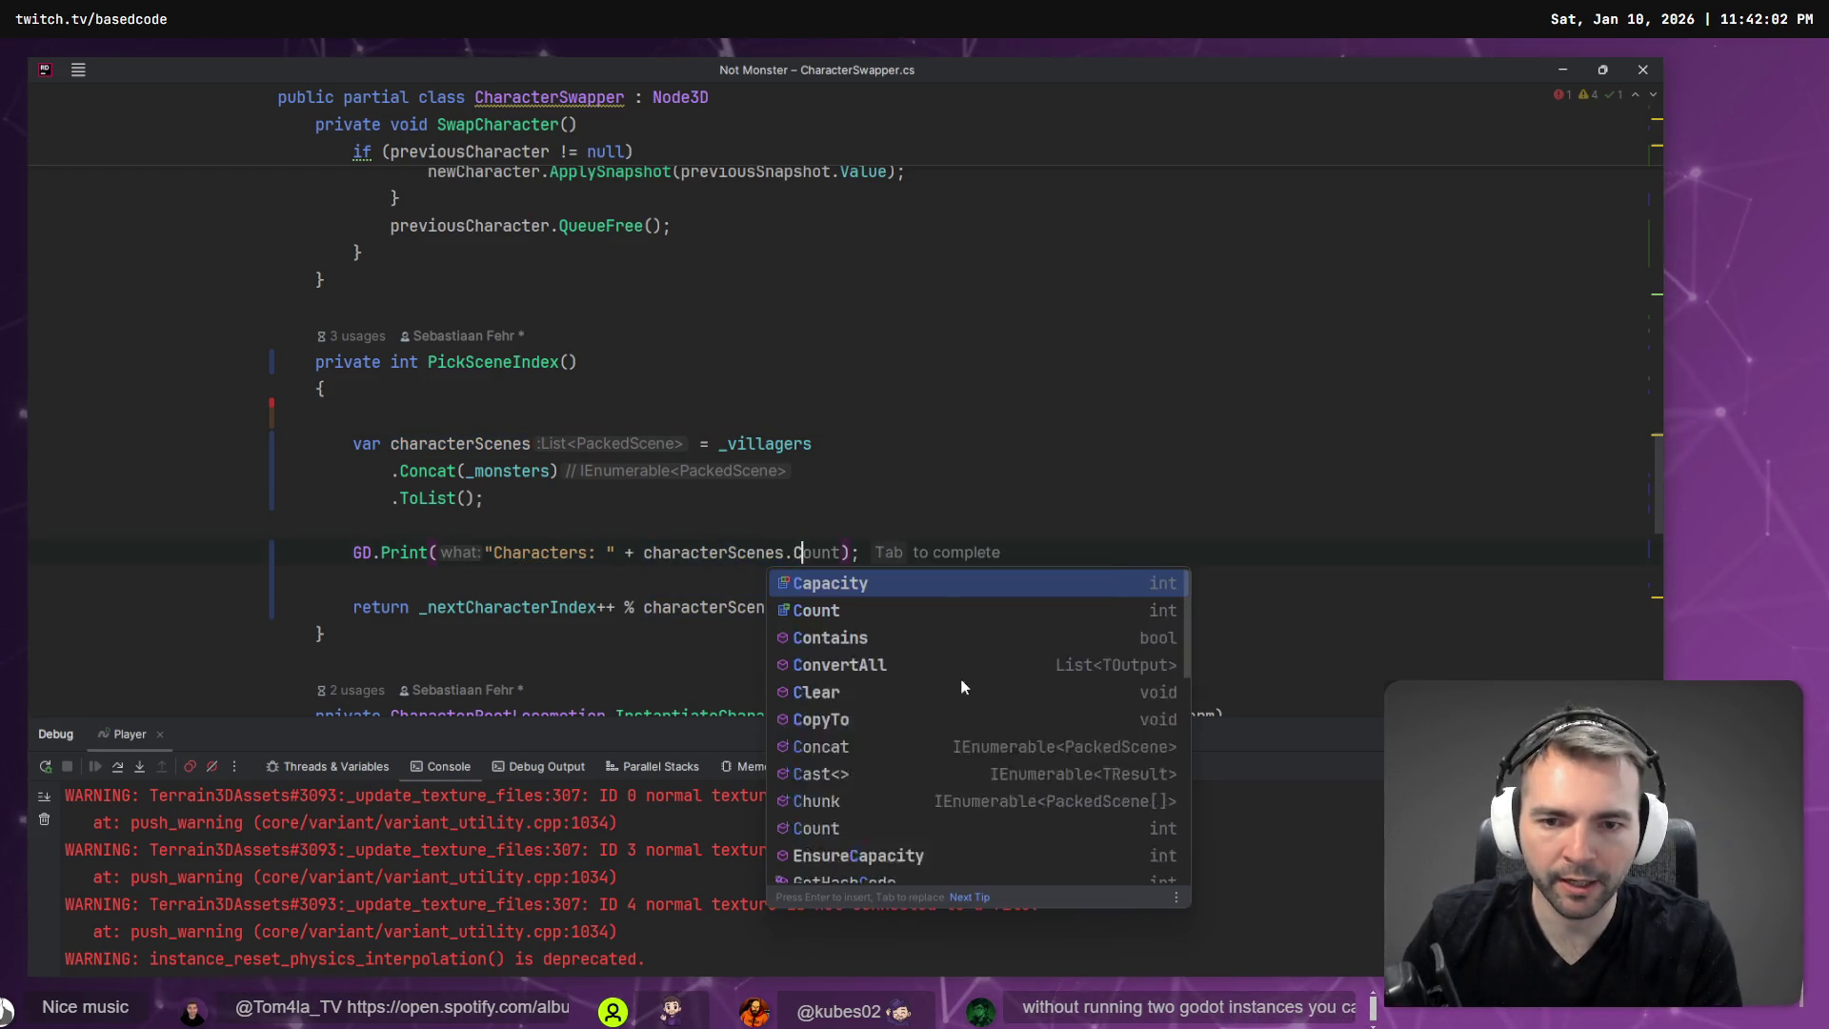
pyautogui.press('Return')
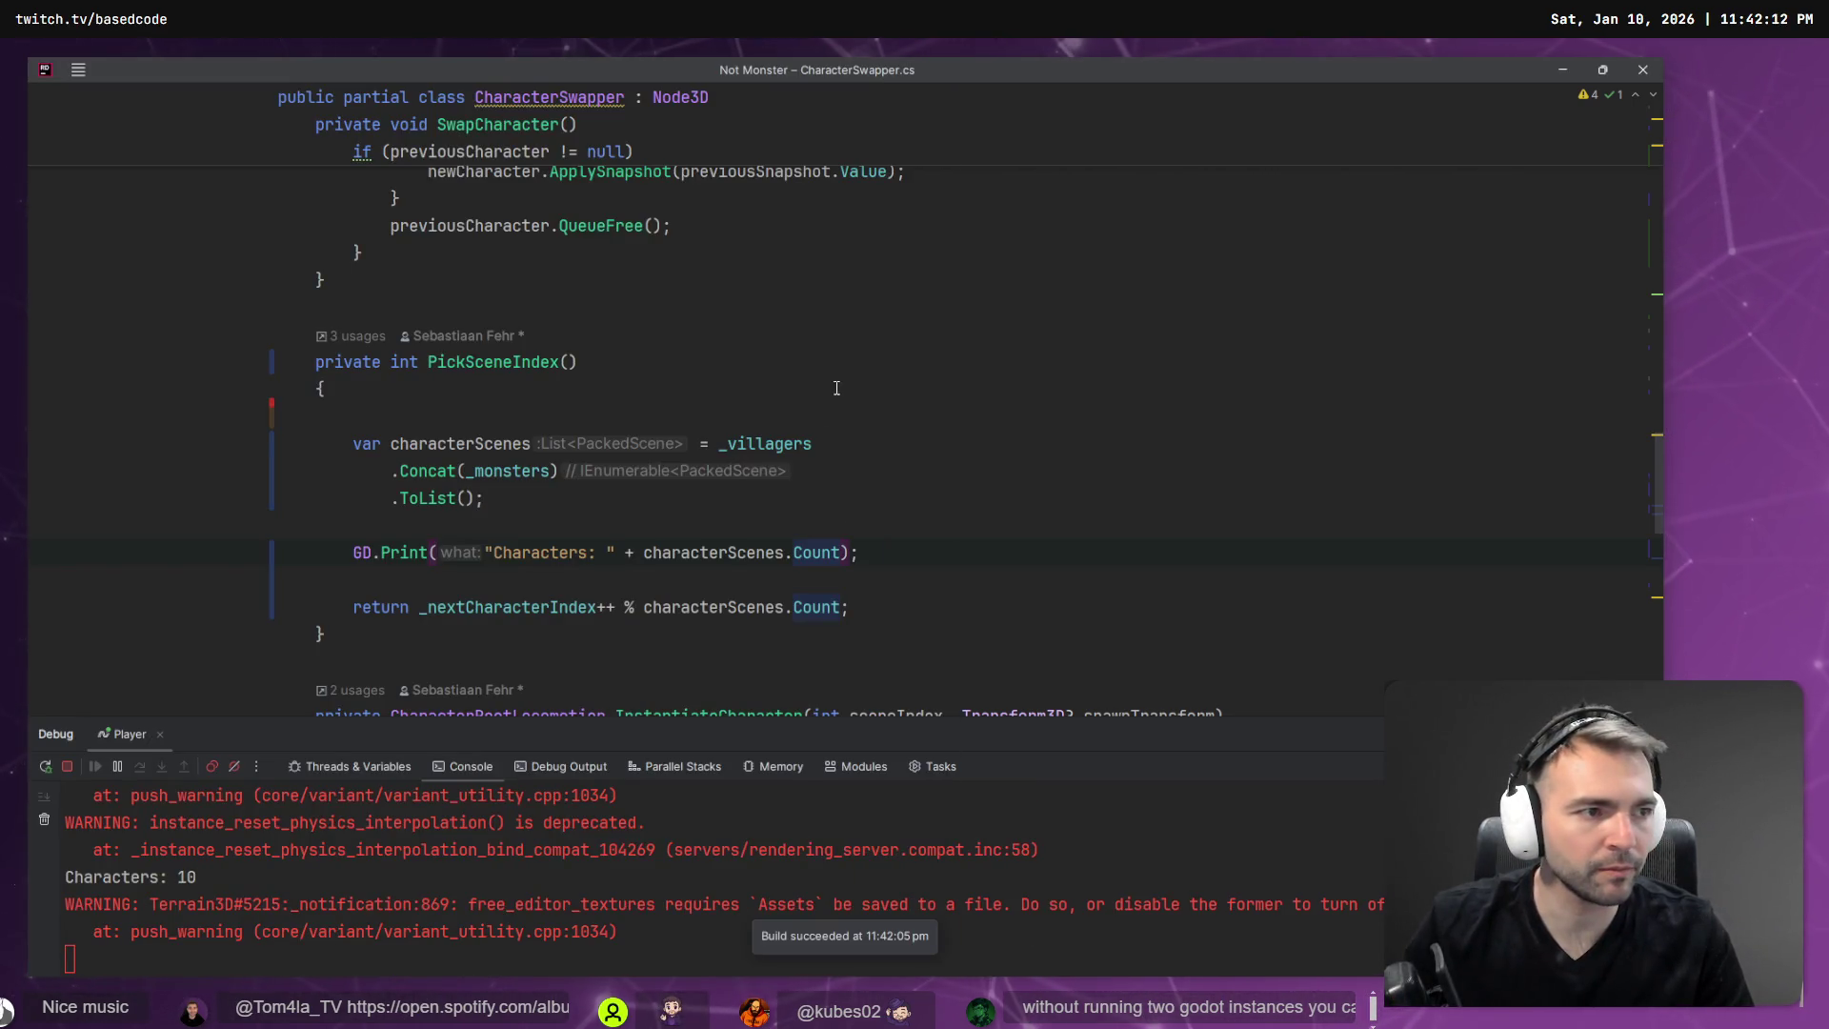
# Rebuild the .NET project in Godot and clear the old debugger errors
pyautogui.hotkey('alt', 'Tab')
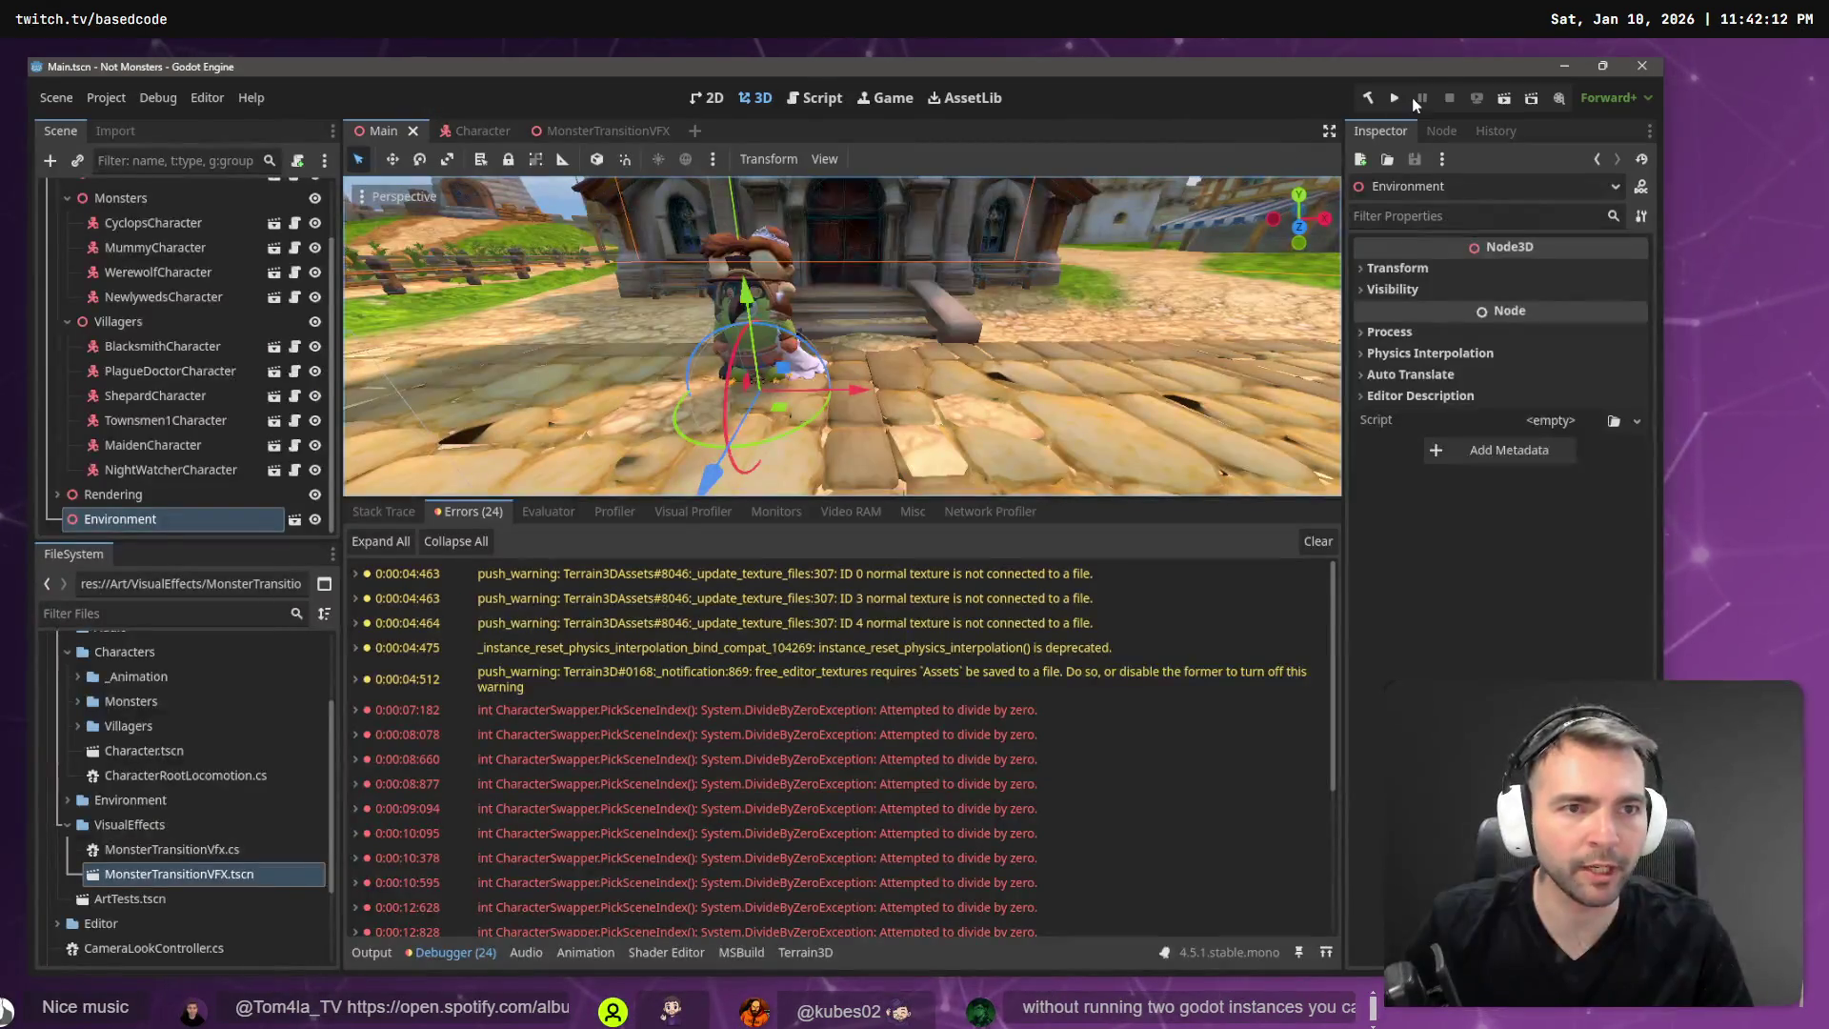
pyautogui.click(1369, 98)
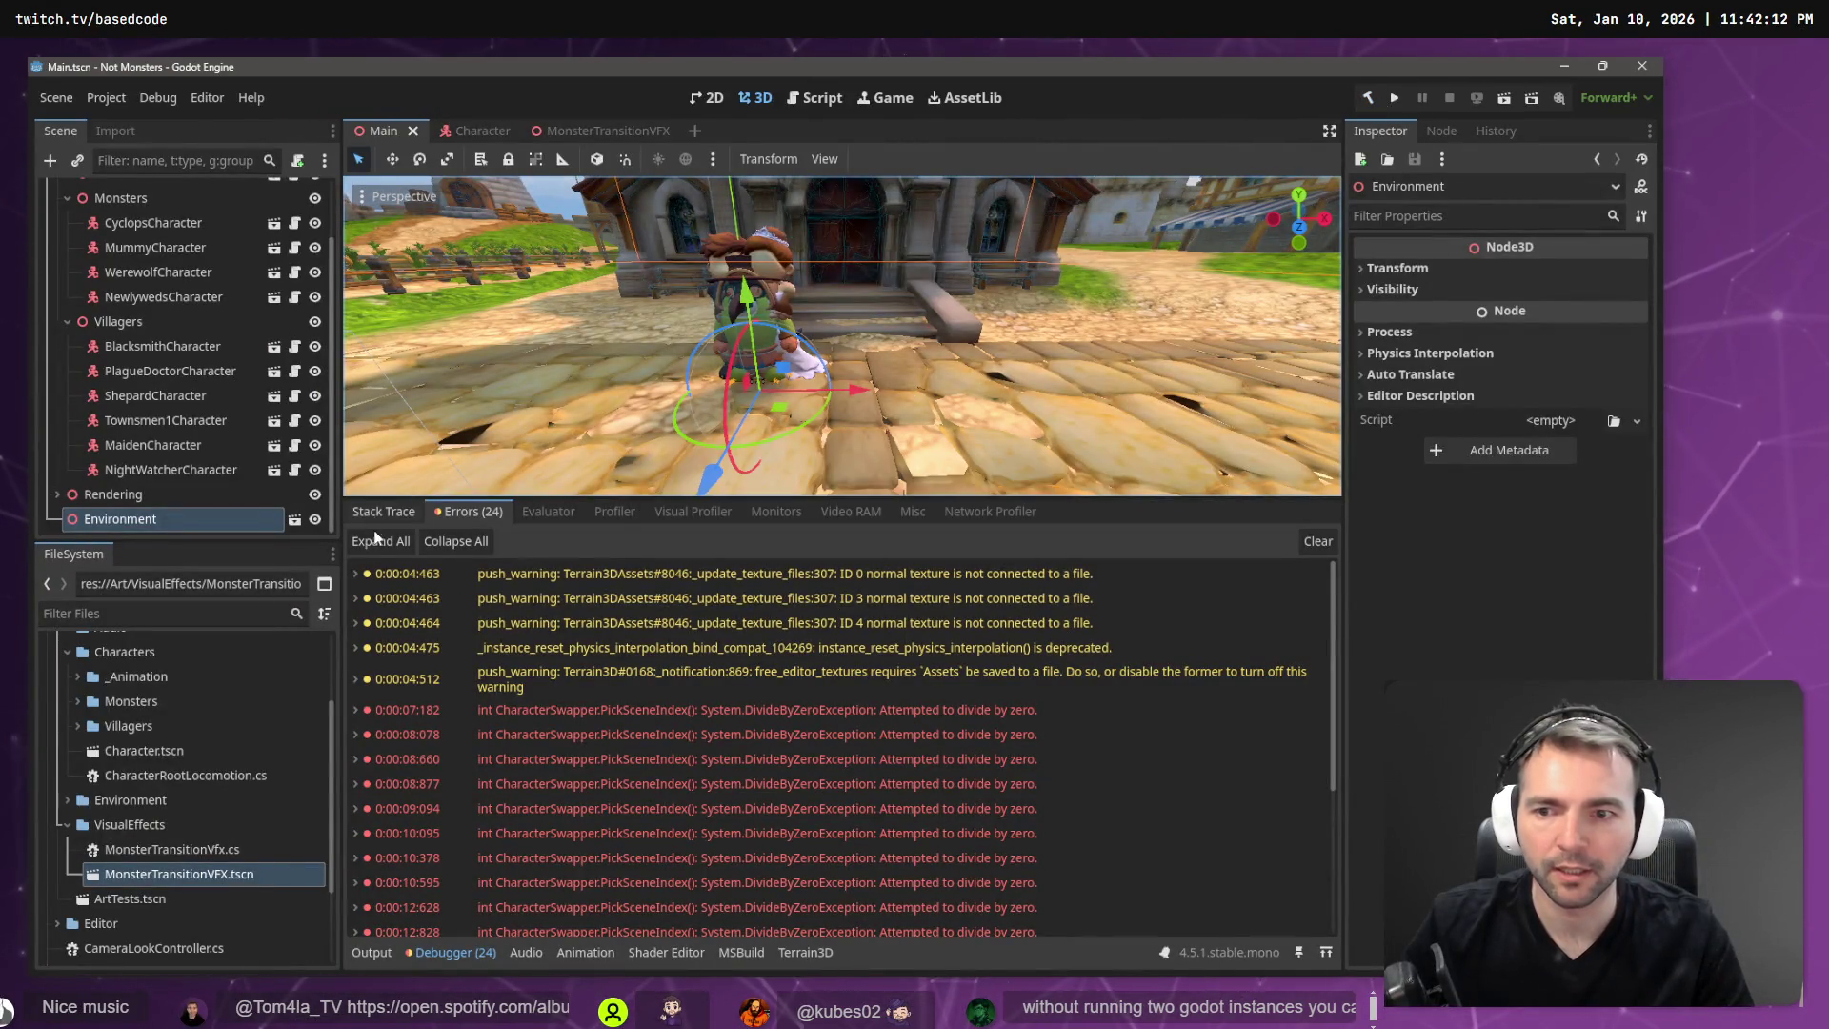
pyautogui.click(1318, 542)
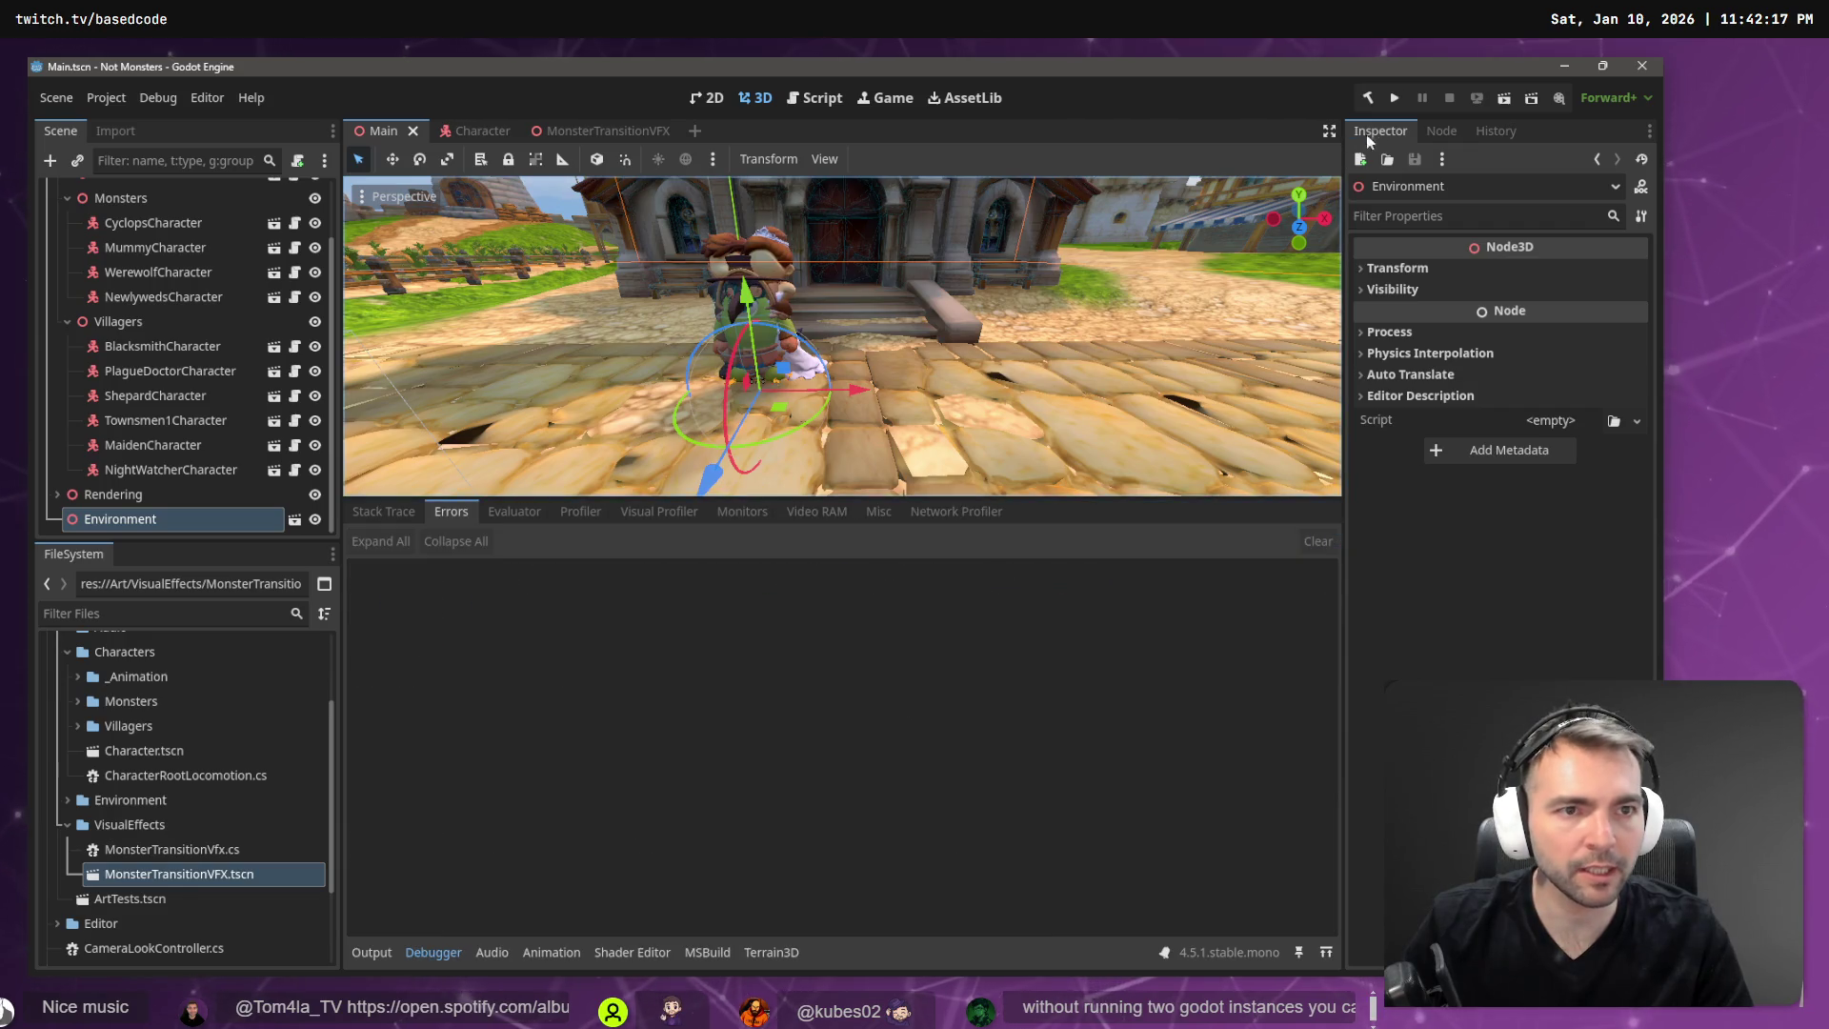
# Run the game in Godot, stop it, and select the printed 'Characters' output lines (10, then 0)
pyautogui.click(1405, 97)
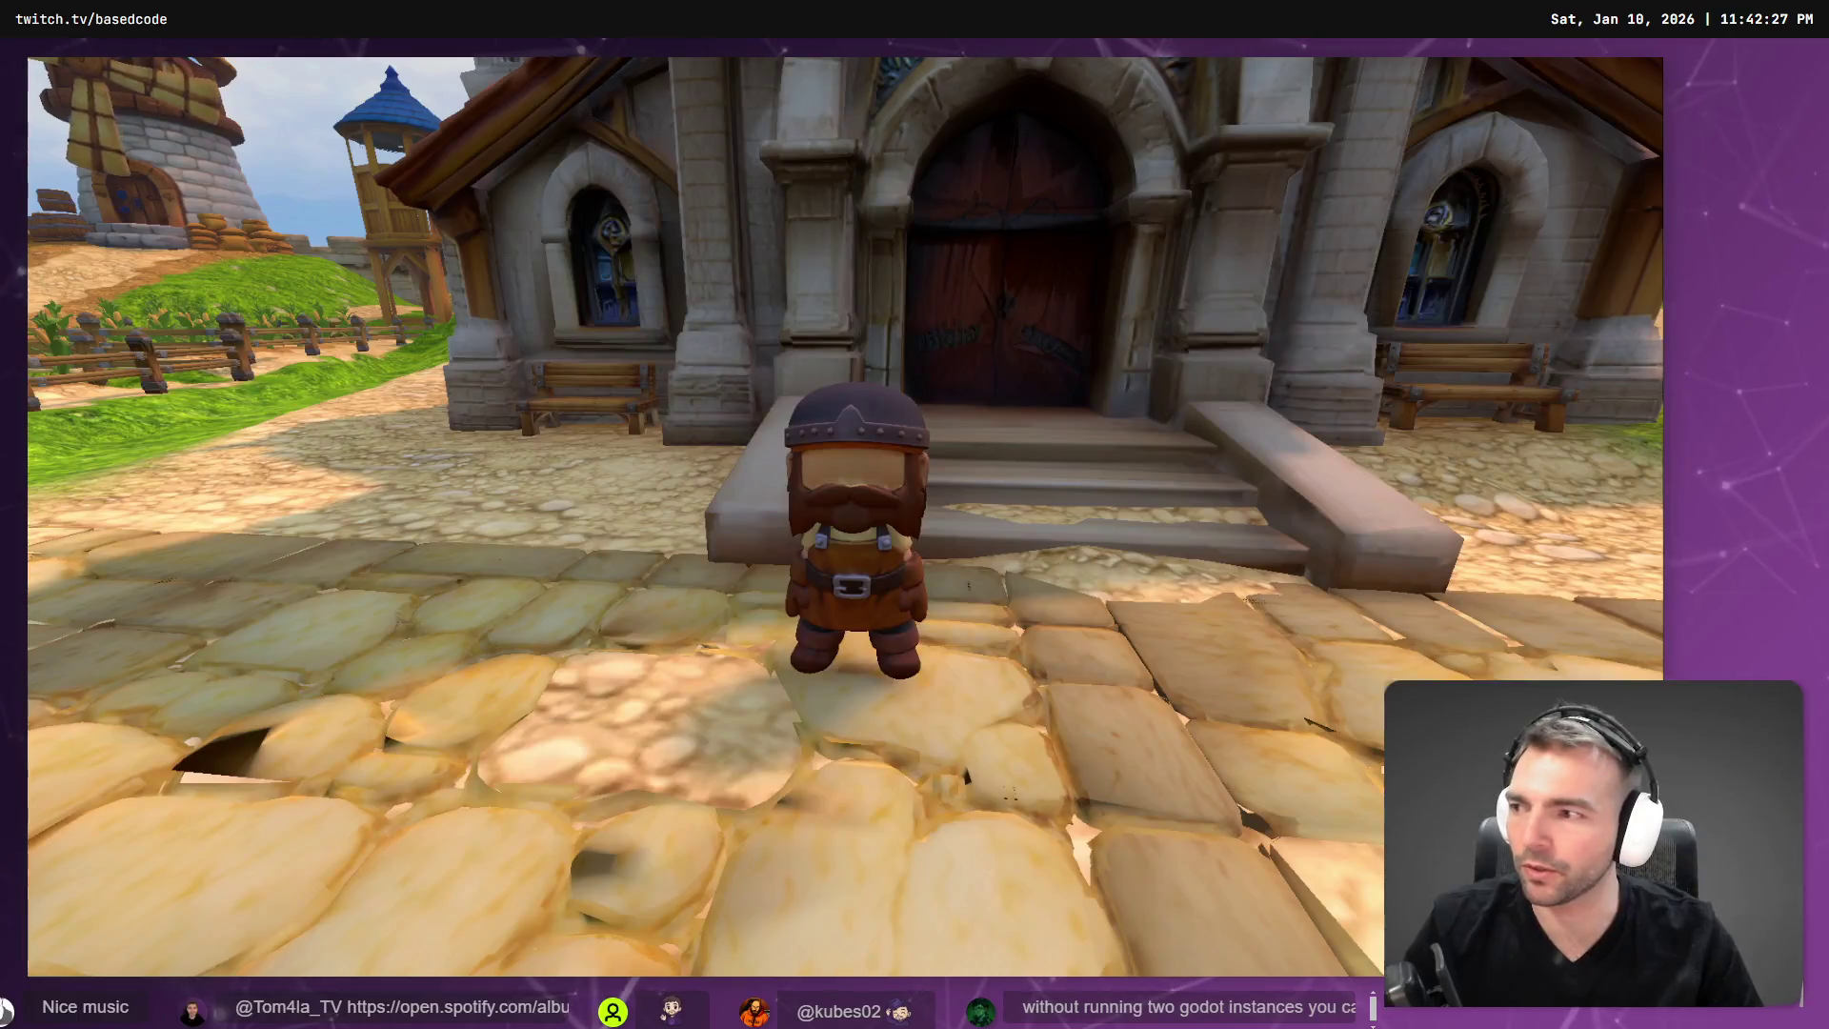
pyautogui.press('F8')
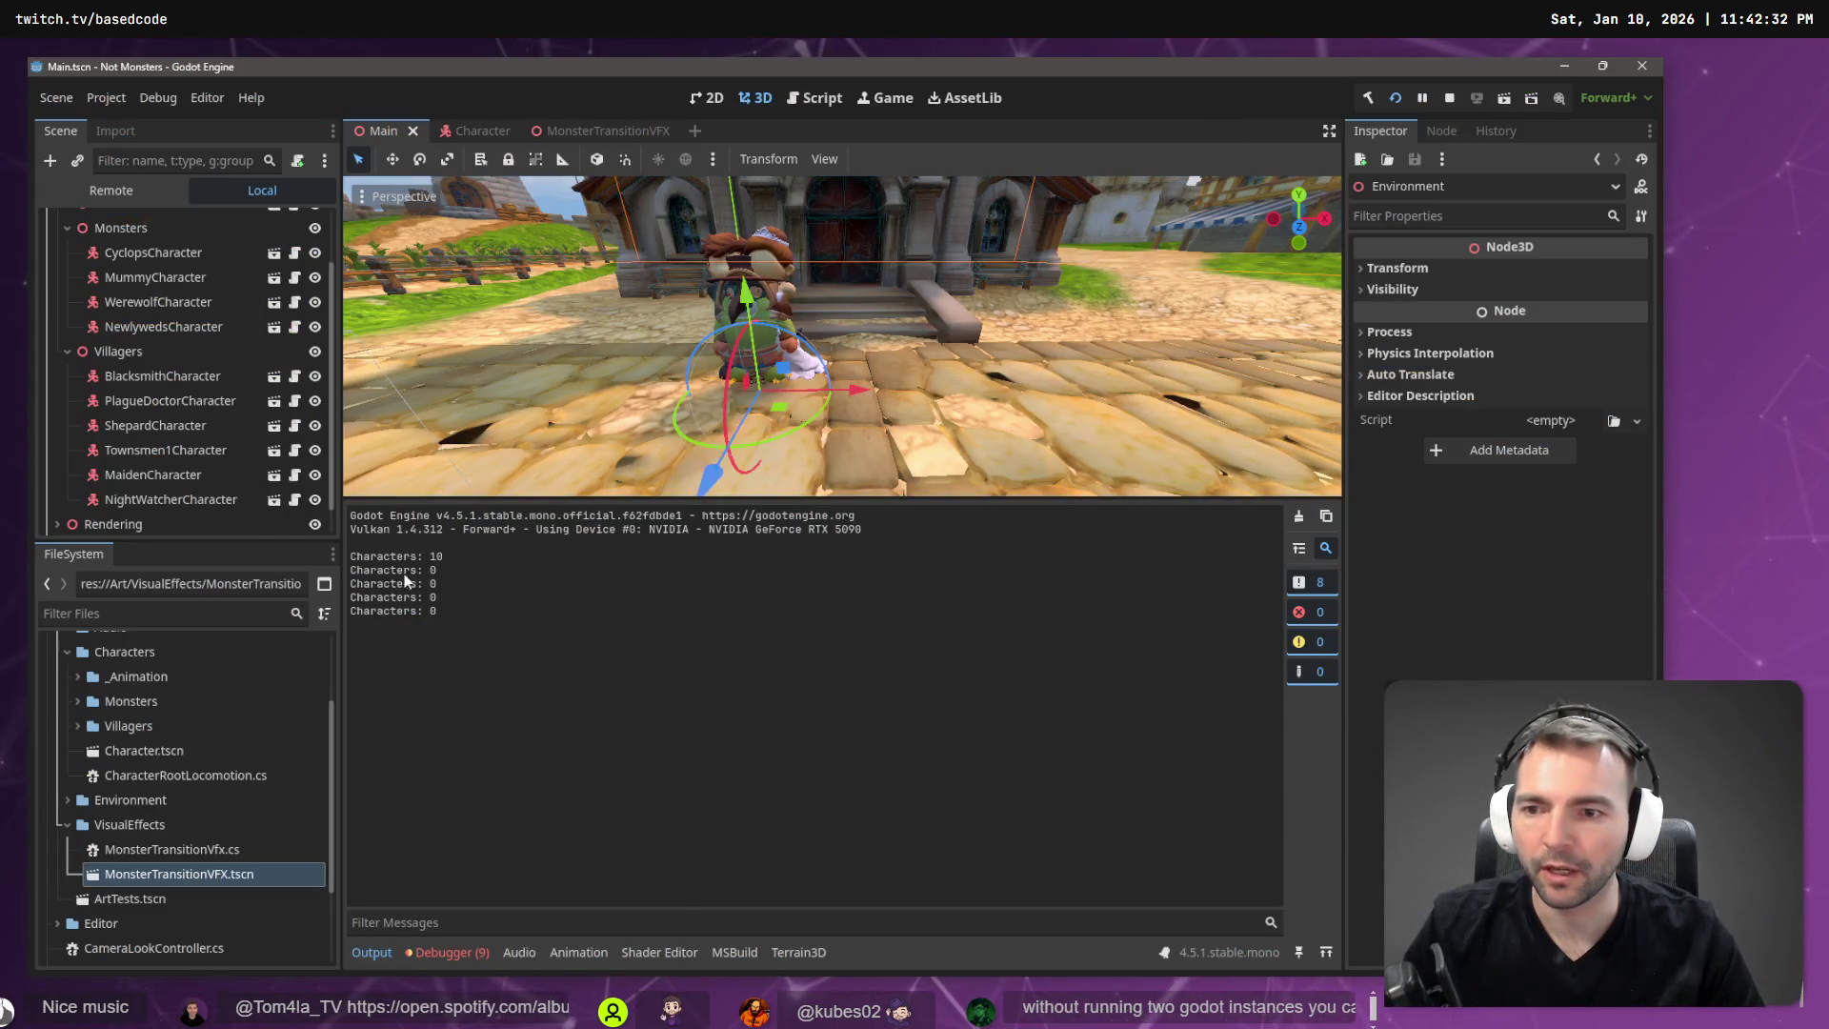
pyautogui.moveTo(440, 621); pyautogui.dragTo(354, 557)
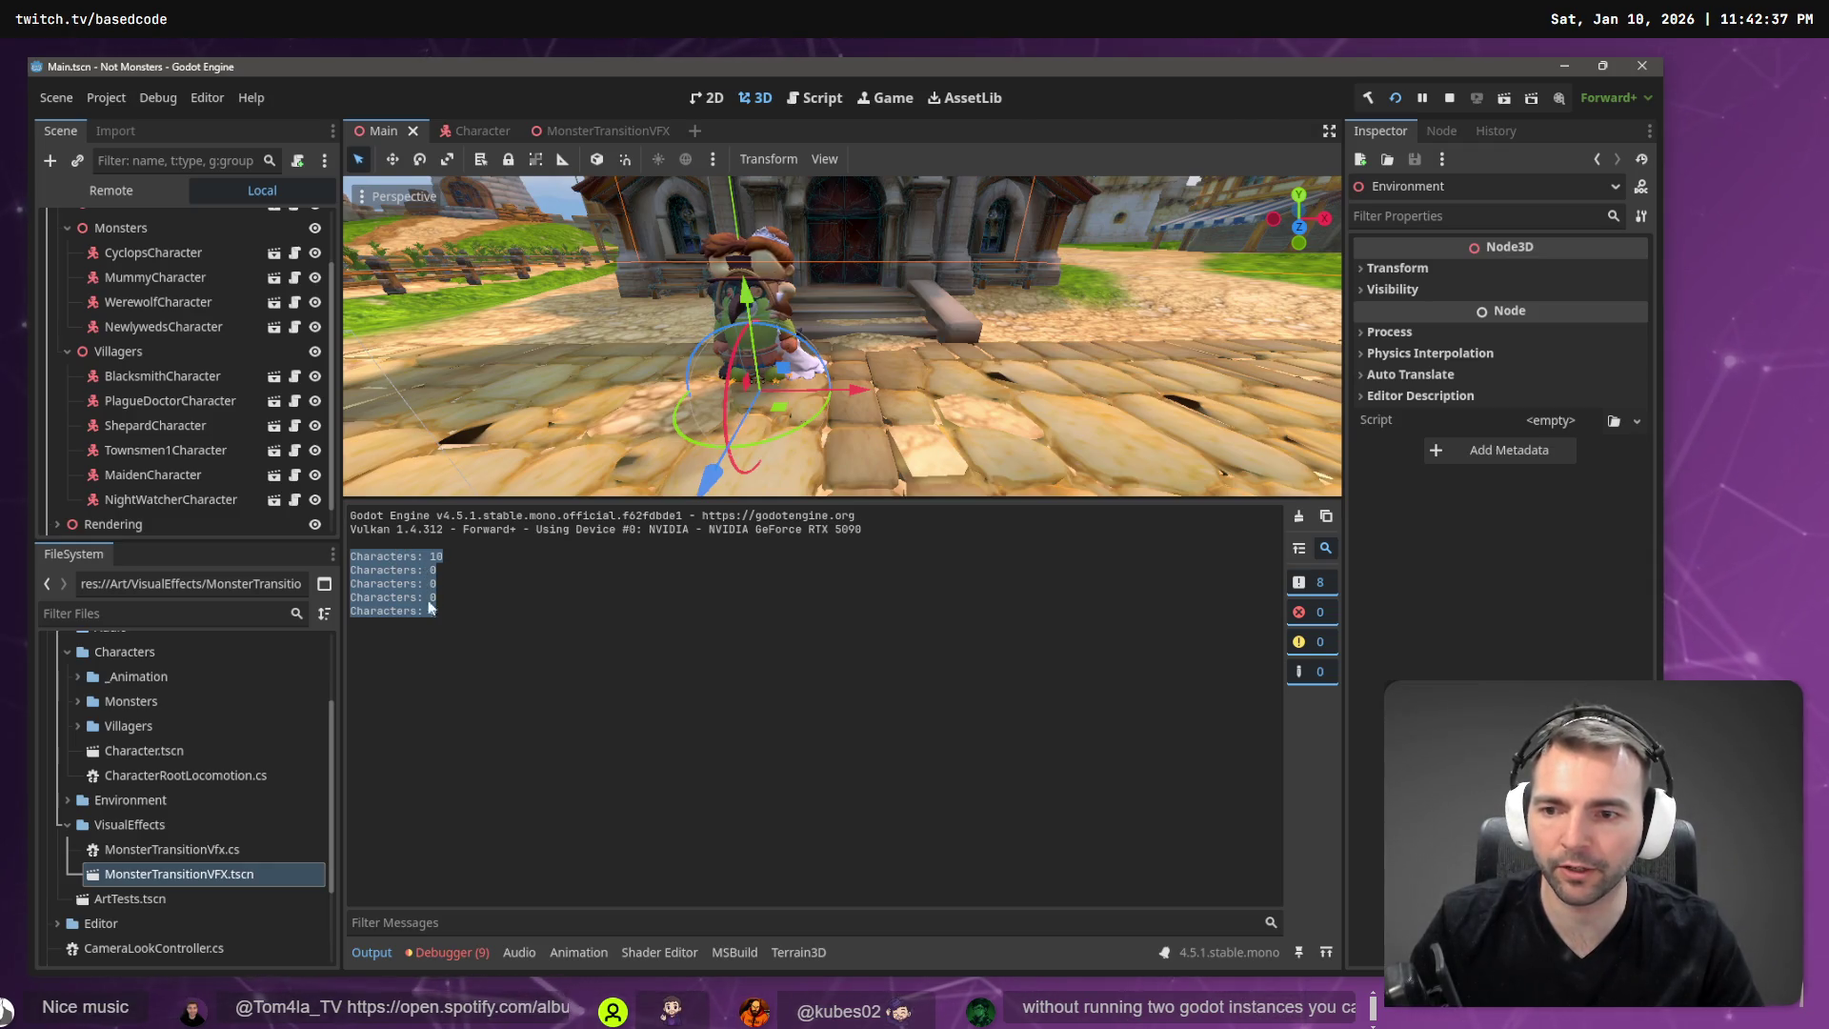
# Rerun the game, then return to Rider with the caret in _villagers in PickSceneIndex()
pyautogui.press('F5')
pyautogui.hotkey('alt', 'Tab')
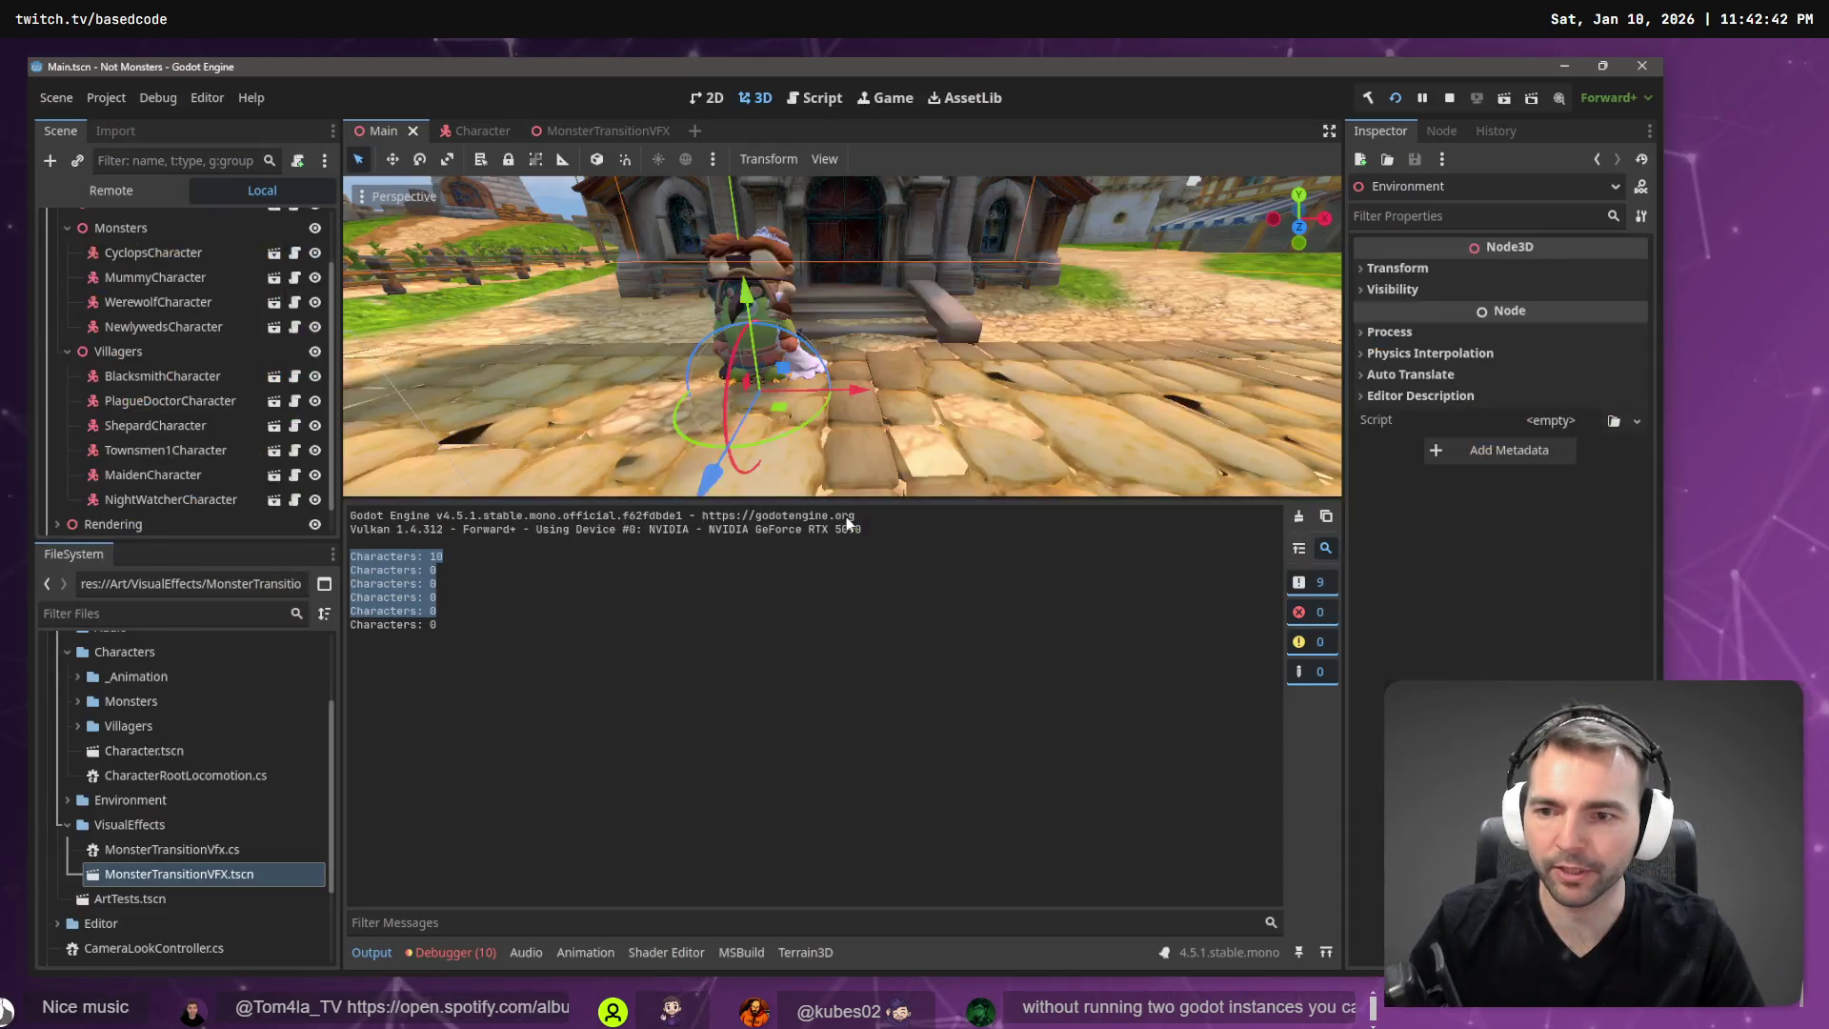
pyautogui.hotkey('alt', 'Tab')
pyautogui.click(734, 443)
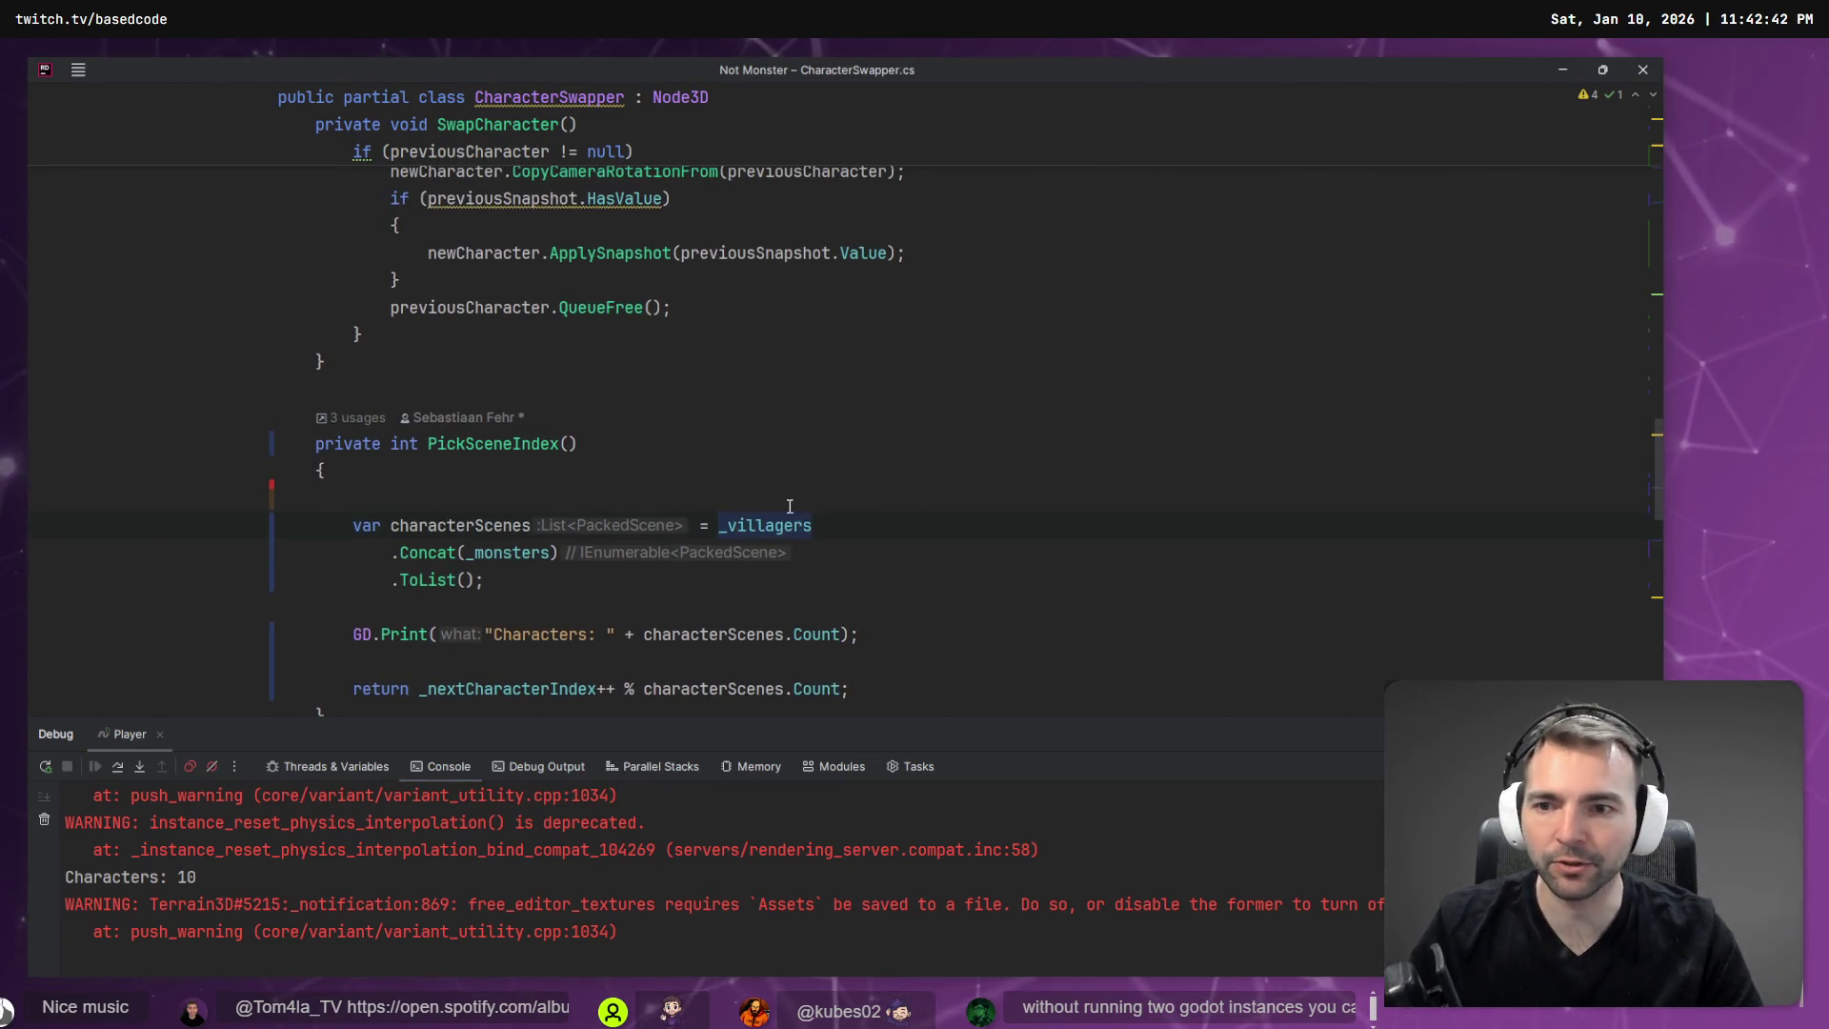
pyautogui.scroll(5, 549, 551)
pyautogui.scroll(15, 549, 551)
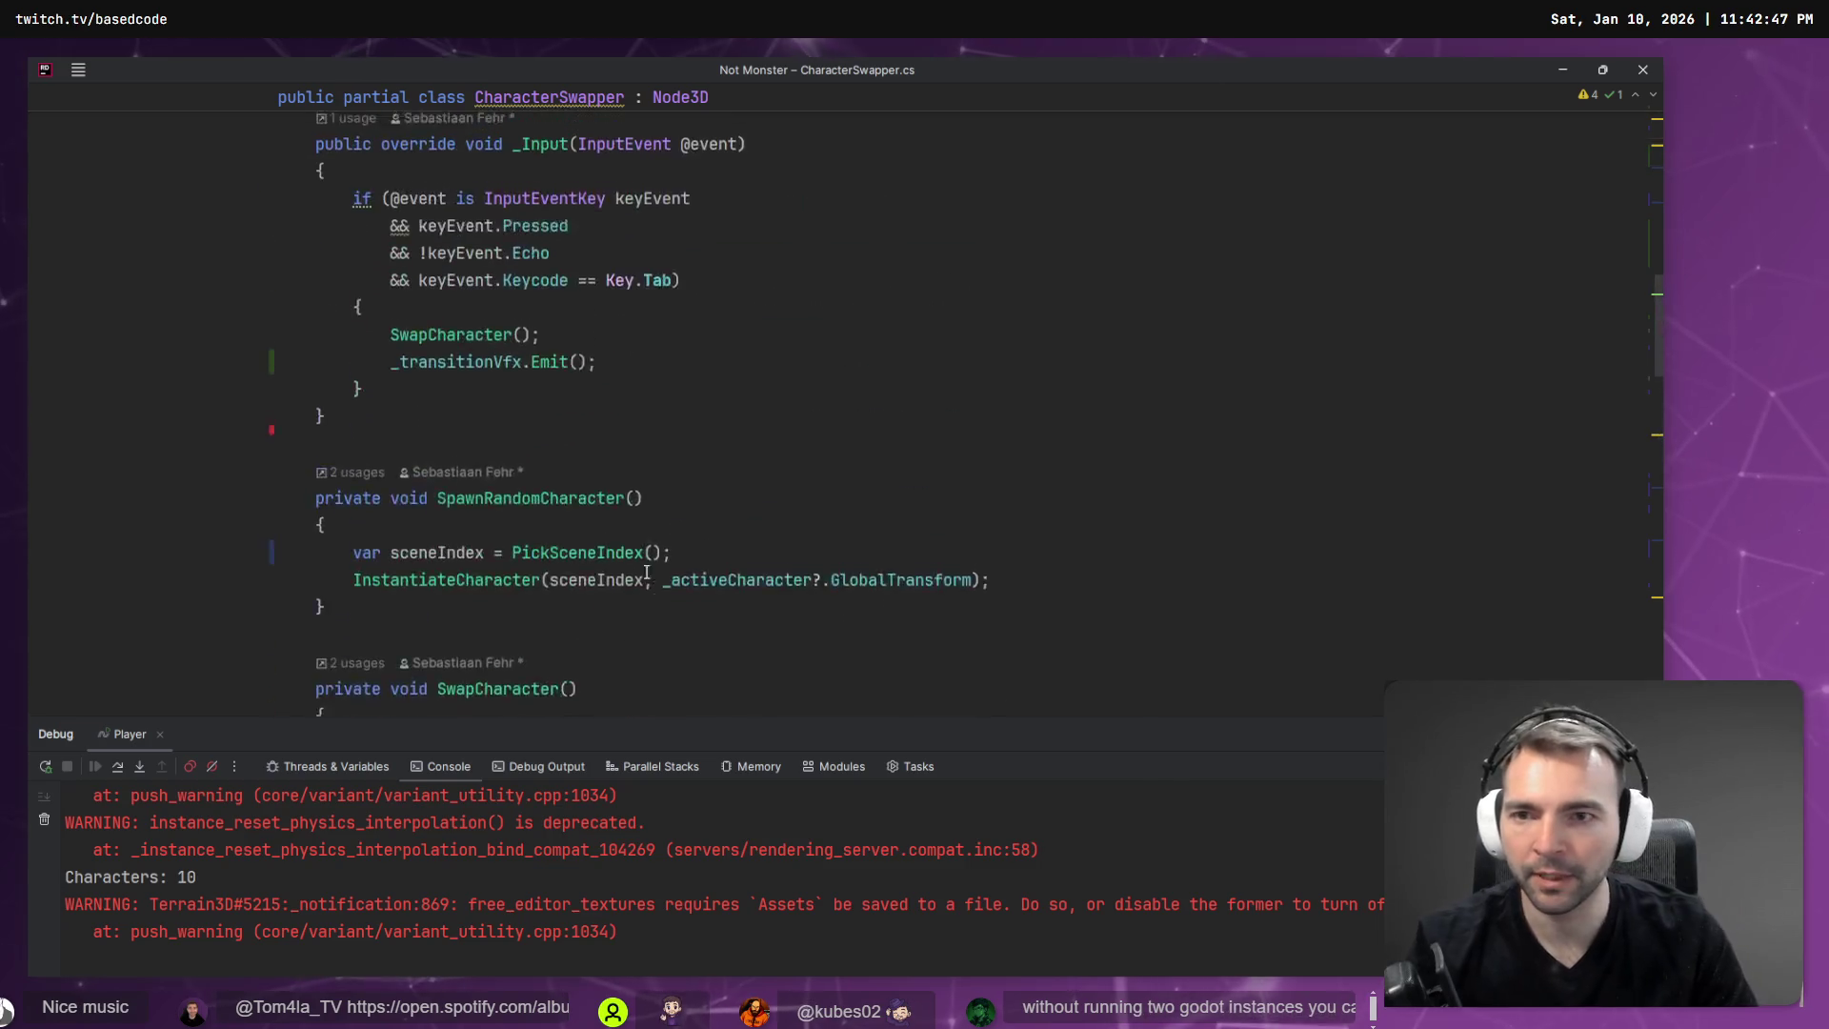
pyautogui.scroll(-2, 593, 490)
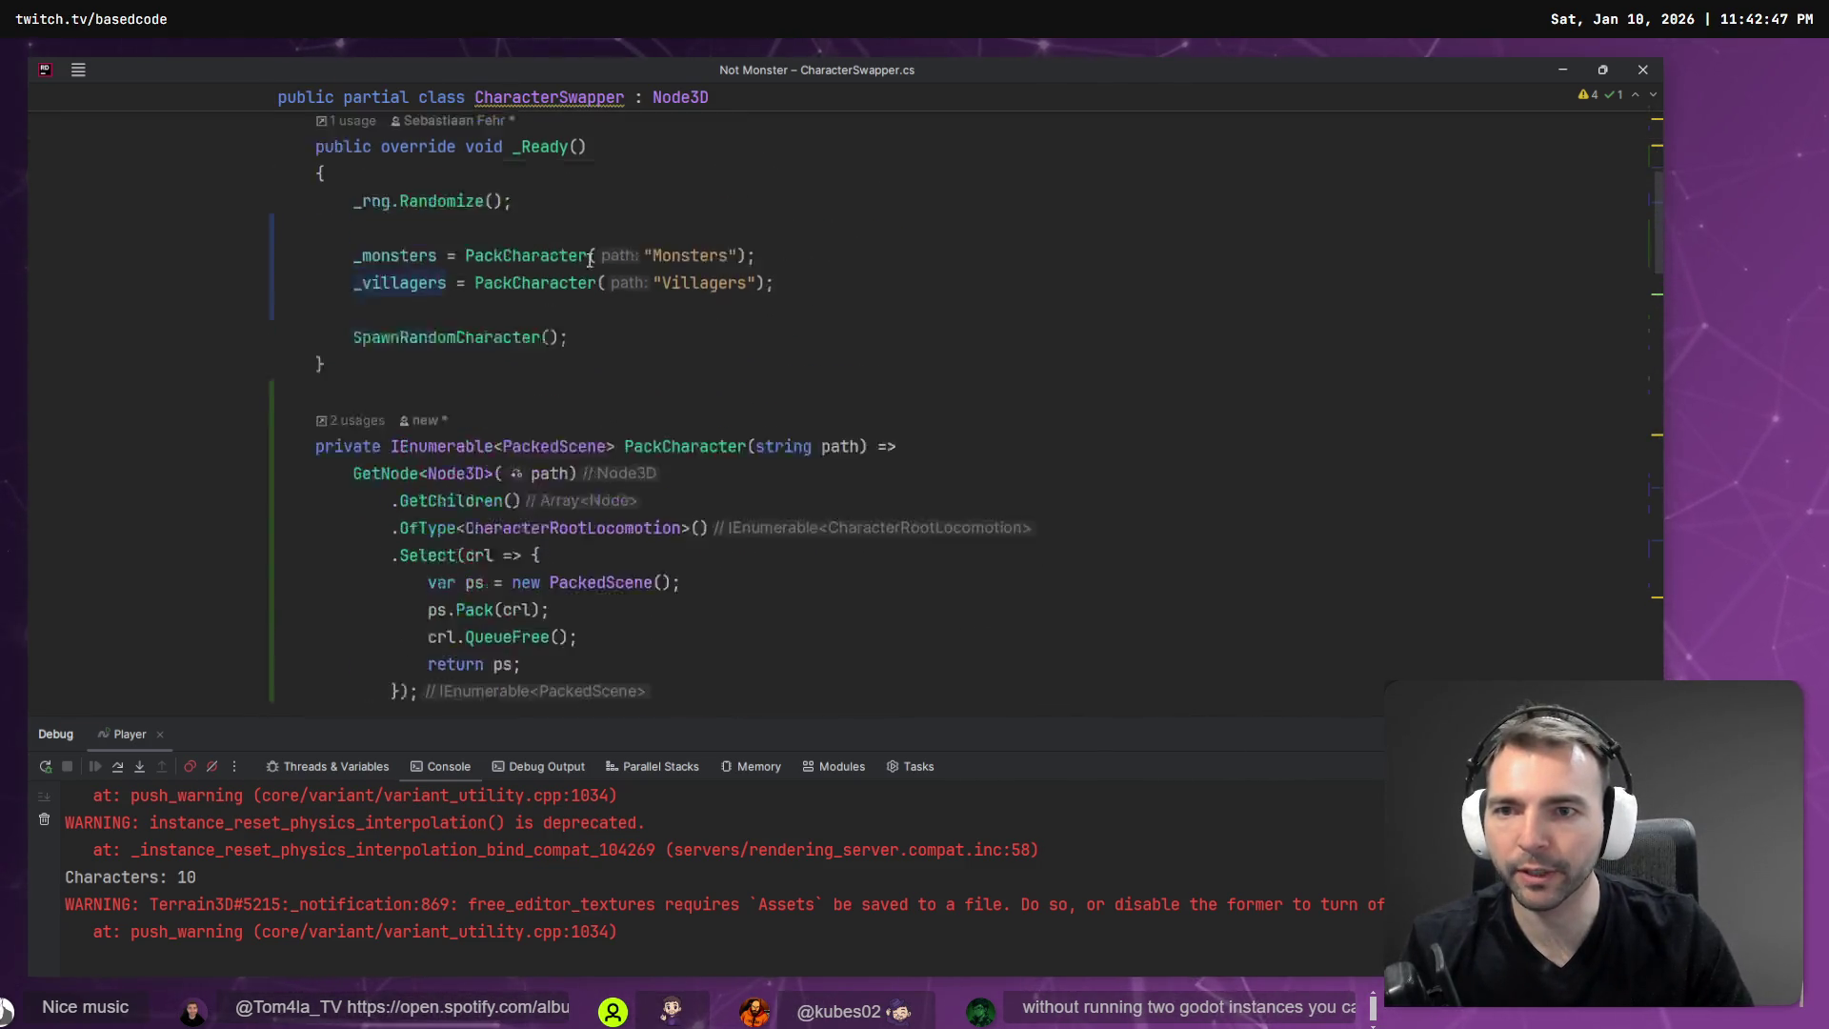
pyautogui.scroll(1, 538, 356)
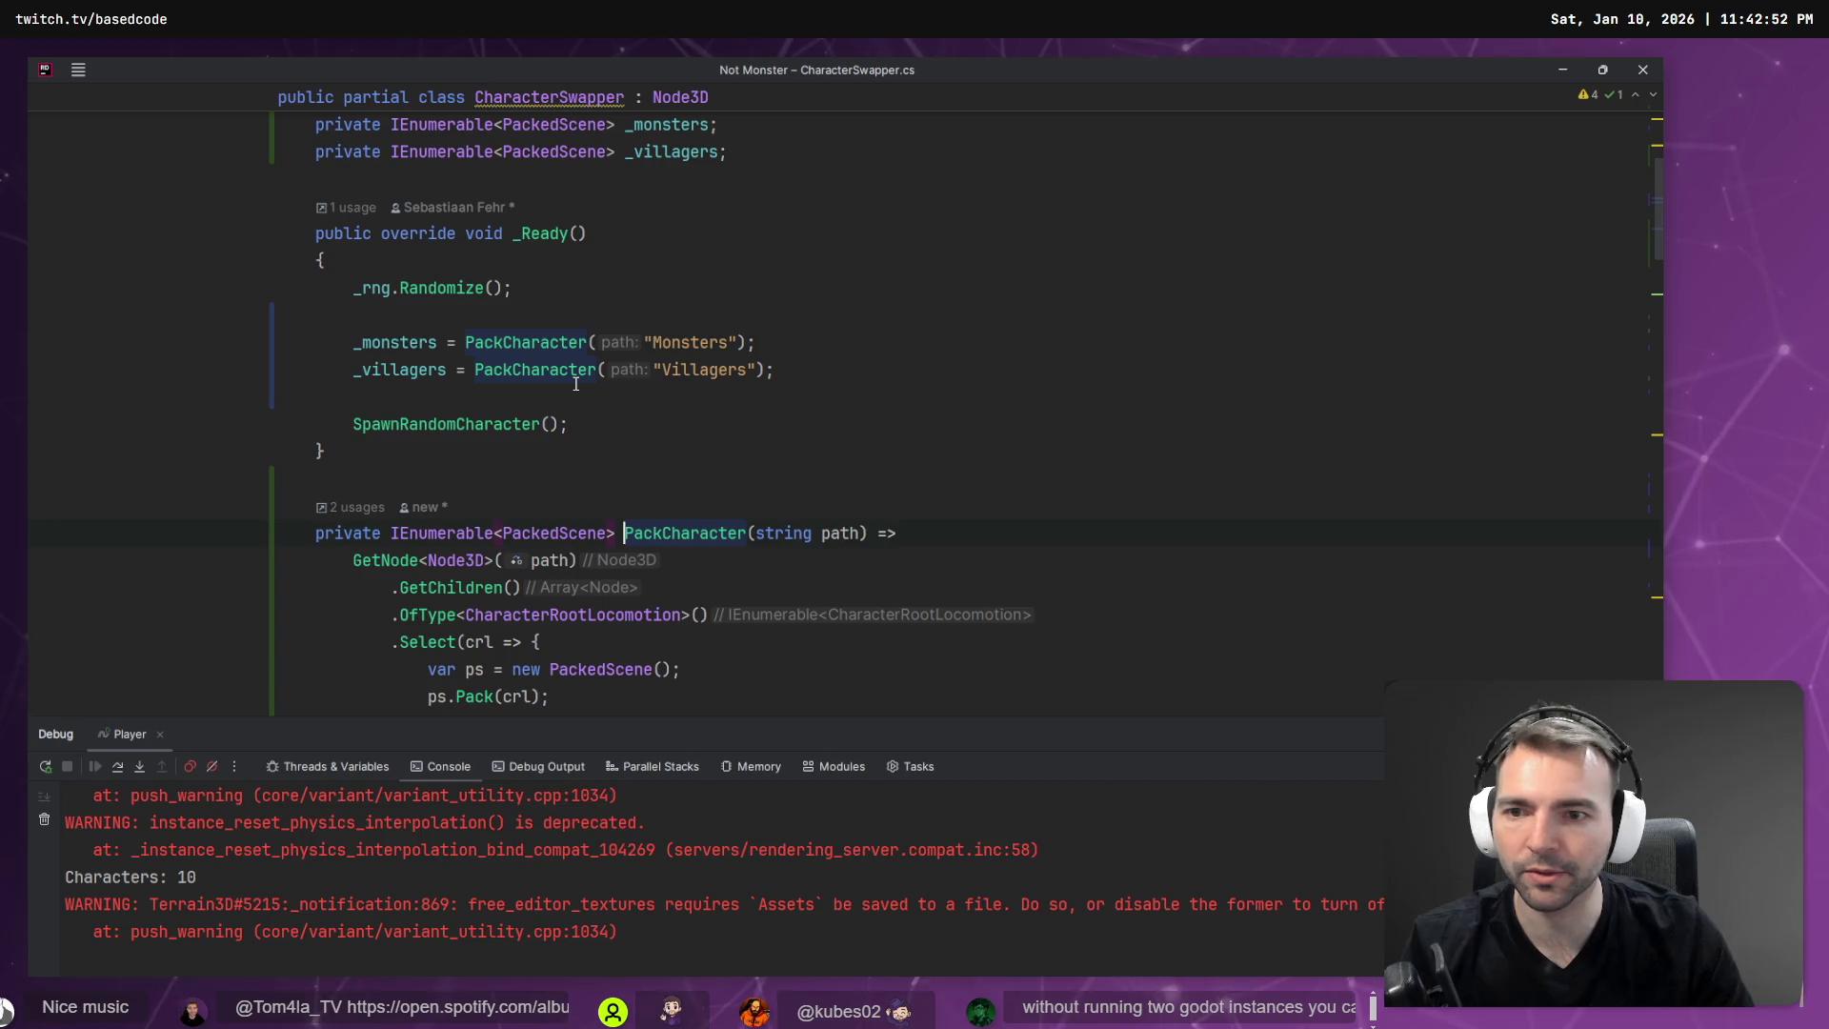
pyautogui.scroll(-2, 572, 385)
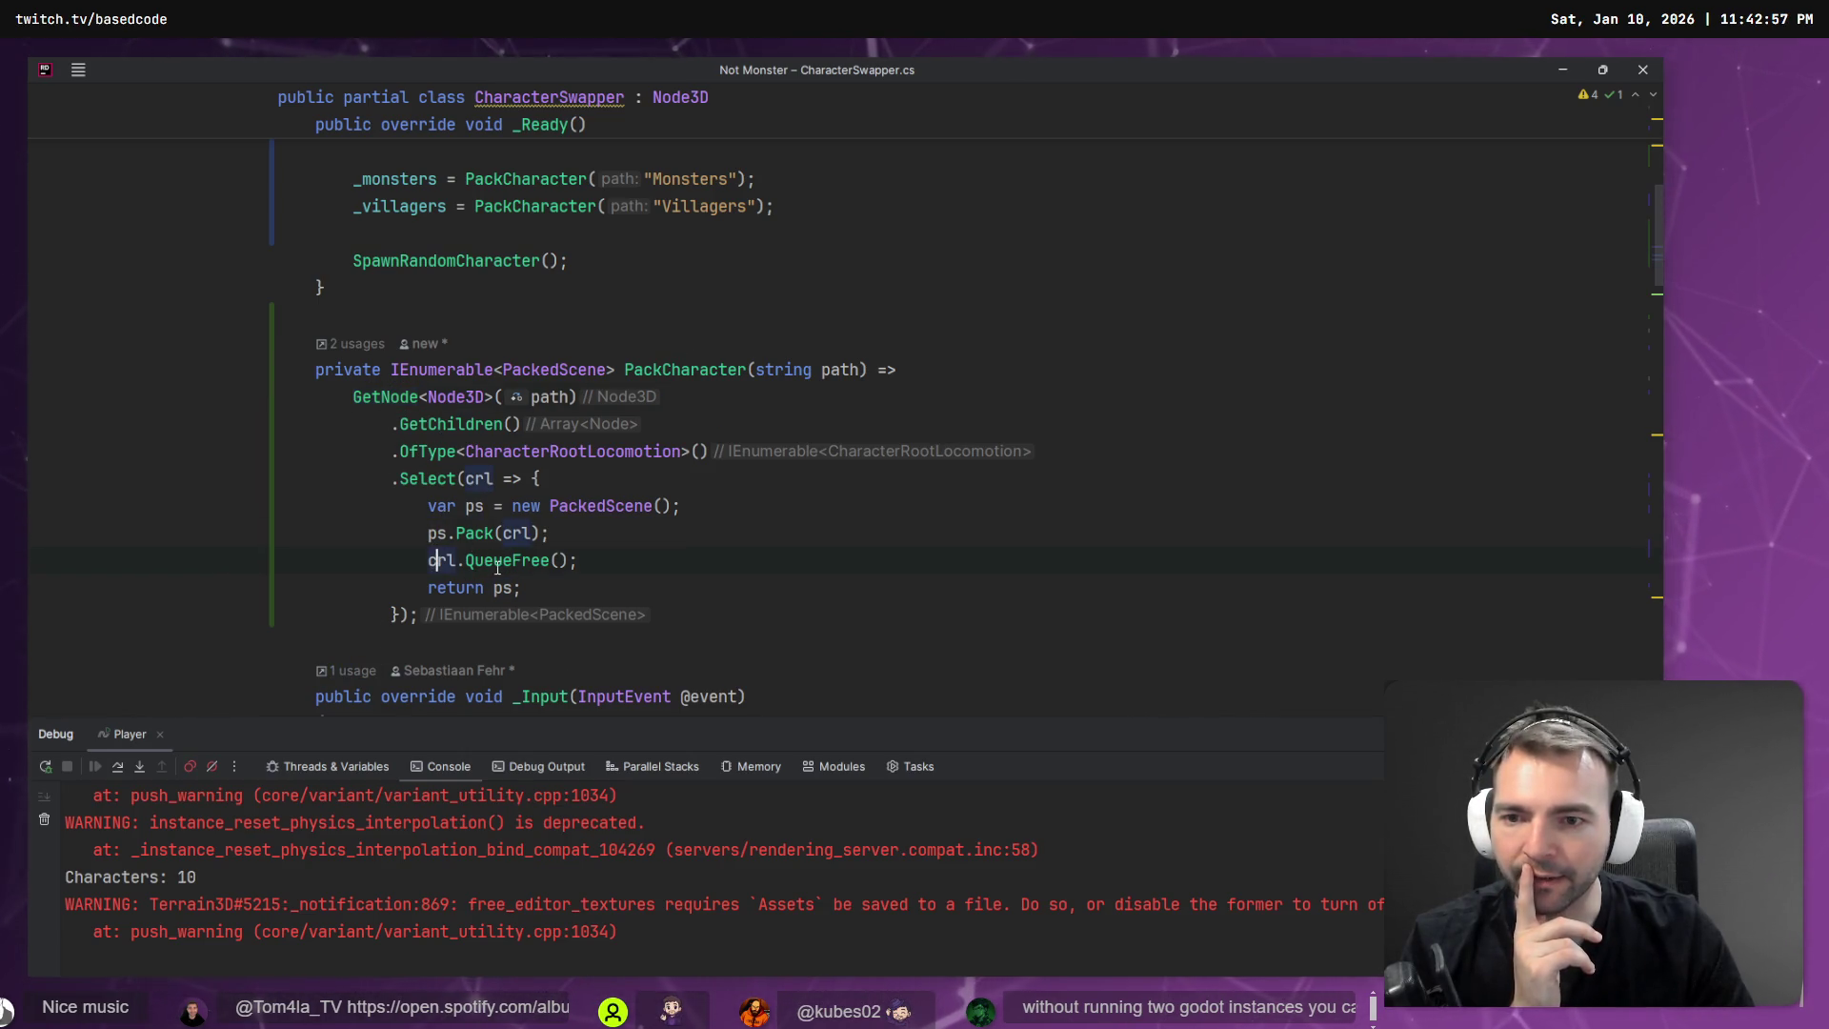
pyautogui.scroll(2, 392, 376)
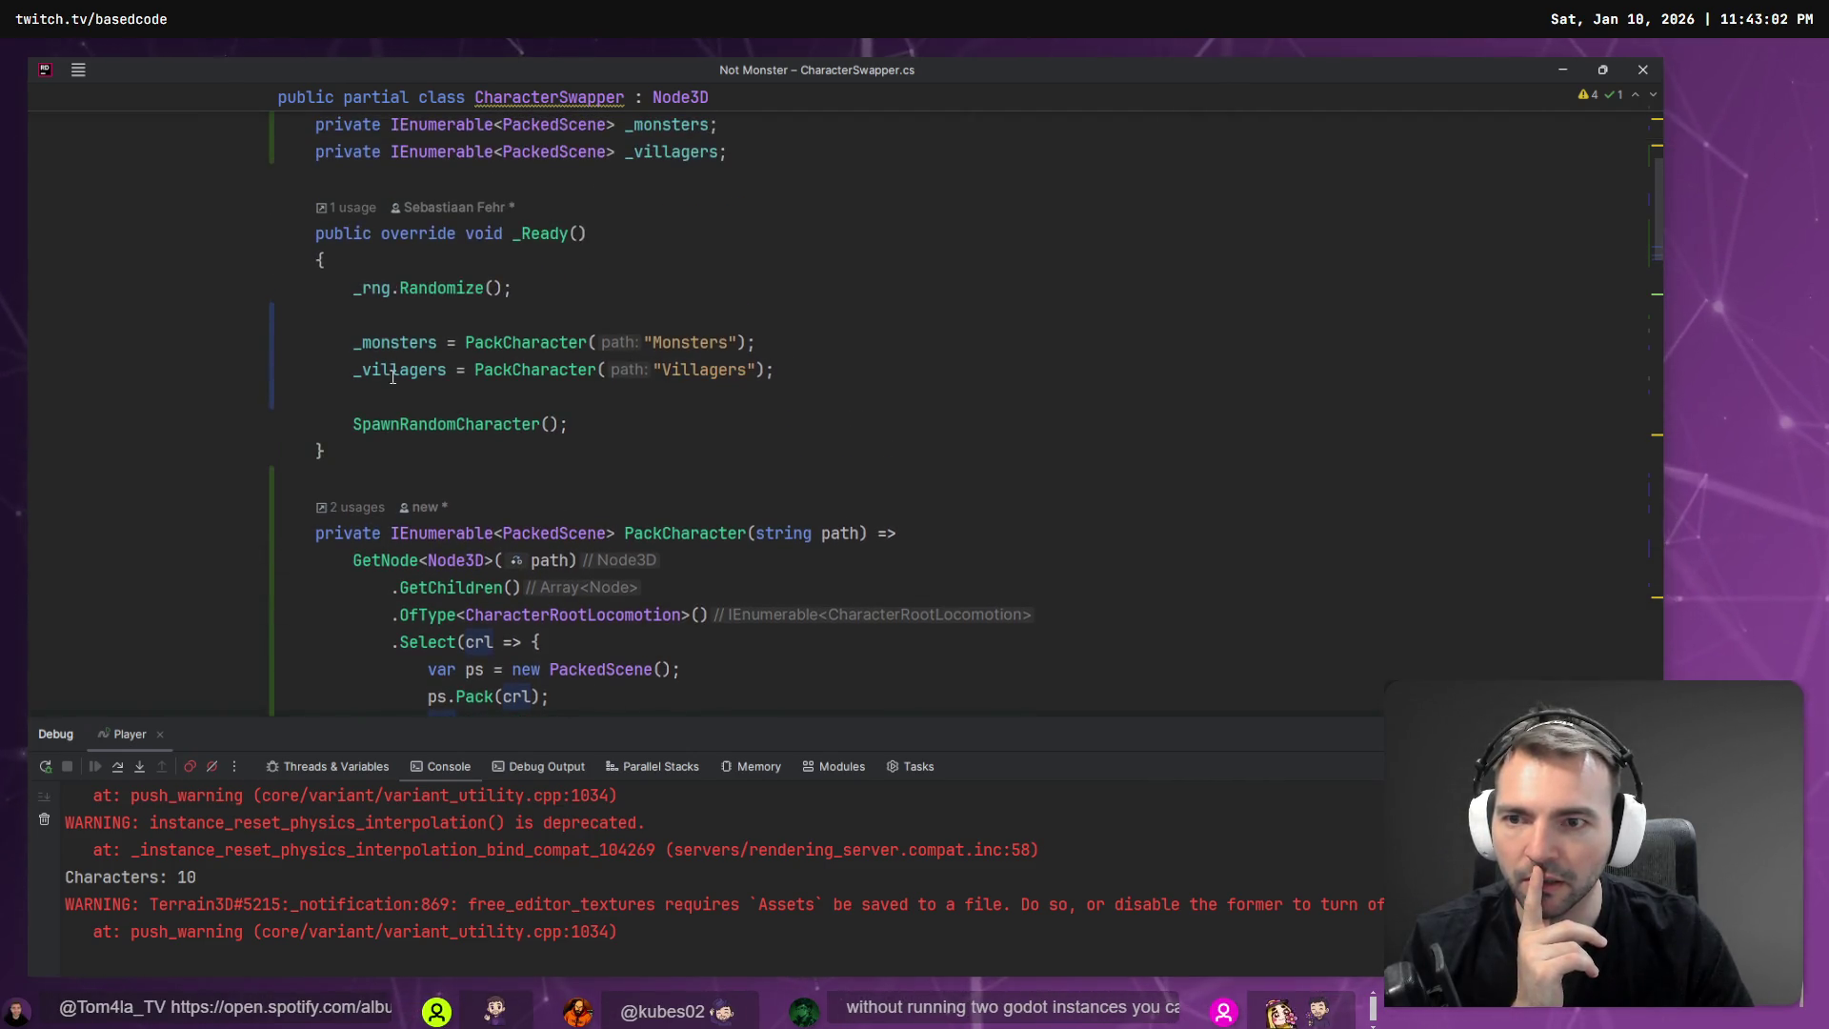
pyautogui.scroll(-2, 388, 337)
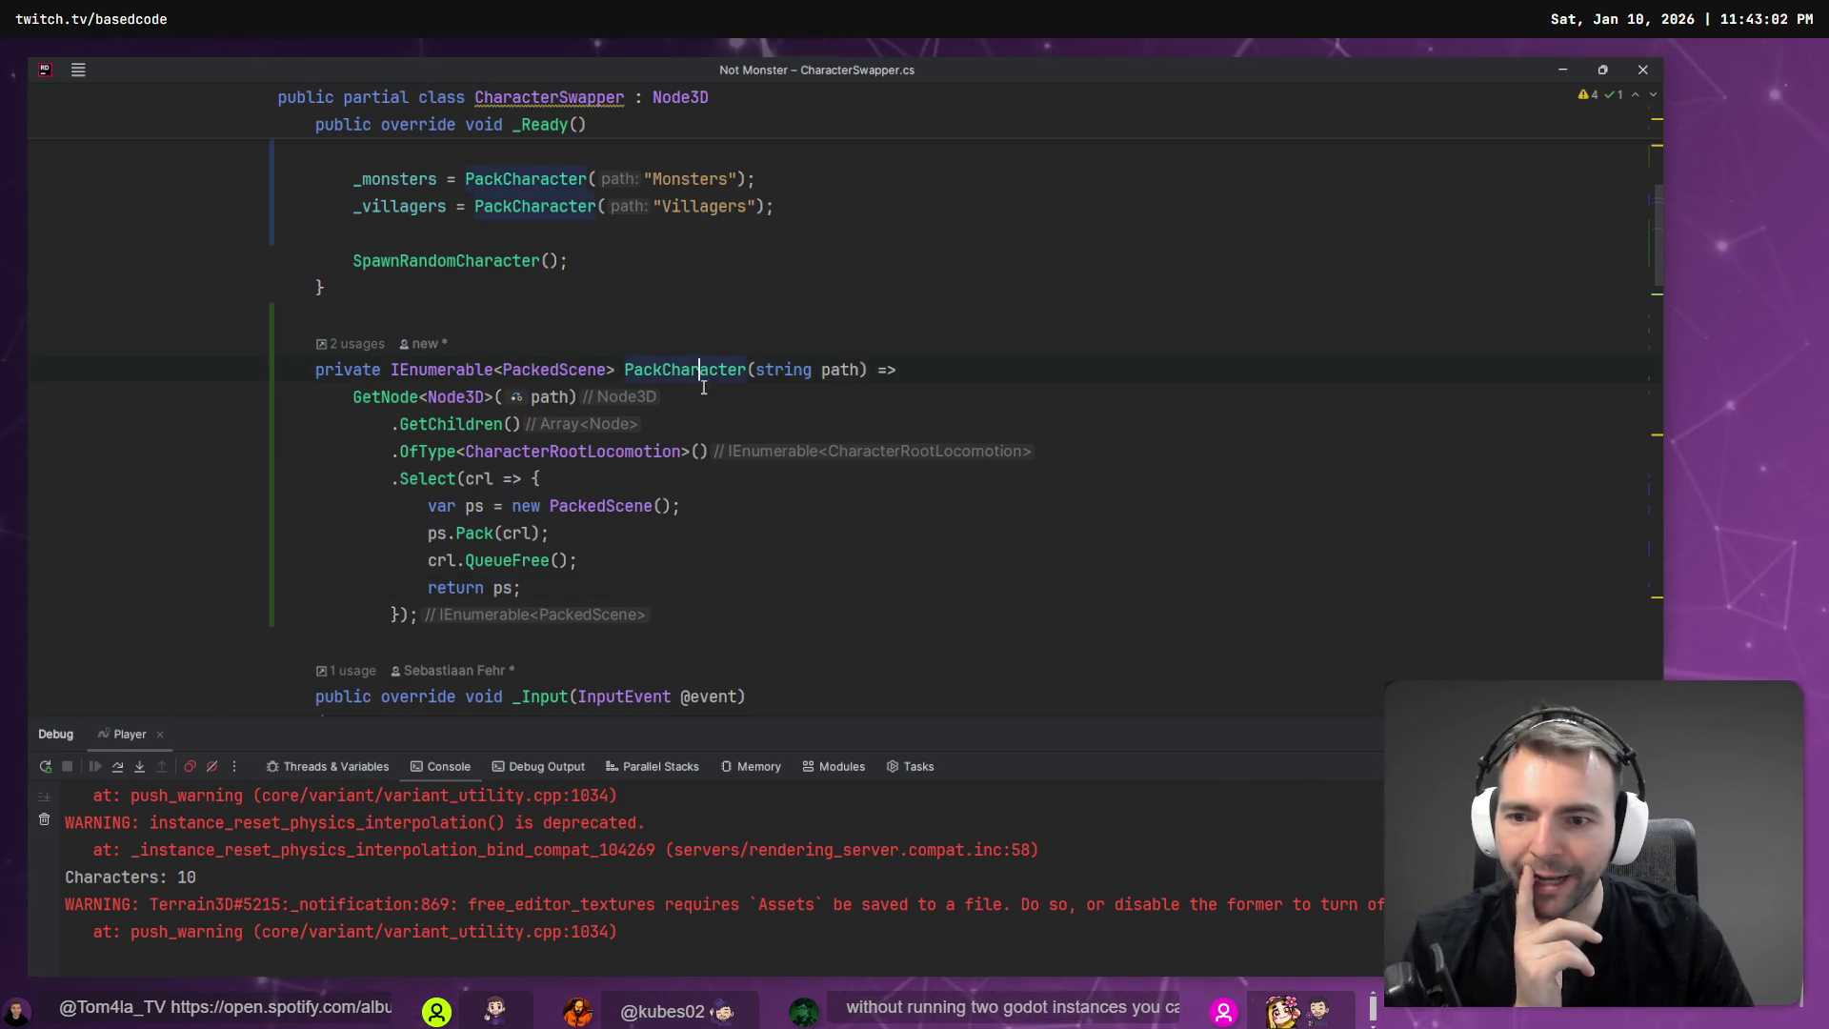
pyautogui.scroll(-2, 723, 446)
pyautogui.scroll(6, 734, 444)
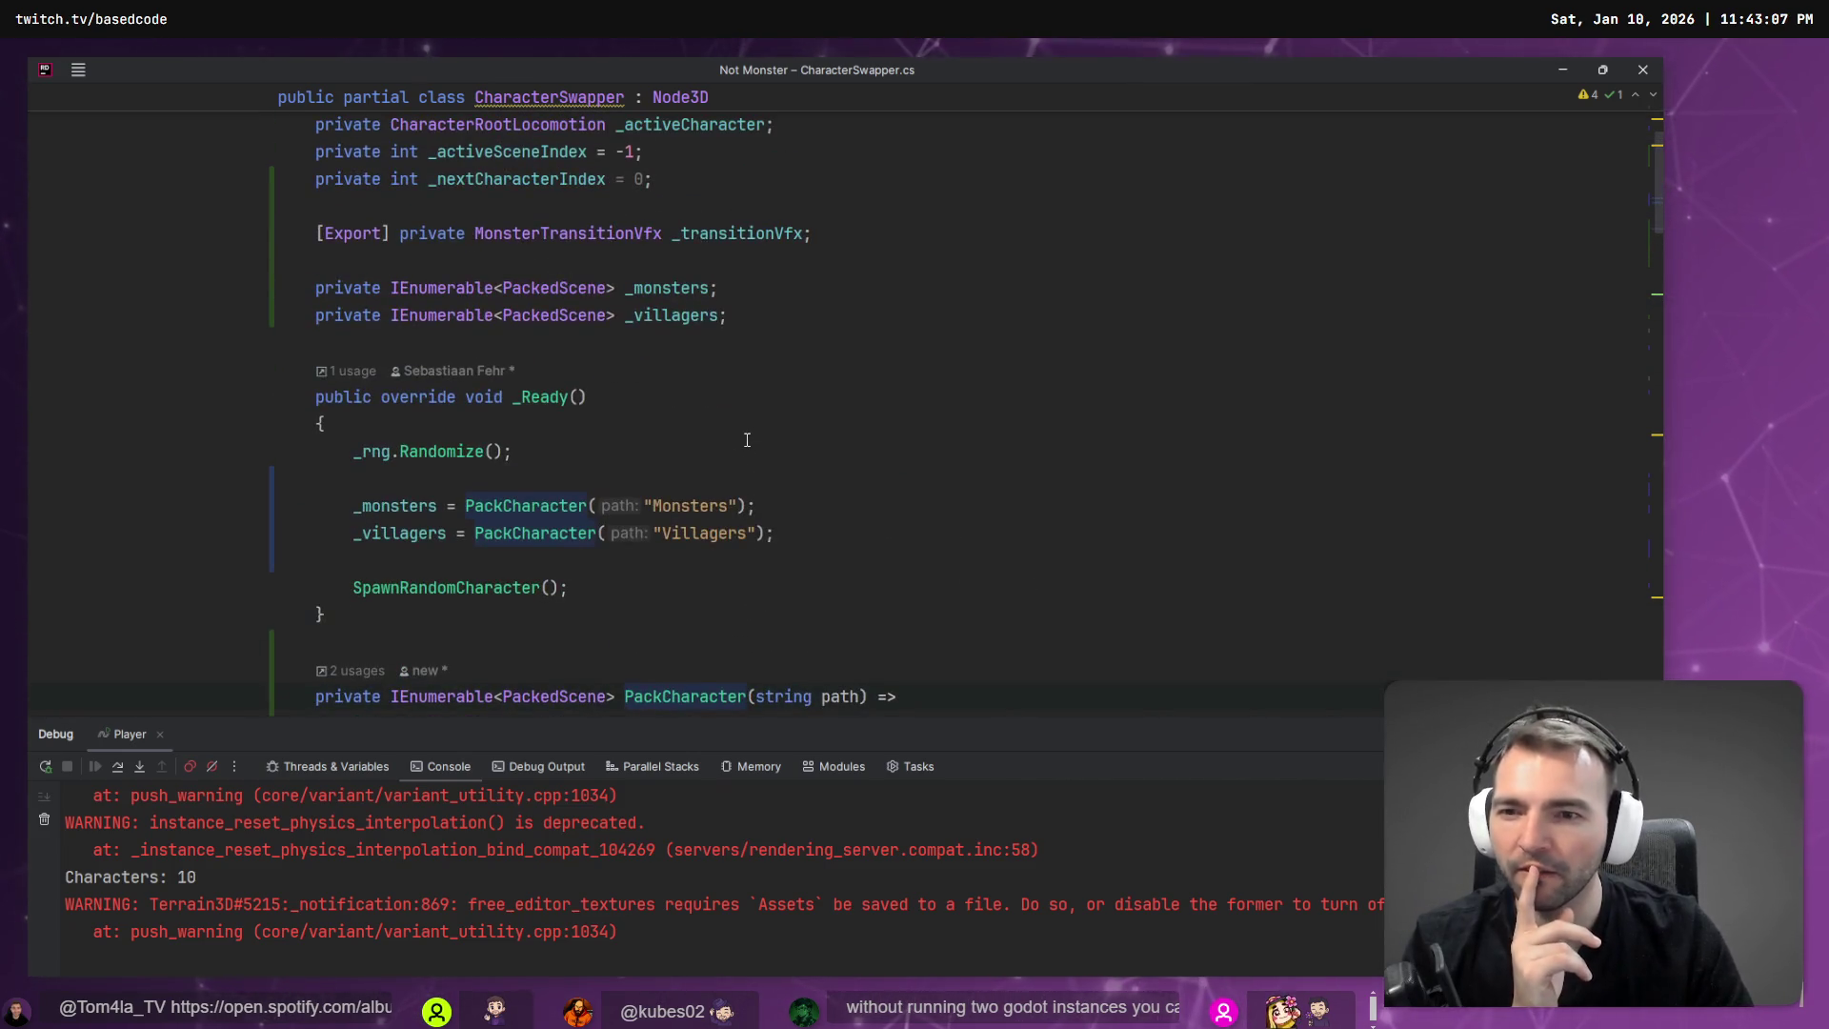
pyautogui.click(399, 533)
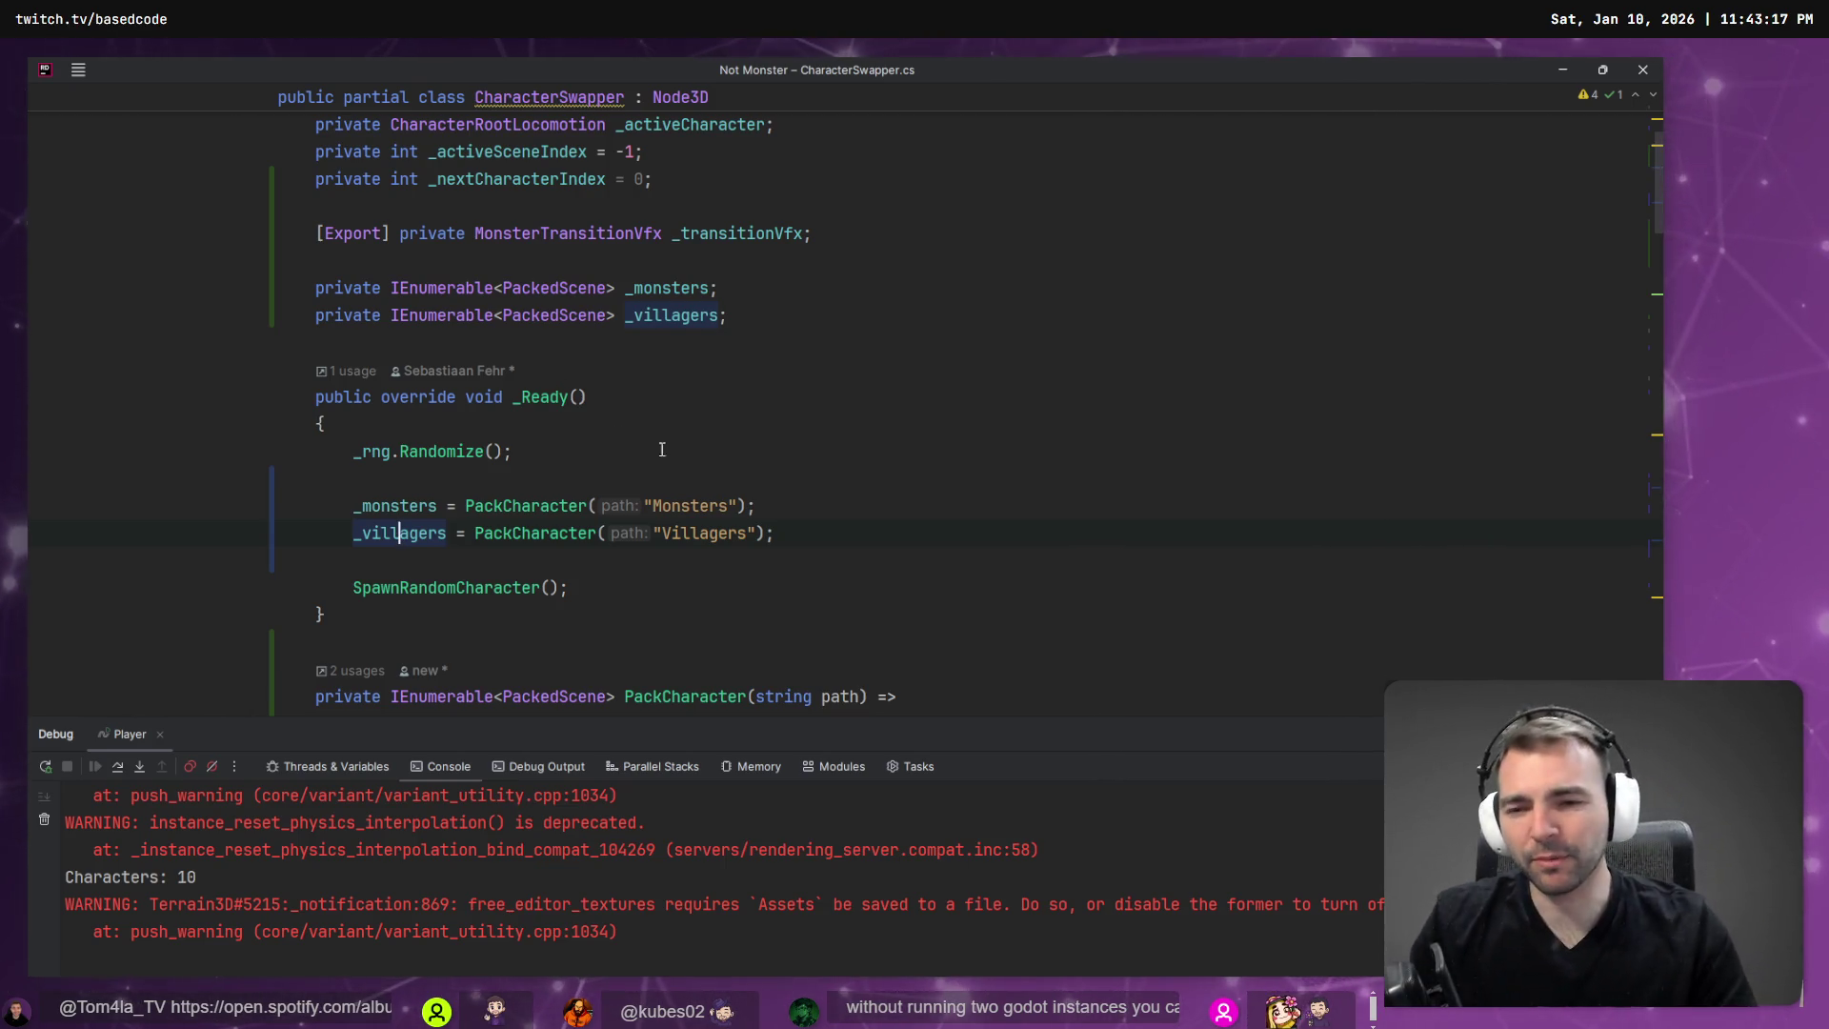
pyautogui.scroll(-10, 832, 414)
pyautogui.scroll(-15, 831, 414)
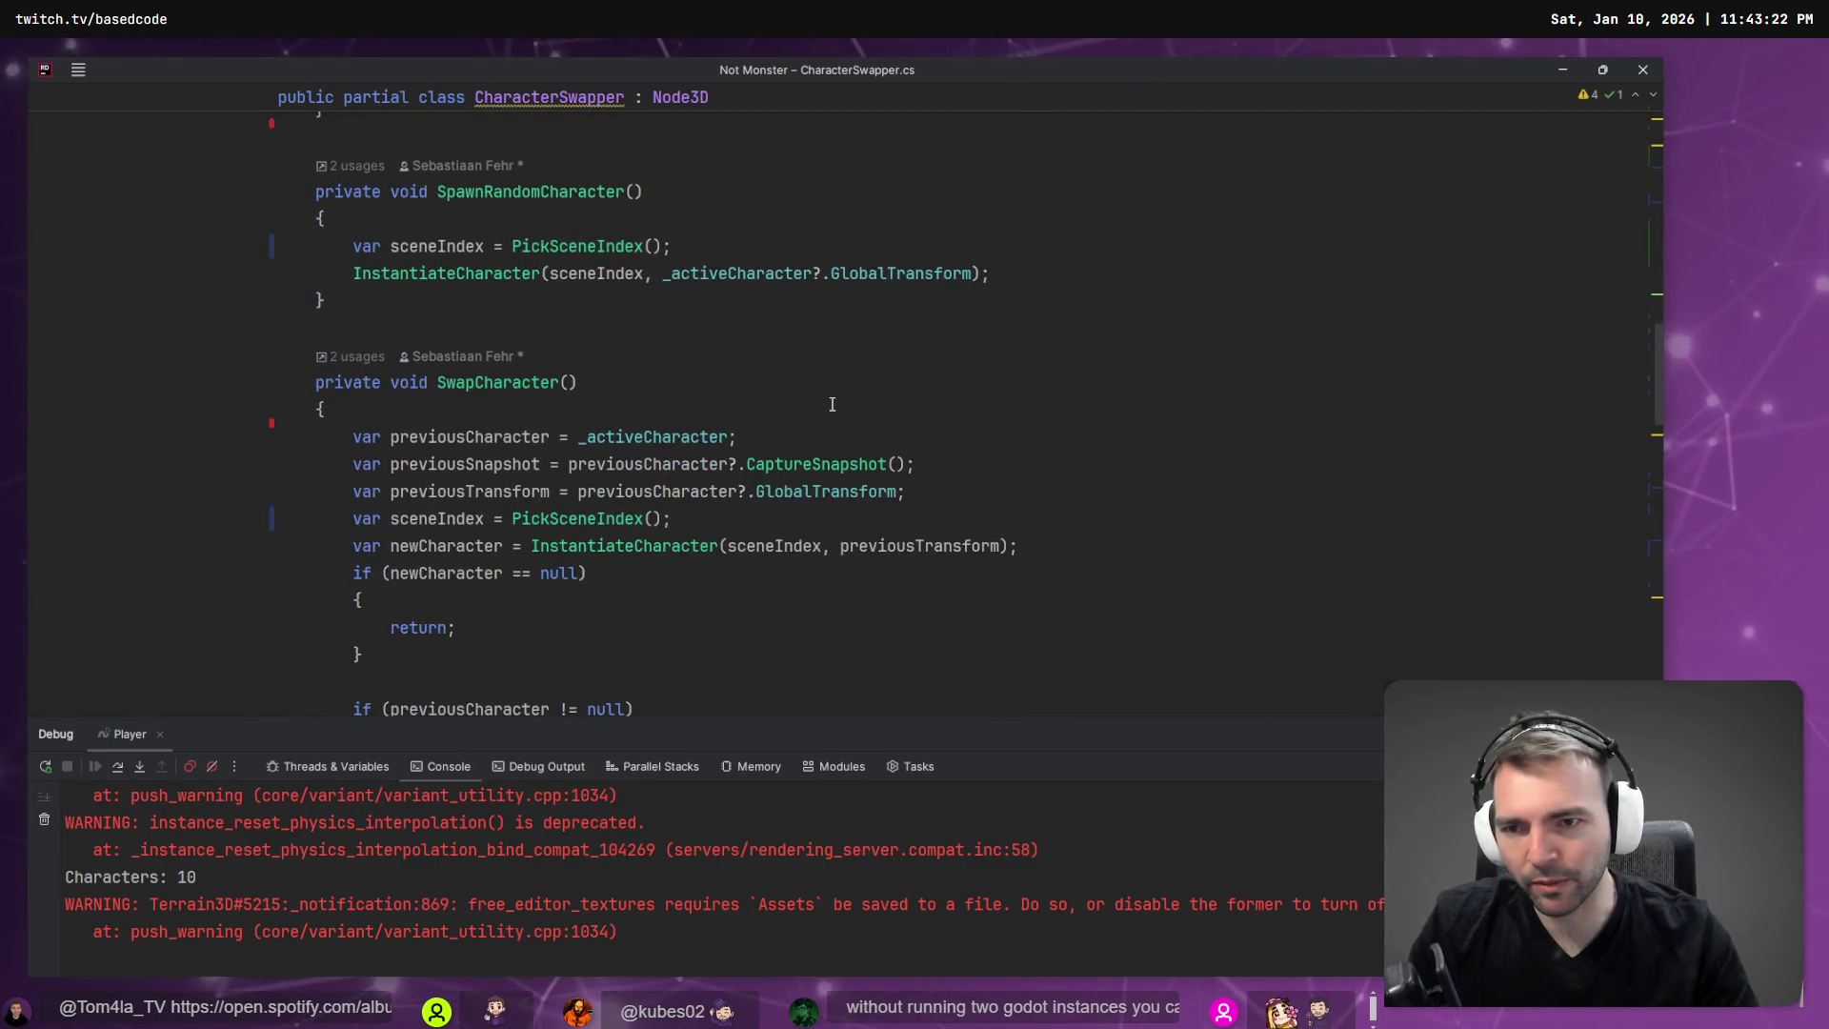
pyautogui.scroll(-5, 832, 404)
pyautogui.scroll(10, 833, 405)
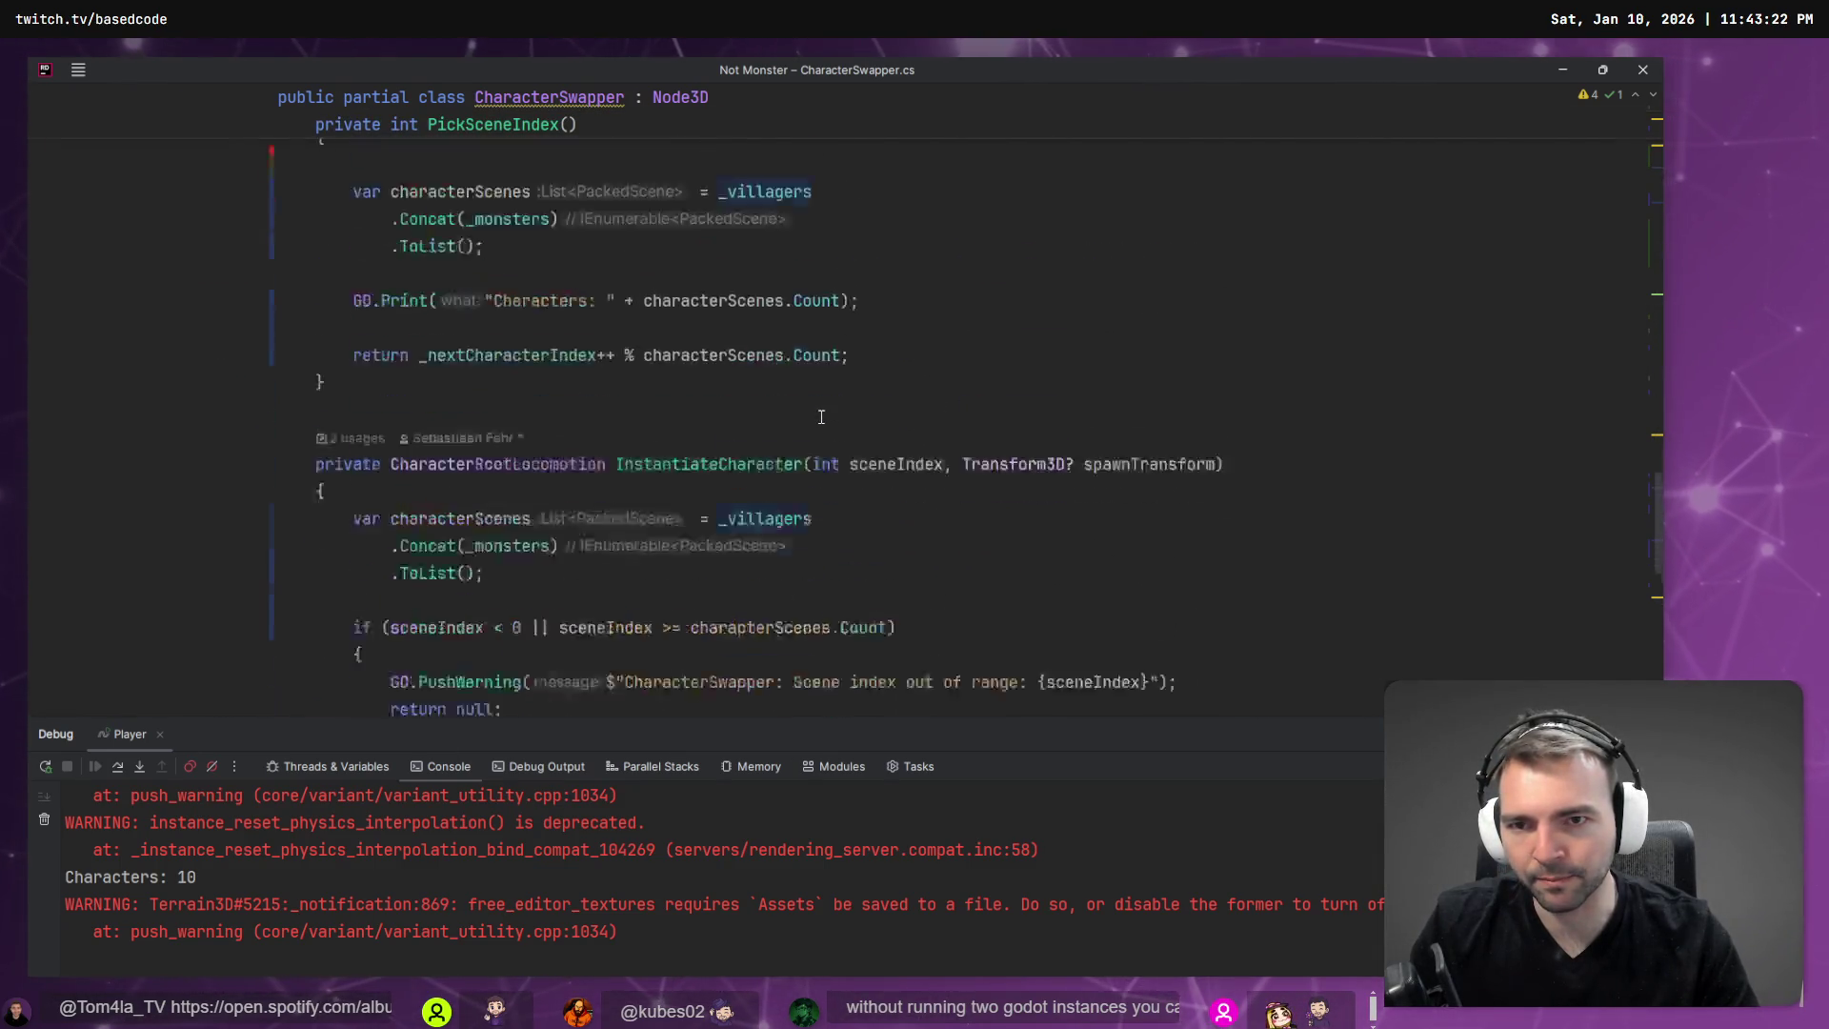
pyautogui.scroll(5, 833, 405)
pyautogui.moveTo(473, 495); pyautogui.dragTo(234, 261)
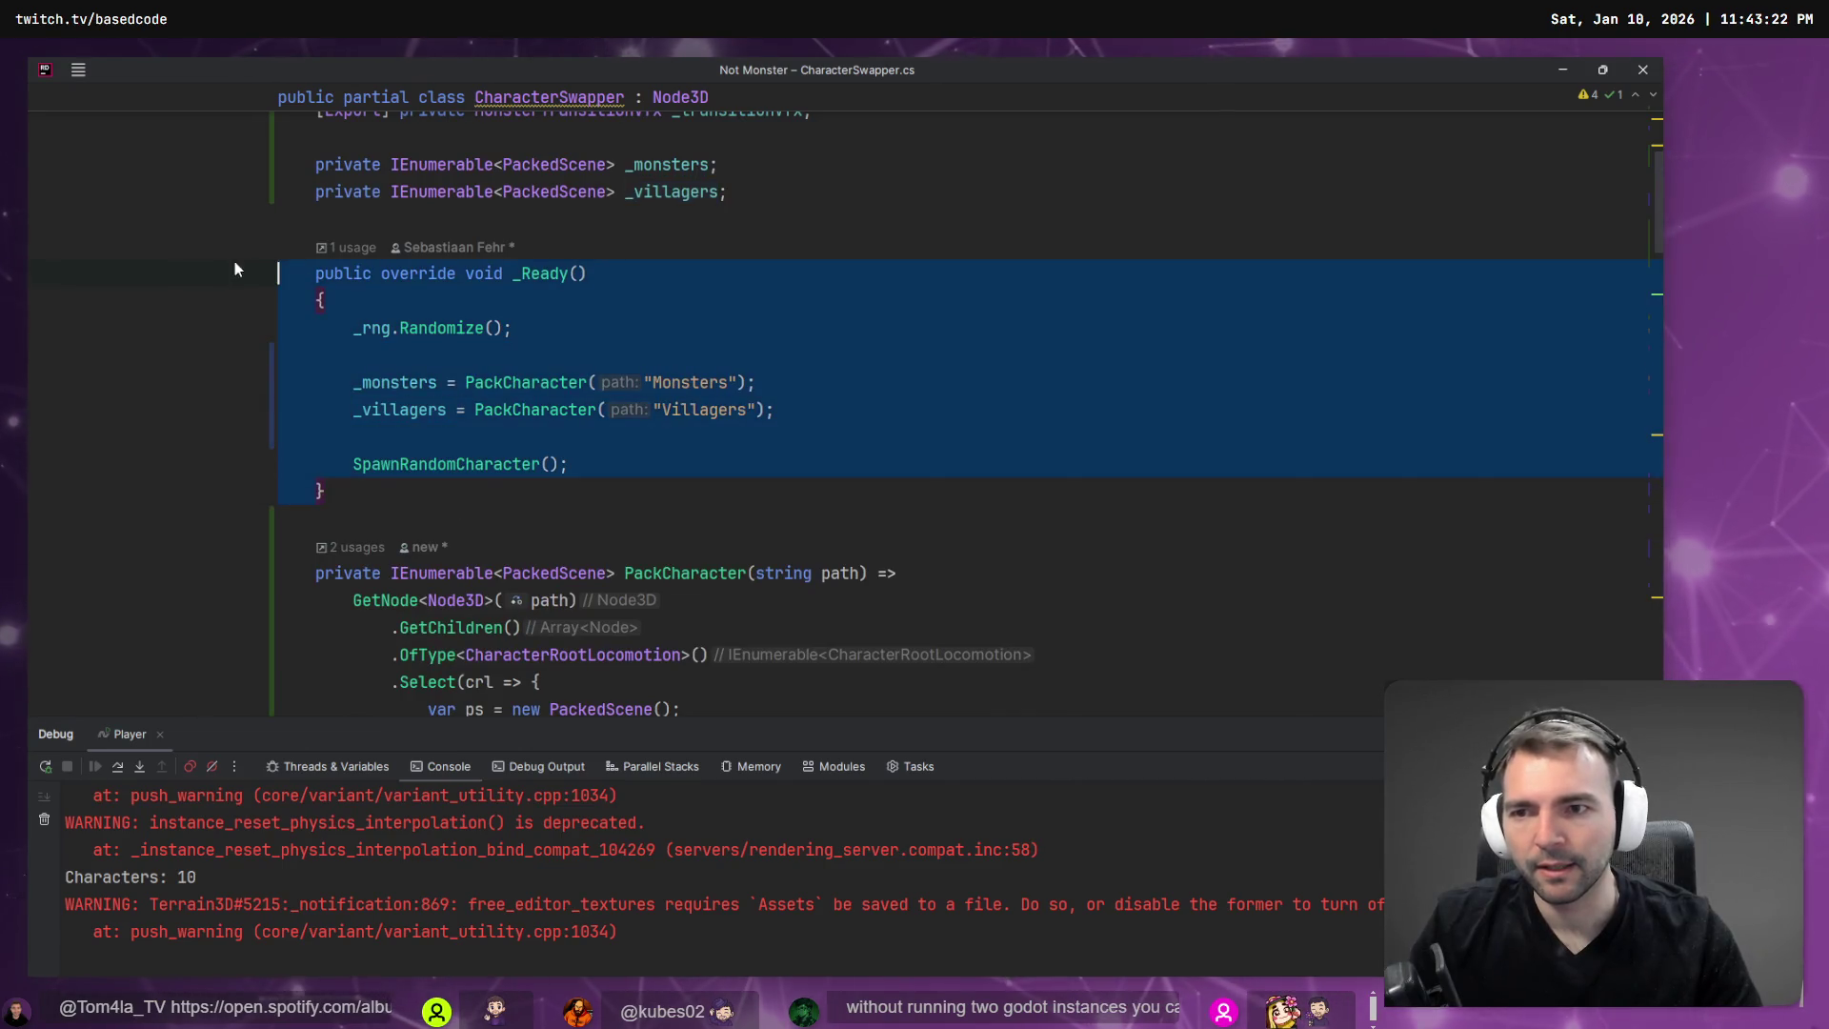
pyautogui.rightClick(673, 360)
pyautogui.moveTo(753, 896)
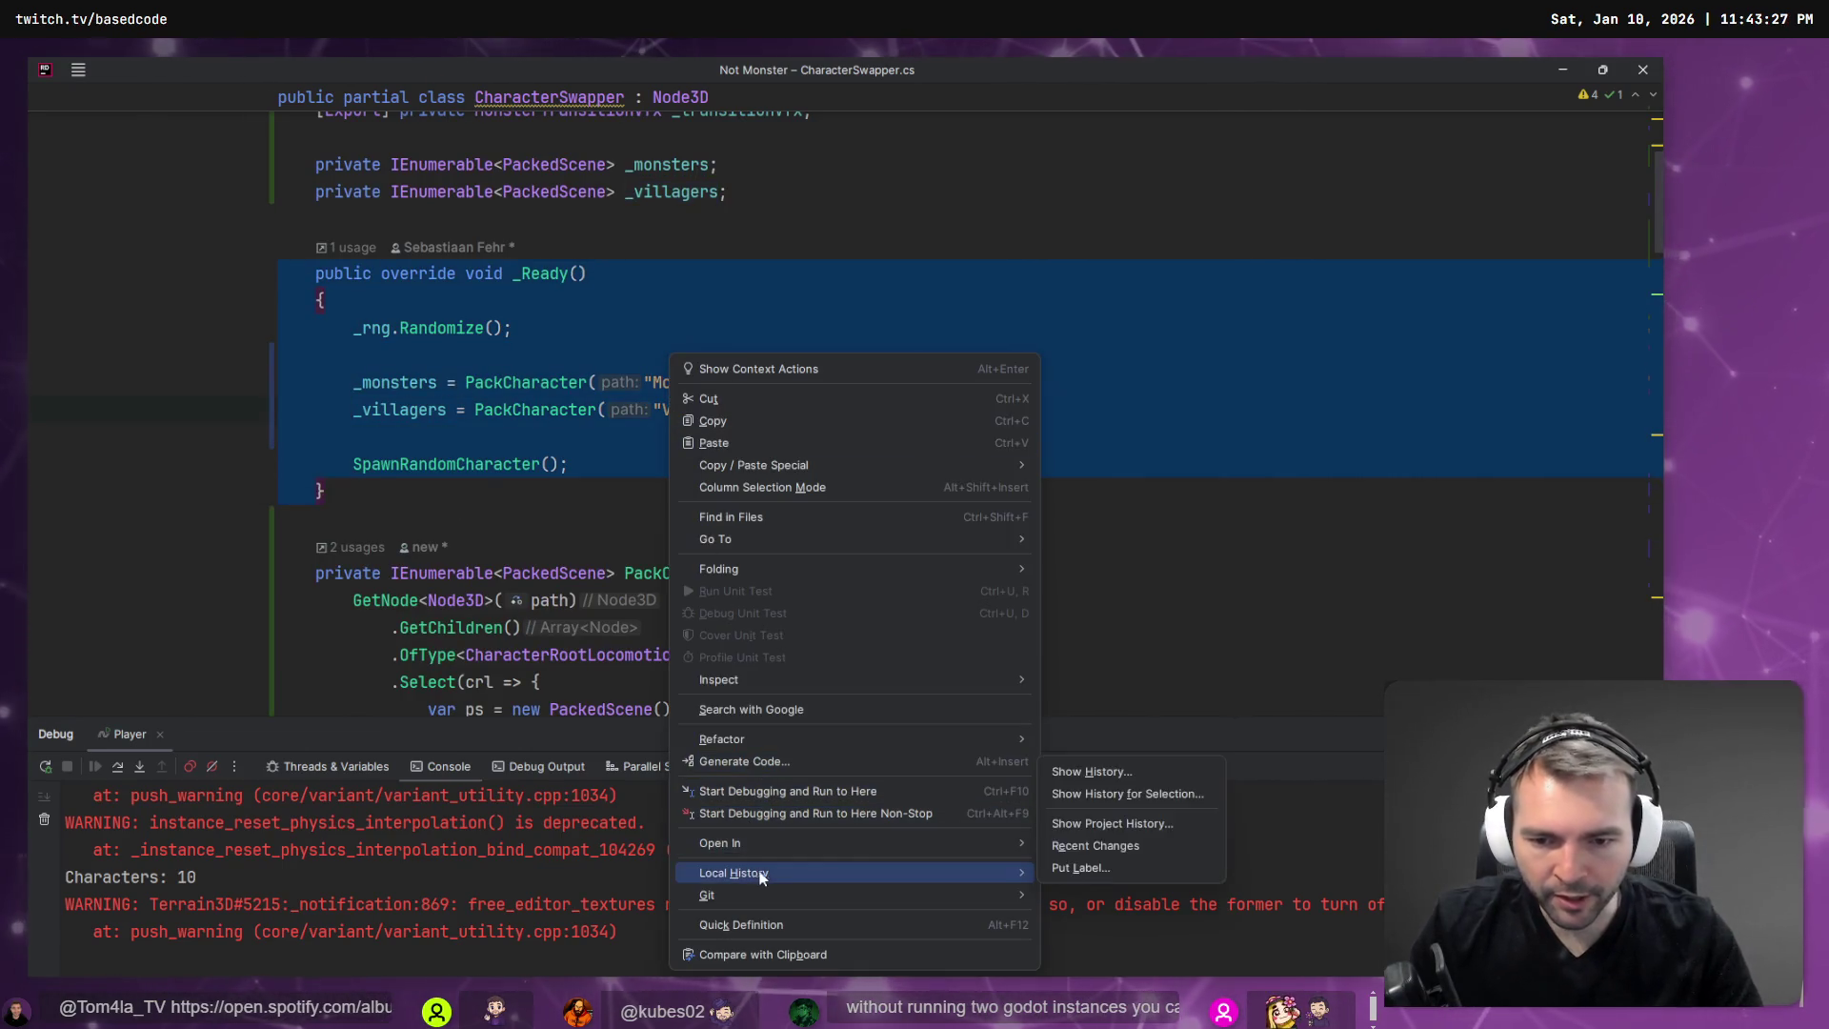
pyautogui.moveTo(970, 874)
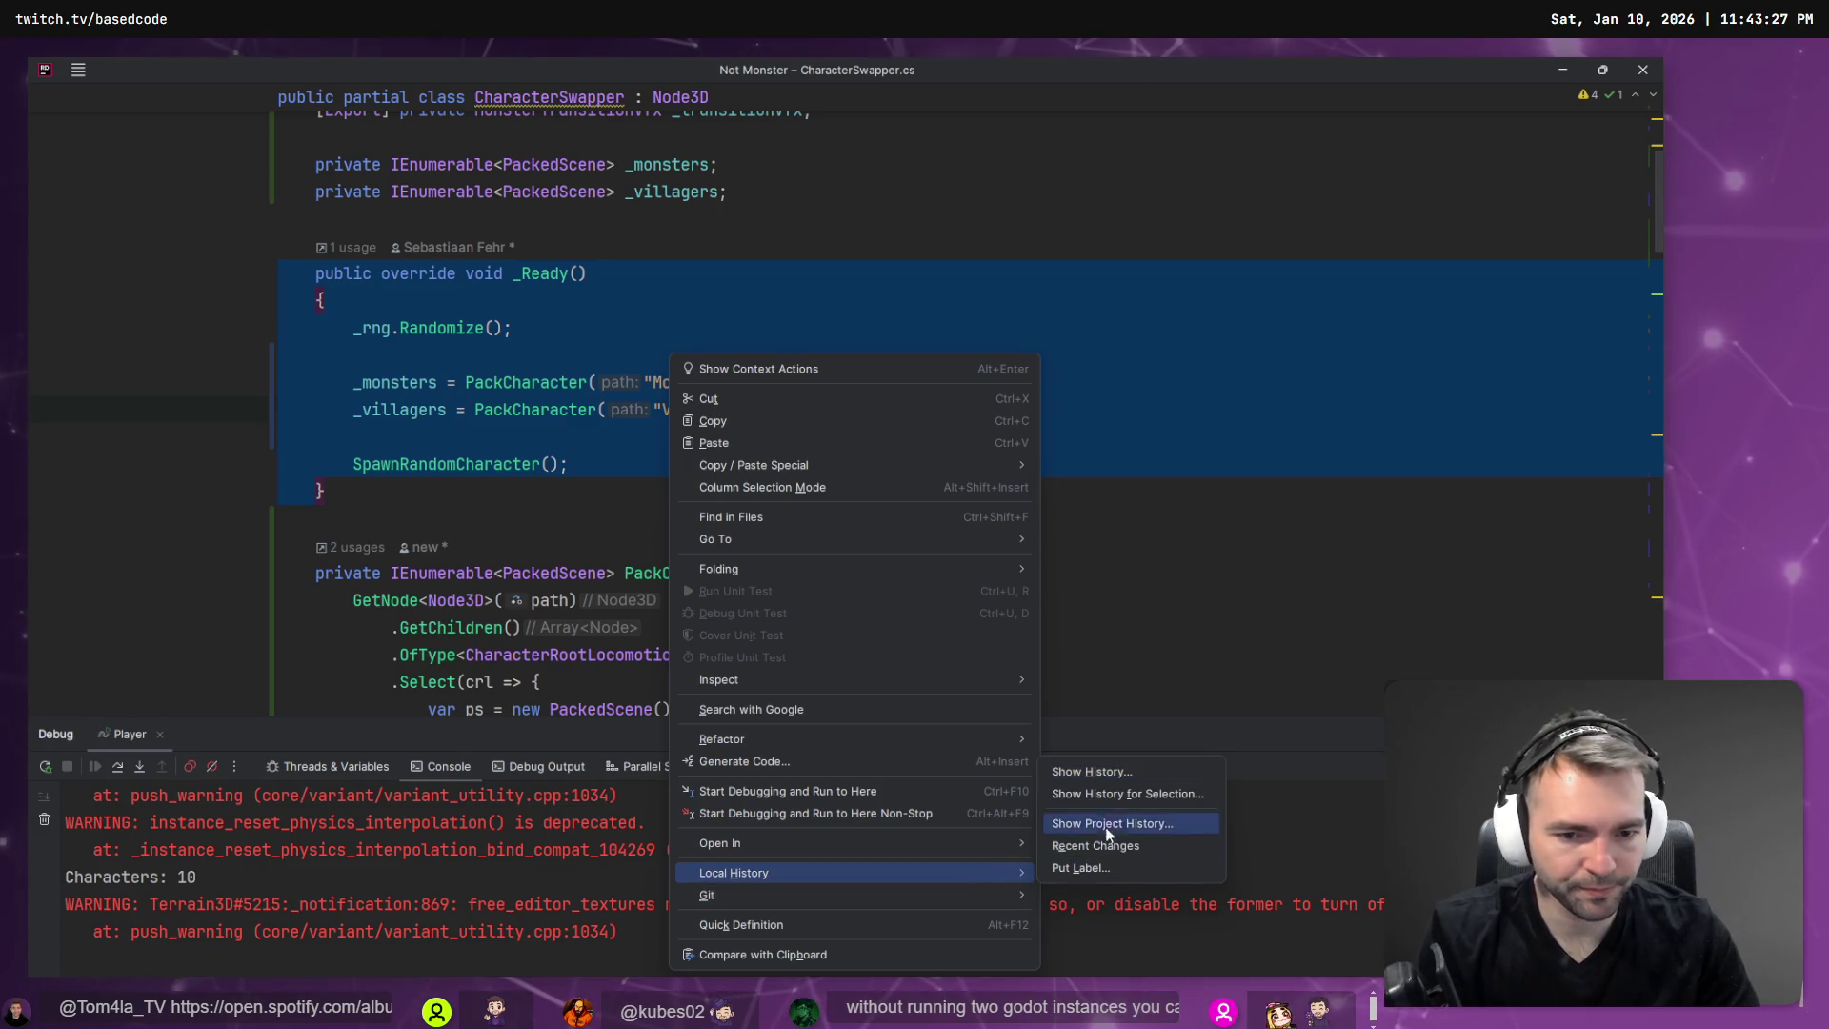
pyautogui.click(1148, 772)
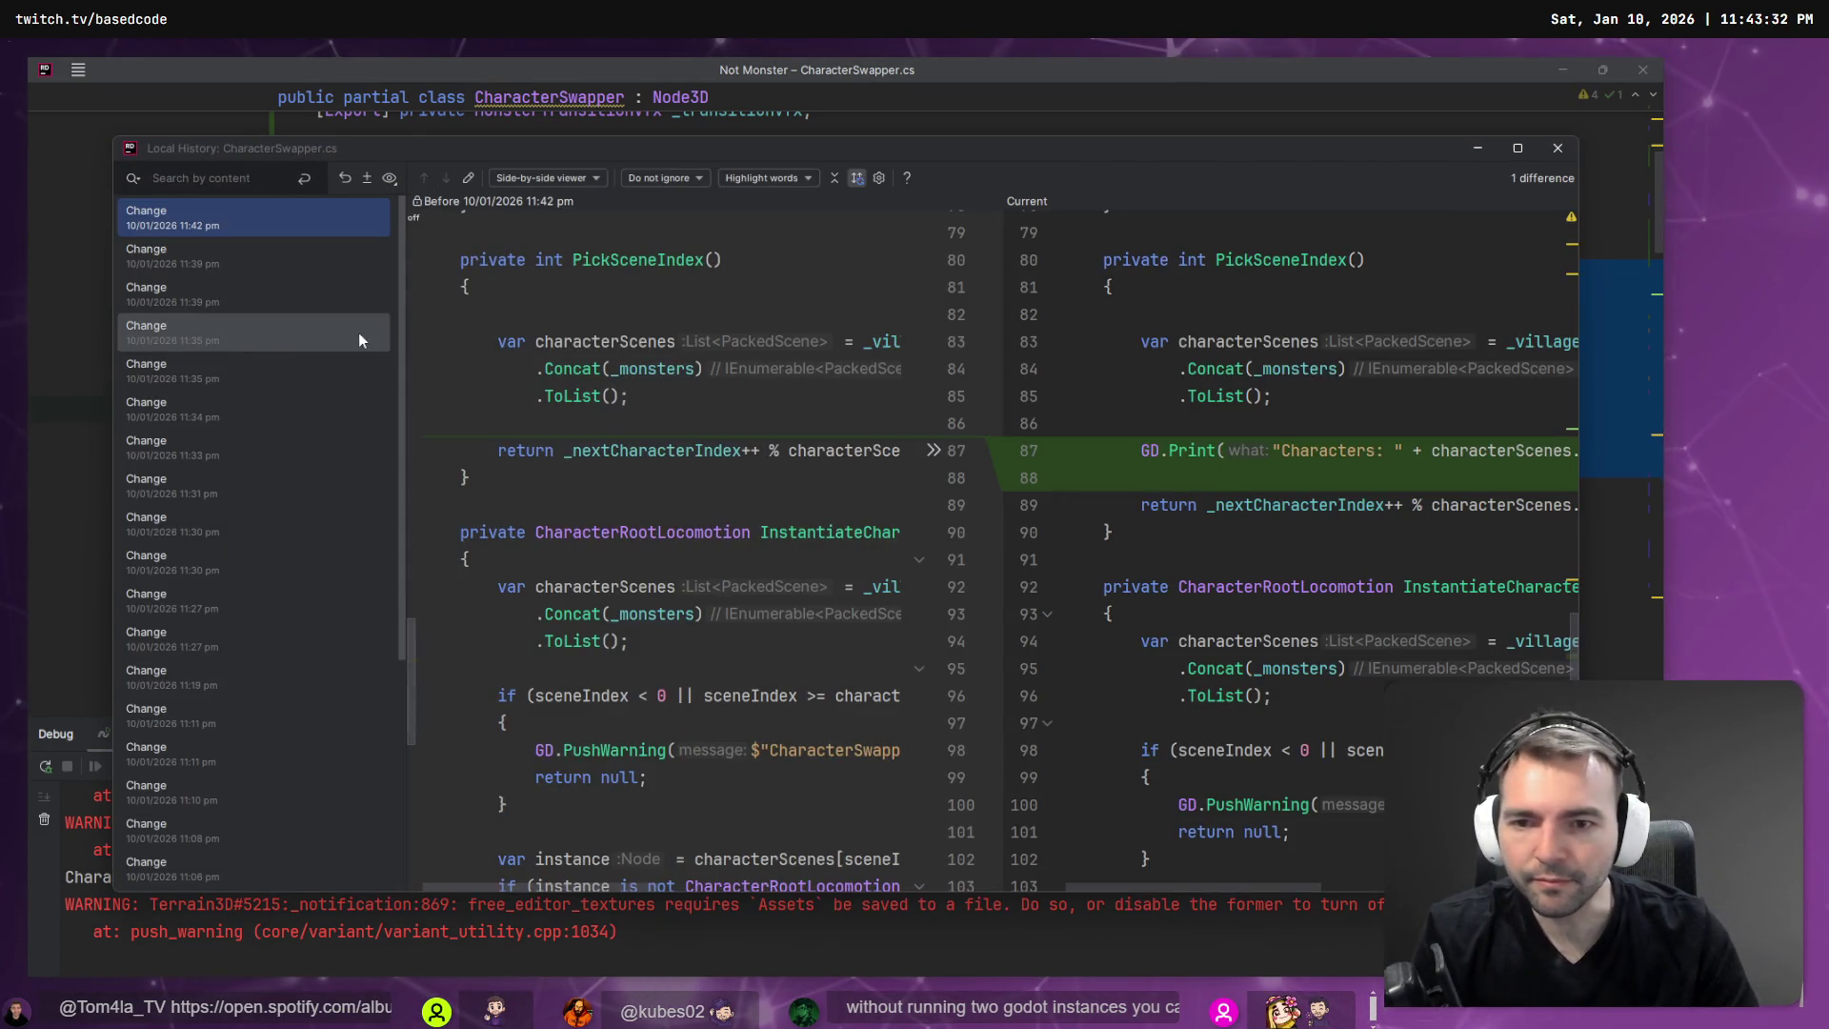
pyautogui.scroll(-8, 795, 570)
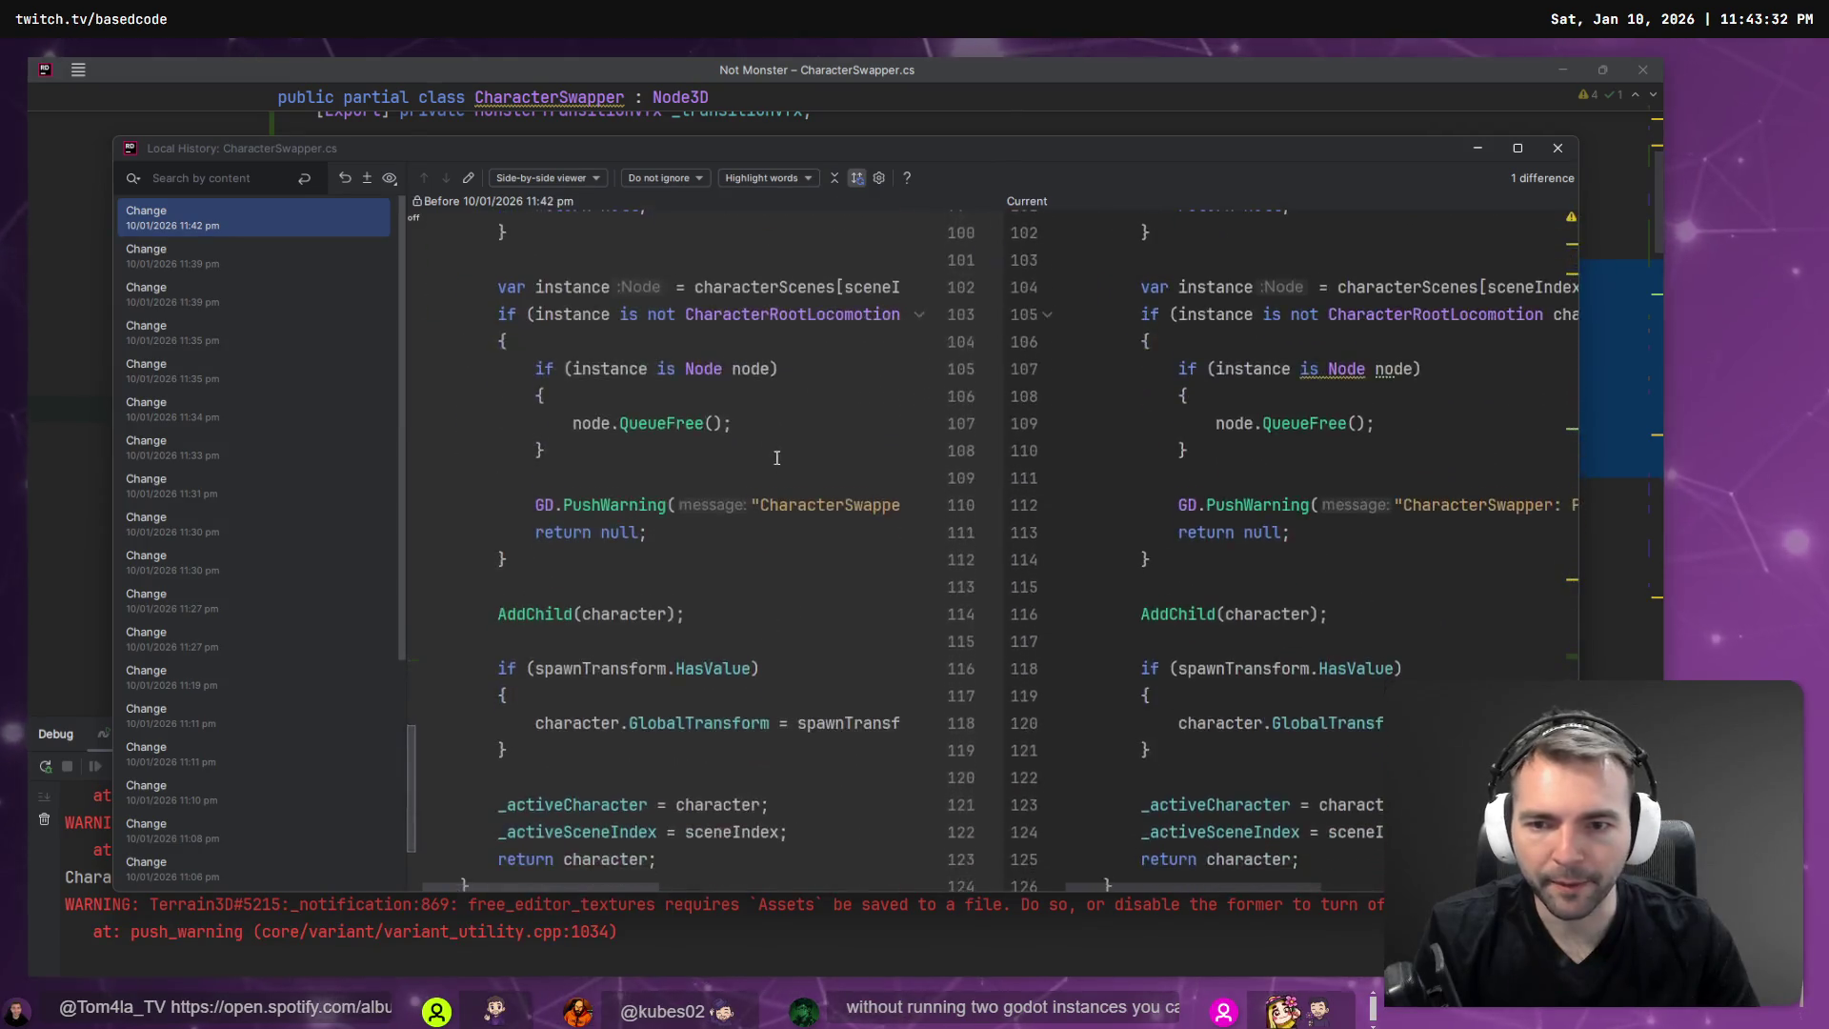
pyautogui.scroll(5, 868, 522)
pyautogui.scroll(13, 868, 522)
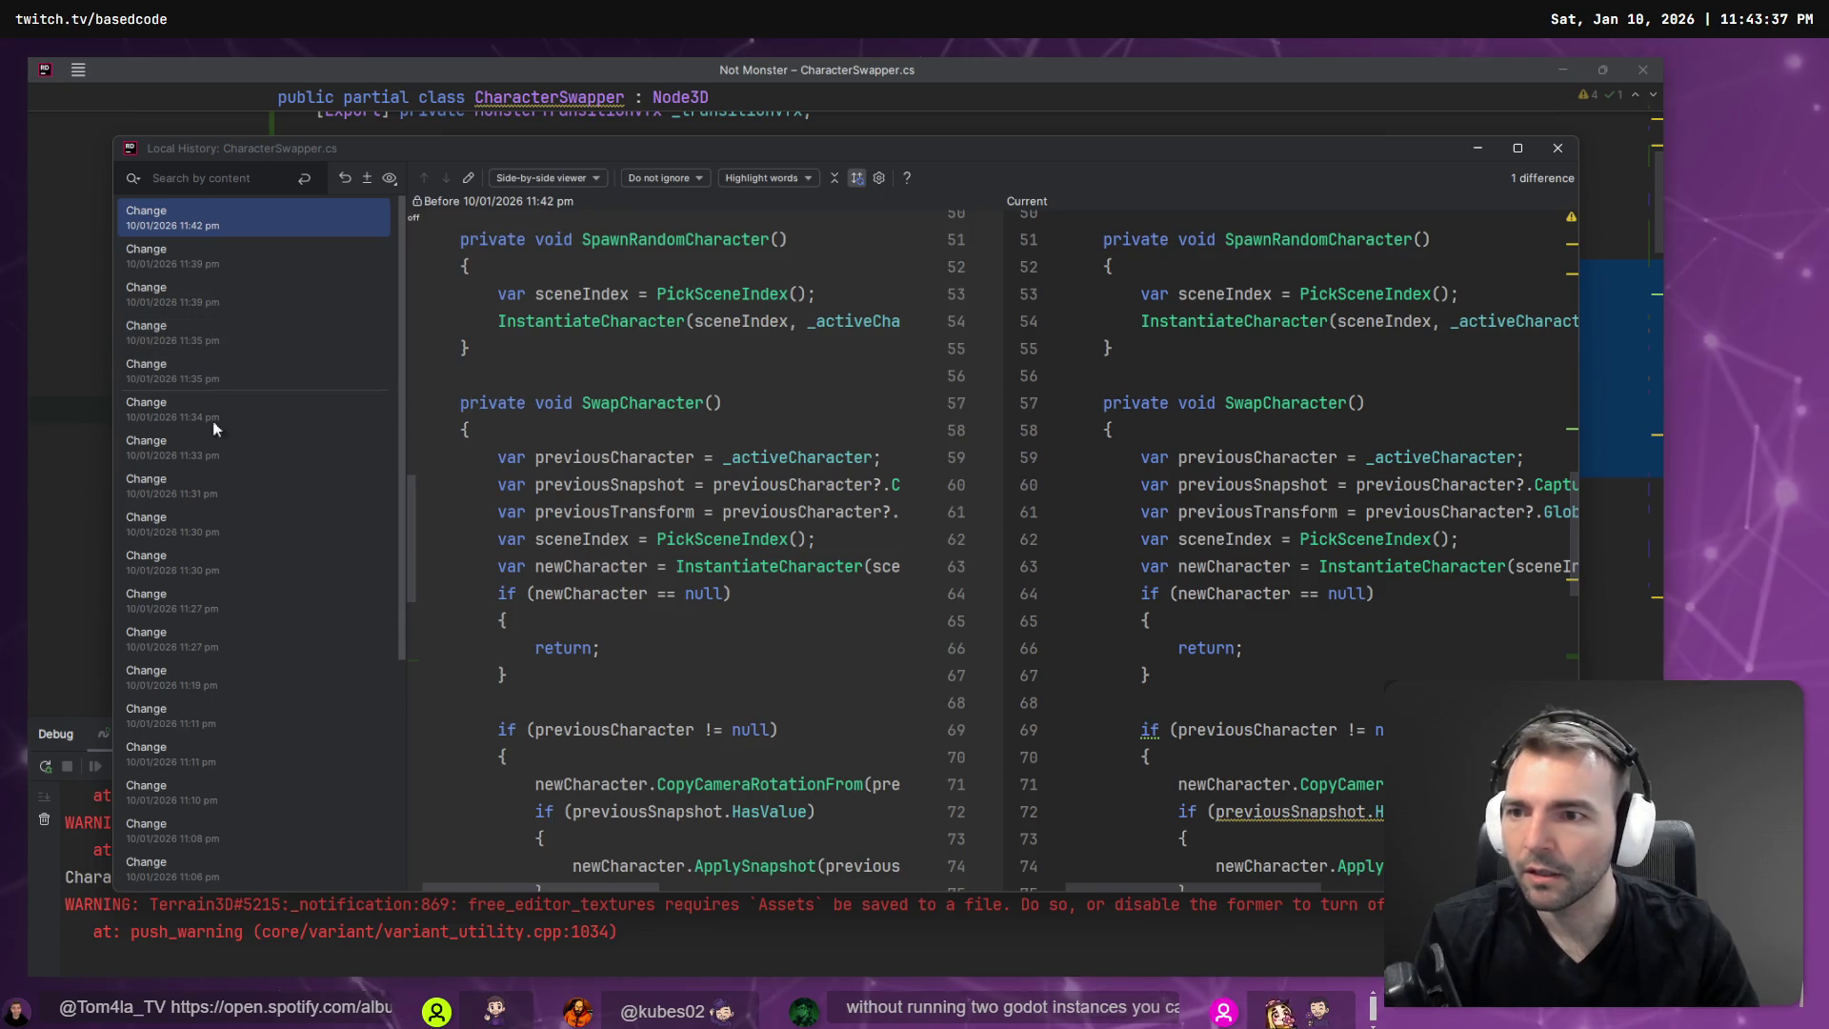
pyautogui.click(219, 484)
pyautogui.scroll(-5, 607, 585)
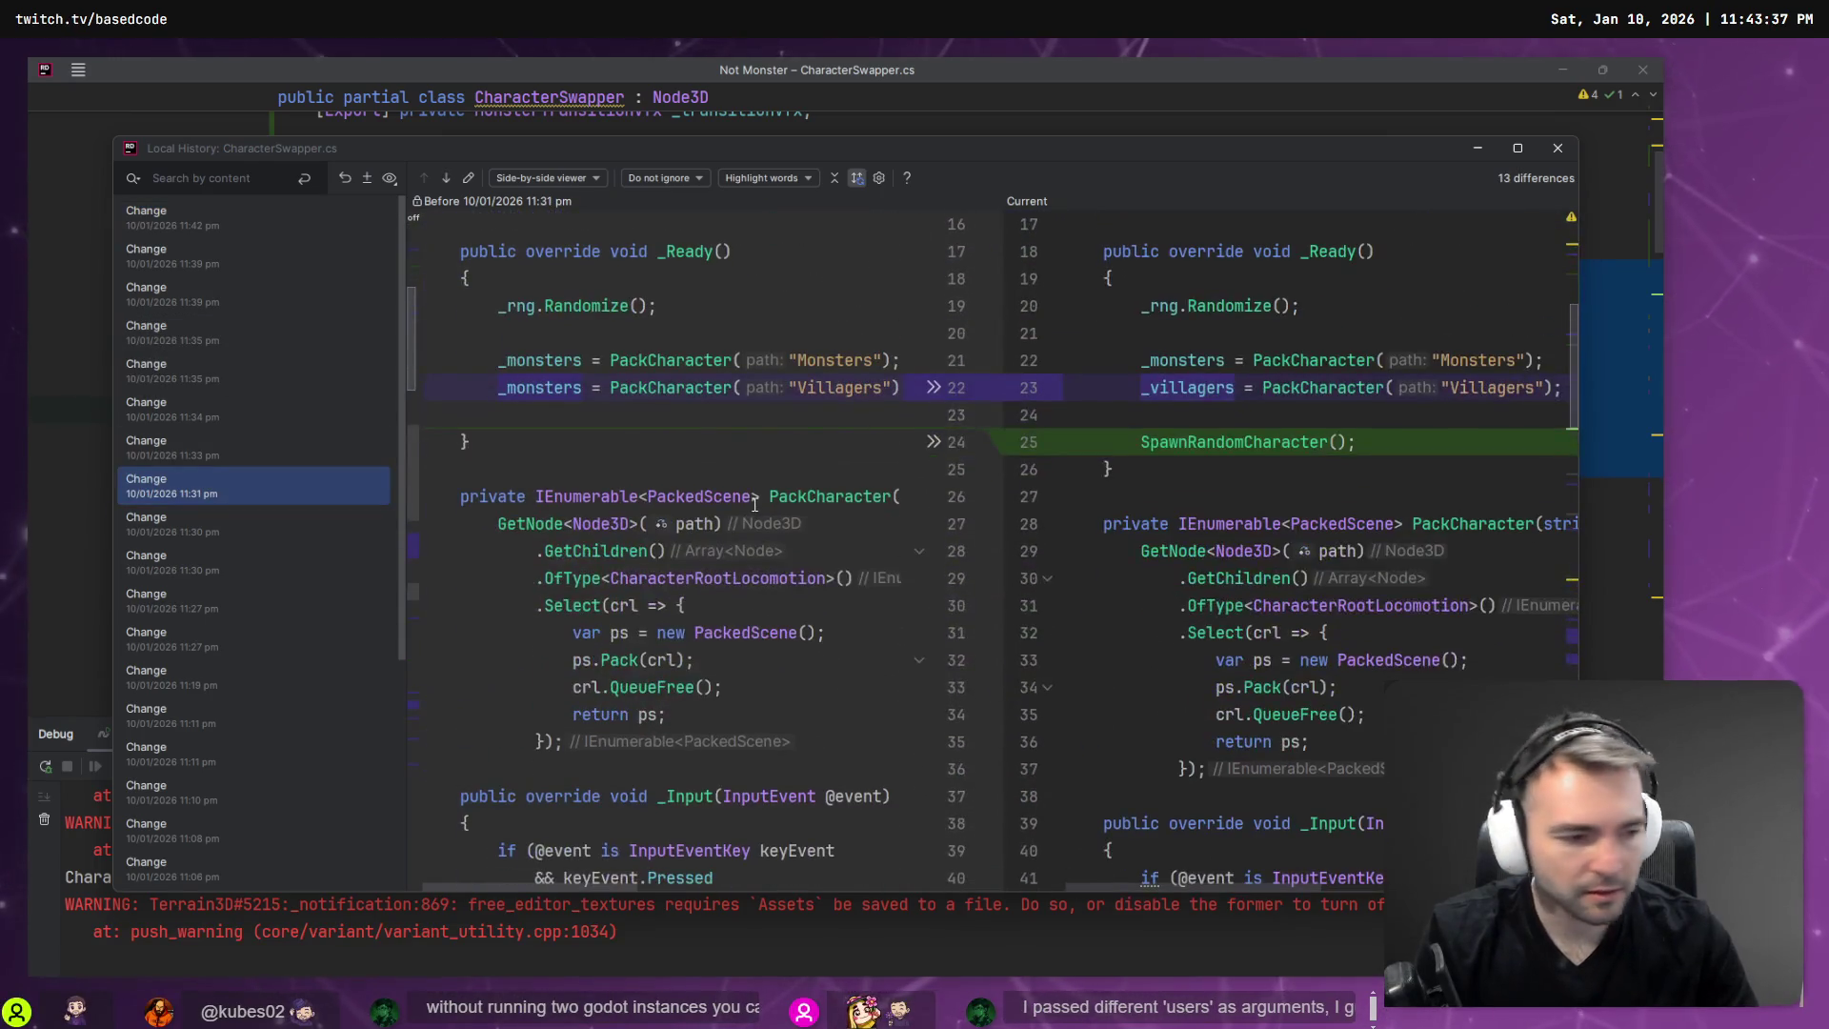
pyautogui.moveTo(754, 504)
pyautogui.scroll(-3, 750, 457)
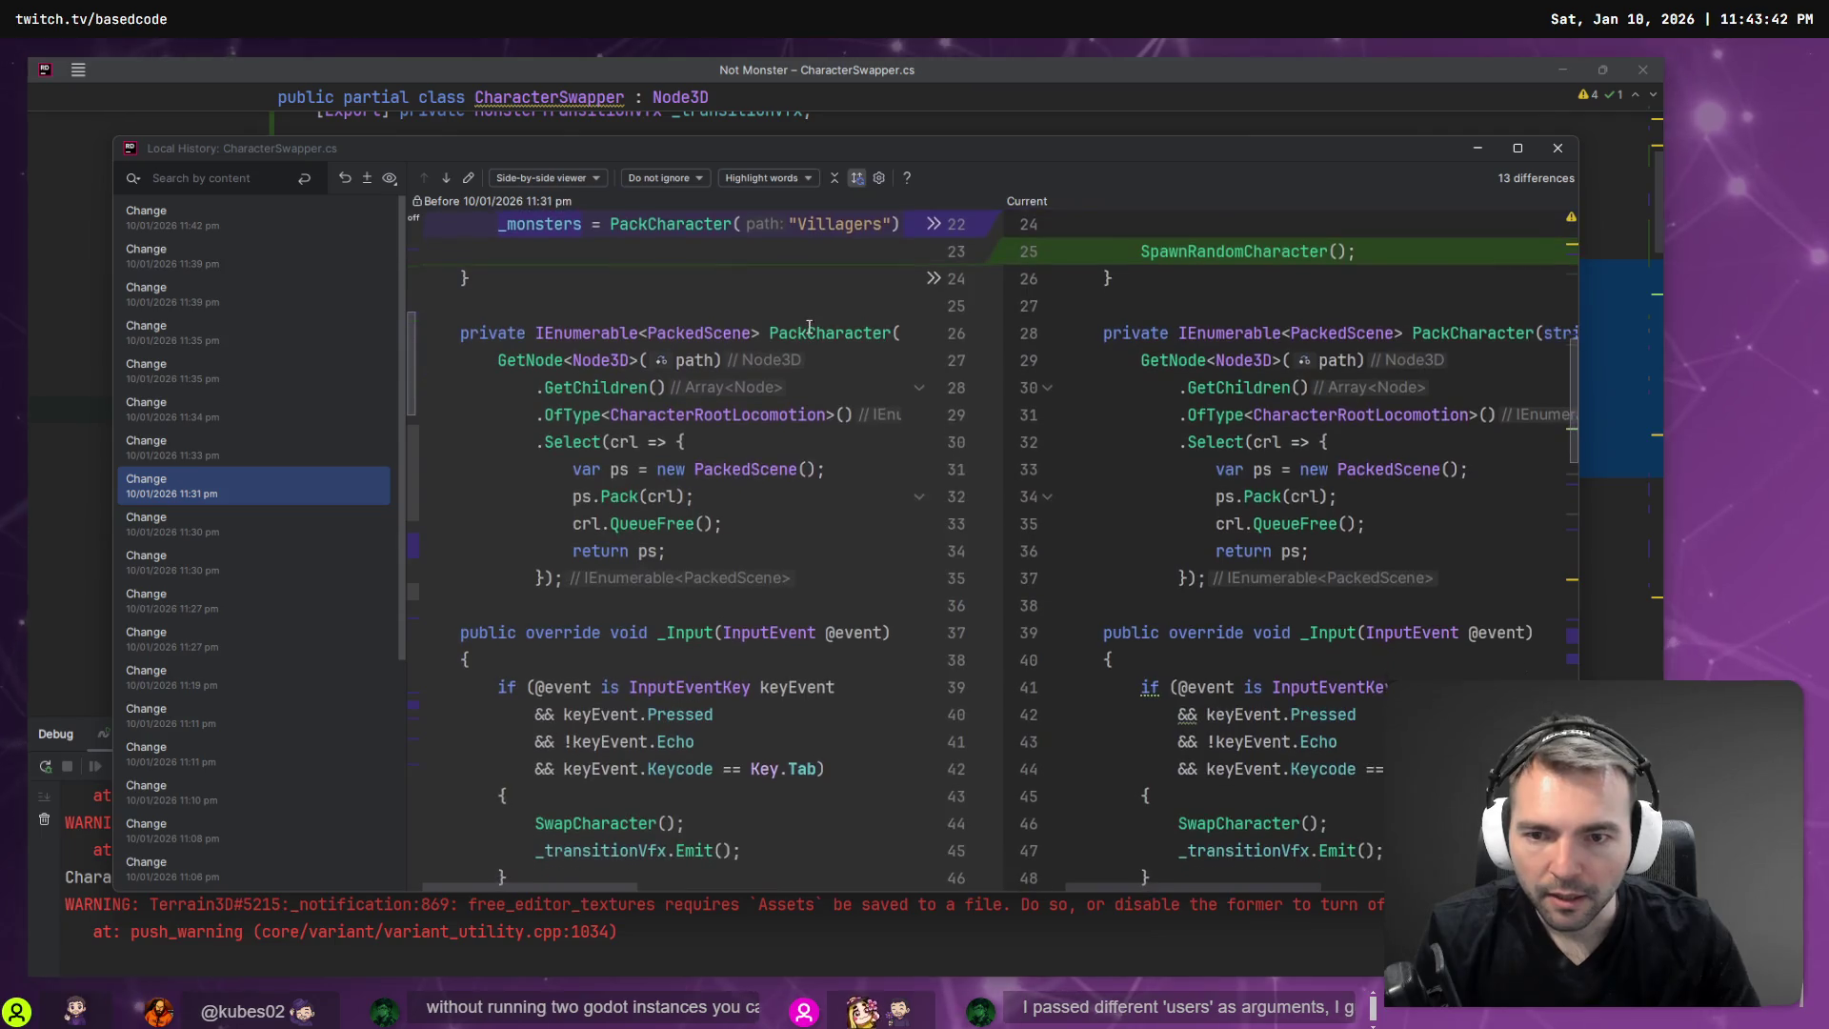
pyautogui.scroll(-8, 746, 429)
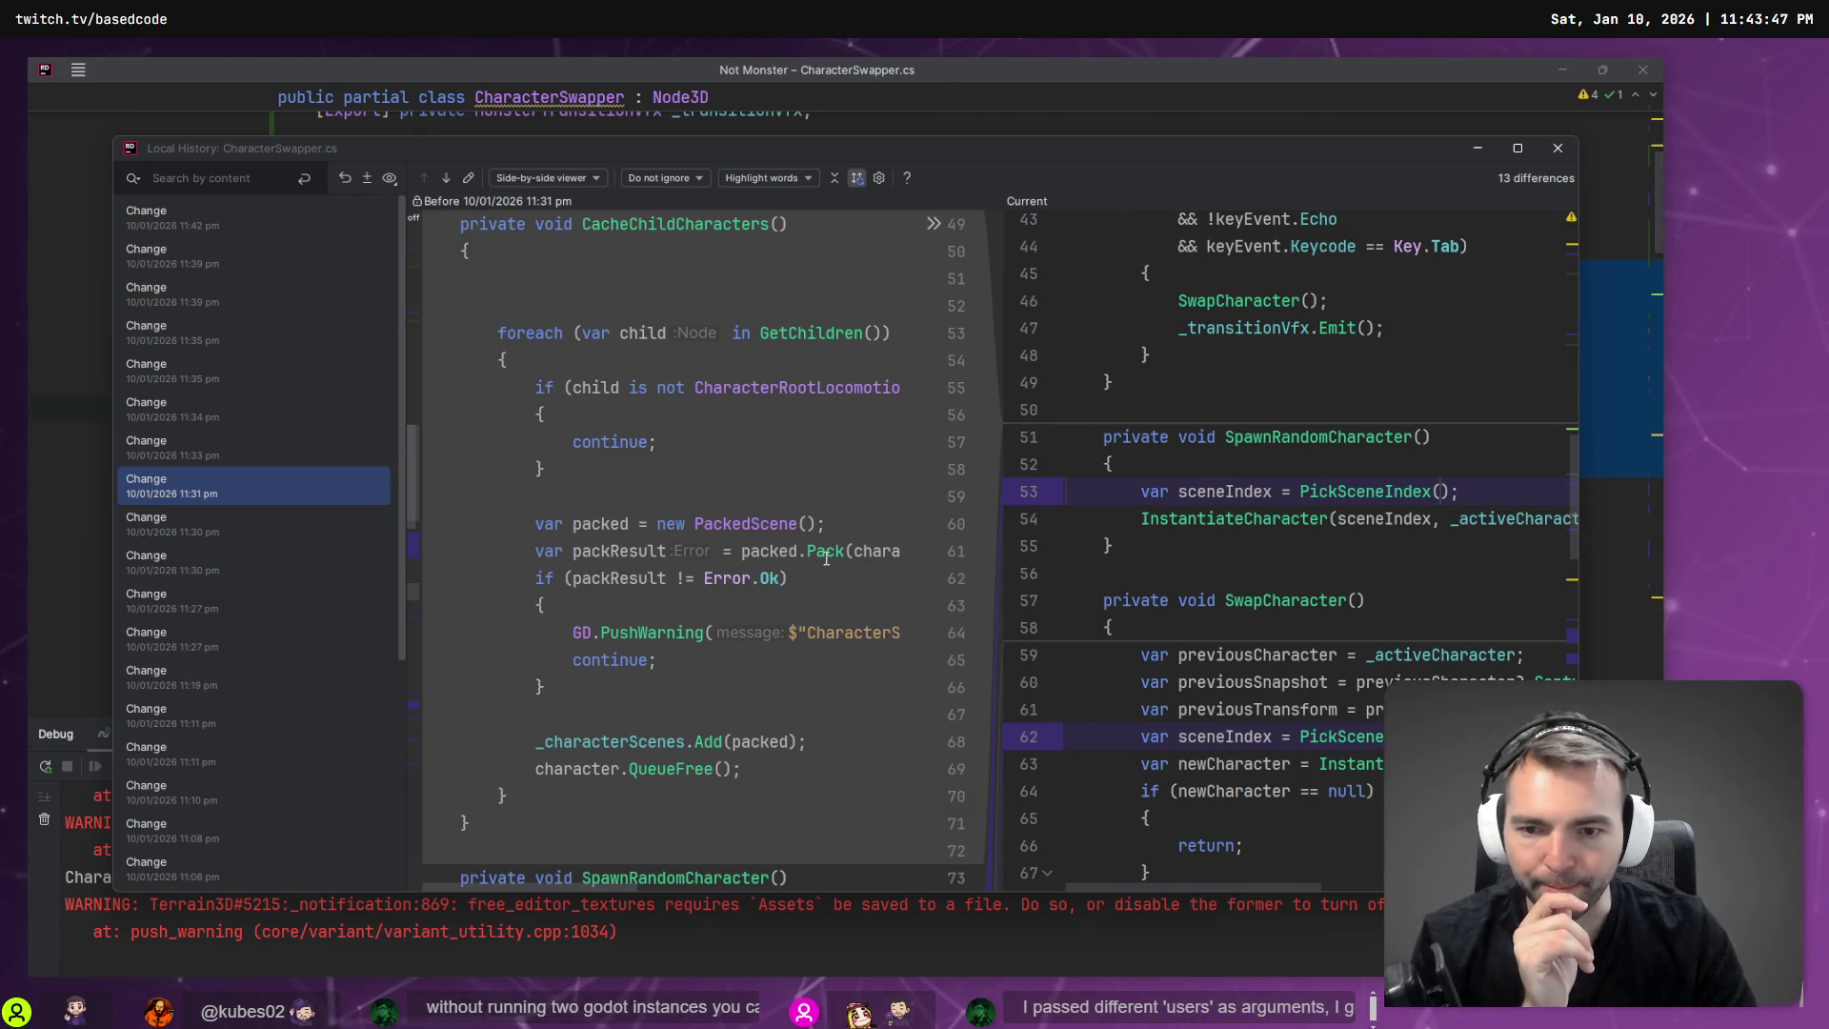
pyautogui.moveTo(826, 558)
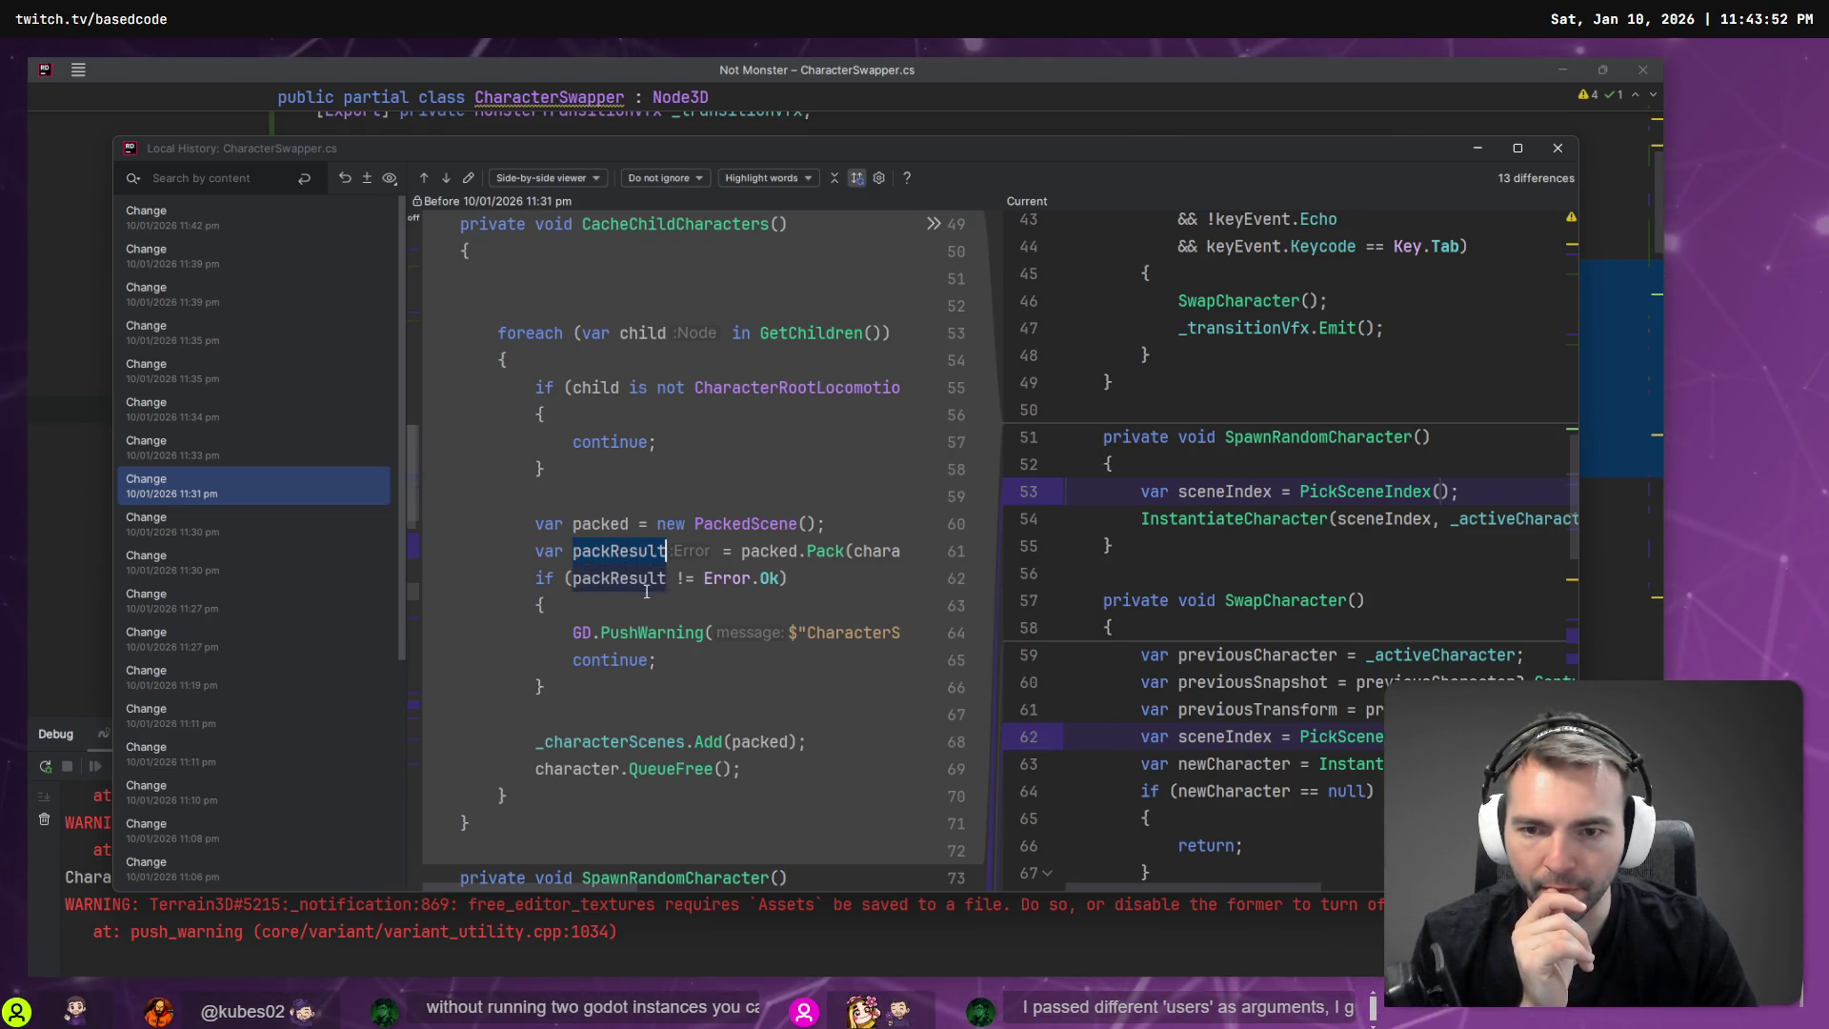
pyautogui.doubleClick(601, 517)
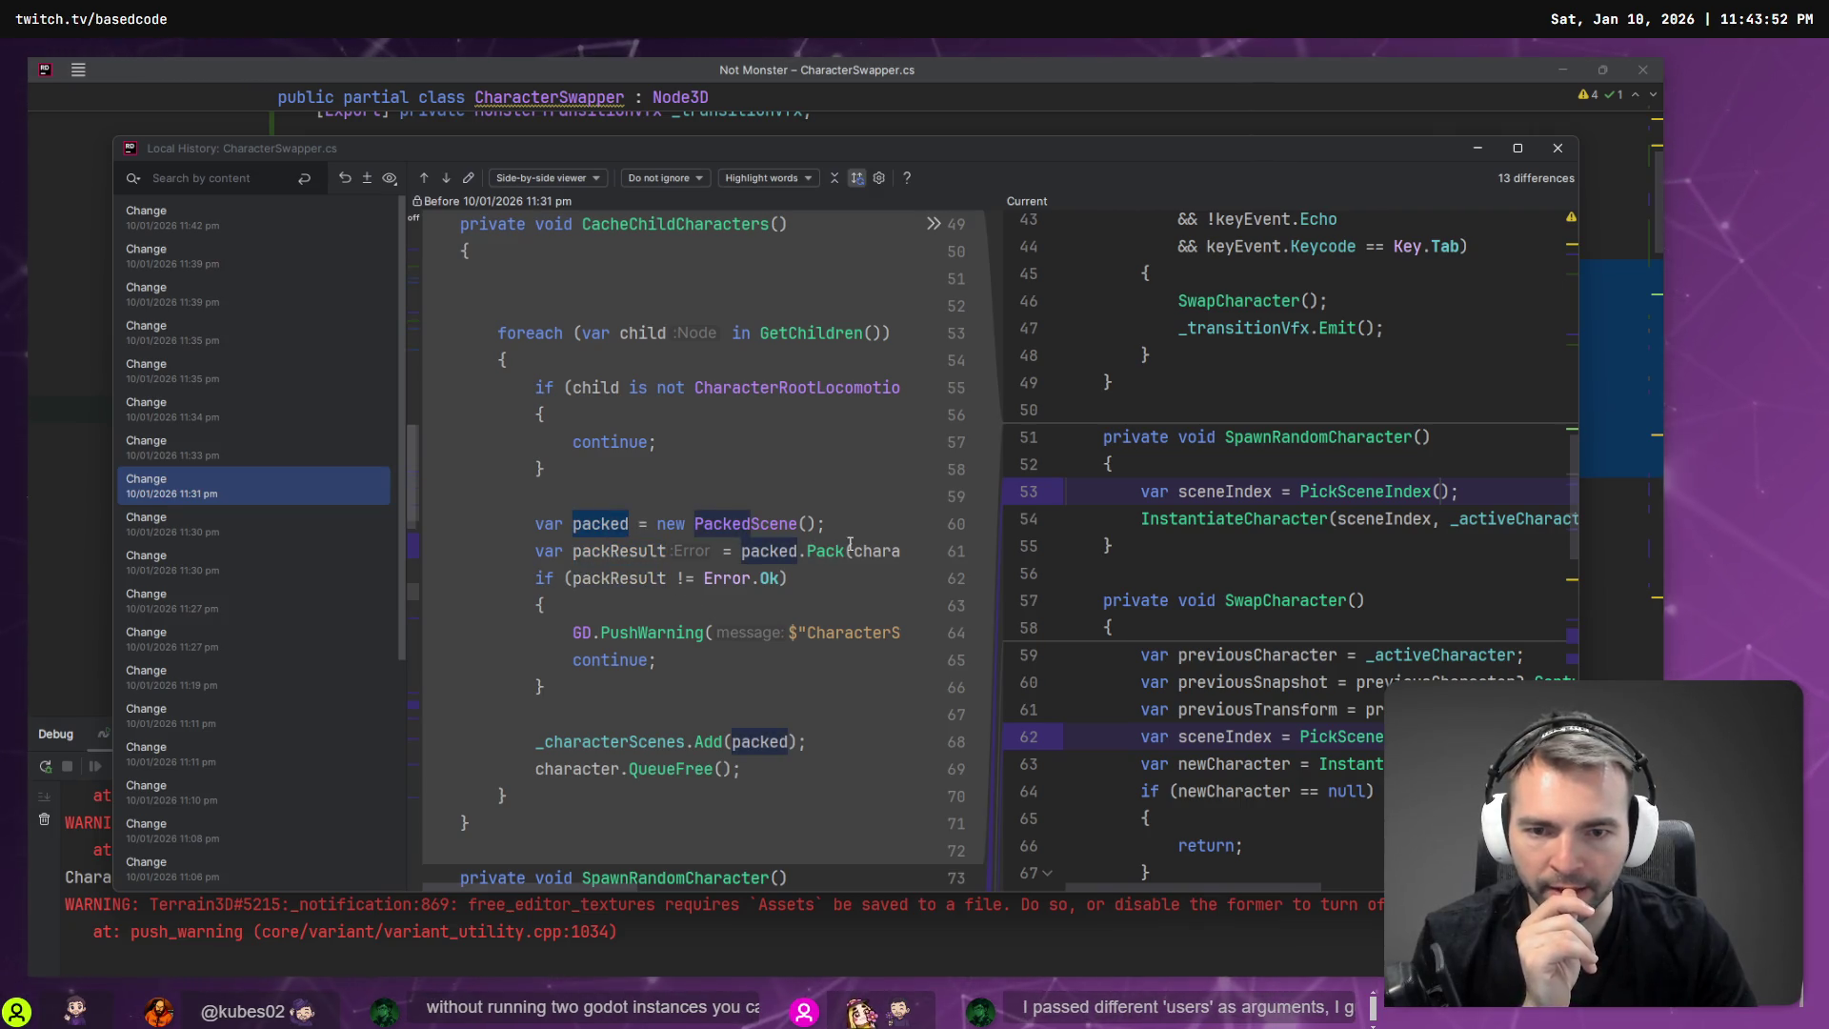
pyautogui.click(836, 549)
pyautogui.doubleClick(599, 550)
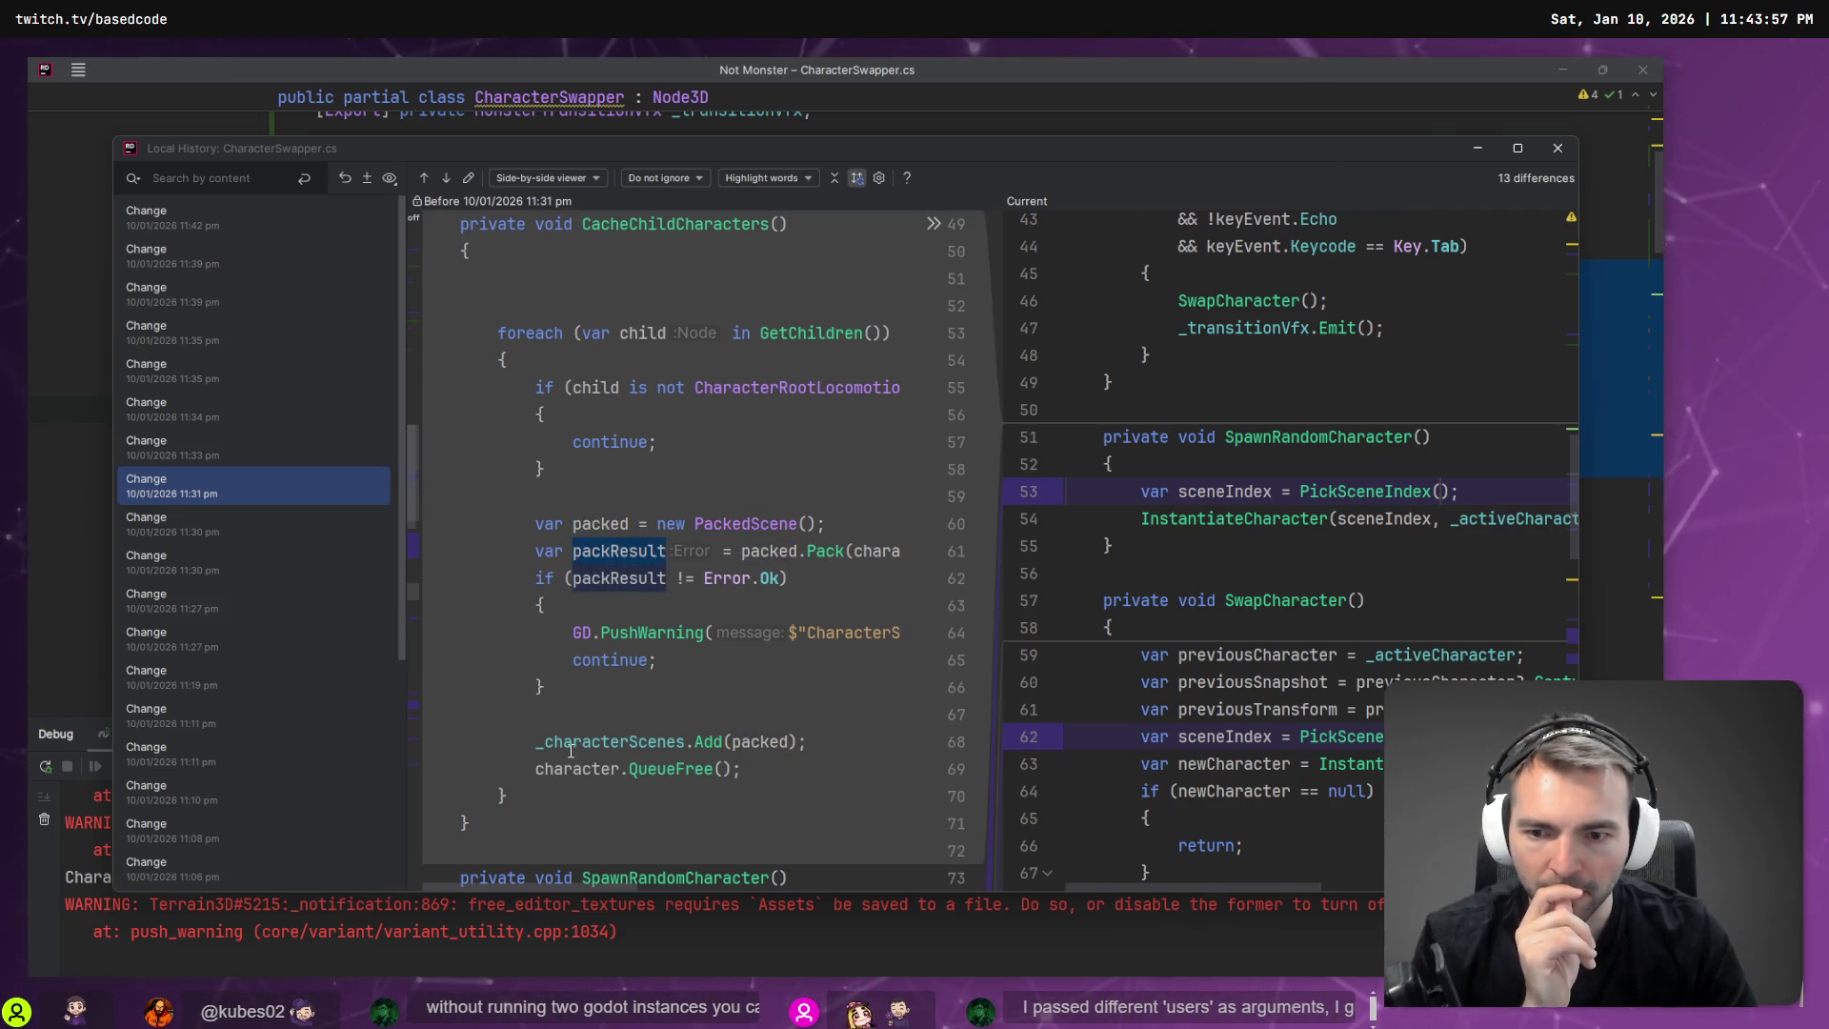
pyautogui.doubleClick(757, 742)
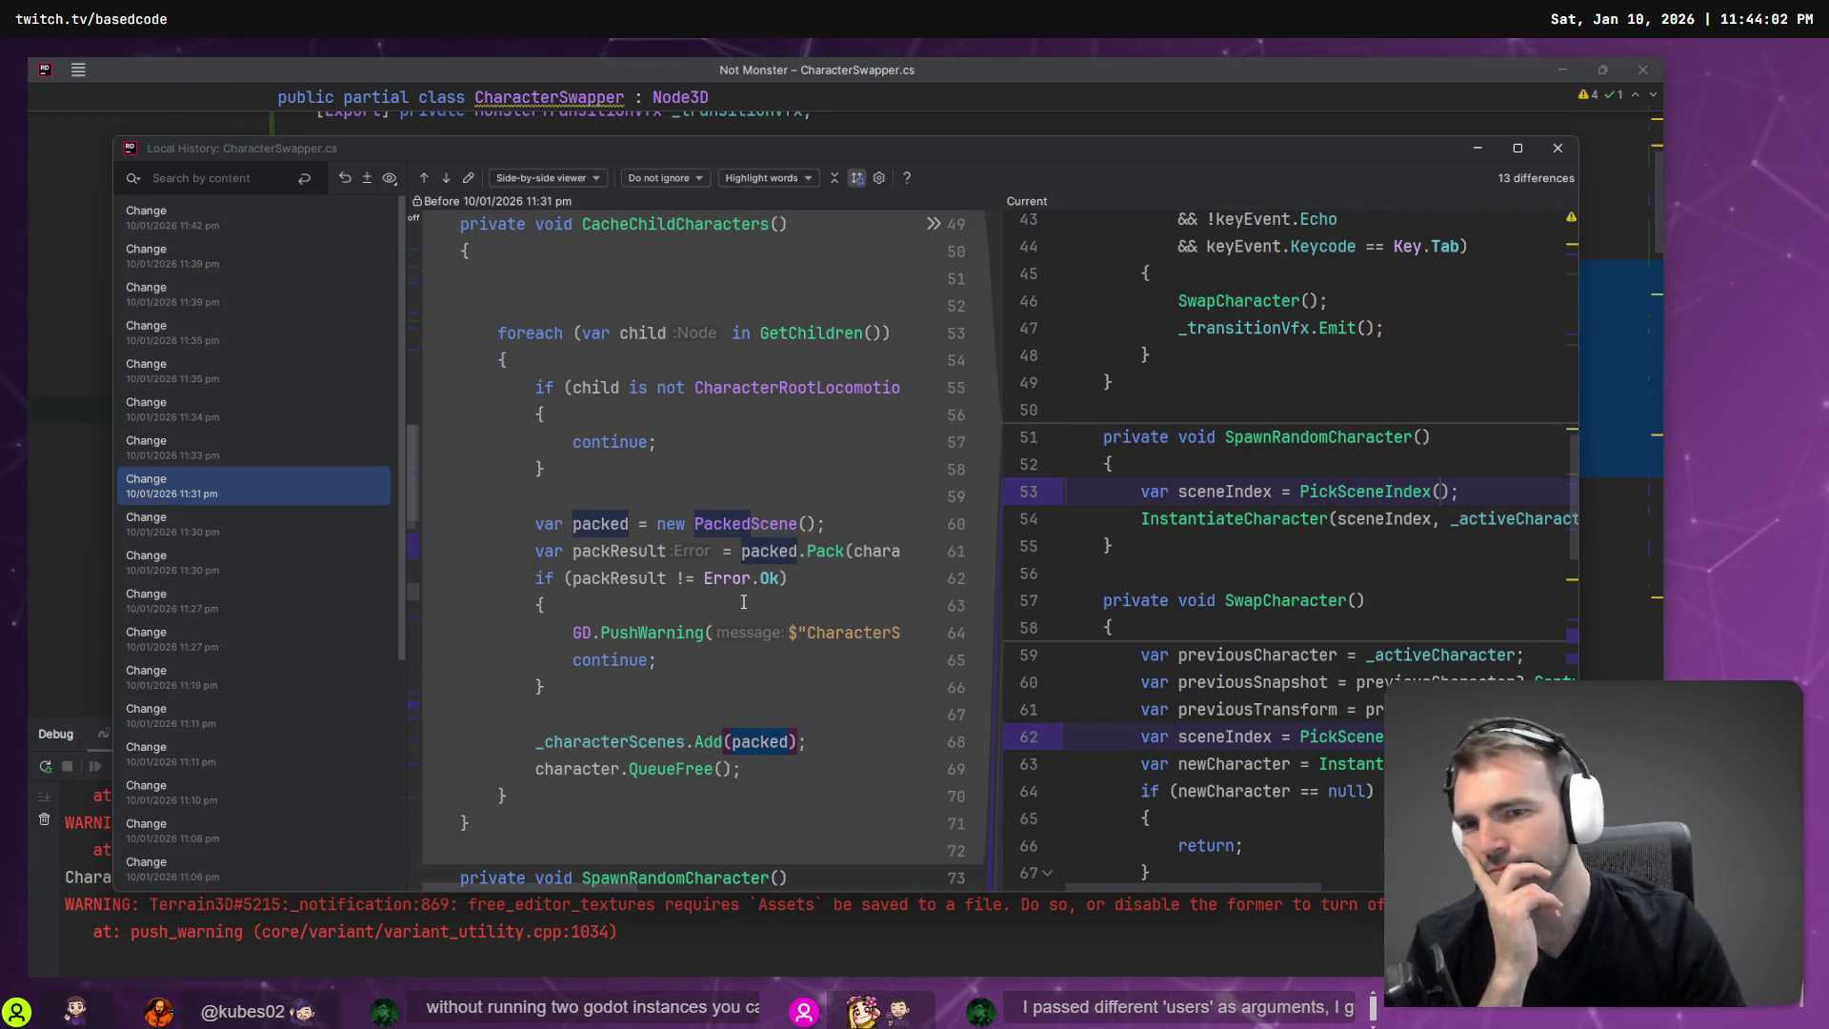
pyautogui.moveTo(898, 550)
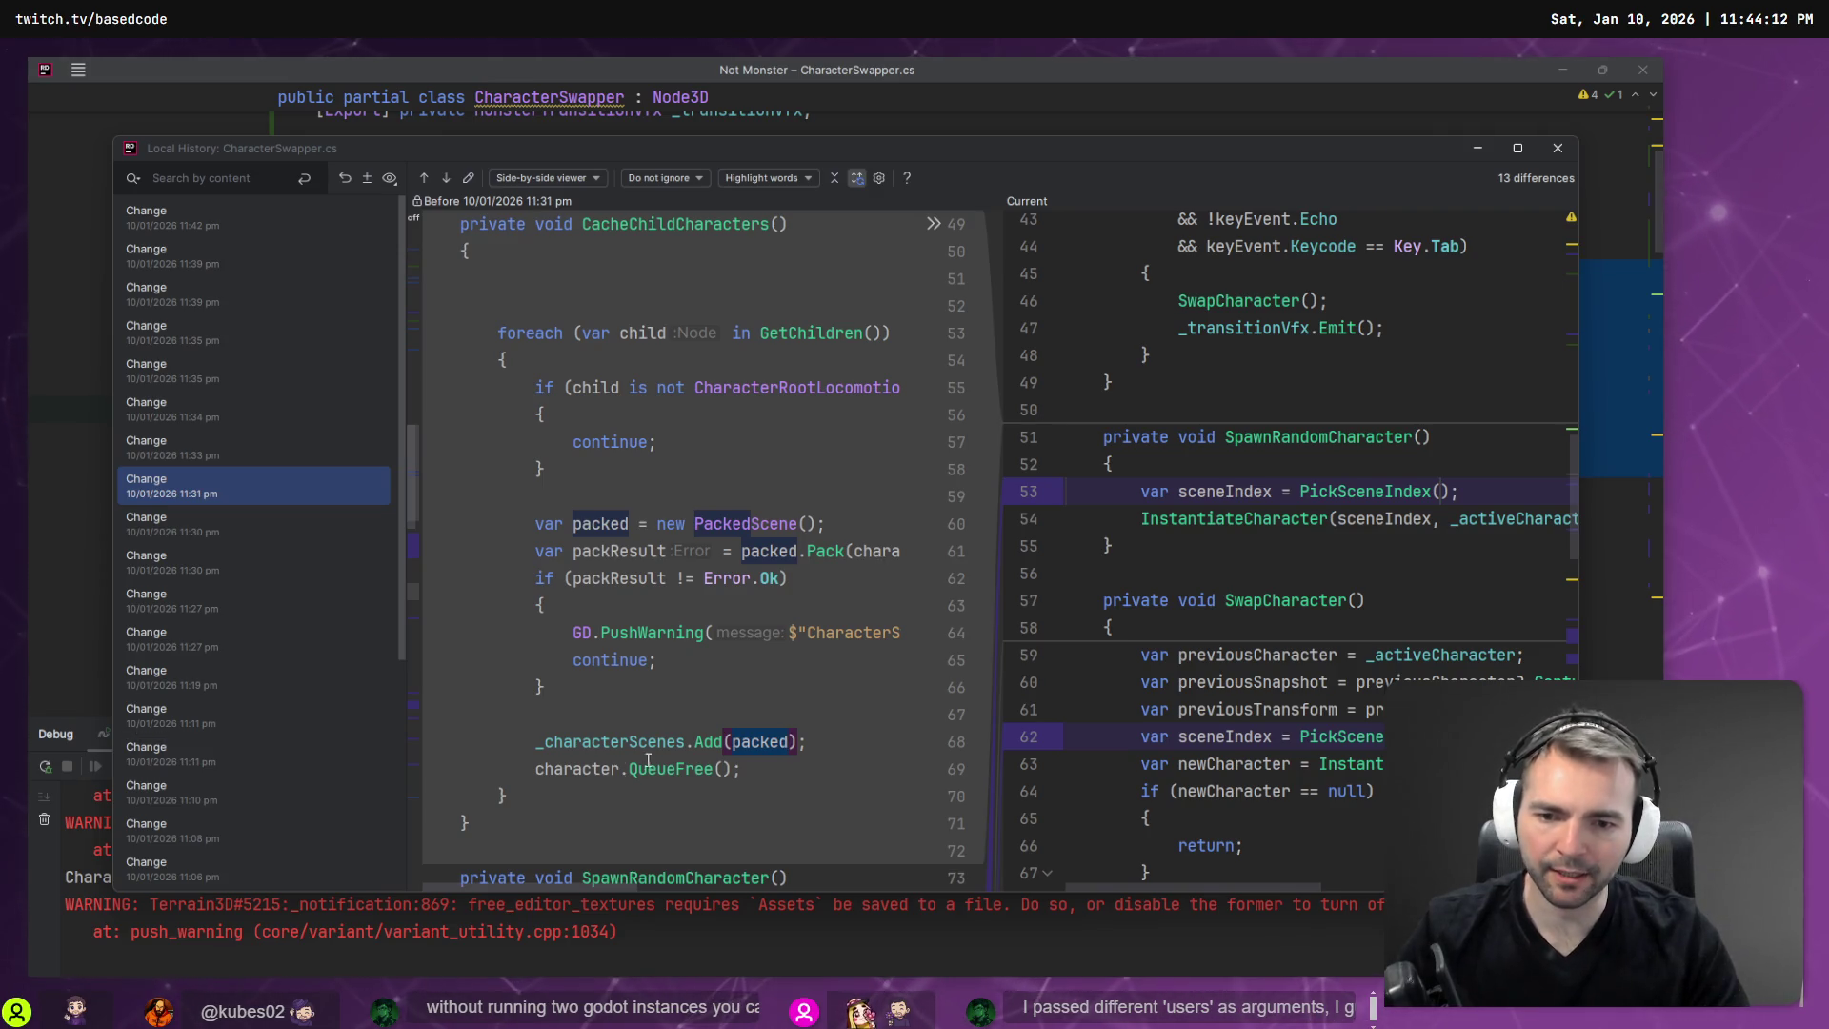
pyautogui.press('Escape')
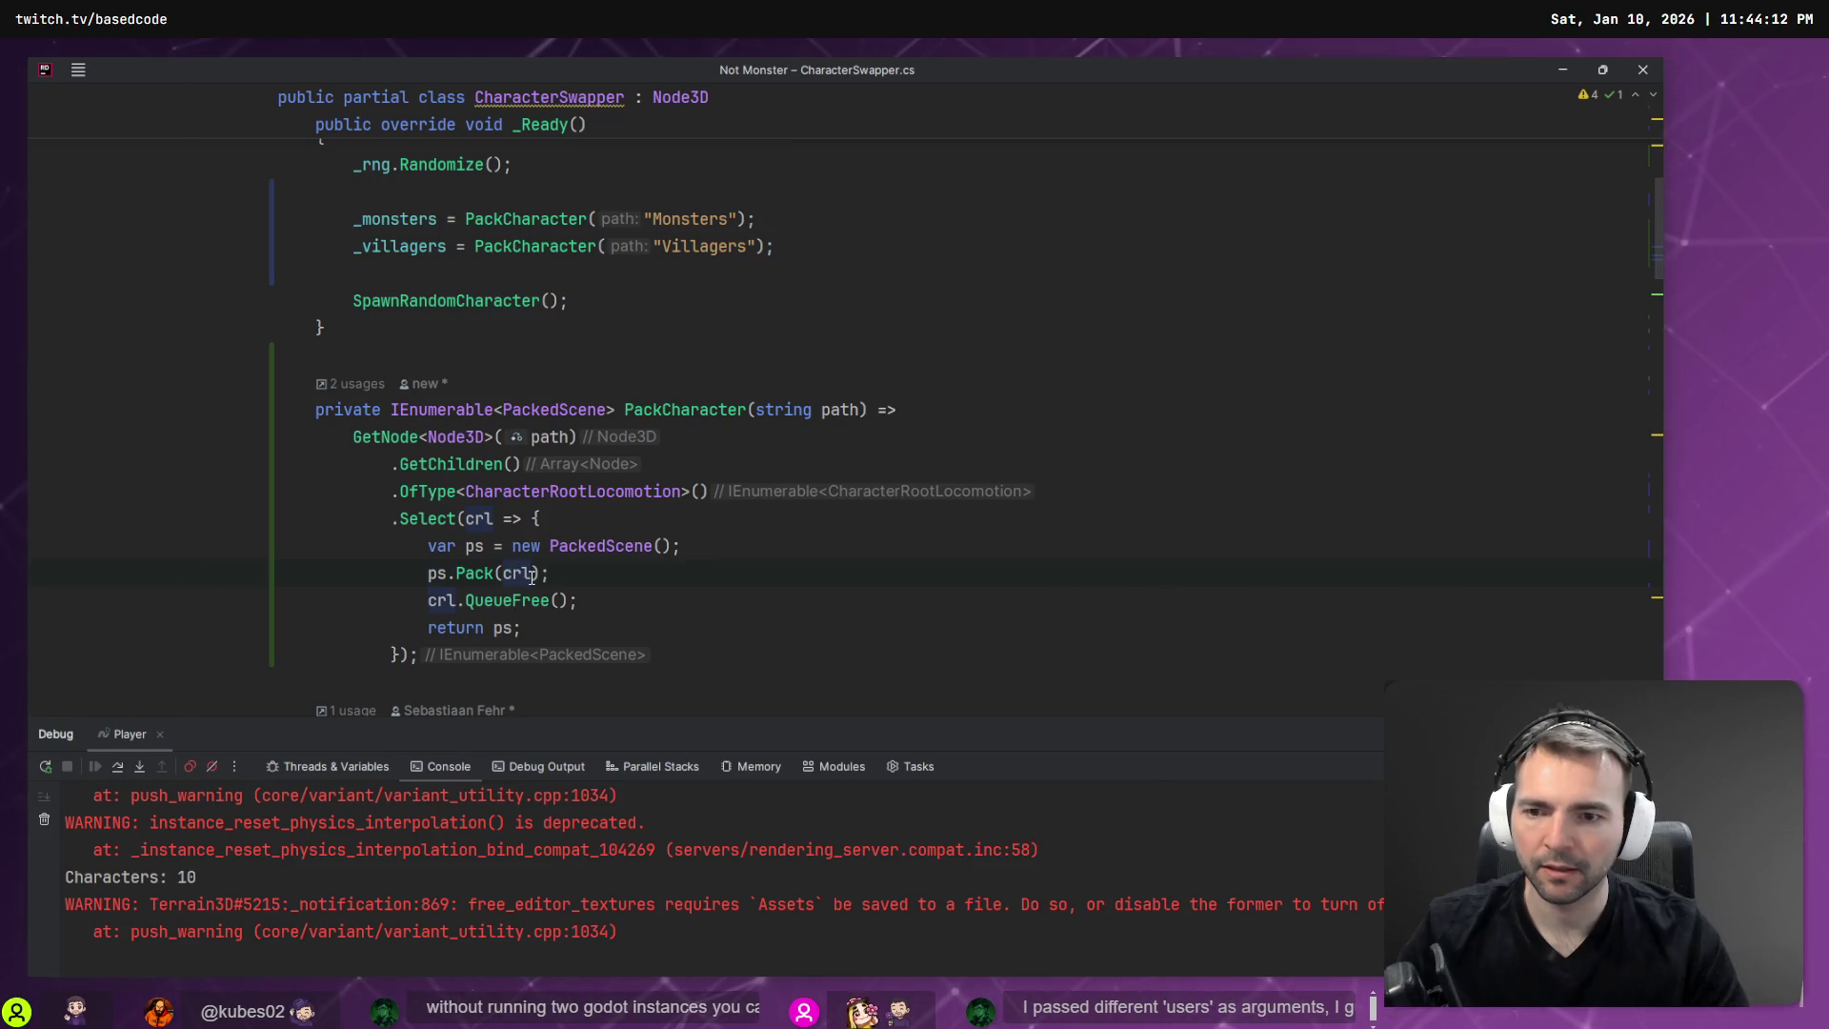
pyautogui.hotkey('alt', 'Tab')
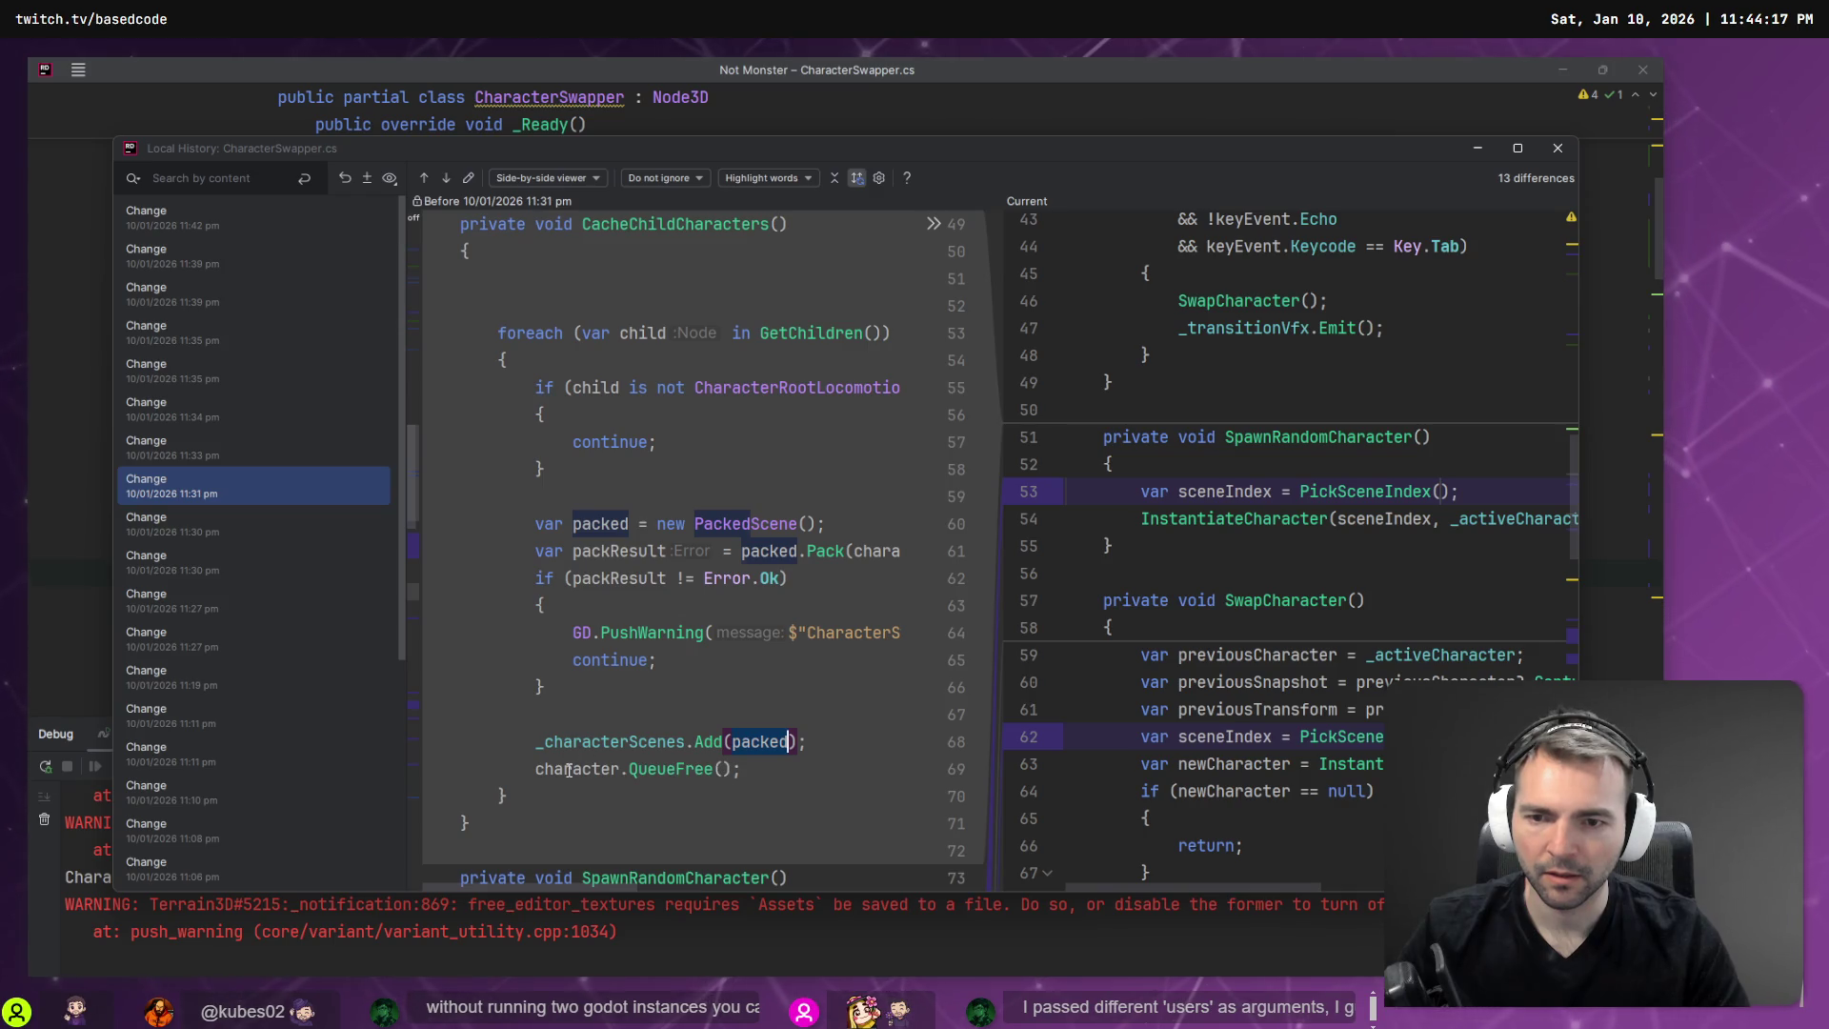
pyautogui.click(568, 769)
# Rename the lambda parameter crl to character throughout PackCharacter
pyautogui.press('Escape')
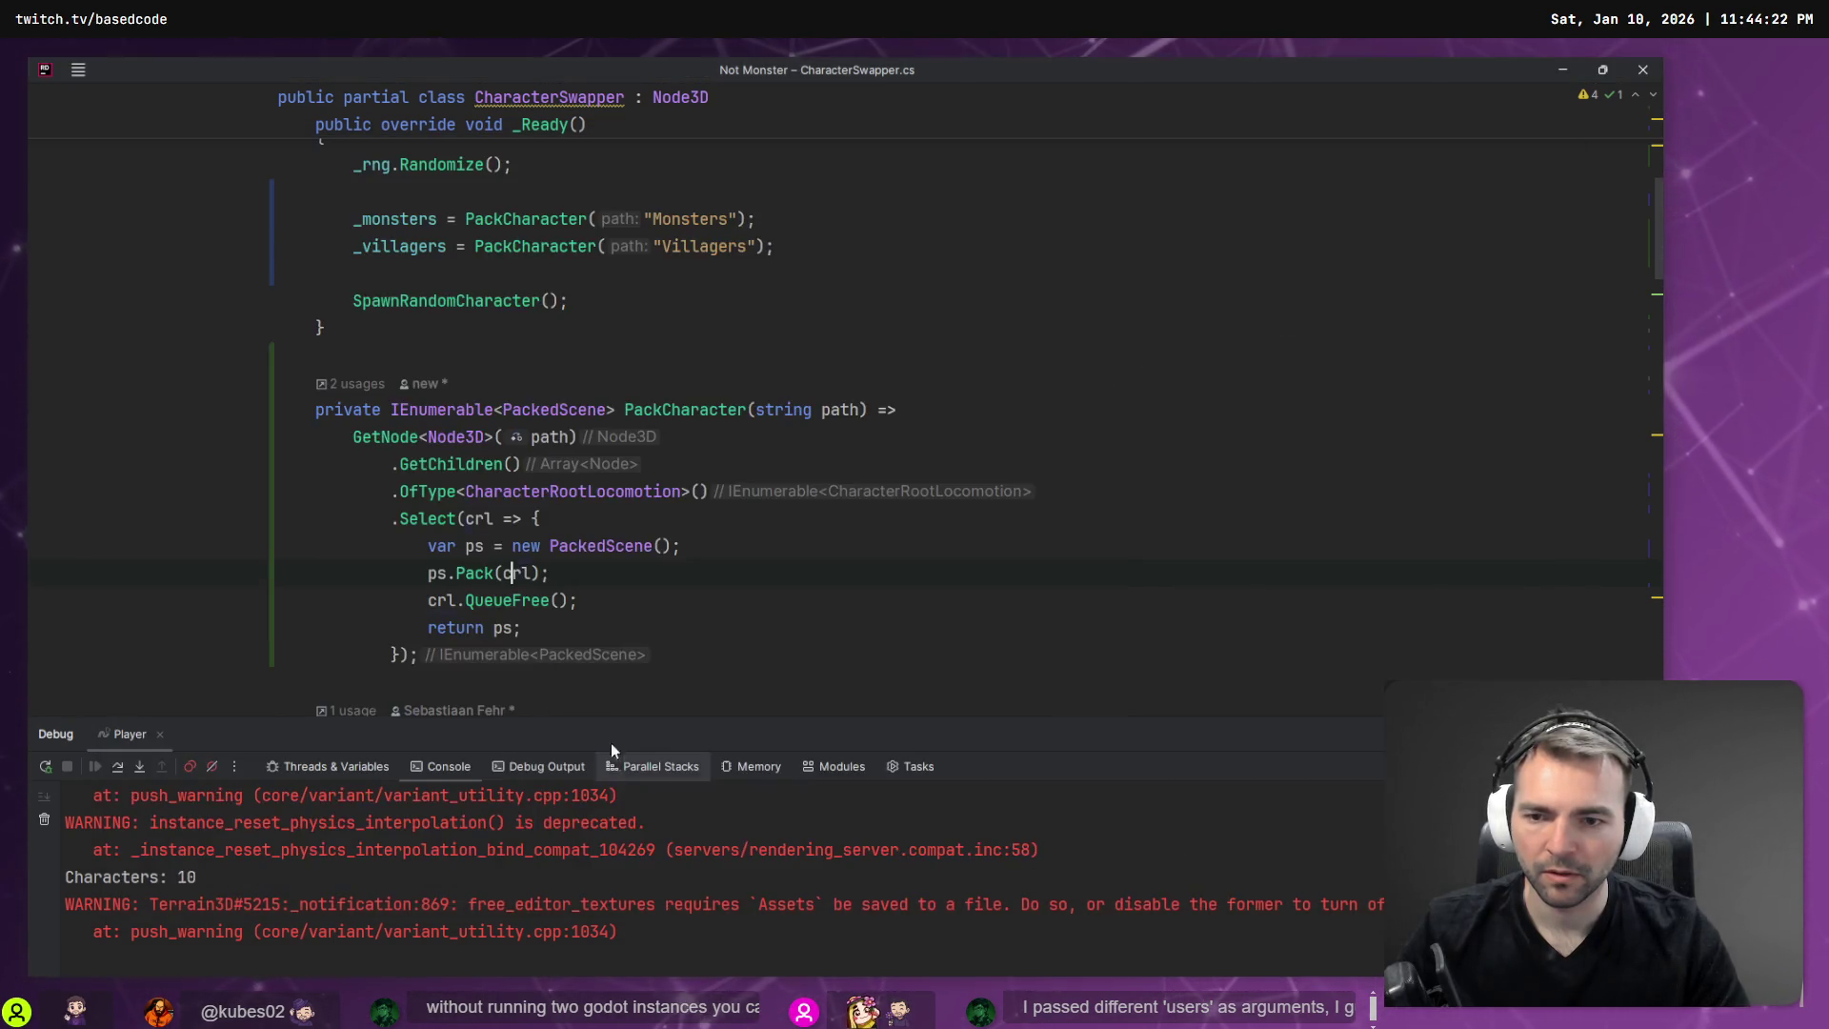
pyautogui.keyDown('ctrl'); pyautogui.click(508, 572); pyautogui.keyUp('ctrl')
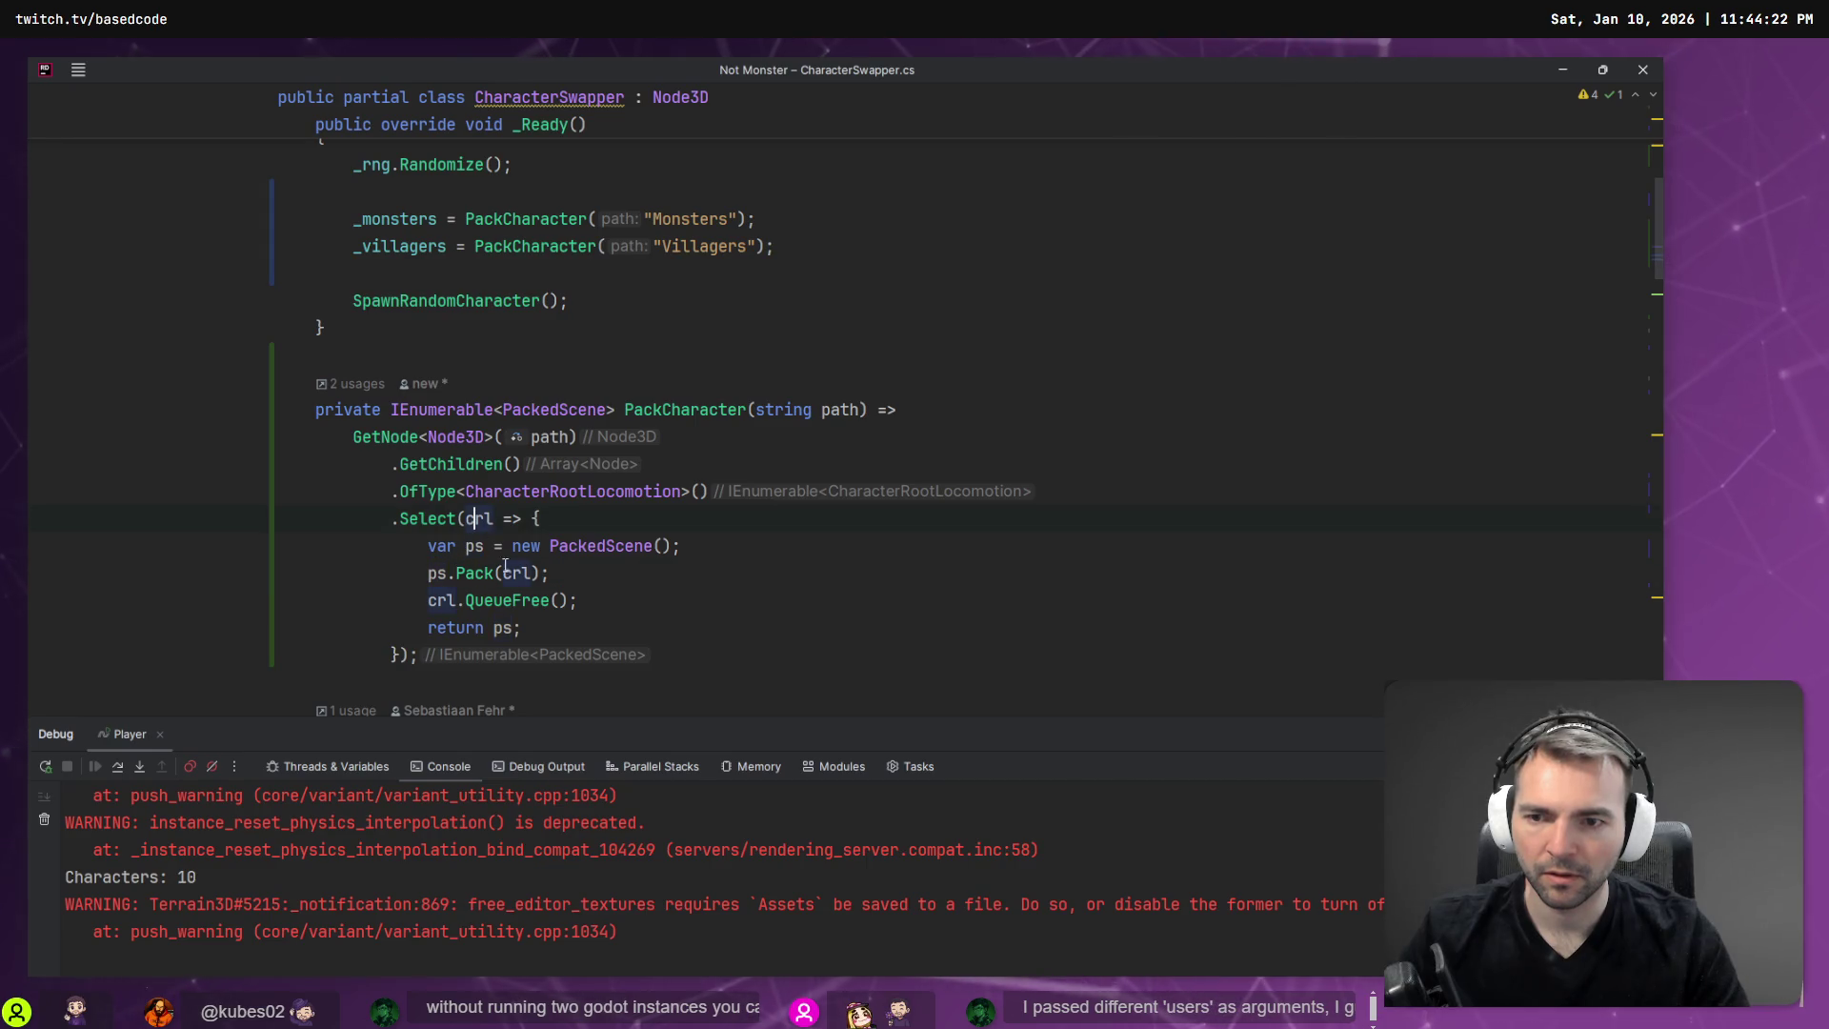
pyautogui.hotkey('shift', 'F6')
pyautogui.write('character')
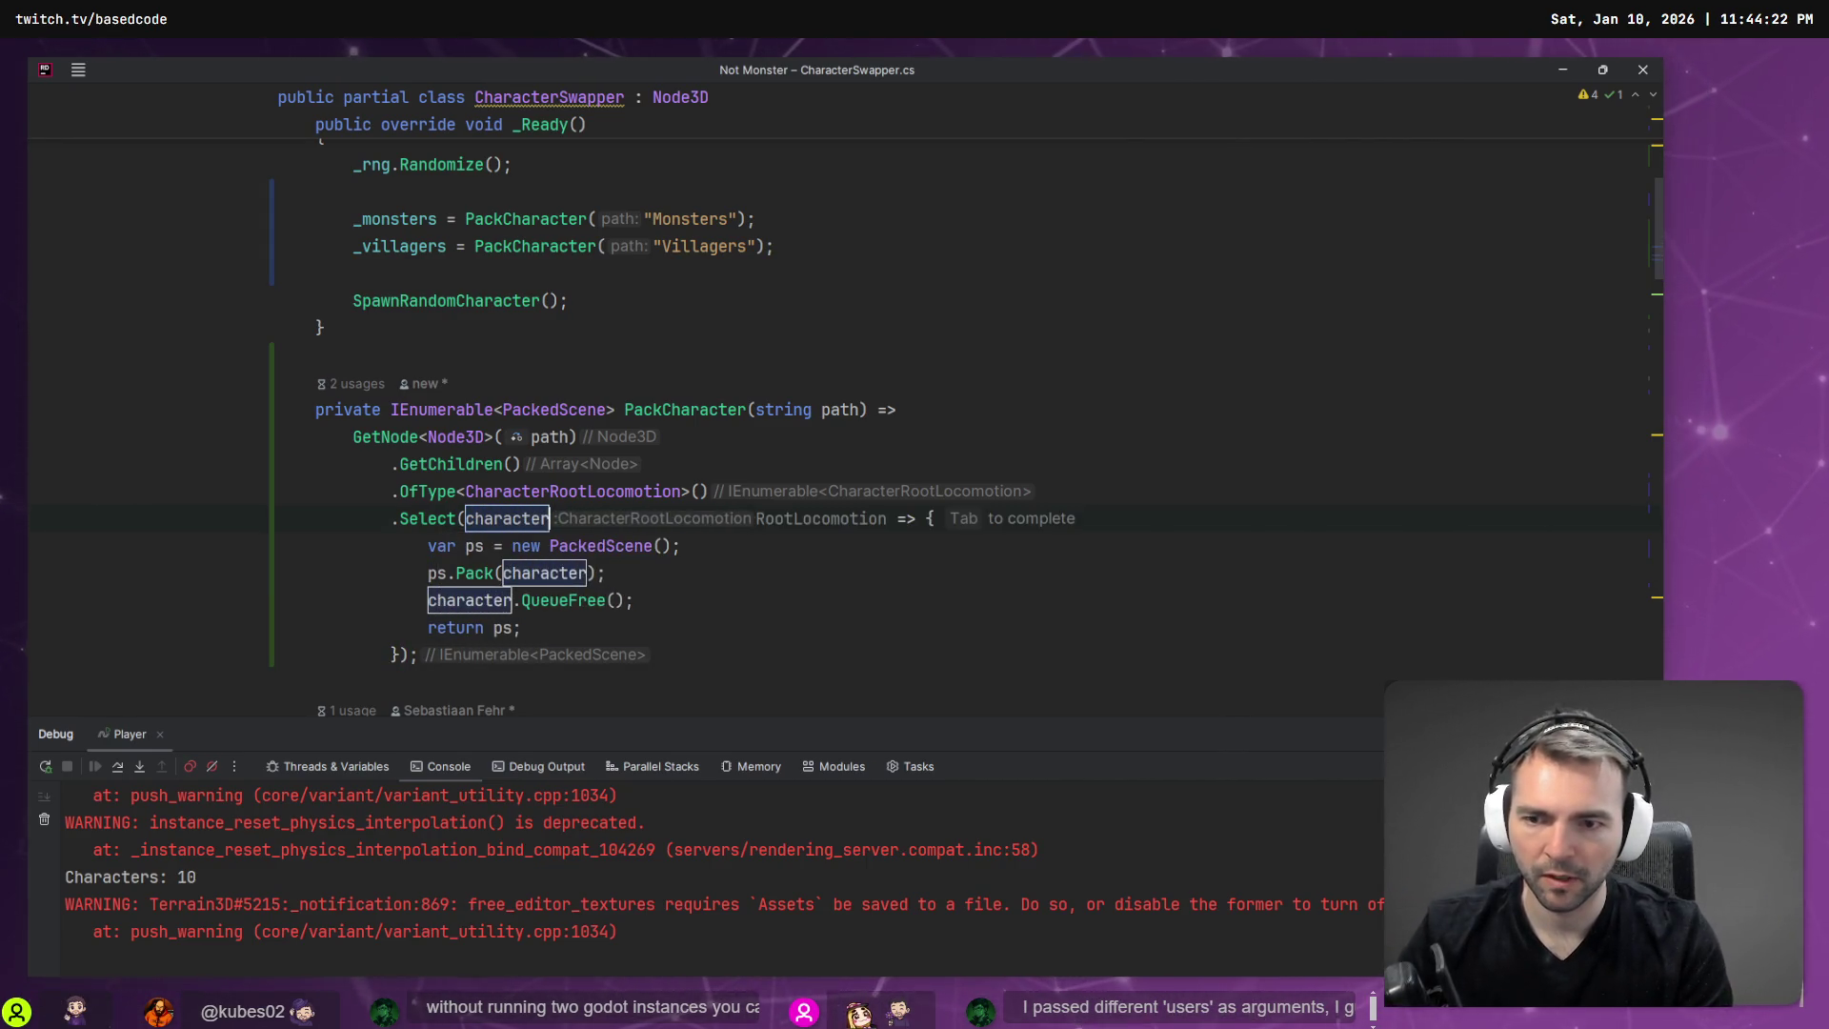
pyautogui.press('Tab')
pyautogui.press('Return')
# Rename the ps variable to packedScene everywhere and review the renamed usages
pyautogui.click(512, 546)
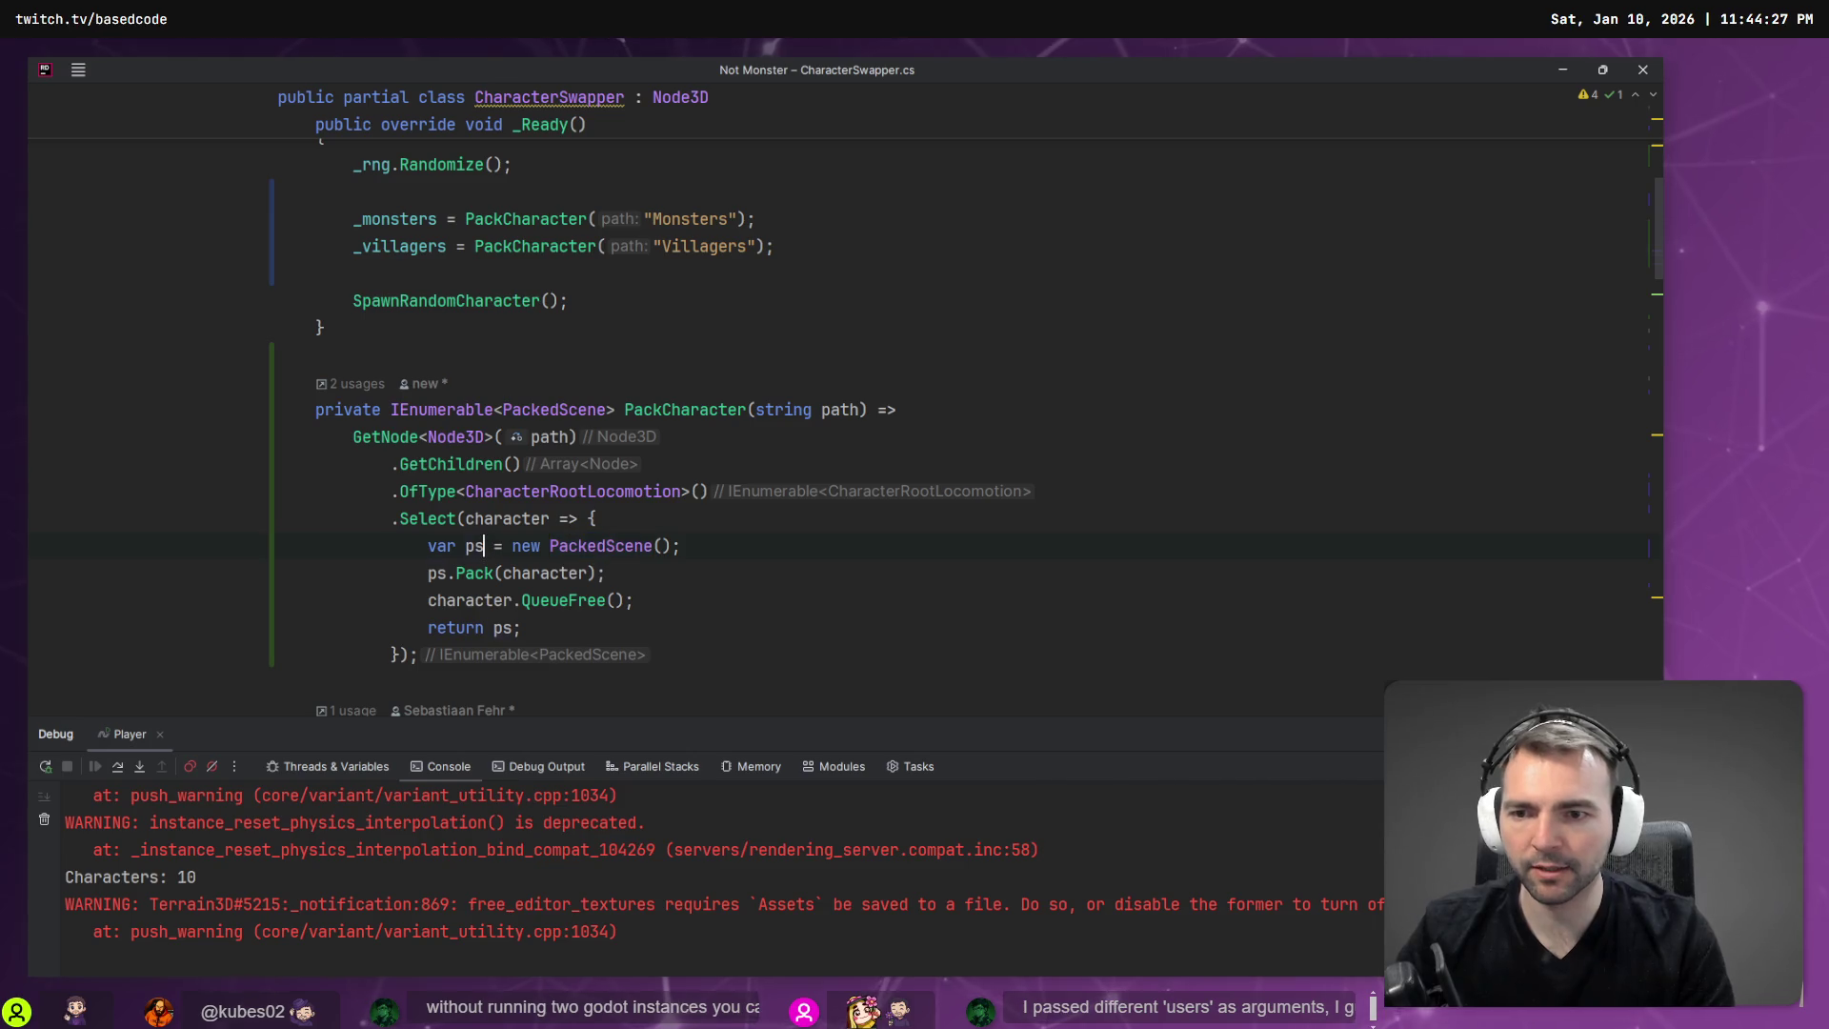
pyautogui.hotkey('shift', 'F6')
pyautogui.write('packedScene')
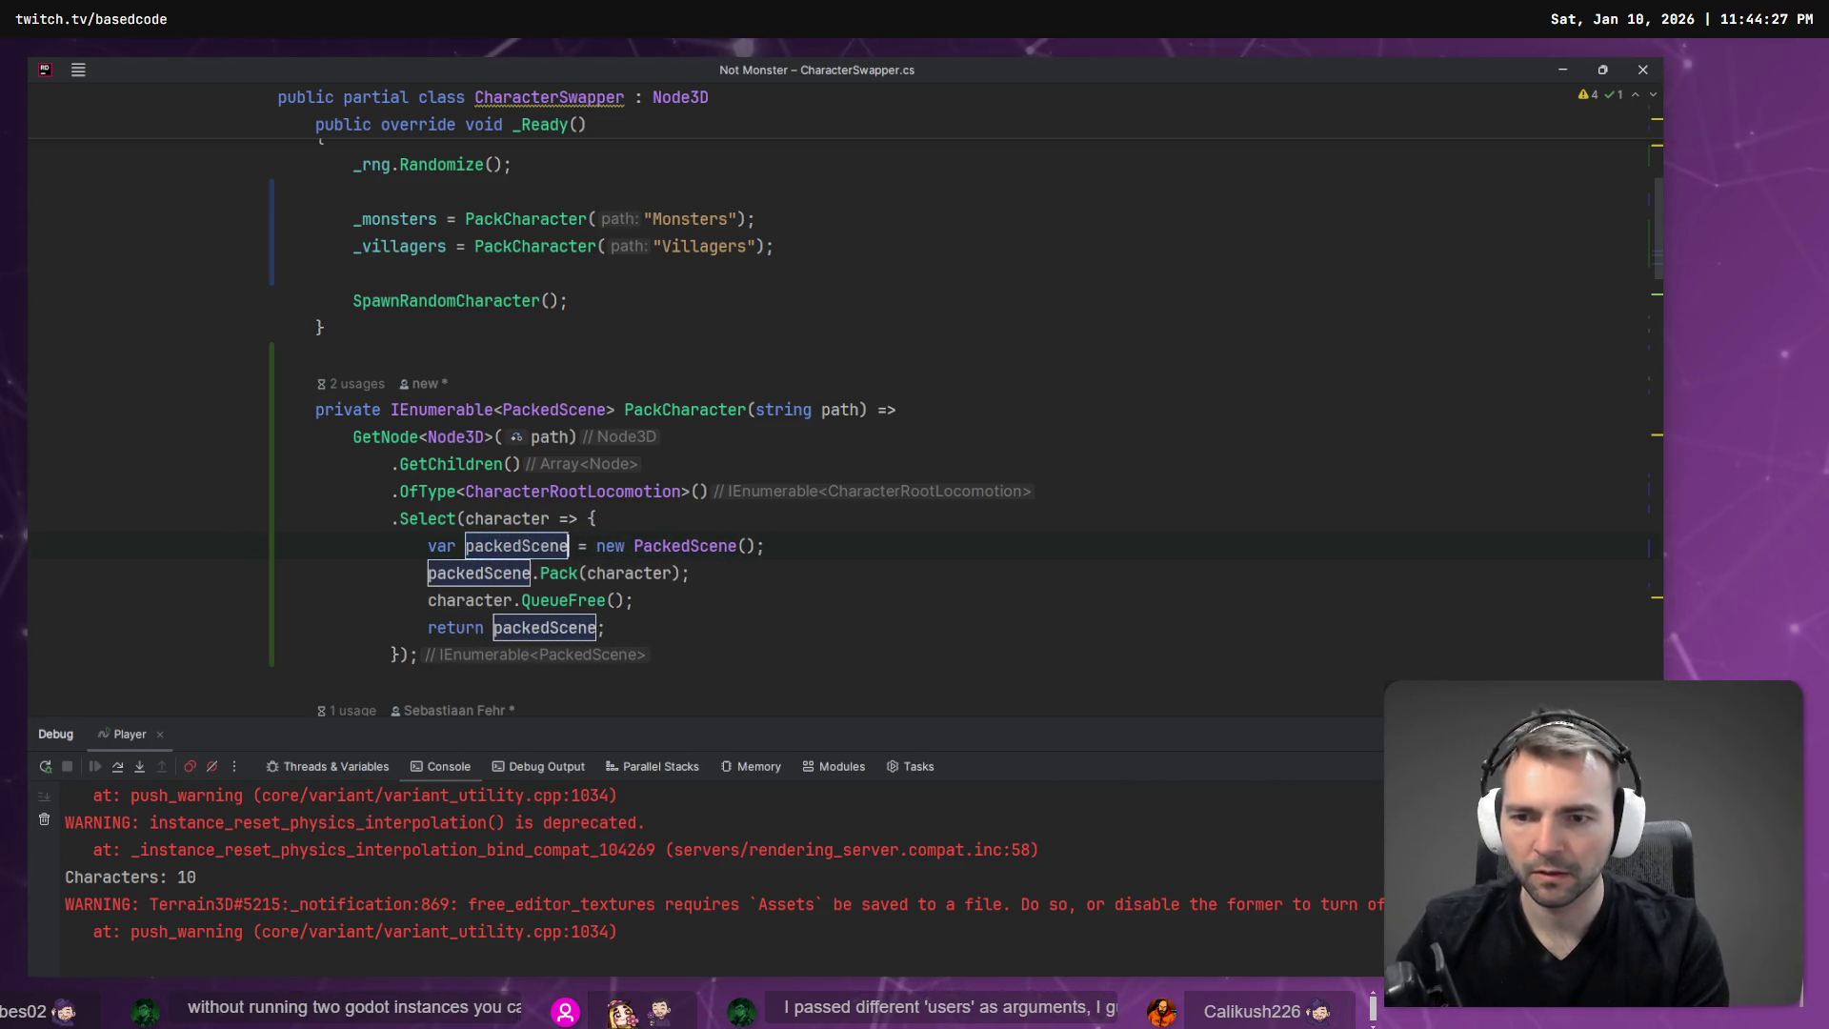
pyautogui.press('Return')
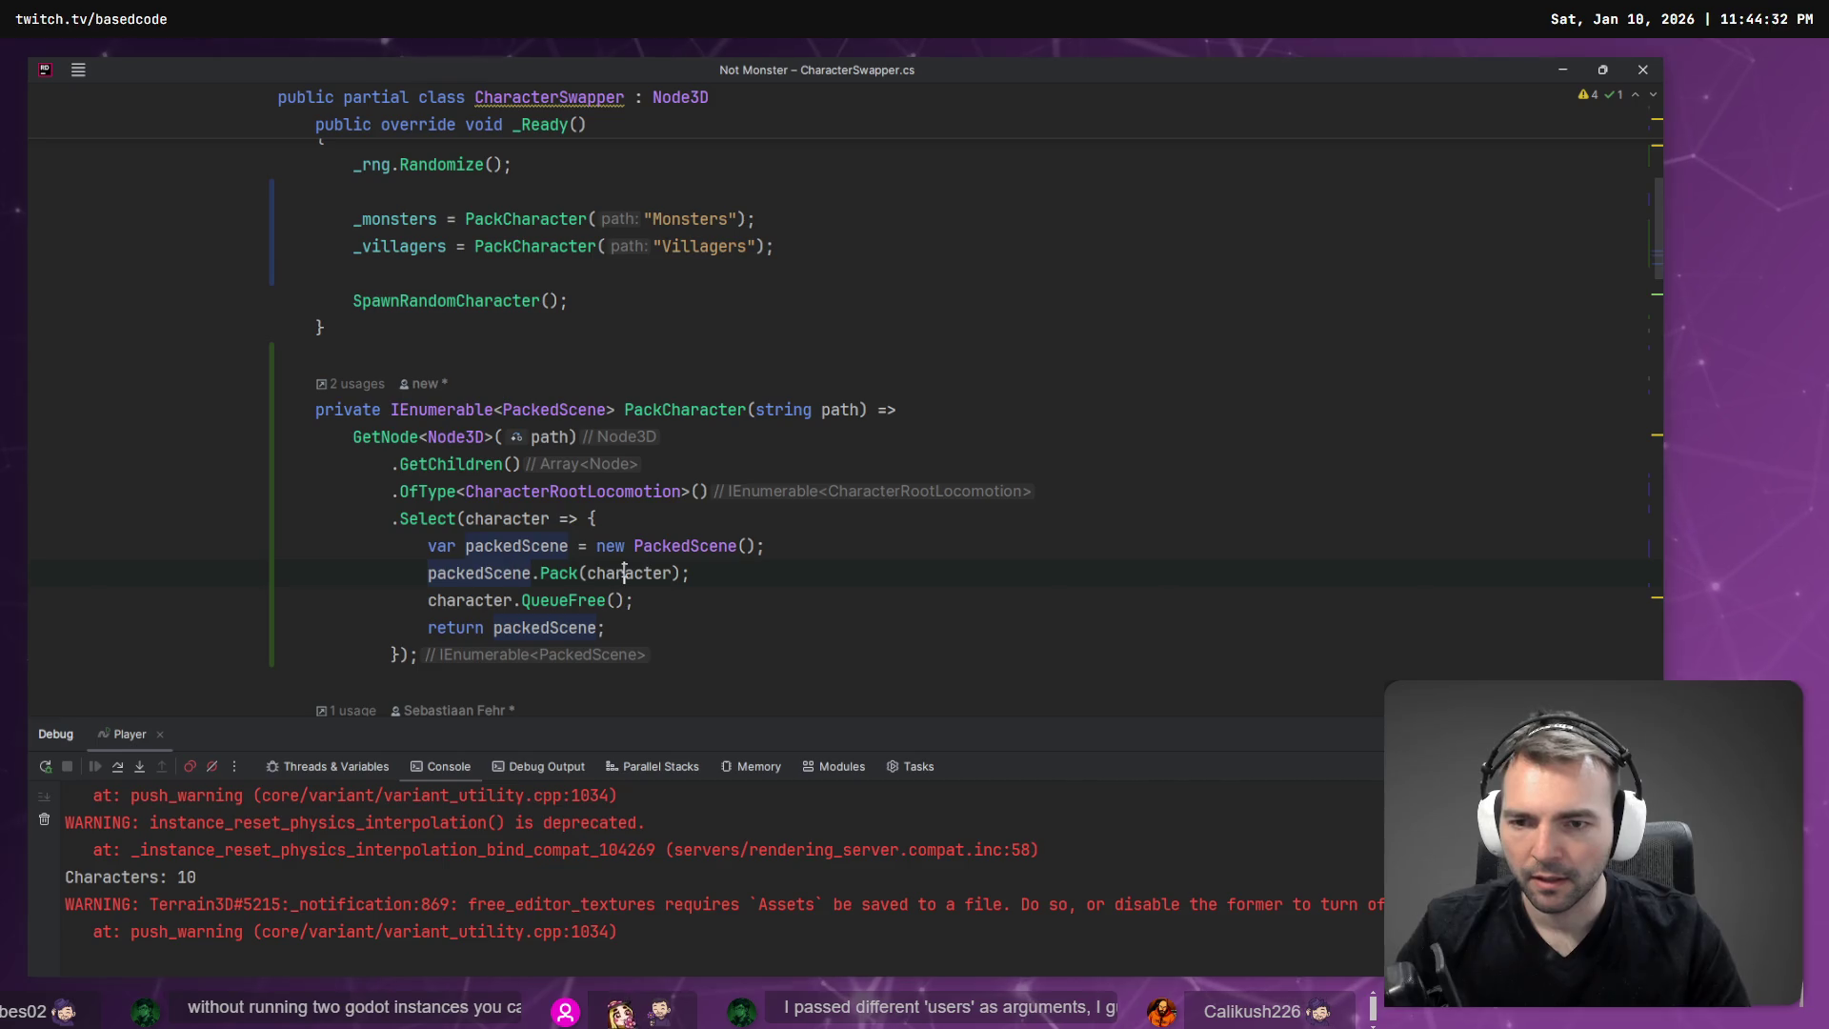
pyautogui.click(624, 573)
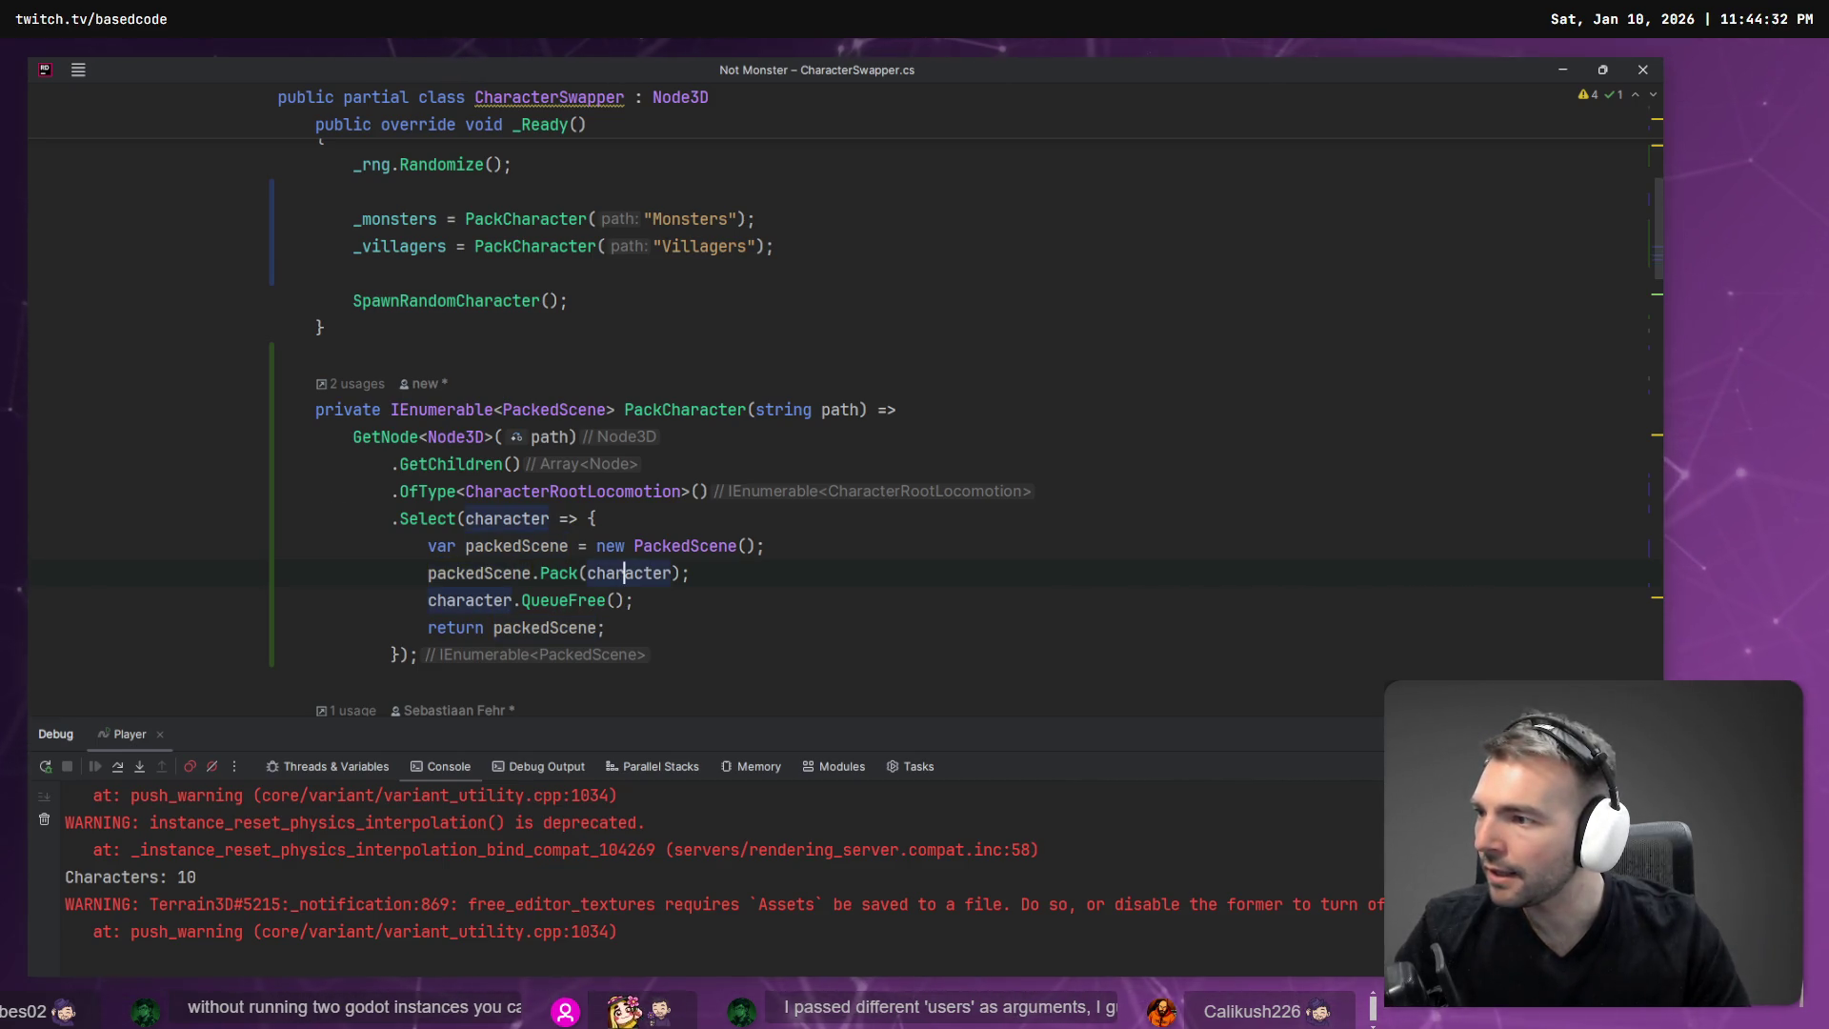
pyautogui.hotkey('alt', 'Tab')
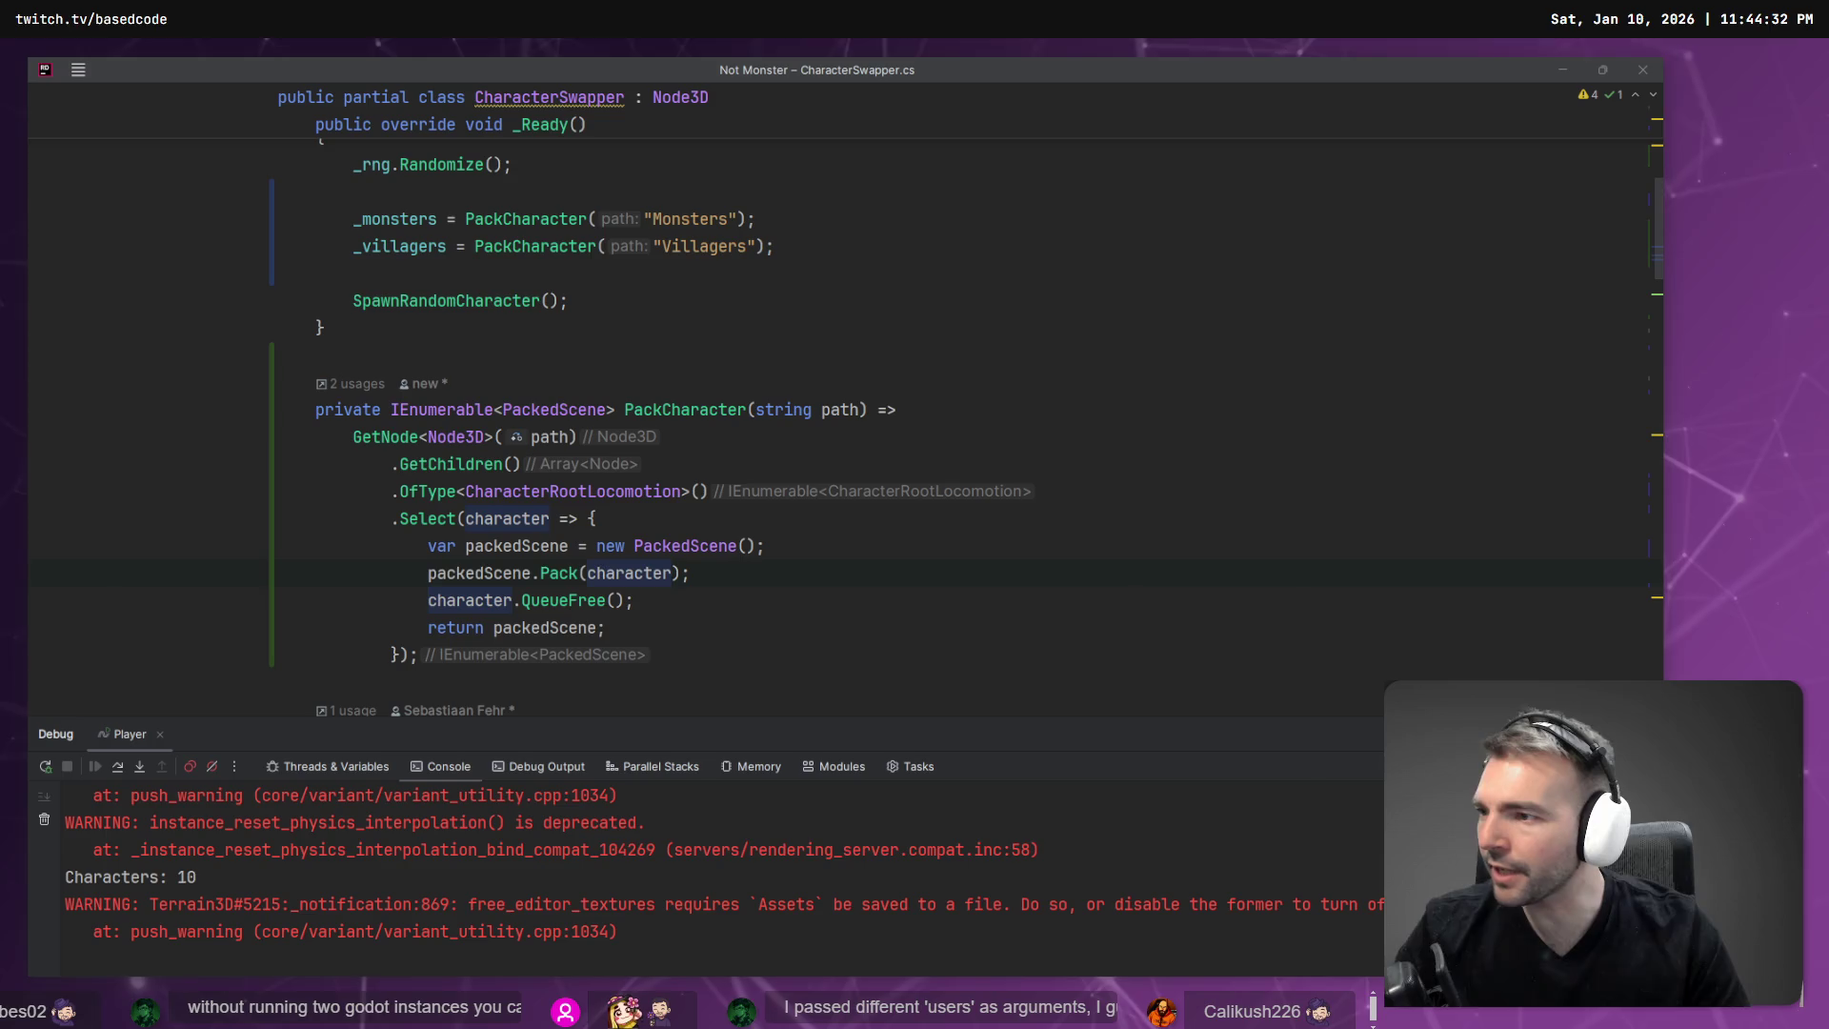
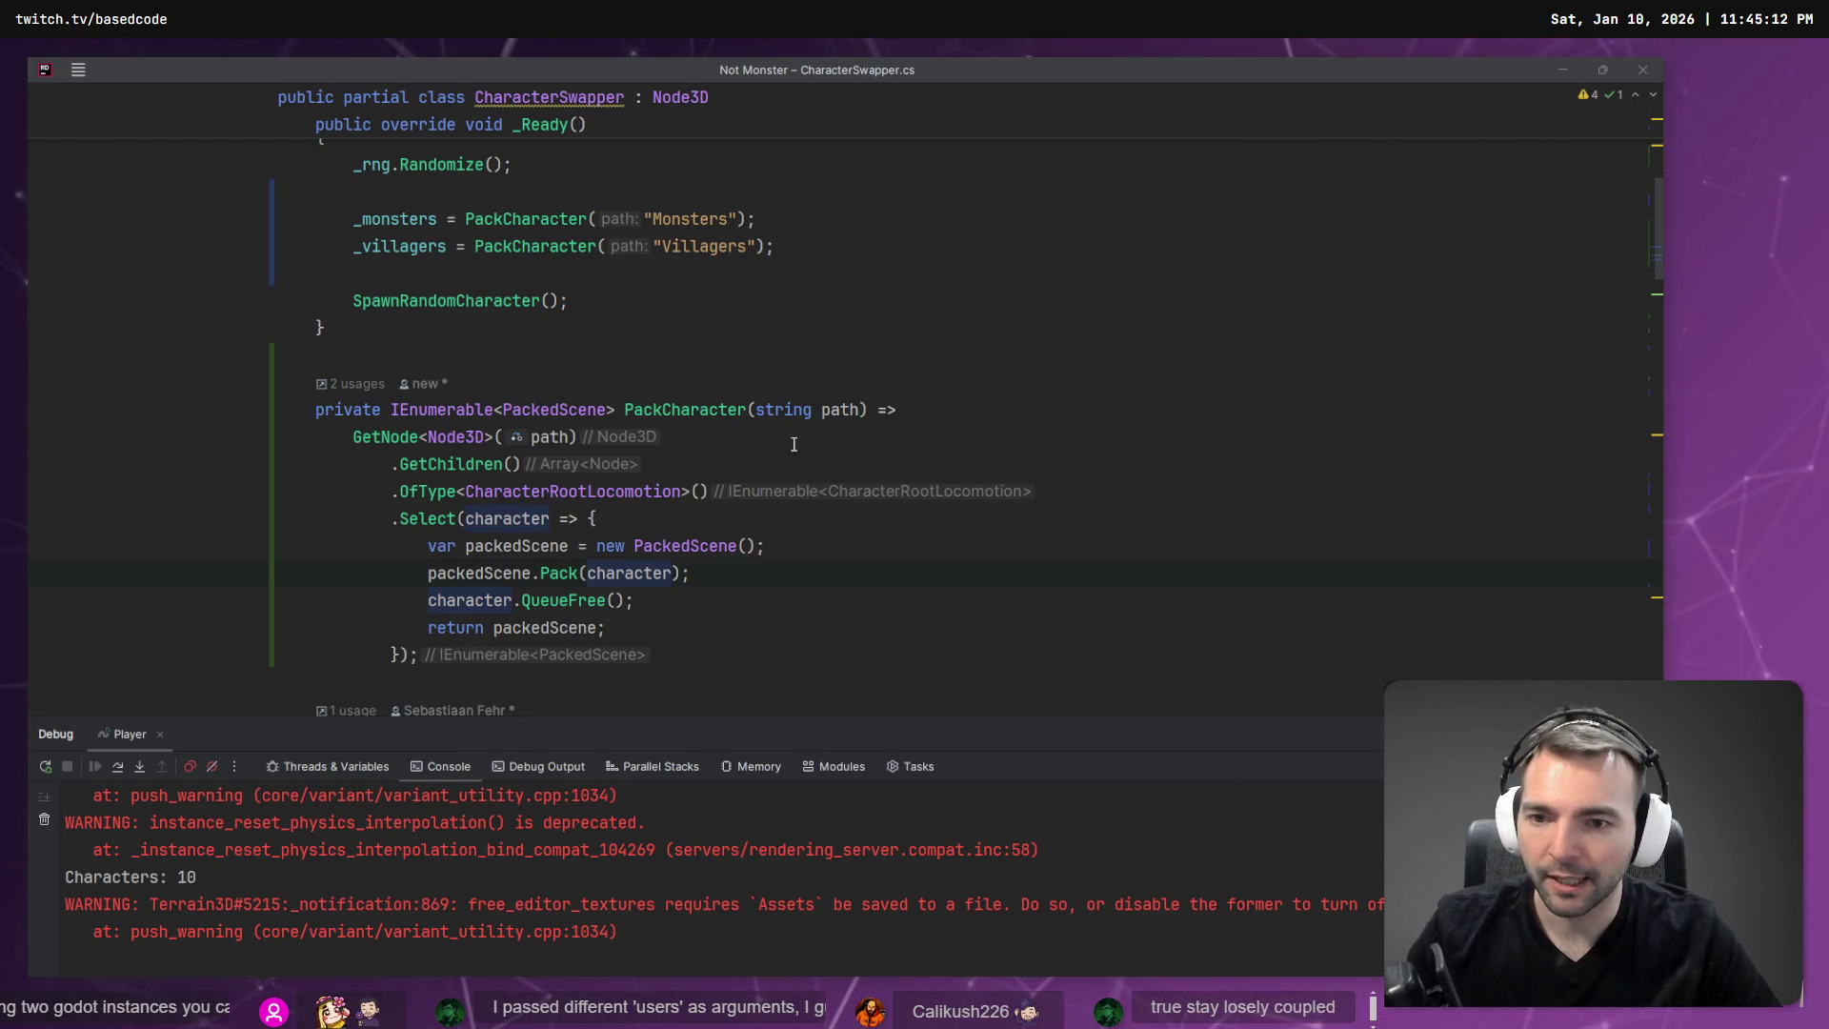
# Check where the path parameter and PackCharacter are used in CharacterSwapper.cs
pyautogui.click(774, 522)
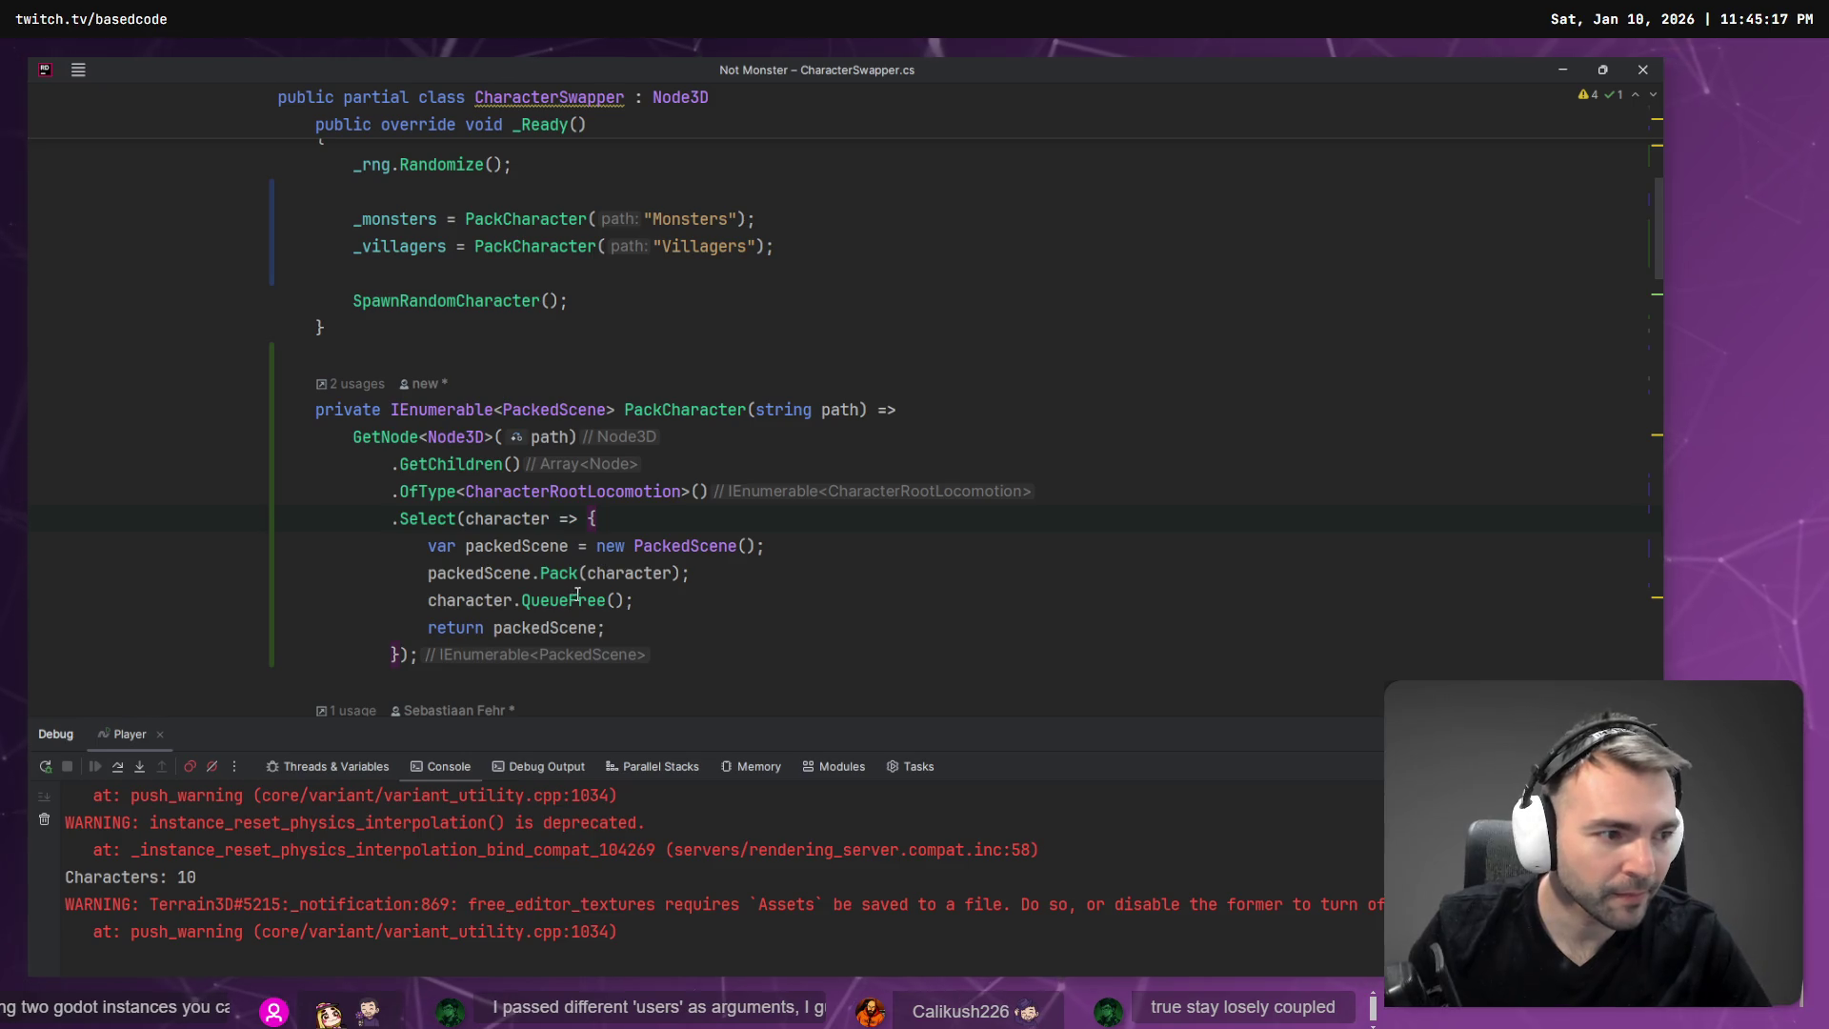
pyautogui.click(549, 436)
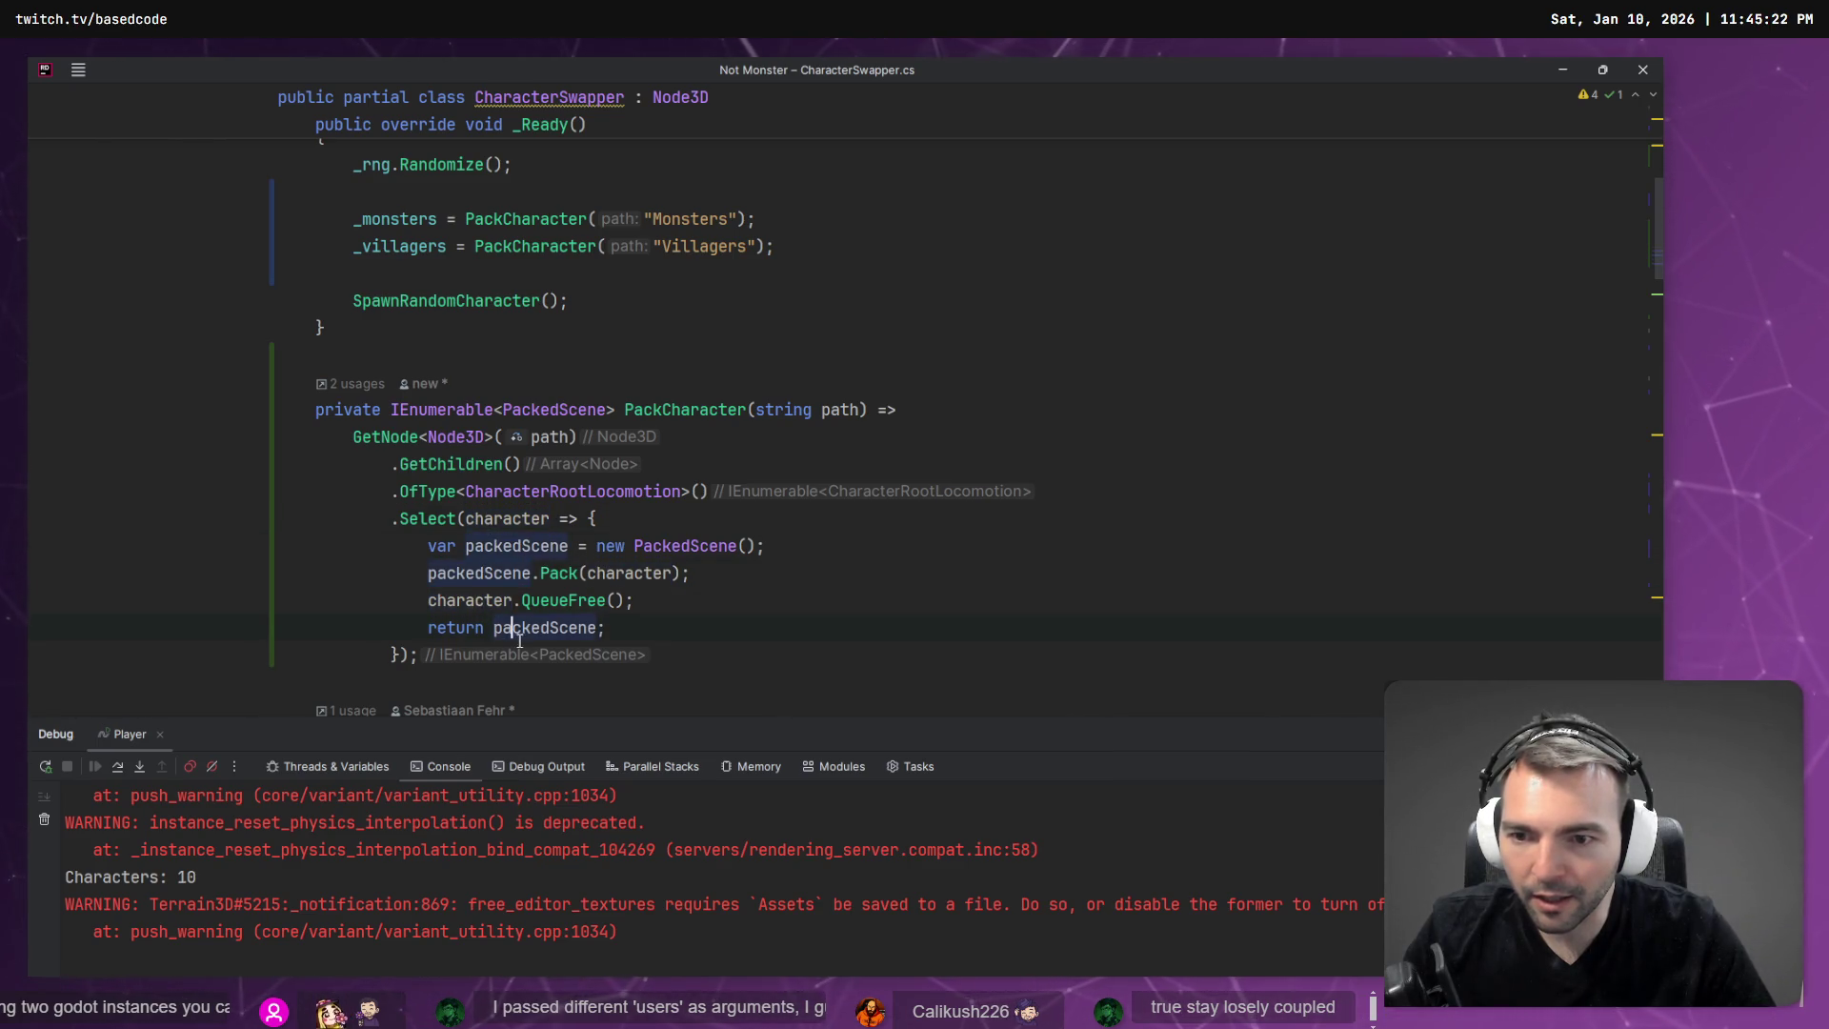
pyautogui.scroll(-1, 519, 640)
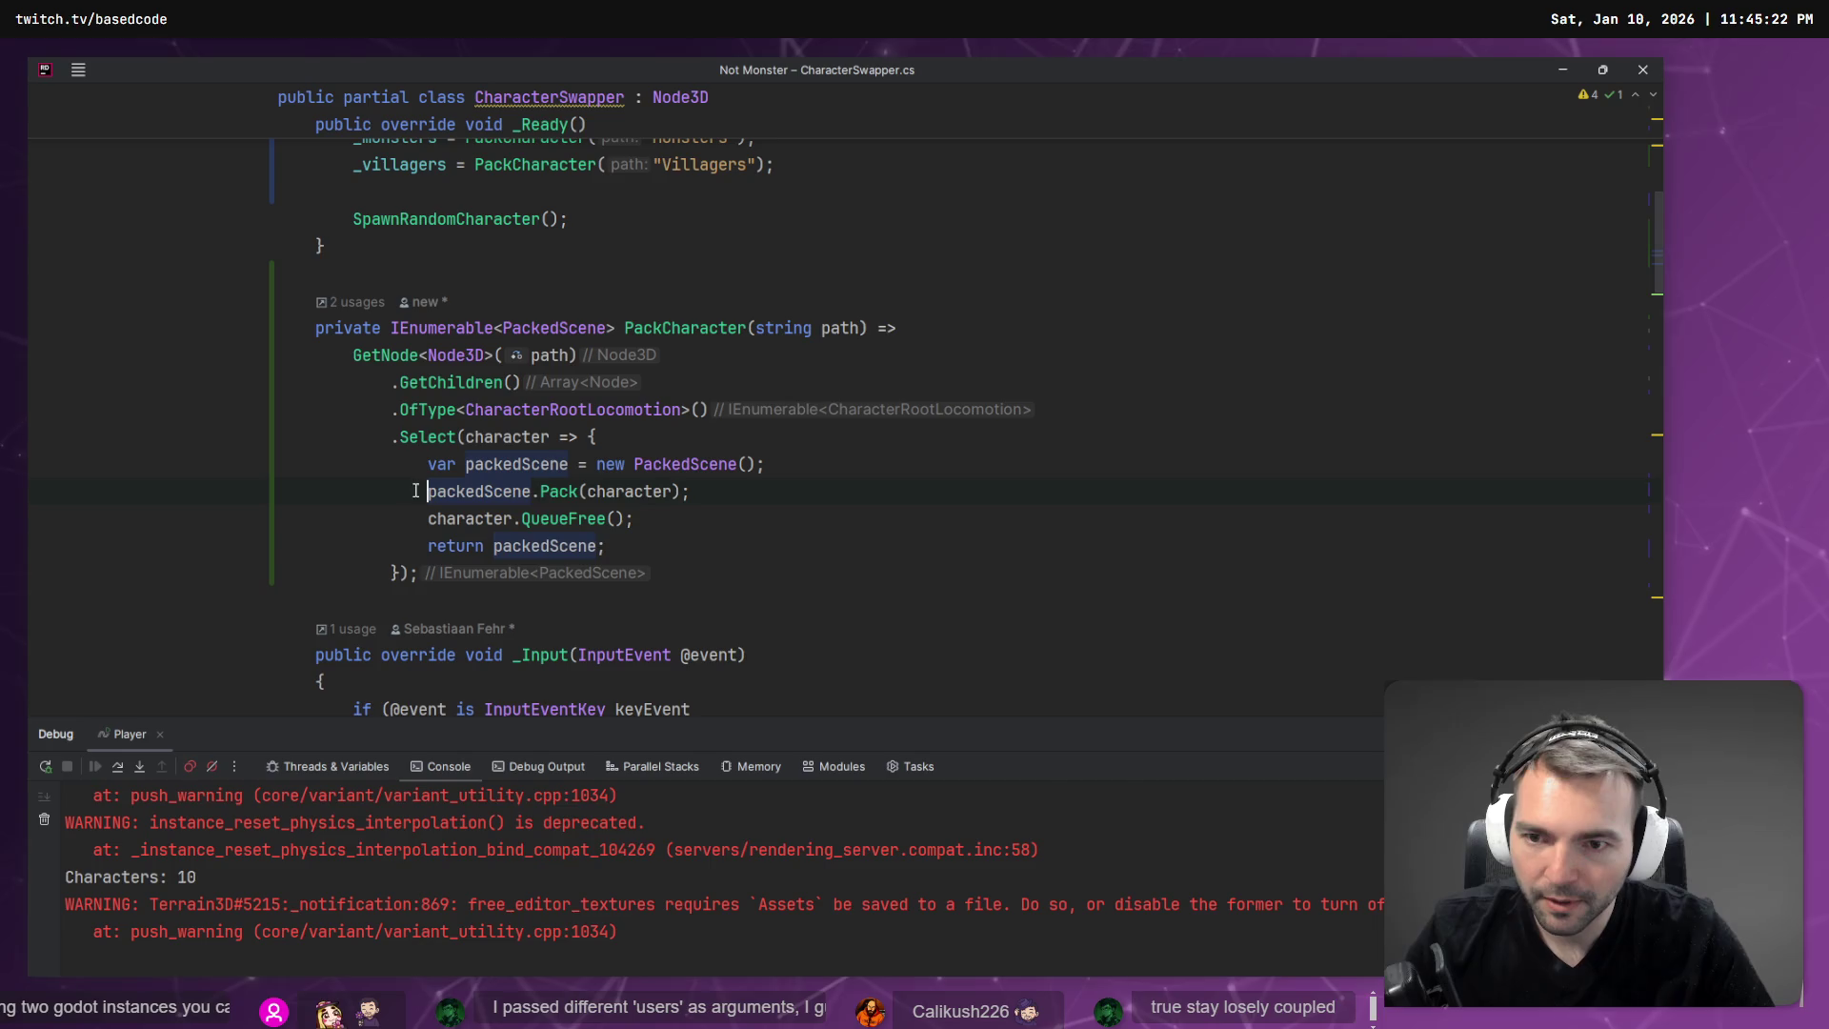
pyautogui.hotkey('ctrl', 'w')
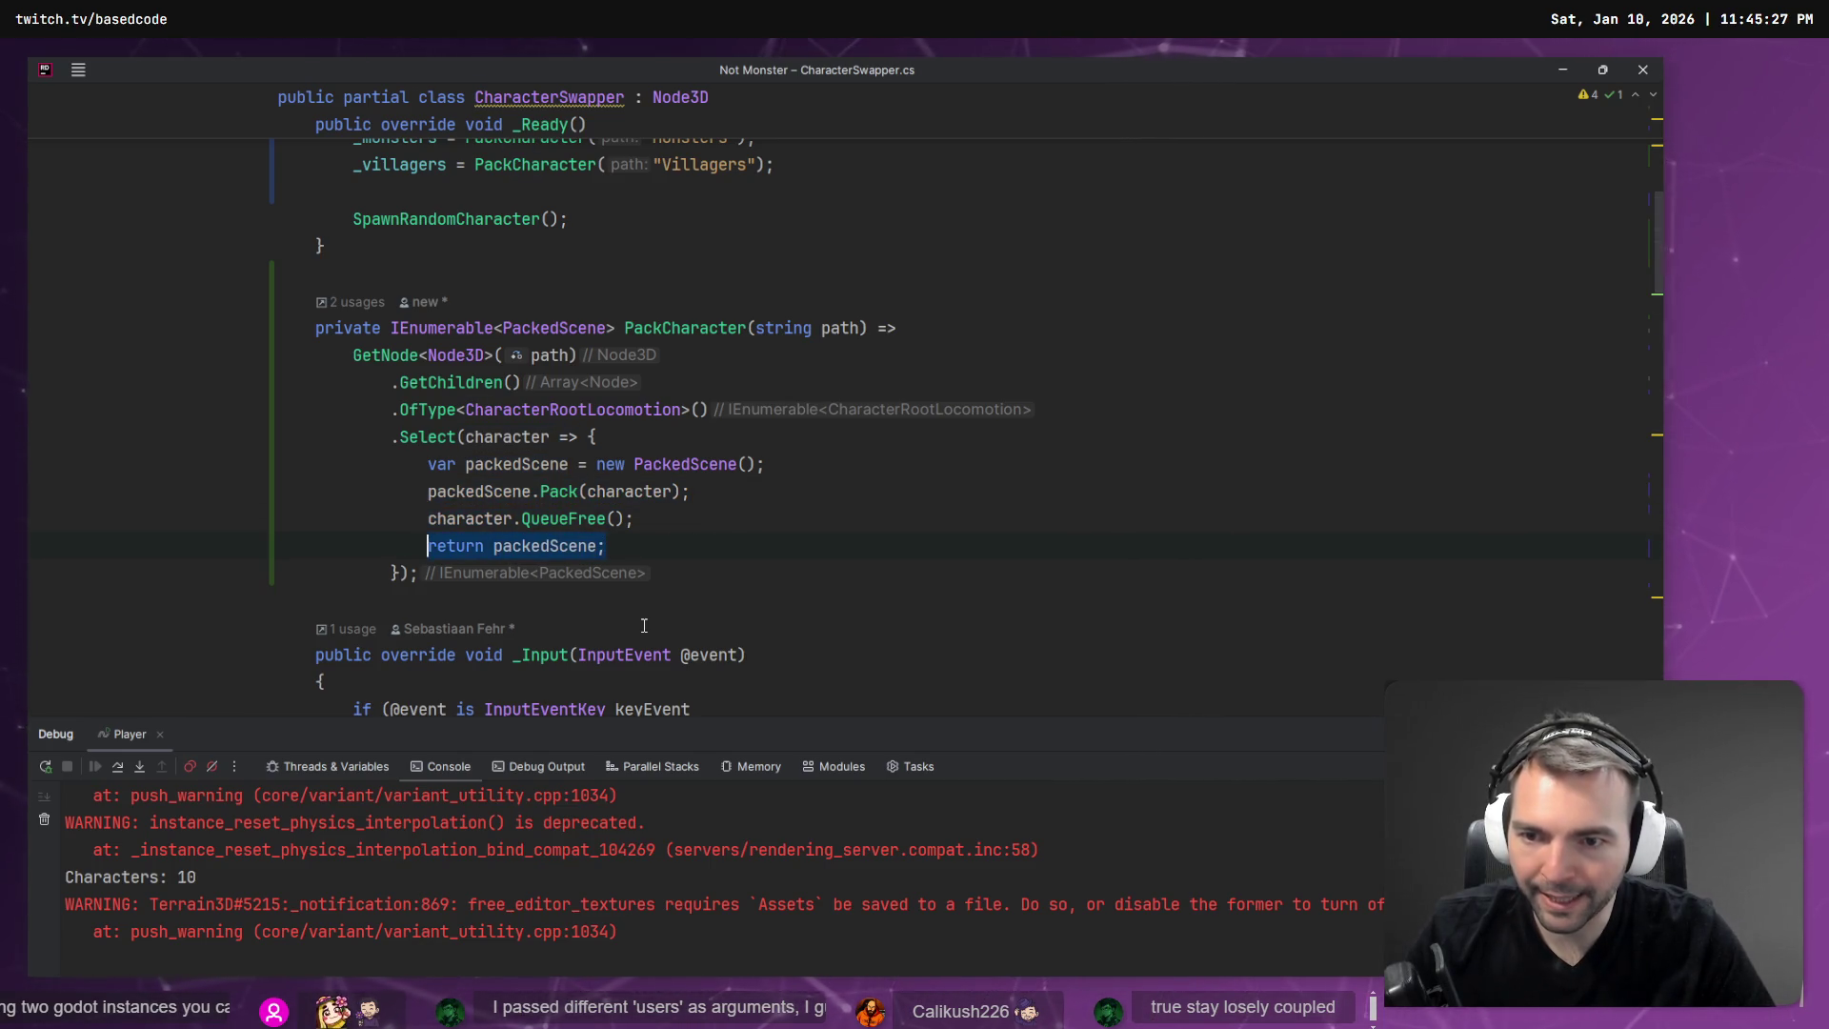
pyautogui.scroll(1, 691, 377)
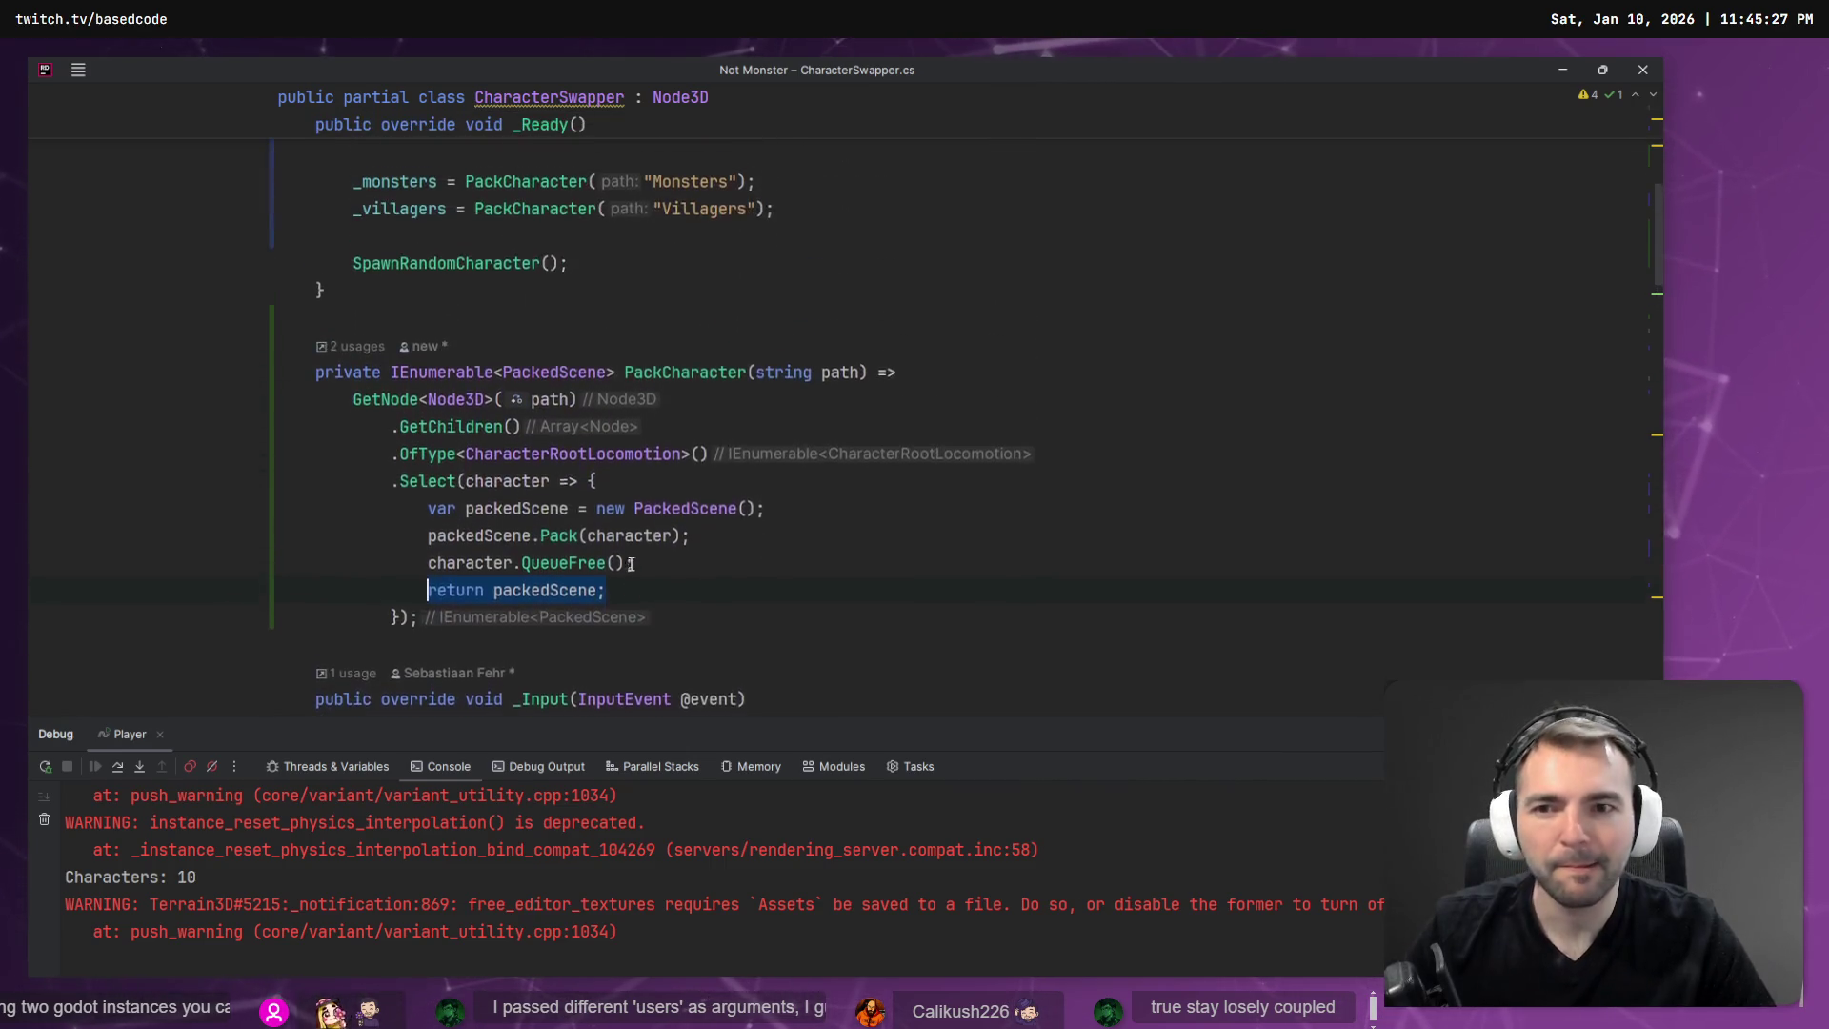
pyautogui.click(692, 377)
pyautogui.scroll(-5, 705, 429)
pyautogui.scroll(8, 723, 509)
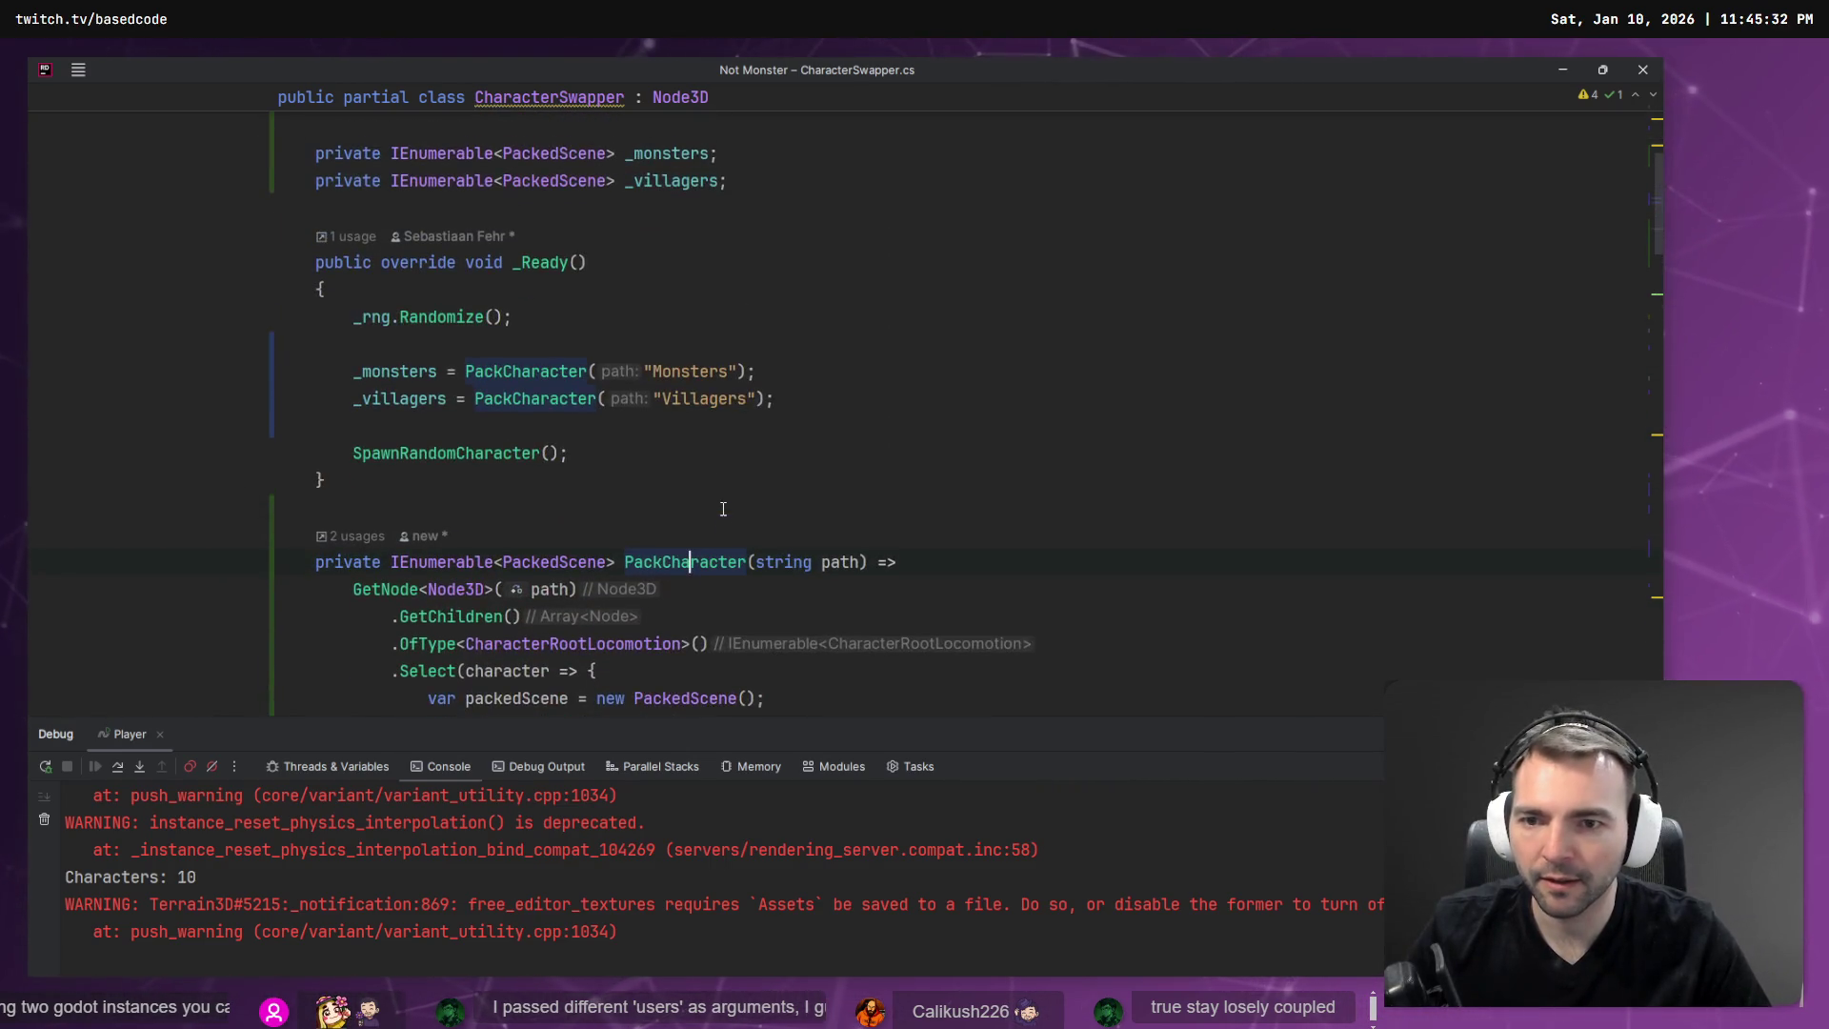
# Navigate through SpawnRandomCharacter to the InstantiateCharacter declaration and highlight characterScenes
pyautogui.click(505, 453)
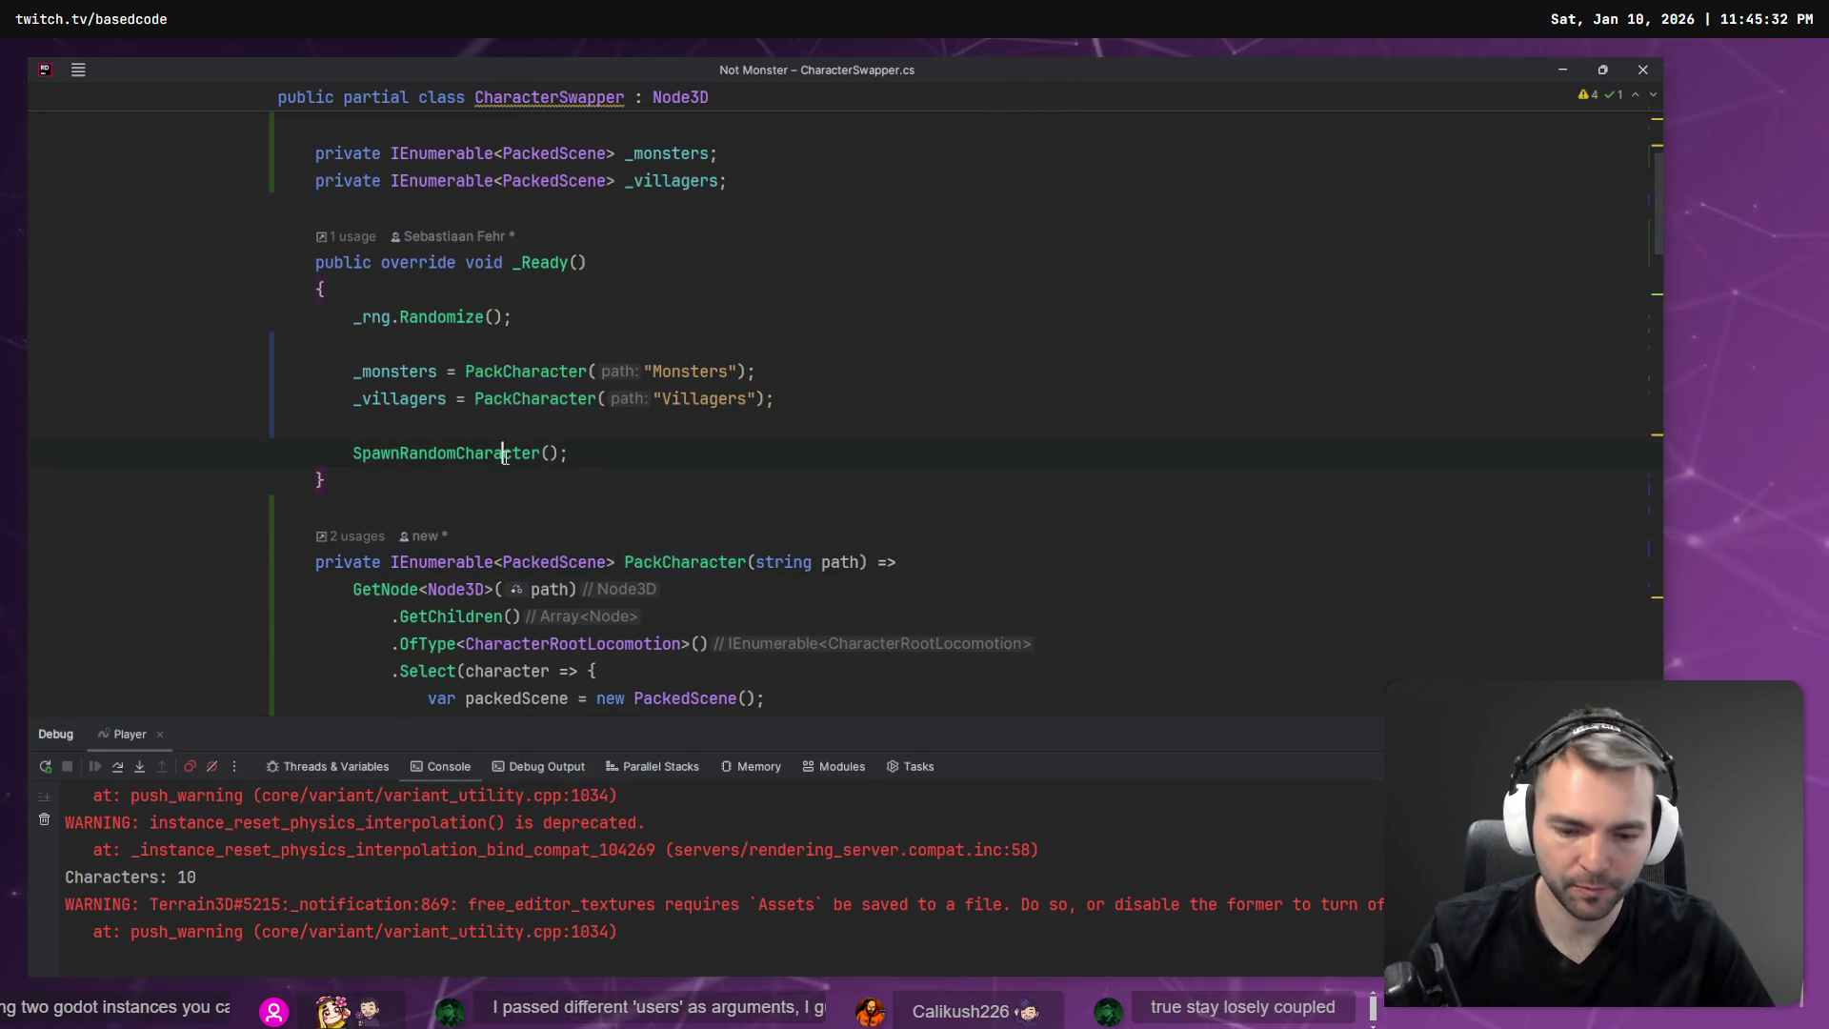
pyautogui.keyDown('ctrl'); pyautogui.click(505, 453); pyautogui.keyUp('ctrl')
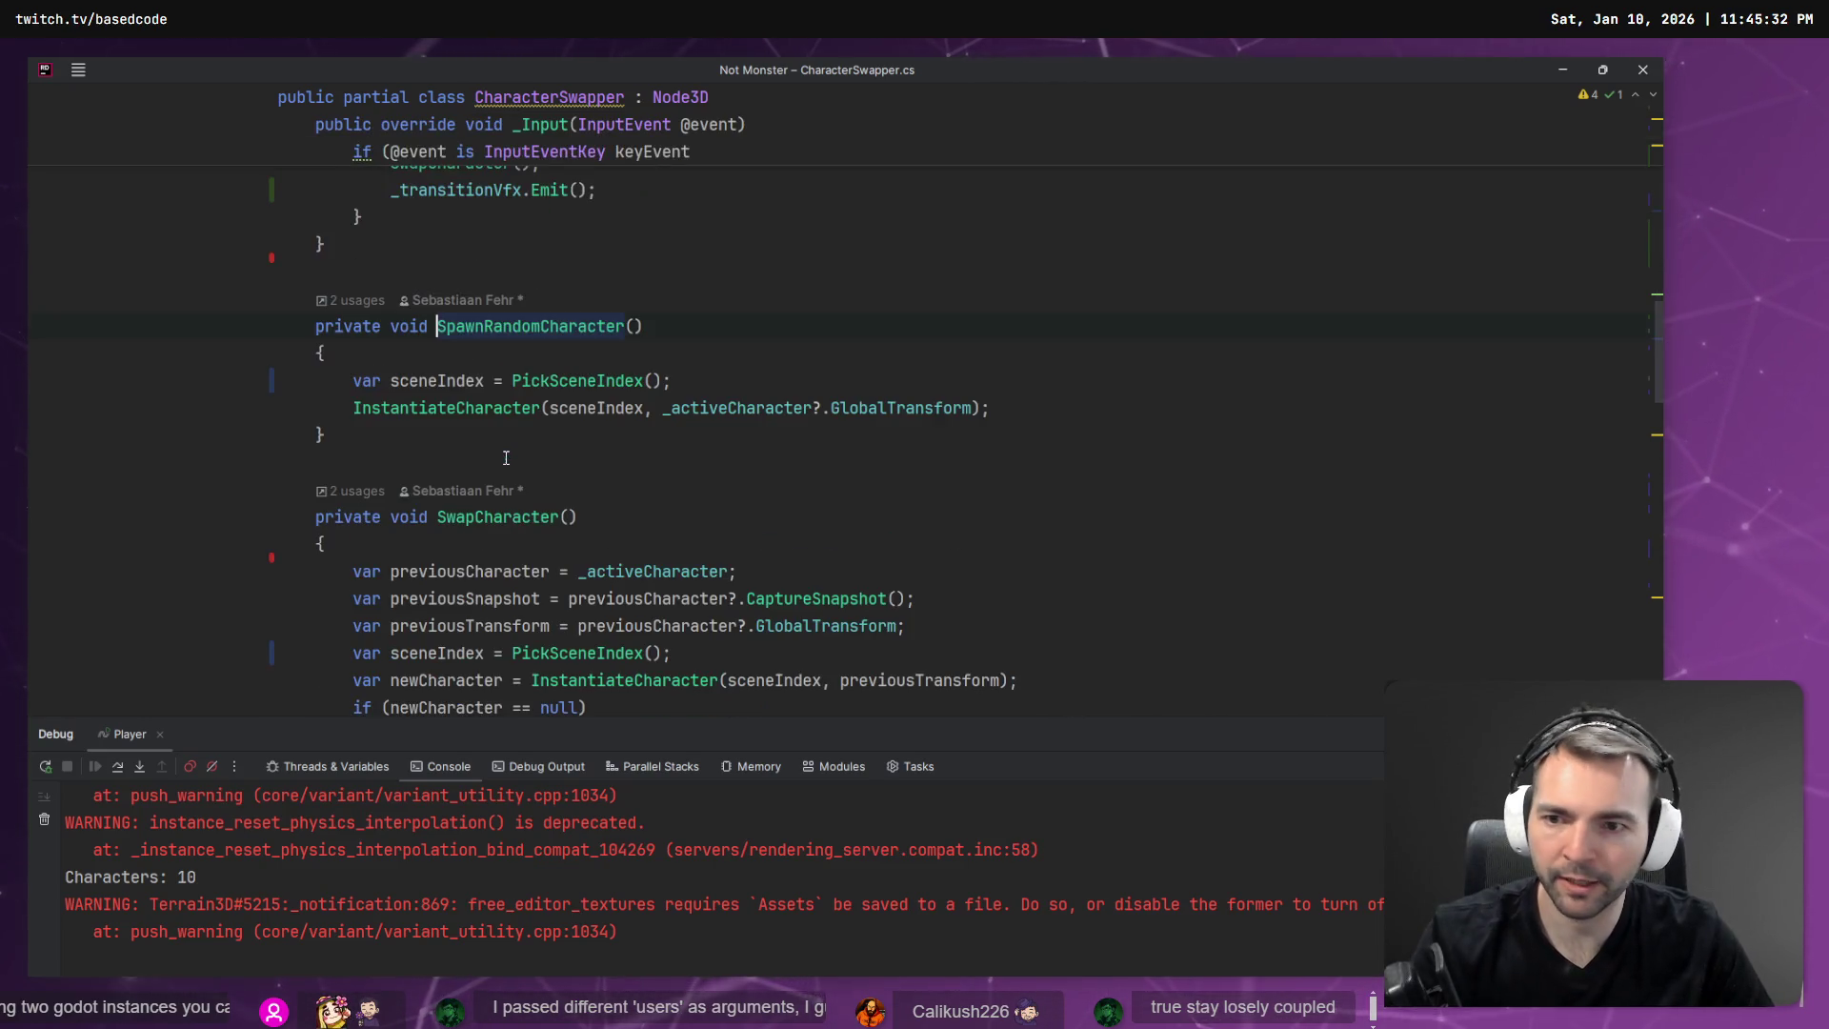
pyautogui.keyDown('ctrl'); pyautogui.click(485, 408); pyautogui.keyUp('ctrl')
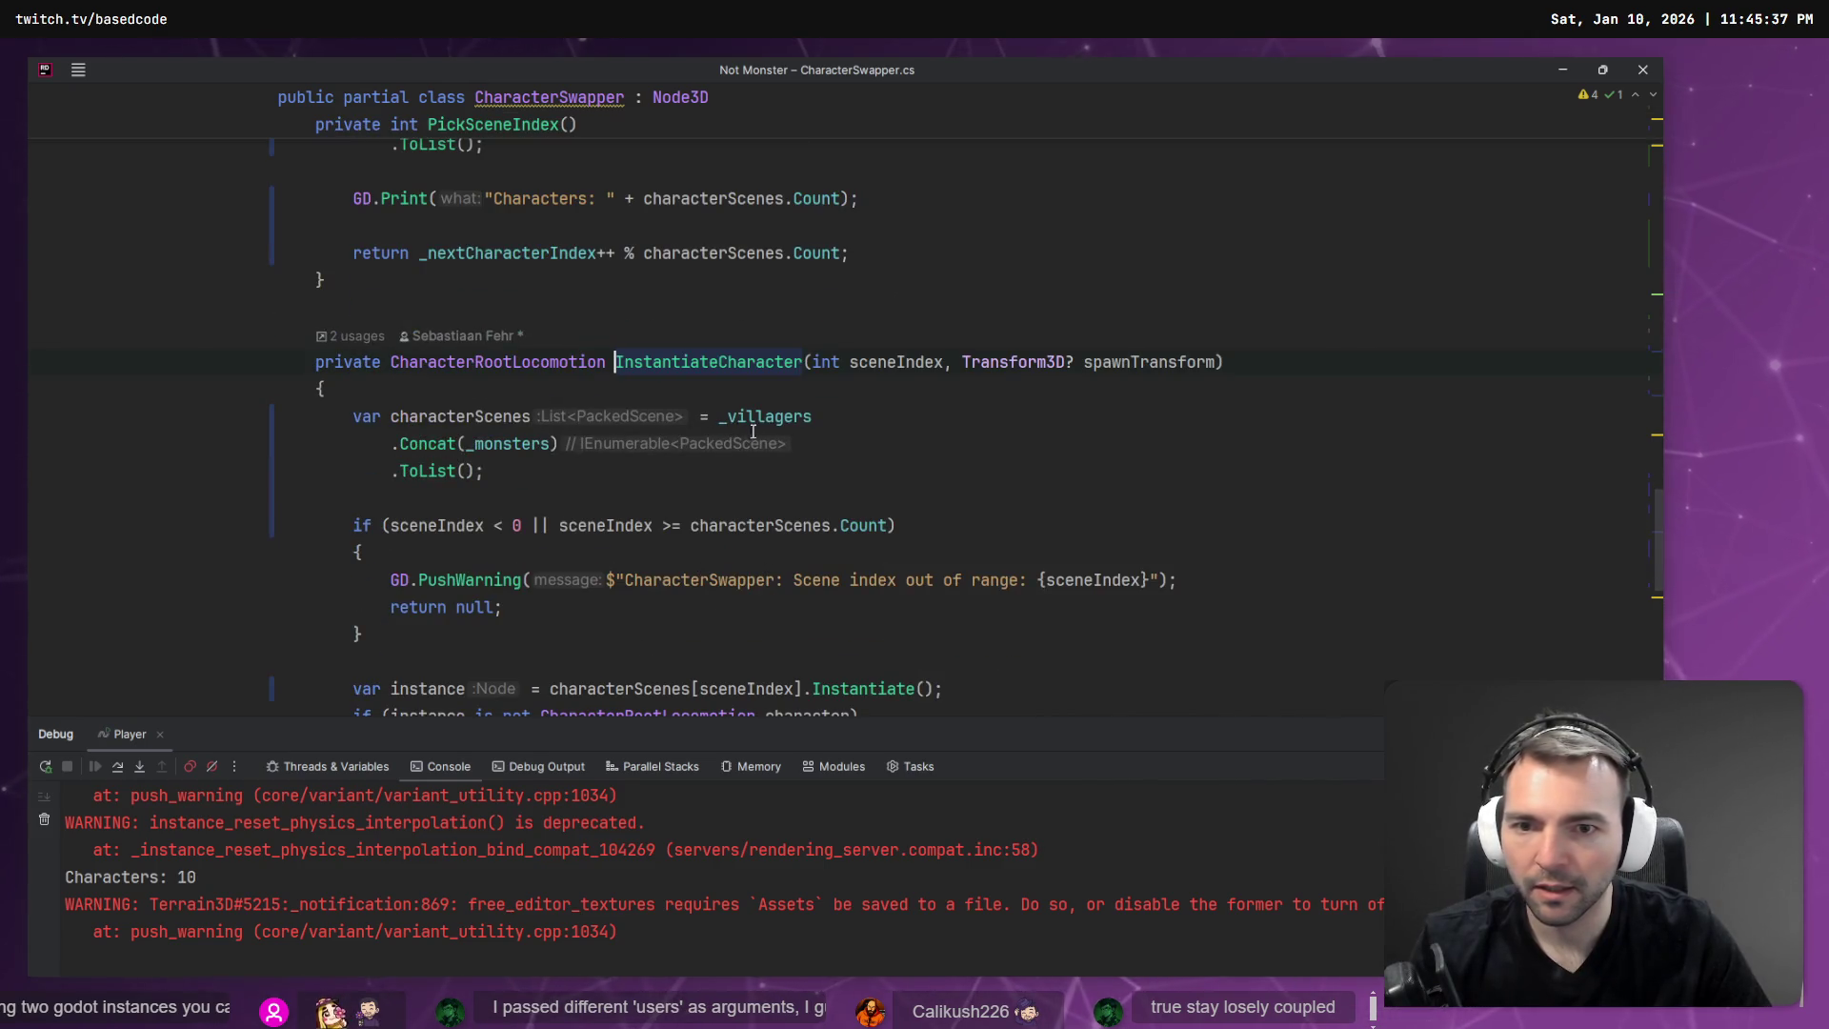
pyautogui.scroll(-5, 432, 448)
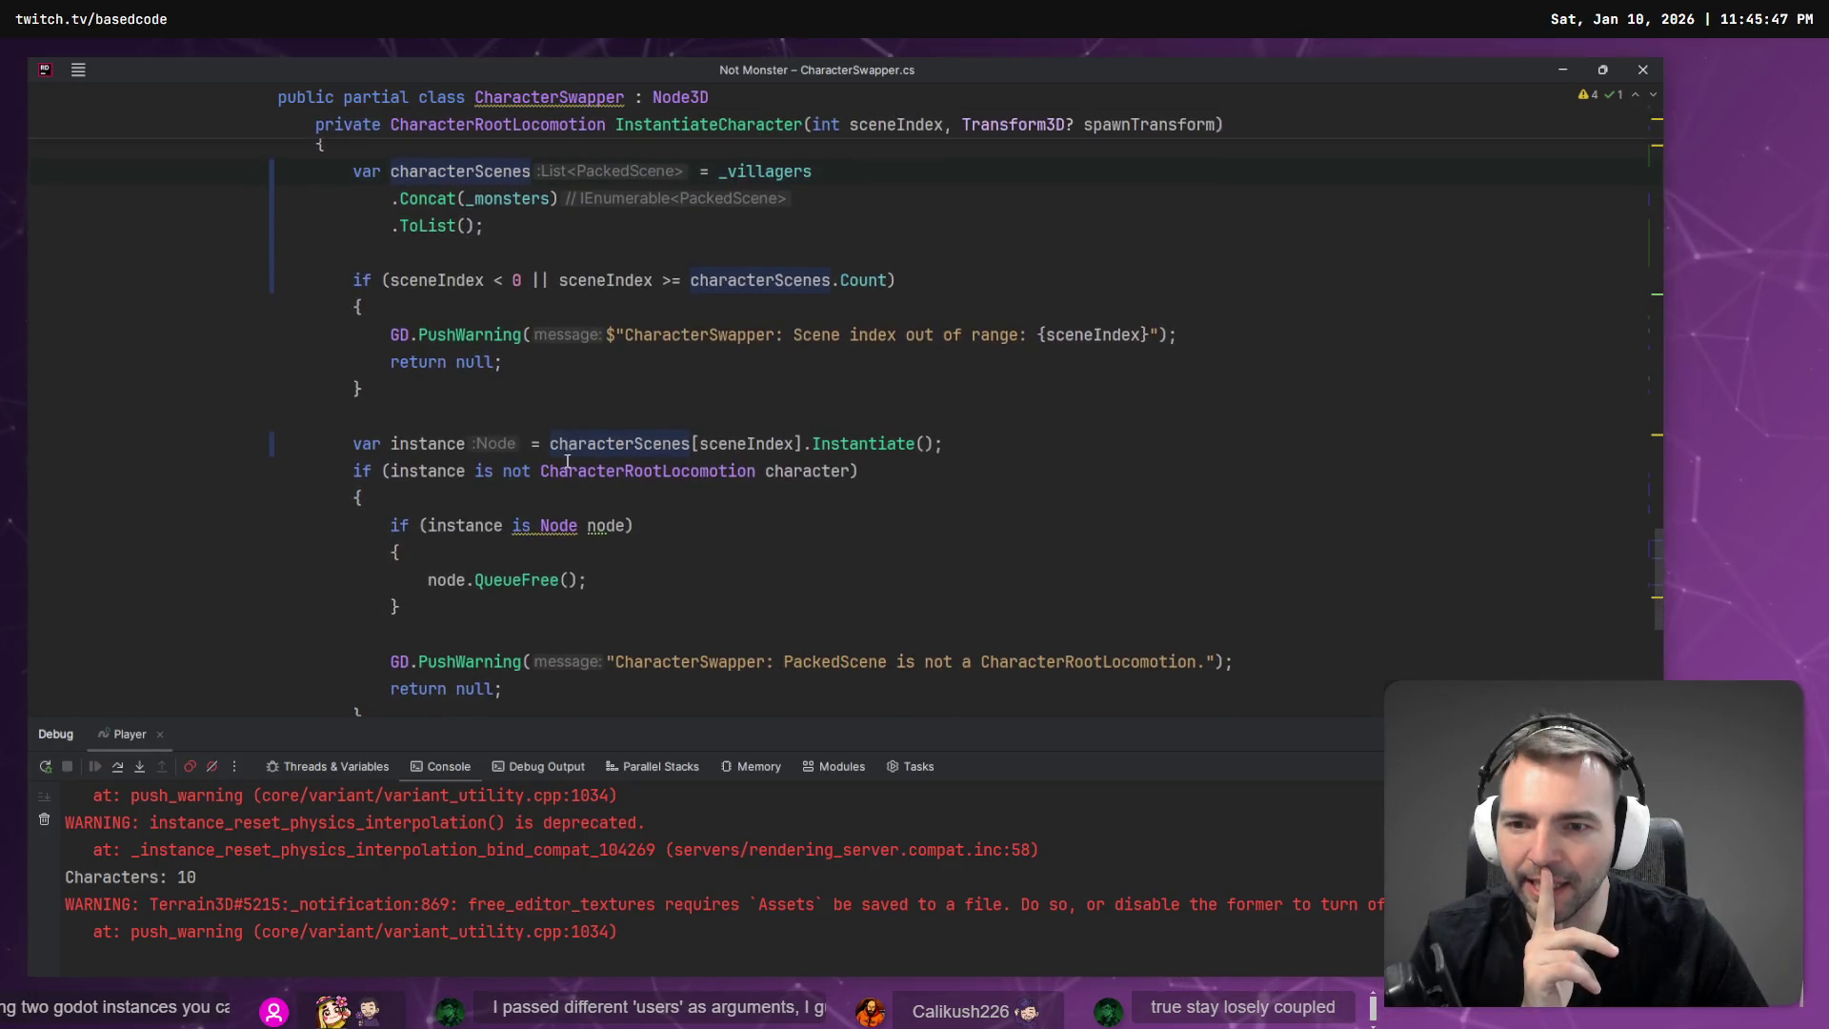
pyautogui.click(570, 446)
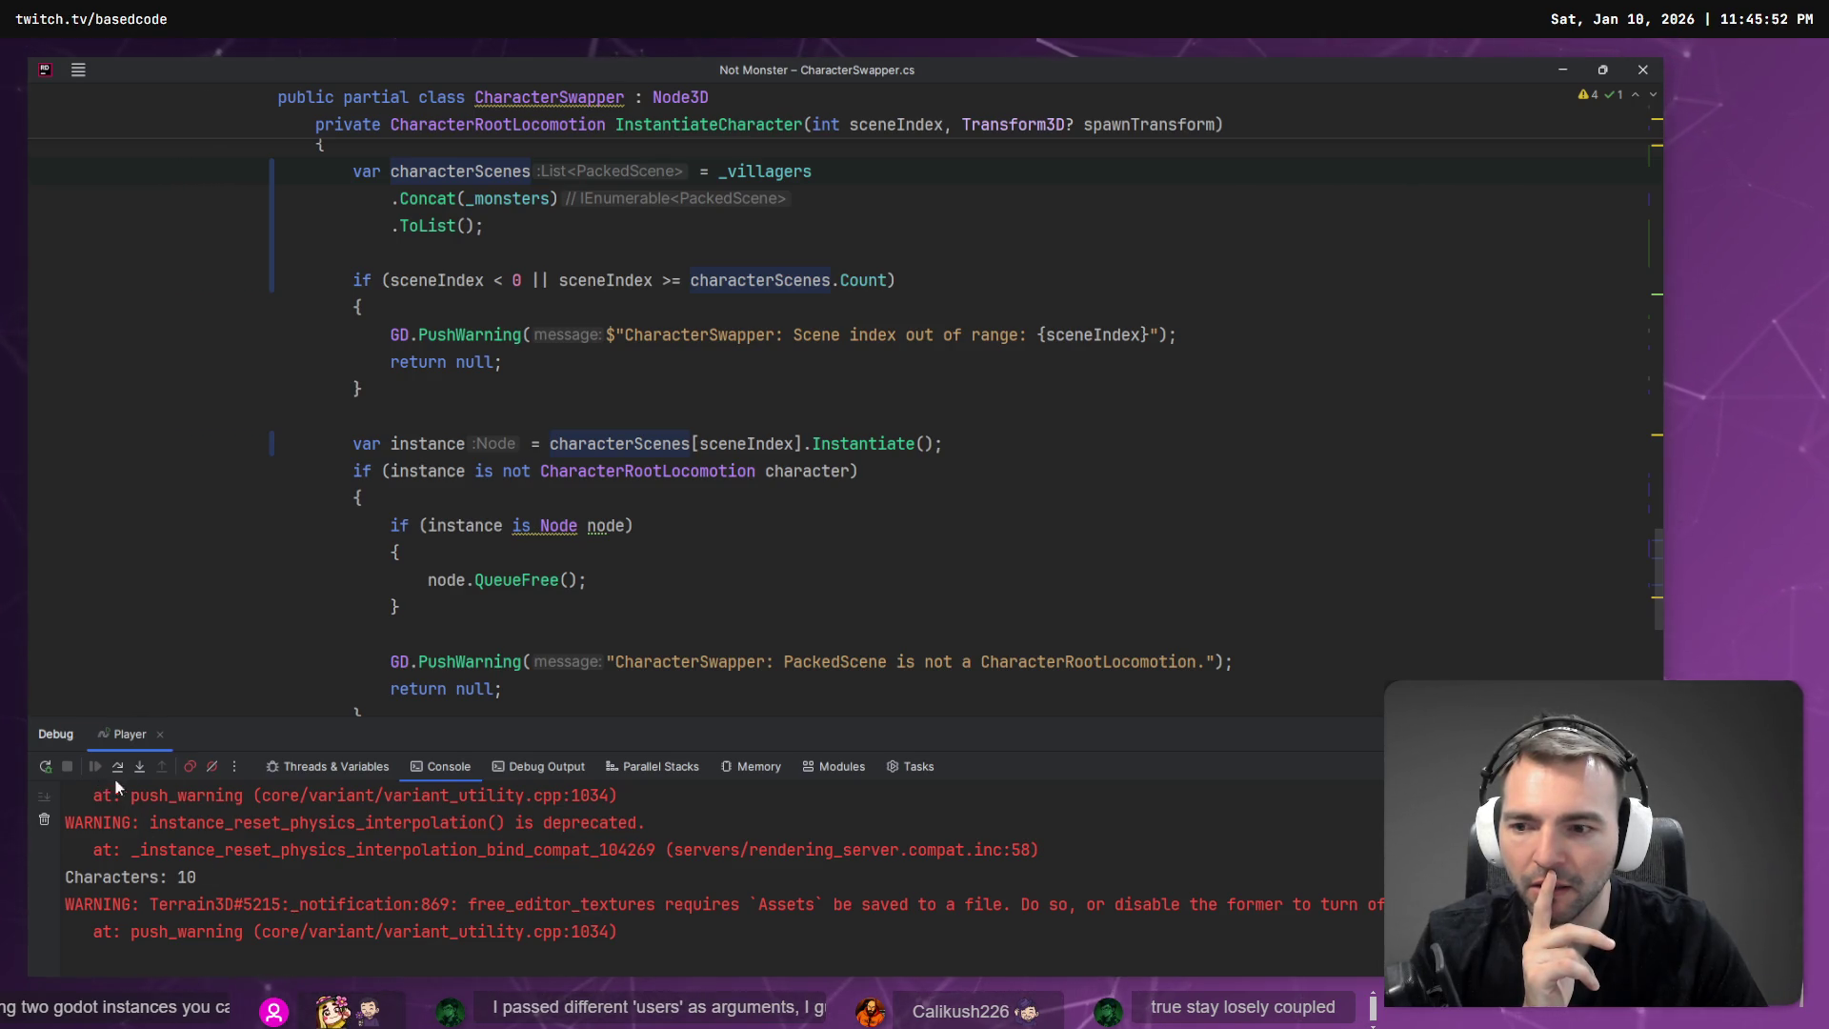
# Clear the debug console output and hide the debug panel to enlarge the code
pyautogui.click(43, 820)
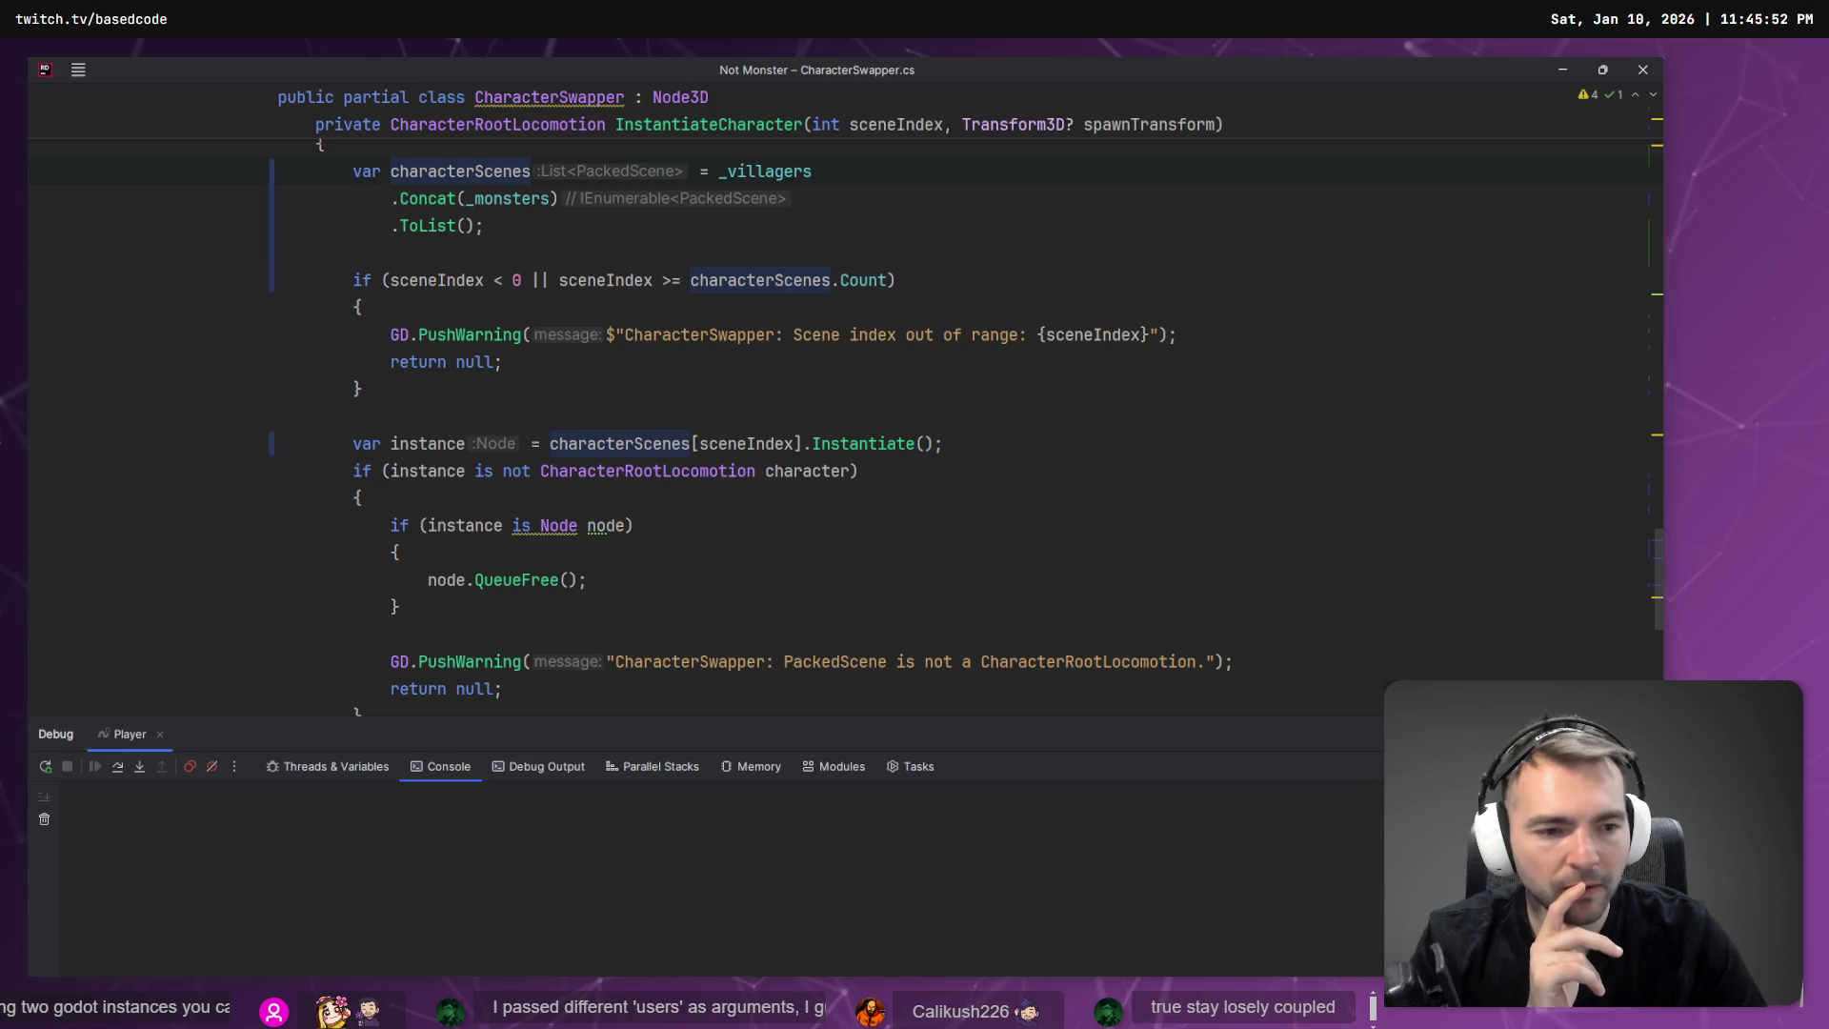
pyautogui.press('Escape')
pyautogui.click(1010, 579)
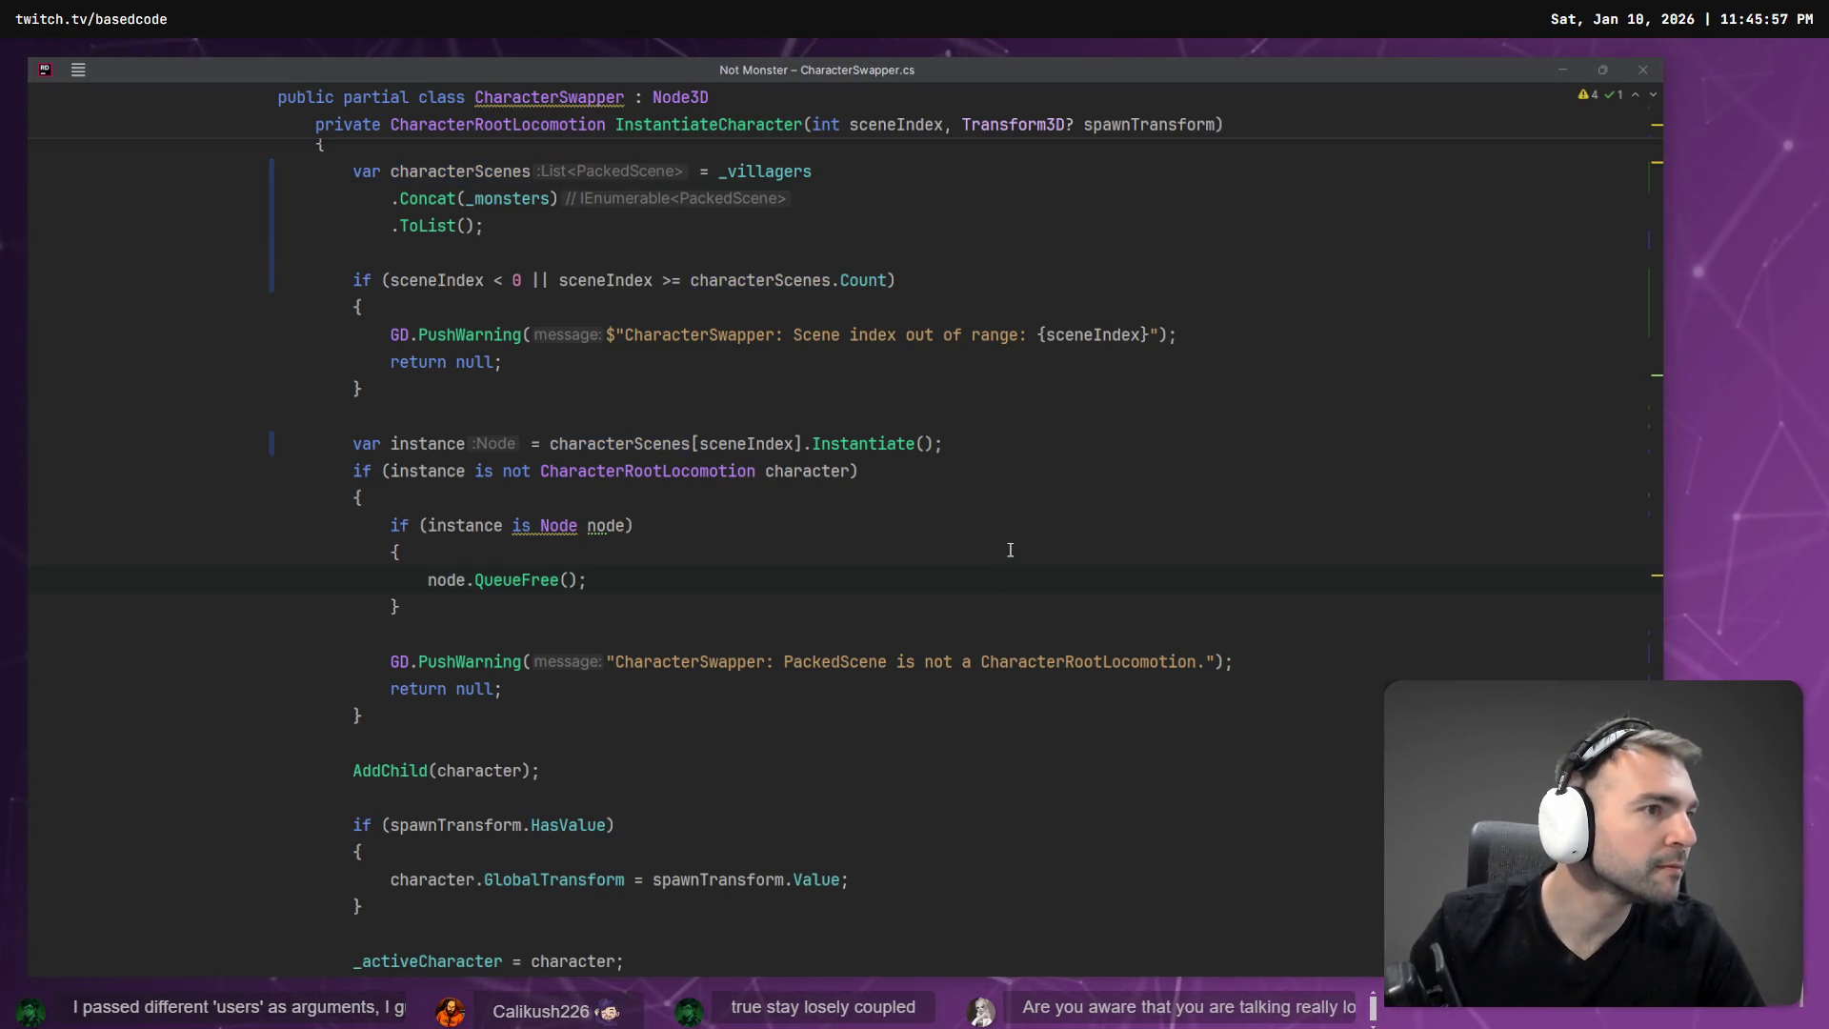
# Restart the game from Godot with F5, check the running game, then return to Rider's CharacterSwapper.cs
pyautogui.hotkey('alt', 'Tab')
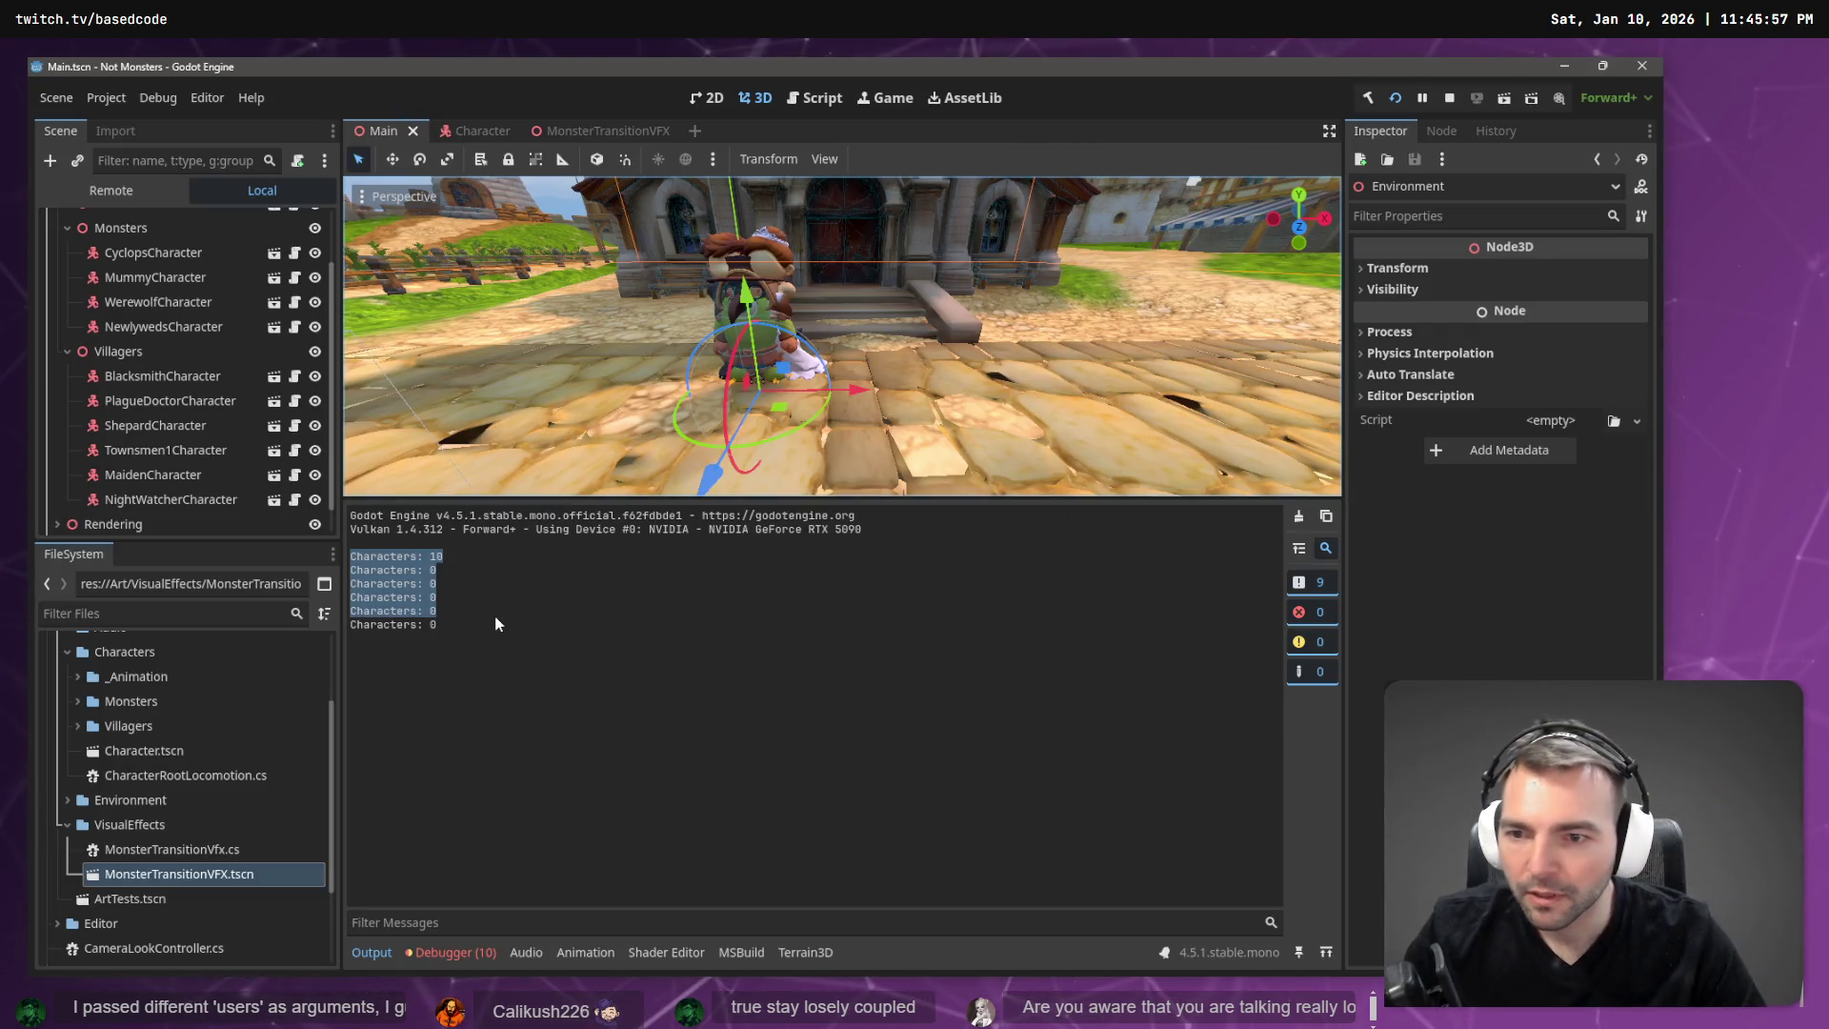
pyautogui.click(490, 635)
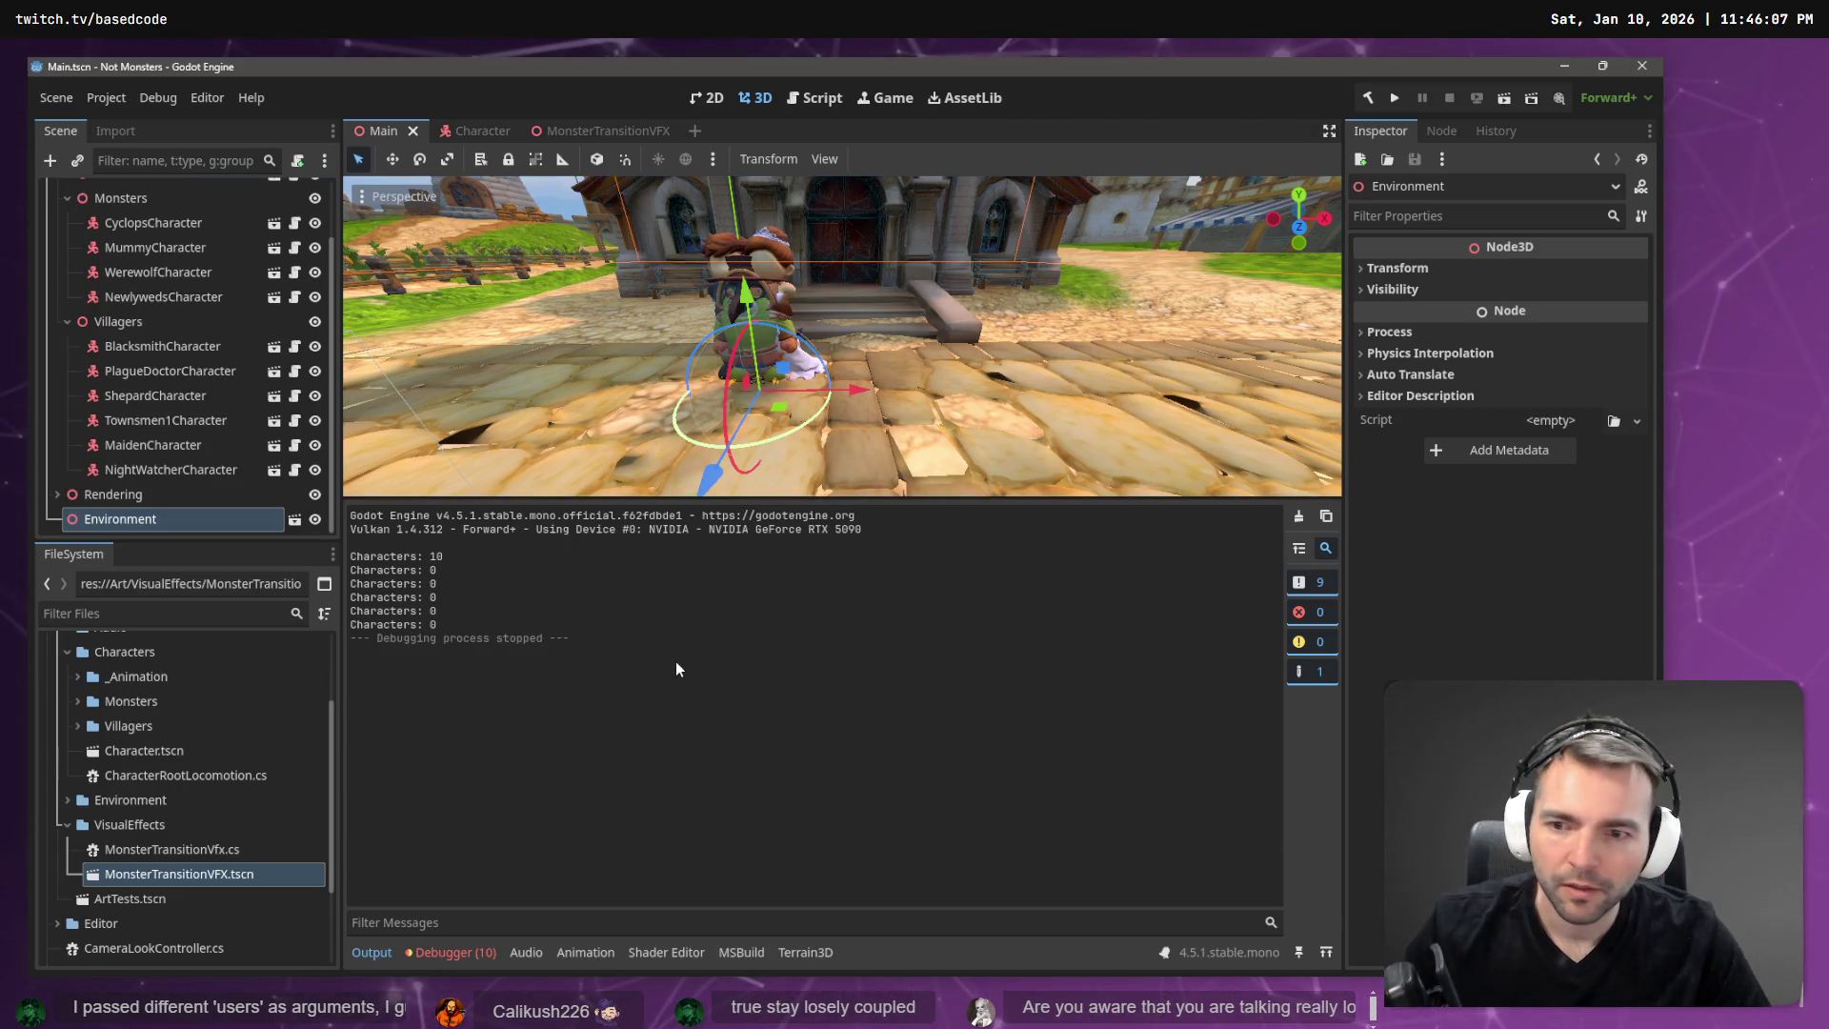
pyautogui.press('F5')
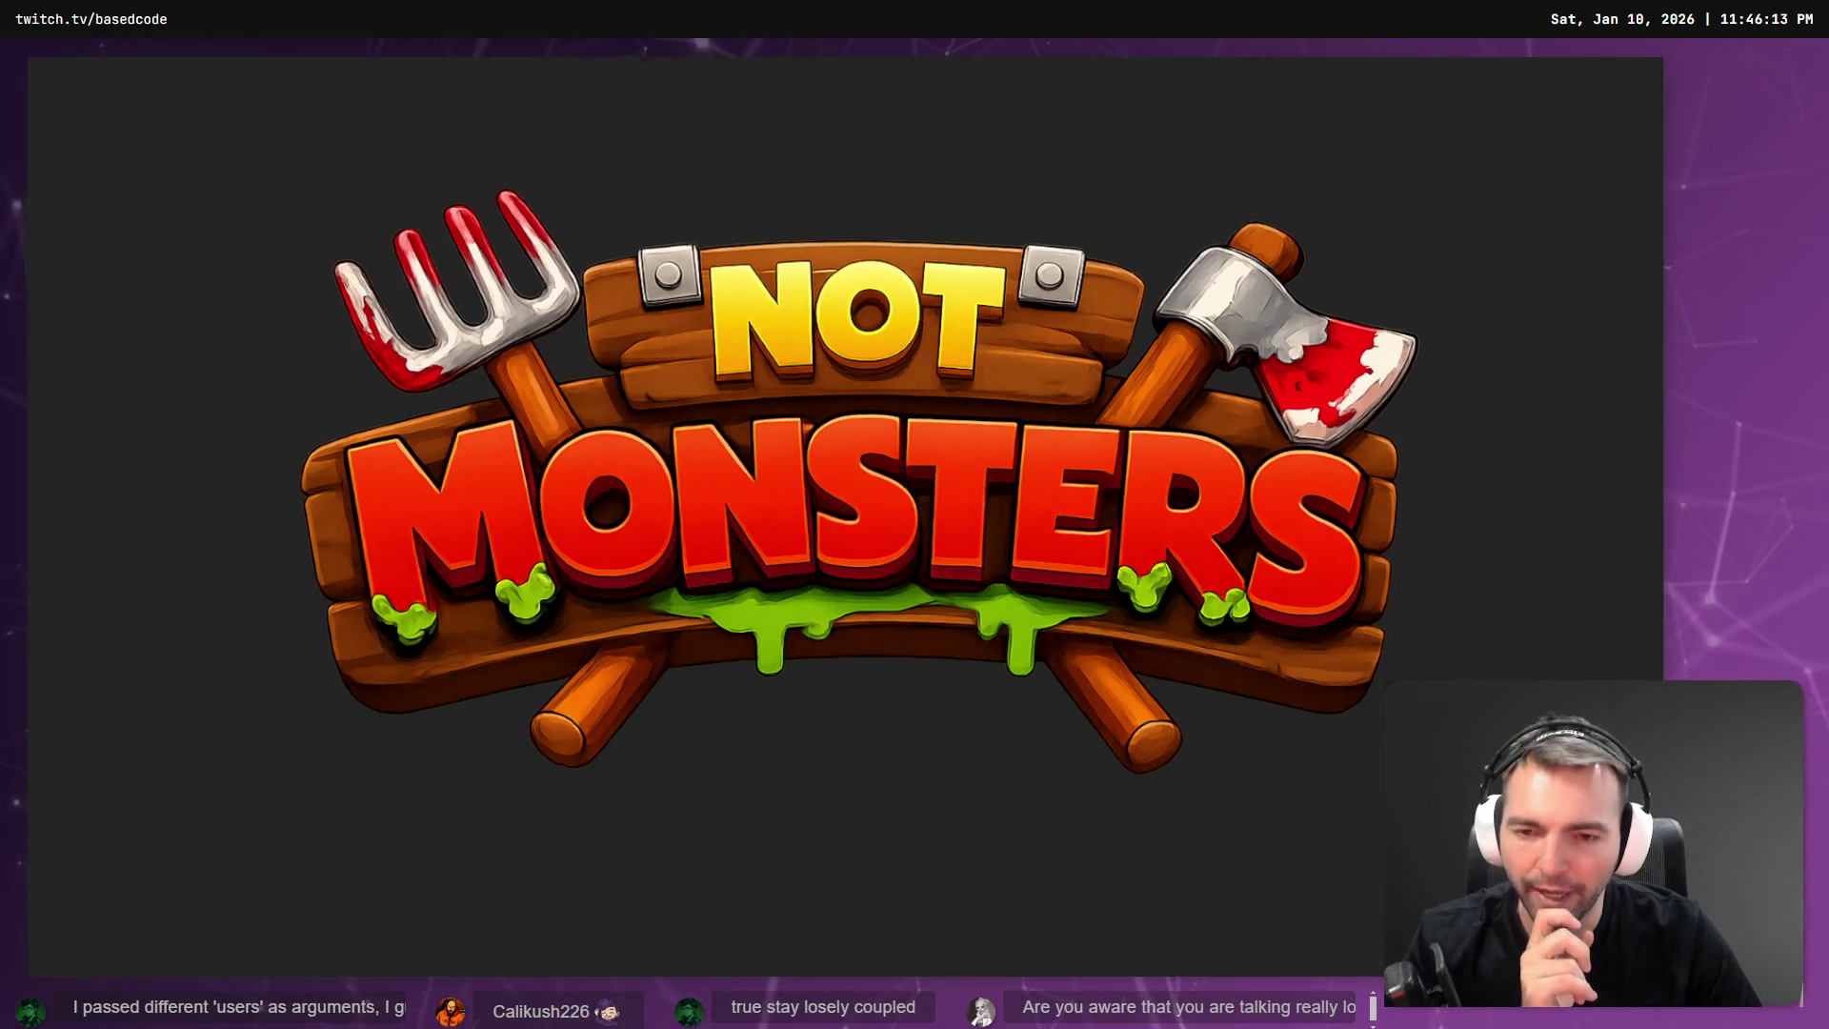
pyautogui.hotkey('alt', 'Tab')
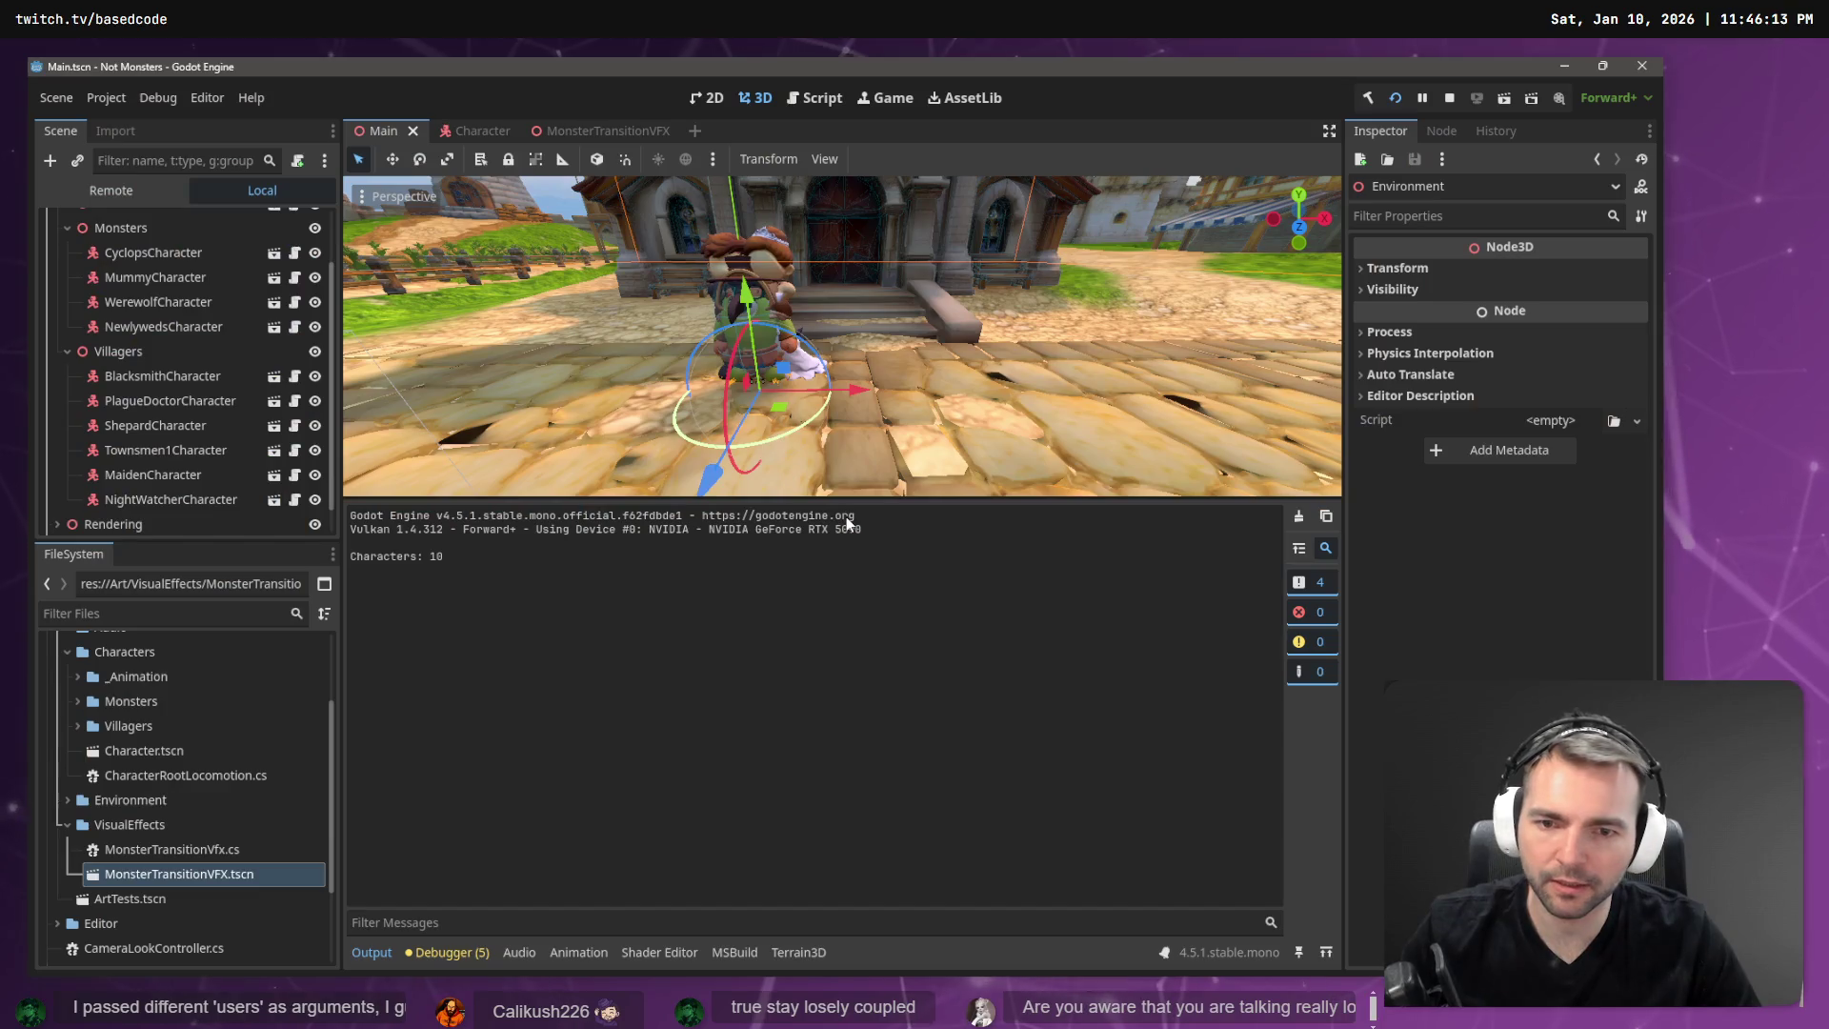
pyautogui.hotkey('alt', 'Tab')
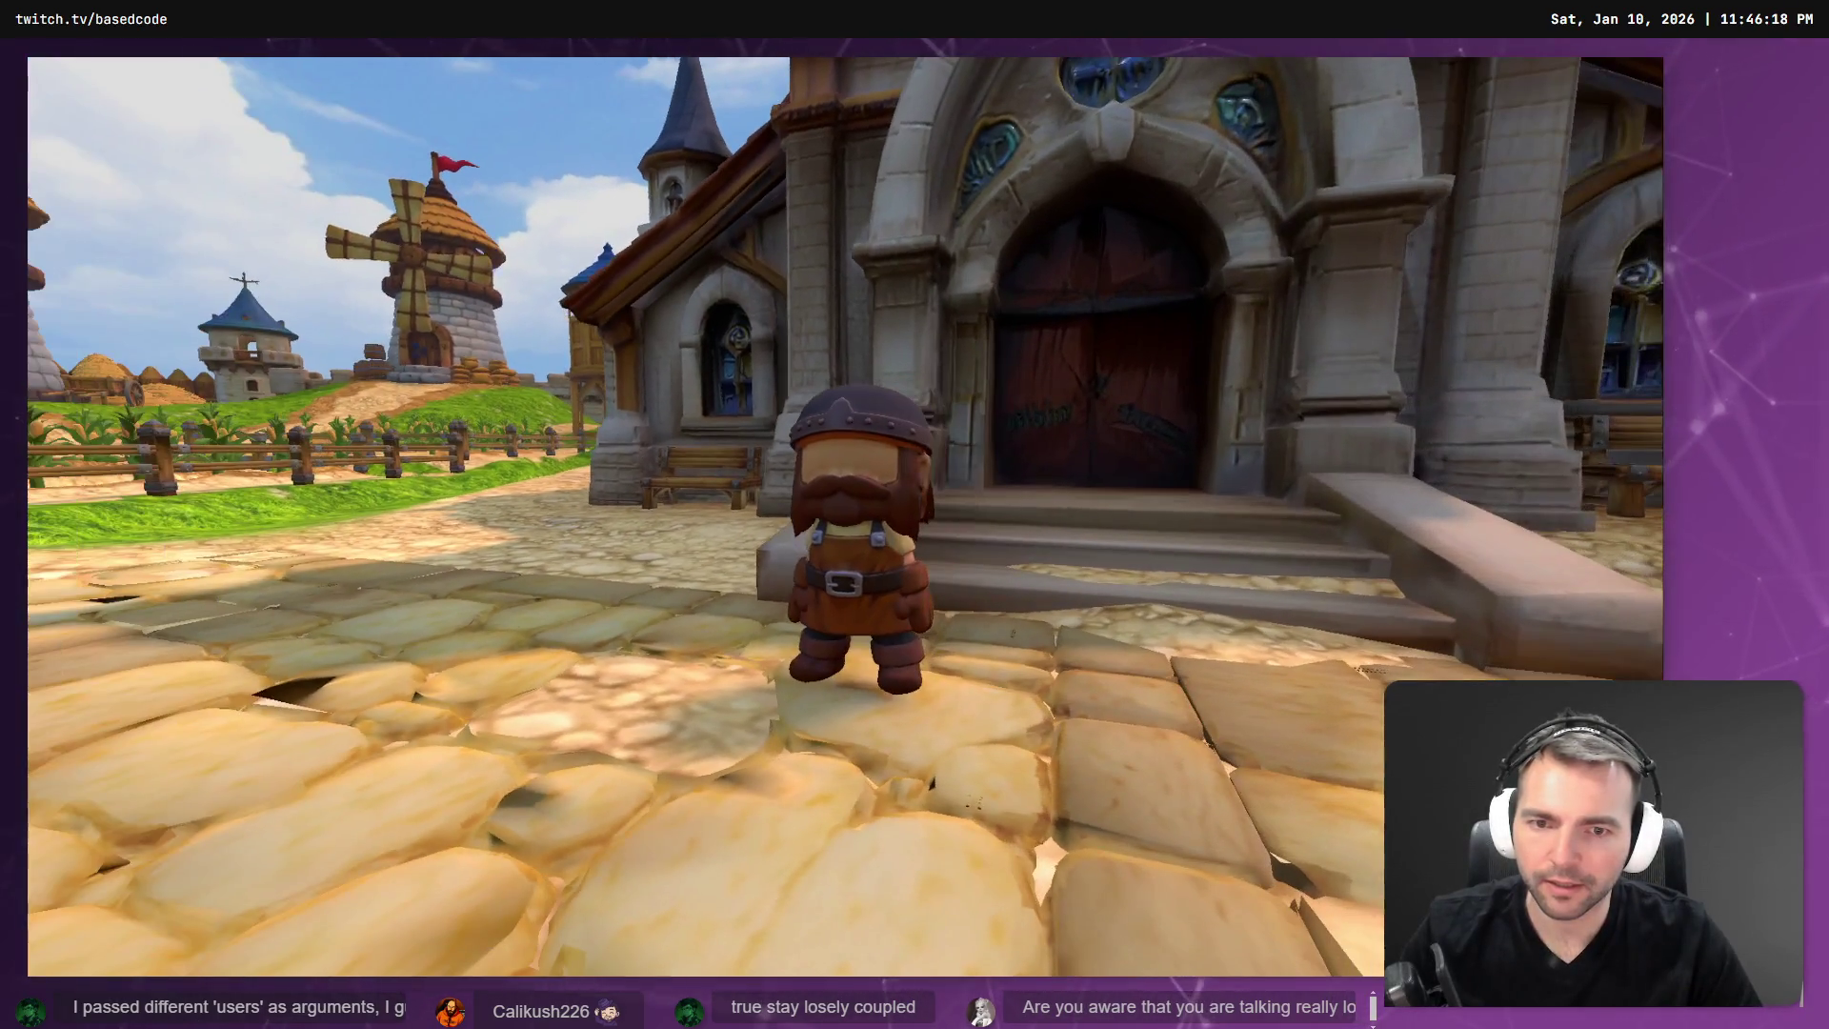
pyautogui.hotkey('alt', 'Tab')
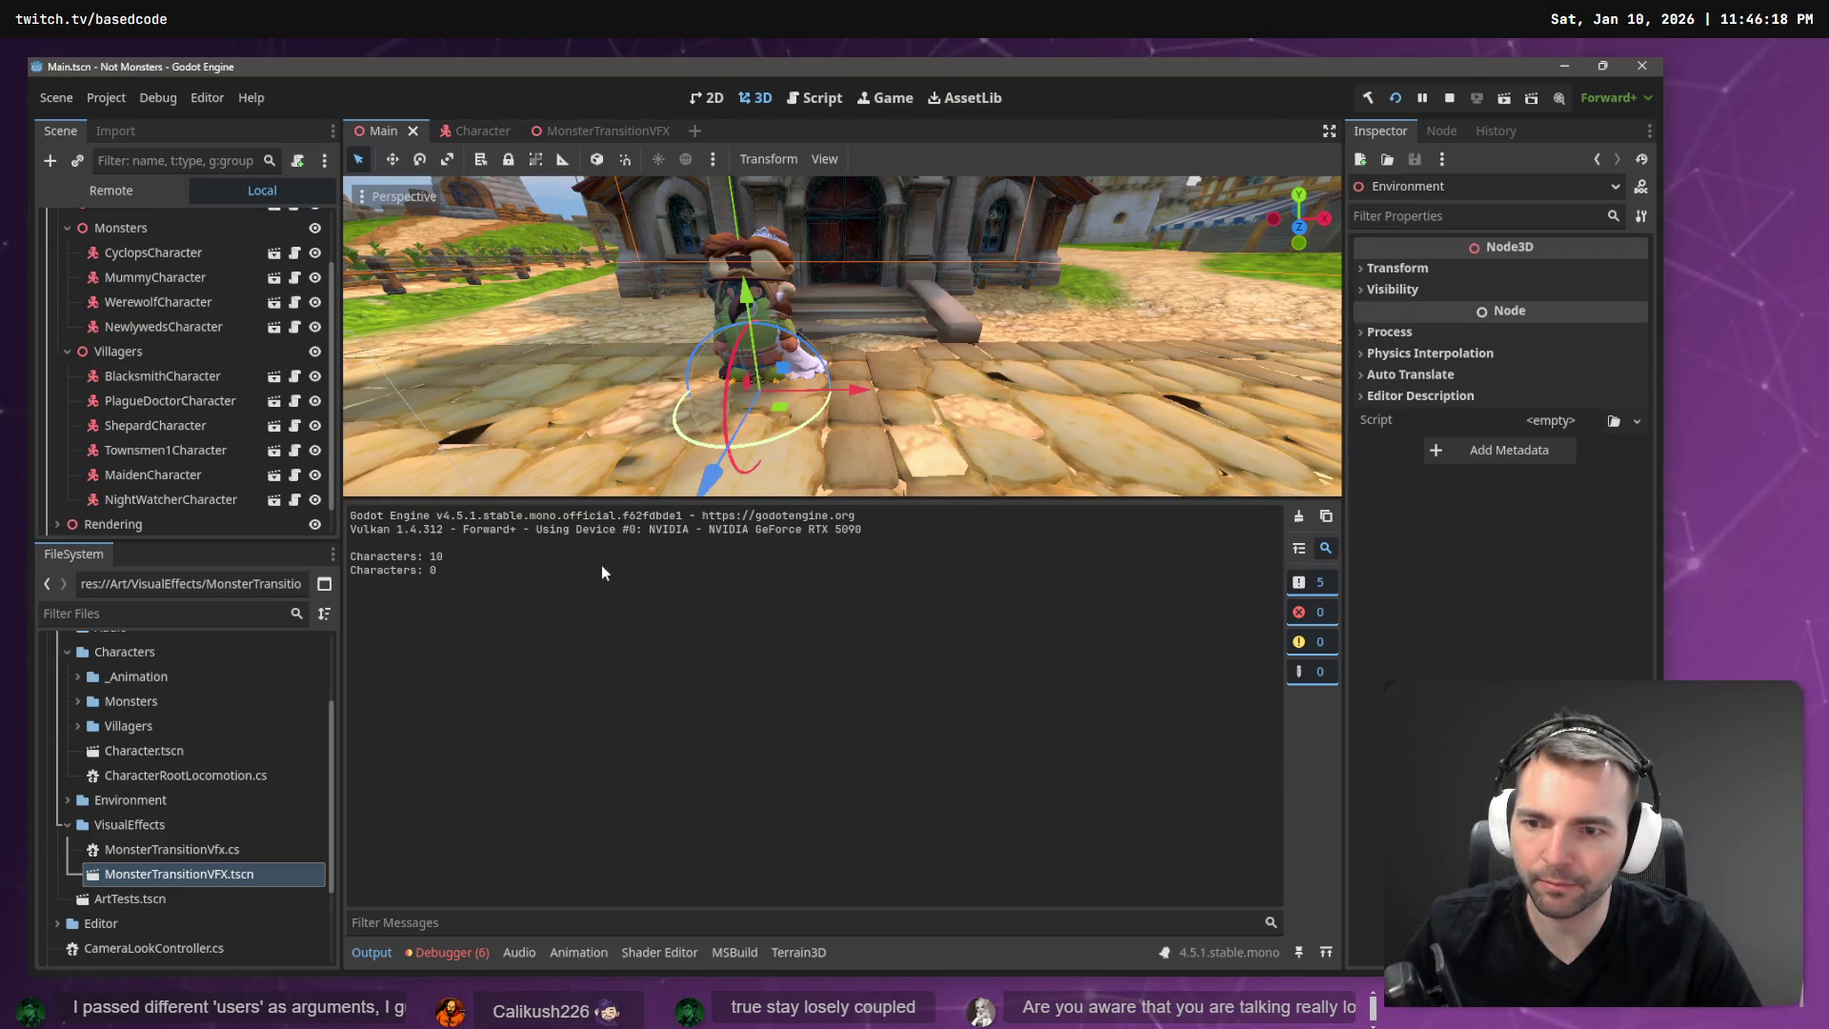
pyautogui.hotkey('alt', 'Tab')
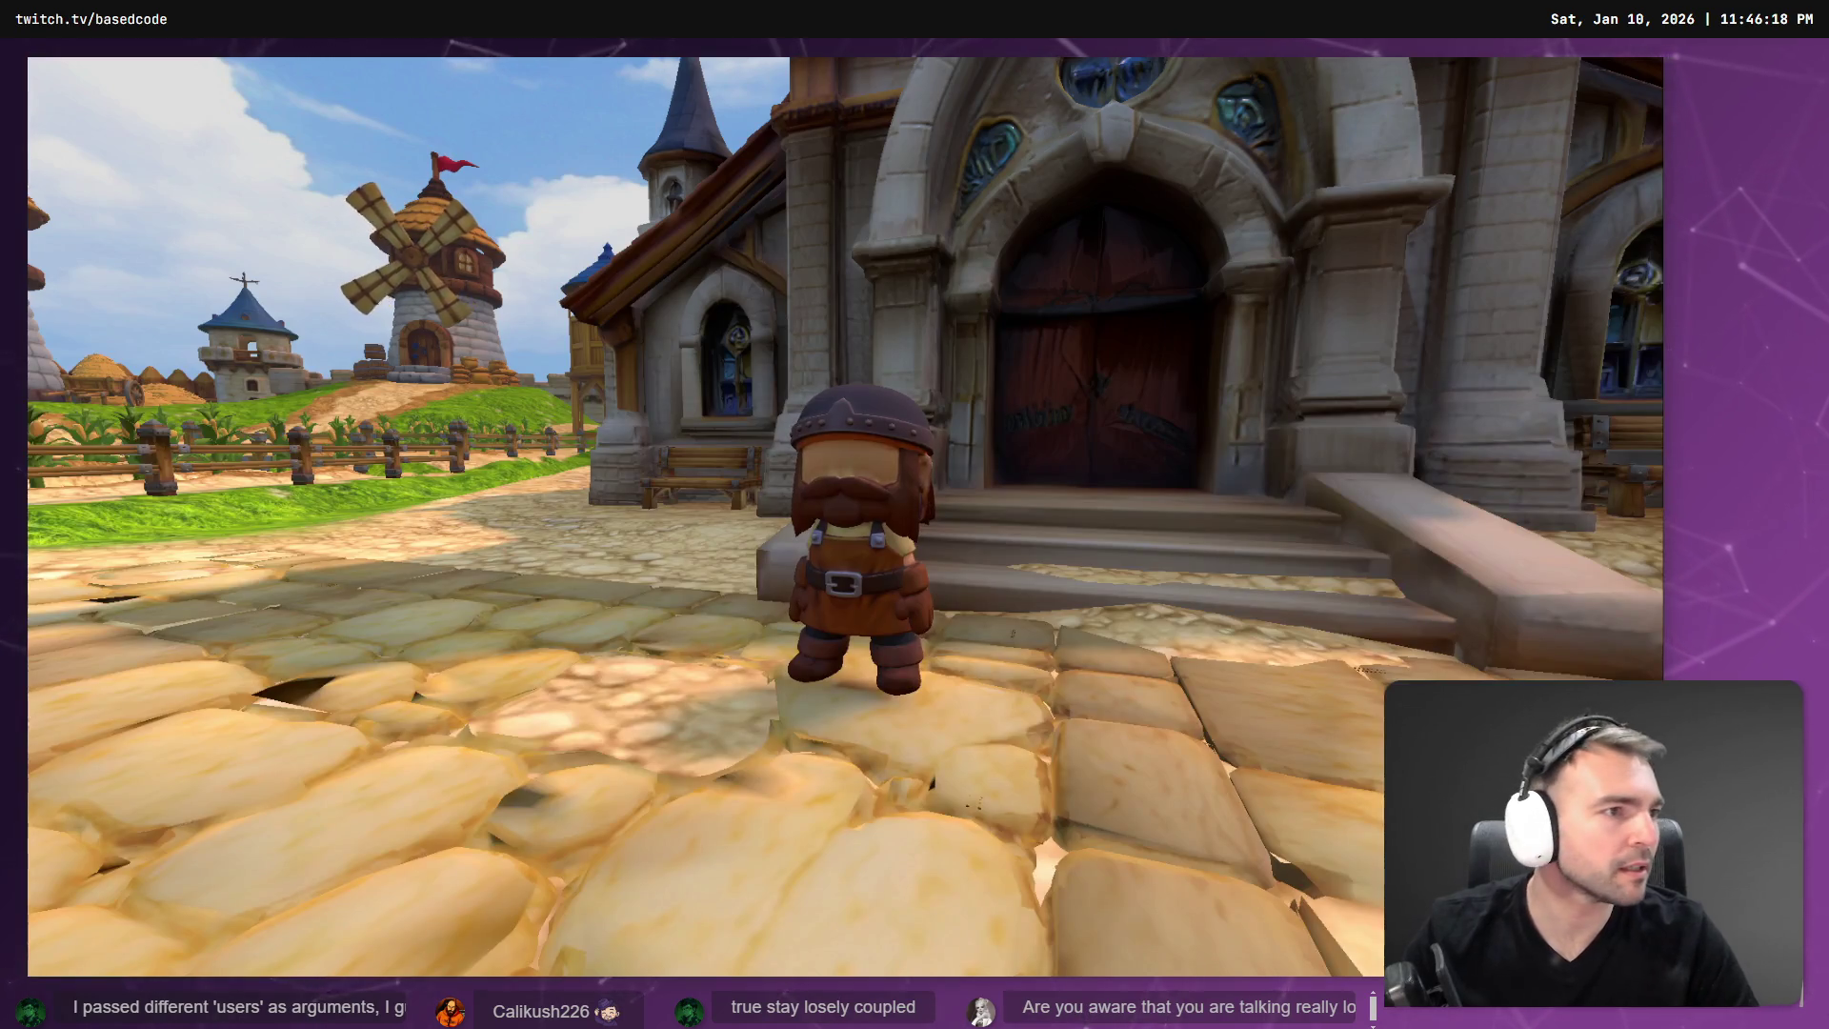
pyautogui.hotkey('alt', 'Tab')
pyautogui.scroll(20, 512, 557)
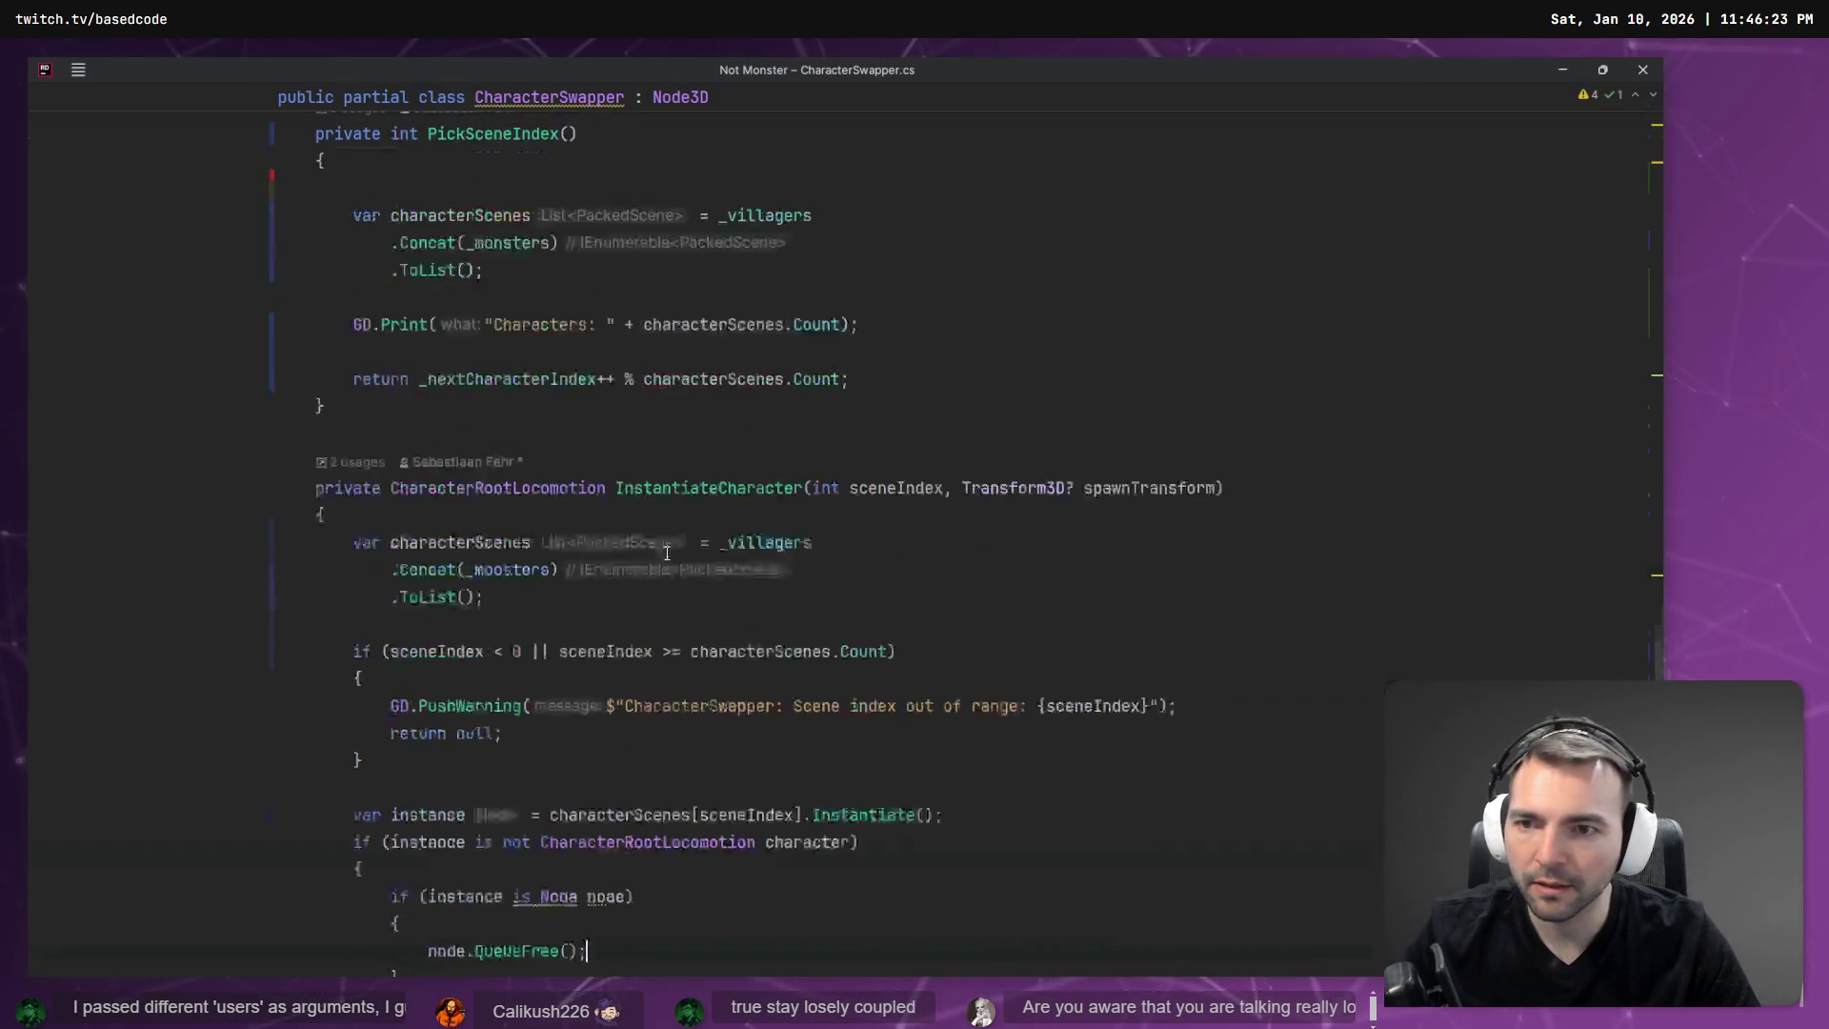
pyautogui.scroll(-3, 737, 580)
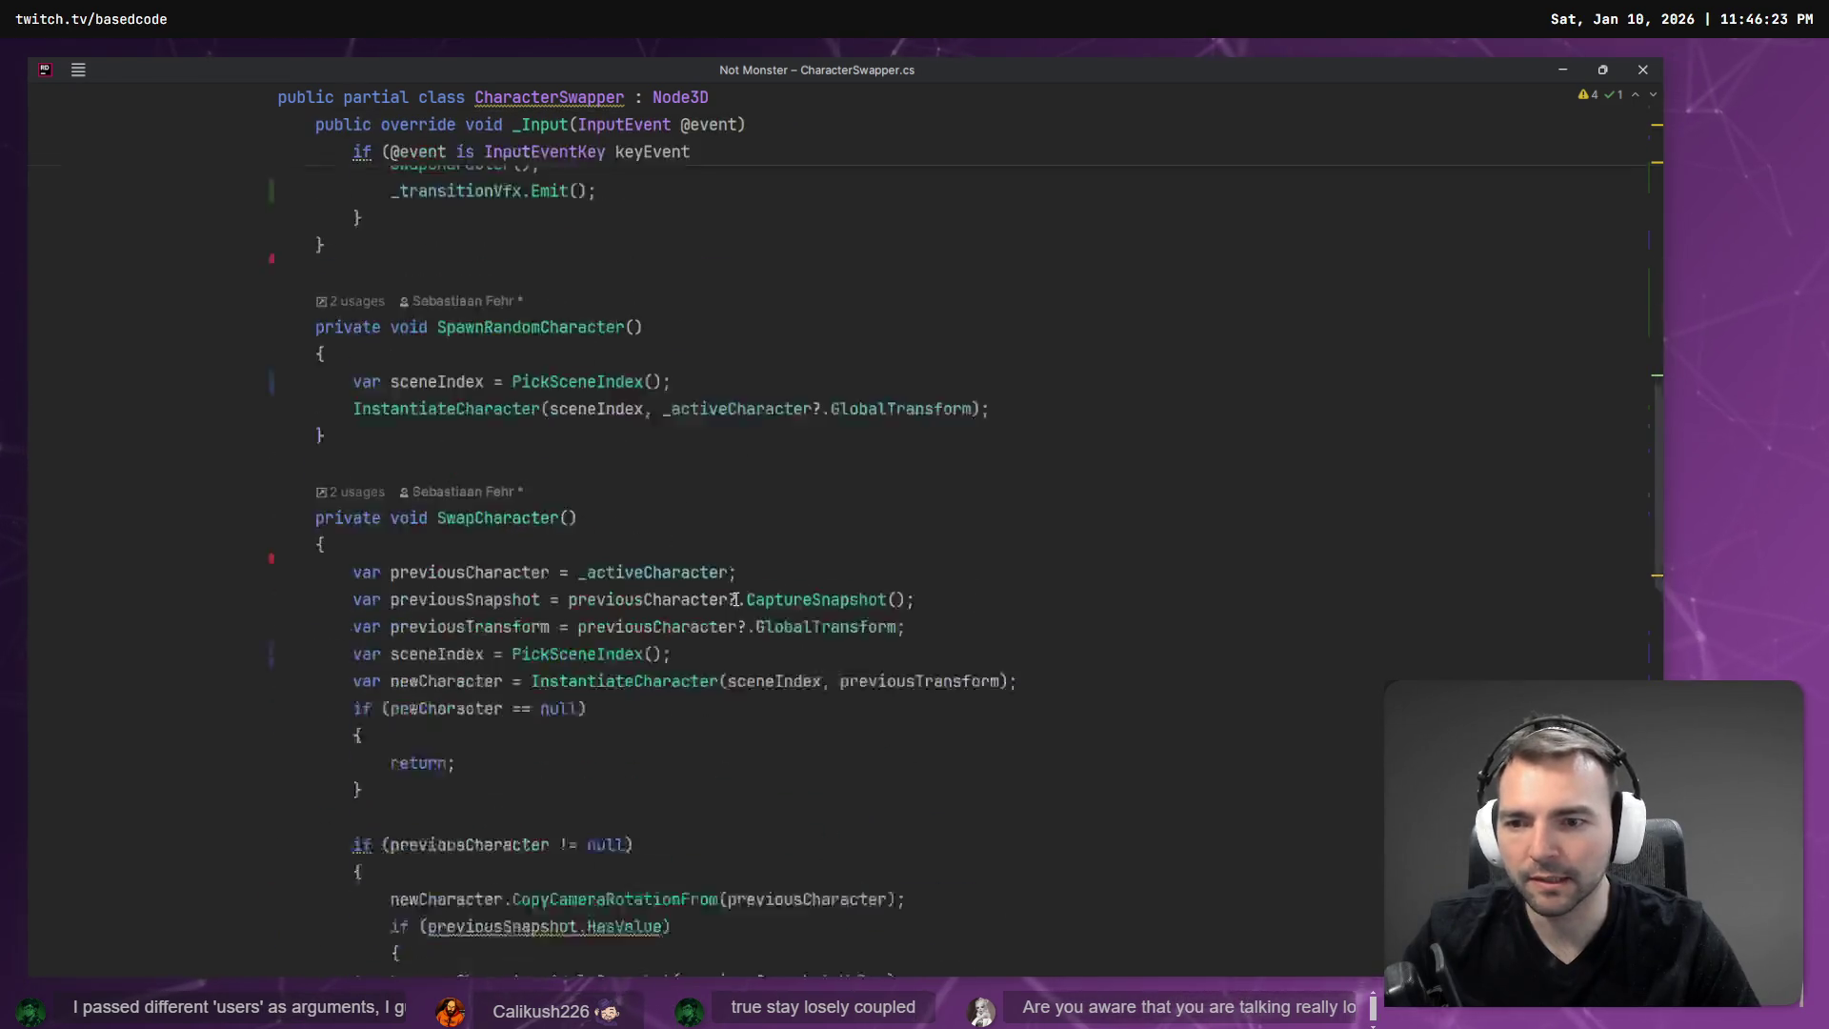
pyautogui.scroll(5, 587, 470)
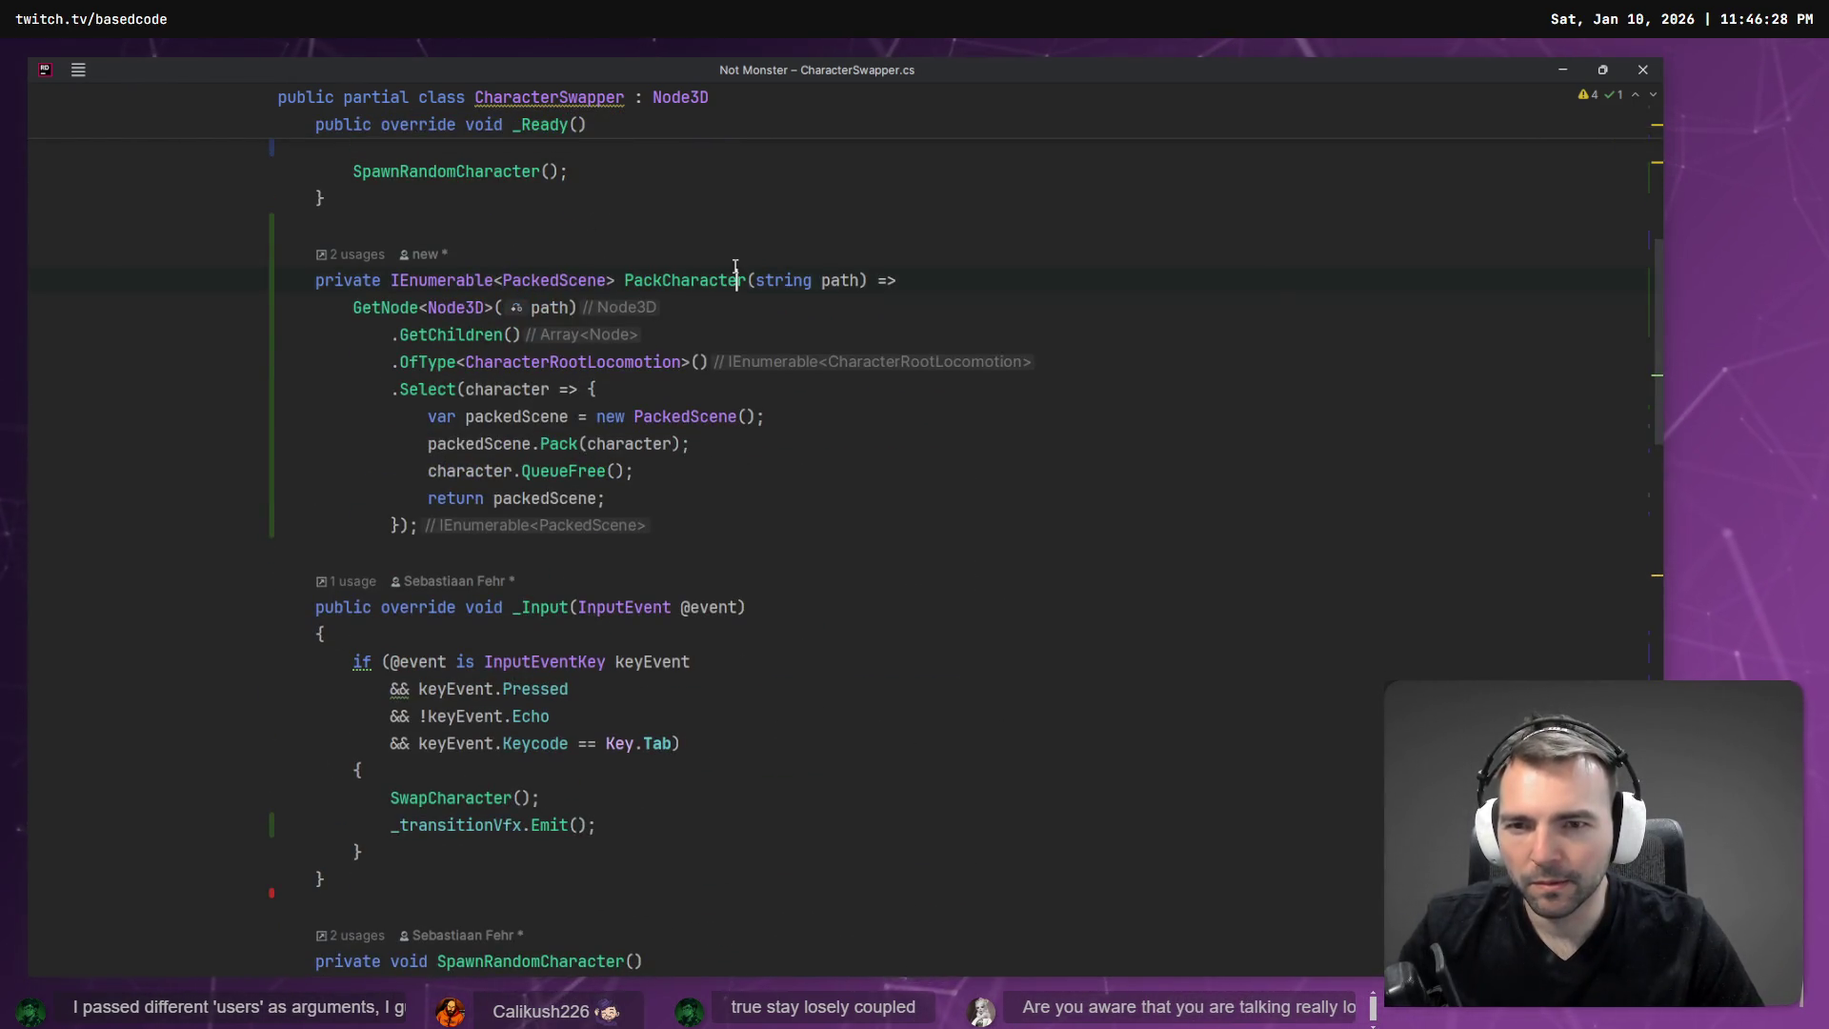
pyautogui.scroll(-7, 541, 674)
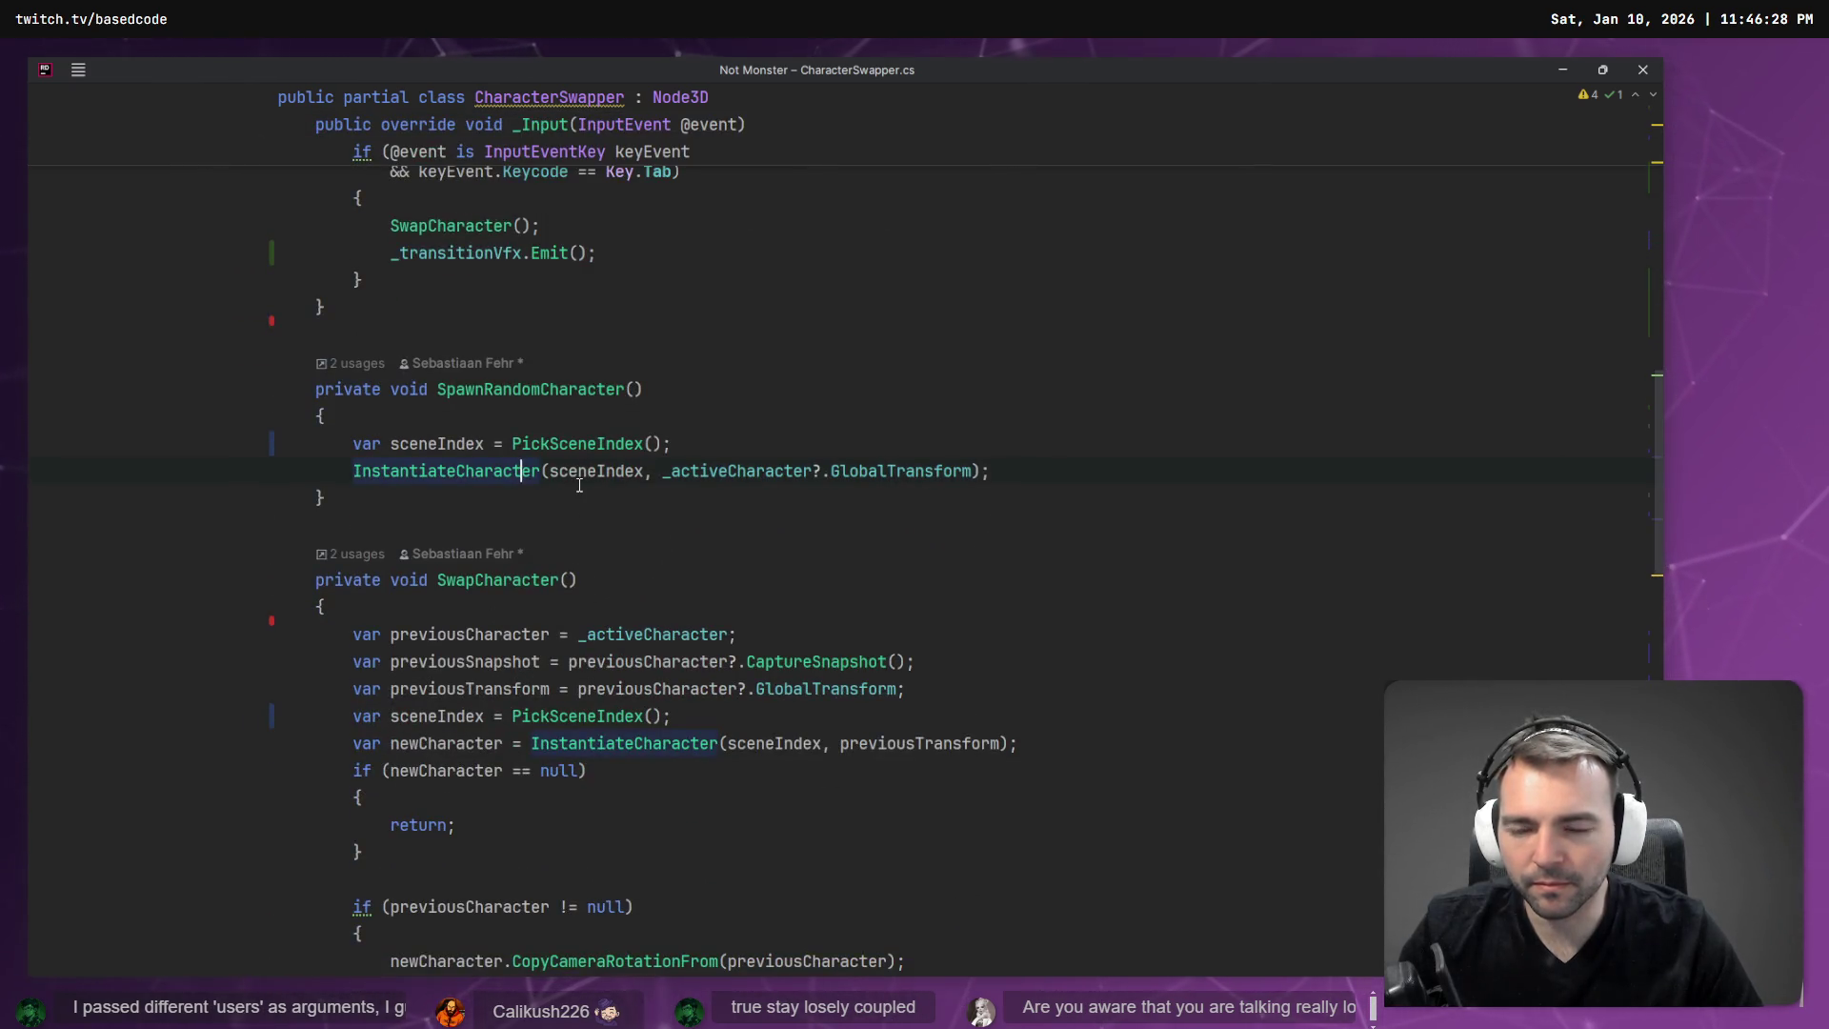
pyautogui.scroll(-1, 580, 486)
pyautogui.scroll(-8, 584, 496)
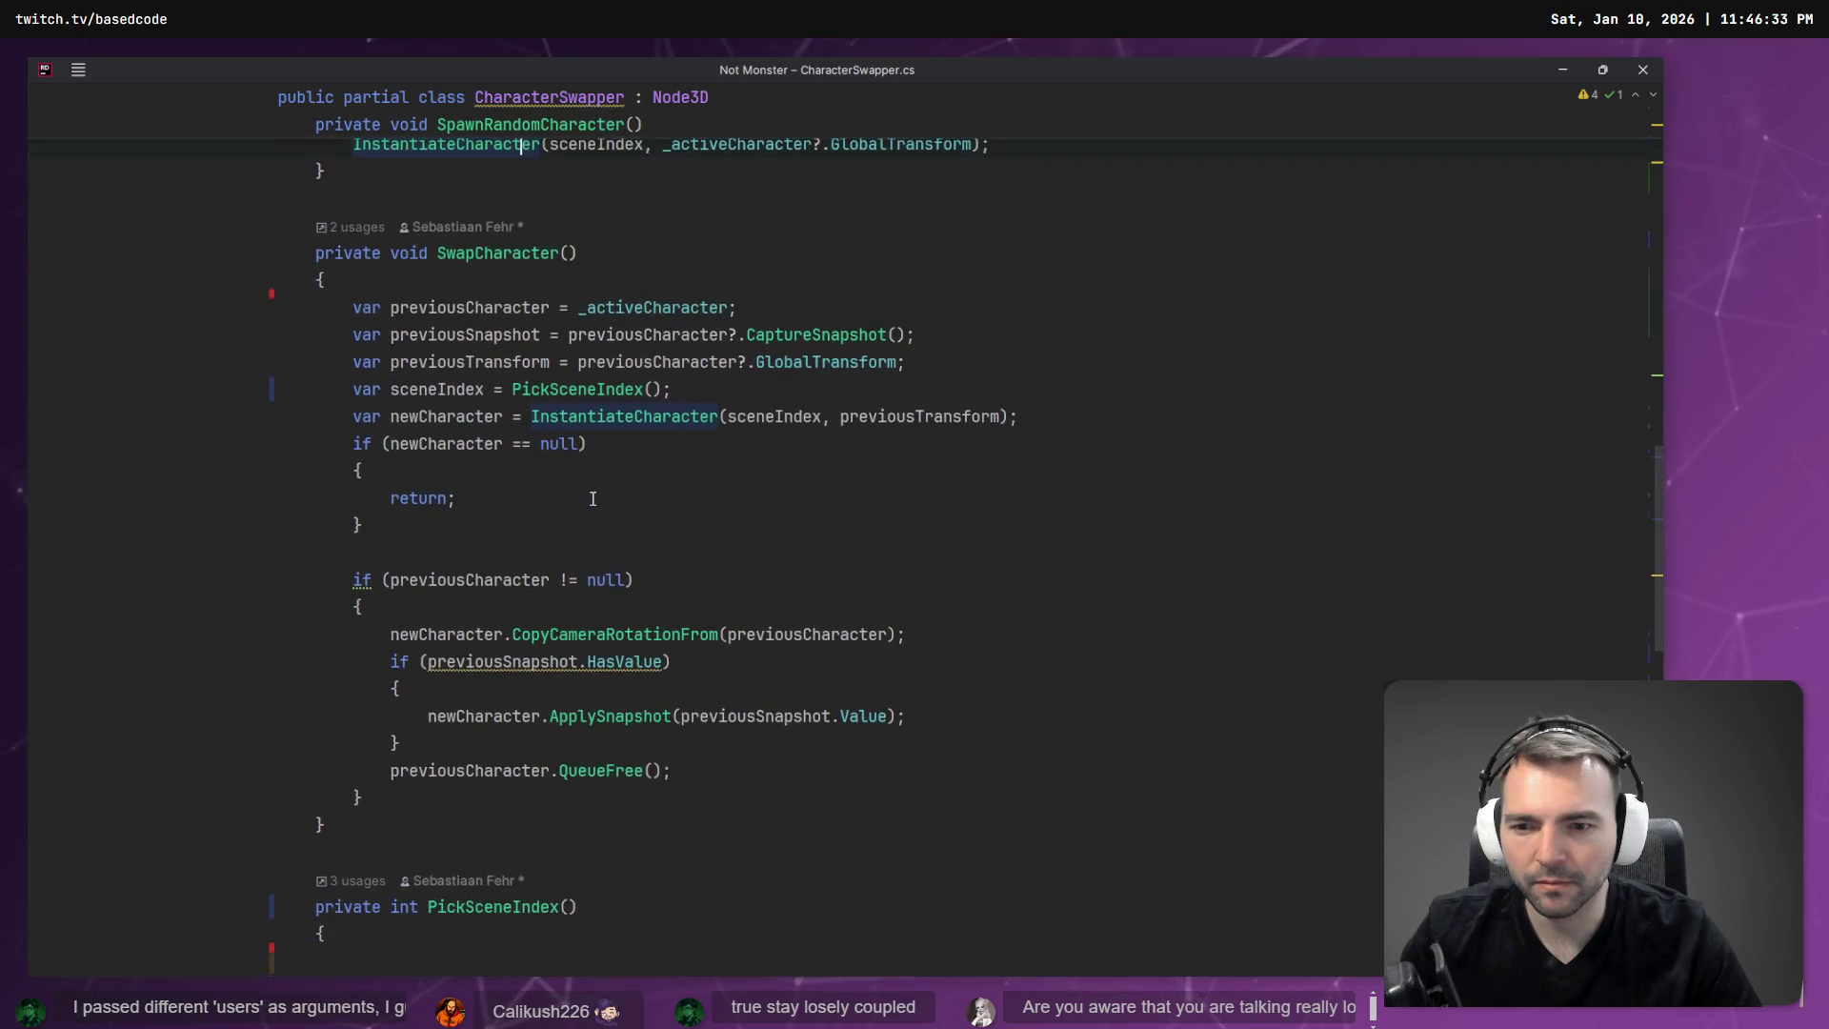
pyautogui.scroll(7, 595, 515)
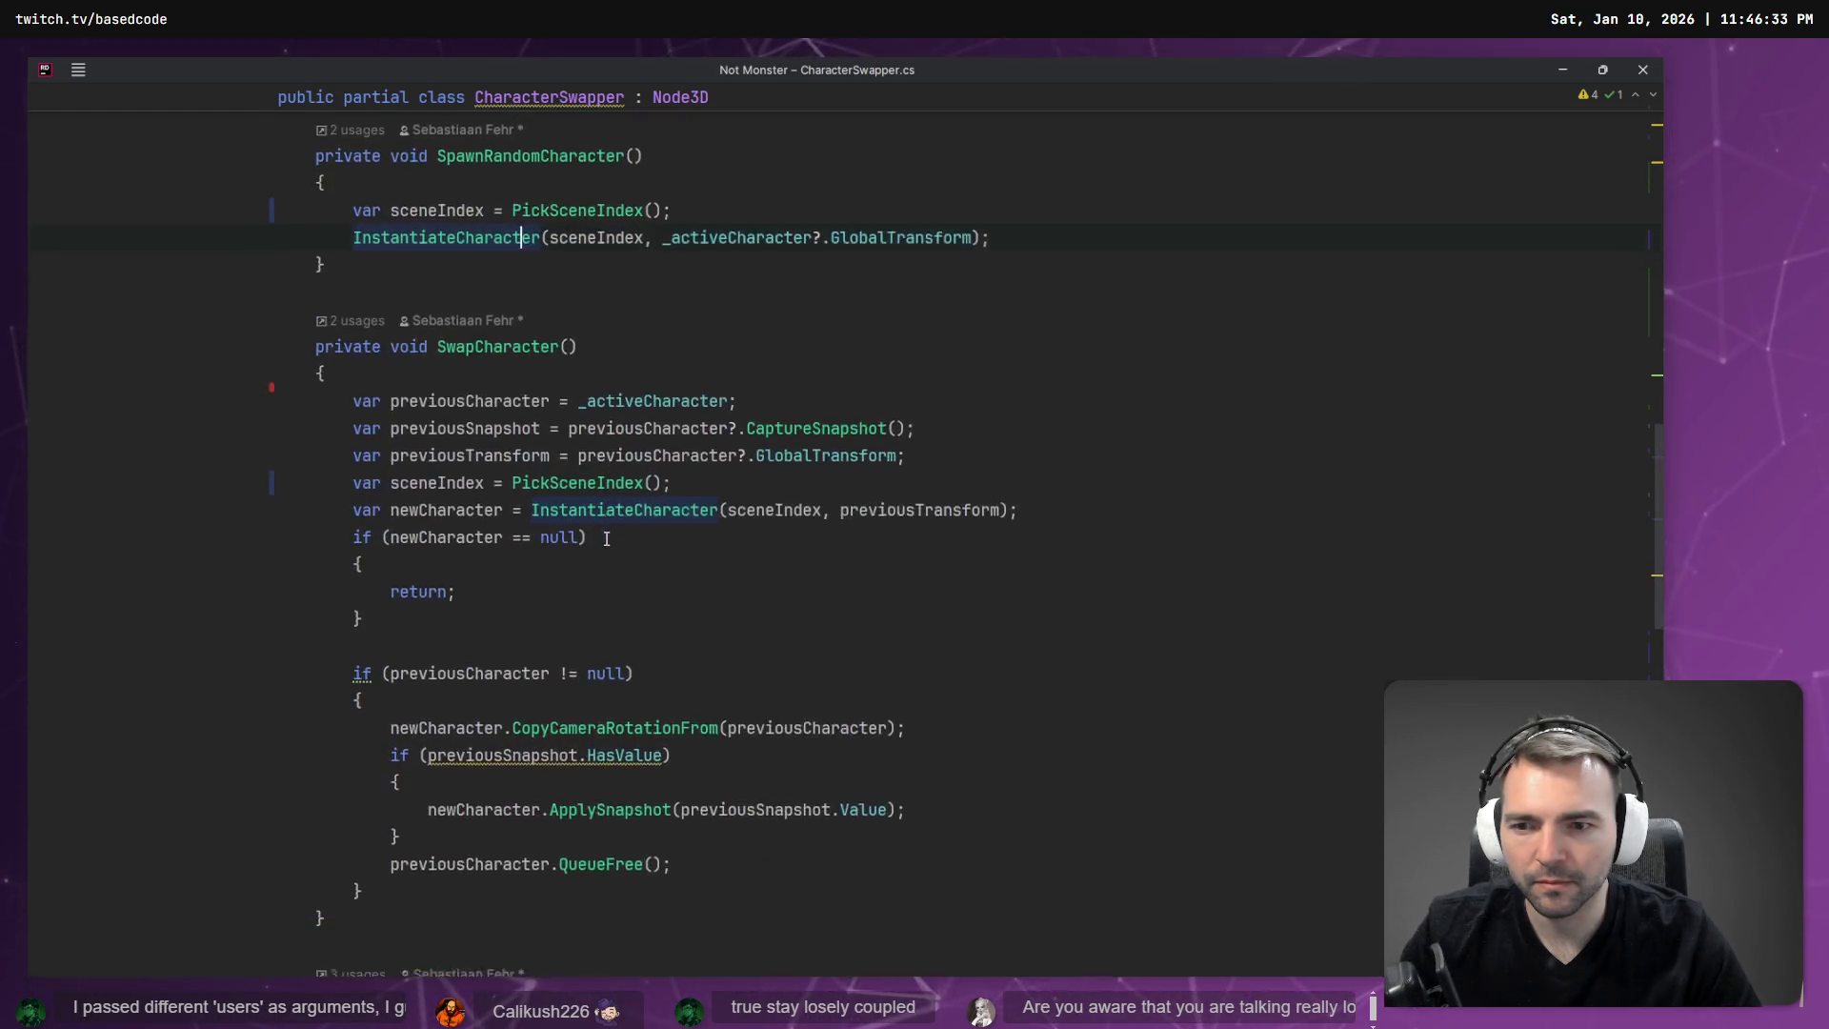
pyautogui.scroll(-2, 607, 539)
pyautogui.hotkey('alt', 'Tab')
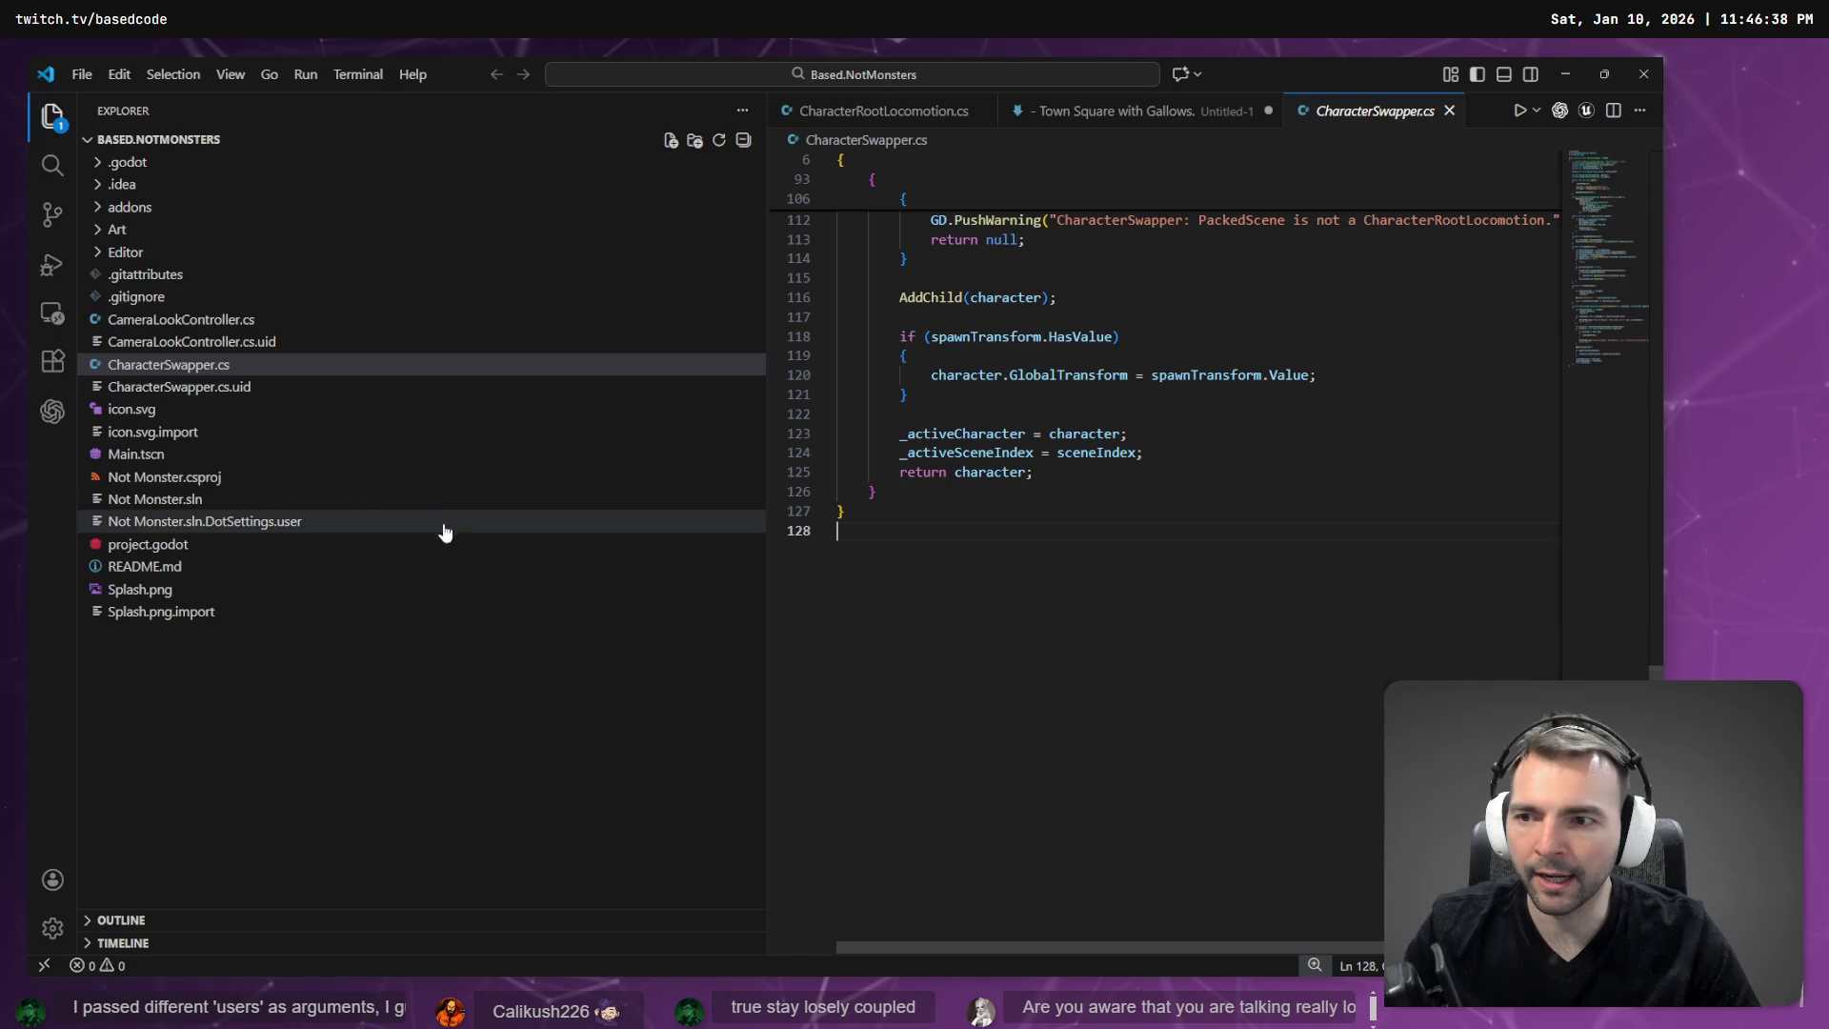
# Show the Codex assistant panel beside CharacterSwapper.cs
pyautogui.scroll(15, 1172, 343)
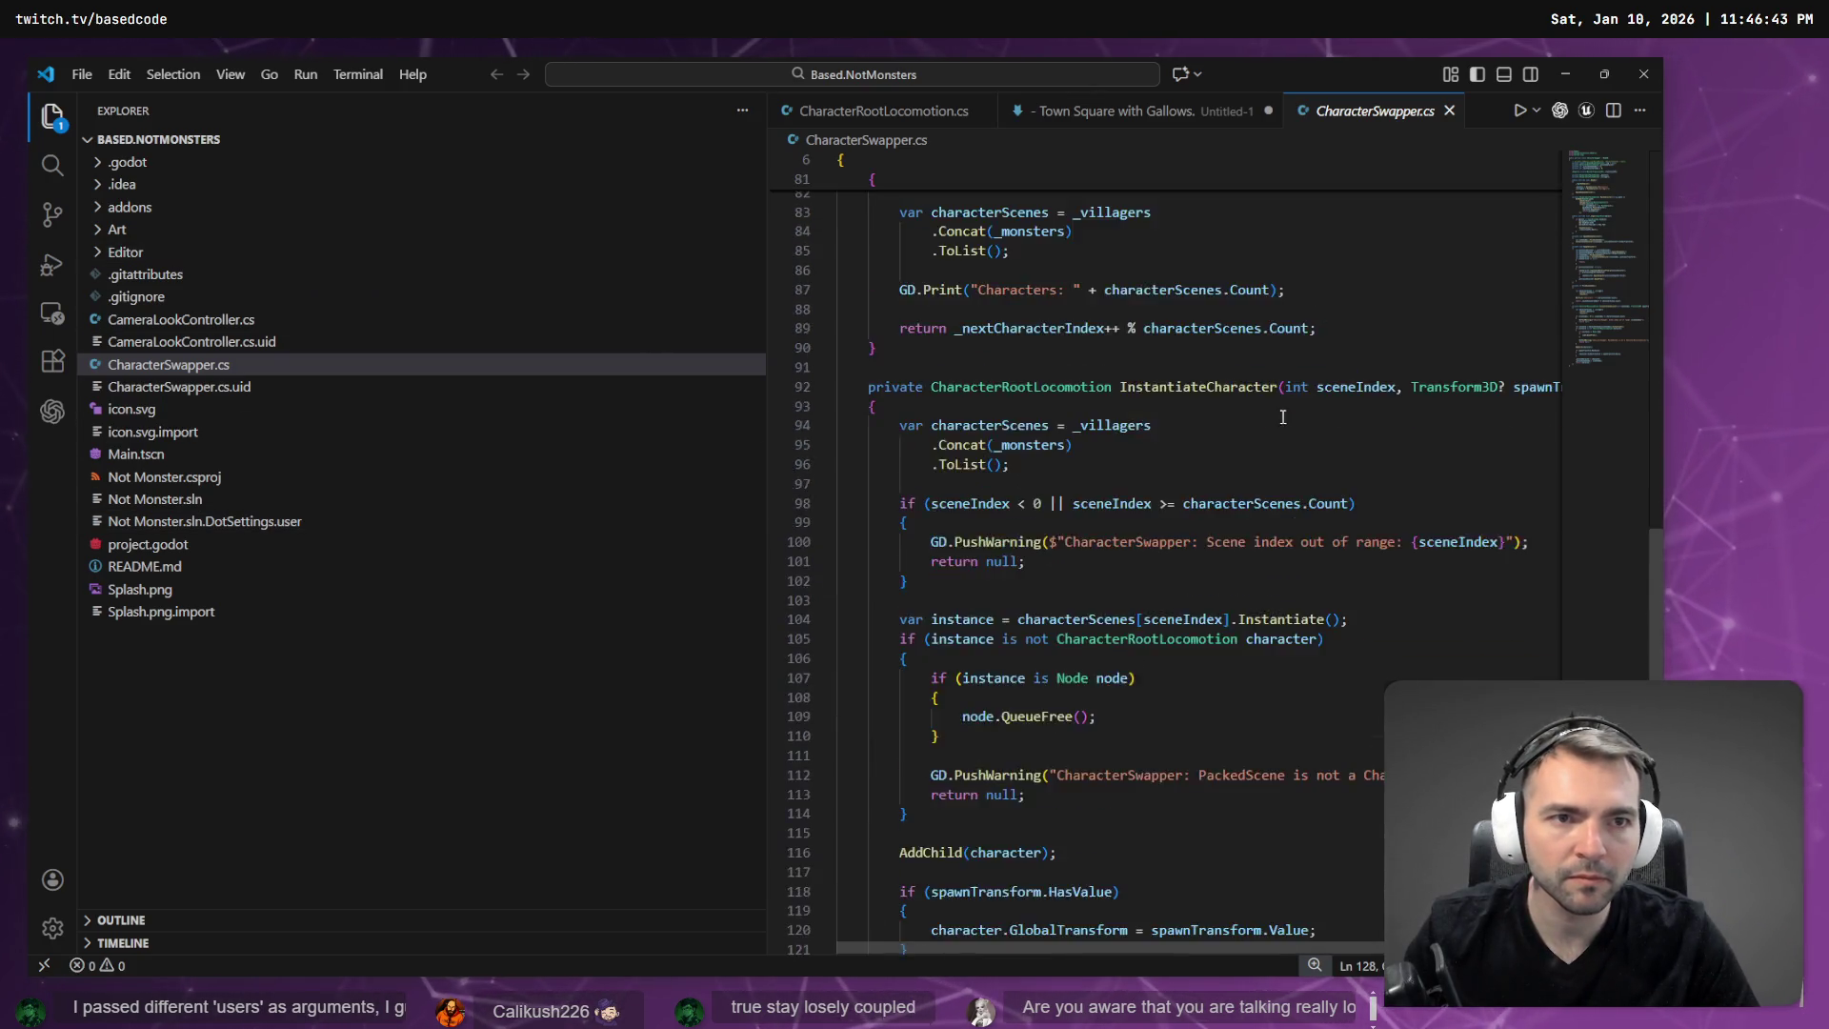
pyautogui.scroll(7, 1239, 521)
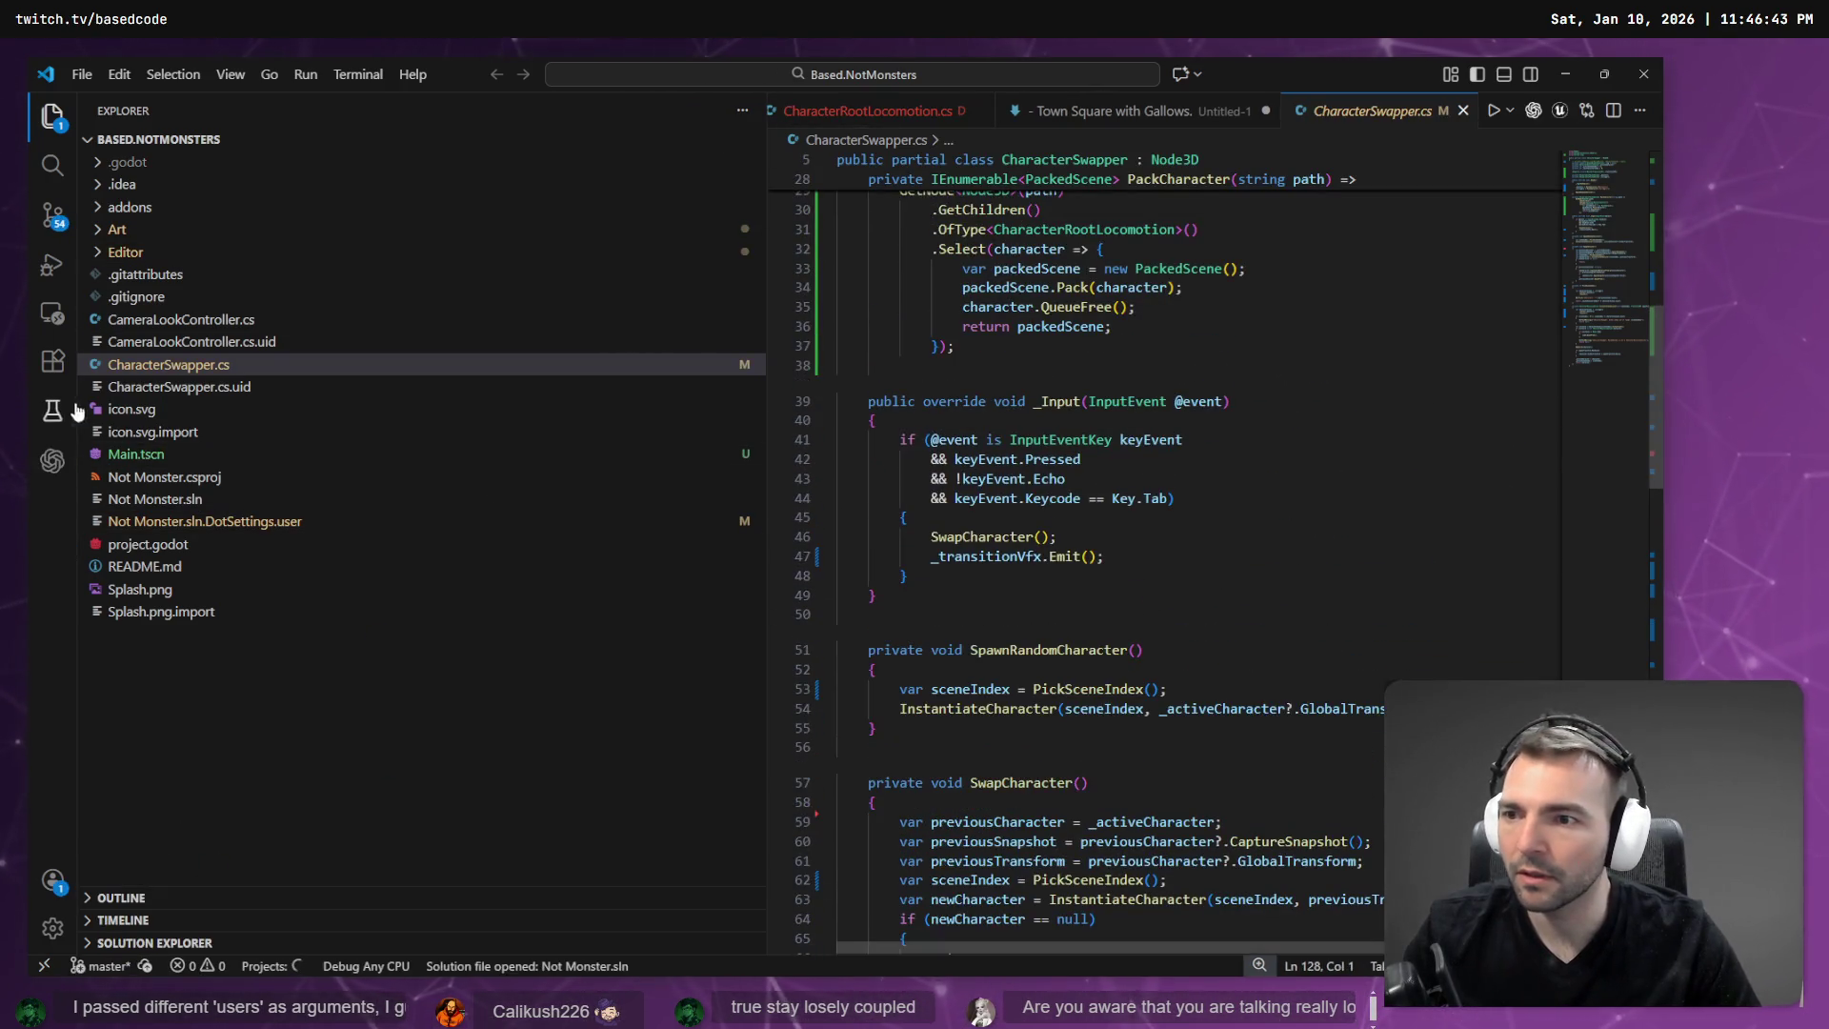
pyautogui.click(53, 461)
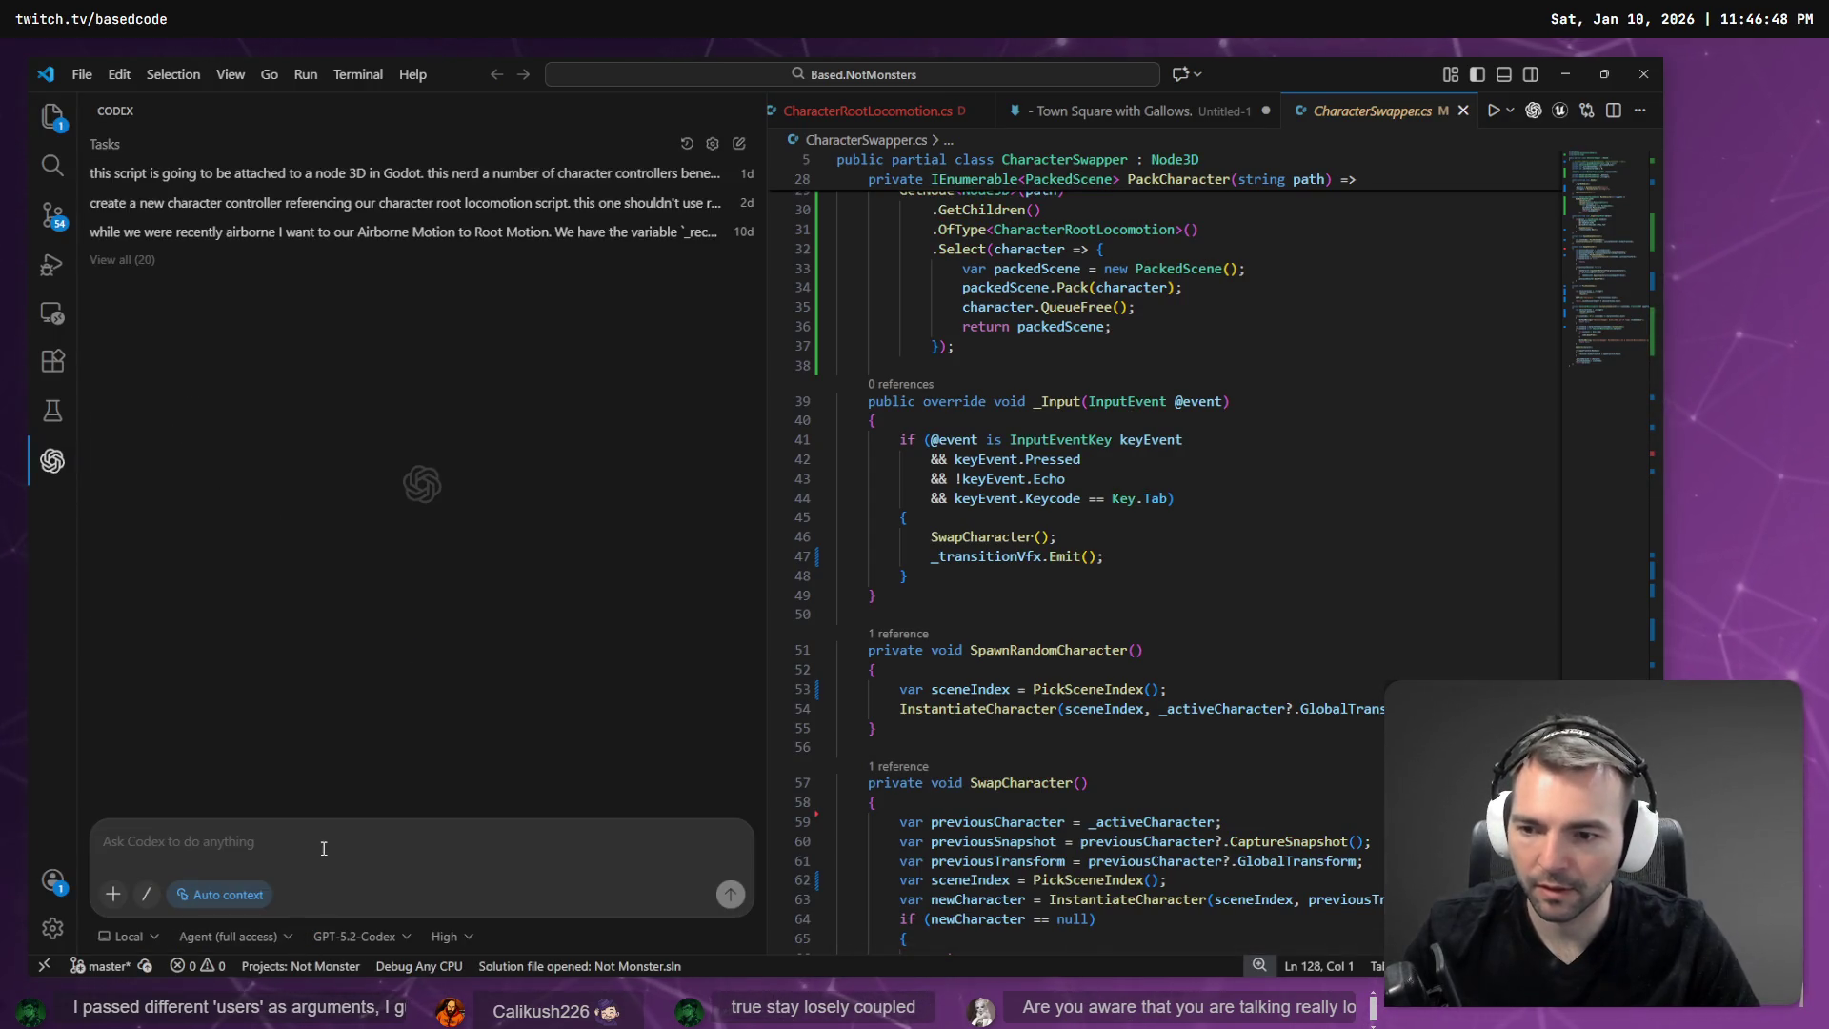
pyautogui.click(907, 575)
# Review the uses of PackCharacter and select the GD.Print line 87
pyautogui.scroll(-4, 1239, 591)
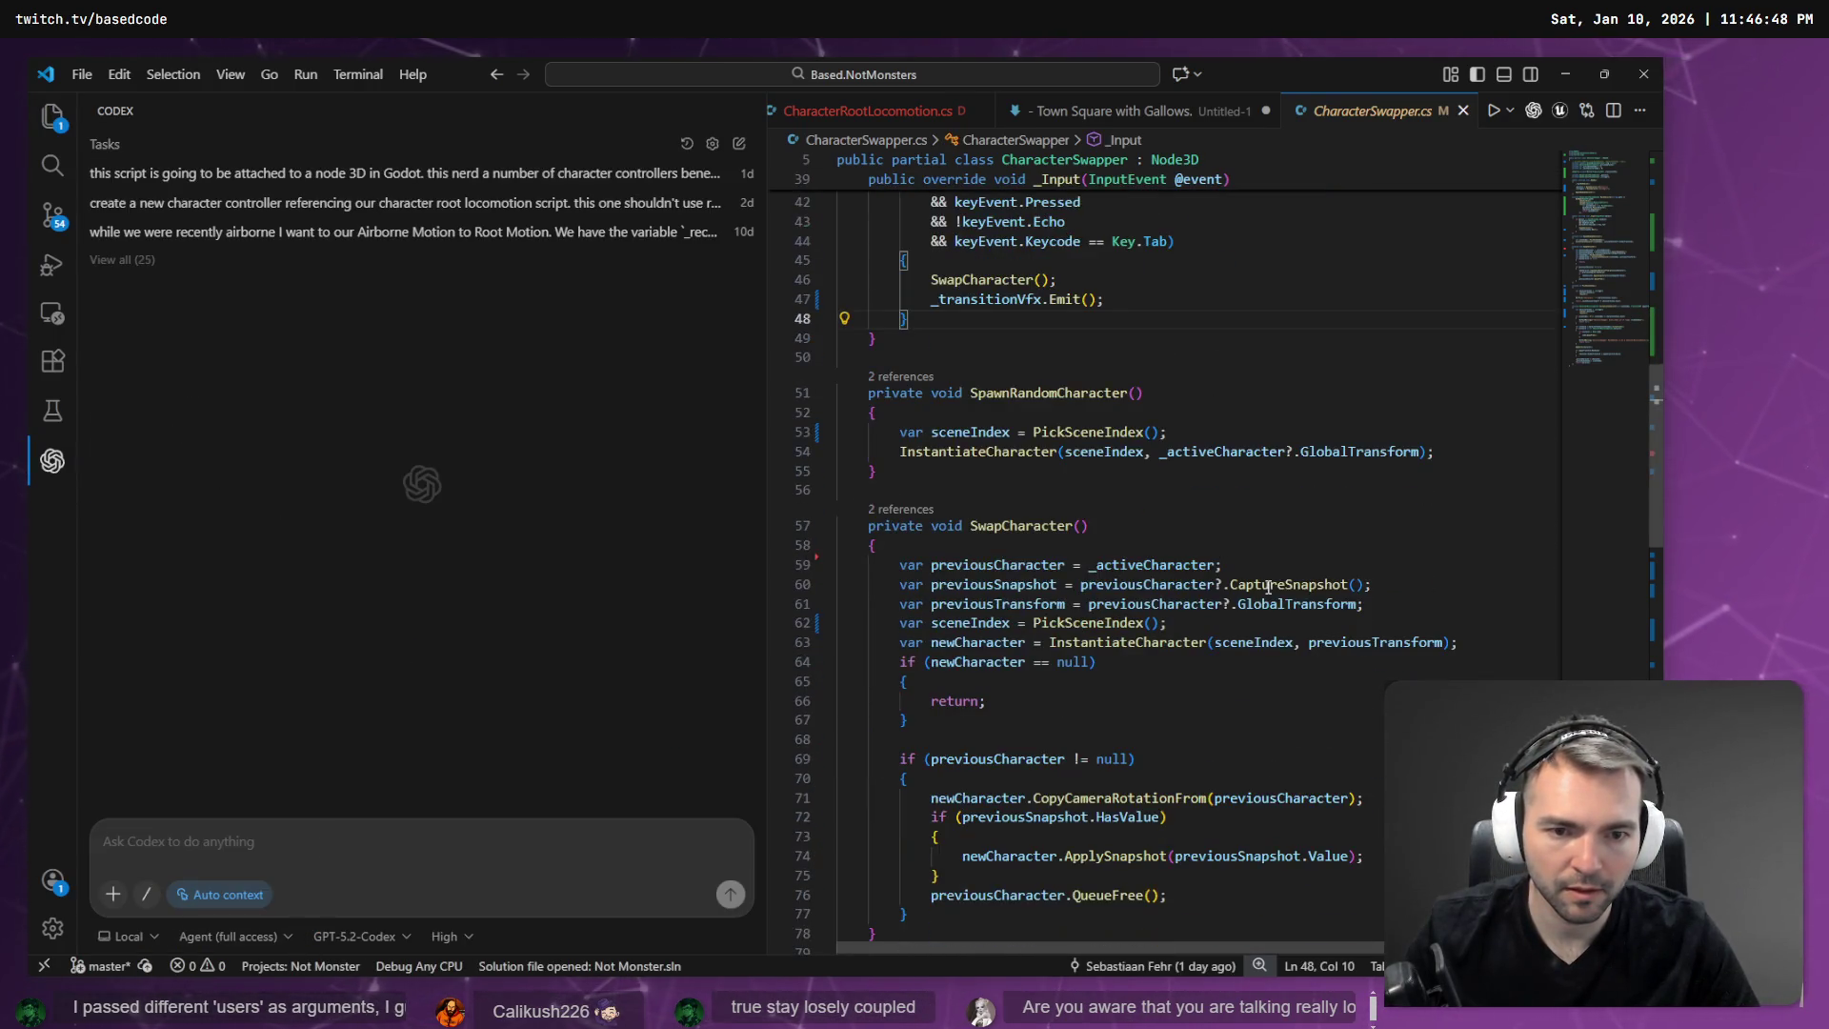
pyautogui.scroll(6, 1130, 721)
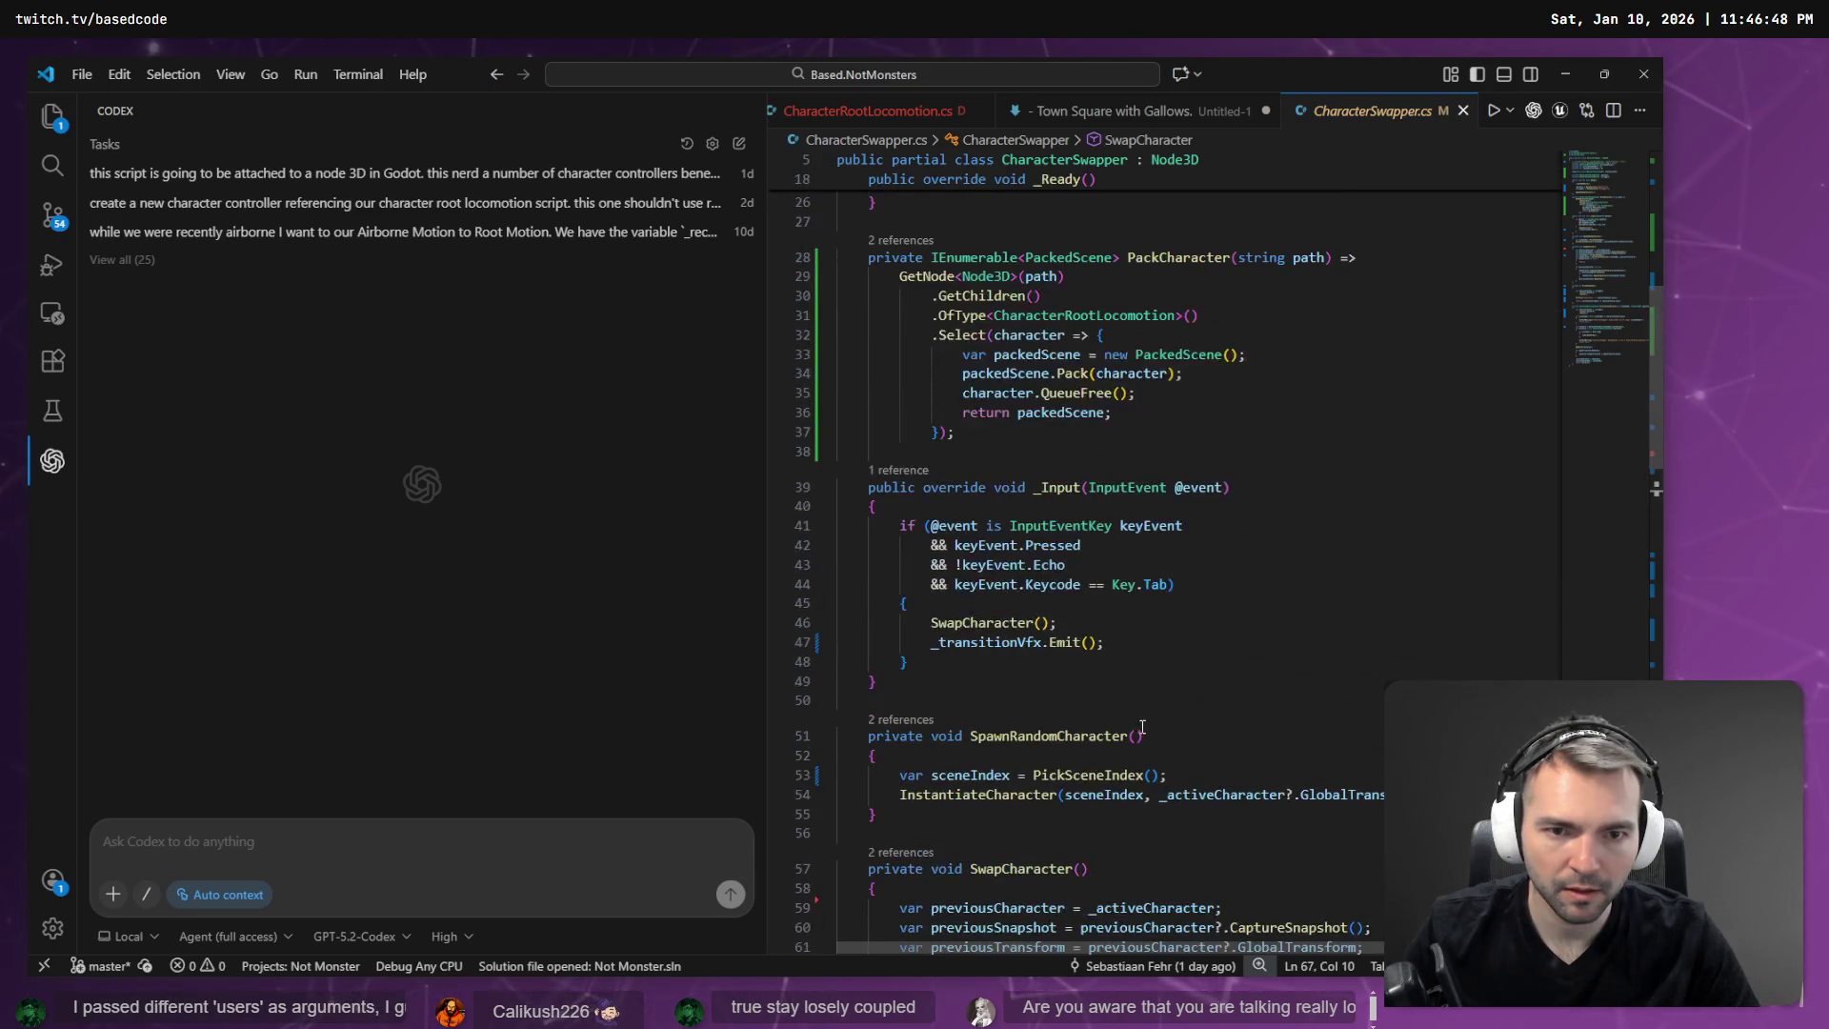
pyautogui.scroll(5, 1148, 724)
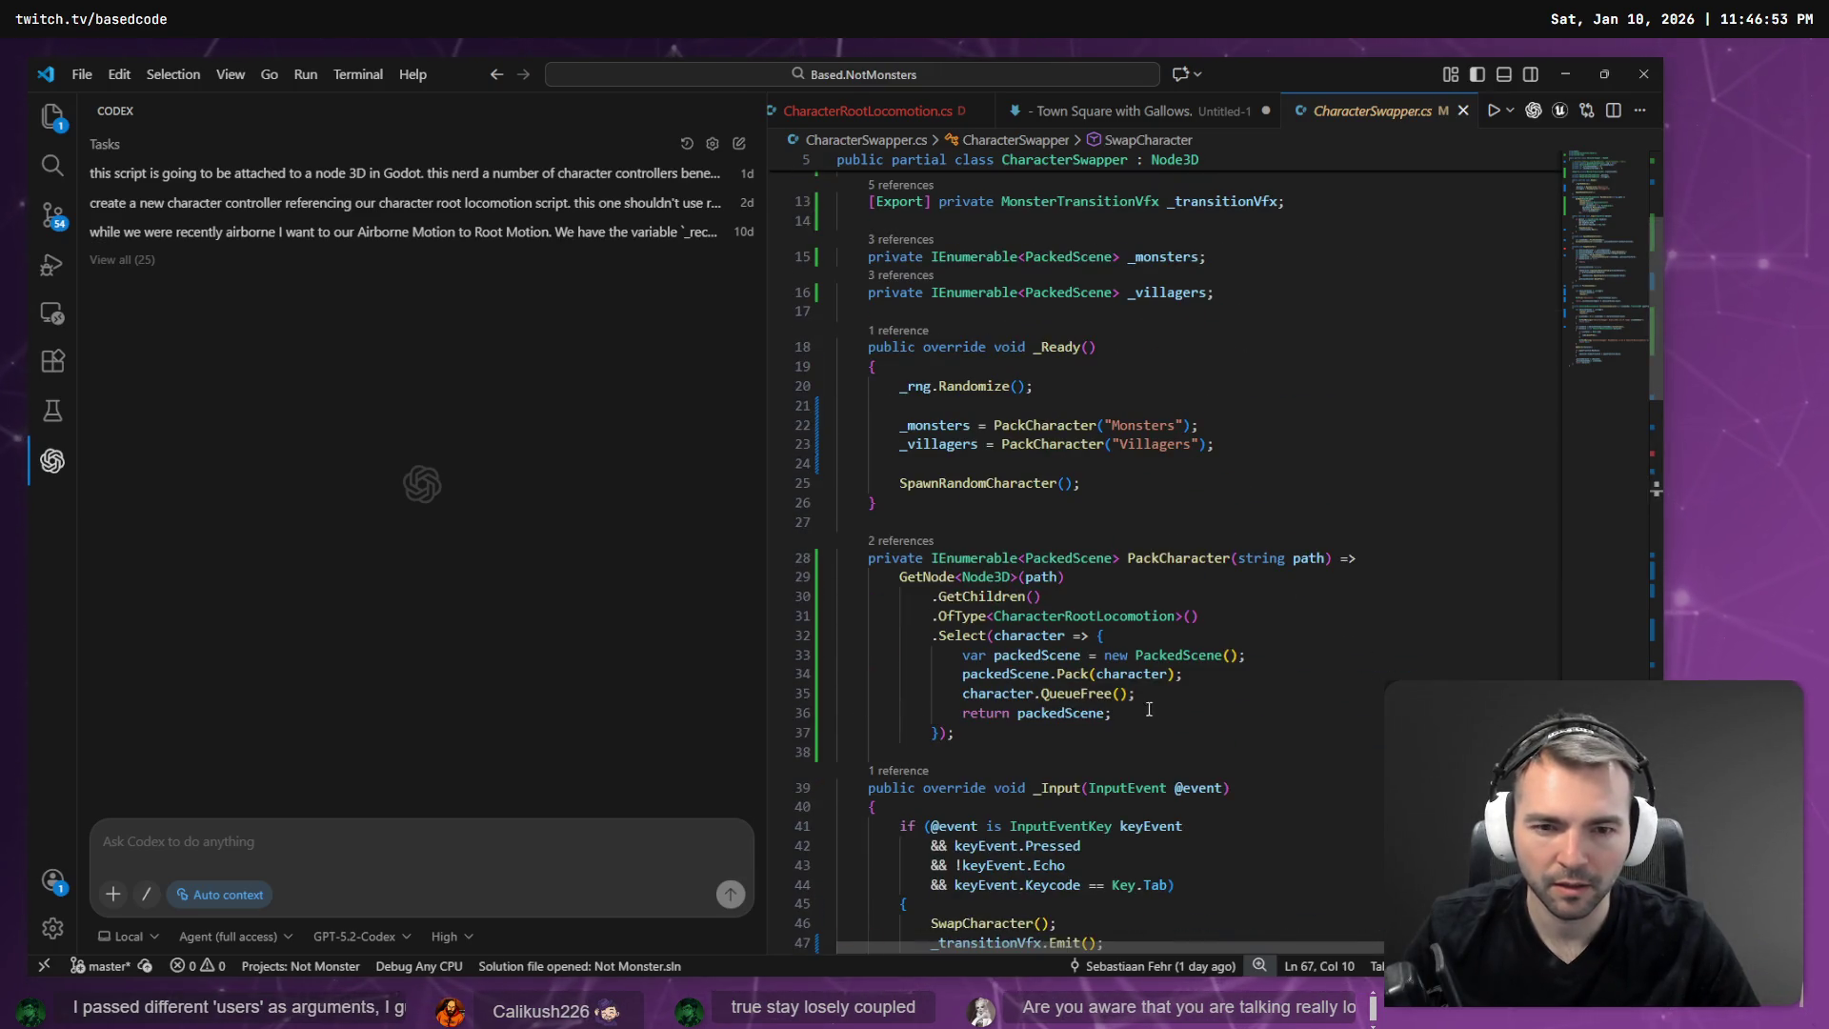
pyautogui.click(1101, 557)
pyautogui.click(1175, 558)
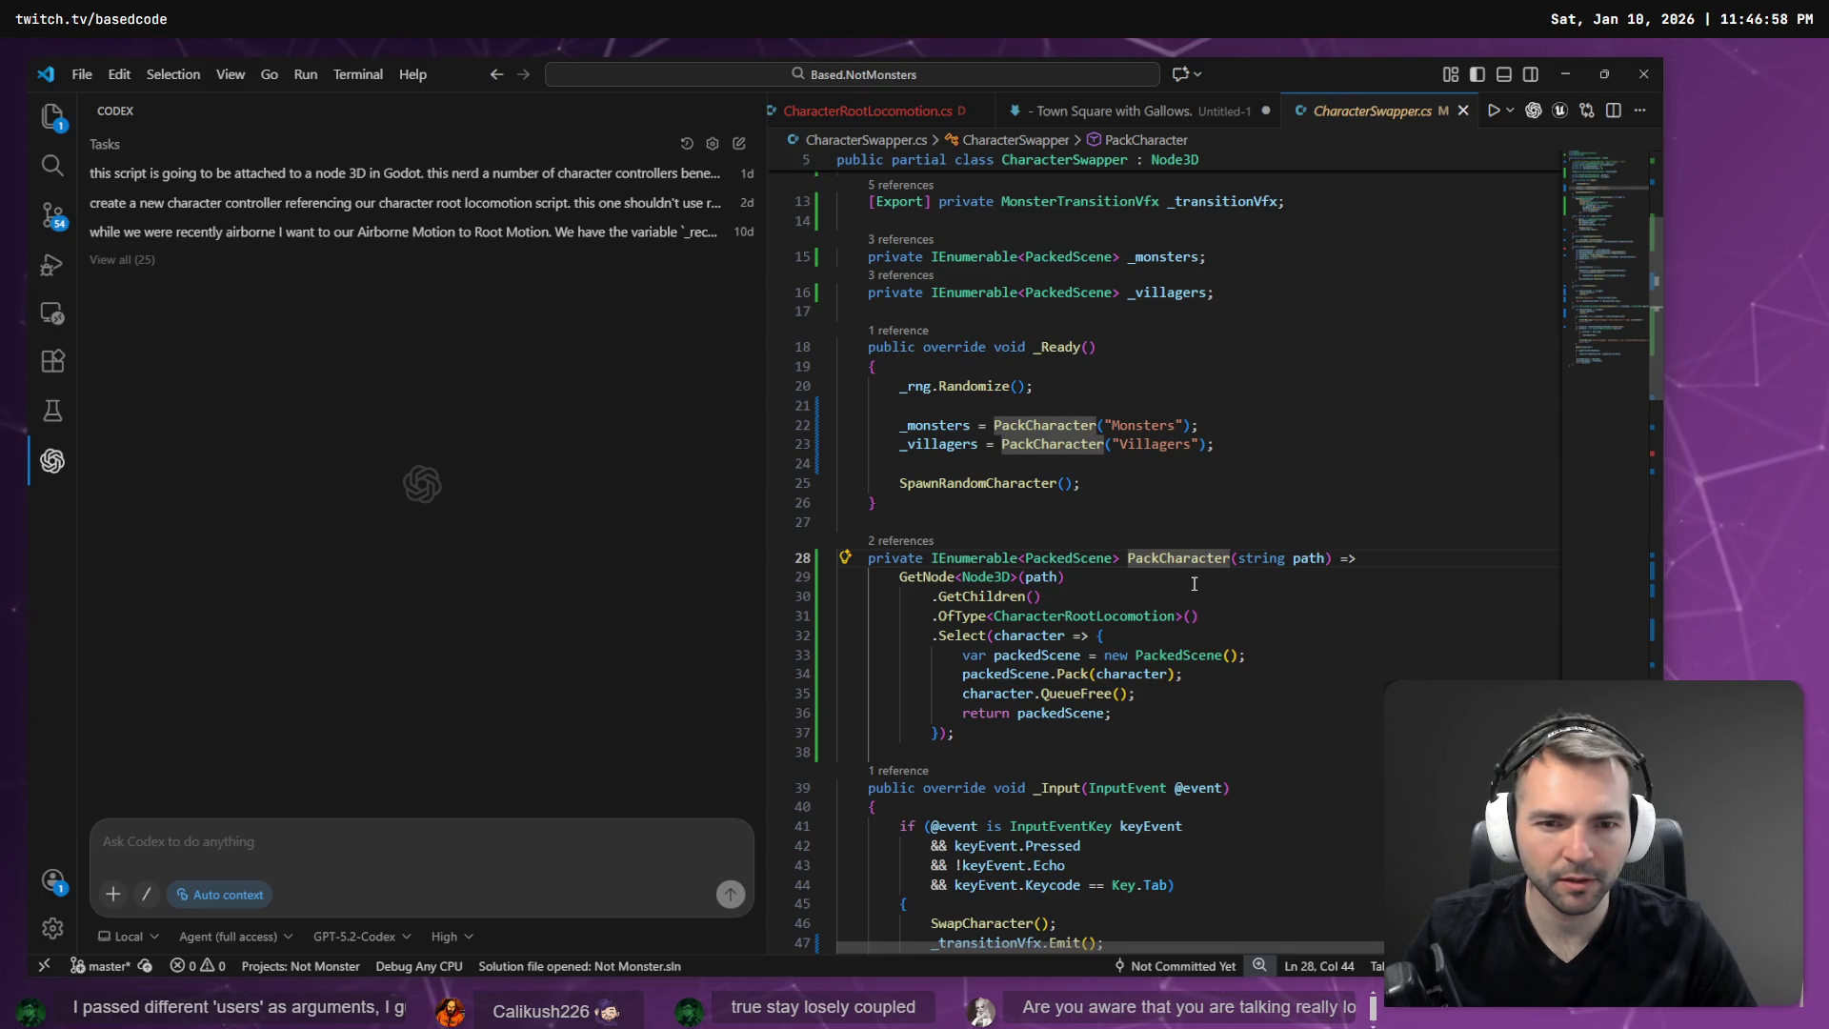
pyautogui.scroll(-5, 1190, 600)
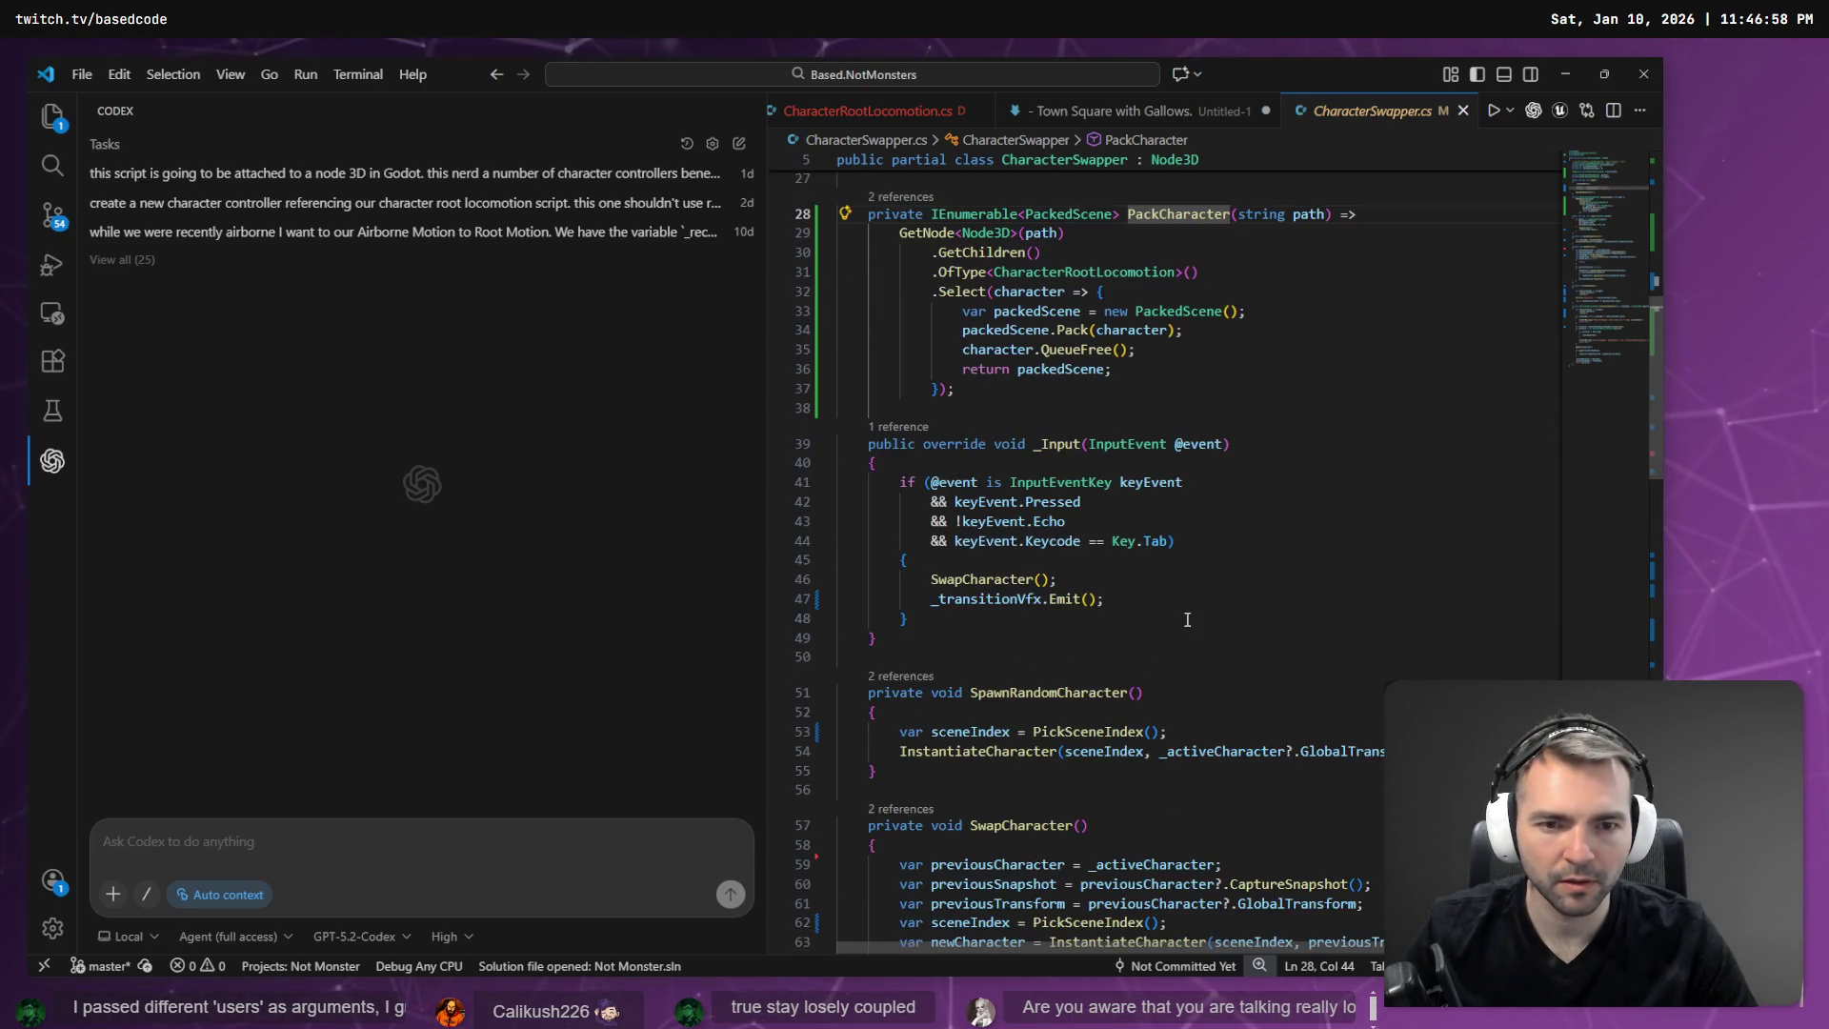
pyautogui.scroll(-15, 1187, 620)
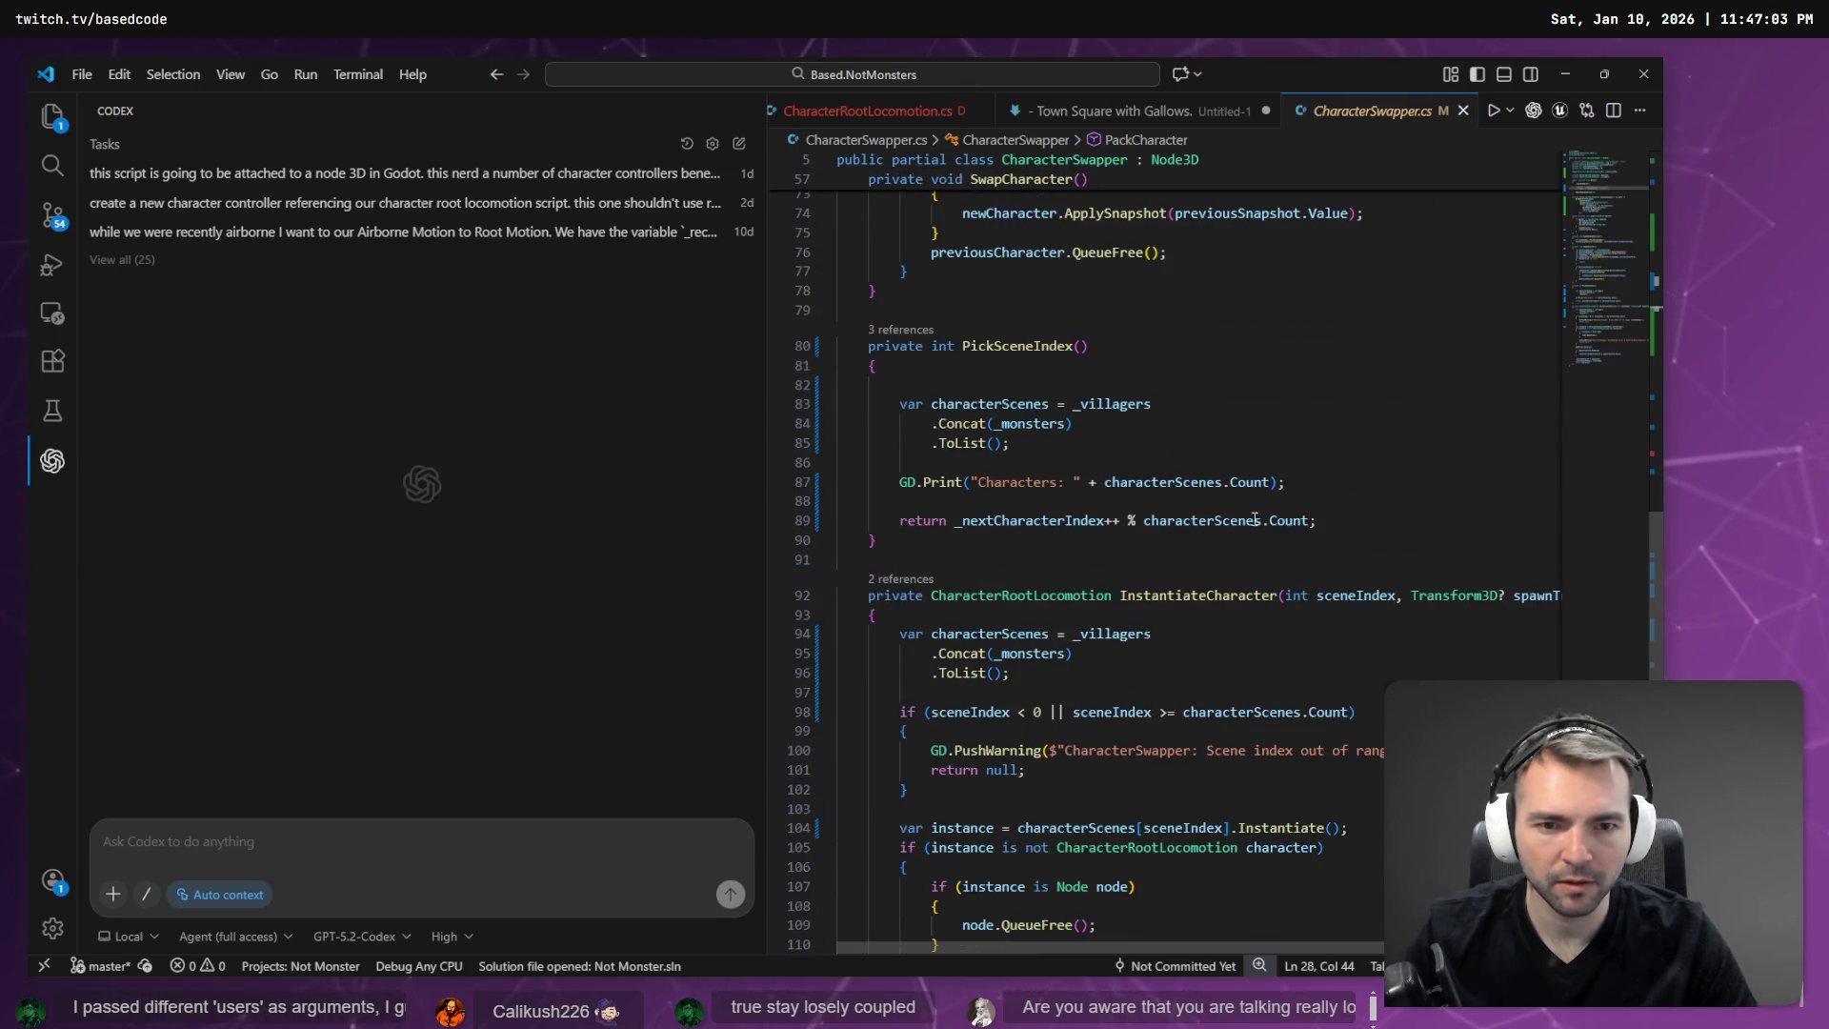
pyautogui.hotkey('shift', 'Home')
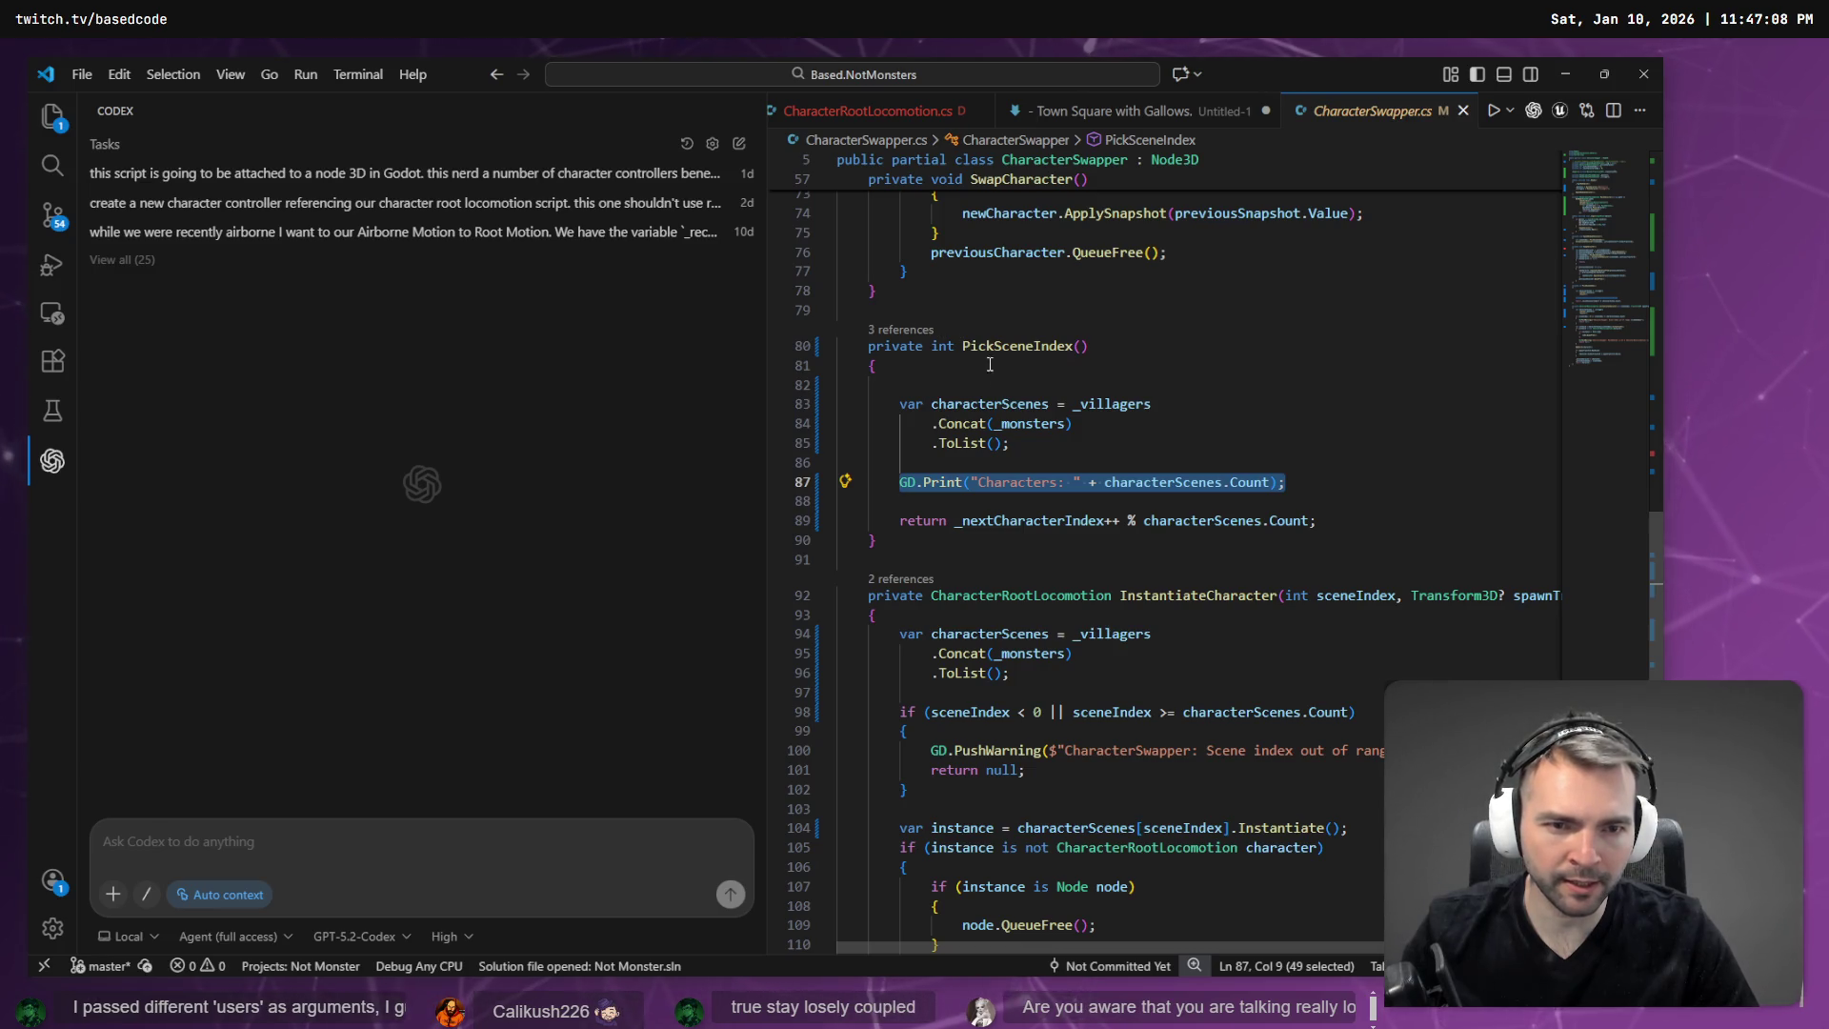
# Attach line 87 to the Codex thread and begin dictating the prompt
pyautogui.rightClick(1068, 504)
pyautogui.click(1210, 923)
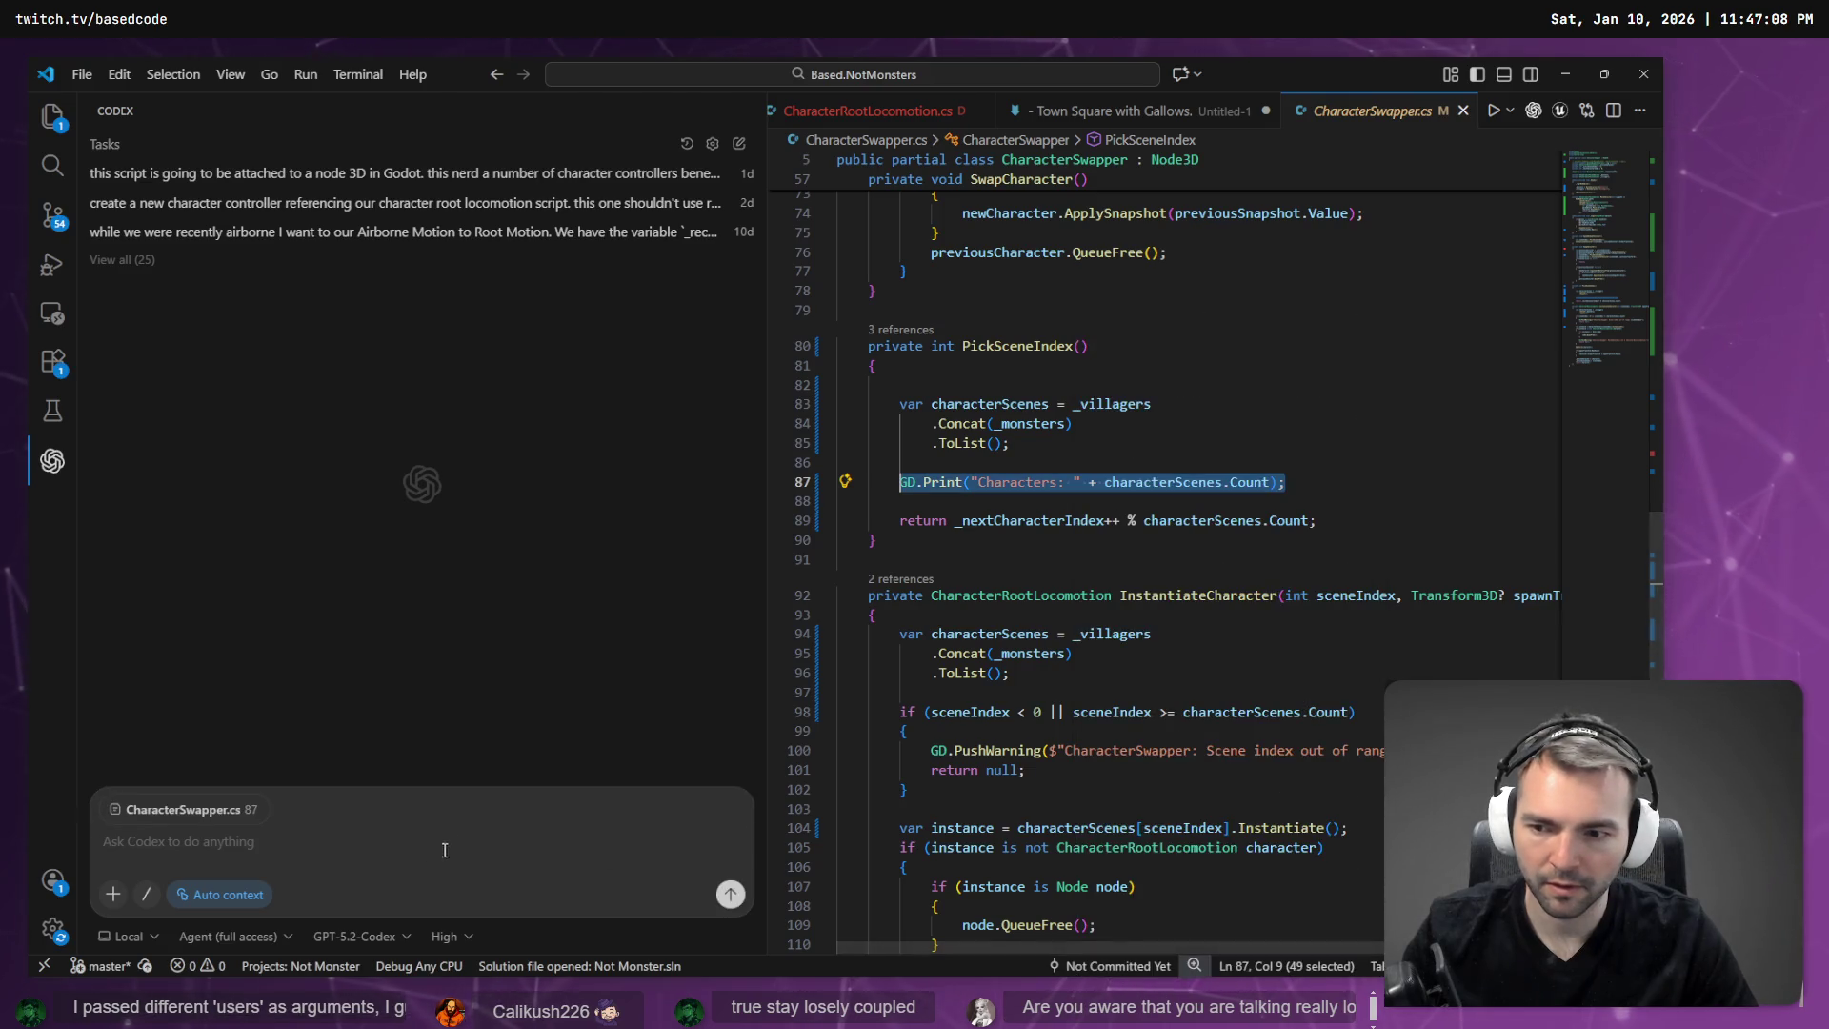
pyautogui.click(411, 850)
pyautogui.press('super+h')
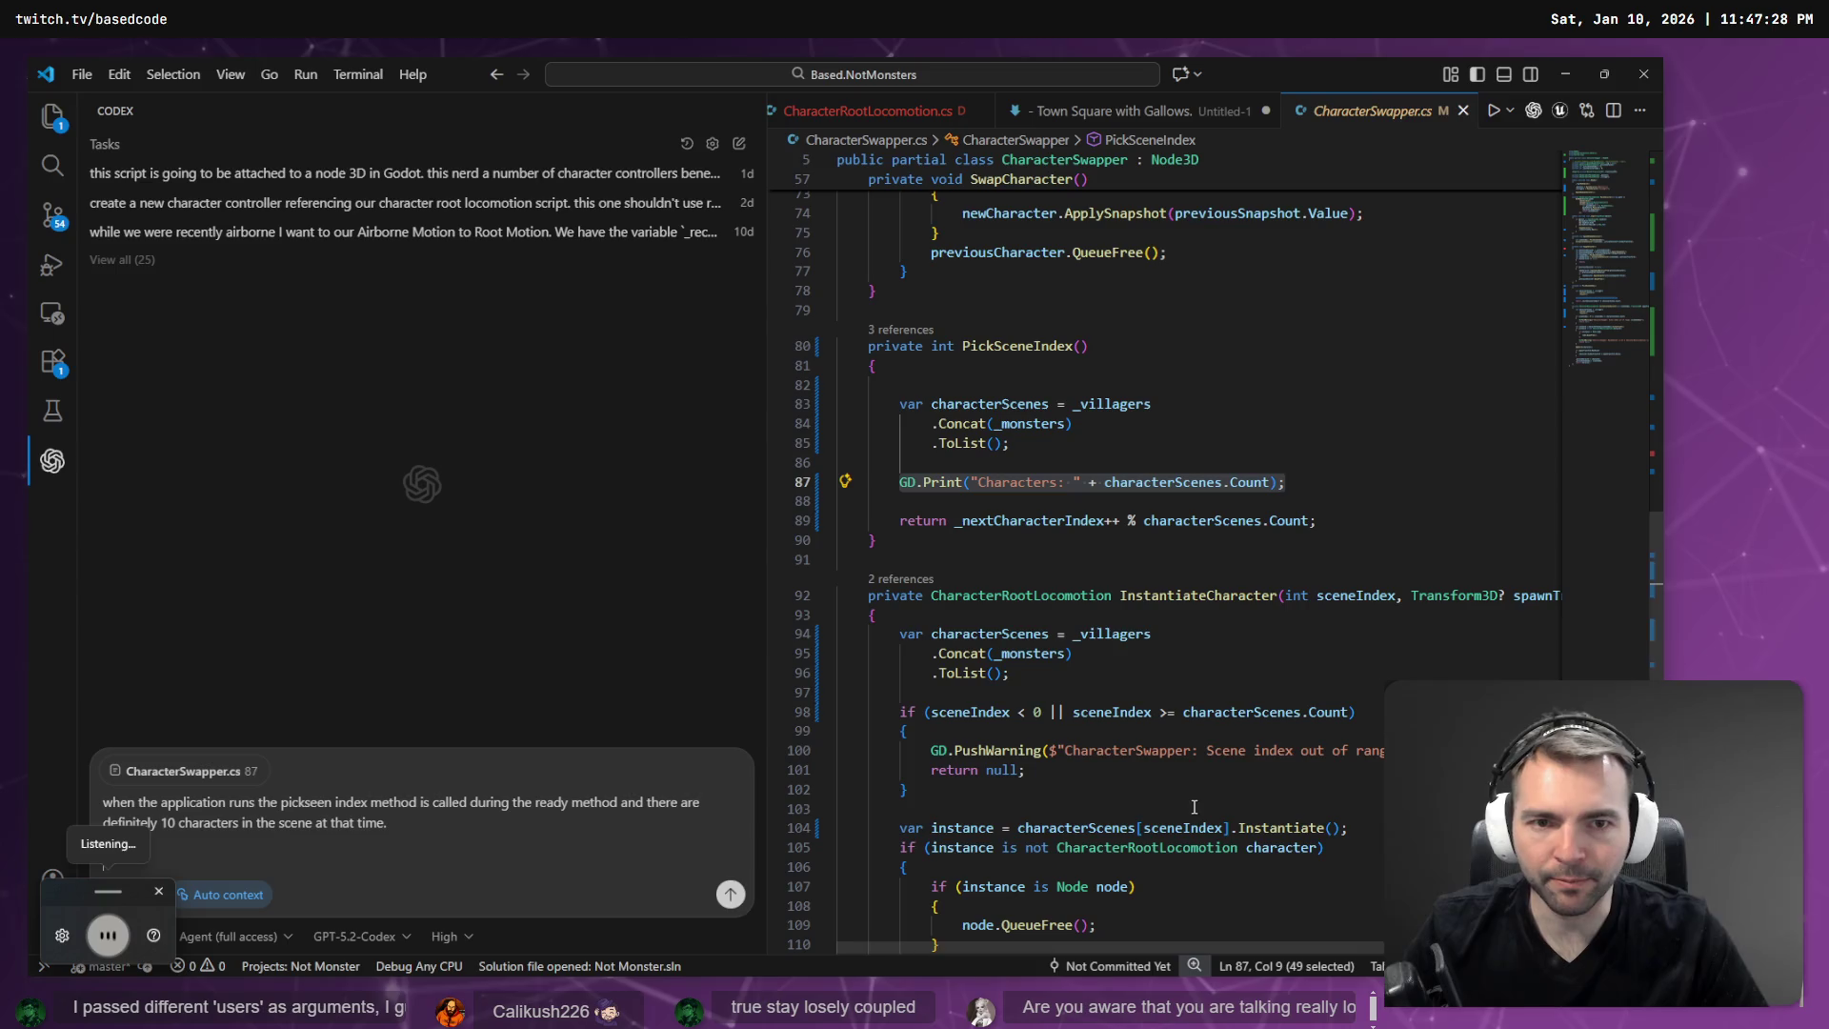
# Attach the Tab-handling block, lines 41–48, to the Codex thread
pyautogui.scroll(5, 1218, 636)
pyautogui.scroll(10, 1218, 636)
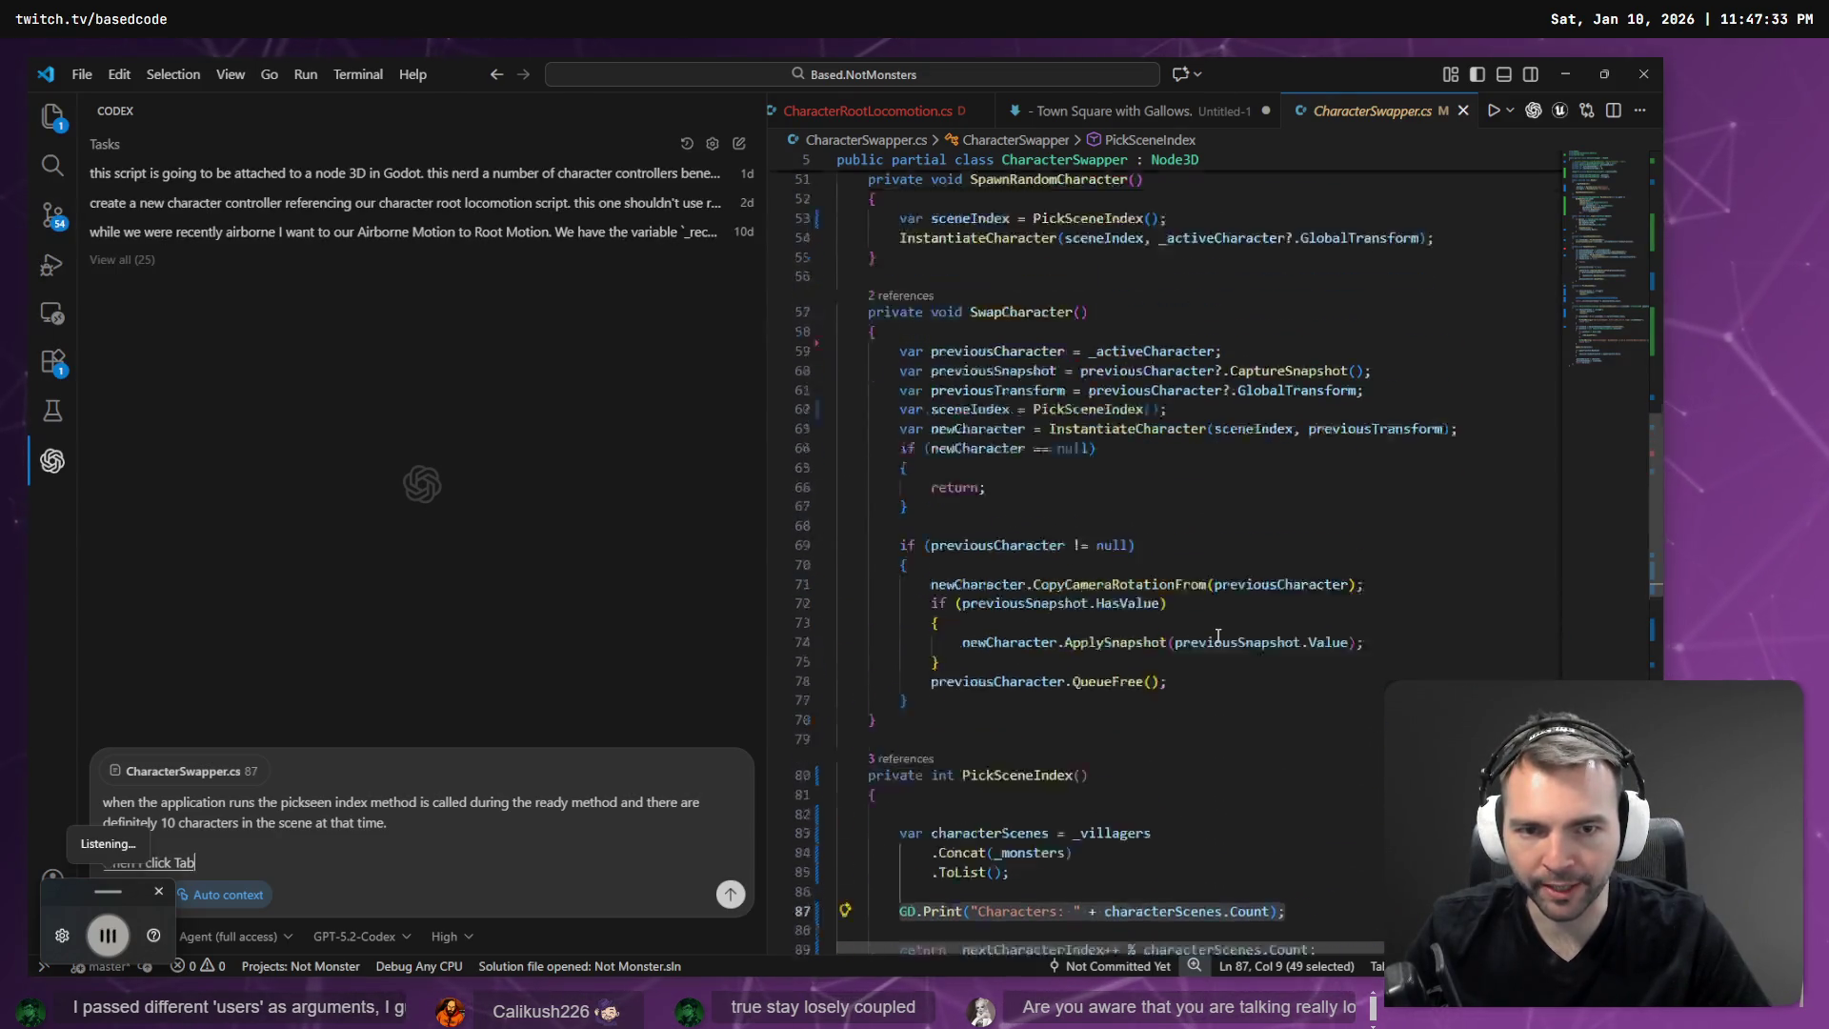
pyautogui.moveTo(953, 664); pyautogui.dragTo(772, 537)
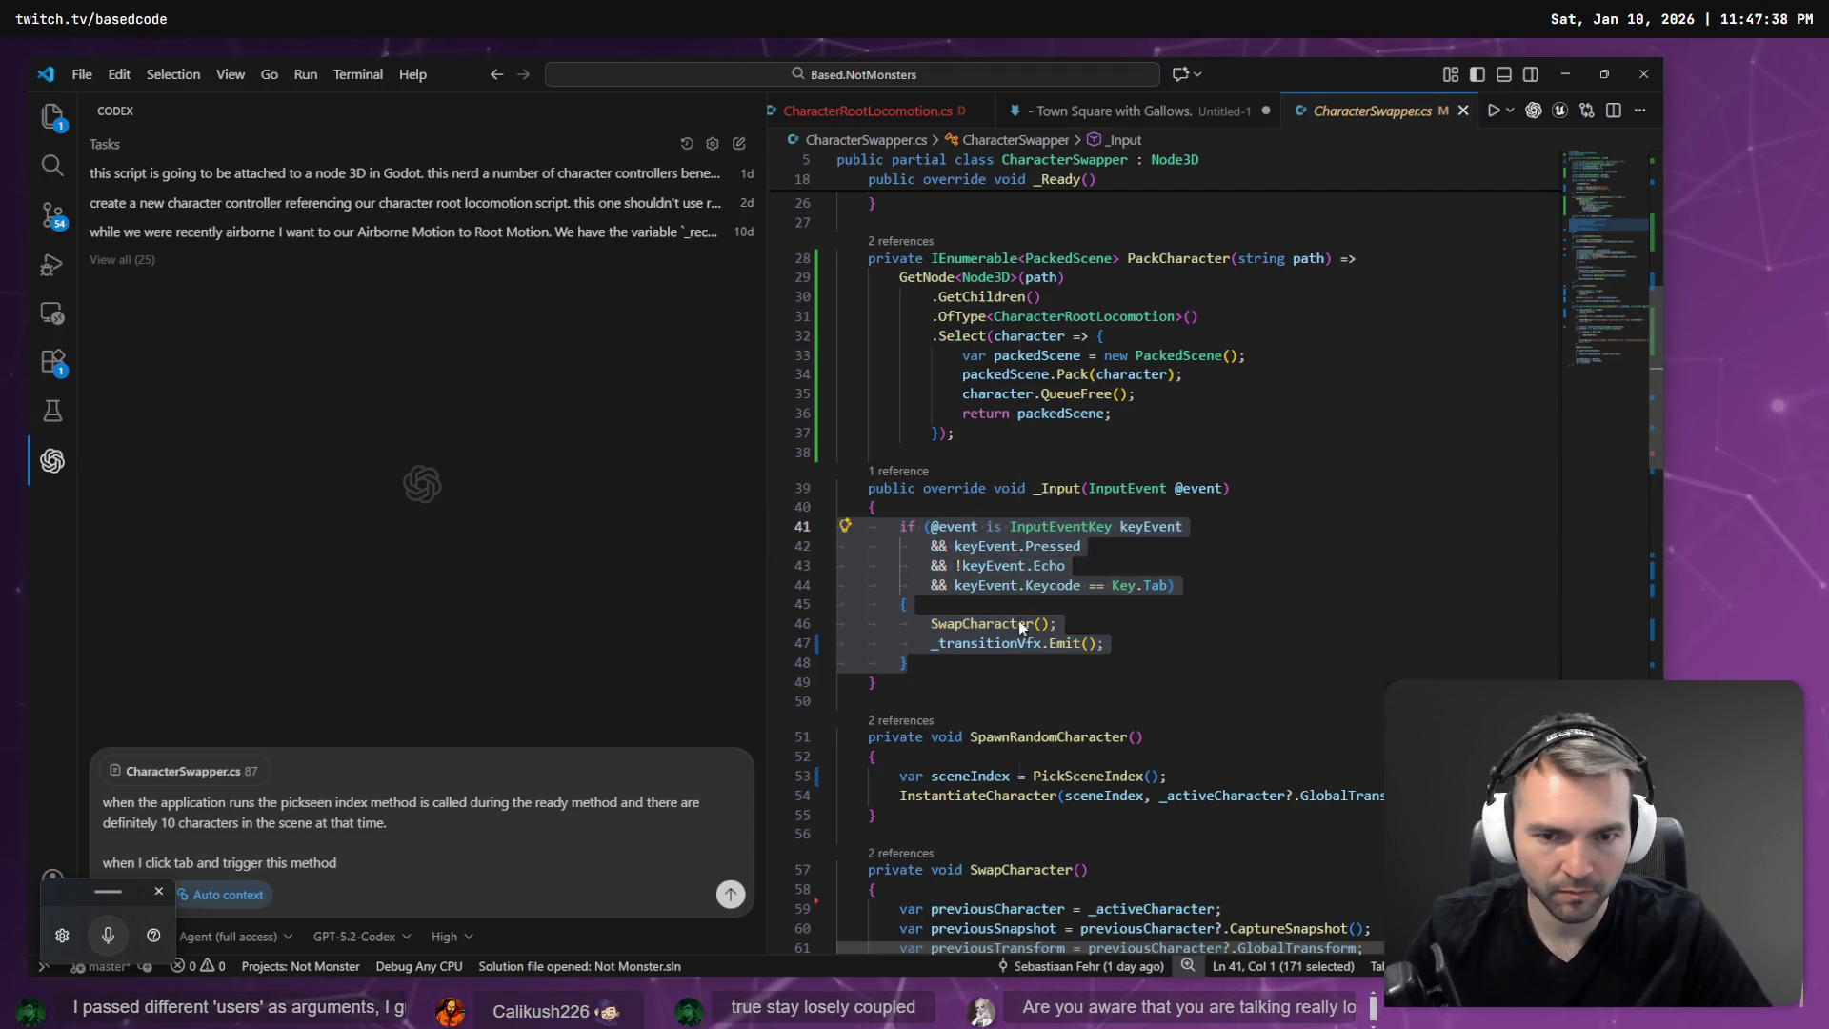
pyautogui.rightClick(1018, 572)
pyautogui.click(1096, 920)
pyautogui.click(446, 859)
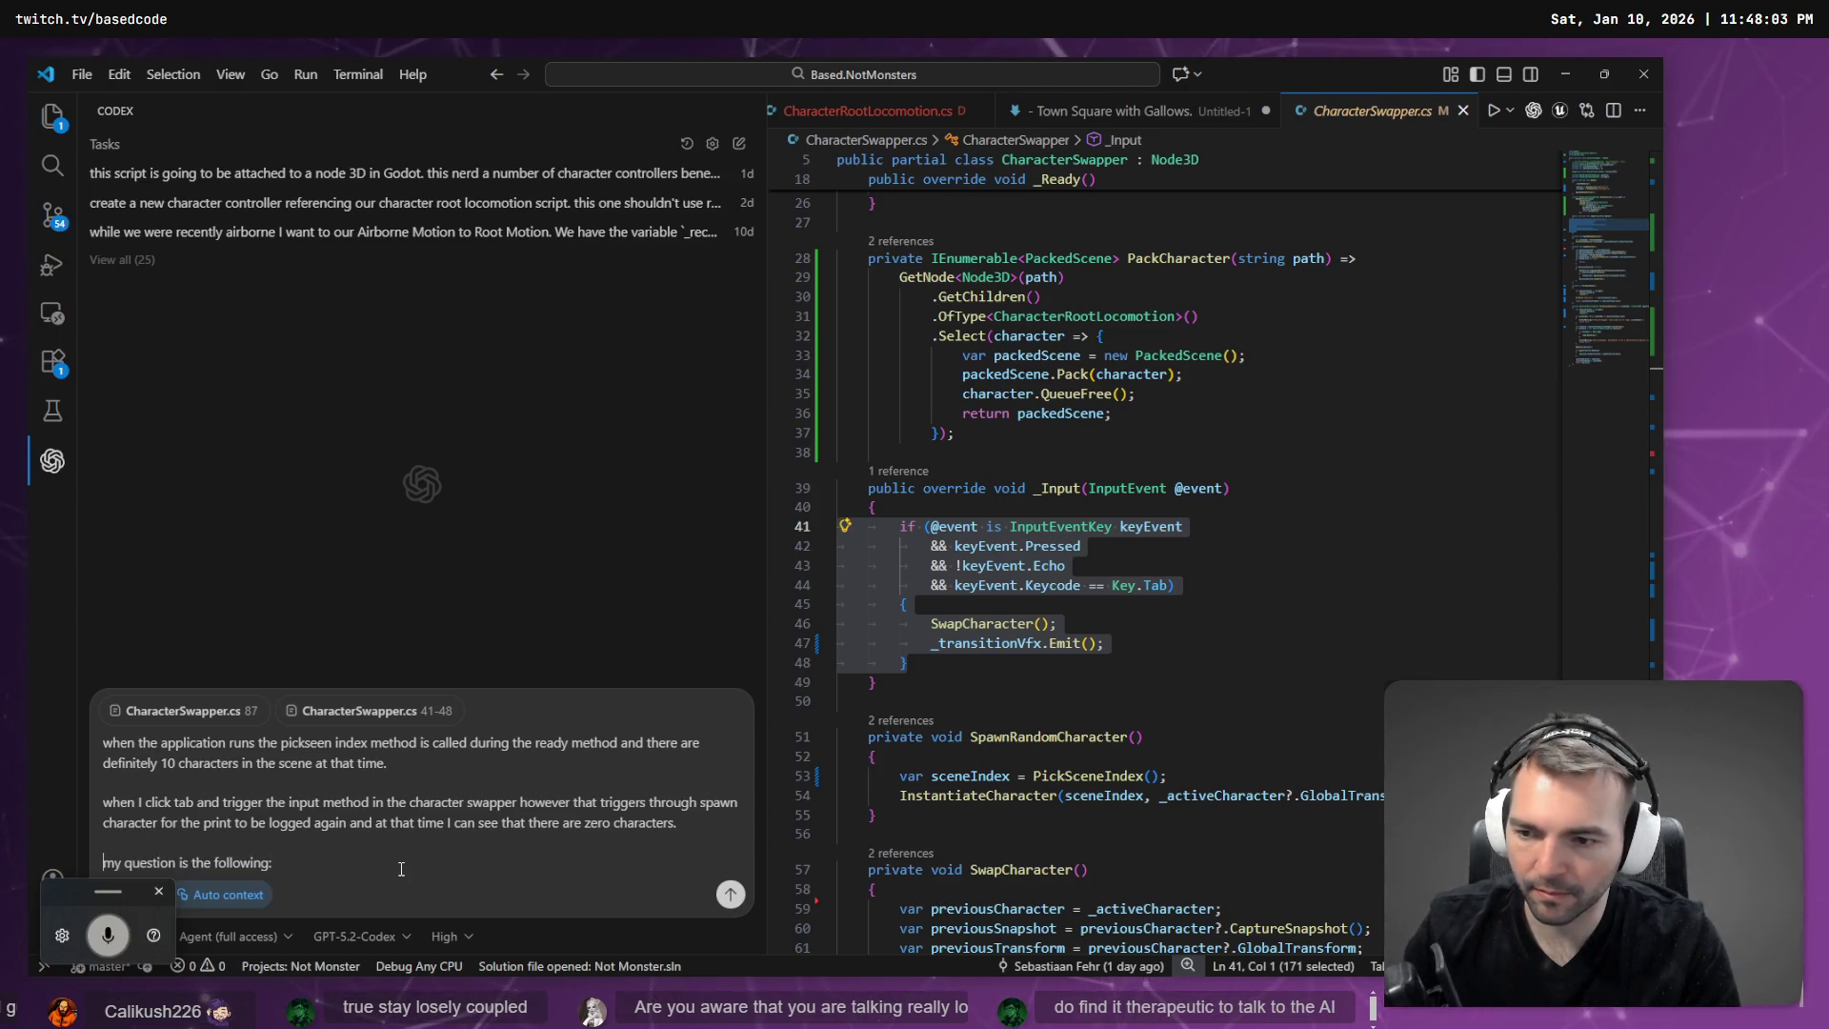
# Dictate the question asking why the villager and monster collections get cleared, capitalising its first word
pyautogui.hotkey('shift', 'Return')
pyautogui.hotkey('shift', 'Return')
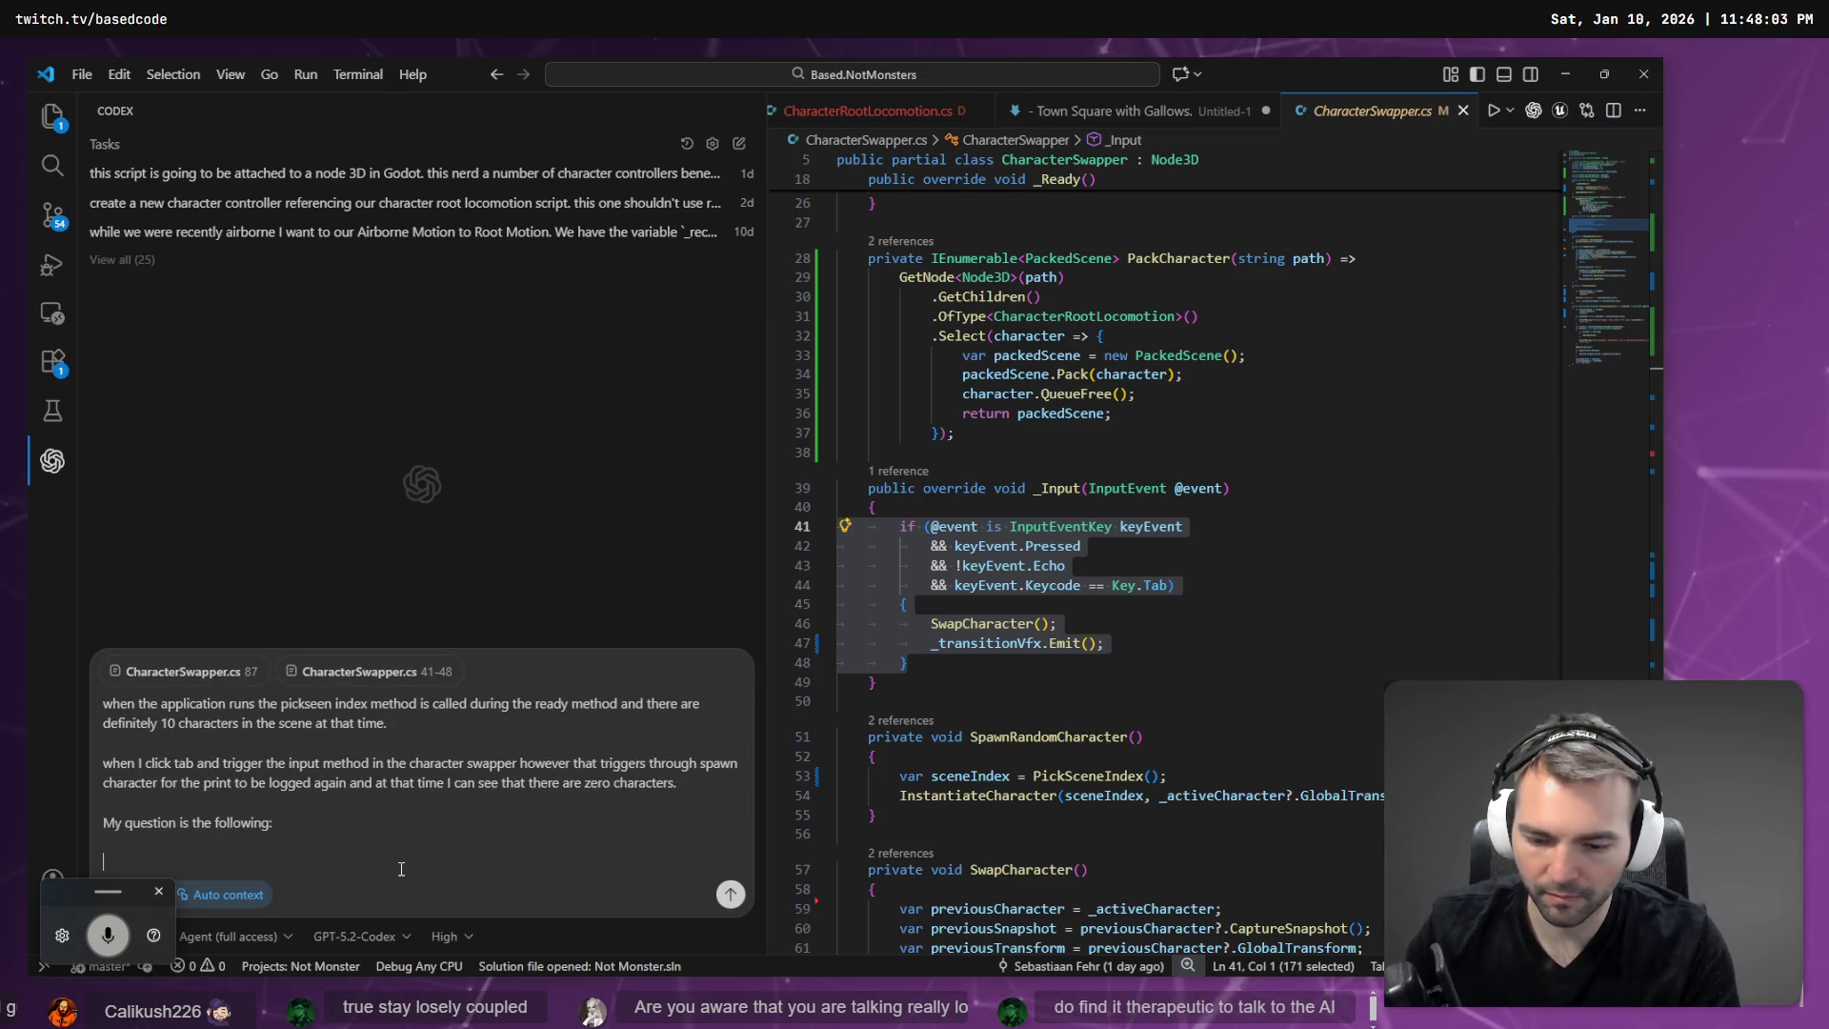
pyautogui.write('>')
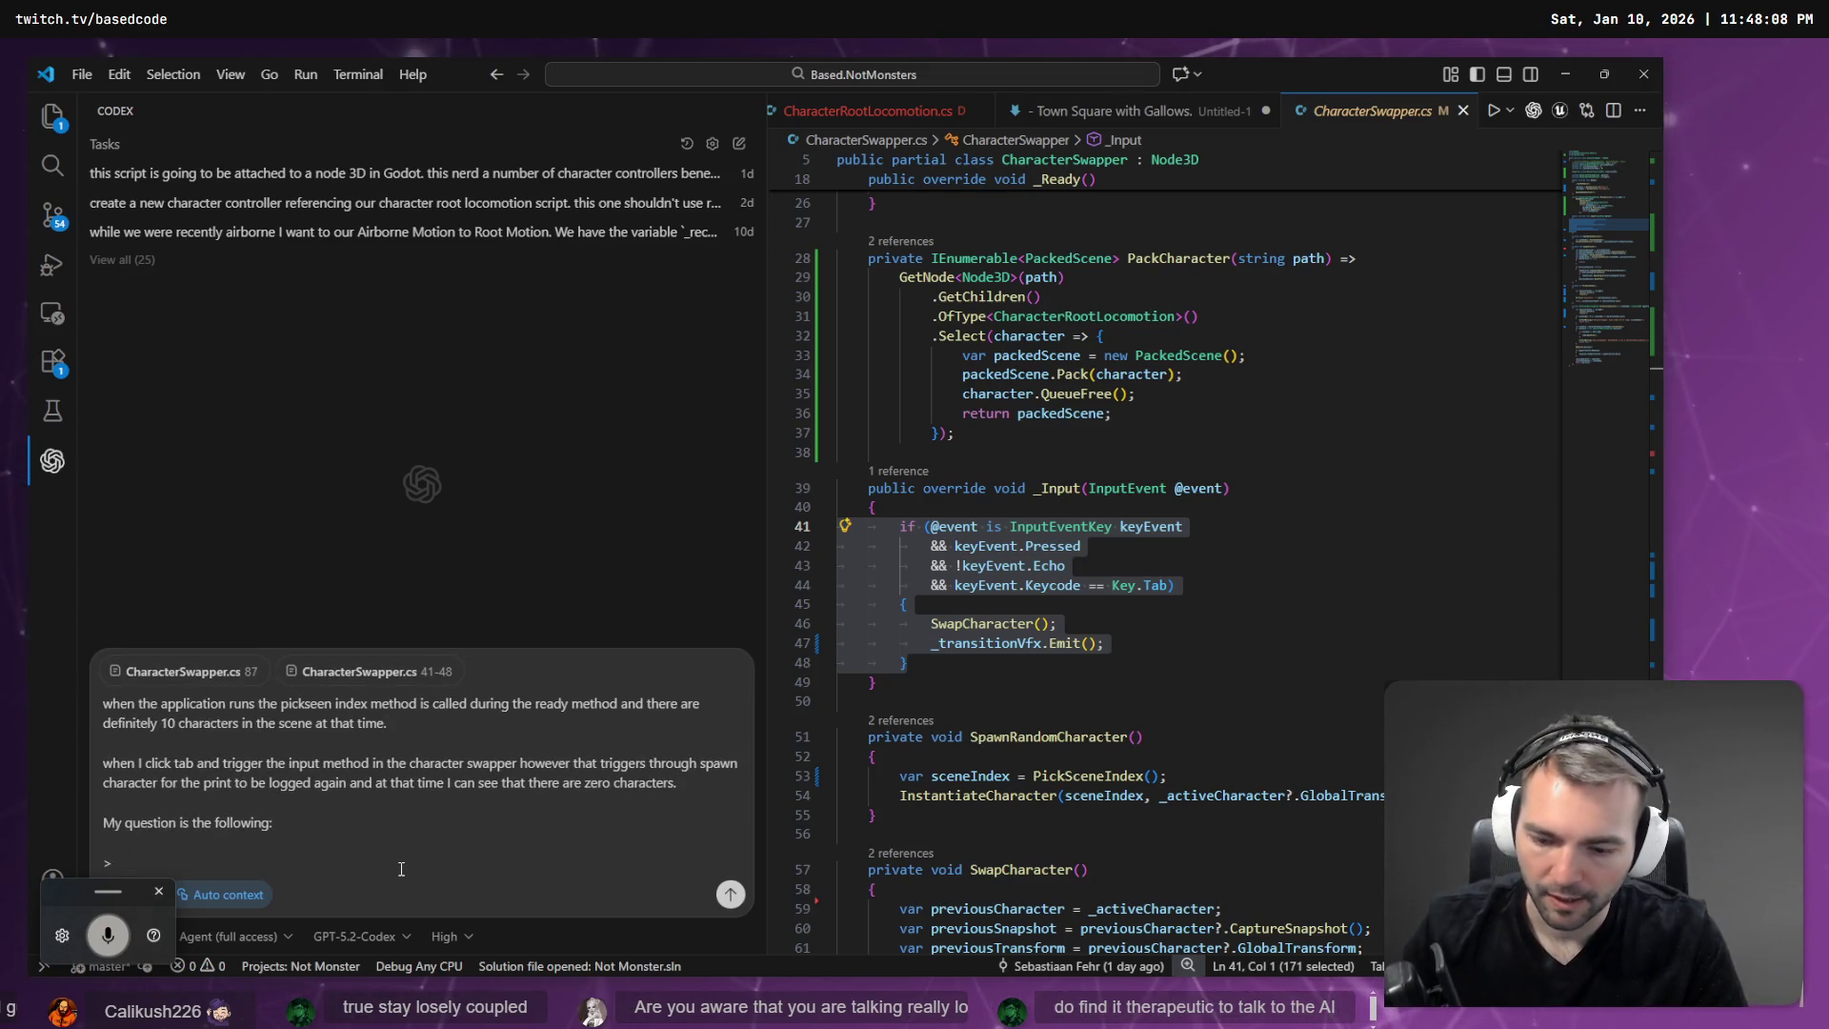
pyautogui.press('super+h')
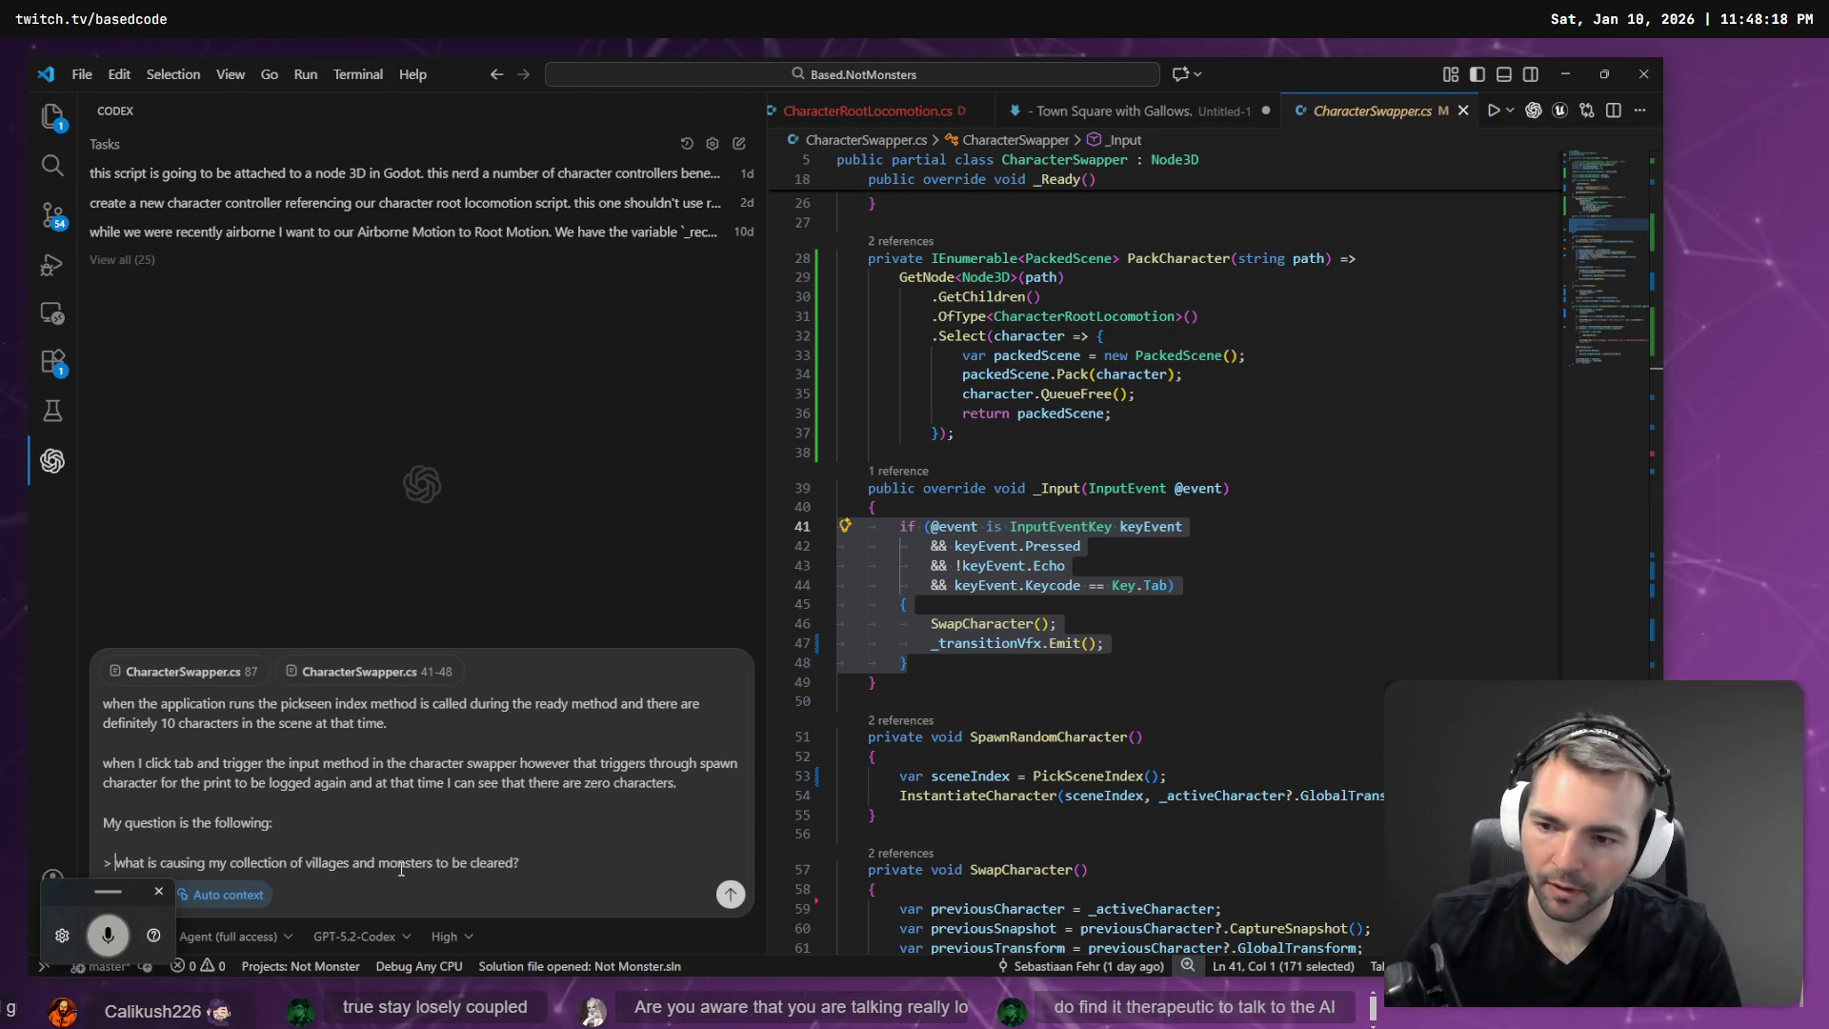
pyautogui.press('Delete')
pyautogui.write('W')
# Inspect the uses of packedScene and character, then select the character.QueueFree line
pyautogui.click(1196, 393)
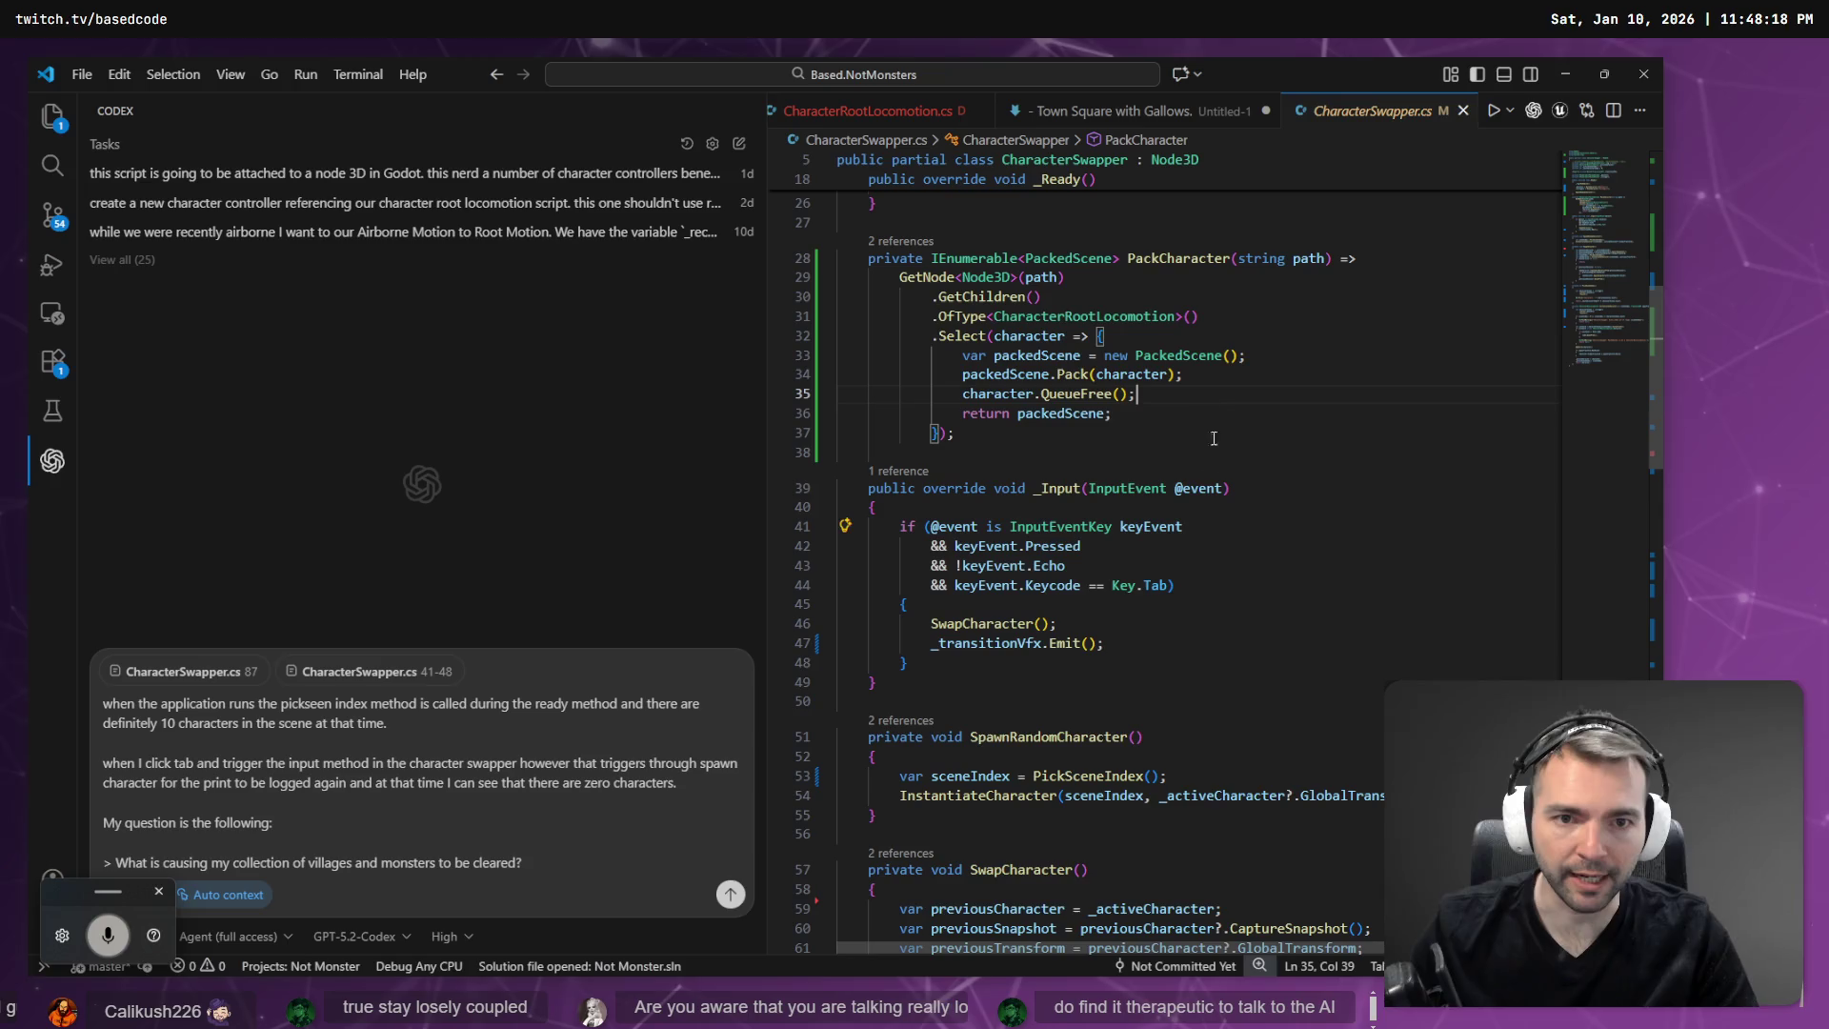
pyautogui.moveTo(1176, 392); pyautogui.dragTo(838, 396)
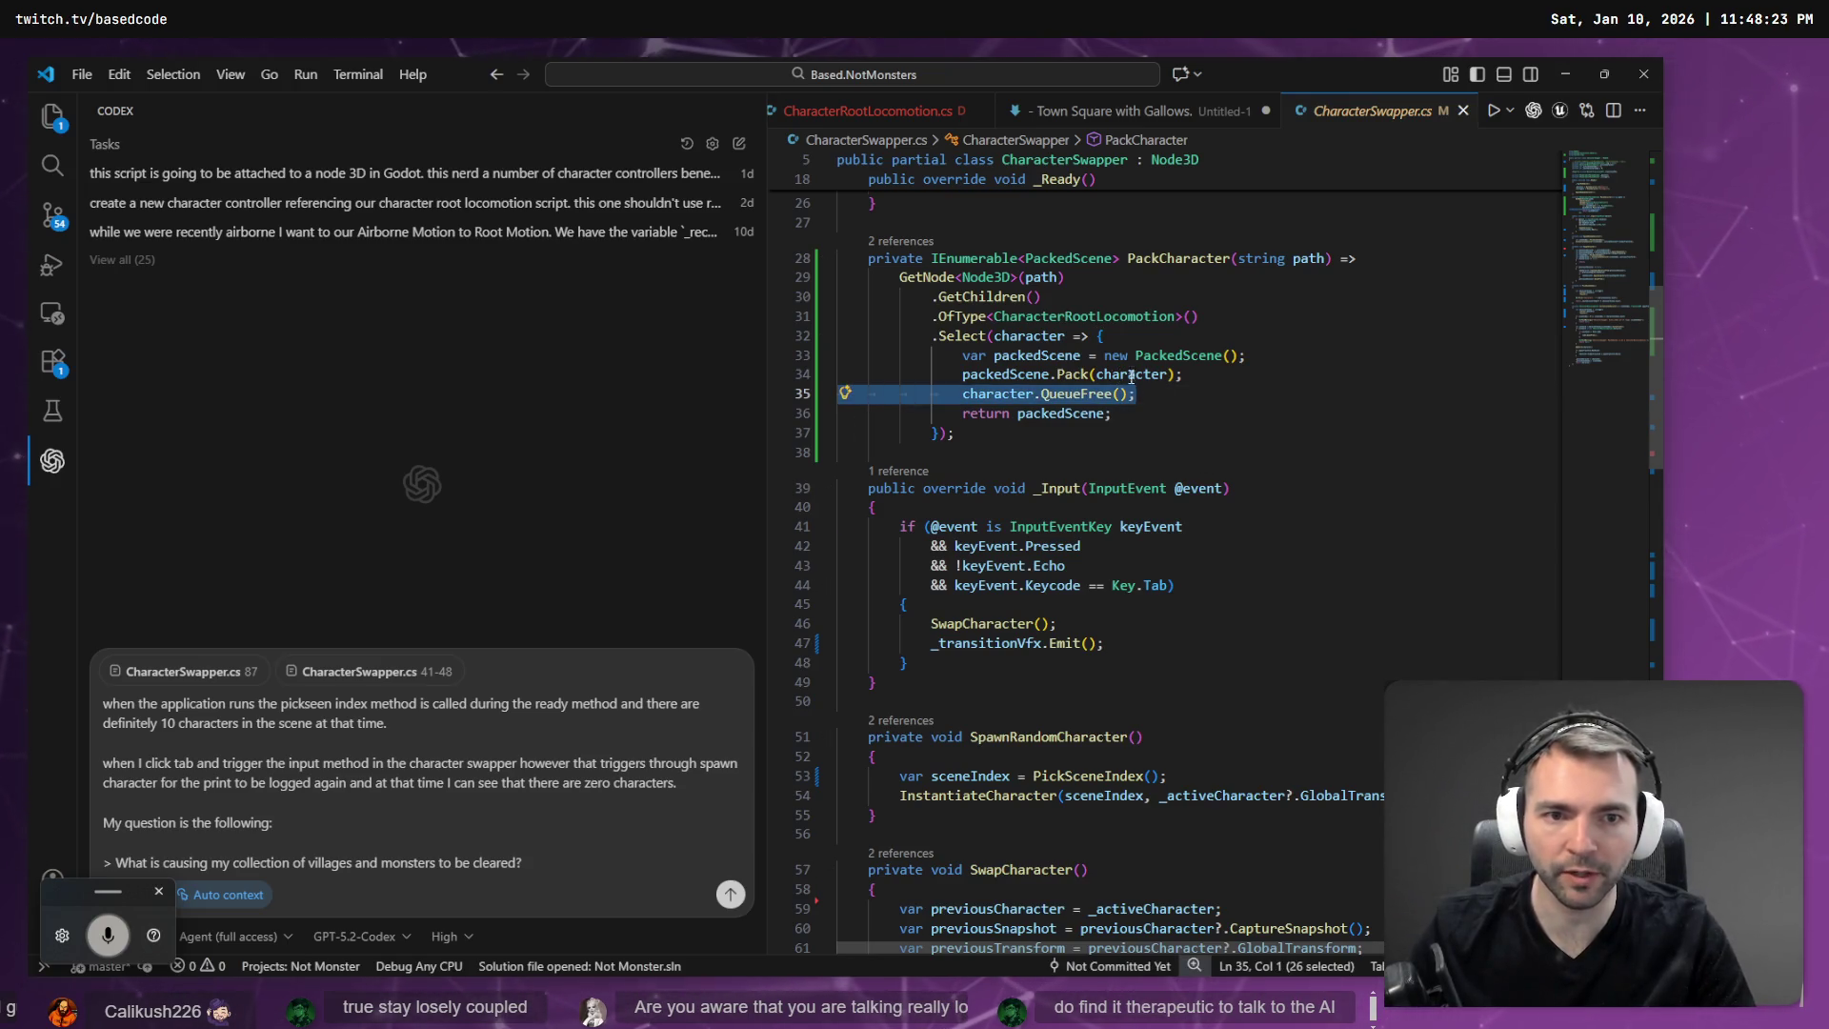
pyautogui.click(1020, 354)
pyautogui.click(1175, 354)
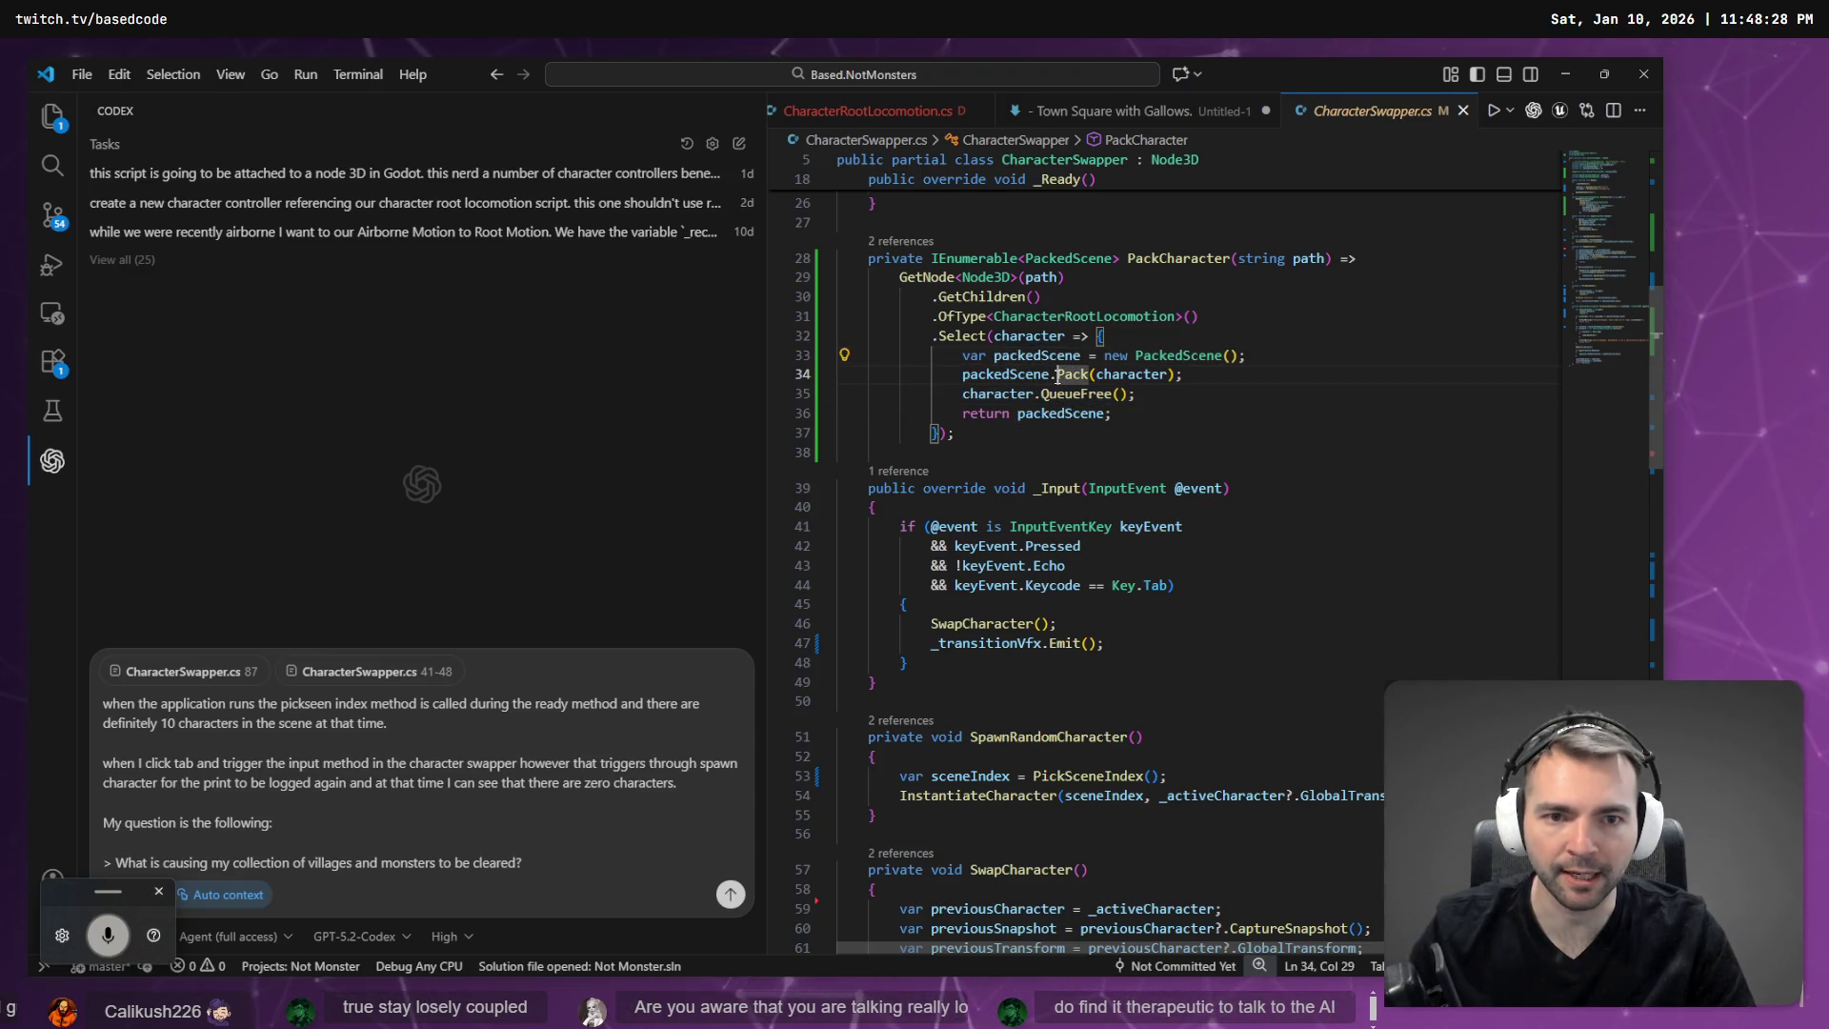
pyautogui.click(1163, 373)
pyautogui.moveTo(1178, 401); pyautogui.dragTo(686, 392)
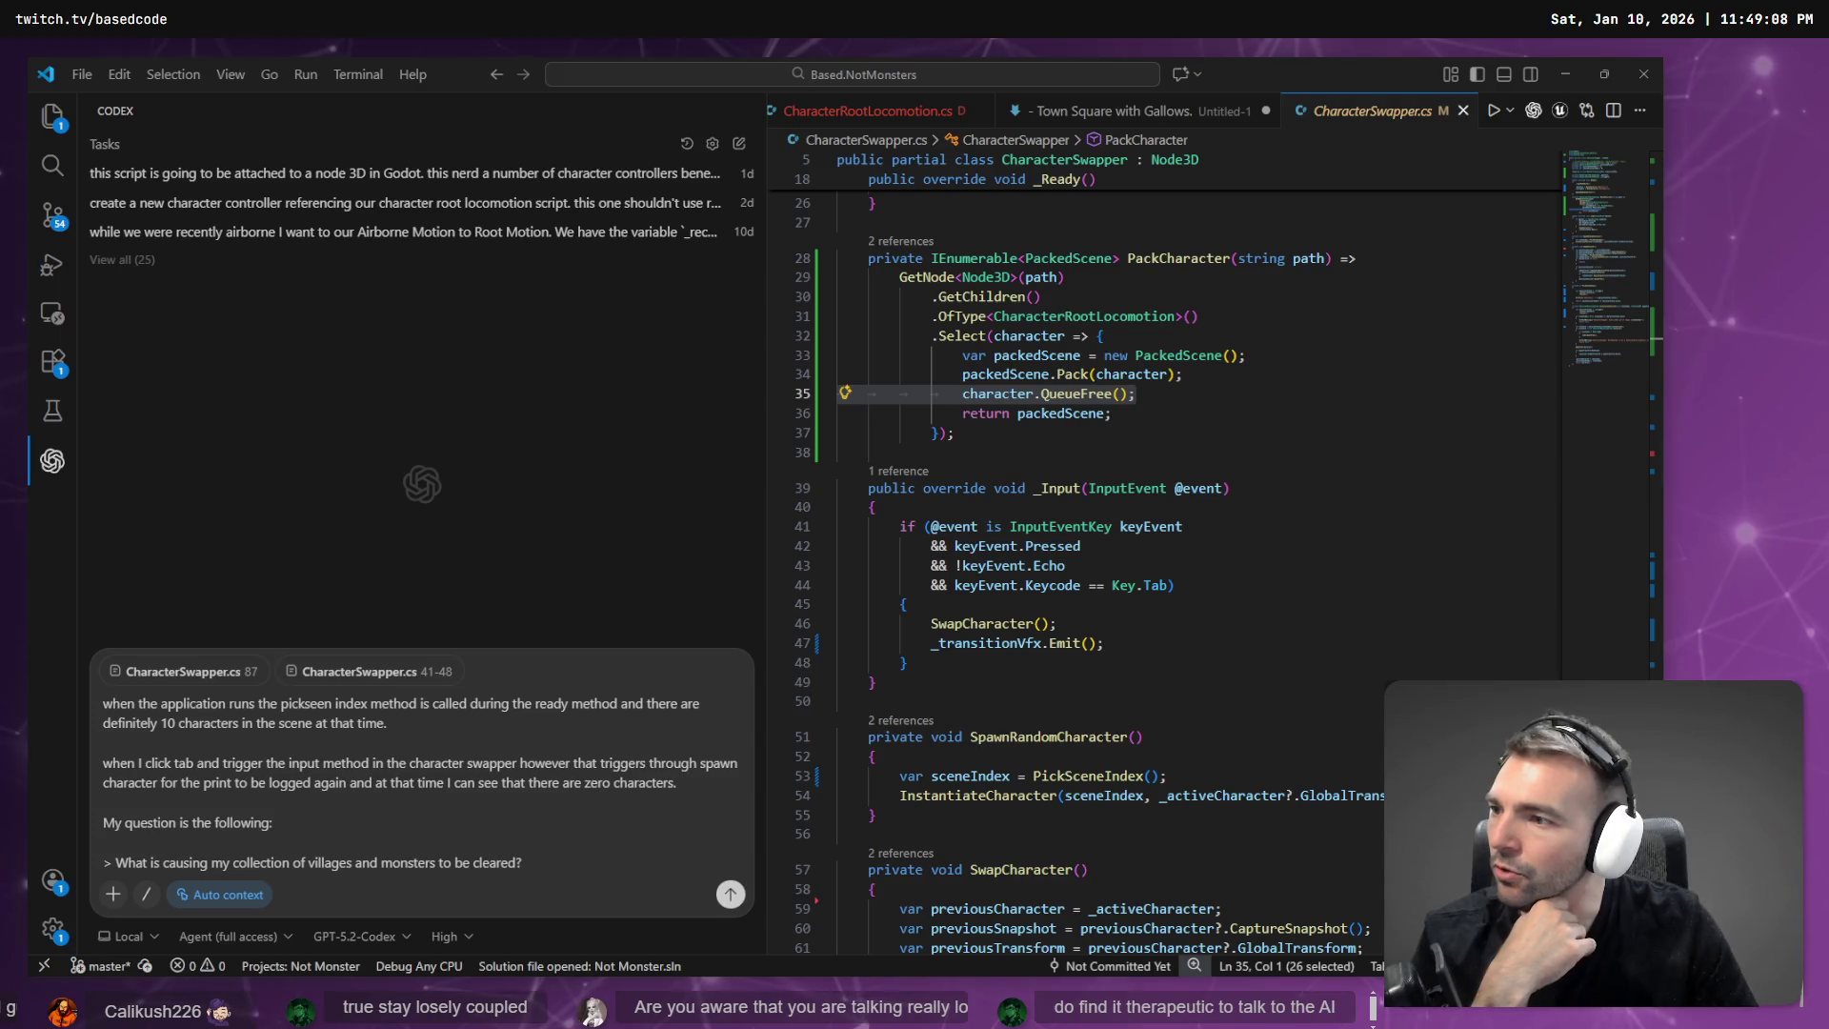
# Send the question to Codex and pick out PickSceneIndex, InstantiateCharacter and PackCharacter in its answer
pyautogui.click(730, 894)
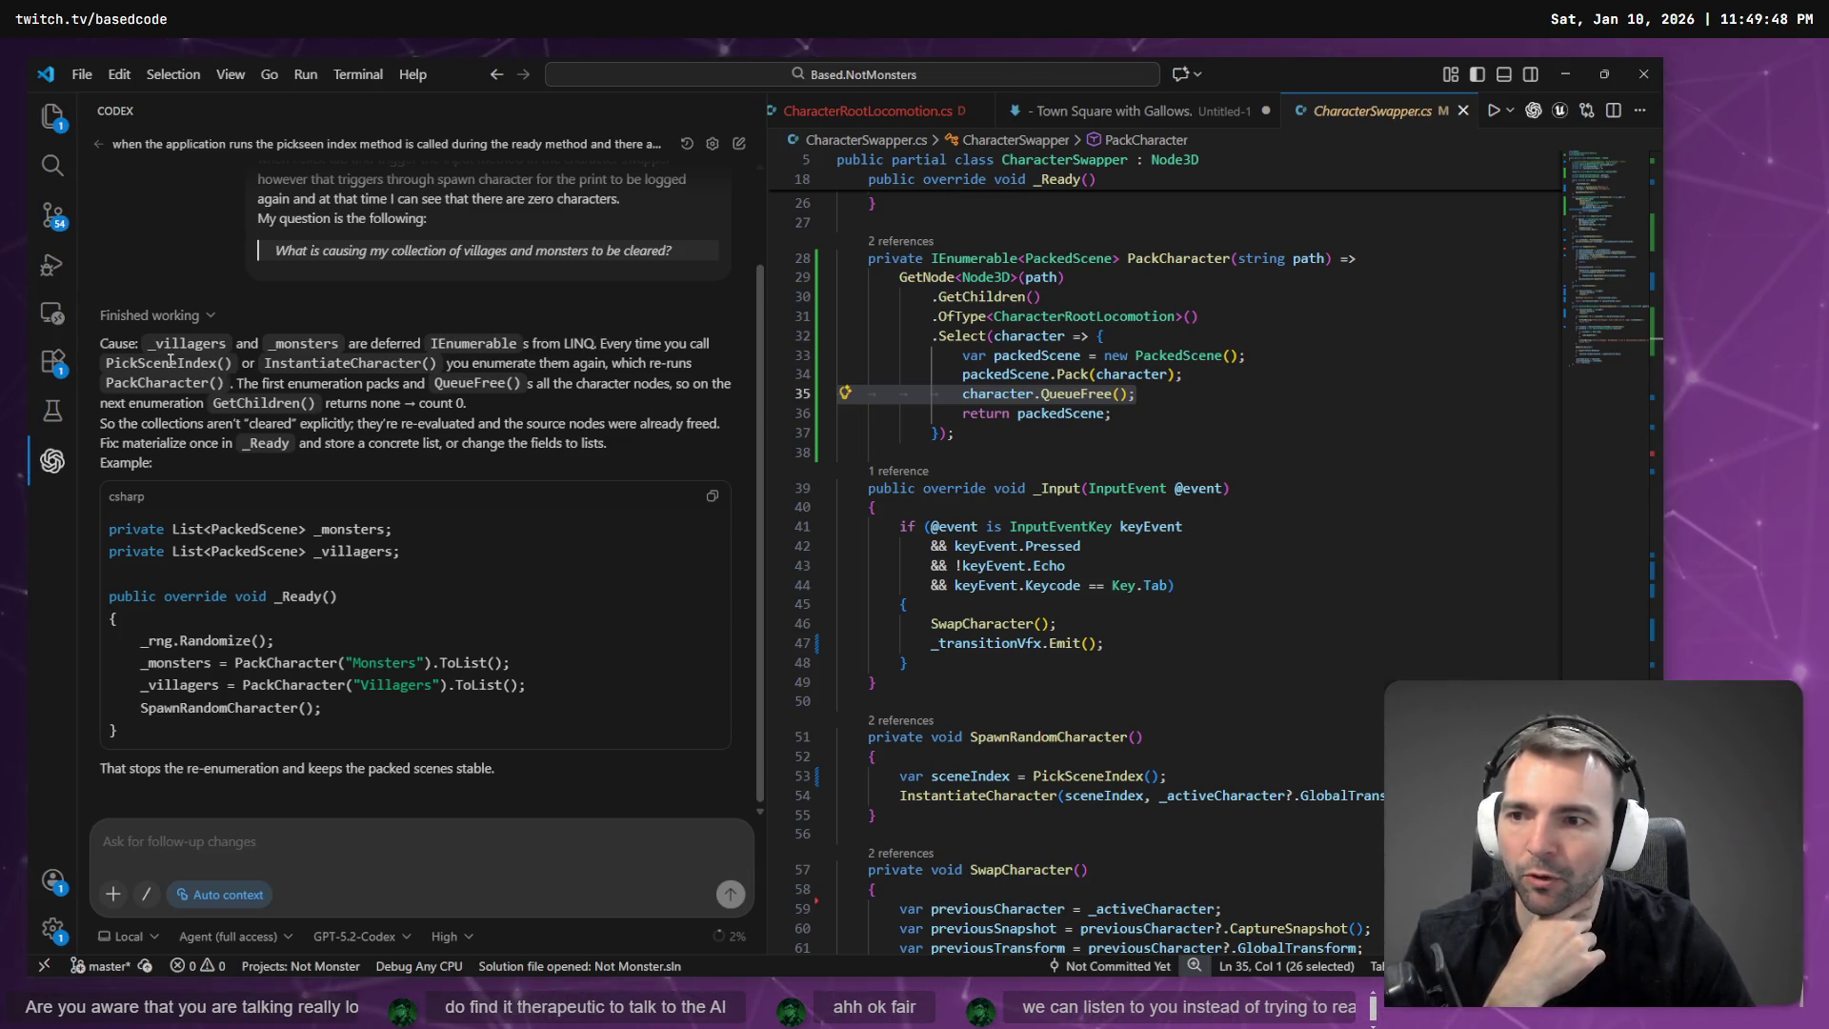
pyautogui.doubleClick(153, 362)
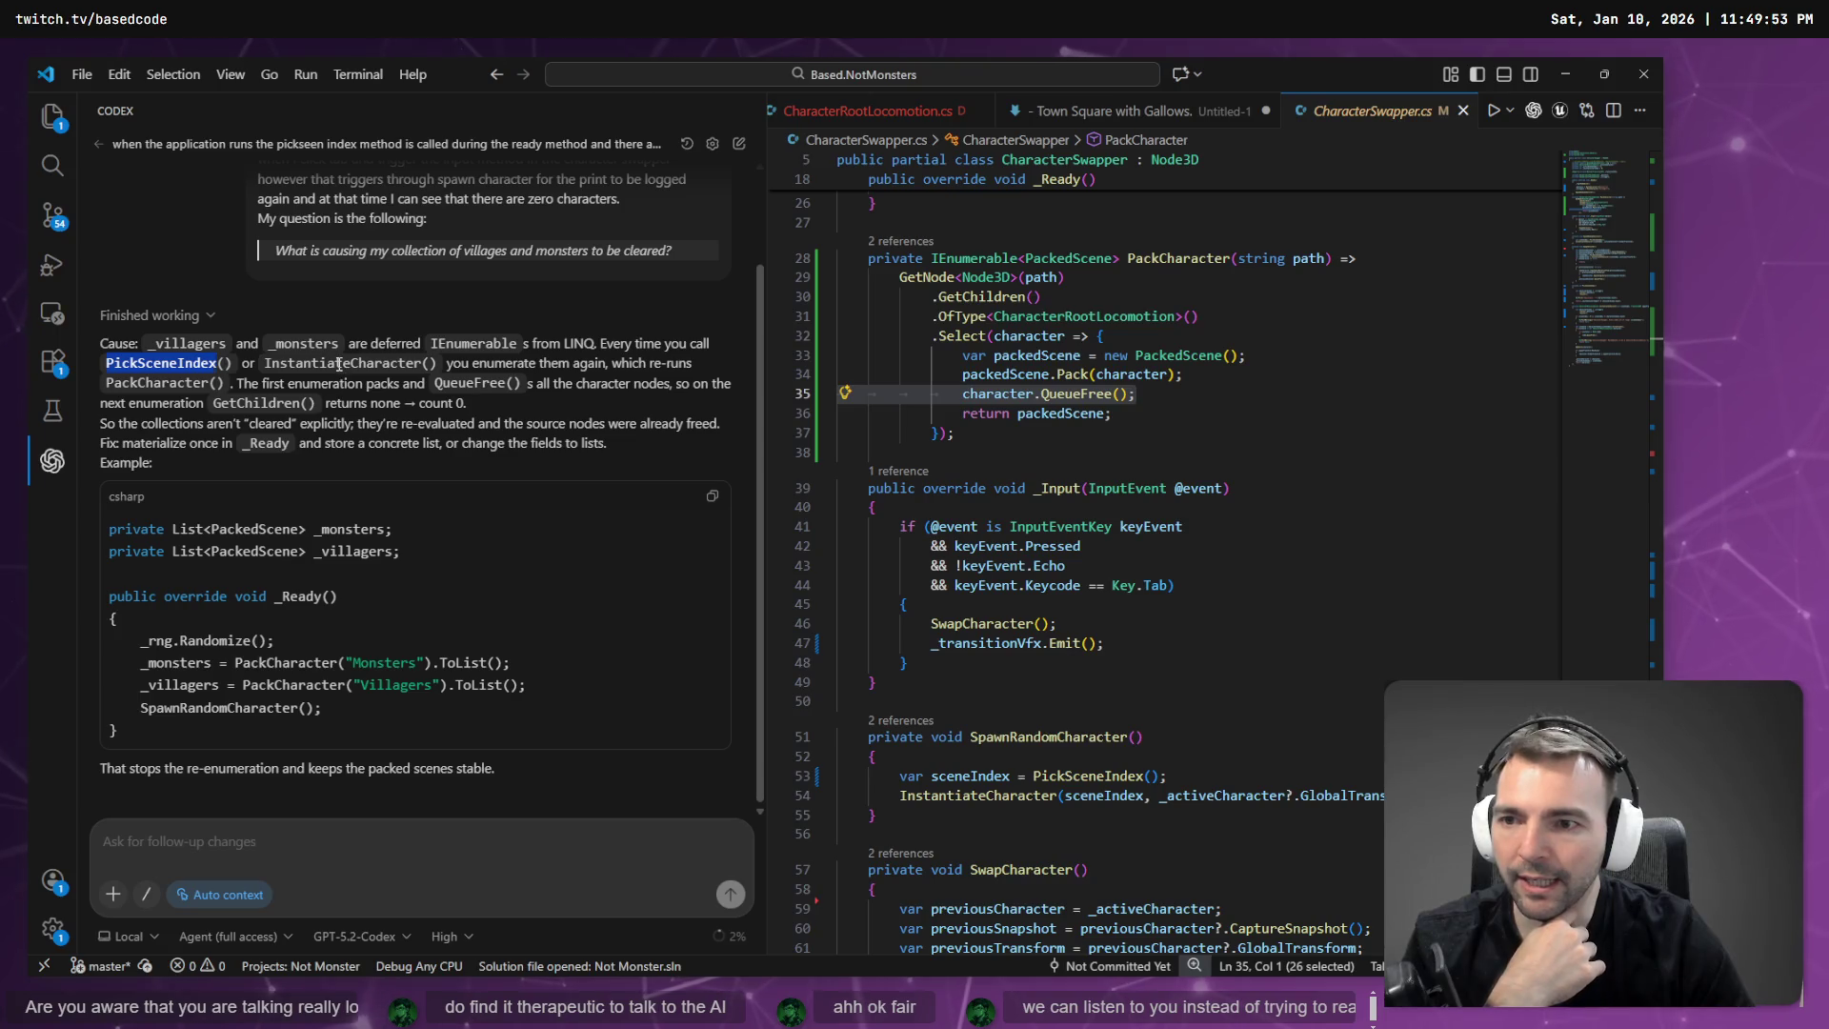
pyautogui.doubleClick(371, 363)
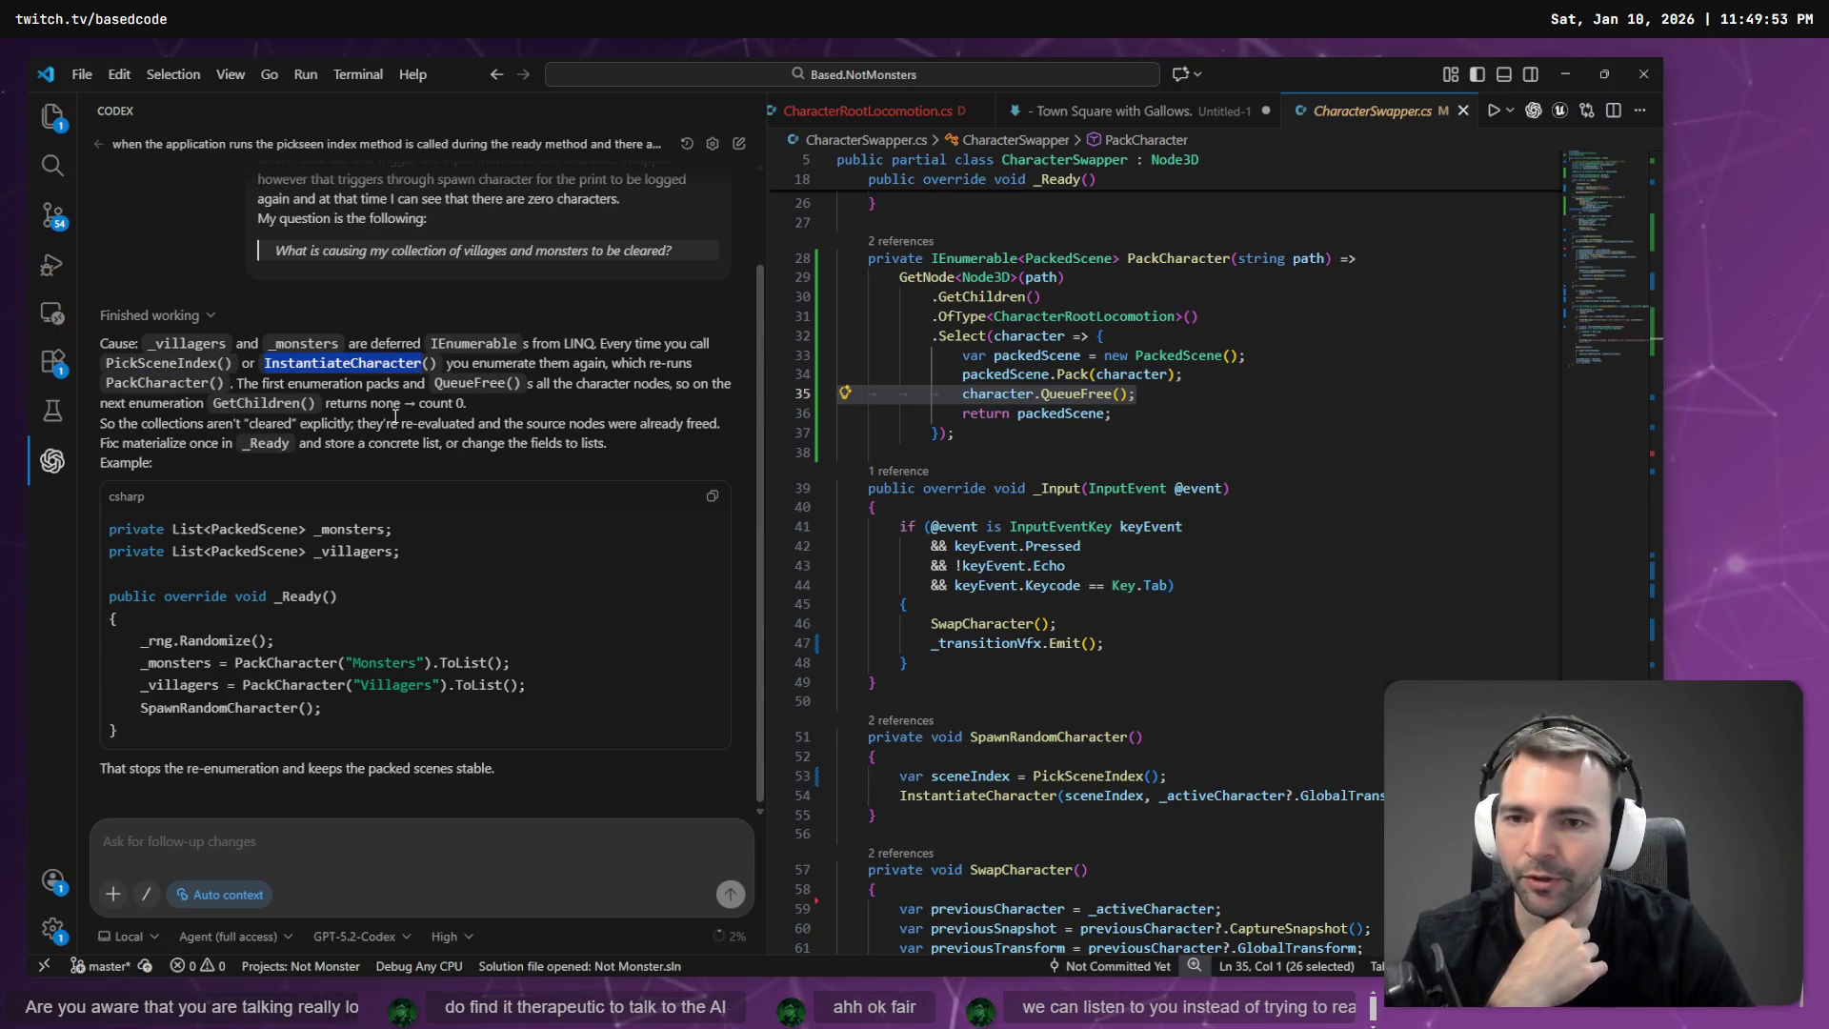
pyautogui.doubleClick(157, 382)
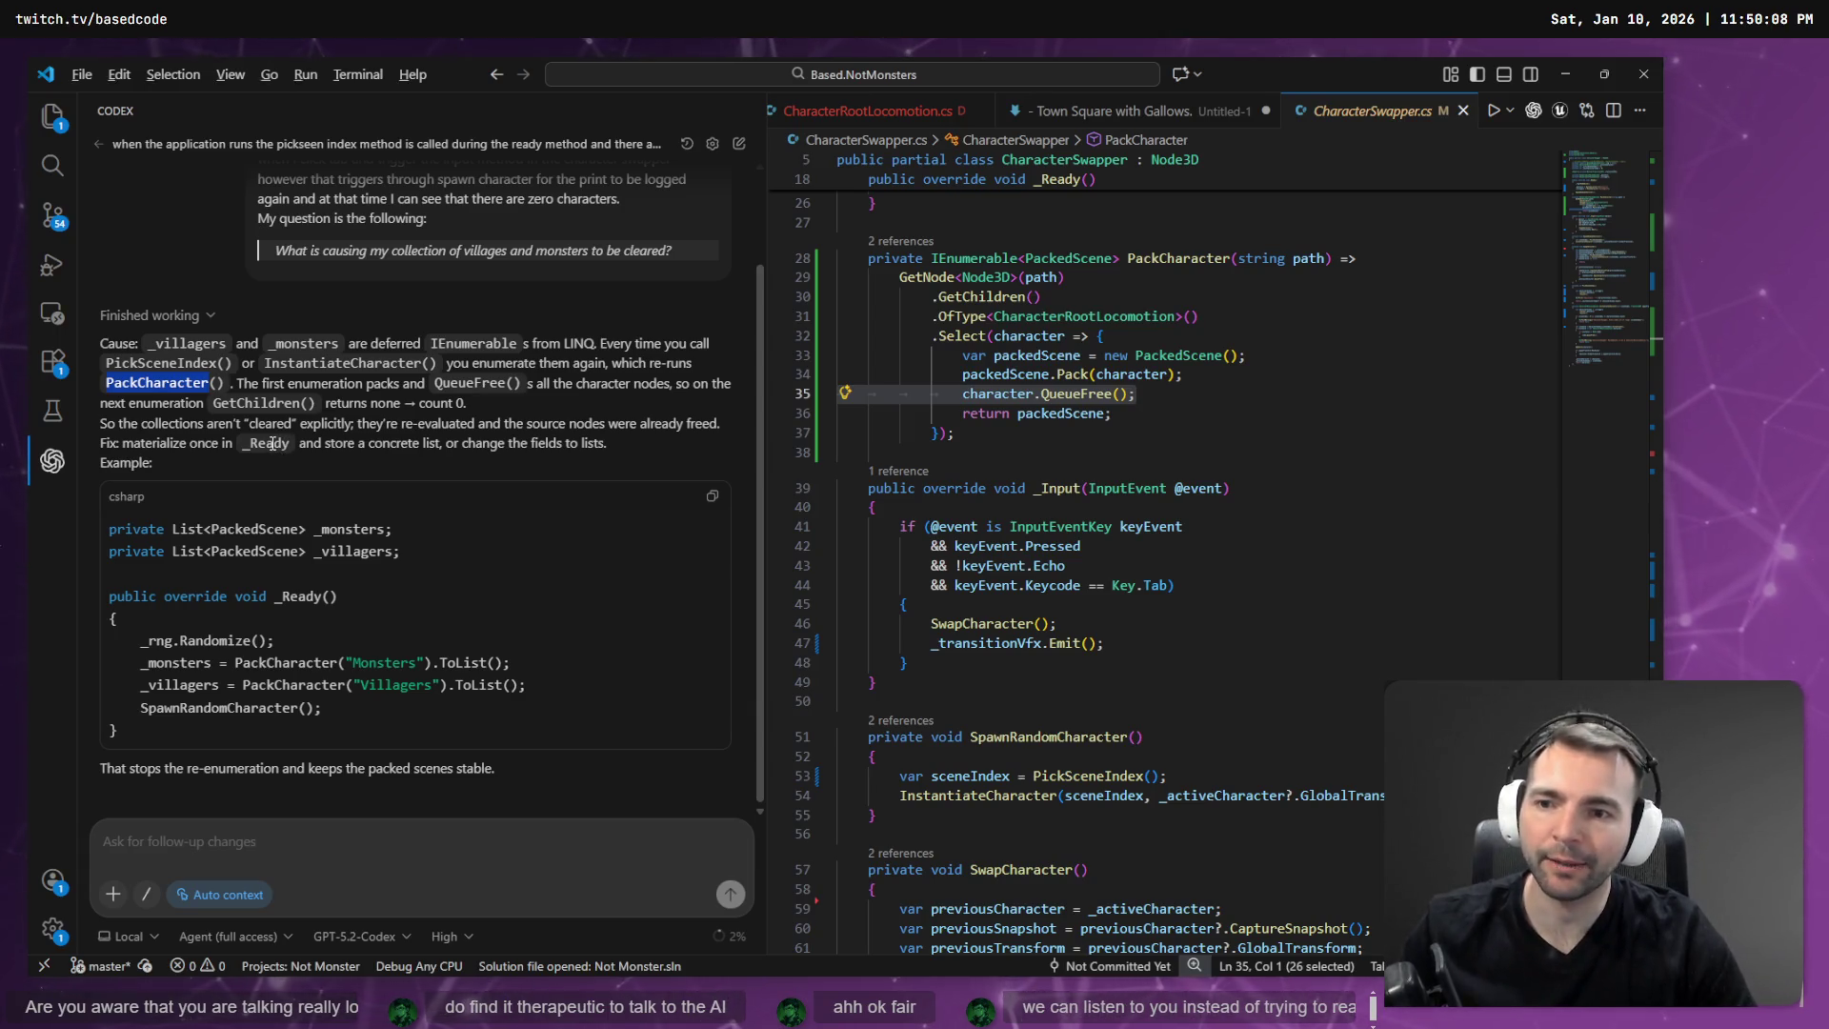
# Append .ToArray() to PackCharacter's Select call in Rider, then go back to VS Code
pyautogui.hotkey('alt', 'Tab')
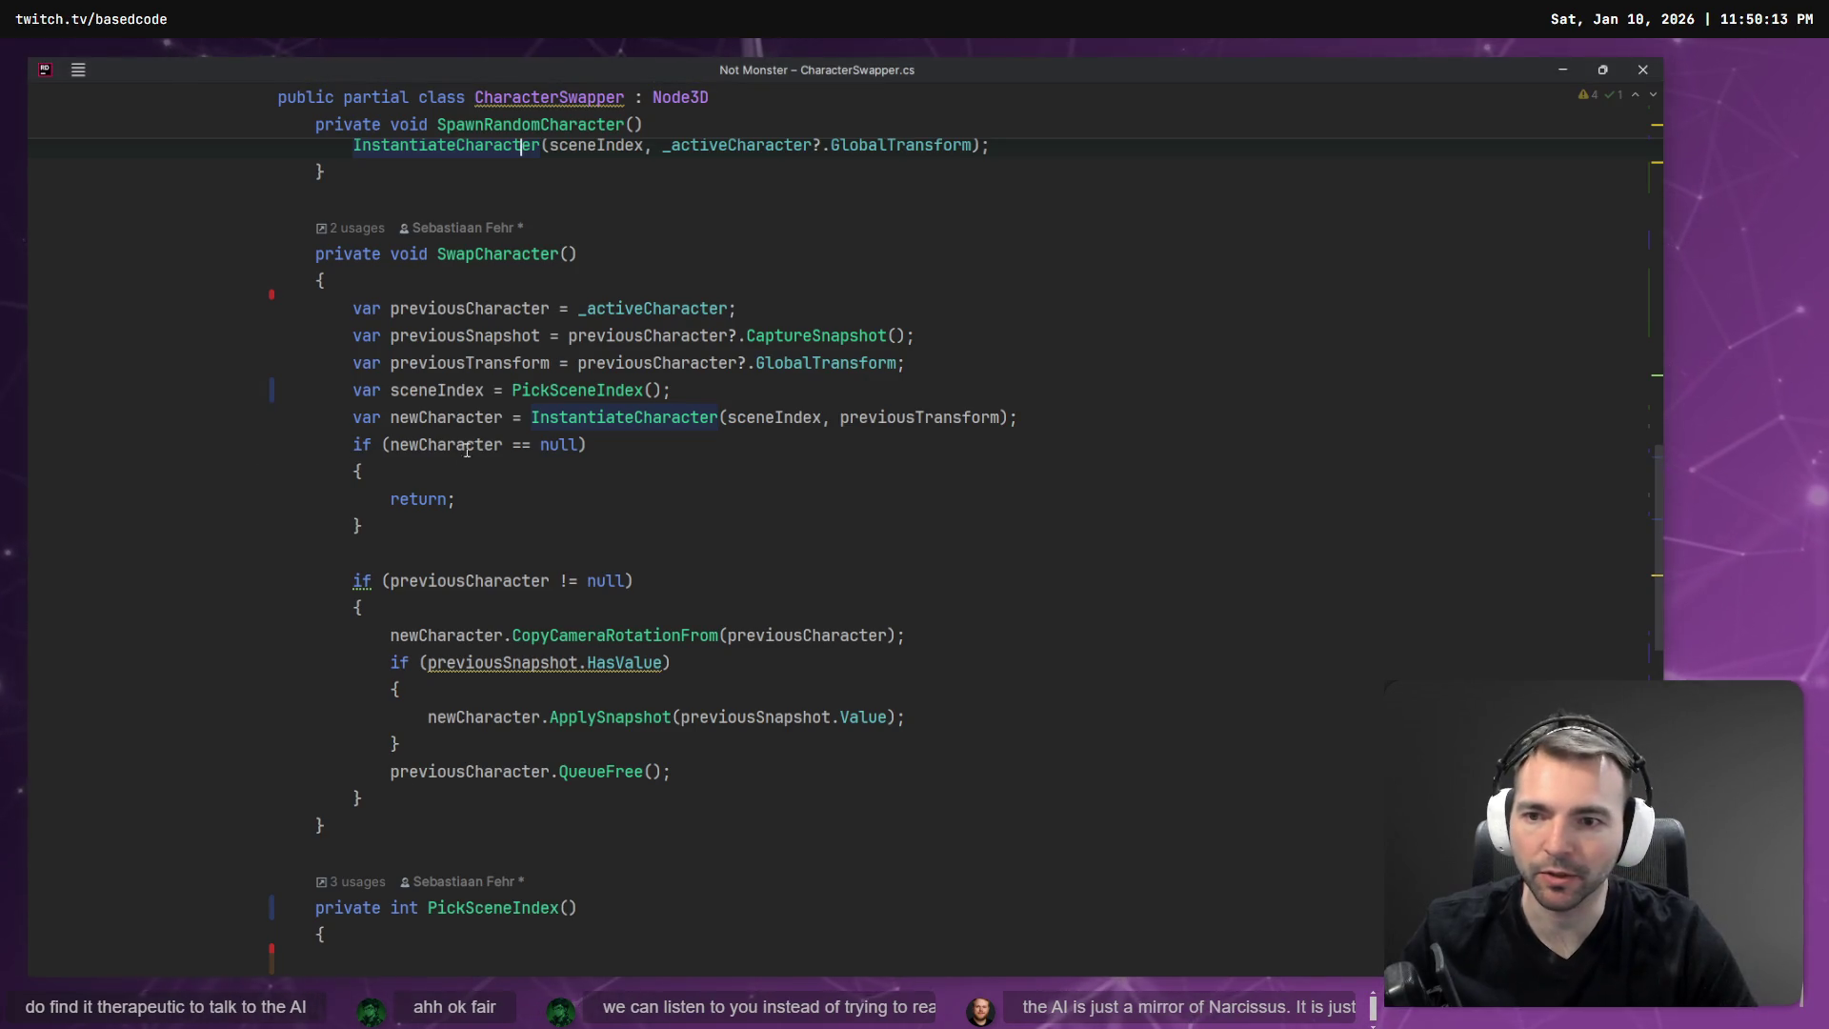
pyautogui.scroll(-1, 530, 466)
pyautogui.scroll(-15, 530, 466)
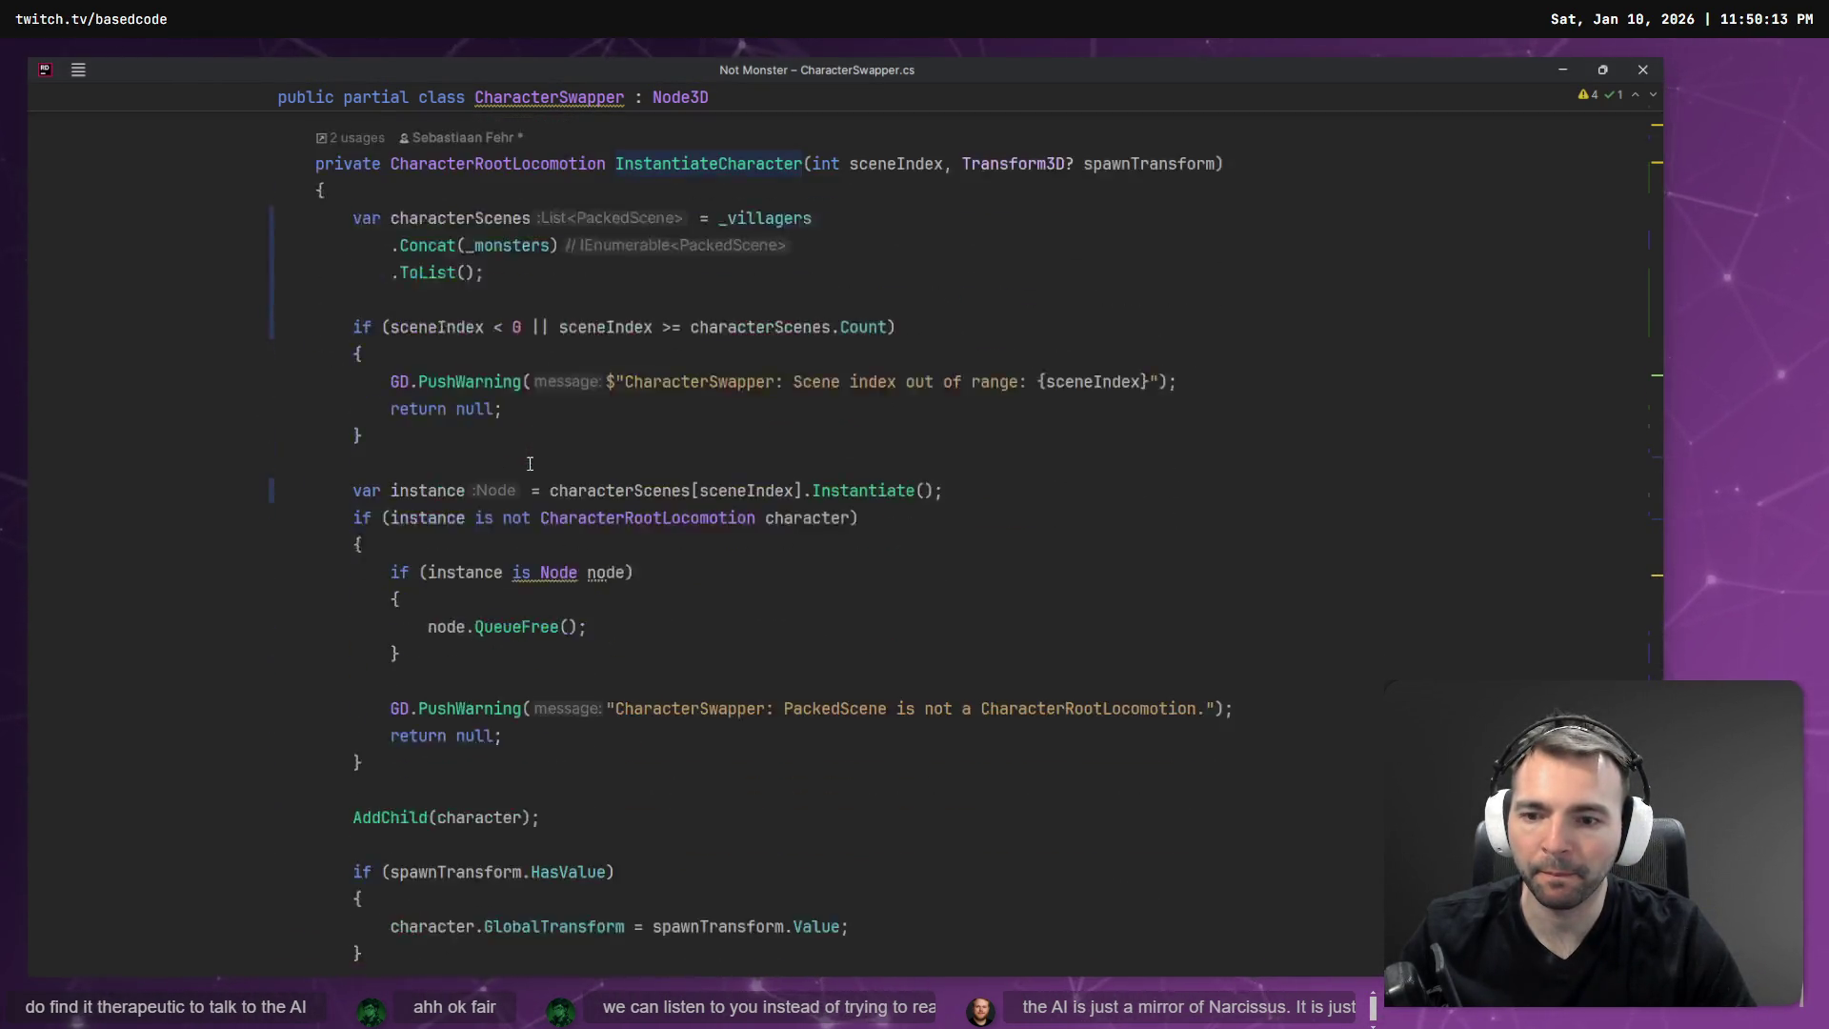
pyautogui.scroll(15, 571, 524)
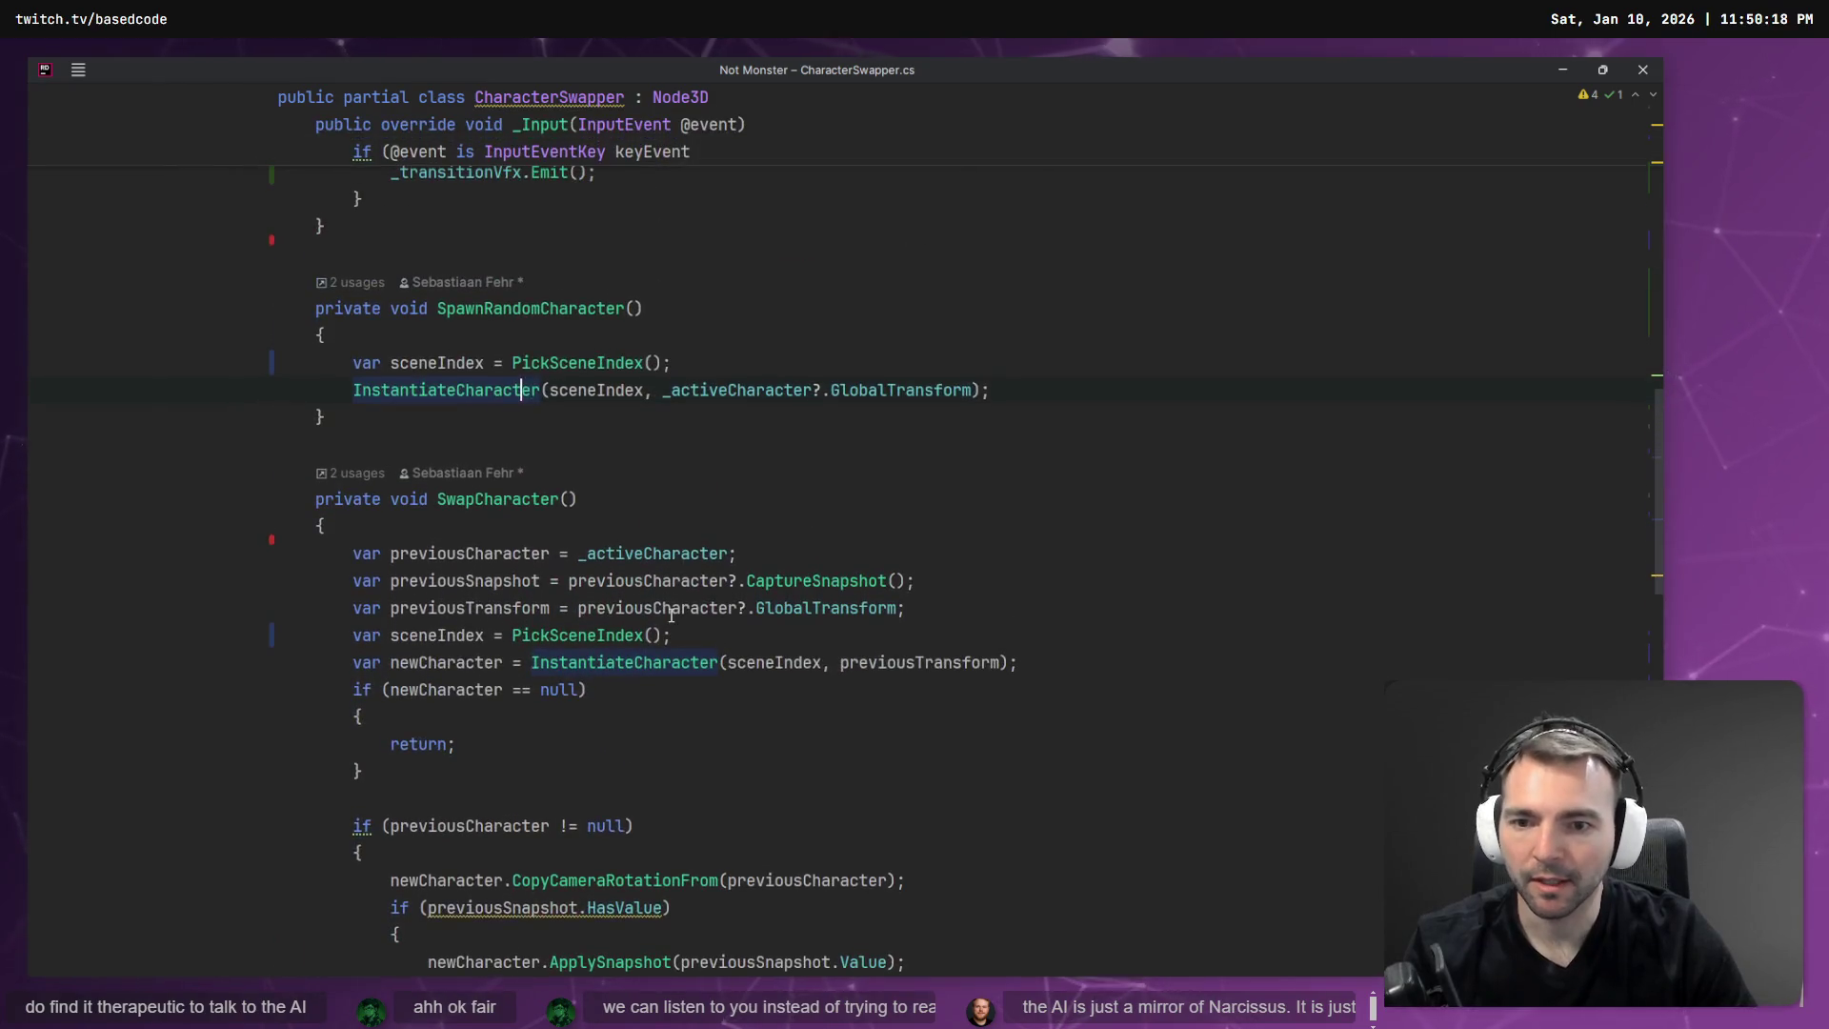
pyautogui.scroll(13, 615, 534)
pyautogui.scroll(-4, 572, 533)
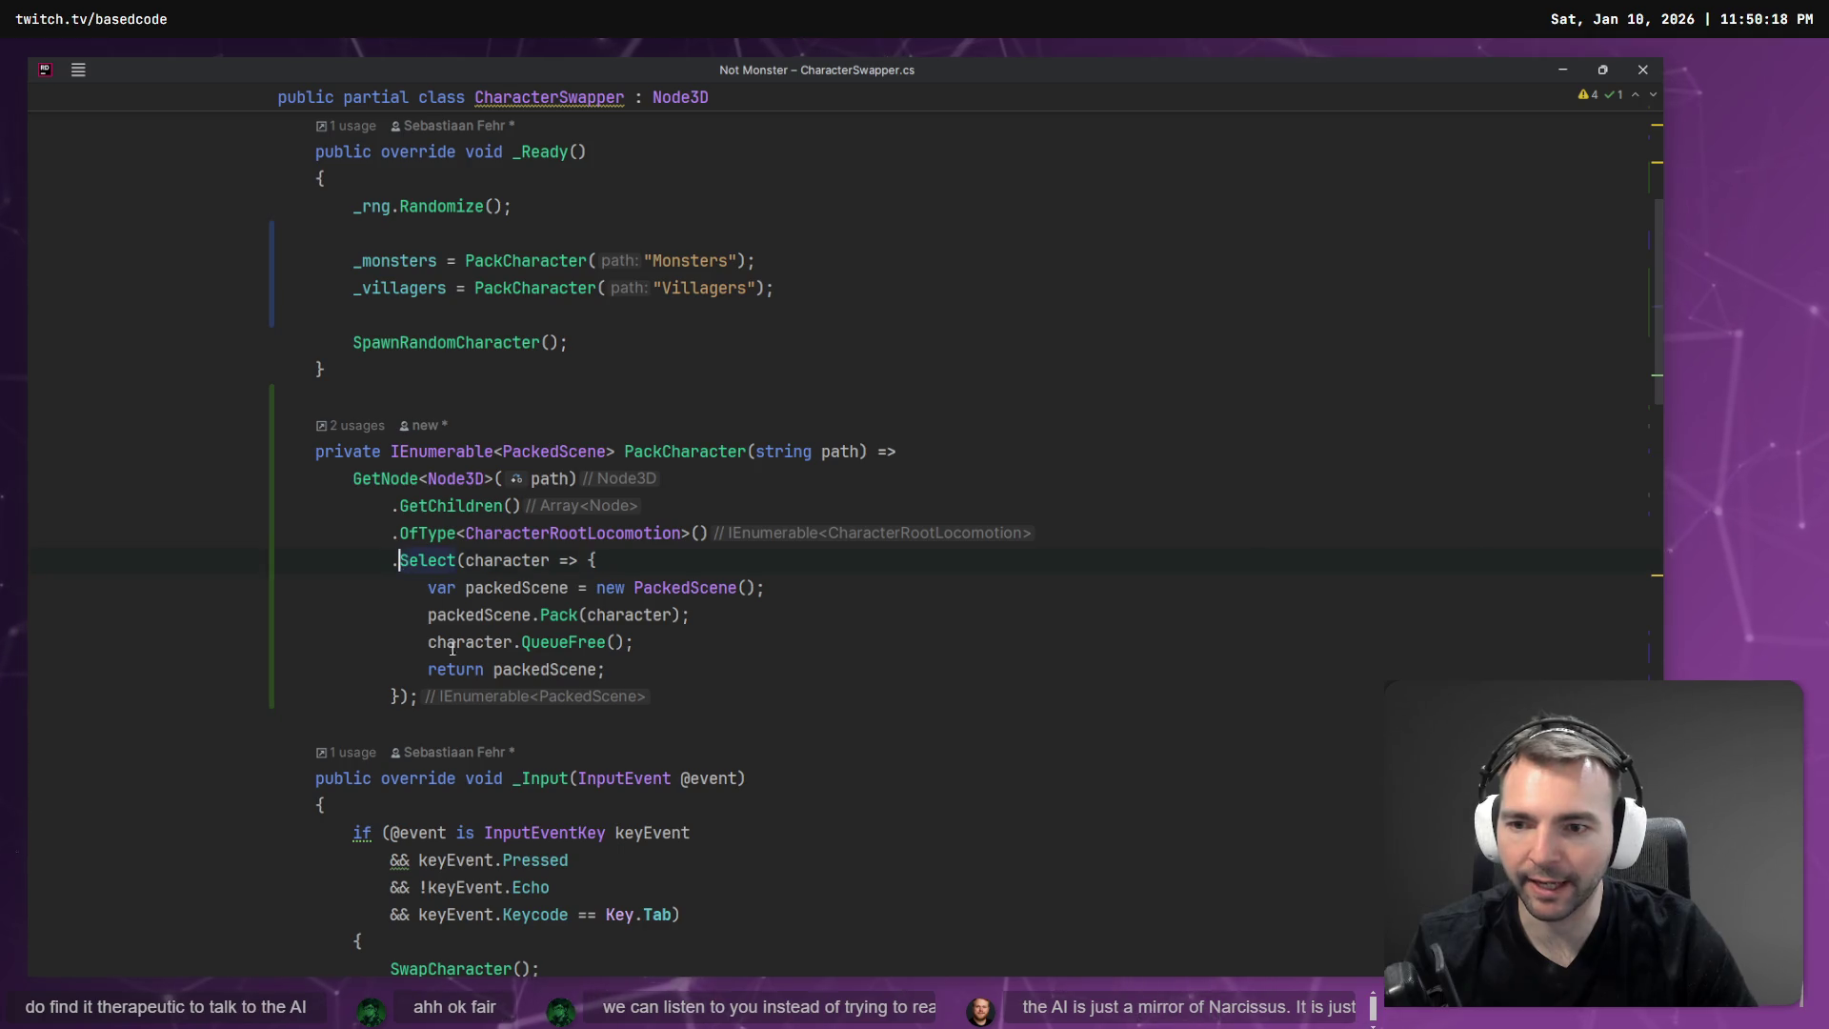
pyautogui.press('Down')
pyautogui.press('Down')
pyautogui.press('Down')
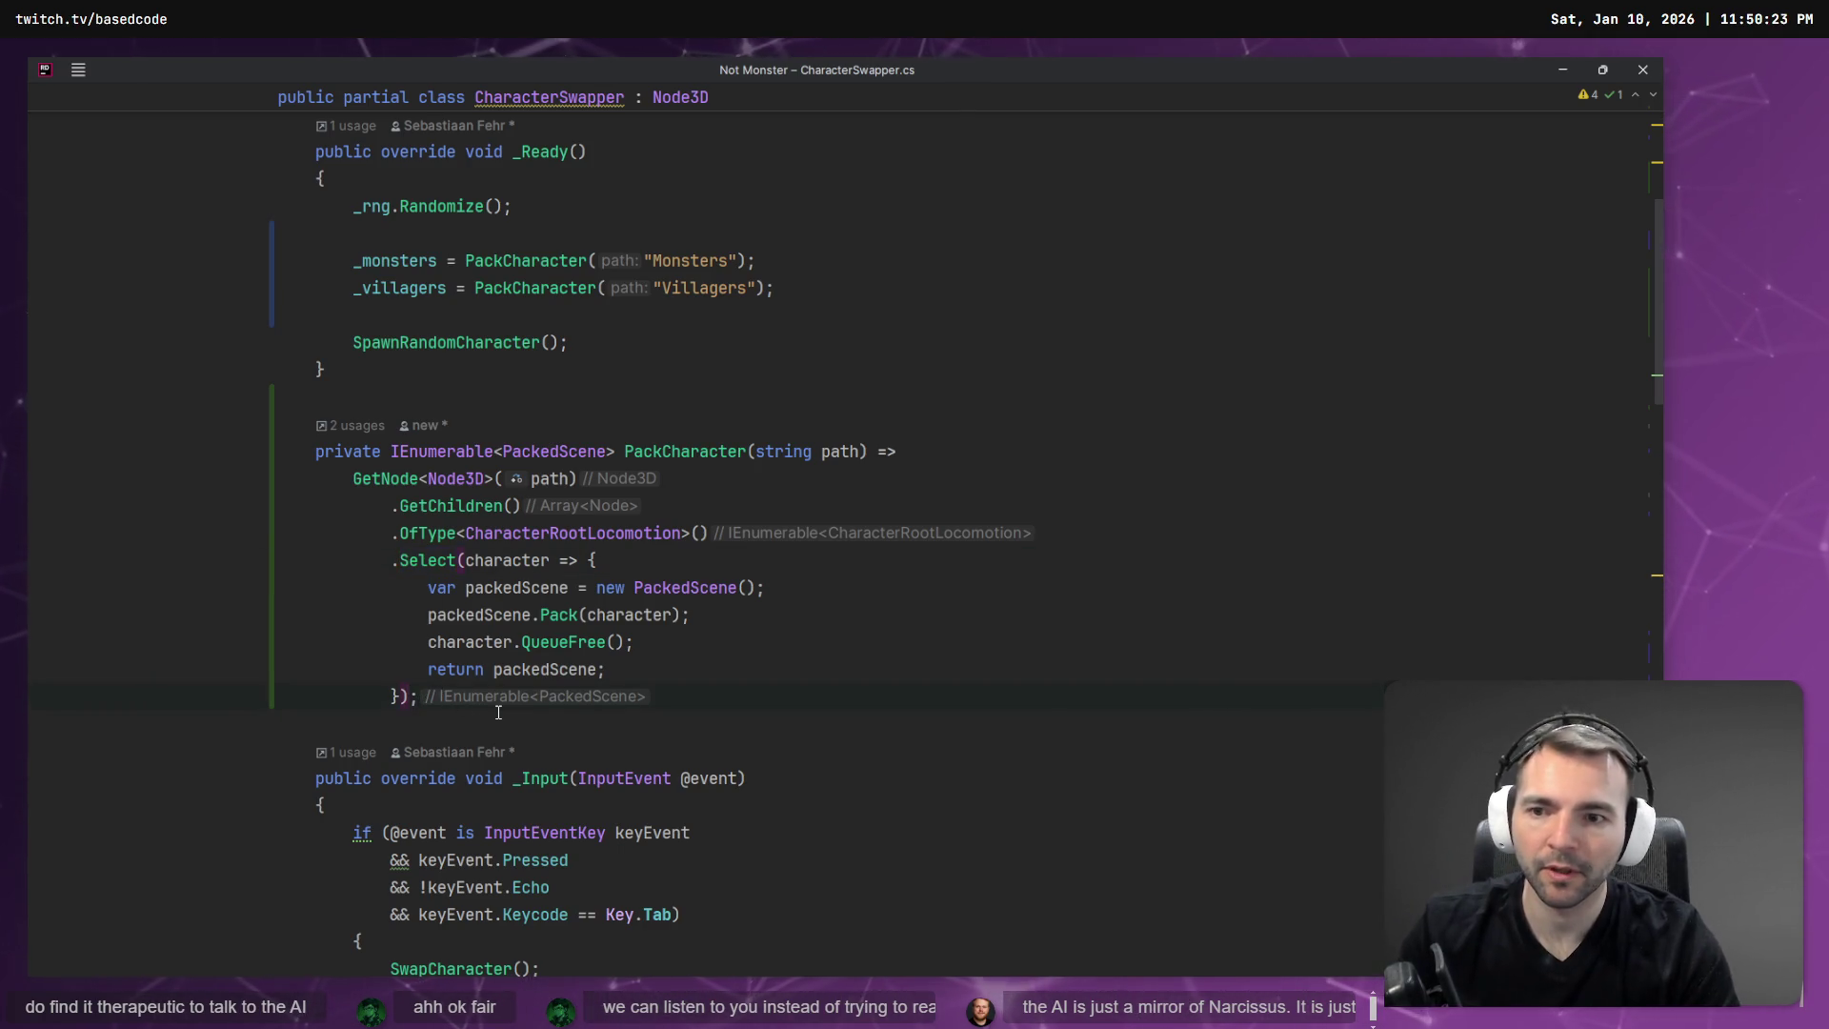
pyautogui.write('.TOArray()')
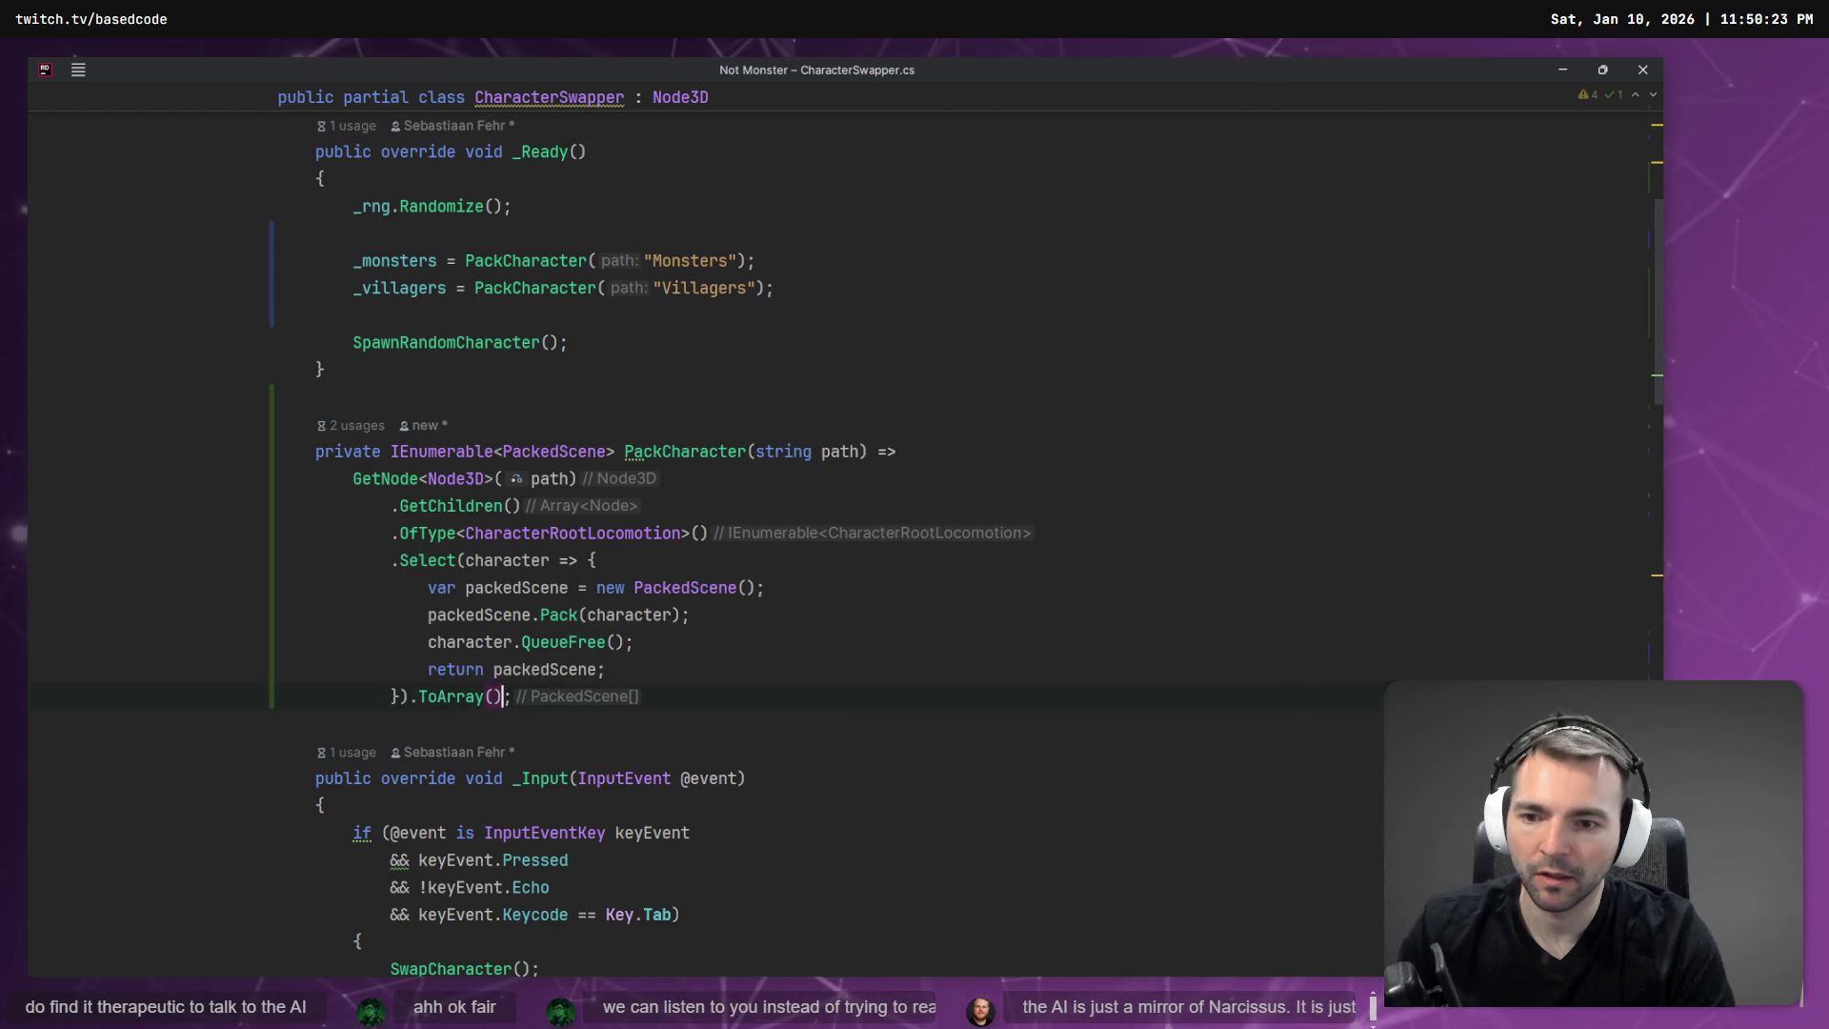
pyautogui.press('Return')
pyautogui.click(500, 478)
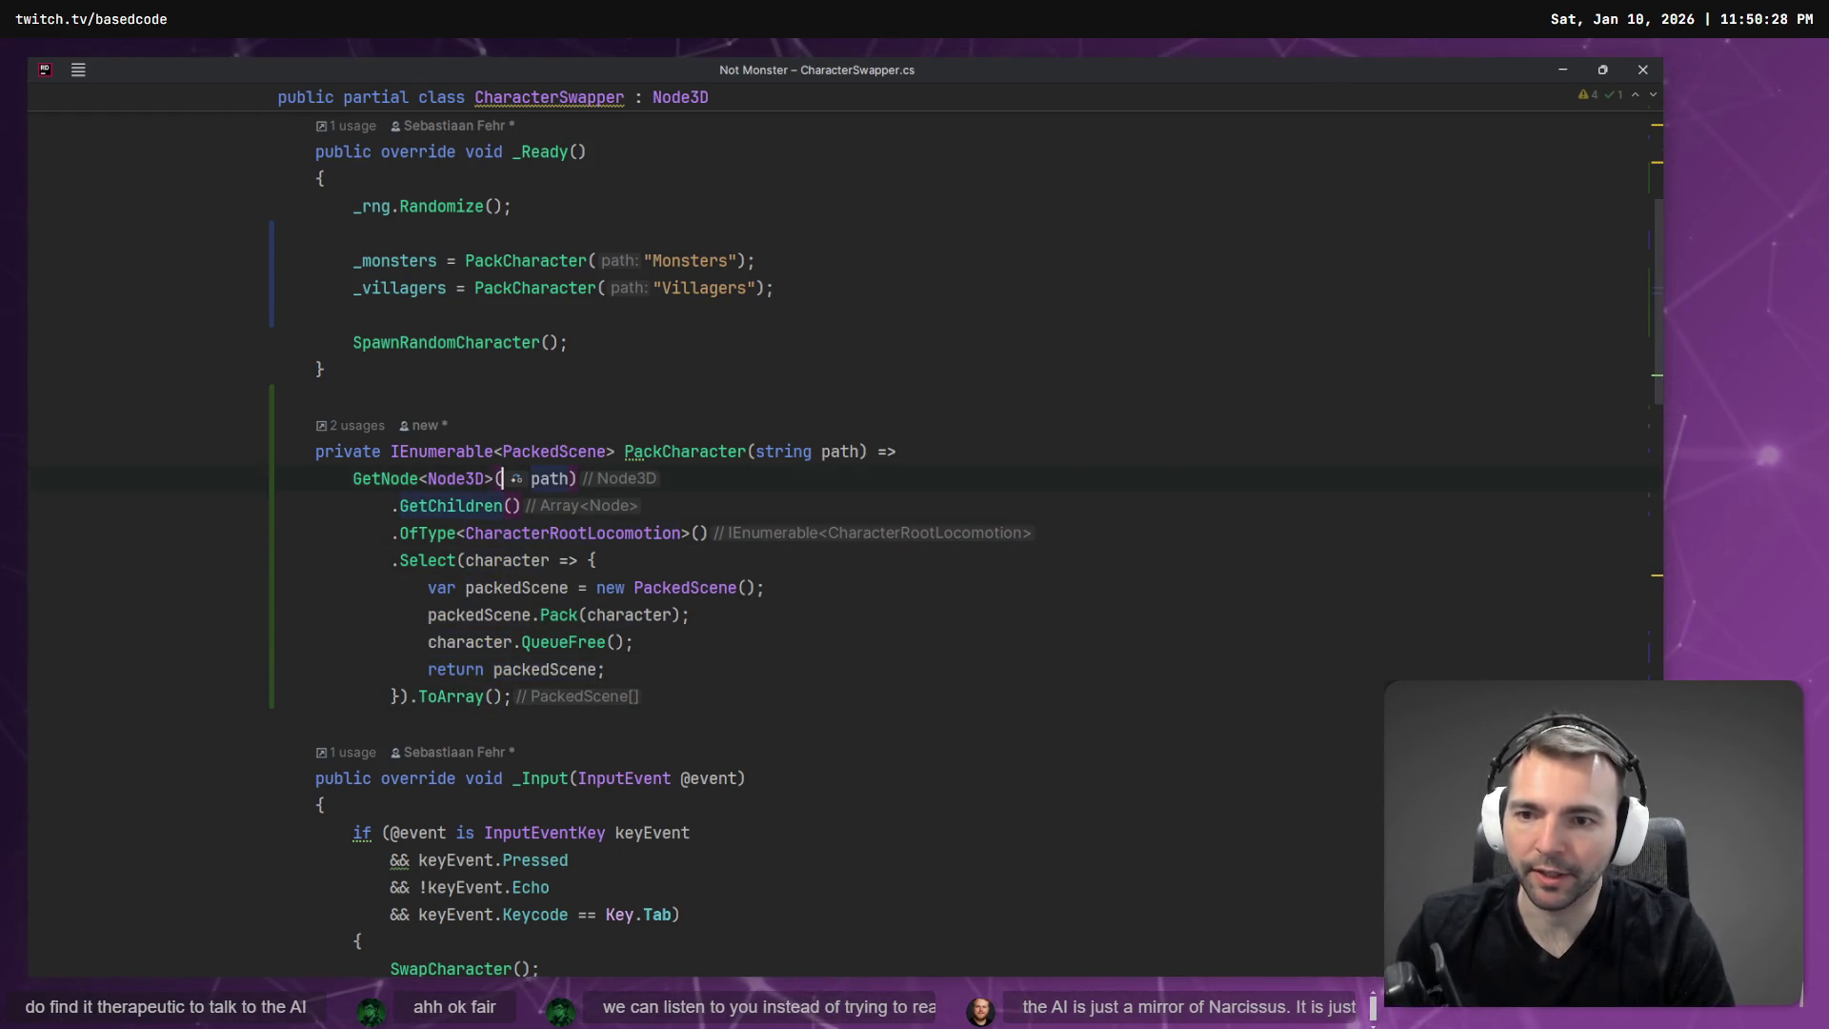
pyautogui.press('Left')
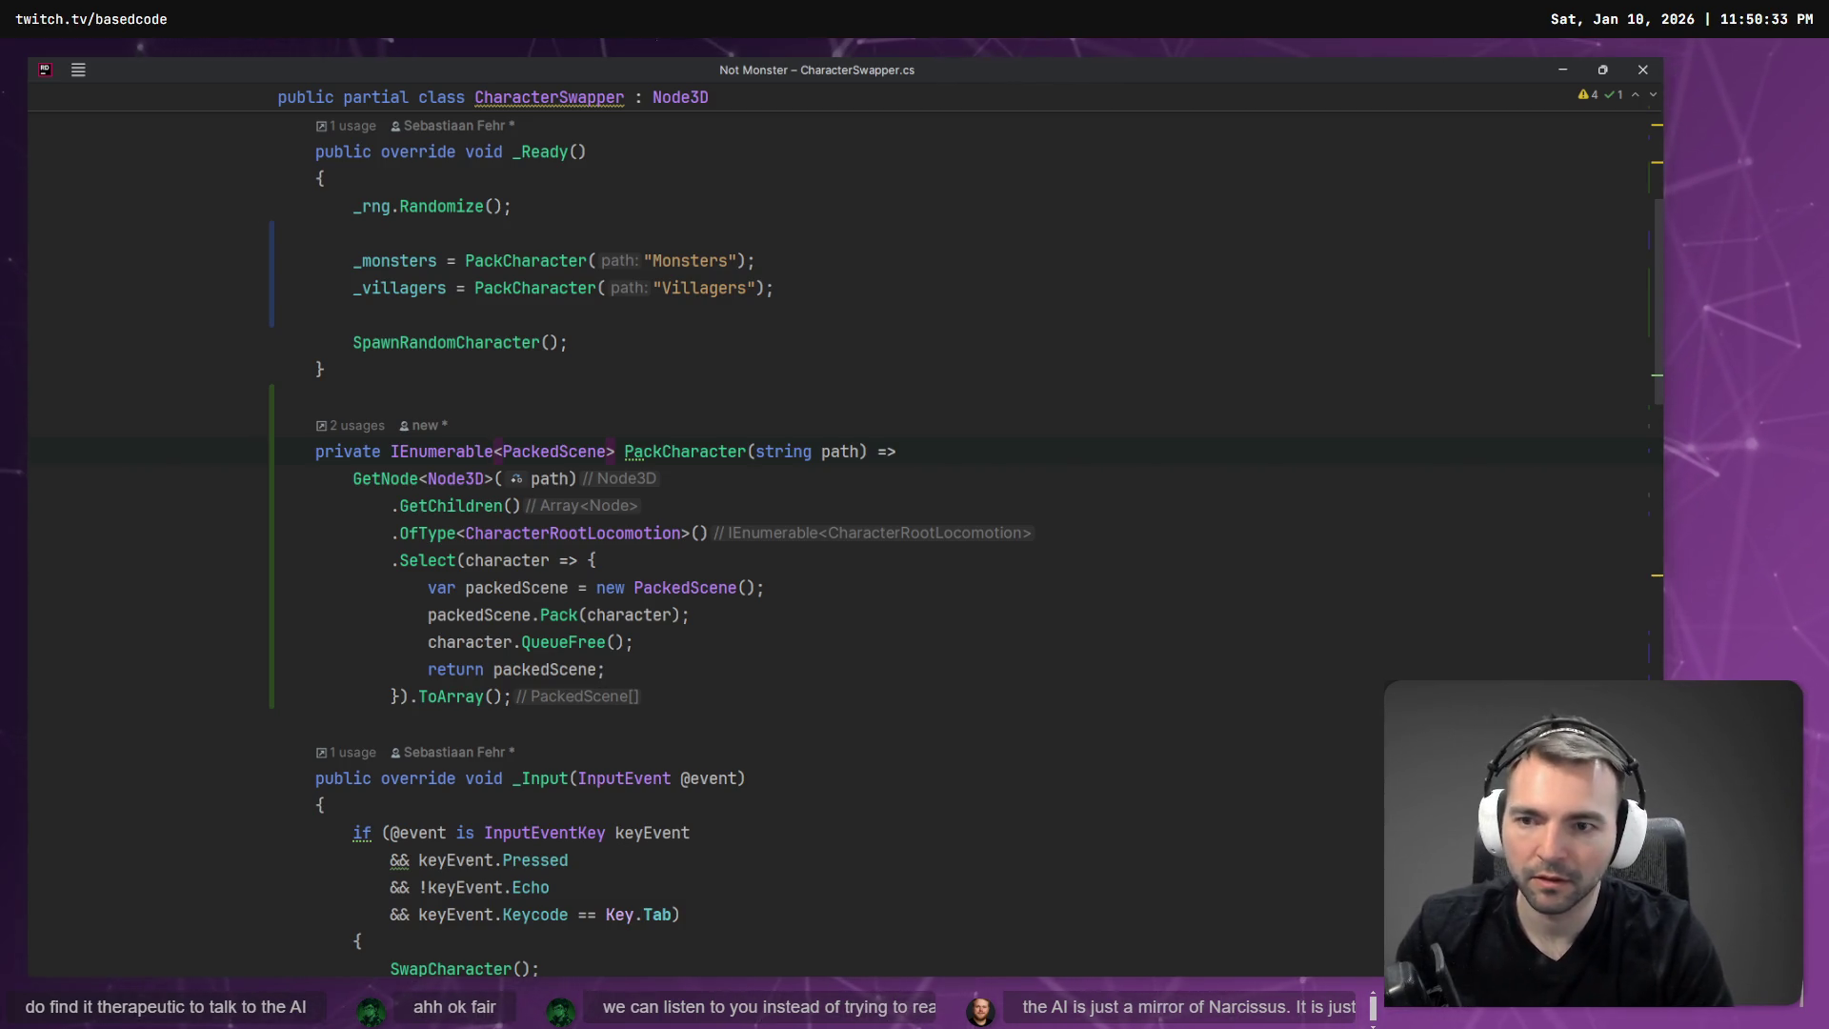
pyautogui.hotkey('alt', 'Tab')
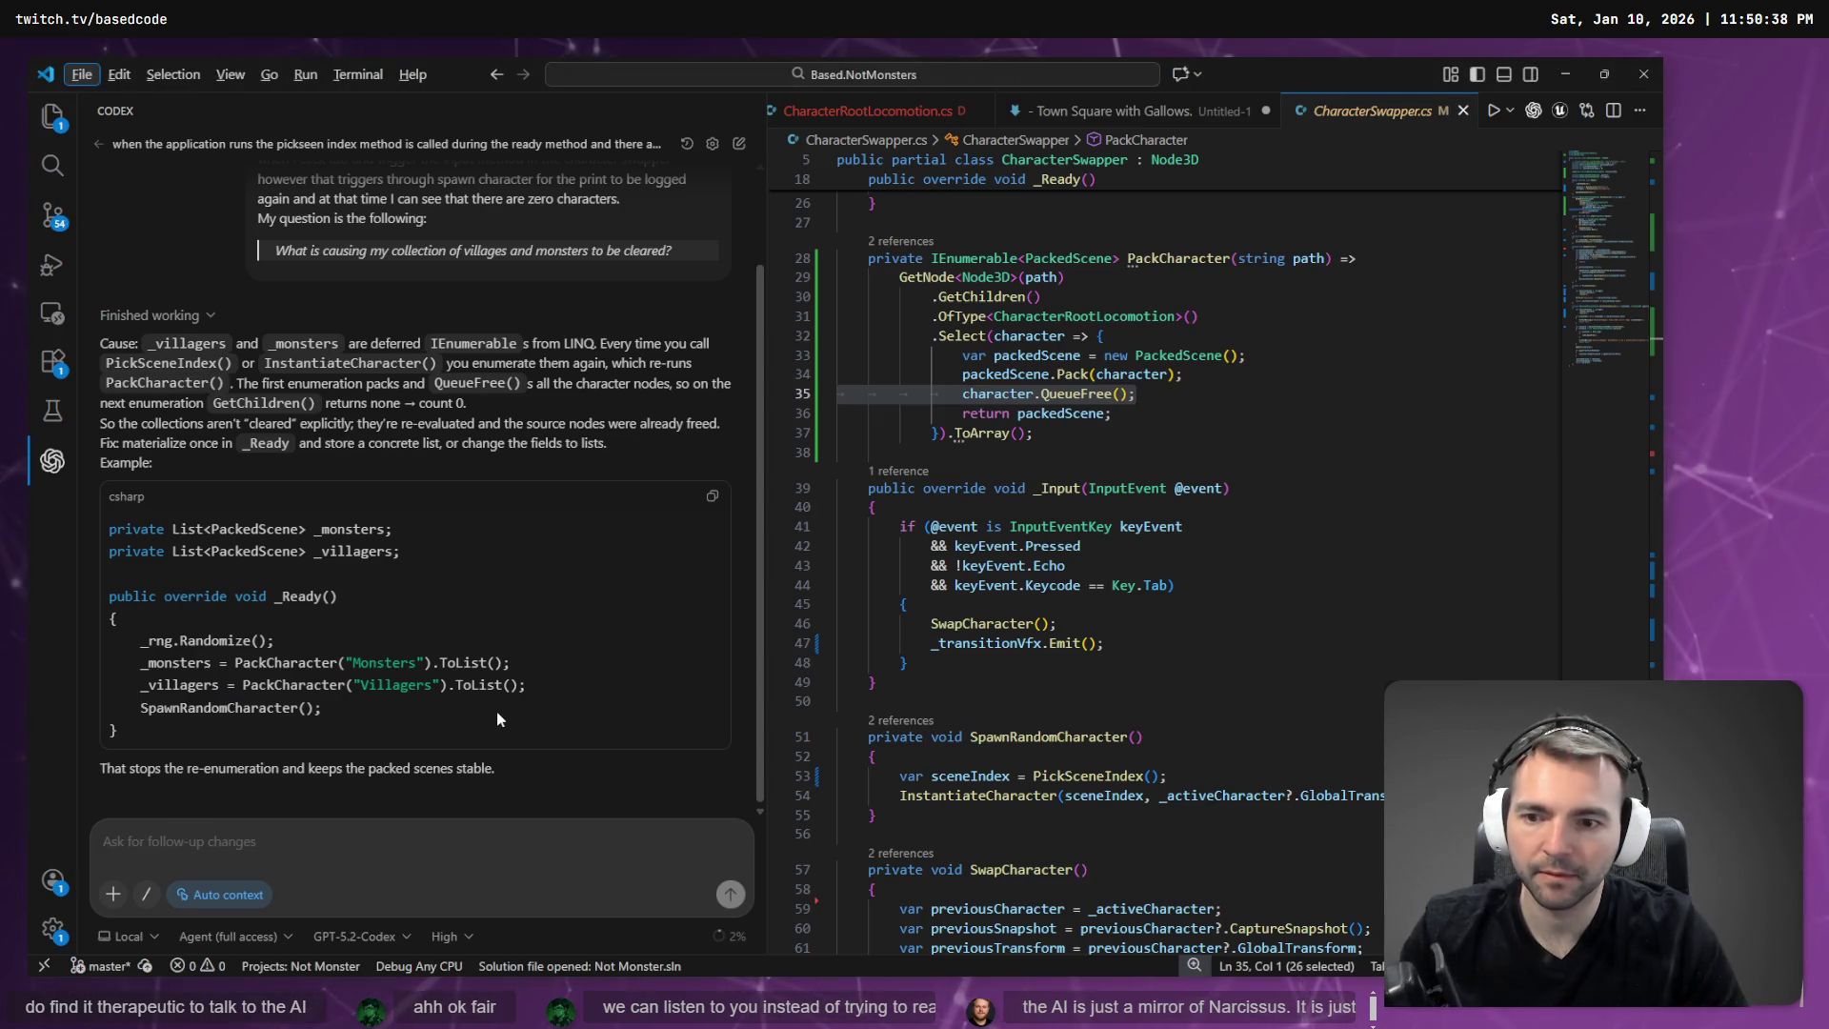
pyautogui.hotkey('alt', 'Tab')
pyautogui.hotkey('alt', 'Tab')
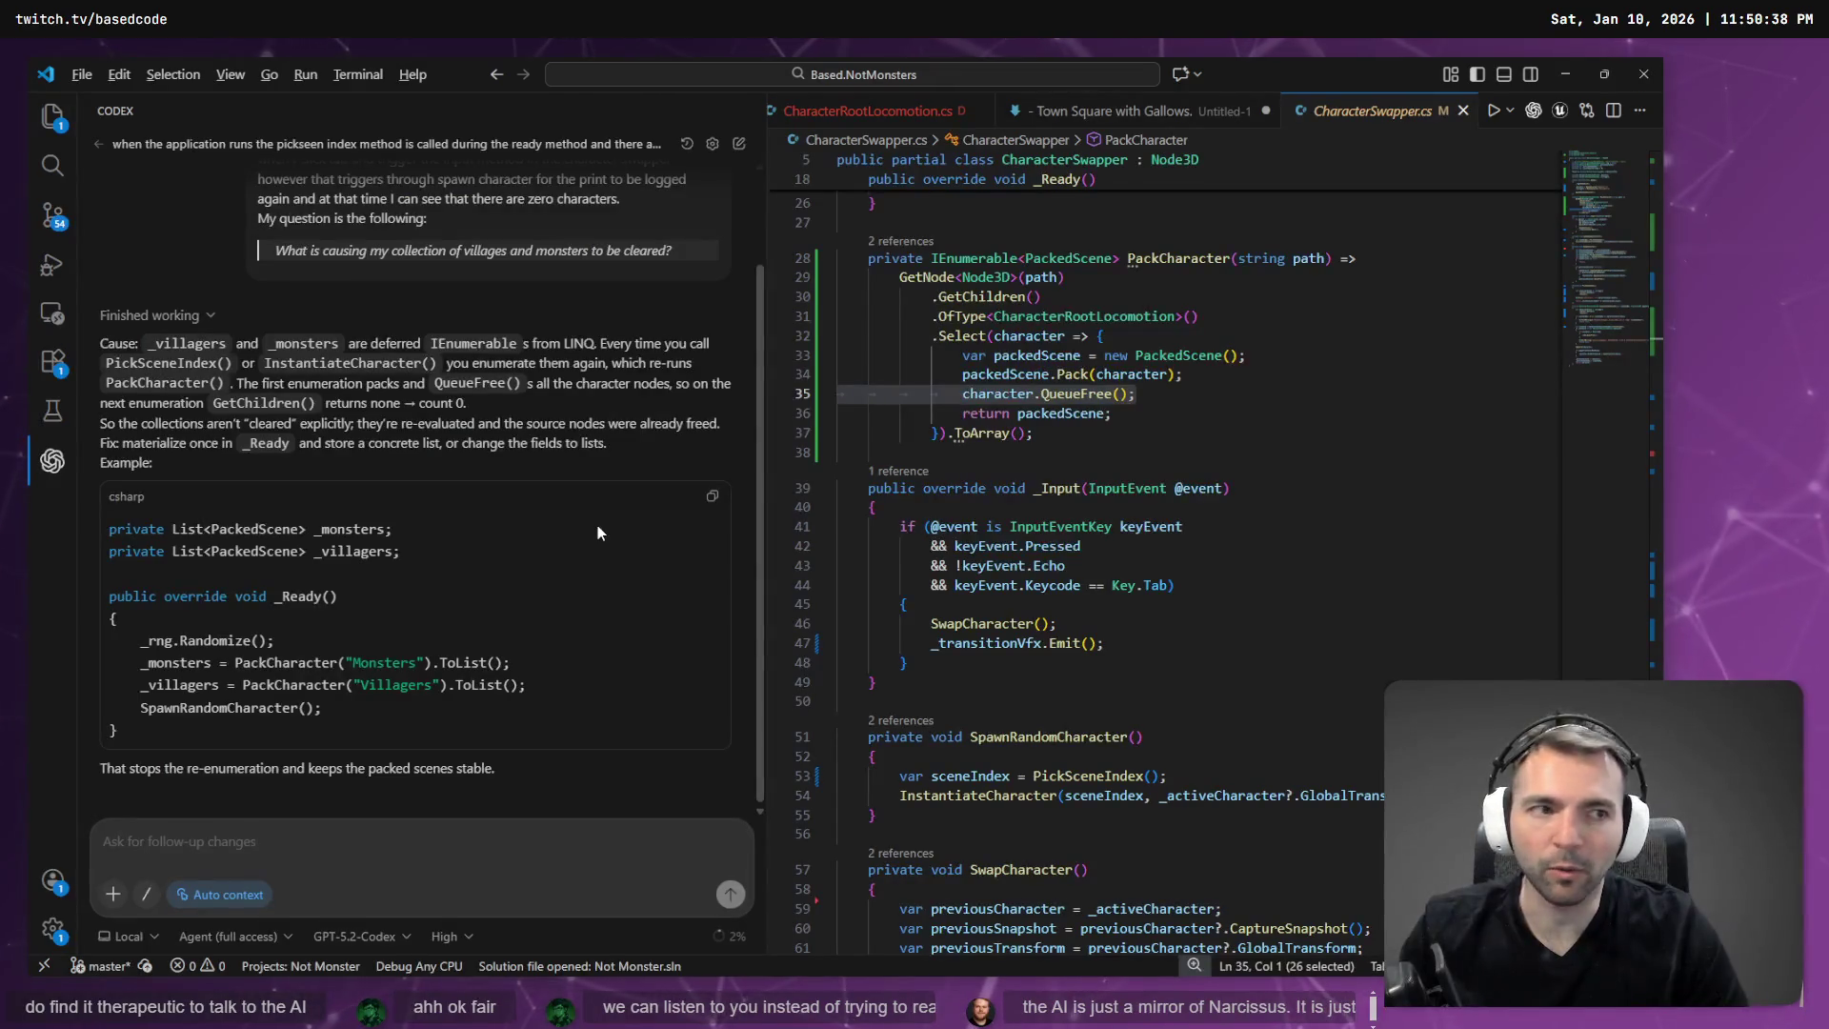
pyautogui.hotkey('alt', 'Tab')
pyautogui.hotkey('alt', 'Tab')
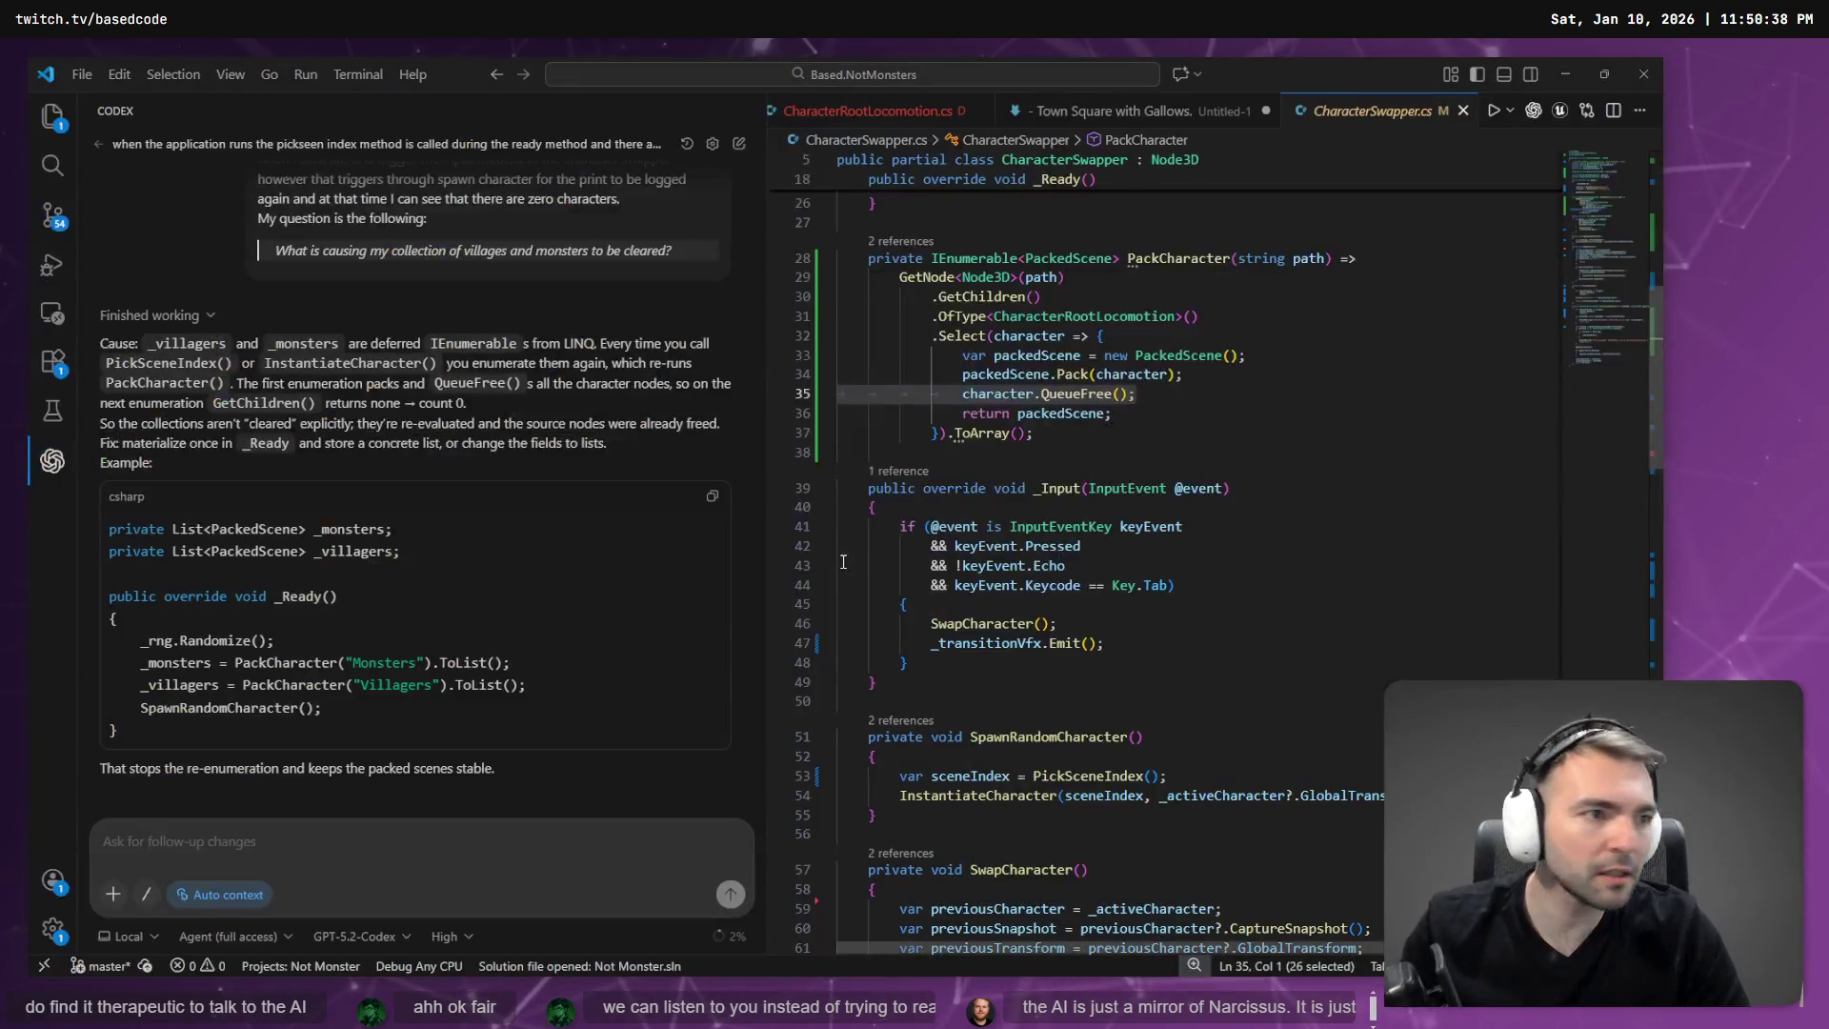
pyautogui.hotkey('alt', 'Tab')
pyautogui.press('F5')
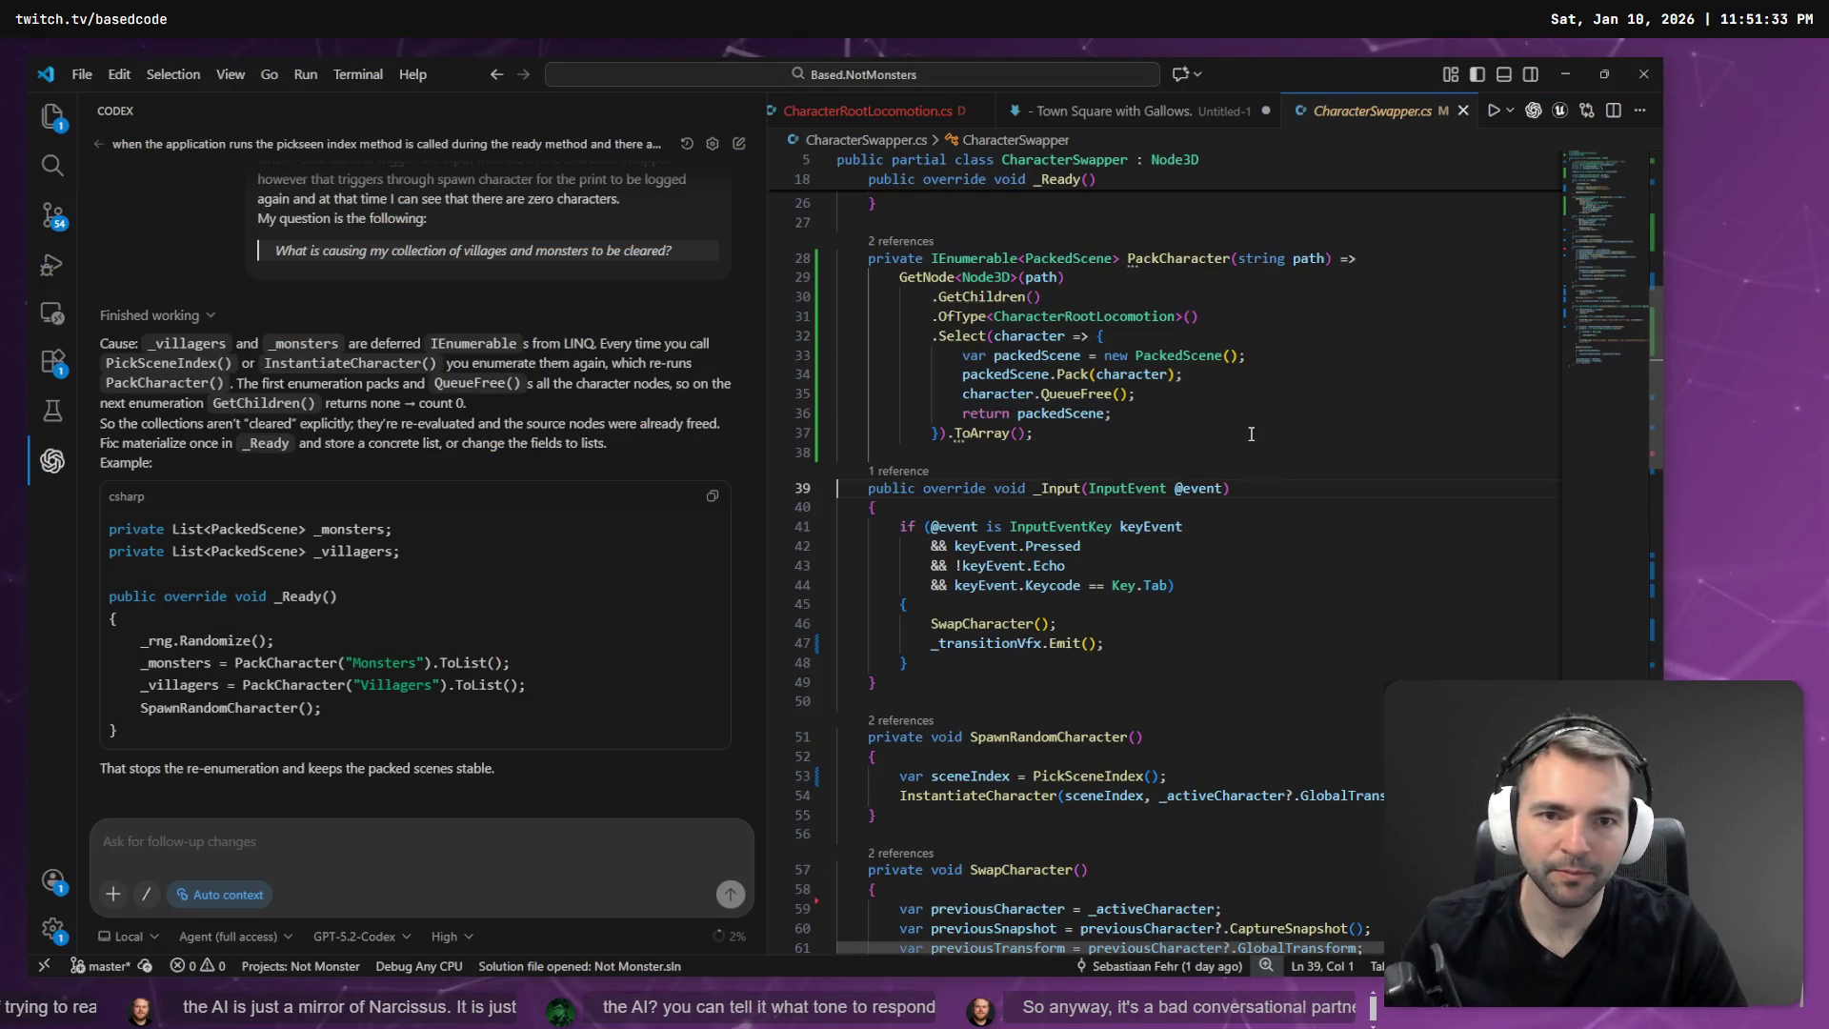
pyautogui.click(1187, 385)
pyautogui.scroll(2, 1153, 395)
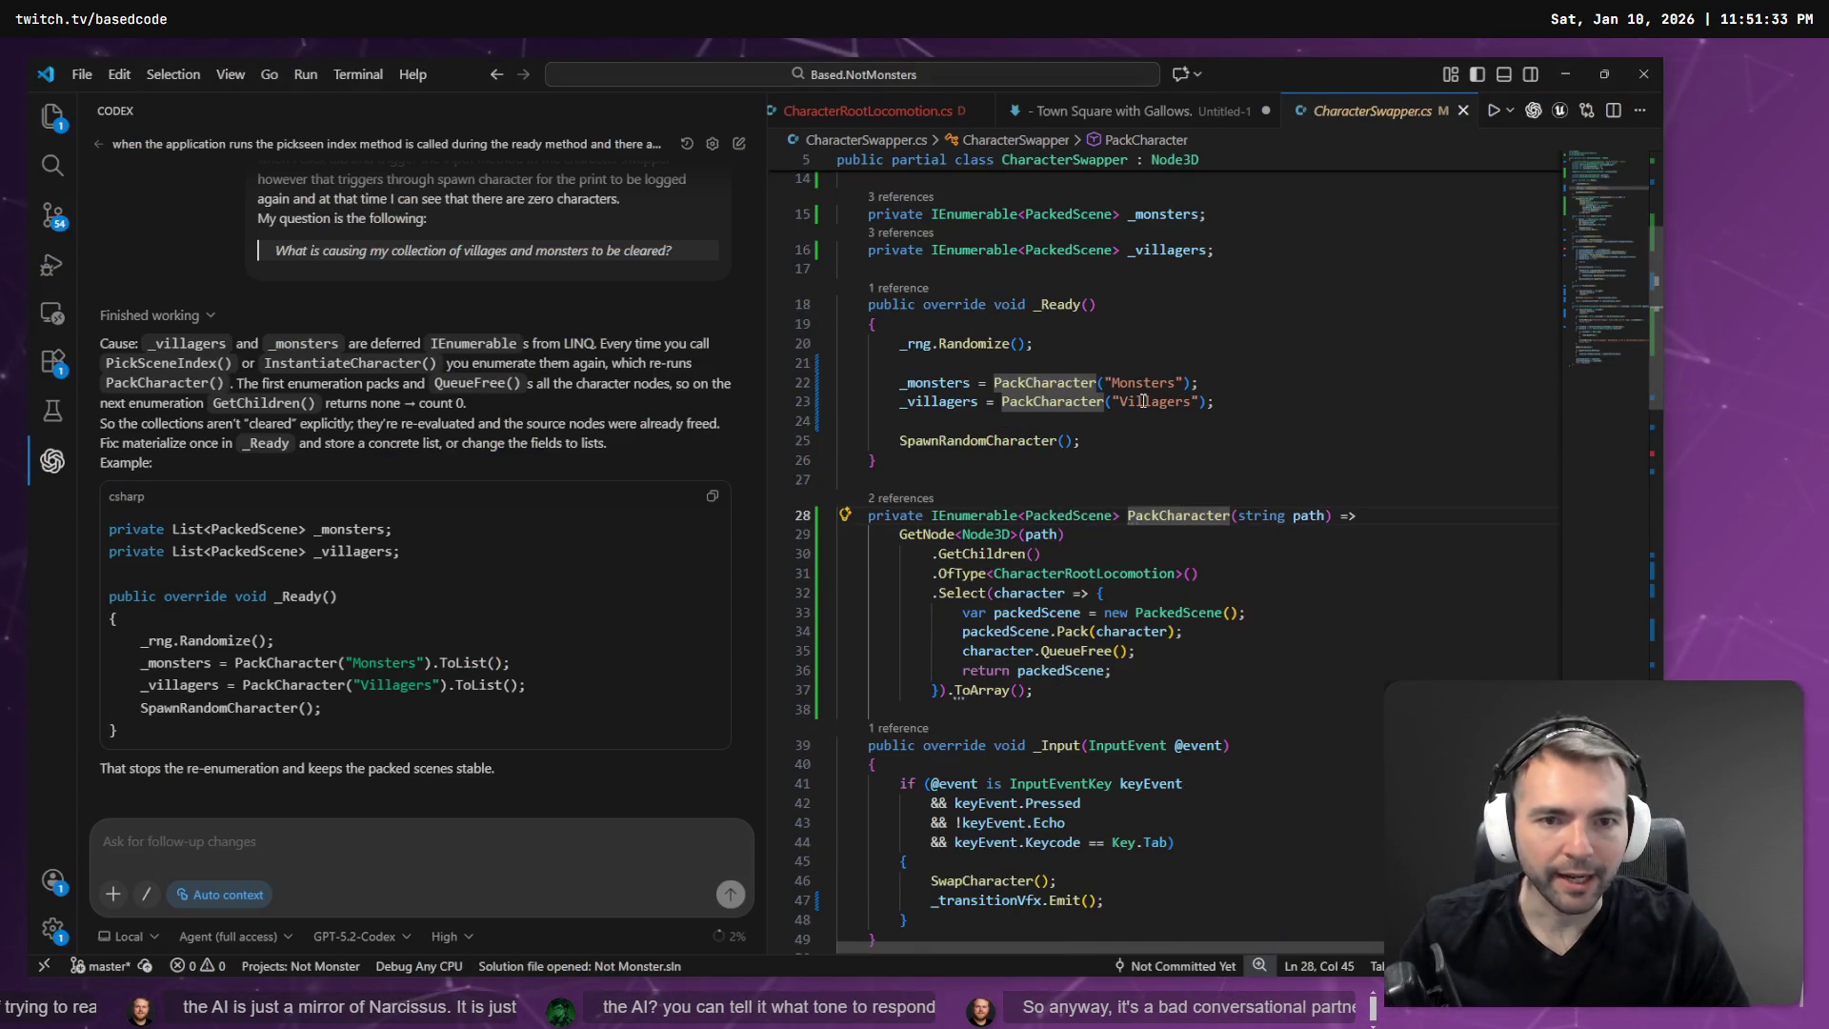
pyautogui.click(986, 441)
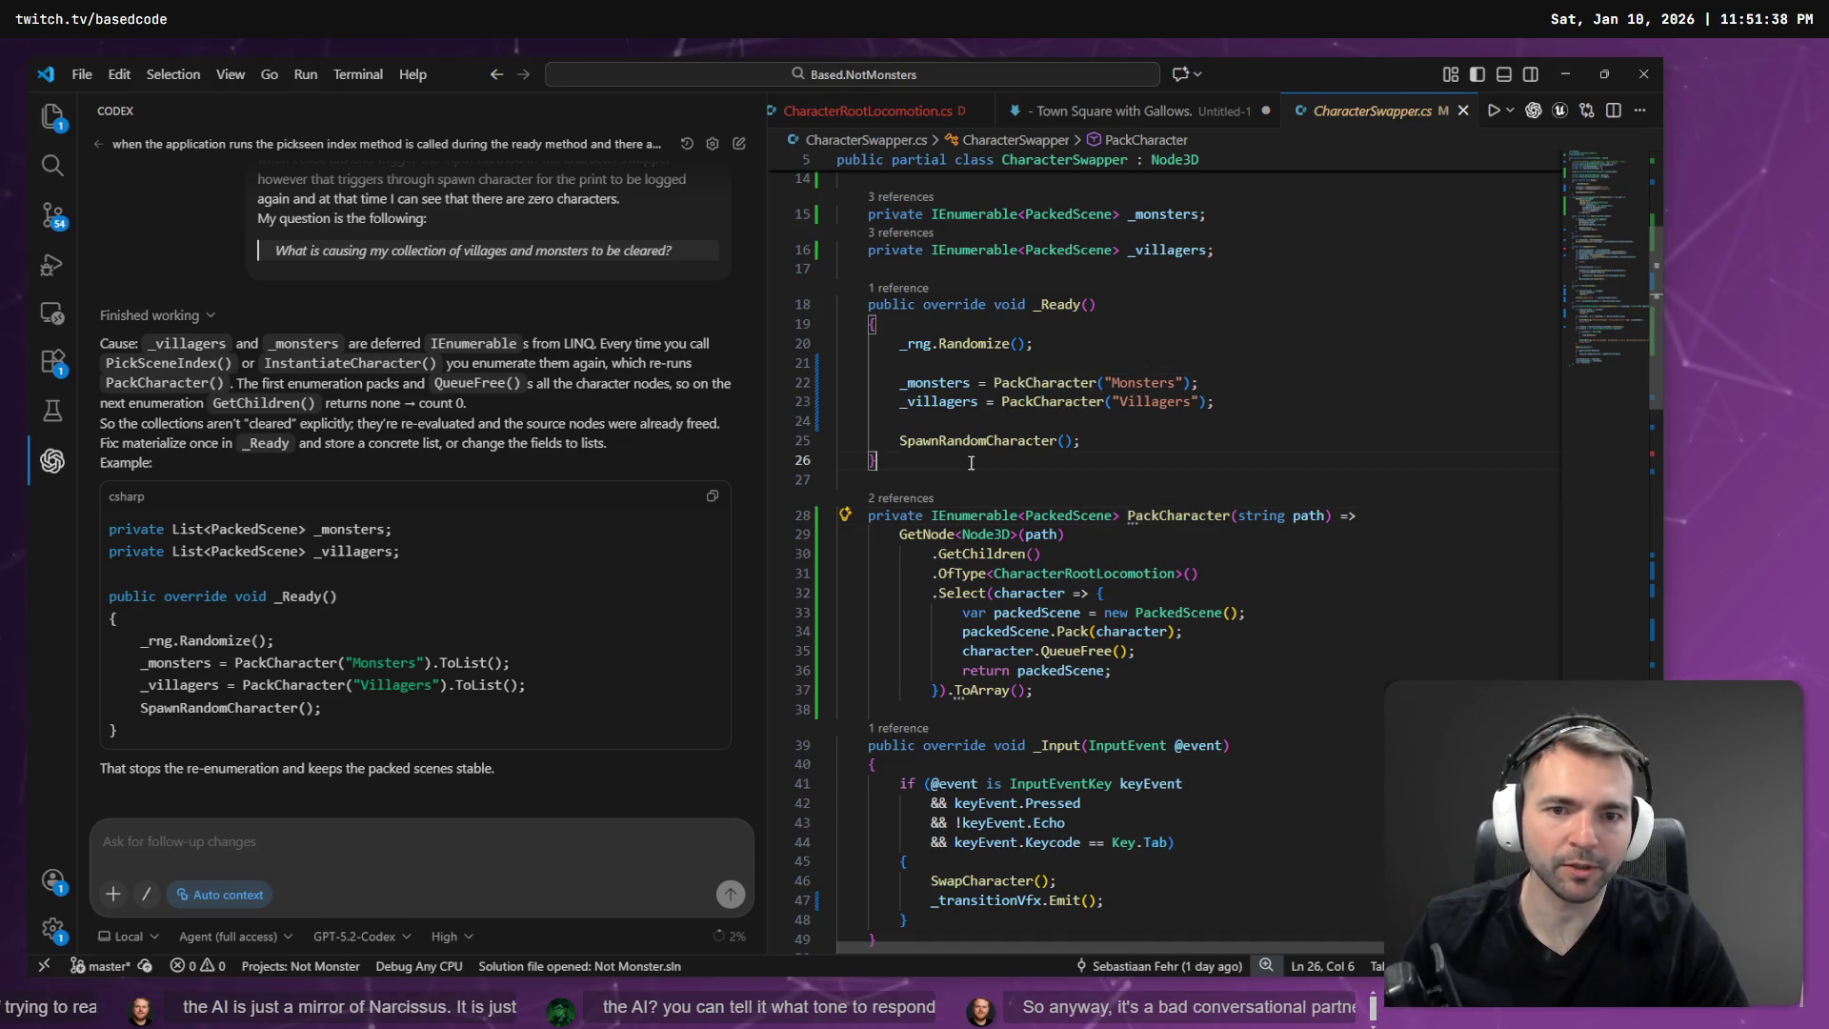
pyautogui.scroll(-4, 1247, 464)
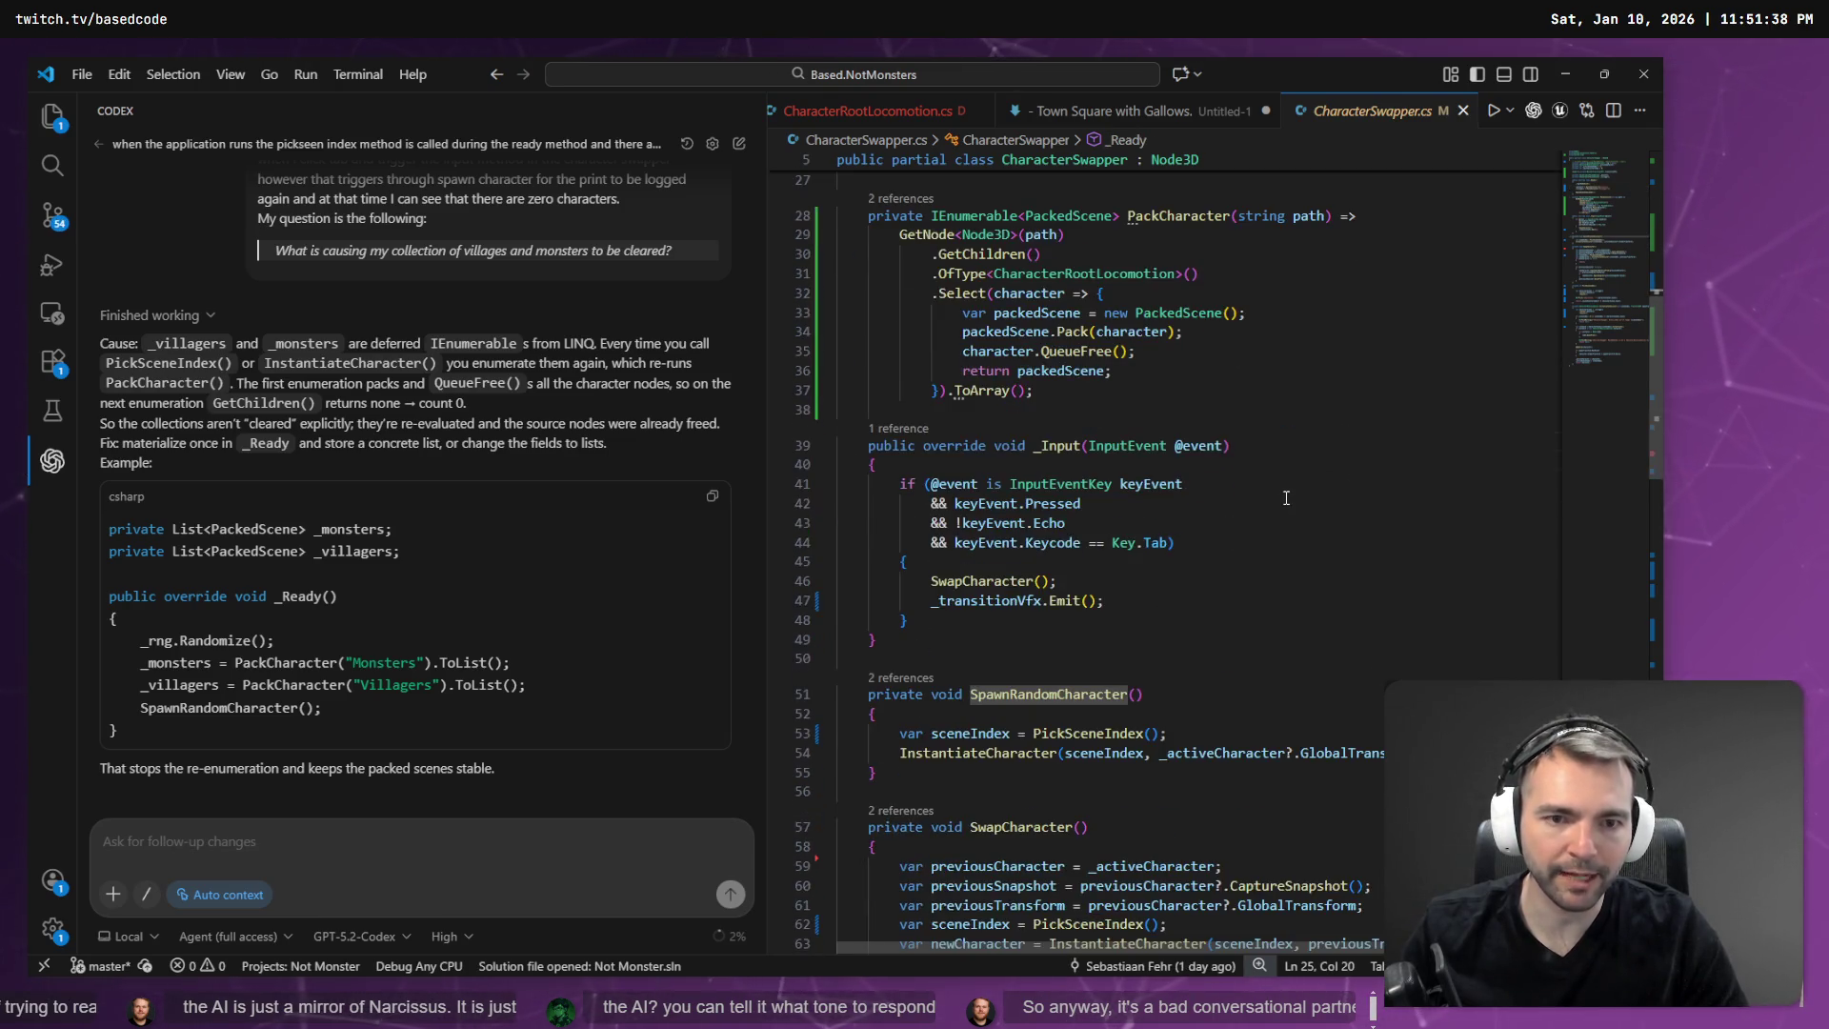
pyautogui.click(1021, 588)
pyautogui.press('Down')
pyautogui.press('End')
pyautogui.hotkey('shift', 'Up')
pyautogui.hotkey('shift', 'Home')
pyautogui.hotkey('shift', 'Home')
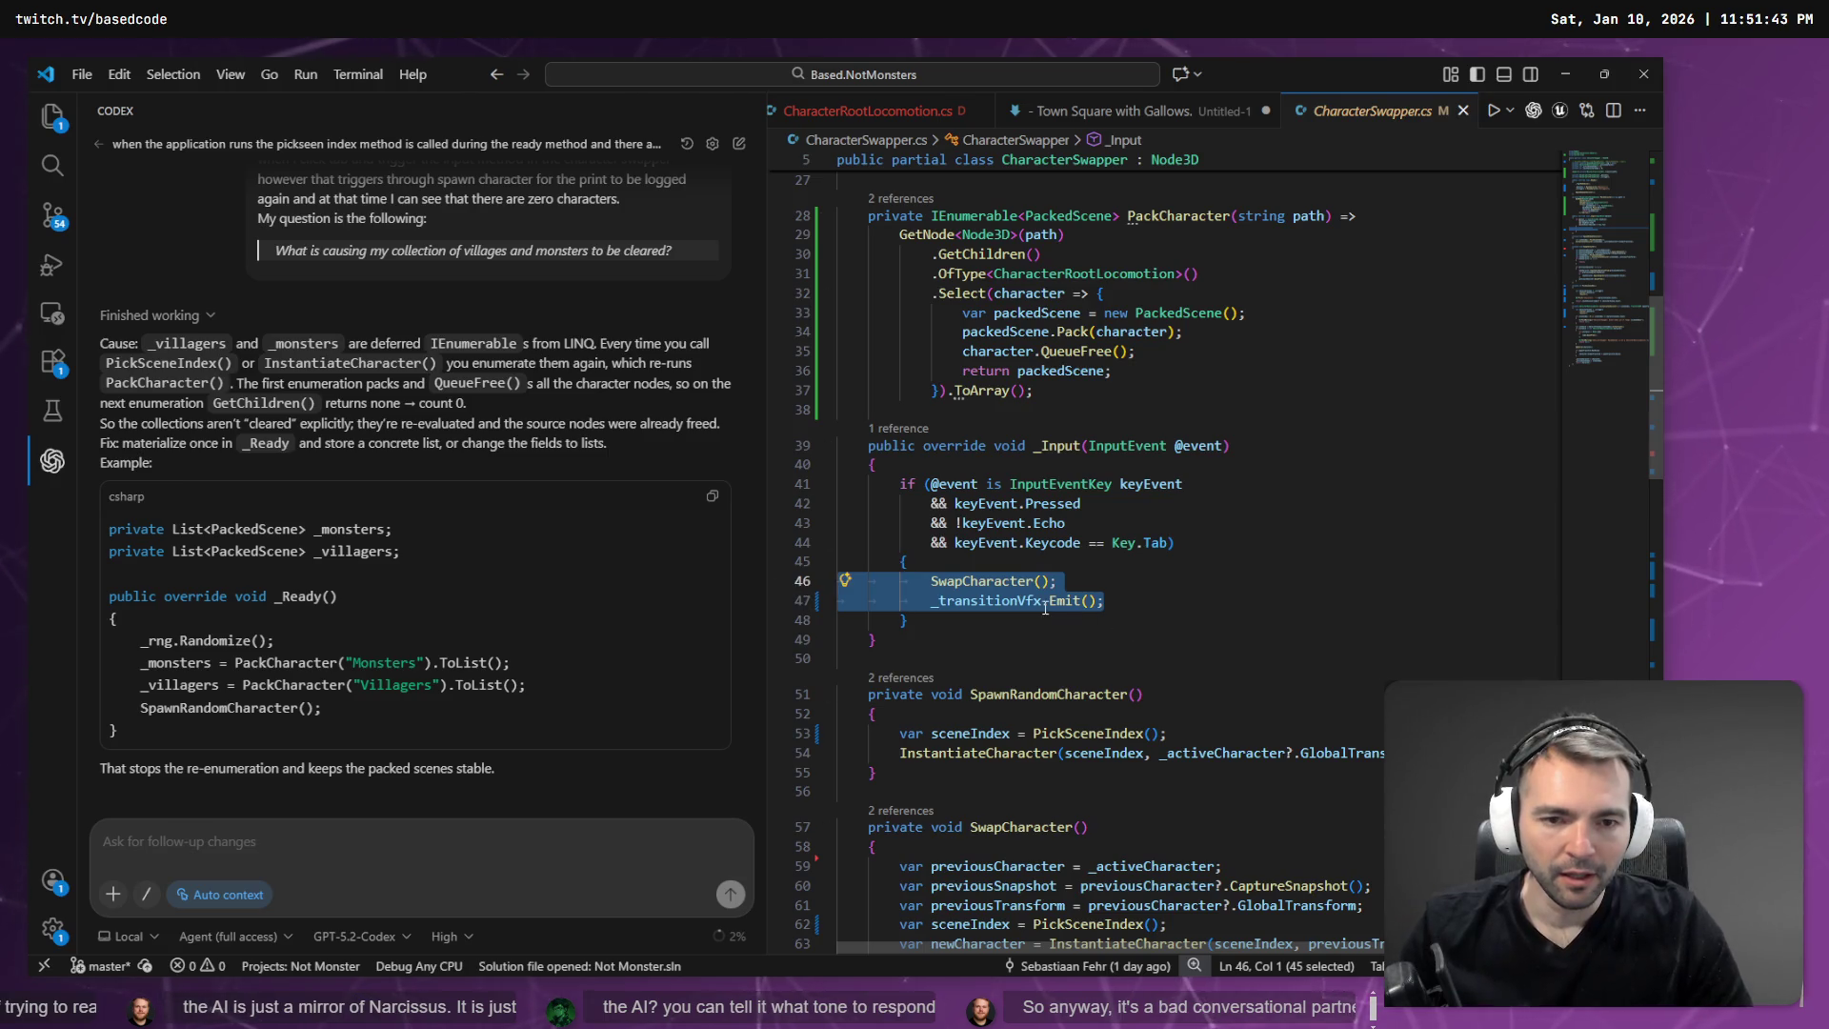
pyautogui.click(1020, 602)
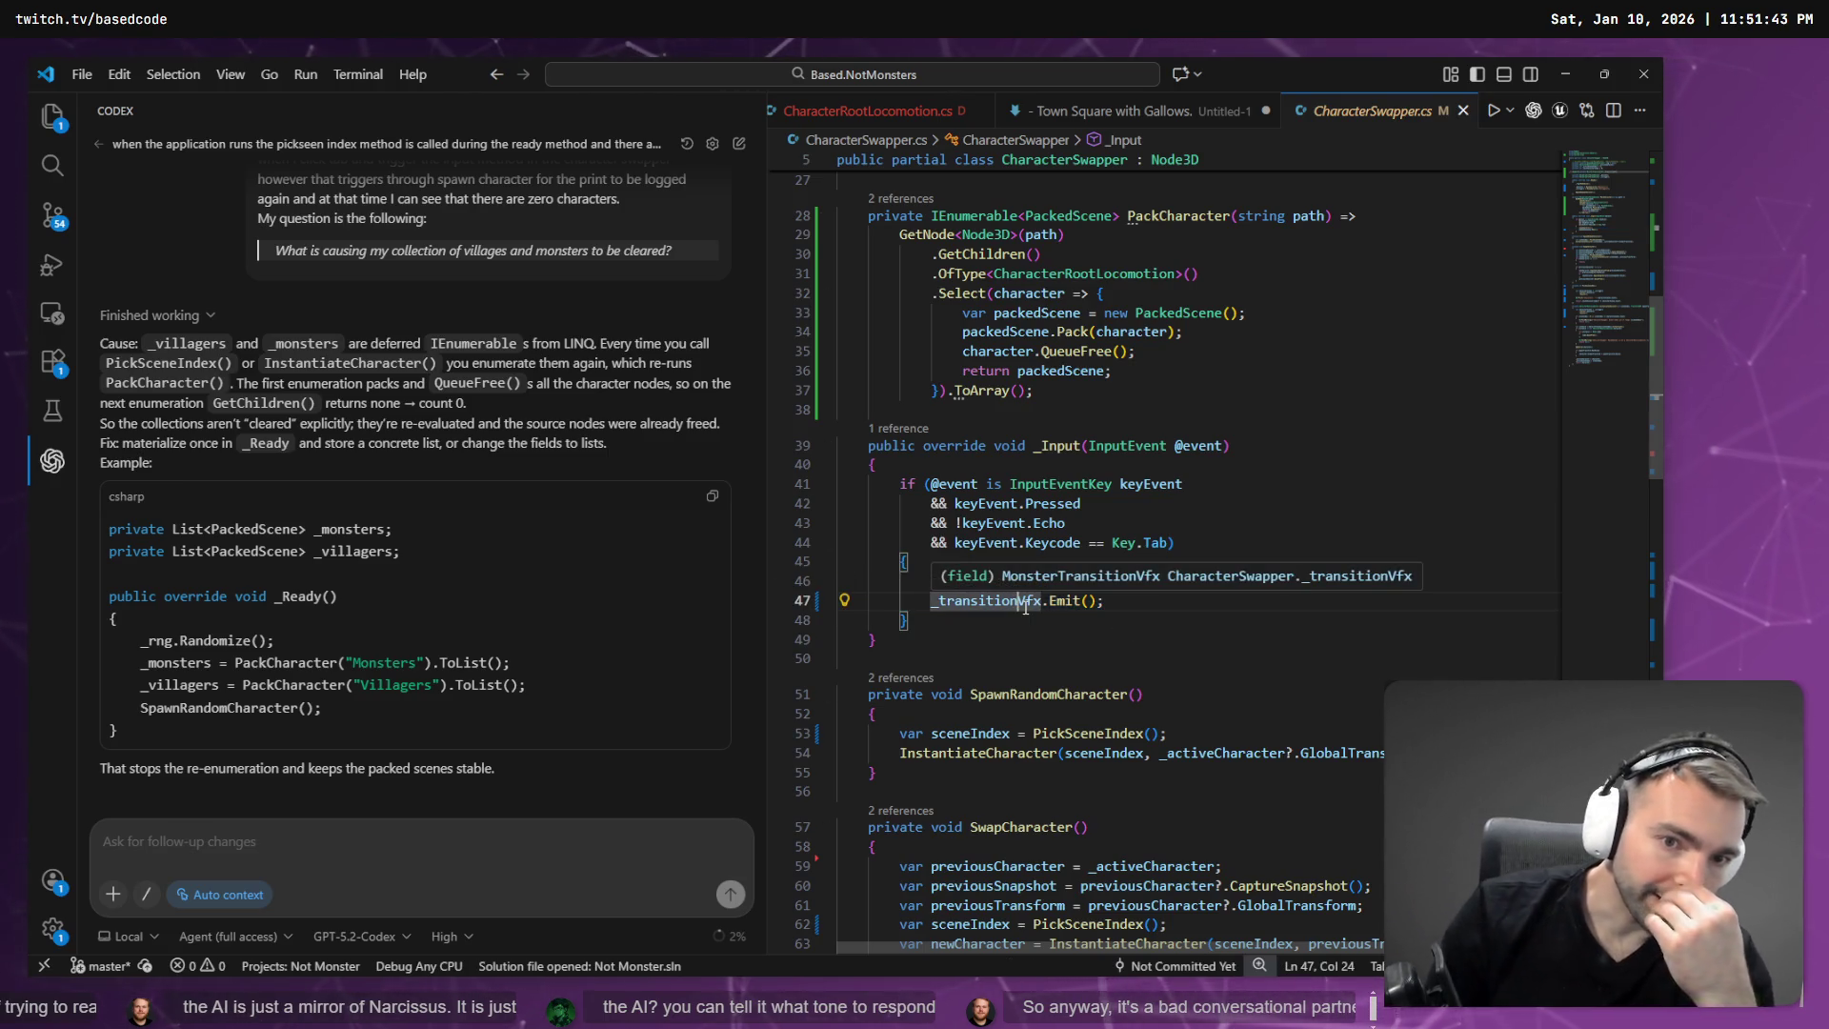
pyautogui.click(1169, 609)
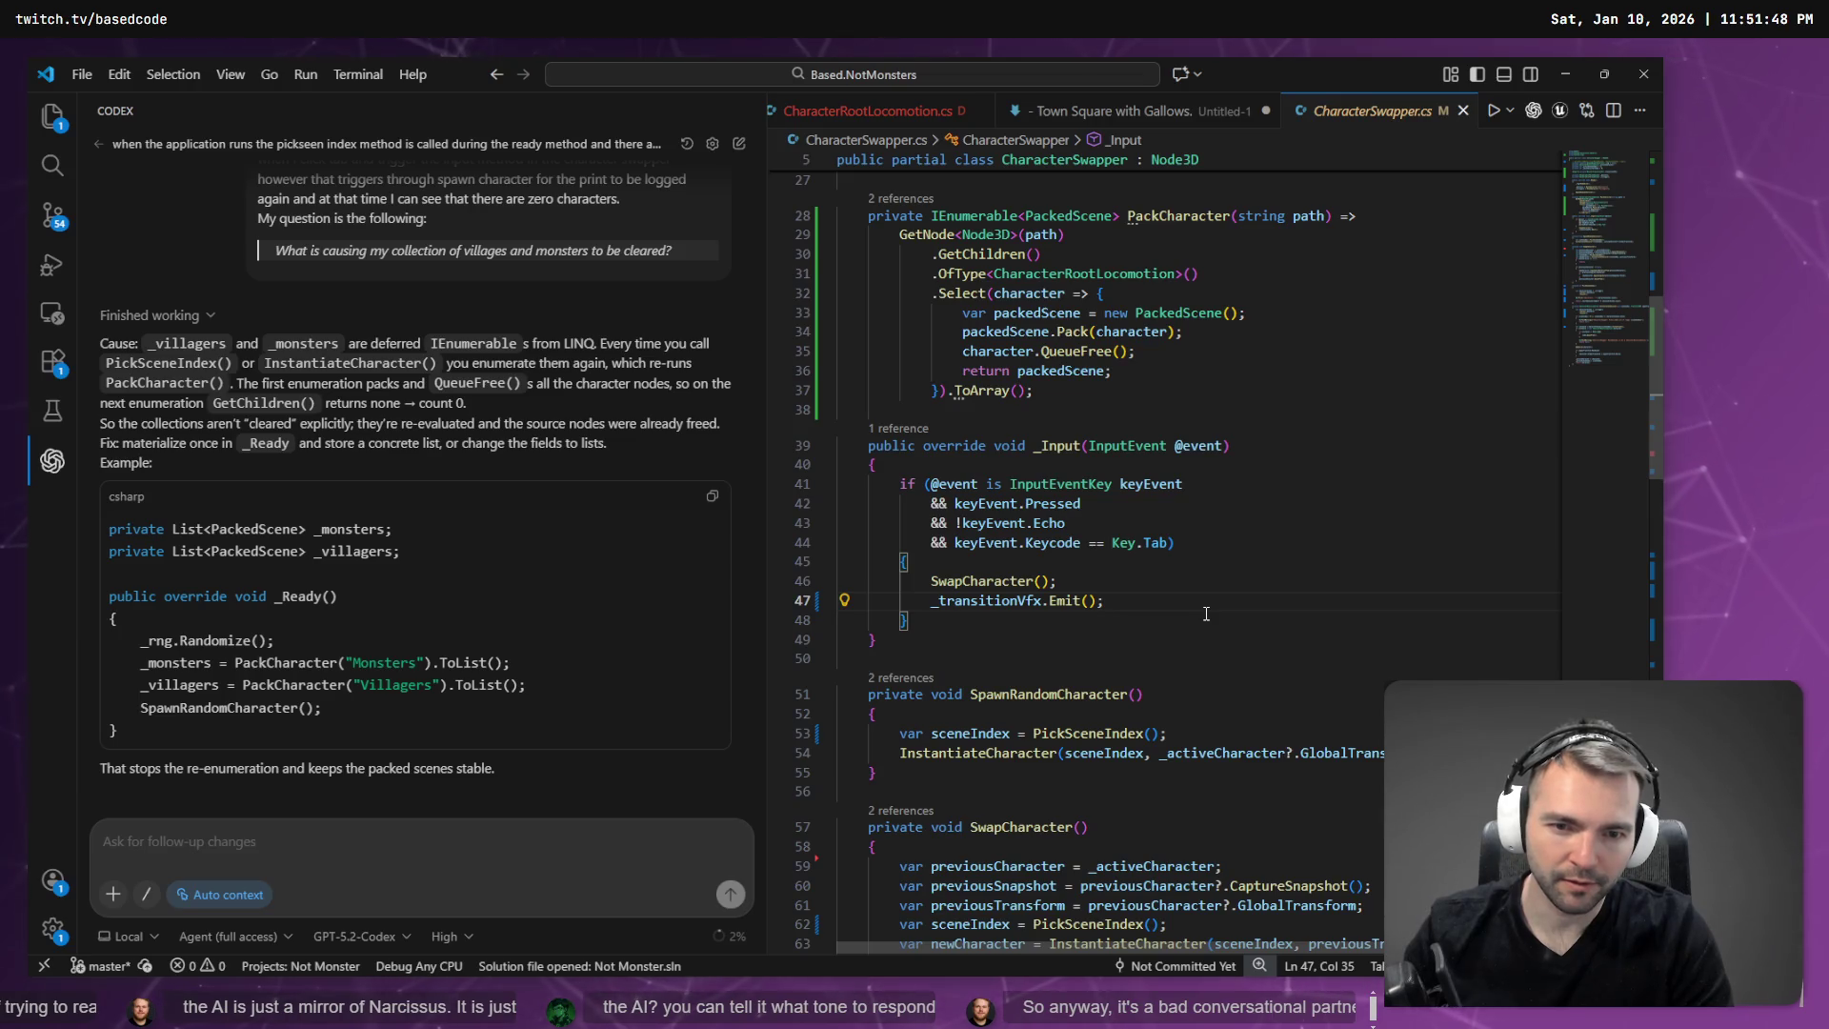
pyautogui.press('Return')
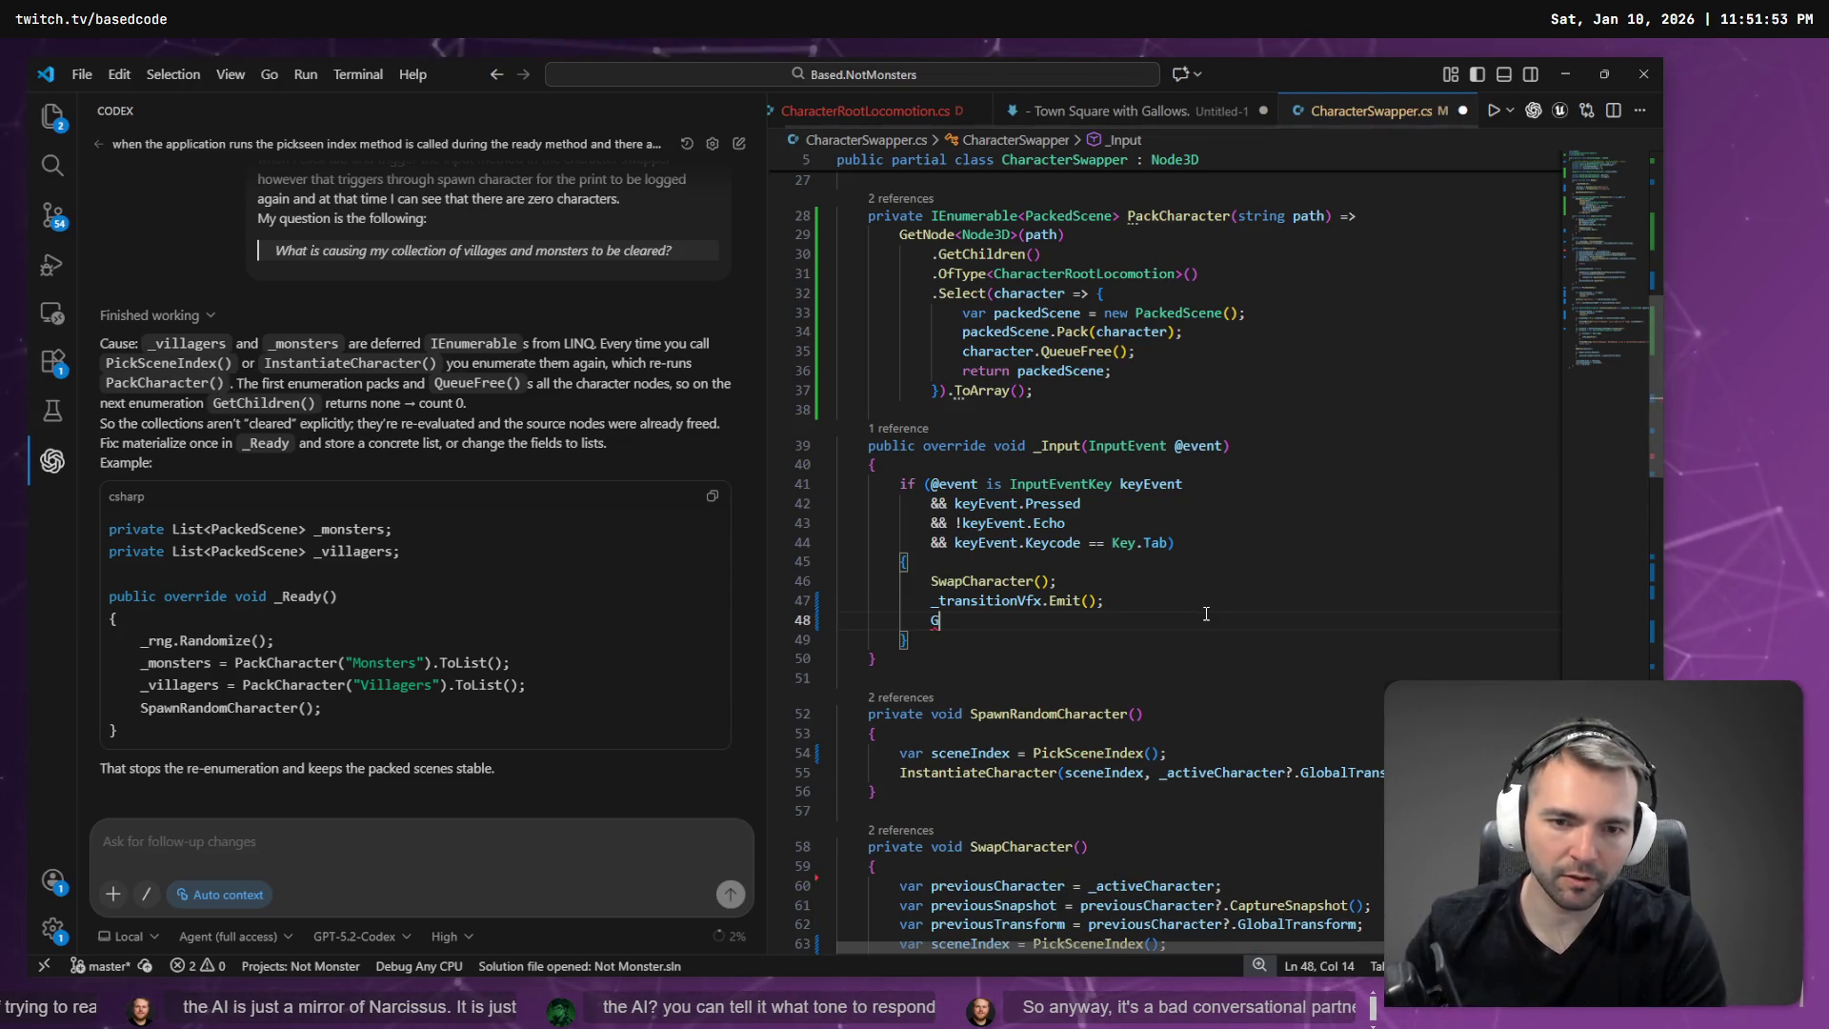
pyautogui.write('D.')
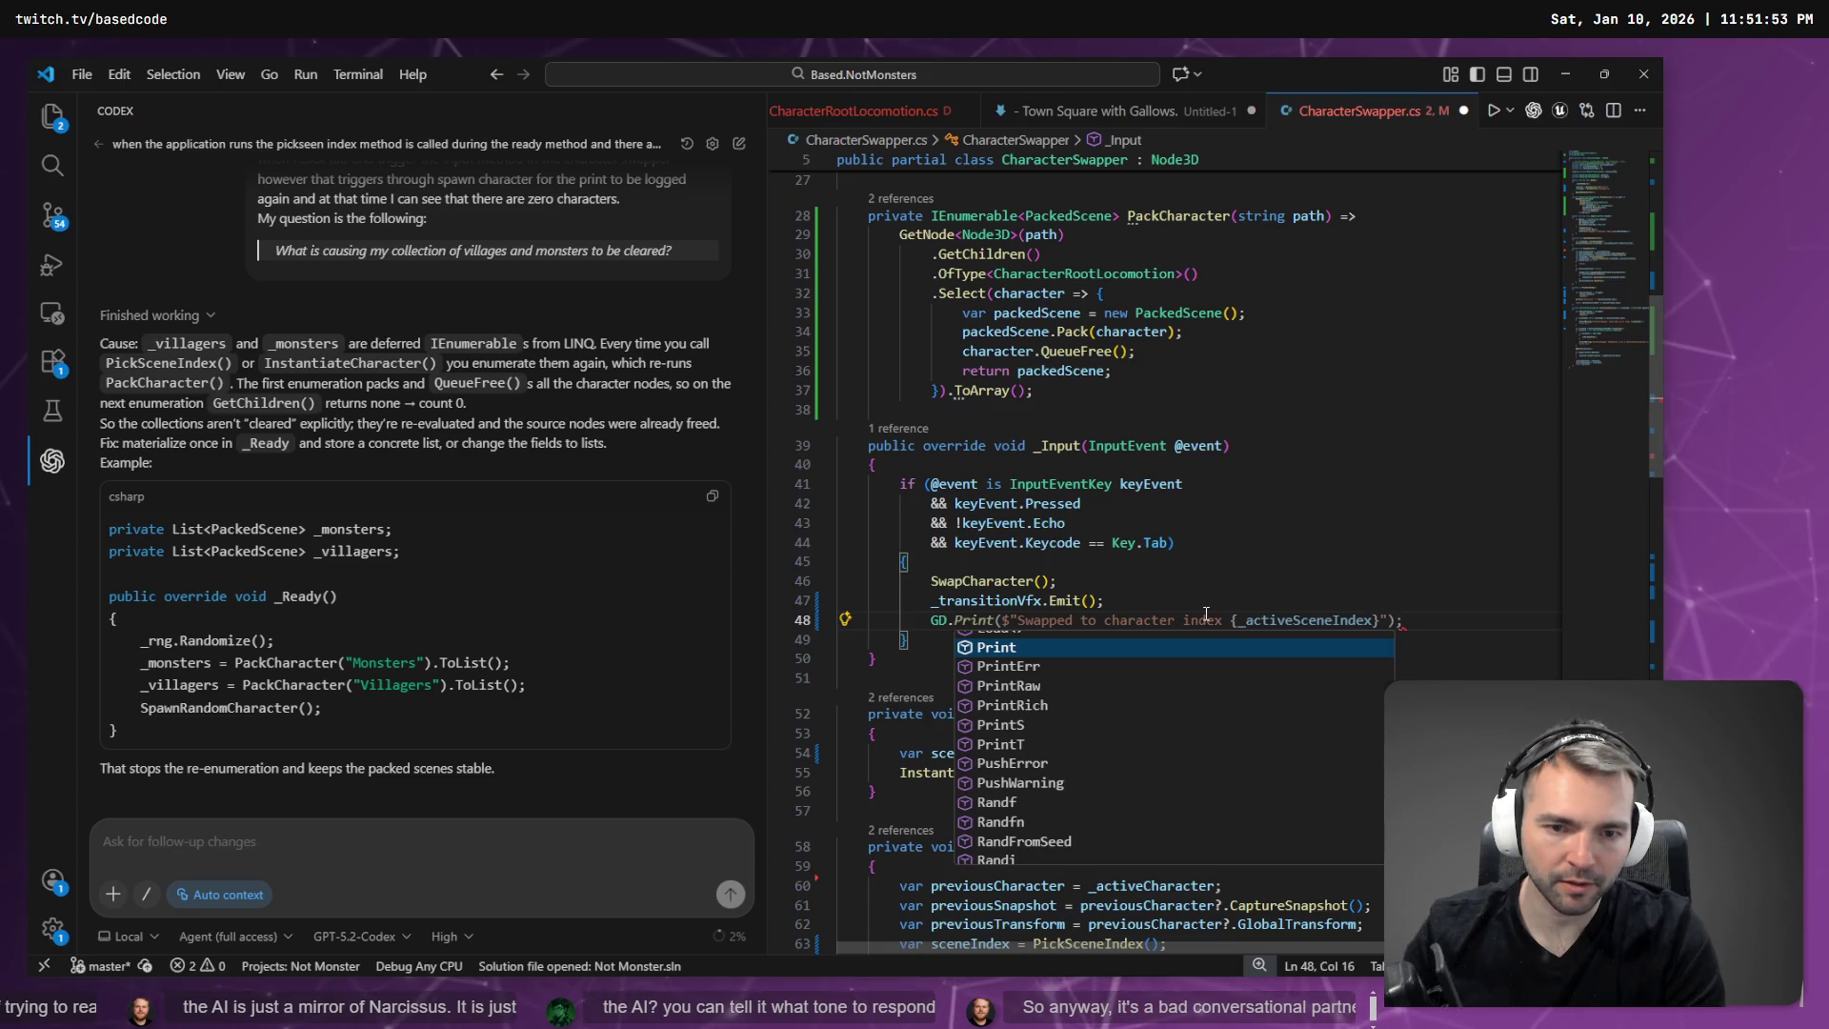
pyautogui.press('Tab')
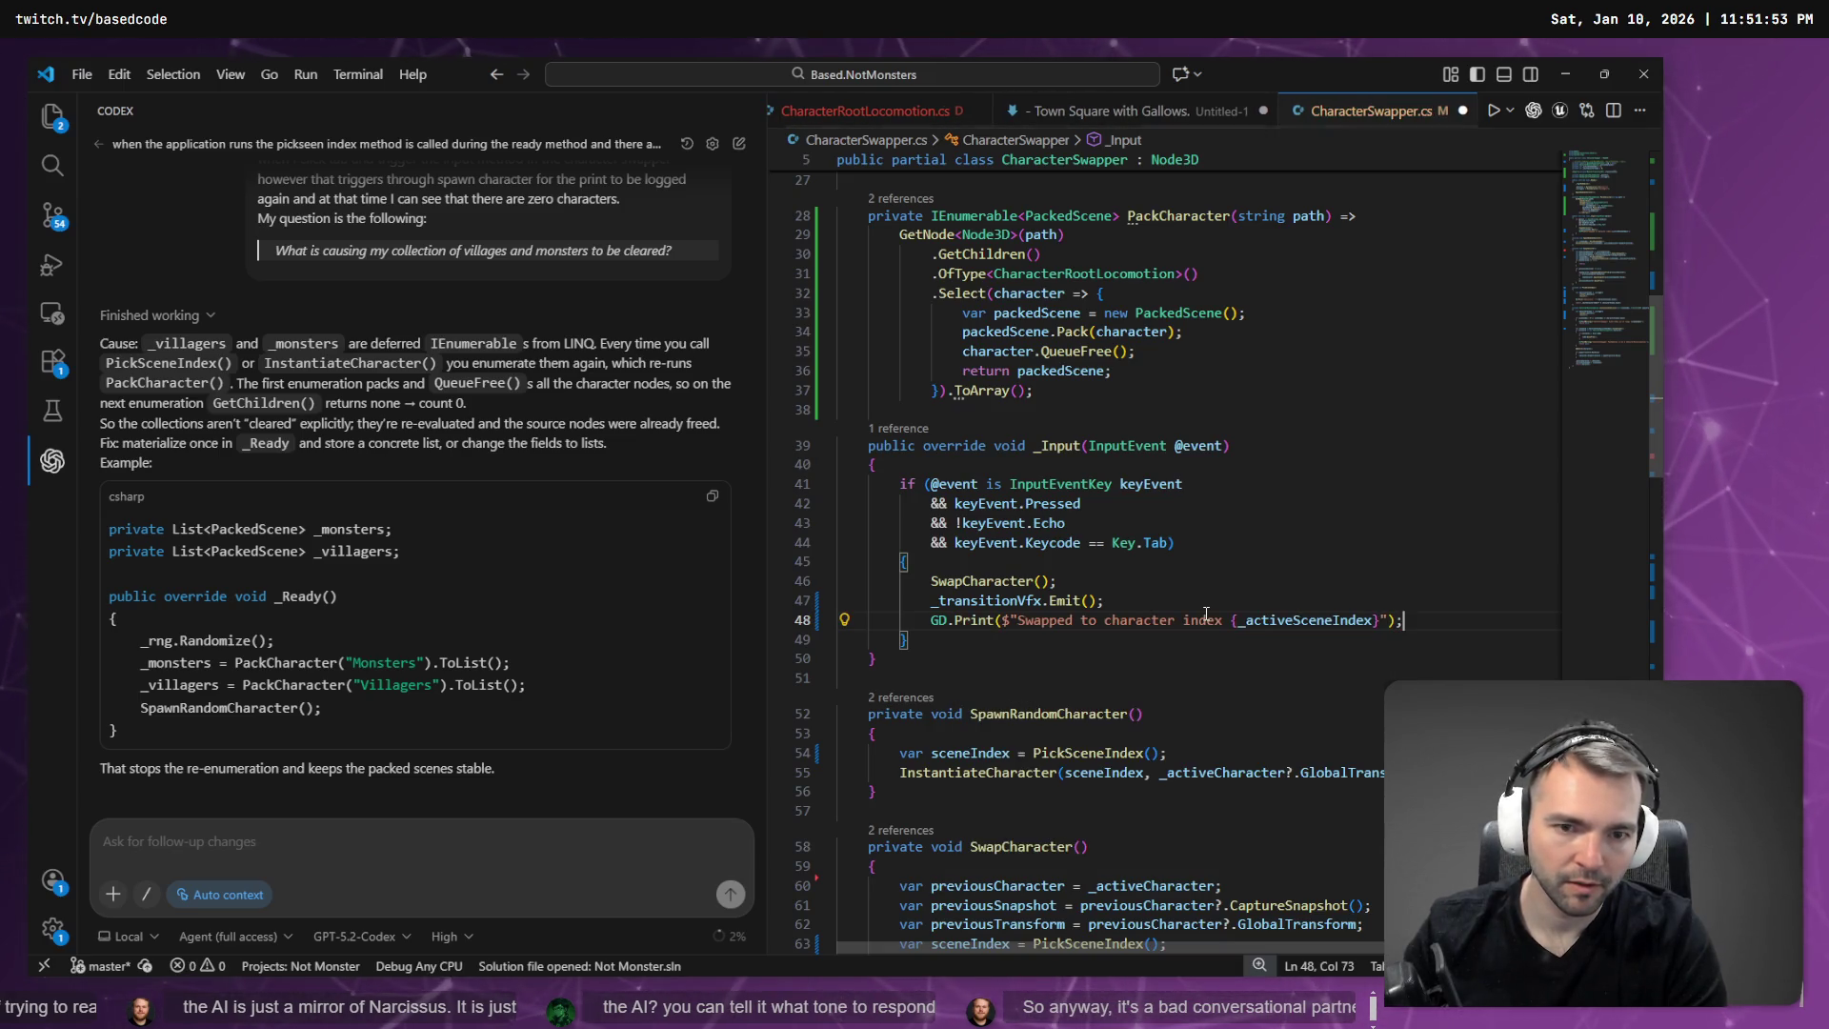
pyautogui.hotkey('shift', 'Home')
pyautogui.hotkey('shift', 'Home')
pyautogui.press('BackSpace')
pyautogui.press('BackSpace')
pyautogui.hotkey('ctrl', 's')
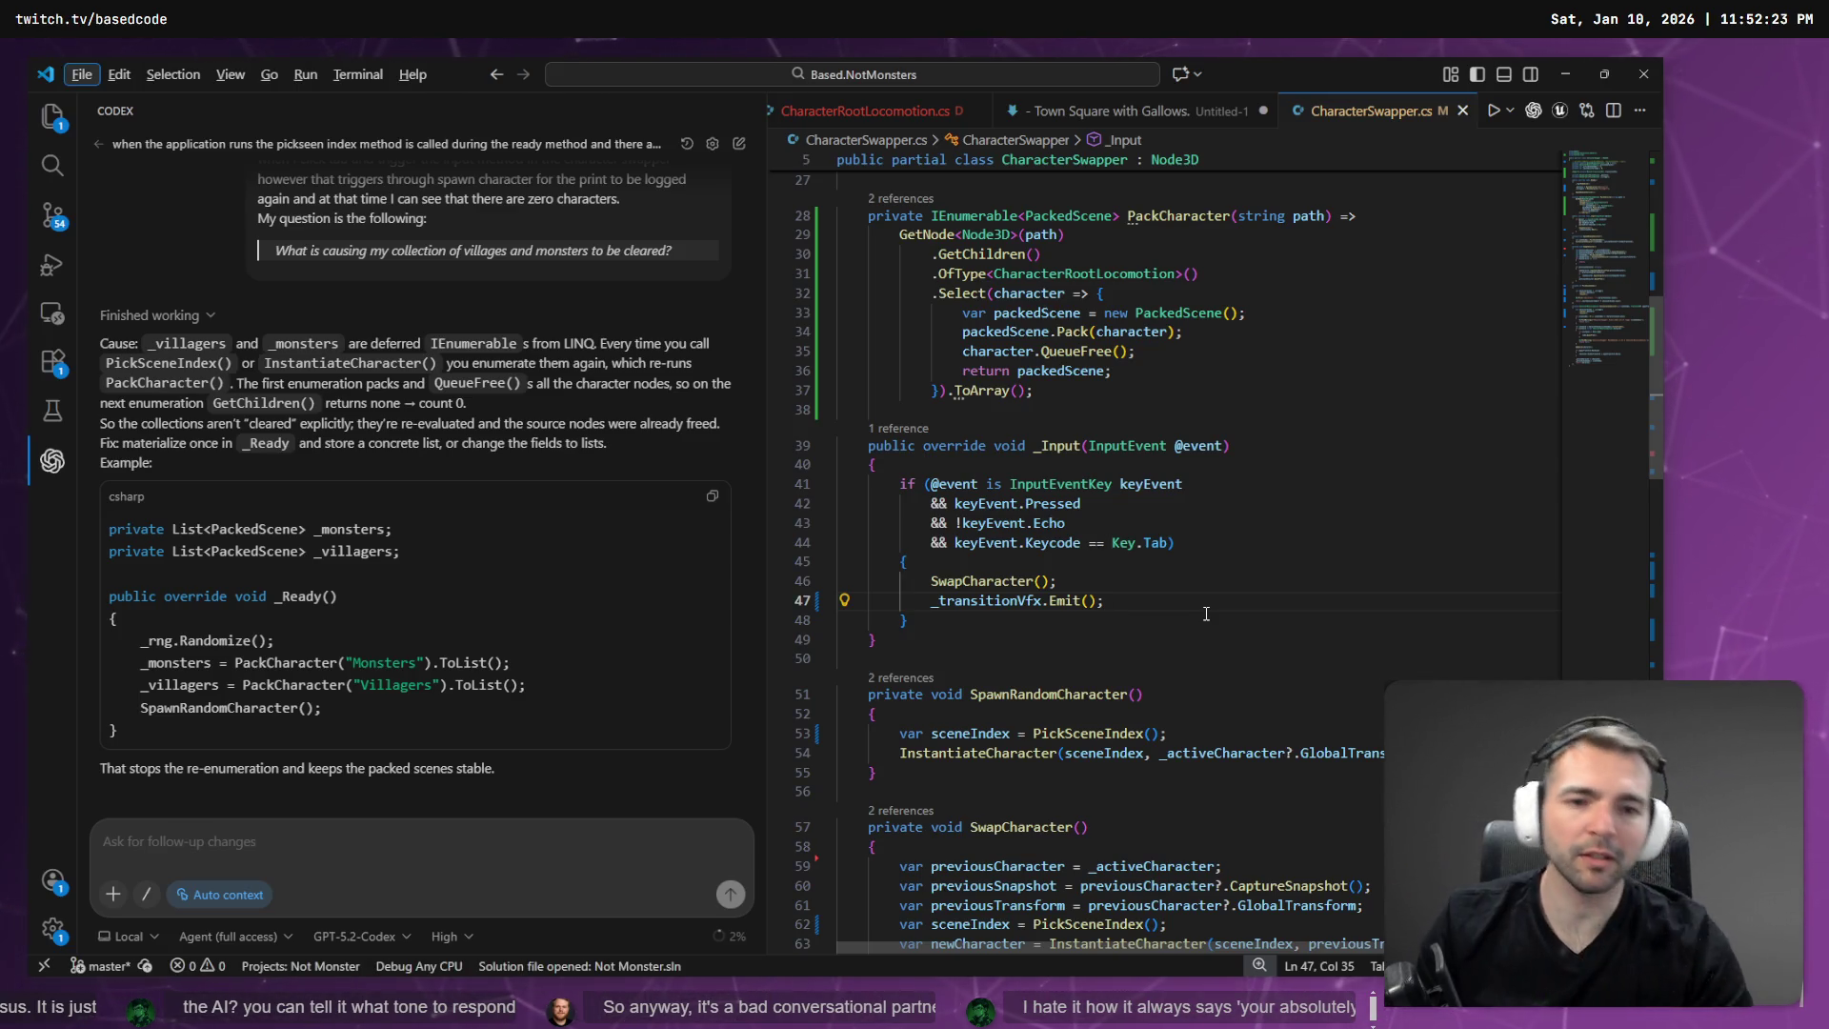
# Add `_transitionVfx.GlobalTransform = _activeCharacter.GlobalTransform;` after the SwapCharacter call
pyautogui.press('alt')
pyautogui.click(1178, 593)
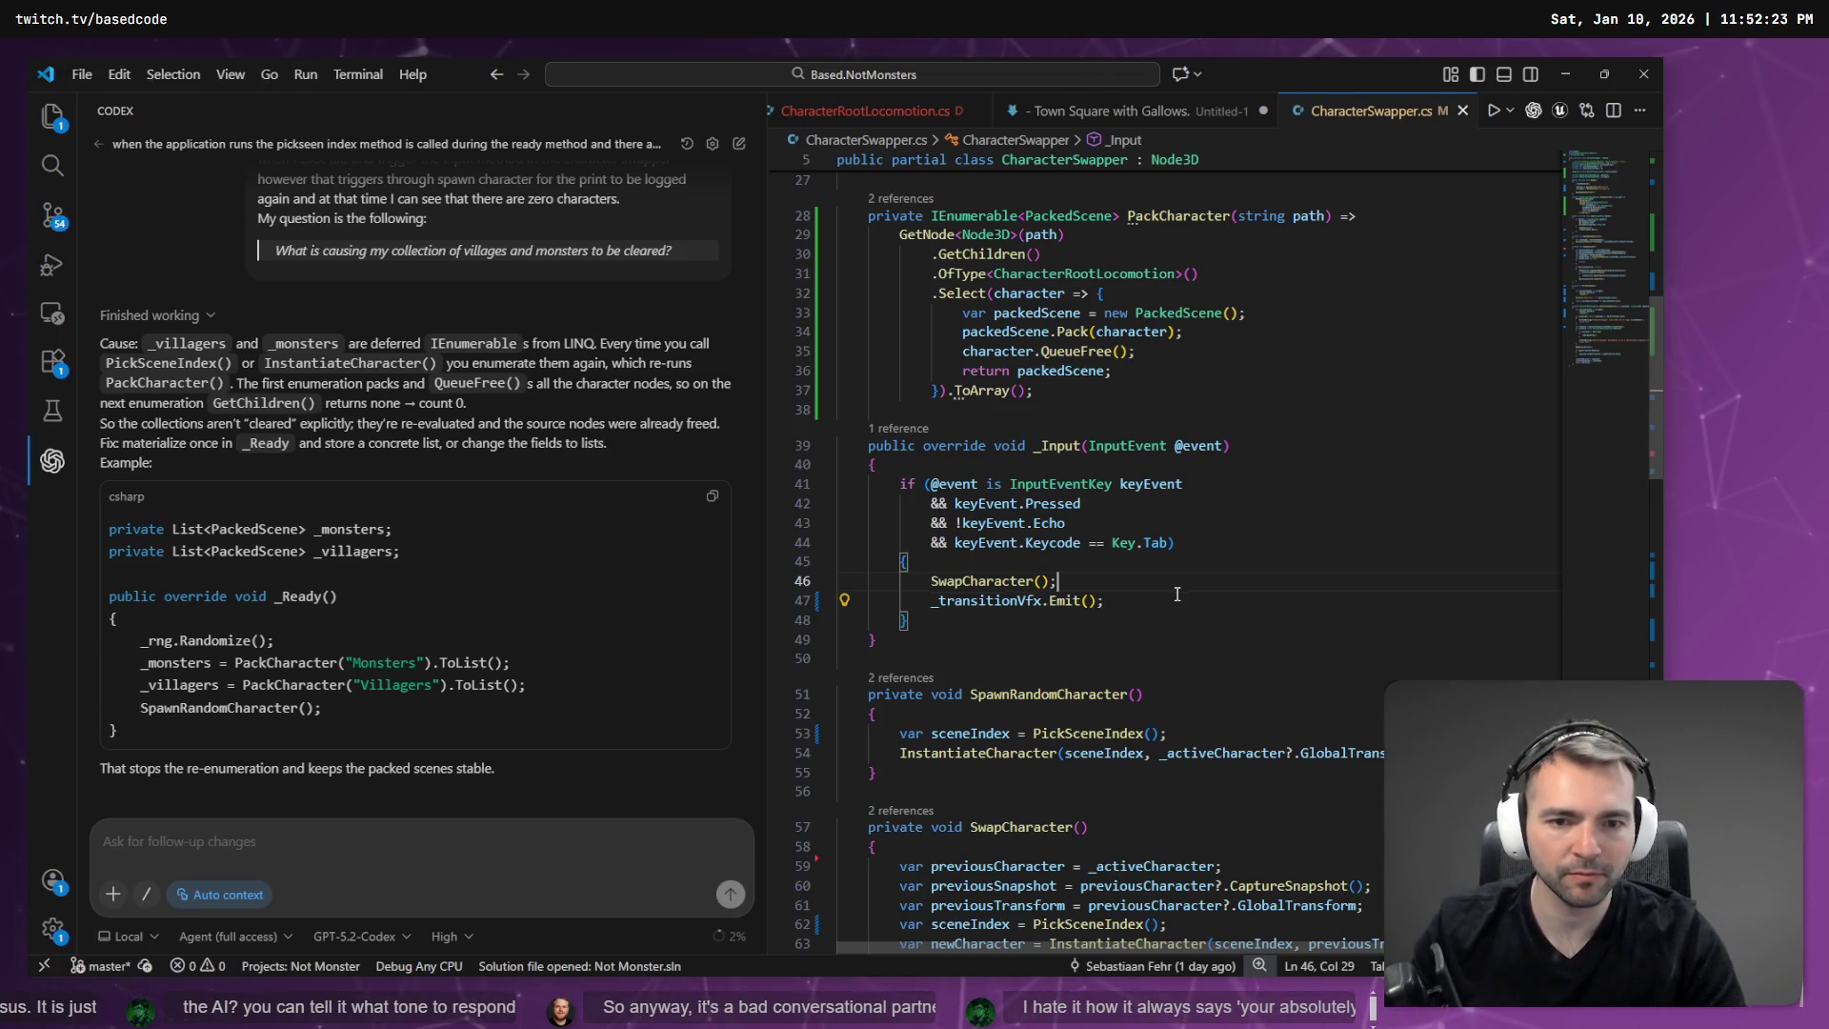
pyautogui.press('Return')
pyautogui.hotkey('ctrl', 'z')
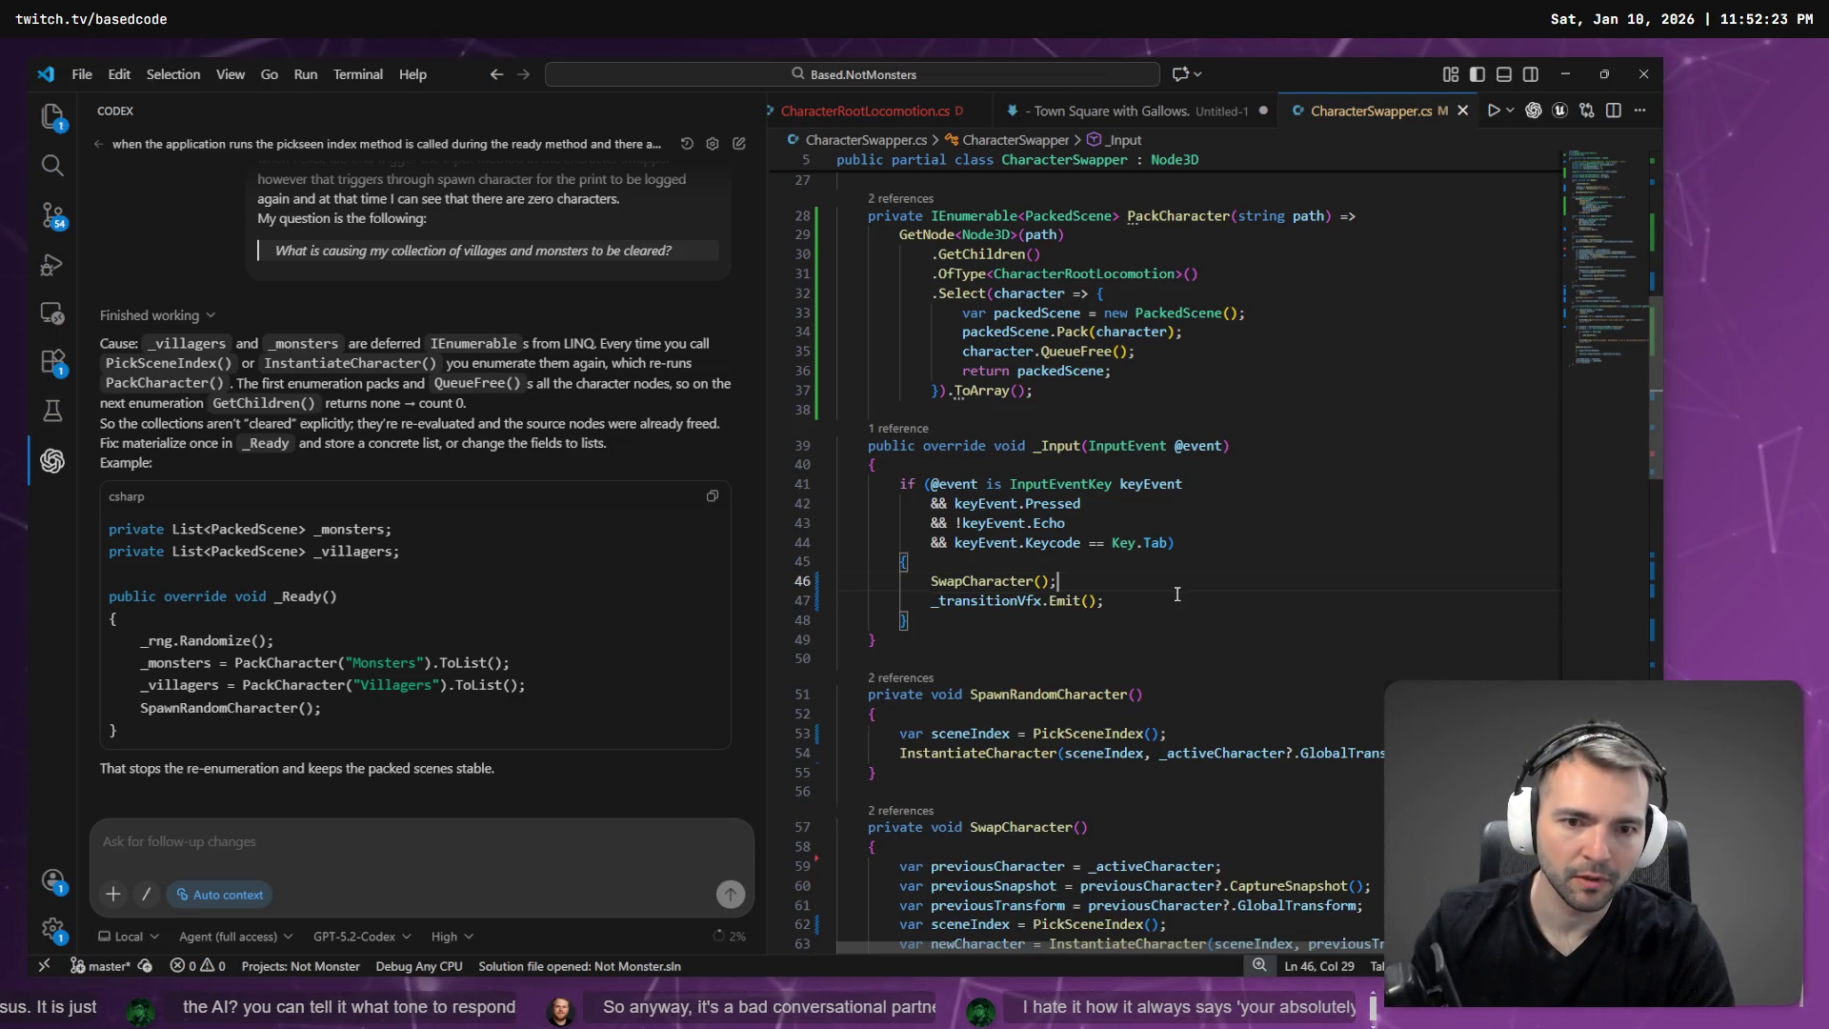
pyautogui.scroll(8, 1048, 420)
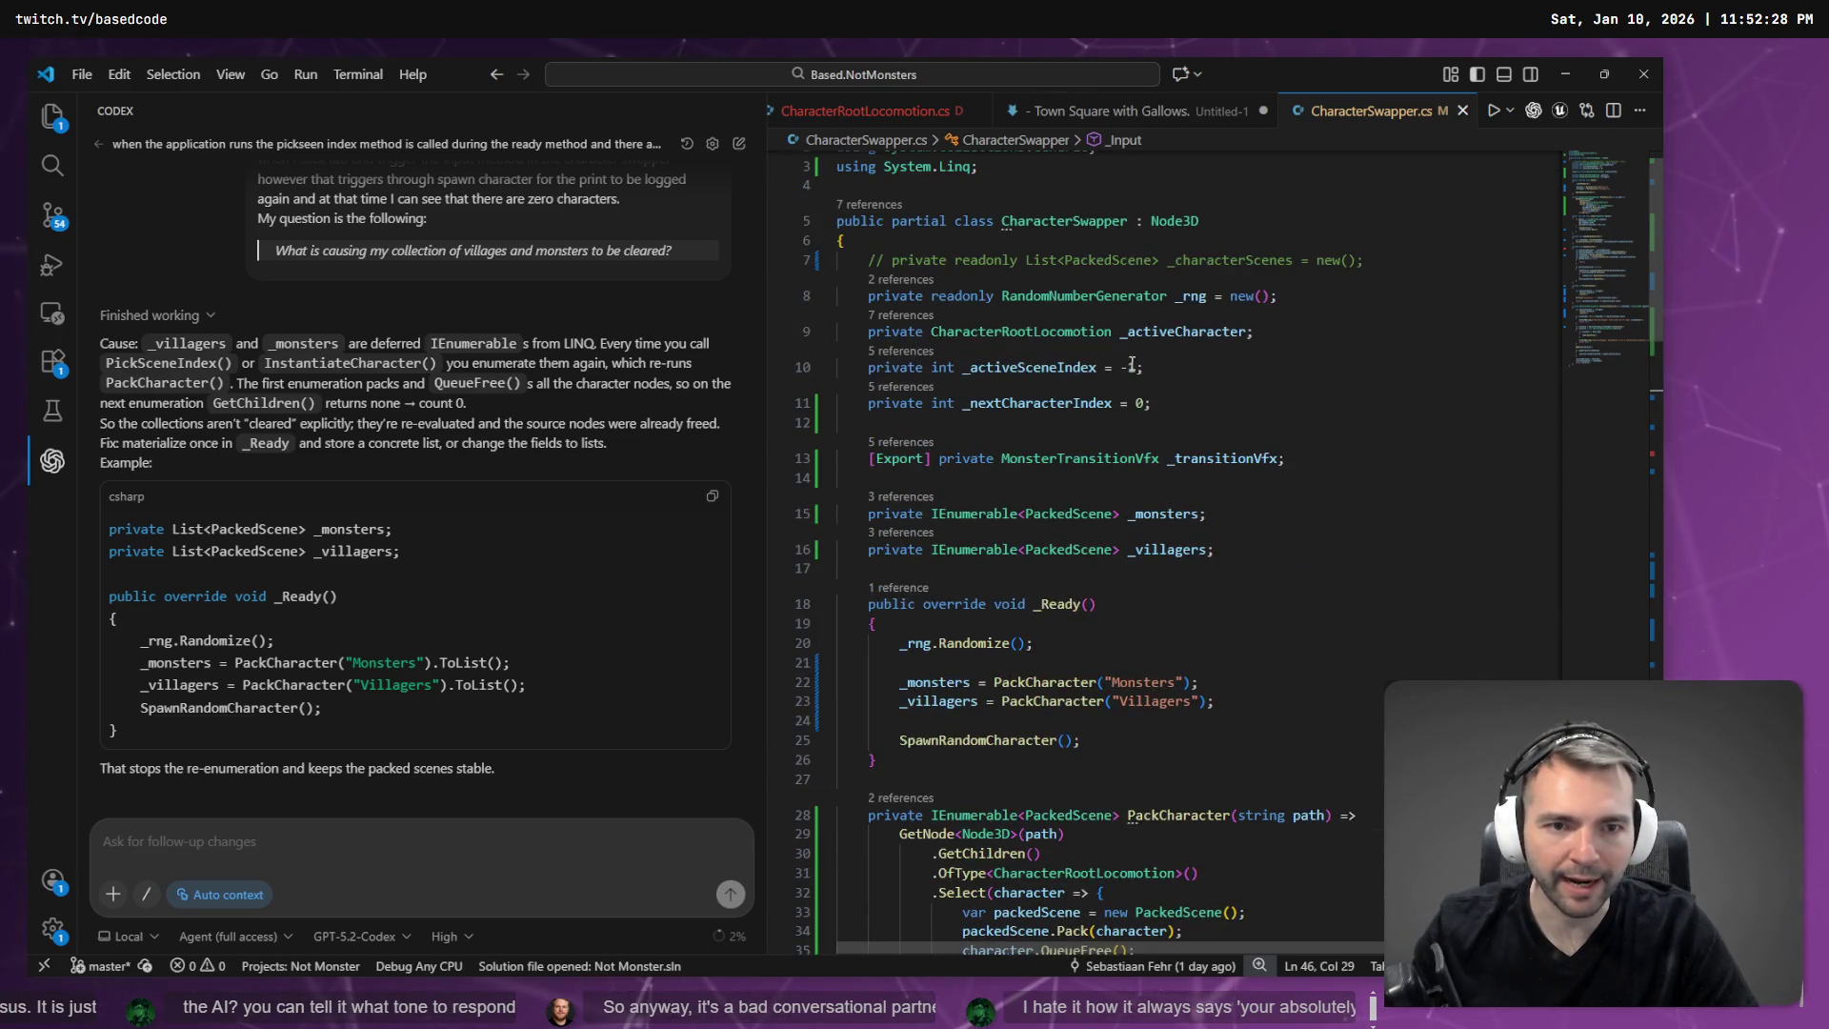
pyautogui.click(1210, 334)
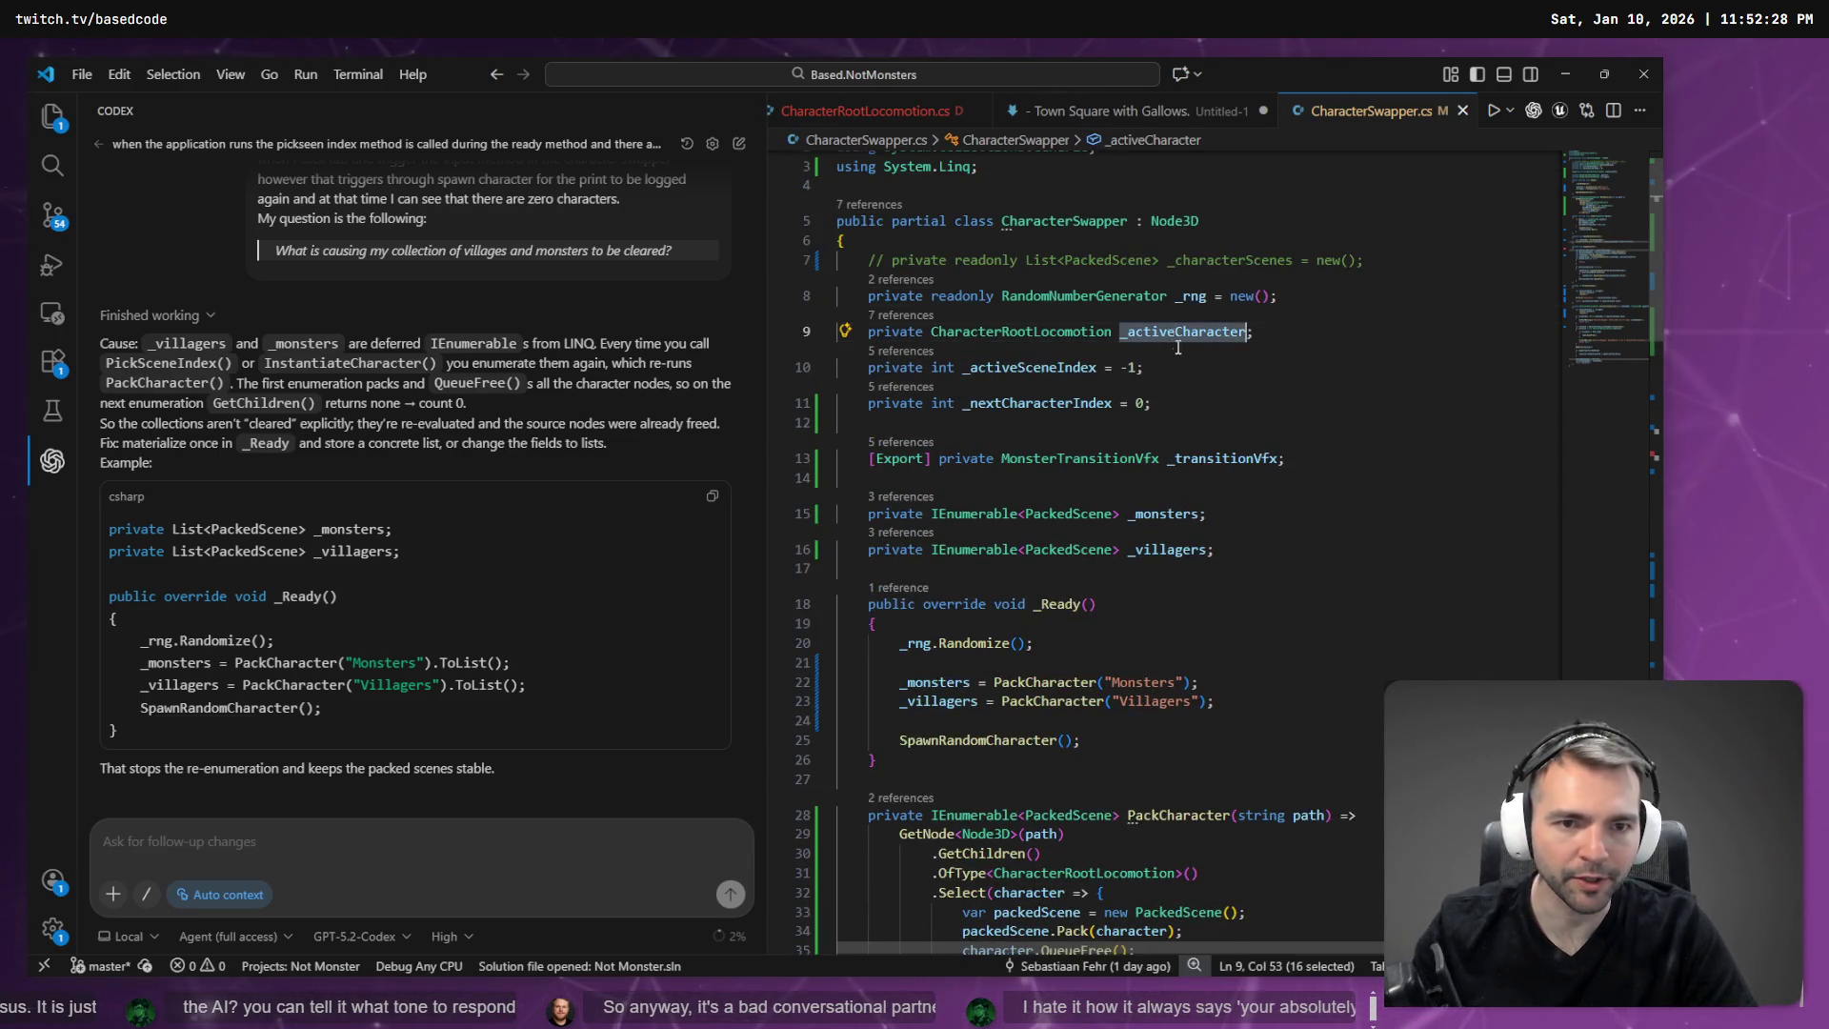
pyautogui.scroll(-6, 1122, 713)
pyautogui.click(1122, 713)
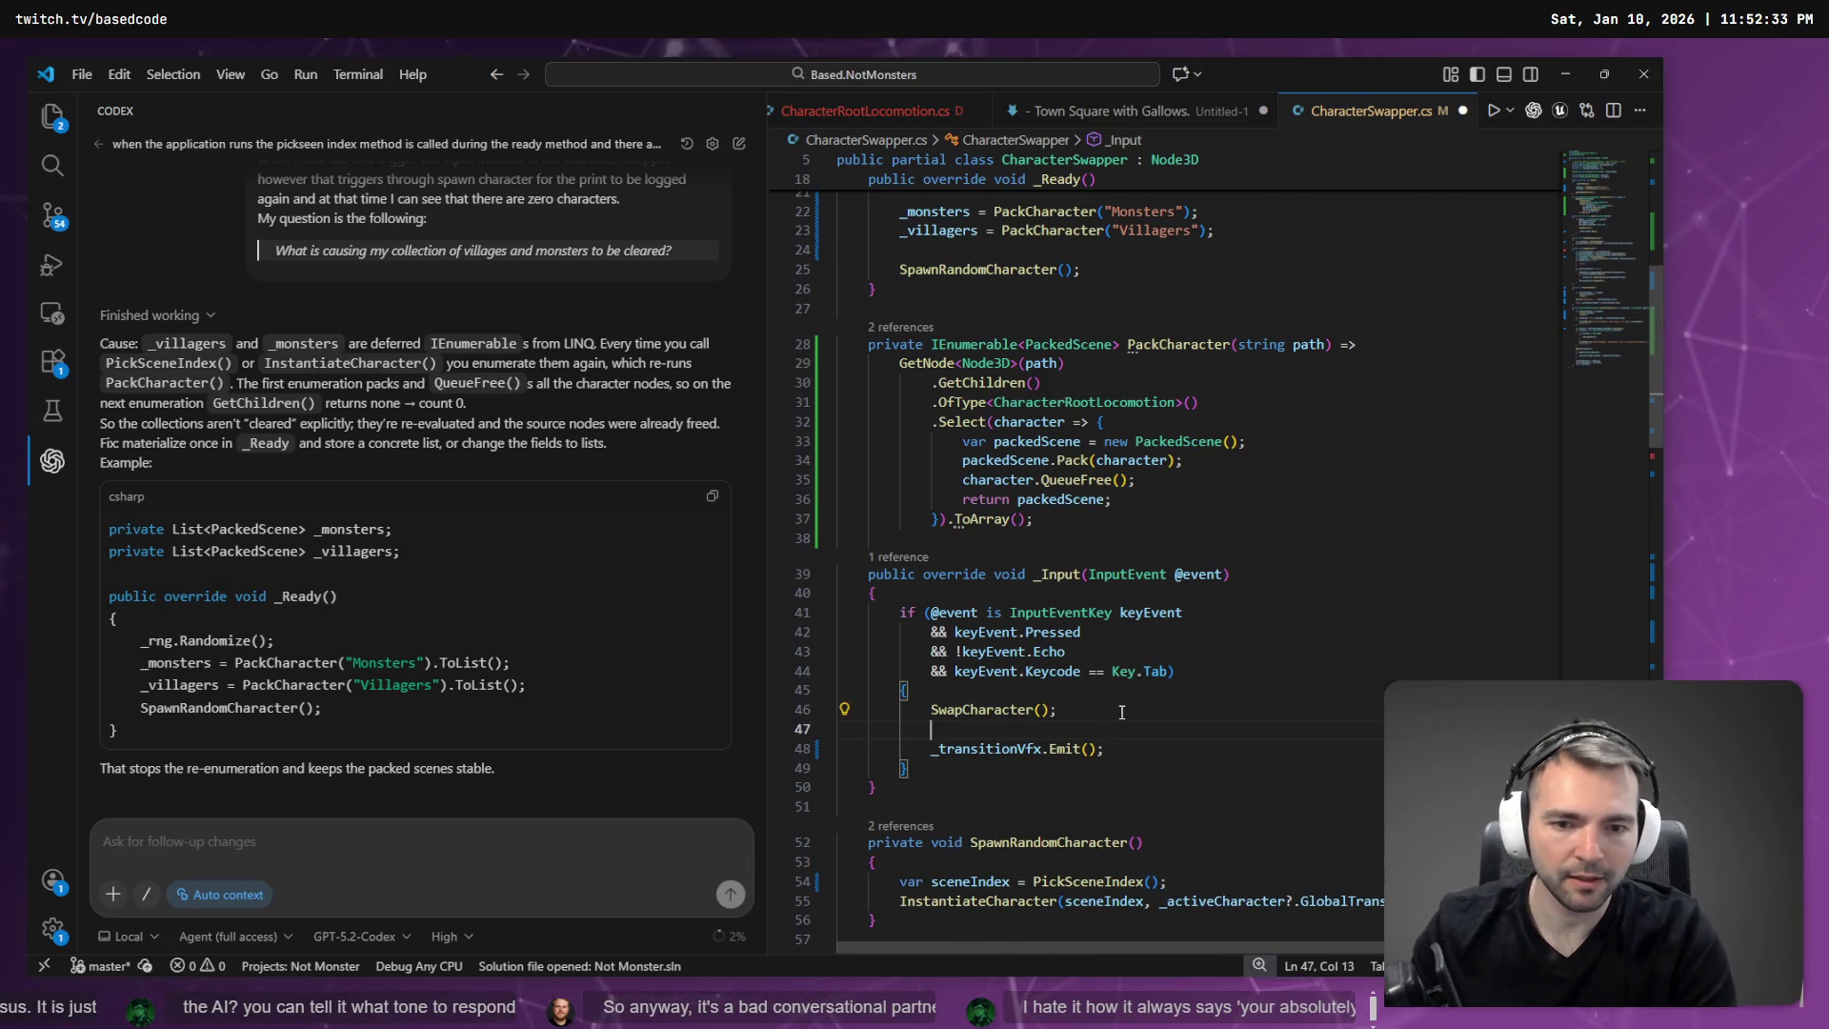
pyautogui.press('Return')
pyautogui.write('_activeCharacter.')
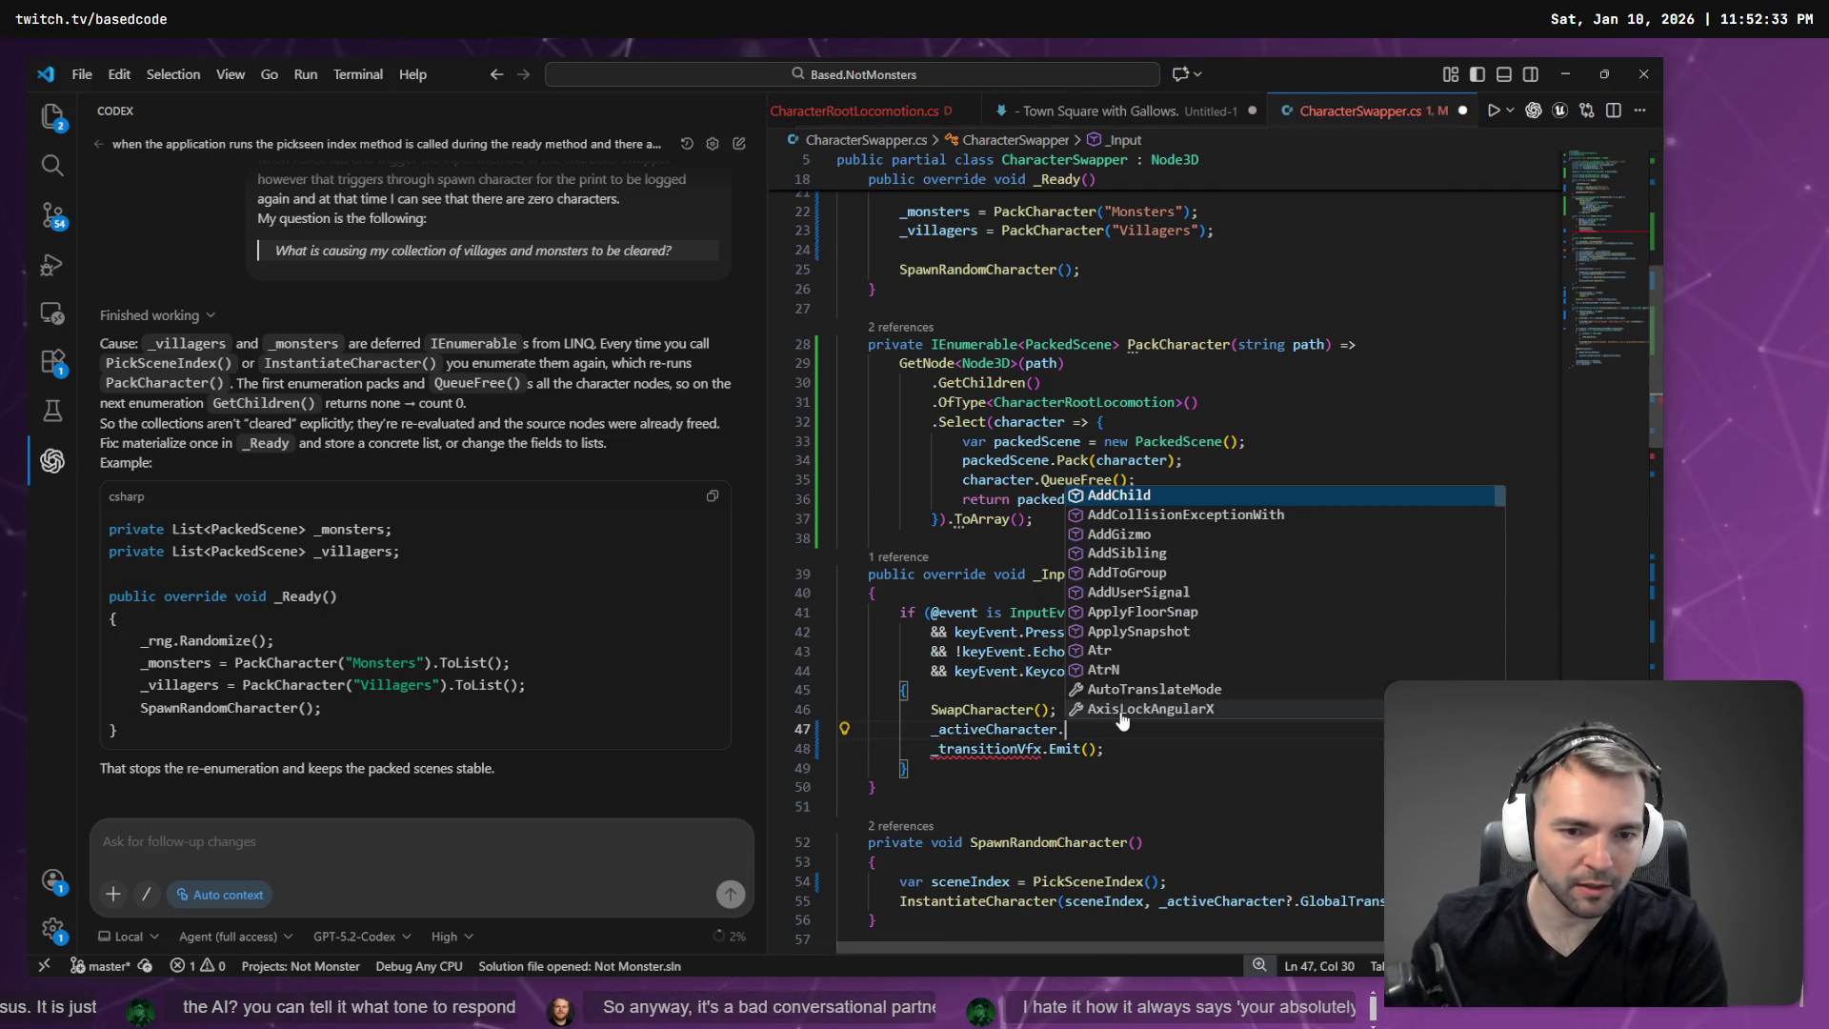
pyautogui.hotkey('ctrl', 'BackSpace')
pyautogui.hotkey('ctrl', 'BackSpace')
pyautogui.write('_')
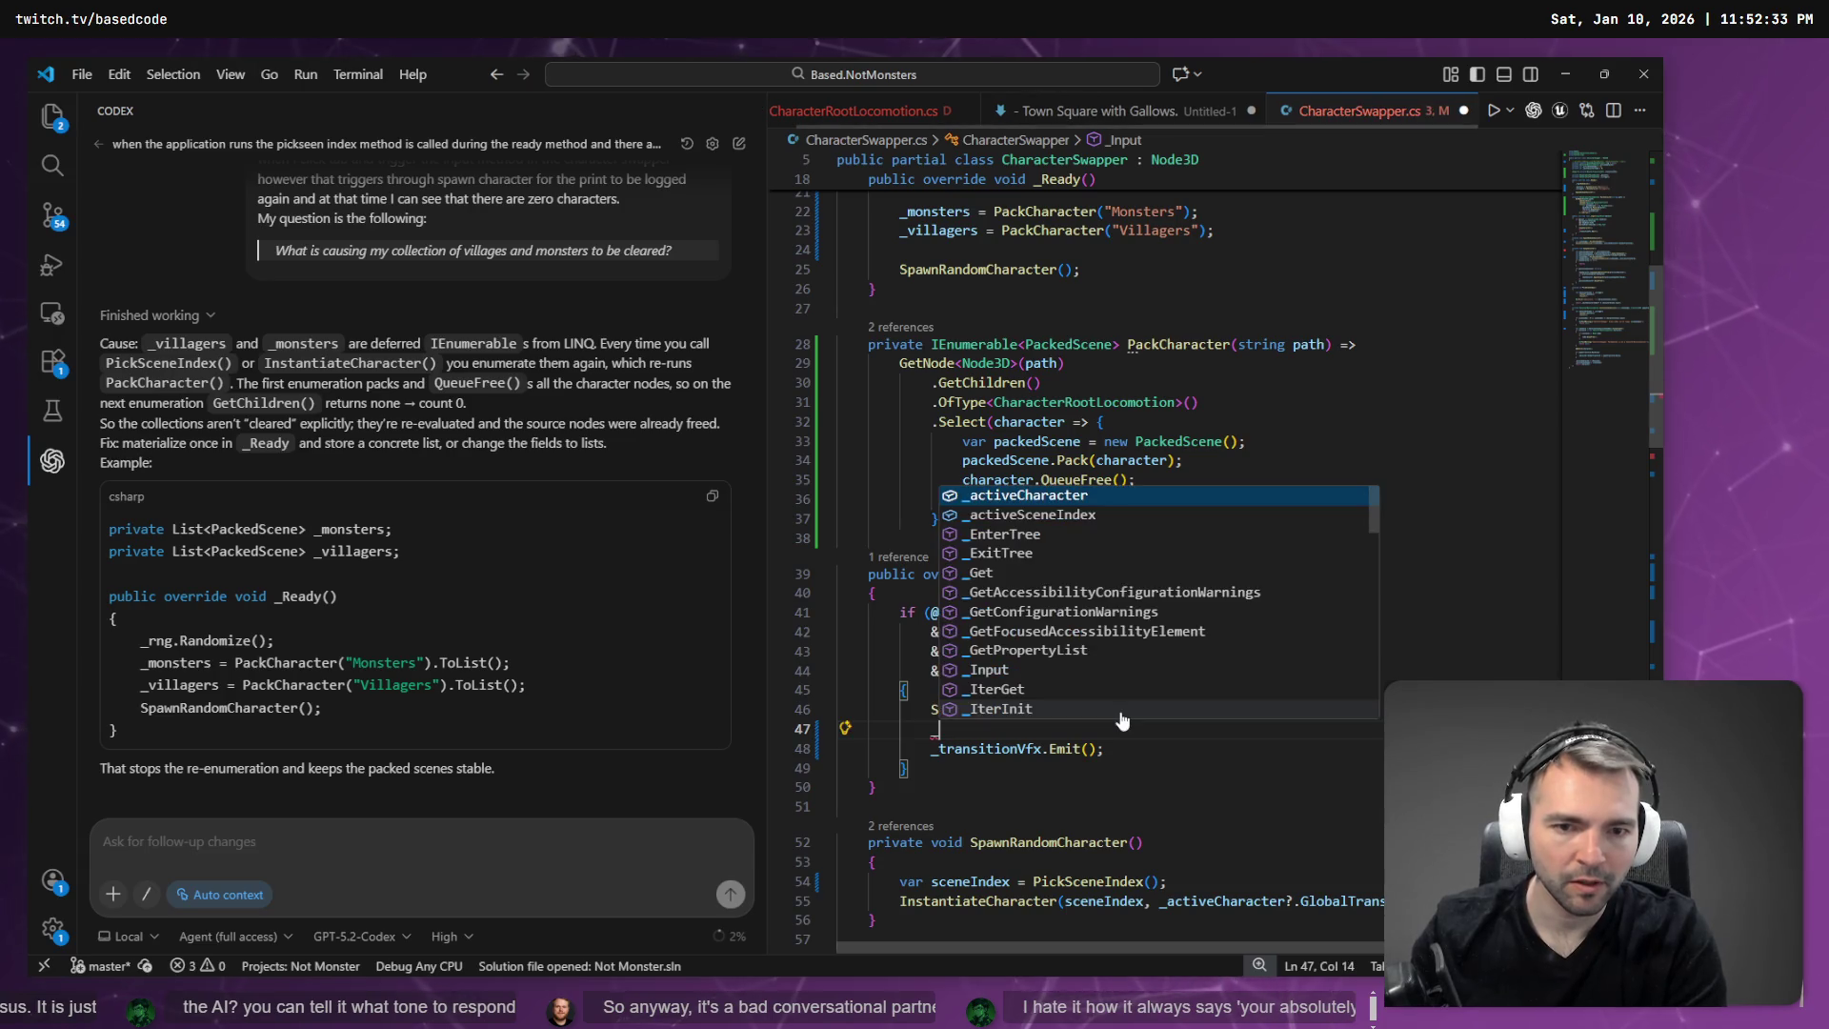
pyautogui.write('transitionVfx.GlobalTransform')
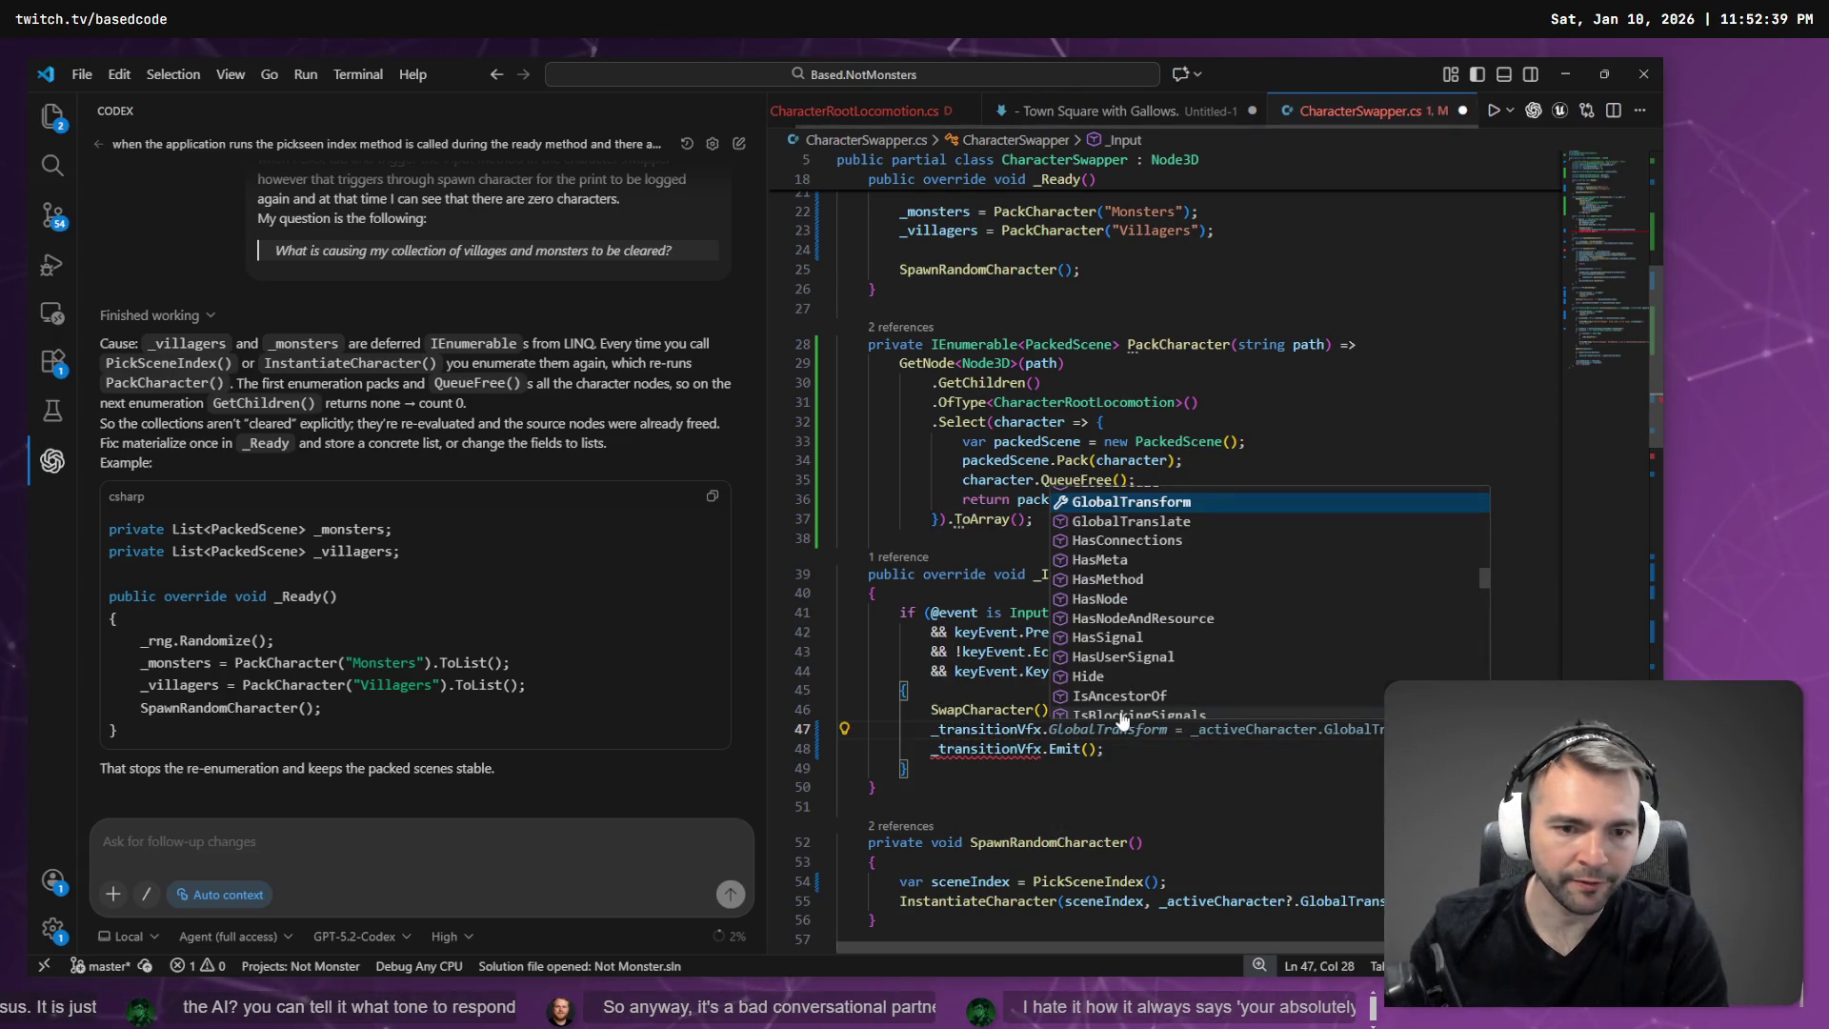
pyautogui.press('Tab')
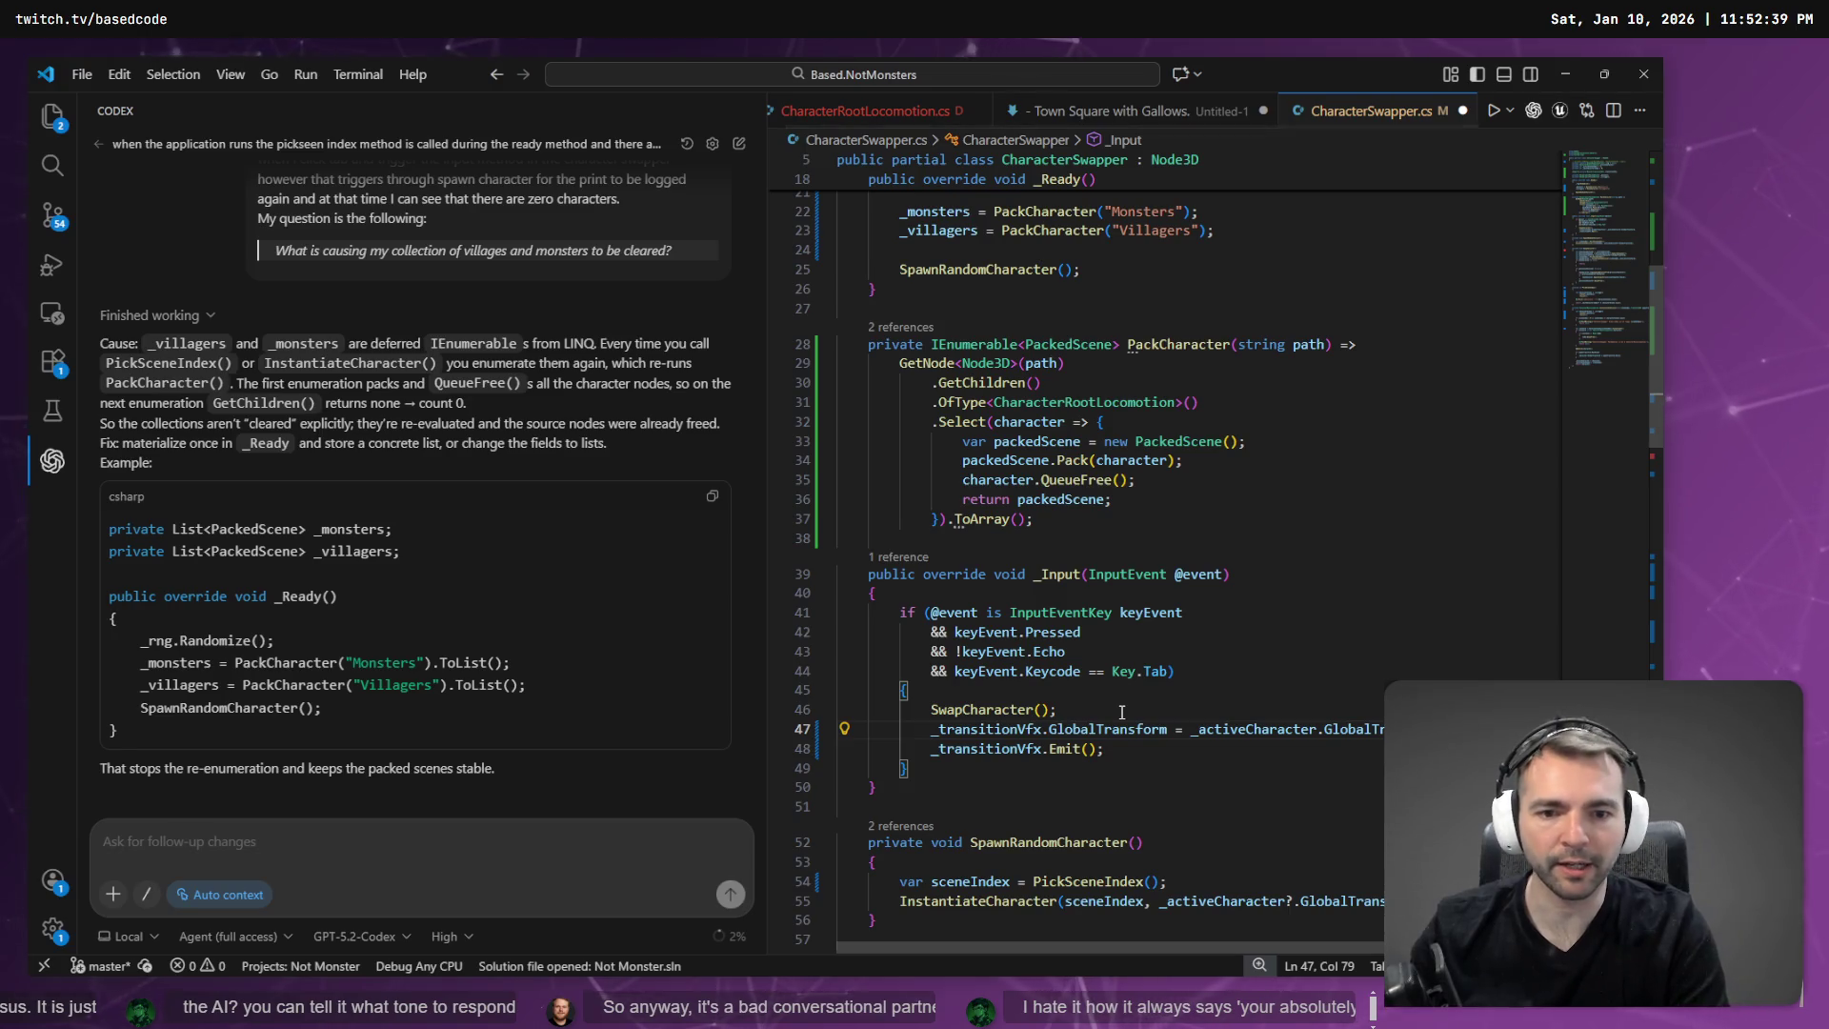
# Build and launch the game from Godot with F5
pyautogui.hotkey('alt', 'F4')
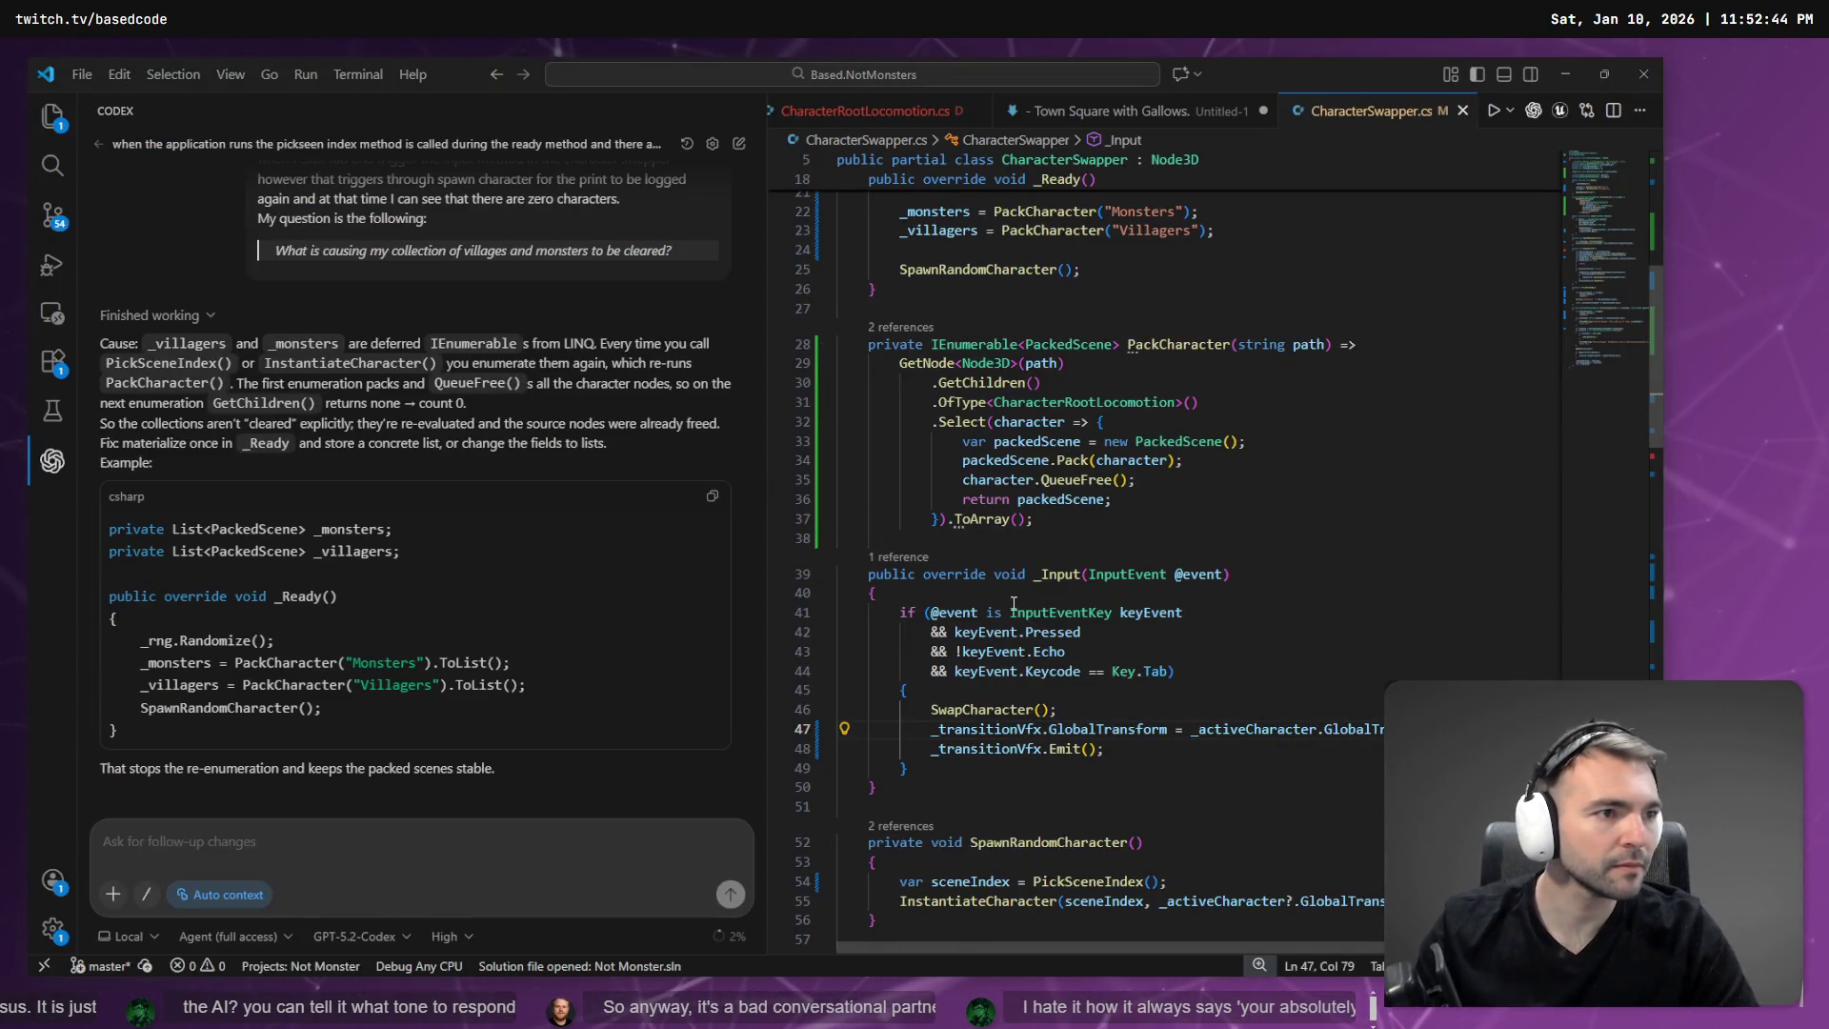
pyautogui.hotkey('alt', 'Tab')
pyautogui.press('F5')
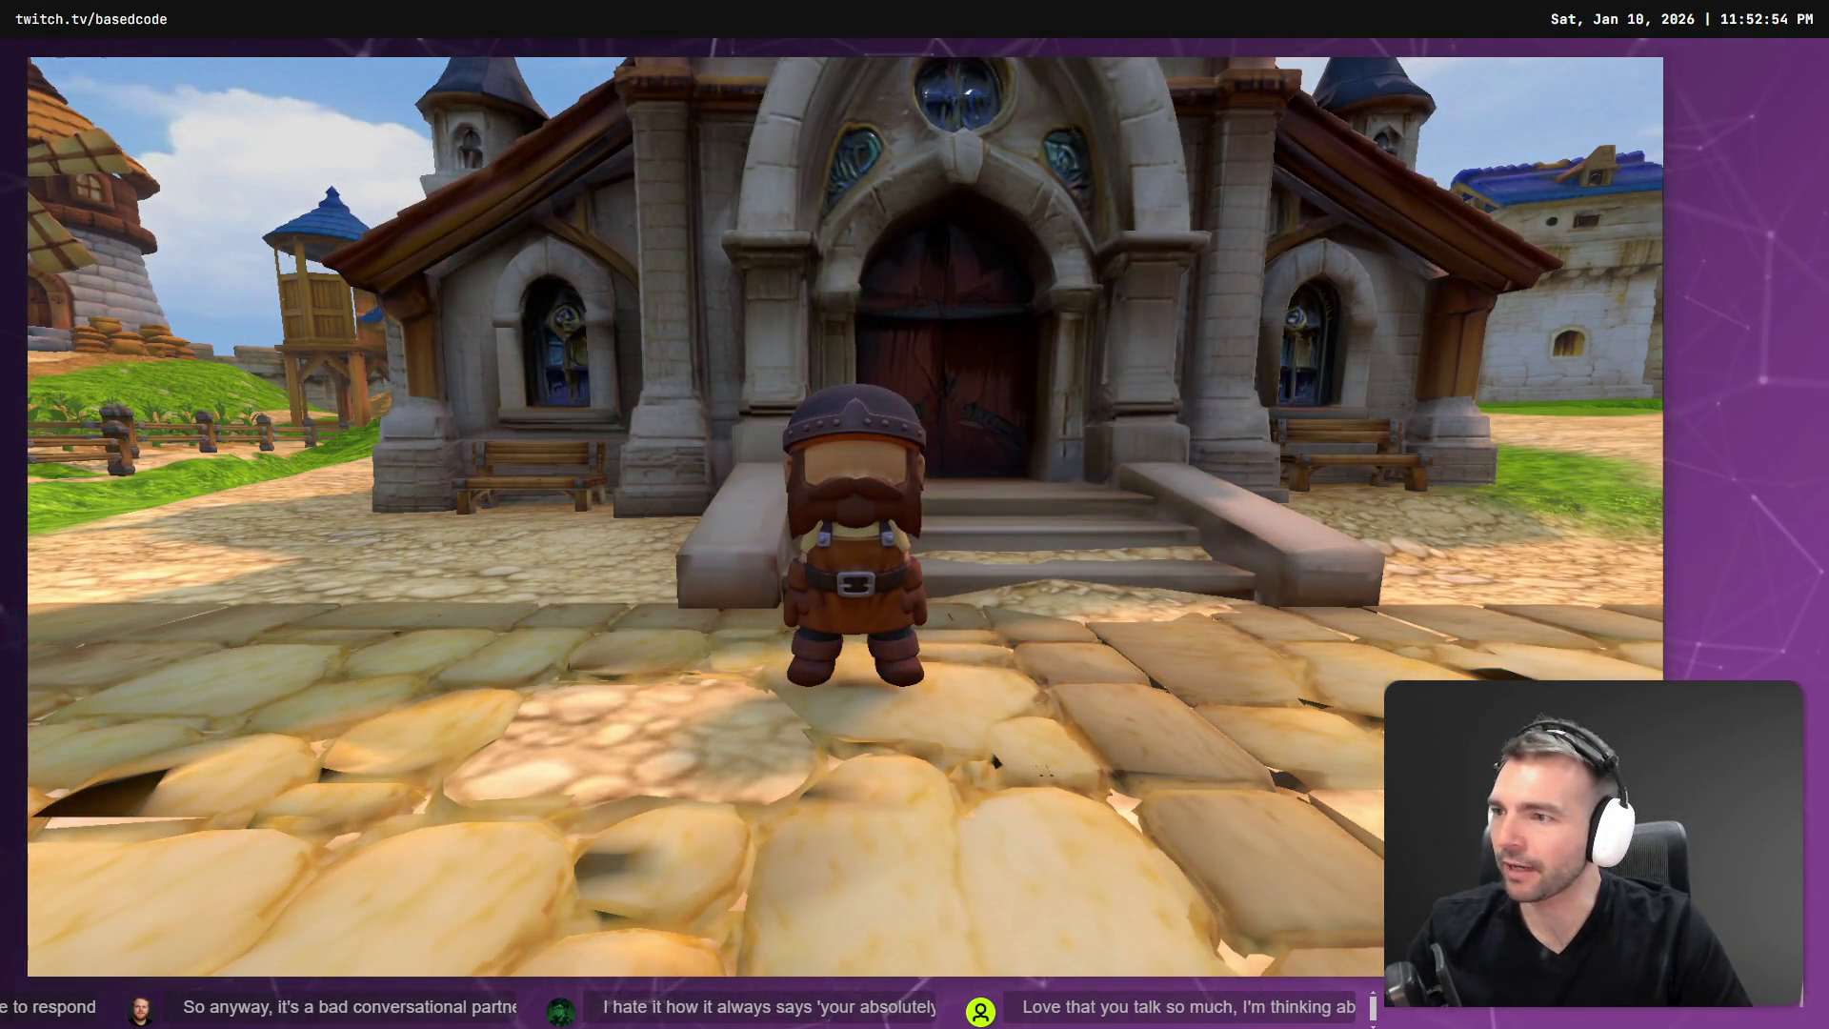
# Swap the dwarf for the plague doctor and run across the plaza to check the smoke puff
pyautogui.press('a')
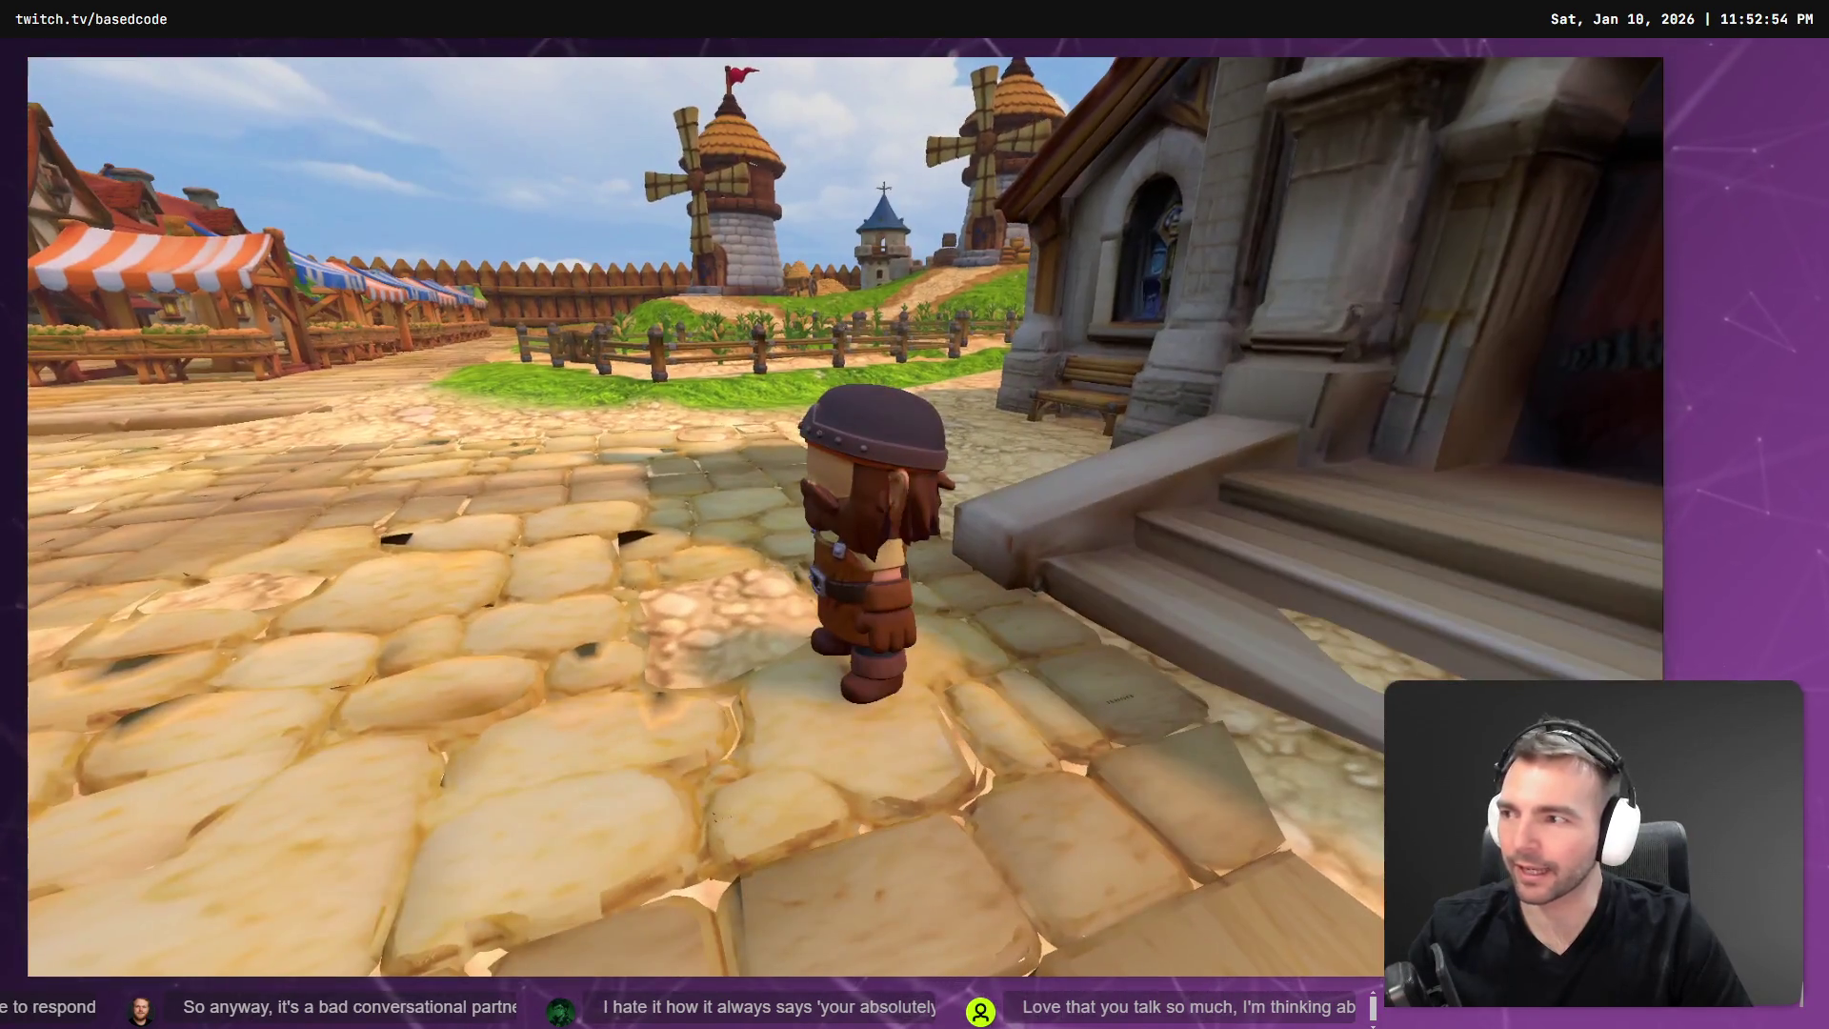
pyautogui.press('Tab')
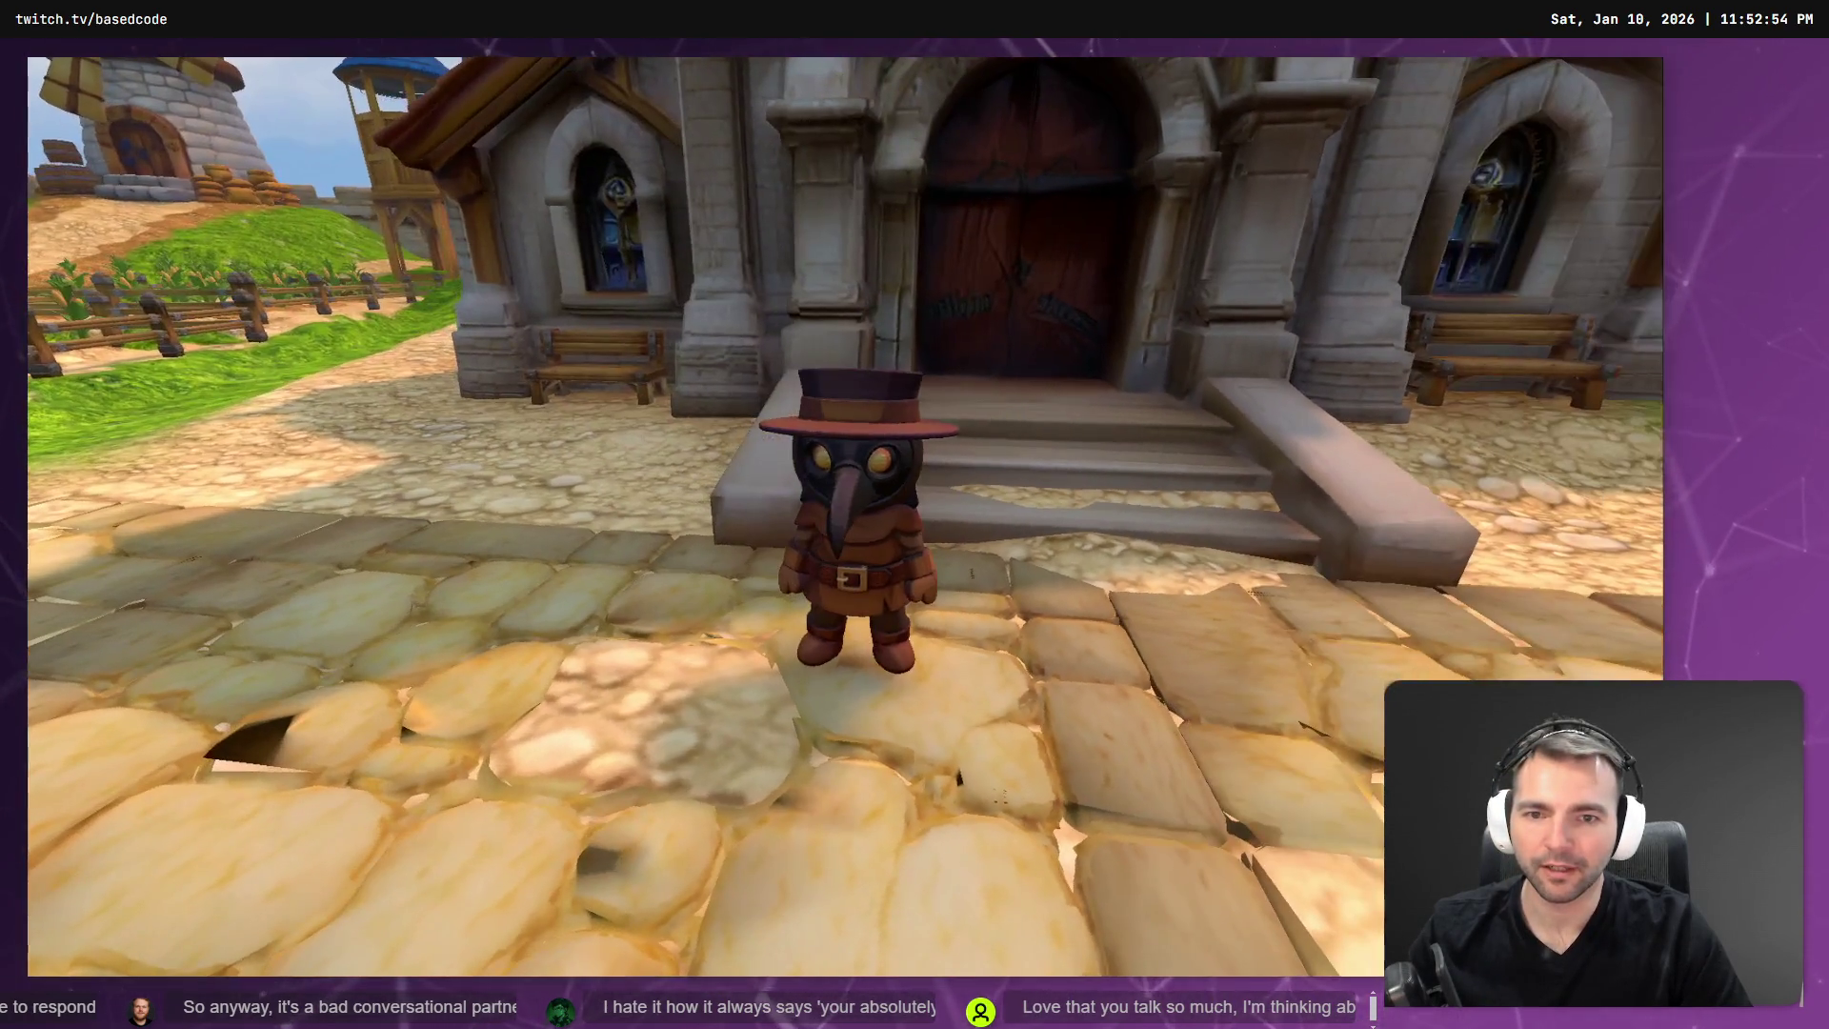
pyautogui.press('a')
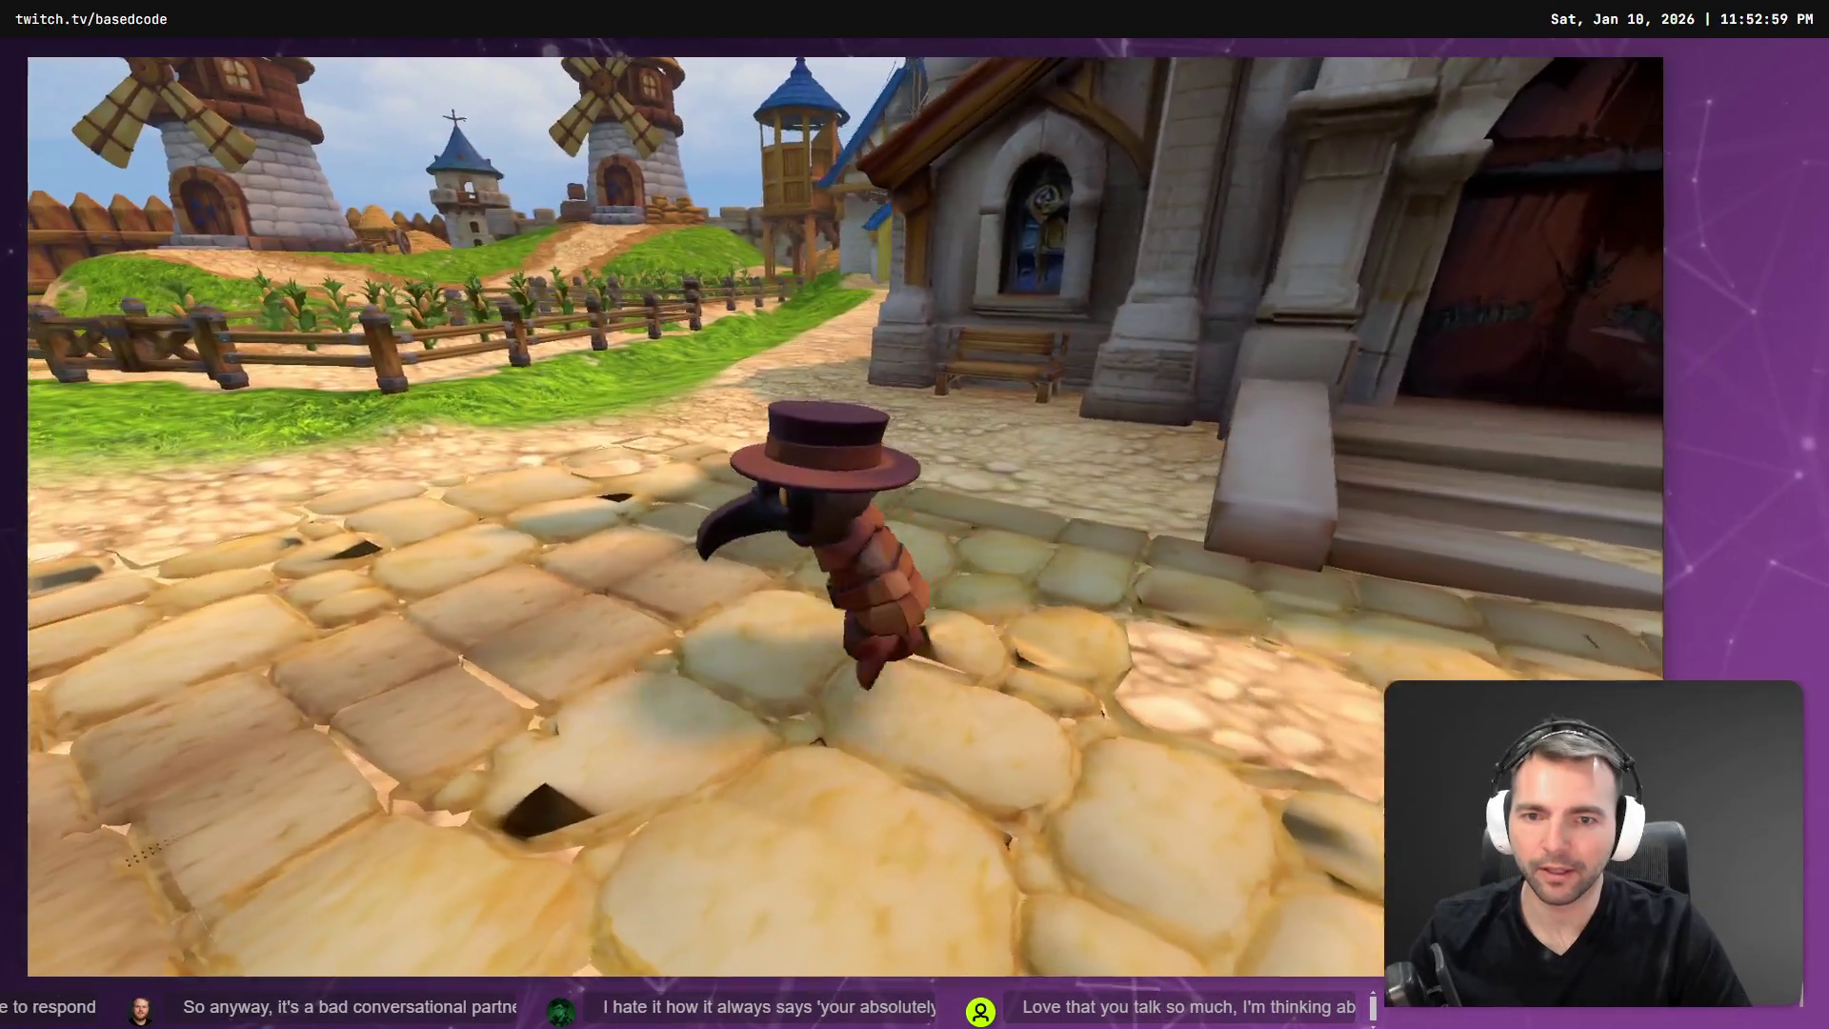
pyautogui.press('a')
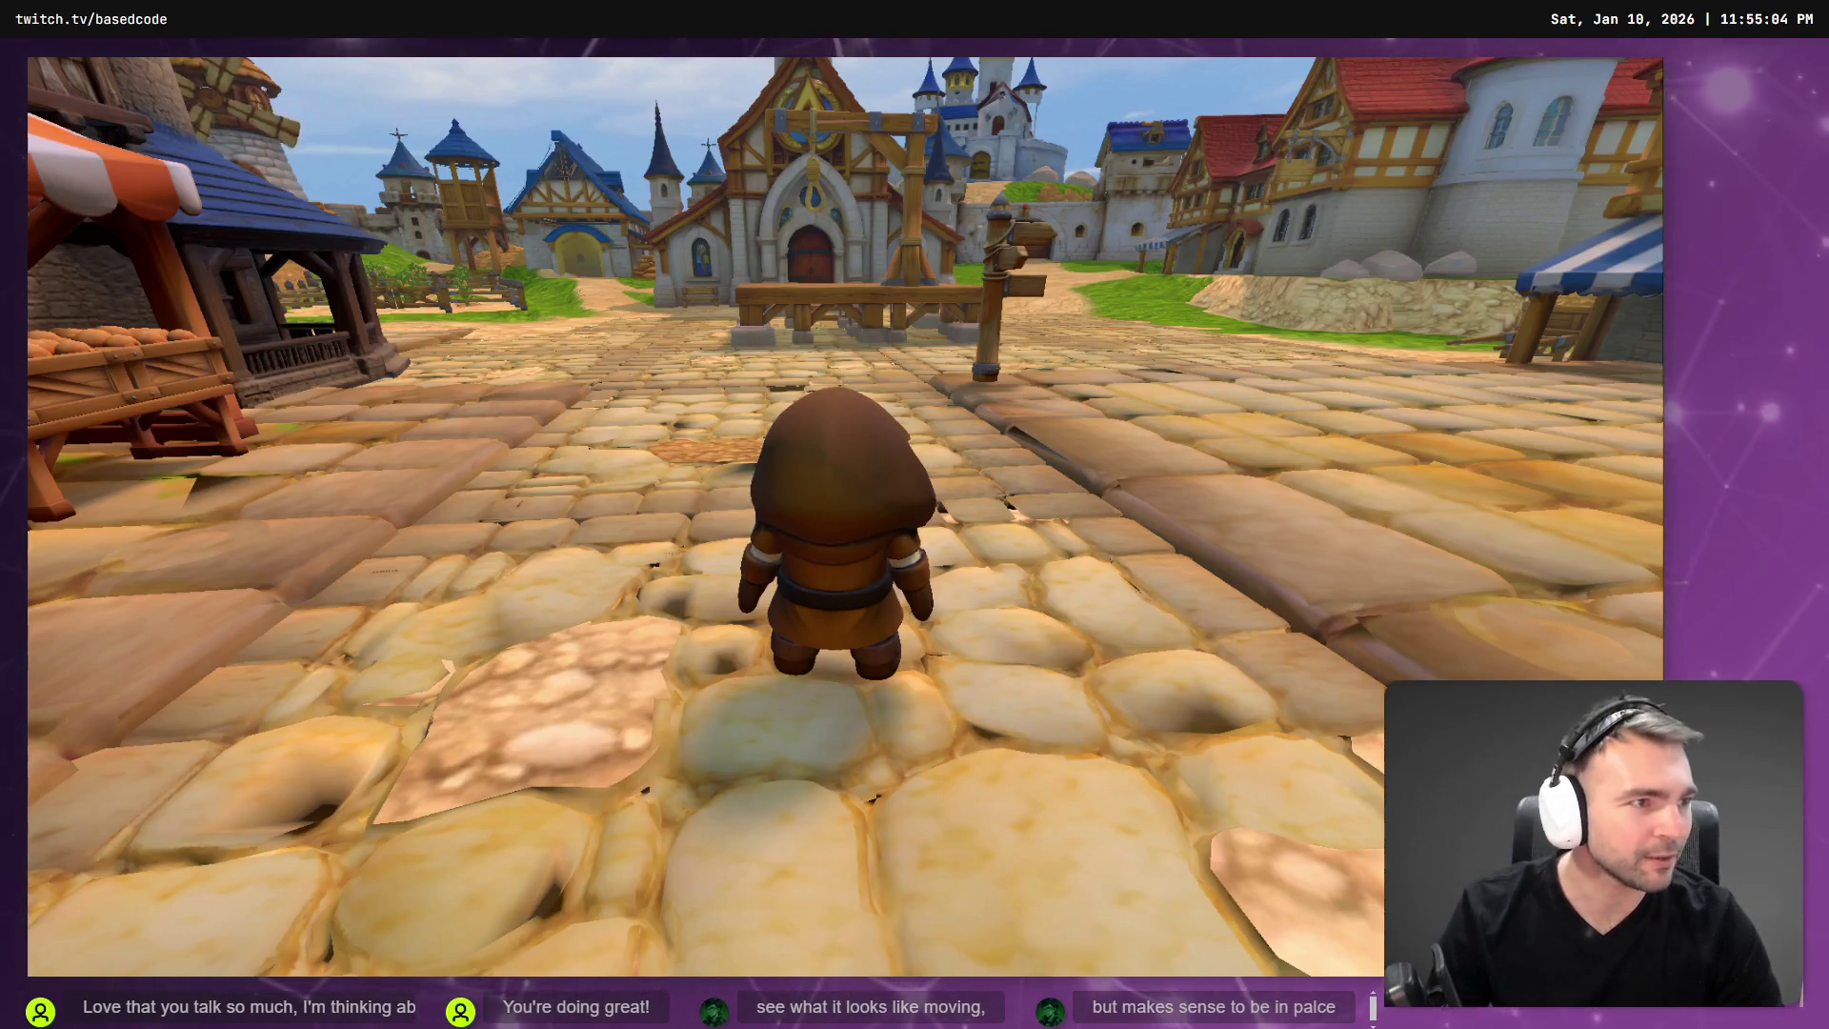
pyautogui.hotkey('alt', 'Tab')
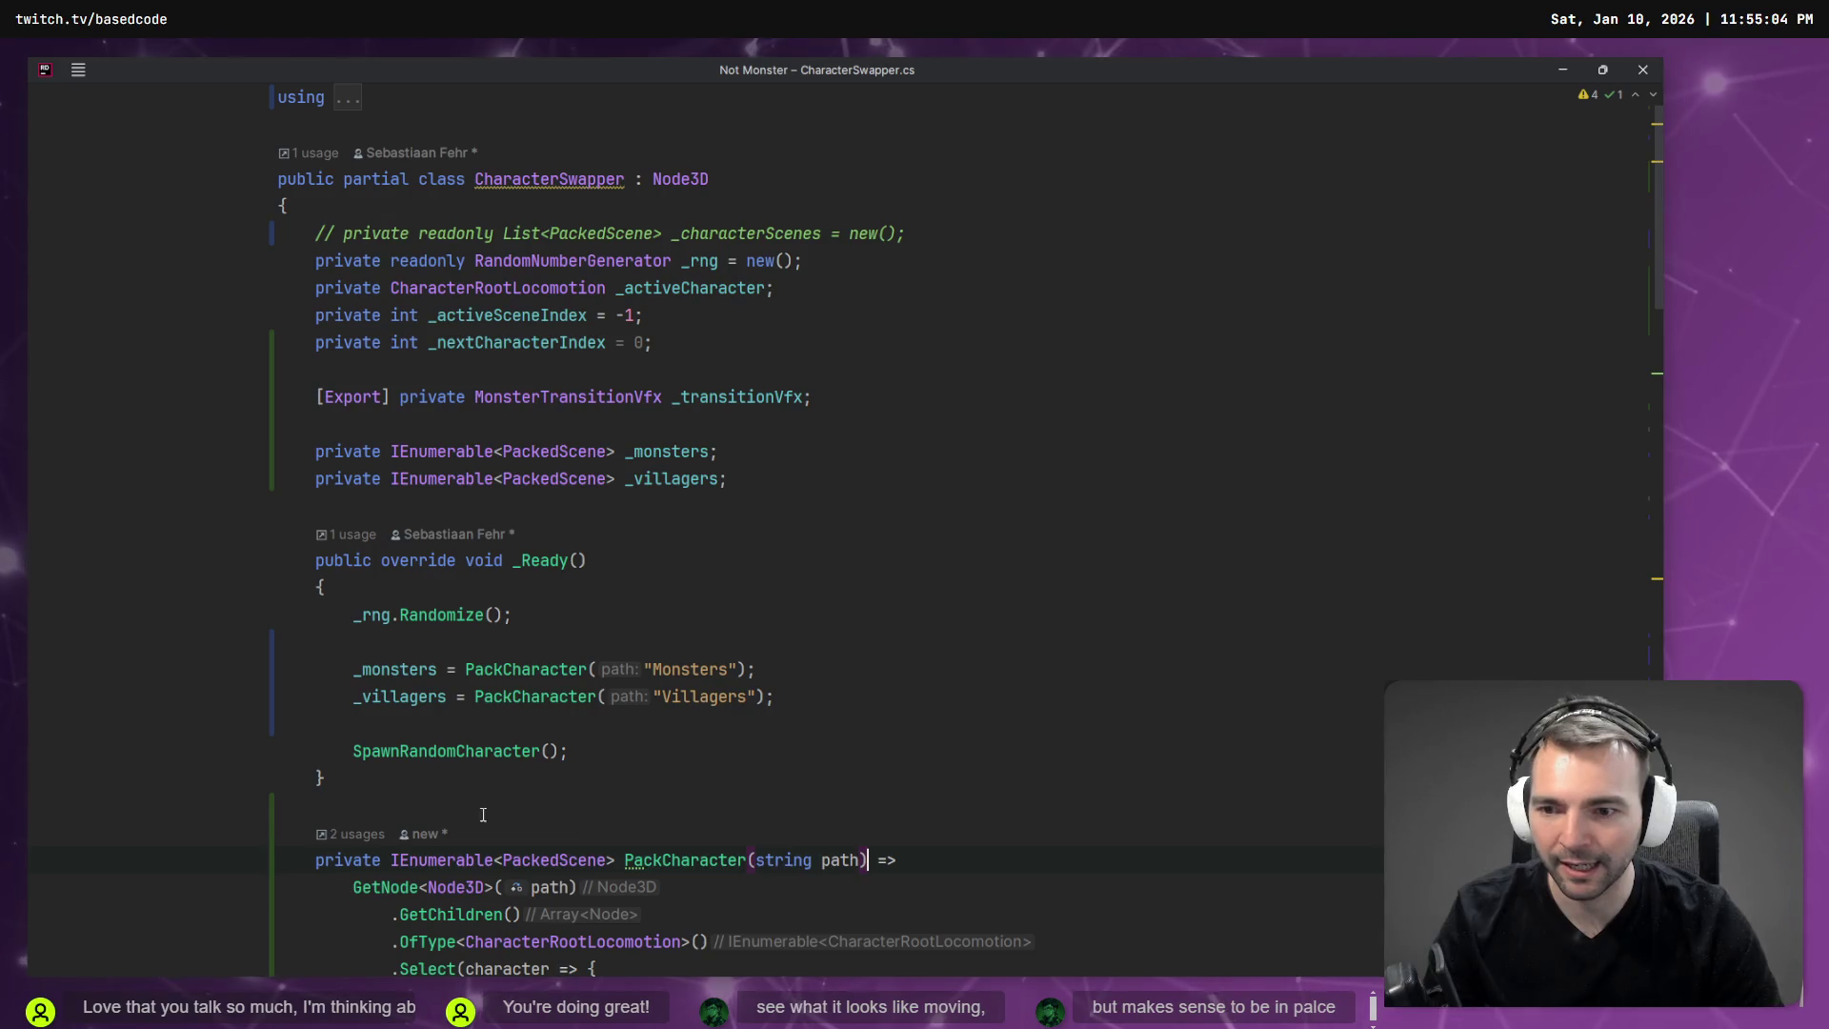
pyautogui.scroll(-9, 493, 457)
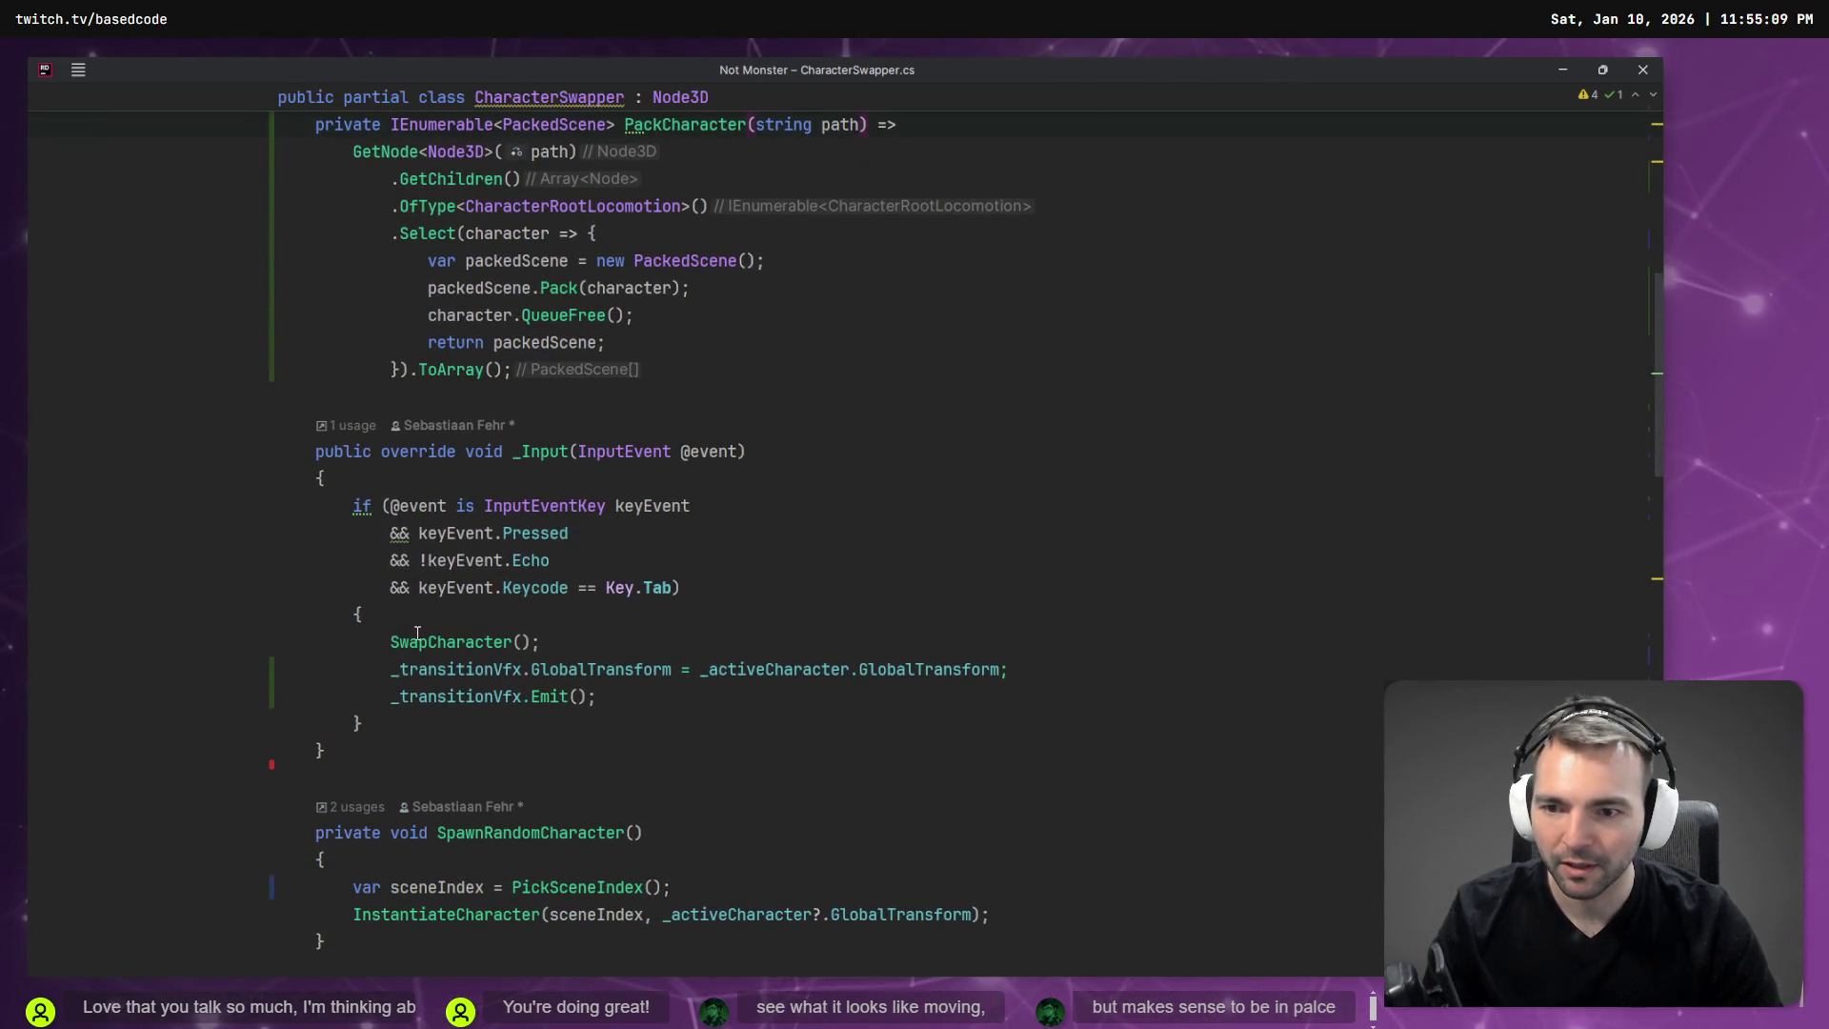
pyautogui.click(417, 636)
pyautogui.press('F12')
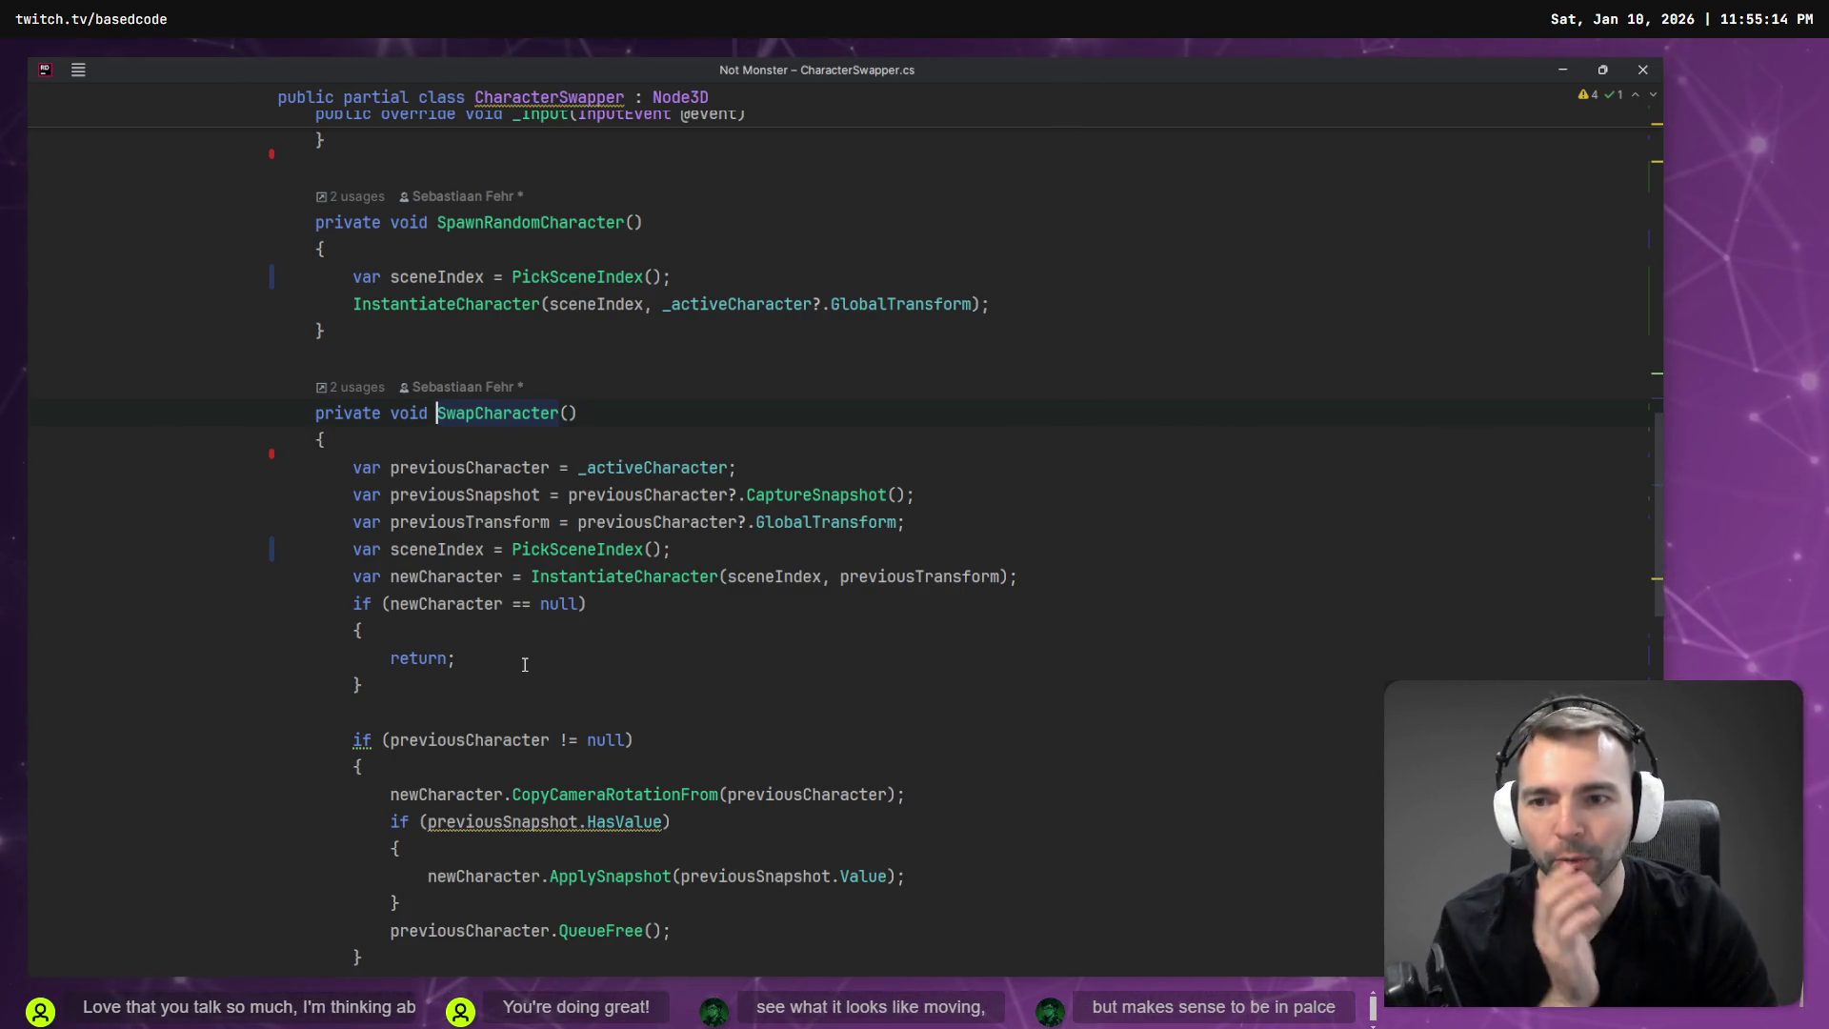
pyautogui.scroll(-5, 757, 577)
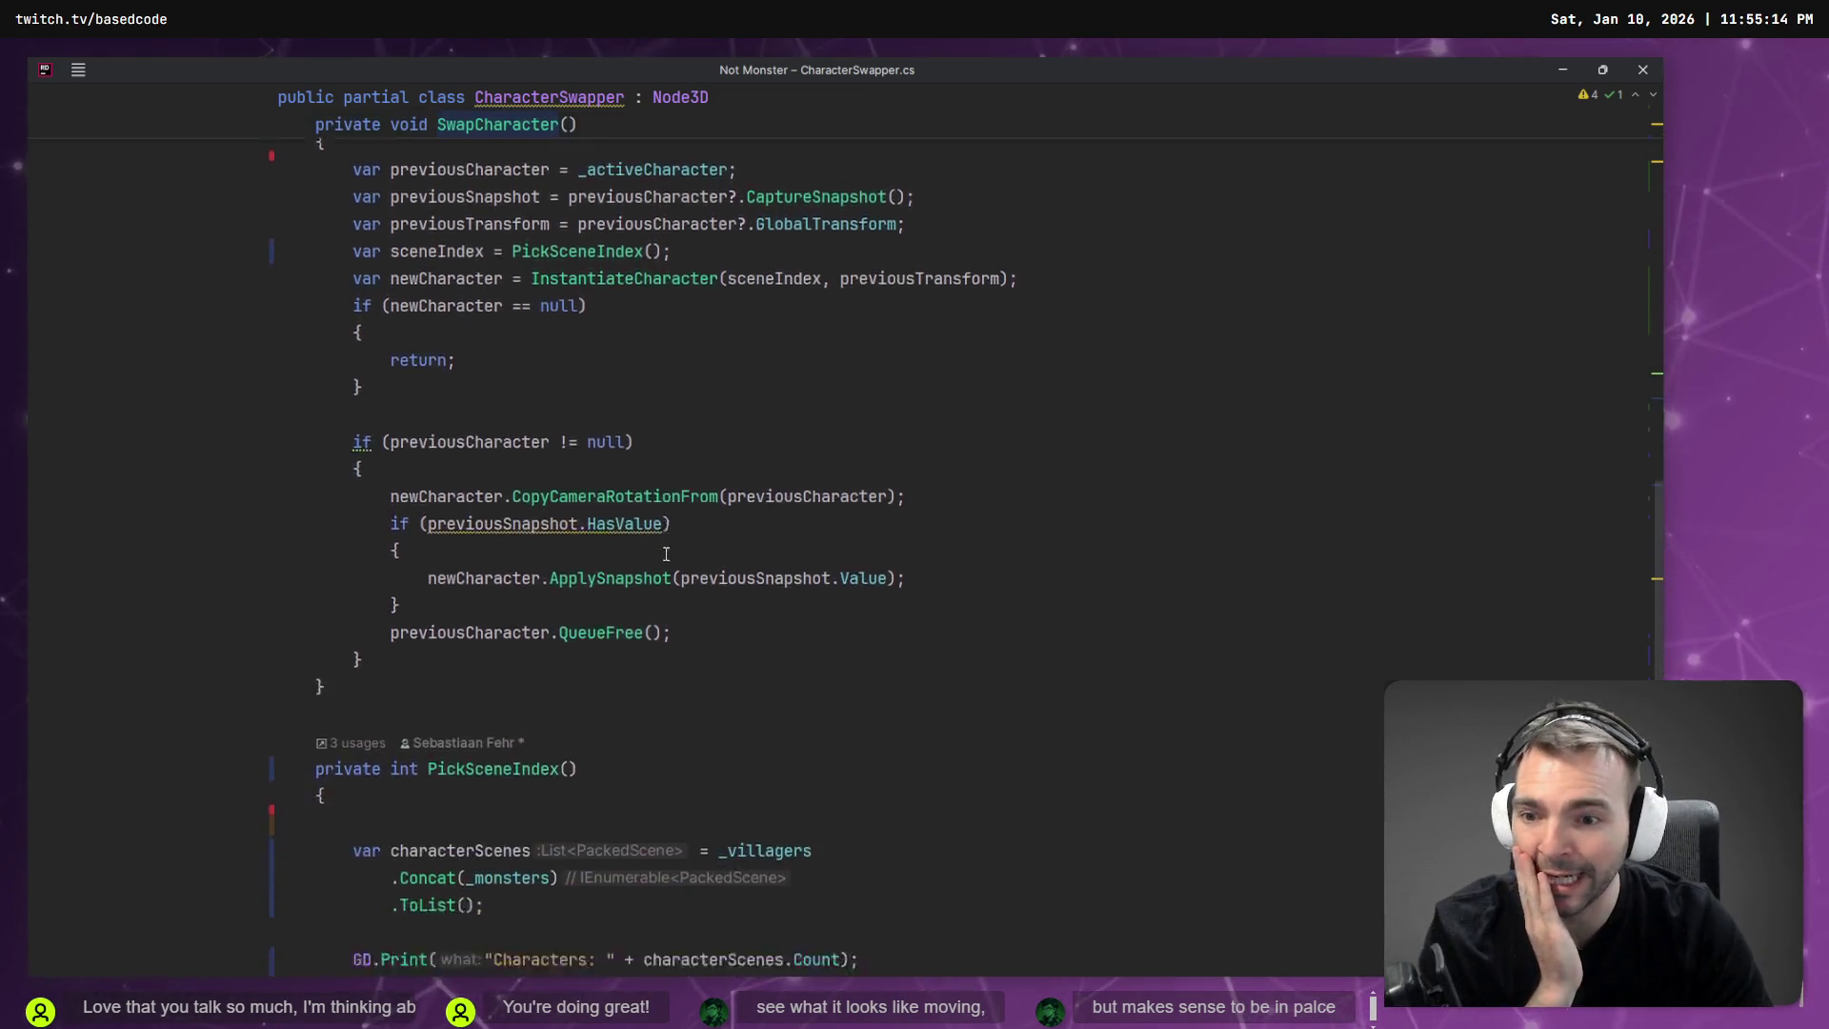
pyautogui.scroll(4, 667, 539)
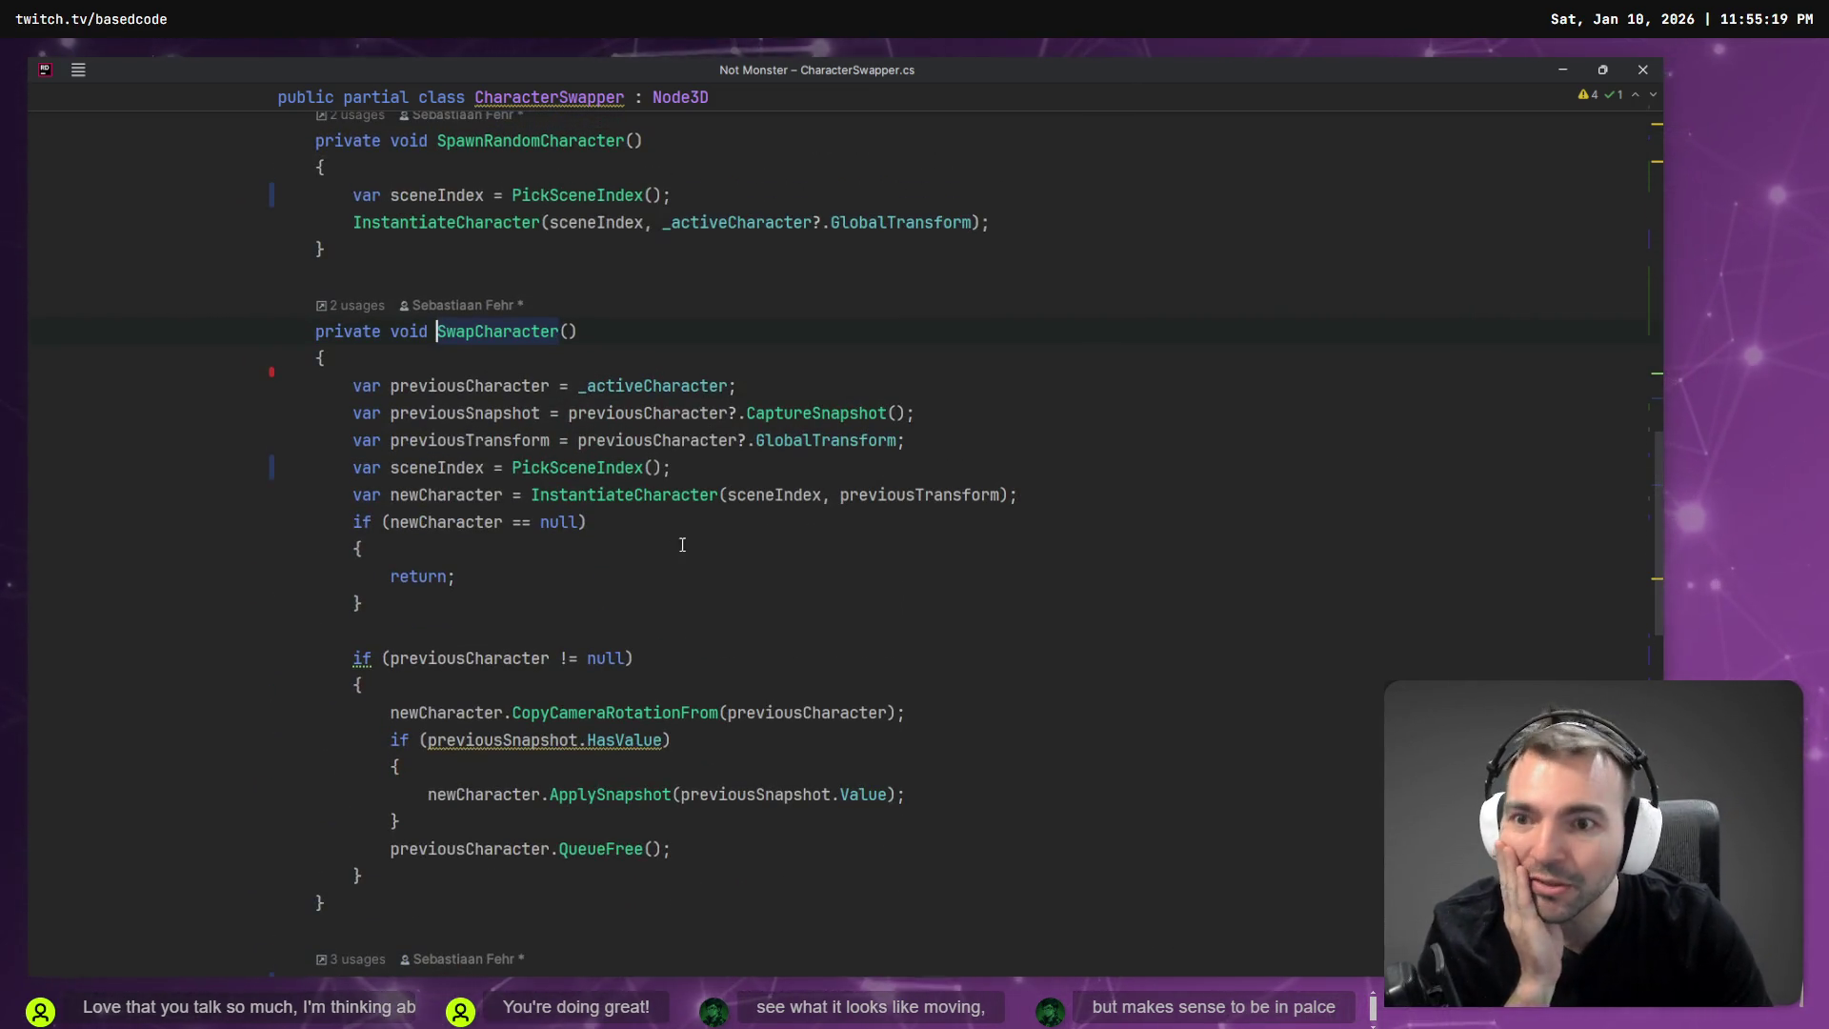
pyautogui.scroll(-5, 657, 572)
pyautogui.scroll(6, 590, 534)
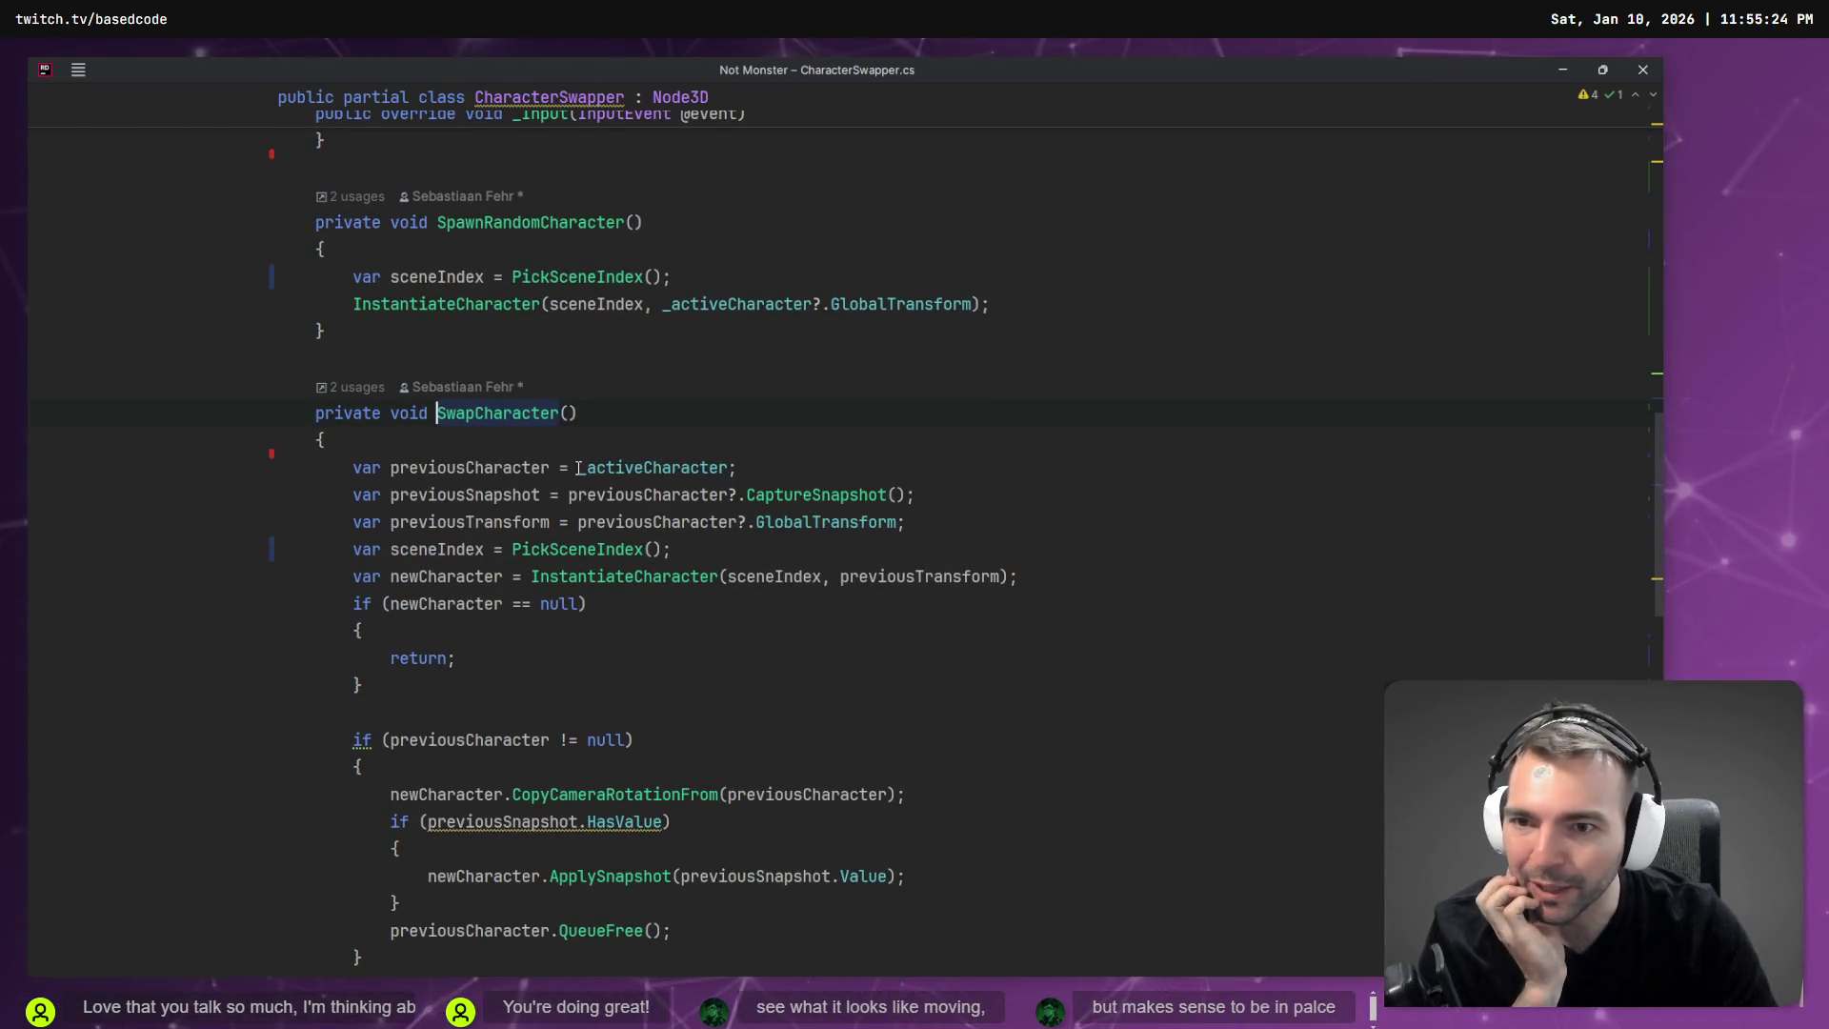
pyautogui.scroll(7, 553, 524)
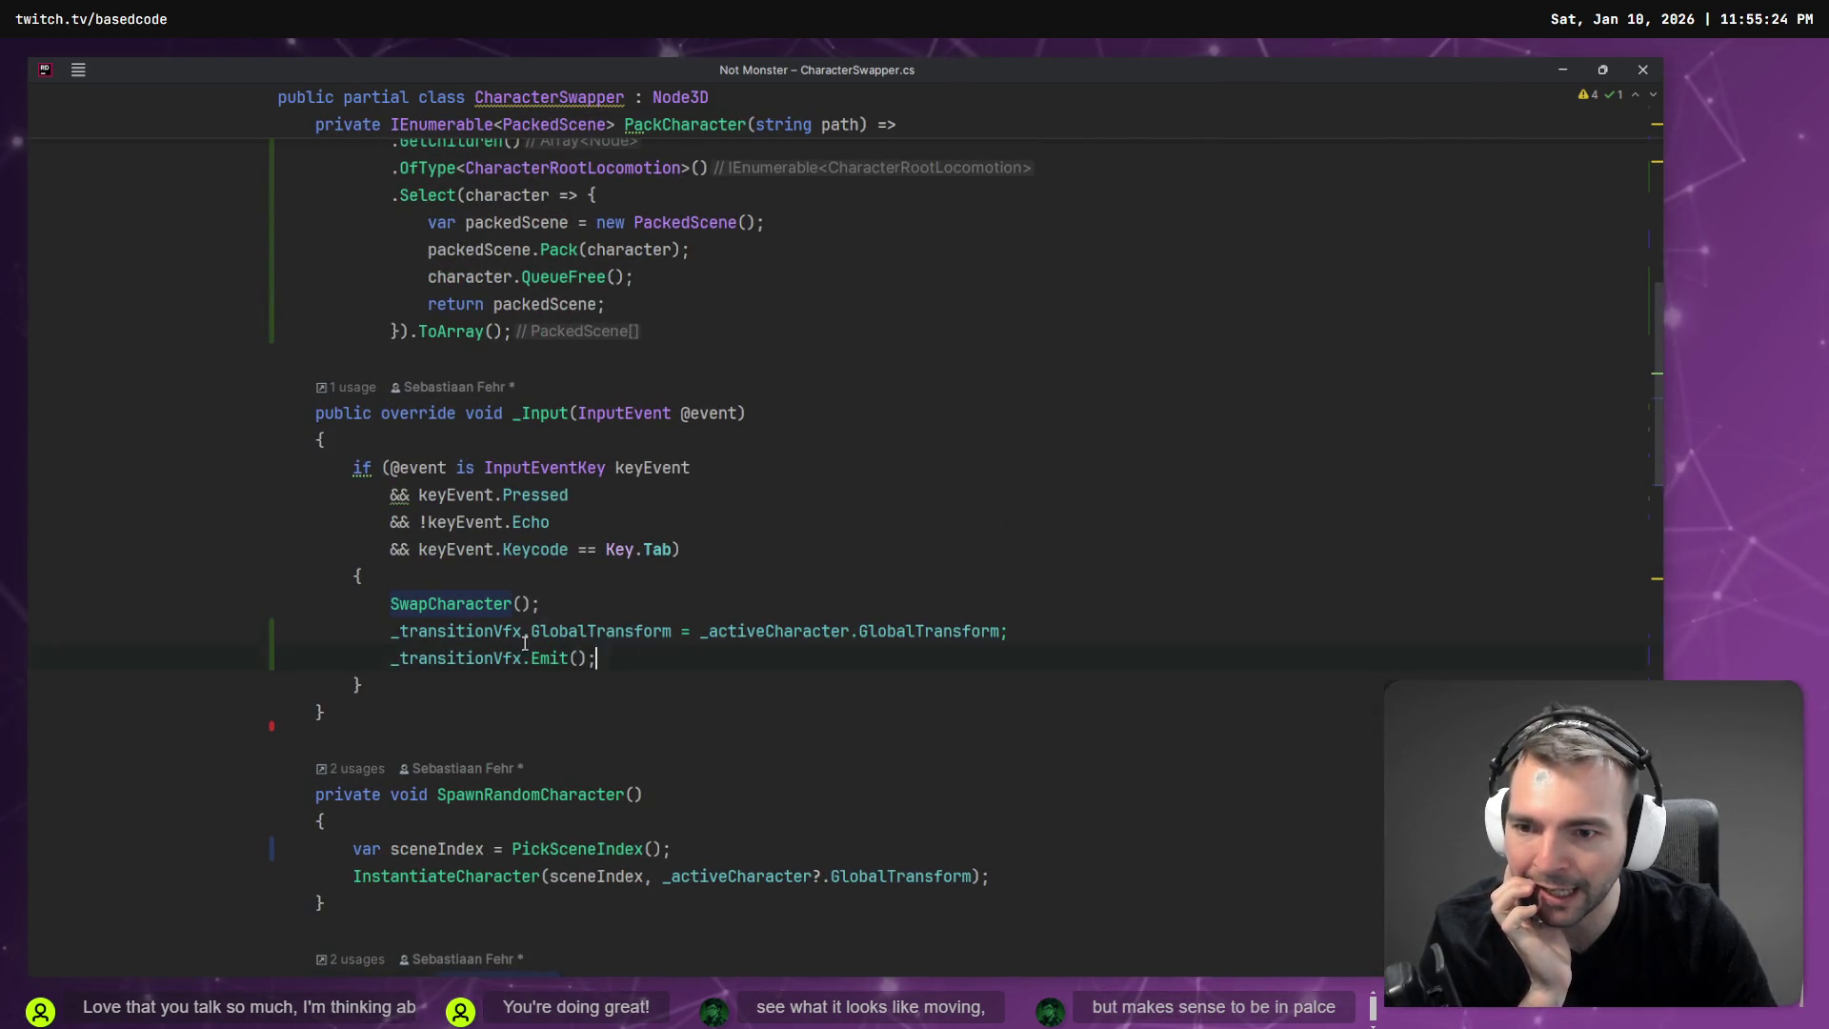
pyautogui.moveTo(596, 658); pyautogui.dragTo(105, 624)
pyautogui.moveTo(487, 658)
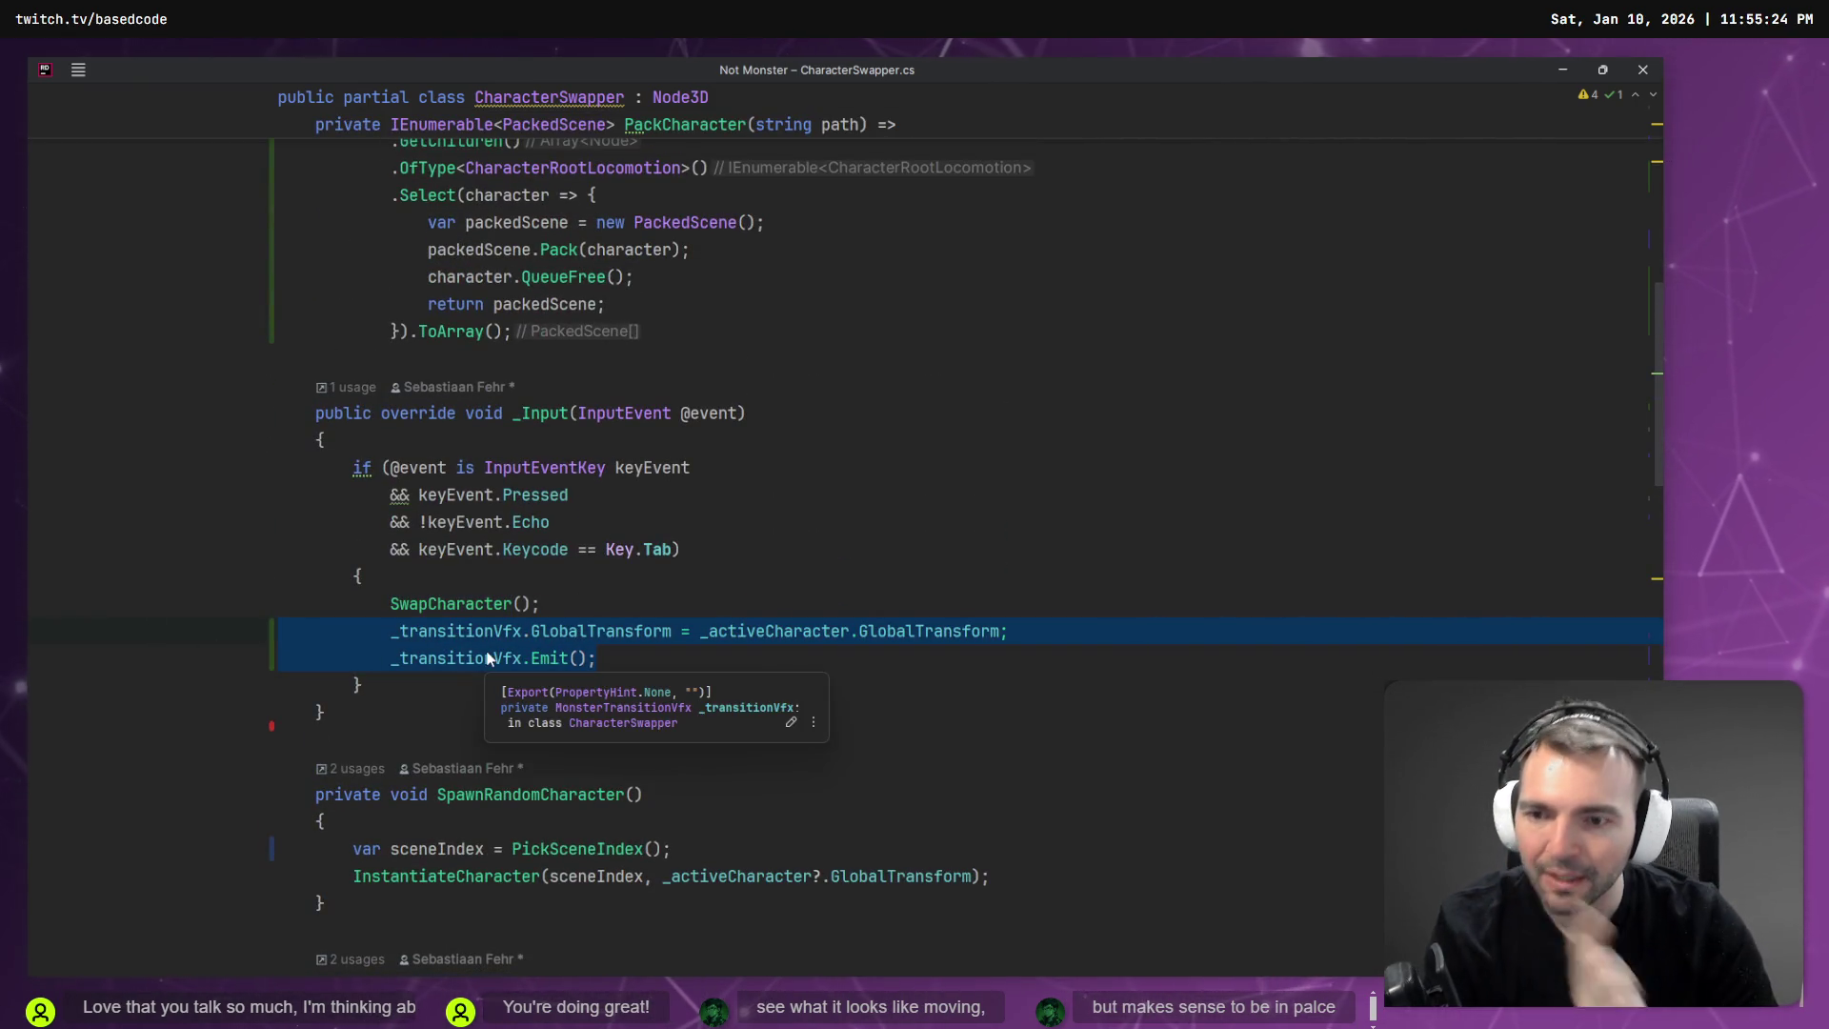
# Move the two _transitionVfx lines above the SwapCharacter() call
pyautogui.press('BackSpace')
pyautogui.press('Up')
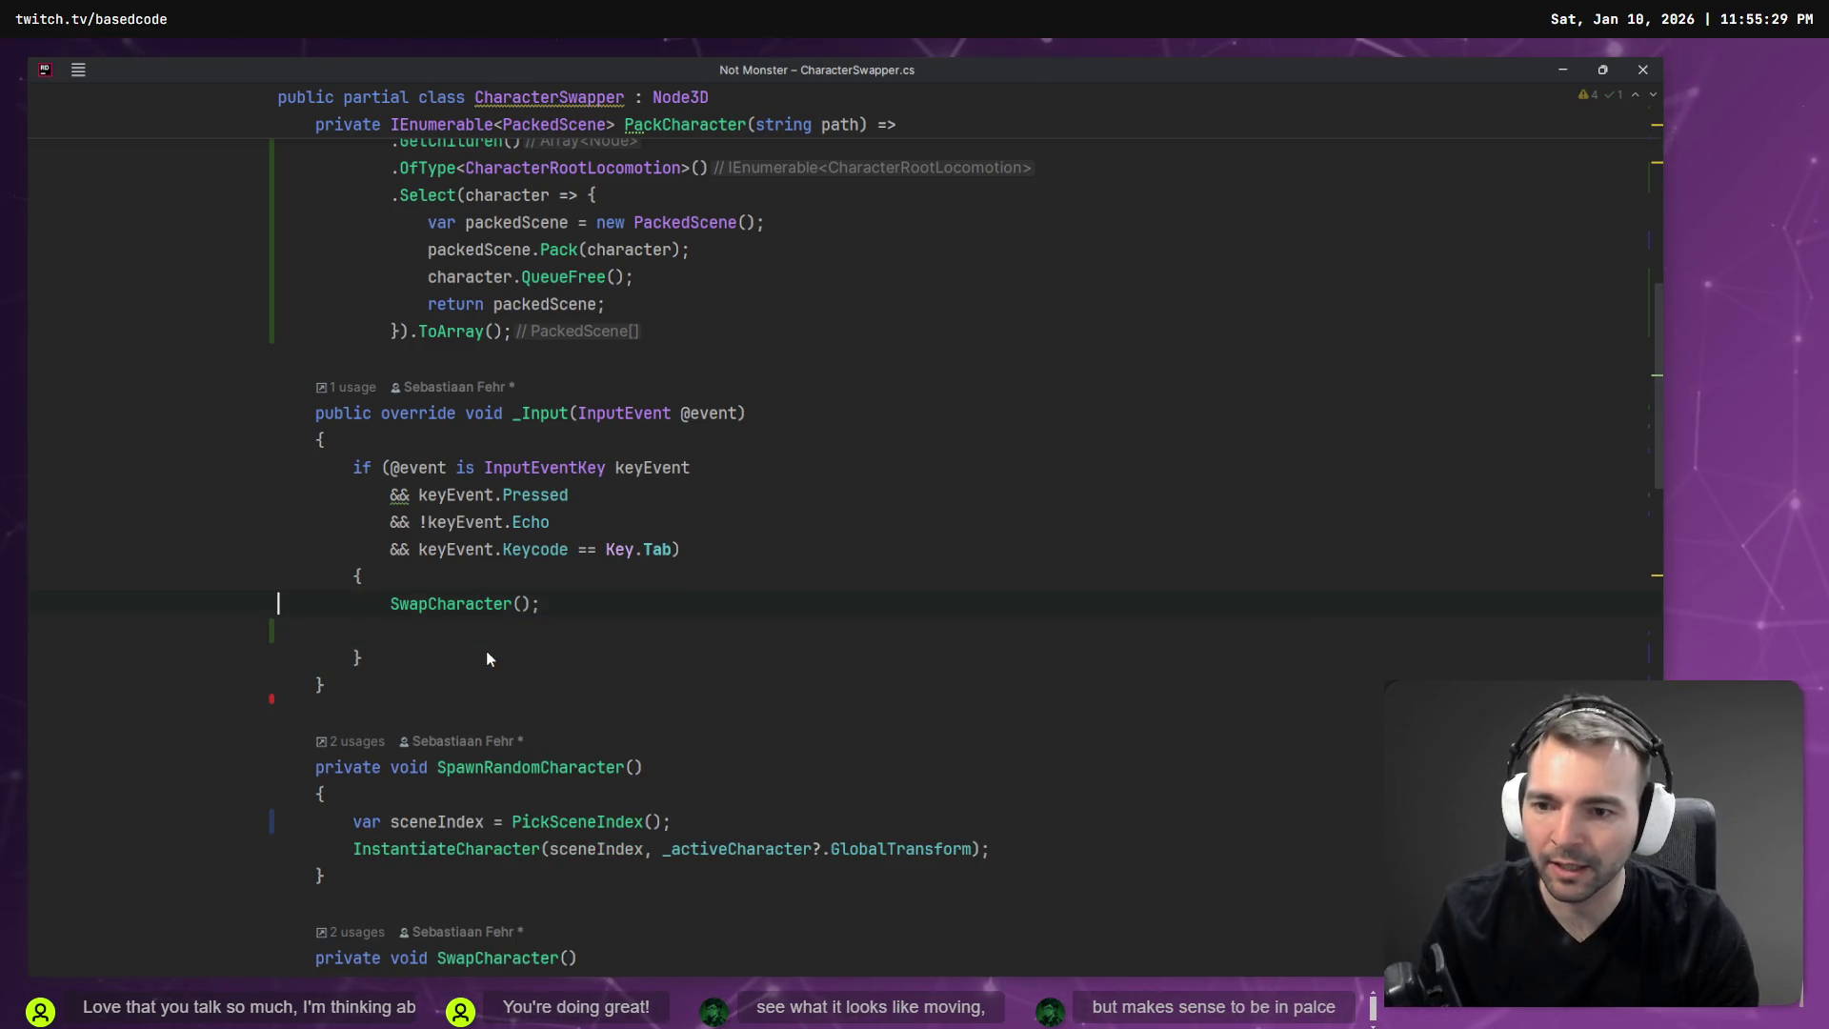
pyautogui.press('Up')
pyautogui.press('End')
pyautogui.hotkey('ctrl', 'z')
pyautogui.hotkey('ctrl', 'z')
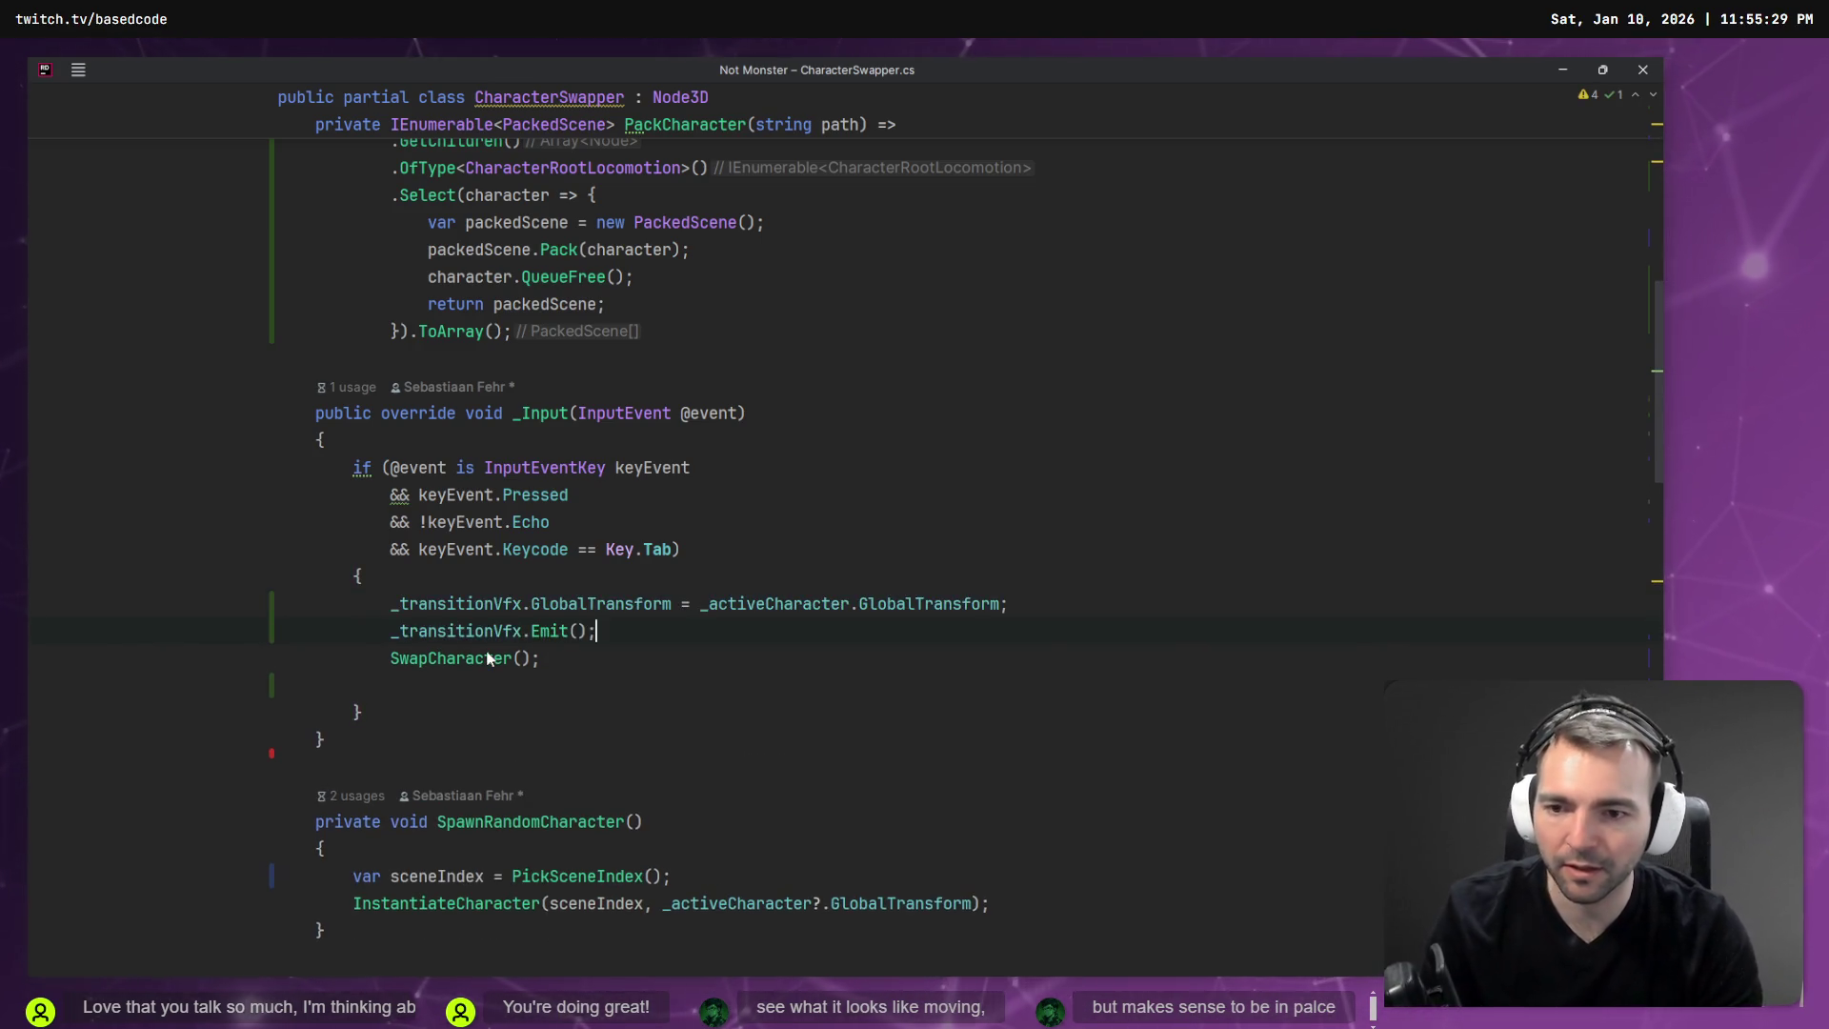
# Extract the two effect lines into a method named EmitSmokePuff
pyautogui.hotkey('ctrl', 'e')
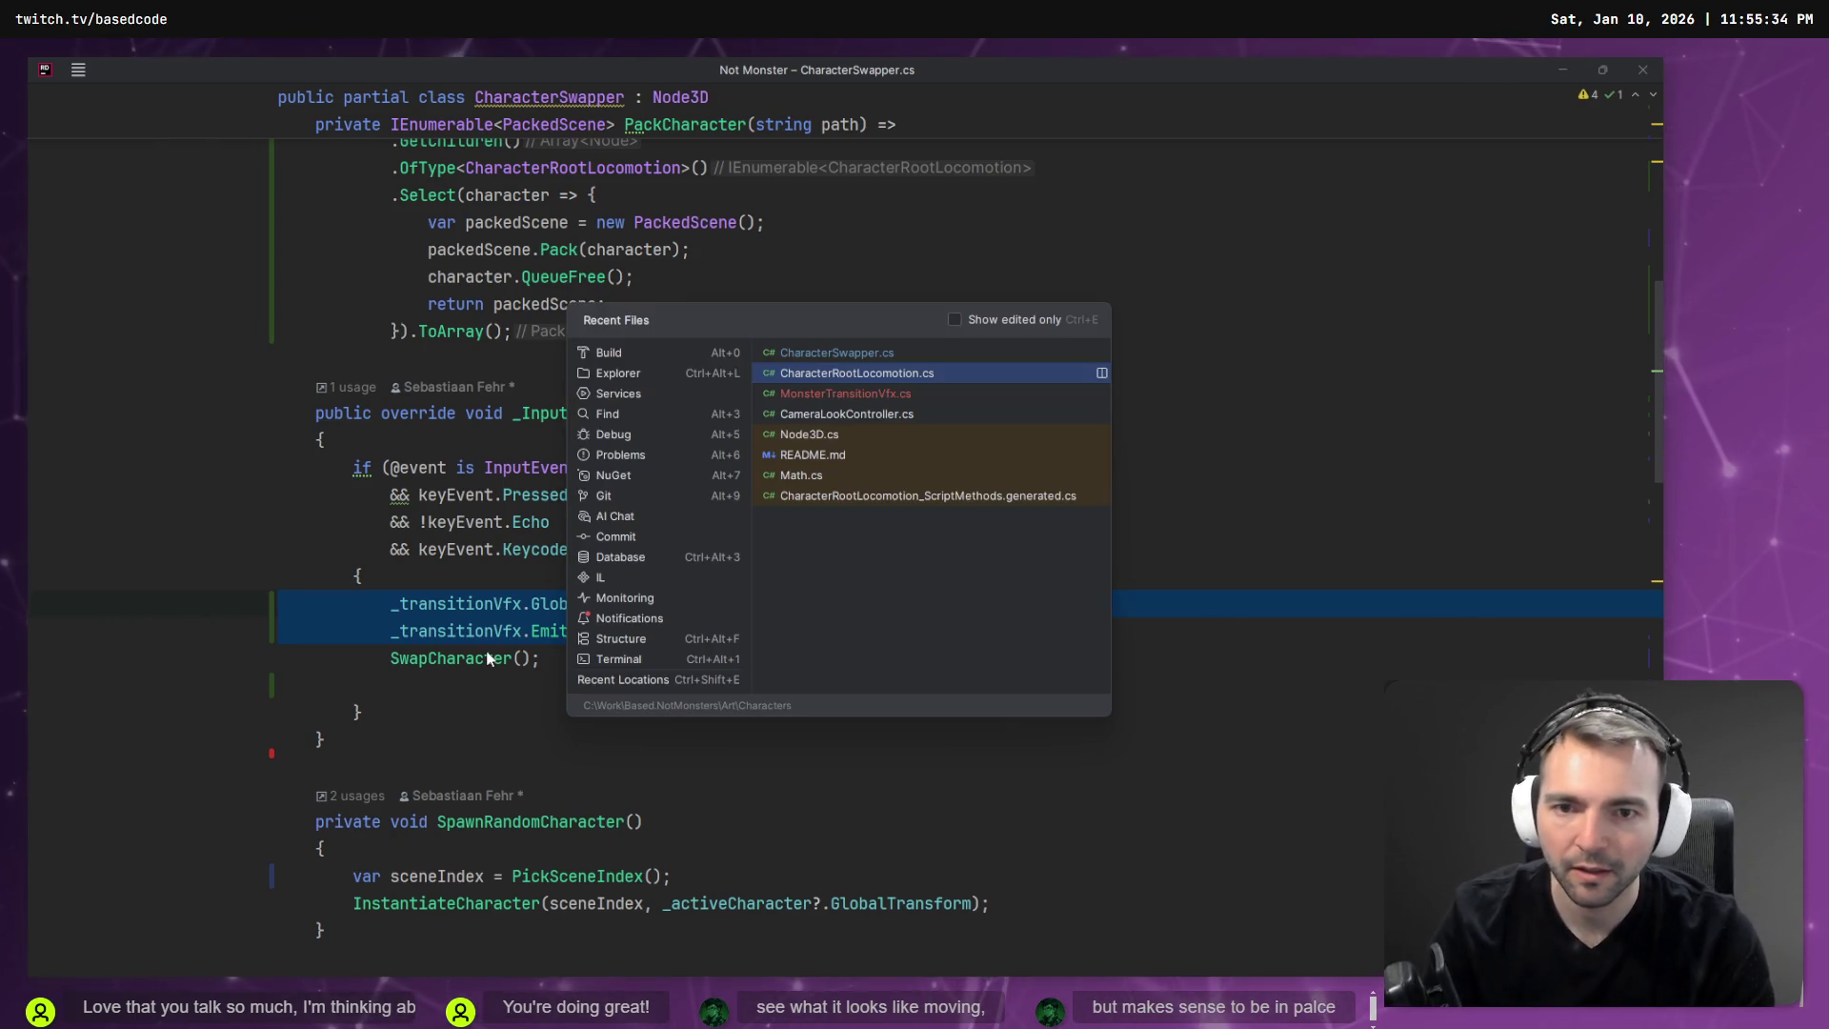
pyautogui.press('Escape')
pyautogui.hotkey('alt', 'Return')
pyautogui.press('Return')
pyautogui.press('Return')
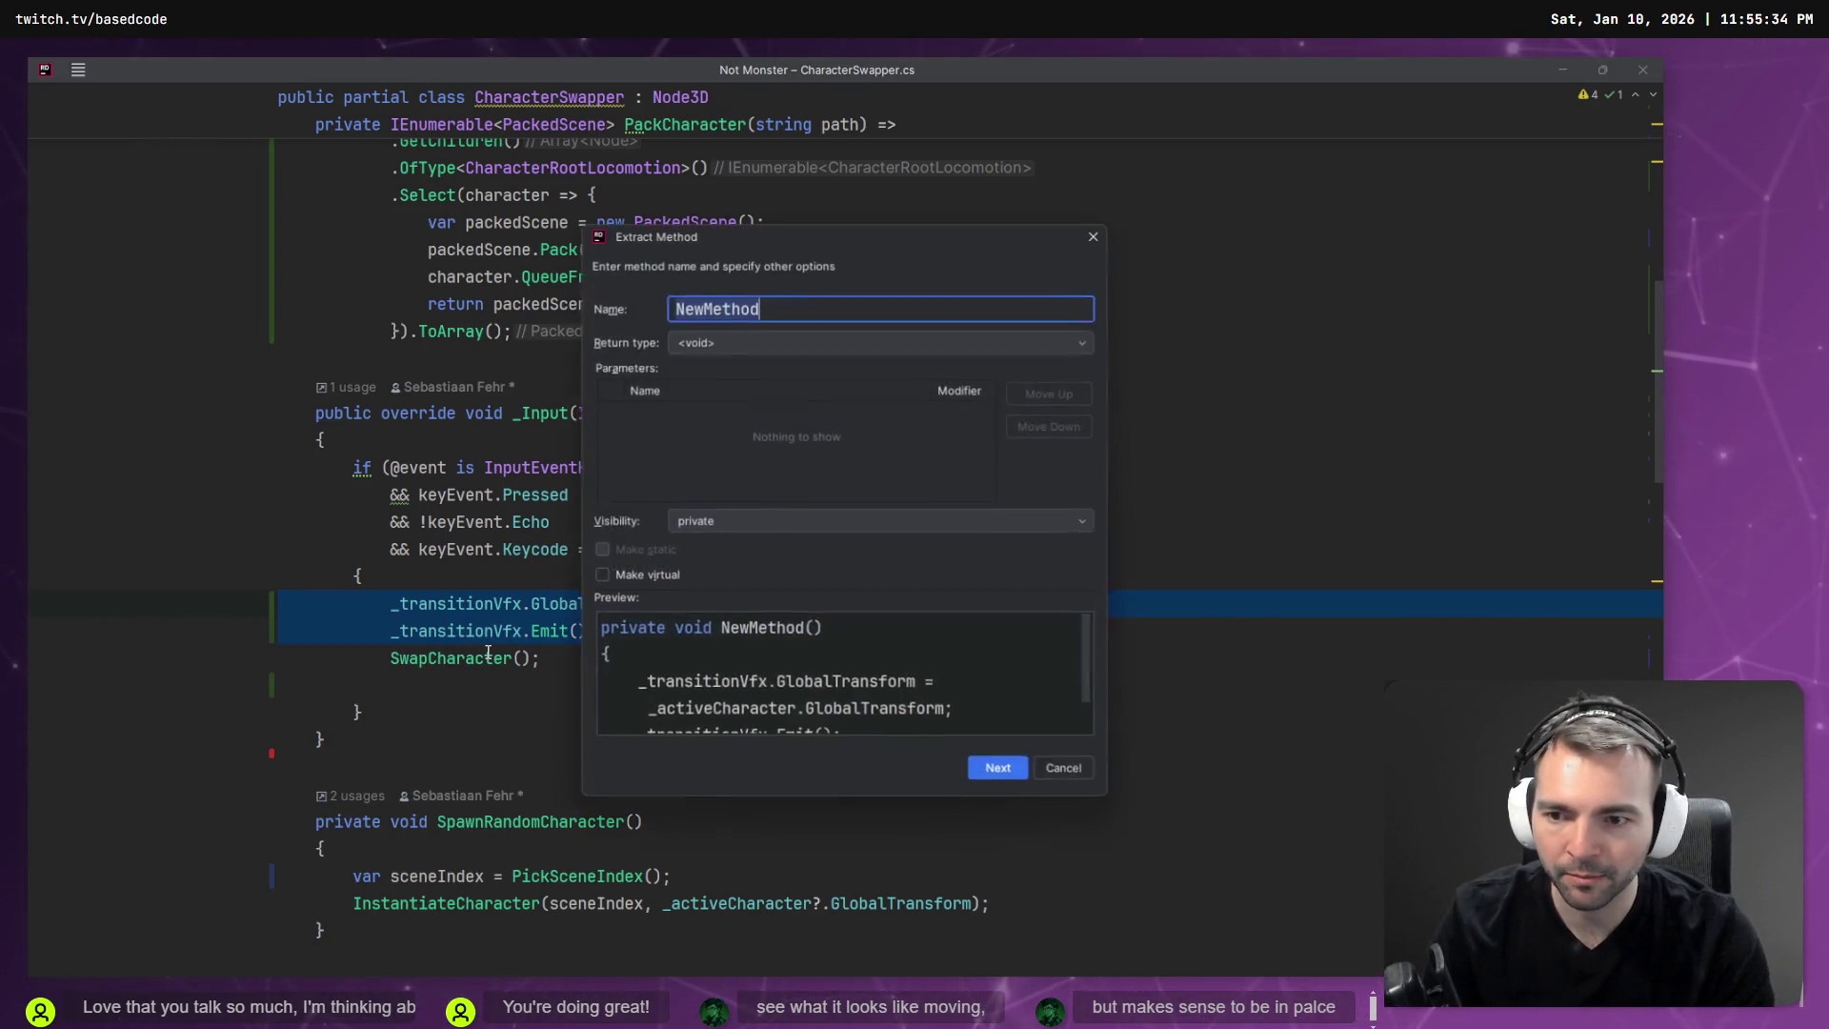
pyautogui.write('Emit')
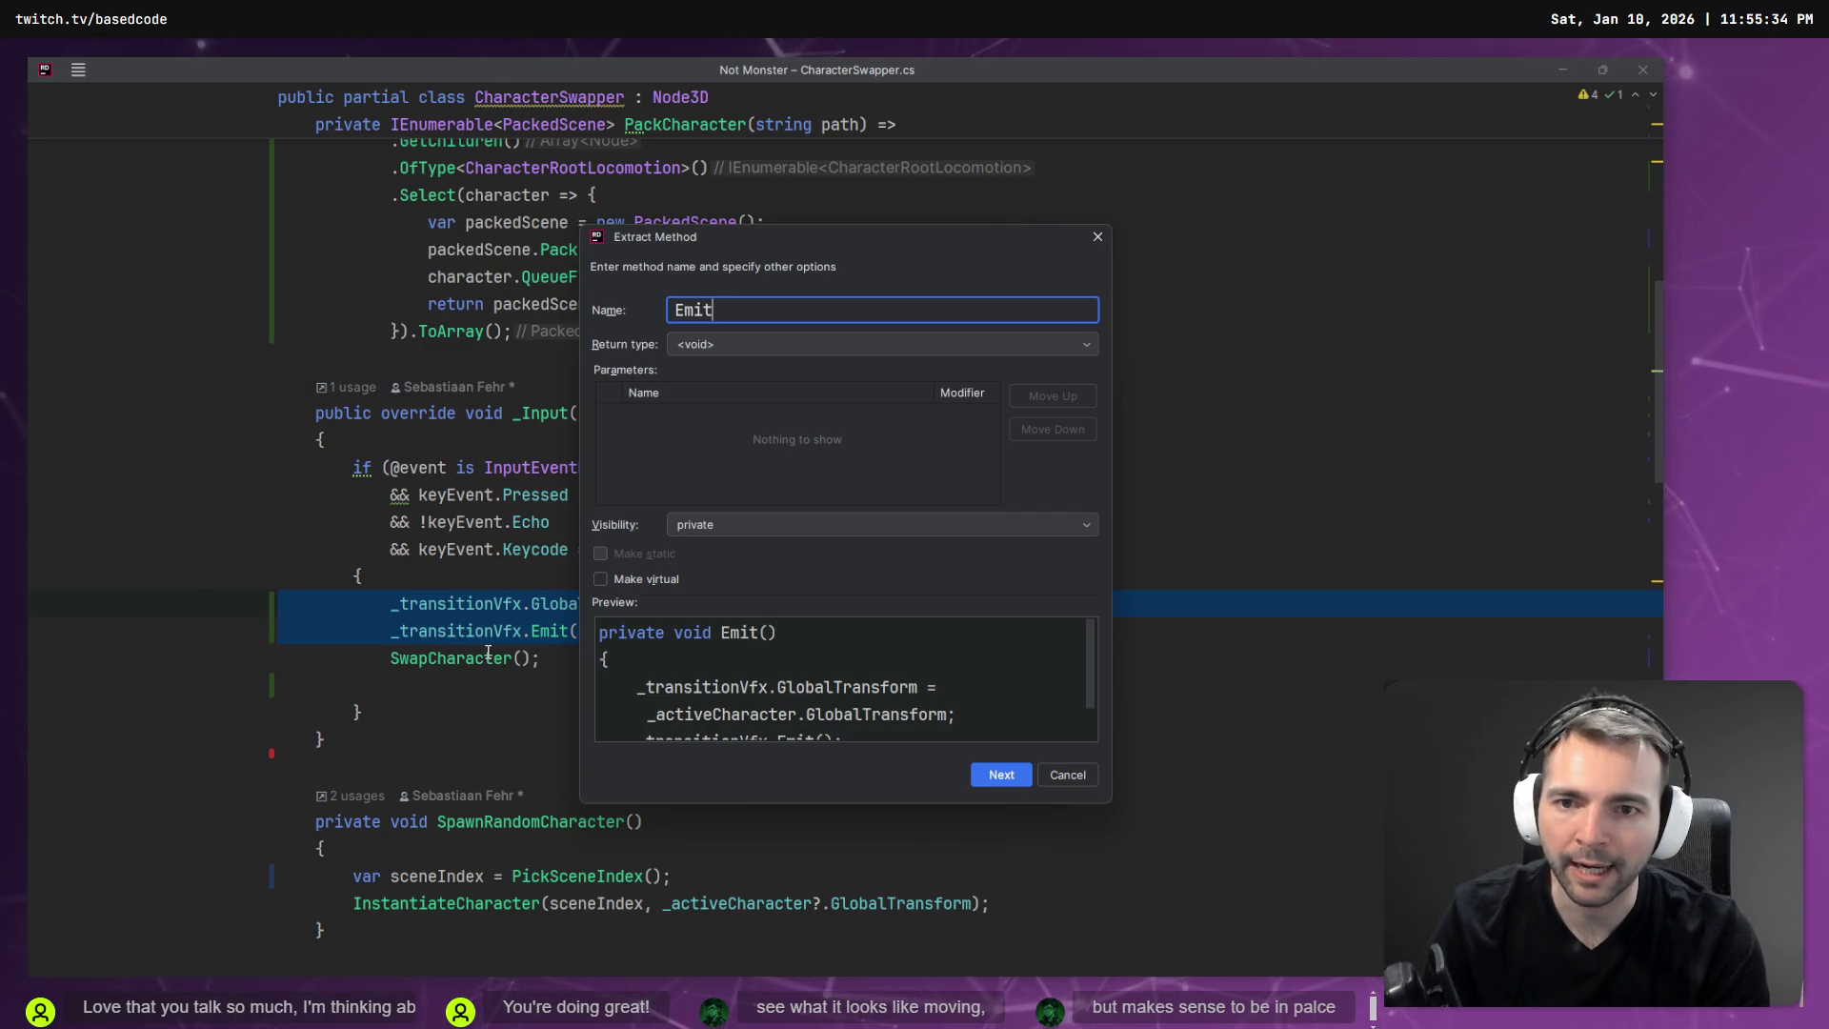
pyautogui.write('Vfx')
pyautogui.hotkey('ctrl', 'BackSpace')
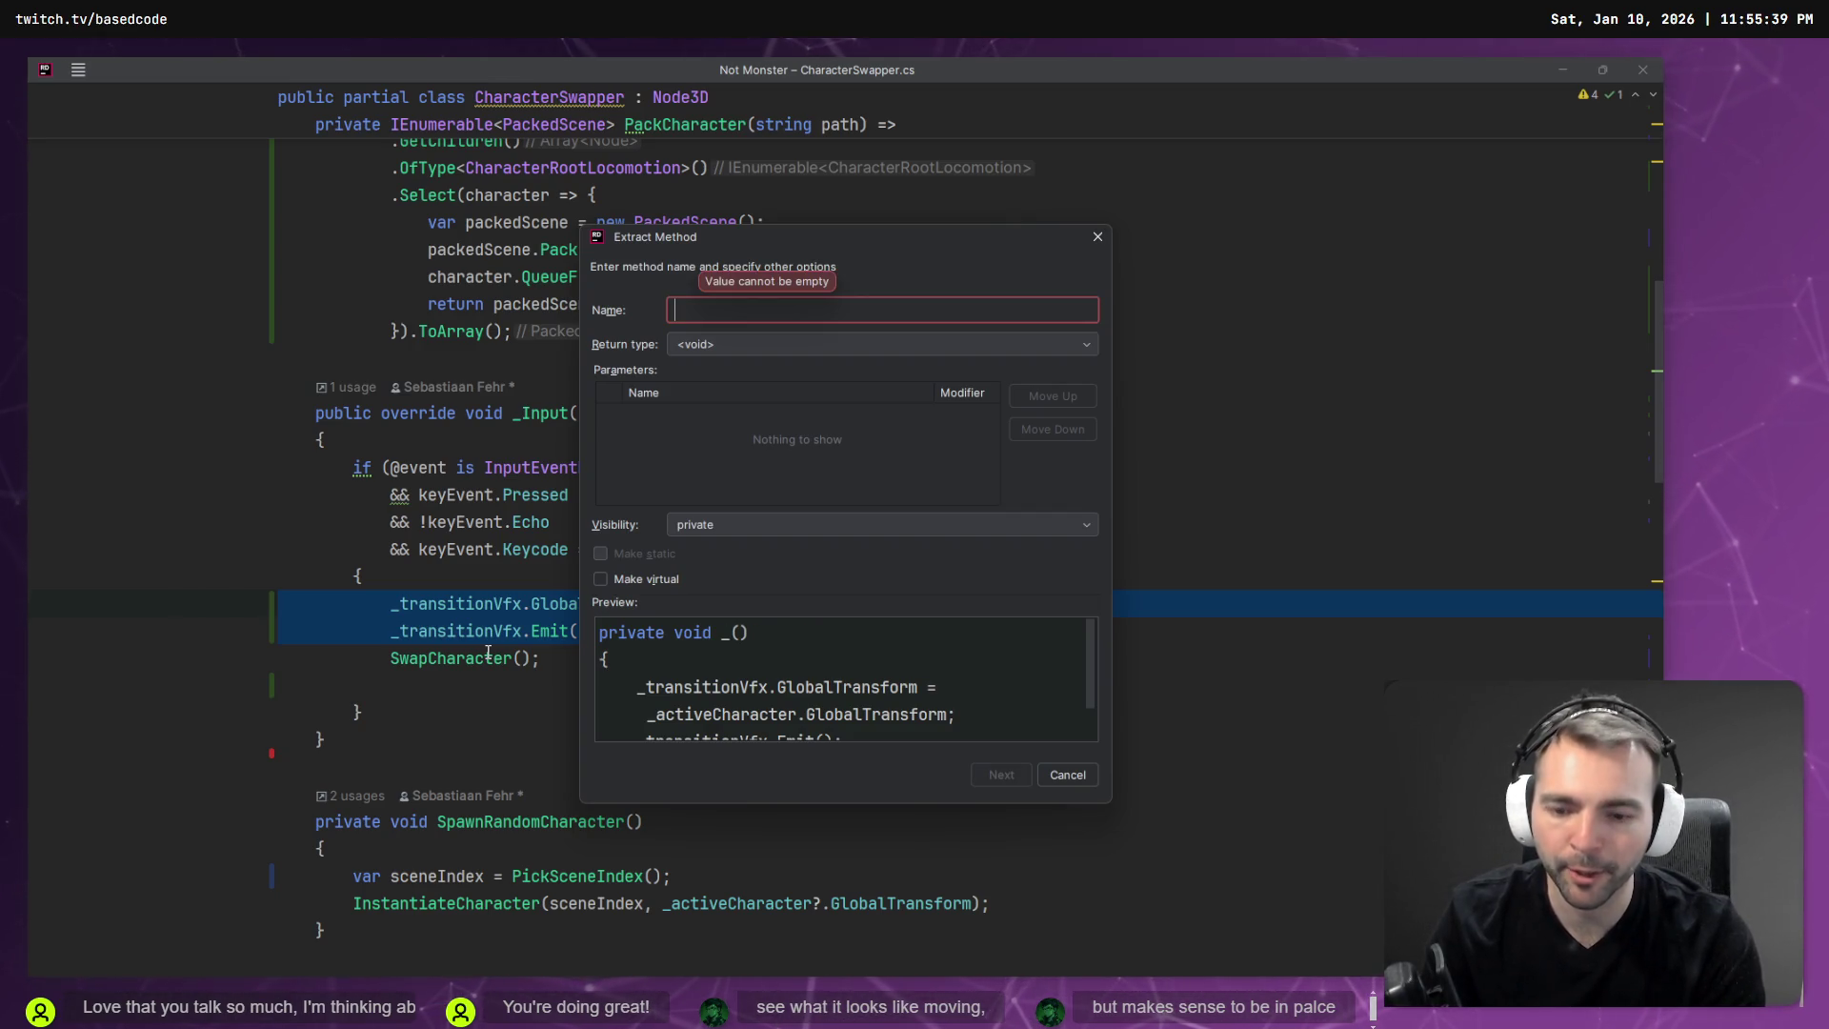
pyautogui.write('EmitSmokePuff')
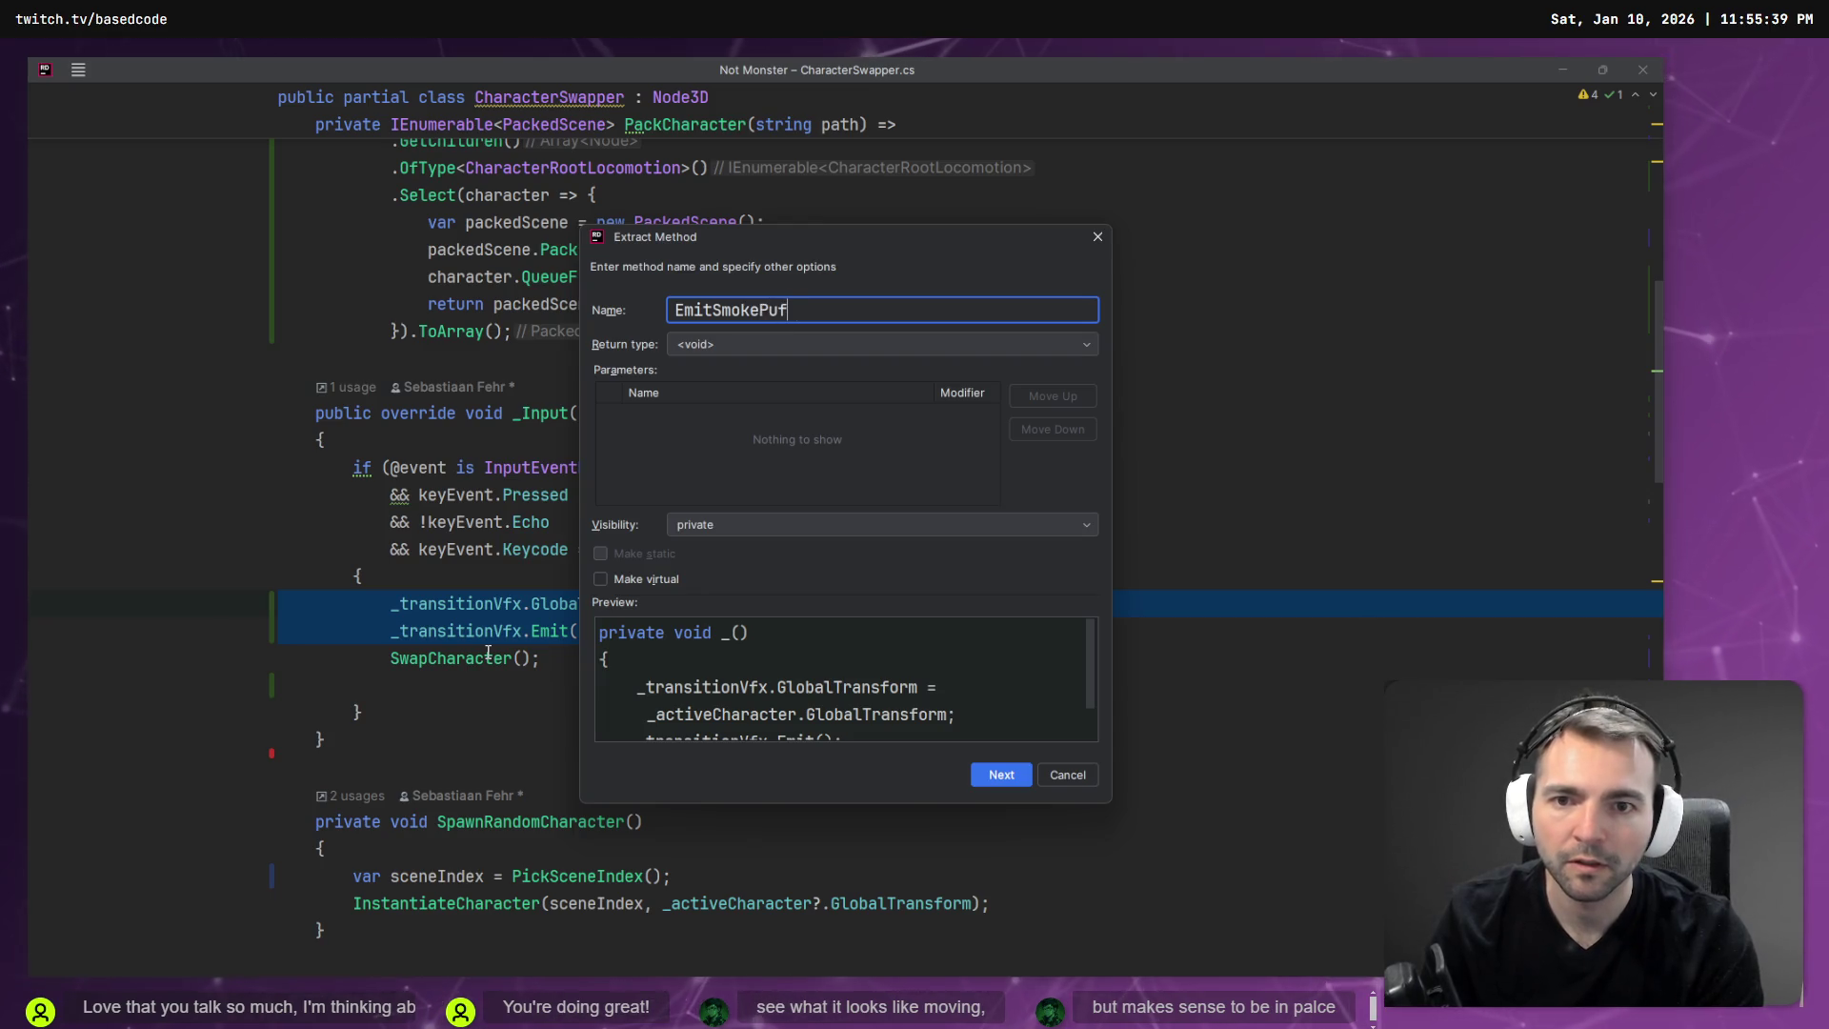
pyautogui.press('Return')
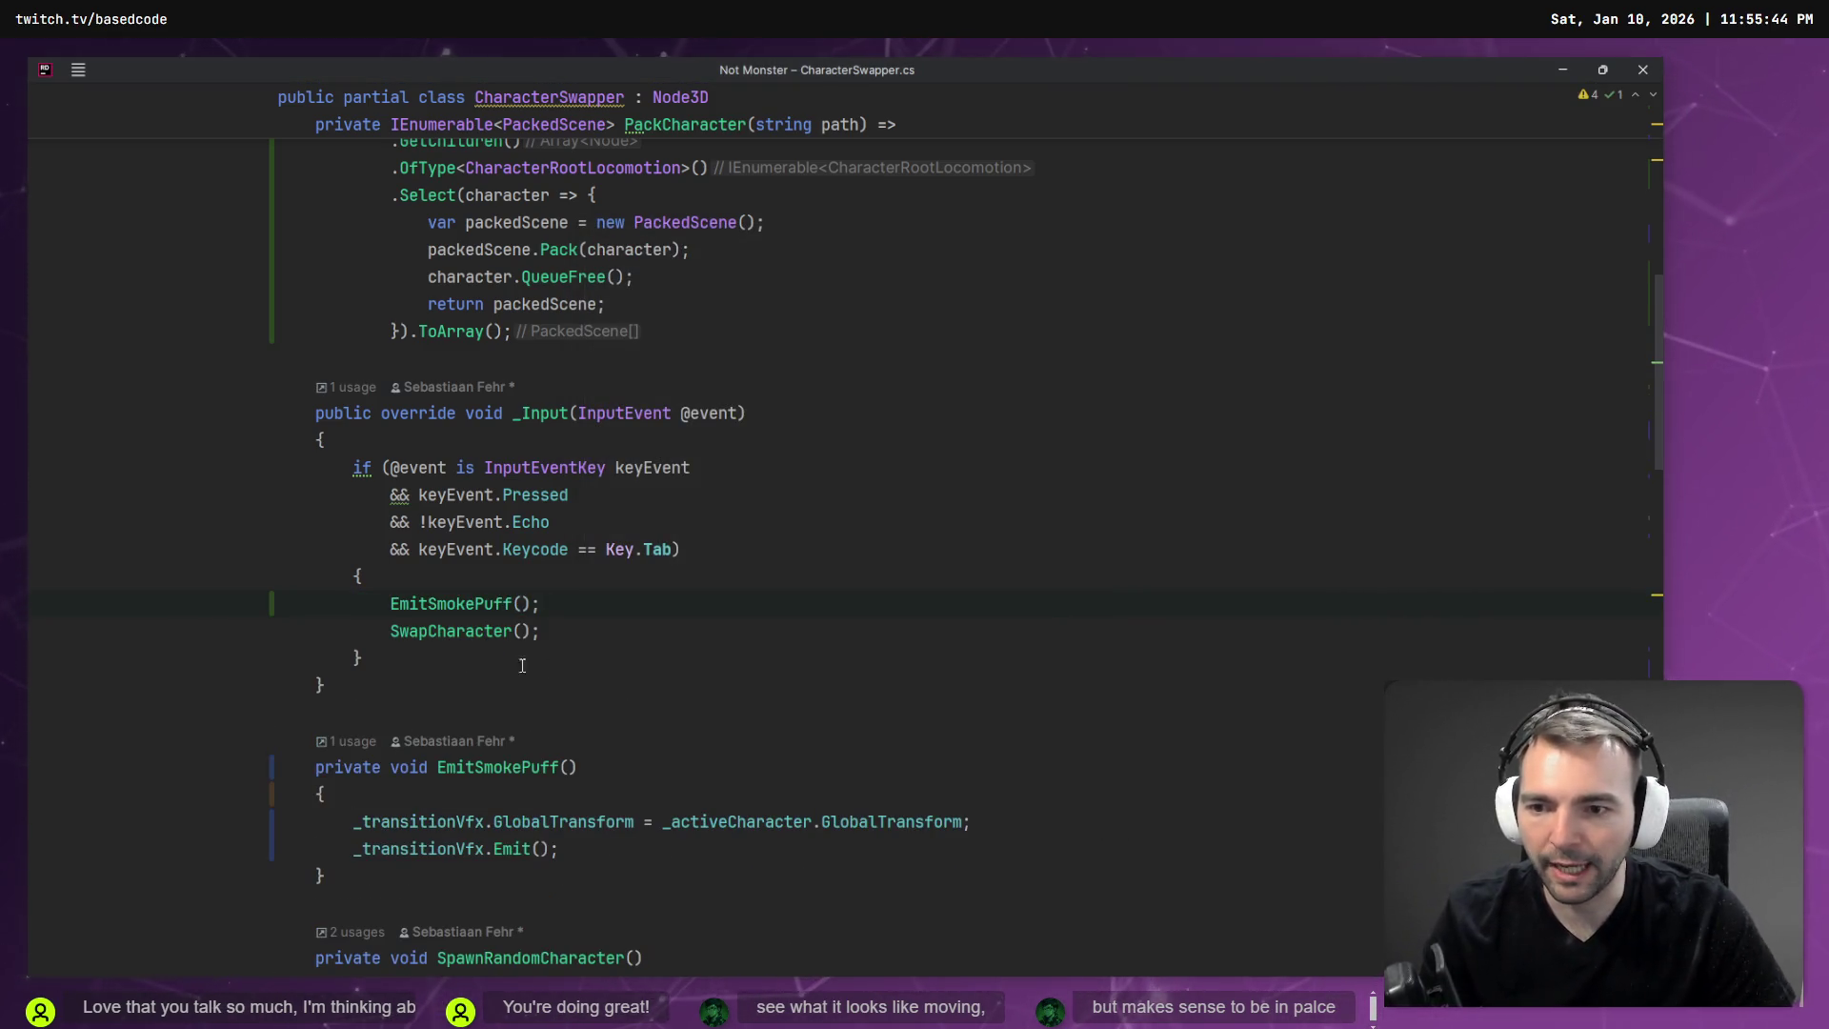
# Check the EmitSmokePuff() call before SwapCharacter() and switch to VS Code
pyautogui.click(418, 630)
pyautogui.click(586, 611)
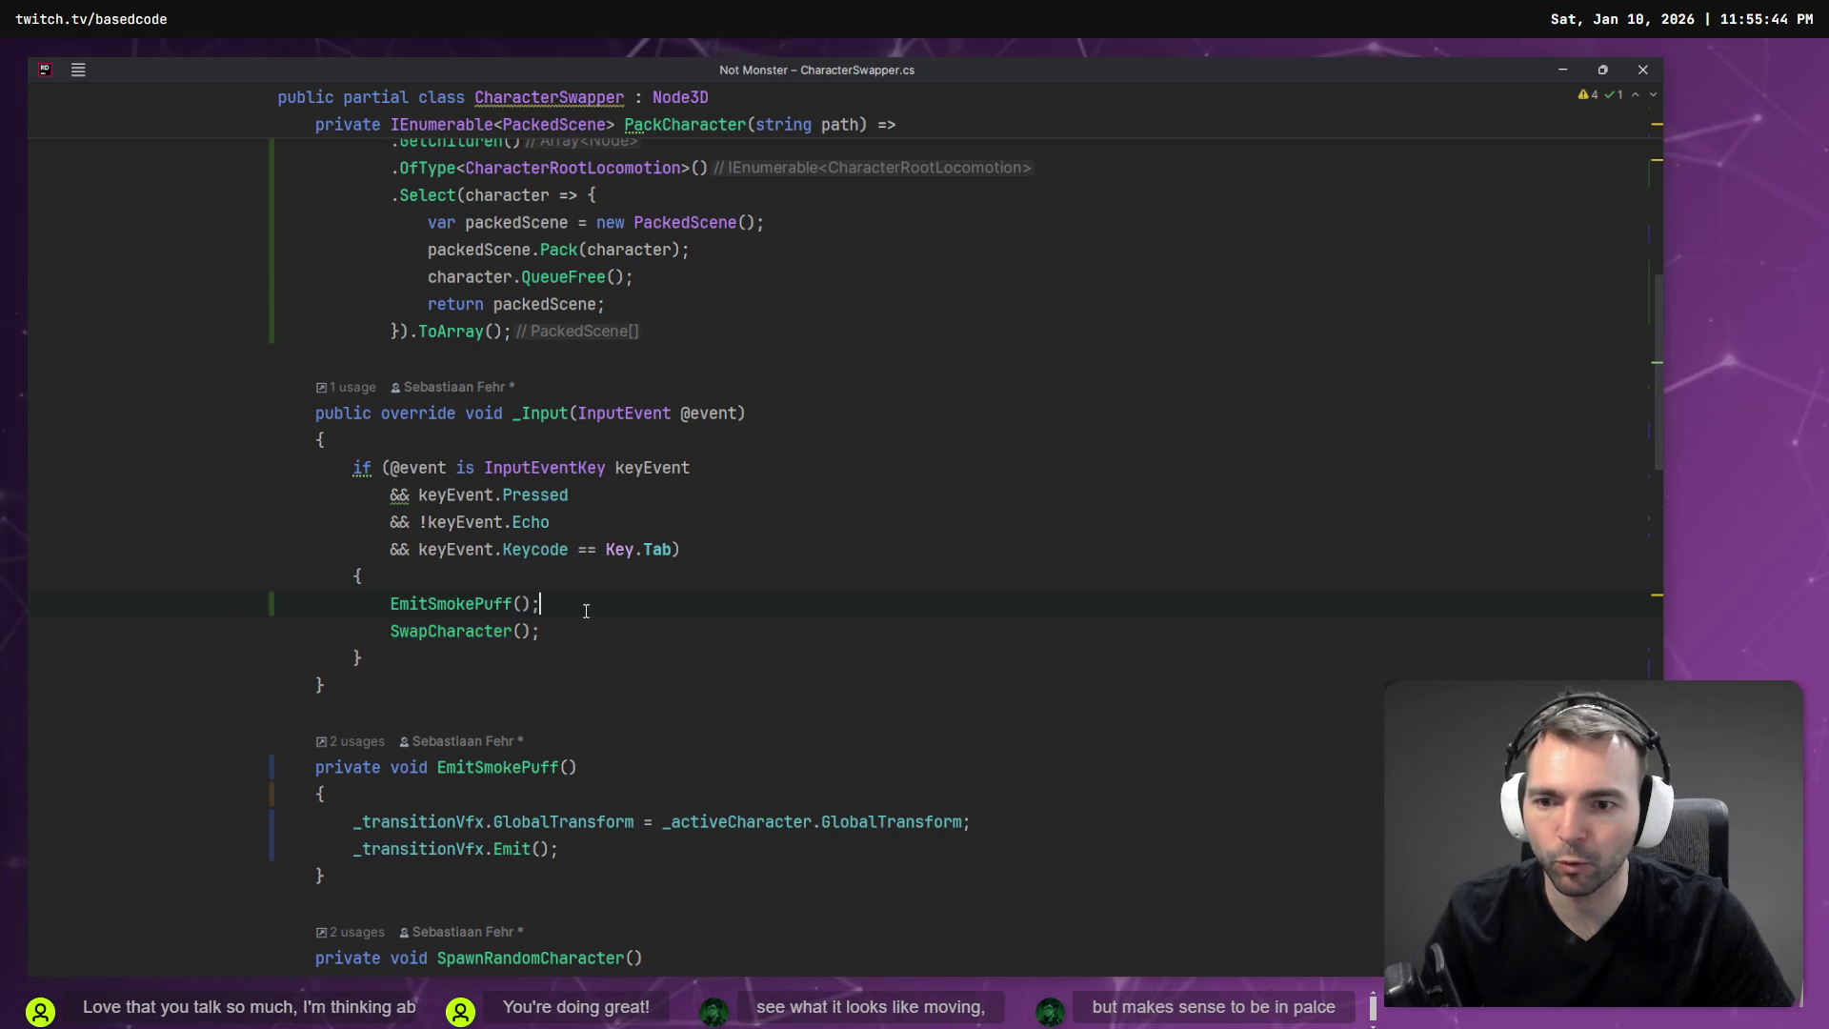
pyautogui.hotkey('shift', 'F10')
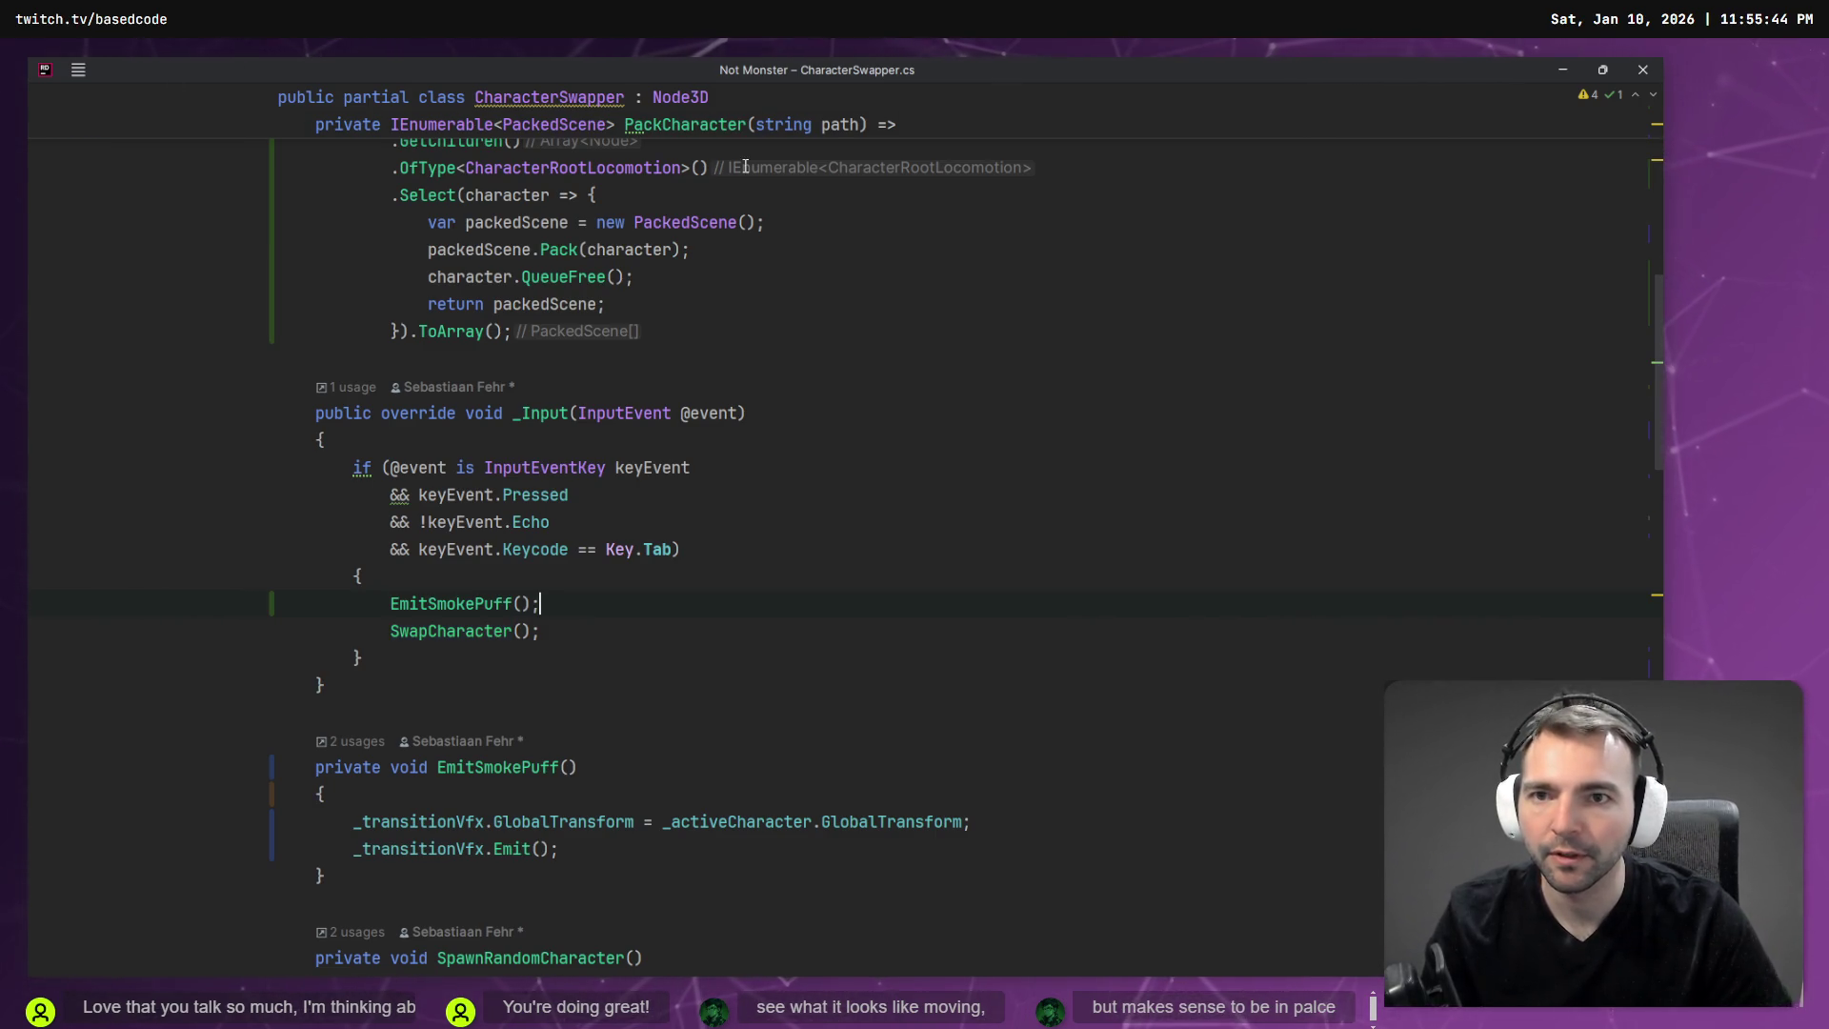
pyautogui.hotkey('alt', 'Tab')
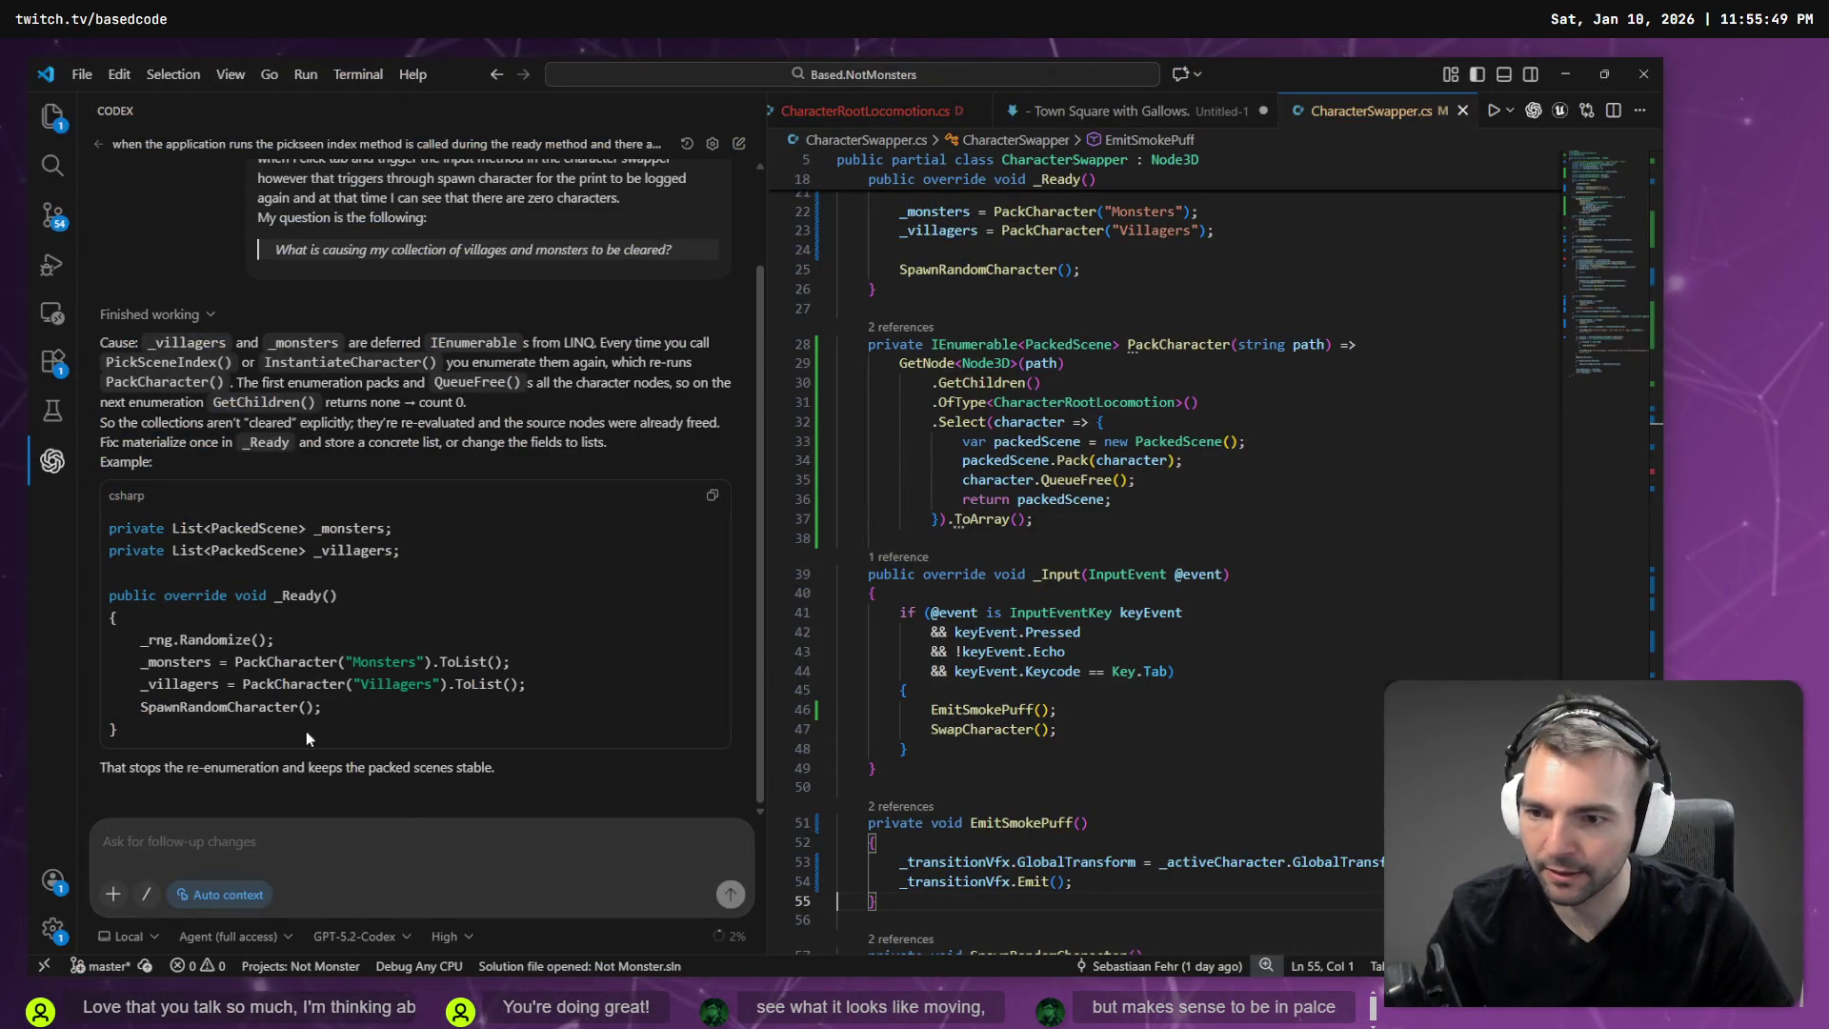
# Select the EmitSmokePuff() and SwapCharacter() lines 46–47 and add them to the Codex chat
pyautogui.click(1139, 670)
pyautogui.scroll(-1, 1137, 657)
pyautogui.moveTo(1137, 657)
pyautogui.mouseDown()
pyautogui.moveTo(1143, 709)
pyautogui.moveTo(800, 671)
pyautogui.mouseUp()
pyautogui.click(1149, 679)
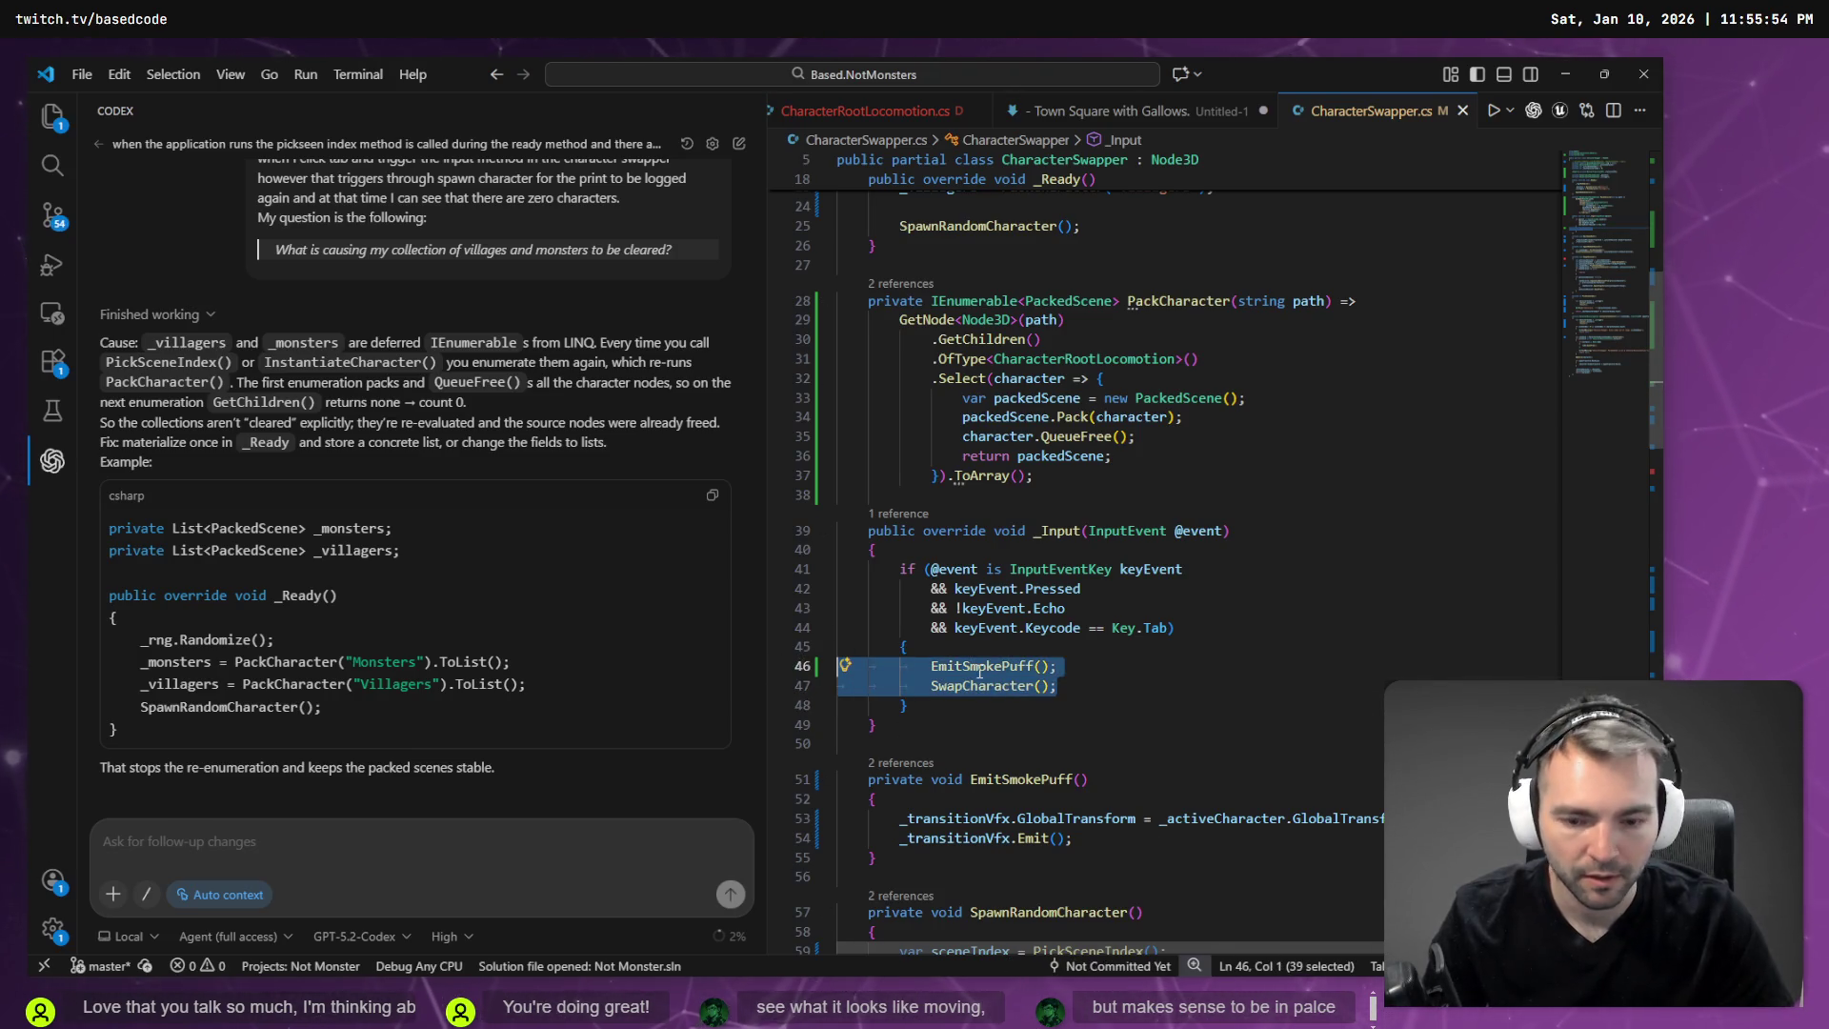
pyautogui.click(844, 665)
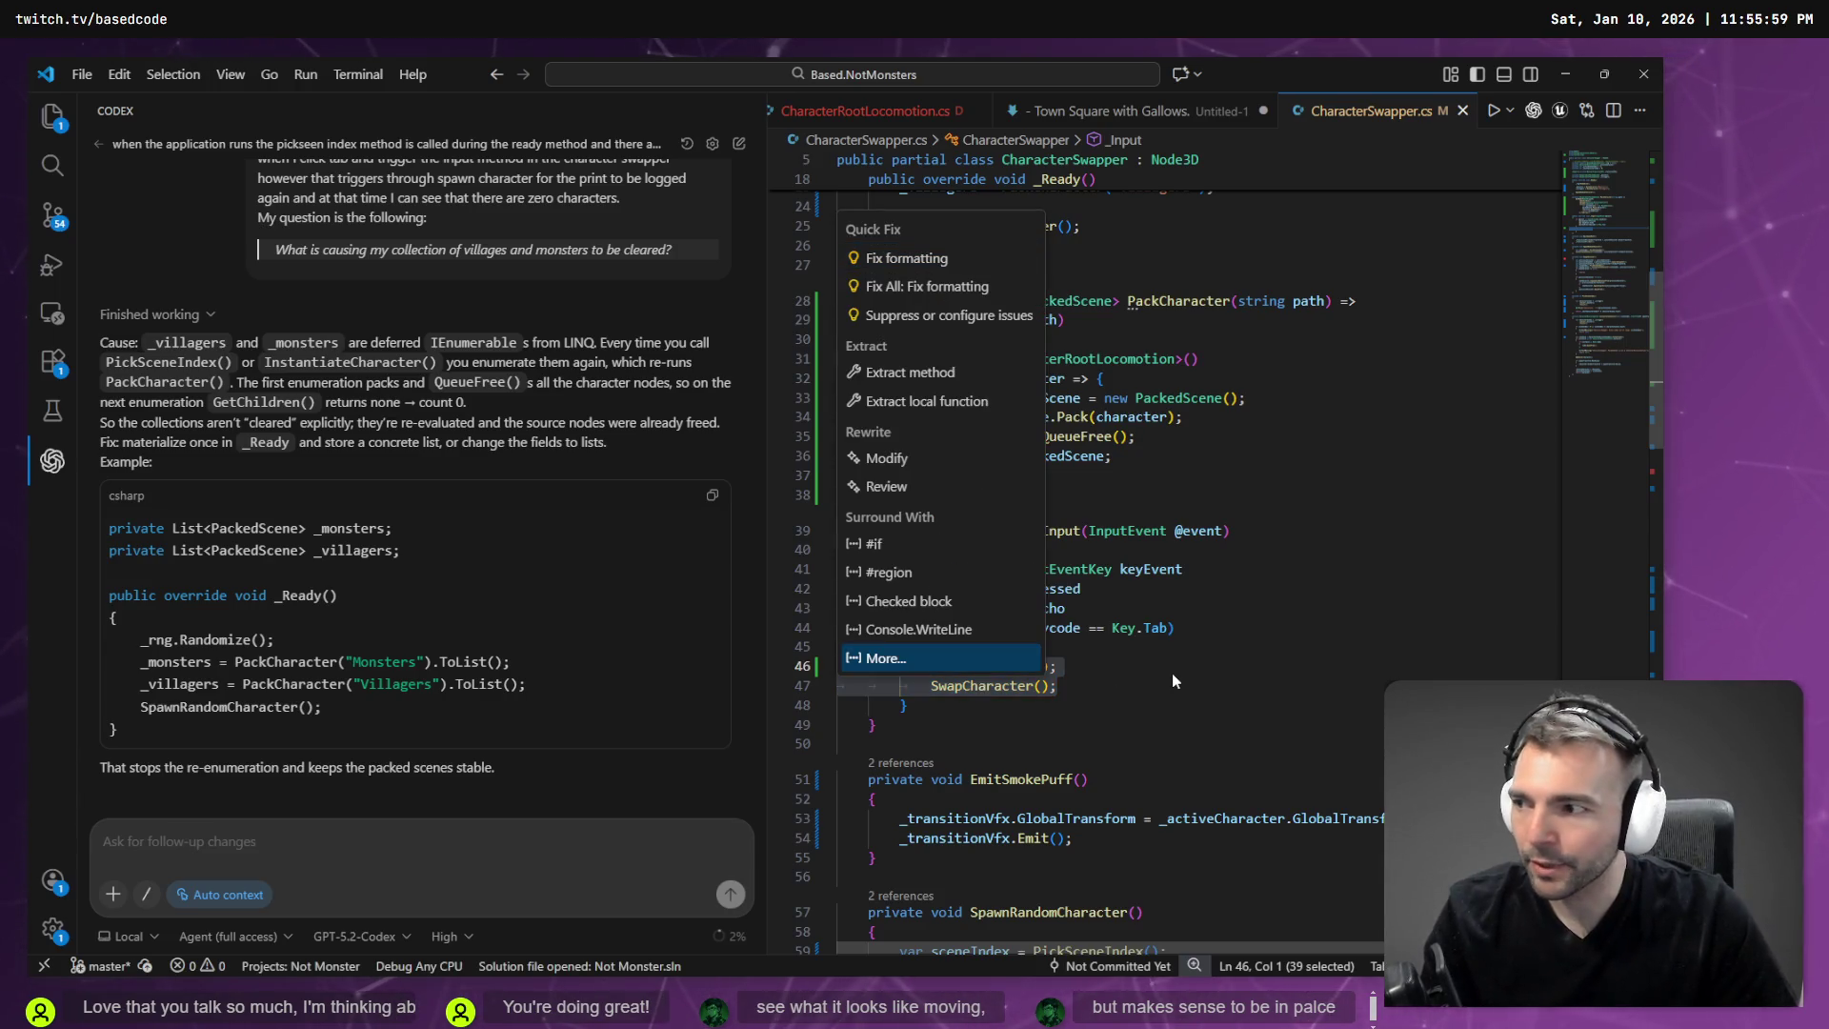
pyautogui.press('Escape')
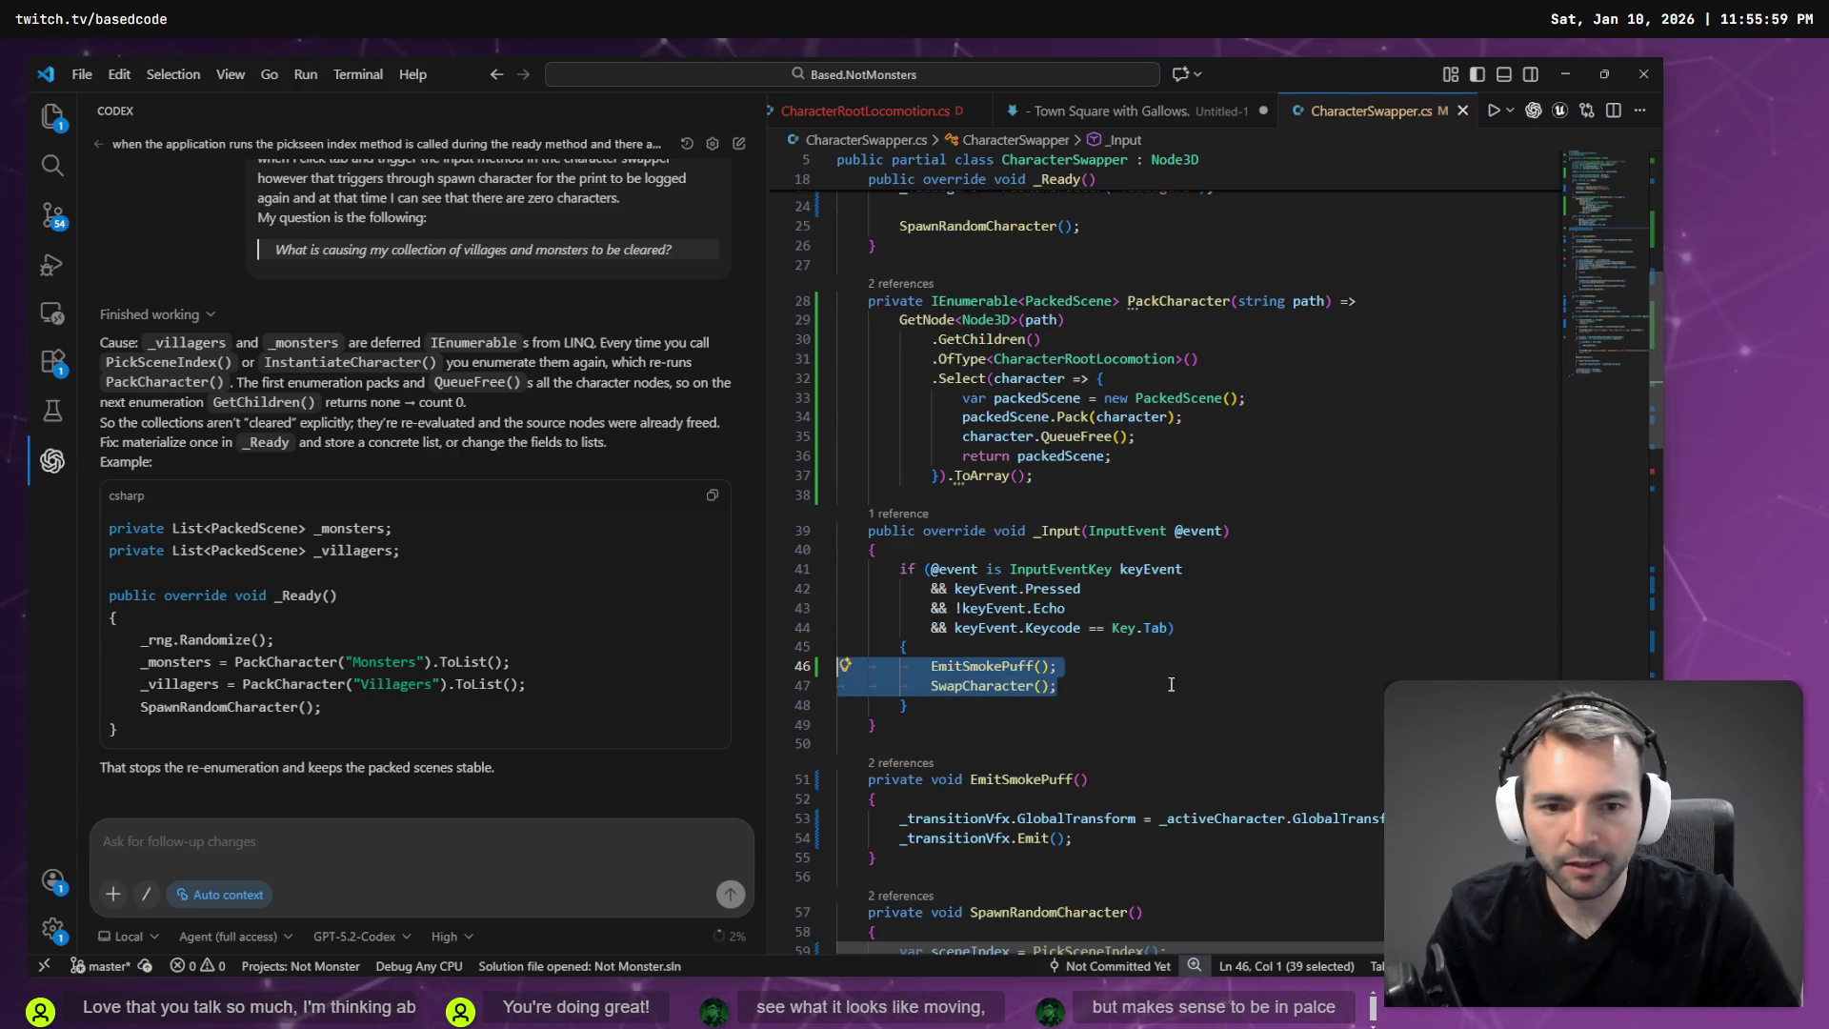
pyautogui.rightClick(1010, 685)
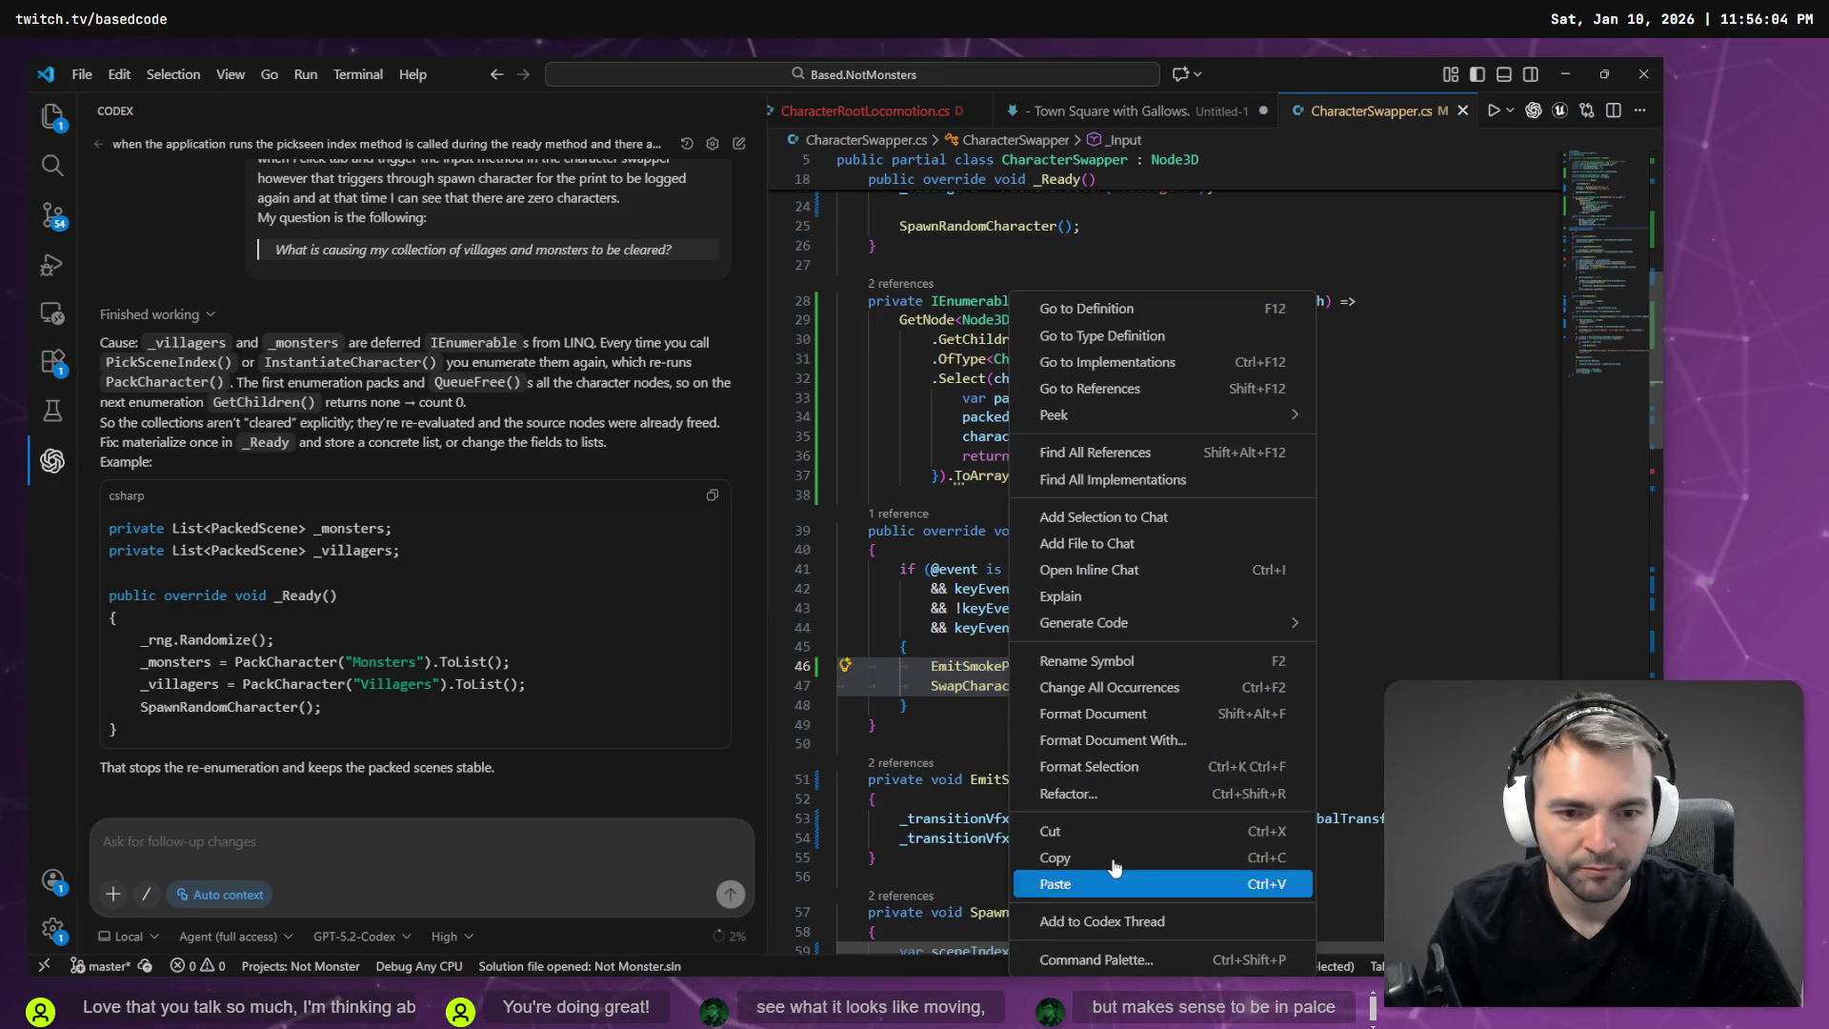
pyautogui.click(1155, 686)
pyautogui.moveTo(1155, 688); pyautogui.dragTo(838, 666)
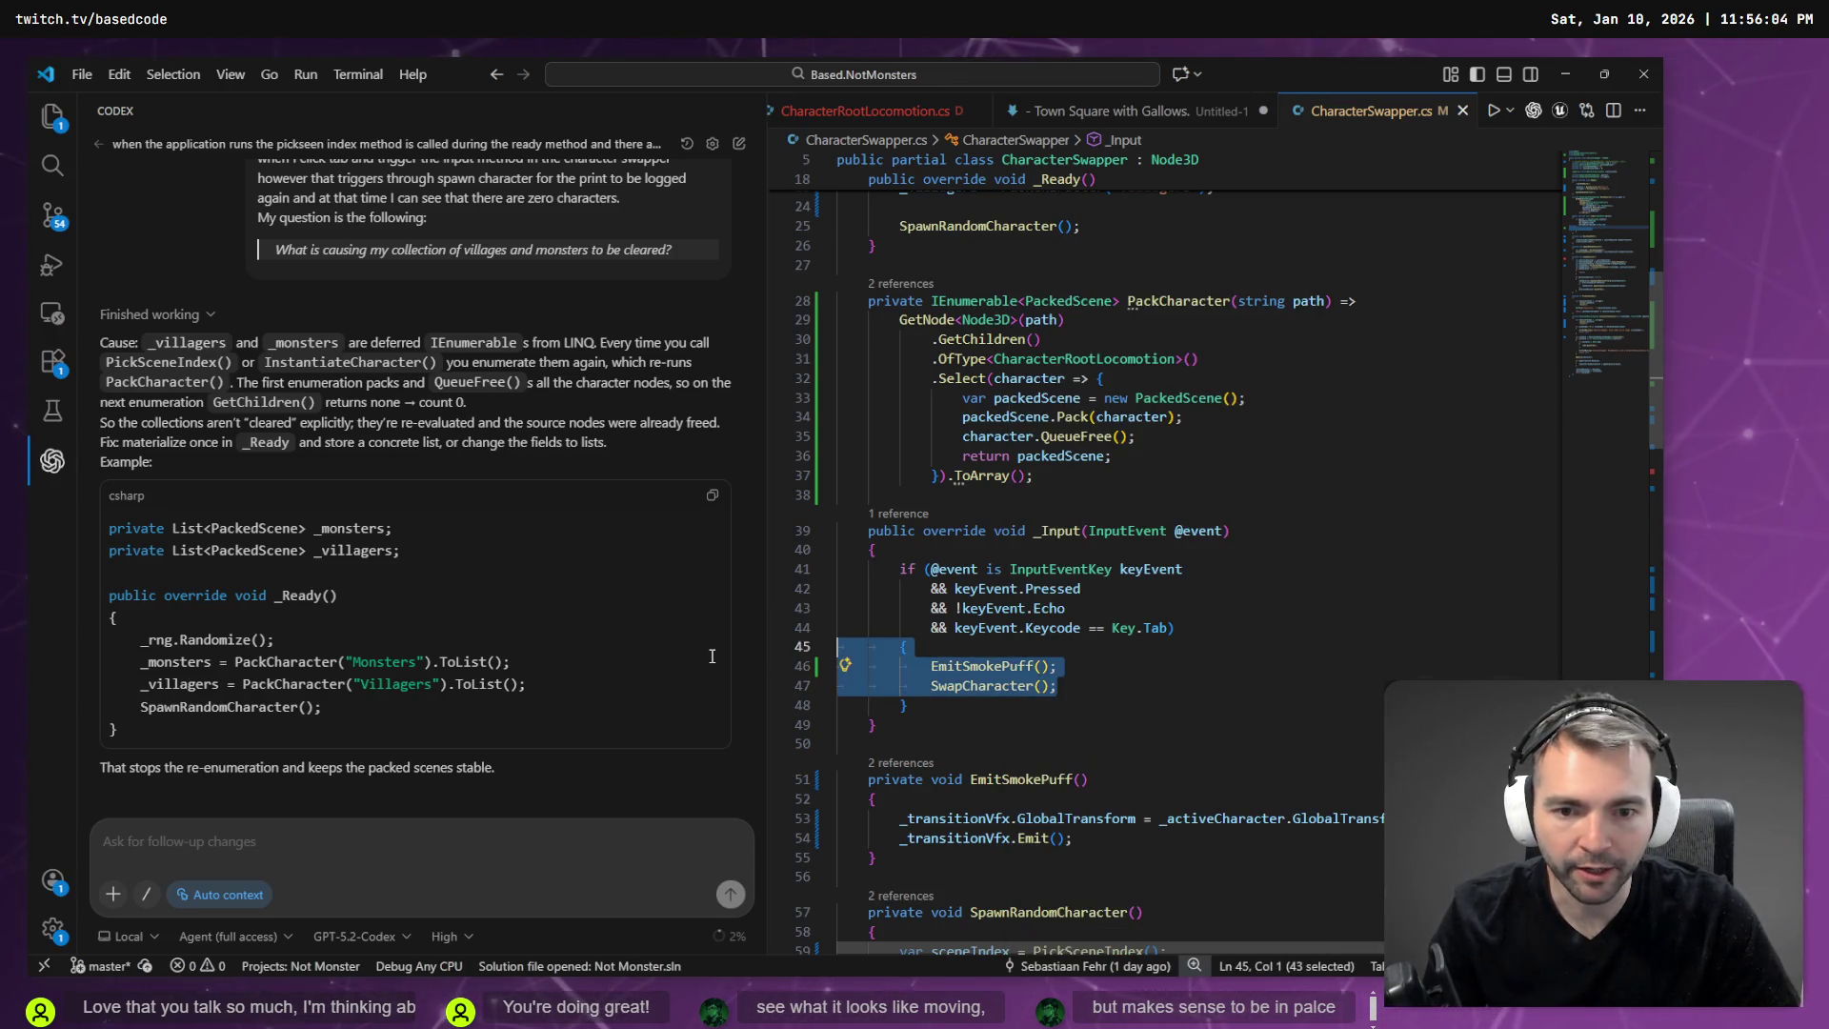
pyautogui.rightClick(937, 686)
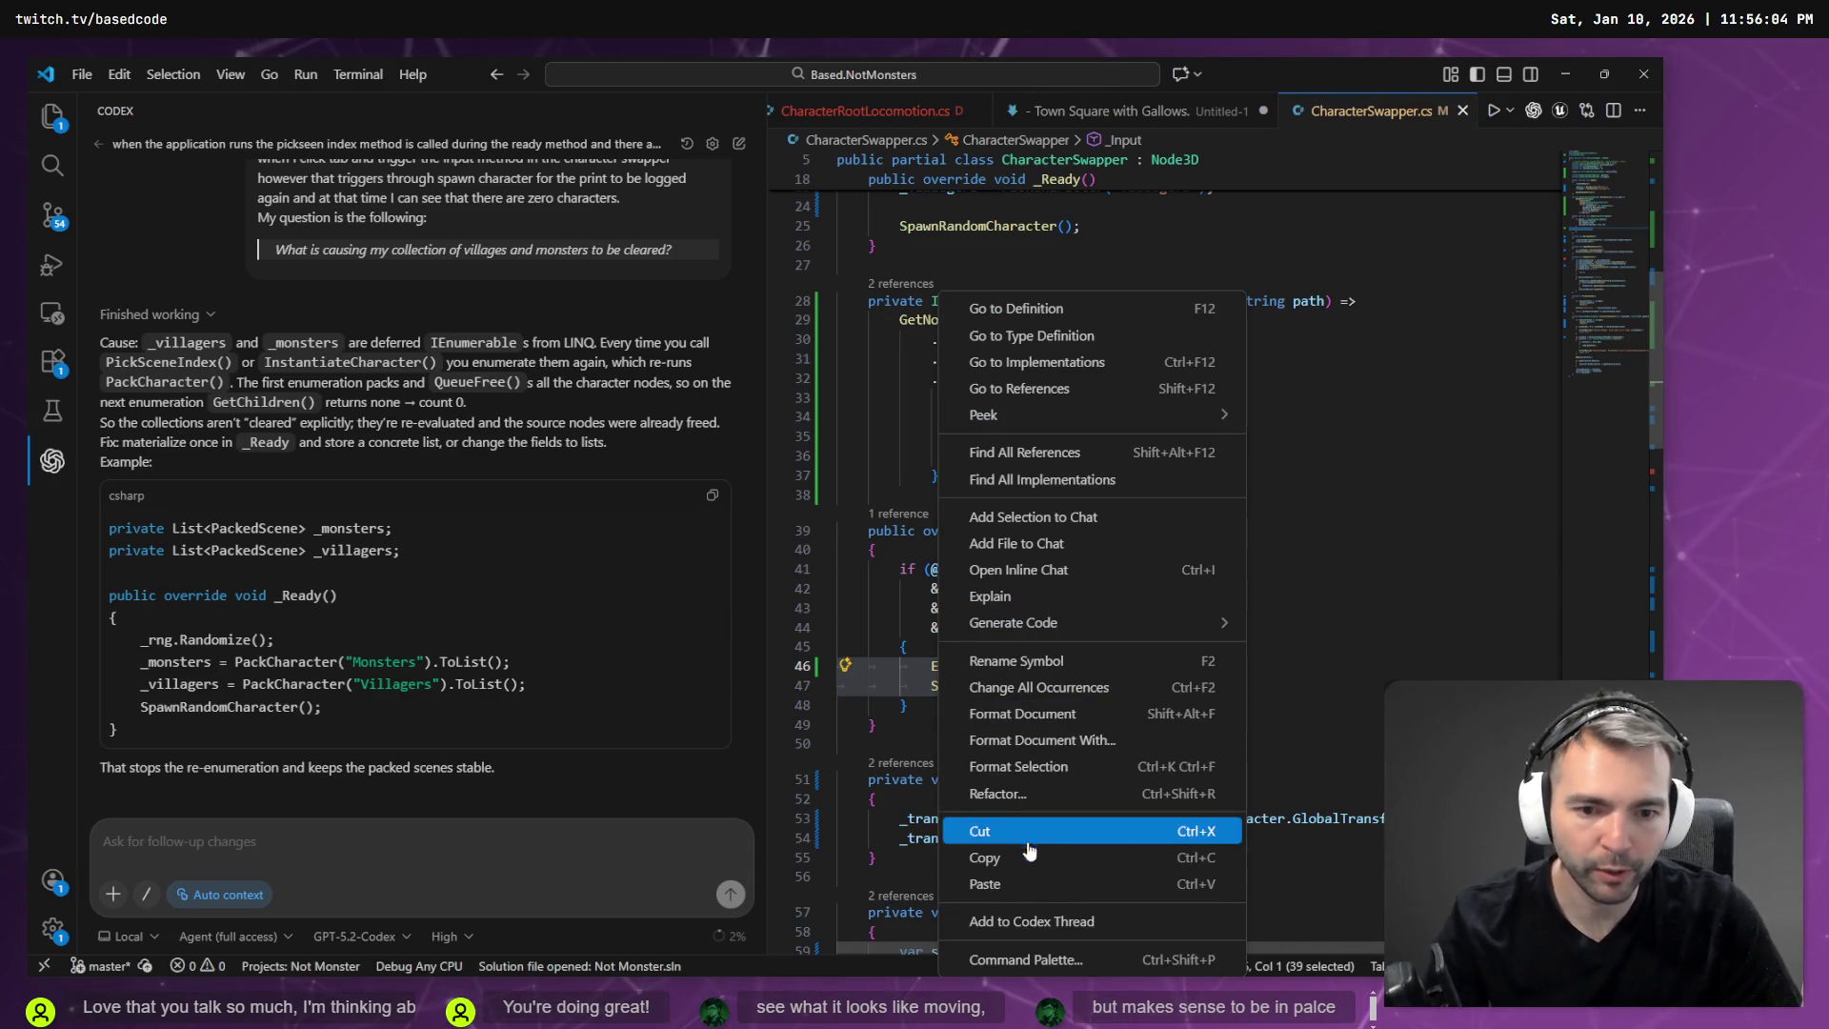
pyautogui.click(1044, 922)
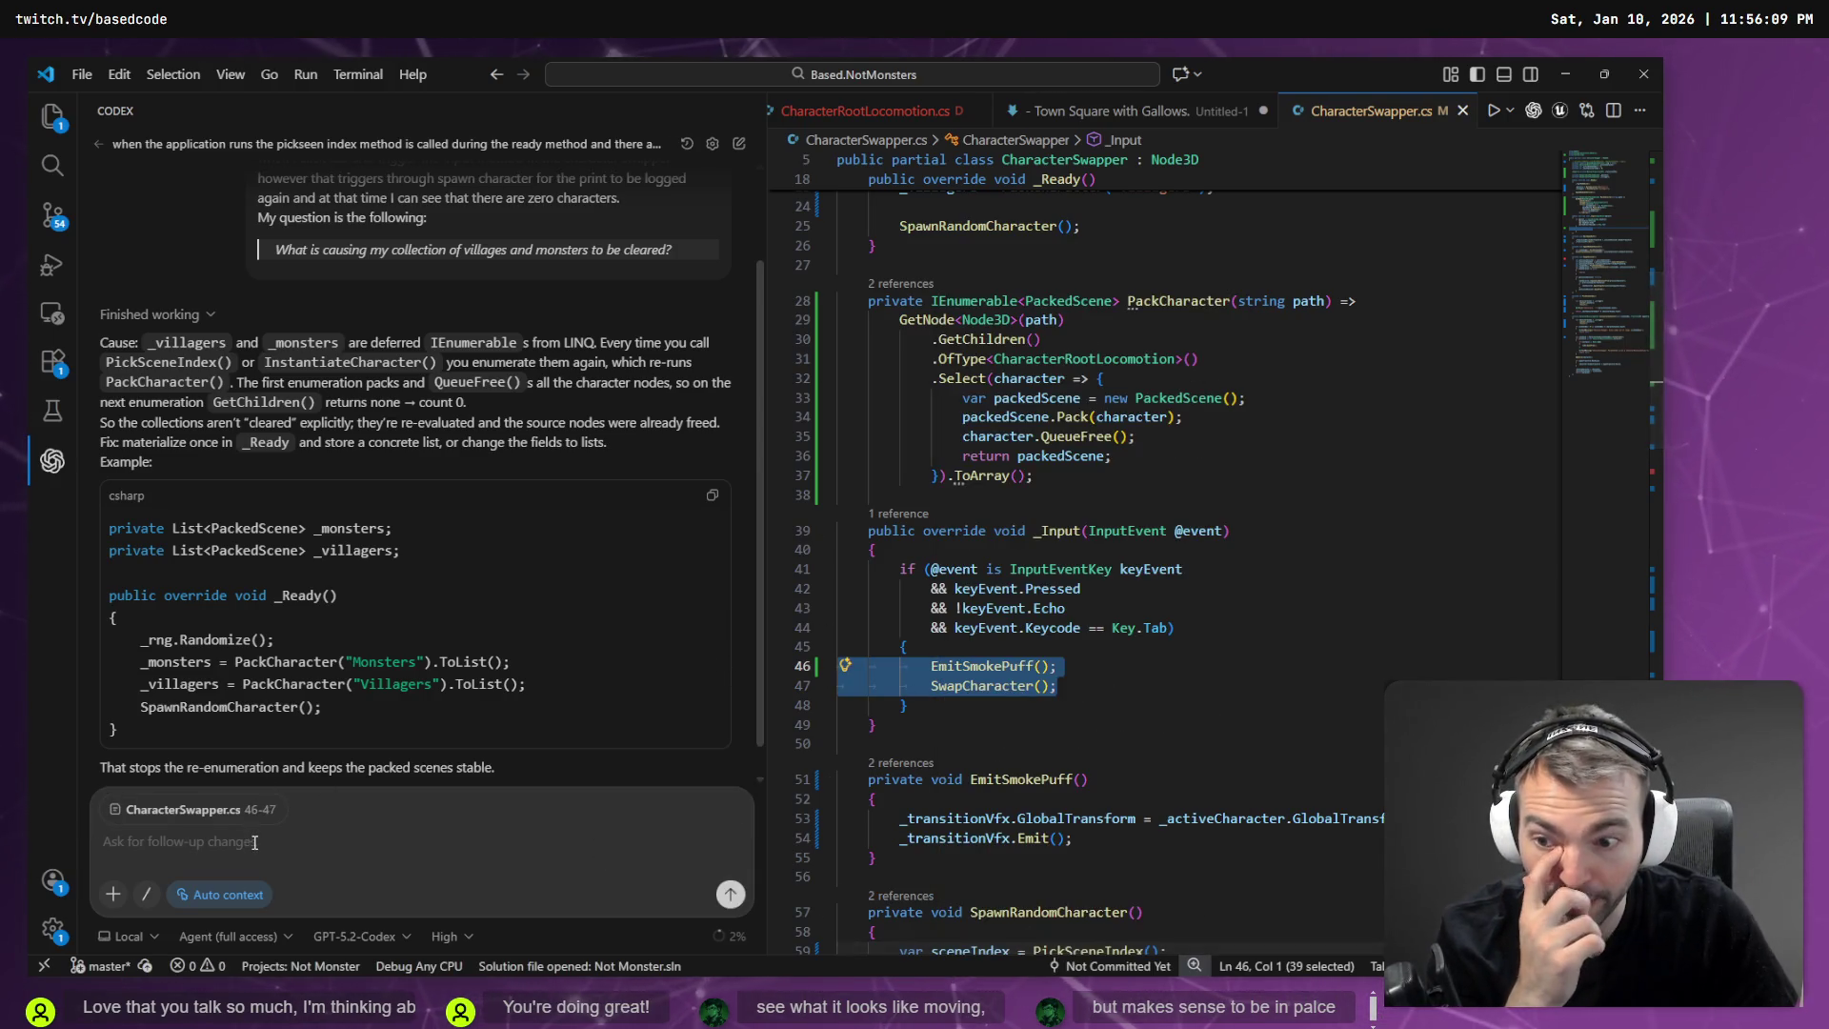
# Start a fresh Codex task and attach lines 46–47 to it
pyautogui.click(739, 143)
pyautogui.moveTo(1058, 687); pyautogui.dragTo(805, 669)
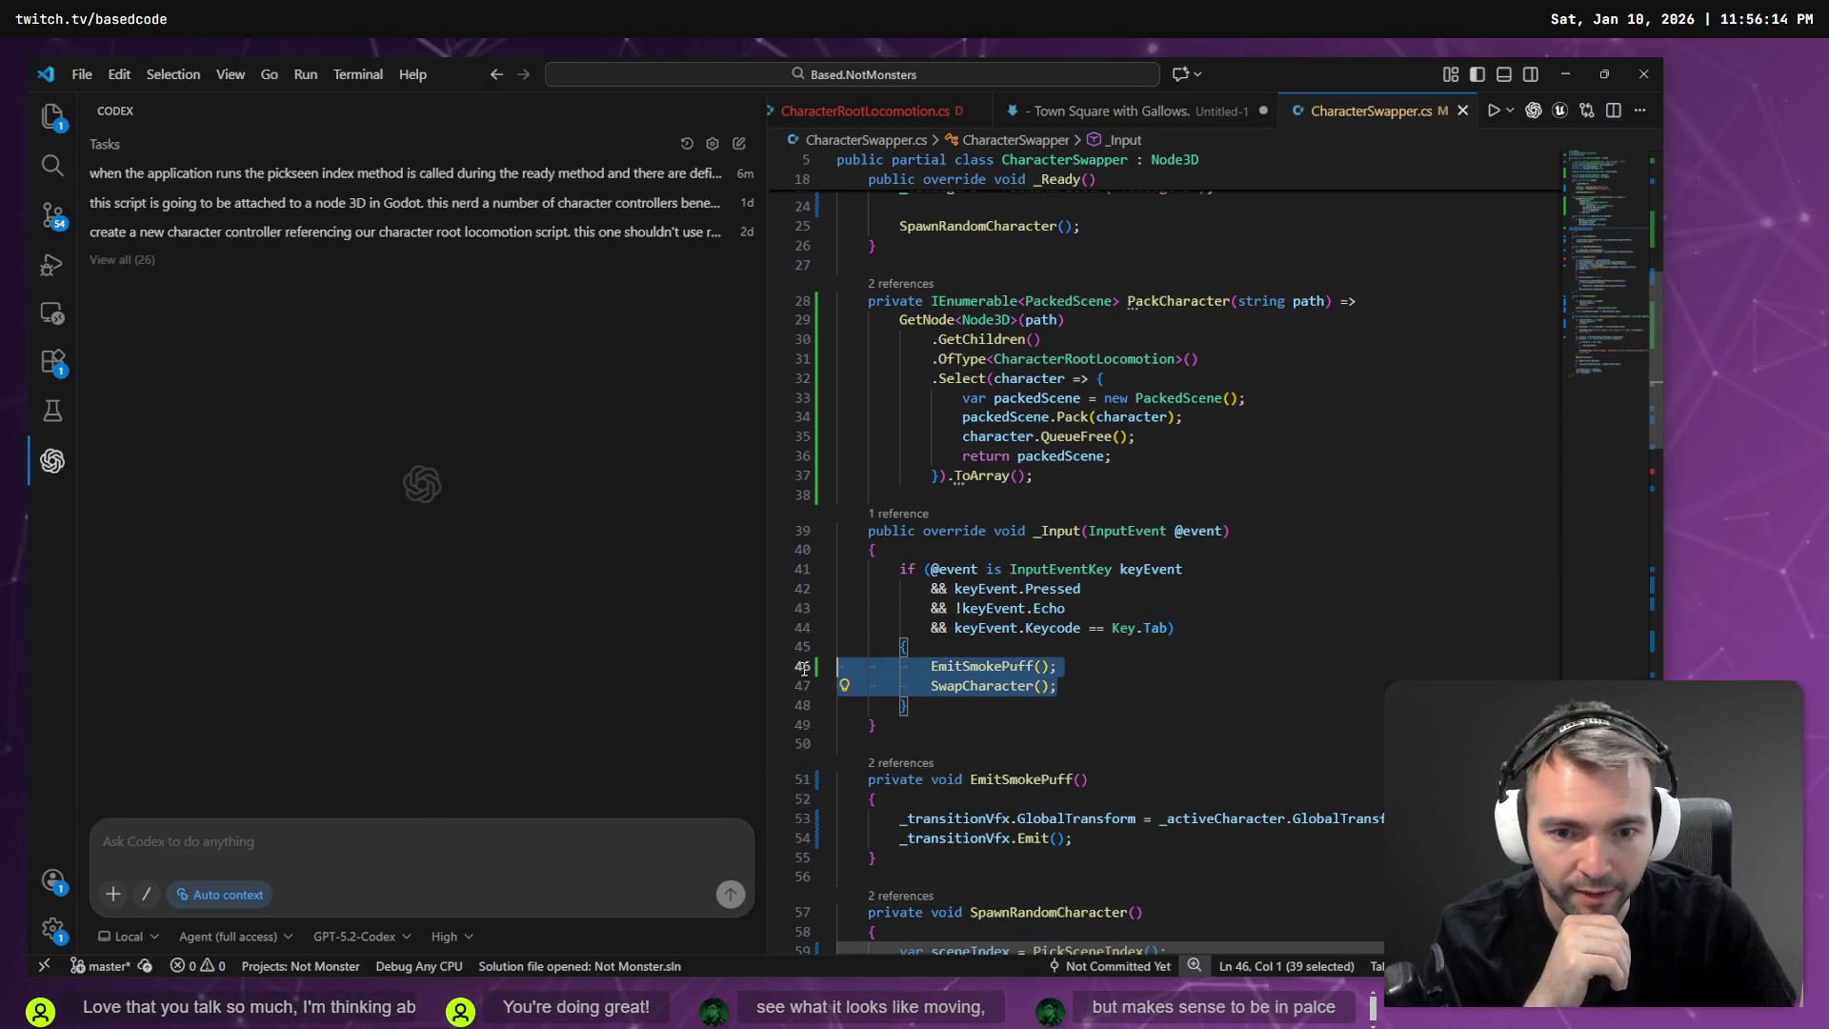
pyautogui.rightClick(954, 684)
pyautogui.click(909, 915)
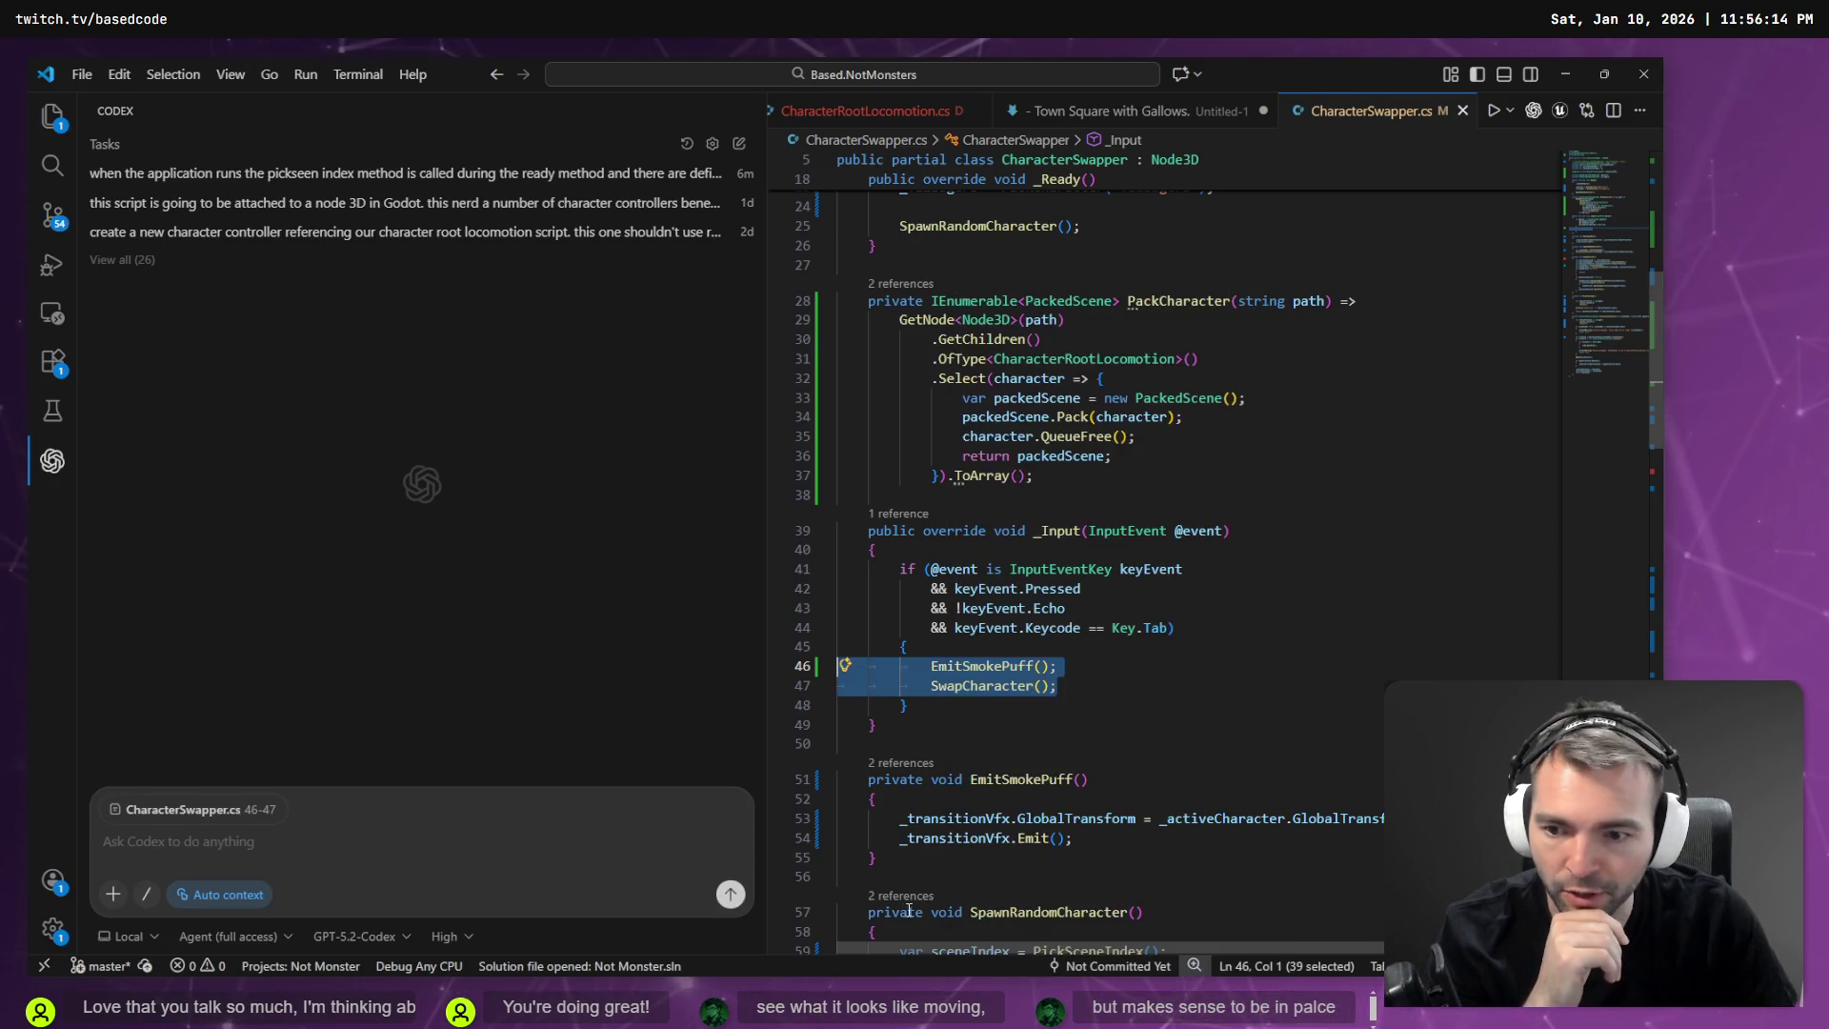
pyautogui.click(332, 866)
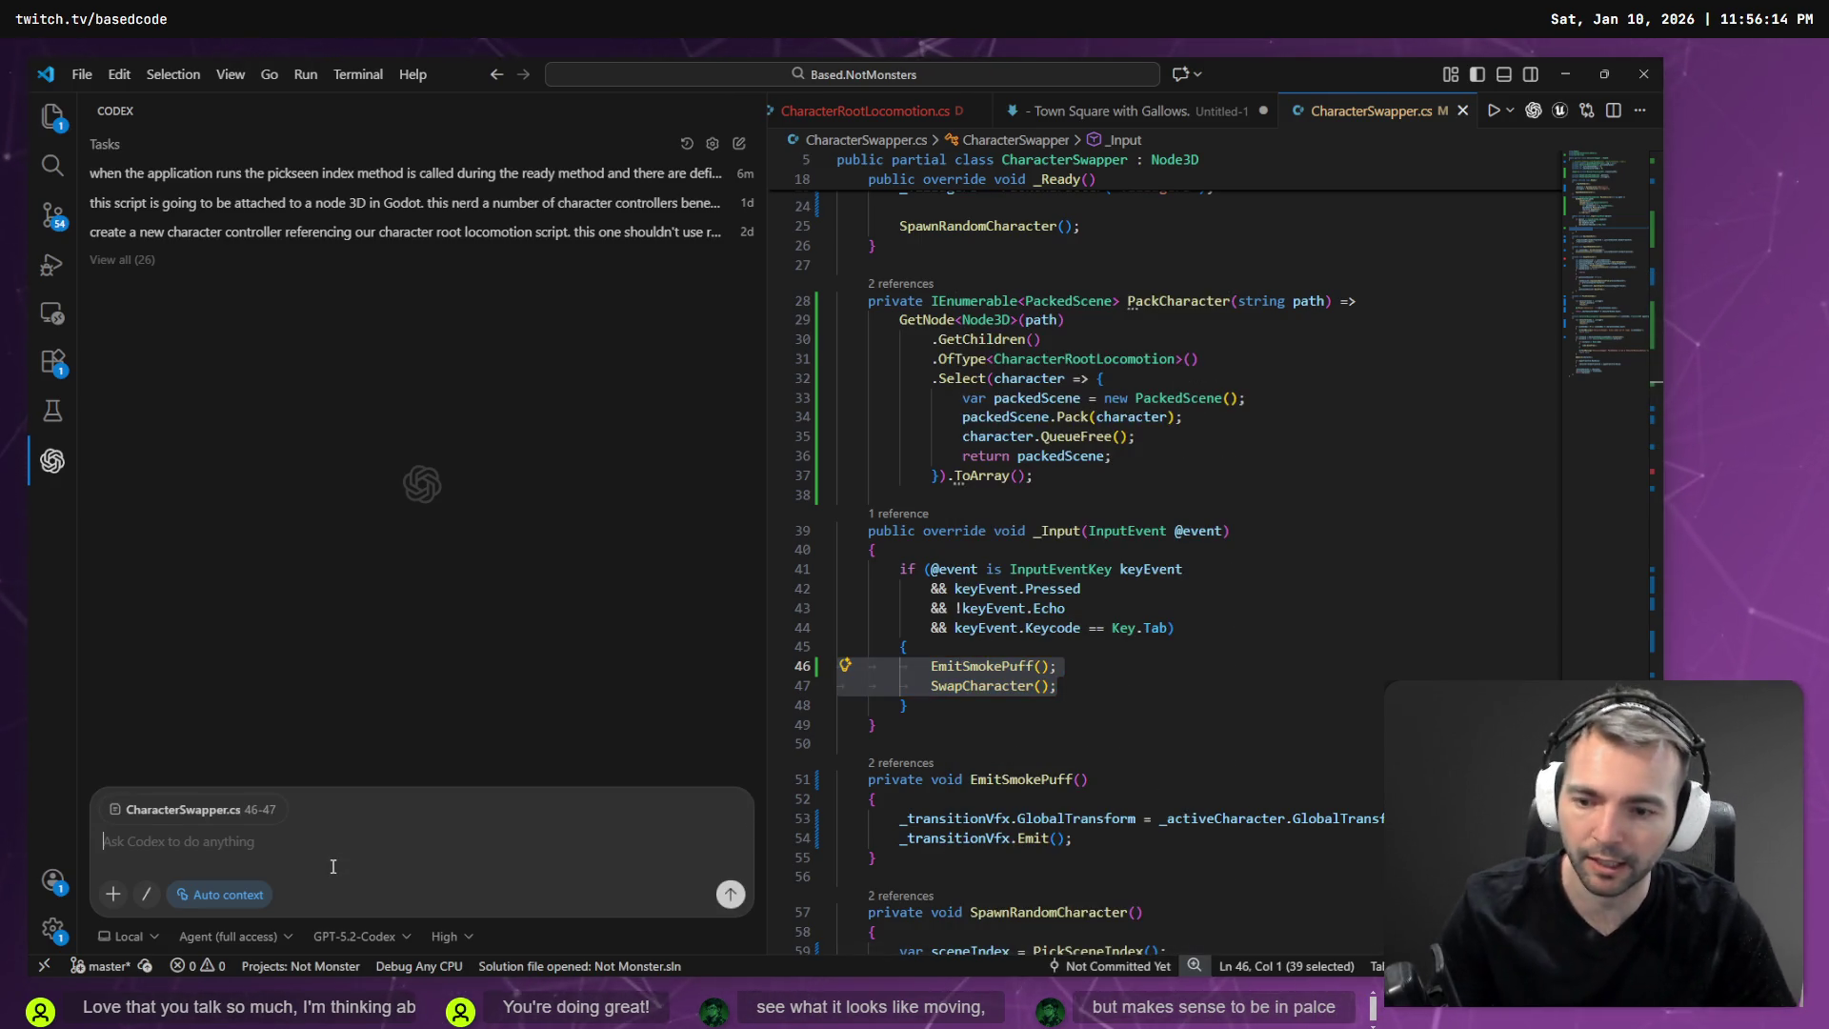
# Dictate and send a Codex prompt requesting a half-second delay between EmitSmokePuff and SwapCharacter
pyautogui.press('super+h')
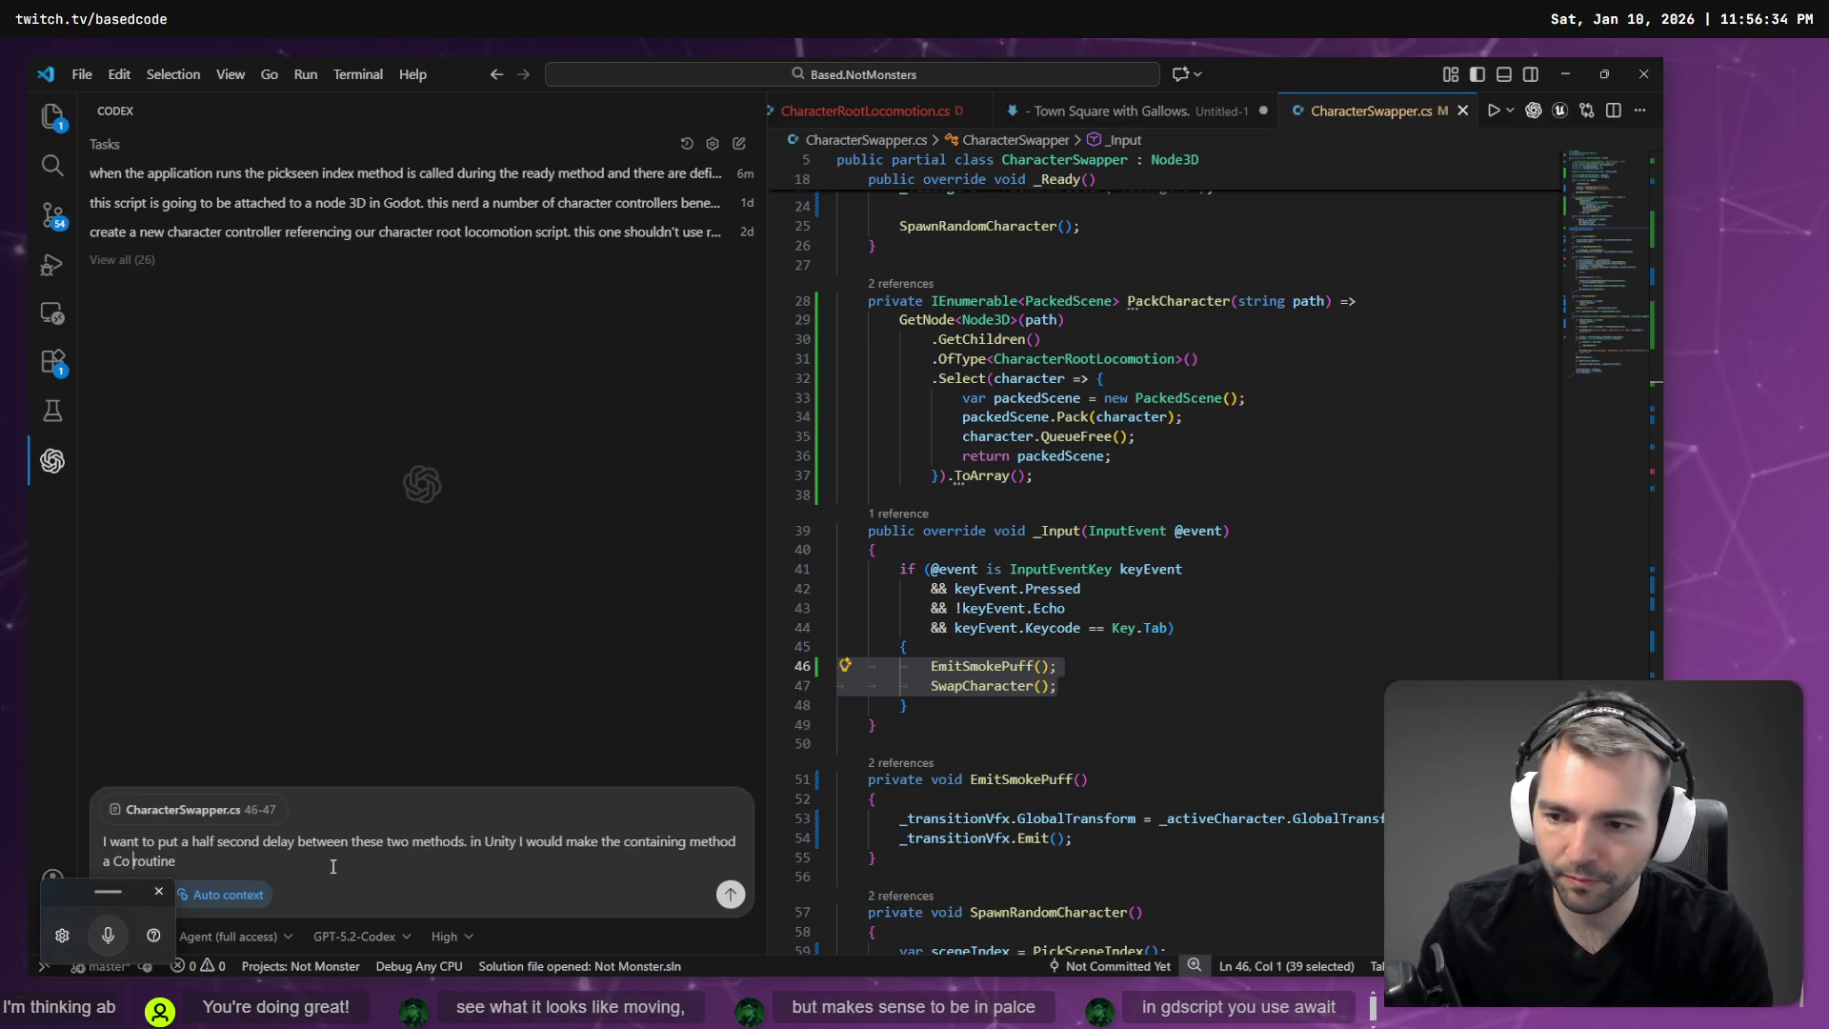
pyautogui.press('super+h')
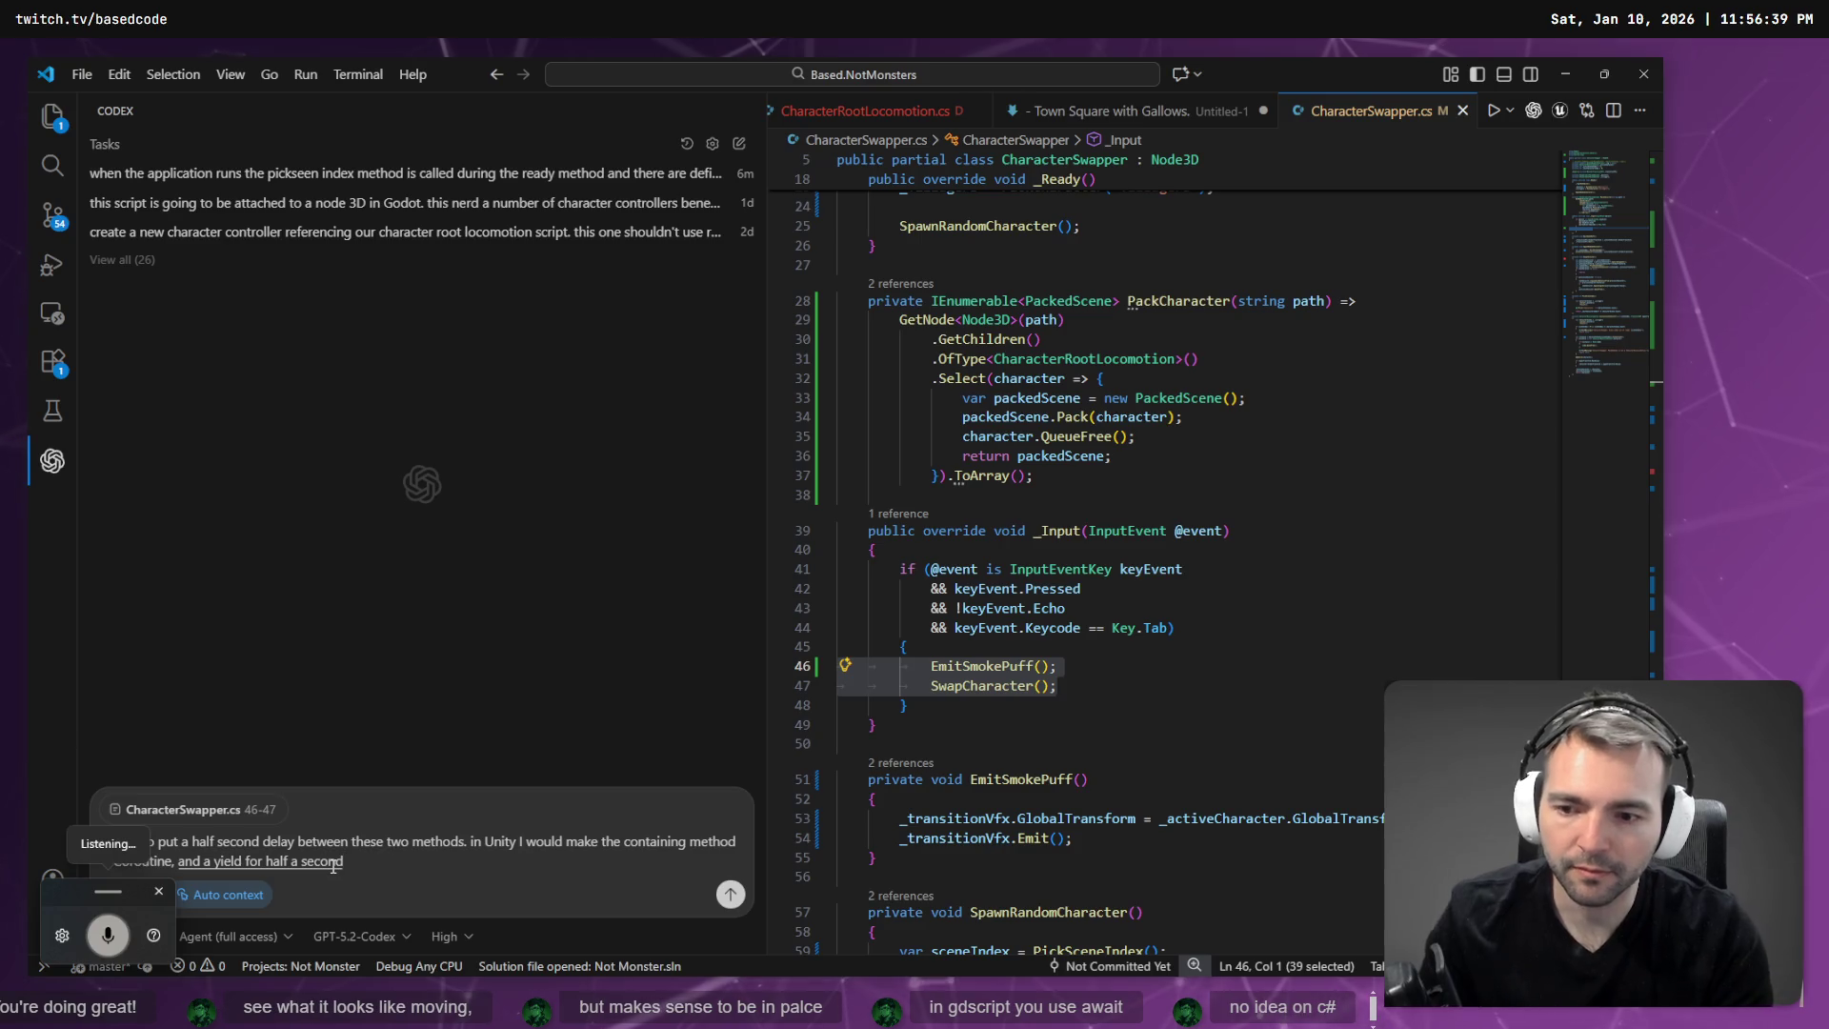
pyautogui.press('super+h')
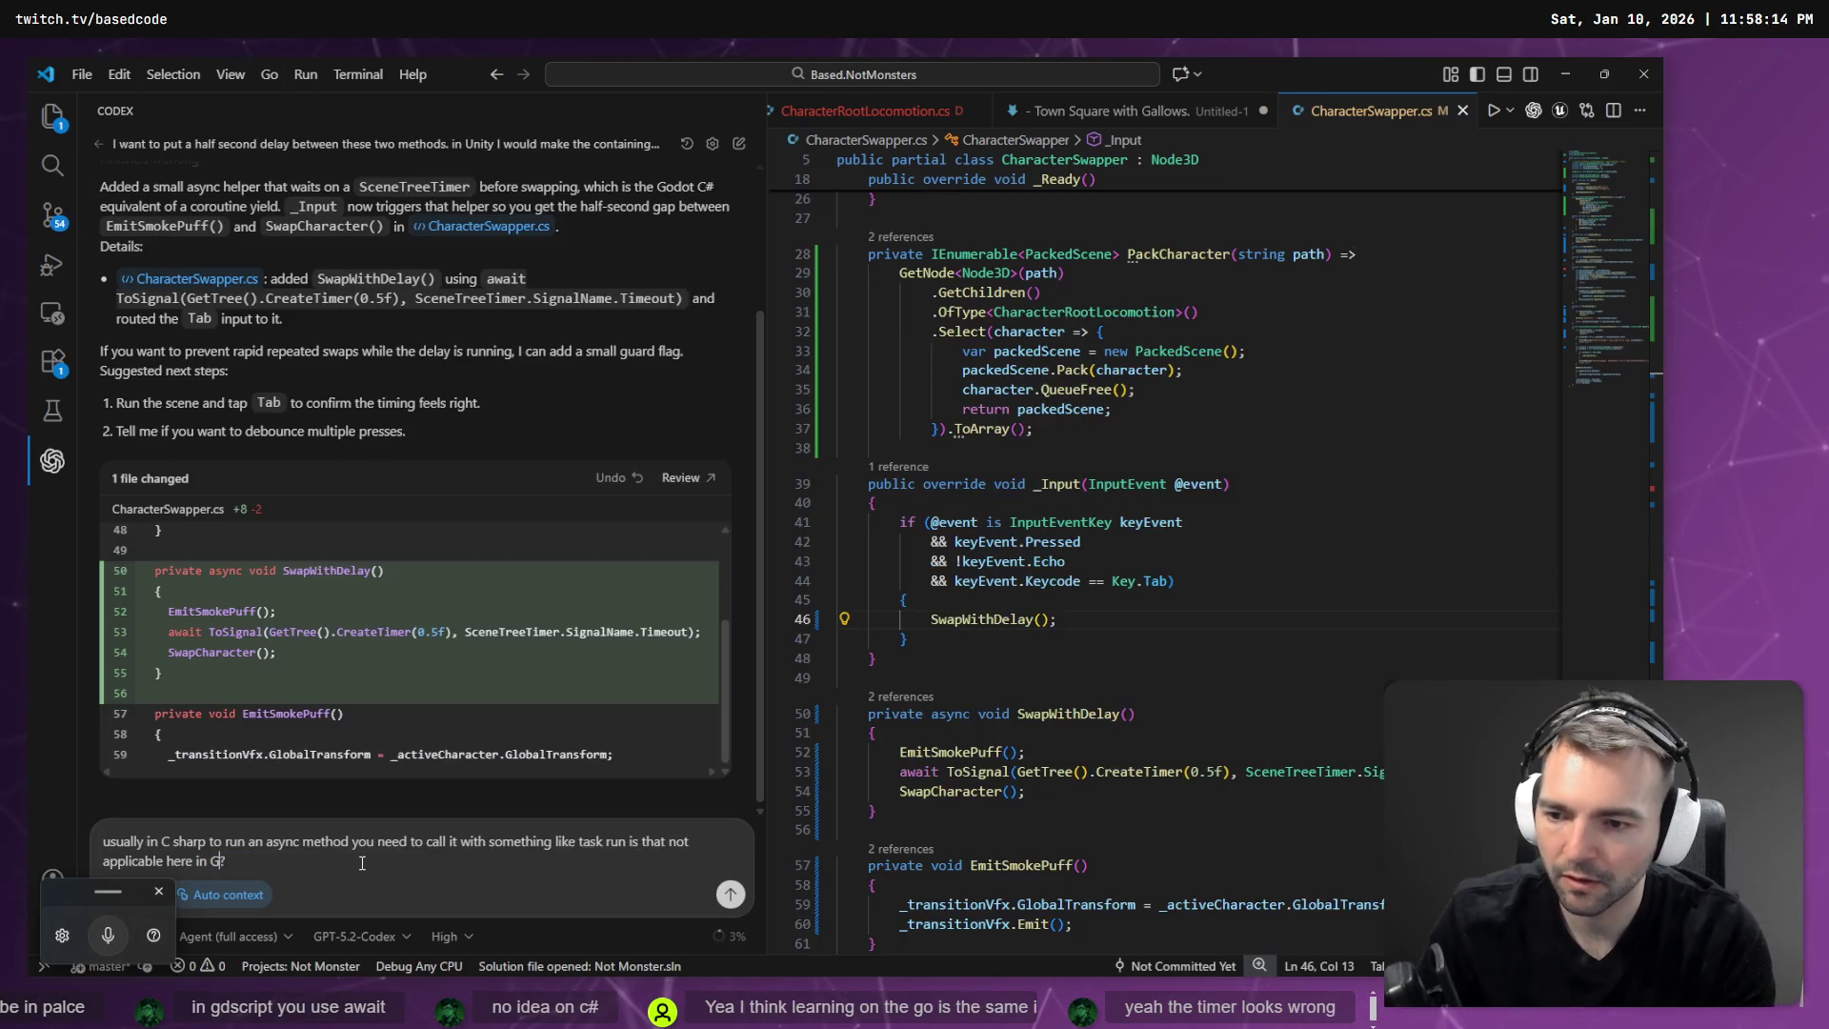
pyautogui.press('Return')
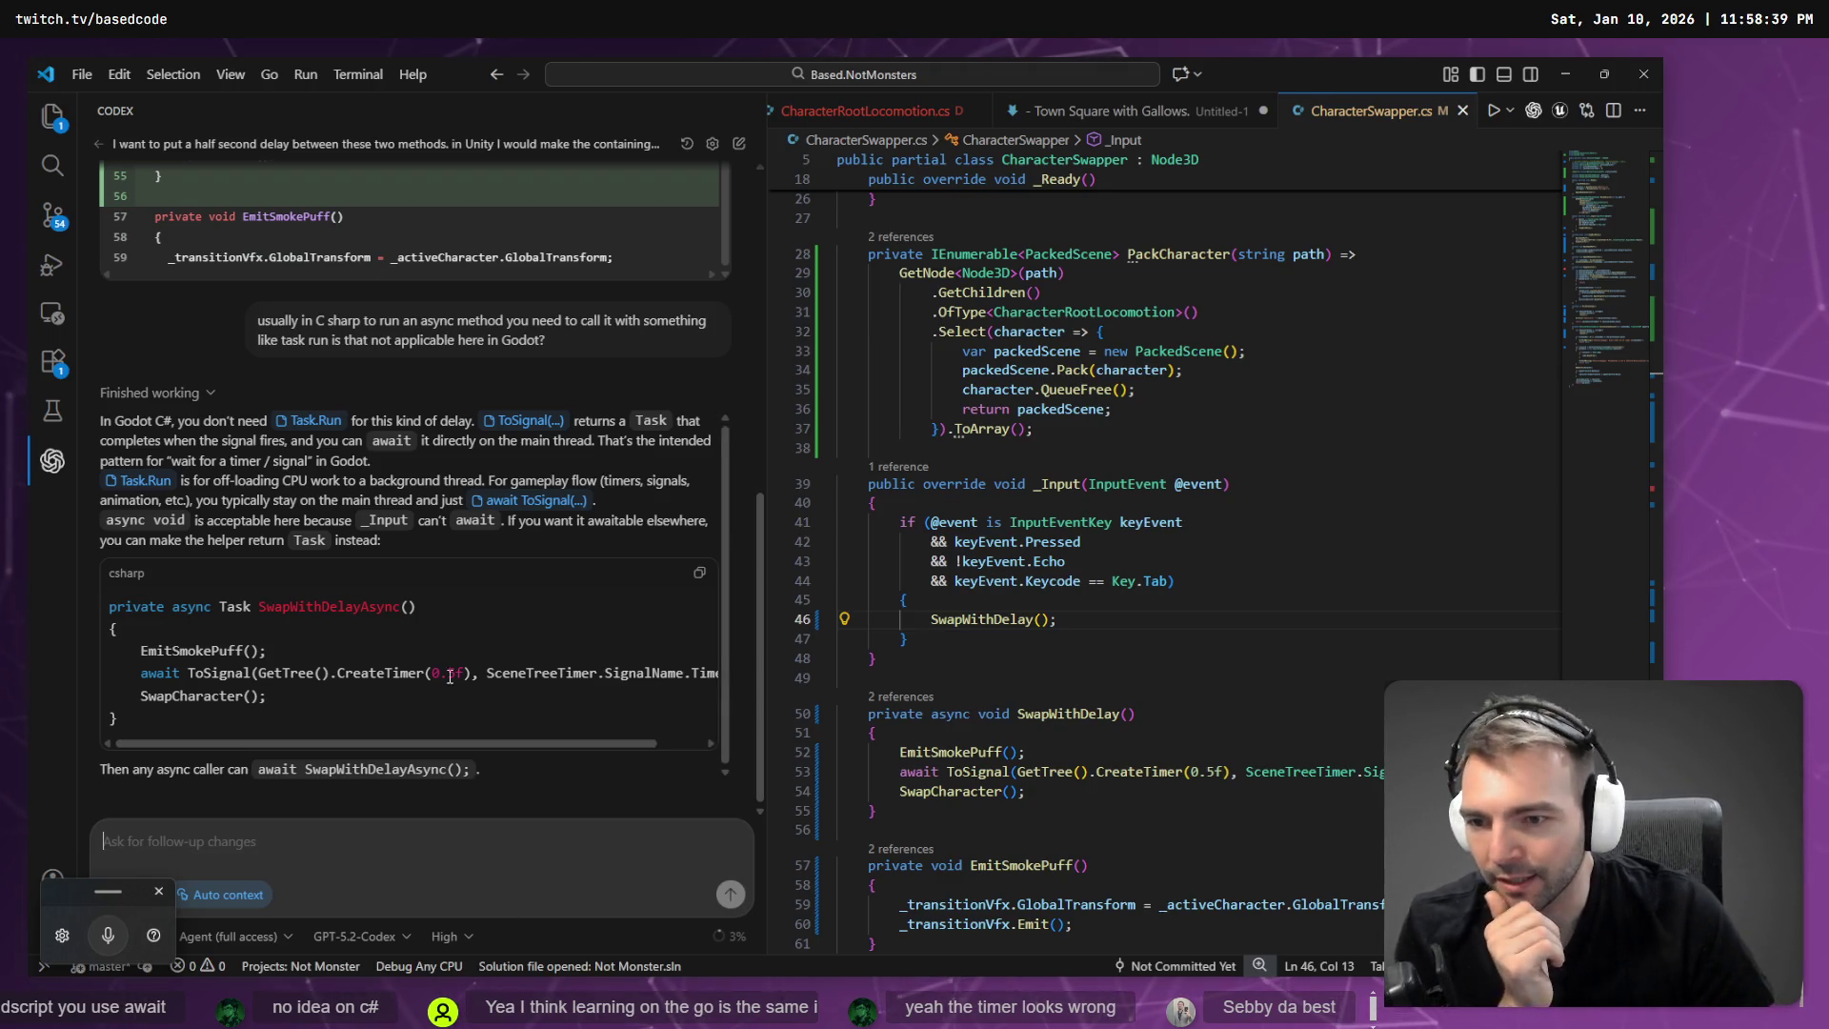
# Scroll through Codex's reply on whether Task.Run is needed to call the async method
pyautogui.scroll(-1, 232, 525)
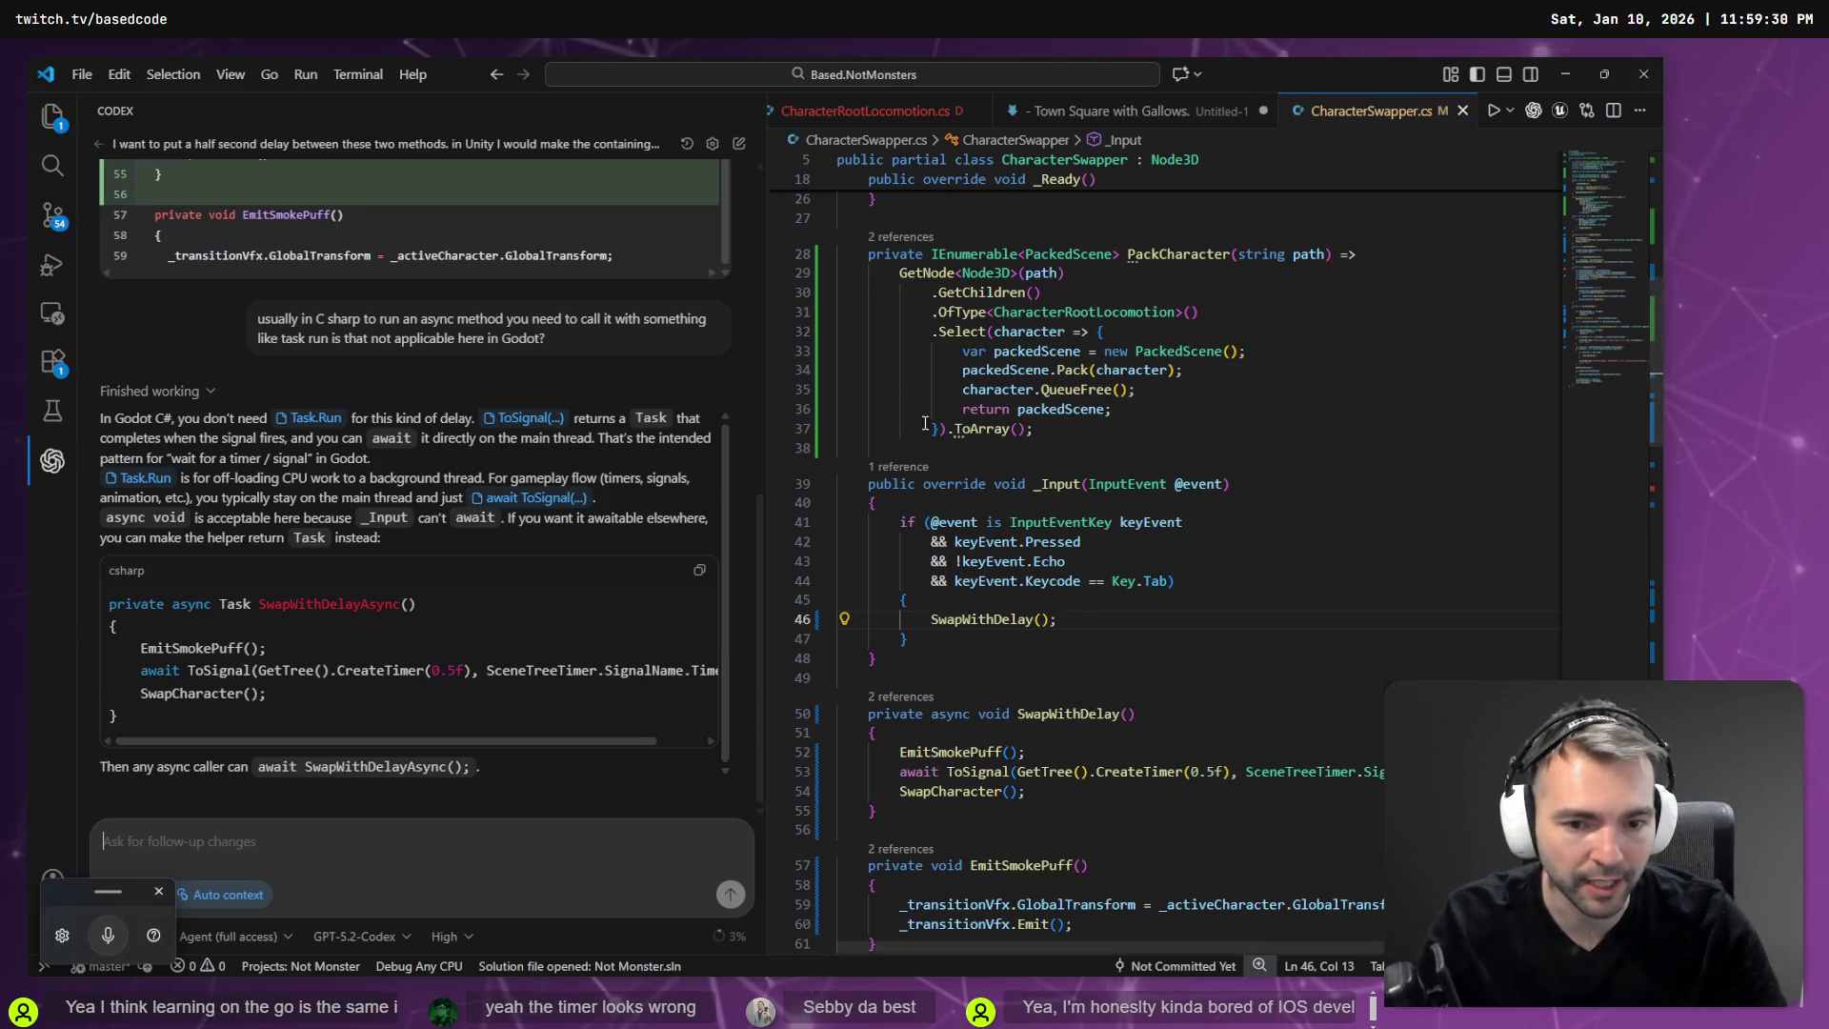
# Inspect the ToSignal timer call on line 53 and GetTree docs, then bring the game forward
pyautogui.click(950, 772)
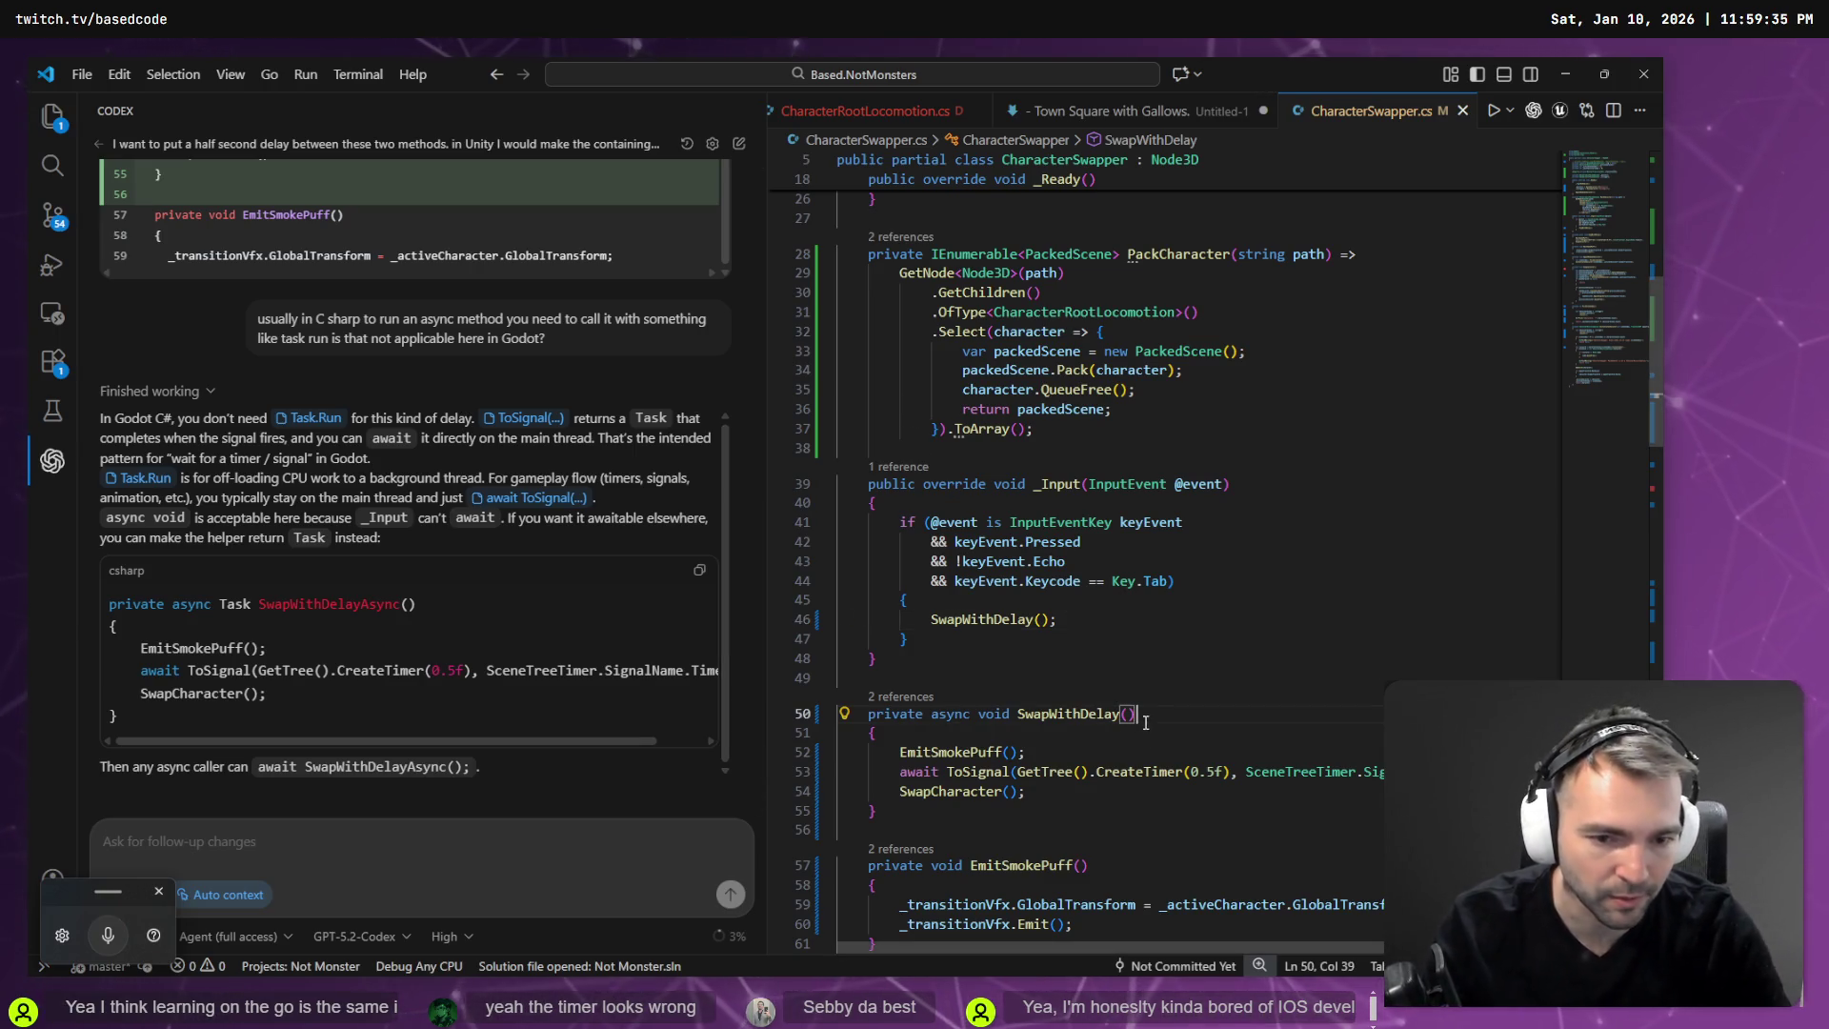
pyautogui.doubleClick(973, 772)
pyautogui.scroll(-2, 973, 772)
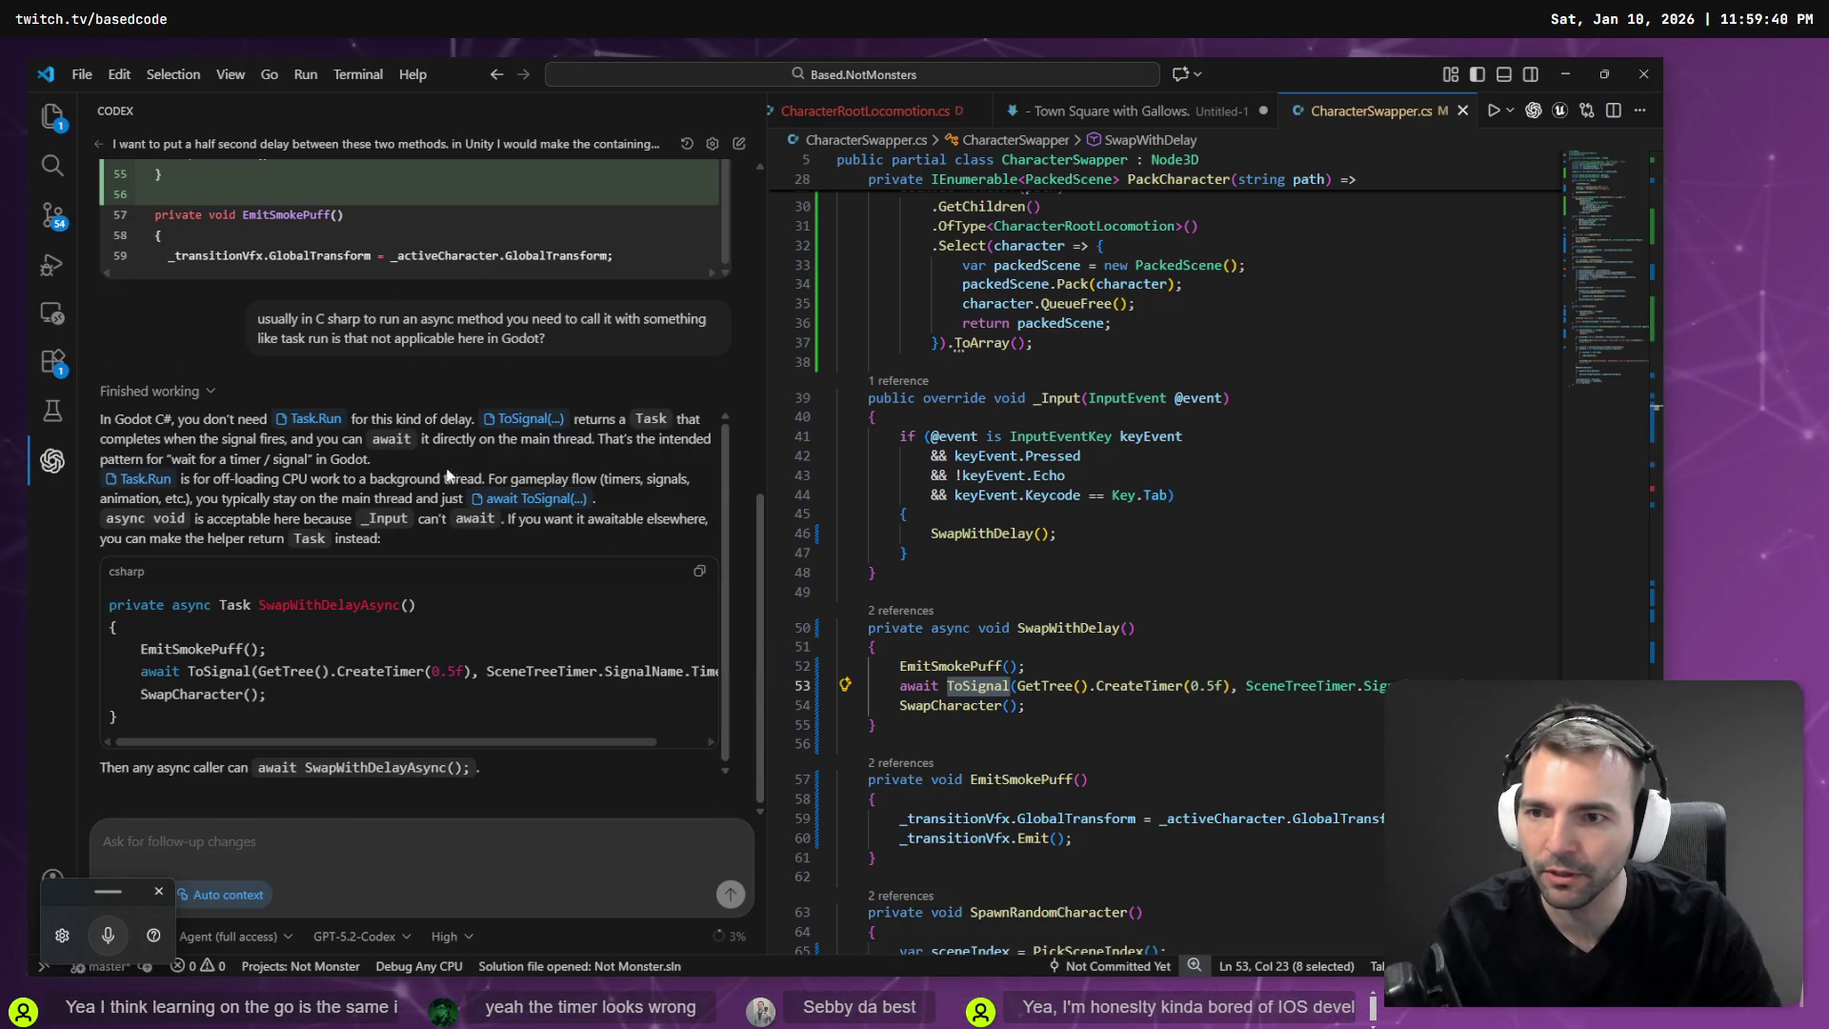
pyautogui.scroll(5, 448, 472)
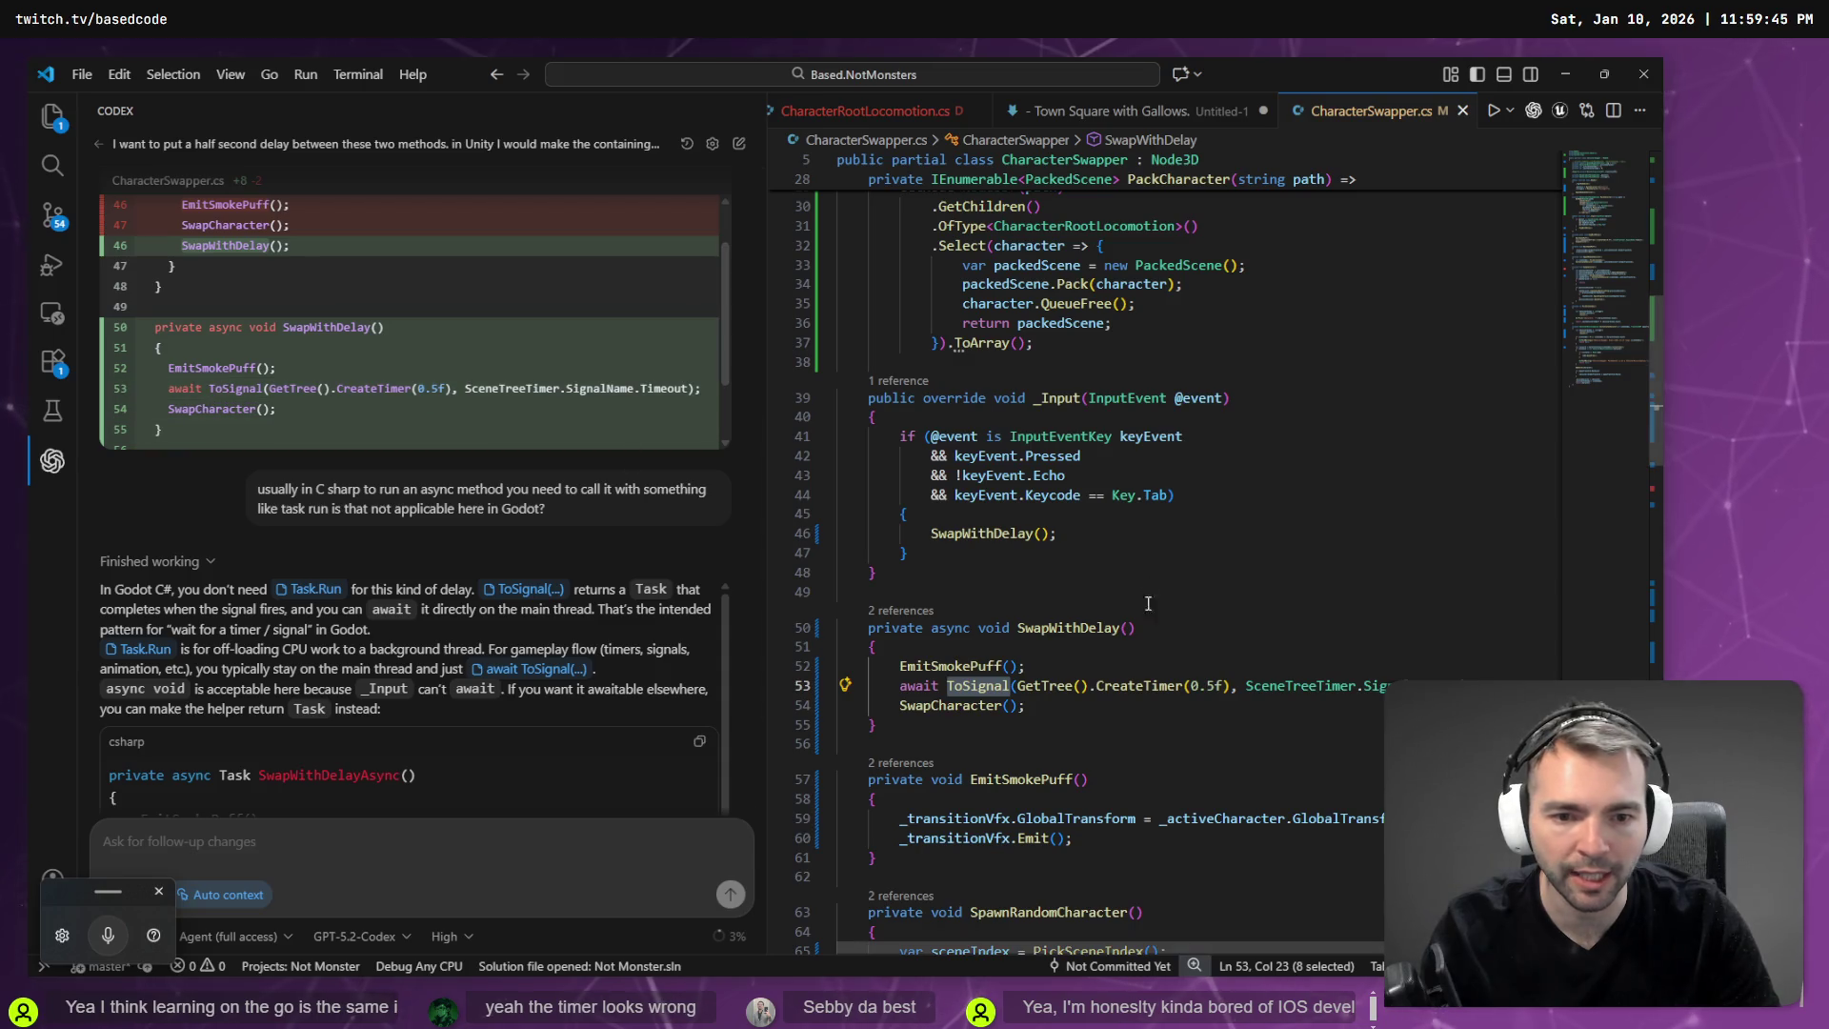
pyautogui.moveTo(1048, 686)
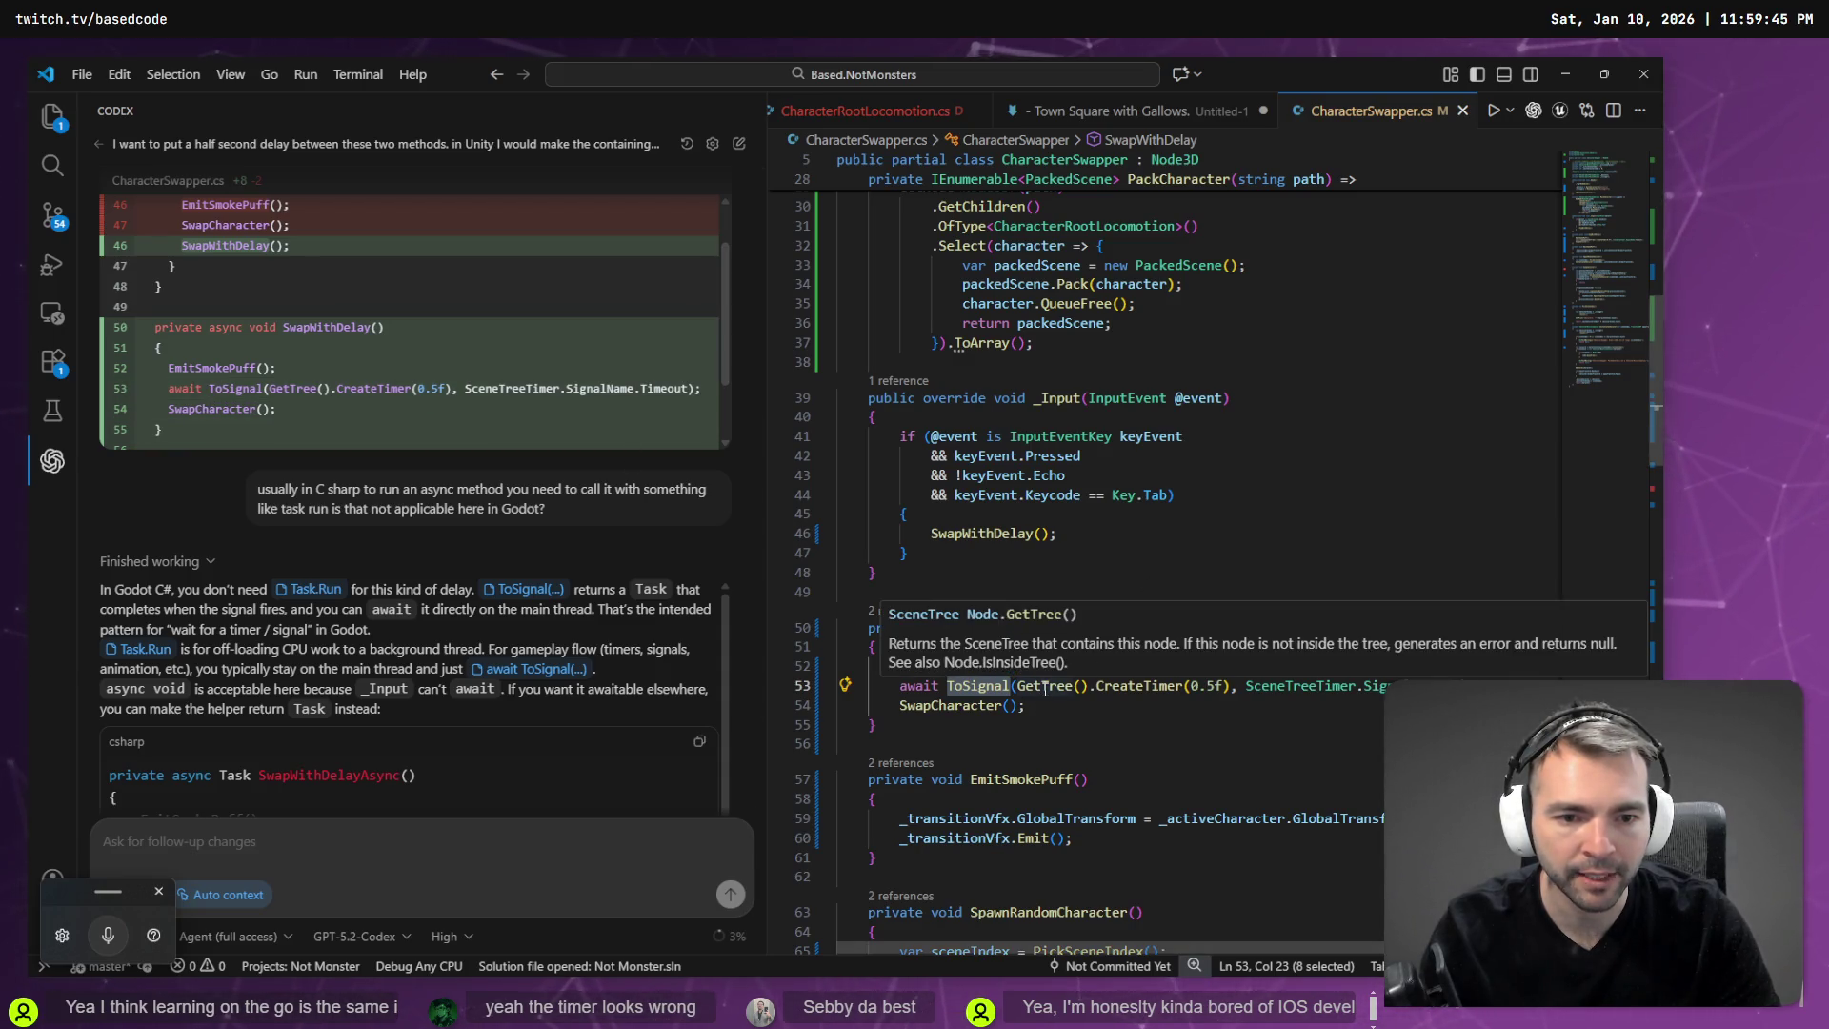
pyautogui.click(1284, 720)
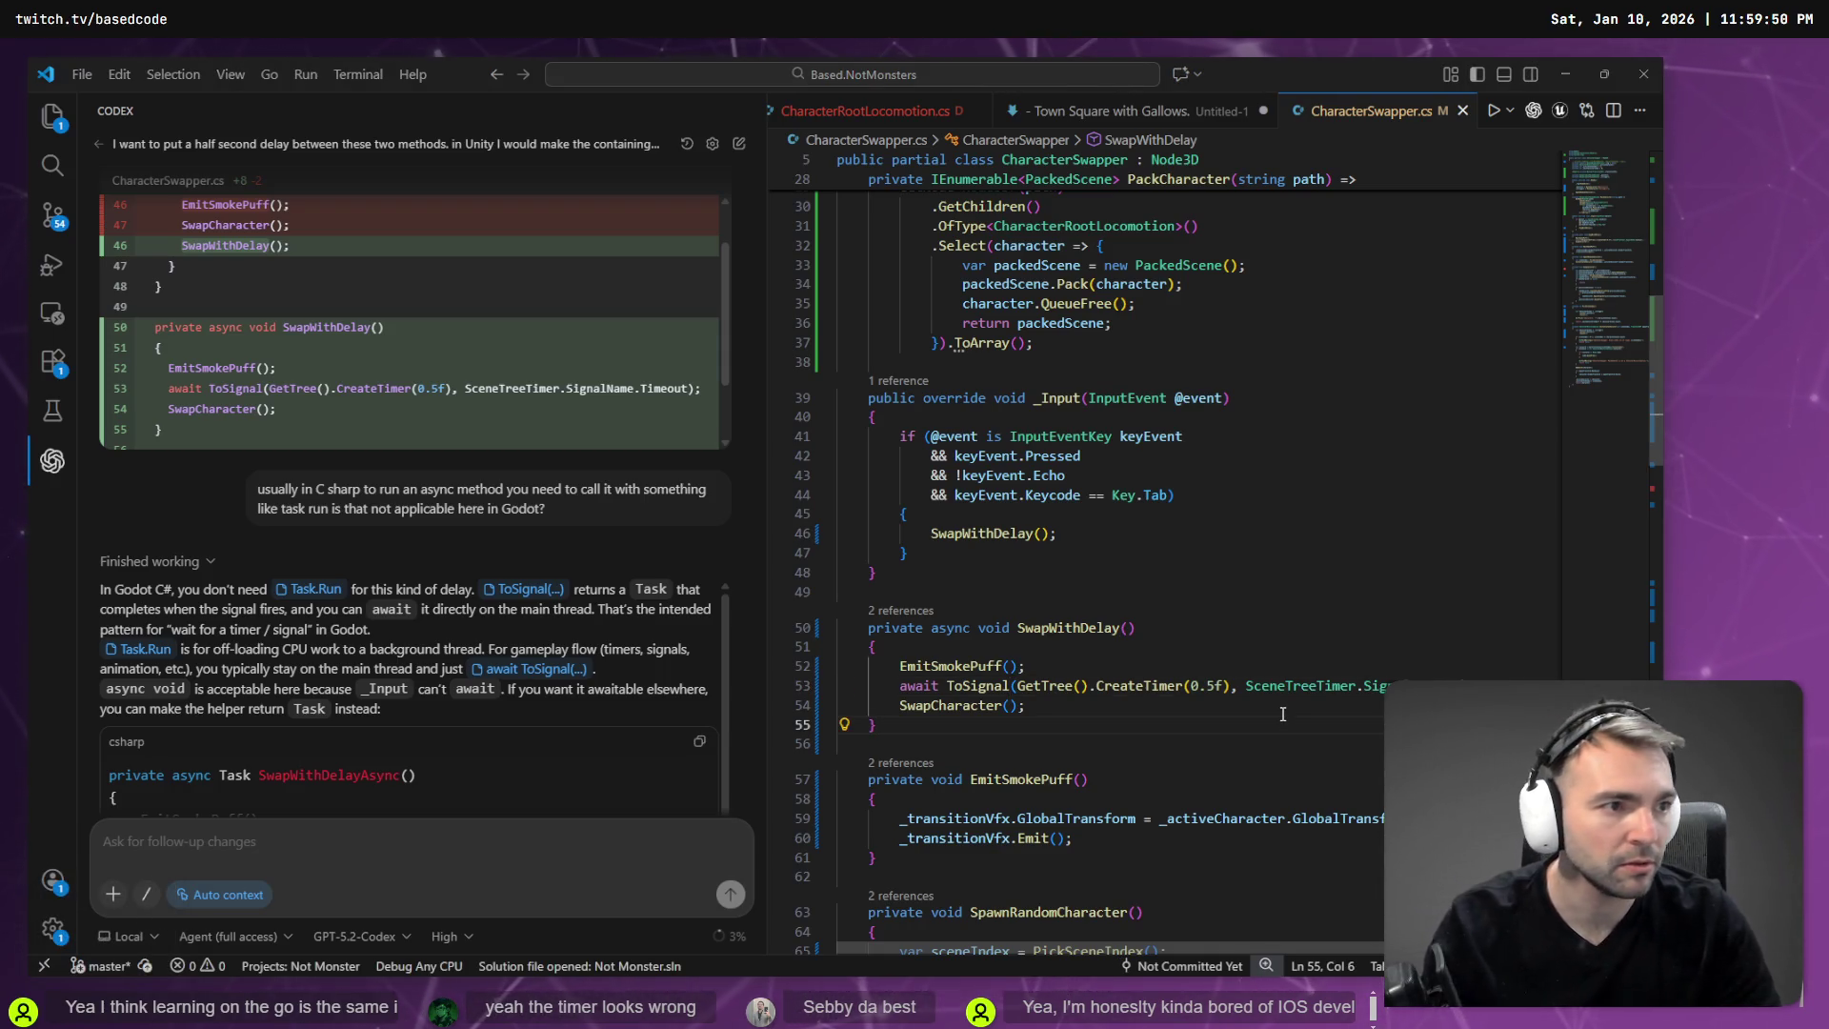
pyautogui.hotkey('alt', 'Tab')
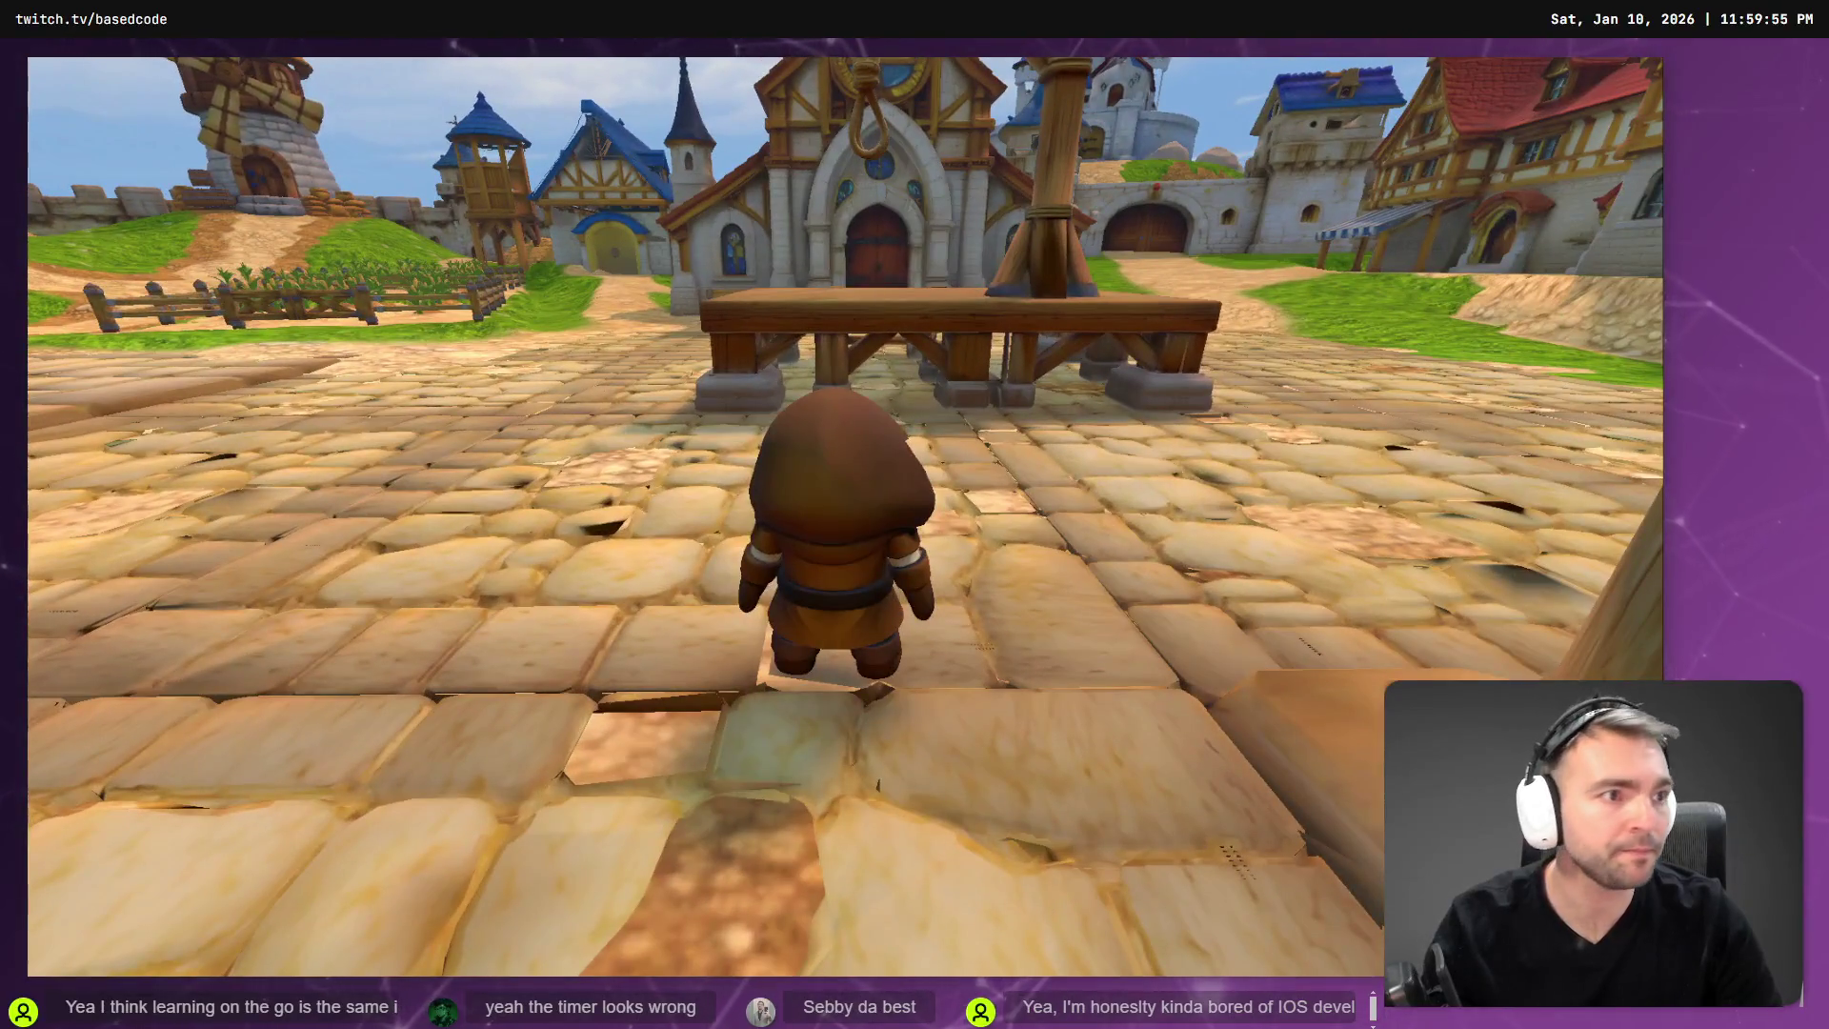
# Run the project from the Godot editor to test the delayed character swap
pyautogui.hotkey('alt', 'Tab')
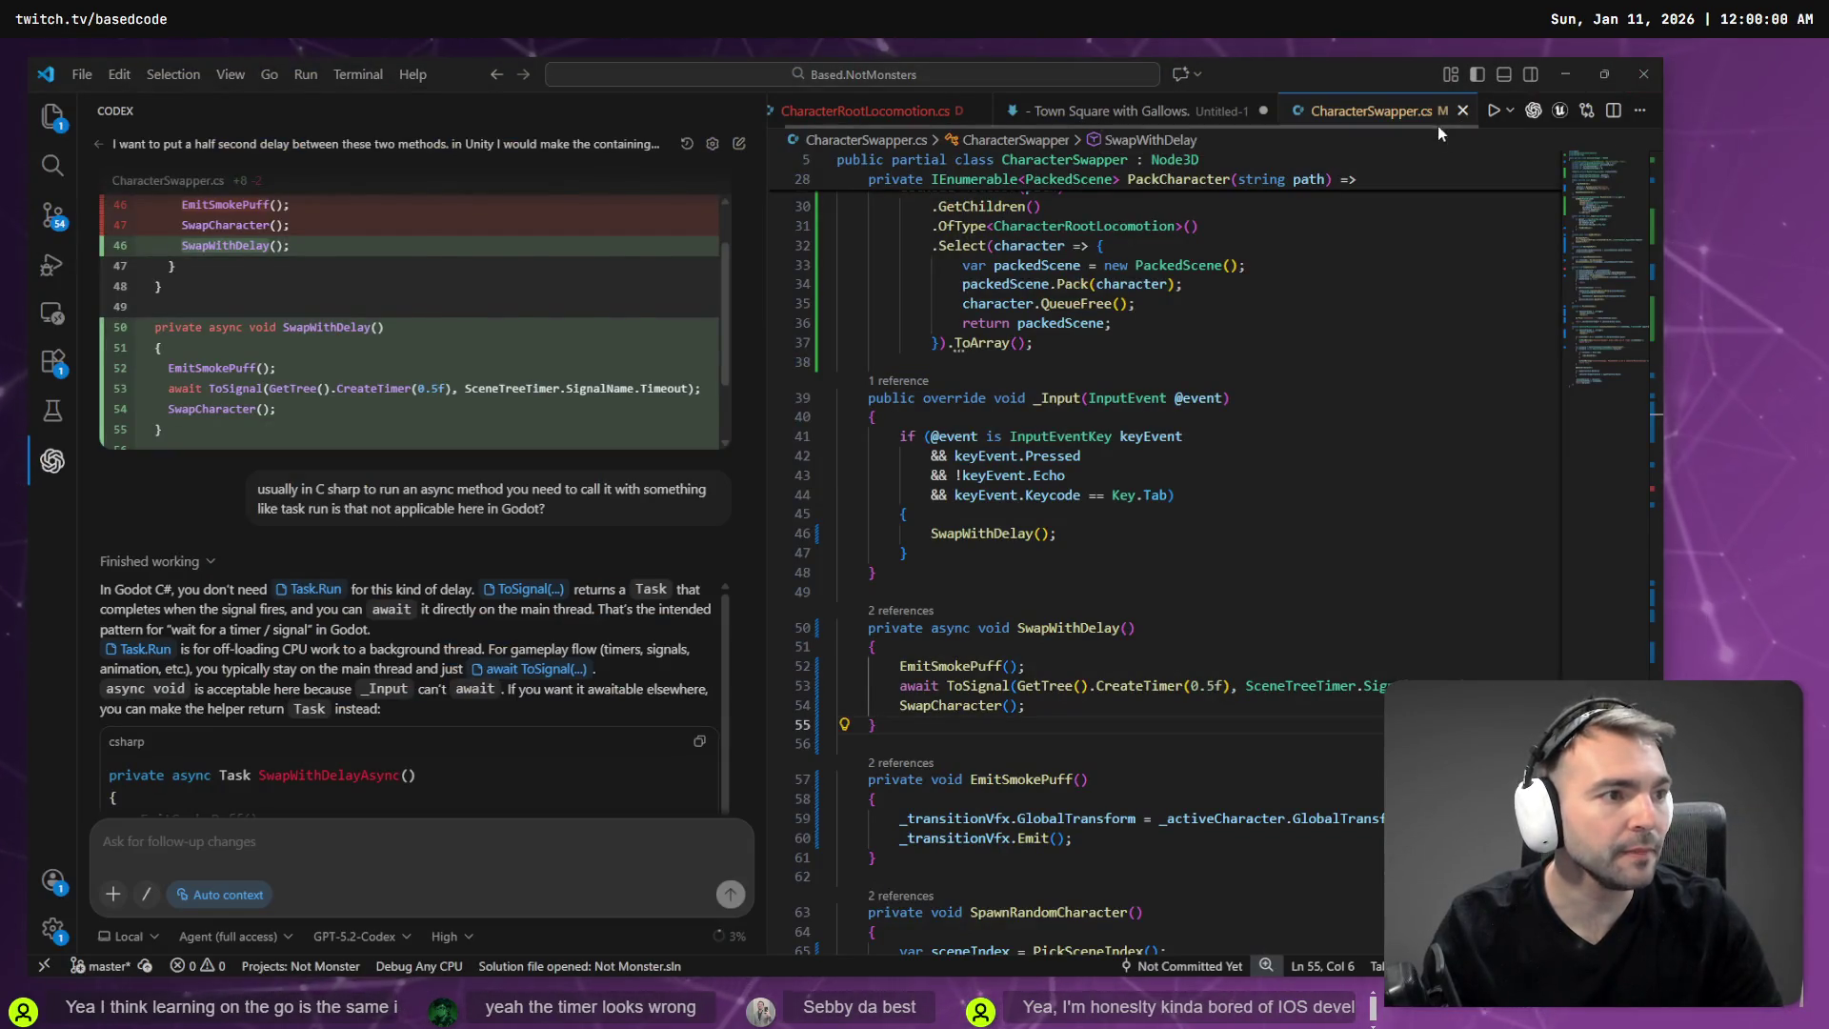
pyautogui.hotkey('alt', 'Tab')
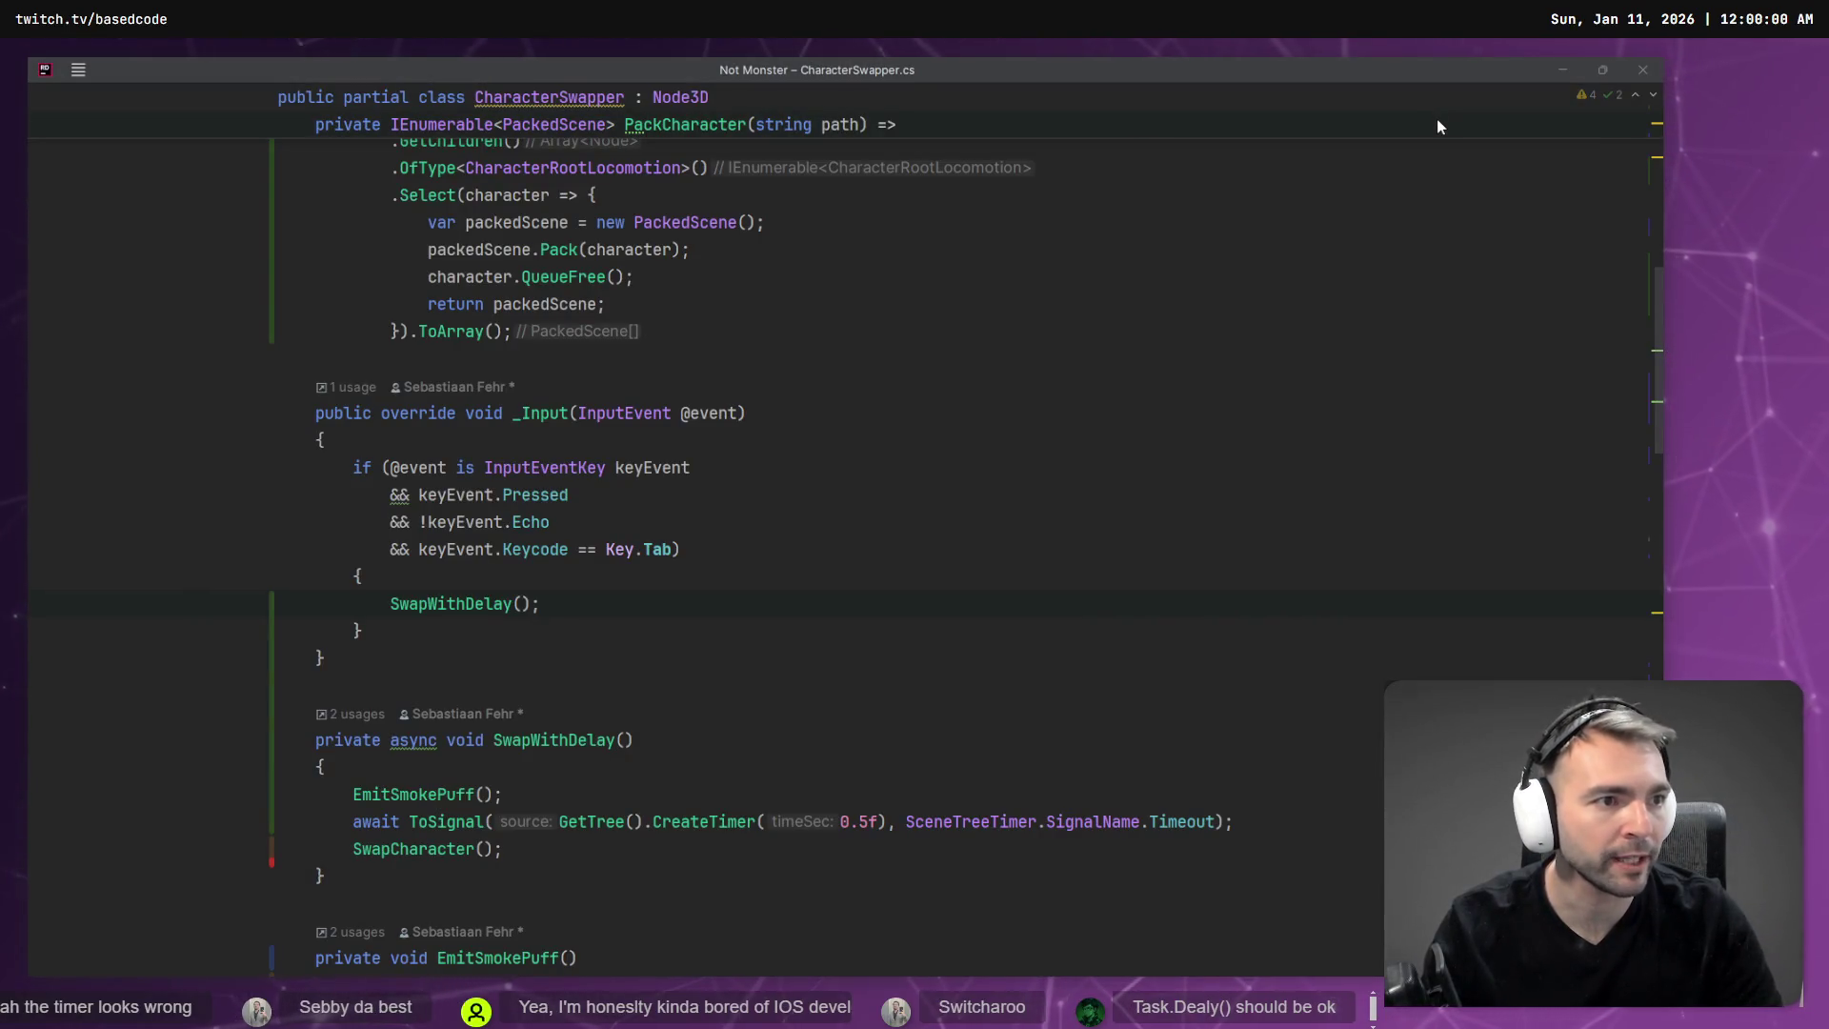
pyautogui.hotkey('alt', 'Tab')
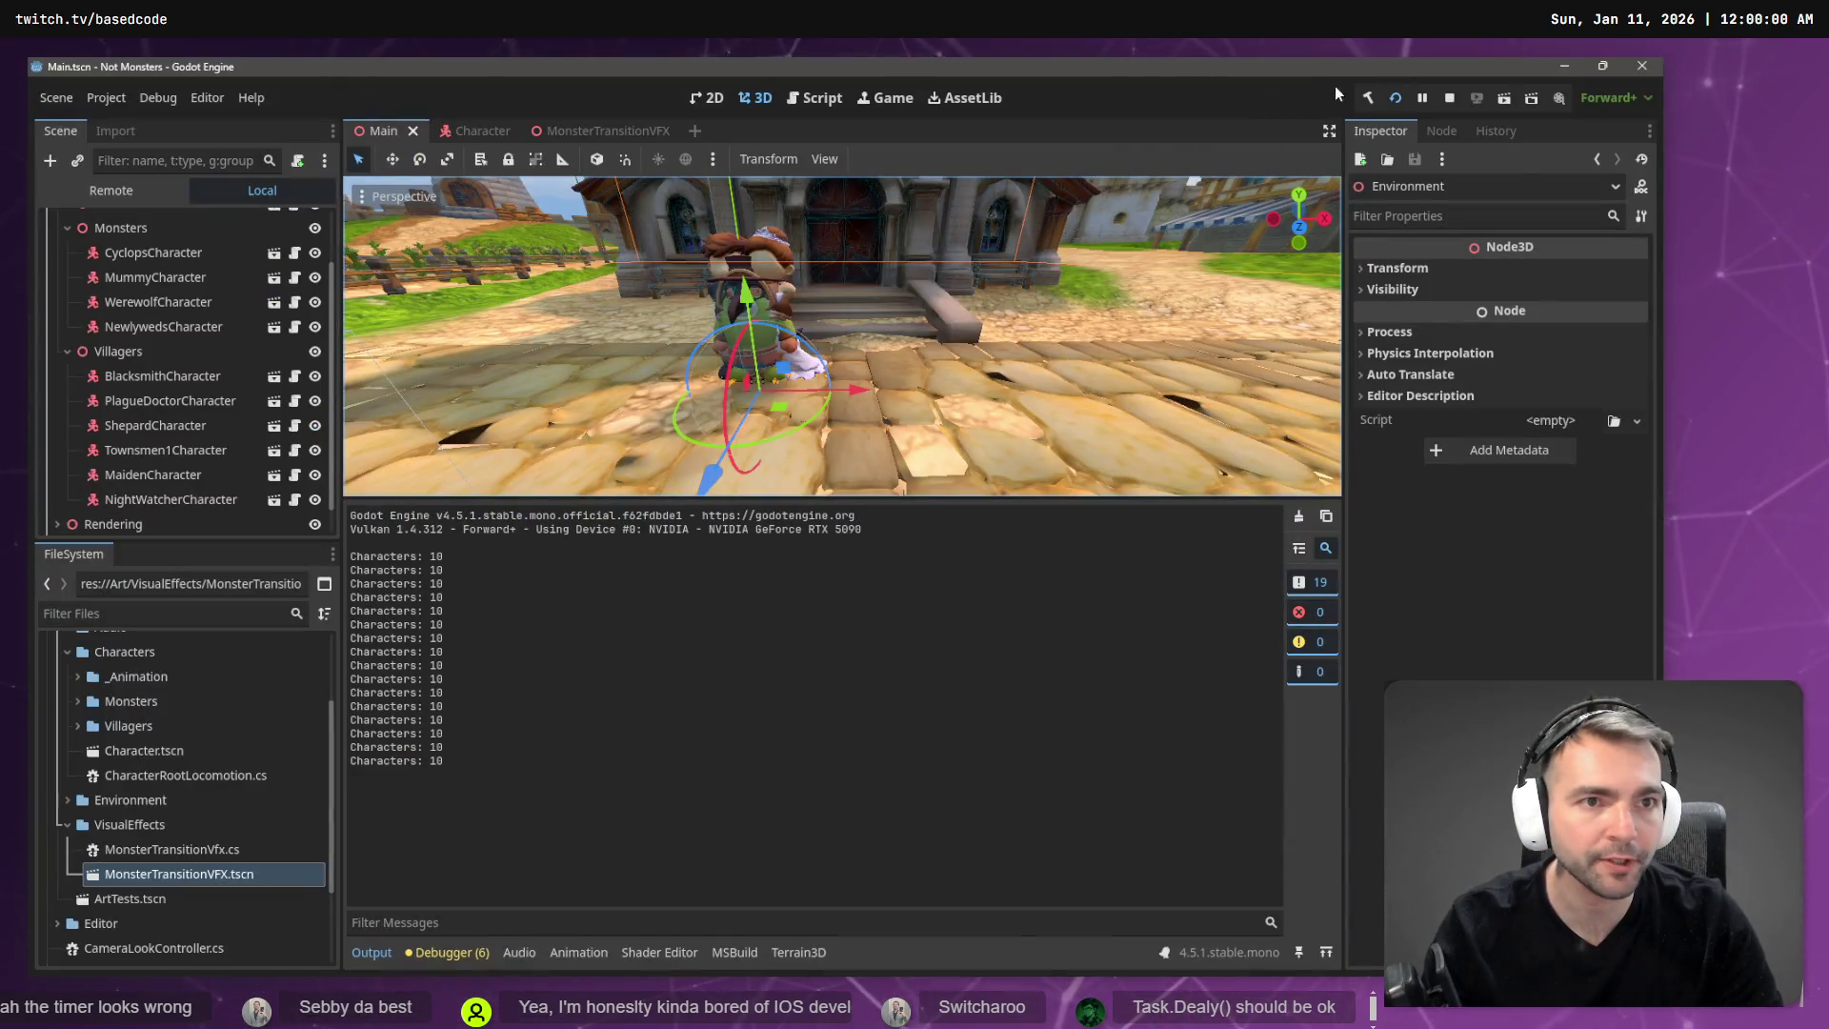
pyautogui.click(1371, 98)
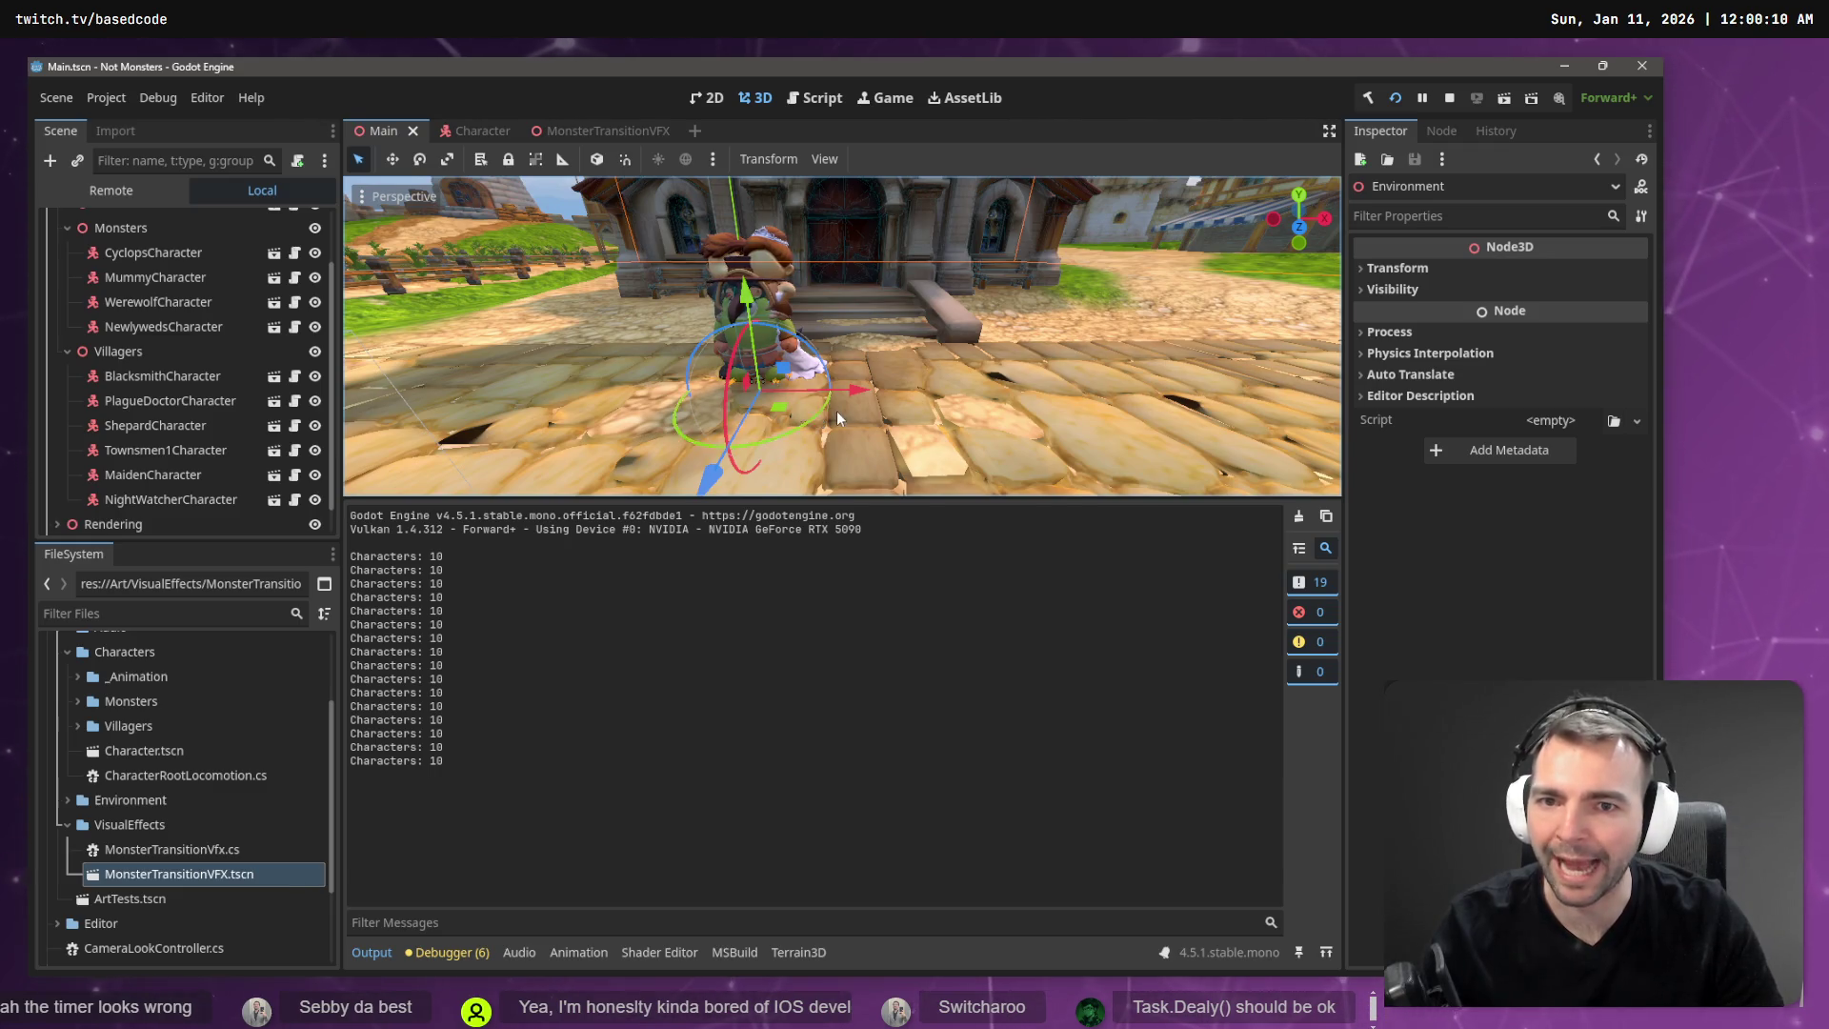
# Close the running game and rebuild the .NET project in Godot
pyautogui.hotkey('alt', 'Tab')
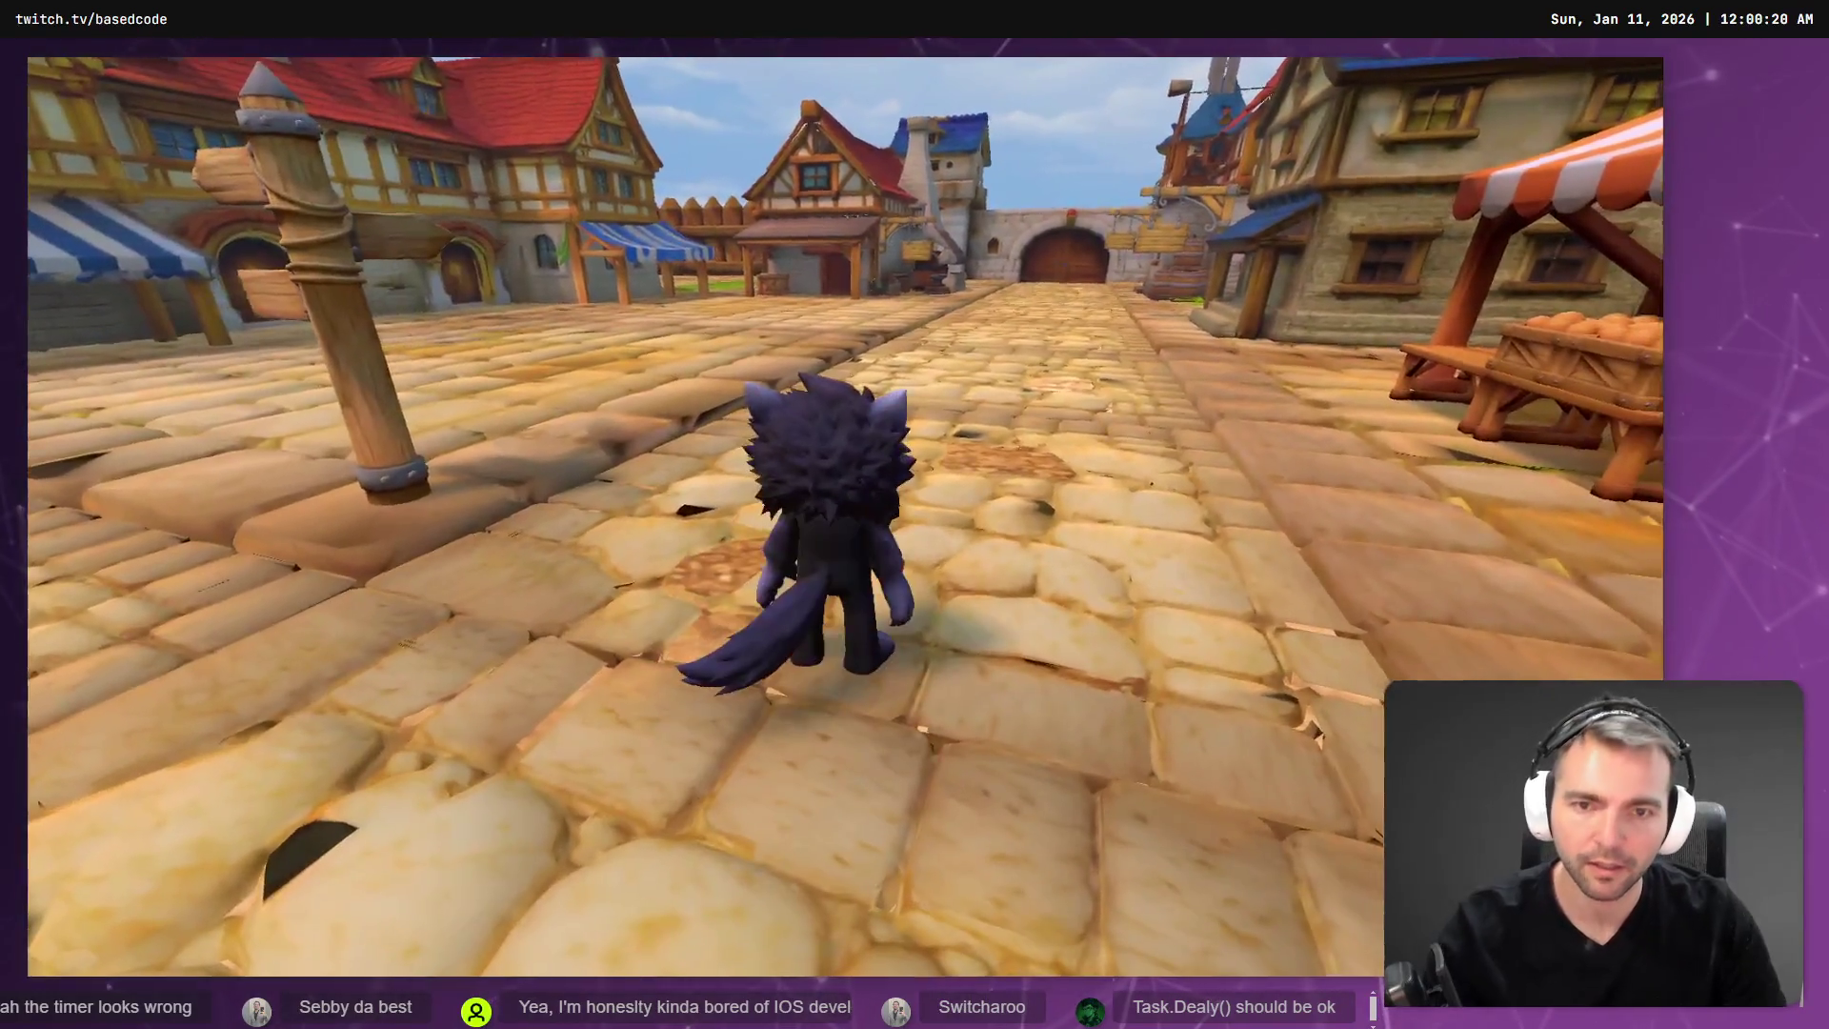
pyautogui.hotkey('alt', 'F4')
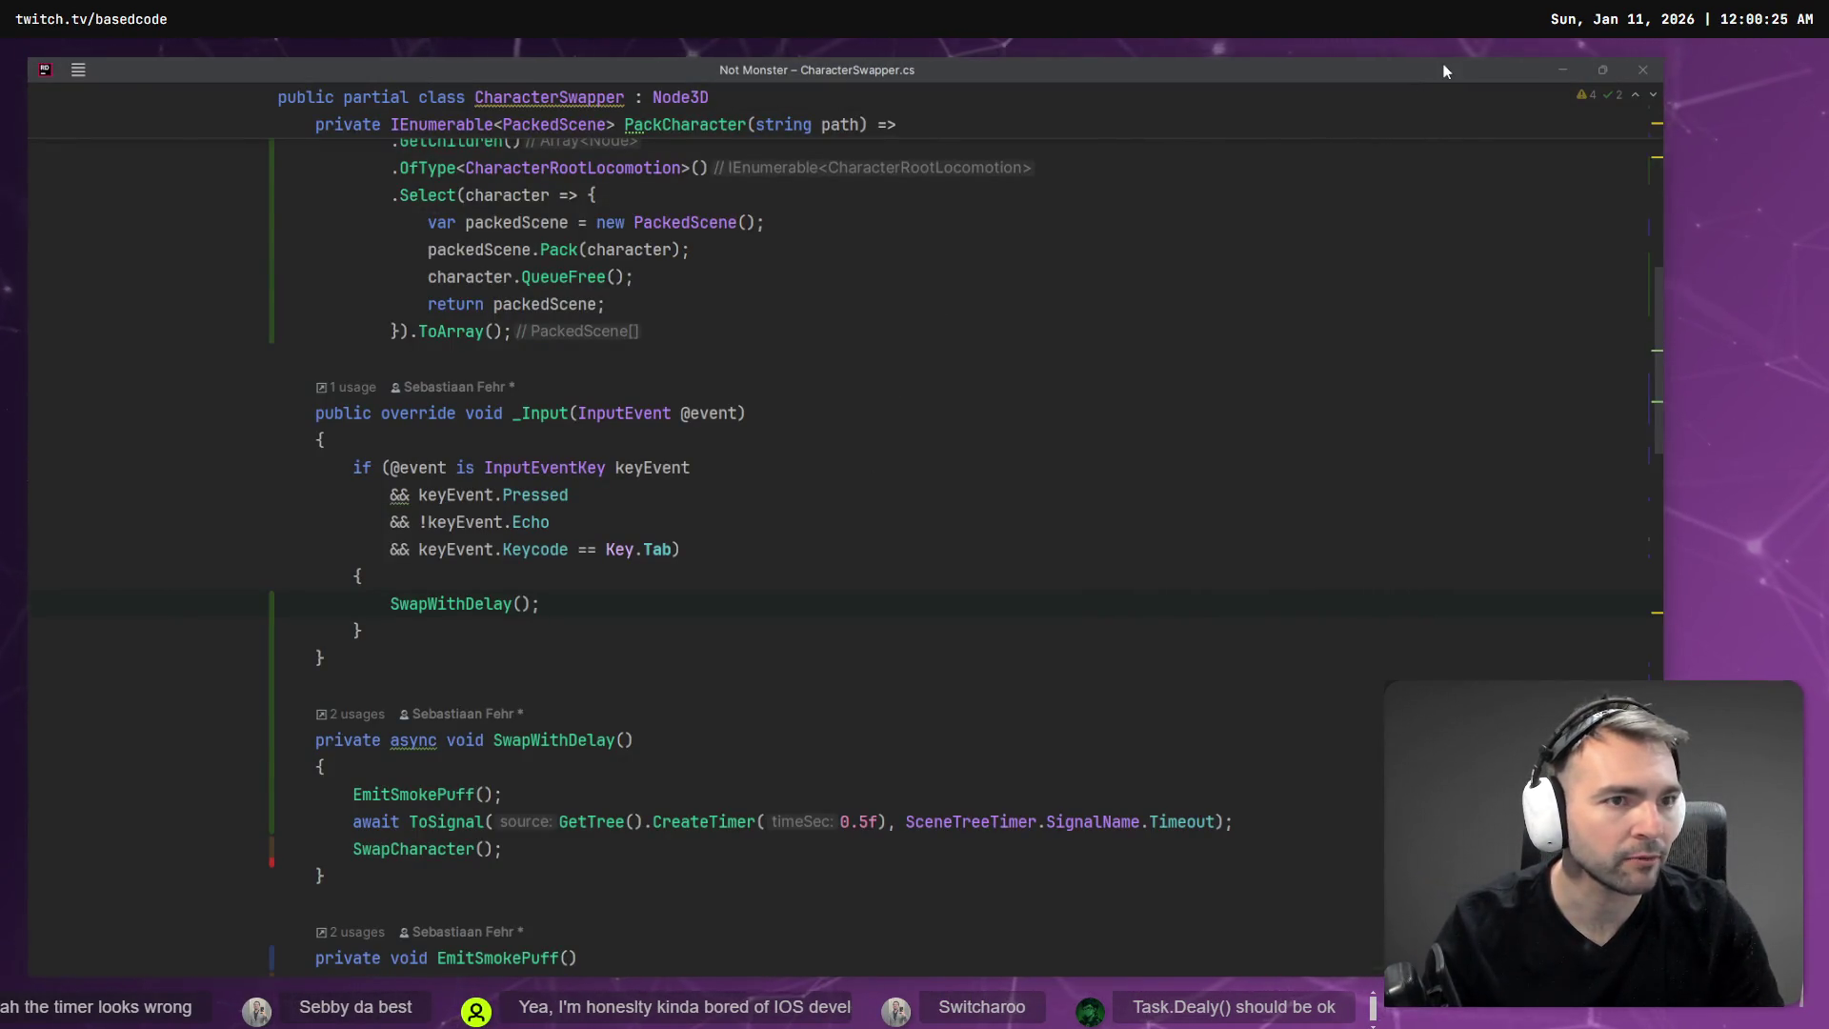
pyautogui.hotkey('alt', 'Tab')
pyautogui.click(1364, 105)
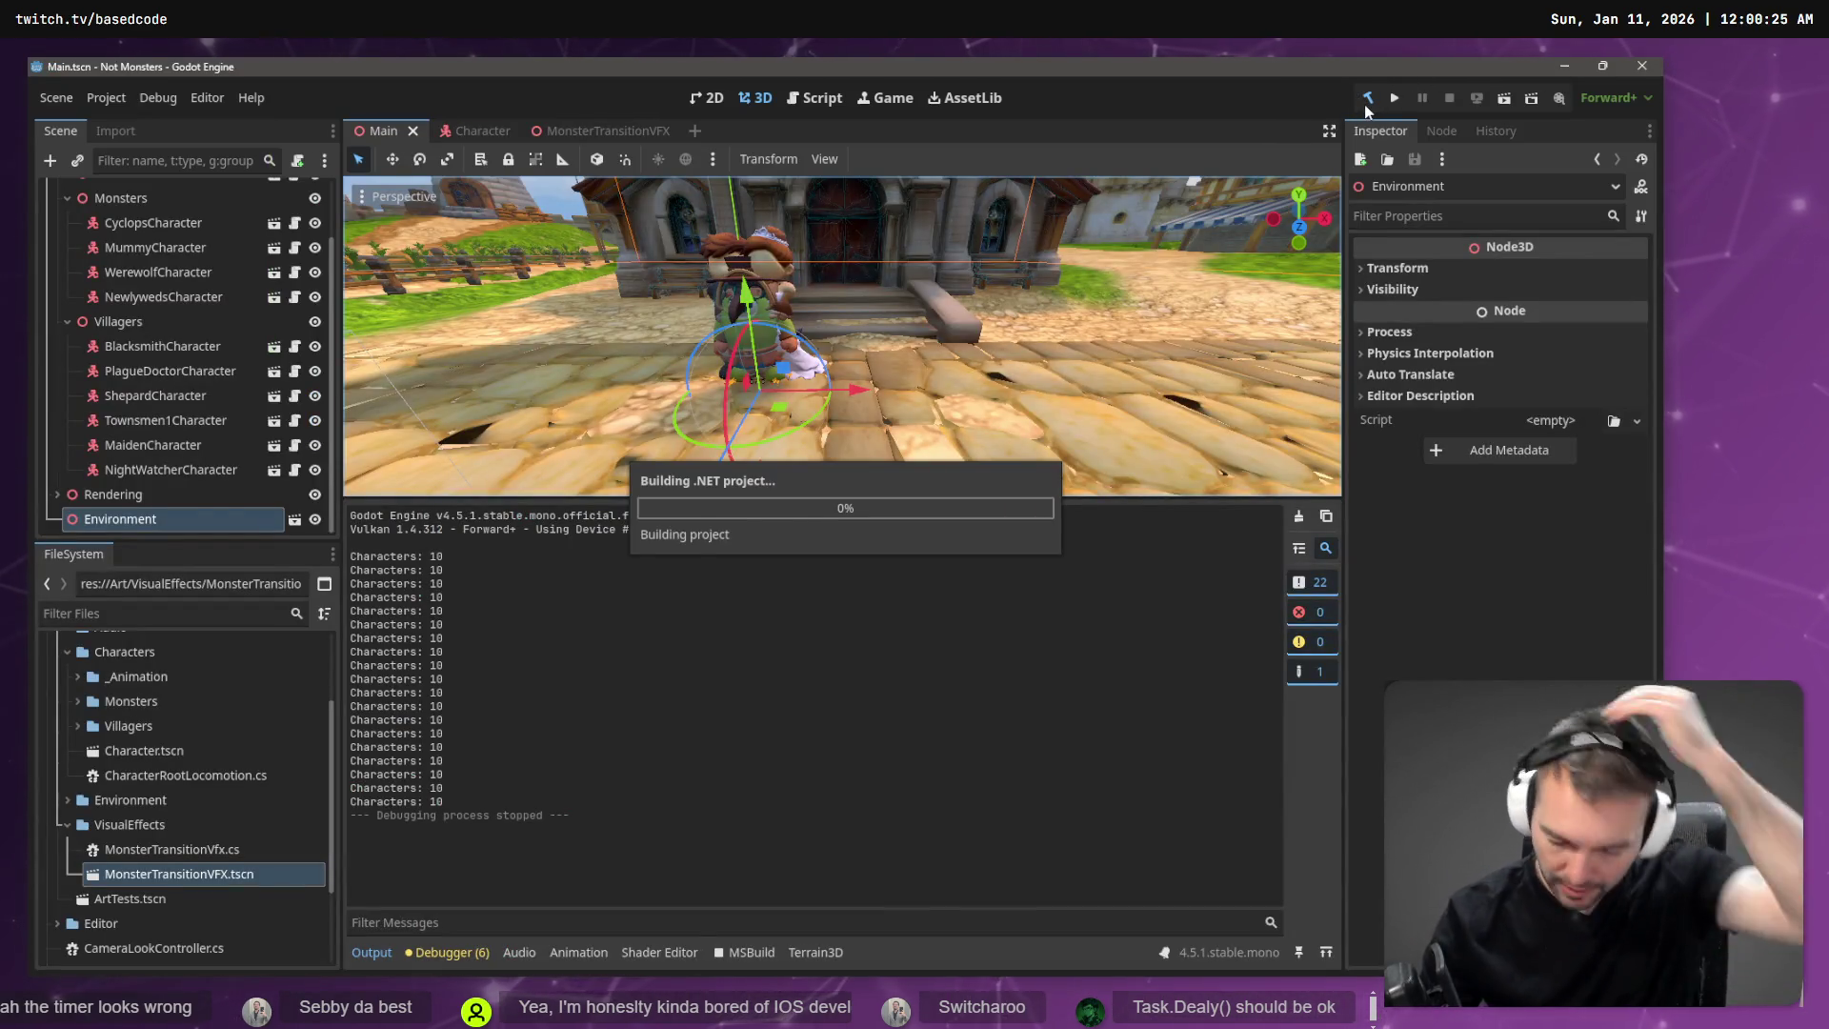